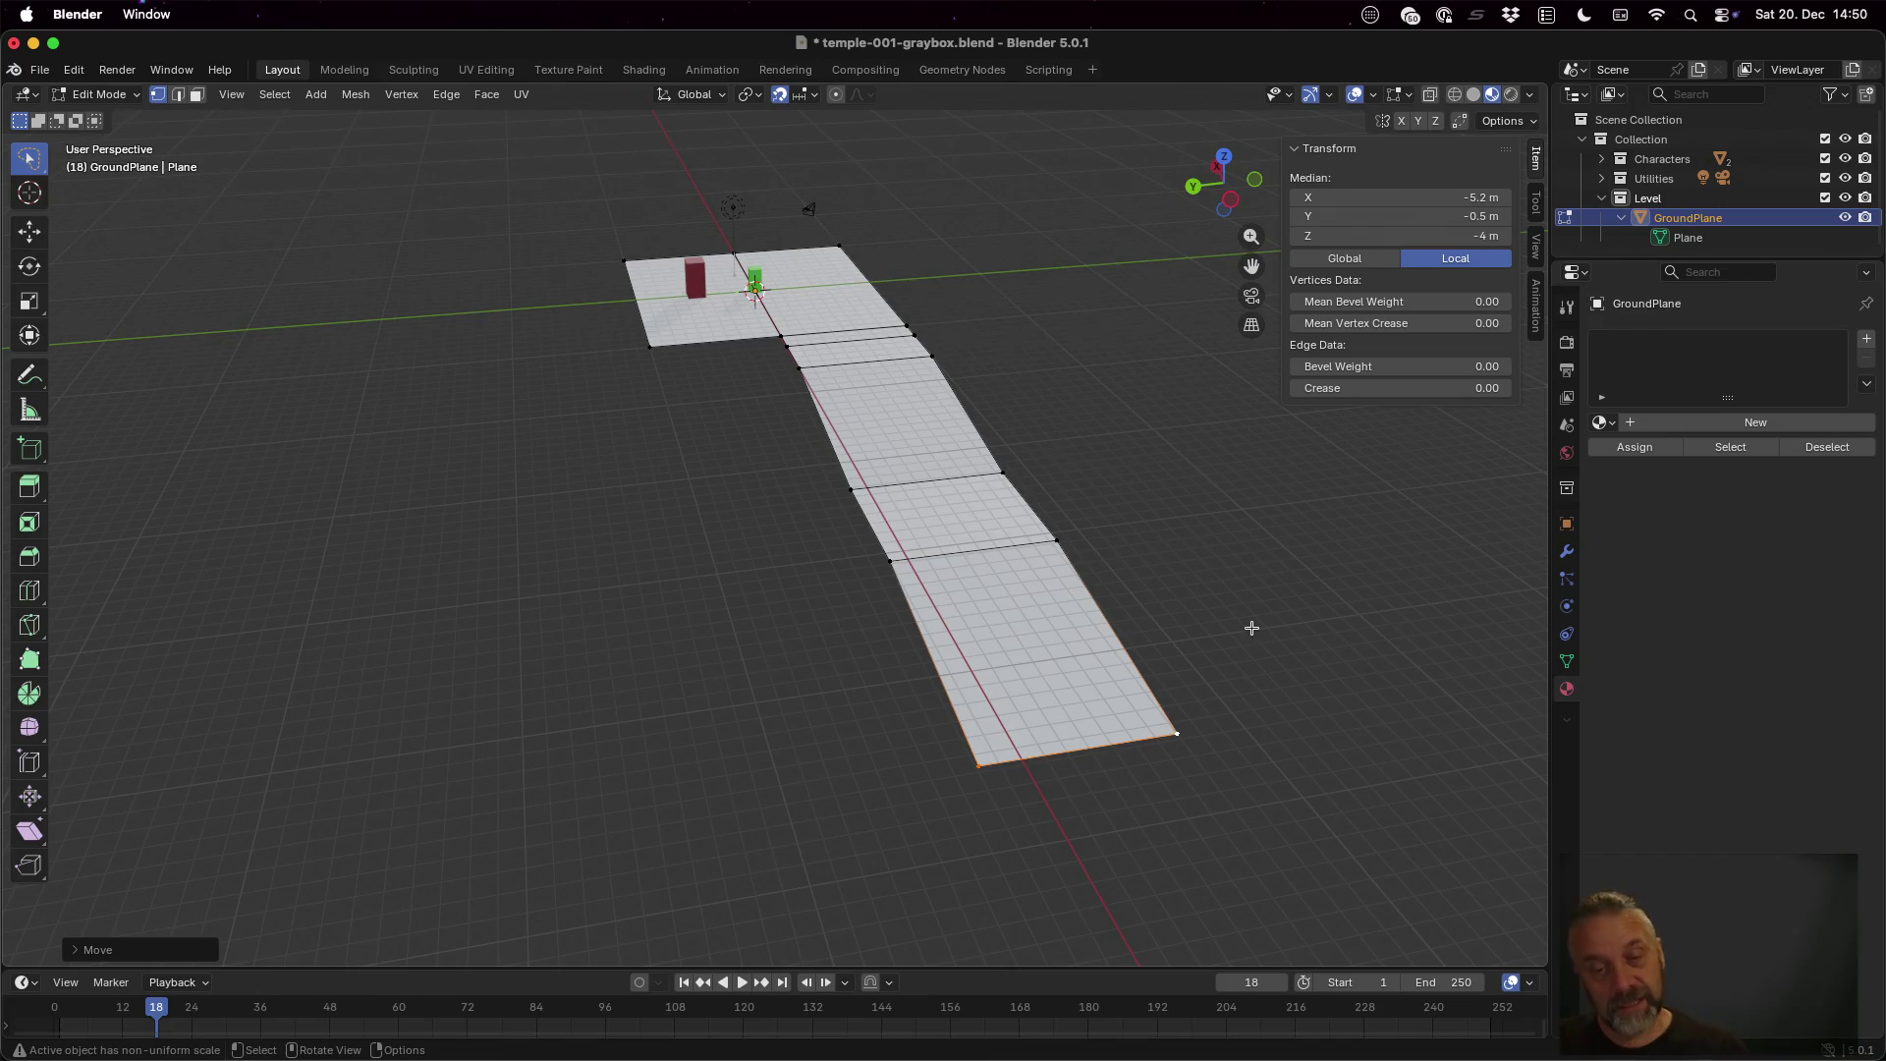
Orbit the viewport around the extruded walkway strip to inspect it
mouse_move(1251, 622)
left_mouse_down()
mouse_move(1149, 636)
mouse_move(1099, 606)
left_mouse_up()
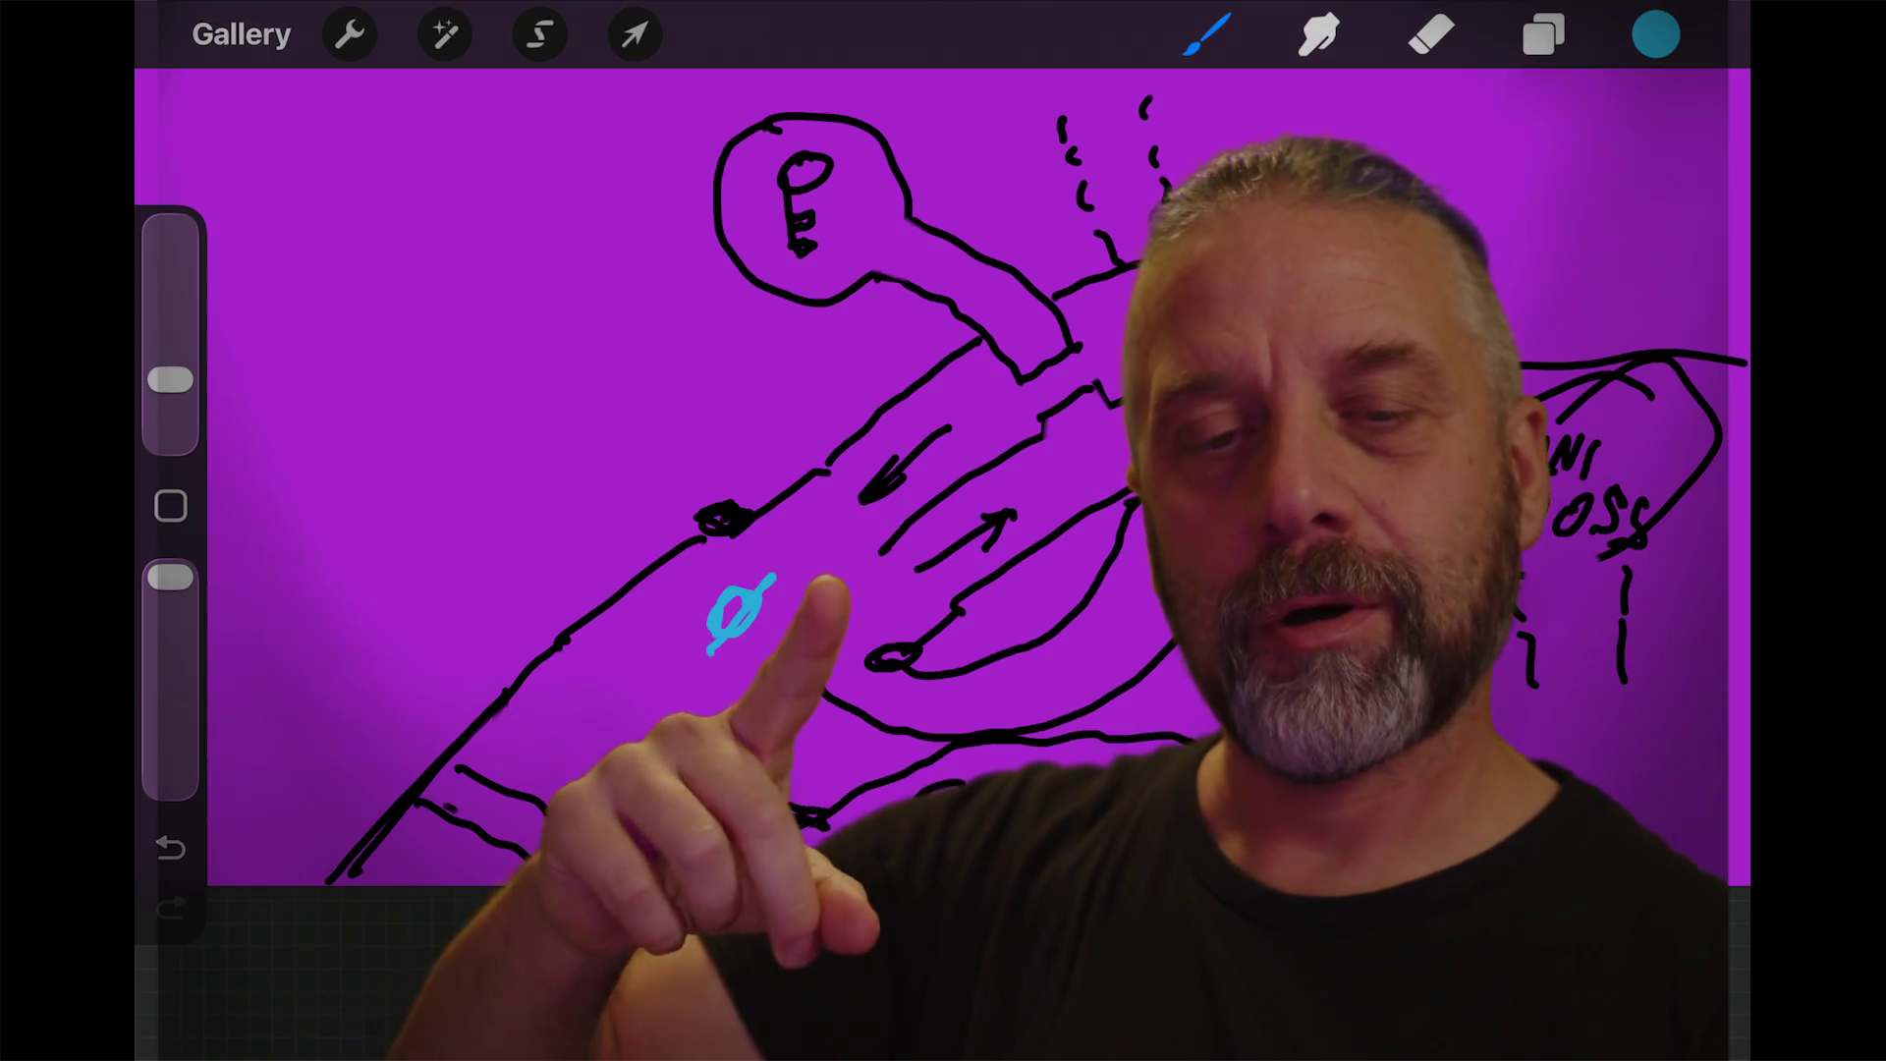
Circle a spot on the temple layout sketch with the cyan brush
mouse_move(766, 584)
left_mouse_down()
mouse_move(712, 649)
mouse_move(776, 577)
left_mouse_up()
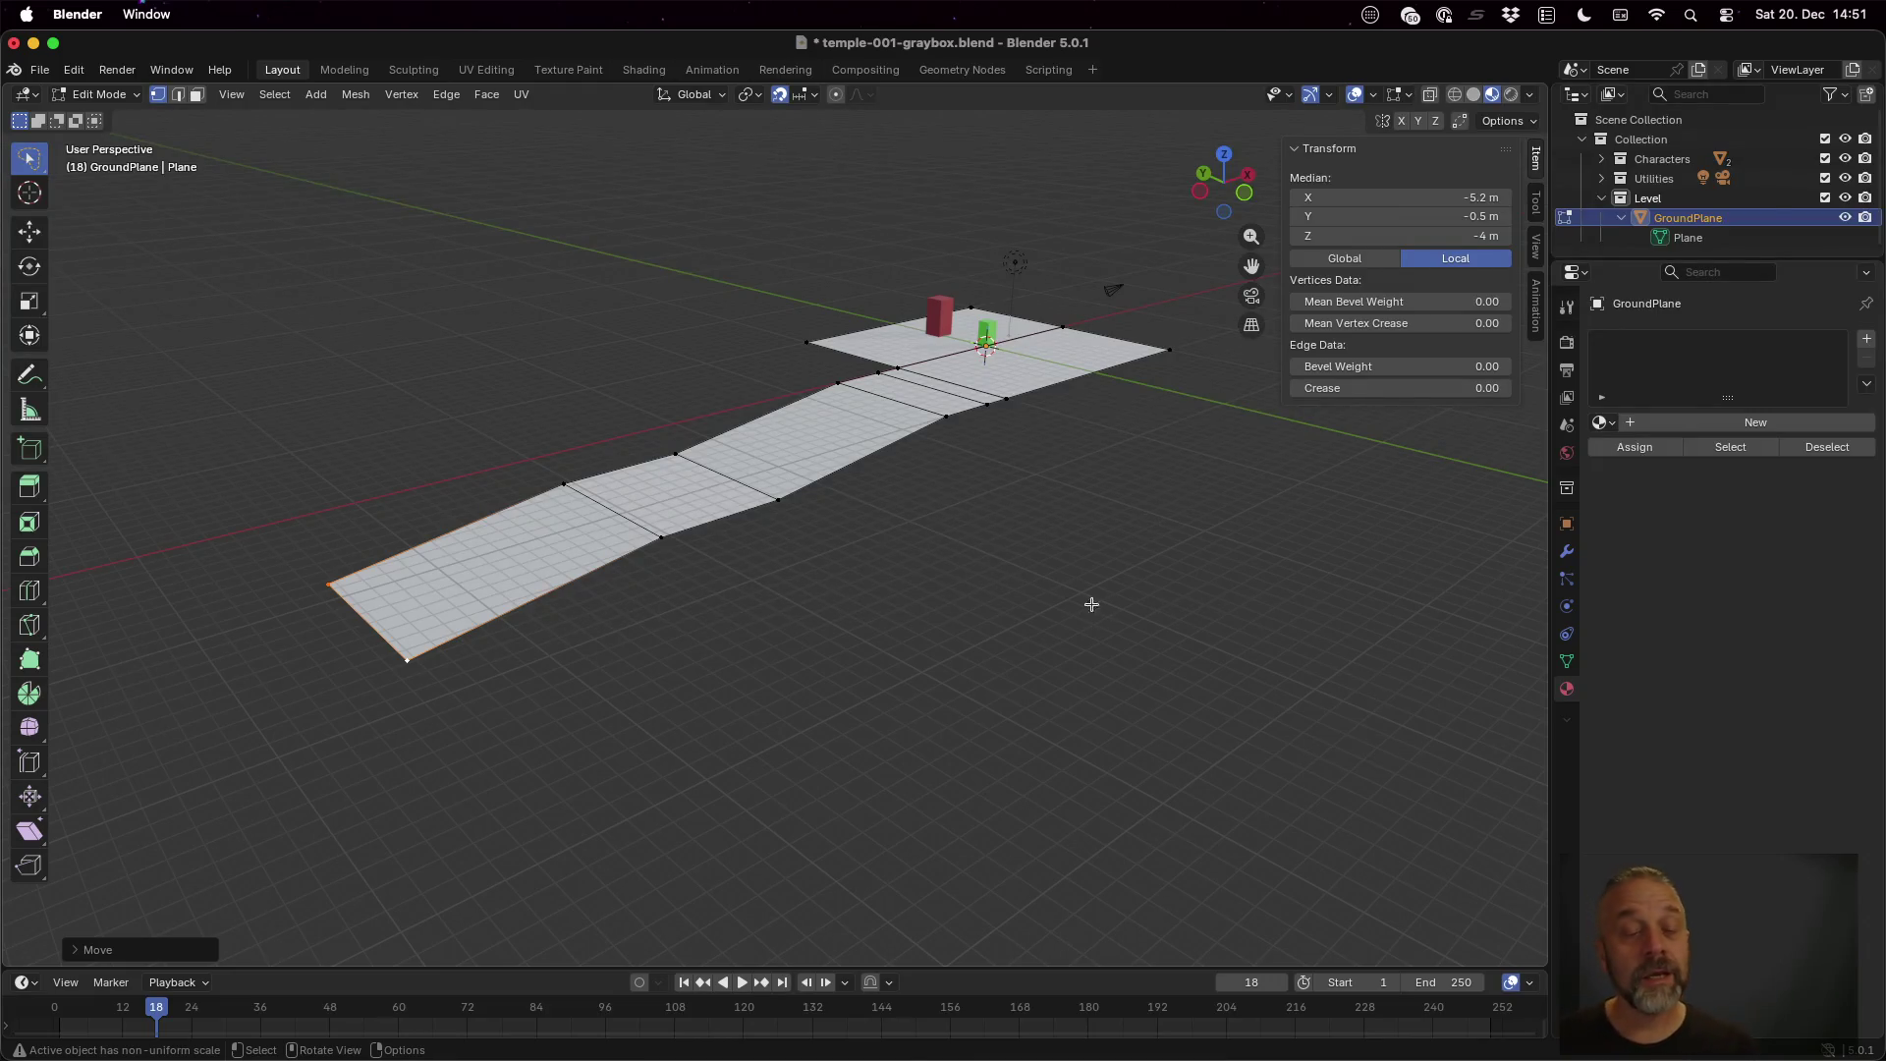
Extrude the walkway's end edge about 7 m along X into a new section
scroll(943, 604, "right", 5)
scroll(817, 716, "right", 5)
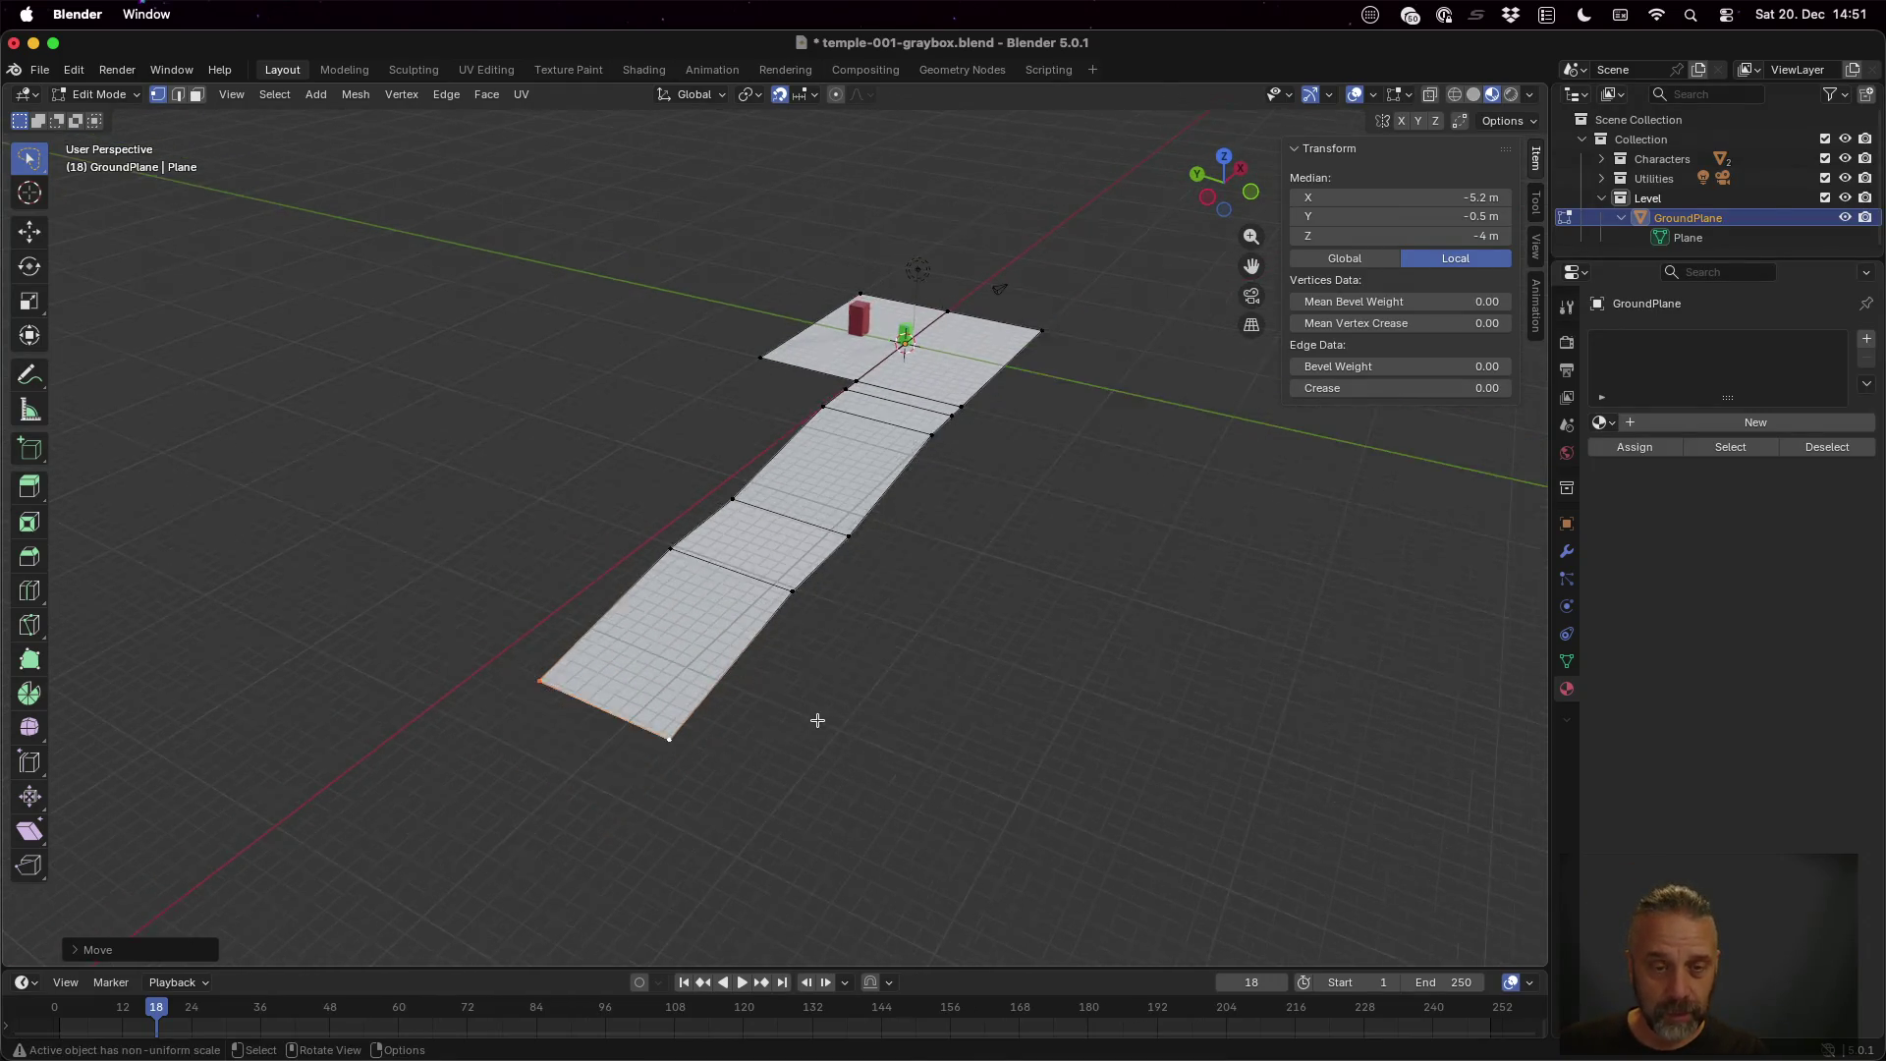
scroll(741, 673, "left", 5)
scroll(657, 644, "up", 3)
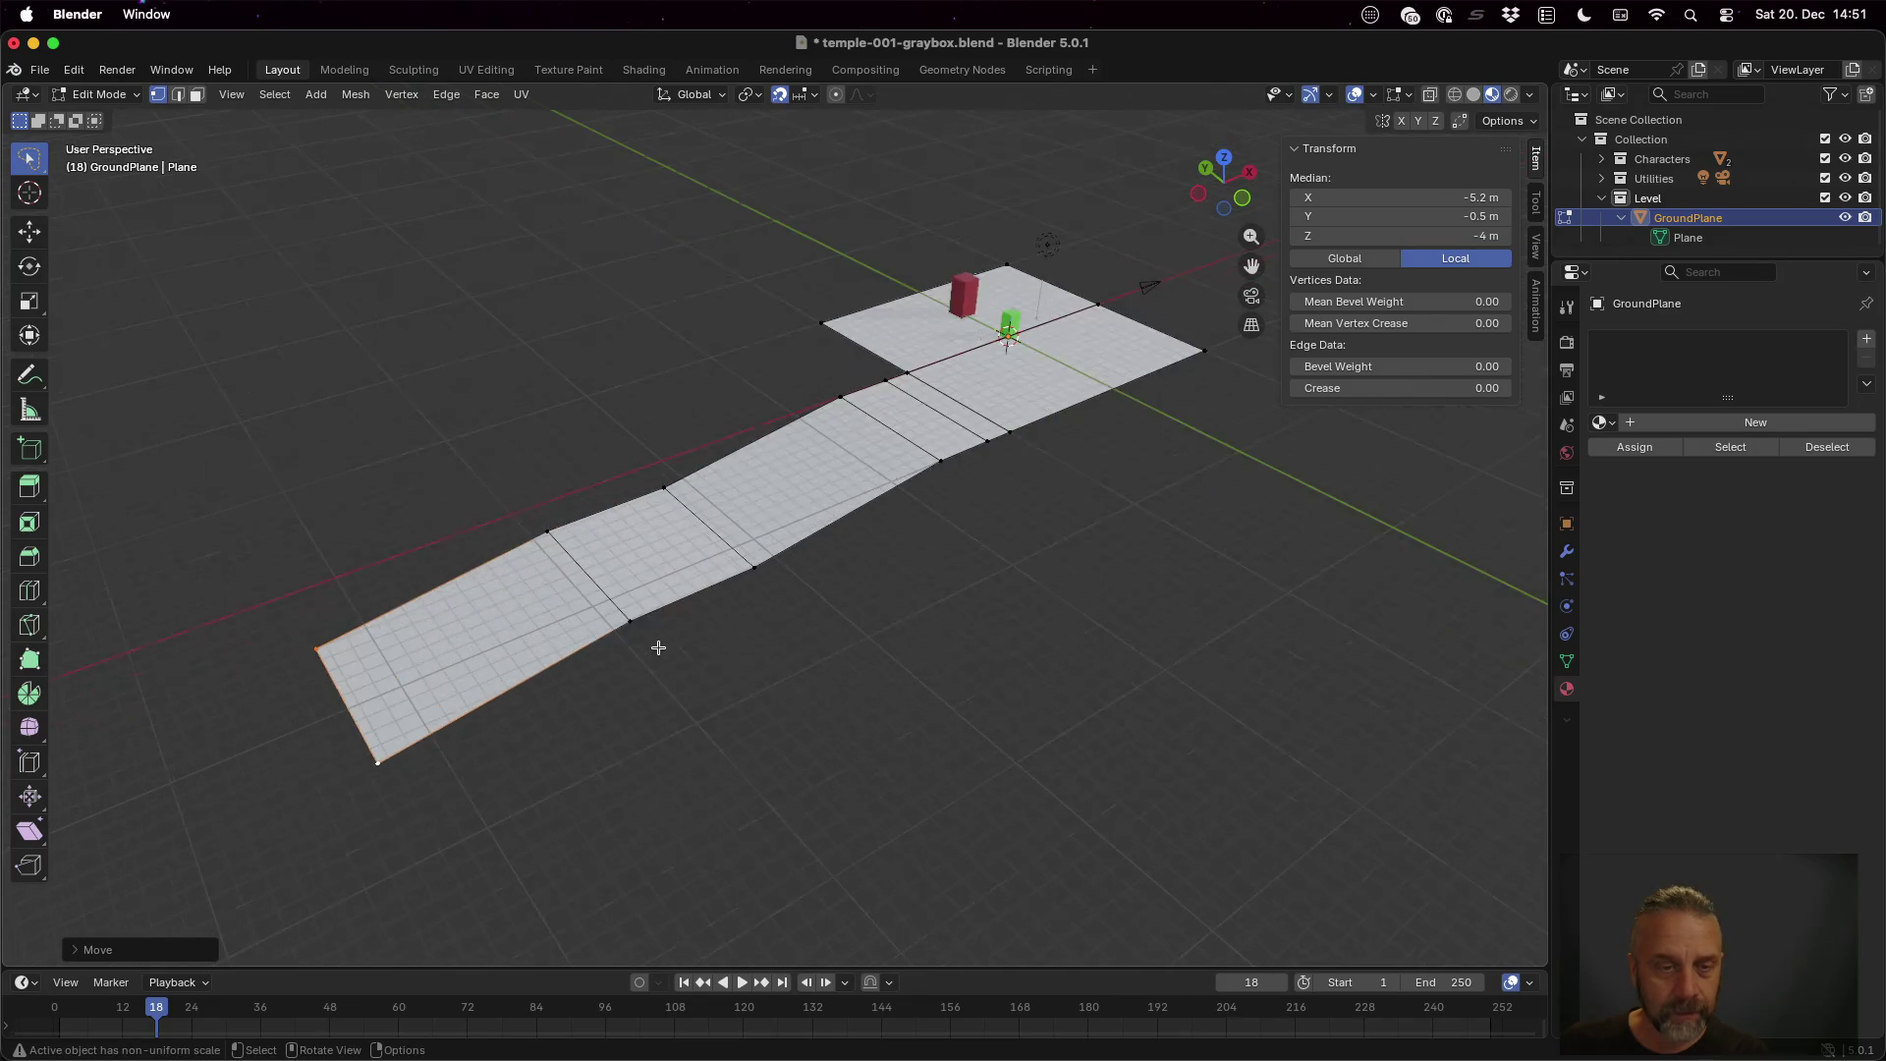
scroll(584, 685, "down", 3)
scroll(623, 652, "left", 3)
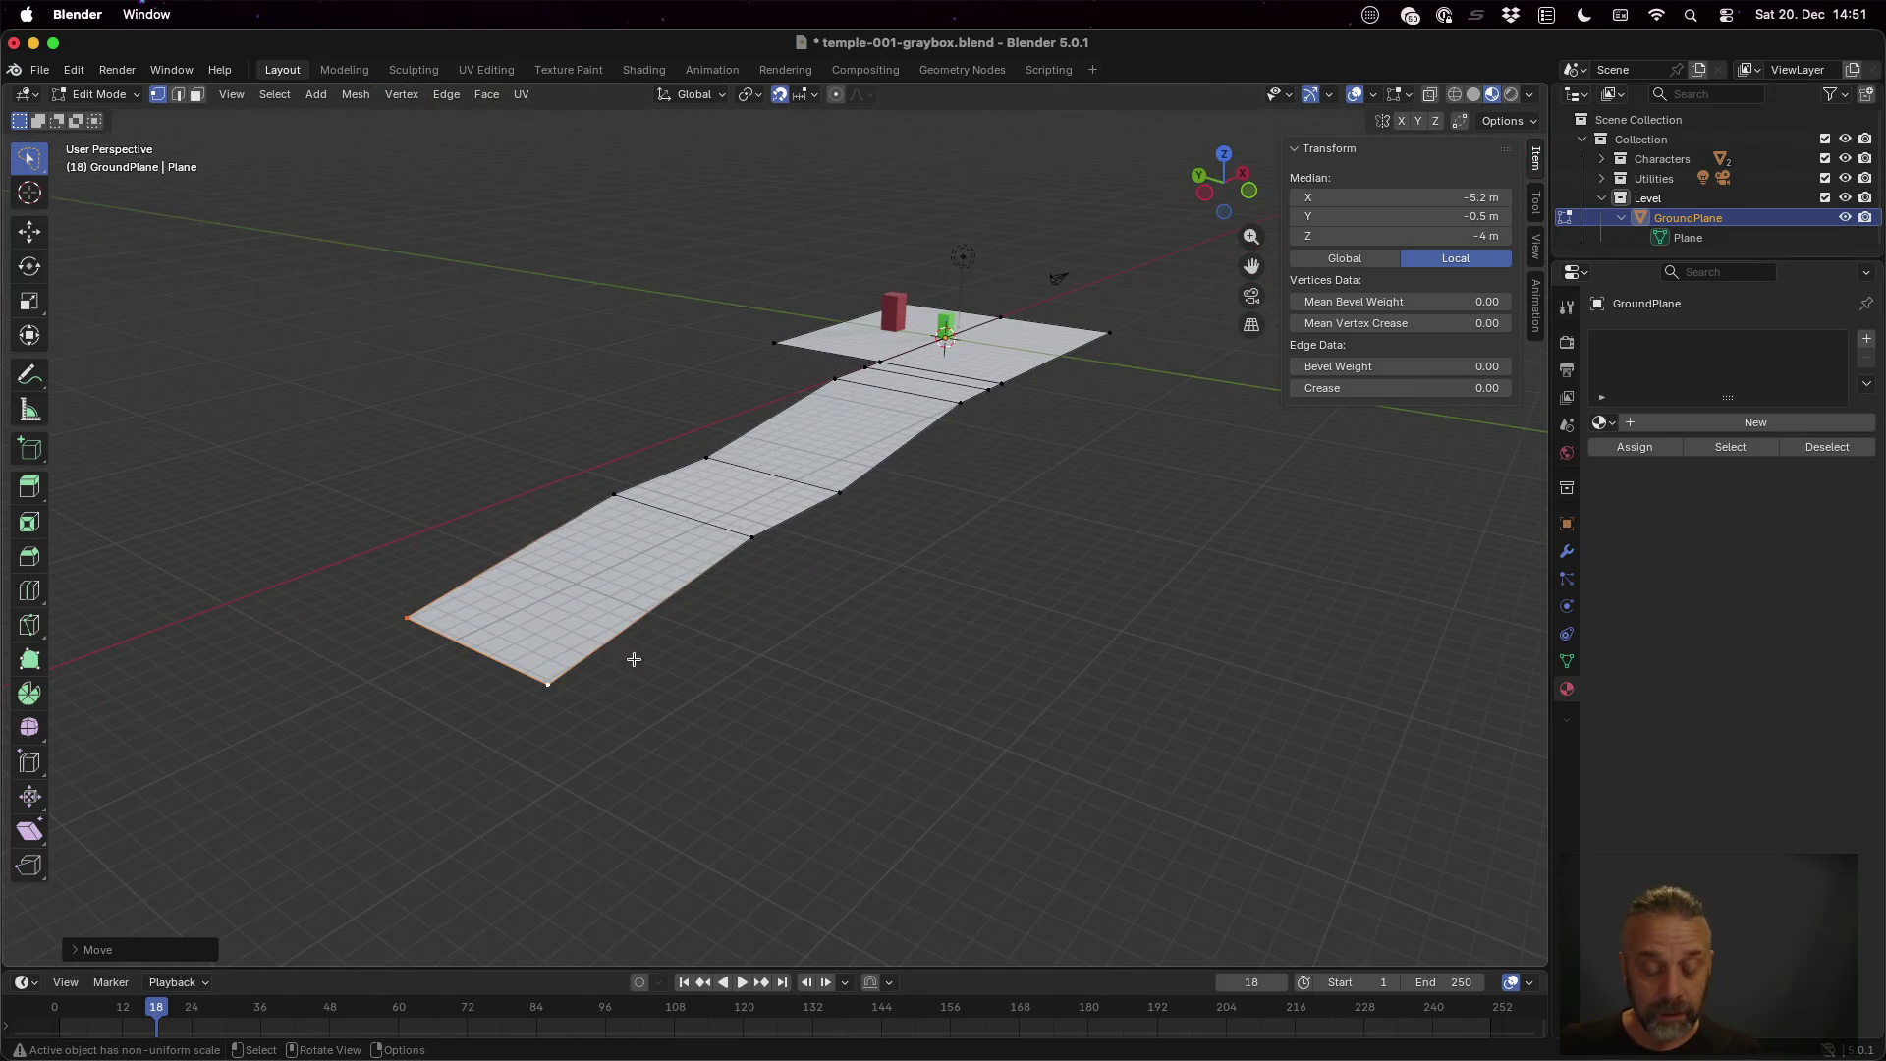
key("e")
key("x")
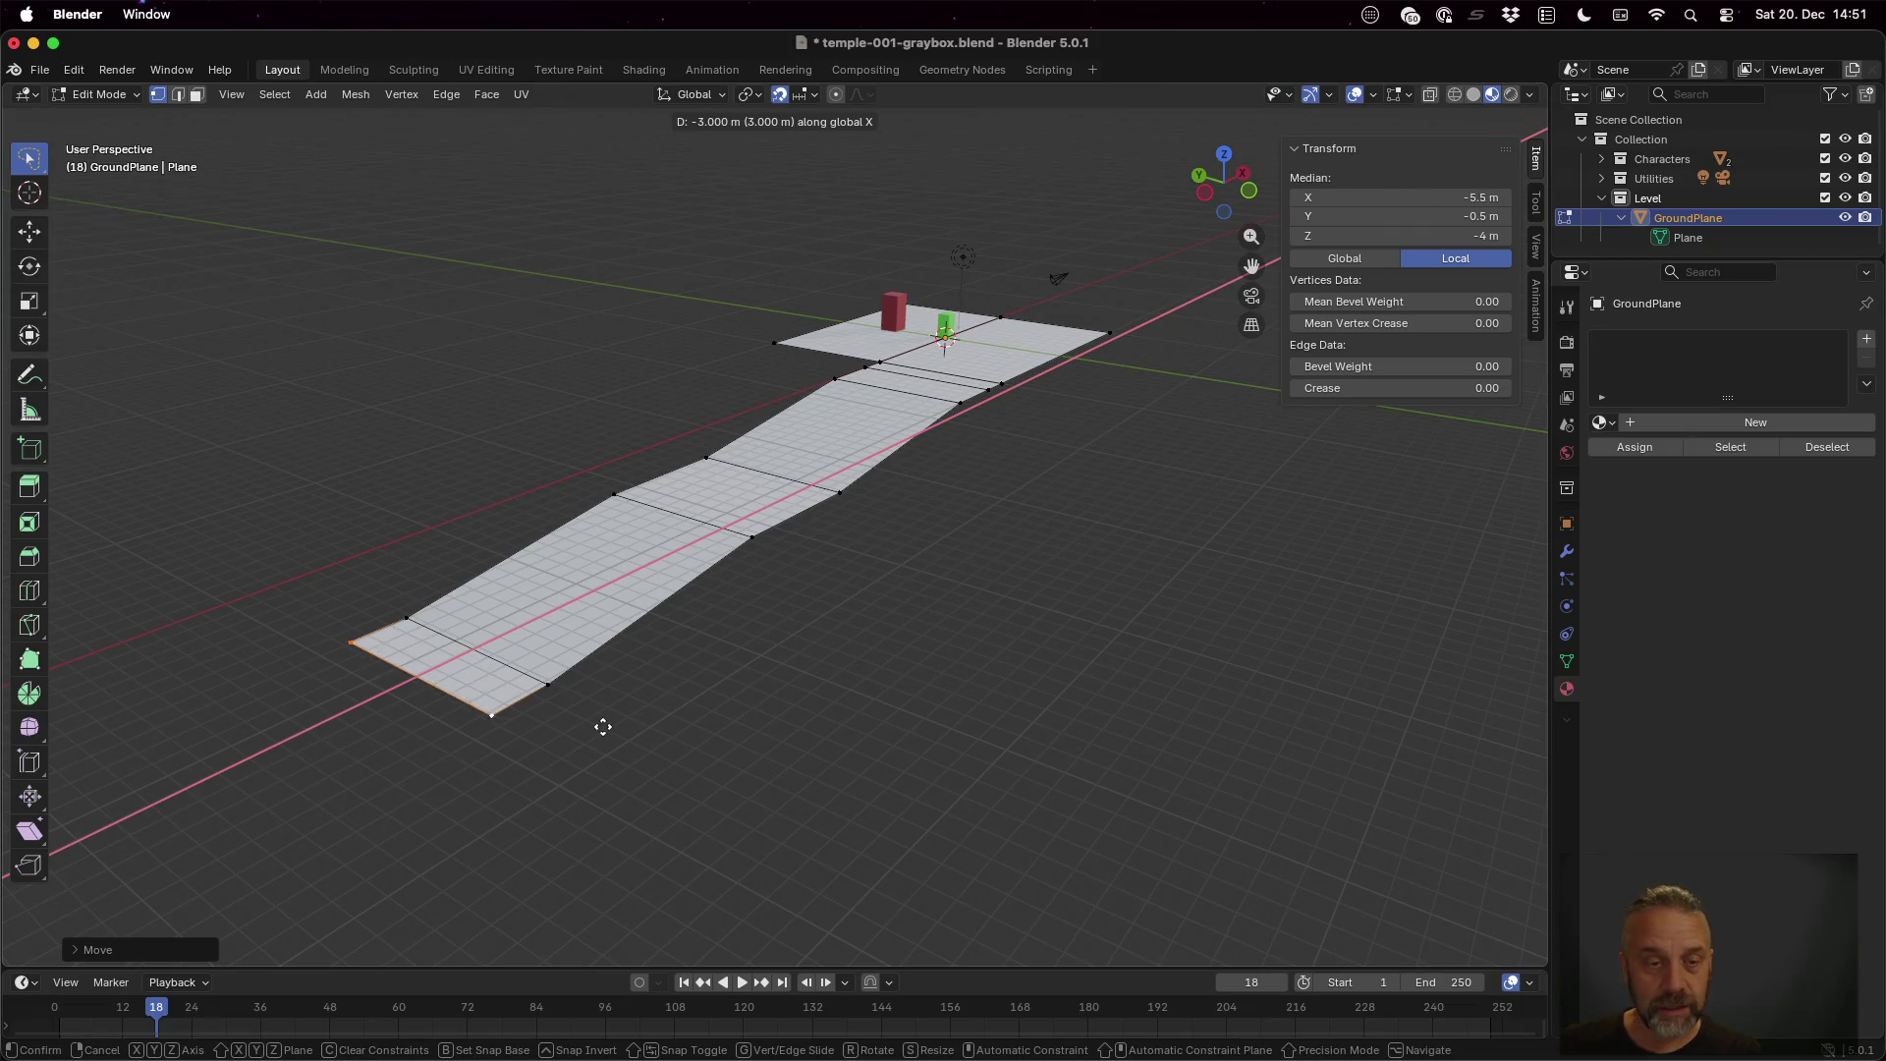
left_click(514, 763)
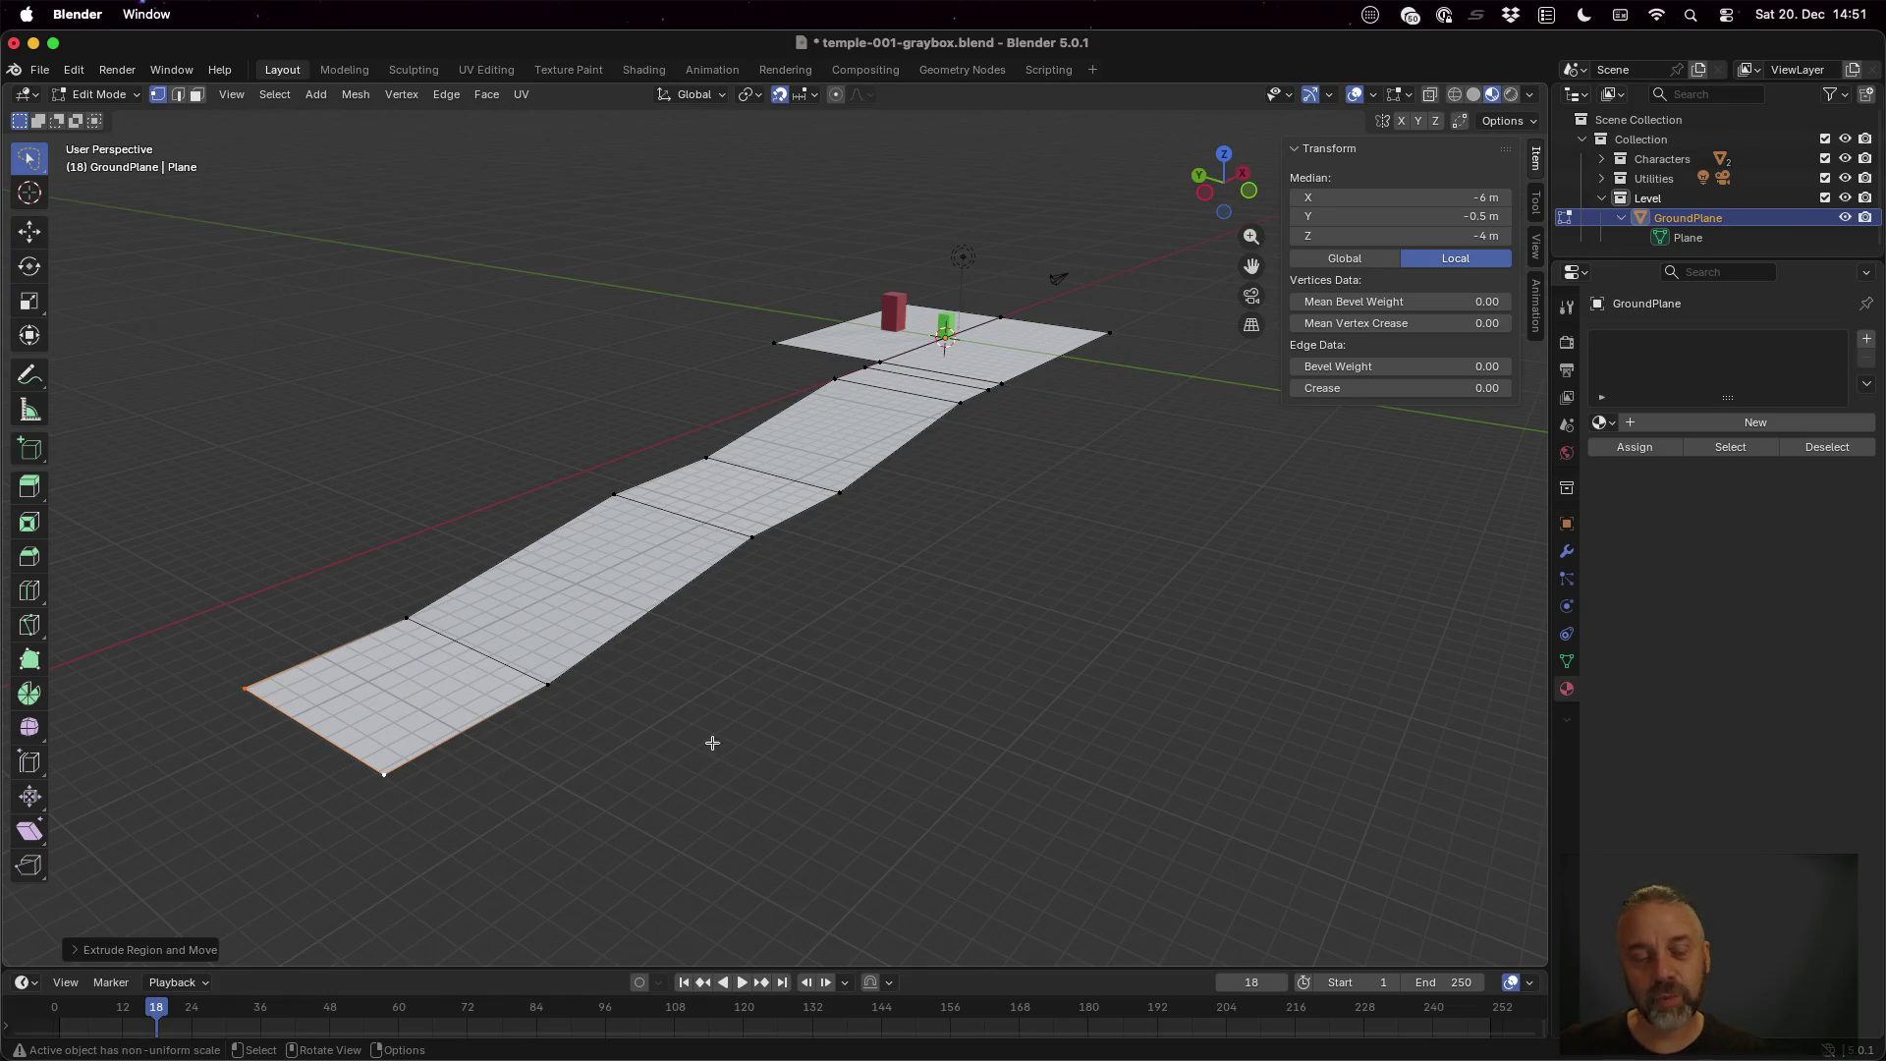
mouse_move(681, 724)
left_mouse_down()
mouse_move(844, 731)
mouse_move(801, 724)
left_mouse_up()
mouse_move(1378, 545)
left_mouse_down()
mouse_move(1284, 547)
mouse_move(1276, 569)
left_mouse_up()
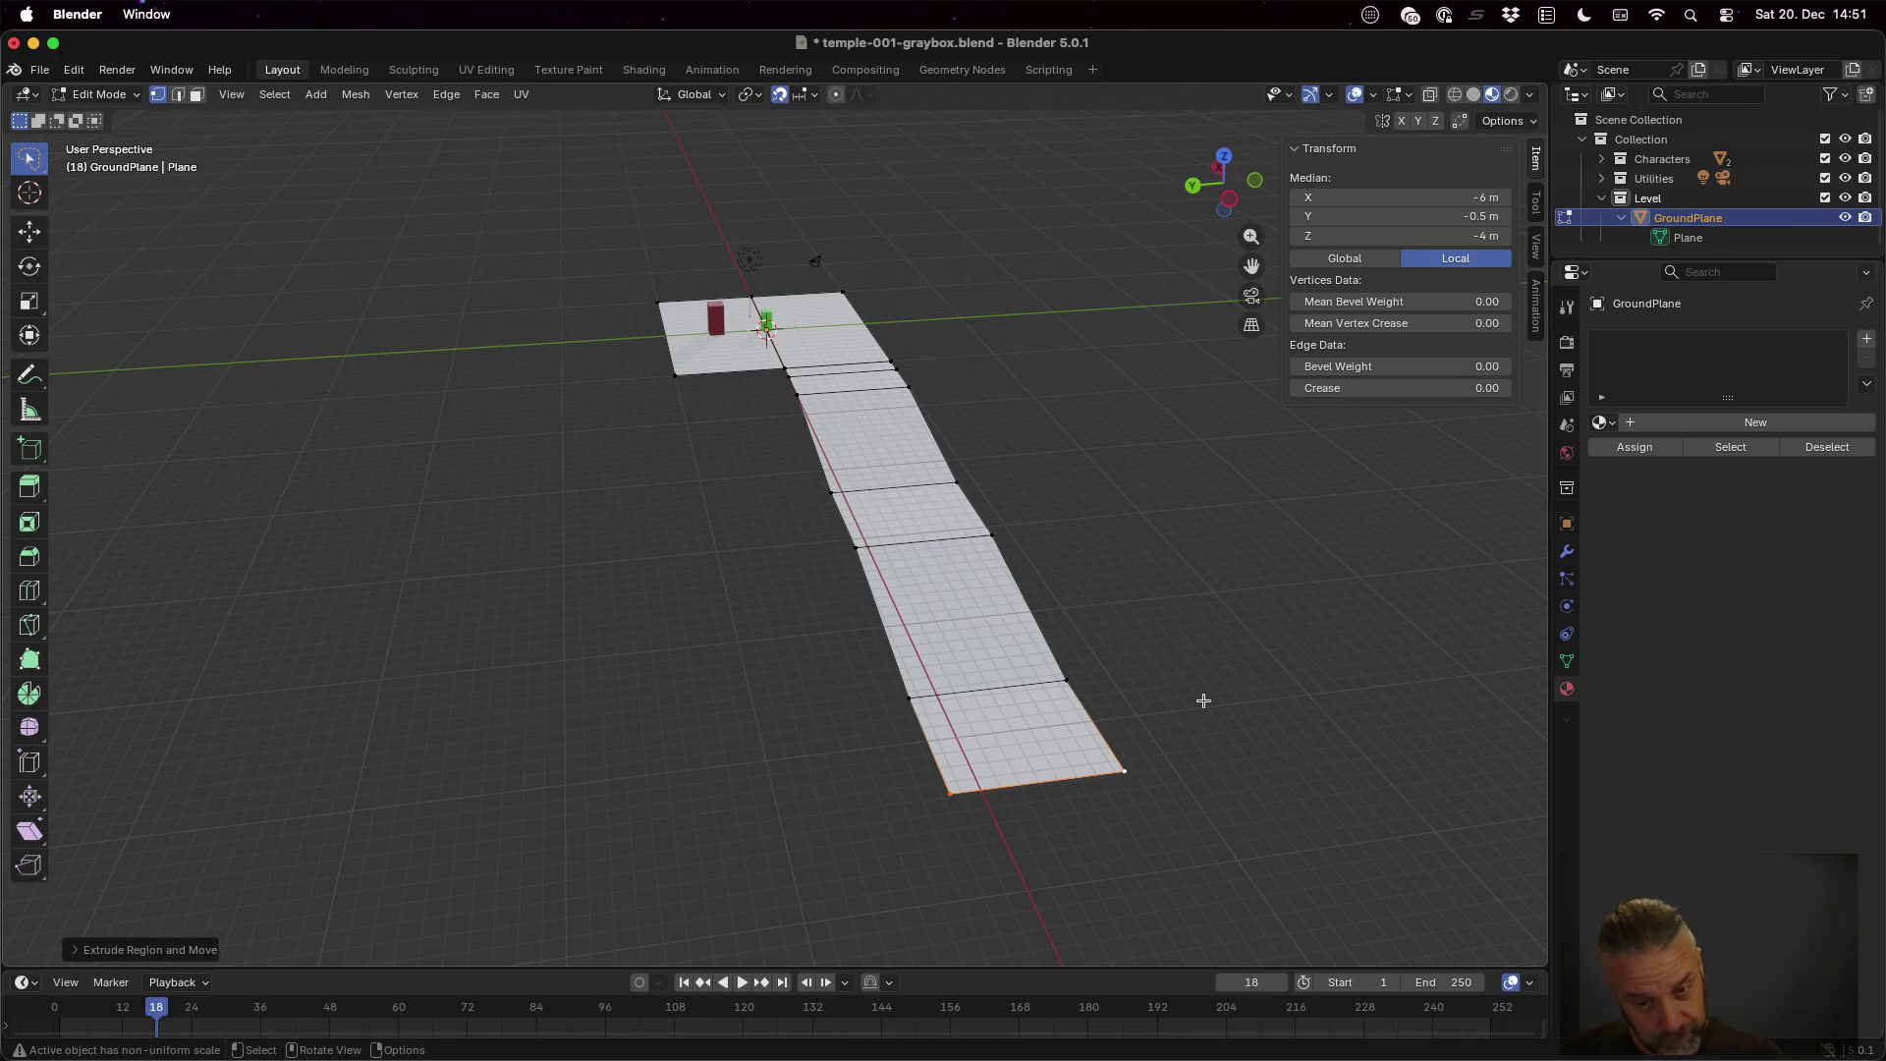
Extrude the last section's side edge 8 m along Y into a side piece
left_click(909, 699)
left_click(951, 792, "shift")
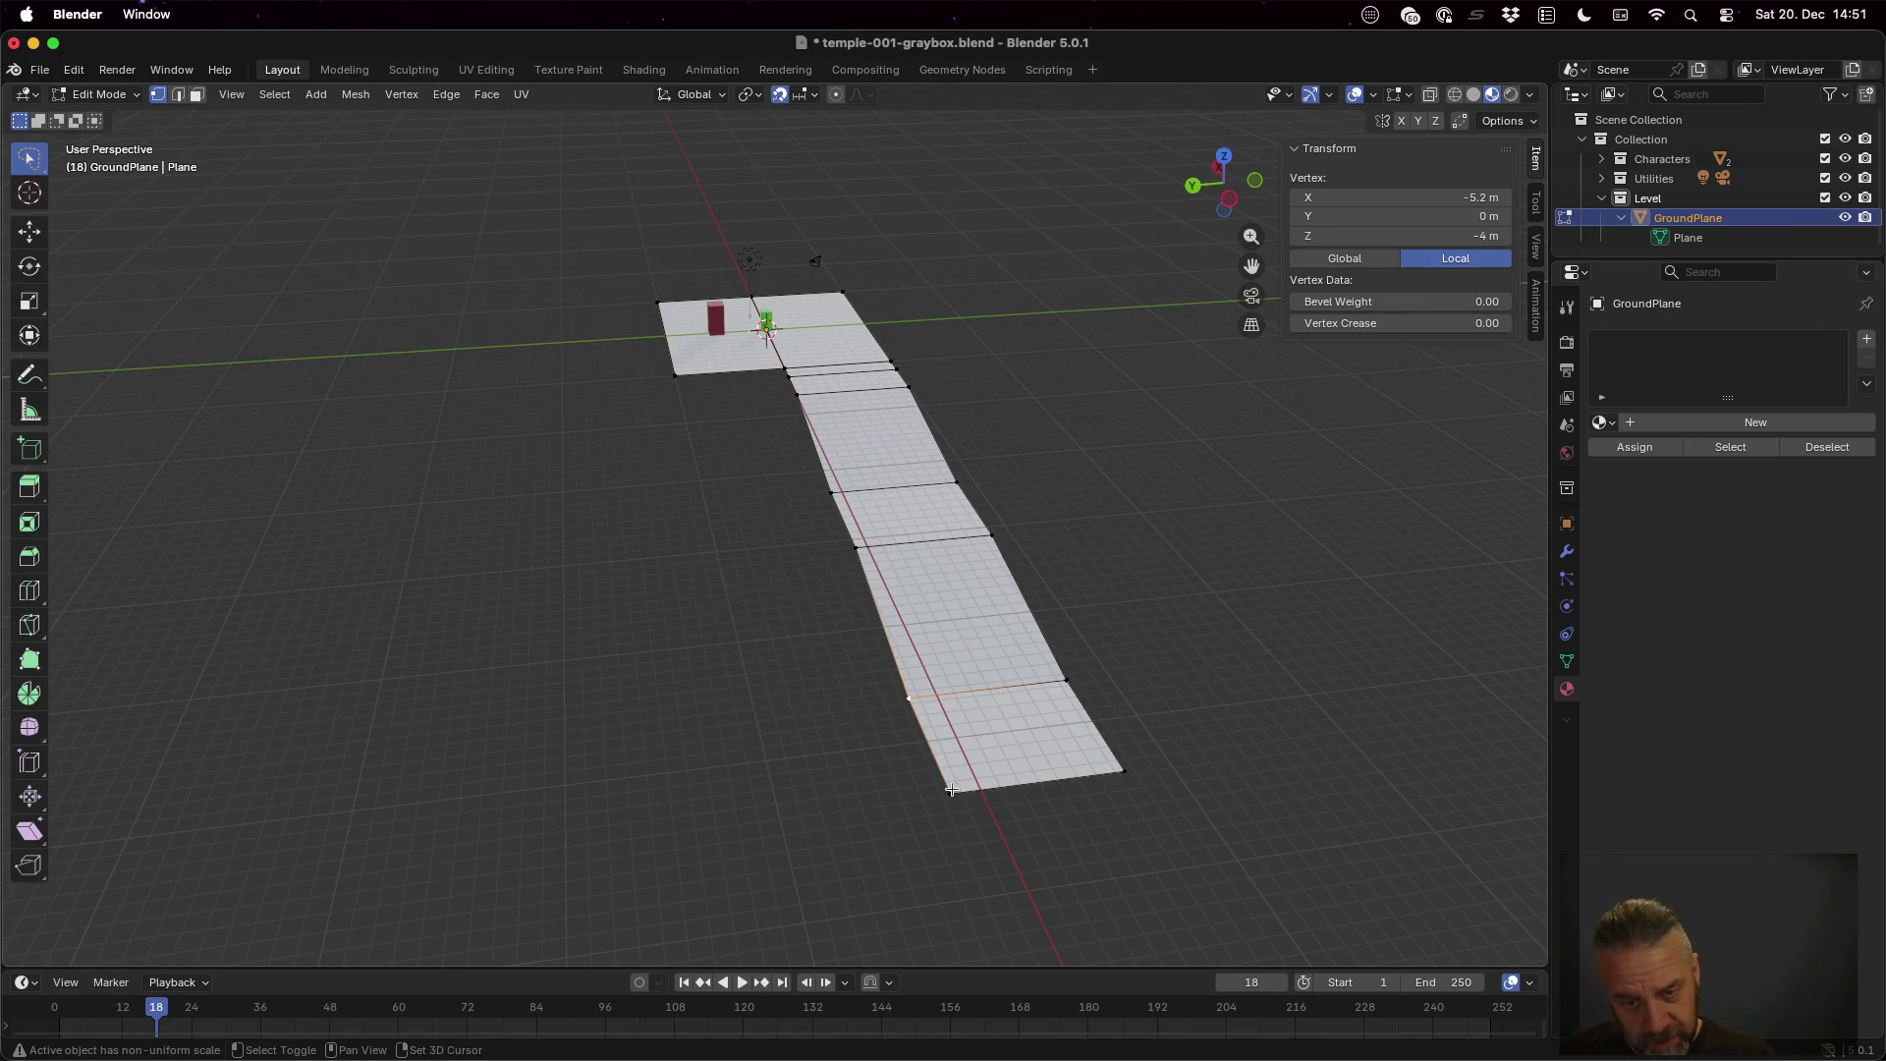
key("g")
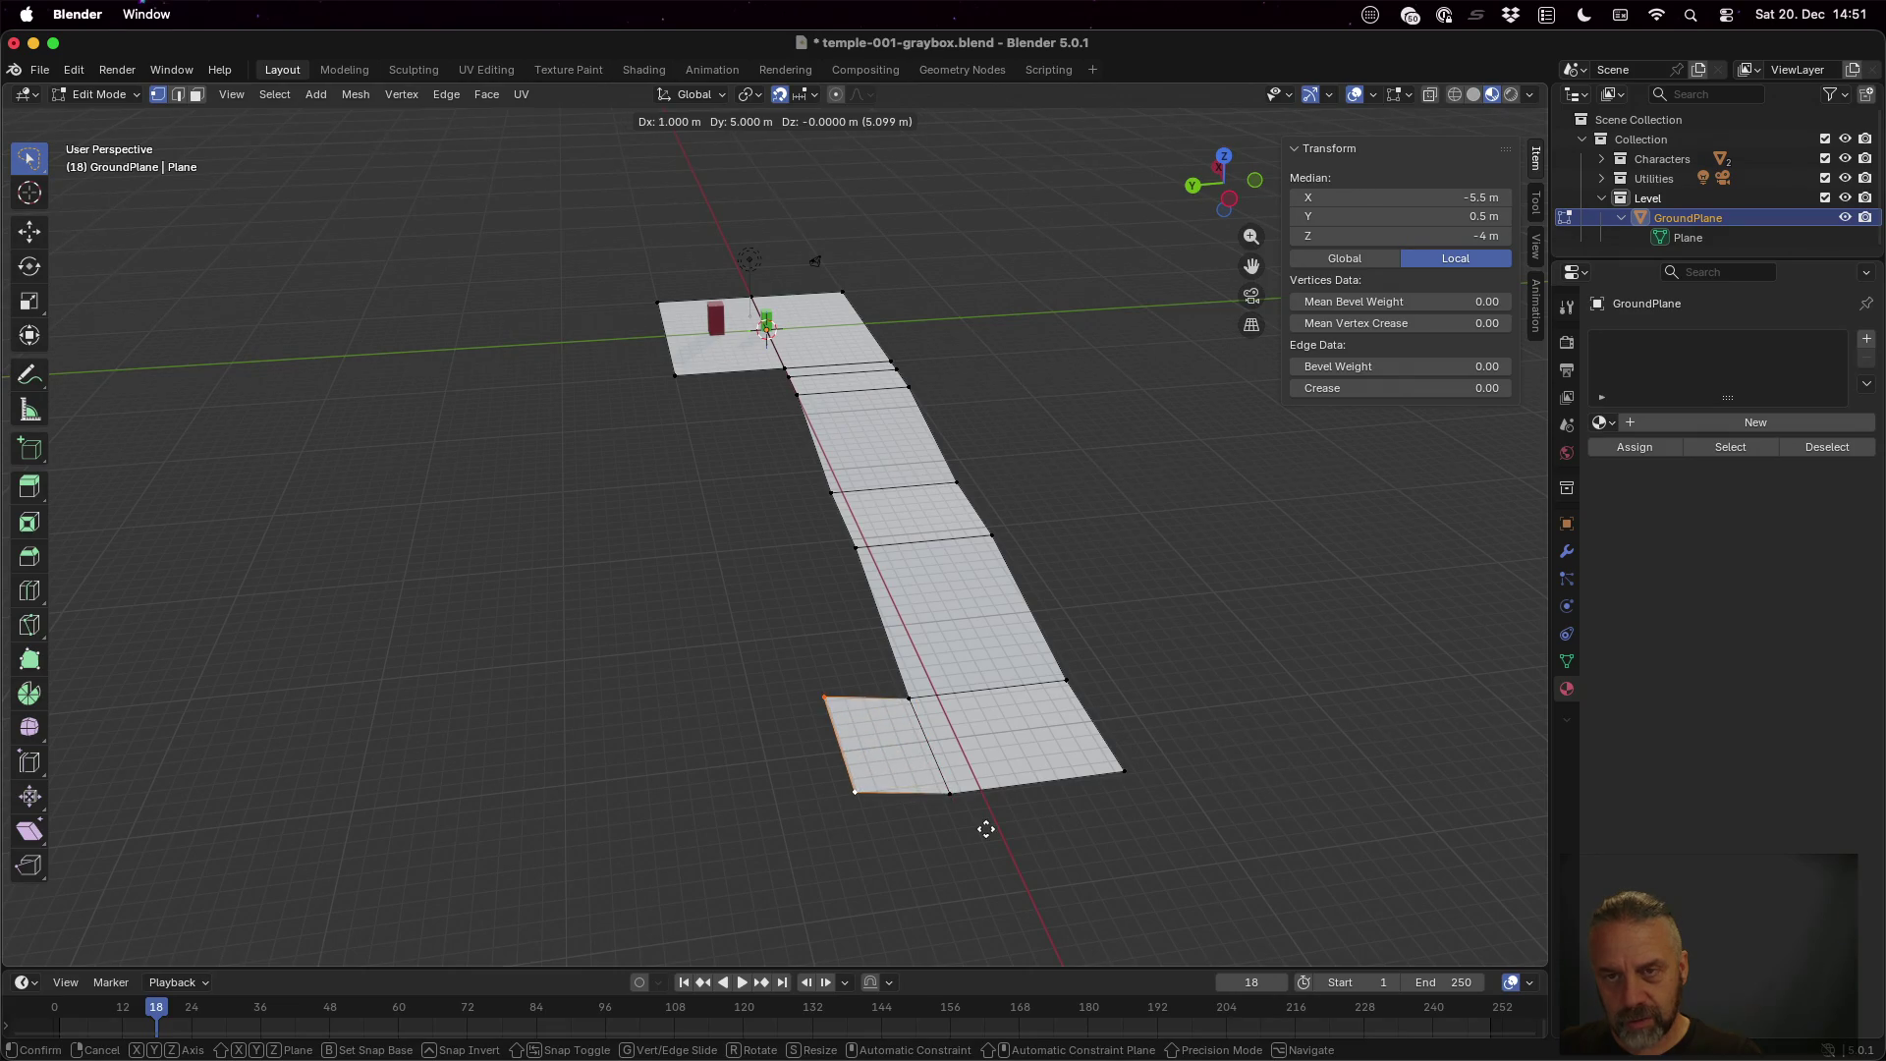
key("y")
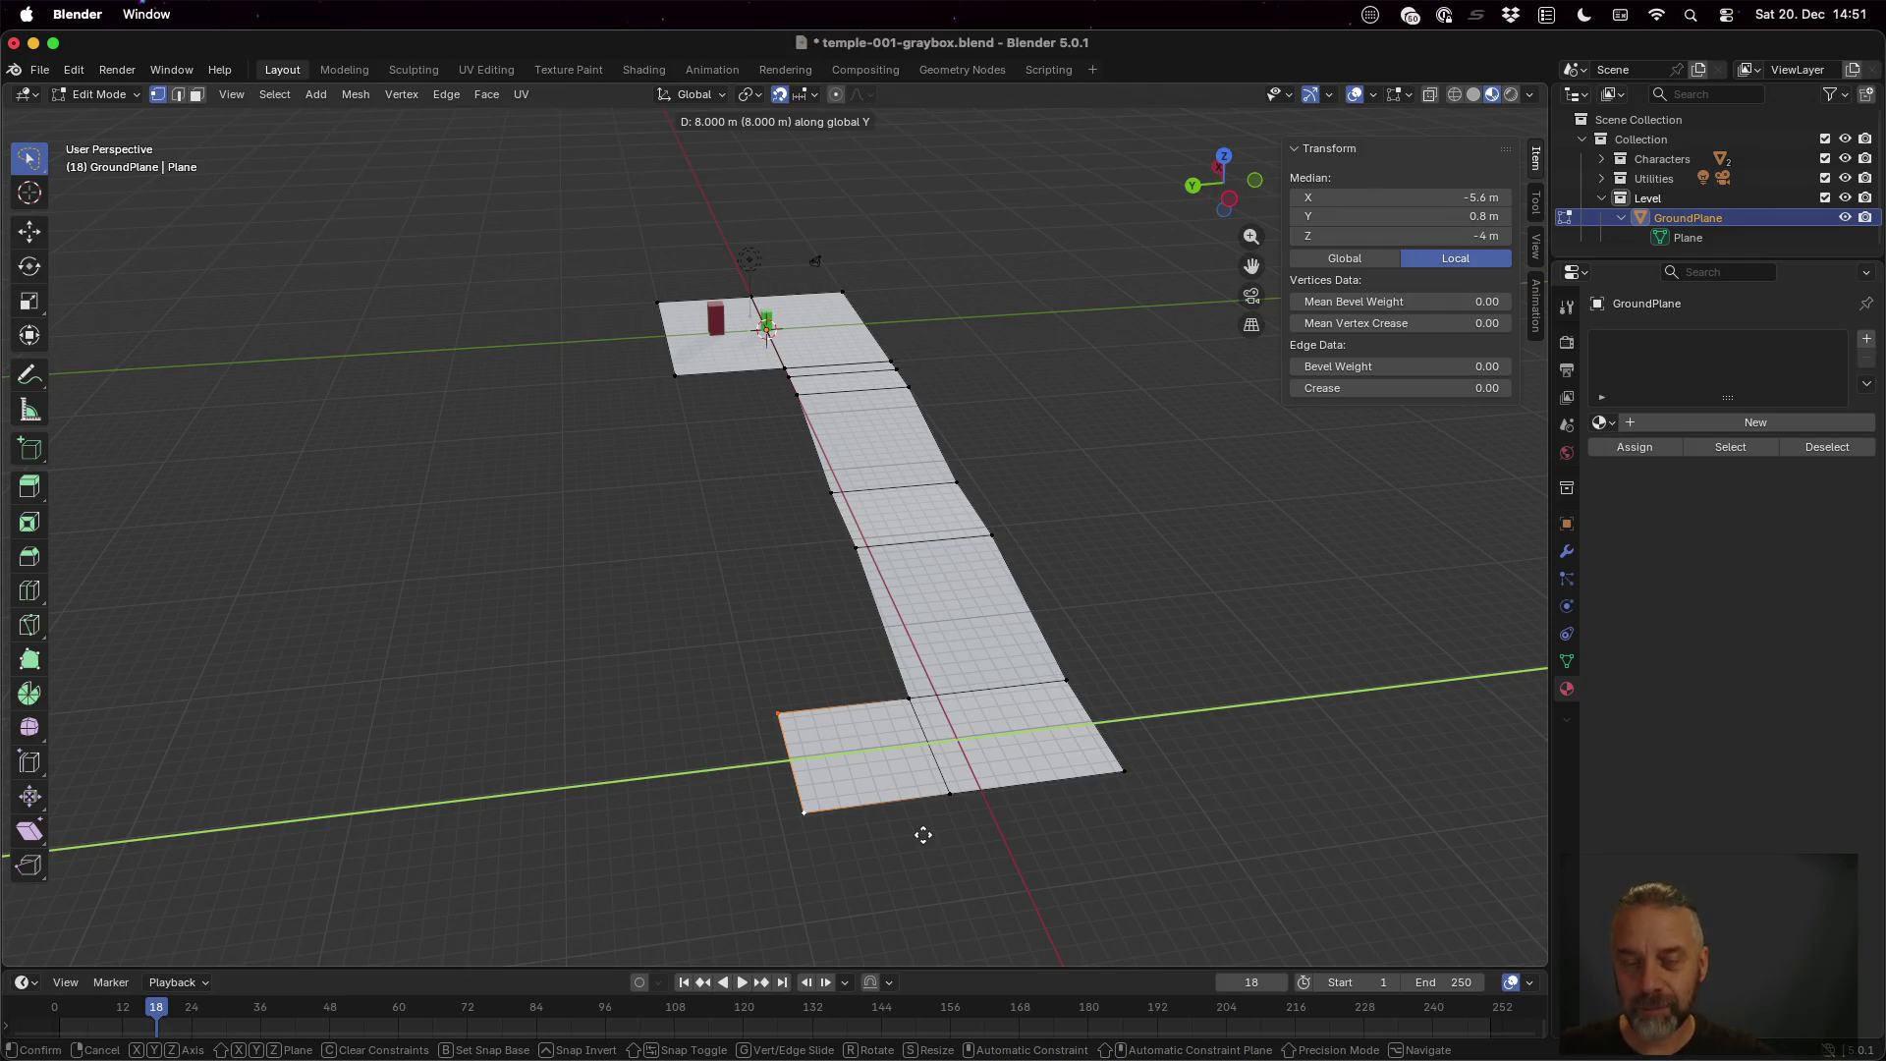
left_click(923, 835)
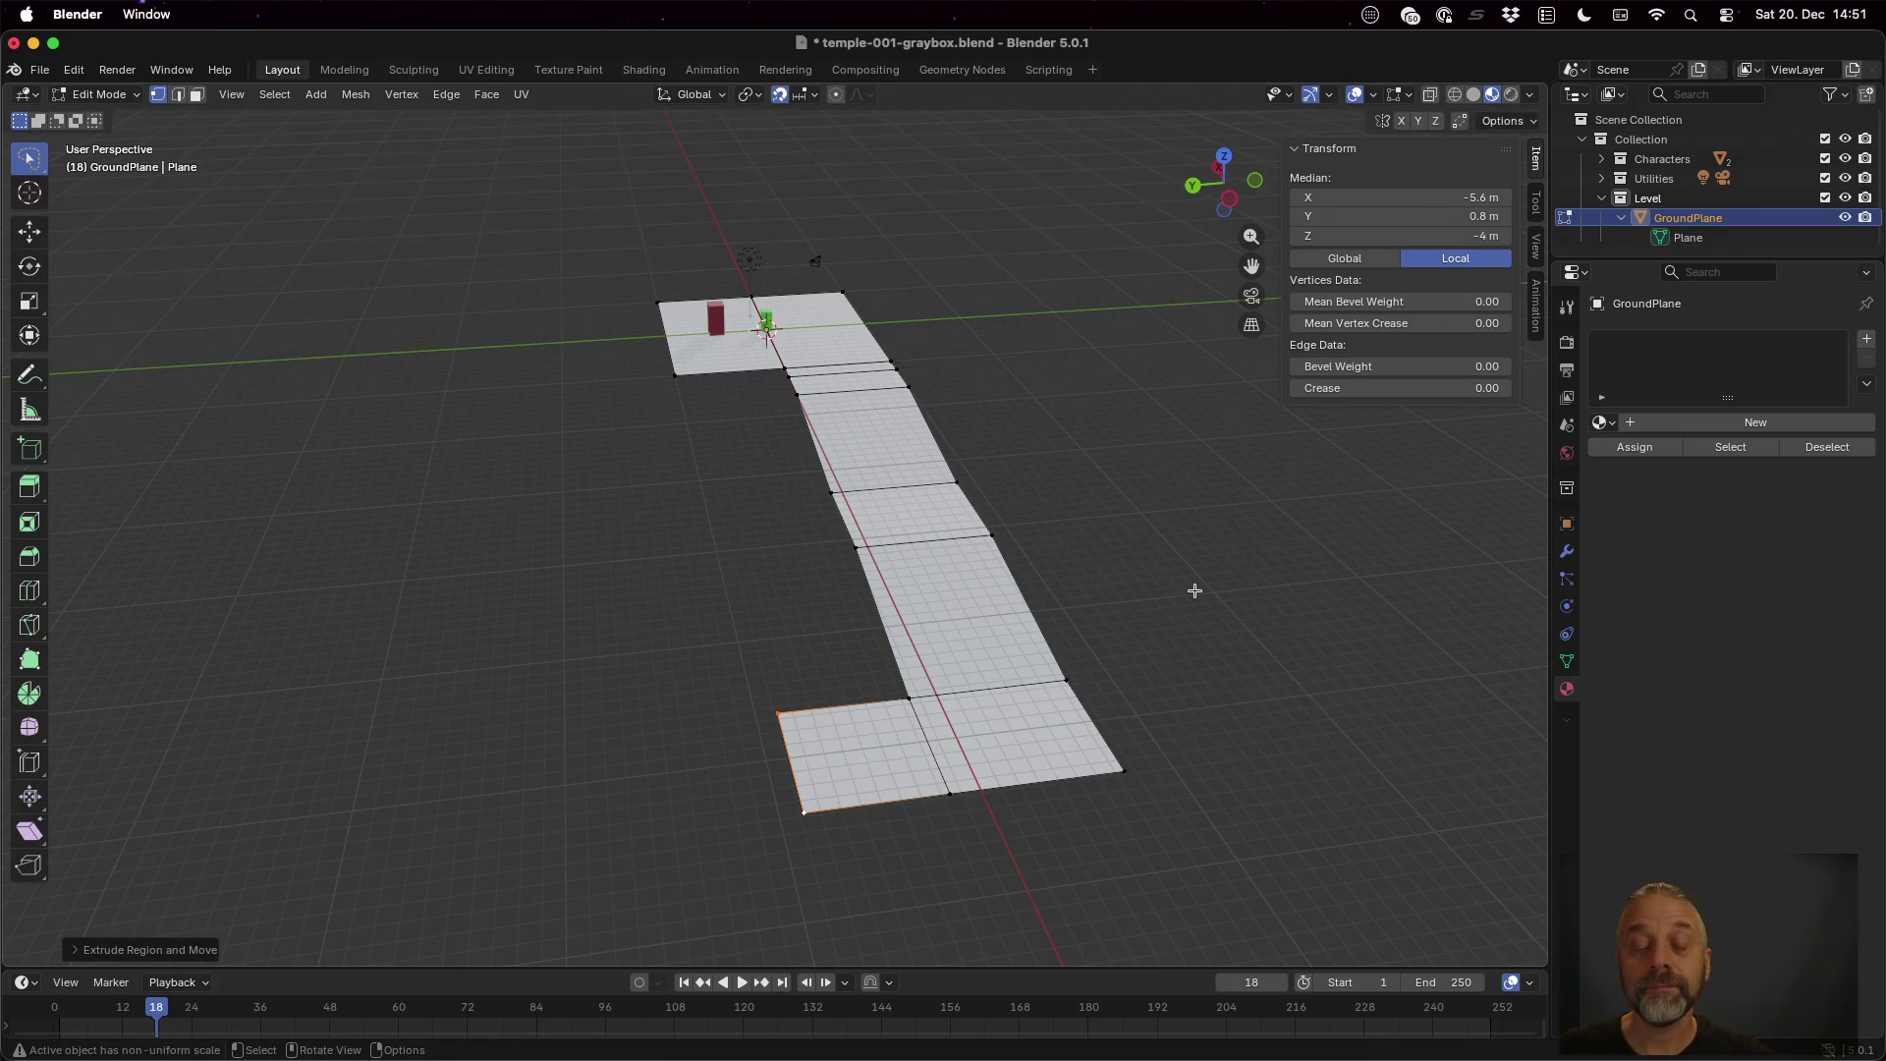
Select the side piece's outer edge by its inner and outer corner vertices
left_click(987, 697, "shift")
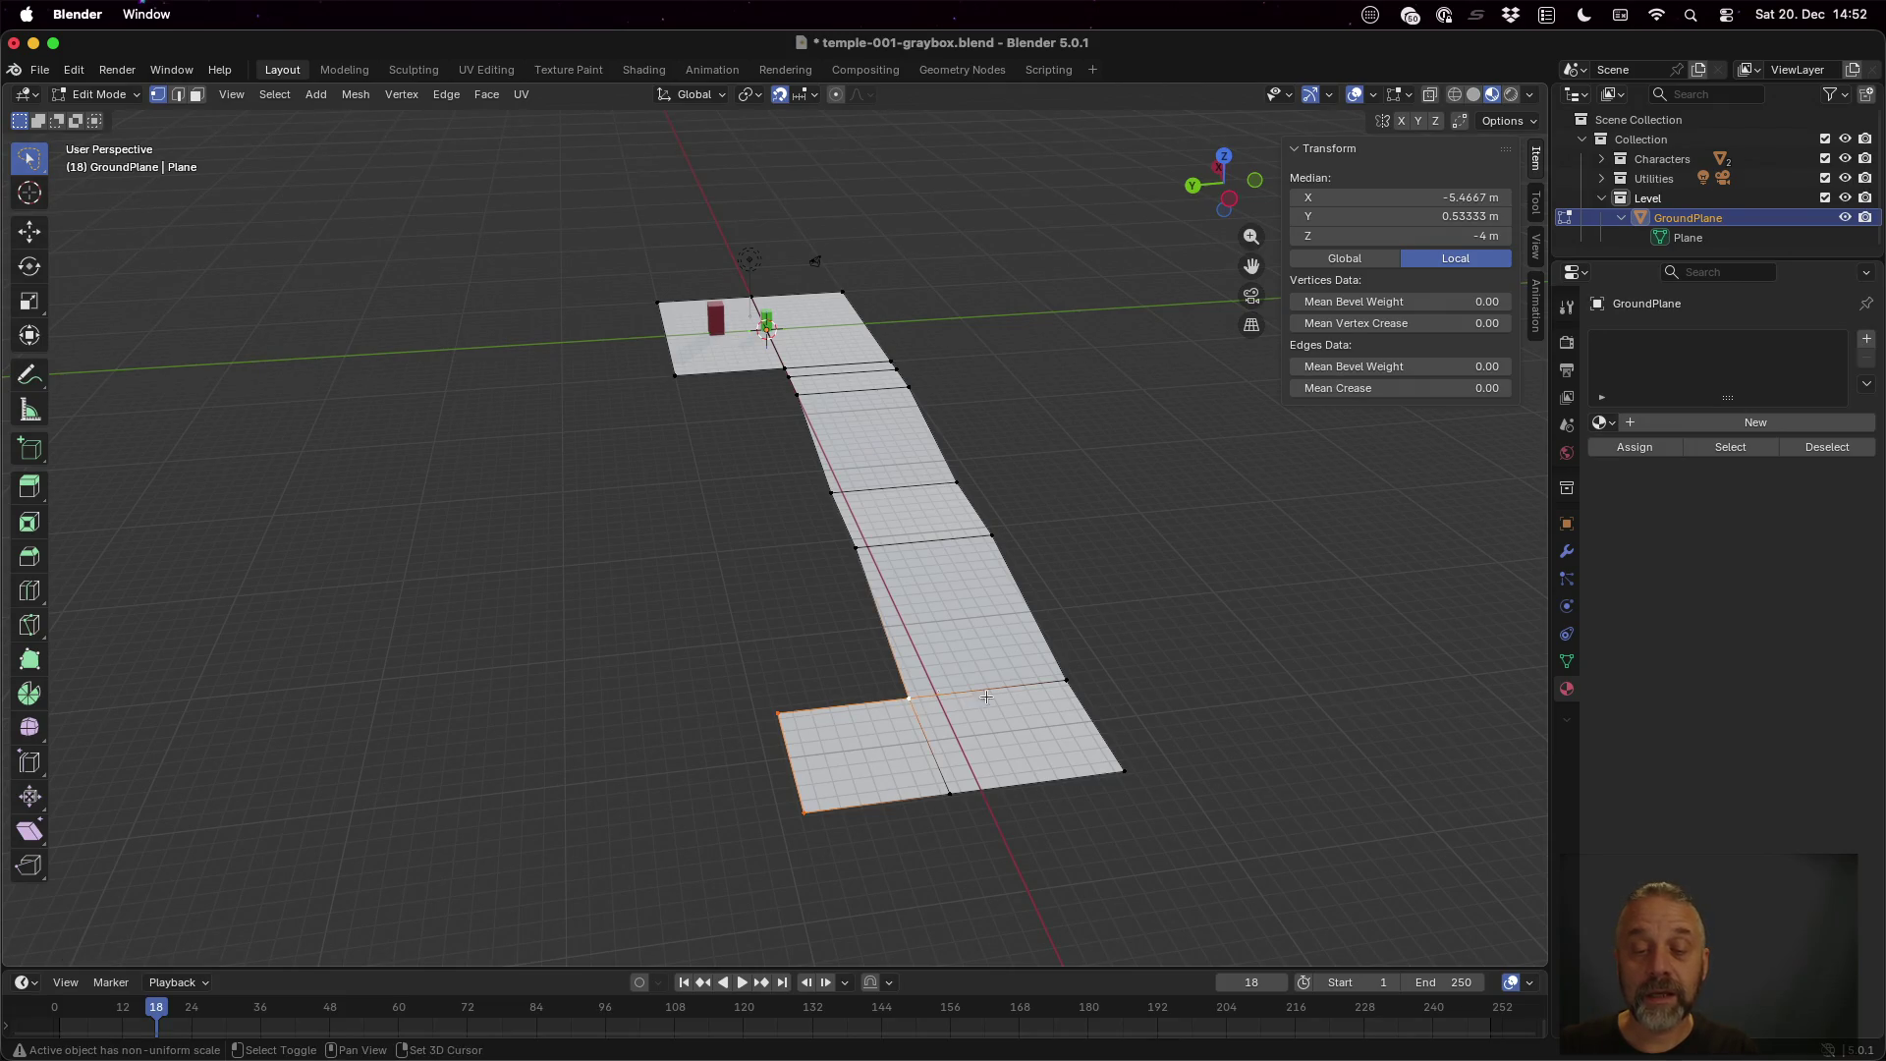
key("a")
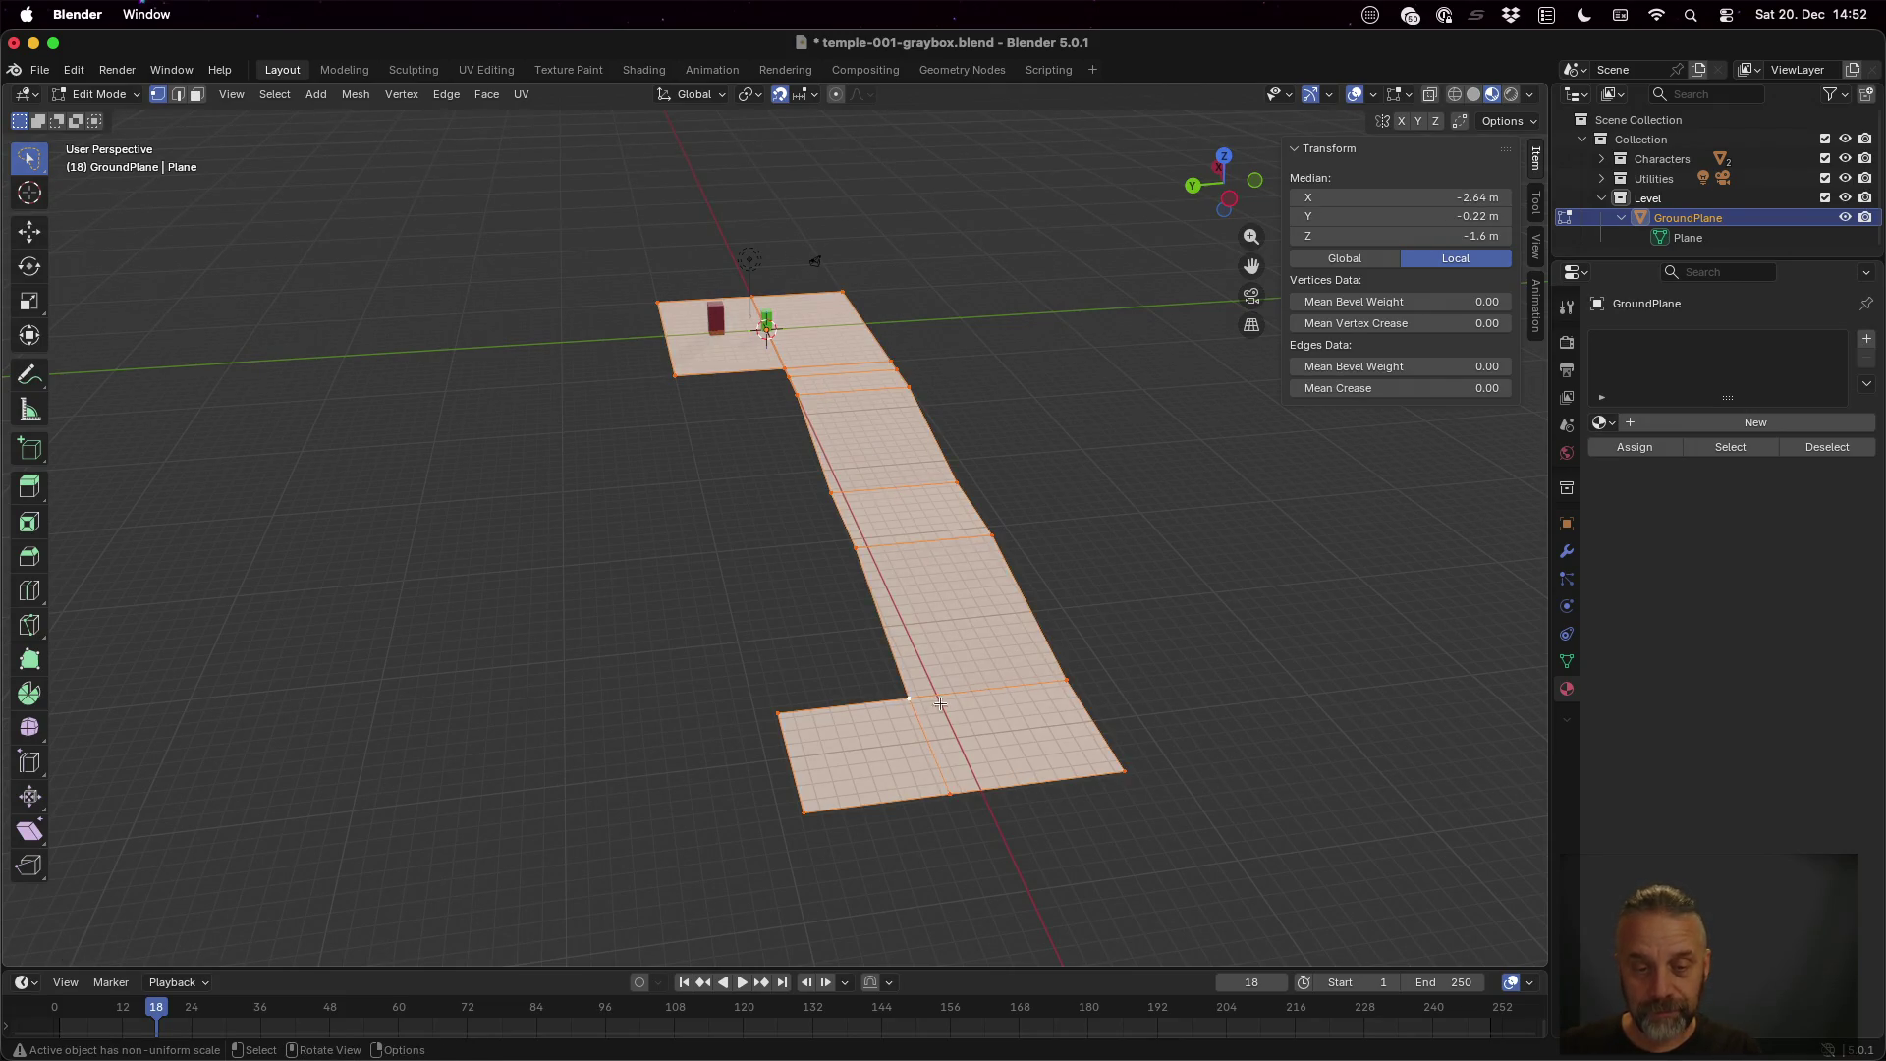
key("alt+a")
left_click(910, 696)
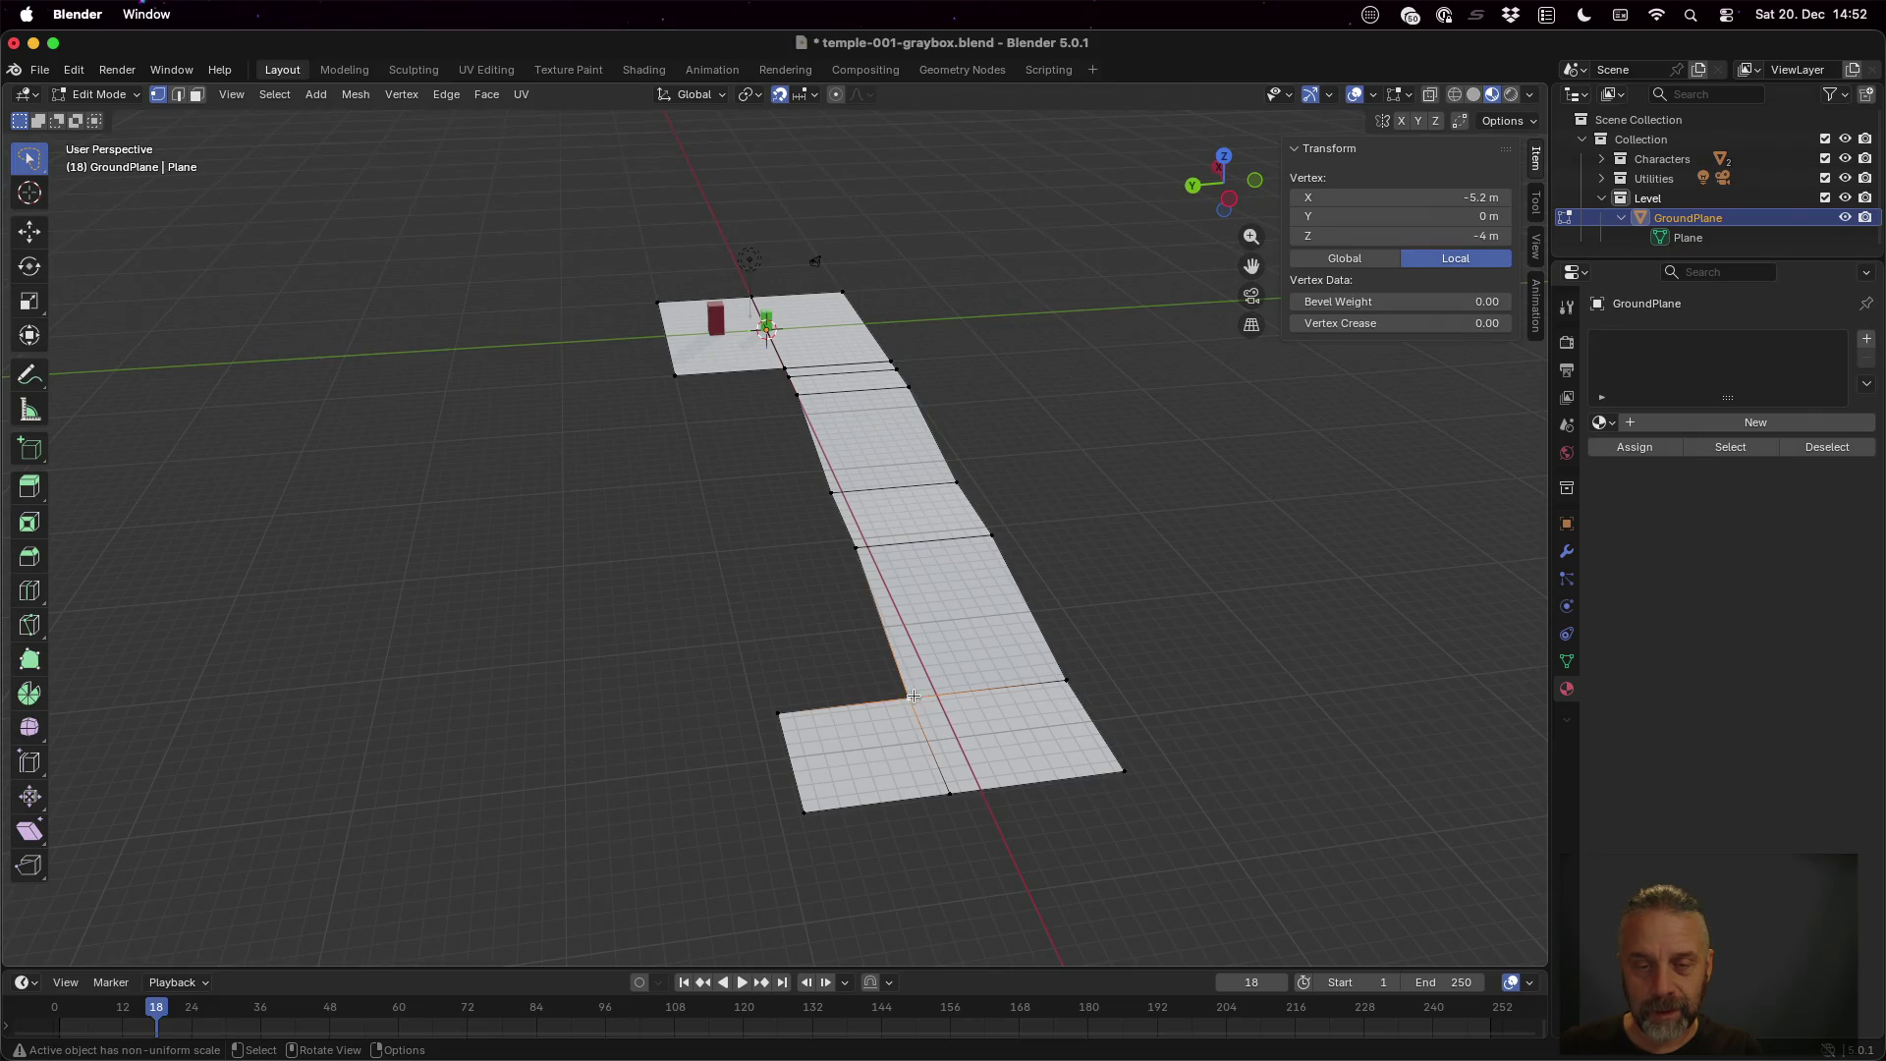
left_click(772, 708, "shift")
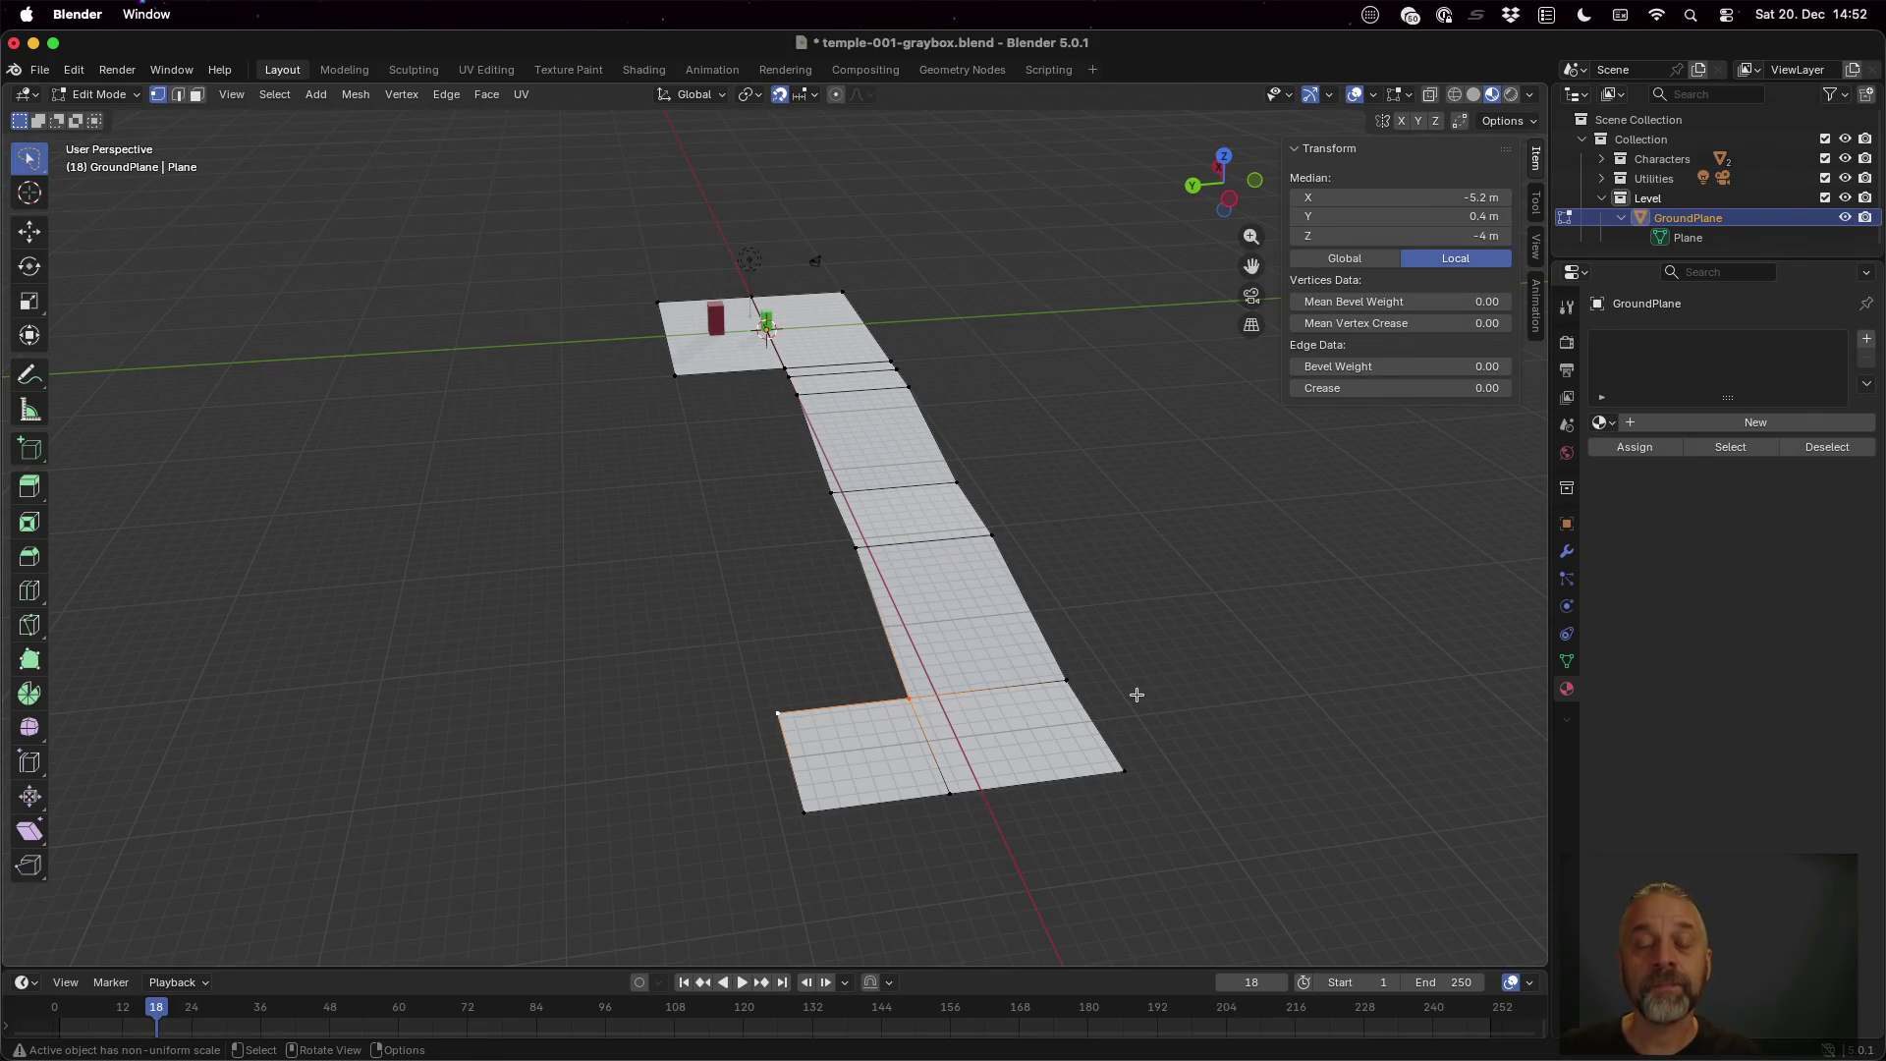
mouse_move(1139, 649)
left_mouse_down()
mouse_move(1306, 601)
mouse_move(1312, 624)
left_mouse_up()
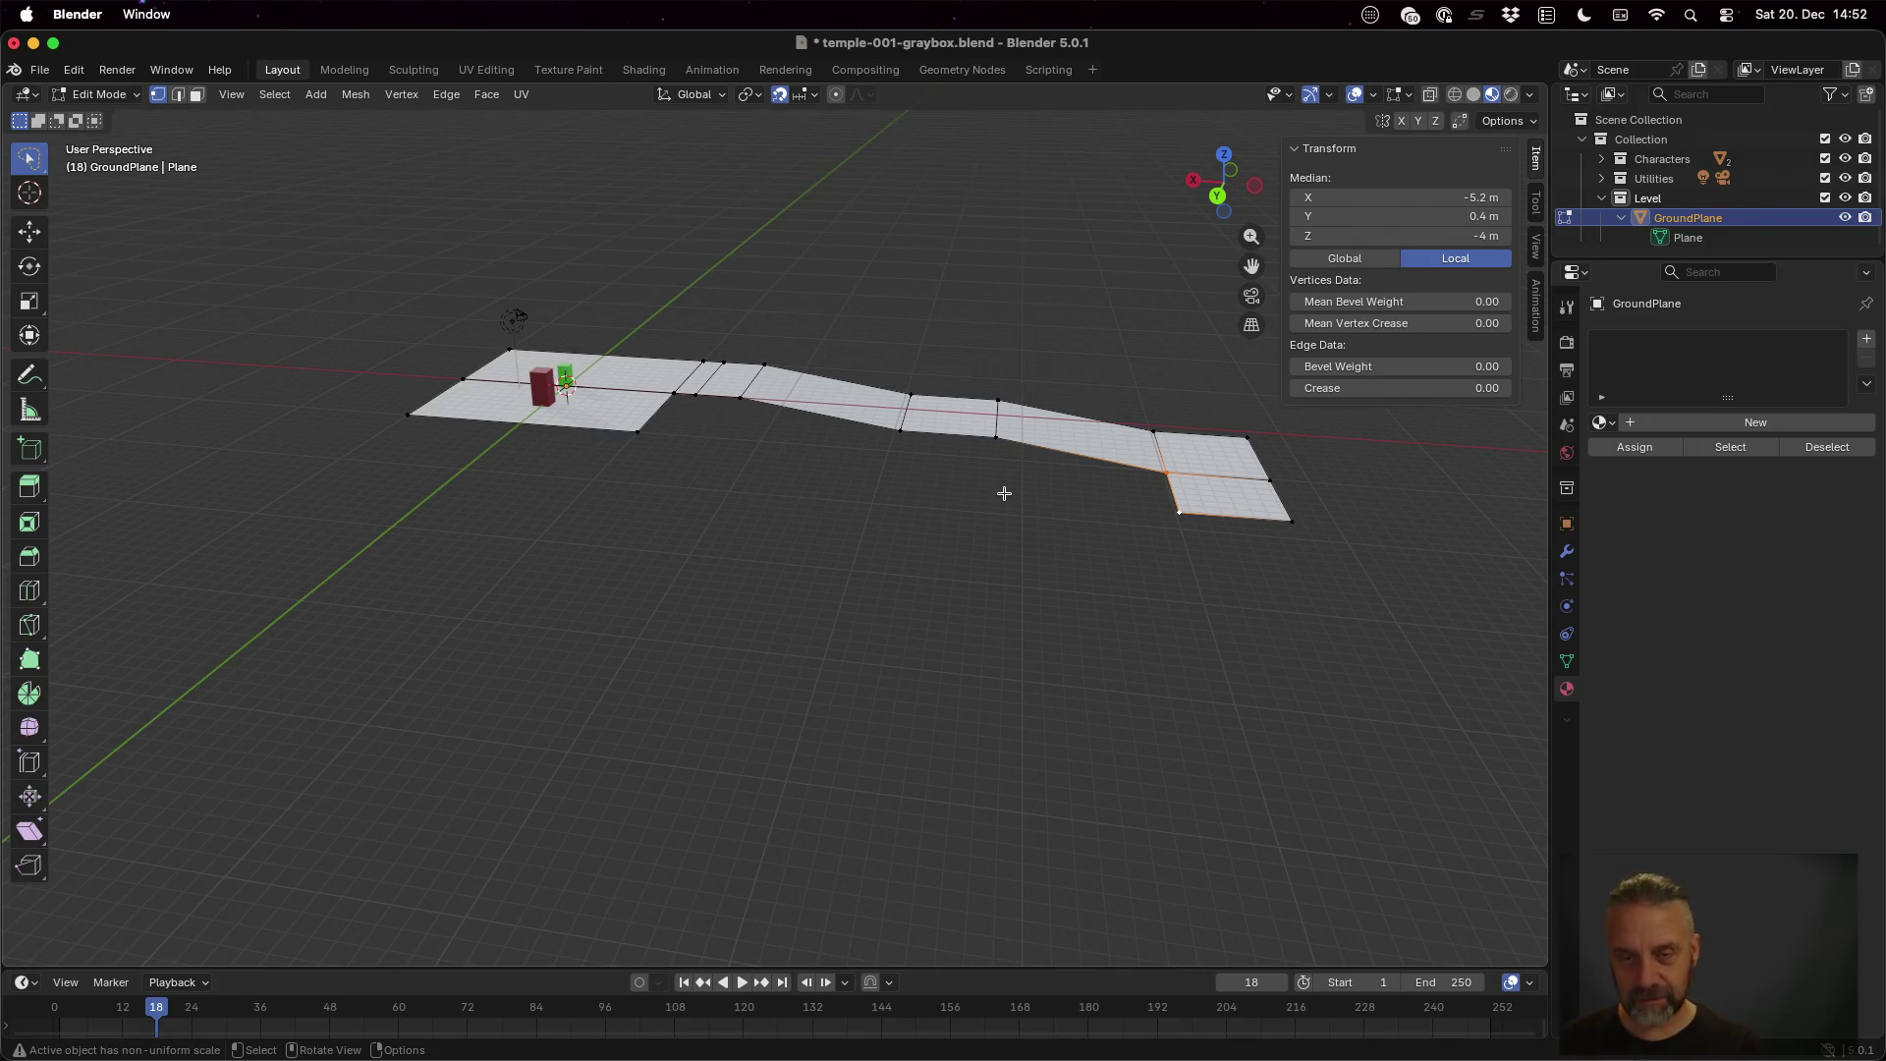
Extrude the side edge along X into two successive side-path sections
key("g")
key("x")
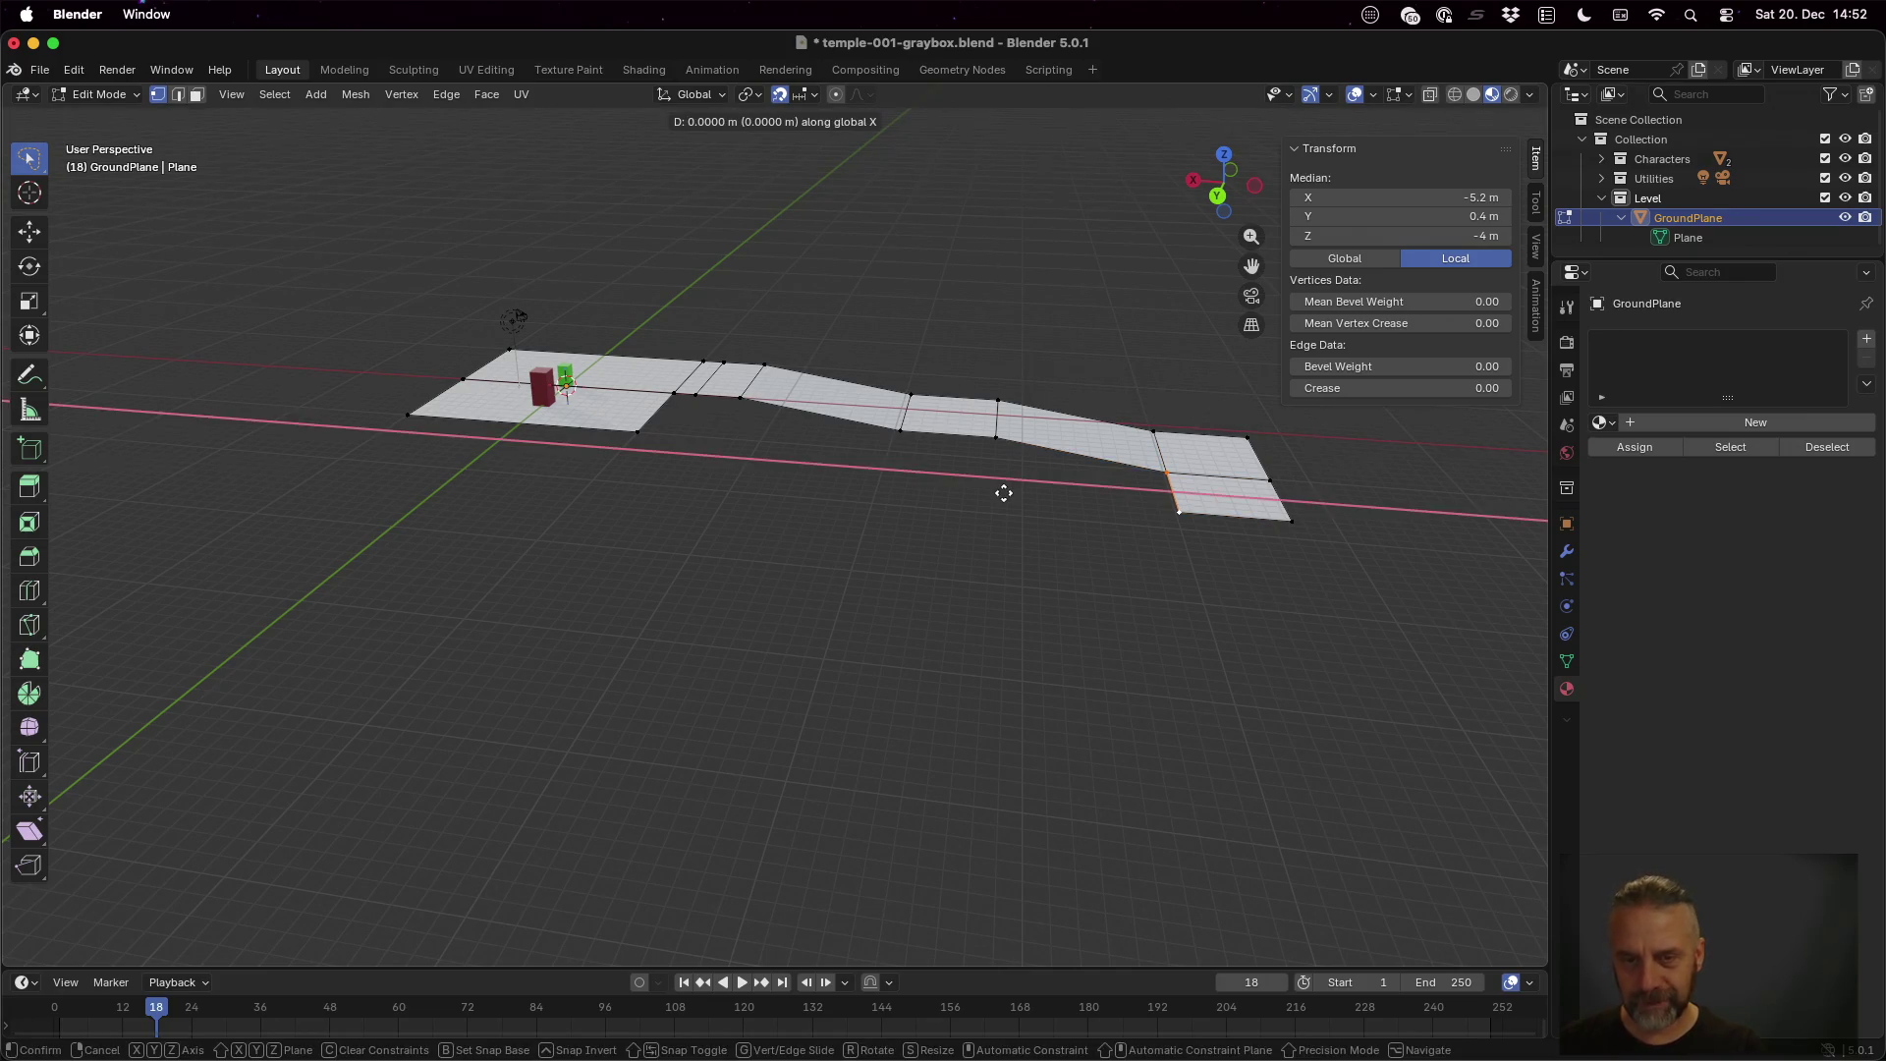
left_click(825, 493)
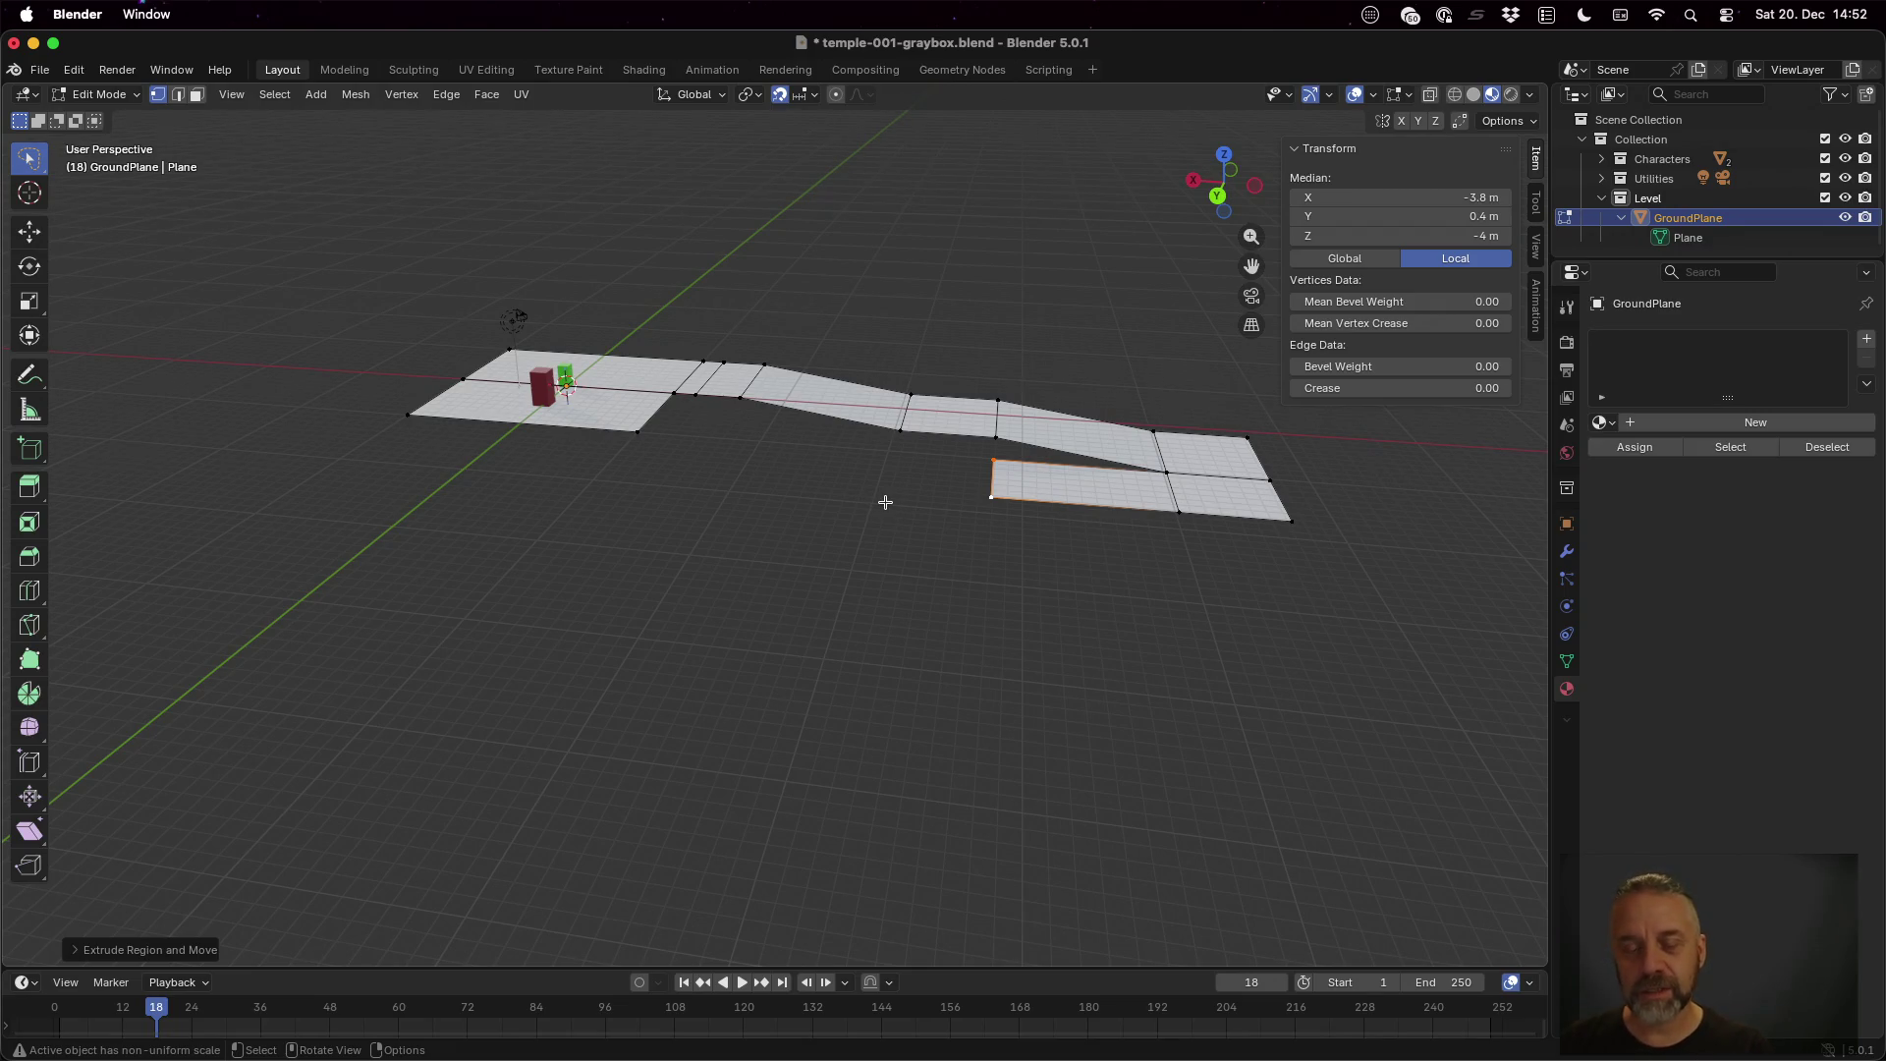
key("g")
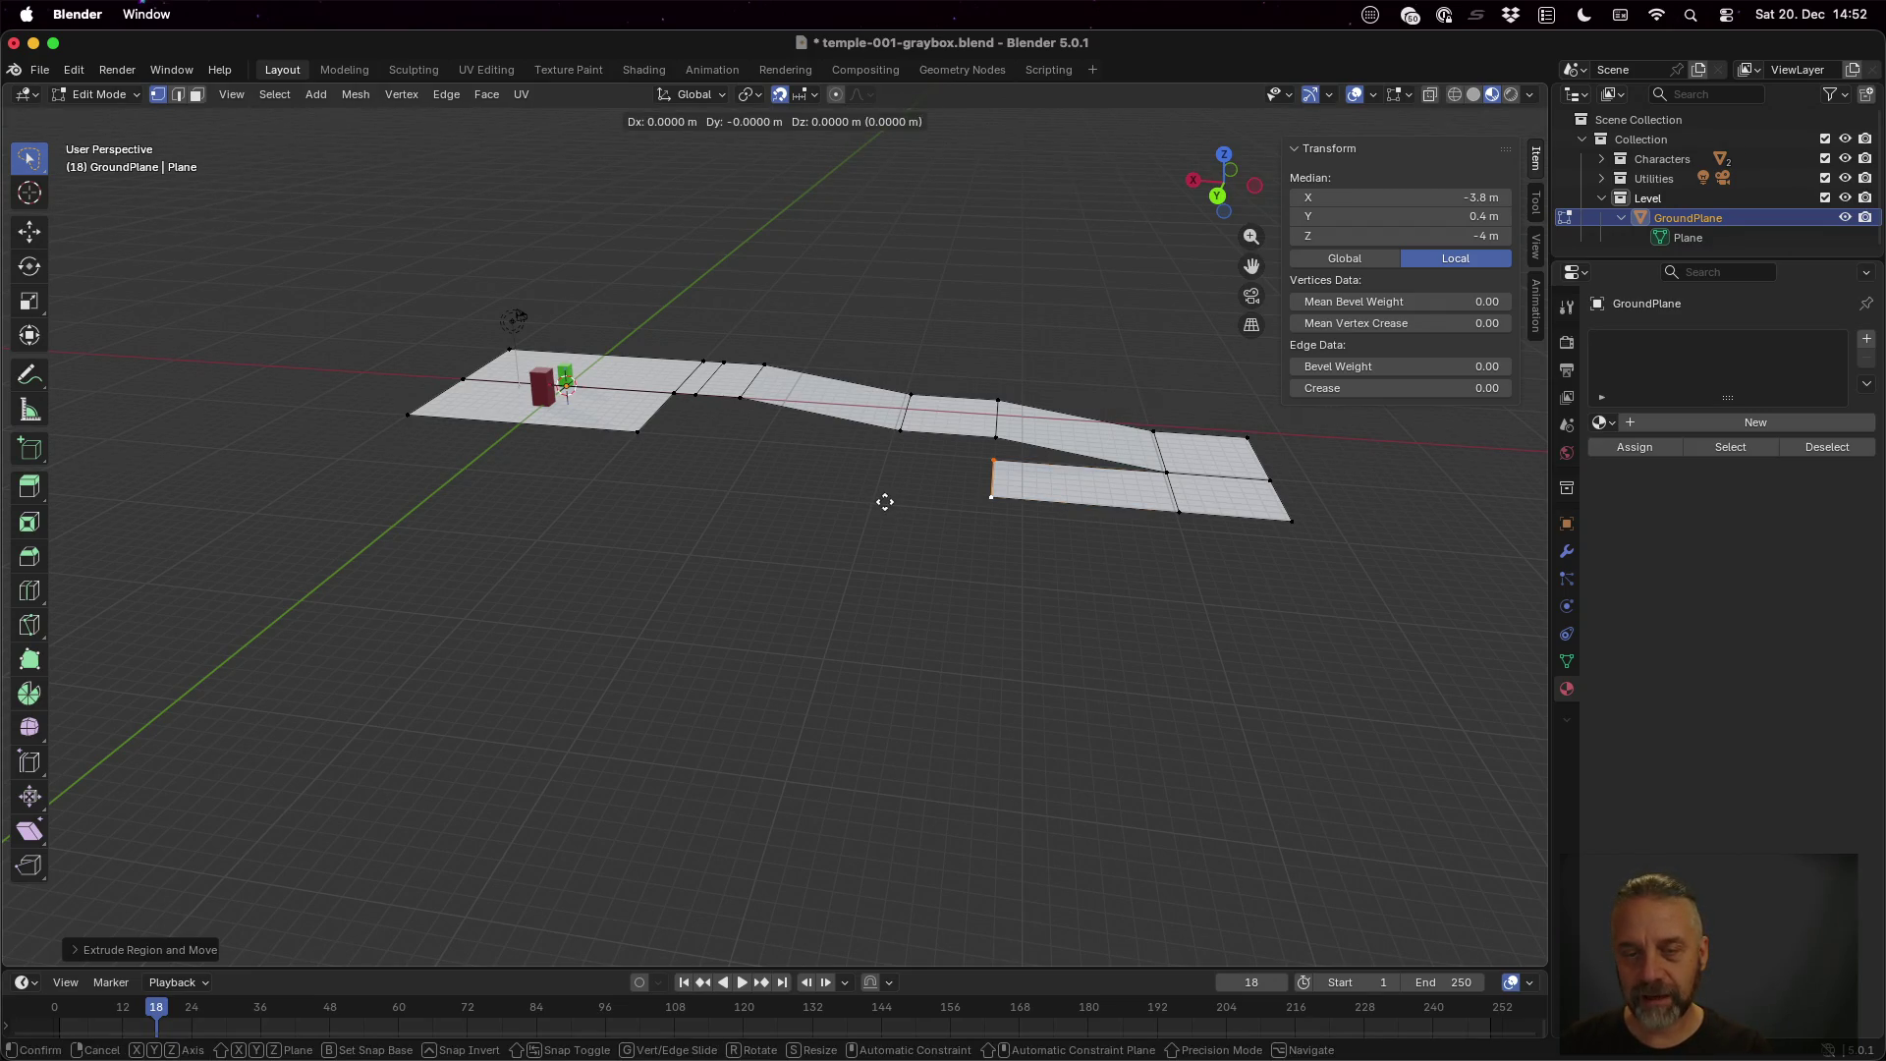
key("x")
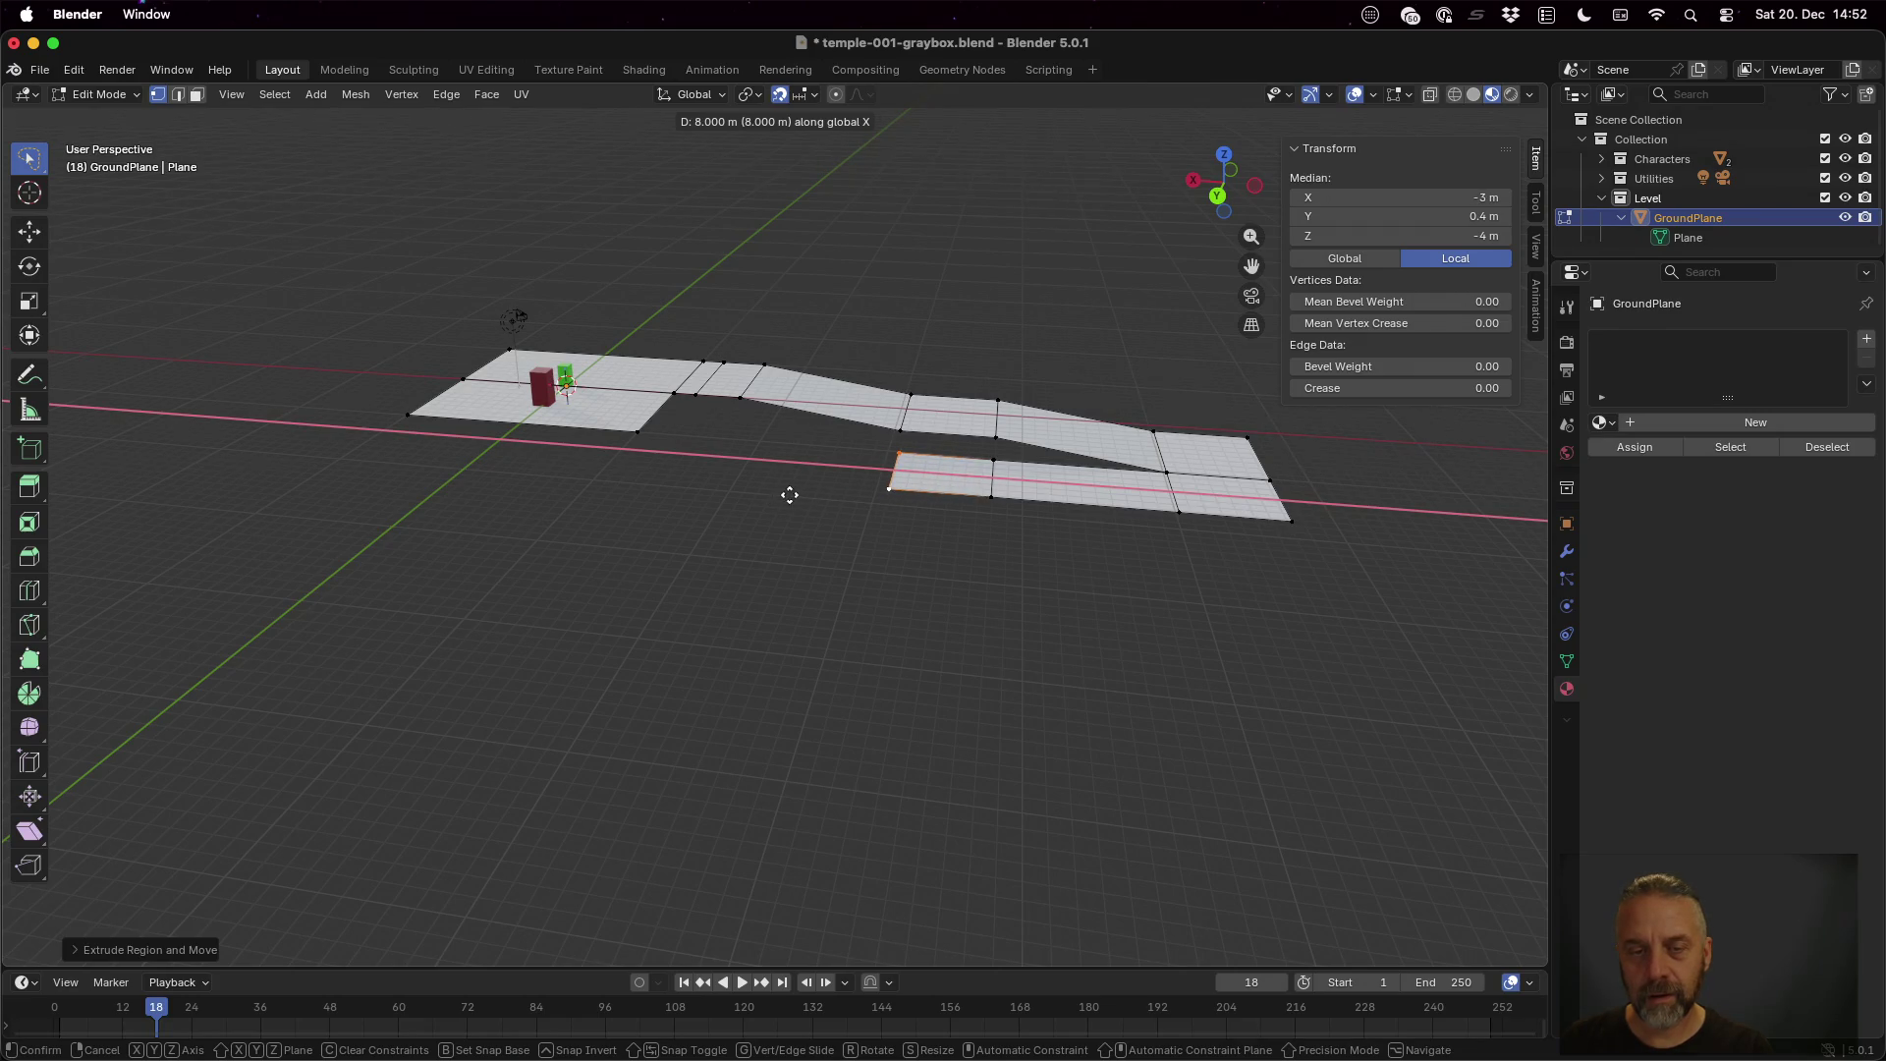
left_click(787, 496)
Extend the side path along X once more so it reaches the start platform
scroll(776, 501, "down", 5)
scroll(776, 551, "down", 8)
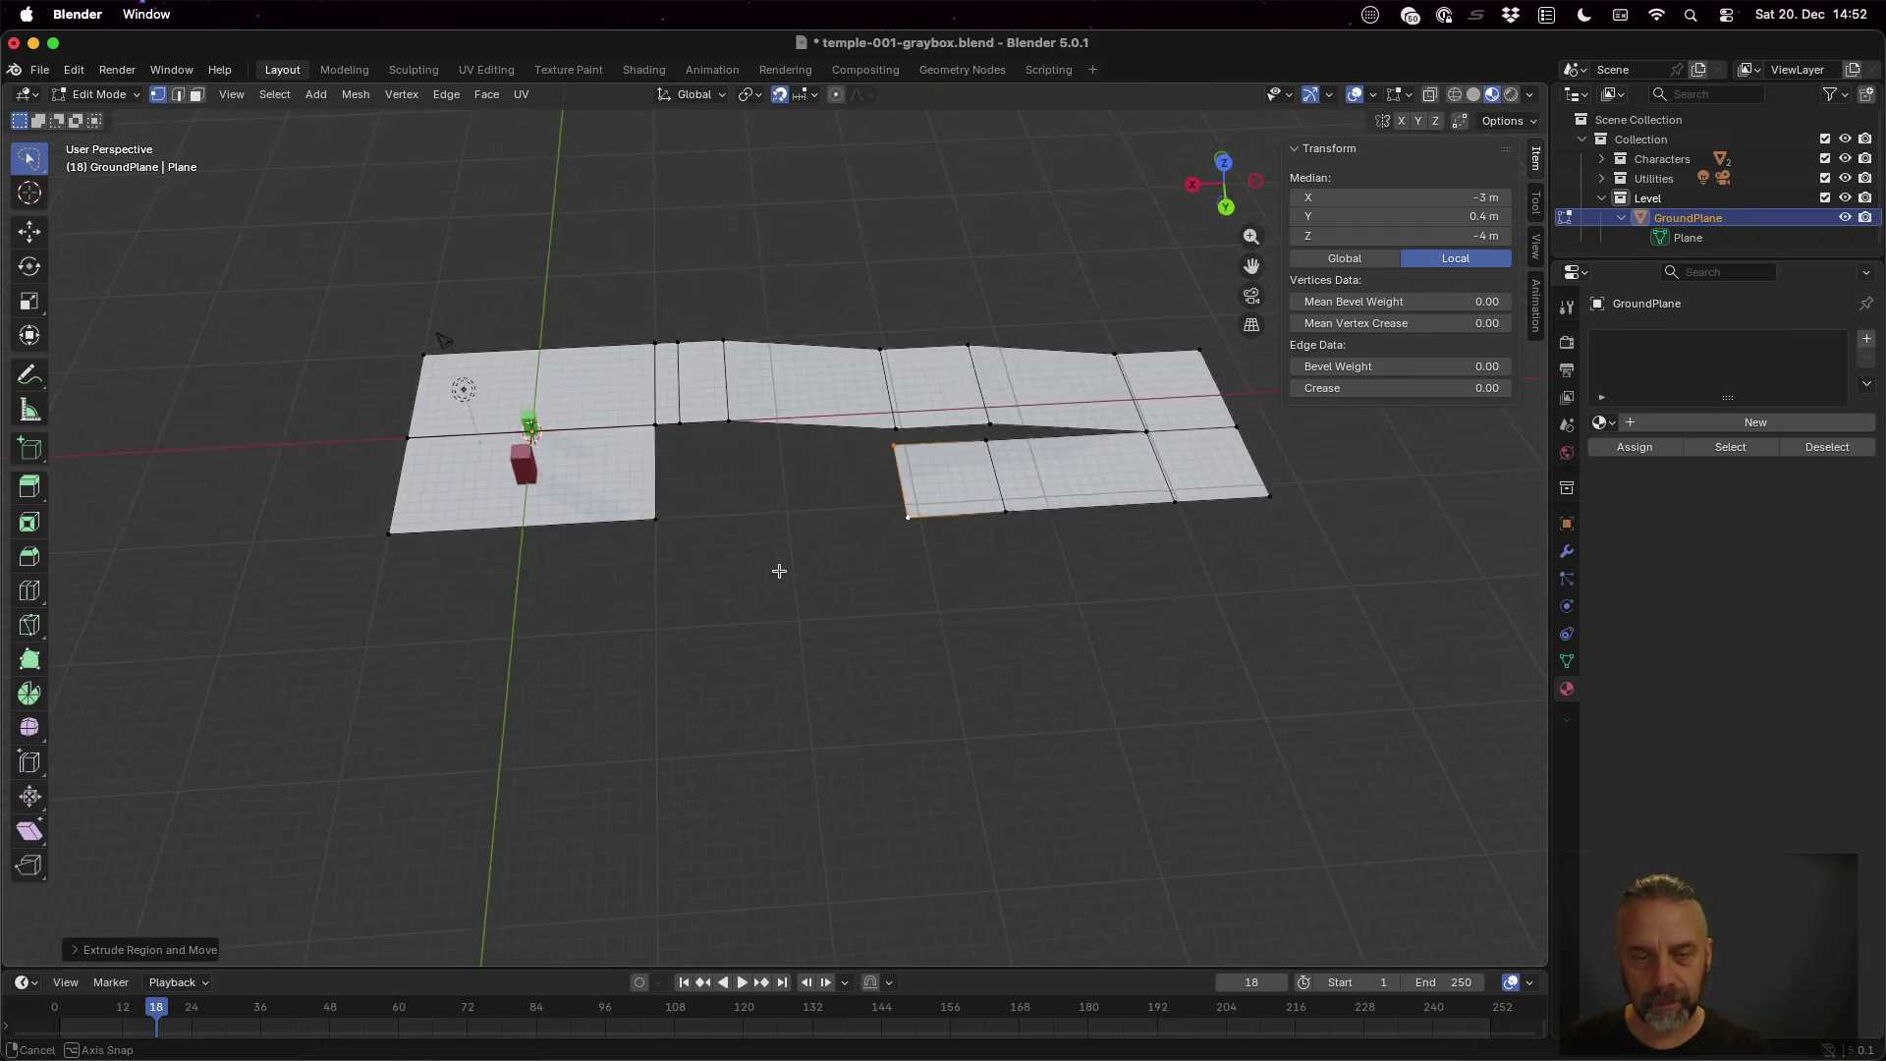
scroll(763, 649, "down", 3)
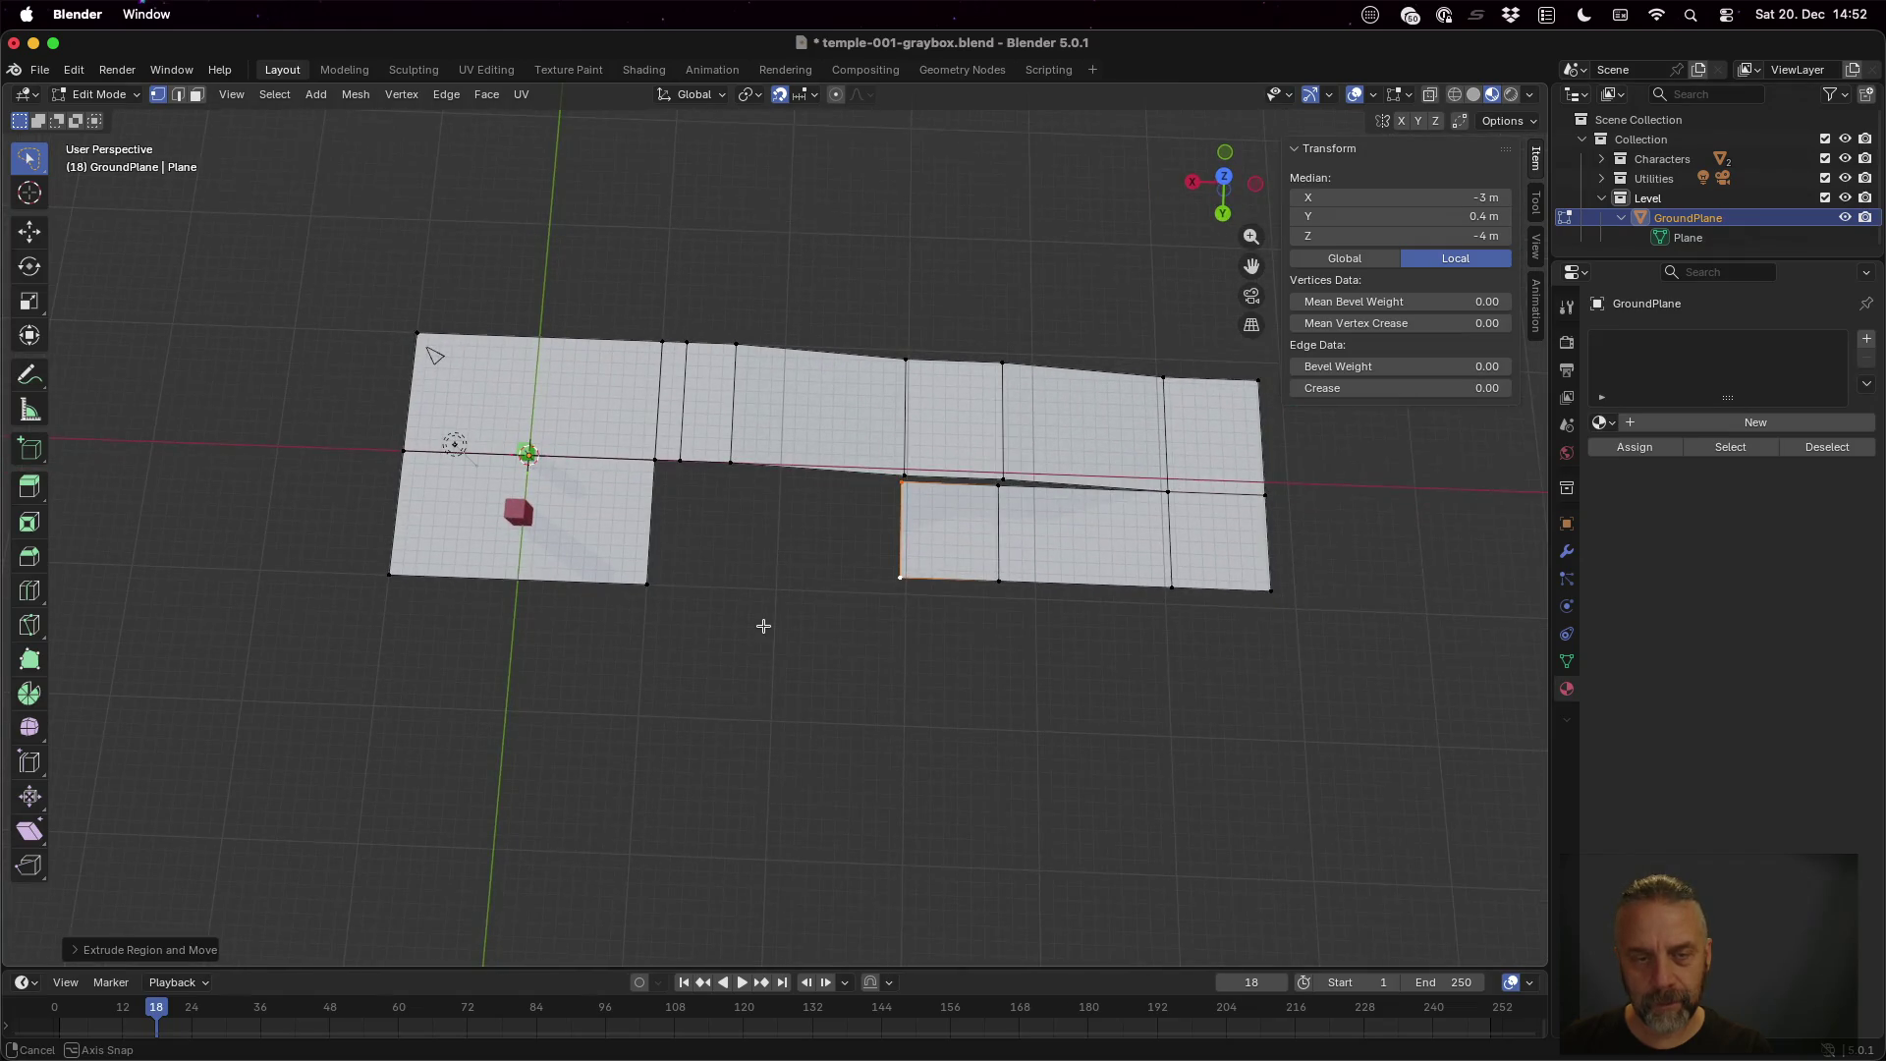
key("g")
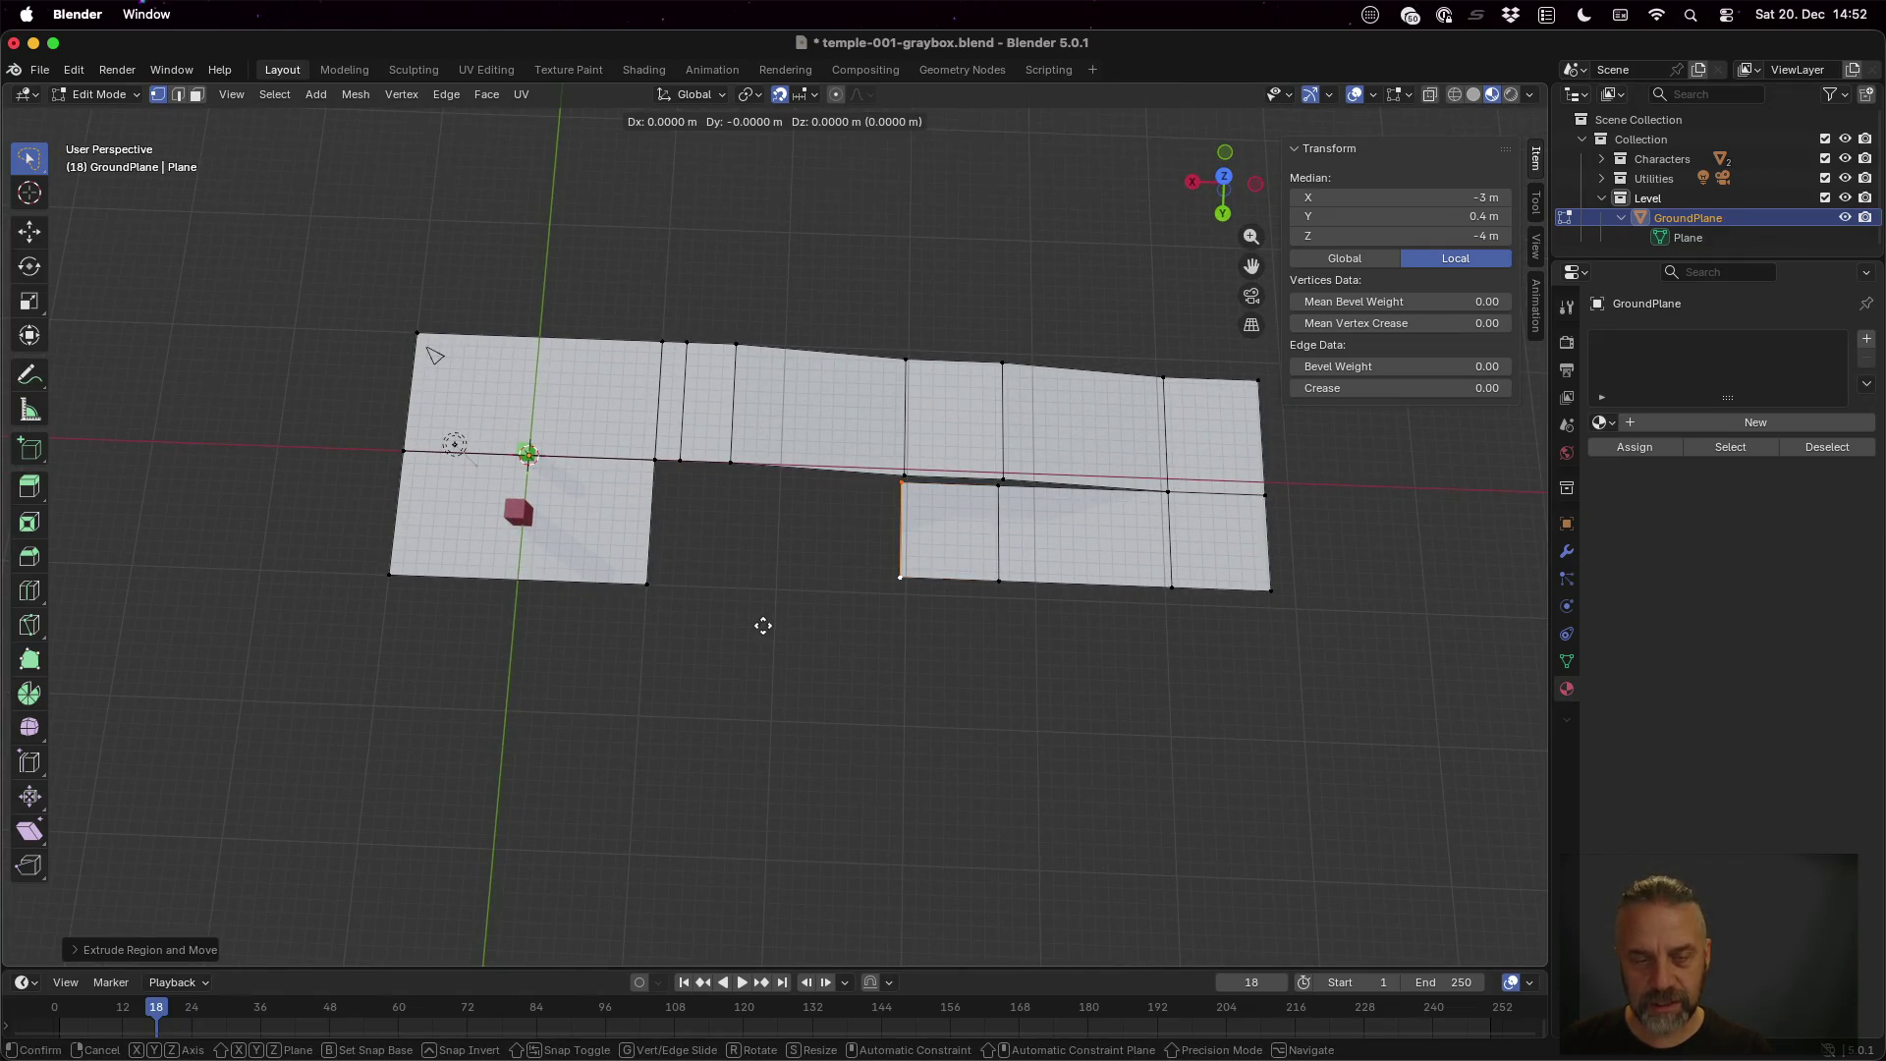
key("x")
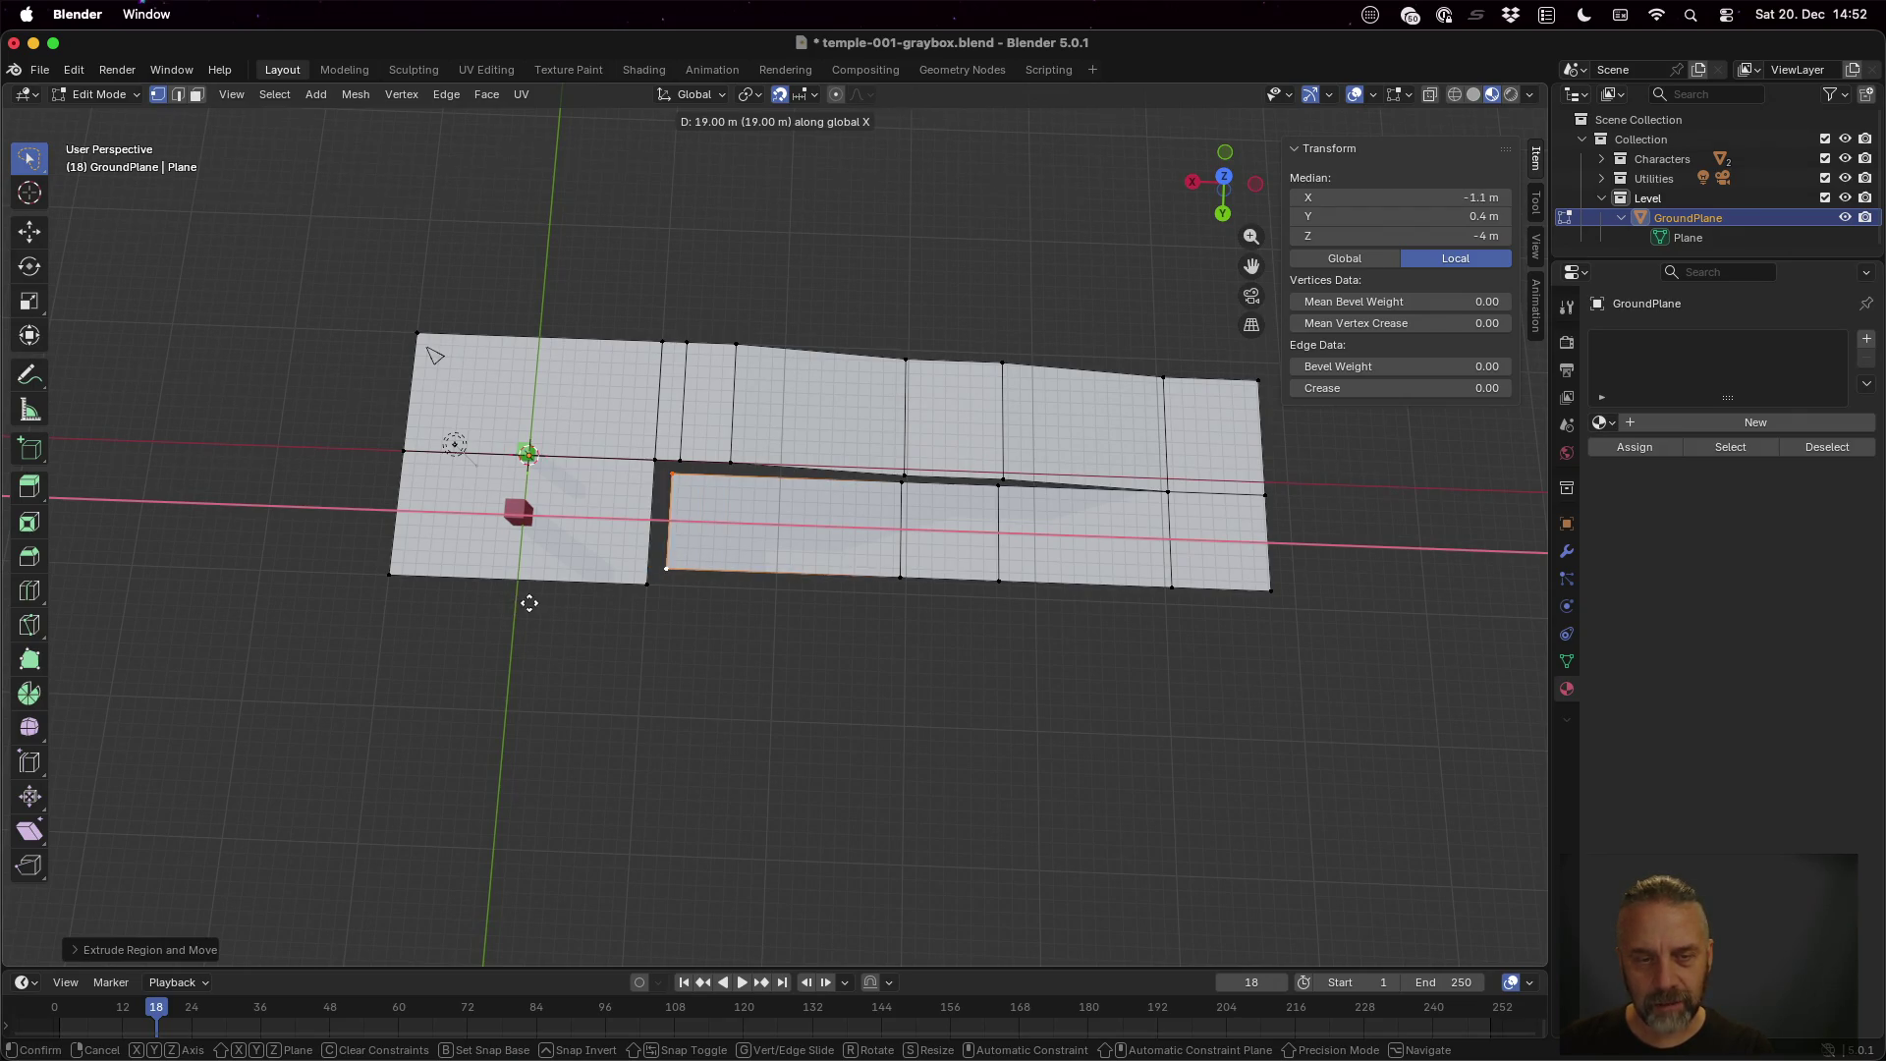
left_click(513, 603)
left_click_drag(800, 650, 1011, 514)
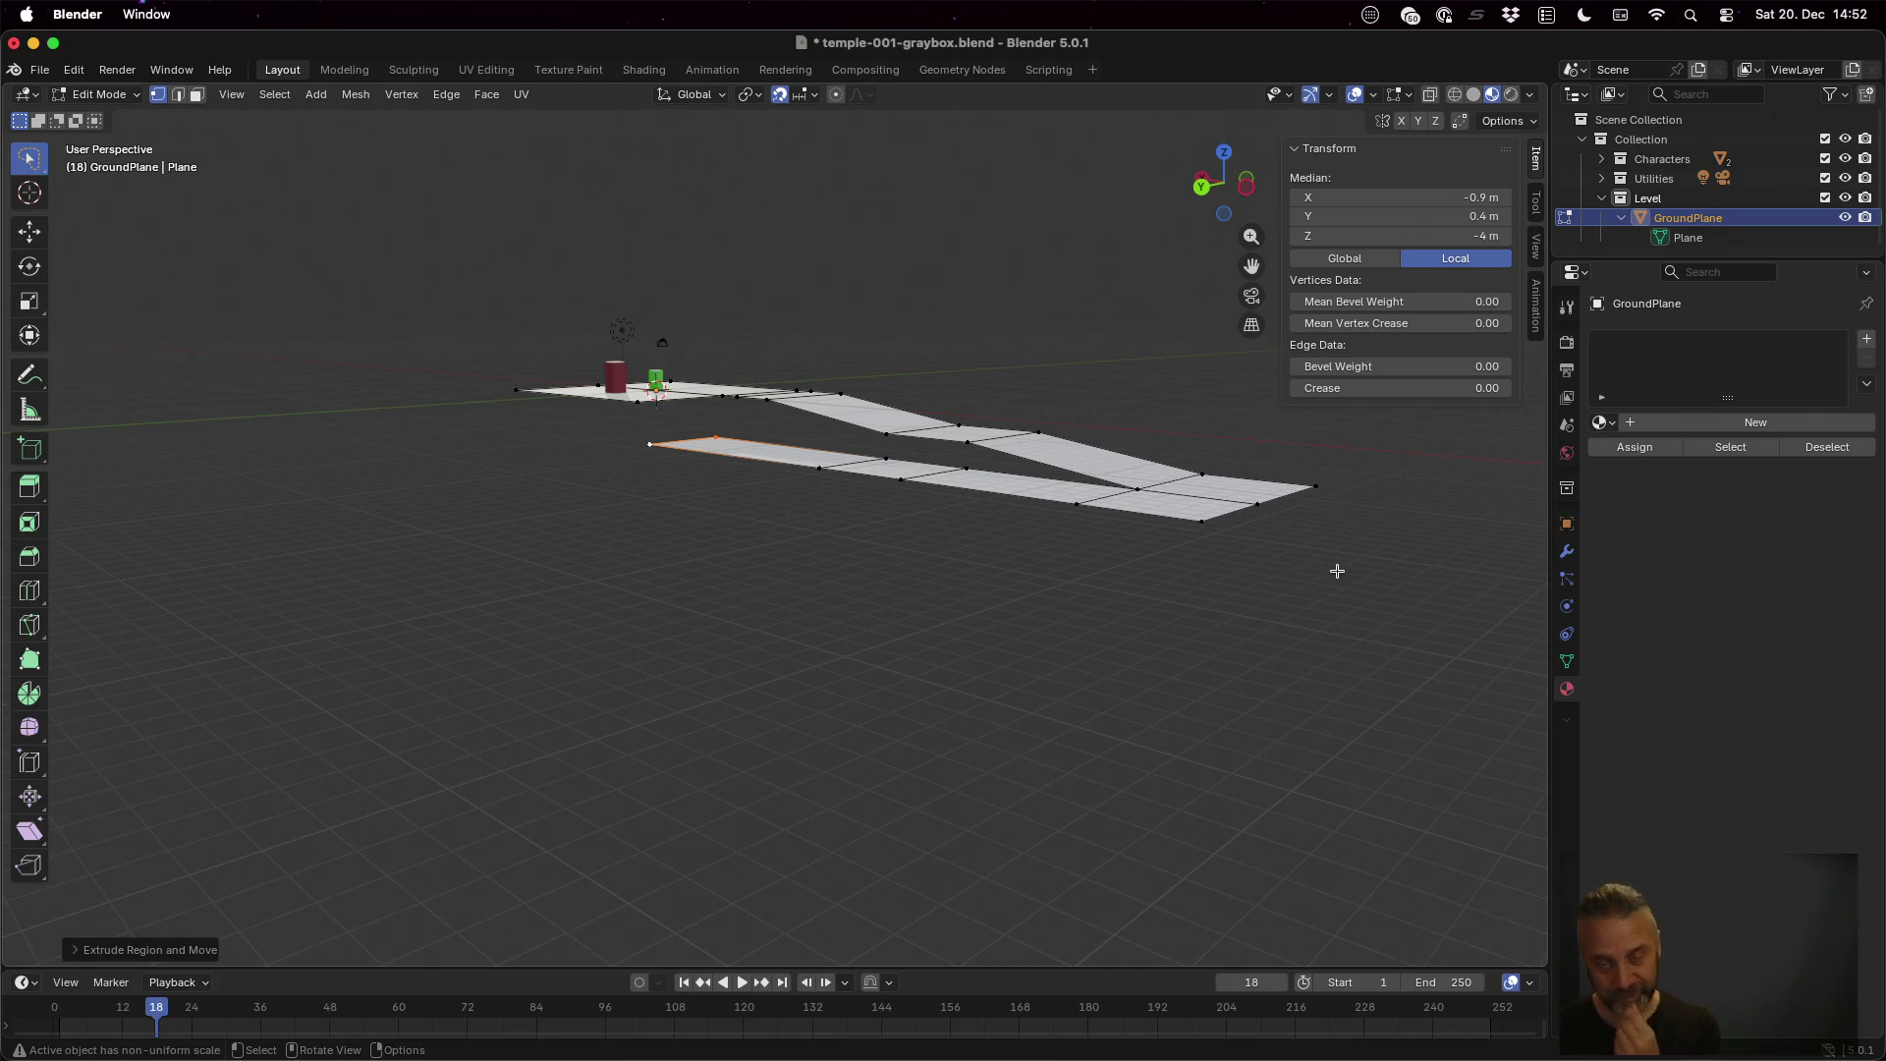
mouse_move(1335, 569)
left_mouse_down()
mouse_move(1123, 644)
mouse_move(1240, 654)
left_mouse_up()
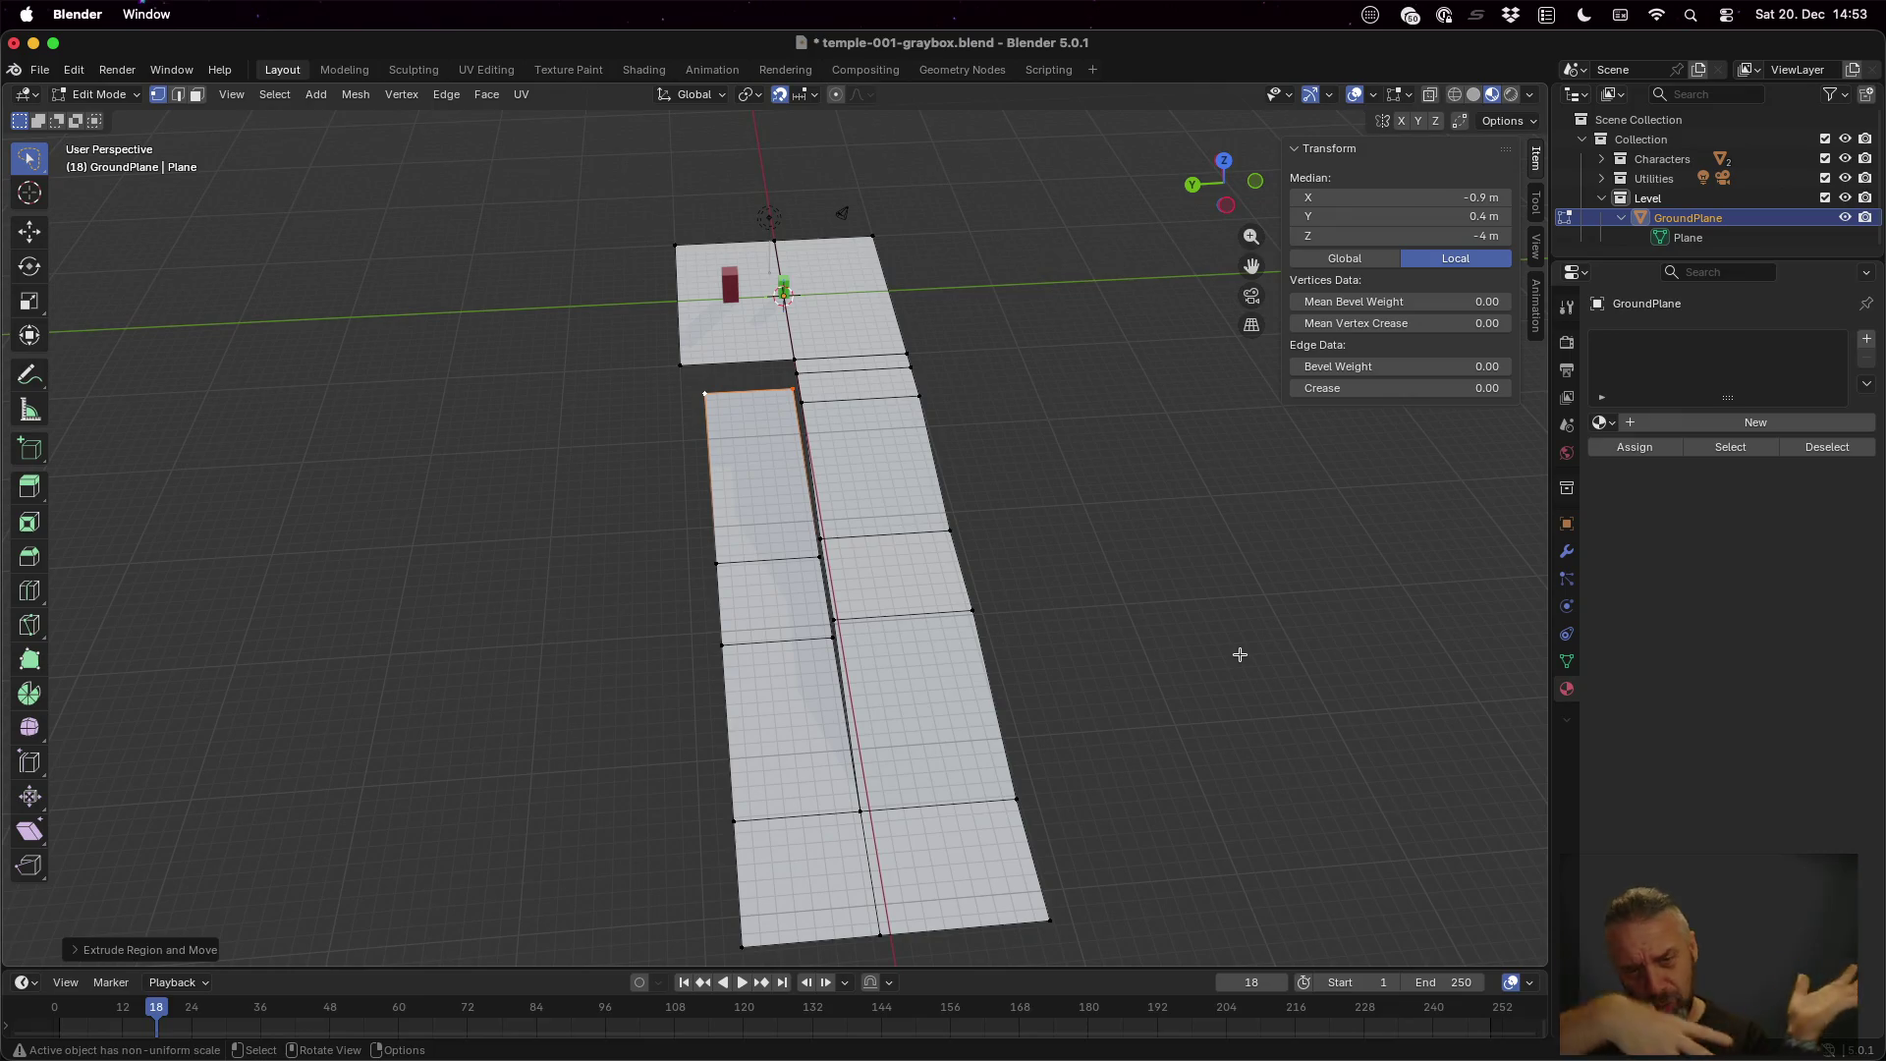
mouse_move(1149, 543)
left_mouse_down()
mouse_move(1019, 489)
mouse_move(1059, 462)
mouse_move(1129, 488)
mouse_move(1133, 521)
mouse_move(1177, 495)
mouse_move(1130, 497)
left_mouse_up()
left_click(849, 484)
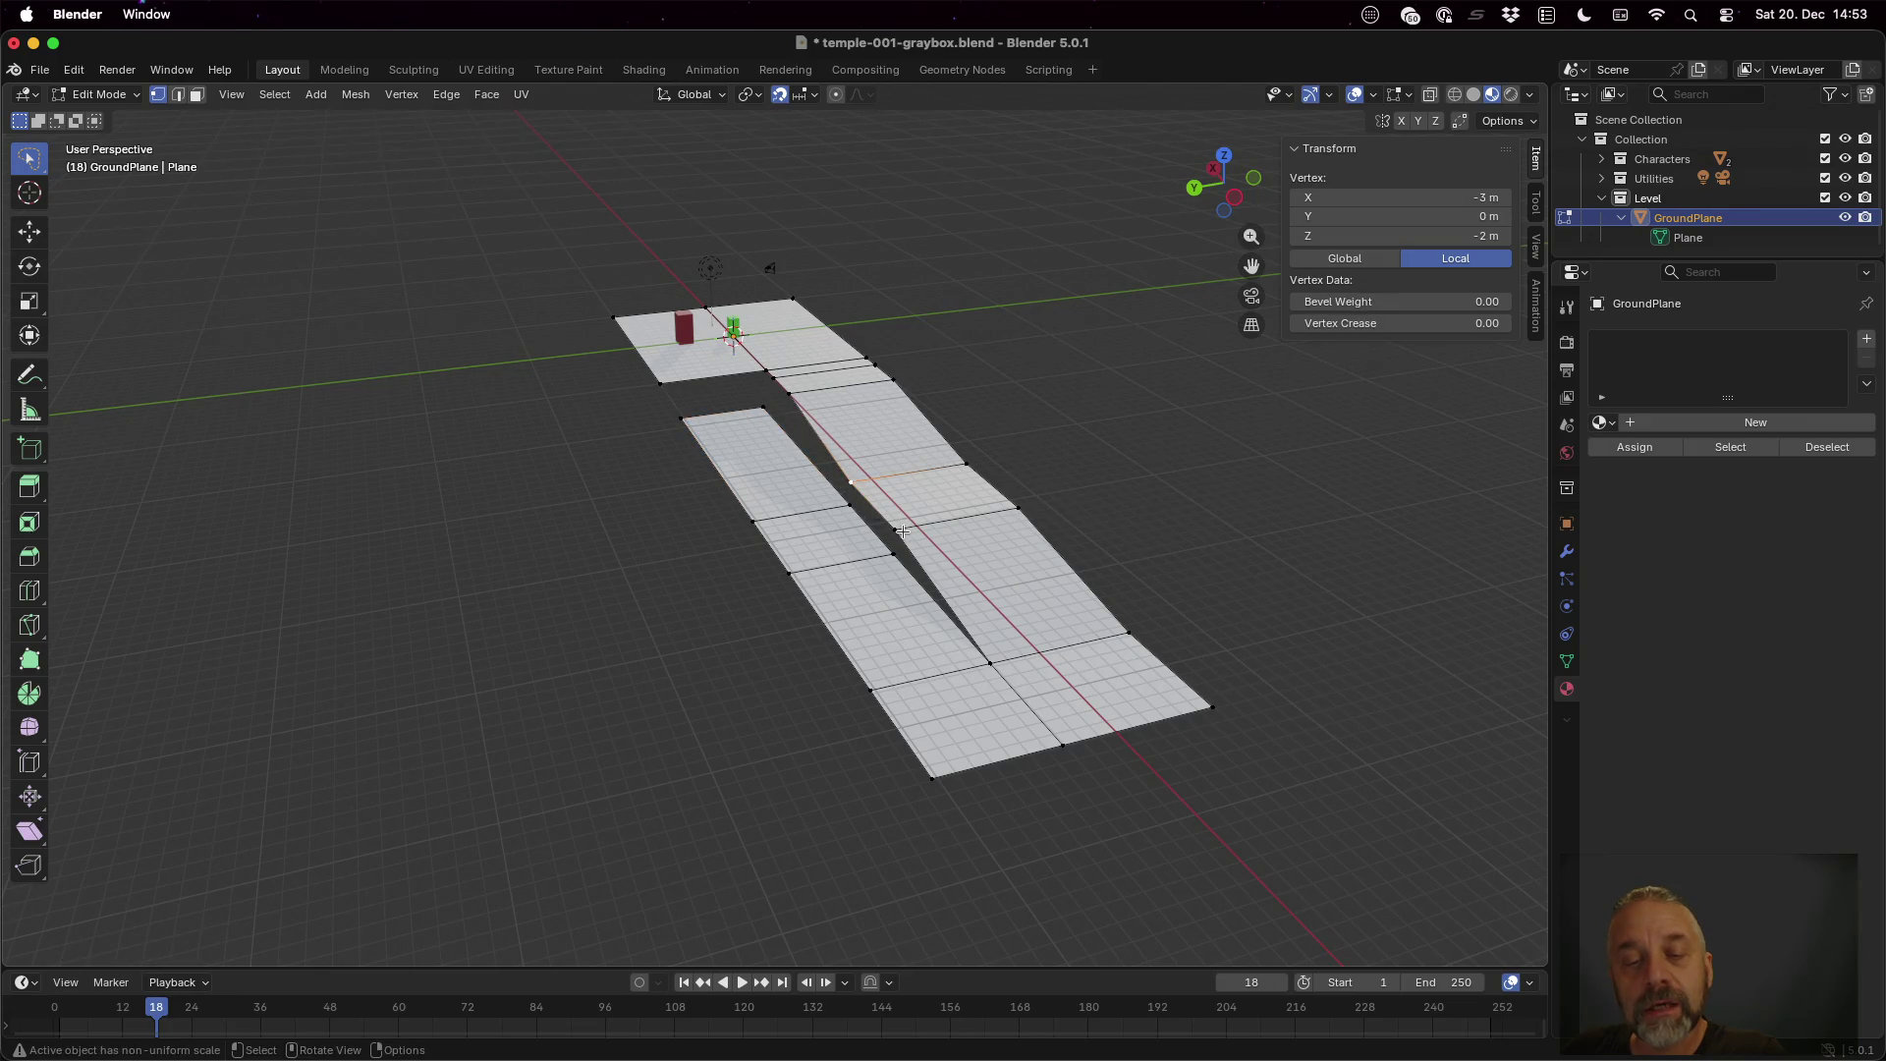
left_click_drag(1108, 471, 1058, 527)
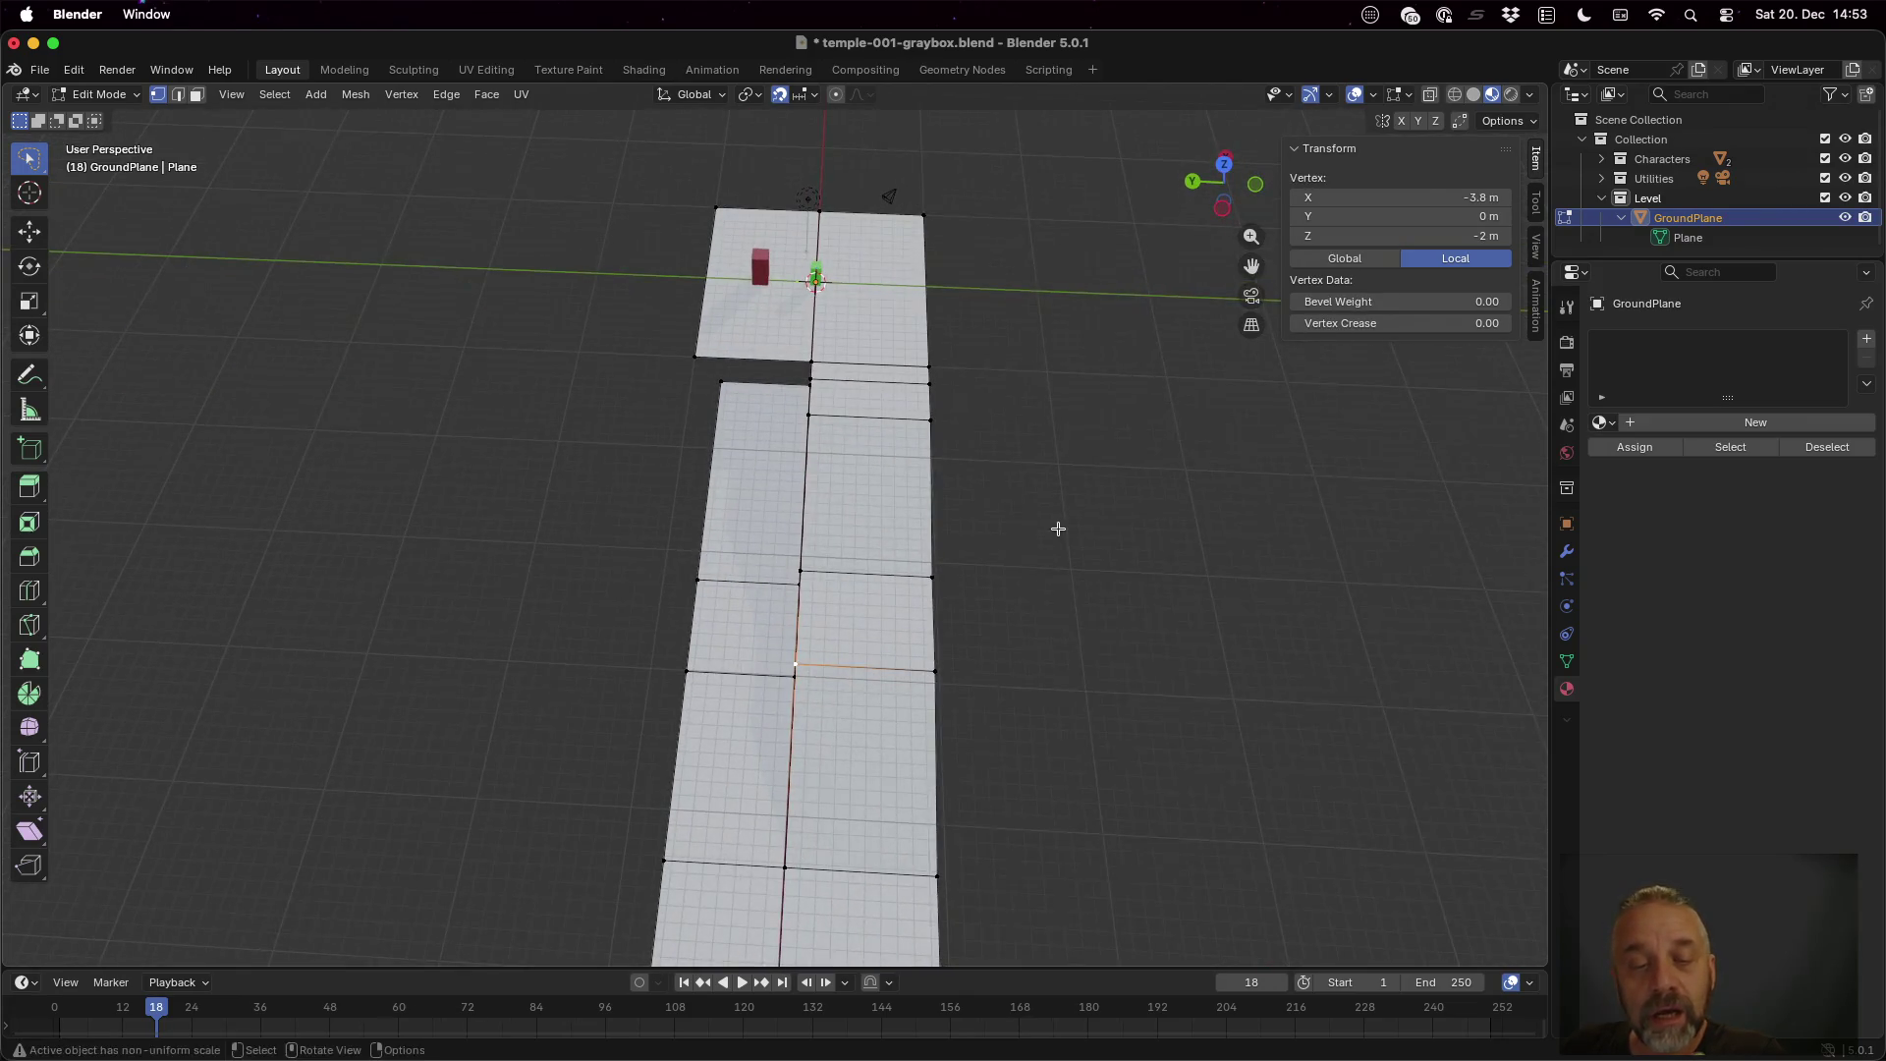
Extrude the edge between the walkways along Y as strips of 3 m, 0.5 m and 3 m
left_click(802, 563, "shift")
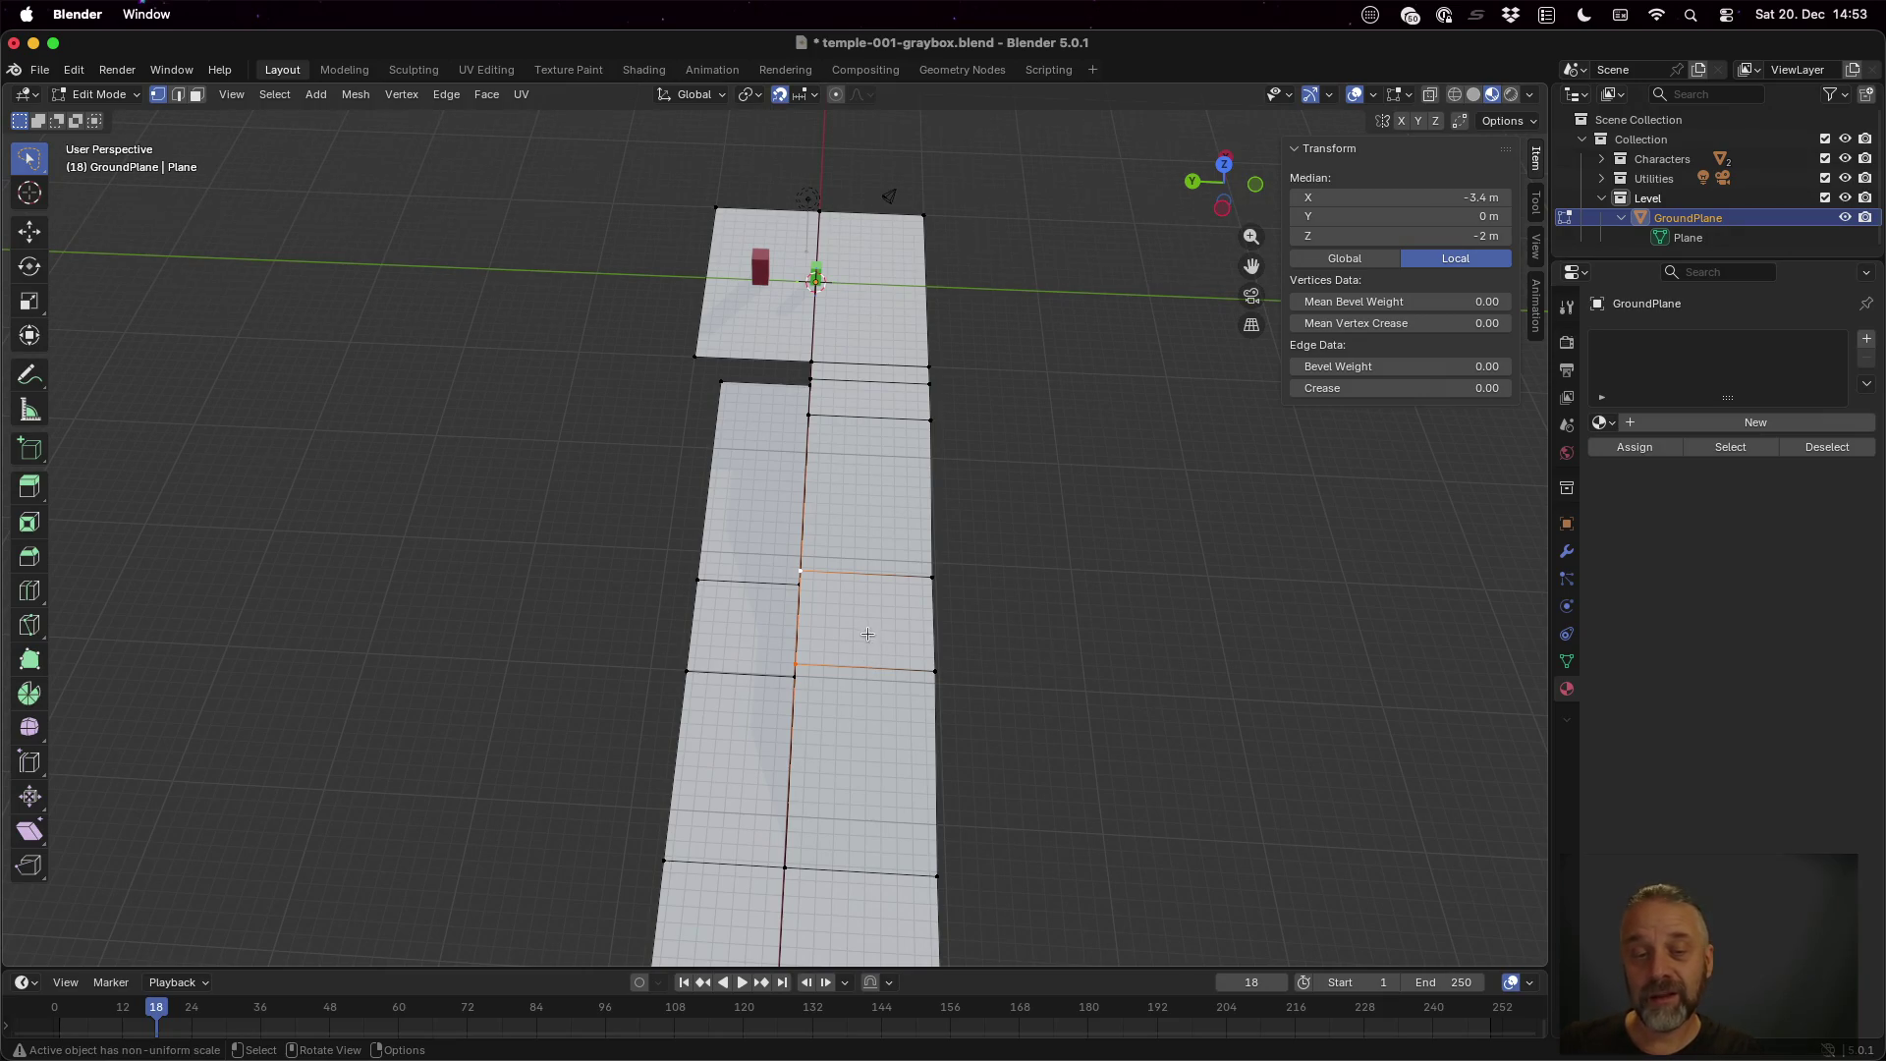
mouse_move(865, 641)
left_mouse_down()
mouse_move(863, 762)
mouse_move(887, 658)
left_mouse_up()
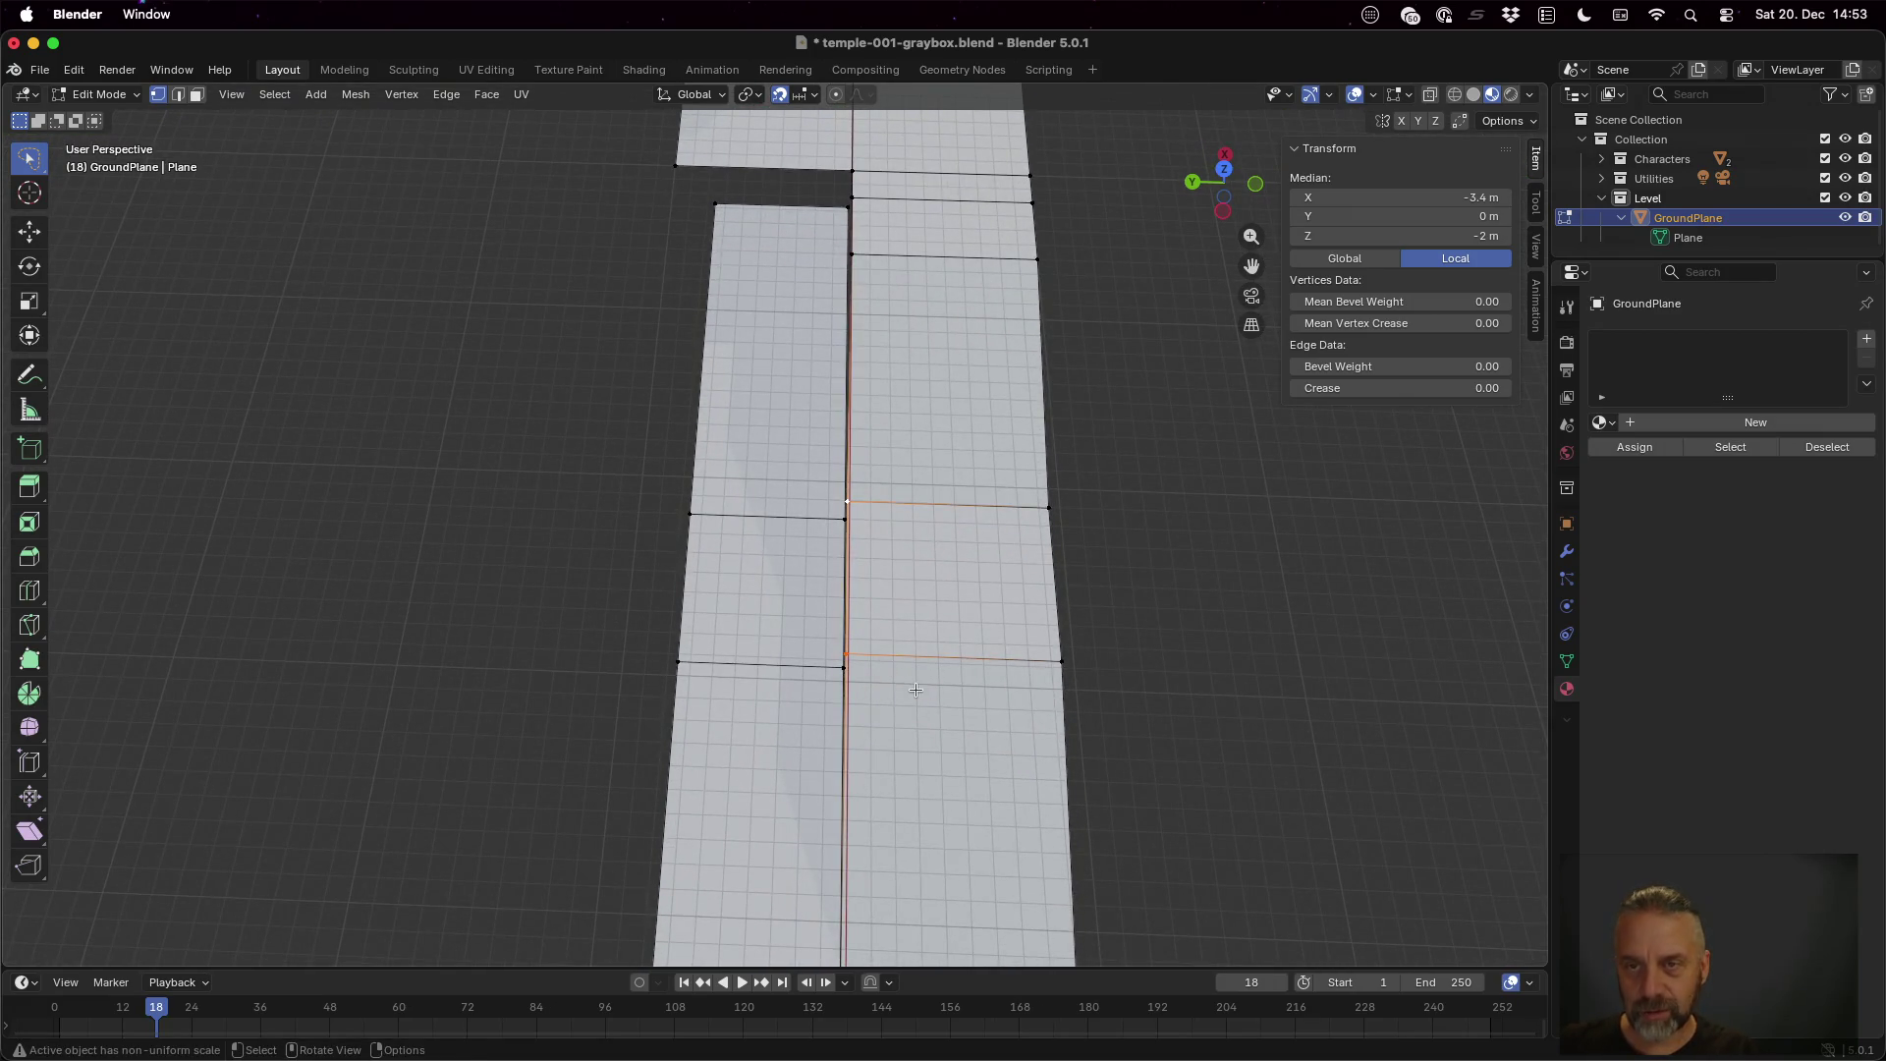
key("g")
key("y")
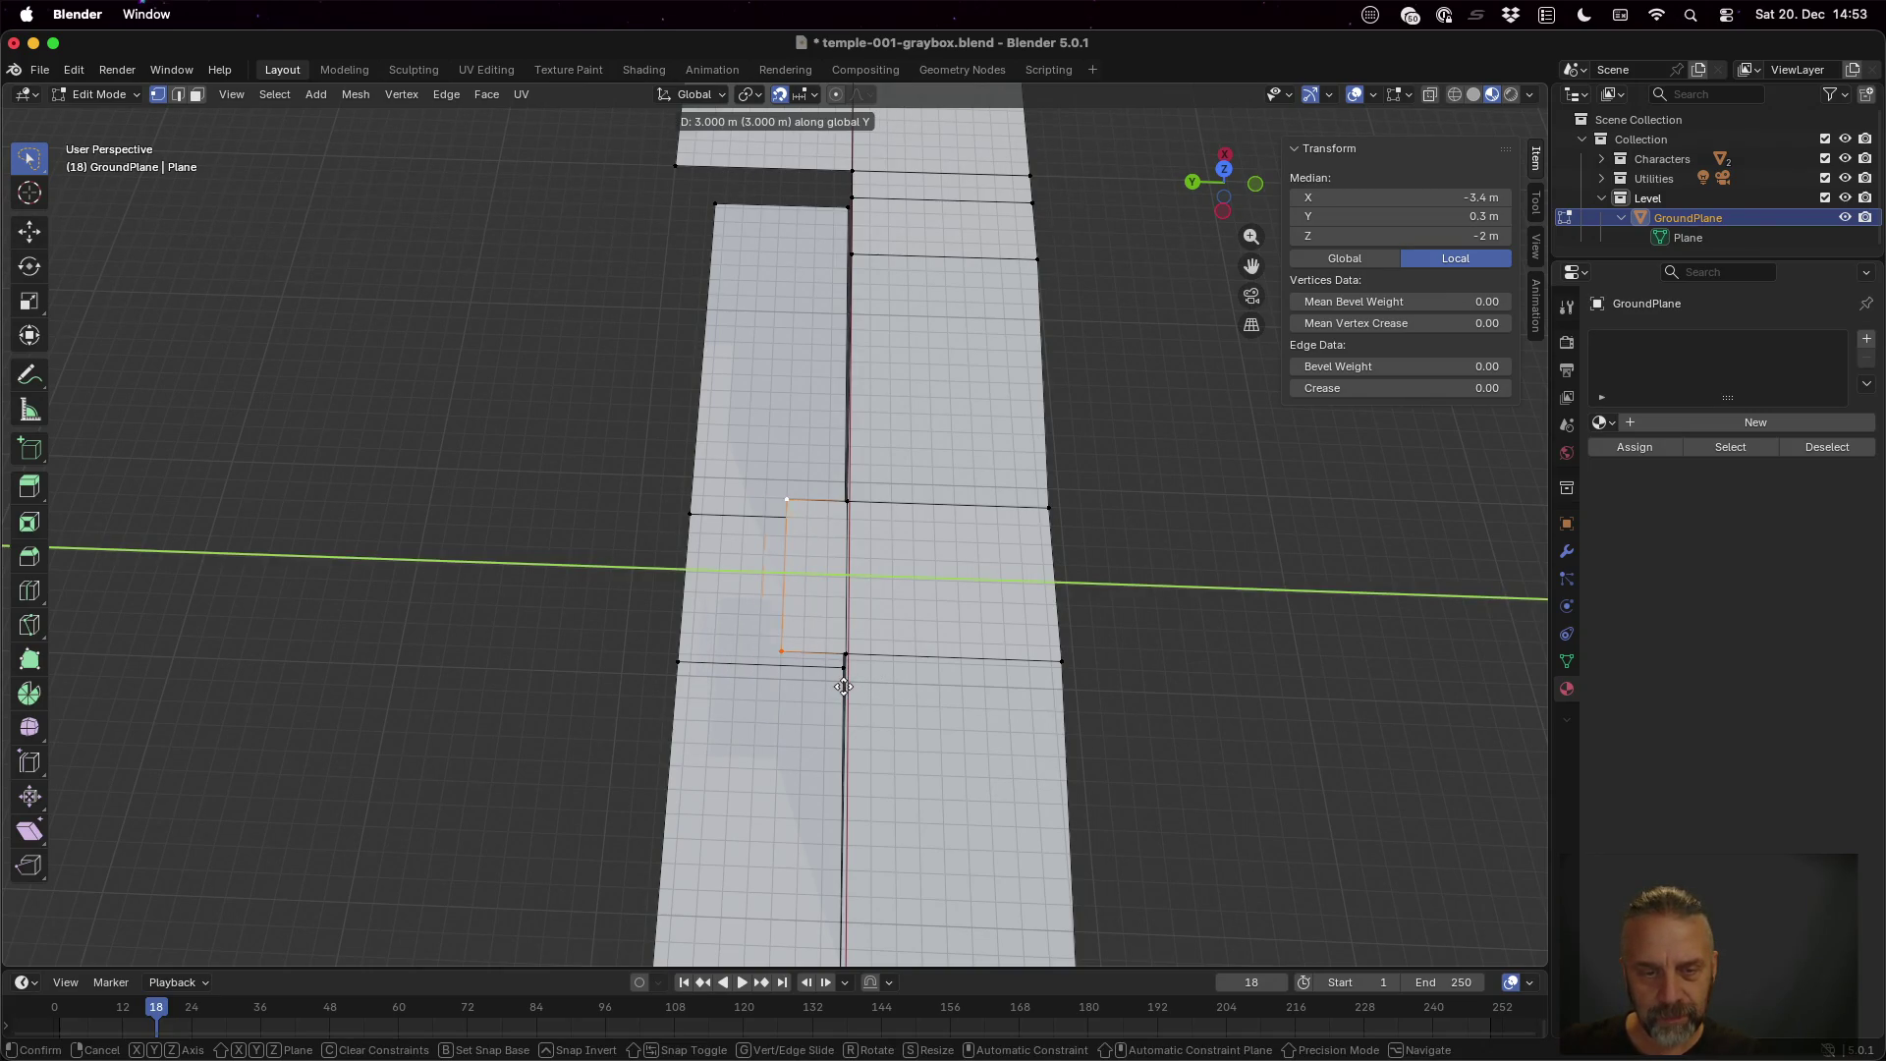
left_click(844, 687)
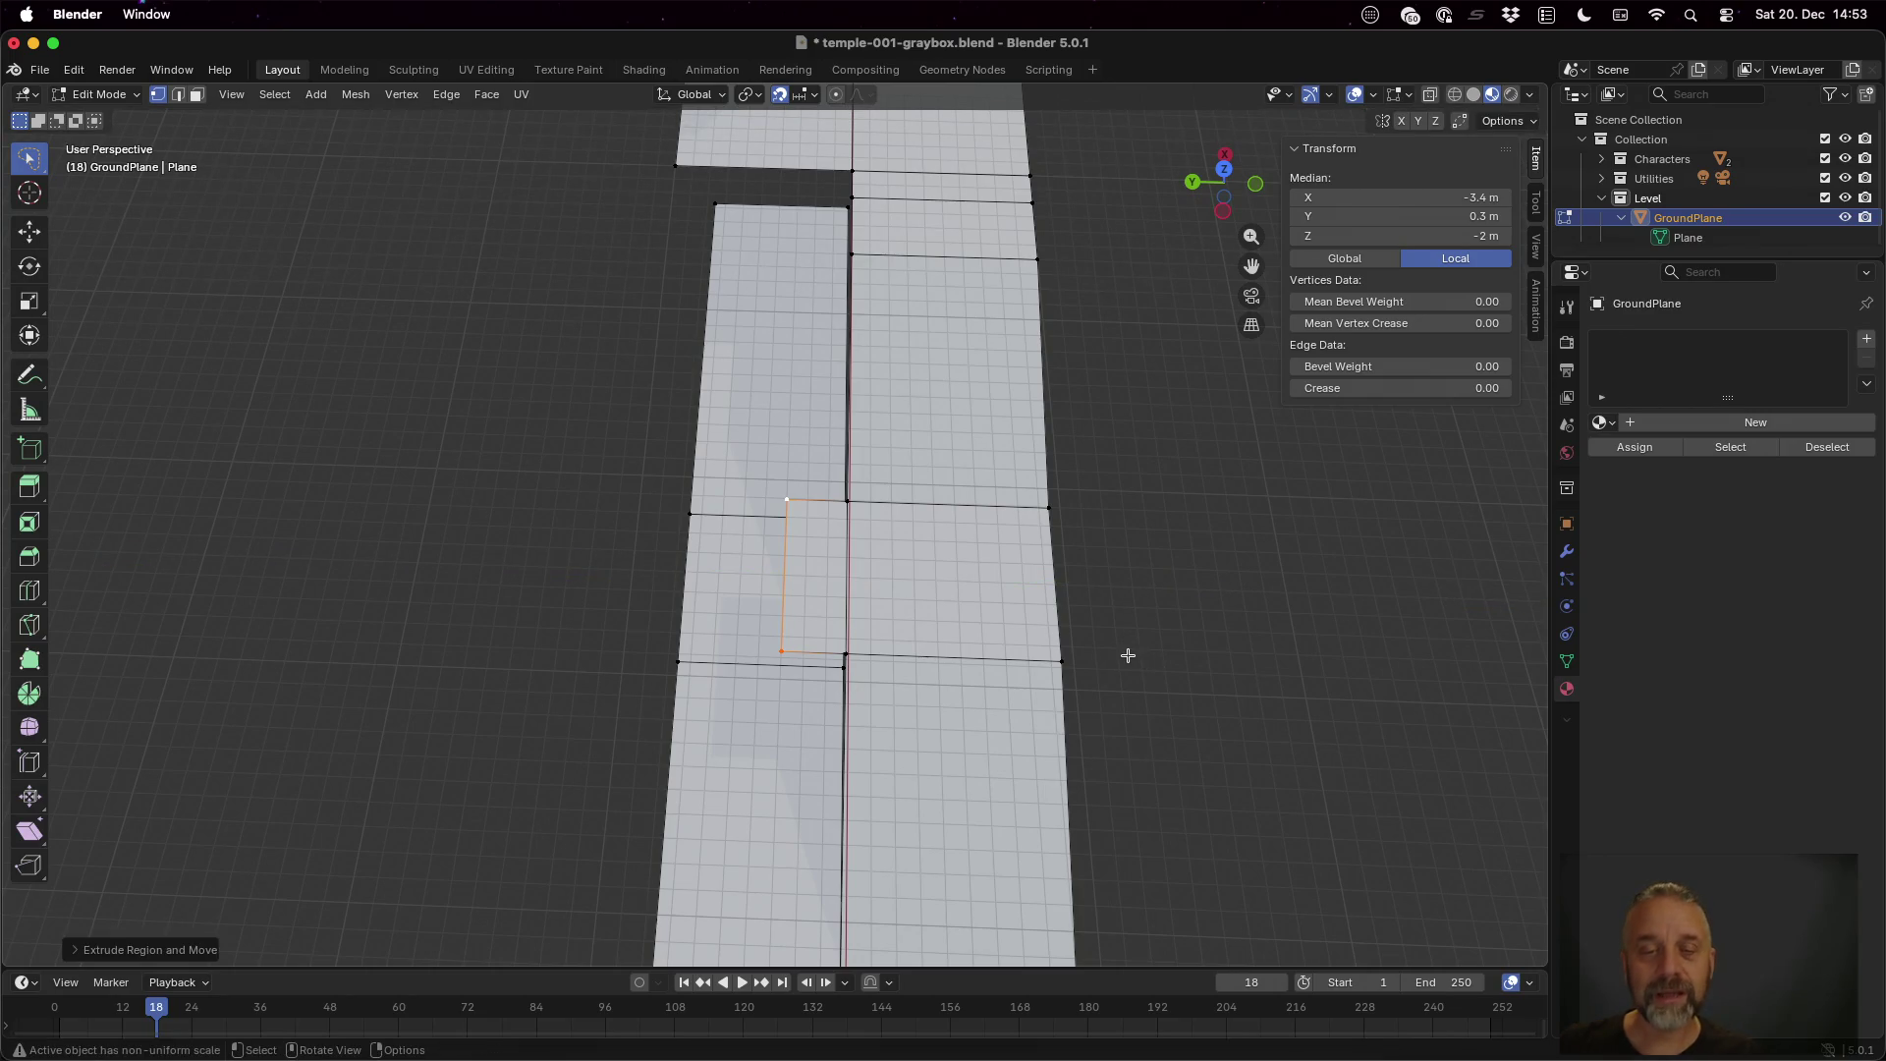
key("g")
key("y")
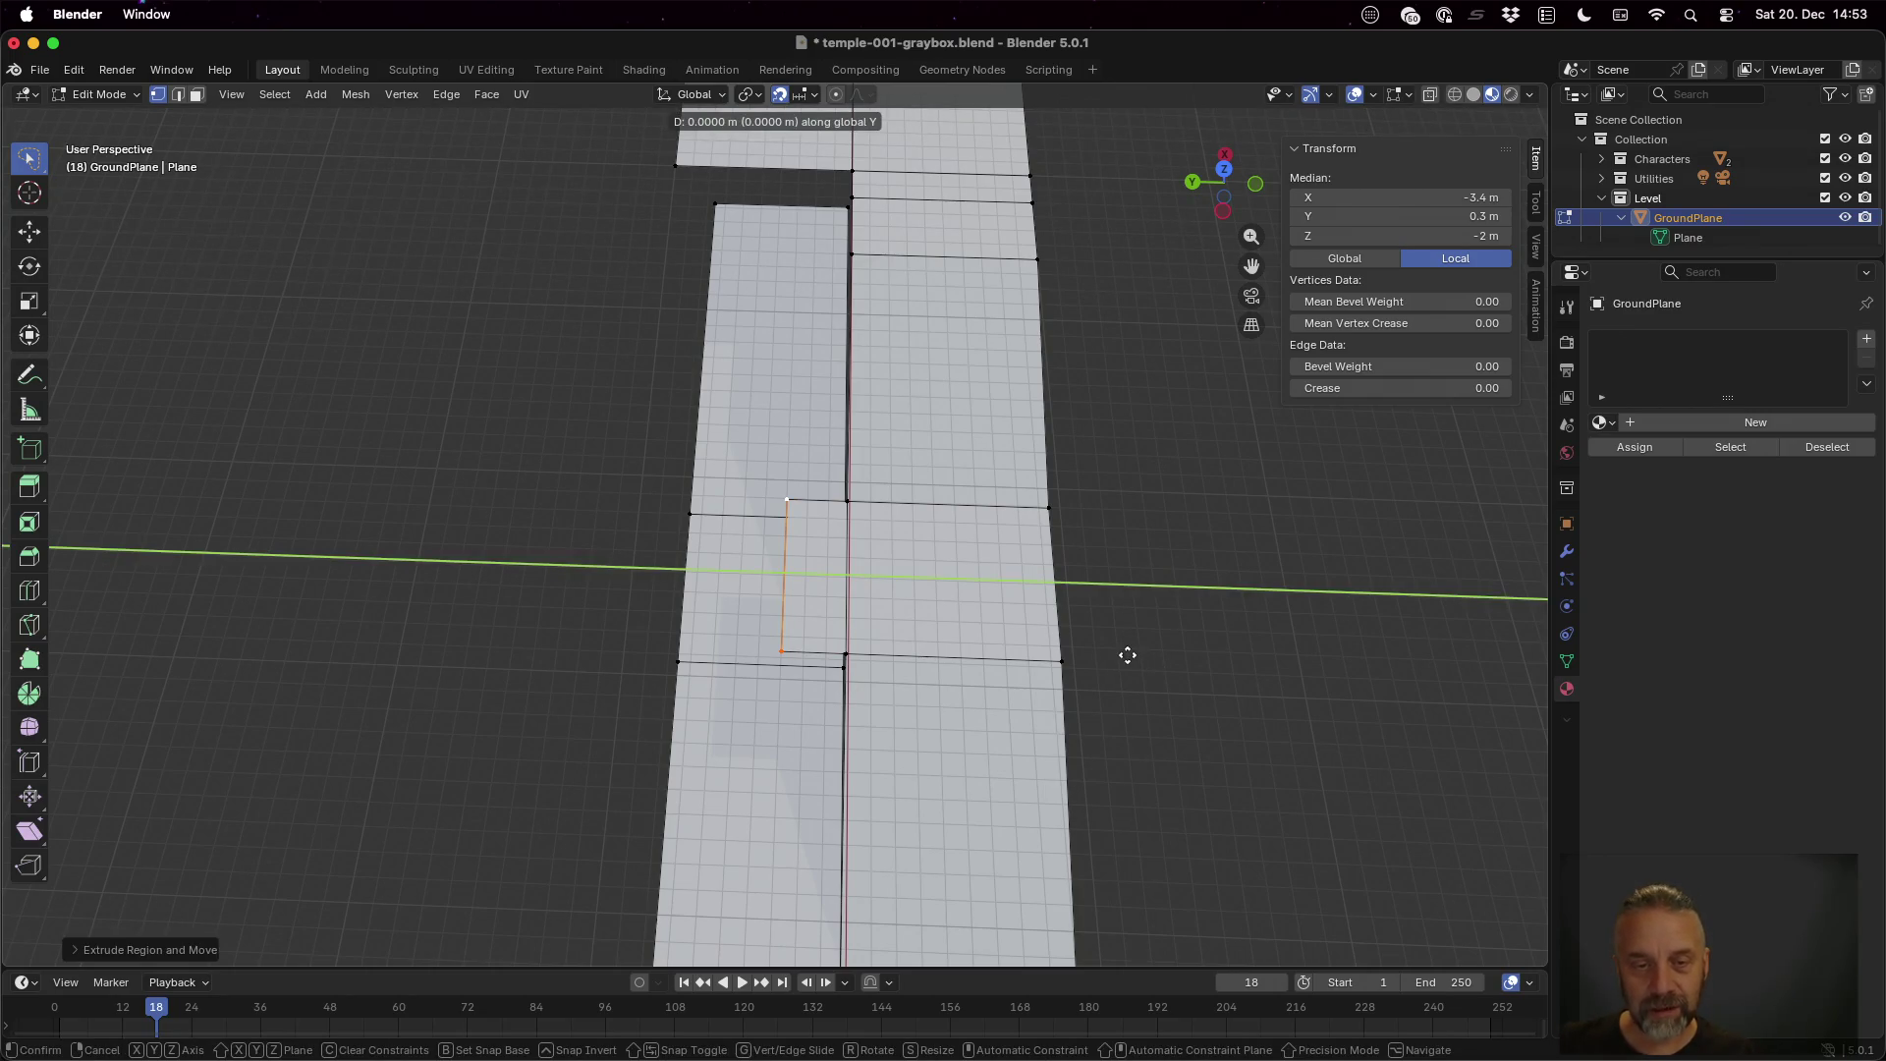
left_click(1084, 650)
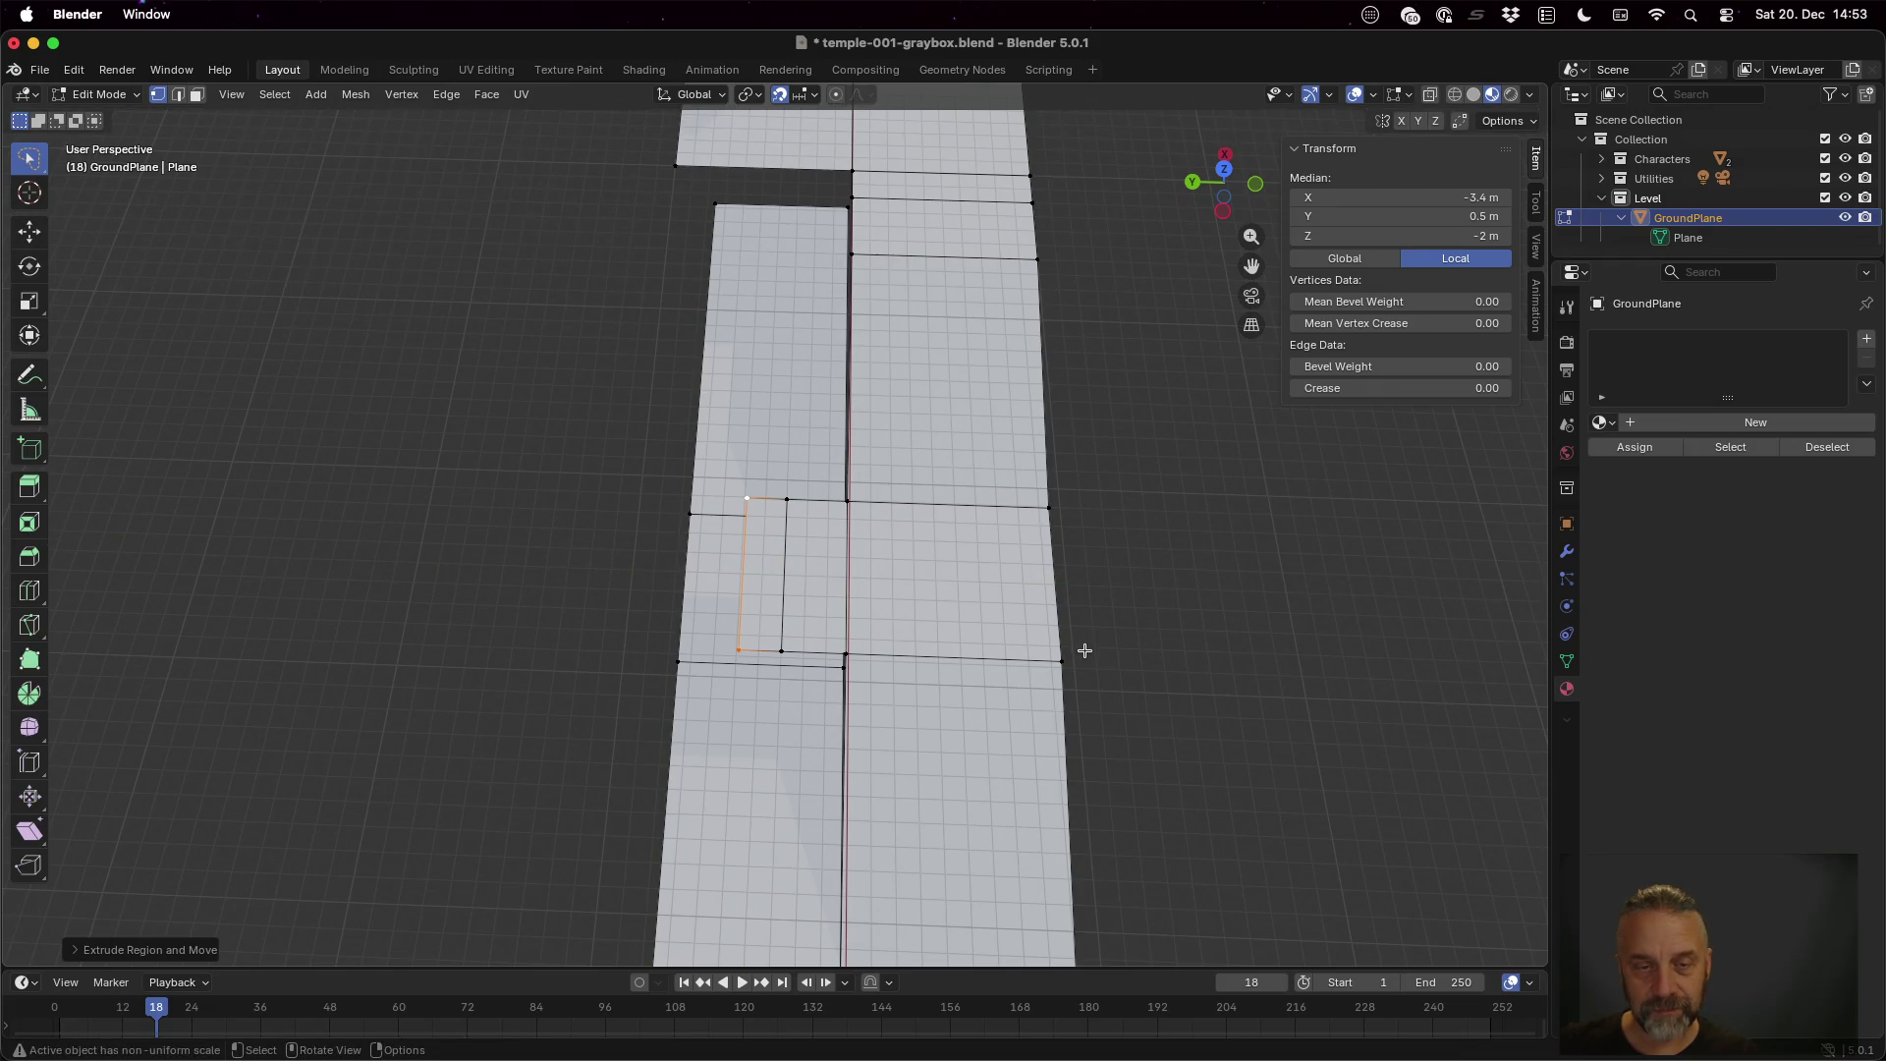
key("e")
key("y")
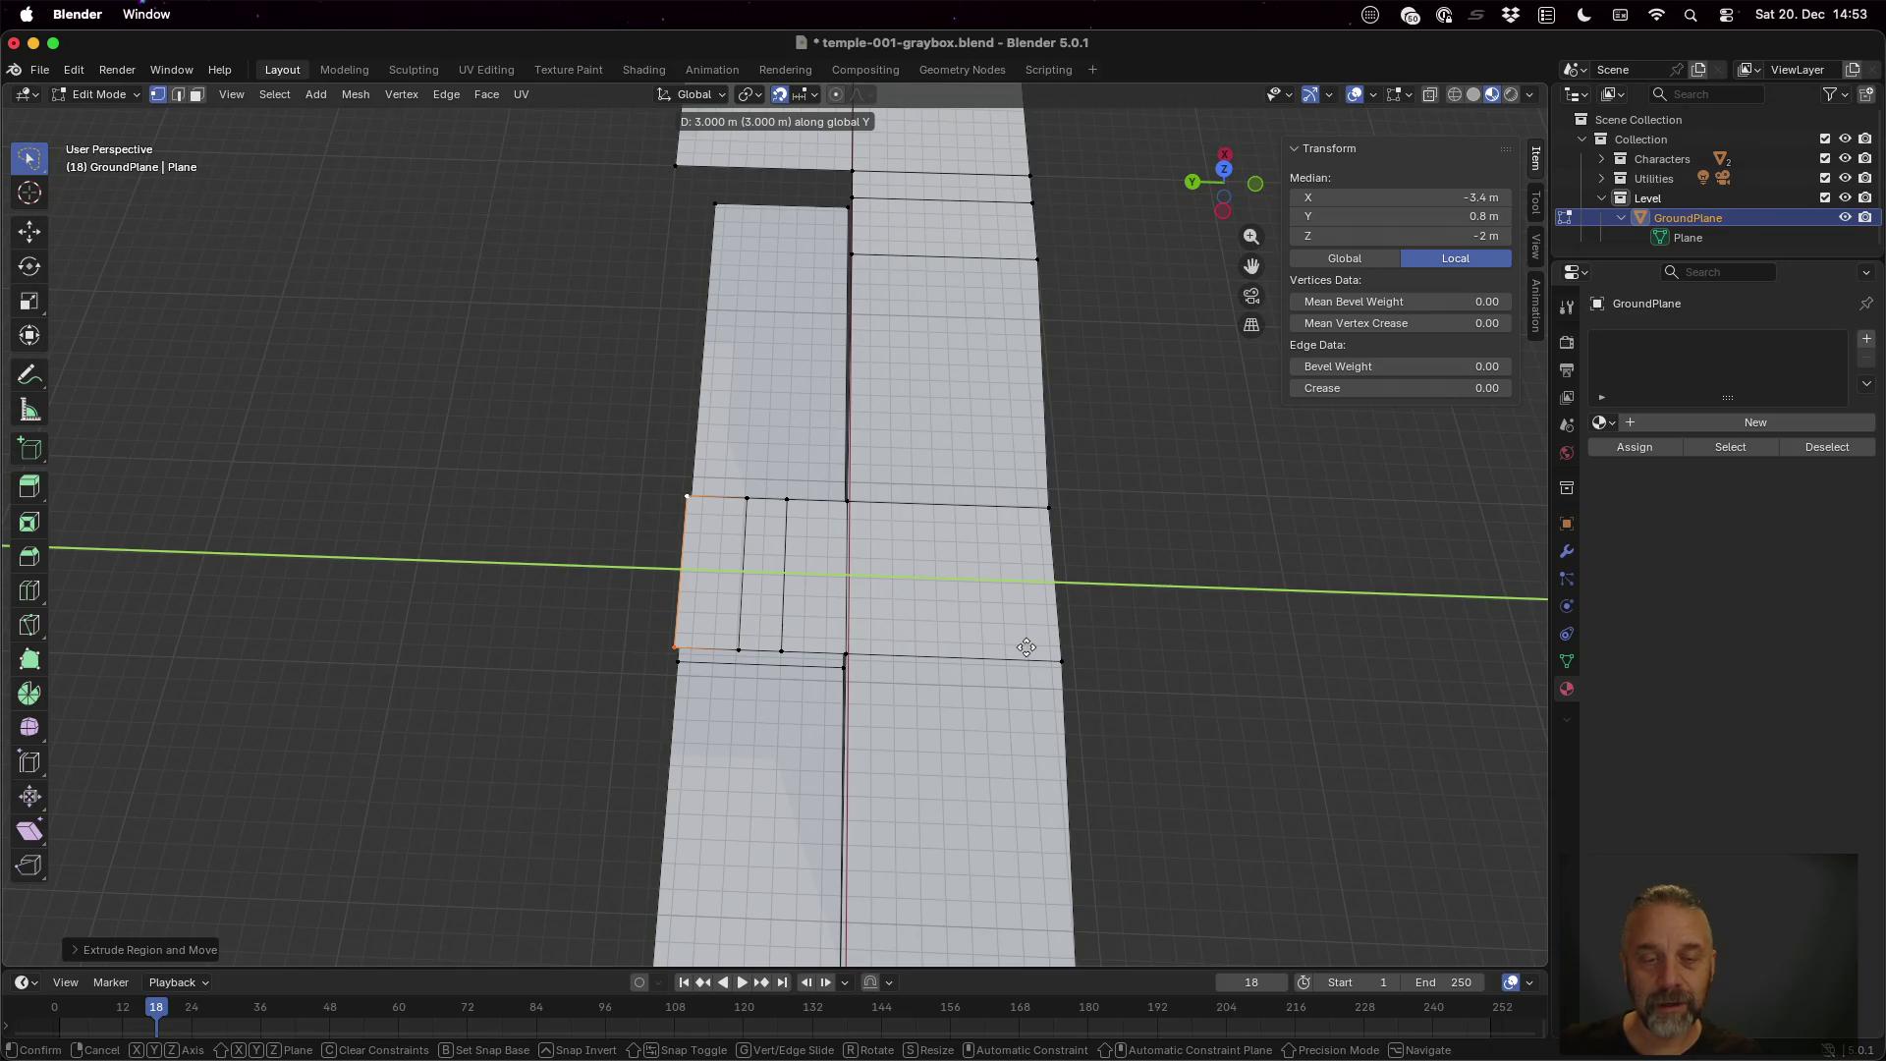
left_click(1027, 647)
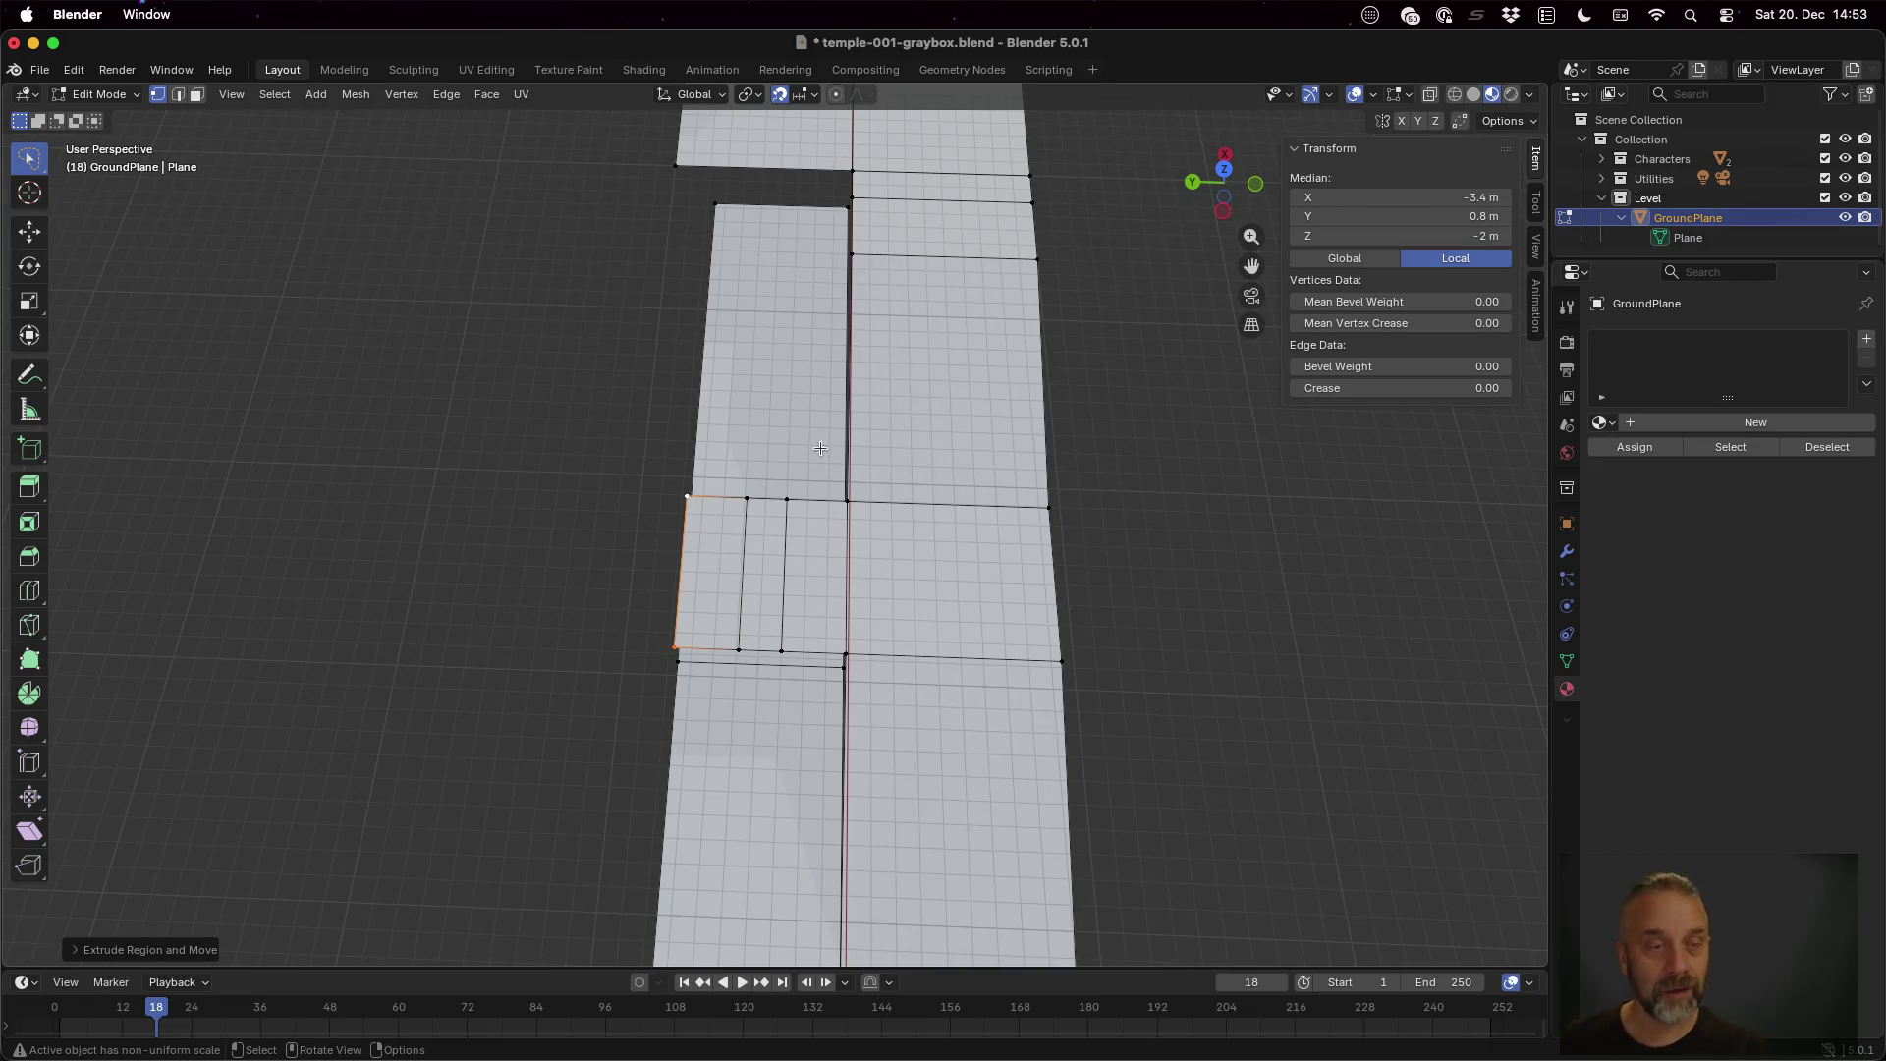
In face select mode, delete the narrow middle strip and inspect the resulting gap
key("3")
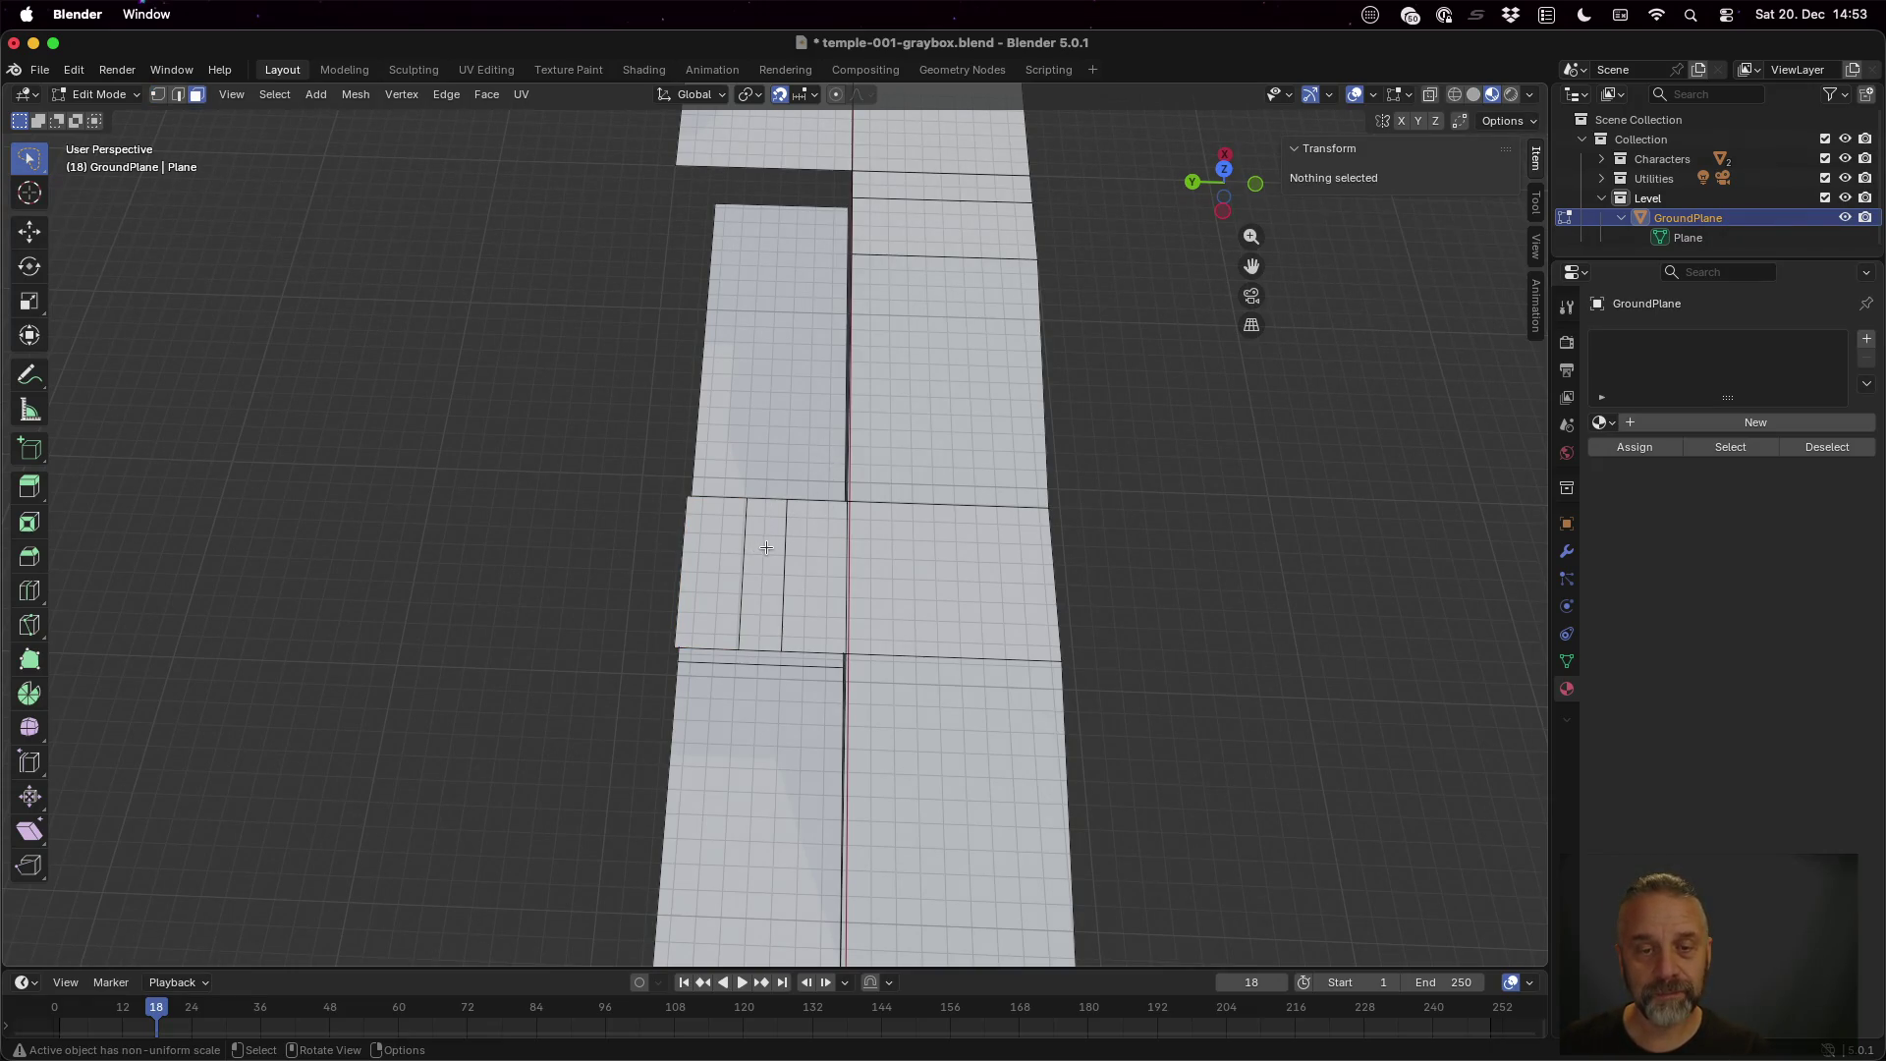
left_click(766, 547)
key("x")
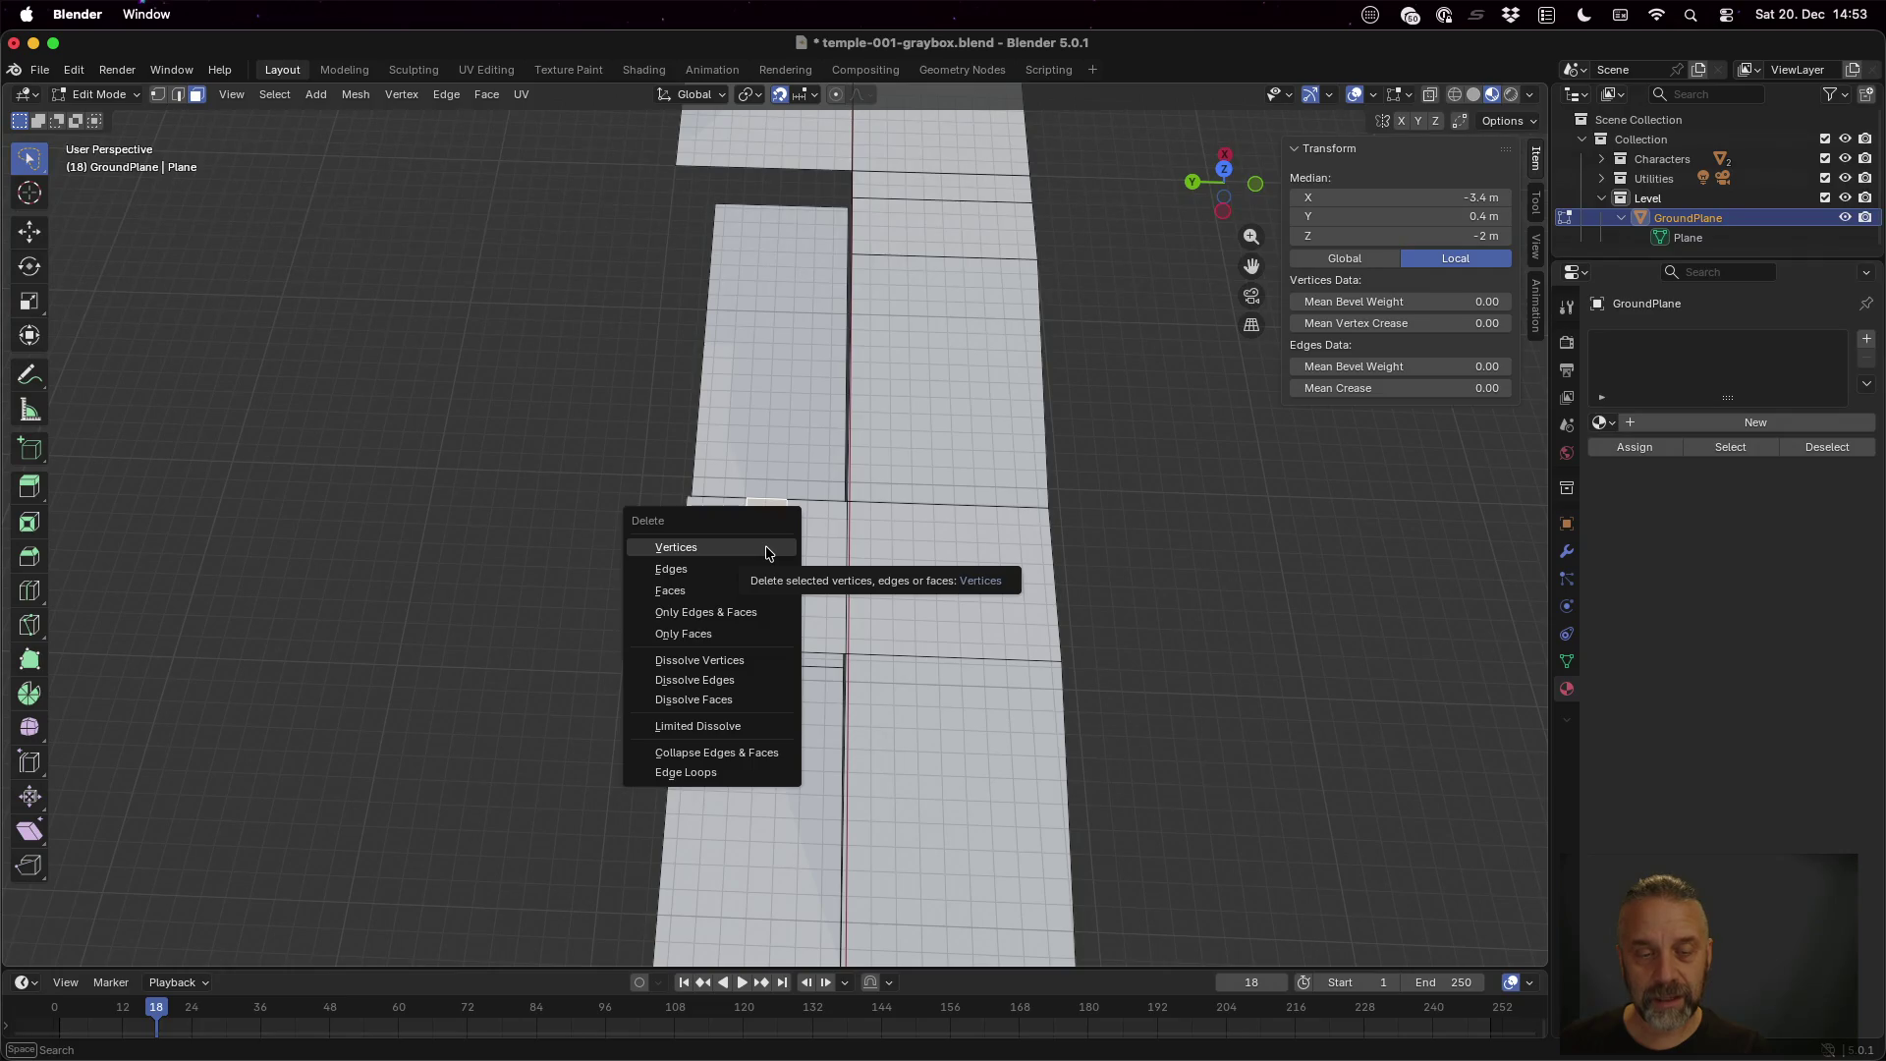
left_click(761, 588)
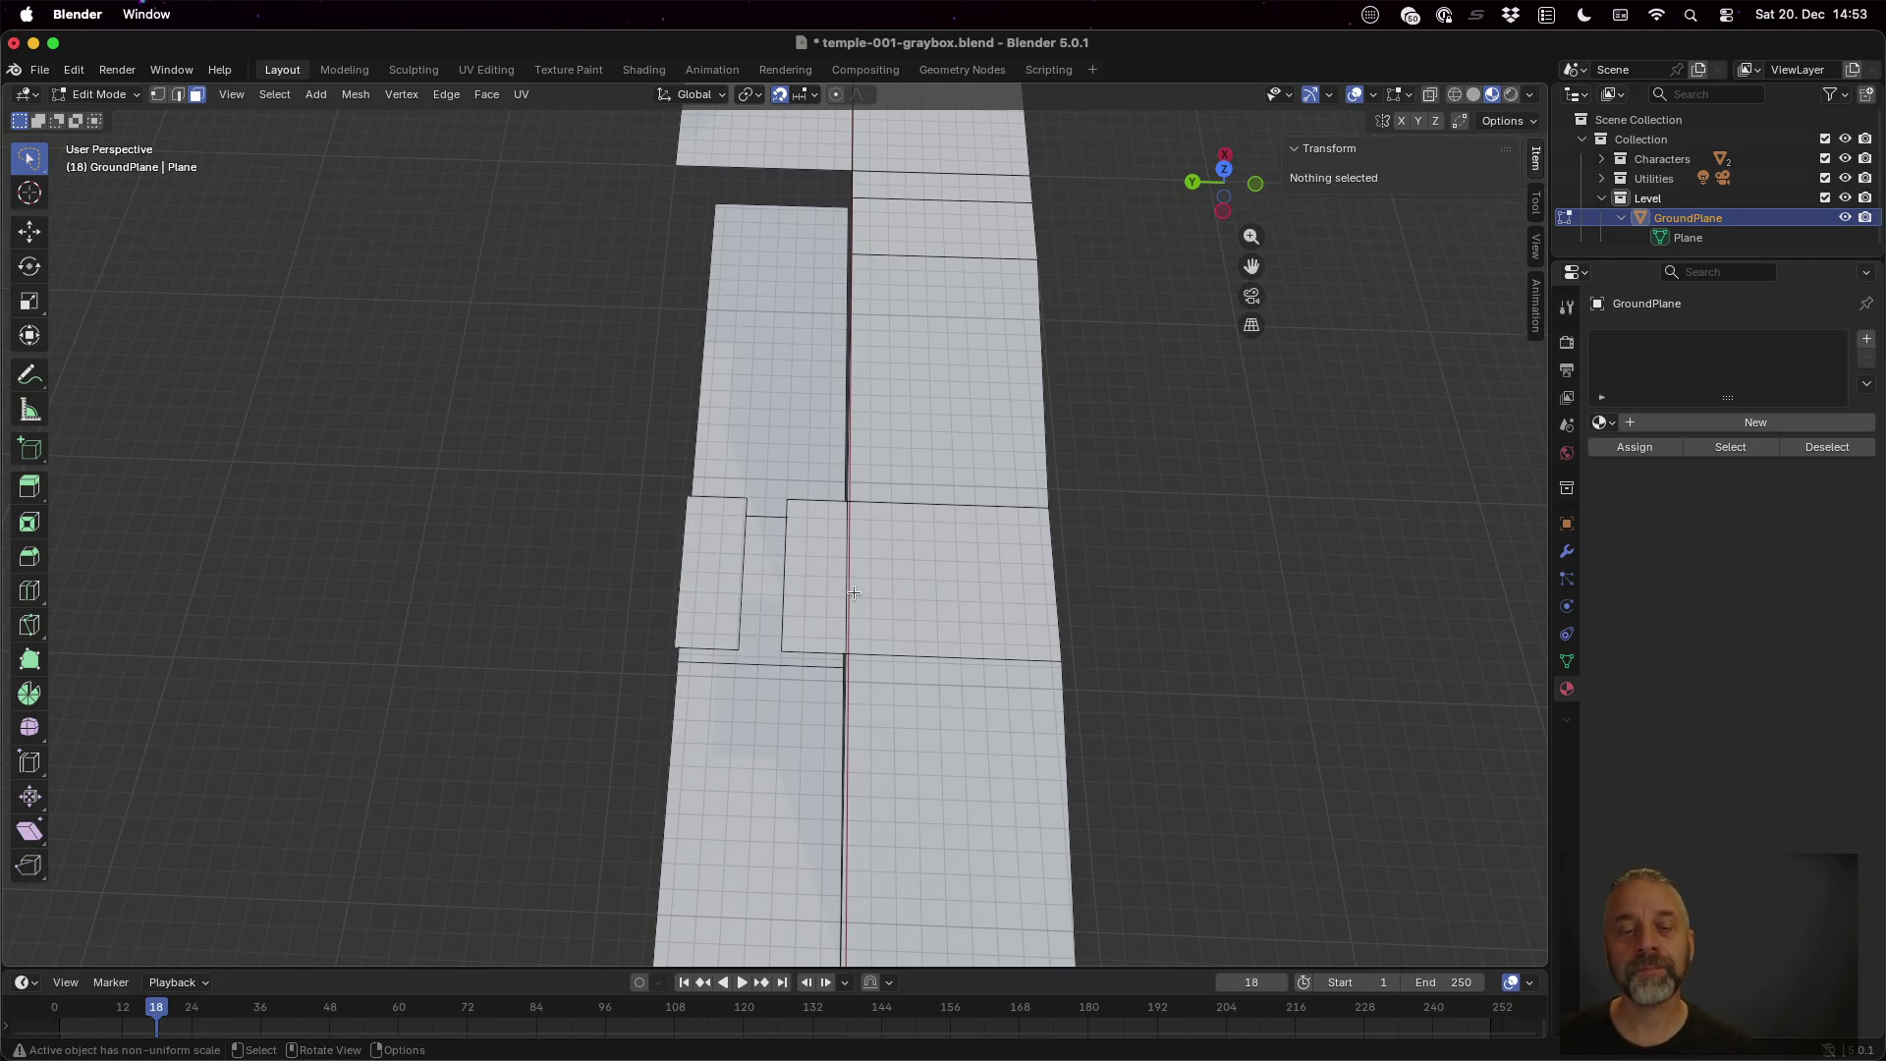
left_click_drag(853, 594, 872, 476)
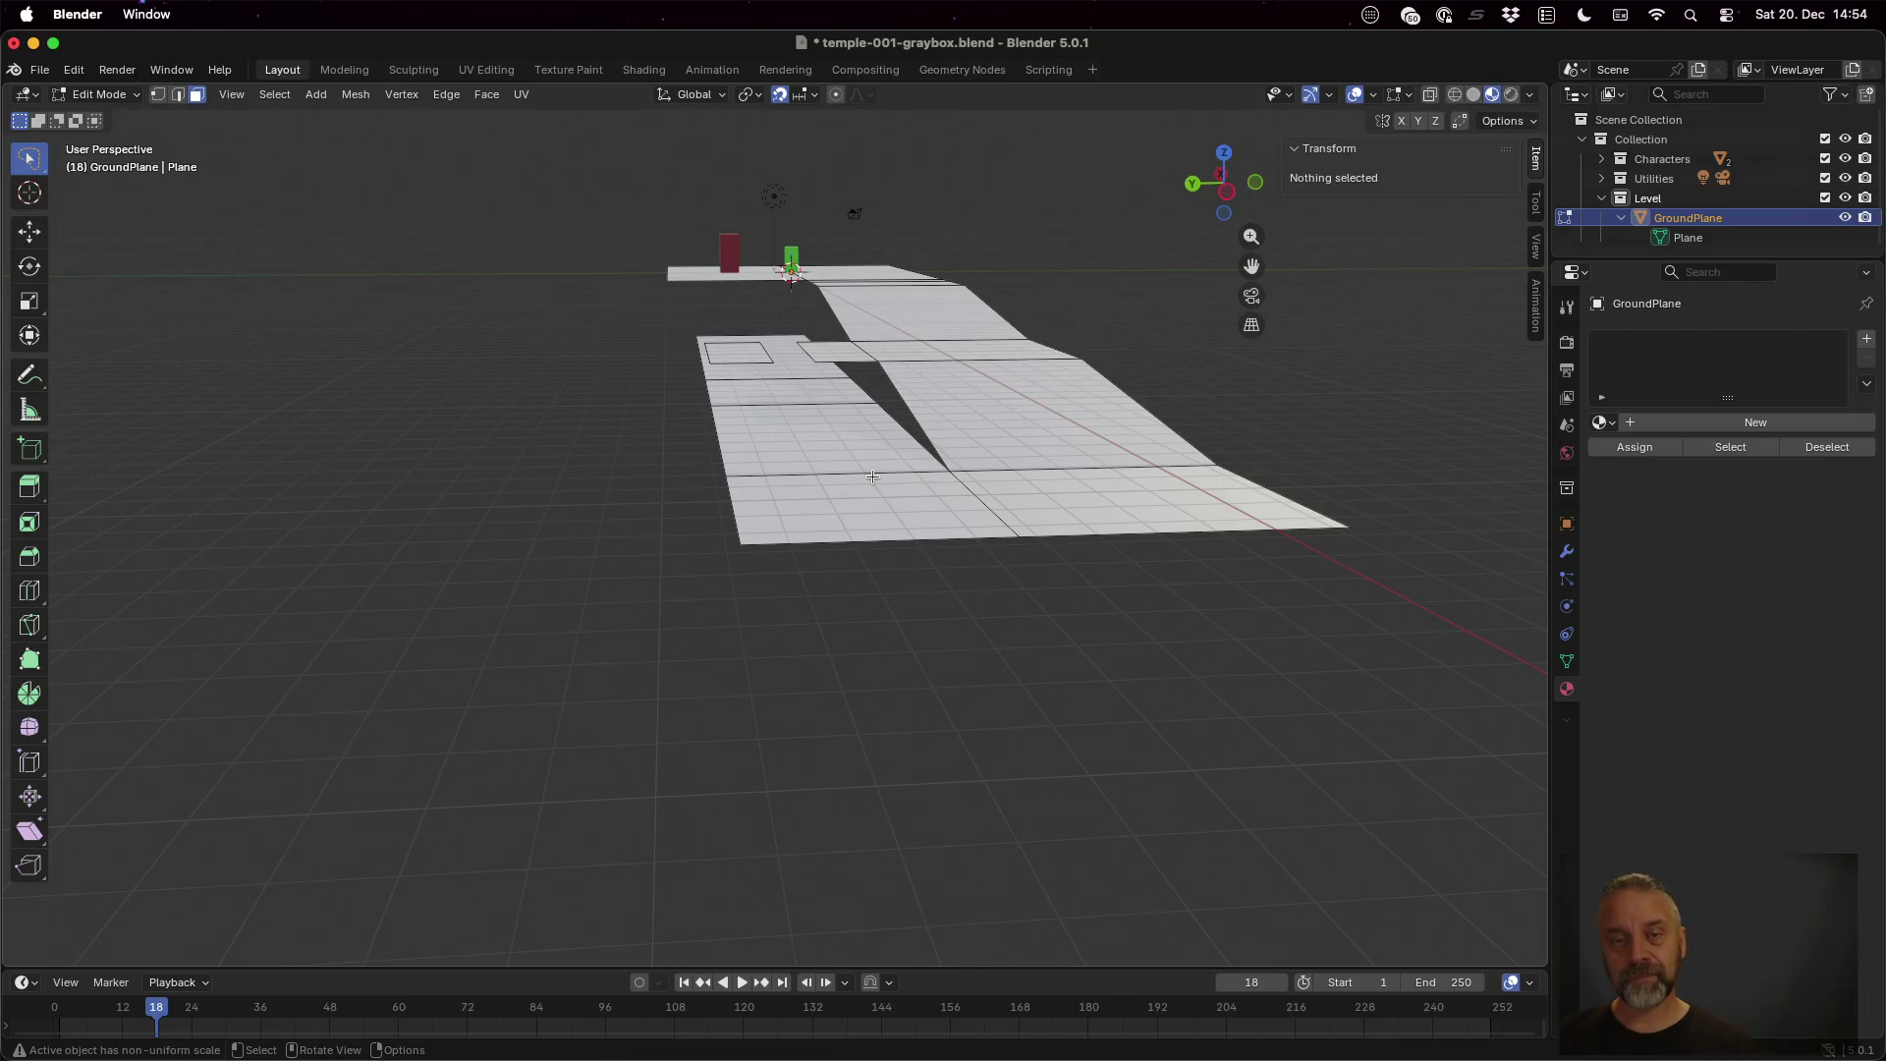
scroll(936, 335, "down", 10)
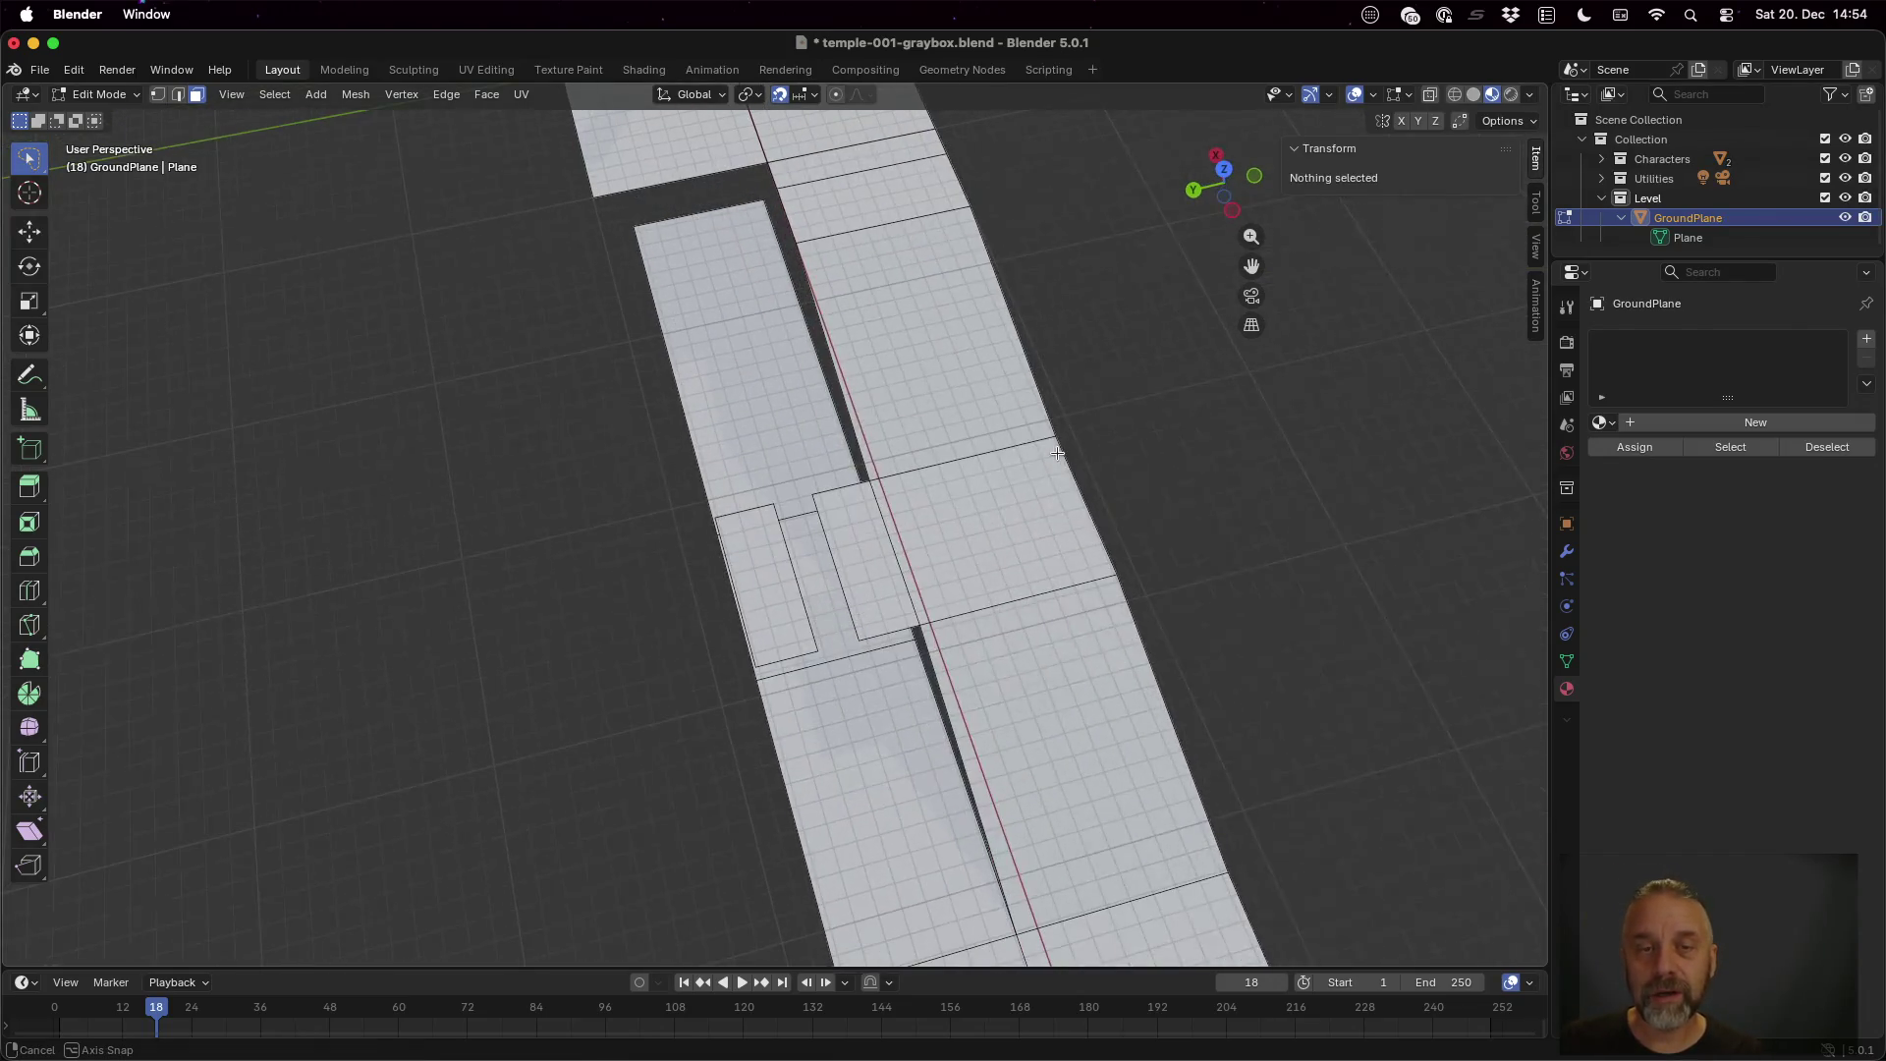
scroll(955, 426, "down", 3)
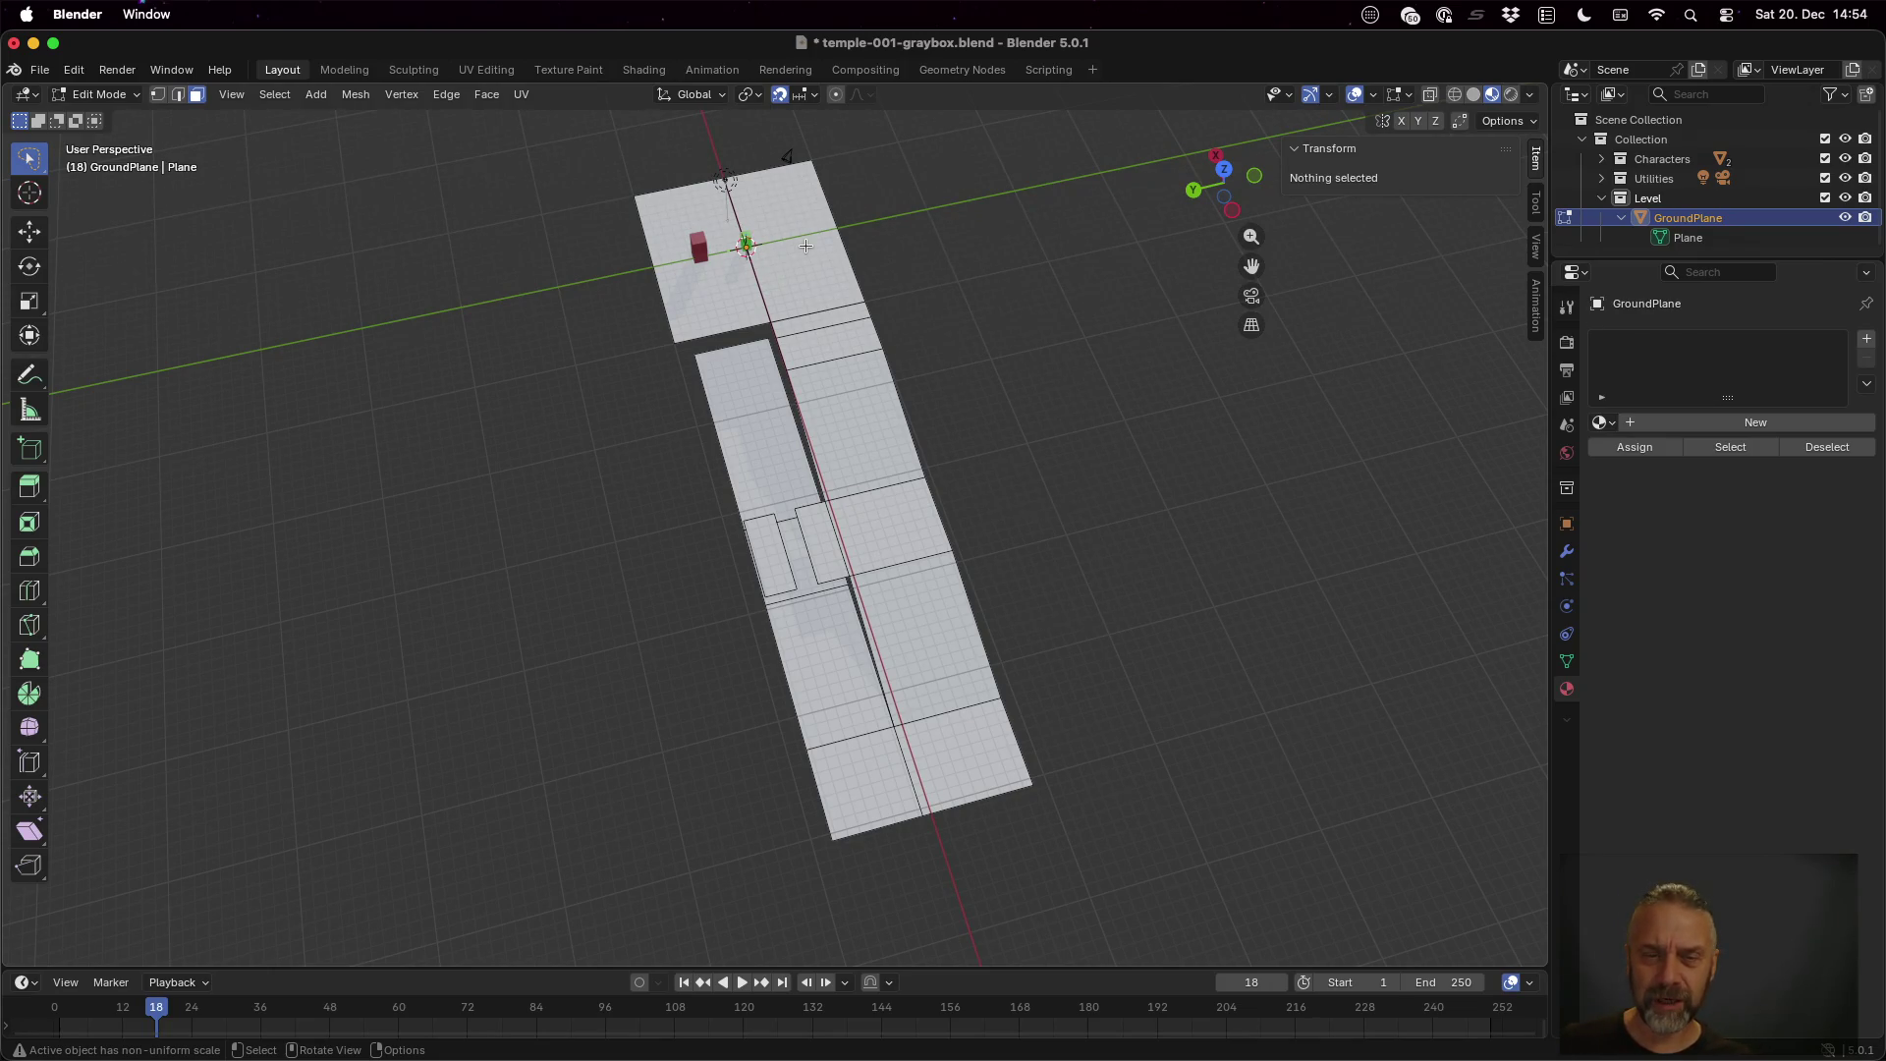
scroll(665, 526, "left", 5)
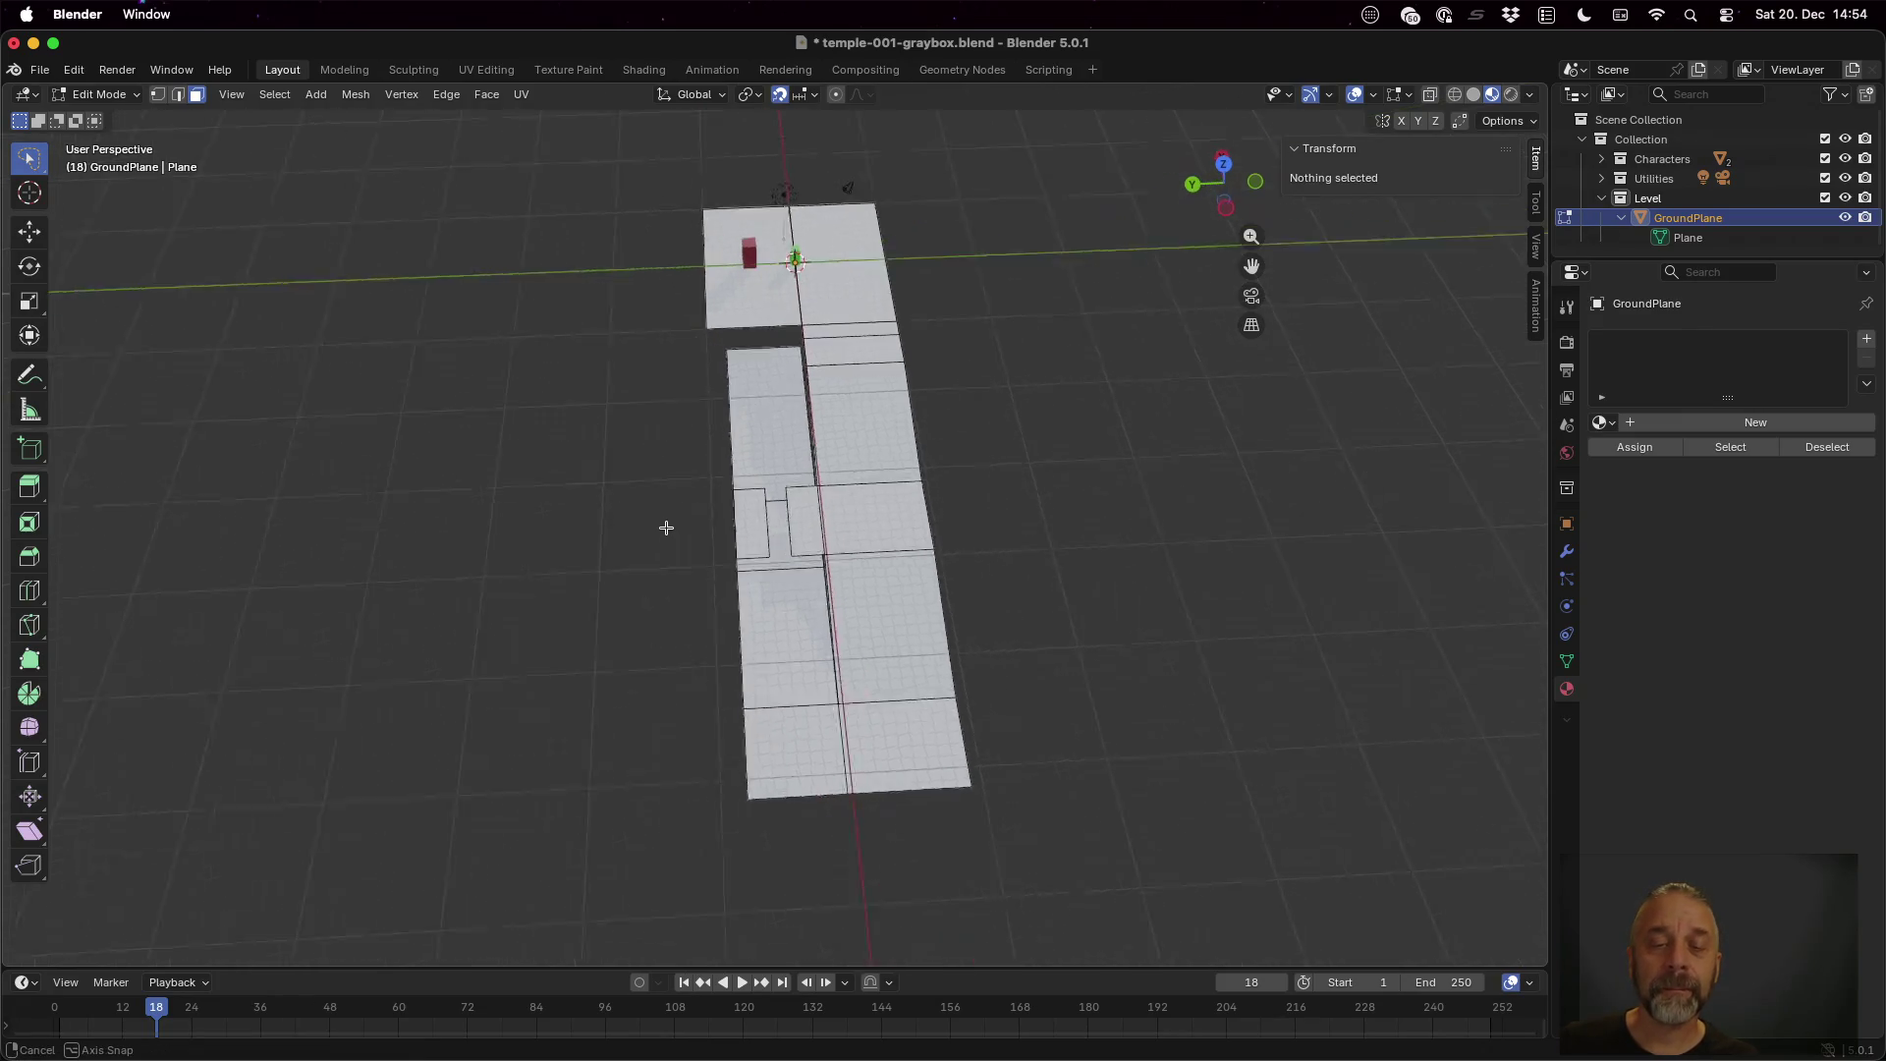
scroll(666, 526, "up", 5)
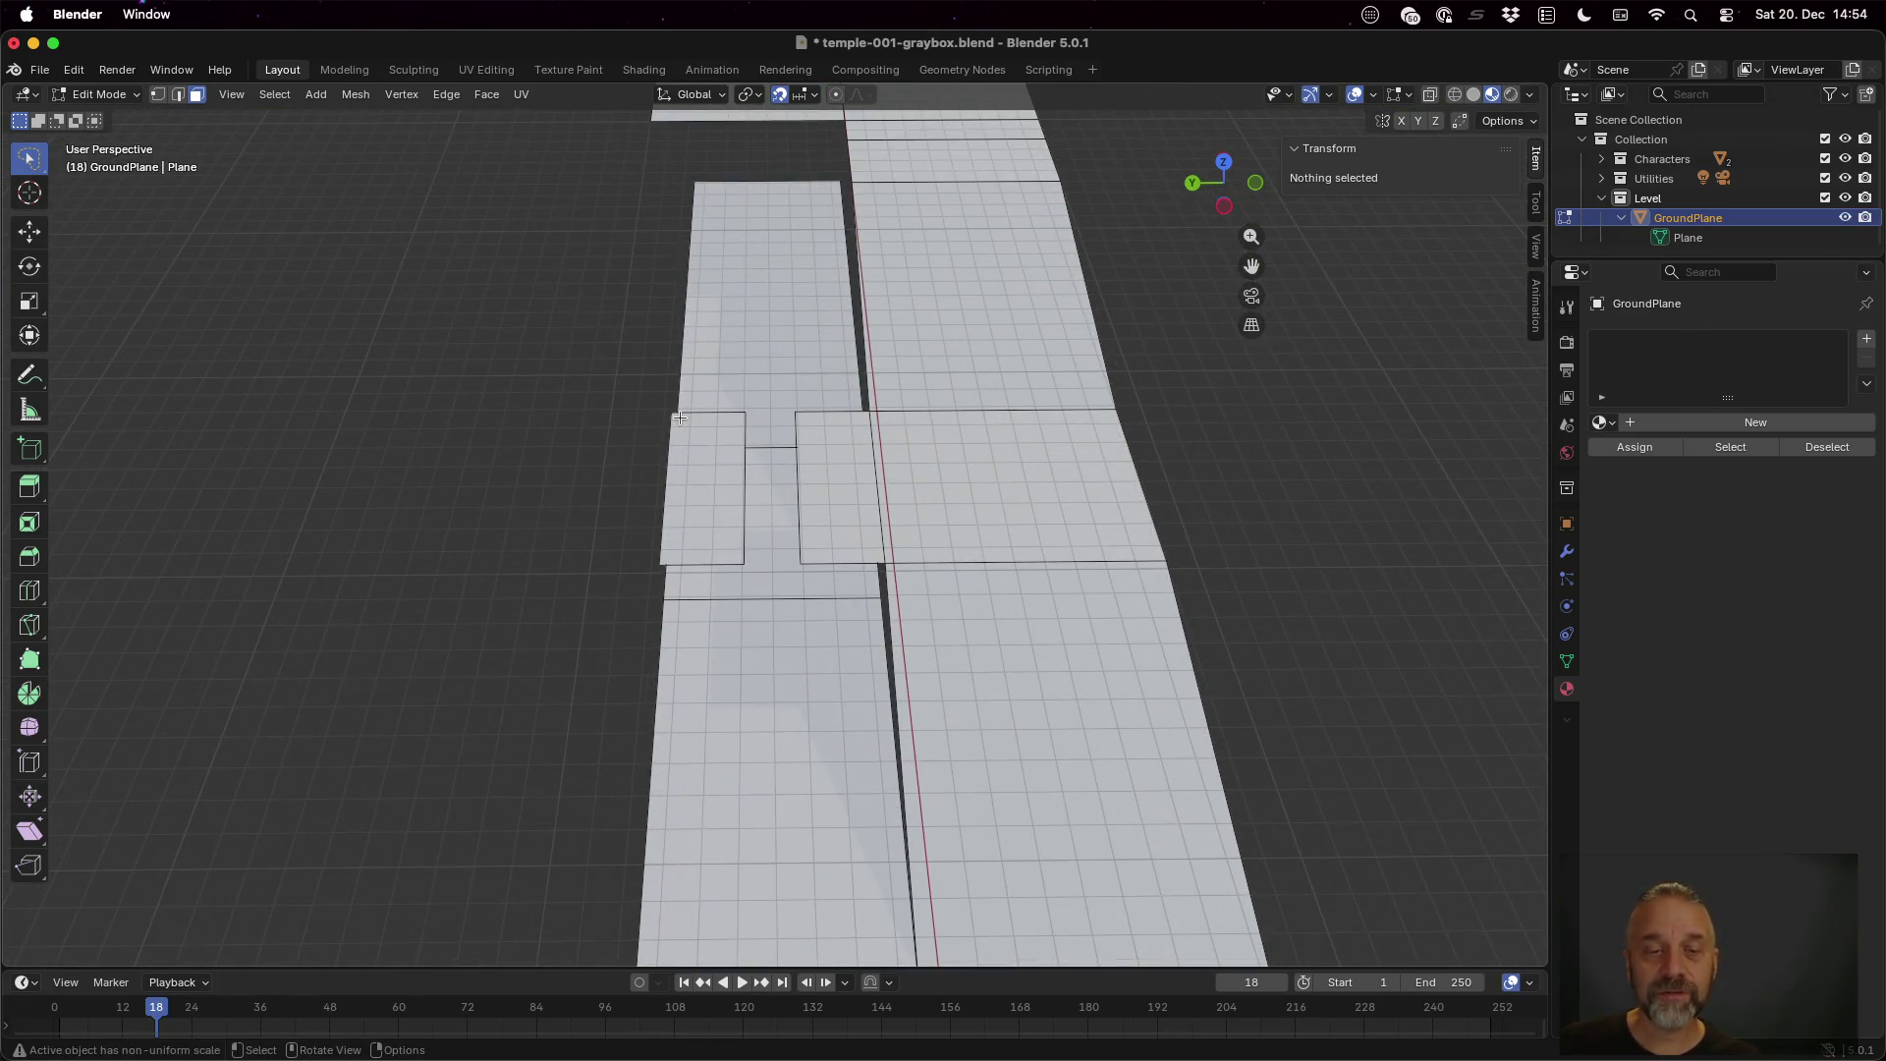
Select the platform's outer left edge and extrude it 2 m along Y
key("1")
left_click(669, 411)
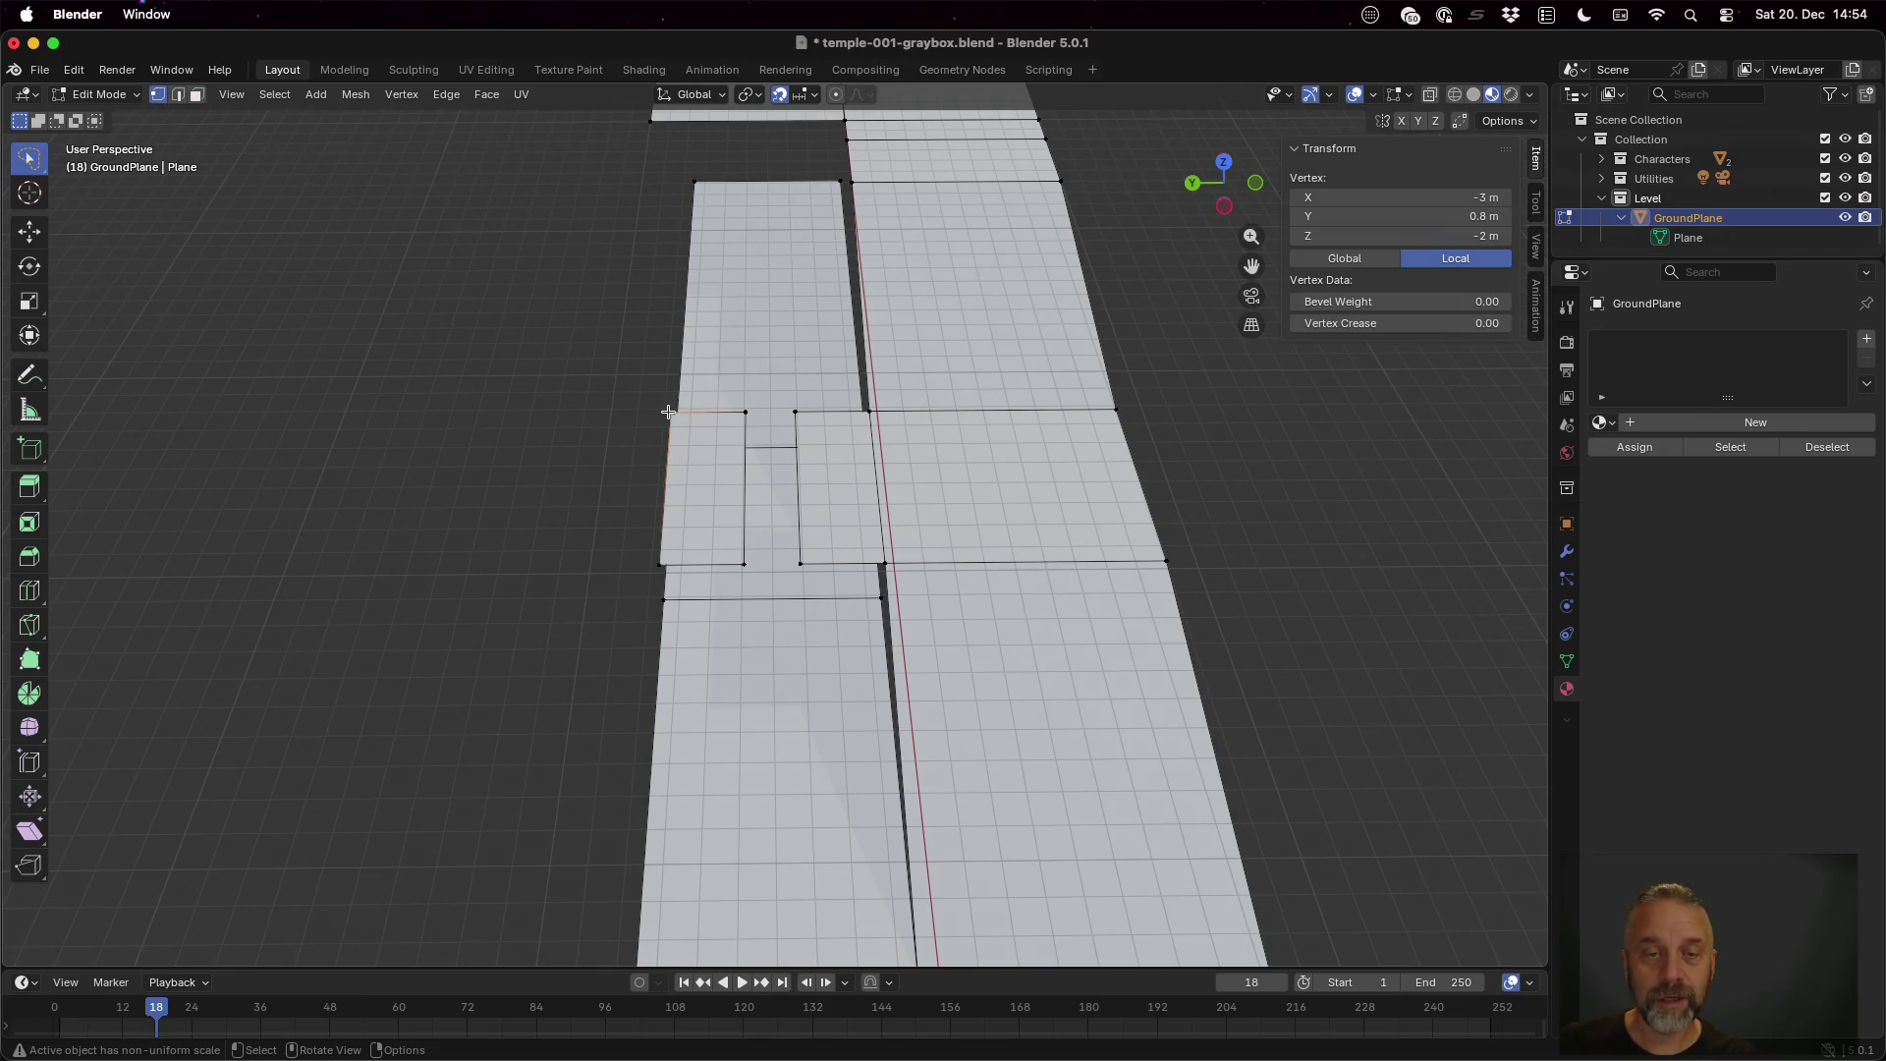
left_click(663, 562, "shift")
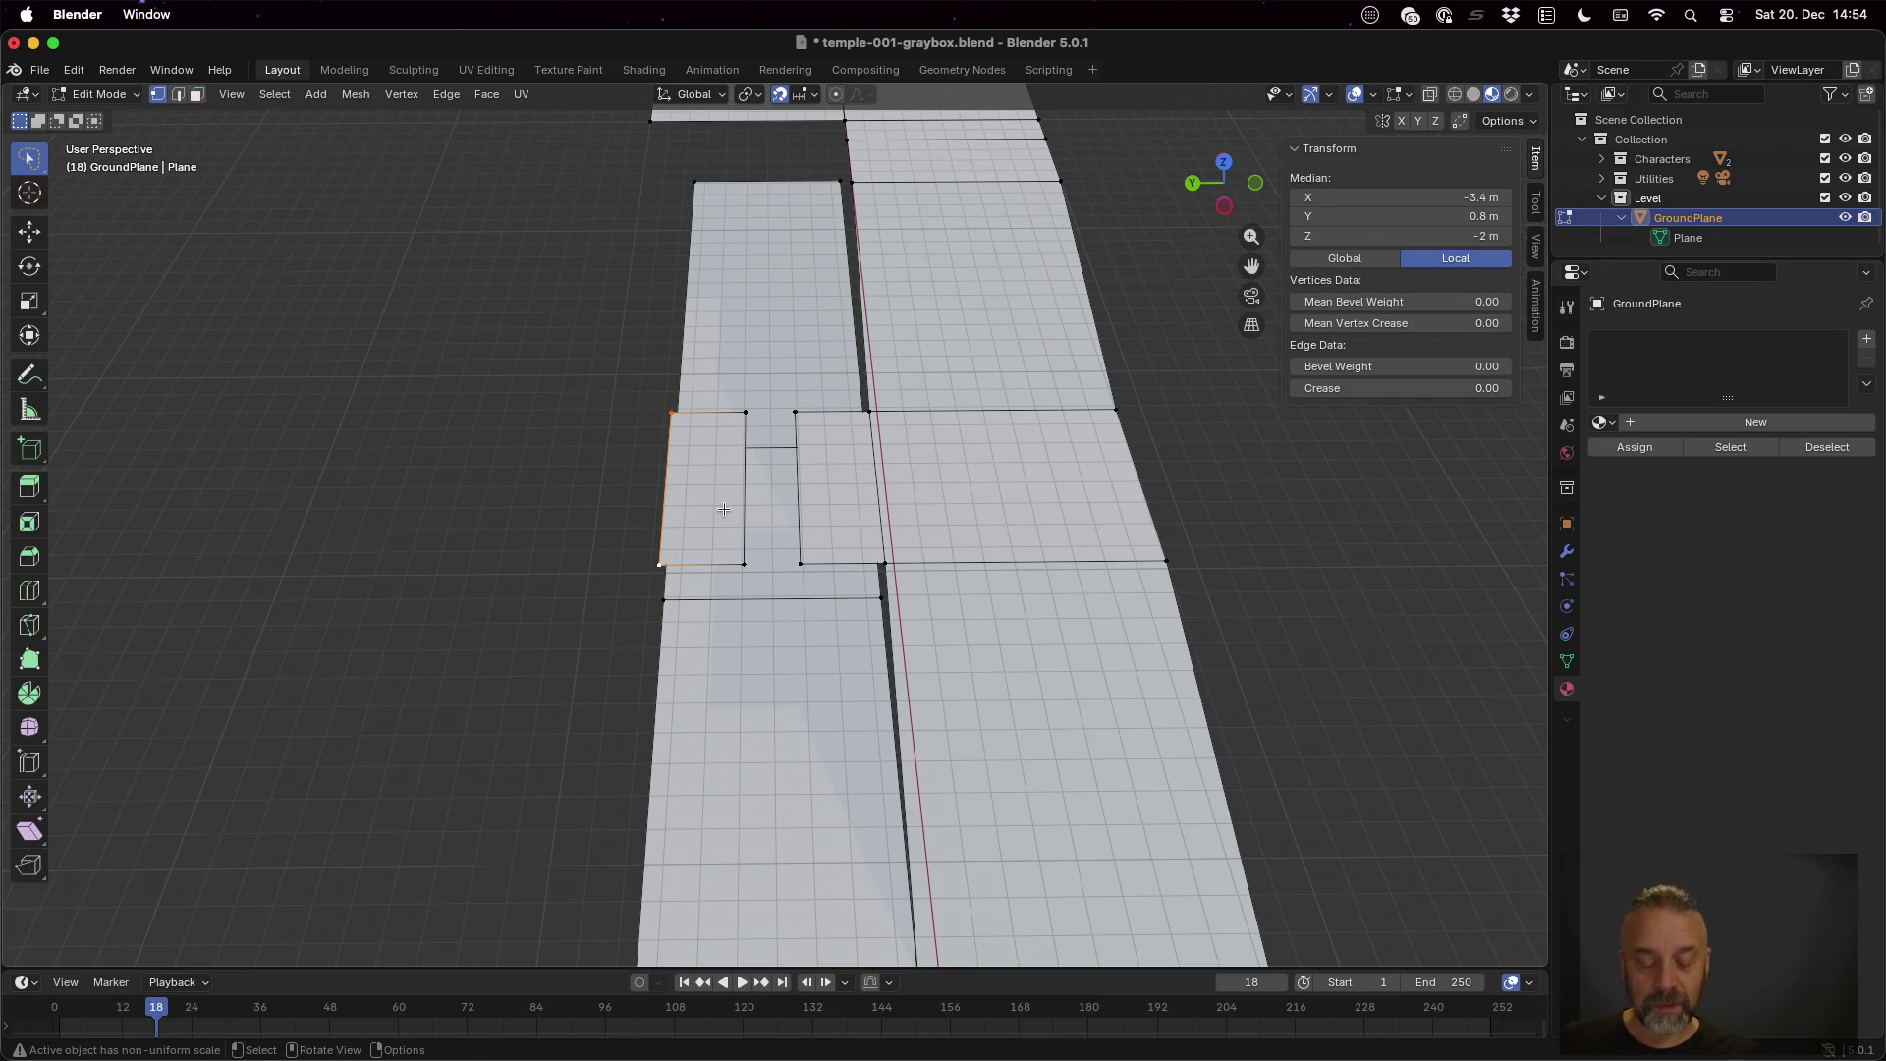
key("g")
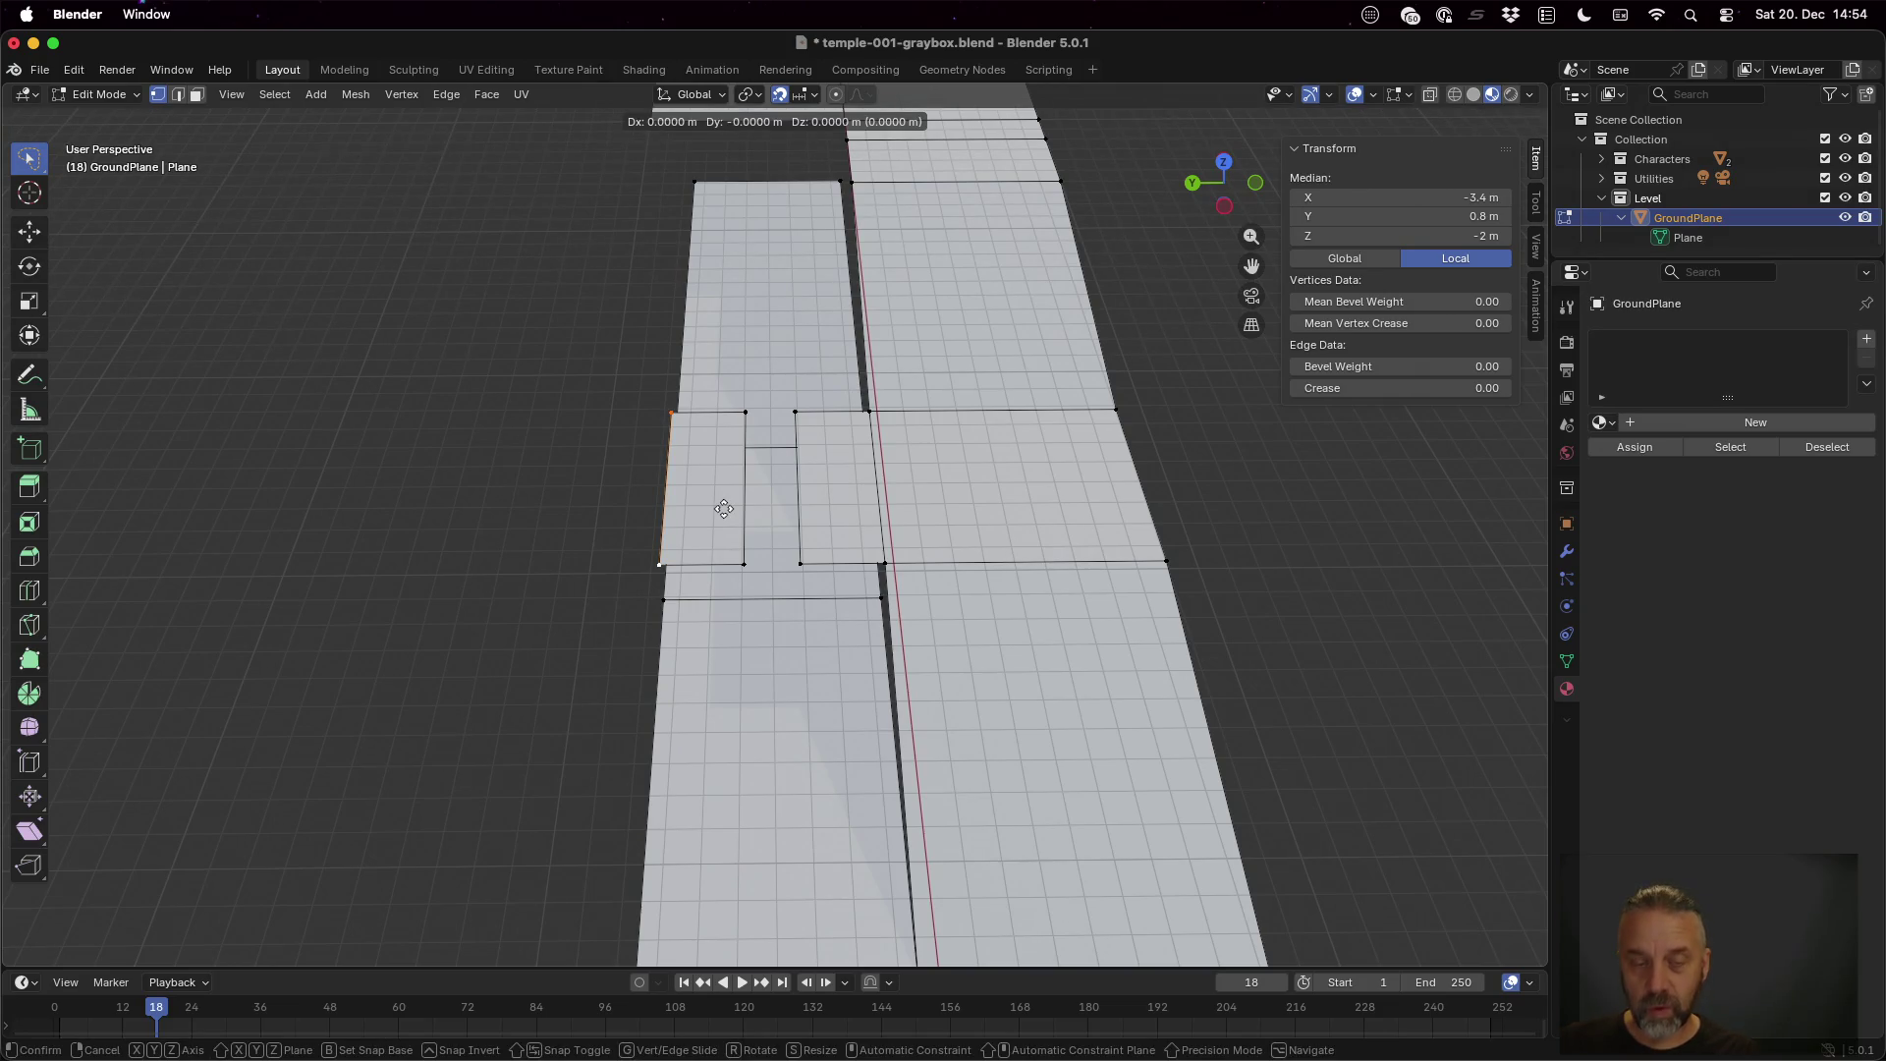
key("y")
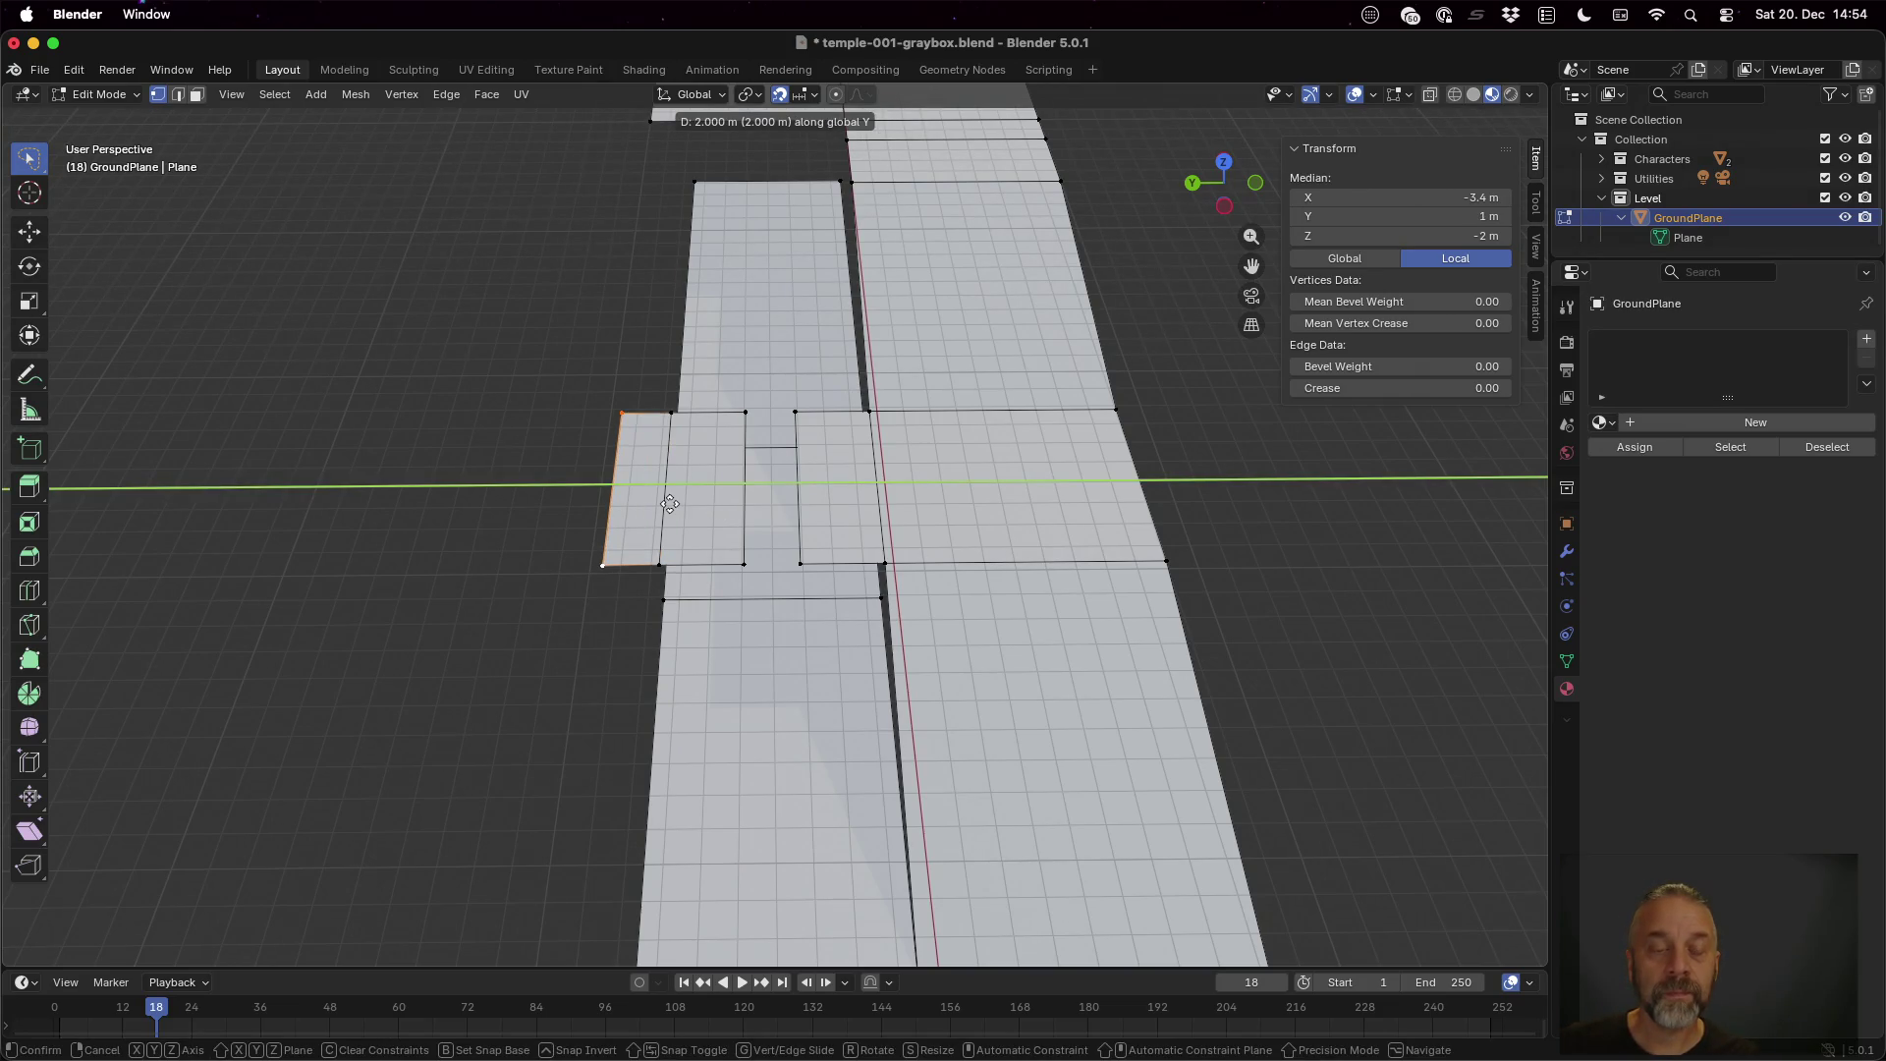
left_click(675, 503)
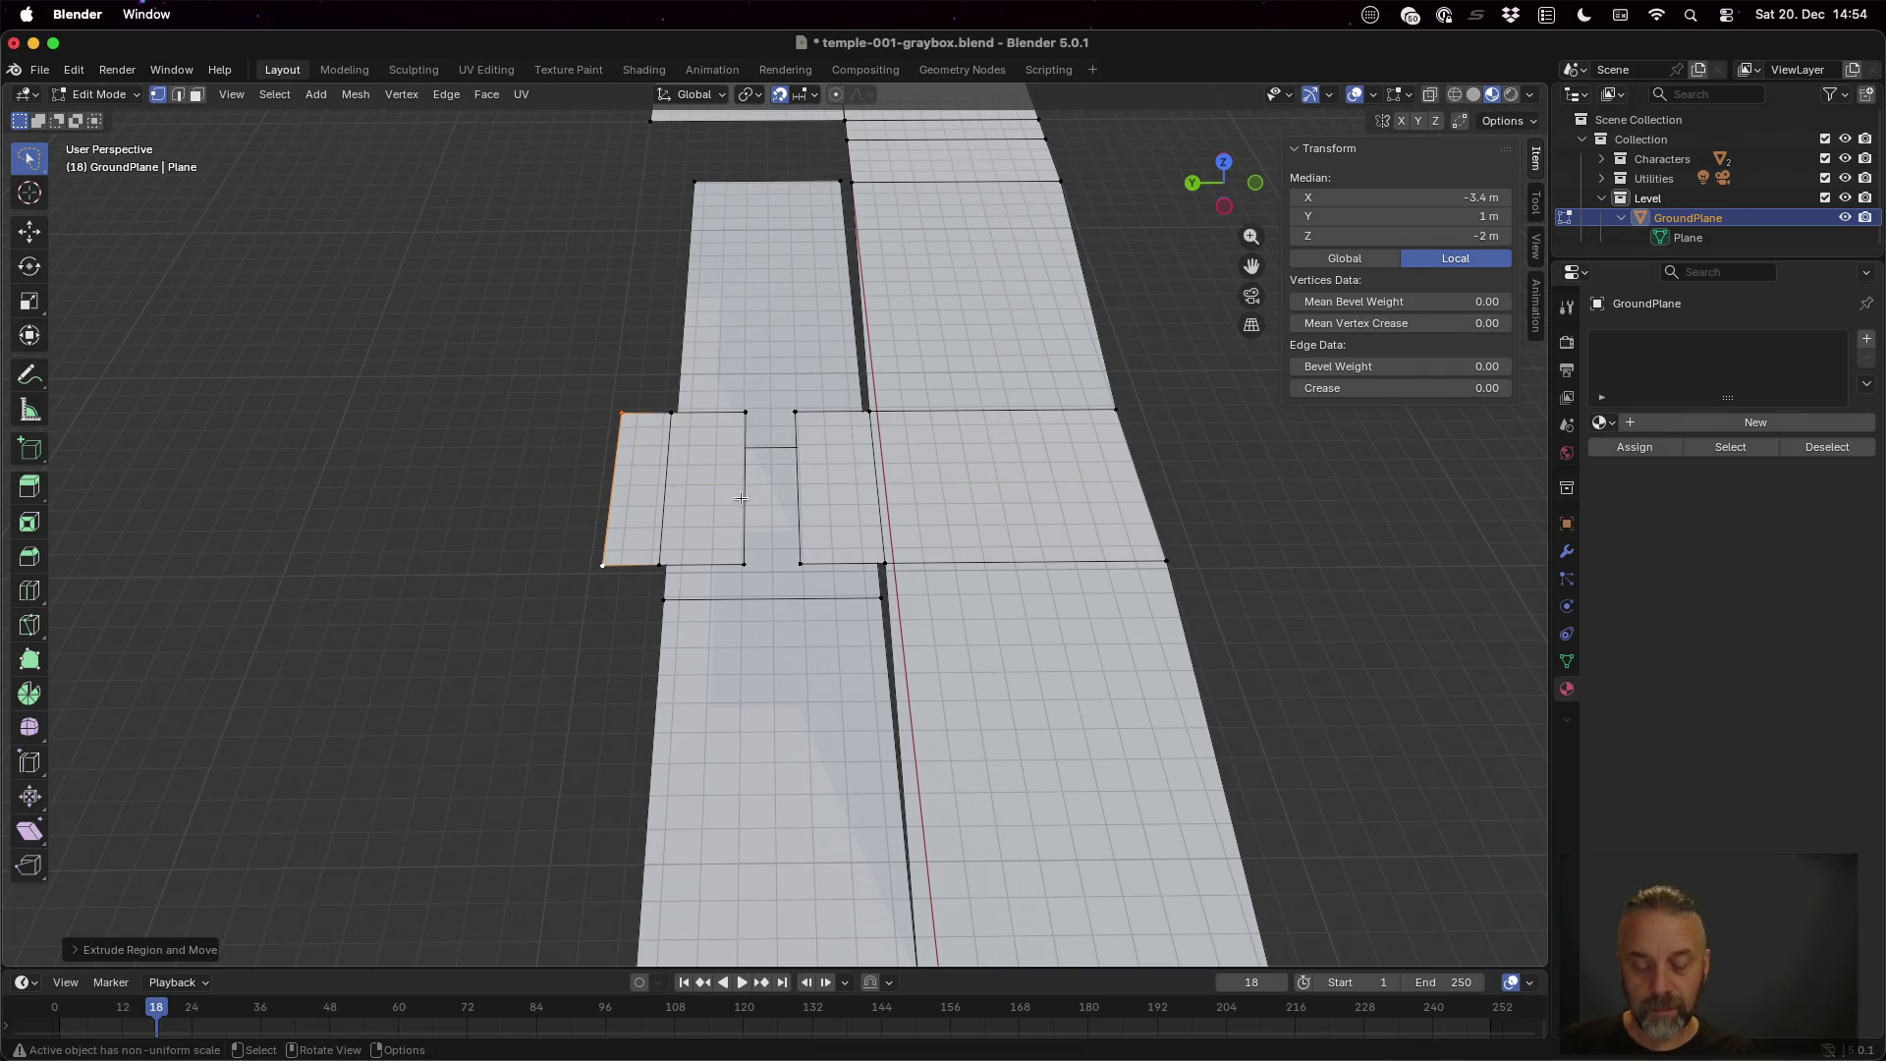
Rotate the new outer edge about 10 degrees around Z, leaving it in place
key("r")
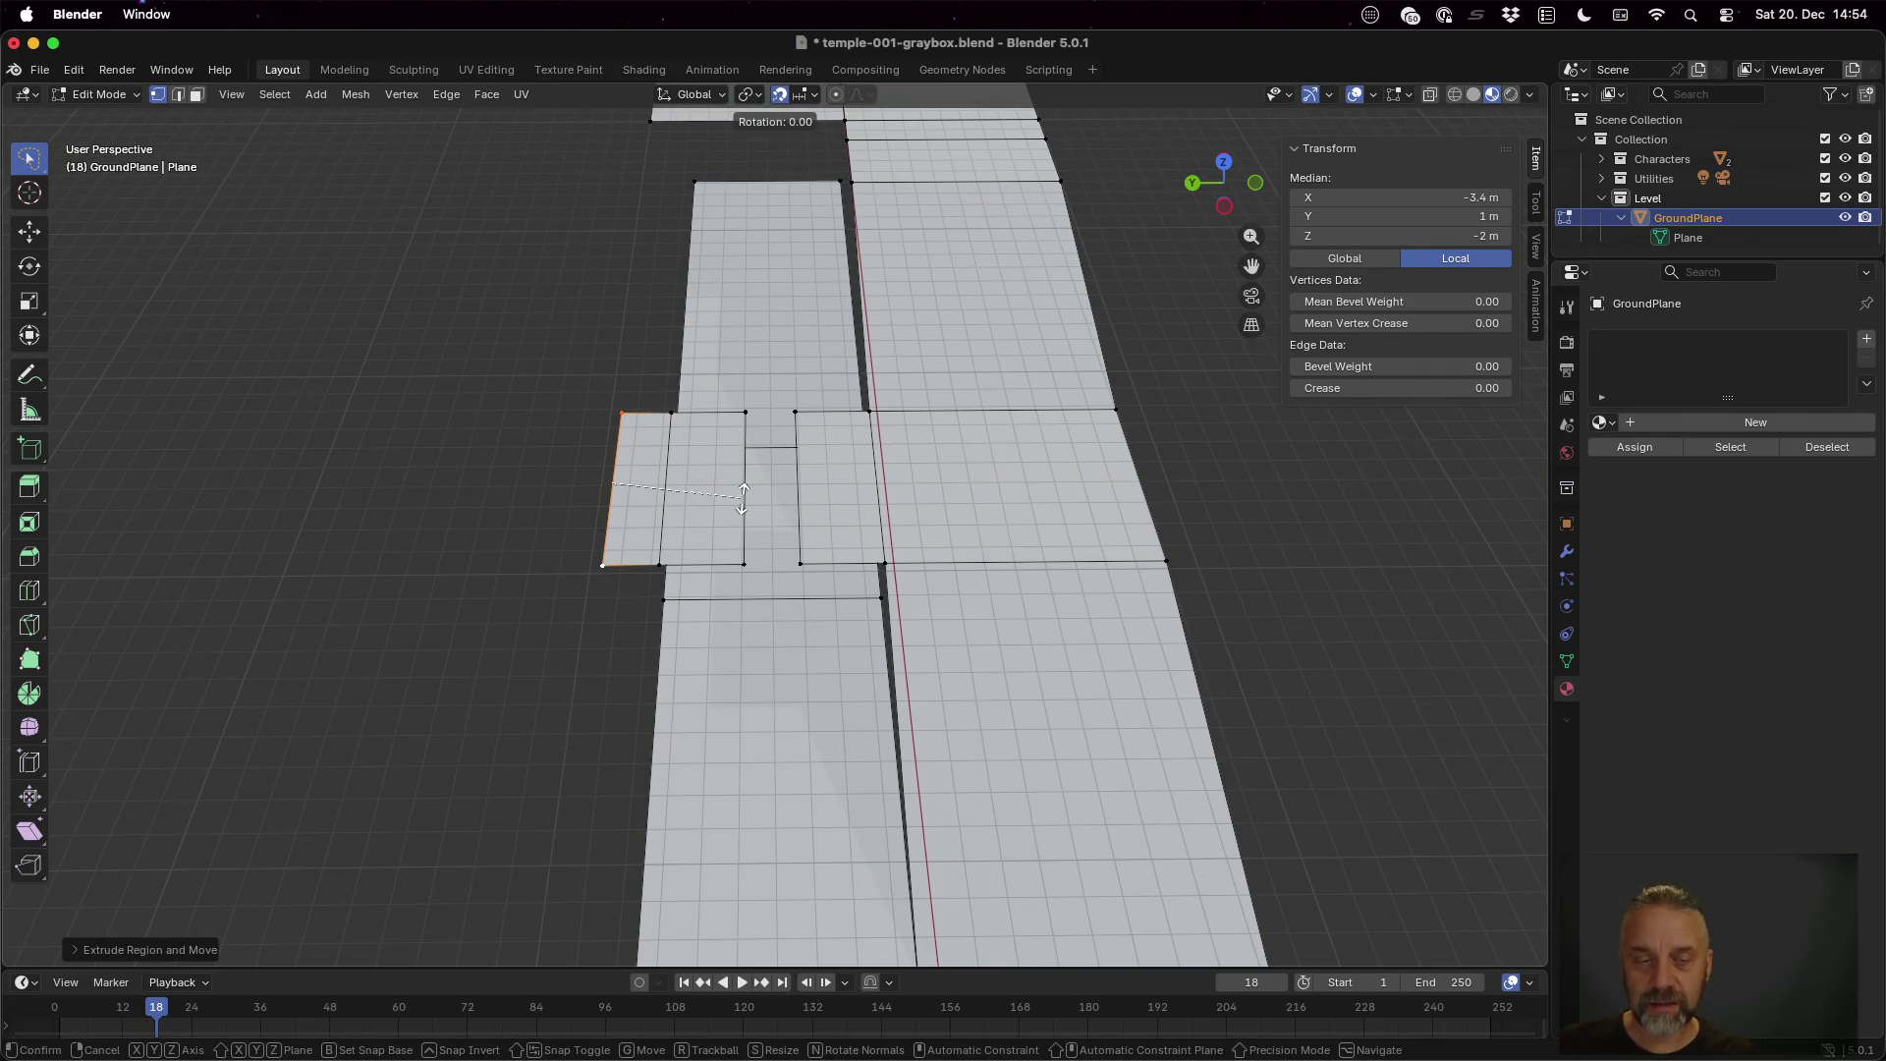
key("z")
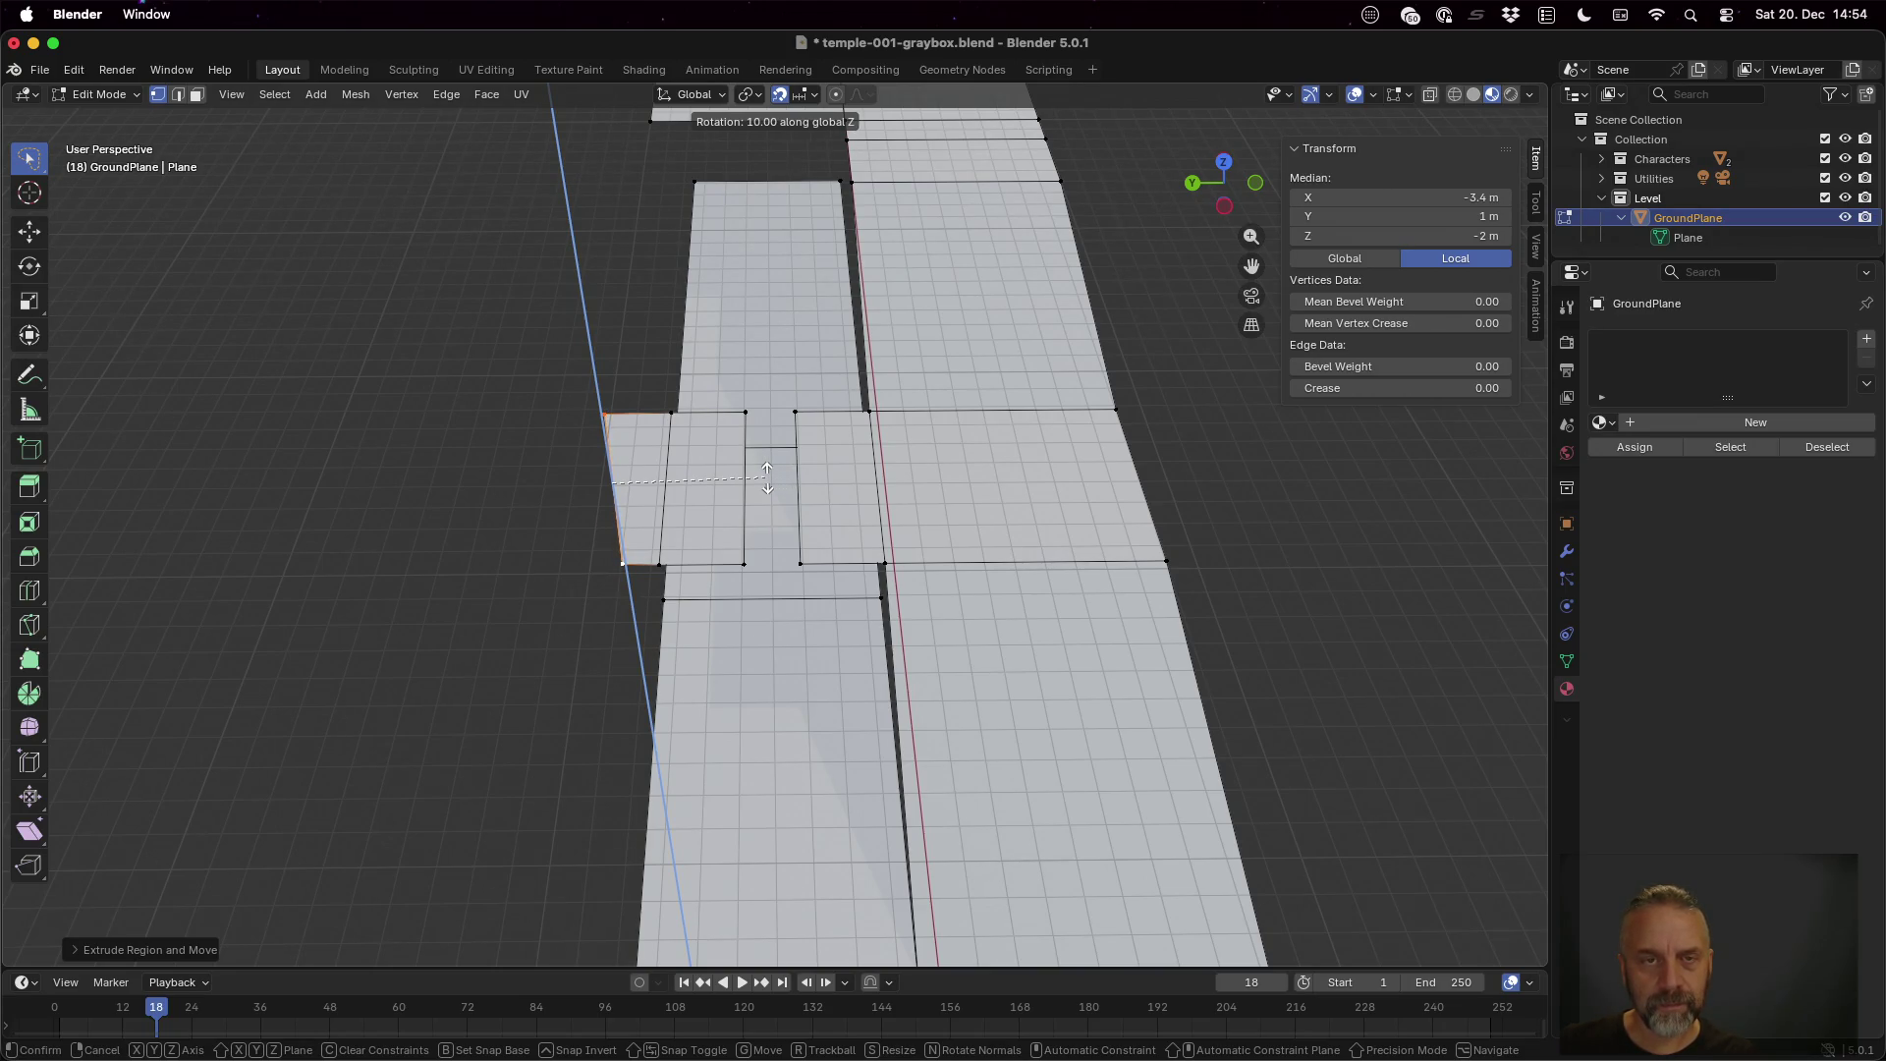
left_click(767, 477)
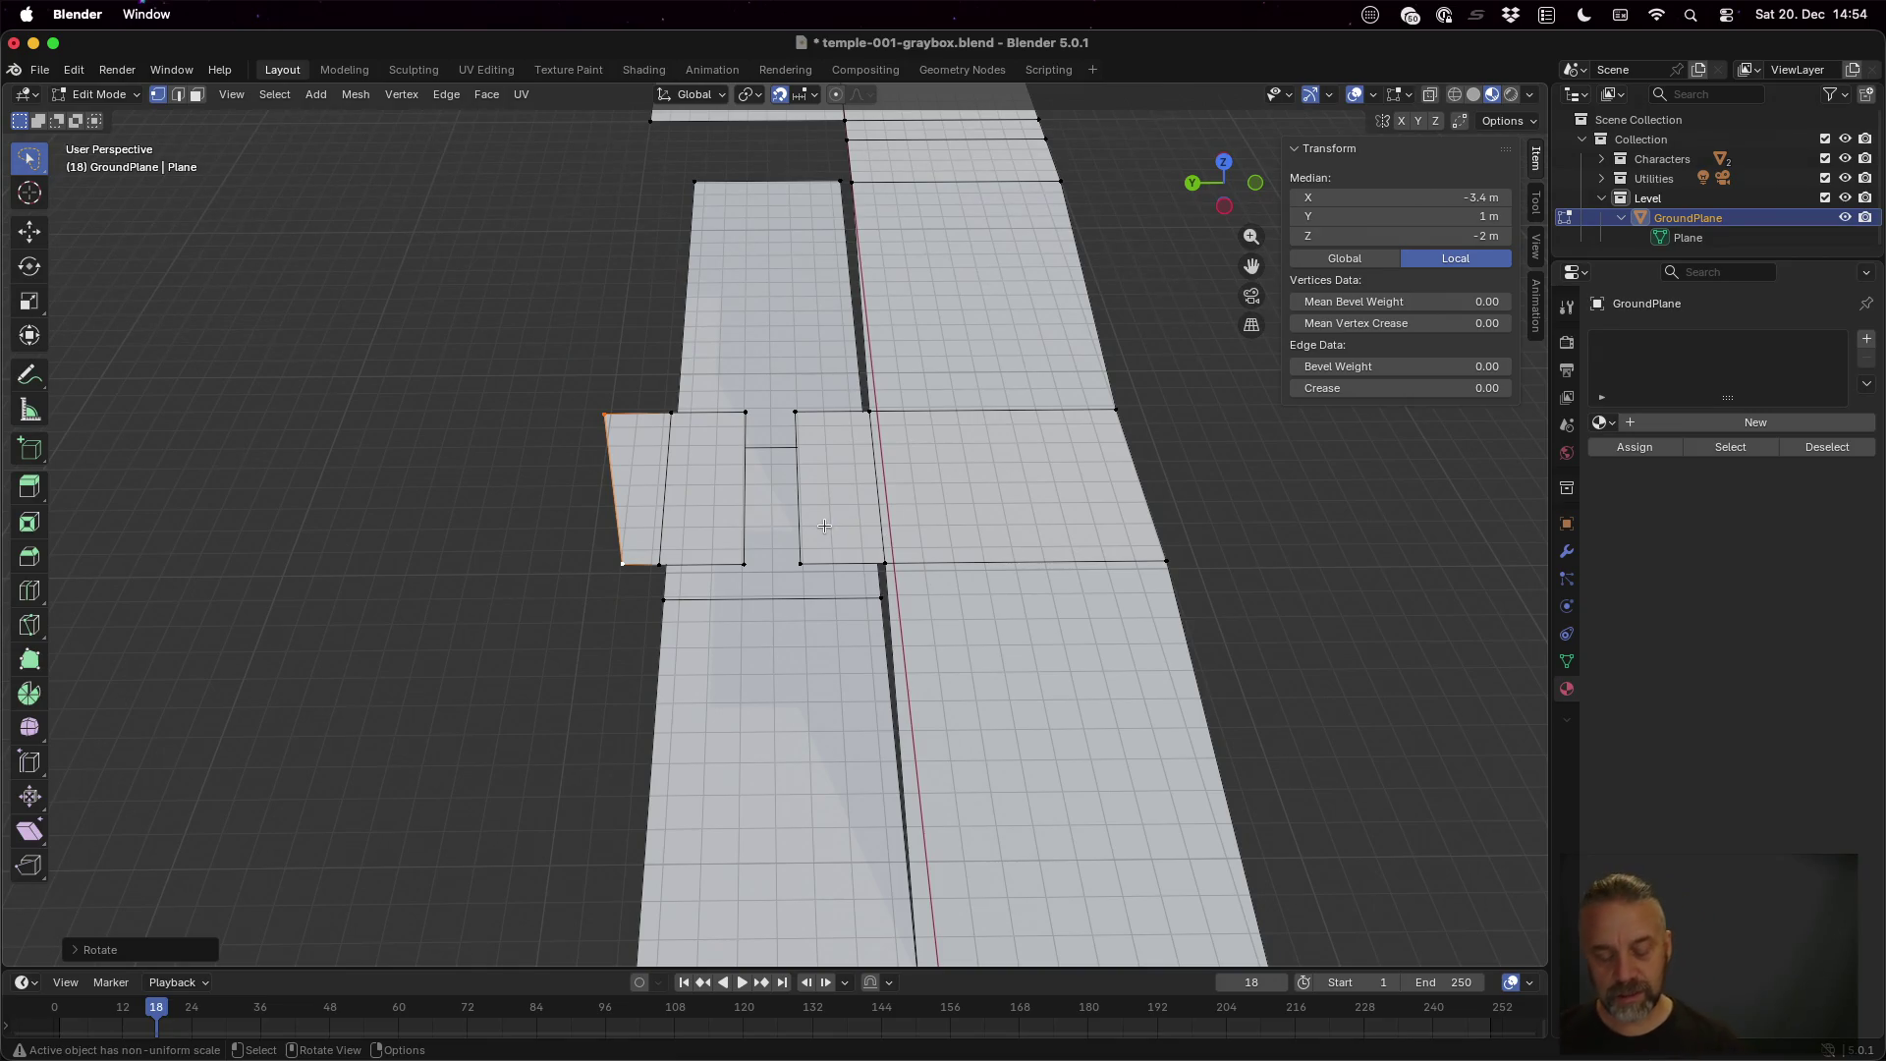
key("g")
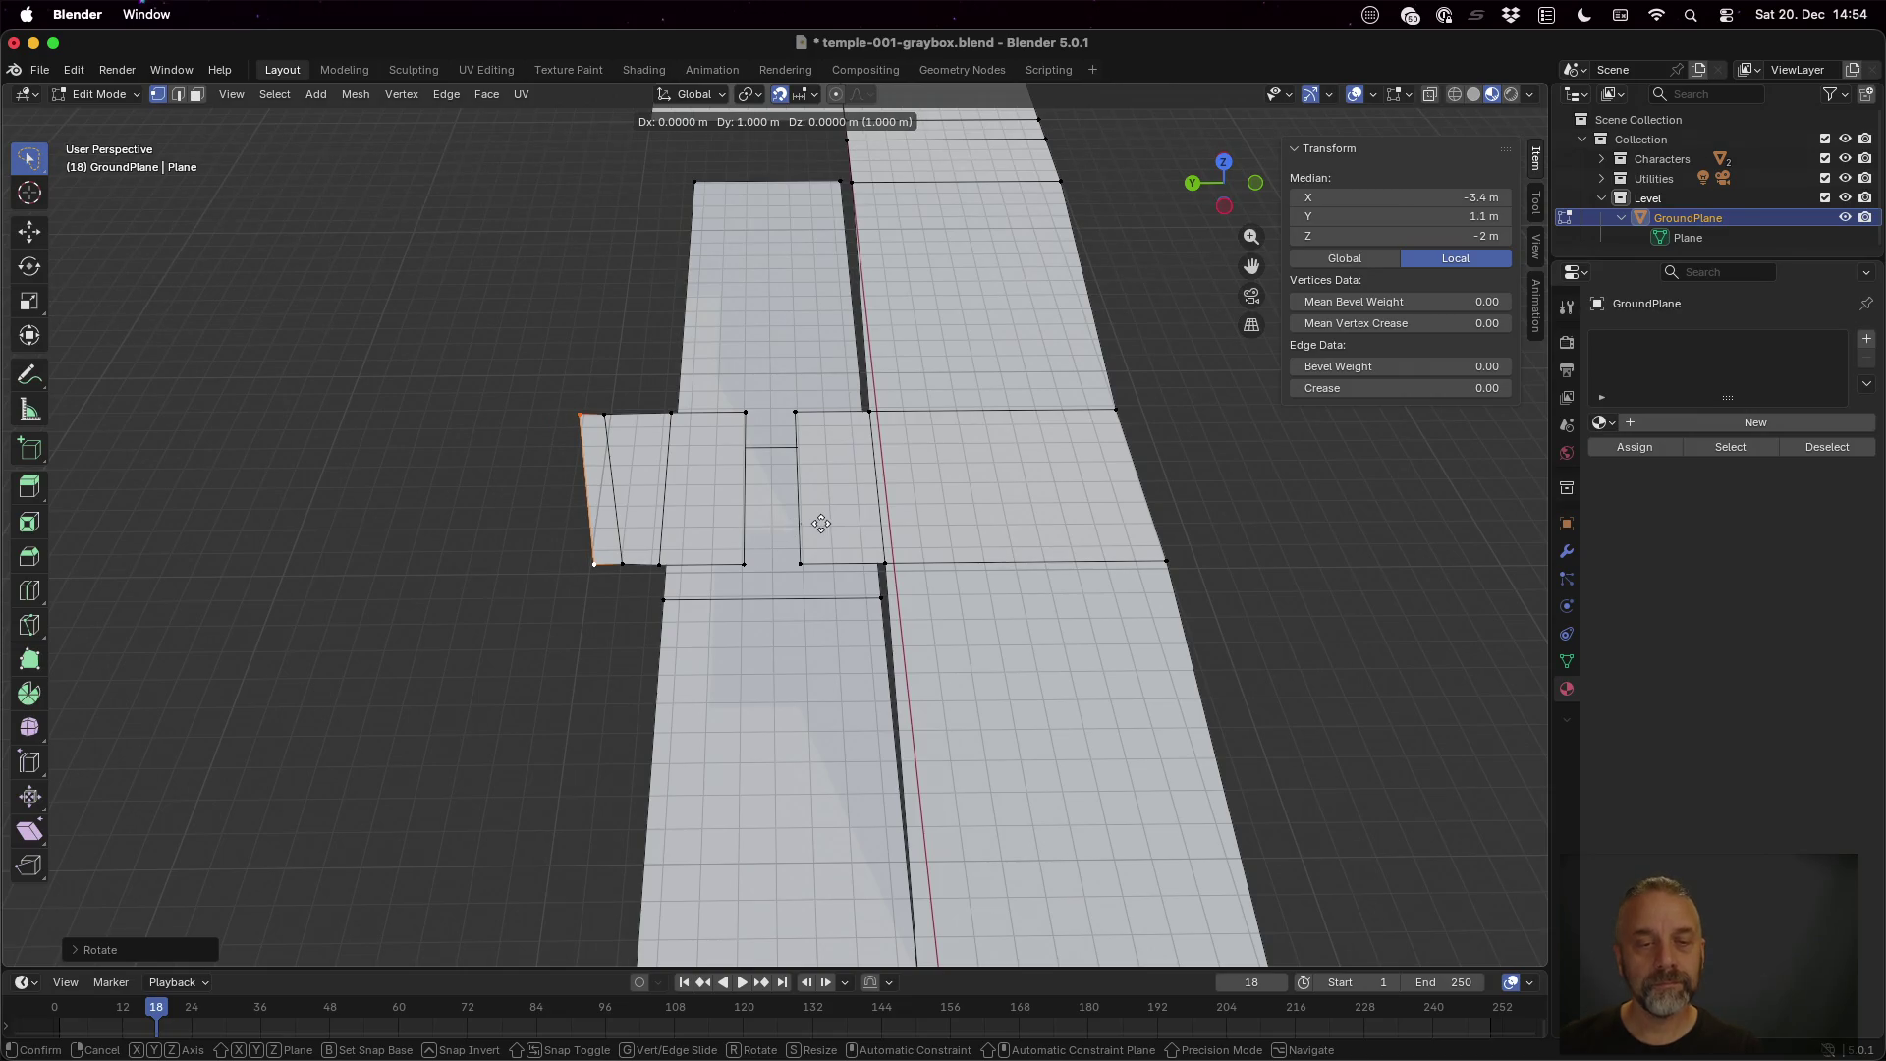
left_click(823, 523)
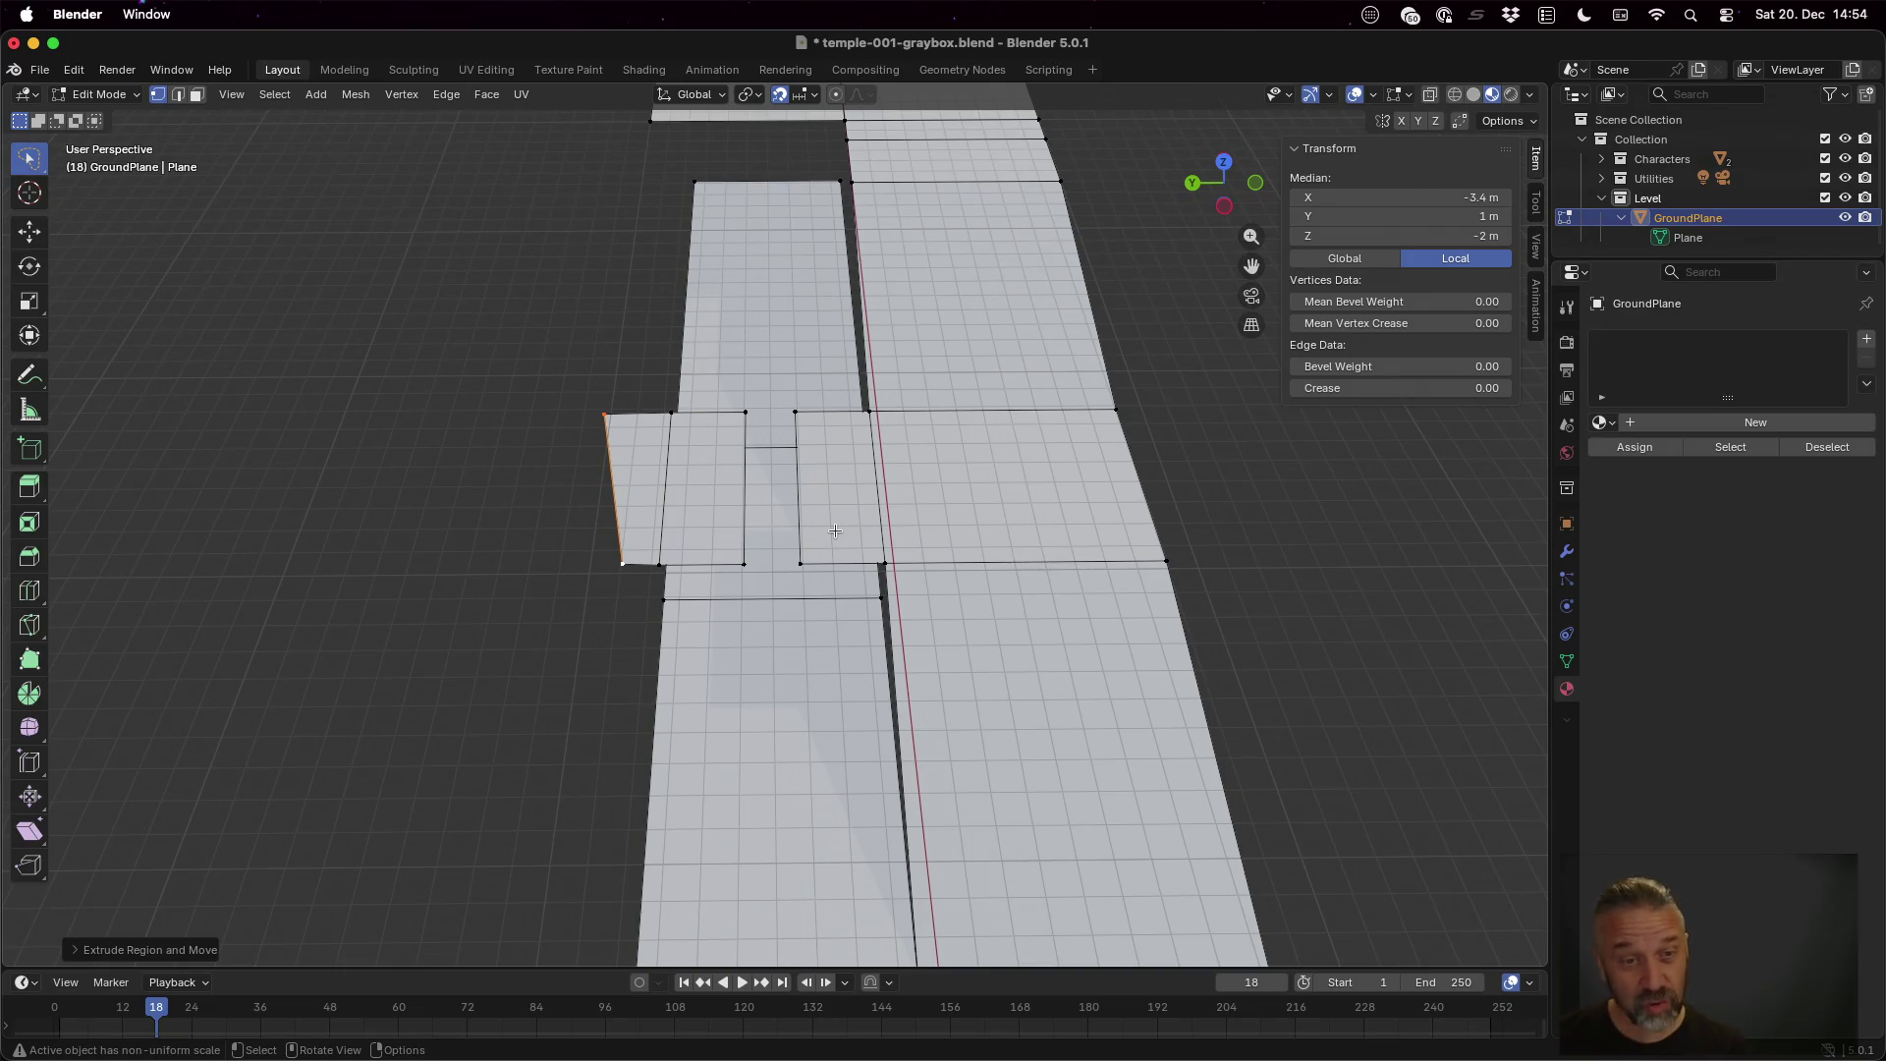
scroll(746, 490, "up", 5)
mouse_move(601, 474)
left_mouse_down()
mouse_move(611, 501)
mouse_move(618, 429)
left_mouse_up()
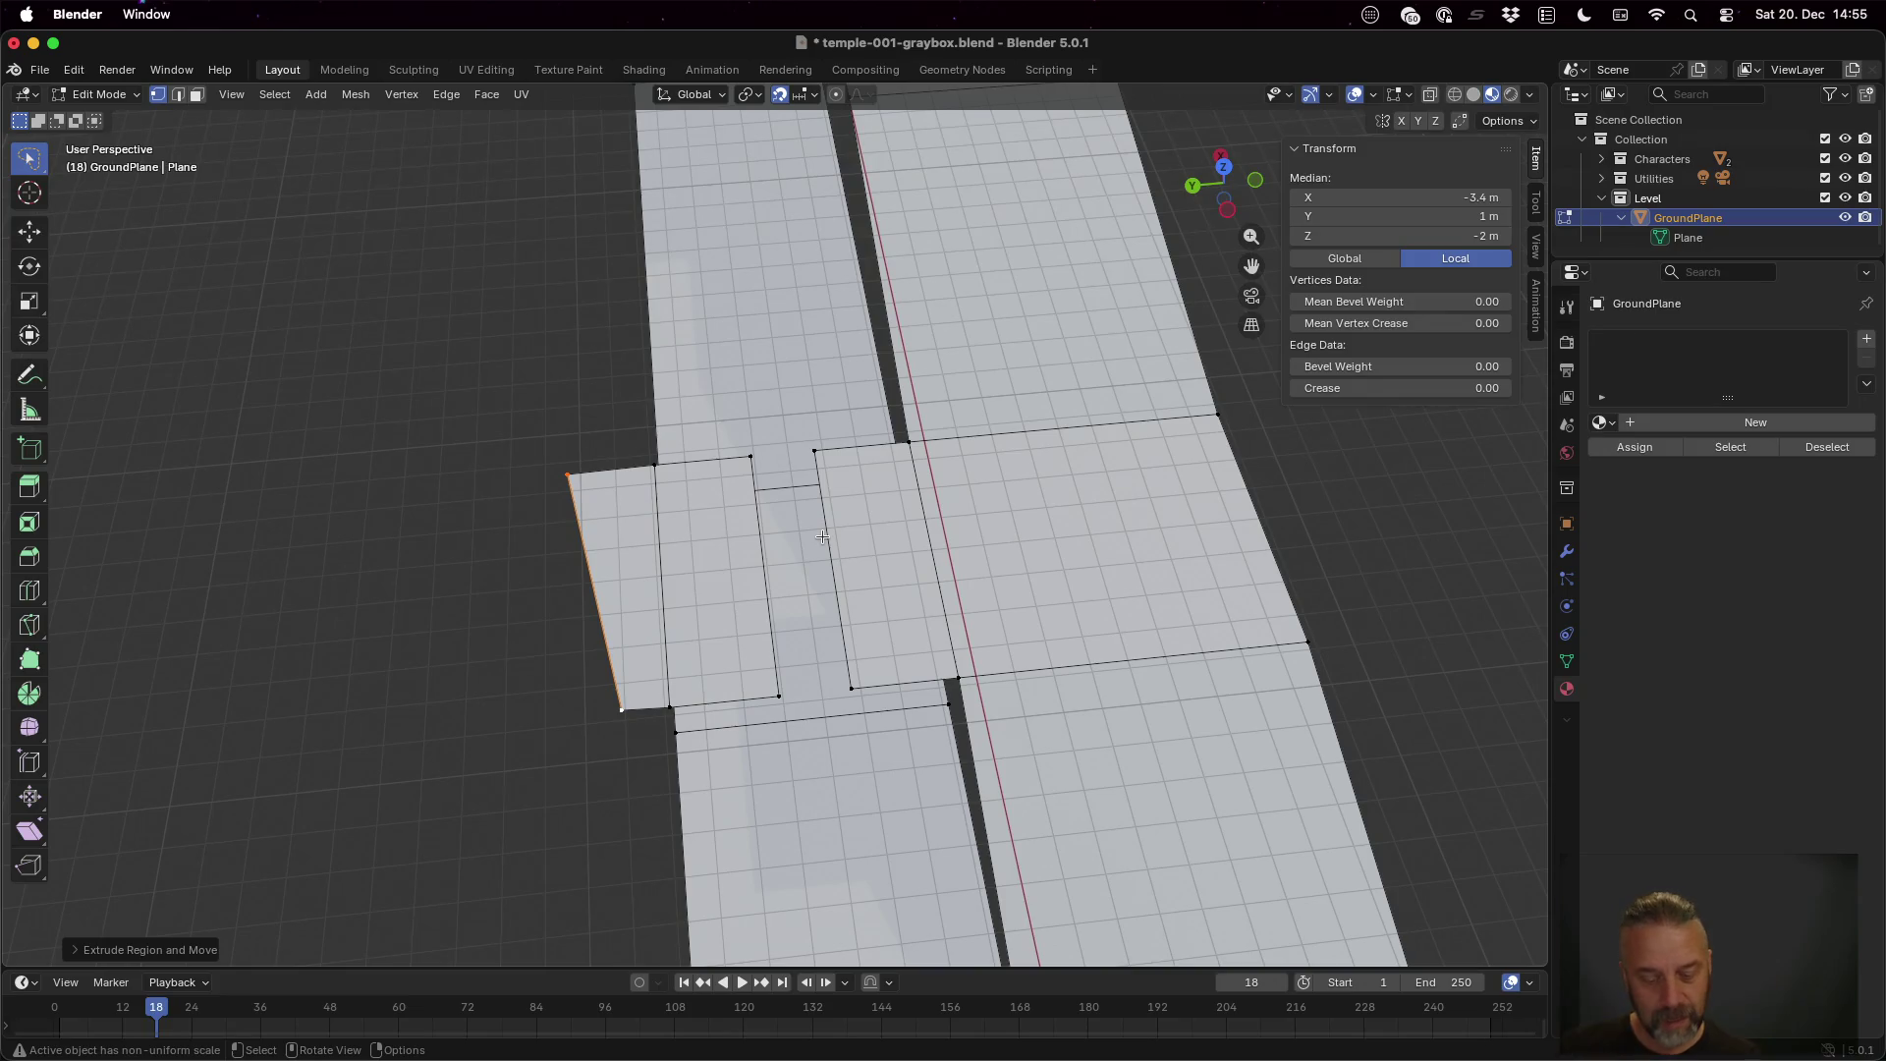
Restore the angled strip, select the platform's full left edge, then switch to Firefox
key("ctrl+z")
key("ctrl+z")
key("ctrl+z")
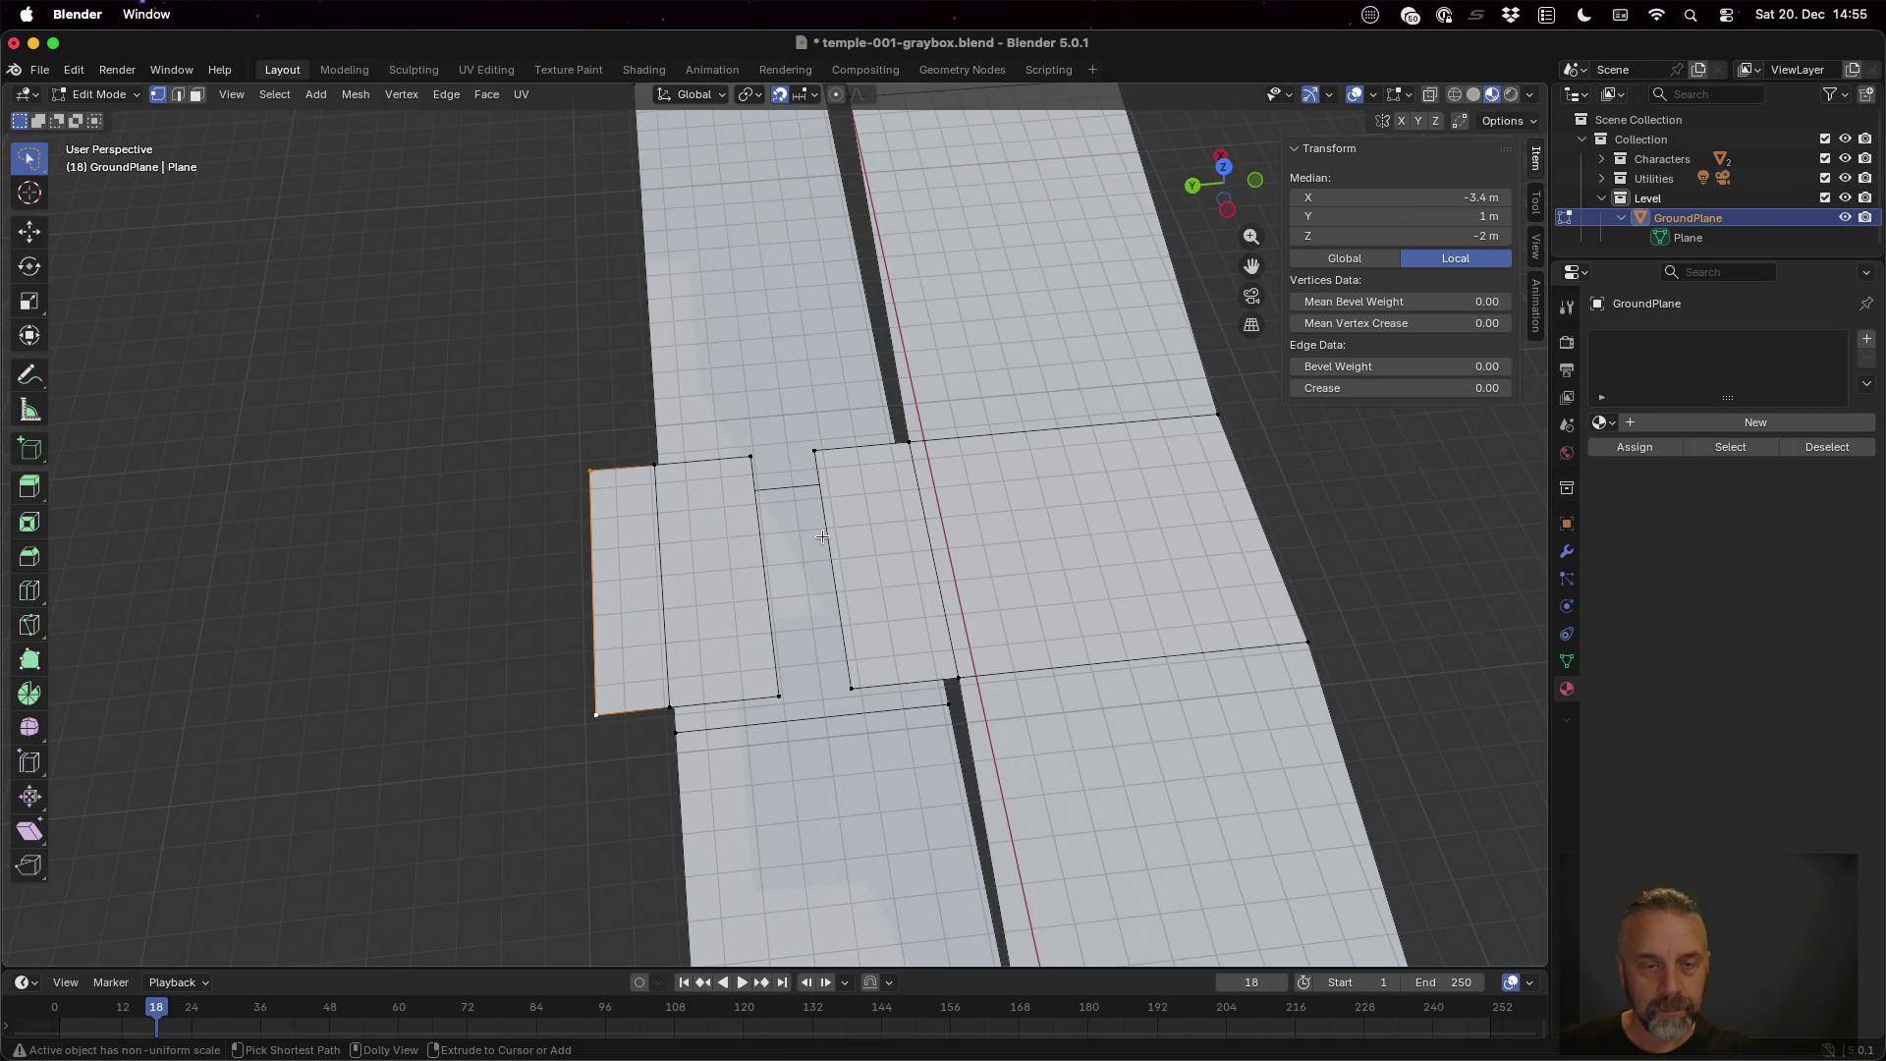
key("ctrl+shift+z")
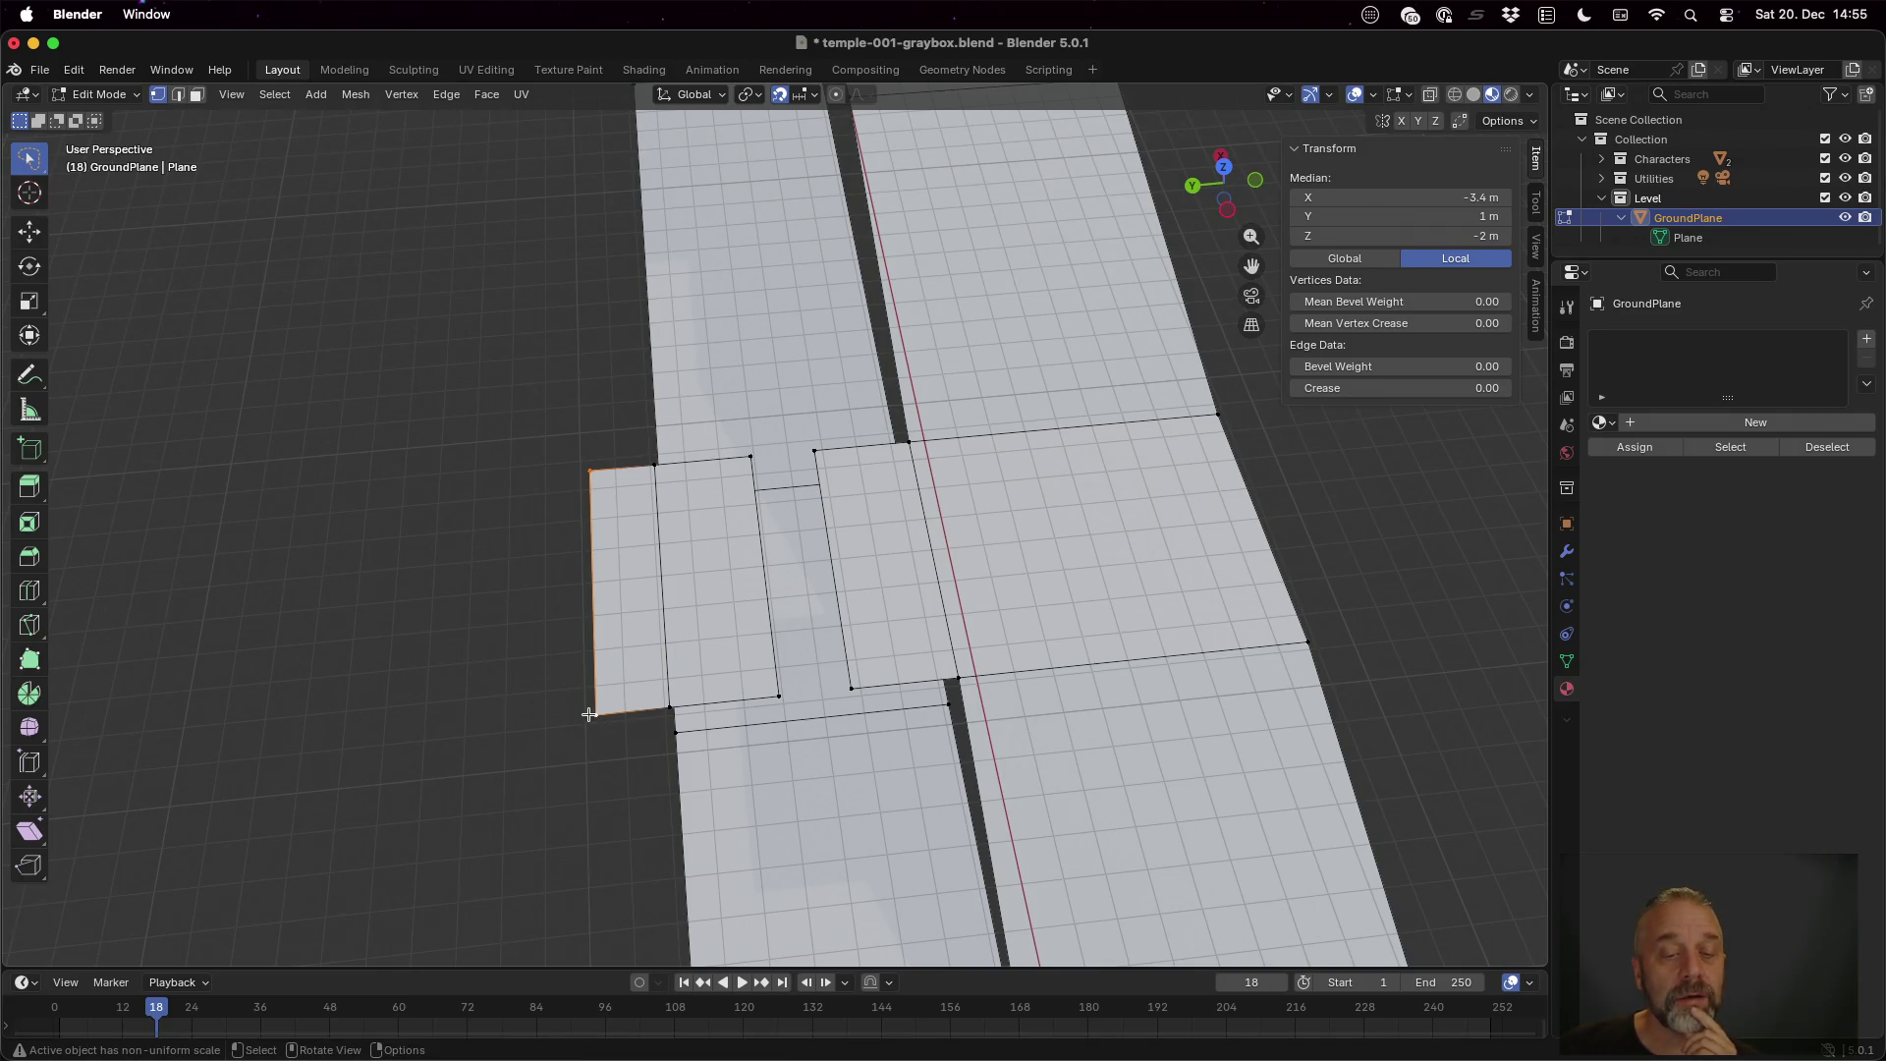
left_click(594, 713)
left_click(591, 471, "shift")
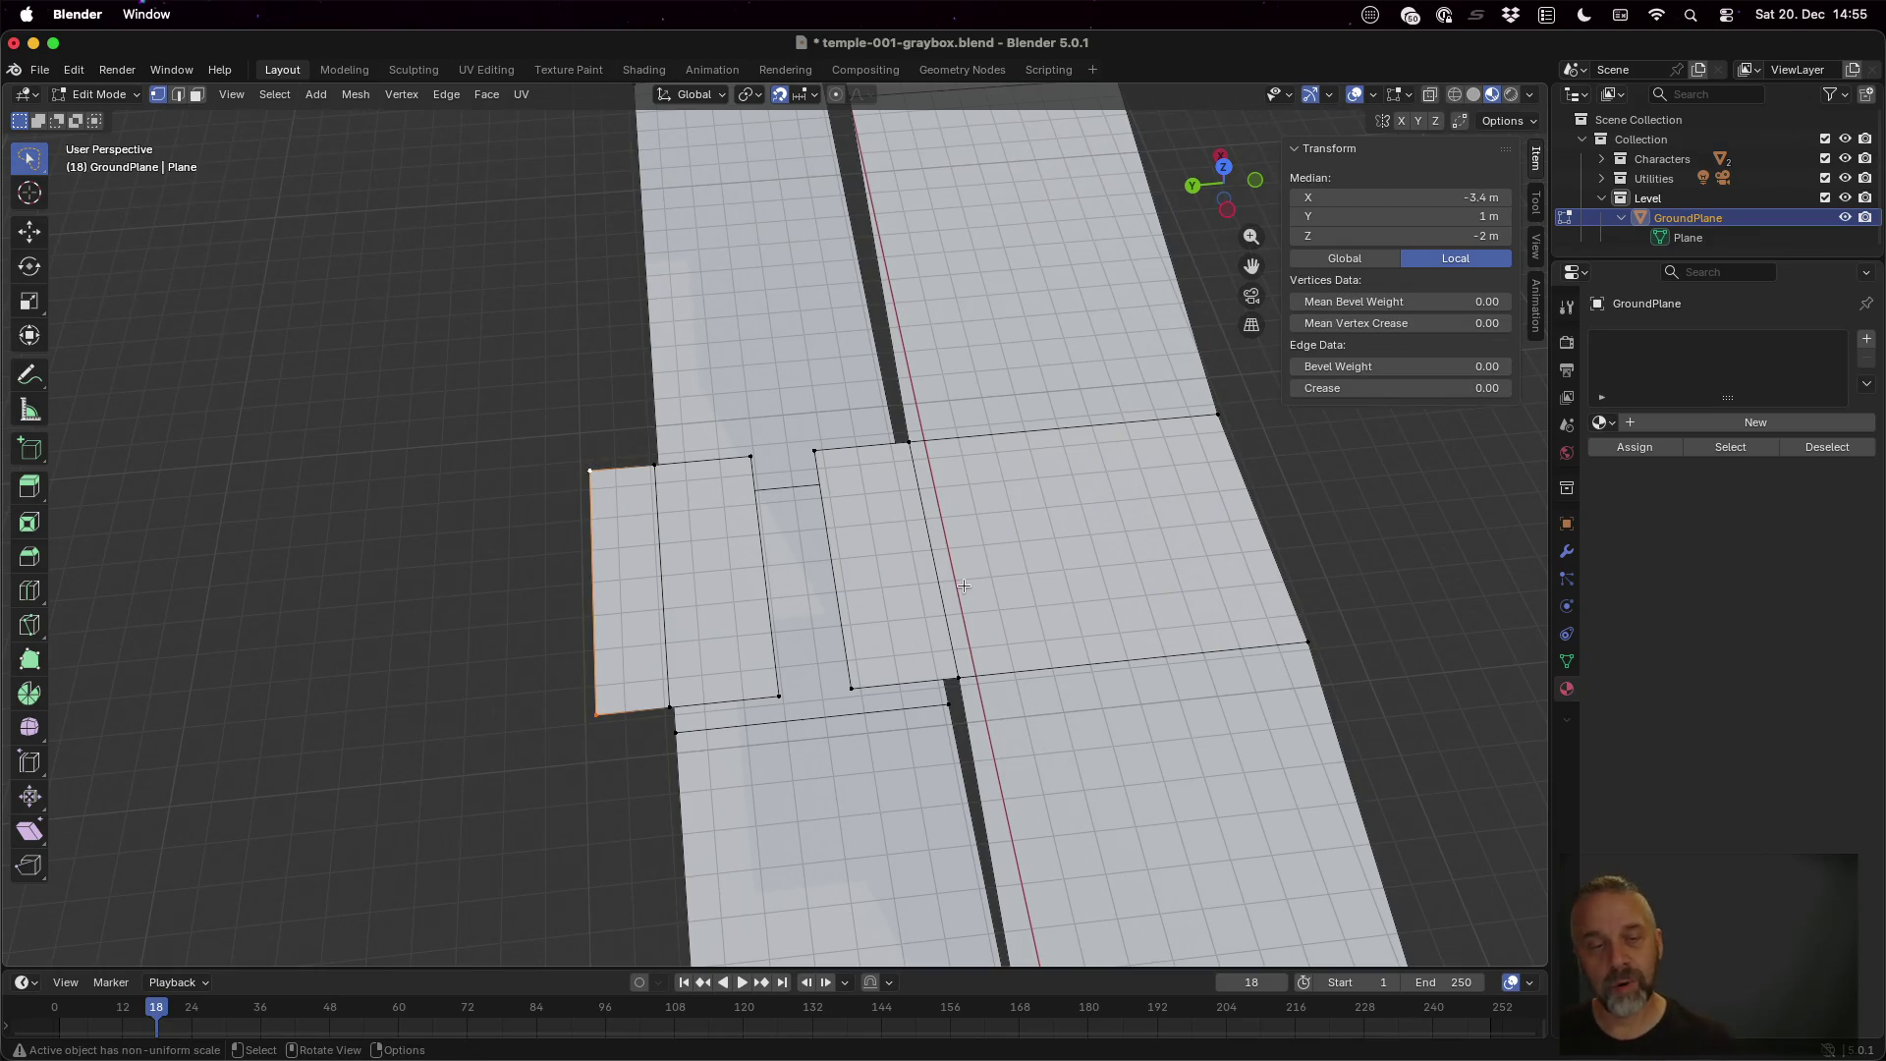
left_click(601, 715, "shift")
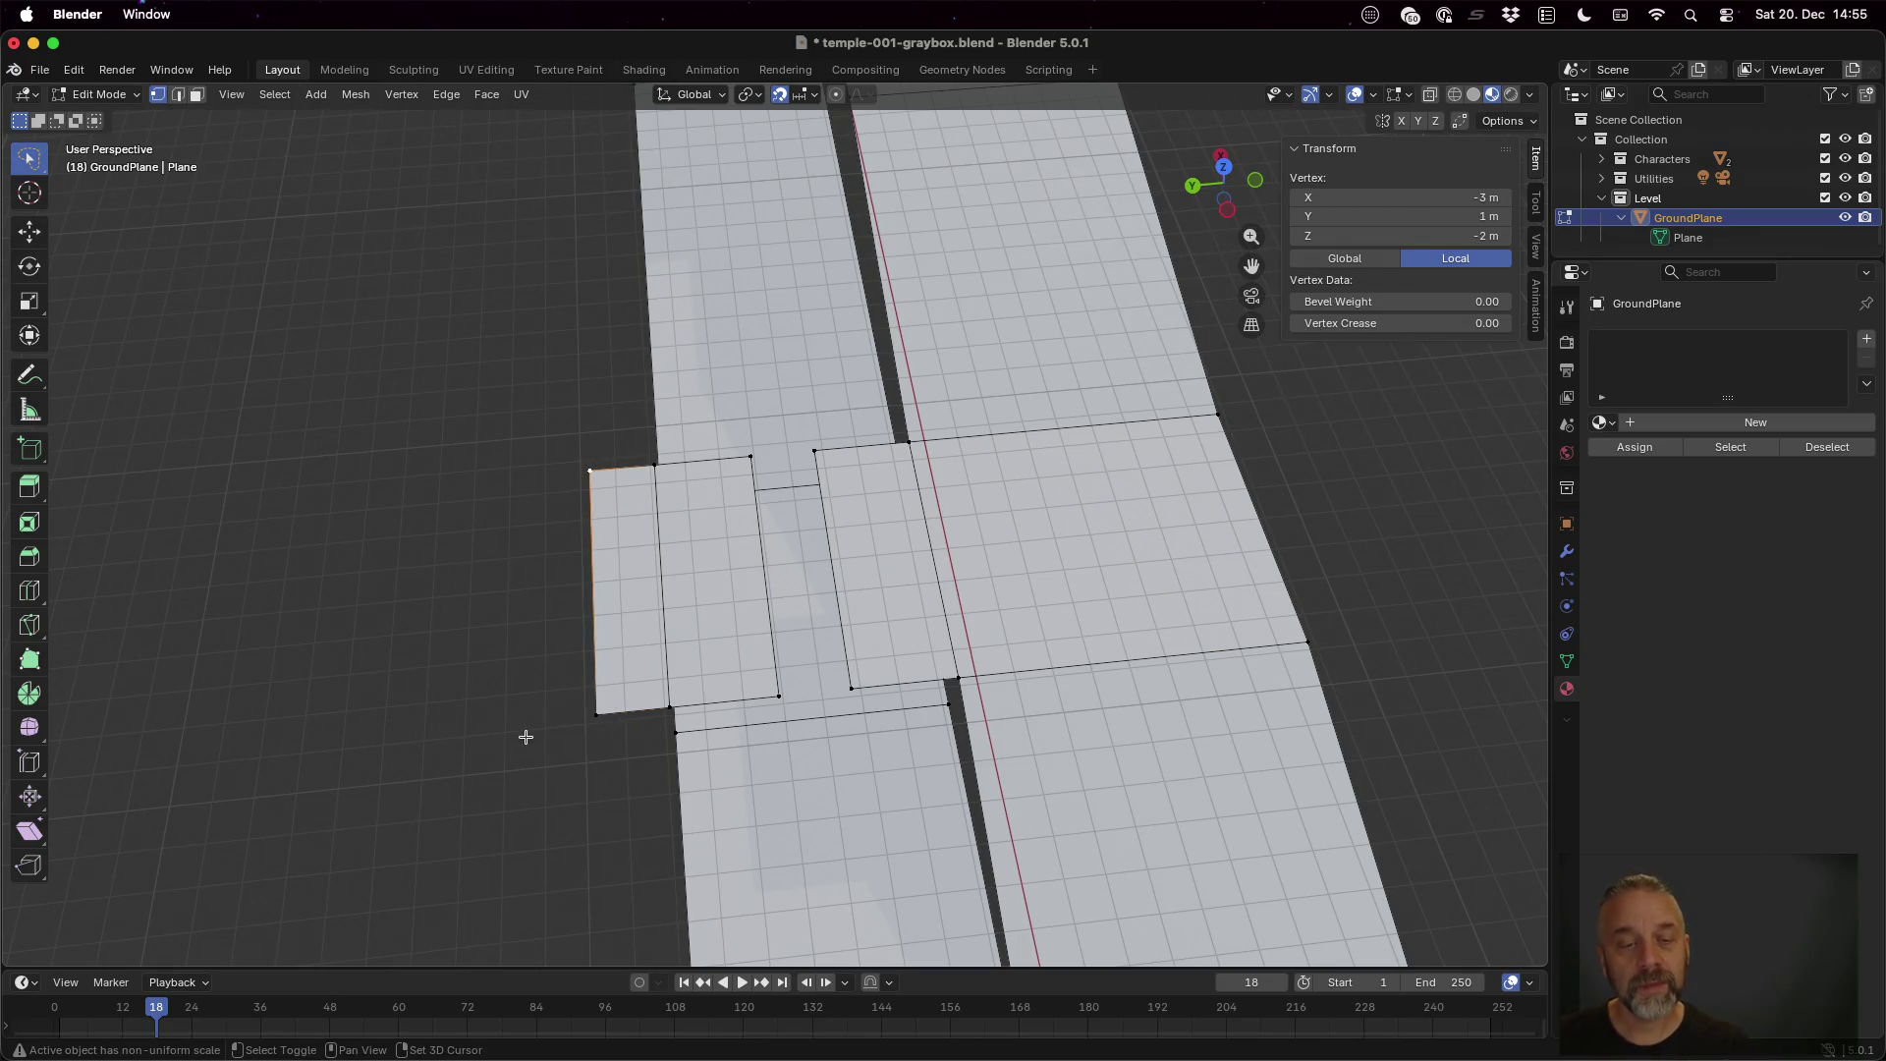
left_click(601, 714, "shift")
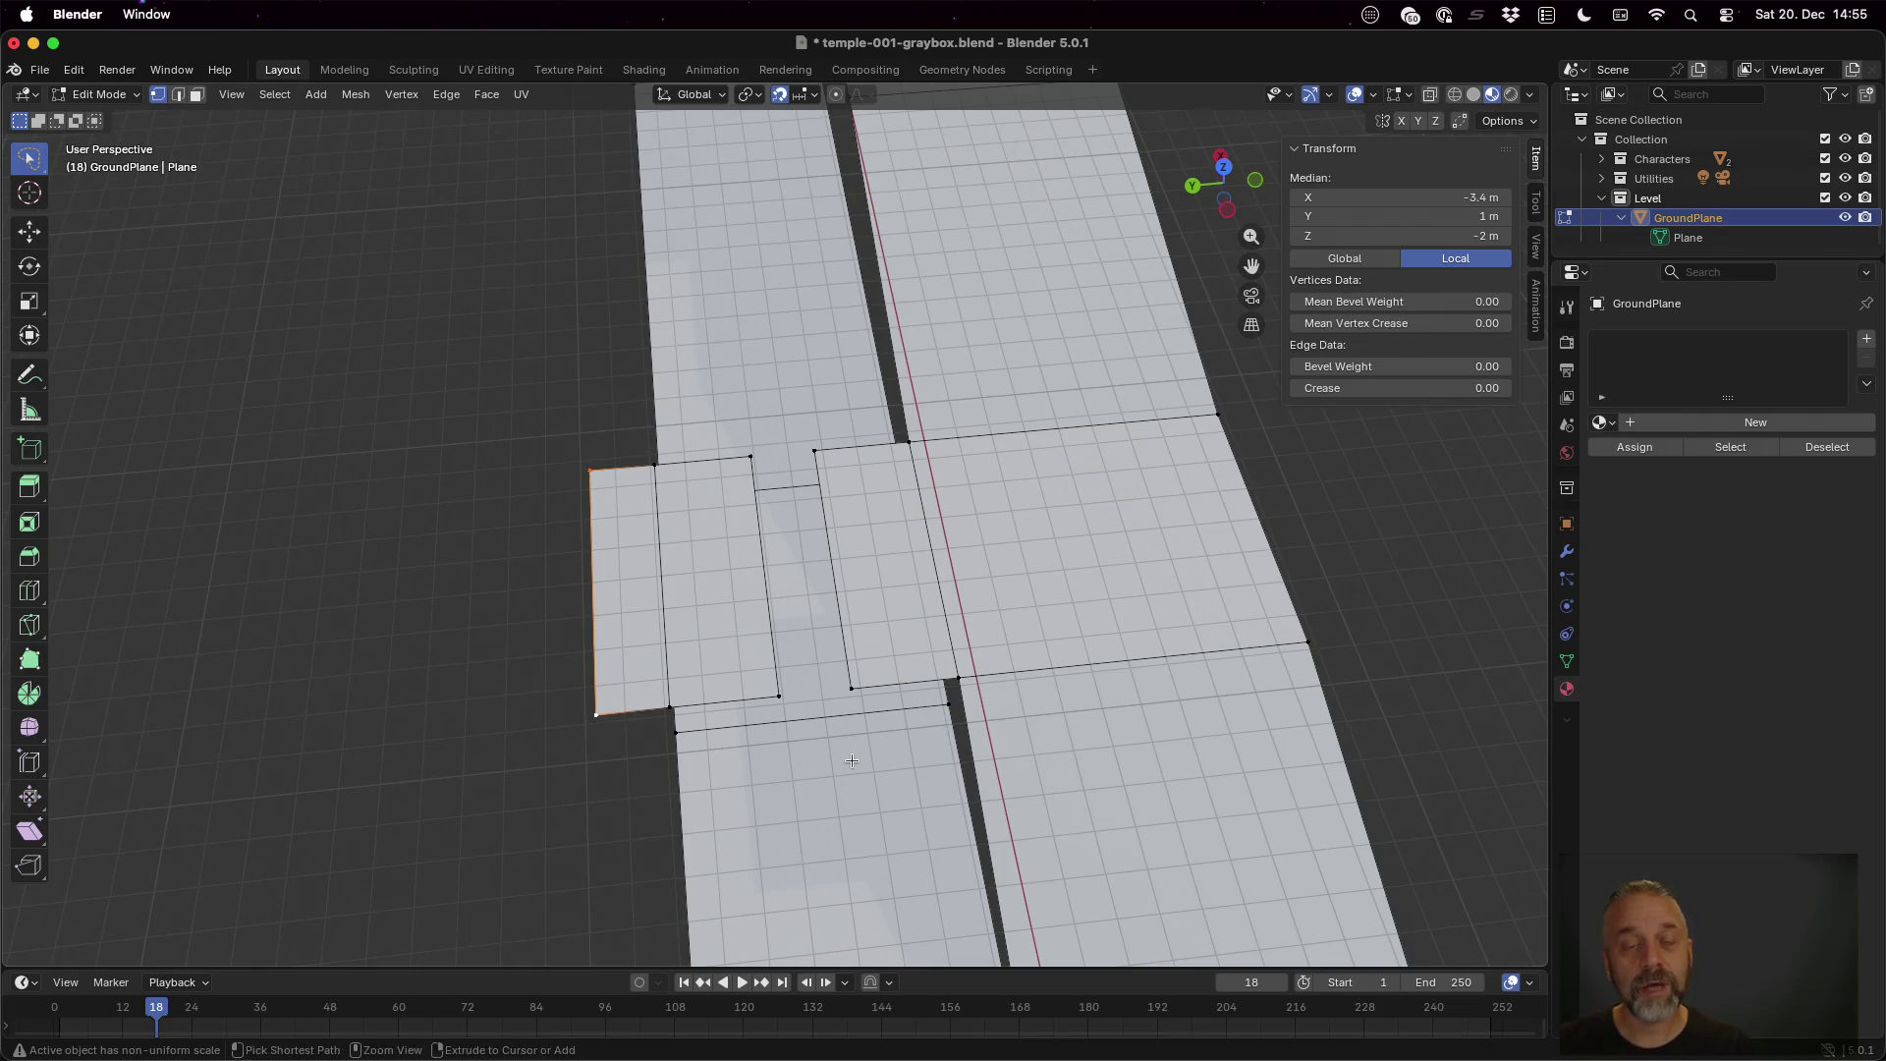
key("ctrl+Left")
key("ctrl+Left")
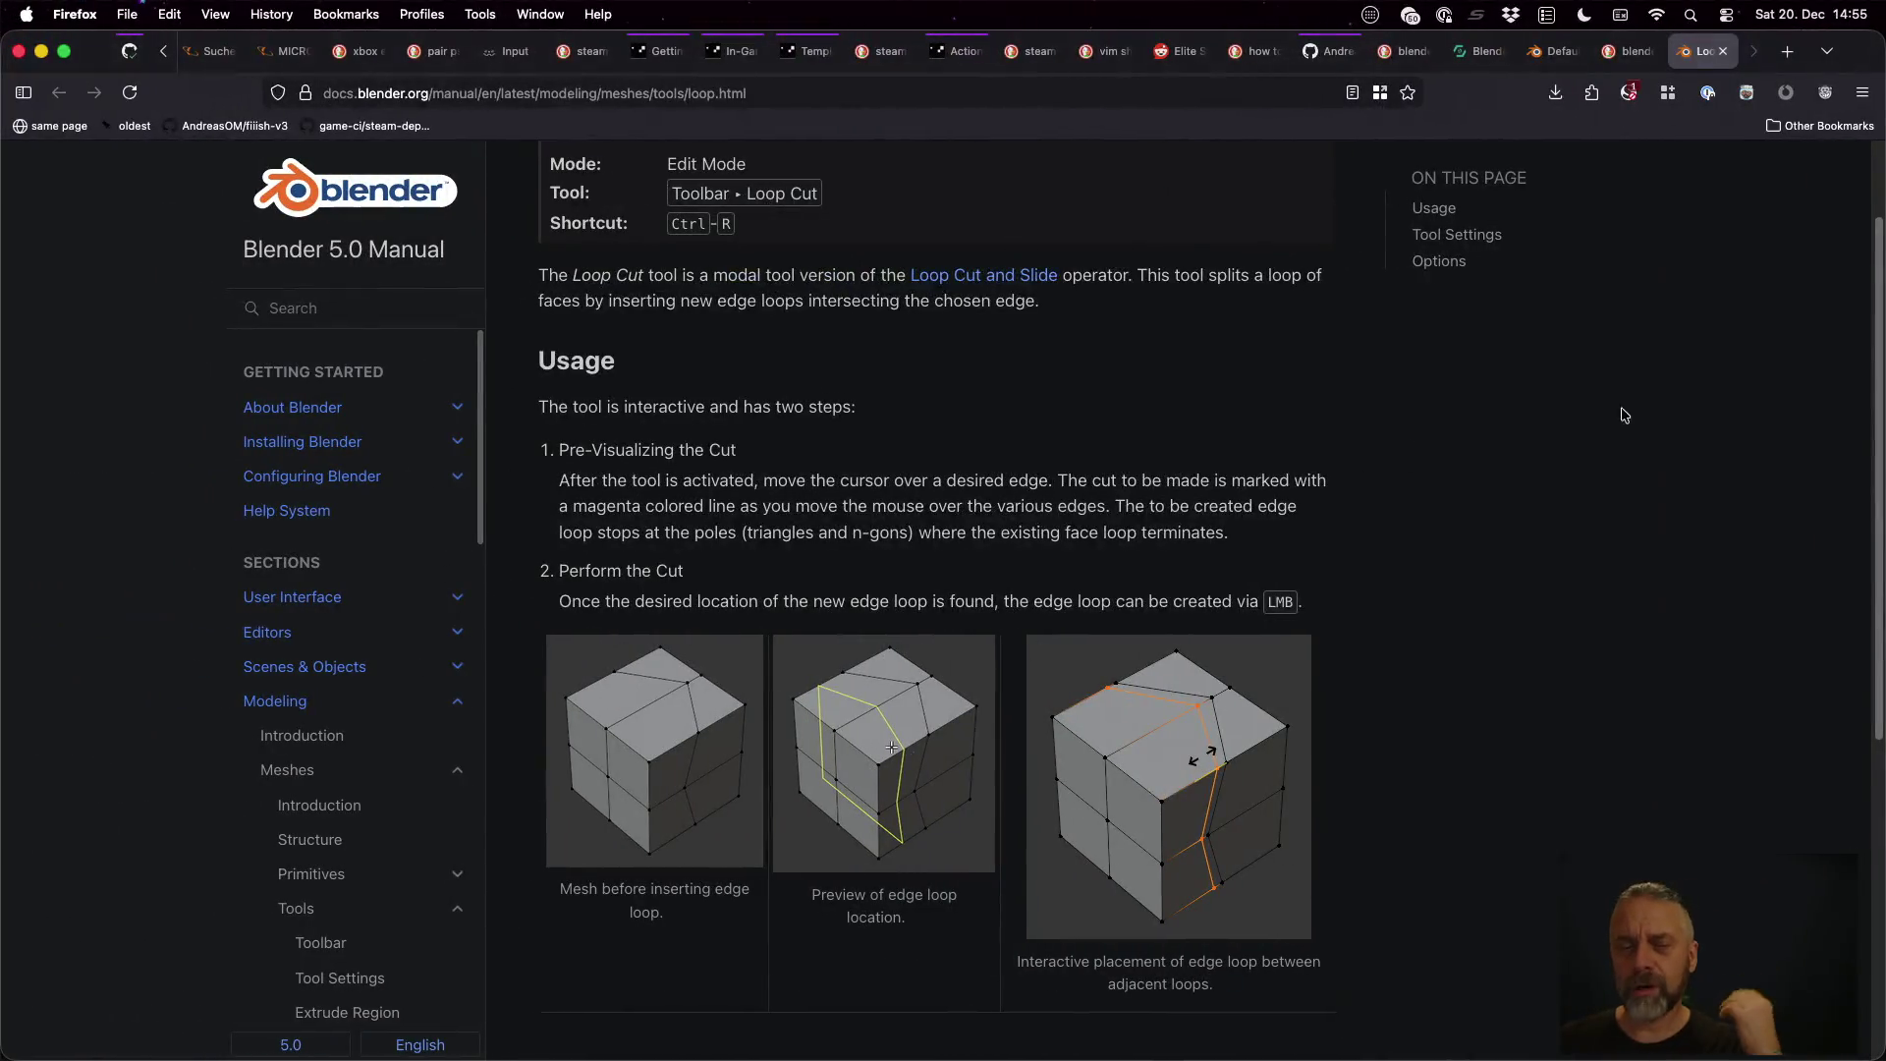
Search 'blender rotate around last selected vertice' and open the Blender Artists pivot-vertex thread
key("super+t")
type("b")
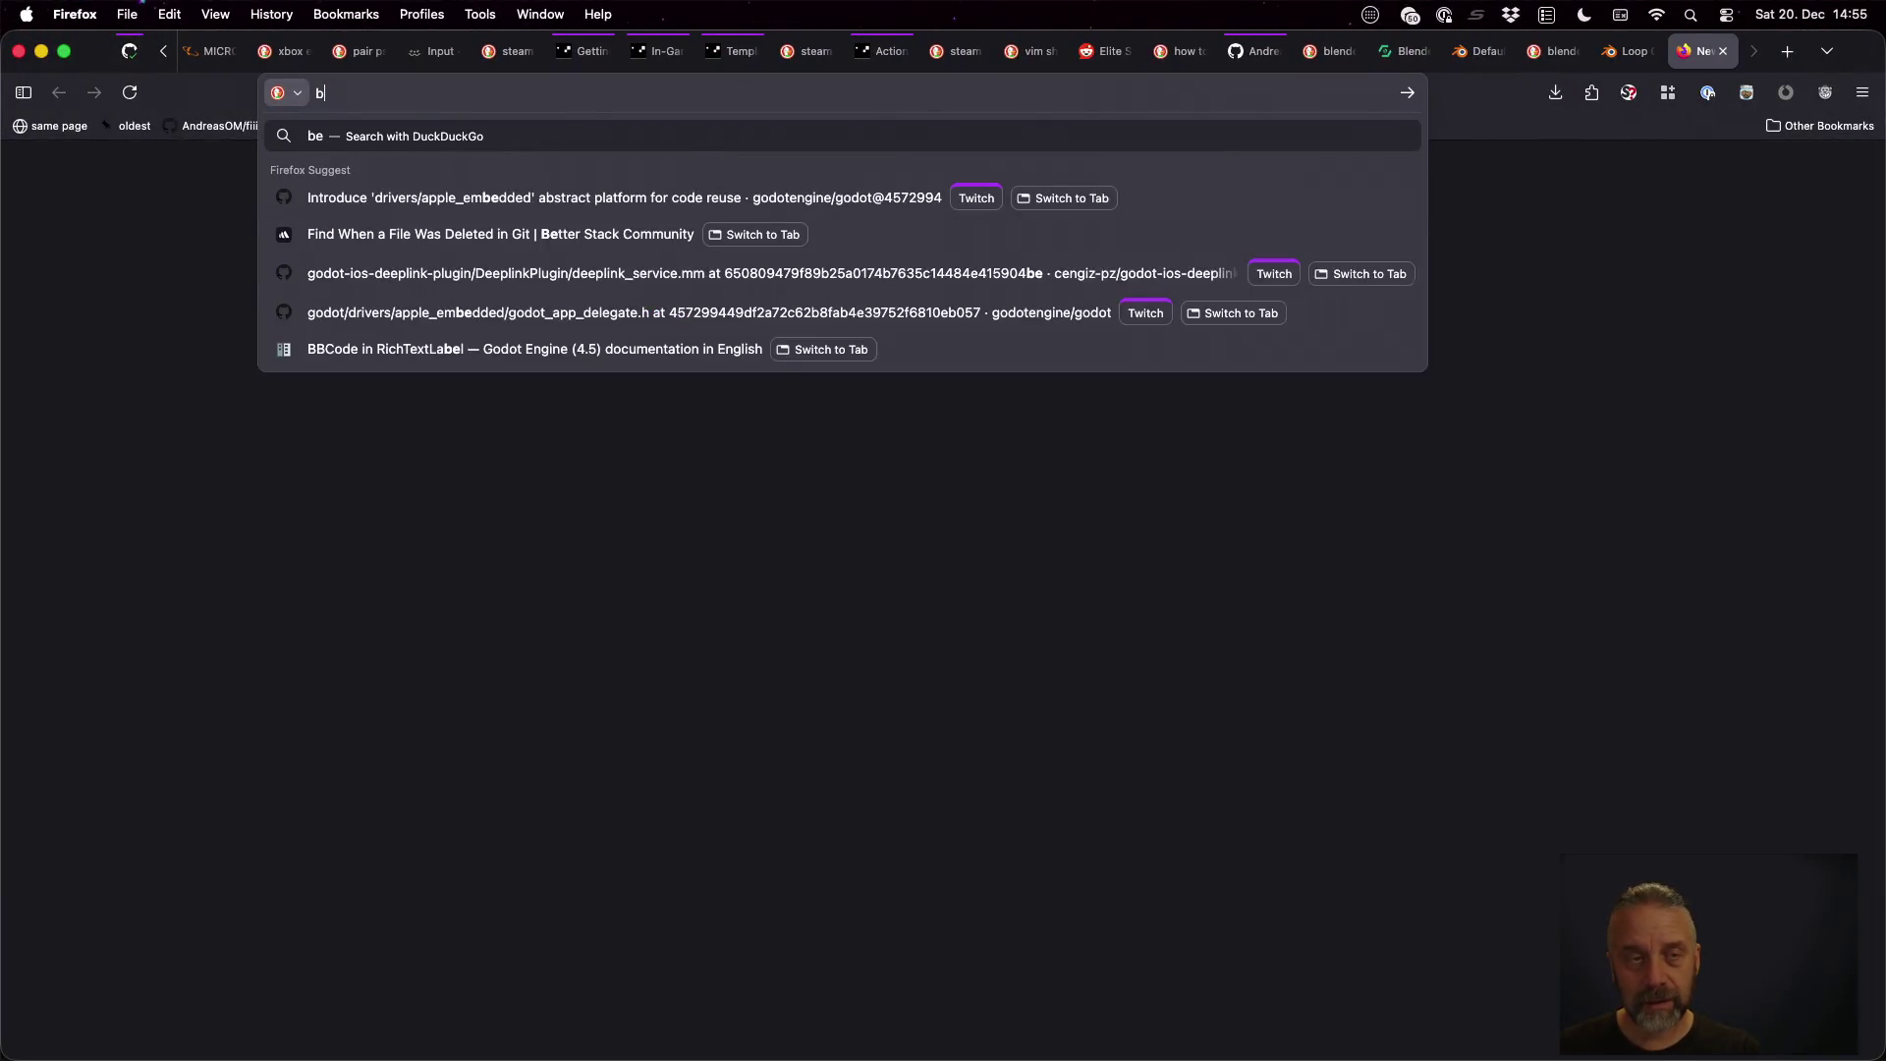
type("lender rota")
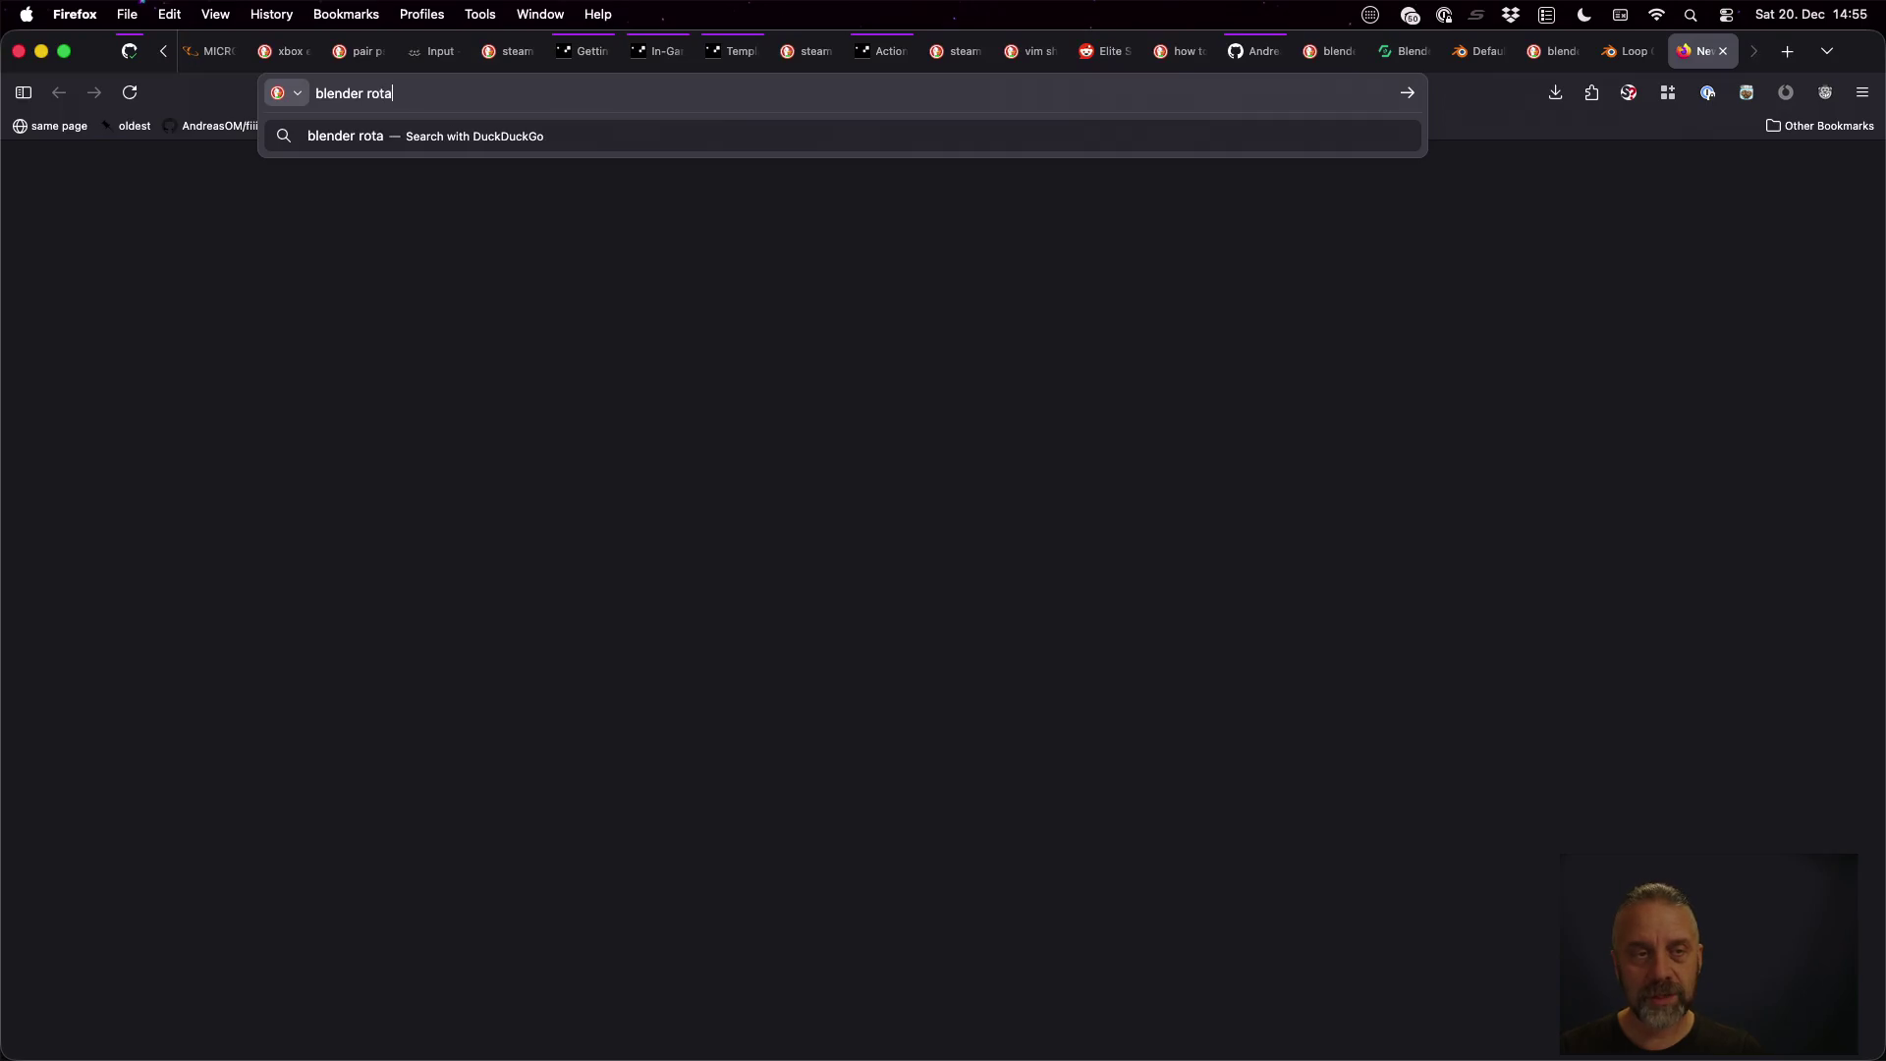
type("te around ")
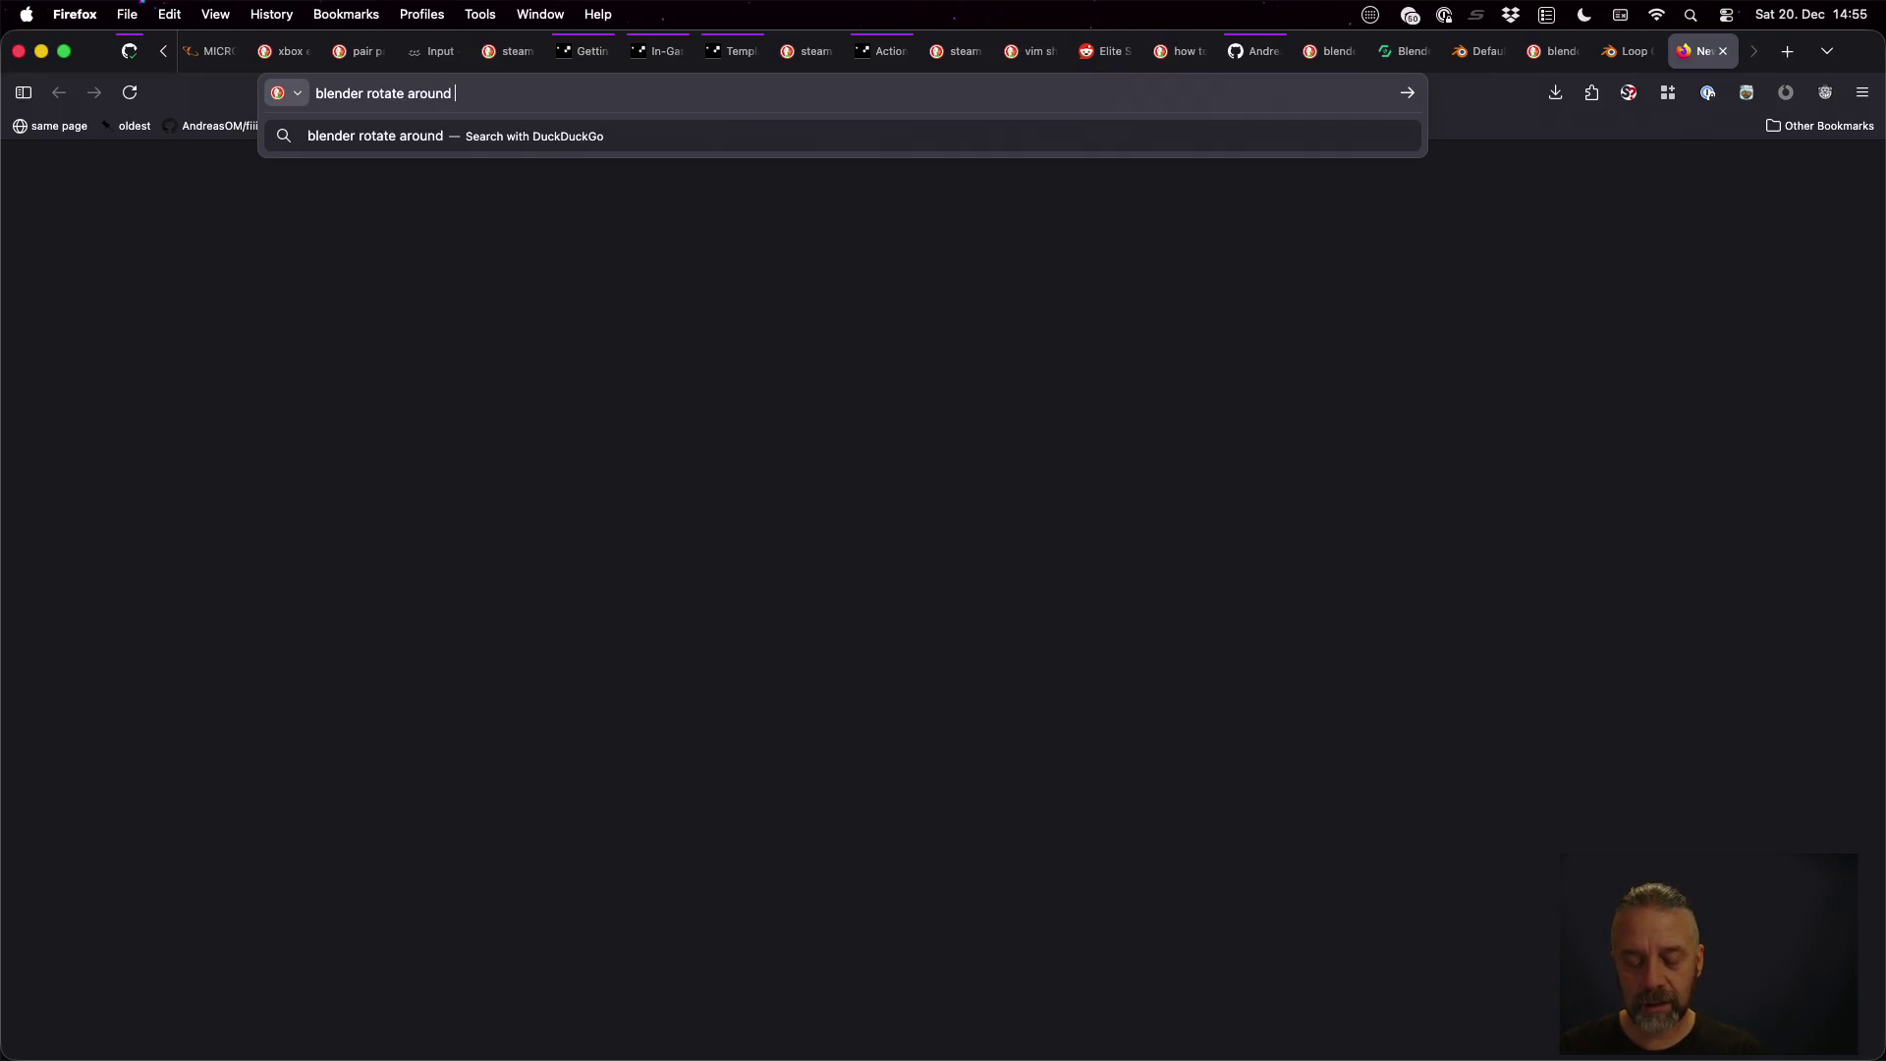
type("last selected ")
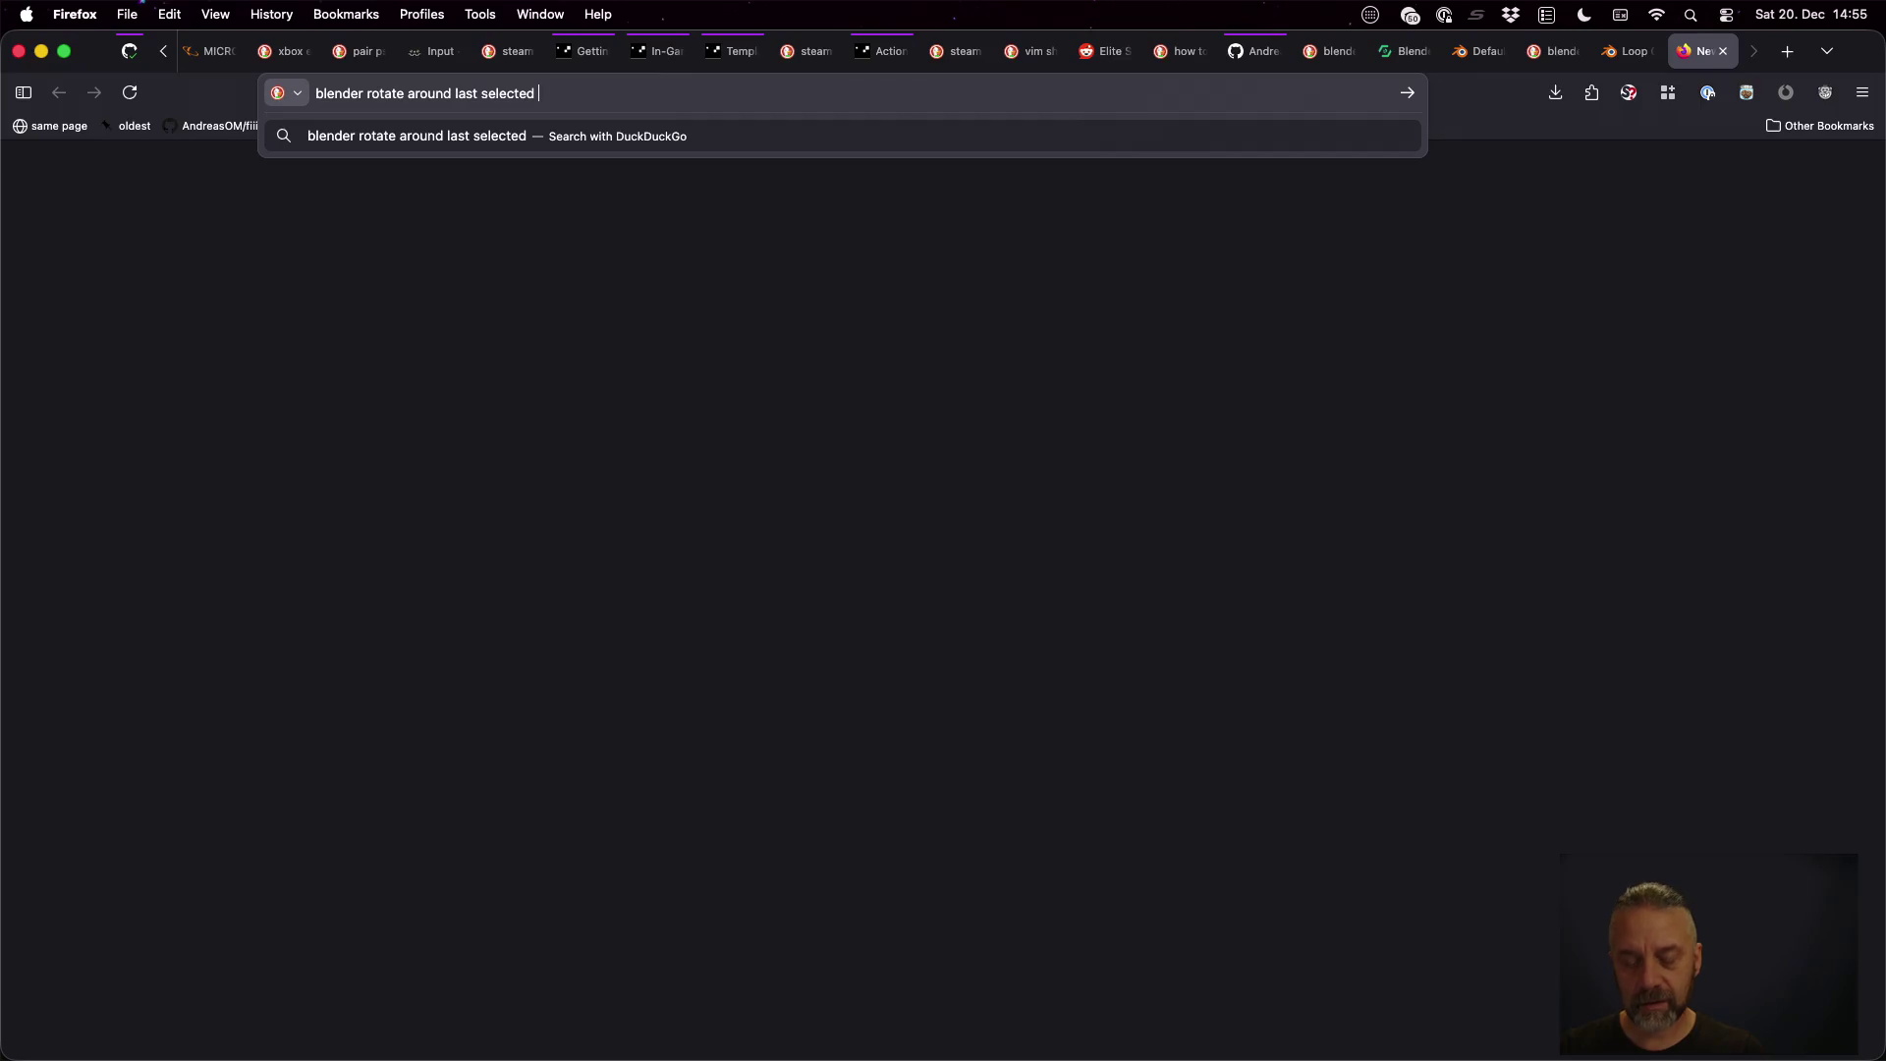
type("vertice")
key("Return")
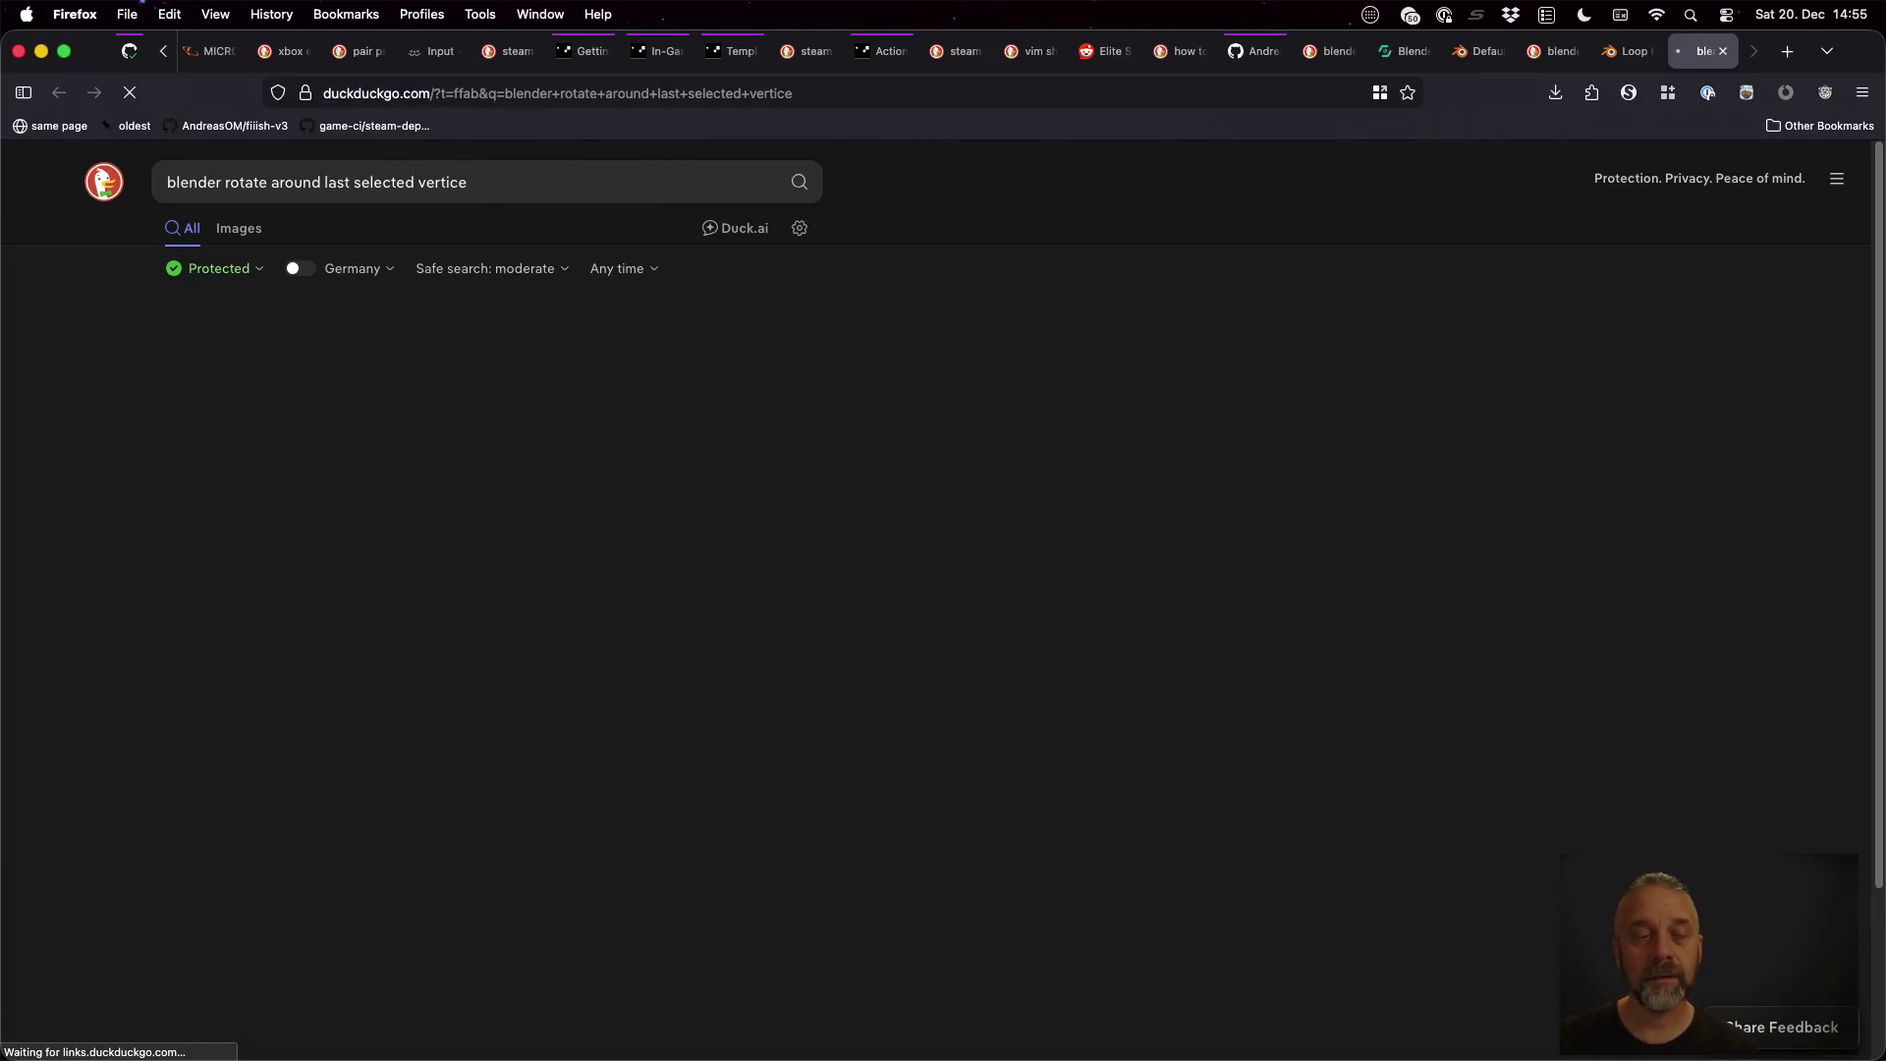
scroll(847, 690, "down", 3)
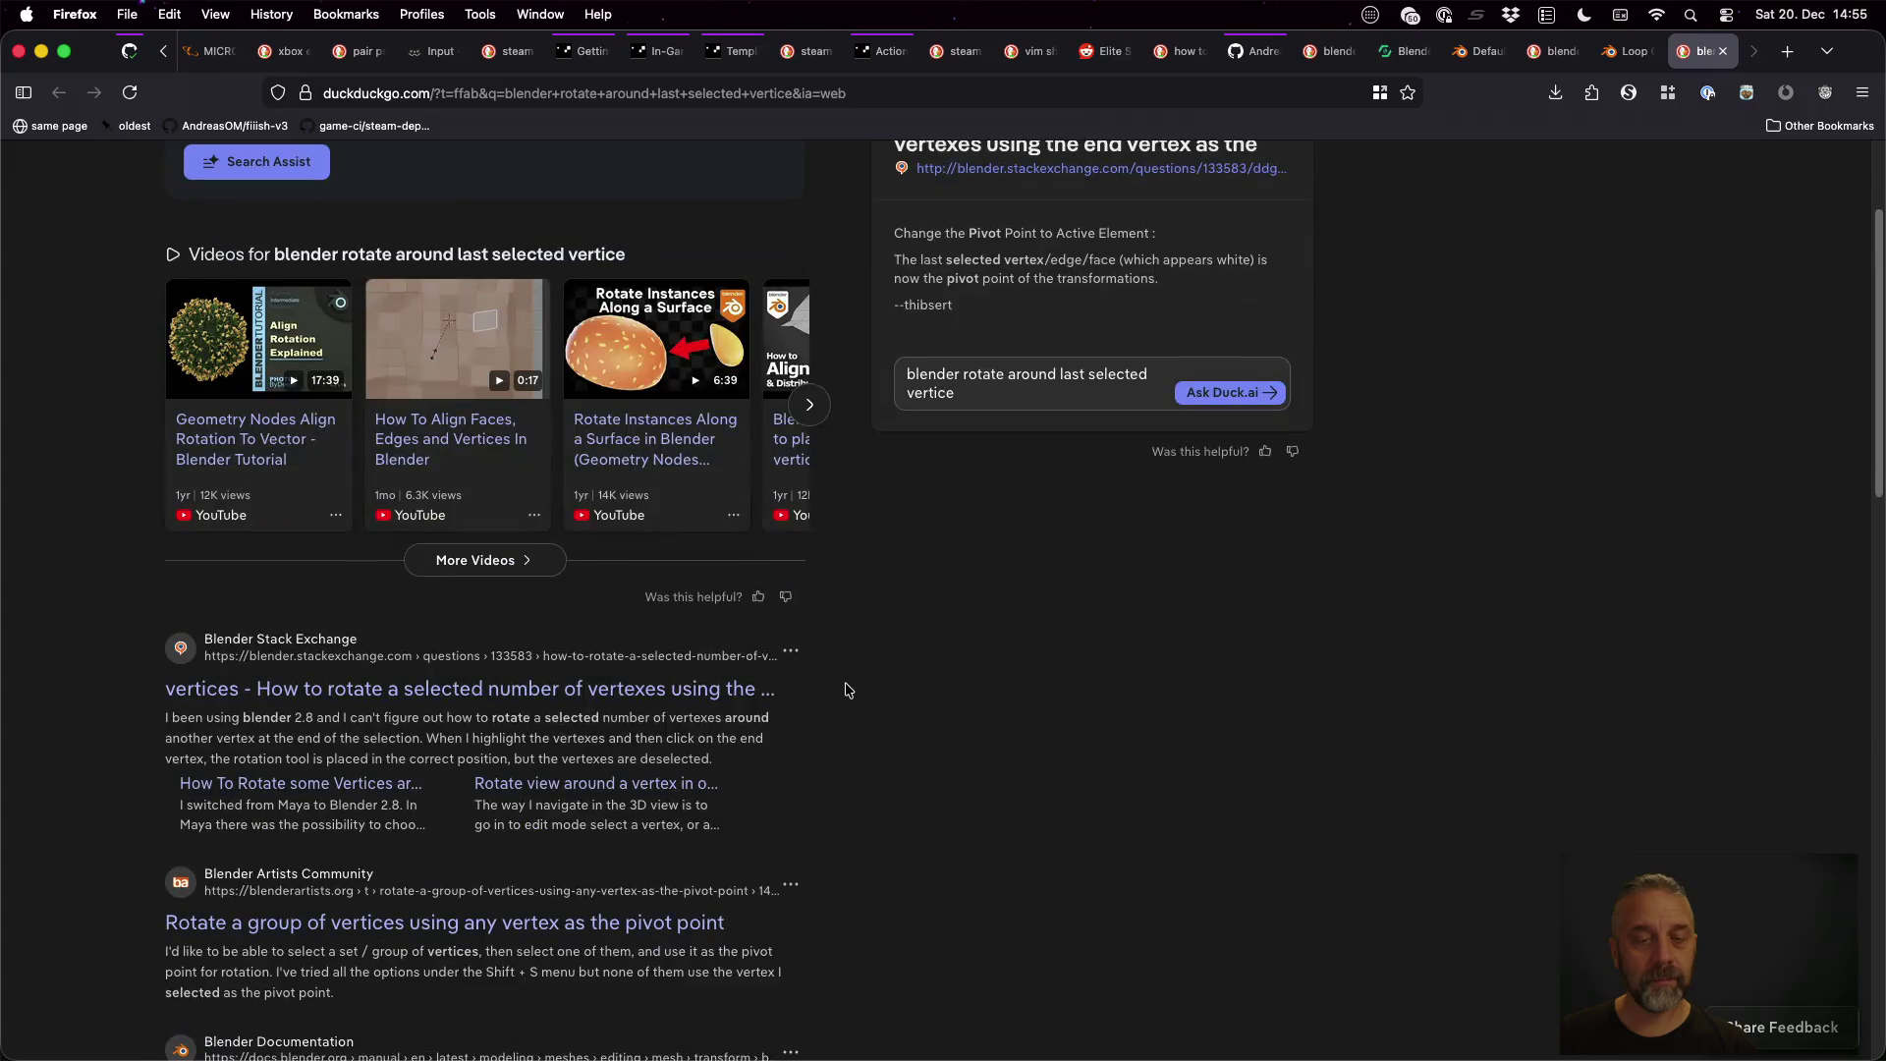
scroll(842, 665, "down", 2)
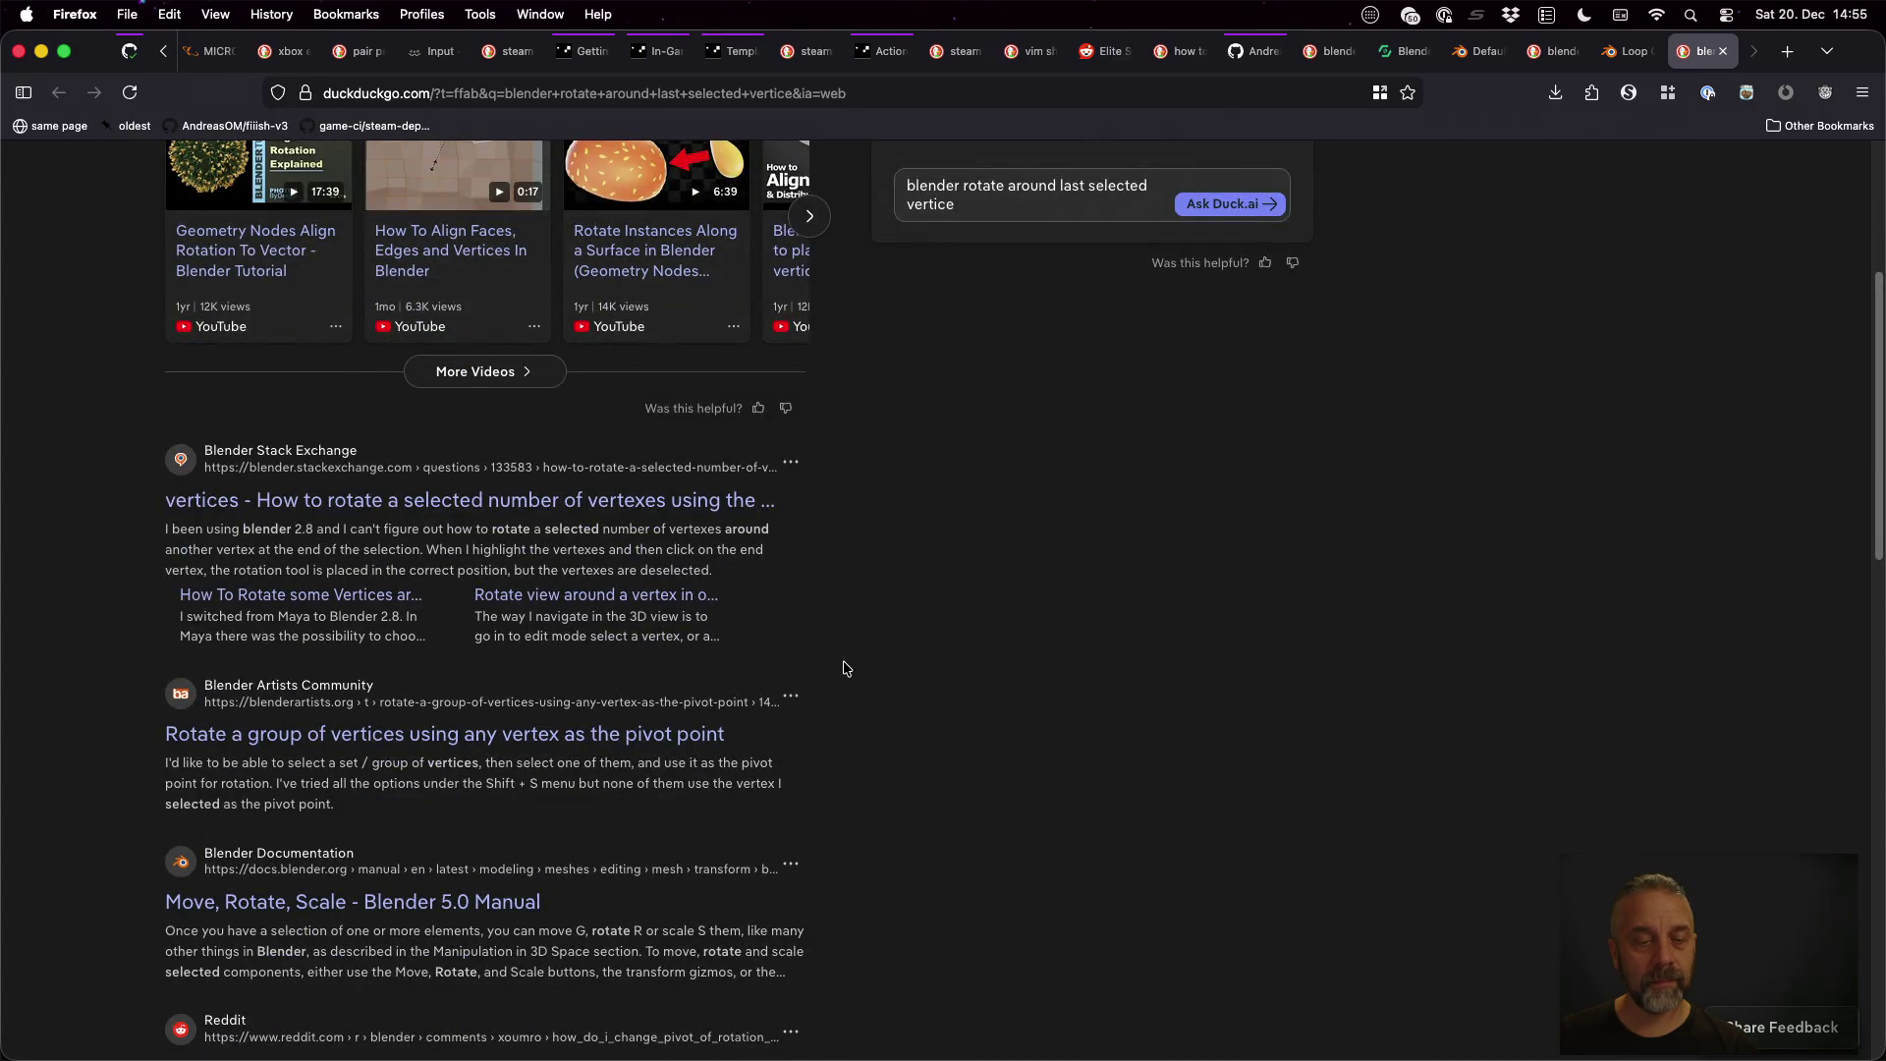
left_click(661, 733)
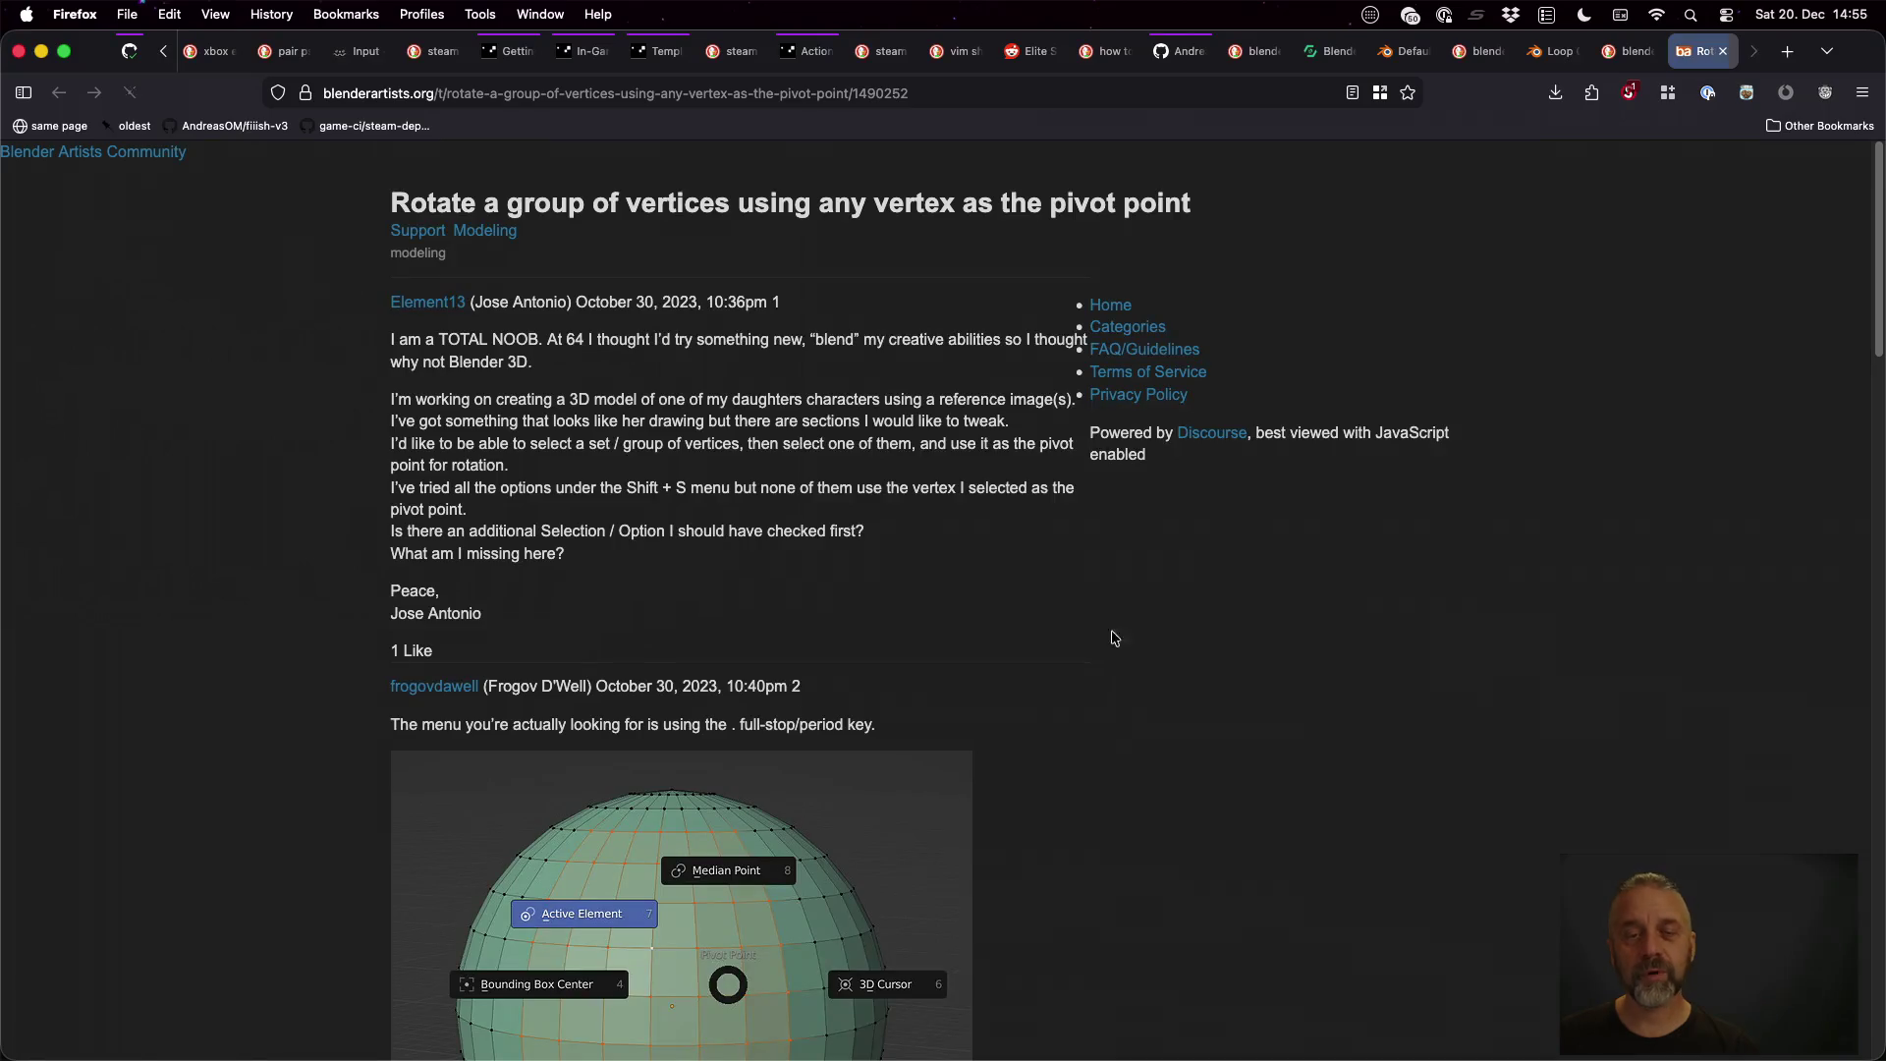
Read the Blender Artists thread down to the pivot-point menu reply, then return to Blender
scroll(1121, 608, "down", 1)
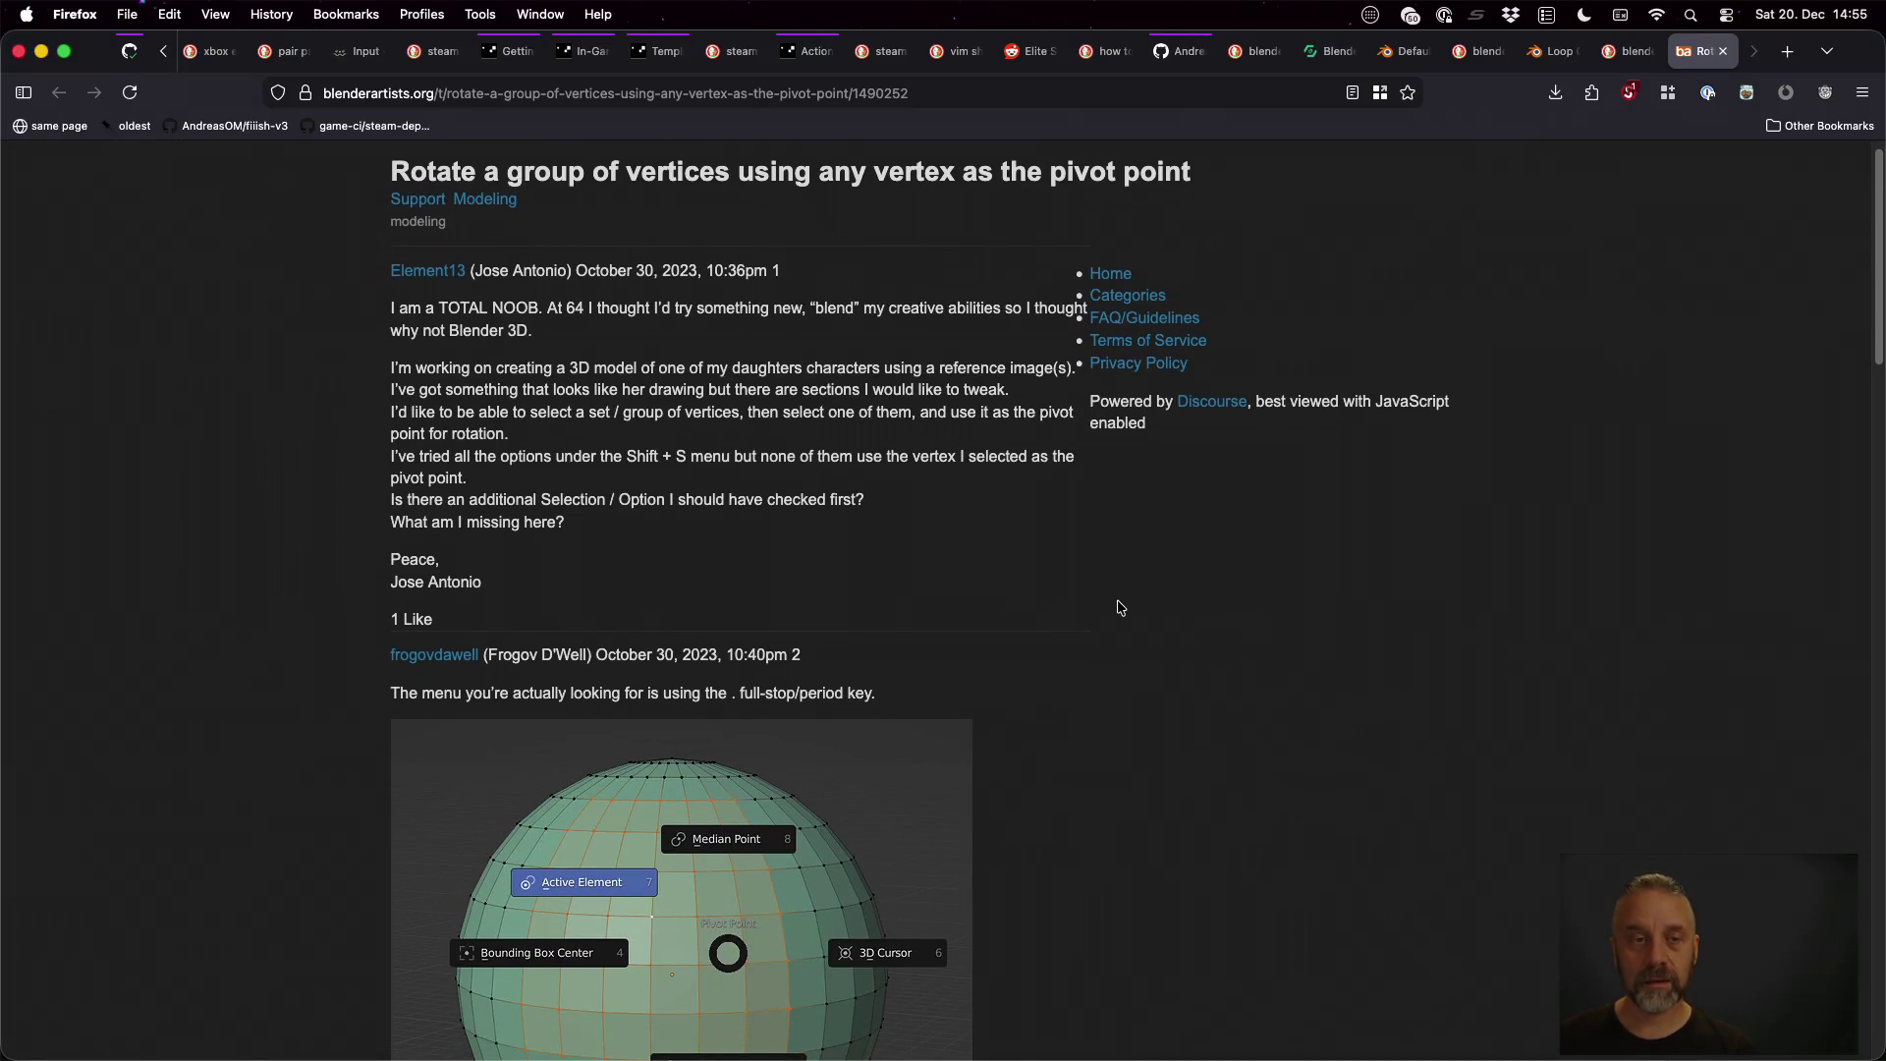
scroll(1120, 608, "down", 15)
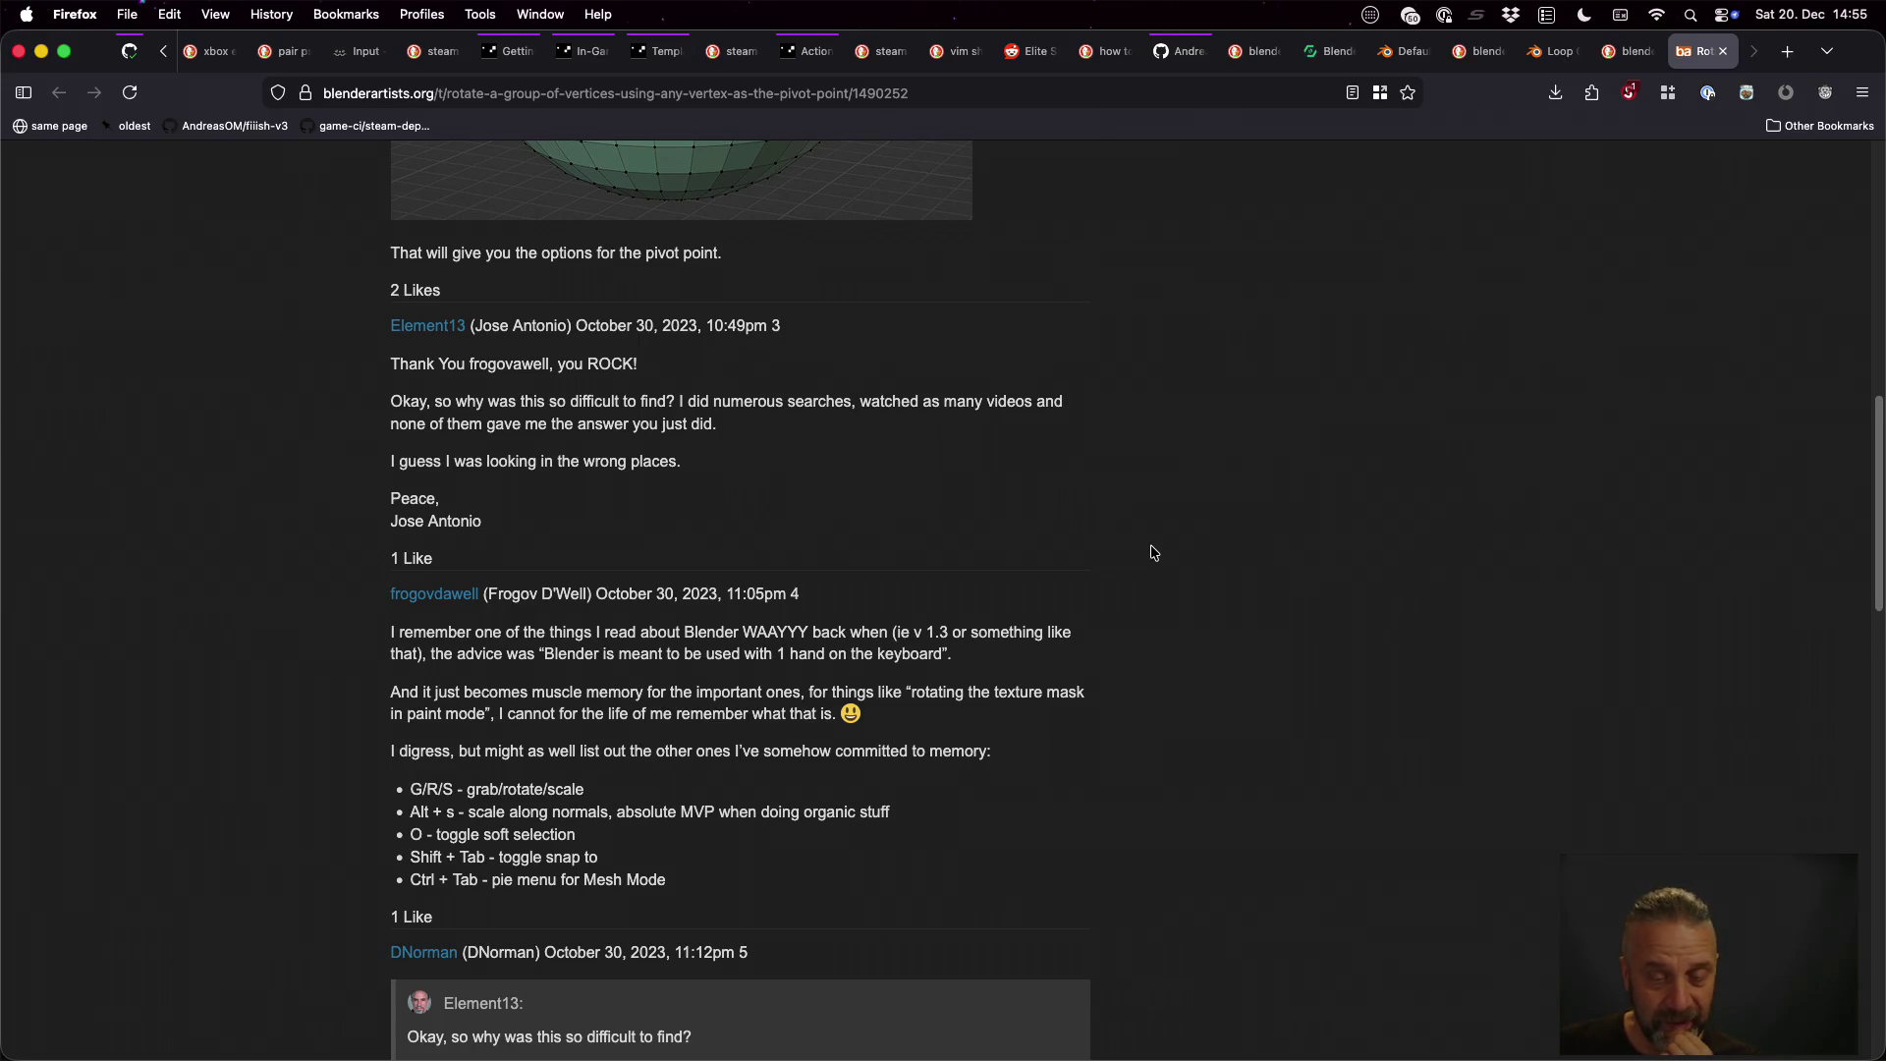
scroll(1152, 552, "down", 3)
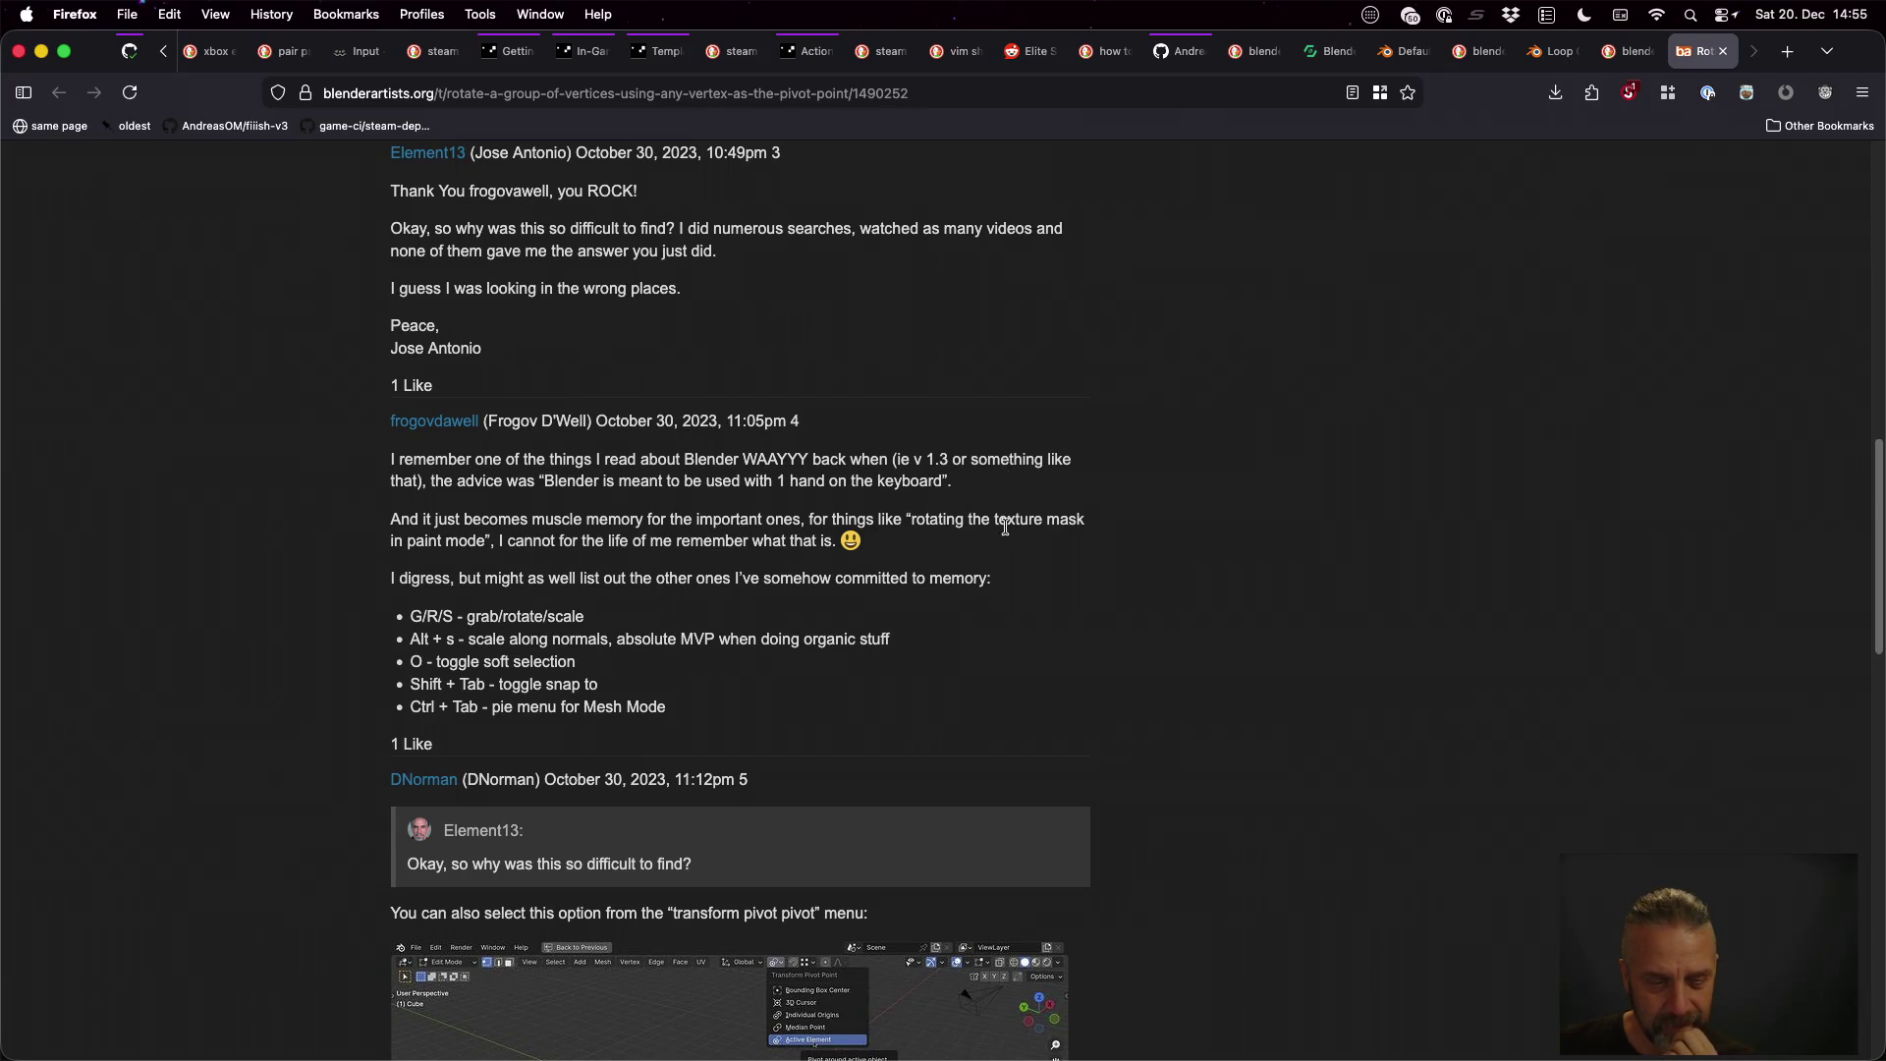
scroll(1005, 525, "down", 5)
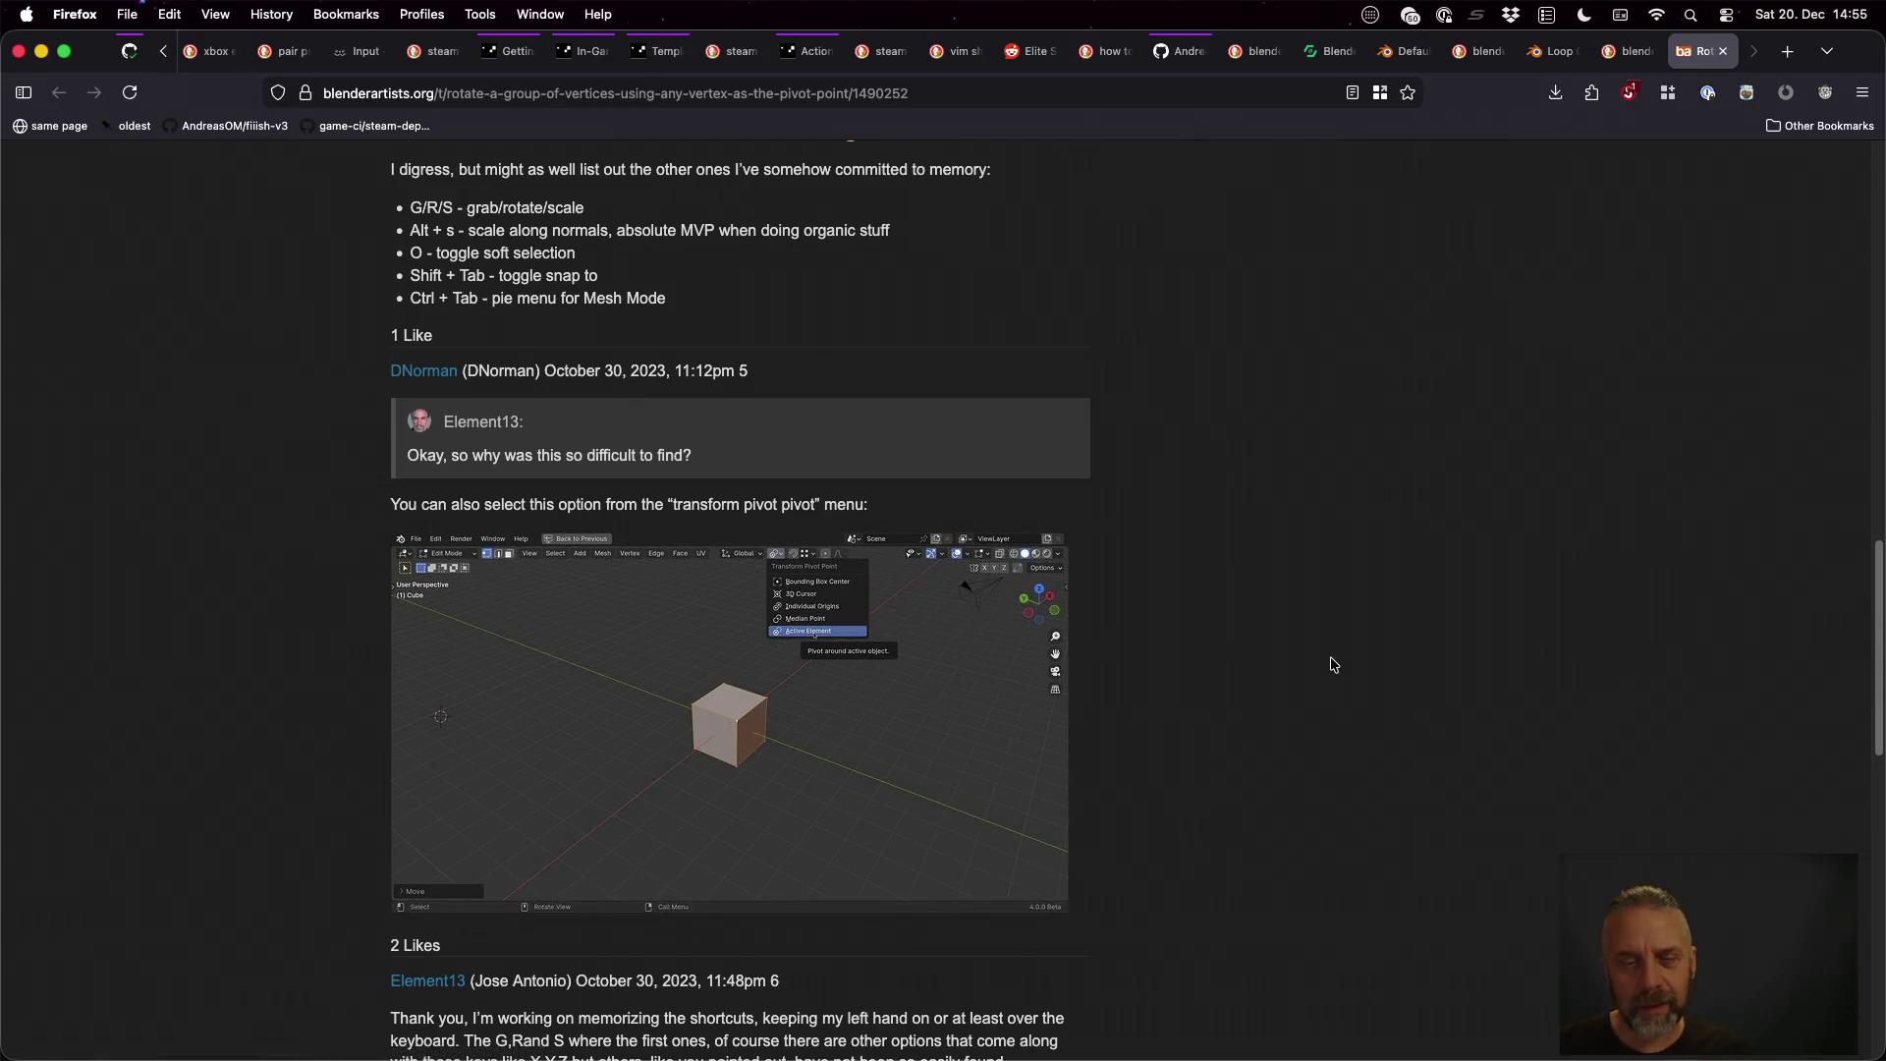
key("ctrl+Right")
key("ctrl+Right")
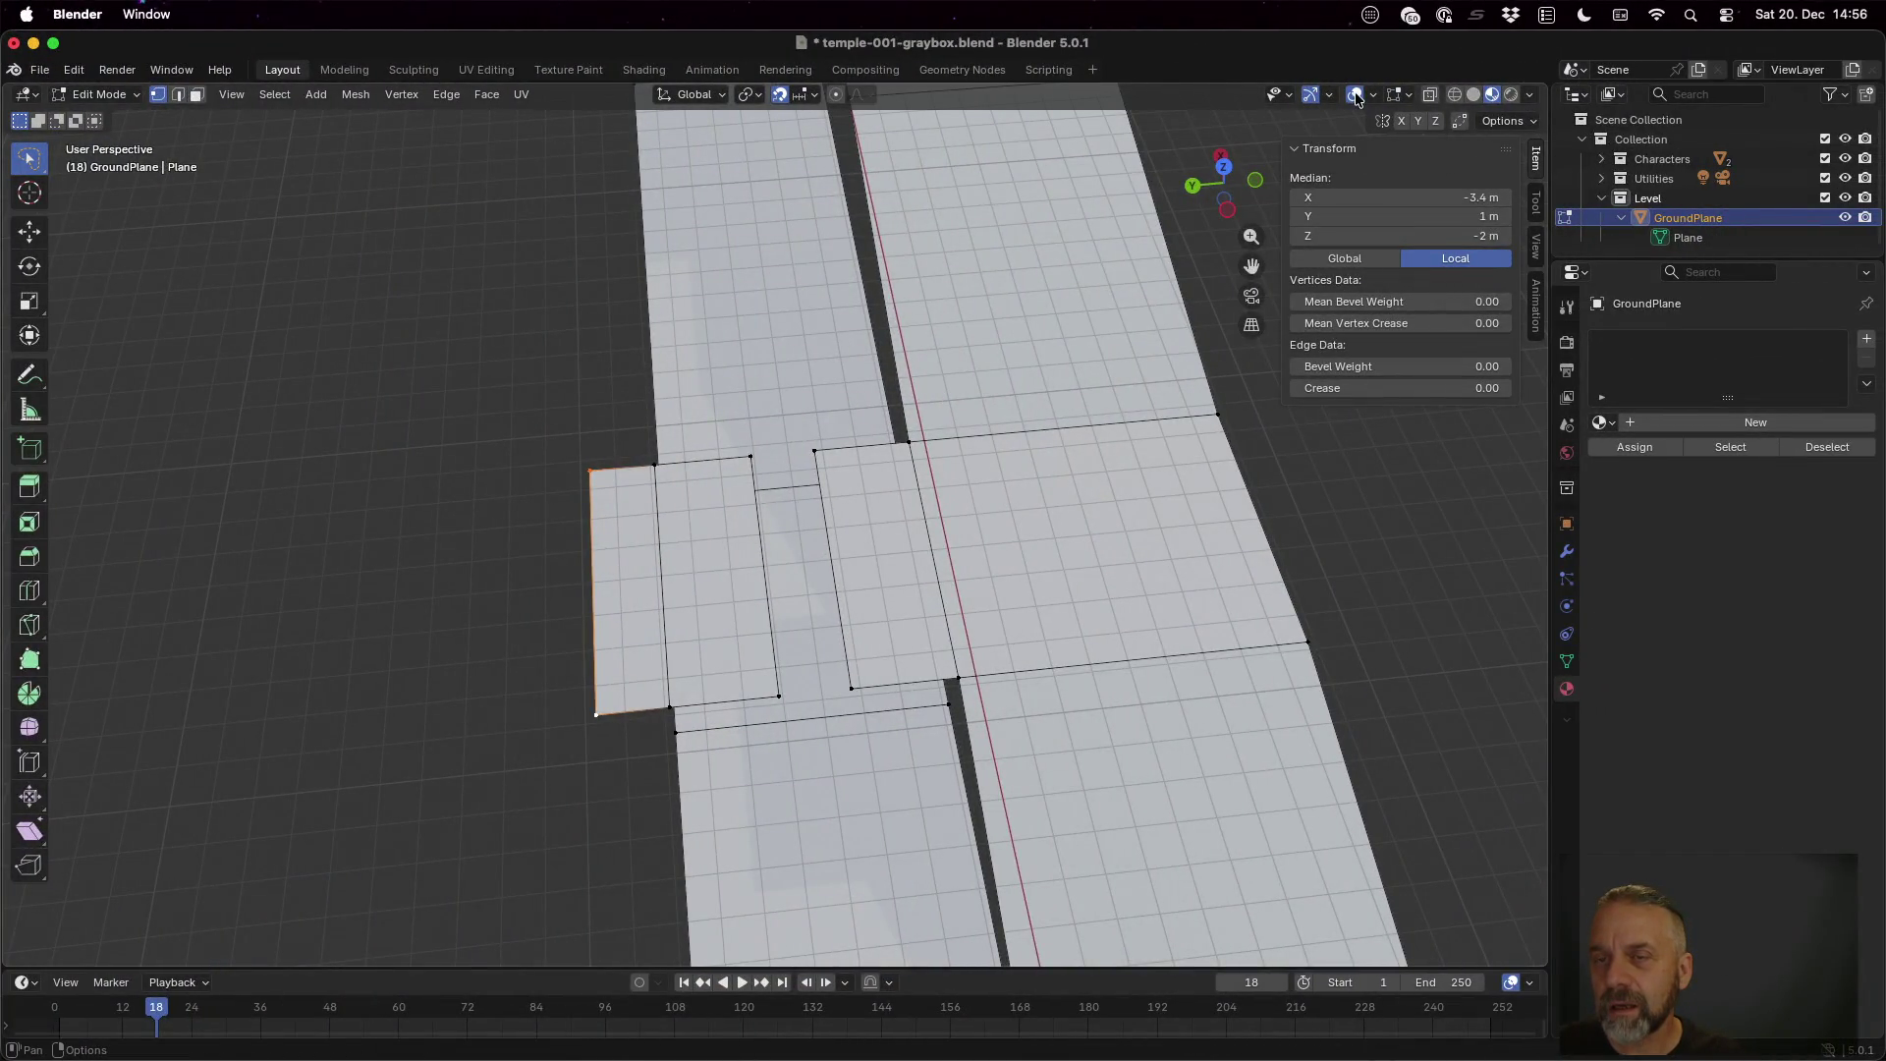
Set the viewport's Transform Pivot Point to Active Element
left_click(1408, 97)
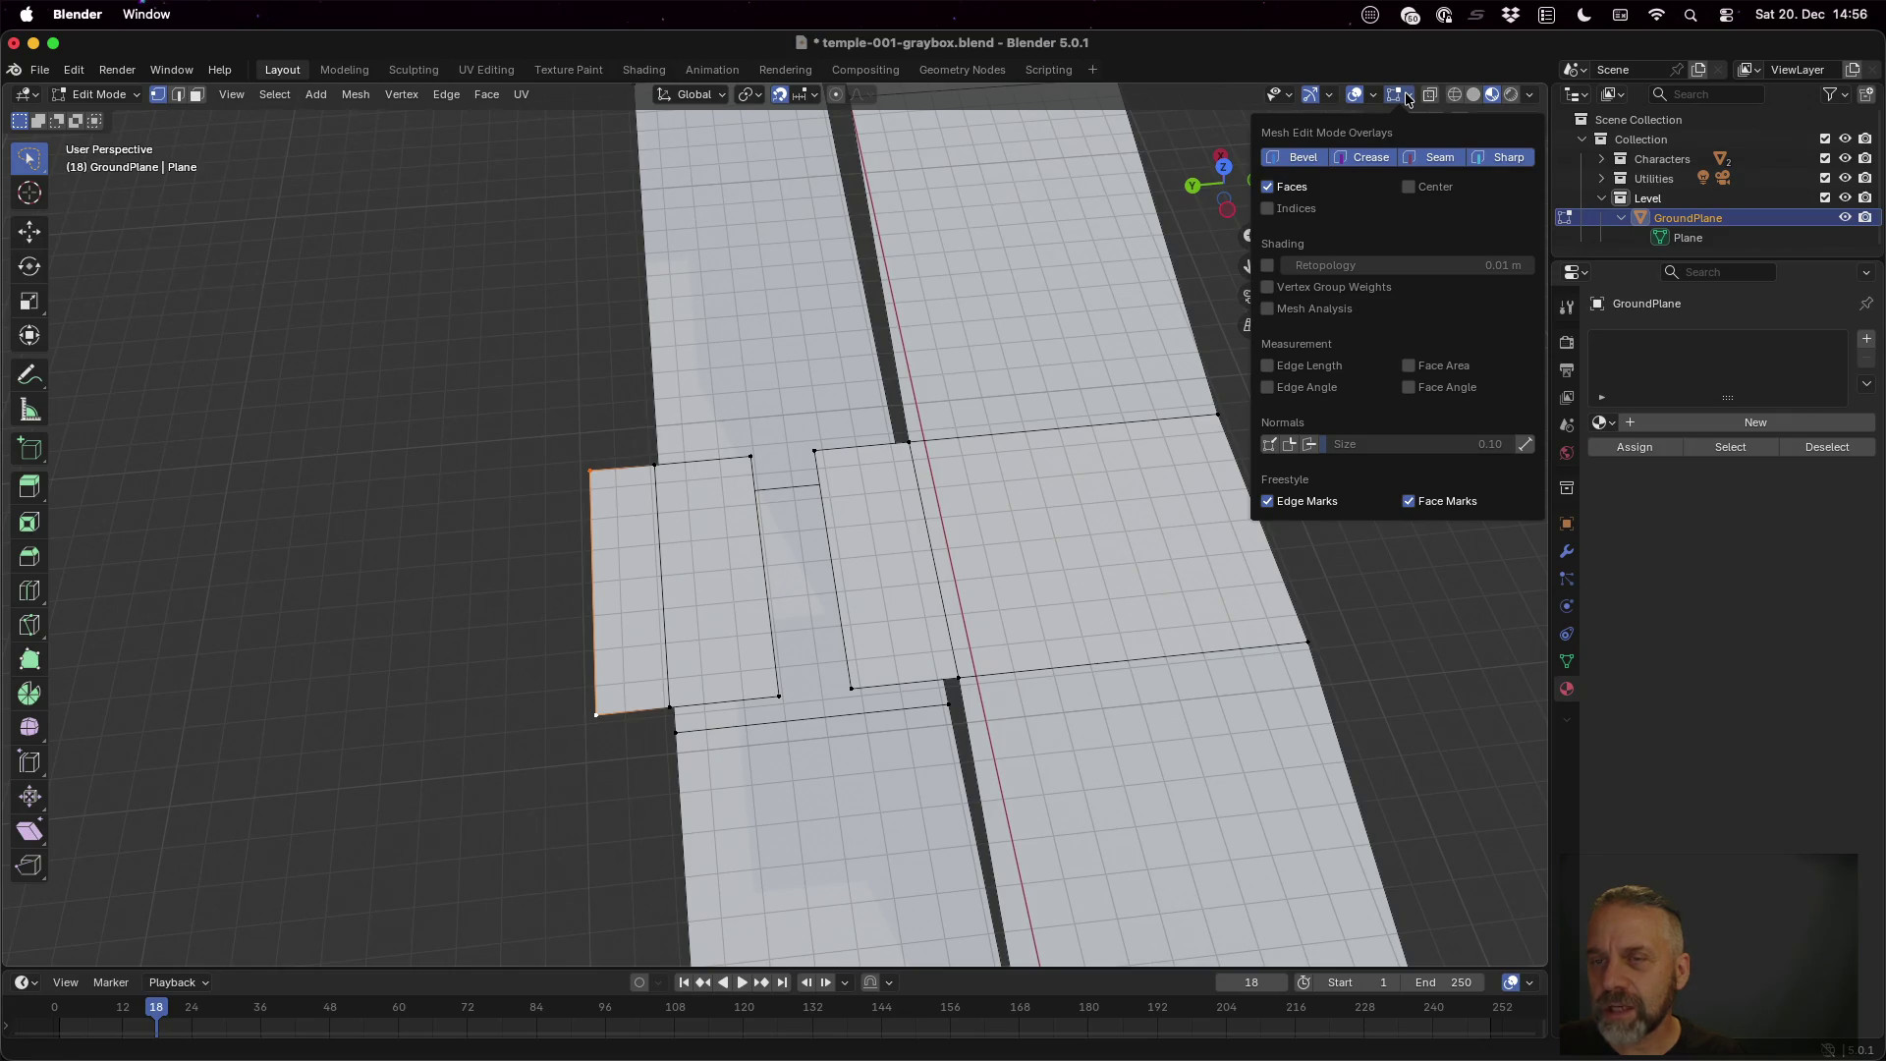
key("n")
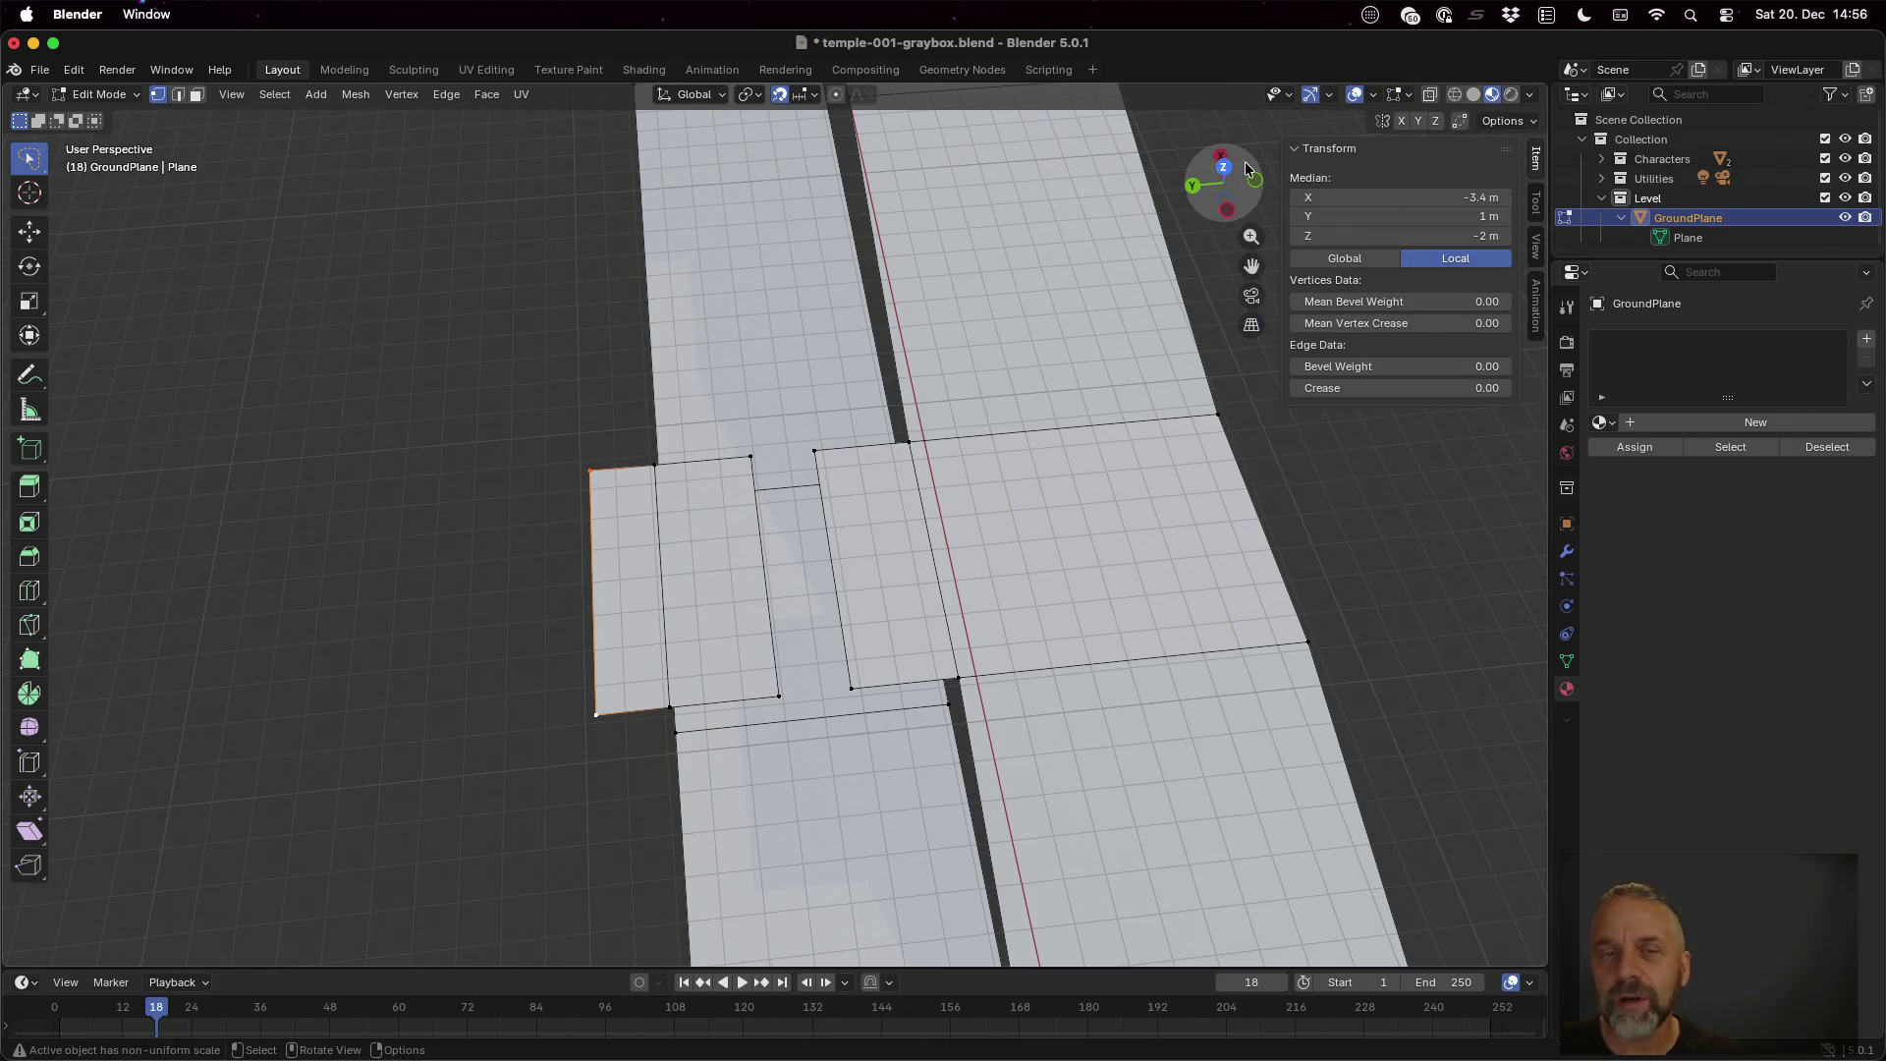
left_click(722, 99)
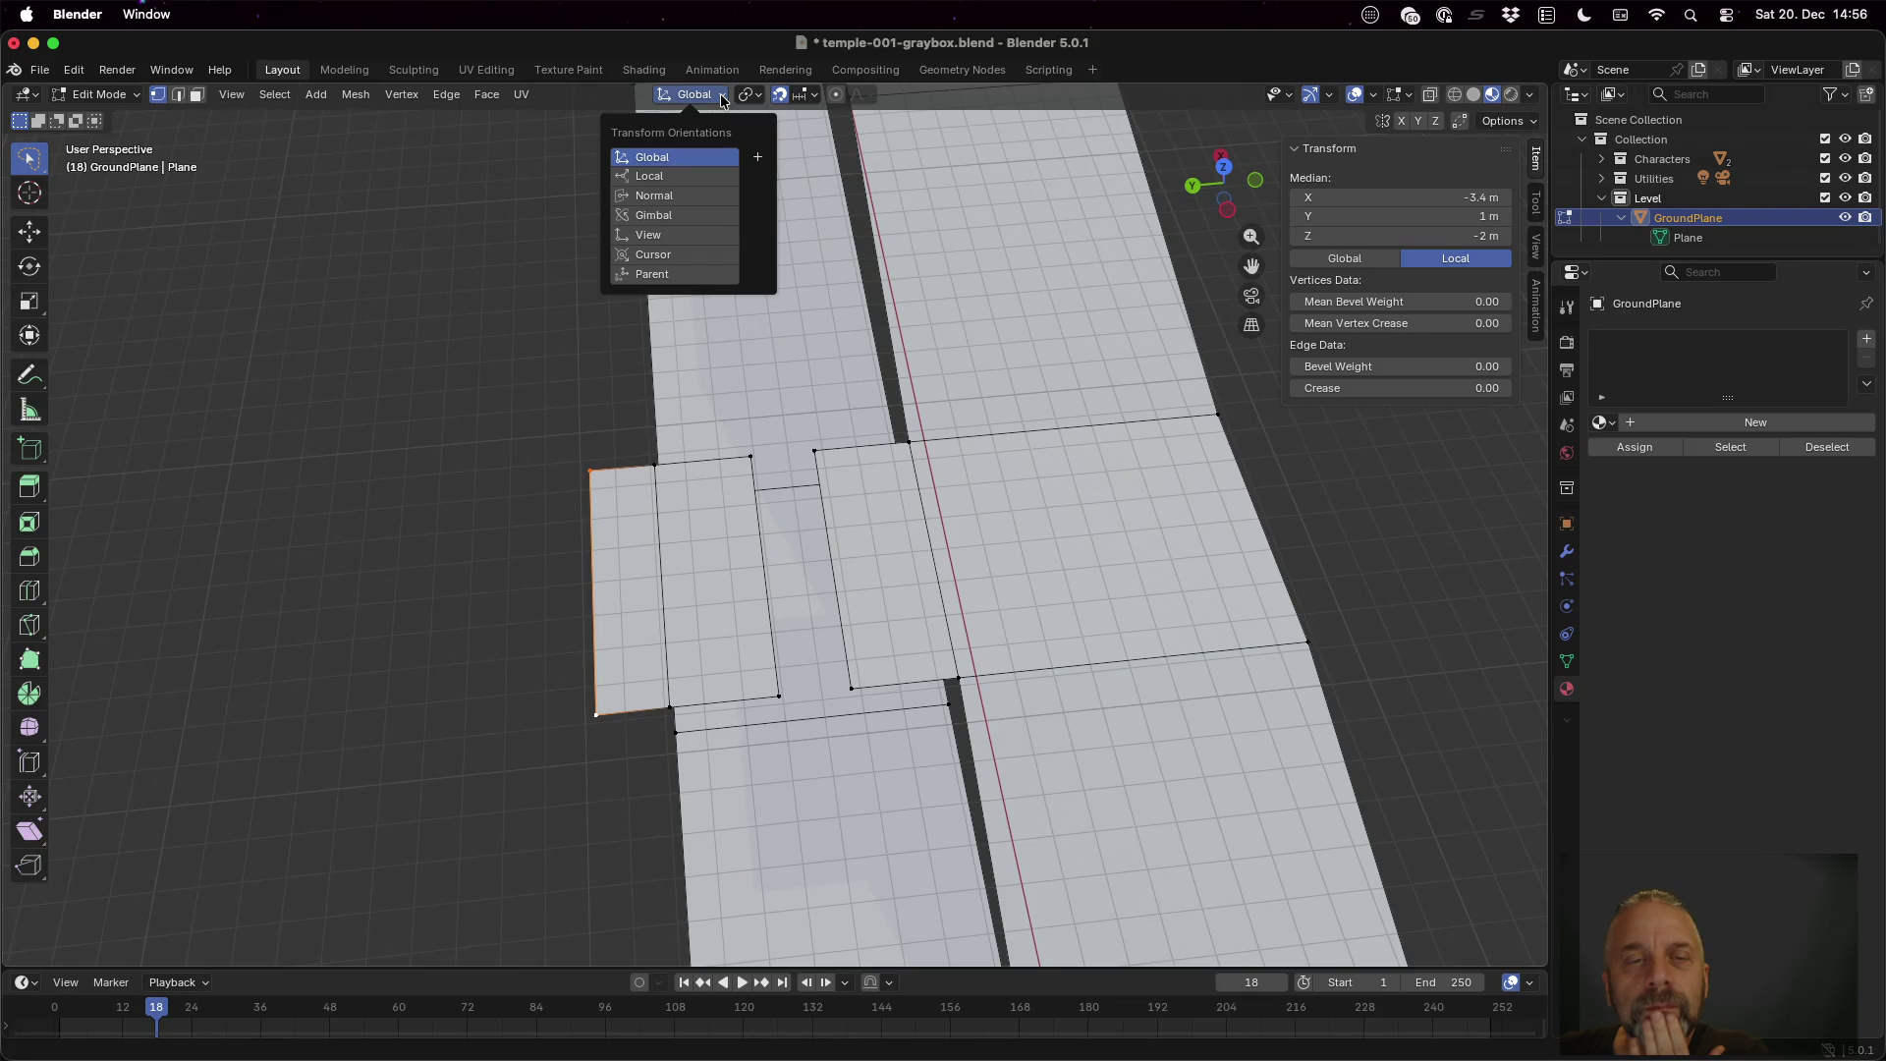
left_click(722, 100)
left_click(750, 95)
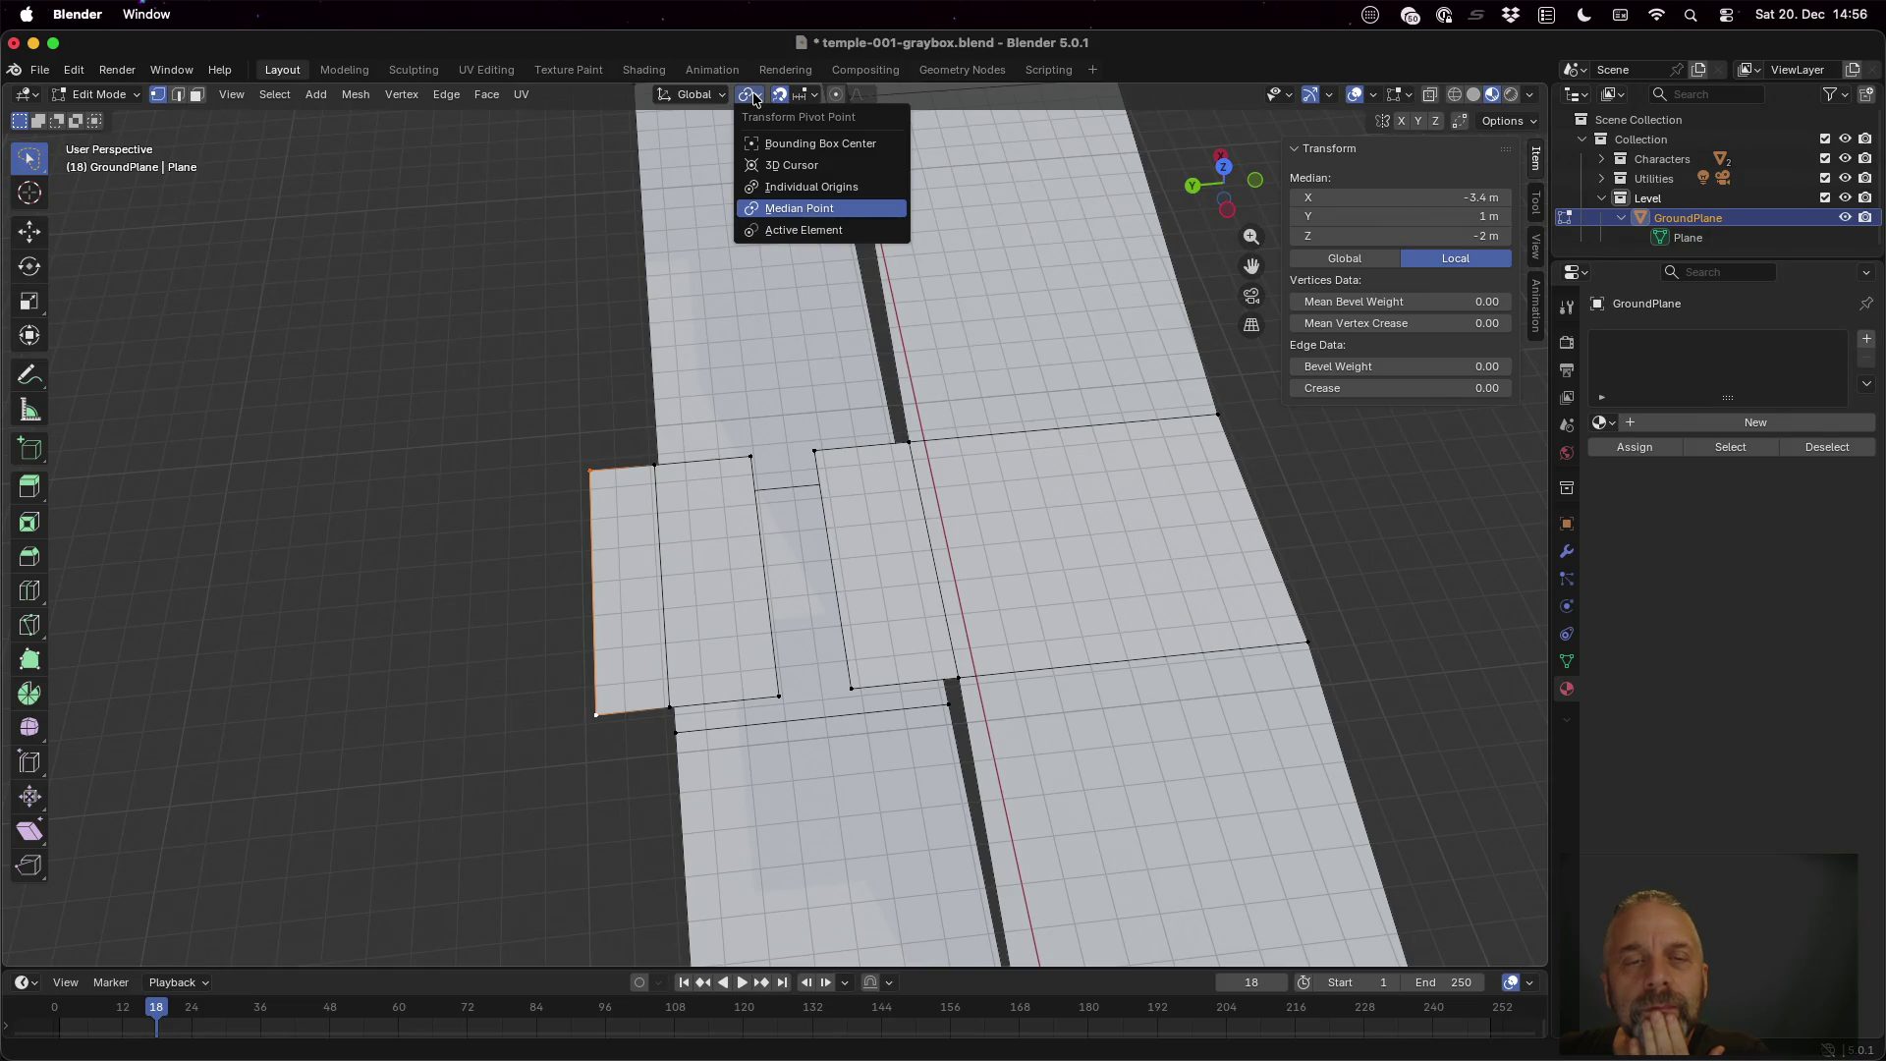
left_click(776, 230)
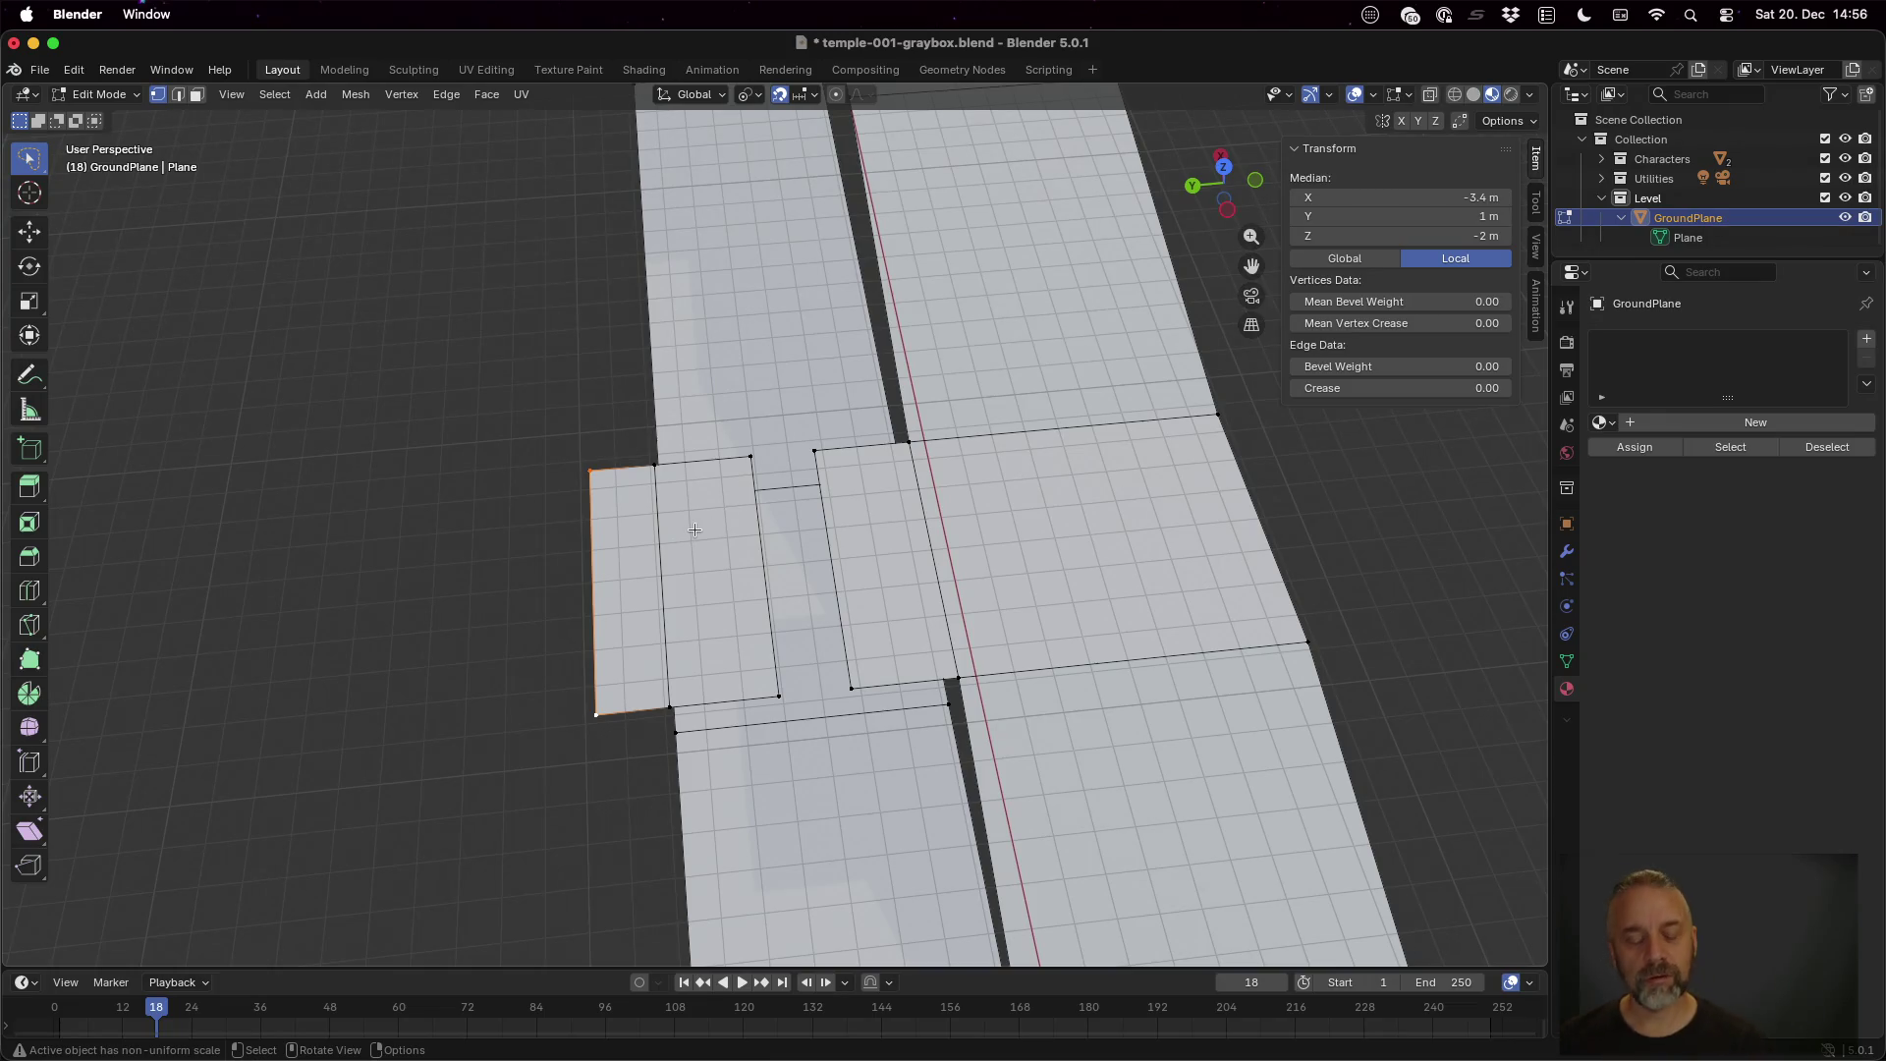
Rotate the platform's left edge 10° around Z, then extrude it outward as a new strip
key("r")
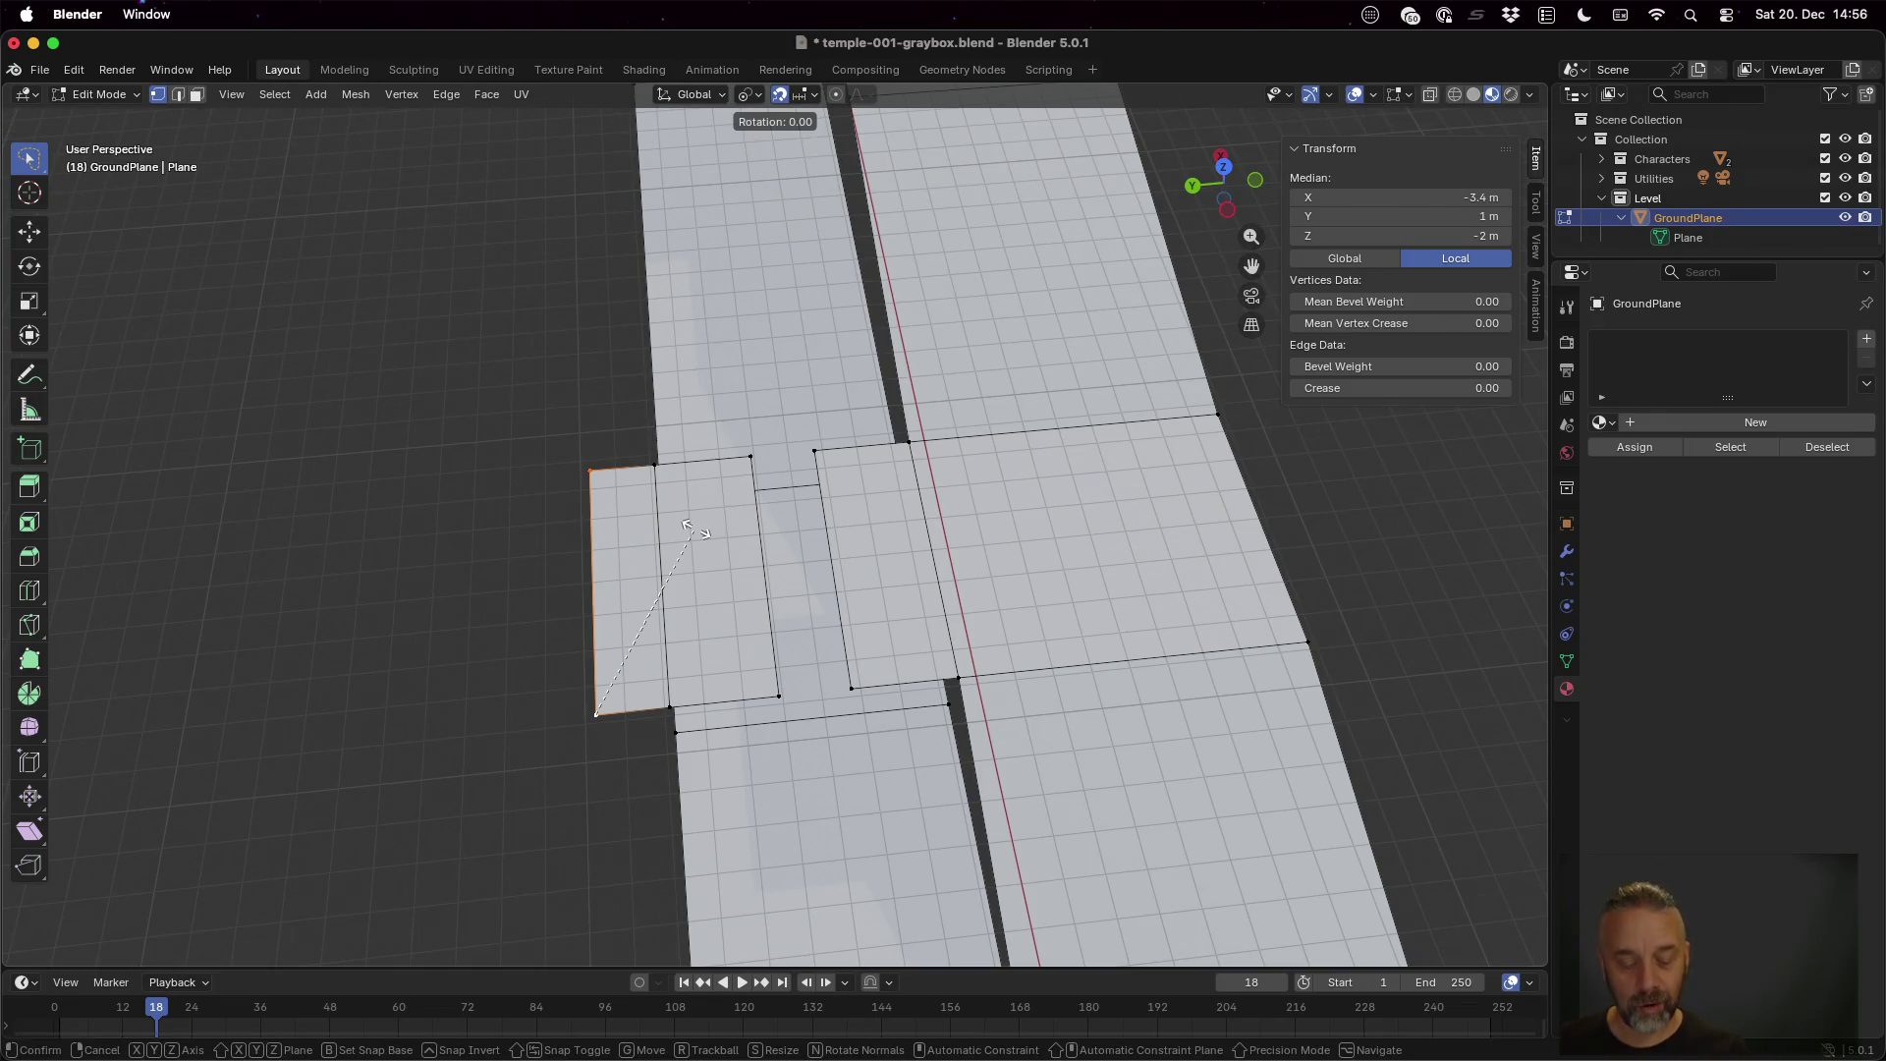
key("z")
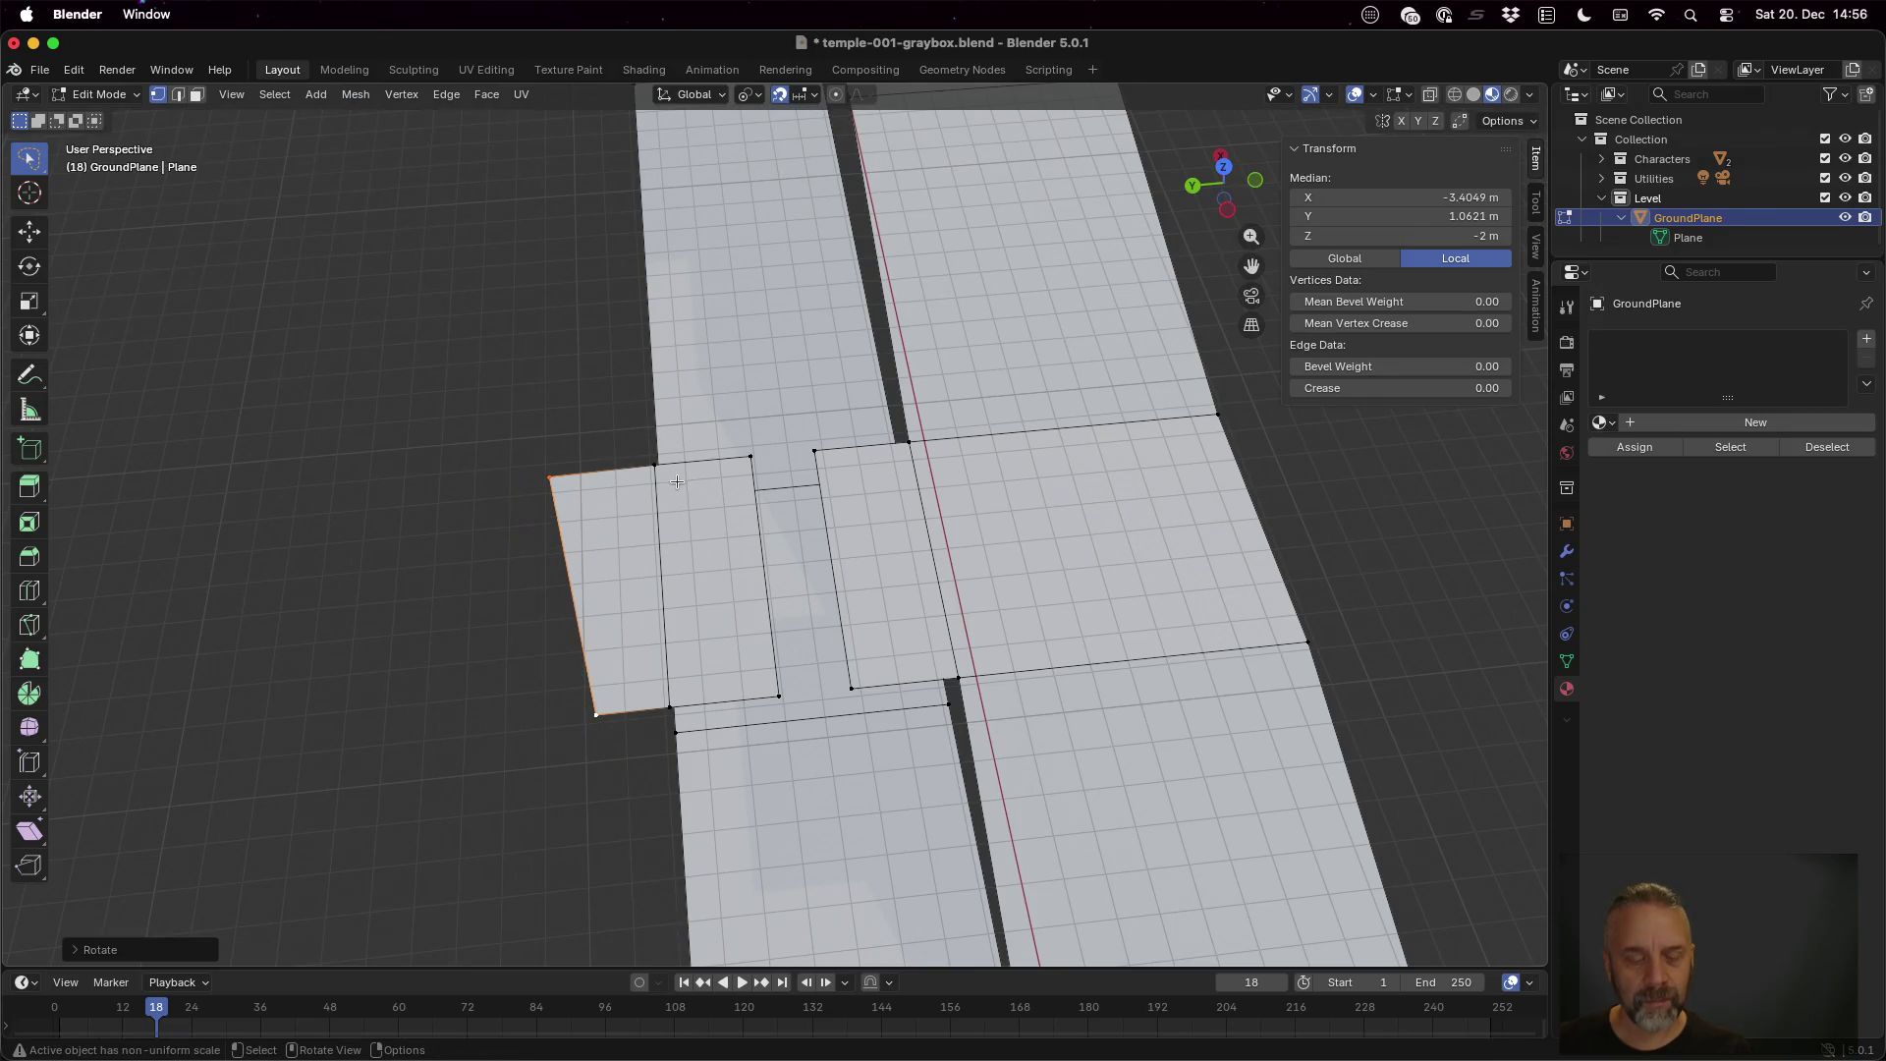
key("Escape")
type("rz")
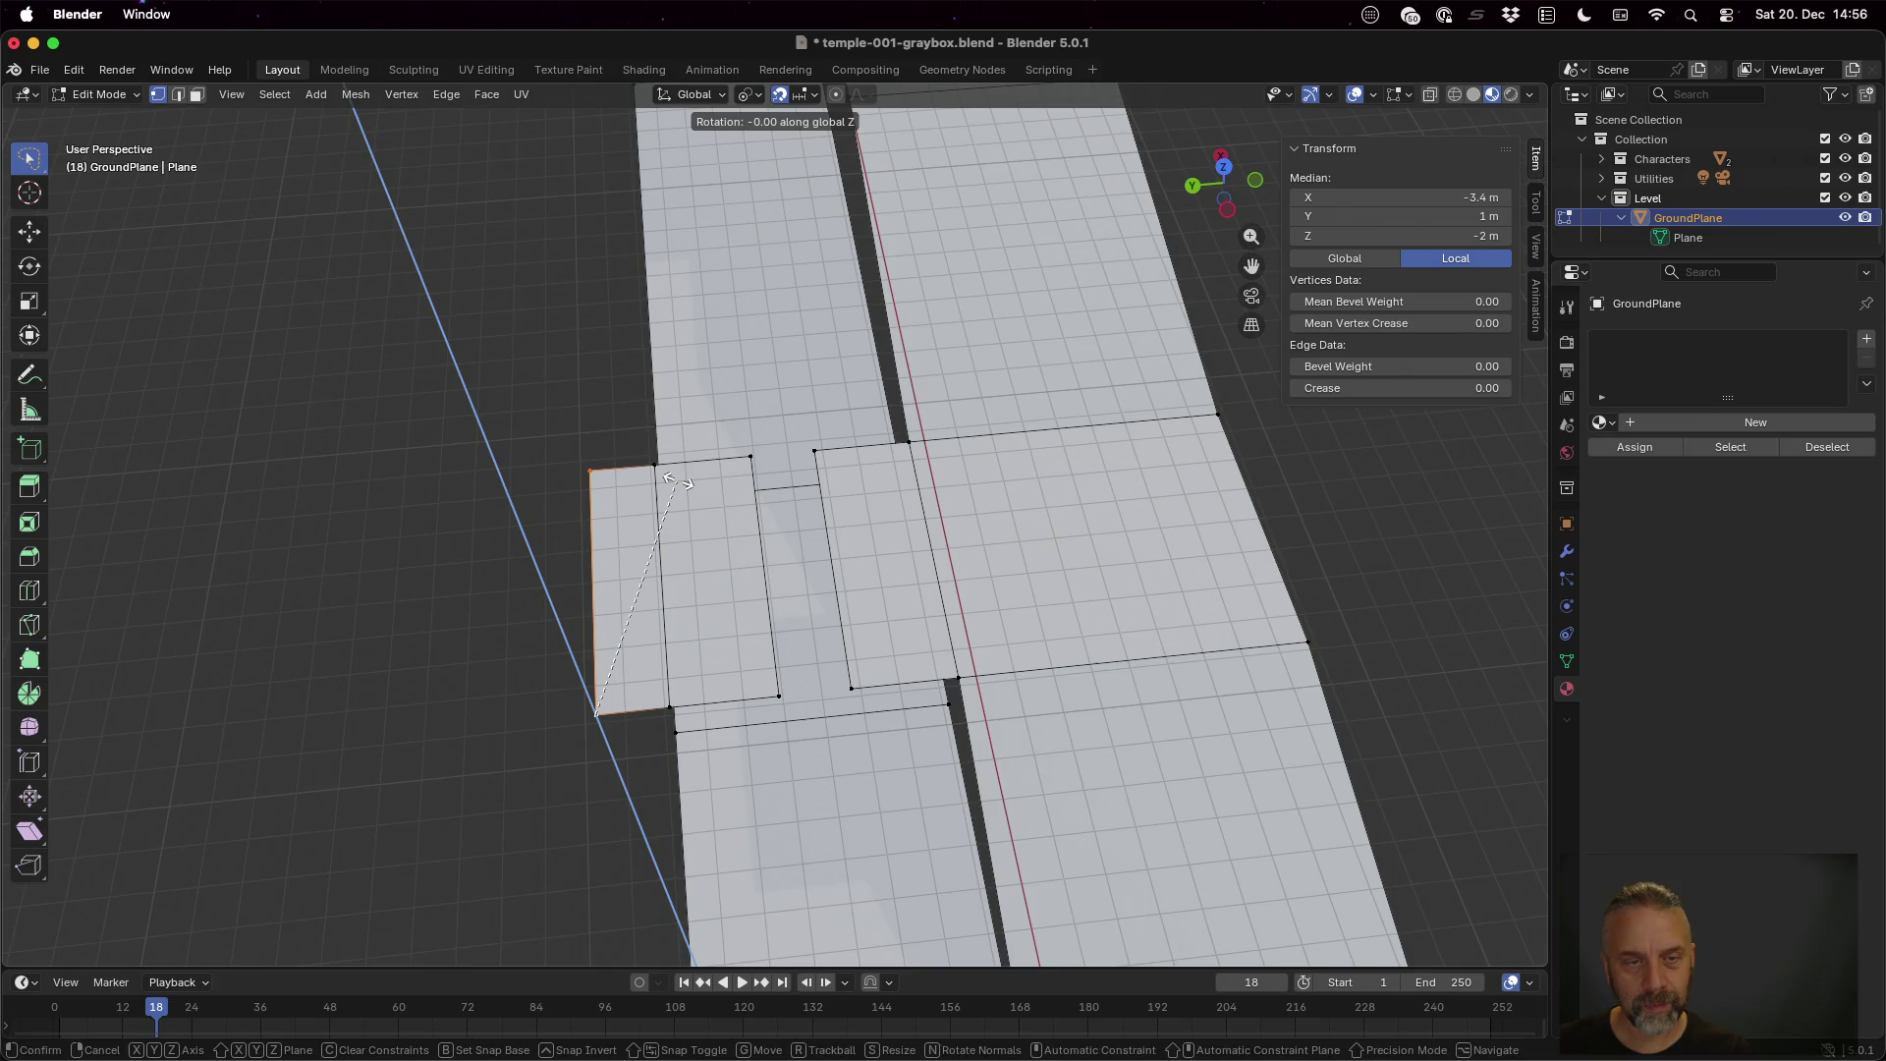
type("10")
key("Return")
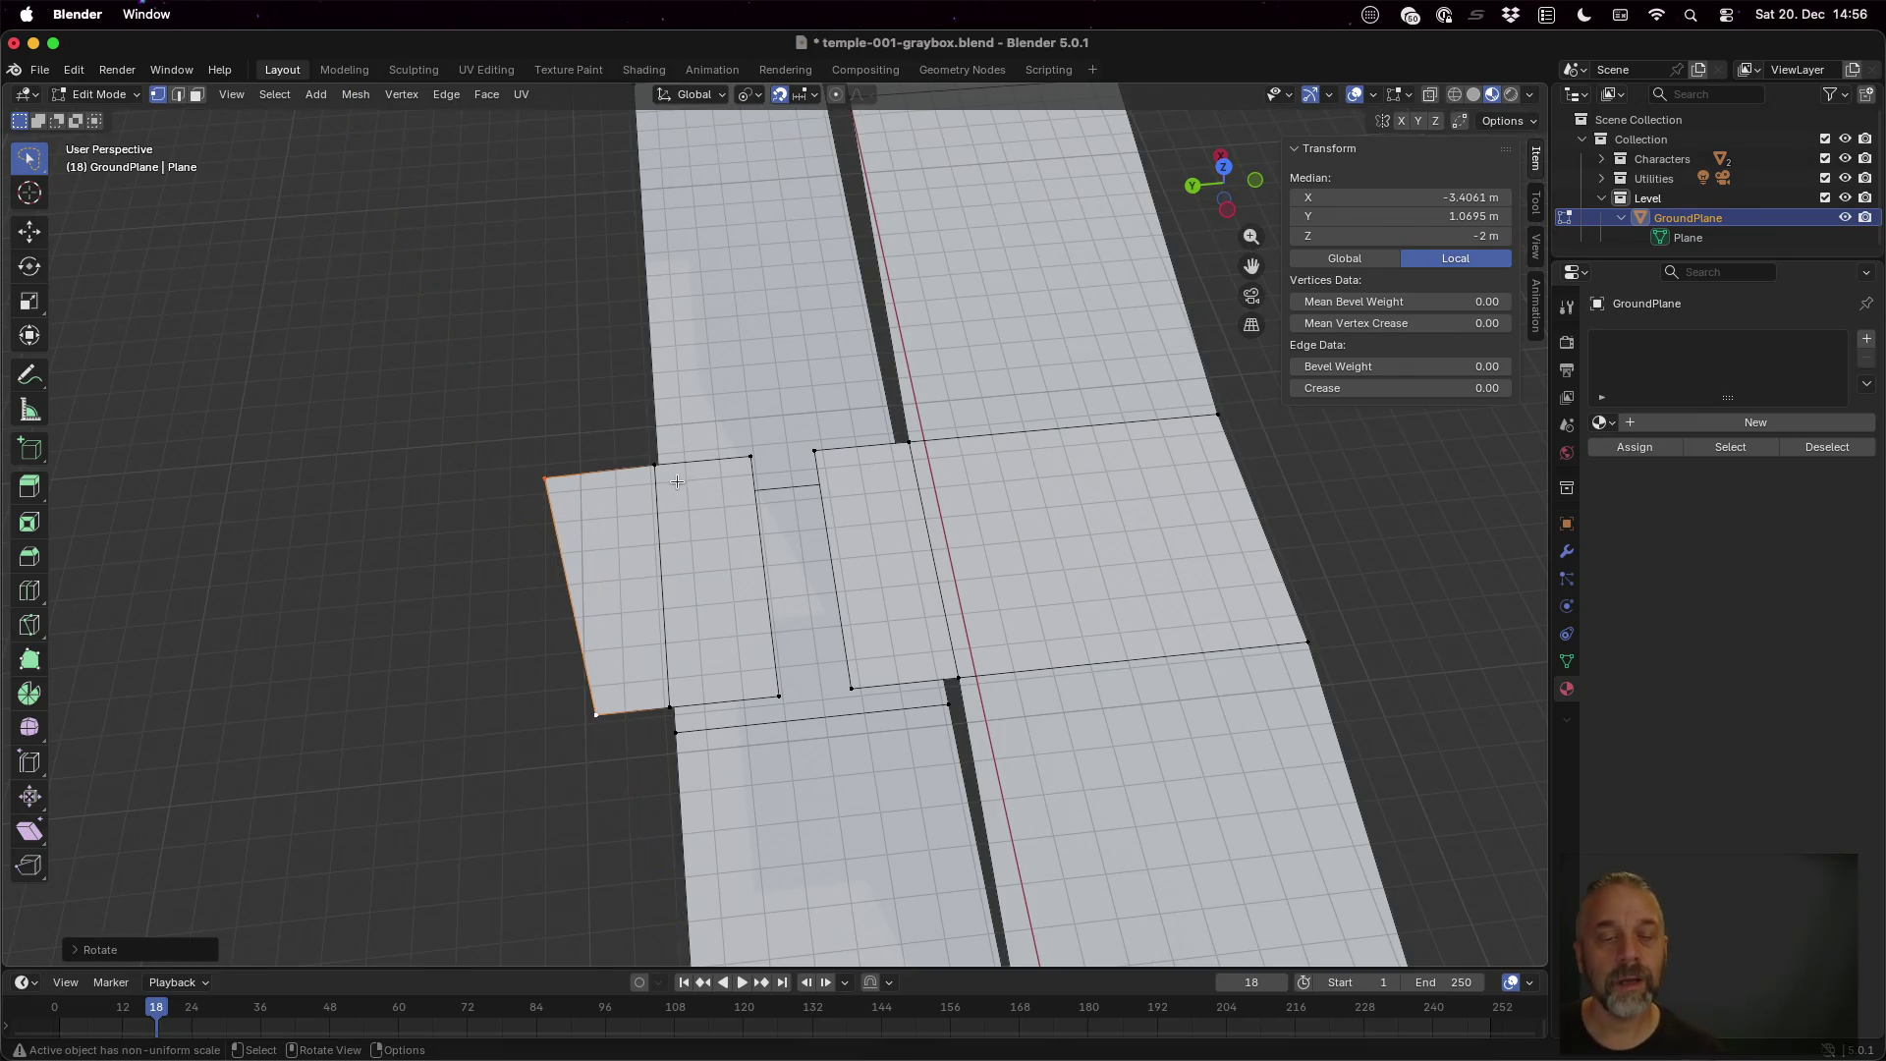
key("g")
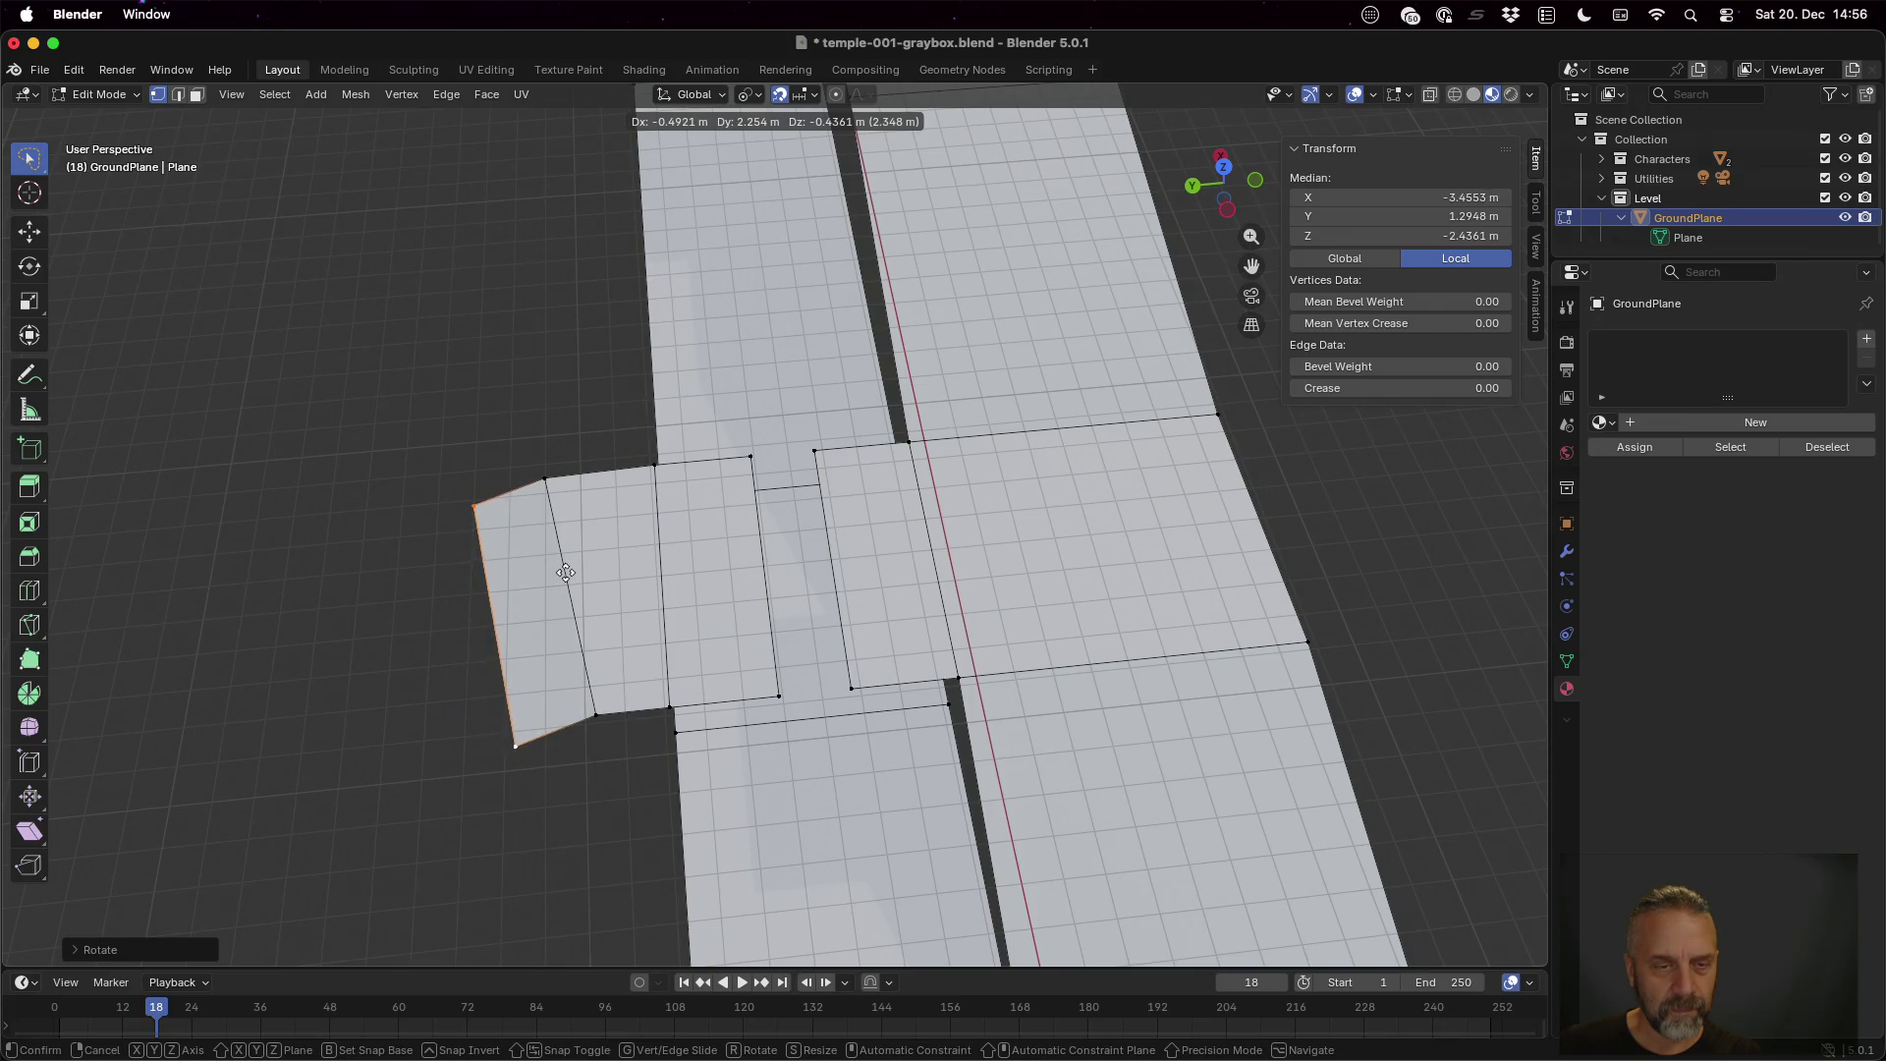
left_click(566, 572)
mouse_move(566, 573)
left_mouse_down()
mouse_move(810, 606)
mouse_move(889, 653)
left_mouse_up()
scroll(924, 678, "down", 3)
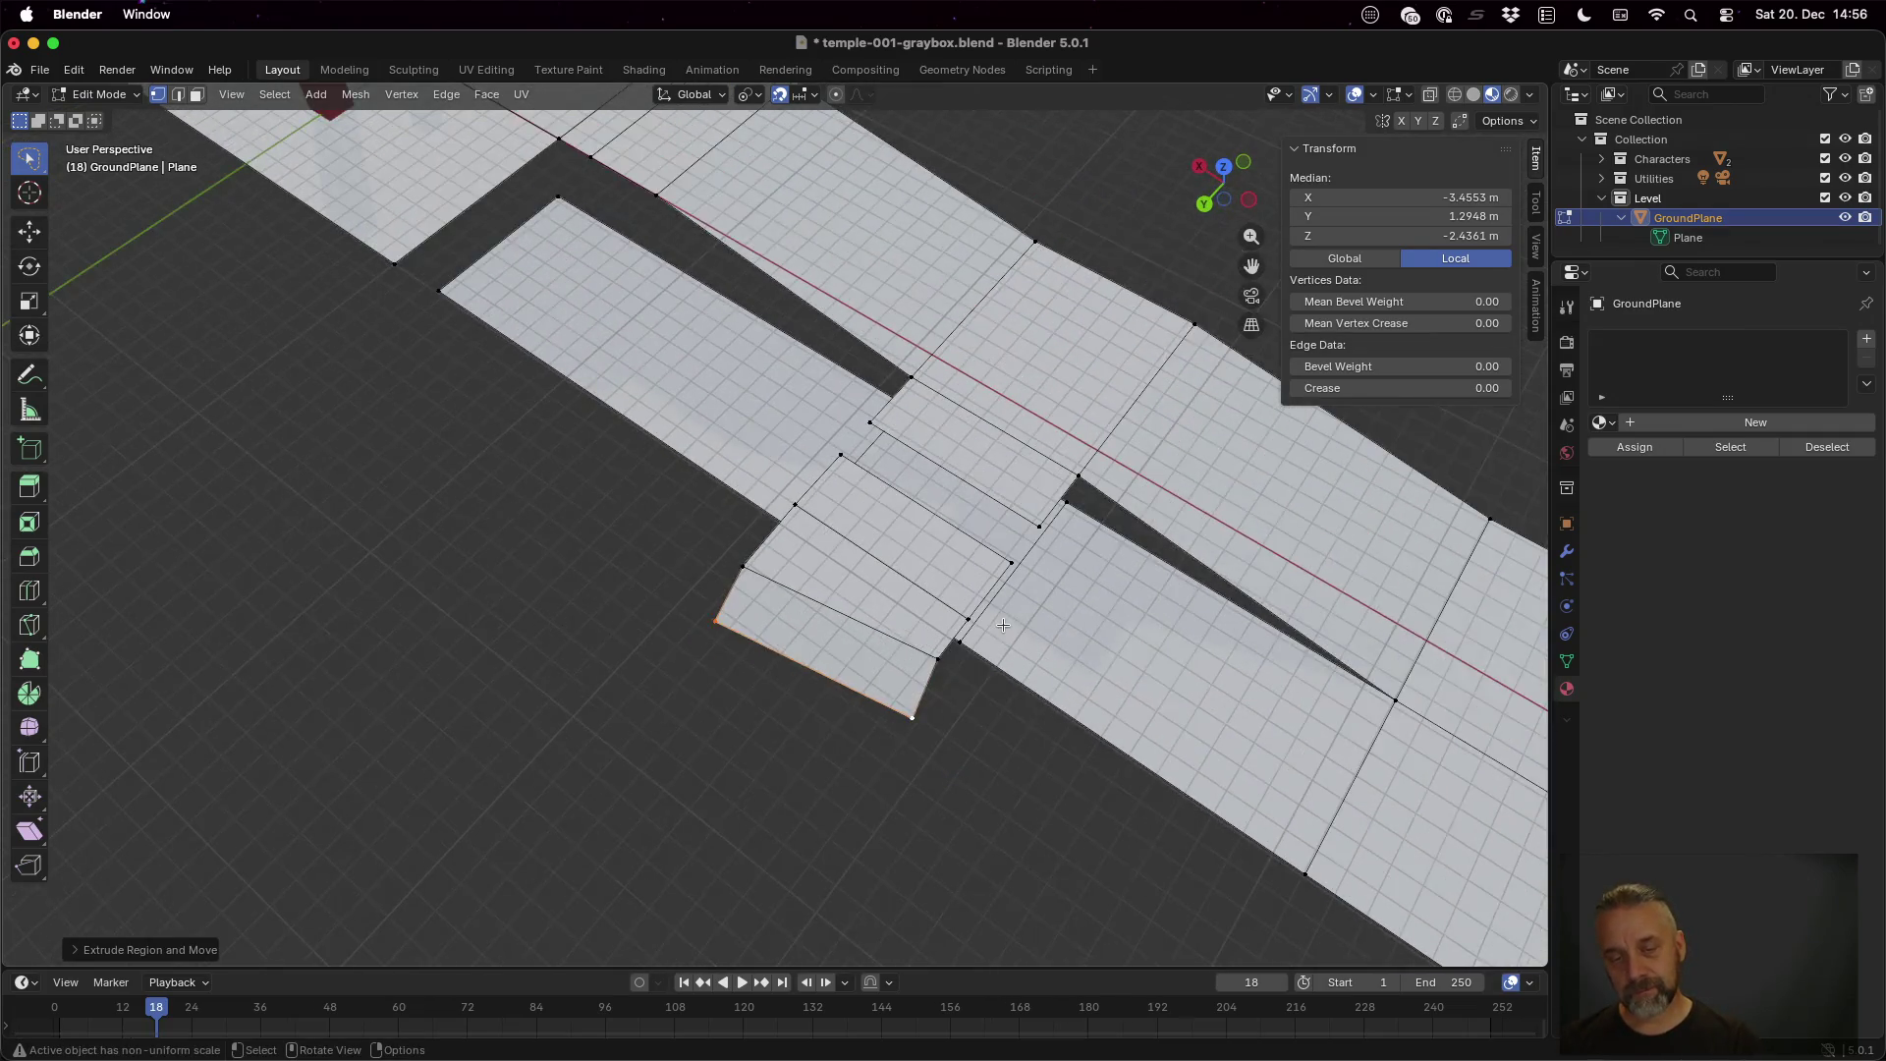
type("g")
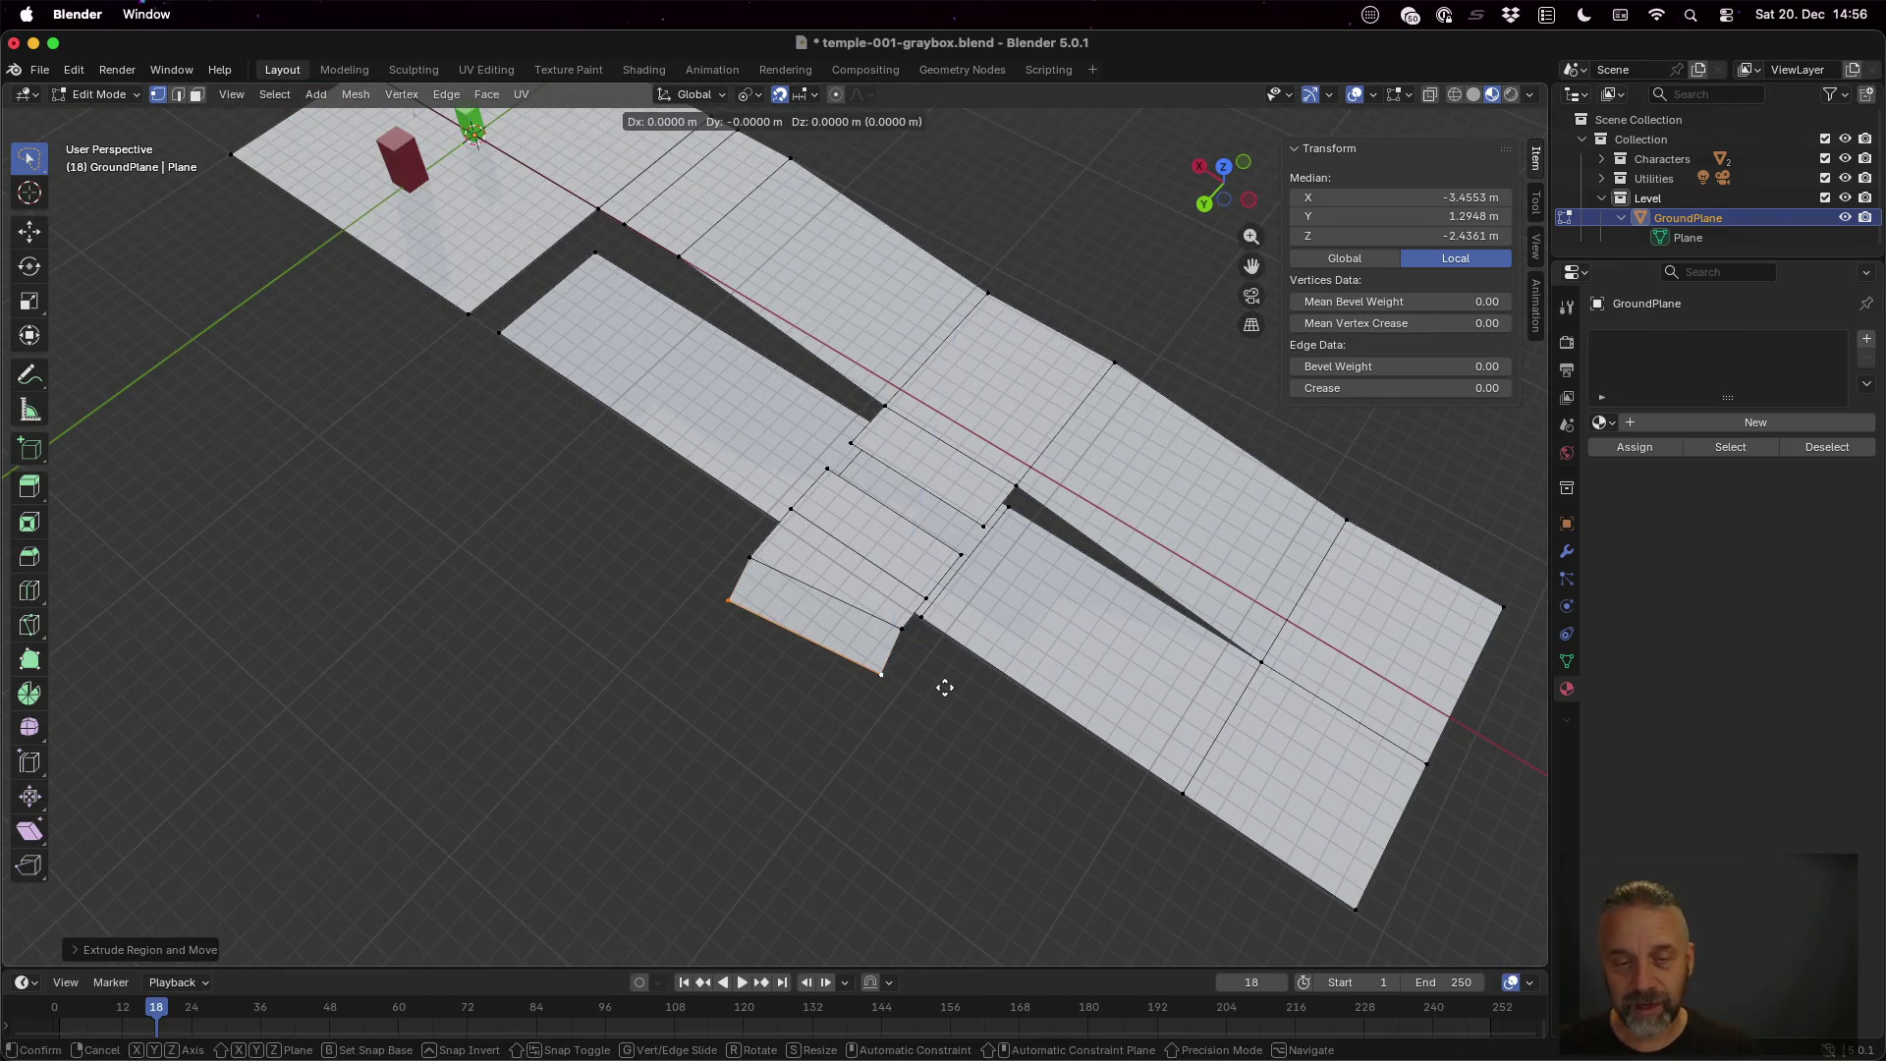
type("z-1")
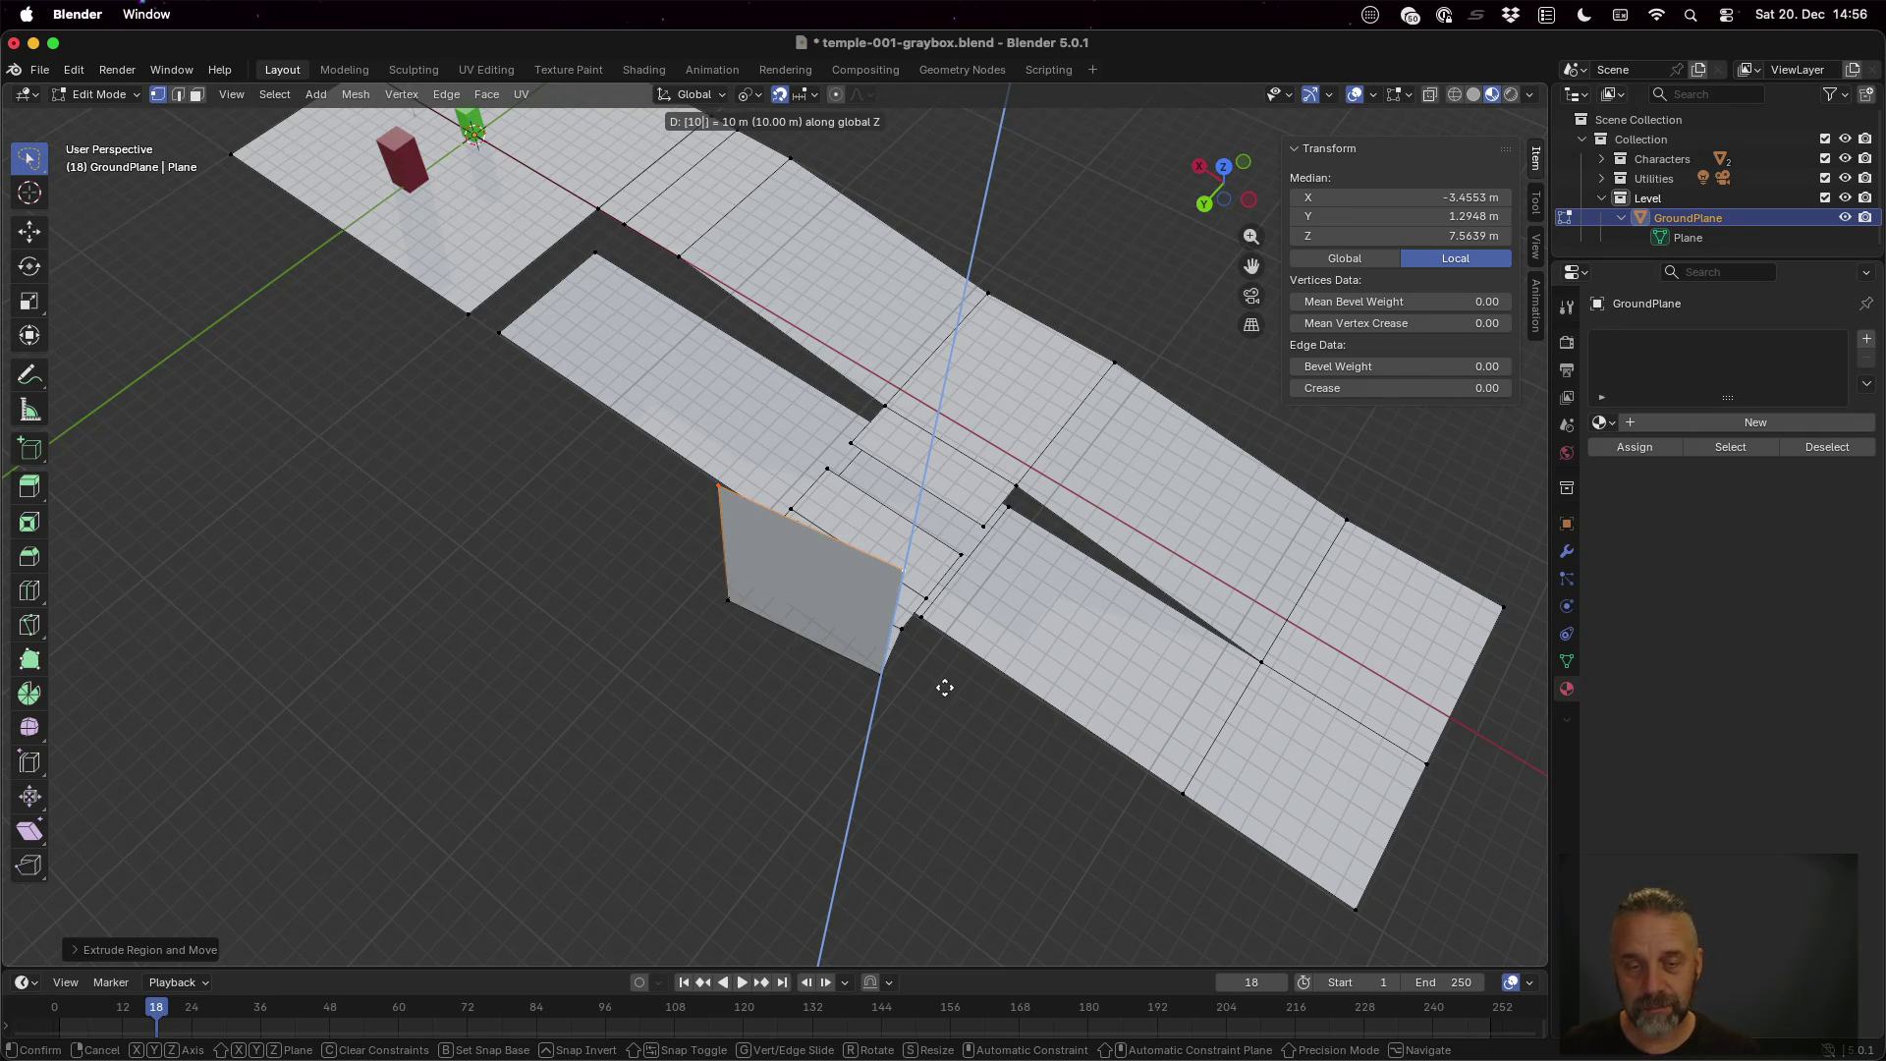
key("Escape")
key("r")
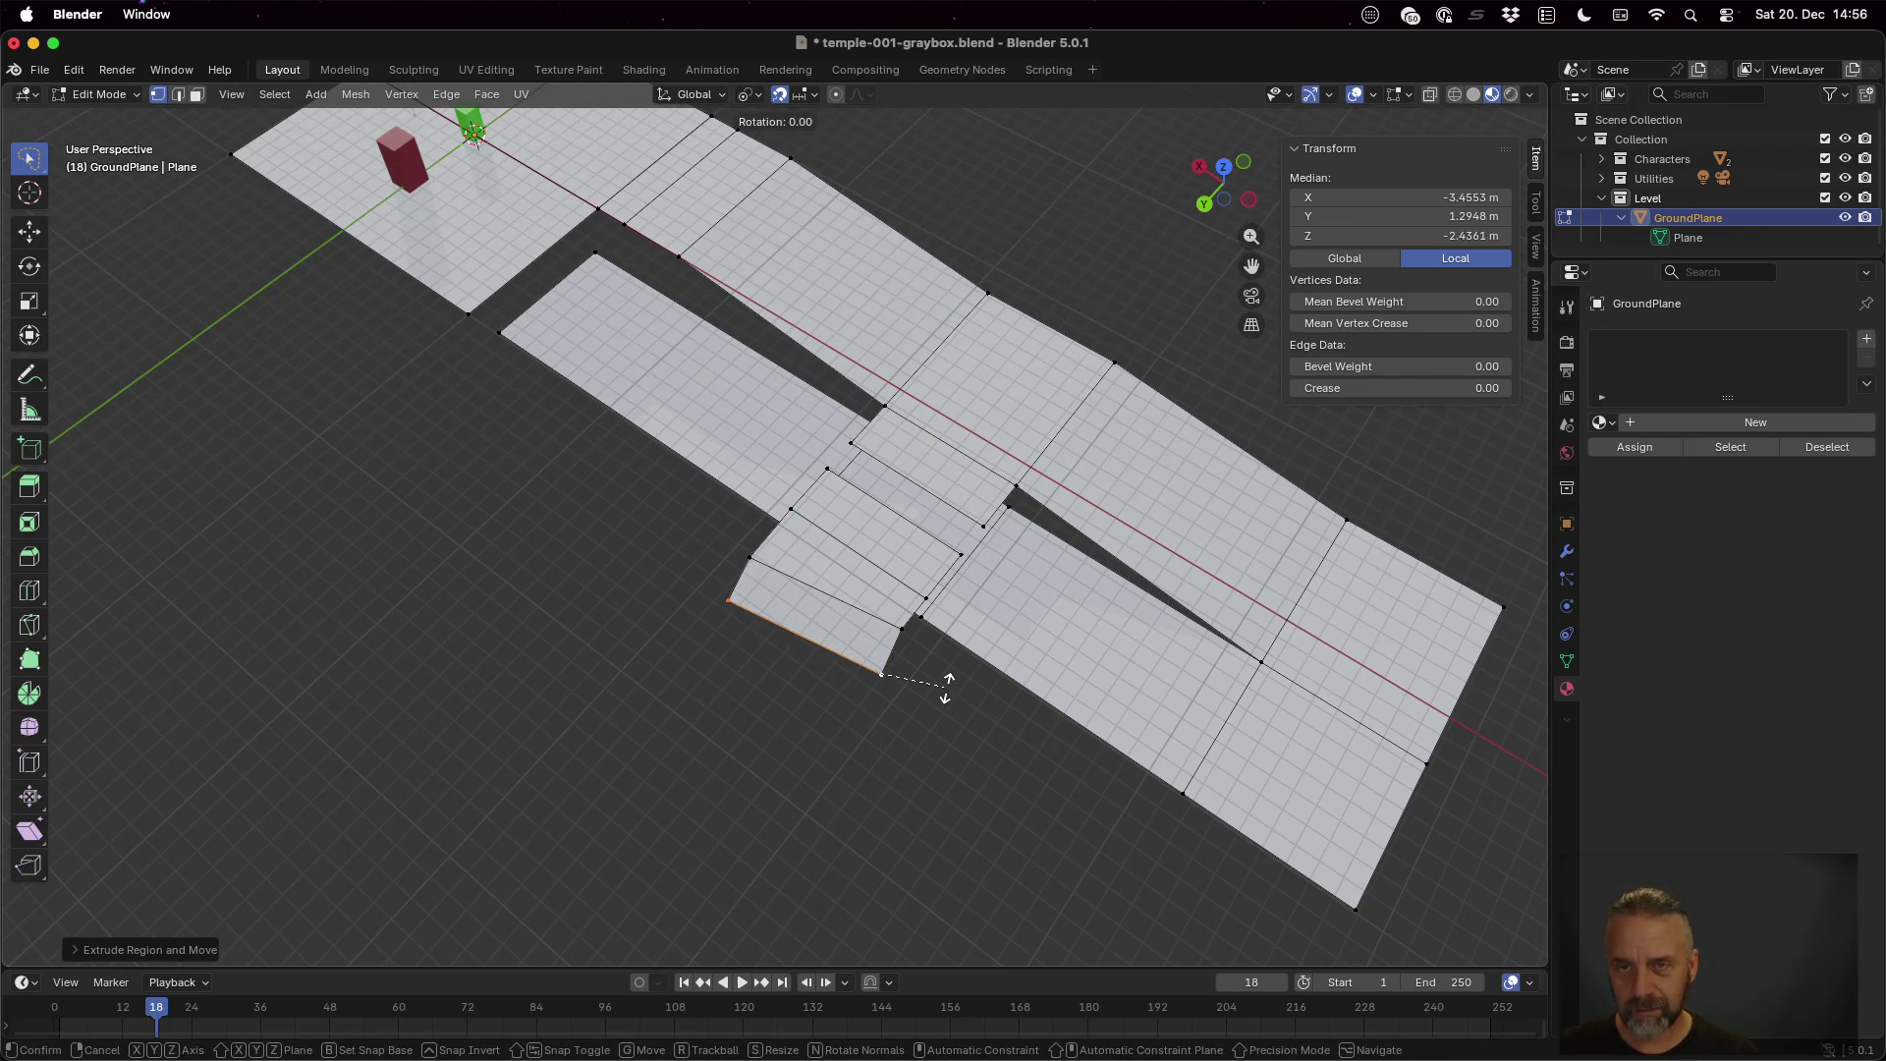
key("z")
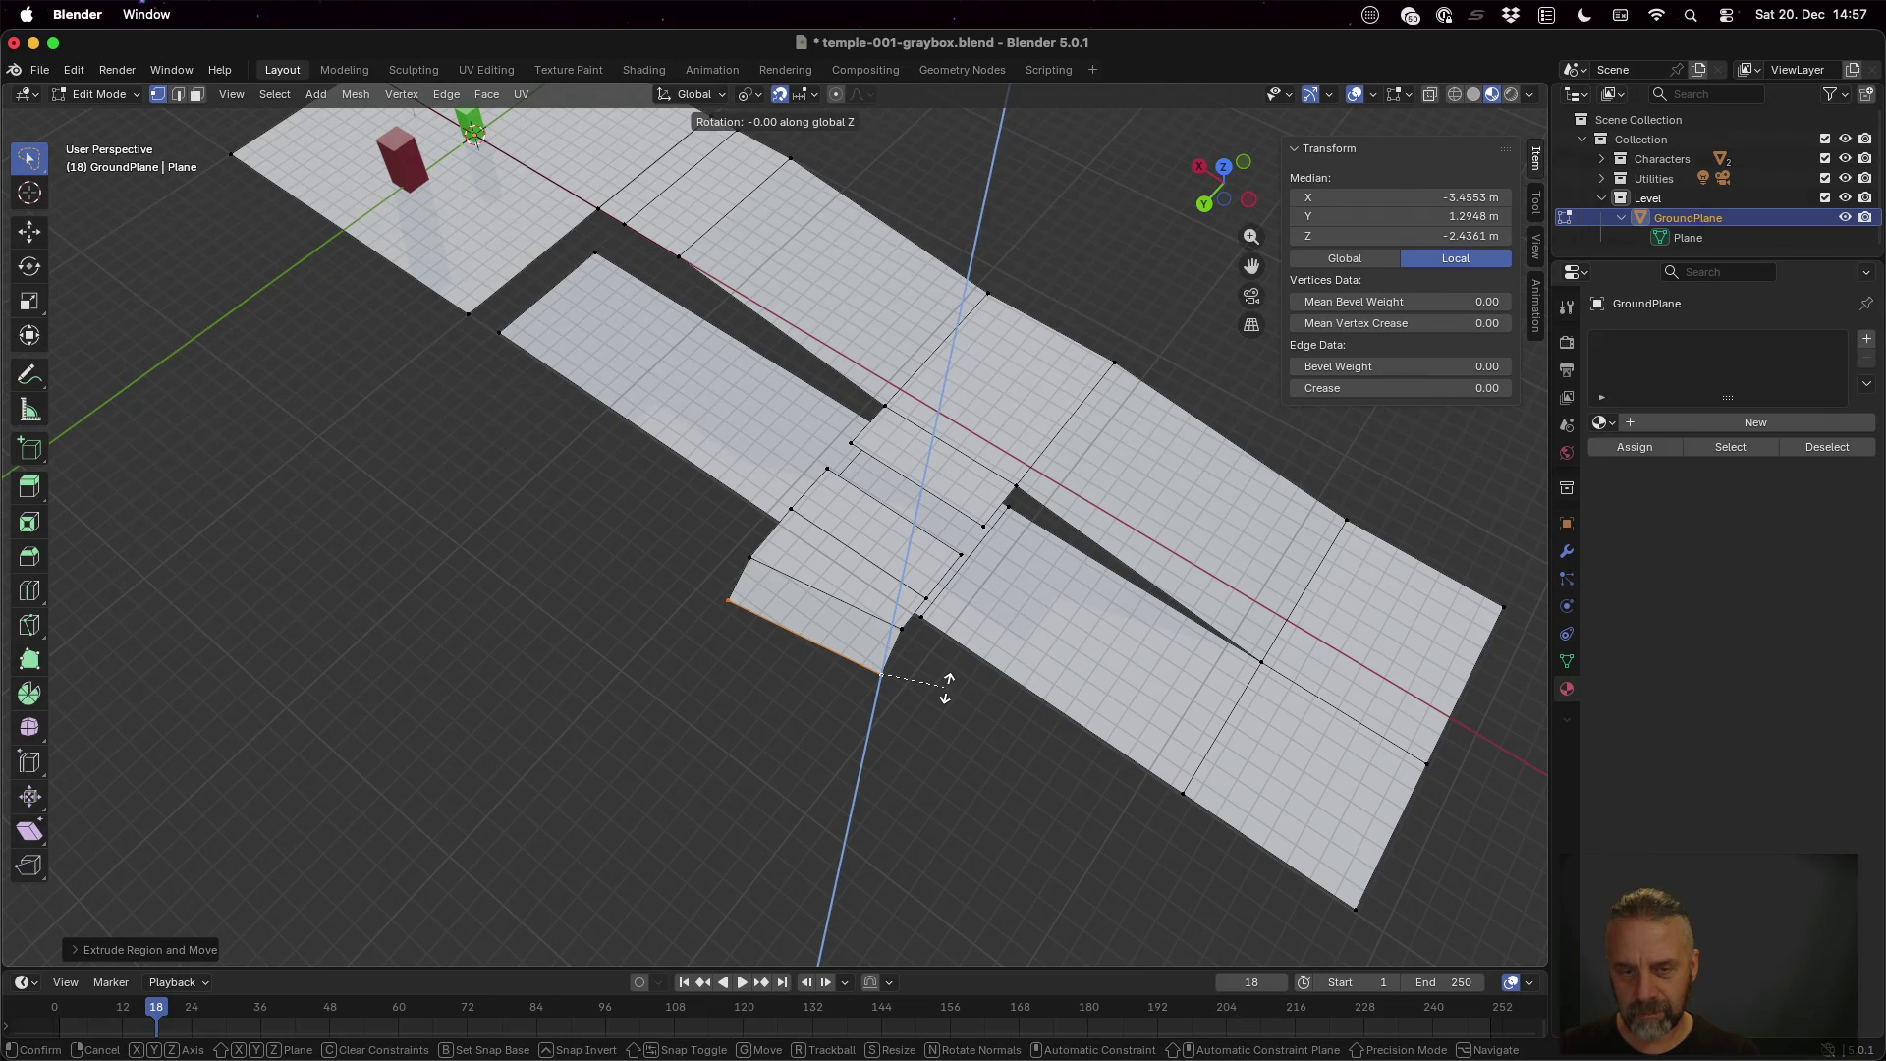
type("10")
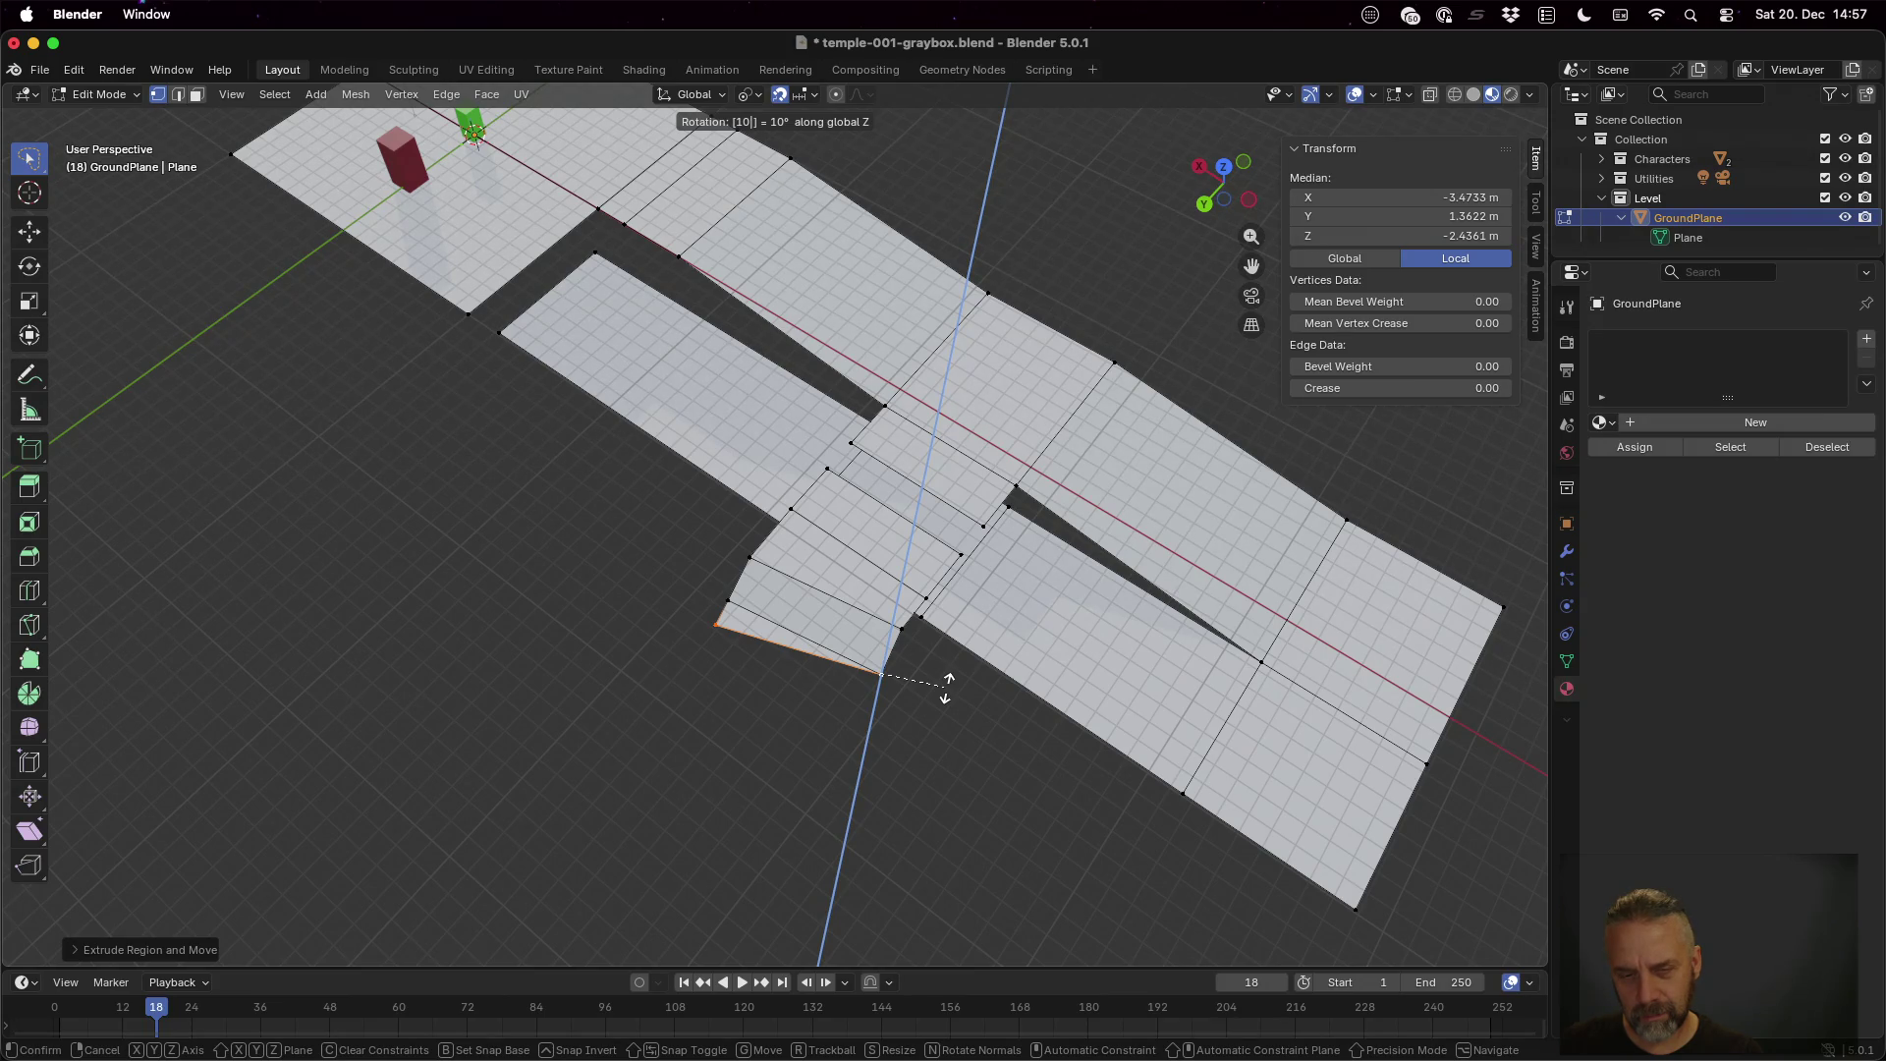
key("Escape")
key("ctrl+z")
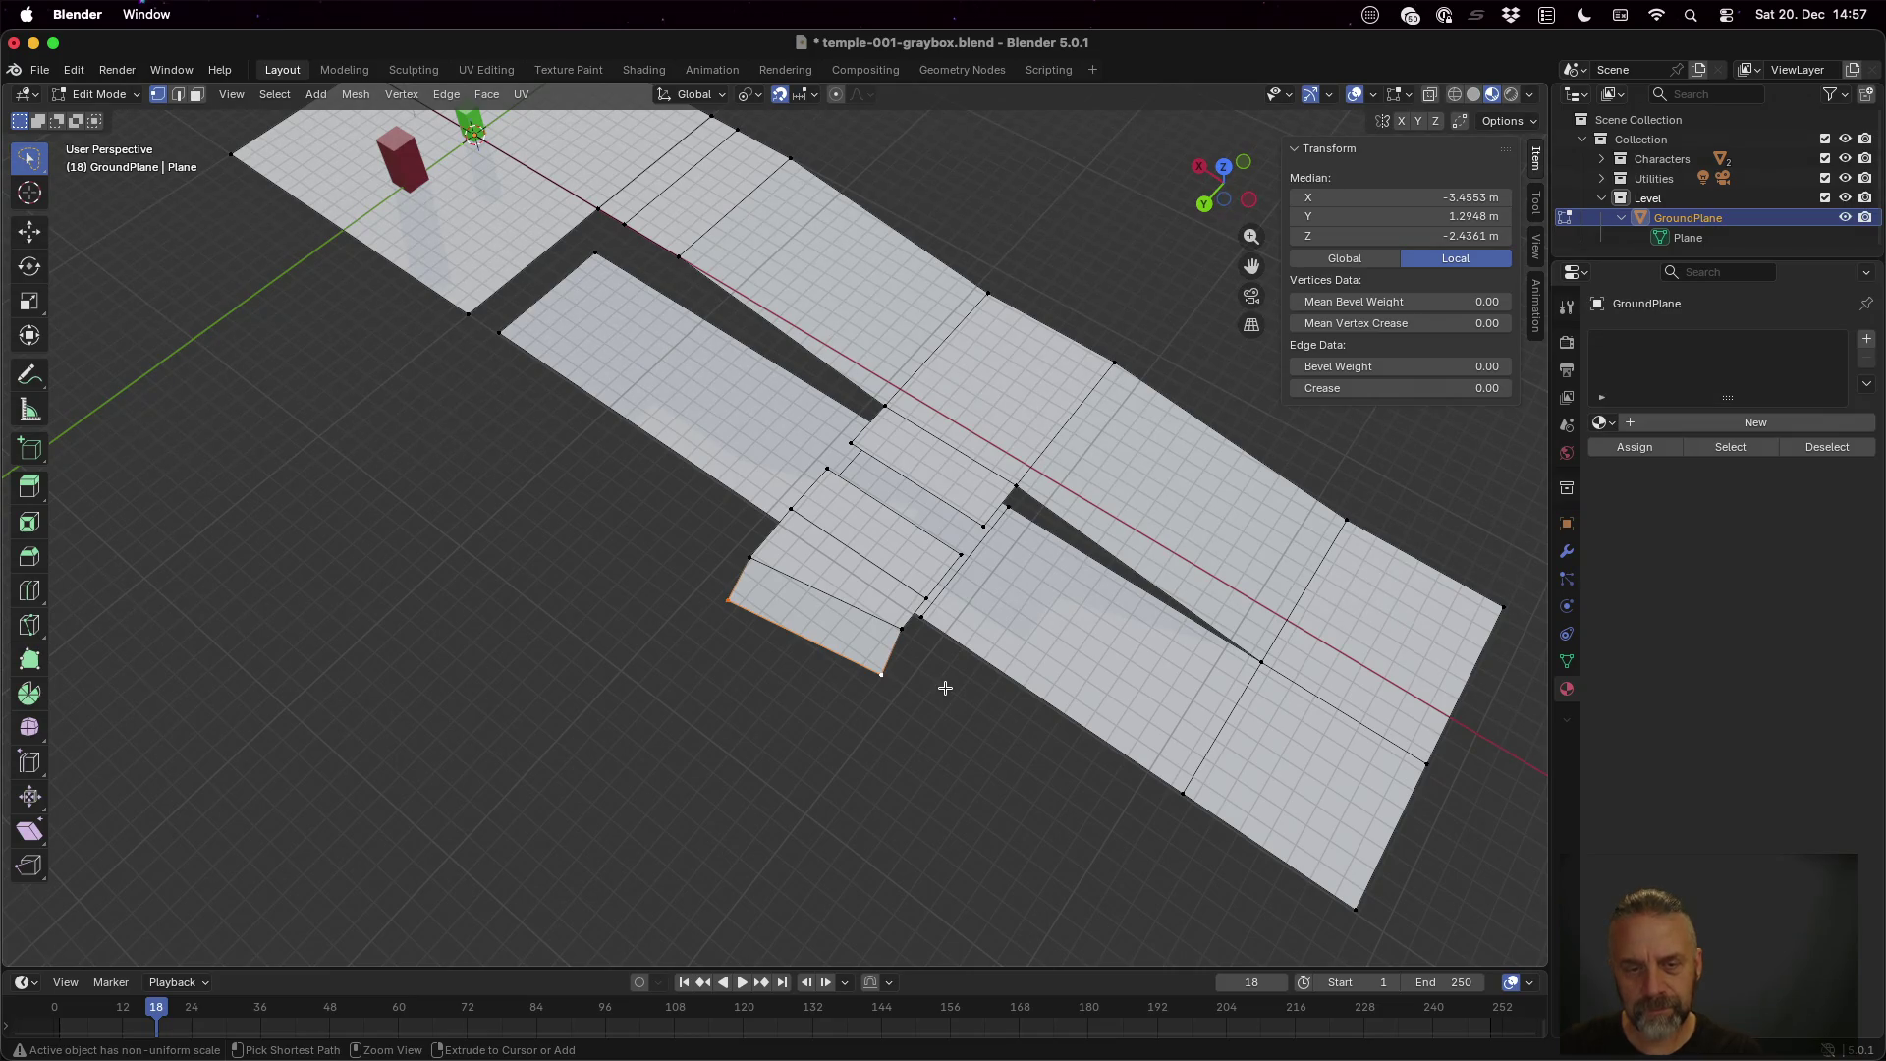
type("g")
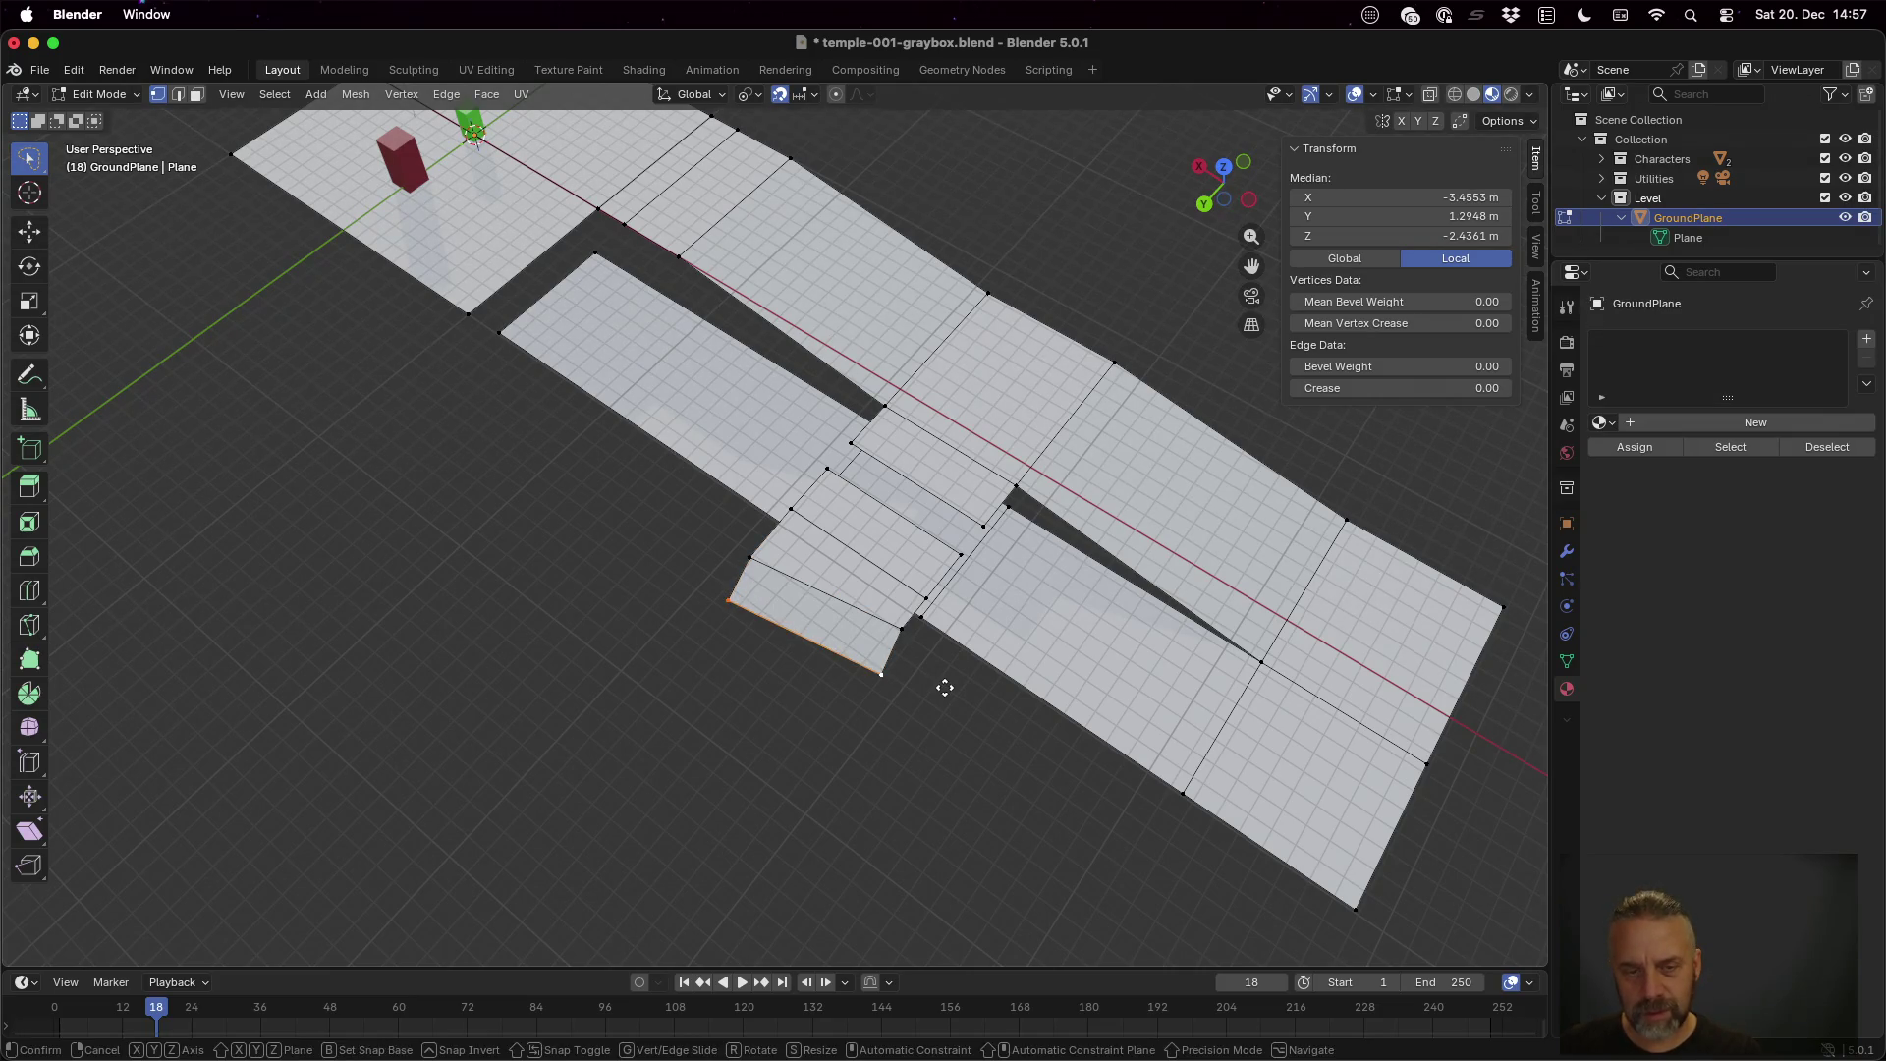
type("z")
type("10")
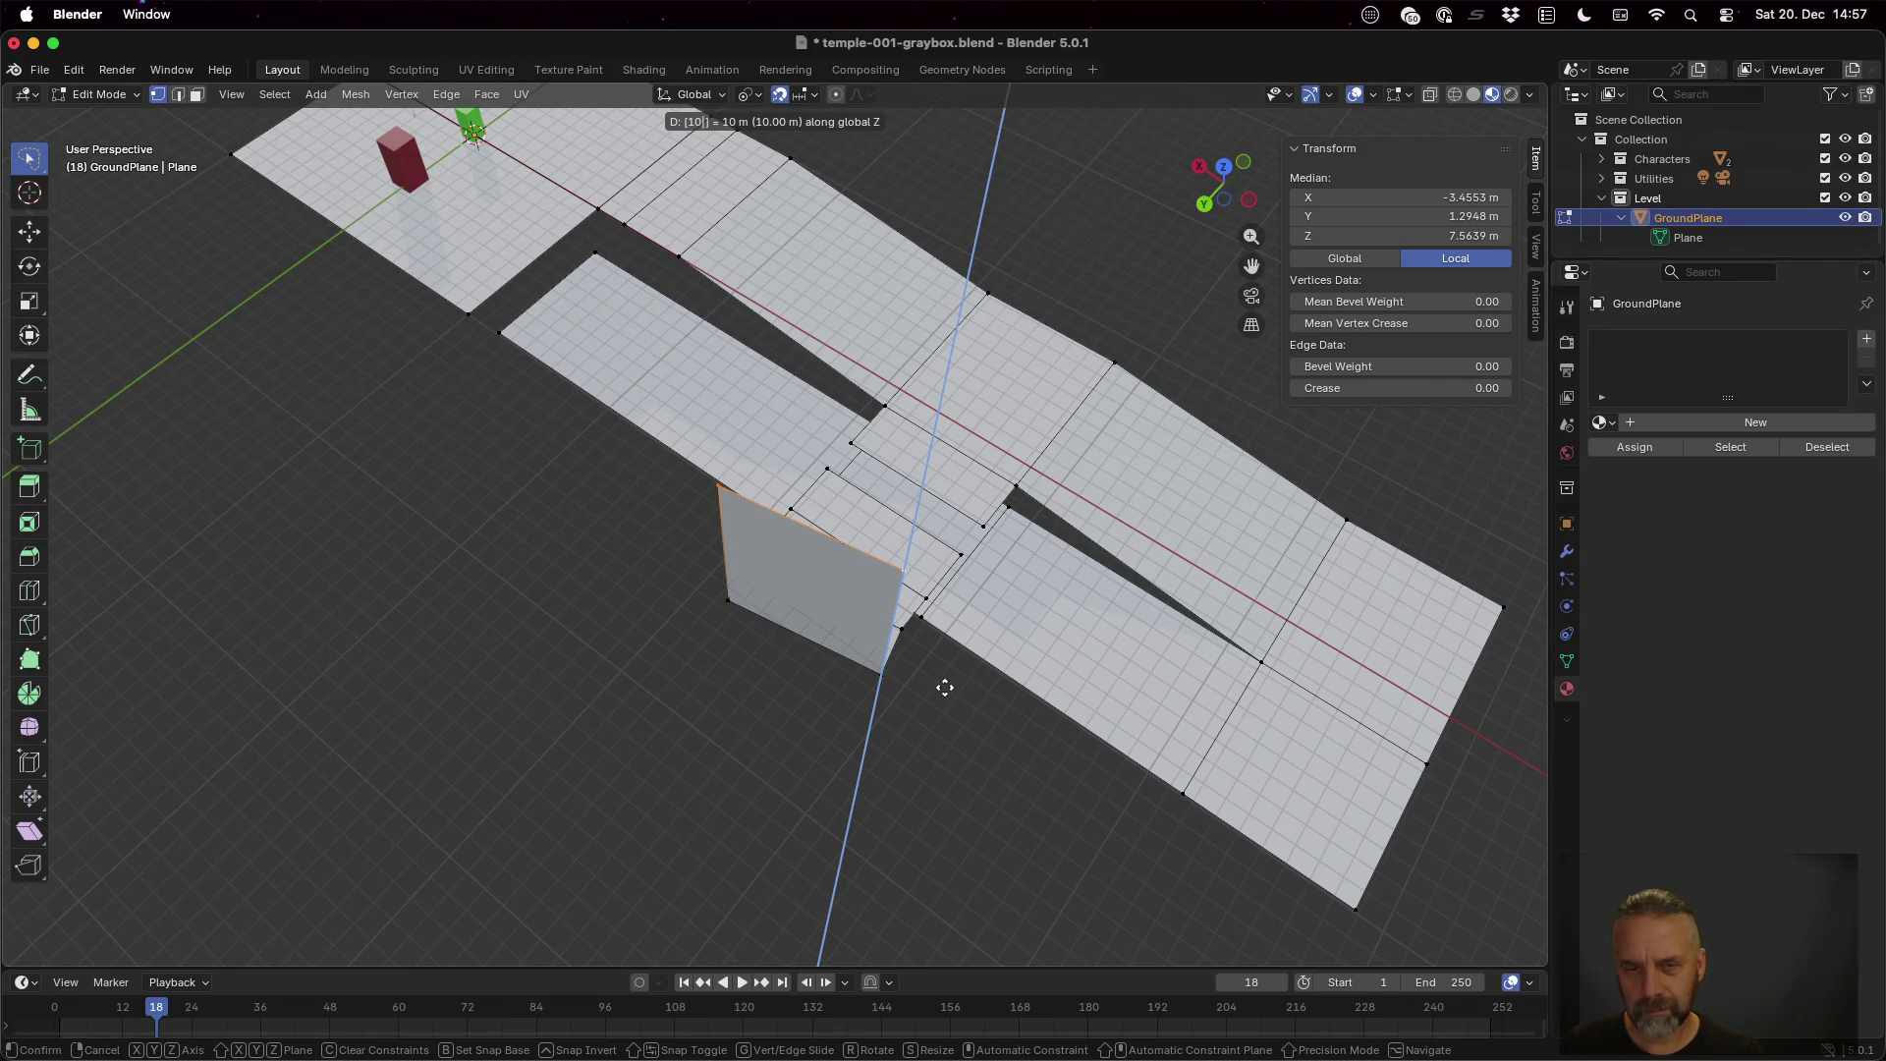
key("Escape")
mouse_move(945, 688)
left_mouse_down()
mouse_move(838, 585)
mouse_move(812, 653)
mouse_move(827, 687)
left_mouse_up()
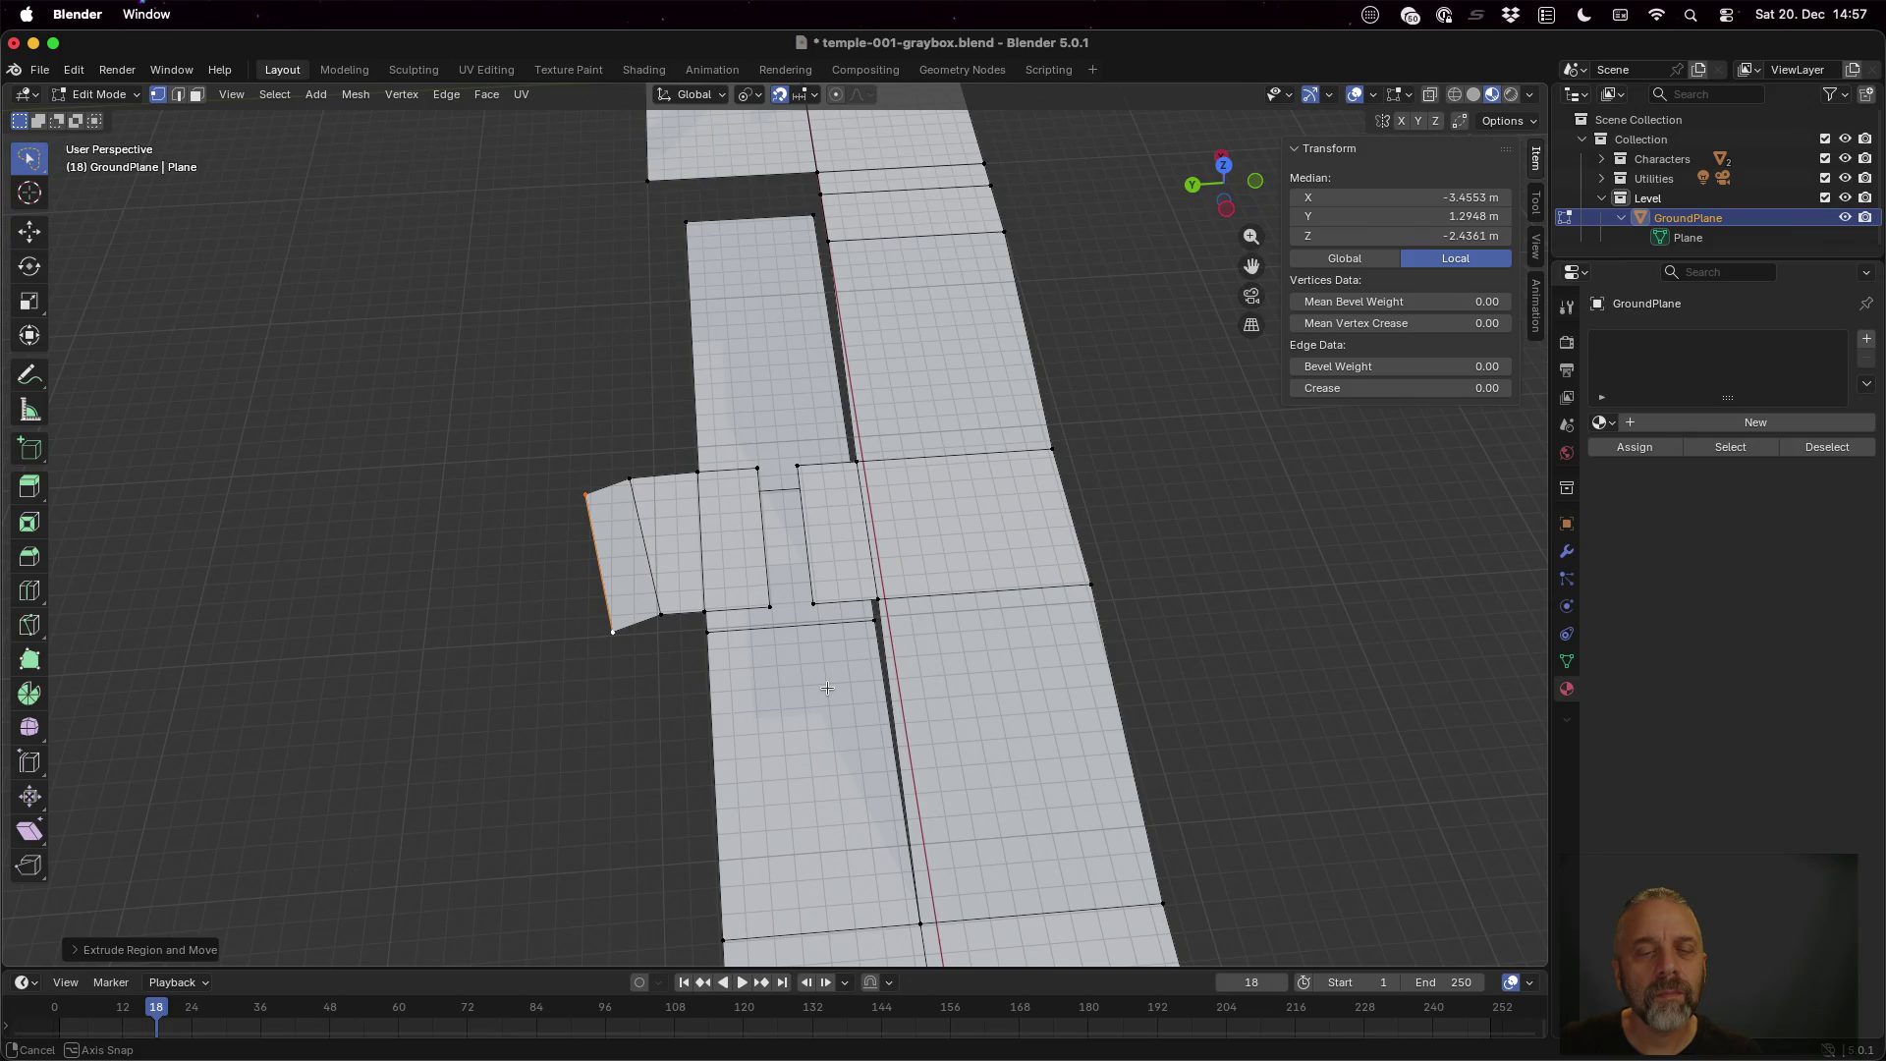
Rotate the outer end edge freehand twice to try out its angle
key("r")
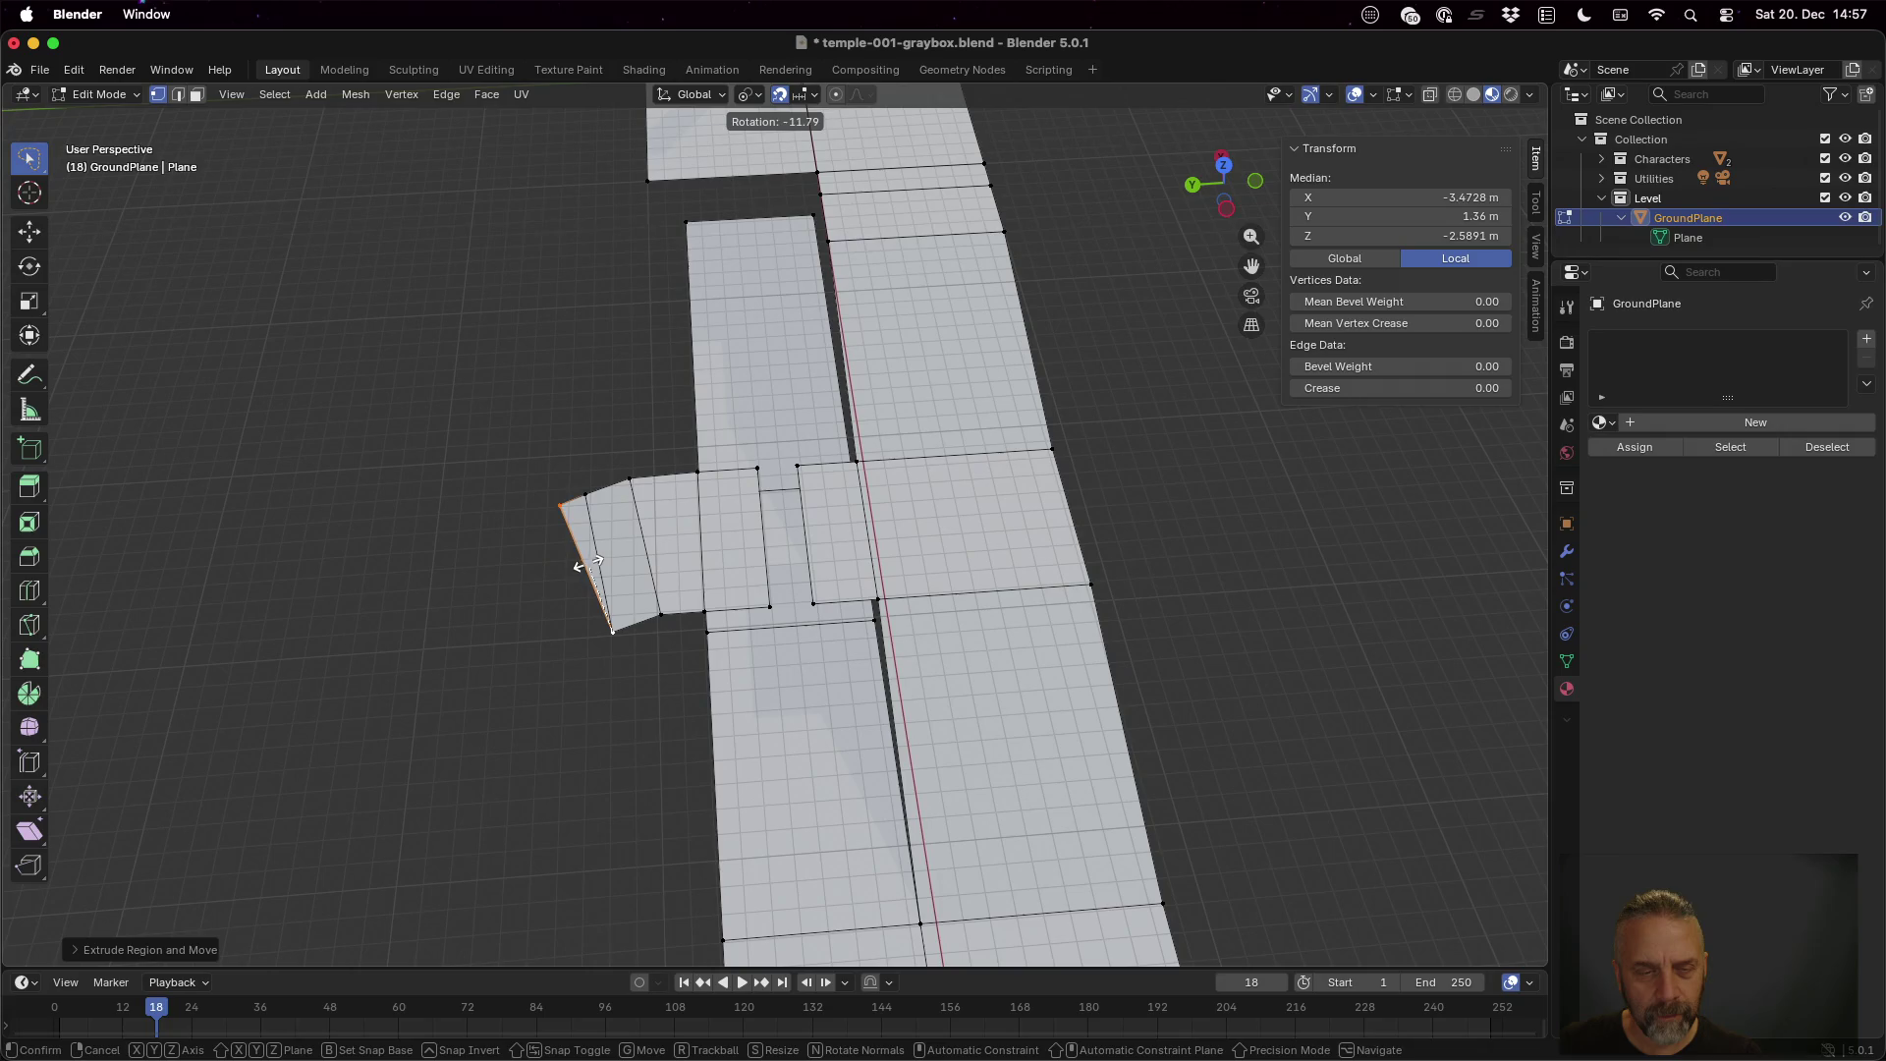
left_click(576, 540)
key("r")
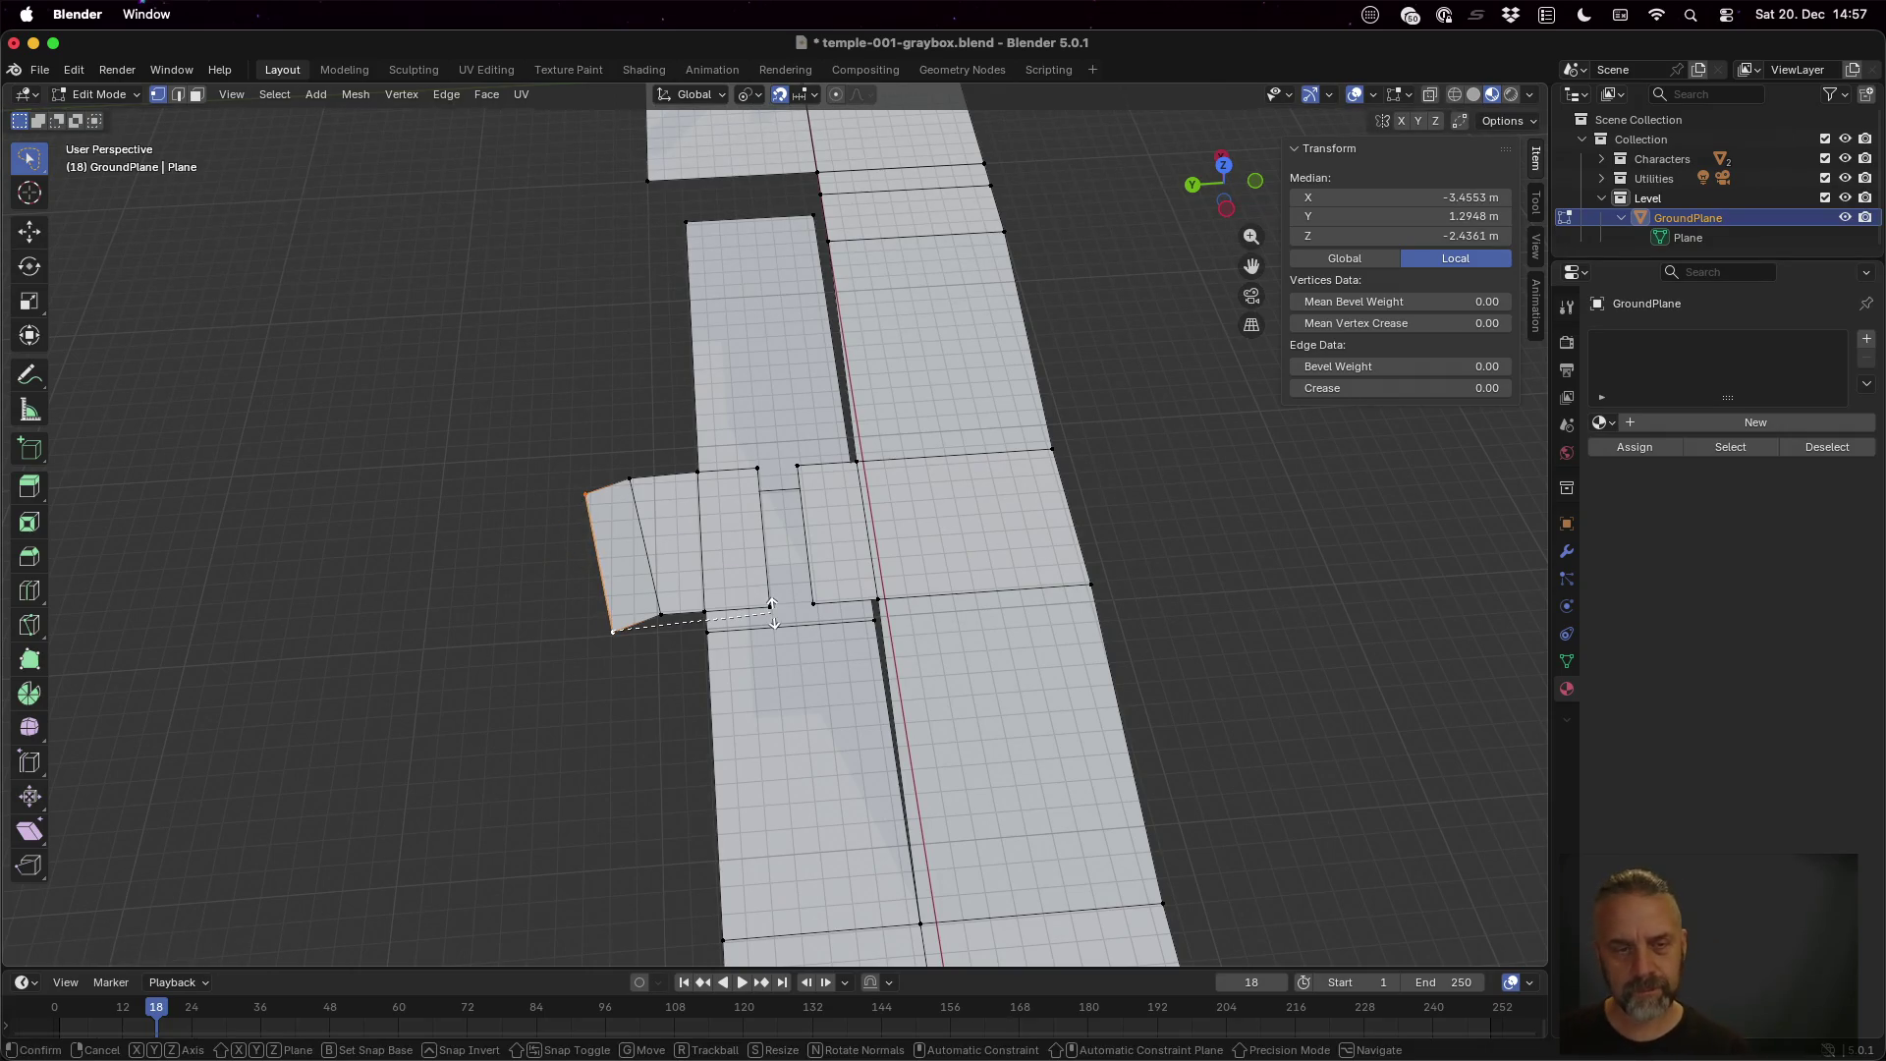
left_click(826, 568)
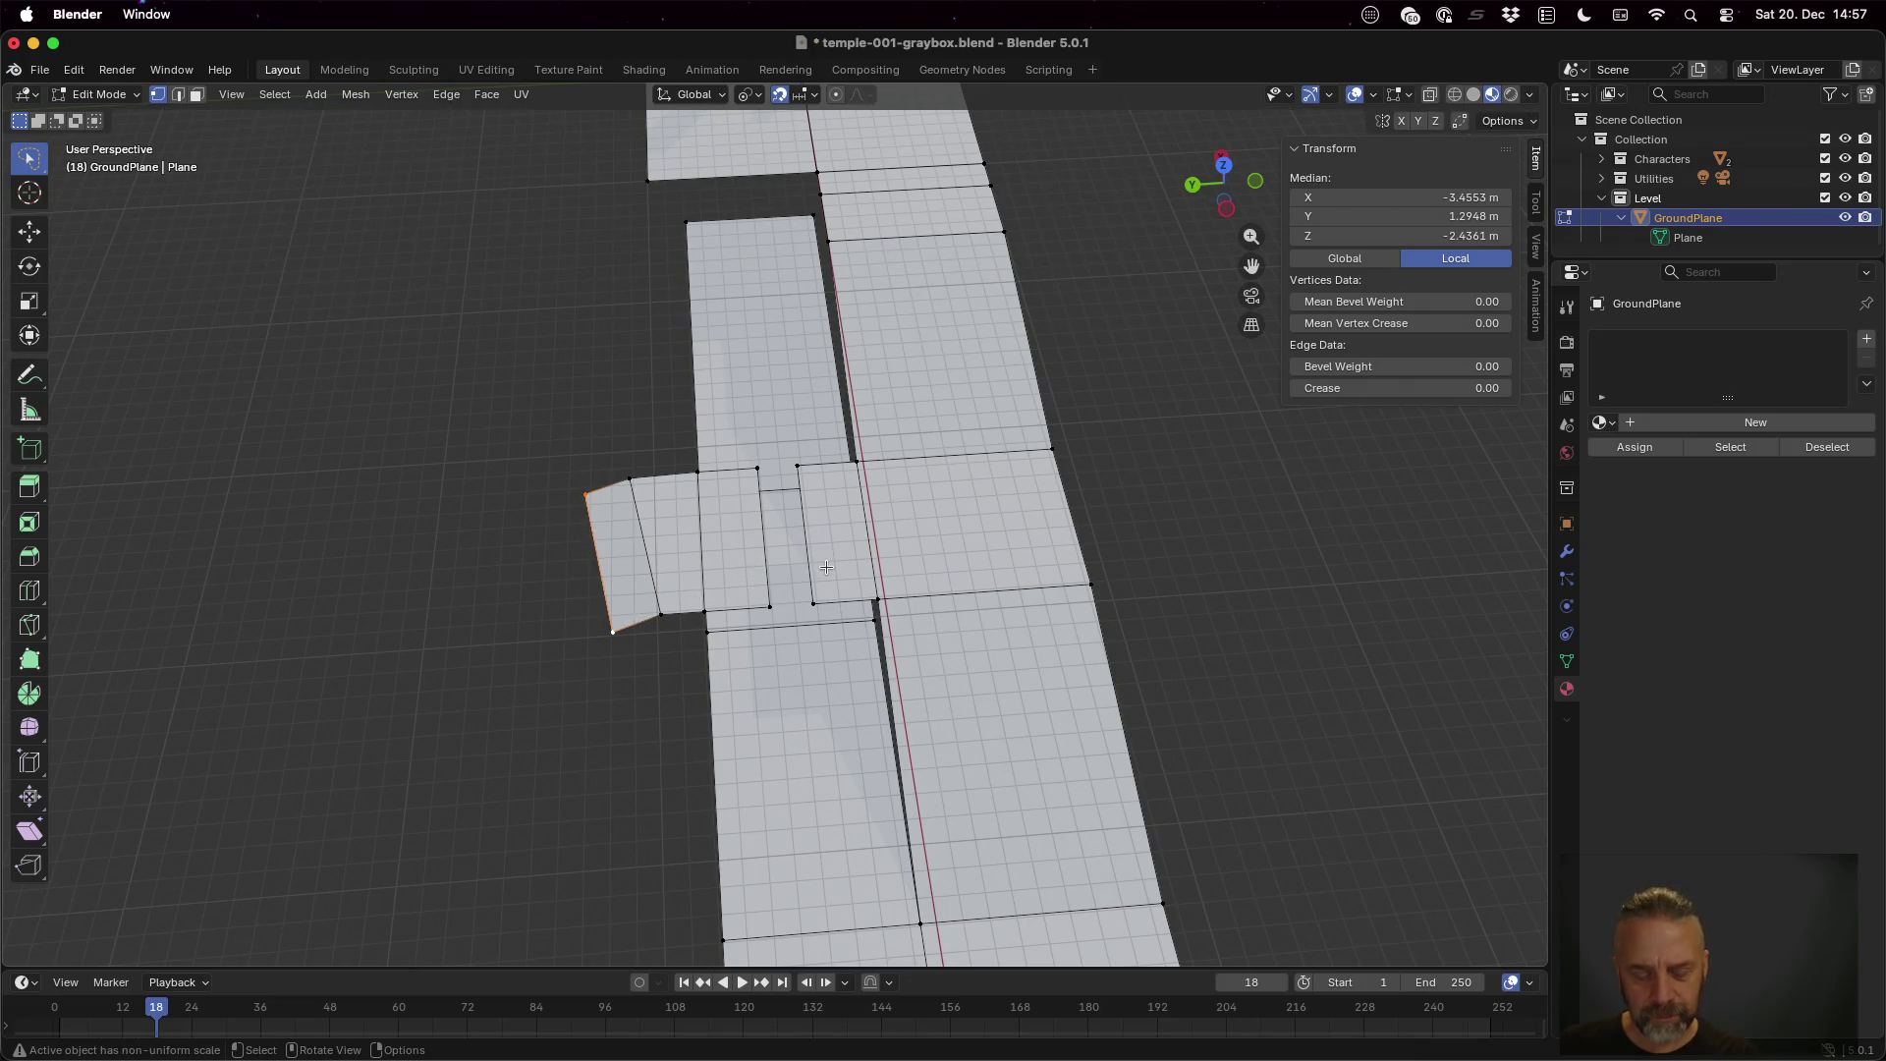
Rotate the end edge by exactly -10° so it flares outward
type("r10")
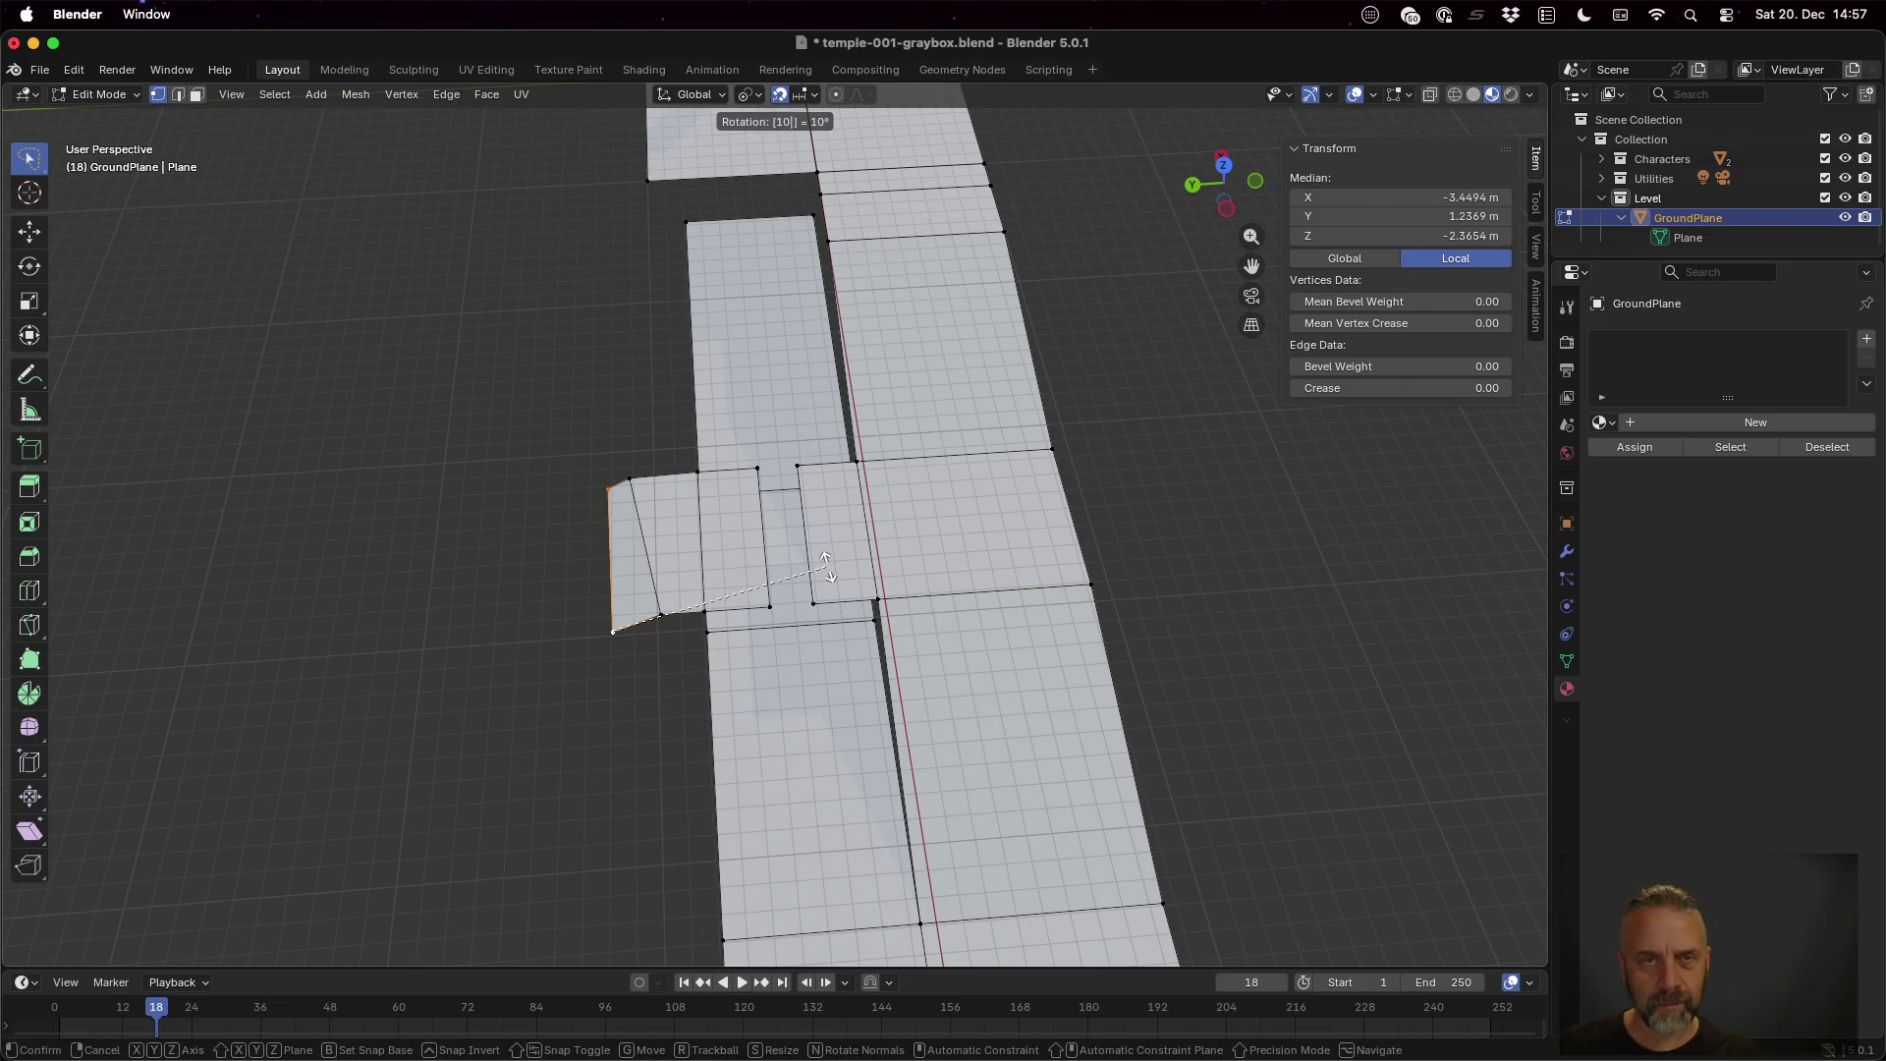
type("10-")
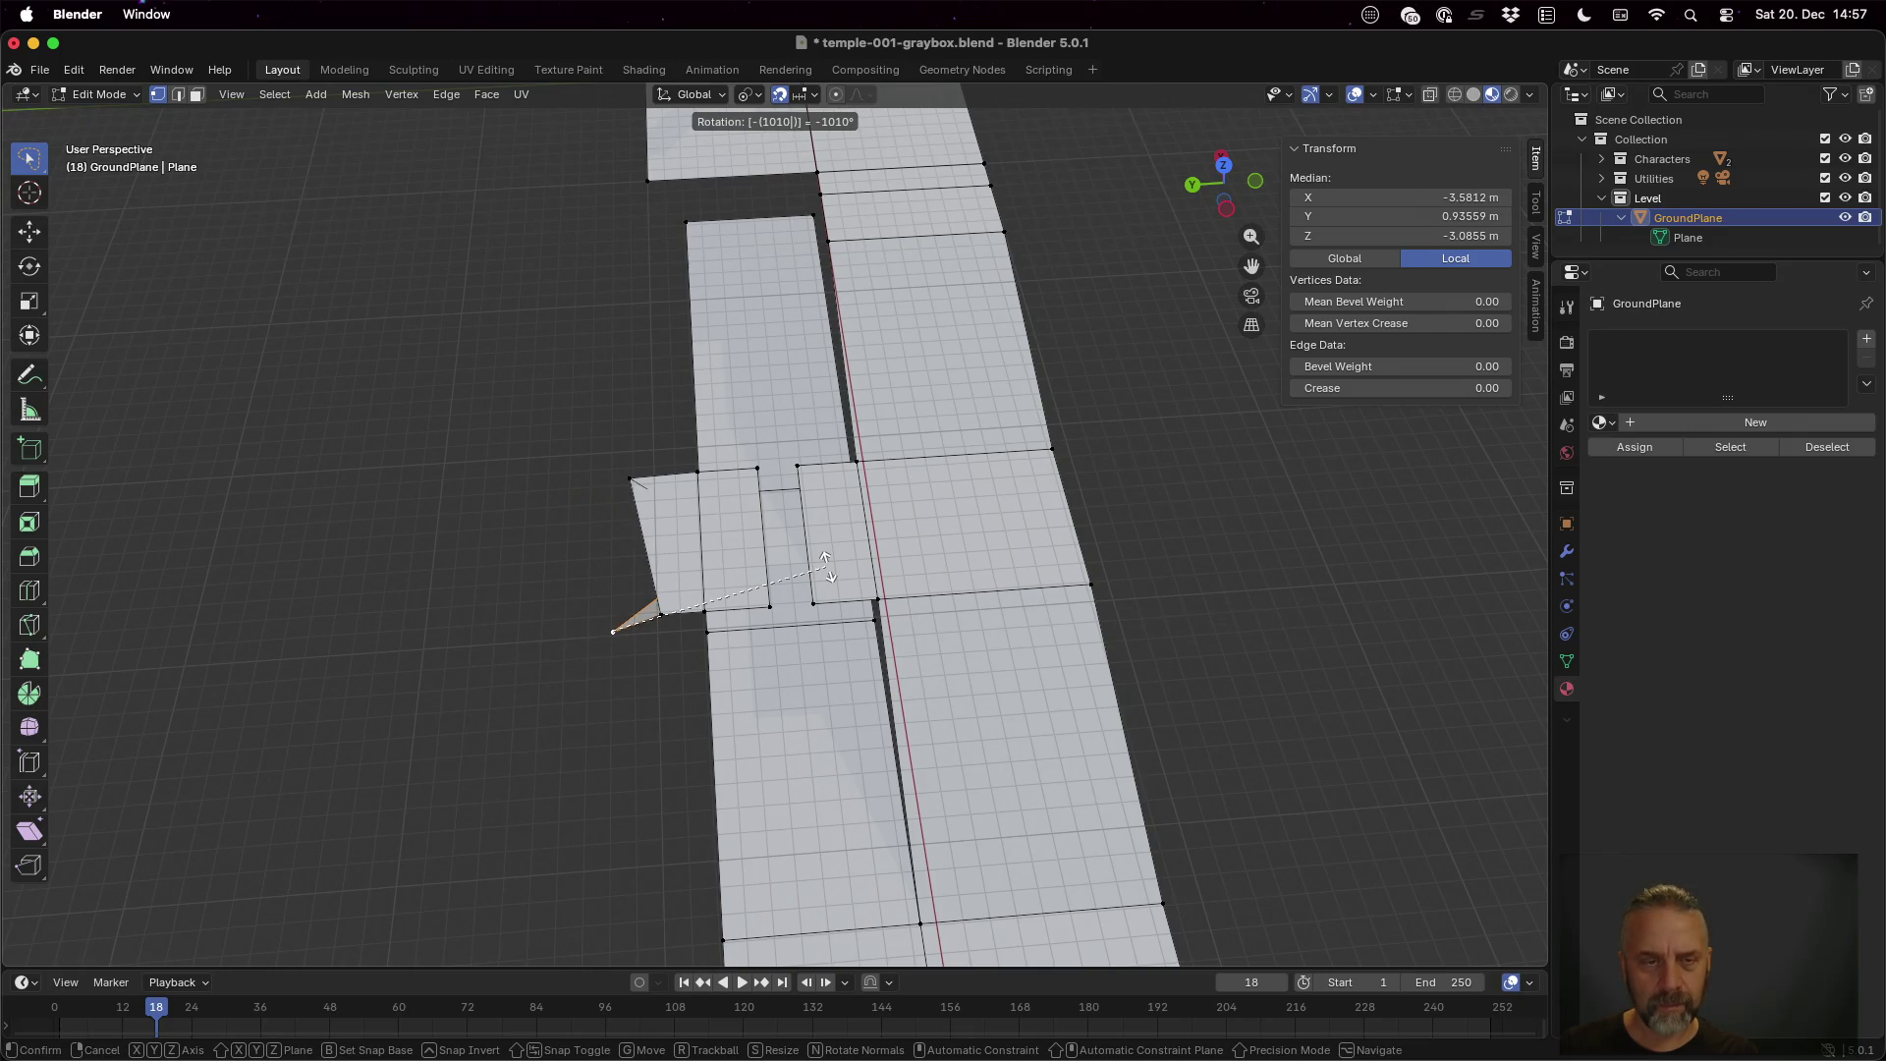
key("BackSpace")
key("BackSpace")
key("BackSpace")
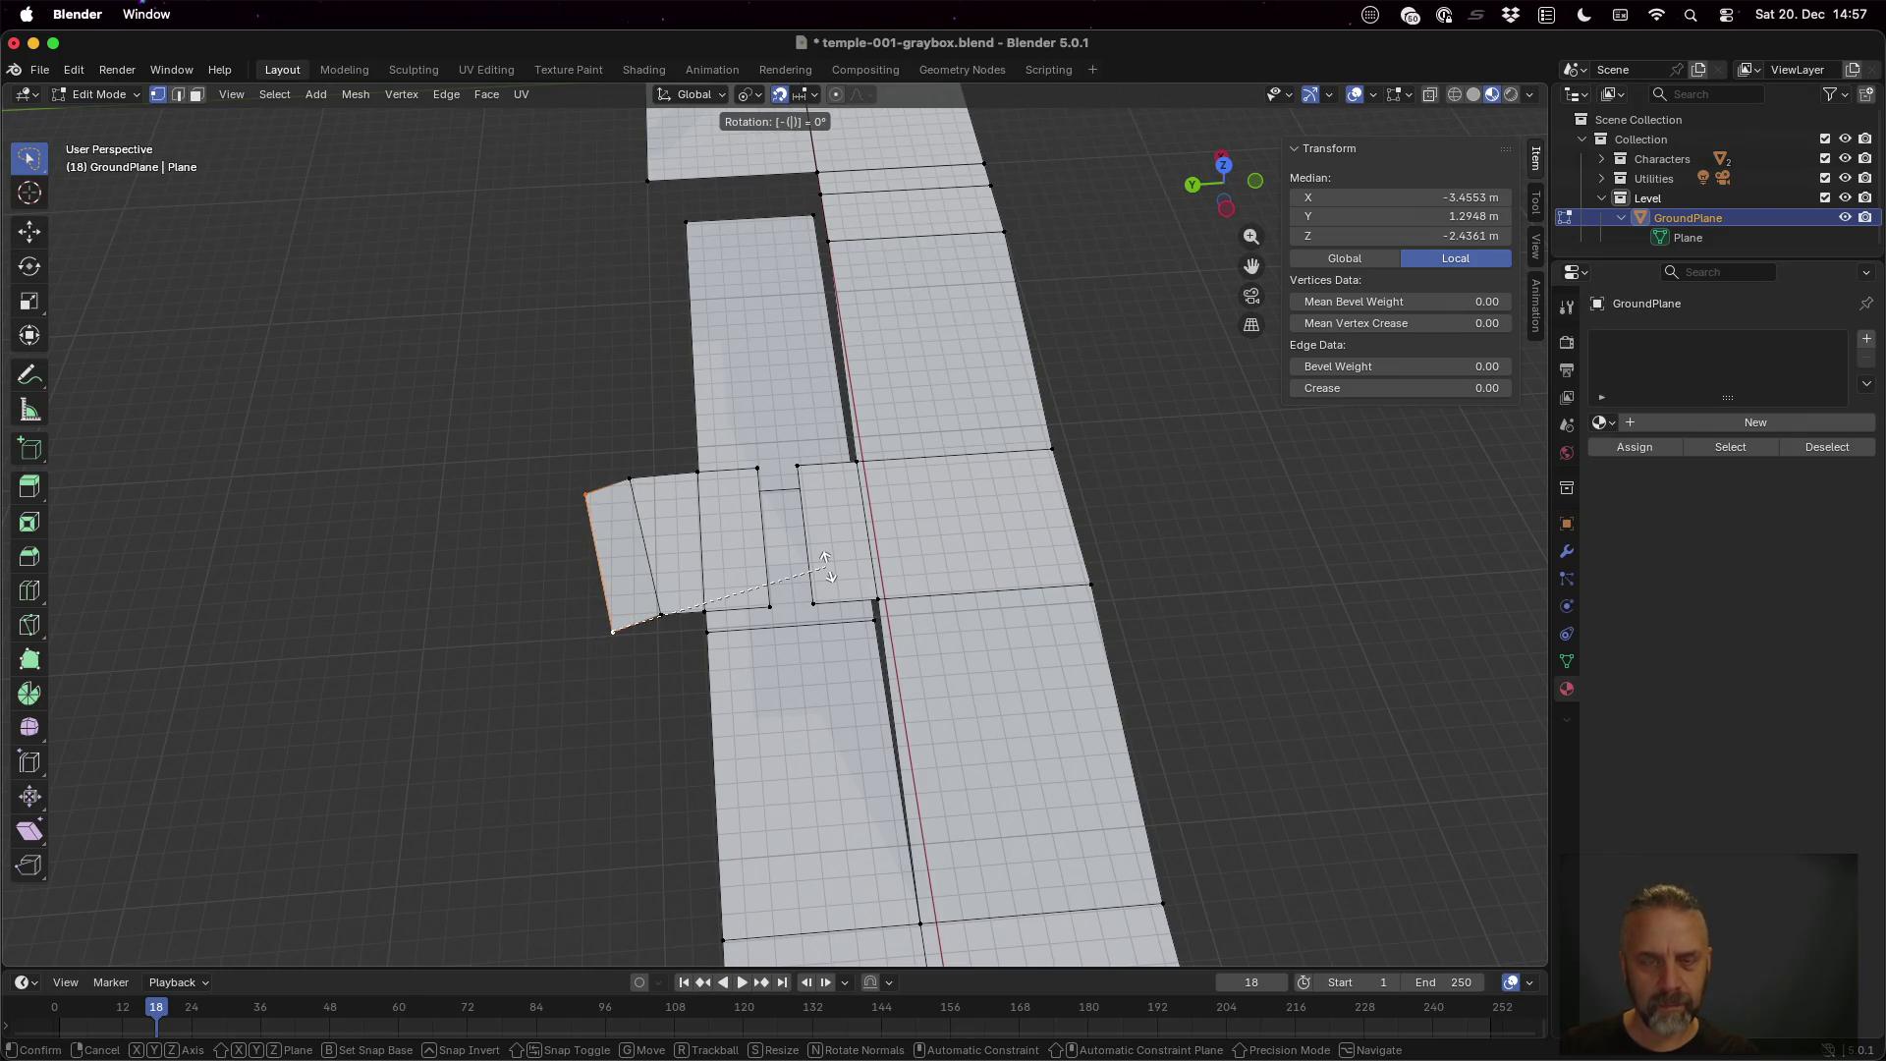
type("-10")
key("minus")
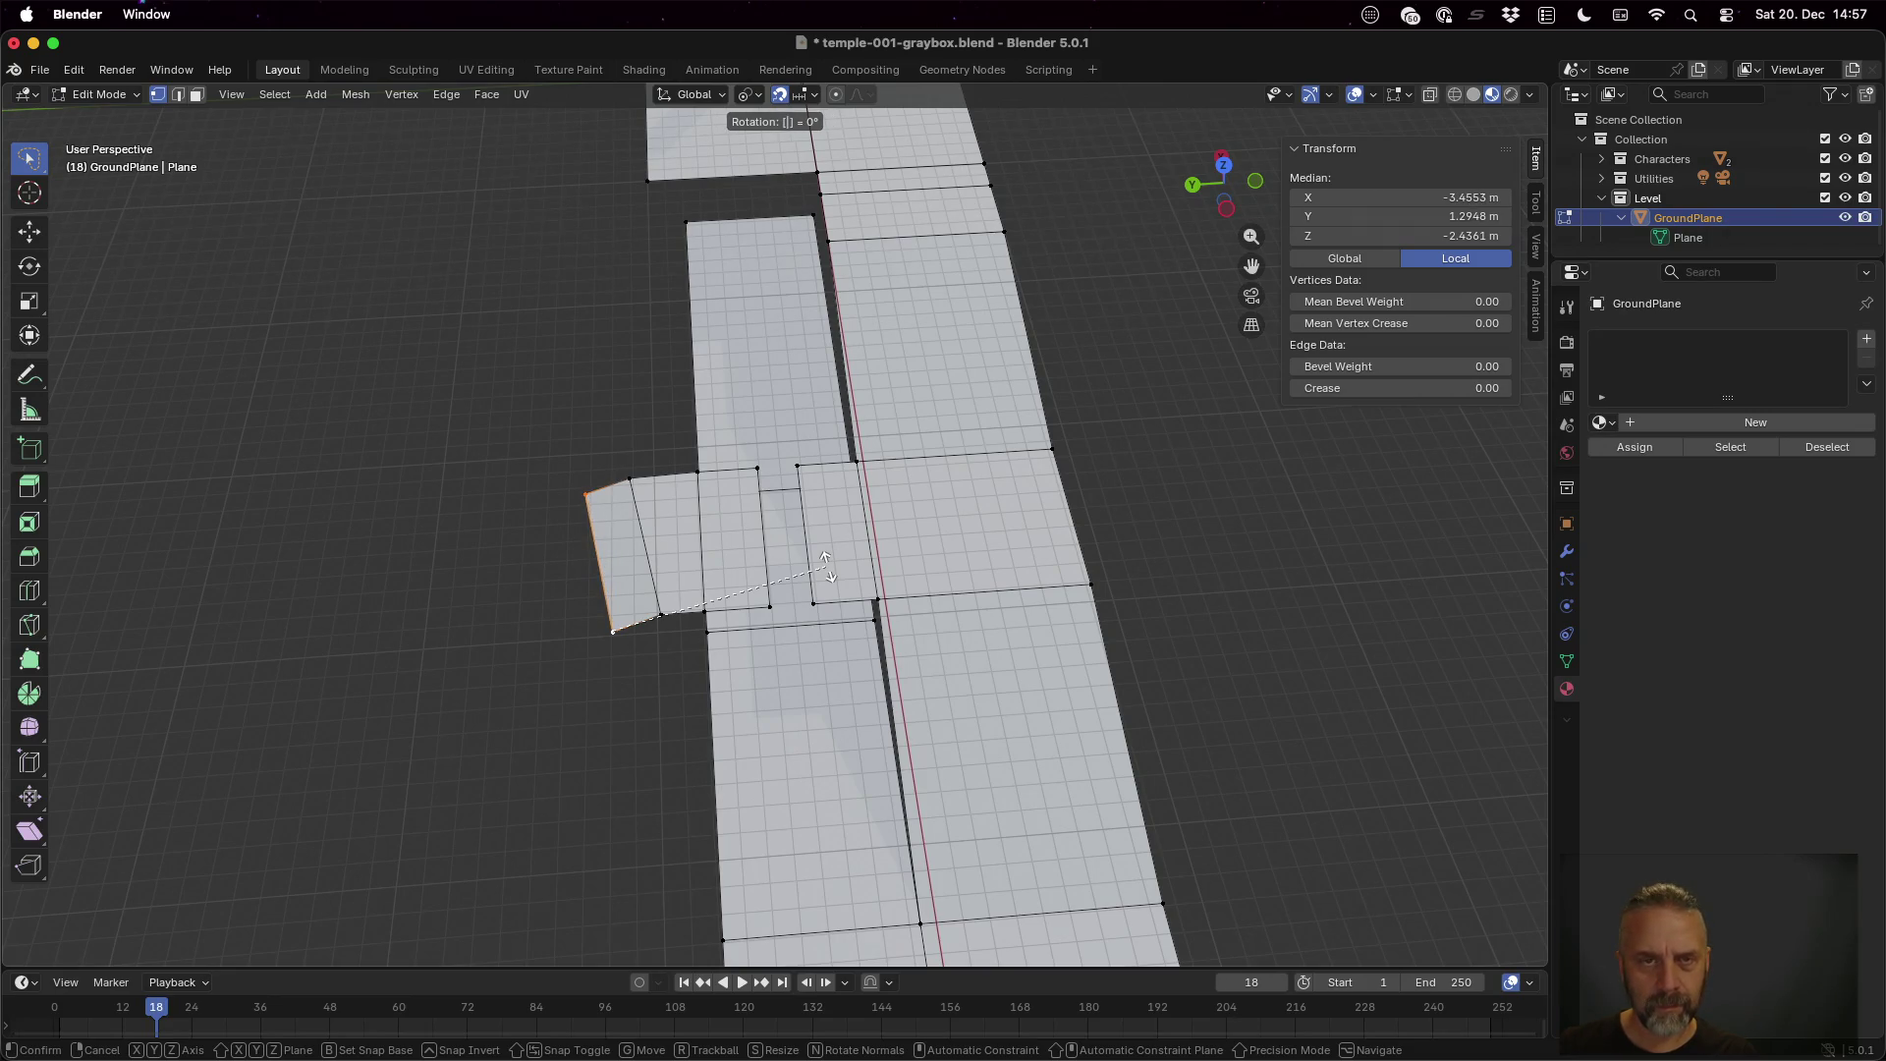
key("minus")
key("BackSpace")
key("BackSpace")
type("-10")
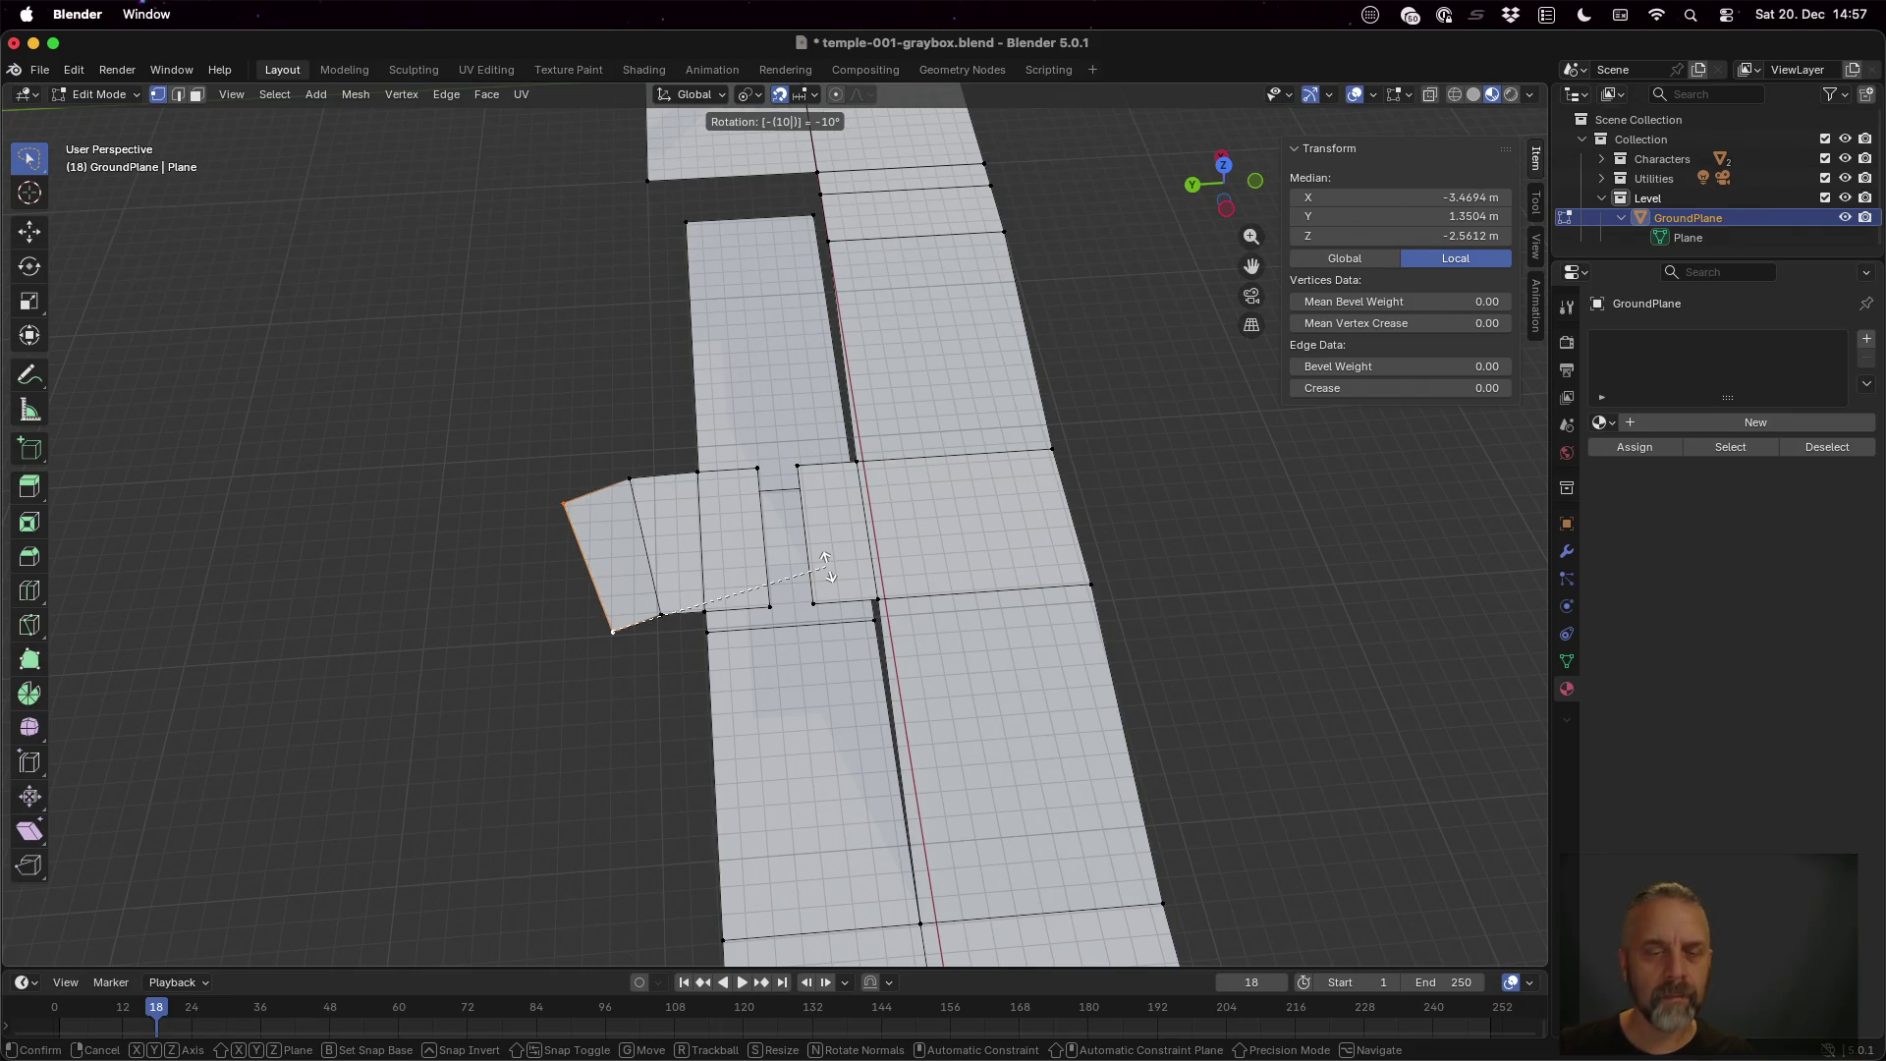
key("Return")
mouse_move(668, 625)
left_mouse_down()
mouse_move(716, 521)
mouse_move(779, 522)
mouse_move(815, 573)
mouse_move(786, 594)
mouse_move(864, 640)
mouse_move(857, 657)
left_mouse_up()
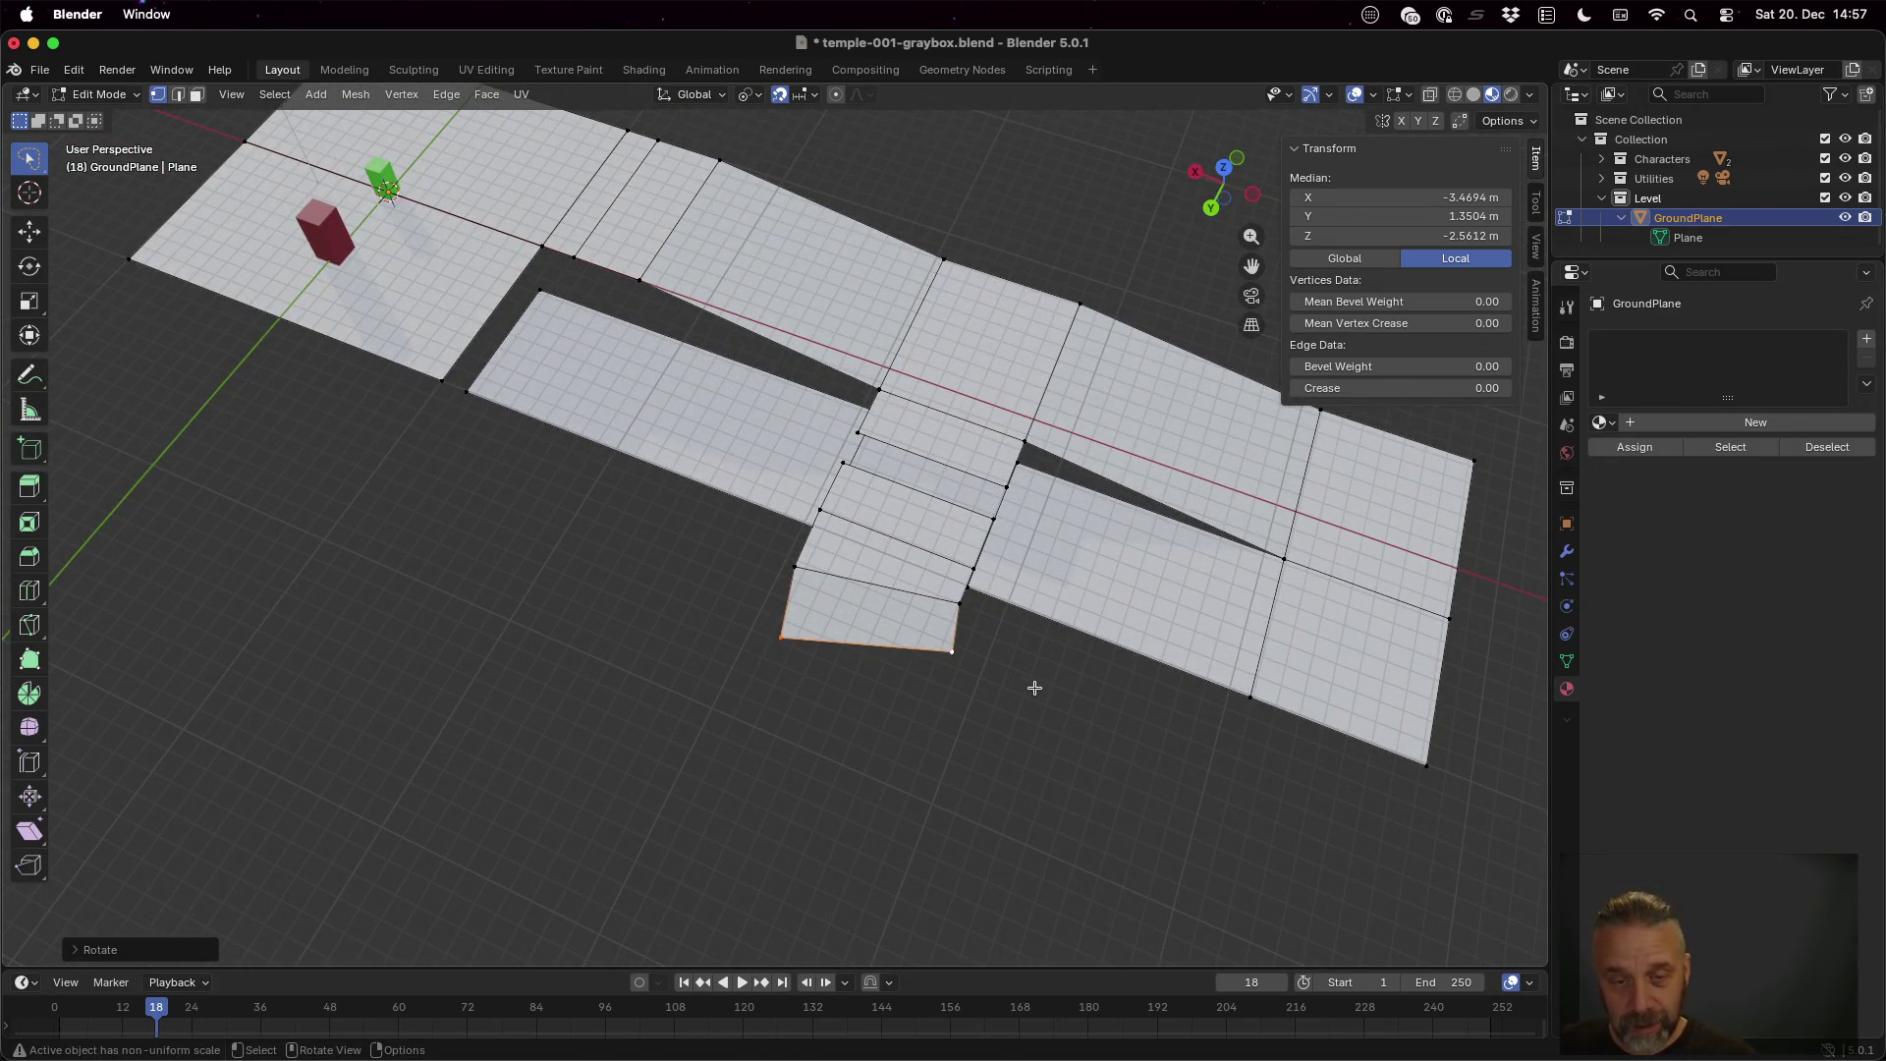
key("g")
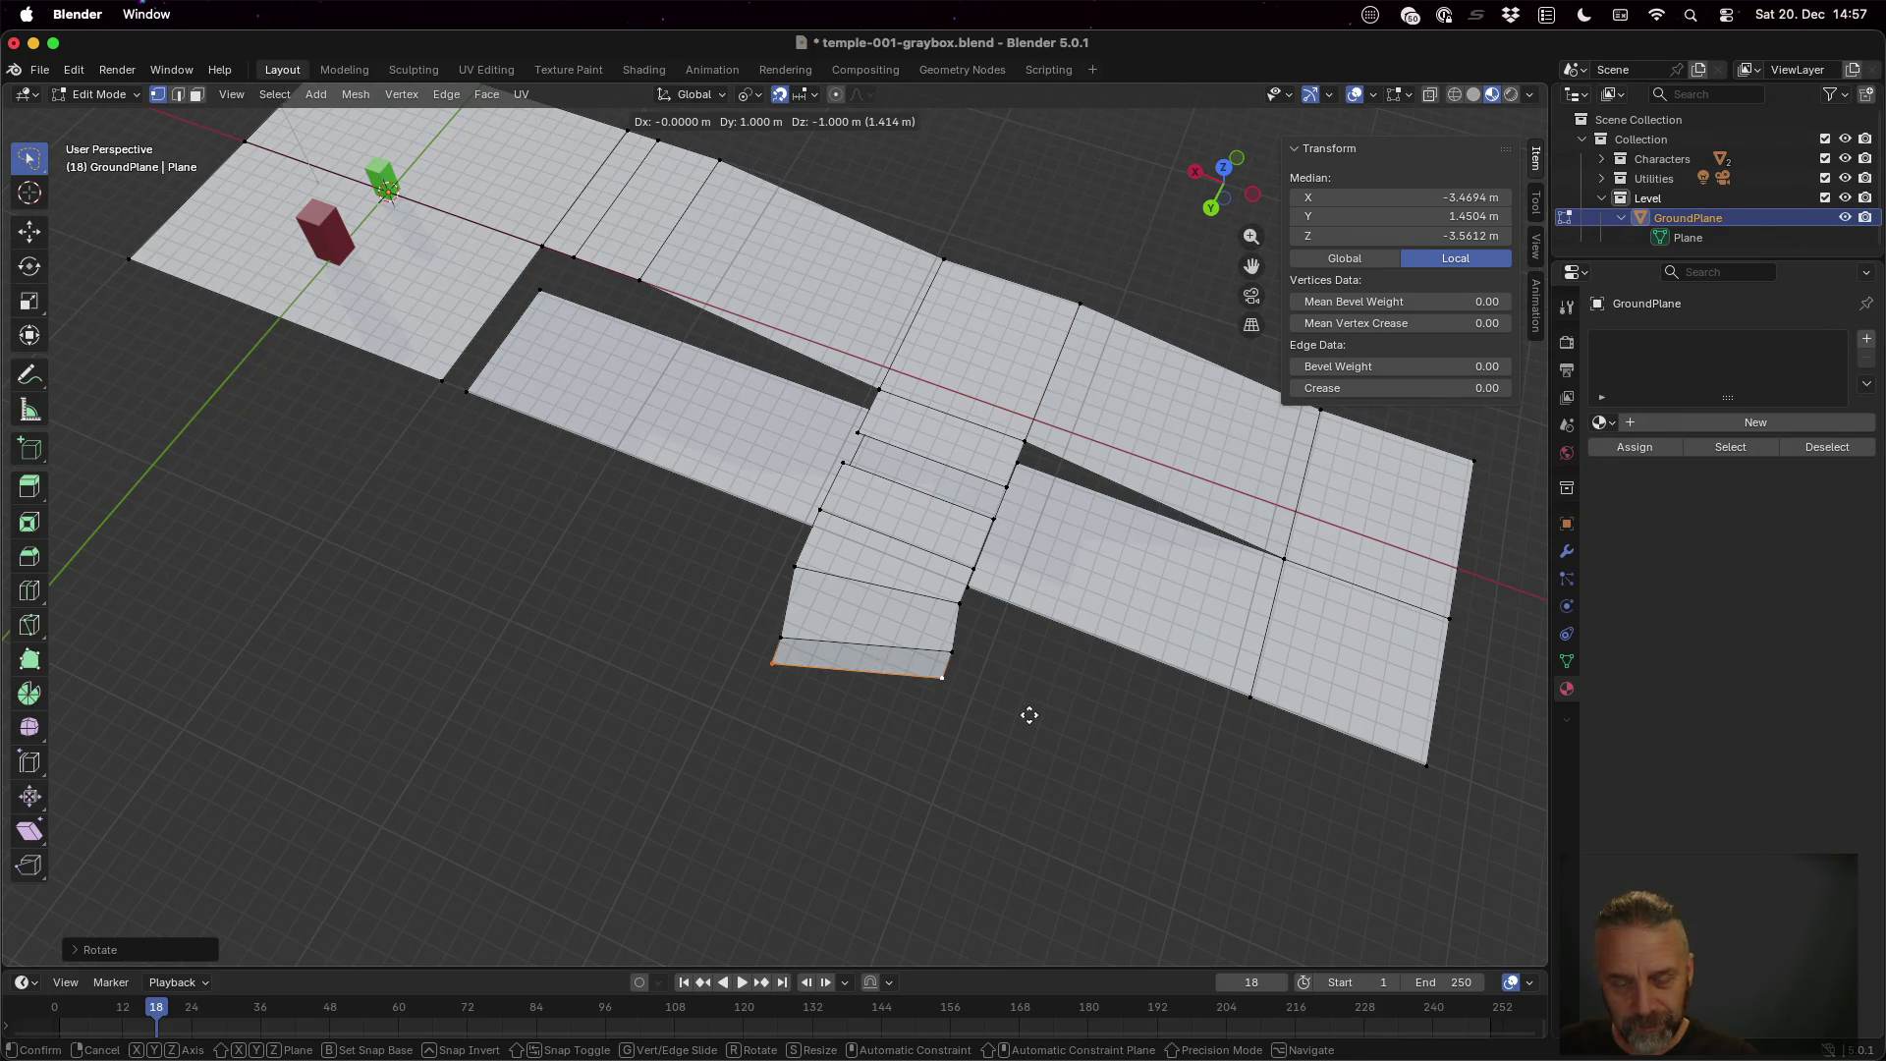
left_click(1028, 717)
scroll(1087, 707, "up", 10)
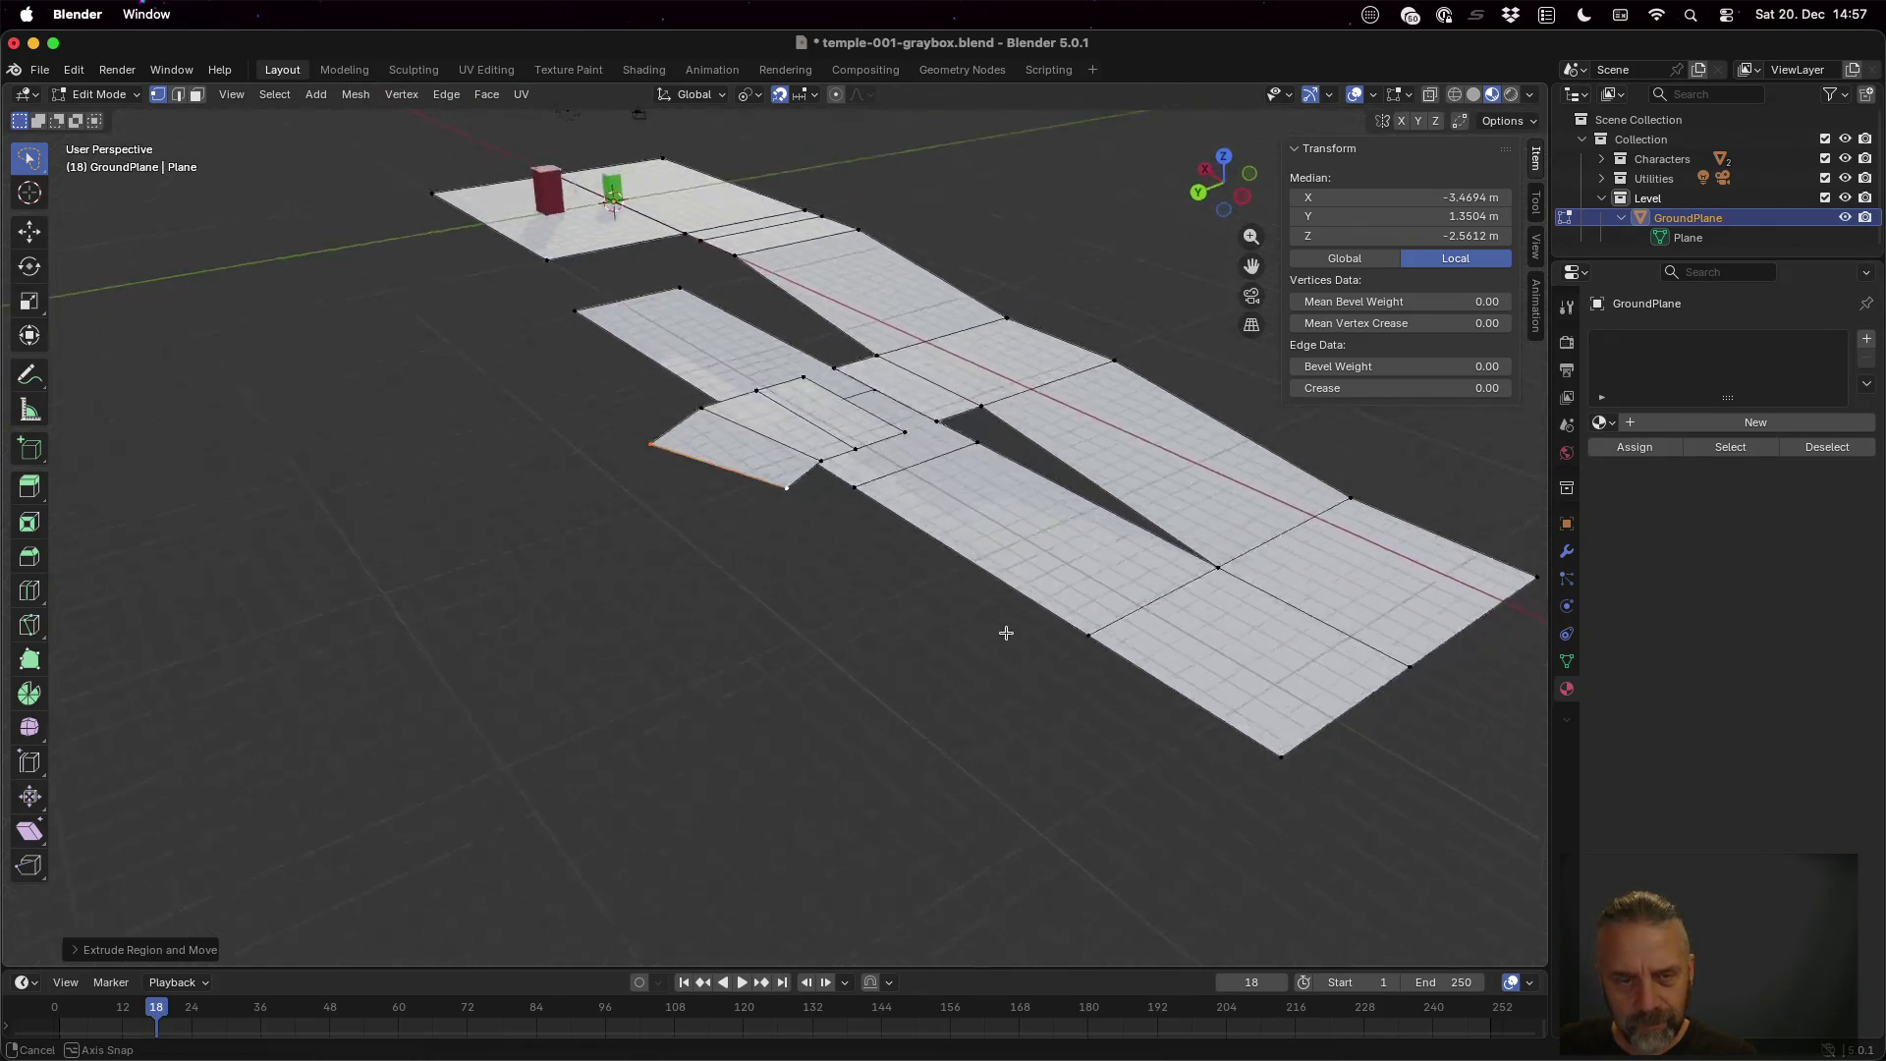
scroll(897, 570, "up", 5)
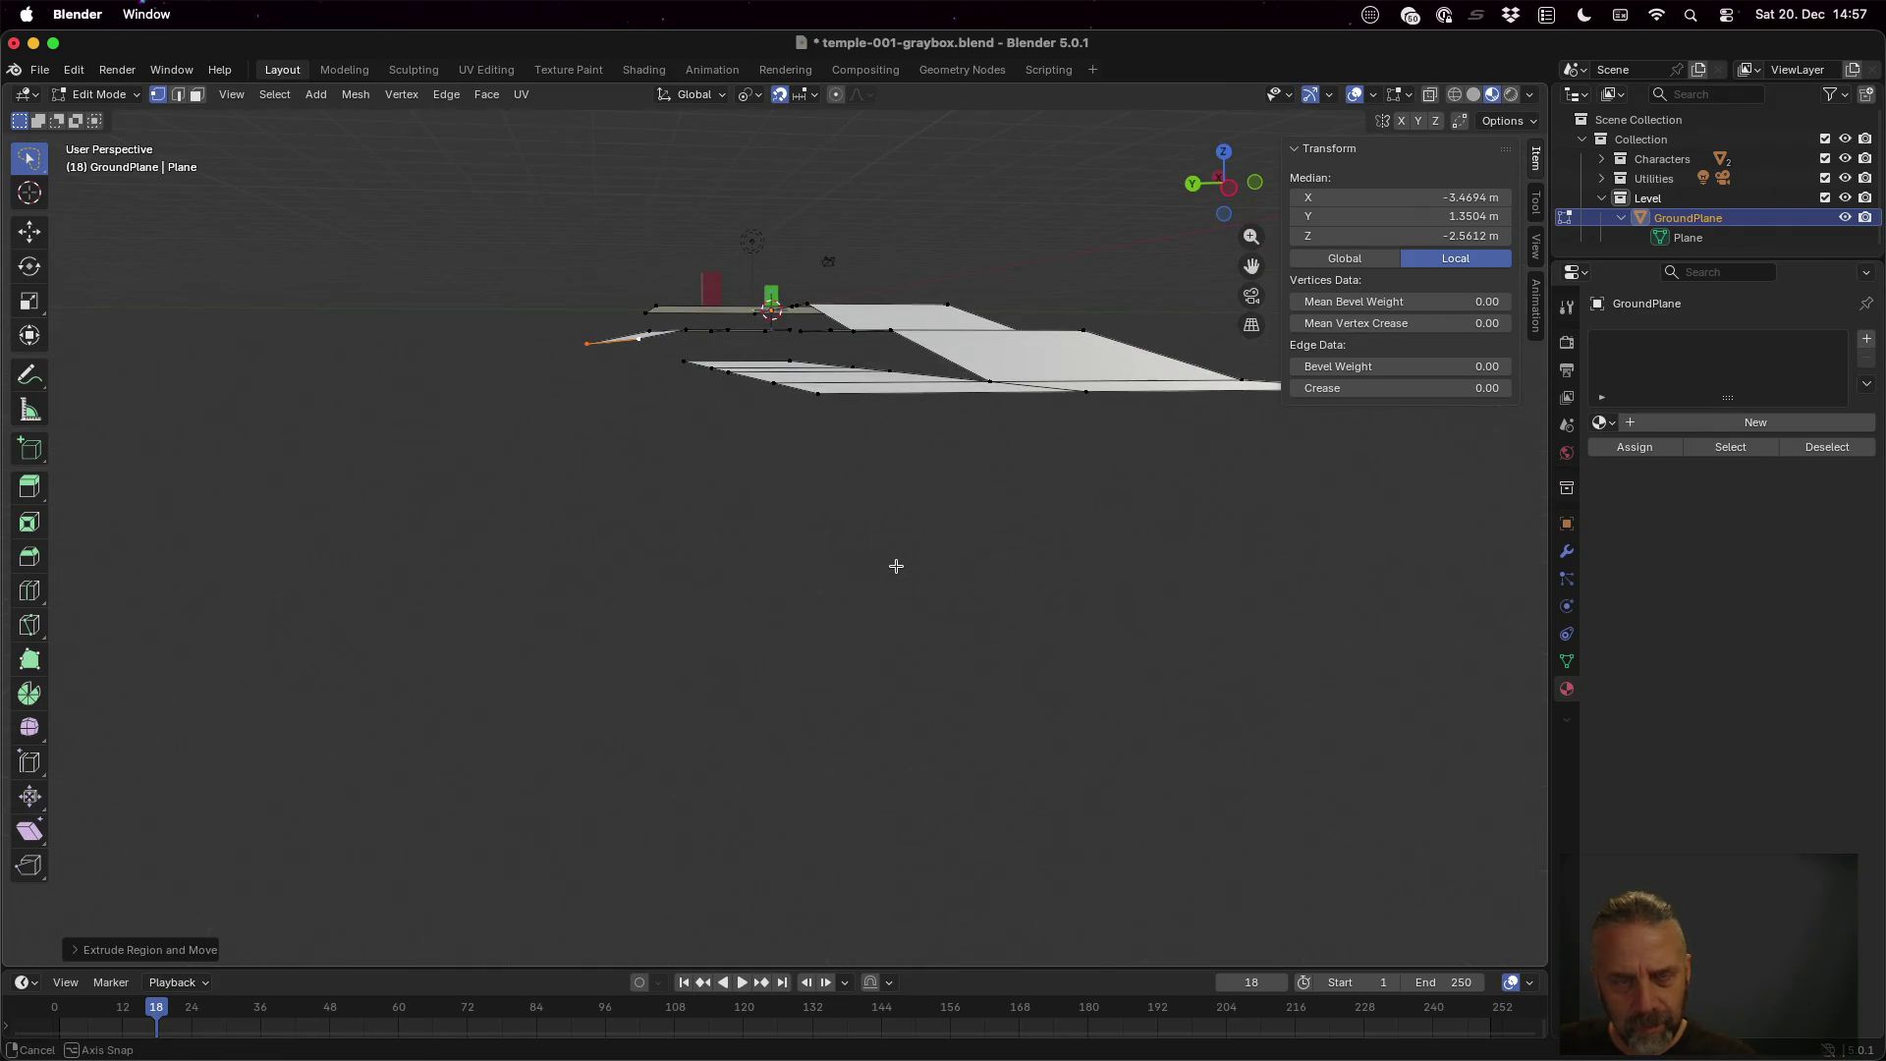
key("g")
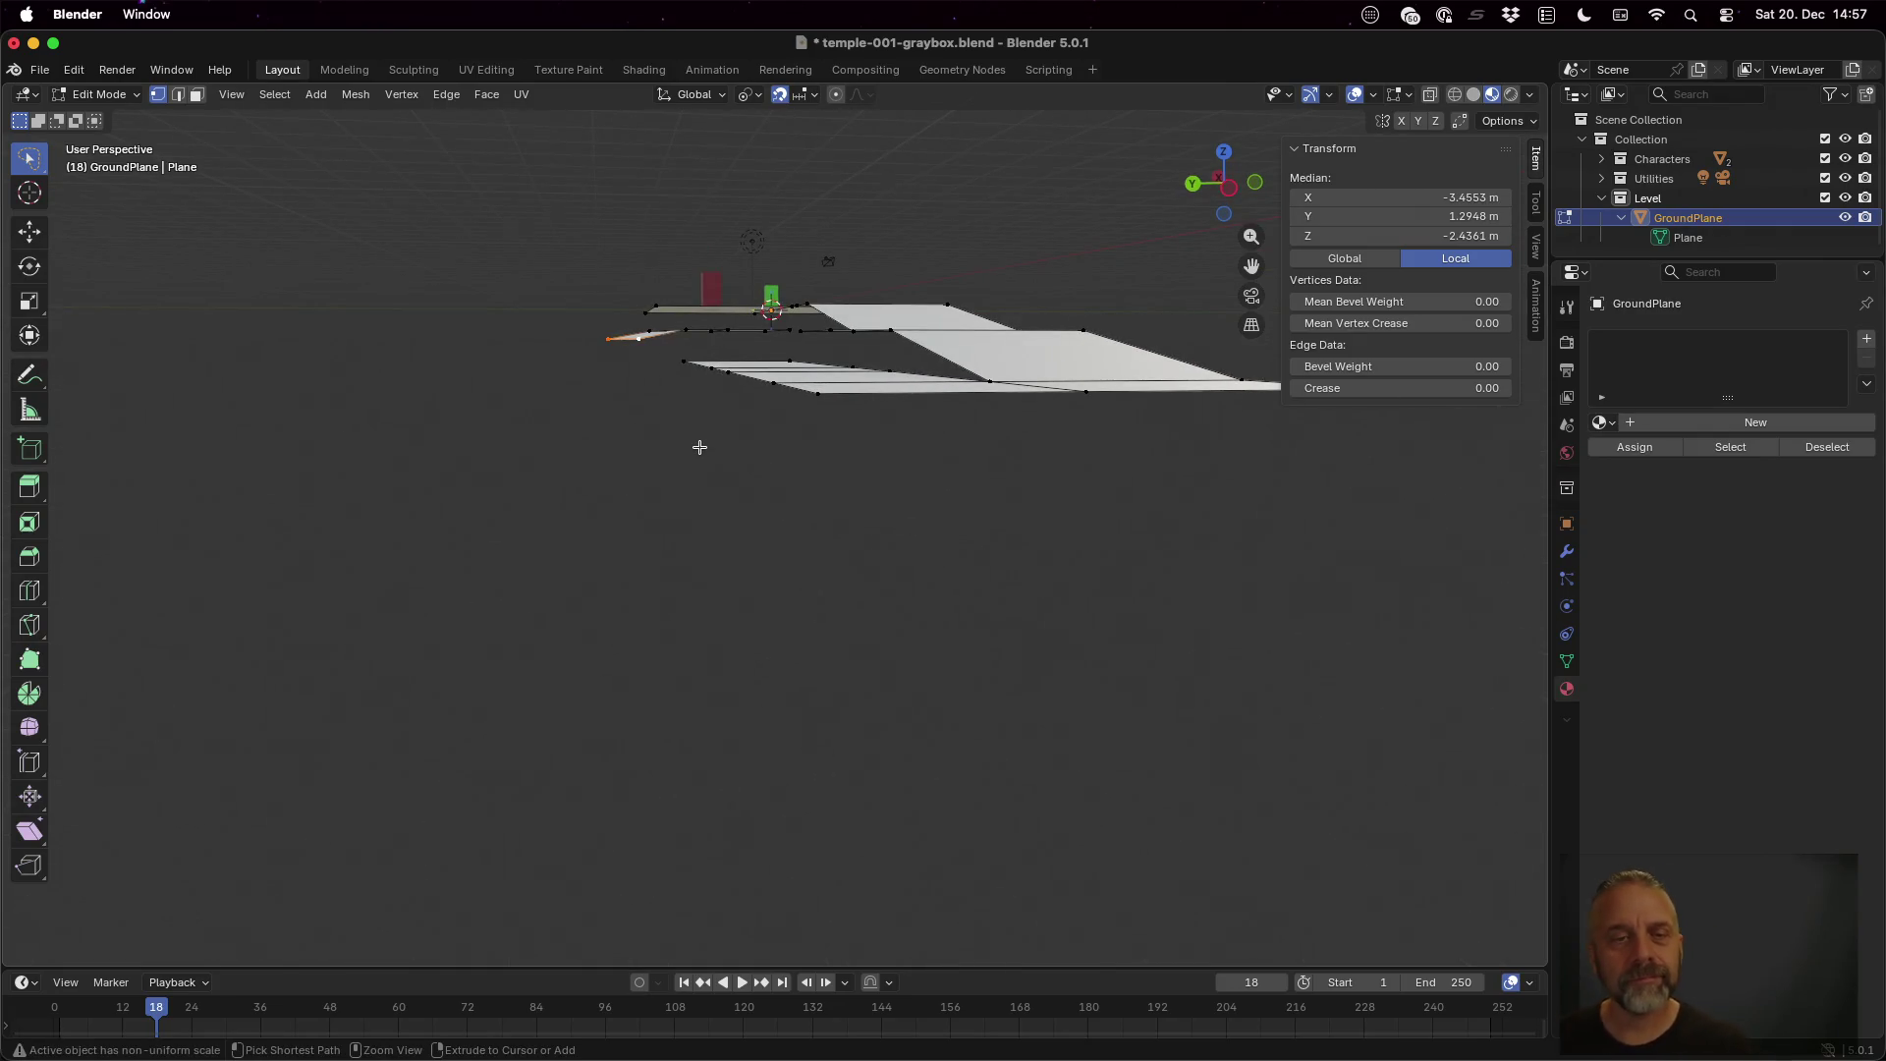
scroll(675, 340, "down", 10)
left_click(686, 451)
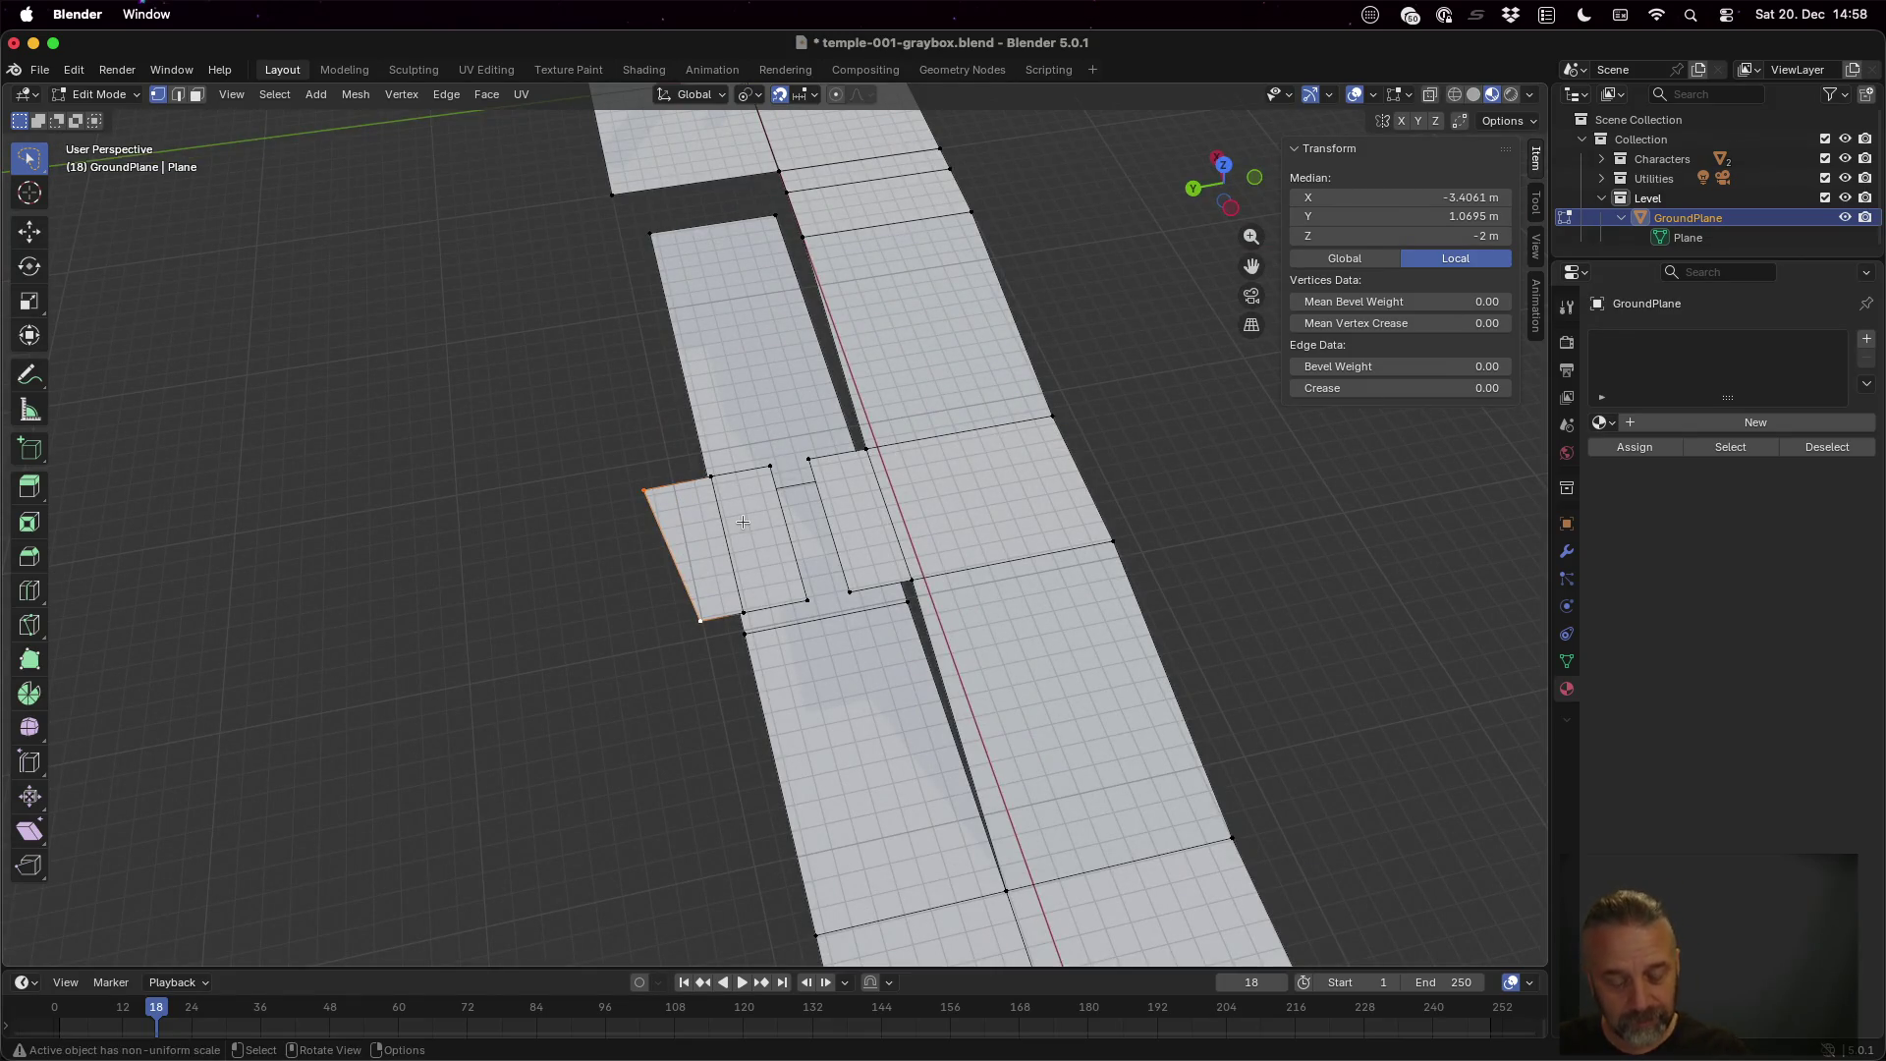
Narrow the edge, then extrude a flat 7 m section along Y
key("s")
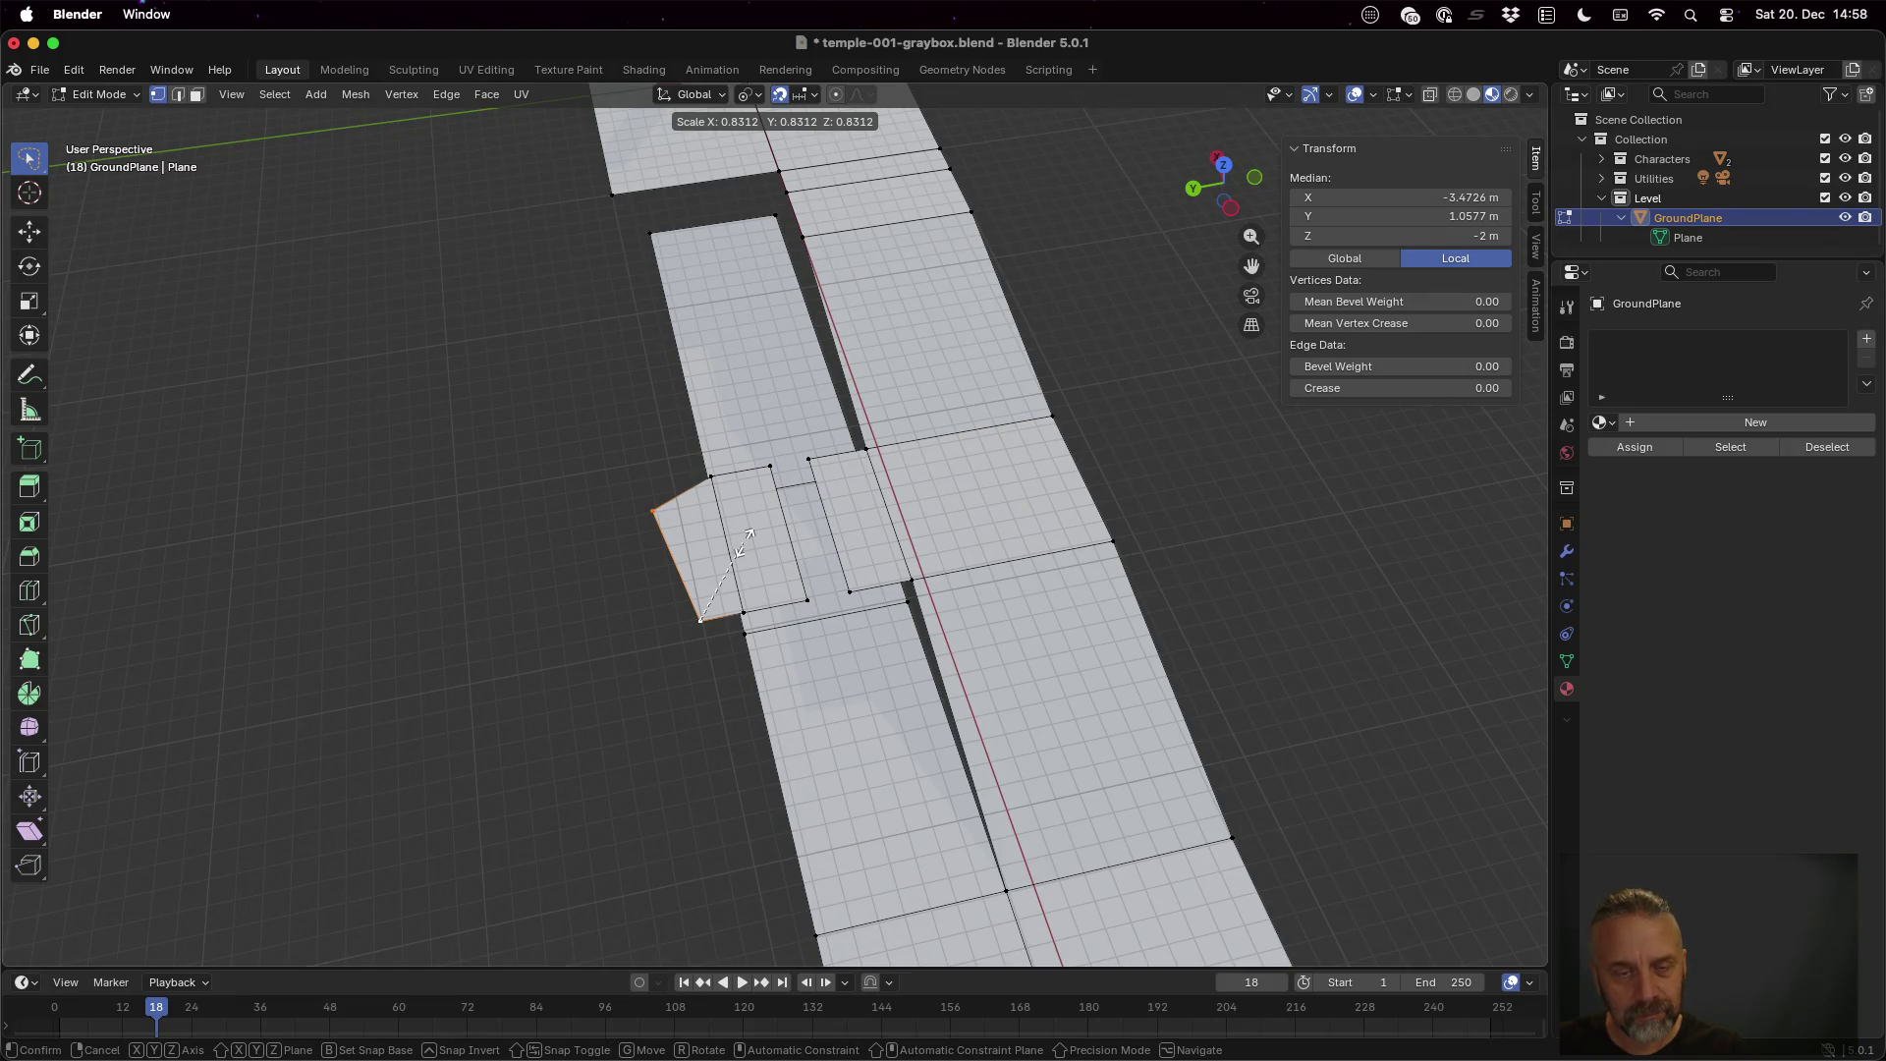
left_click(739, 556)
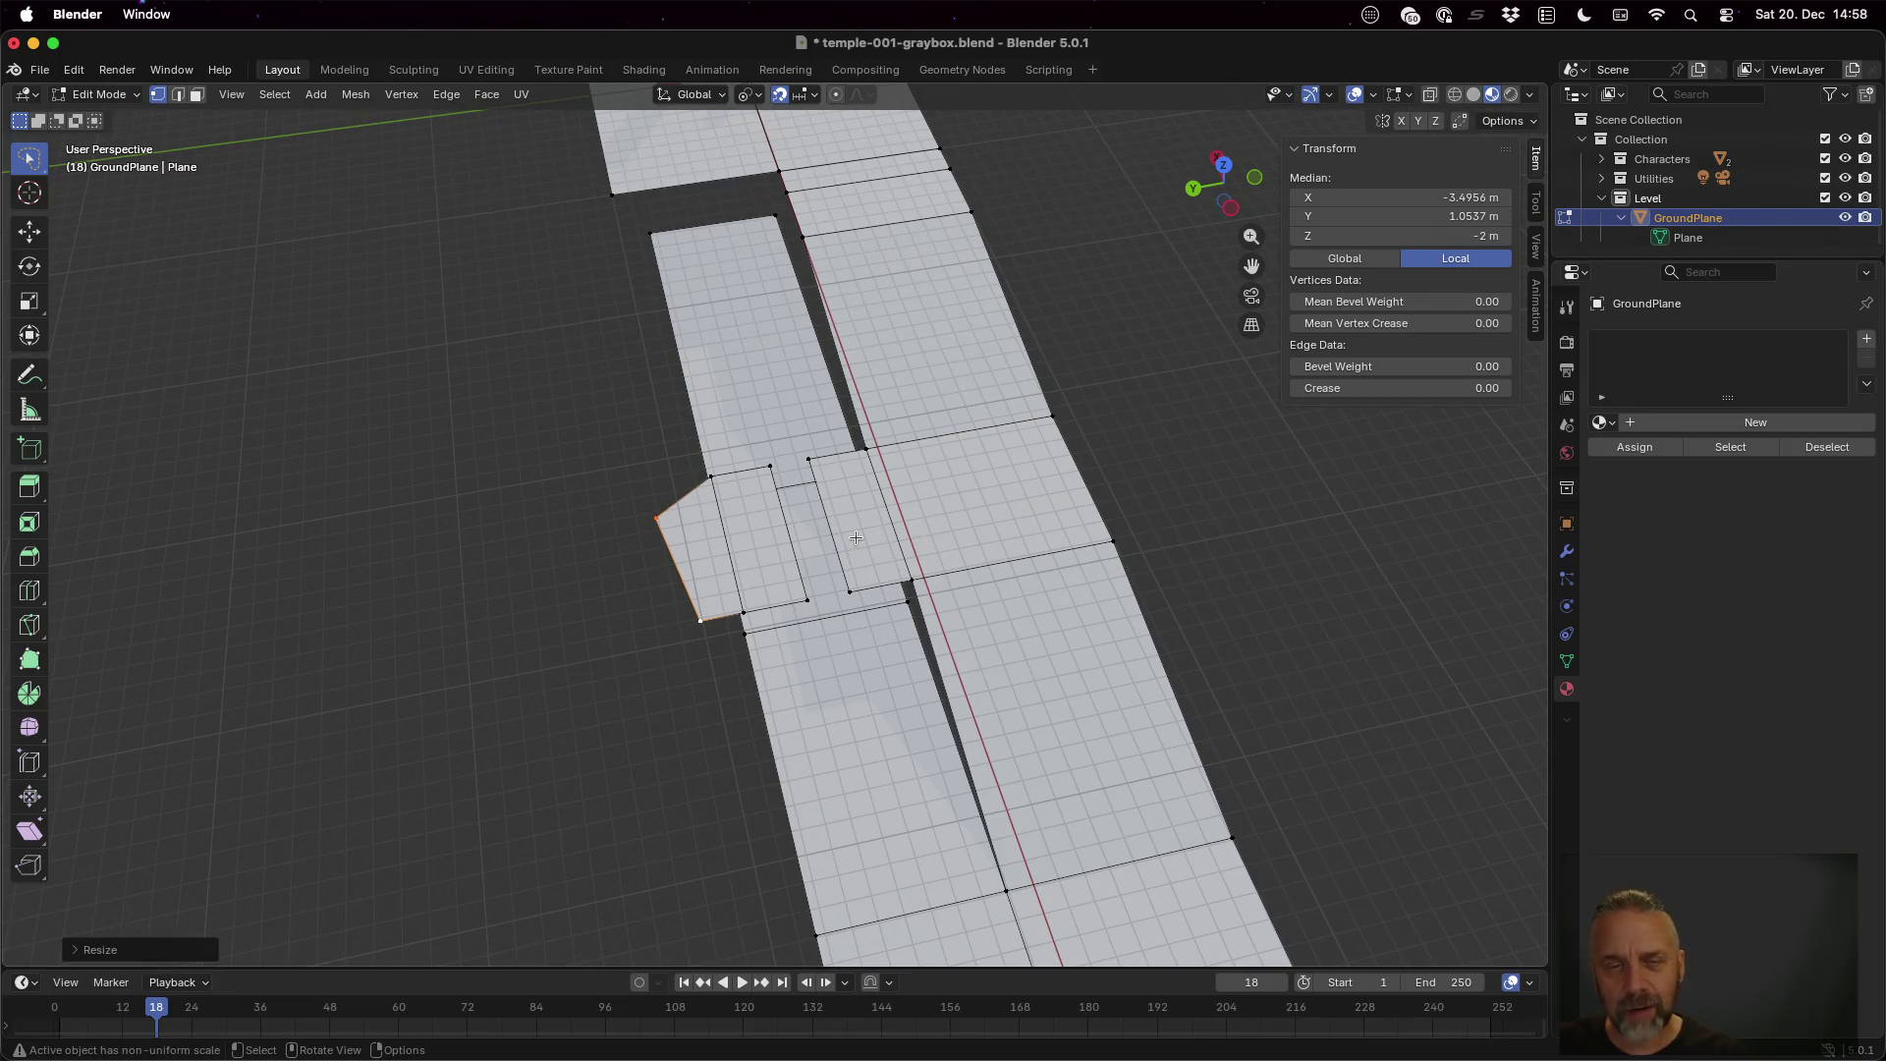
key("g")
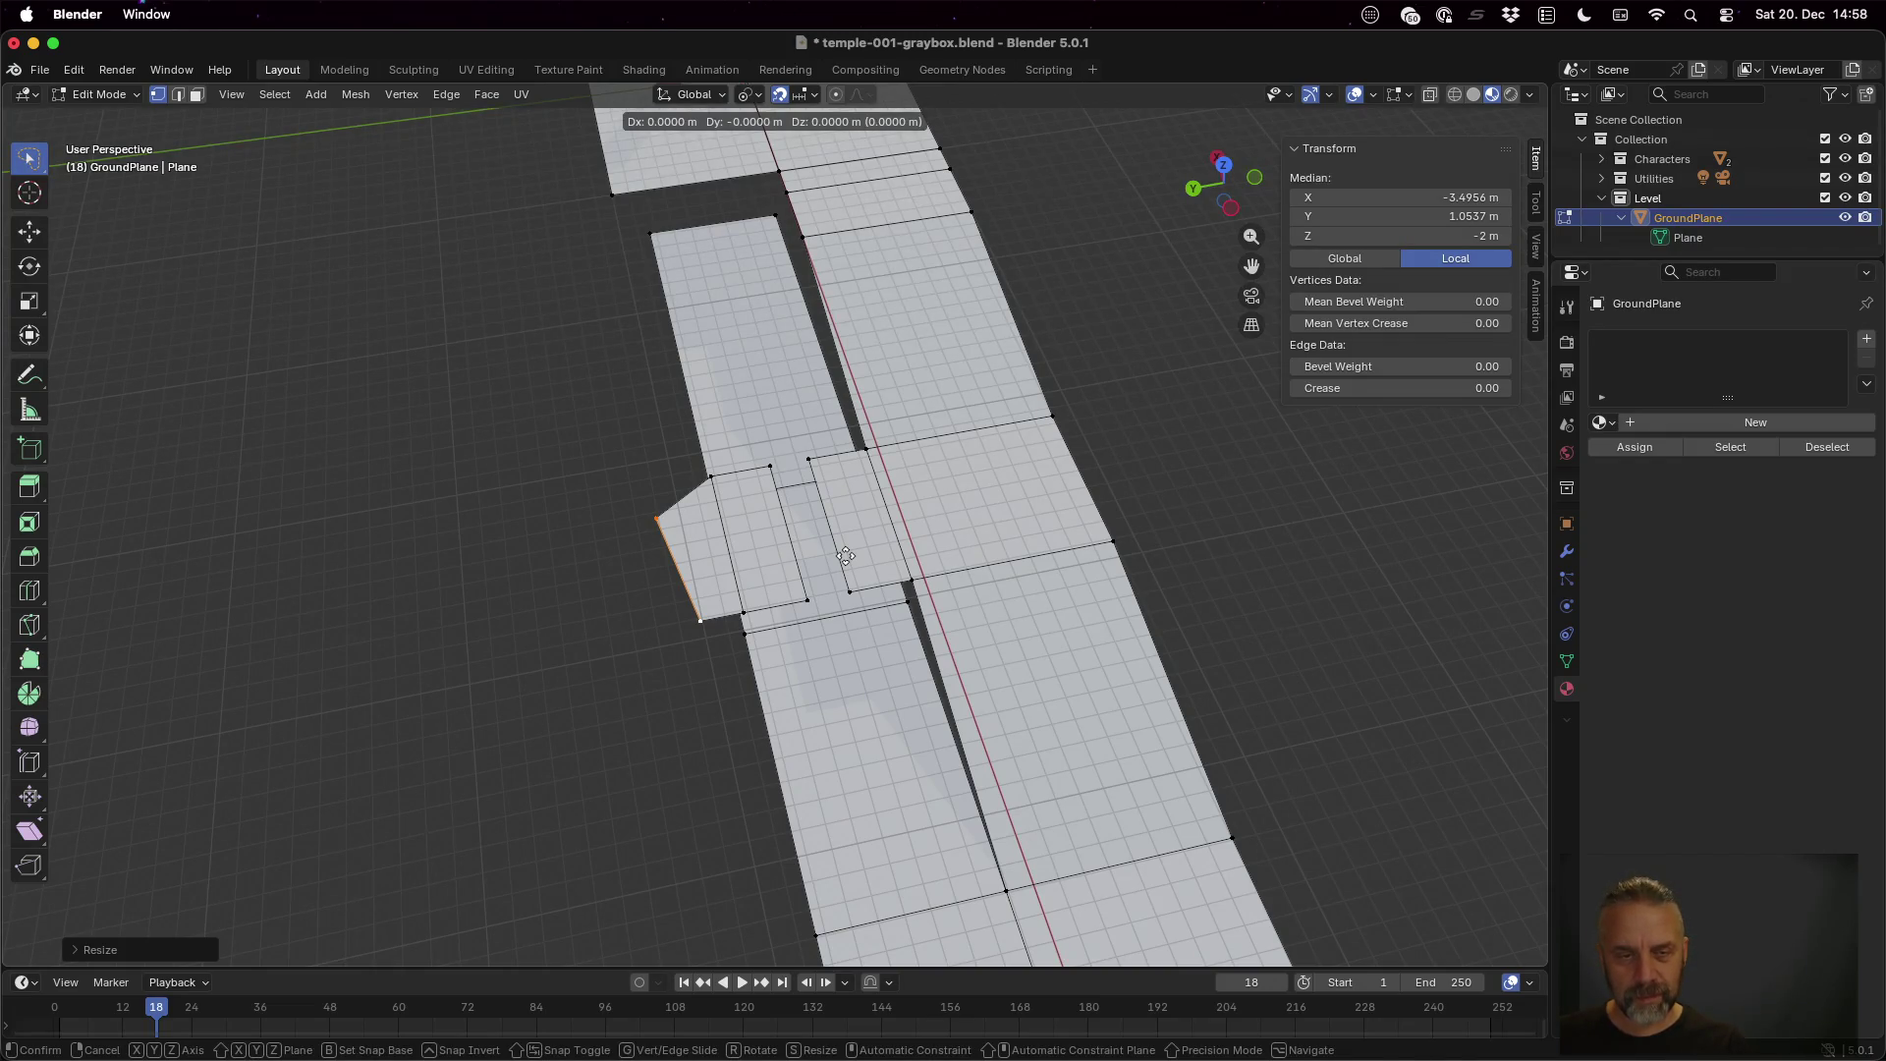
key("shift+z")
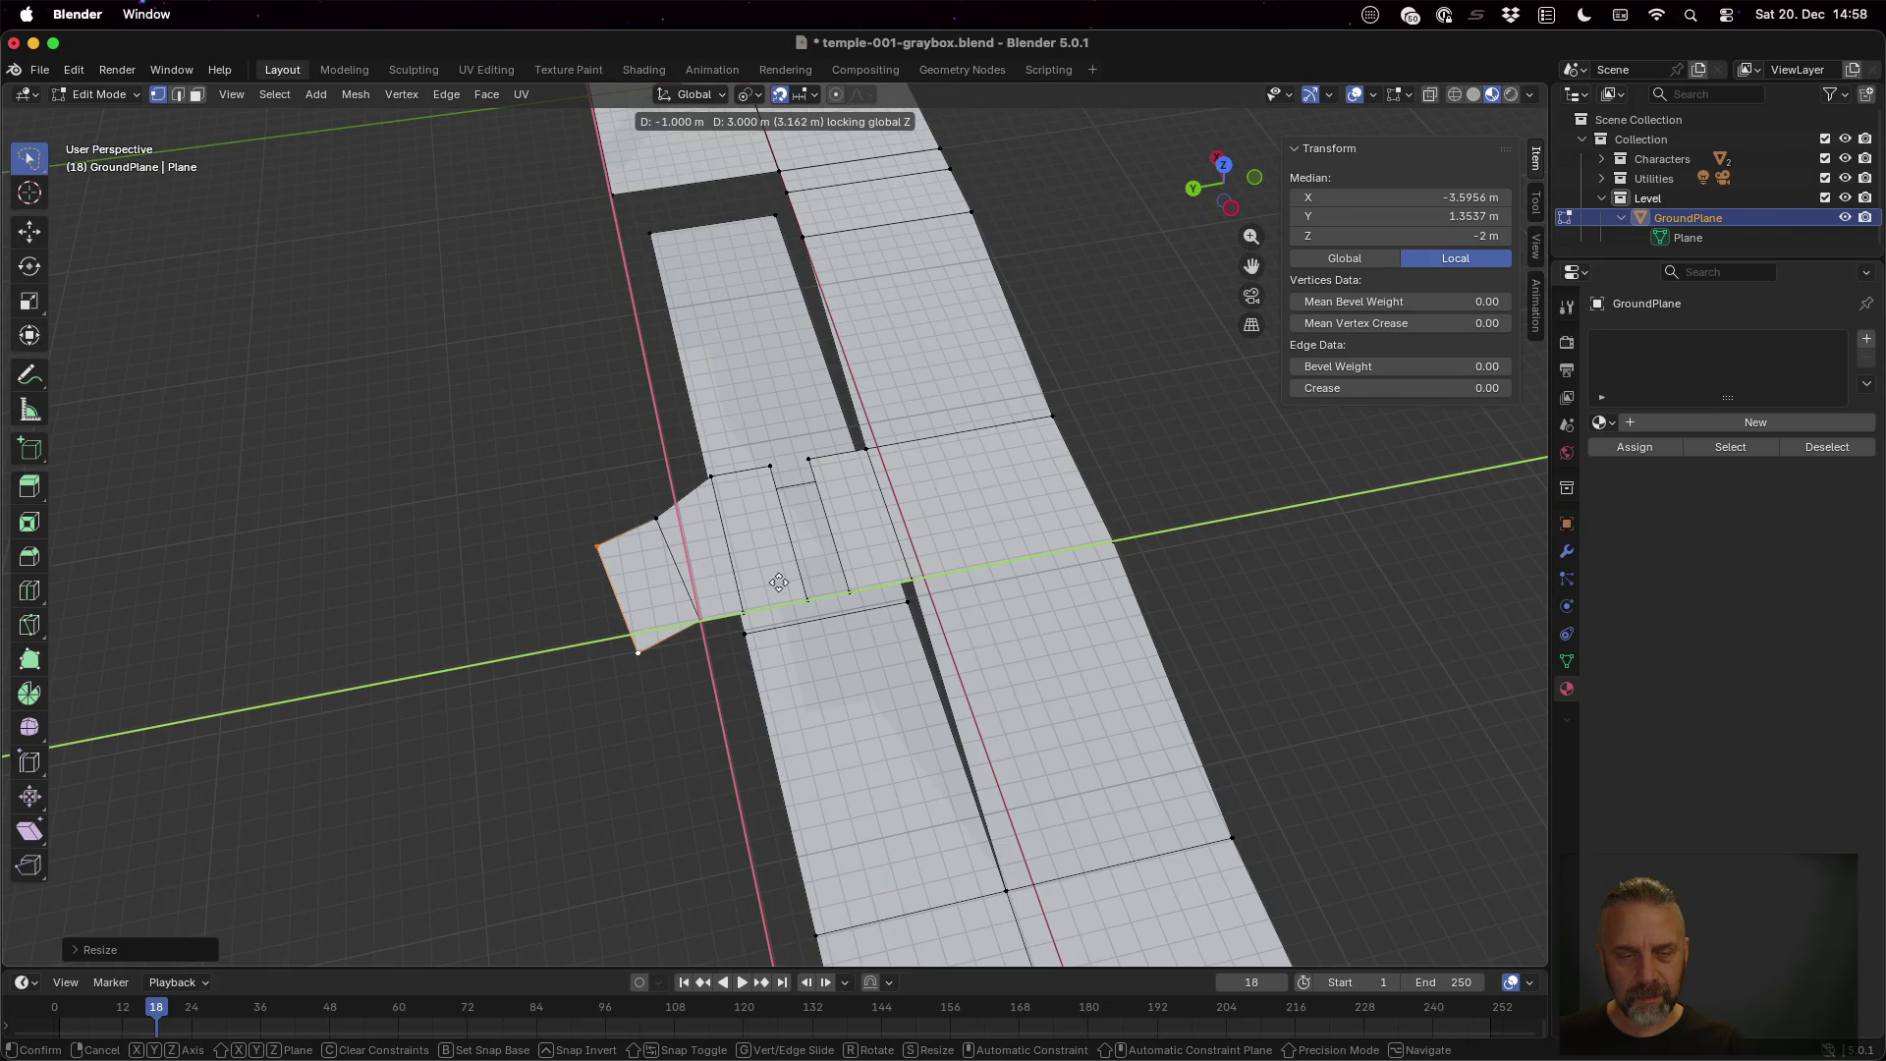
key("y")
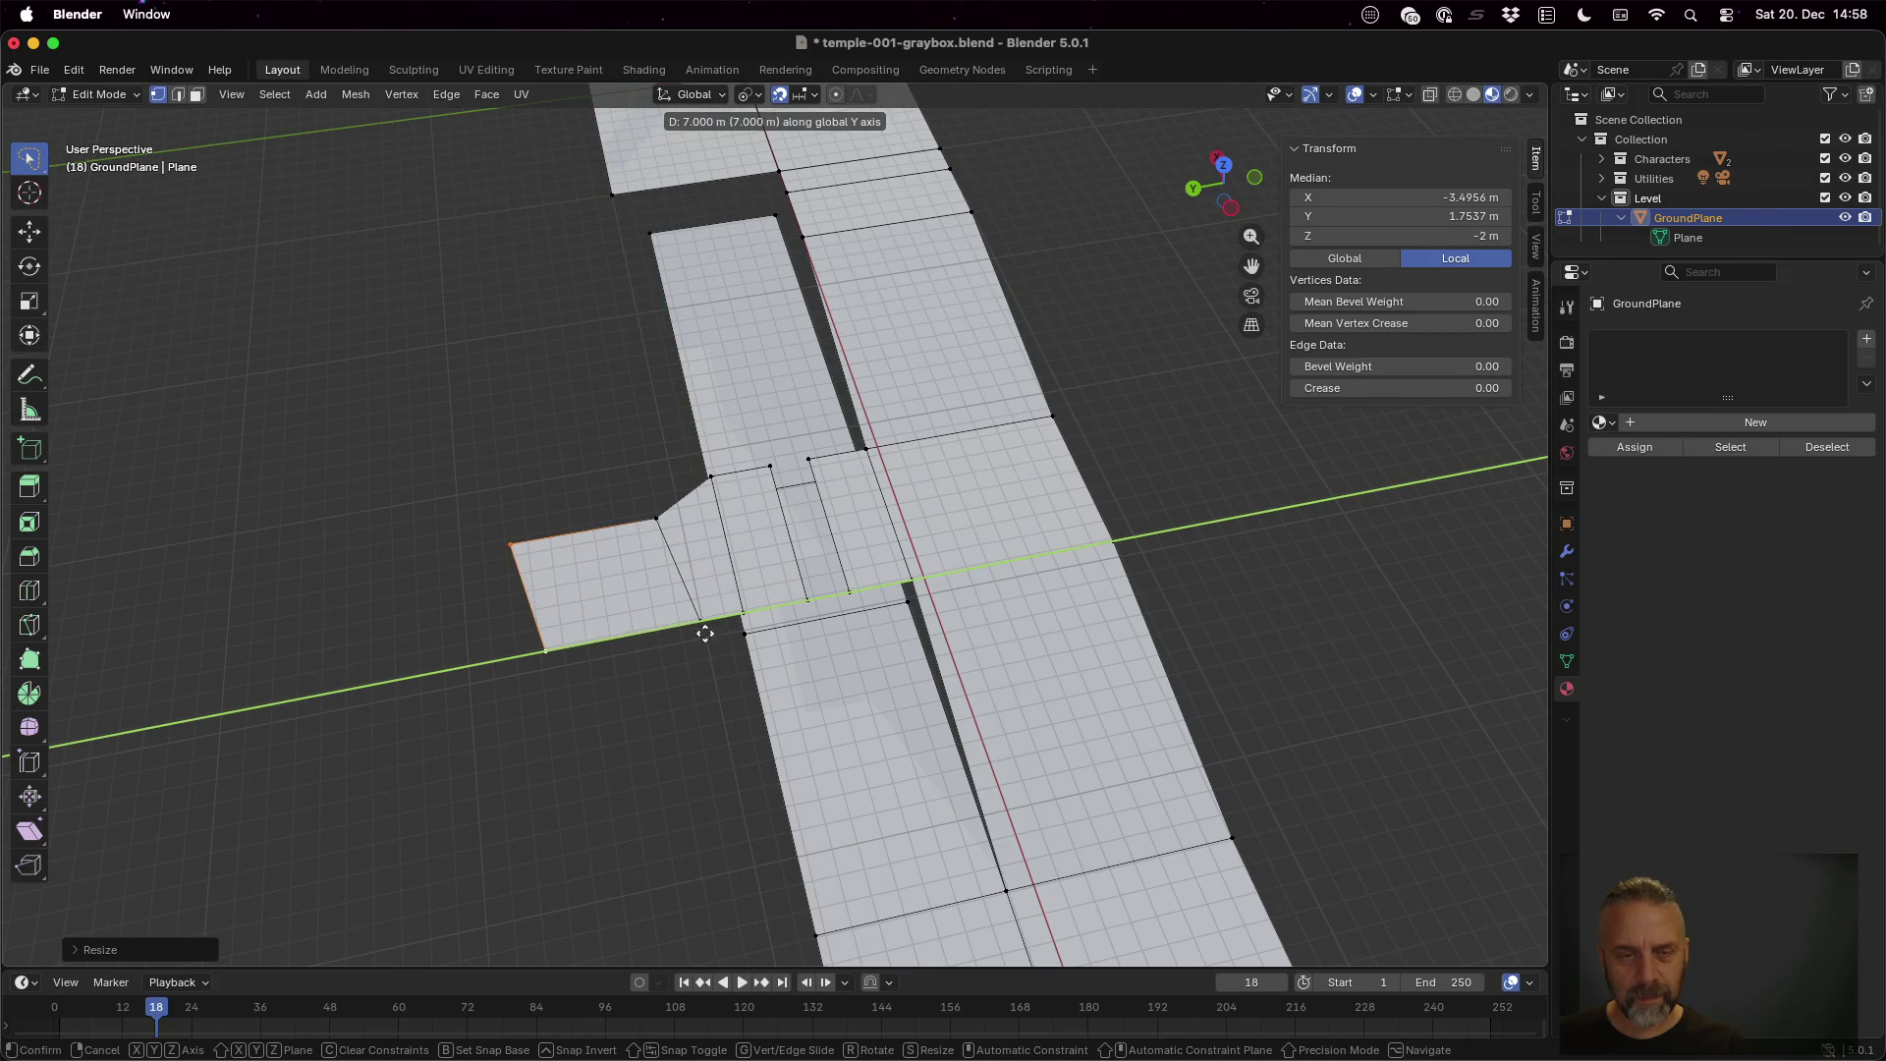
left_click(732, 629)
mouse_move(732, 629)
left_mouse_down()
mouse_move(738, 578)
mouse_move(771, 597)
mouse_move(762, 678)
left_mouse_up()
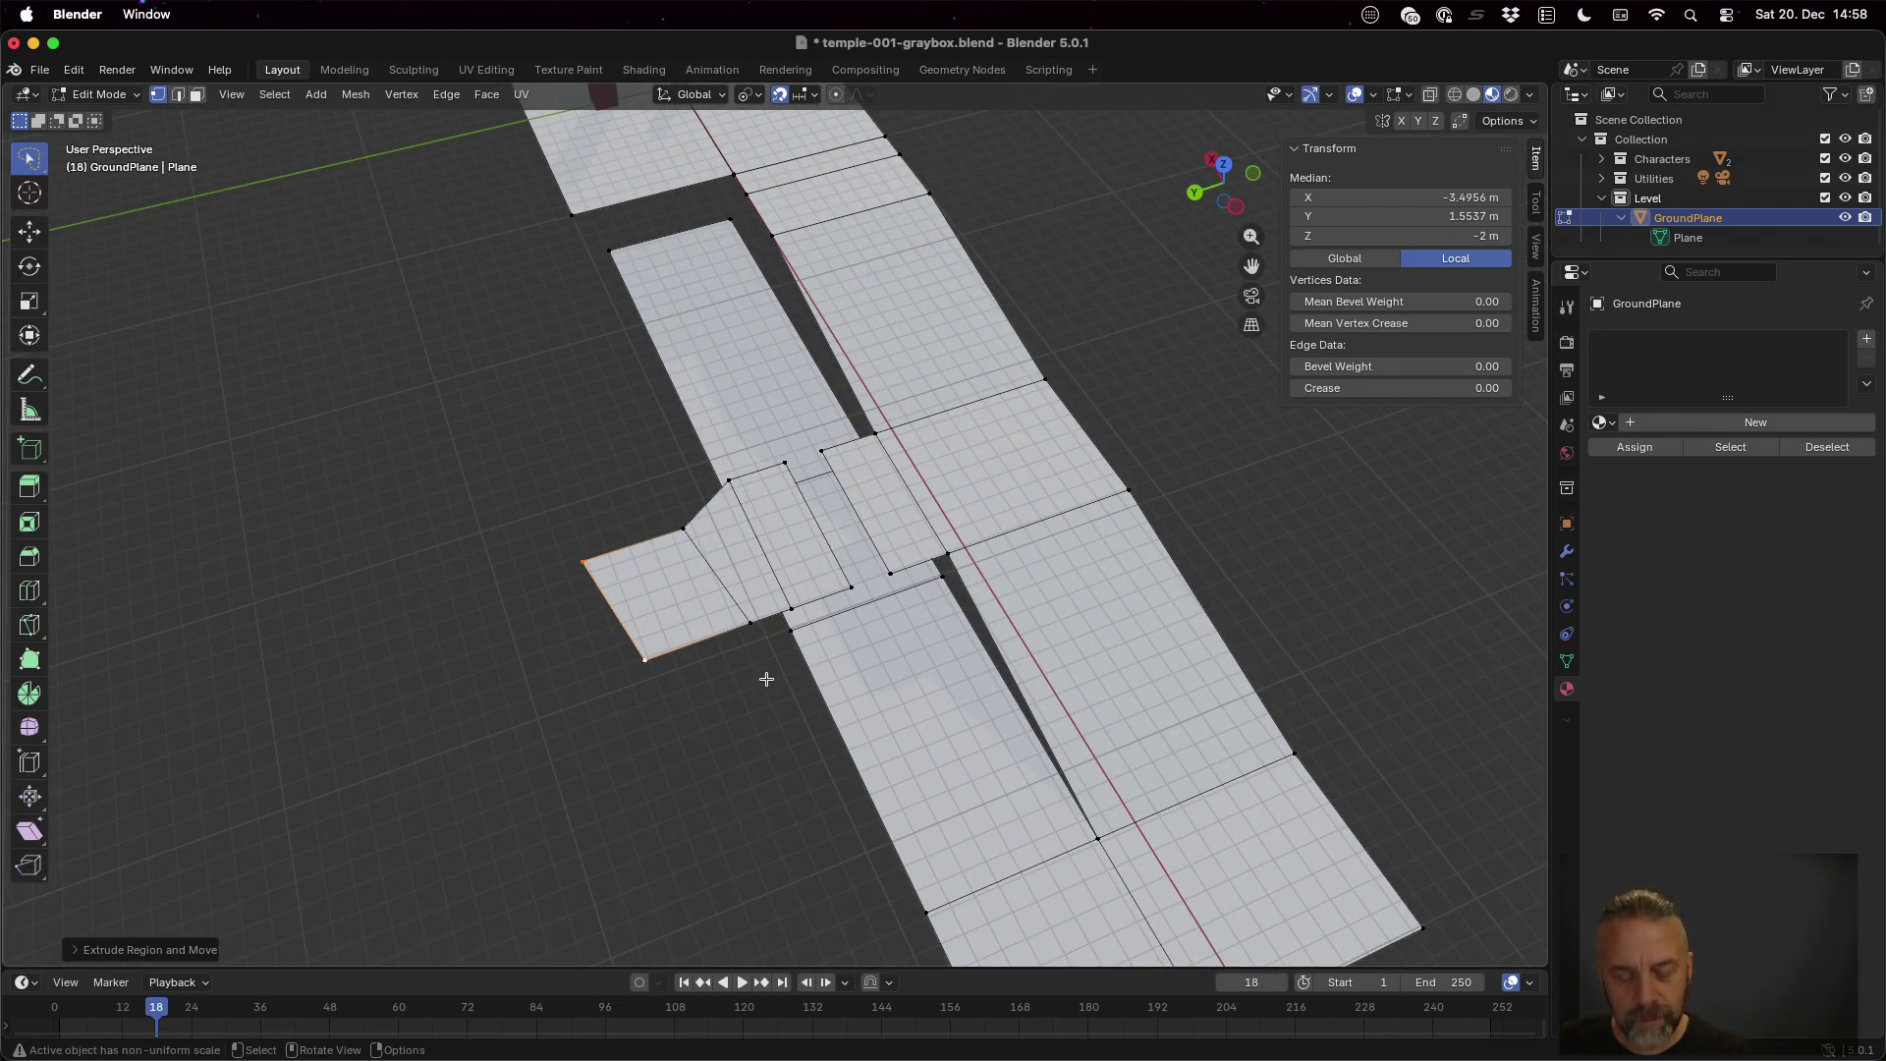
Move the new edge outward and widen it into a flare, undoing a trial rotation
key("g")
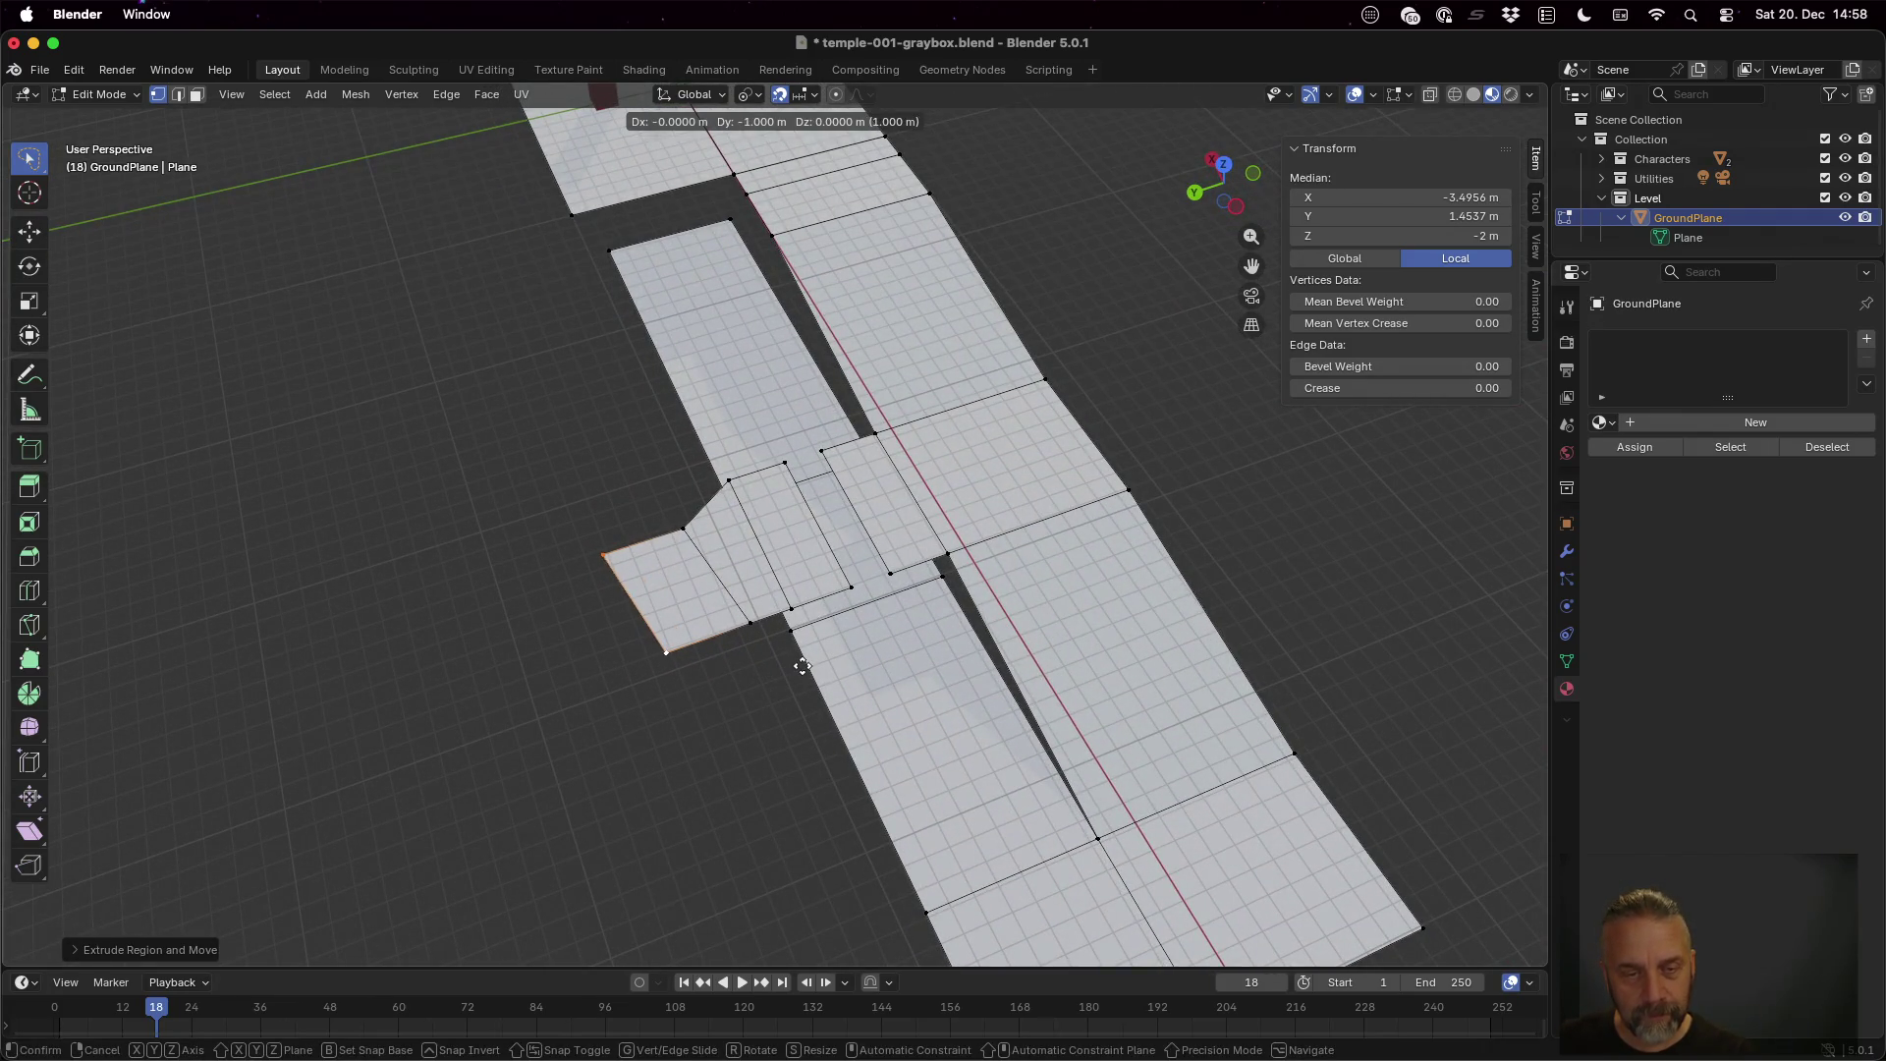
left_click(803, 666)
key("s")
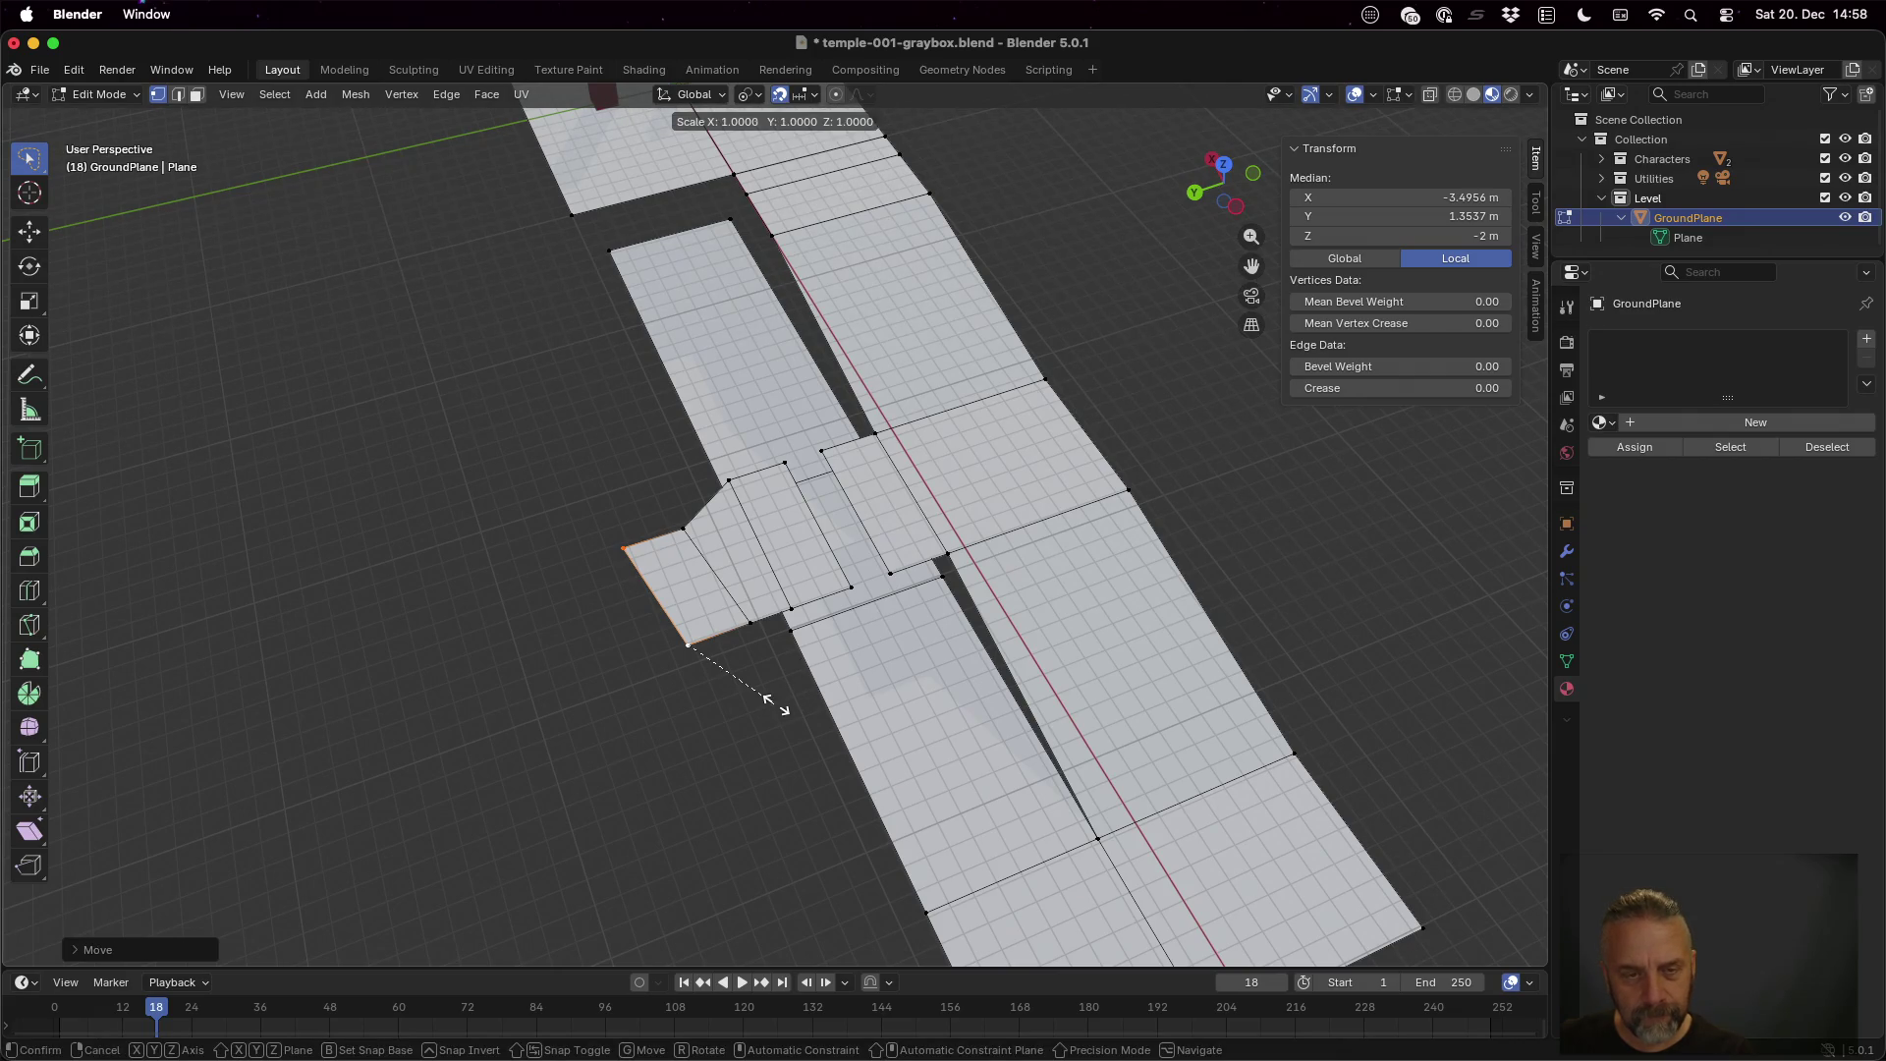
left_click(749, 668)
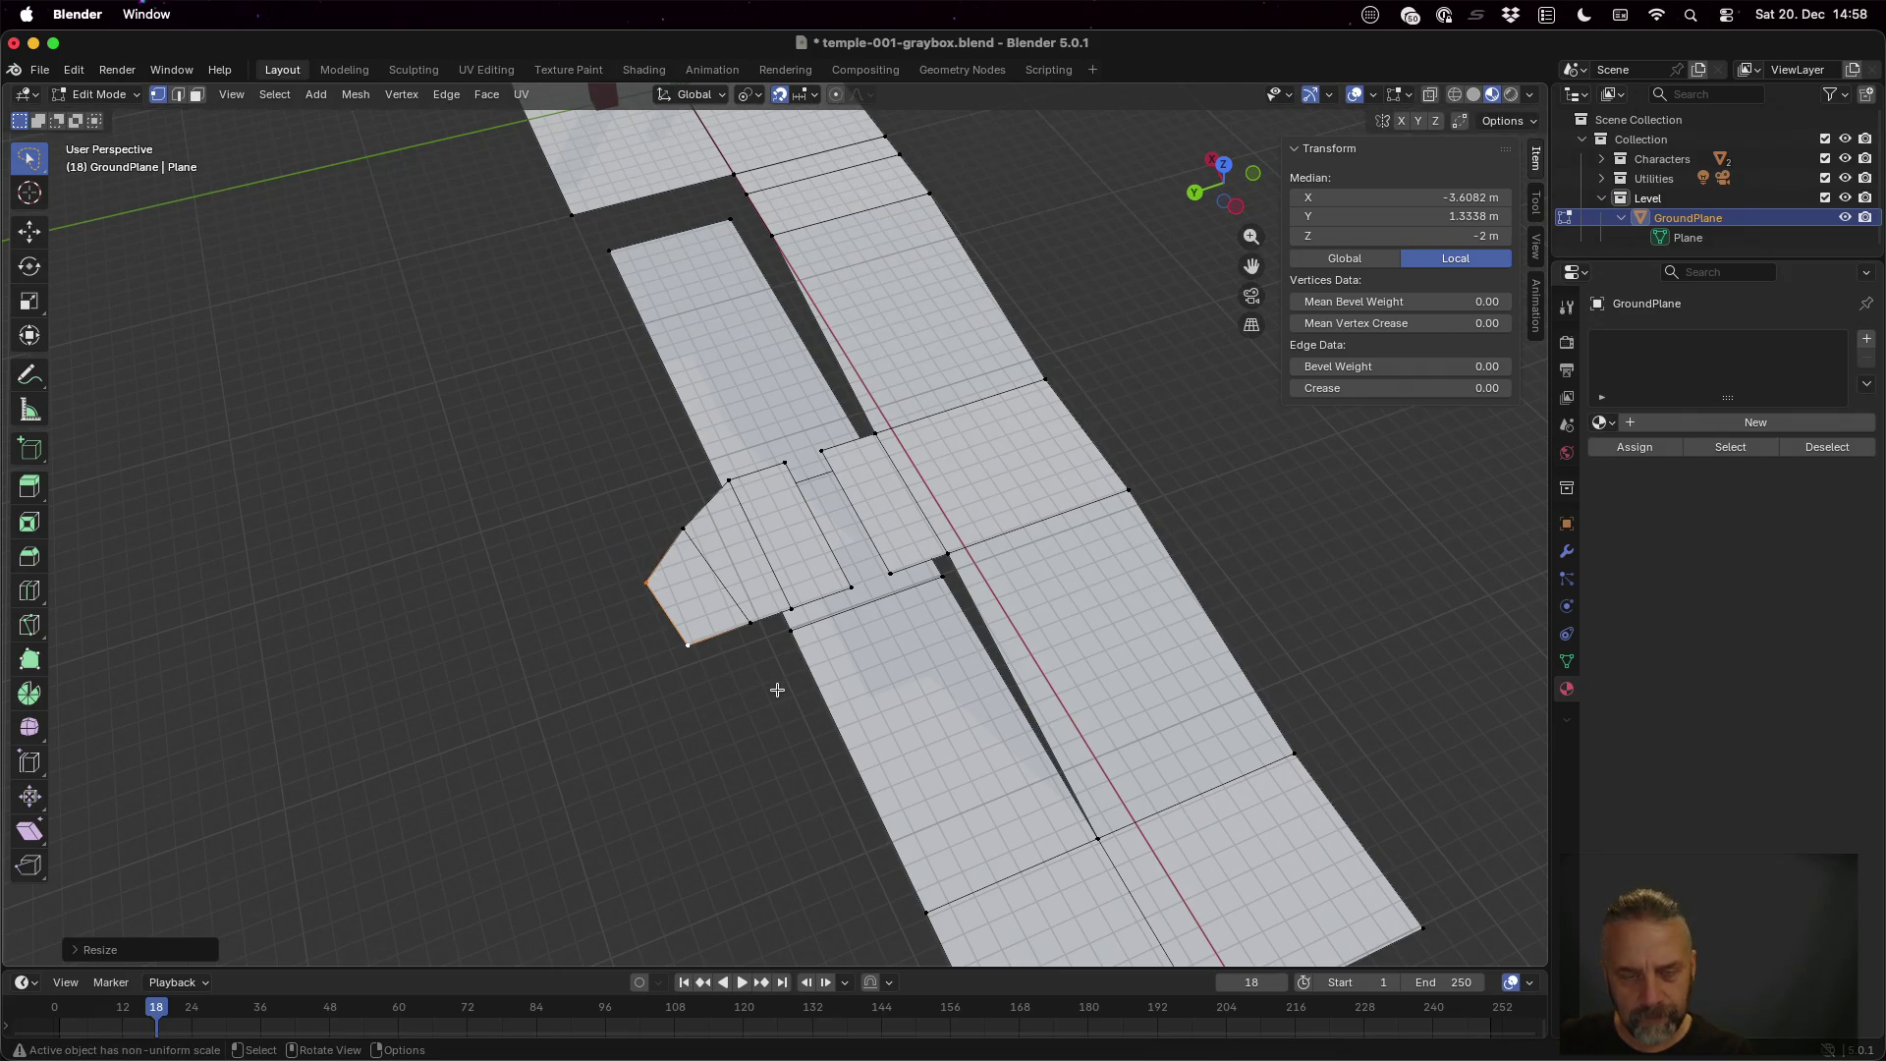
key("r")
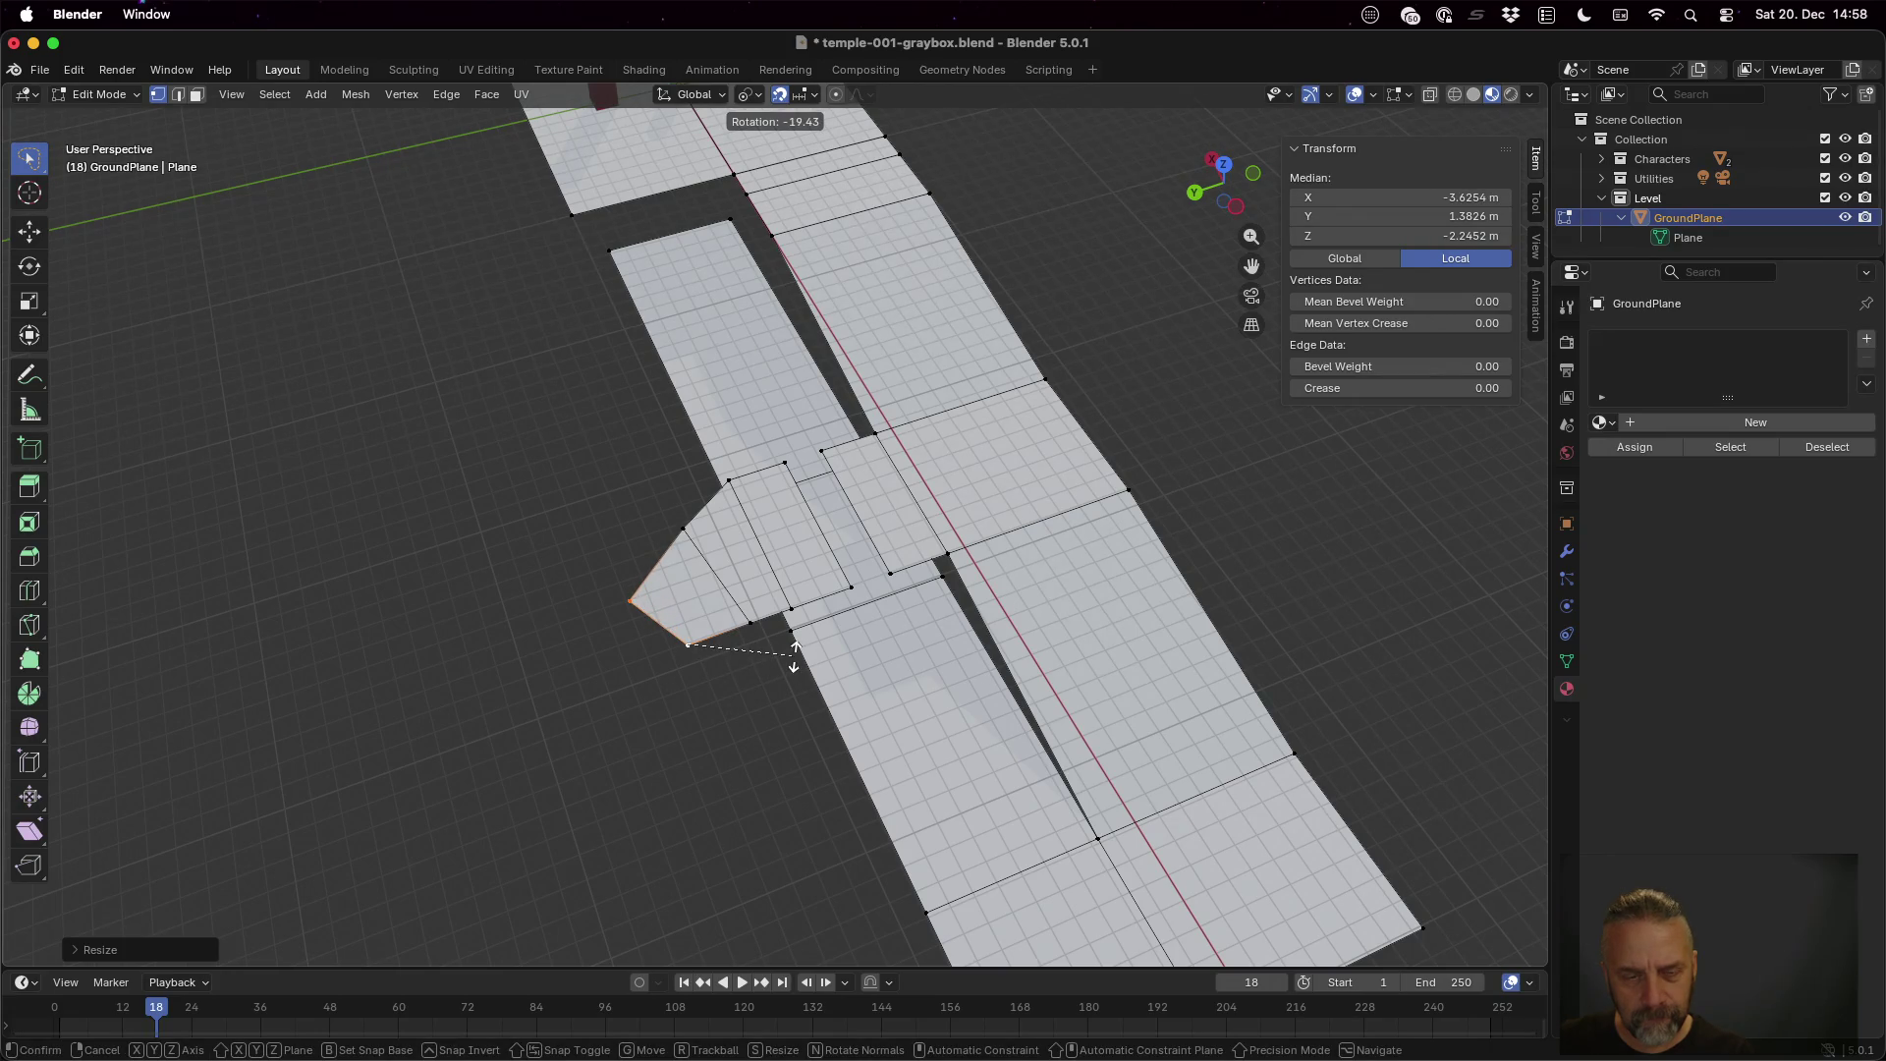
left_click(794, 656)
mouse_move(794, 656)
left_mouse_down()
mouse_move(754, 569)
mouse_move(816, 547)
mouse_move(918, 574)
mouse_move(1015, 551)
mouse_move(1012, 514)
left_mouse_up()
key("ctrl+z")
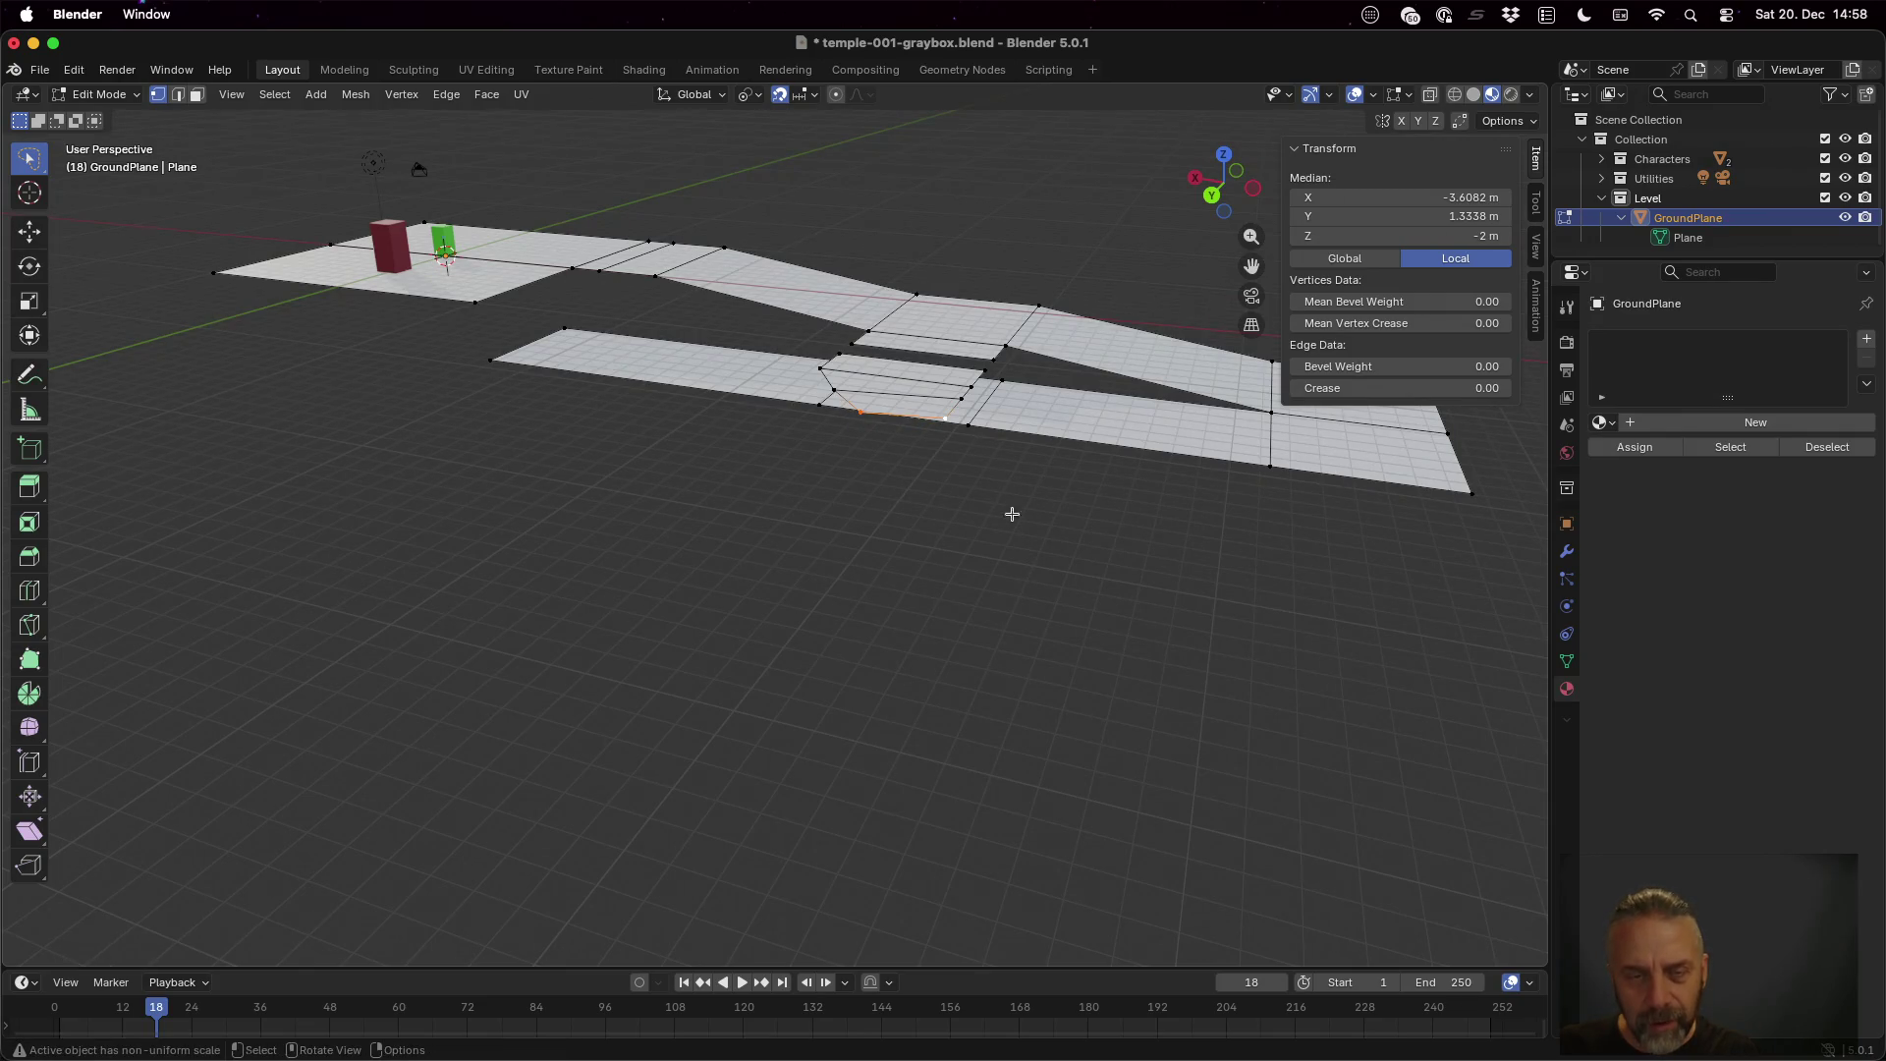
Undo twice to remove the flared flap from the platform
scroll(1011, 514, "up", 4)
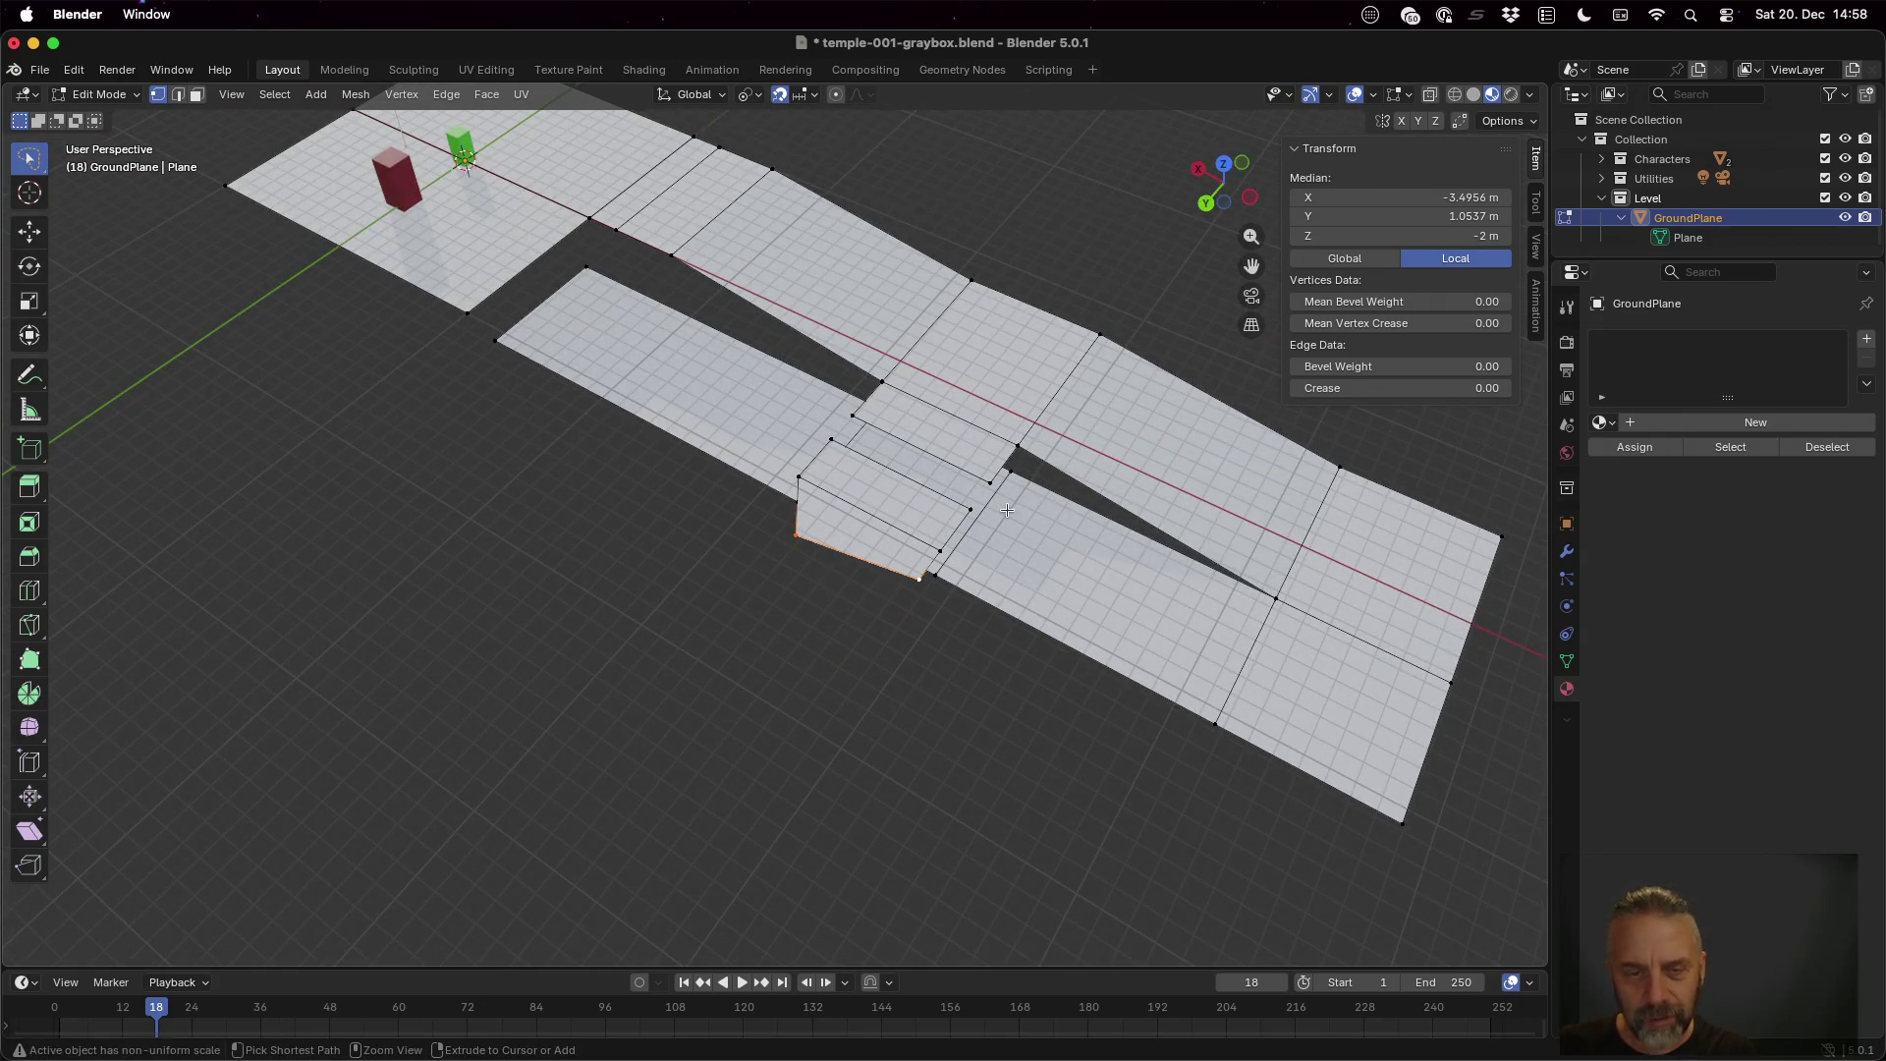
key("ctrl+z")
key("ctrl+z")
key("ctrl+z")
key("ctrl+z")
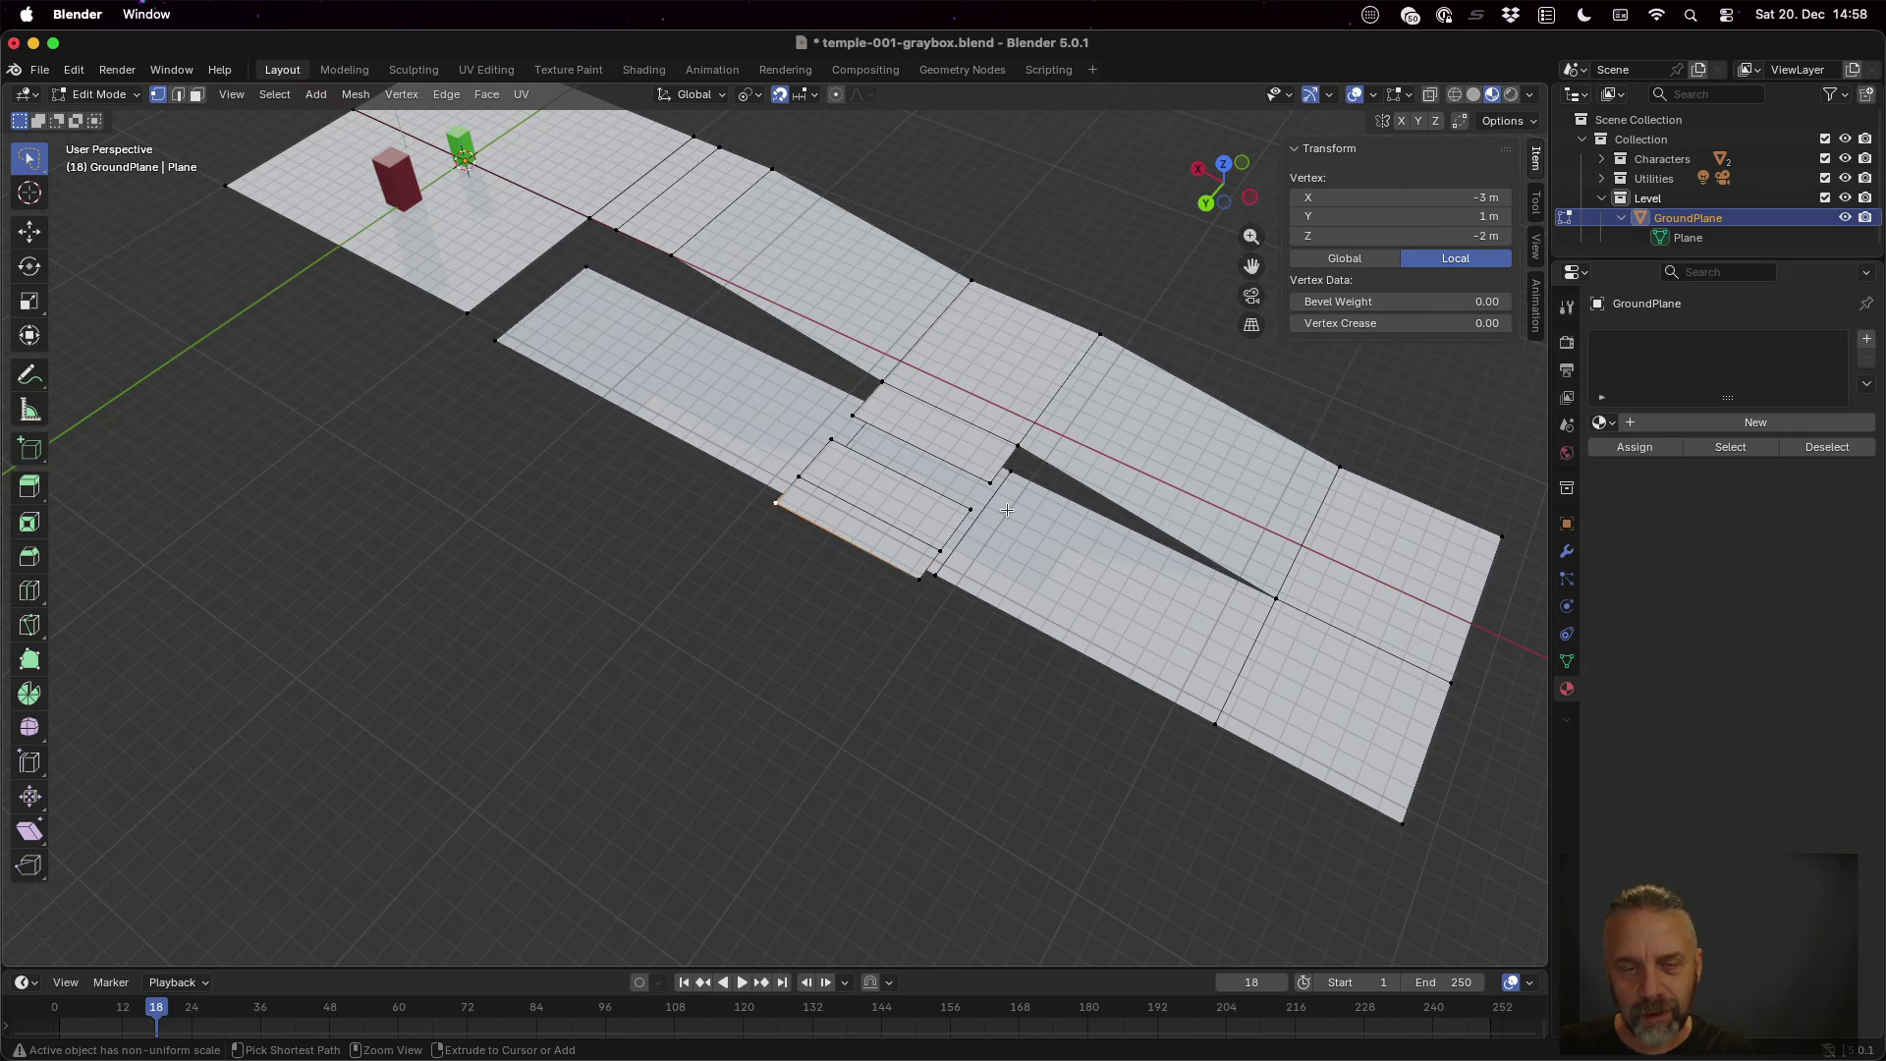
key("ctrl+z")
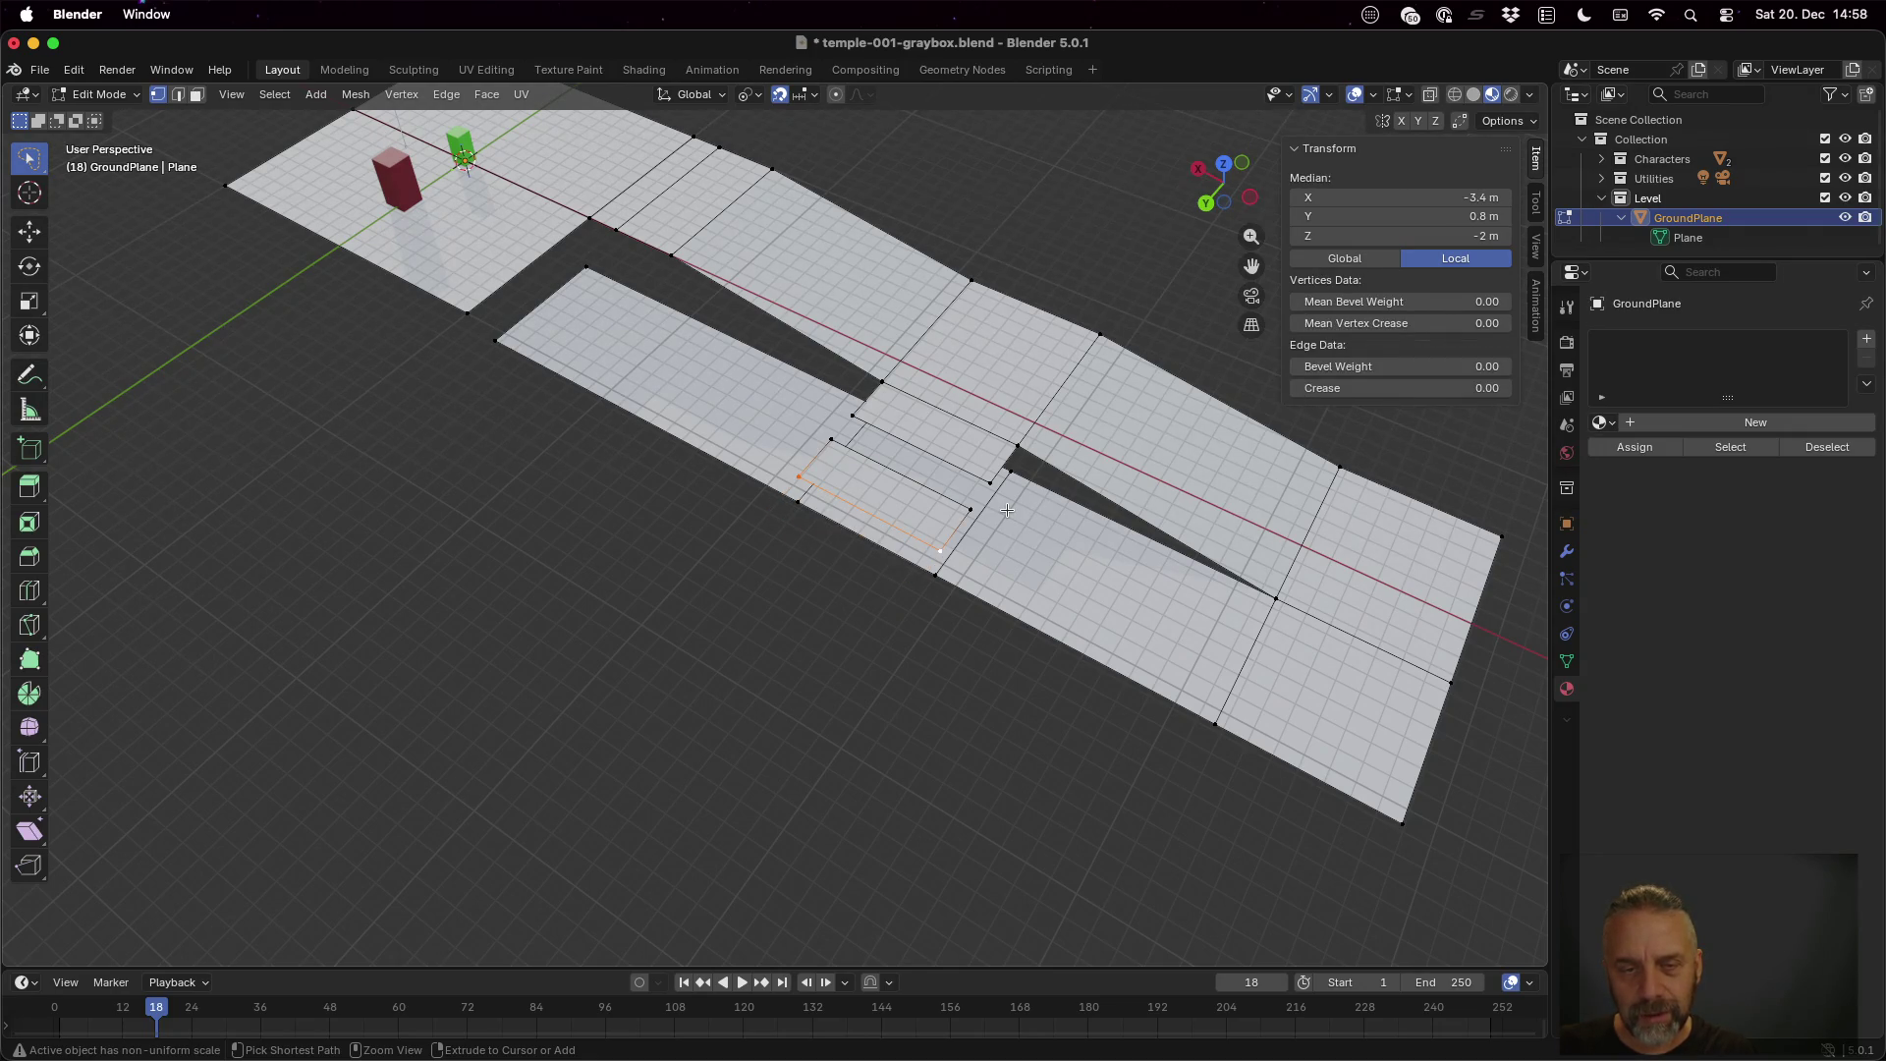
Switch the Transform Pivot Point back to Median Point
left_click(762, 97)
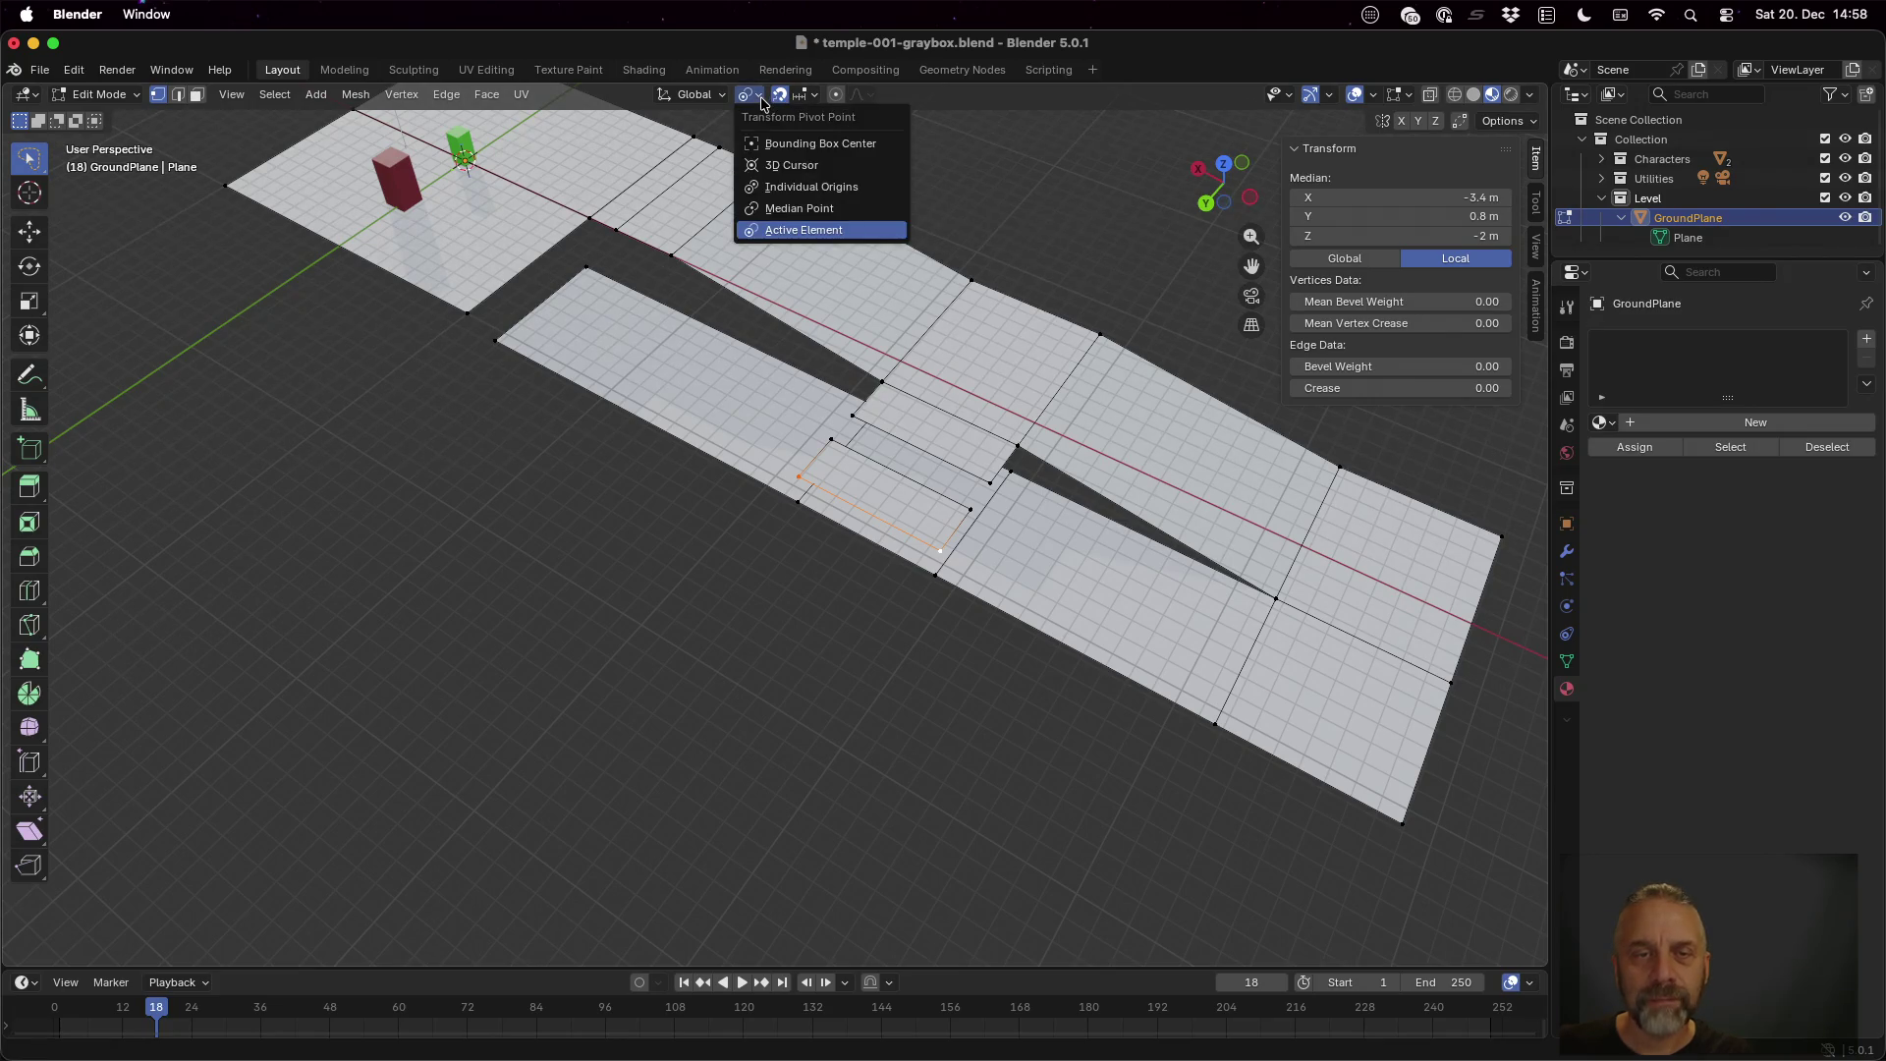
left_click(799, 208)
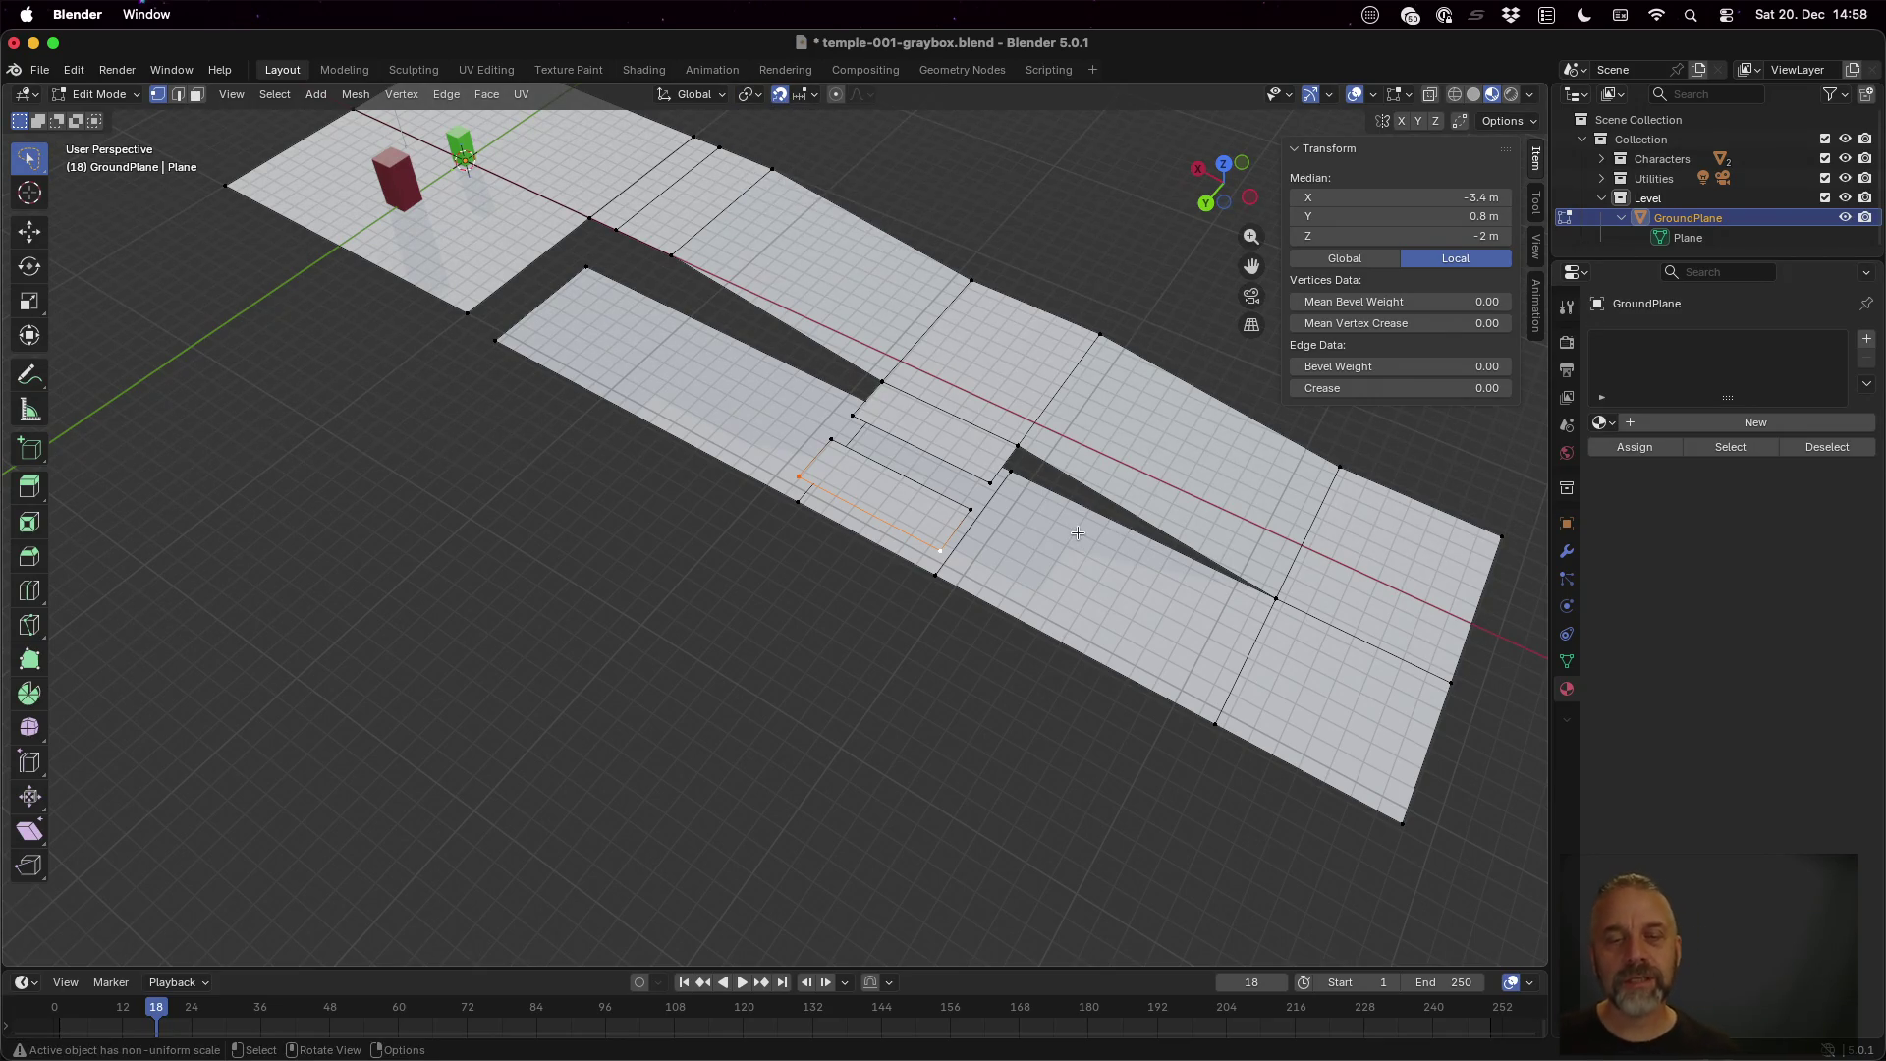
left_click_drag(1078, 532, 939, 624)
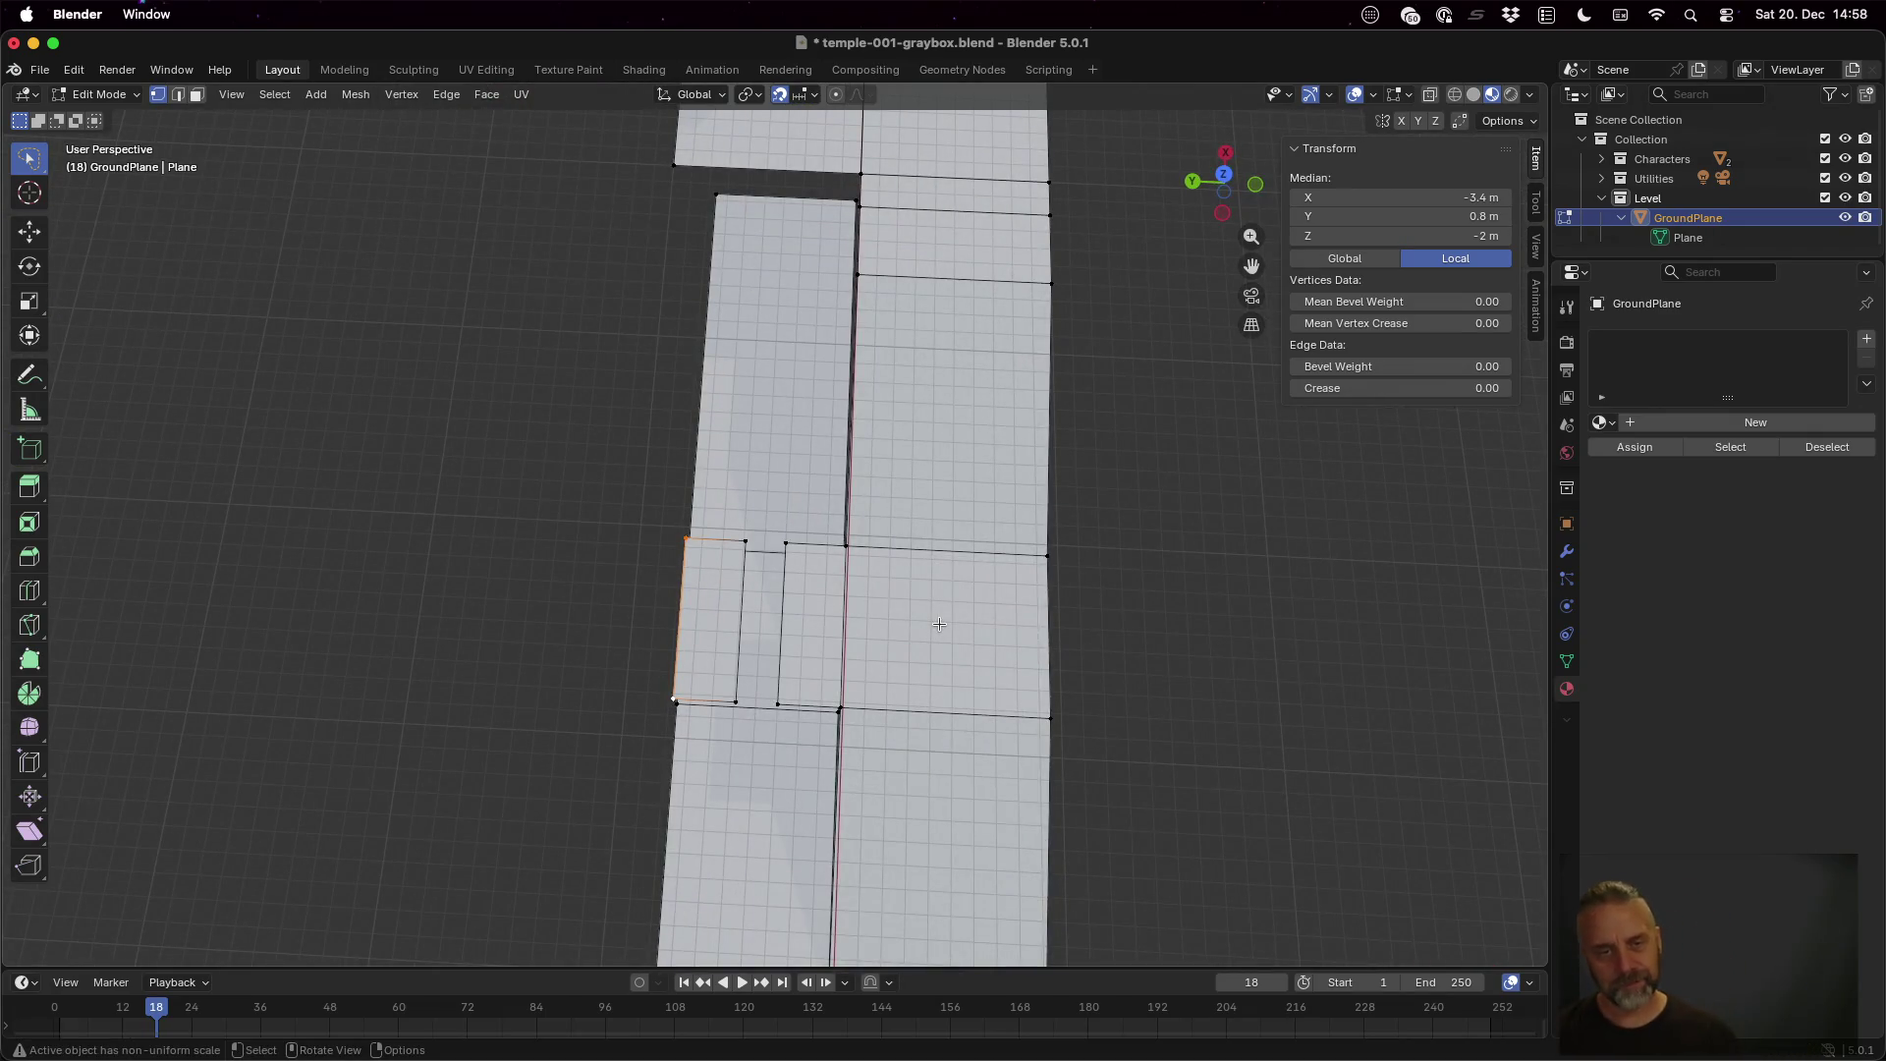
Extrude the platform's left edge along Y into four side path segments
key("g")
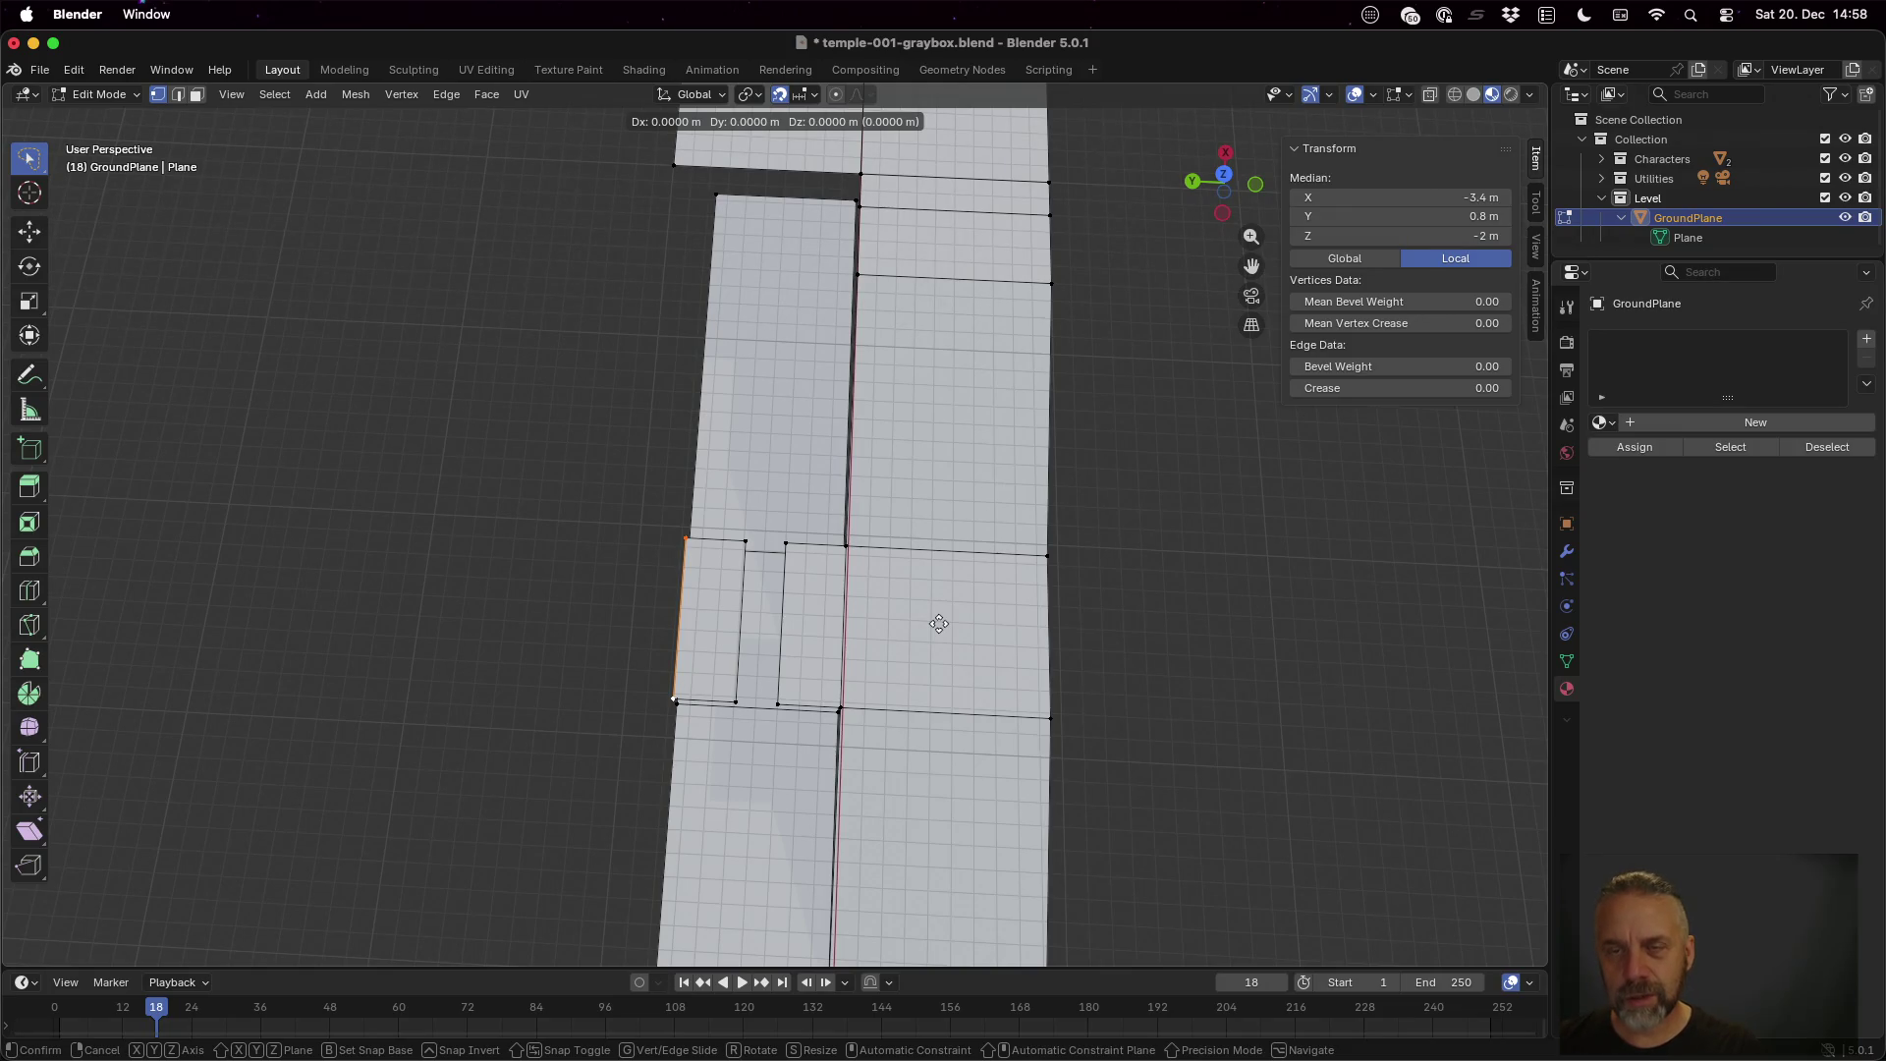
key("y")
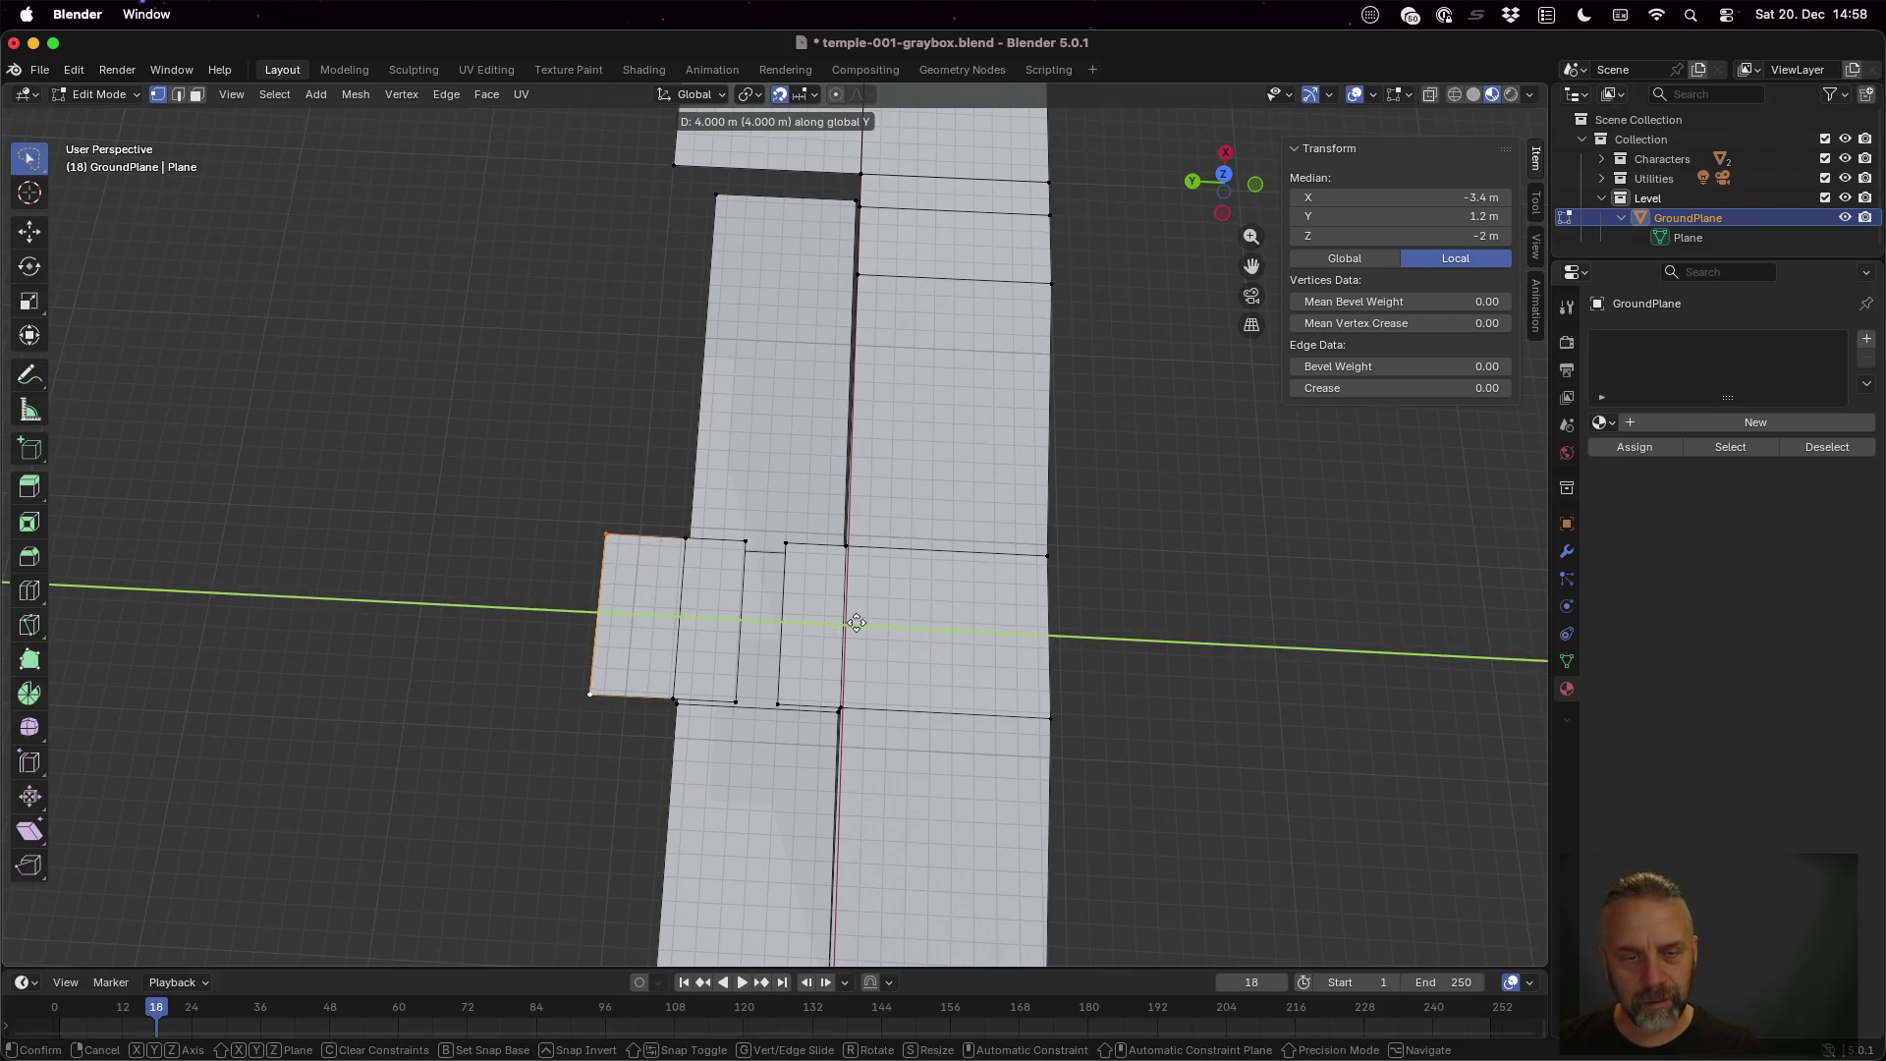
left_click(876, 622)
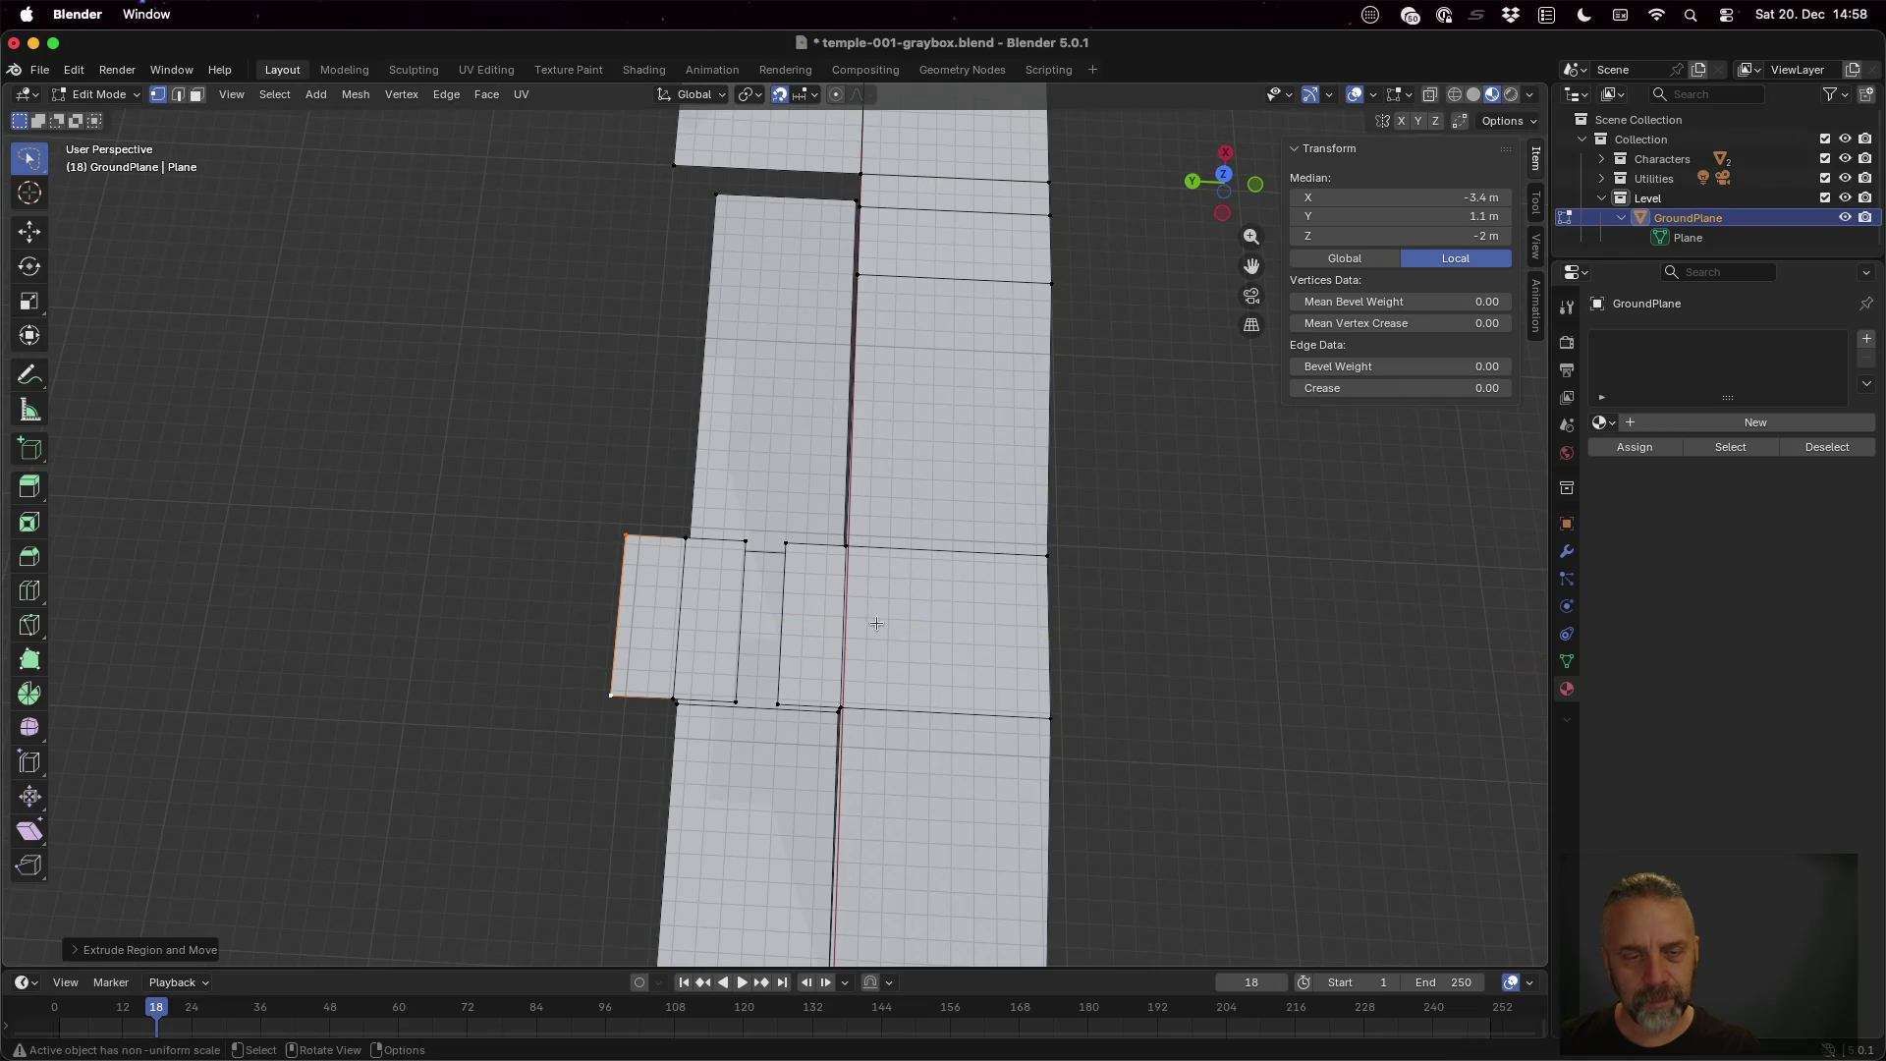
key("e")
key("y")
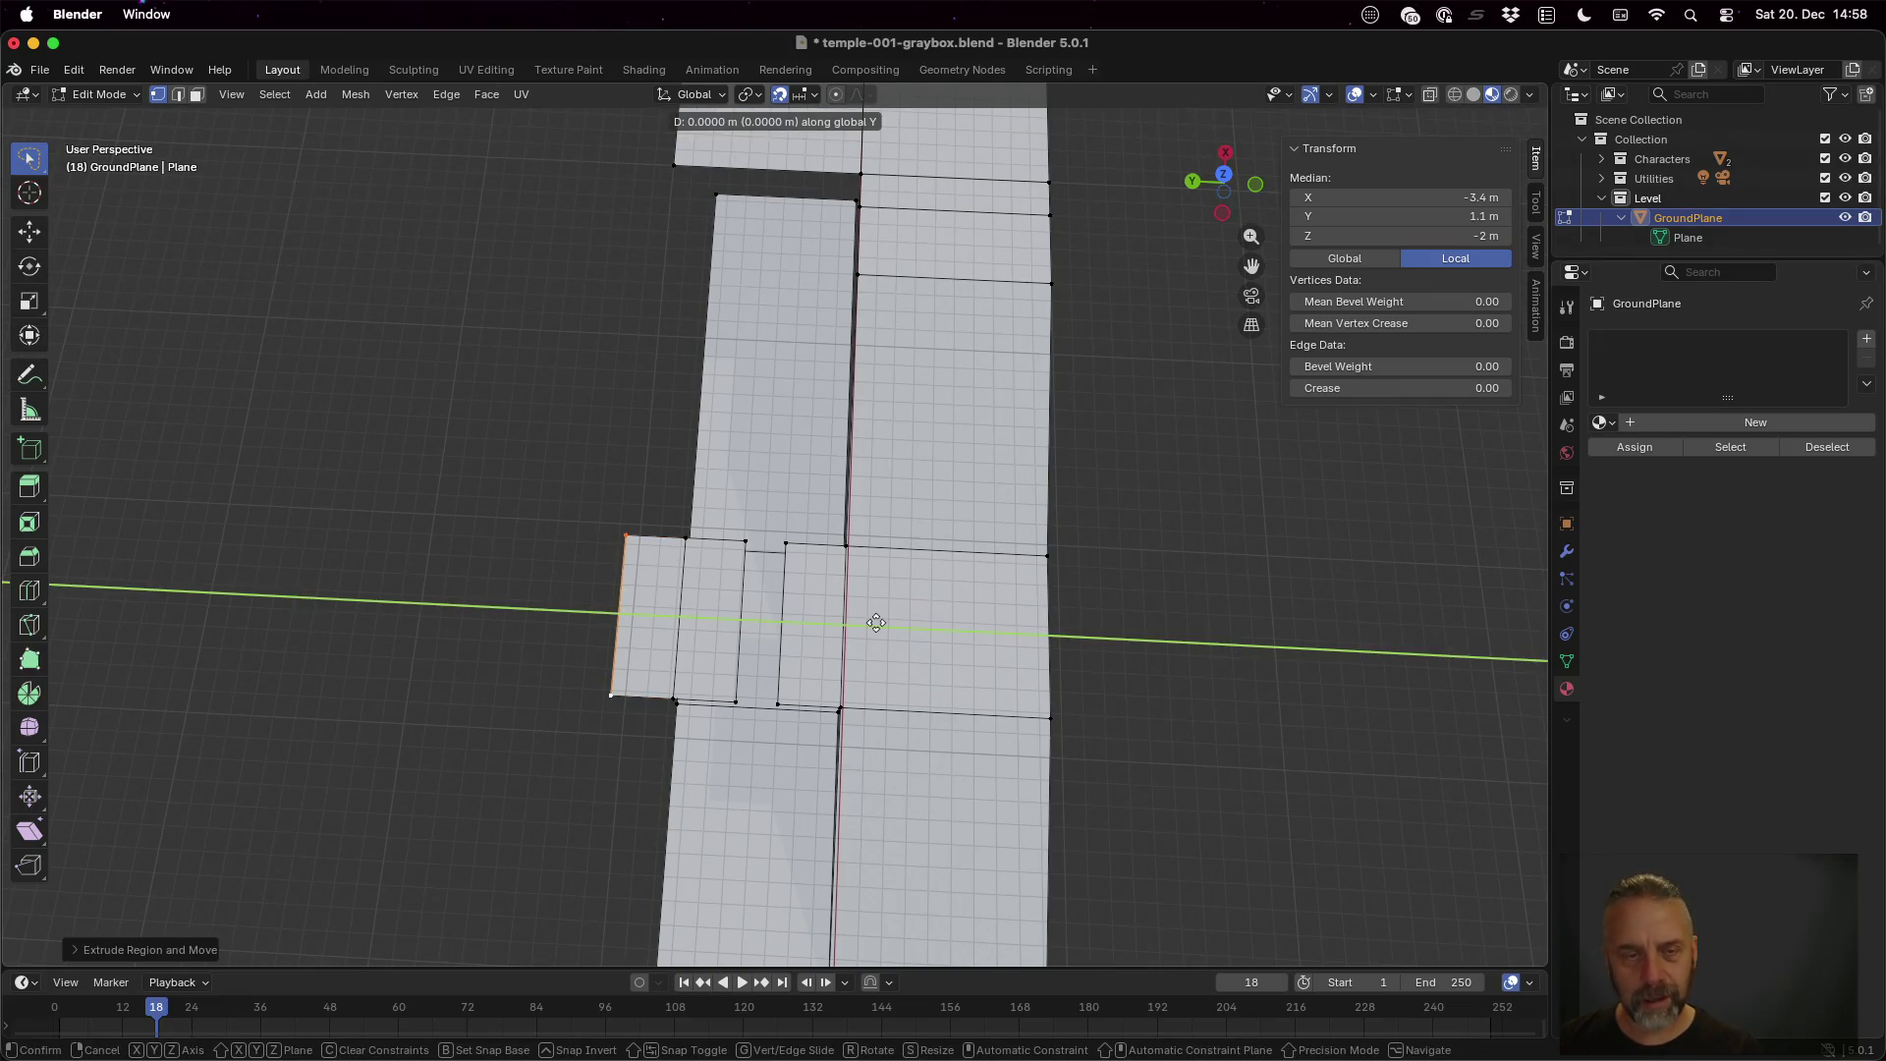
left_click(798, 622)
key("e")
key("y")
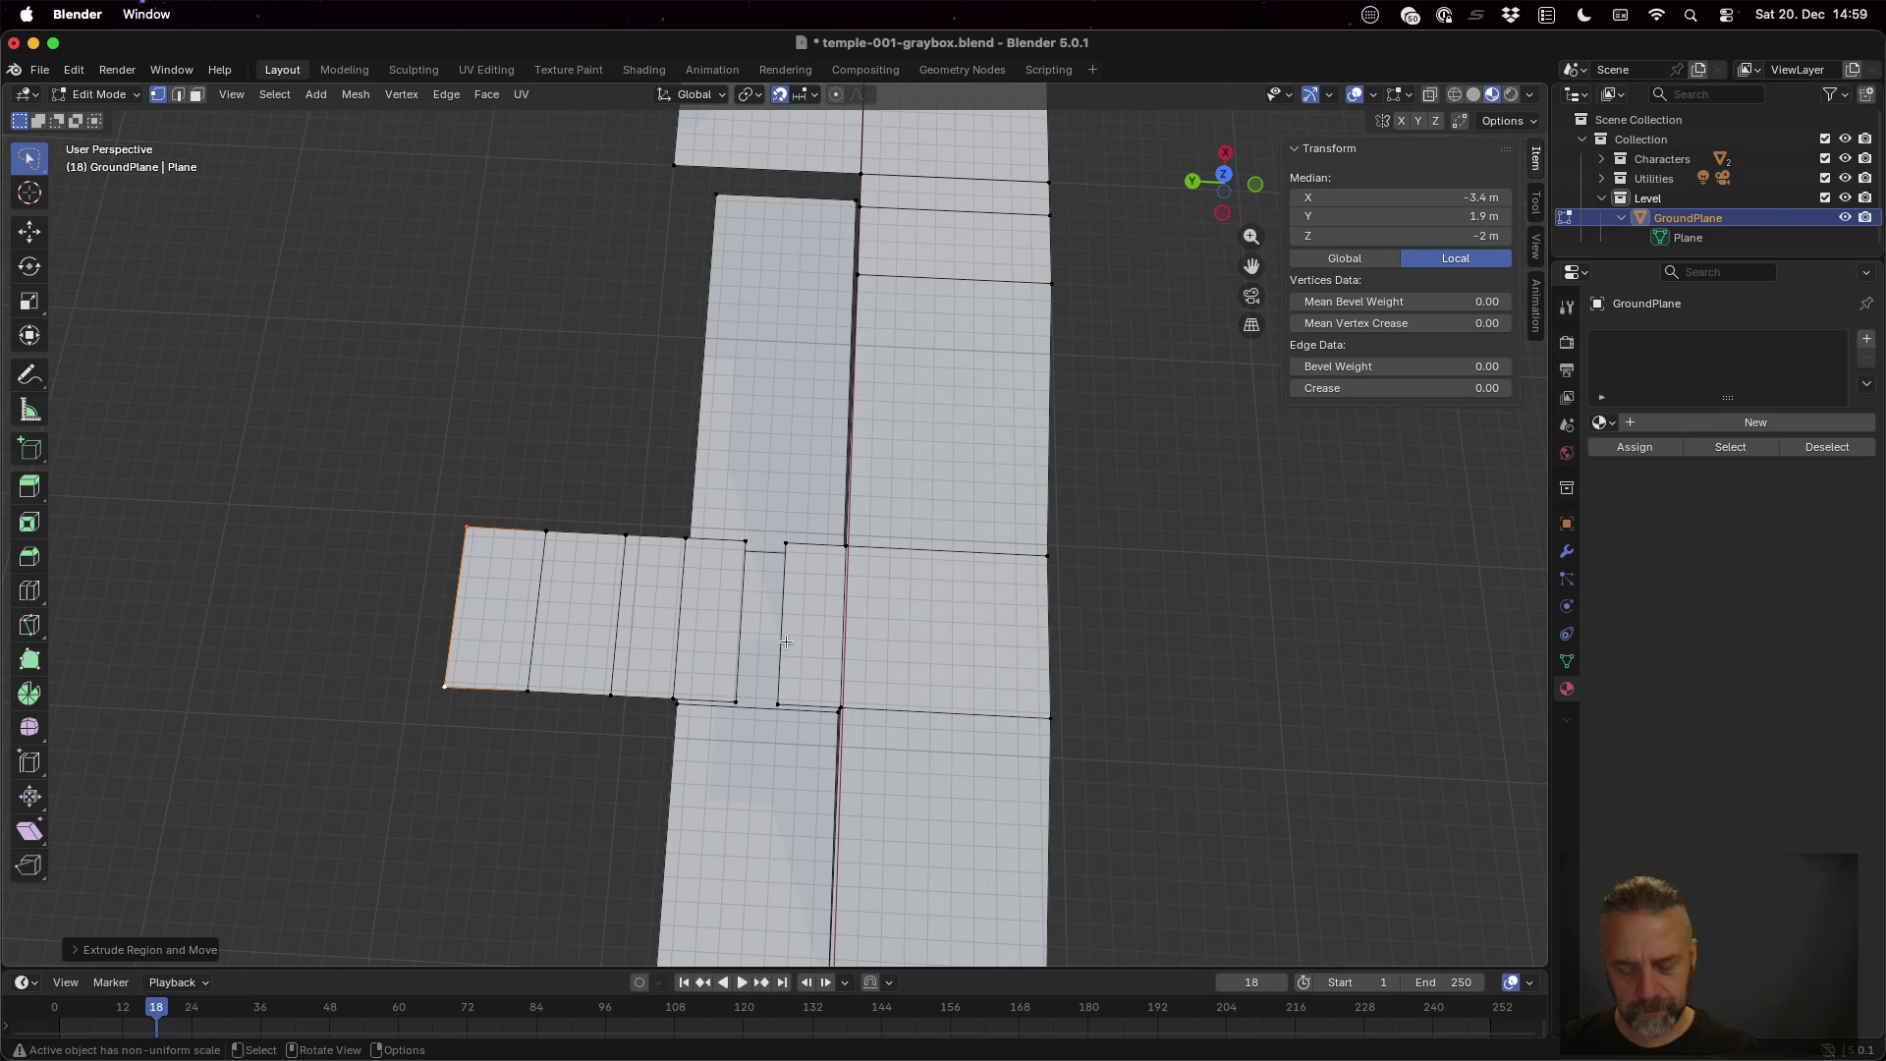
left_click(705, 641)
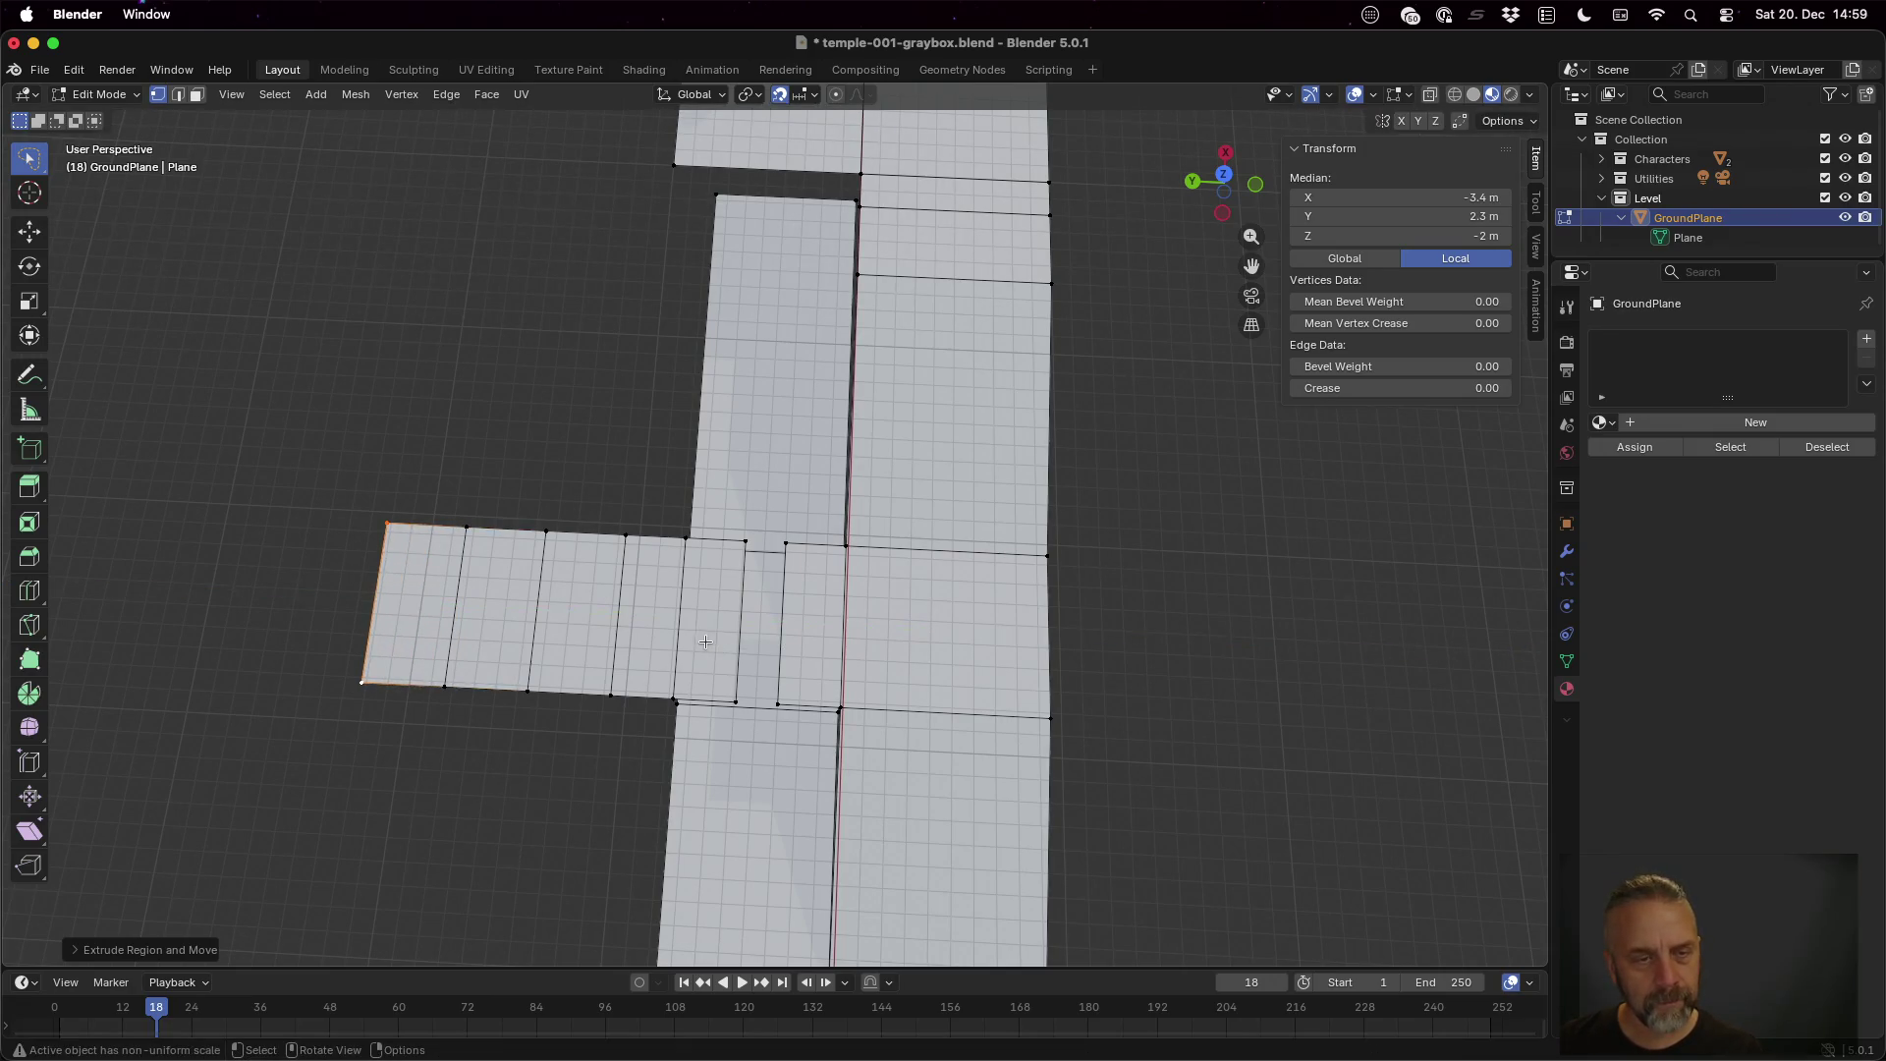
key("e")
key("y")
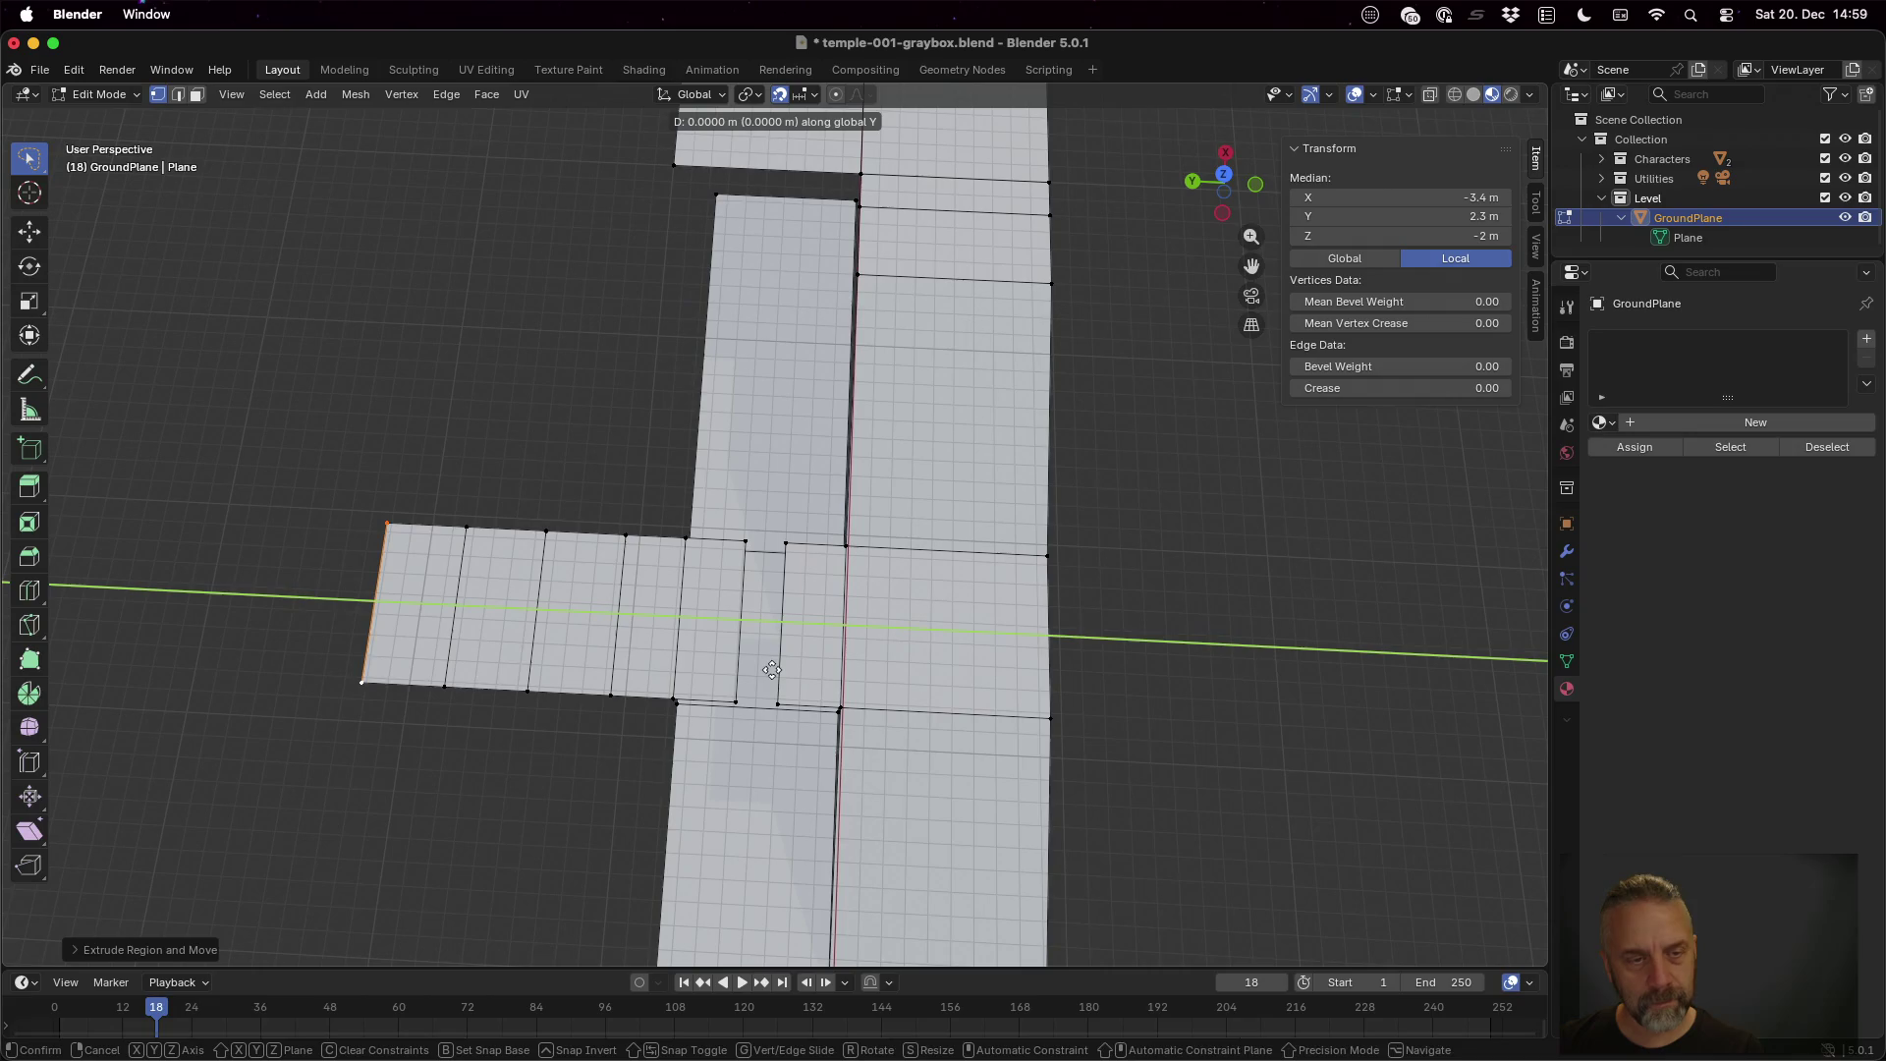
left_click(705, 663)
scroll(490, 609, "left", 5)
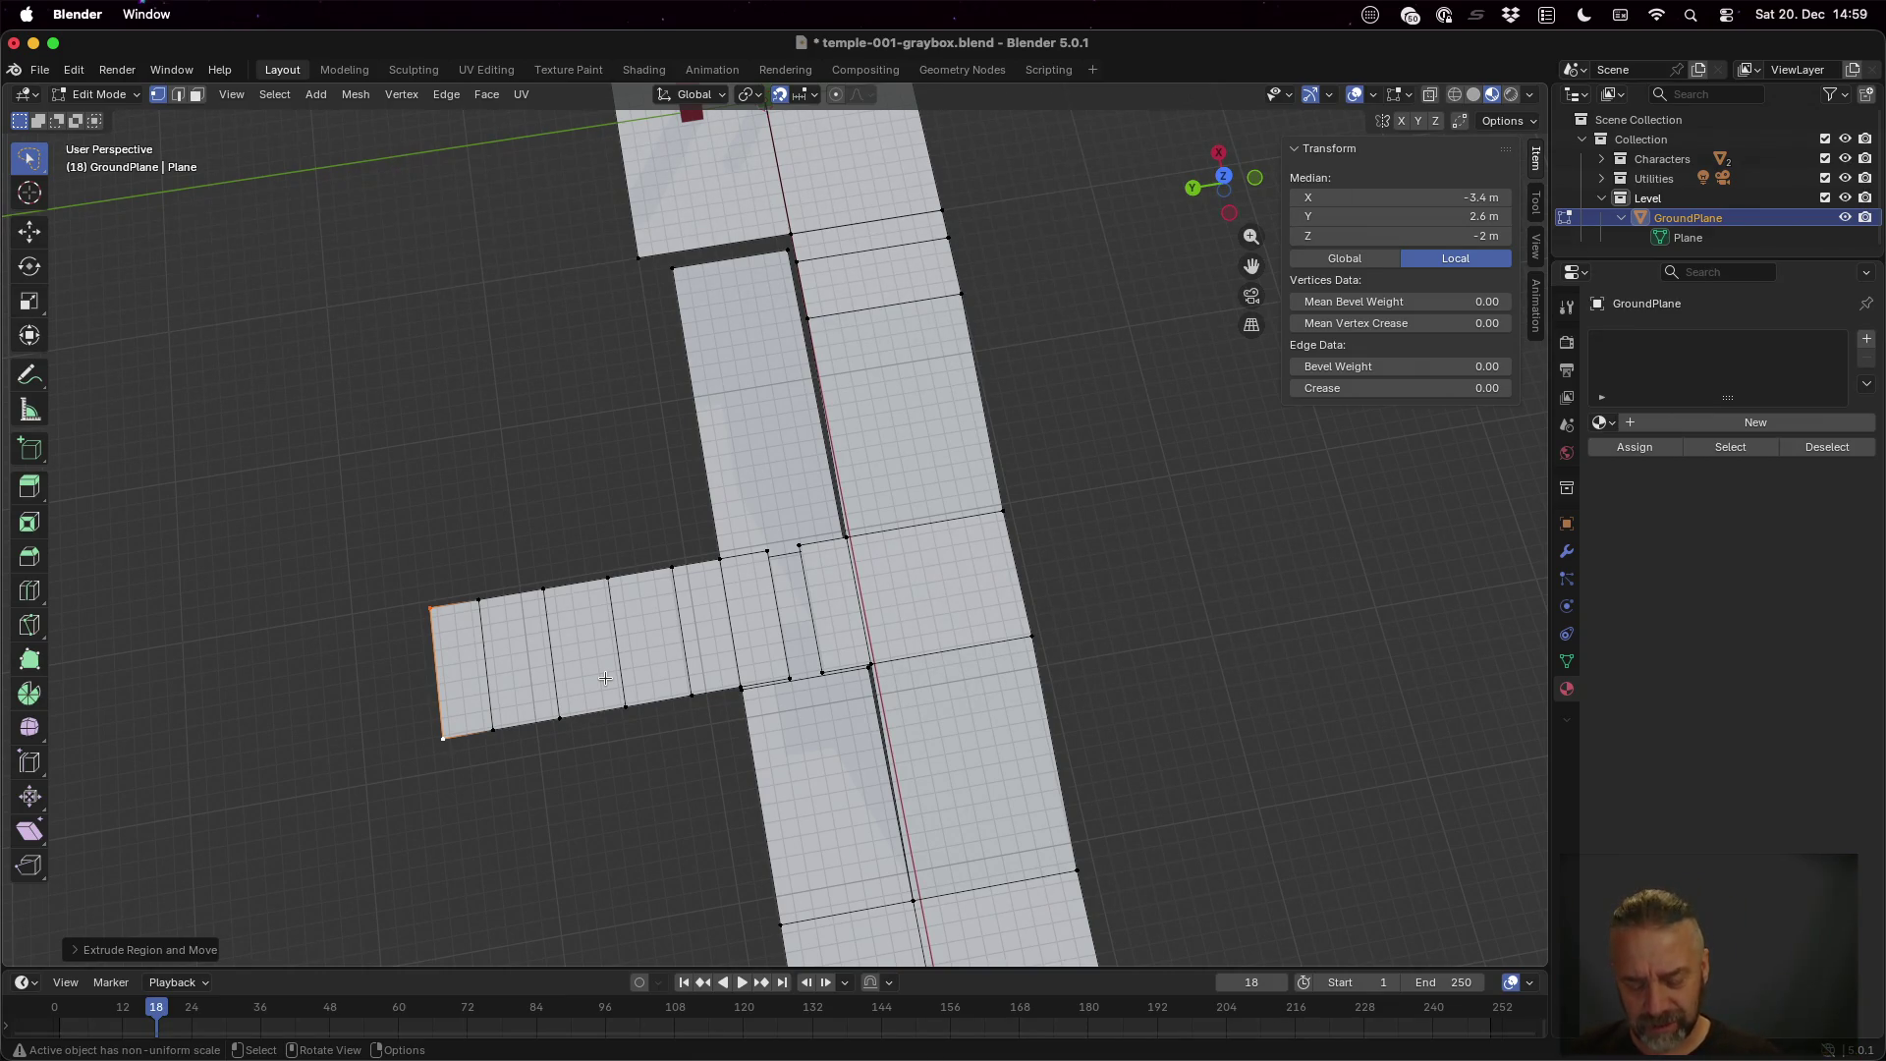
Extrude a long end segment along Y and select the path end's top edge
key("e")
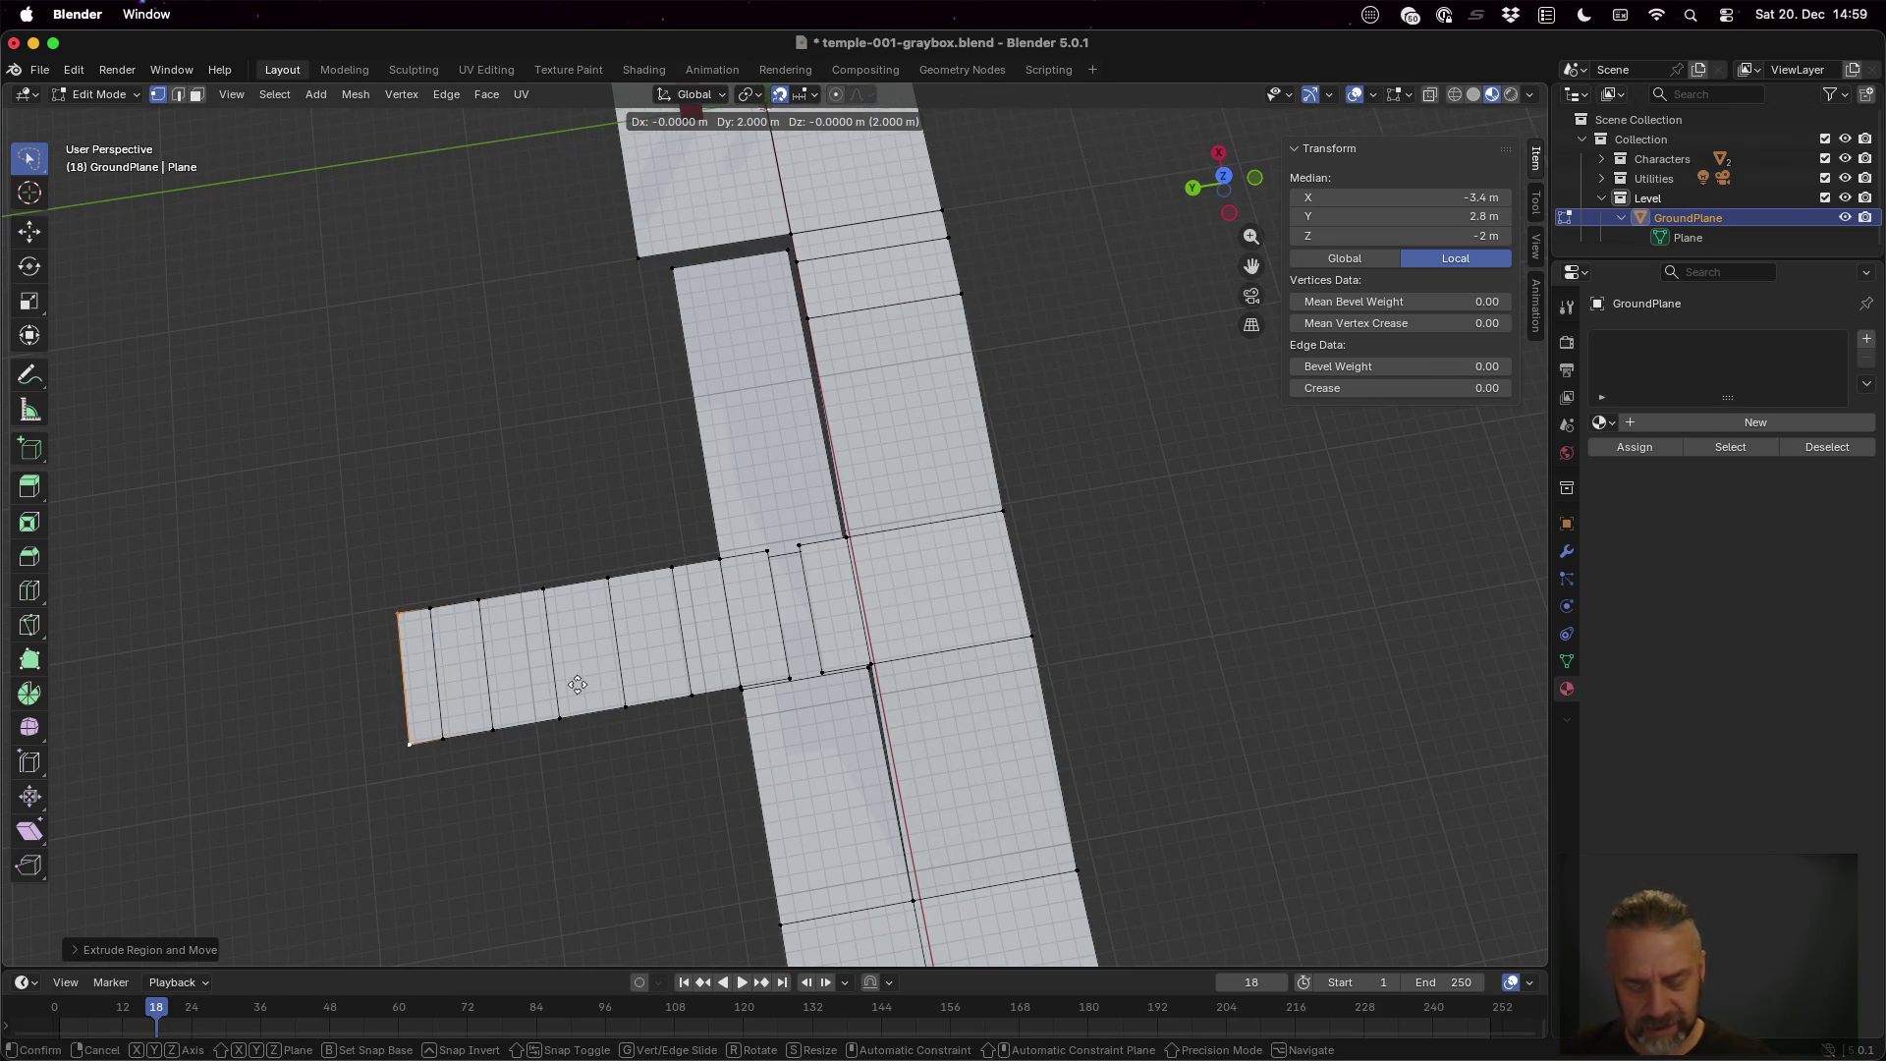
key("y")
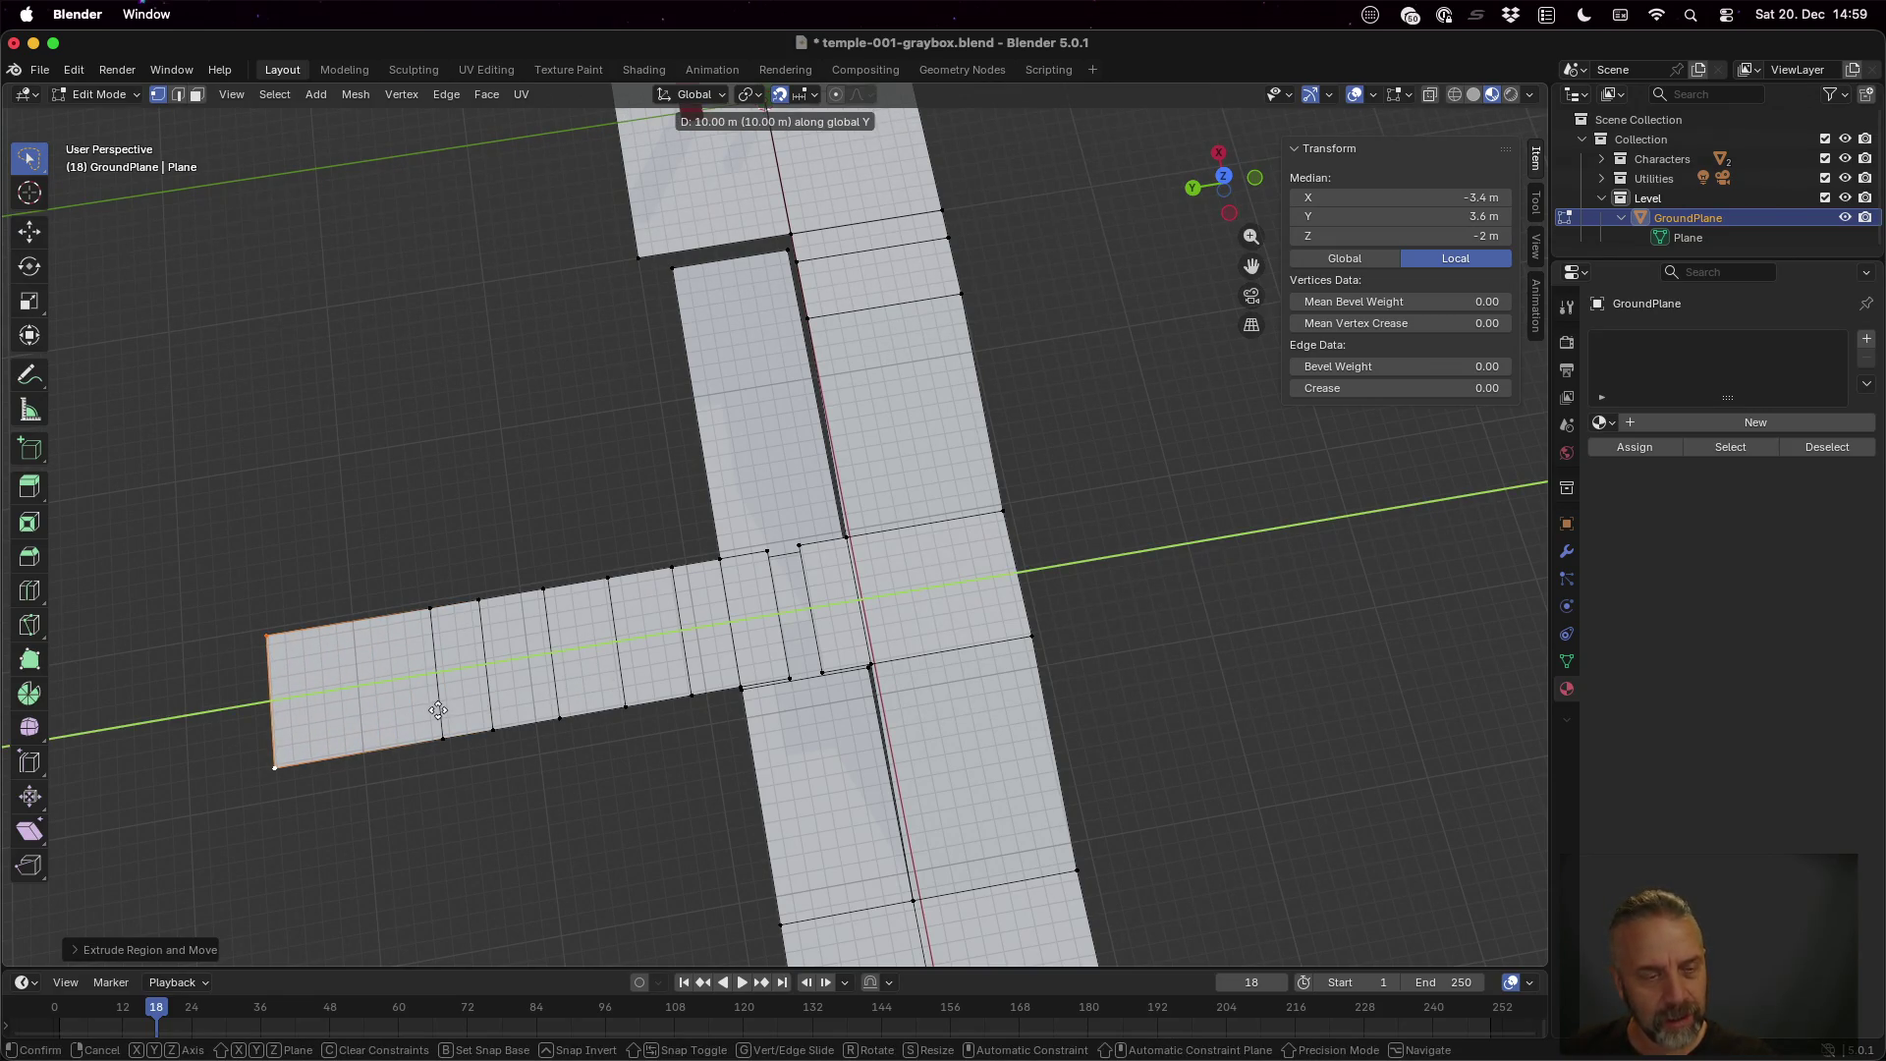
left_click(393, 716)
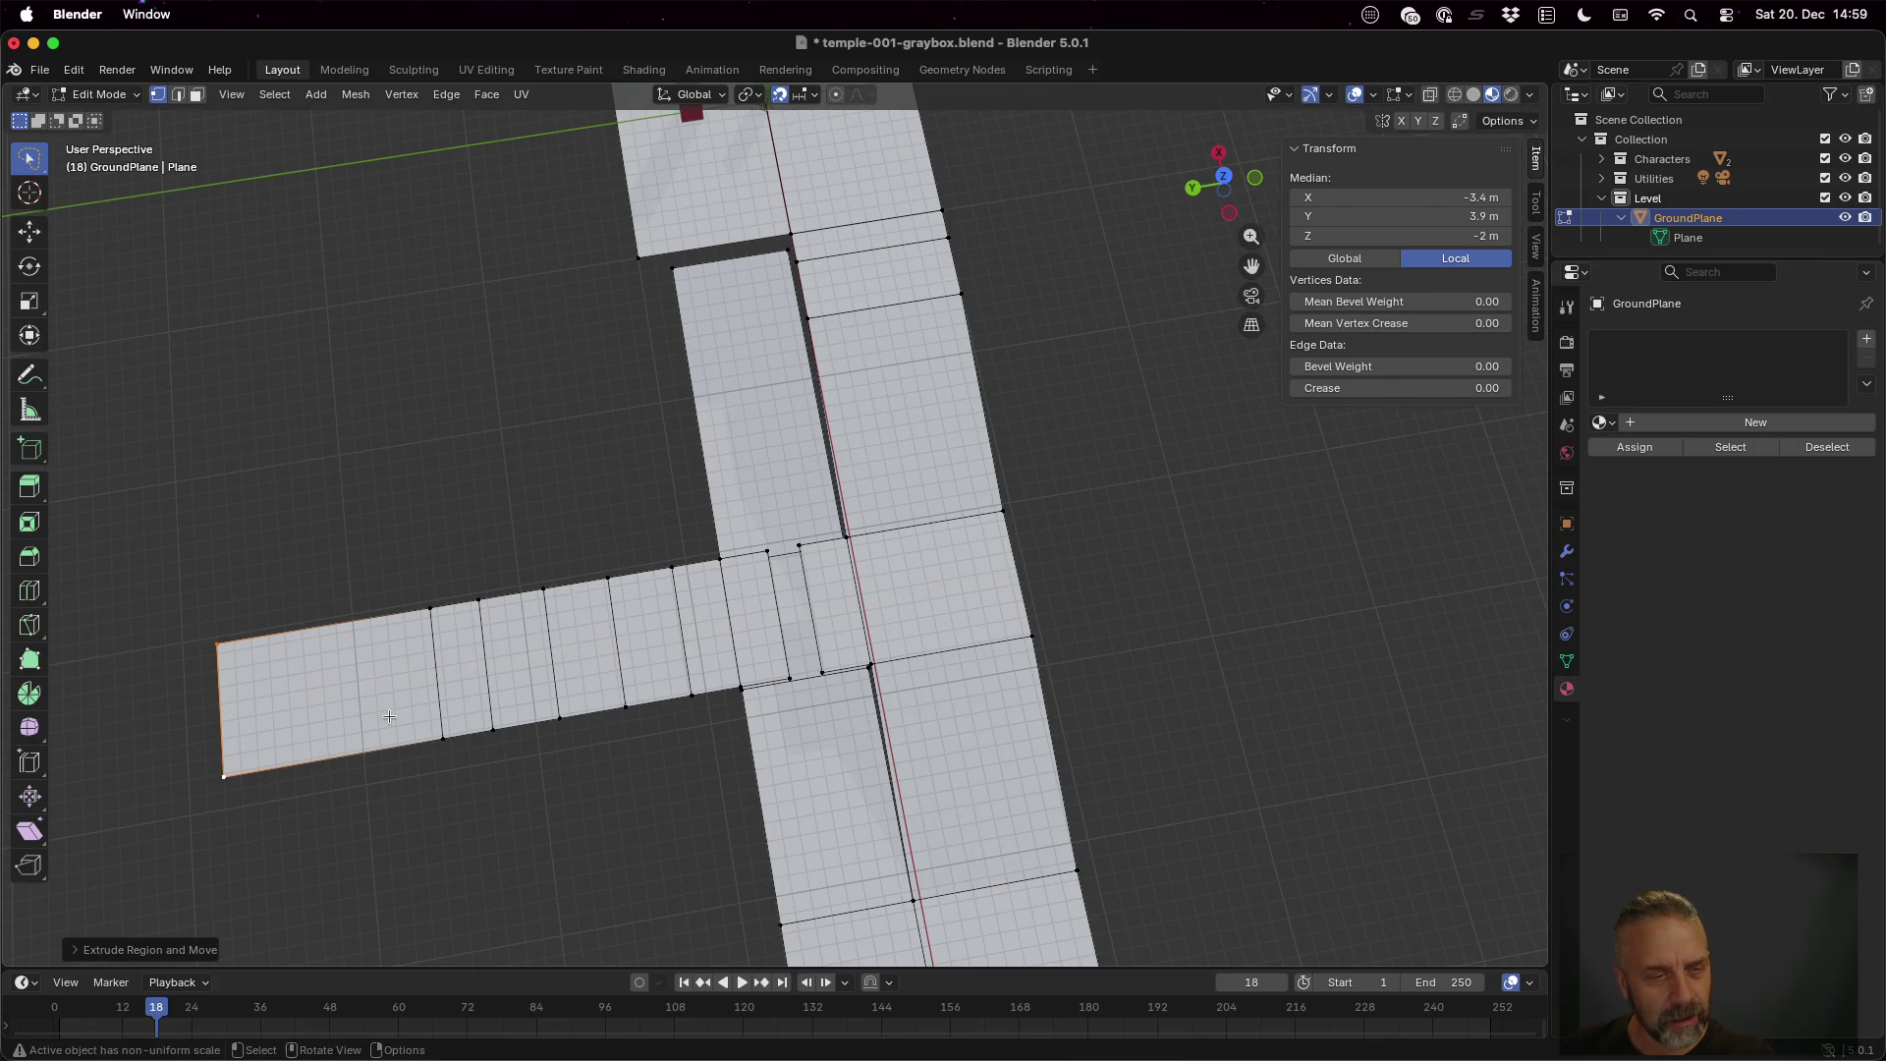
left_click(220, 643)
left_click(428, 609, "shift")
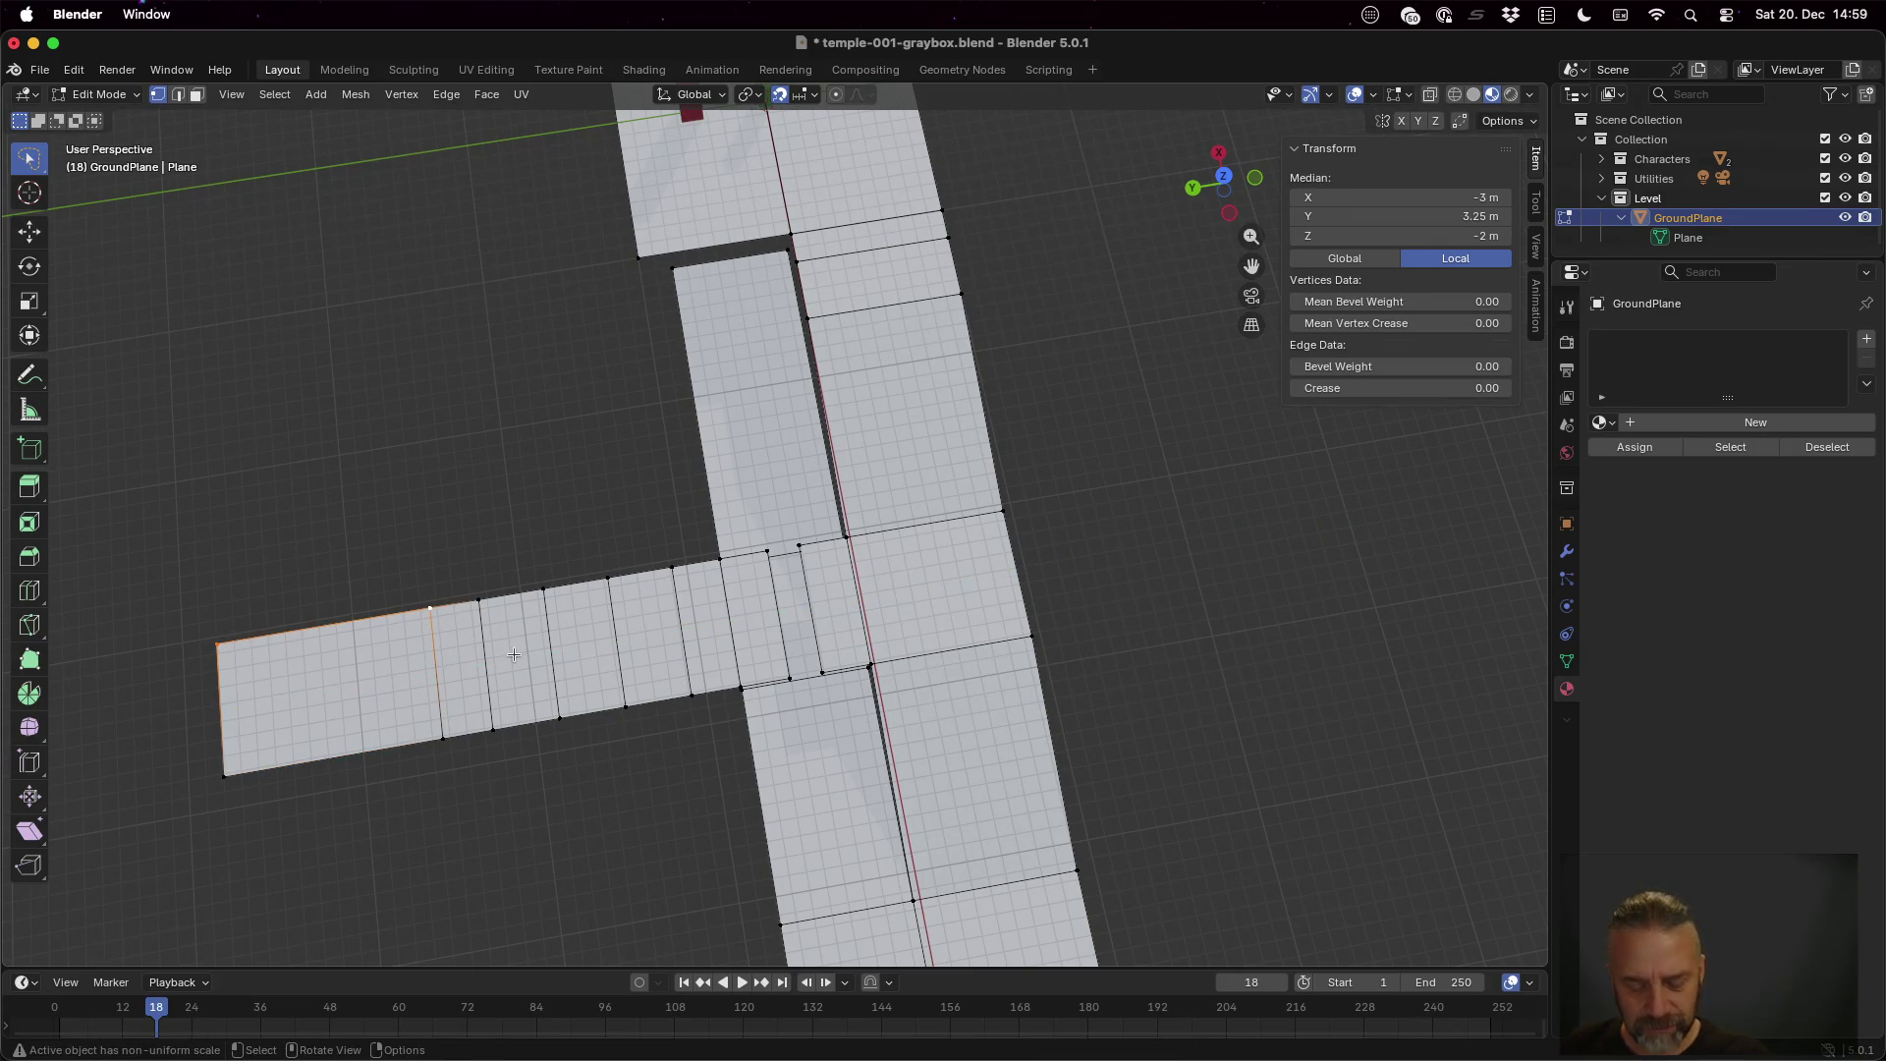
key("g")
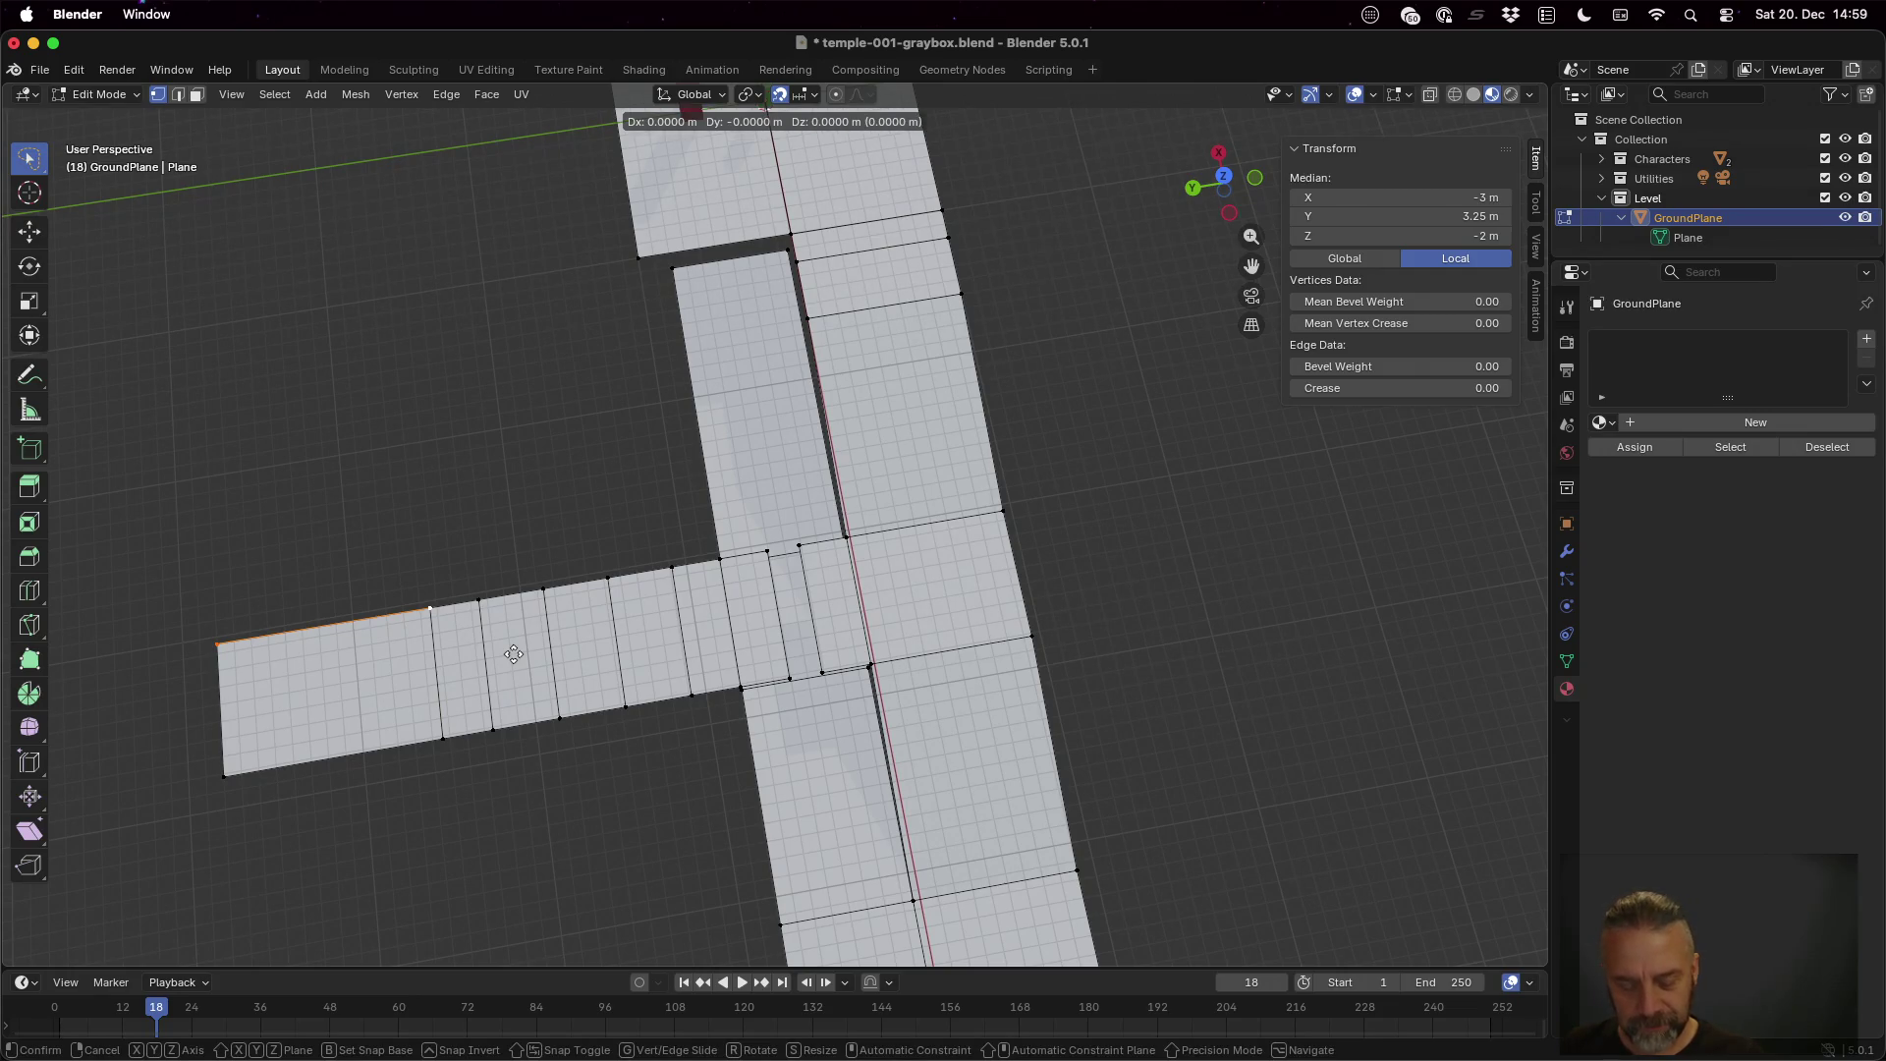
key("Escape")
Extrude the path end's top edge along X into a new face
key("e")
key("x")
left_click(498, 559)
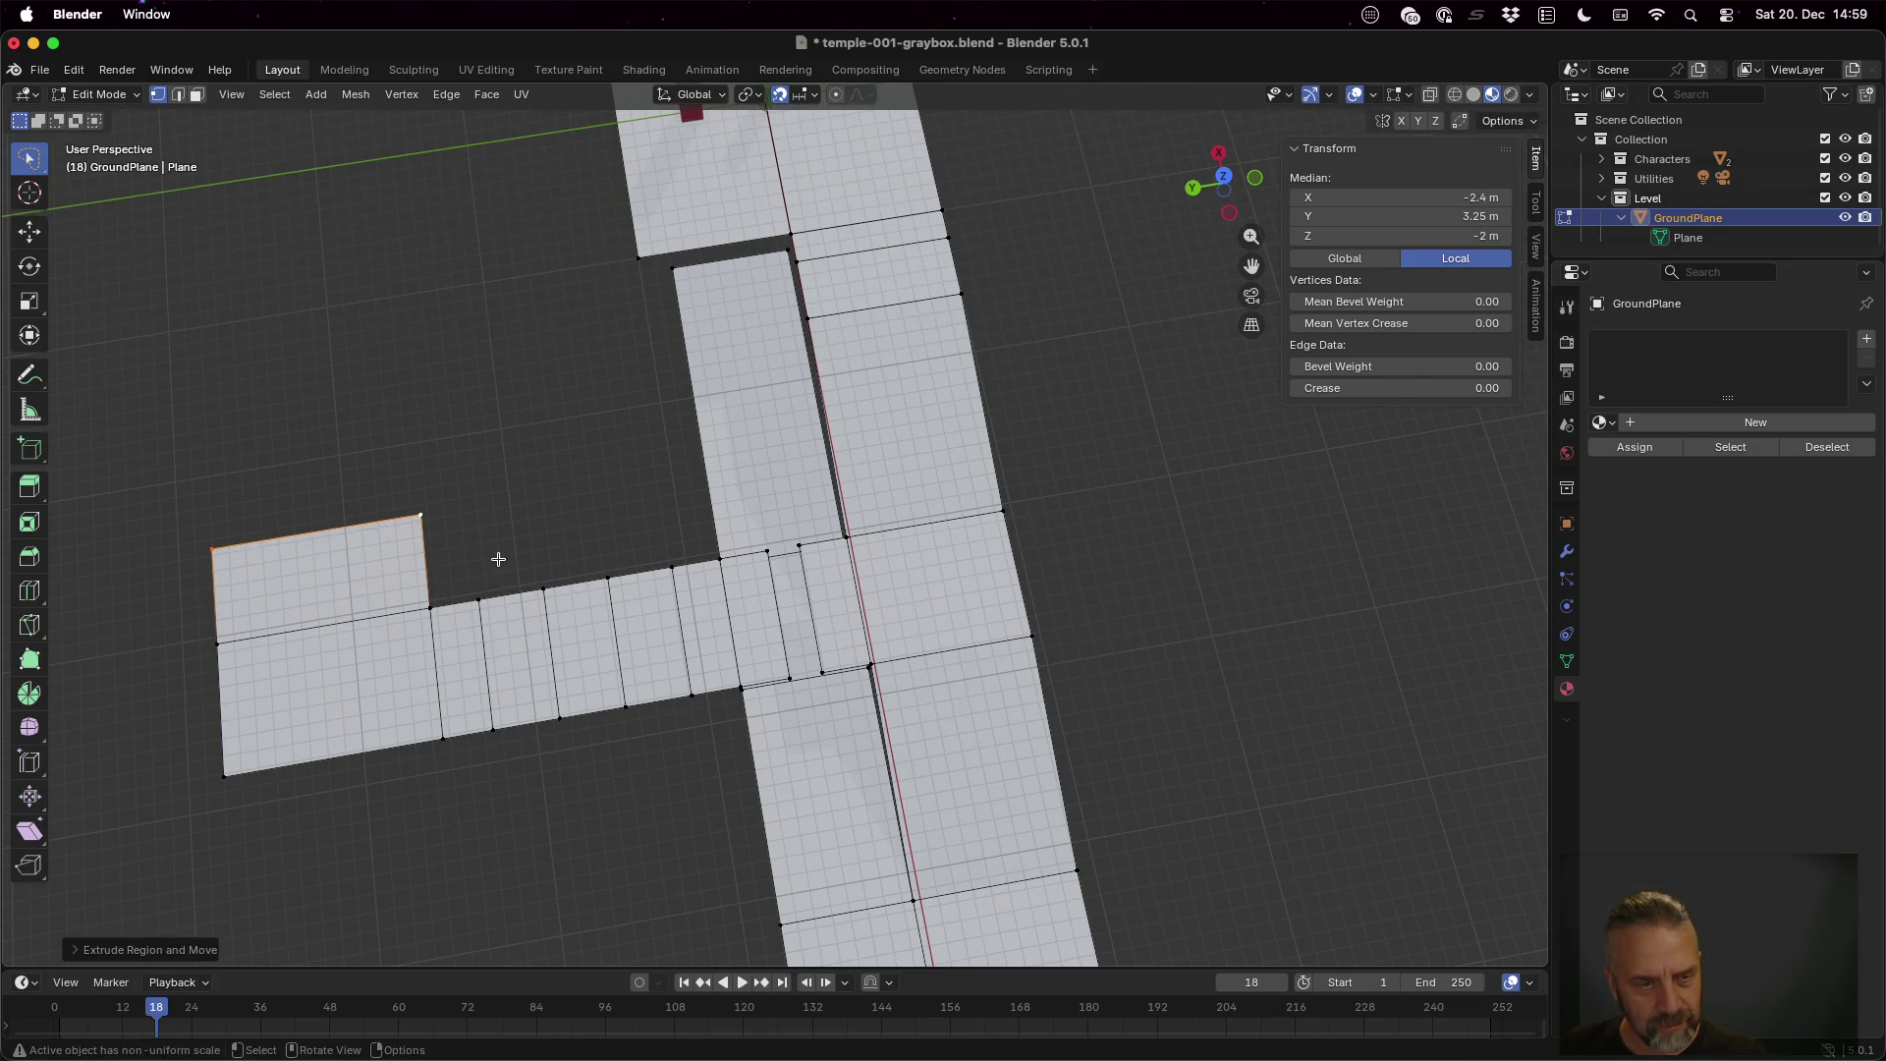
Extrude the path end's bottom edge along X and save temple-001-graybox.blend
left_click(446, 740)
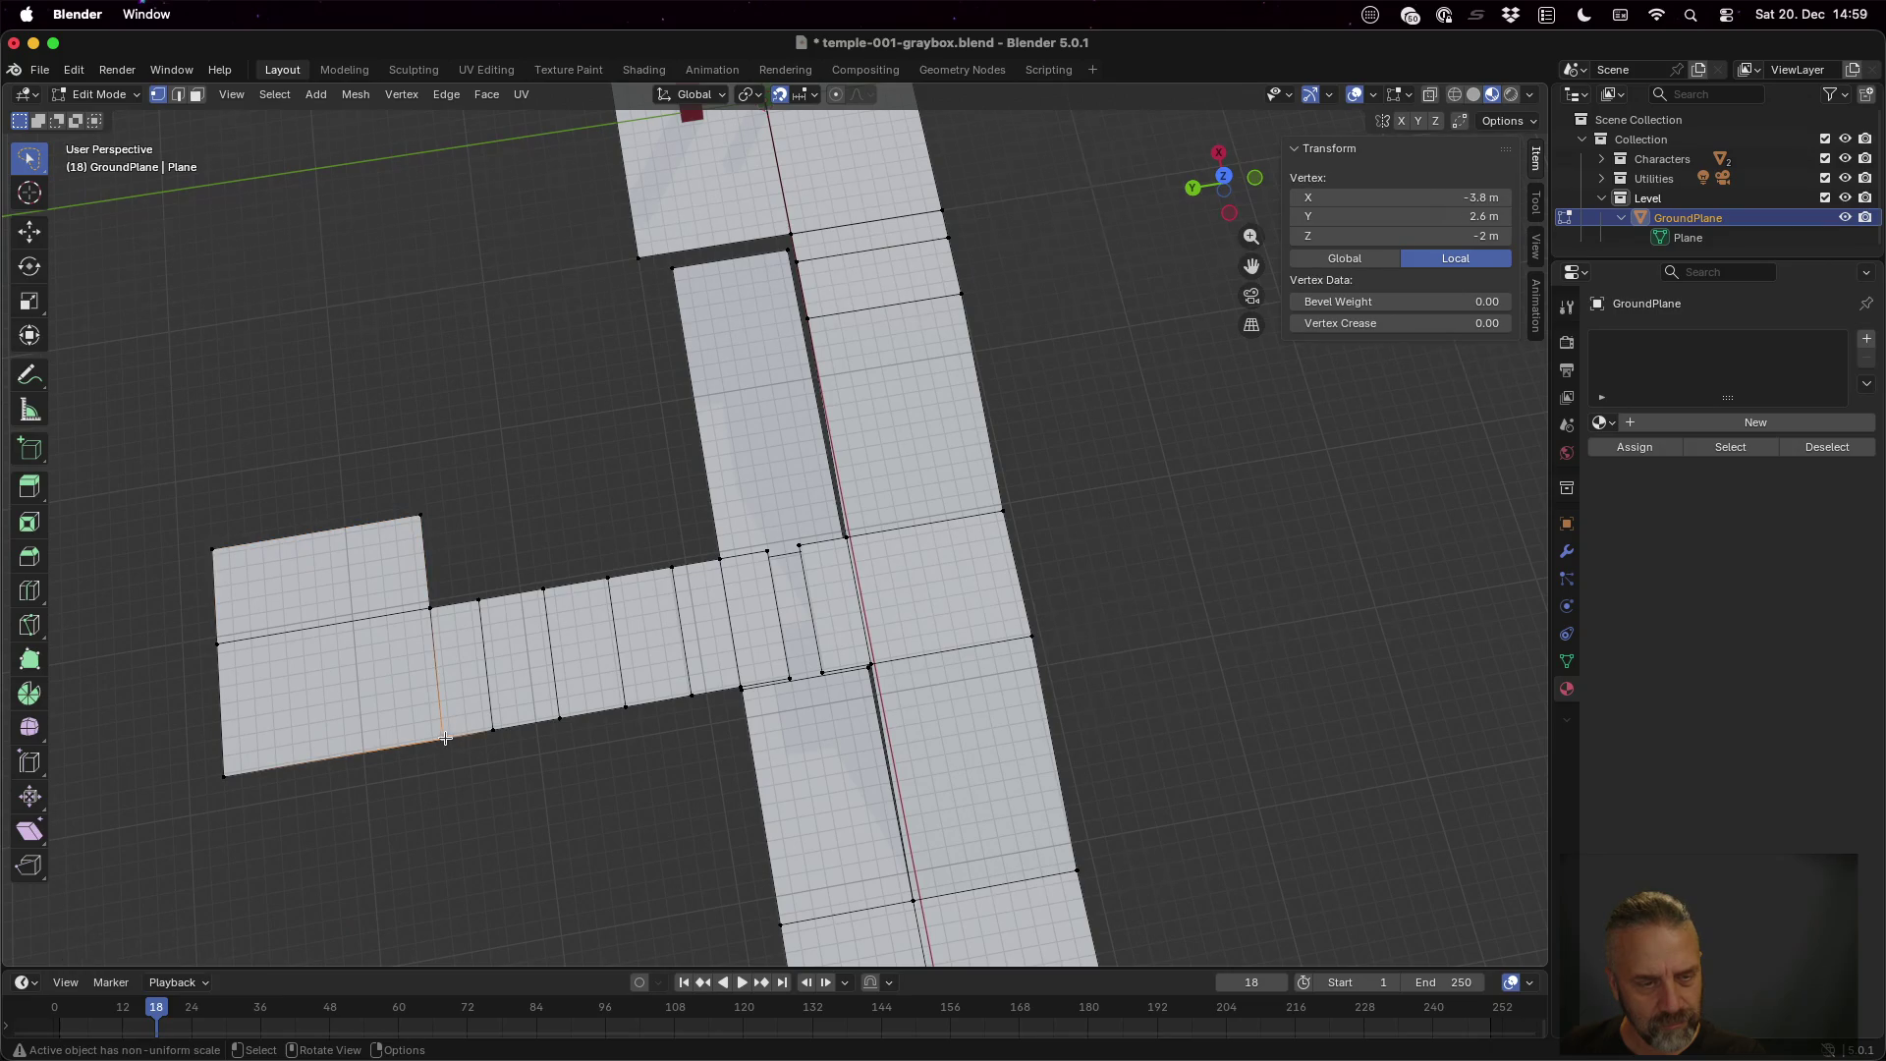
left_click(239, 766, "shift")
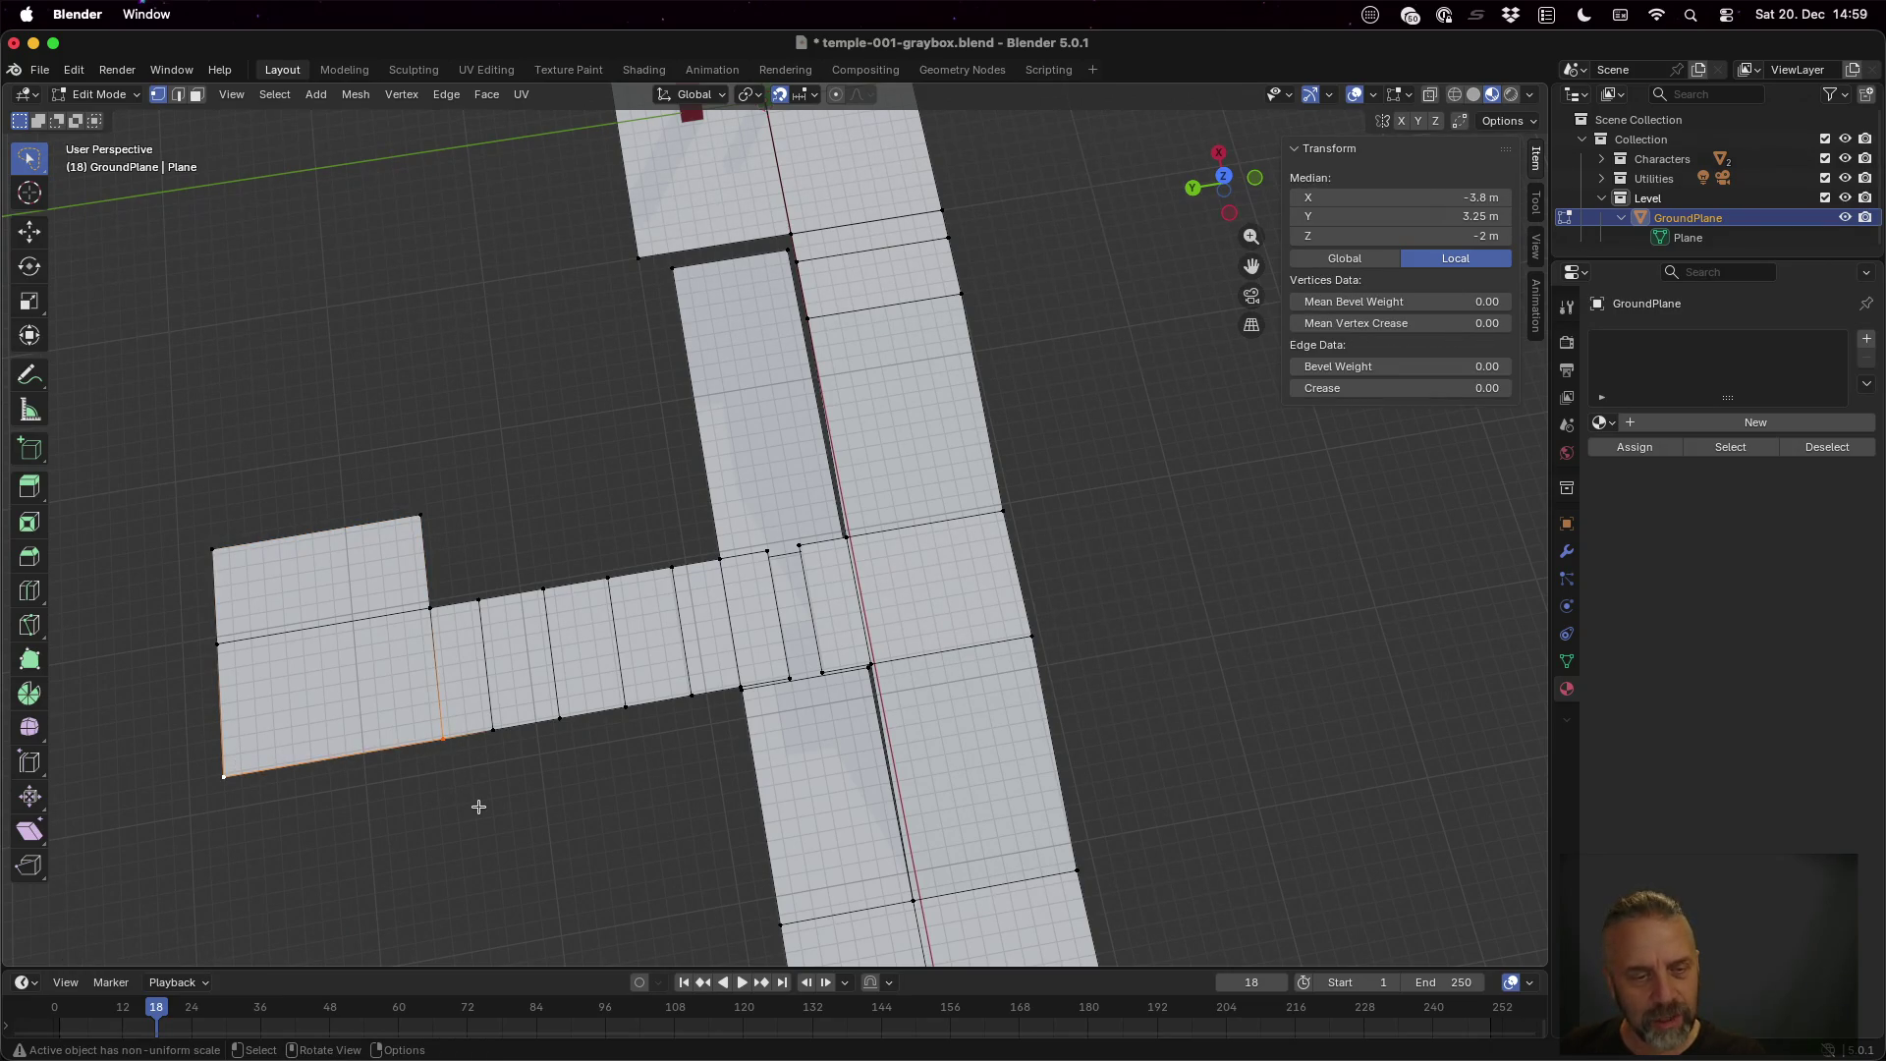
left_click_drag(510, 801, 518, 632)
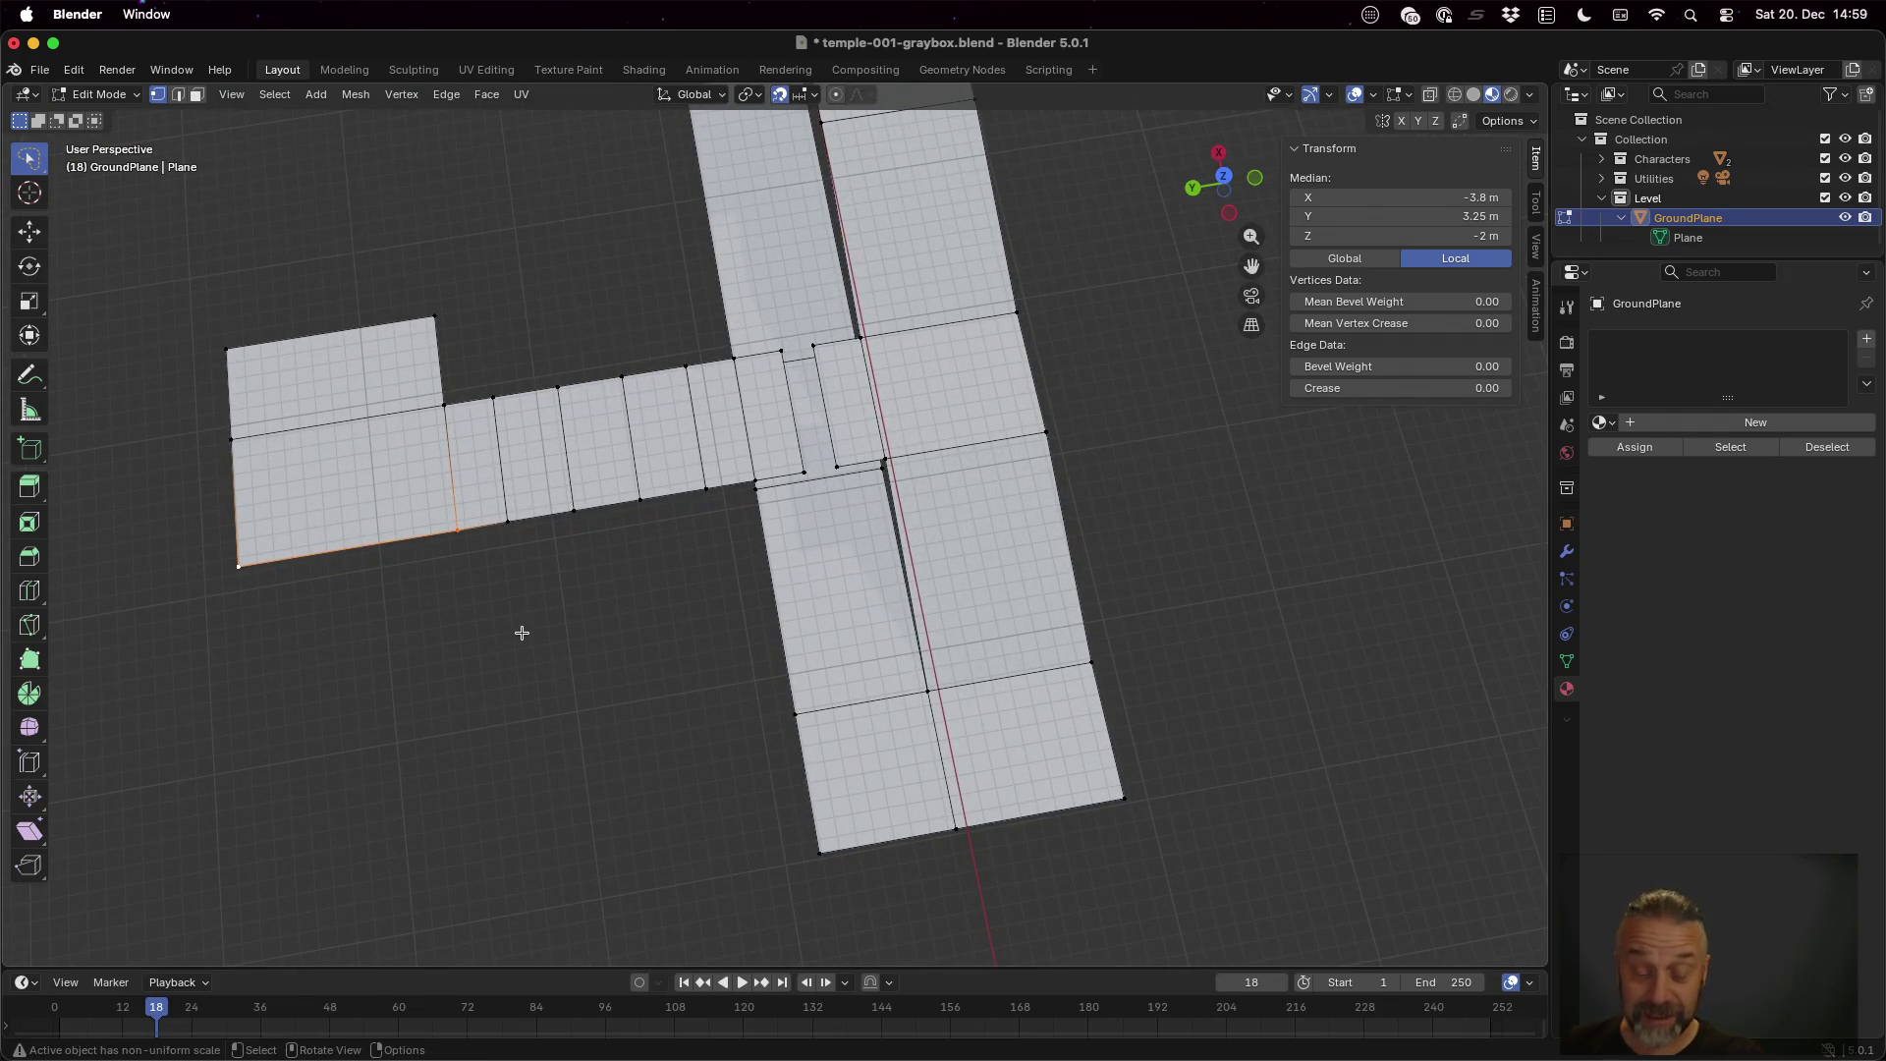
key("g")
key("x")
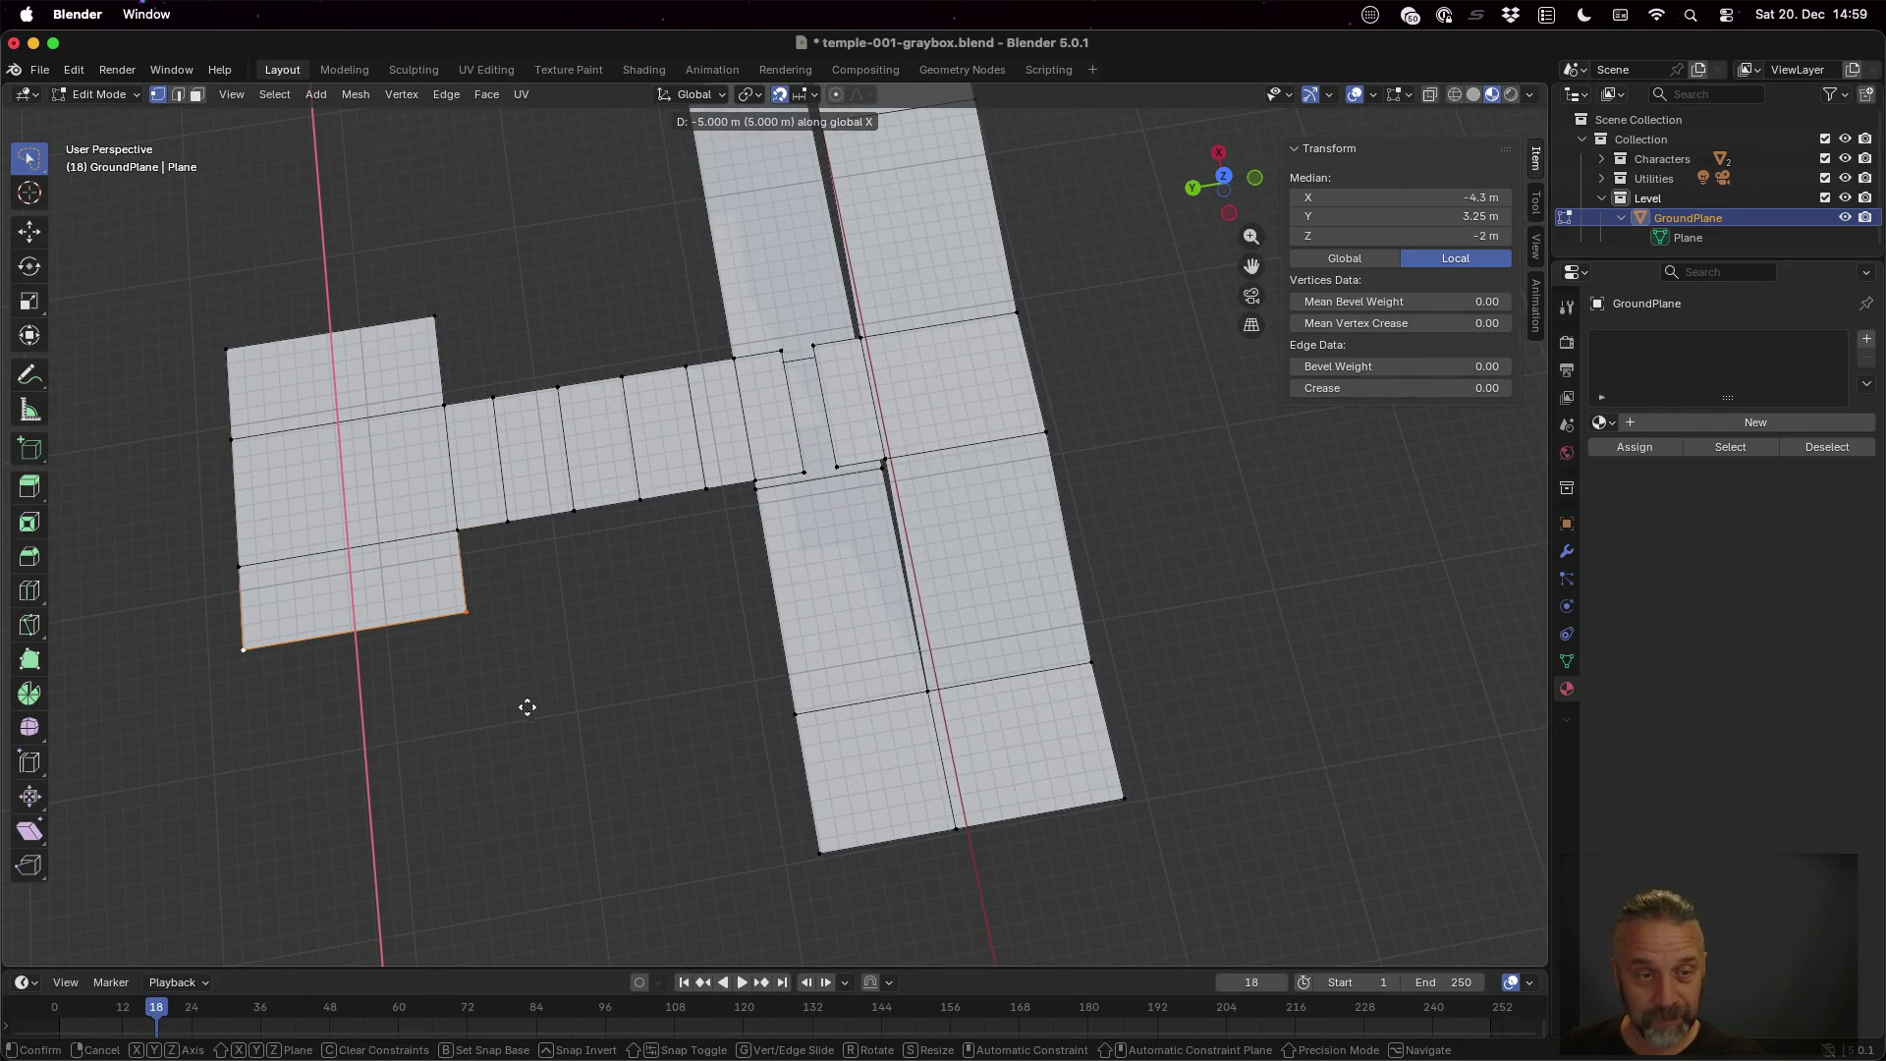
left_click(533, 724)
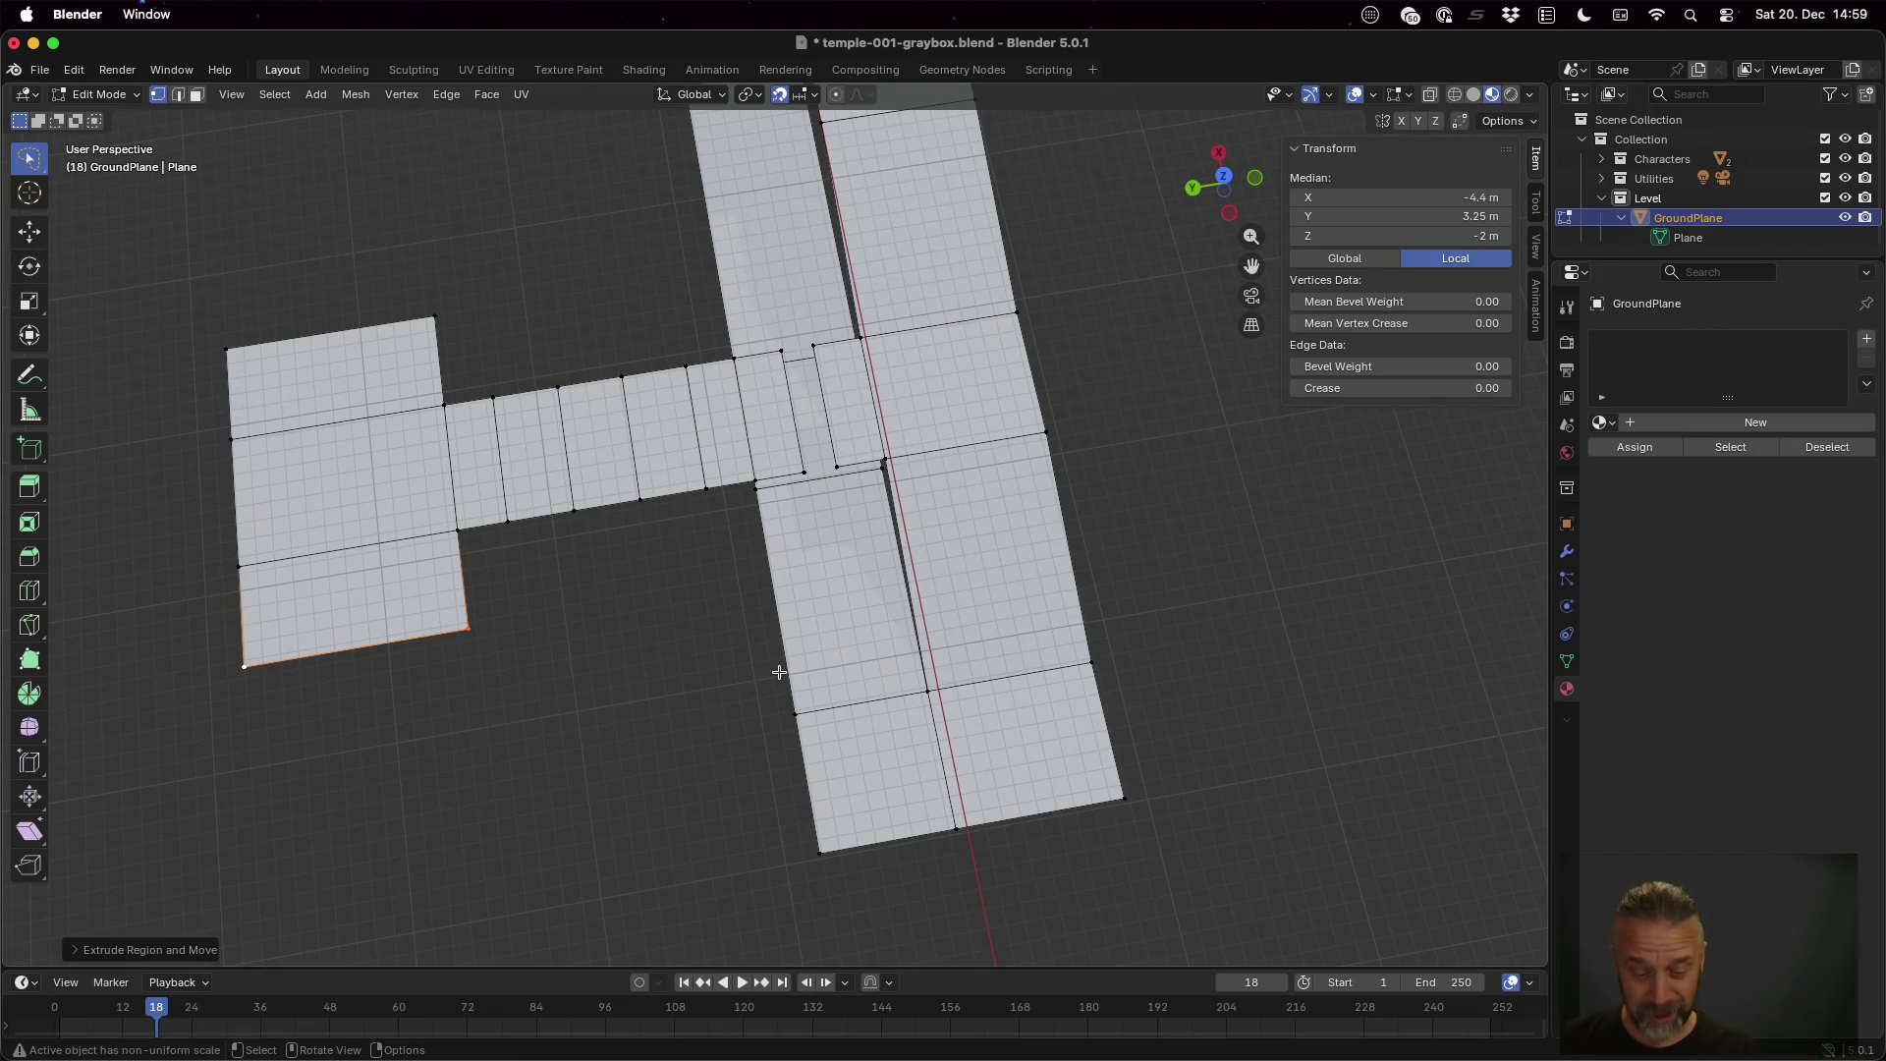
key("super+s")
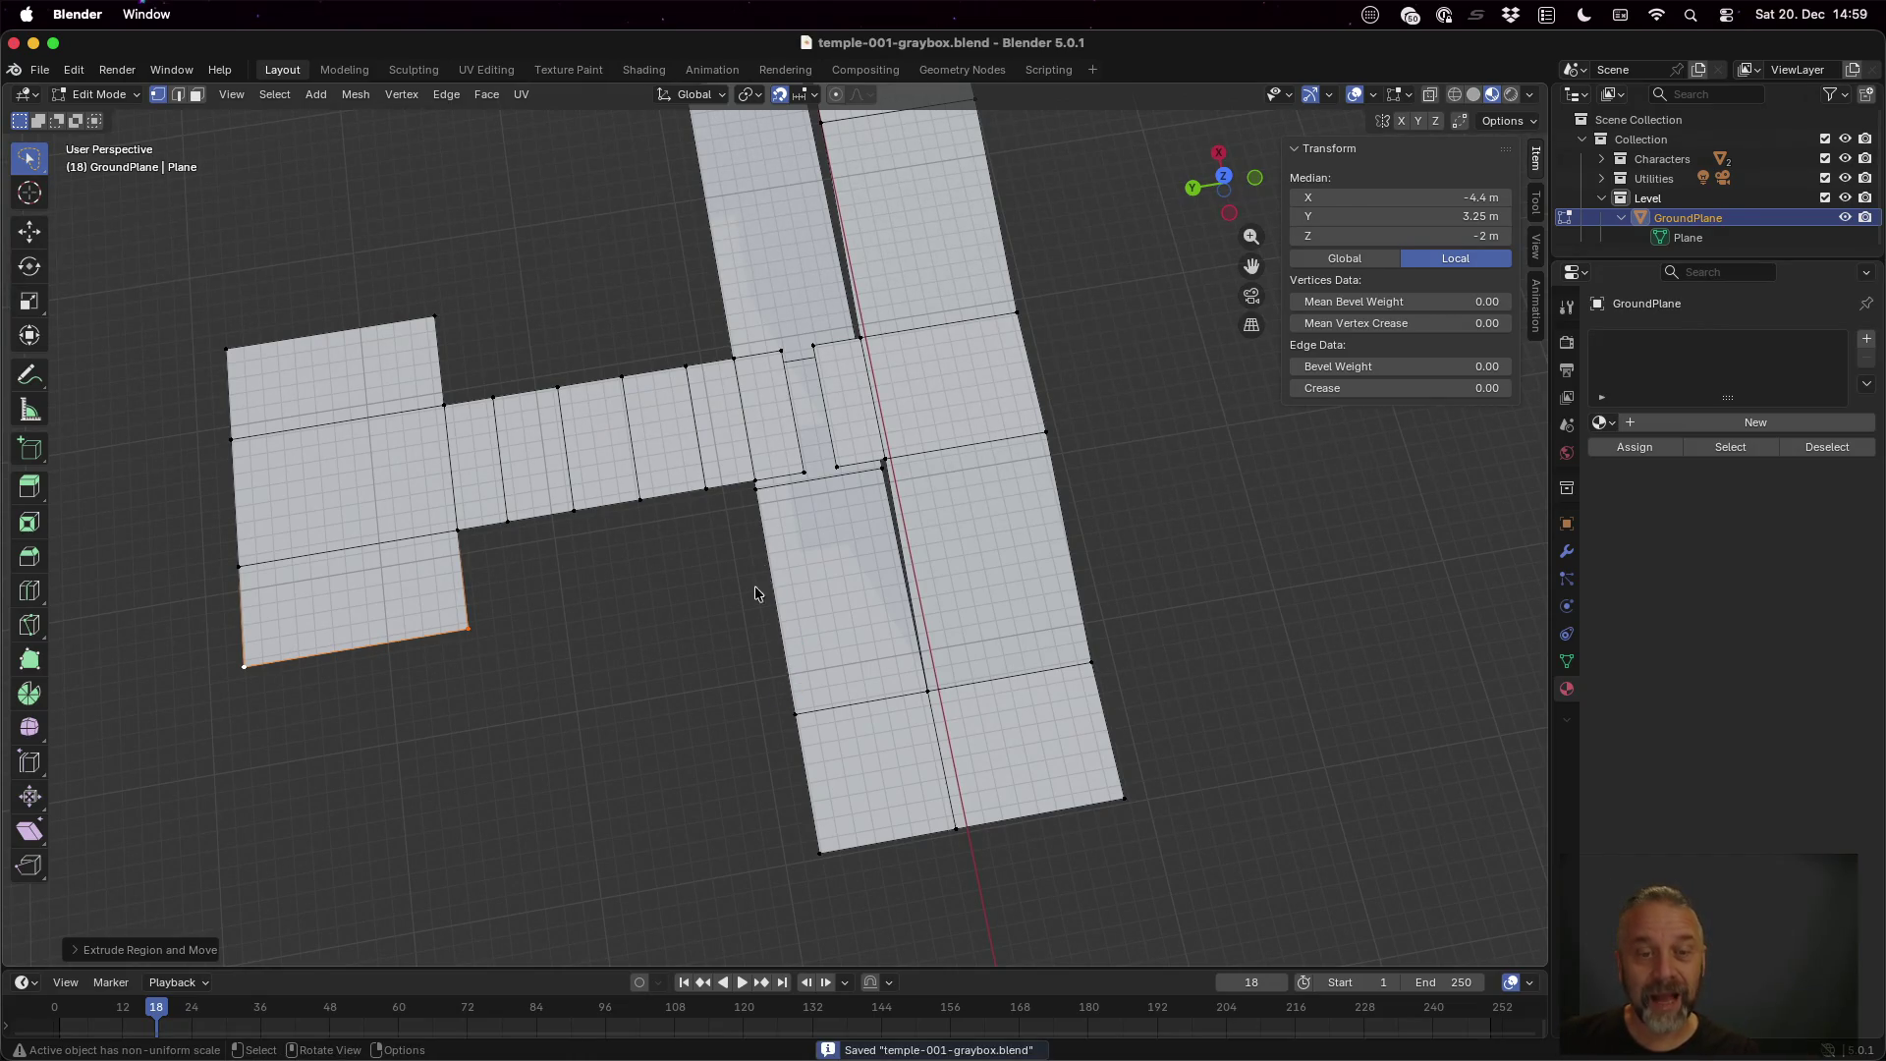
scroll(965, 546, "down", 10)
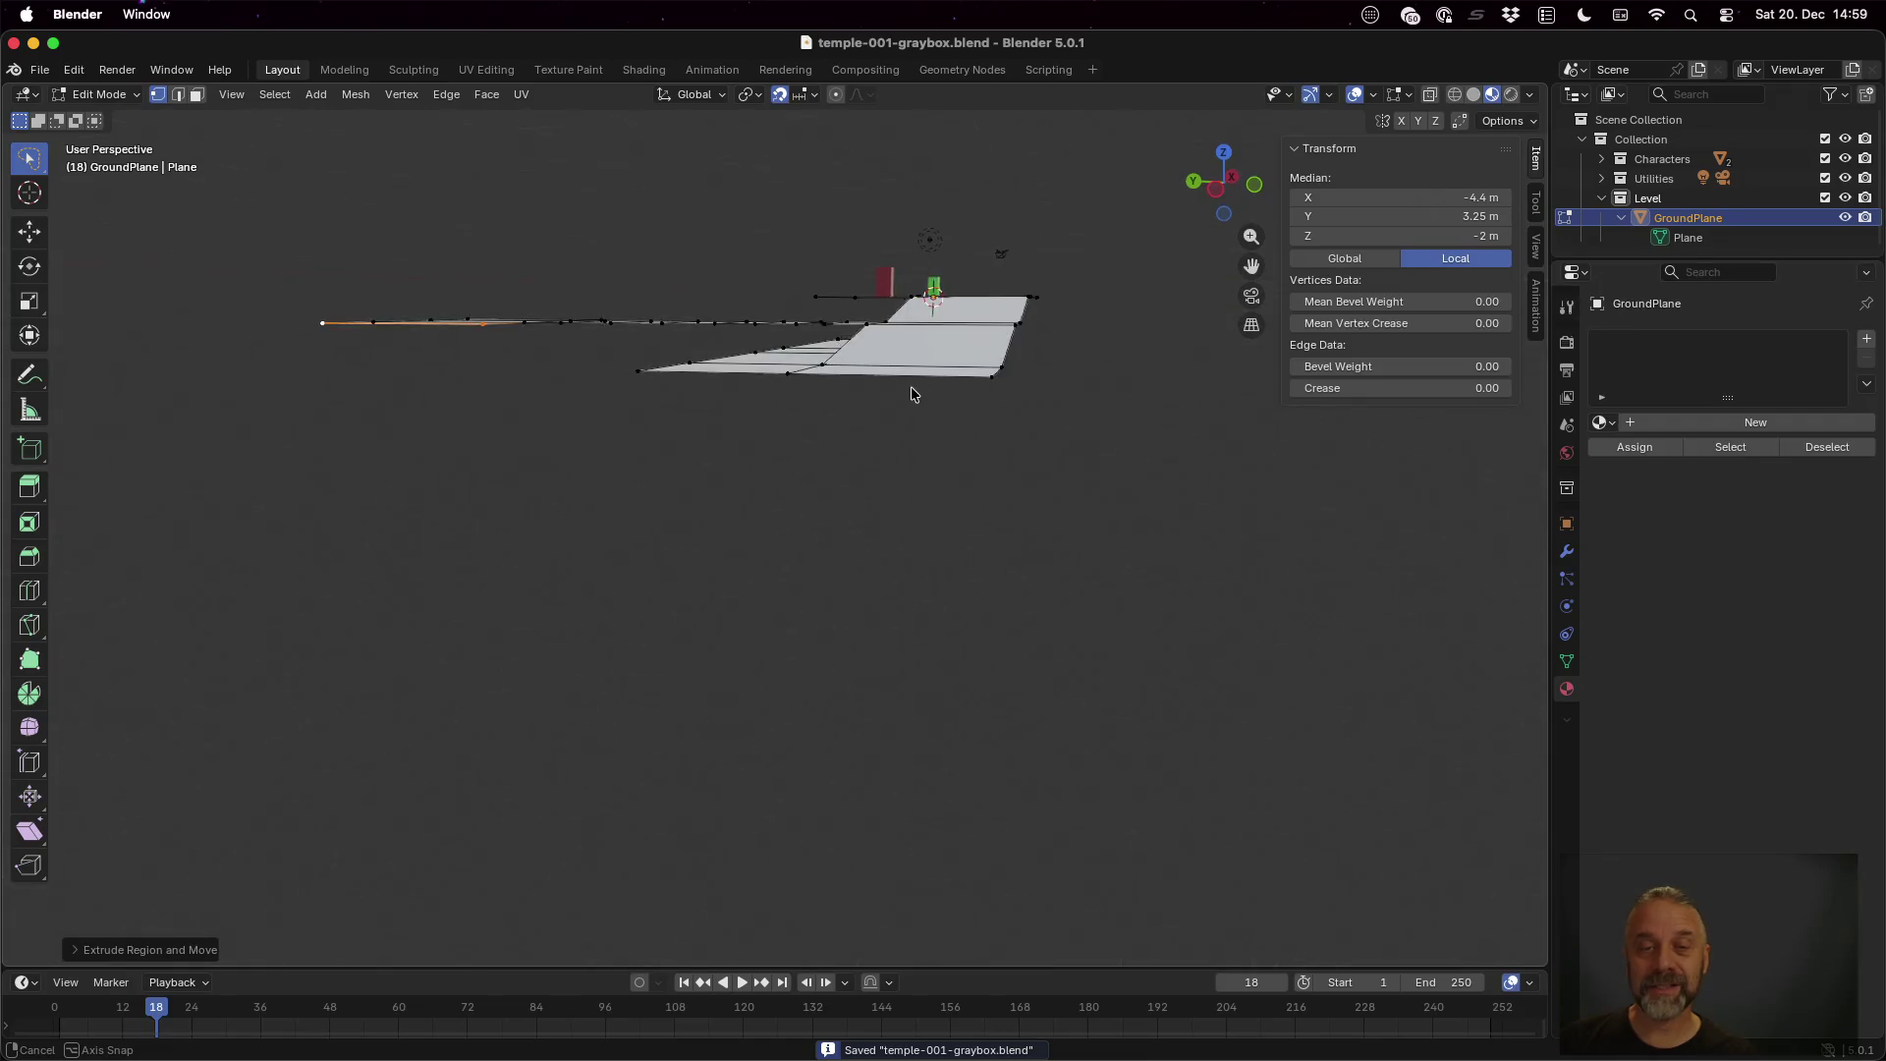
scroll(1006, 421, "up", 5)
scroll(1029, 450, "down", 10)
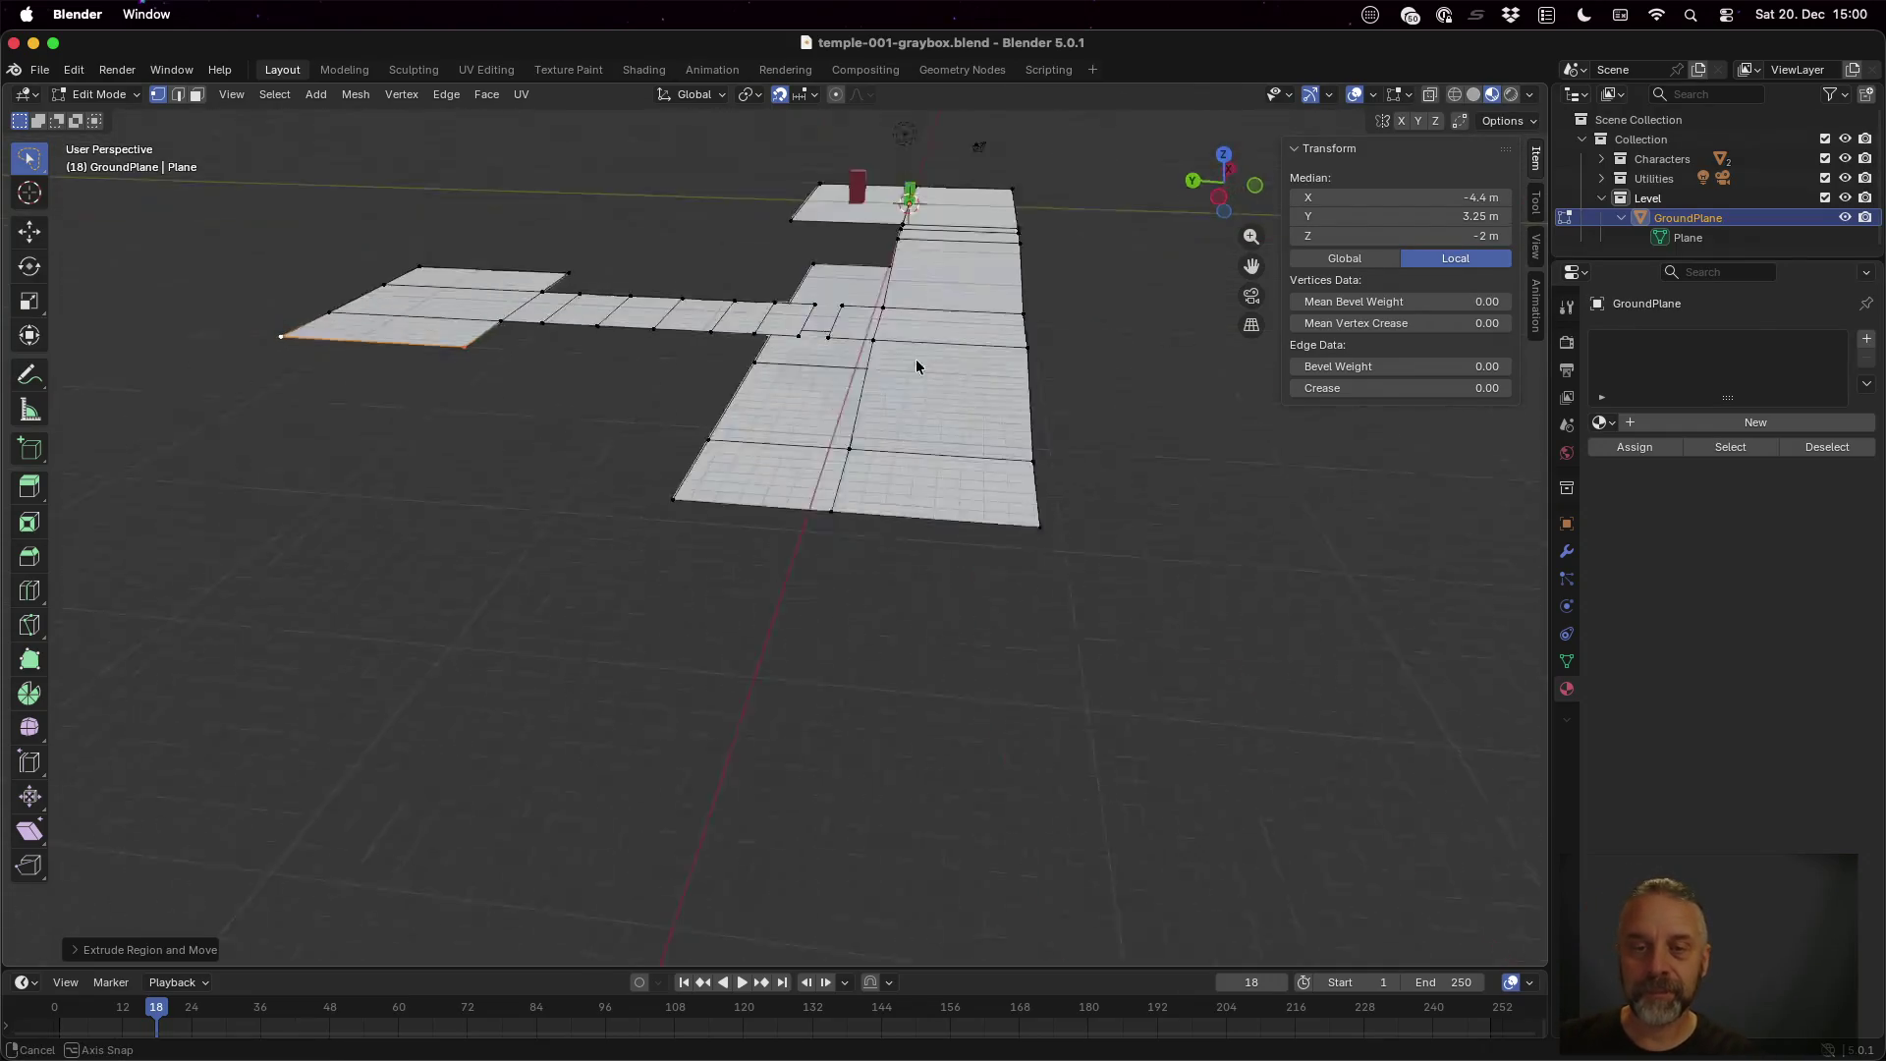
left_click_drag(468, 625, 674, 700)
scroll(668, 687, "down", 3)
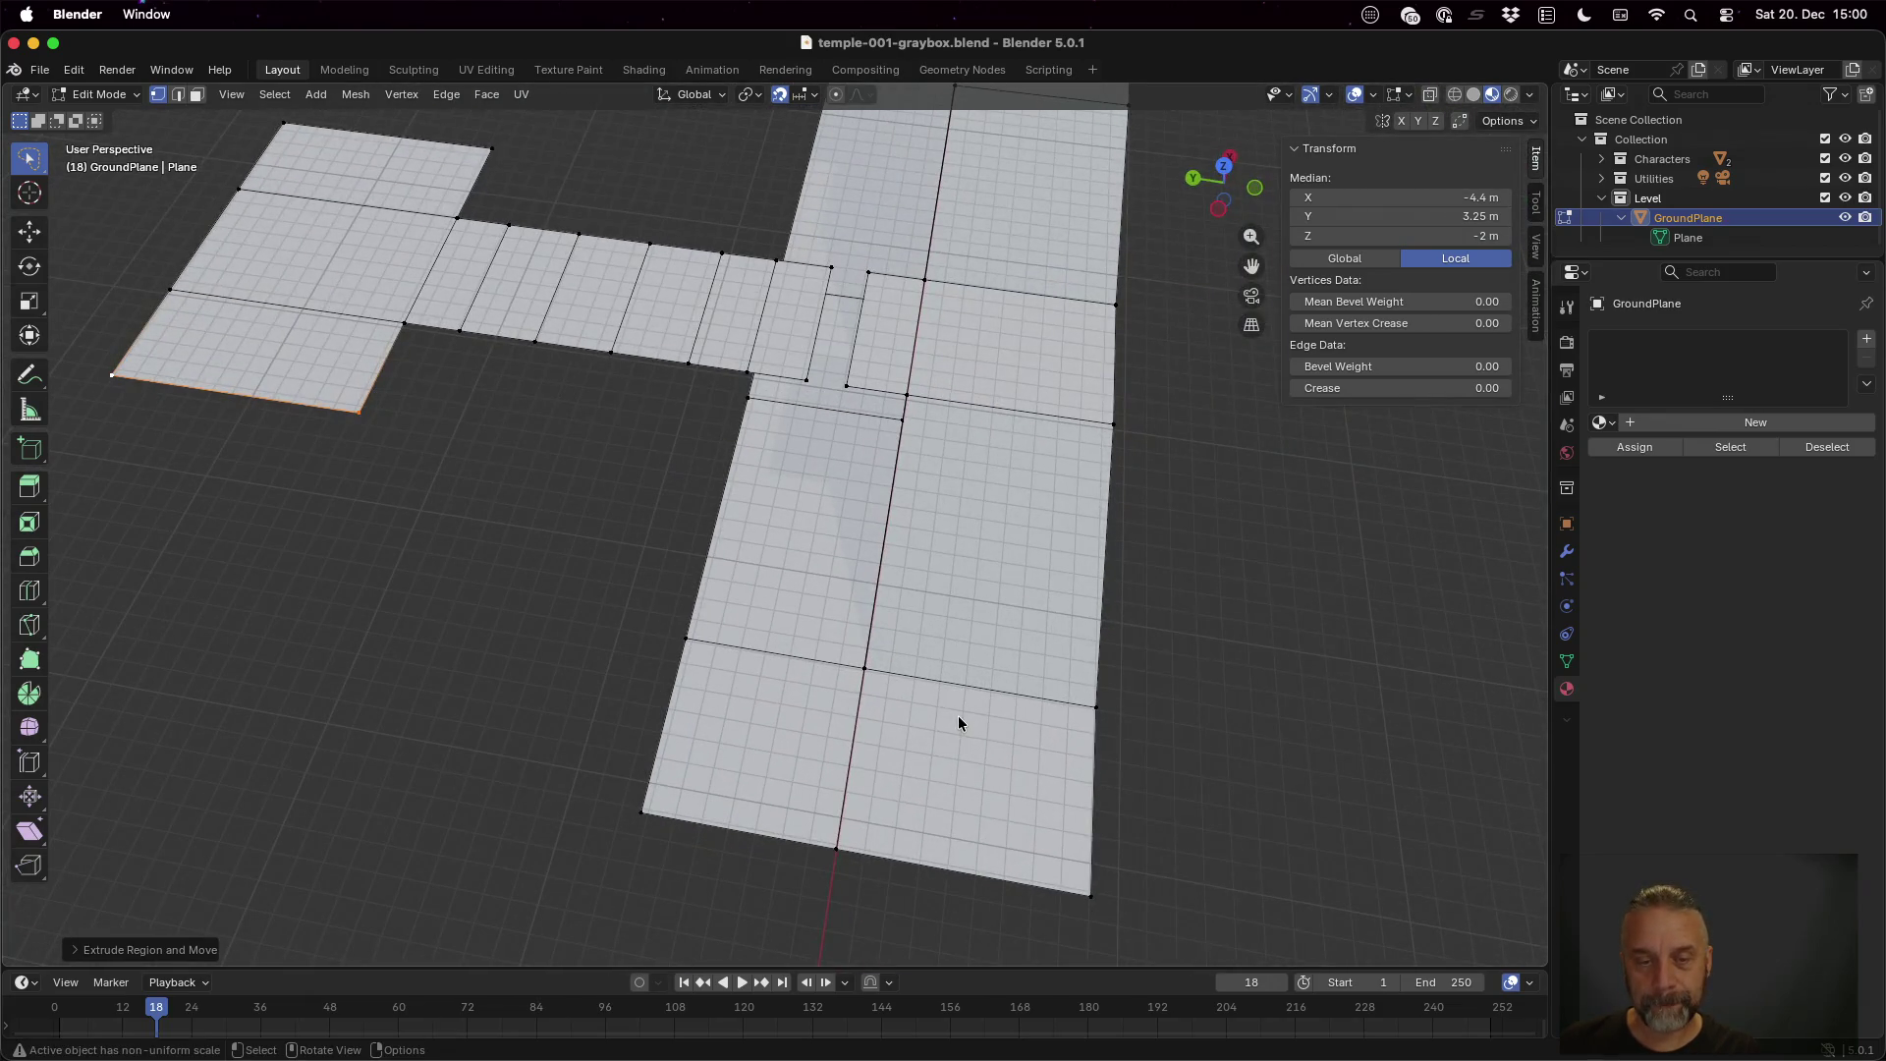
mouse_move(958, 717)
left_mouse_down()
mouse_move(947, 749)
mouse_move(921, 743)
left_mouse_up()
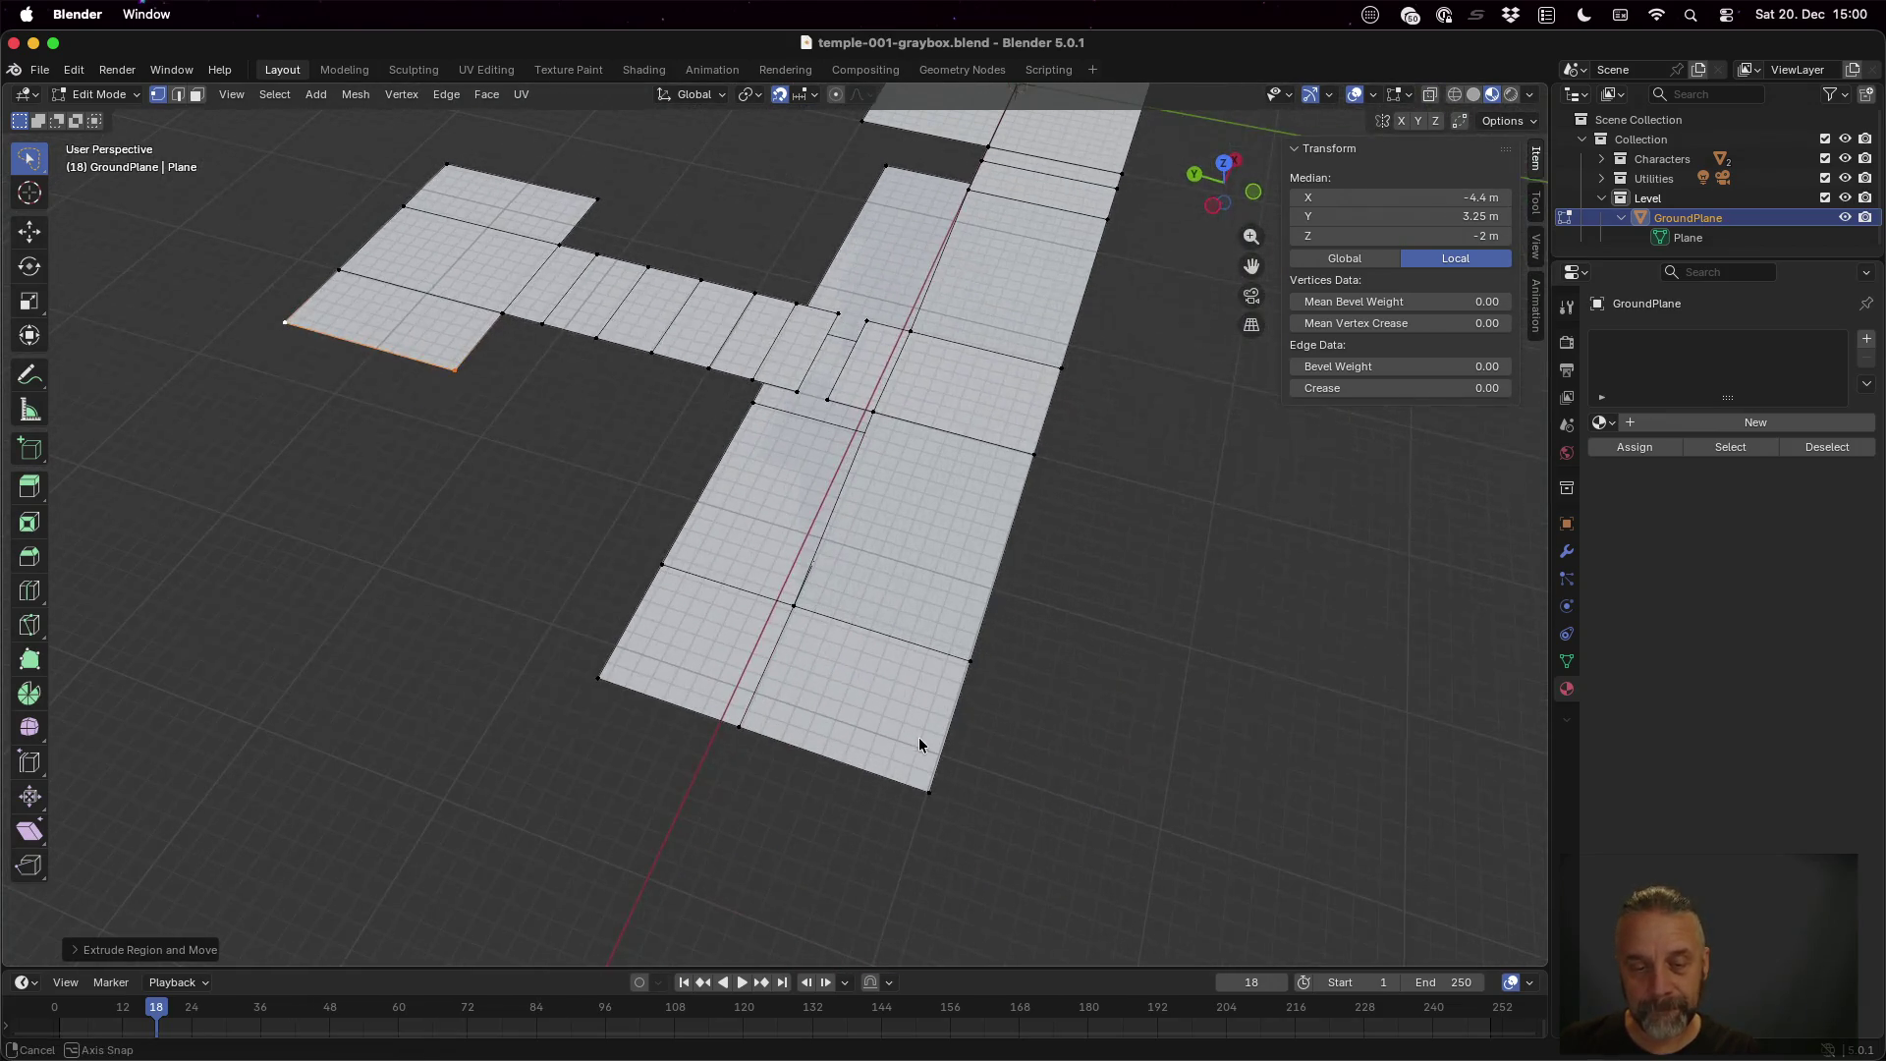
left_click(738, 727)
Extrude the walkway's end edge along X into three new sections, including a 4 m extension
left_click(929, 789, "shift")
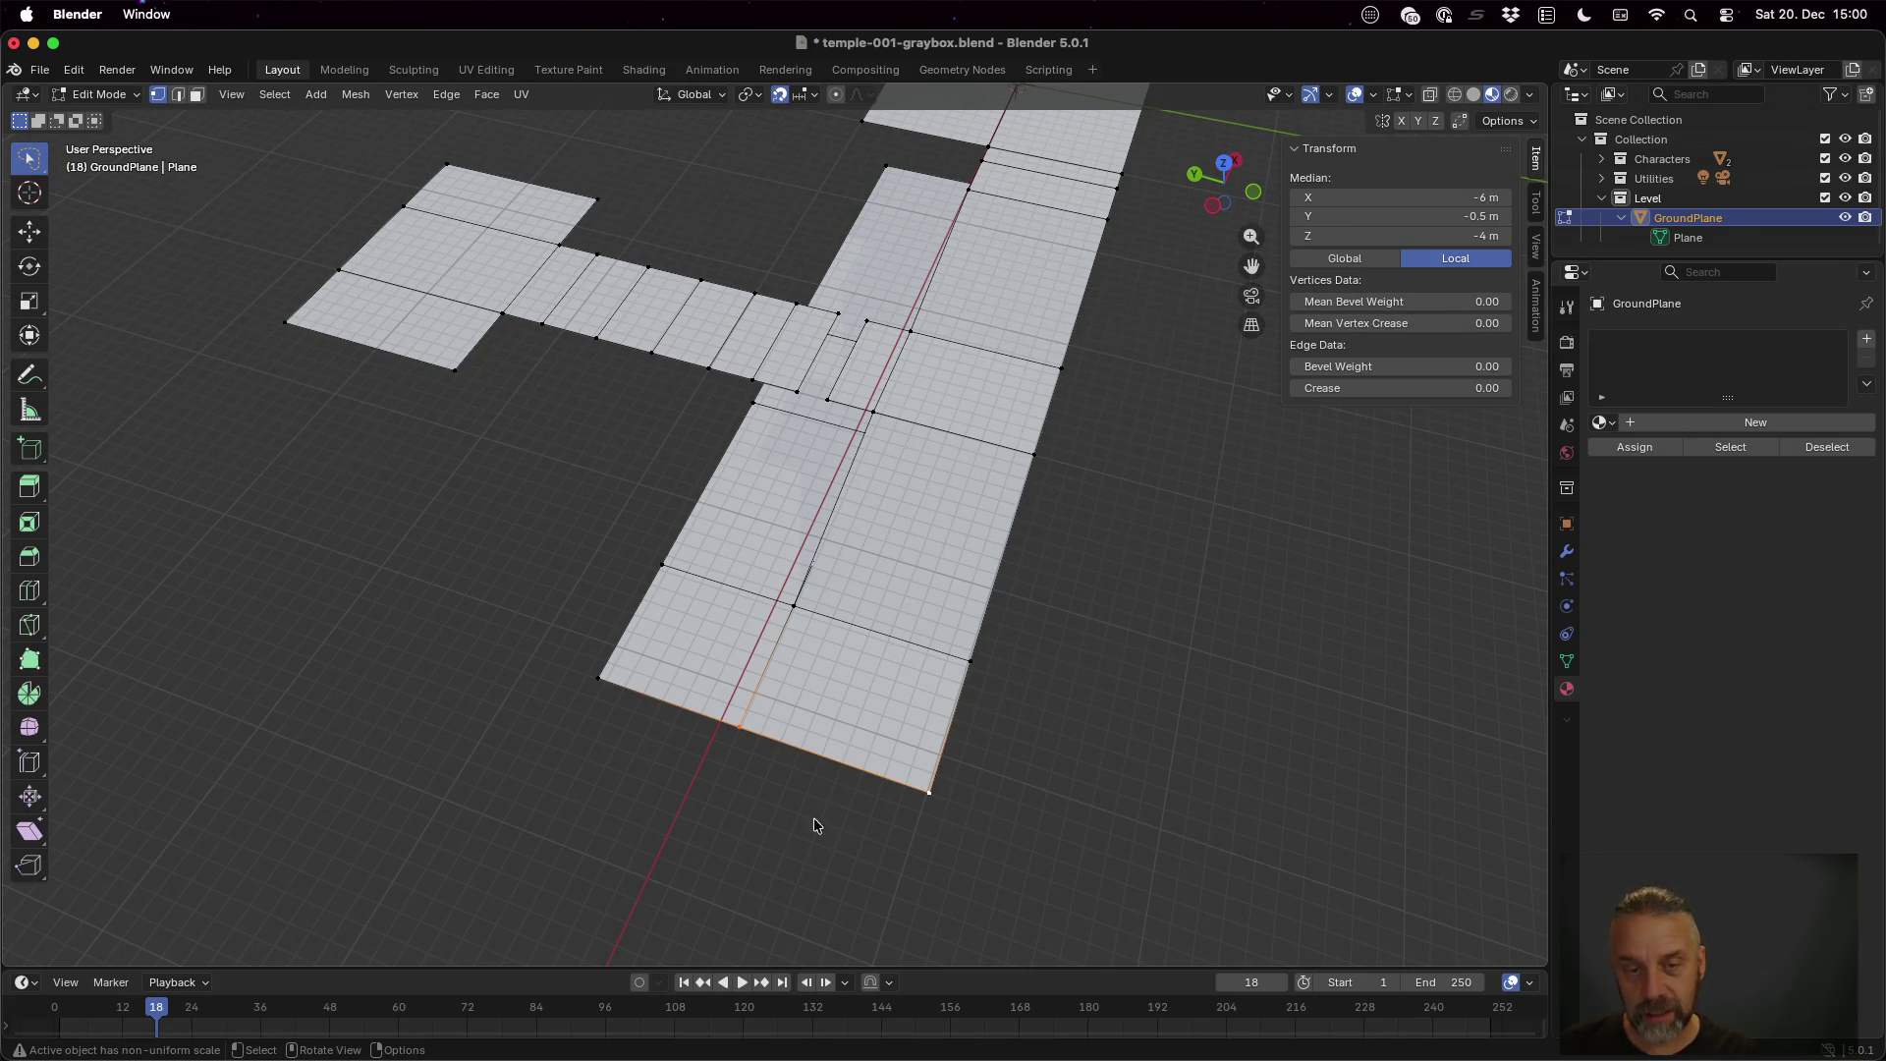
scroll(1017, 705, "down", 3)
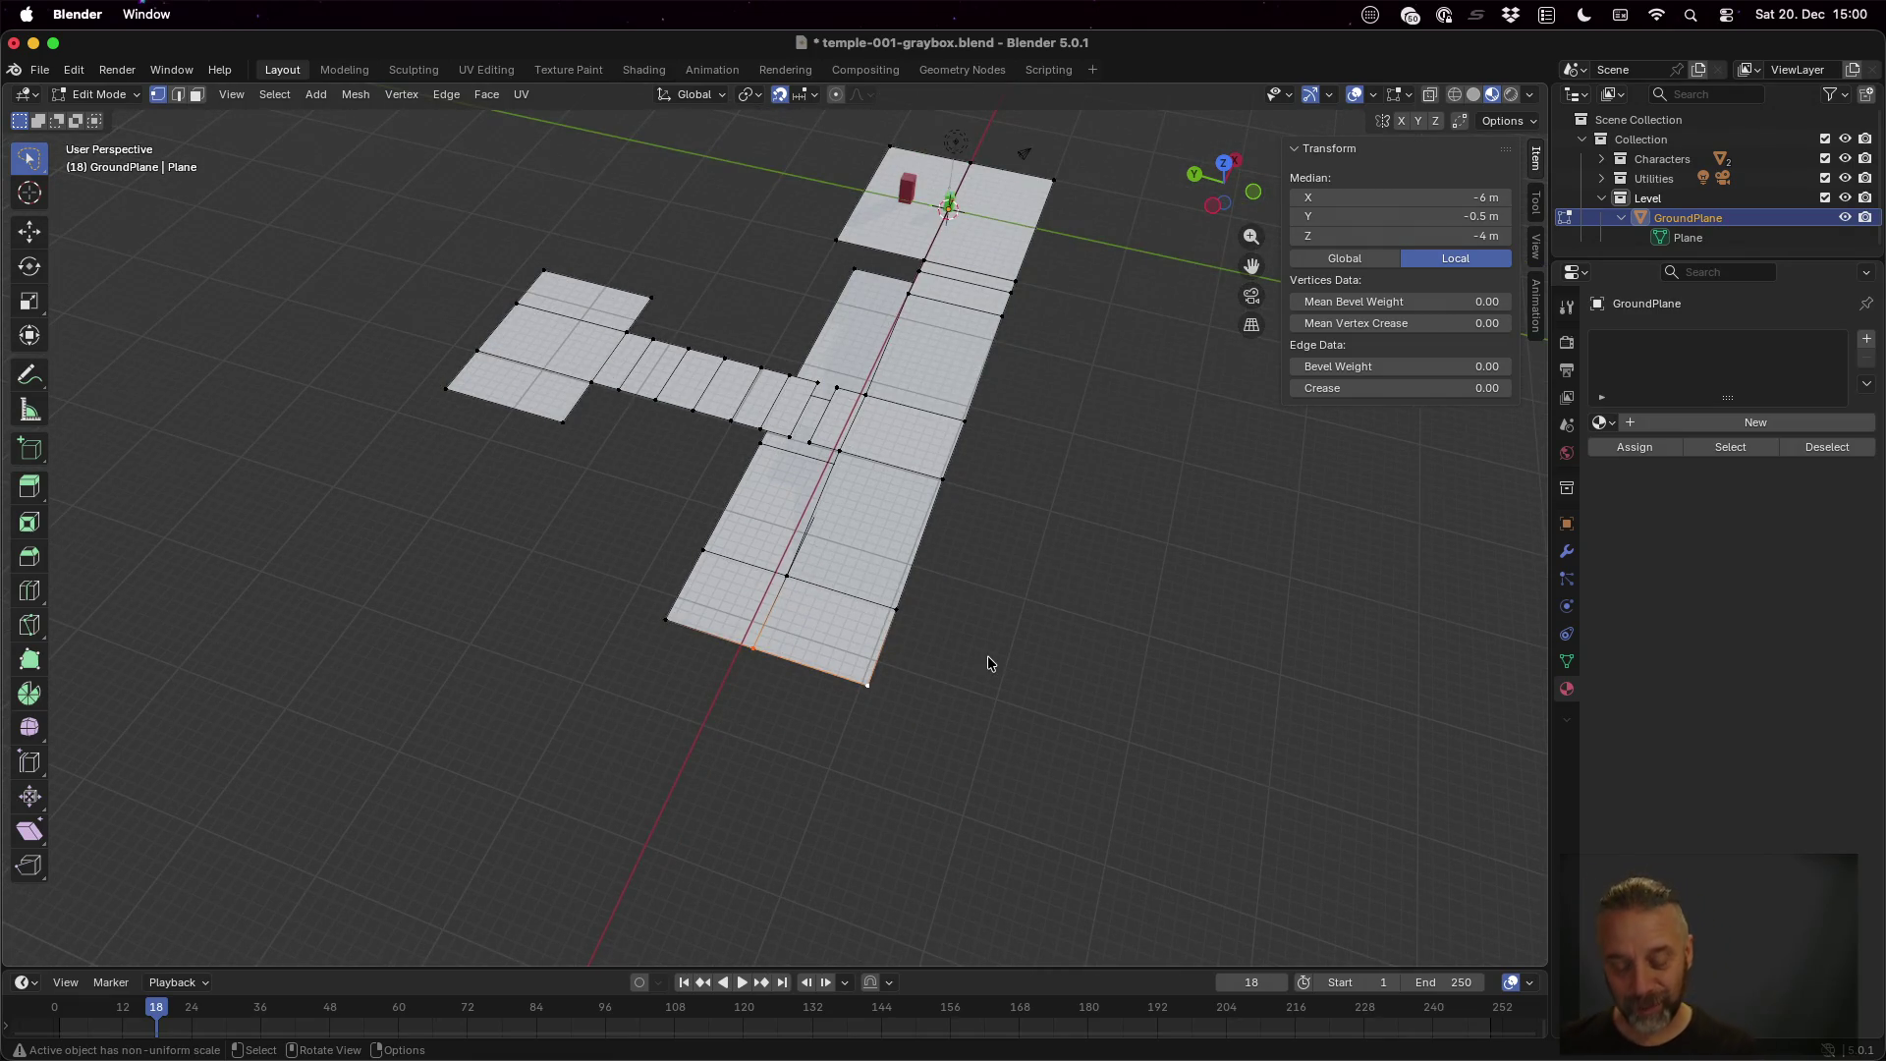
key("g")
key("x")
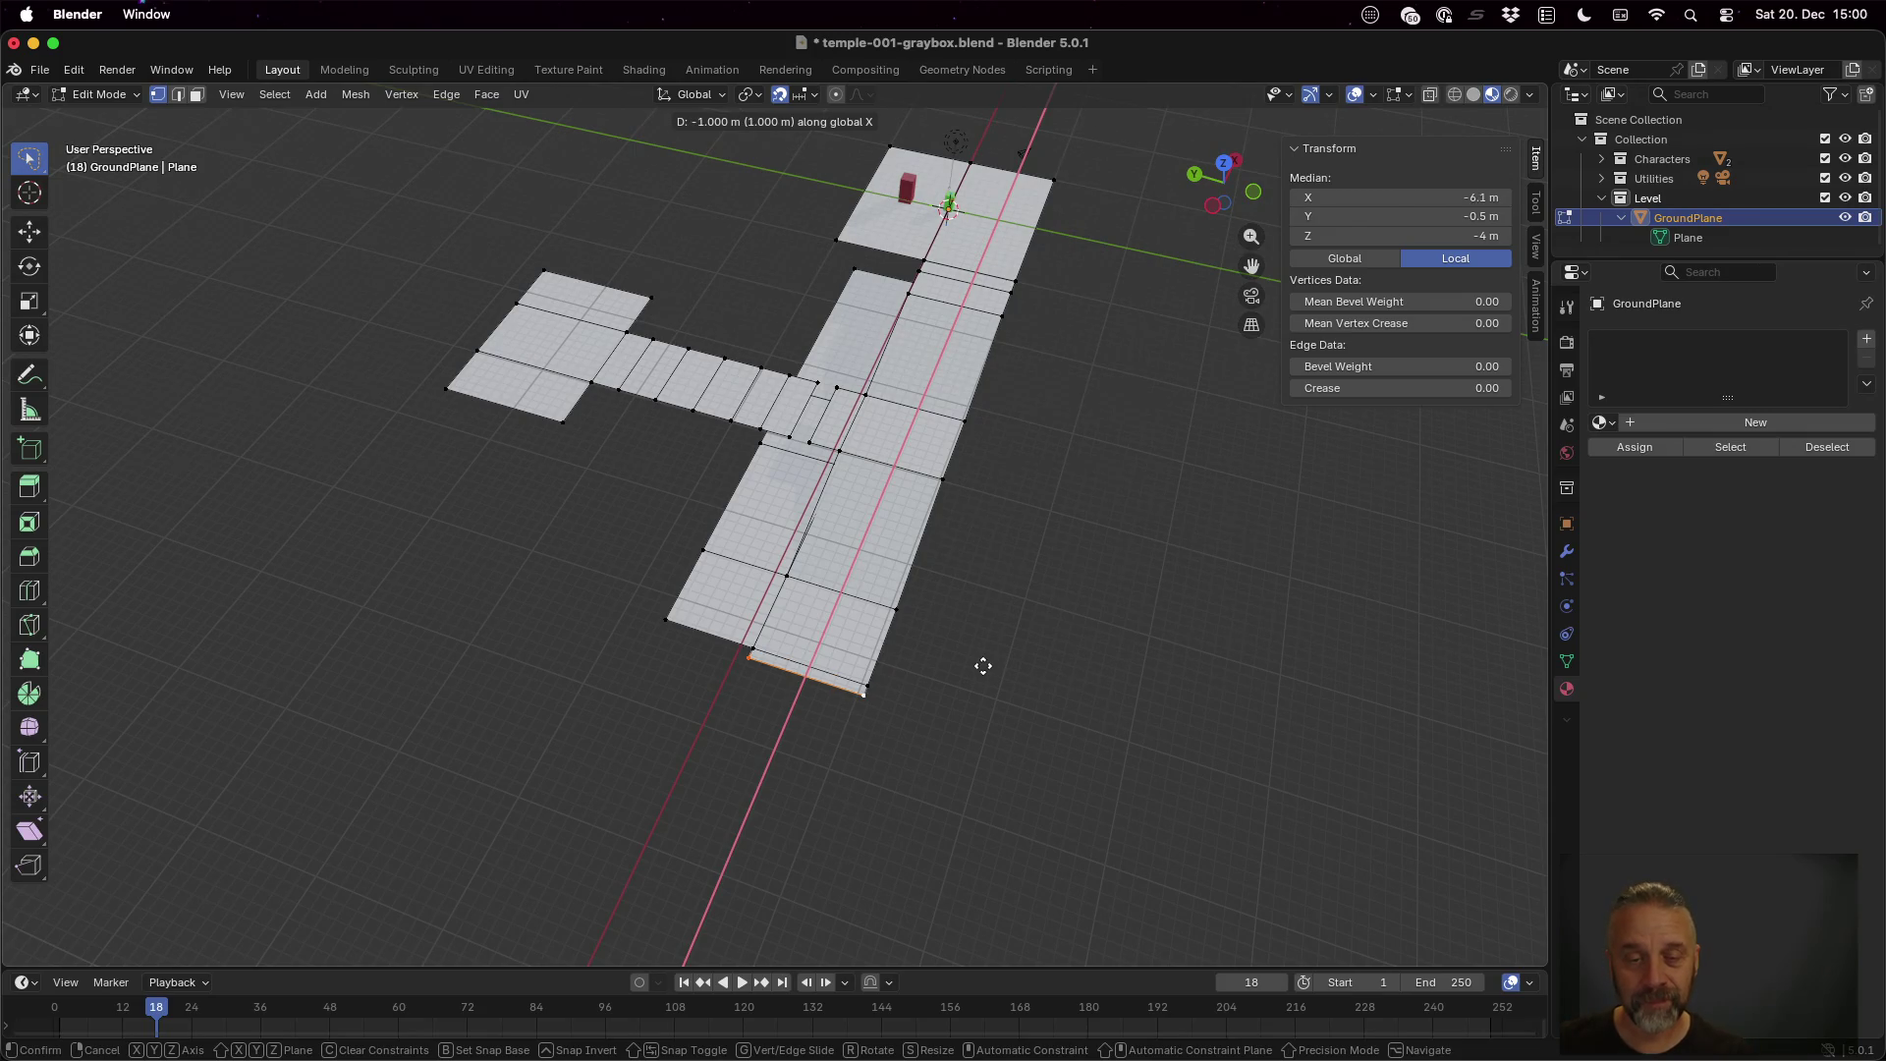
left_click(972, 675)
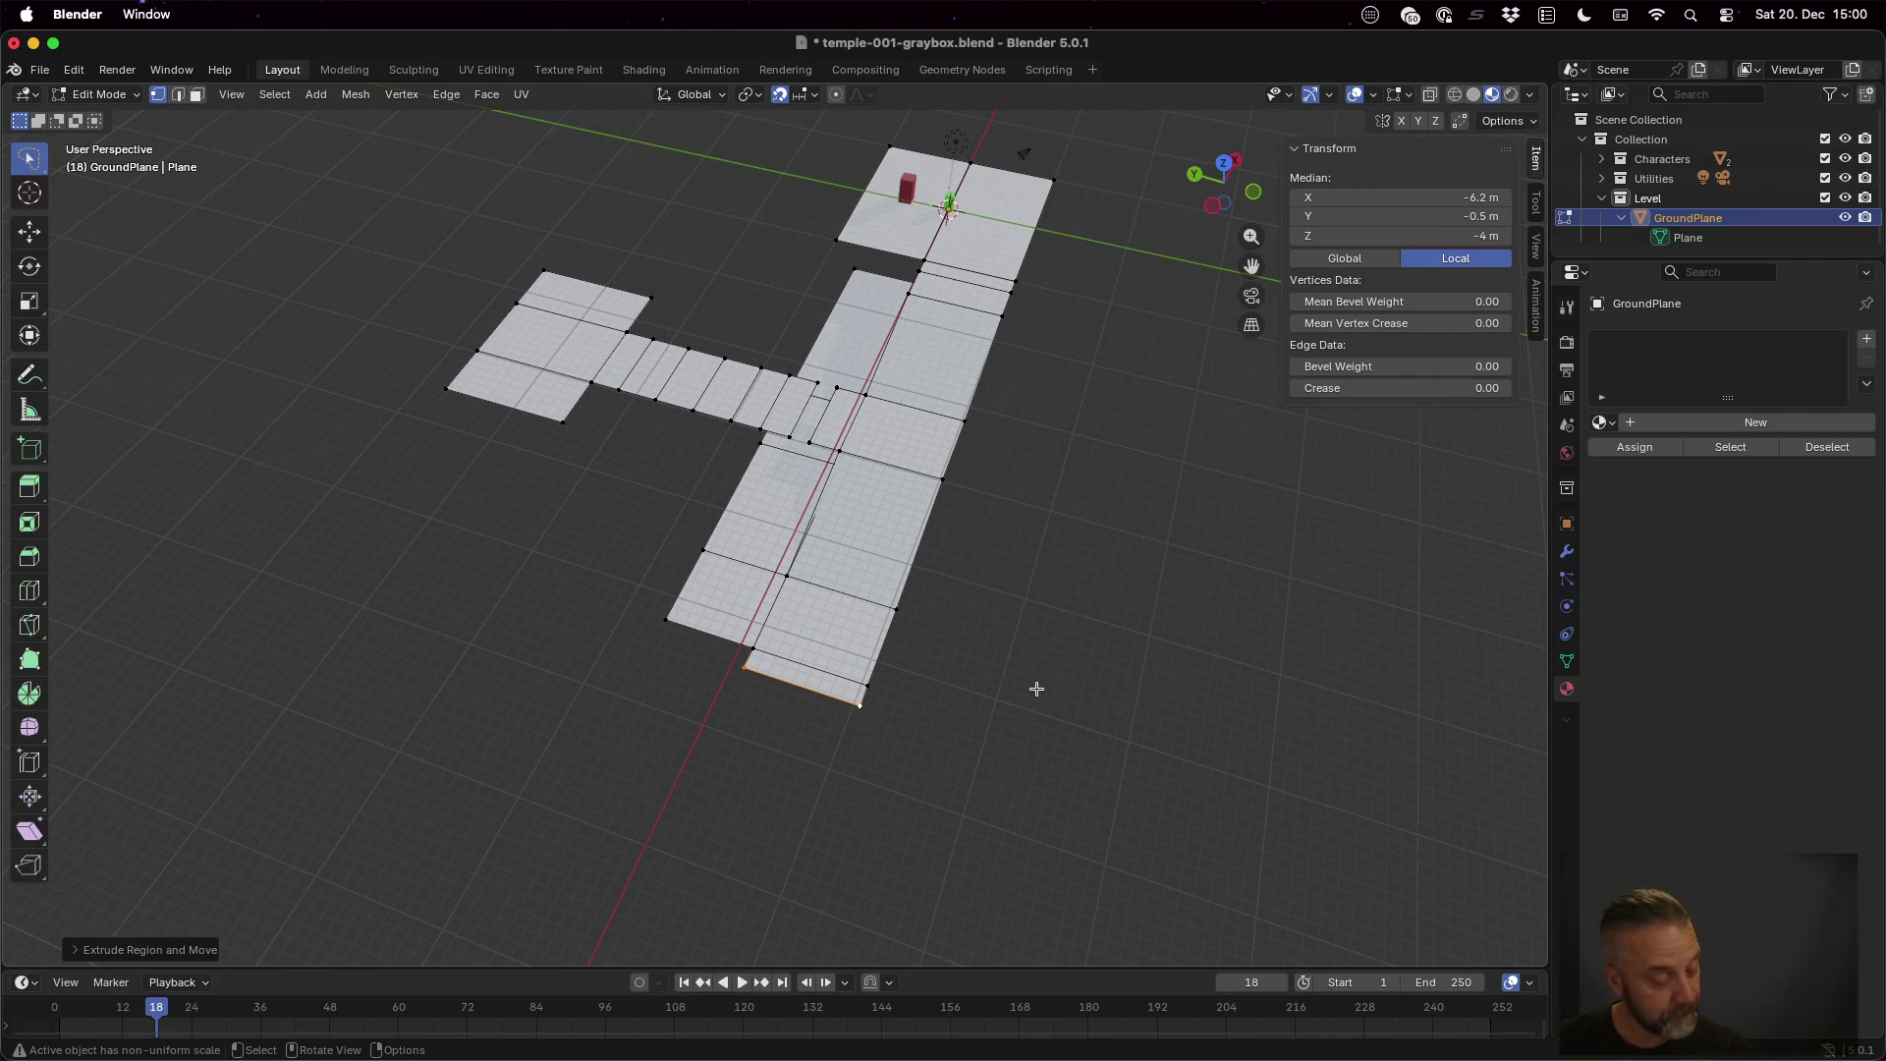
scroll(1036, 688, "down", 2)
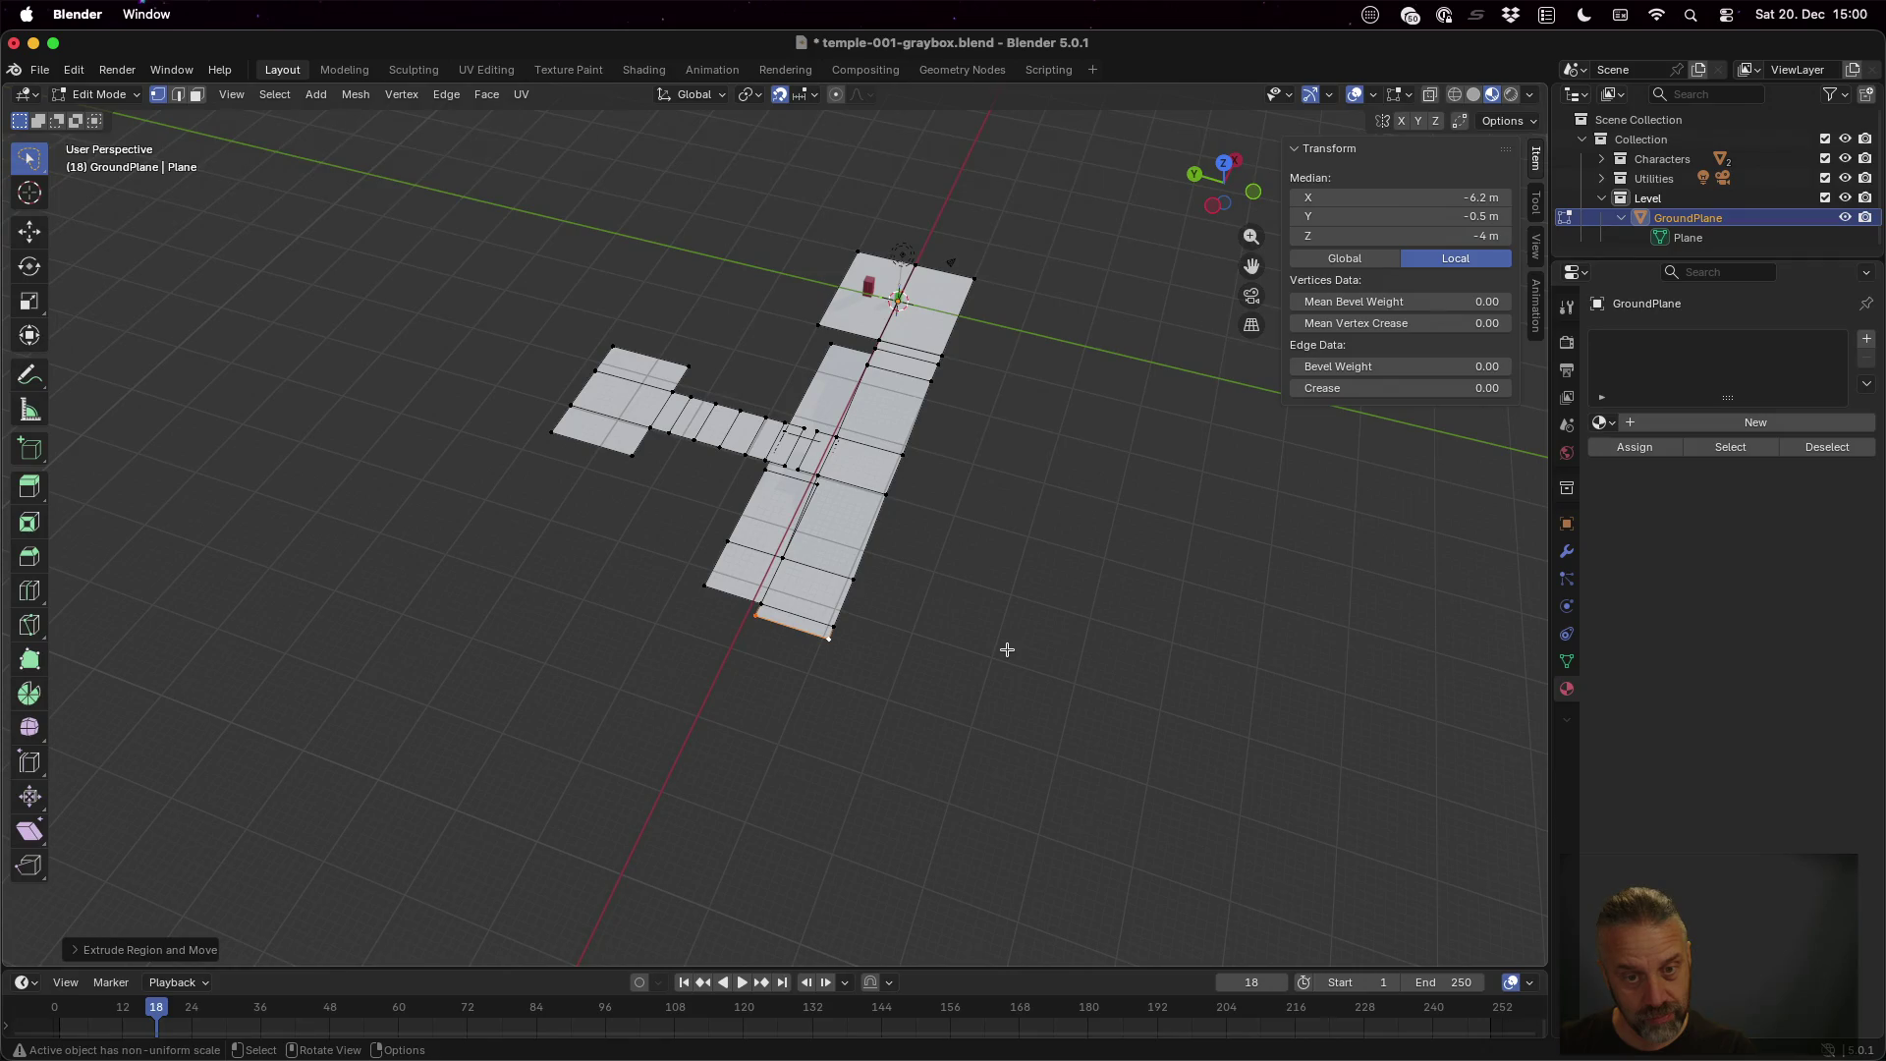
key("e")
key("x")
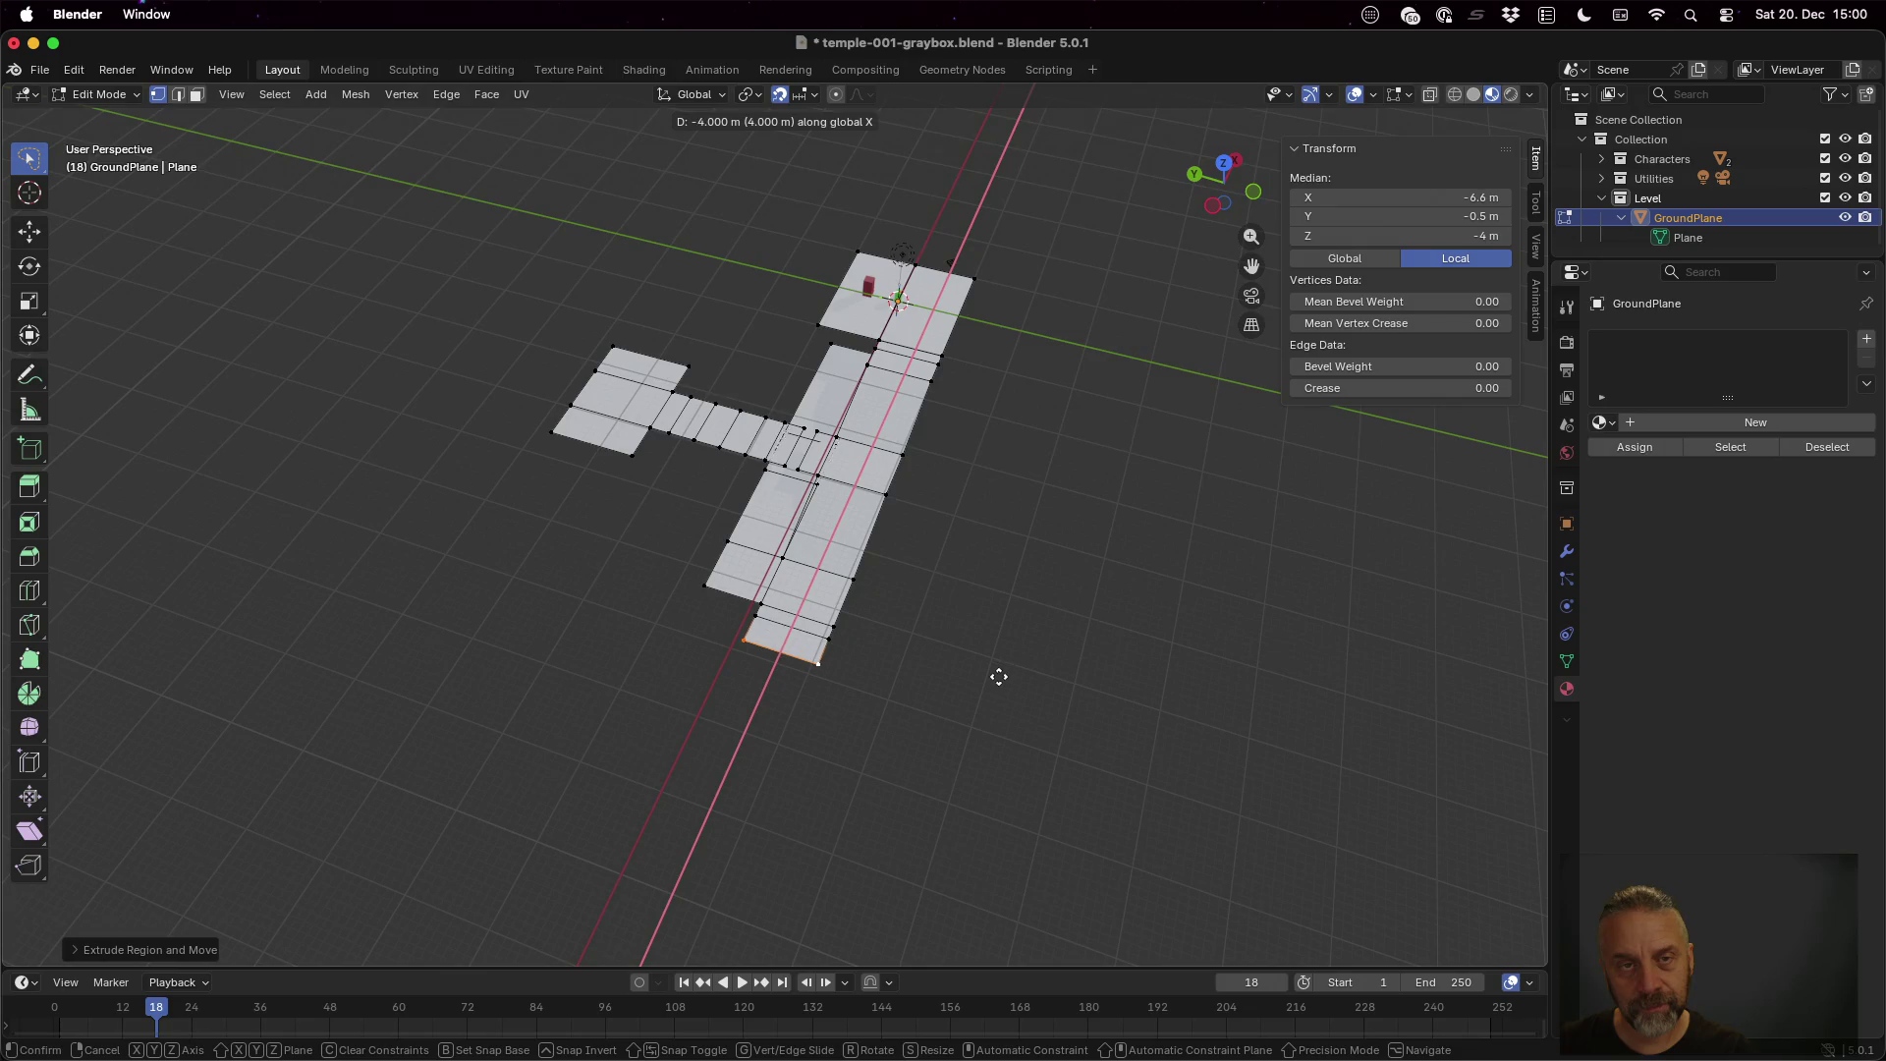
left_click(999, 676)
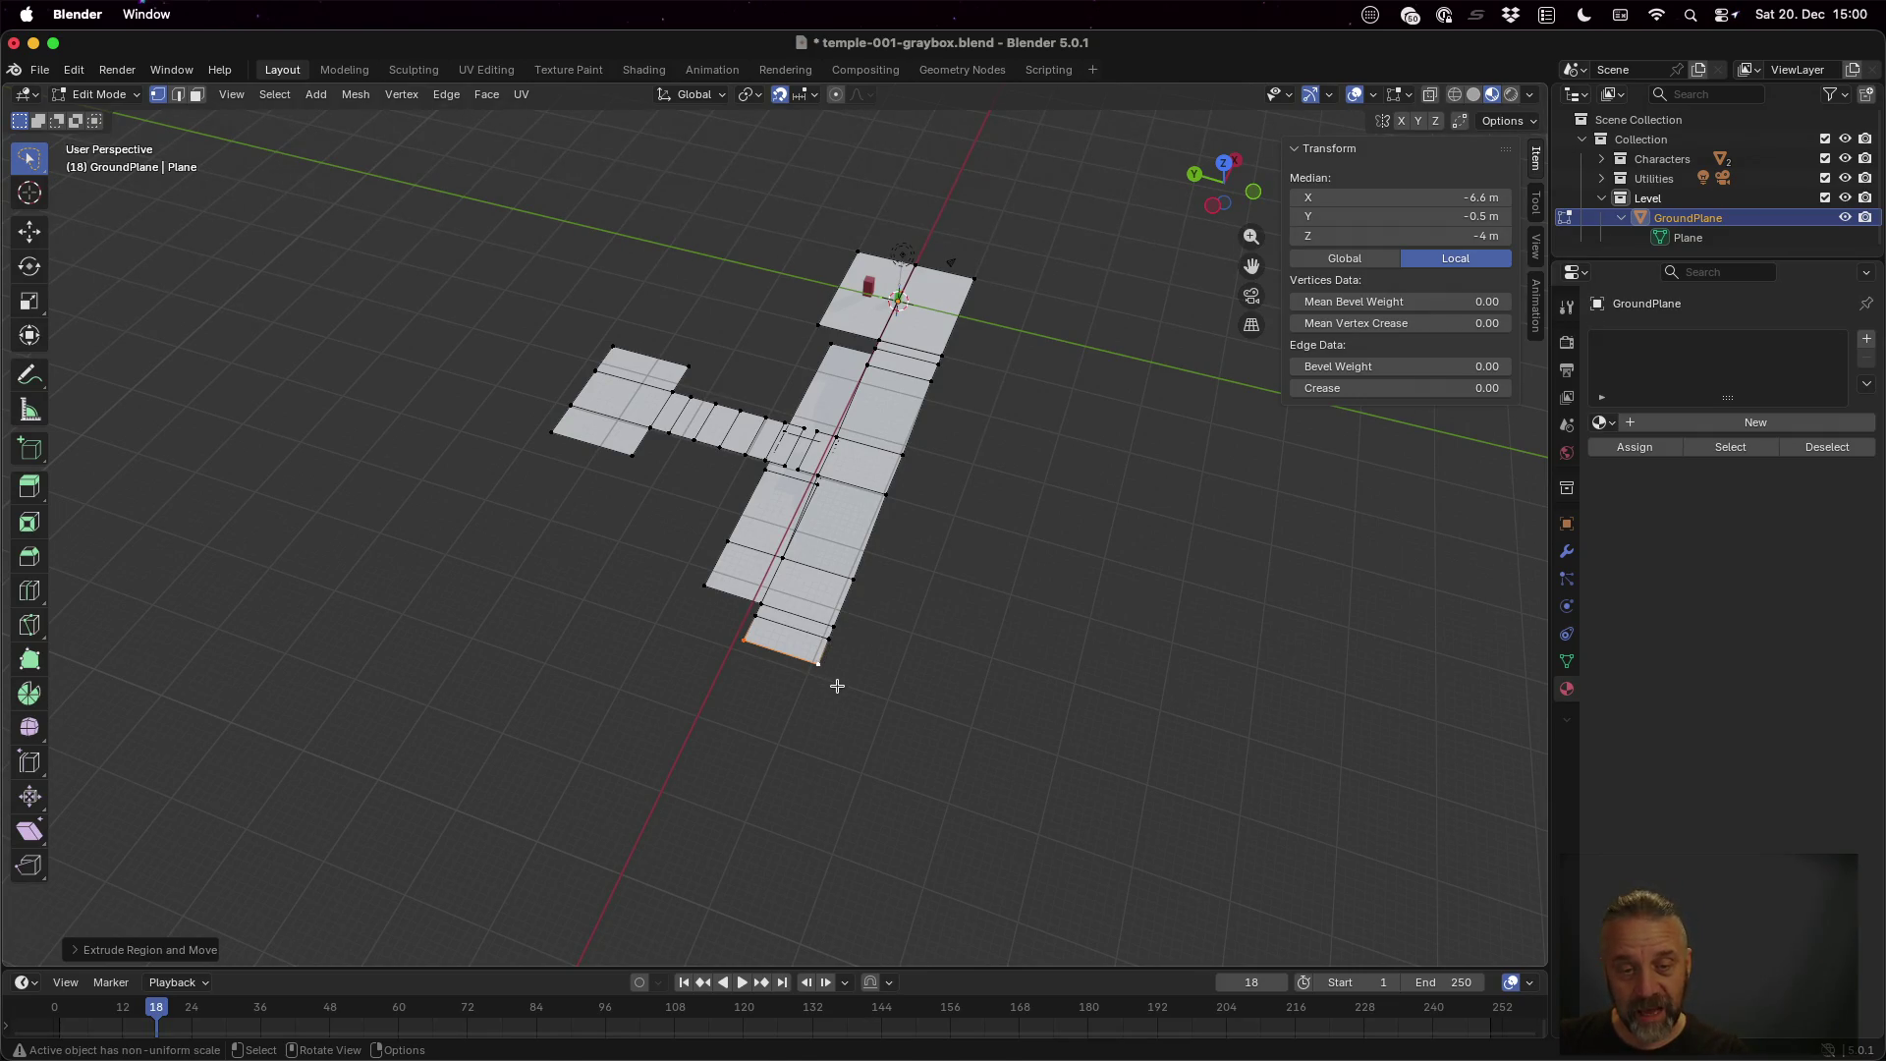
key("g")
key("x")
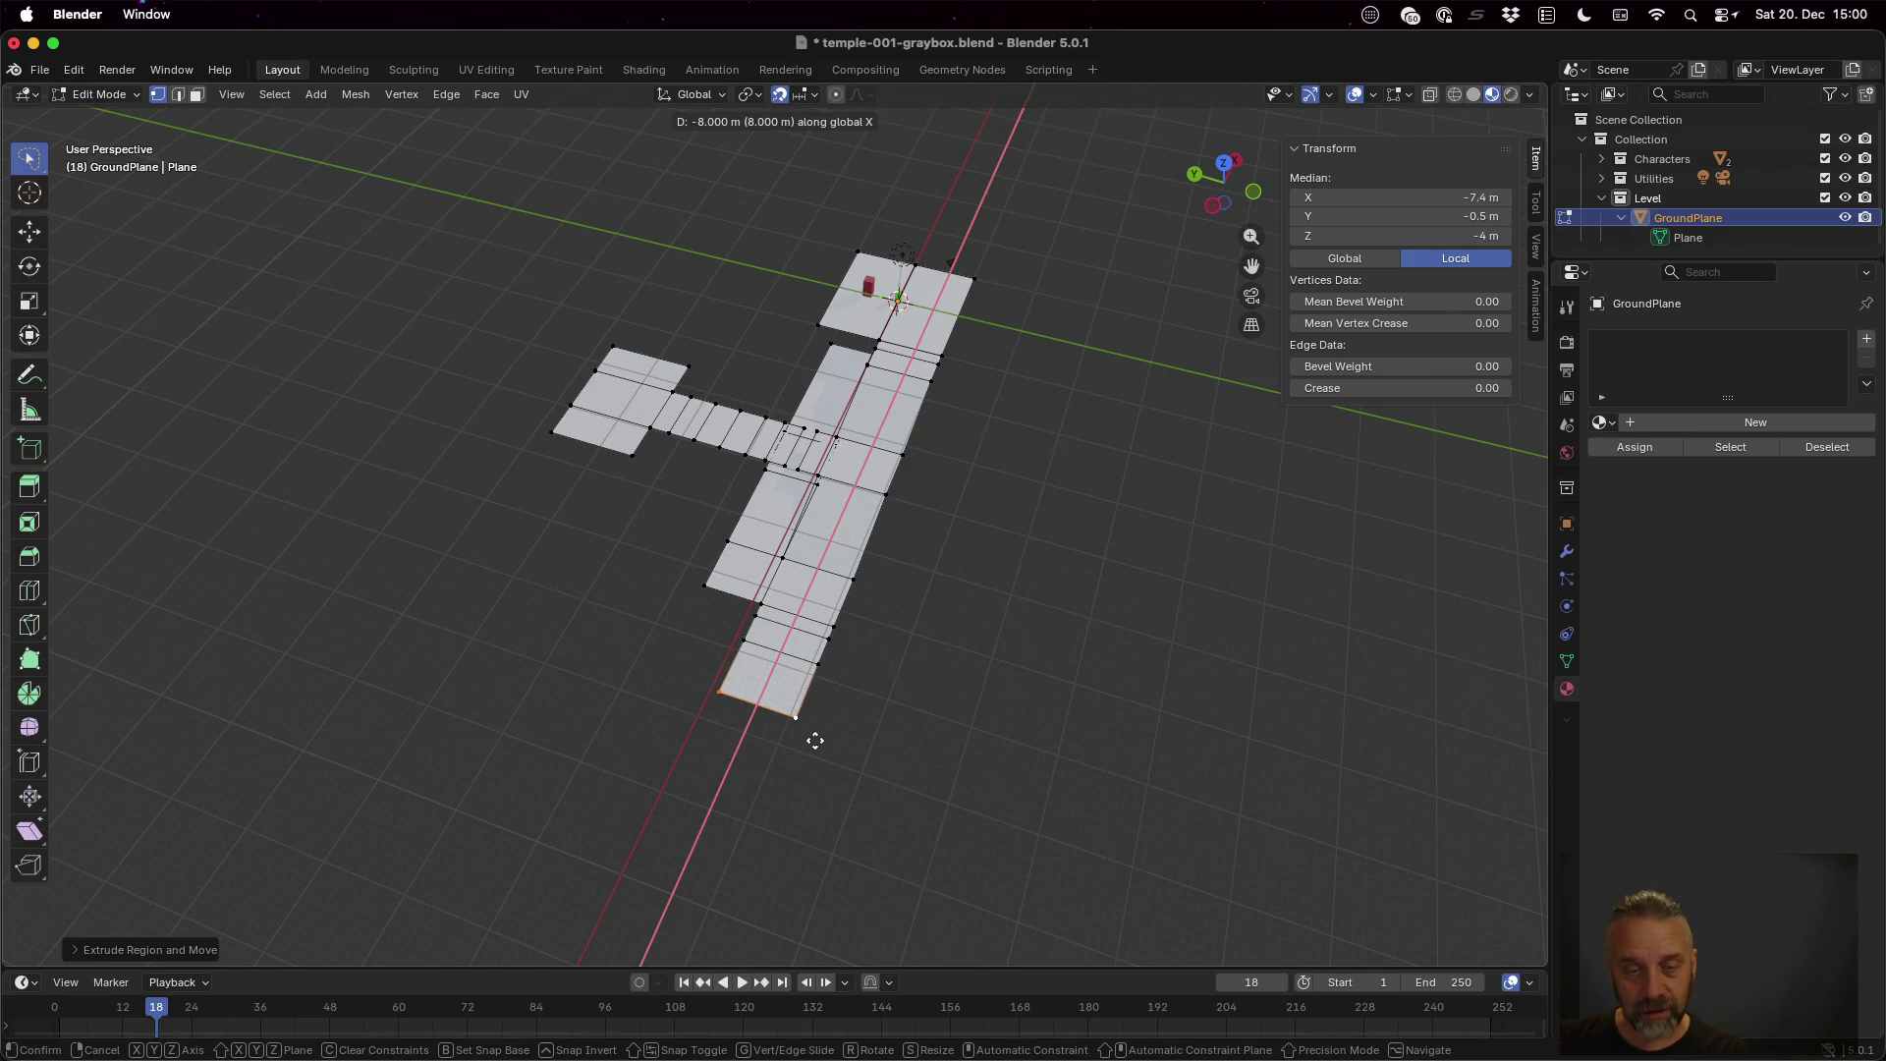
left_click(815, 741)
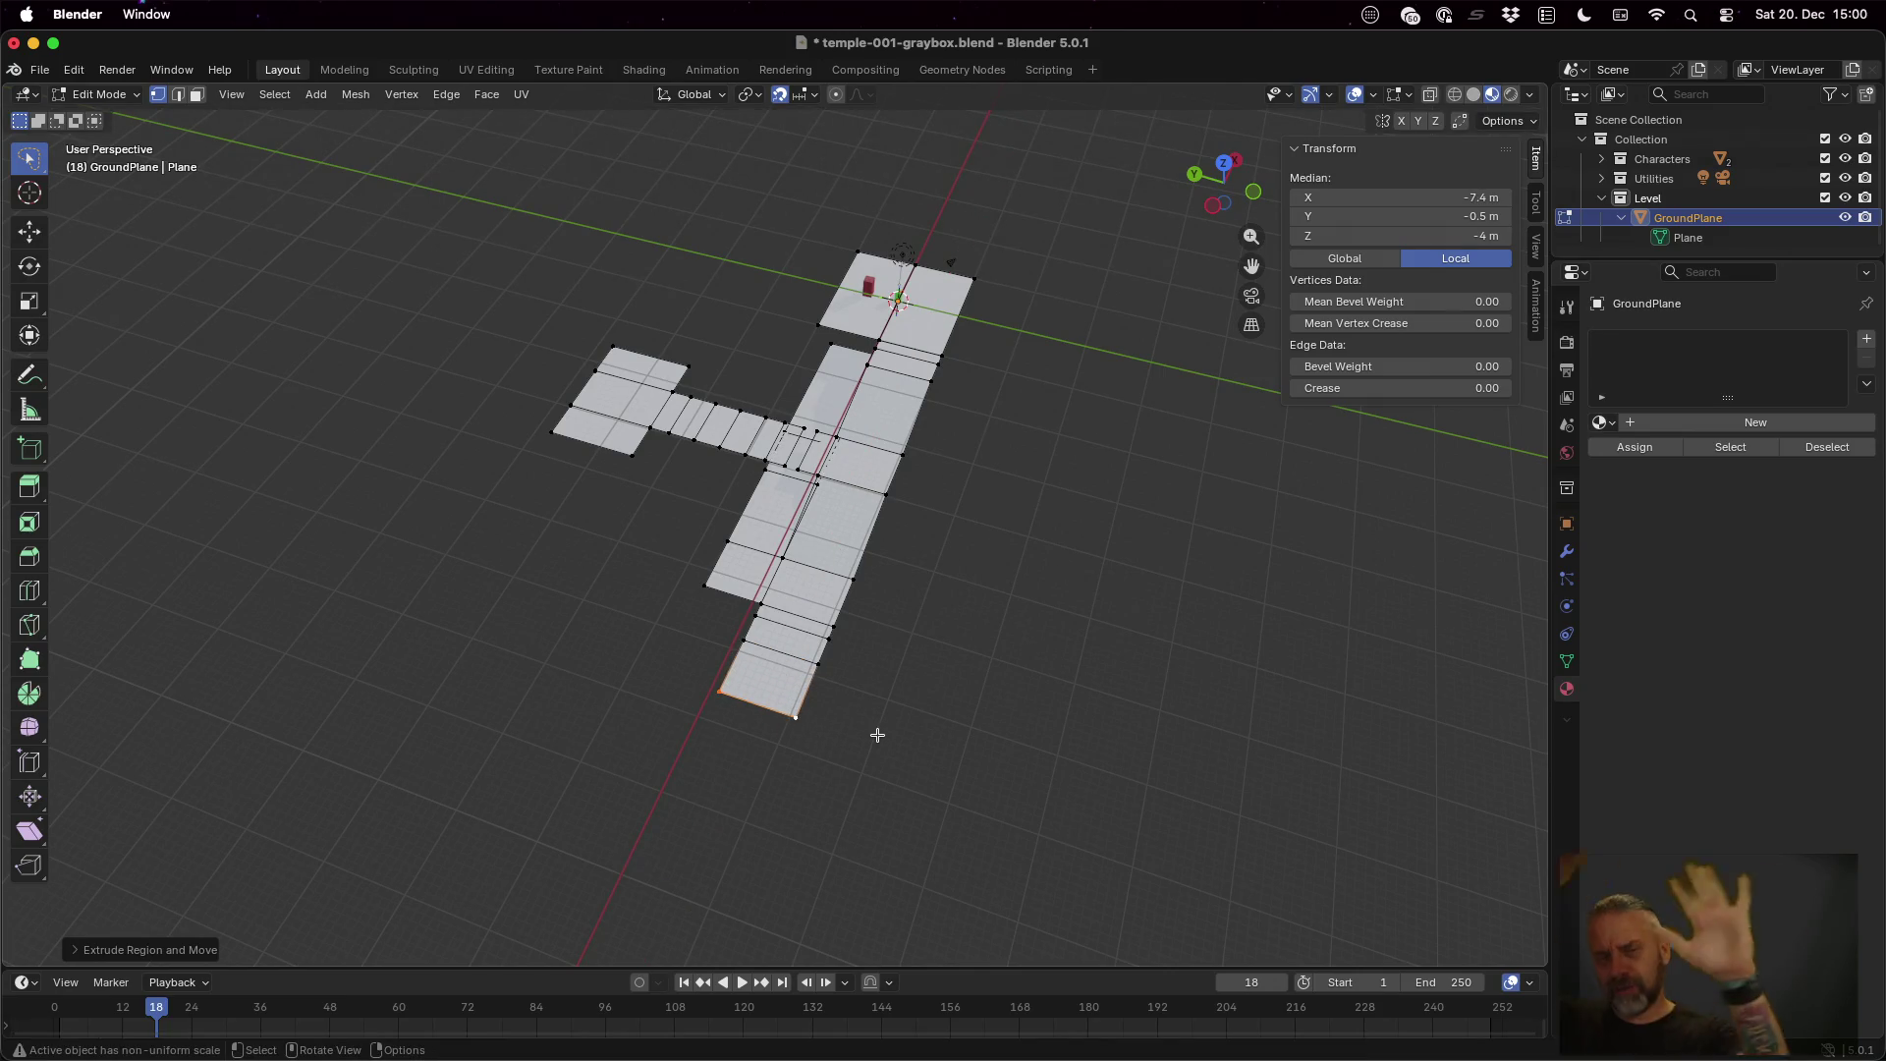
mouse_move(875, 733)
left_mouse_down()
mouse_move(871, 527)
mouse_move(795, 579)
mouse_move(787, 606)
mouse_move(816, 619)
mouse_move(959, 639)
left_mouse_up()
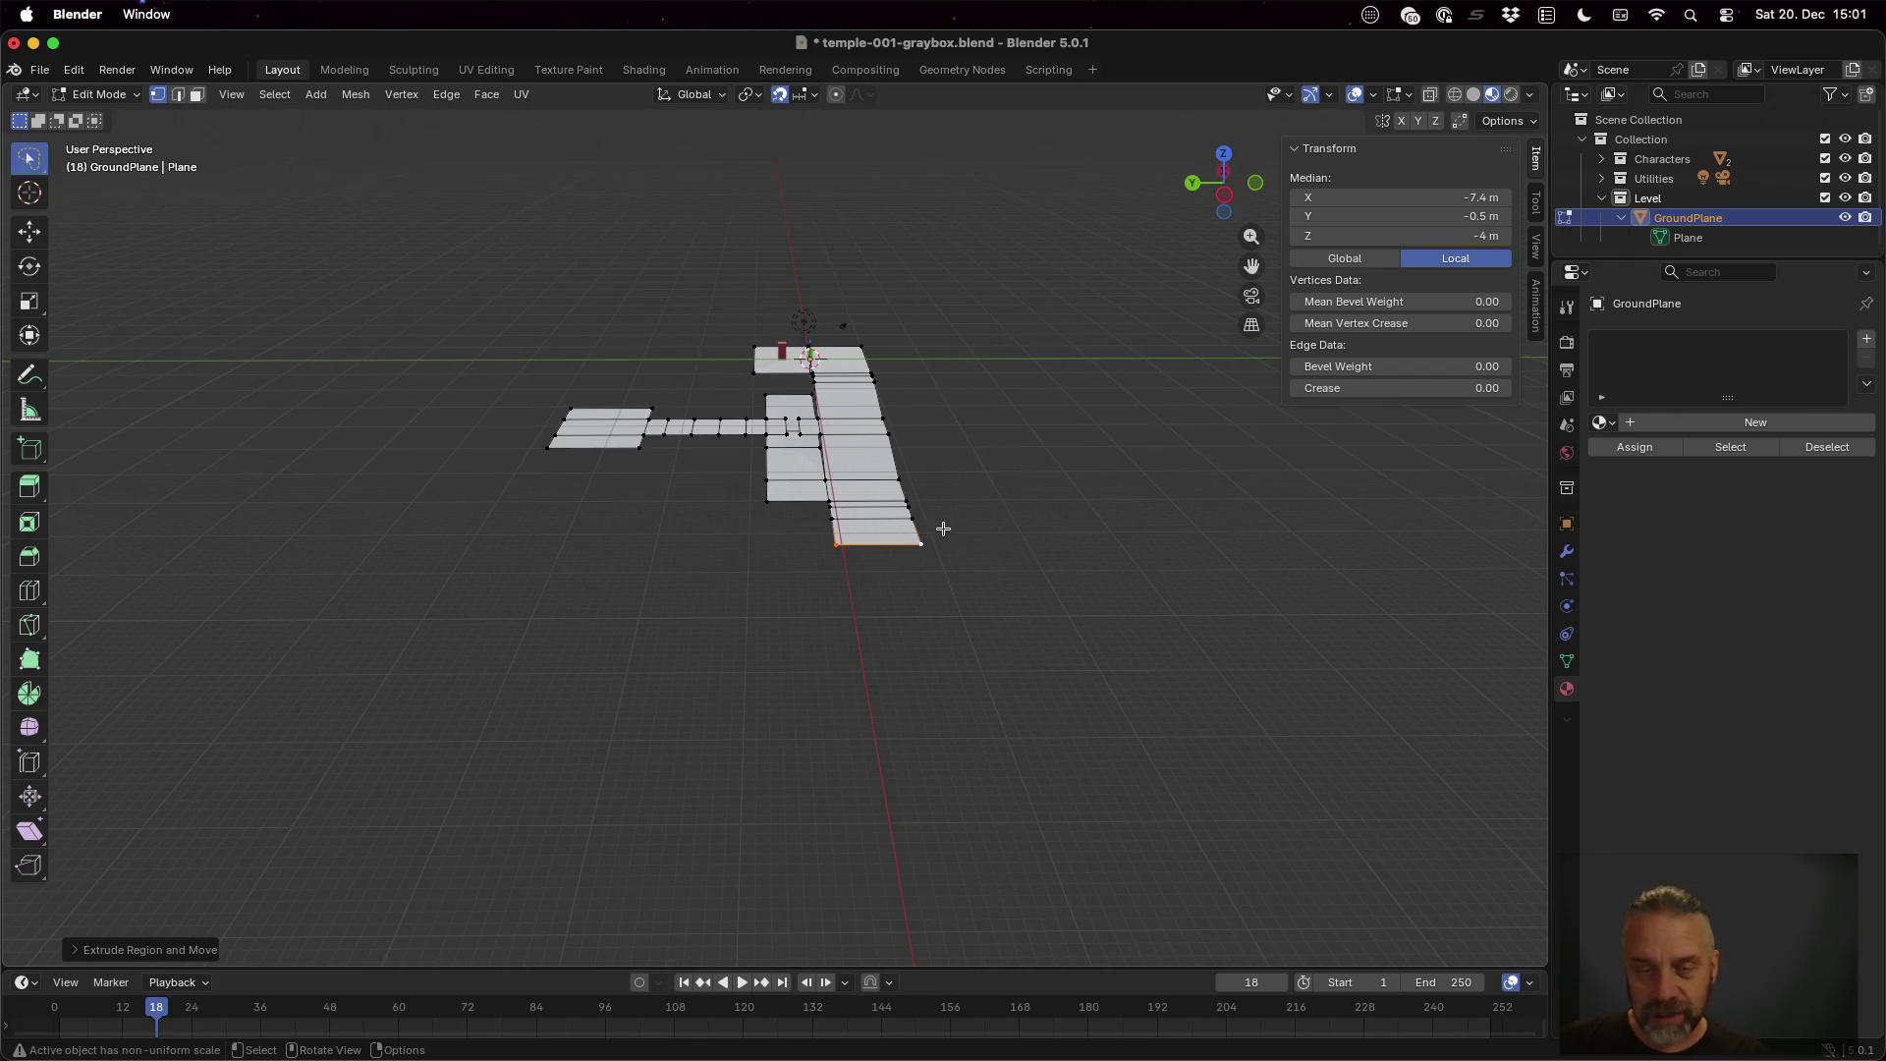
scroll(1020, 558, "up", 5)
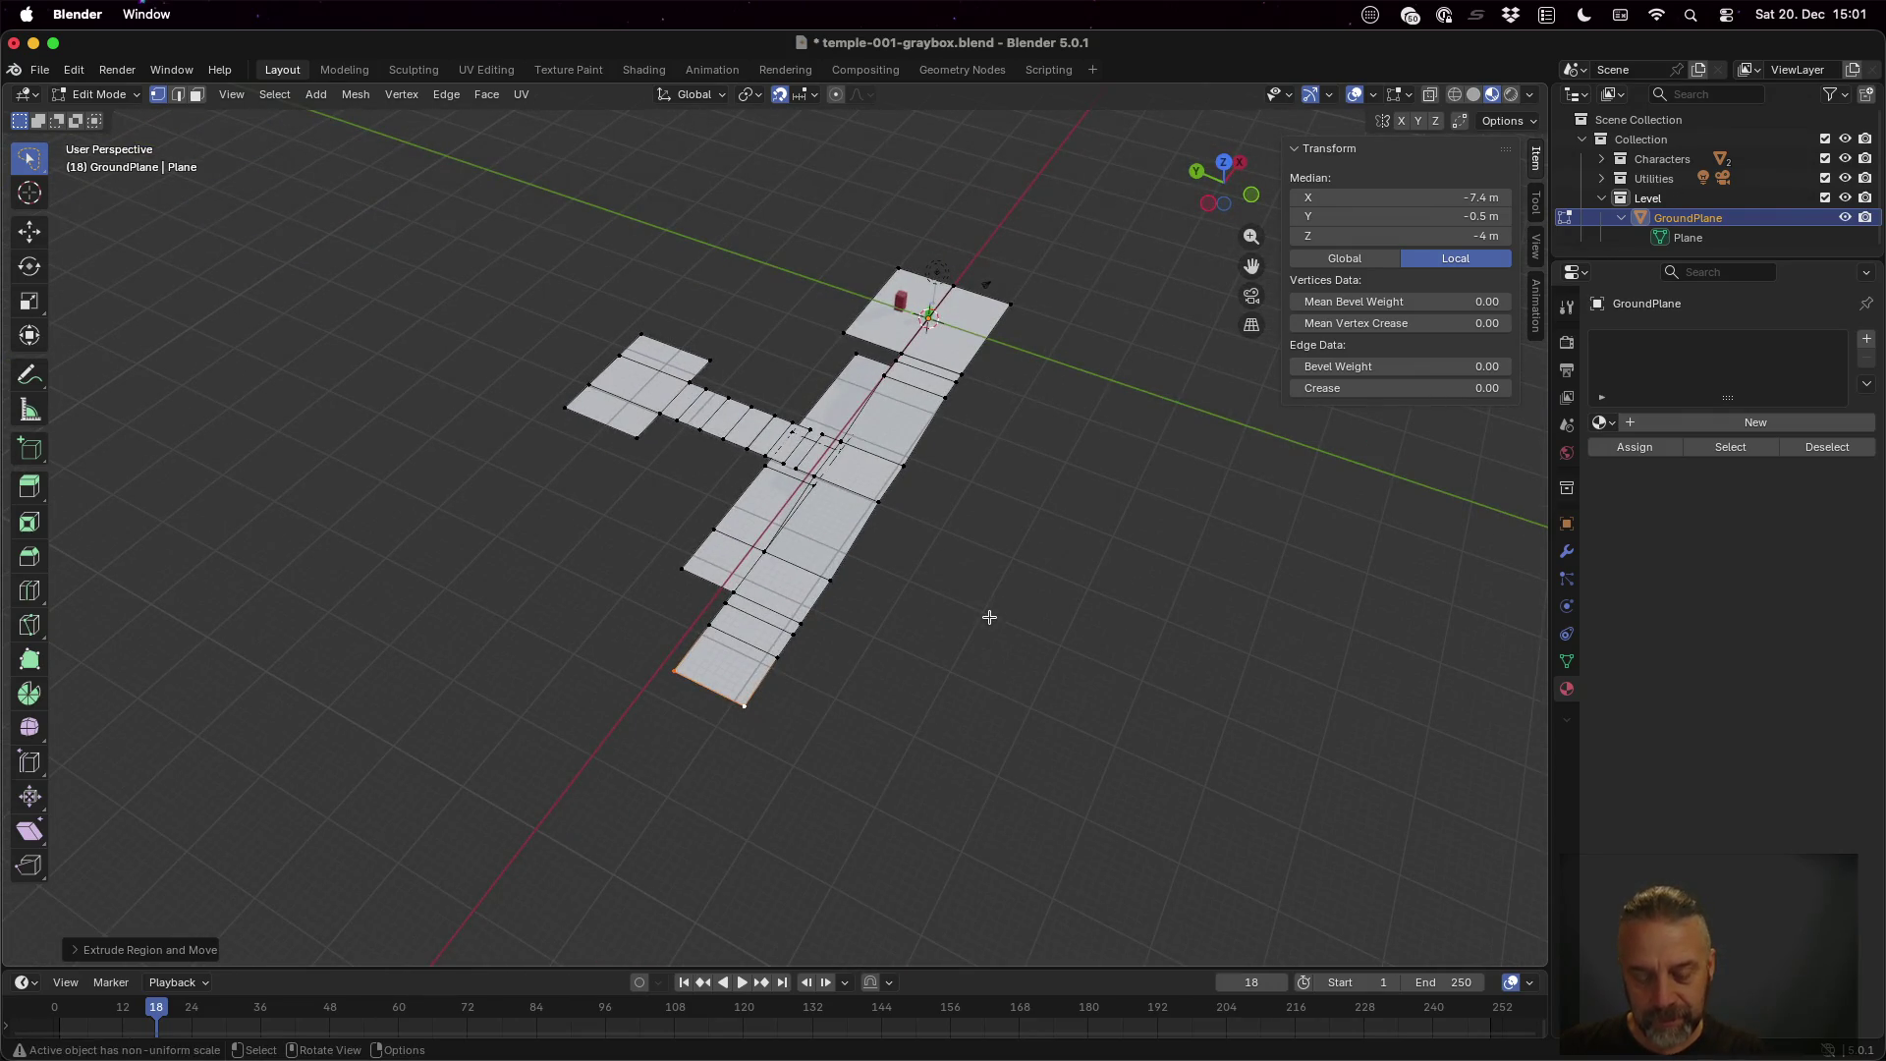
Move the walkway's end edge along X, then extrude two more sections from it
key("g")
key("x")
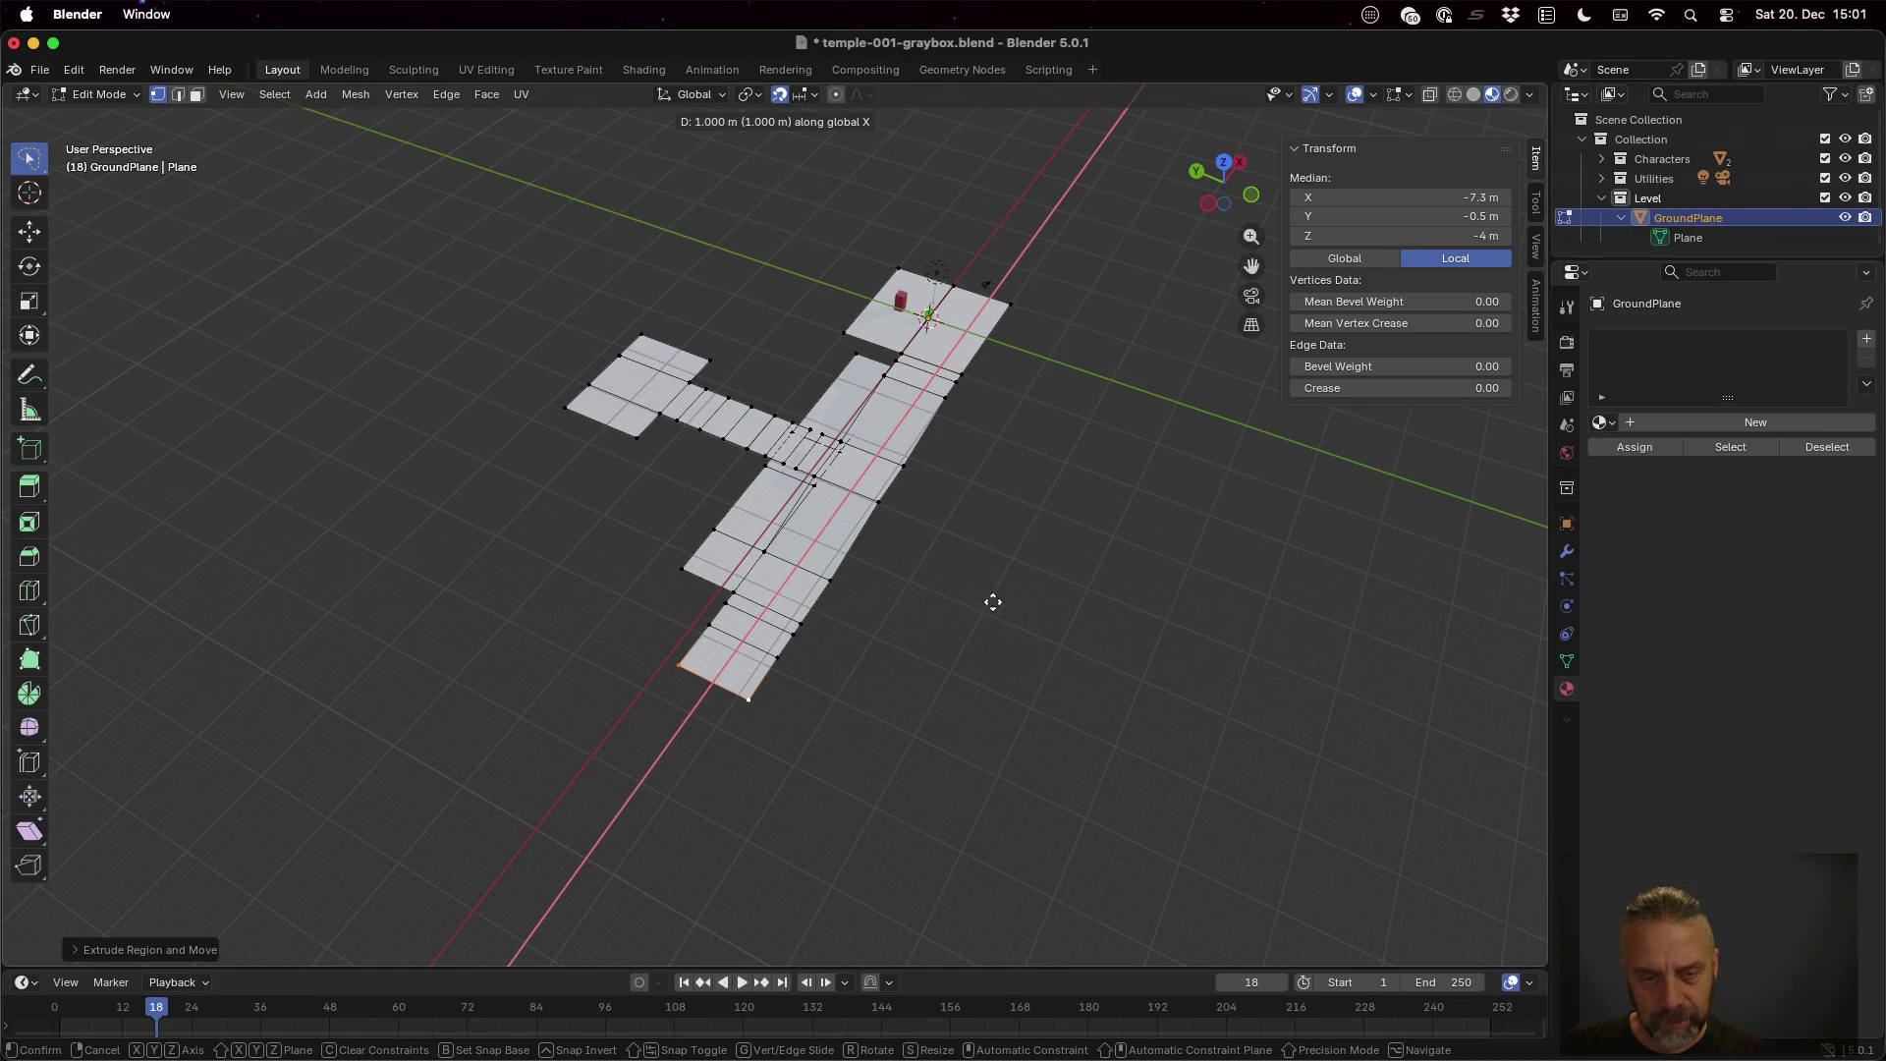
left_click(998, 588)
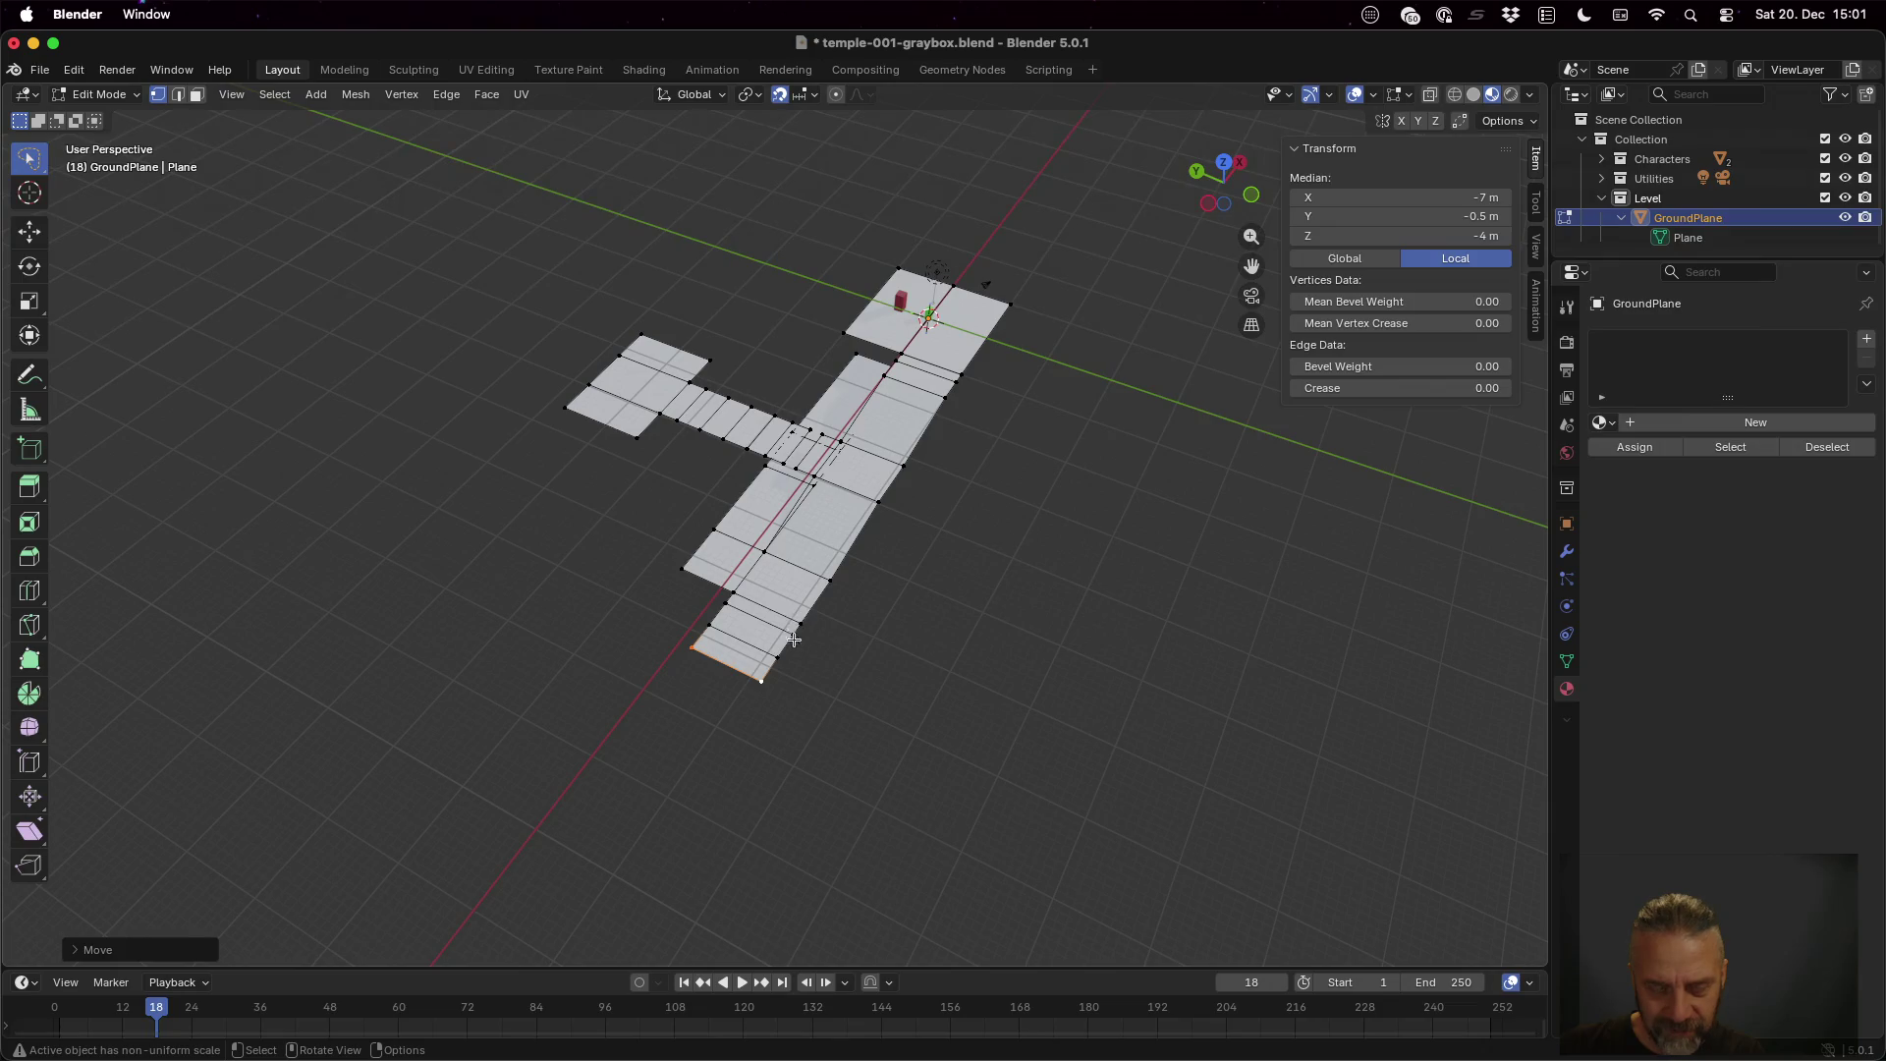
left_click(764, 675)
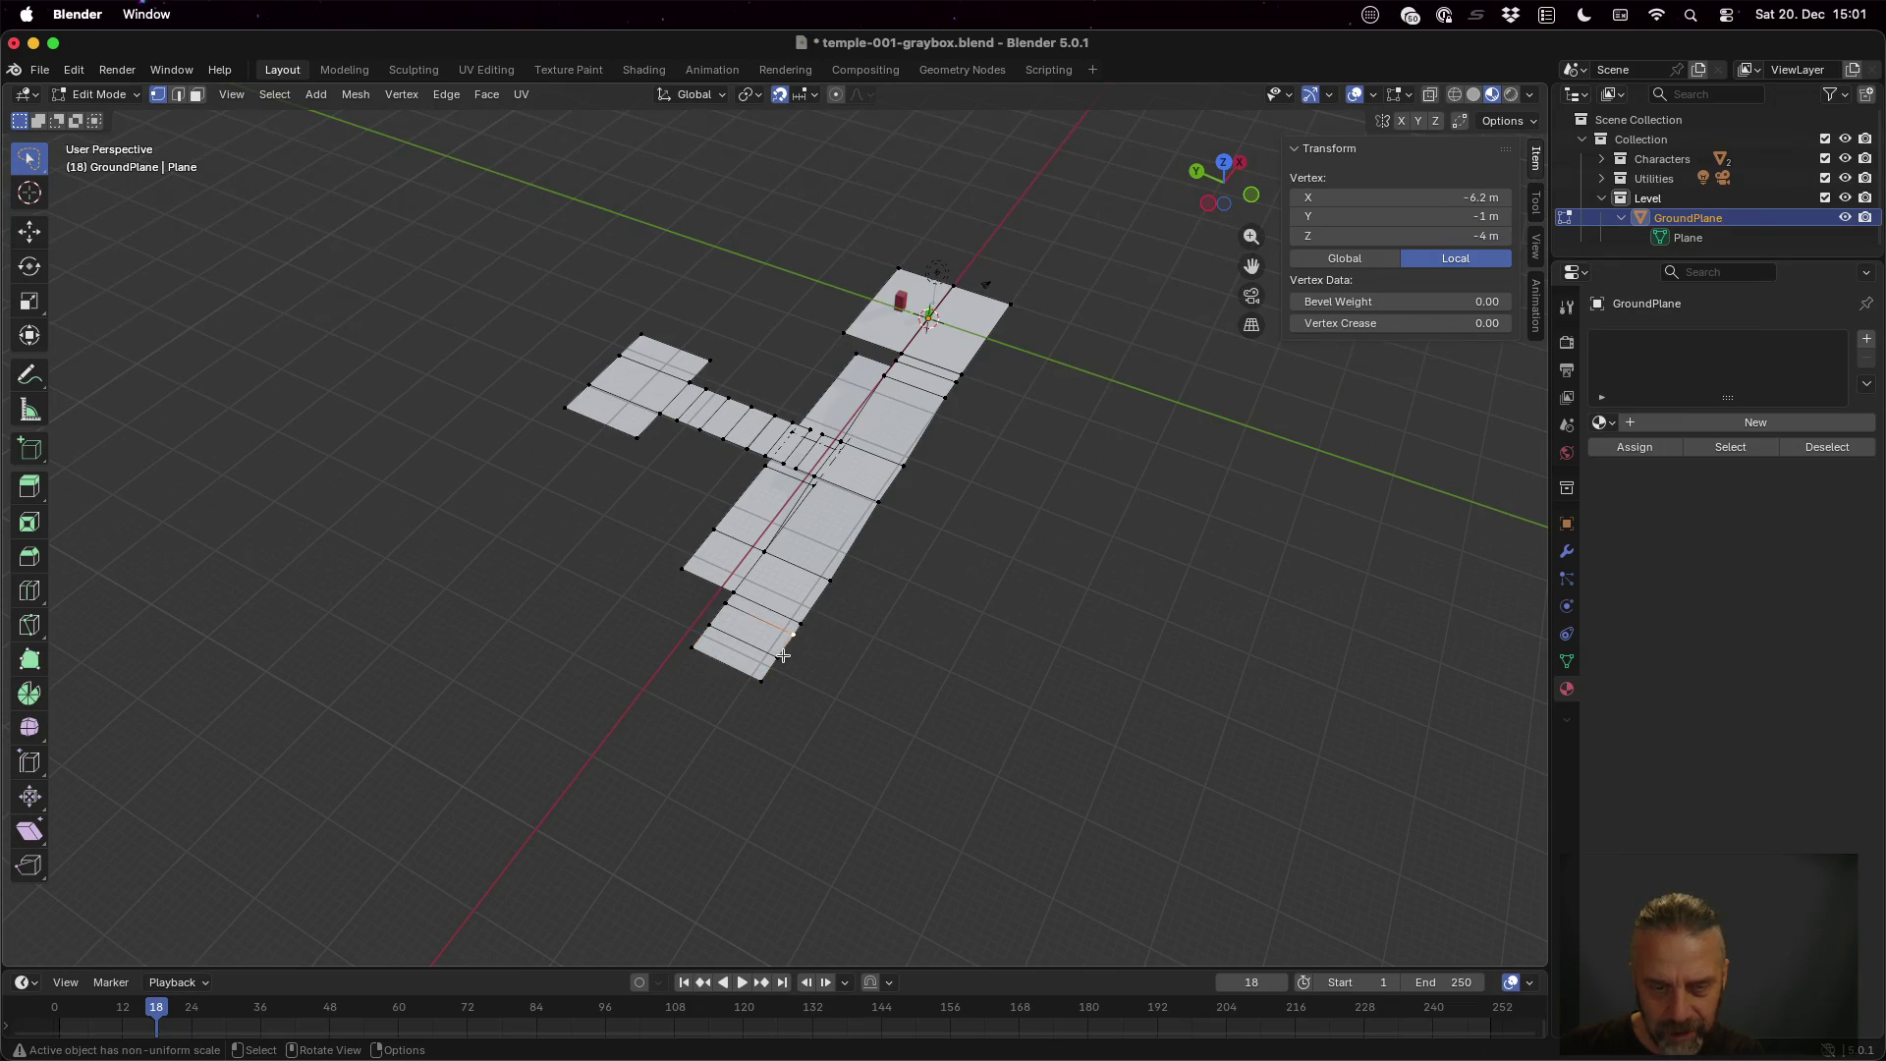
left_click(693, 648, "shift")
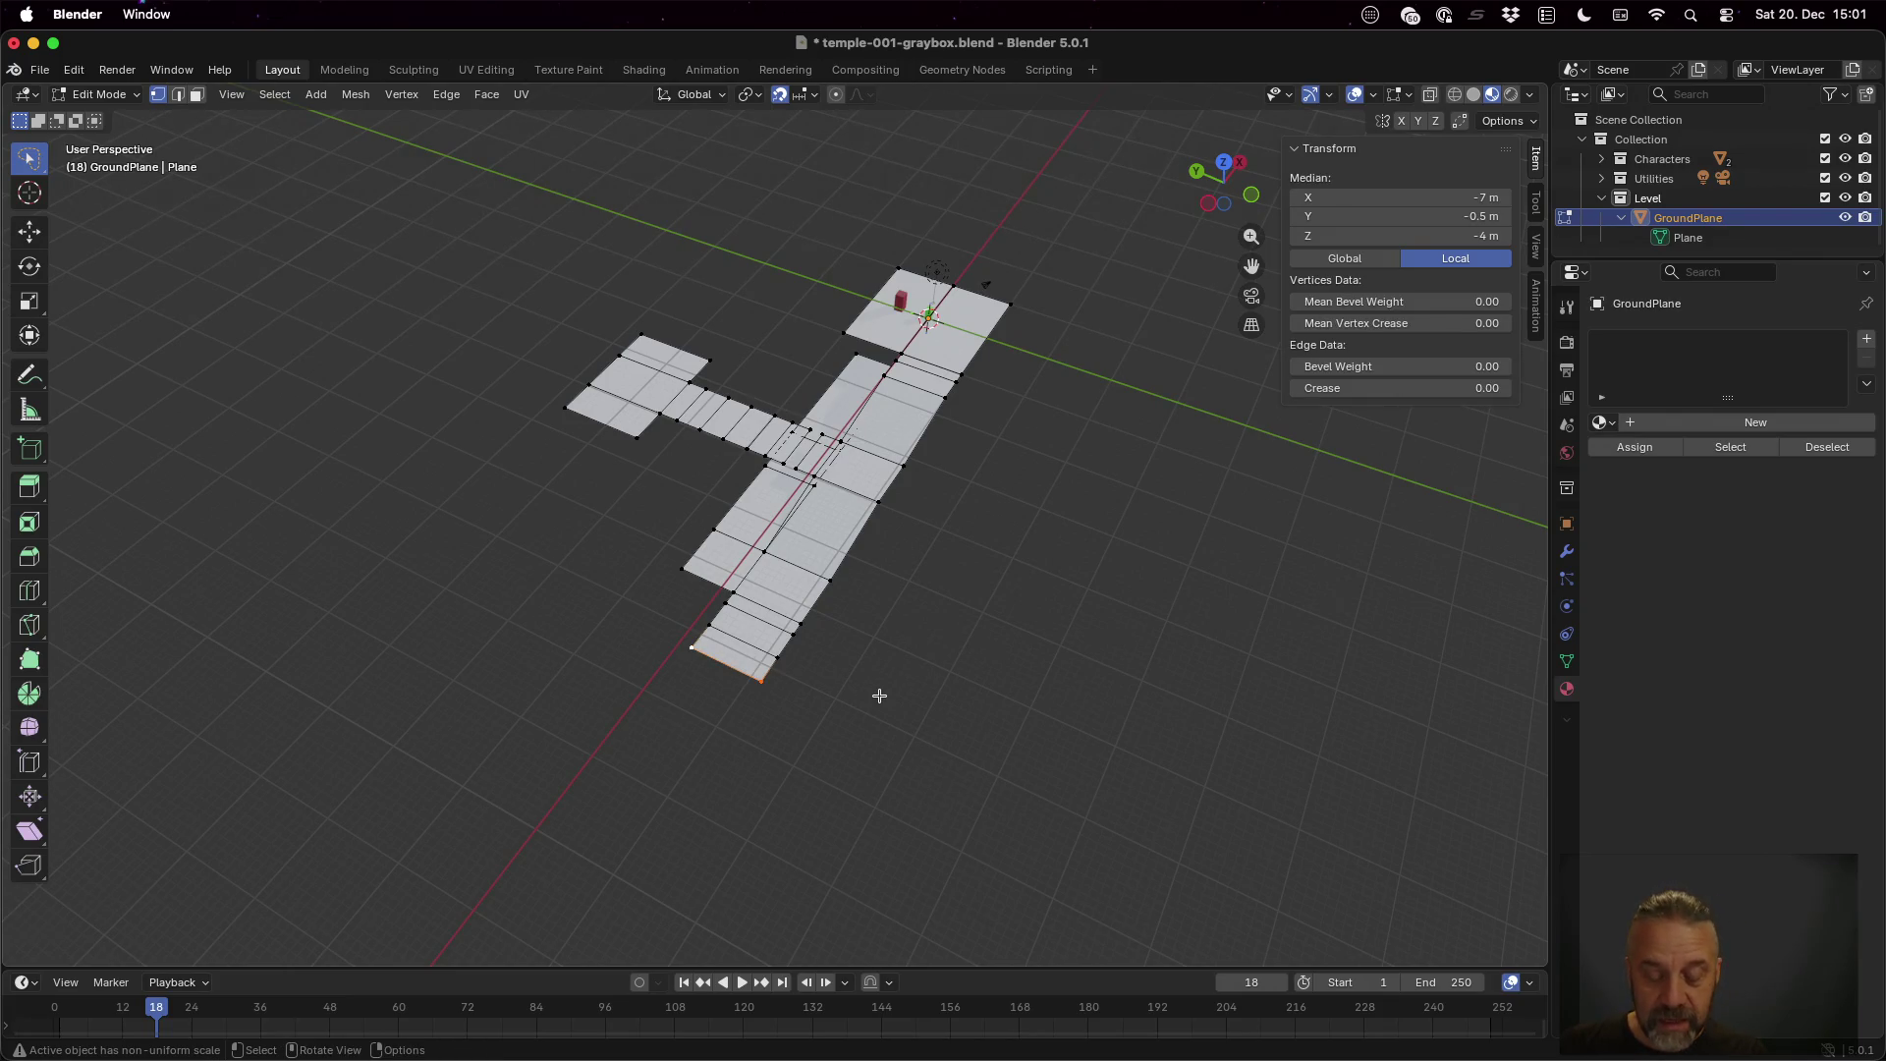
key("g")
key("x")
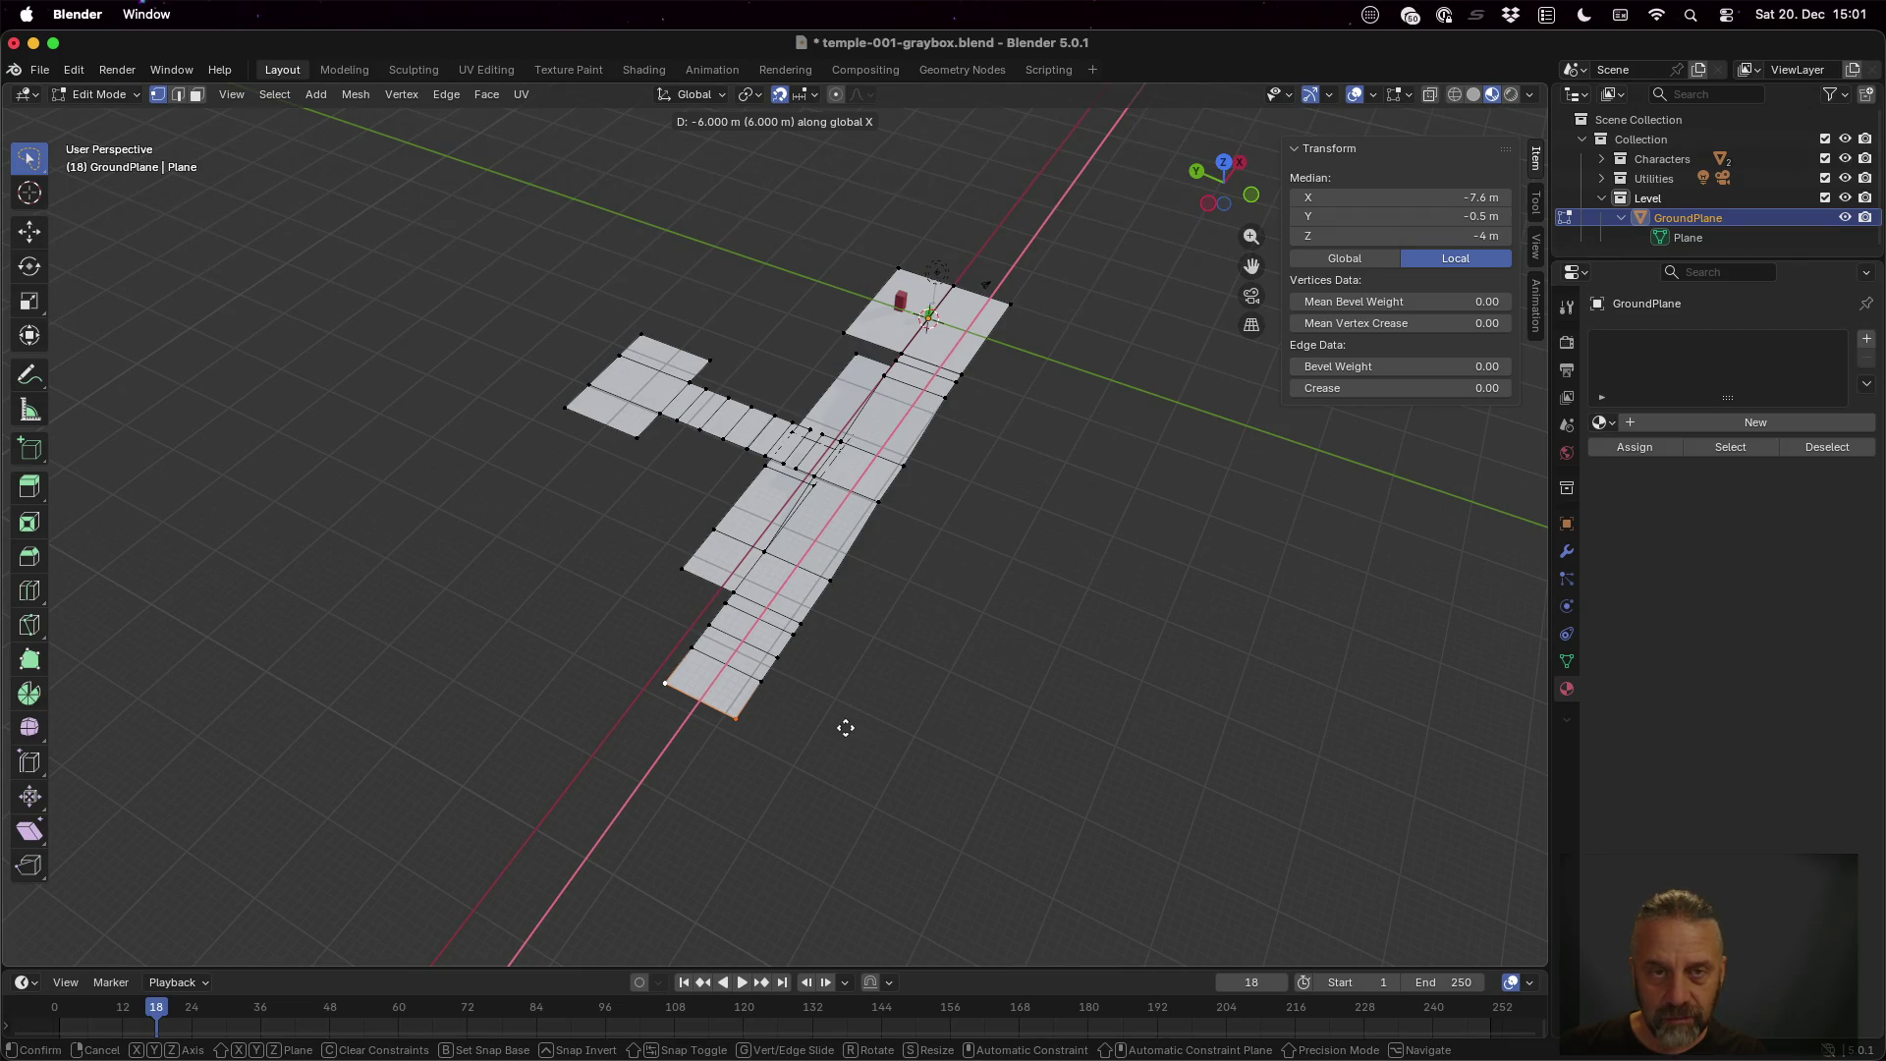
left_click(846, 728)
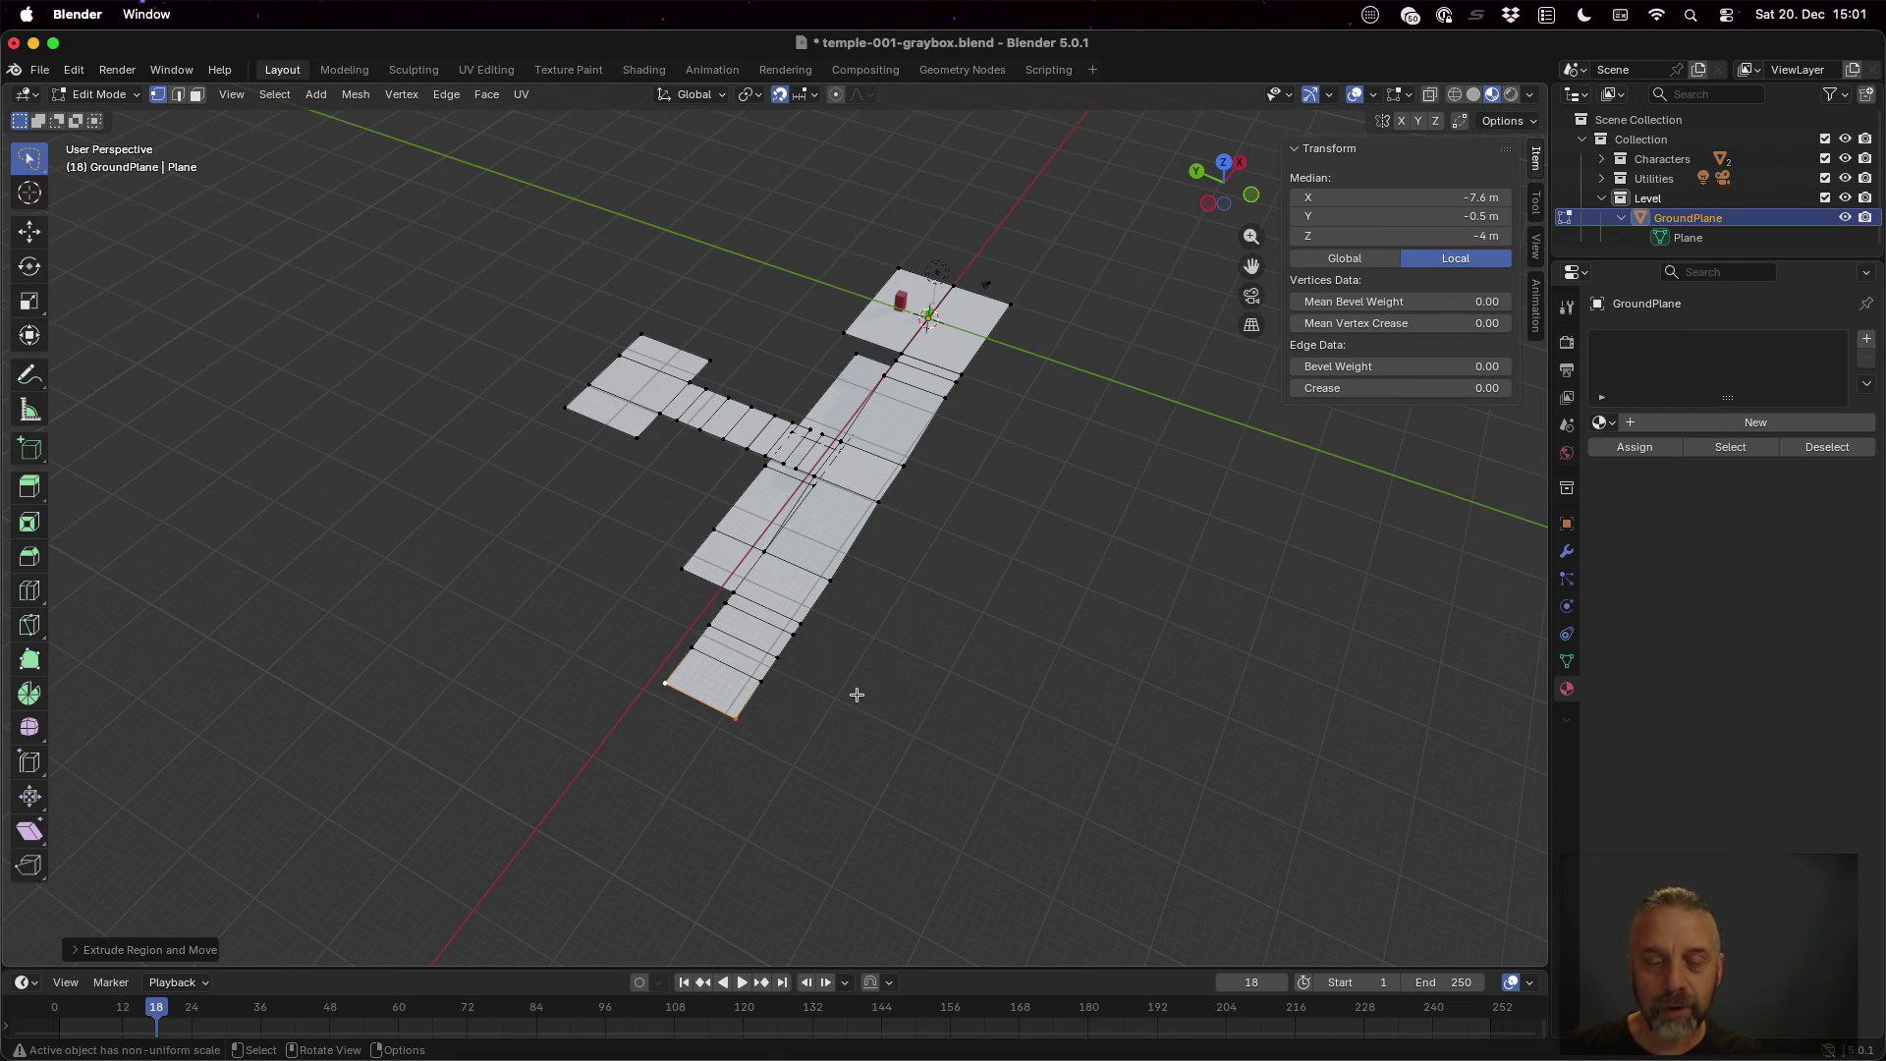
key("e")
key("x")
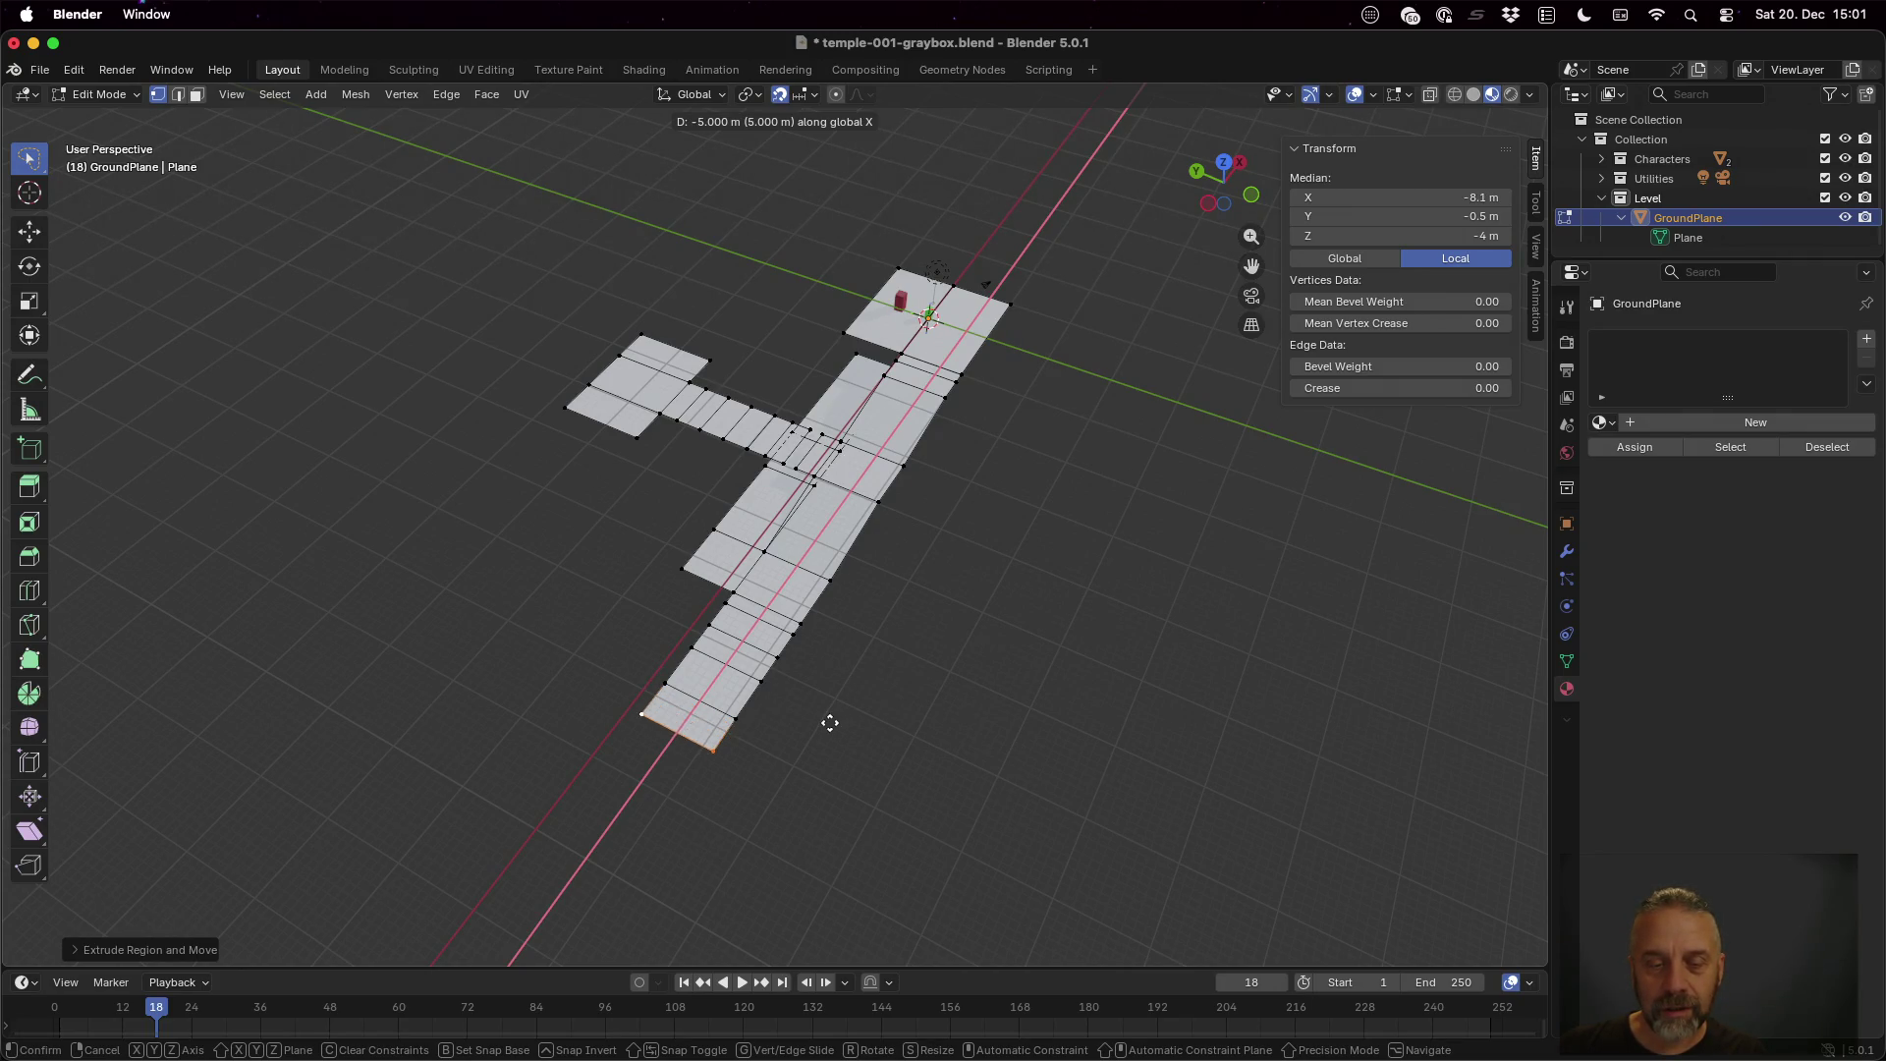
left_click(817, 743)
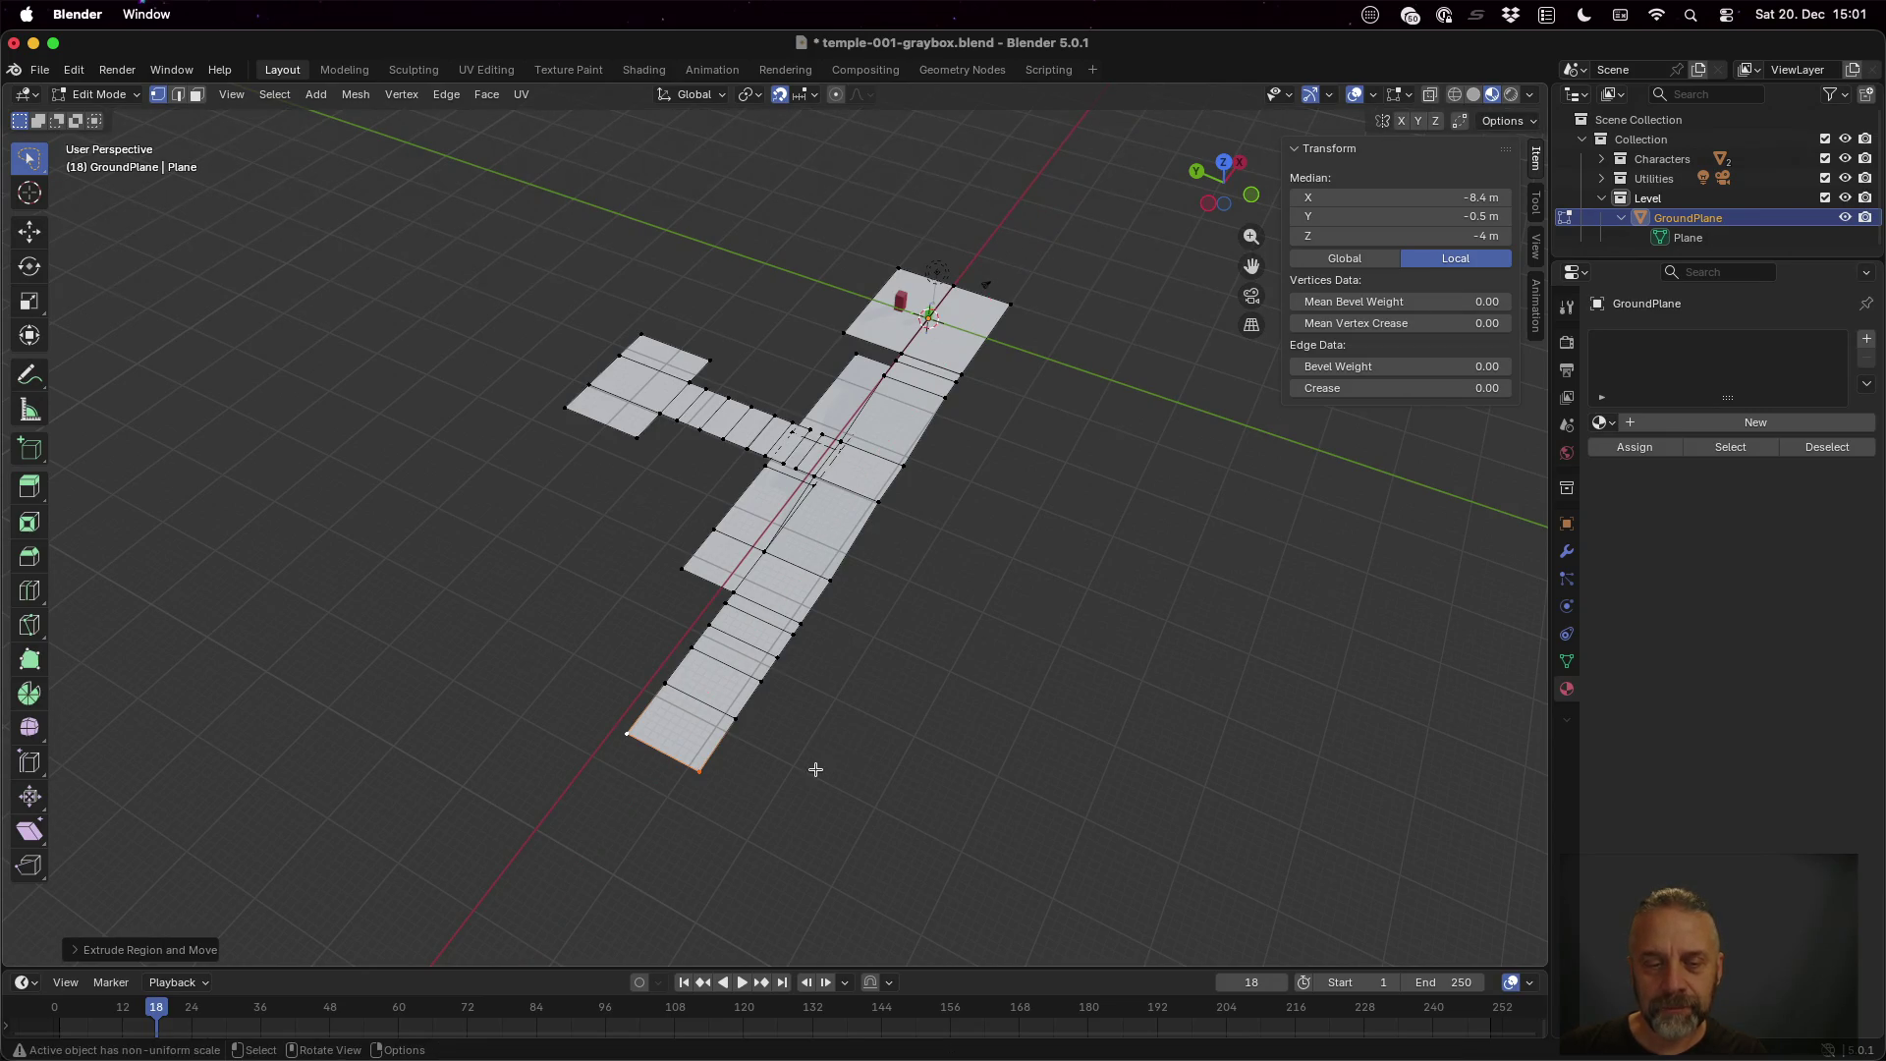
Push the end edge further along X, extrude a final section, and select the end face
scroll(816, 766, "up", 5)
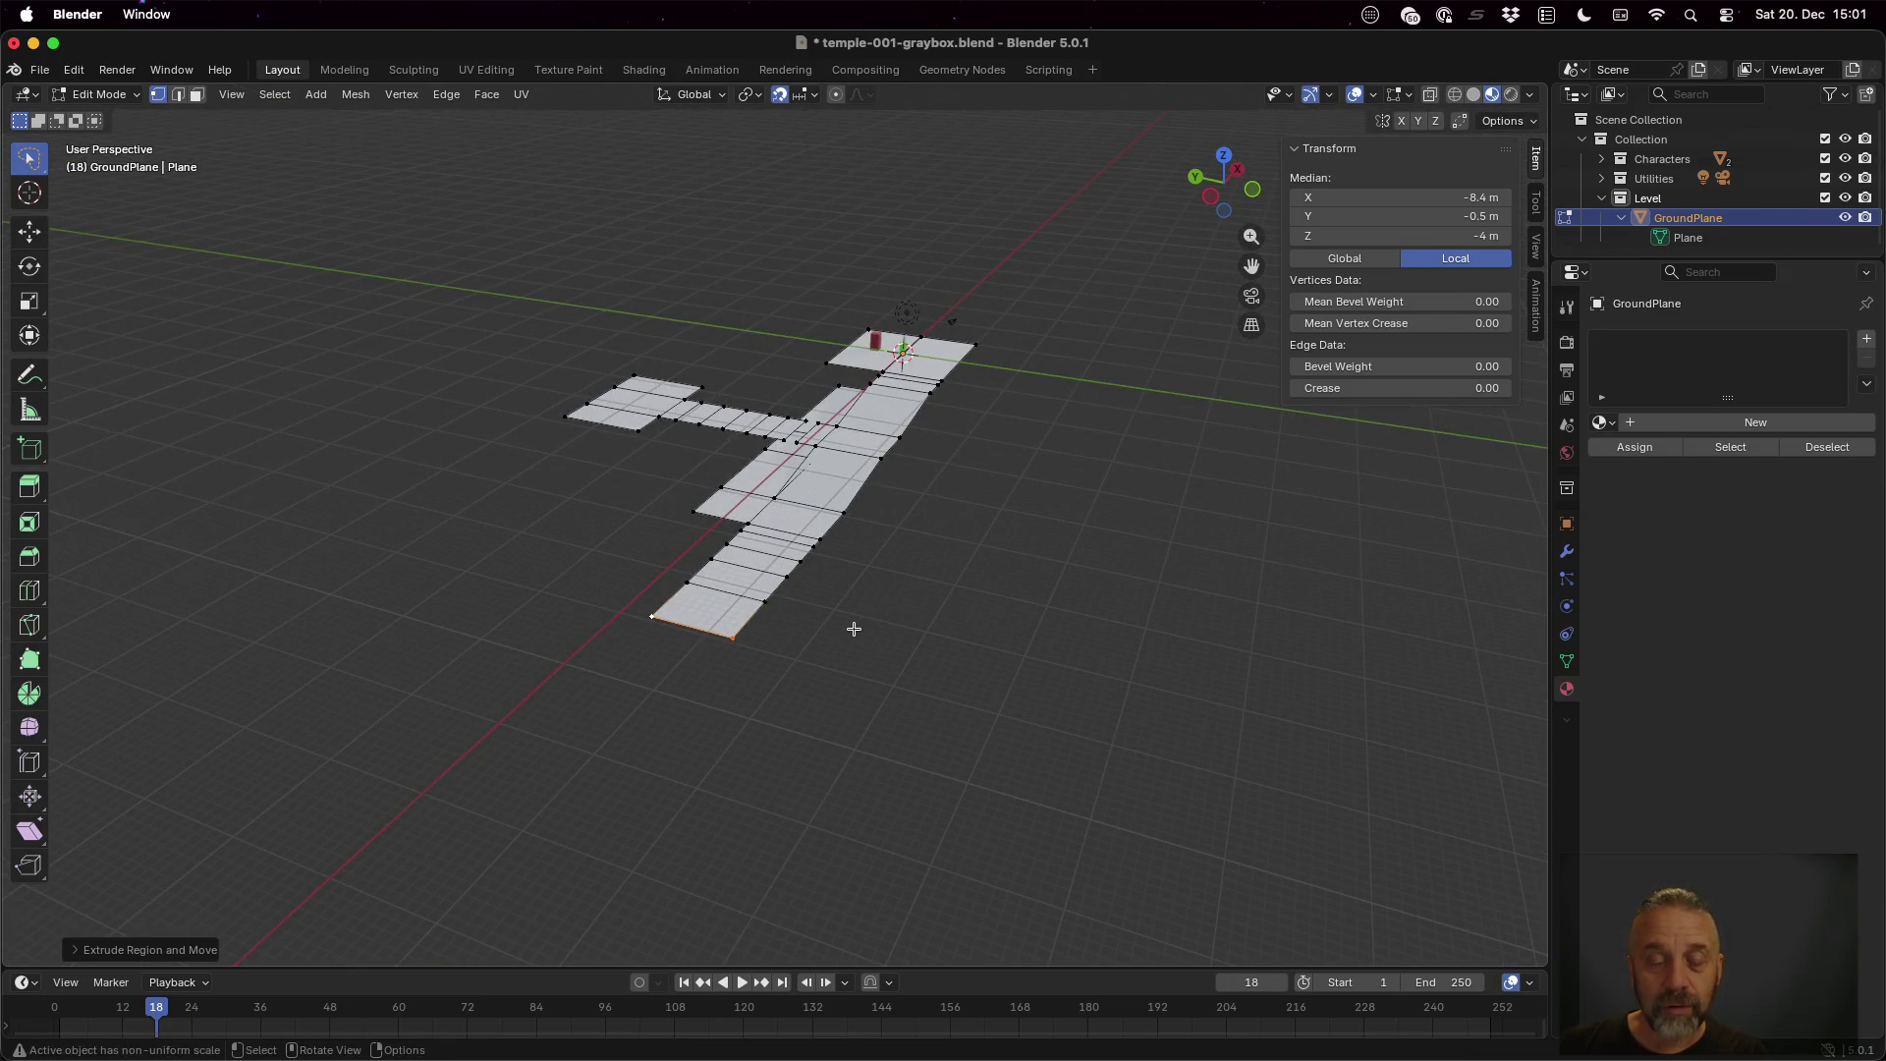
key("g")
key("x")
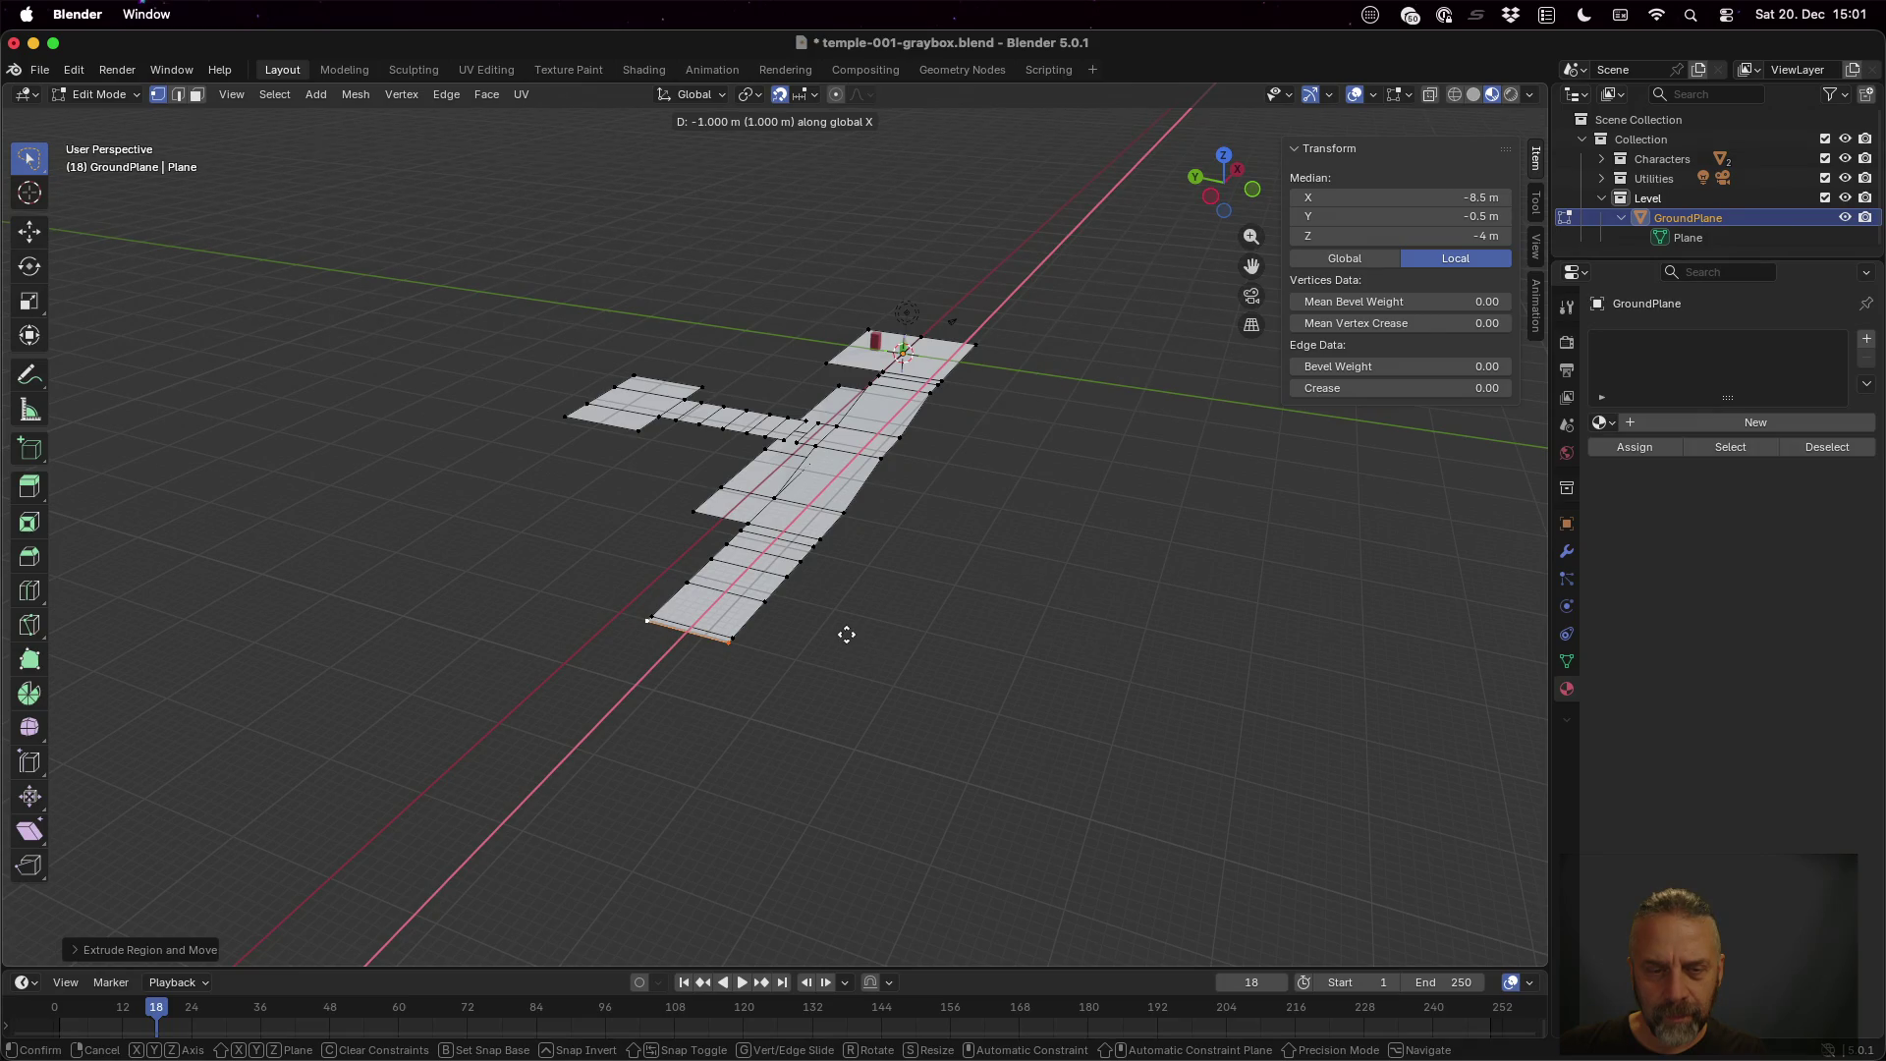
left_click(846, 636)
scroll(880, 623, "down", 3)
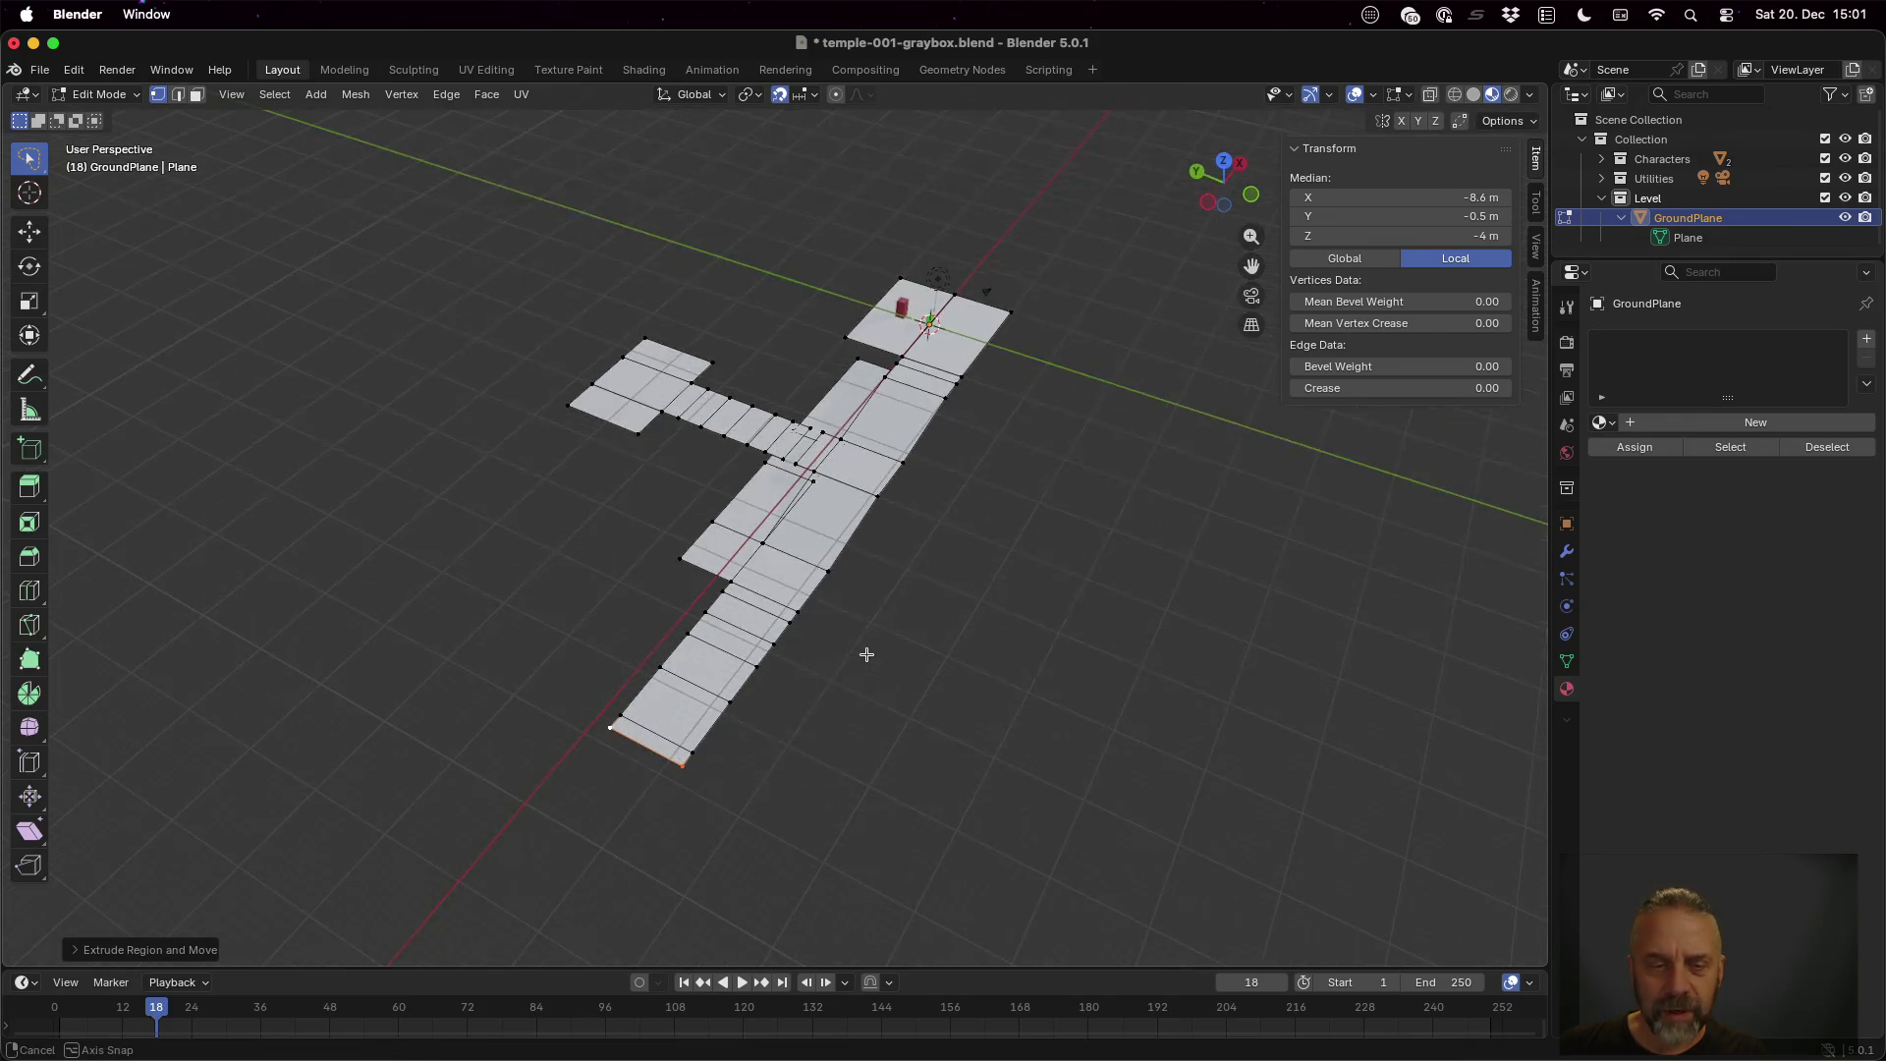
key("e")
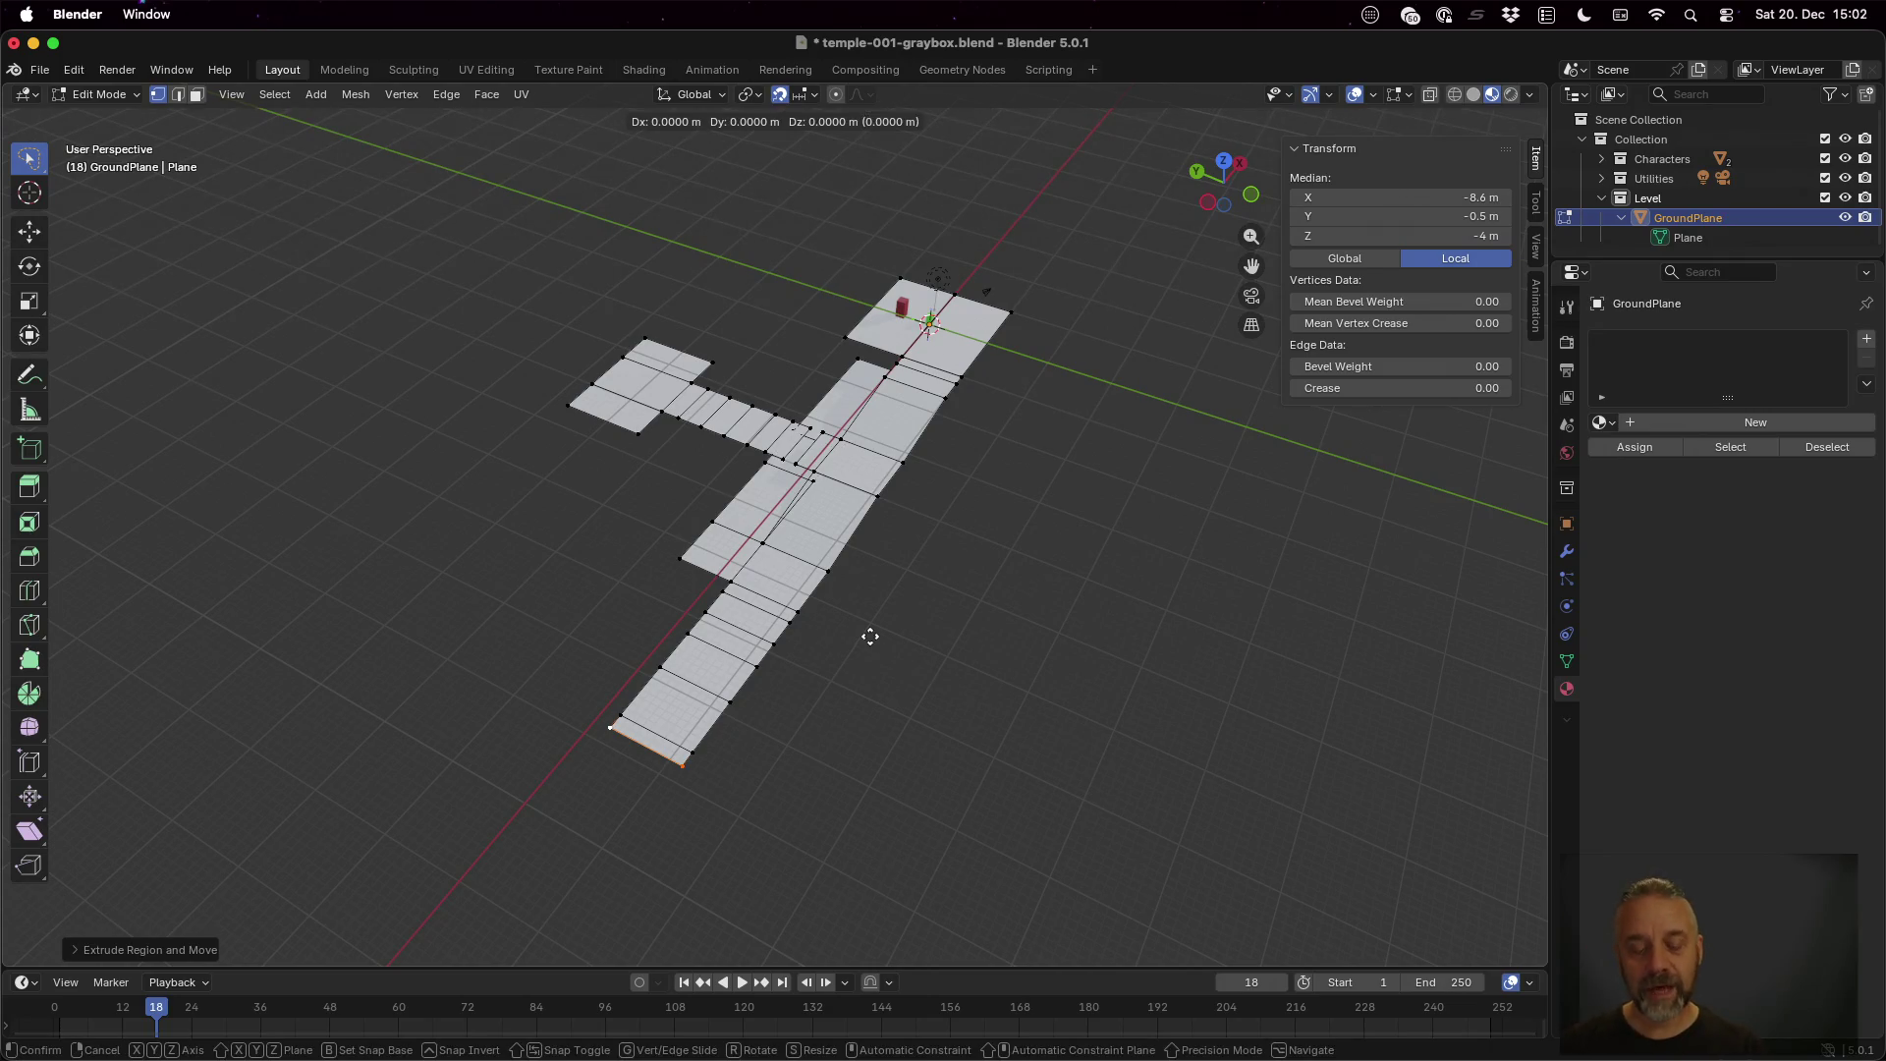
key("x")
left_click(834, 692)
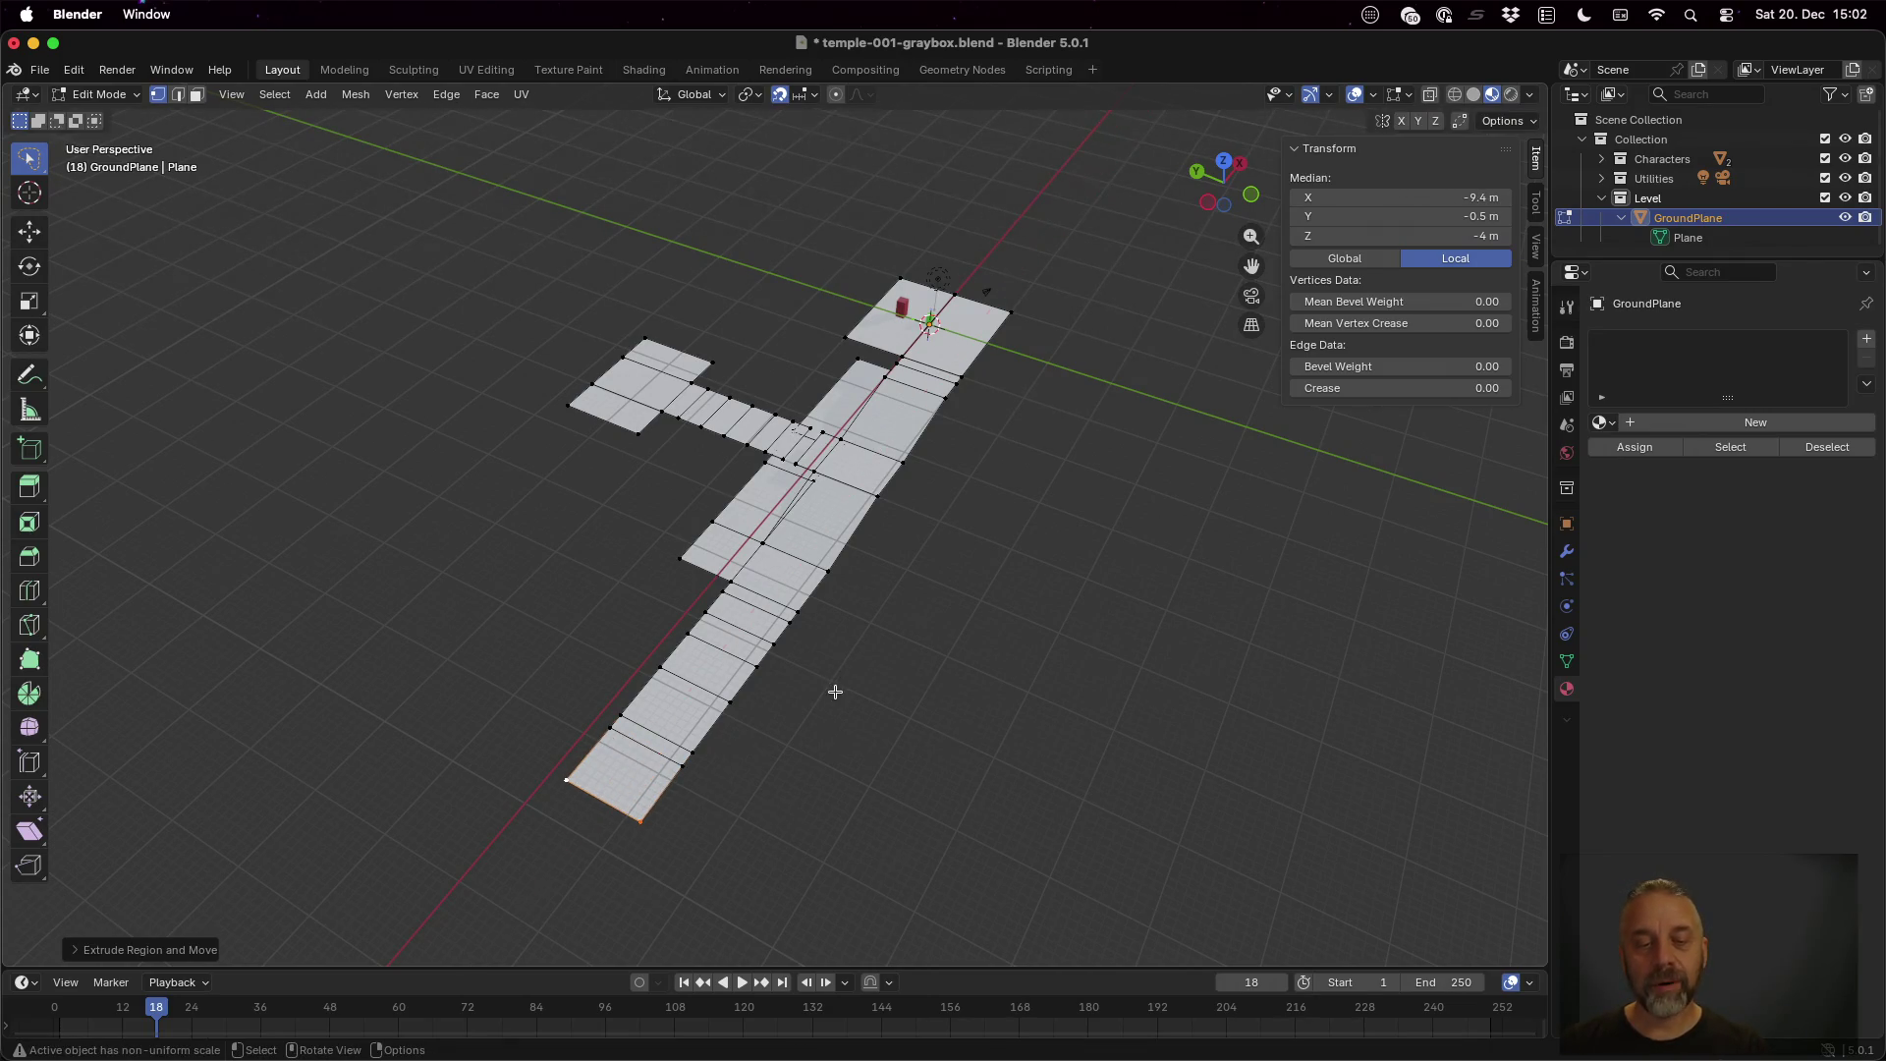
key("3")
left_click(649, 737)
Delete the selected walkway face to open a gap, then select the tile above it
key("x")
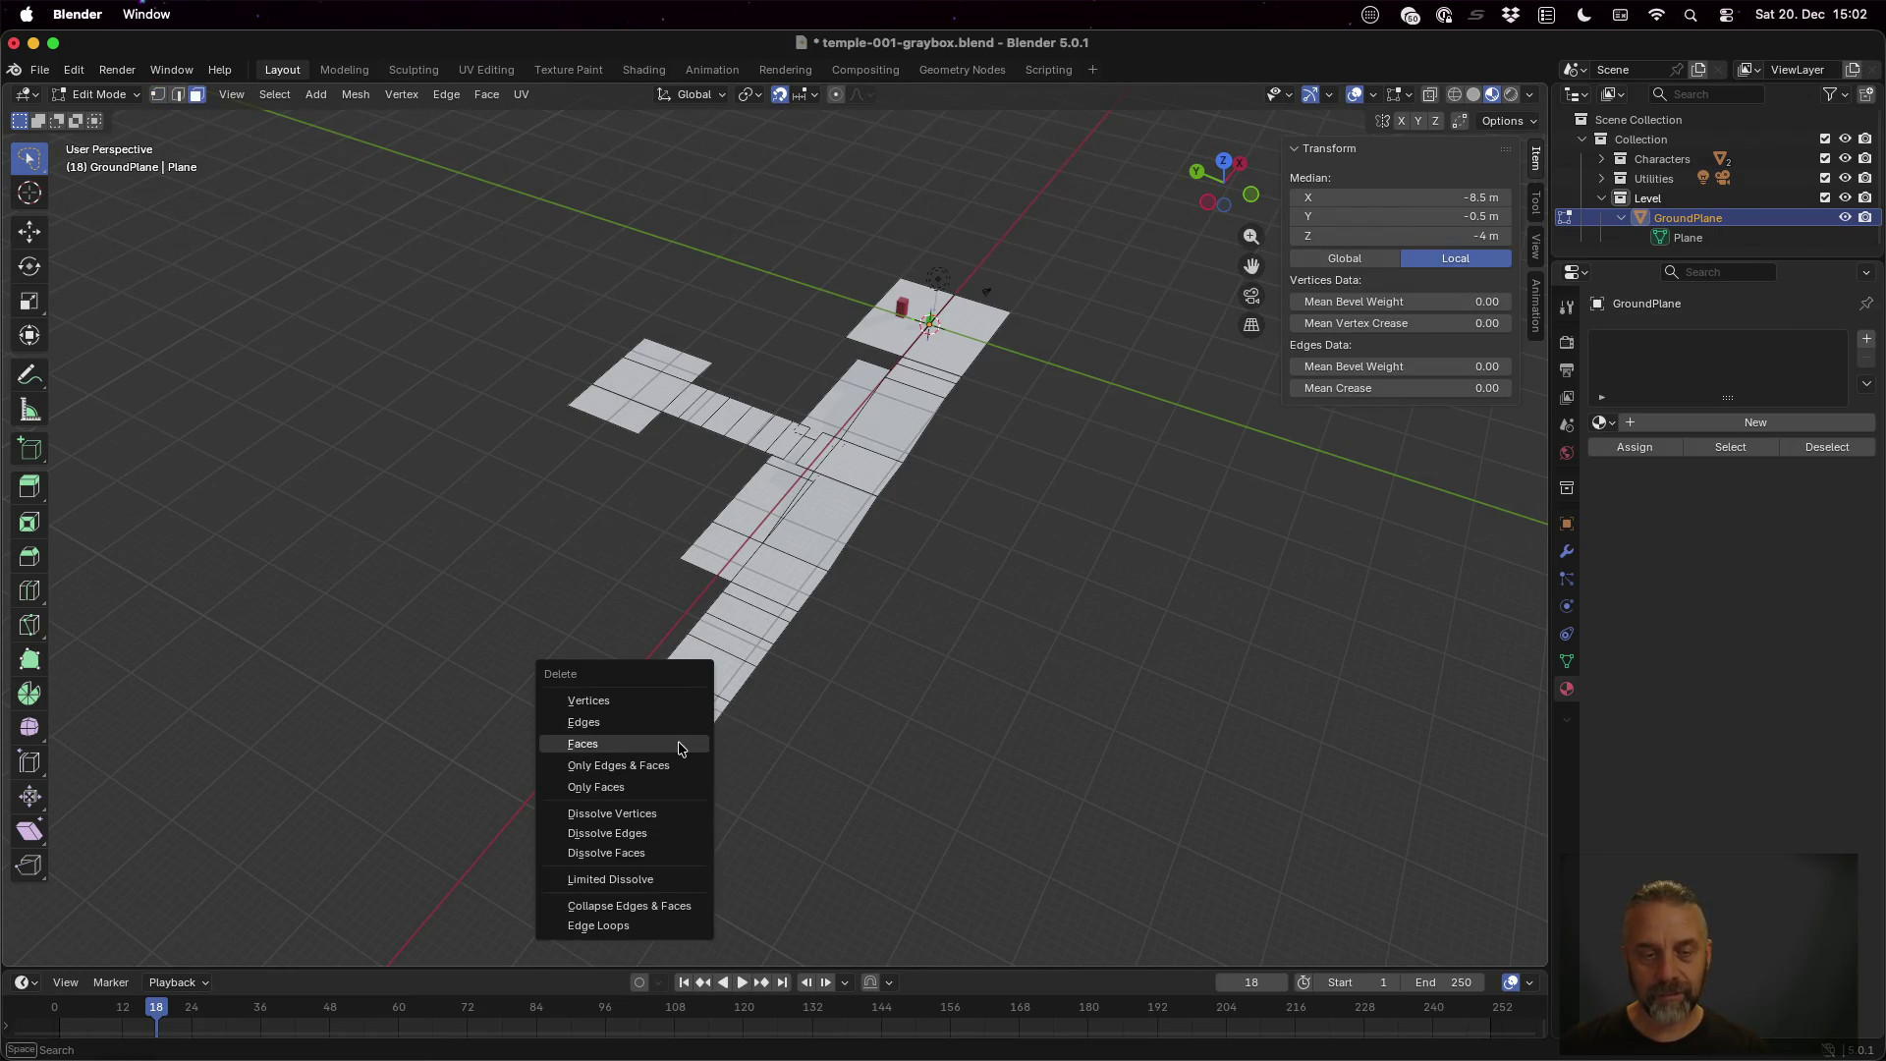
left_click(679, 749)
left_click_drag(864, 674, 919, 656)
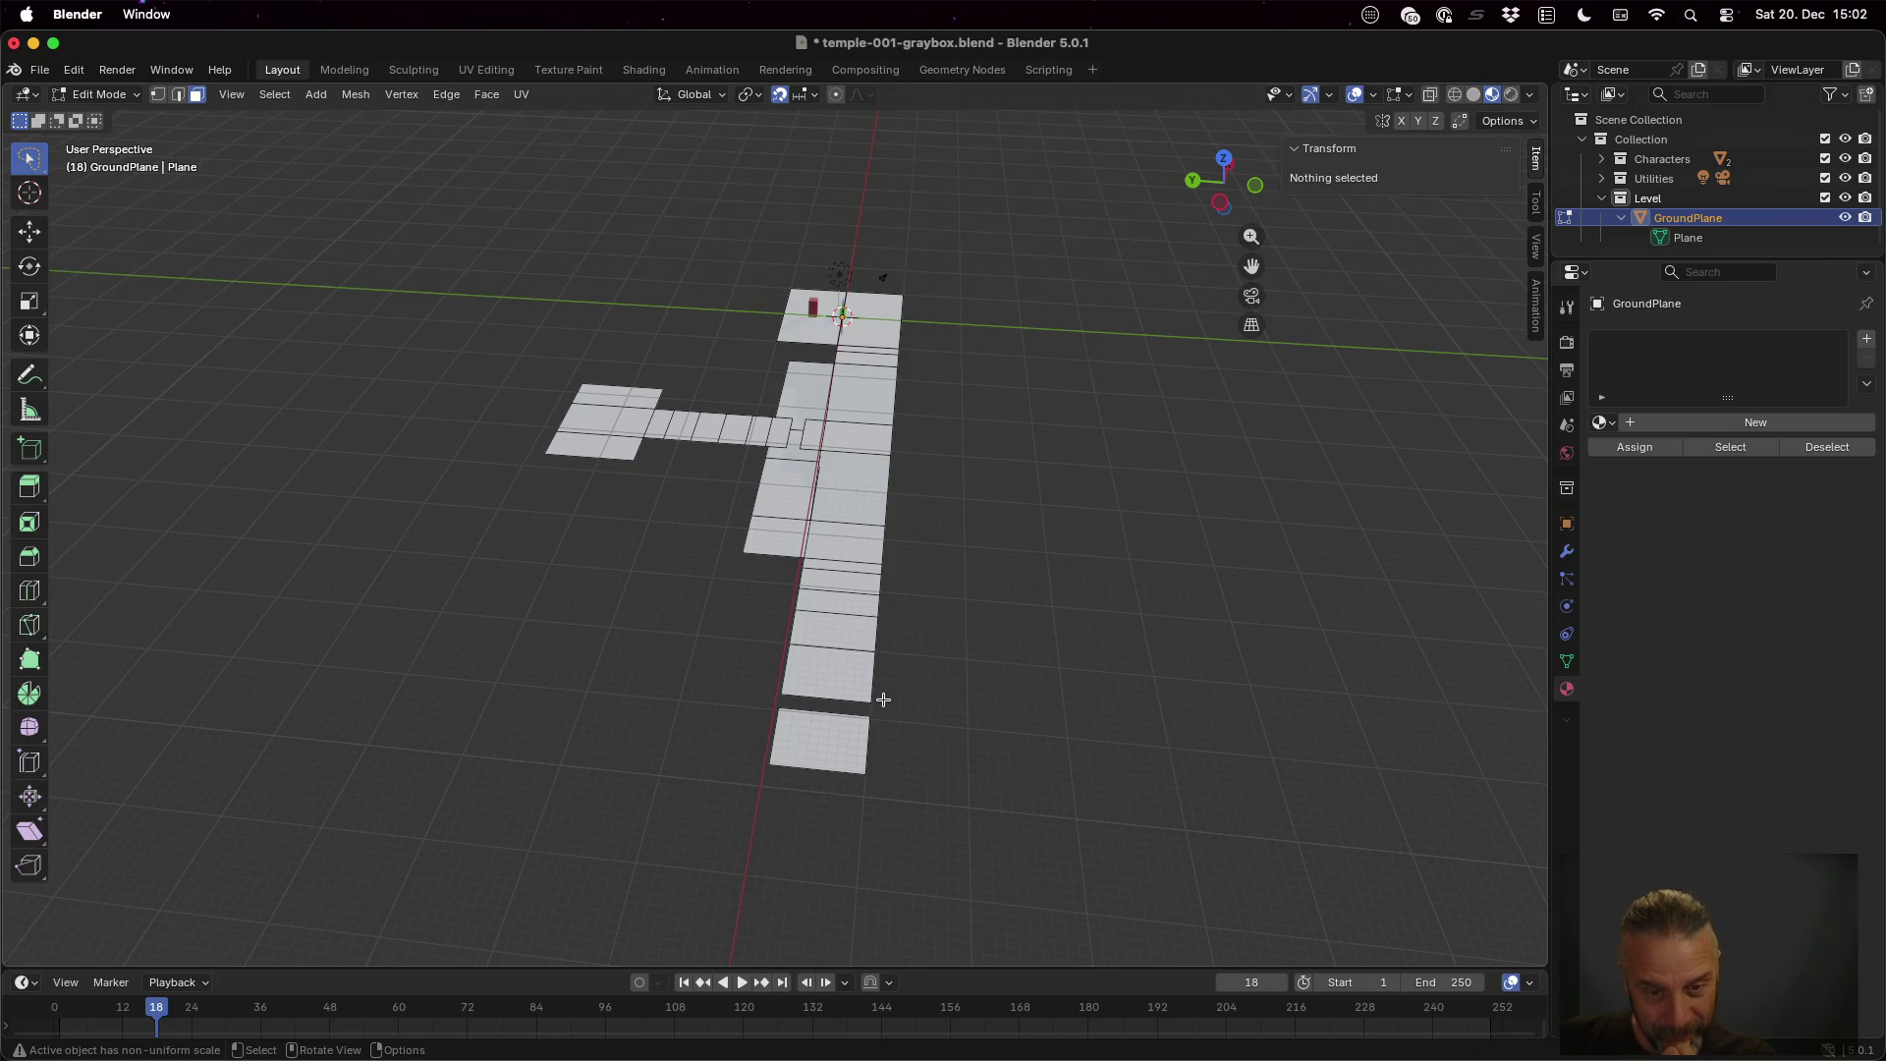
left_click(798, 650)
In vertex mode, select the tile's side edge and extrude it 8 m along Y
key("1")
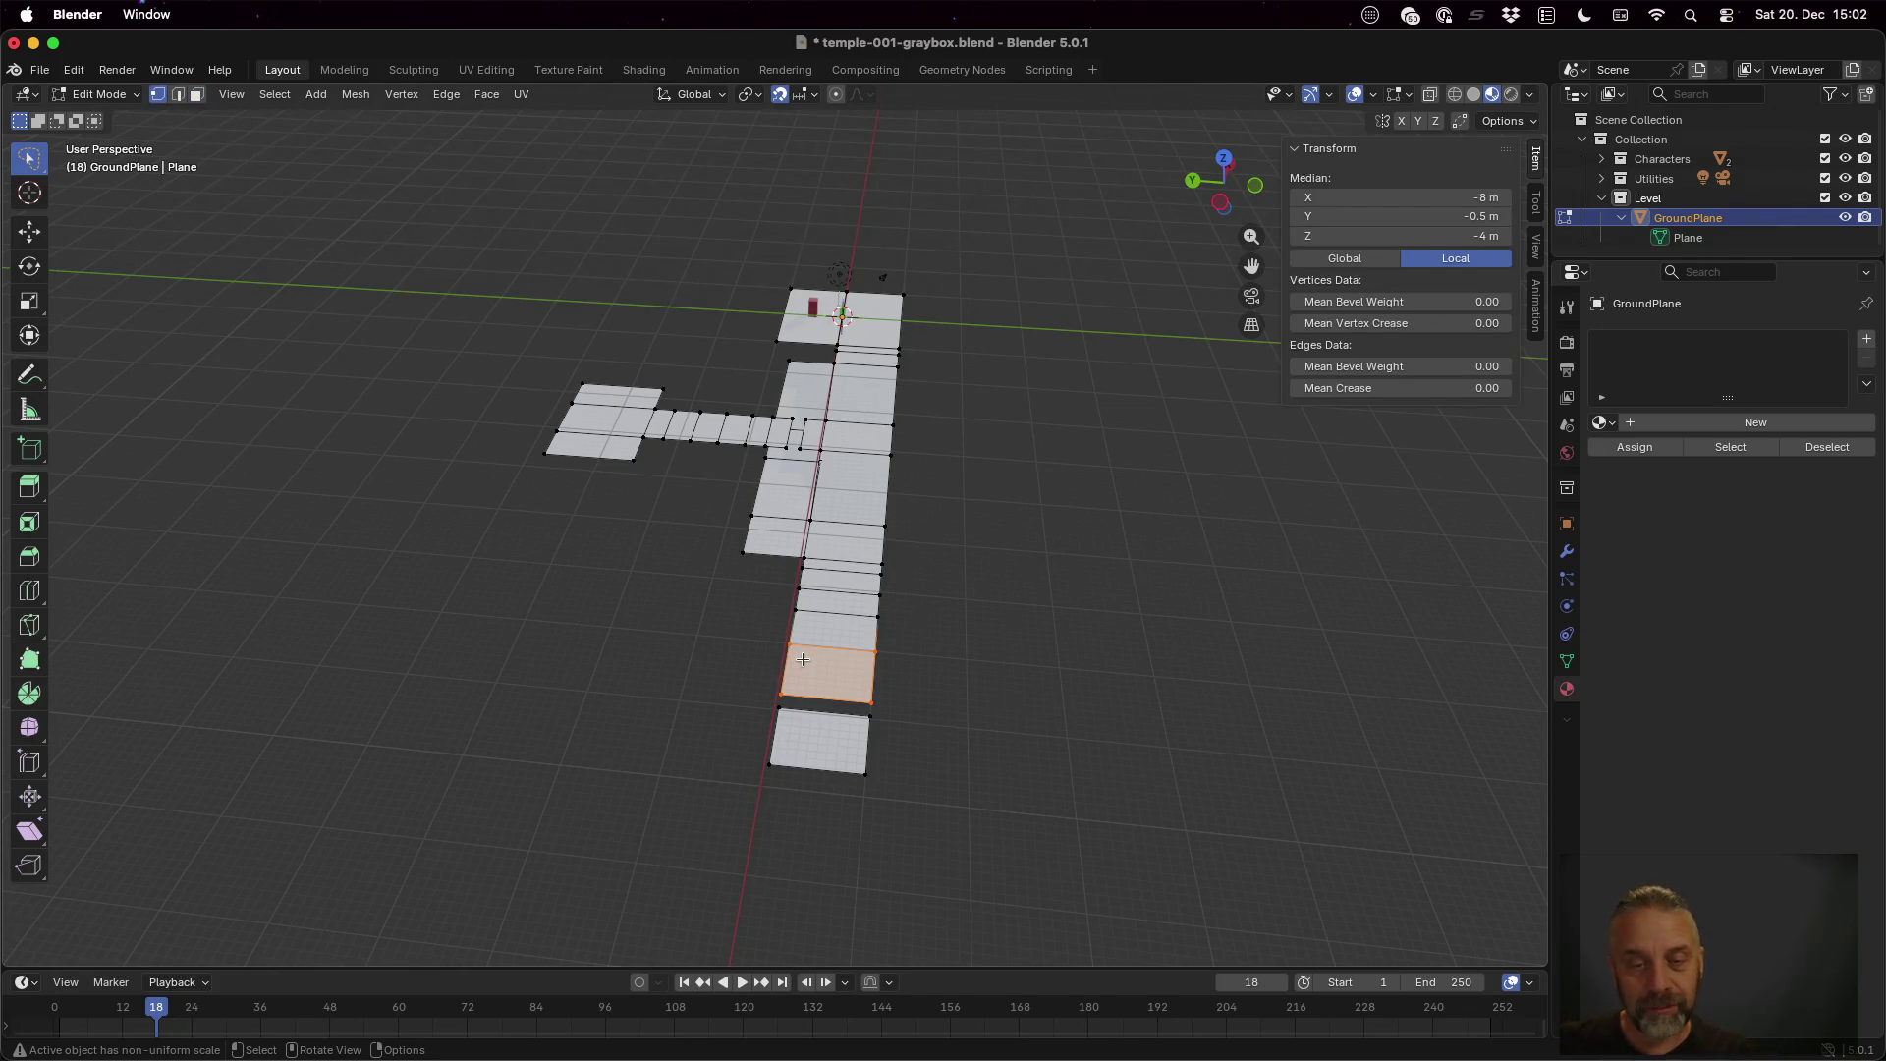
left_click(789, 645)
left_click(783, 693, "shift")
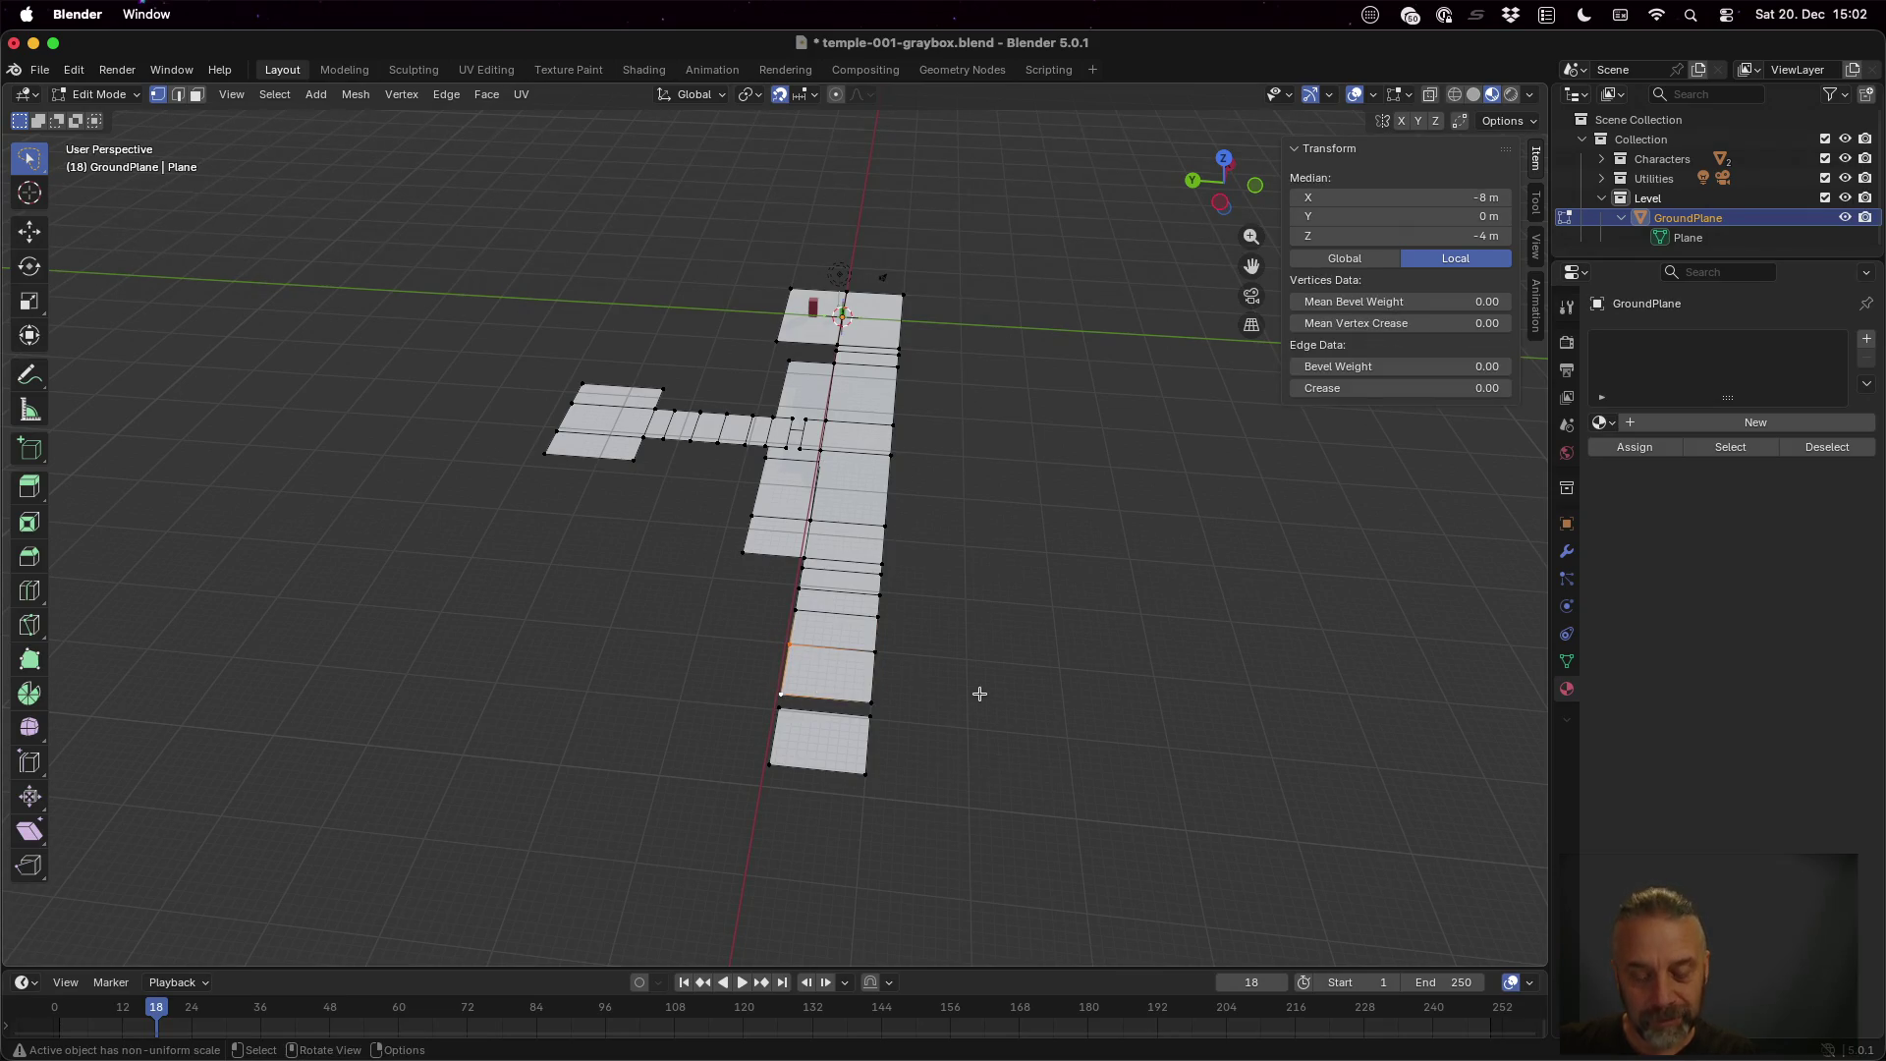
key("g")
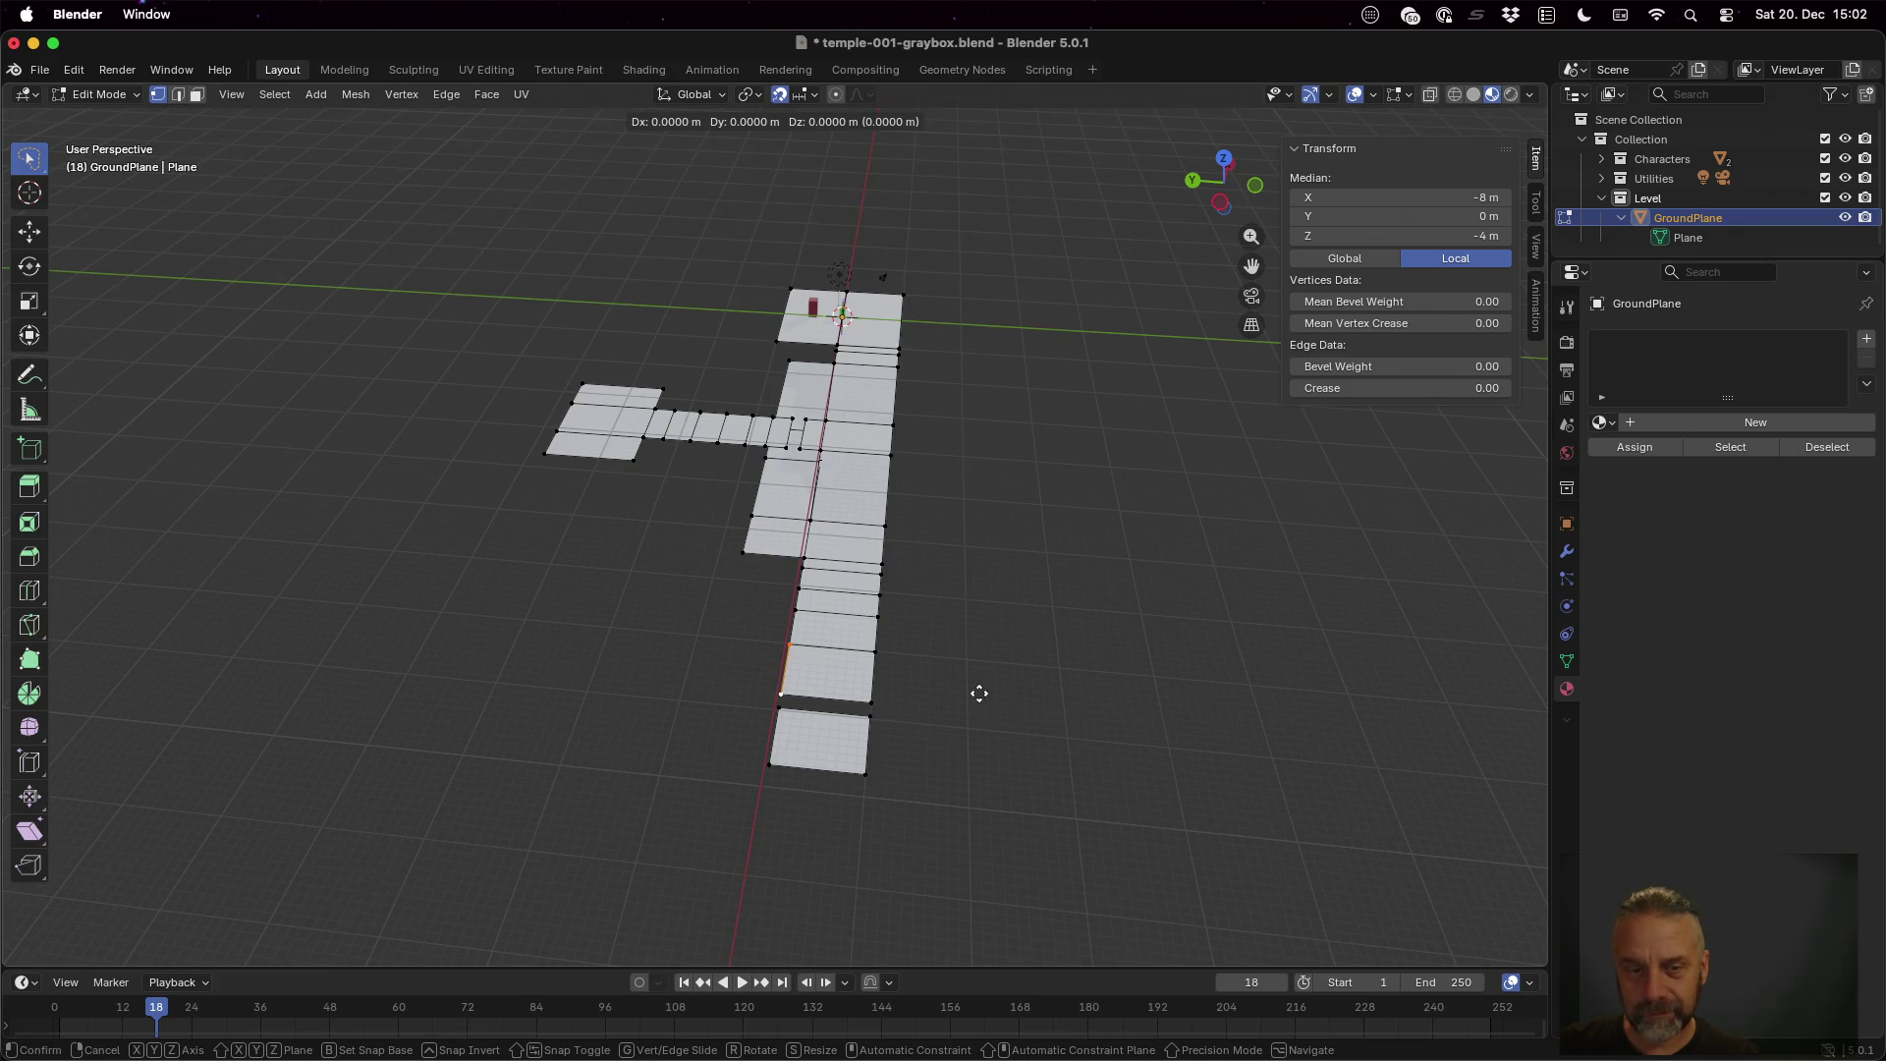
key("y")
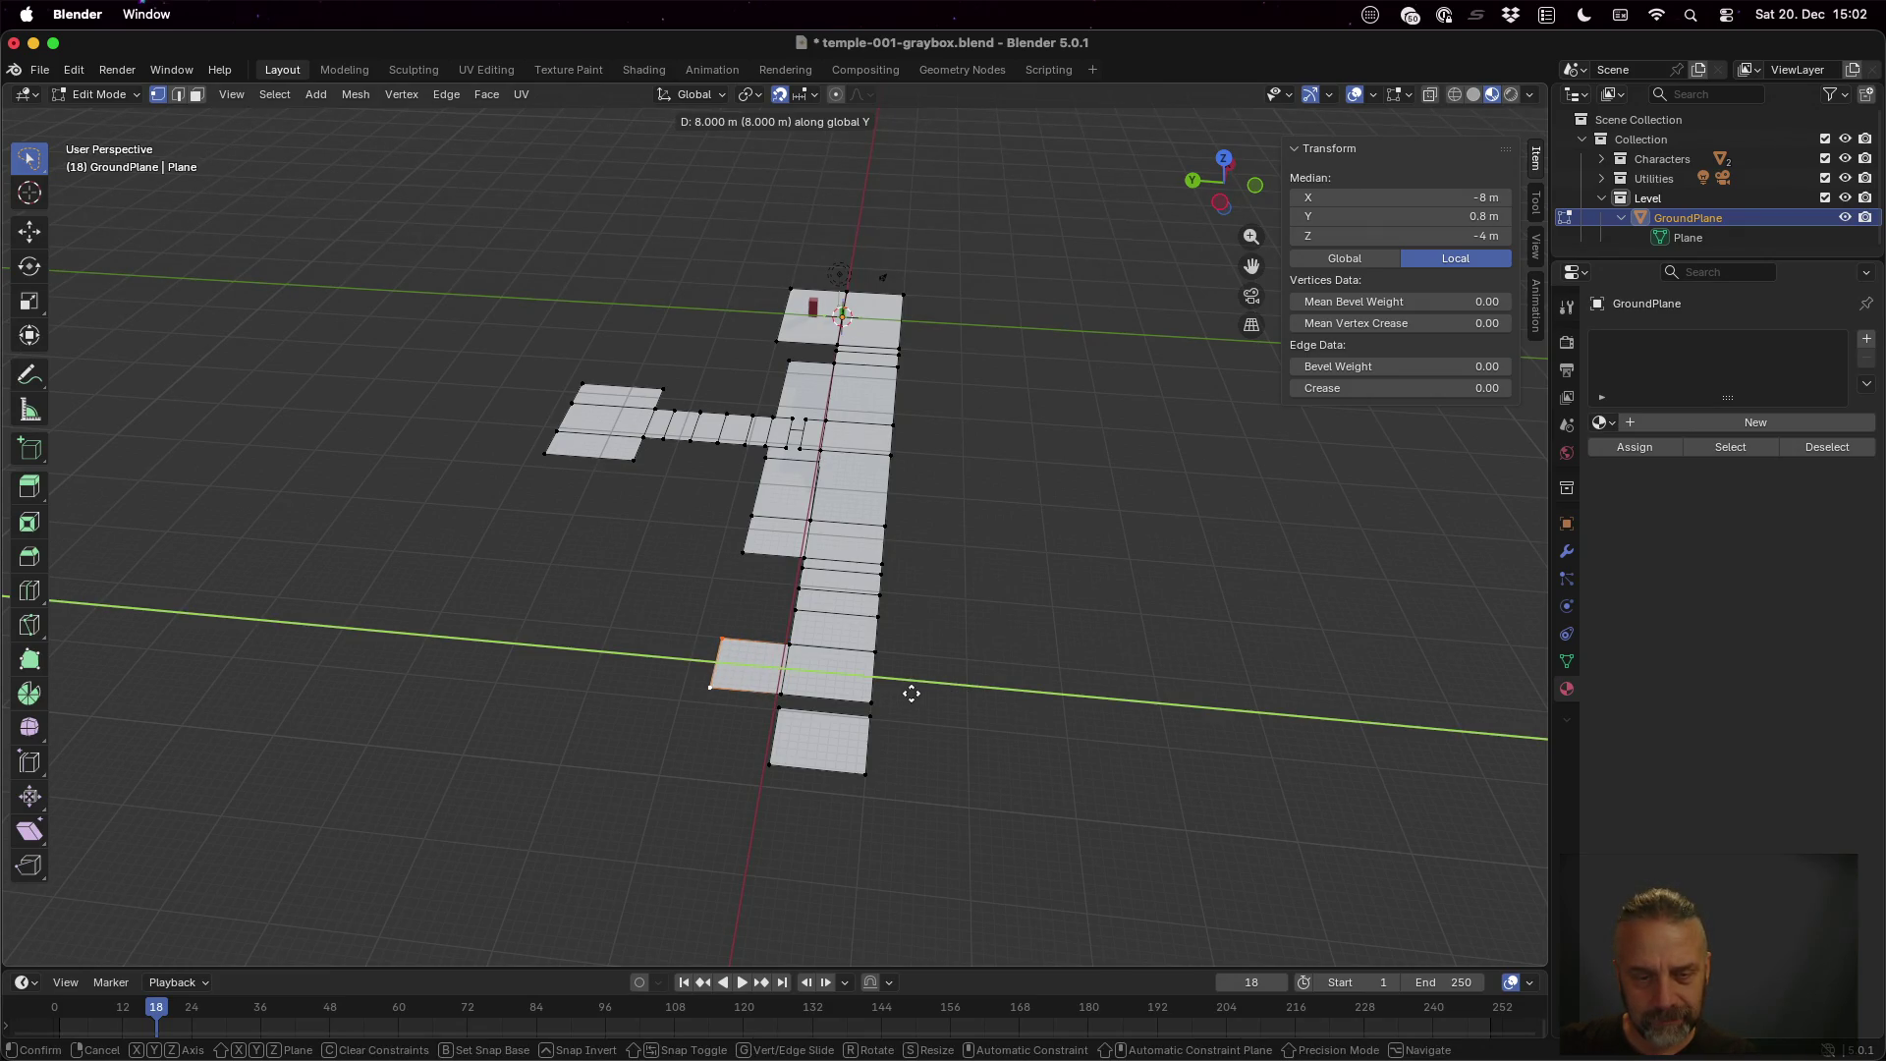
left_click(912, 694)
Lower the new side-path edge by 1 m along Z
mouse_move(968, 698)
left_mouse_down()
mouse_move(993, 695)
mouse_move(1000, 650)
left_mouse_up()
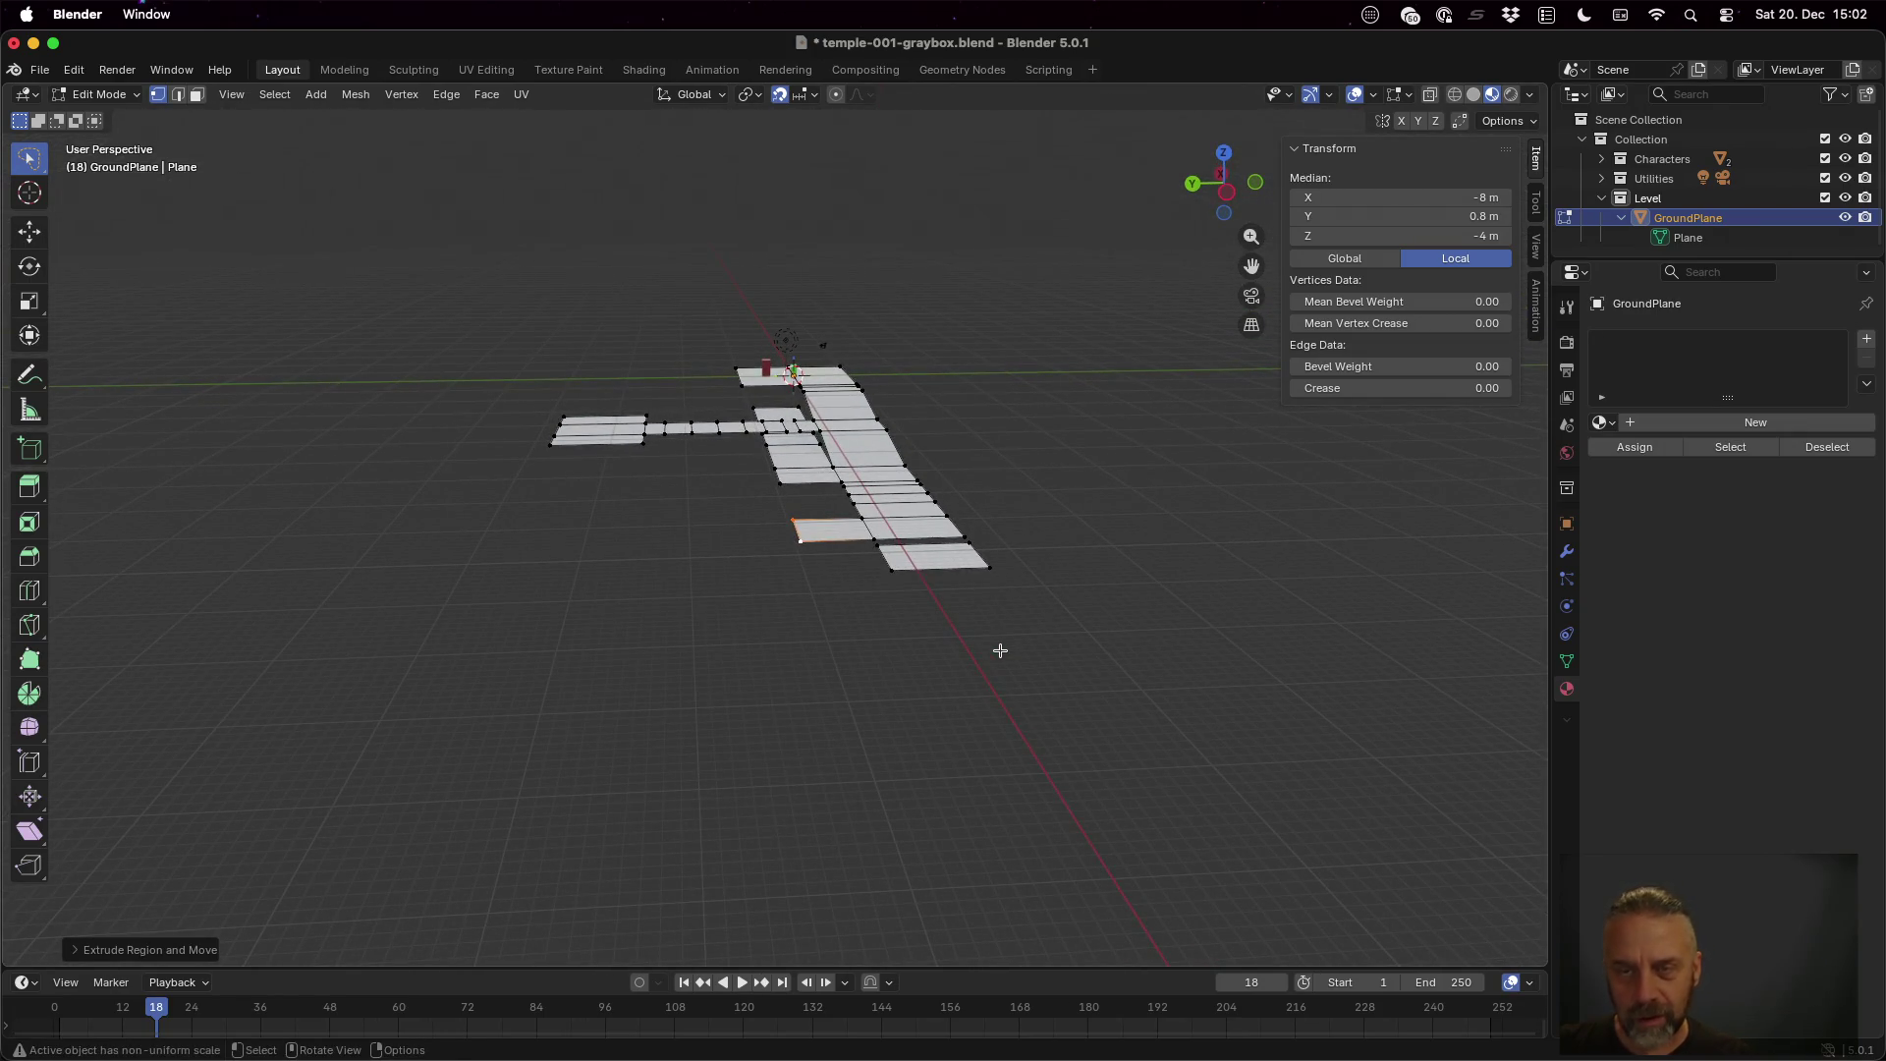
key("g")
key("z")
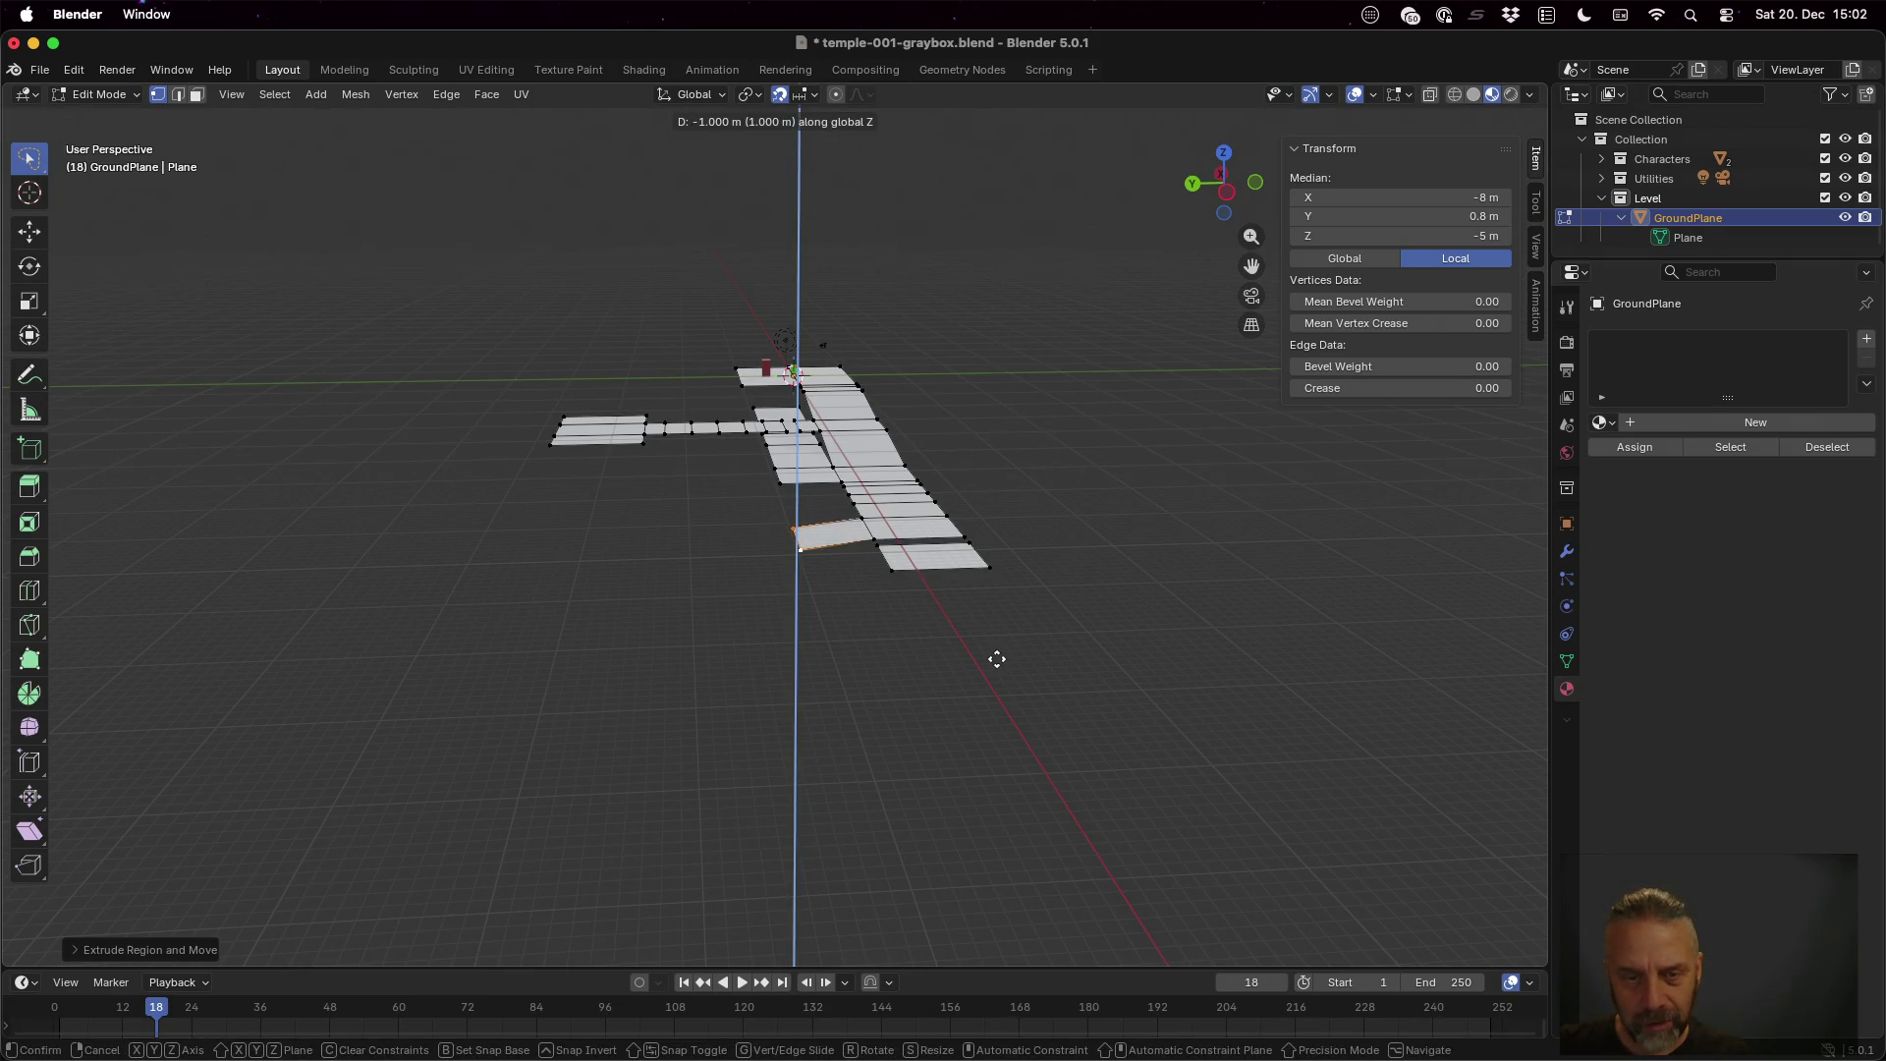
left_click(996, 666)
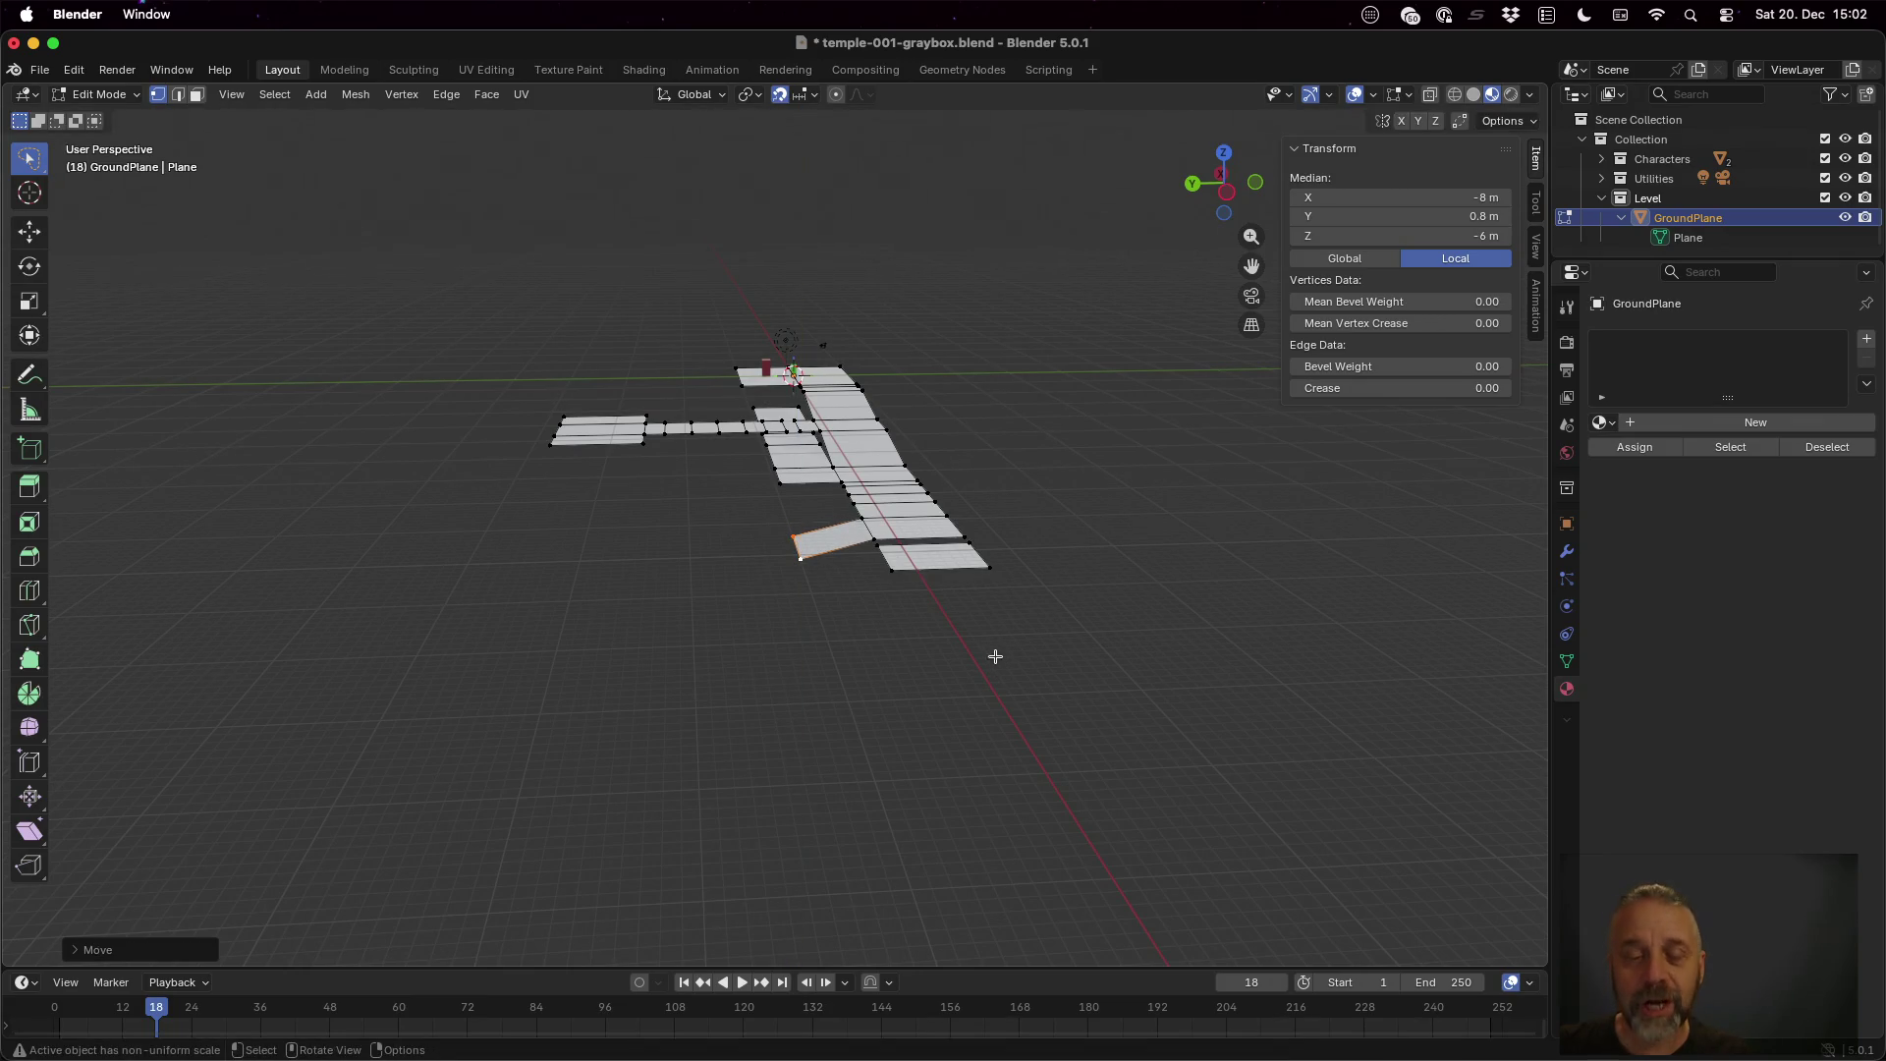
Move the edge 9 m further along Y, then select the side path's next edge
left_click_drag(997, 649, 1100, 680)
key("g")
key("x")
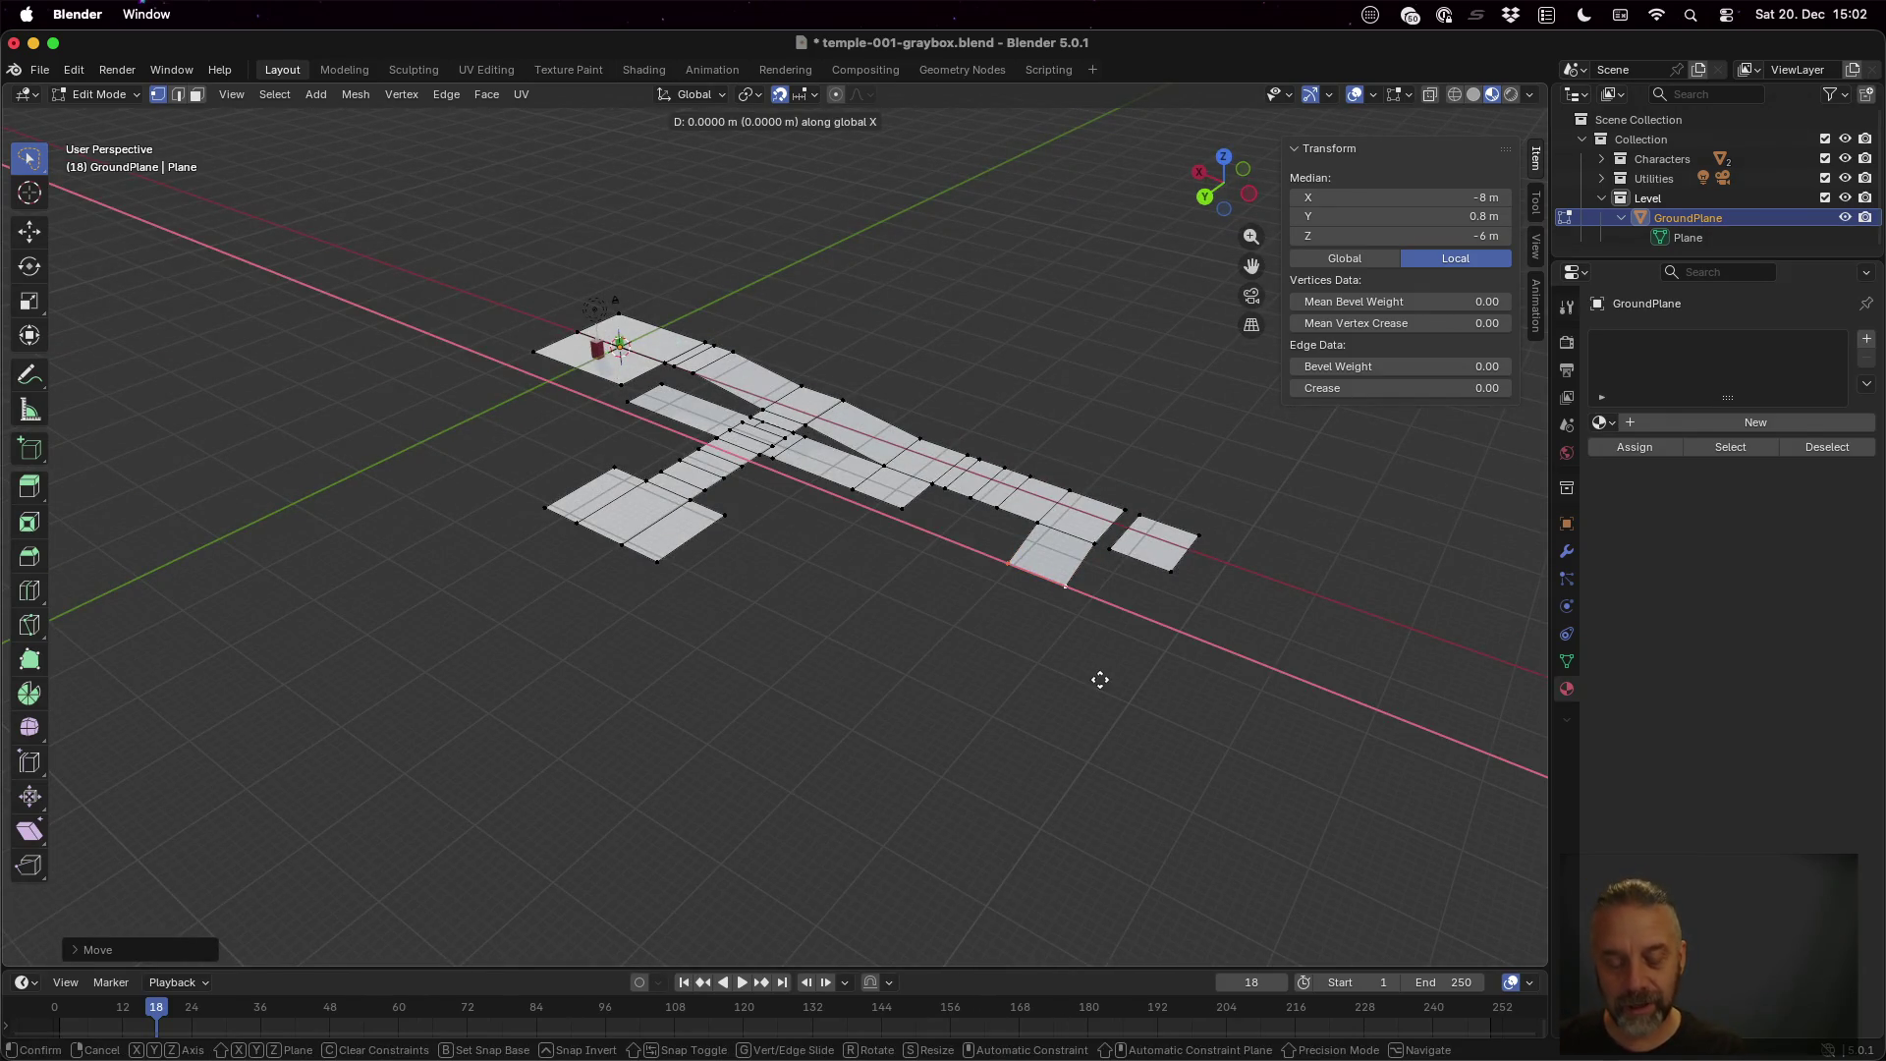
key("y")
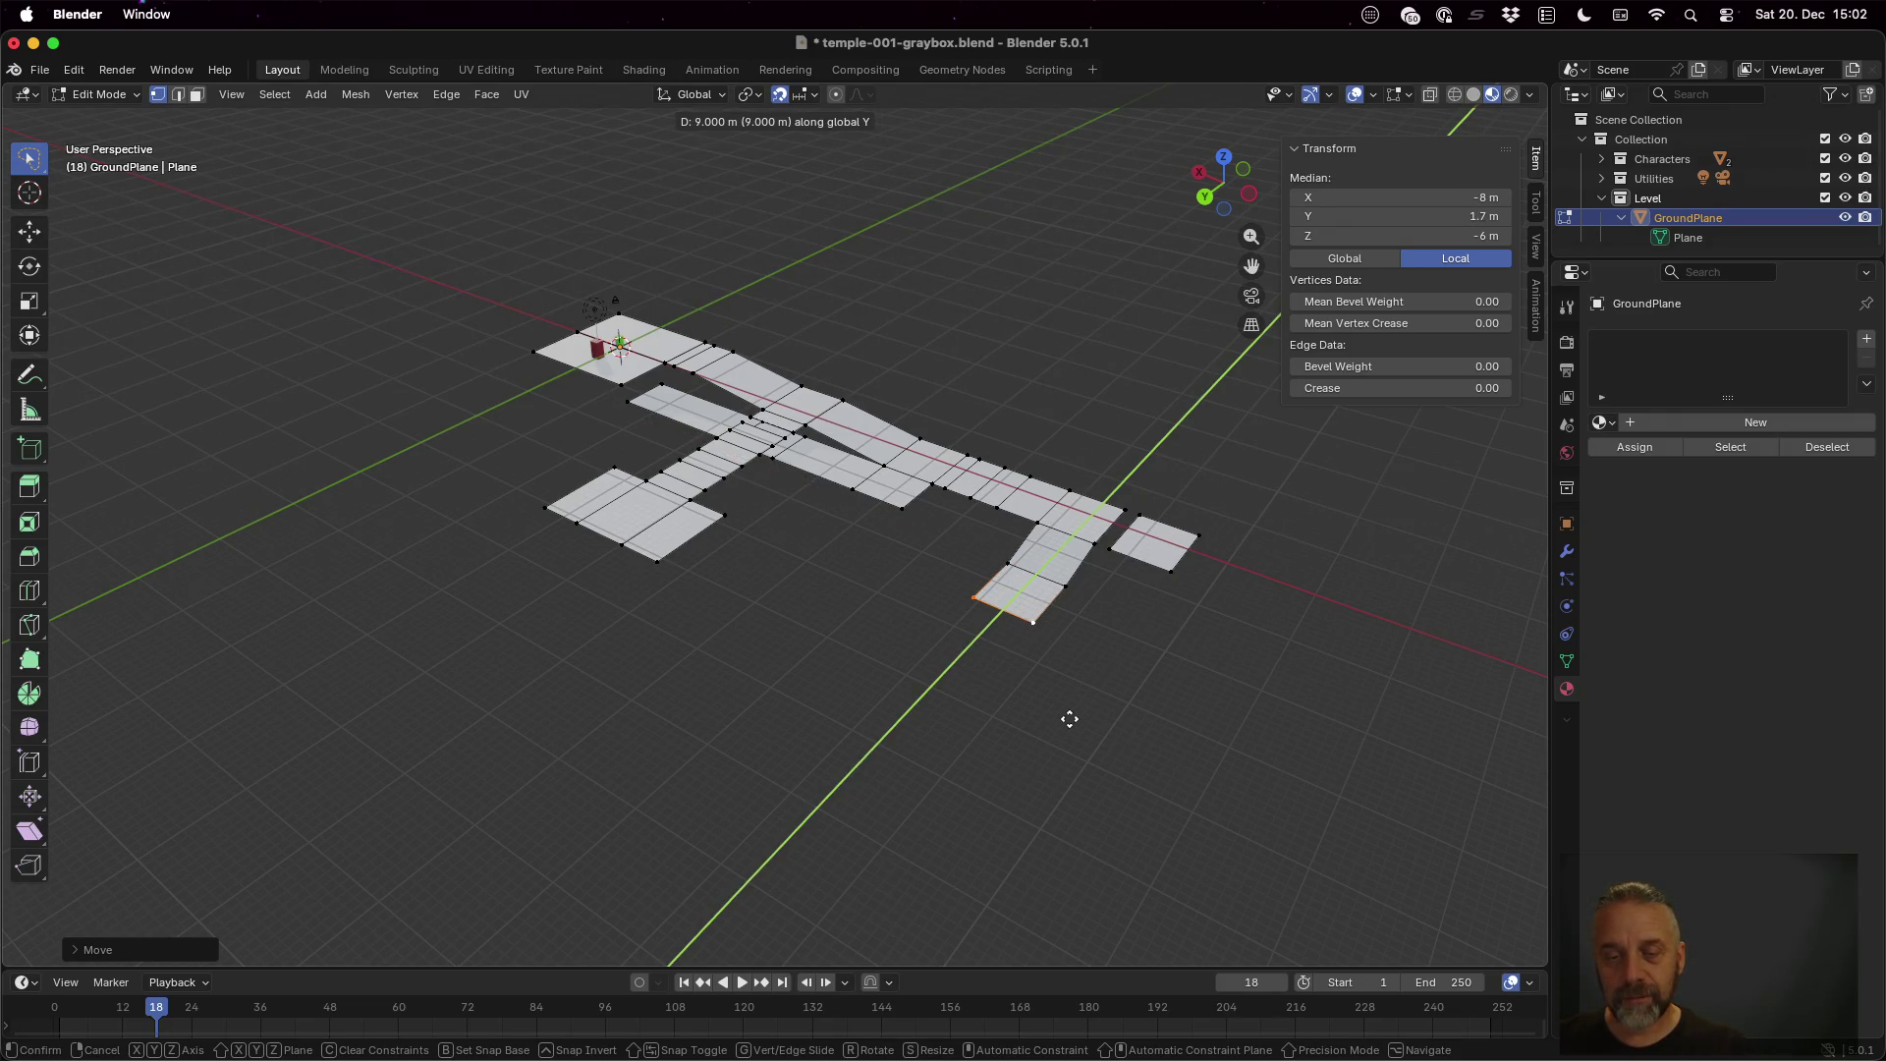
left_click(1076, 702)
left_click(1059, 587)
left_click(1055, 617, "shift")
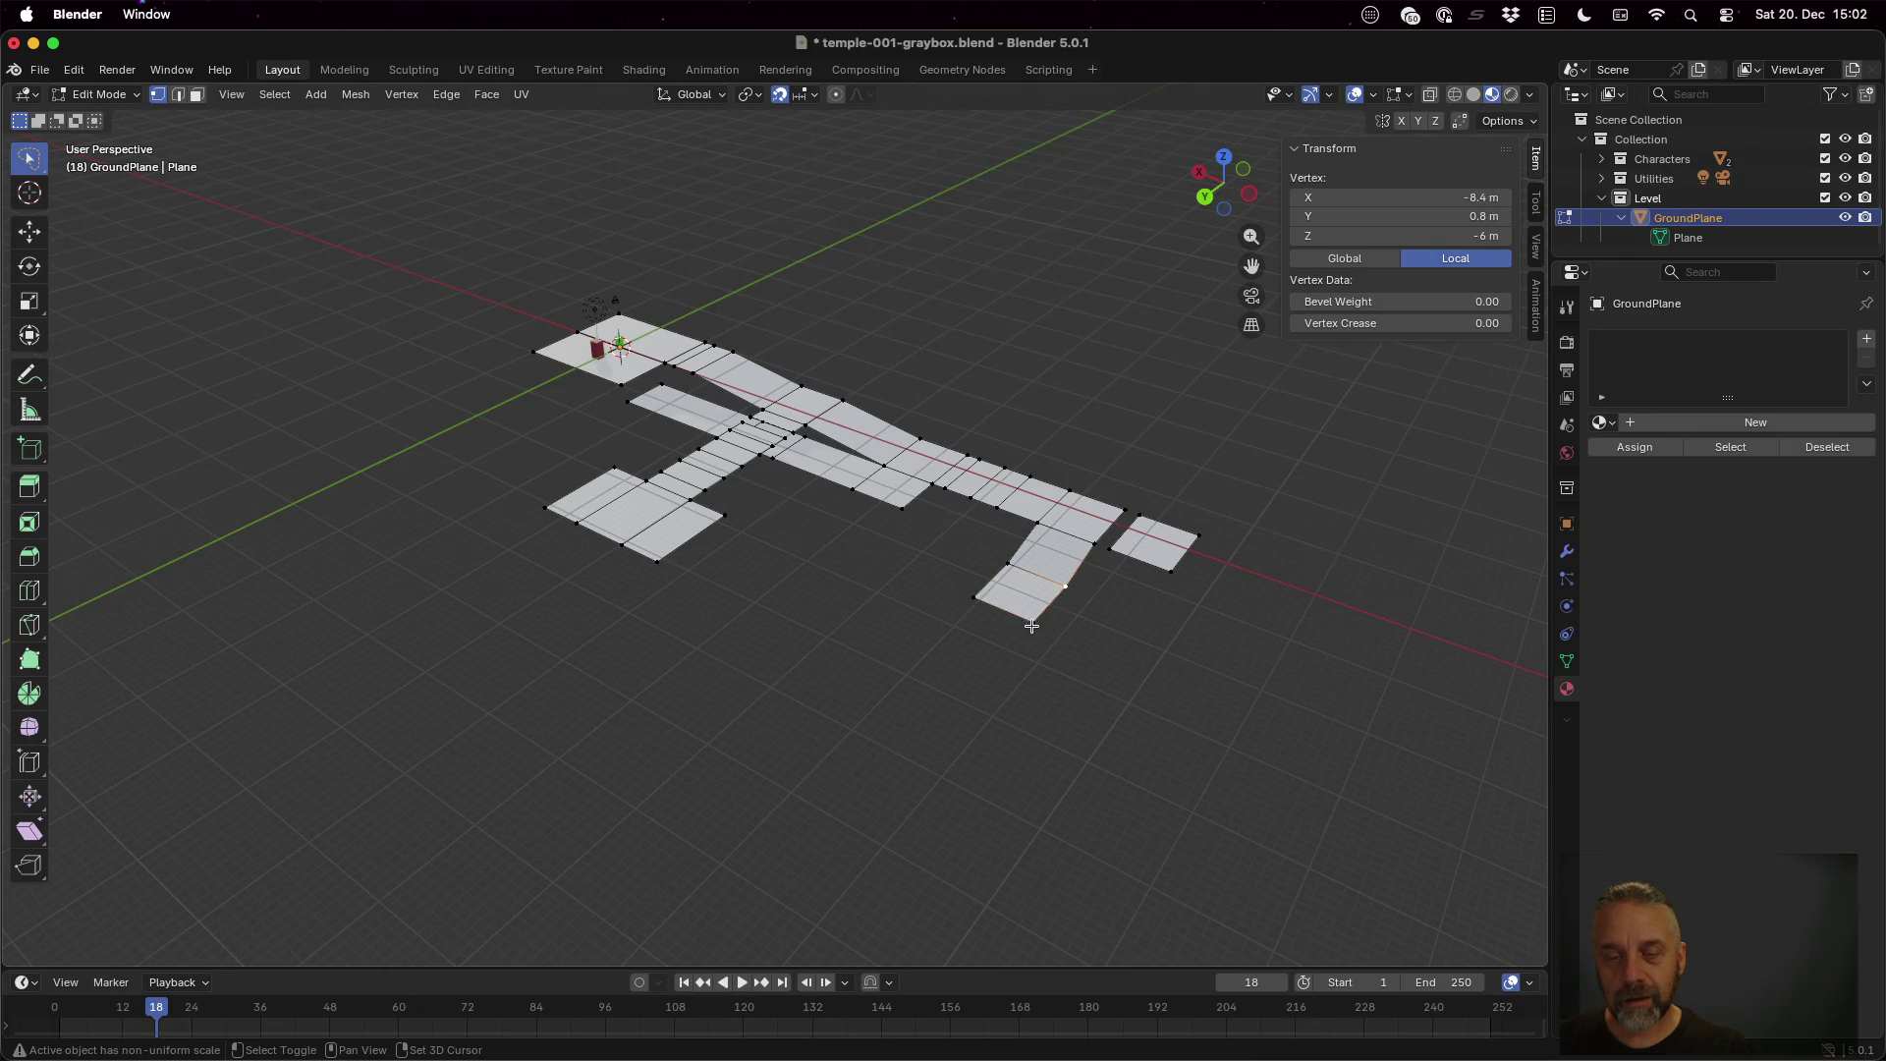
Extrude the selected side-path edge 2 m along X
key("g")
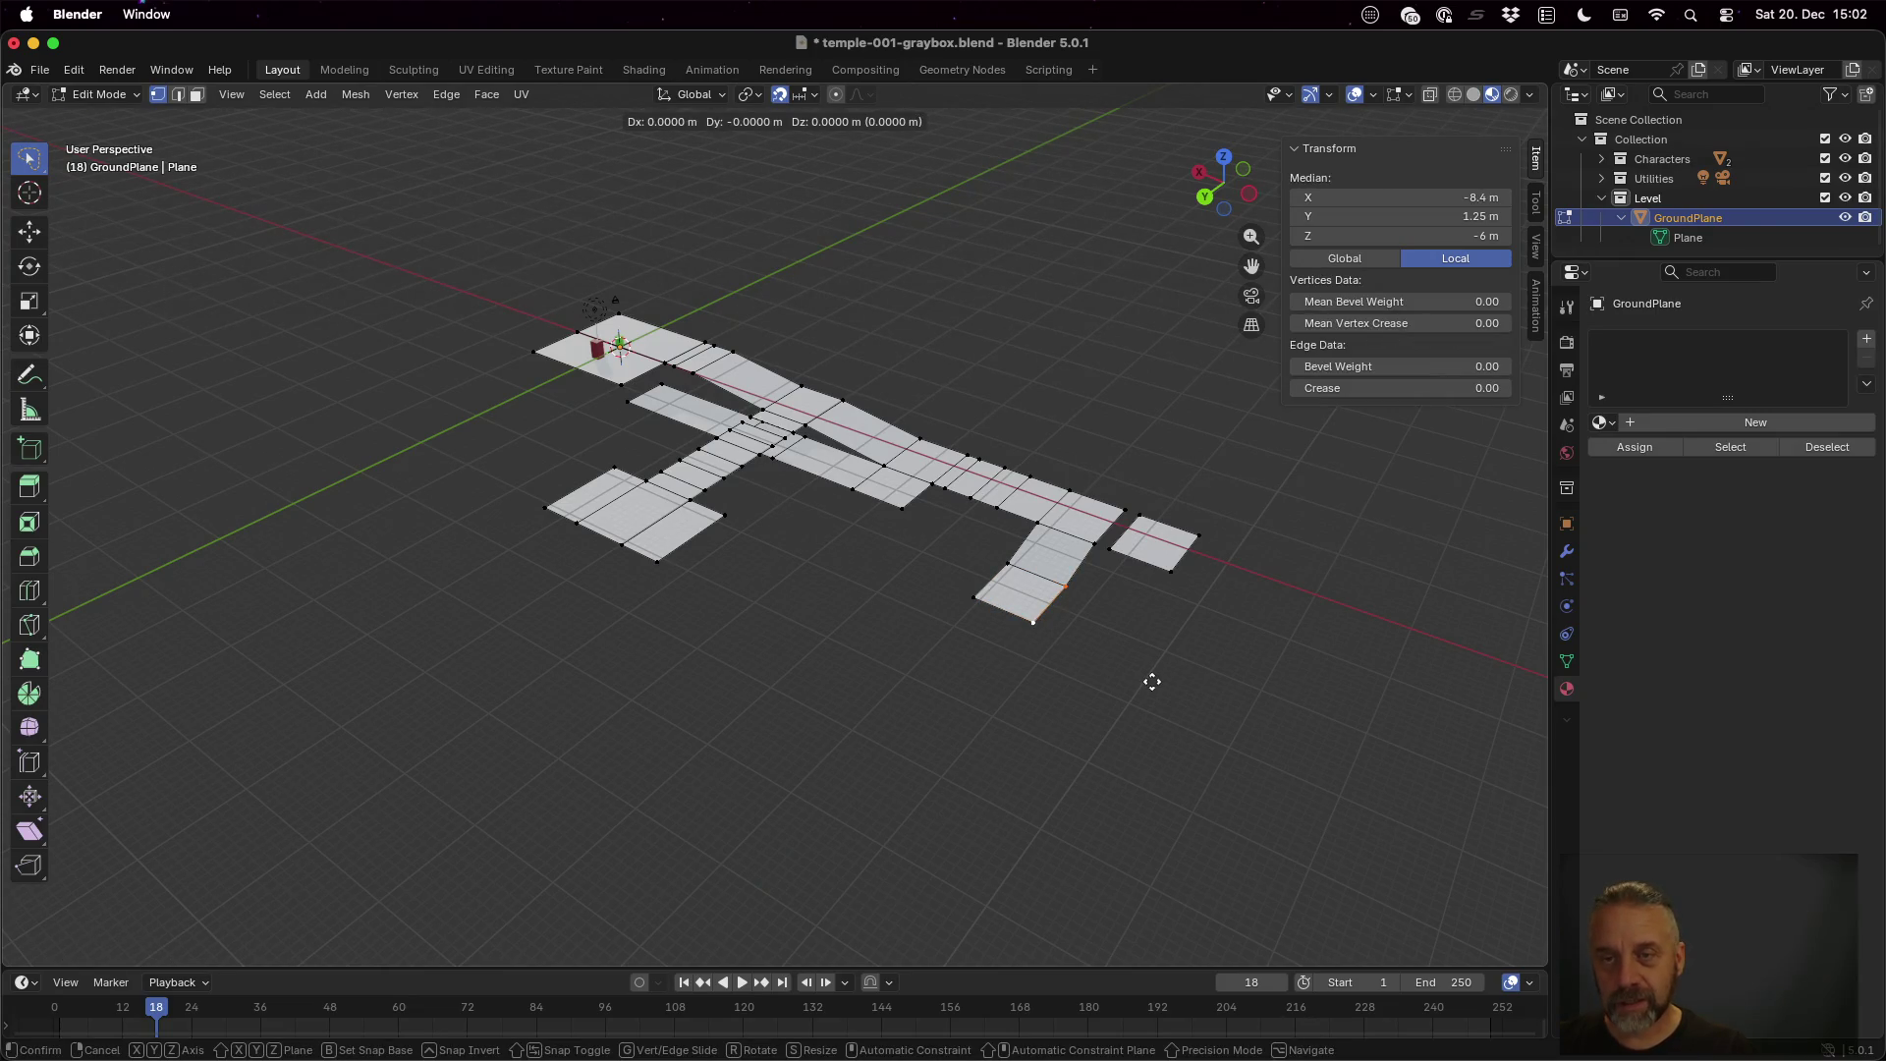
key("x")
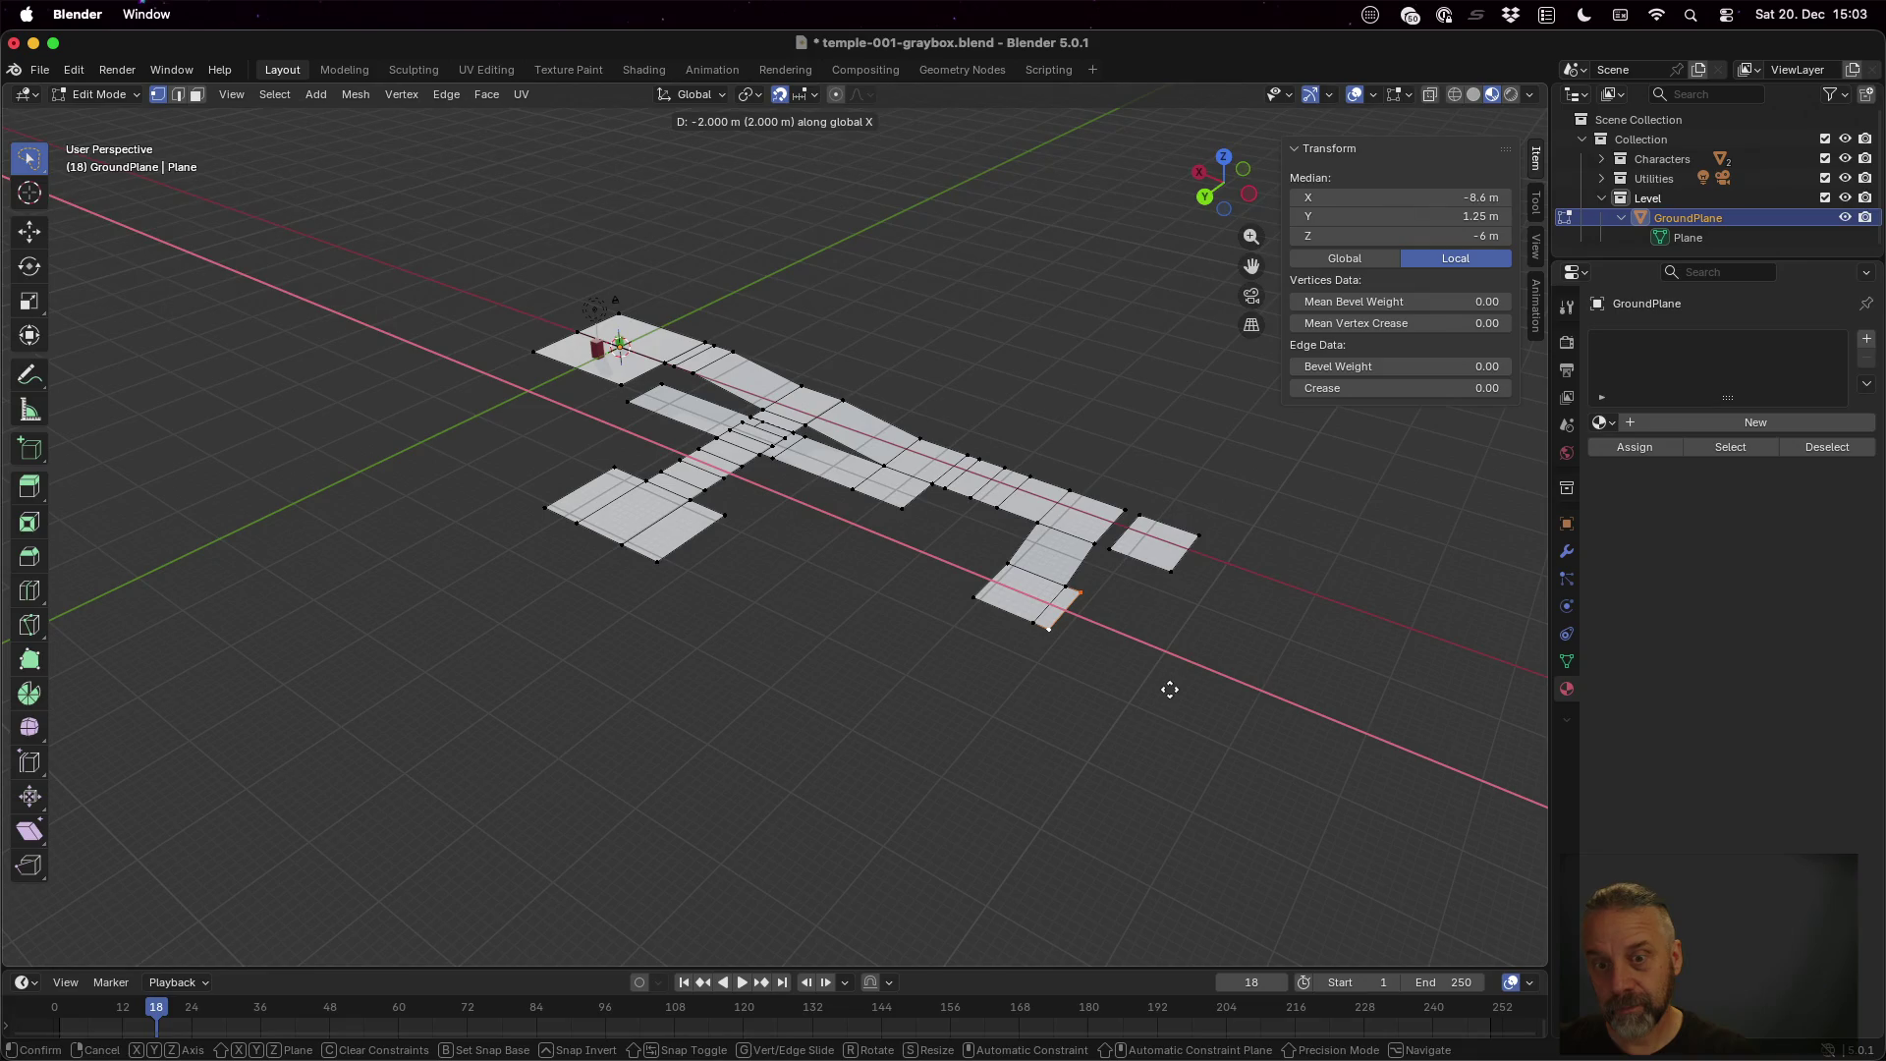
left_click(1169, 690)
scroll(1170, 685, "down", 5)
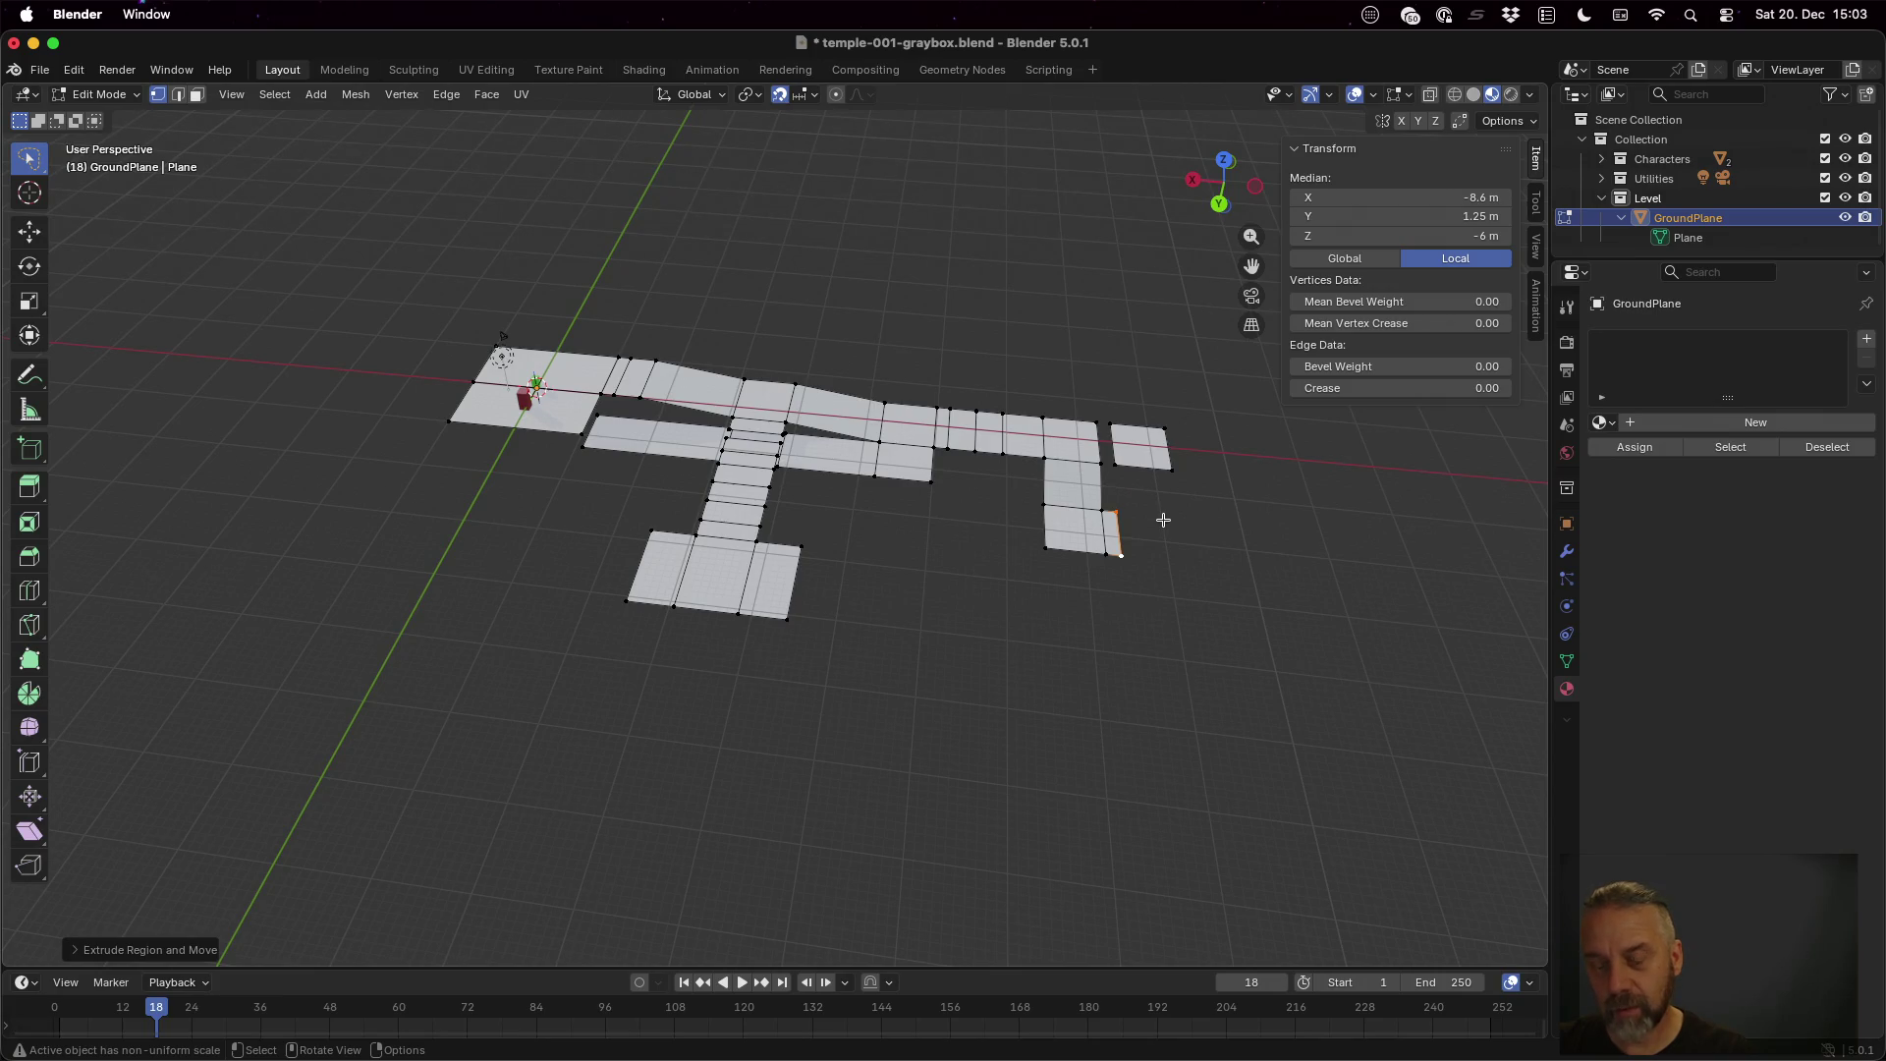
Extrude a side-path corner vertex along Y and move it 17 m along Y
left_click(1104, 509)
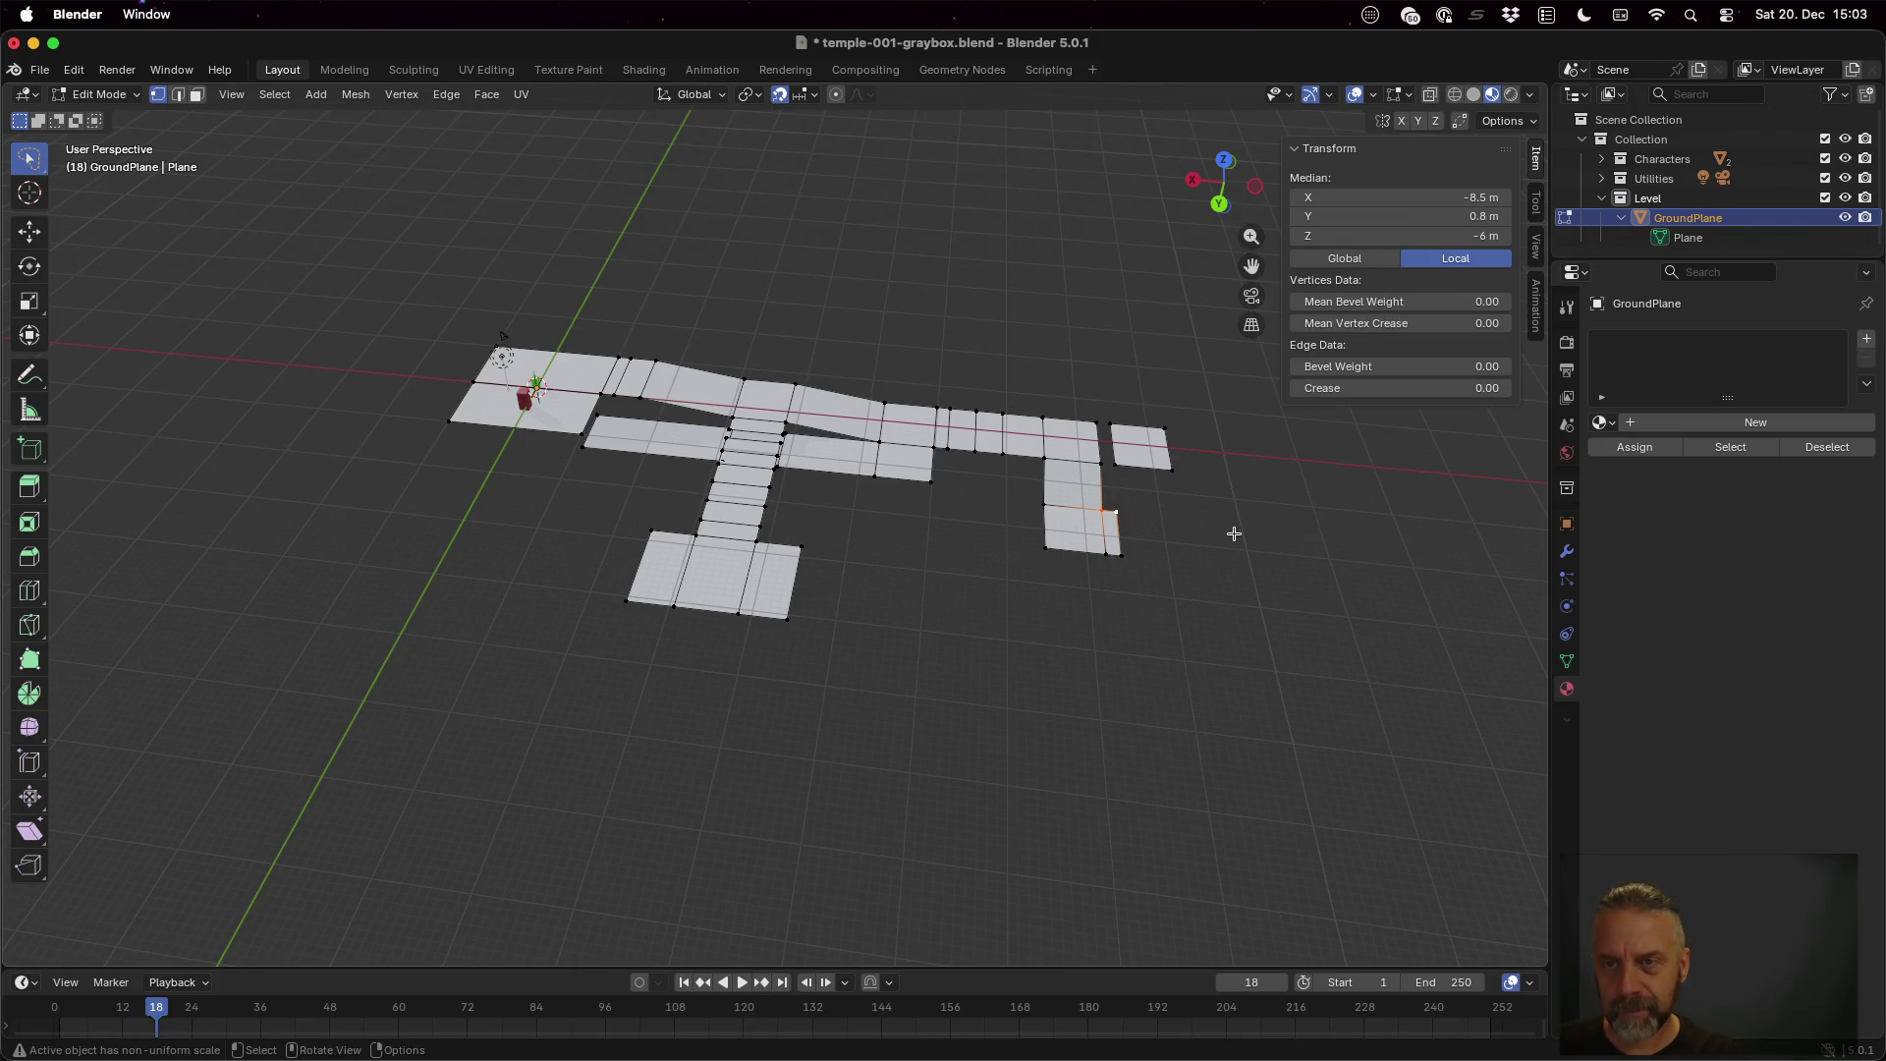
key("g")
key("z")
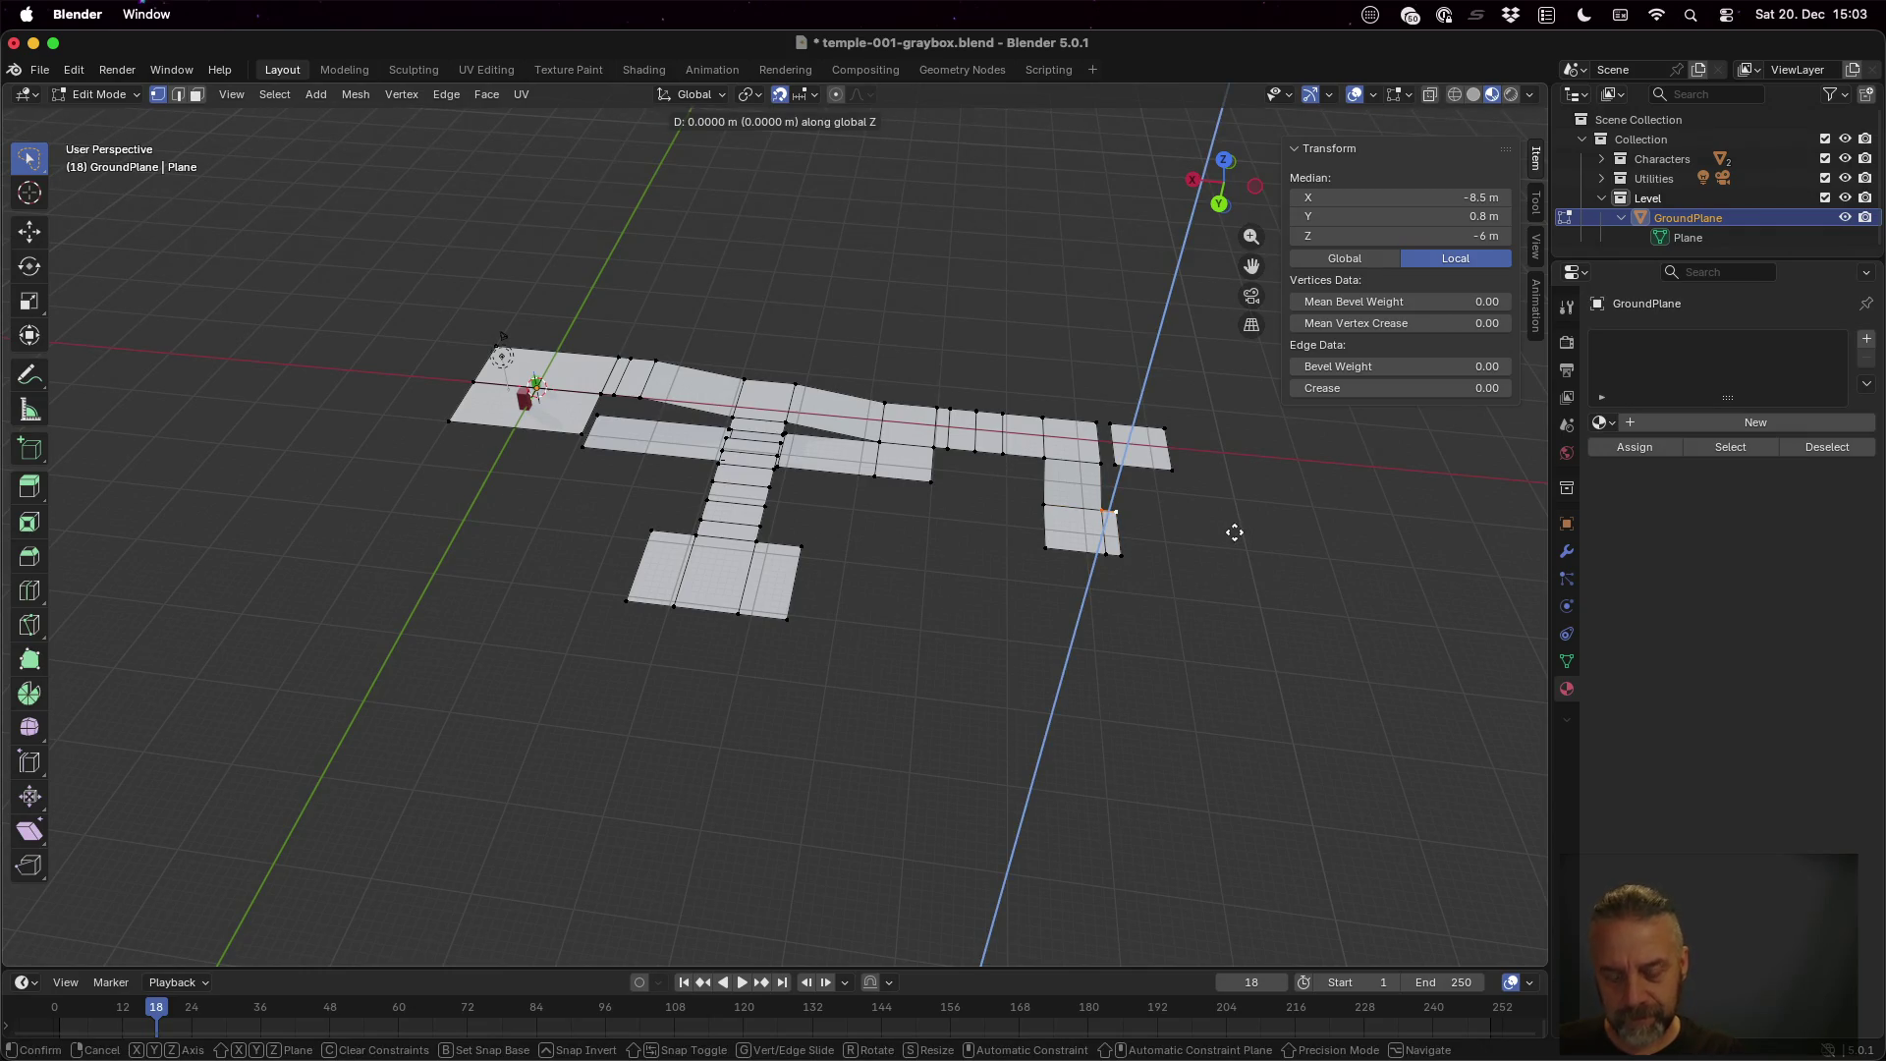
key("y")
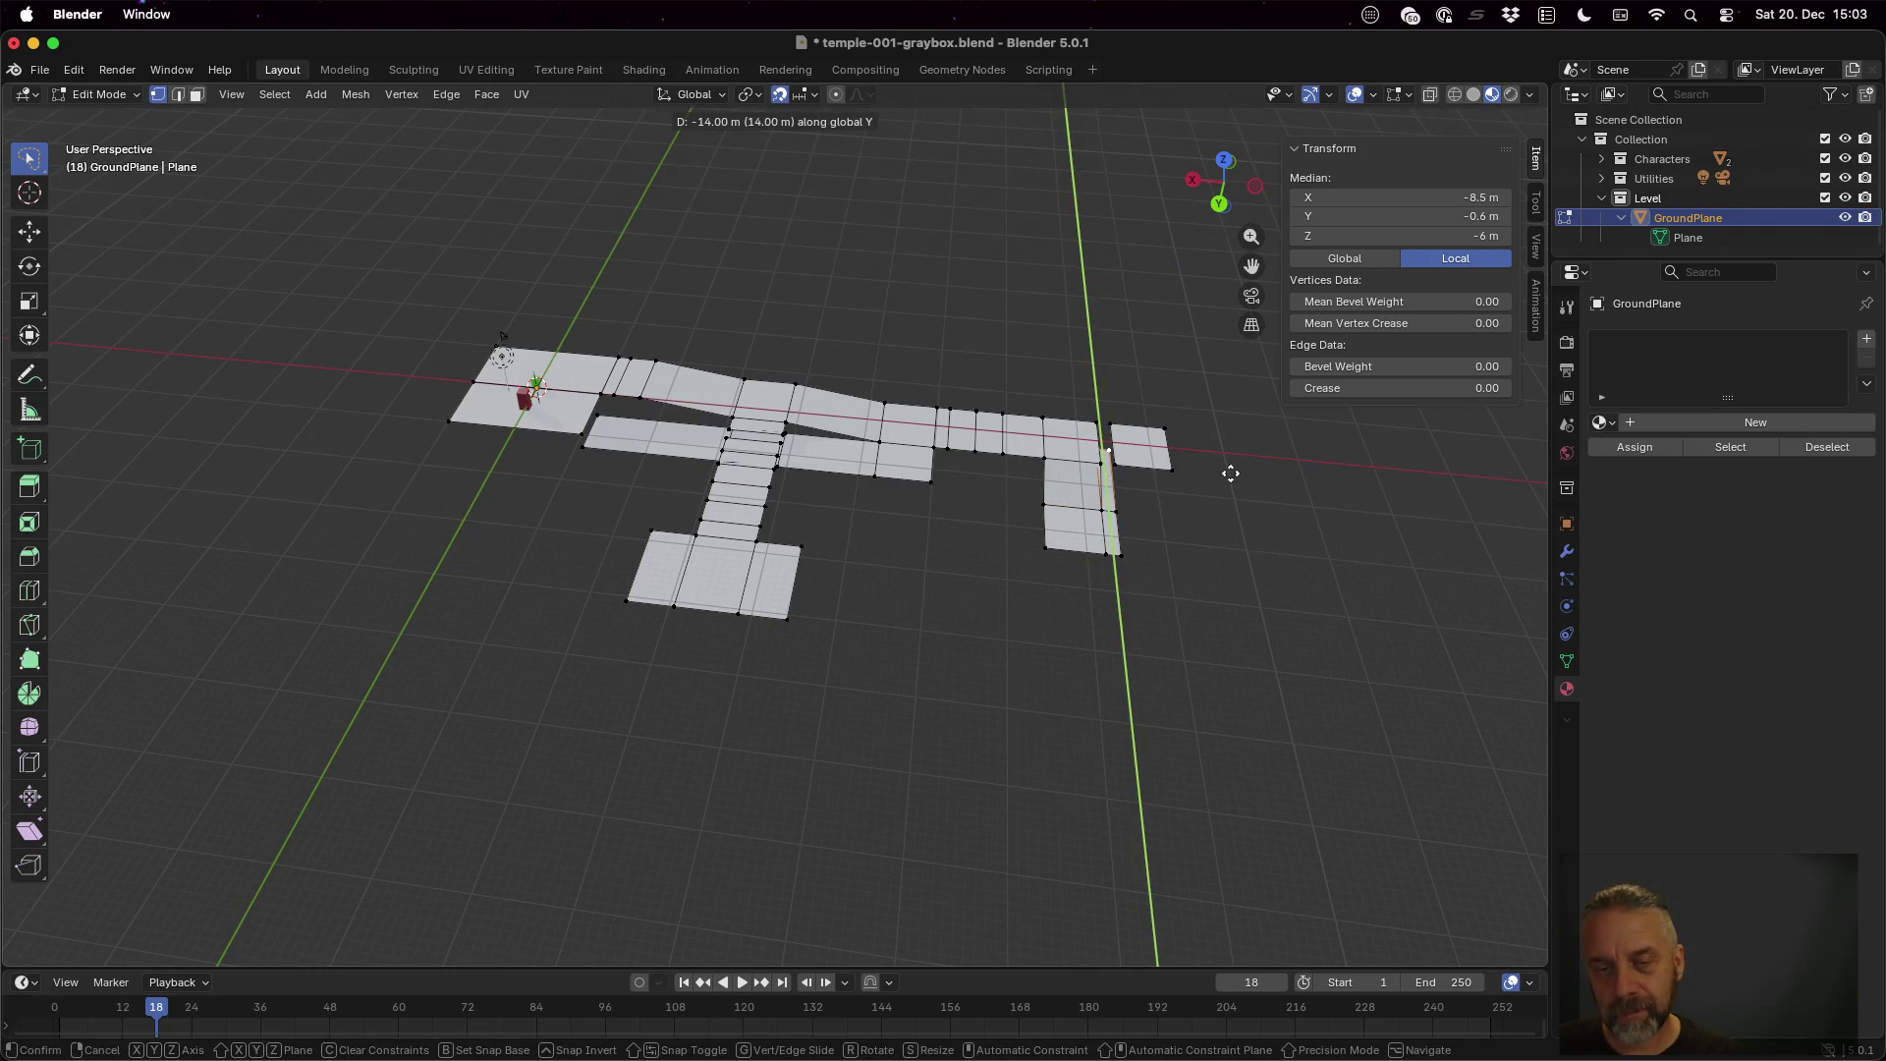
left_click(1230, 481)
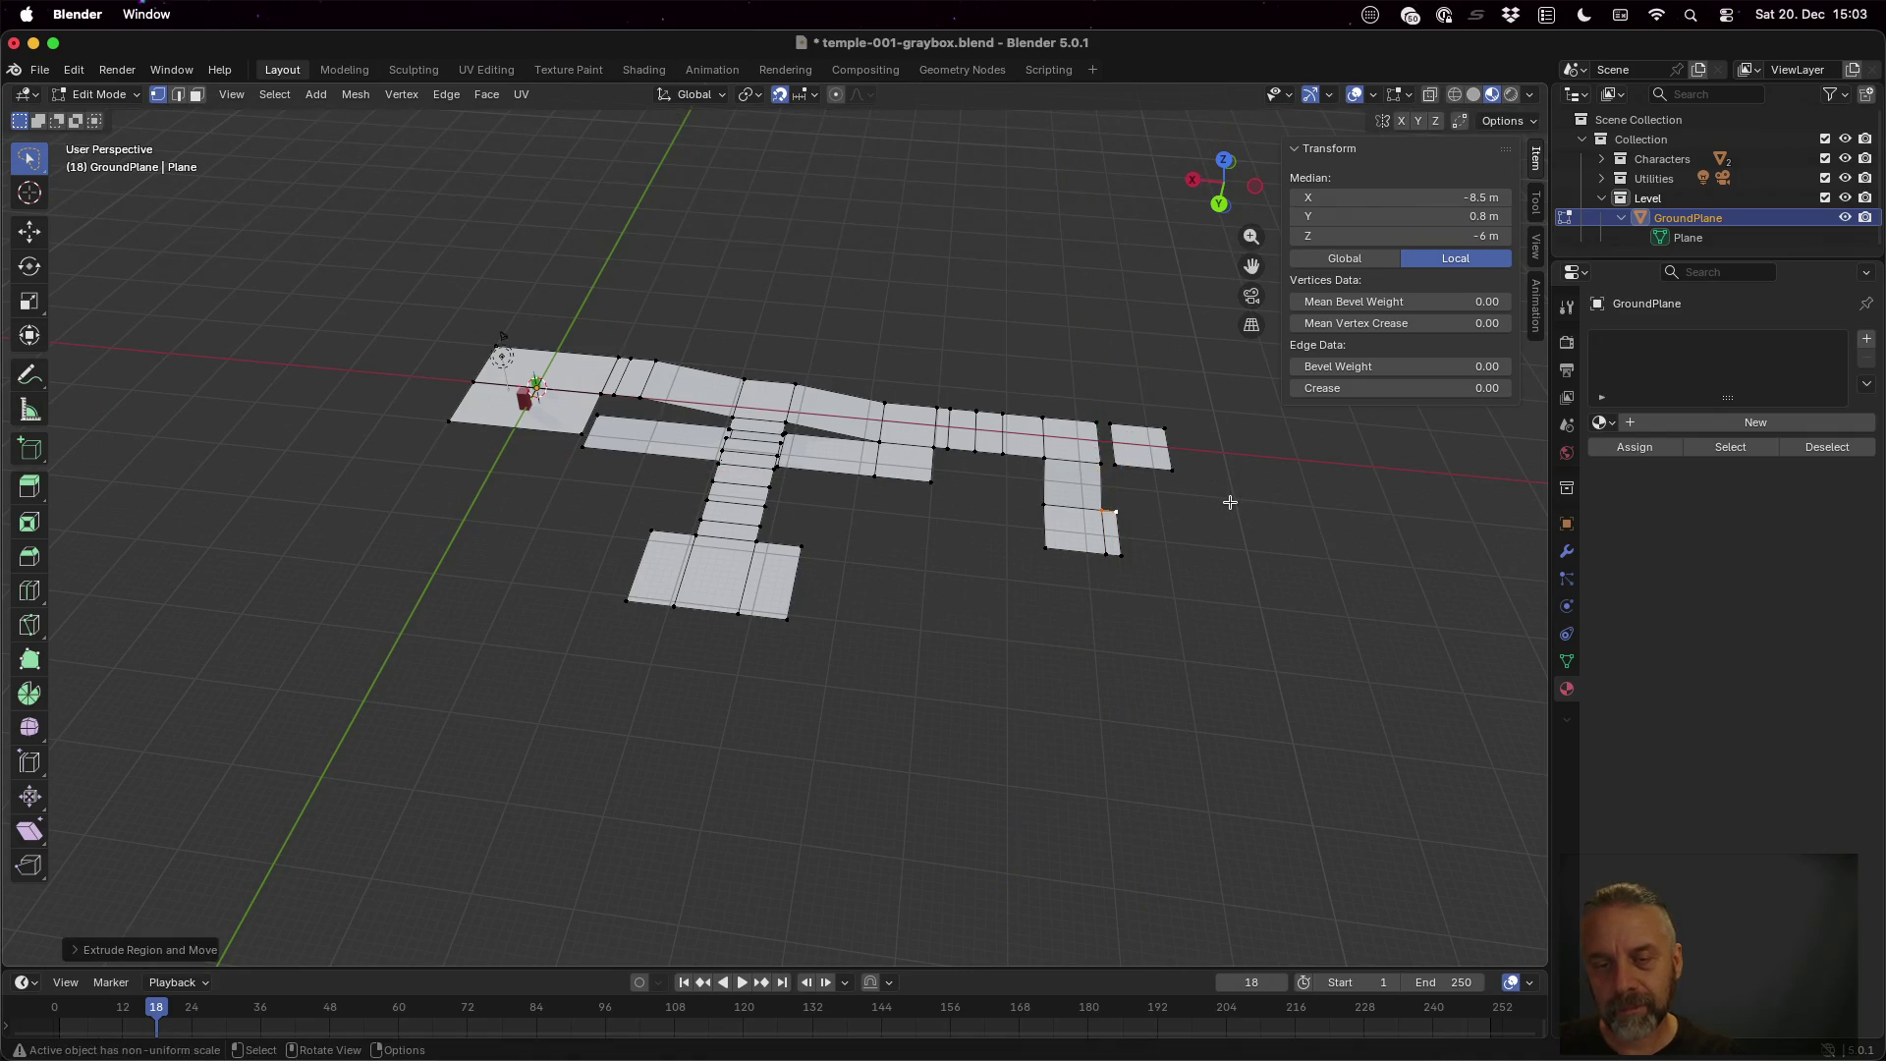
scroll(1230, 500, "down", 5)
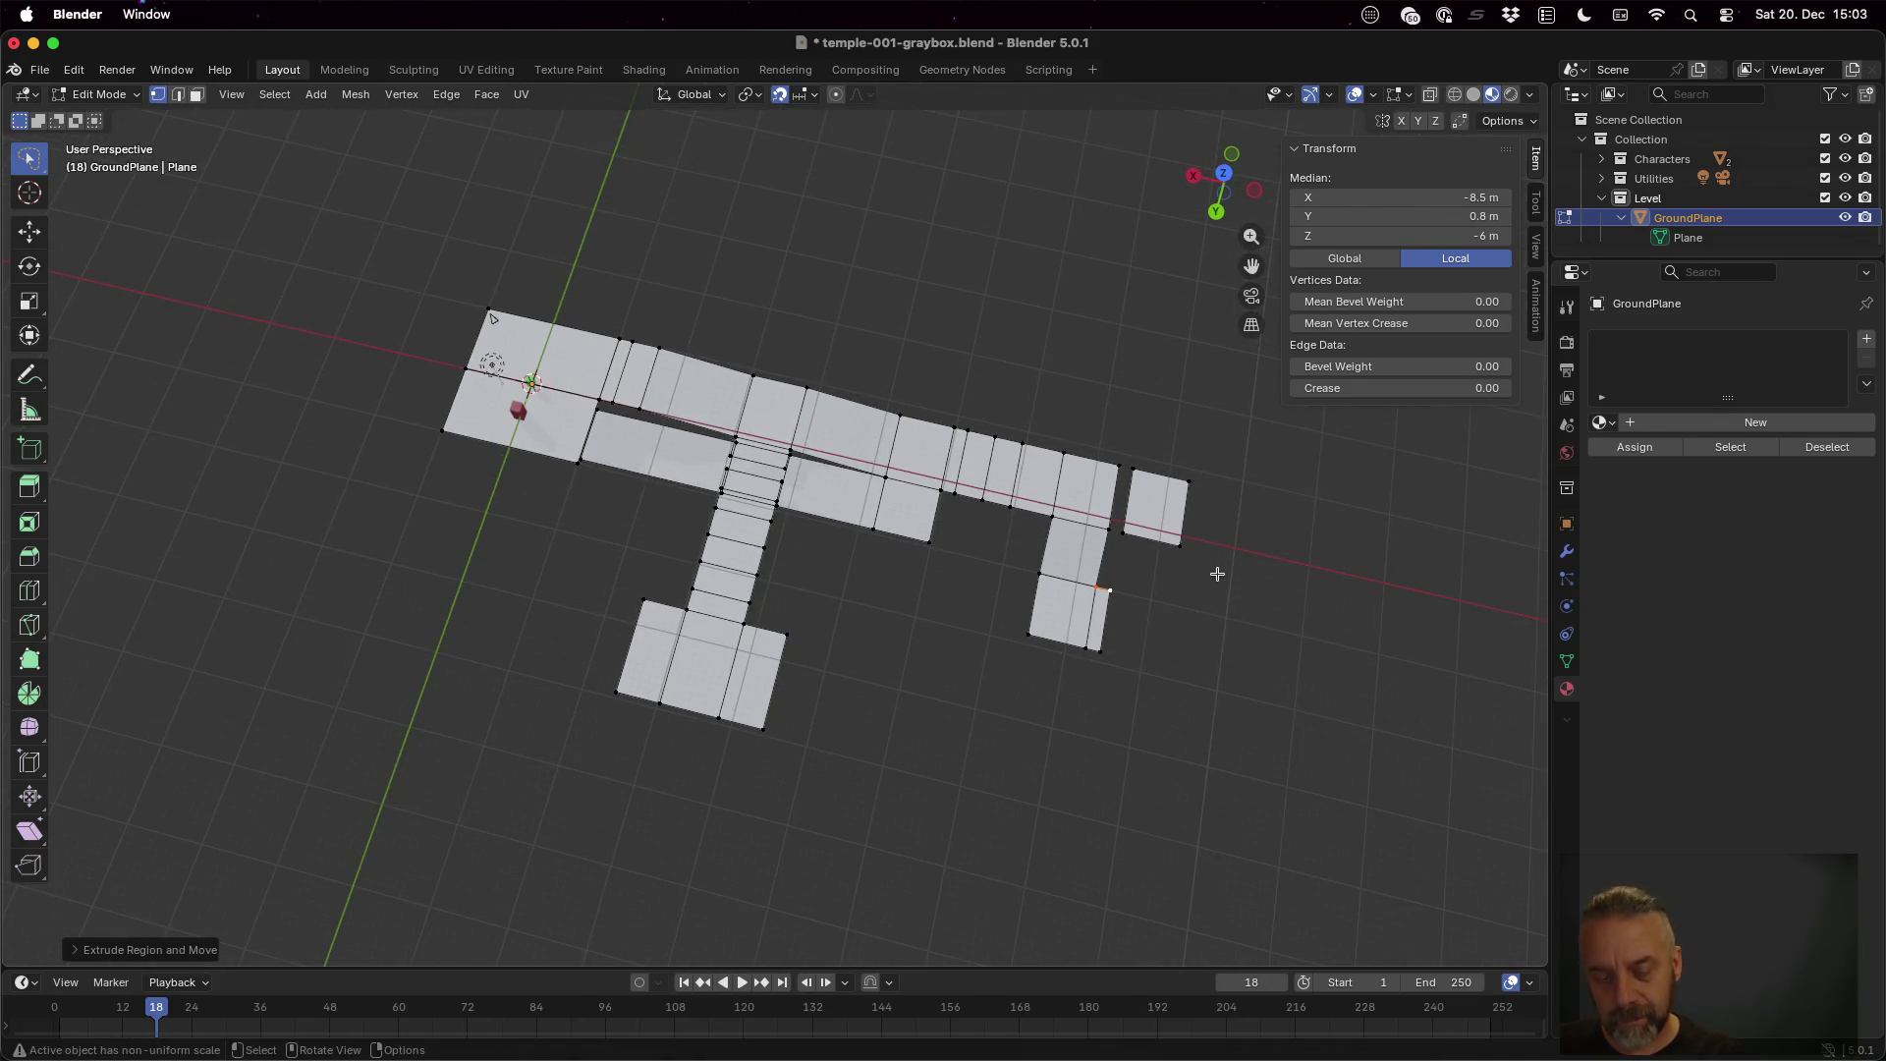
key("g")
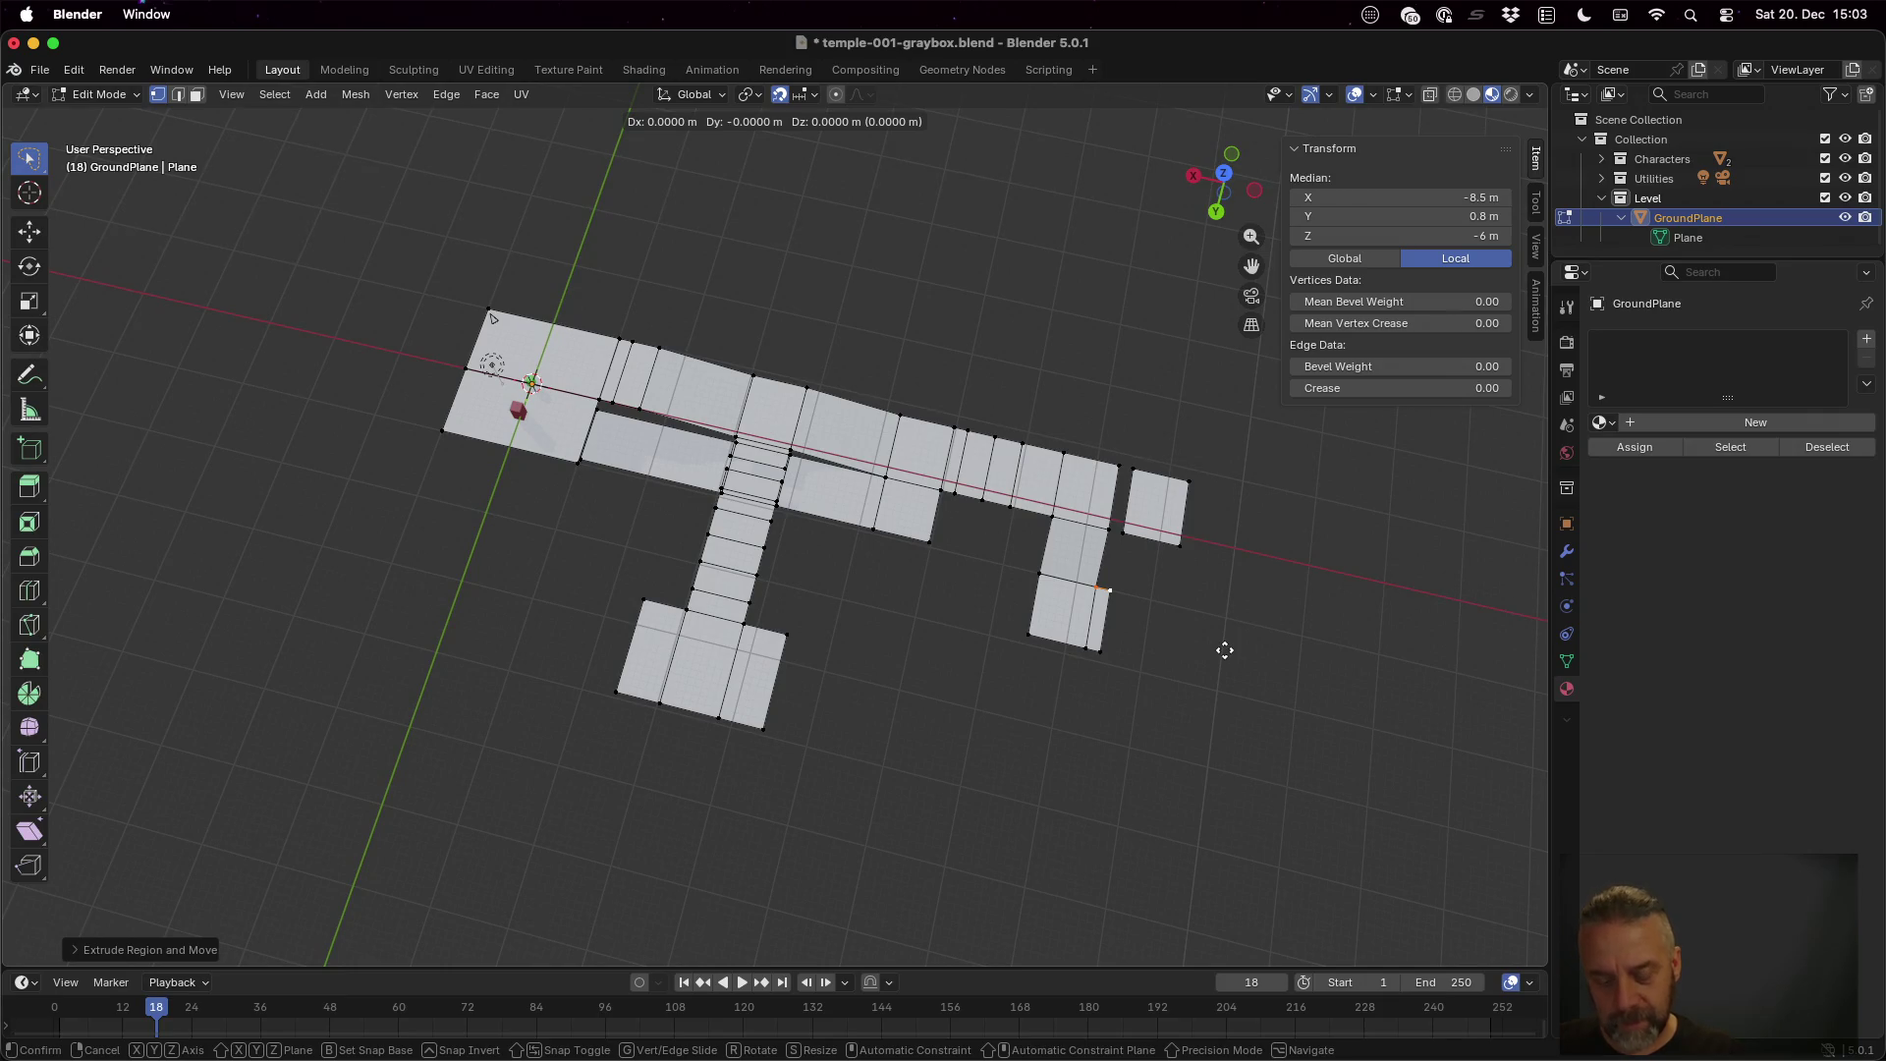
key("y")
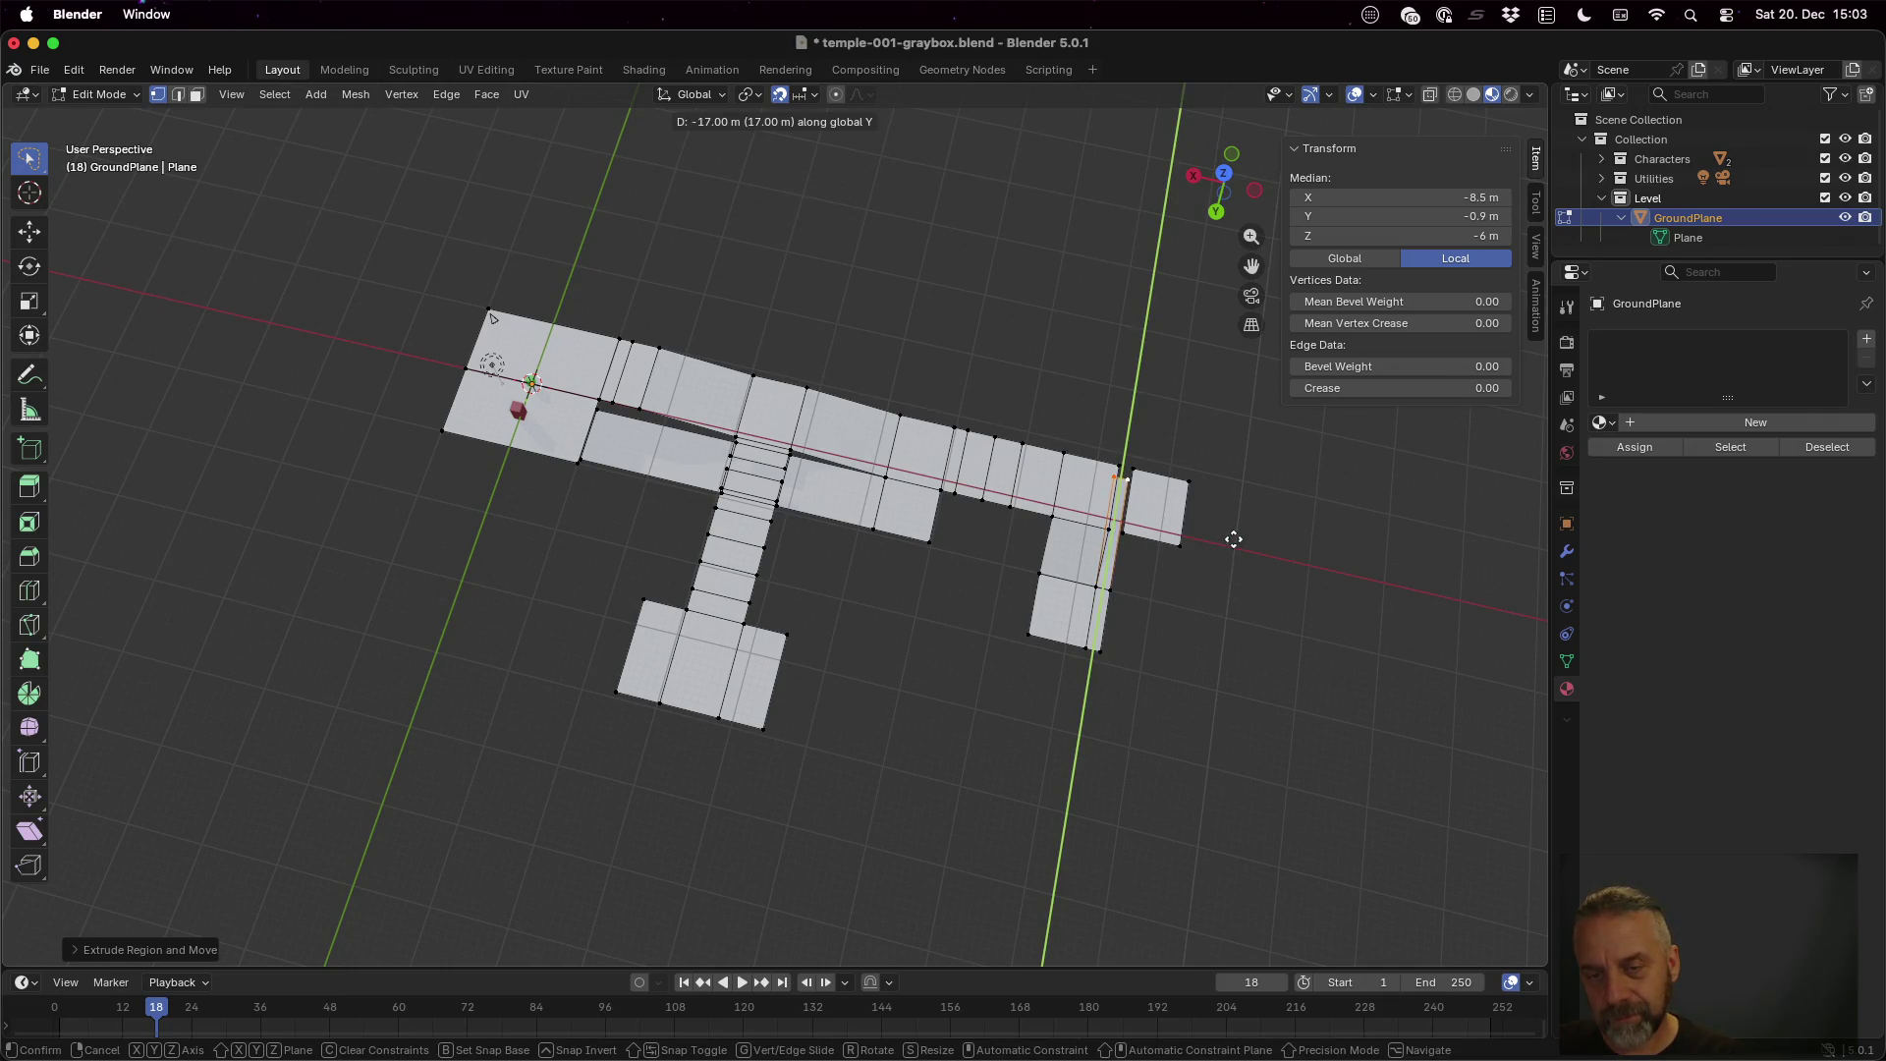
left_click(1234, 539)
Nudge the selection 1 m along Y to line up the side-path edge
mouse_move(1302, 526)
left_mouse_down()
mouse_move(1247, 543)
mouse_move(1166, 518)
mouse_move(1092, 525)
mouse_move(1109, 605)
left_mouse_up()
key("g")
key("y")
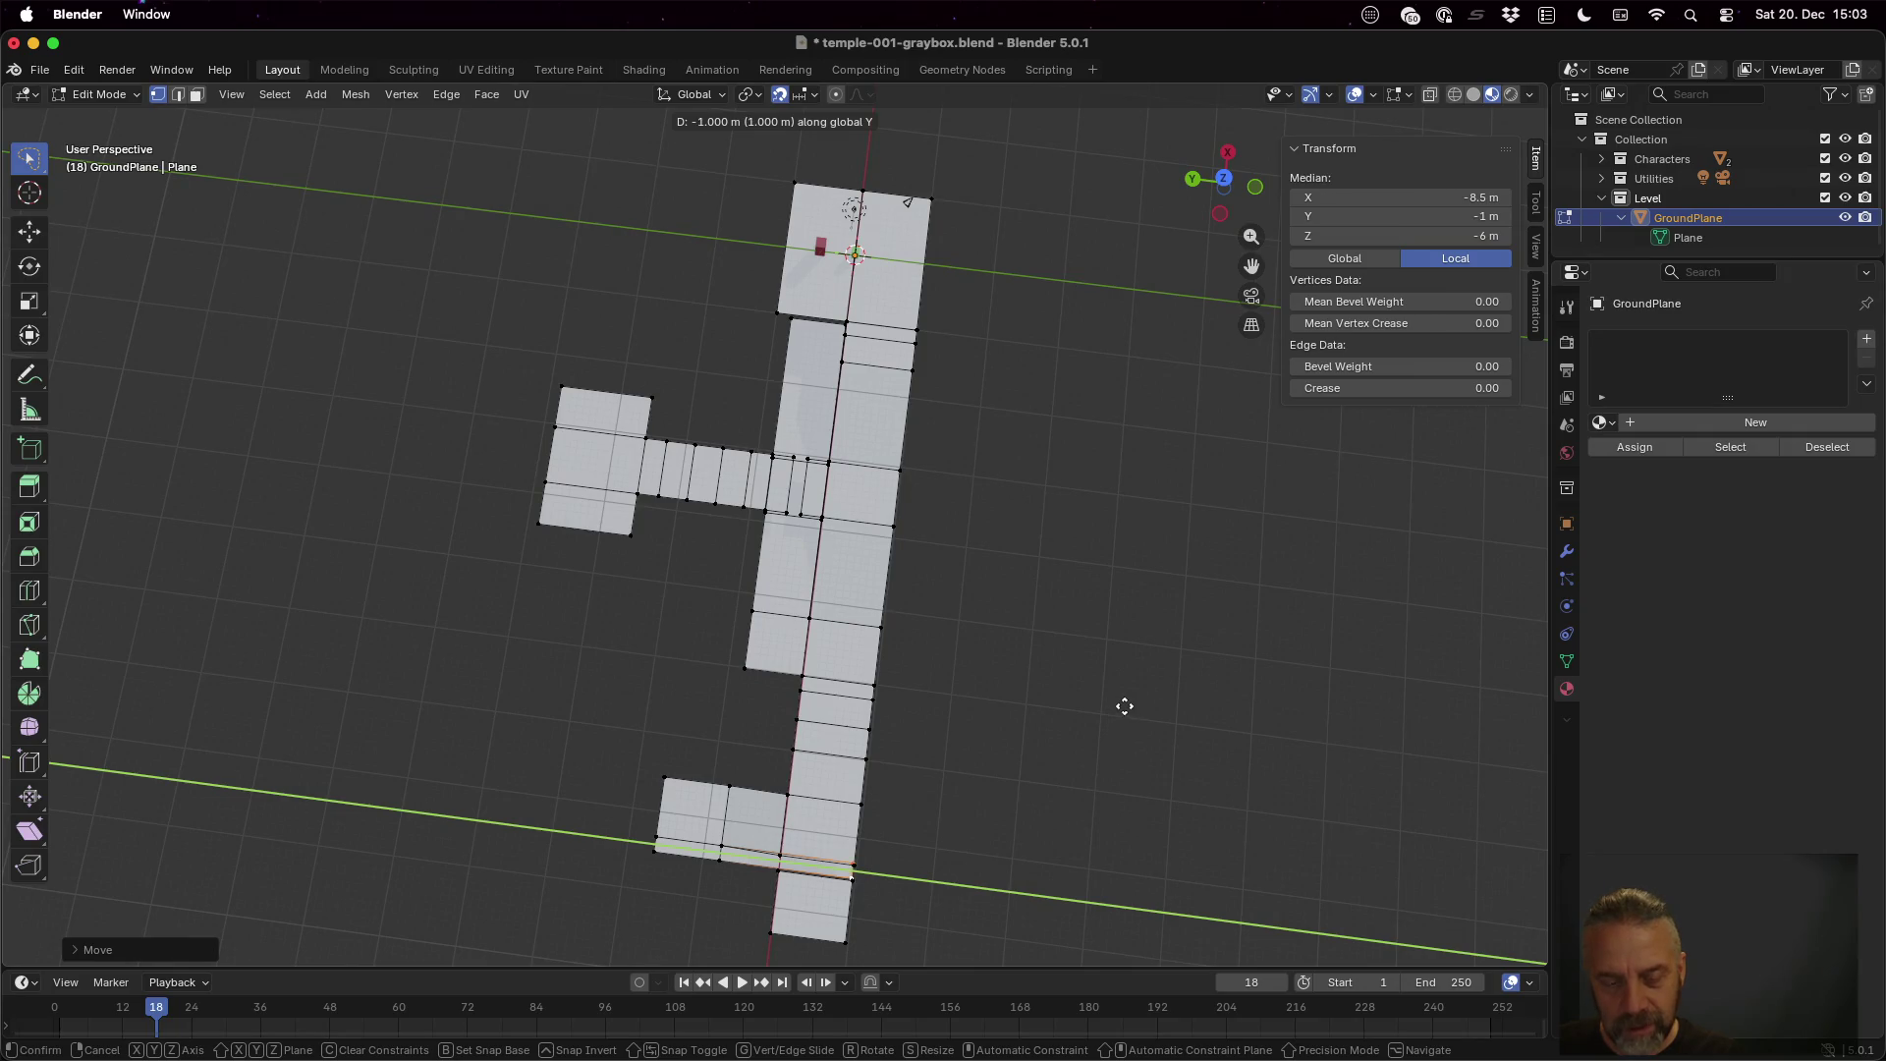
left_click(1036, 757)
left_click_drag(1035, 757, 1041, 646)
left_click_drag(1040, 637, 963, 643)
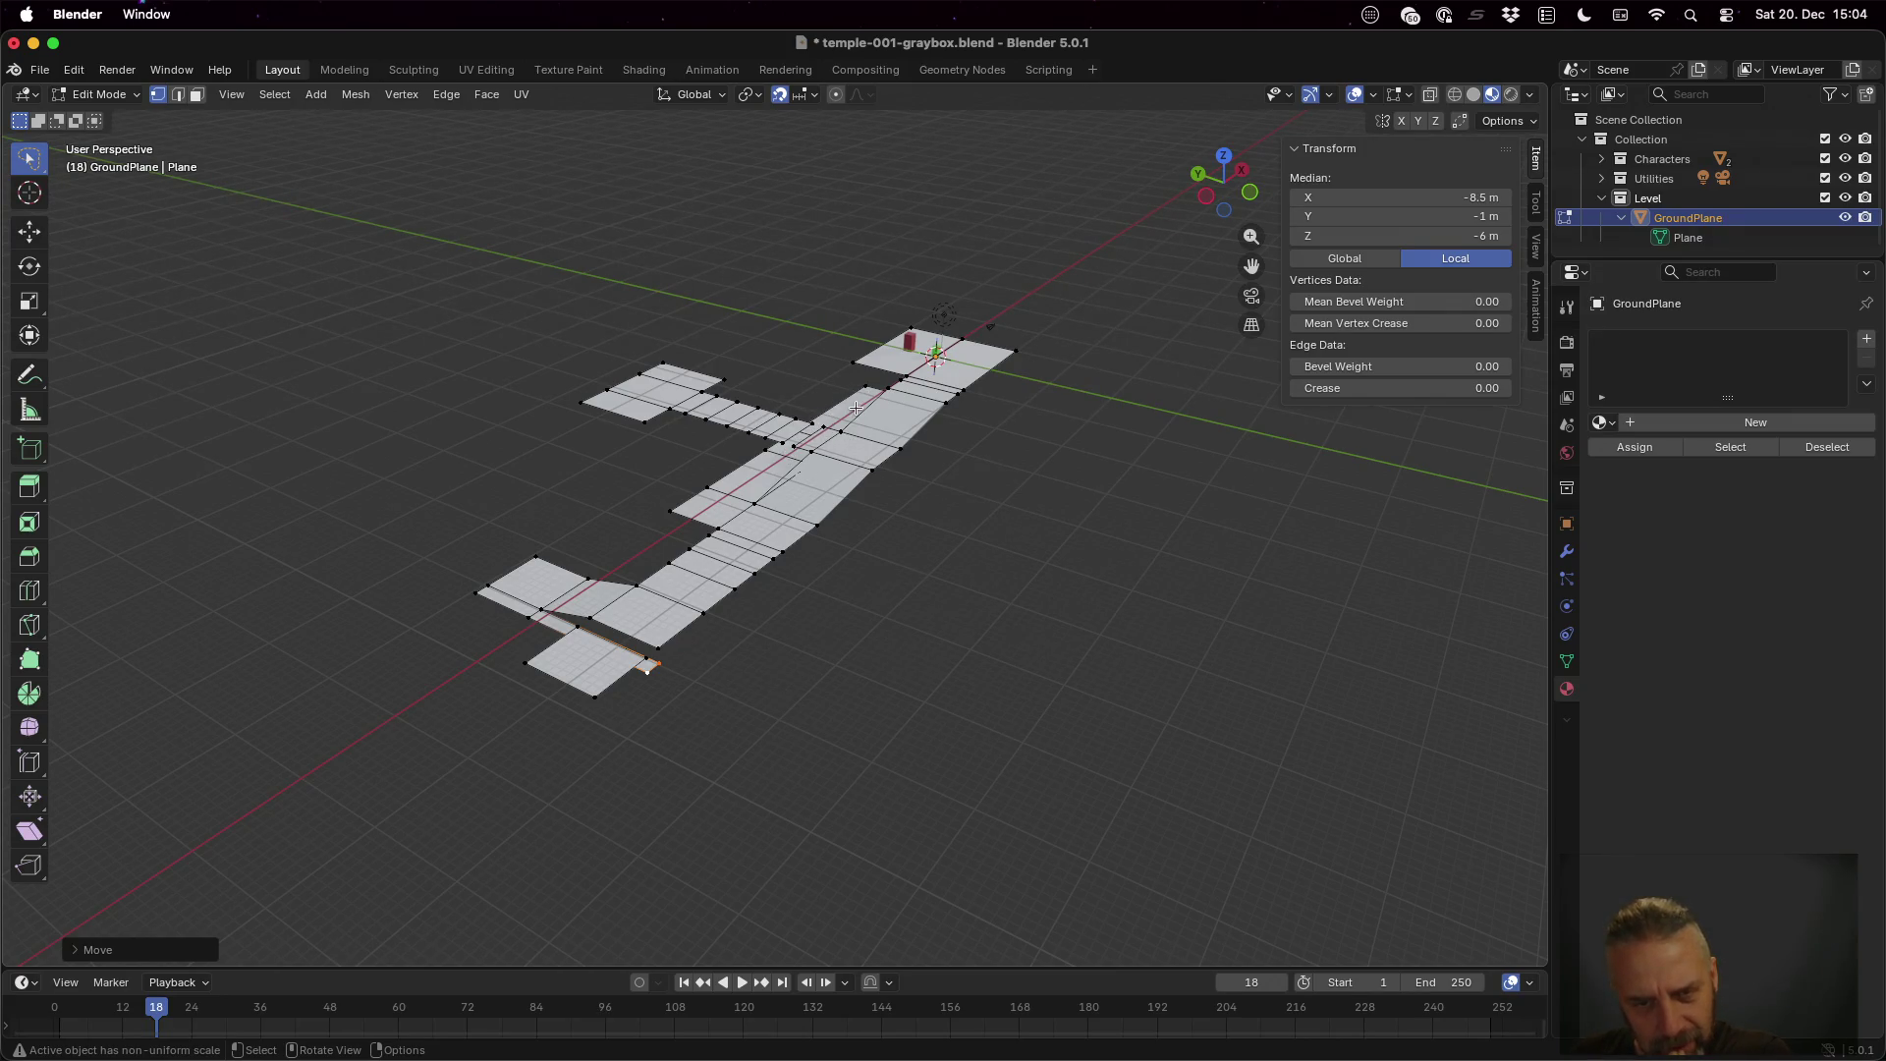
mouse_move(858, 402)
left_mouse_down()
mouse_move(923, 458)
mouse_move(952, 522)
mouse_move(928, 522)
mouse_move(993, 428)
mouse_move(964, 446)
left_mouse_up()
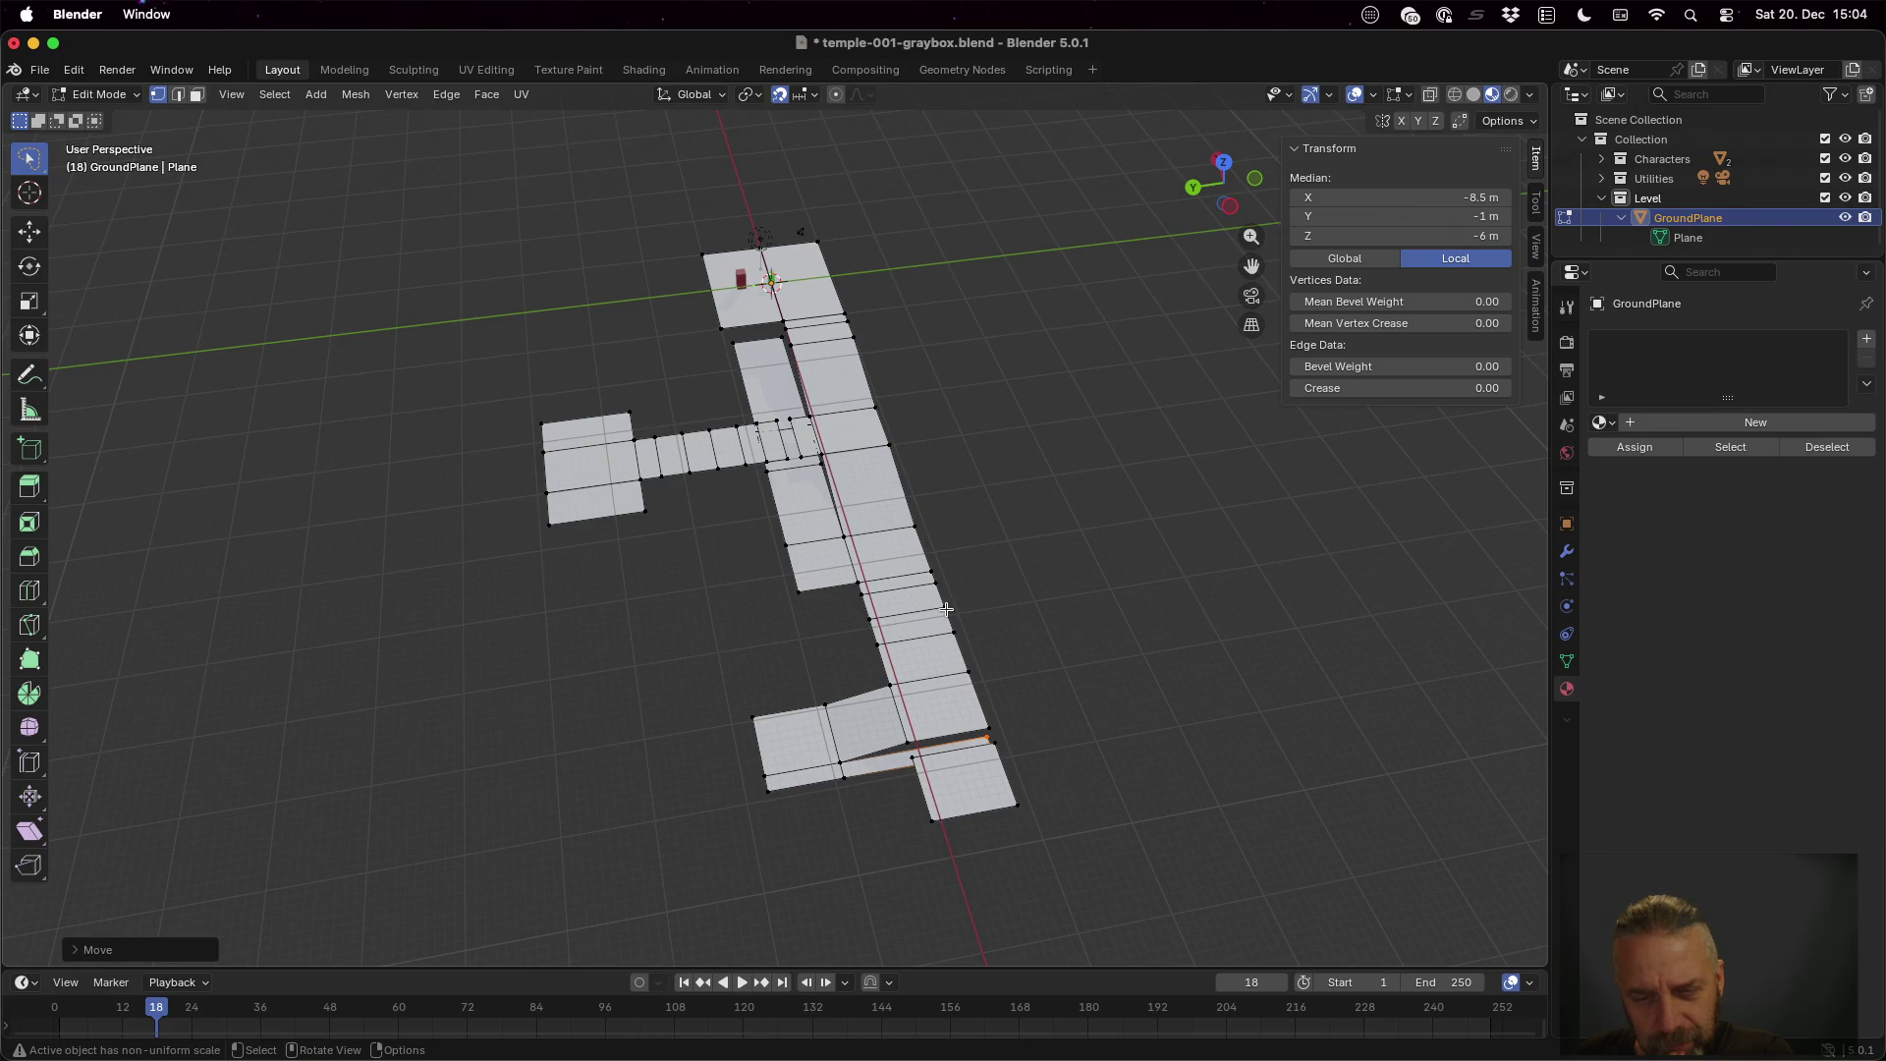
Select the lower walkway tile's outer edge by picking its two corner vertices
left_click(944, 607)
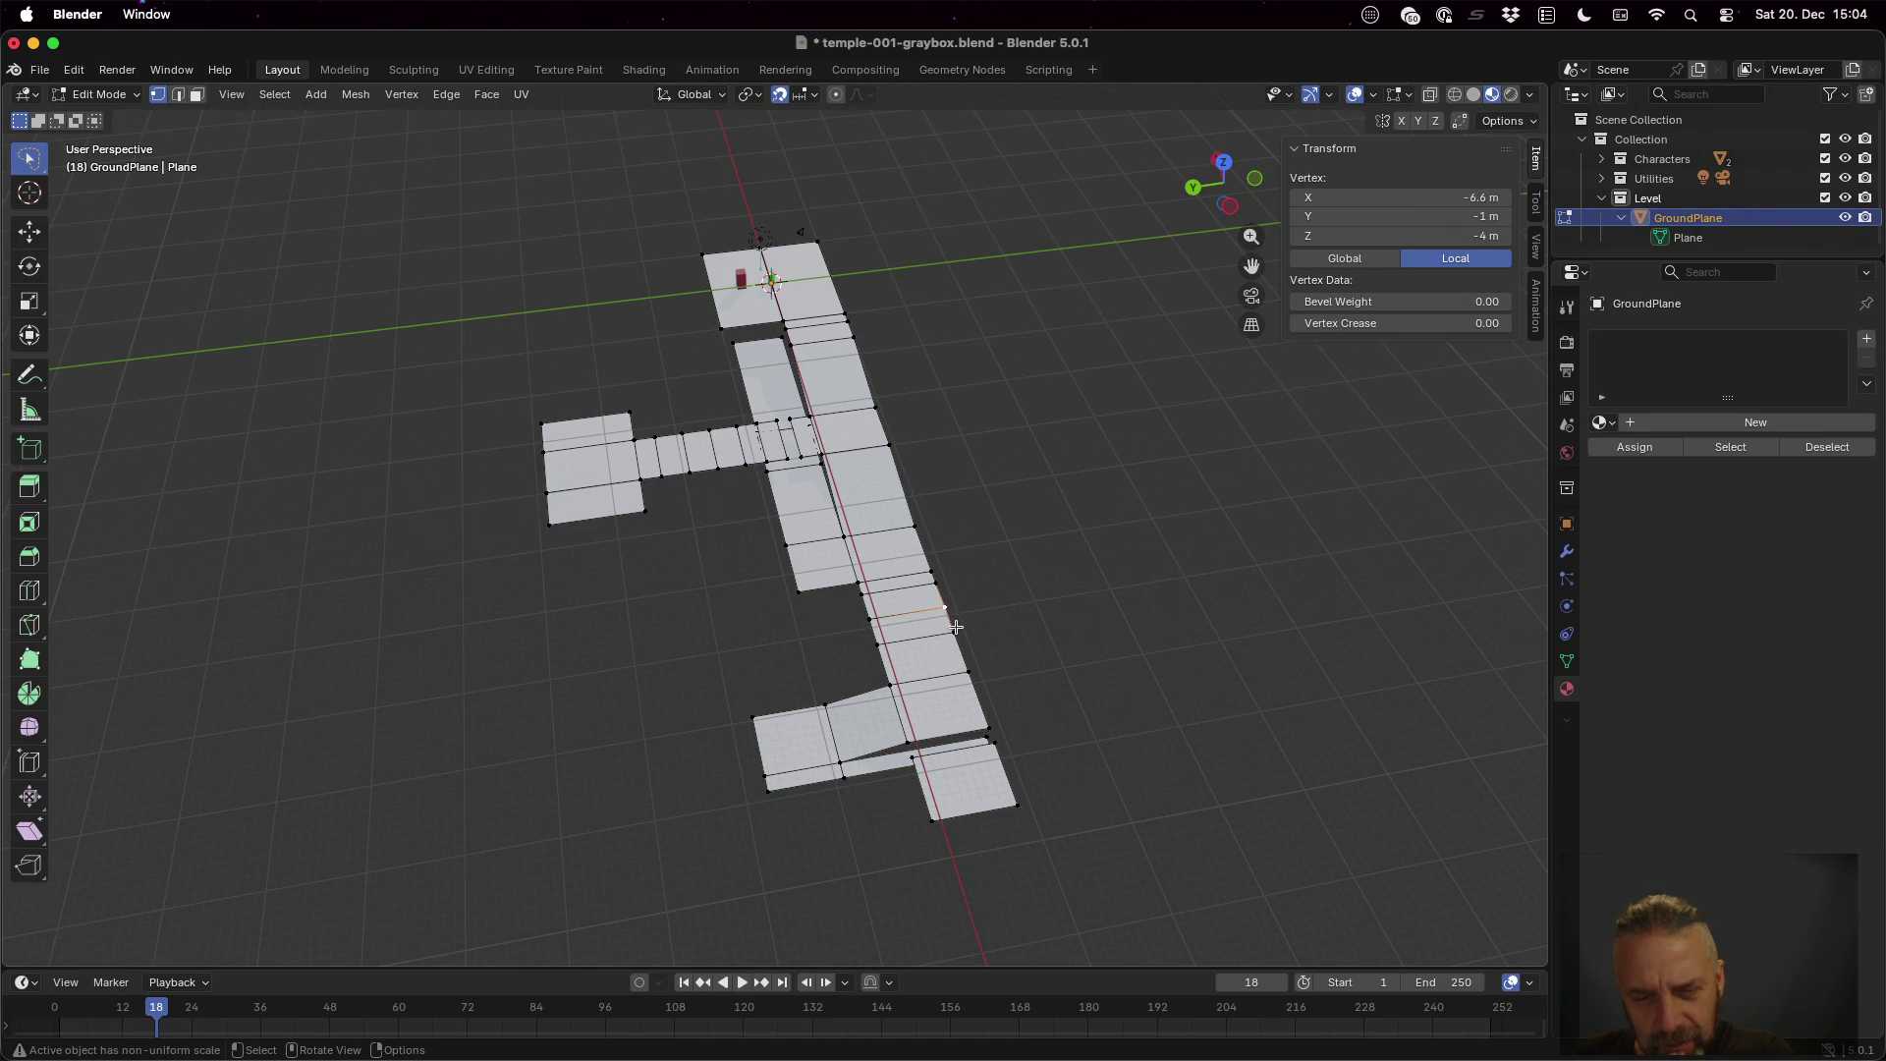
left_click_drag(956, 626, 1079, 641)
scroll(993, 593, "up", 3)
mouse_move(1284, 623)
left_mouse_down()
mouse_move(1246, 636)
mouse_move(1177, 608)
mouse_move(1196, 606)
left_mouse_up()
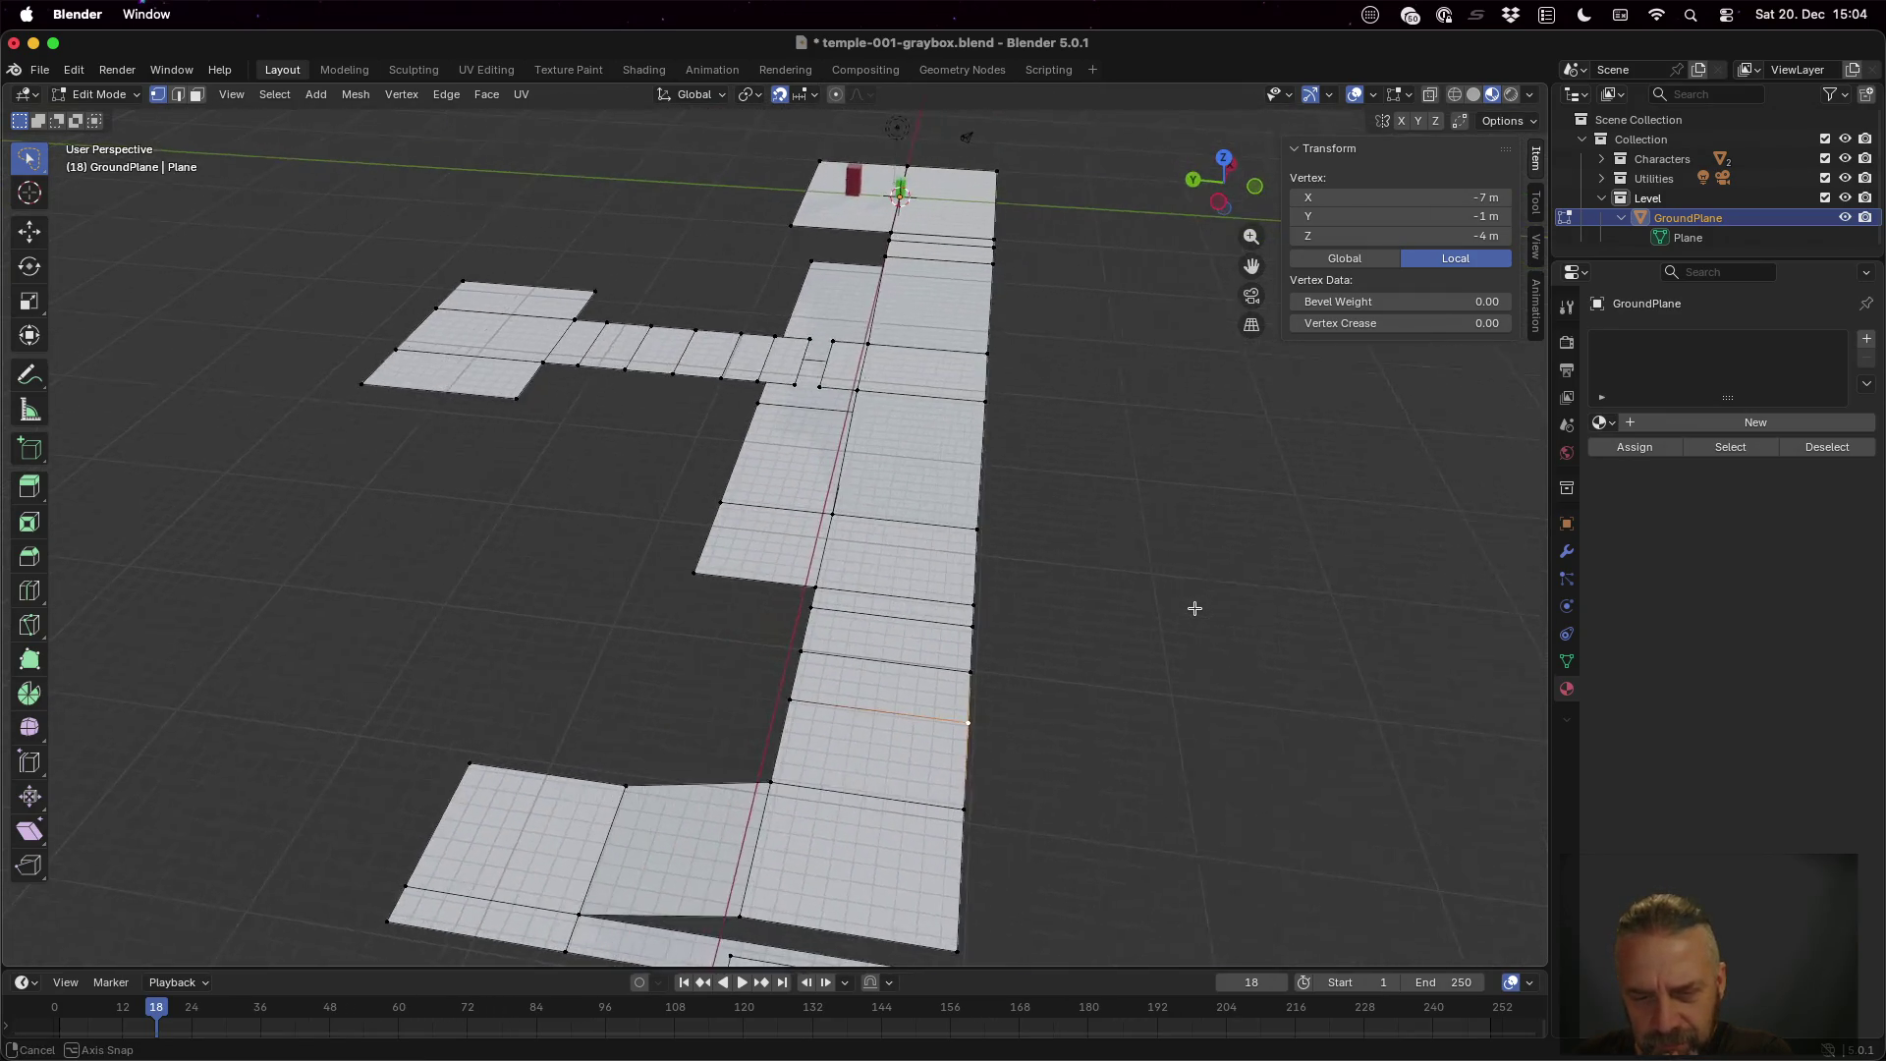
left_click(973, 667)
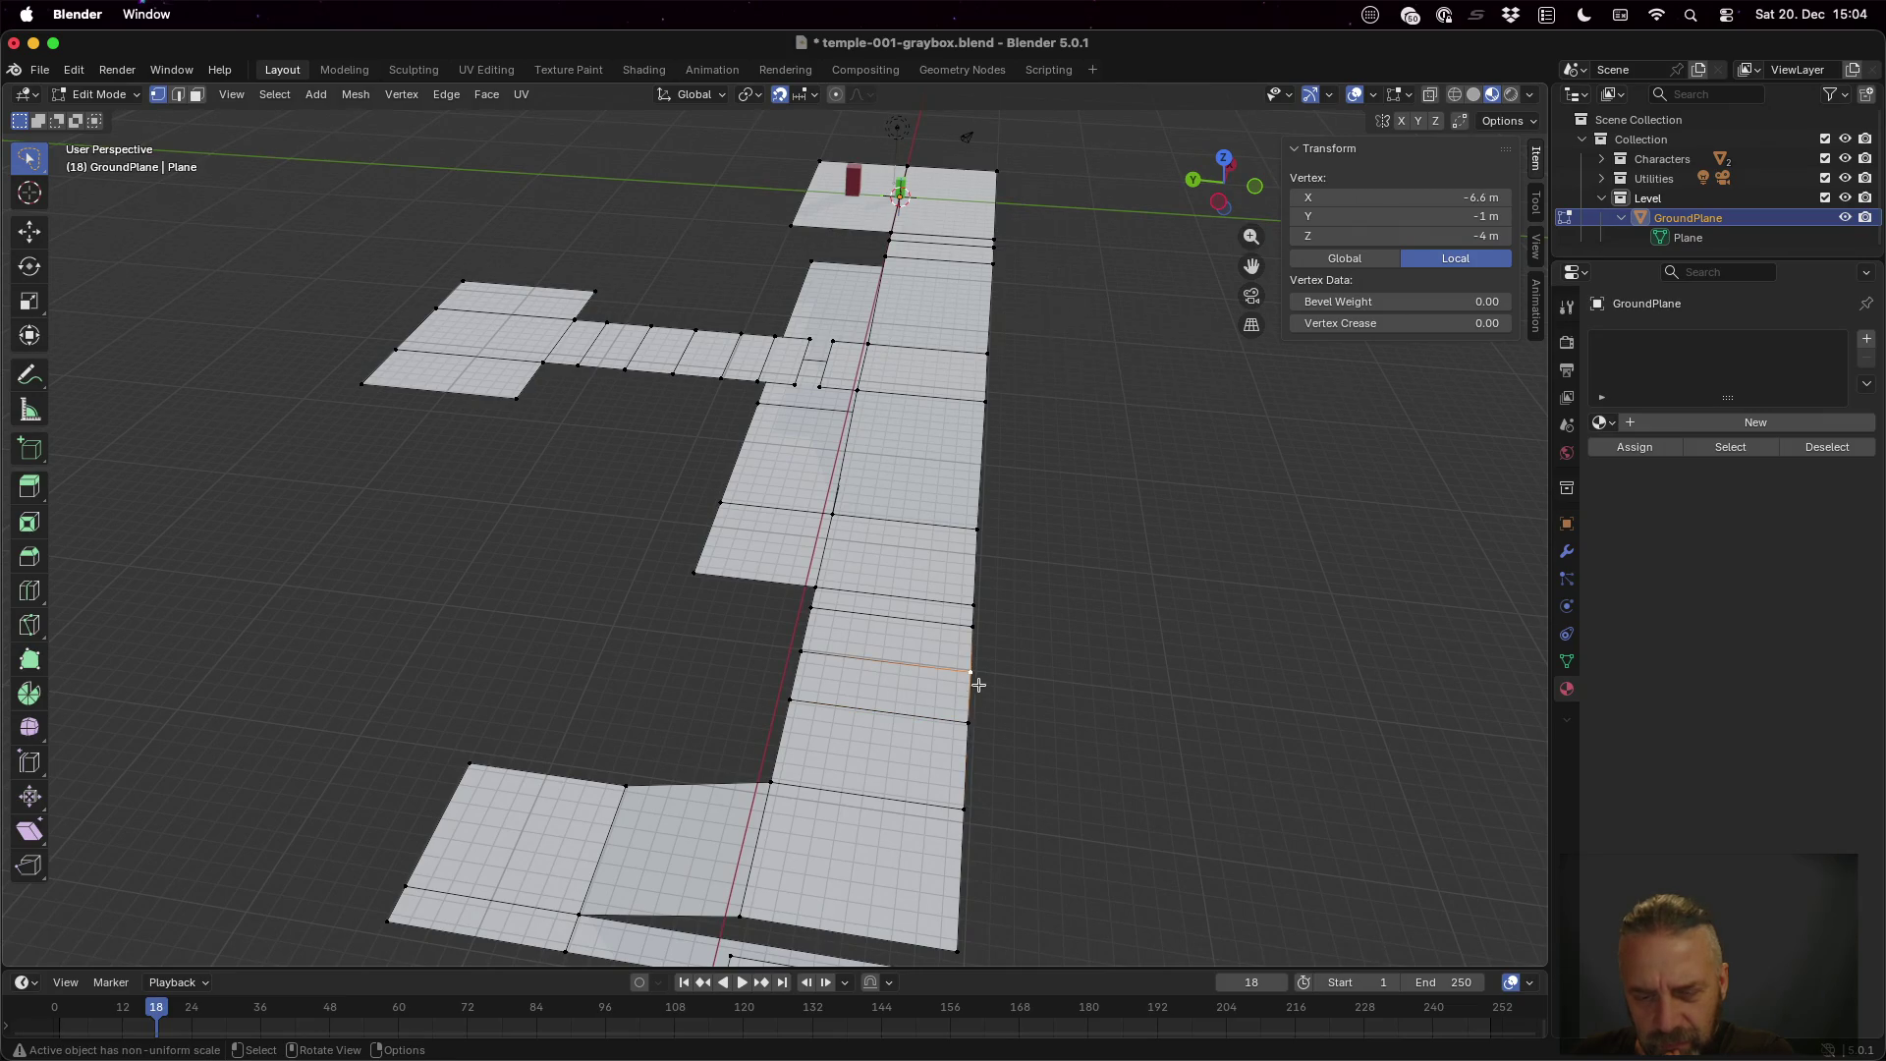
left_click(970, 632)
left_click(973, 665, "shift")
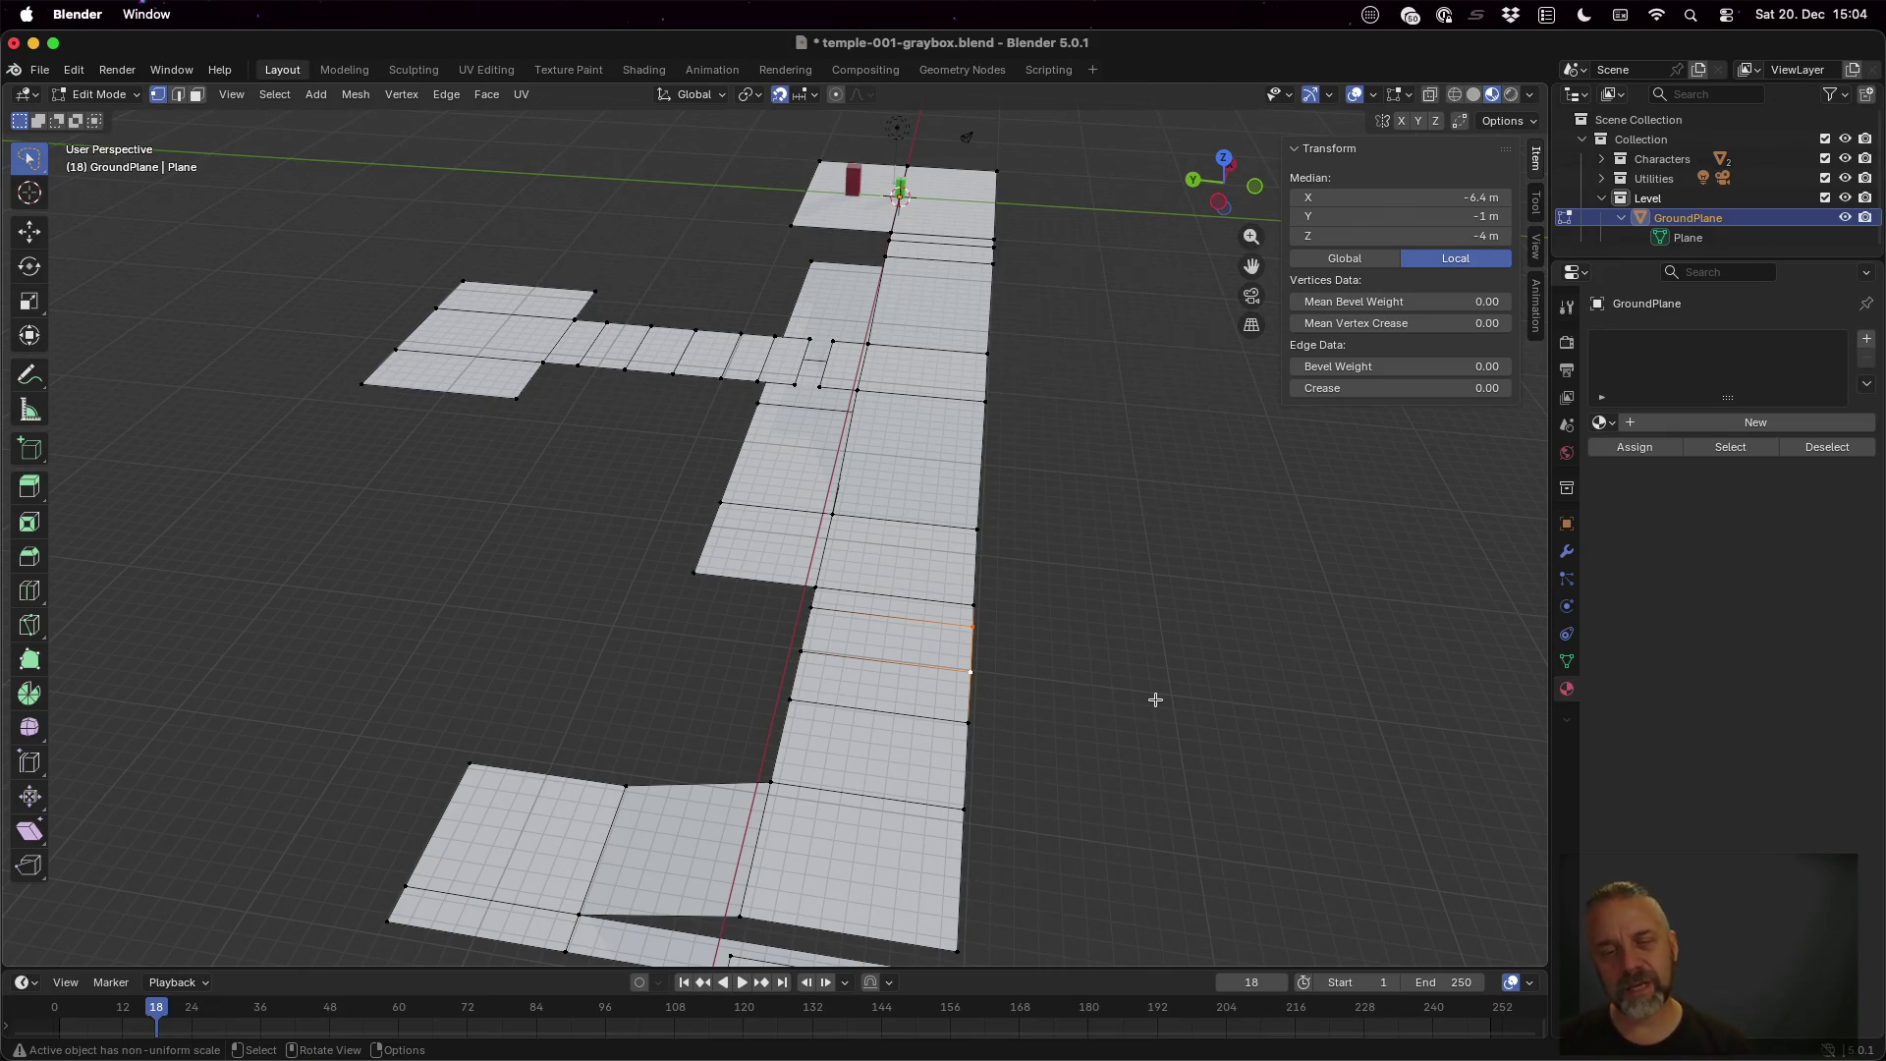
left_click(969, 694)
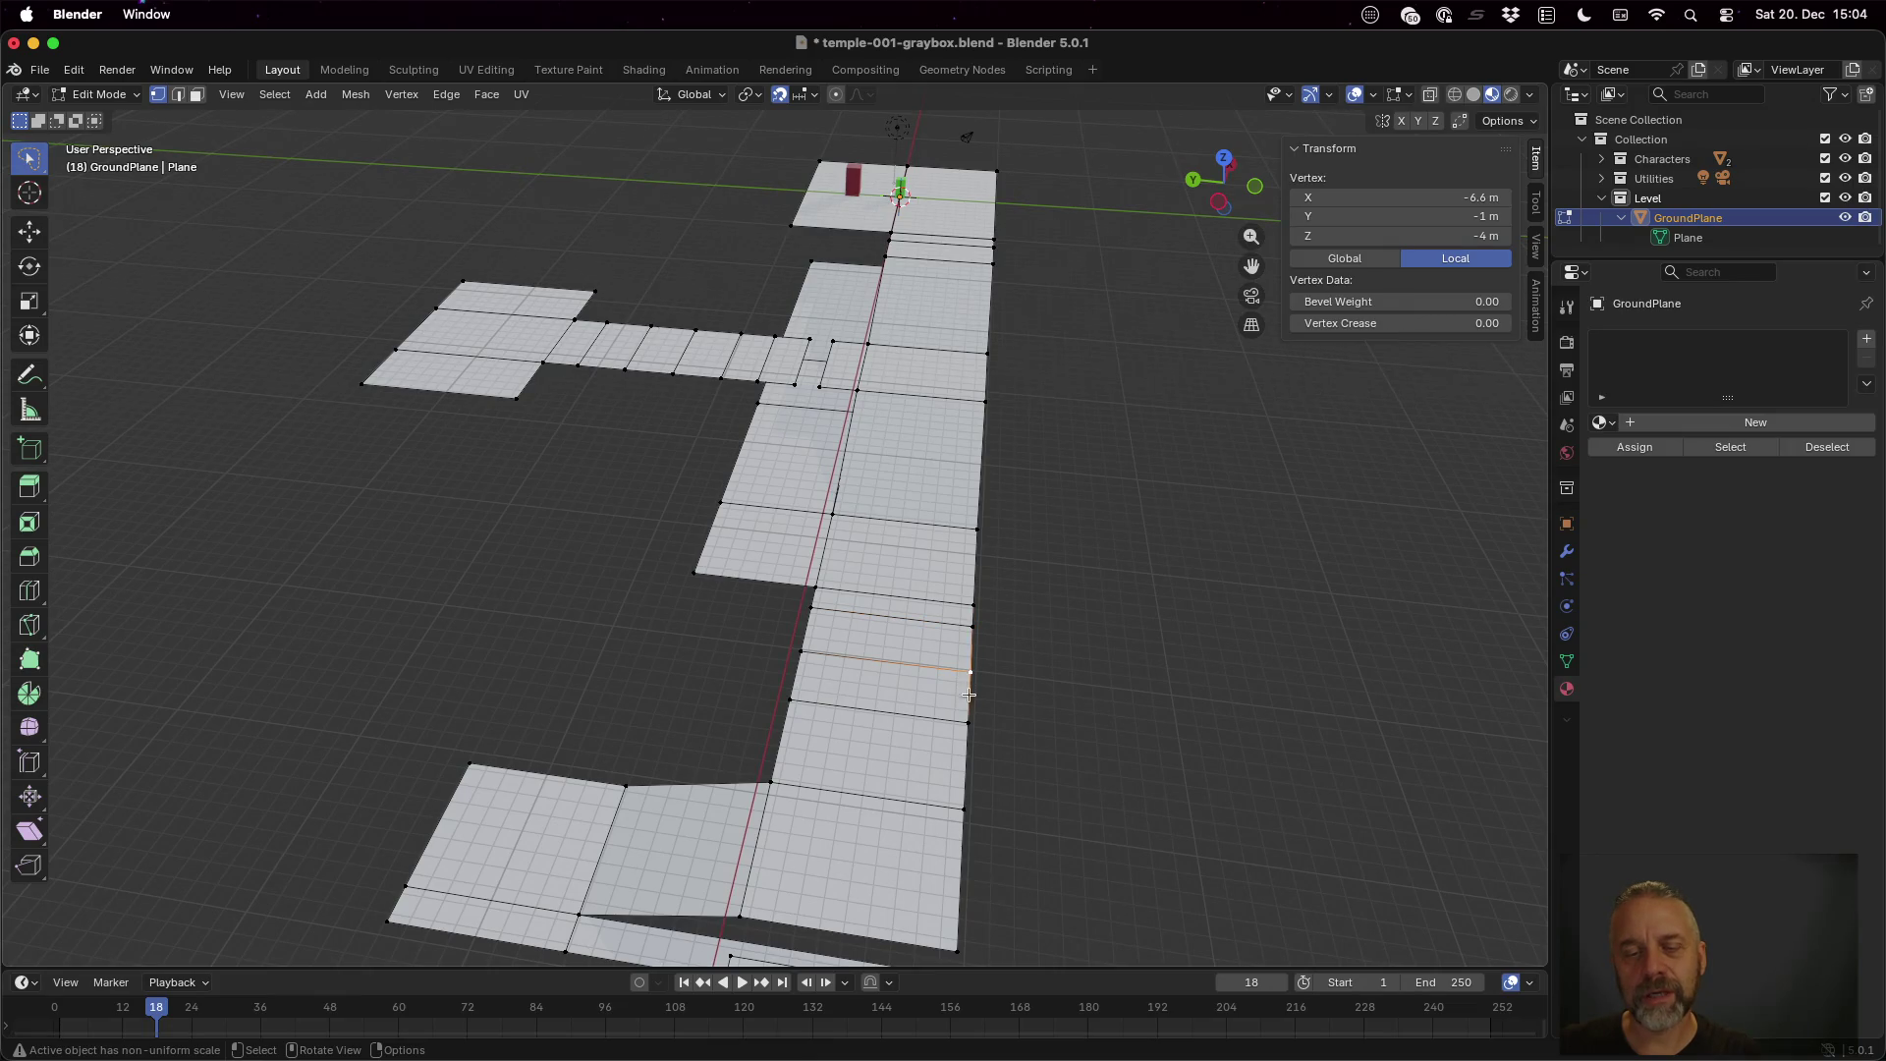
left_click(969, 720, "shift")
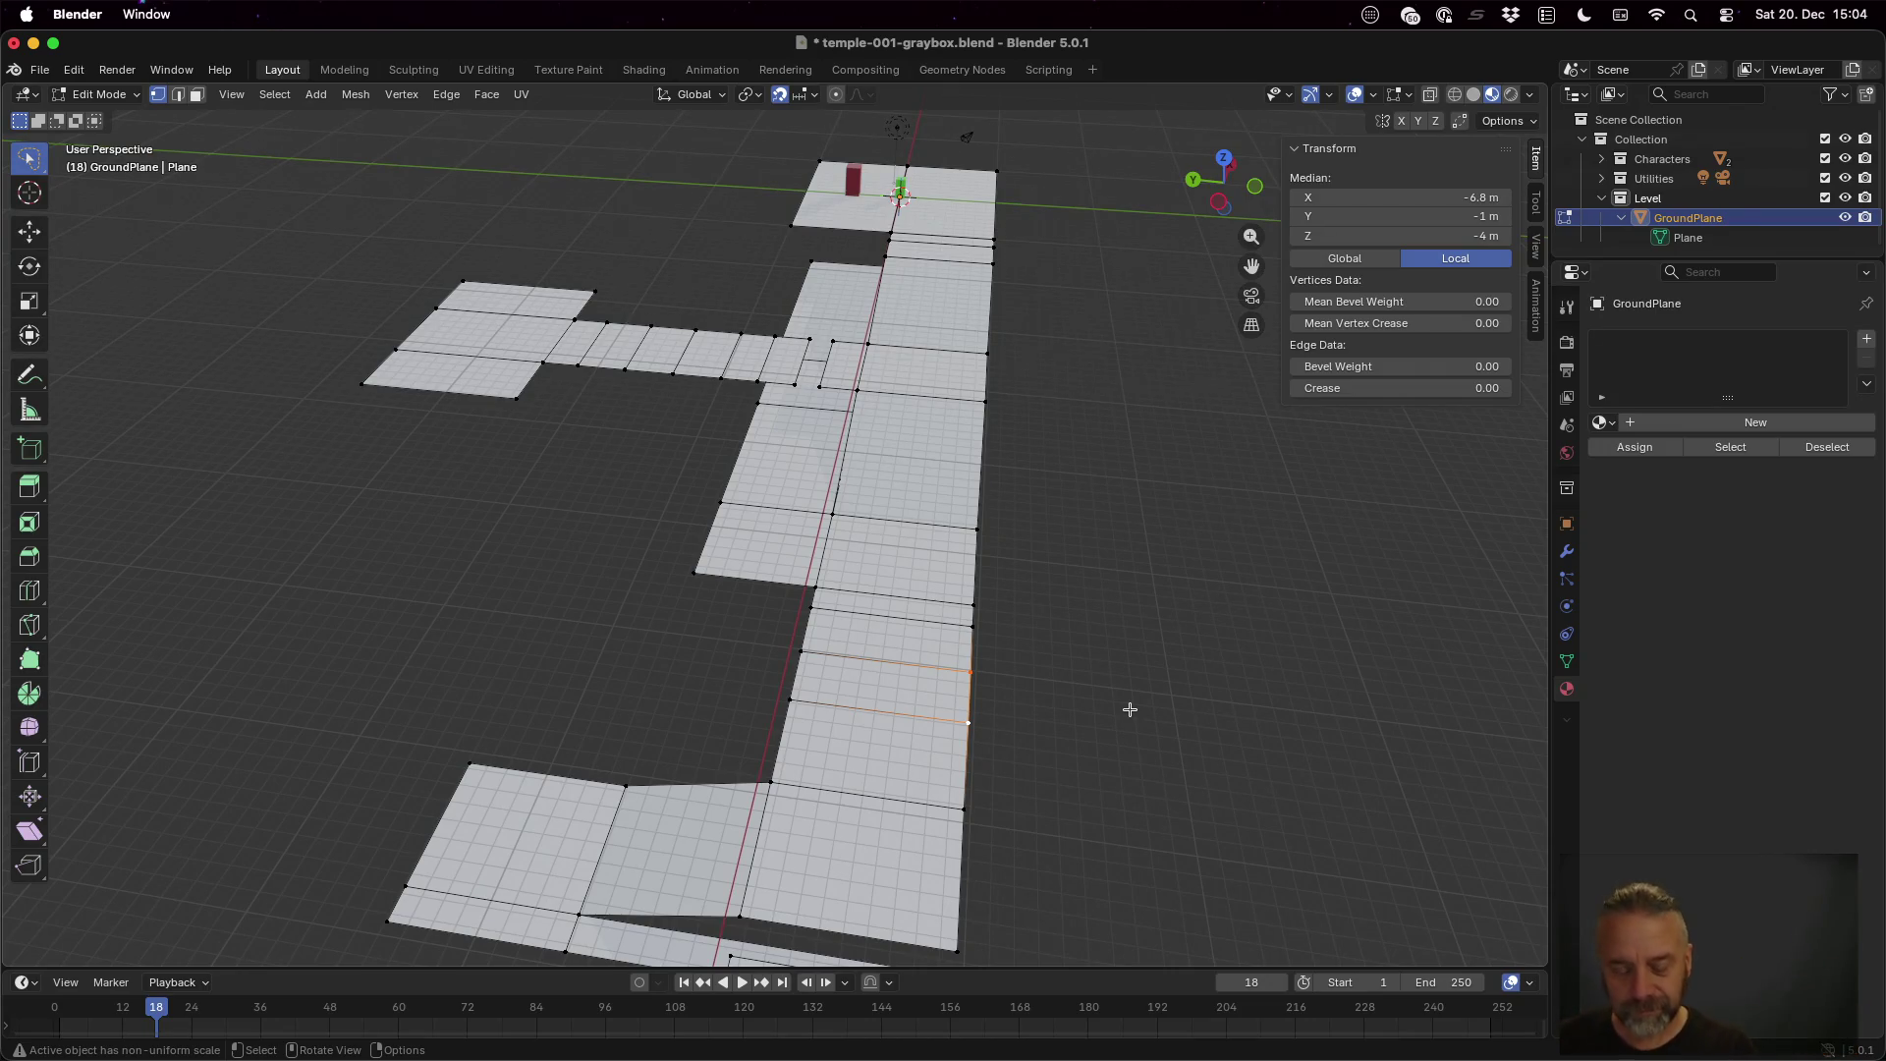
Extrude the selected edge into a new 8 m path section along Y
key("g")
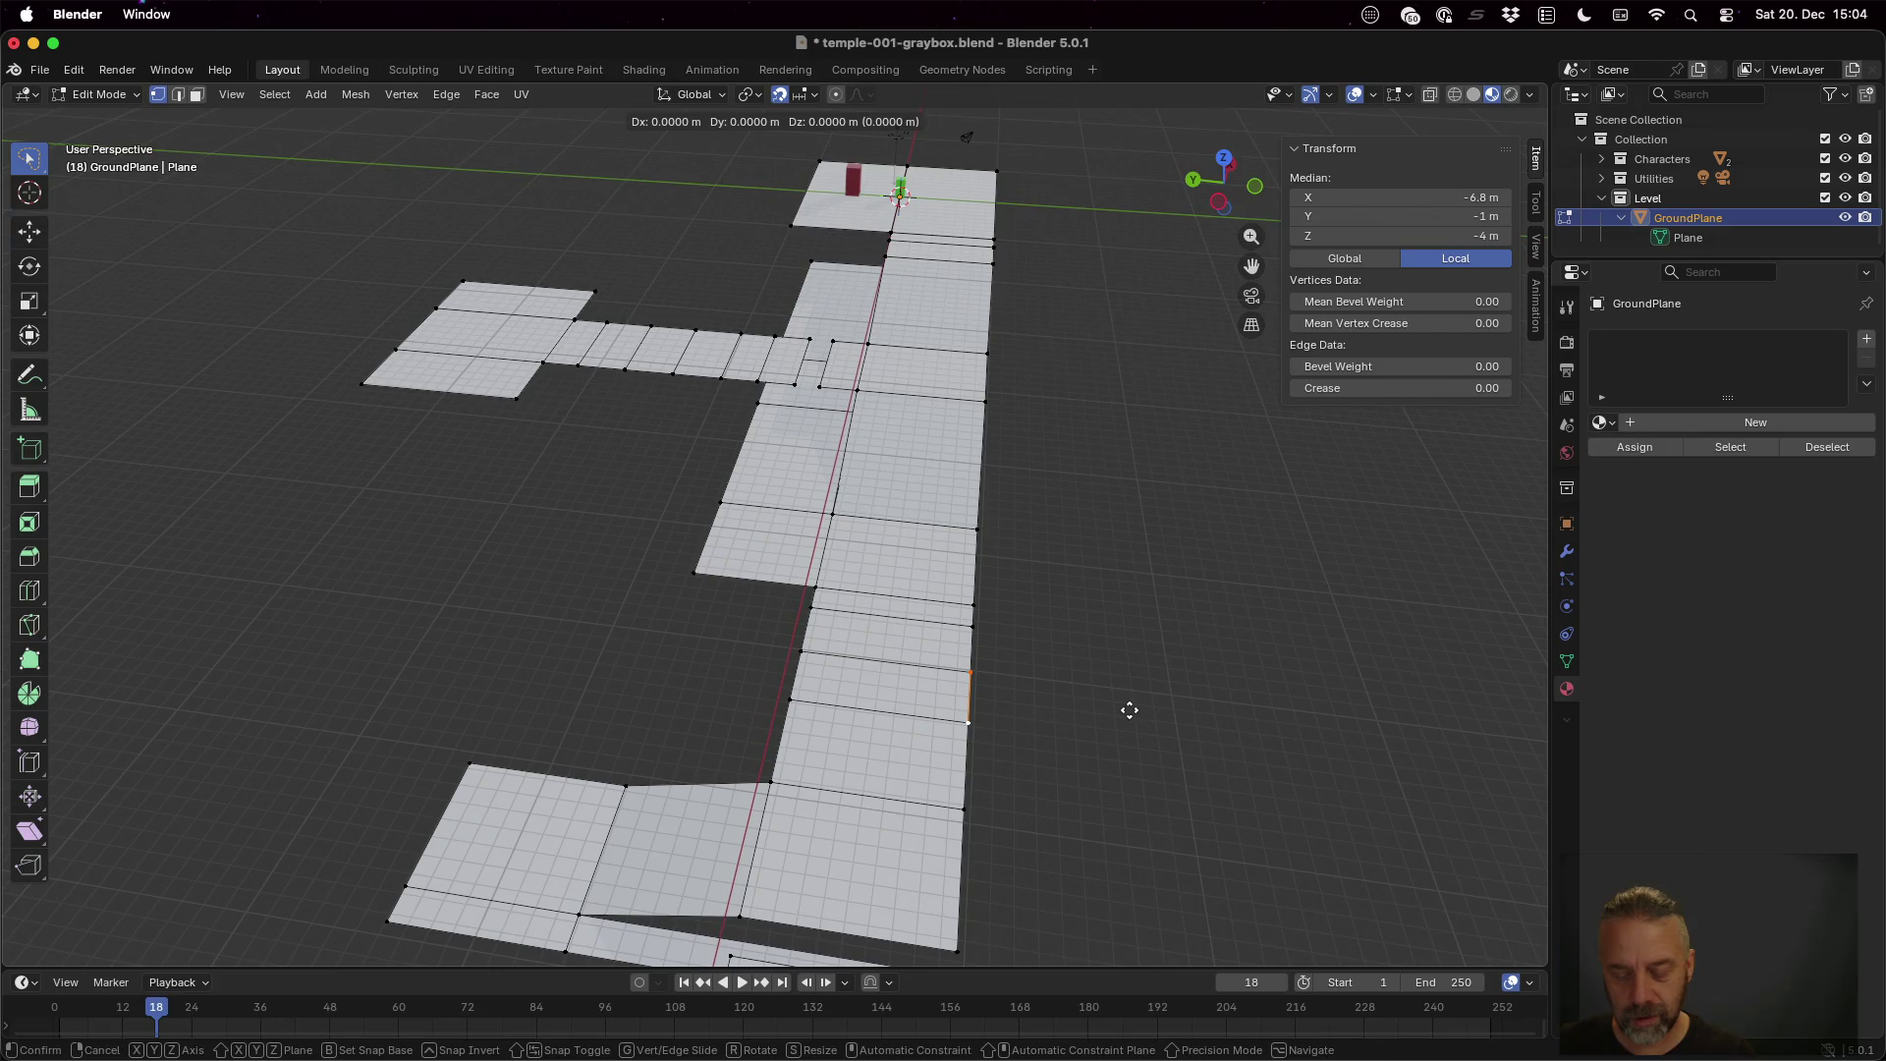
key("y")
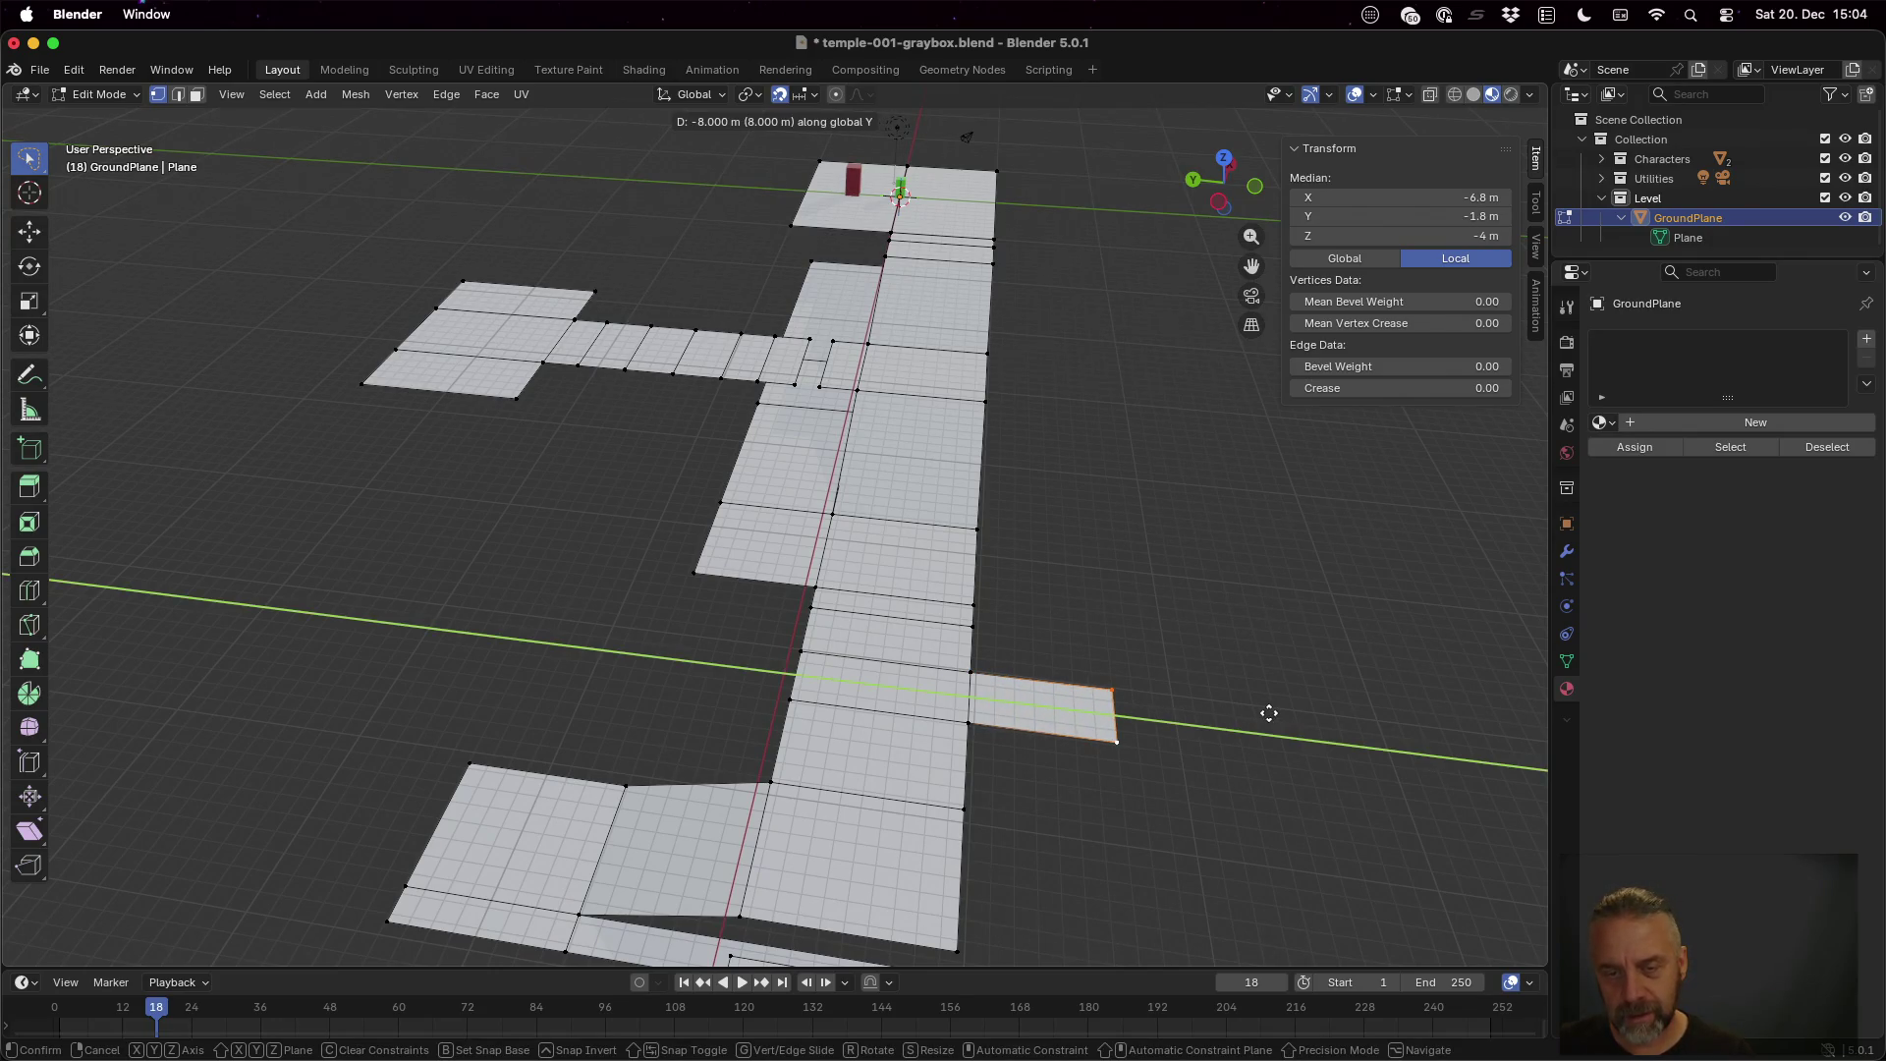
left_click(1269, 713)
mouse_move(1235, 782)
left_mouse_down()
mouse_move(1227, 722)
mouse_move(1233, 746)
left_mouse_up()
Raise the new section's end edge vertically along Z
key("g")
key("z")
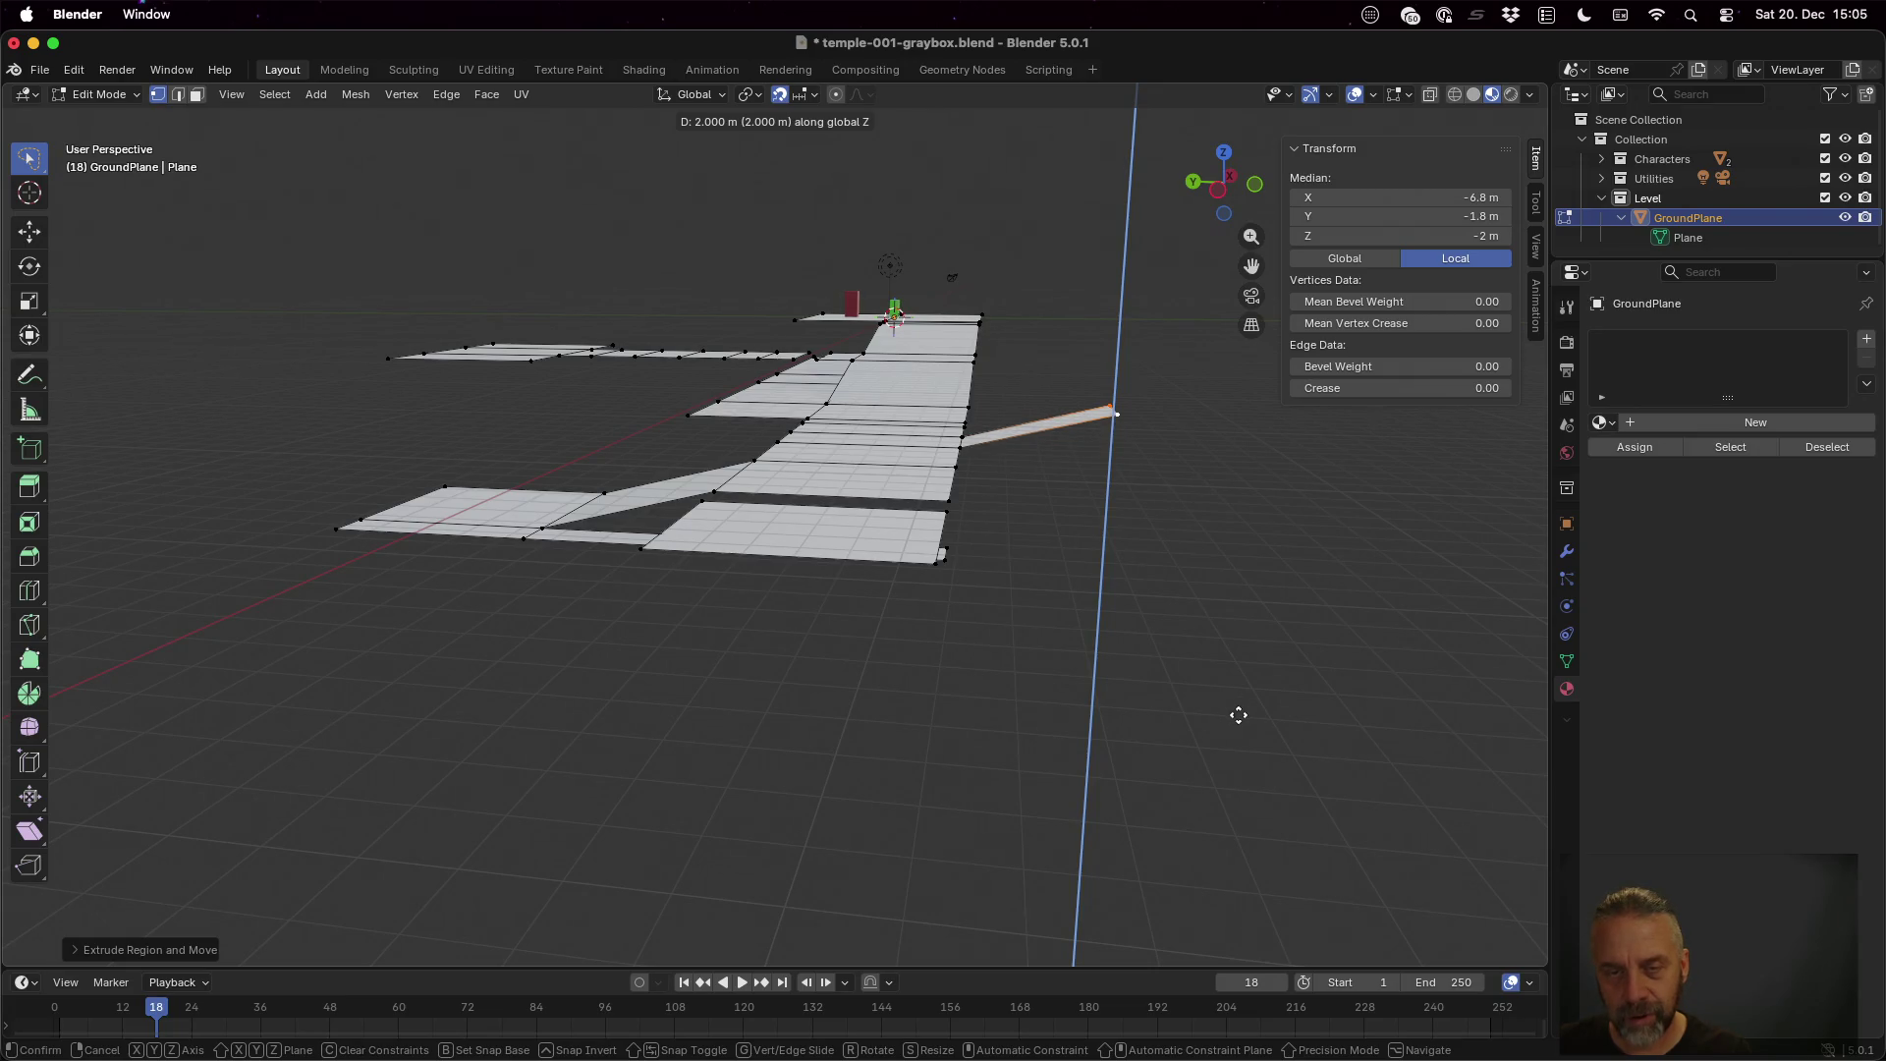
left_click(1237, 720)
left_click_drag(1234, 514, 1214, 601)
scroll(1215, 596, "down", 3)
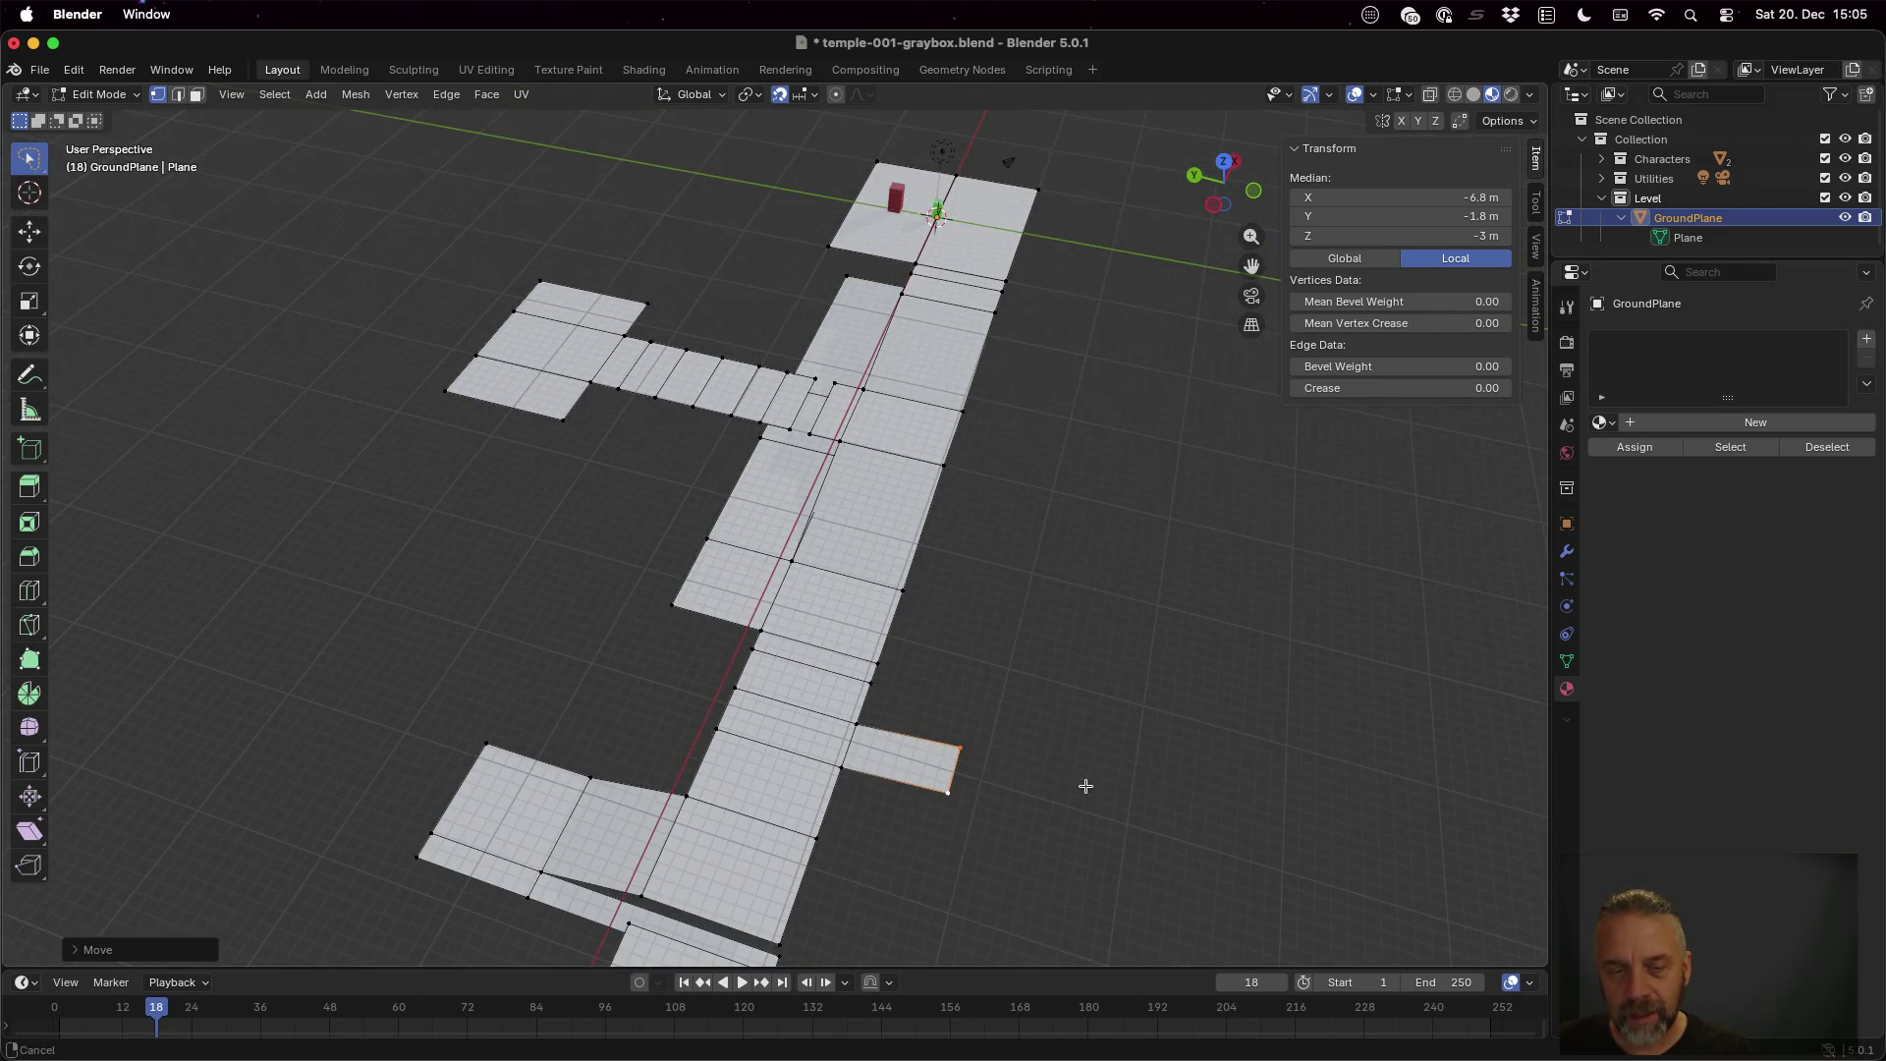
scroll(1100, 611, "up", 3)
scroll(1099, 611, "up", 3)
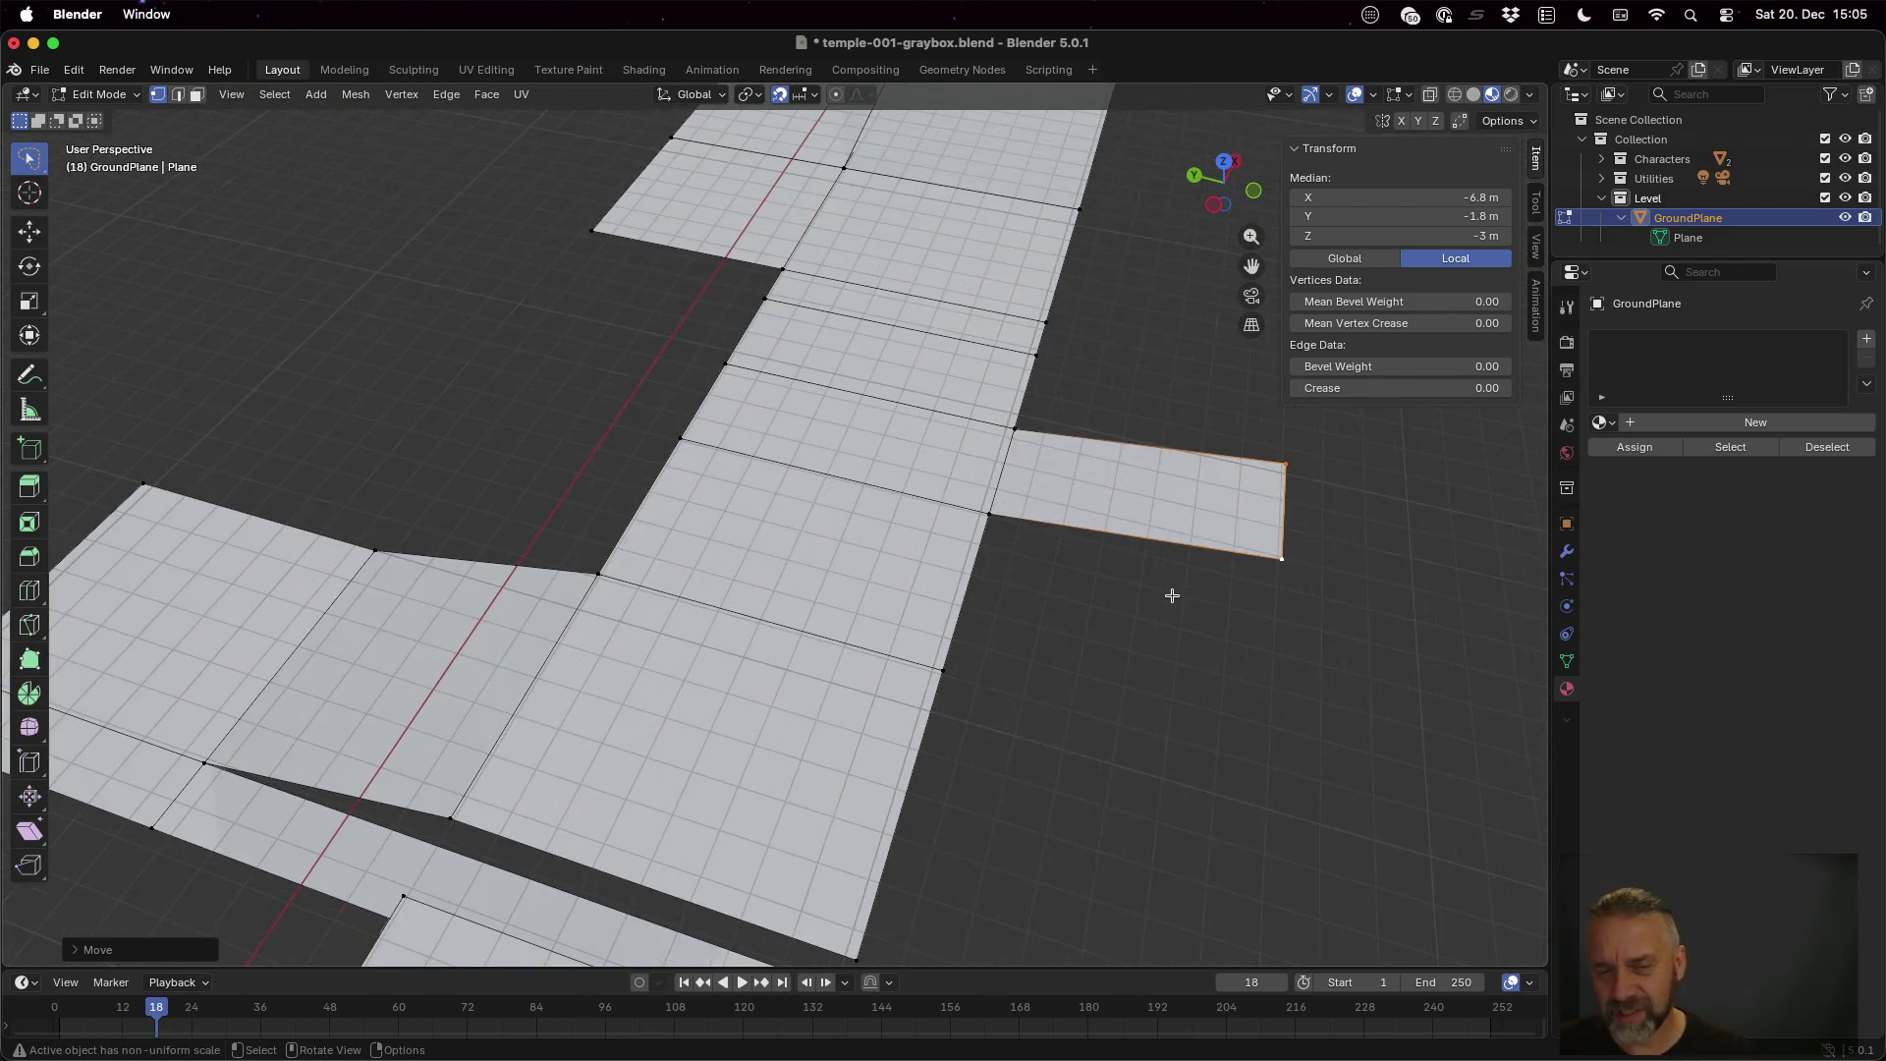
mouse_move(1343, 588)
left_mouse_down()
mouse_move(1259, 547)
mouse_move(1049, 523)
left_mouse_up()
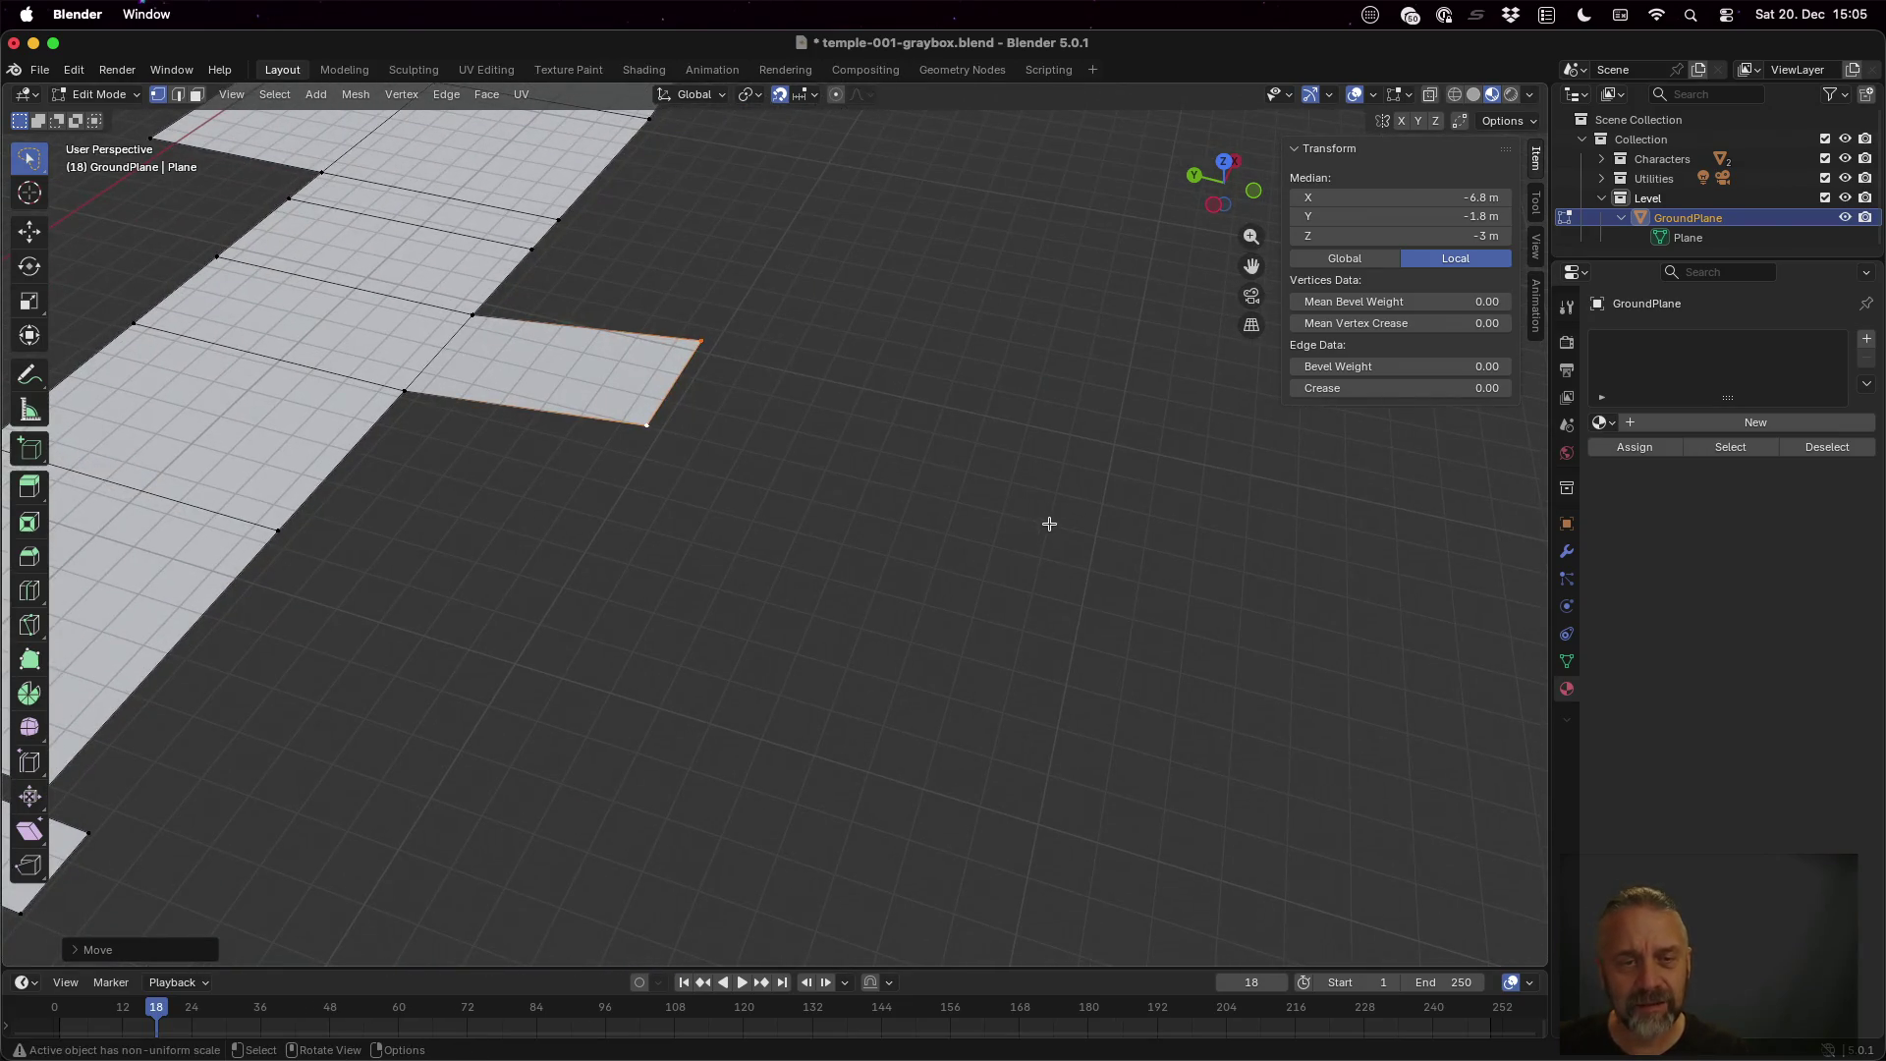
Extrude two more path sections from the end edge along Y
key("g")
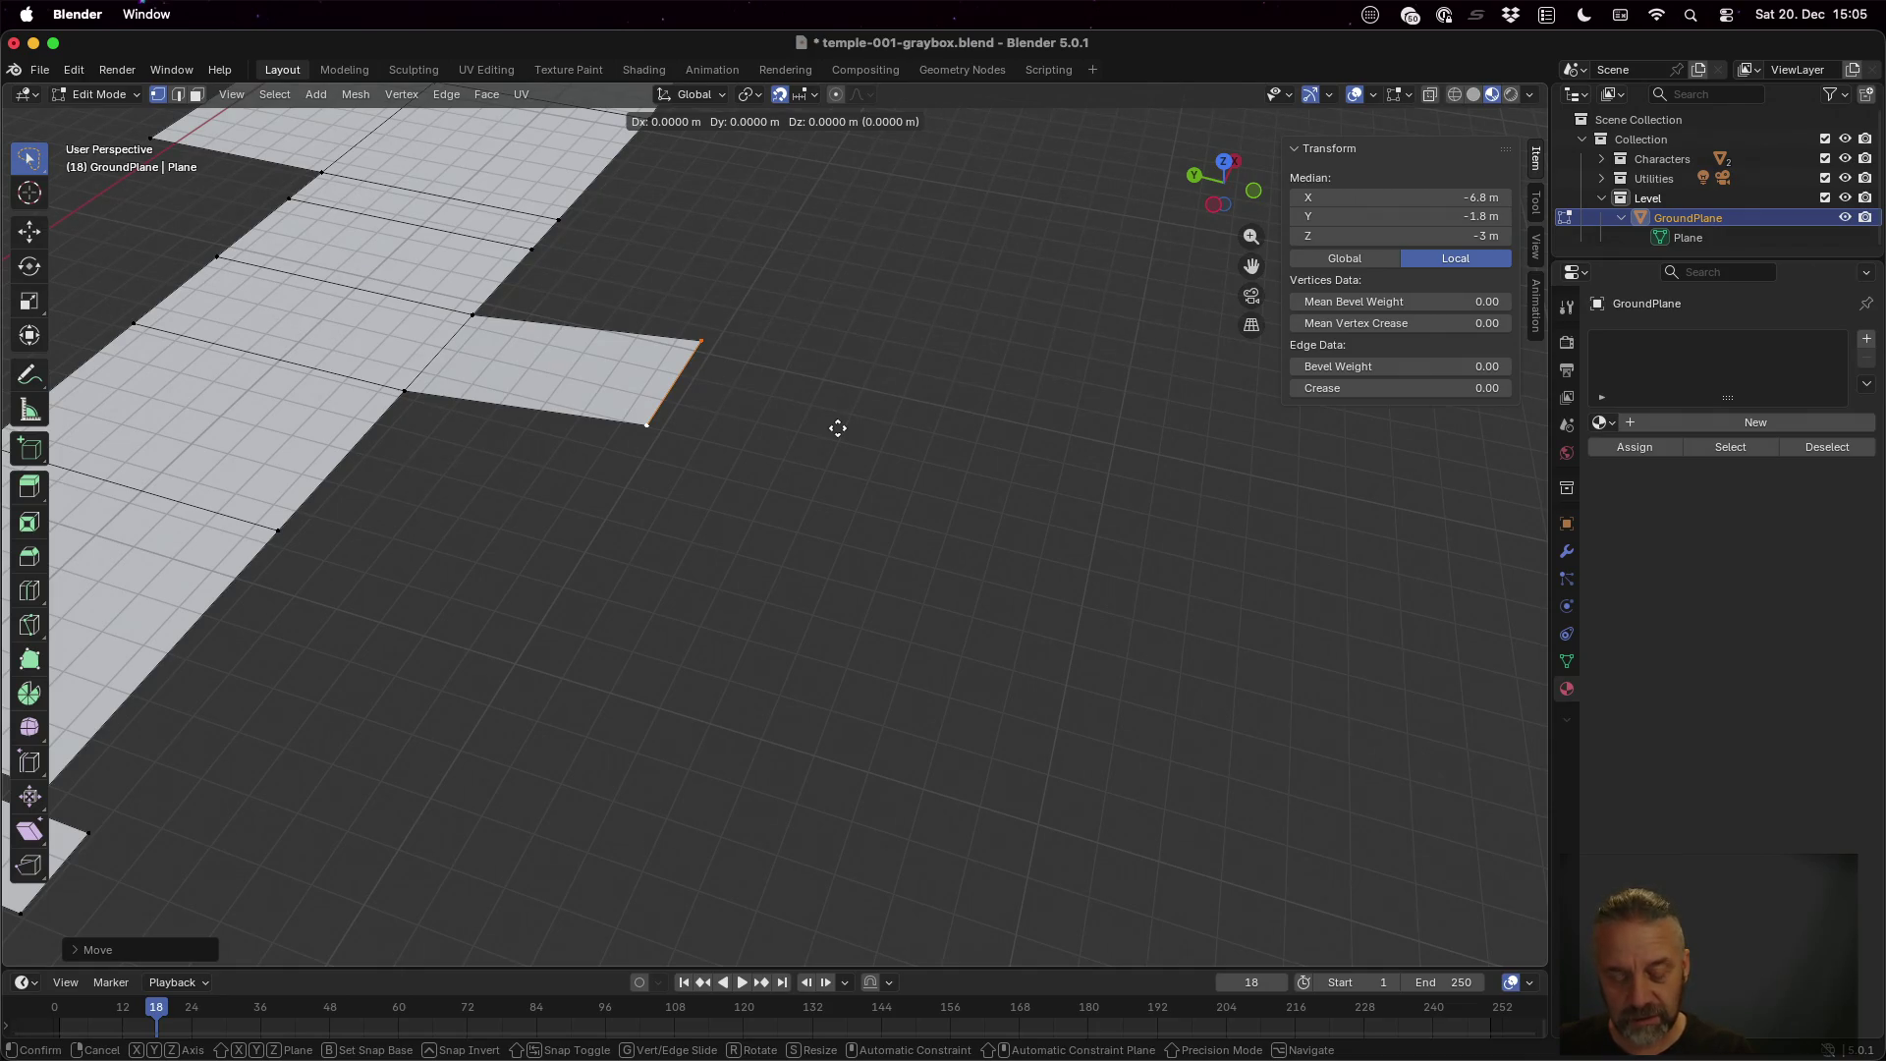
key("y")
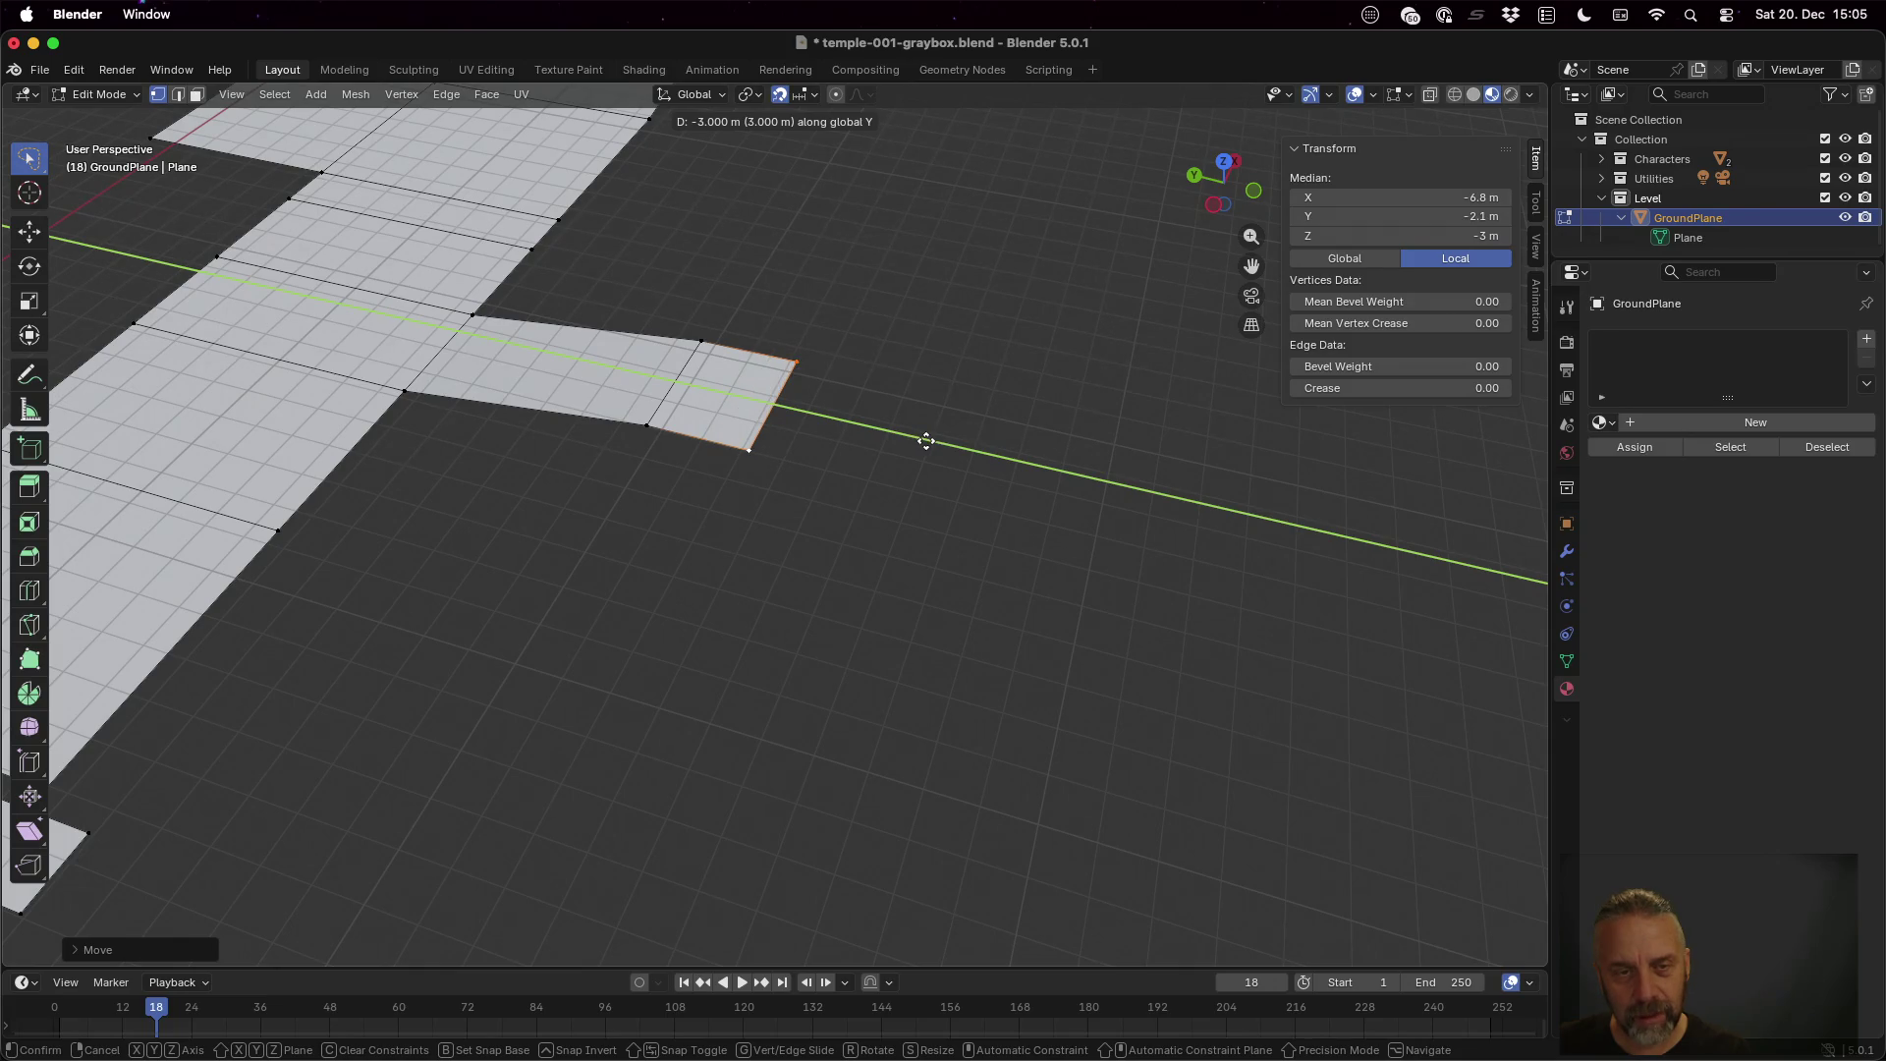
left_click(928, 442)
key("e")
key("y")
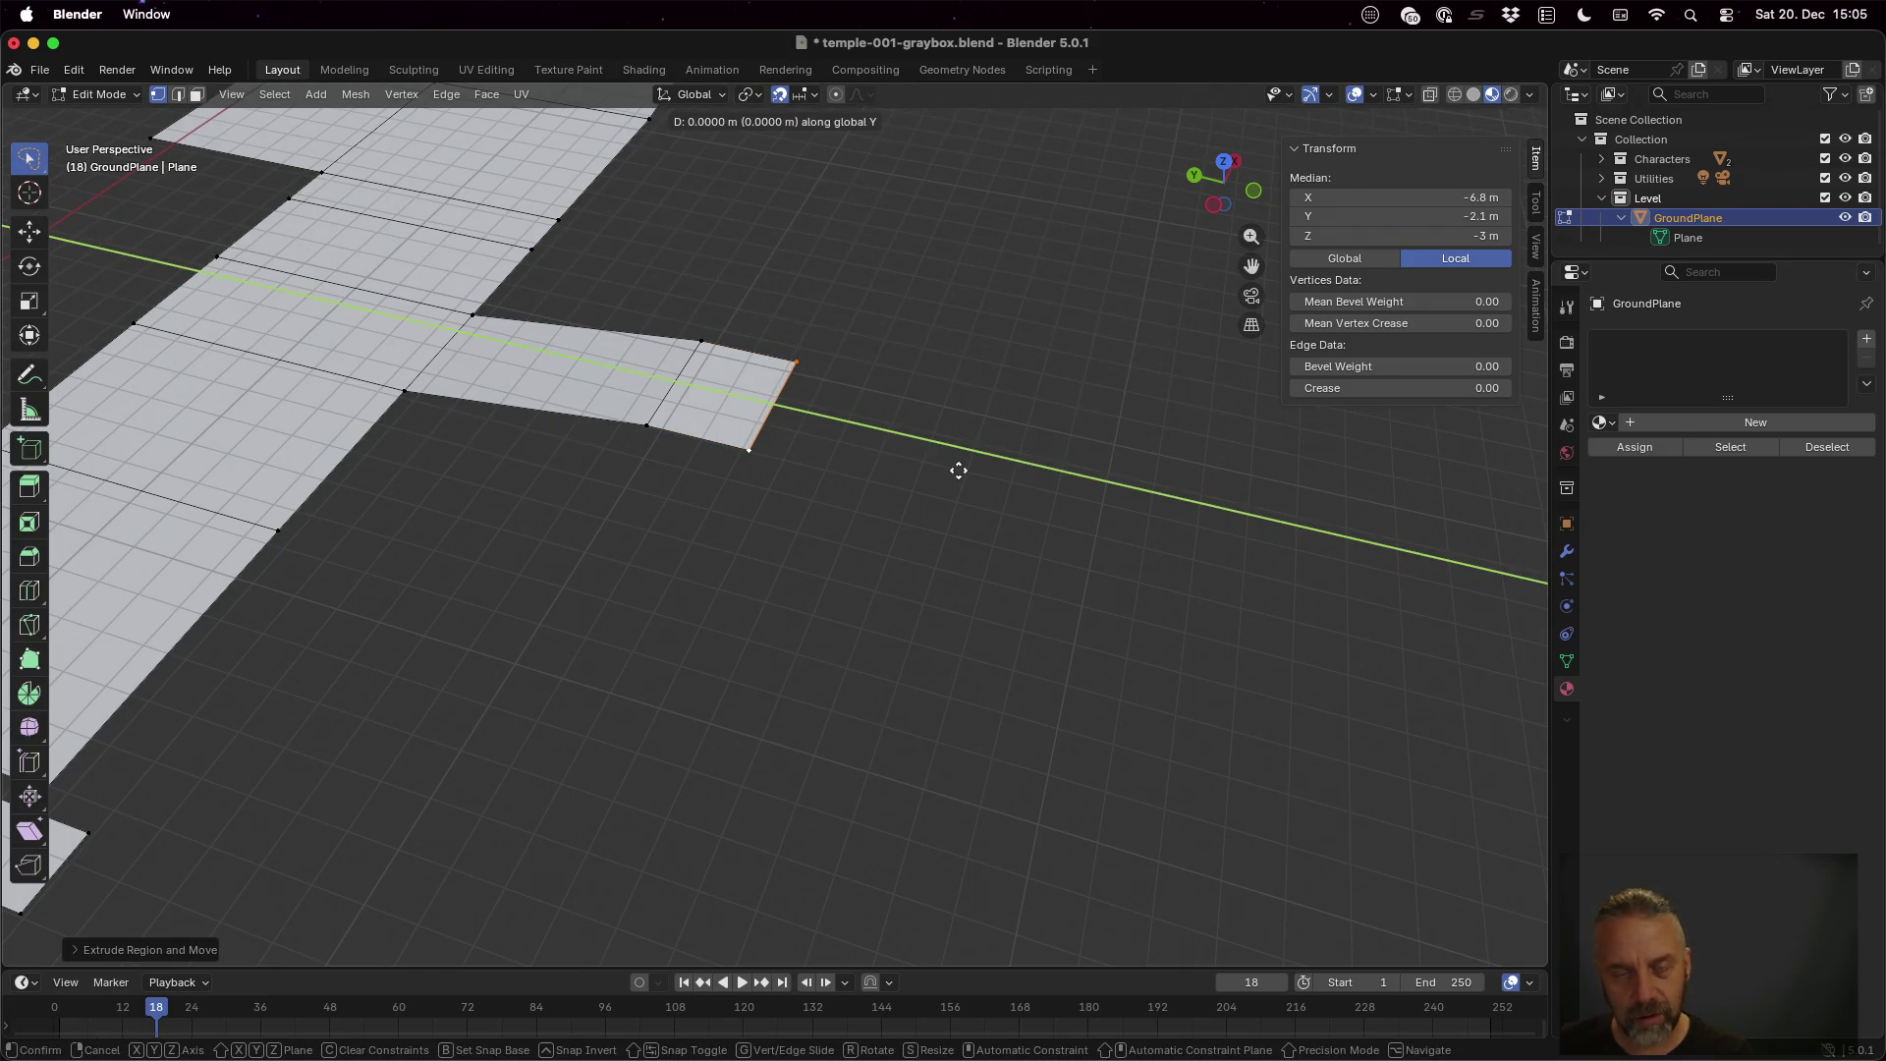
left_click(1166, 512)
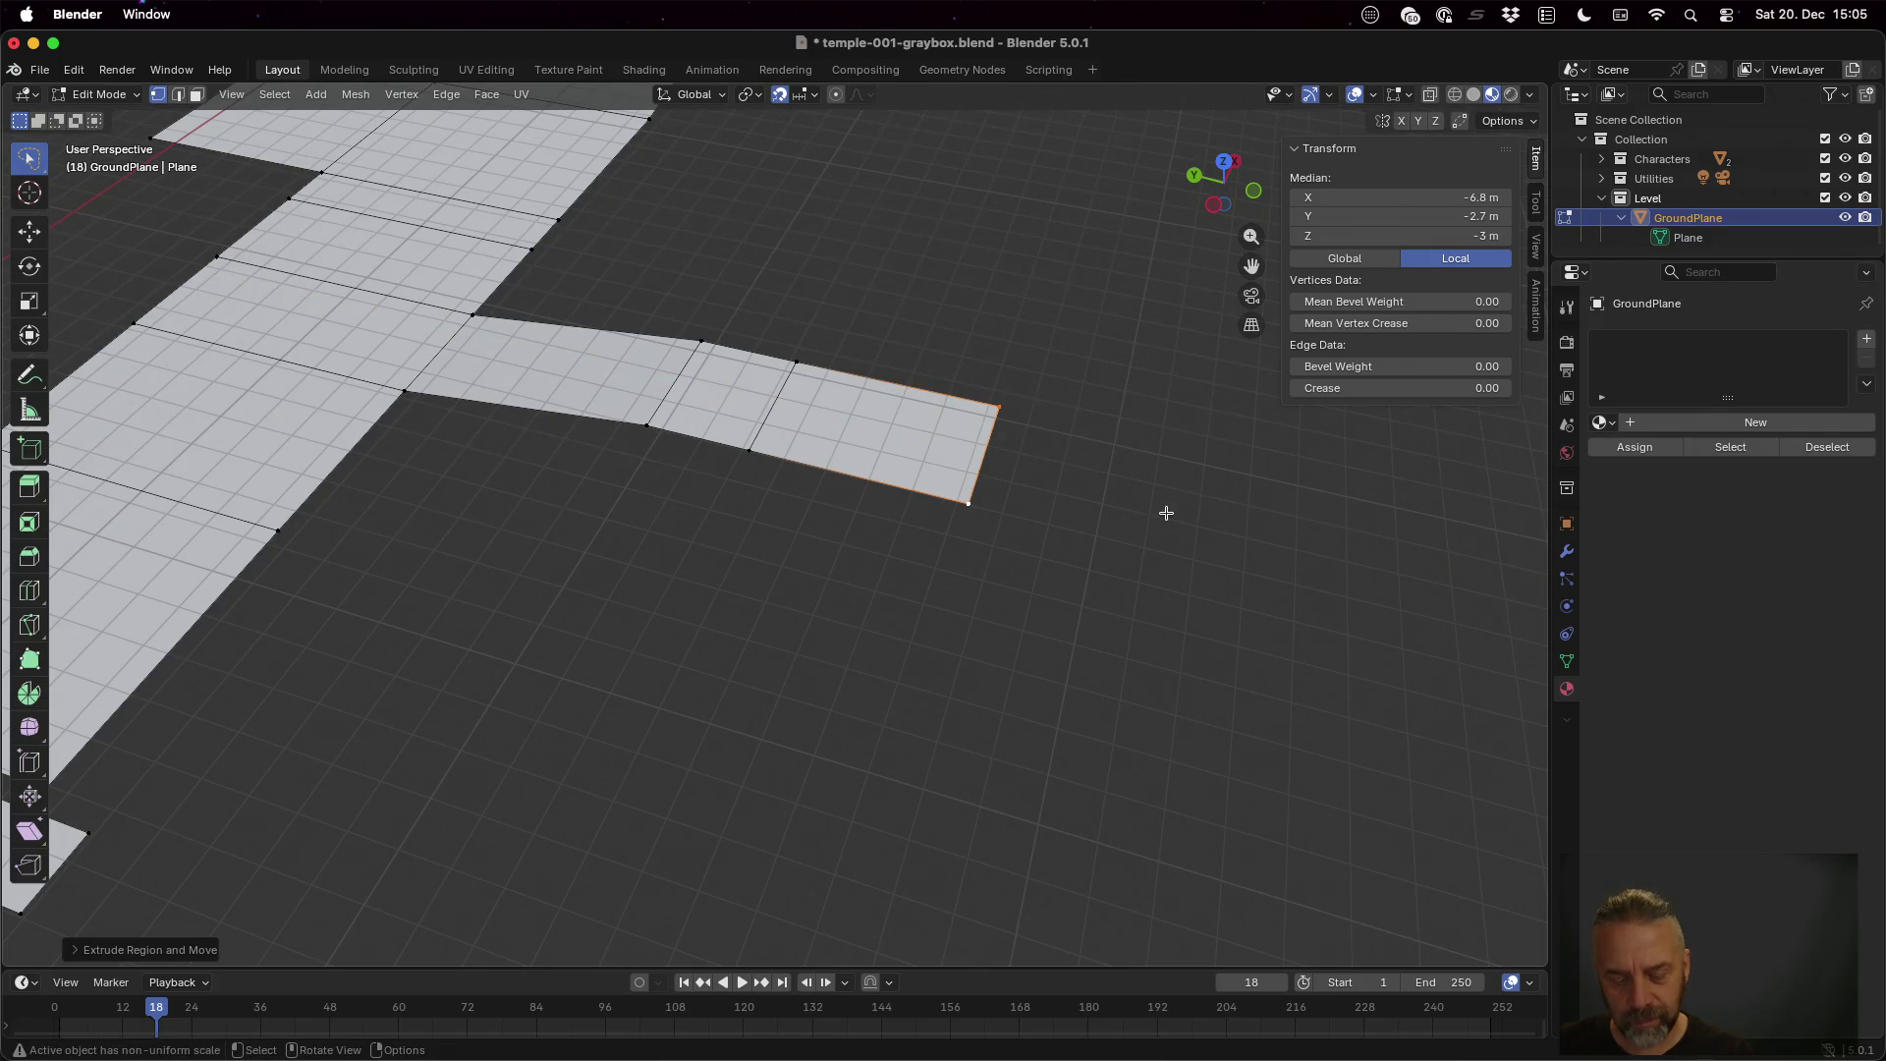
Lift the path's end edge 1 m to Z -2 m
scroll(1166, 512, "up", 5)
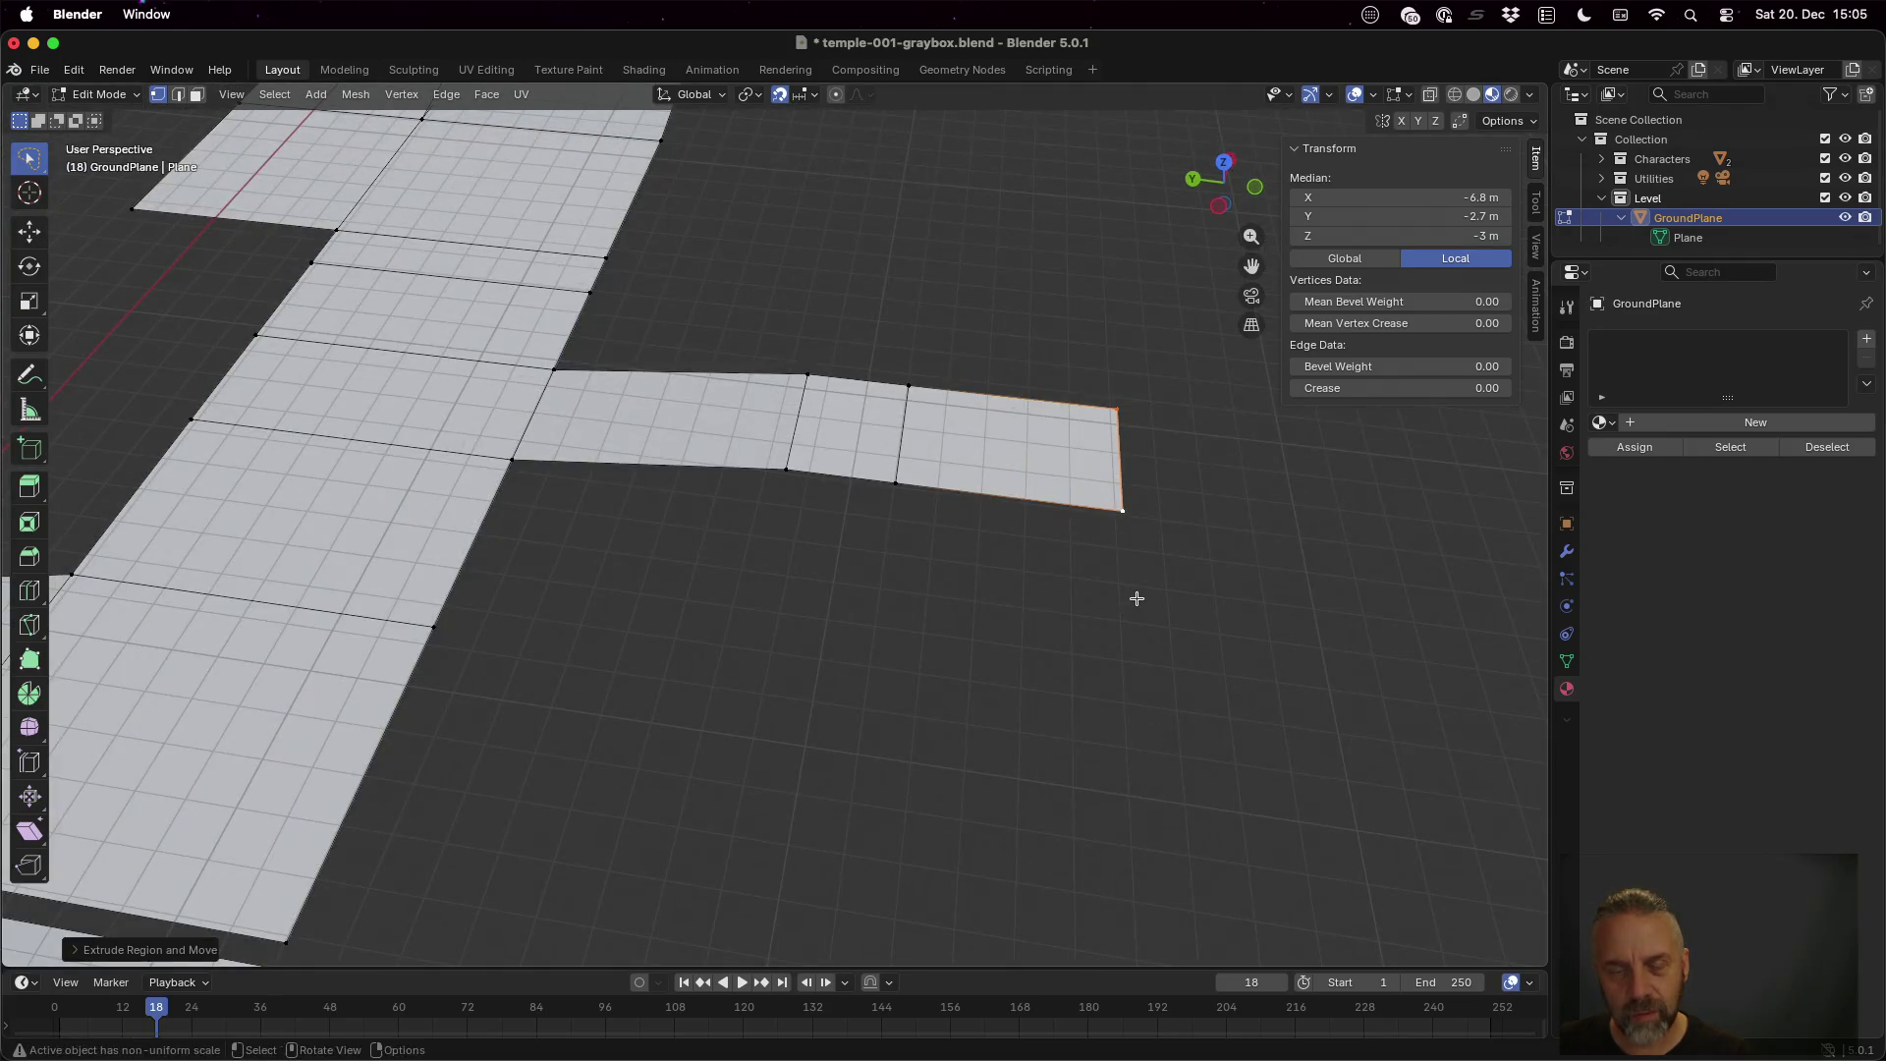
scroll(1130, 550, "down", 10)
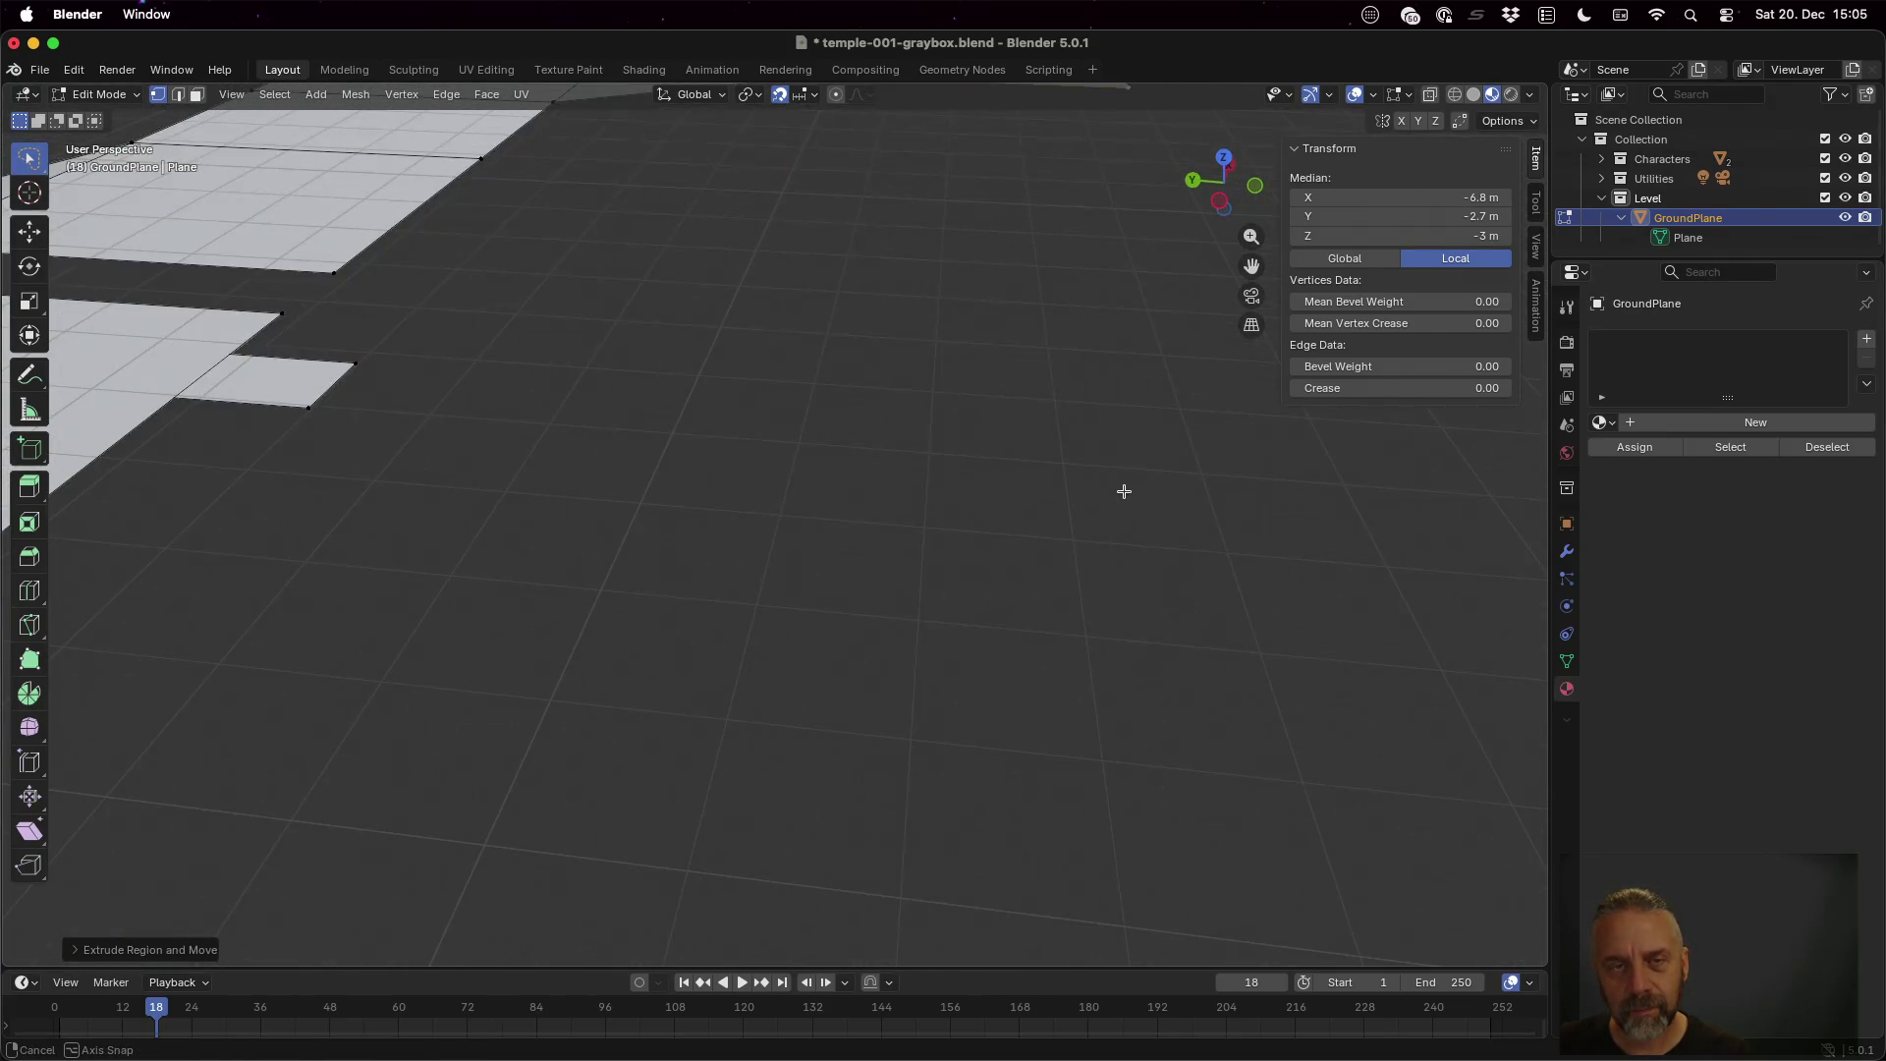
scroll(943, 393, "down", 3)
mouse_move(968, 539)
left_mouse_down()
mouse_move(972, 484)
mouse_move(972, 506)
left_mouse_up()
scroll(1027, 318, "up", 5)
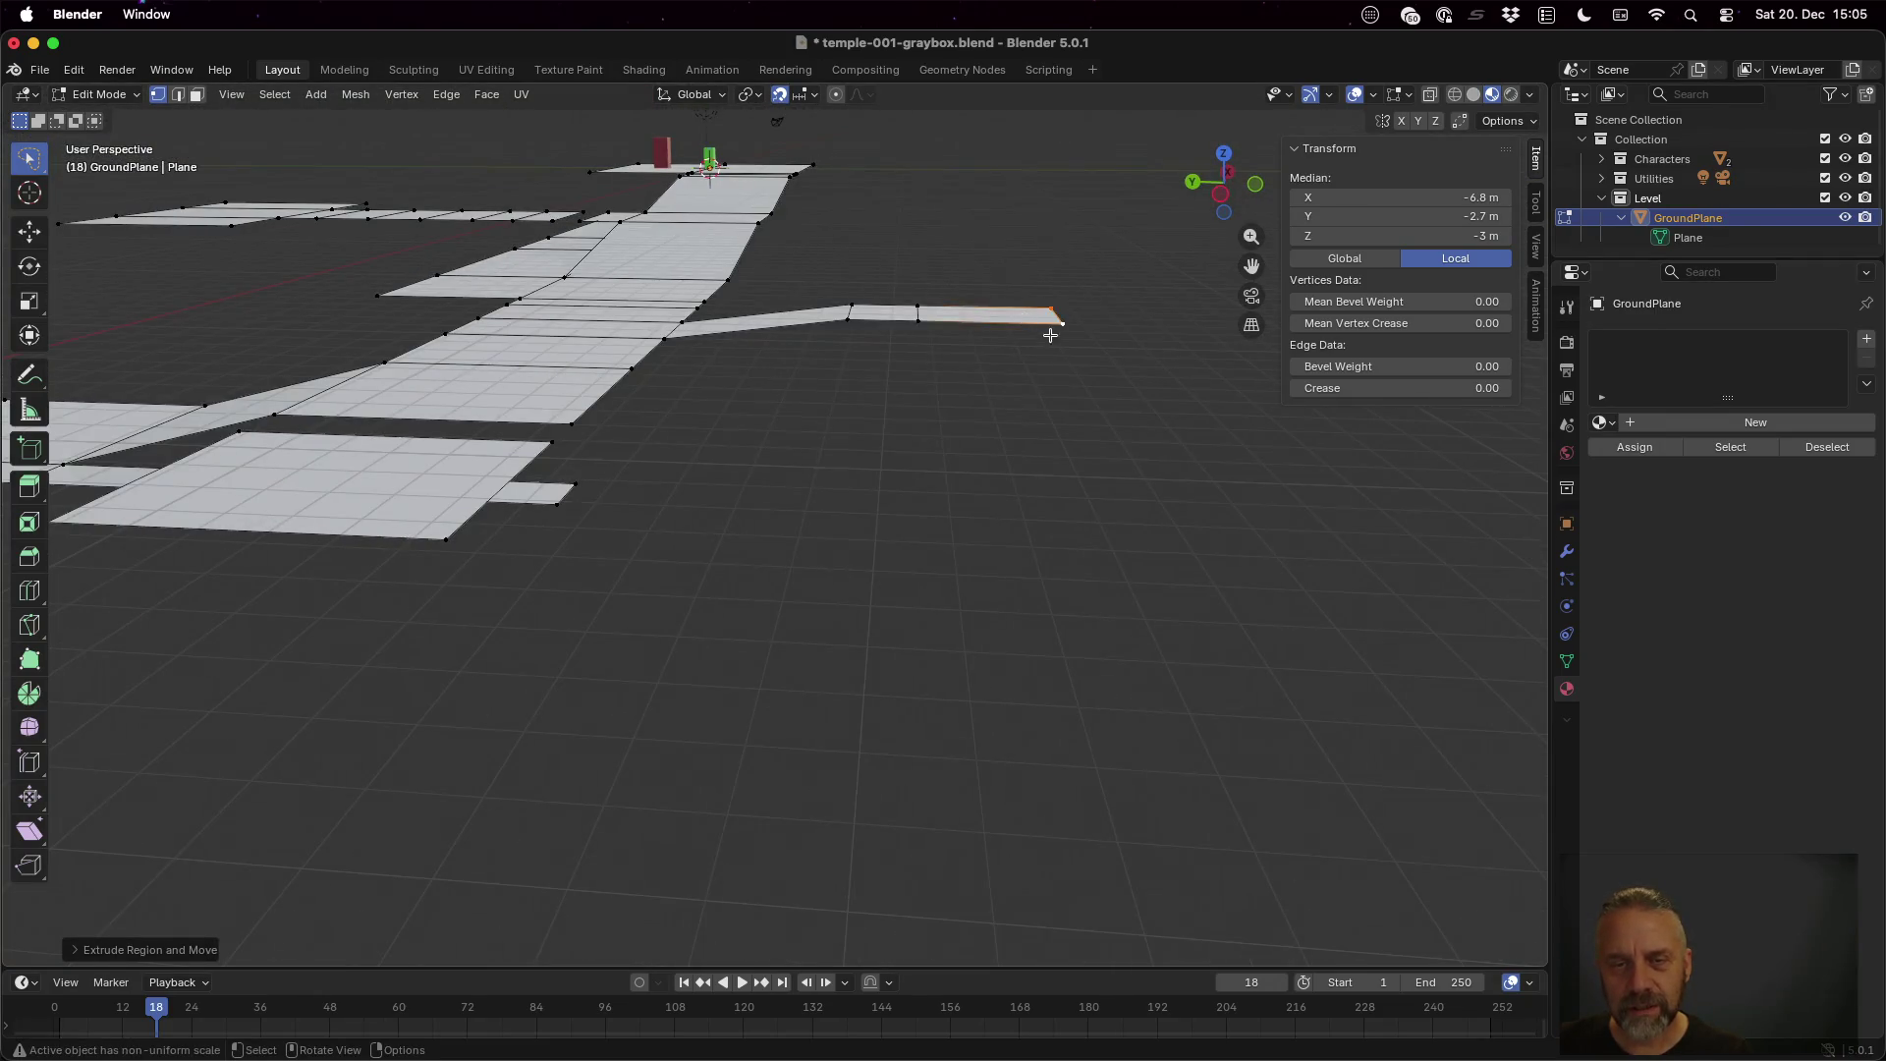
key("g")
key("z")
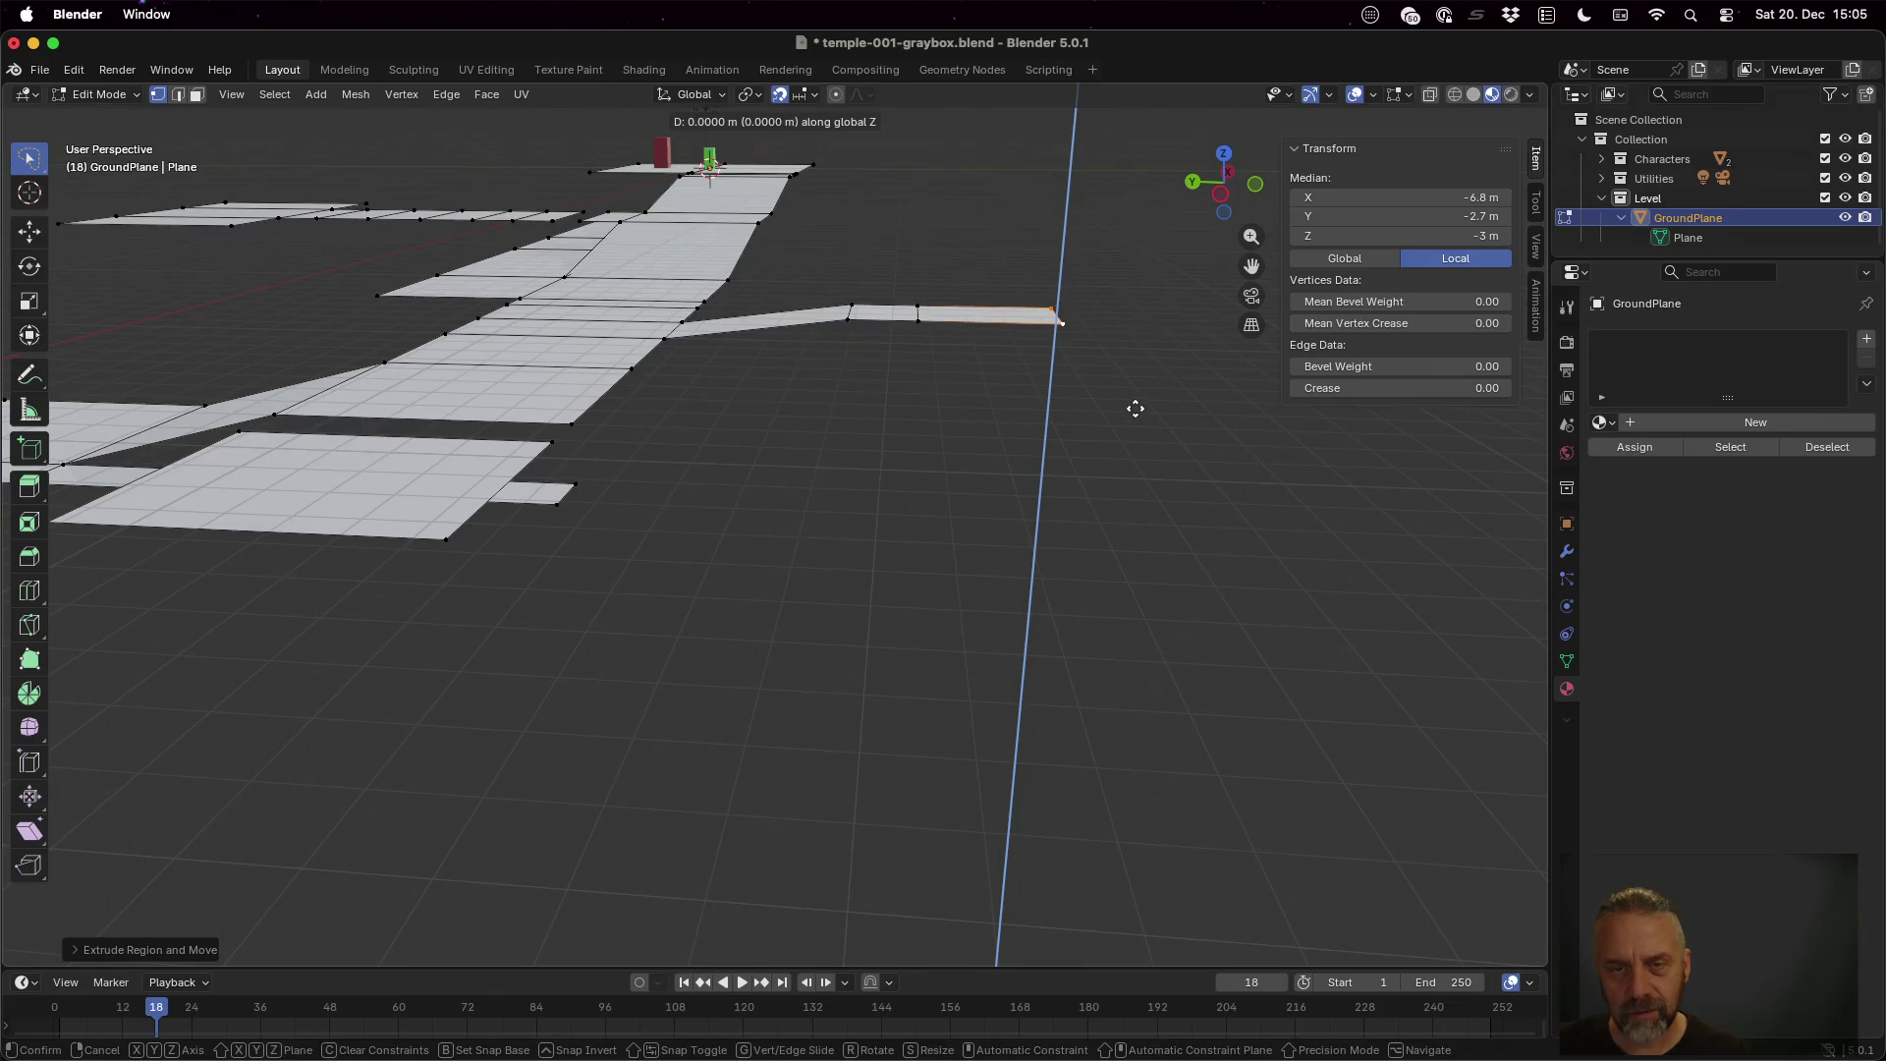
left_click(1134, 390)
mouse_move(1116, 308)
left_mouse_down()
mouse_move(1023, 345)
mouse_move(1042, 363)
left_mouse_up()
scroll(1087, 371, "down", 5)
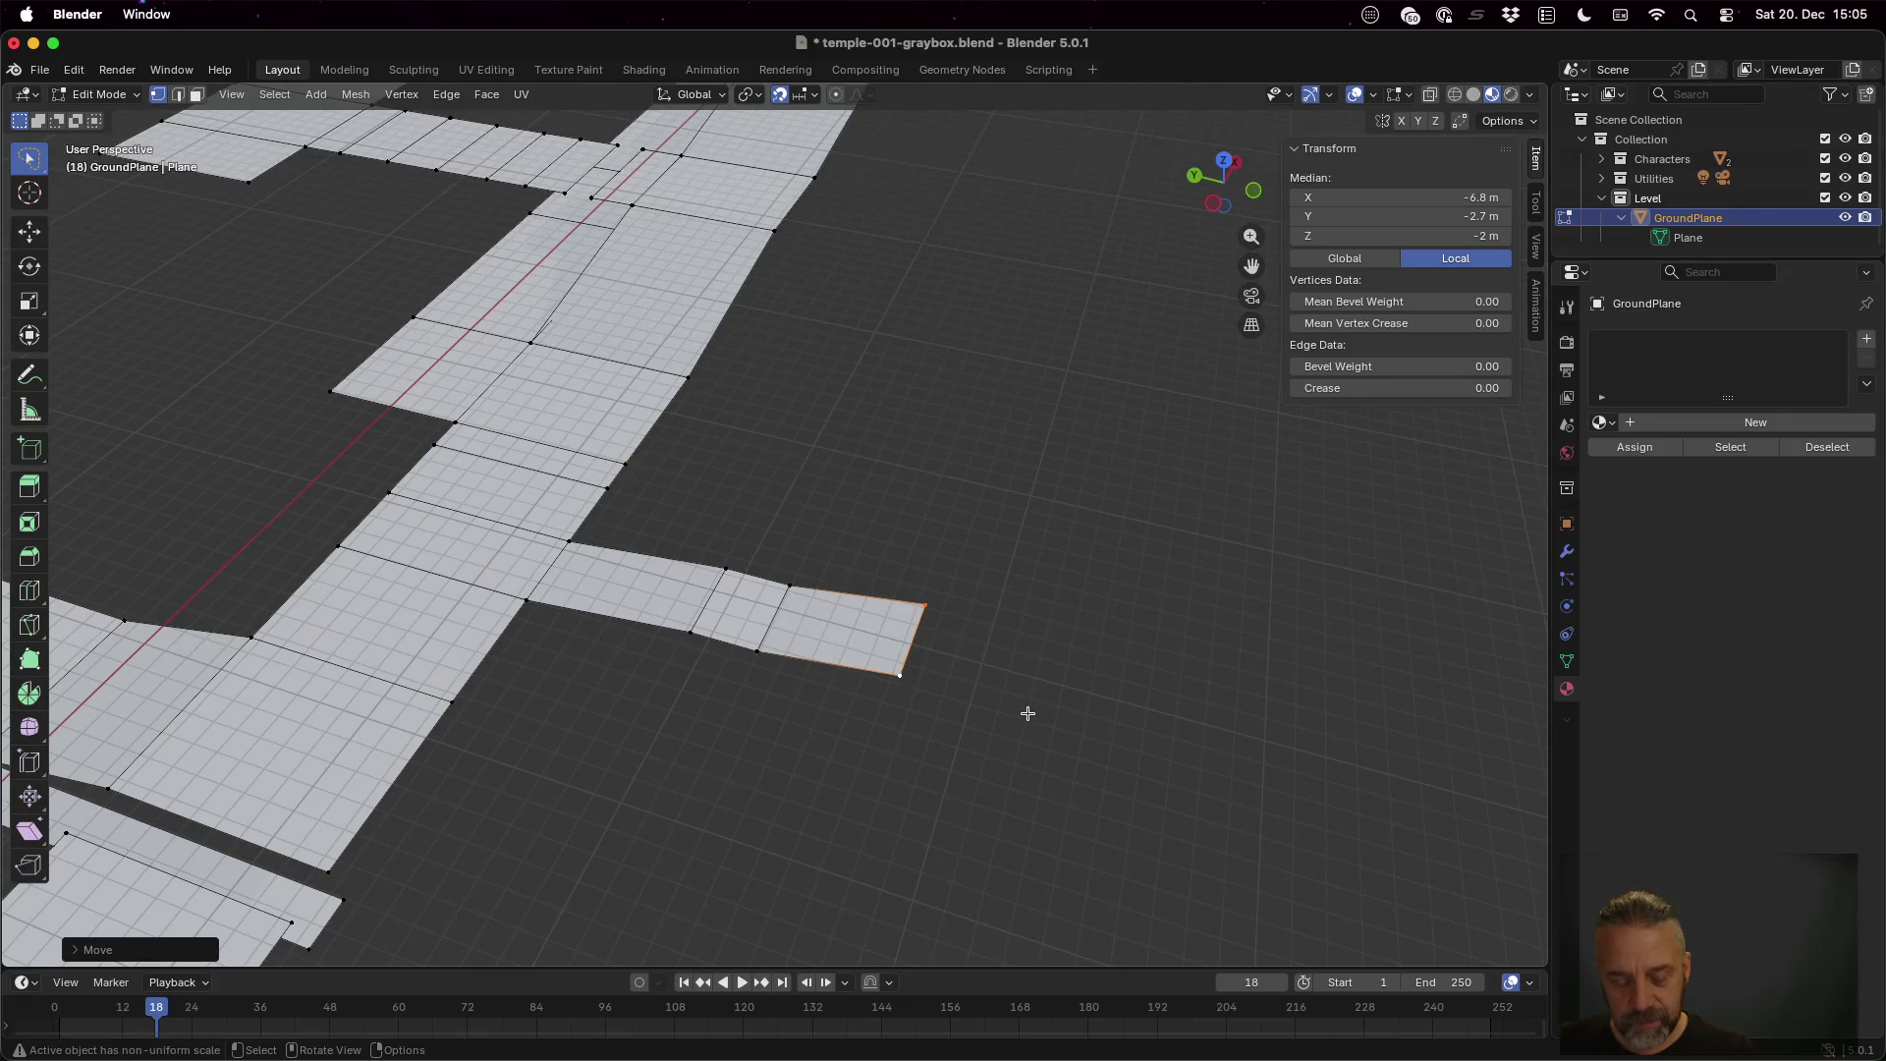
Extrude the side path's end edge one more section along Y
key("g")
key("y")
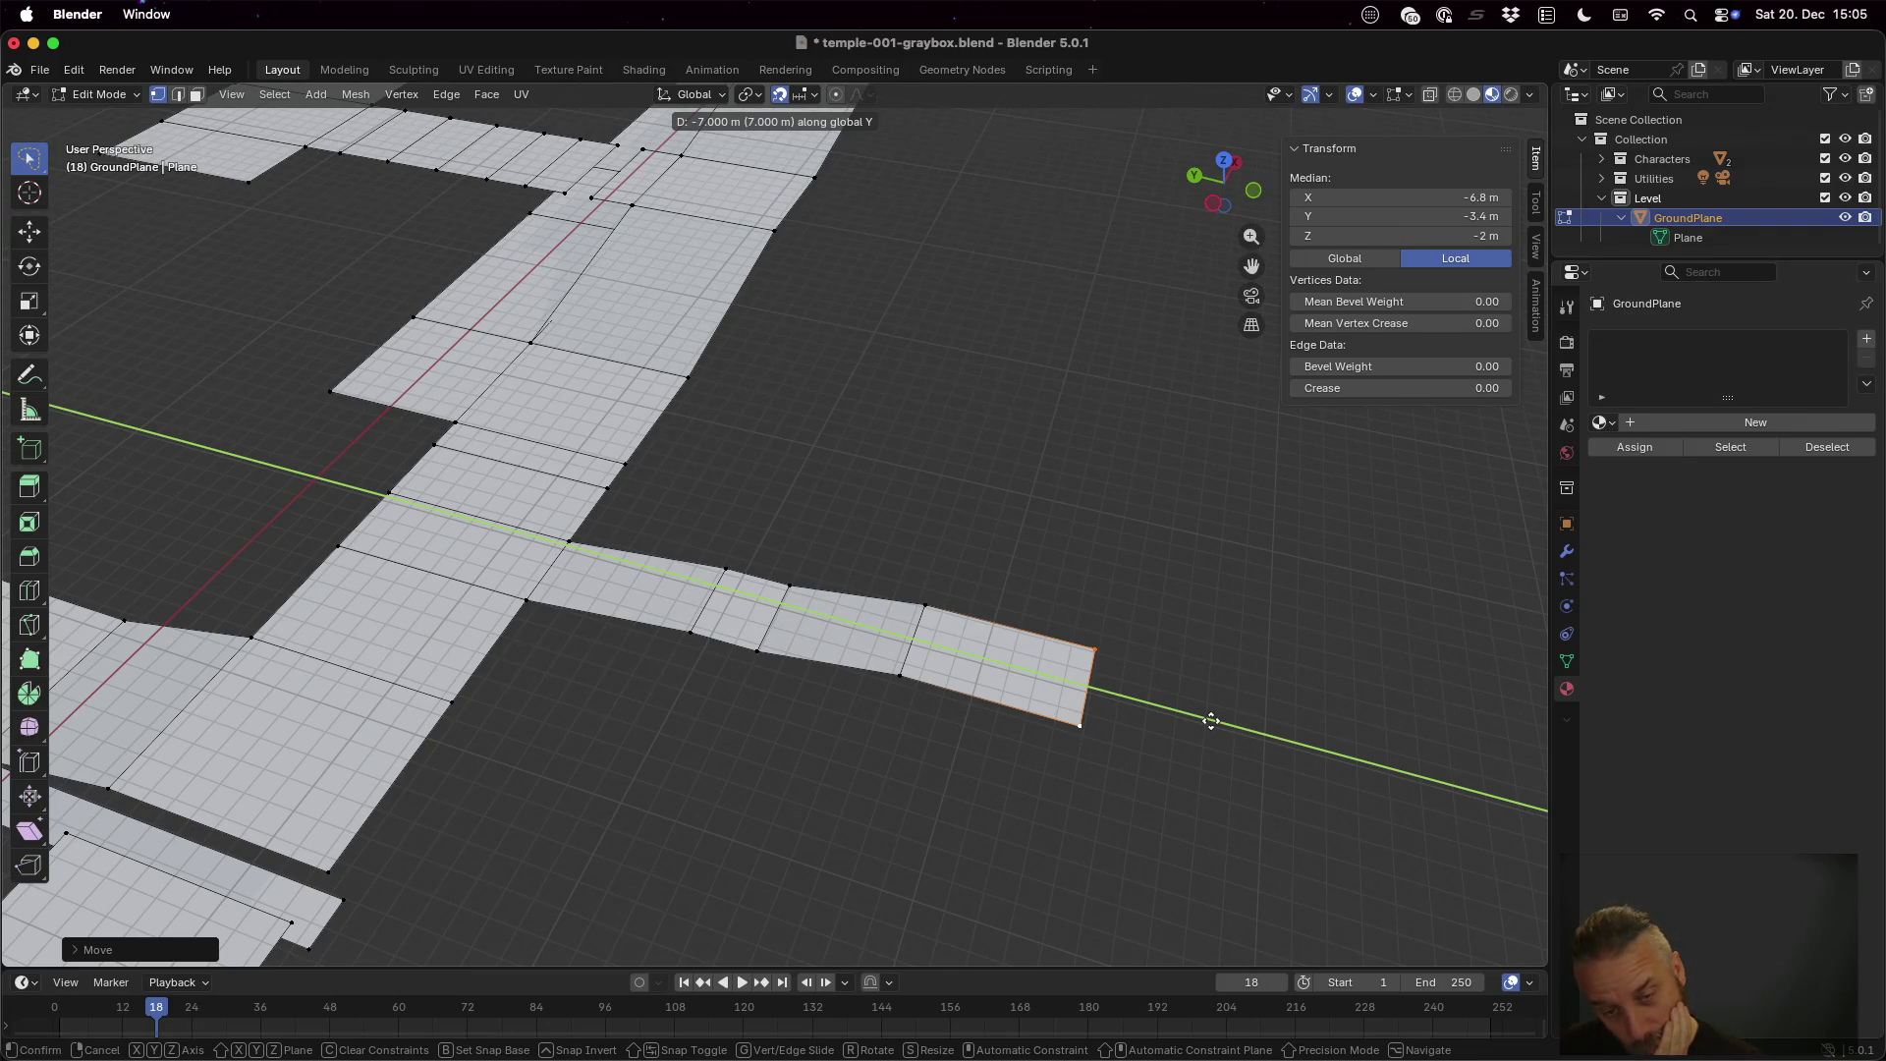
left_click(1211, 722)
Extrude the end section's side edge 3 m along X into a square platform
left_click(926, 597)
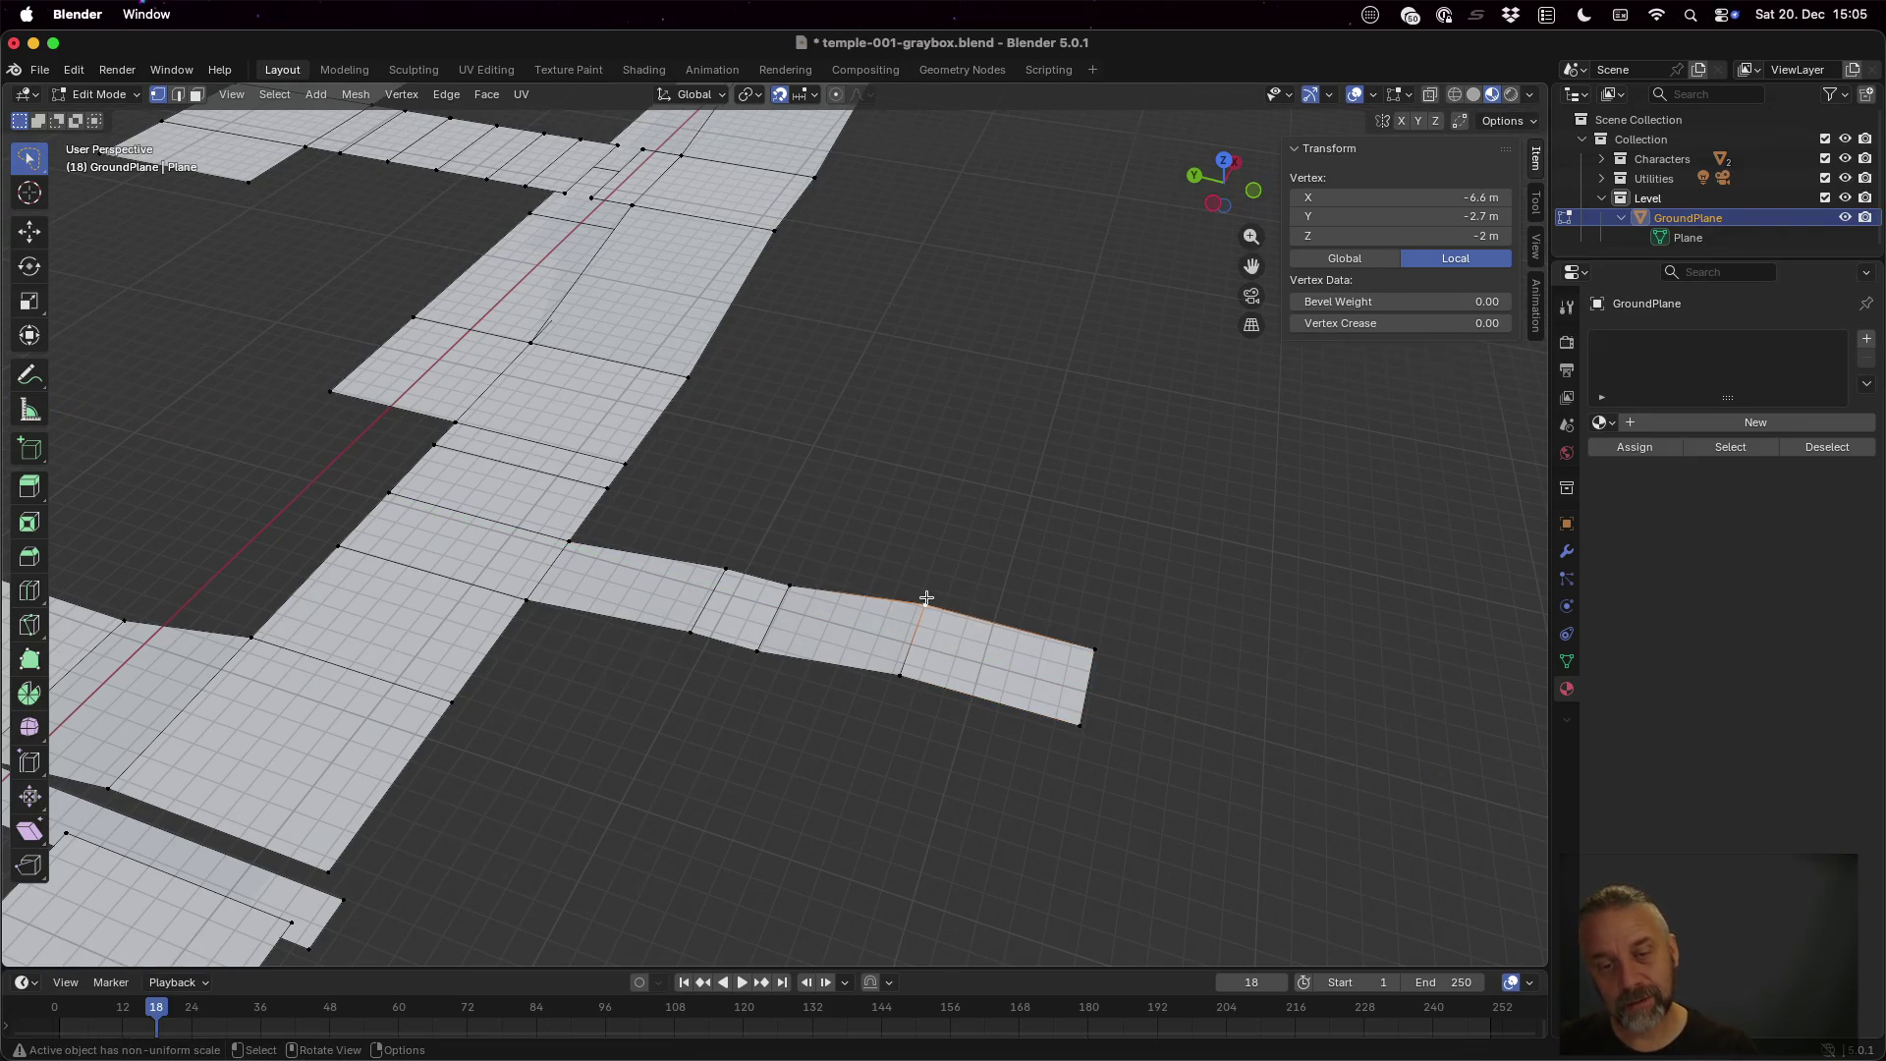
left_click(1096, 645, "shift")
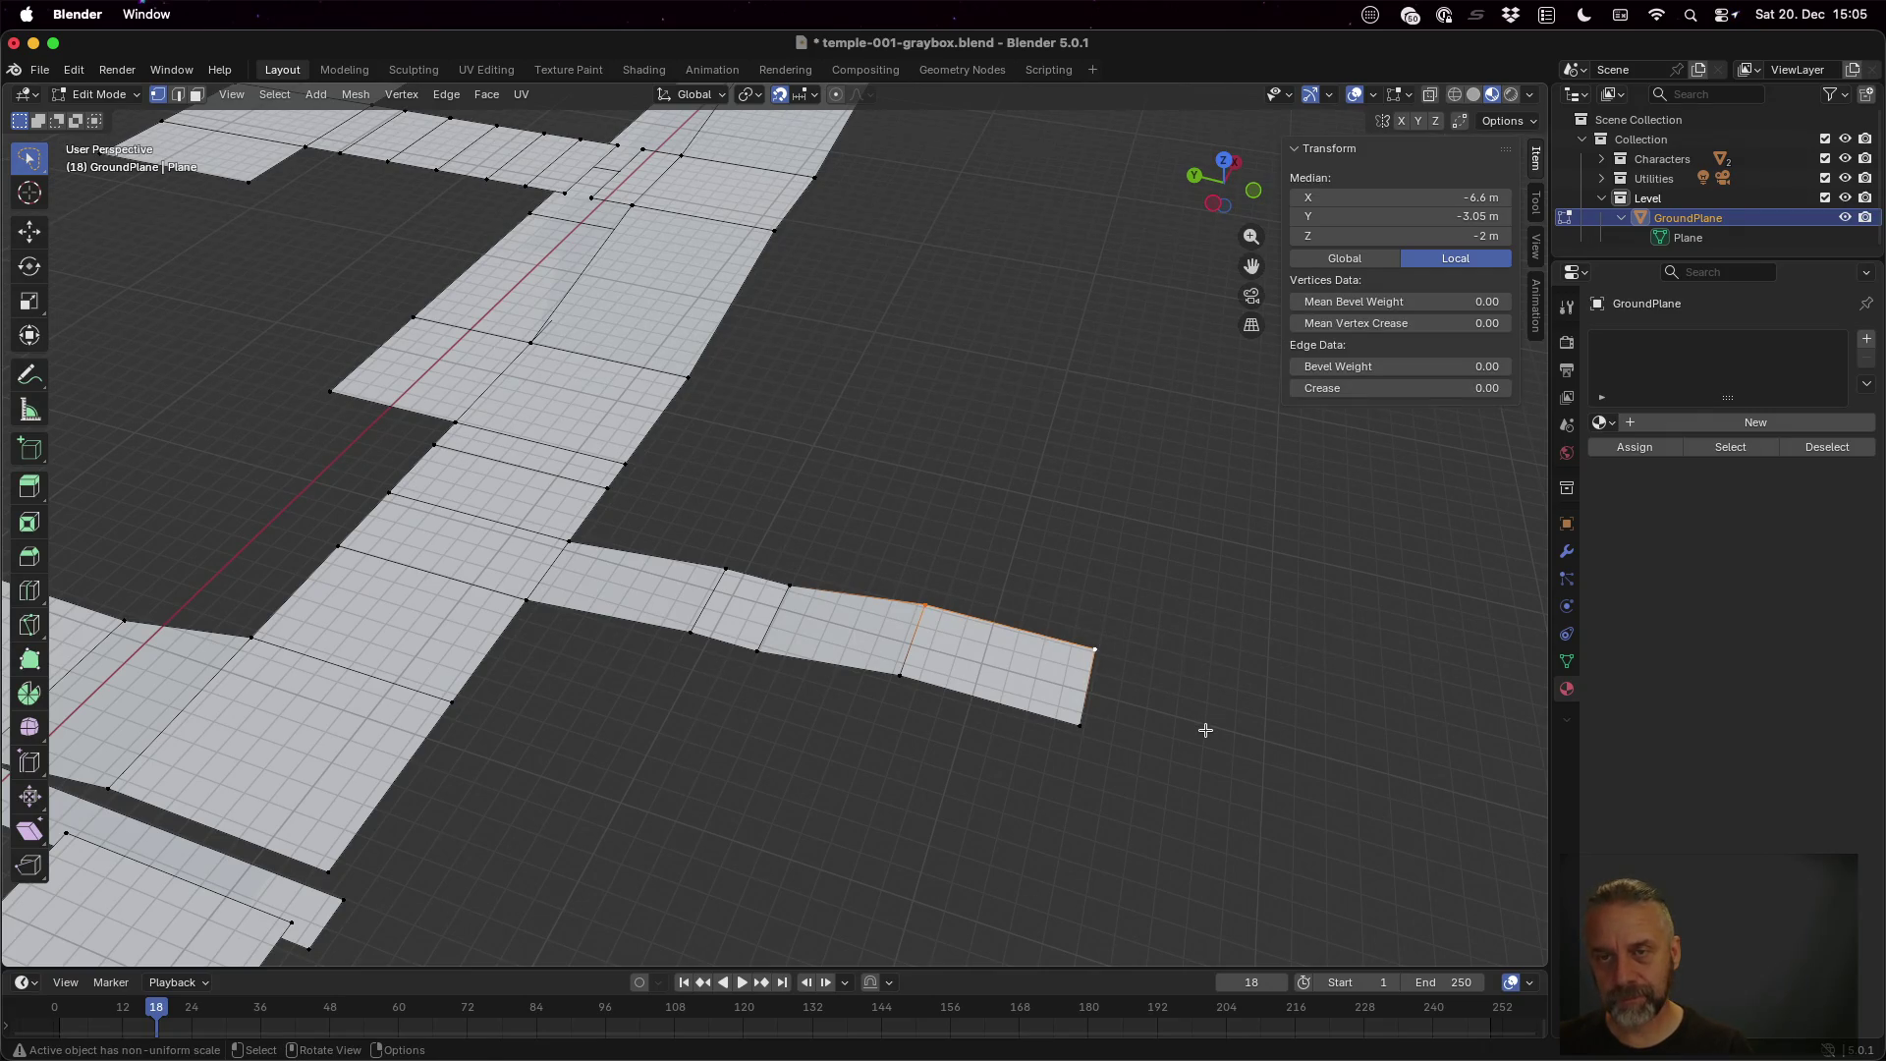
key("e")
key("x")
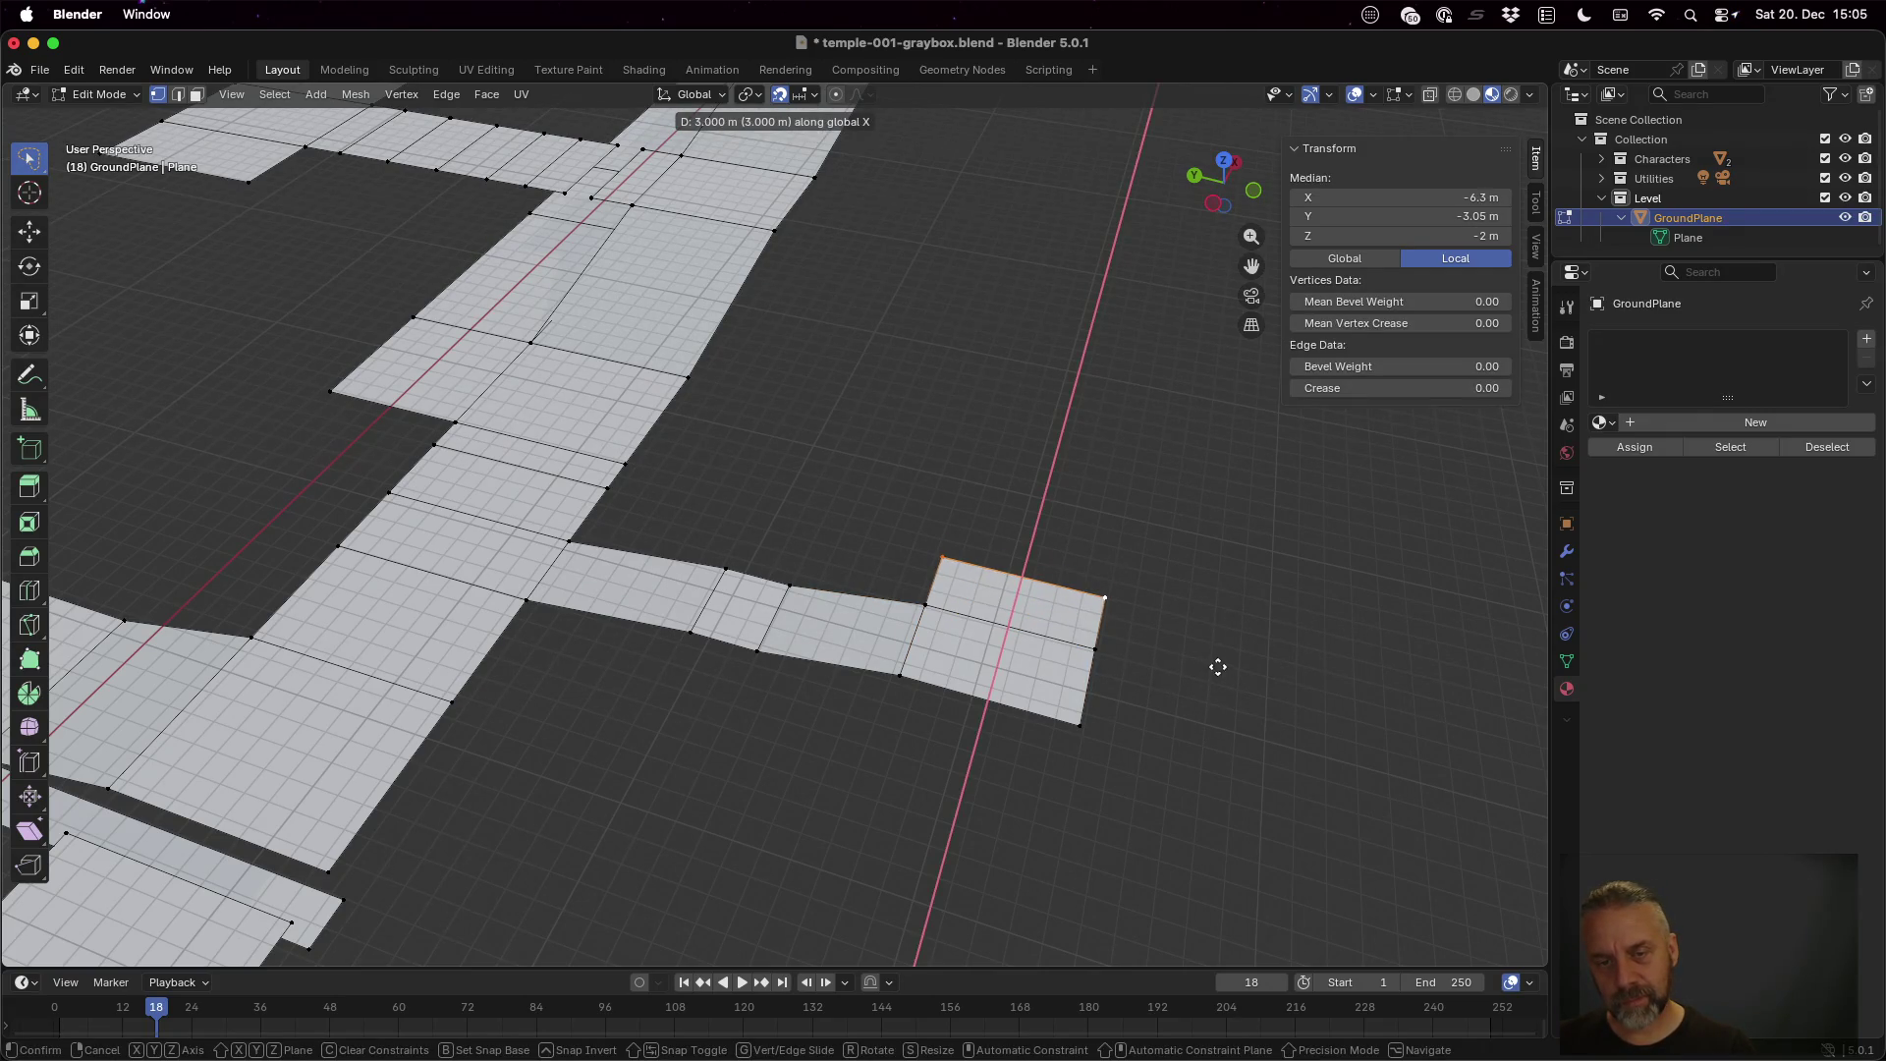
left_click(1217, 664)
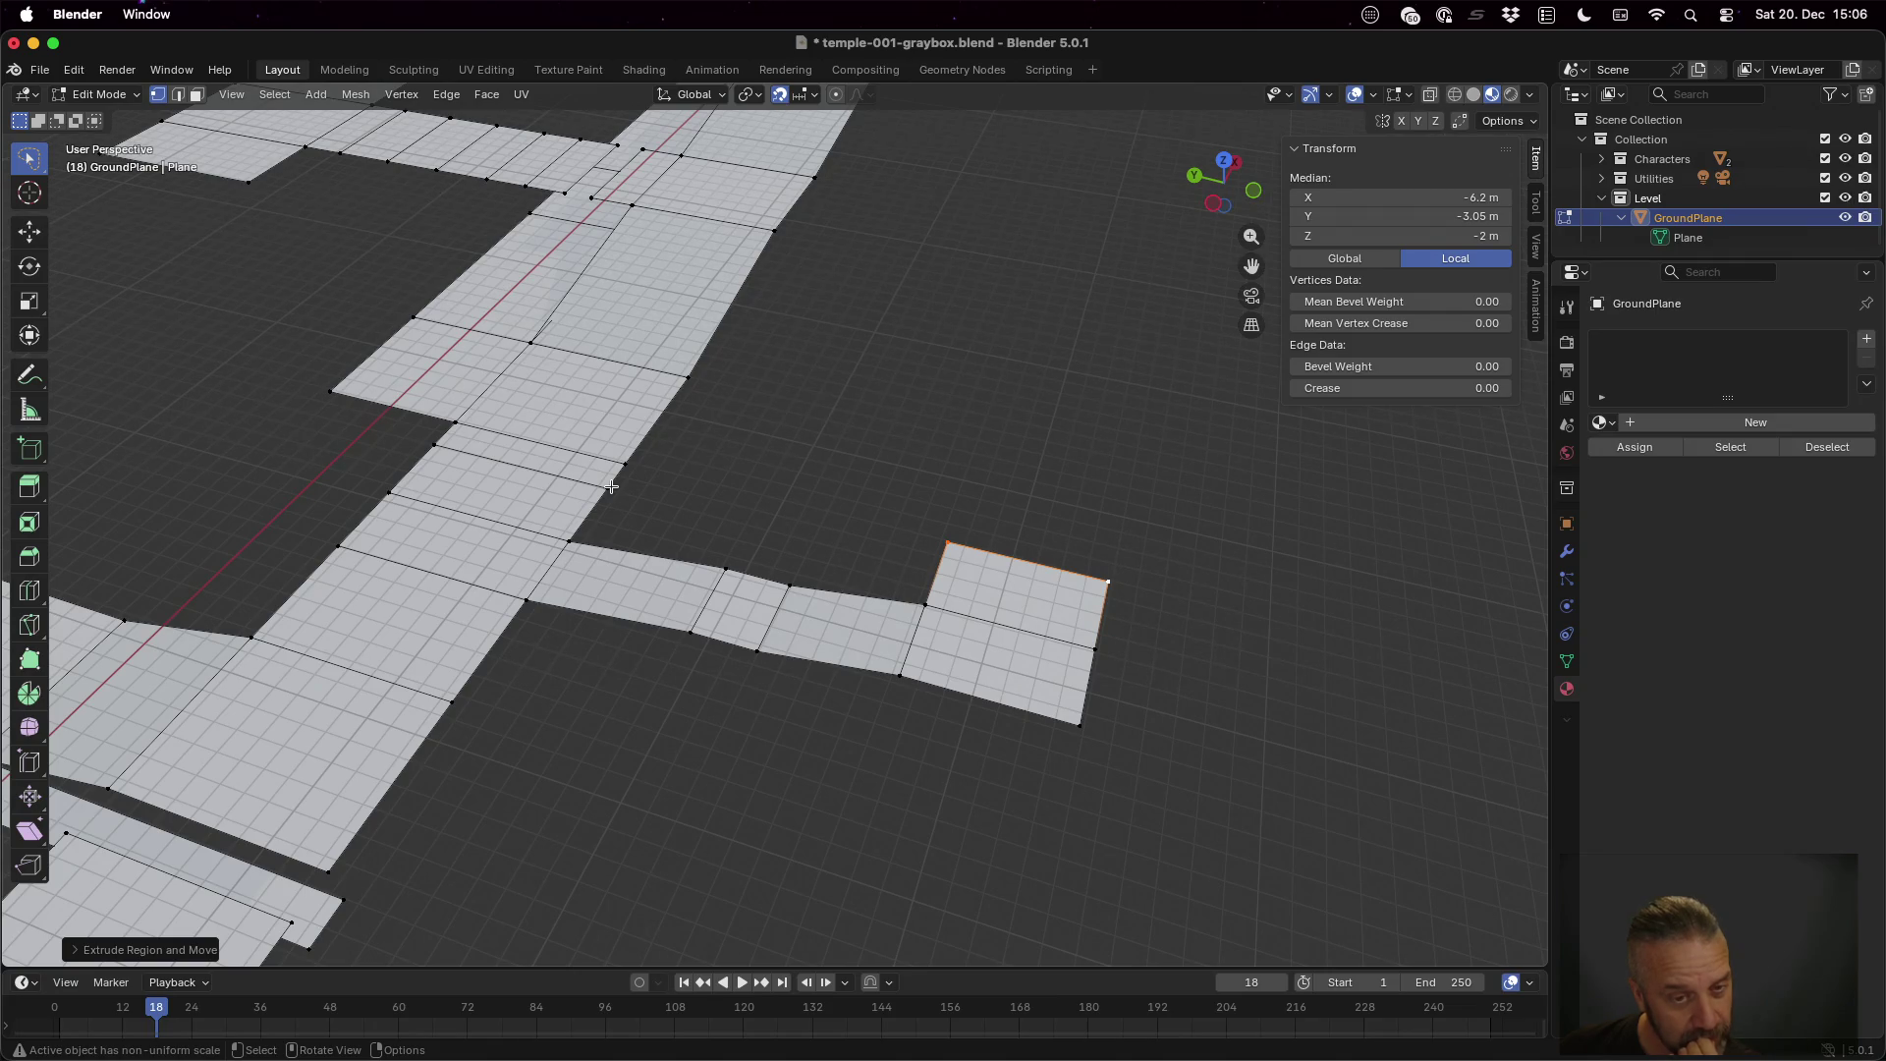
Select an edge on the main walkway's side and extrude a new strip along Y
left_click(609, 486)
left_click(571, 543, "shift")
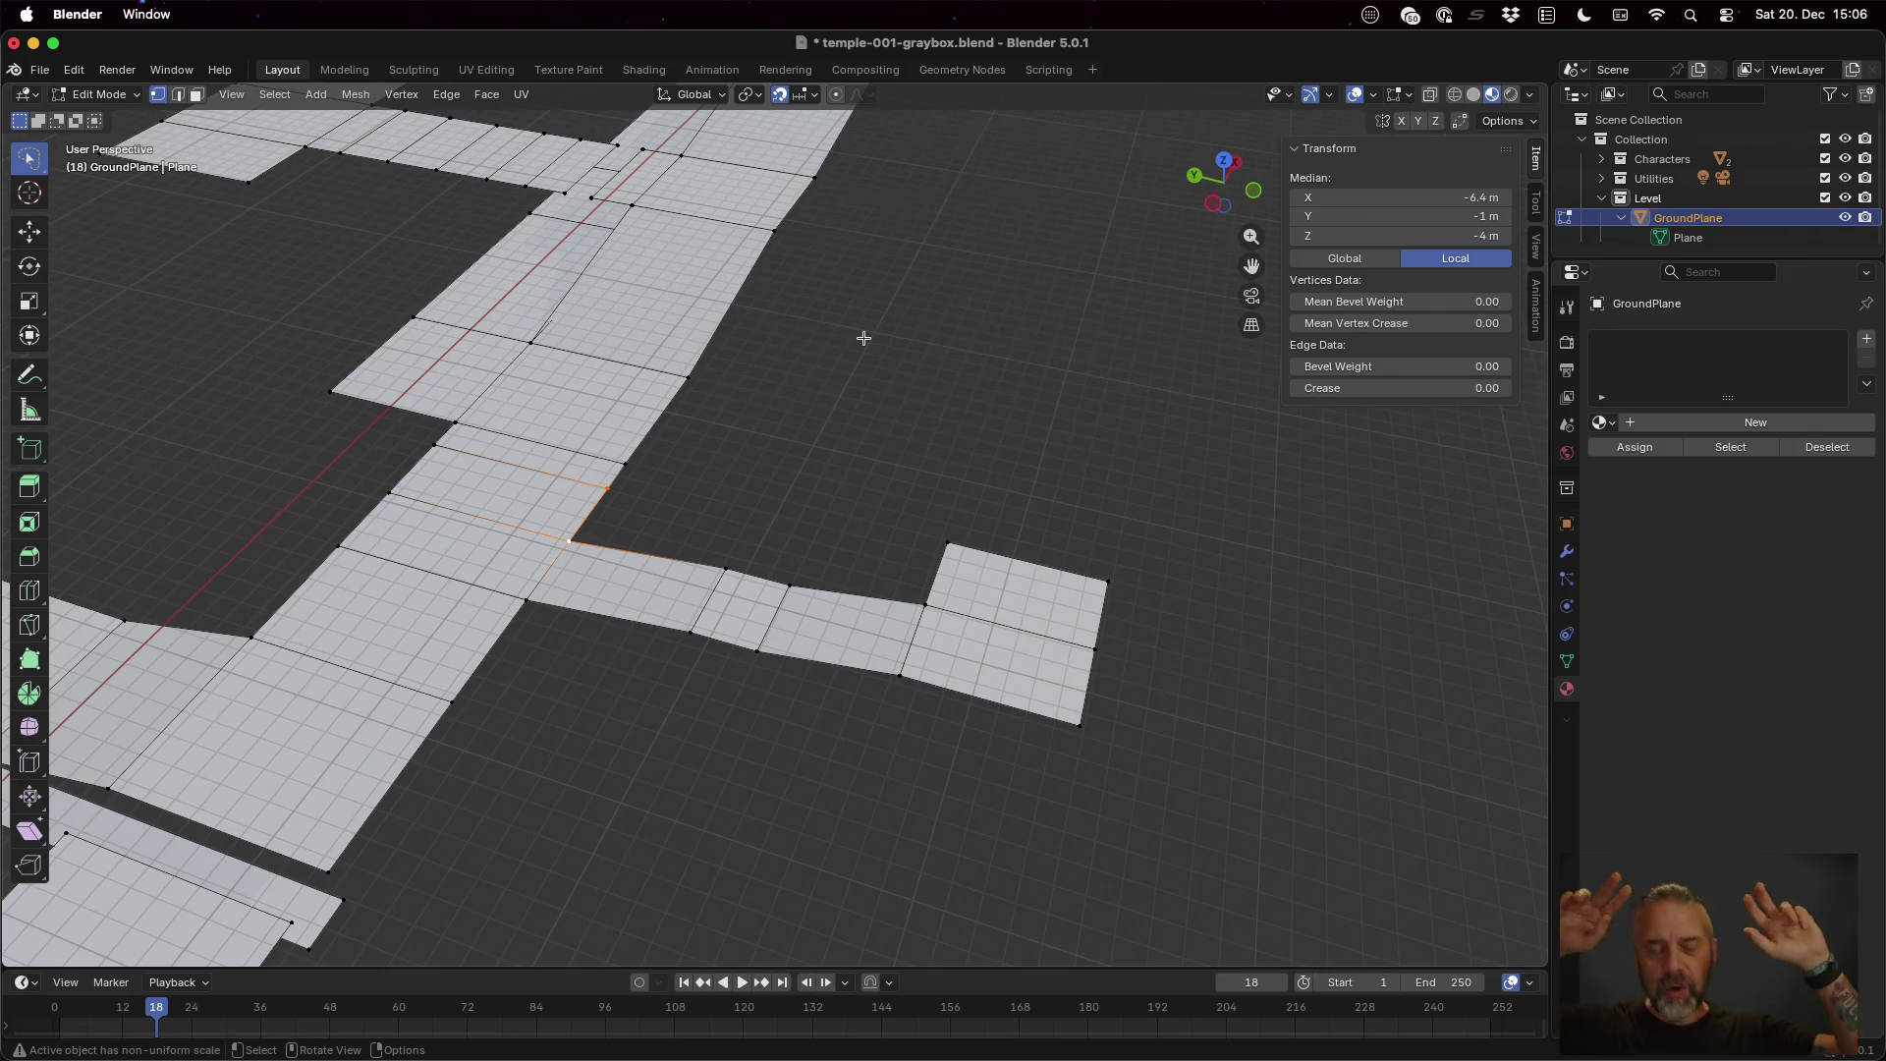
key("Home")
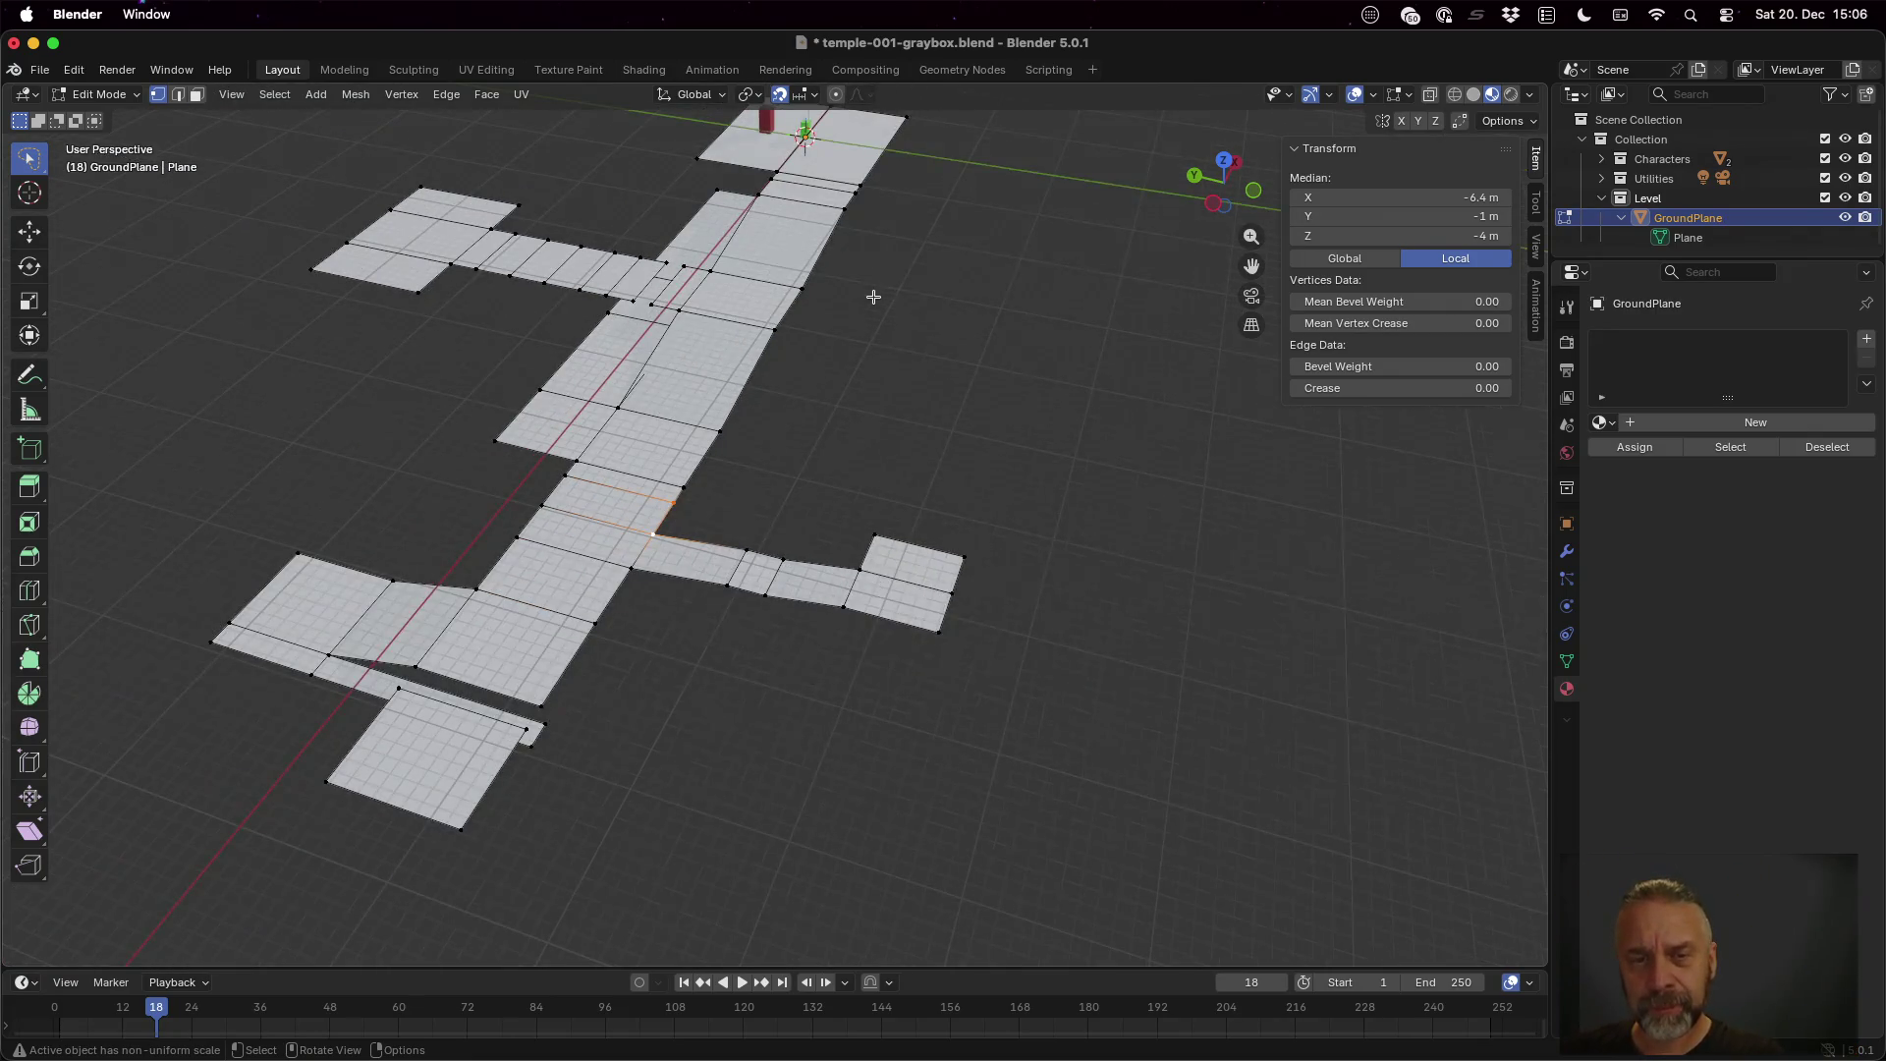
mouse_move(873, 294)
left_mouse_down()
mouse_move(872, 354)
mouse_move(865, 322)
left_mouse_up()
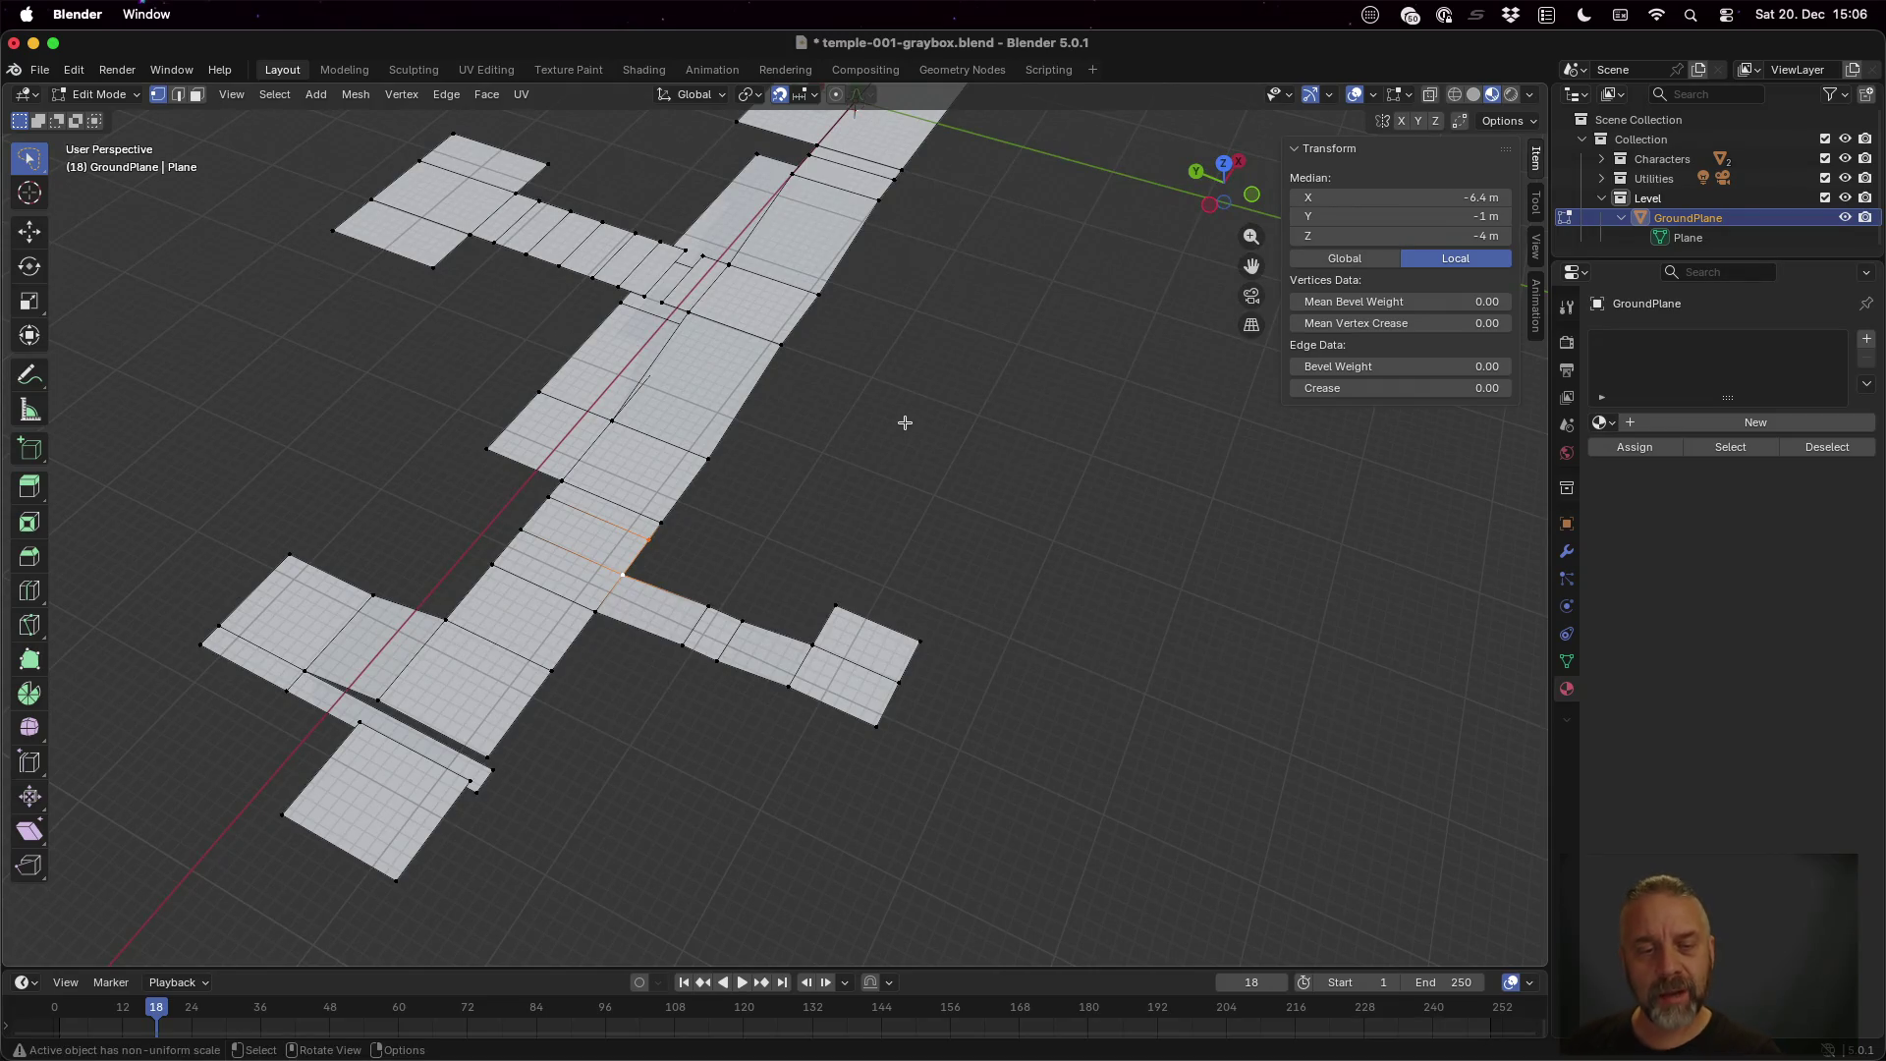
key("g")
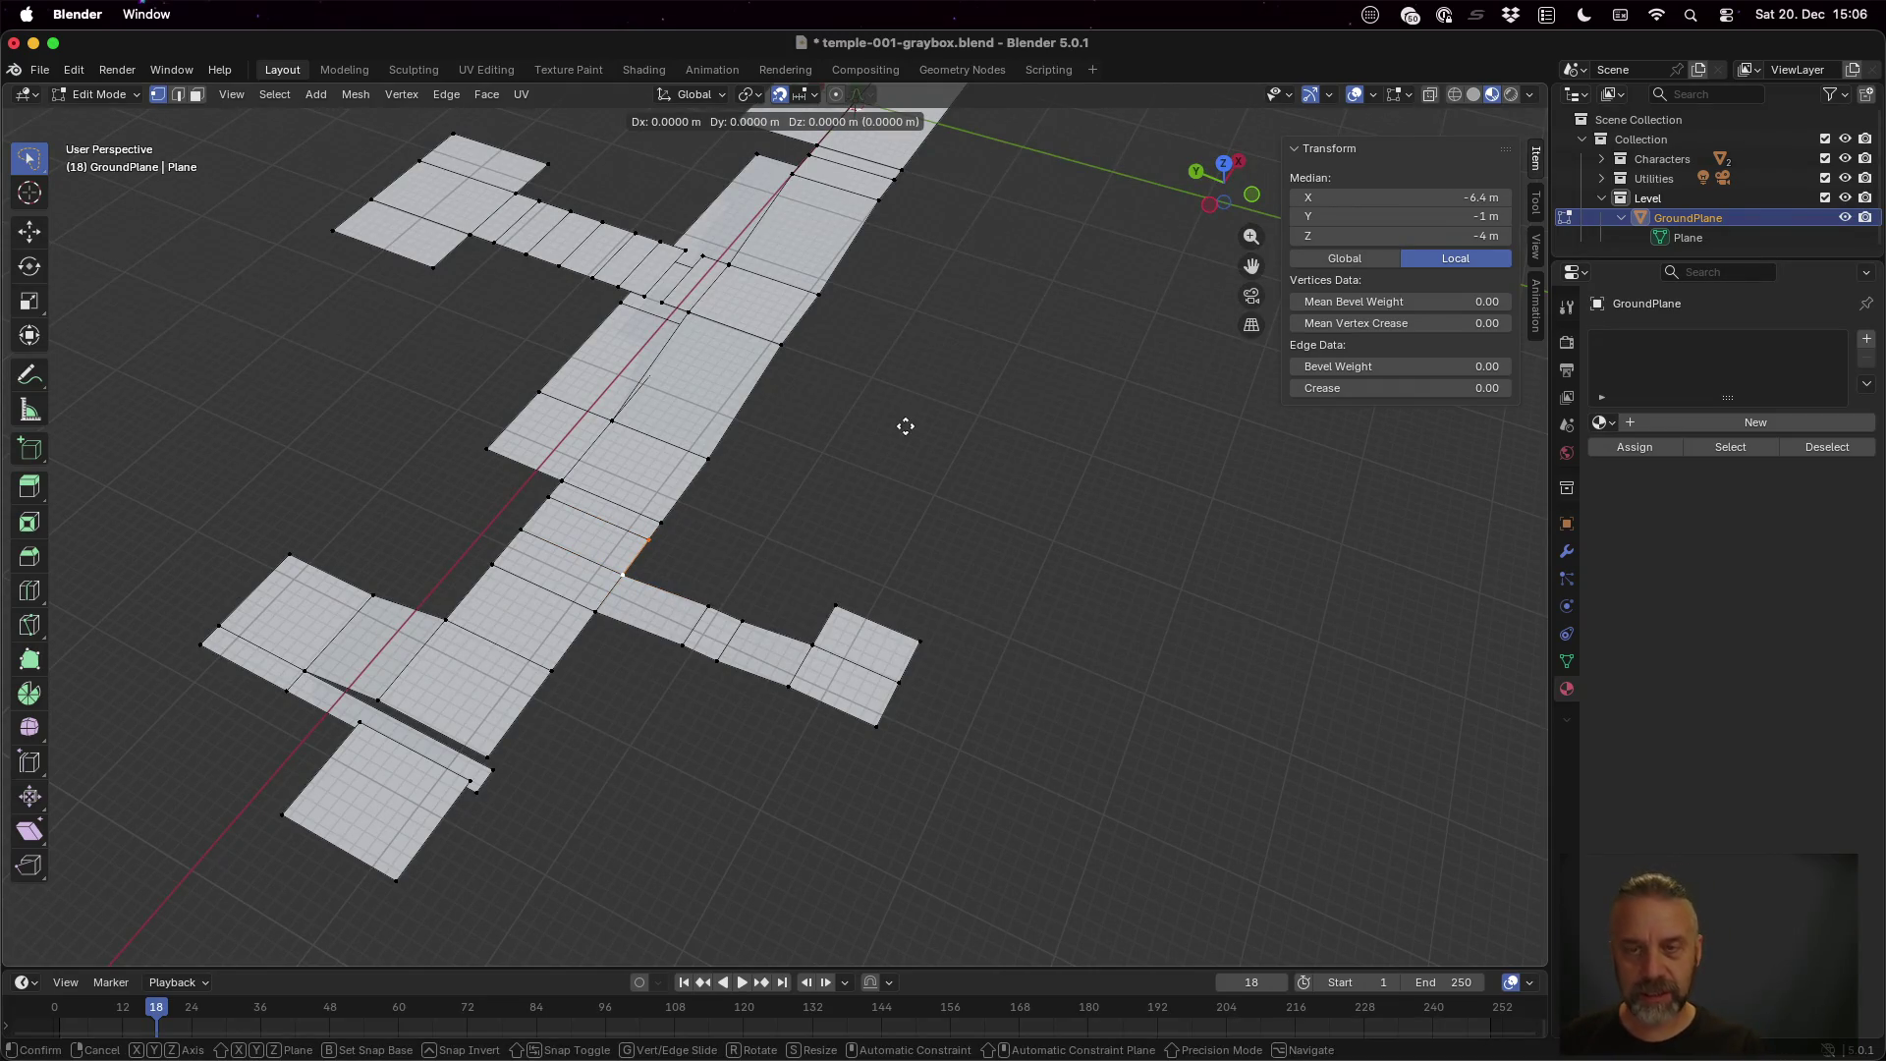
key("y")
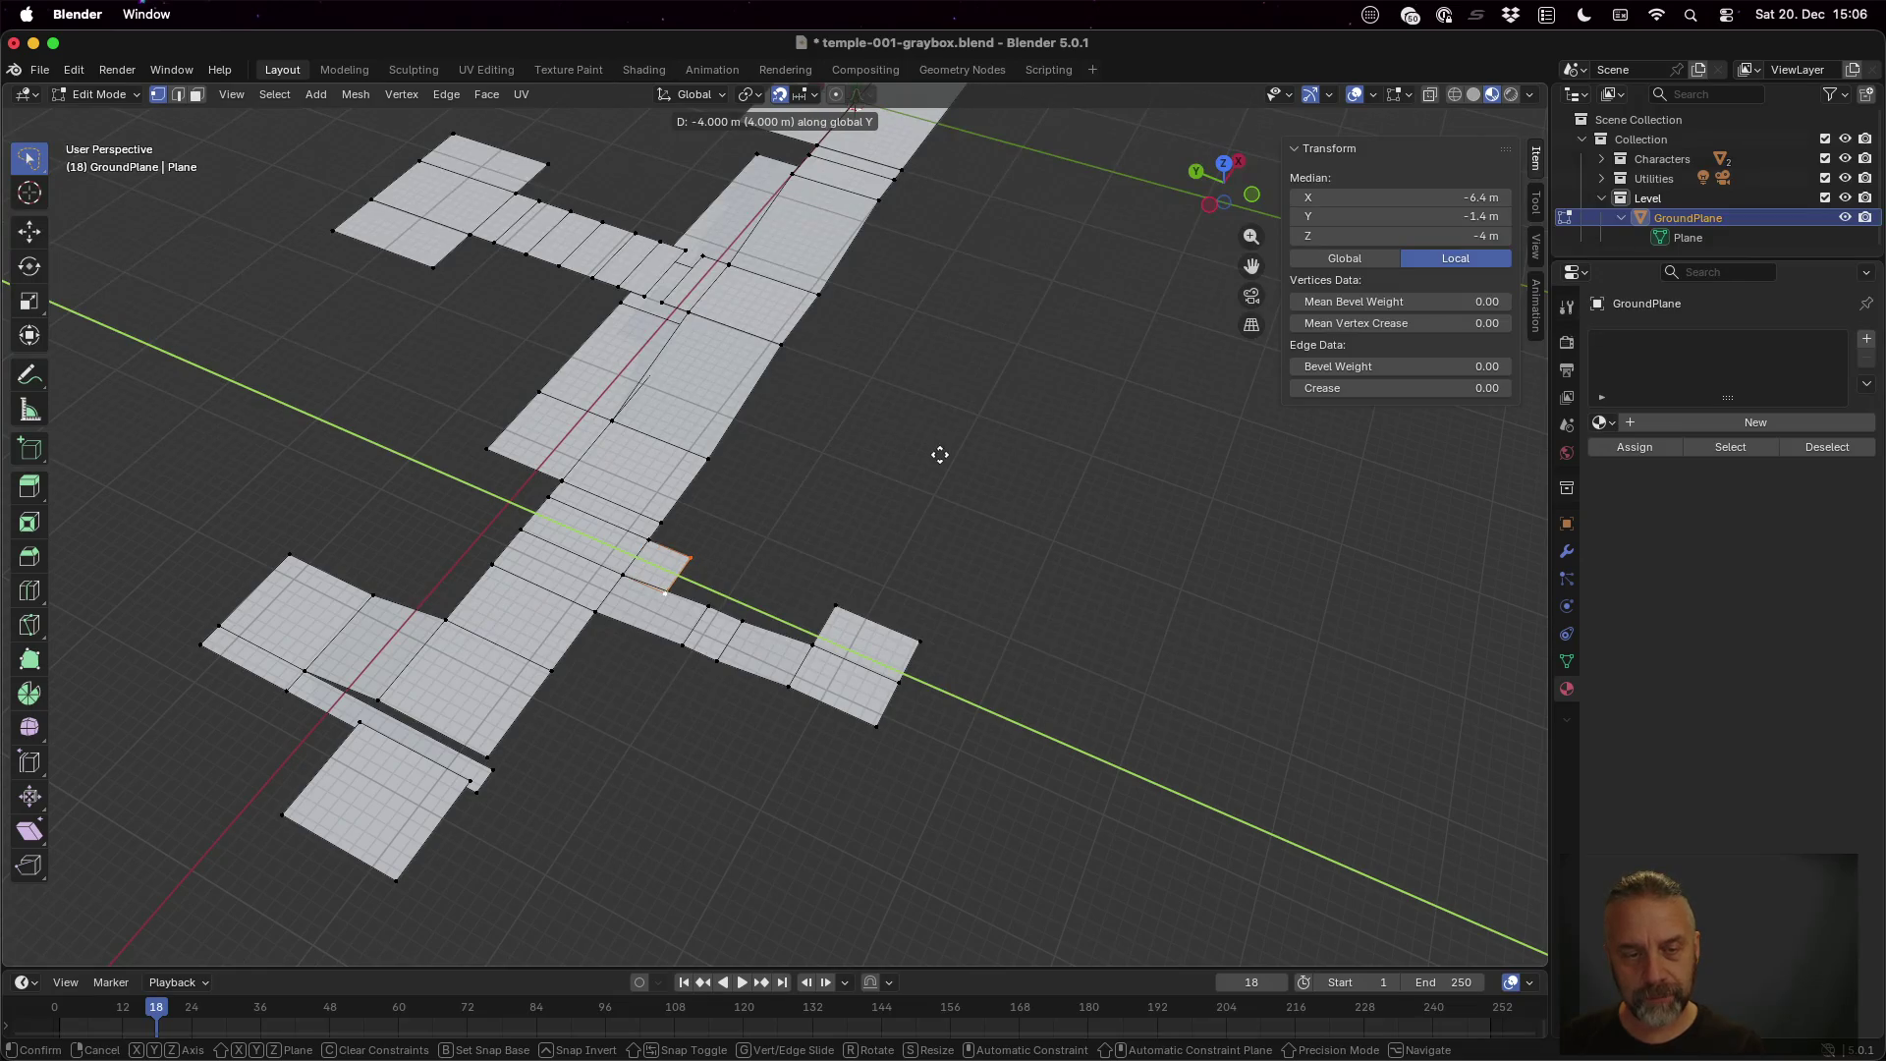
left_click(987, 469)
Lower the strip's end edge 1 m to Z -5 m with gz-1
scroll(876, 771, "down", 10)
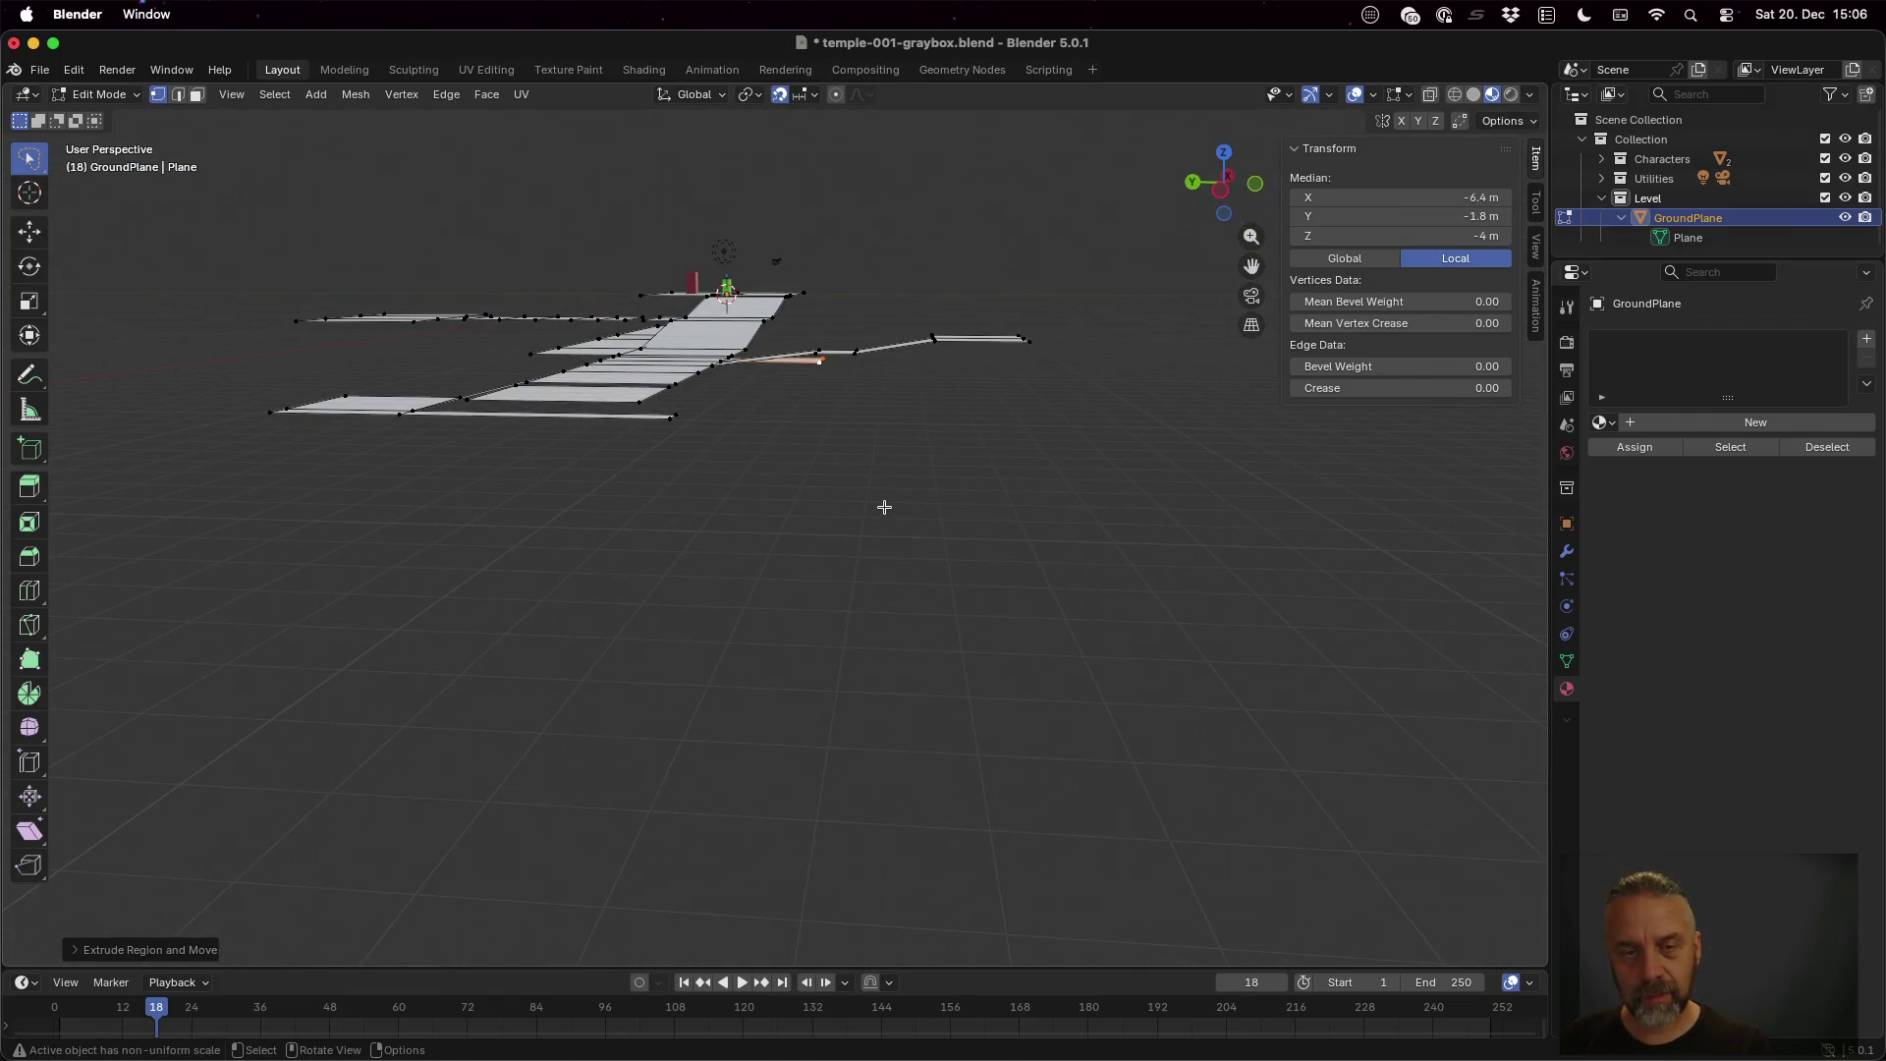
type("g")
type("z-1")
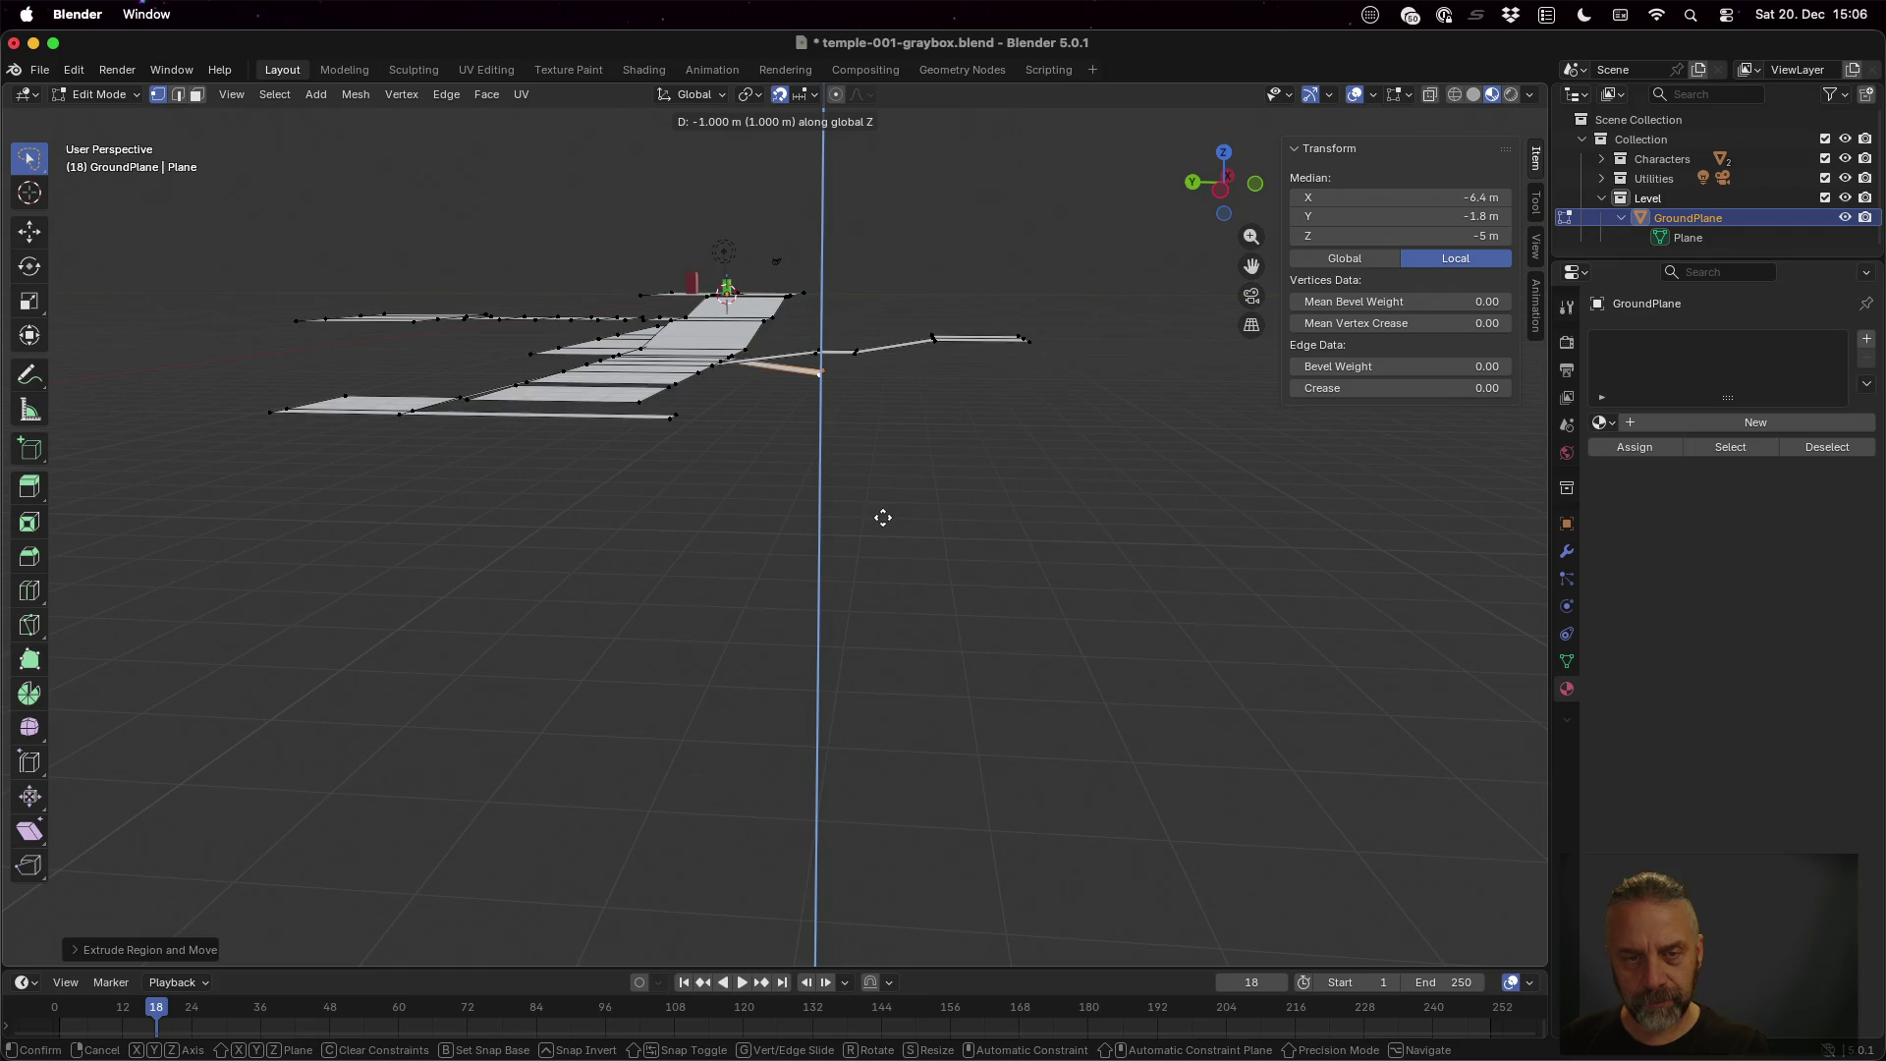
key("Return")
scroll(915, 385, "down", 5)
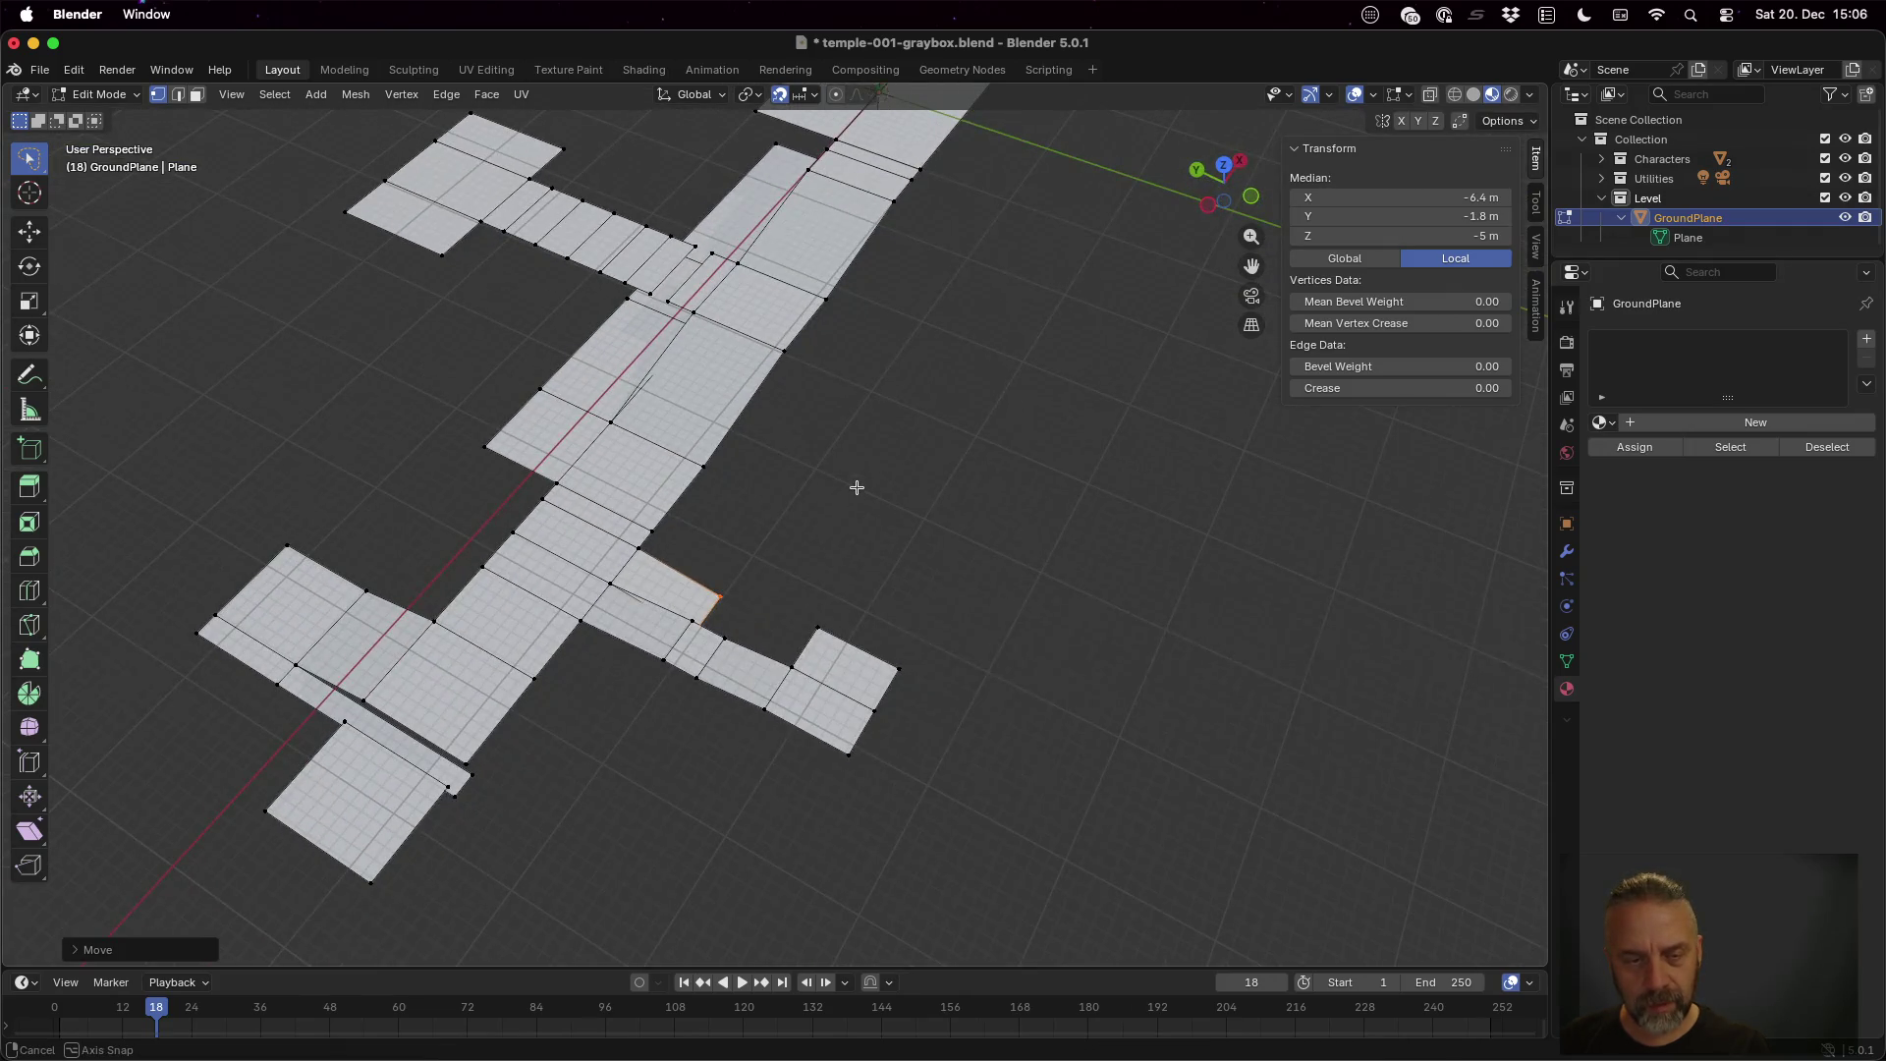
Adjust a vertex along Y, then extrude the walkway's end edge 14 m along X
key("g")
key("y")
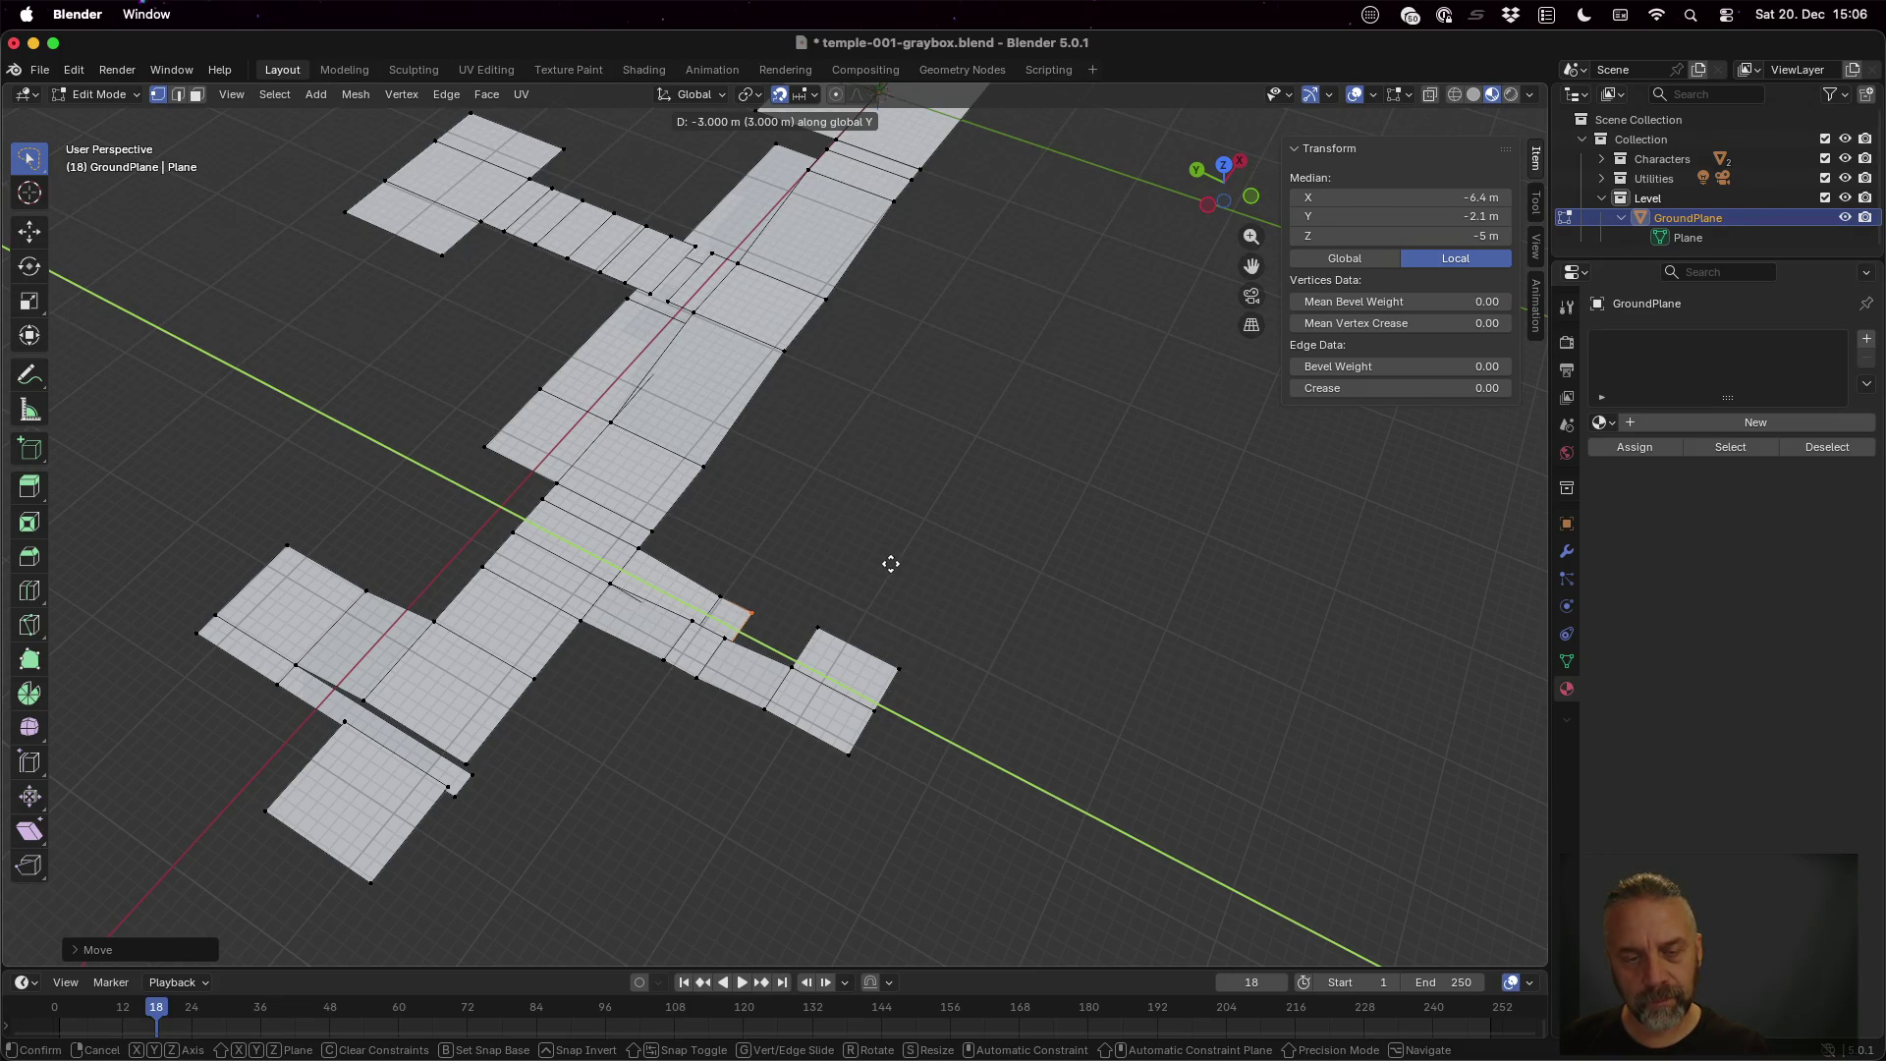
left_click(889, 562)
left_click(761, 605)
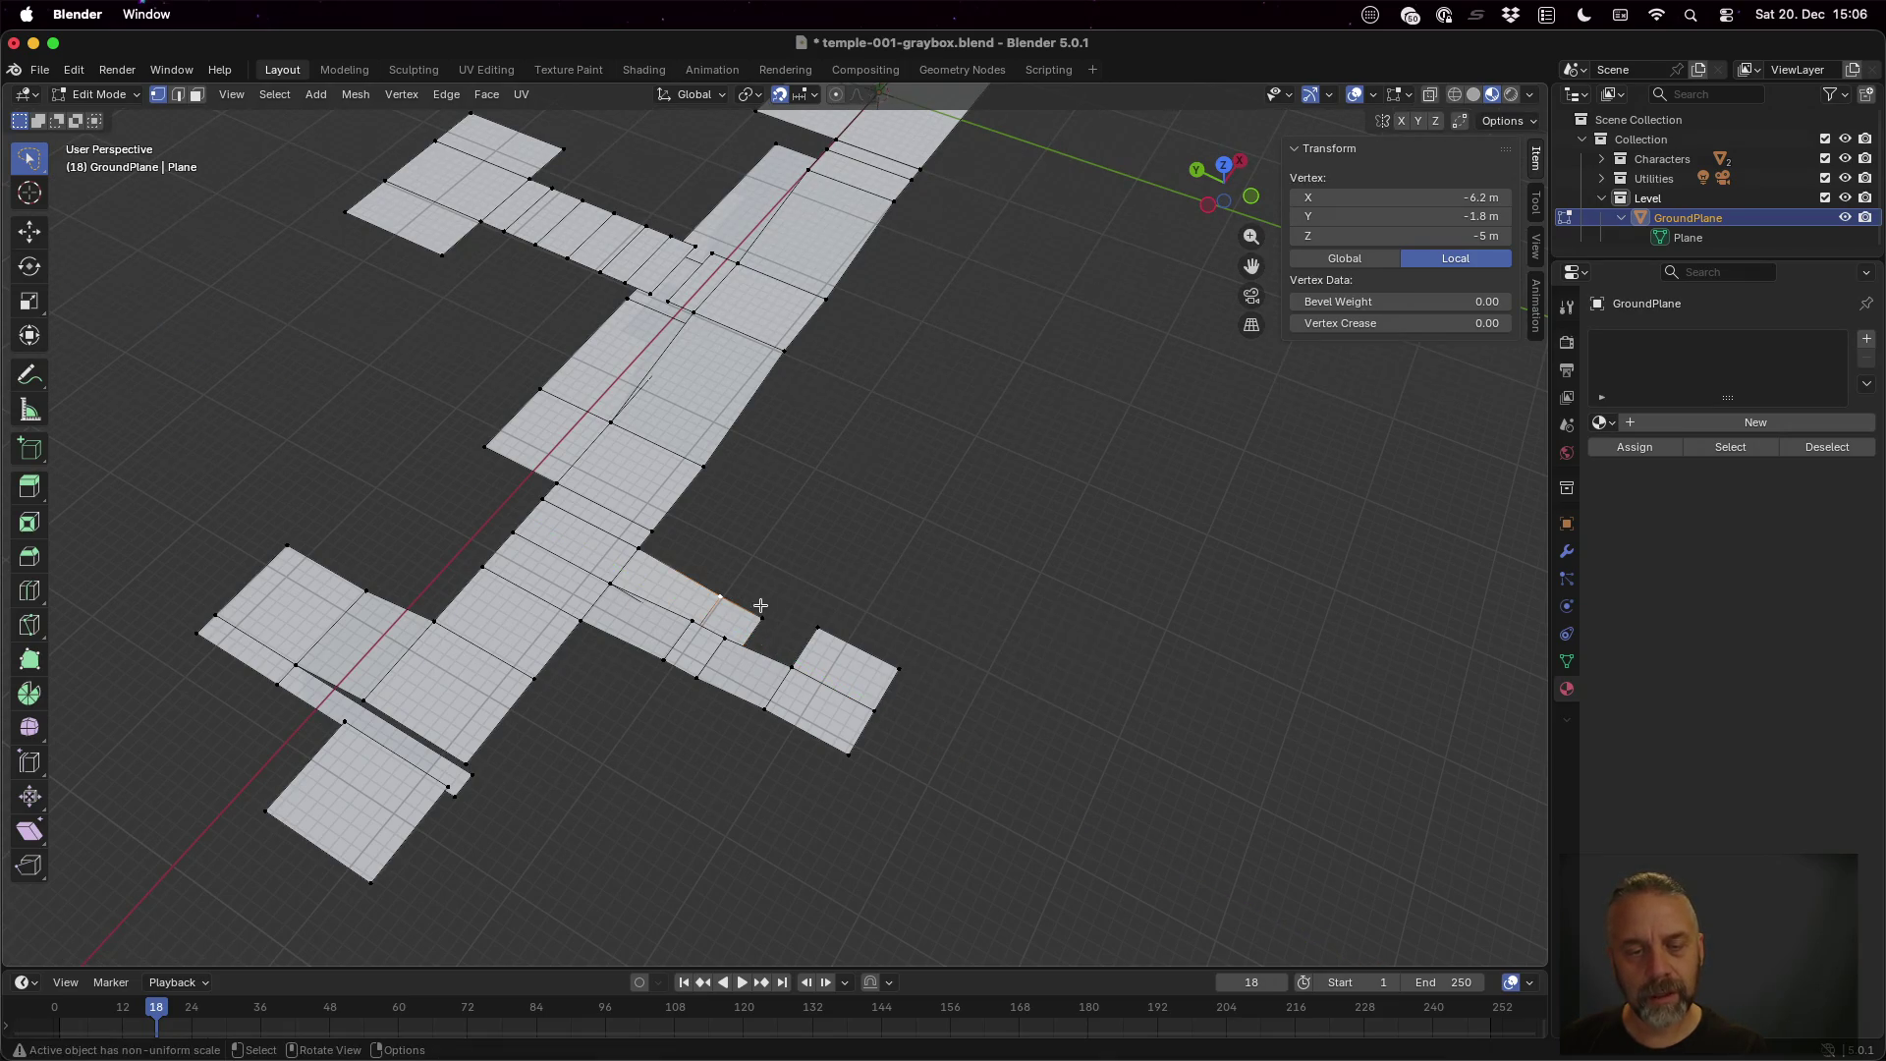
left_click(760, 605, "shift")
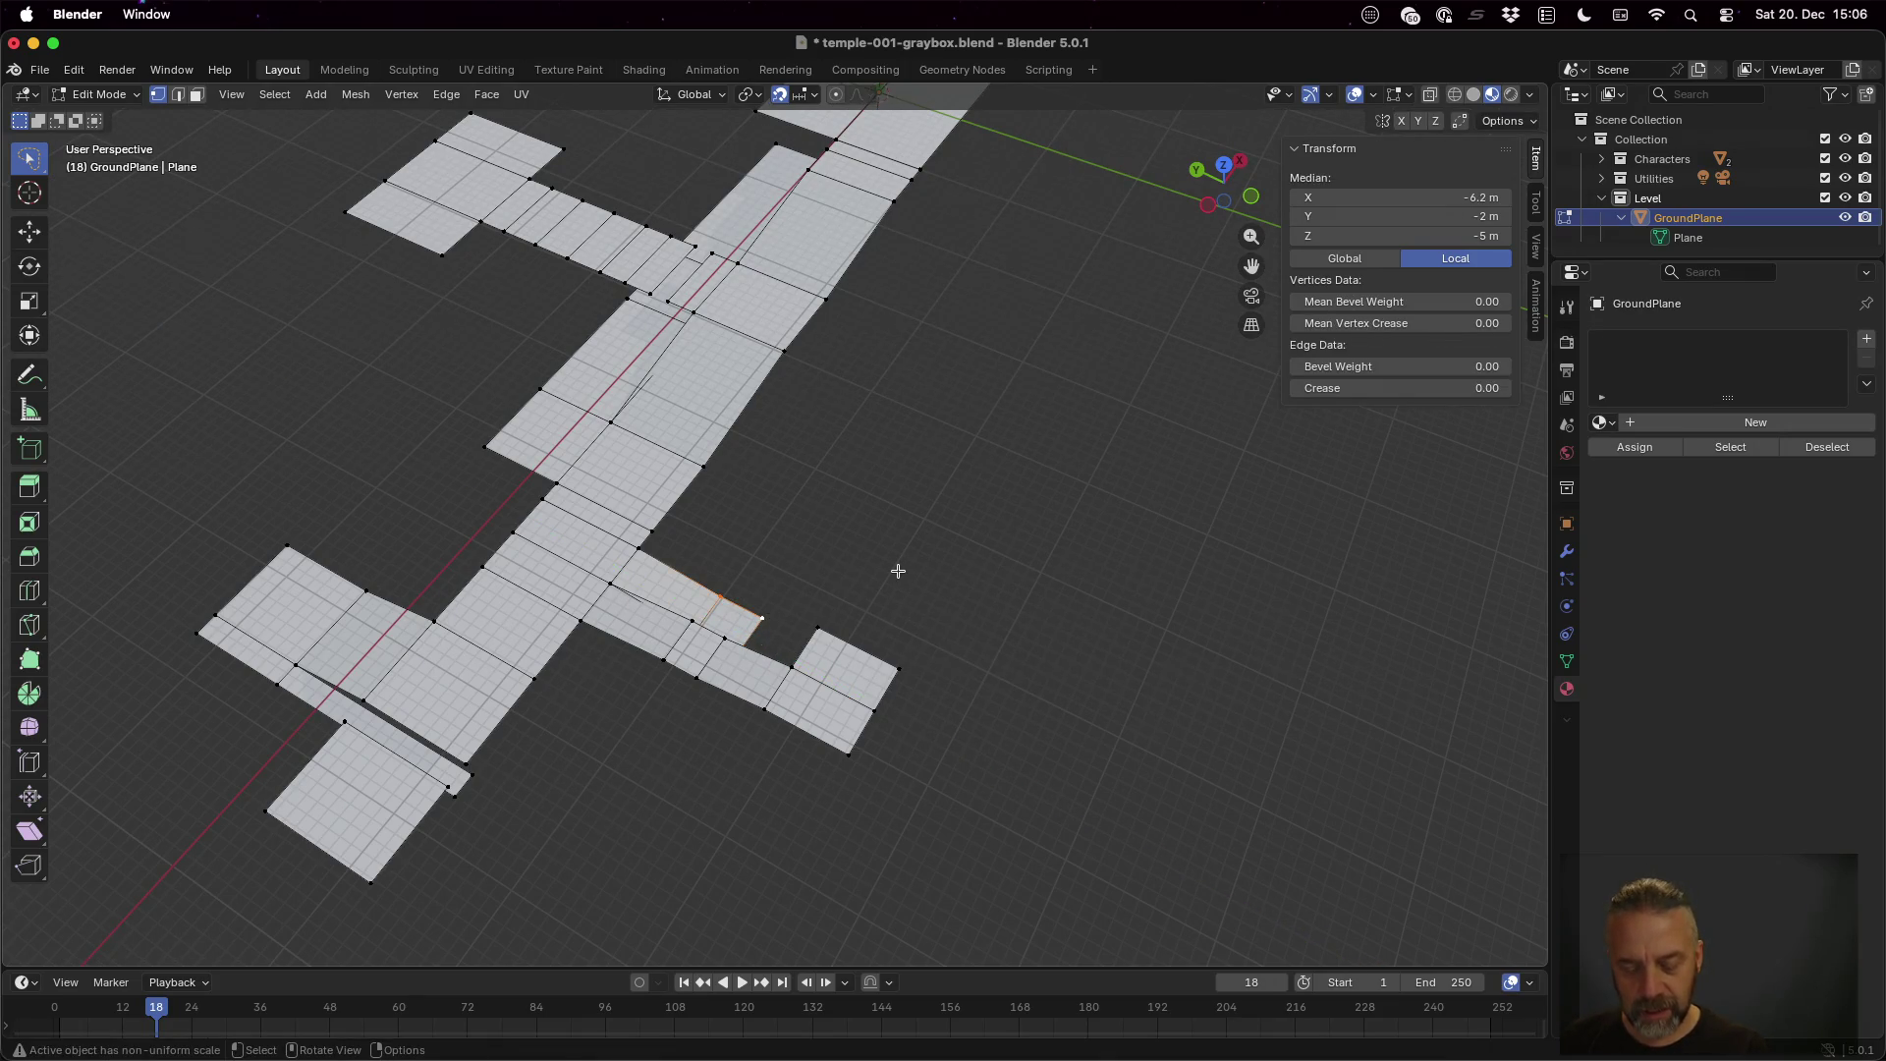
key("g")
key("x")
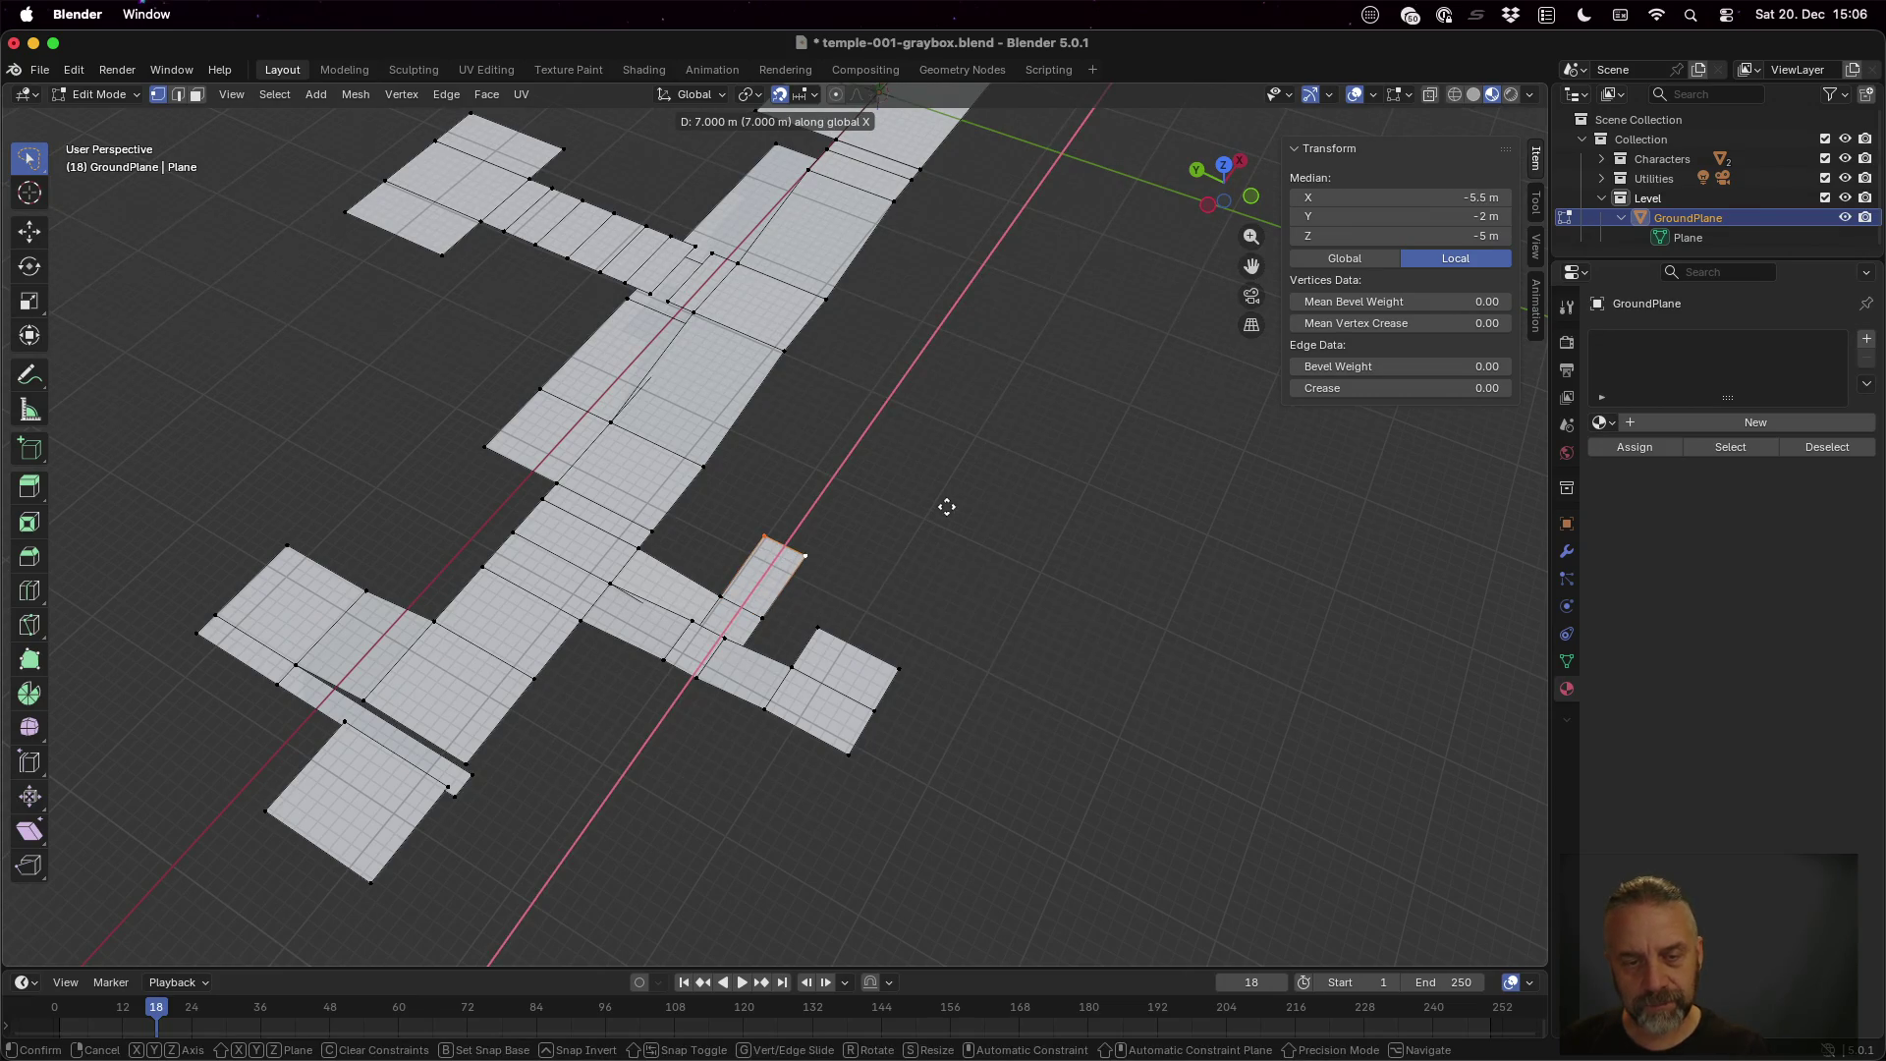
left_click(981, 436)
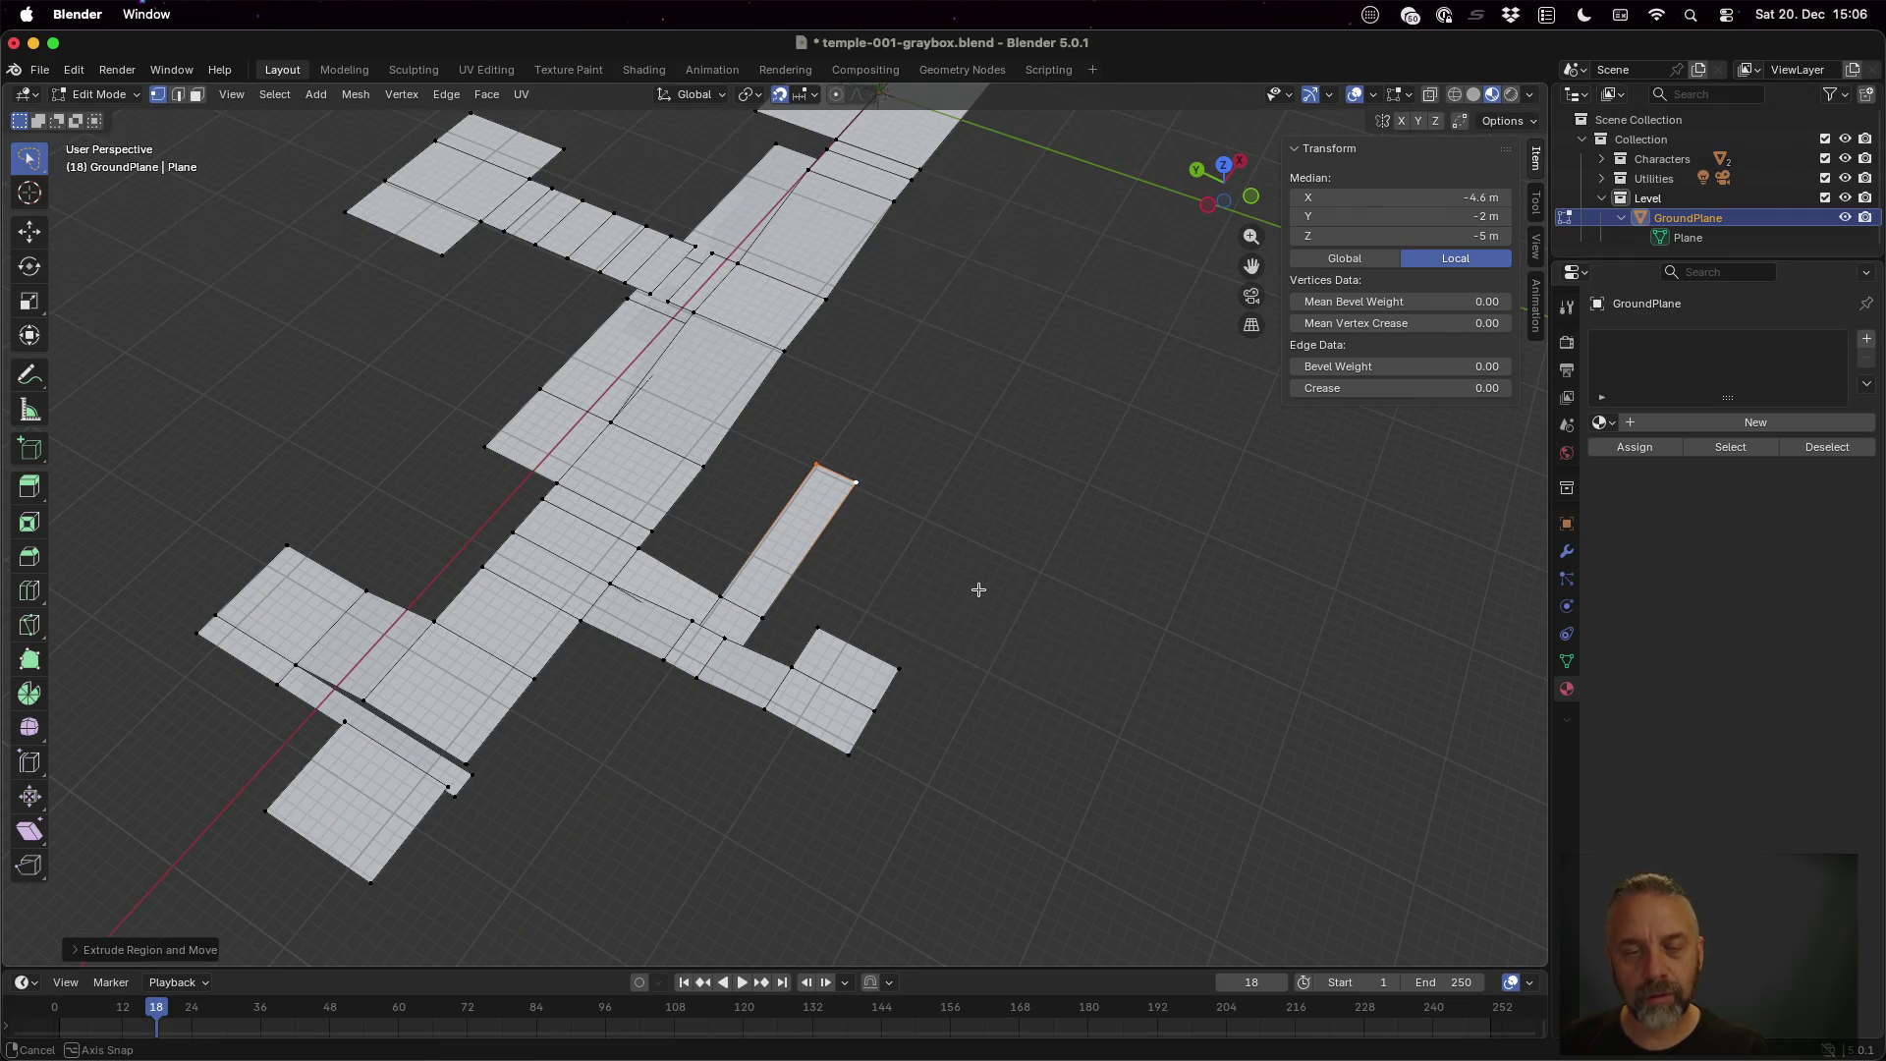
Drop the new strip's end edge 2 m to Z -7 m
scroll(830, 489, "up", 5)
key("g")
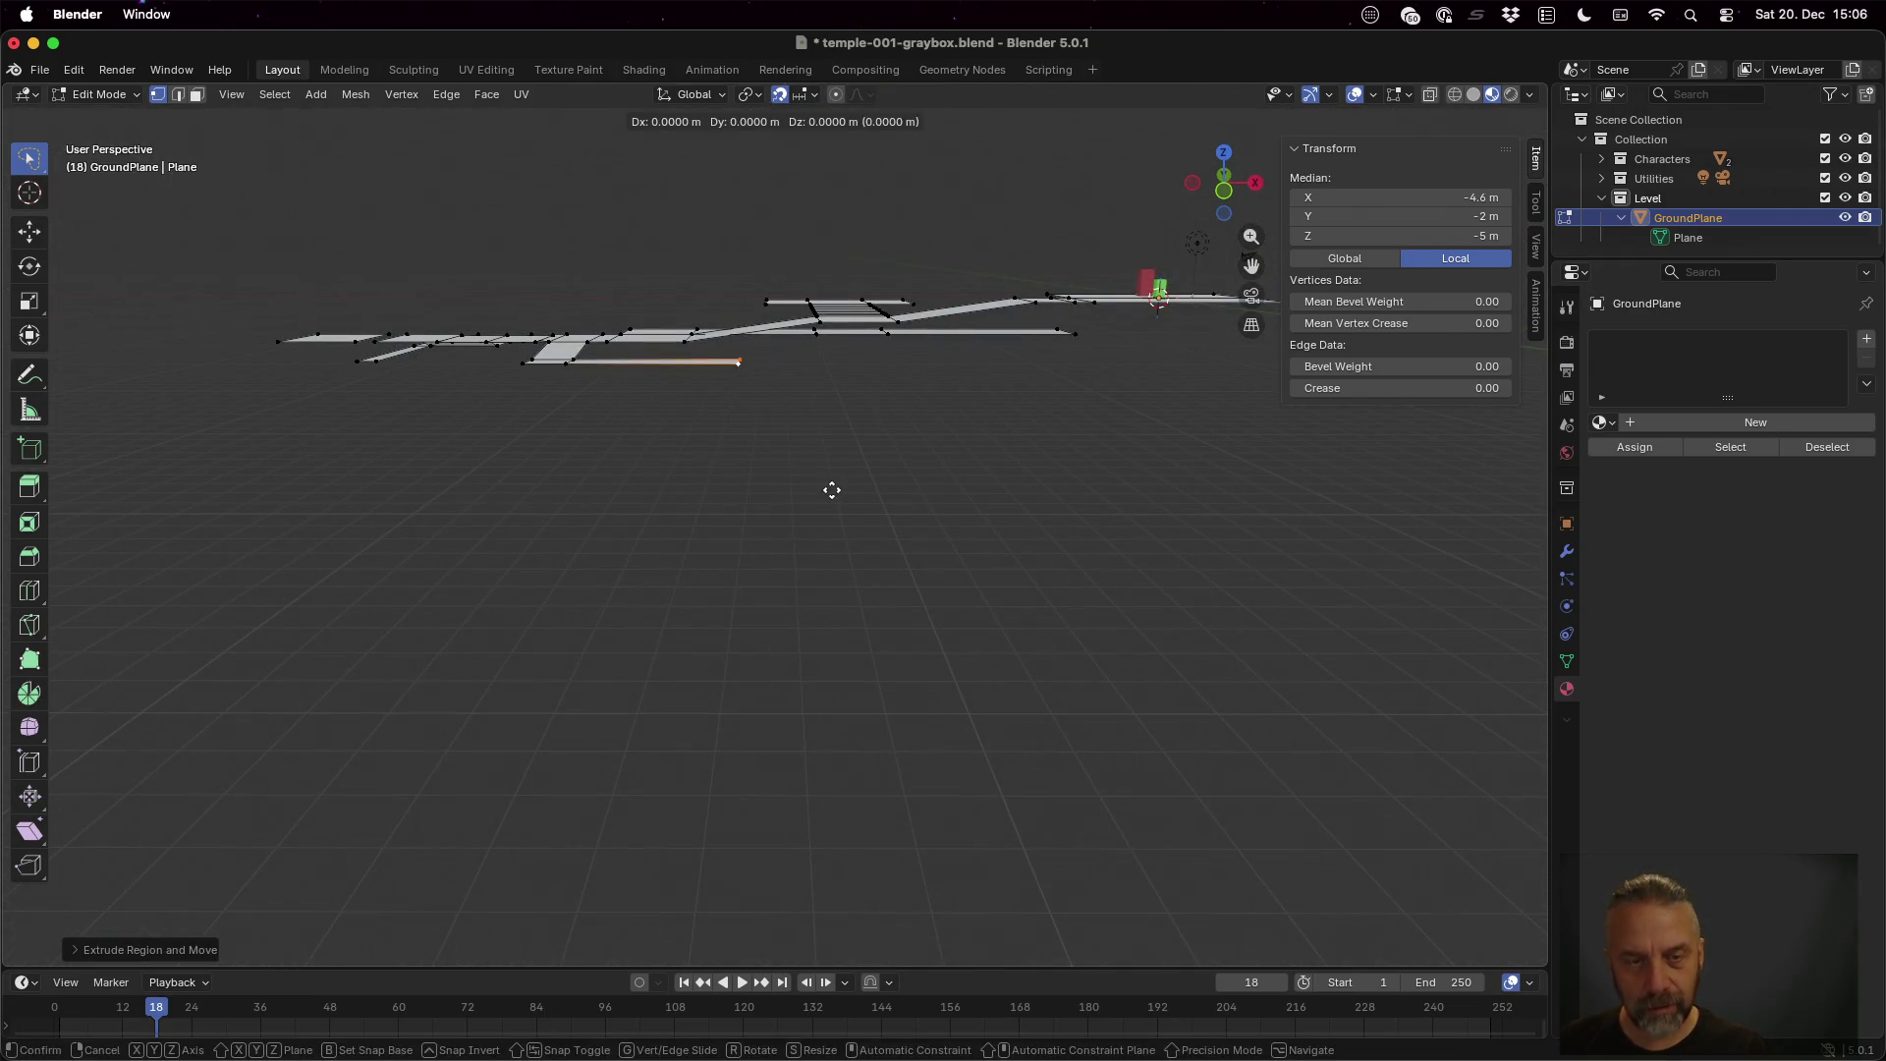
key("z")
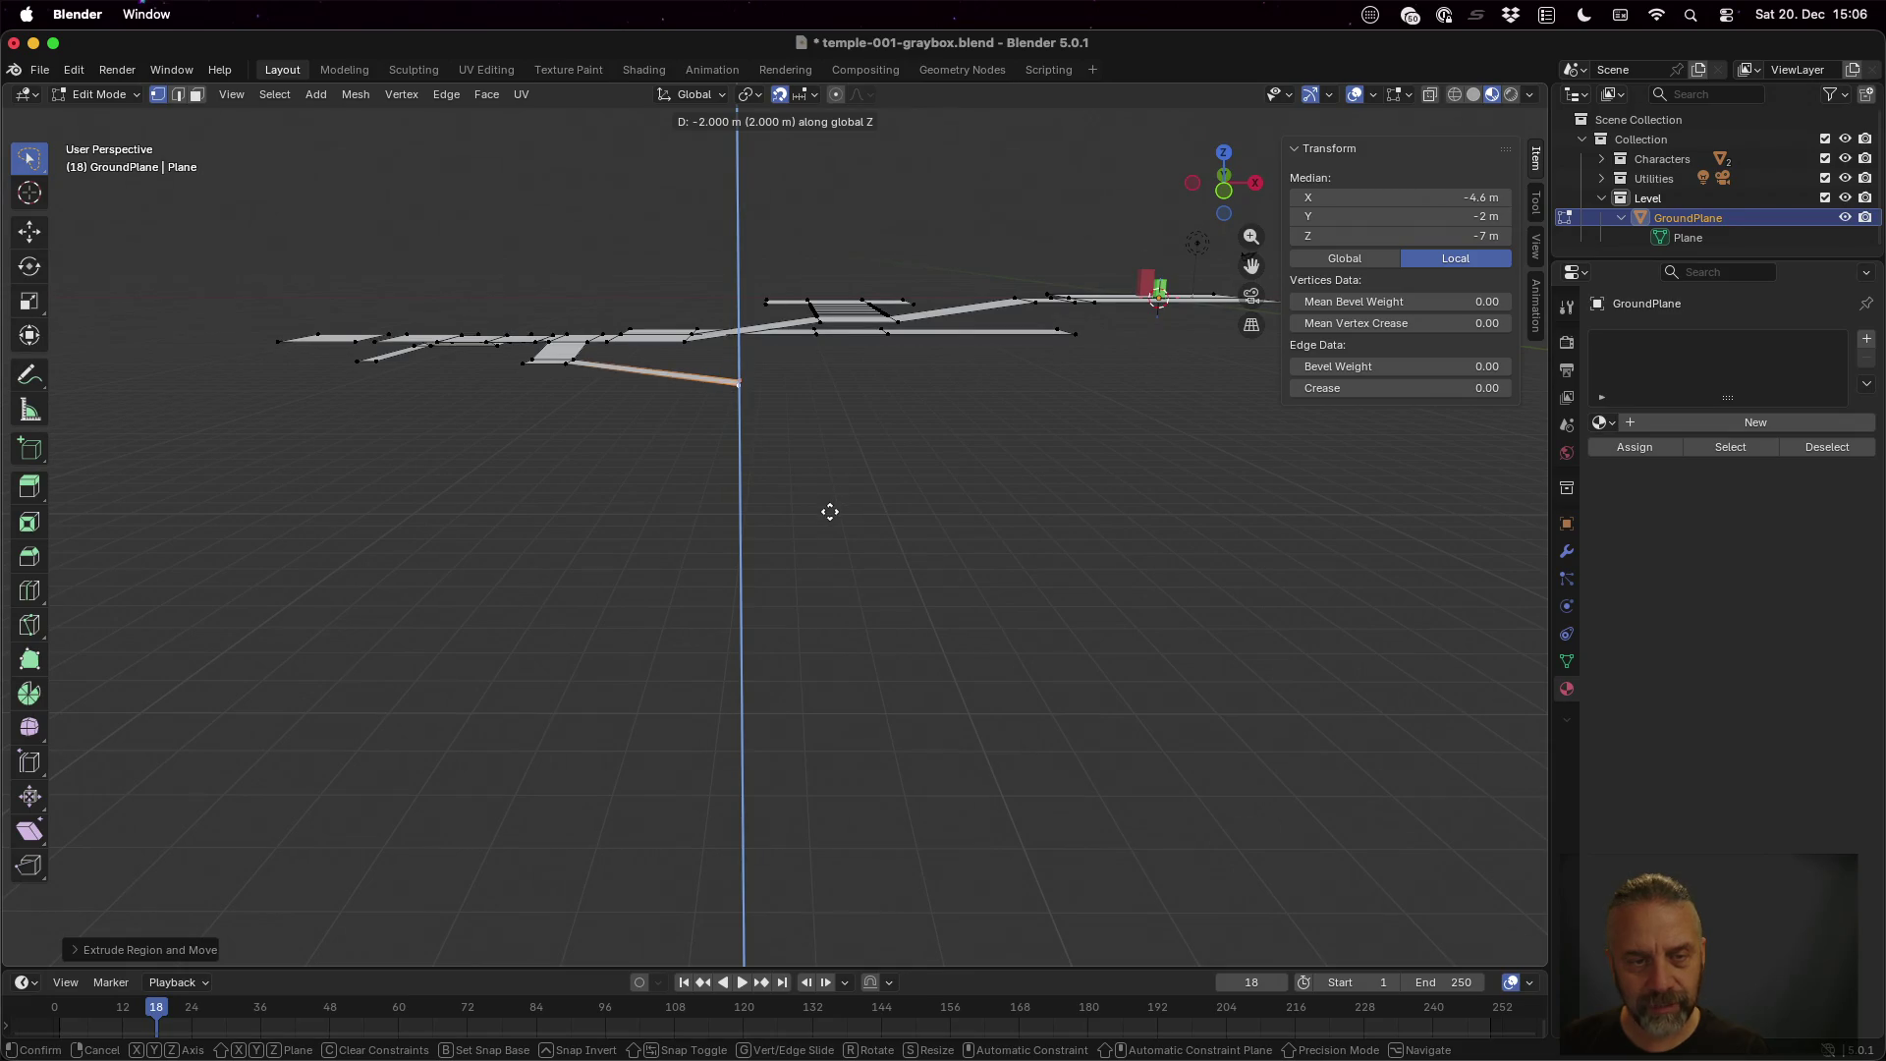
left_click(830, 512)
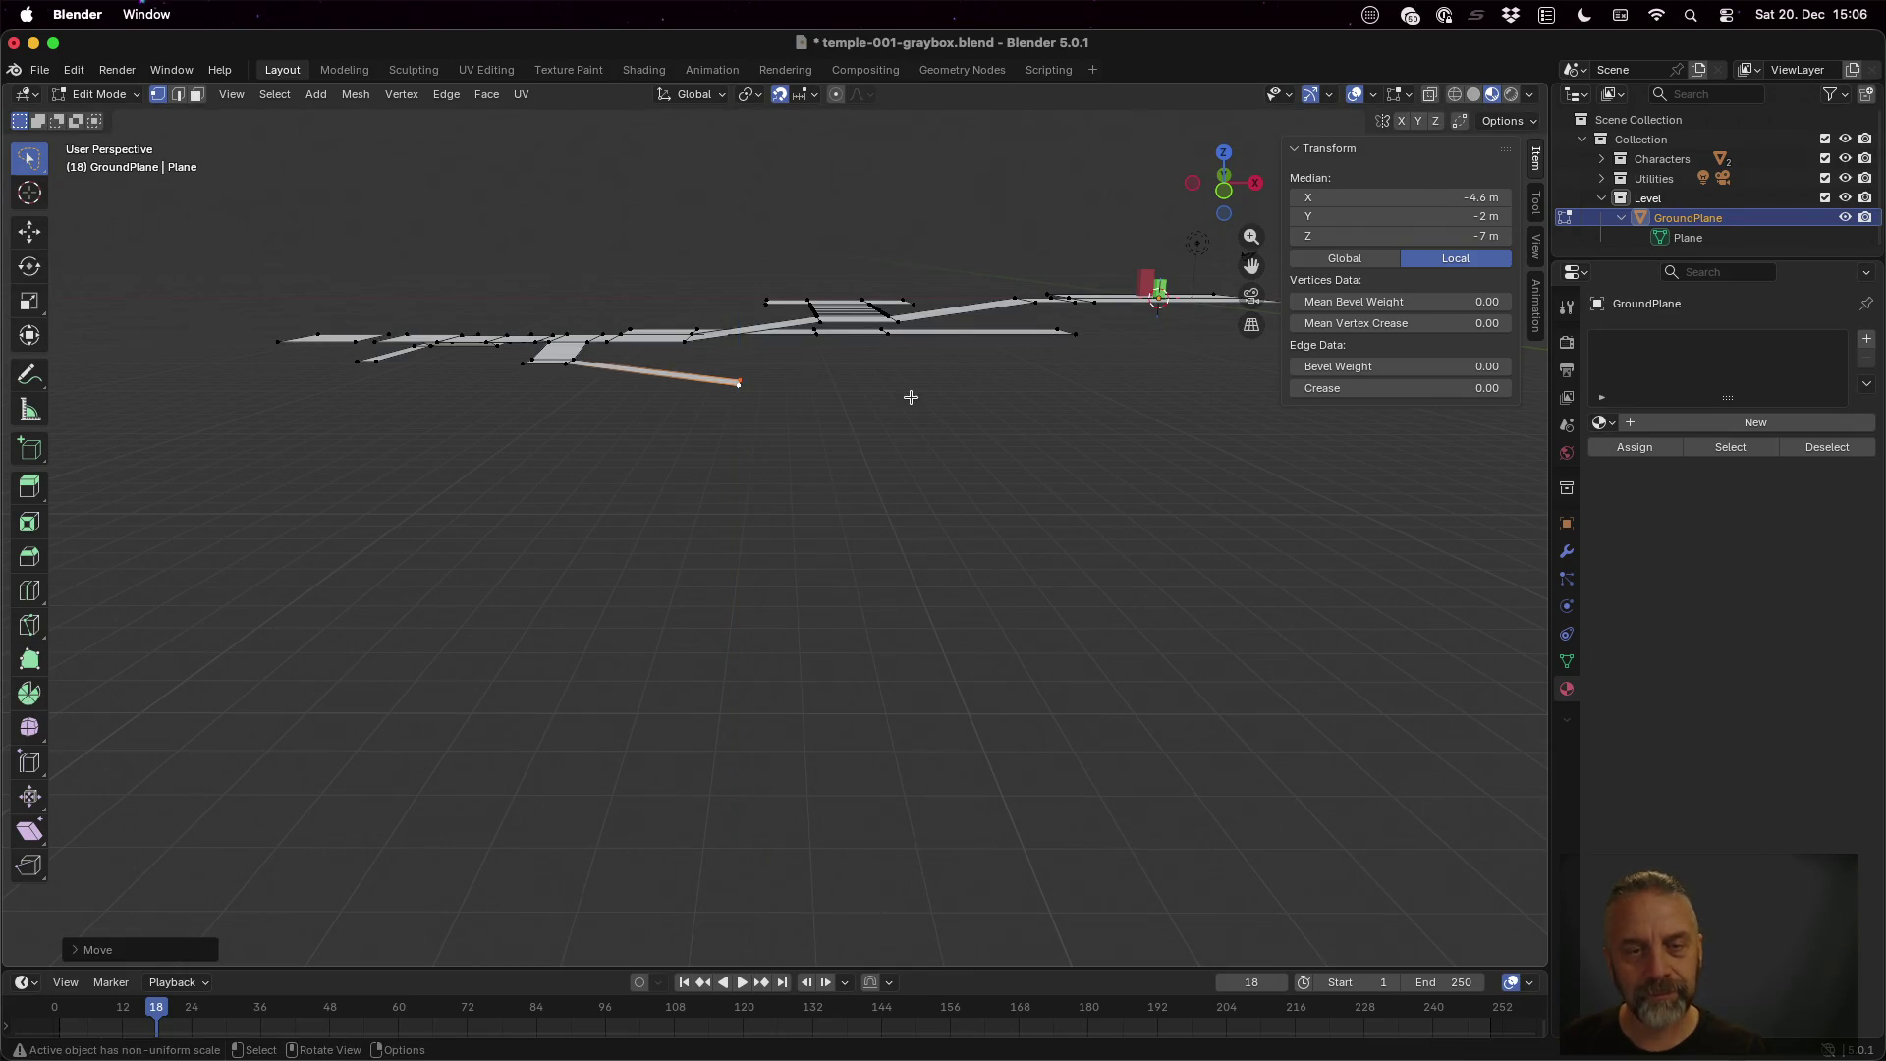
scroll(897, 455, "down", 5)
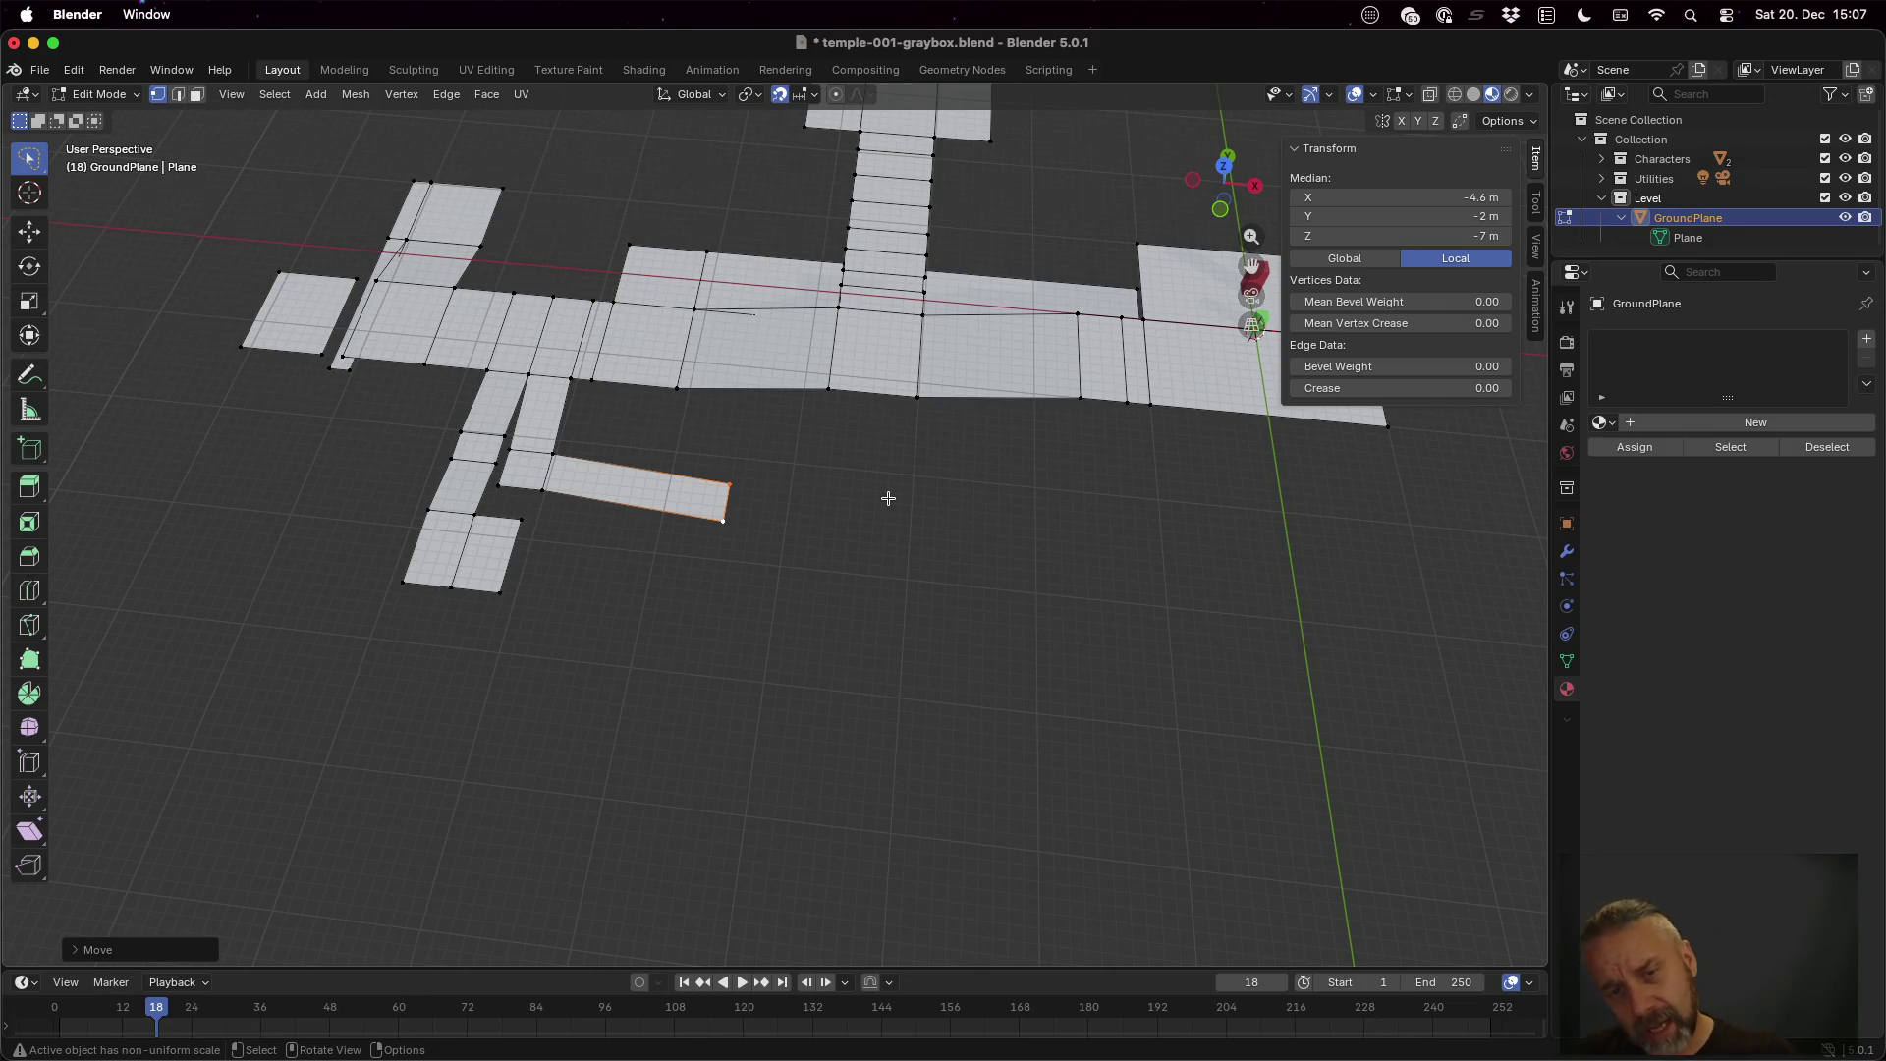
Shift the strip's end edge along X, then extrude it into a new face along Y
scroll(918, 516, "down", 4)
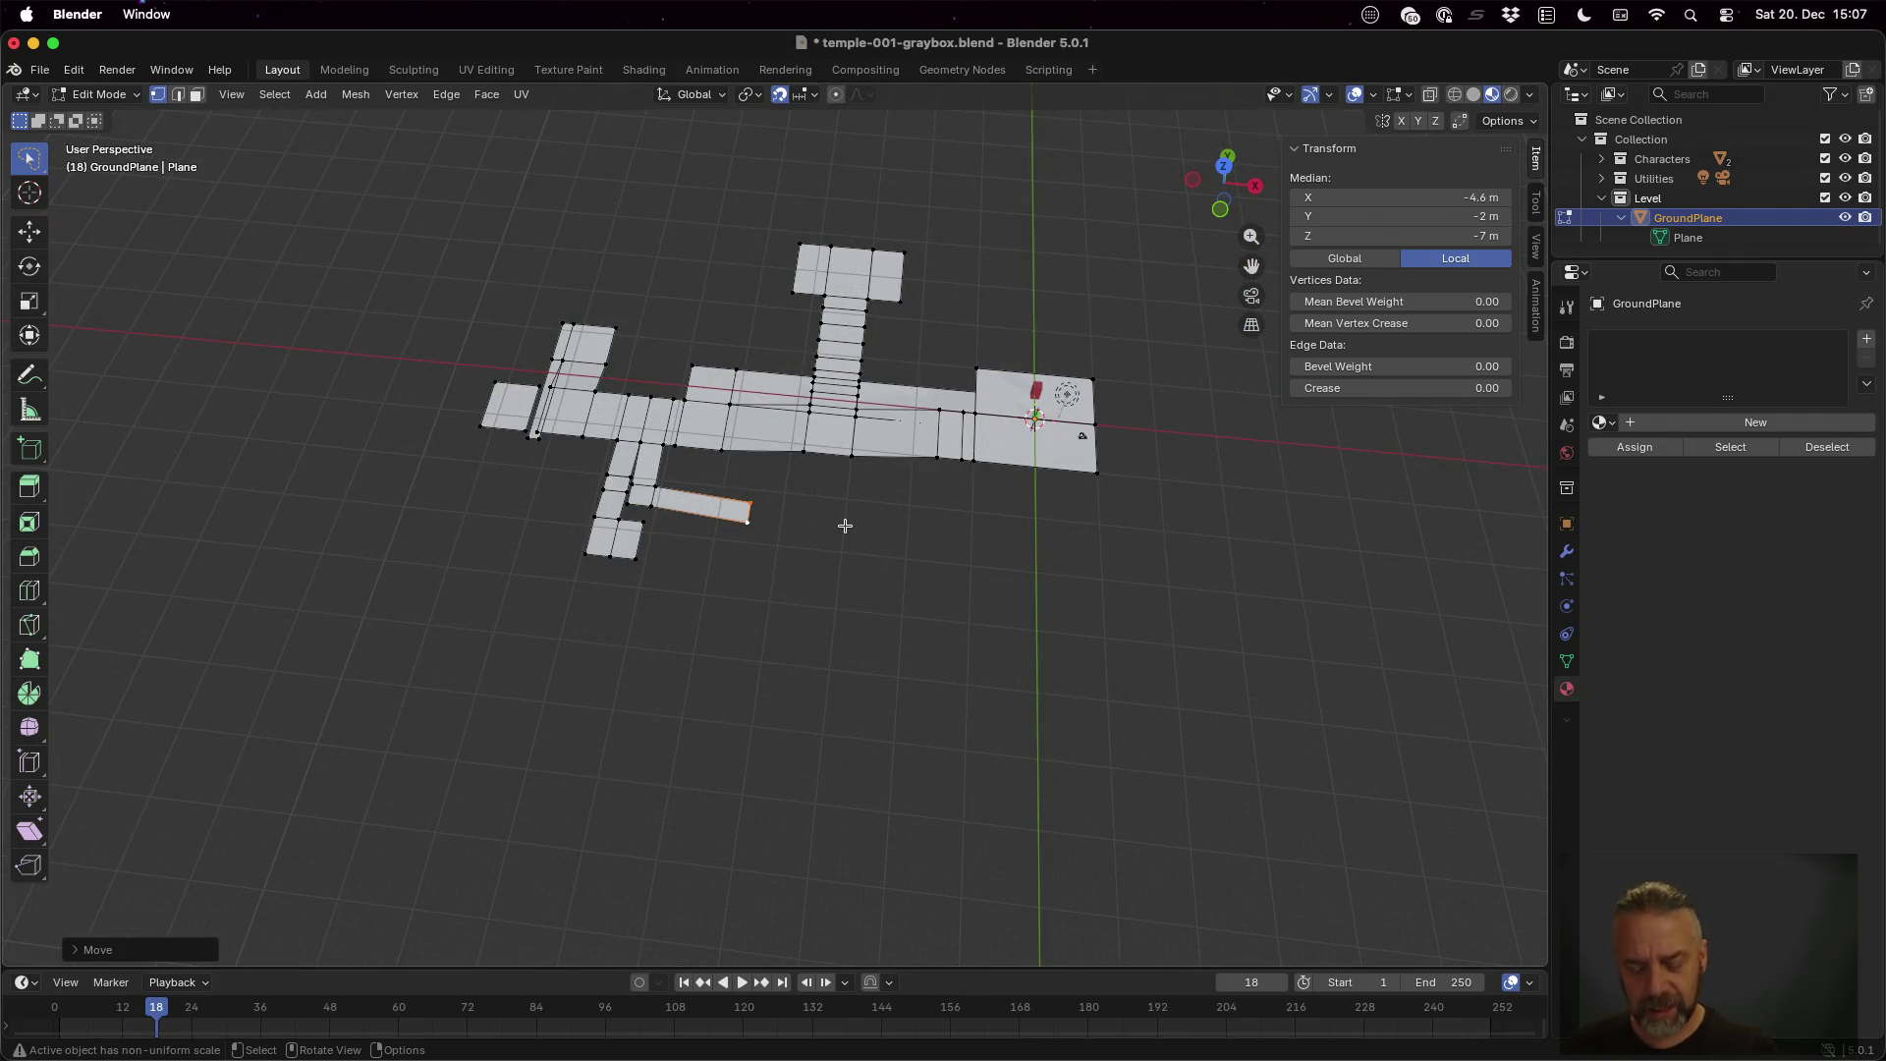
key("g")
key("x")
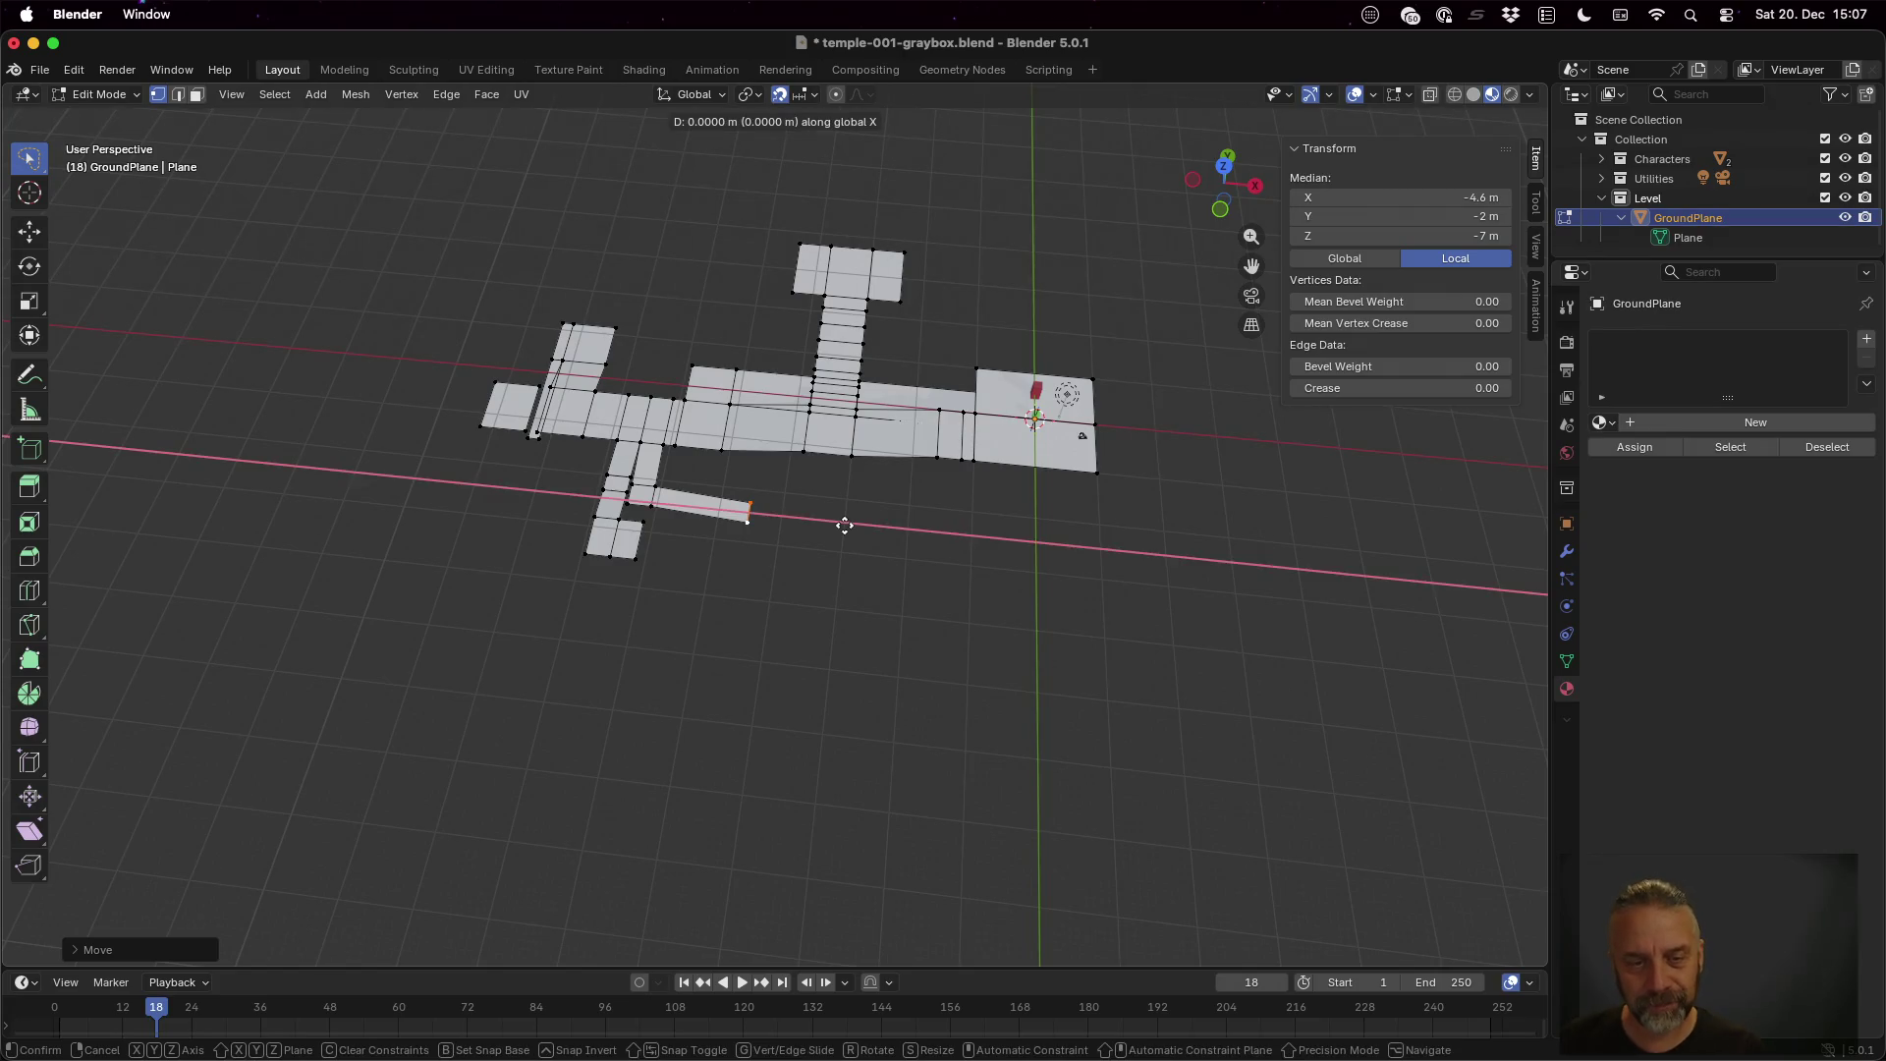
left_click(867, 526)
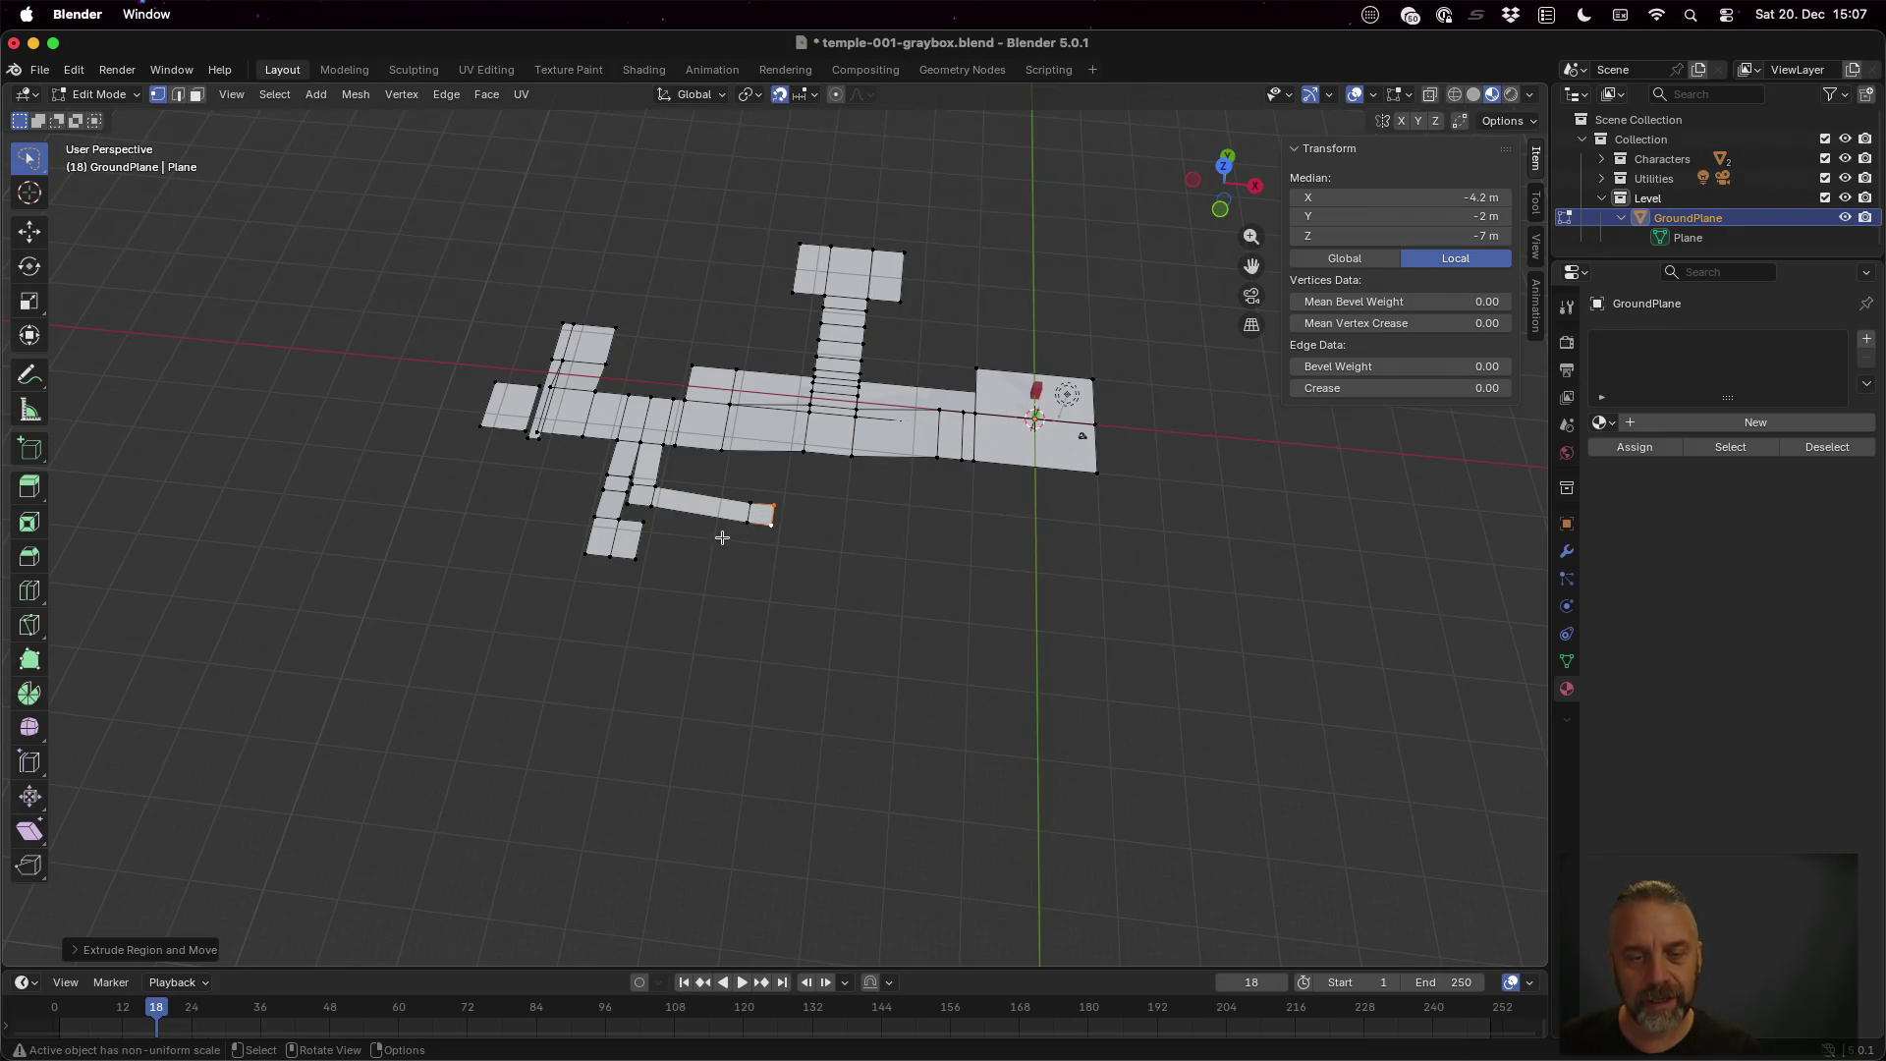
left_click(751, 521)
left_click(772, 523, "shift")
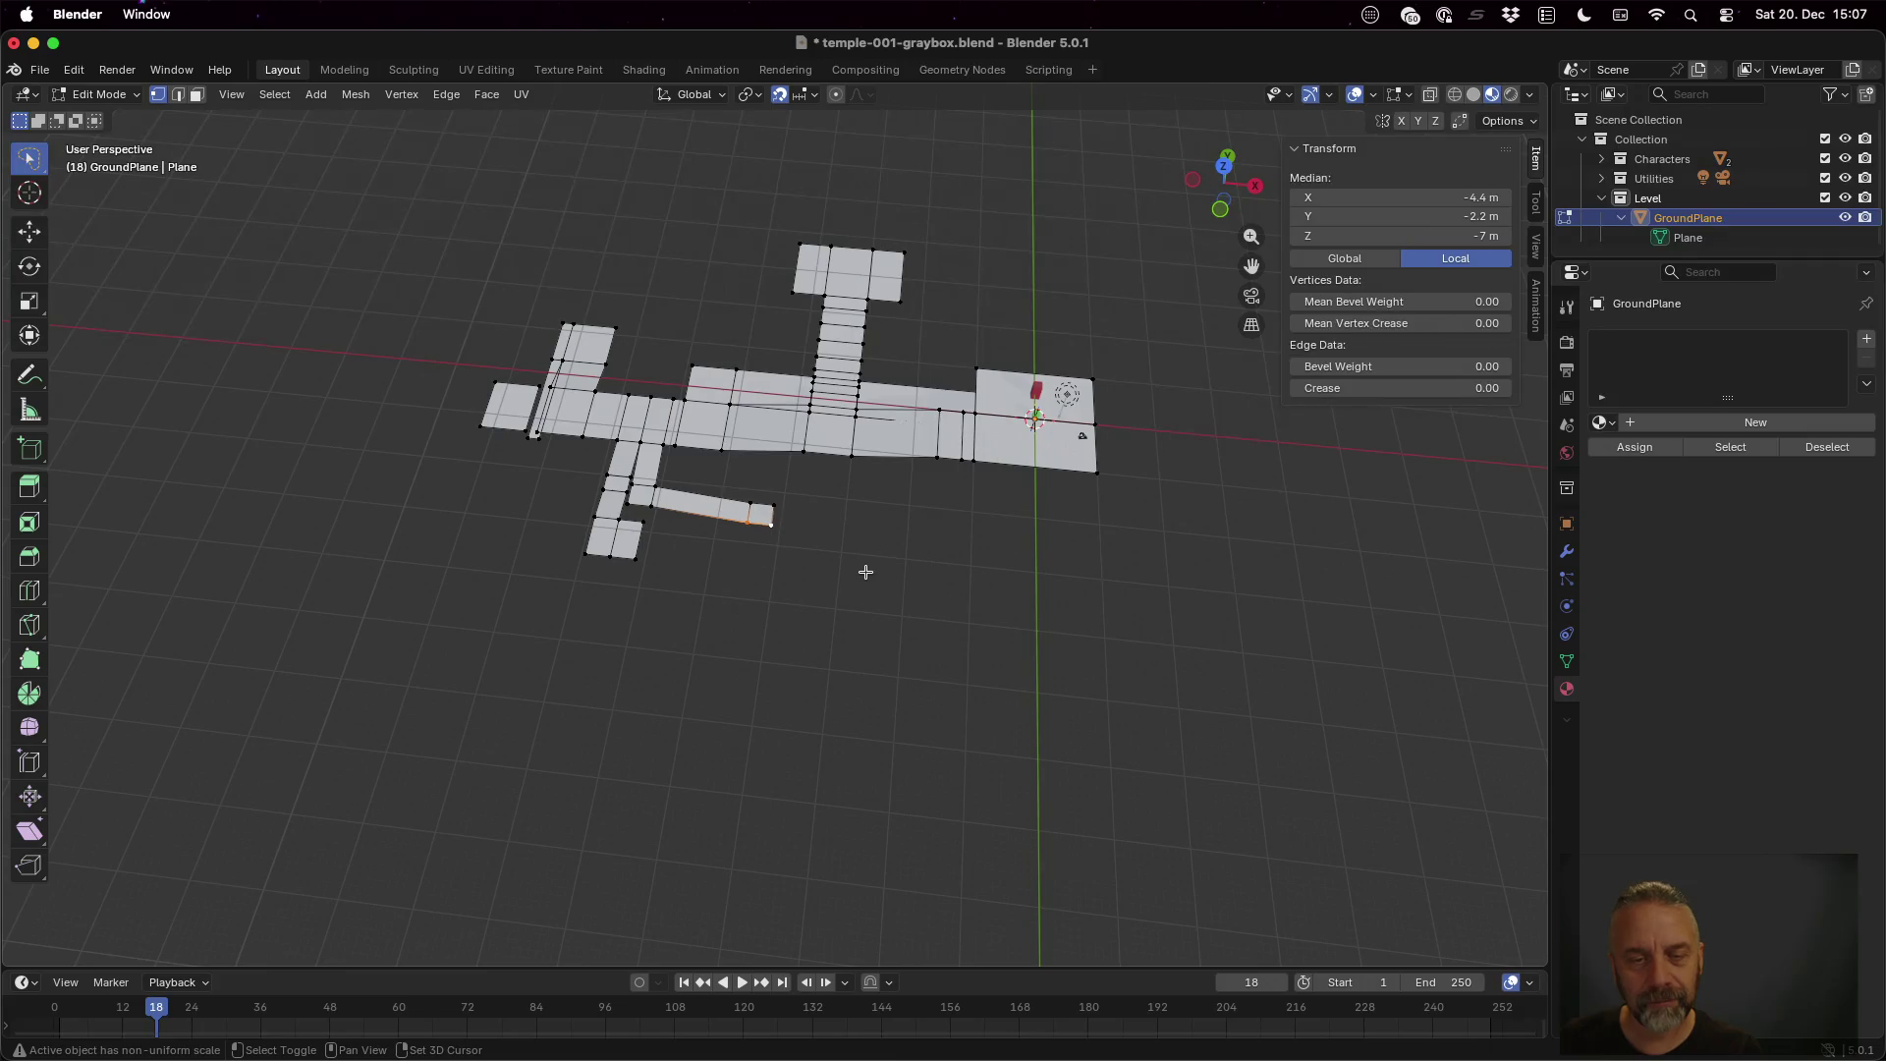
key("e")
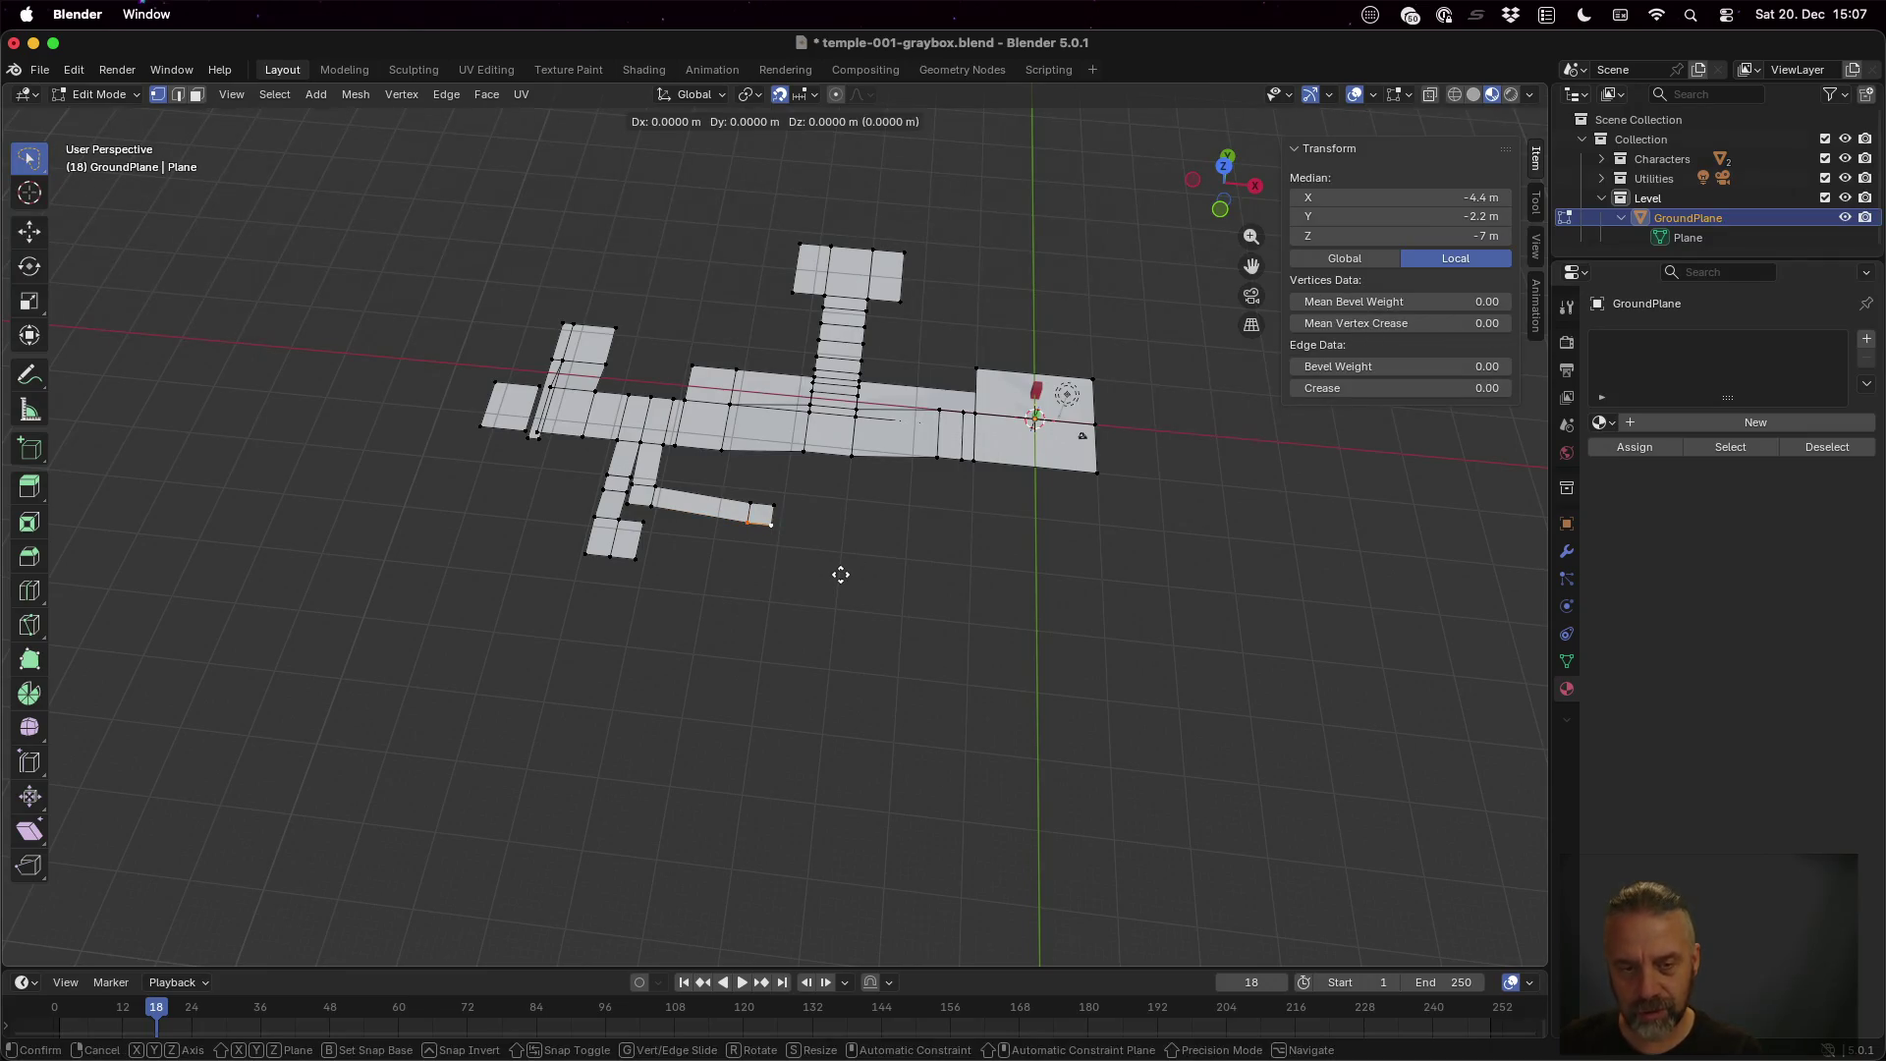
key("y")
left_click(833, 623)
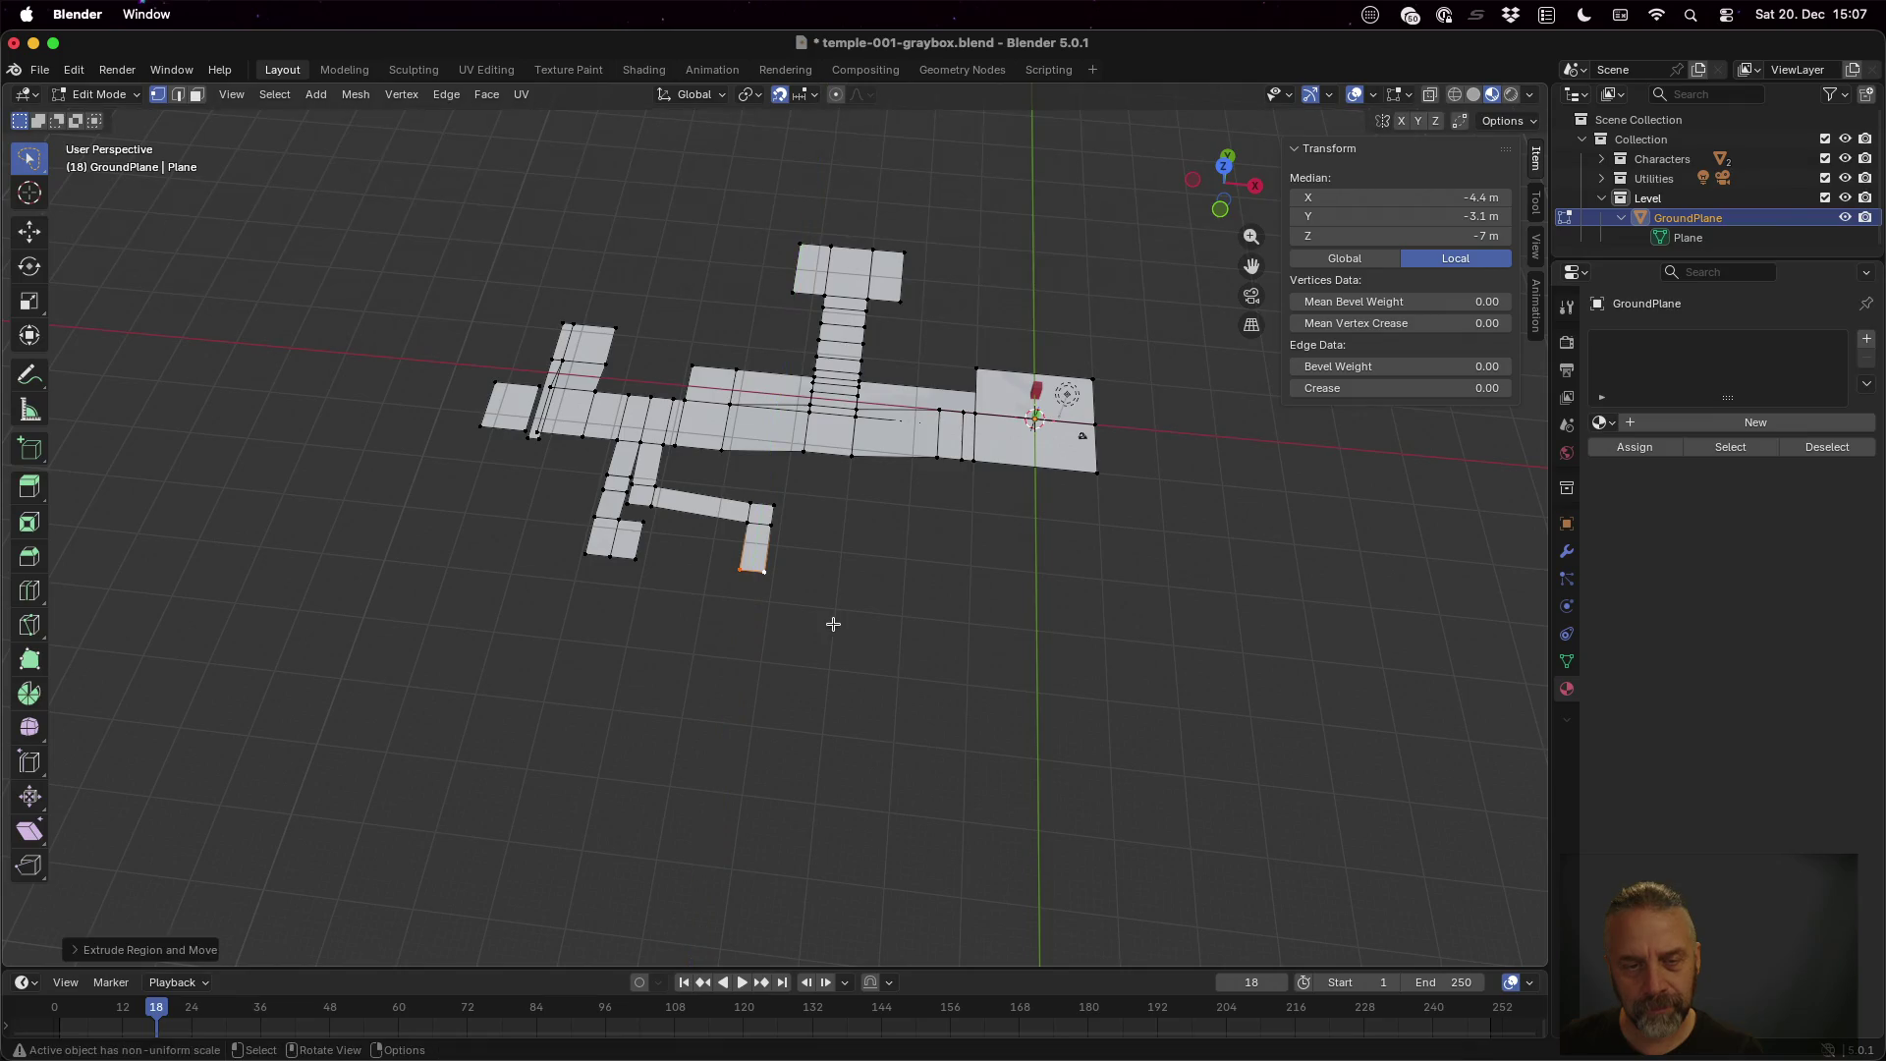
Lower the new face's end edge to Z -9 m
scroll(897, 539, "up", 10)
scroll(914, 499, "up", 5)
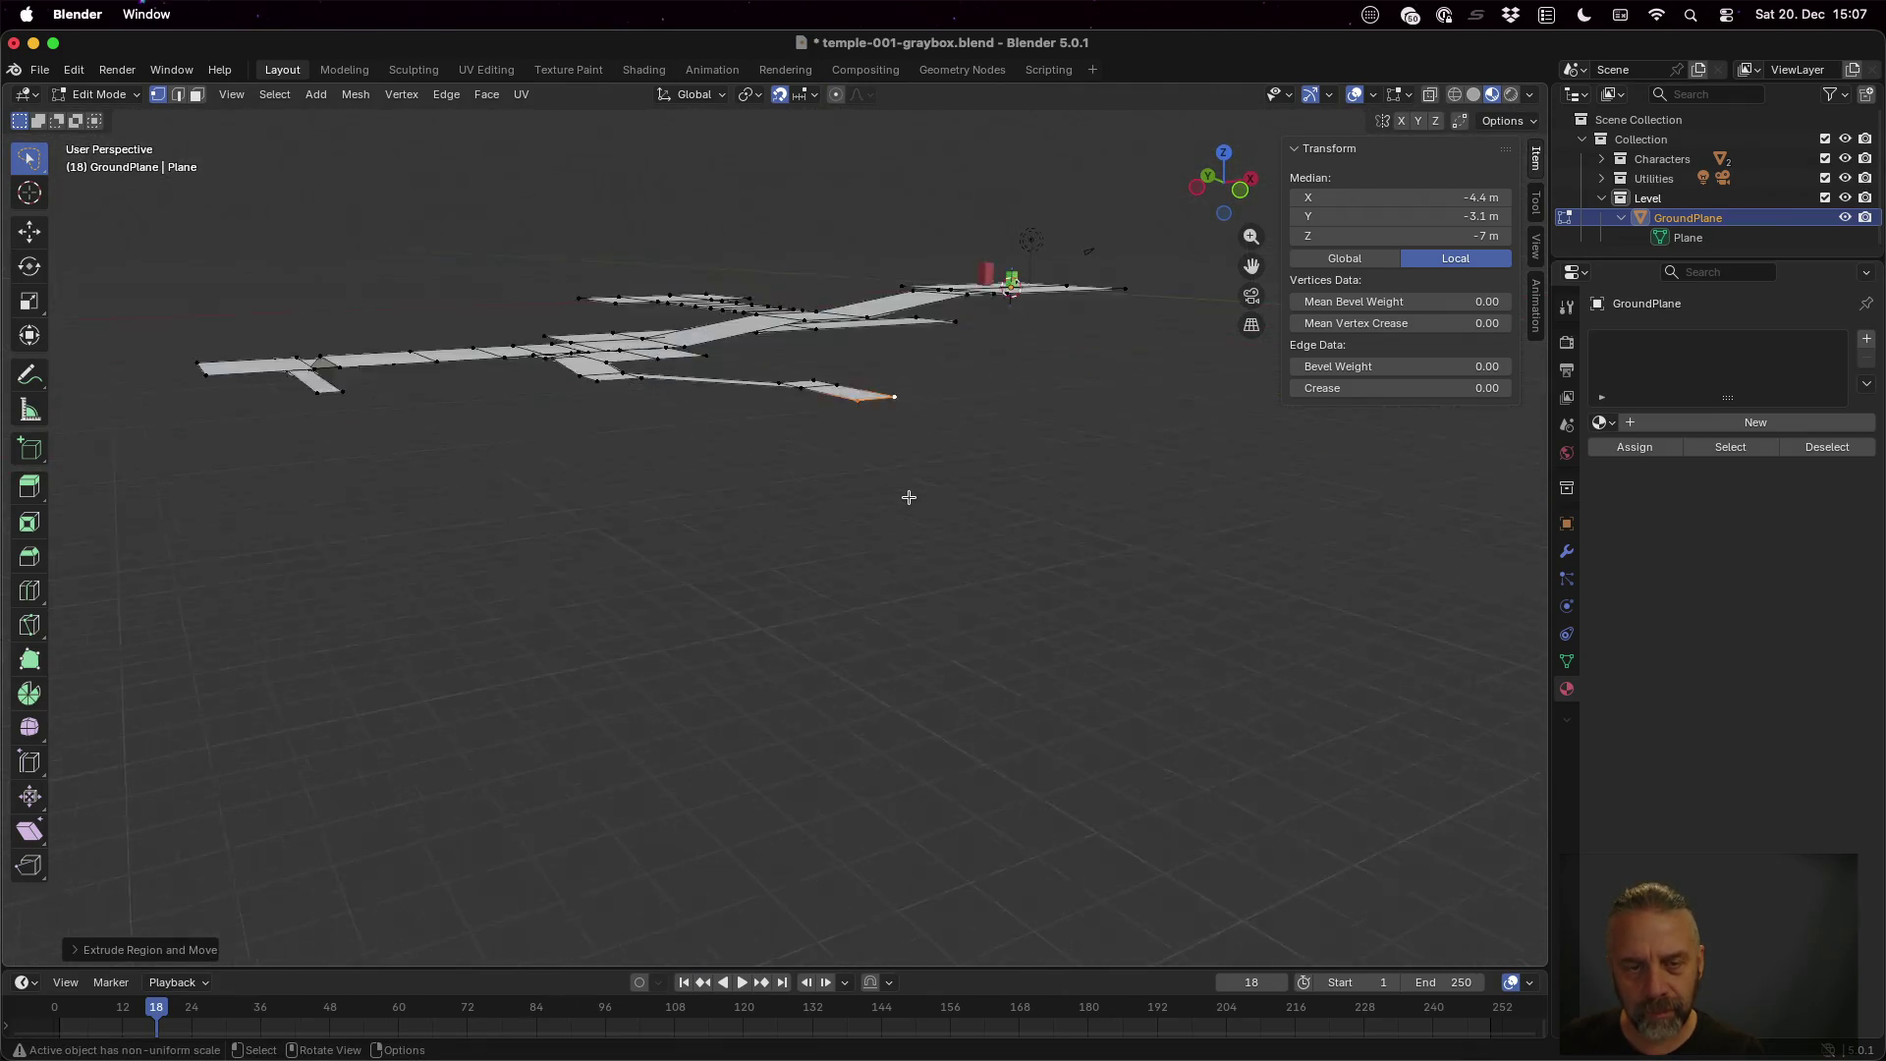
key("e")
key("z")
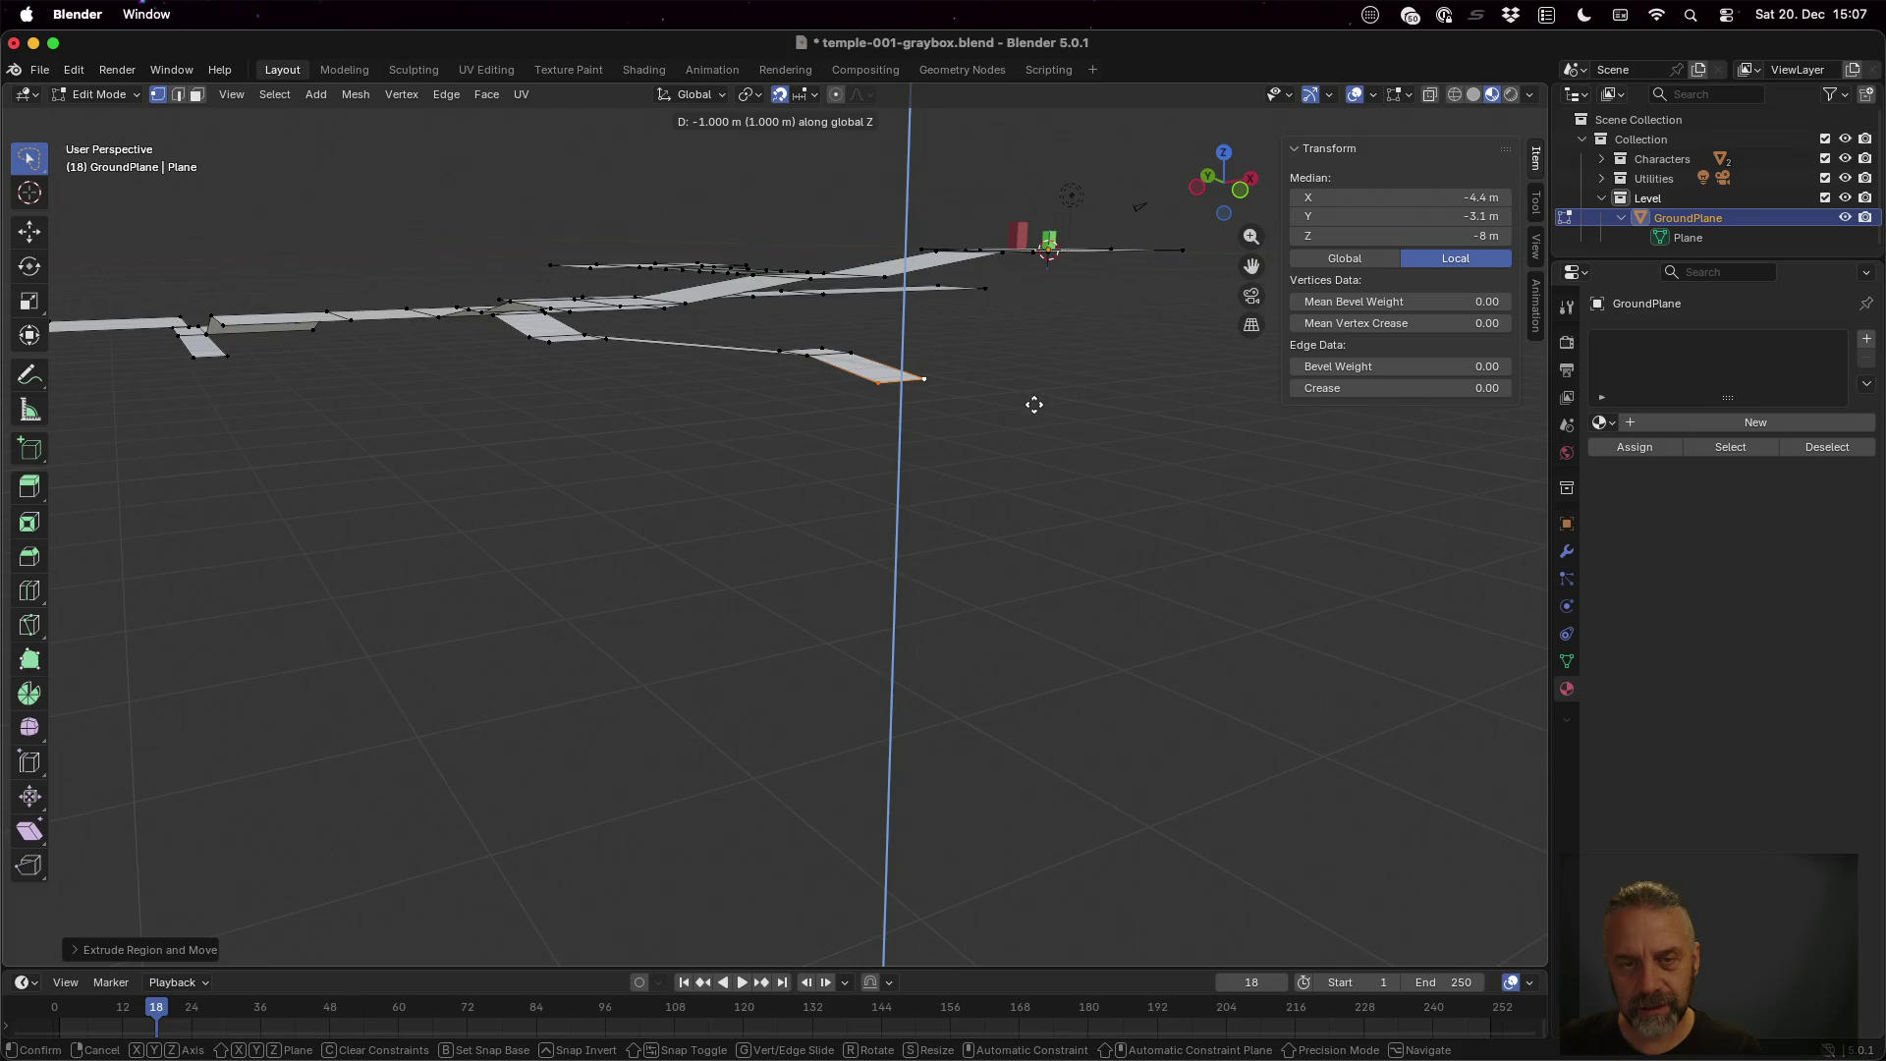
left_click(1034, 423)
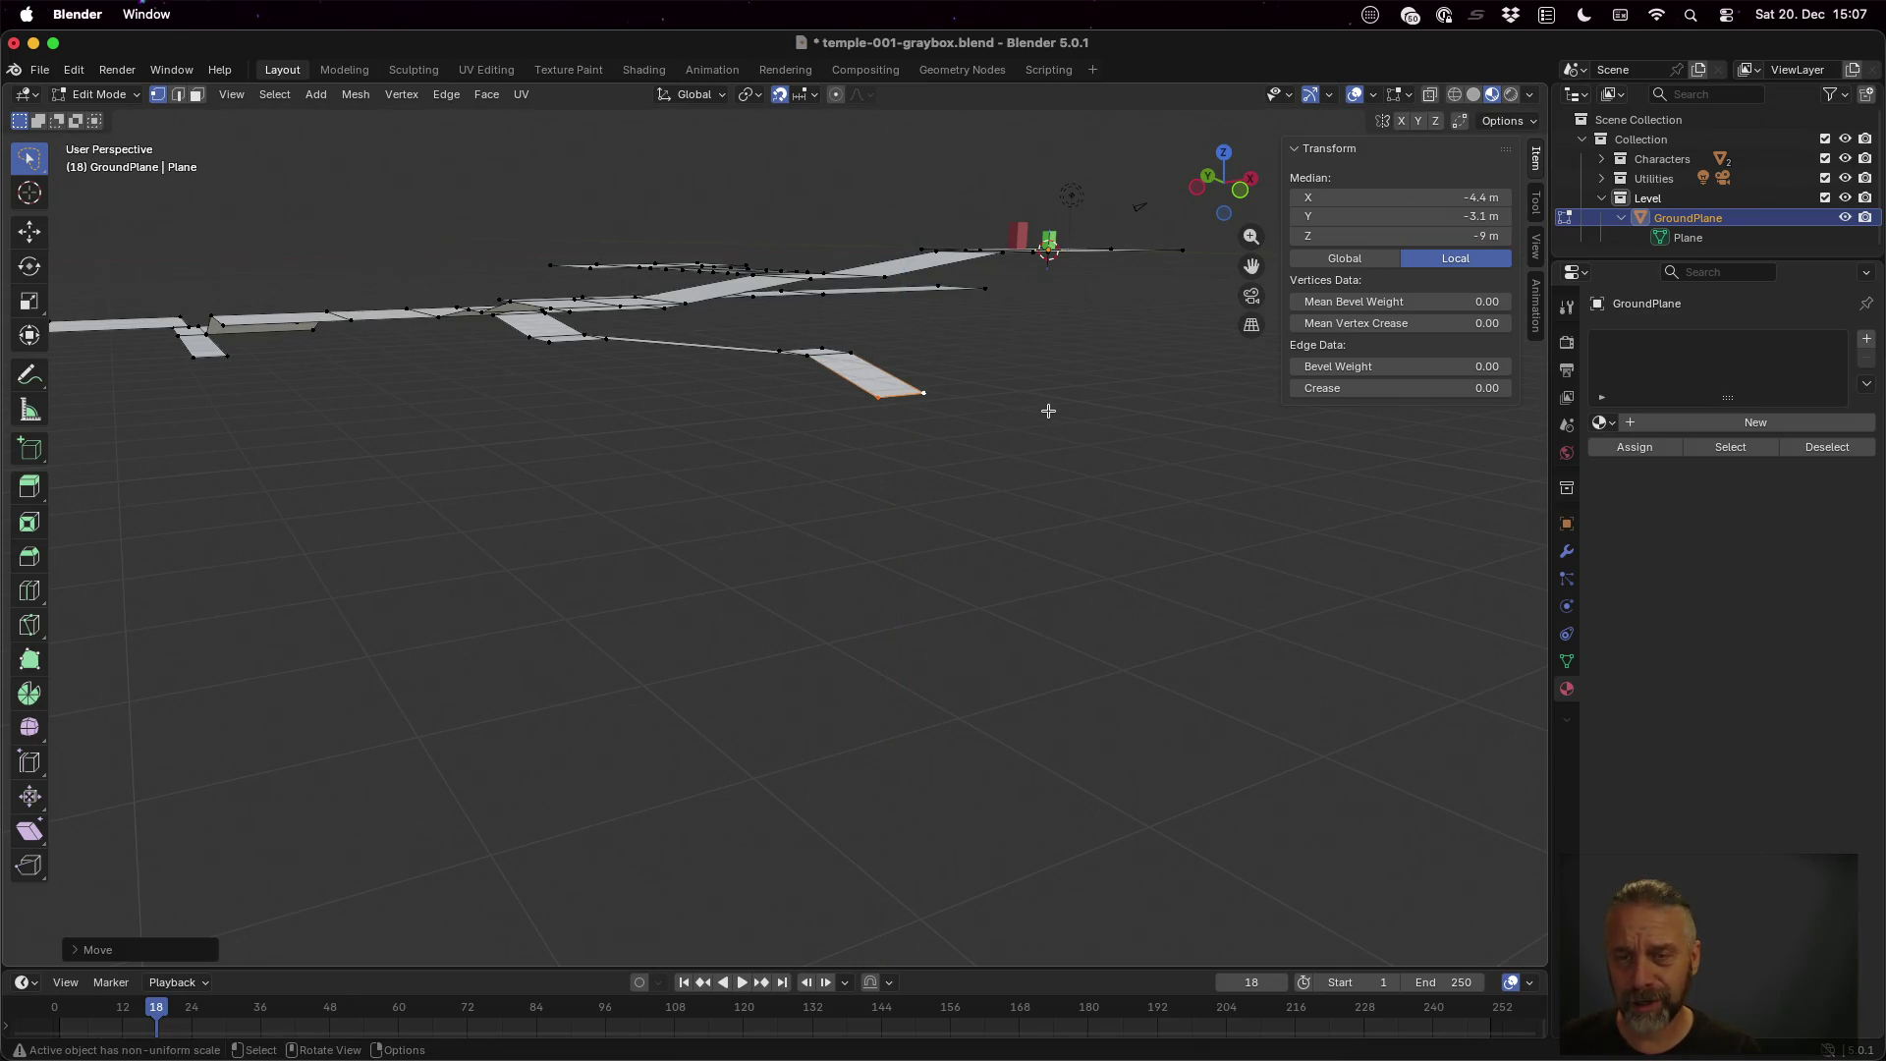
Extrude the bottom edge into another path section along Y
left_click_drag(1049, 408, 968, 492)
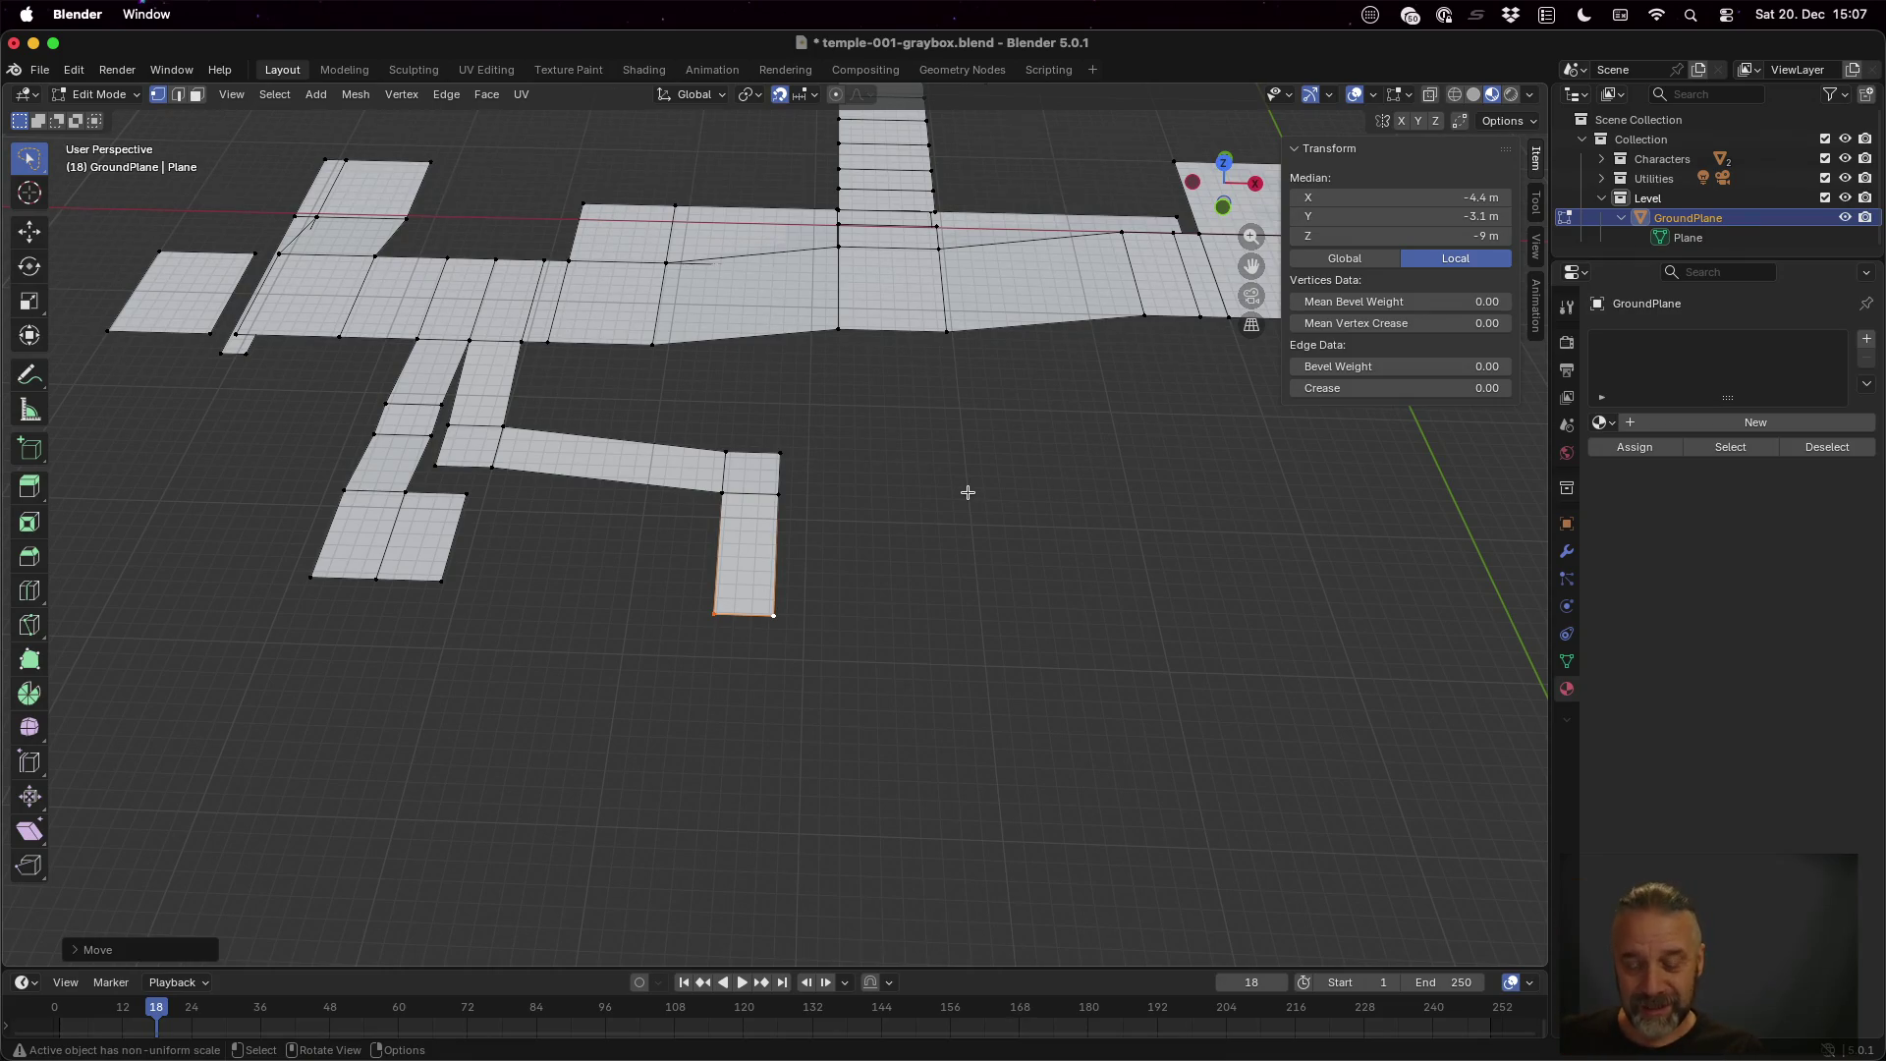
key("e")
key("y")
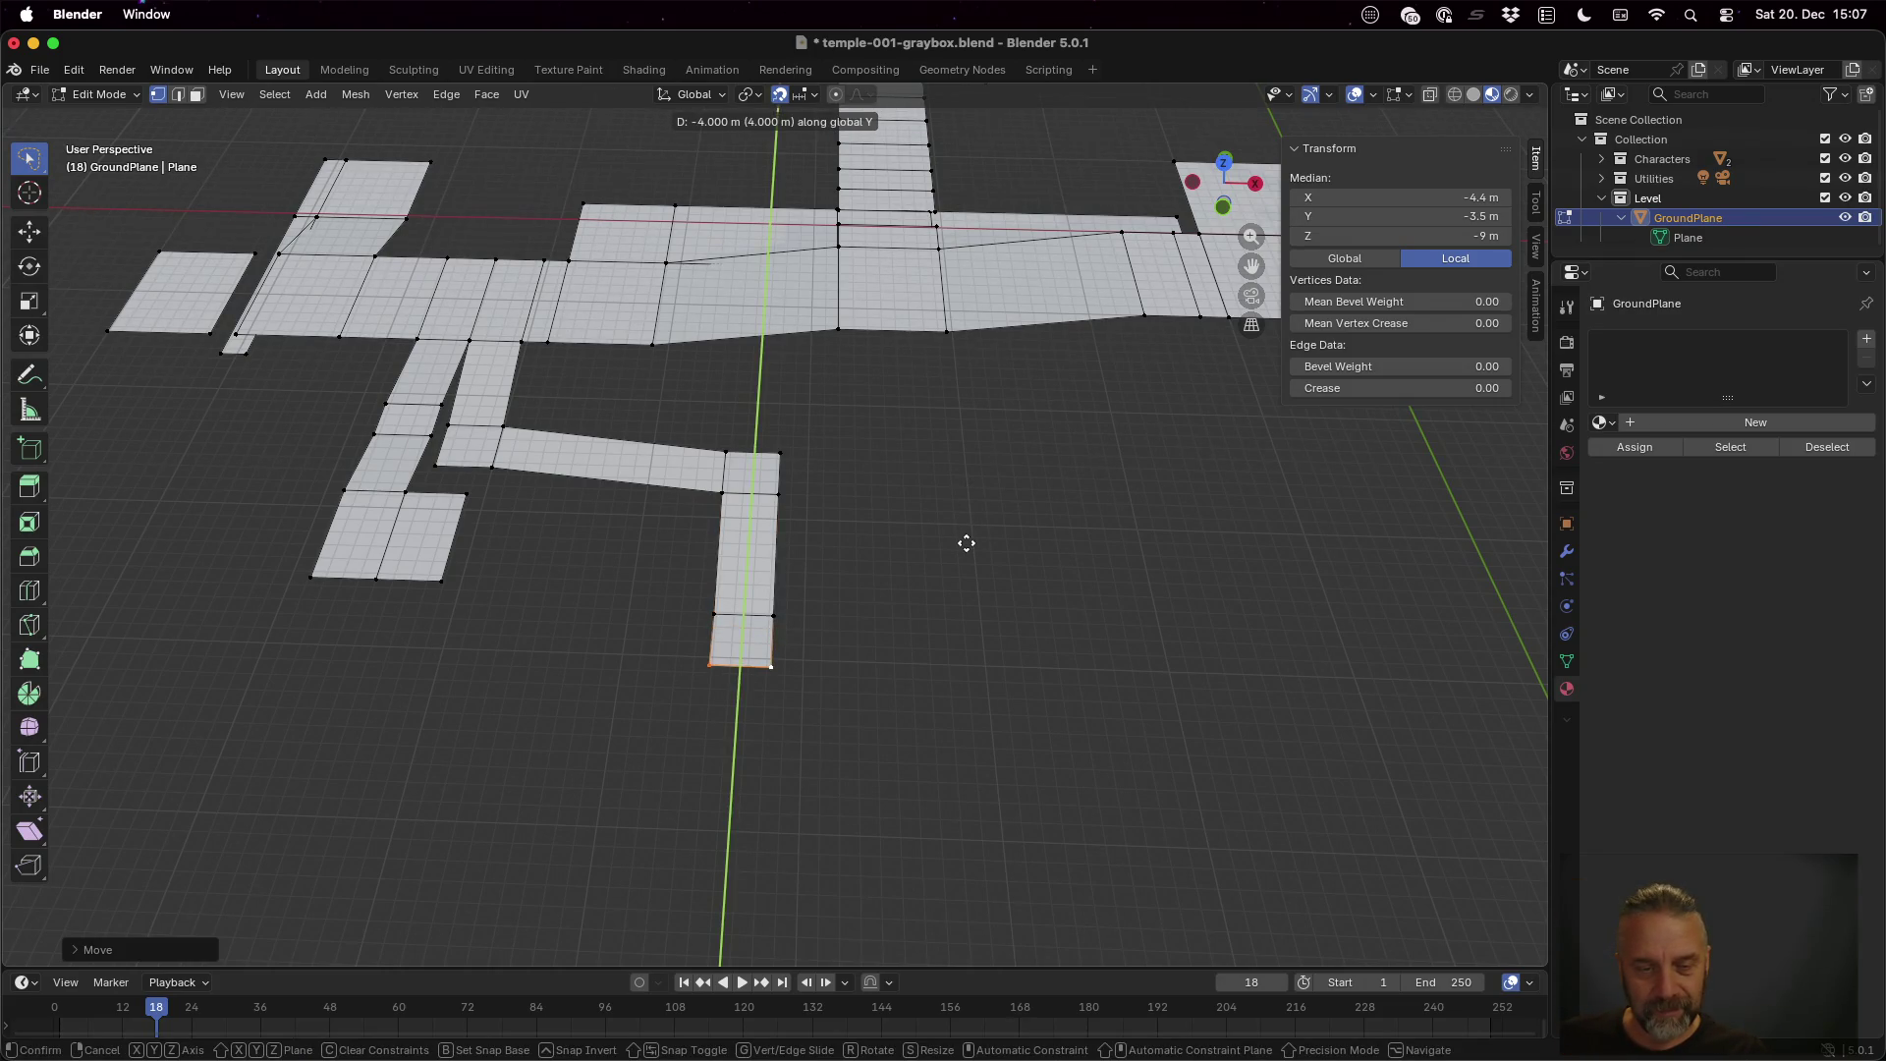
left_click(967, 536)
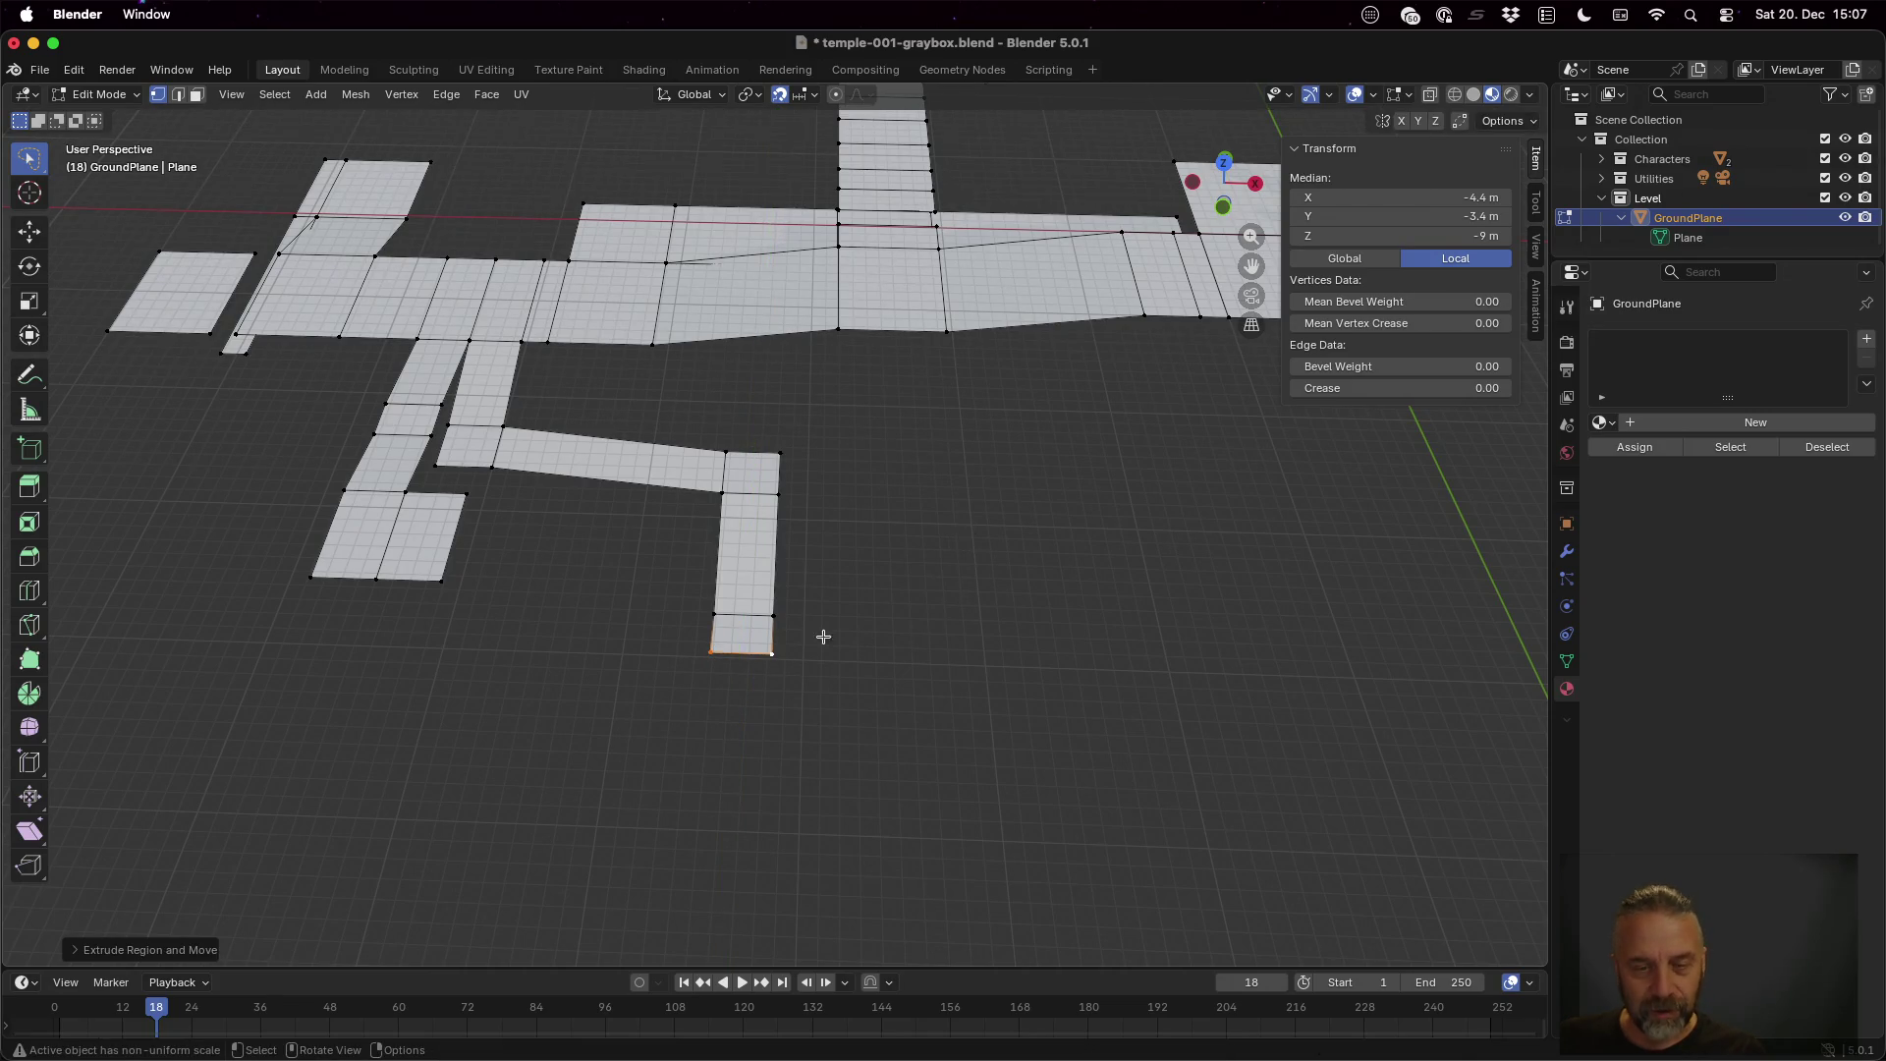
Extrude the last face's side edge along X and drop its end to Z -10 m
left_click(772, 619)
left_click(773, 641, "shift")
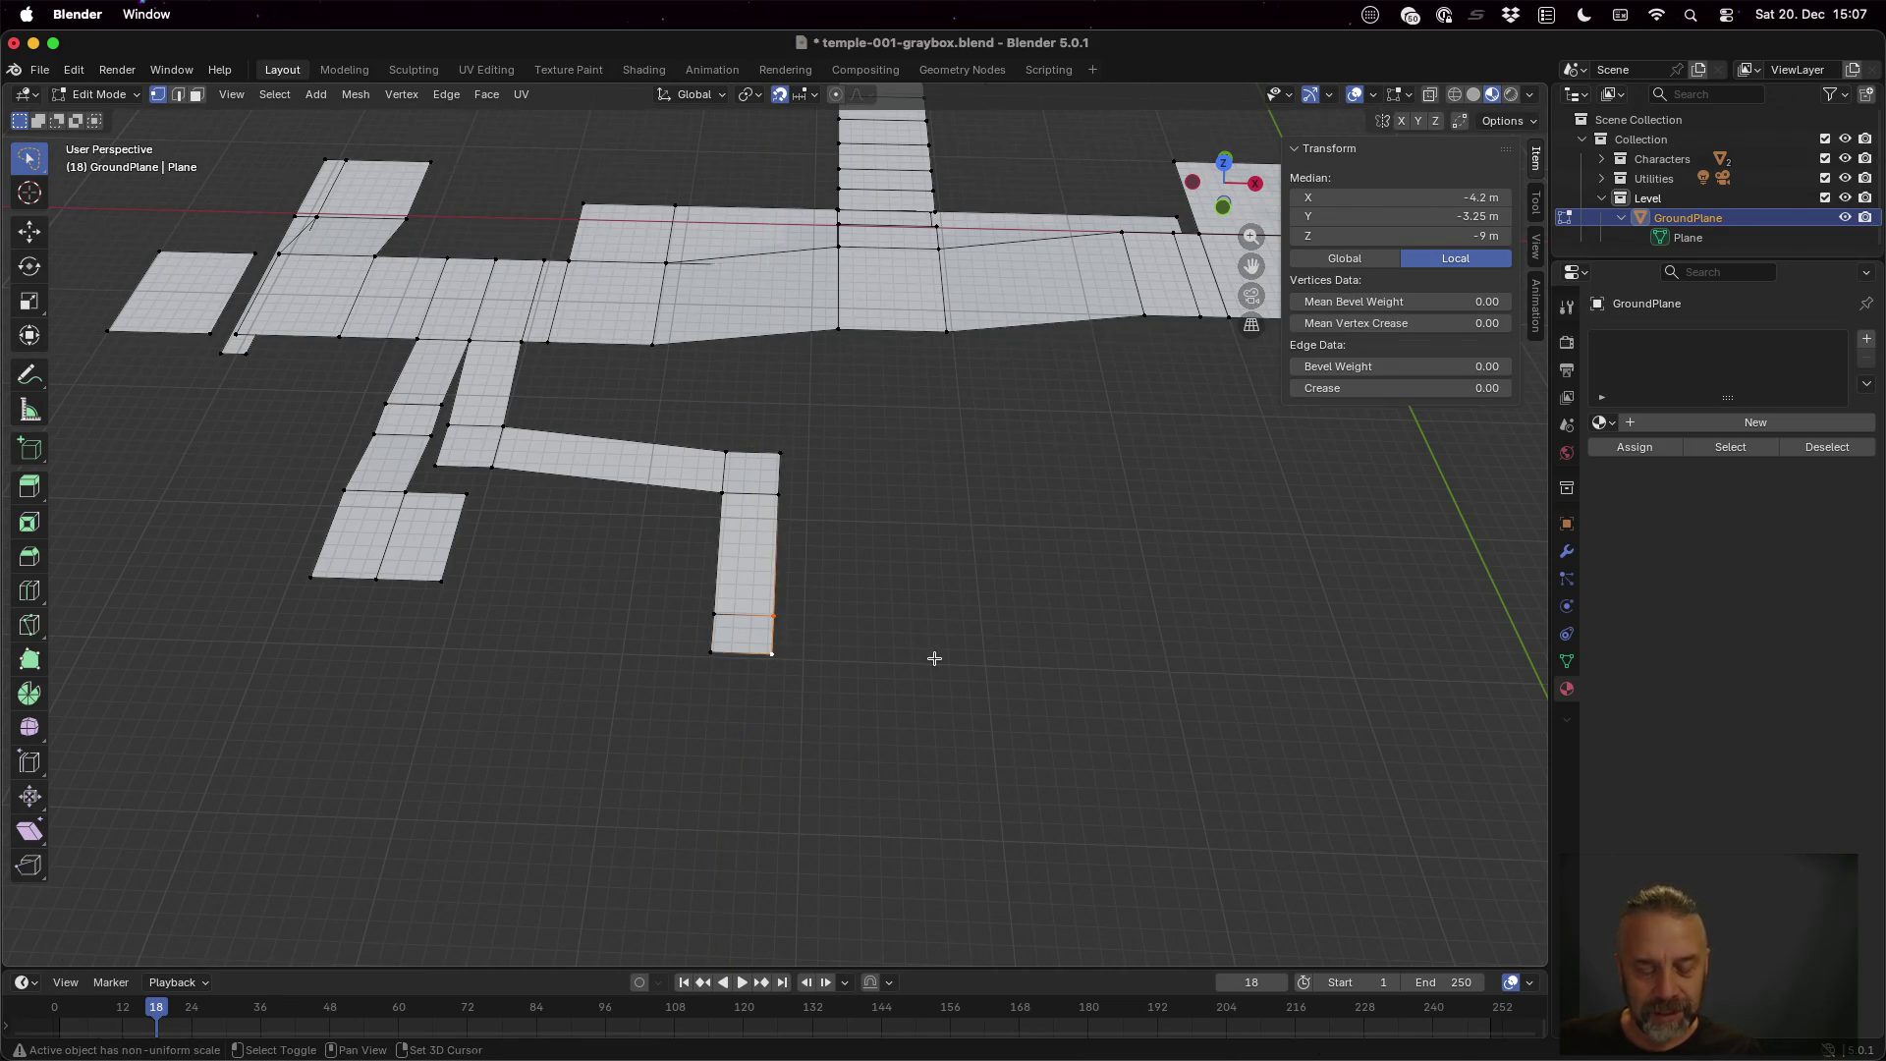
key("e")
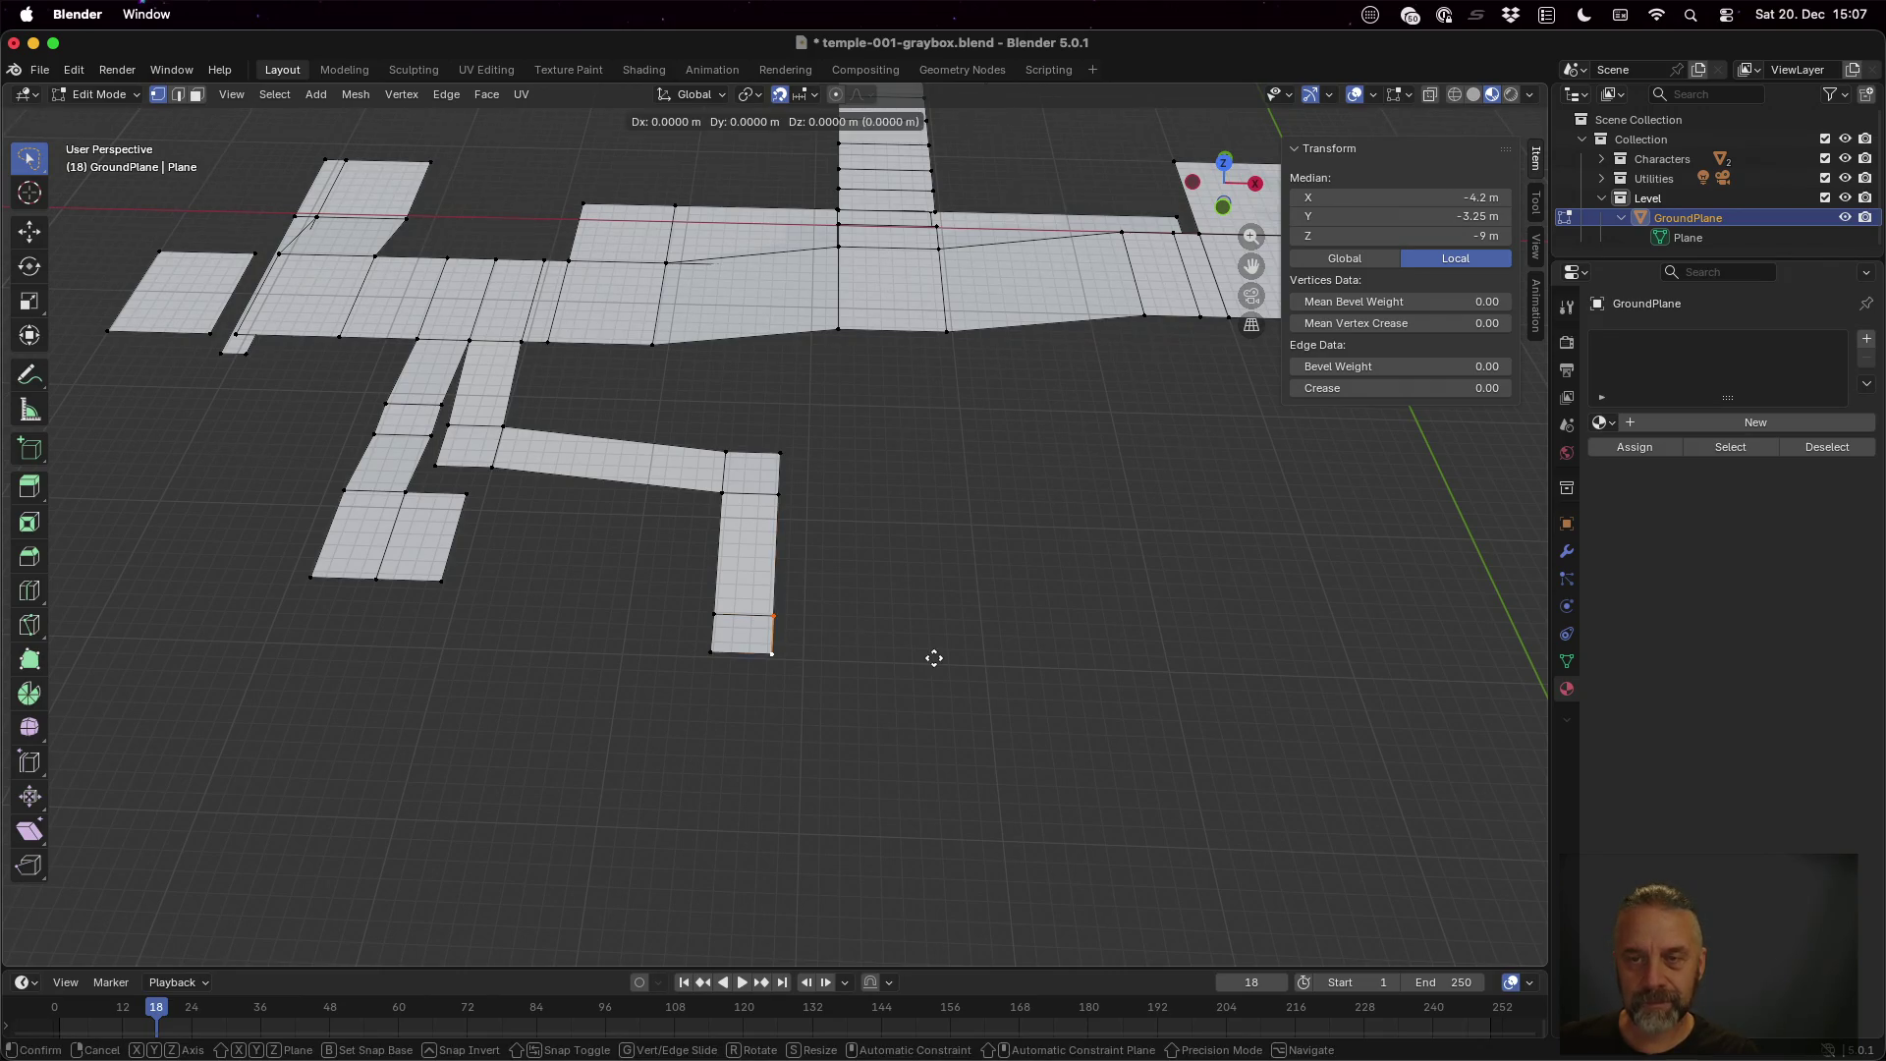
key("x")
left_click(1093, 653)
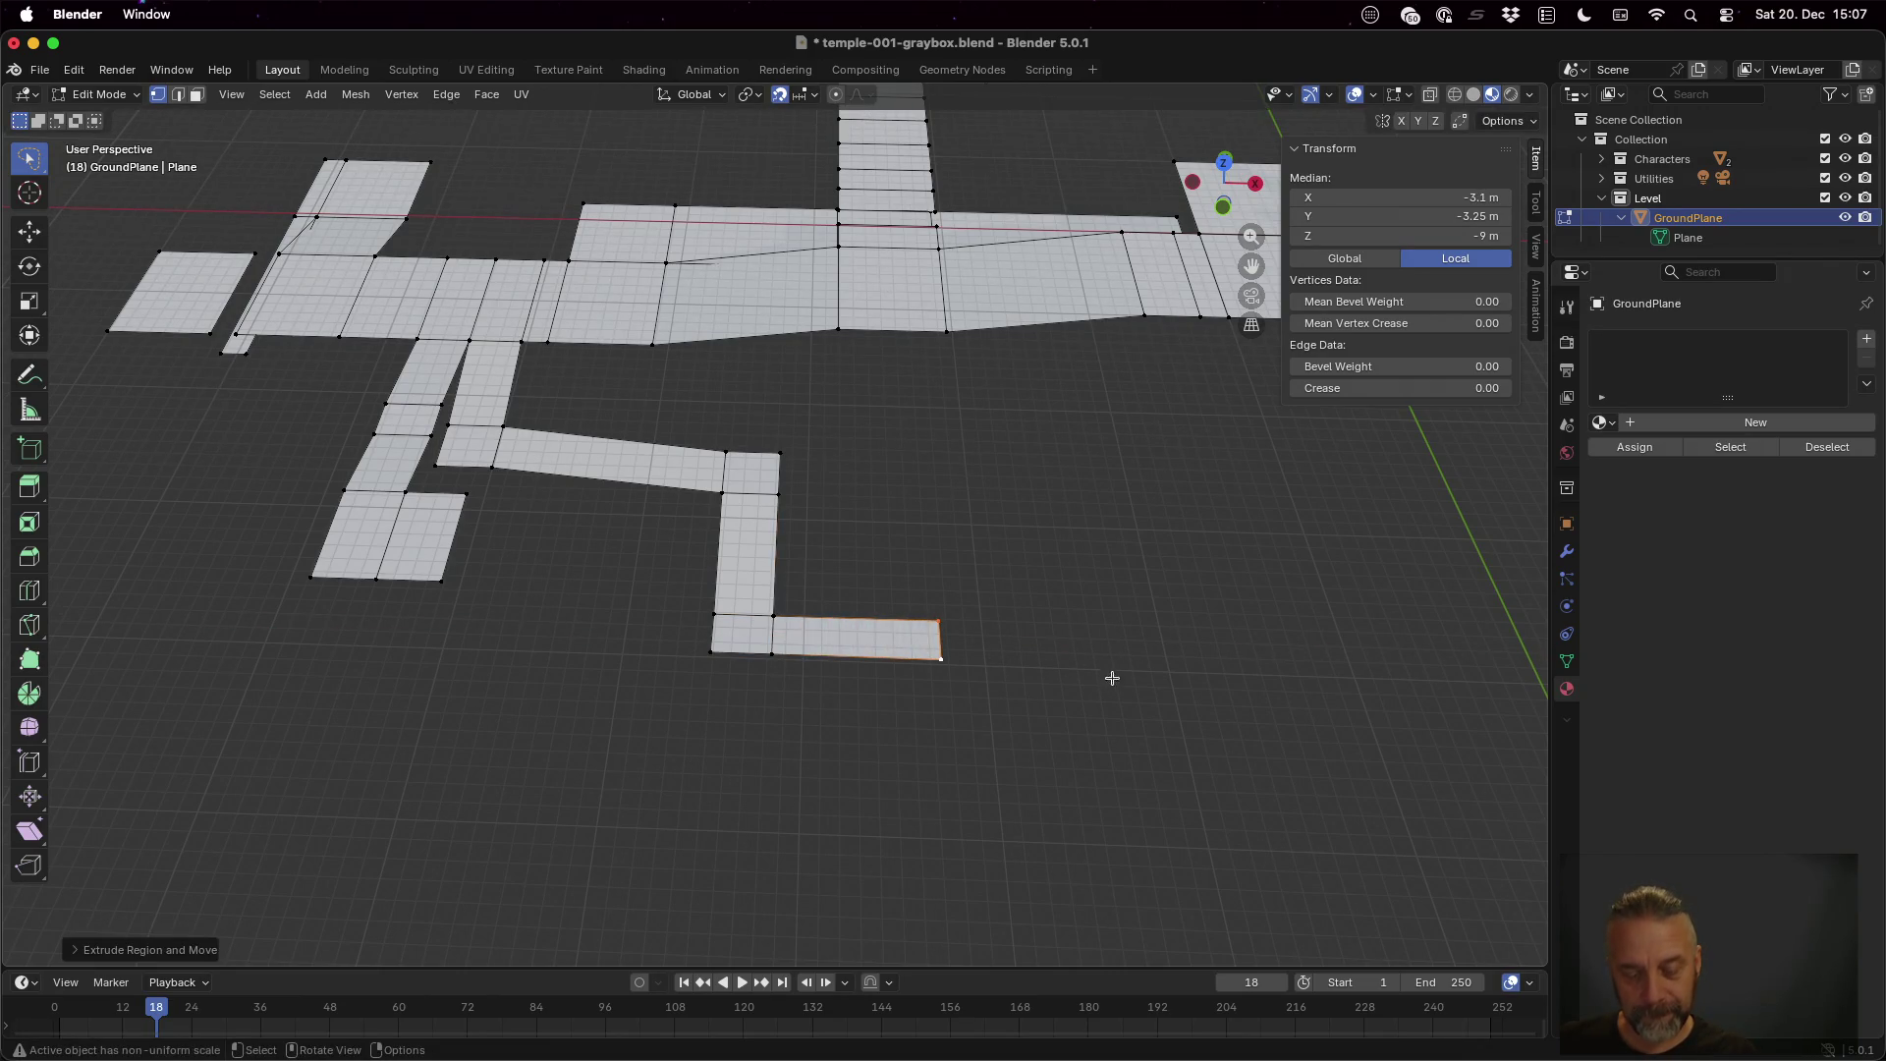
key("g")
key("z")
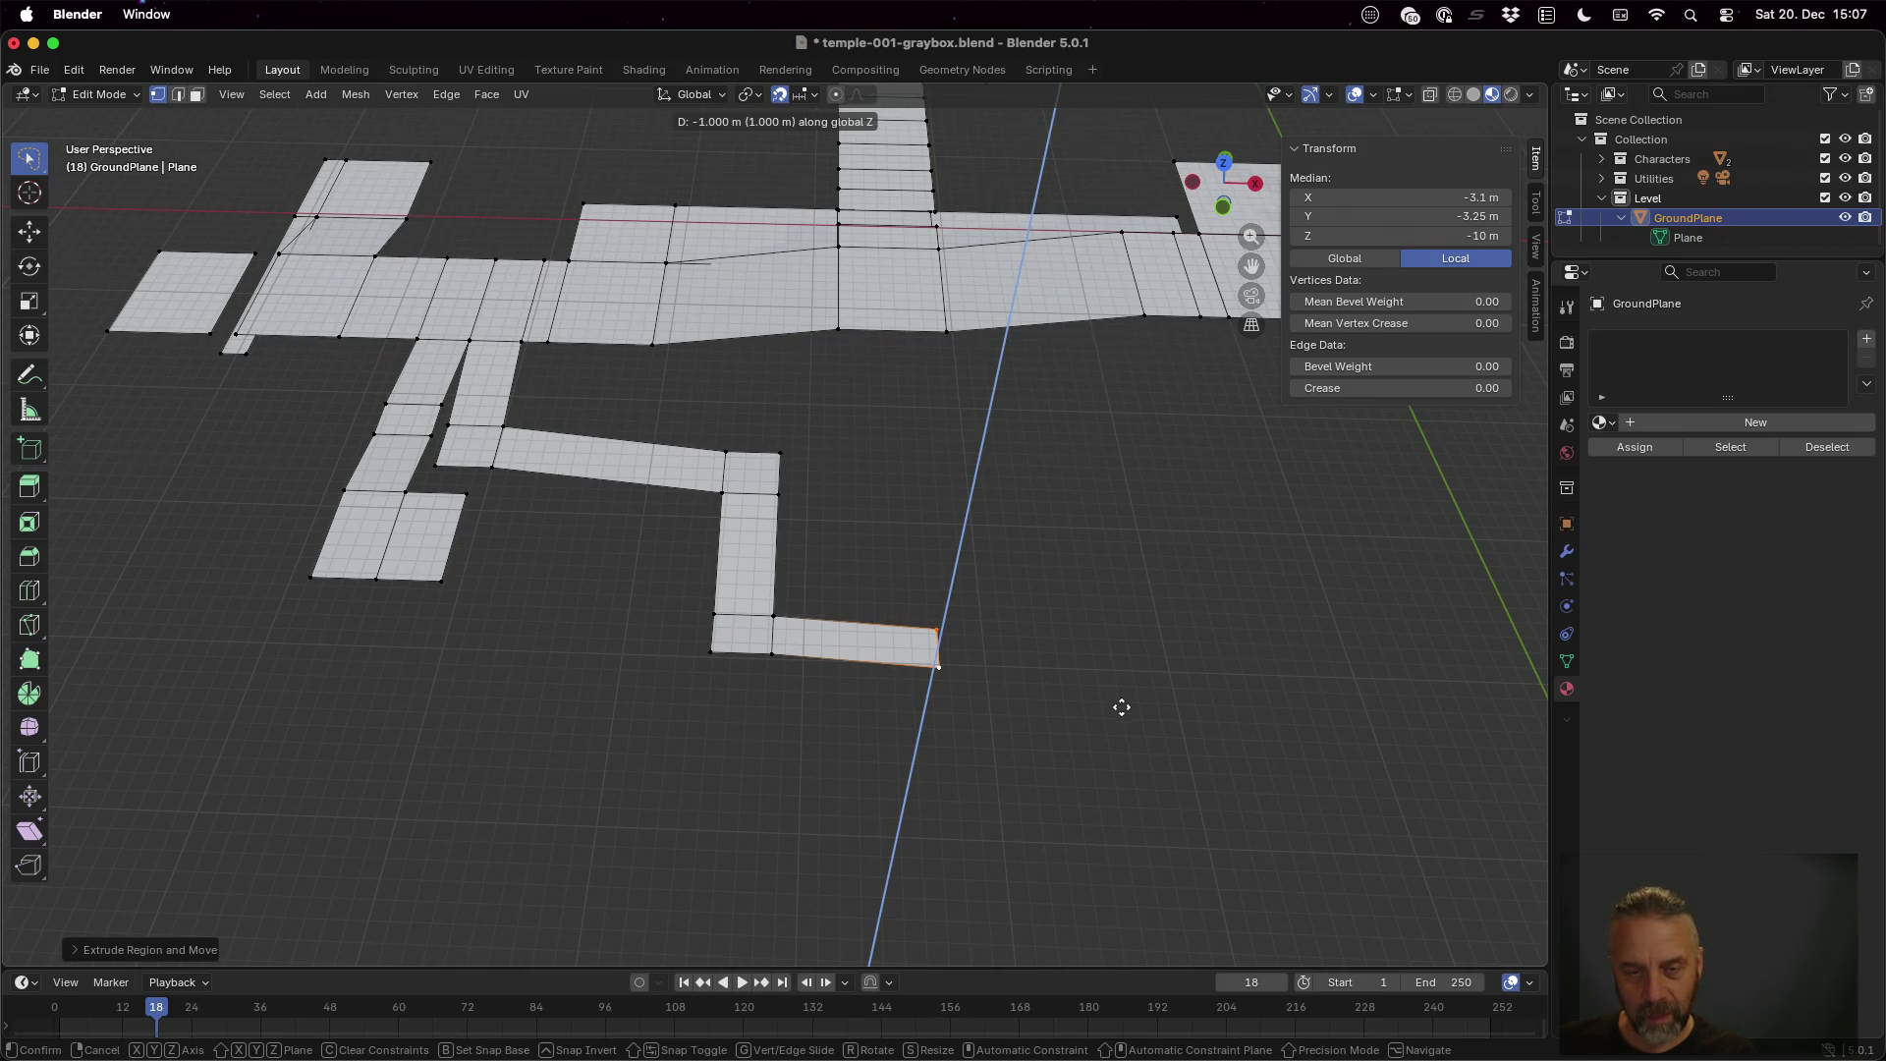
left_click(1121, 703)
scroll(1090, 640, "left", 10)
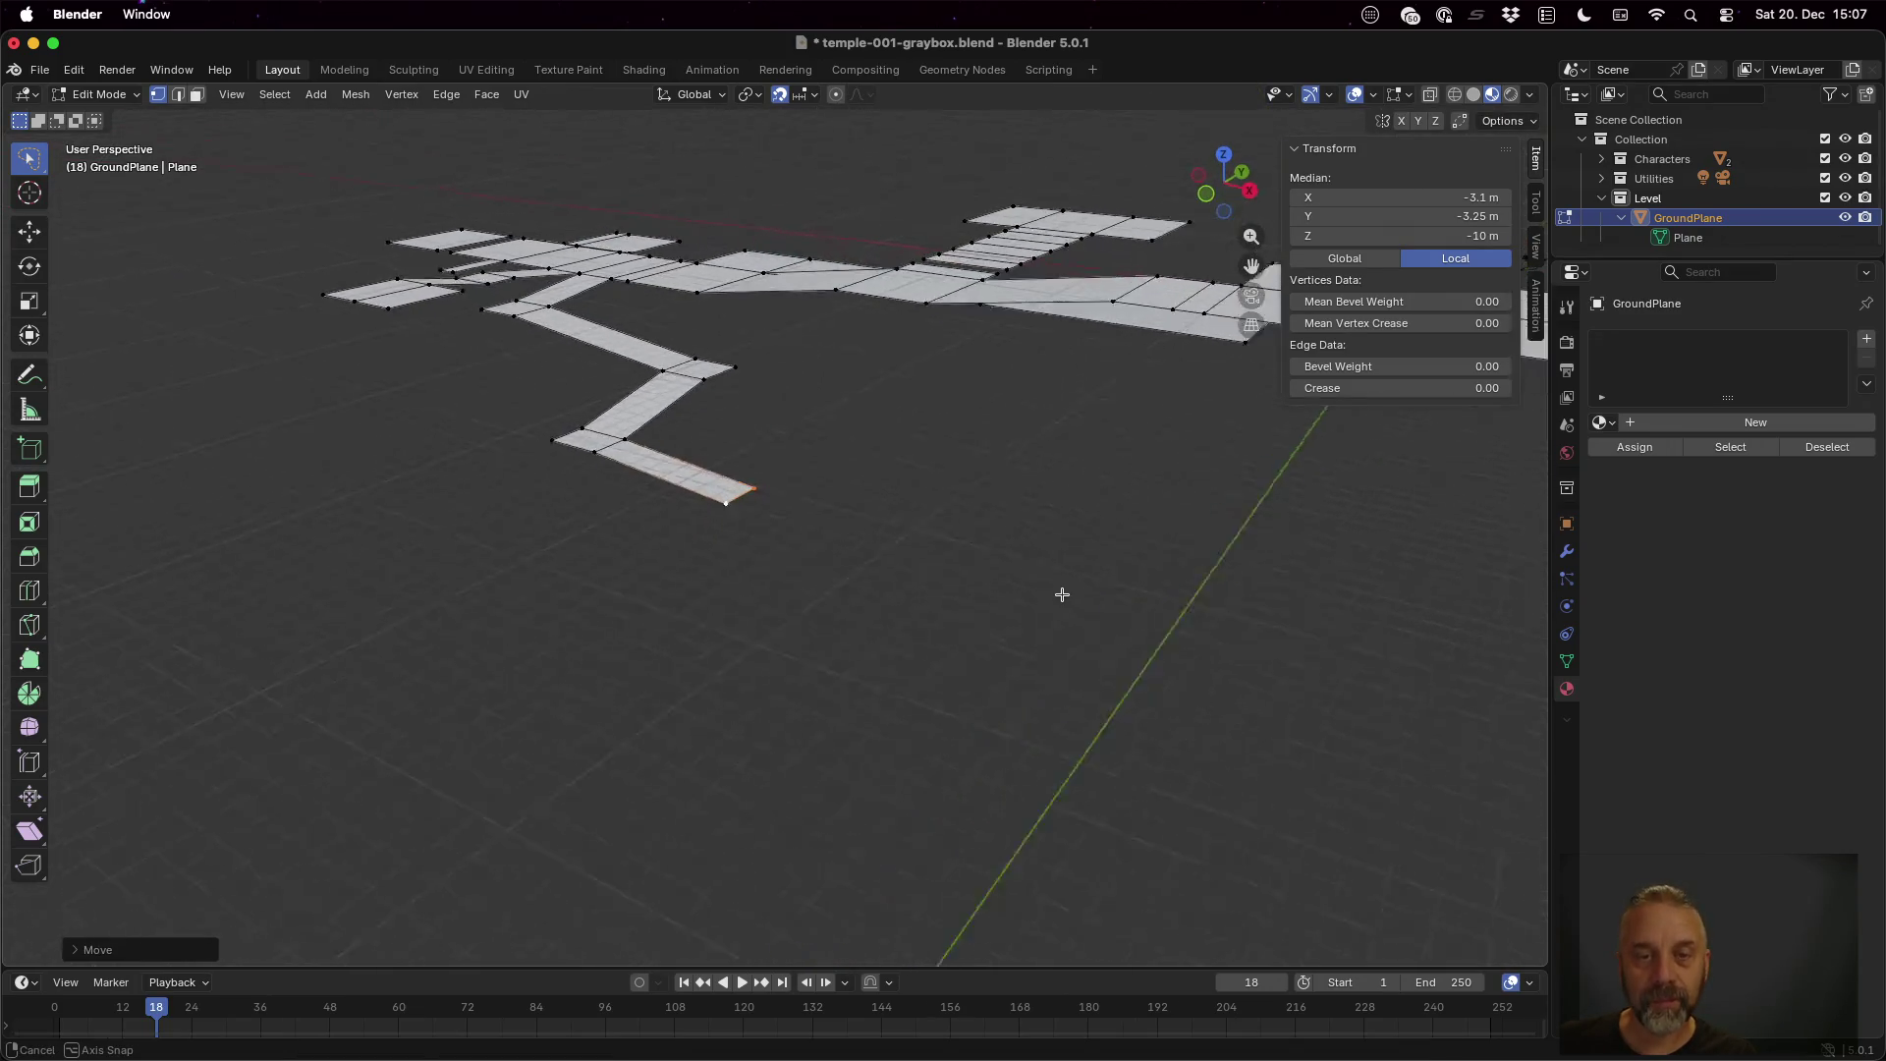
Extrude the side path's end edge along X into a new path segment
scroll(1056, 601, "up", 3)
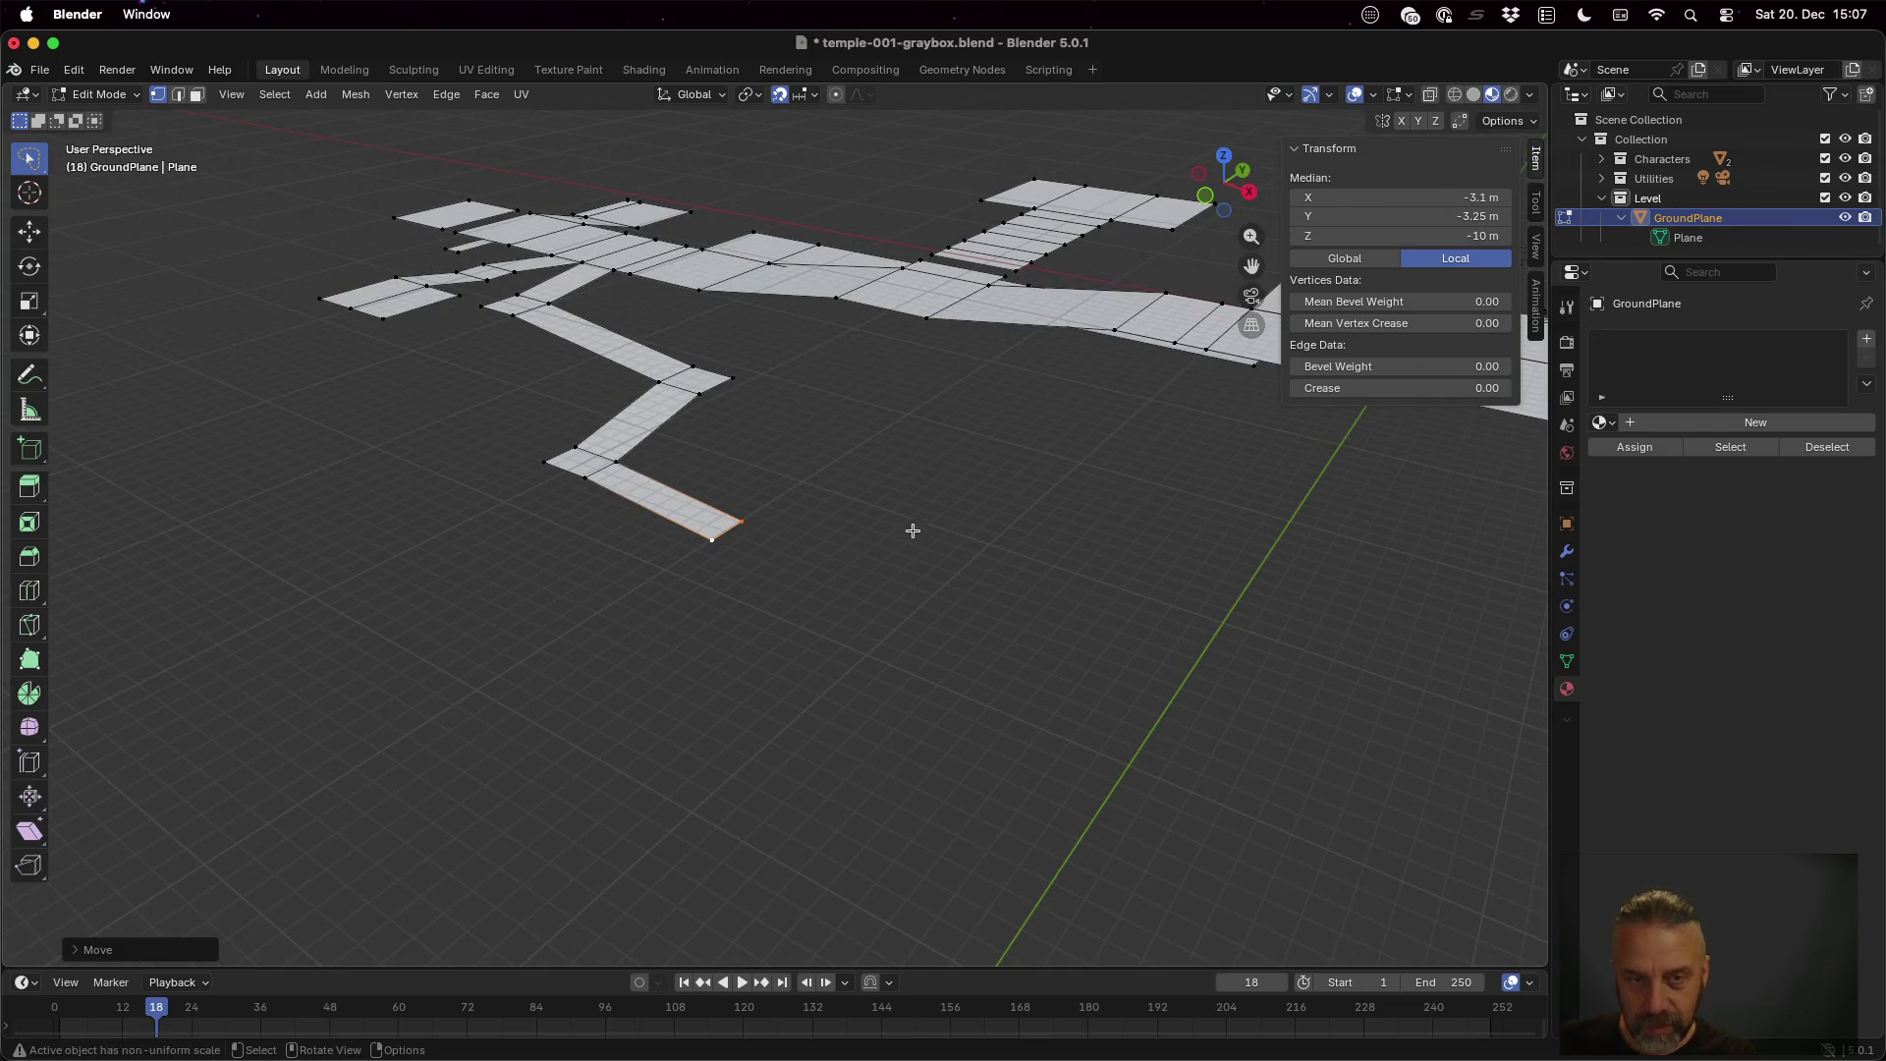
scroll(918, 521, "up", 5)
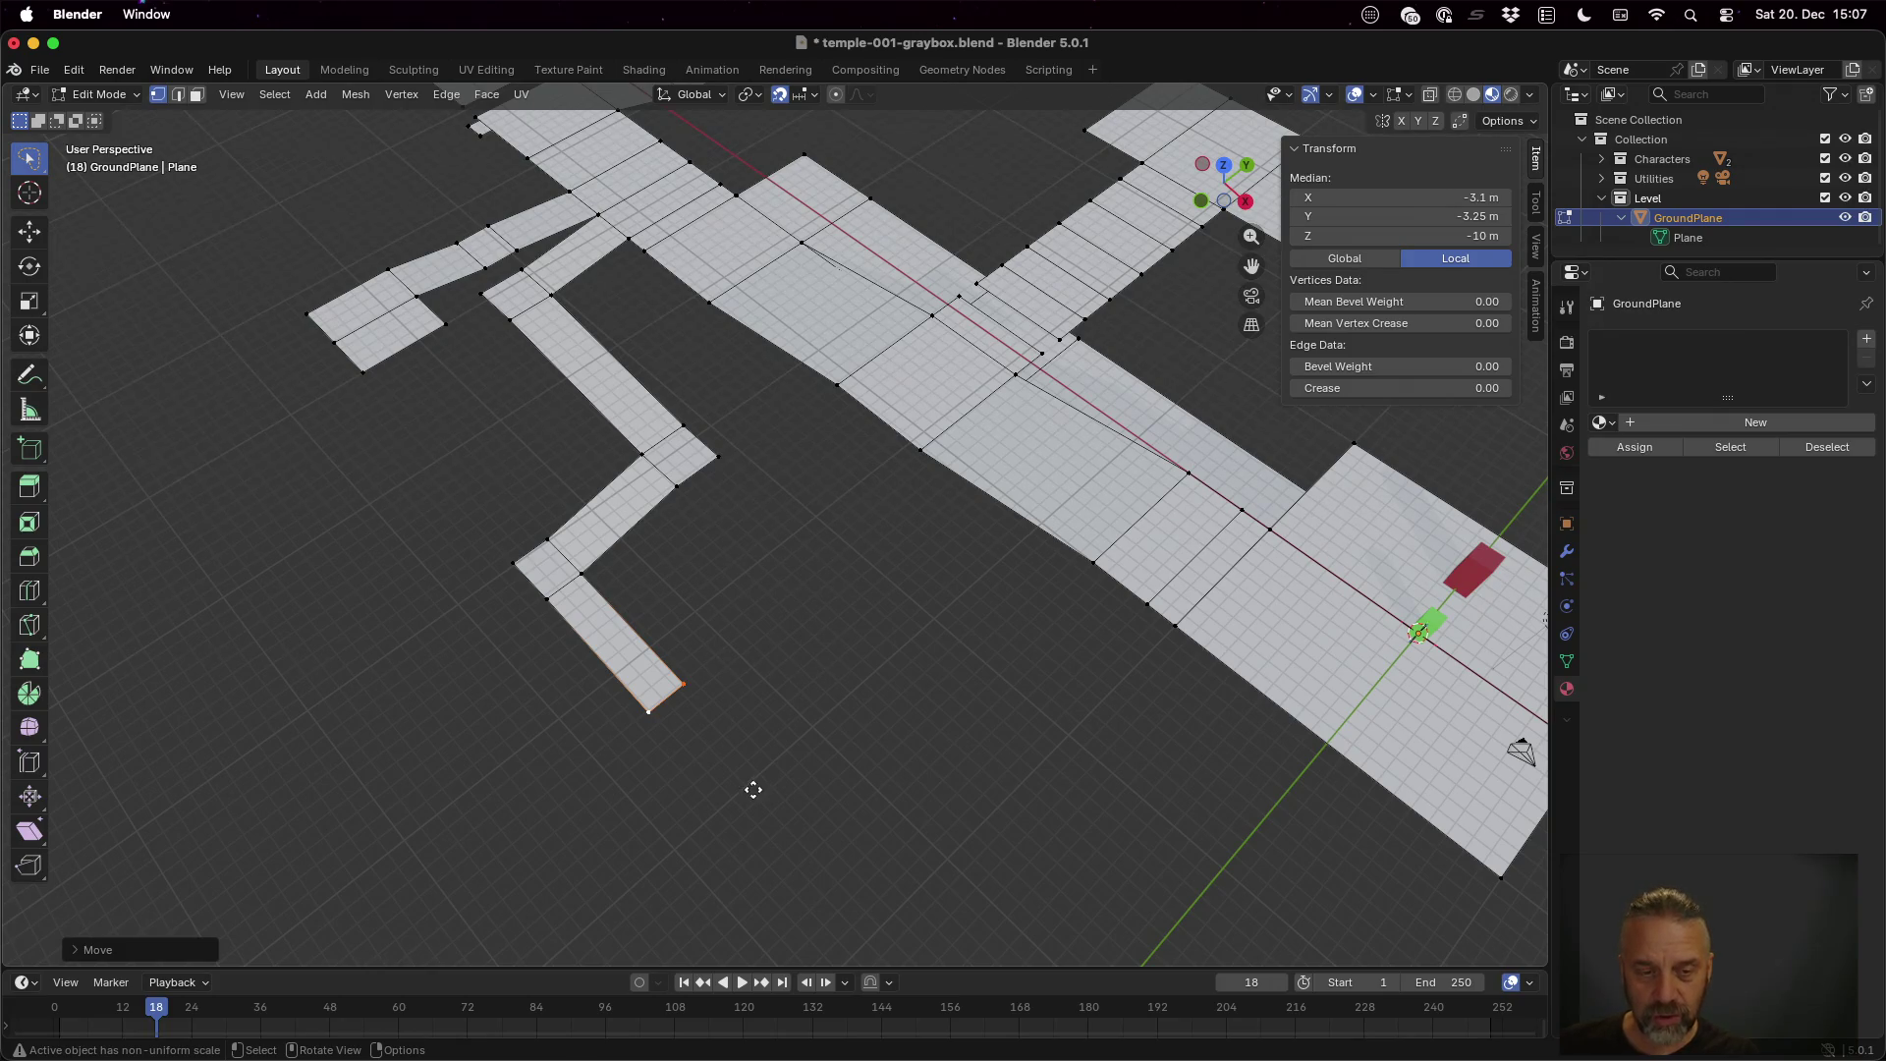
key("e")
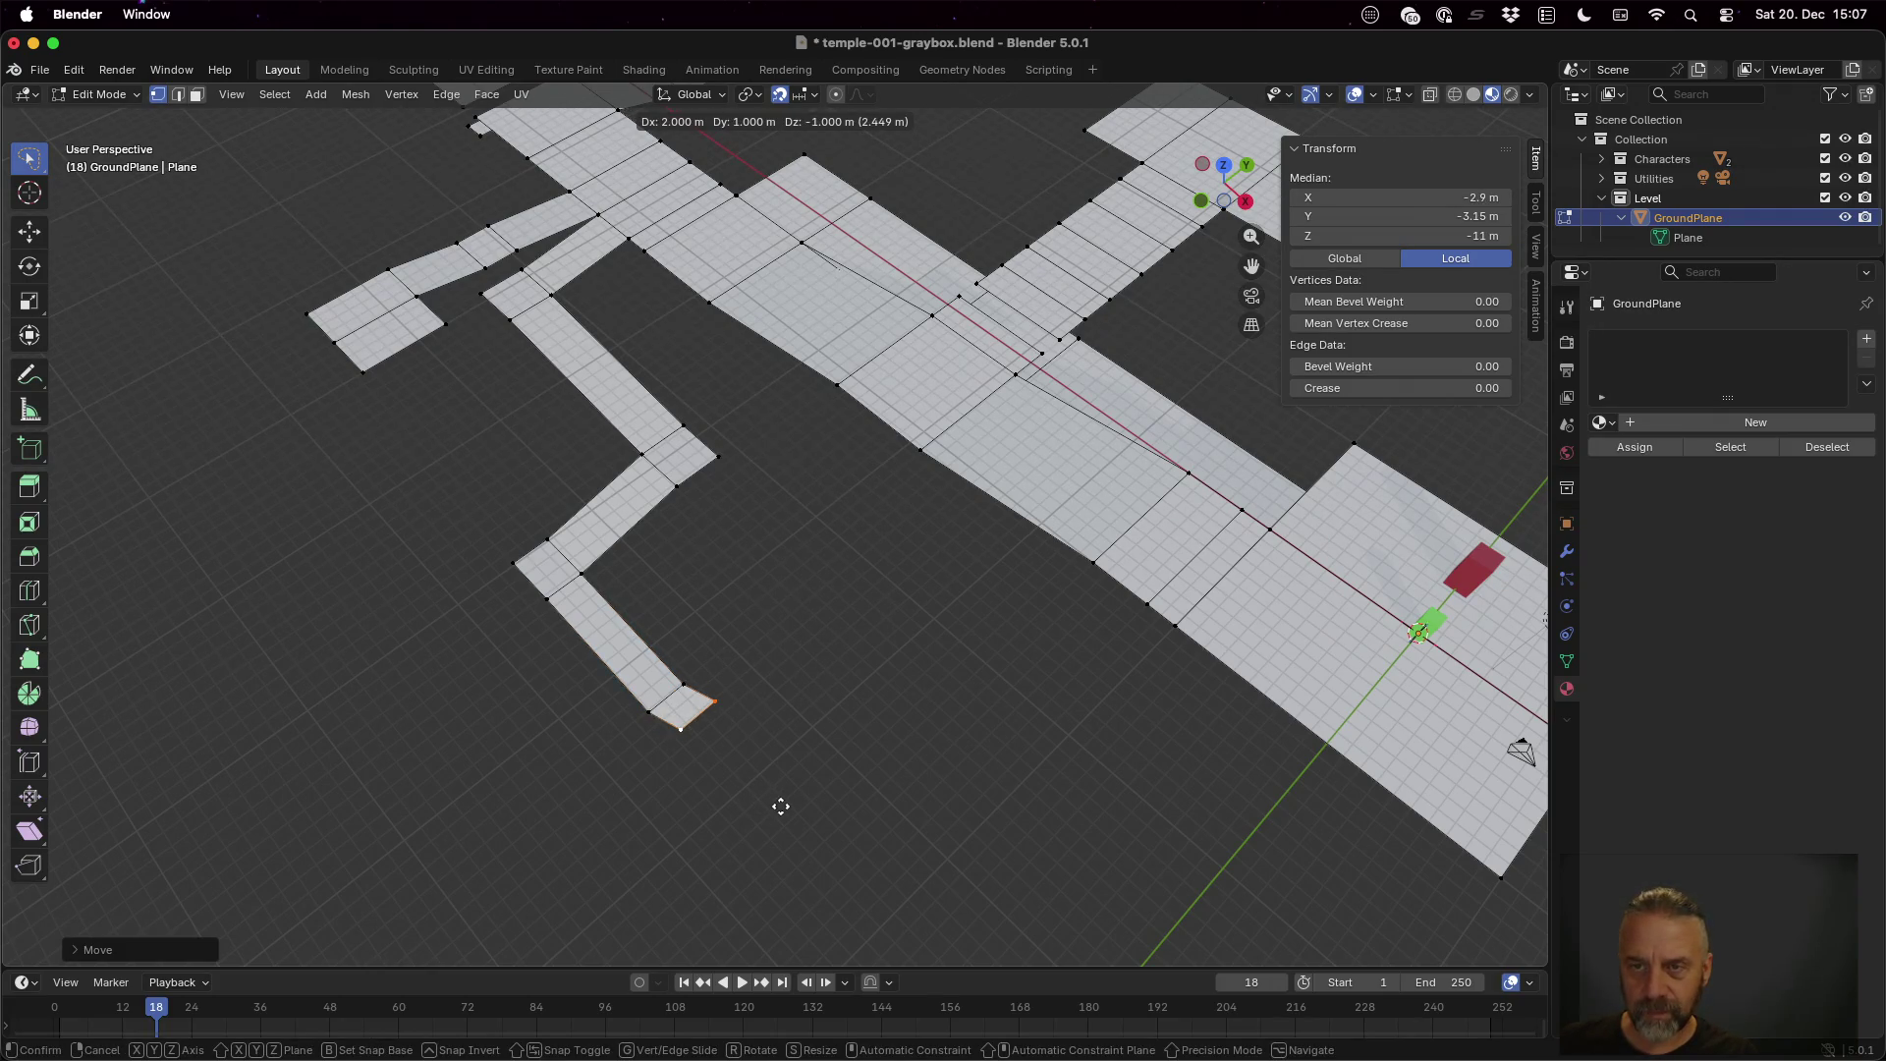
key("x")
left_click(776, 810)
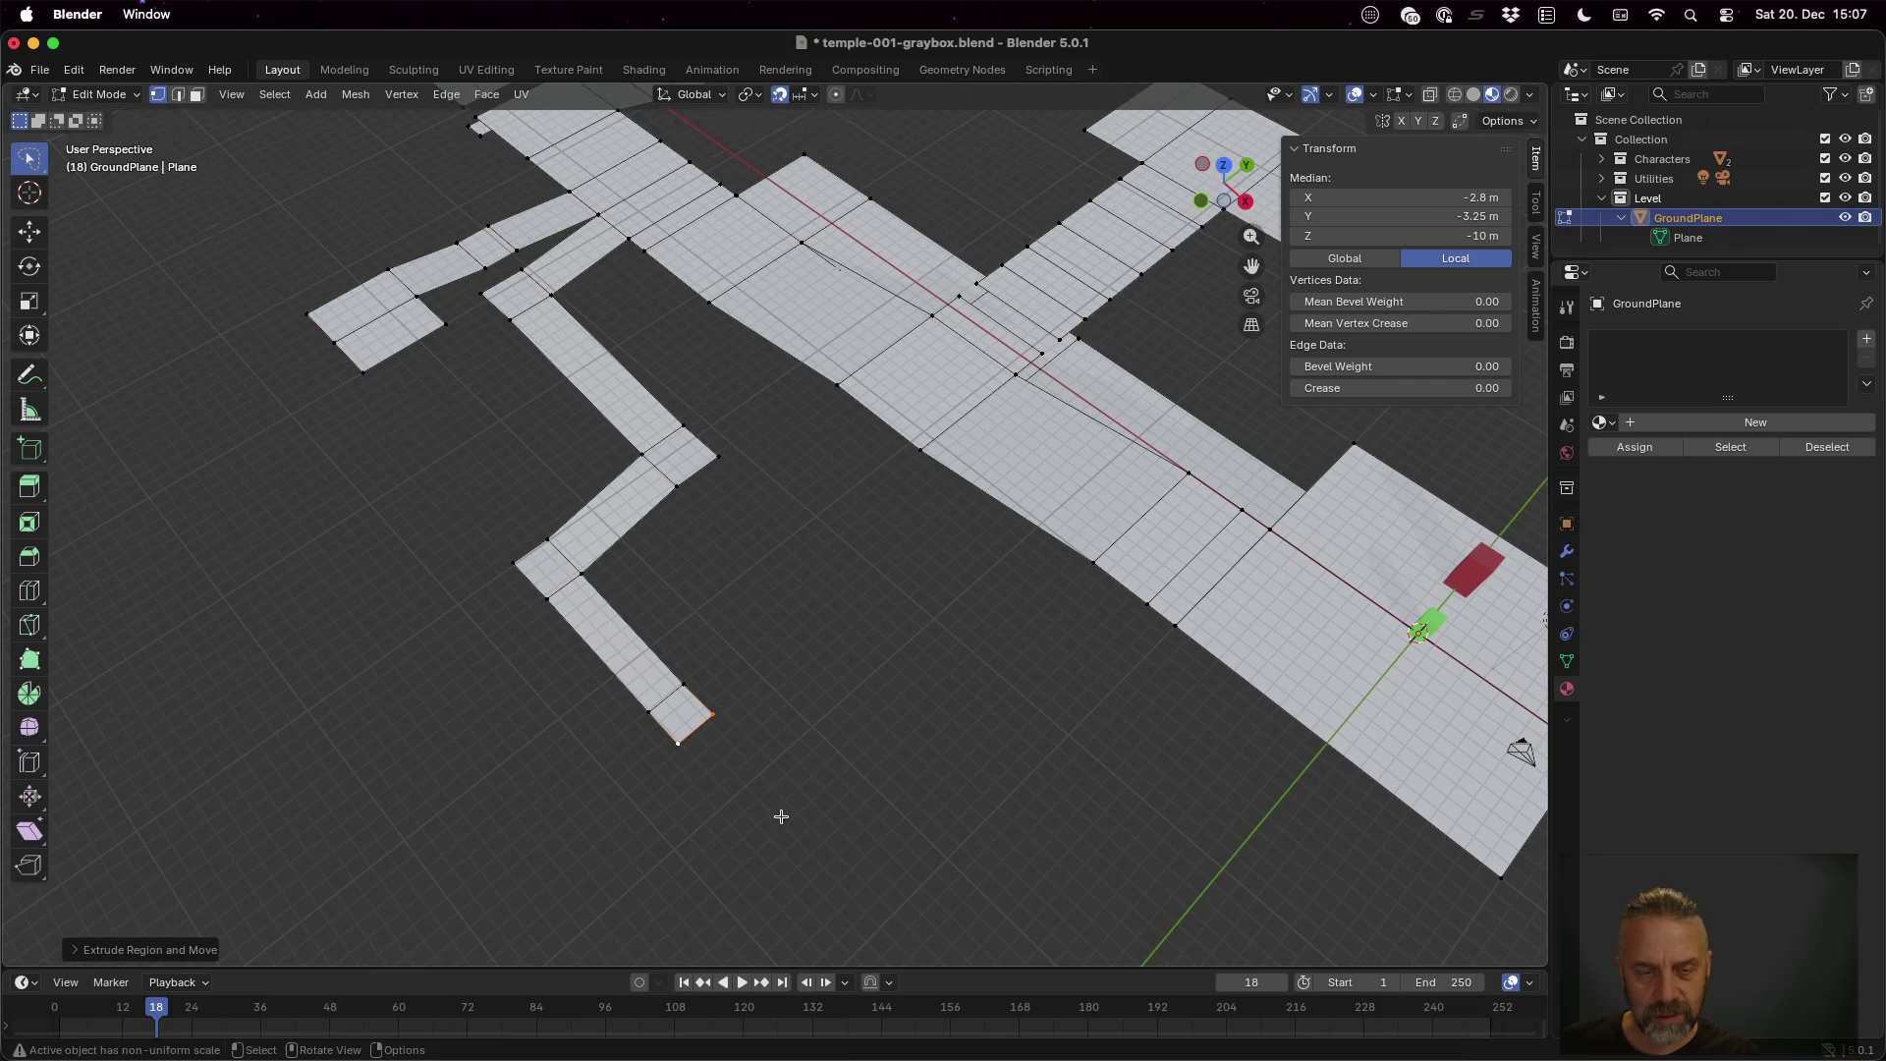
Extrude a new face from the strip end to turn the path, then select its two end vertices
left_click(696, 697)
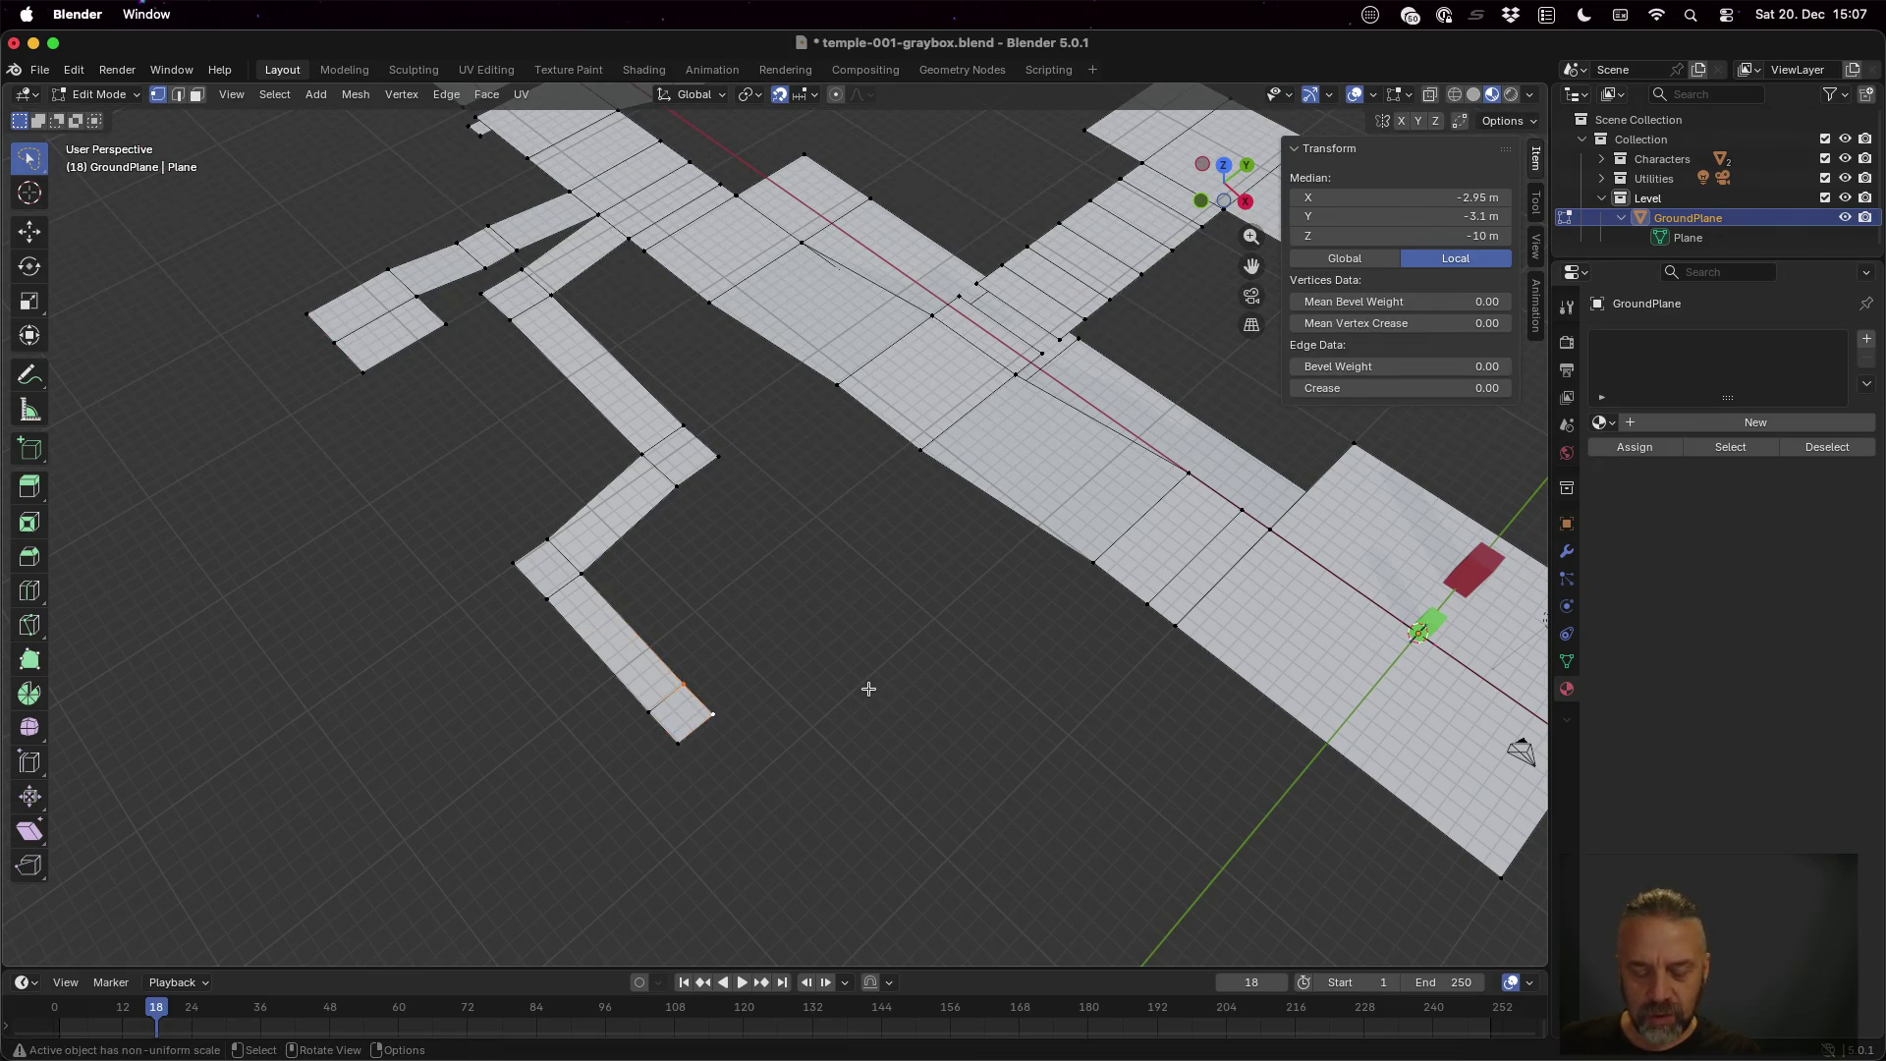
key("g")
key("y")
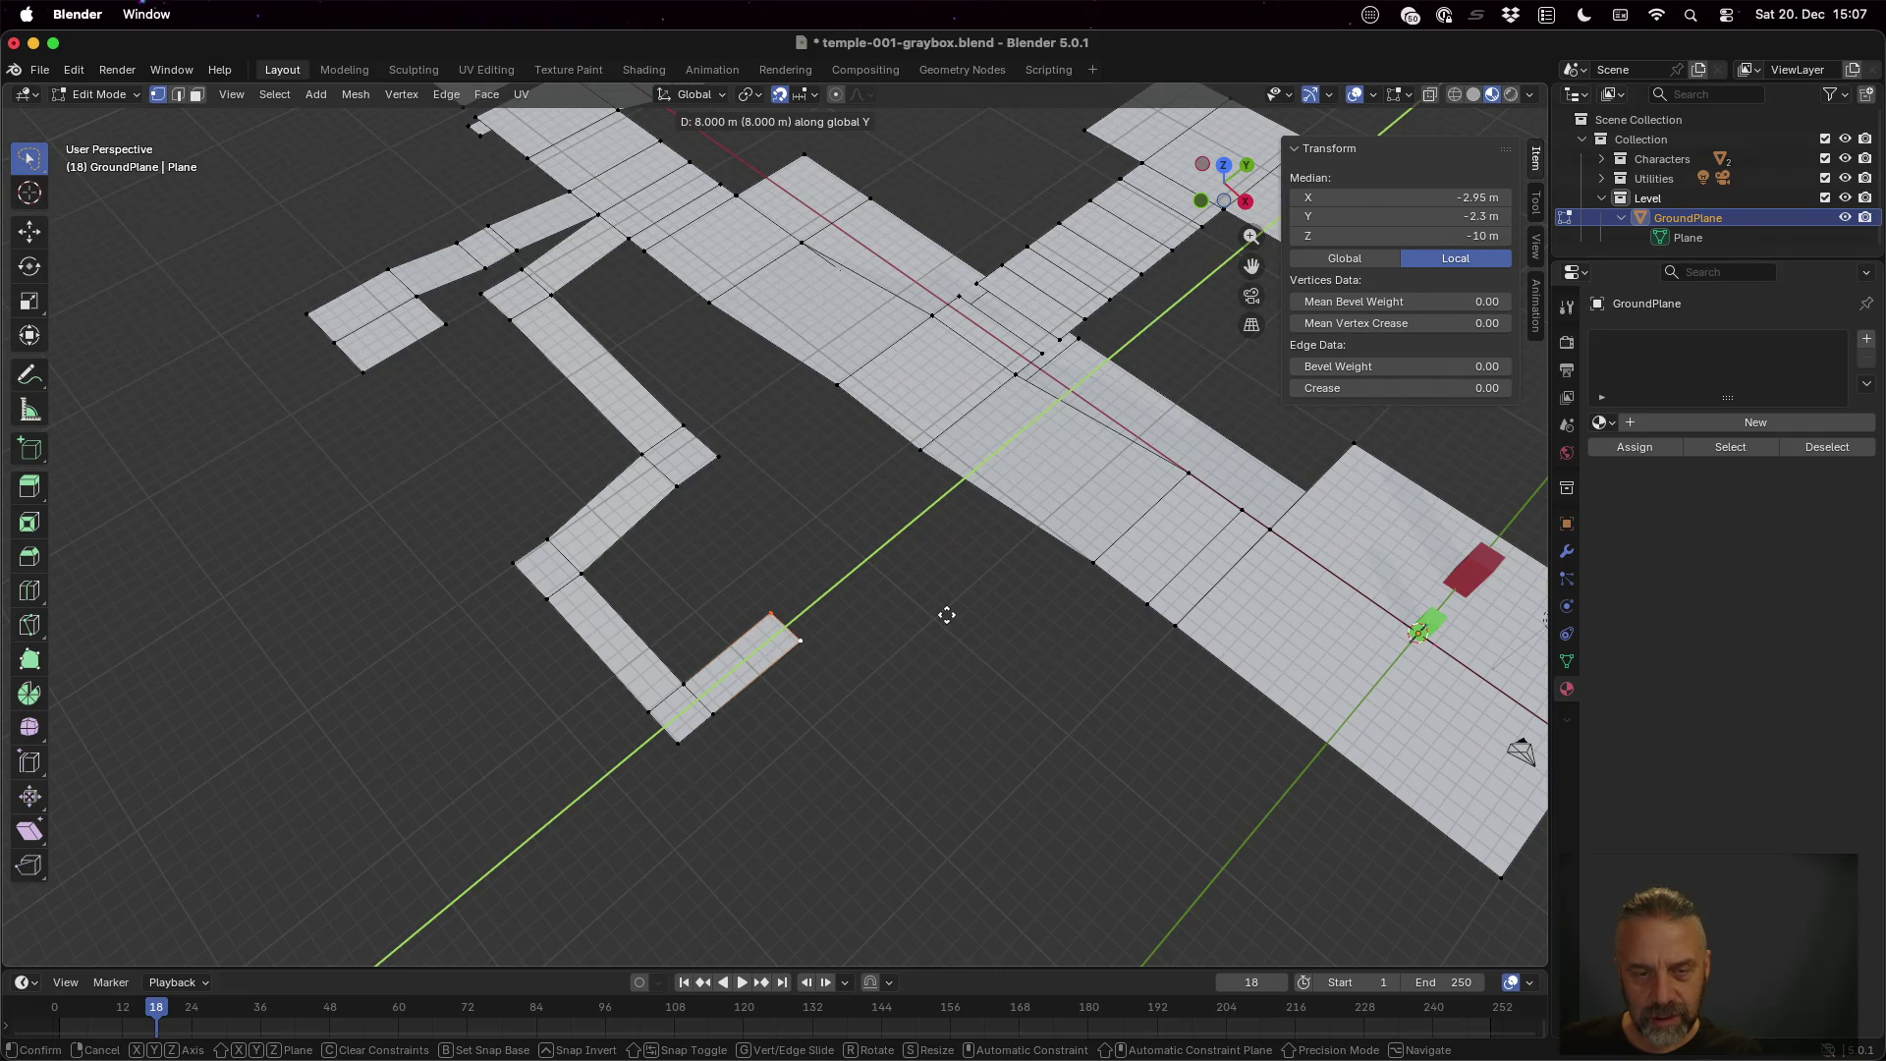
key("Escape")
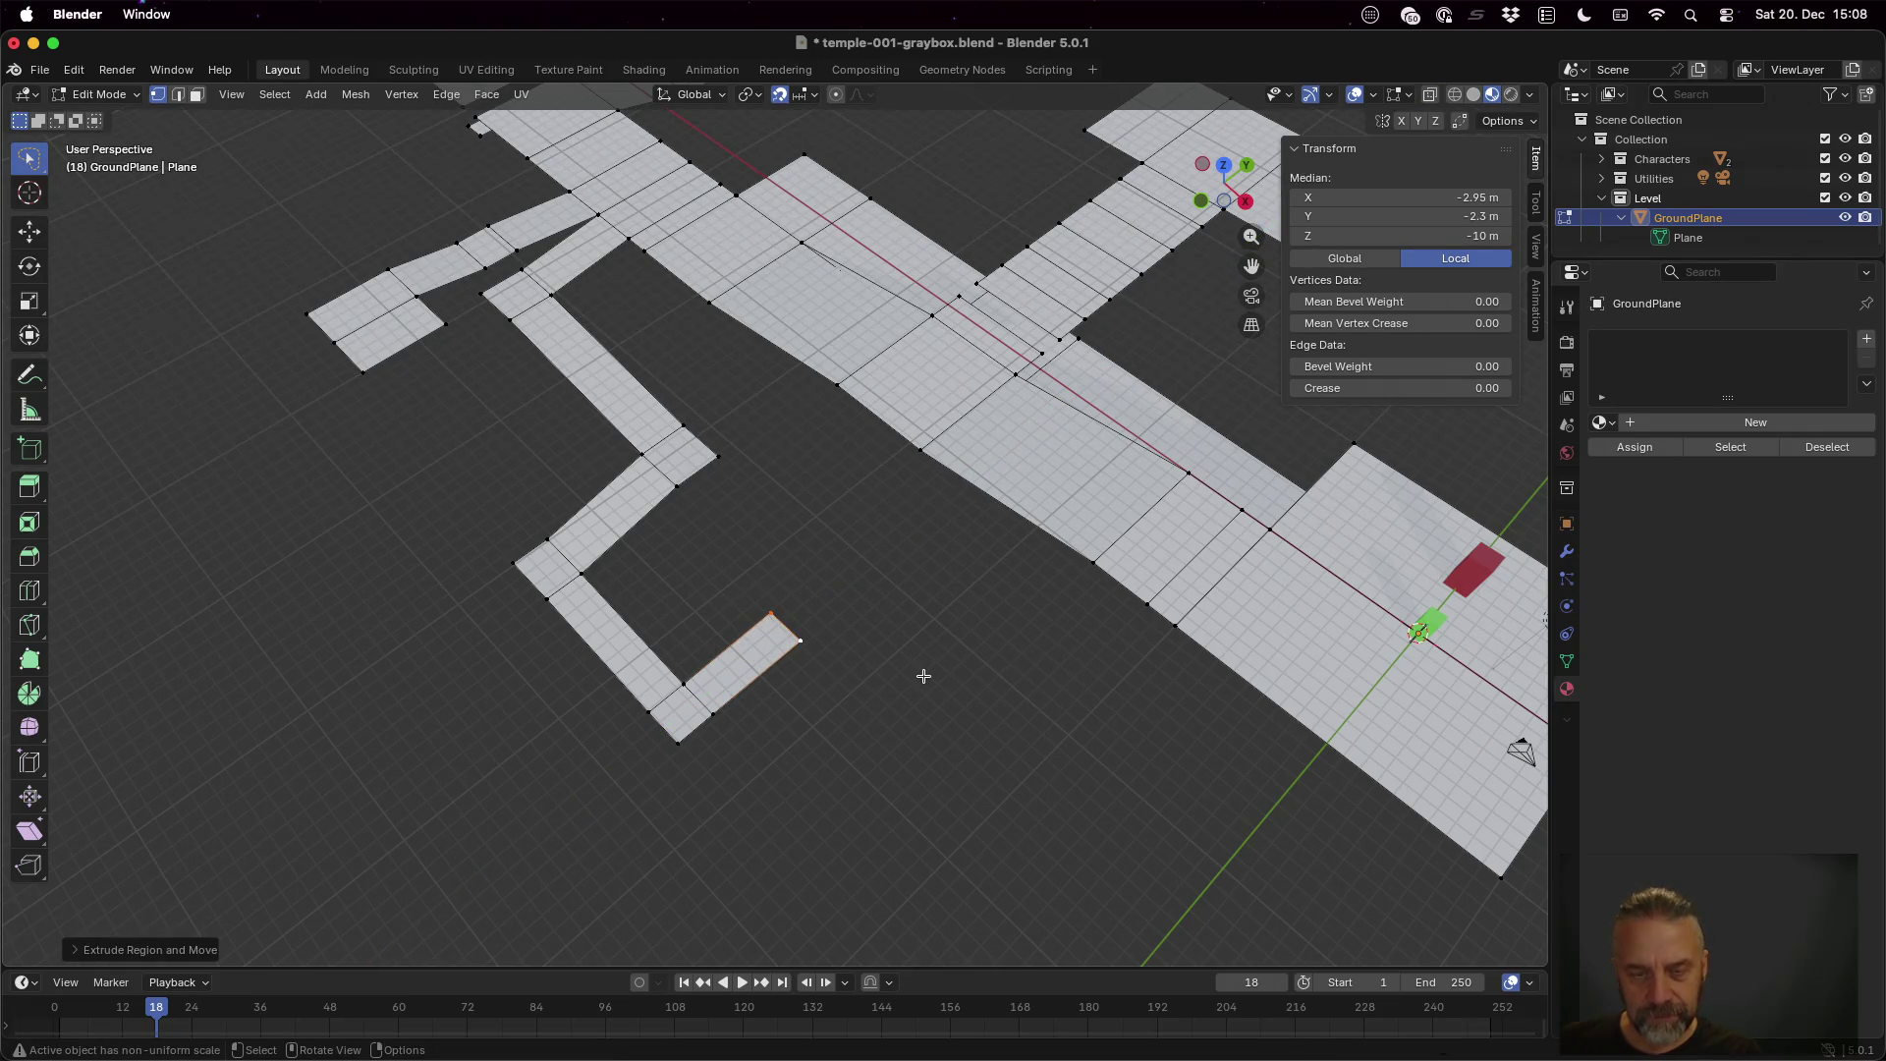
key("e")
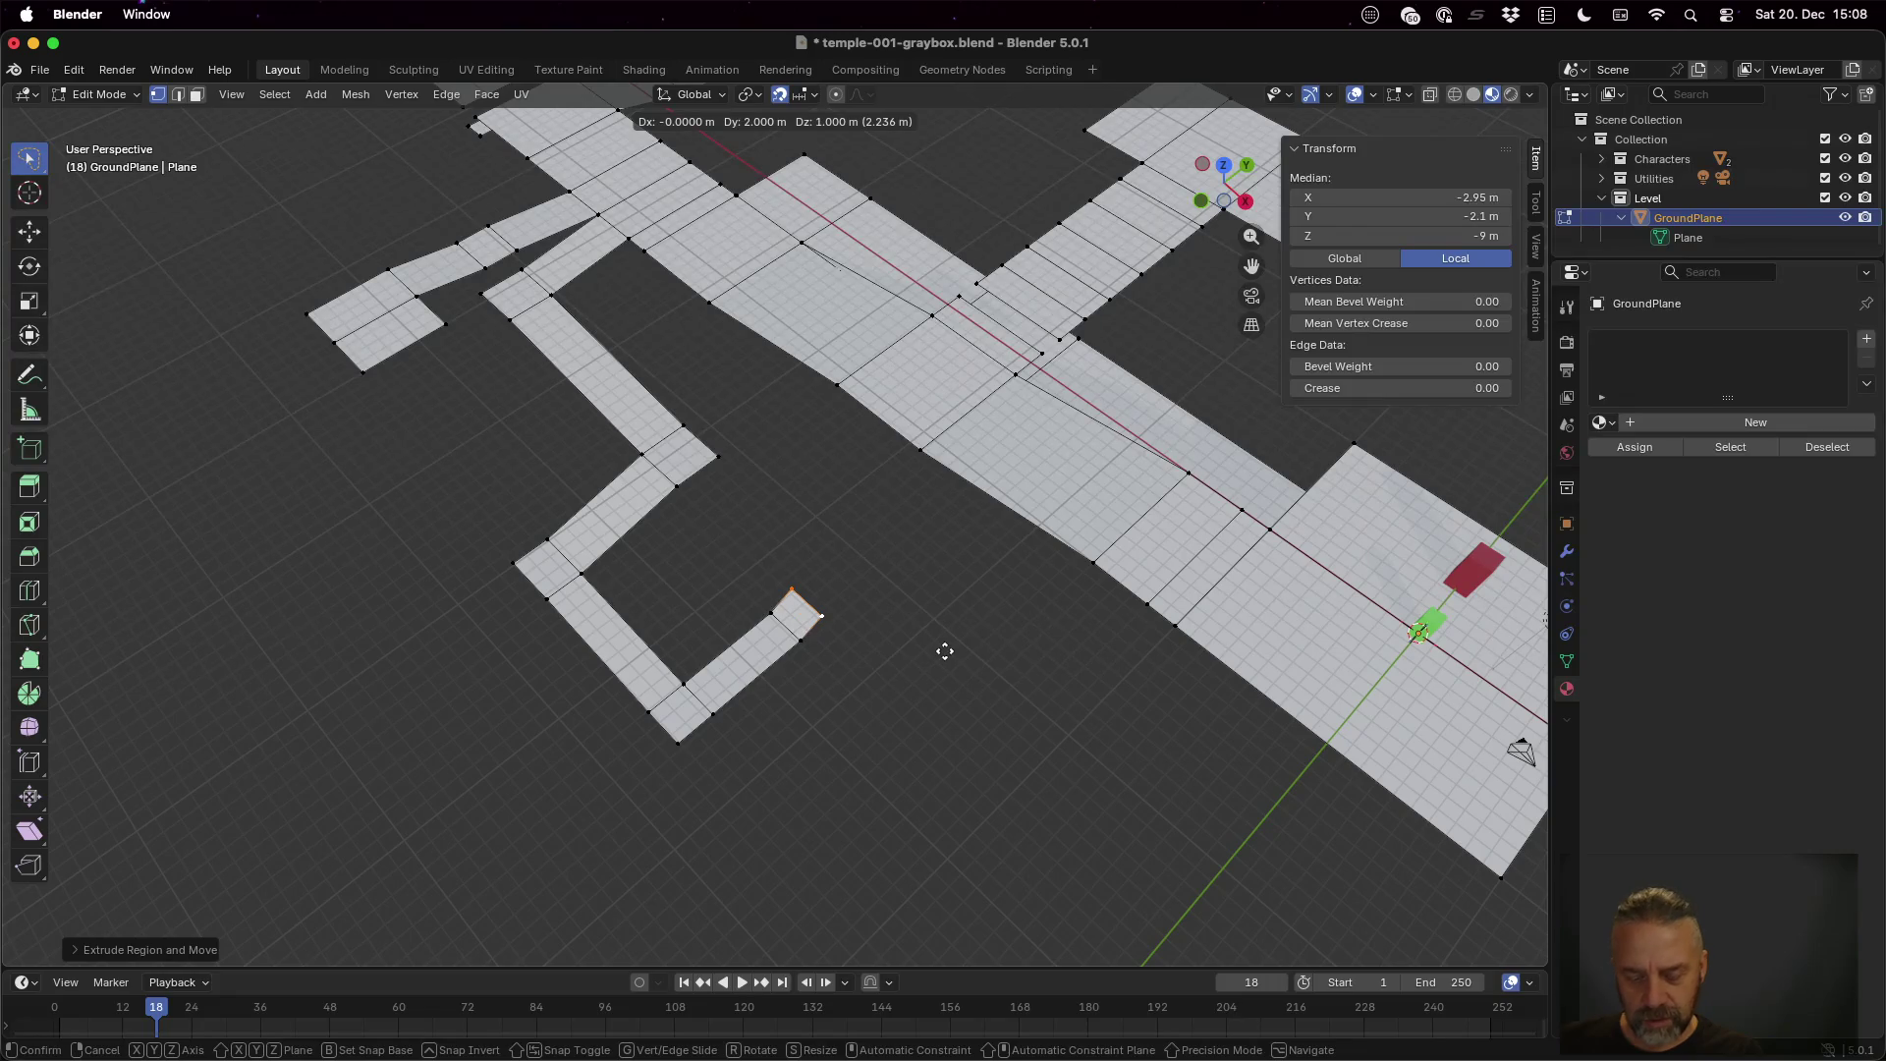
left_click(951, 644)
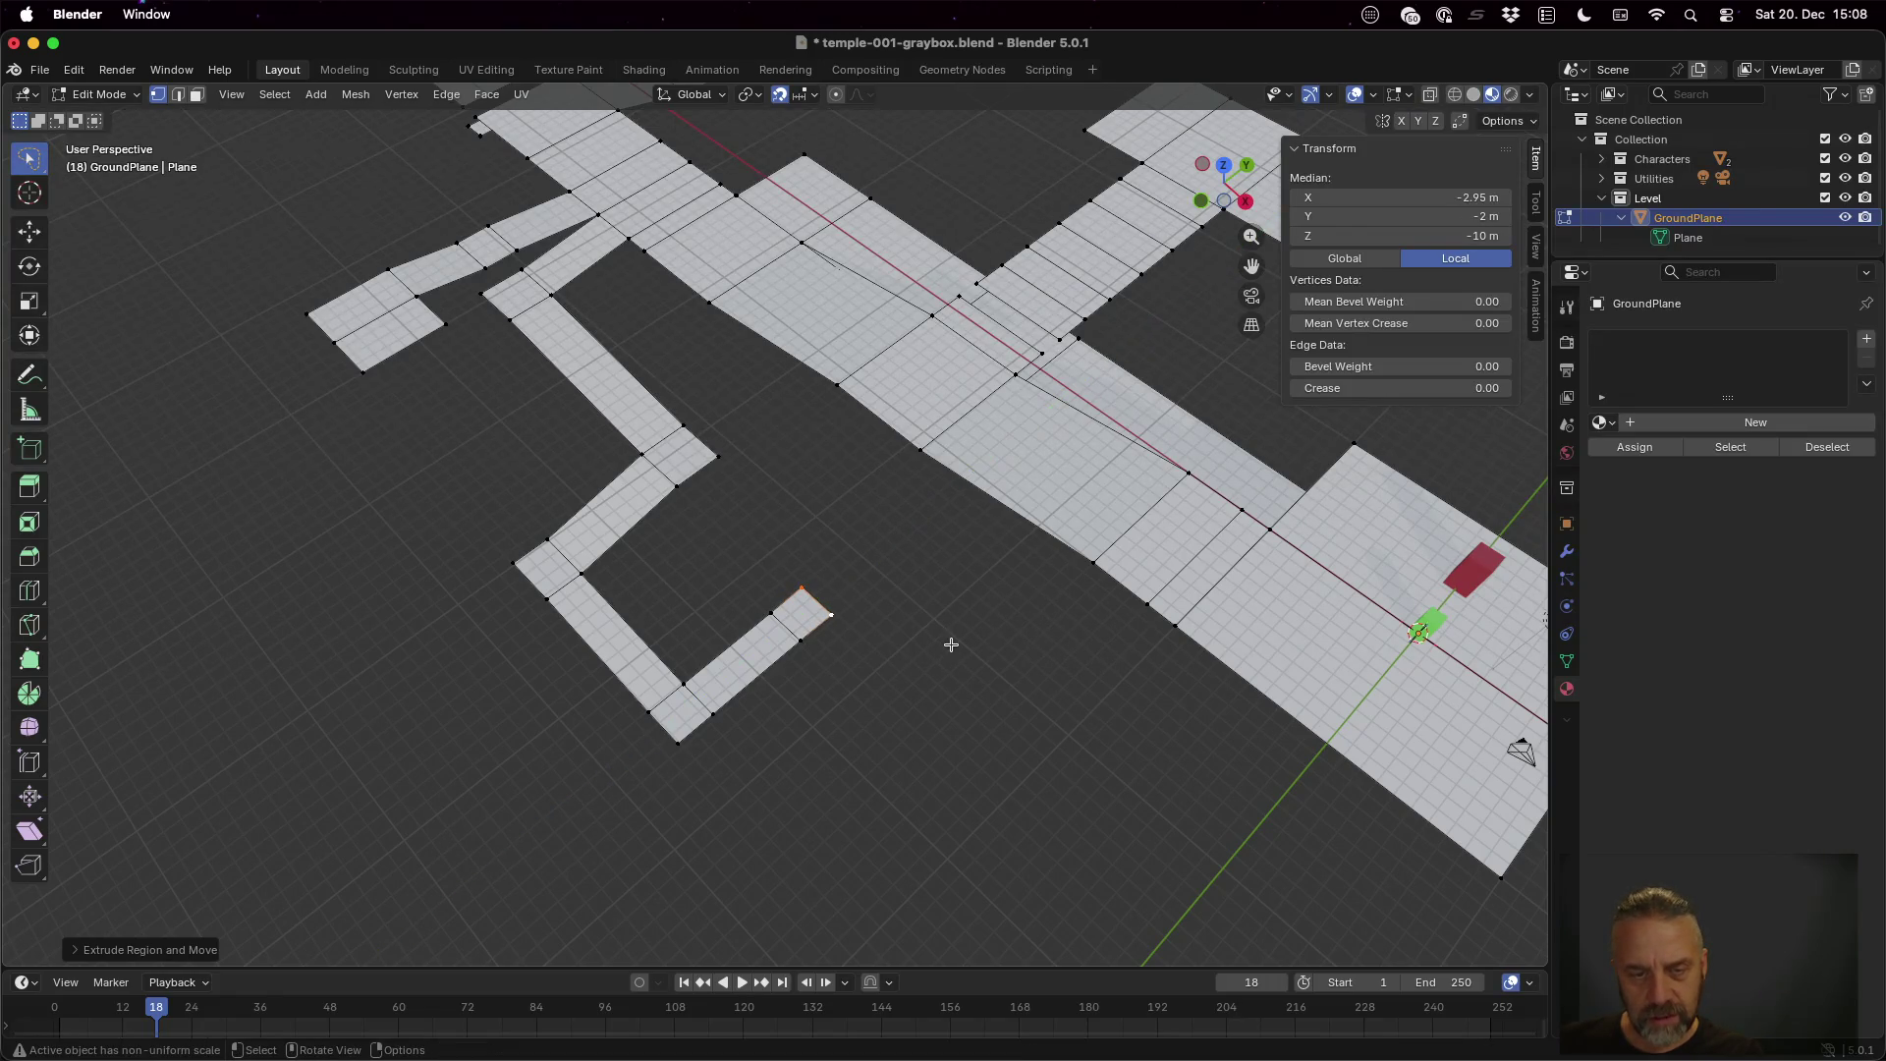
left_click(802, 640)
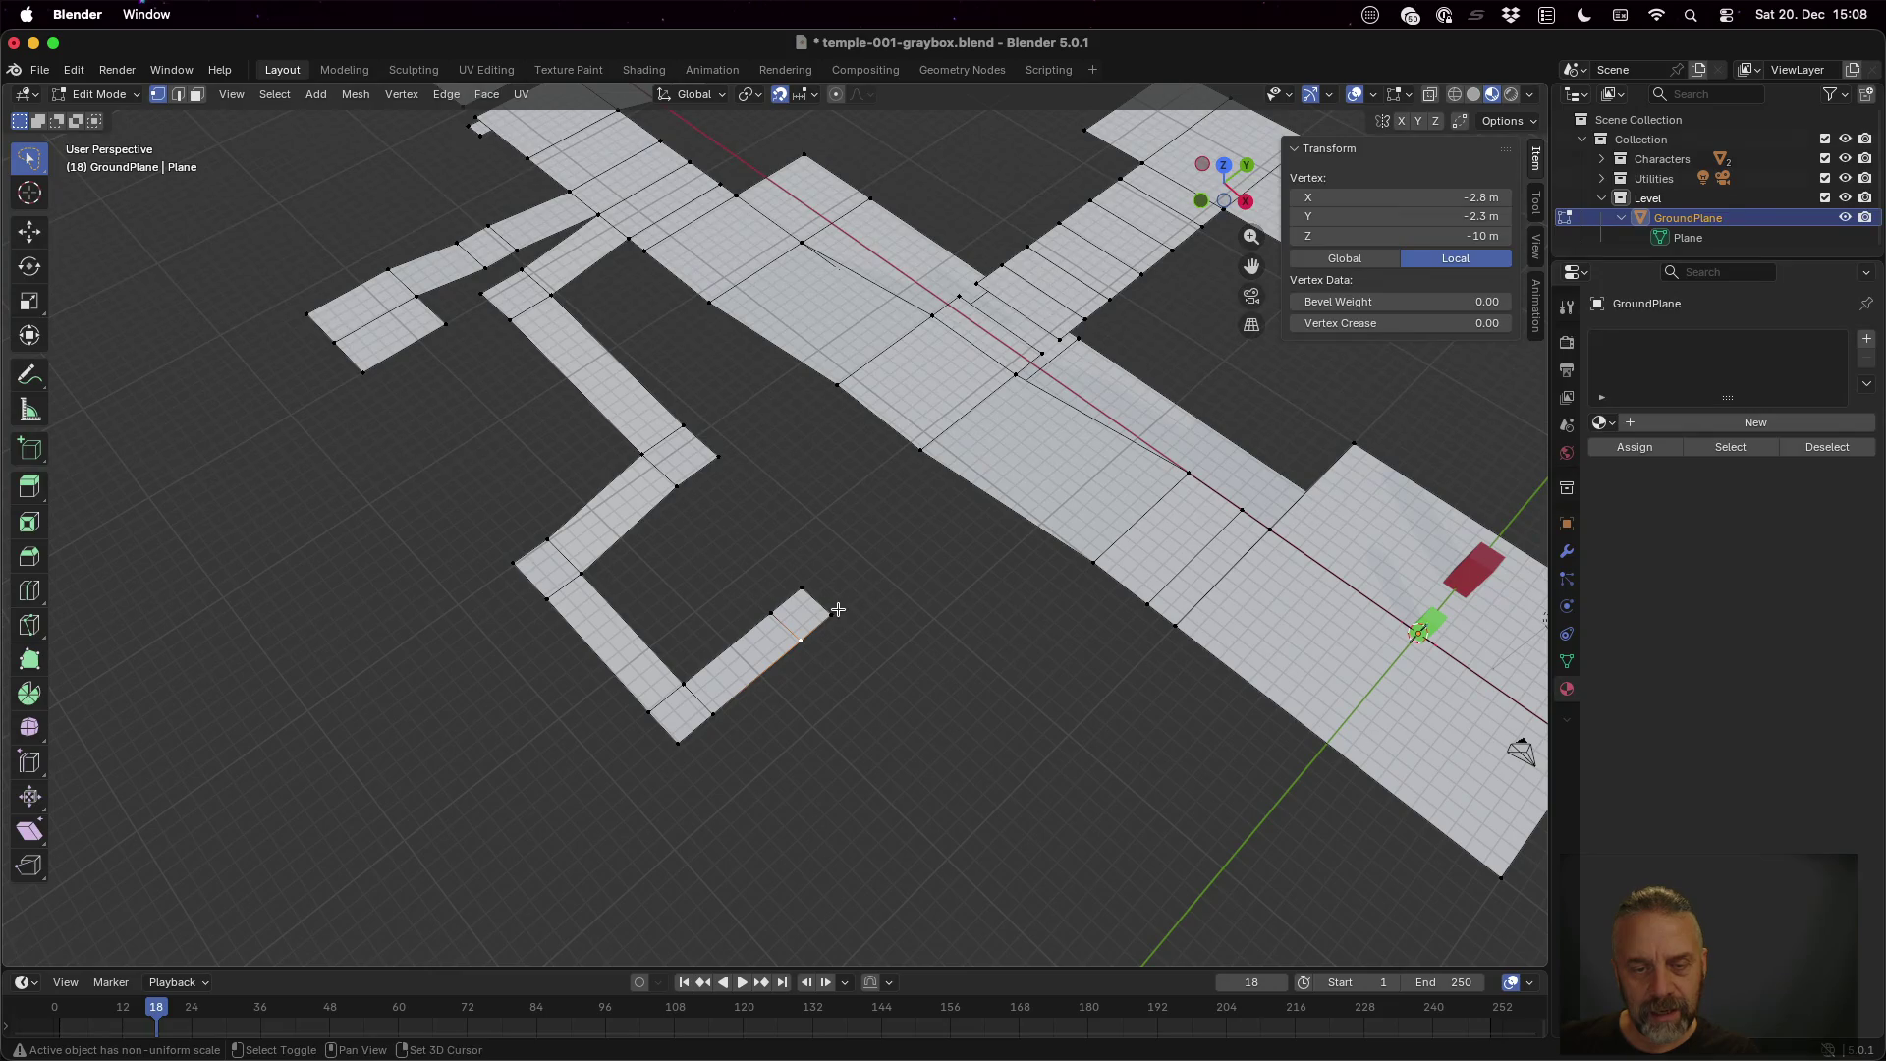
left_click(834, 612, "shift")
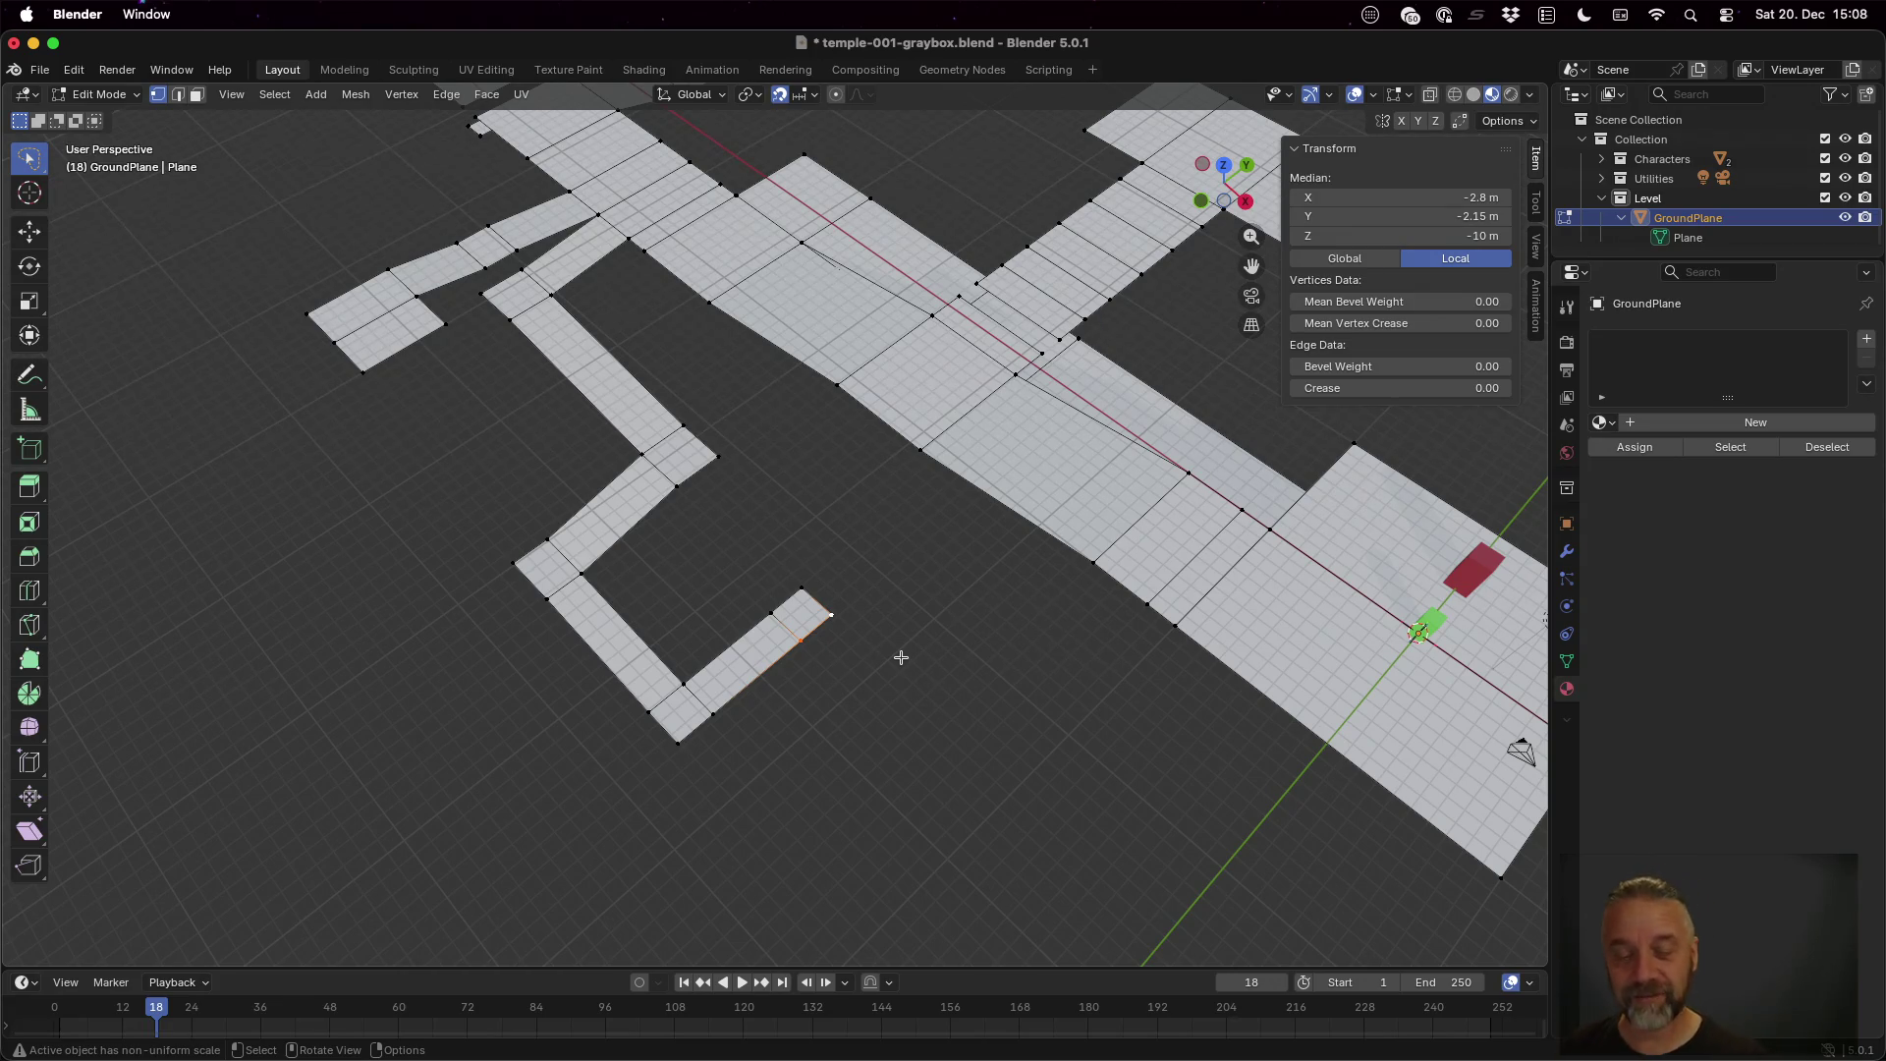
Lengthen the hooked side path with a short and then a longer segment along X
scroll(934, 674, "up", 10)
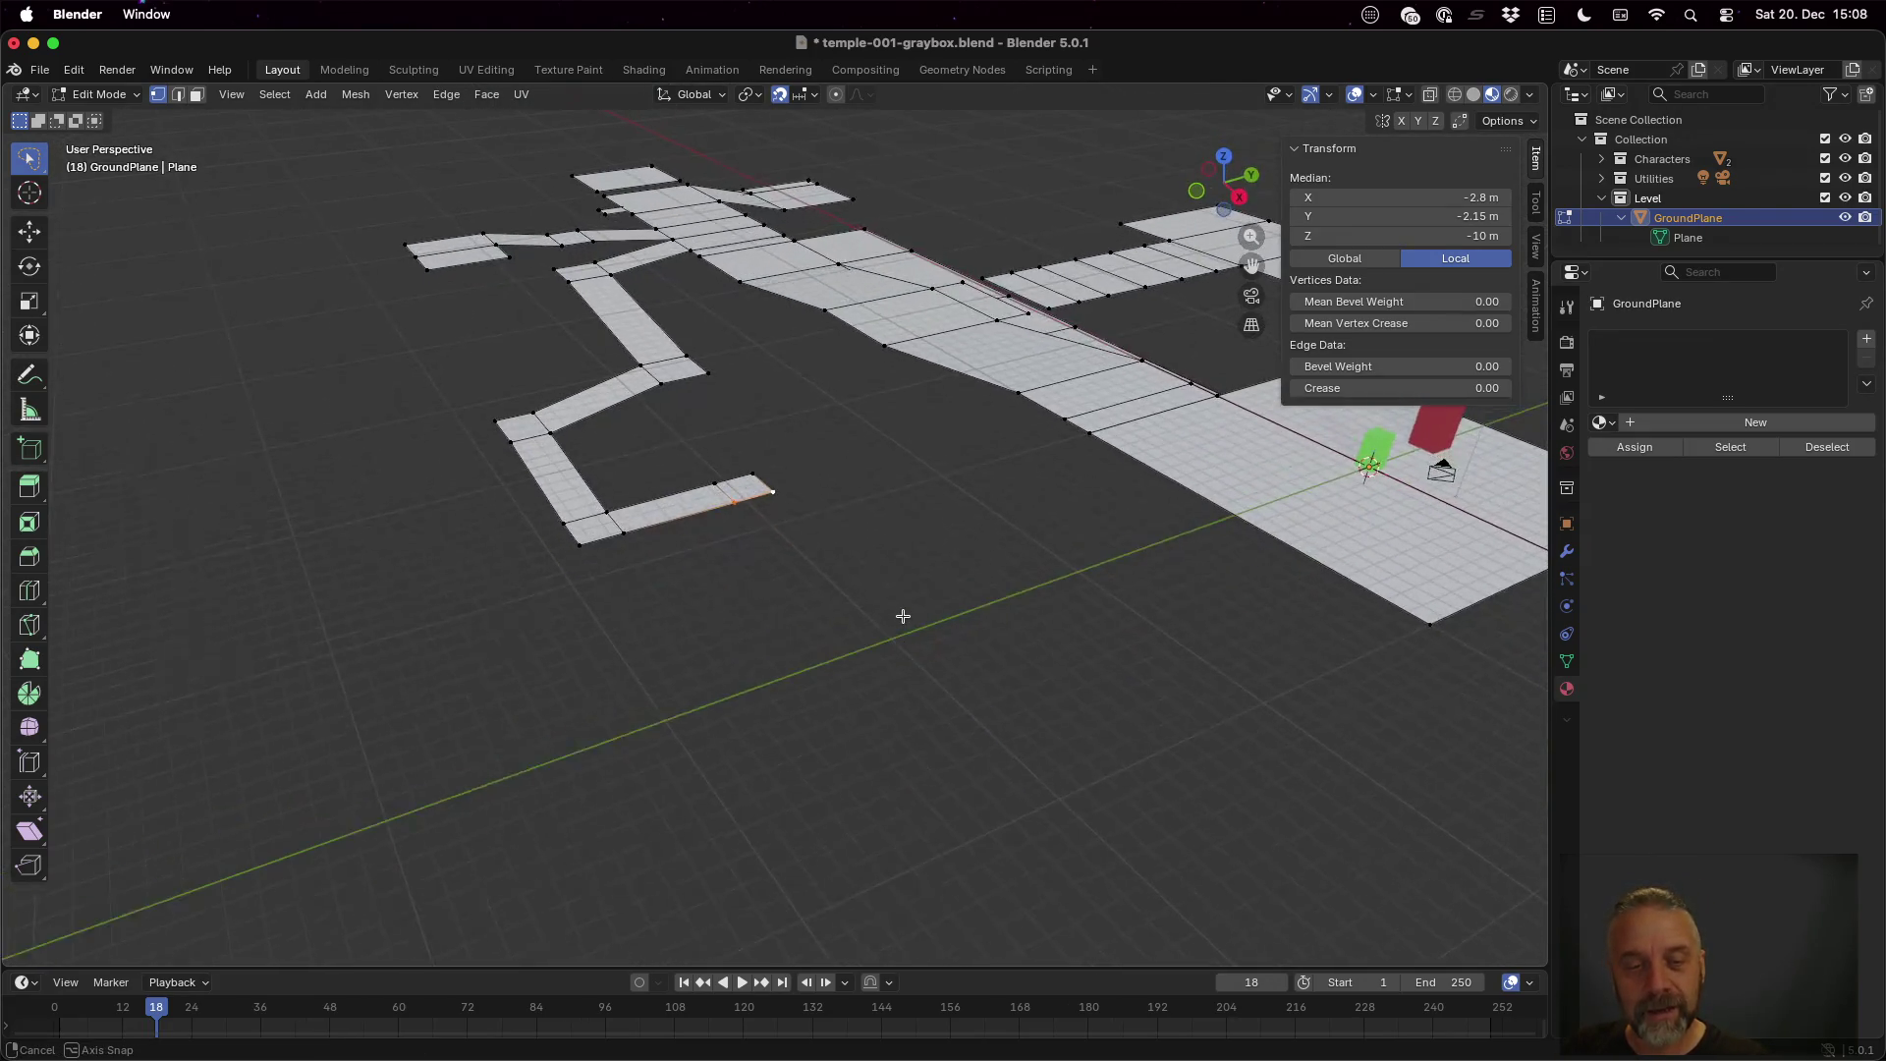
scroll(770, 539, "down", 10)
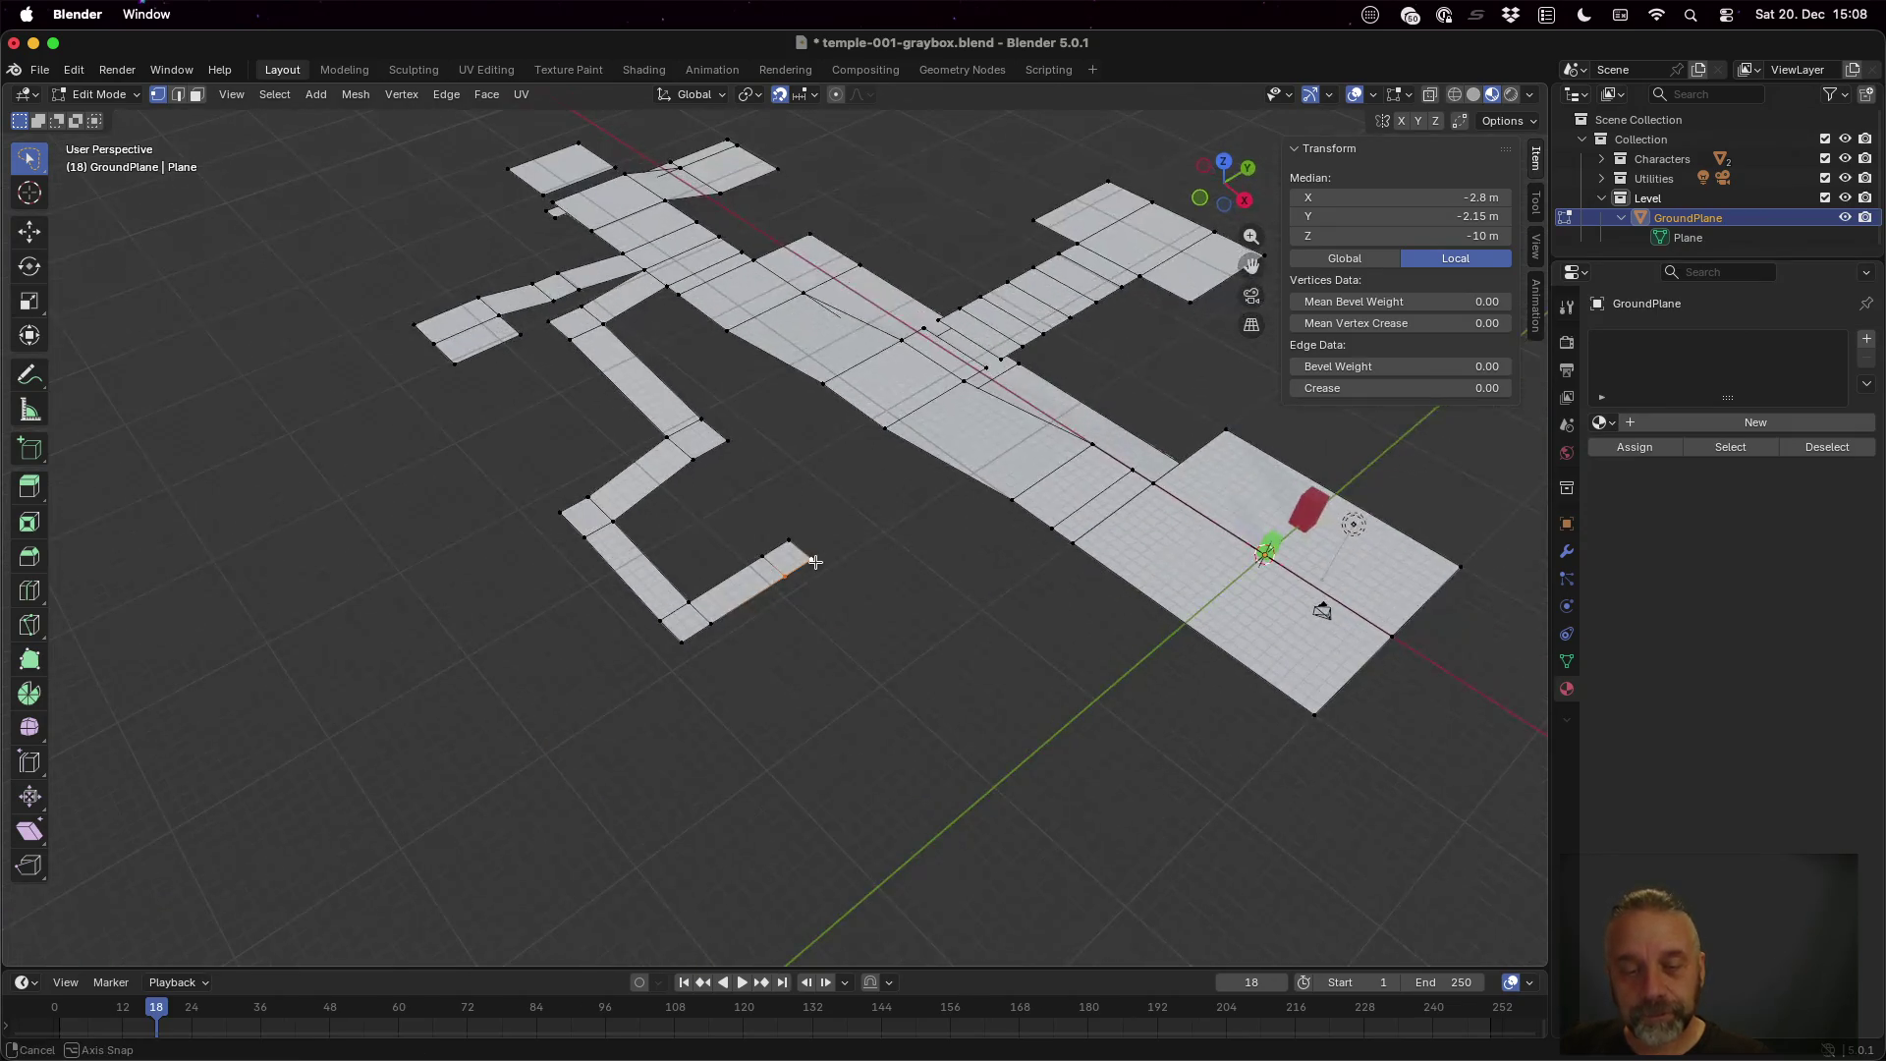
key("g")
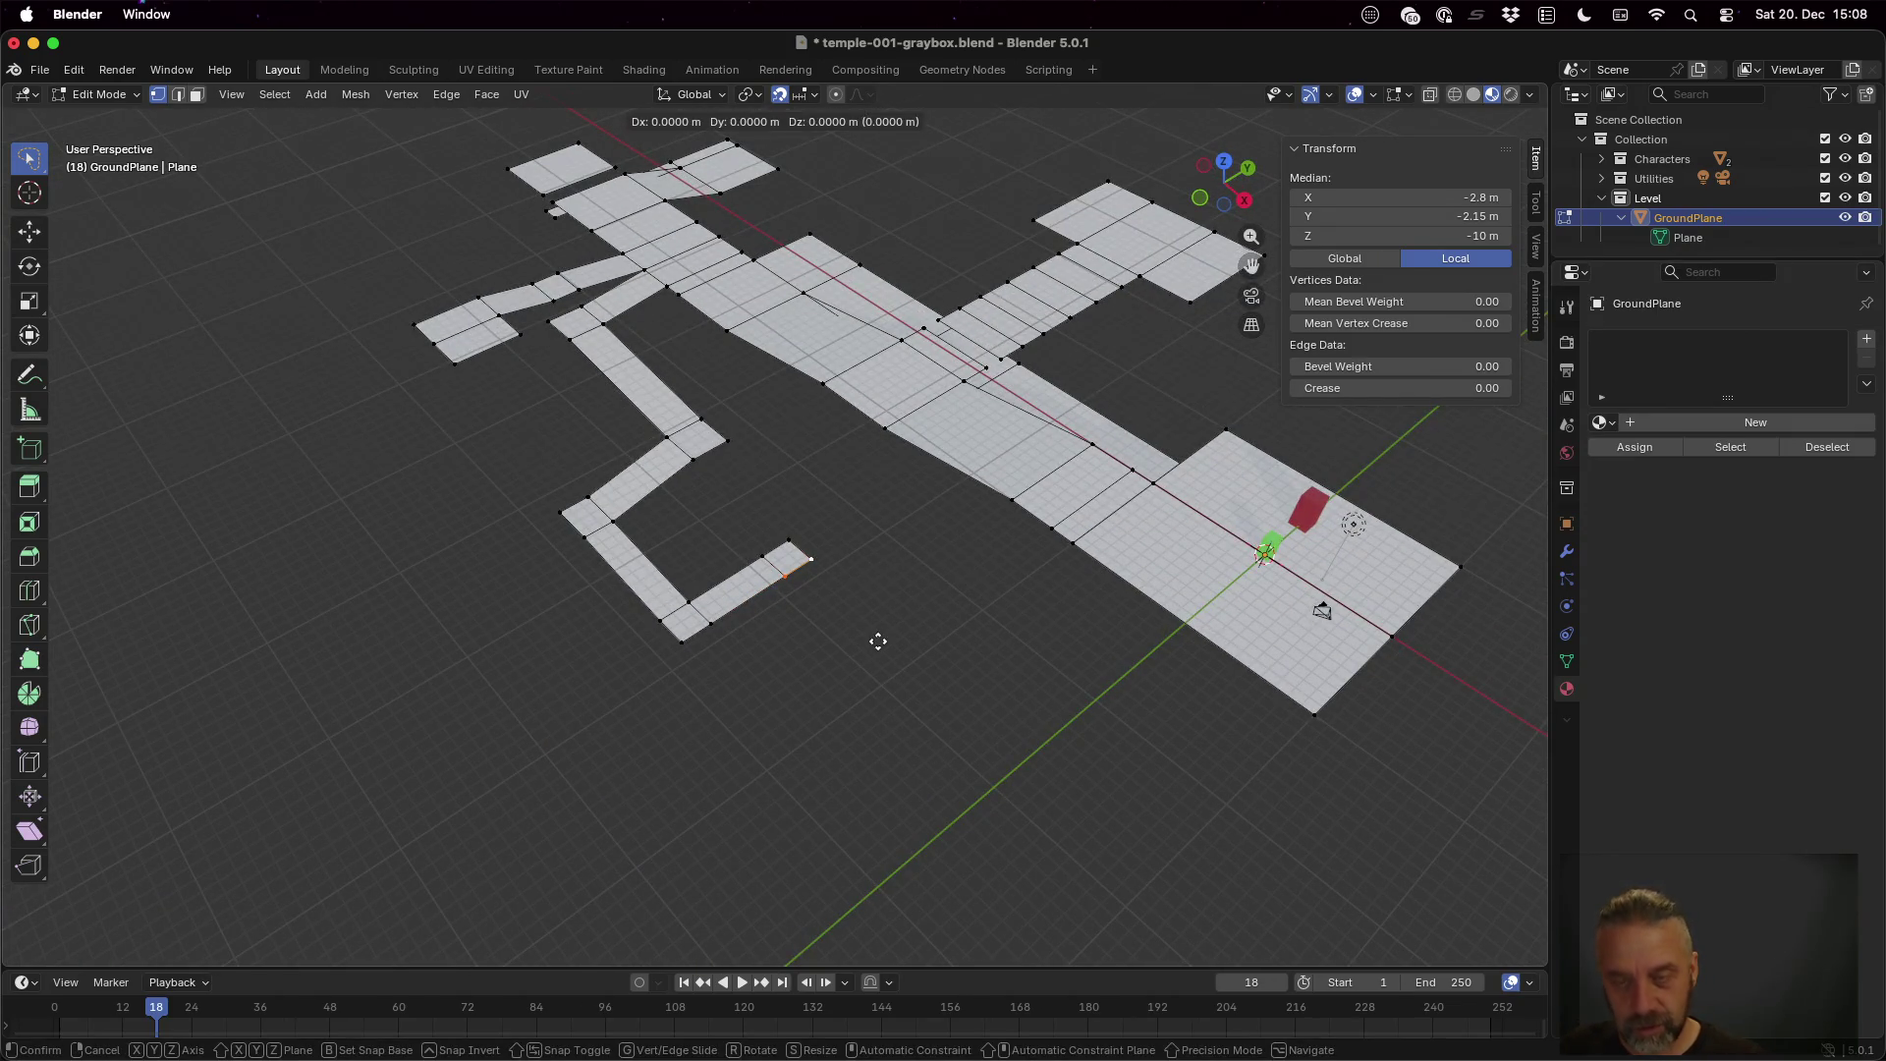
key("x")
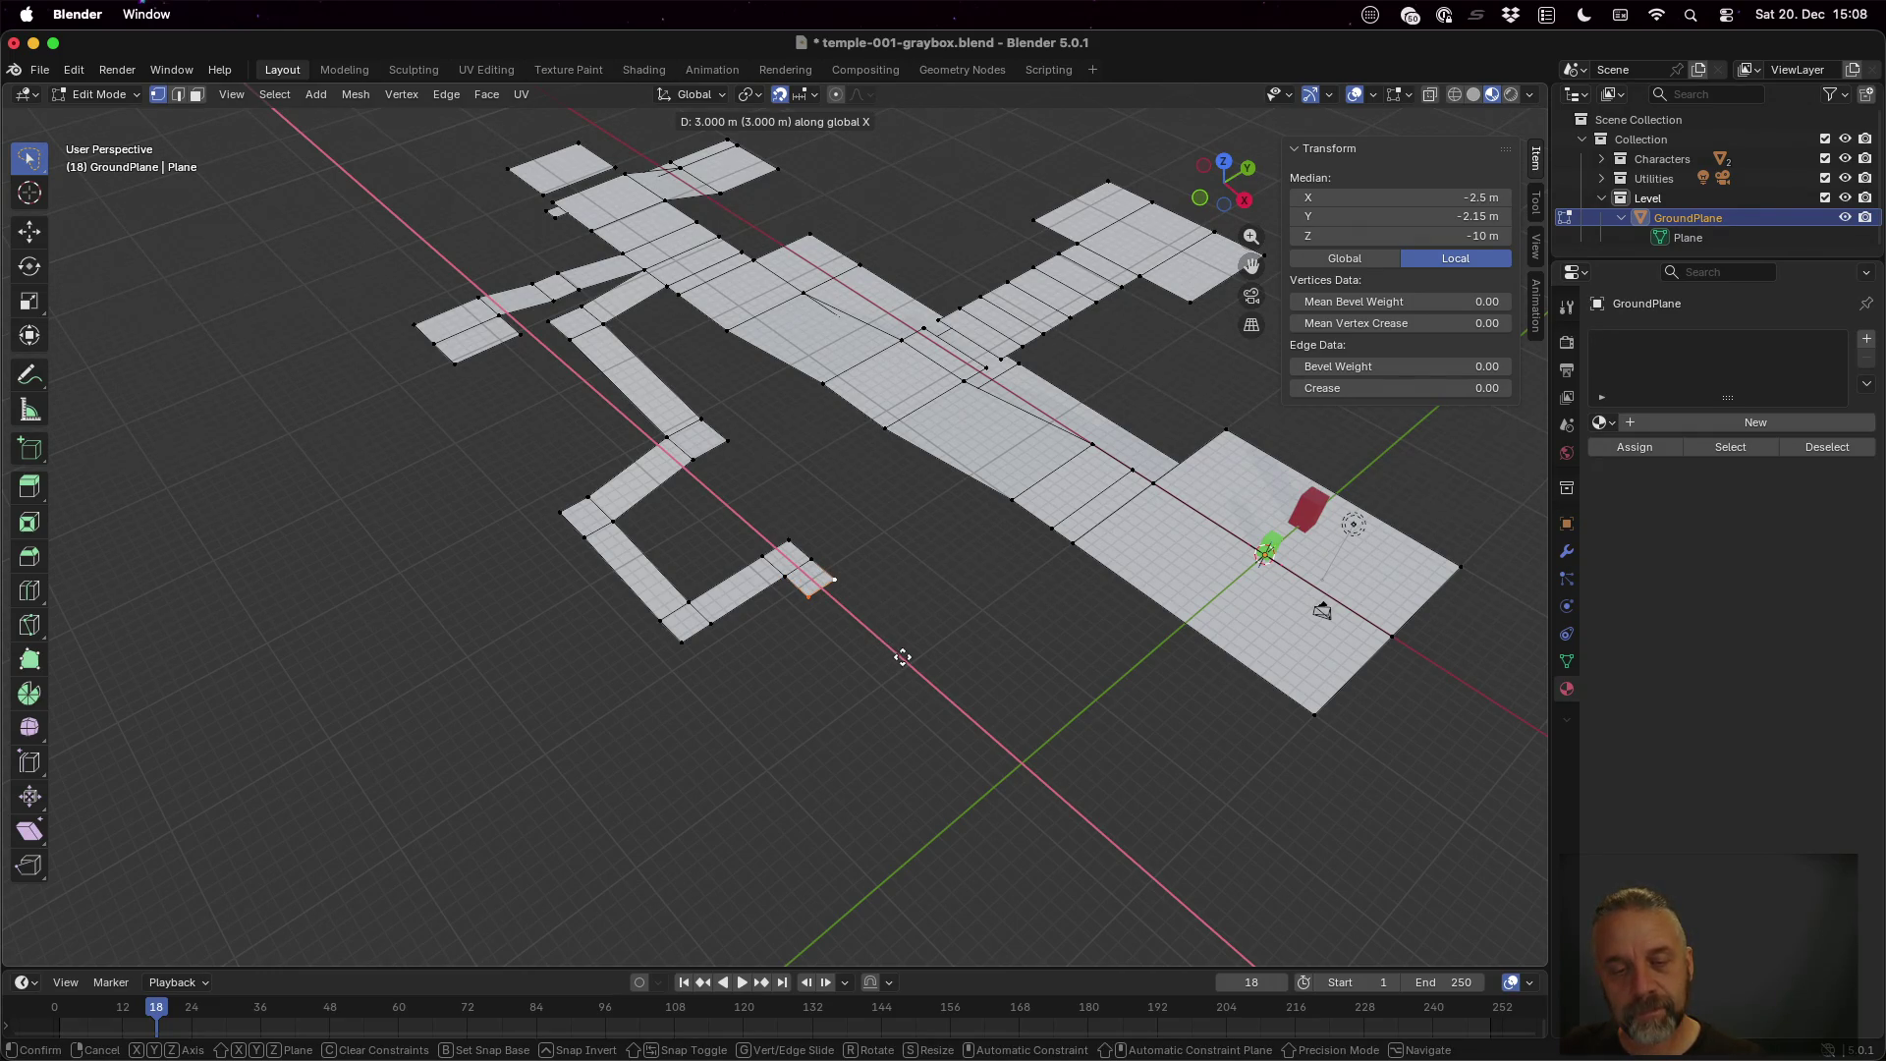
left_click(901, 657)
key("e")
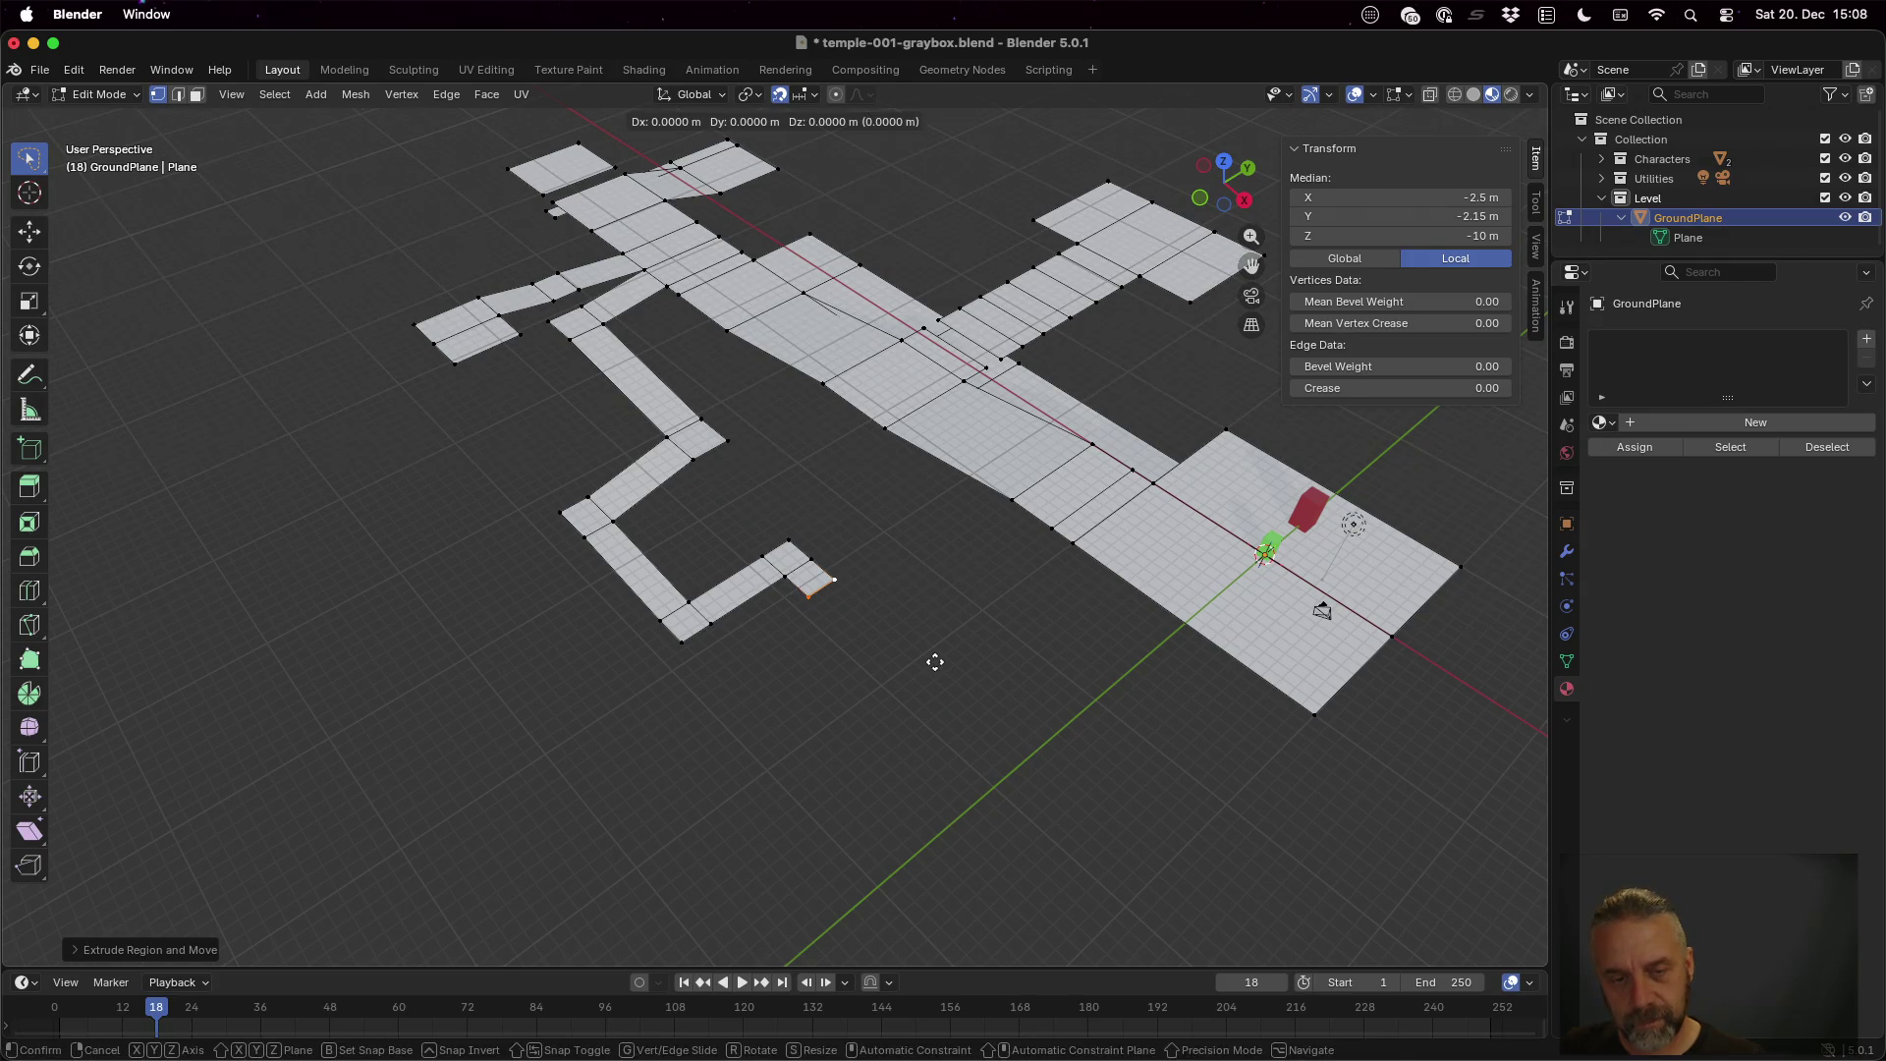
key("x")
mouse_move(1037, 735)
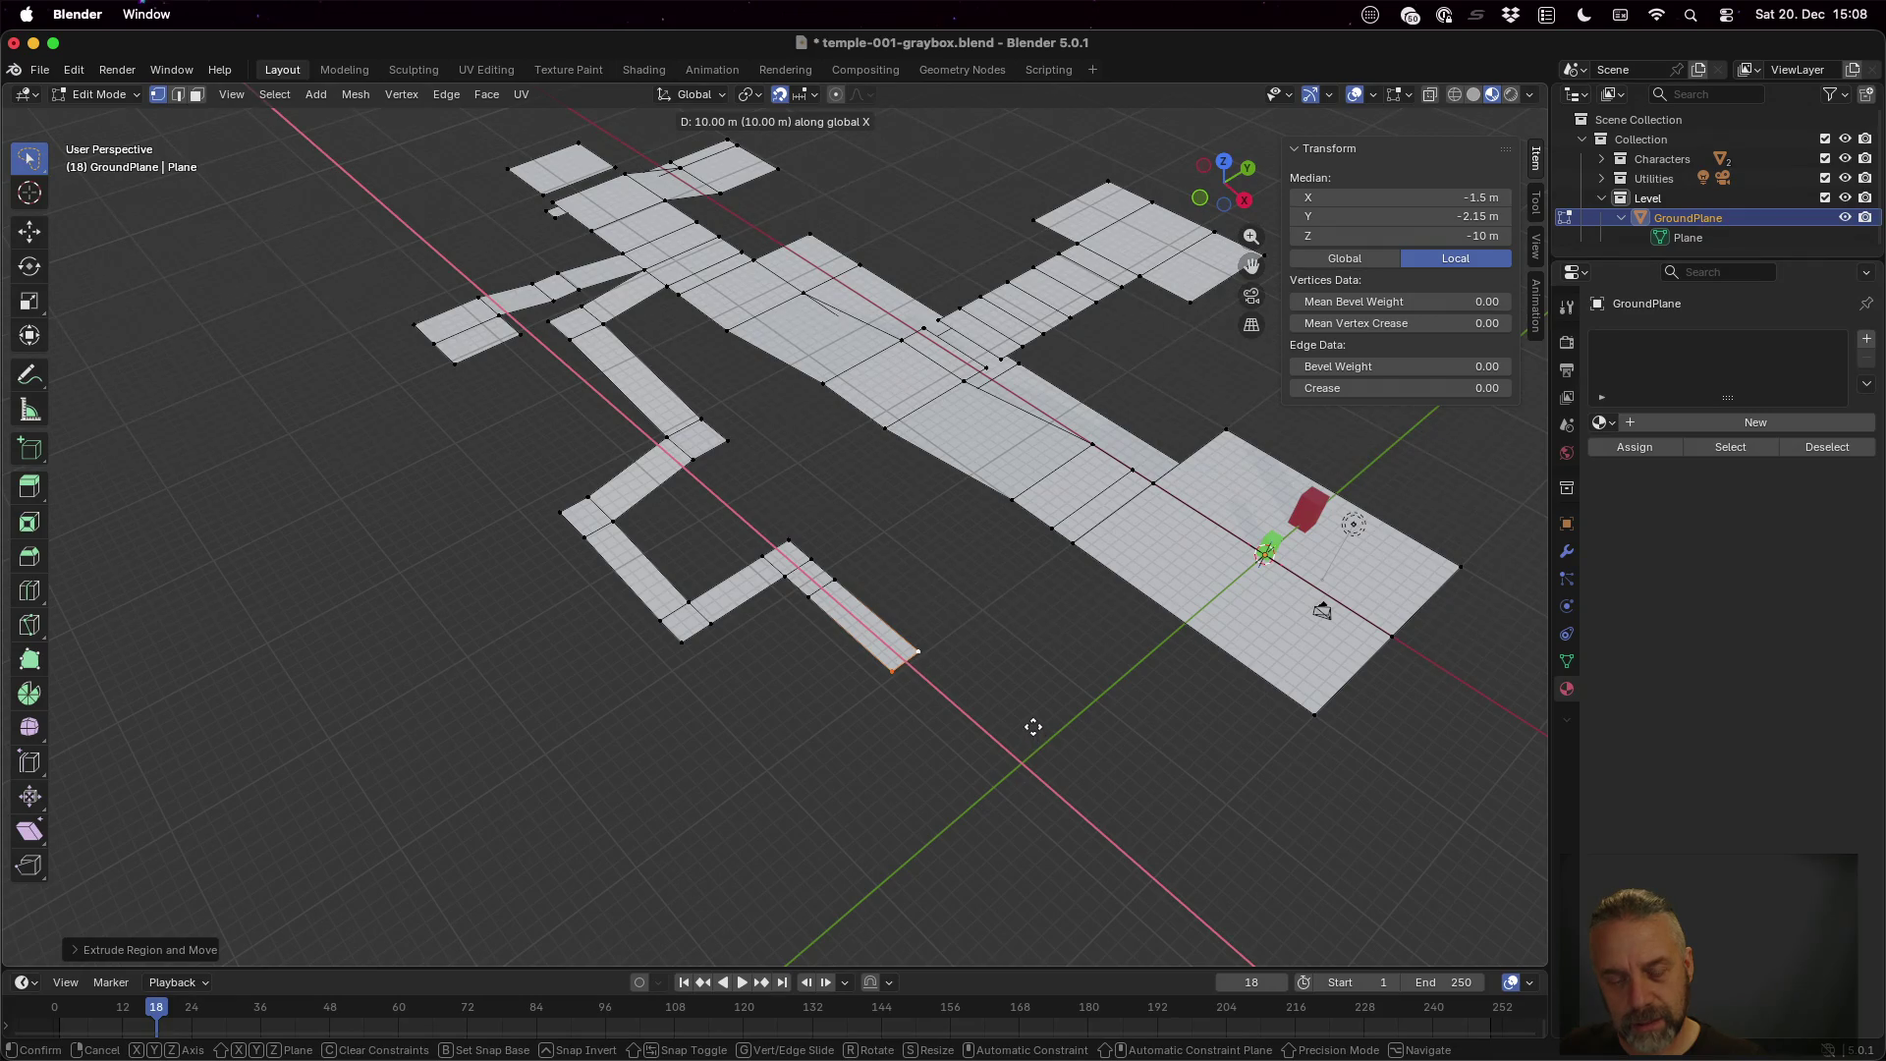
left_click(1047, 737)
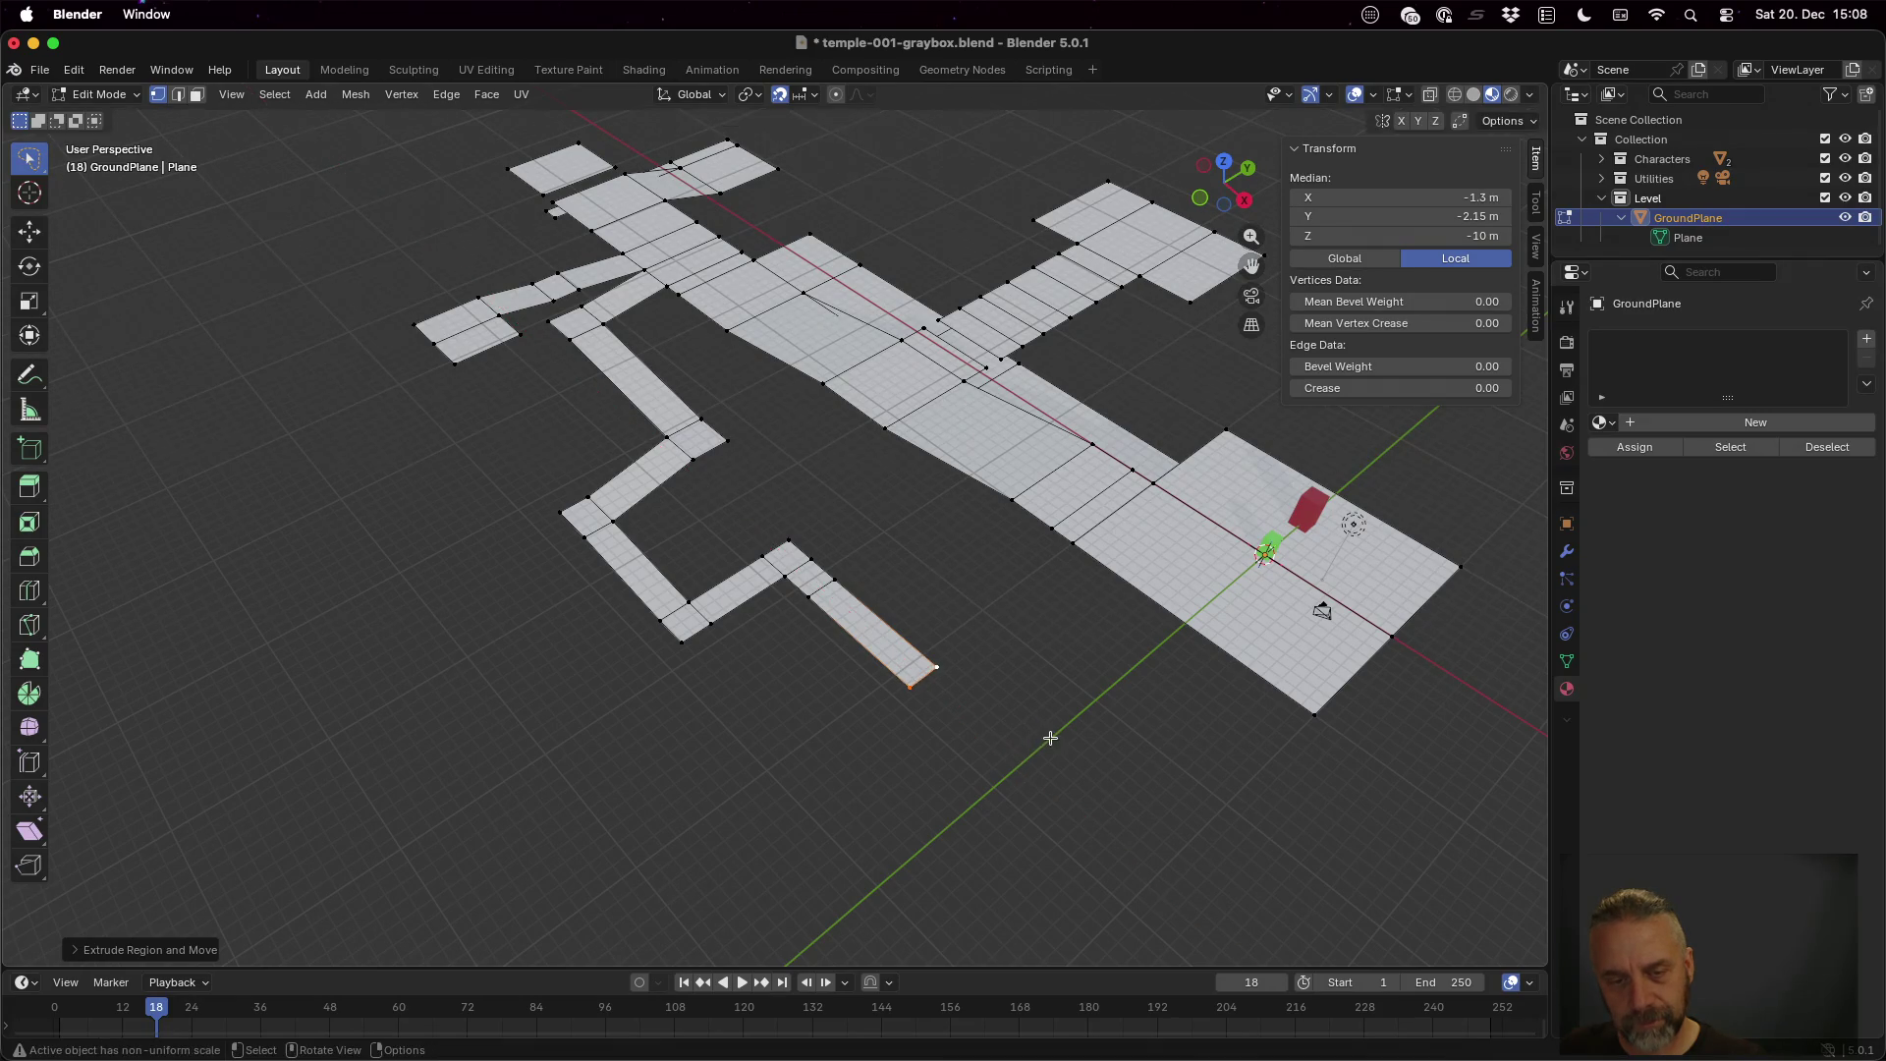
Extrude the path end 9 m along Y into a wide square platform, then return to Object Mode
key("e")
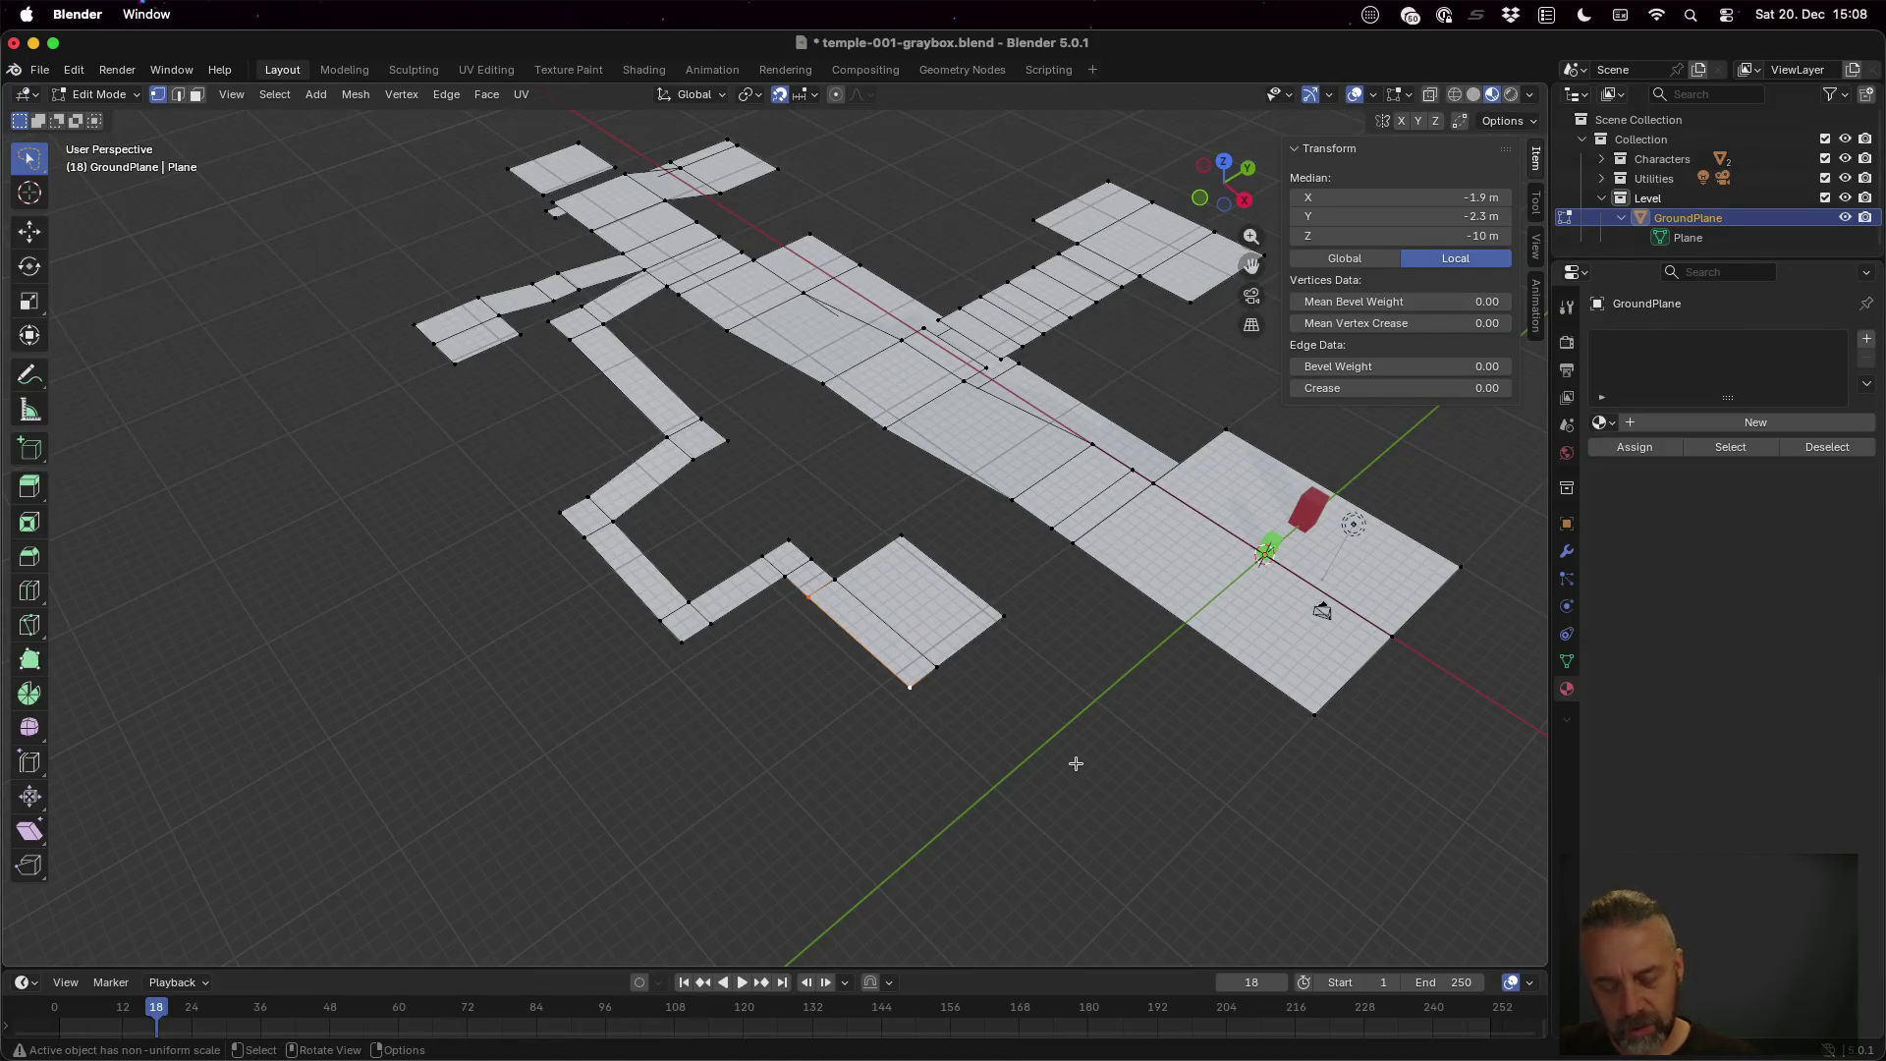
key("y")
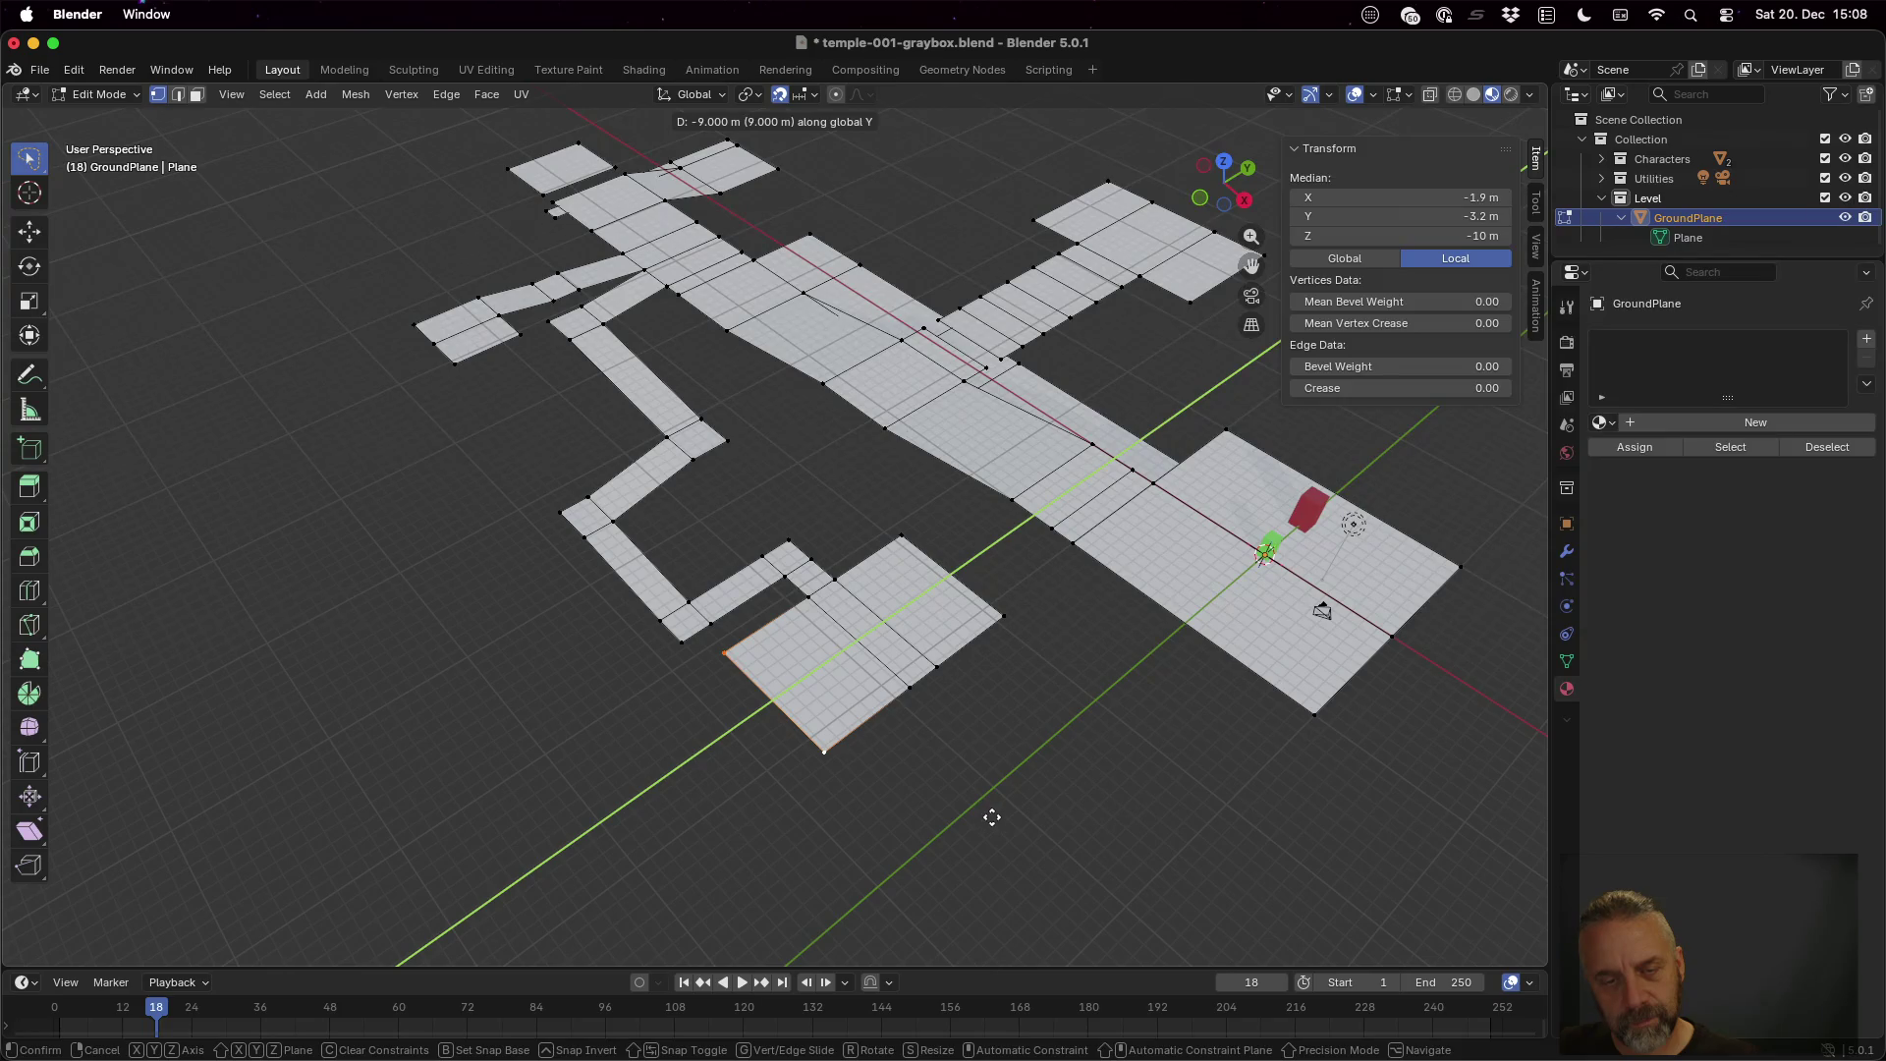
left_click(992, 813)
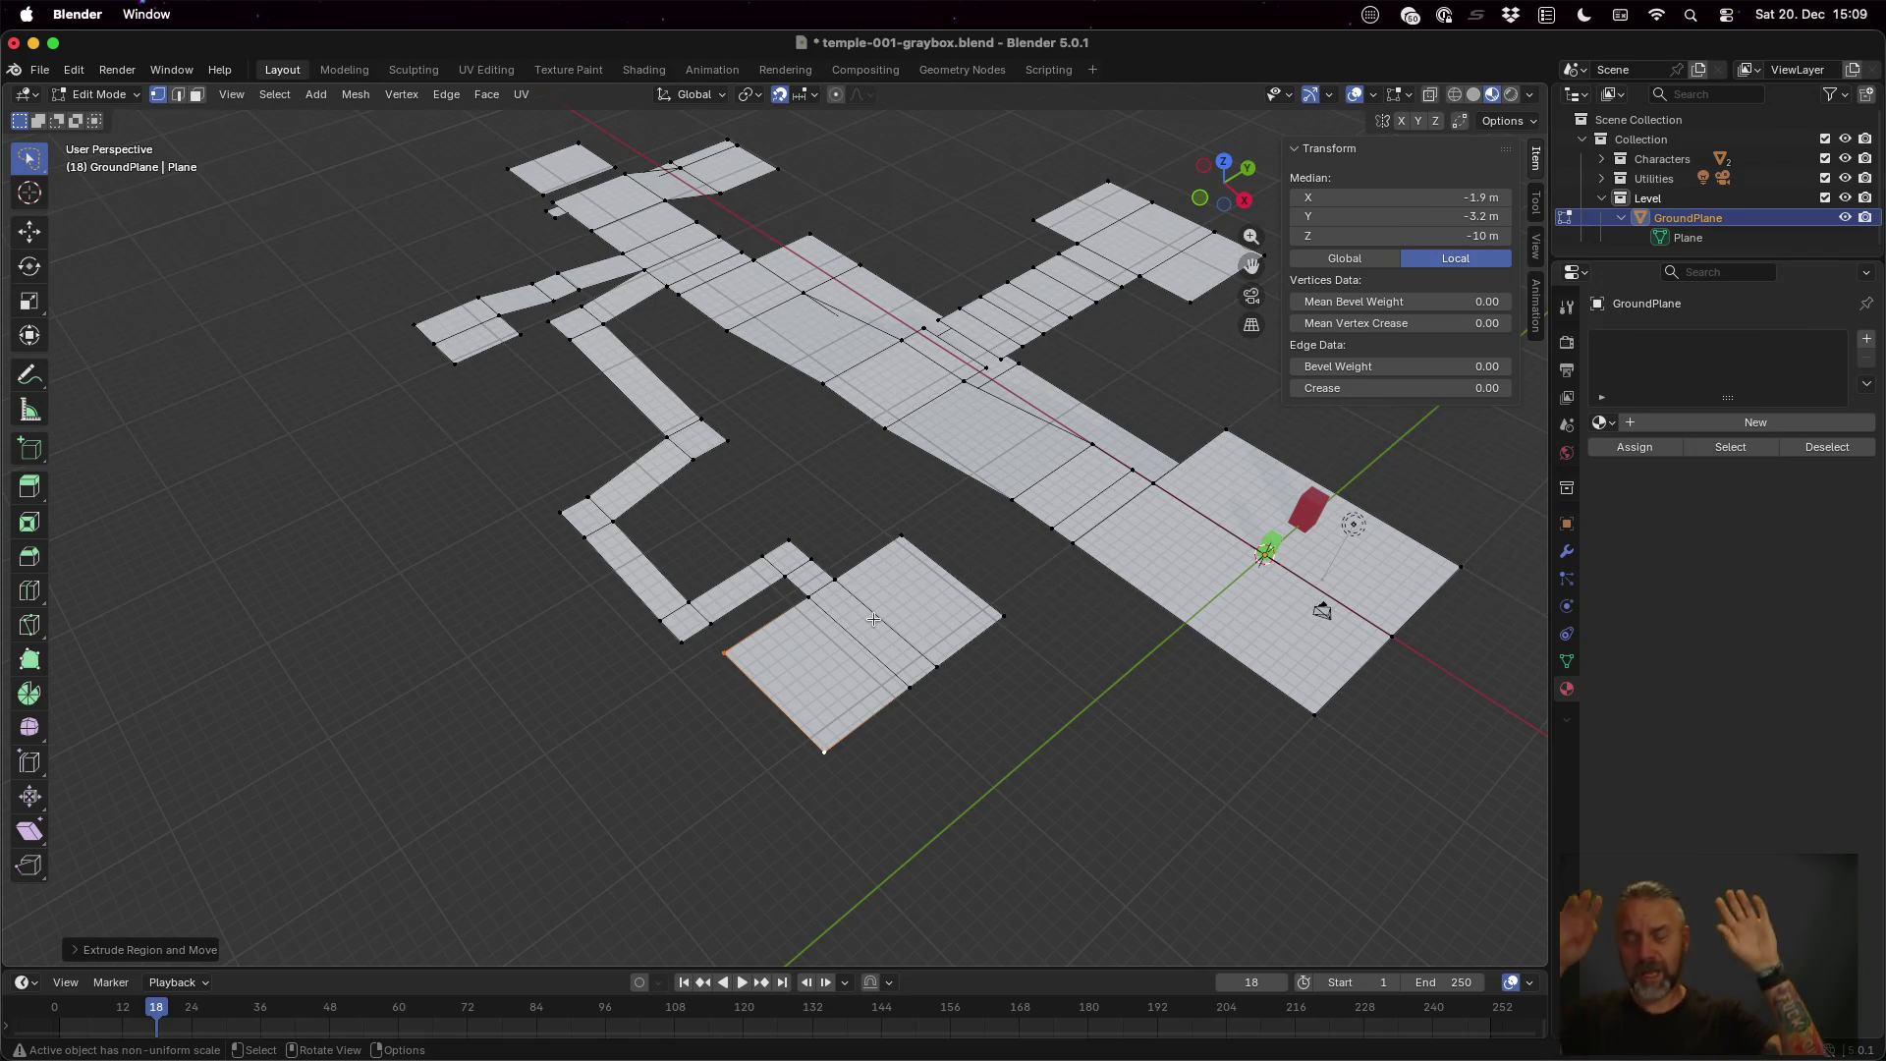
key("Tab")
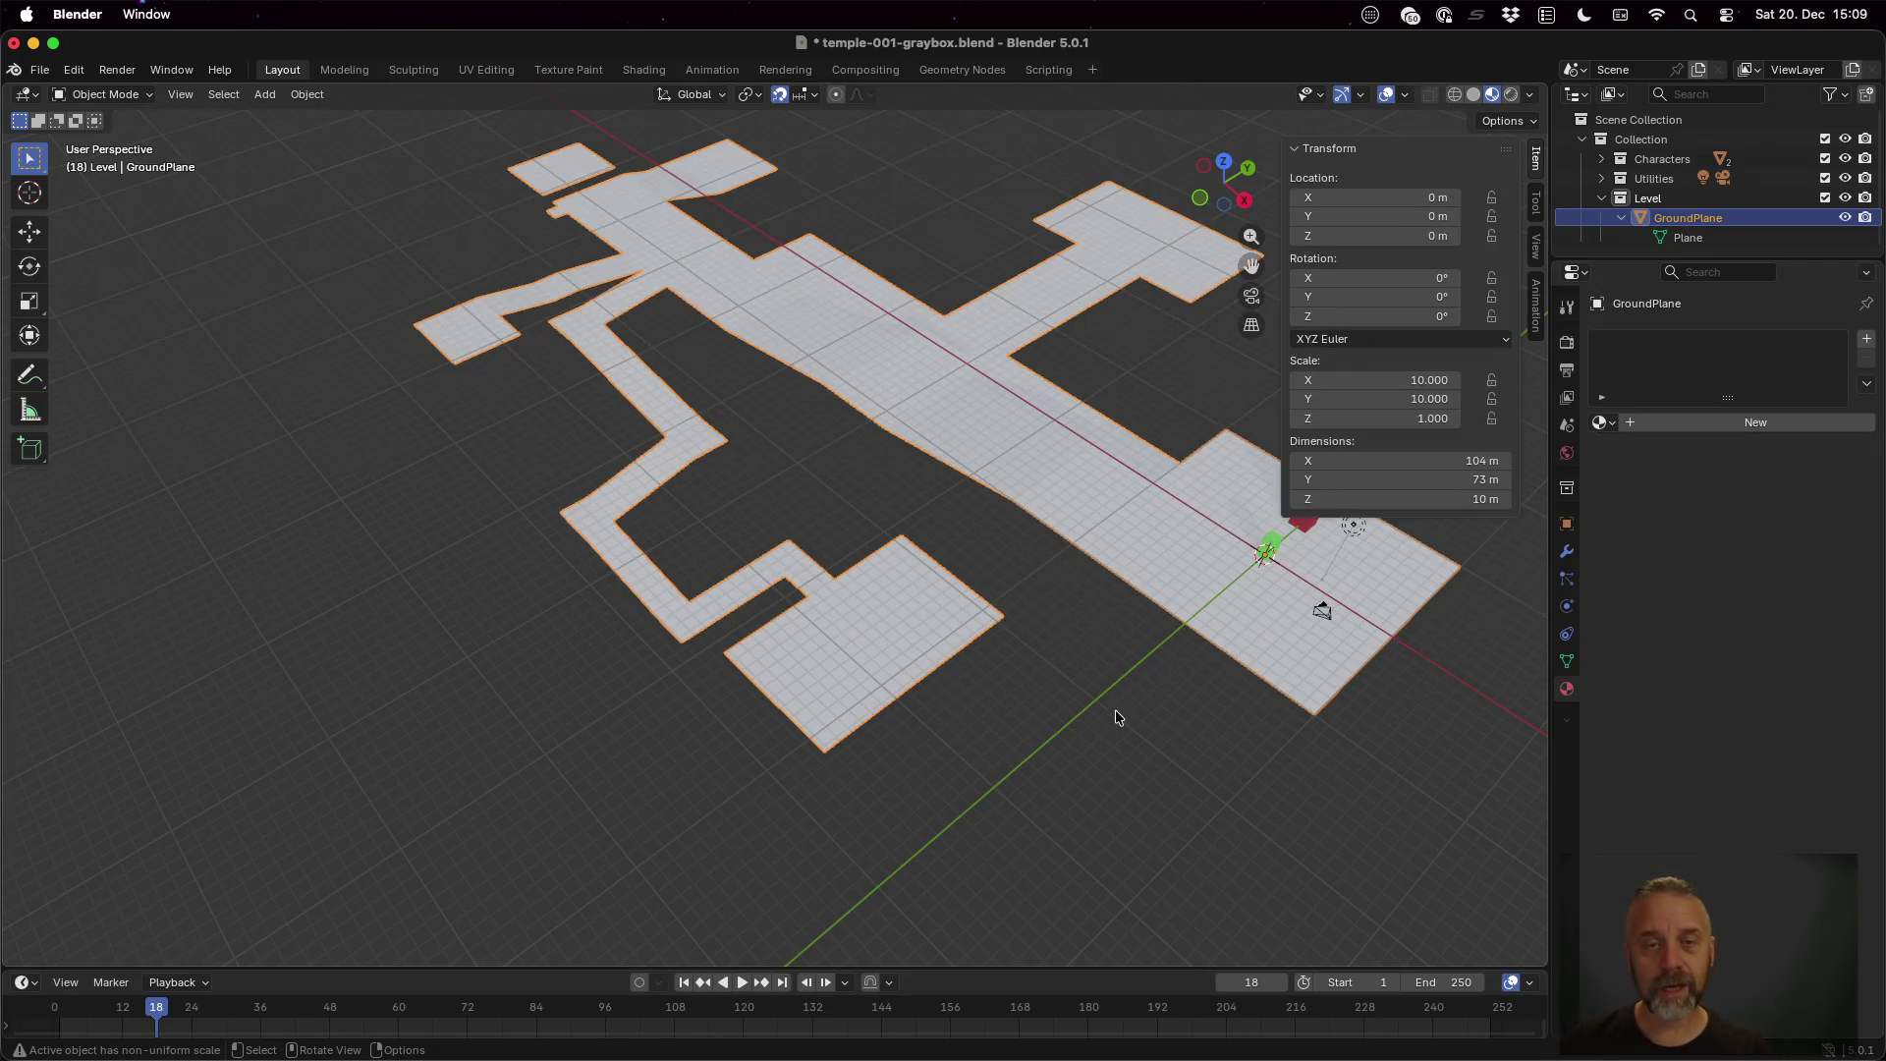
Add a new material to the ground plane and name it GroundMaterial
mouse_move(892, 491)
left_mouse_down()
mouse_move(1025, 525)
mouse_move(1232, 439)
mouse_move(1228, 407)
mouse_move(1147, 392)
mouse_move(1061, 447)
left_mouse_up()
left_click(1665, 424)
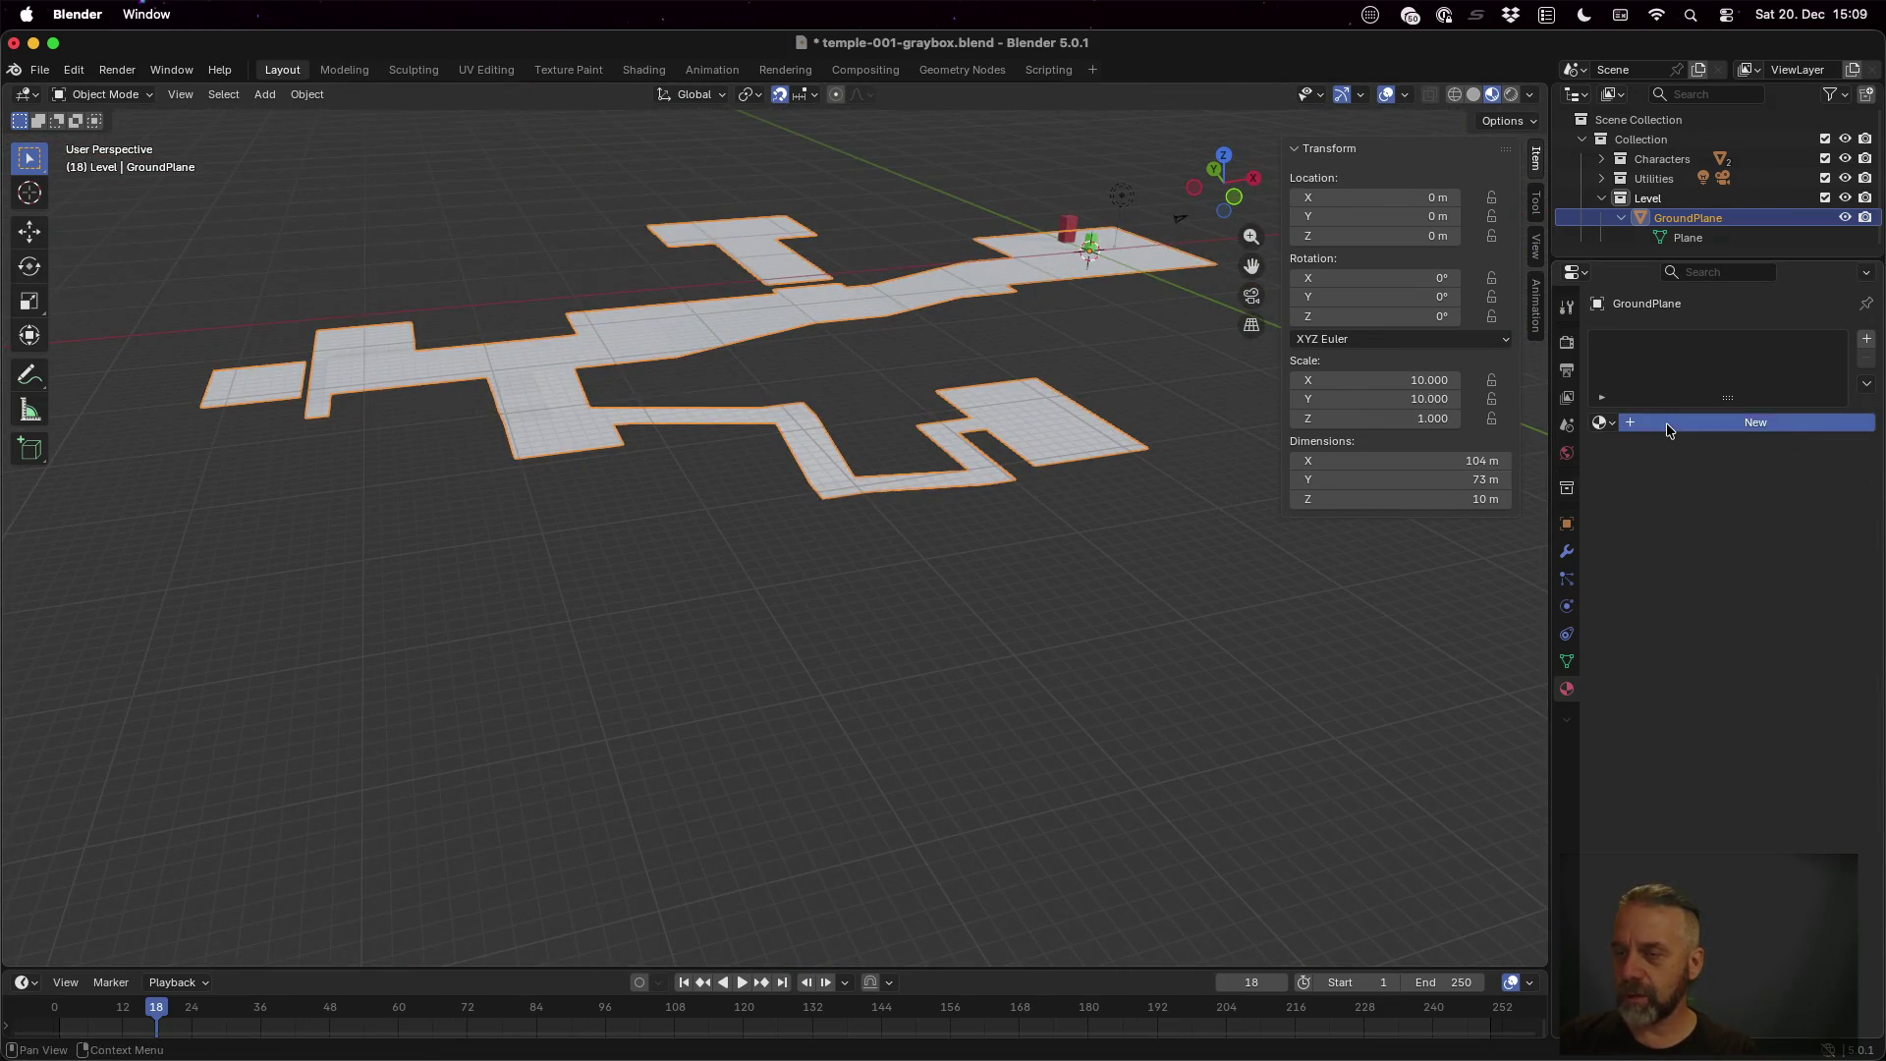
left_click(1679, 424)
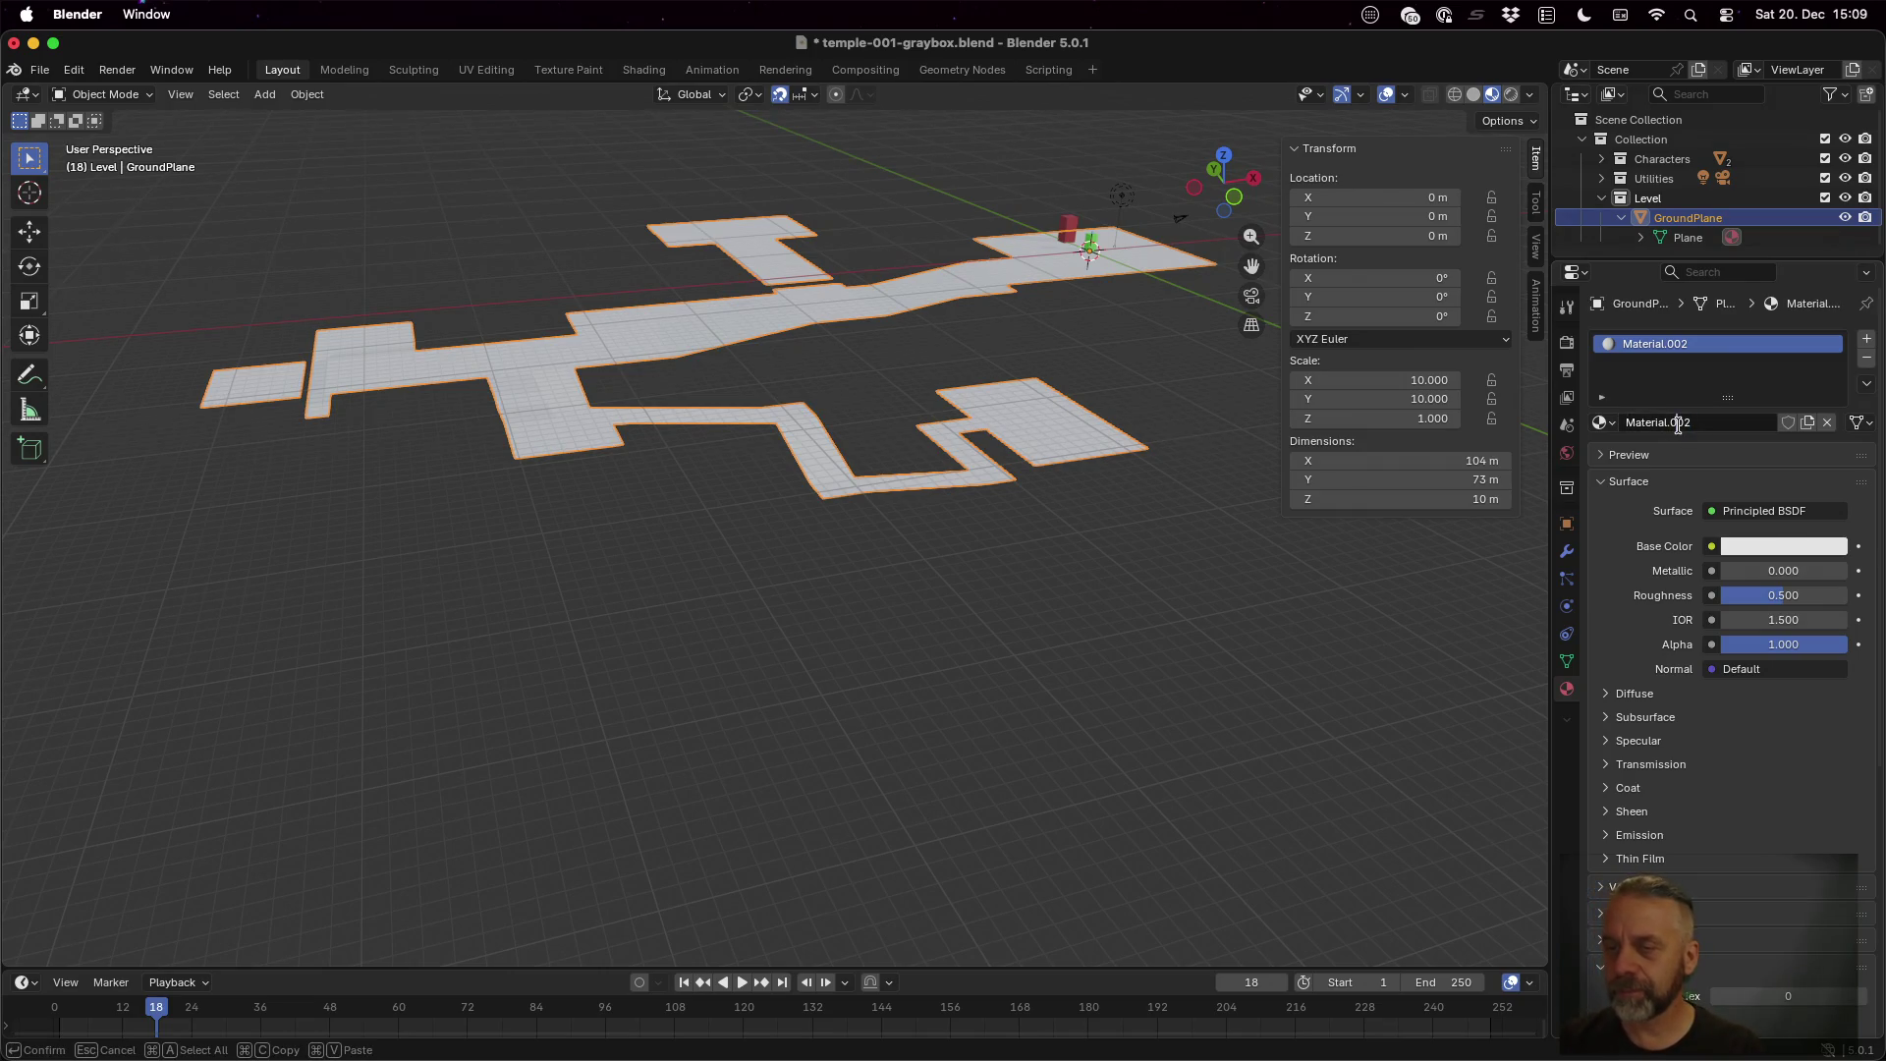
type("Ground")
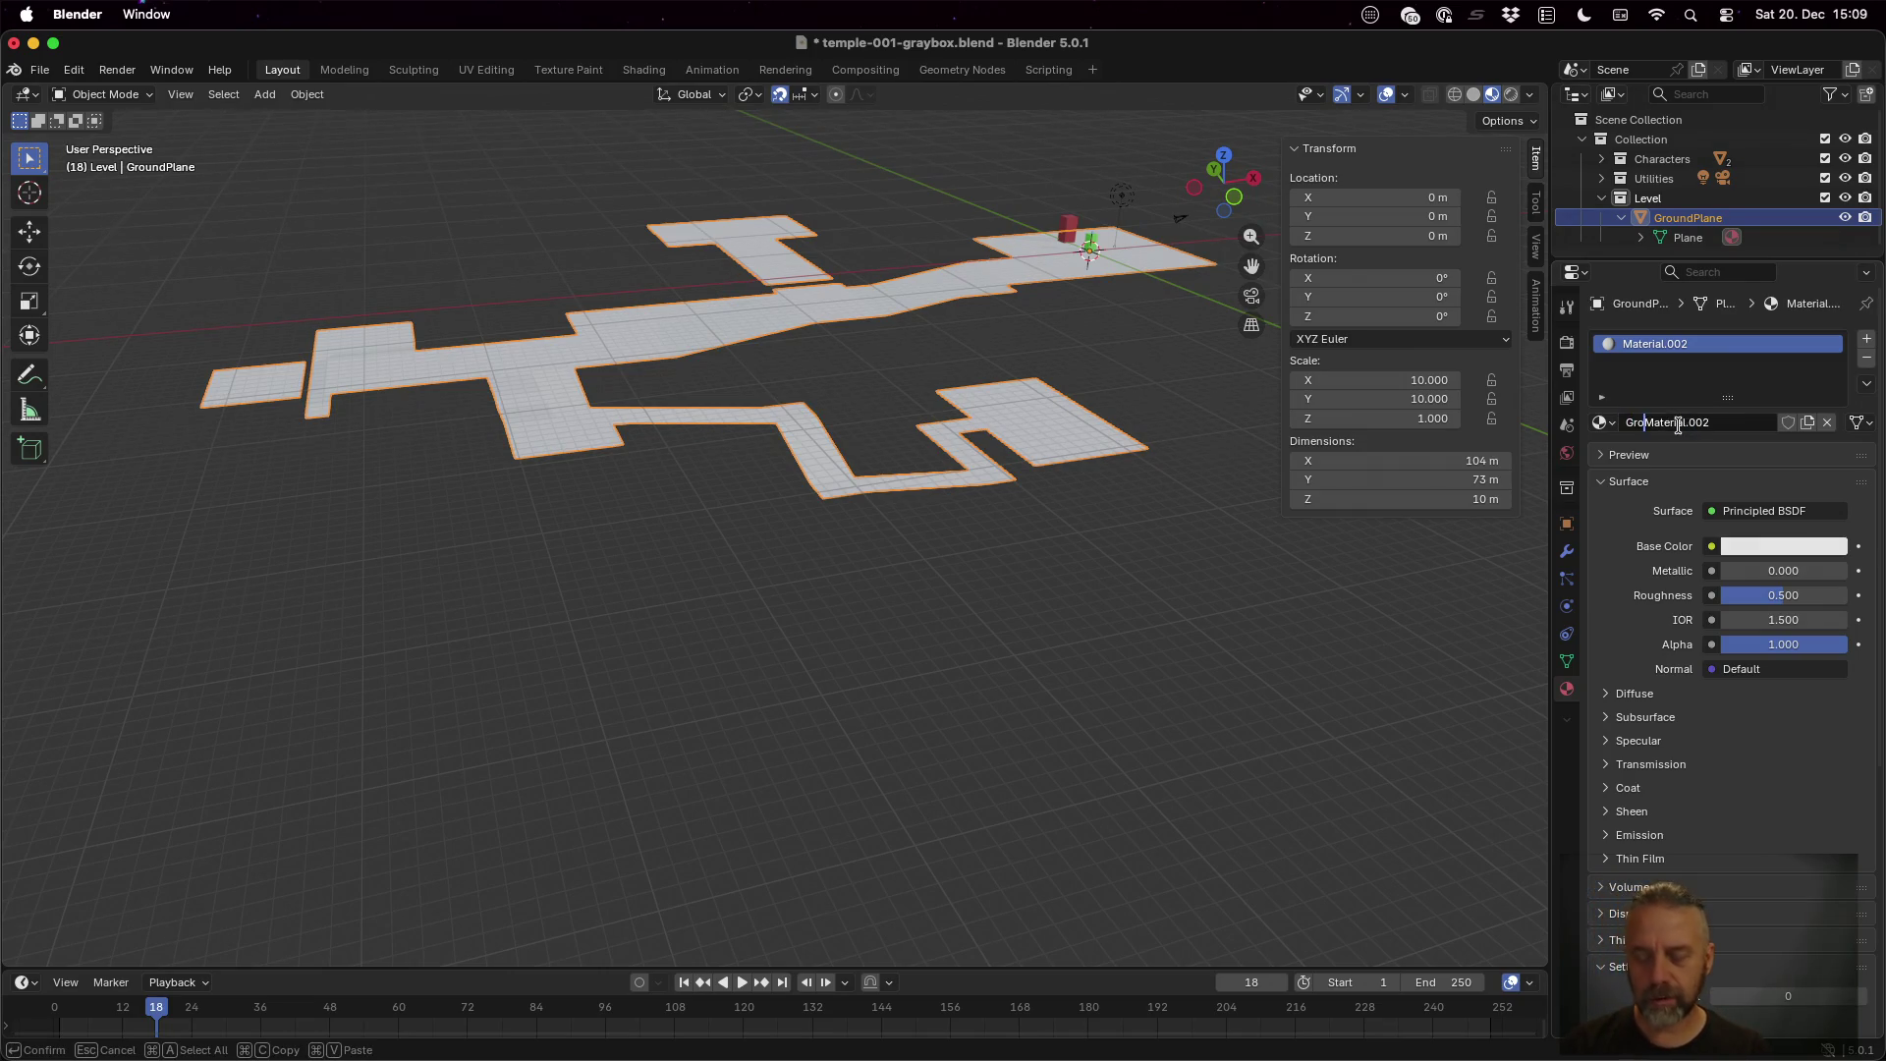
key("BackSpace")
key("BackSpace")
key("BackSpace")
key("Return")
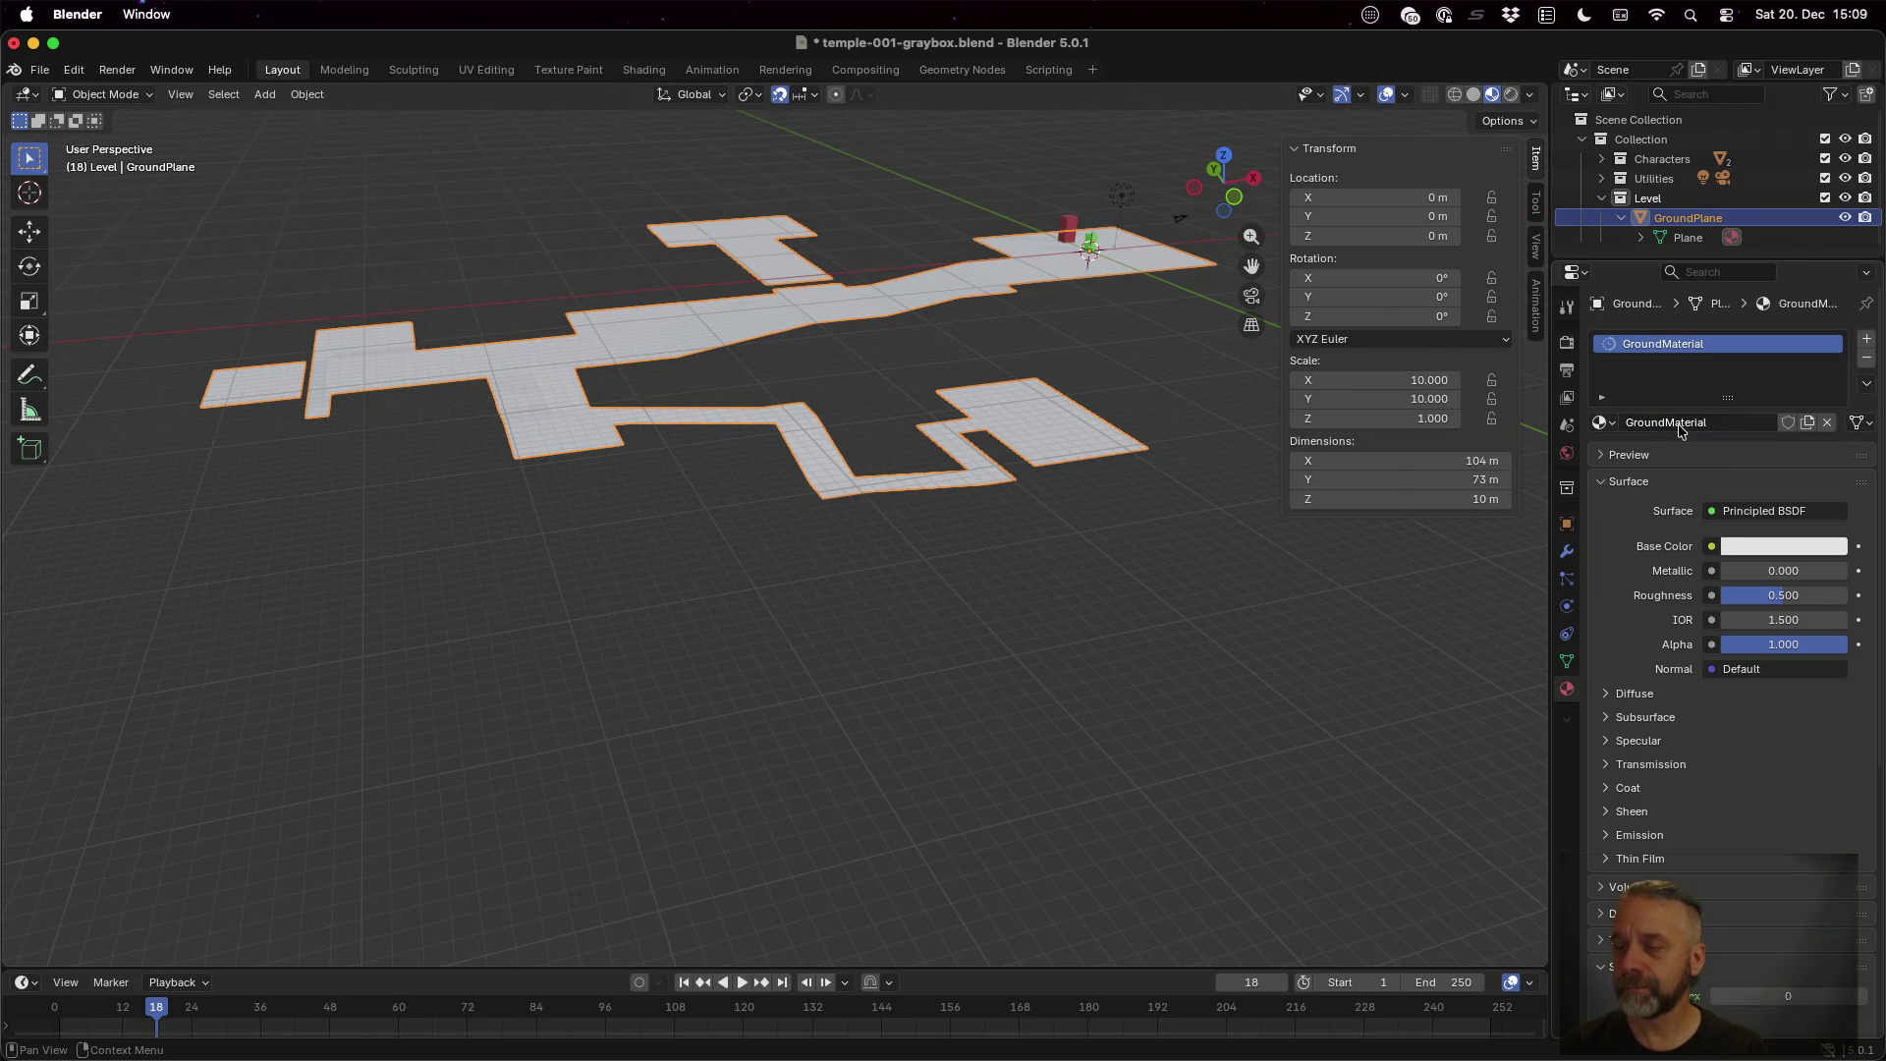
Set GroundMaterial's base colour to mid-grey (#949494) and roughness to about 0.93
left_click(1758, 553)
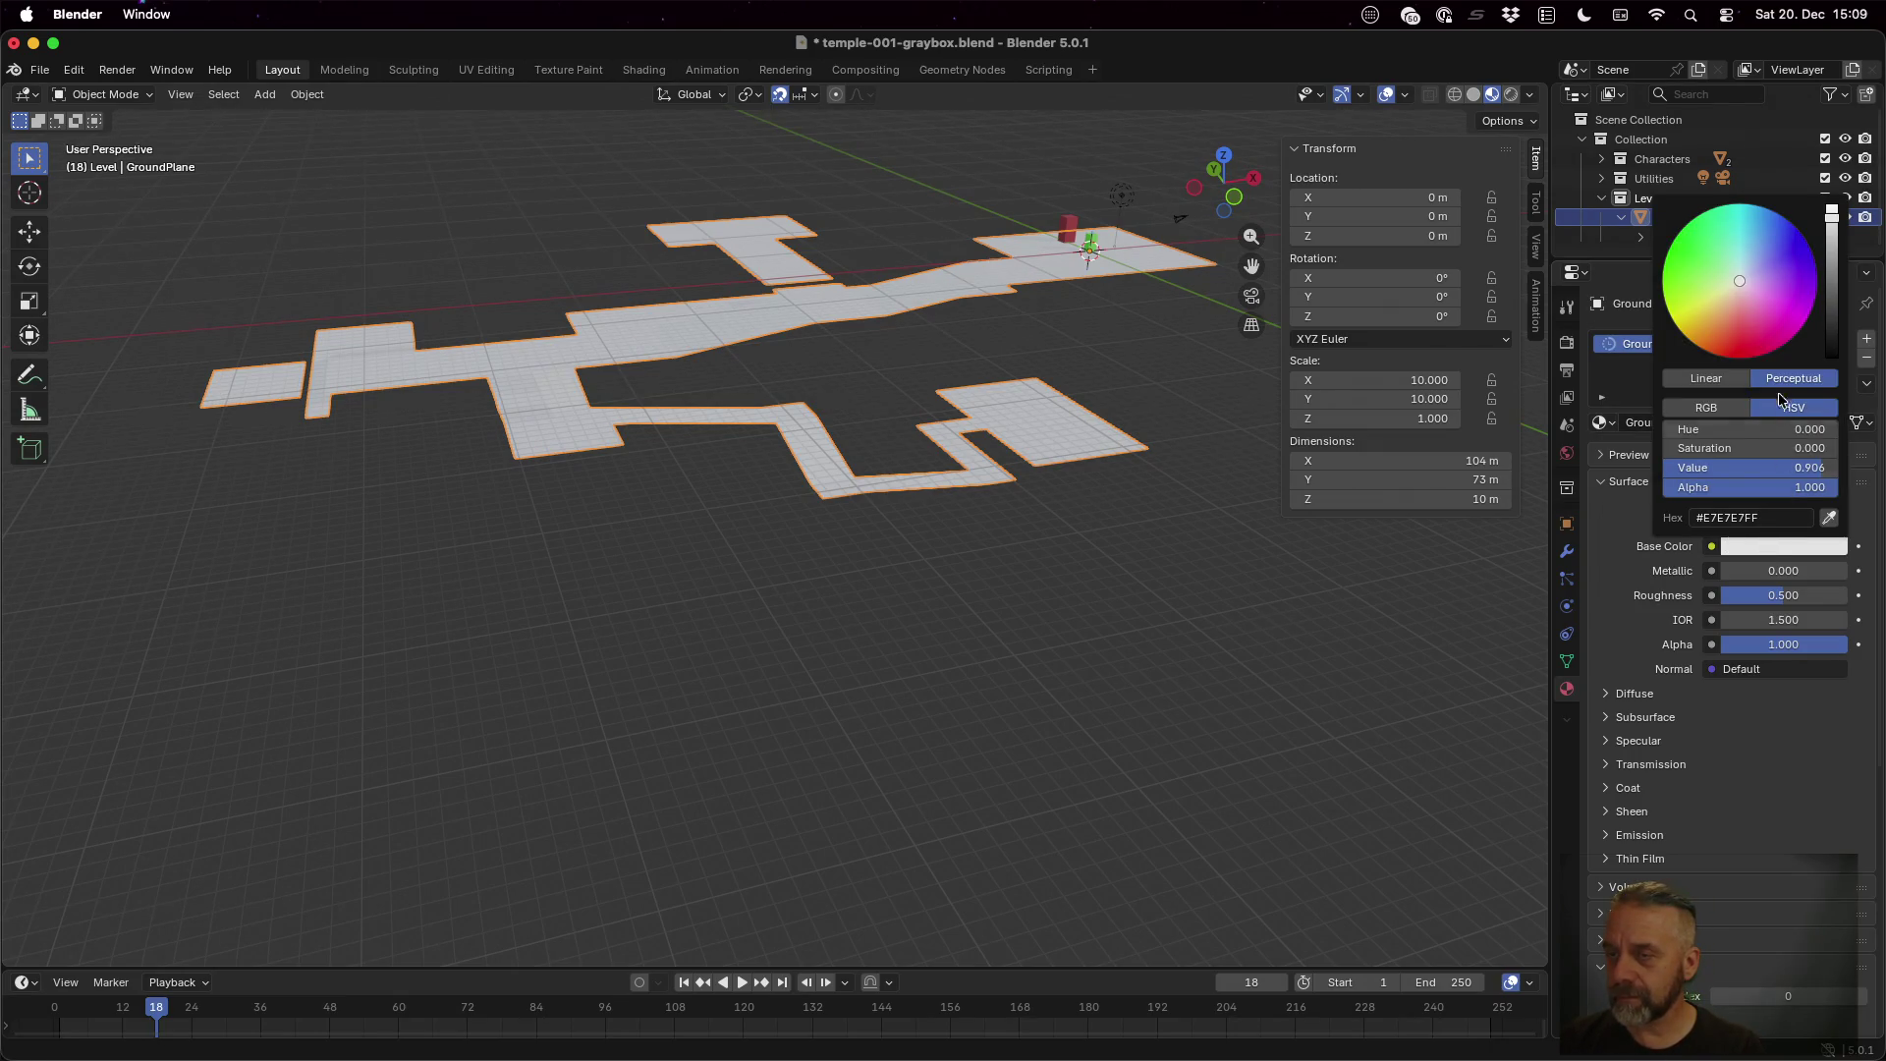
left_click(1833, 270)
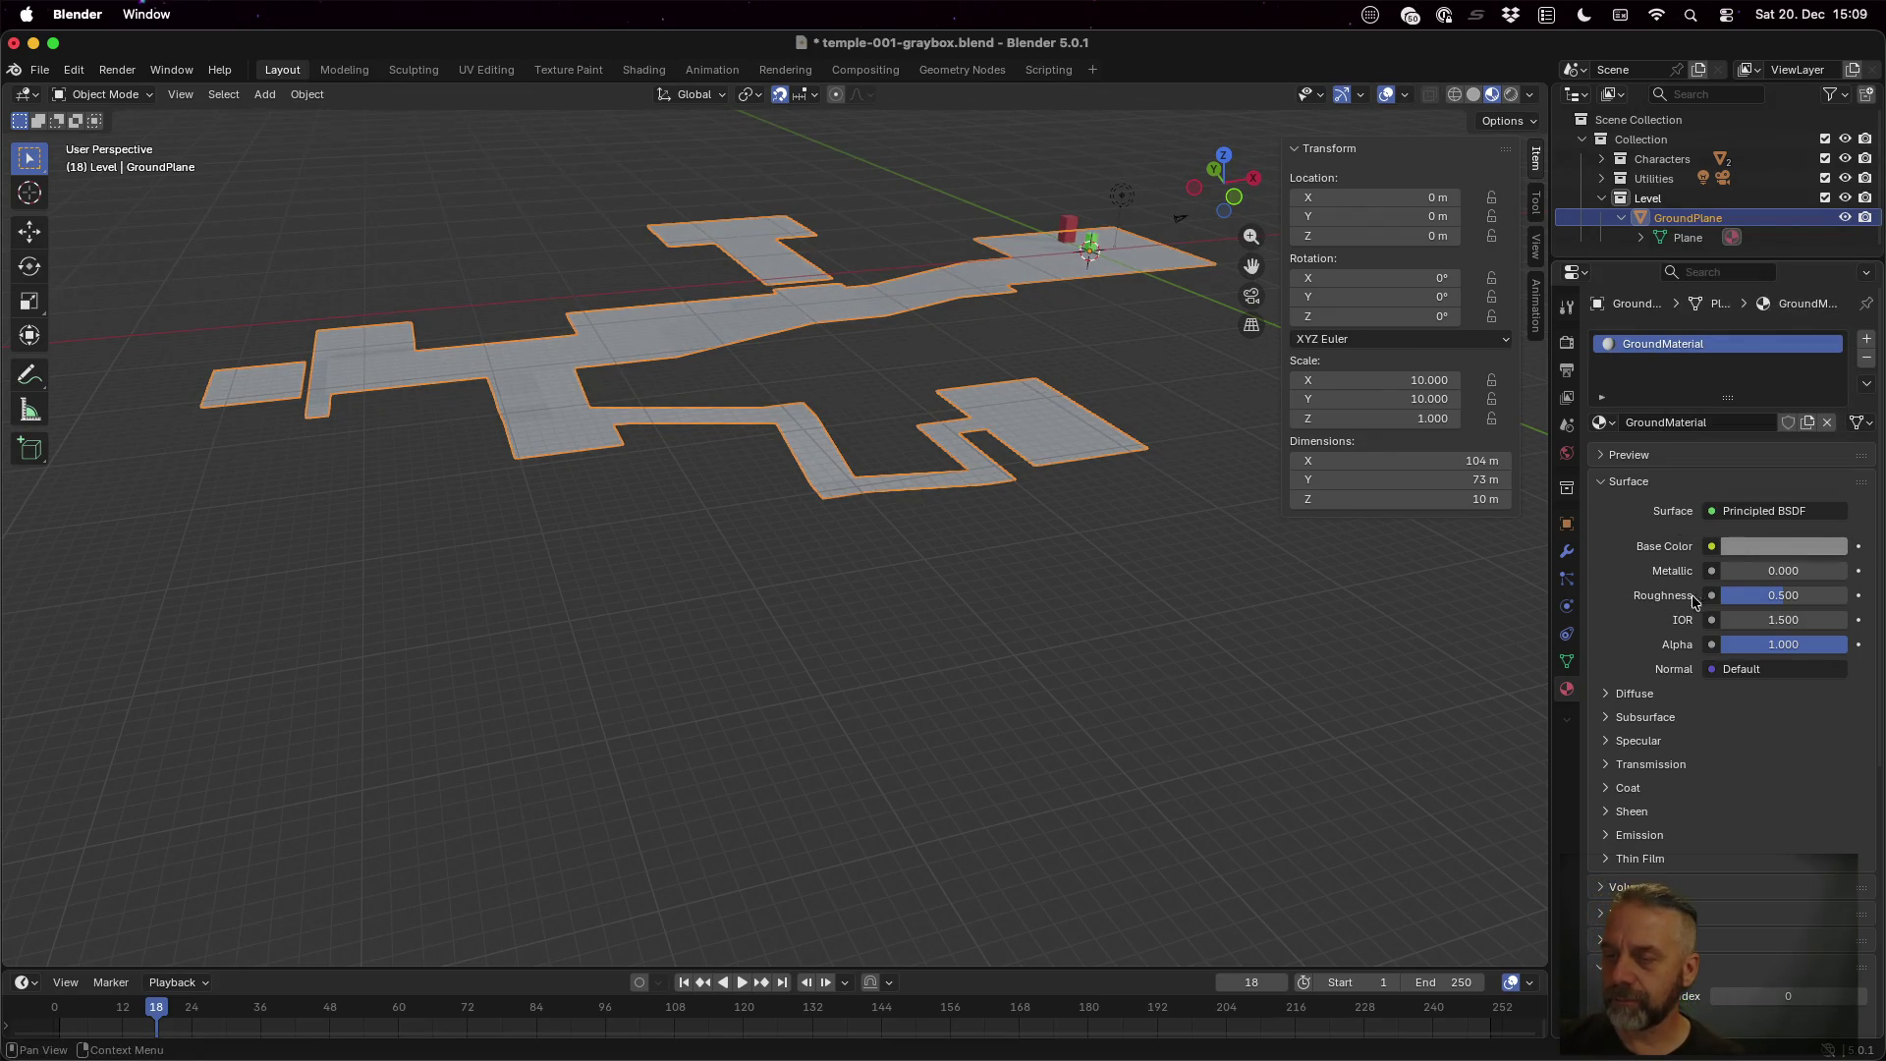
left_click_drag(1812, 604, 1866, 604)
left_click(998, 497)
scroll(934, 316, "up", 5)
mouse_move(934, 315)
left_mouse_down()
mouse_move(977, 379)
mouse_move(1086, 450)
mouse_move(1234, 346)
mouse_move(1287, 339)
mouse_move(1230, 369)
left_mouse_up()
scroll(774, 451, "up", 2)
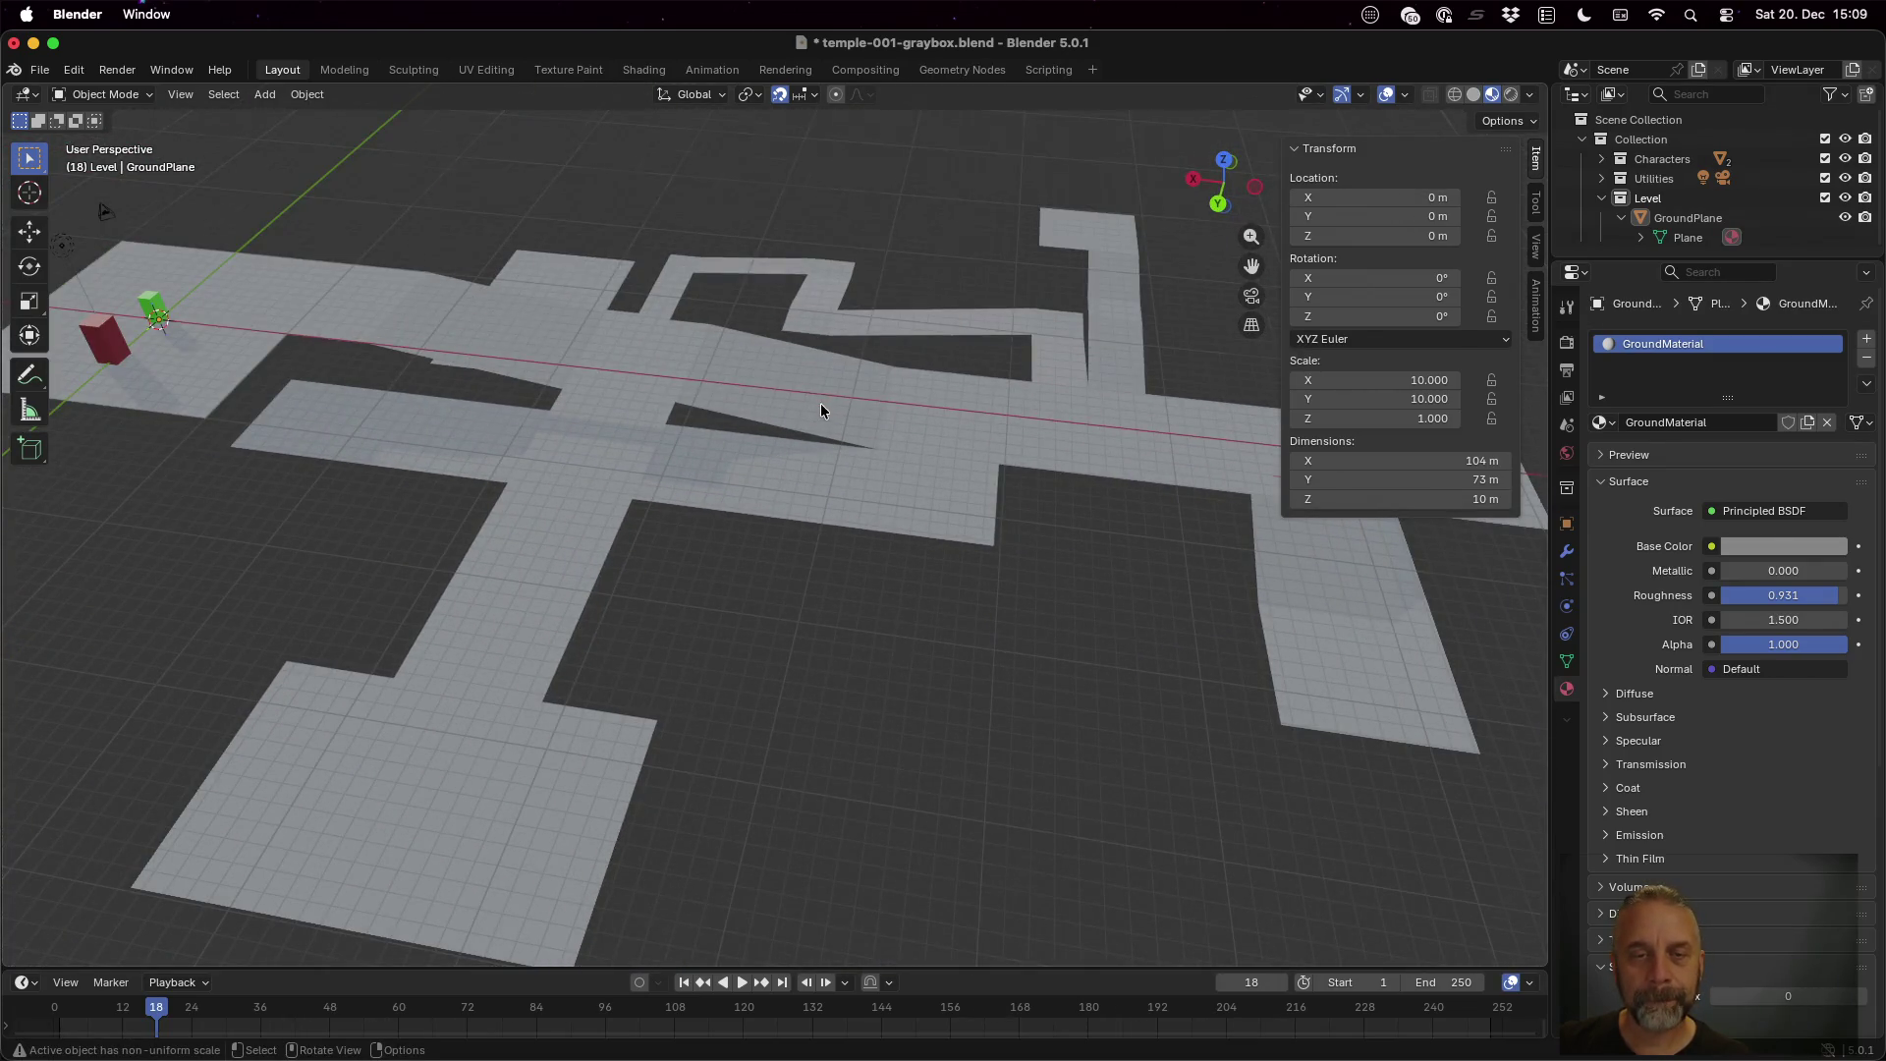
scroll(884, 450, "down", 3)
mouse_move(886, 450)
left_mouse_down()
mouse_move(692, 463)
mouse_move(694, 479)
left_mouse_up()
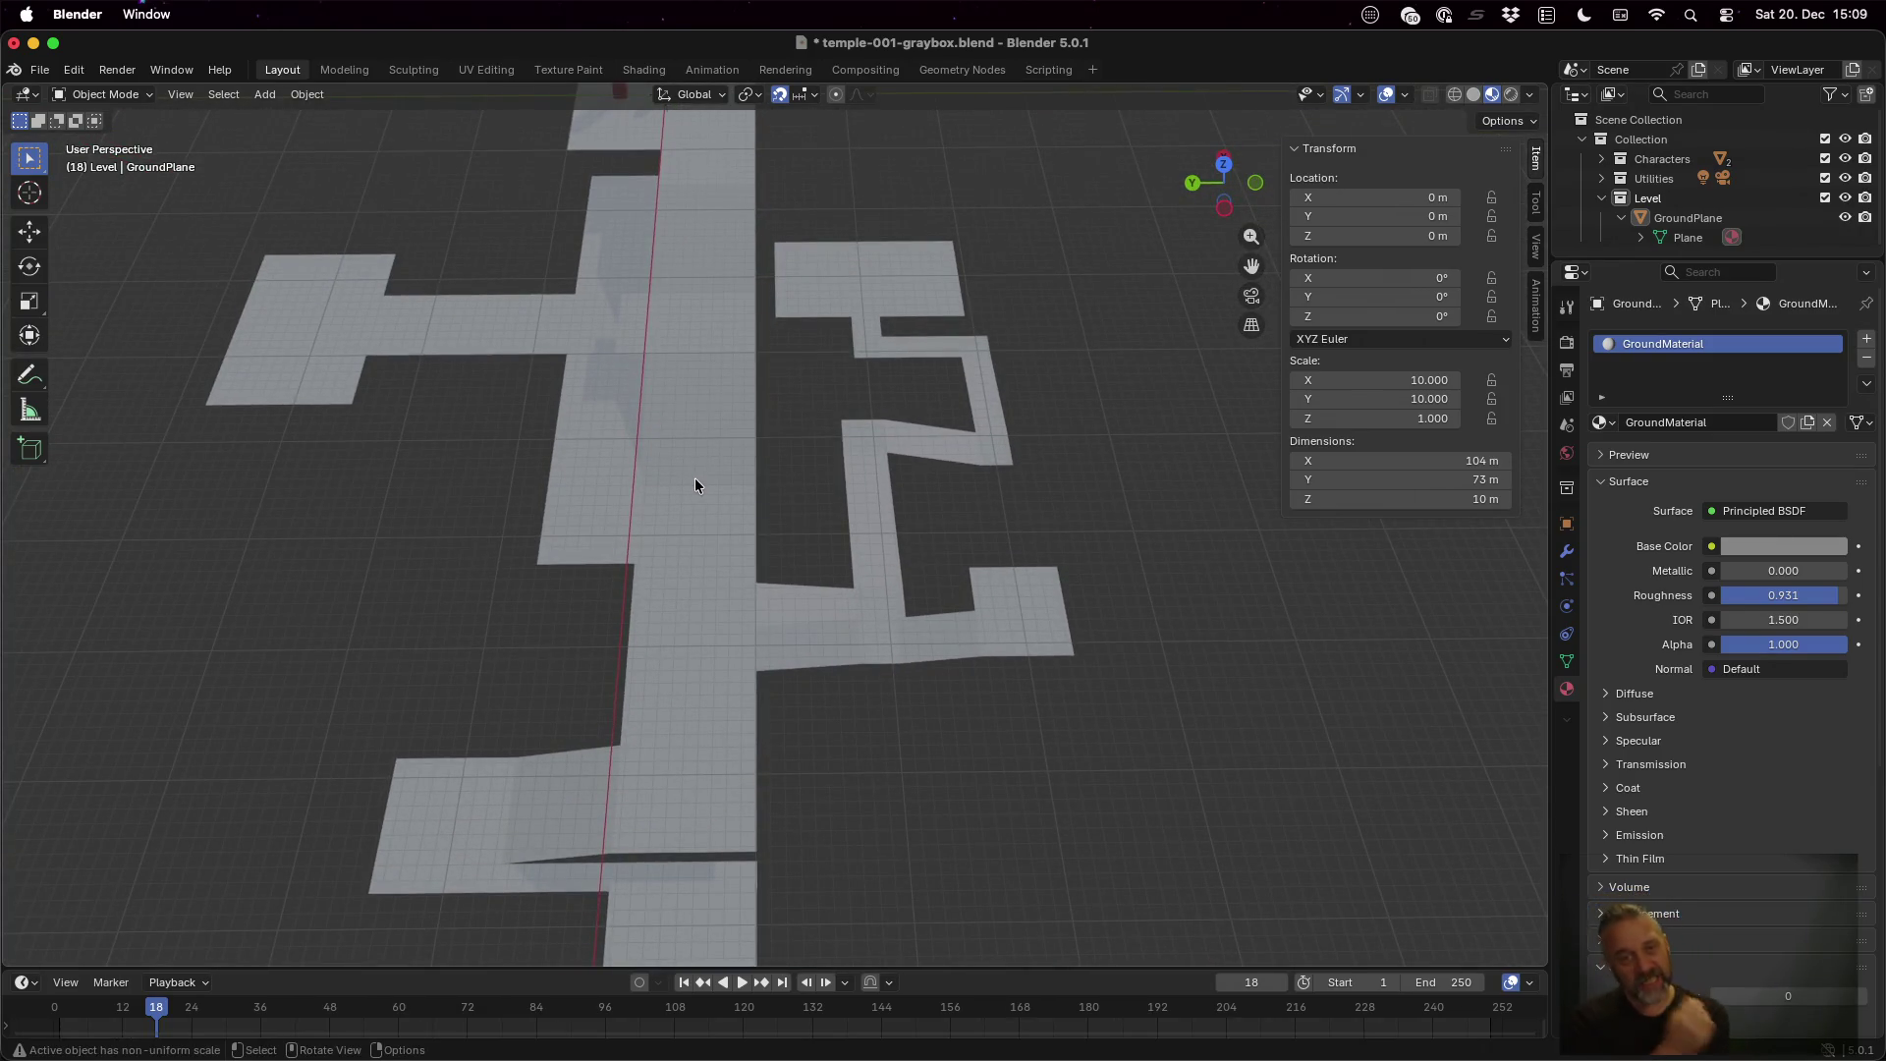
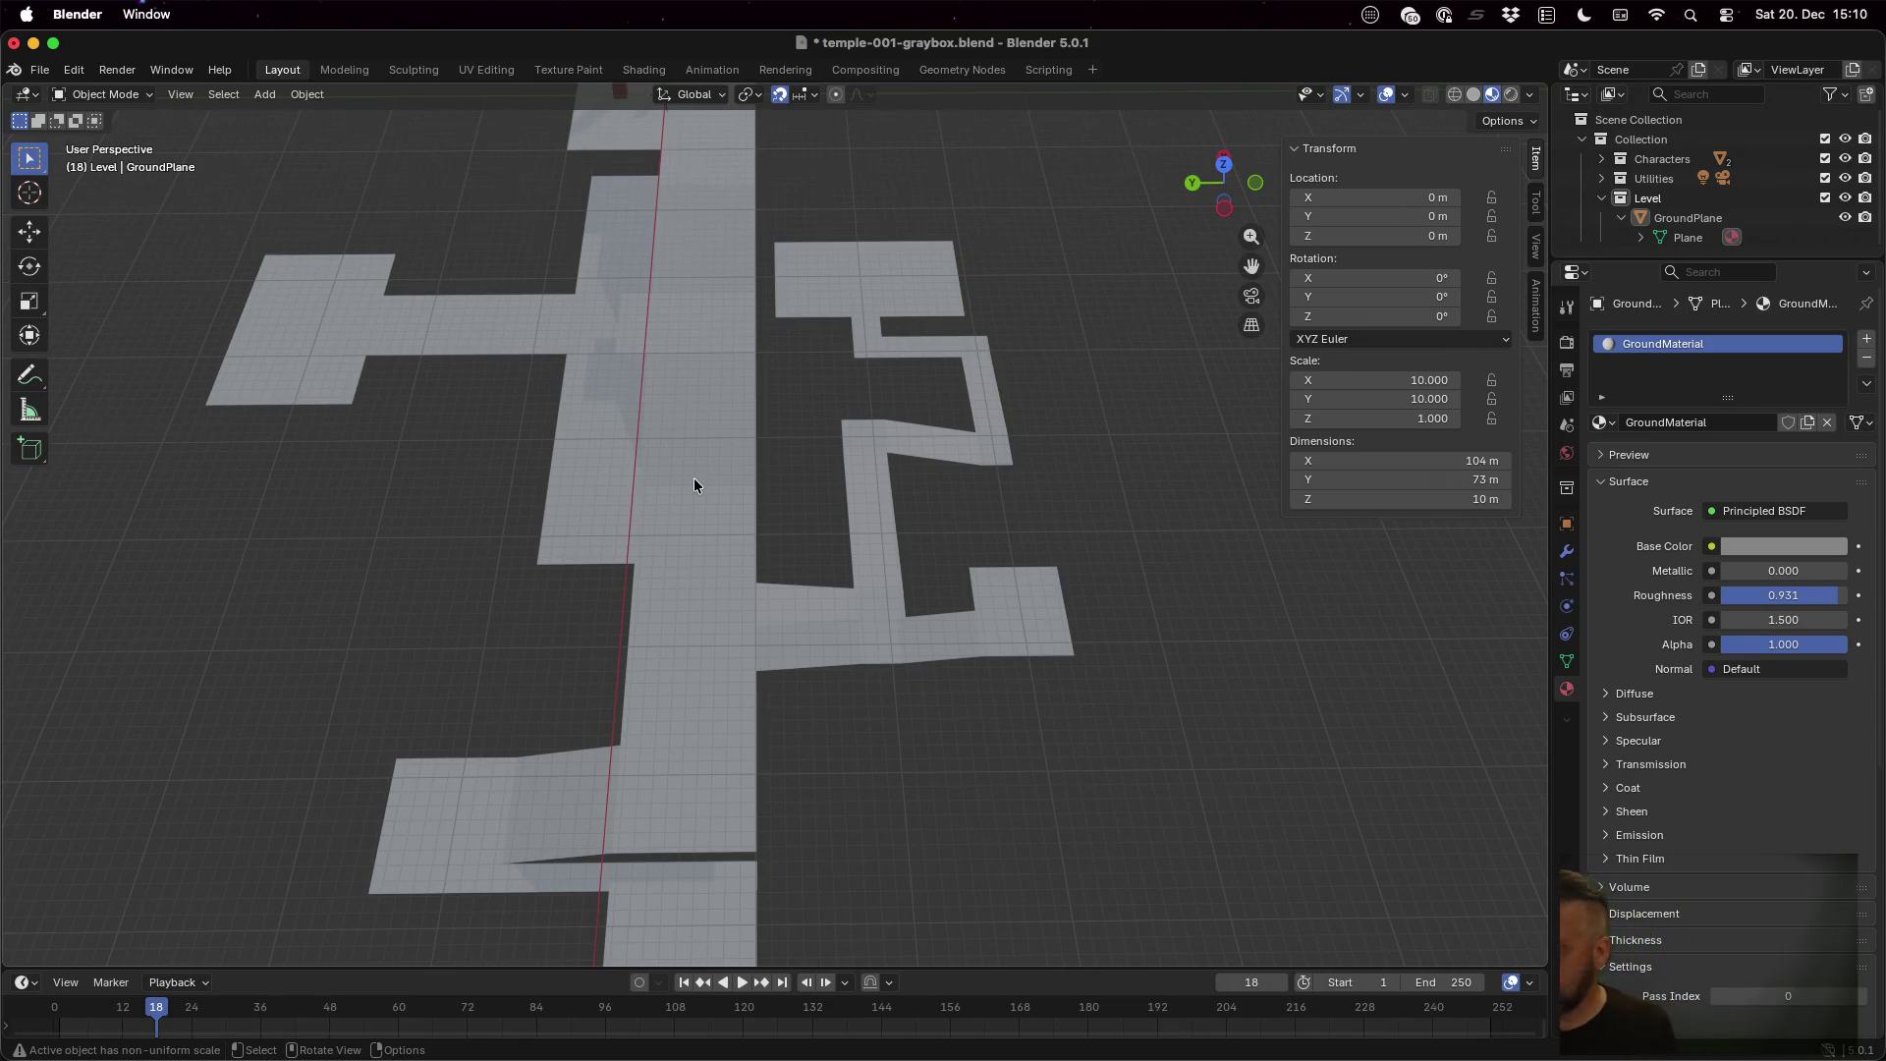
Zoom out and orbit over the whole temple graybox layout, then save the .blend file
scroll(693, 477, "down", 5)
mouse_move(758, 623)
left_mouse_down()
mouse_move(741, 621)
mouse_move(752, 552)
mouse_move(770, 558)
mouse_move(770, 650)
mouse_move(728, 661)
mouse_move(661, 639)
mouse_move(610, 569)
mouse_move(610, 489)
mouse_move(650, 447)
mouse_move(790, 412)
mouse_move(957, 503)
mouse_move(963, 569)
mouse_move(827, 664)
mouse_move(766, 676)
mouse_move(692, 656)
mouse_move(723, 566)
mouse_move(798, 557)
mouse_move(839, 578)
left_mouse_up()
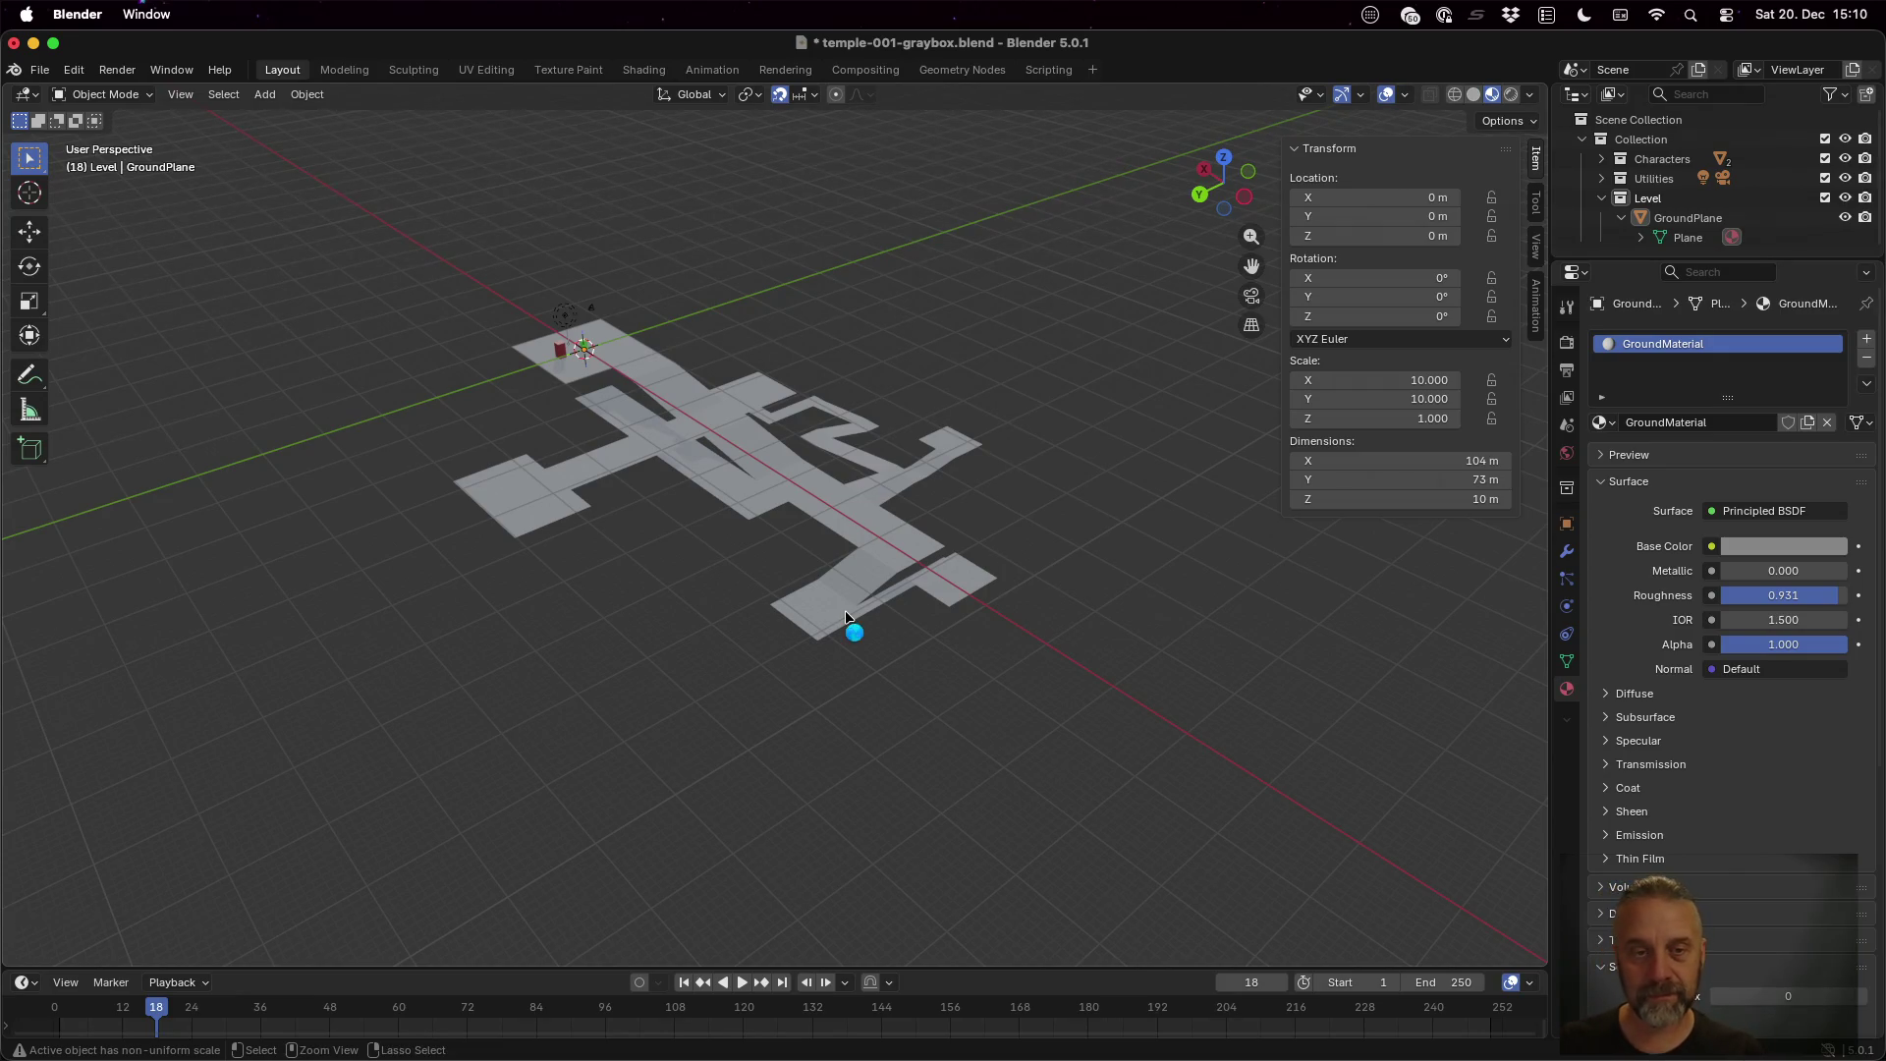
key("super+s")
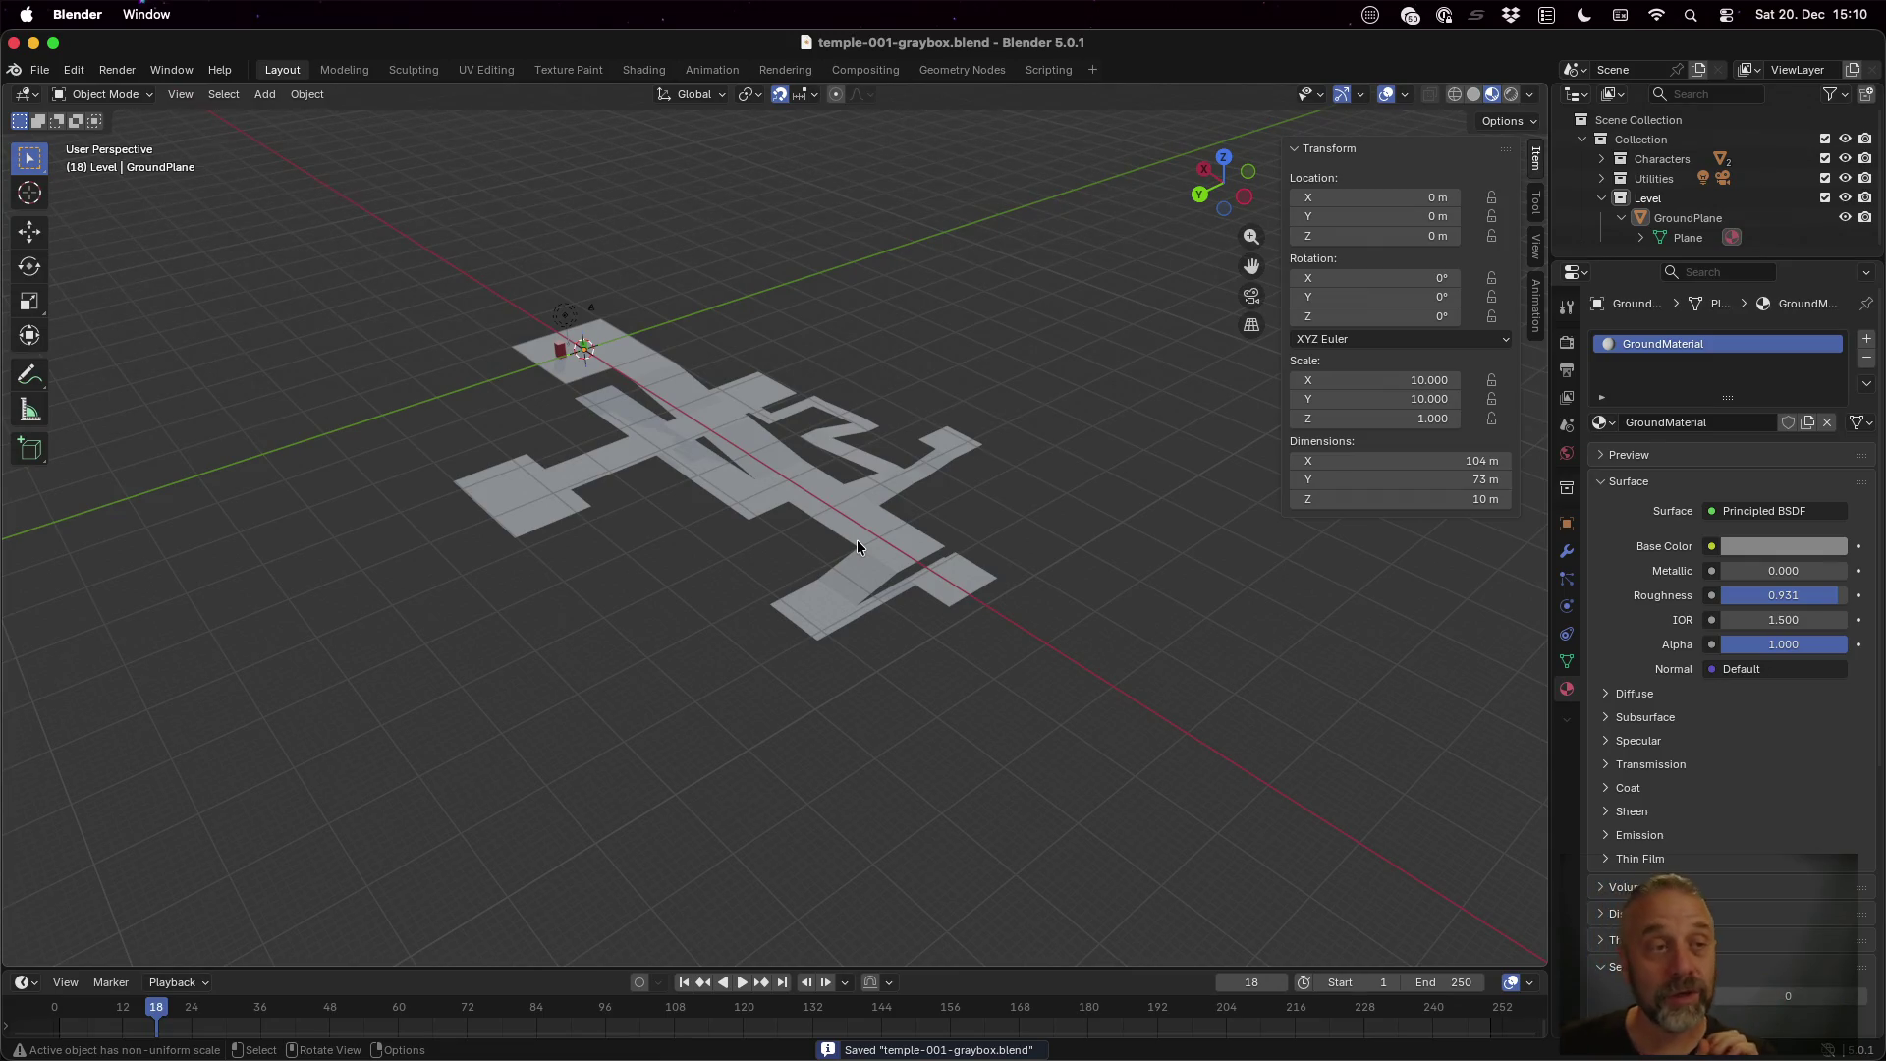
Preview the glTF 2.0 export's Include options, cancel it, and make the Level collection active
left_click(39, 70)
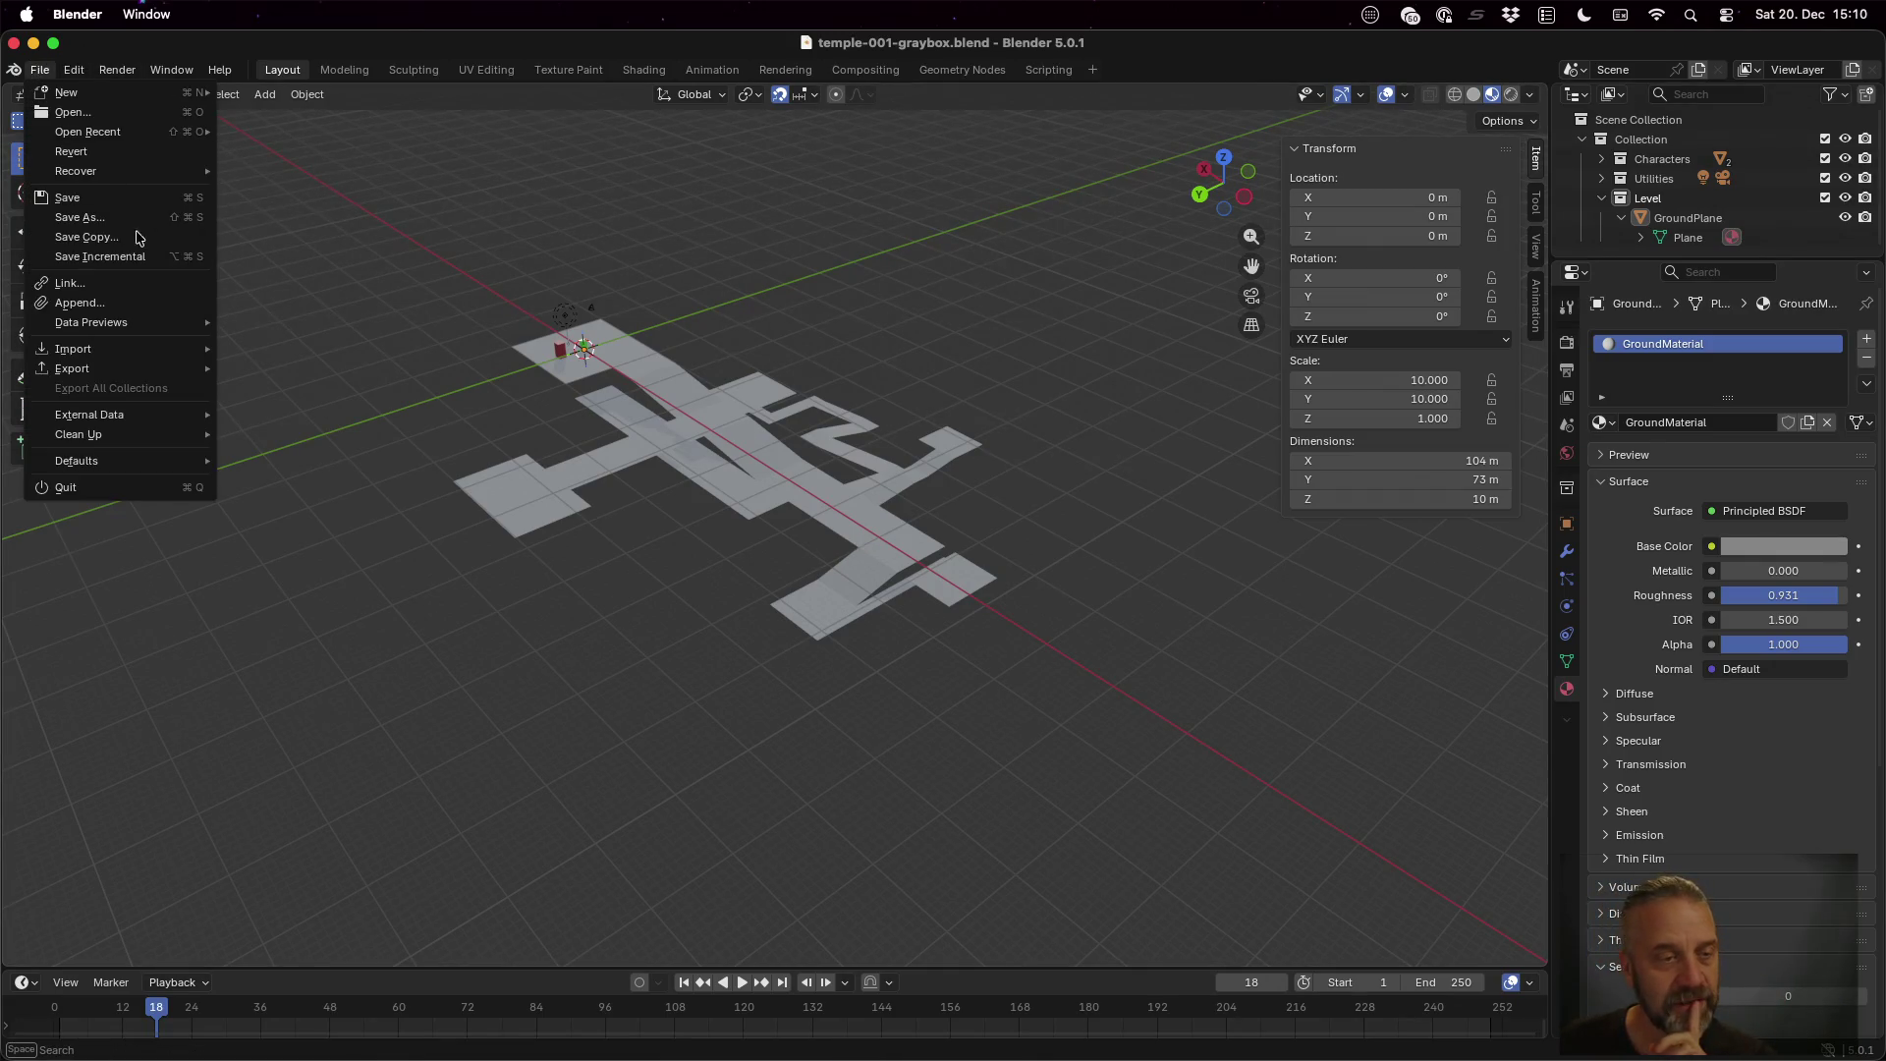
mouse_move(163, 370)
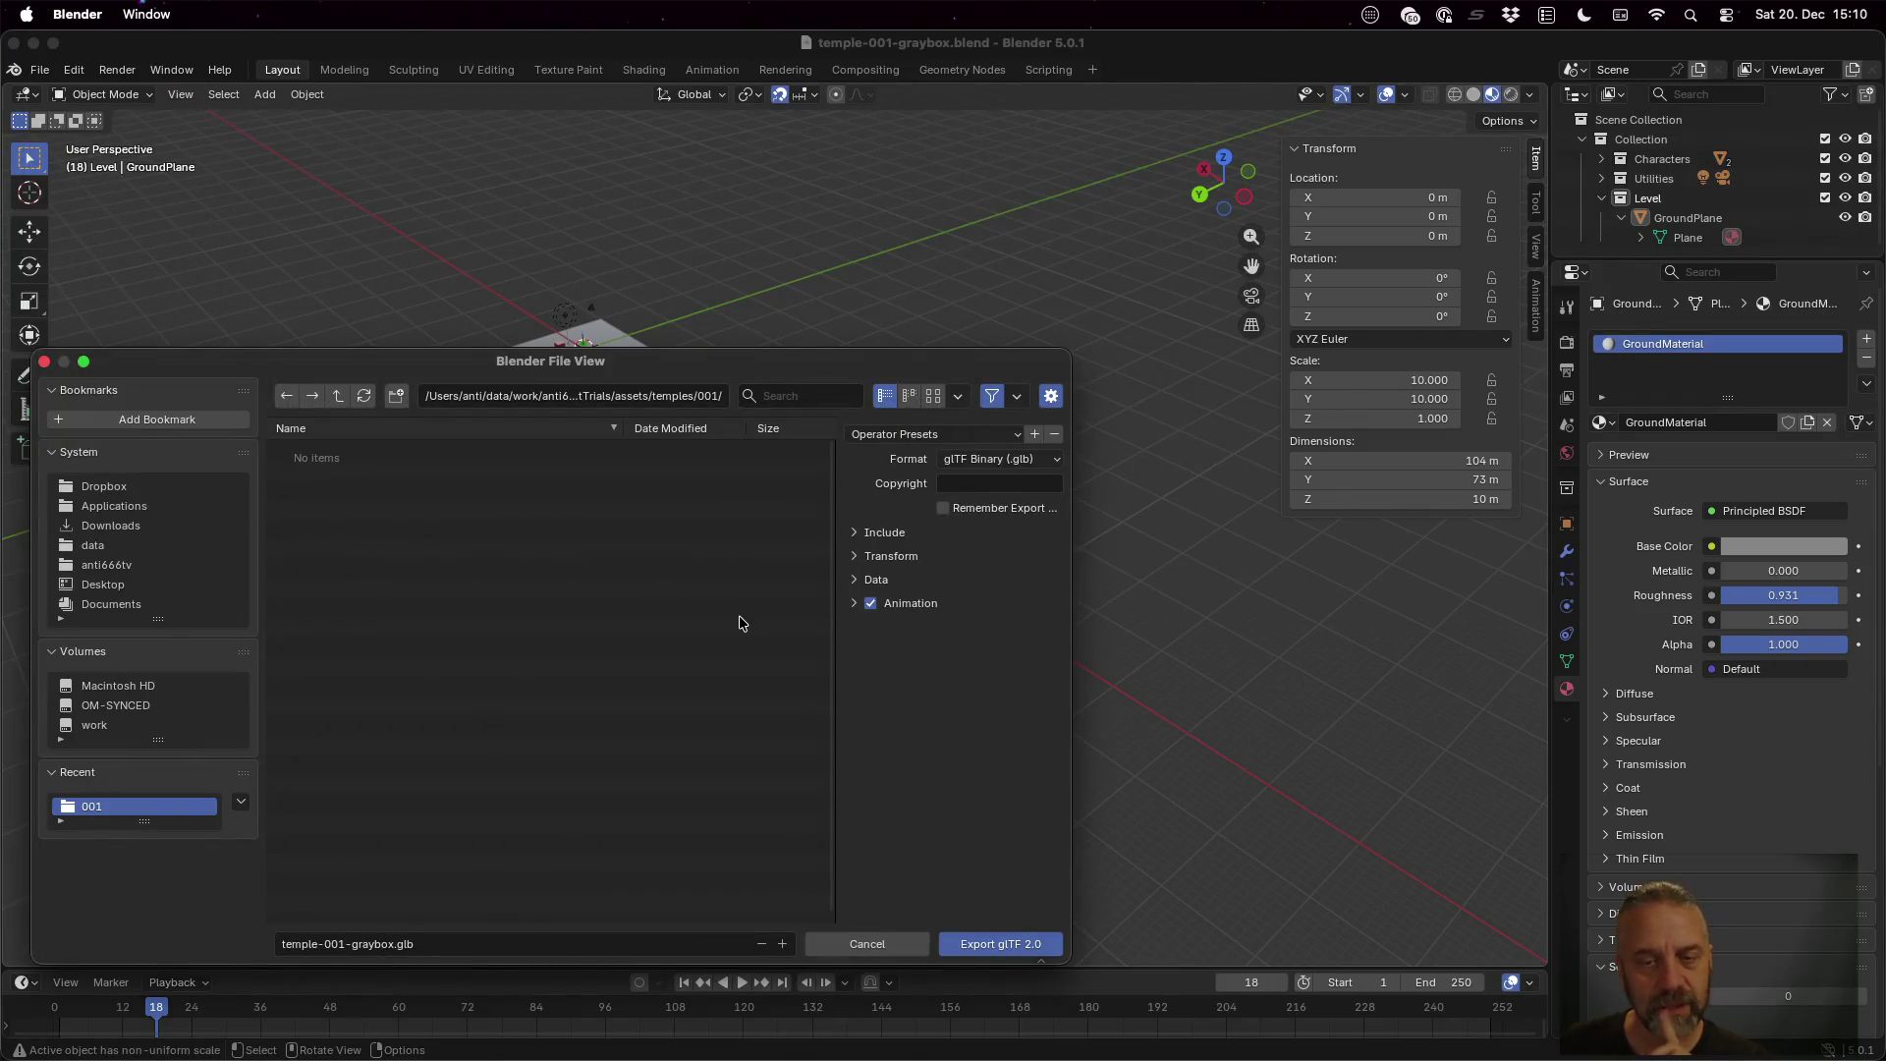
left_click(869, 536)
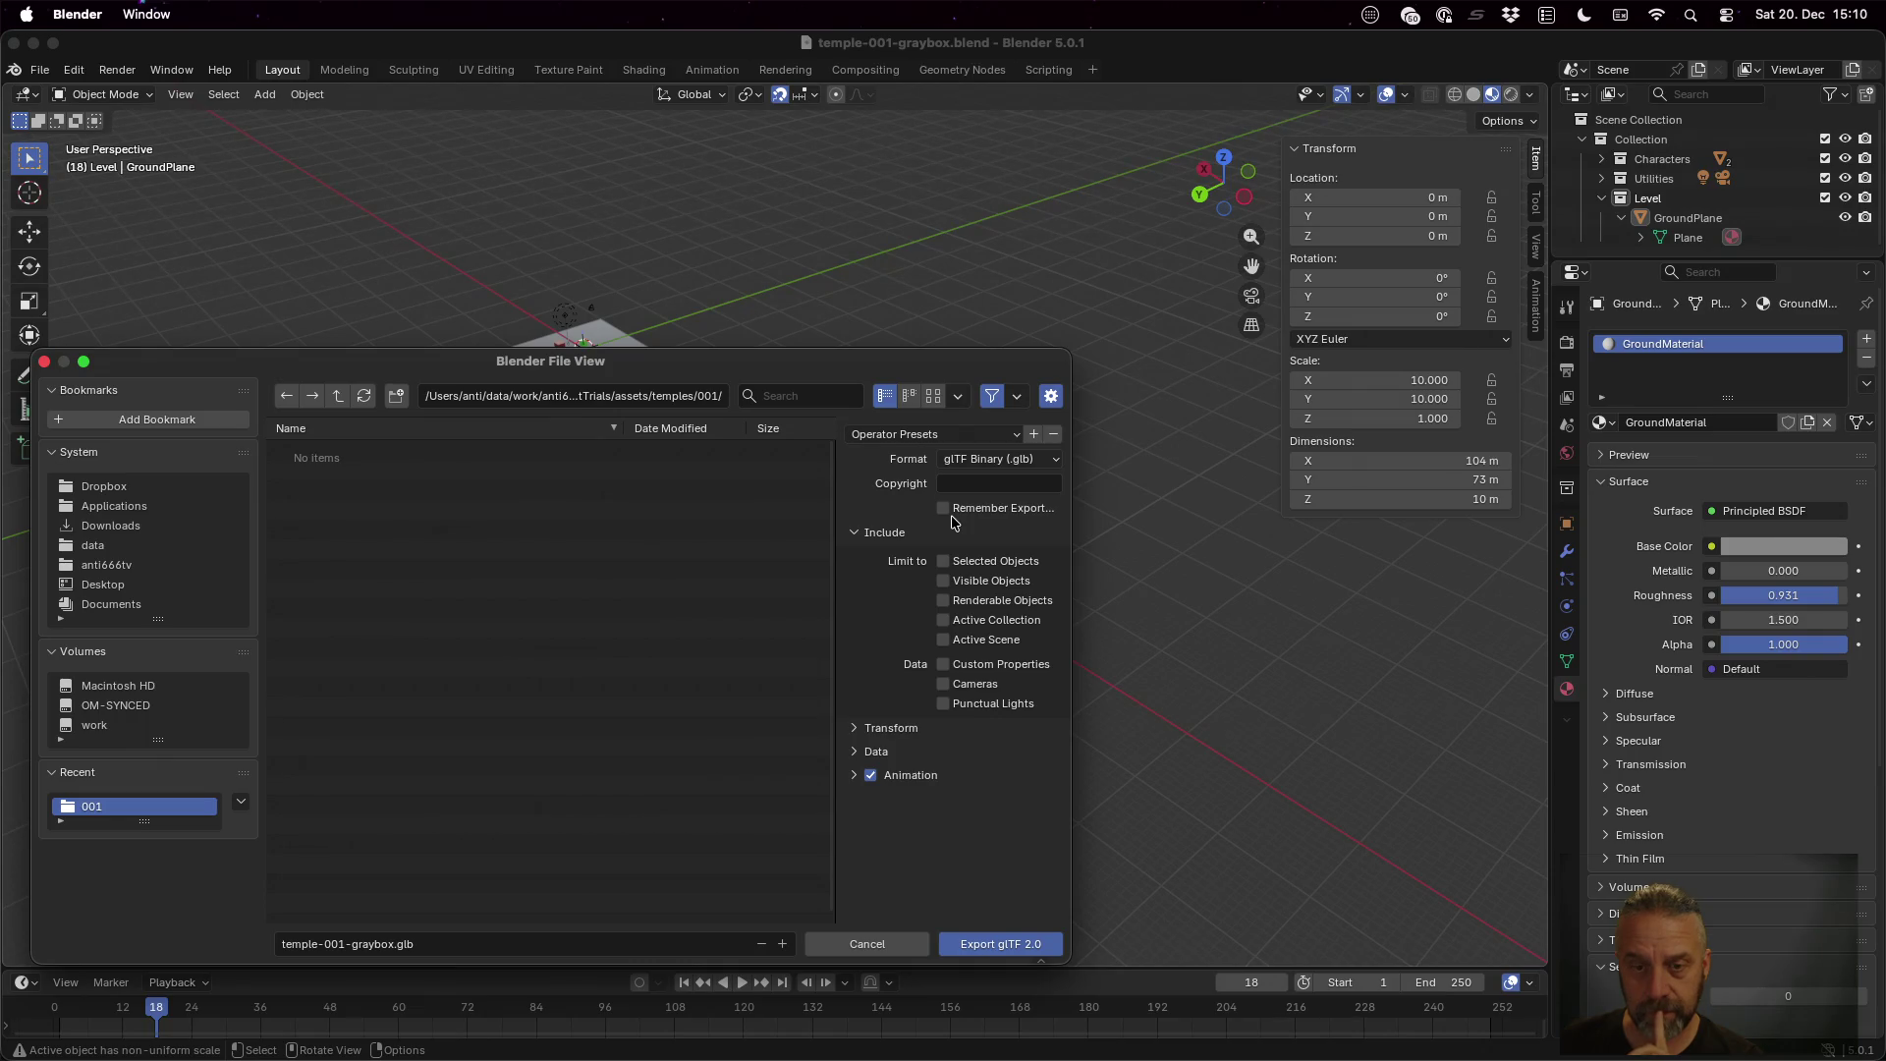
key("Escape")
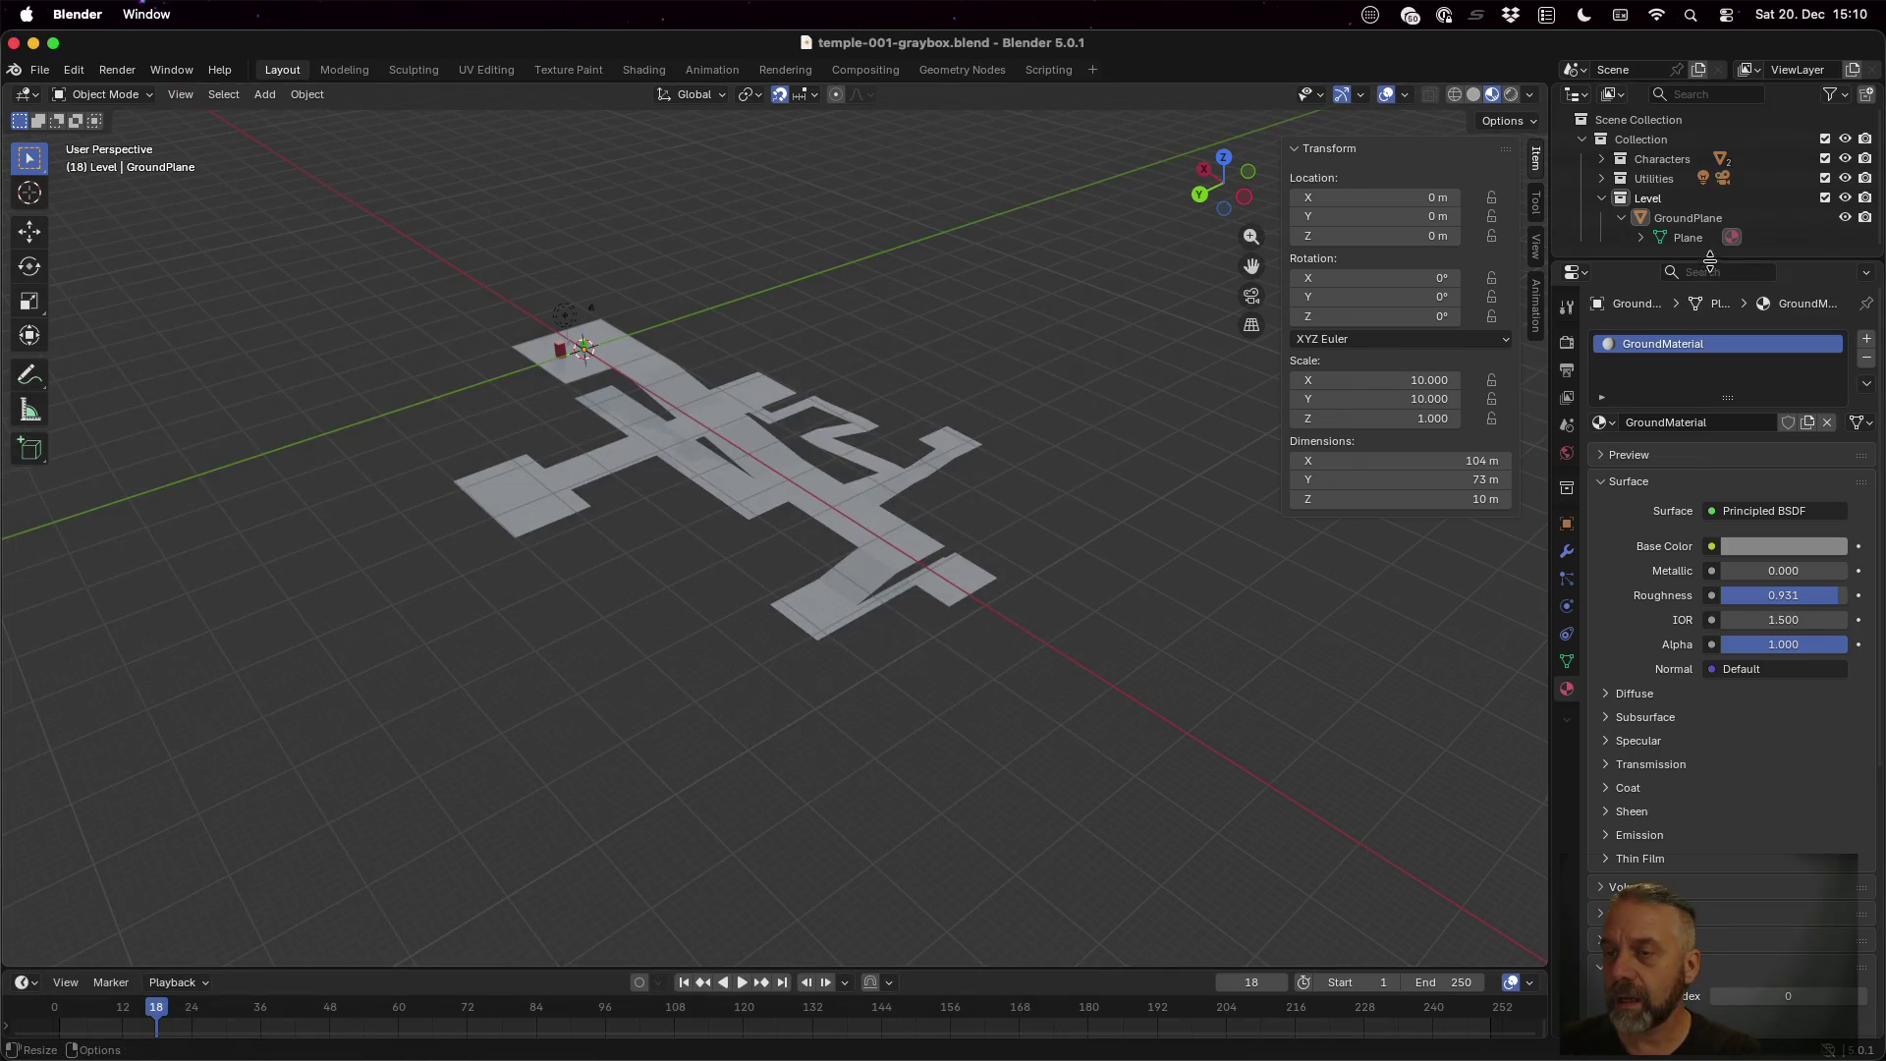
left_click(1667, 201)
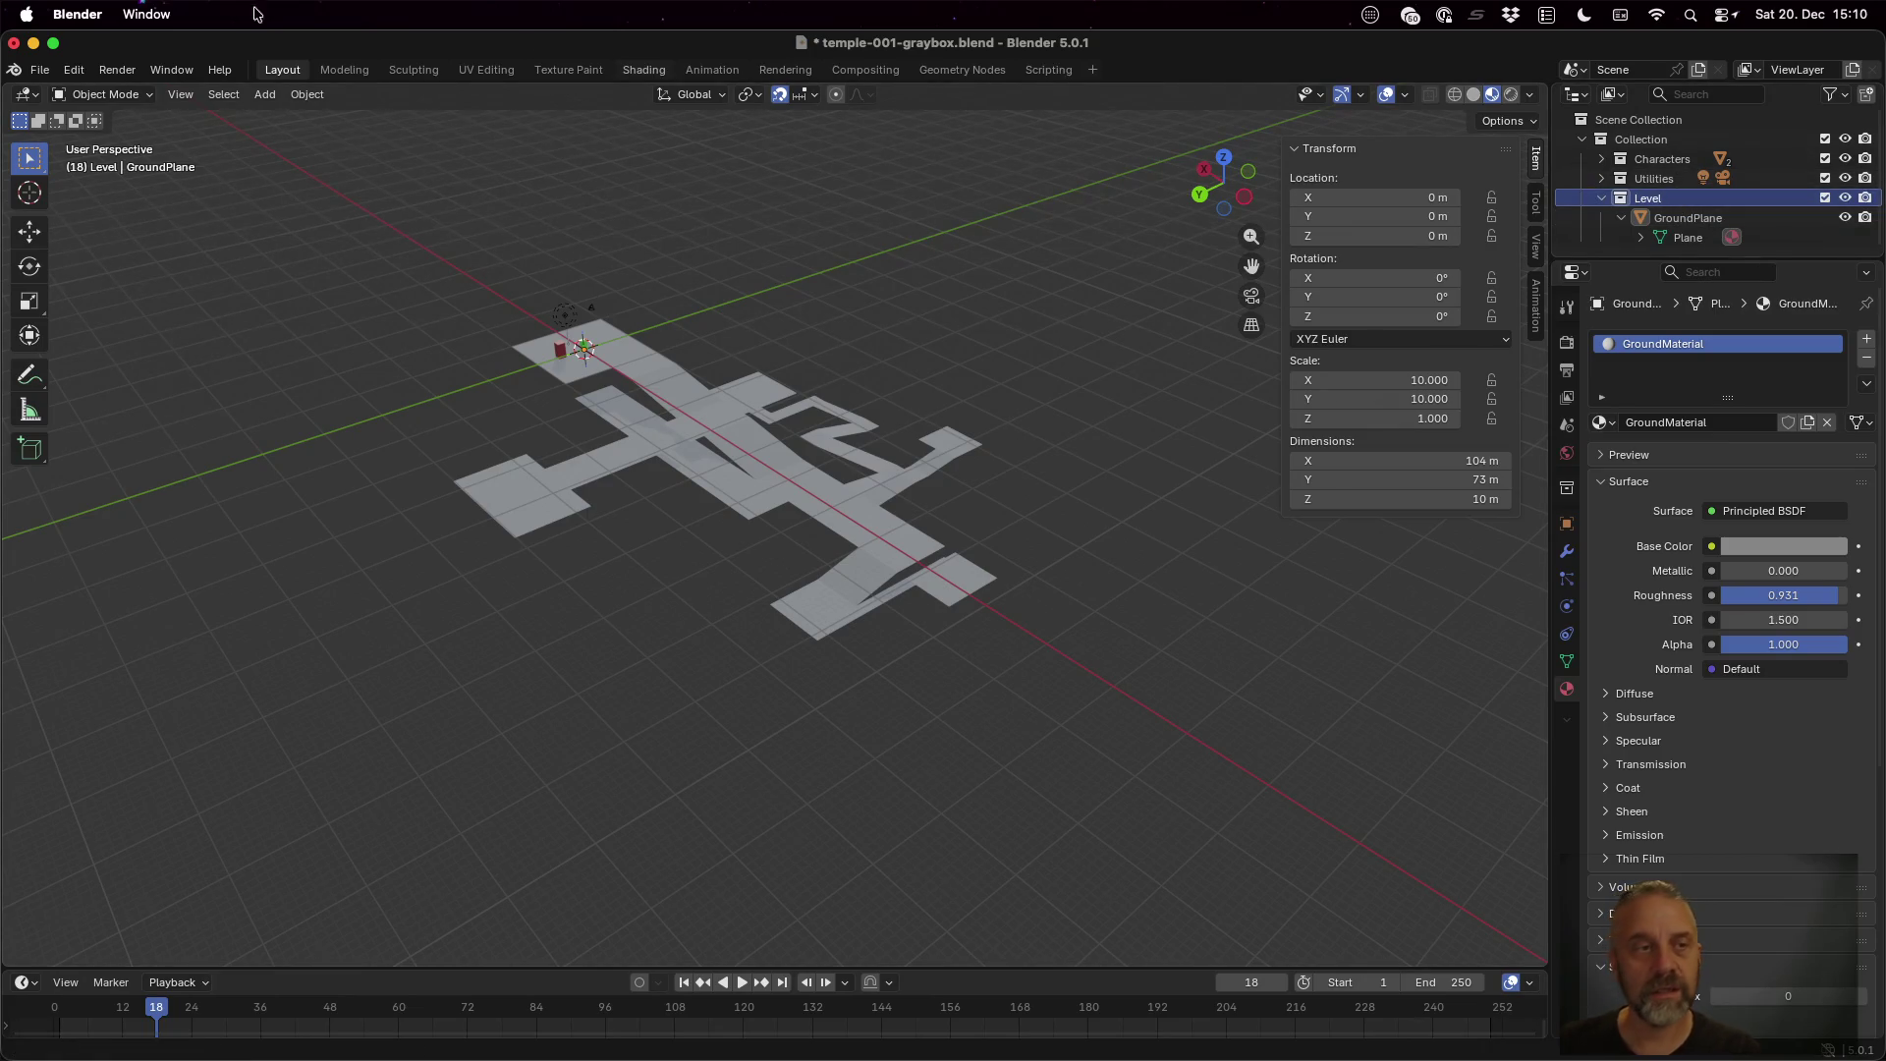
left_click(39, 69)
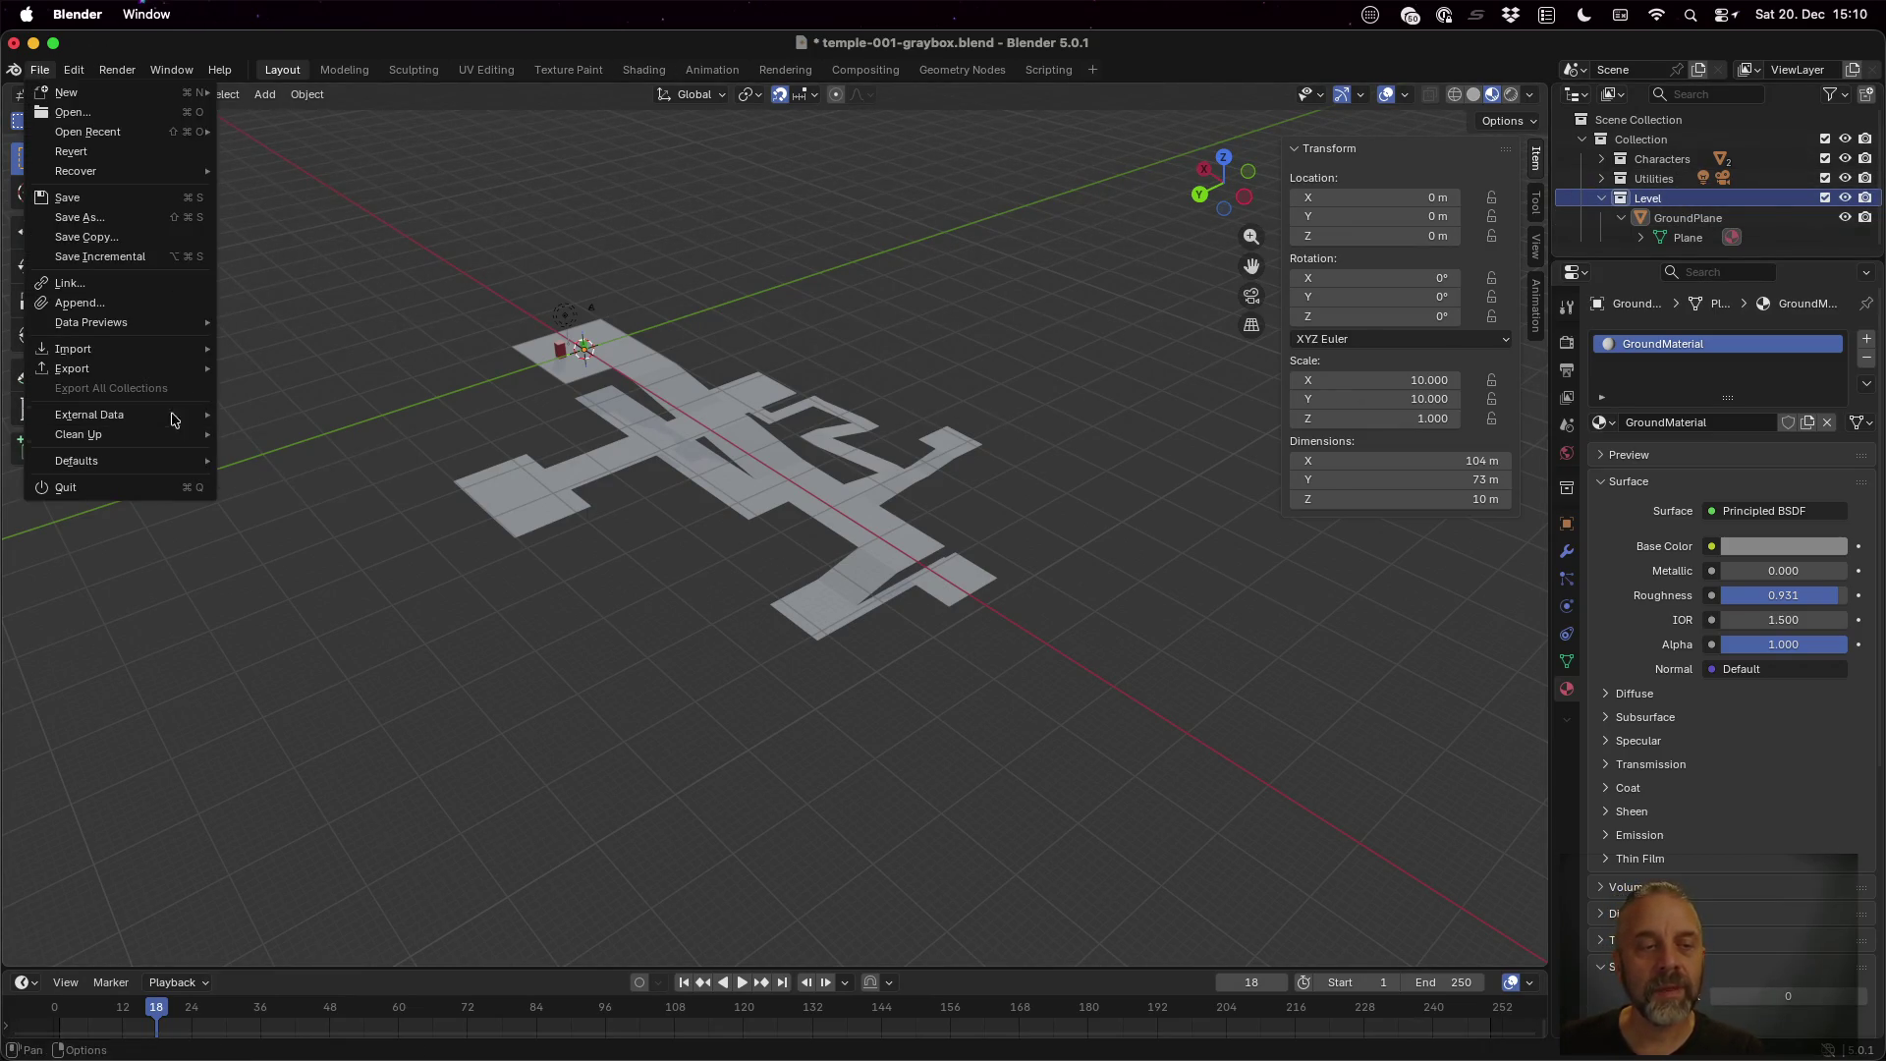
Start a glTF 2.0 export and widen the dialog to show its Include options
mouse_move(172, 369)
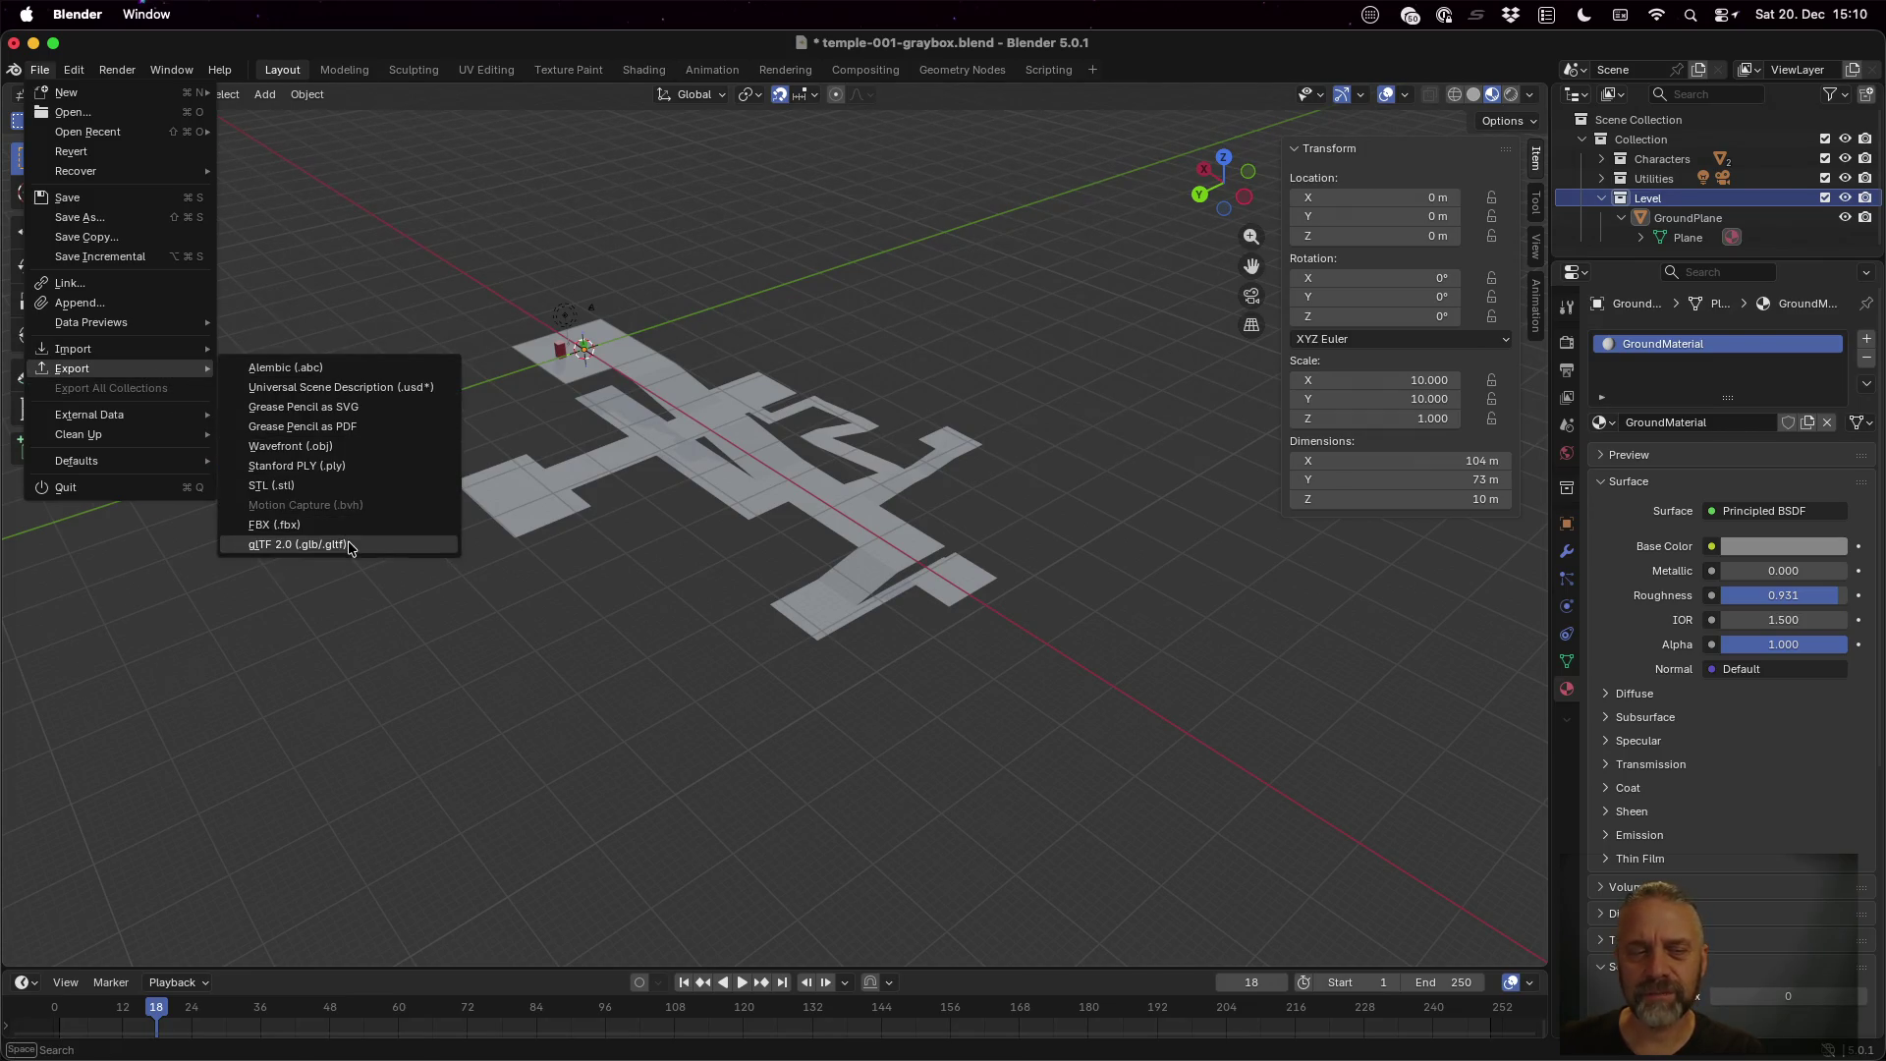
left_click(351, 547)
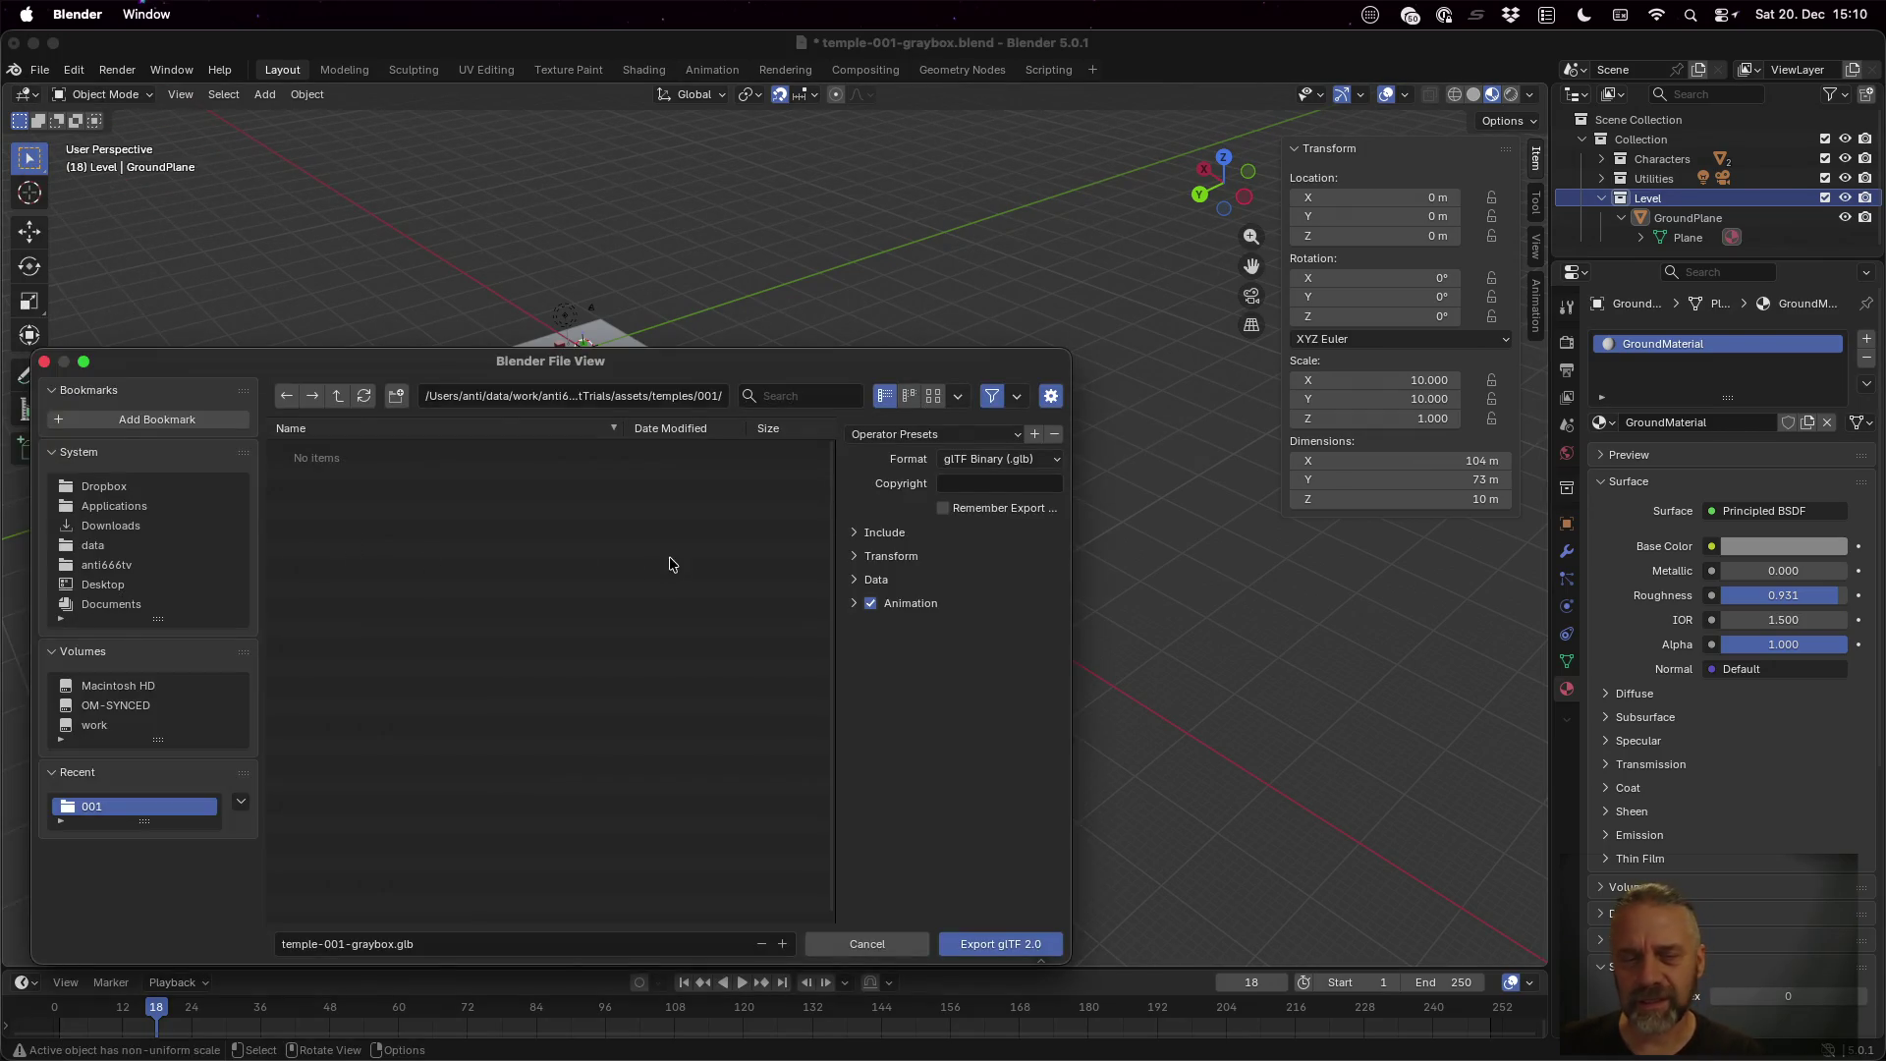
left_click(881, 531)
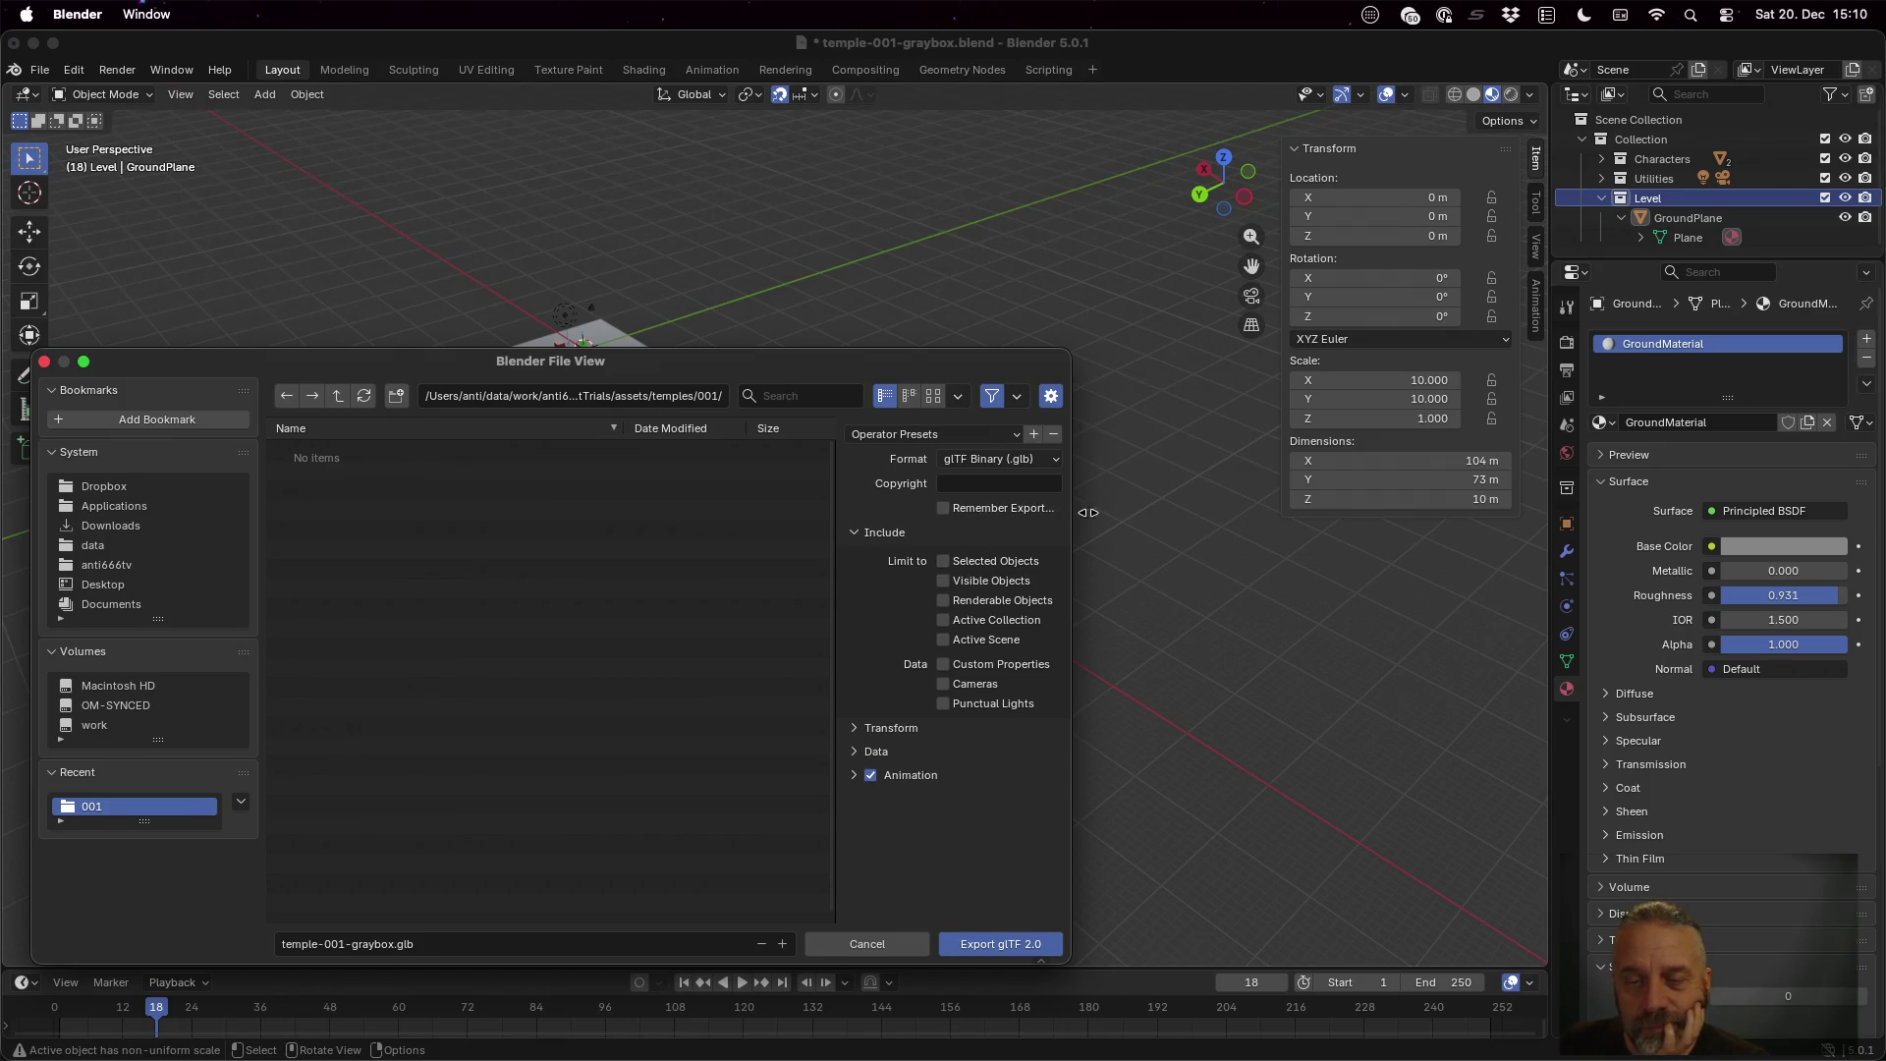
left_click_drag(1089, 512, 1214, 509)
left_click_drag(959, 483, 792, 482)
Enable Remember Export Settings and Active Collection, disable Selected Objects, and expand Transform
left_click(967, 508)
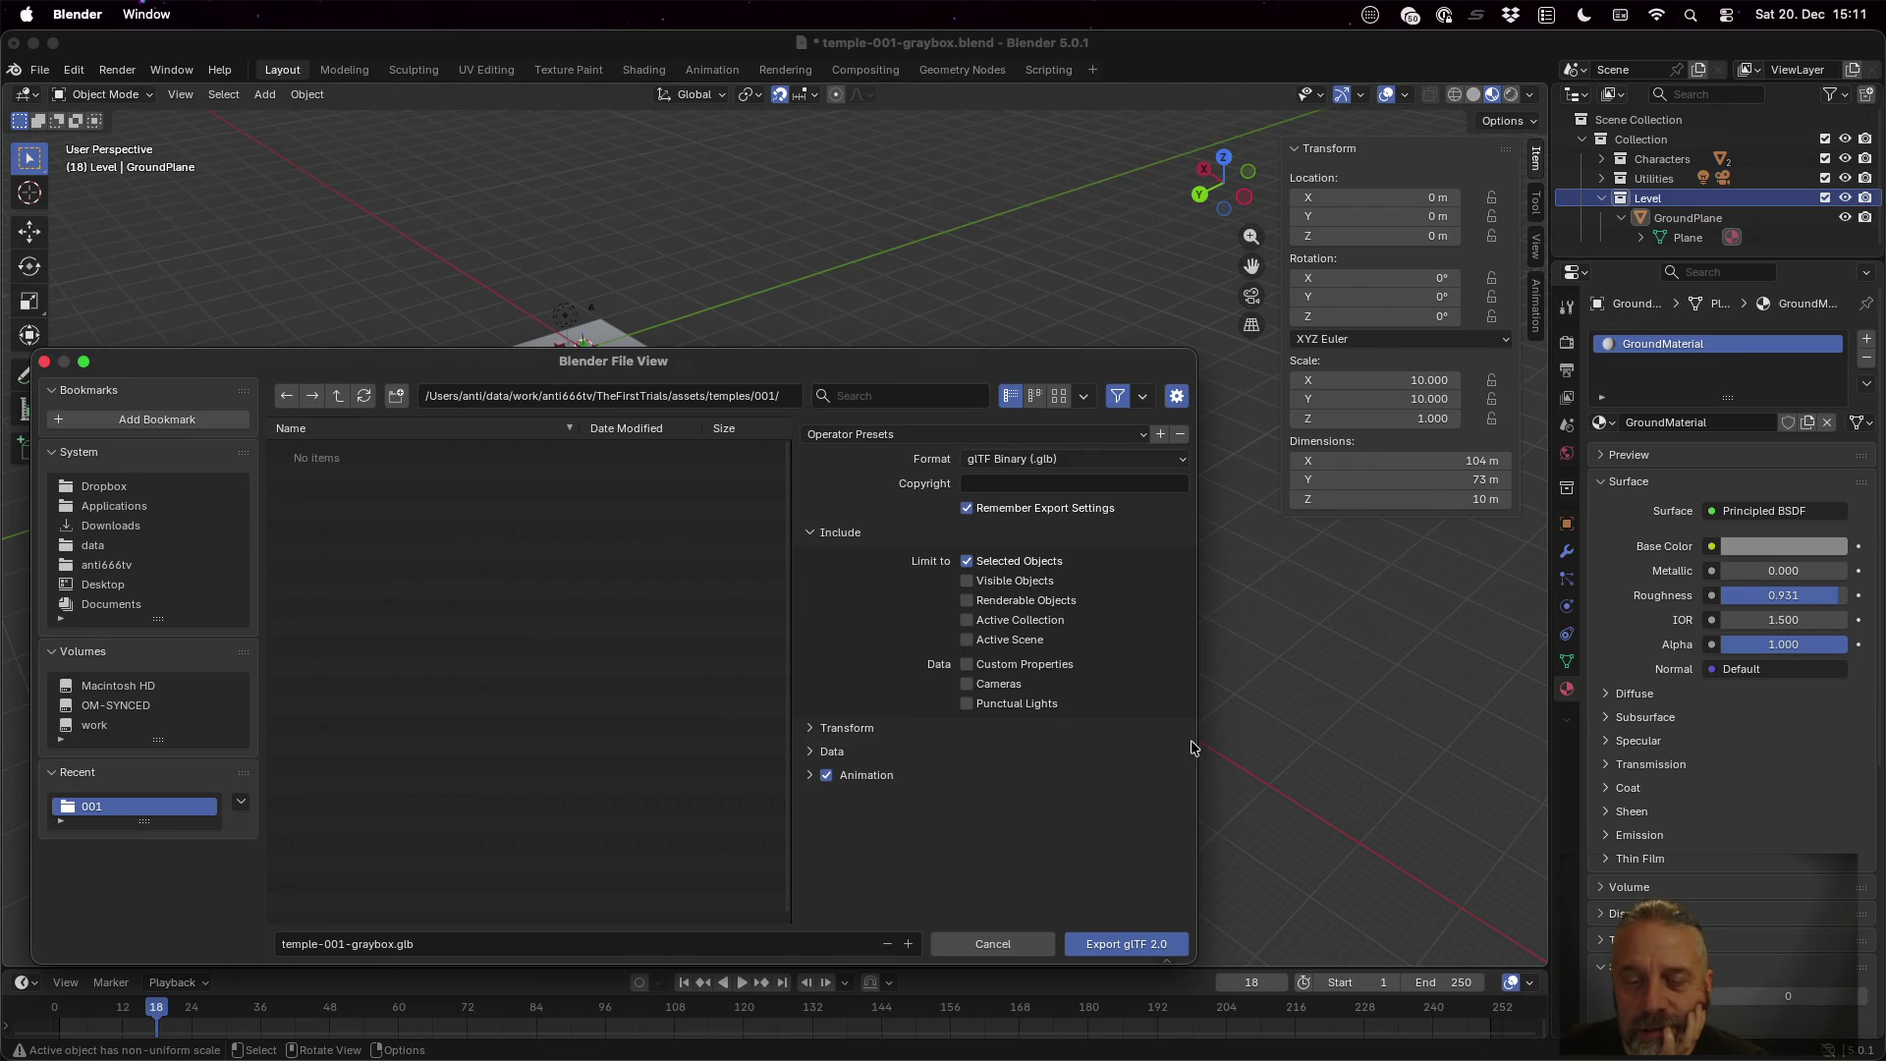
left_click(1045, 621)
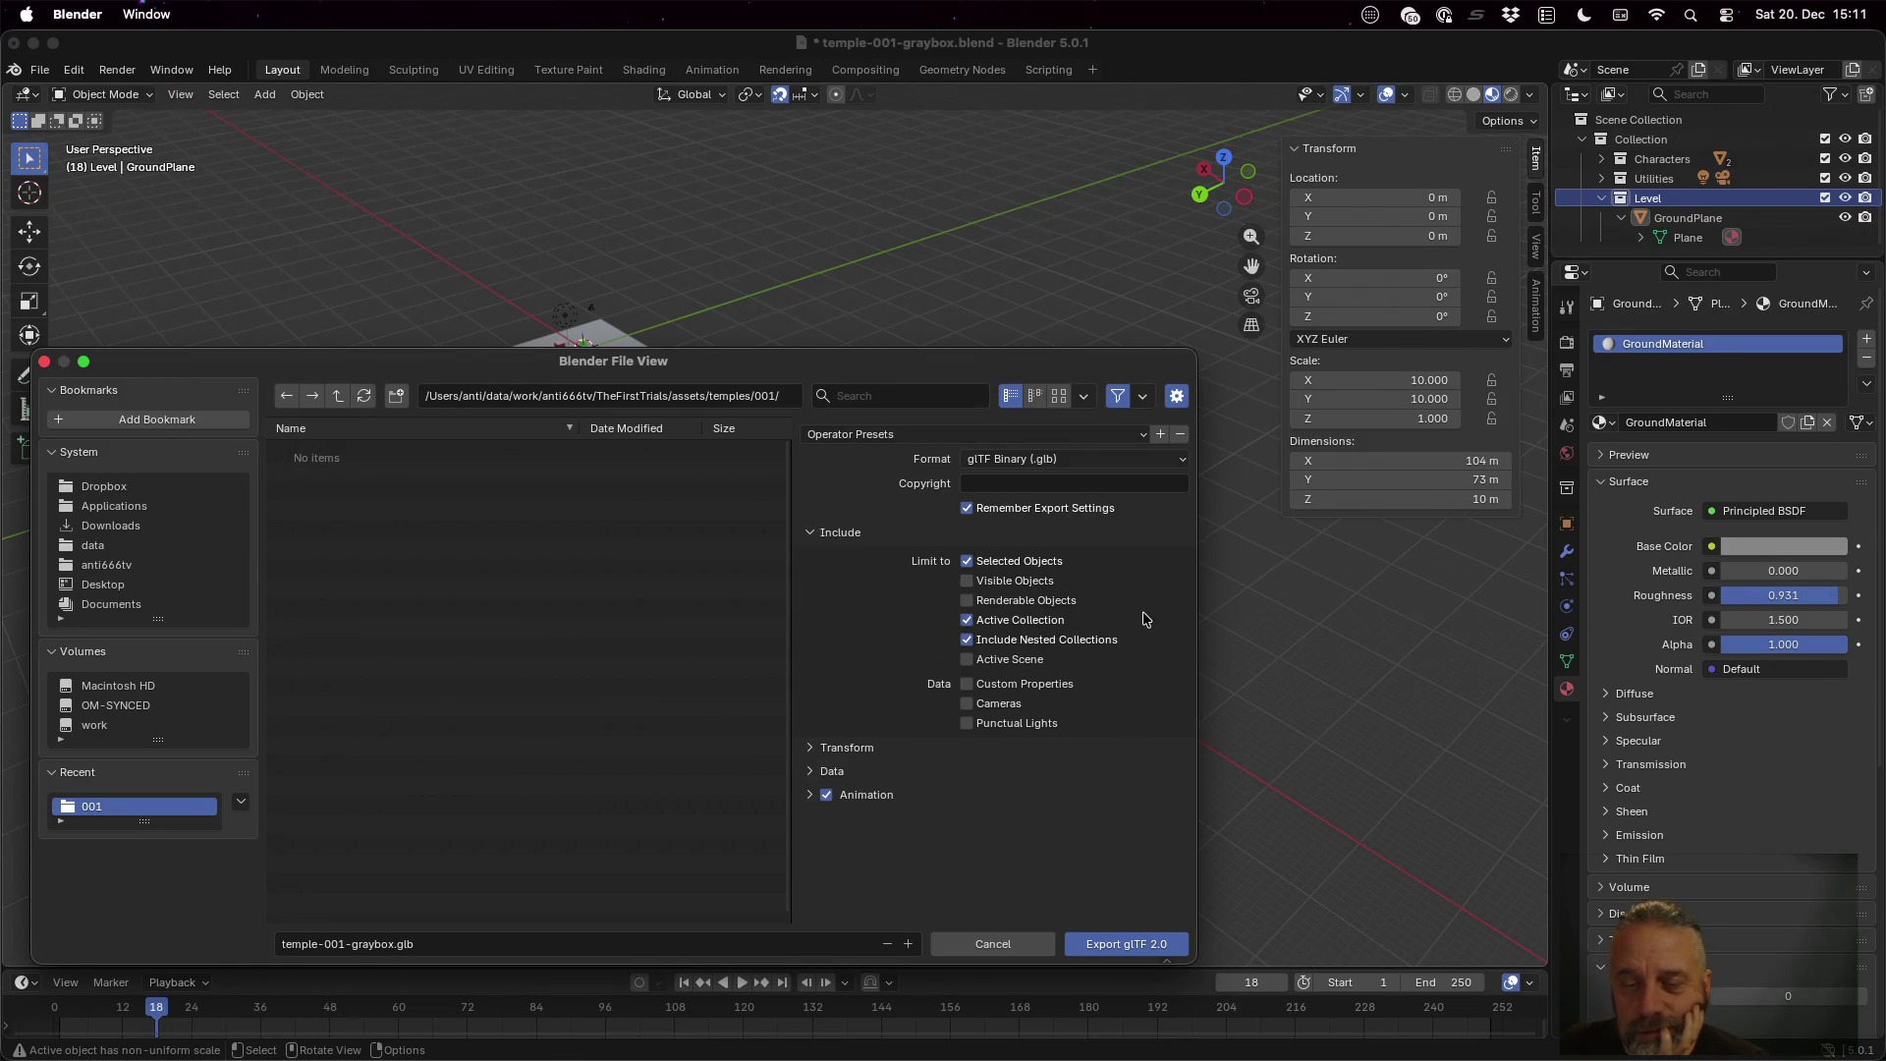
left_click(1043, 565)
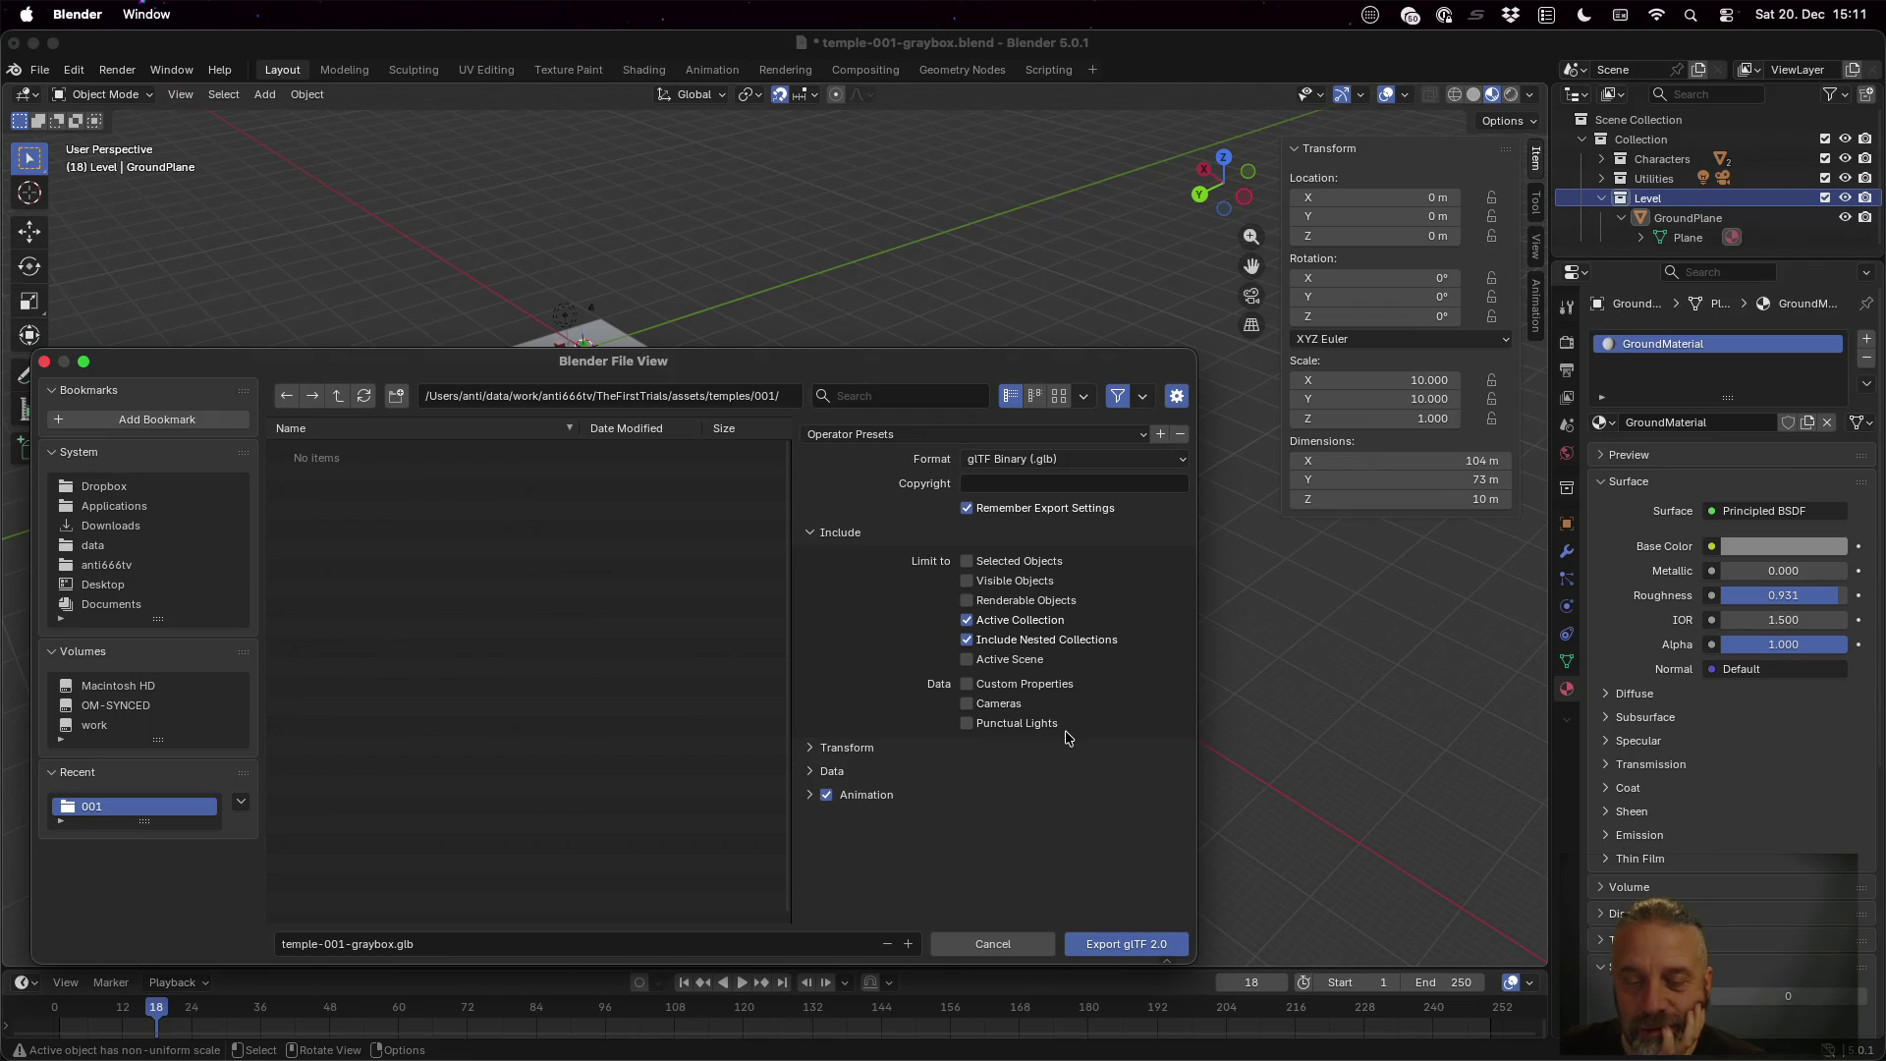
left_click(851, 747)
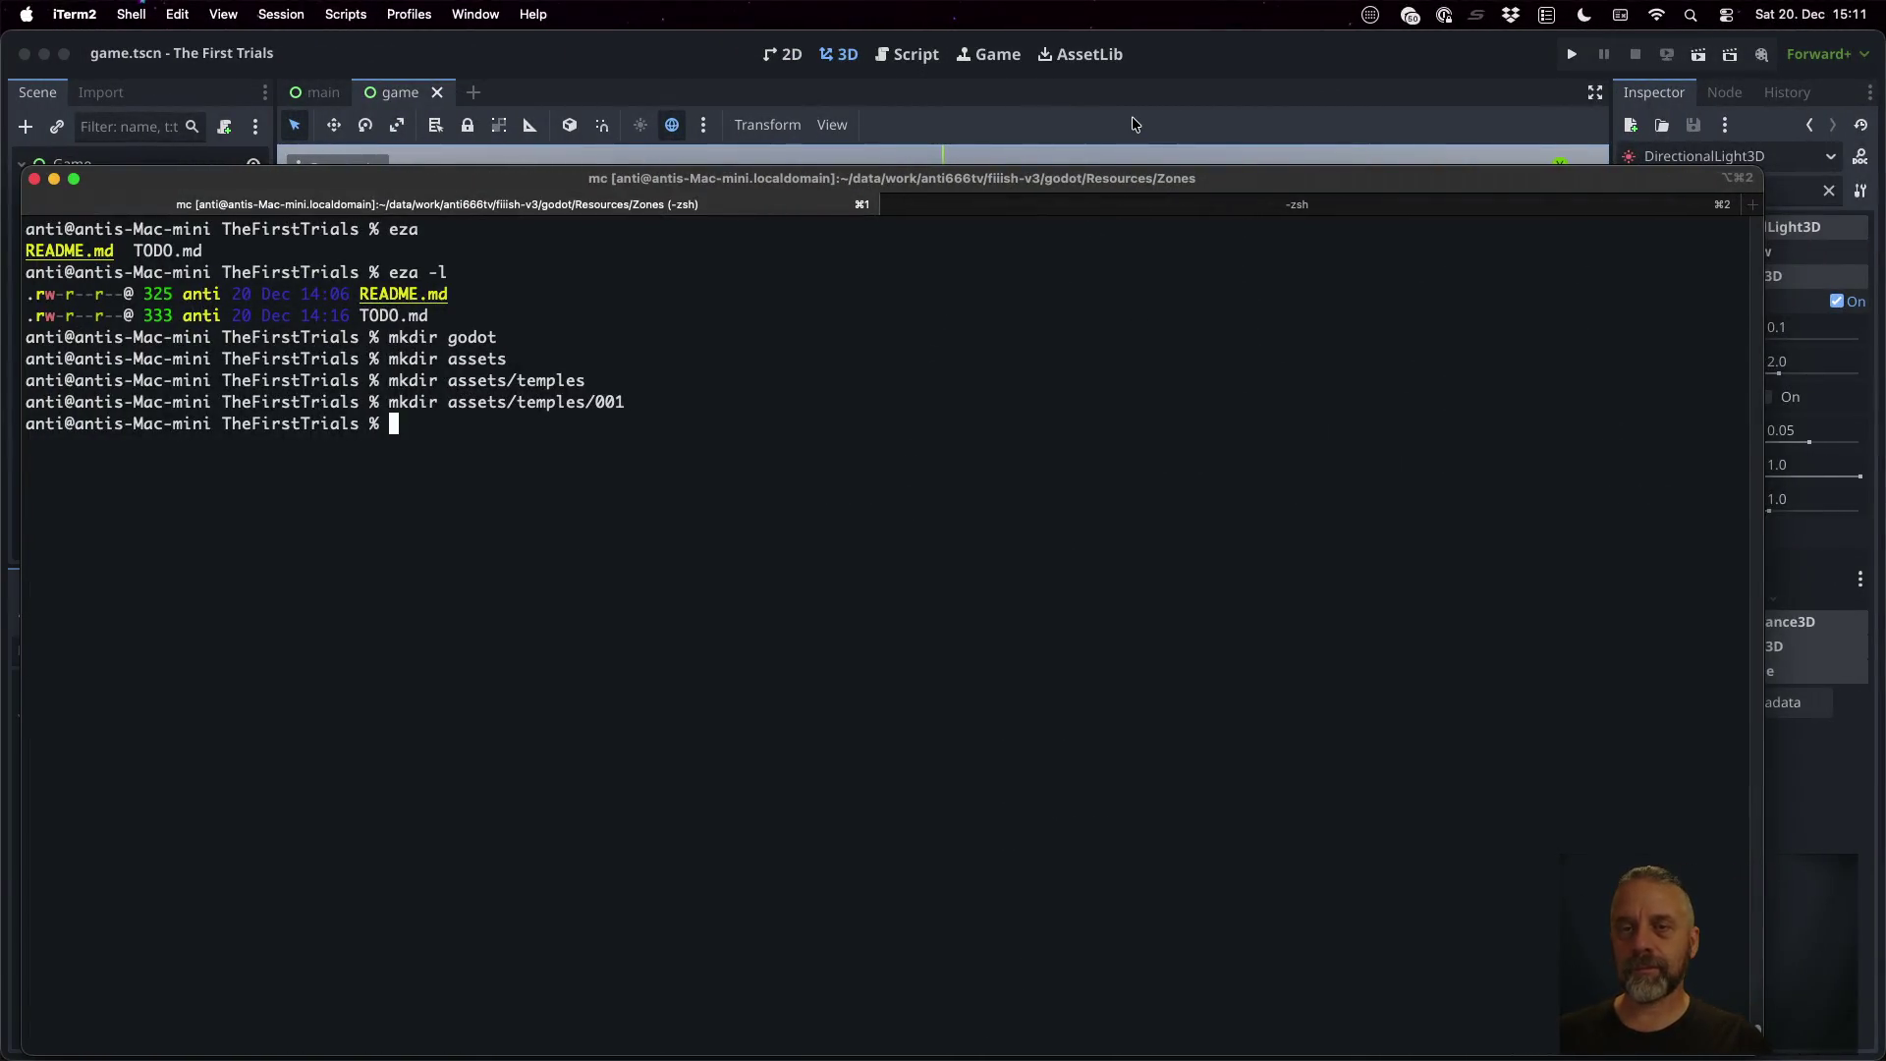
left_click(1132, 117)
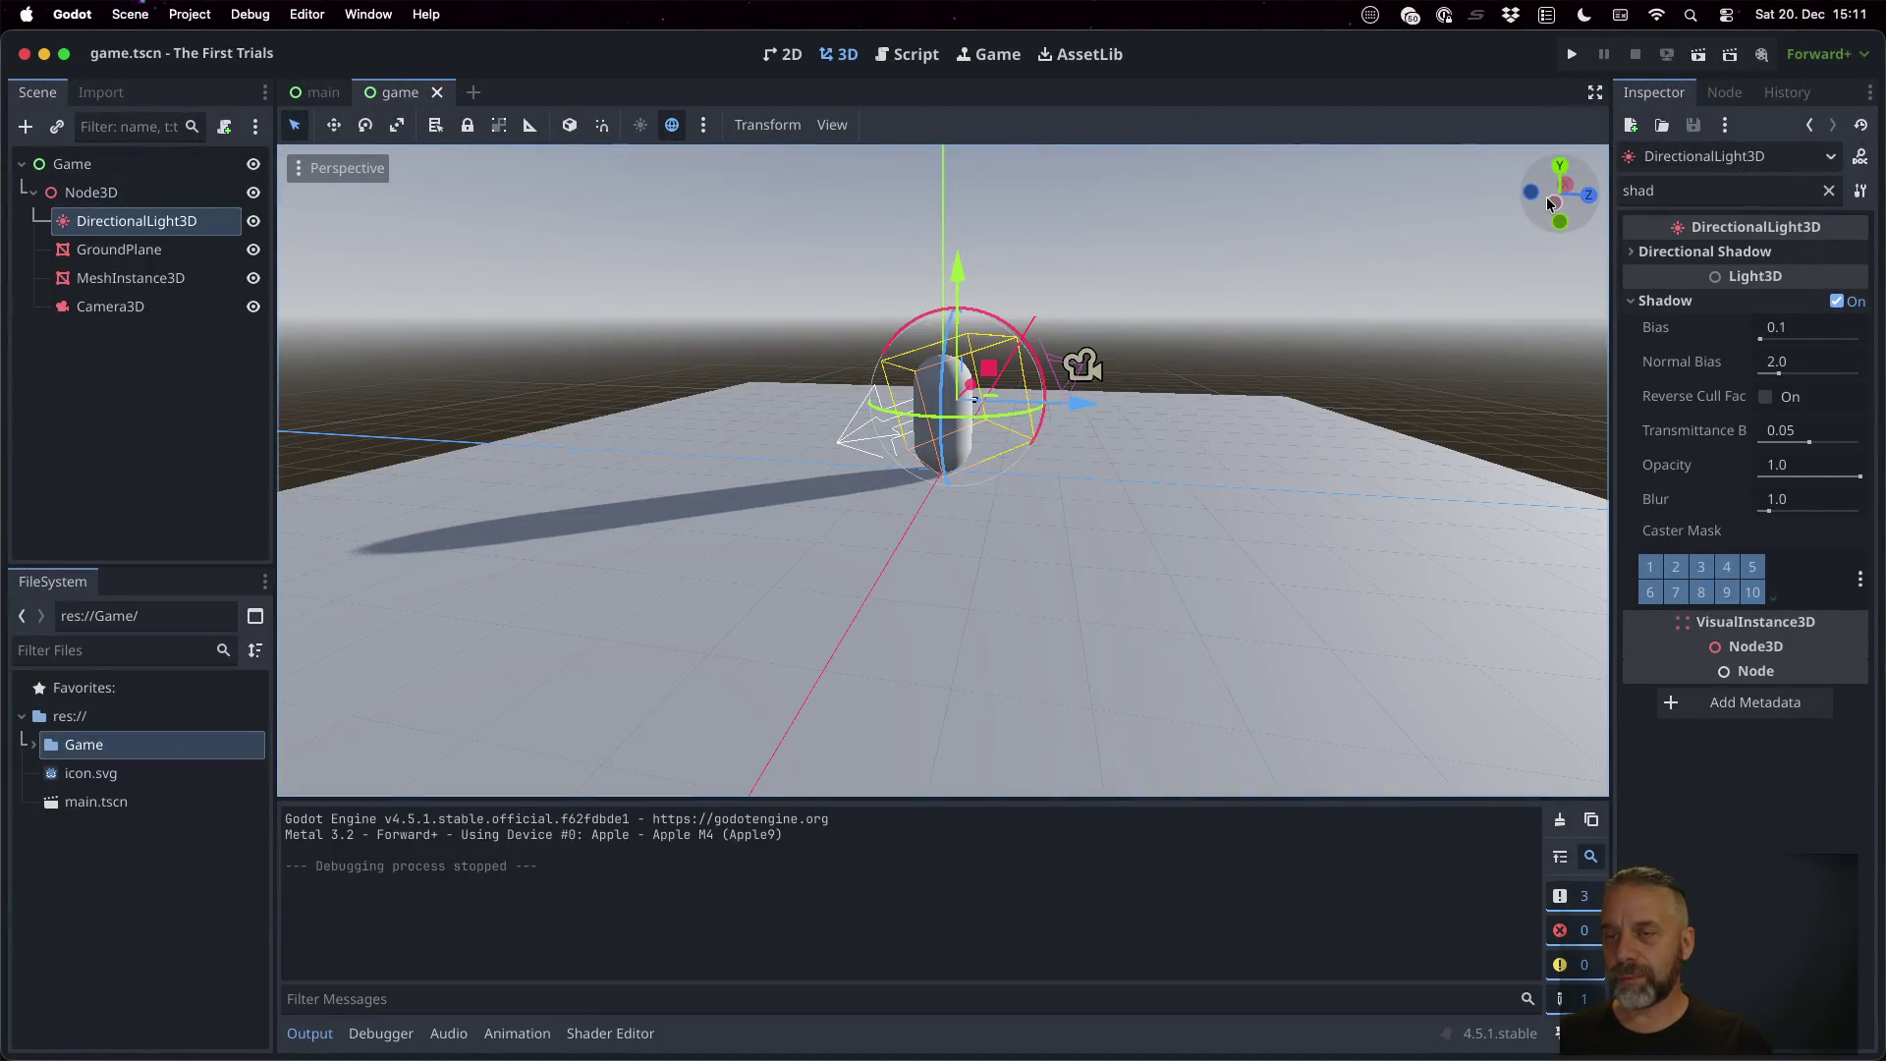
key("ctrl+Right")
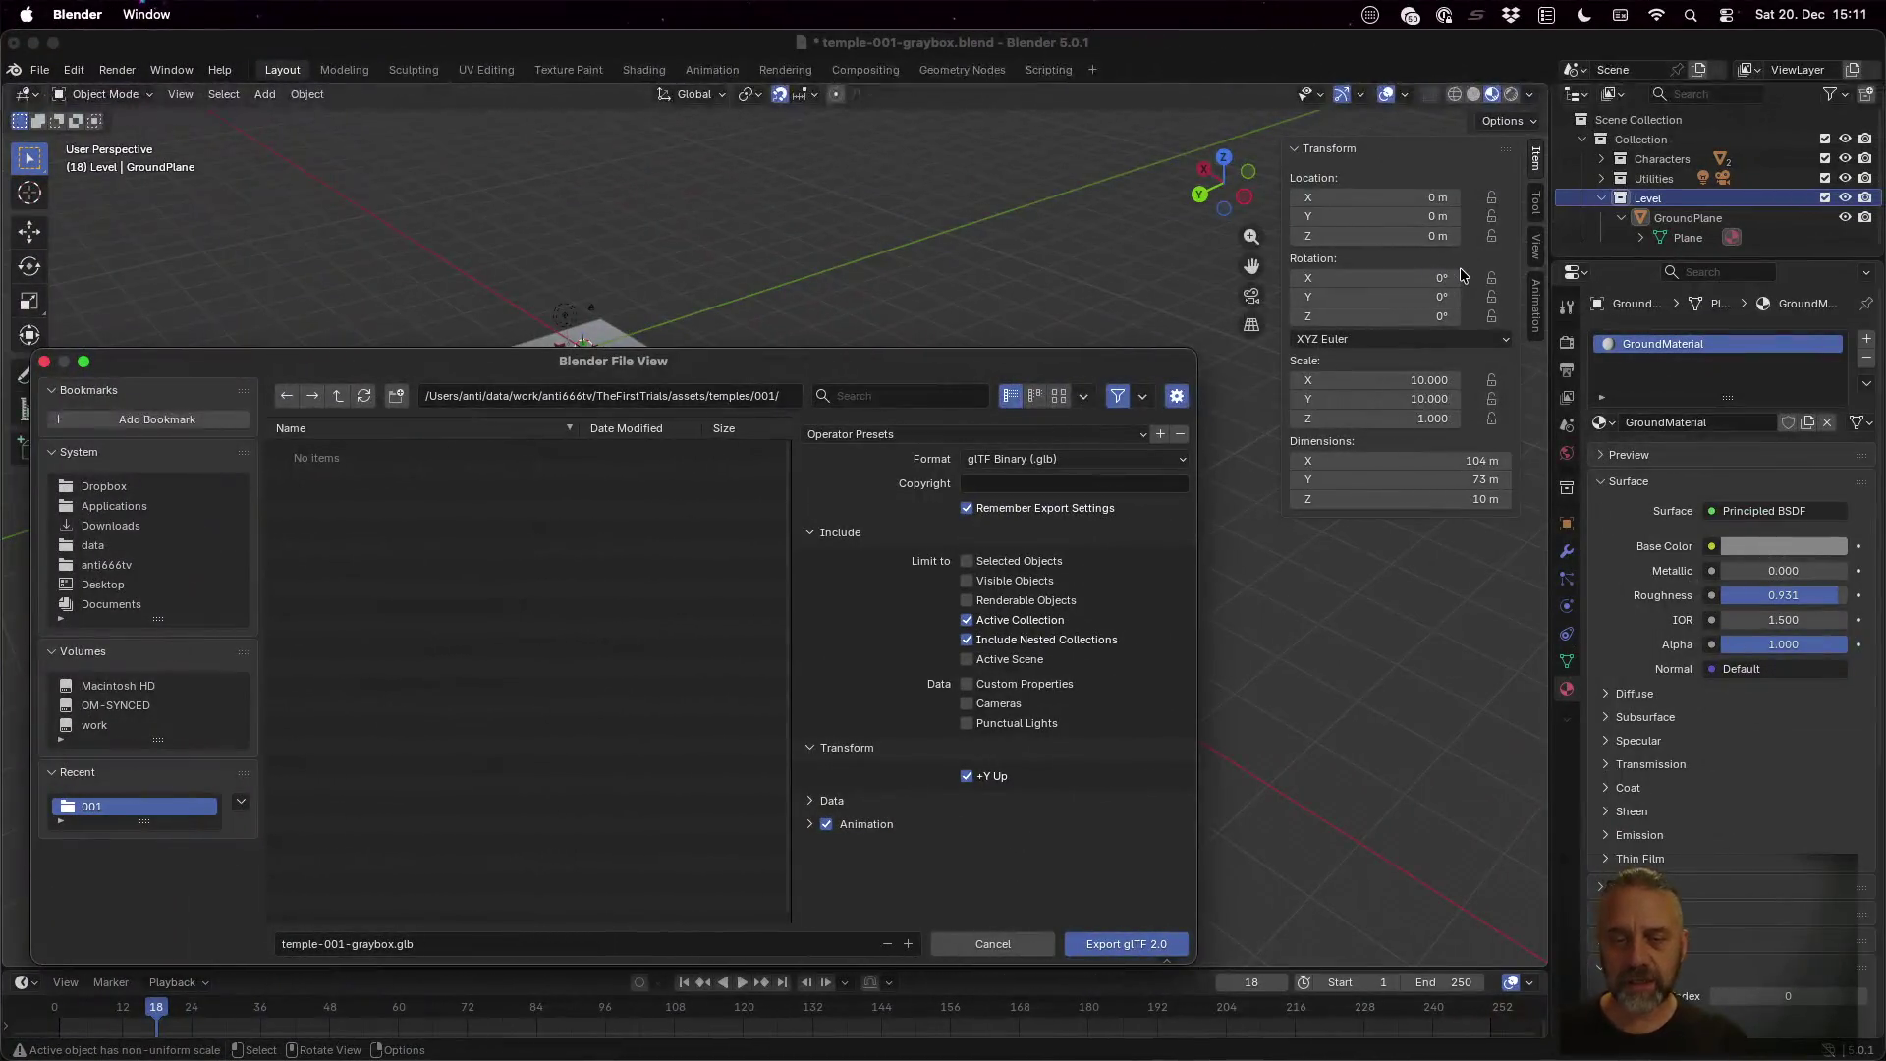
Expand Data > Mesh and enable Apply Modifiers for the glTF export
left_click(830, 802)
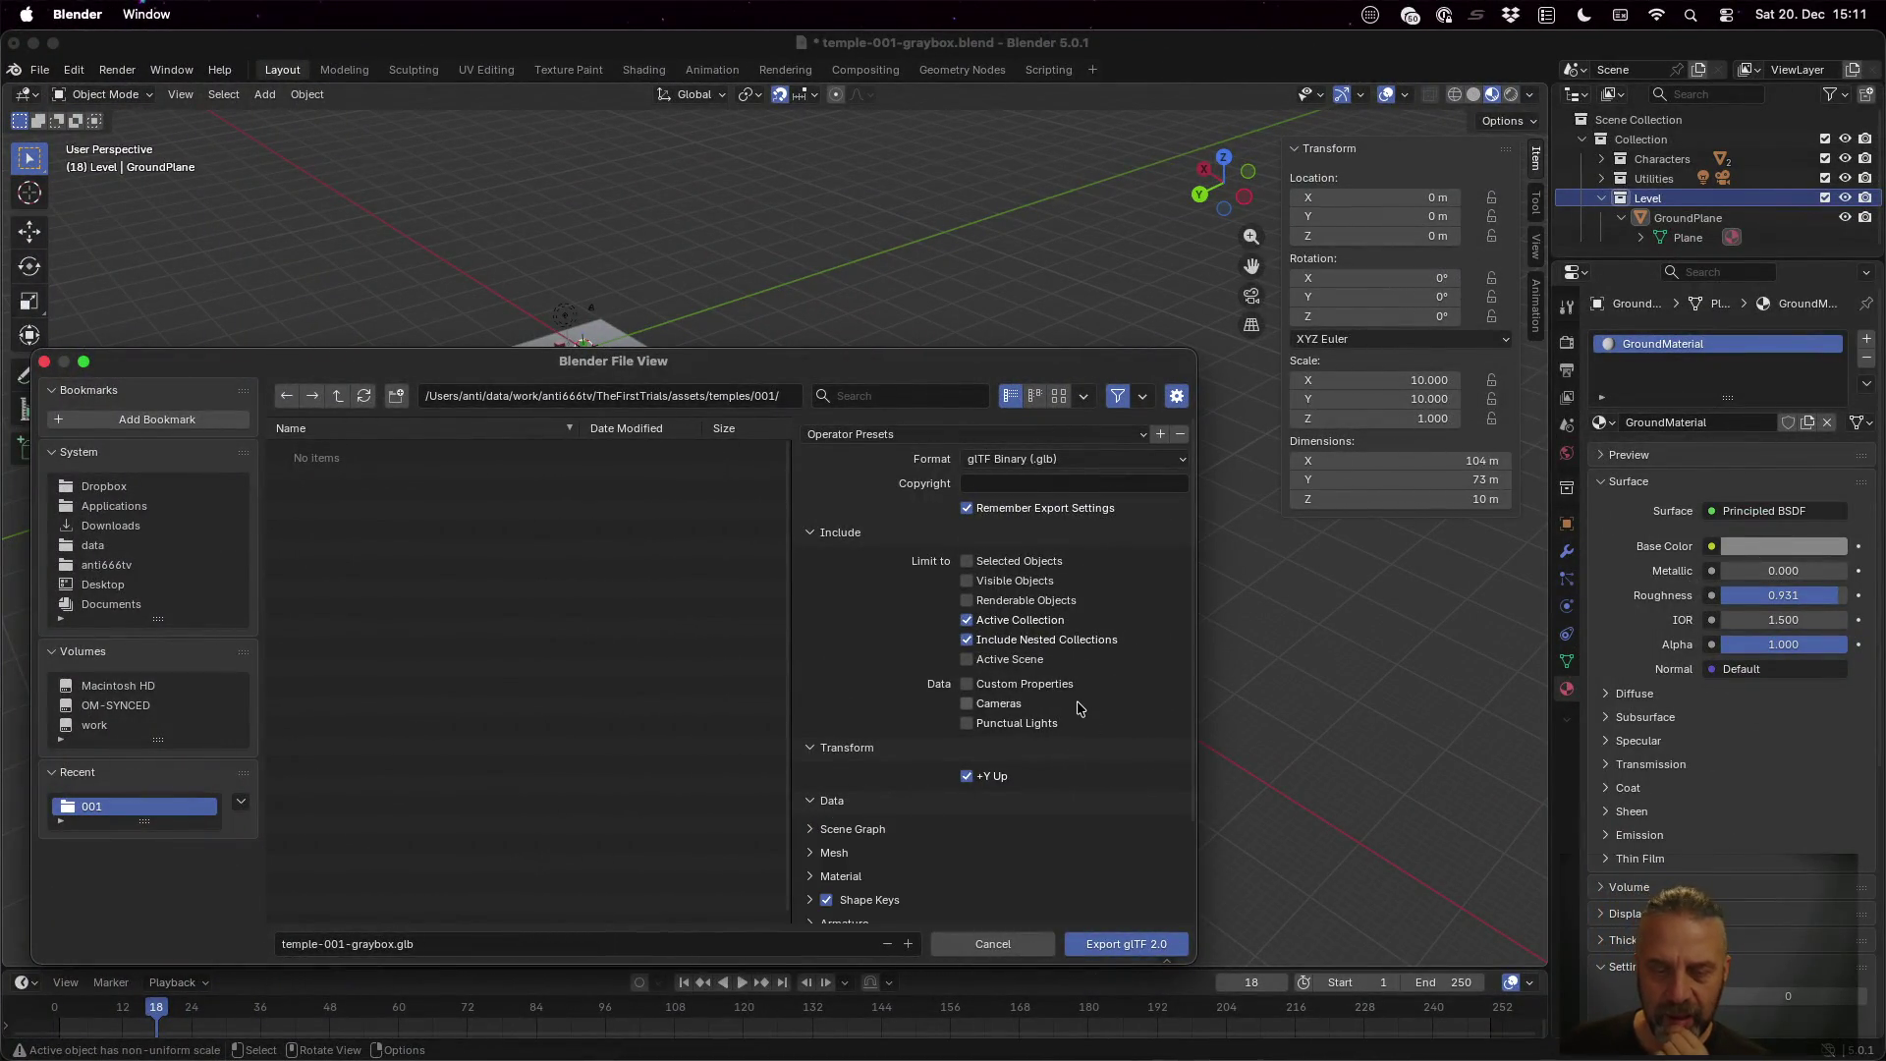
scroll(1078, 708, "down", 3)
scroll(920, 693, "down", 3)
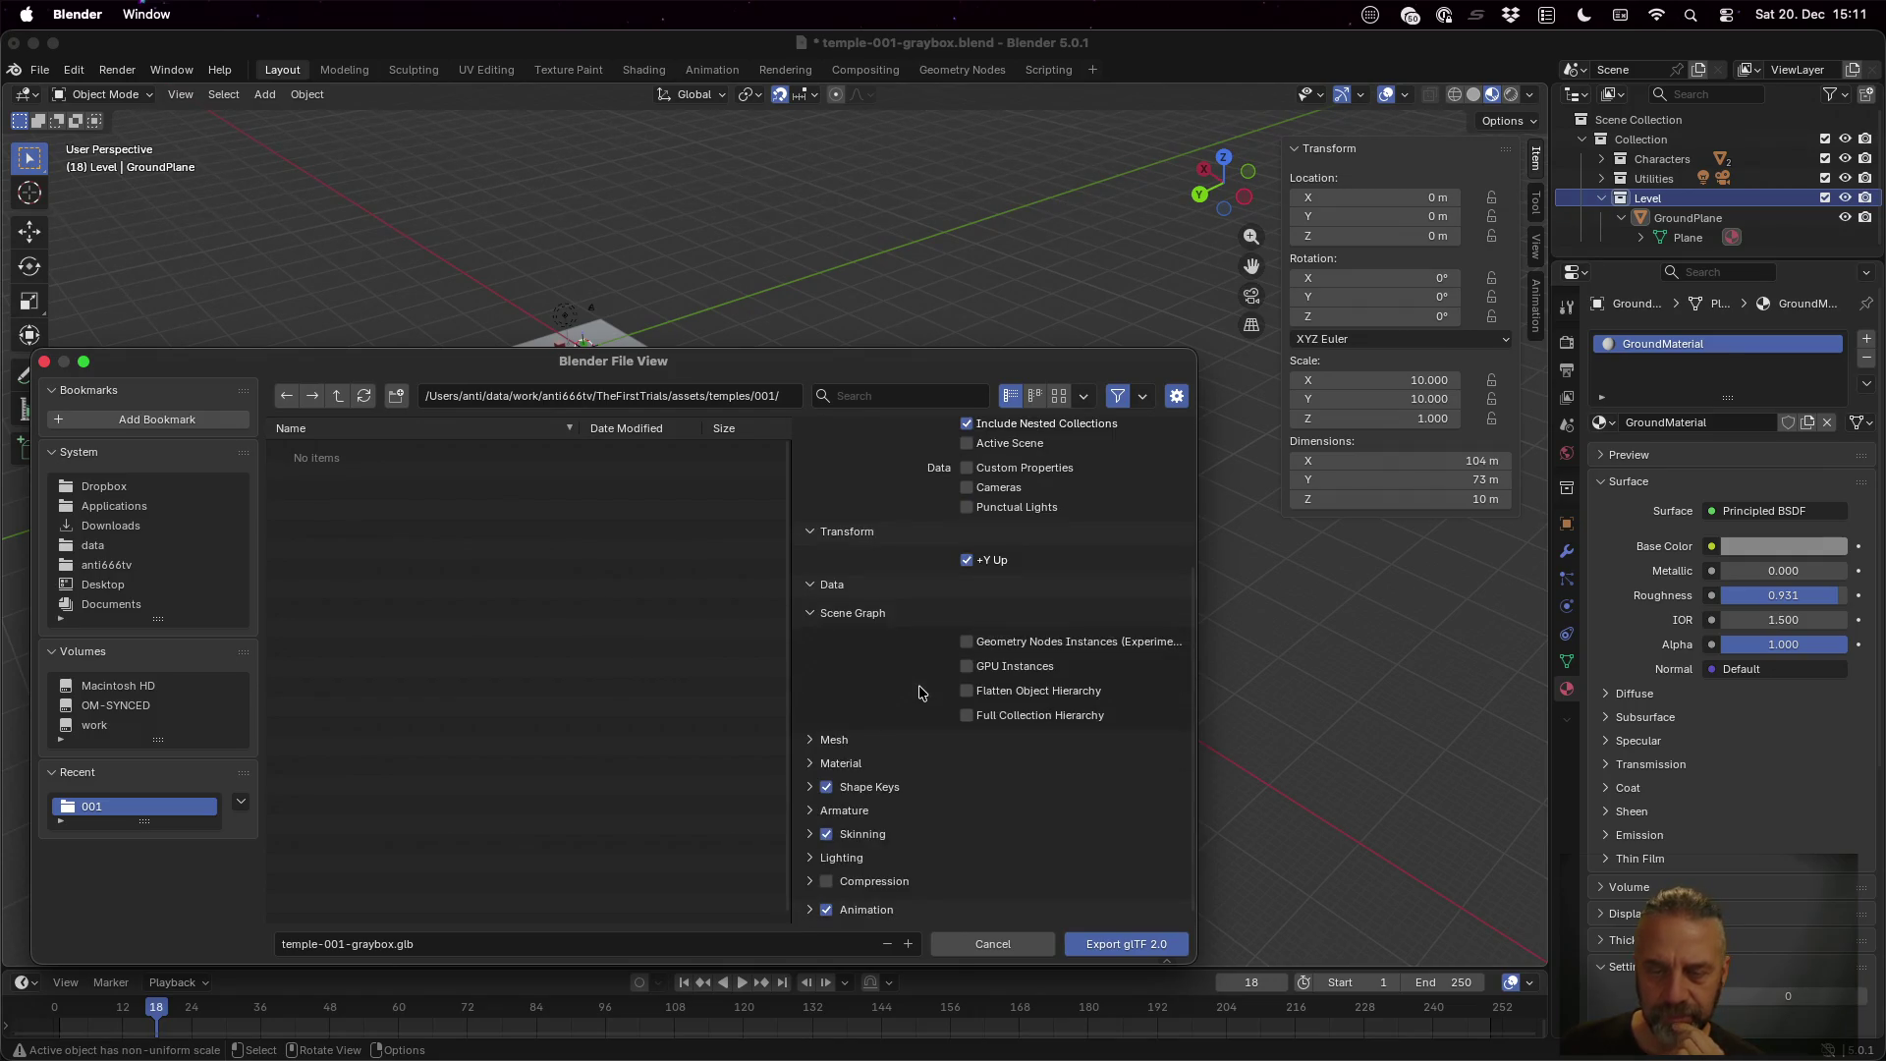
left_click(832, 740)
scroll(909, 673, "down", 4)
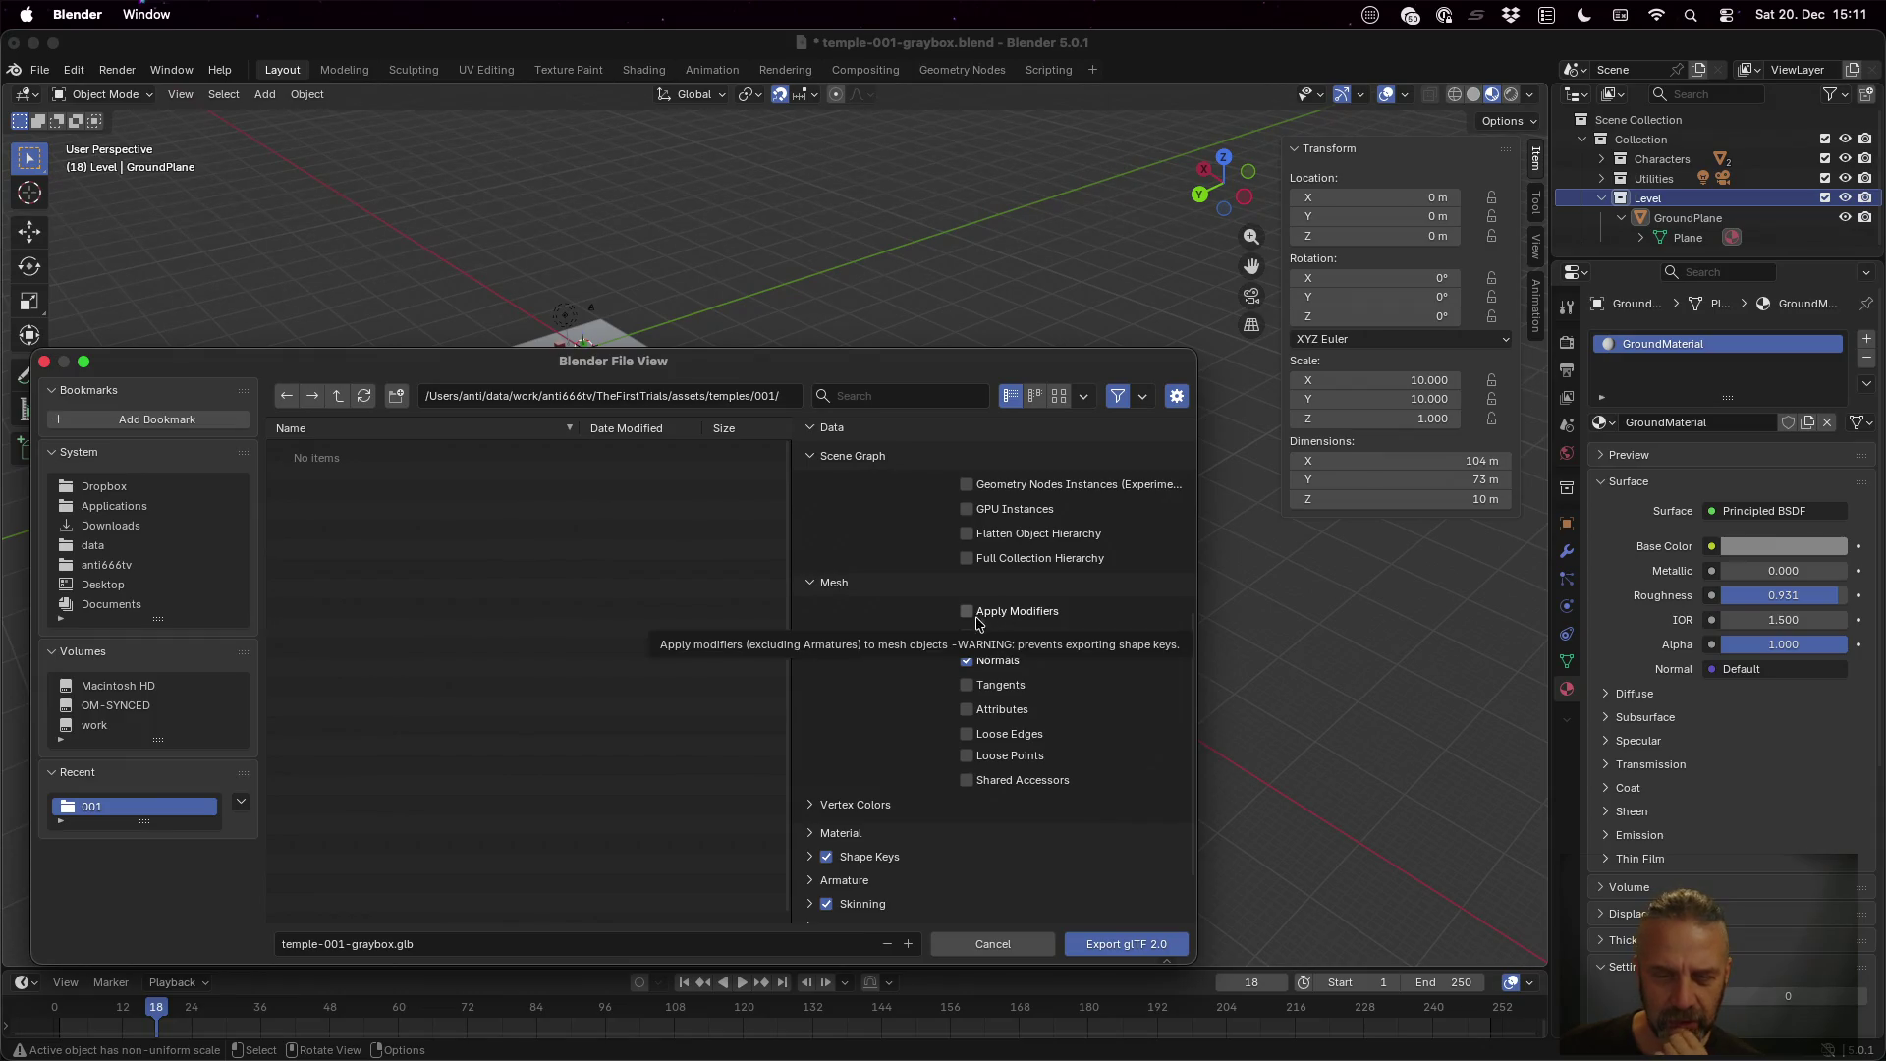
left_click(990, 612)
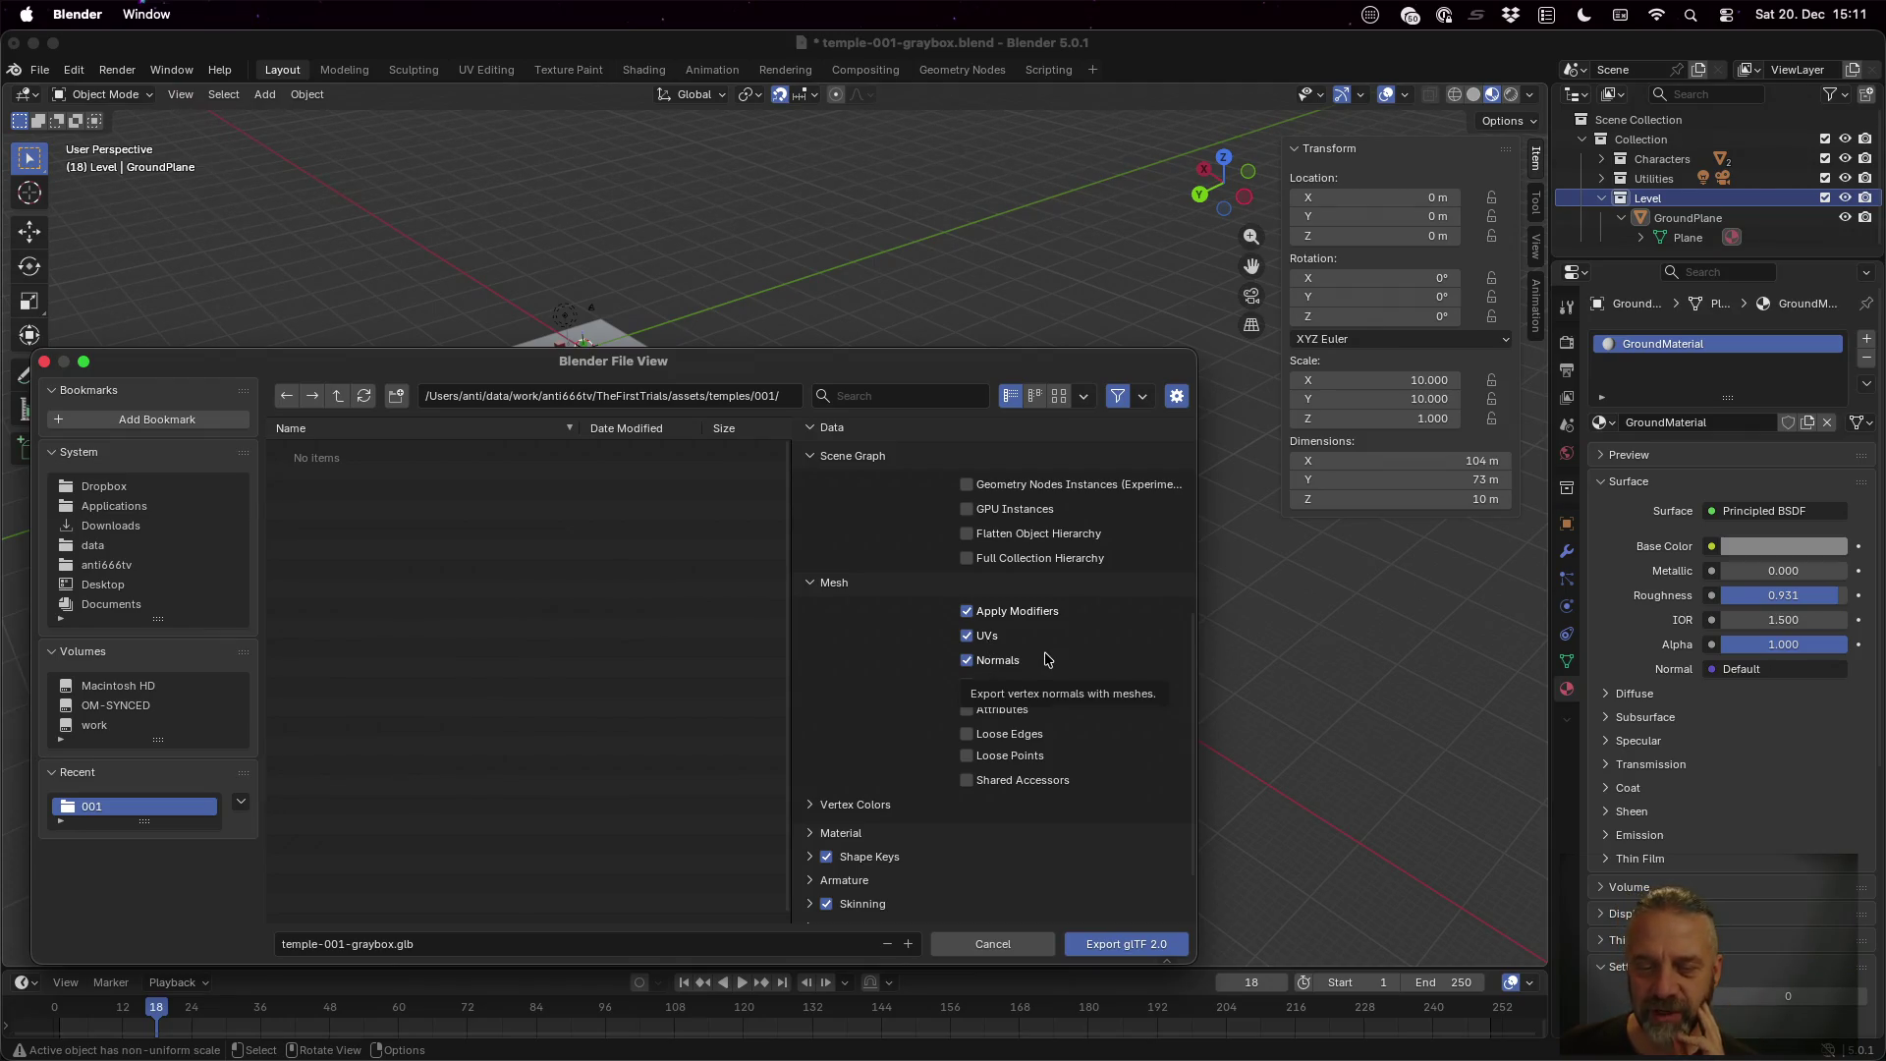
Expand Vertex Colors and keep Material as the vertex colour source
scroll(884, 687, "down", 2)
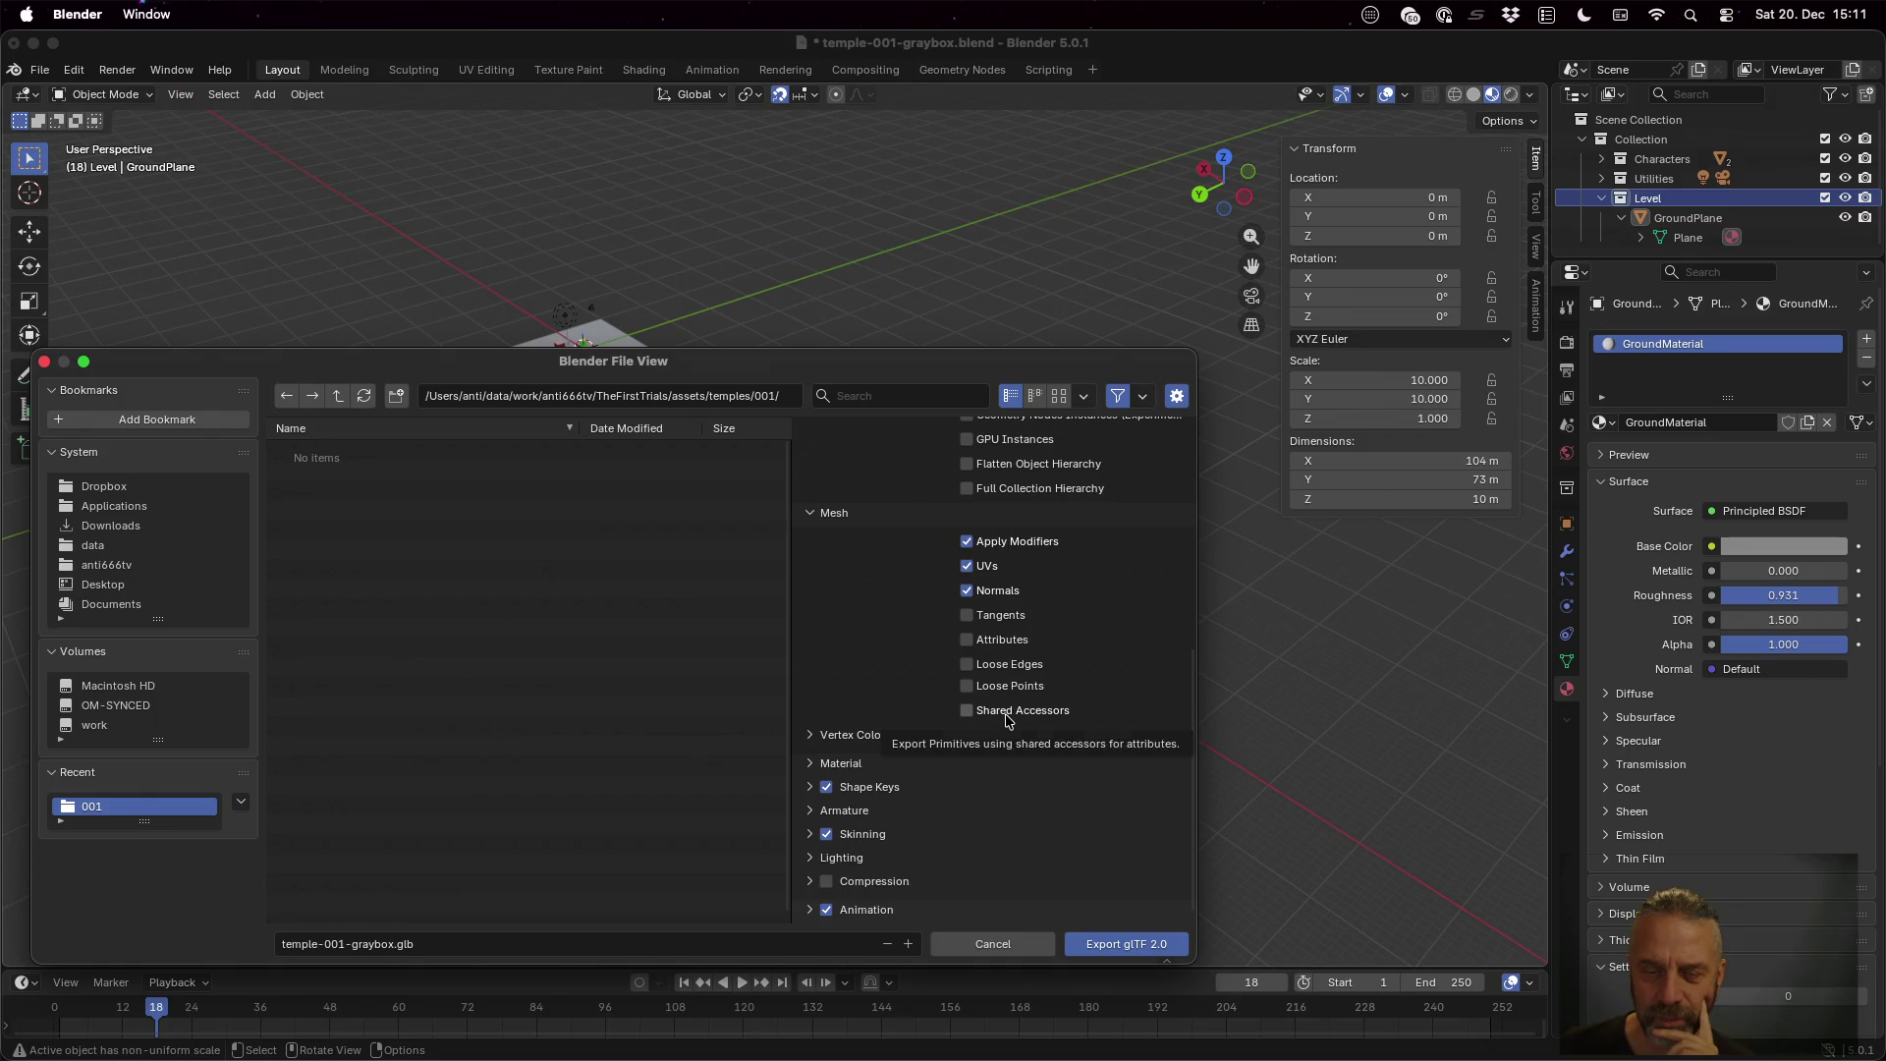
left_click(831, 735)
scroll(869, 702, "down", 2)
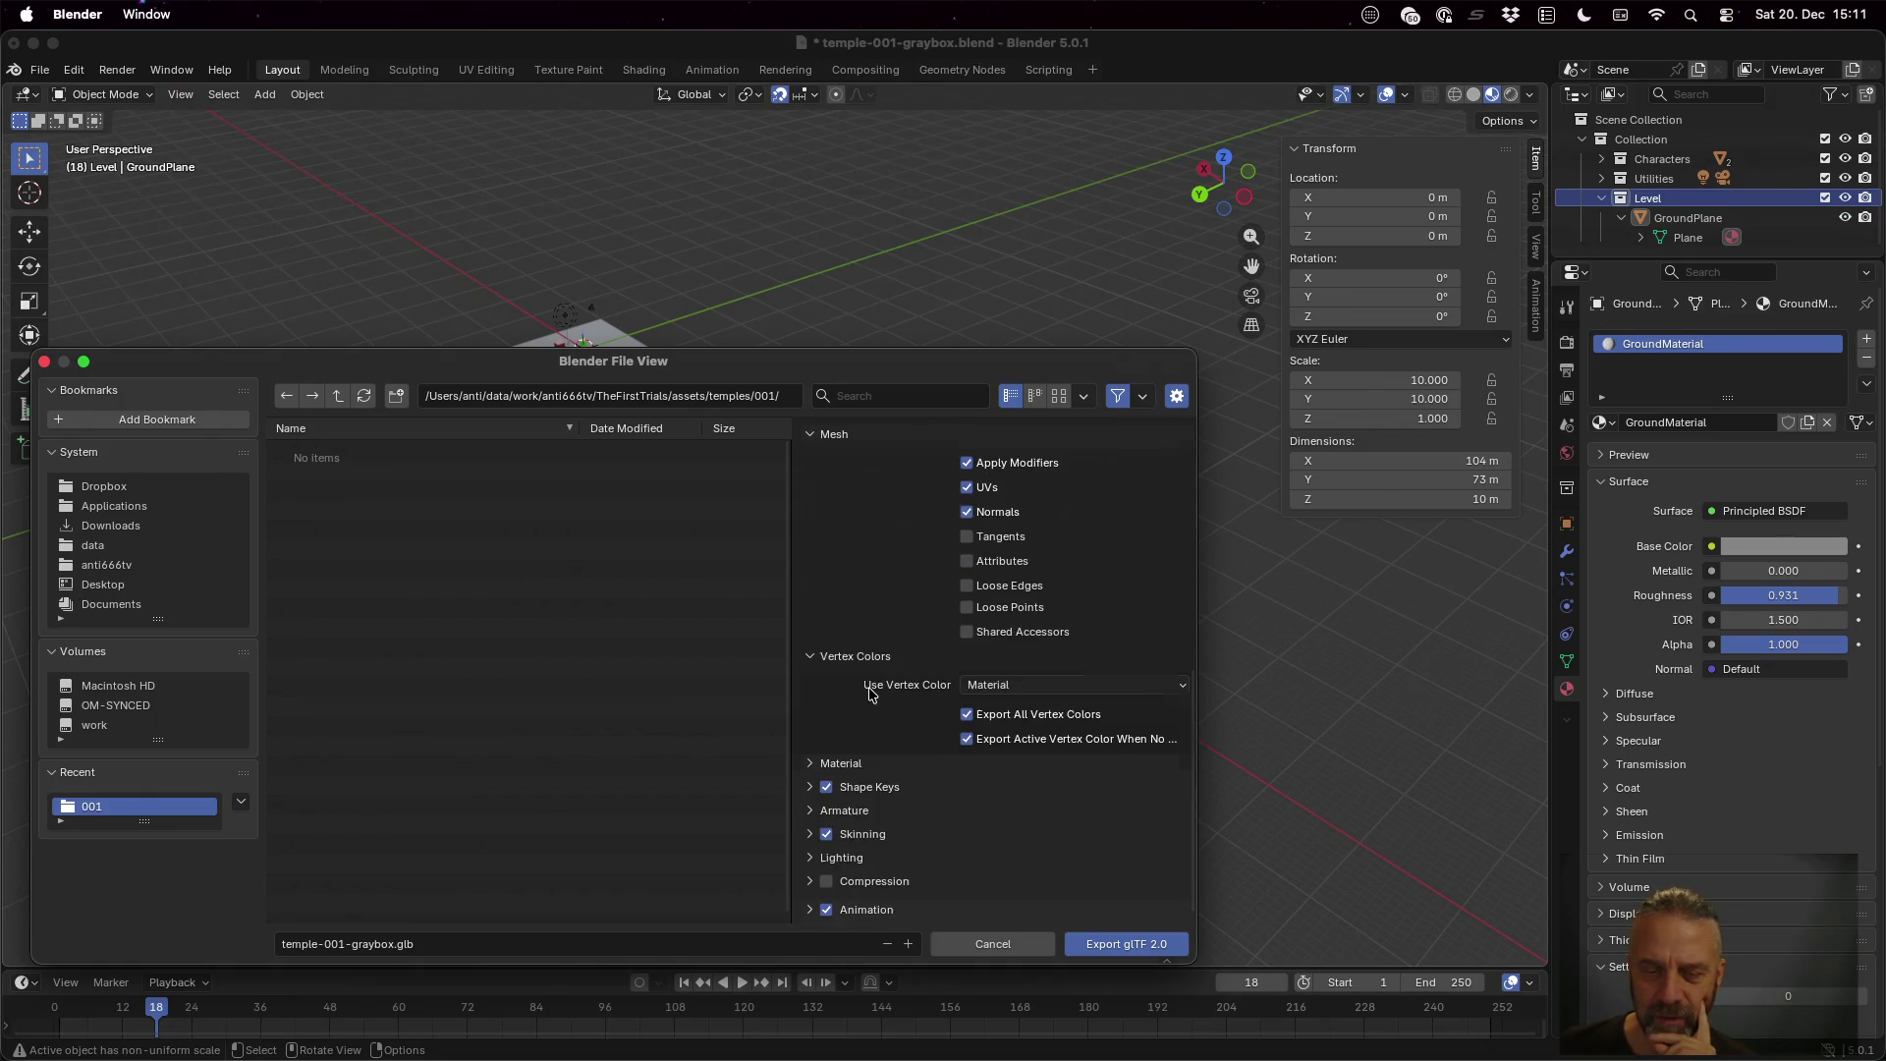
left_click(1048, 686)
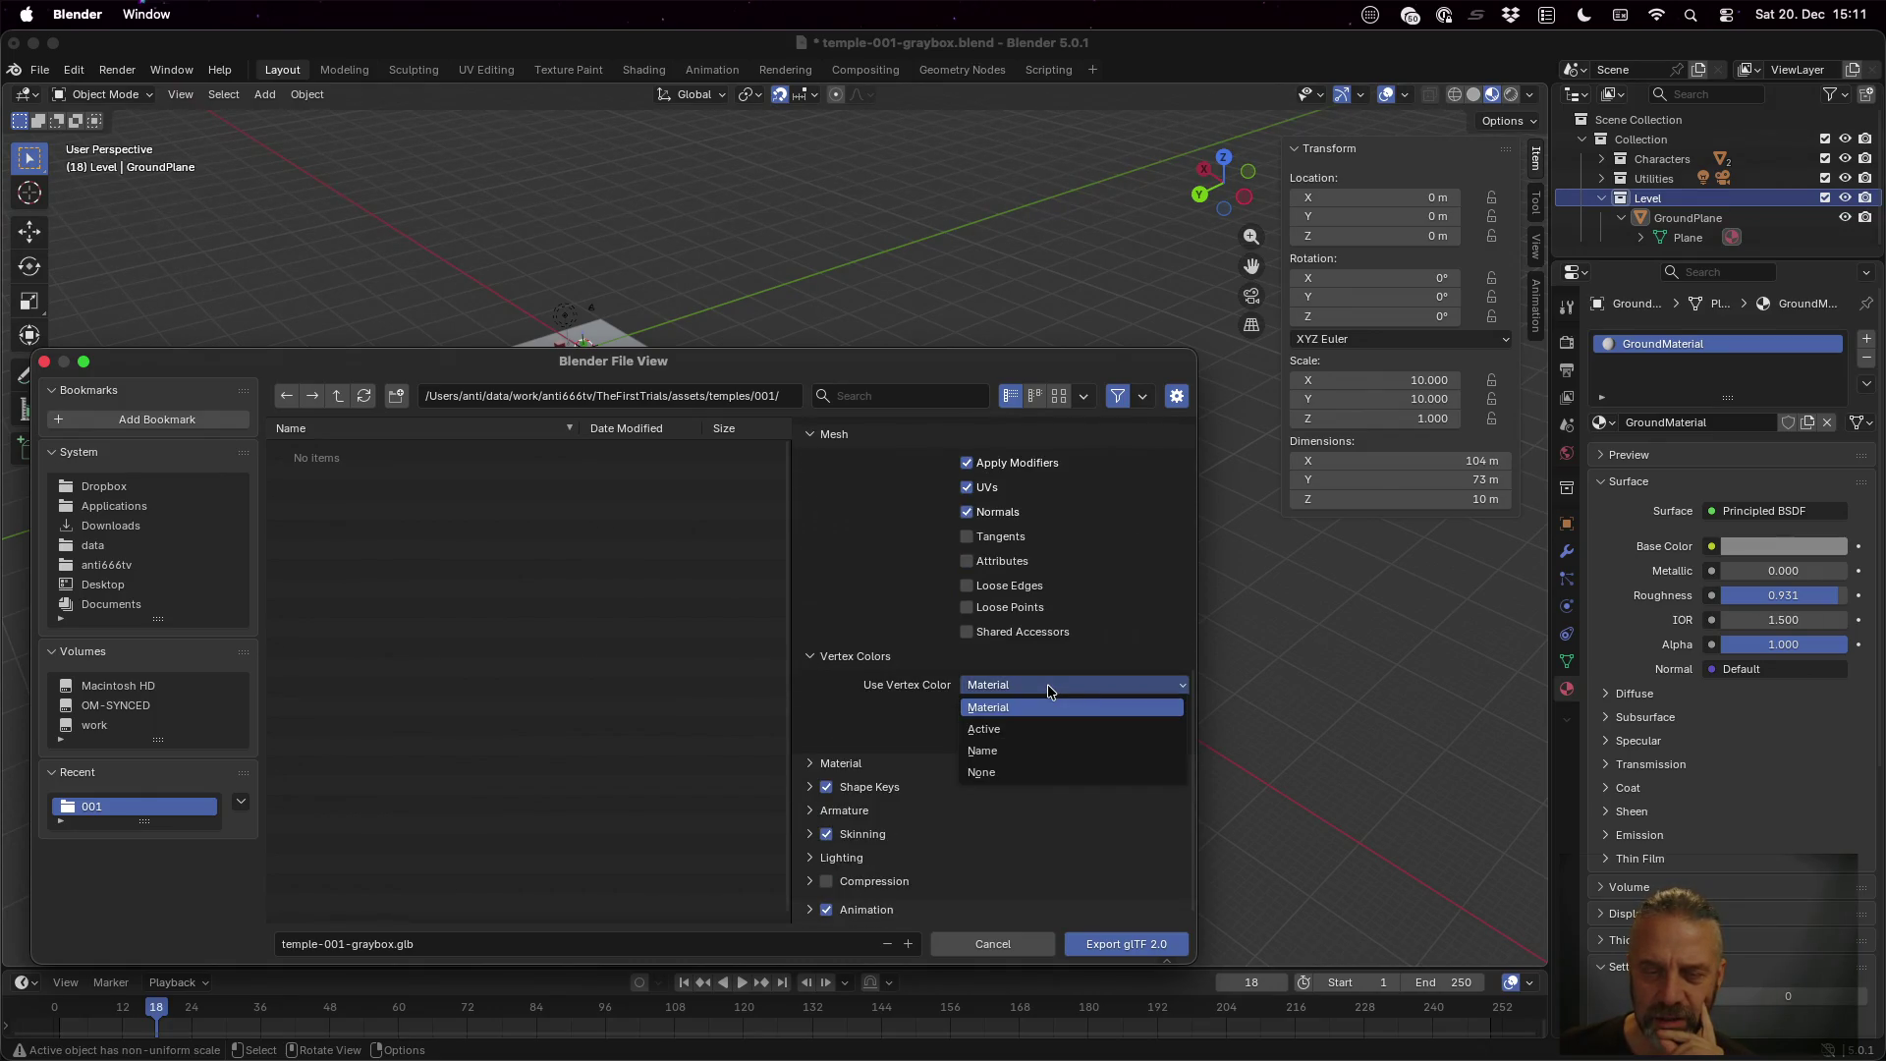
left_click(1048, 688)
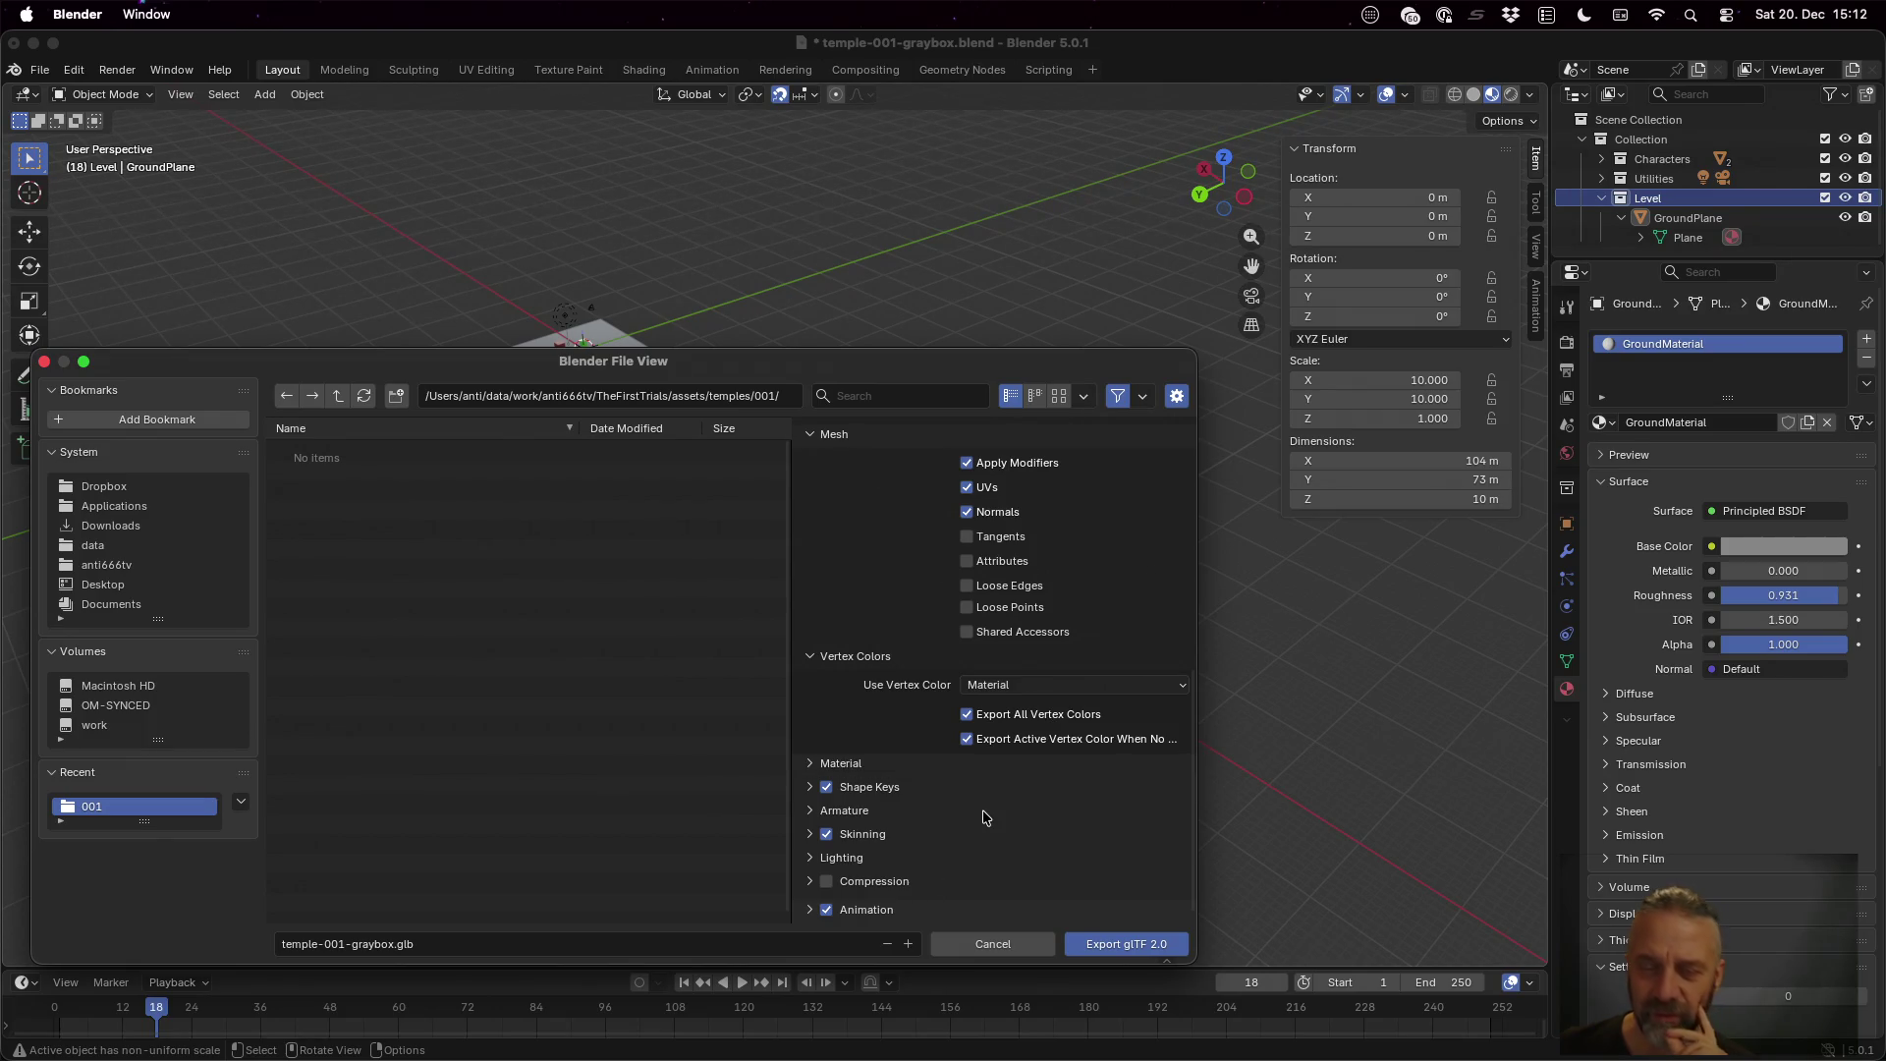
Keep materials fully exported with image format Automatic, and expand the unused textures options
left_click(841, 765)
scroll(1030, 648, "down", 4)
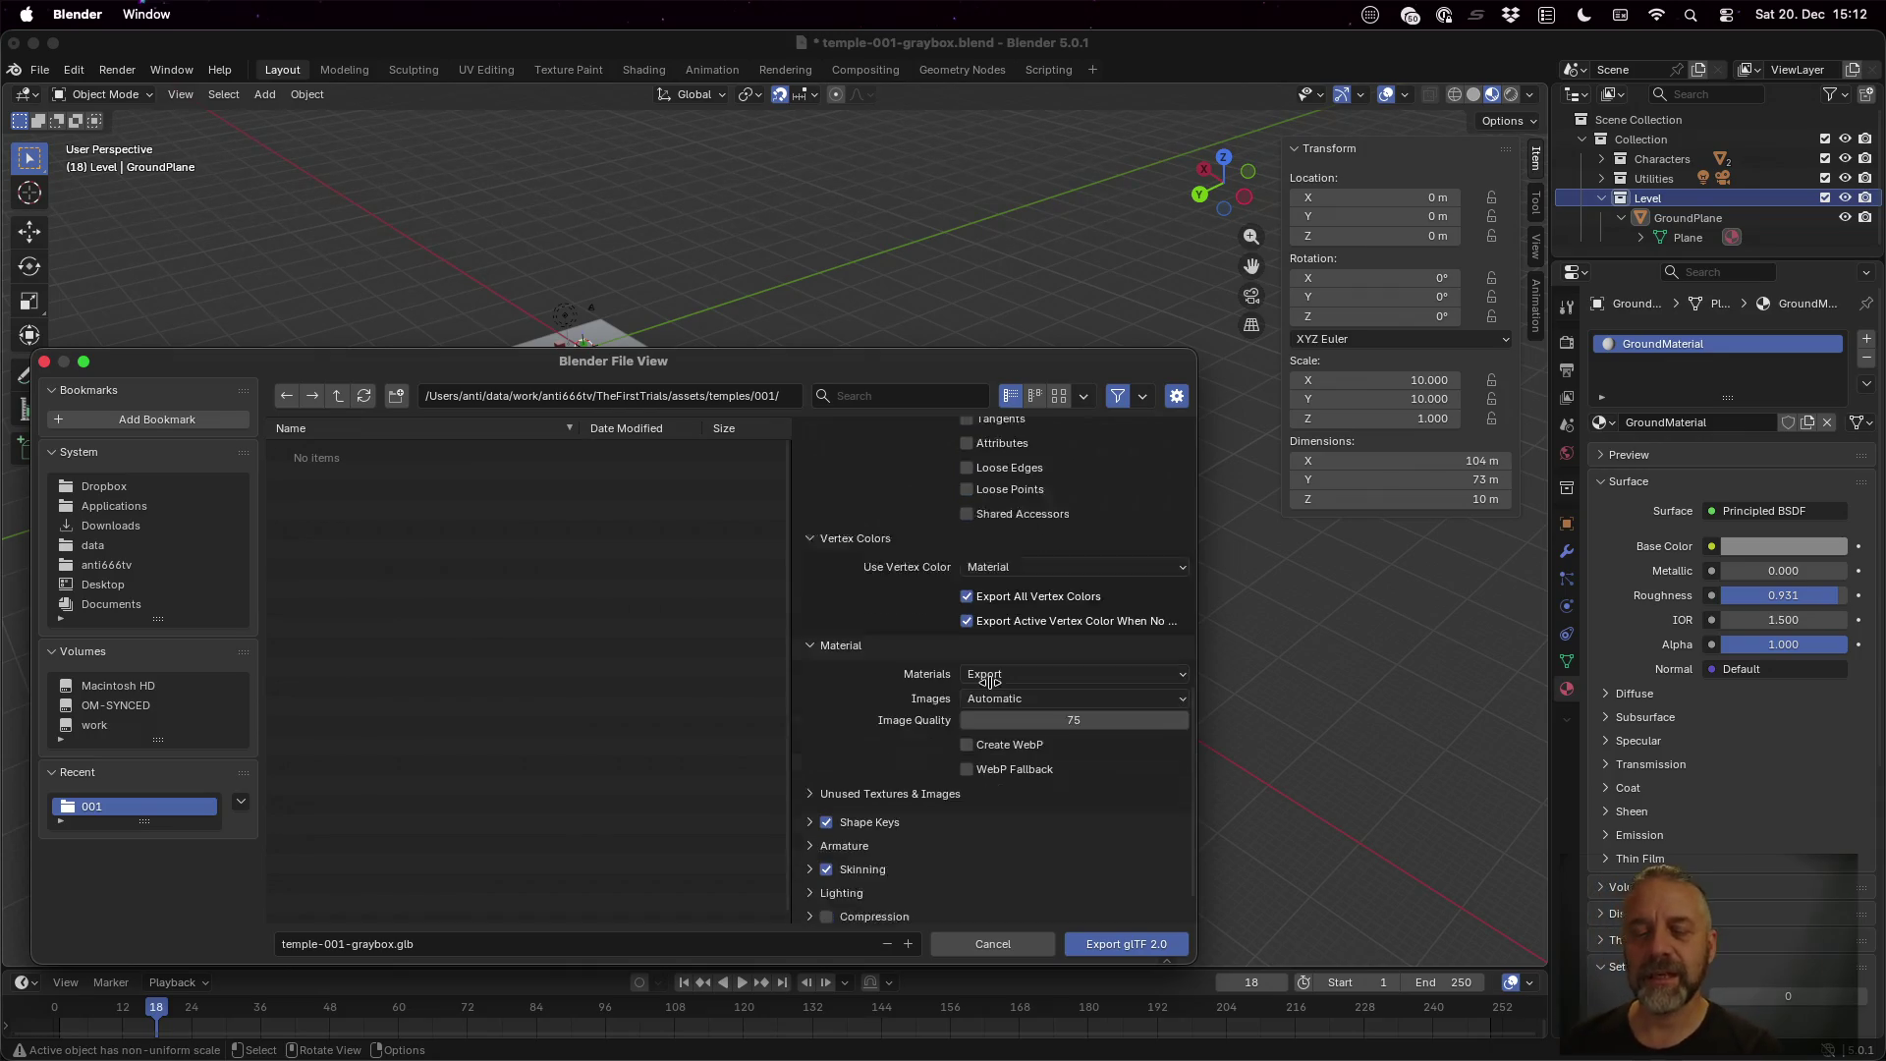
left_click(1030, 640)
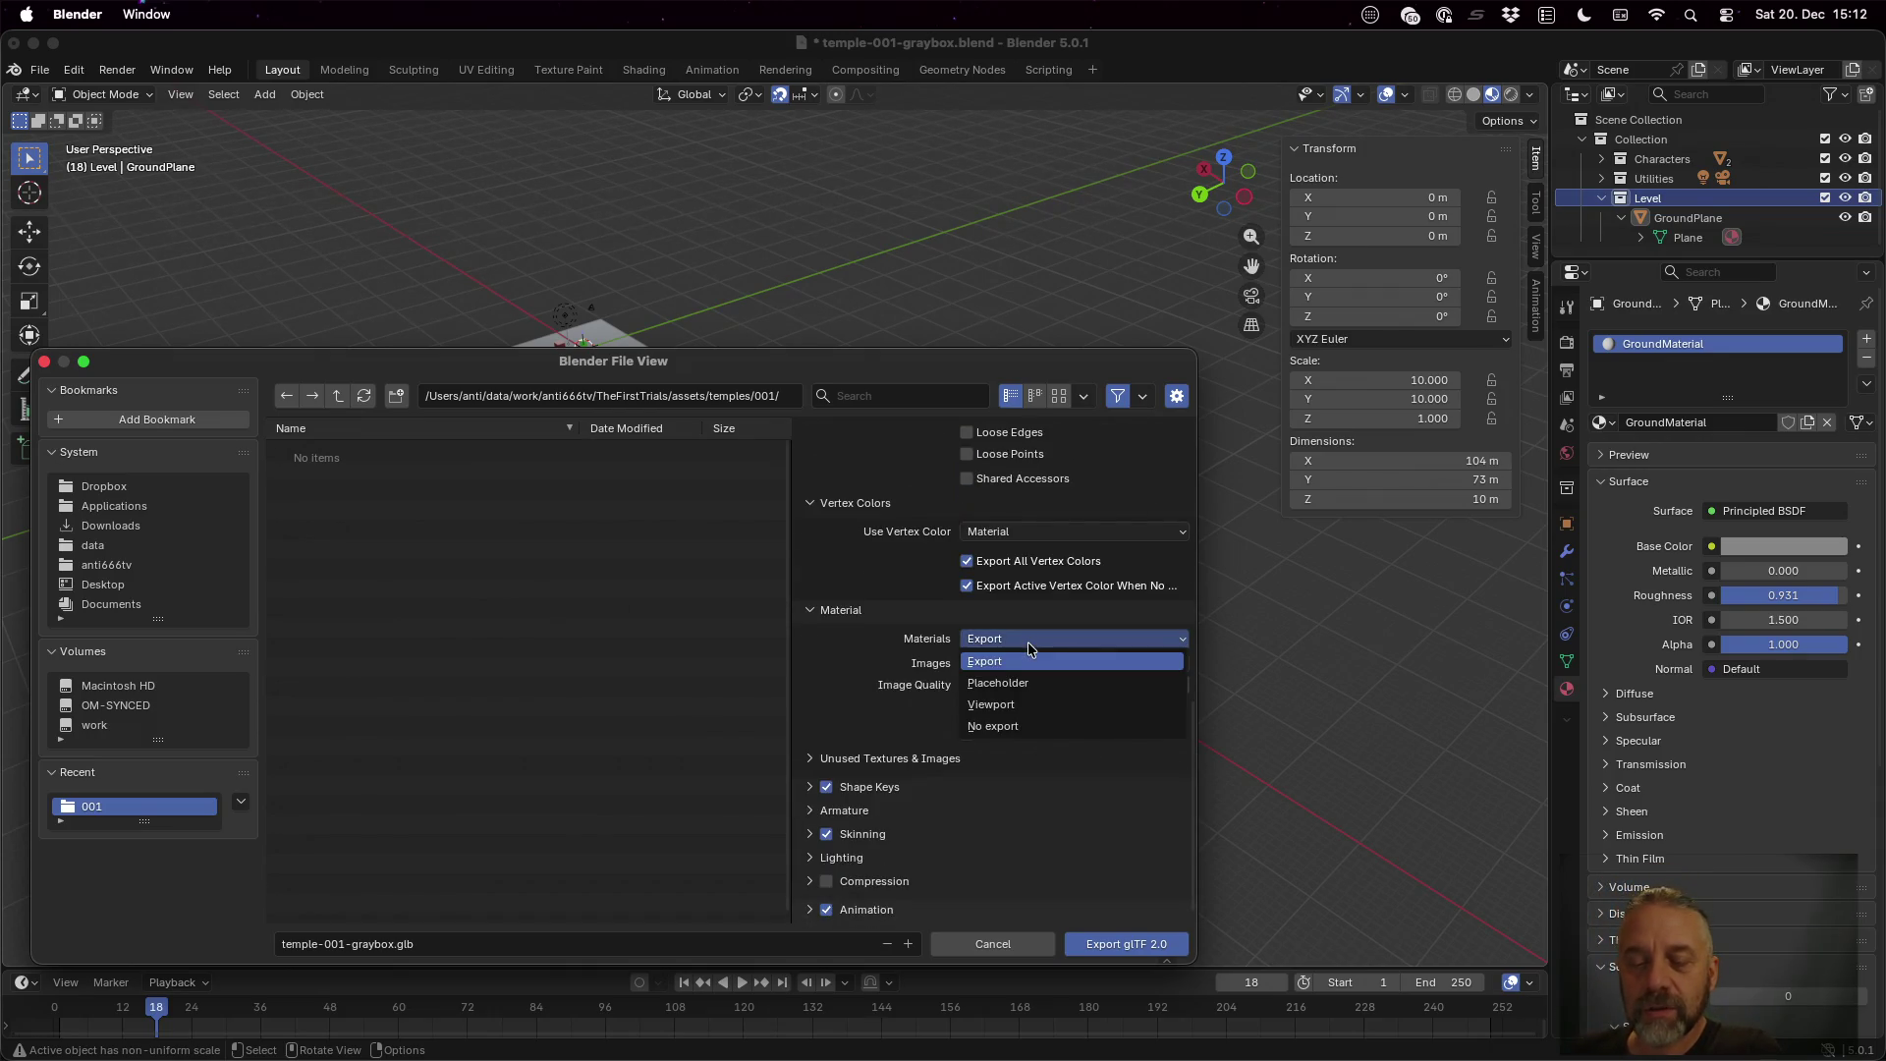
left_click(1028, 647)
left_click(1030, 667)
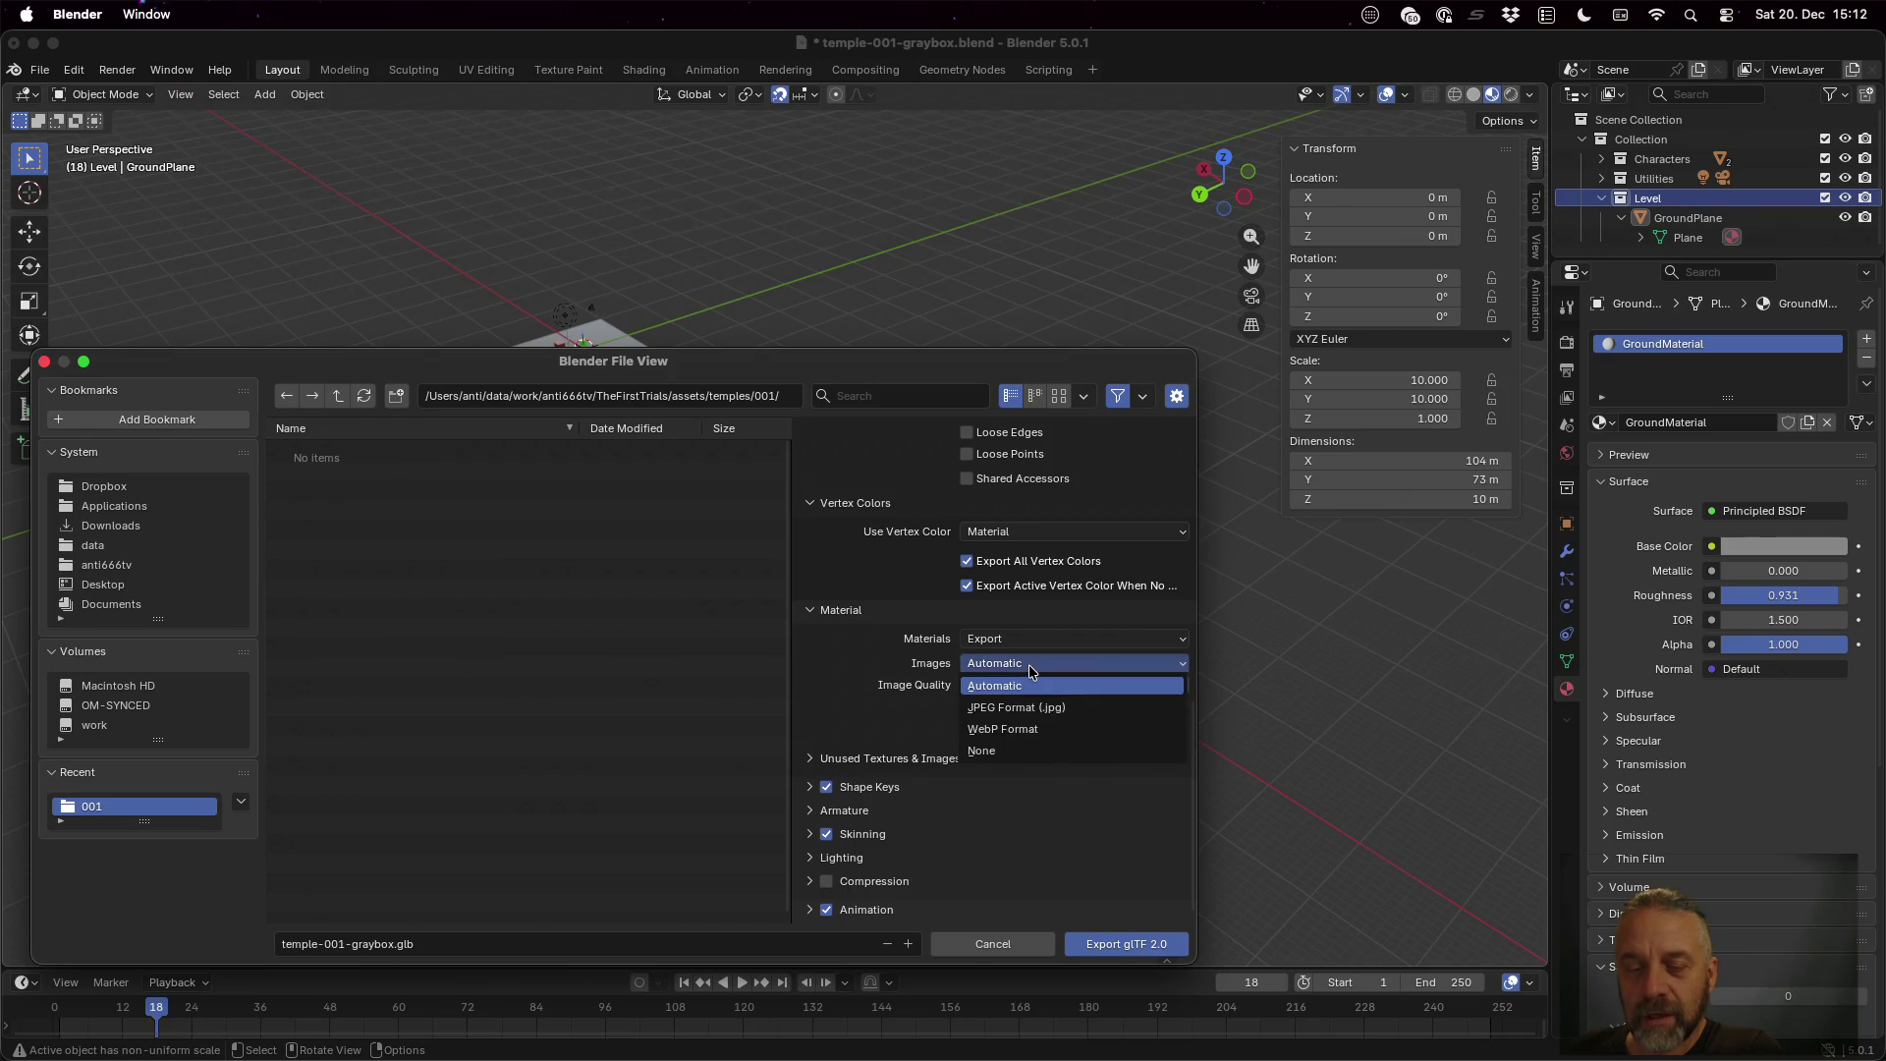
left_click(1031, 670)
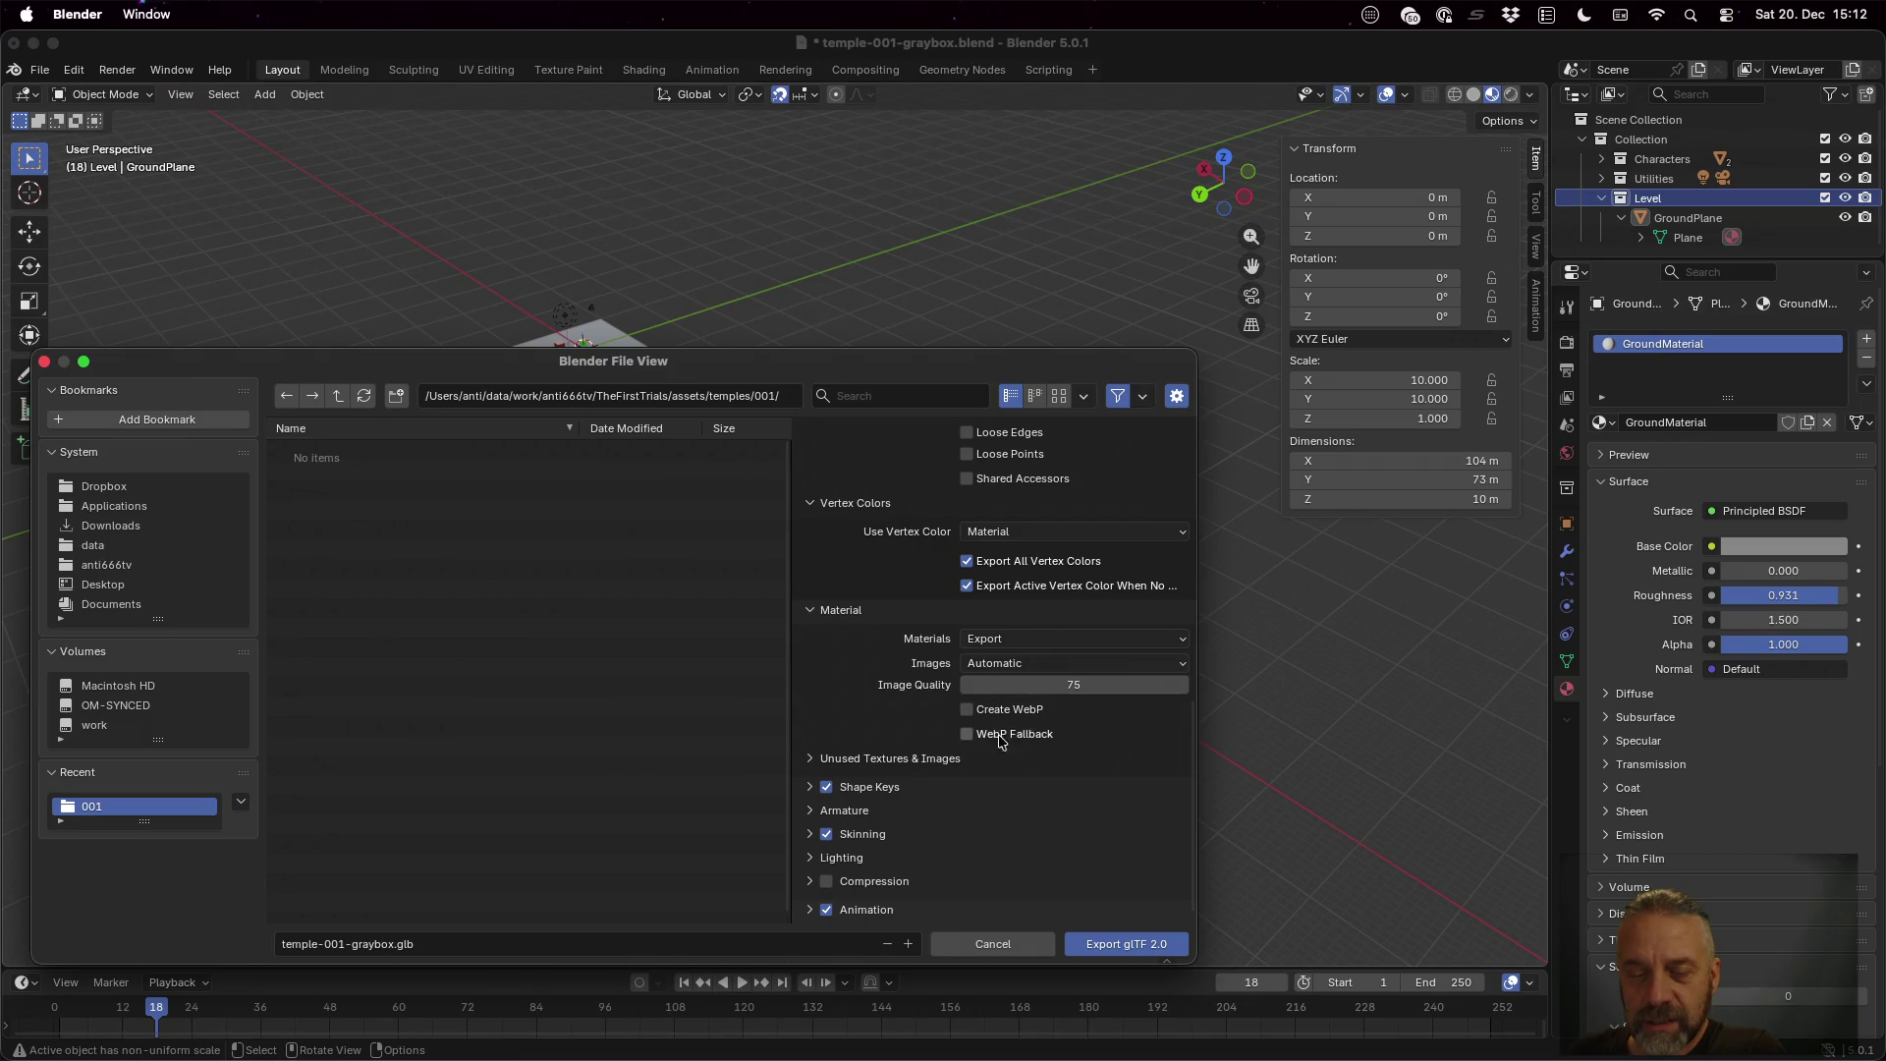
left_click(823, 759)
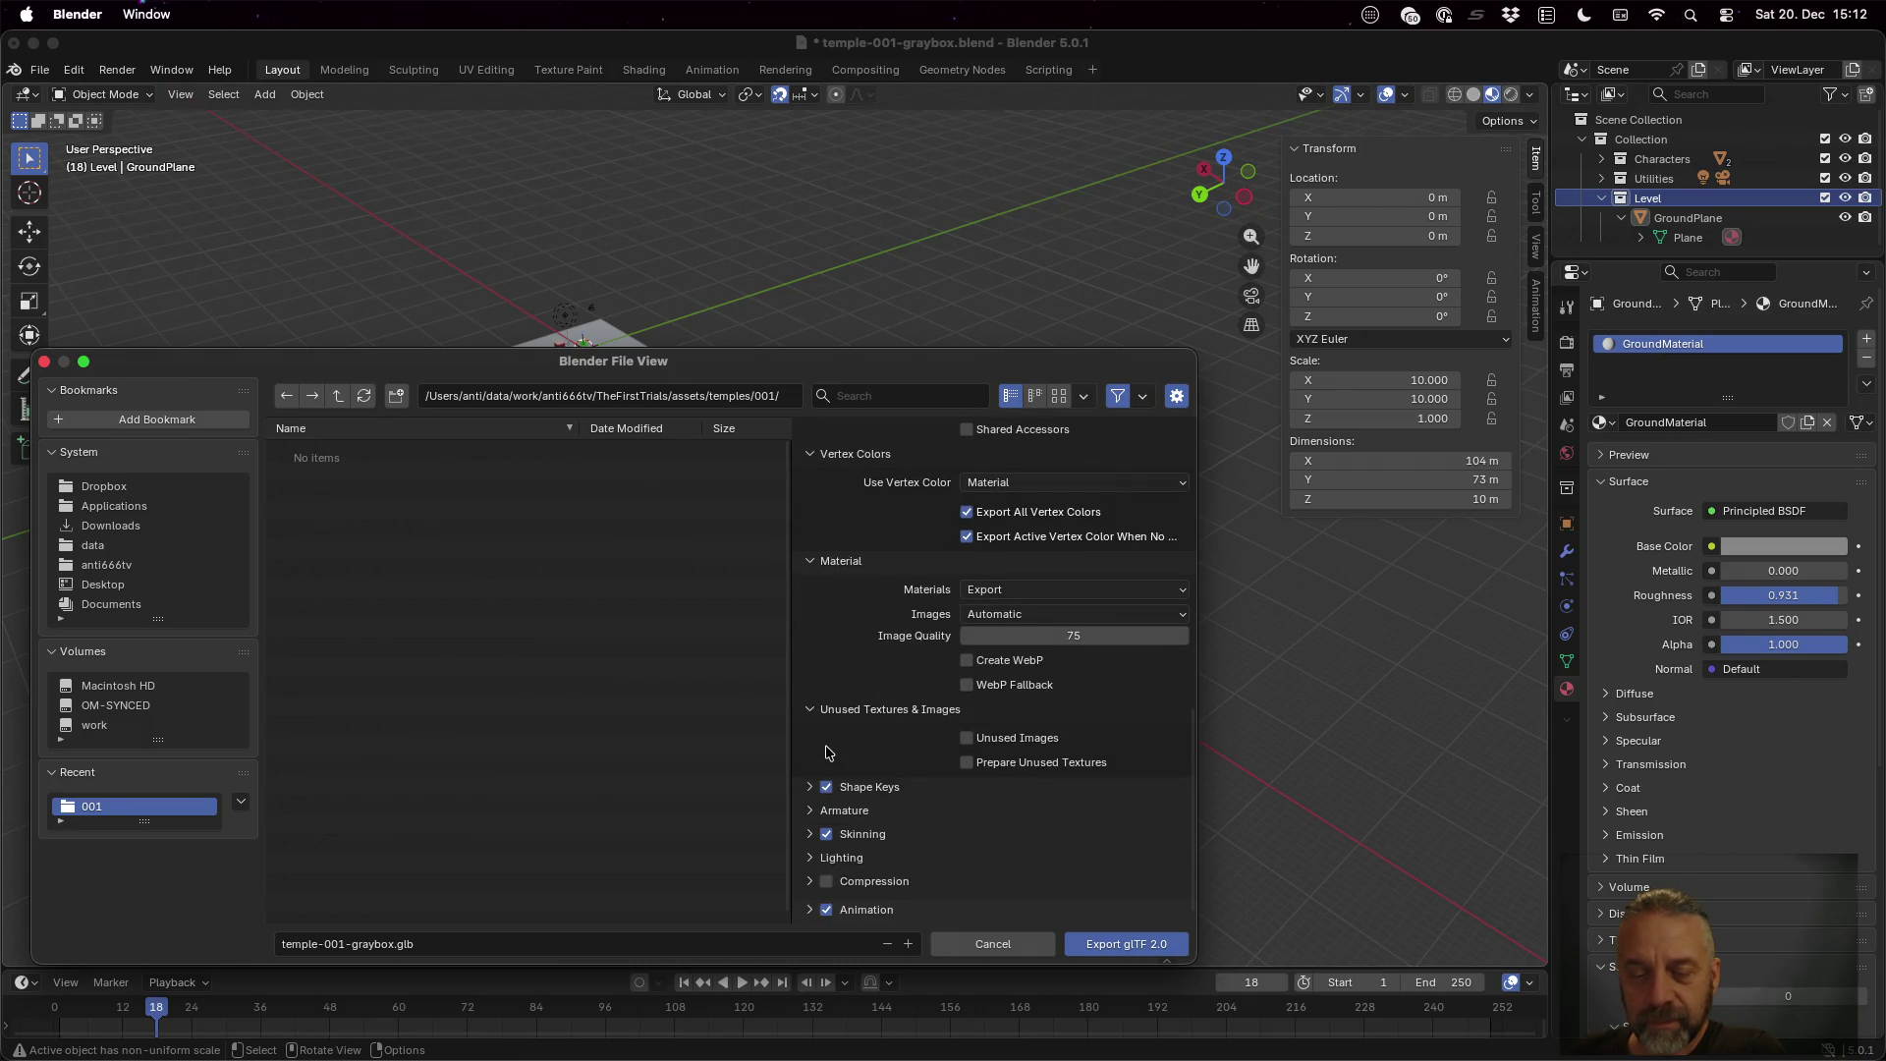
Turn off shape key export and glance over the Armature options
left_click(815, 787)
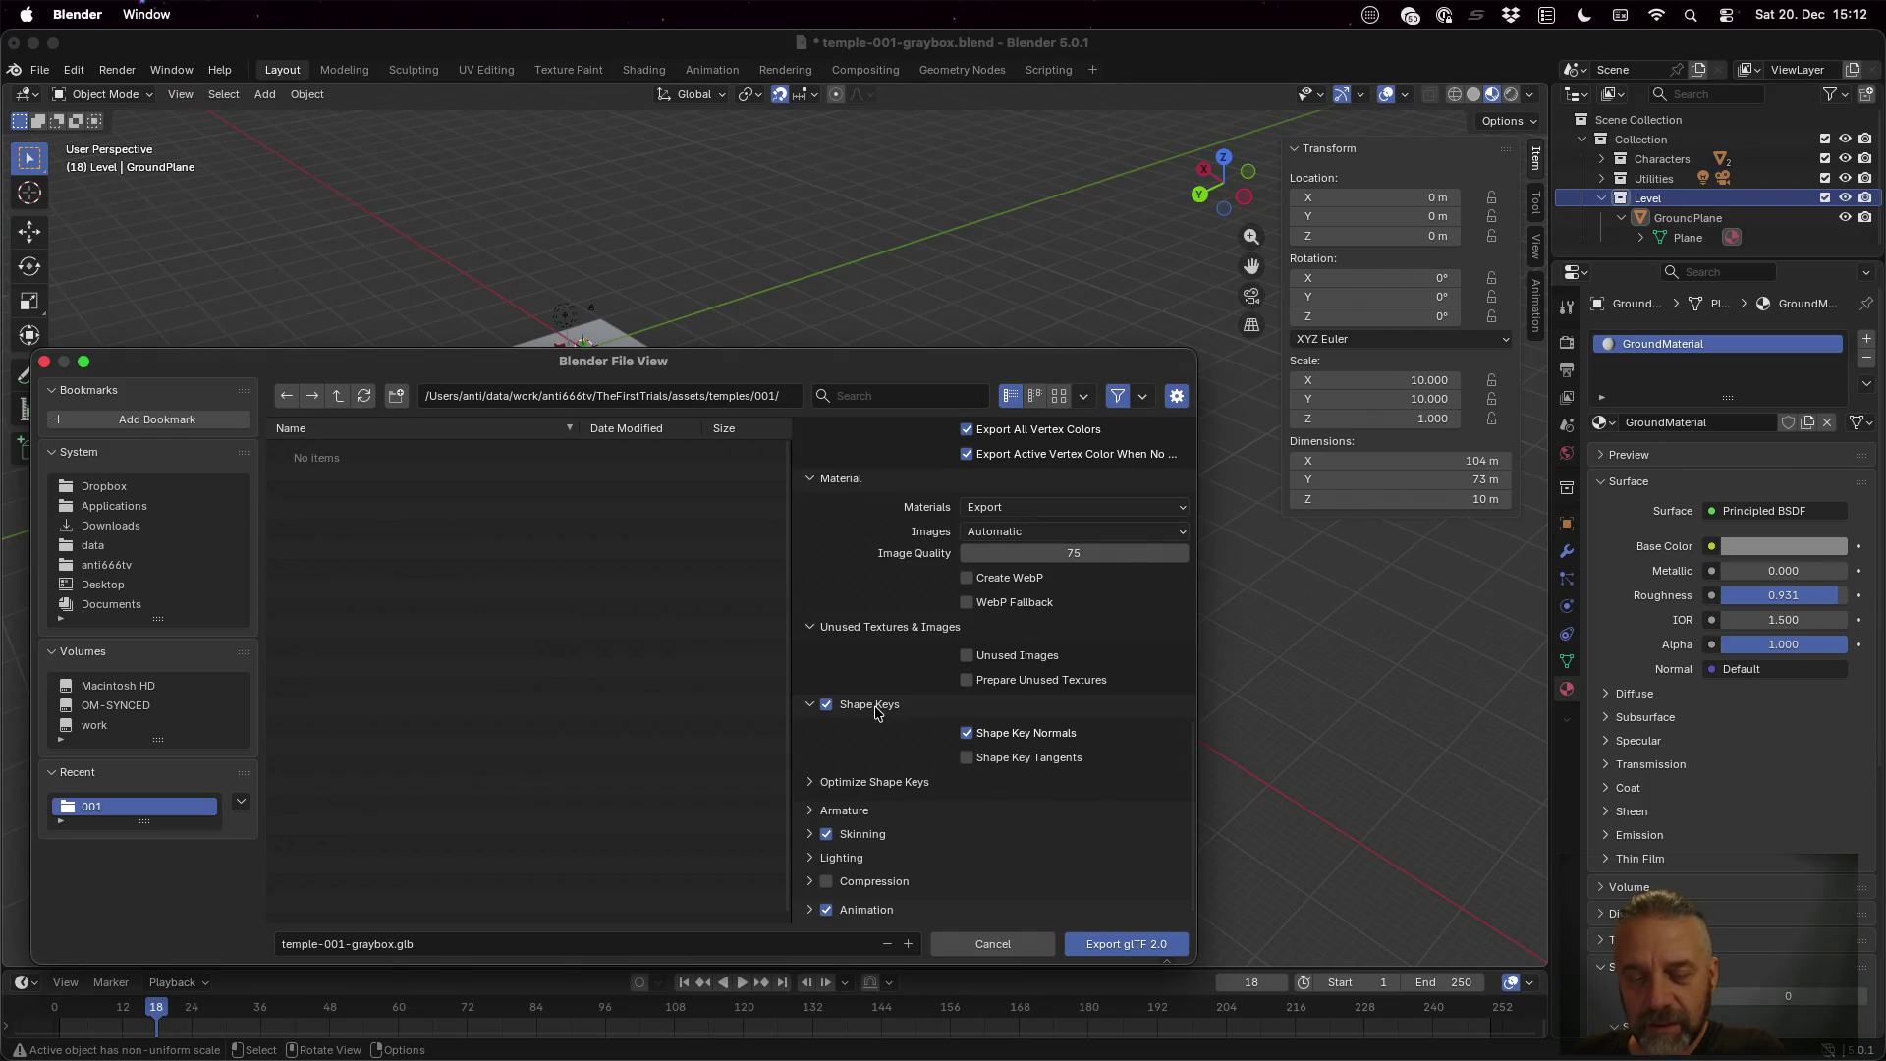
left_click(828, 708)
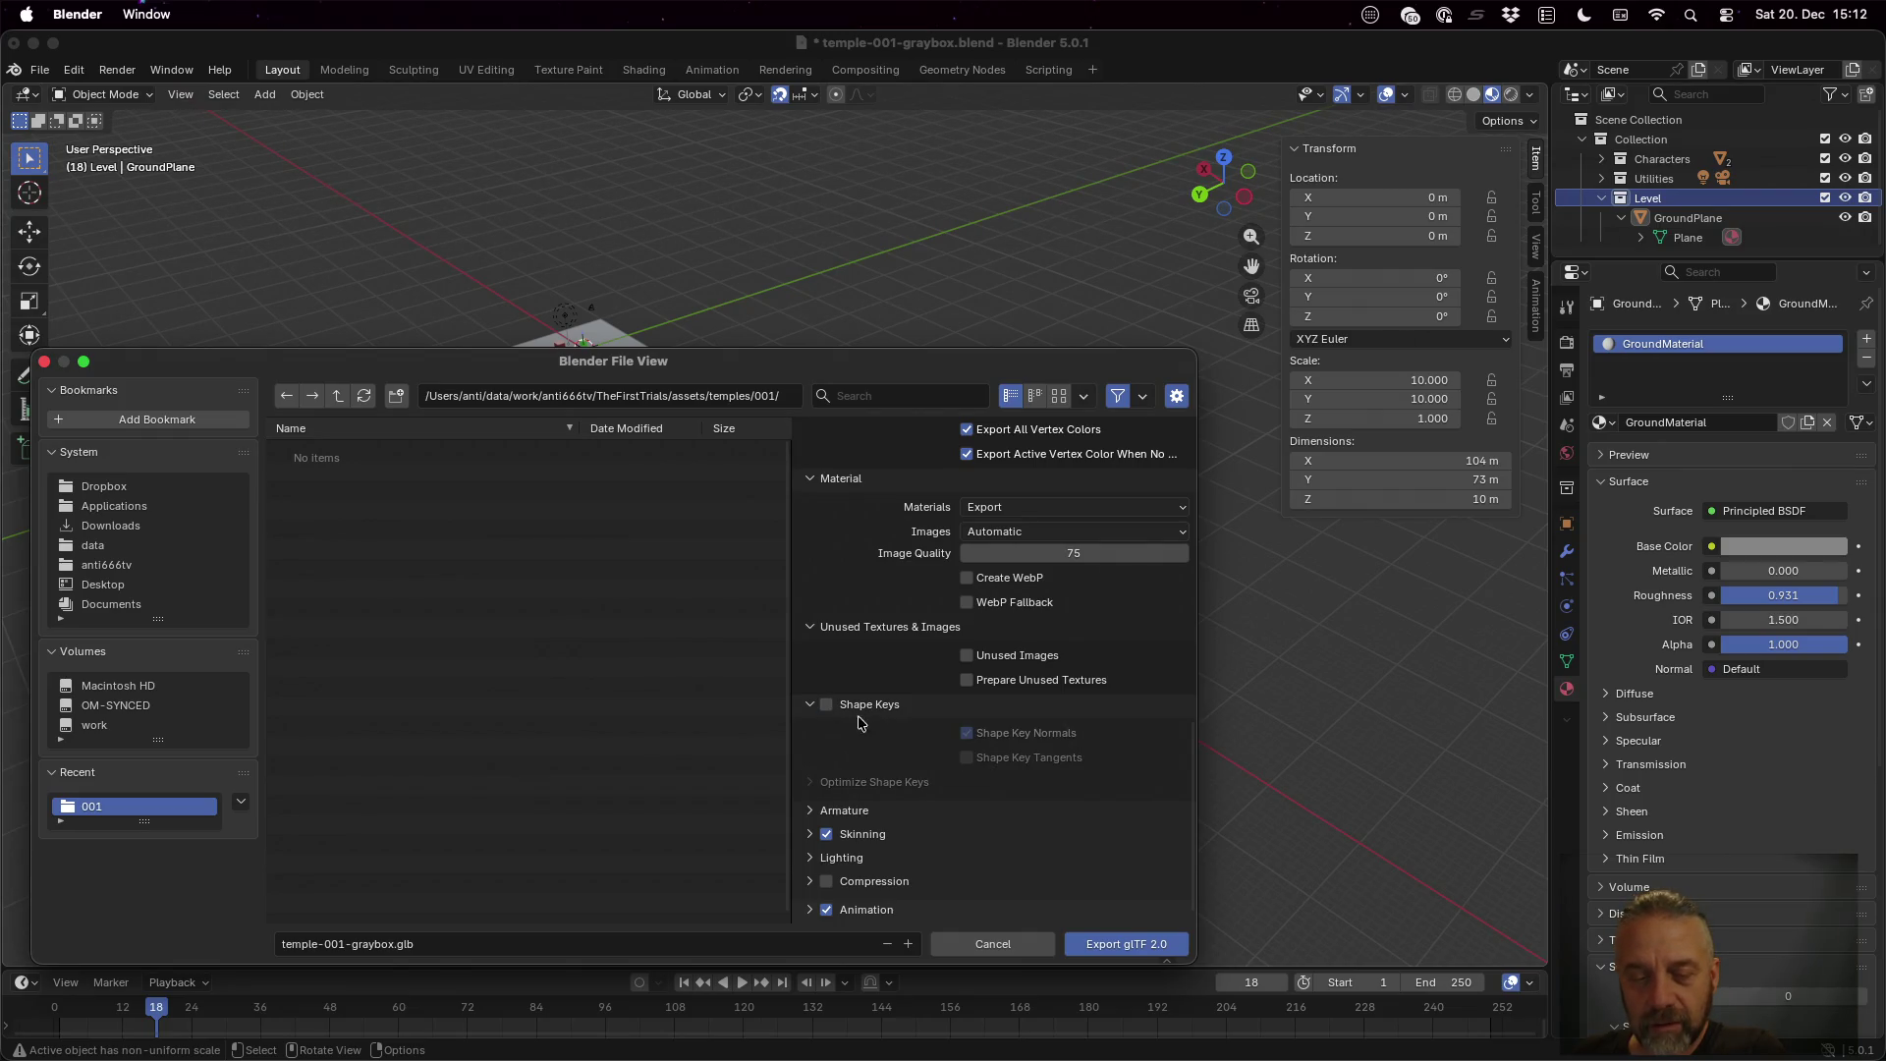
left_click(811, 811)
scroll(1055, 832, "down", 3)
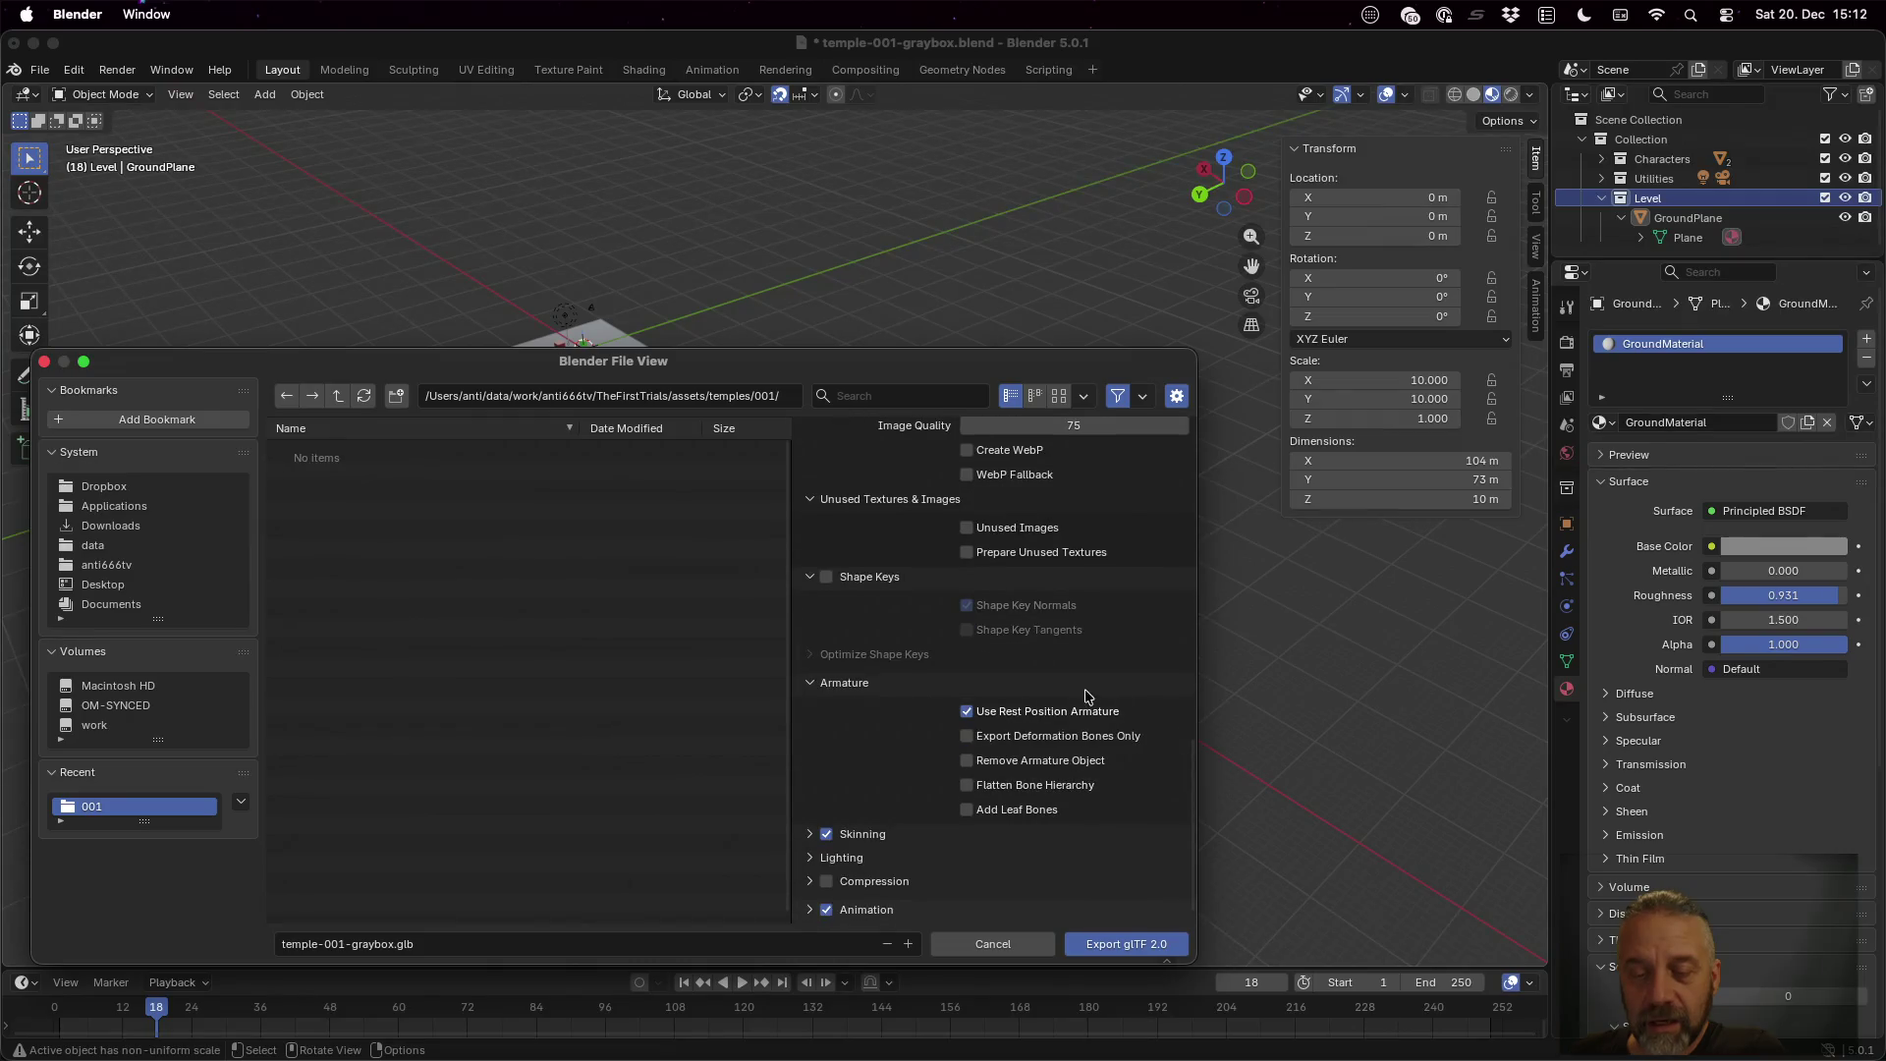
left_click(845, 684)
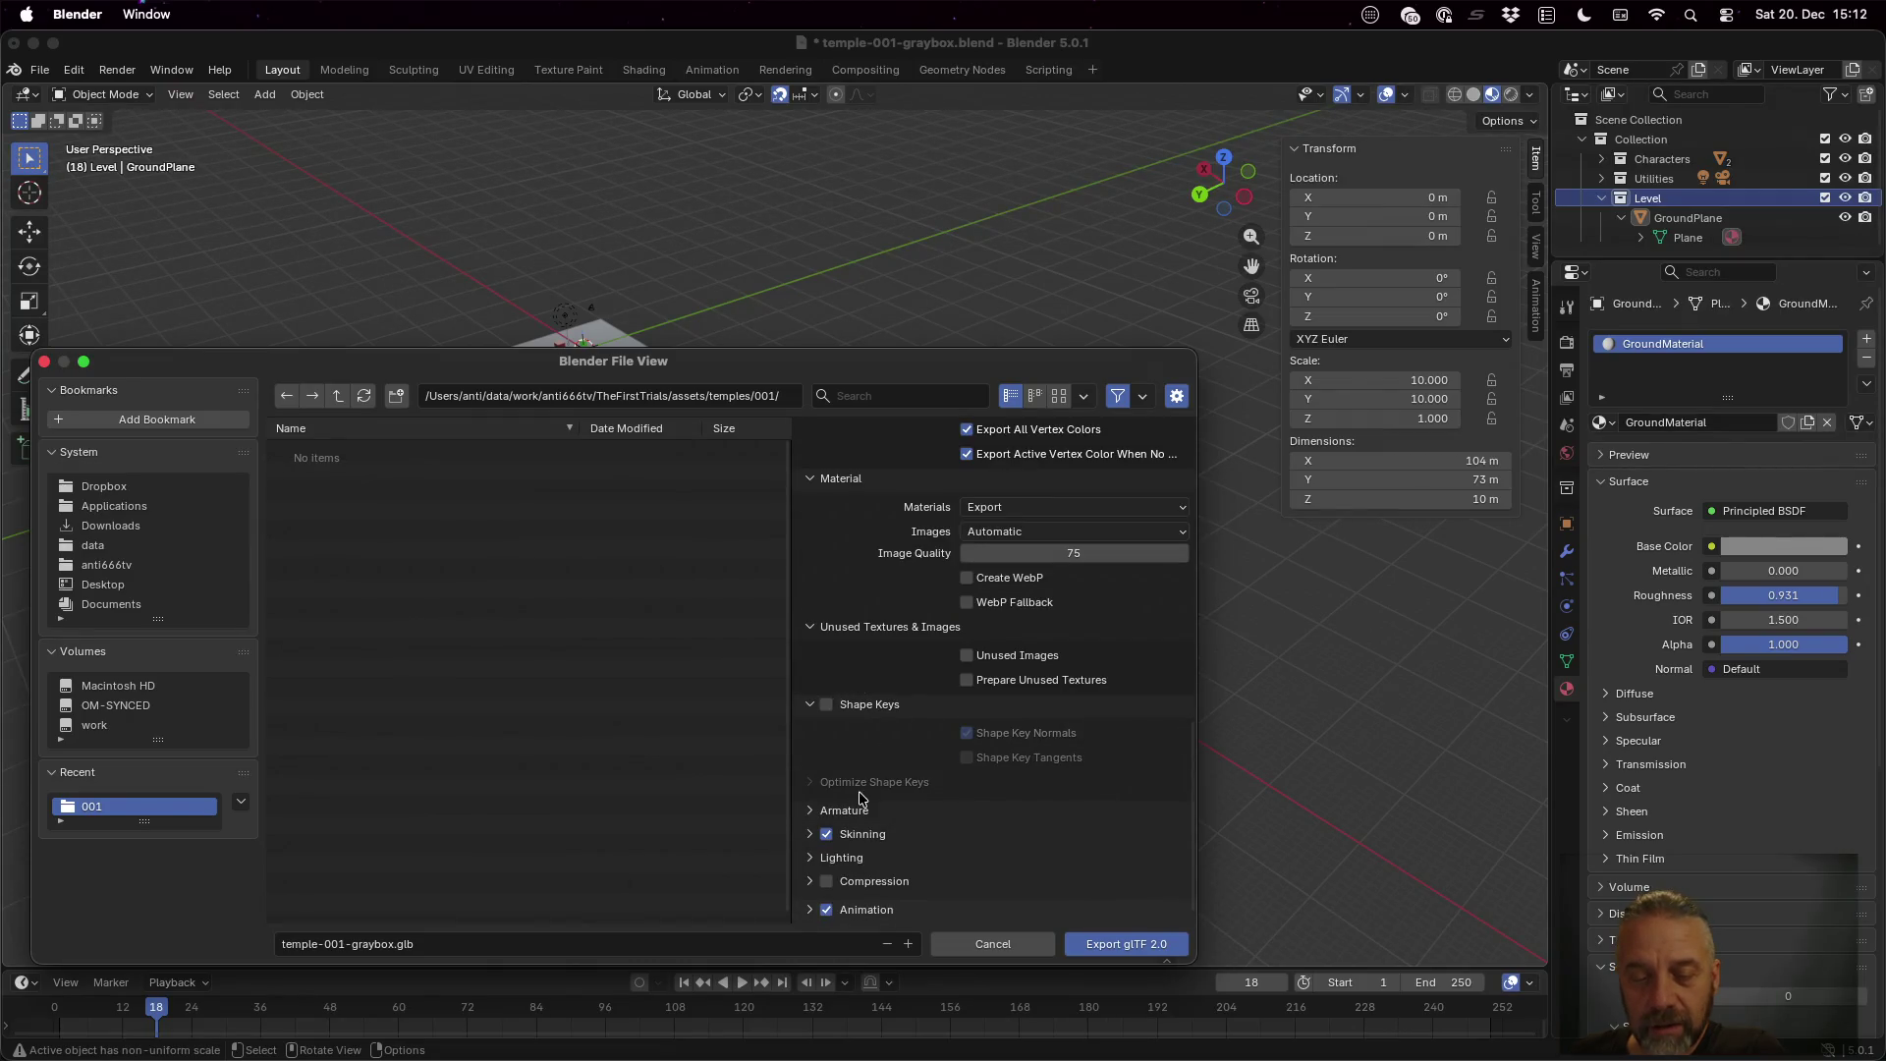
Disable skinning export and expand the Lighting and Compression options
left_click(864, 834)
left_click(828, 835)
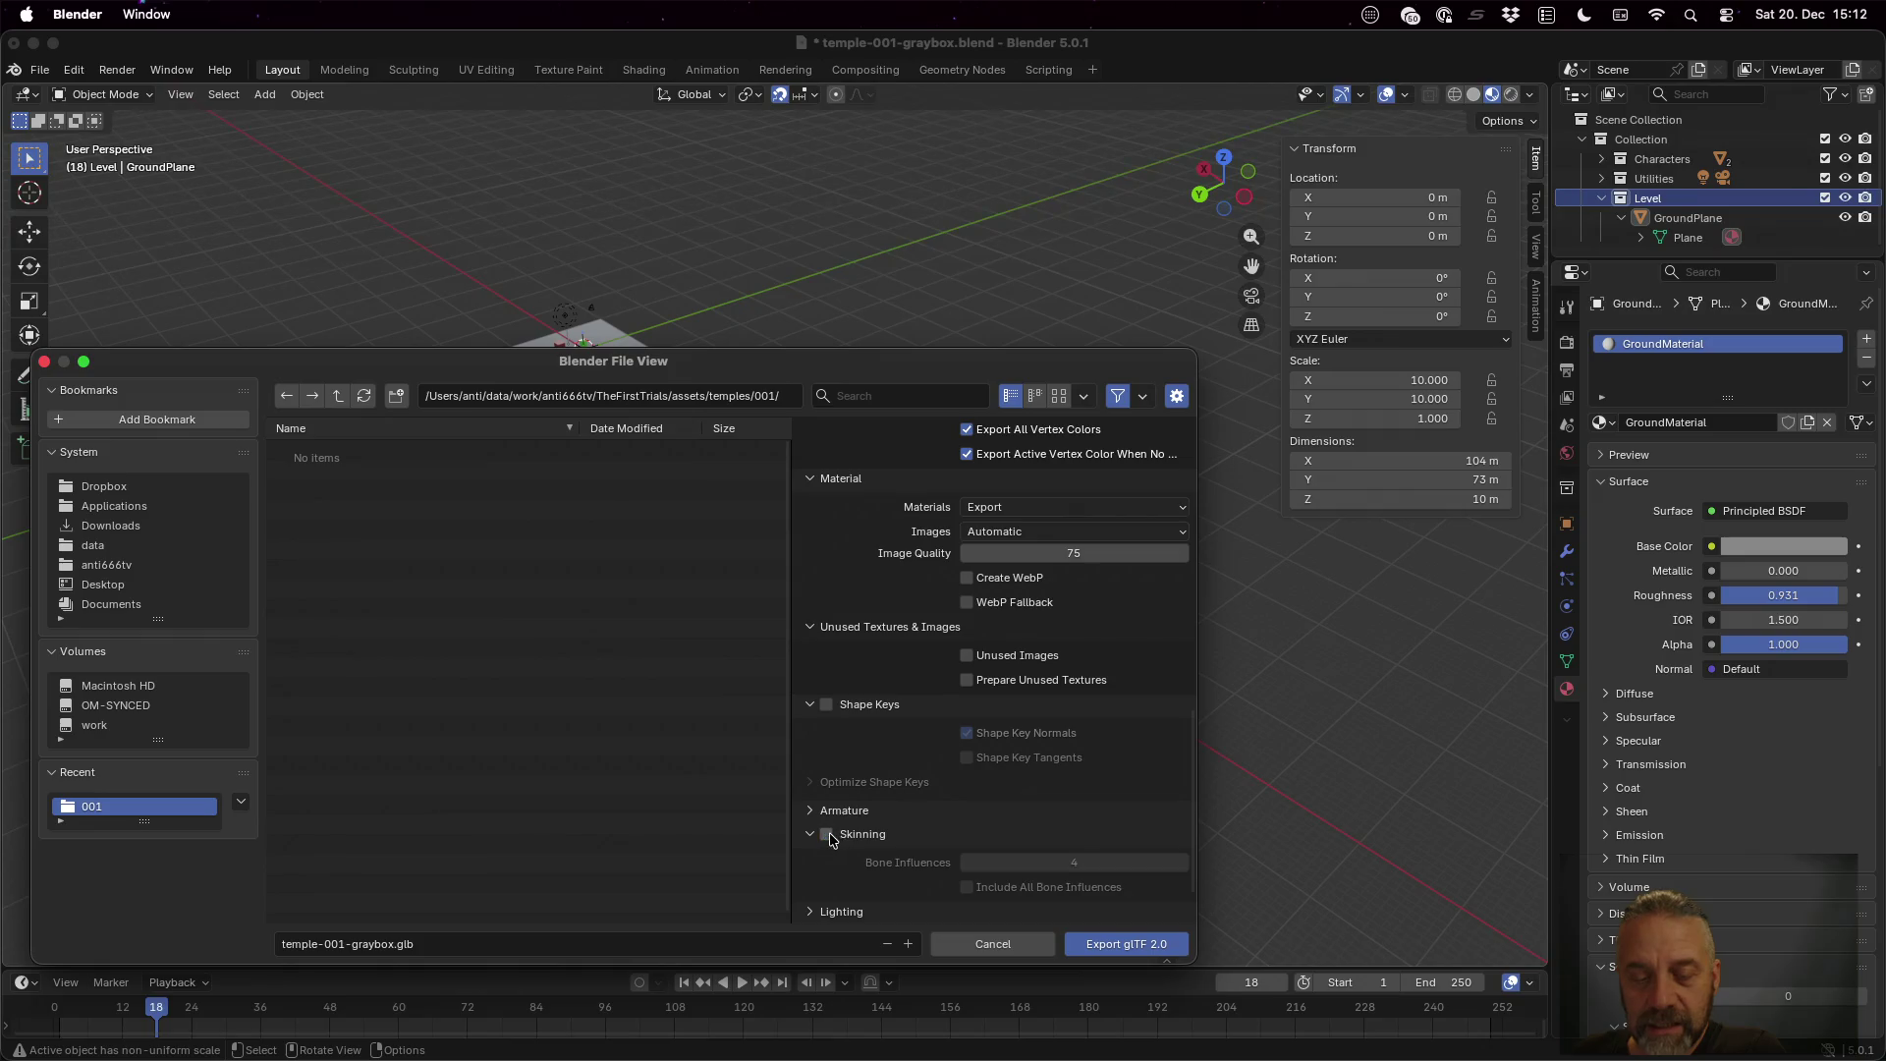
scroll(897, 843, "down", 2)
left_click(815, 791)
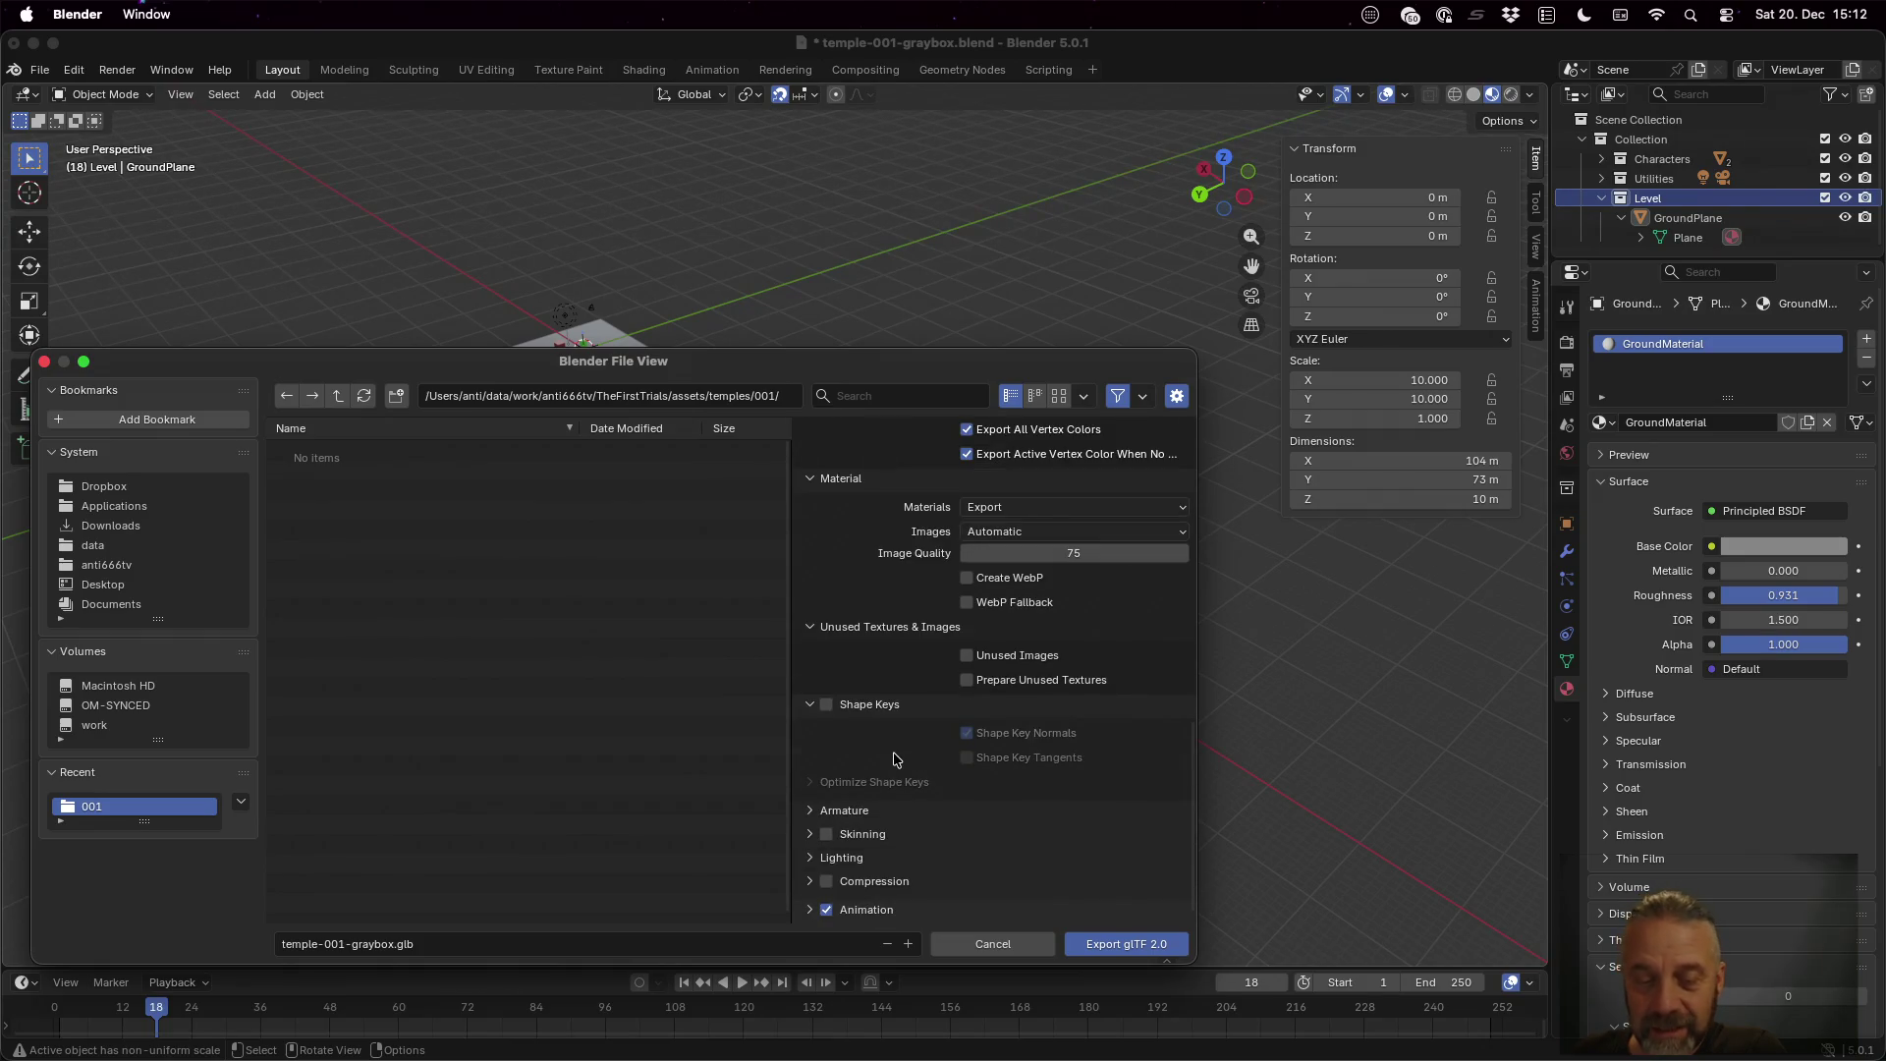
left_click(837, 858)
scroll(845, 844, "down", 1)
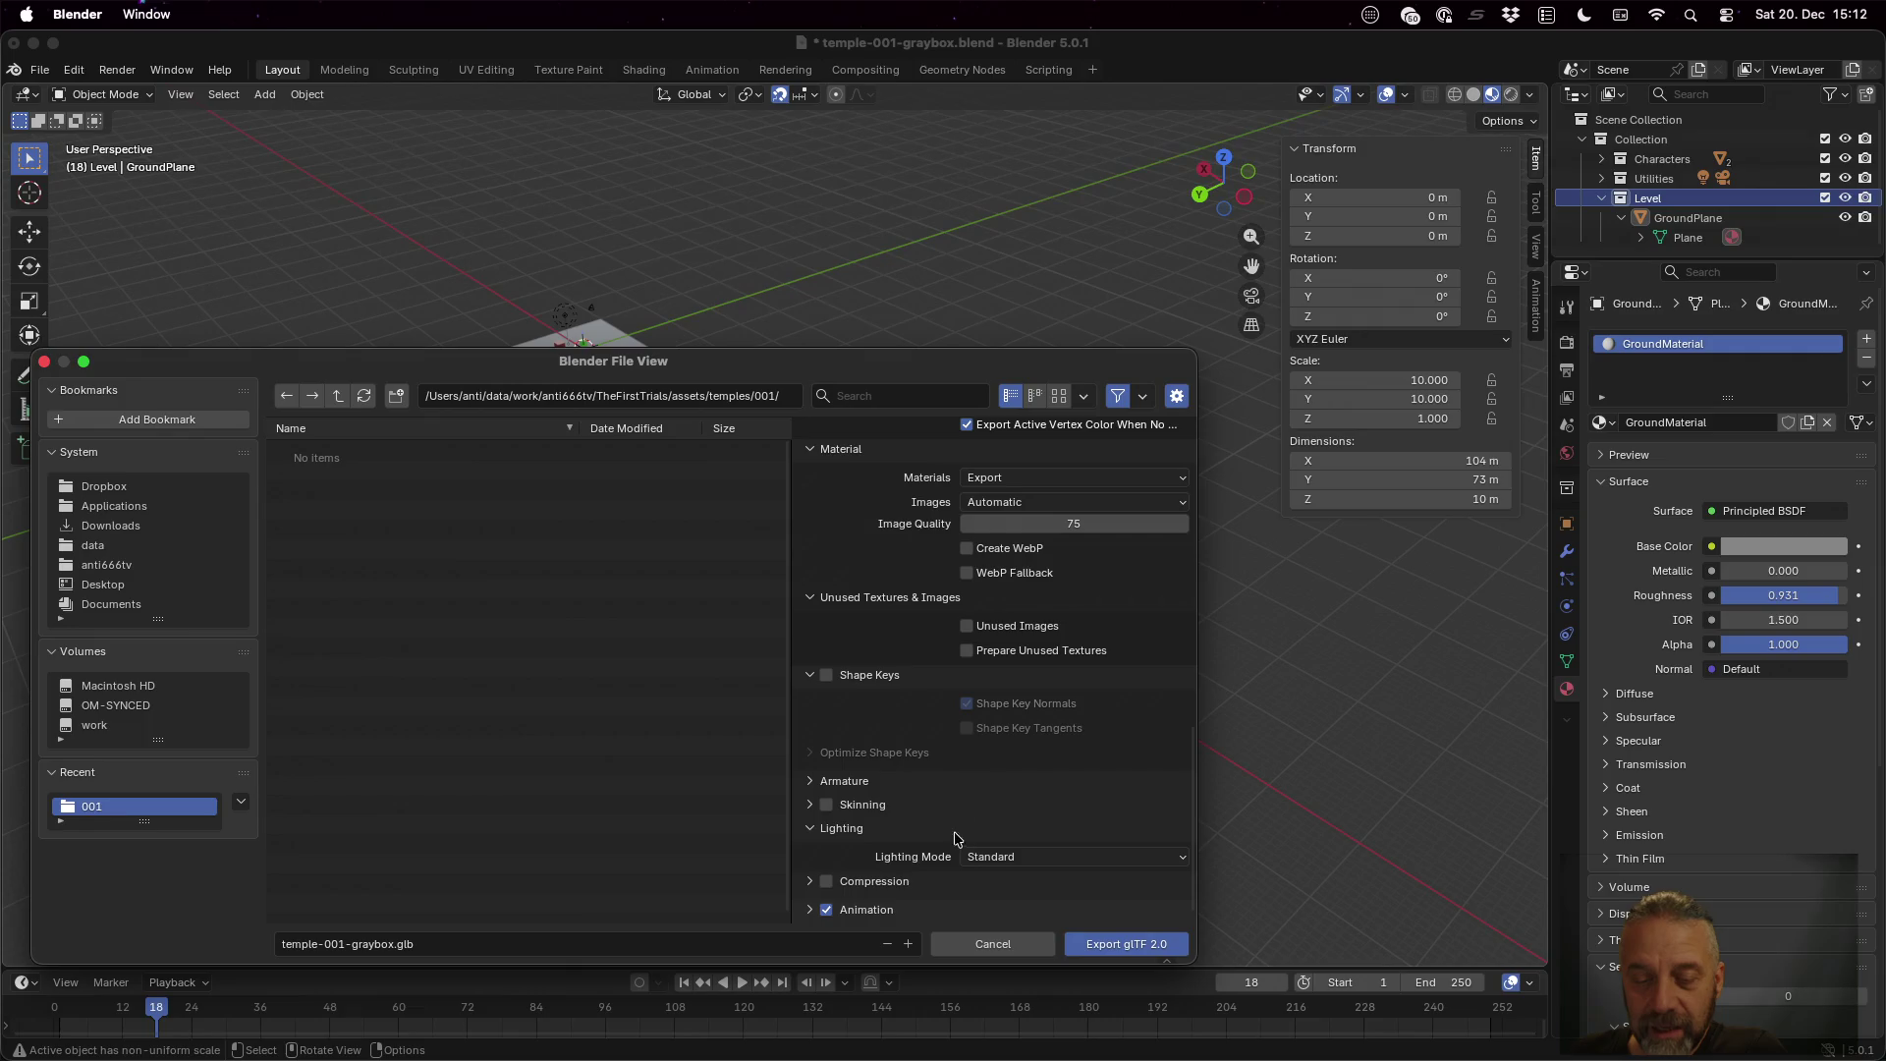
left_click(809, 881)
scroll(918, 769, "down", 2)
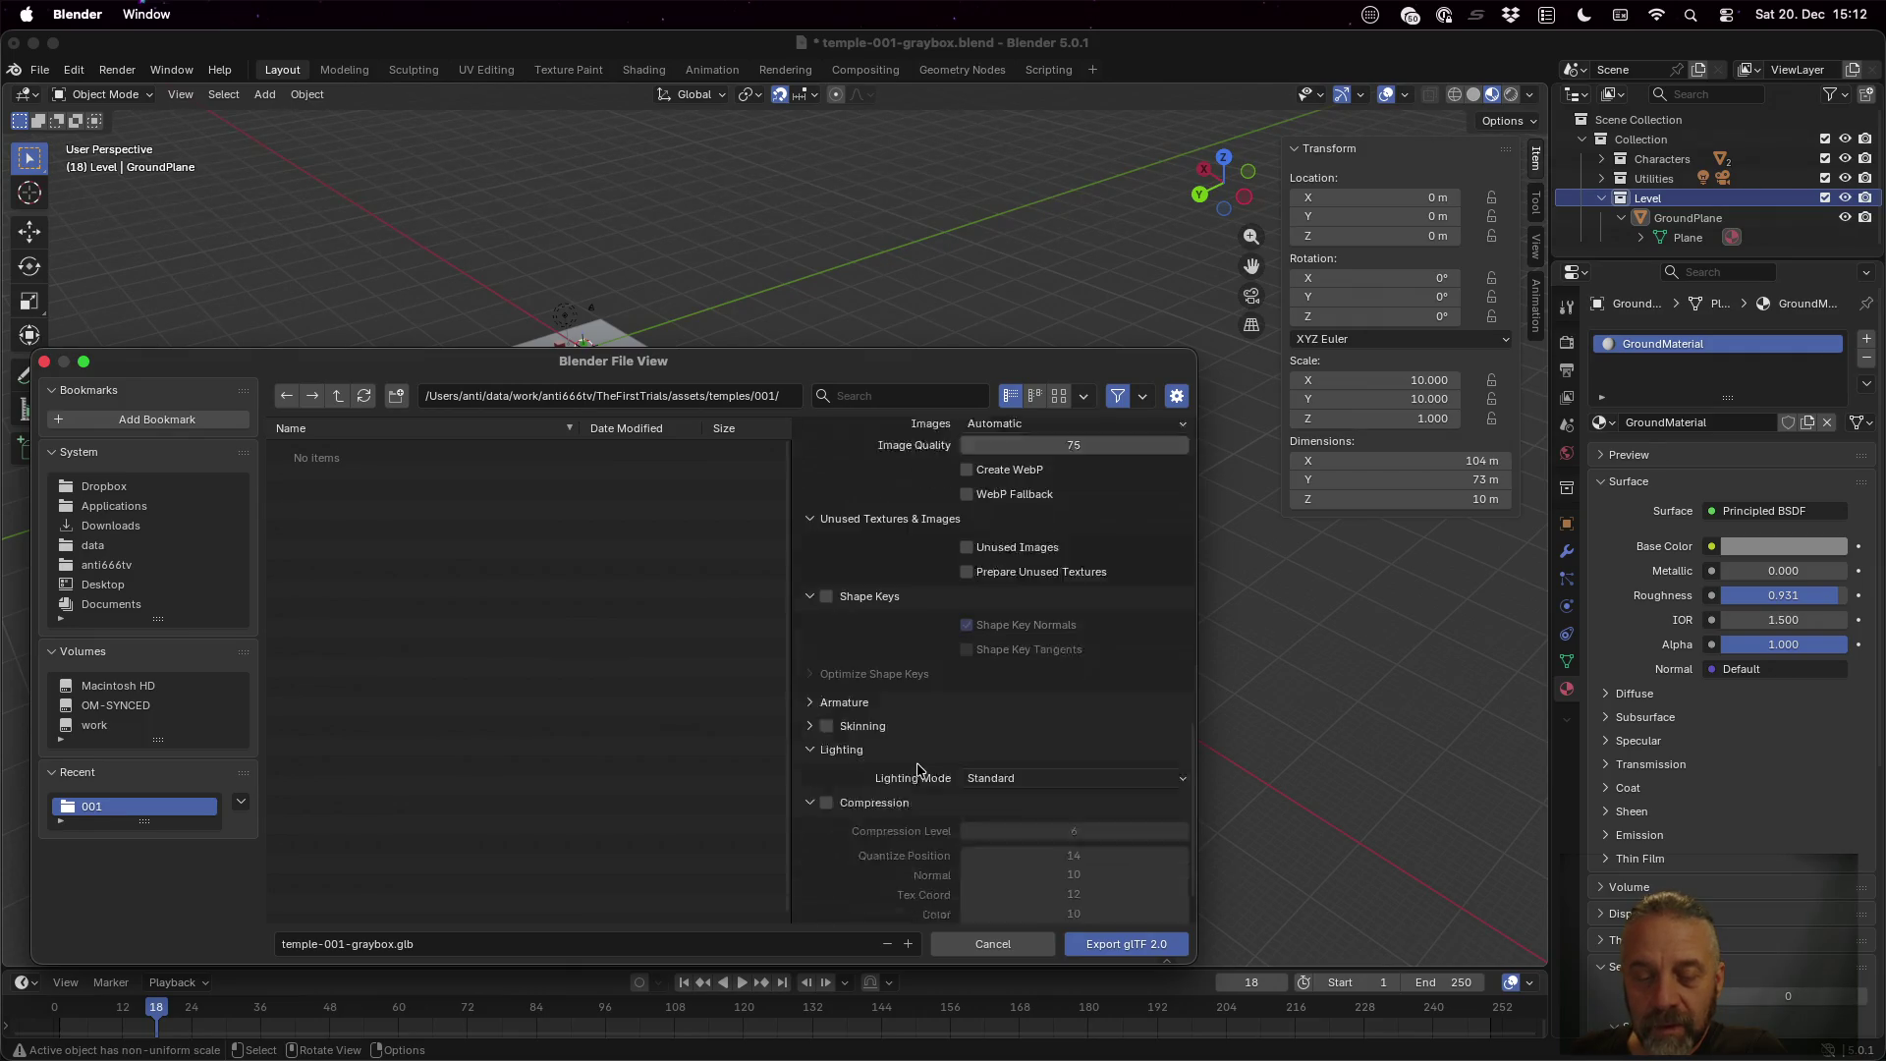
scroll(916, 768, "down", 2)
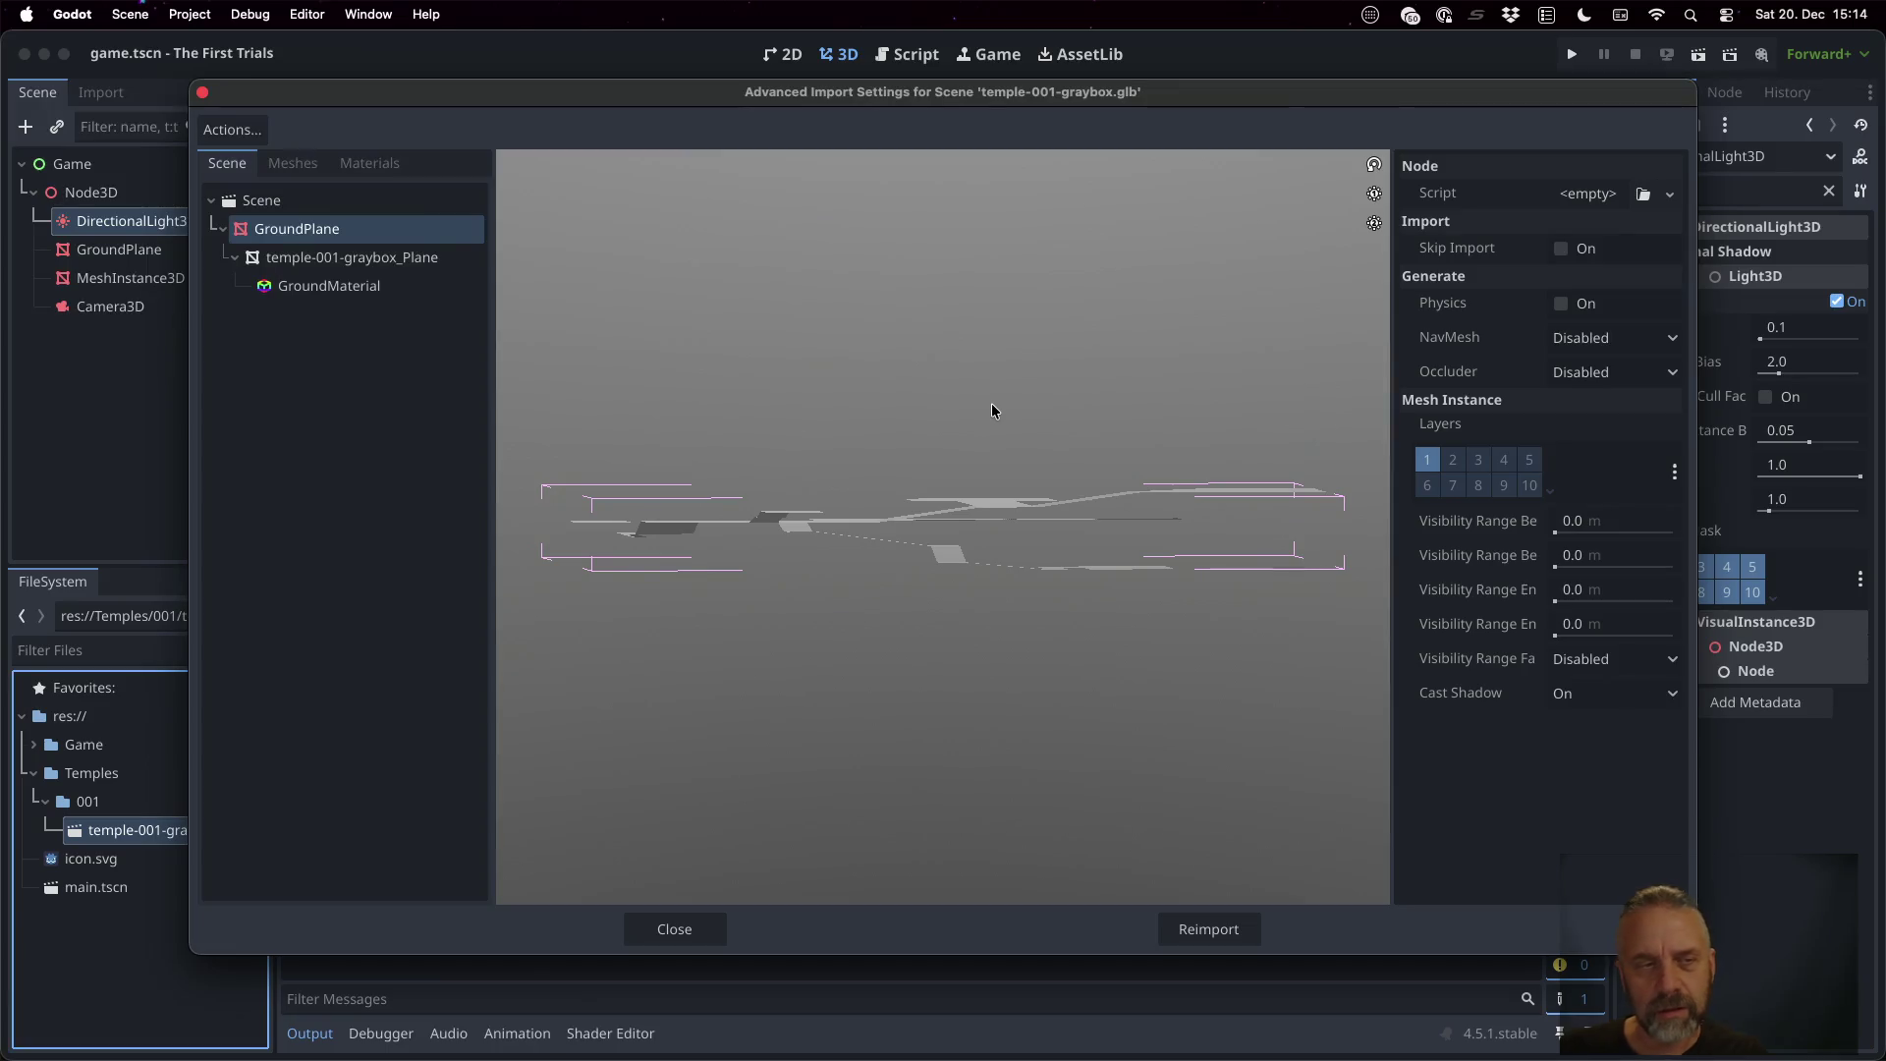
Inspect the temple-001-graybox_Plane mesh in Godot's import settings, close them, and return to Blender
left_click(413, 257)
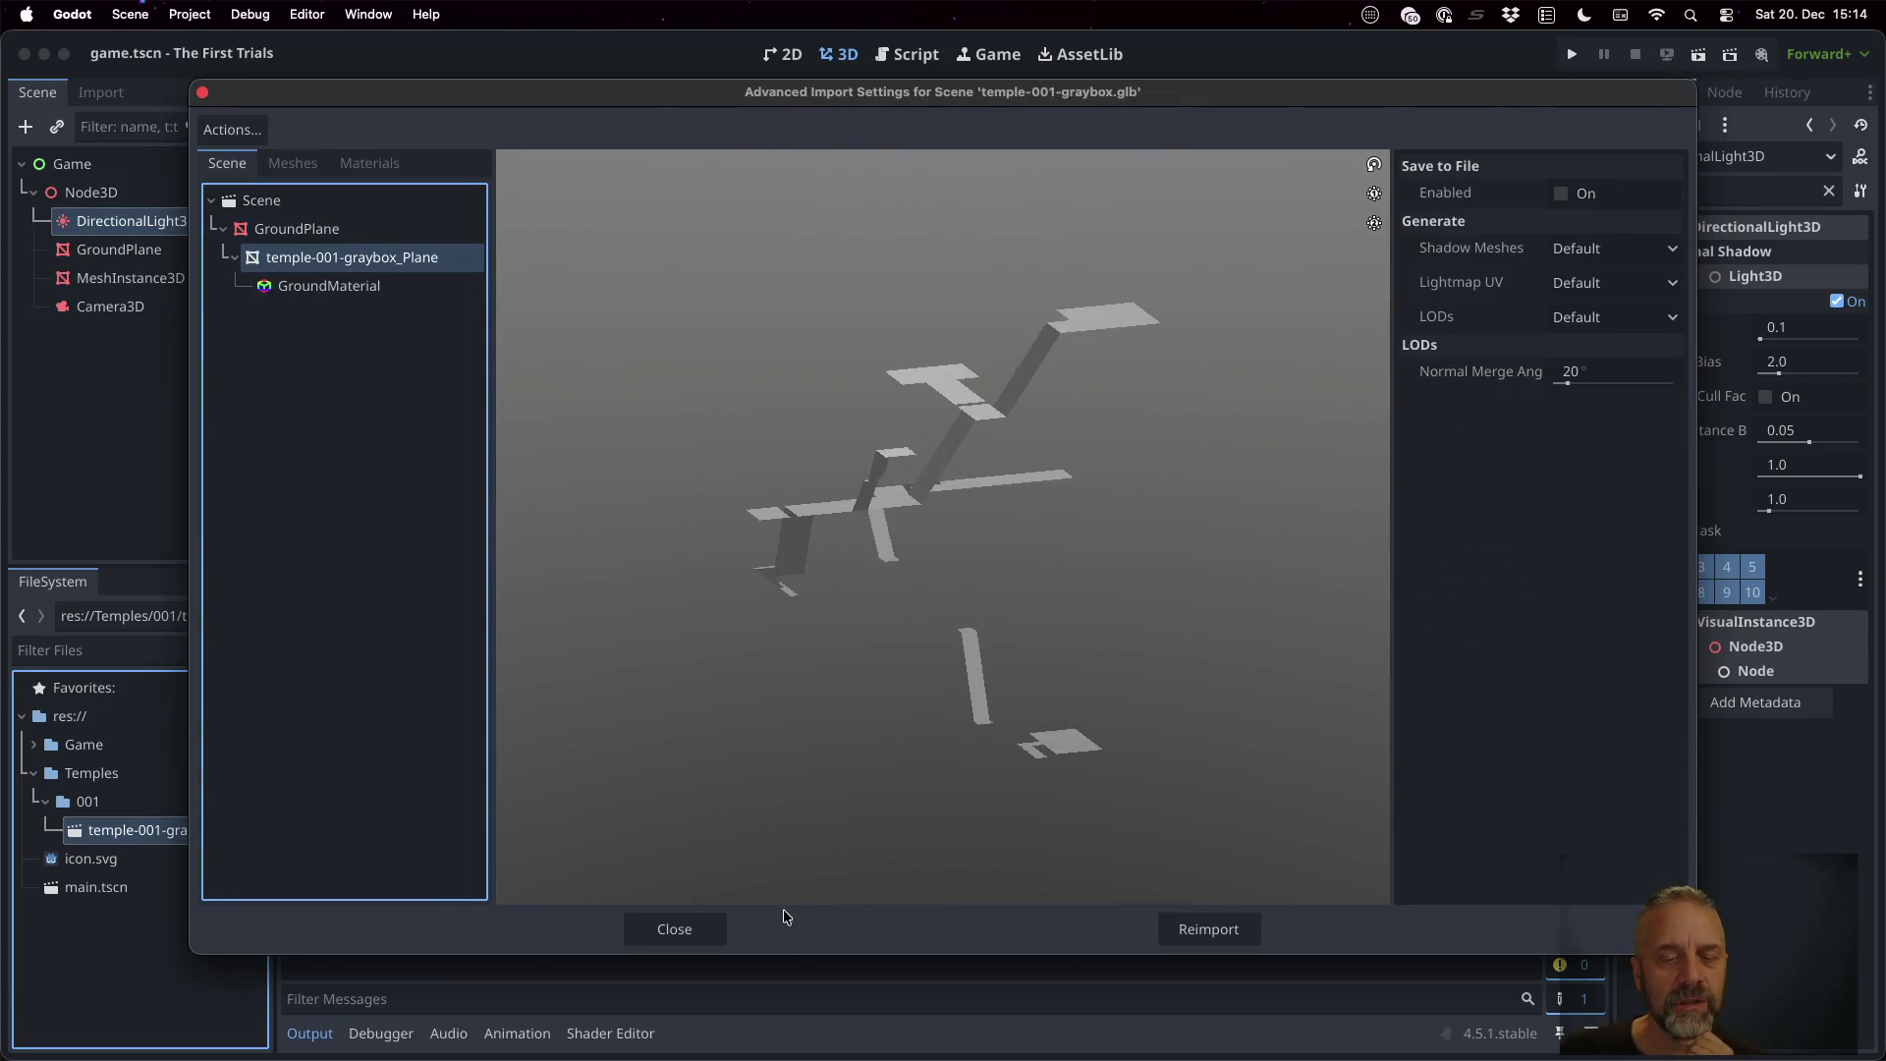
left_click(720, 929)
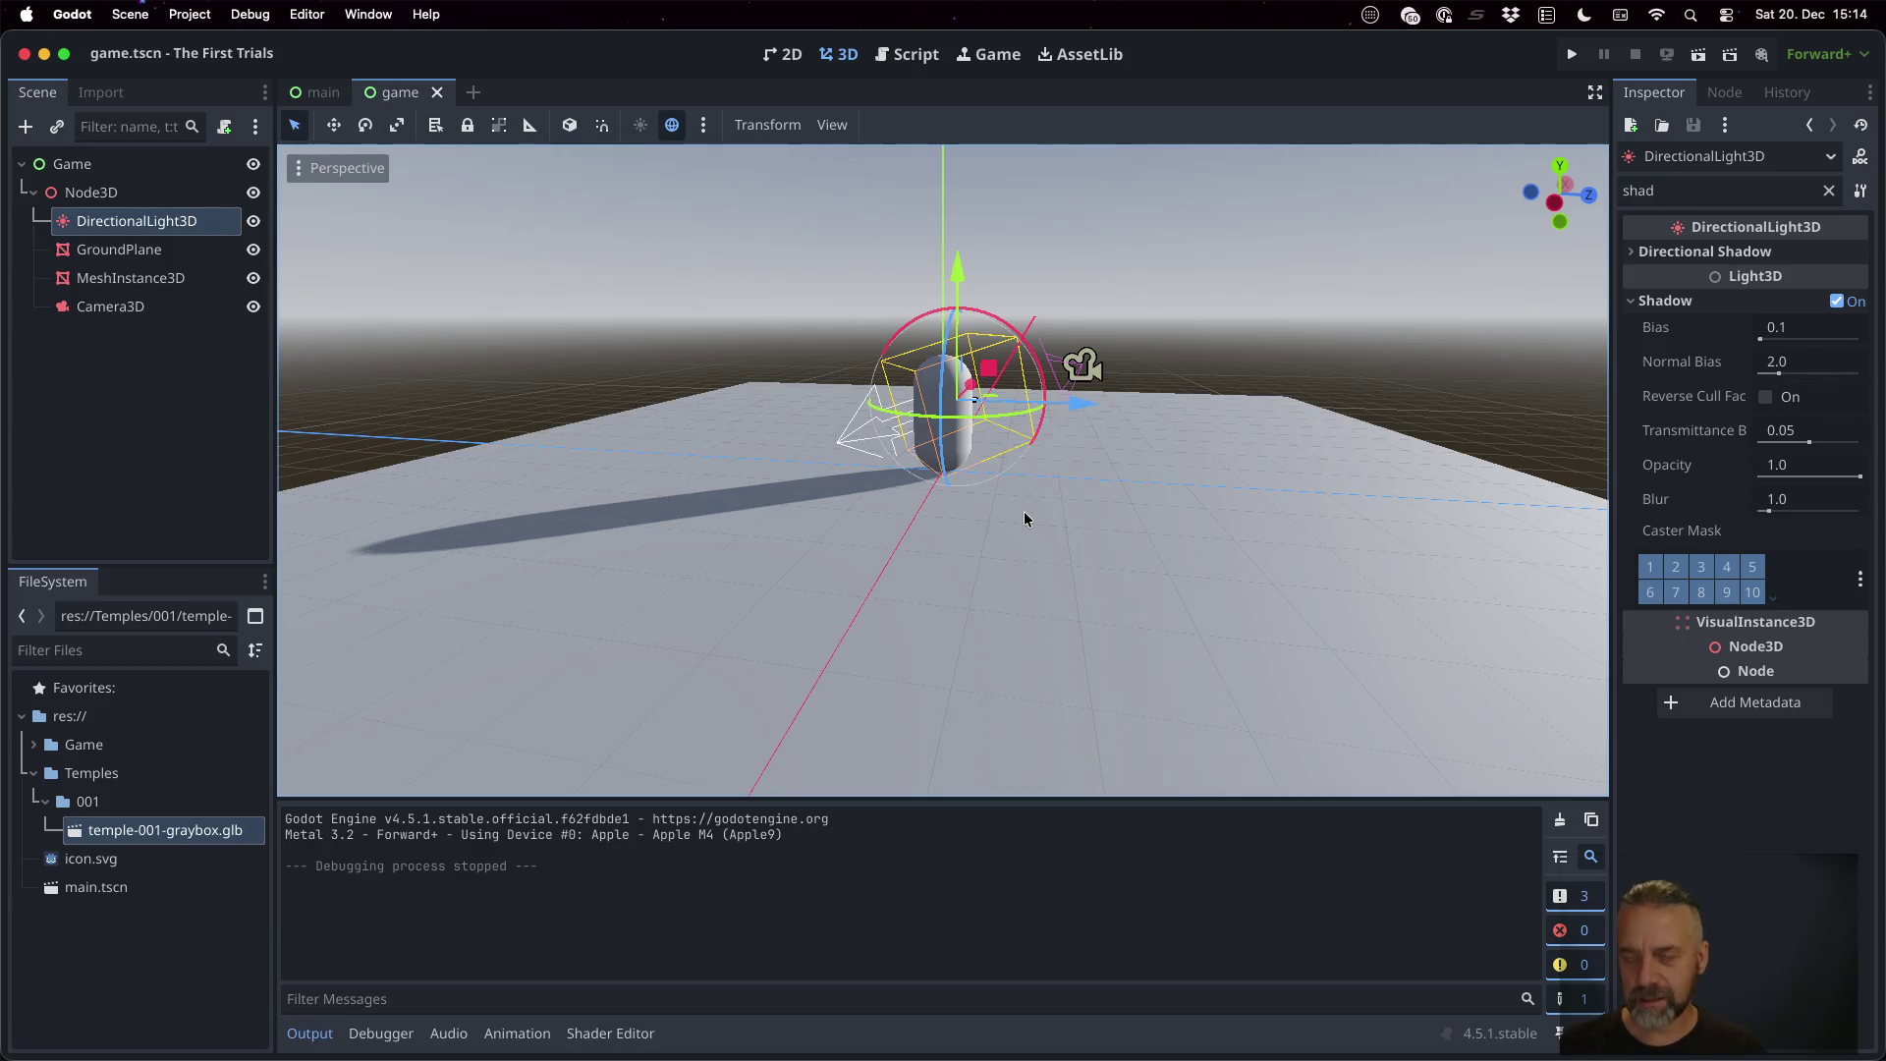
key("super+Tab")
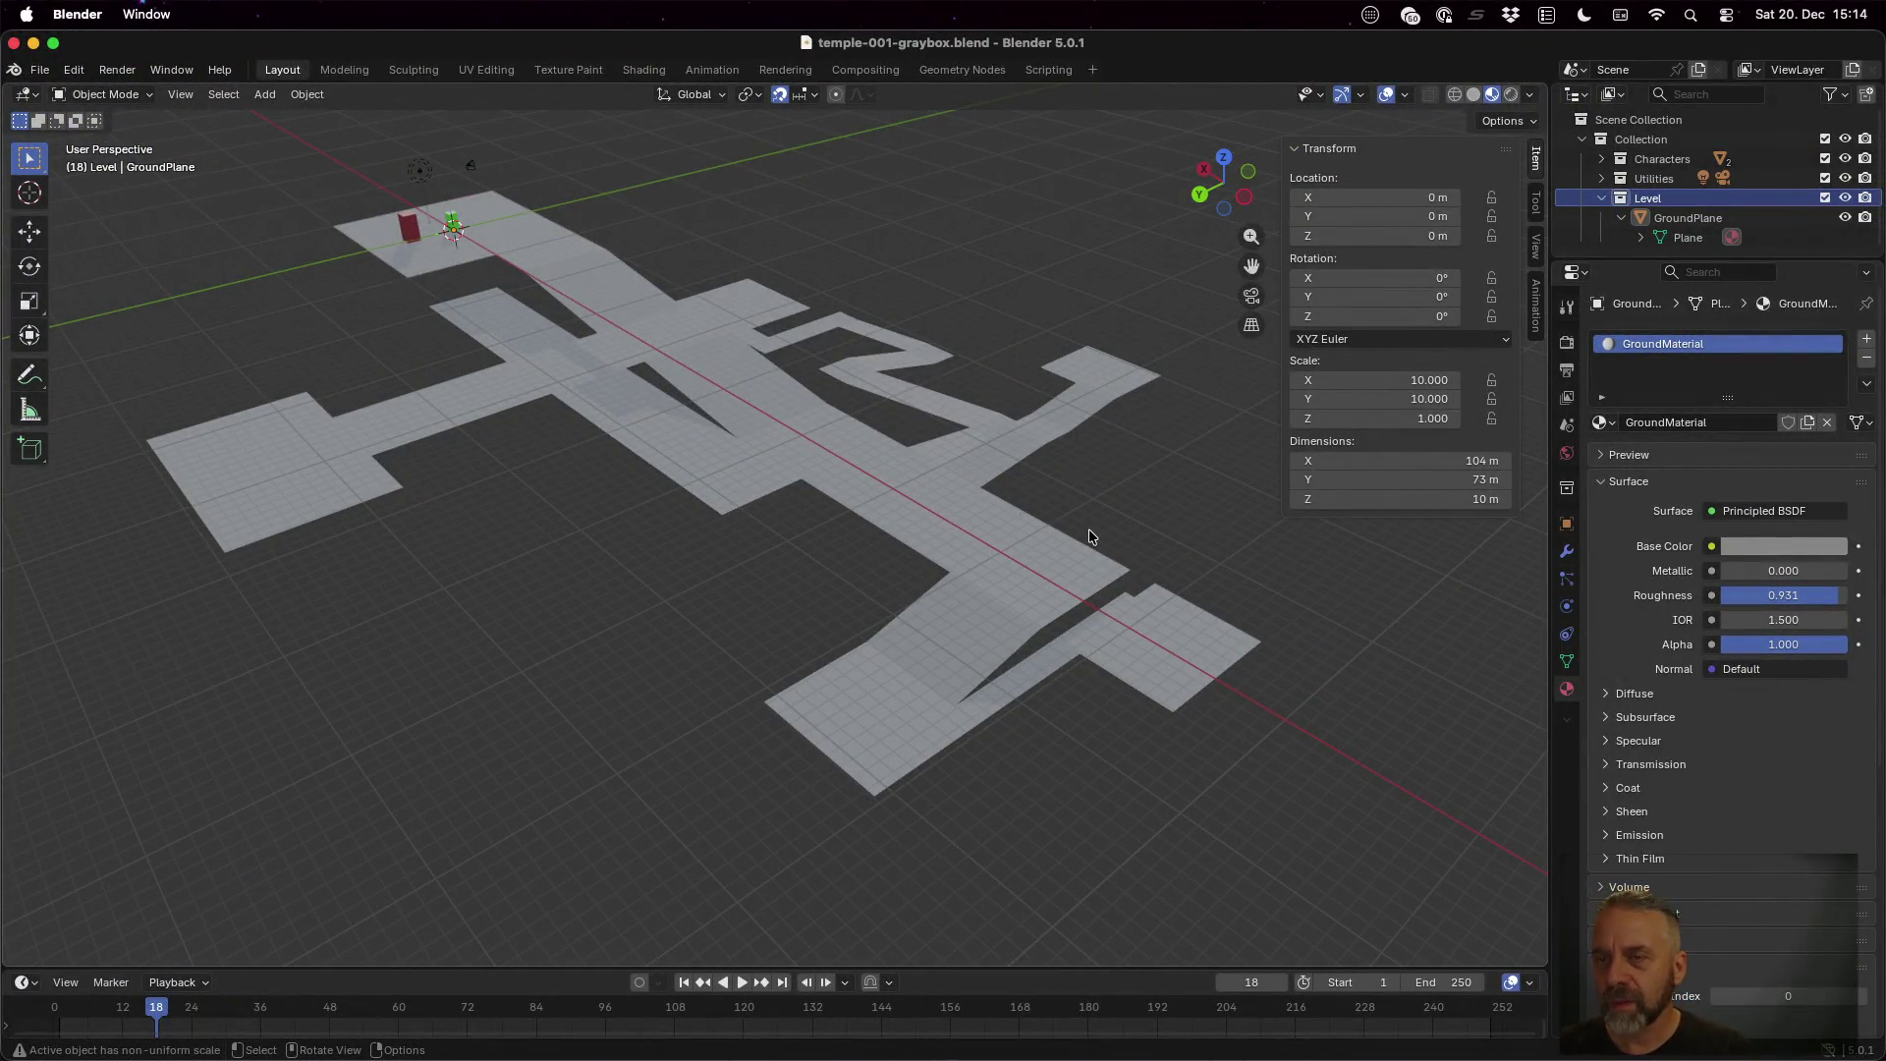
Show the Tool sidebar, toggle Edit Mode briefly, and select the GroundPlane
left_click(1533, 203)
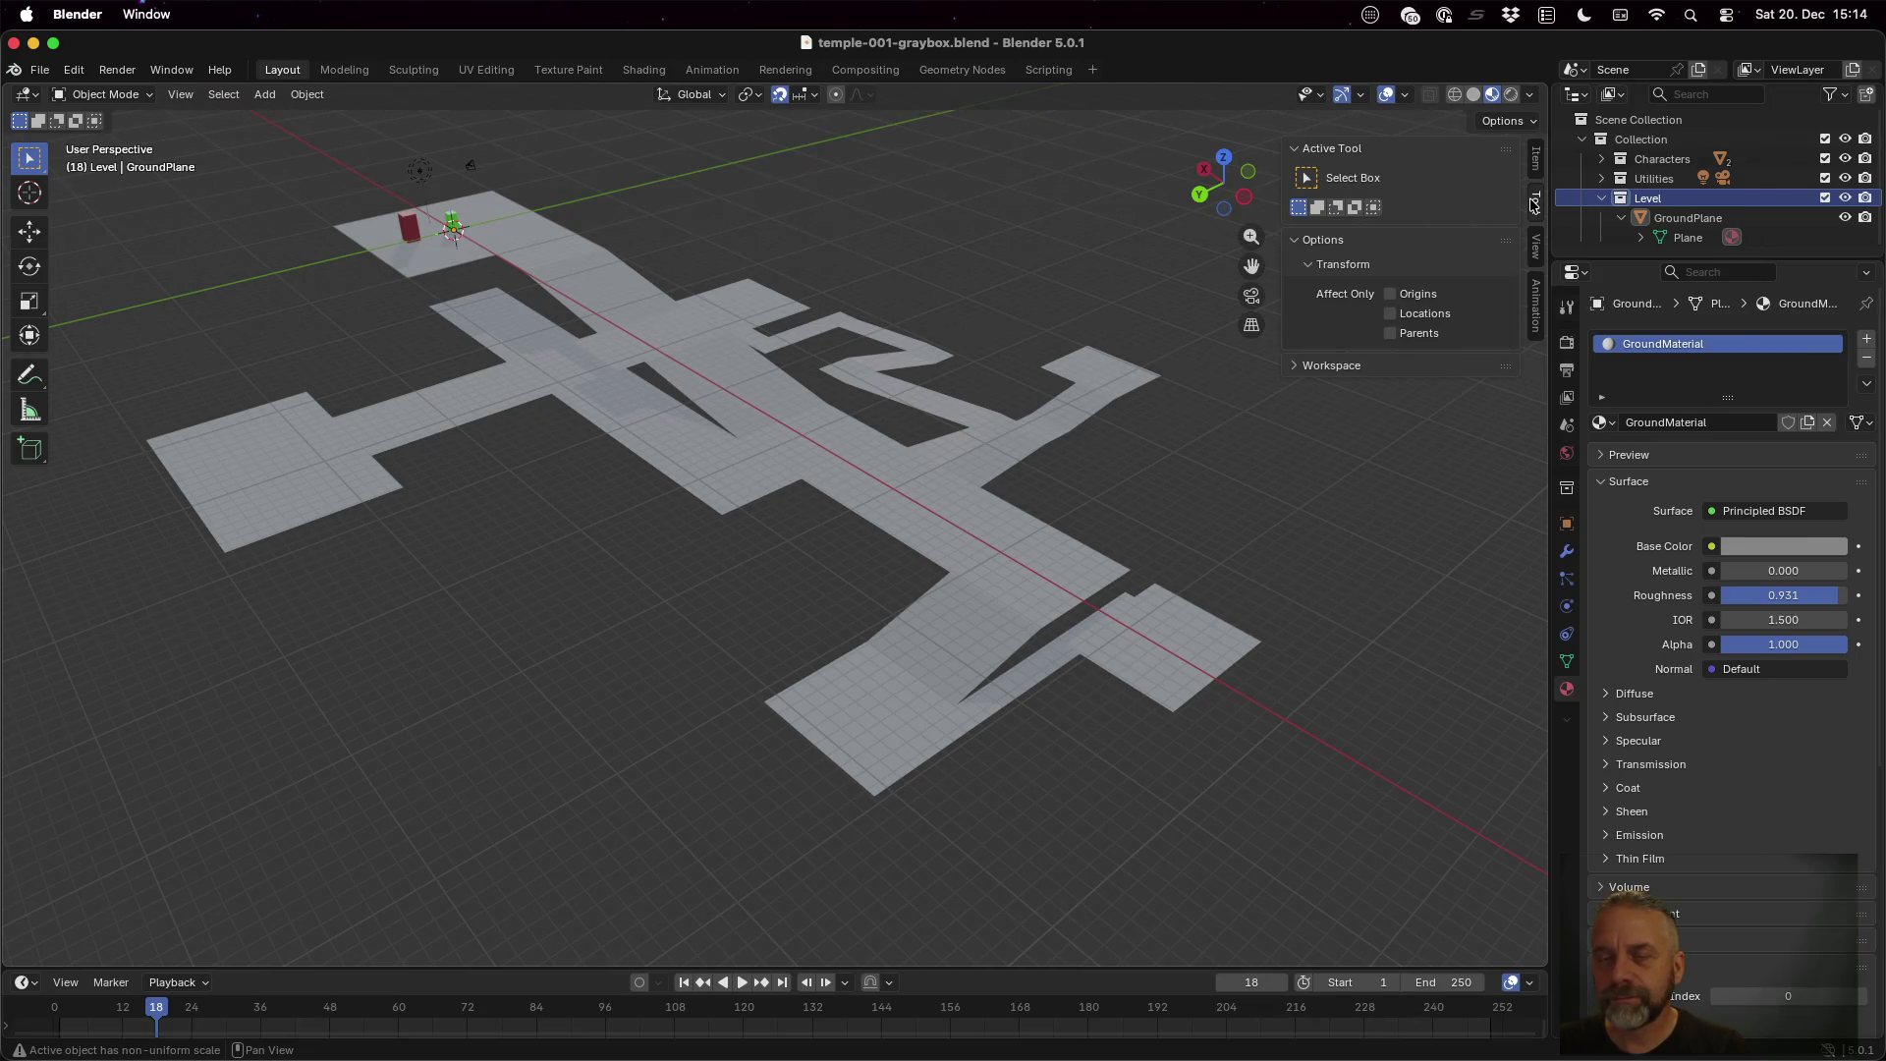
key("Tab")
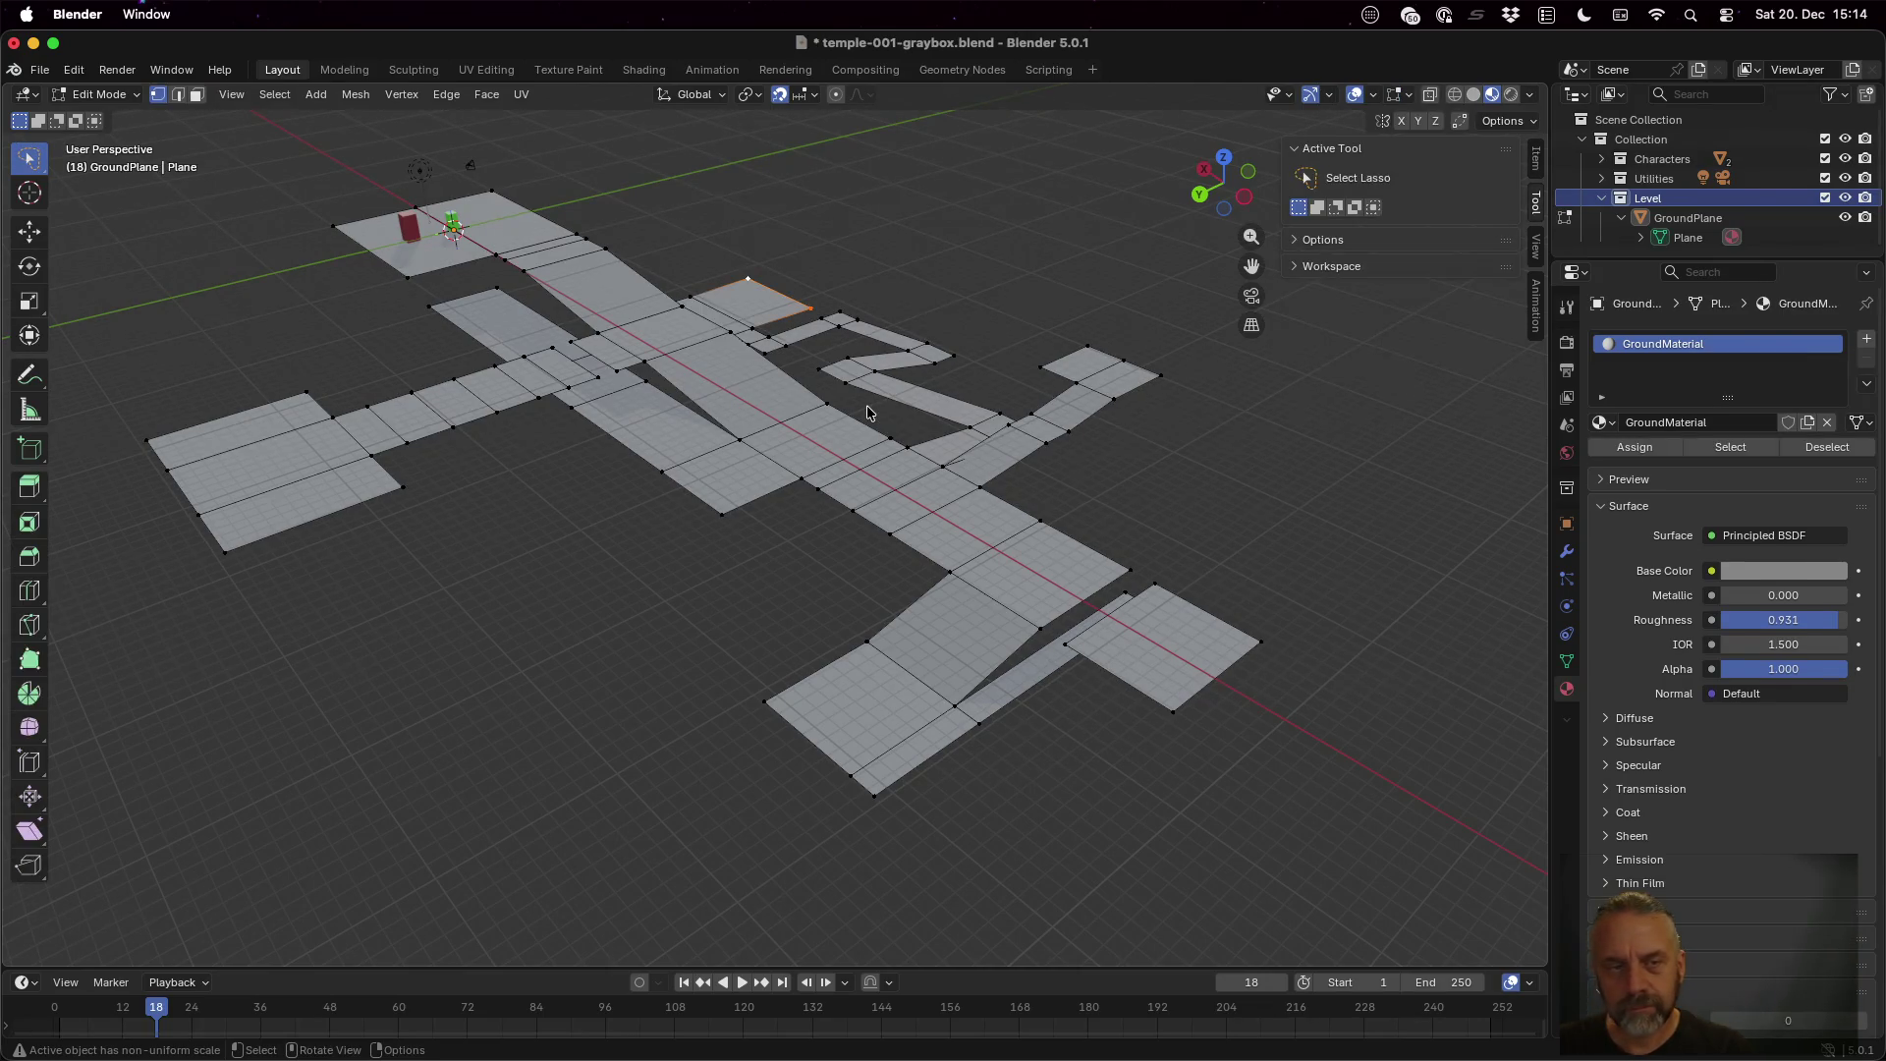
key("Tab")
left_click(752, 383)
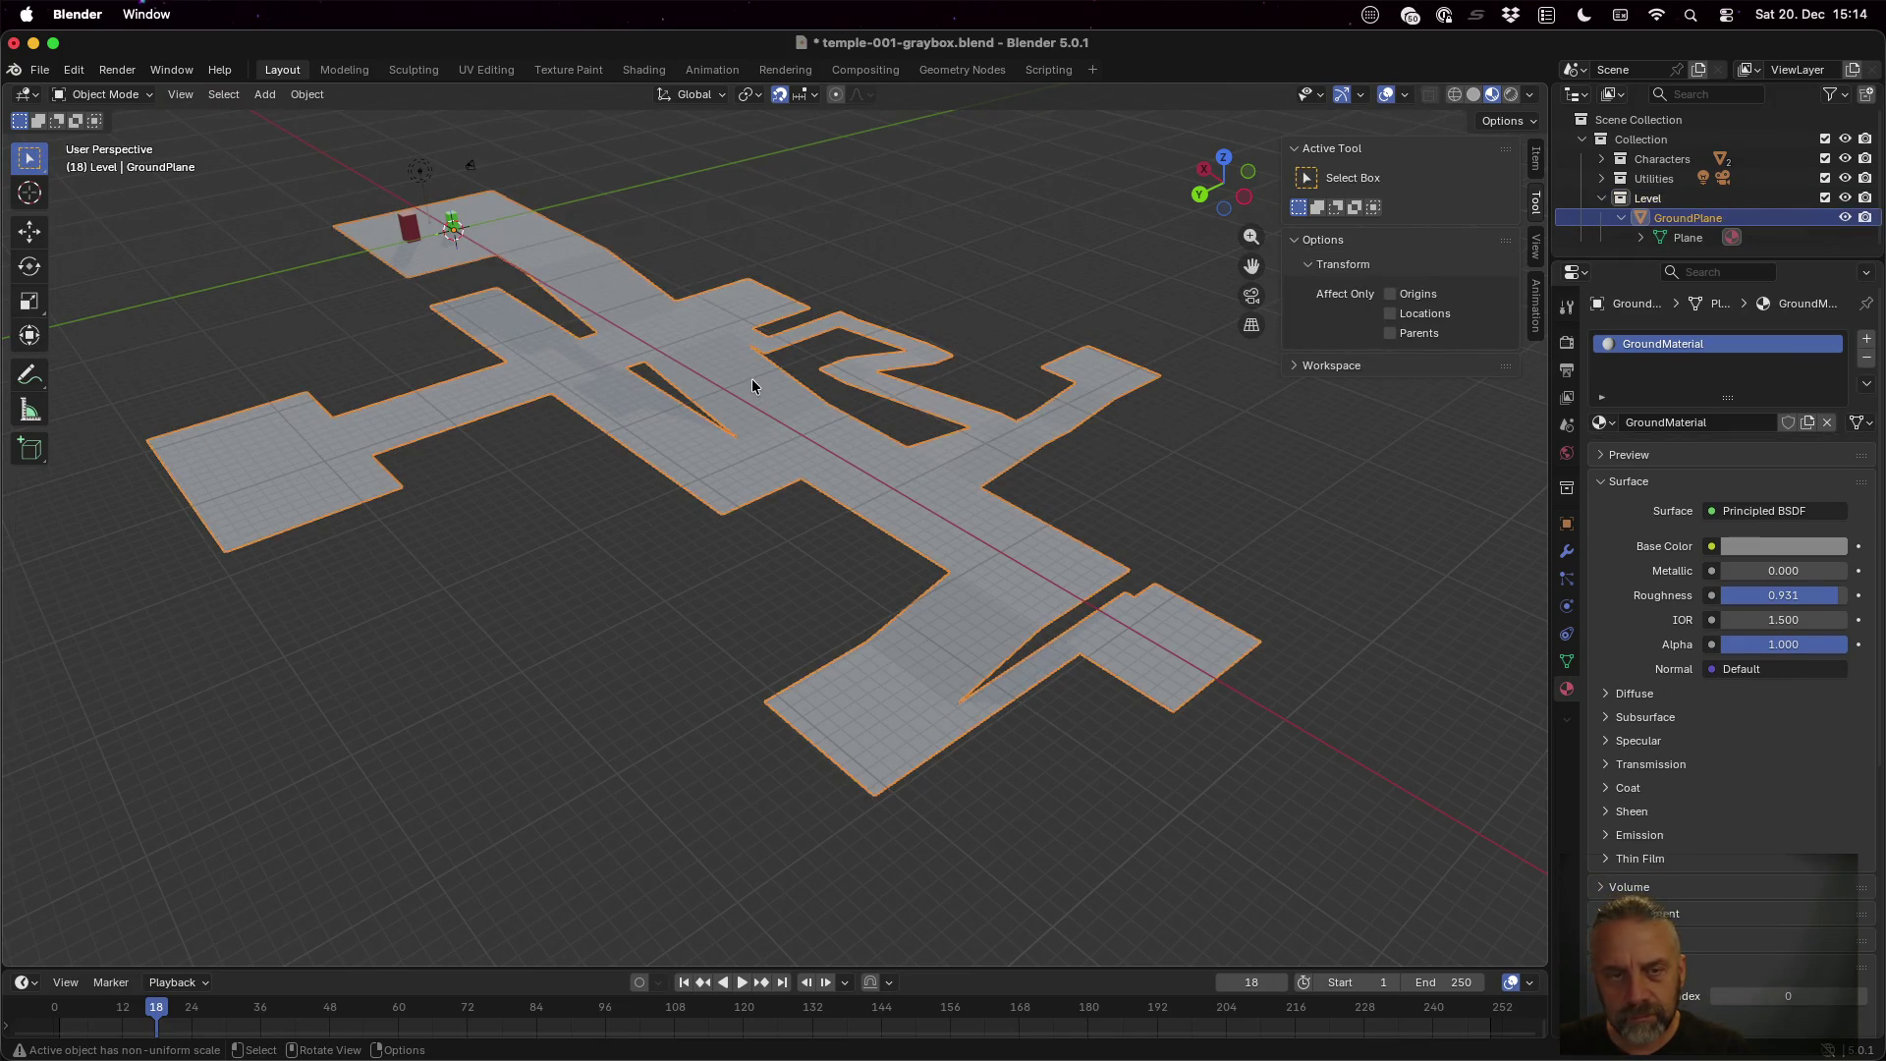
scroll(1634, 596, "down", 5)
scroll(1634, 599, "up", 5)
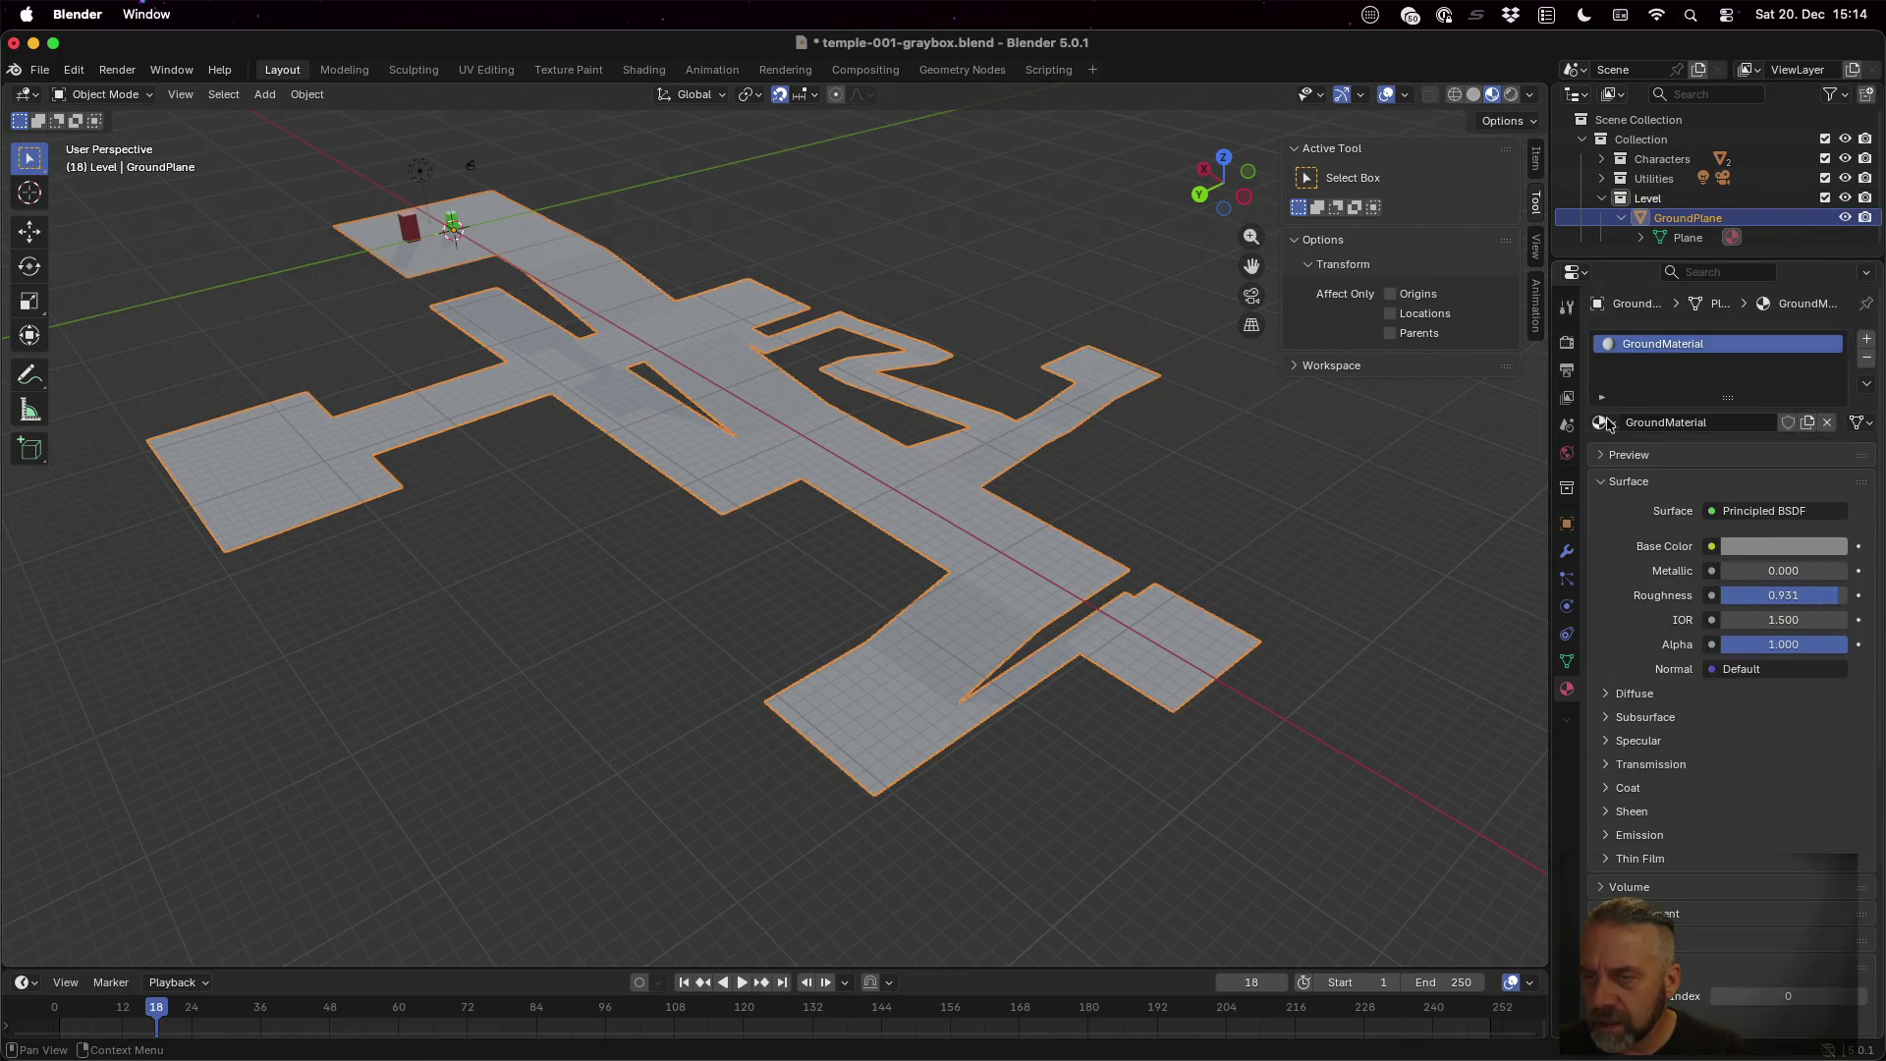
Show the GroundPlane's Object transform properties, revealing its 10, 10, 1 scale
left_click(1566, 307)
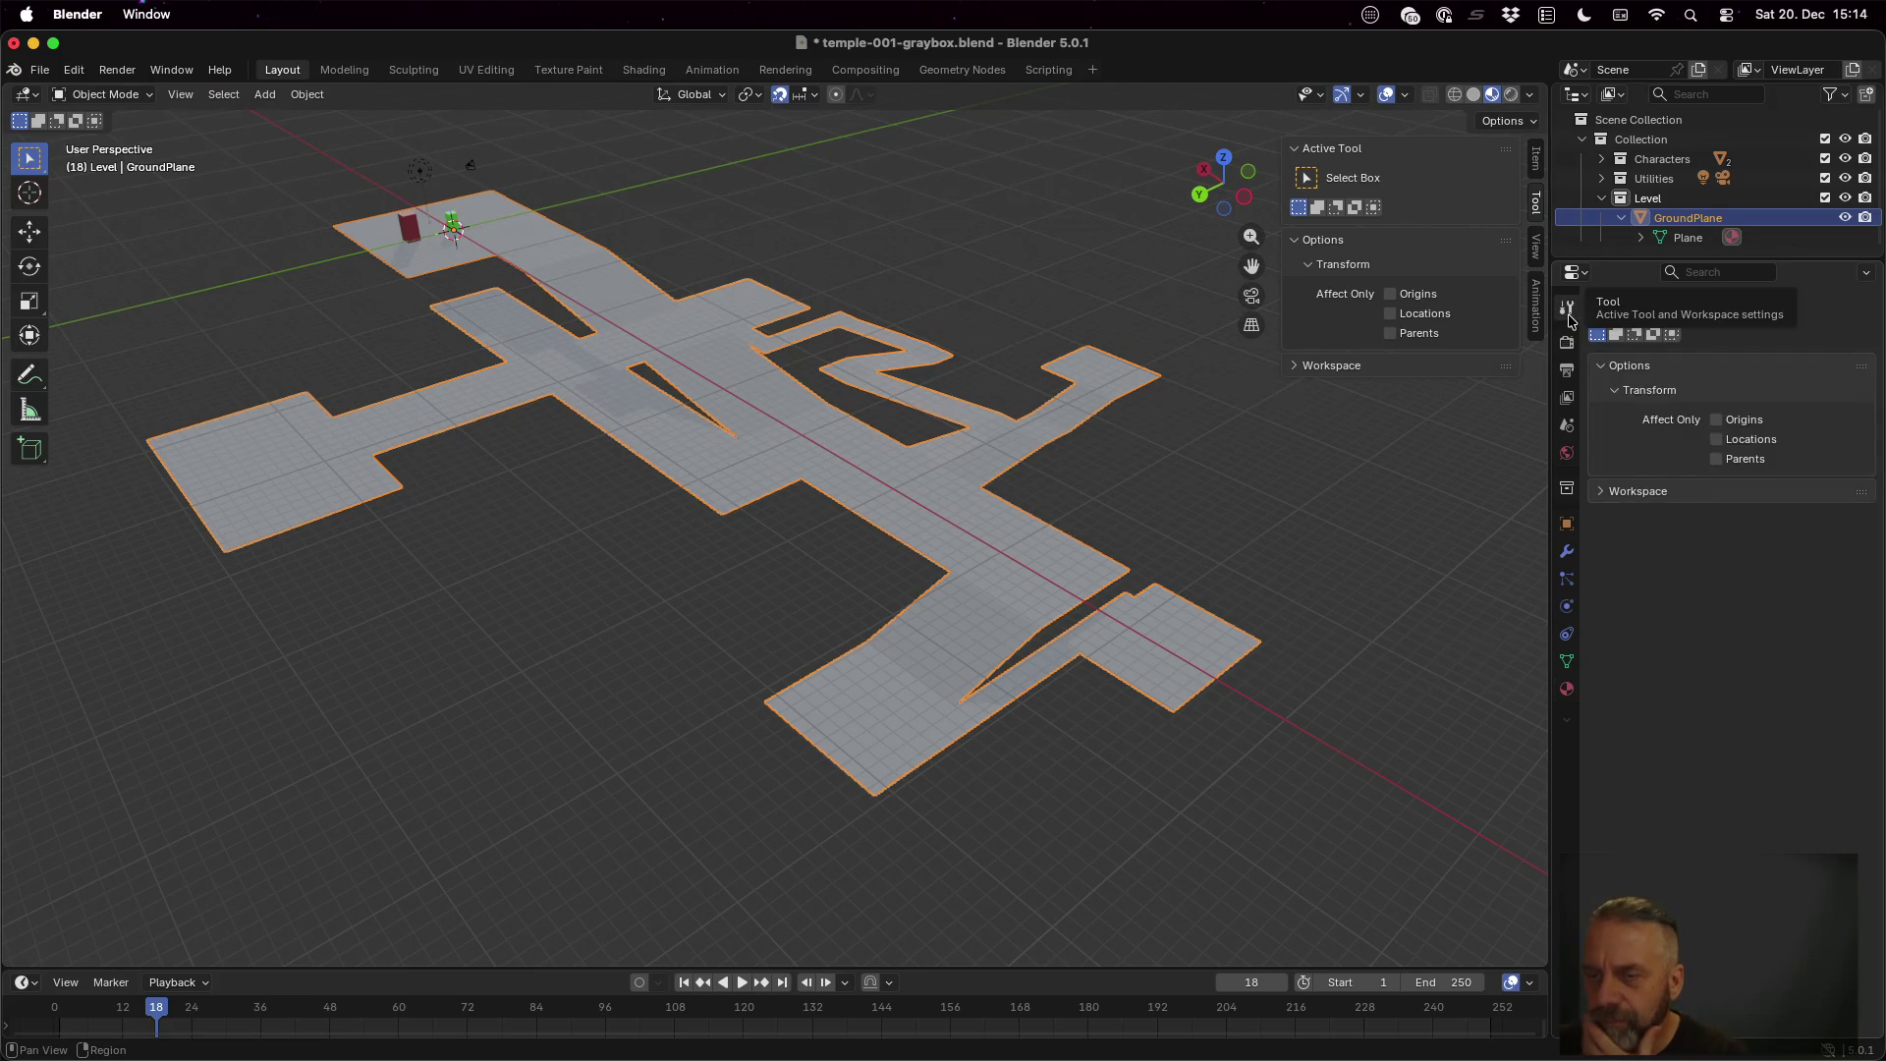
left_click(1568, 529)
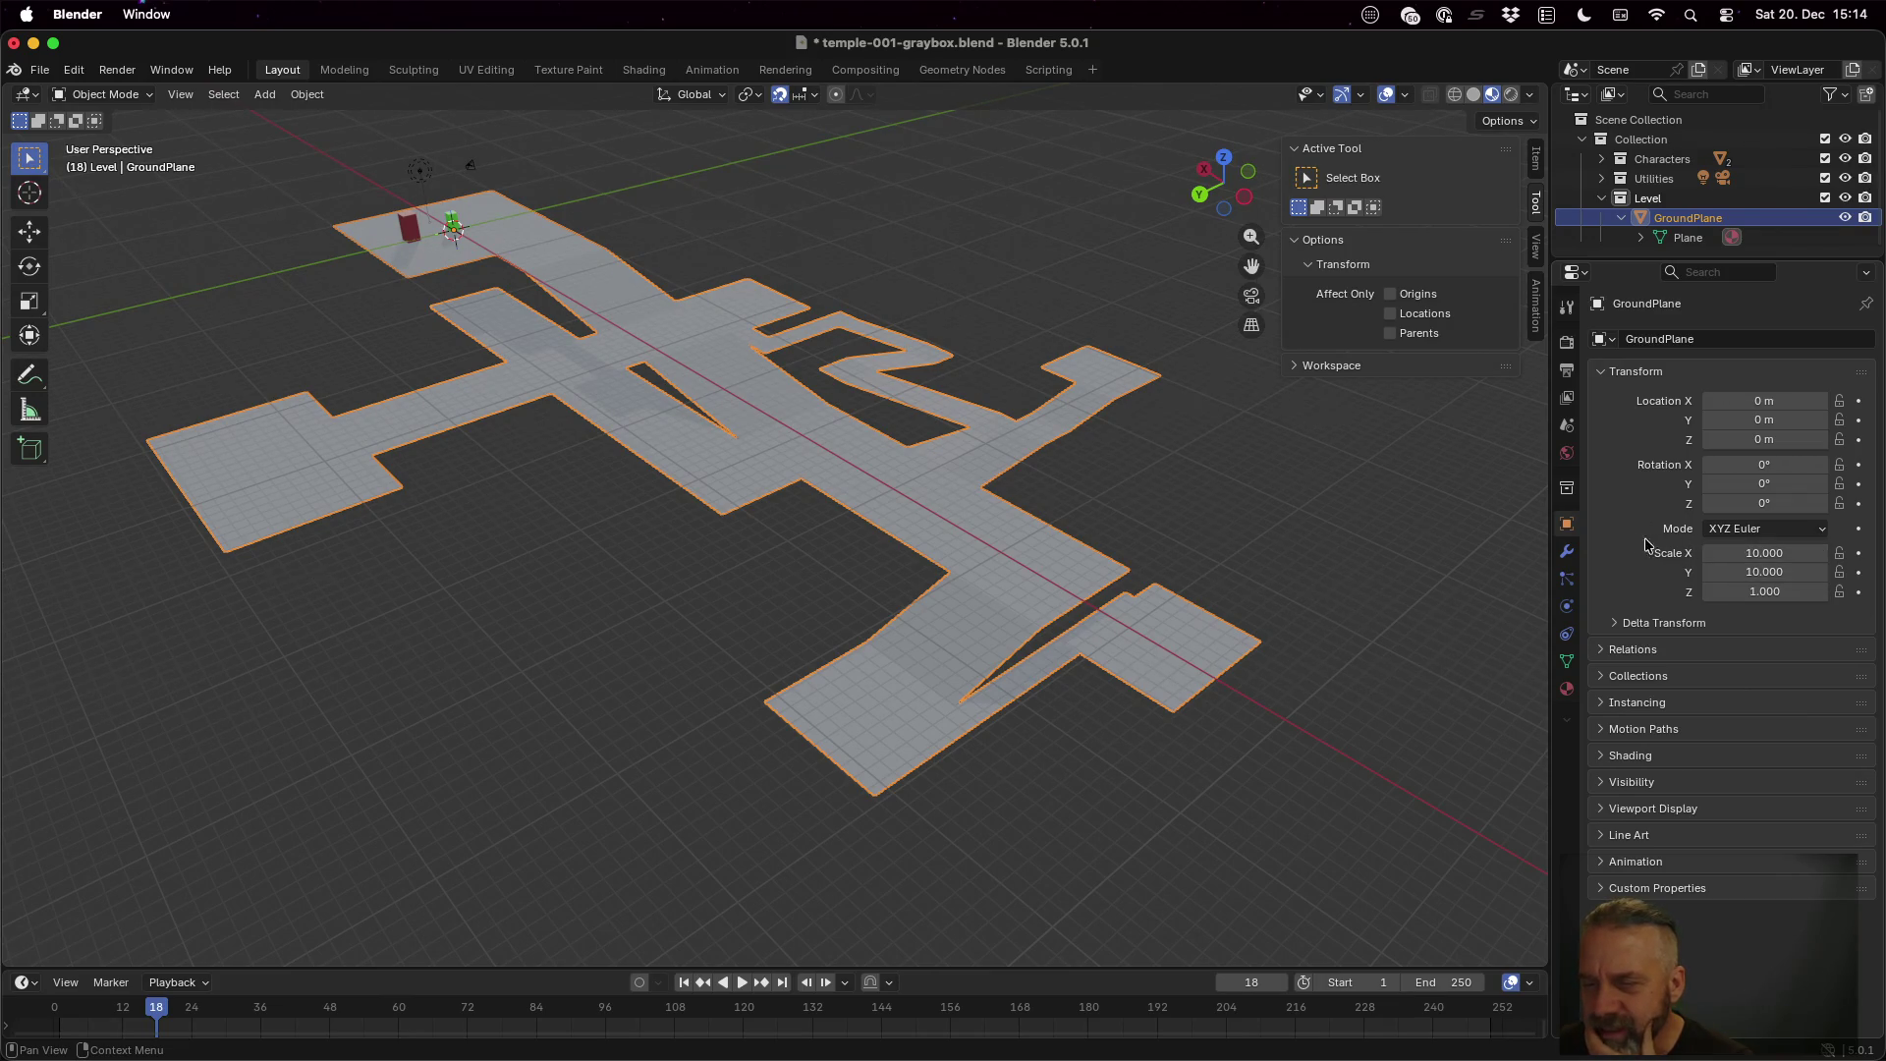
right_click(1569, 531)
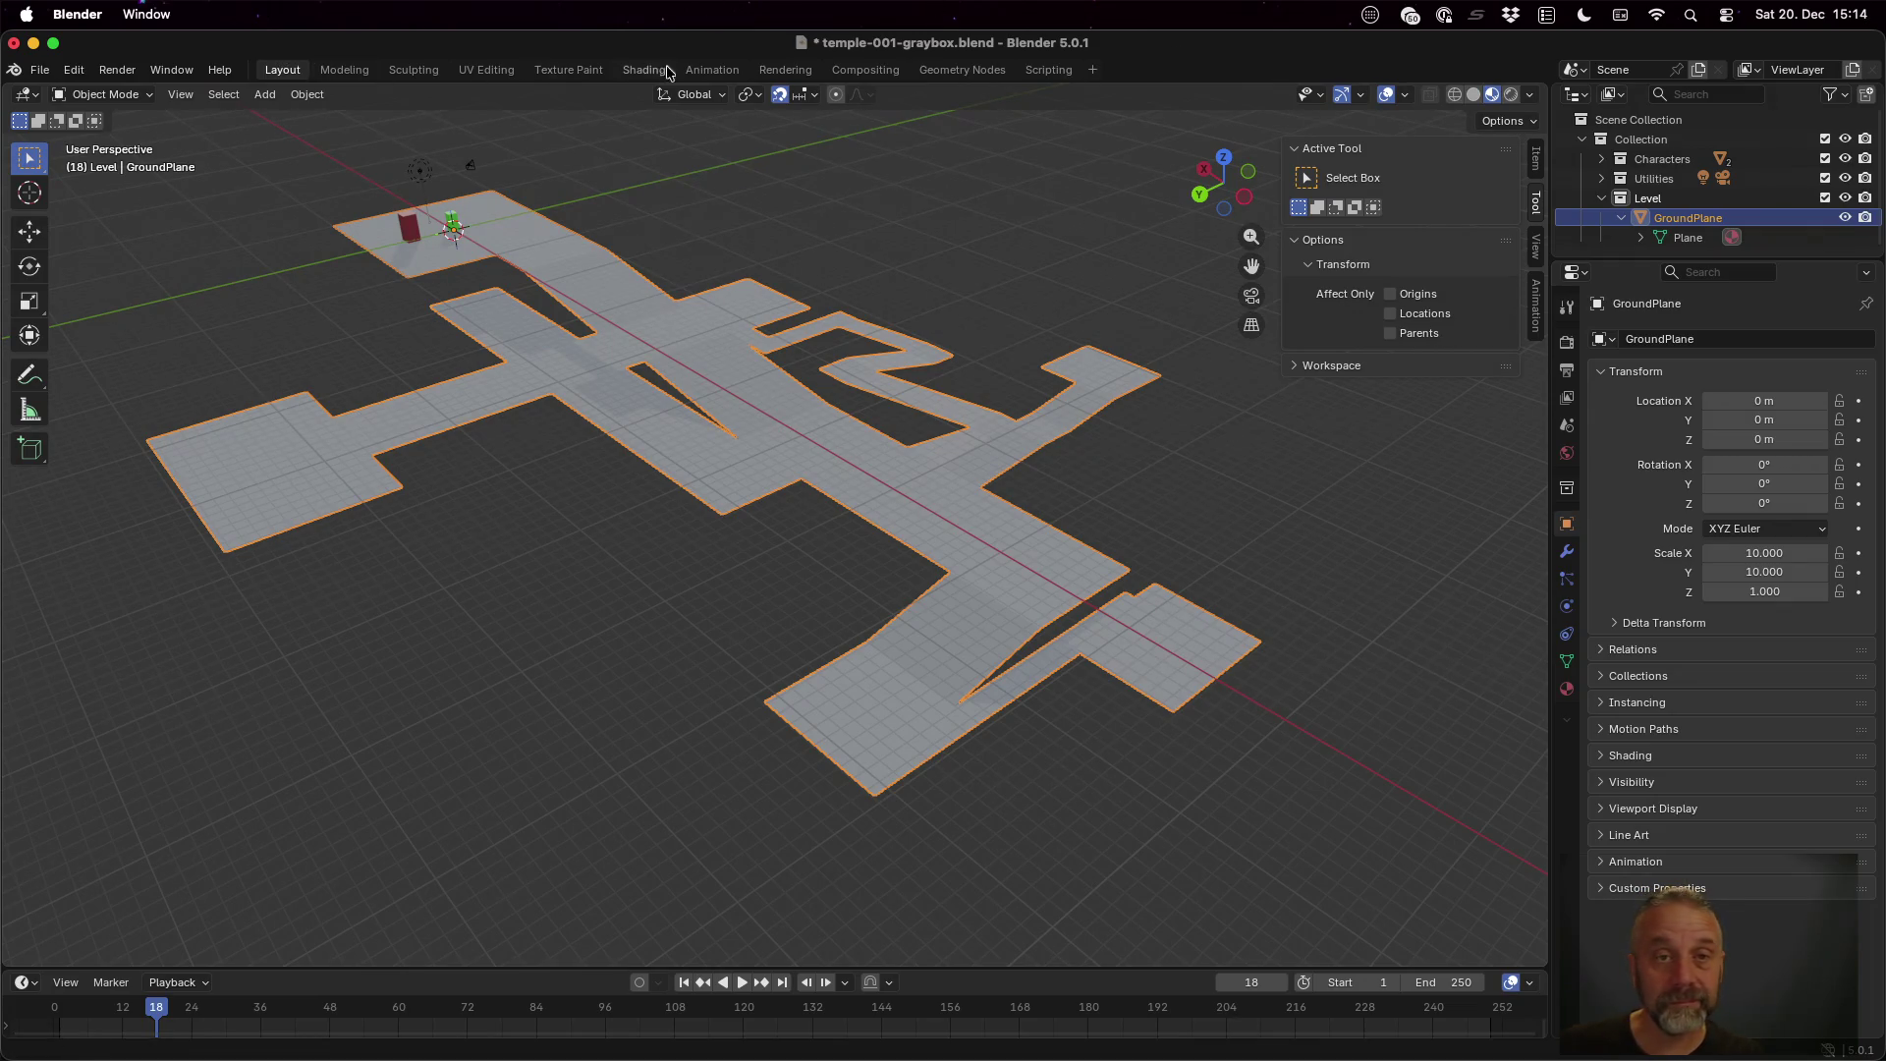
left_click(211, 71)
left_click(211, 73)
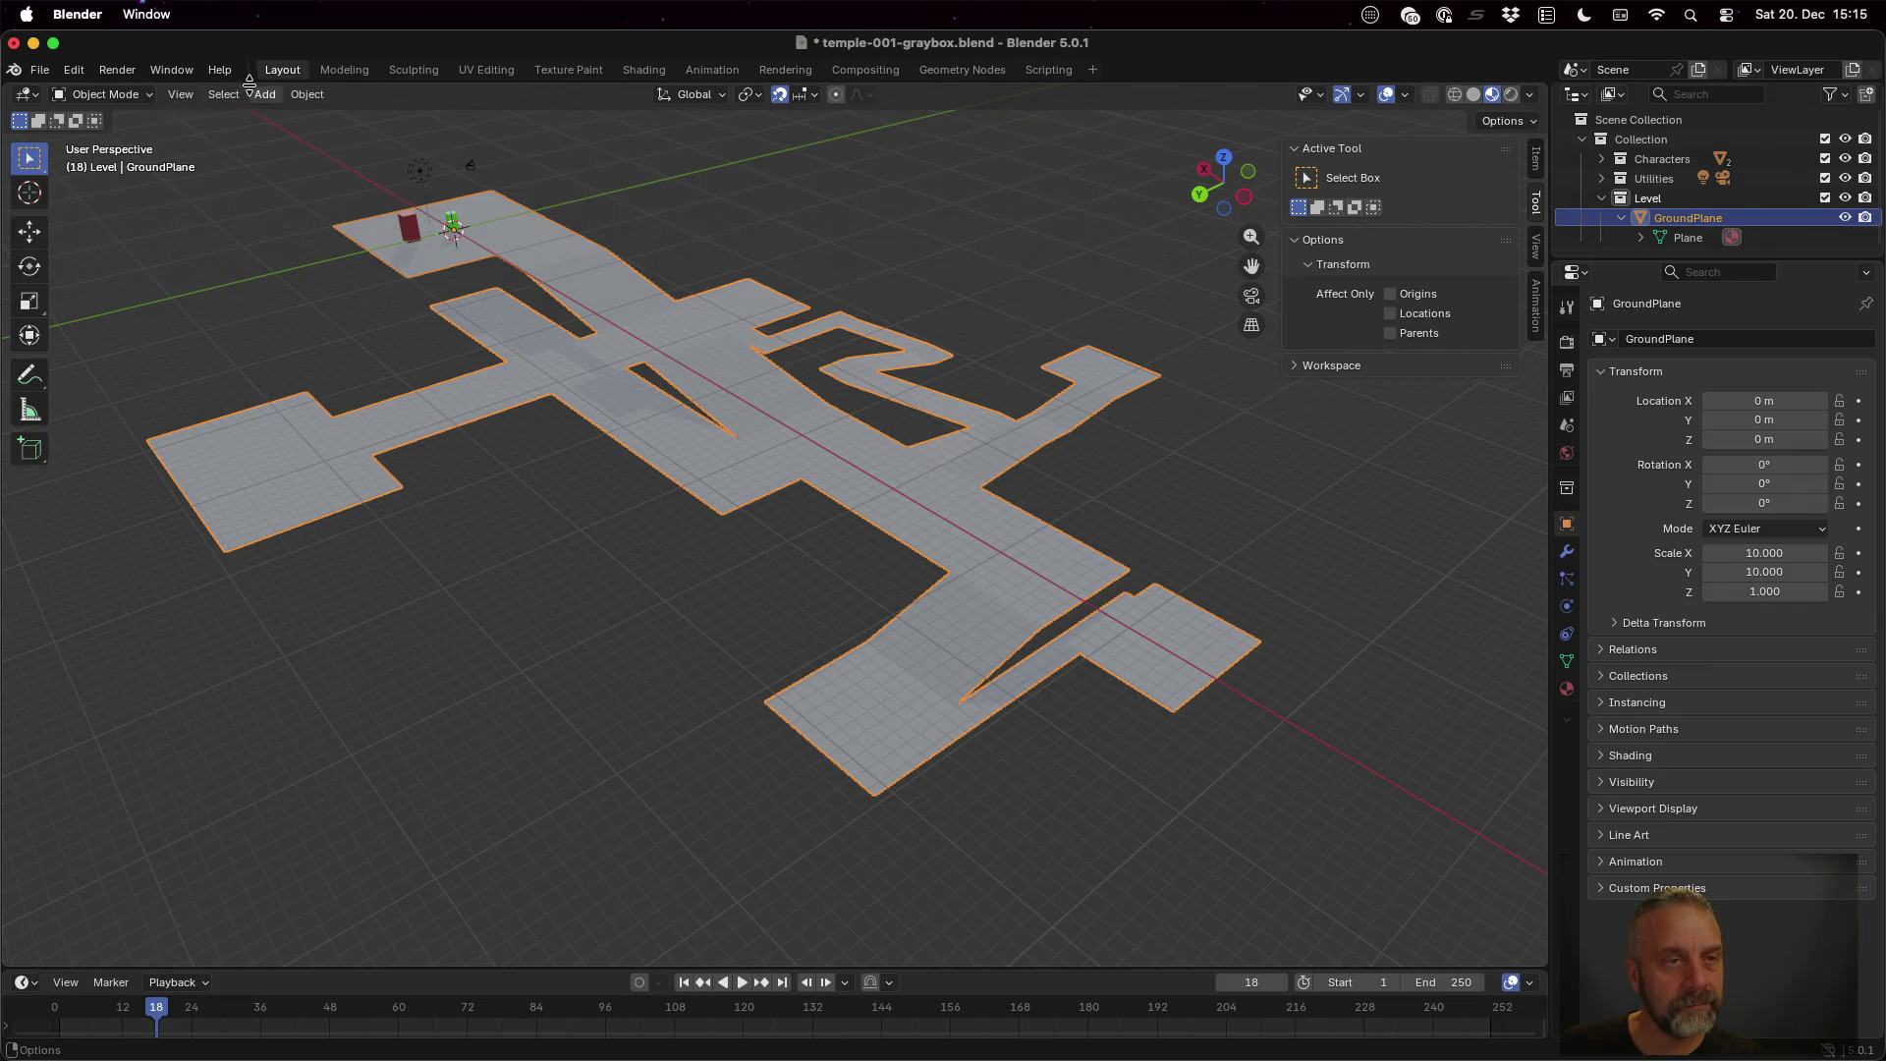
left_click(303, 99)
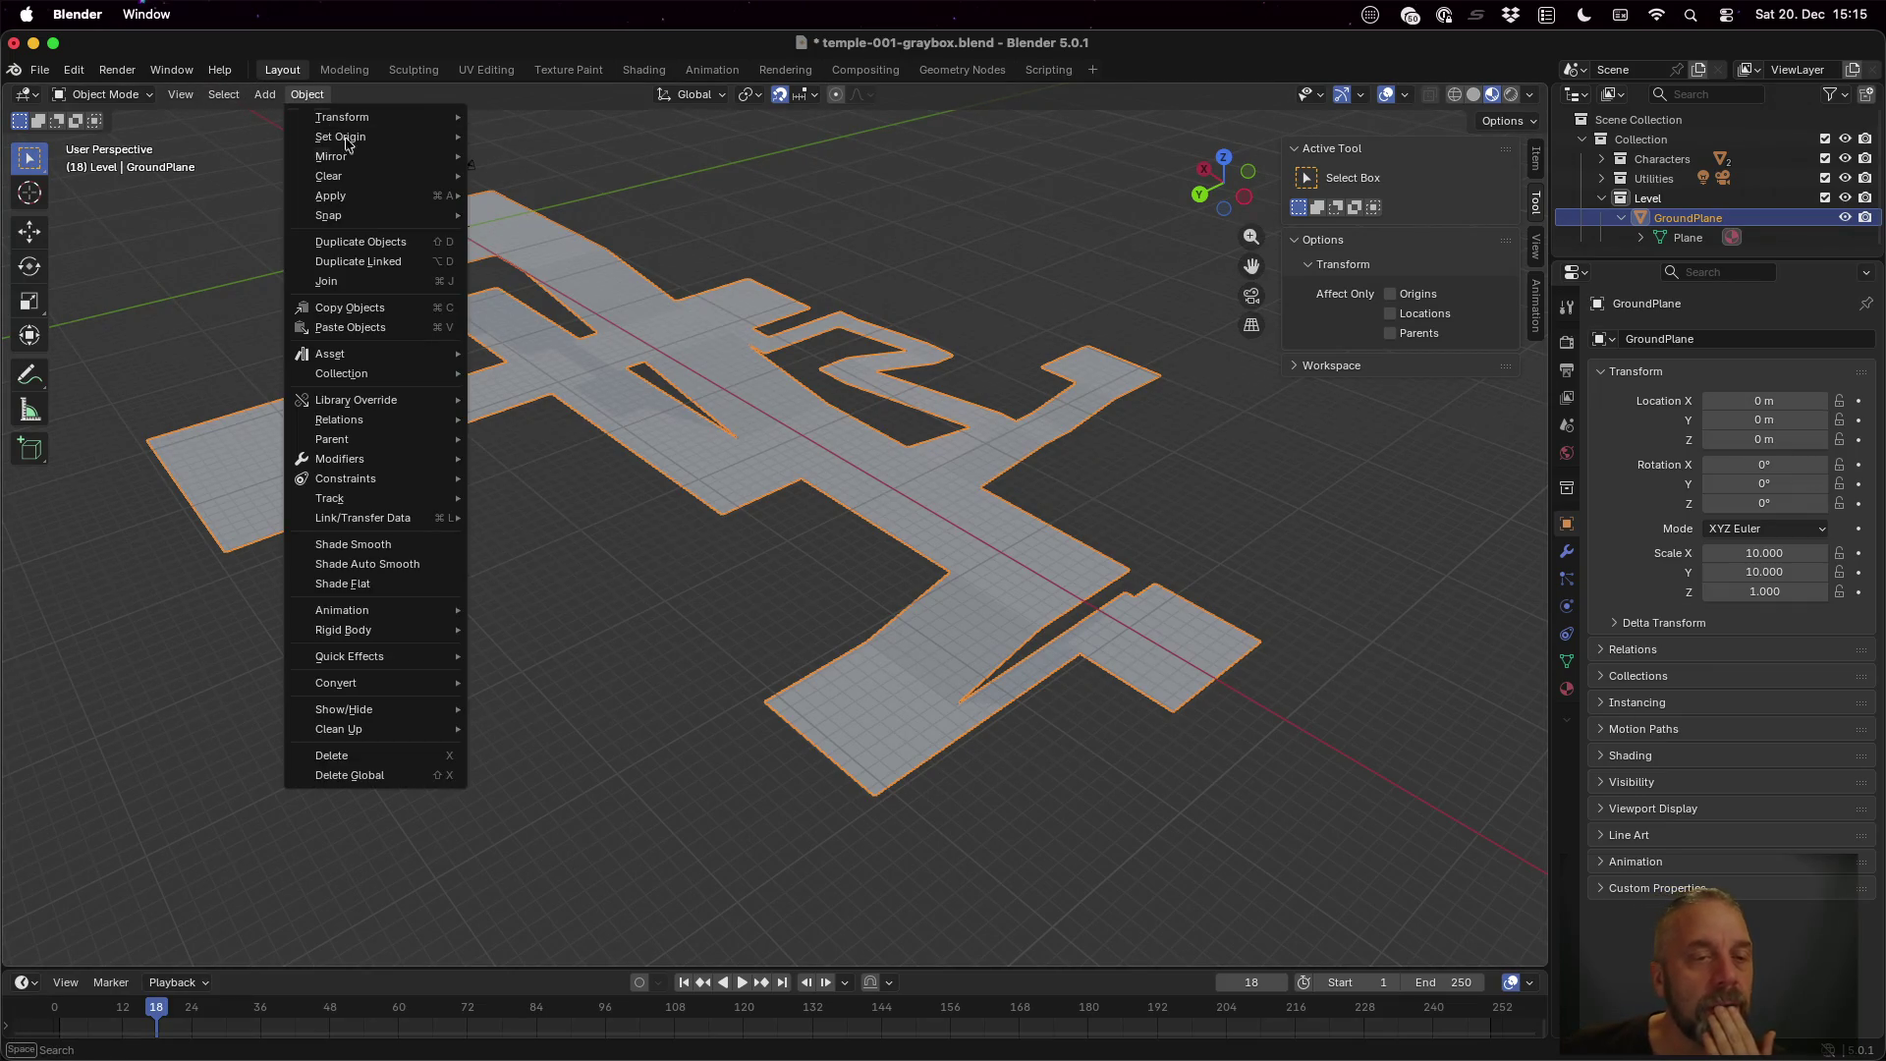
Apply the GroundPlane's scale so it reads 1, 1, 1, and save the blend file
mouse_move(394, 195)
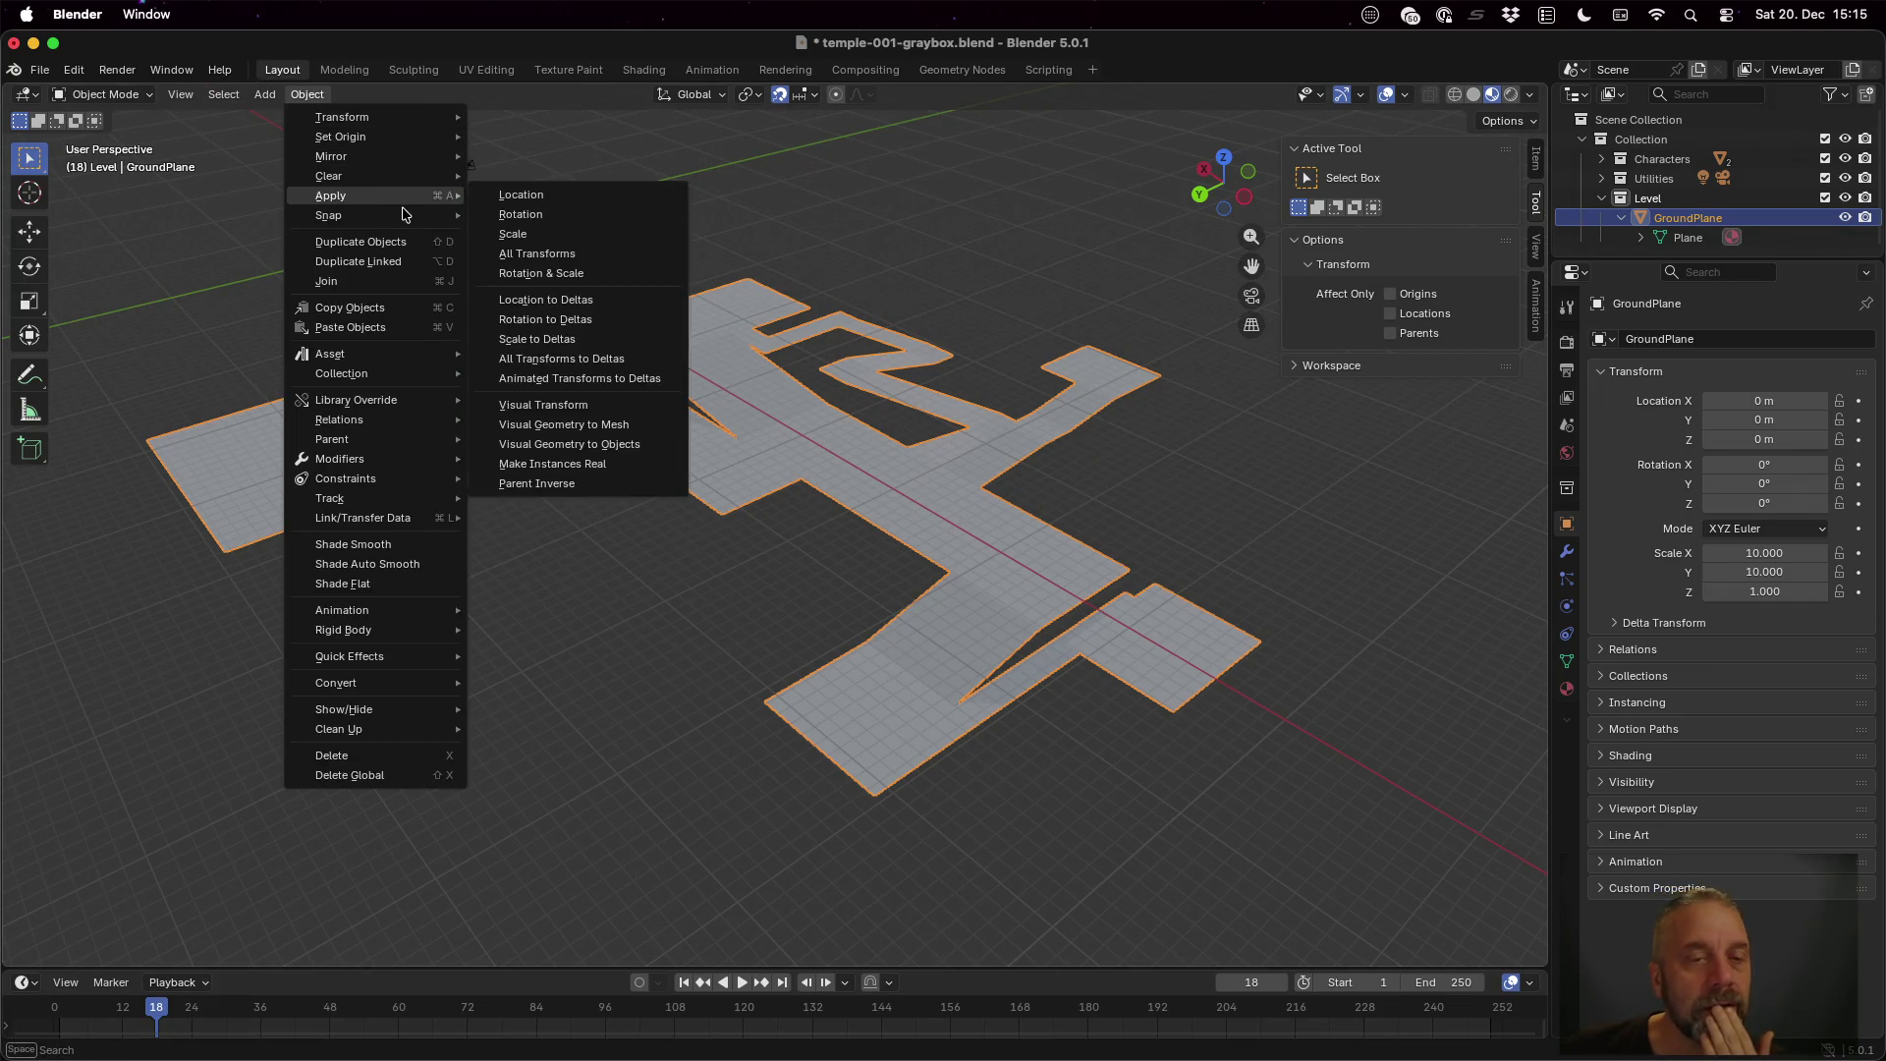
left_click(544, 240)
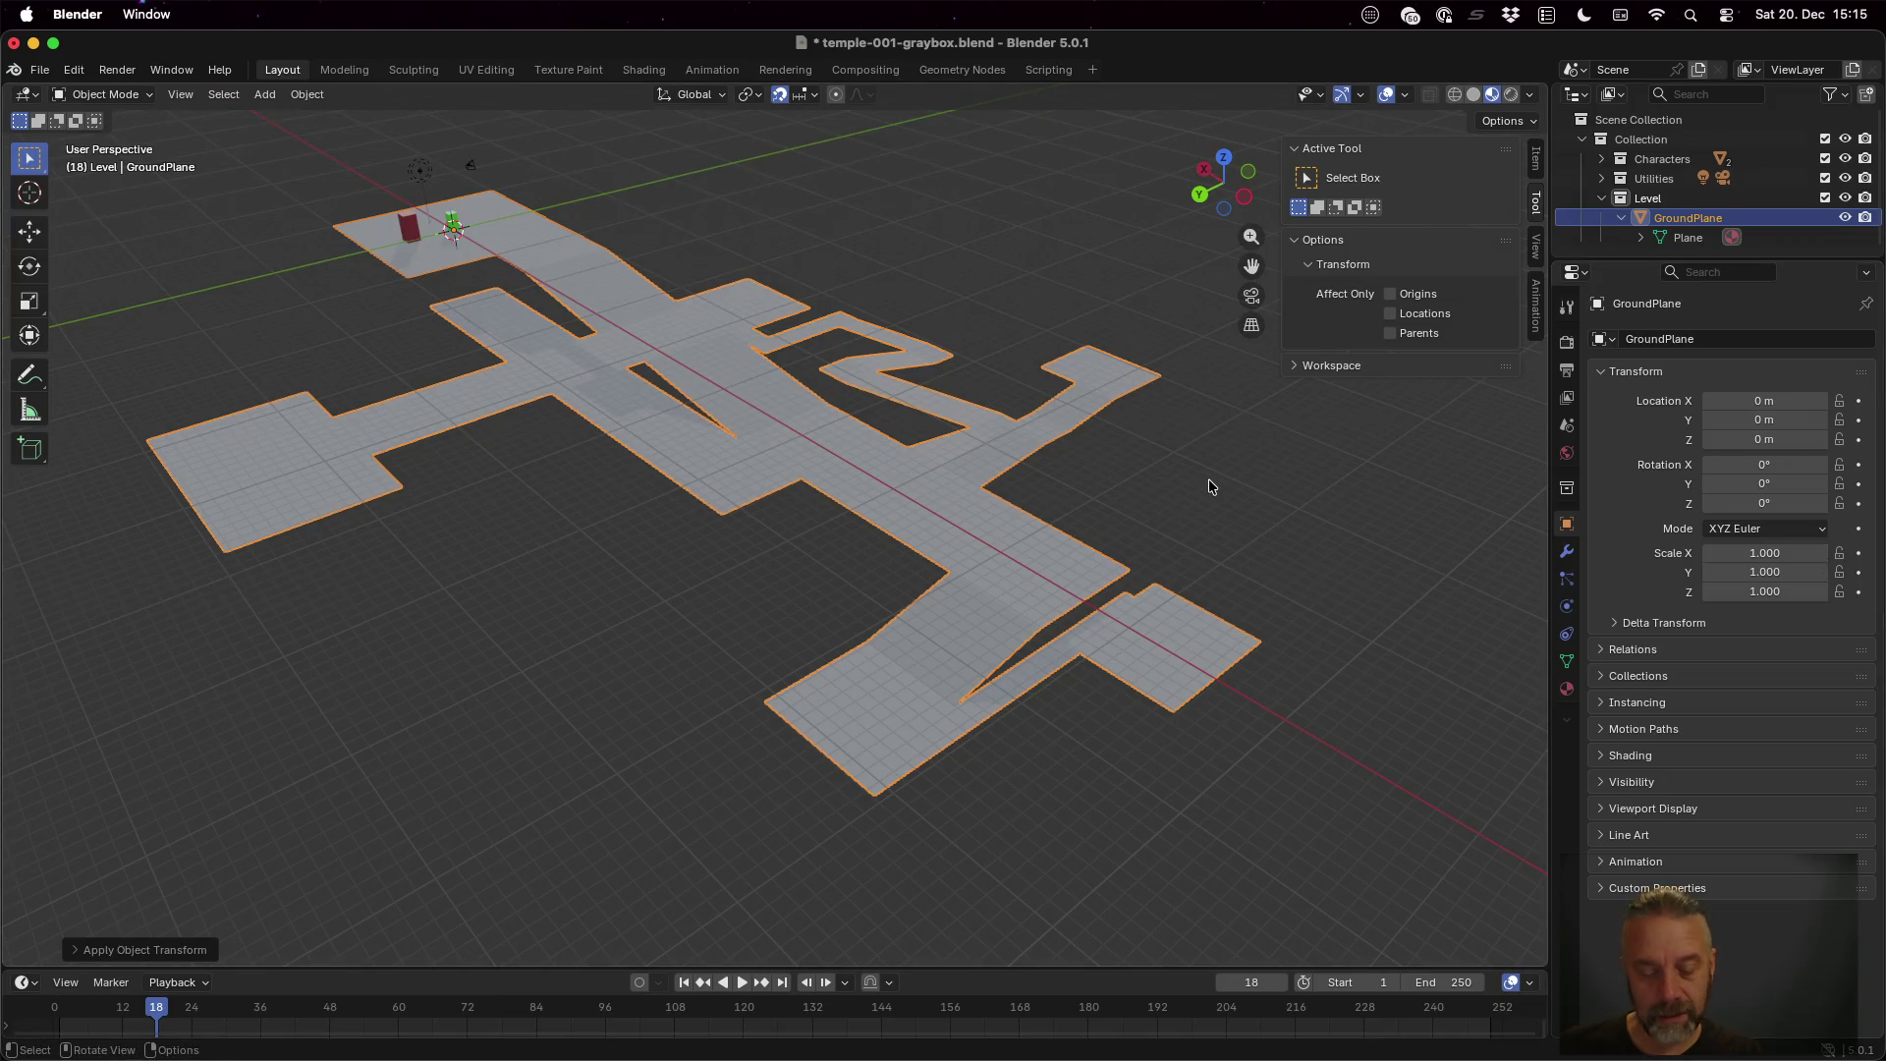
key("super+s")
Re-export the level via glTF 2.0 as temple-001-graybox.glb
left_click(39, 70)
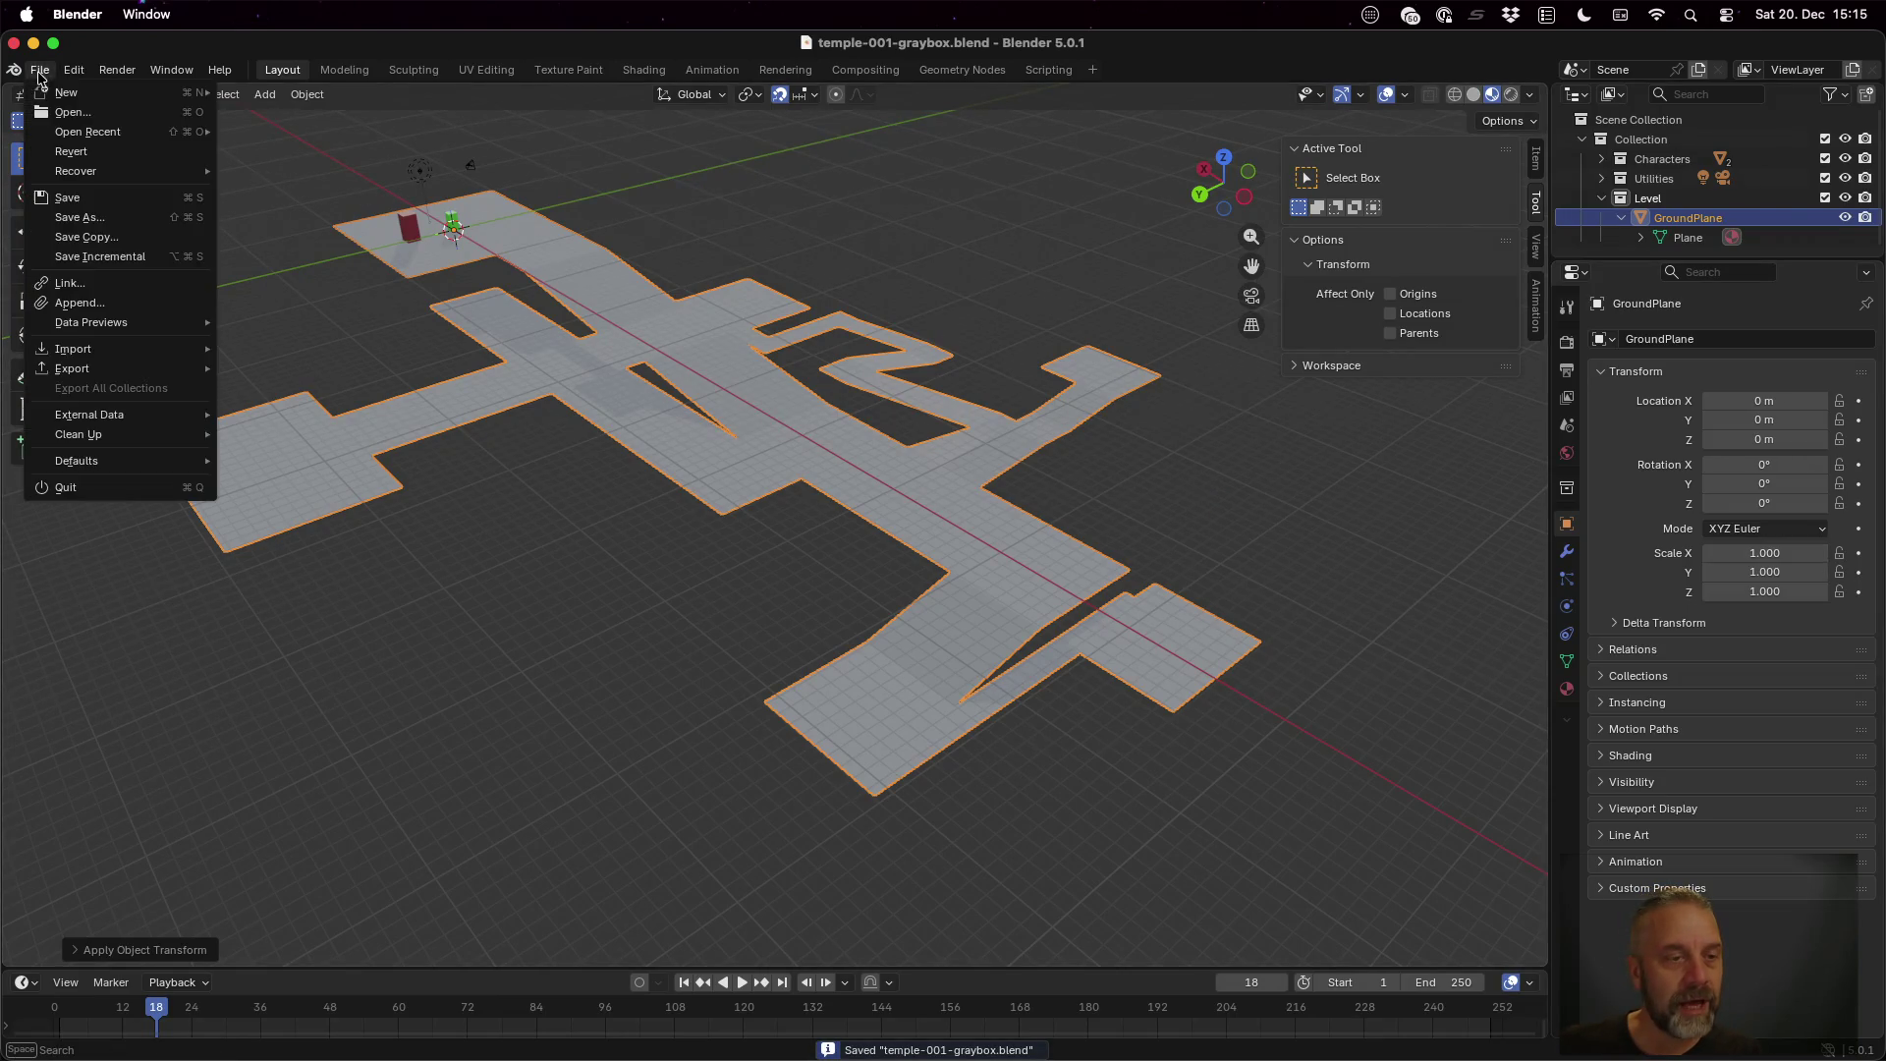
mouse_move(134, 358)
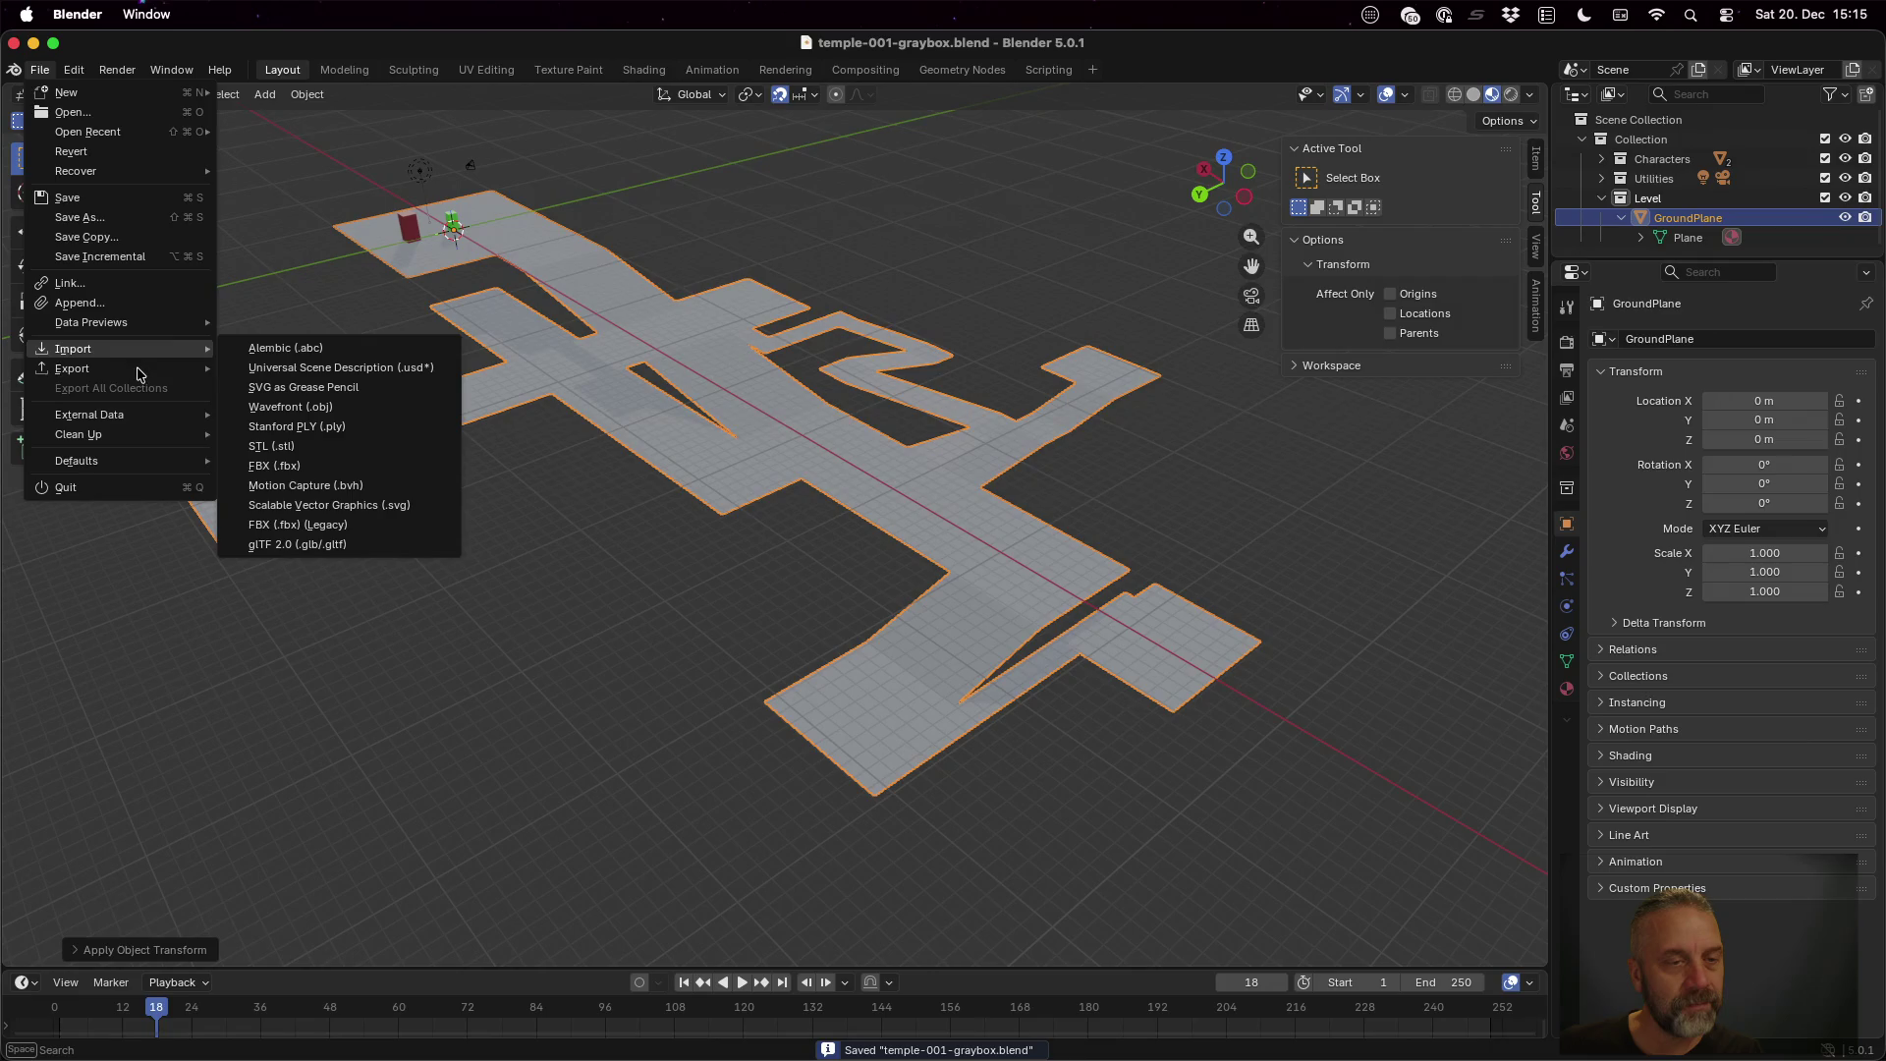
left_click(356, 544)
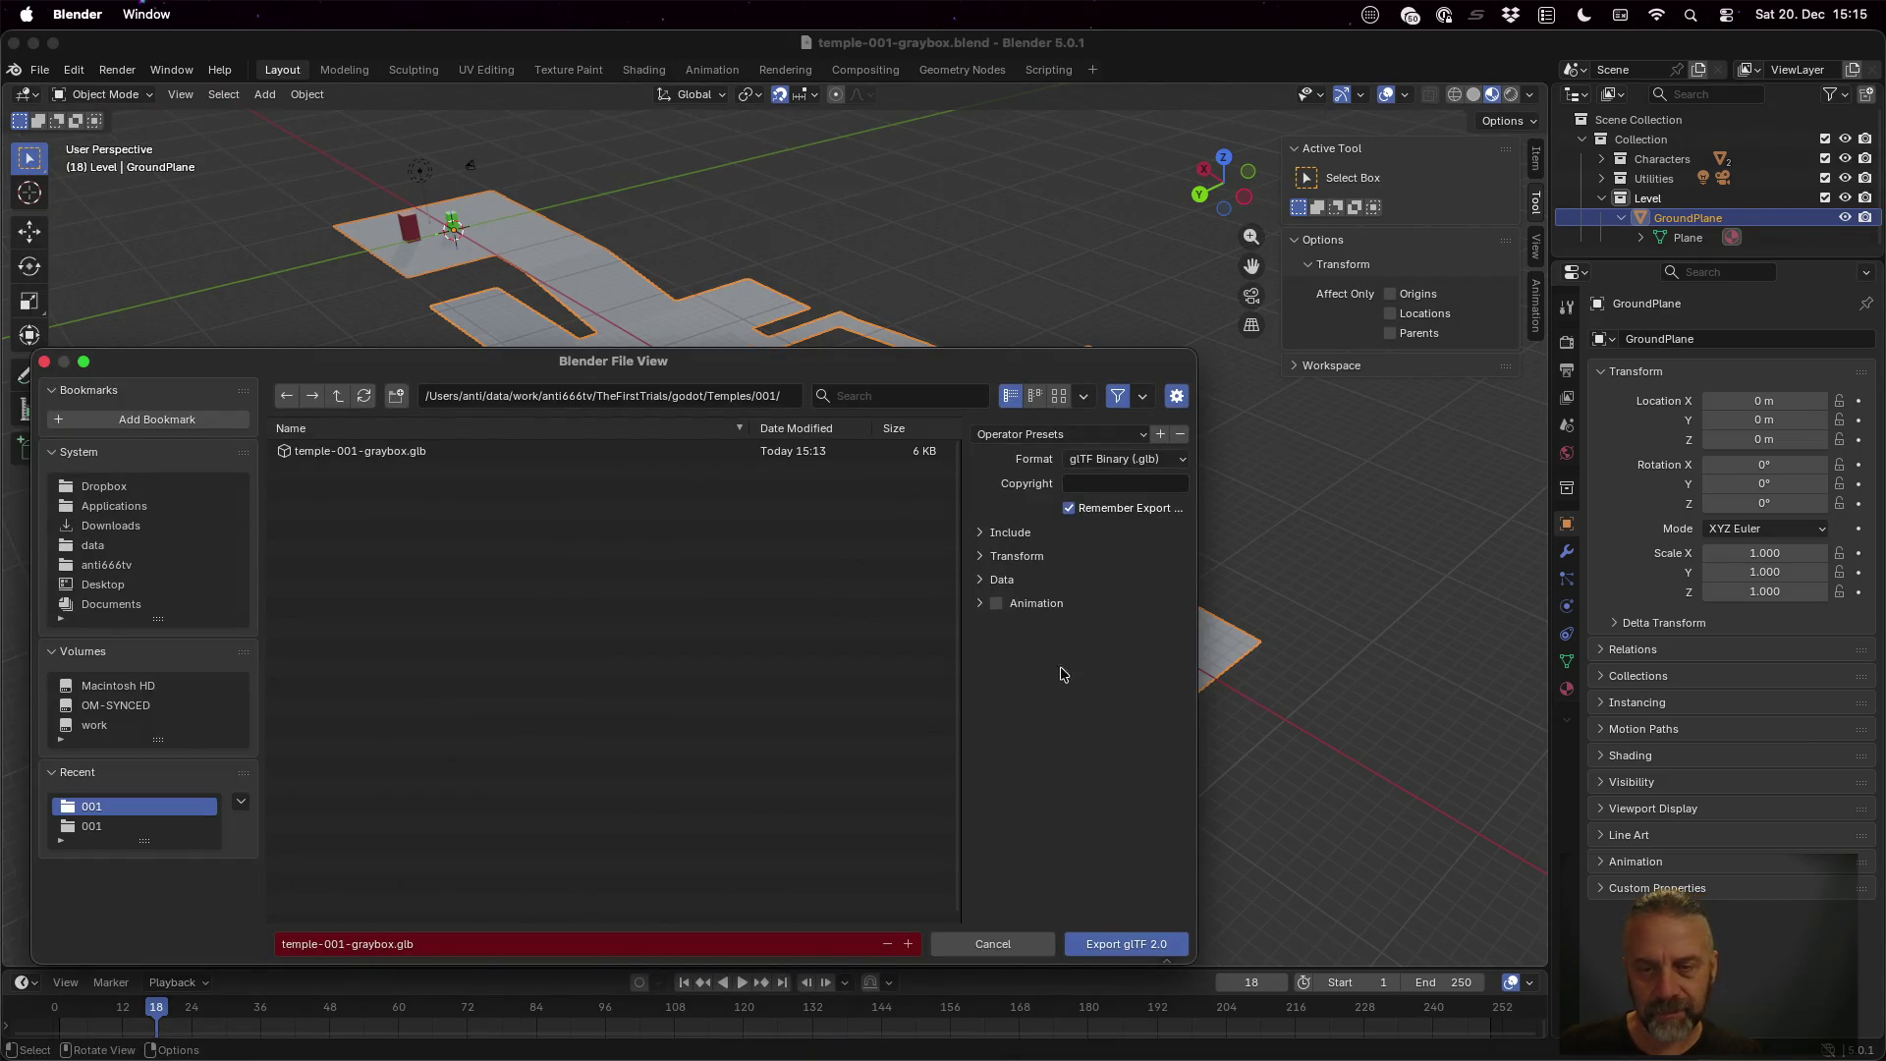
left_click(1124, 941)
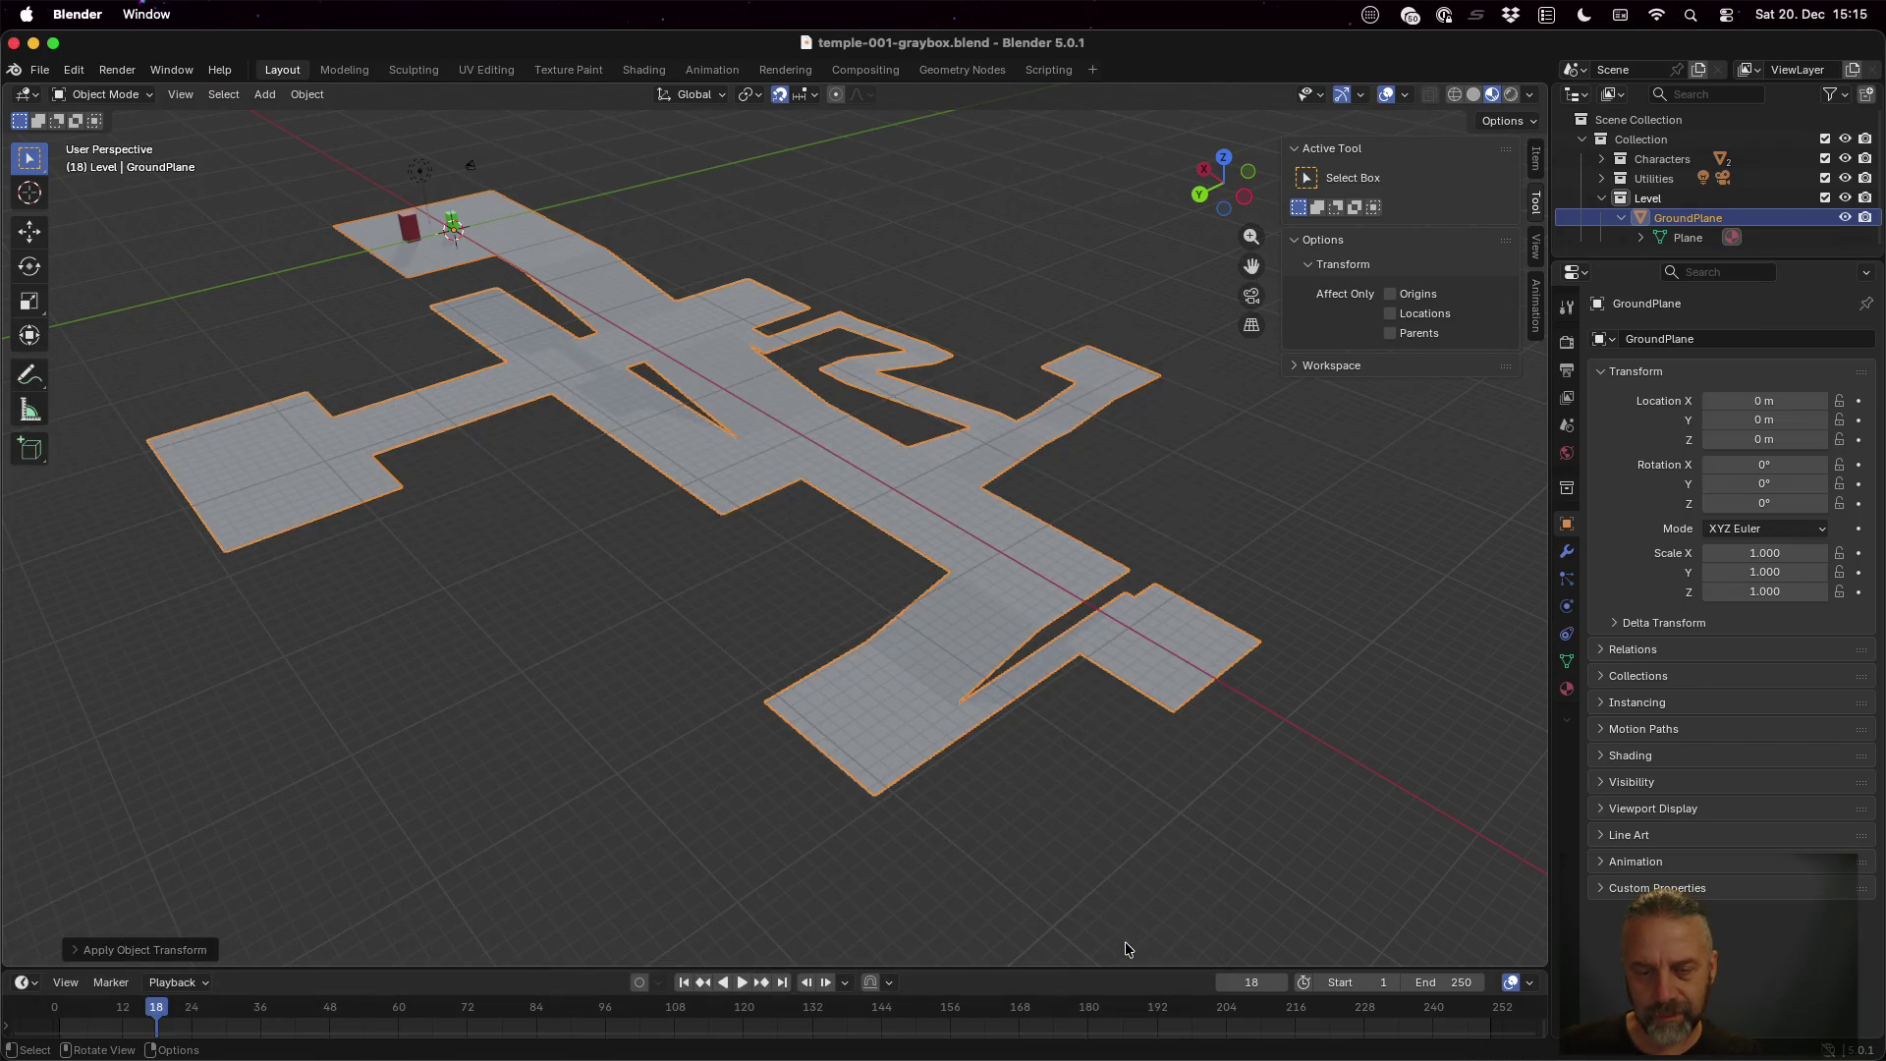
key("ctrl+Left")
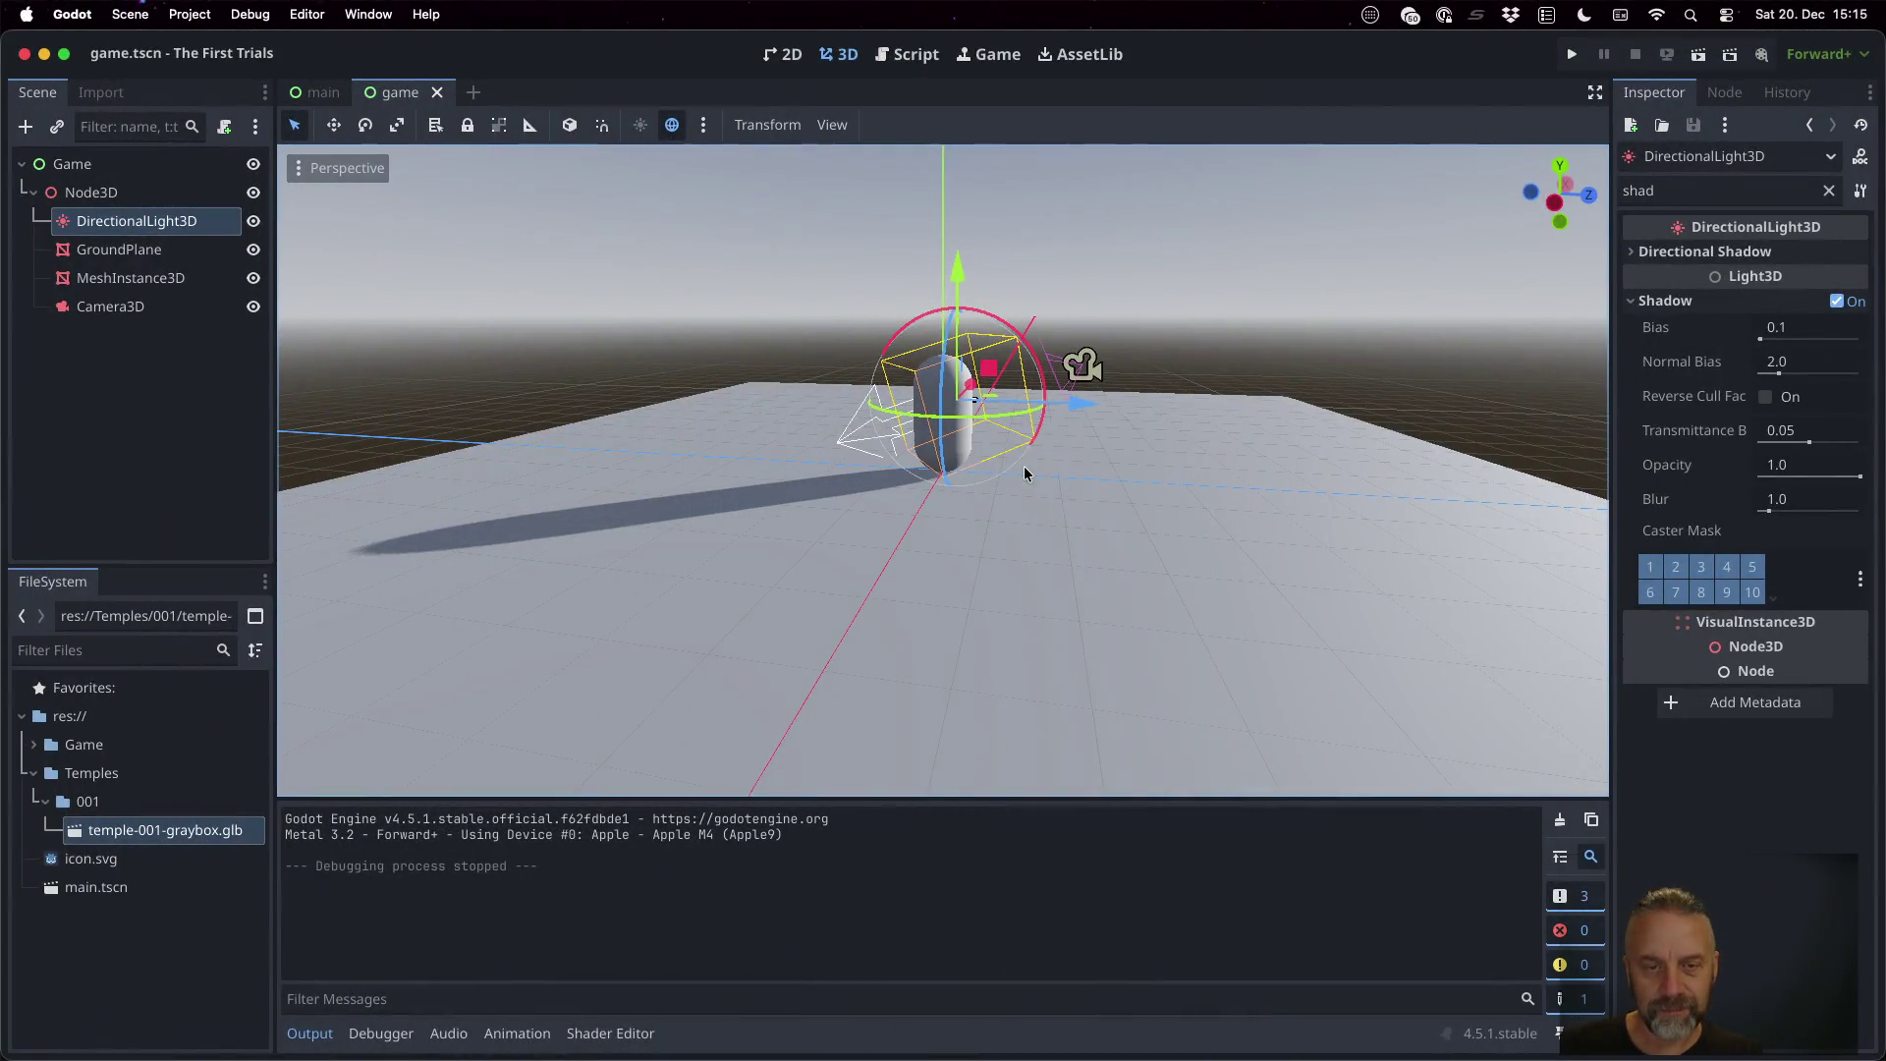
Inspect the reimported temple-001-graybox.glb's GroundPlane, plane mesh and GroundMaterial in Godot's import settings
double_click(186, 830)
left_click(339, 229)
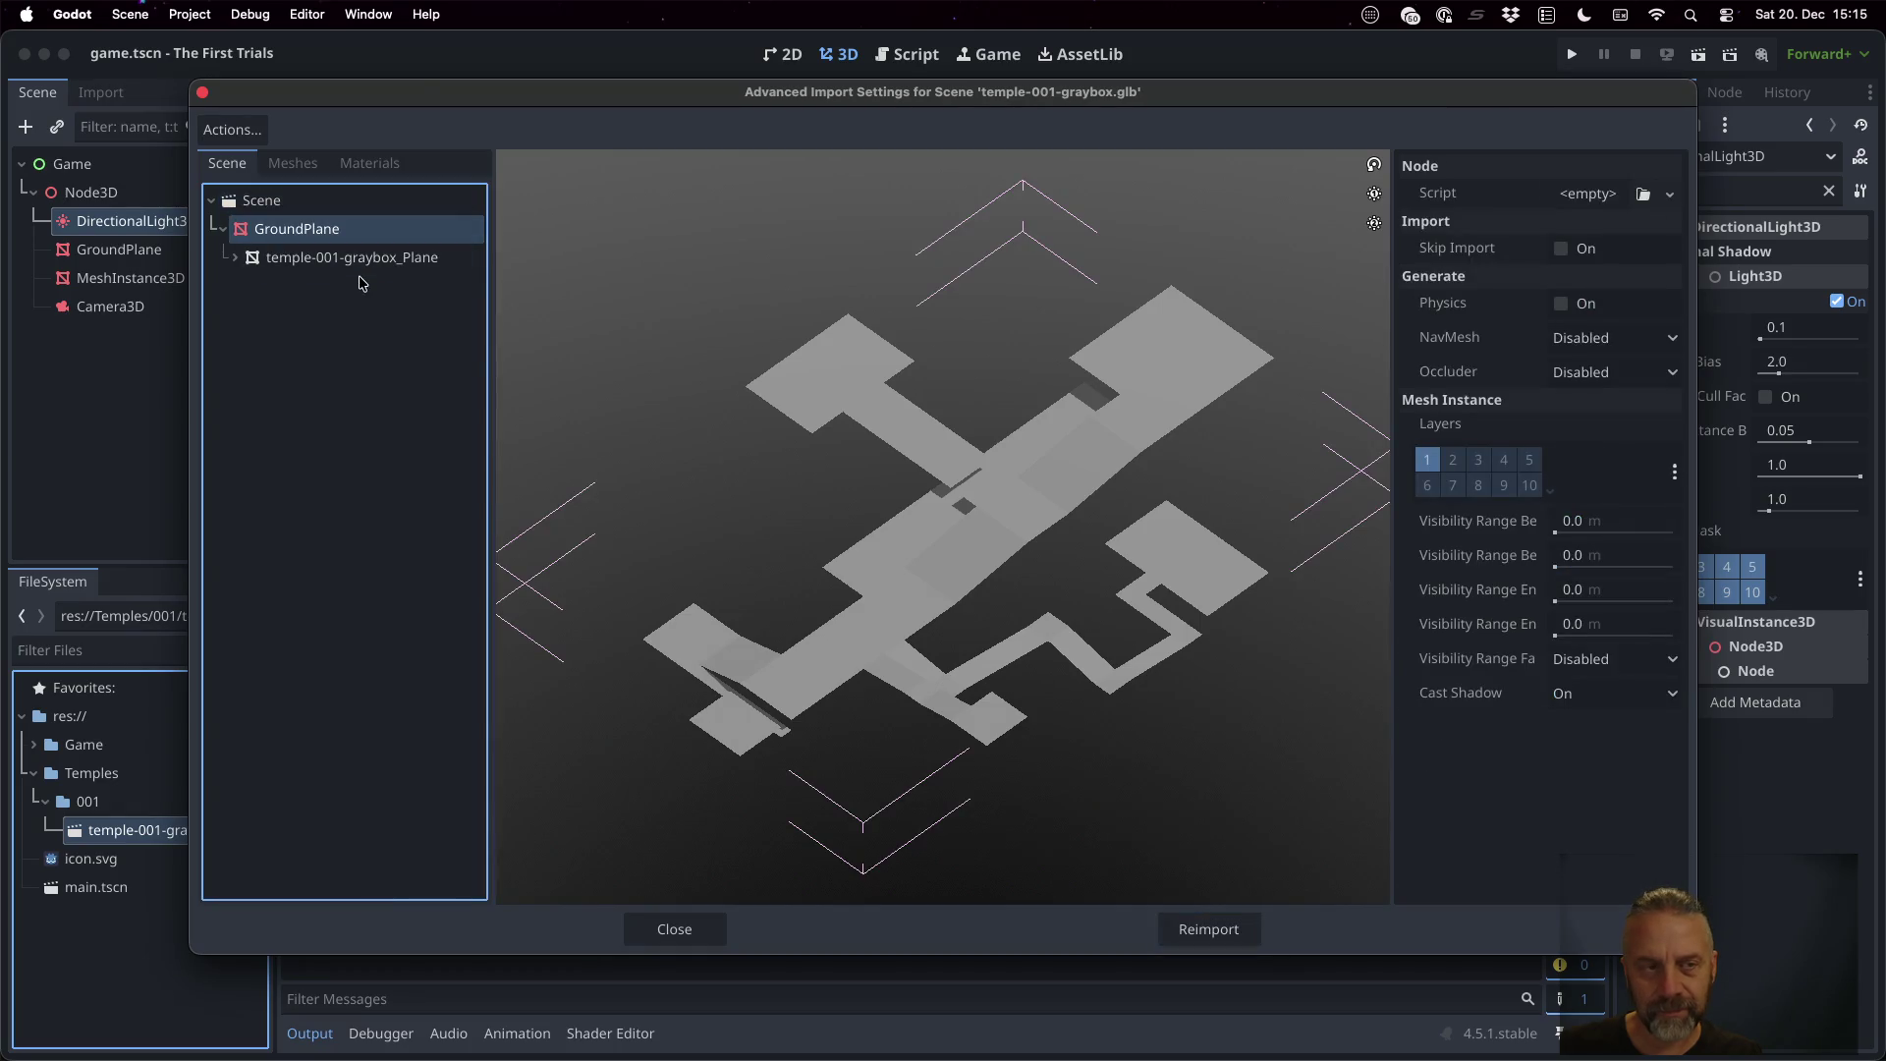
left_click(358, 259)
left_click(236, 260)
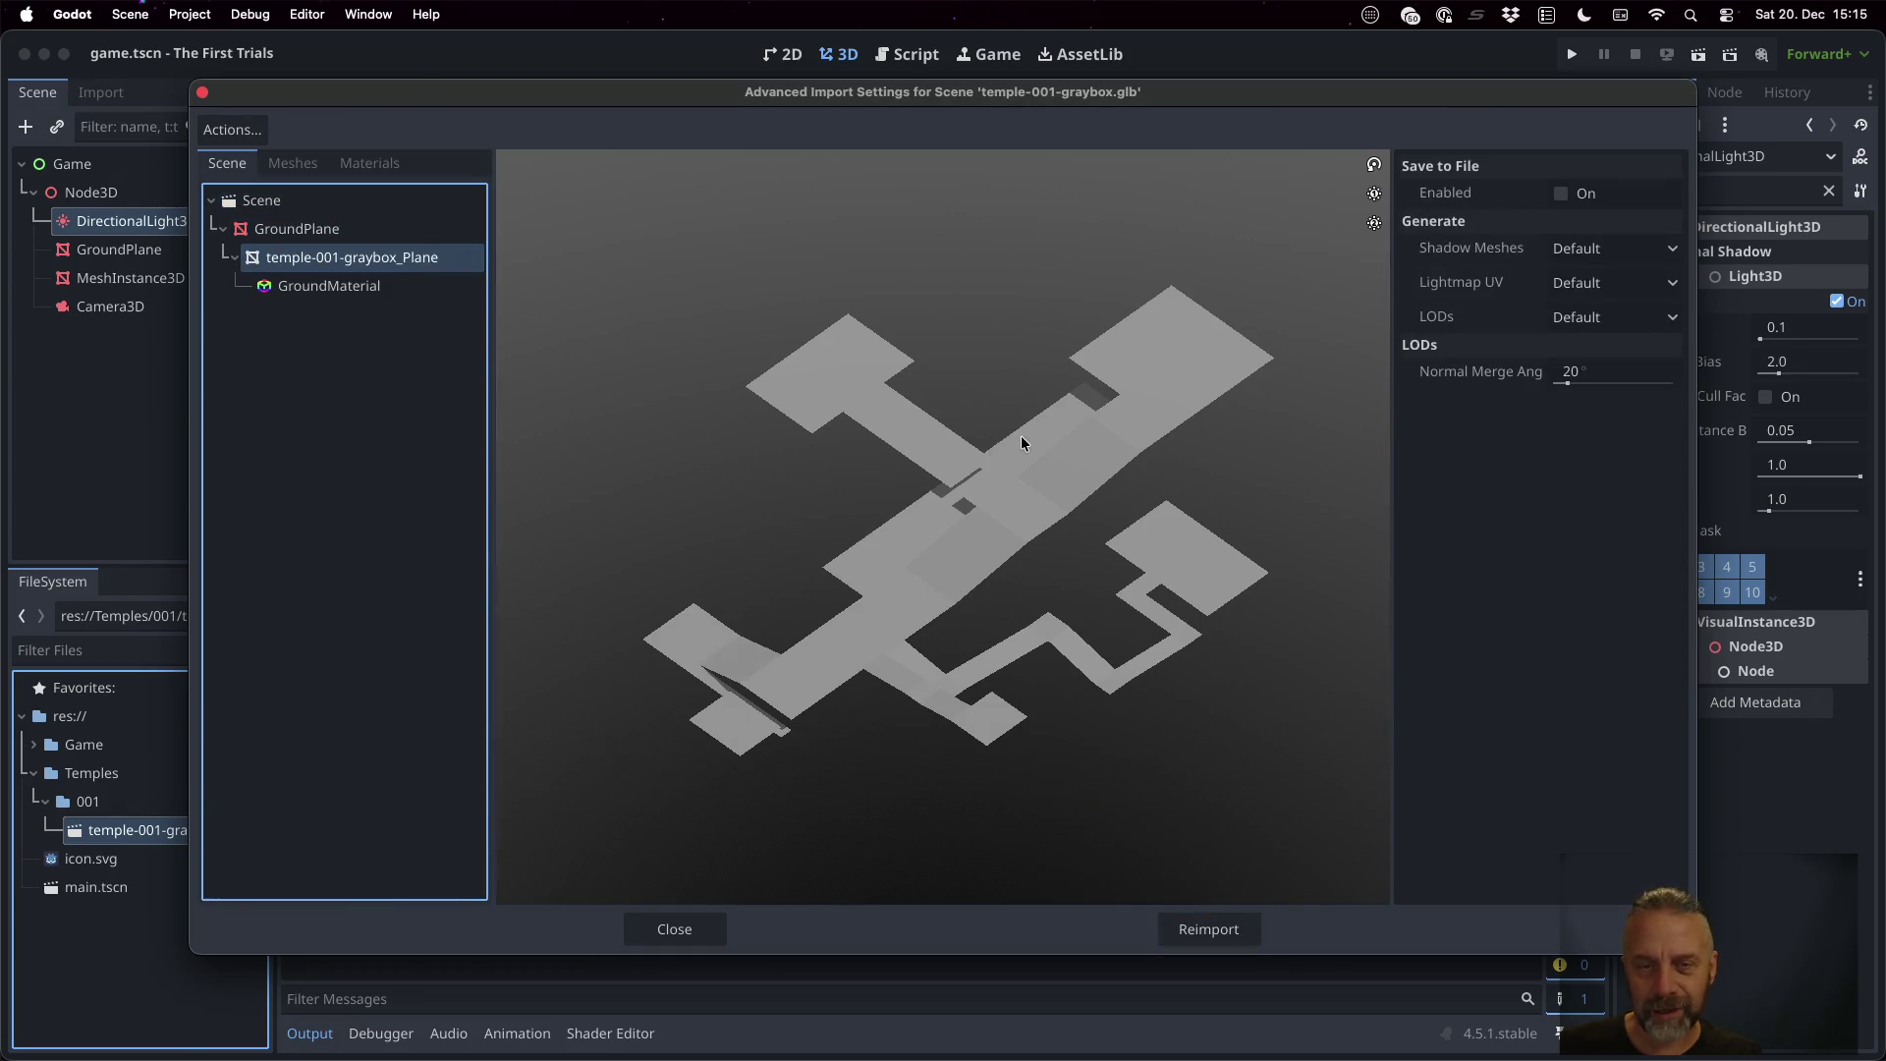
mouse_move(1028, 441)
left_mouse_down()
mouse_move(1002, 298)
mouse_move(935, 392)
mouse_move(905, 353)
mouse_move(940, 349)
mouse_move(960, 438)
left_mouse_up()
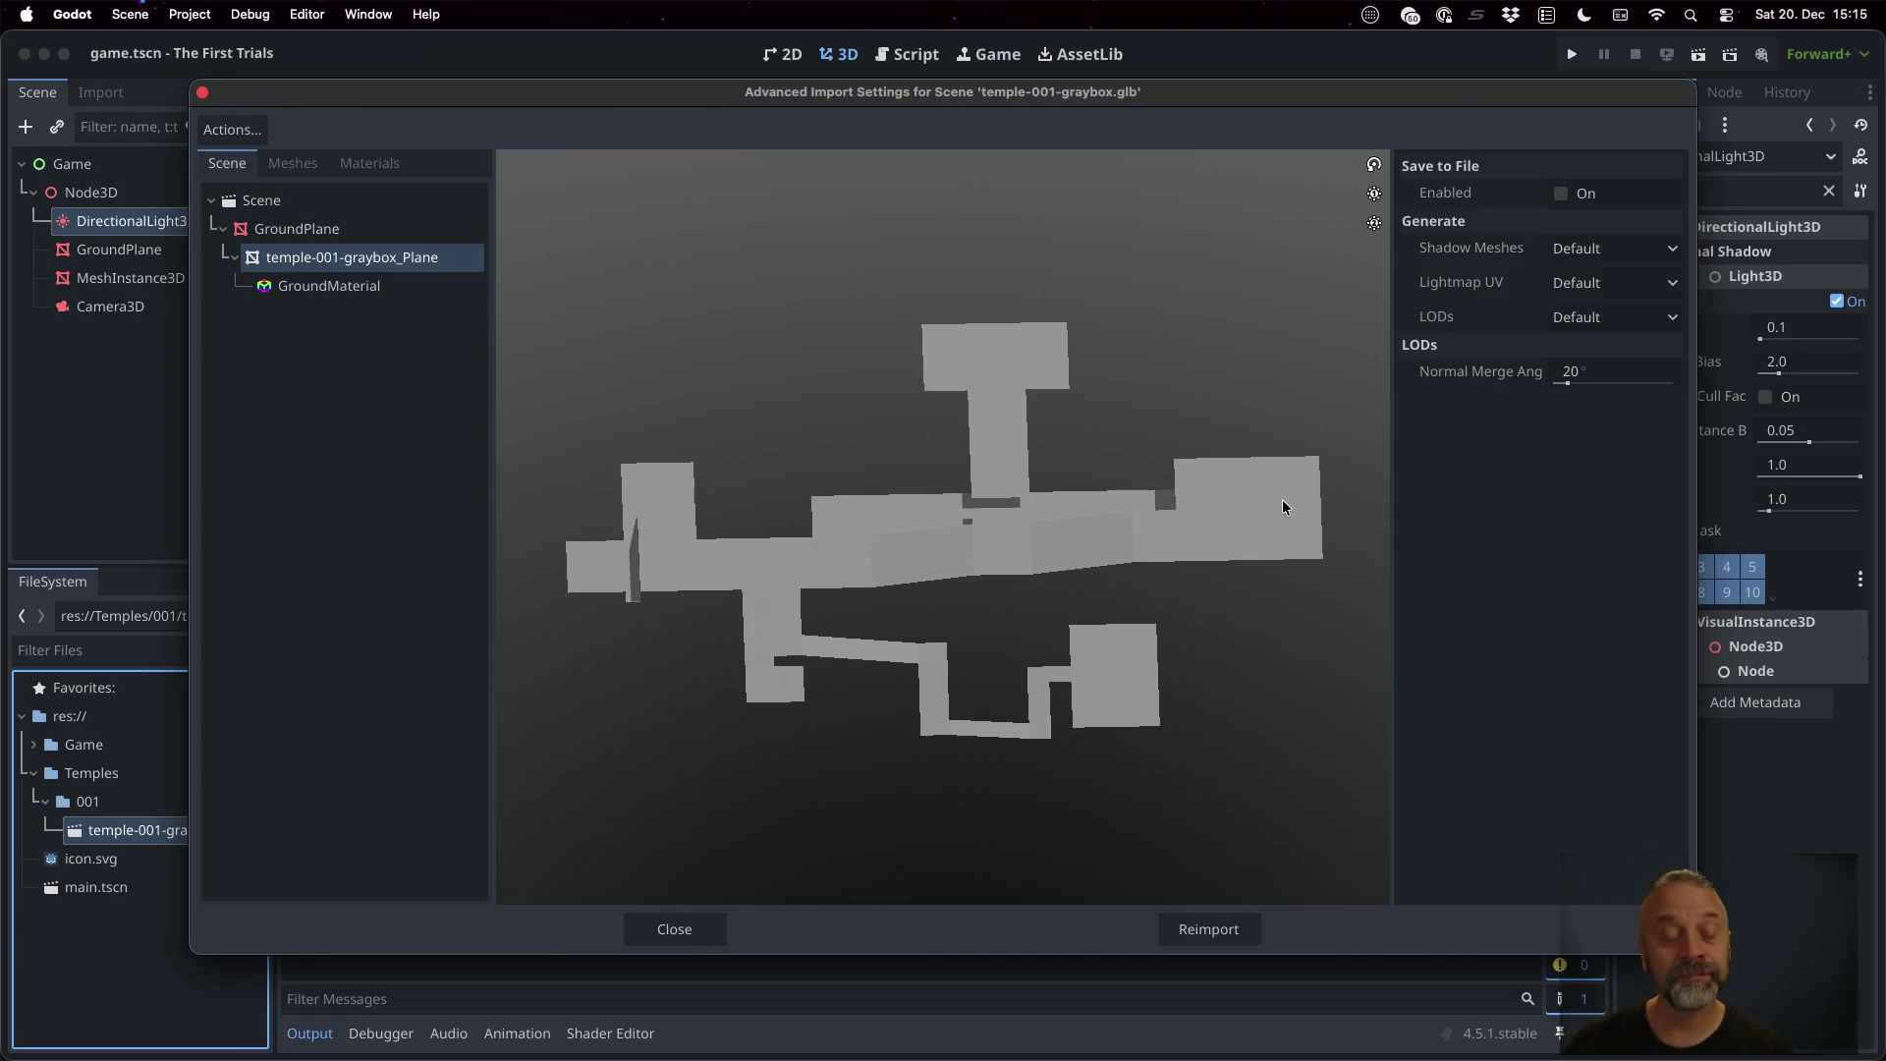
left_click(709, 925)
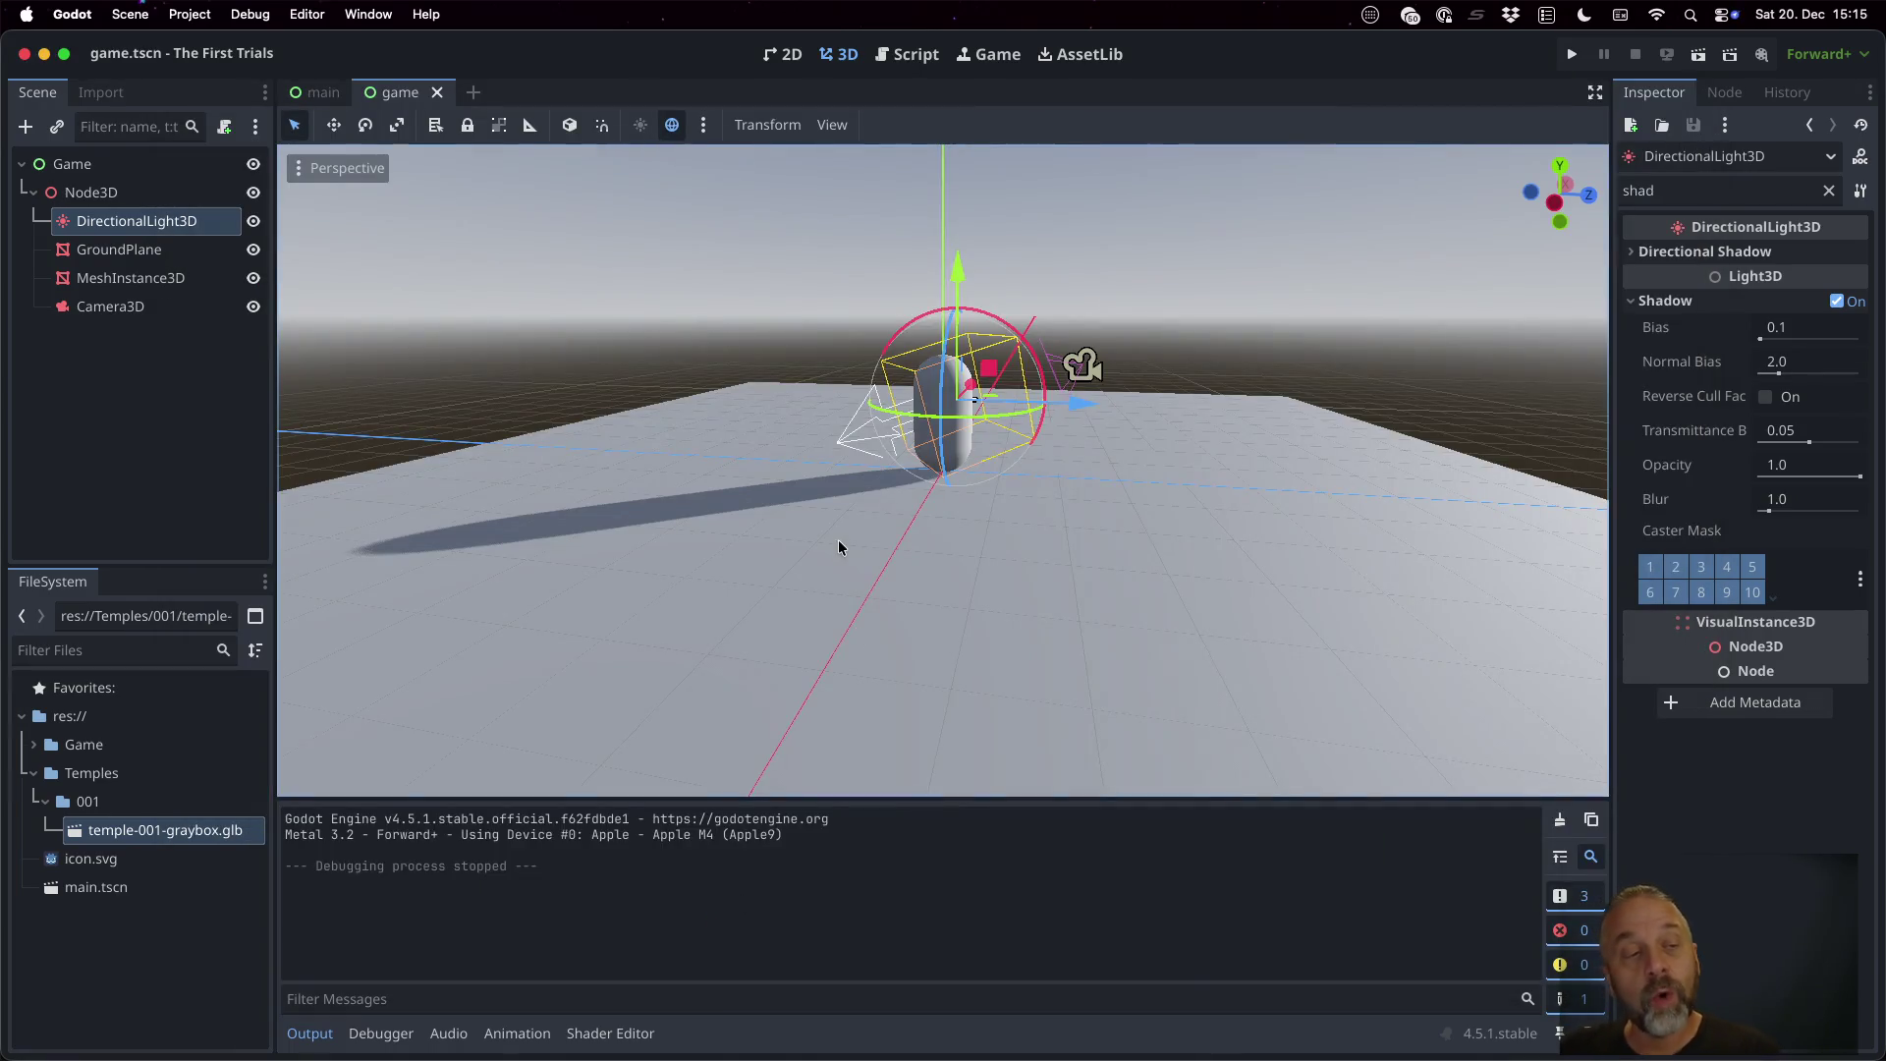
Switch back to Blender and orbit around the graybox level floor
scroll(838, 541, "down", 10)
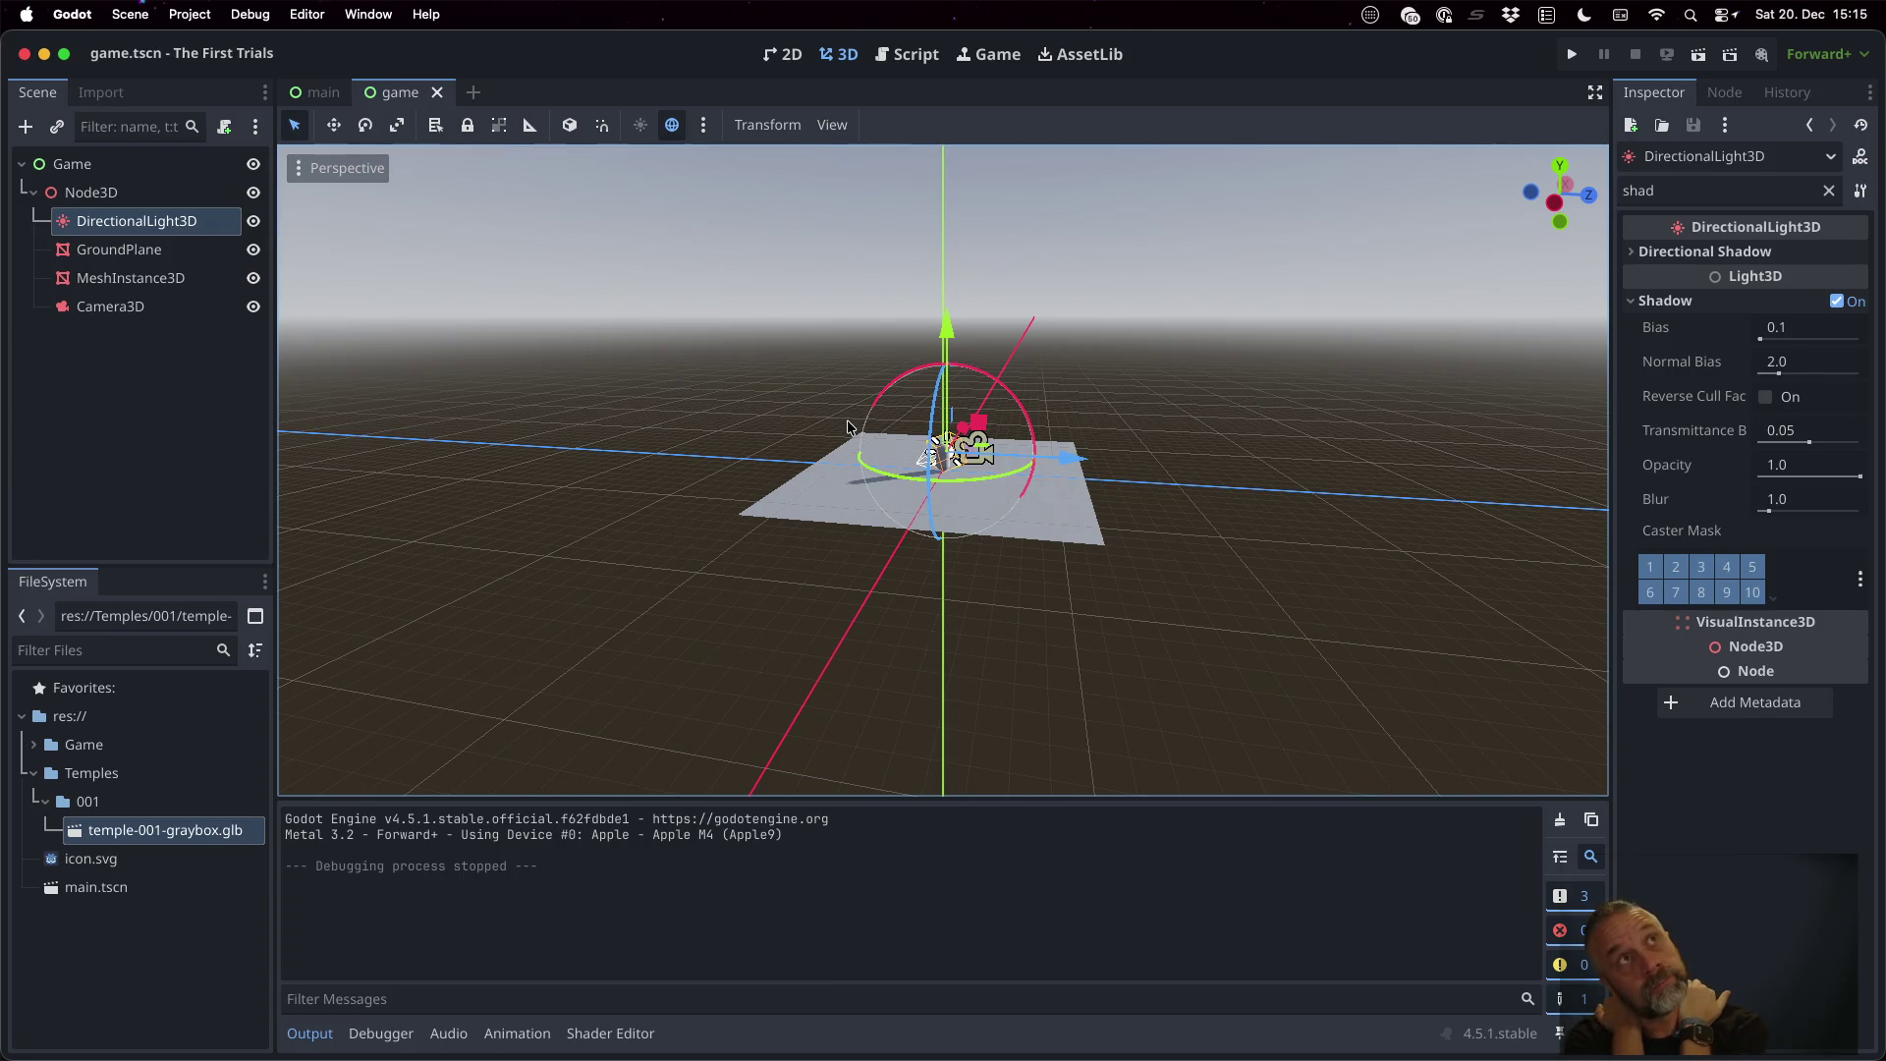
key("ctrl+Right")
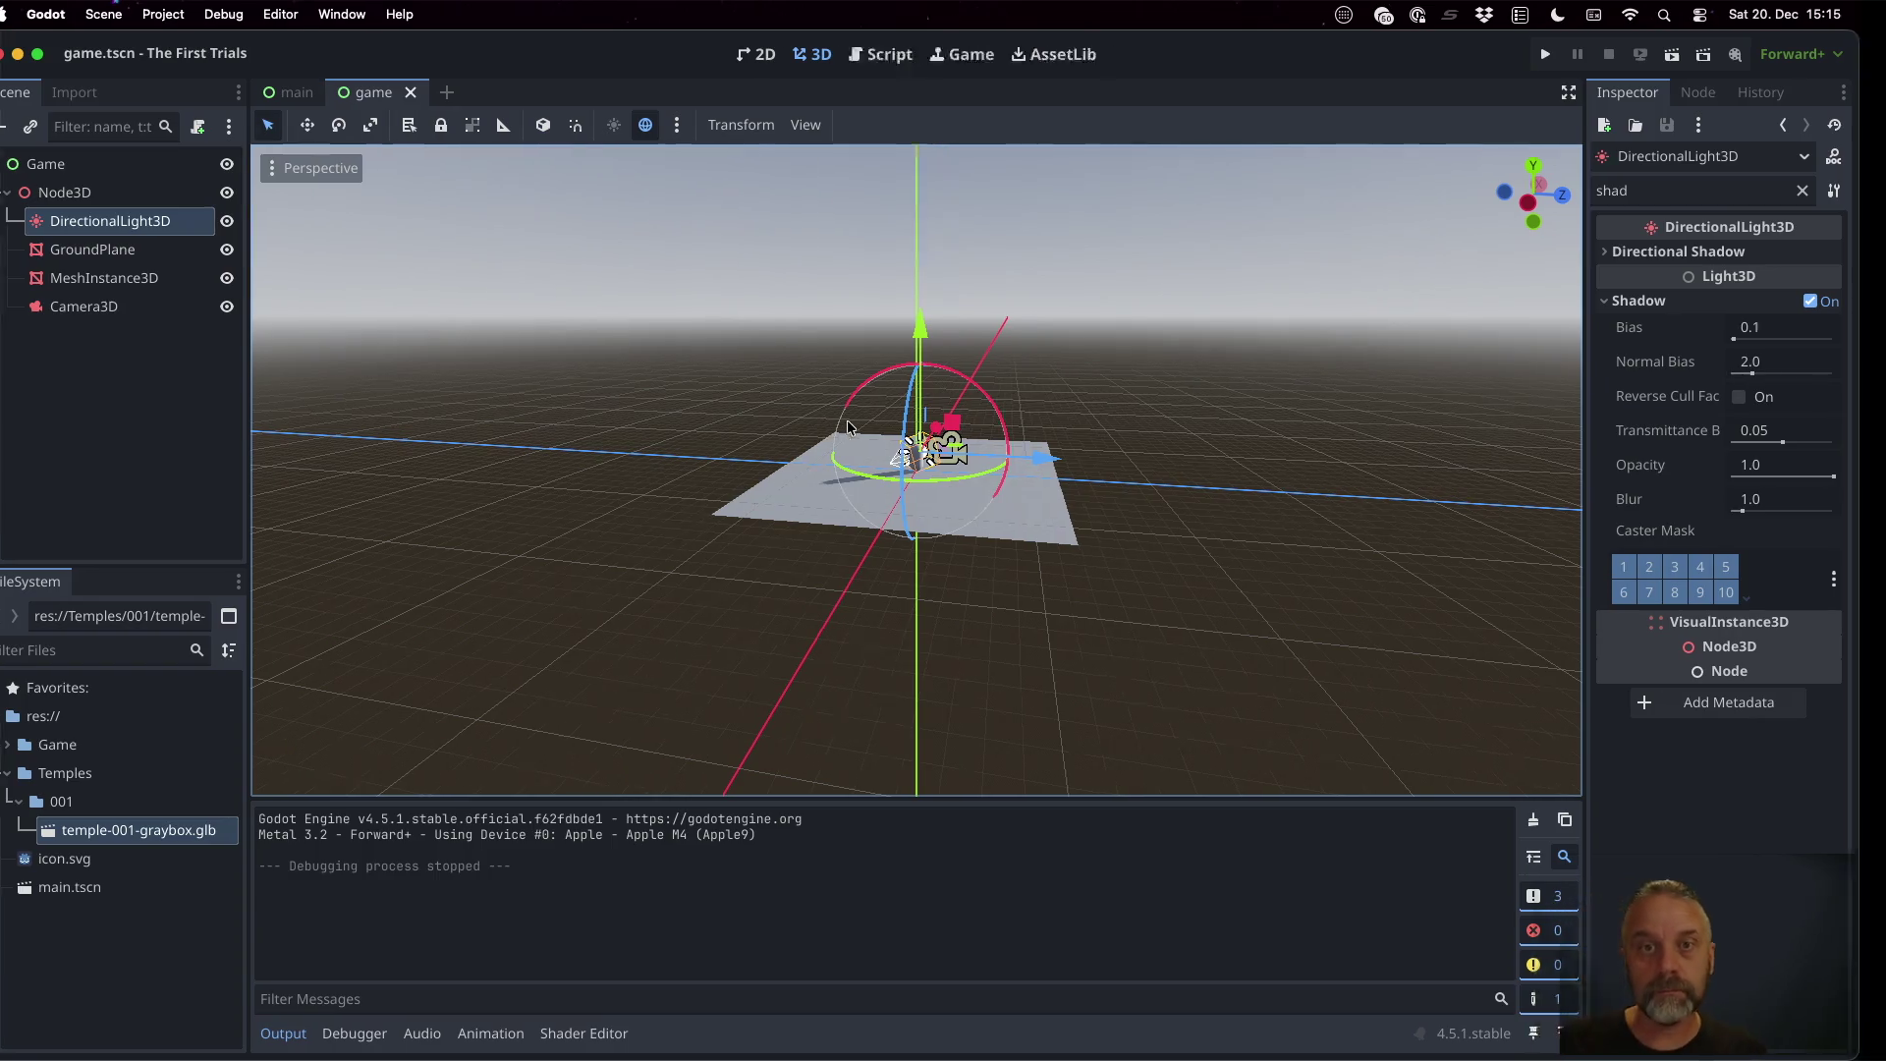
mouse_move(1135, 428)
left_mouse_down()
mouse_move(984, 507)
mouse_move(978, 446)
left_mouse_up()
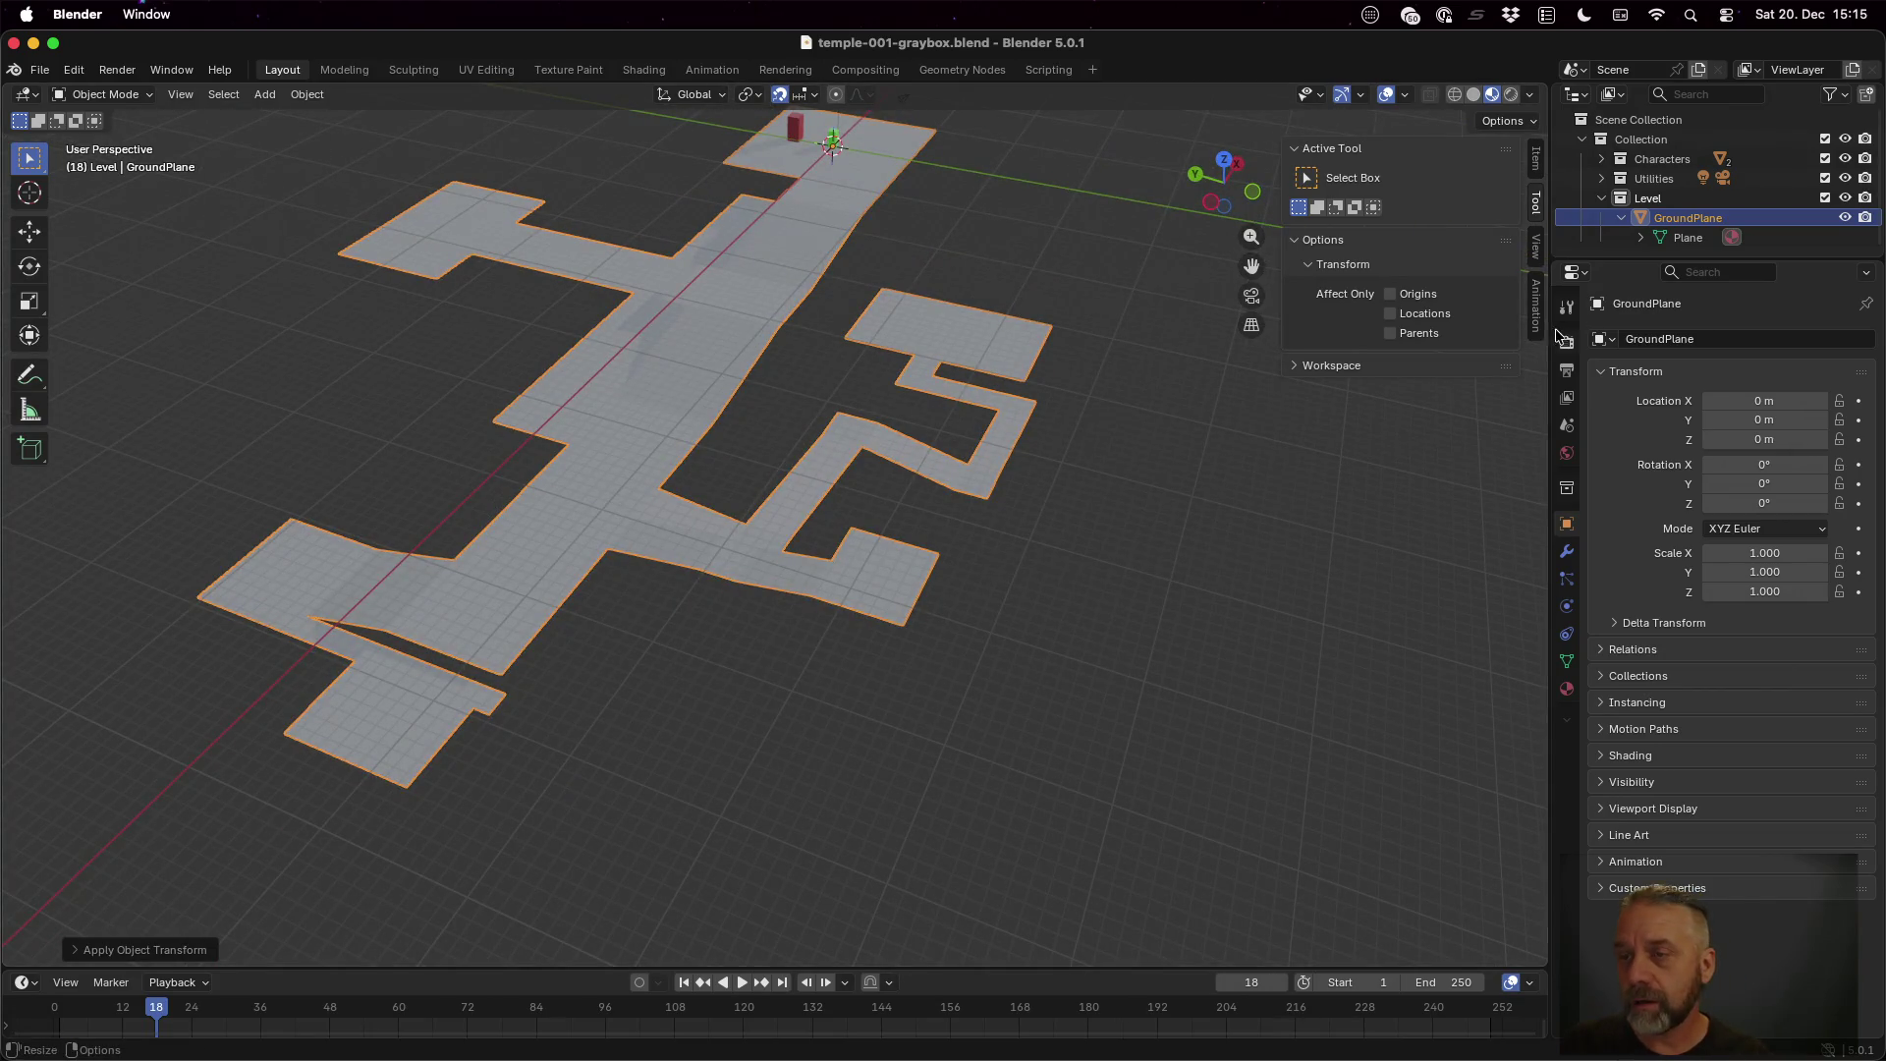
Make the Level collection active and add a Plain Axes empty through the Shift+A search
left_click(1602, 198)
left_click(1601, 197)
left_click(1658, 204)
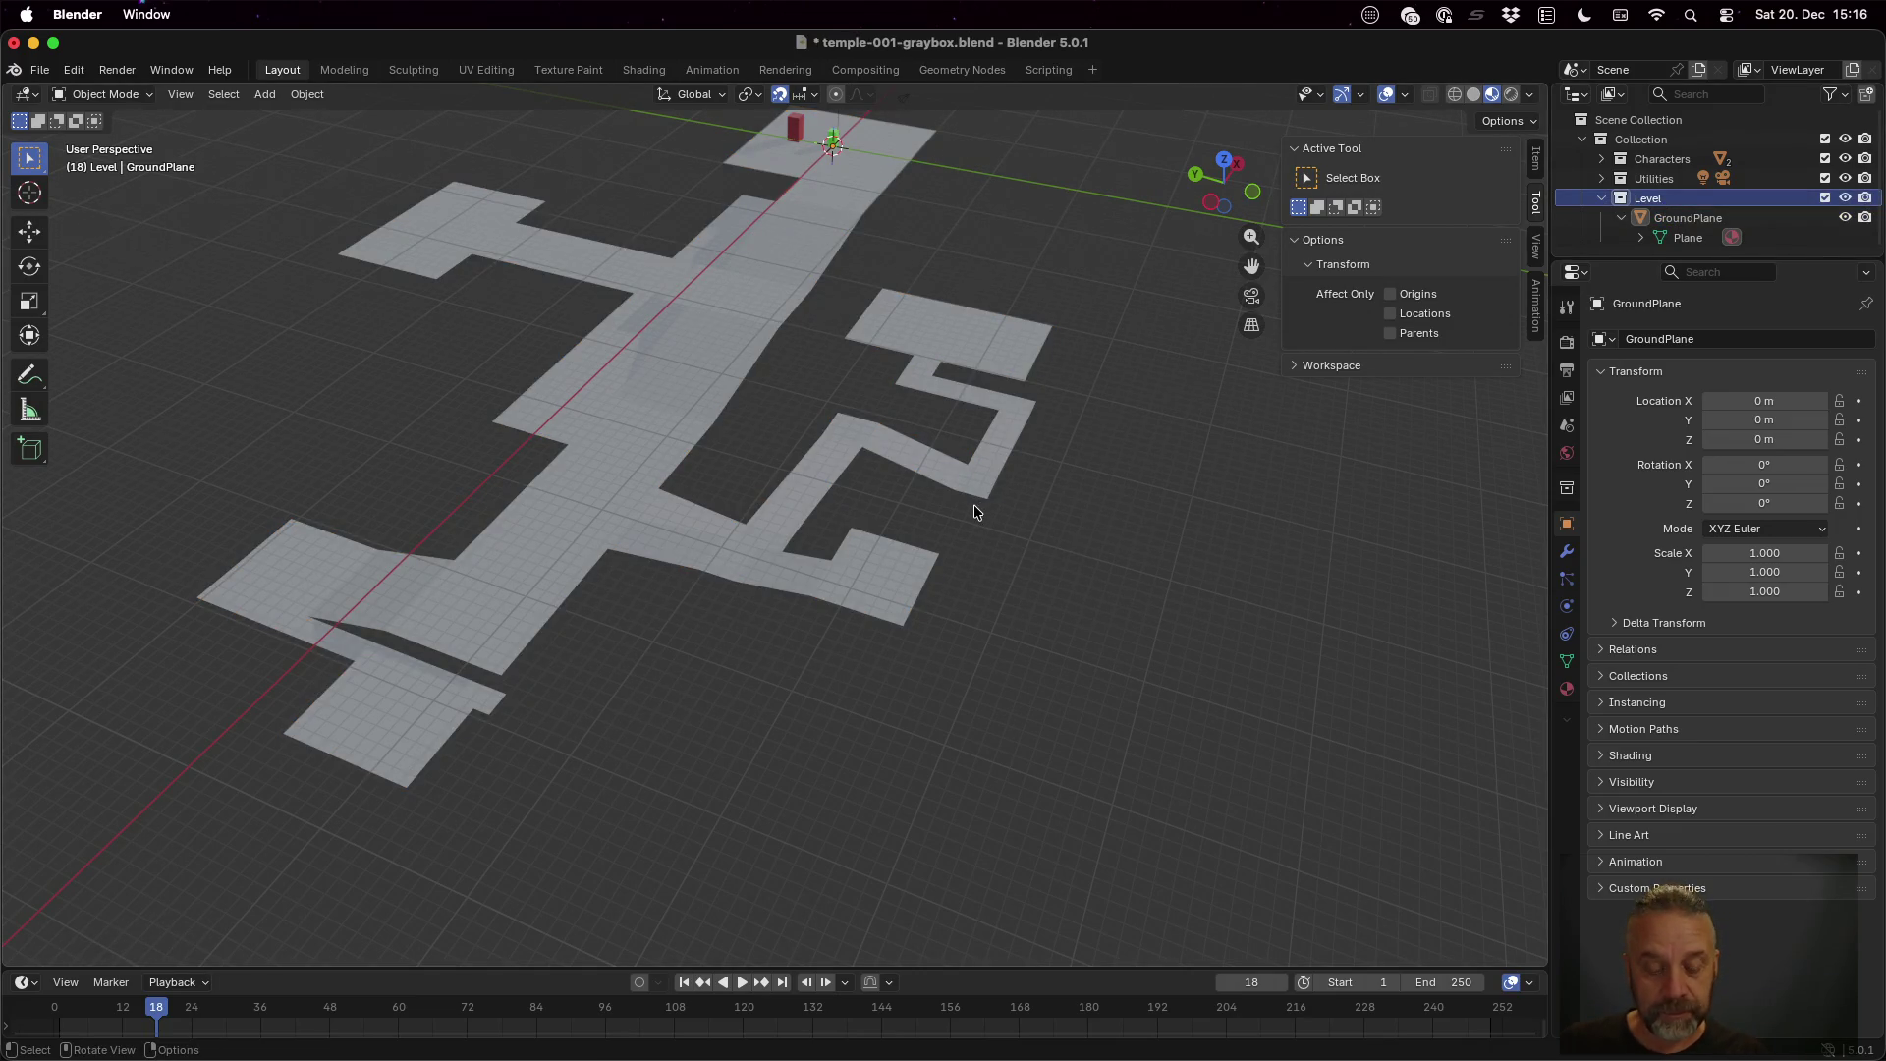
key("shift+a")
type("empty")
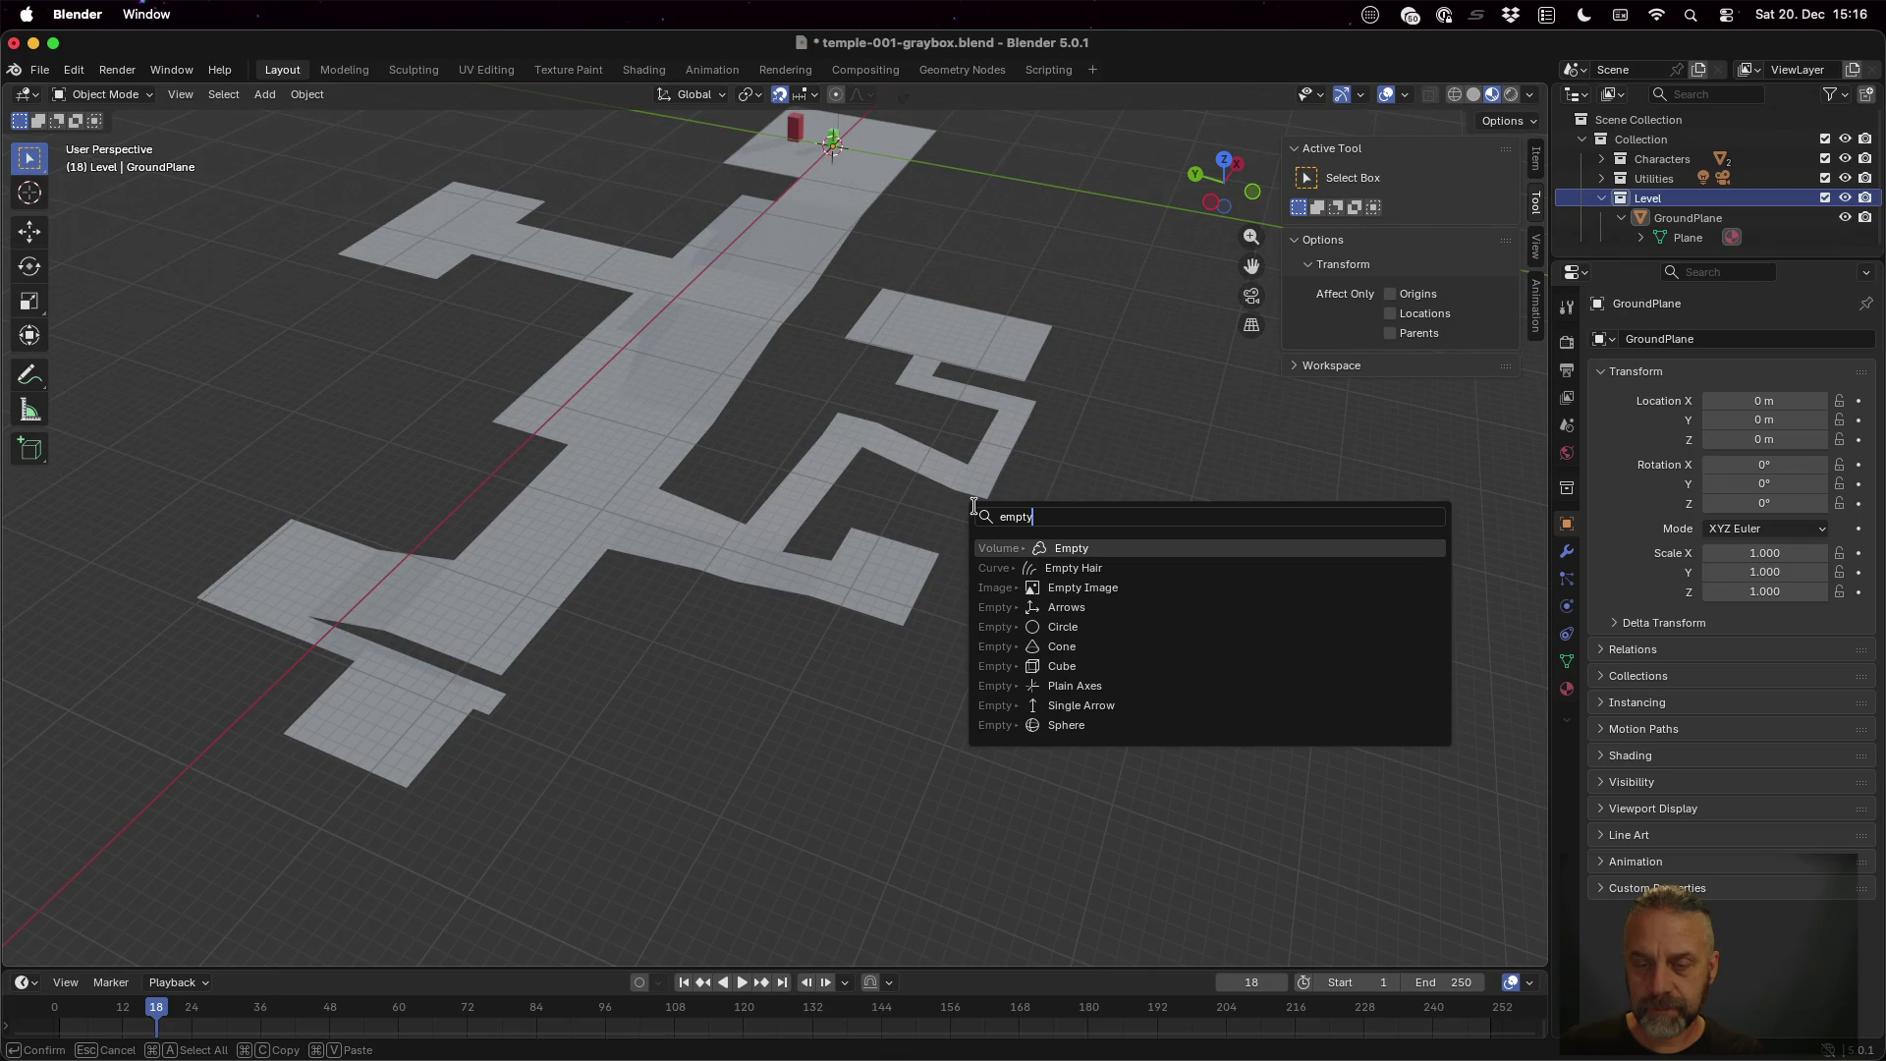
key("Down")
key("Down")
key("Down")
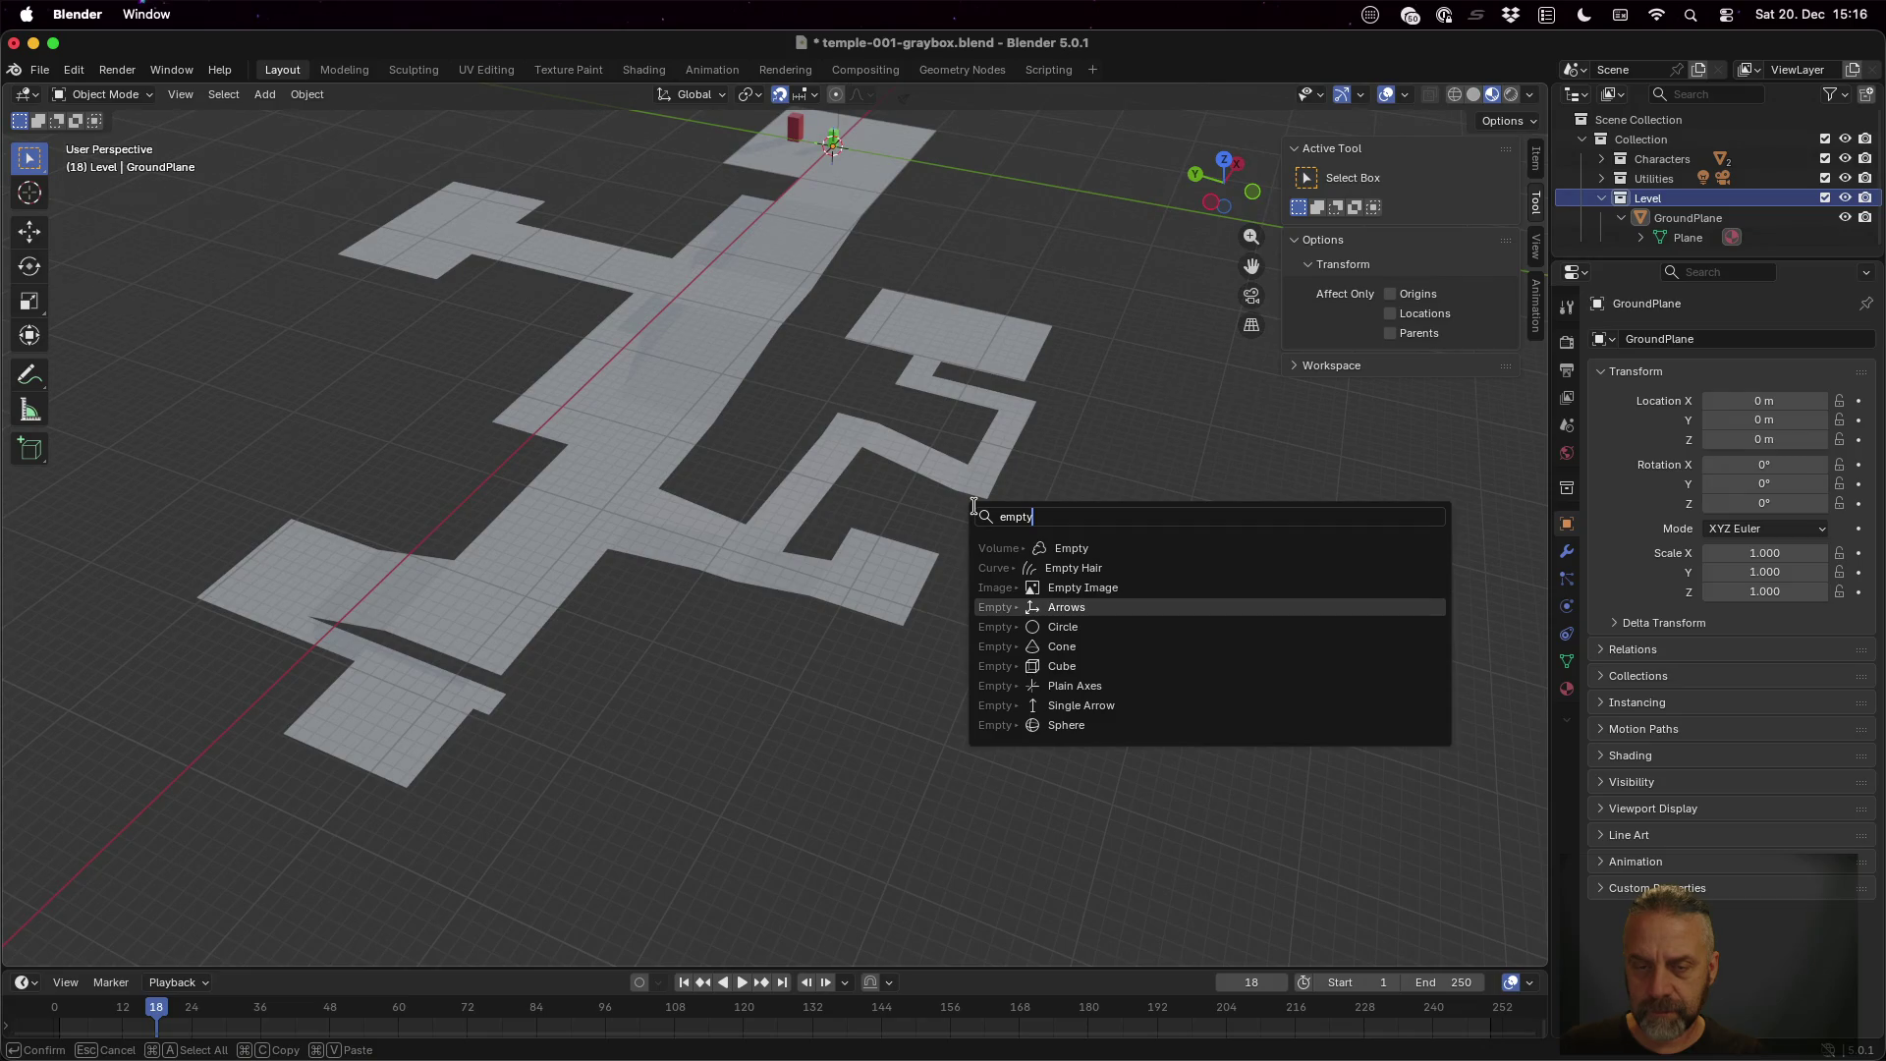
key("Down")
key("Down")
key("Down")
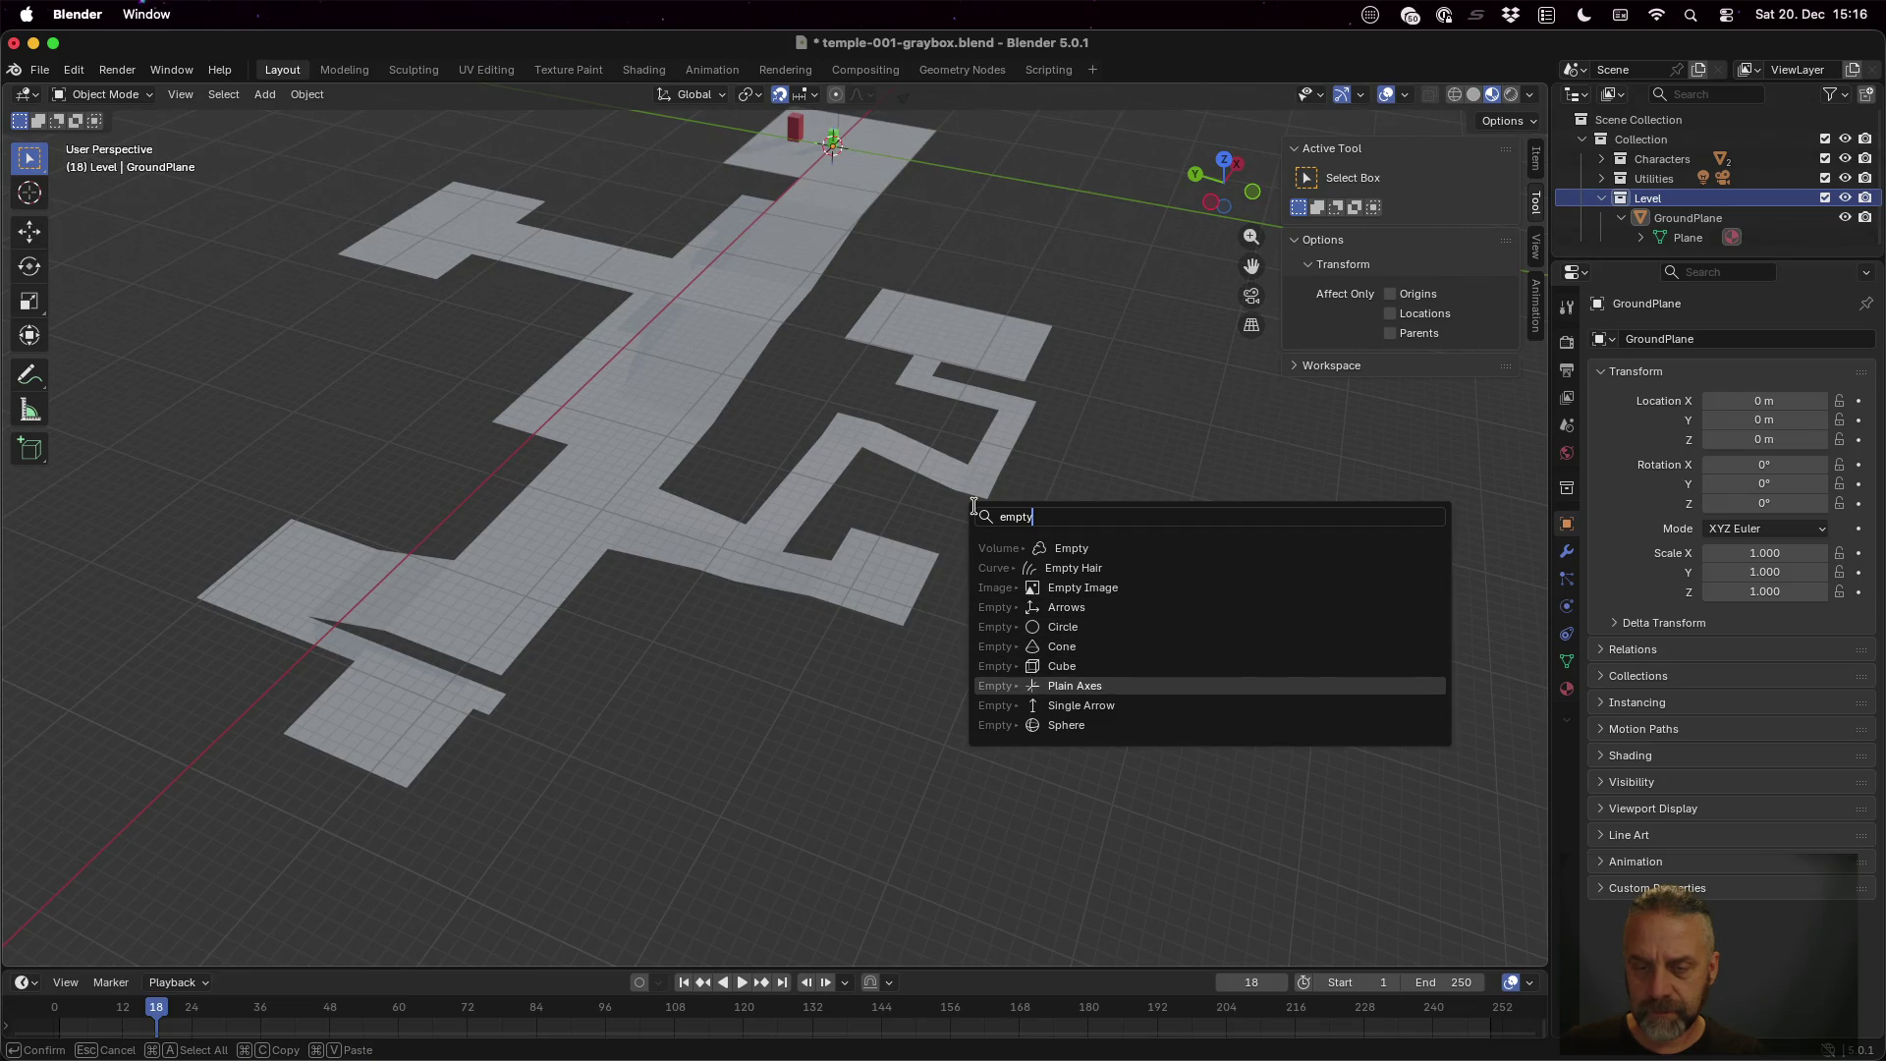
key("Return")
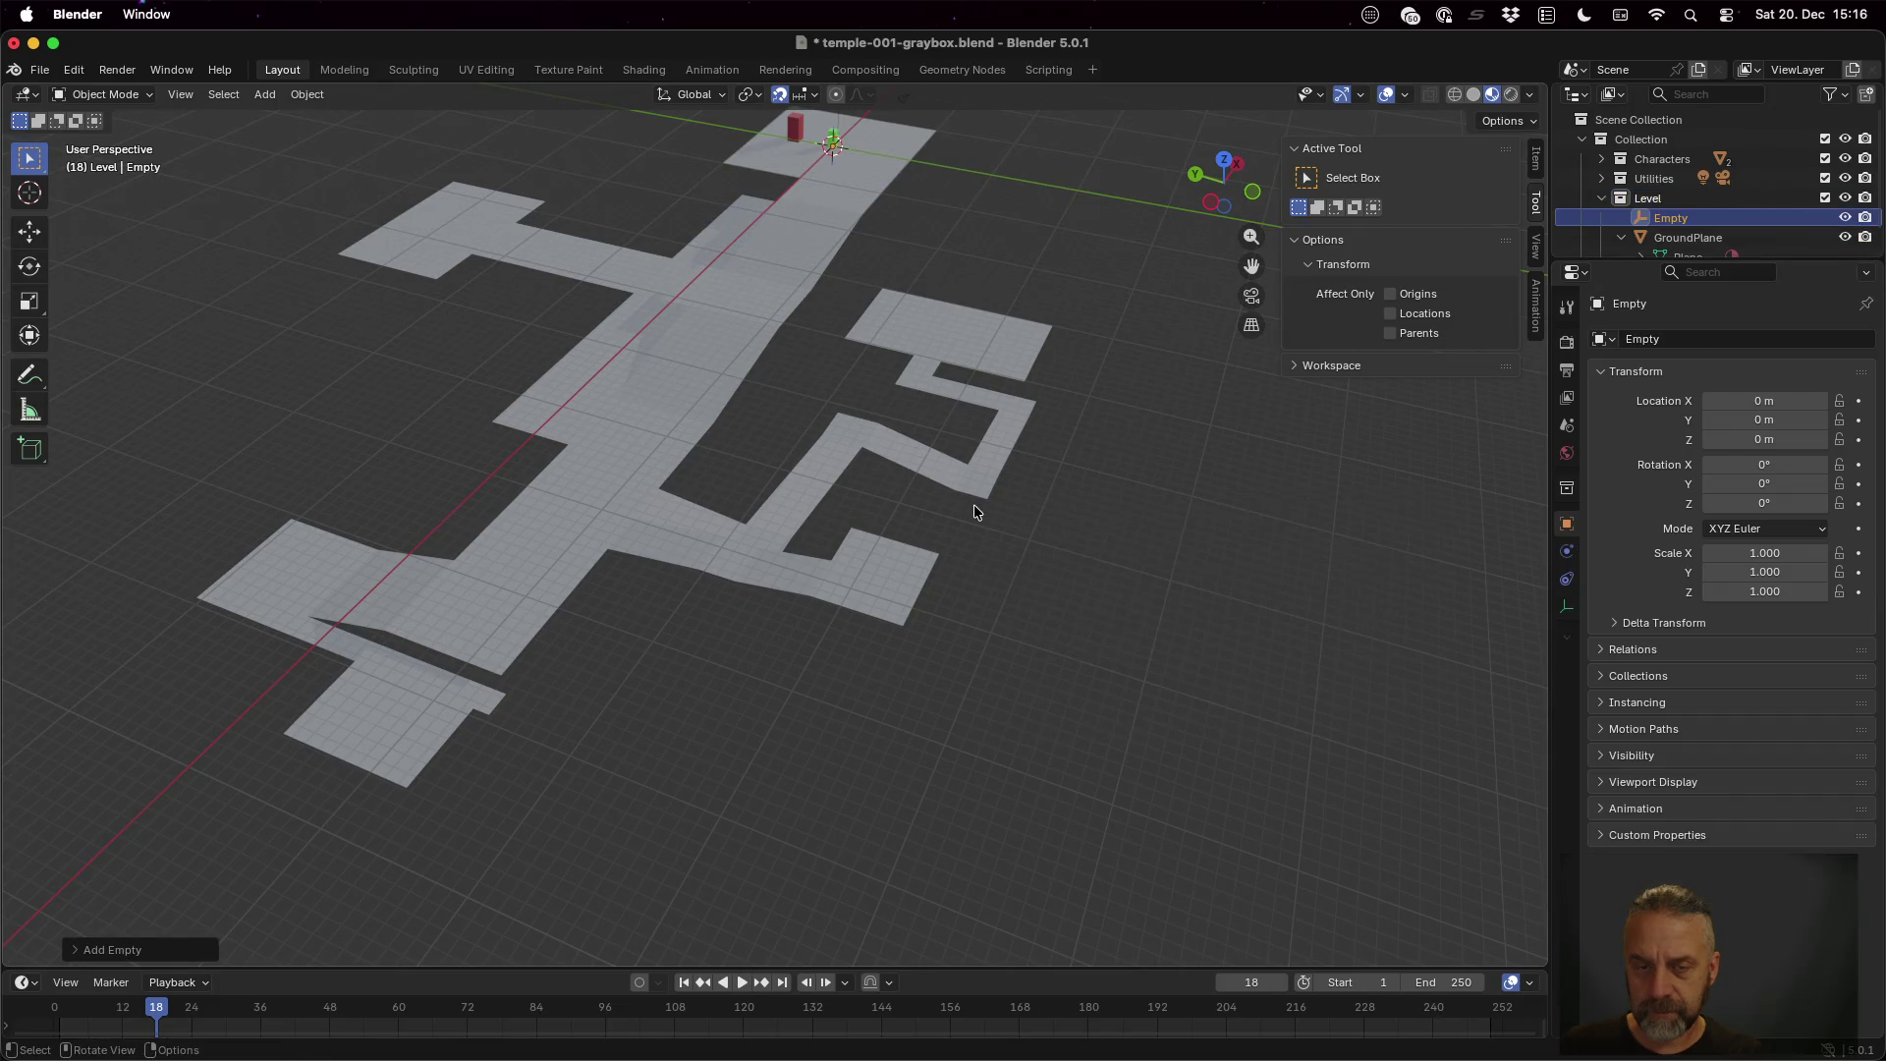
Move the empty into the side corridor's end room and lower it to Z -2 m
mouse_move(934, 379)
left_mouse_down()
mouse_move(931, 412)
mouse_move(922, 344)
left_mouse_up()
scroll(917, 324, "down", 3)
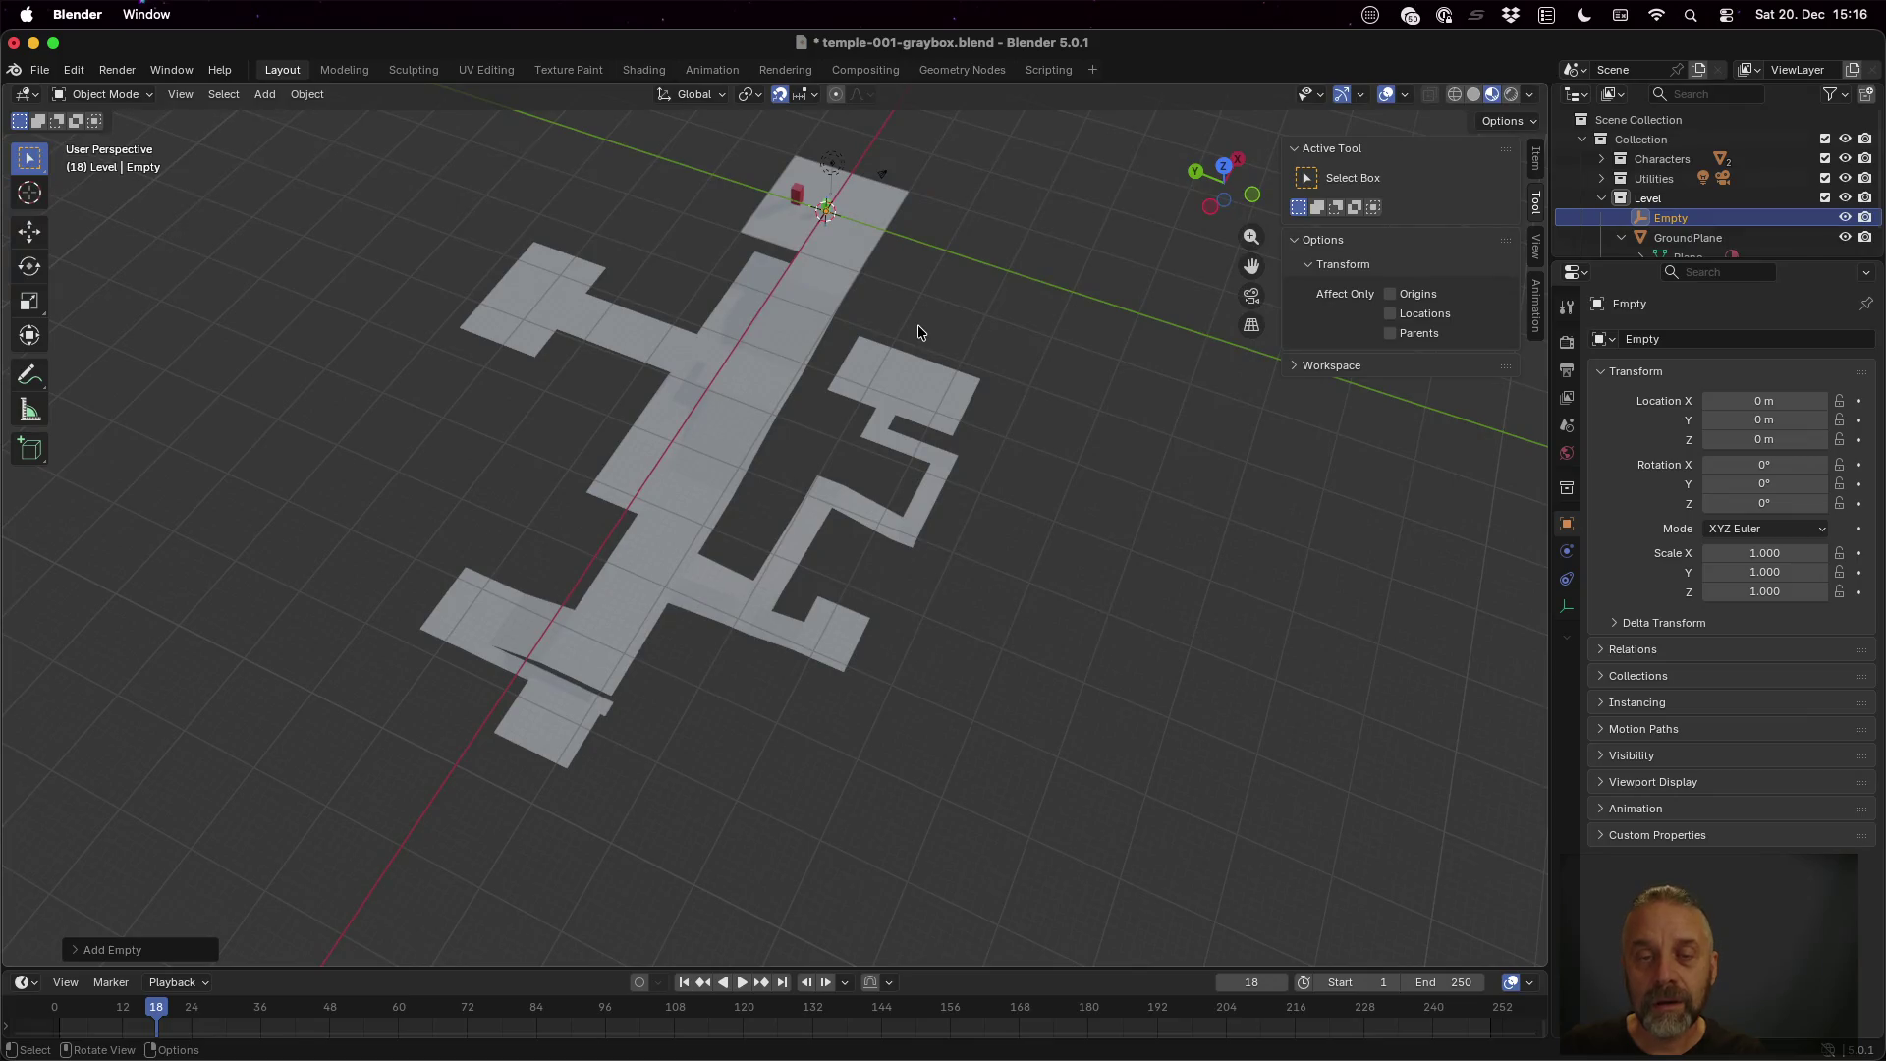
key("g")
key("shift+z")
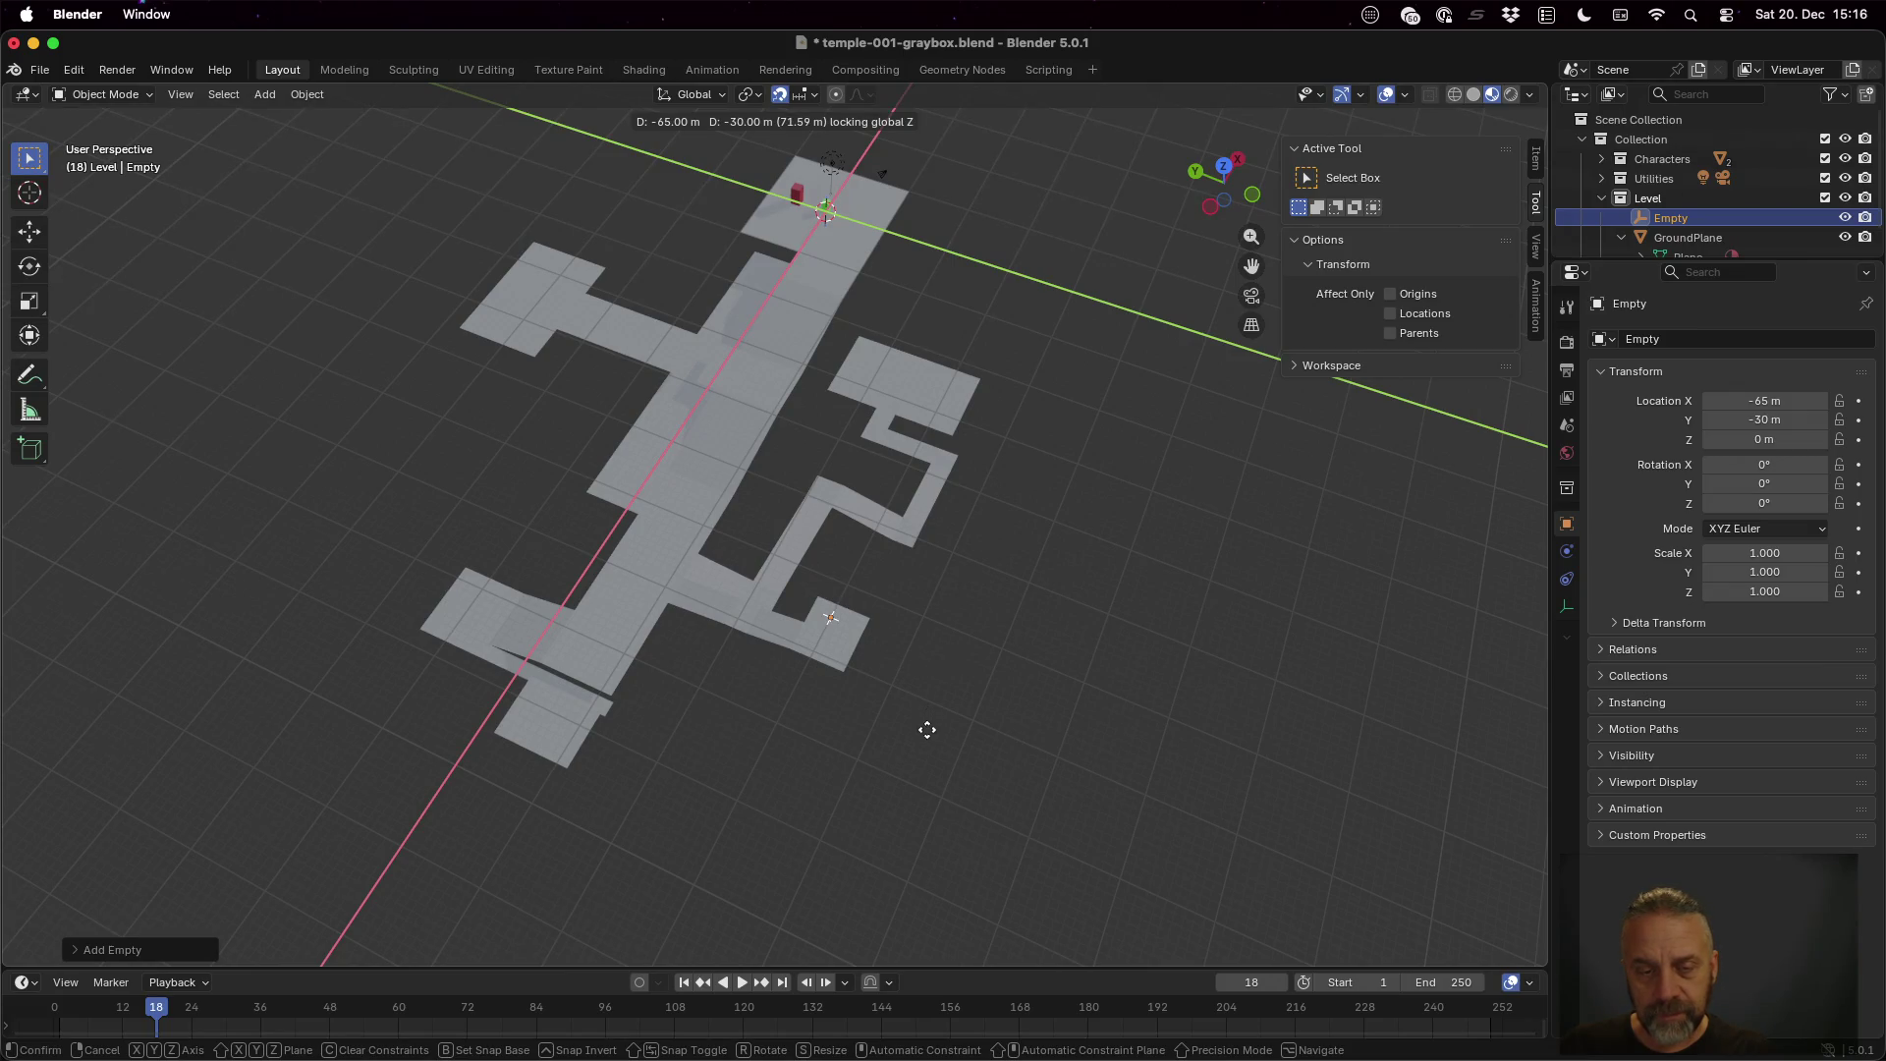
left_click(927, 729)
scroll(924, 631, "up", 6)
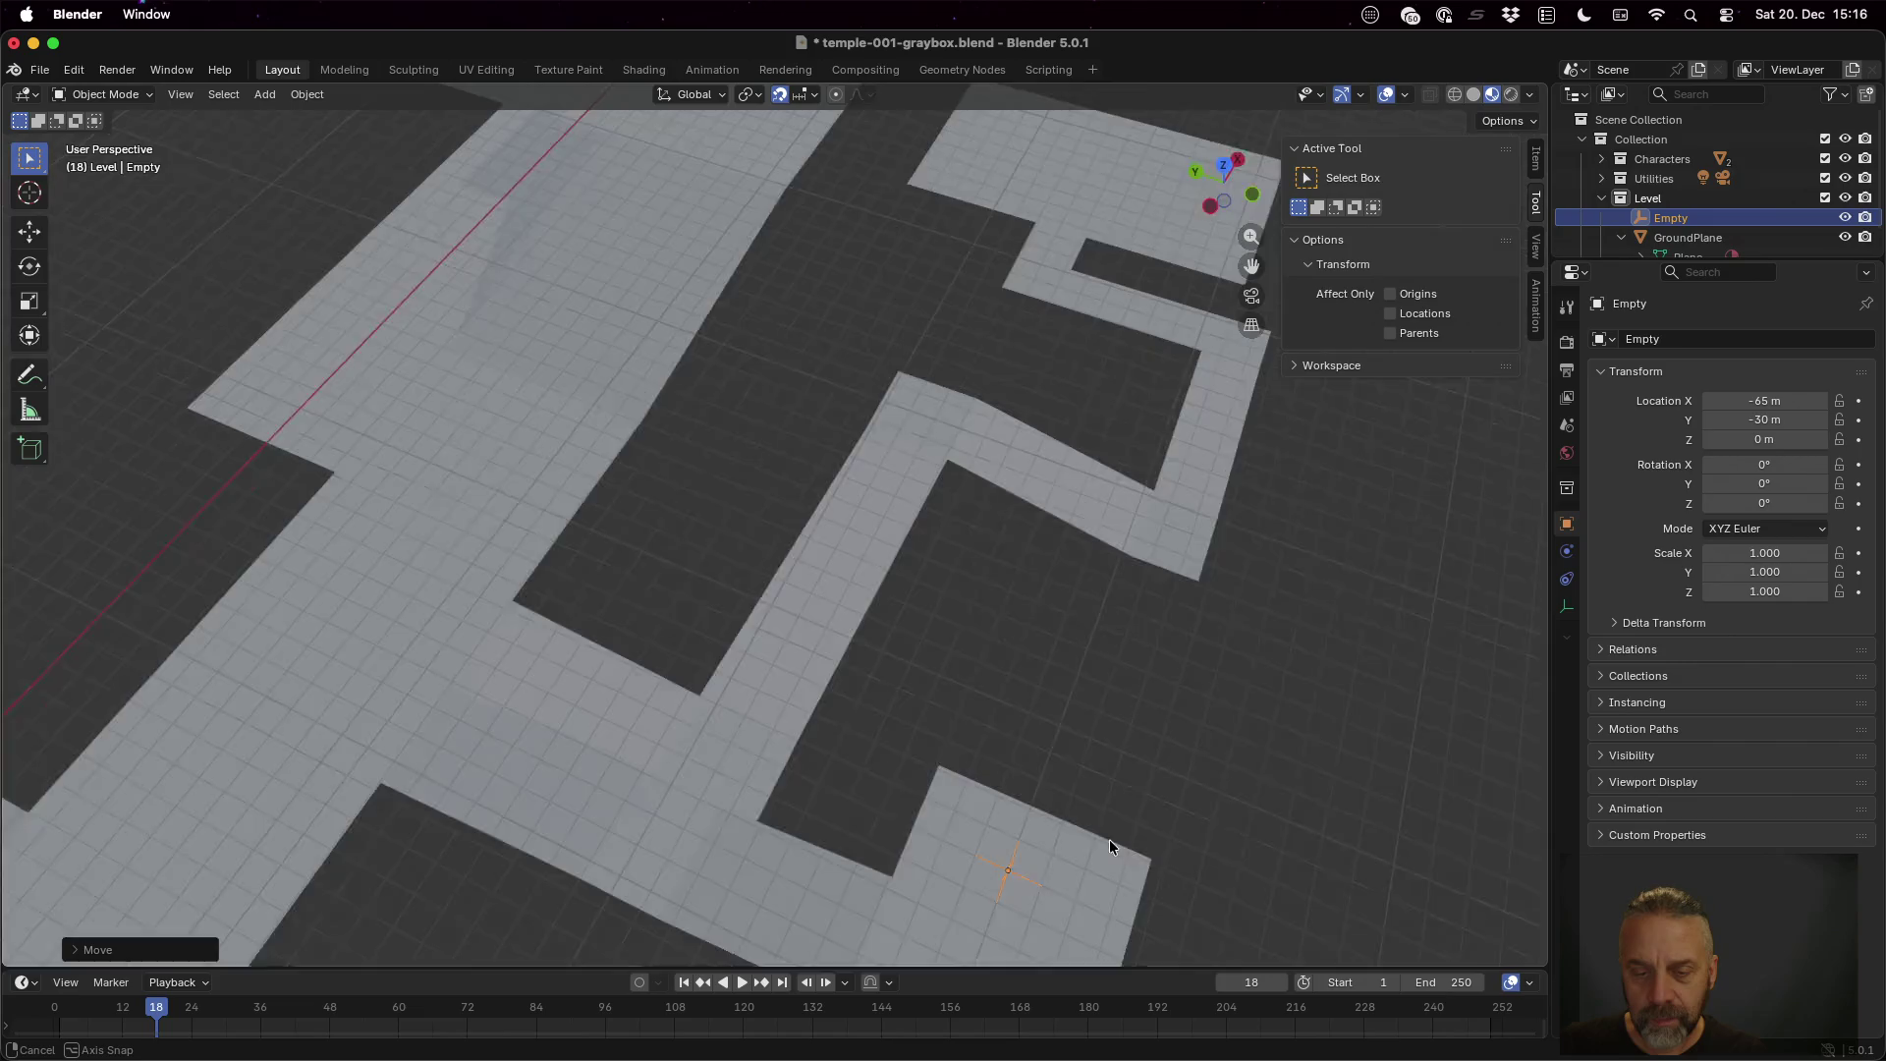
scroll(1110, 845, "down", 5)
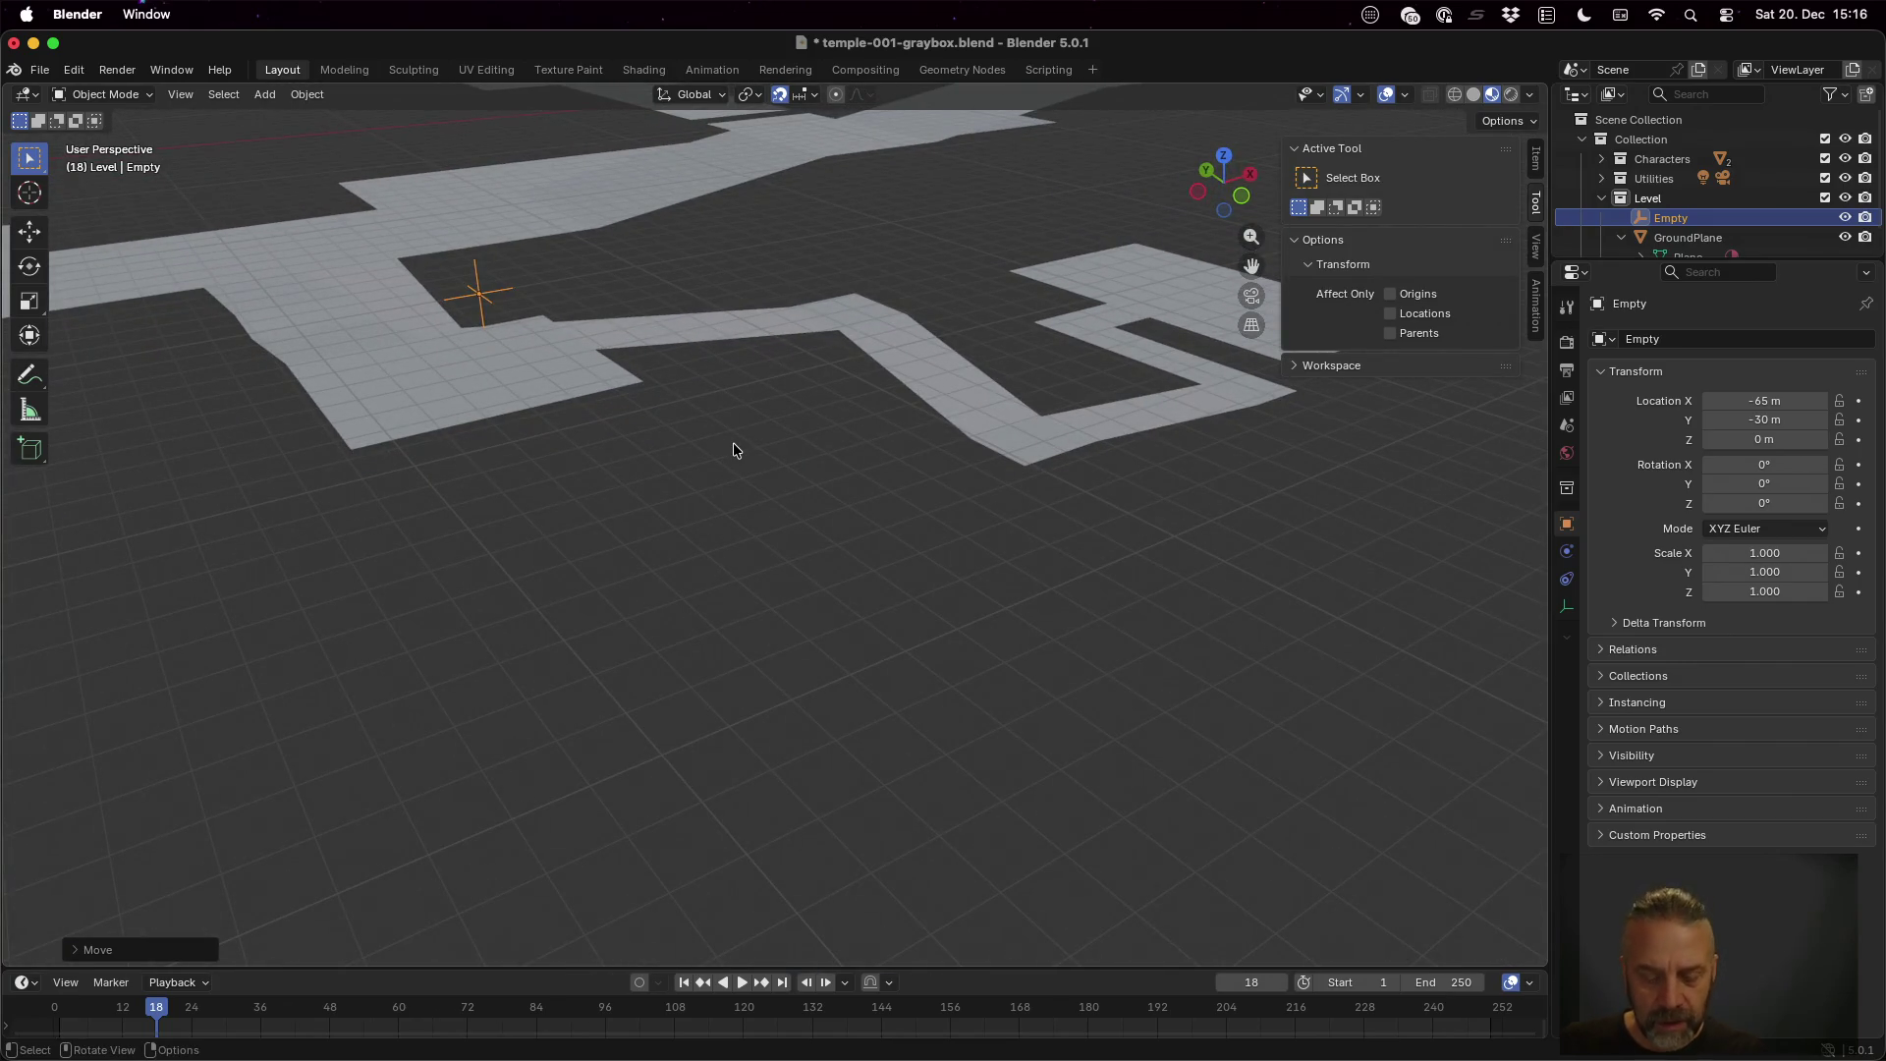
mouse_move(621, 381)
left_mouse_down()
mouse_move(676, 406)
mouse_move(695, 329)
mouse_move(674, 370)
mouse_move(695, 370)
left_mouse_up()
key("g")
key("z")
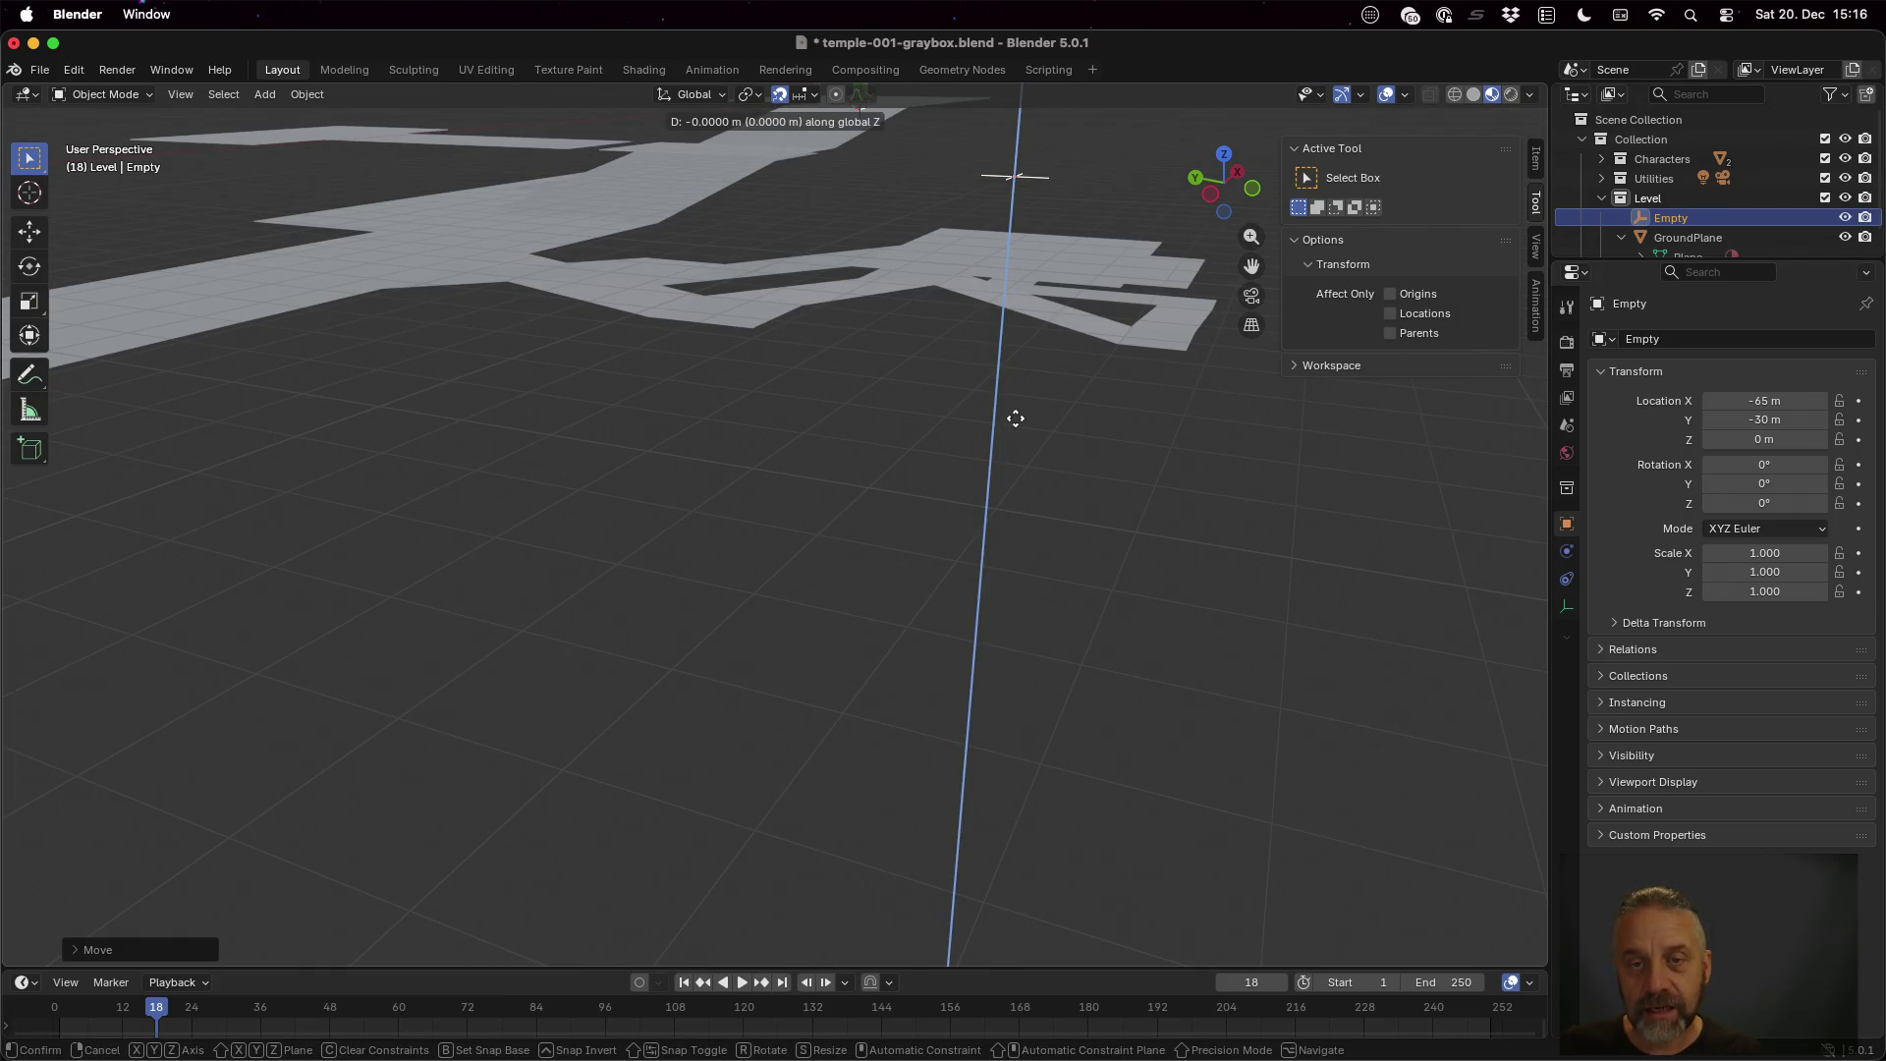
left_click(1010, 471)
Settle the empty at -64.104, -30.264 in the end room and rename it SpawnPoint
mouse_move(1075, 386)
left_mouse_down()
mouse_move(1011, 302)
mouse_move(917, 342)
mouse_move(1036, 321)
mouse_move(1057, 348)
left_mouse_up()
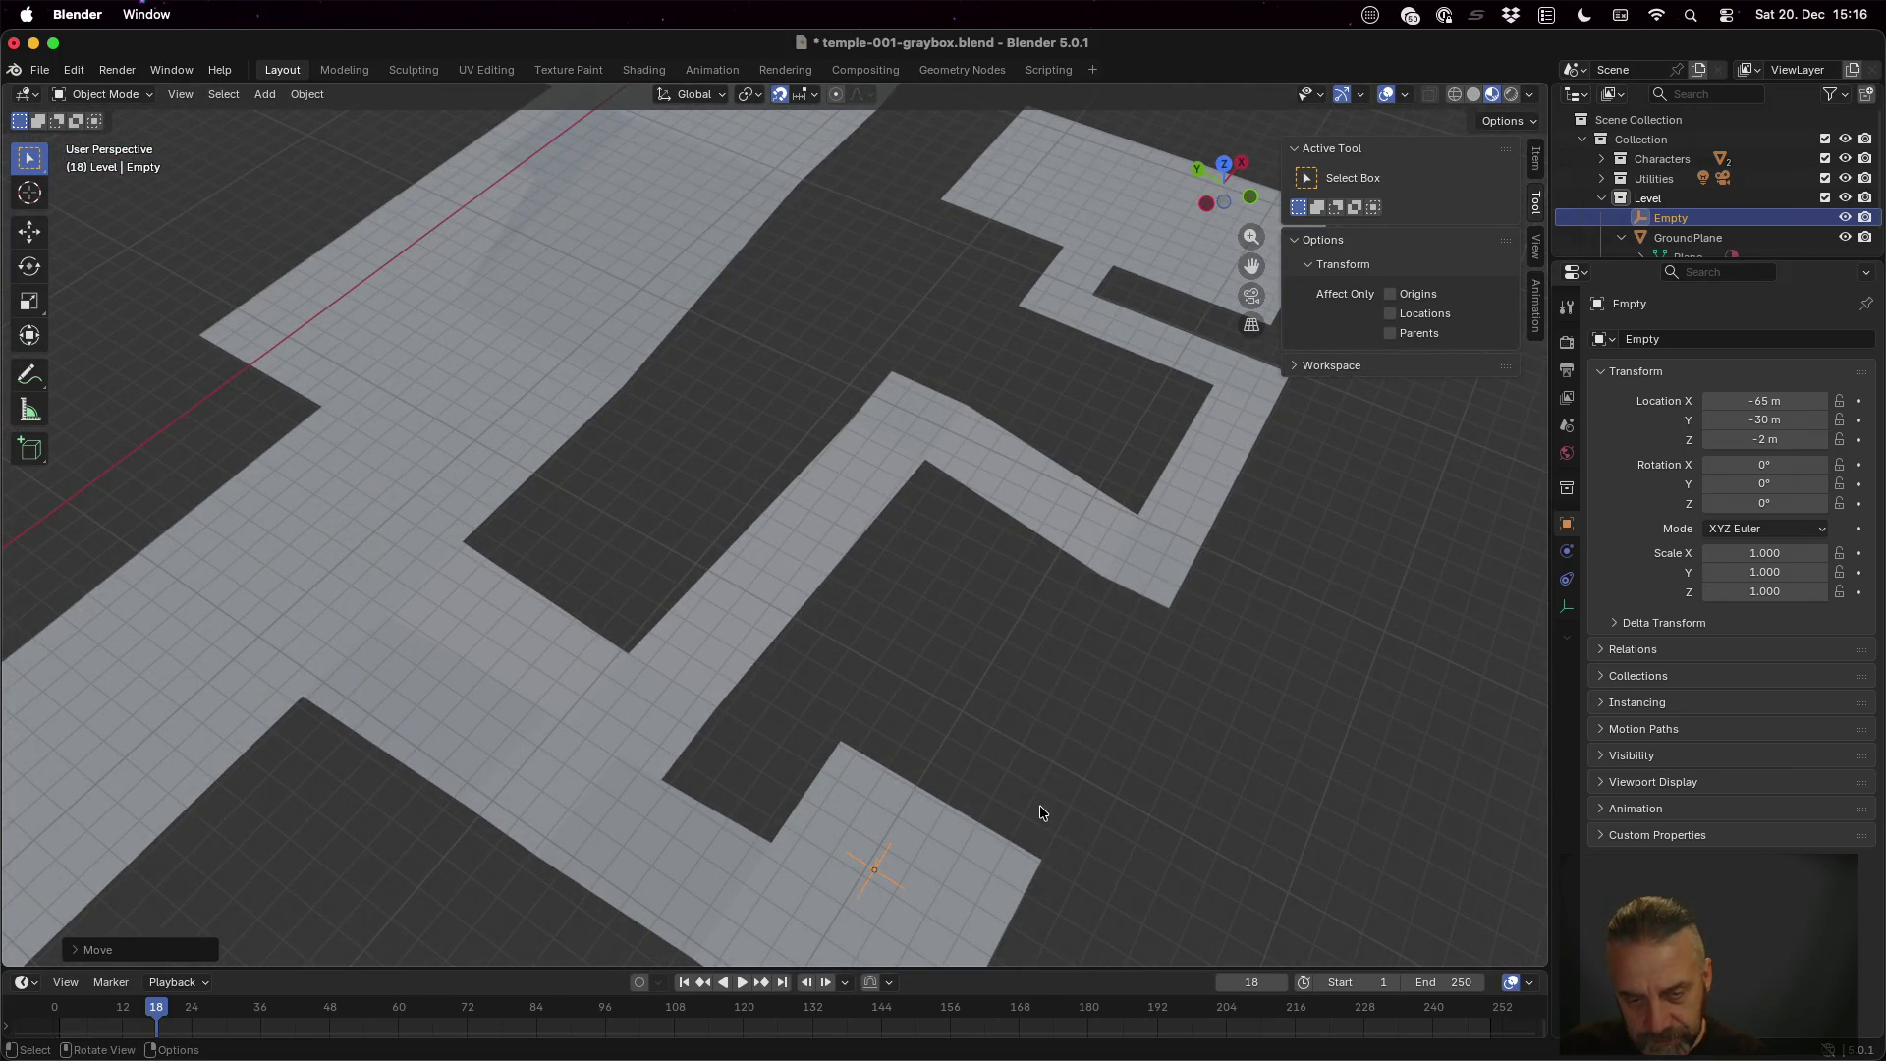
scroll(1039, 805, "down", 3)
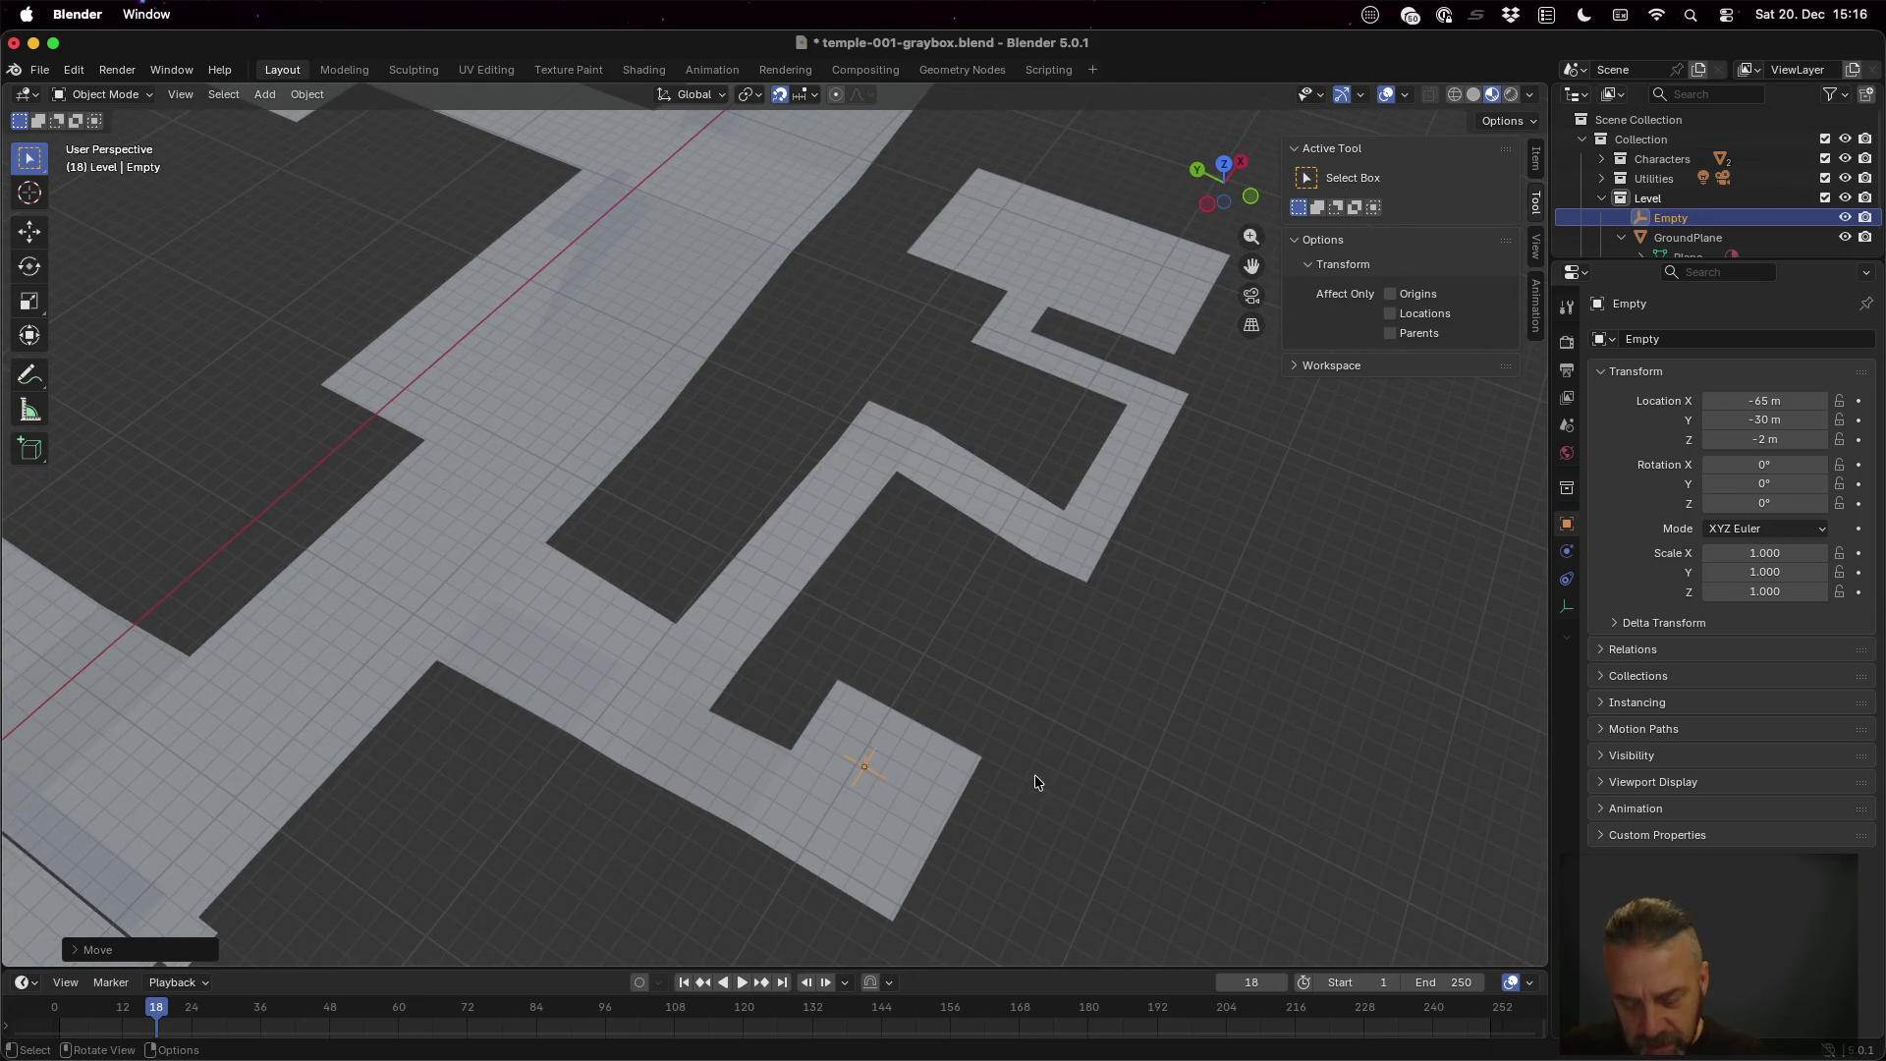
key("g")
key("shift+z")
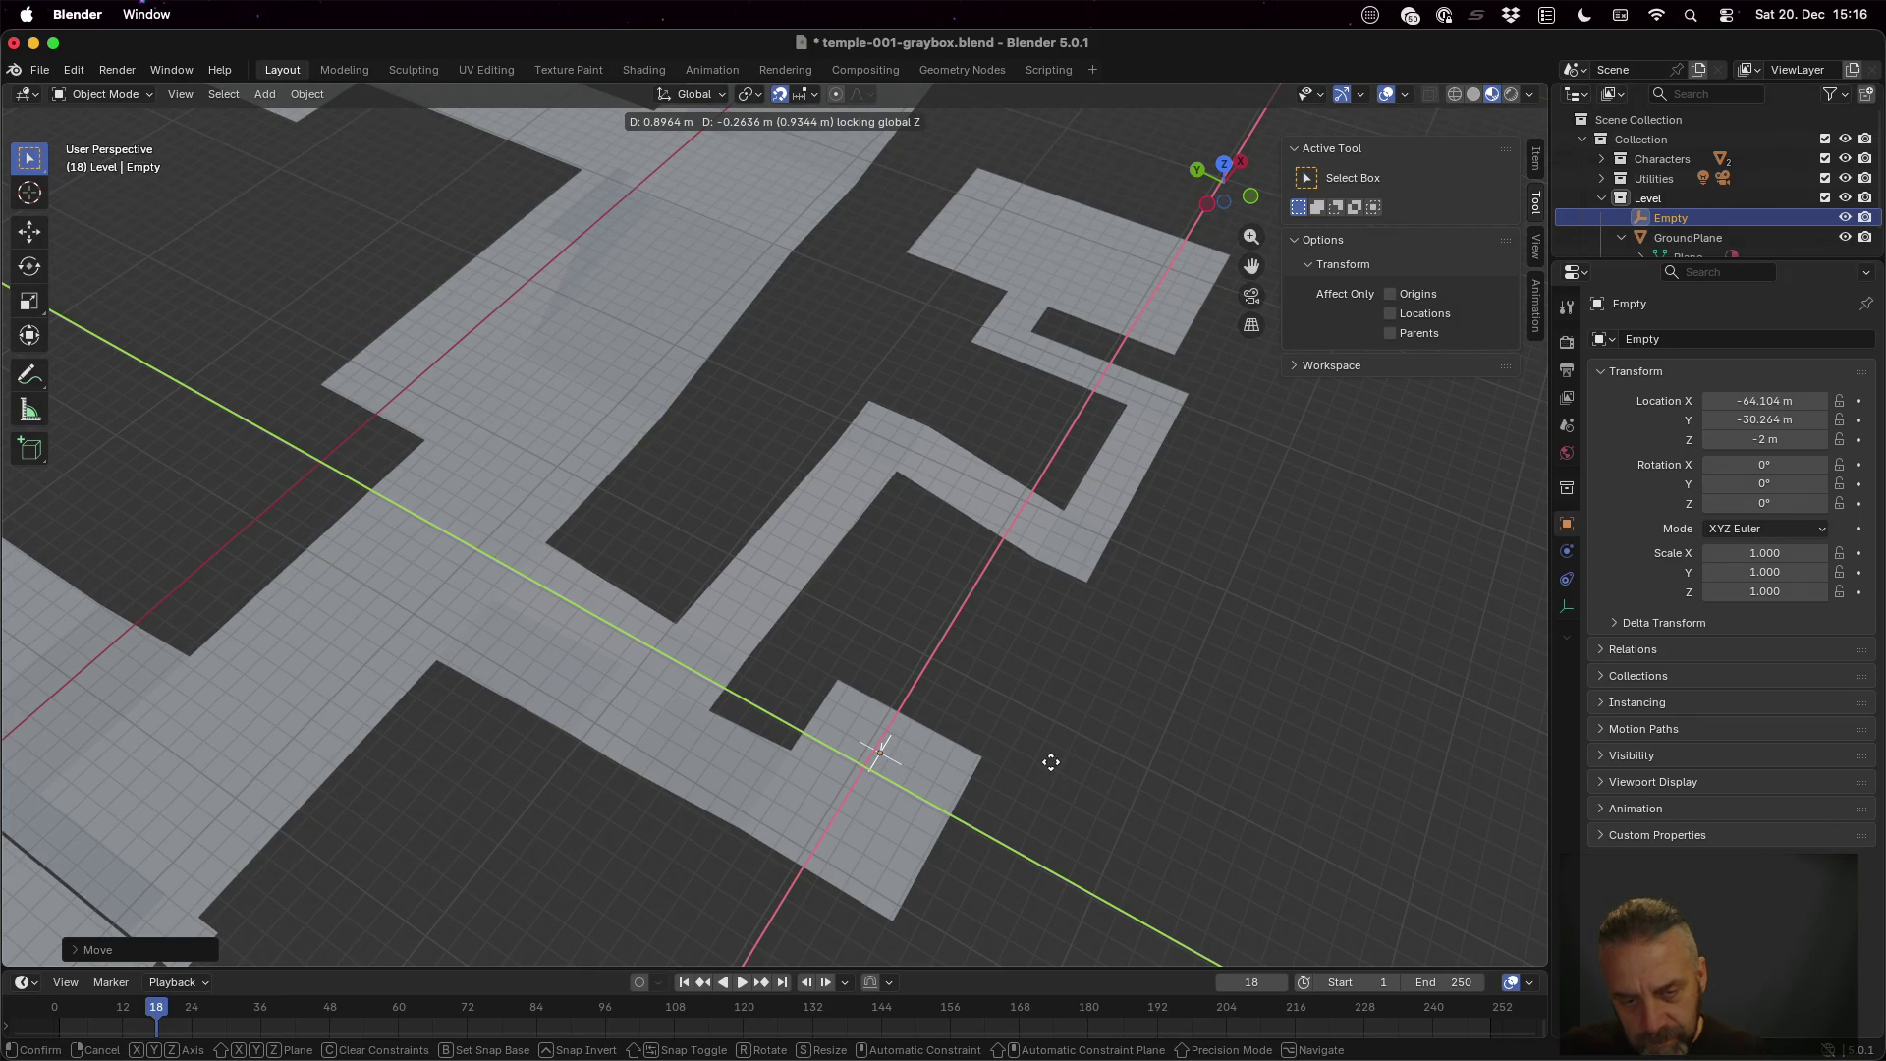
left_click(1051, 763)
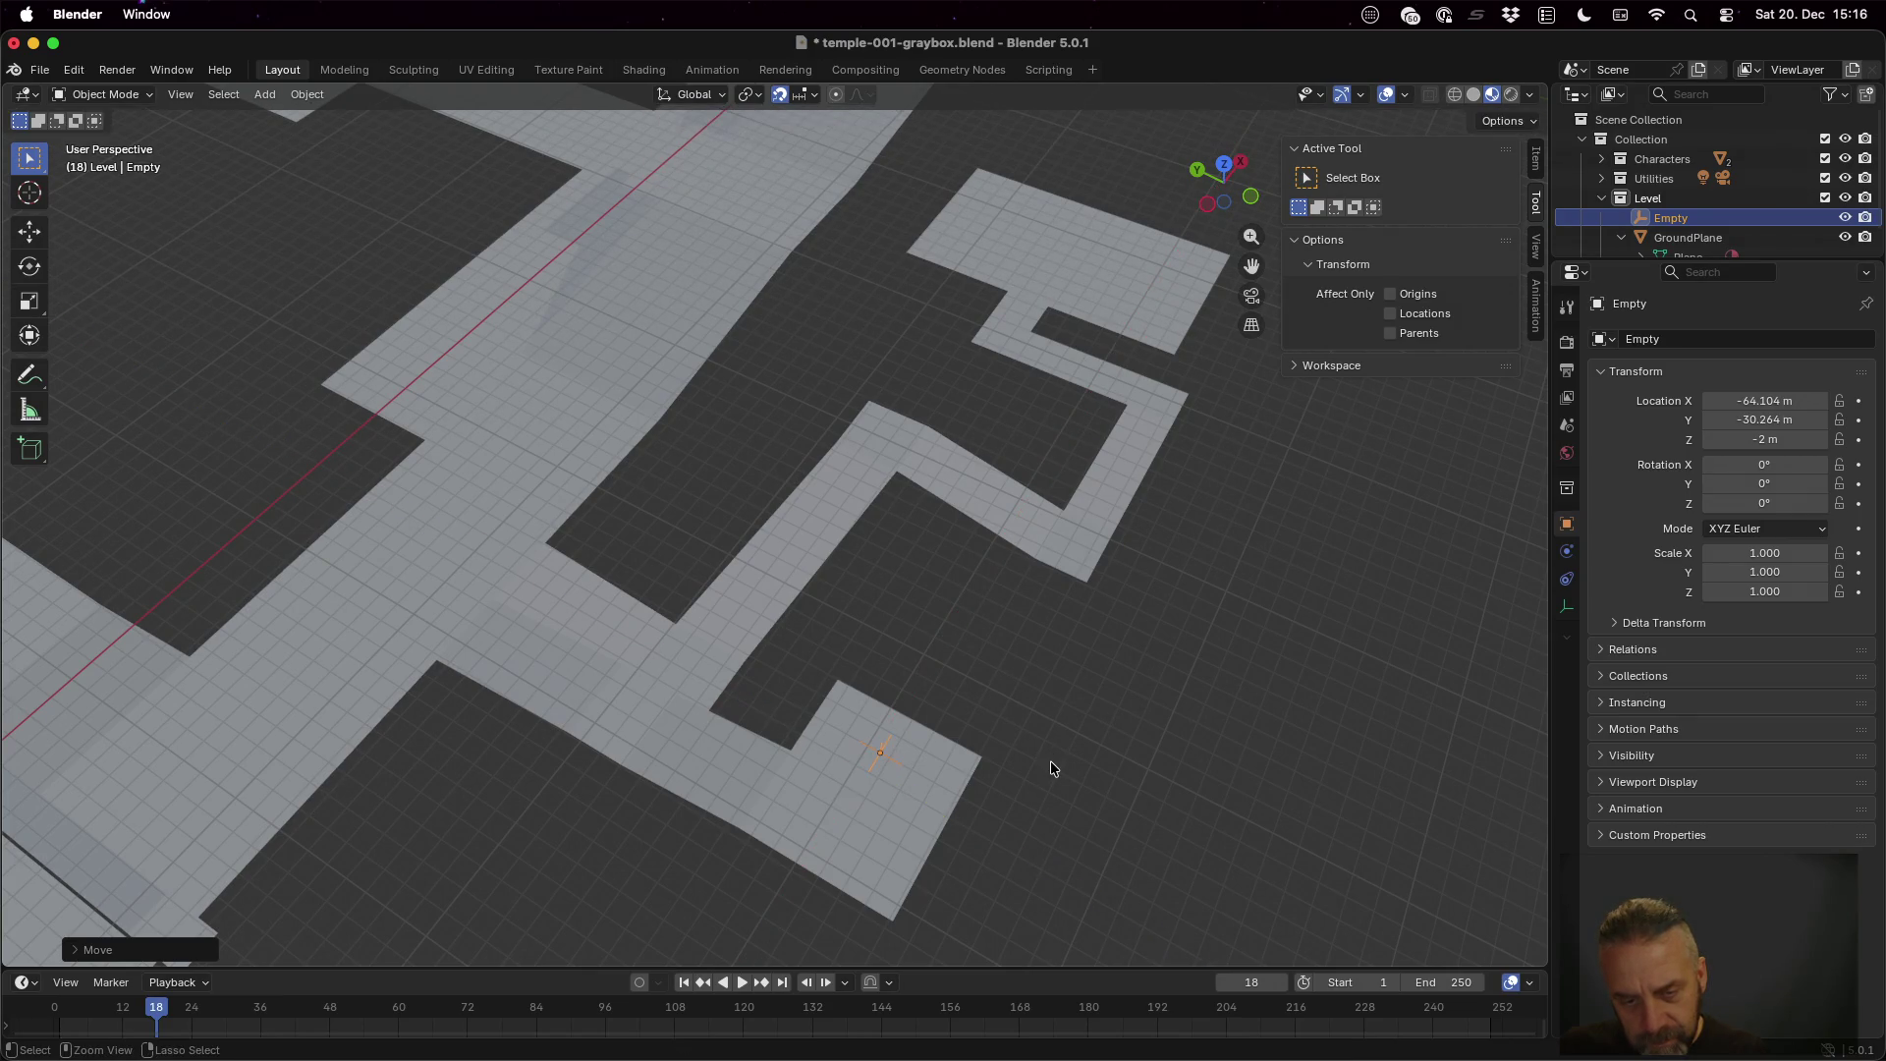
double_click(1686, 220)
type("SpawnPoint")
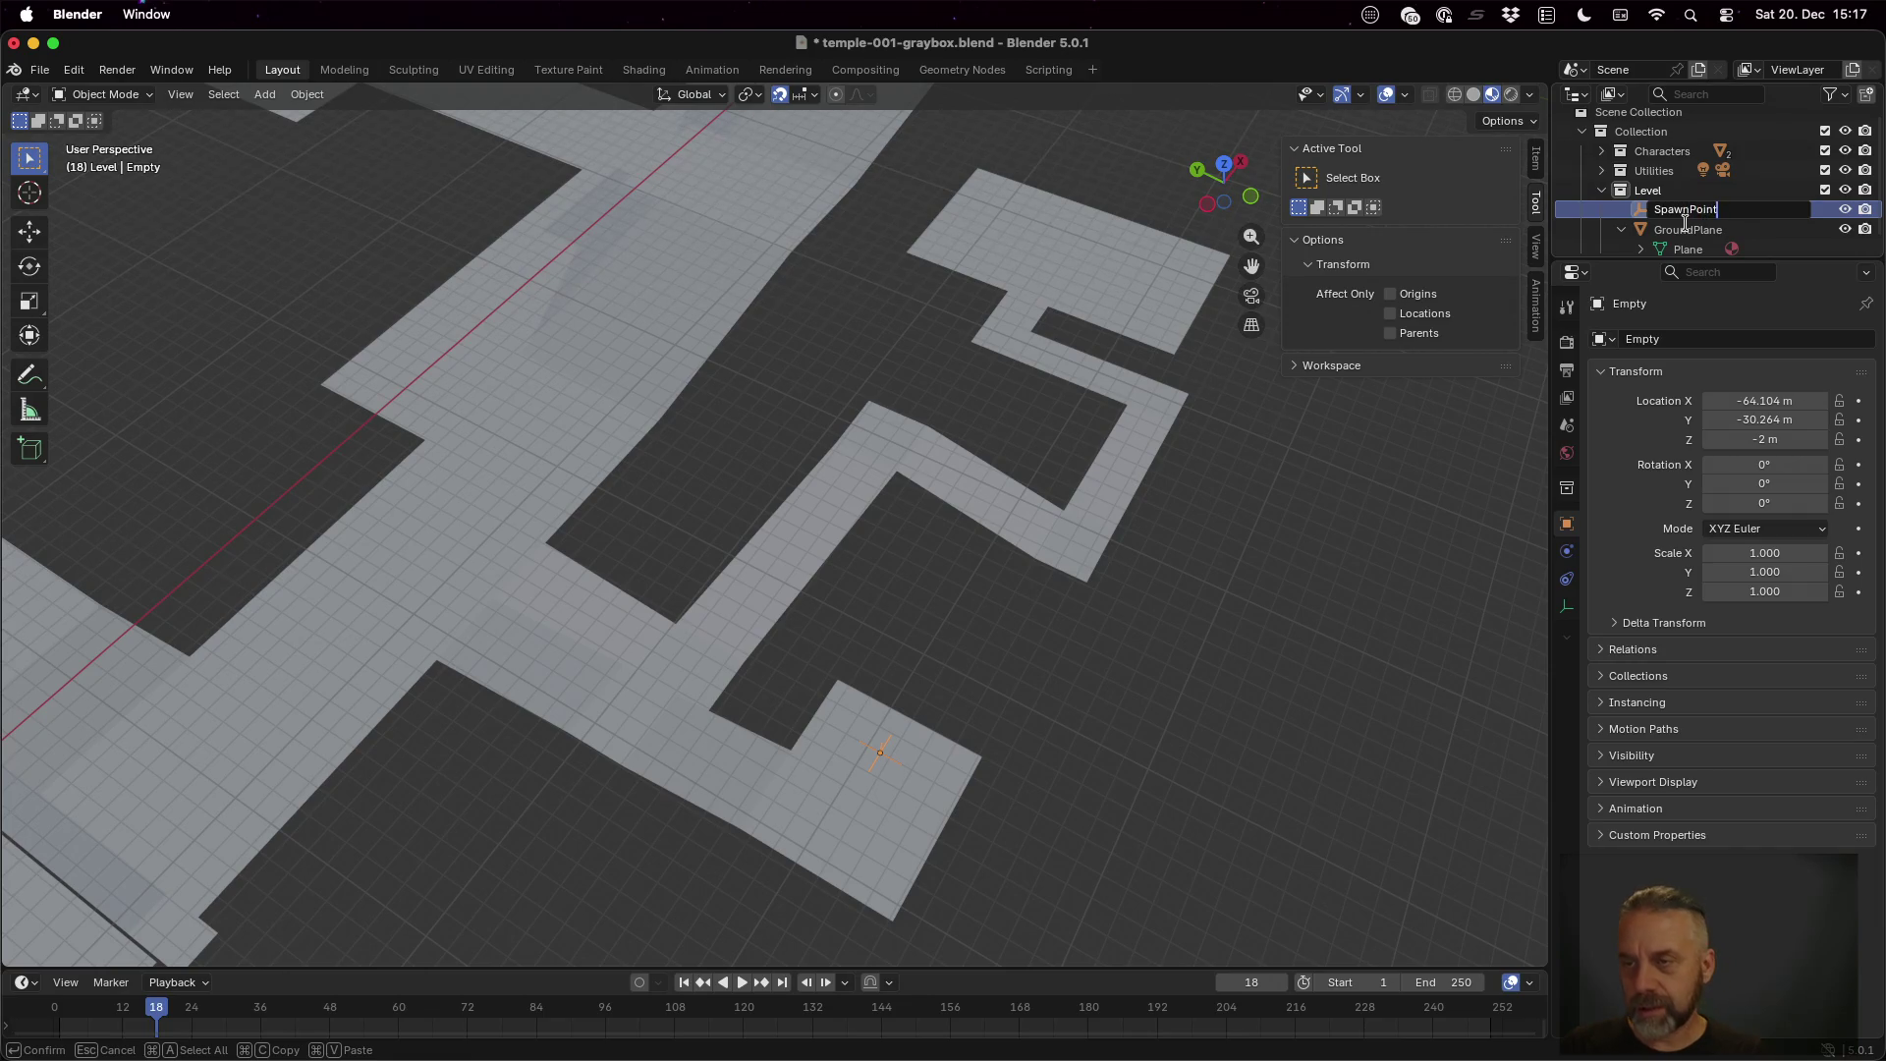
key("Return")
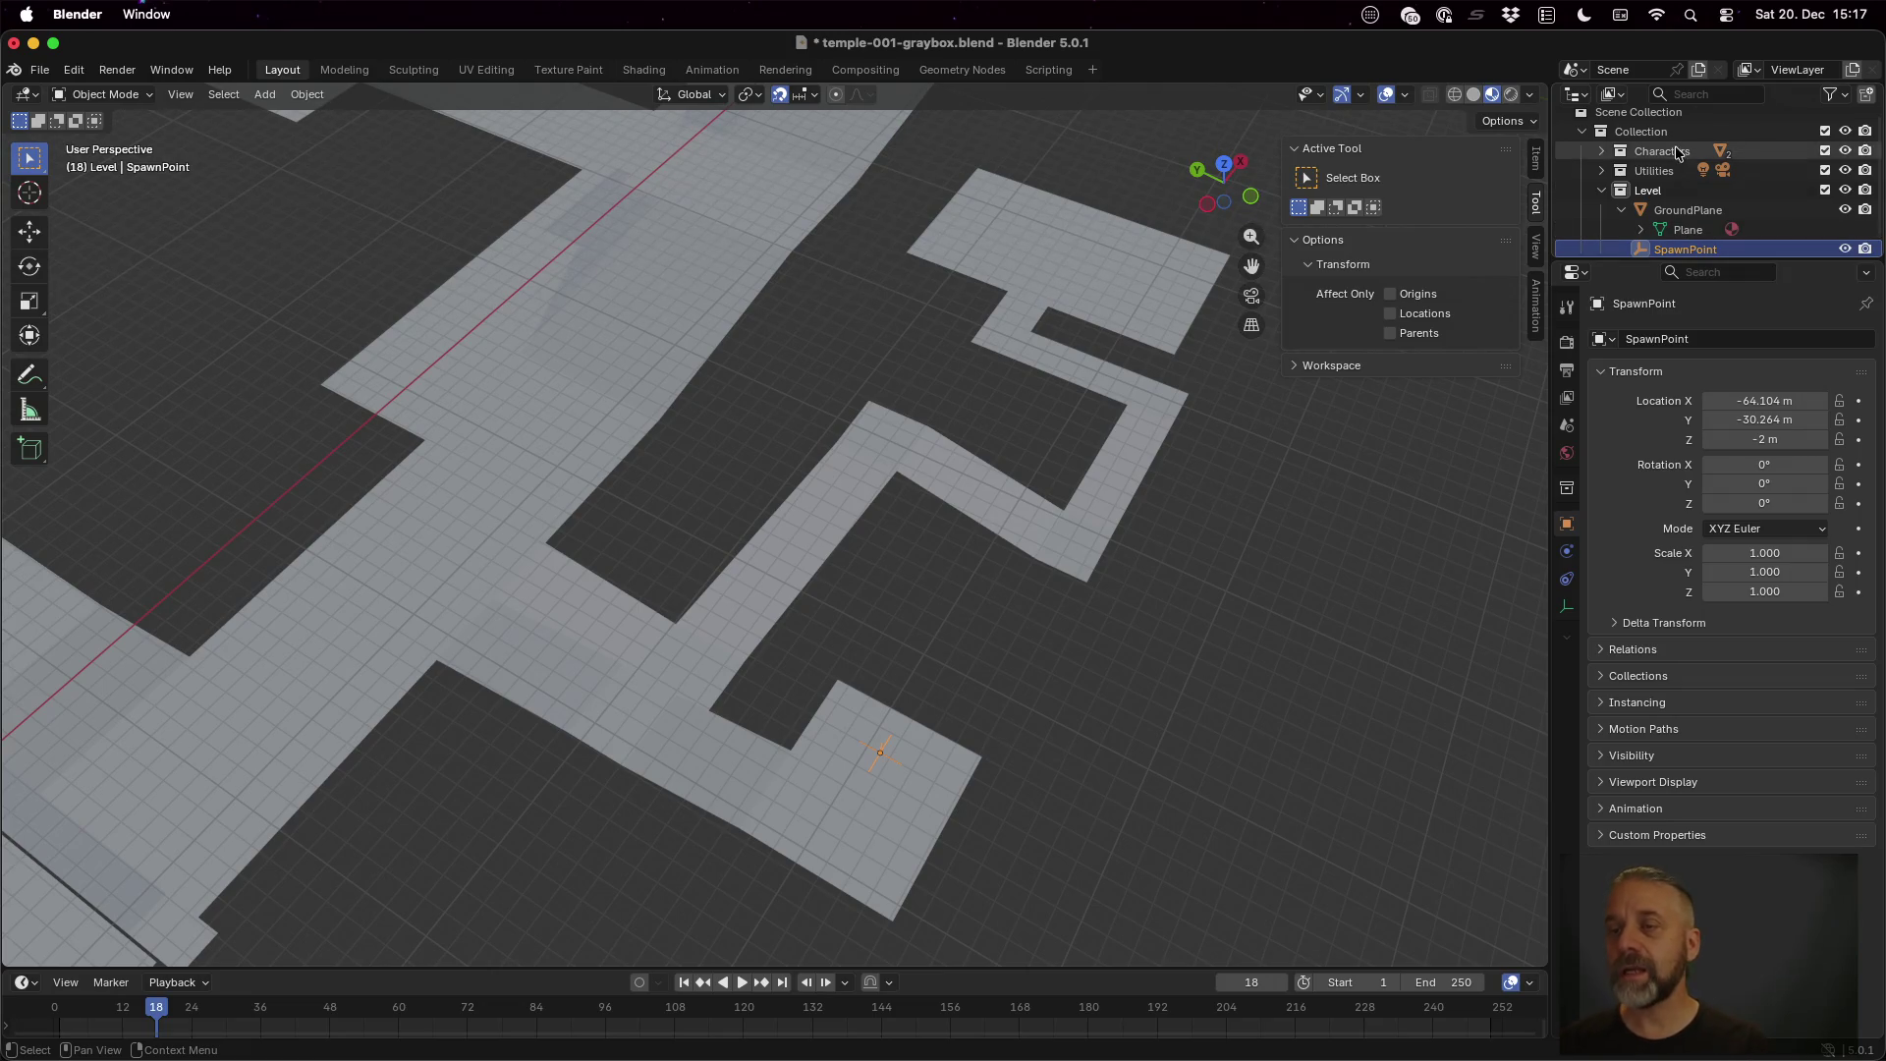
Make the Level collection active and save the Blender level file
left_click(1675, 210)
left_click(1651, 191)
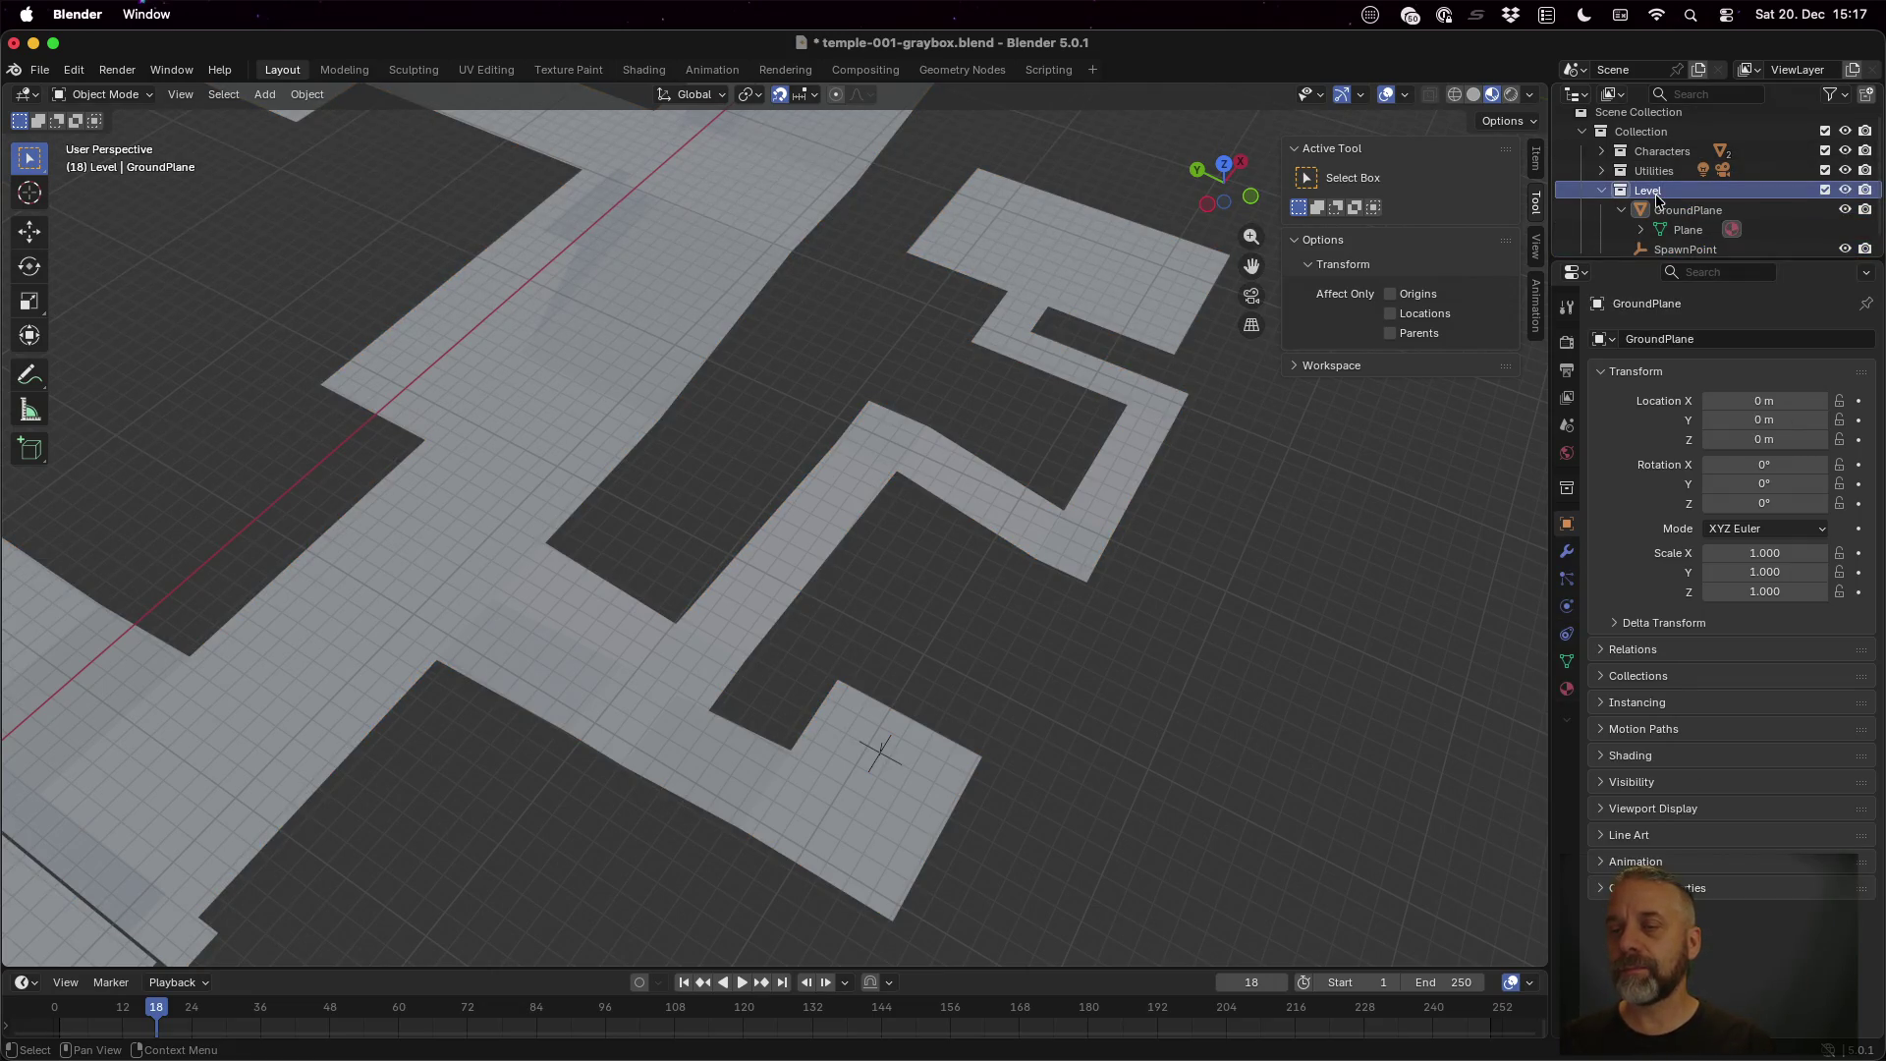
key("super+s")
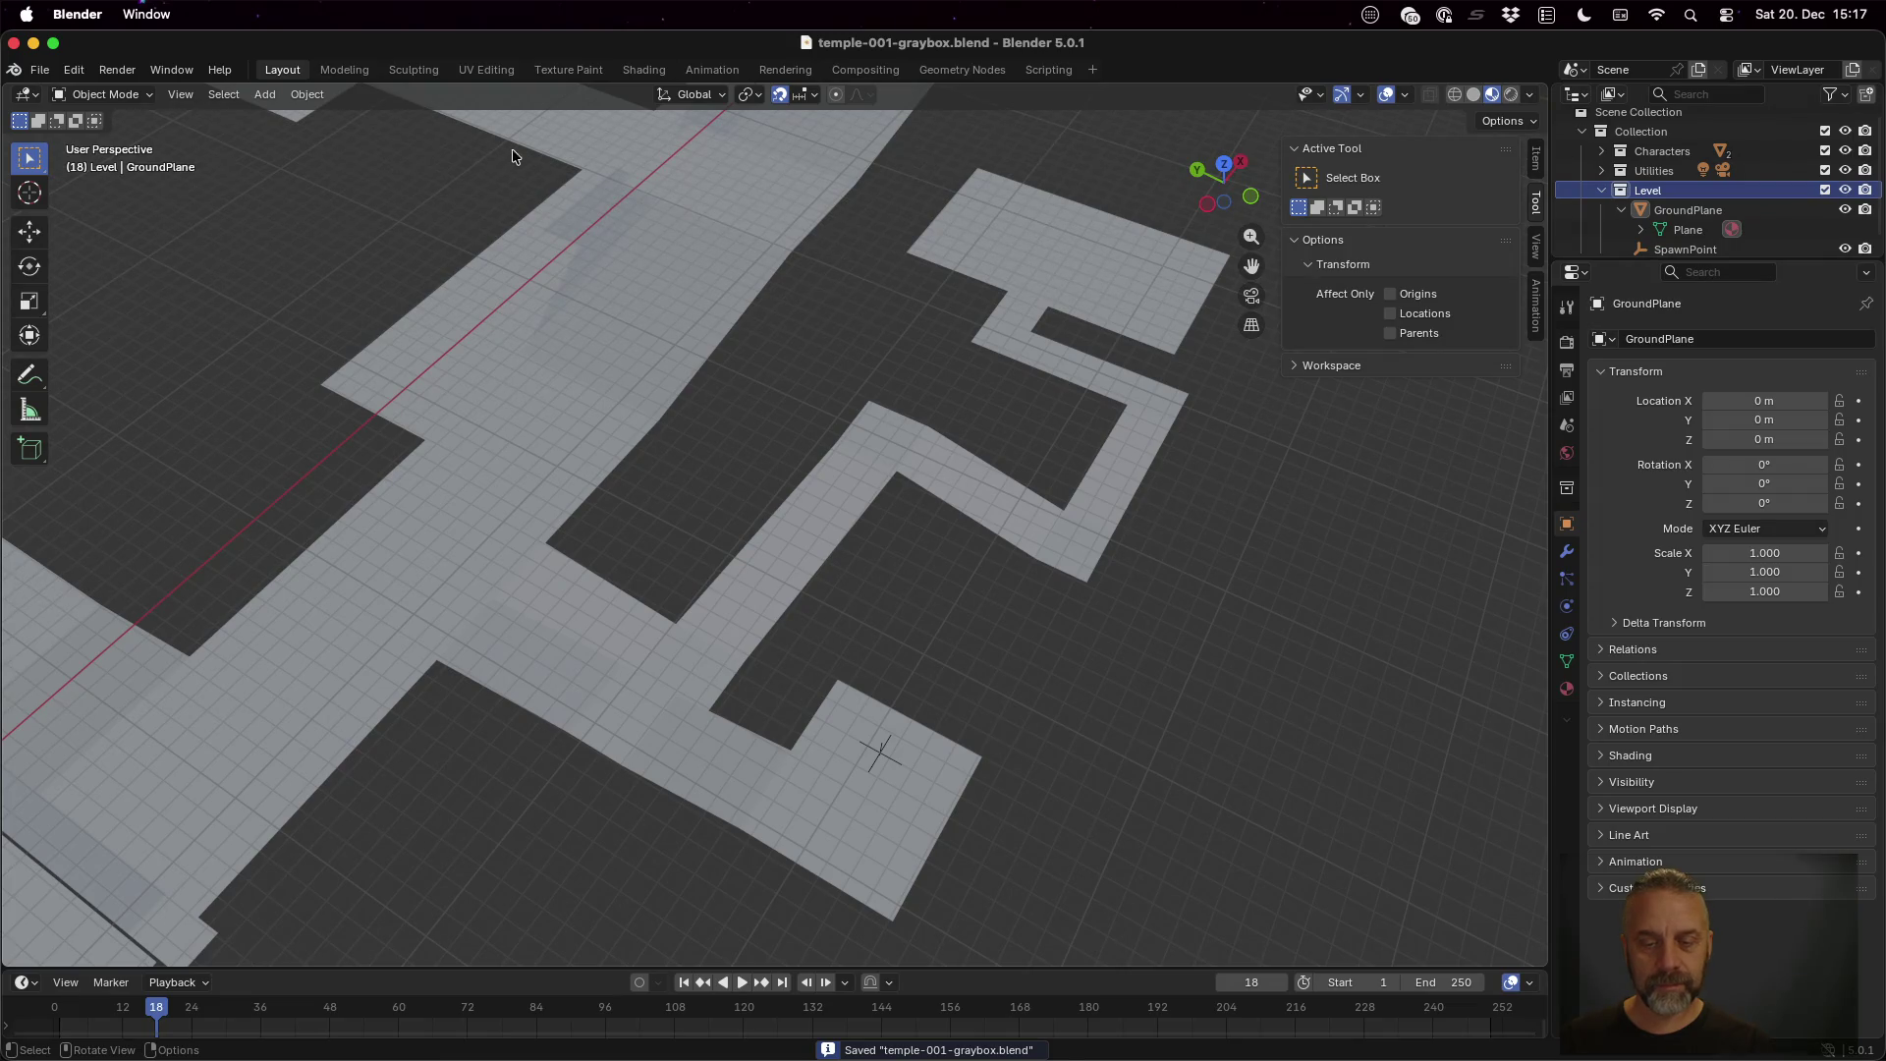
Export the active Level collection as glTF 2.0 over temple-001-graybox.glb, then return to Godot
left_click(40, 70)
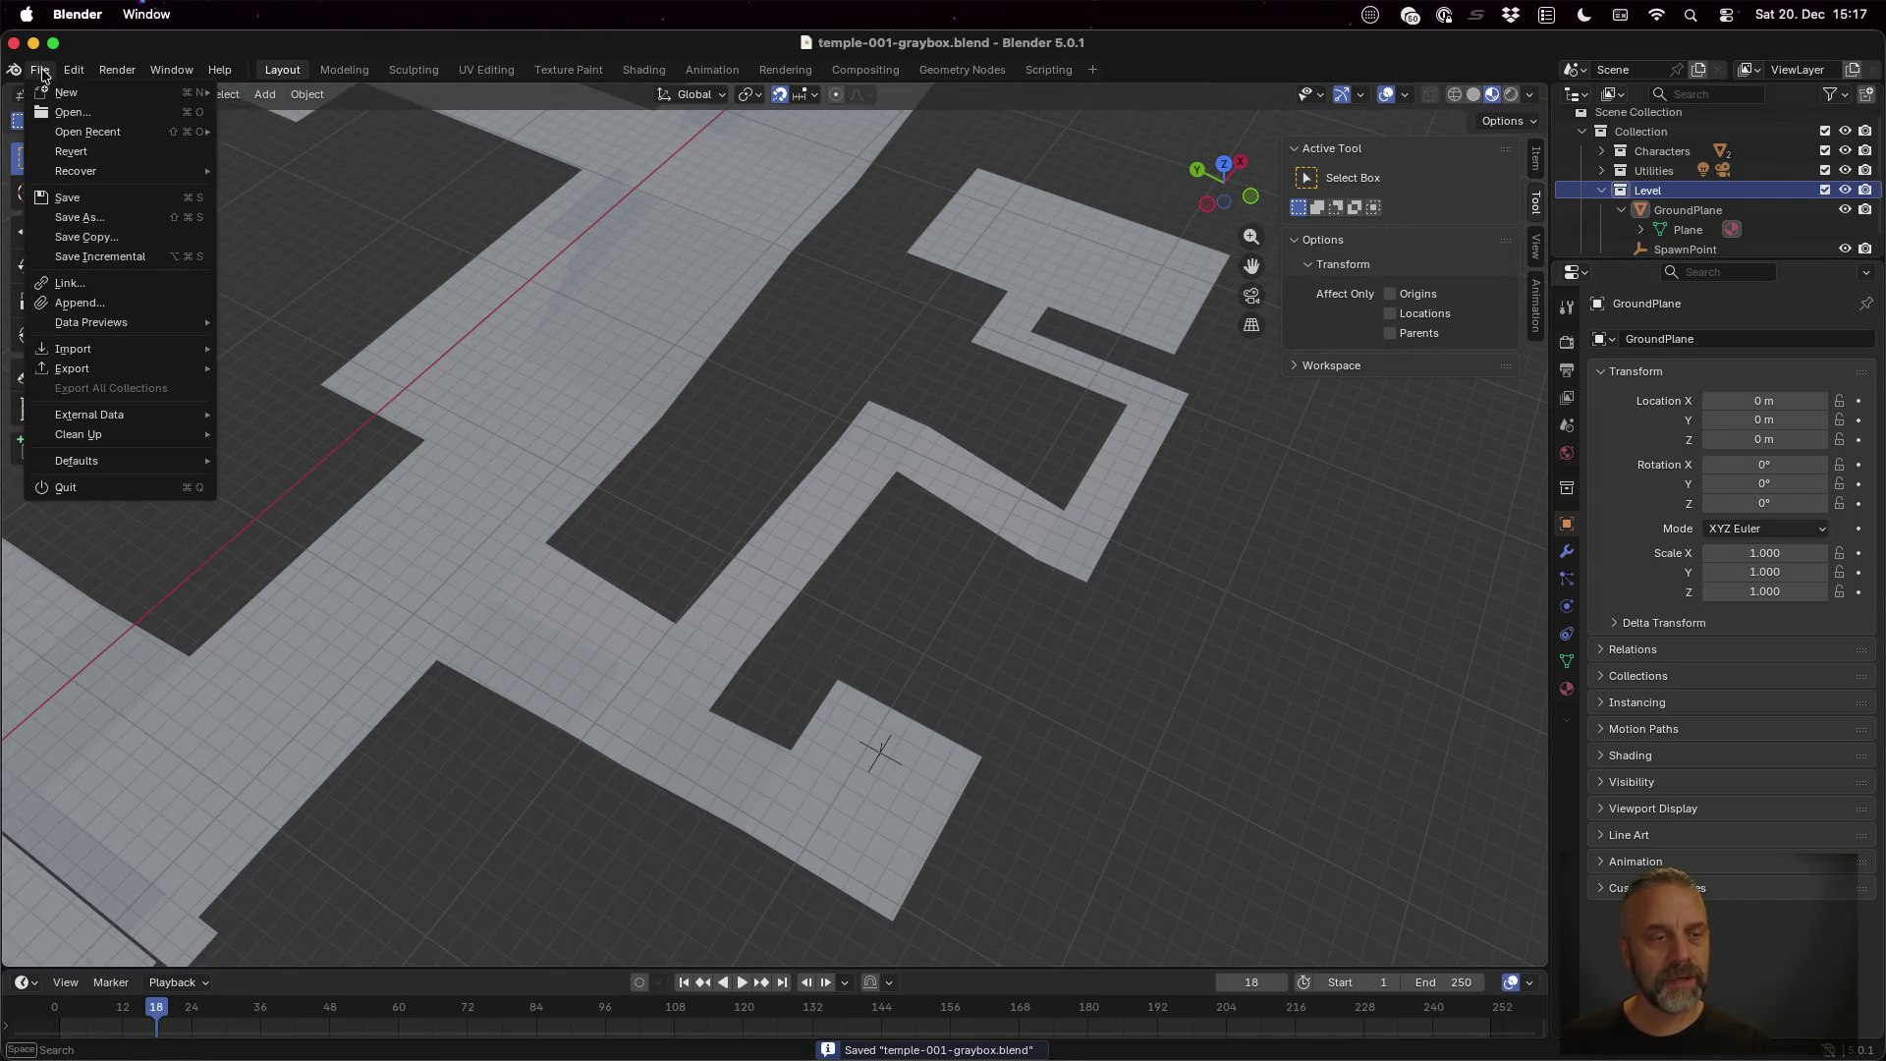
mouse_move(147, 370)
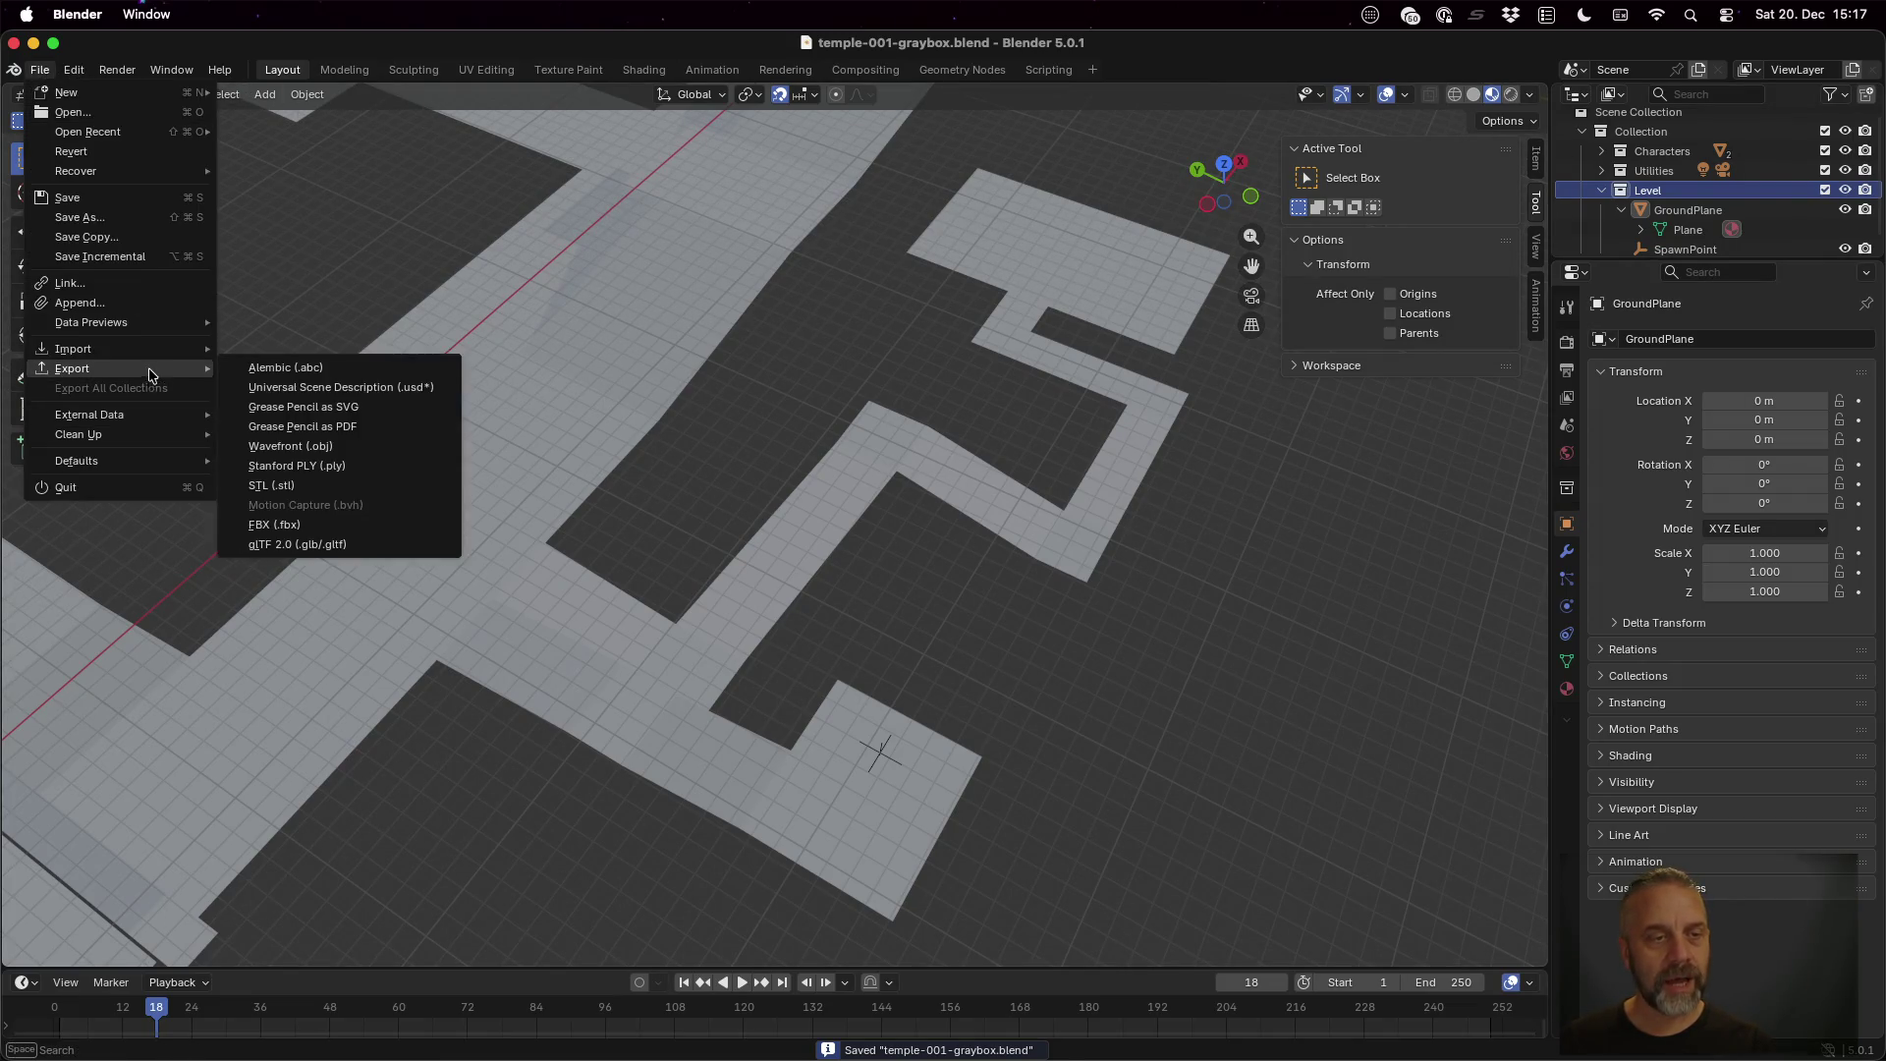
left_click(375, 544)
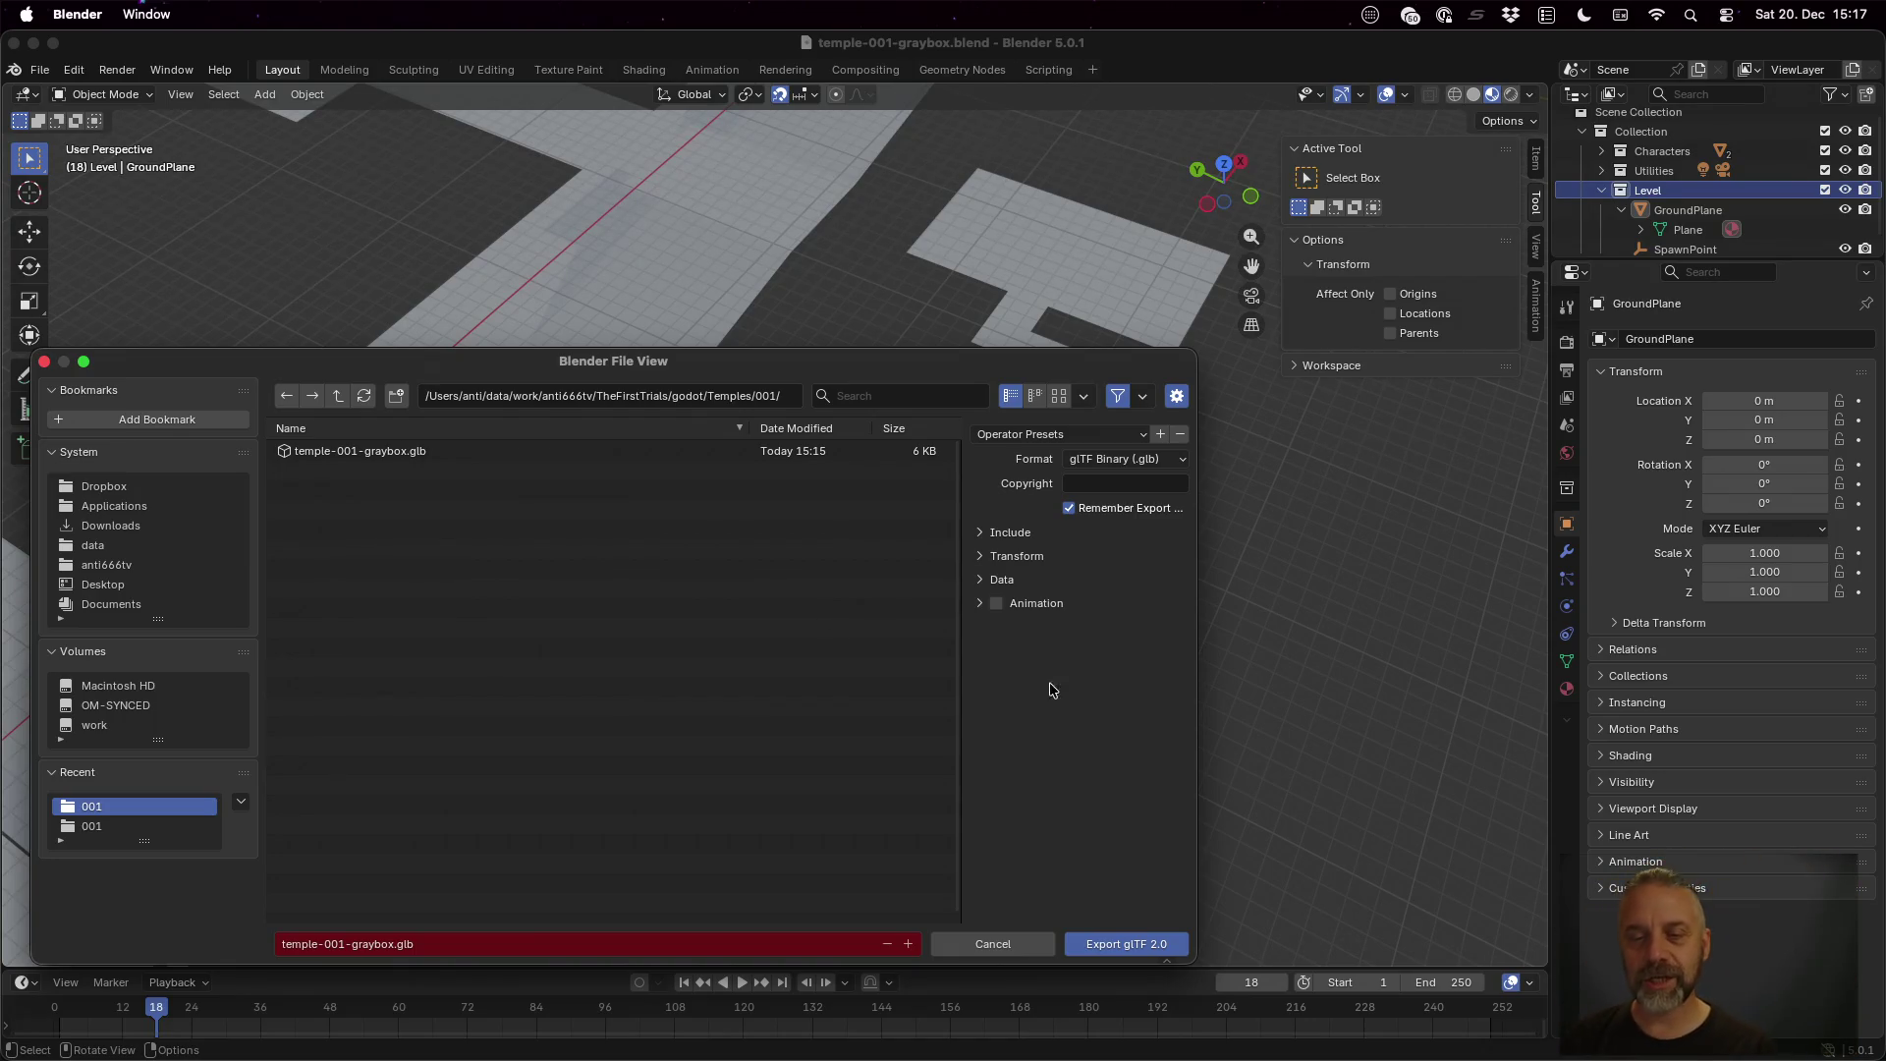
left_click(990, 534)
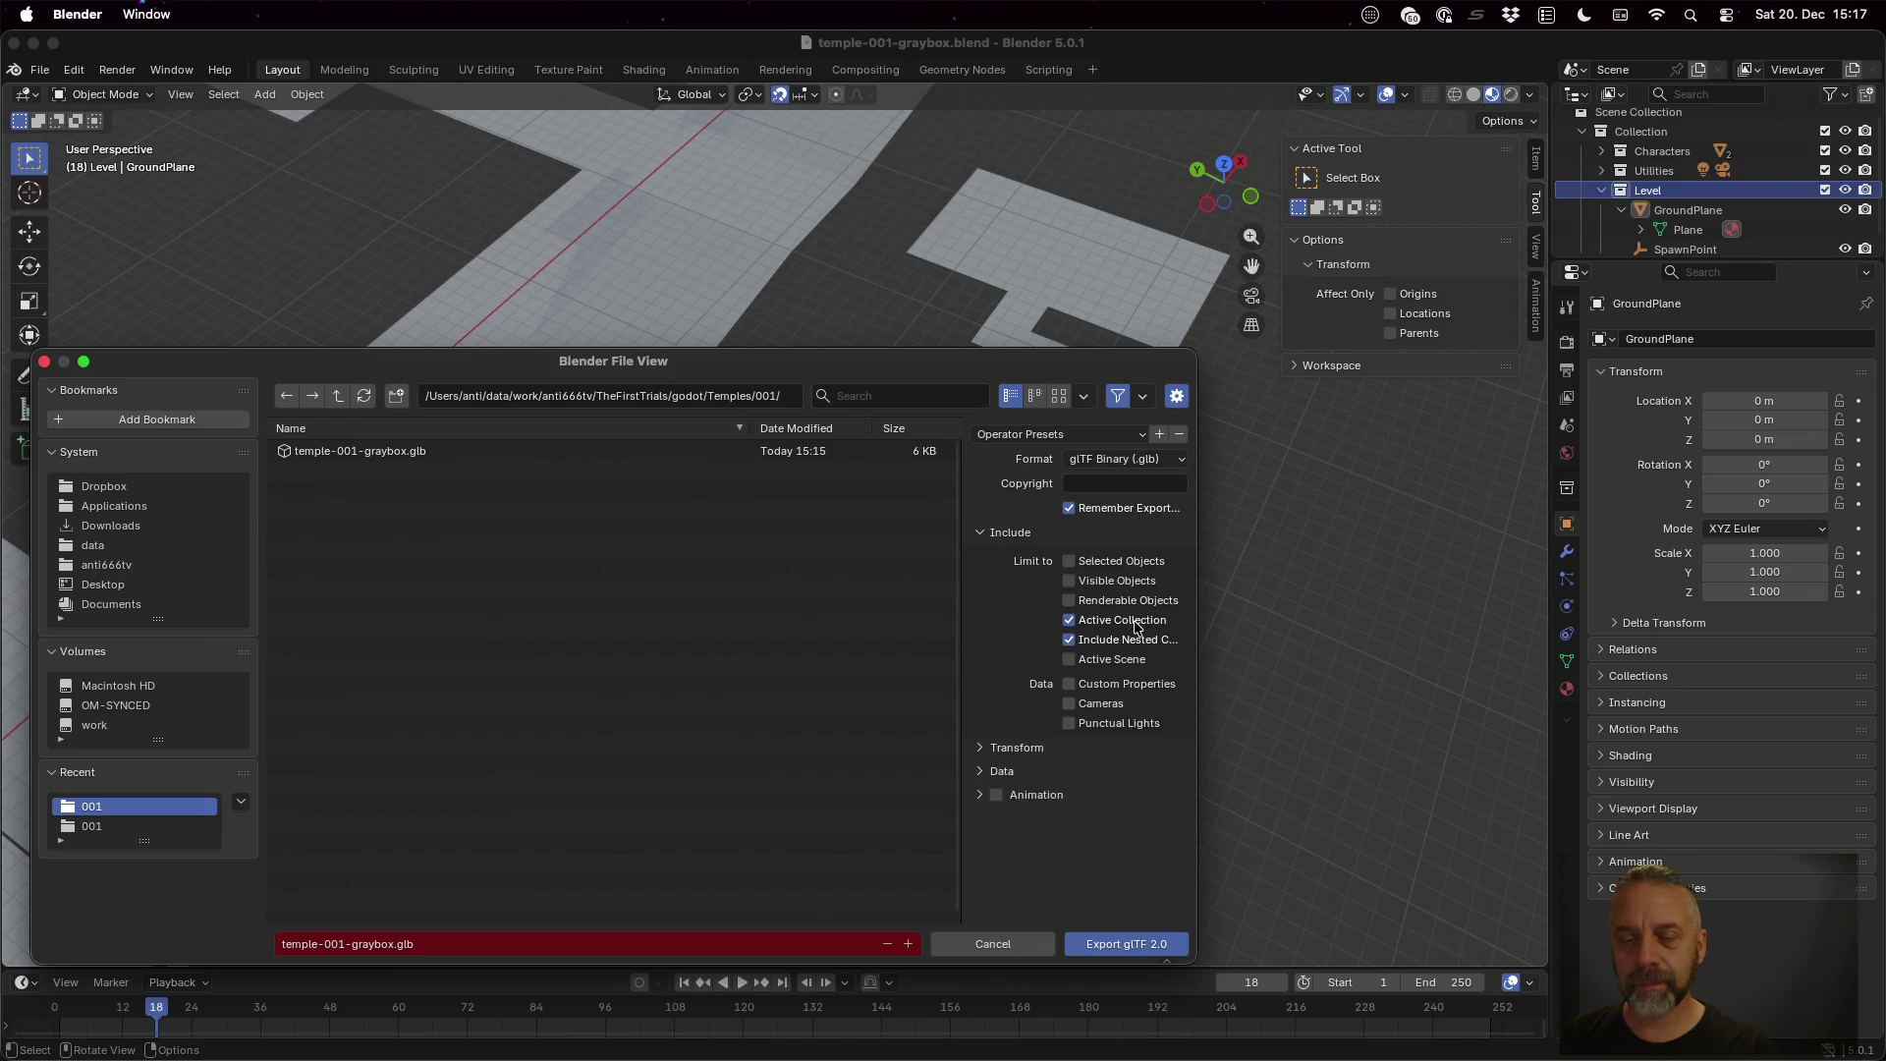
left_click(1146, 940)
scroll(930, 586, "down", 5)
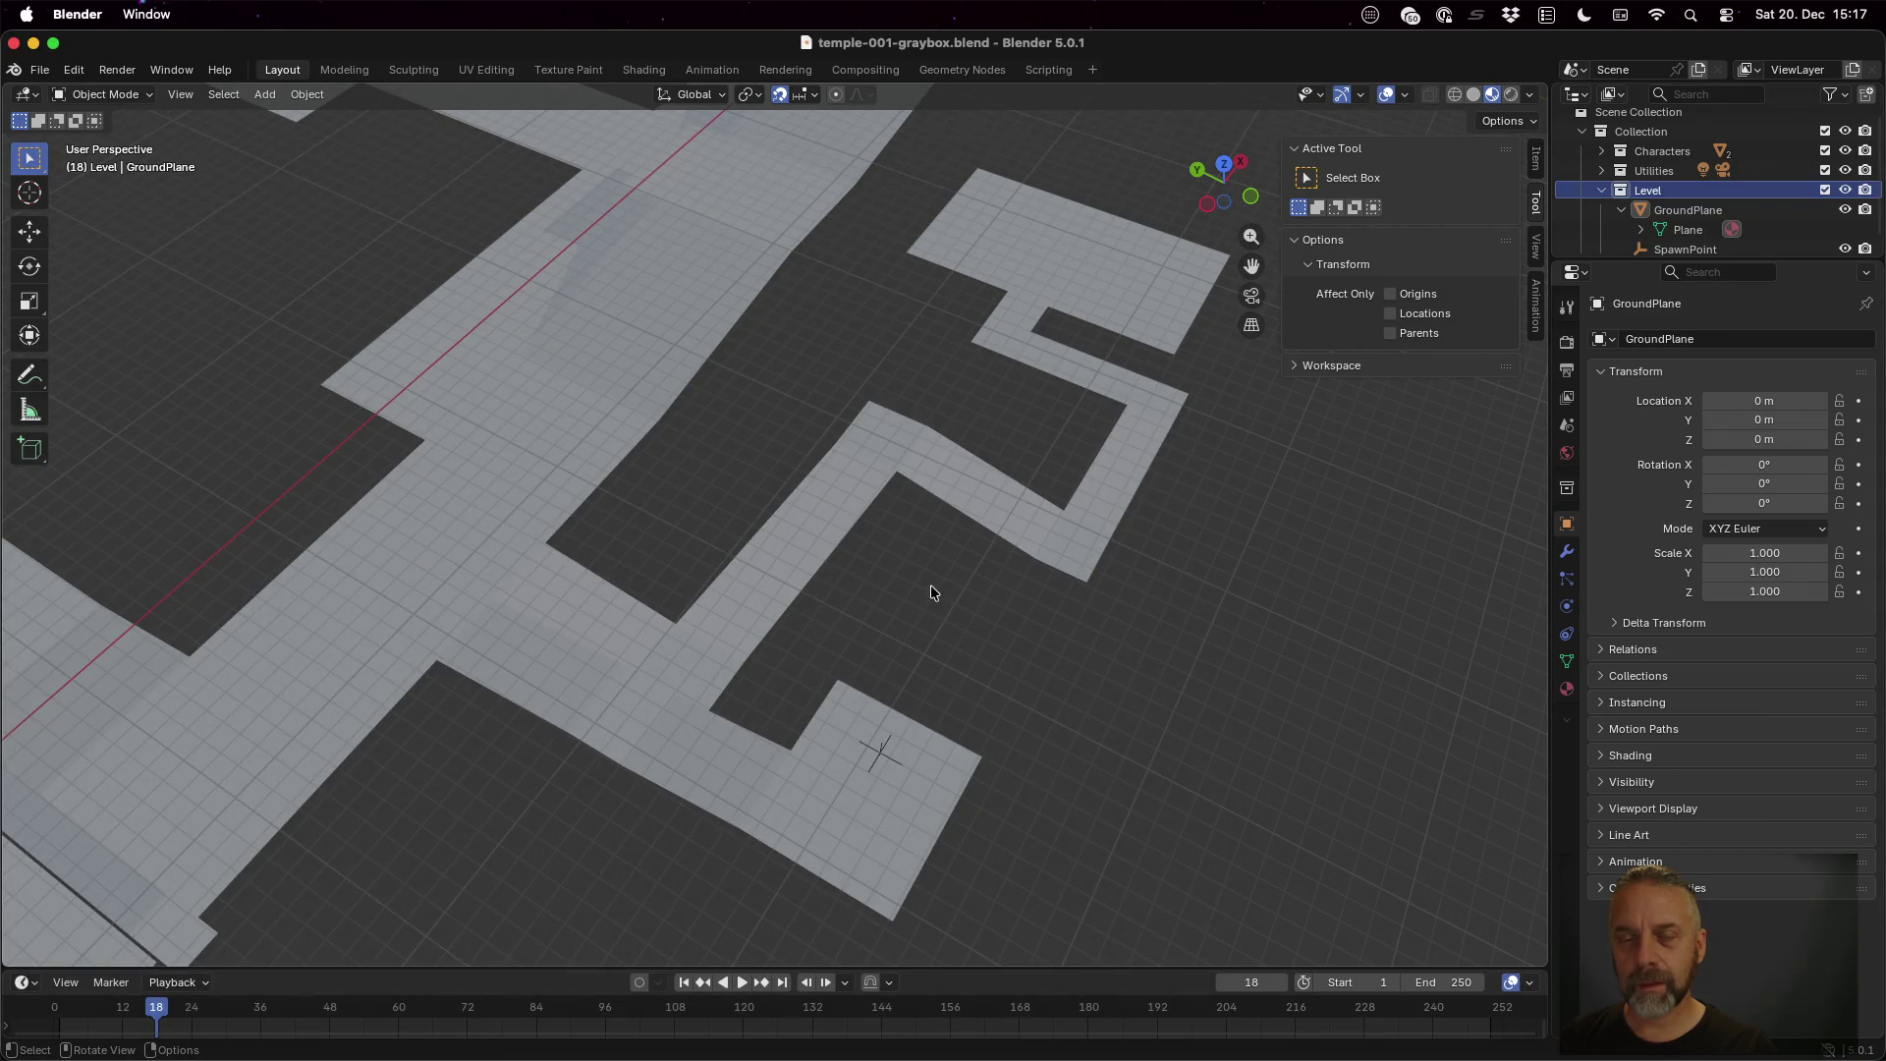
scroll(892, 533, "up", 3)
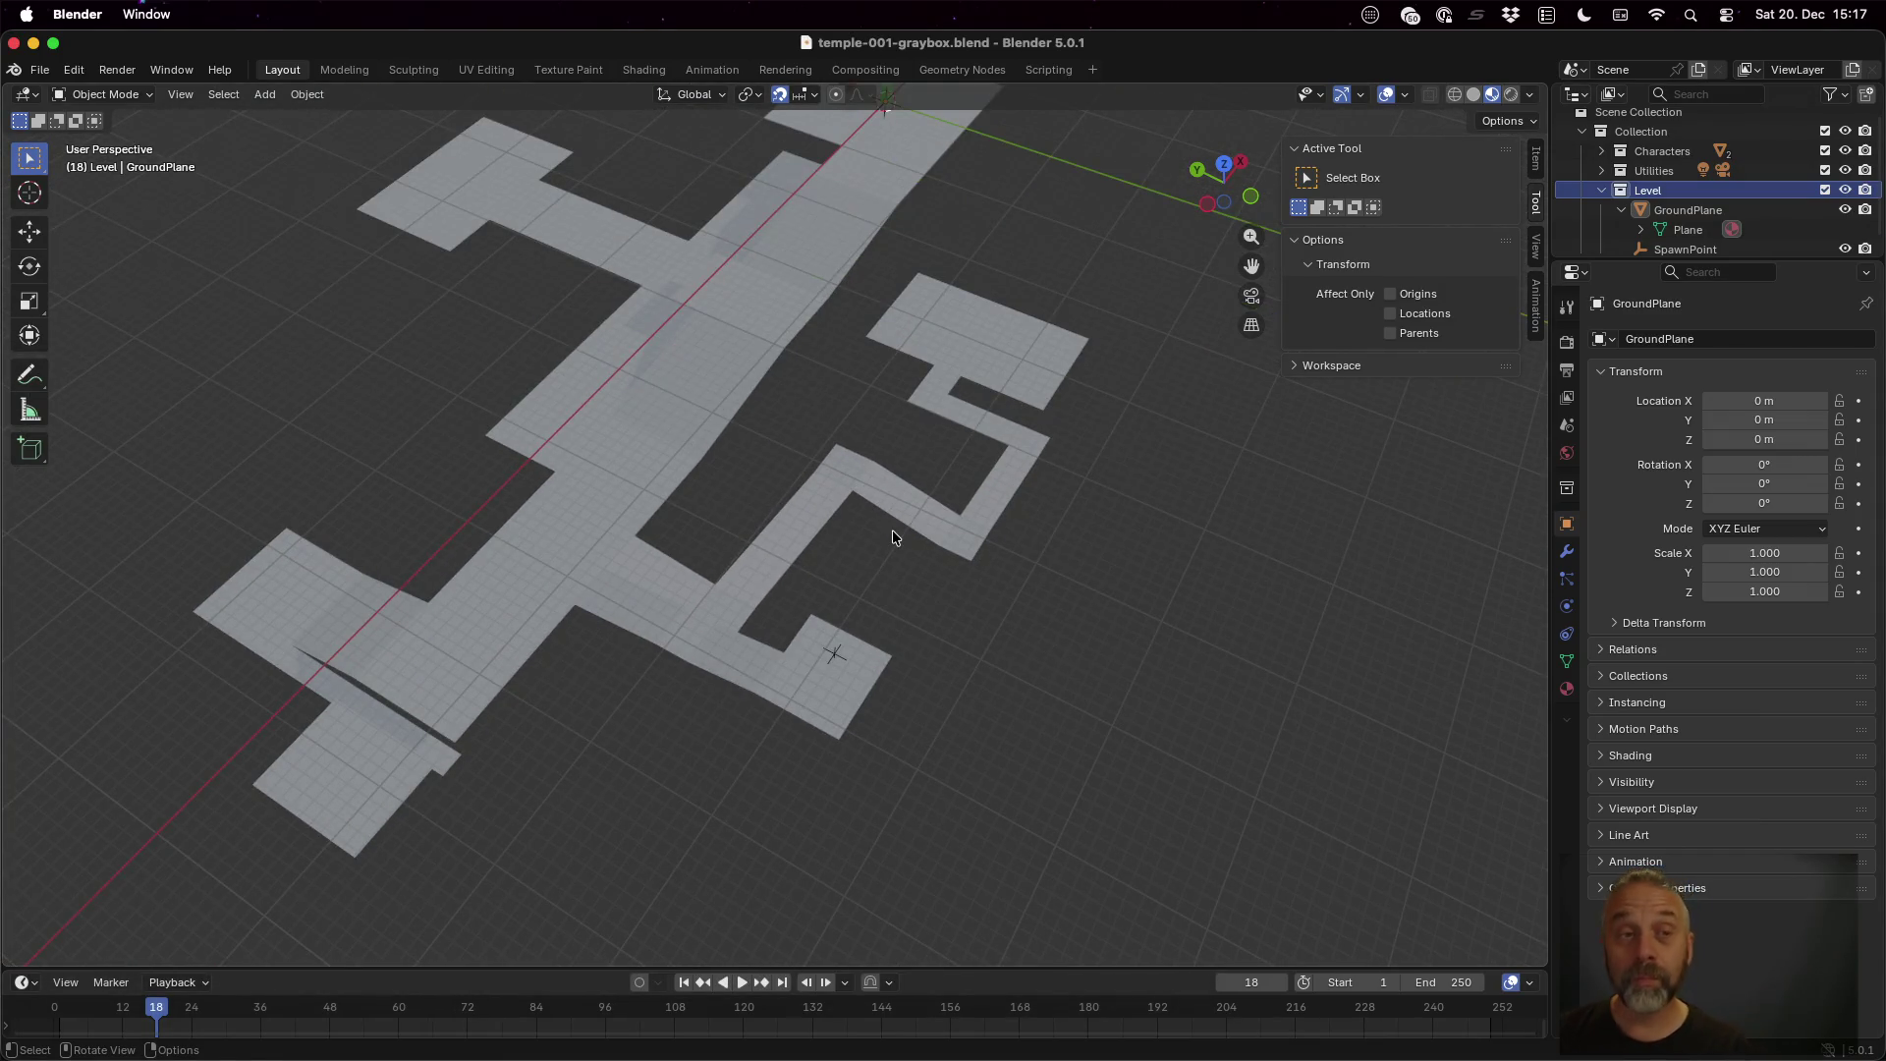
key("ctrl+Left")
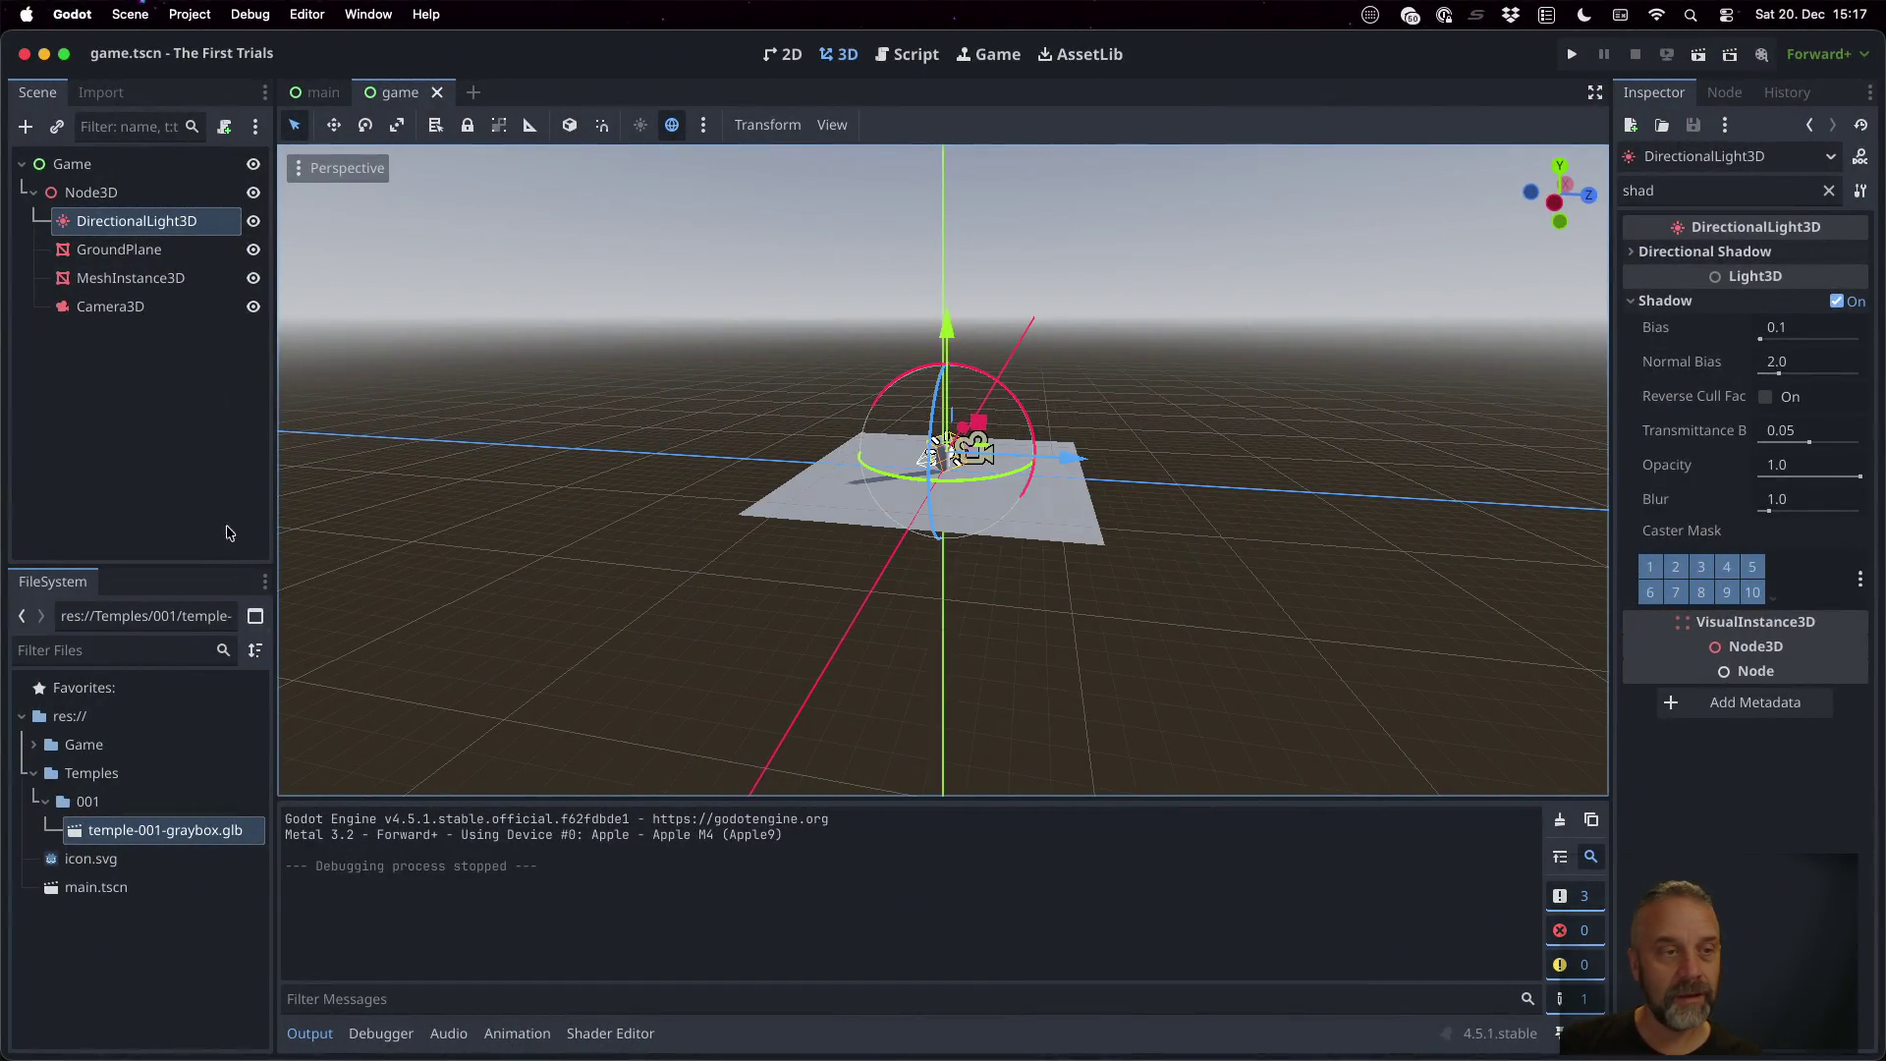
double_click(206, 835)
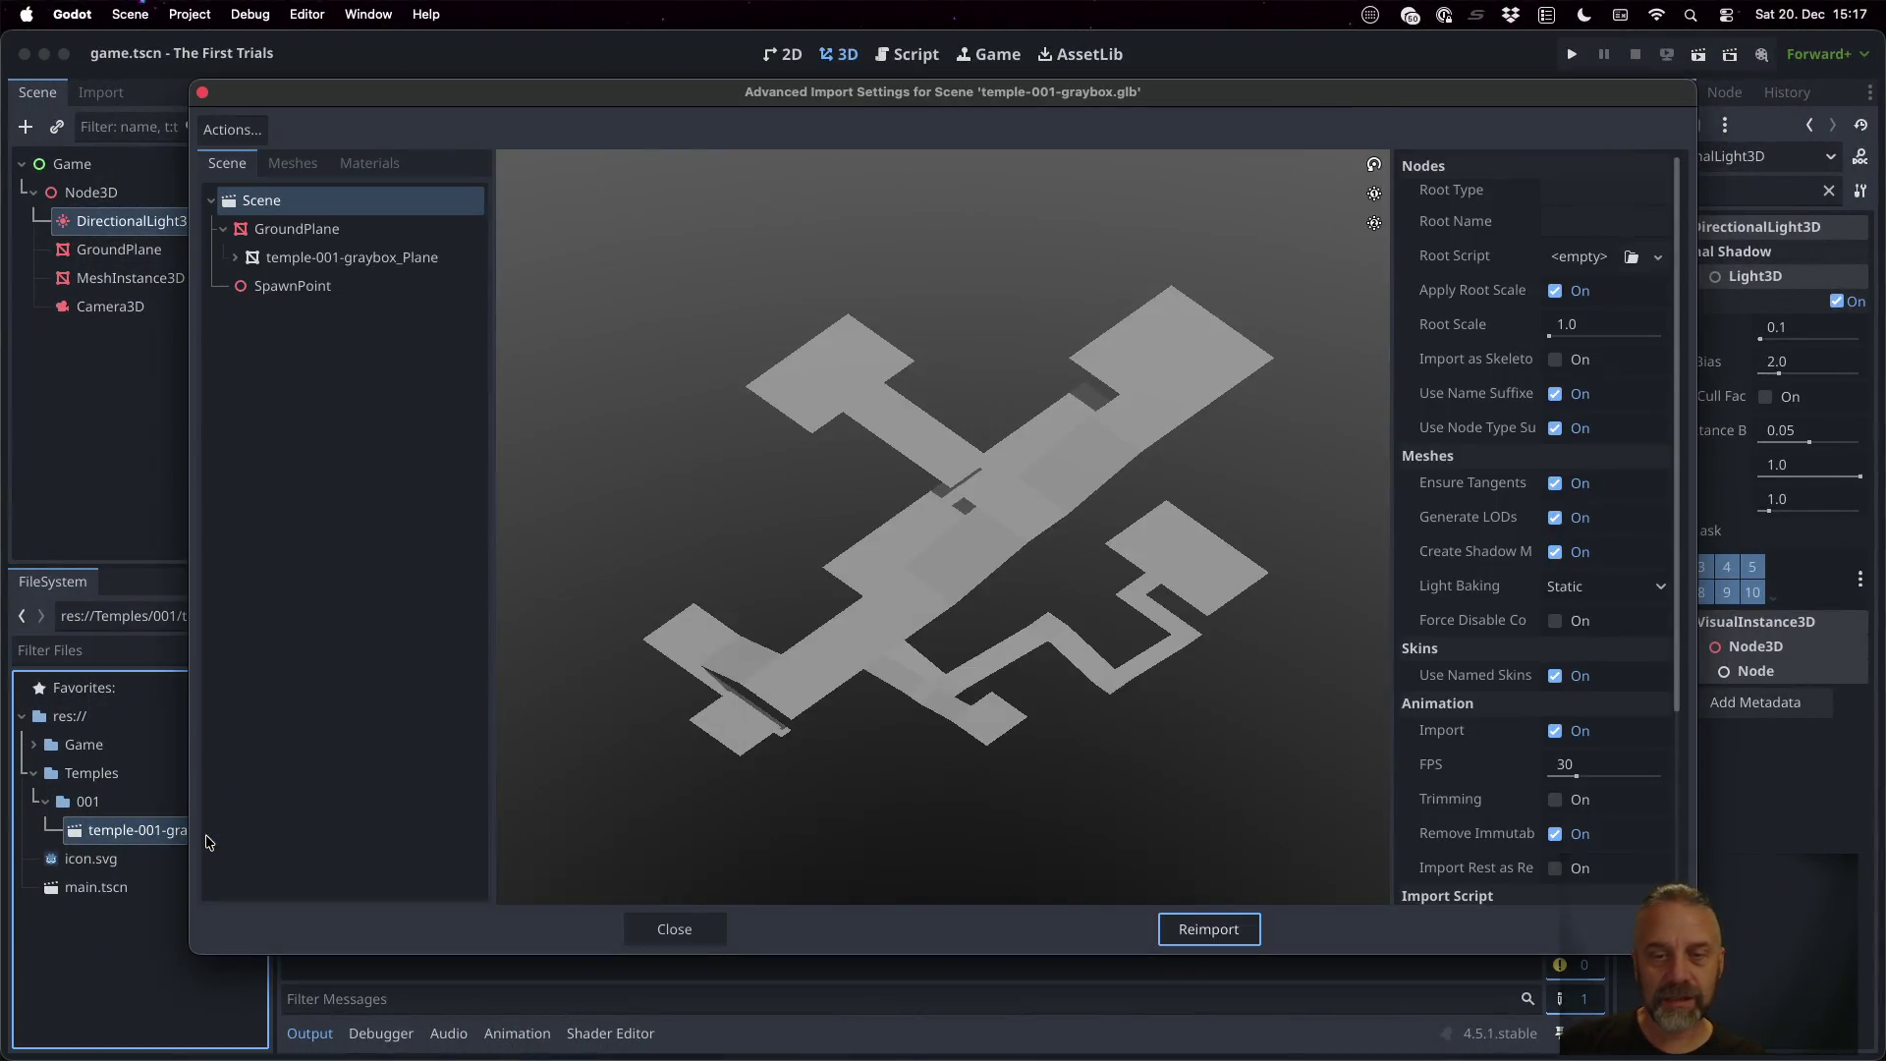
left_click(306, 295)
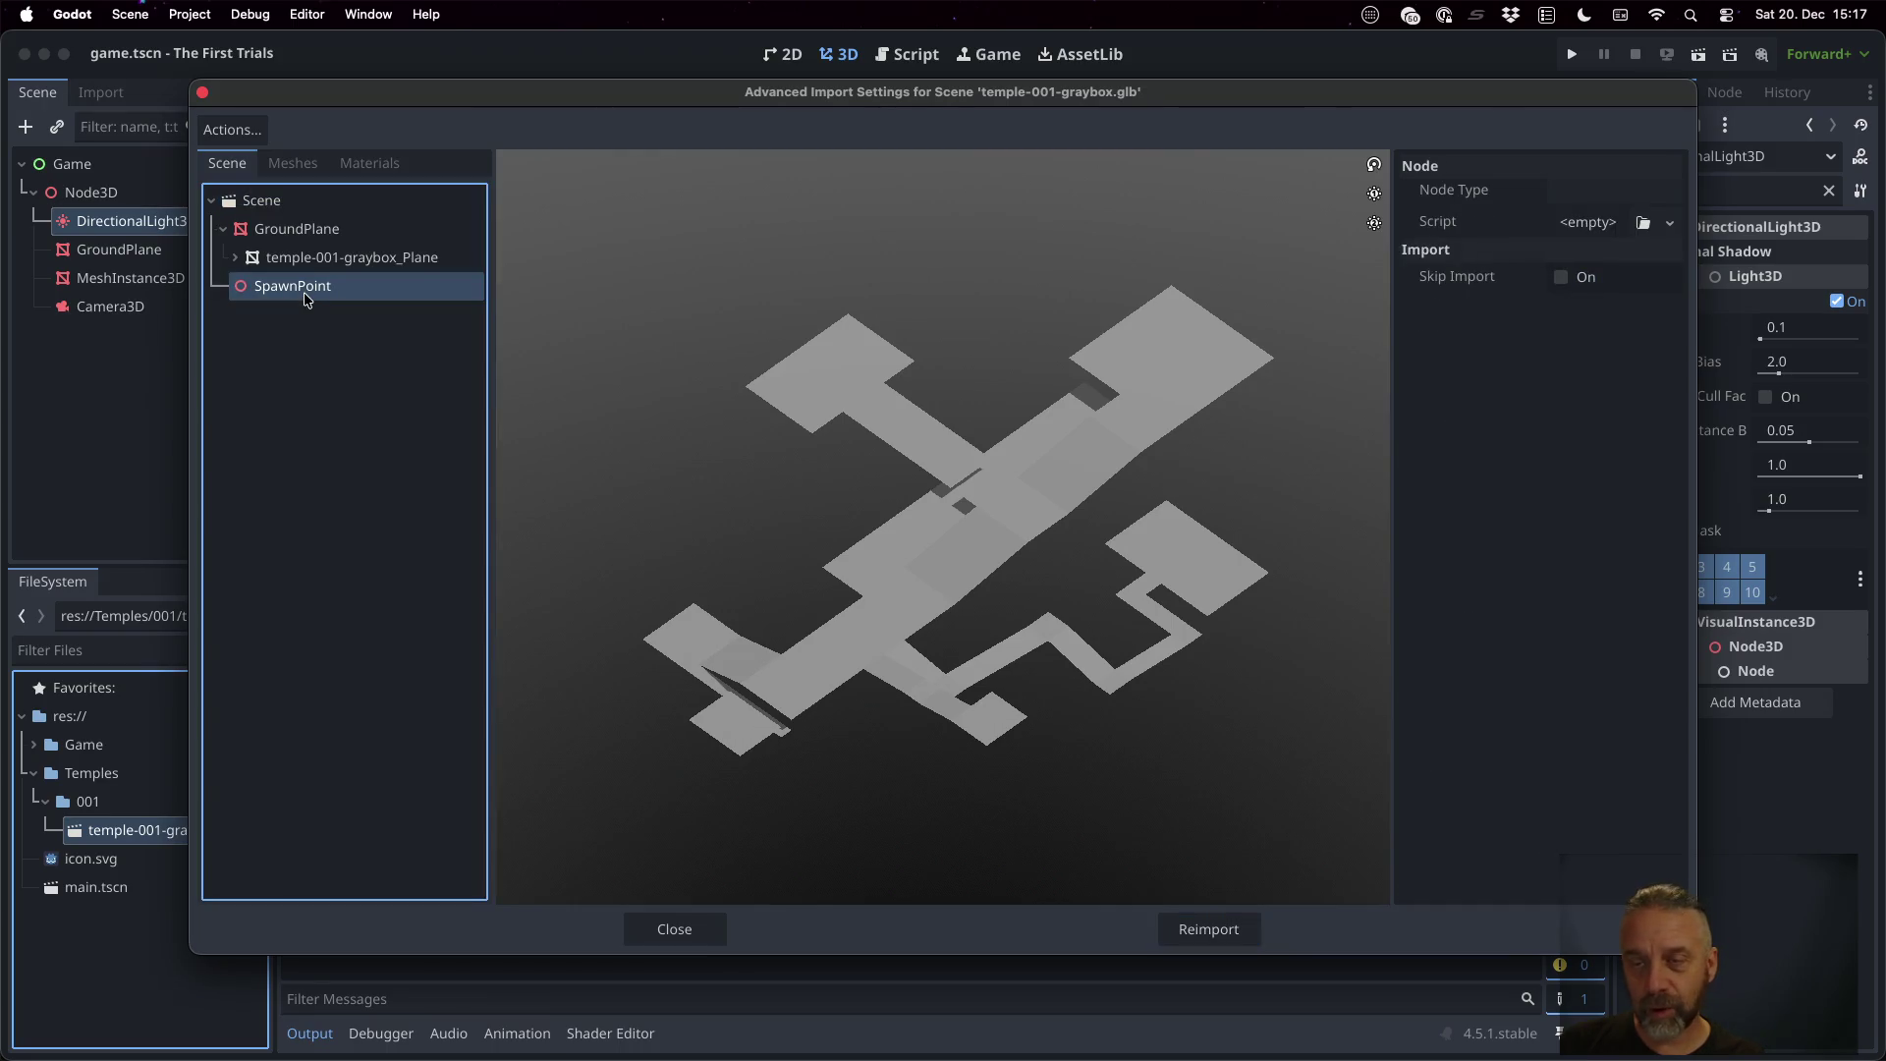
scroll(1125, 546, "up", 5)
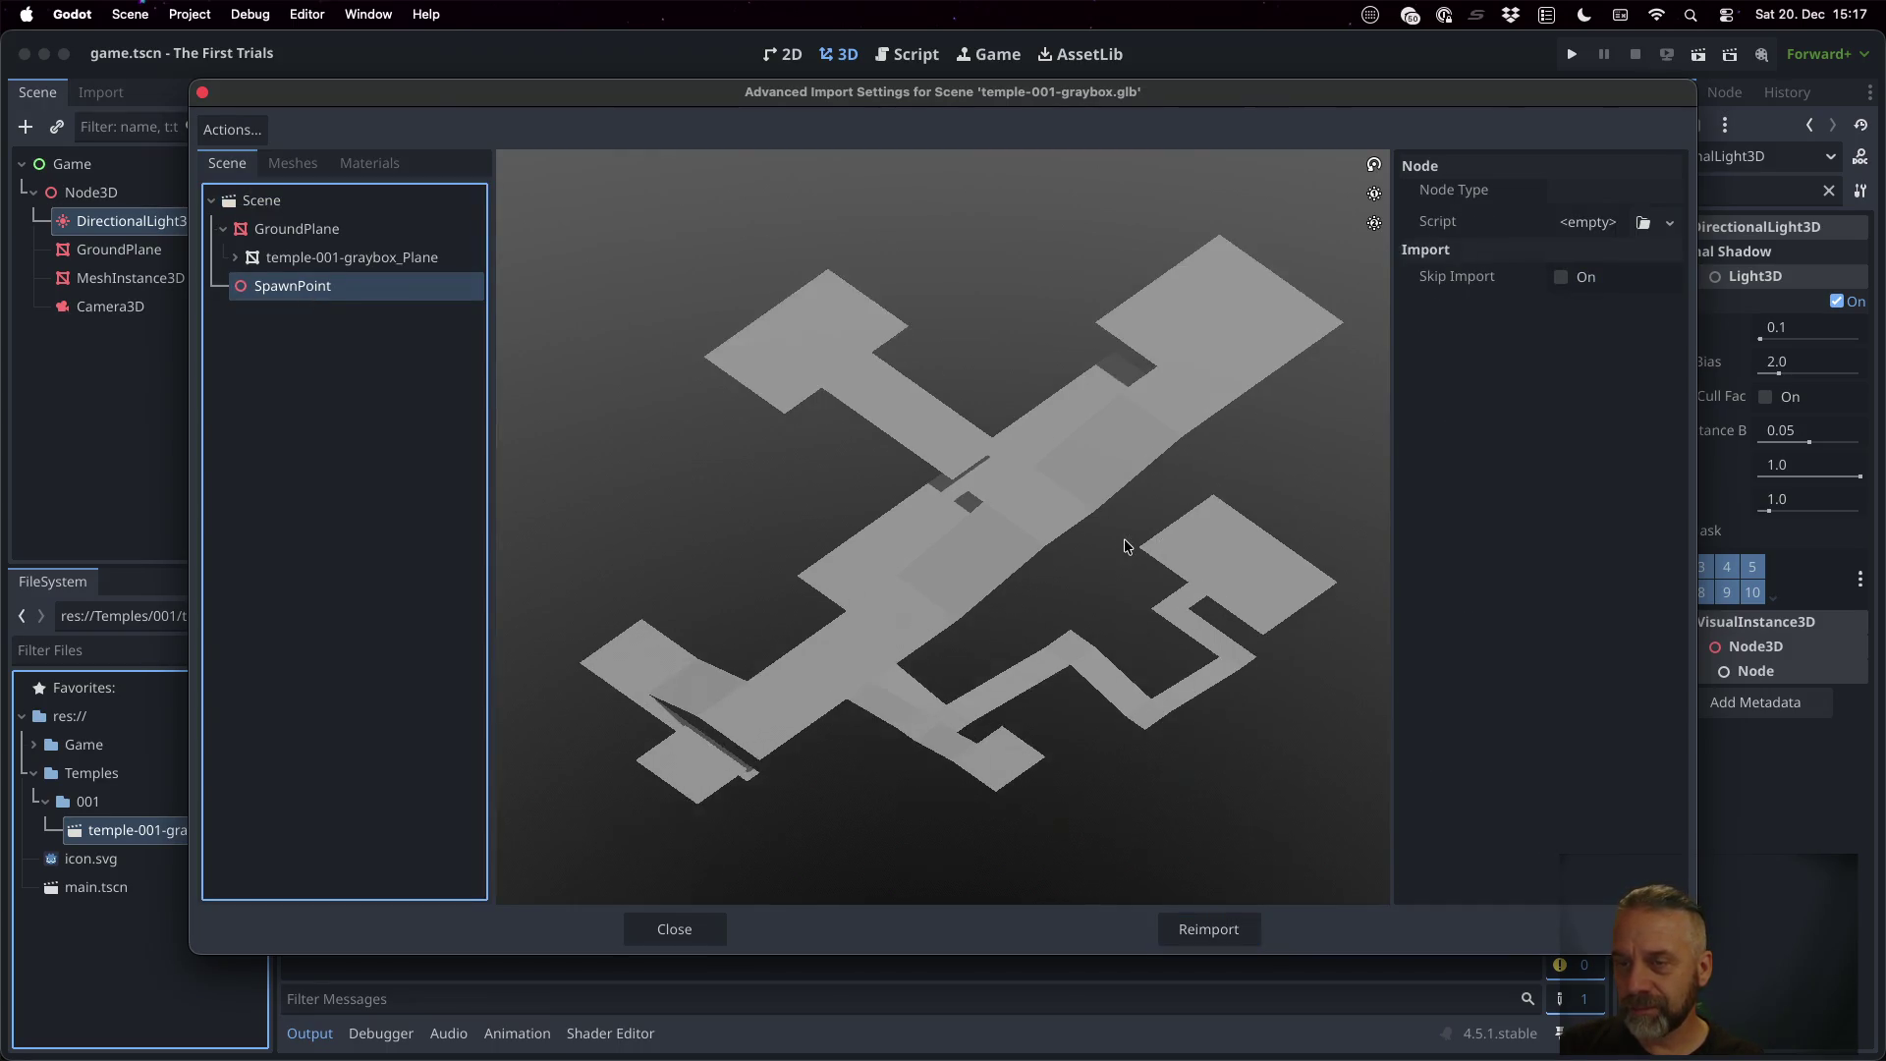
mouse_move(1120, 757)
left_mouse_down()
mouse_move(1104, 720)
mouse_move(1068, 747)
mouse_move(1087, 747)
left_mouse_up()
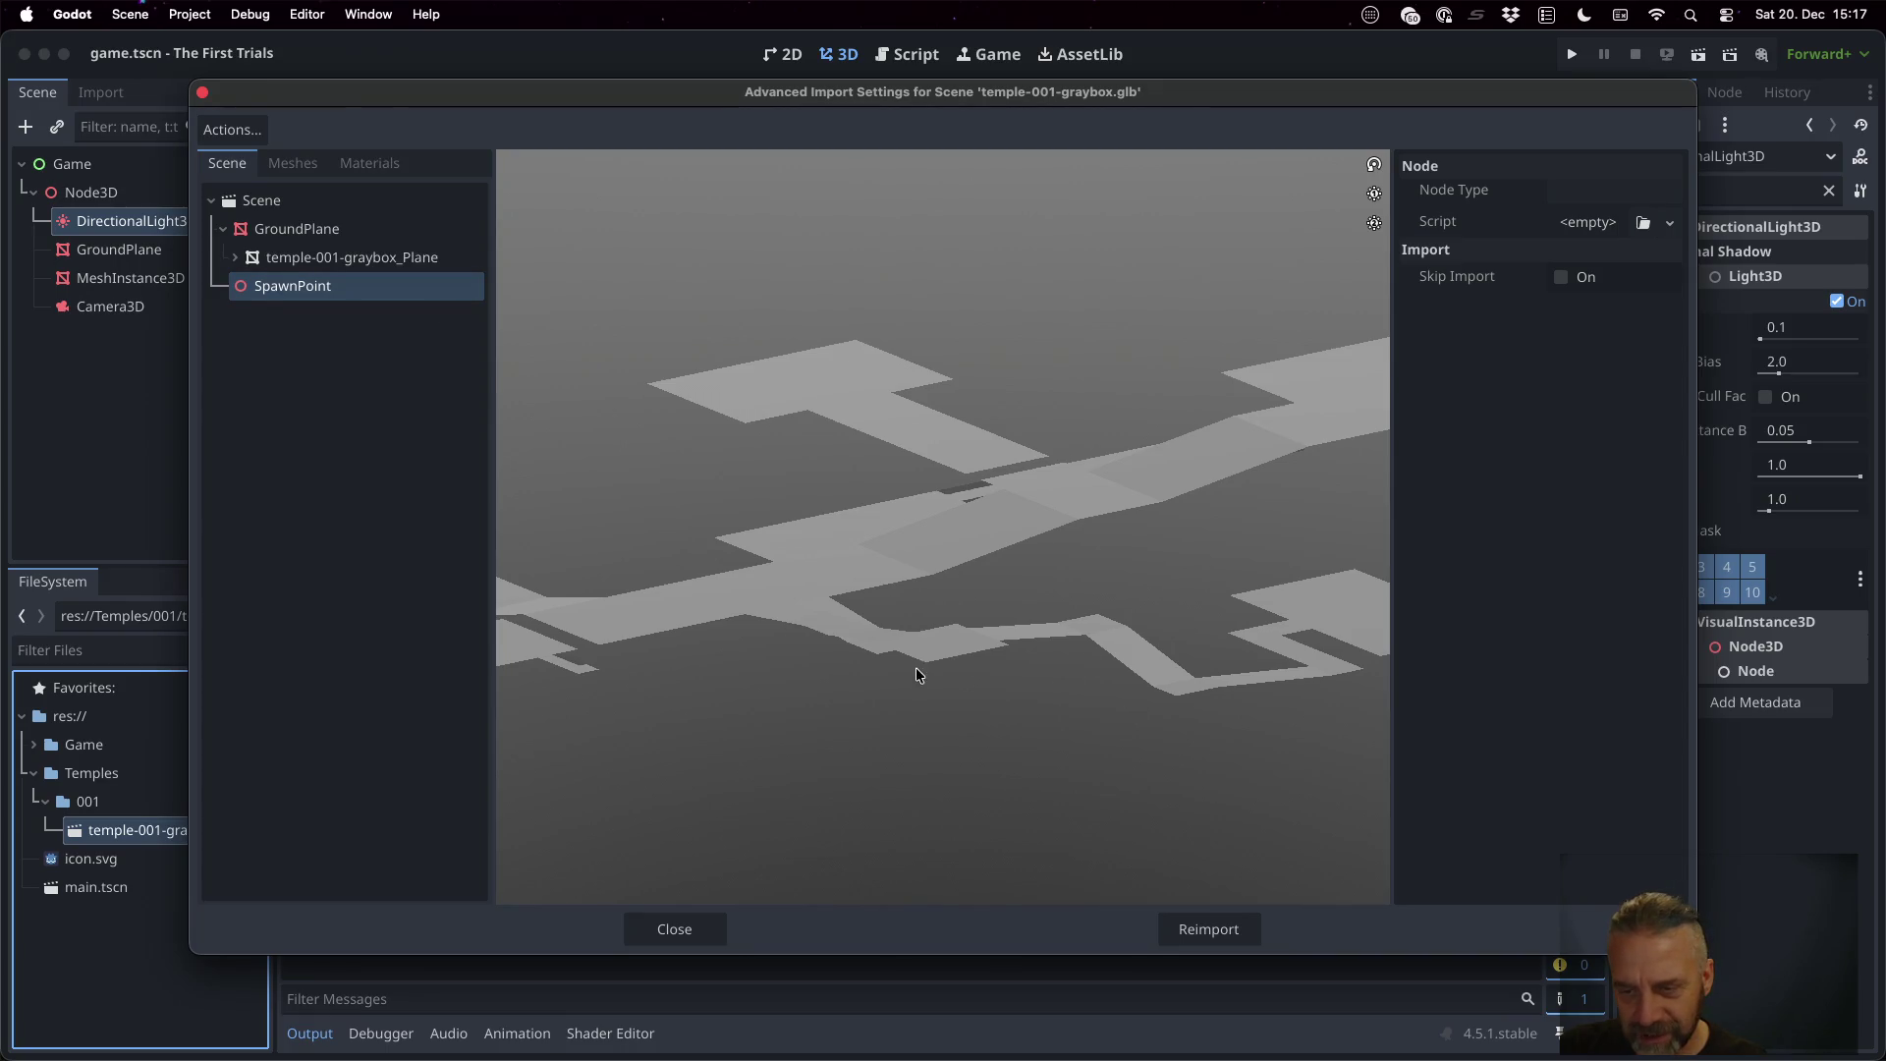
scroll(923, 664, "down", 3)
scroll(933, 654, "up", 2)
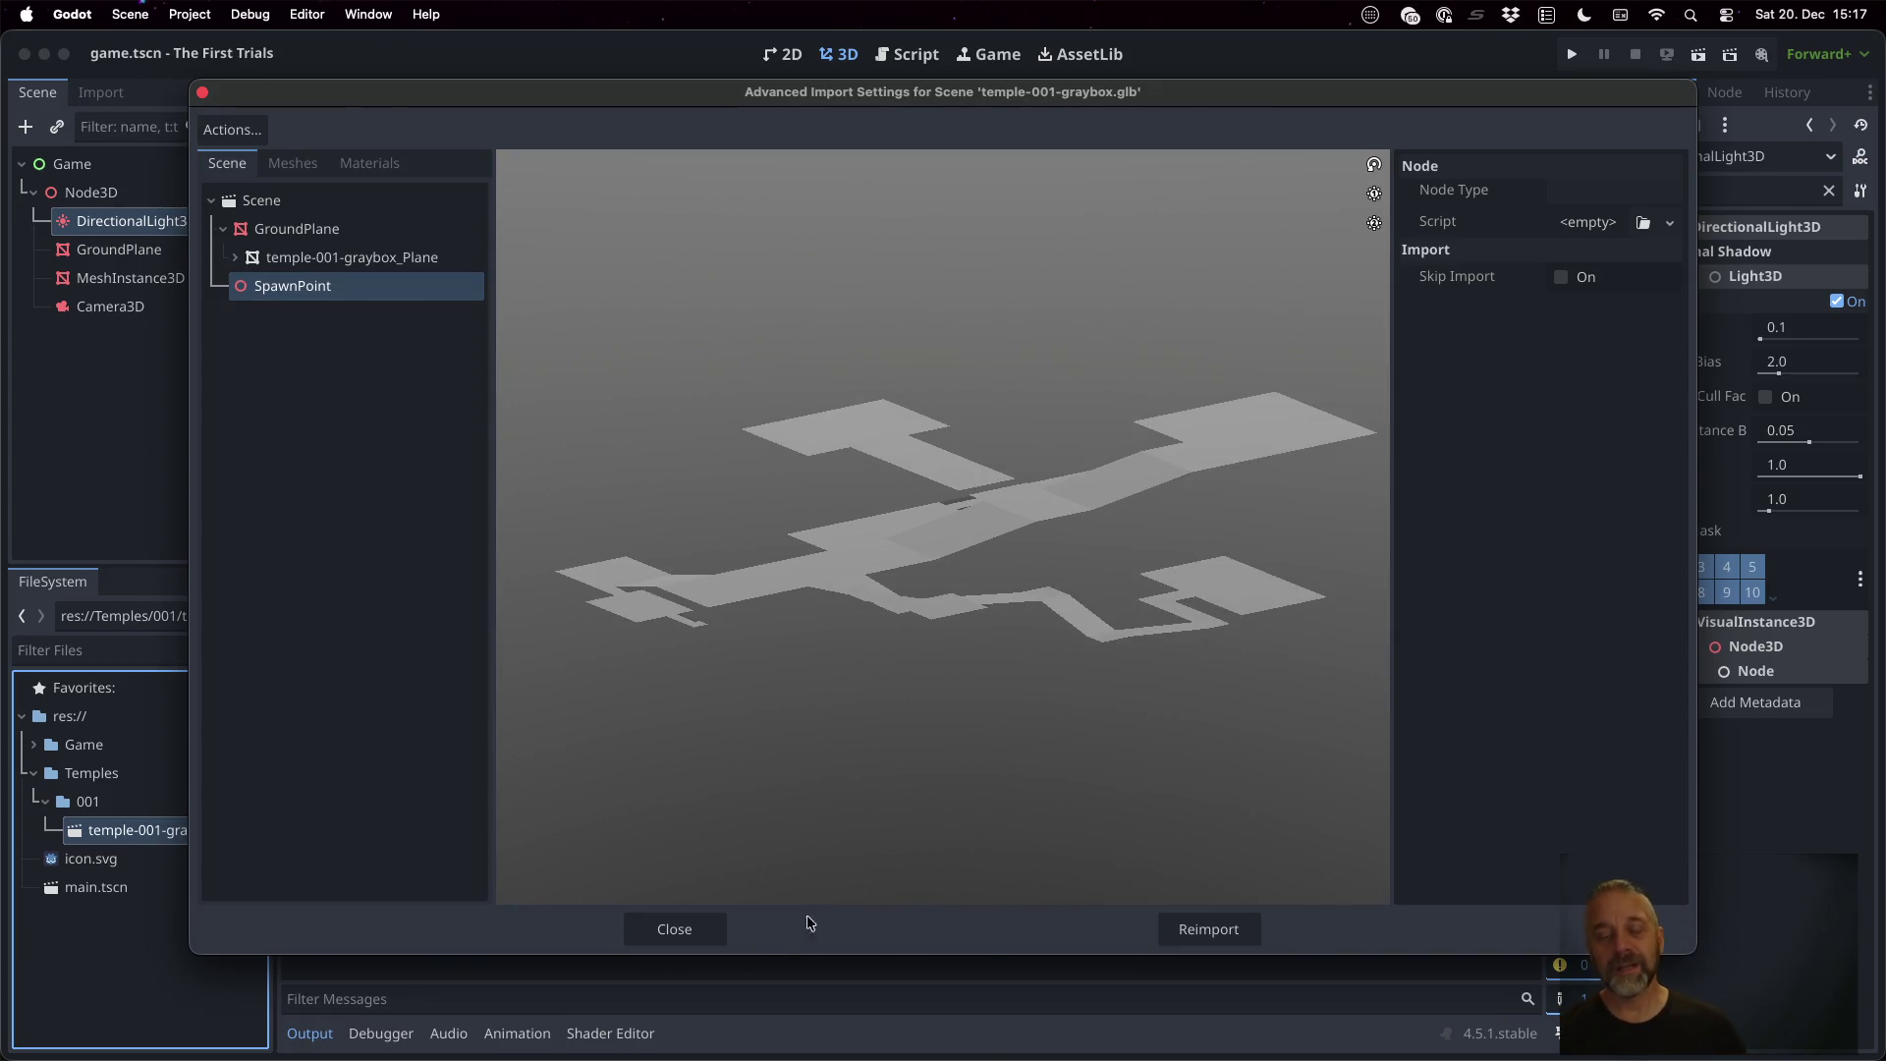
left_click(672, 931)
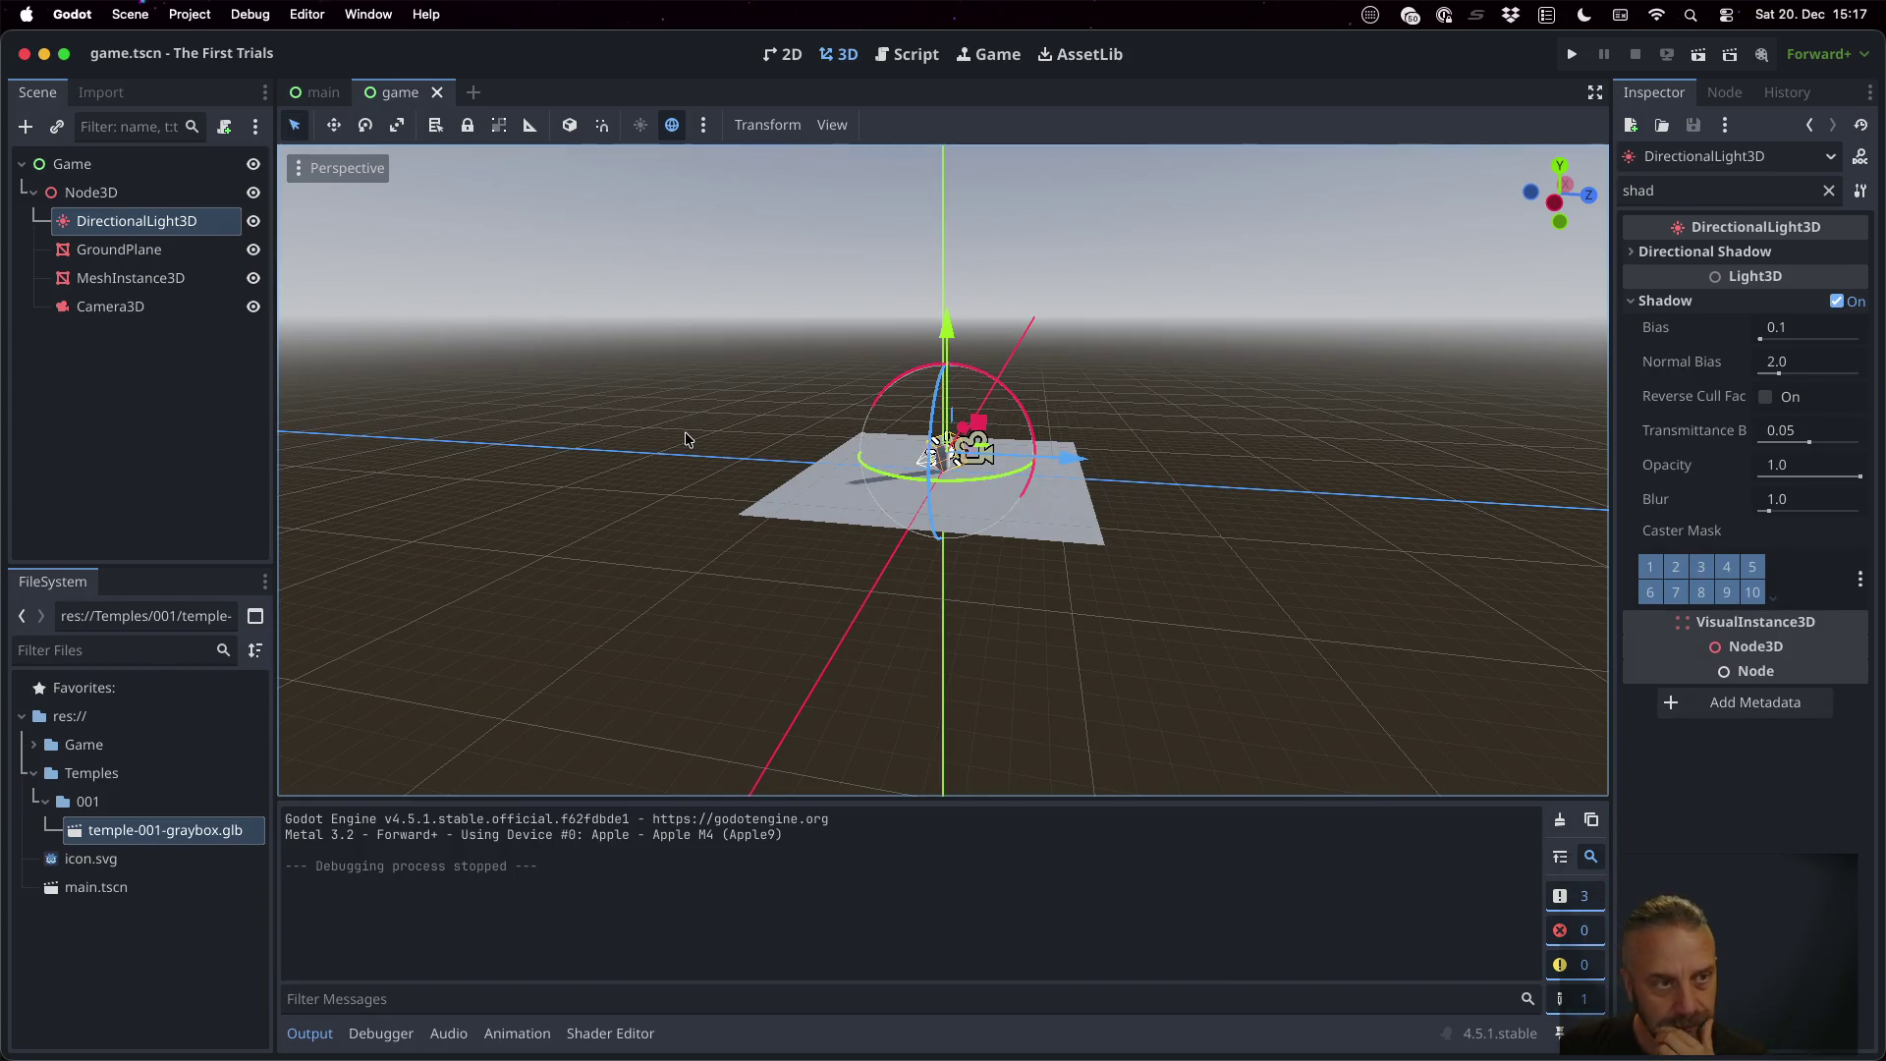
Add a Node3D child named Level under the Game root
left_click(158, 199)
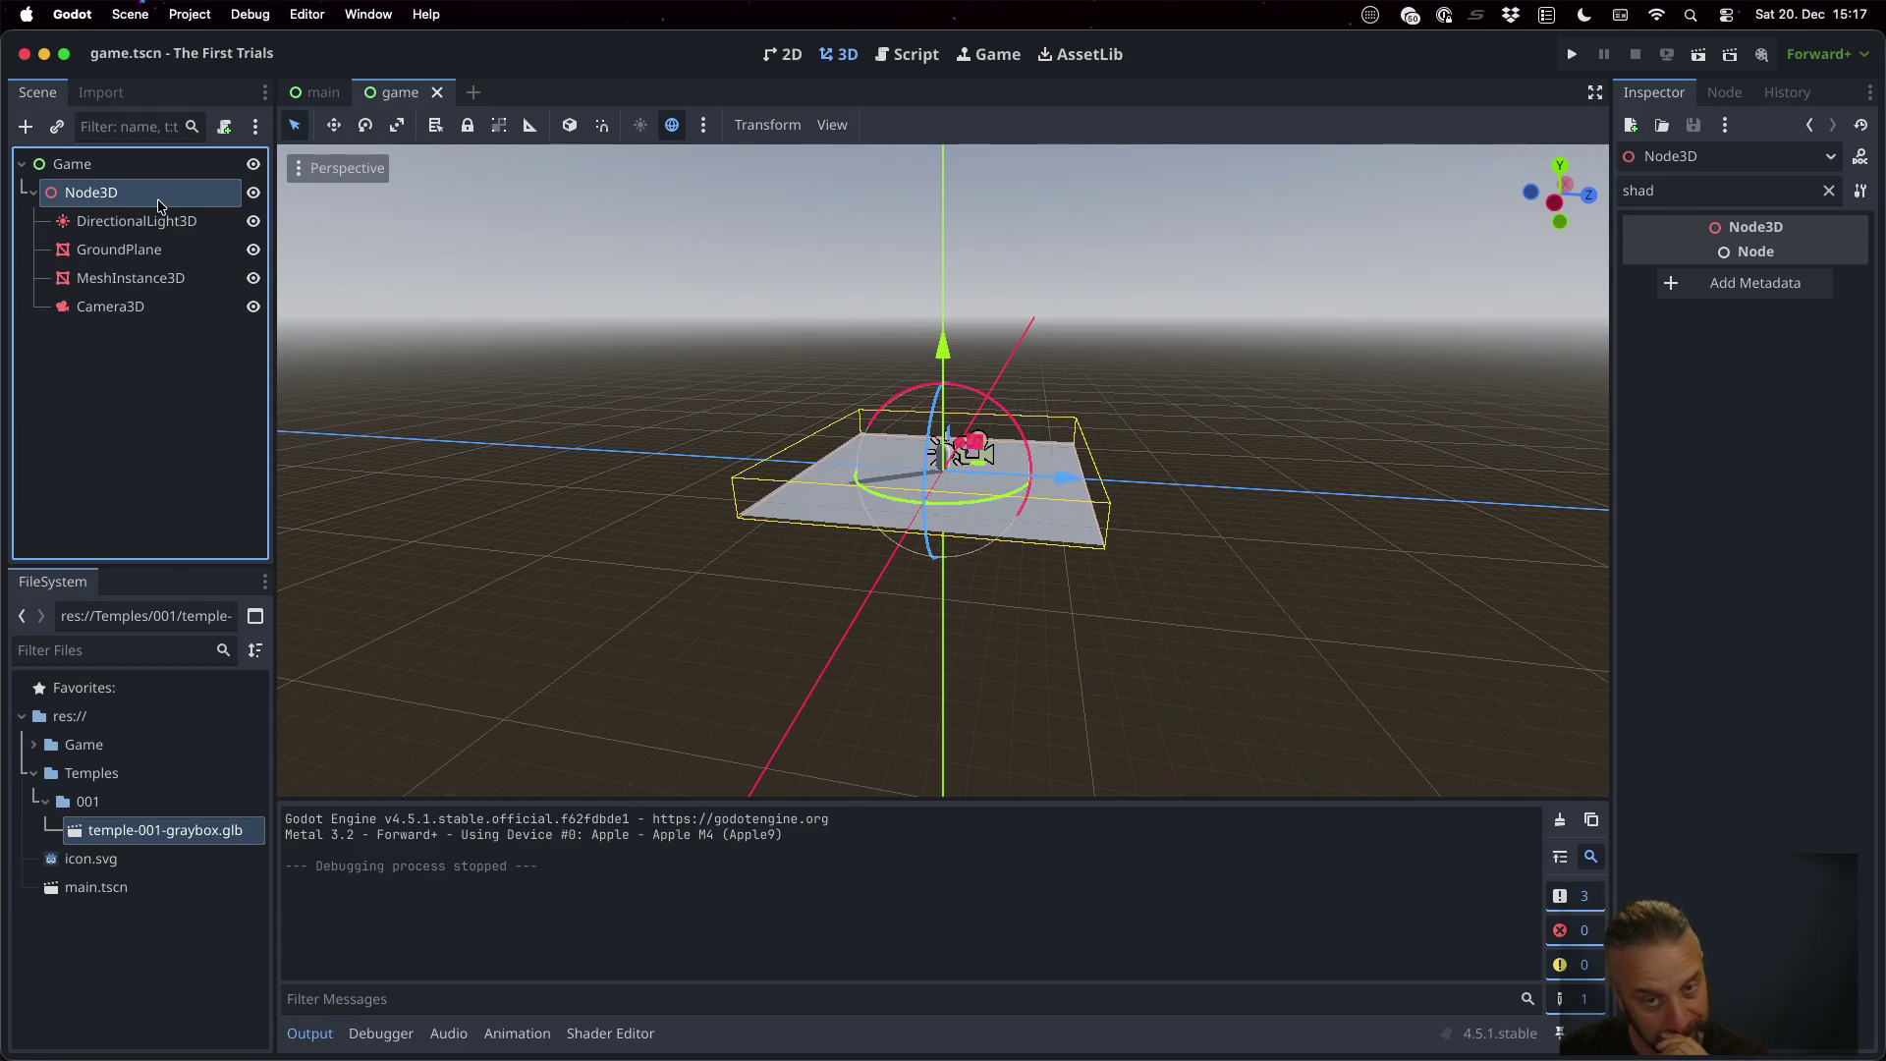
left_click(128, 168)
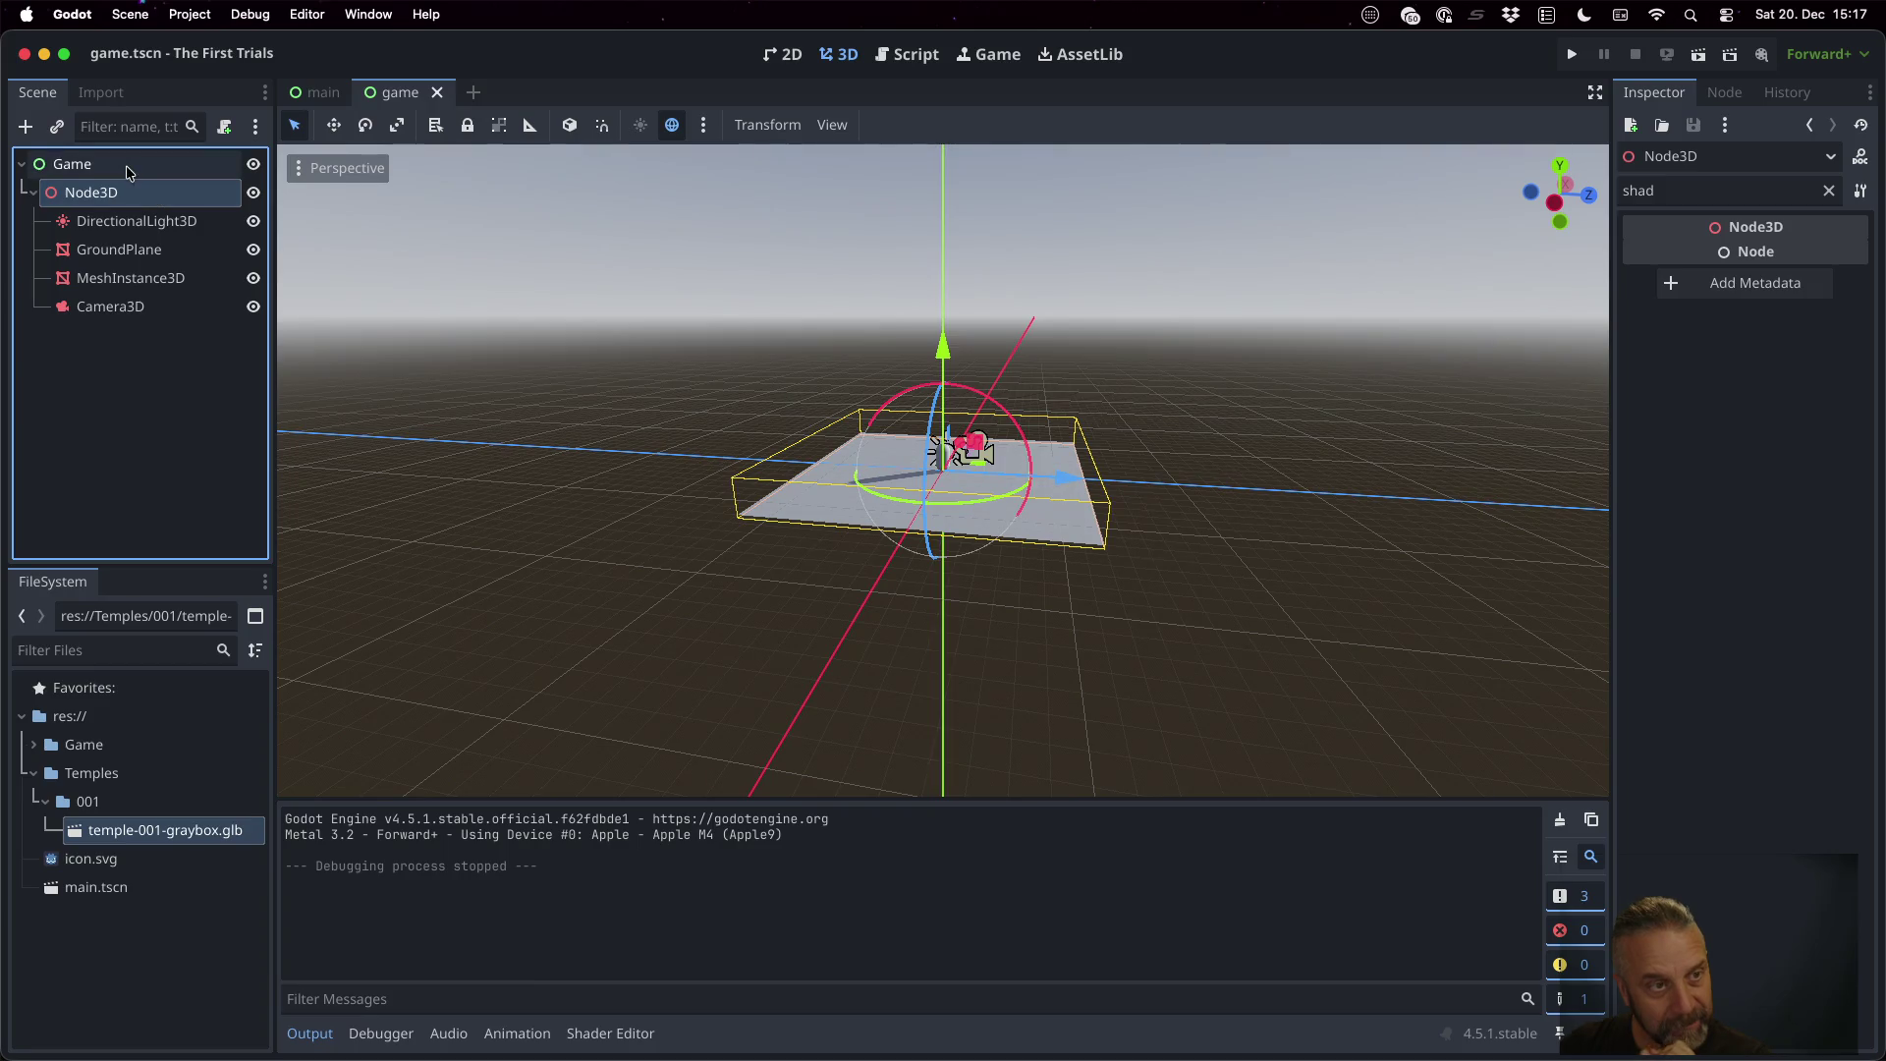
key("ctrl+a")
type("n")
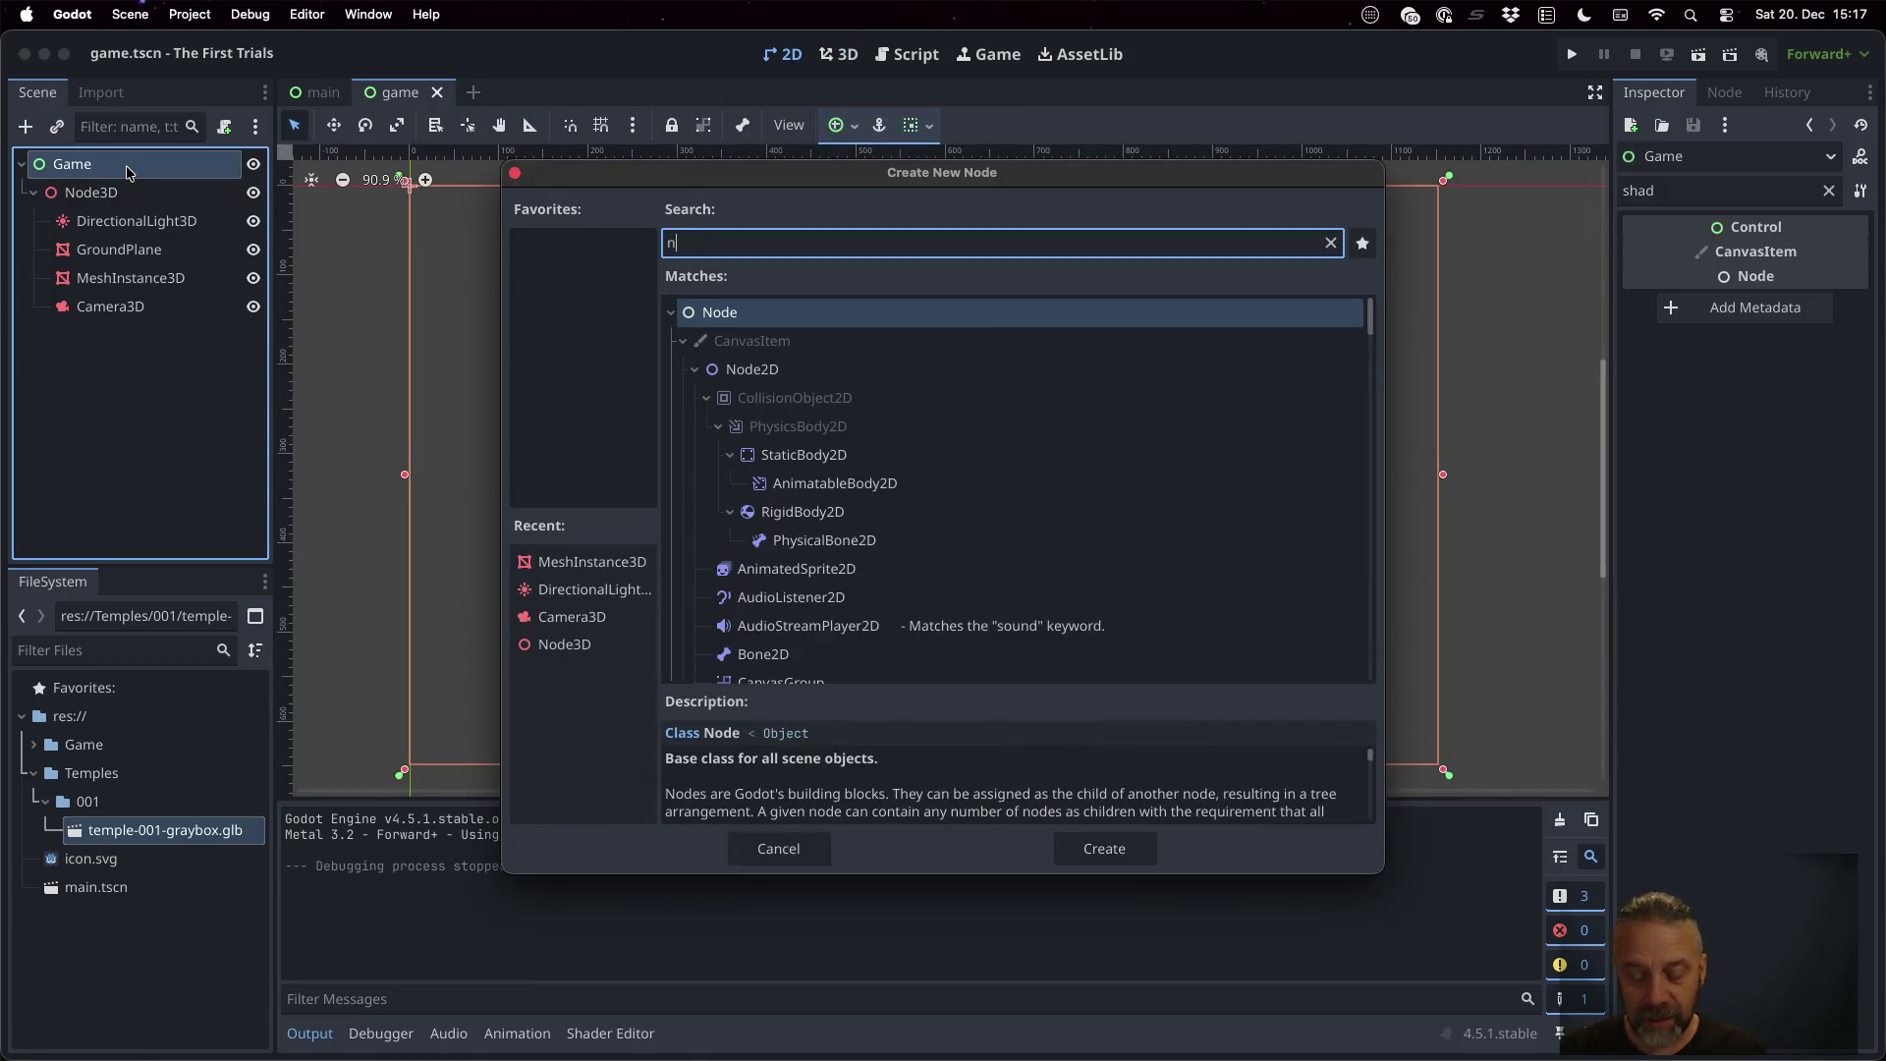
type("ode3d")
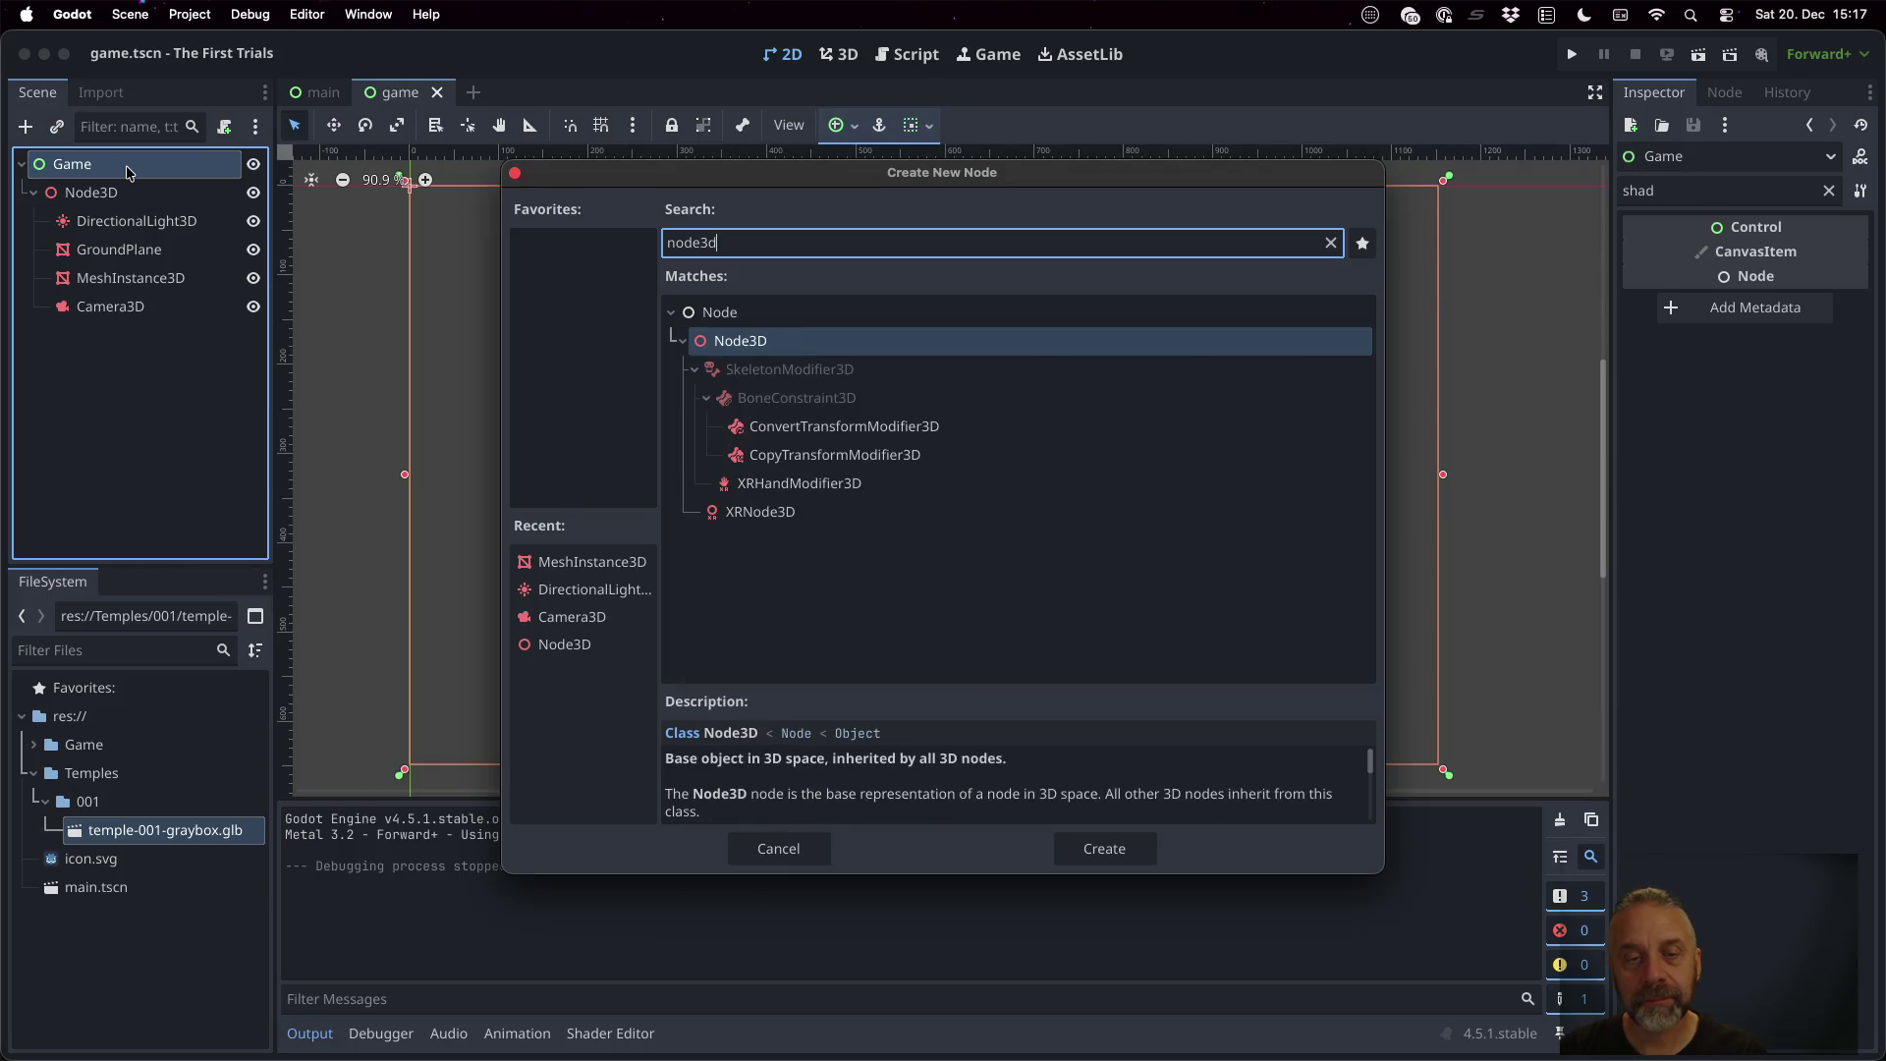
key("Return")
key("Return")
type("Level")
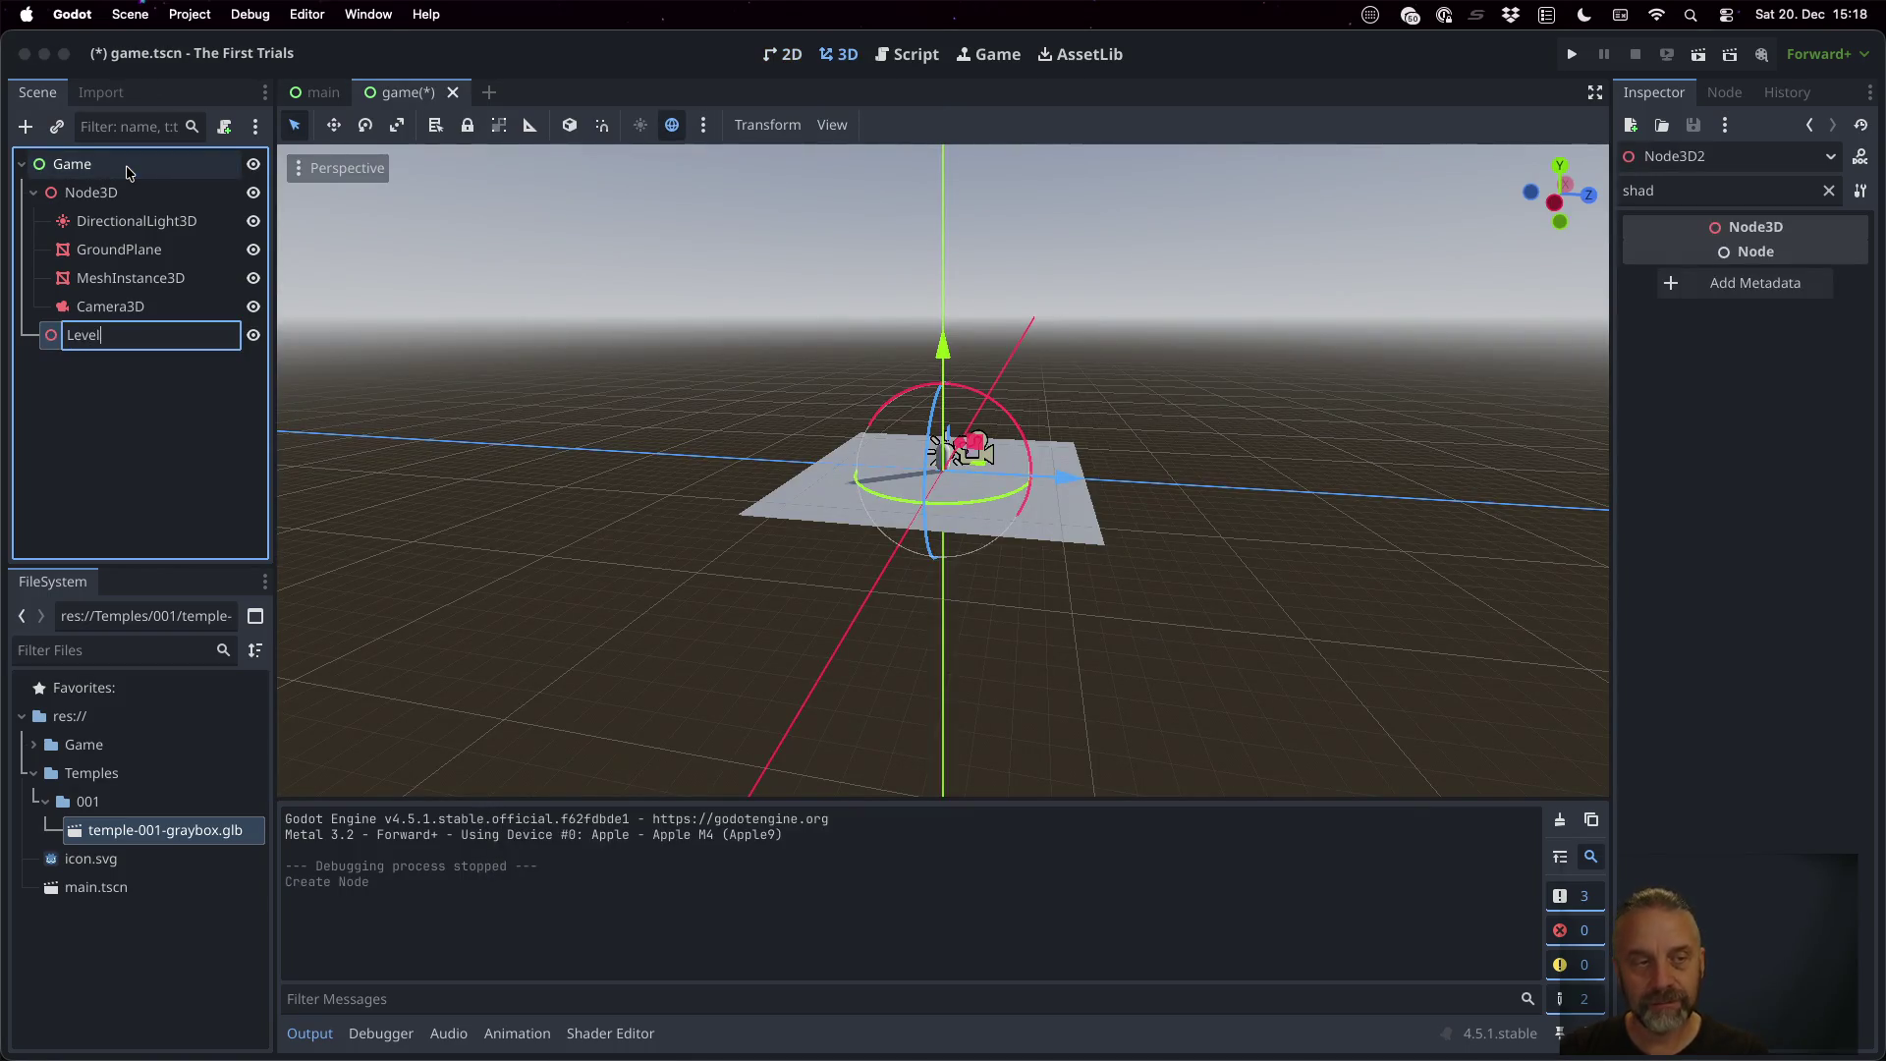
key("Return")
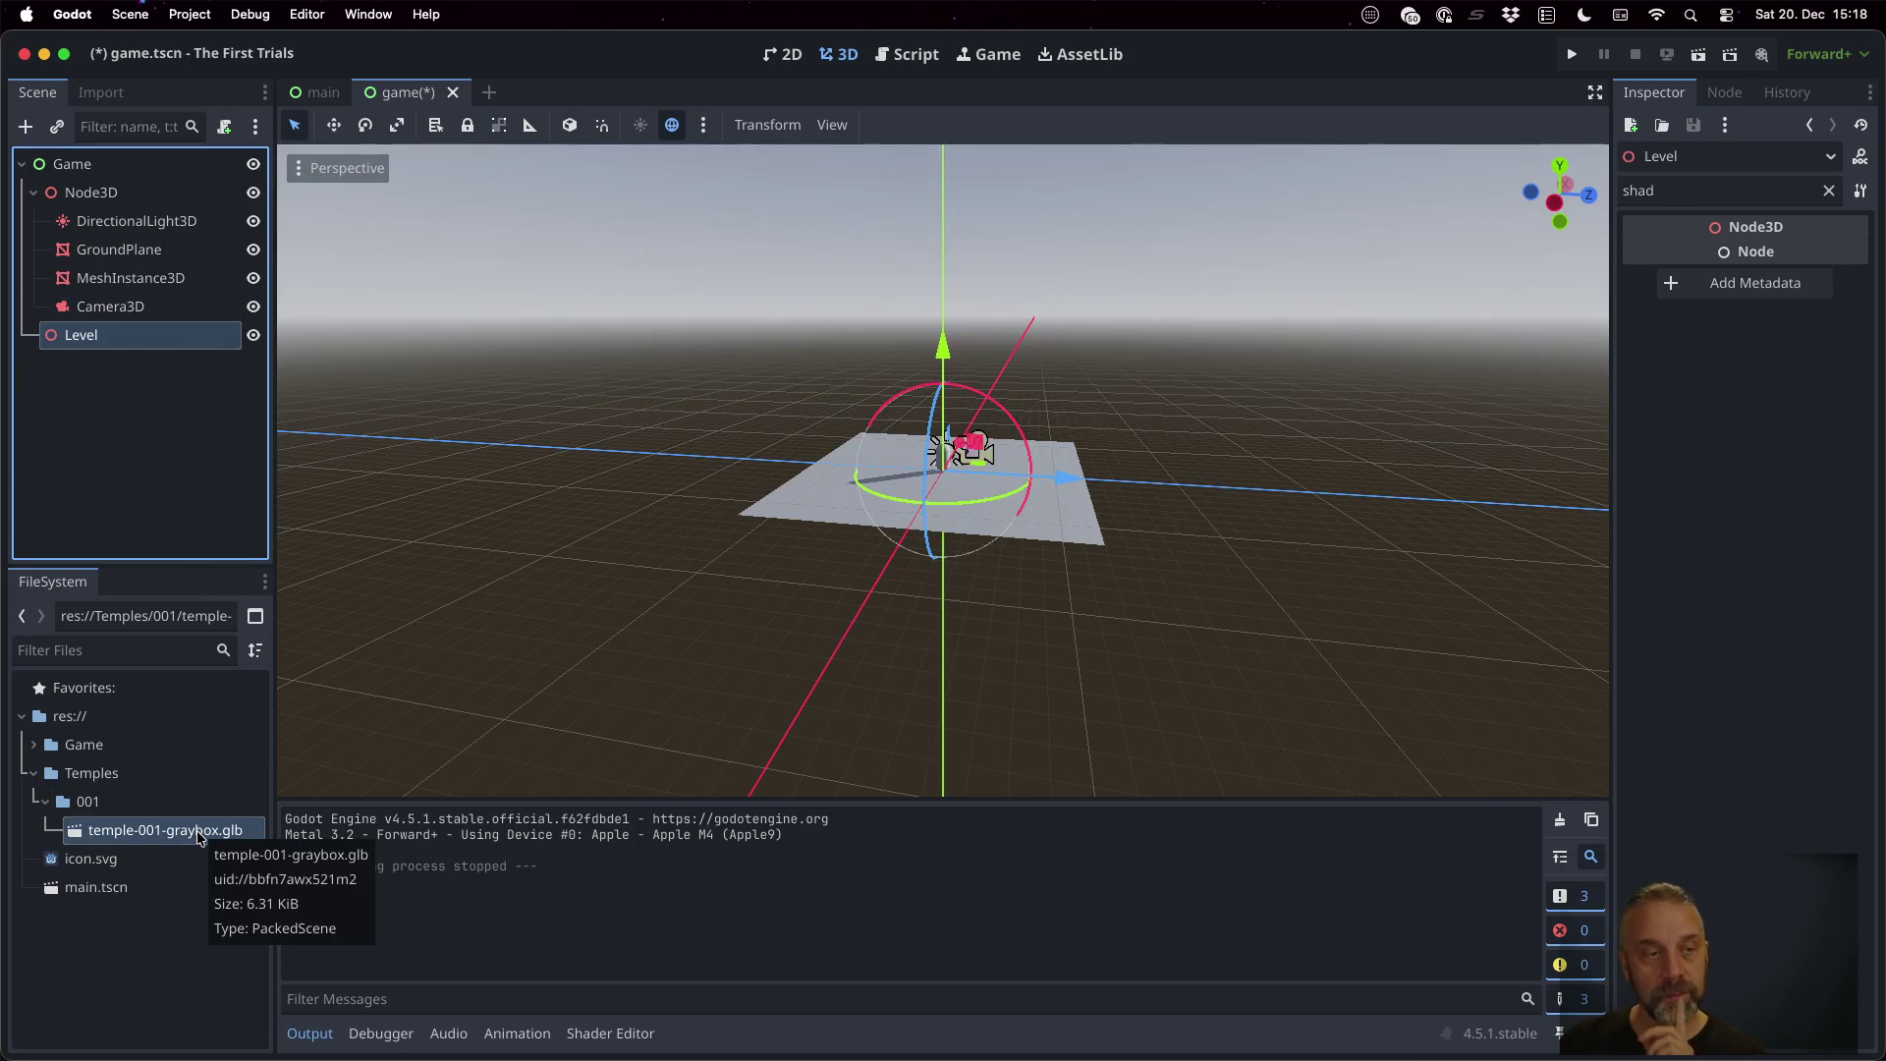
Place temple-001-graybox.glb inside Level, then save and run the scene
mouse_move(197, 836)
left_mouse_down()
mouse_move(211, 820)
mouse_move(105, 334)
left_mouse_up()
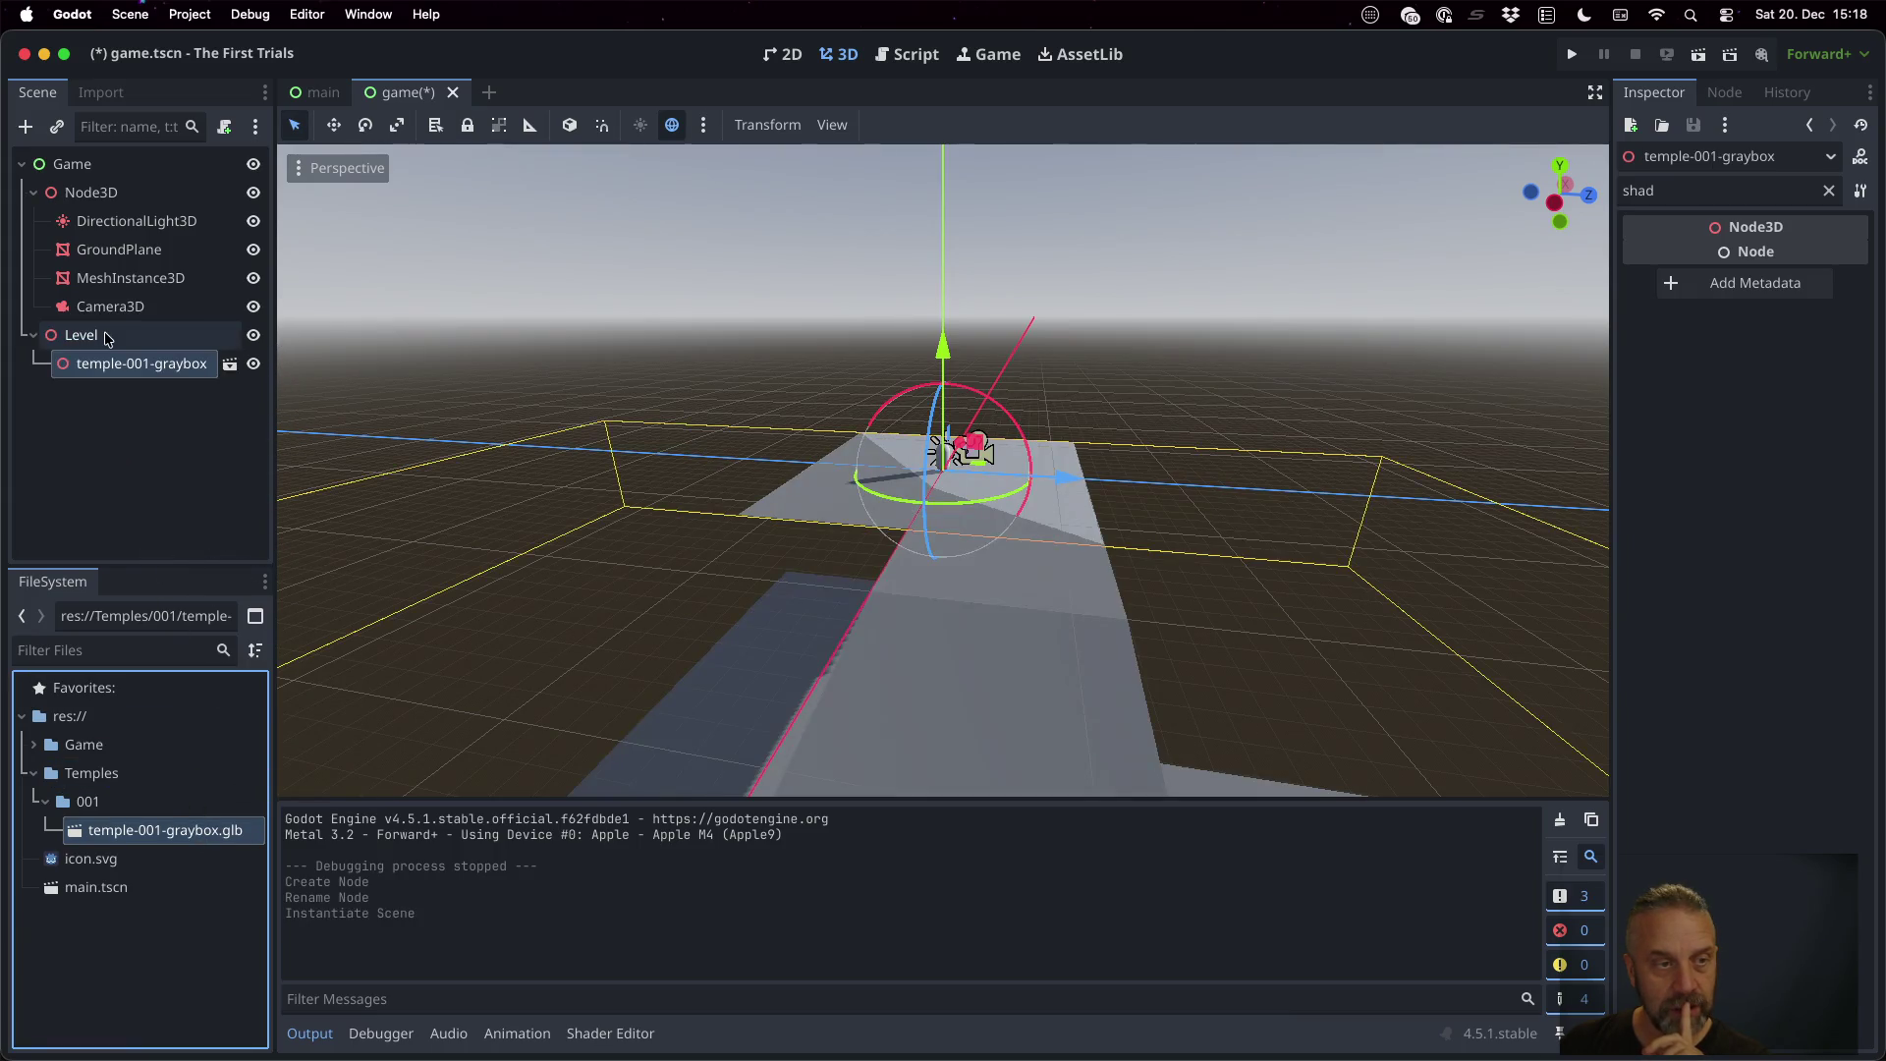
scroll(1108, 629, "down", 10)
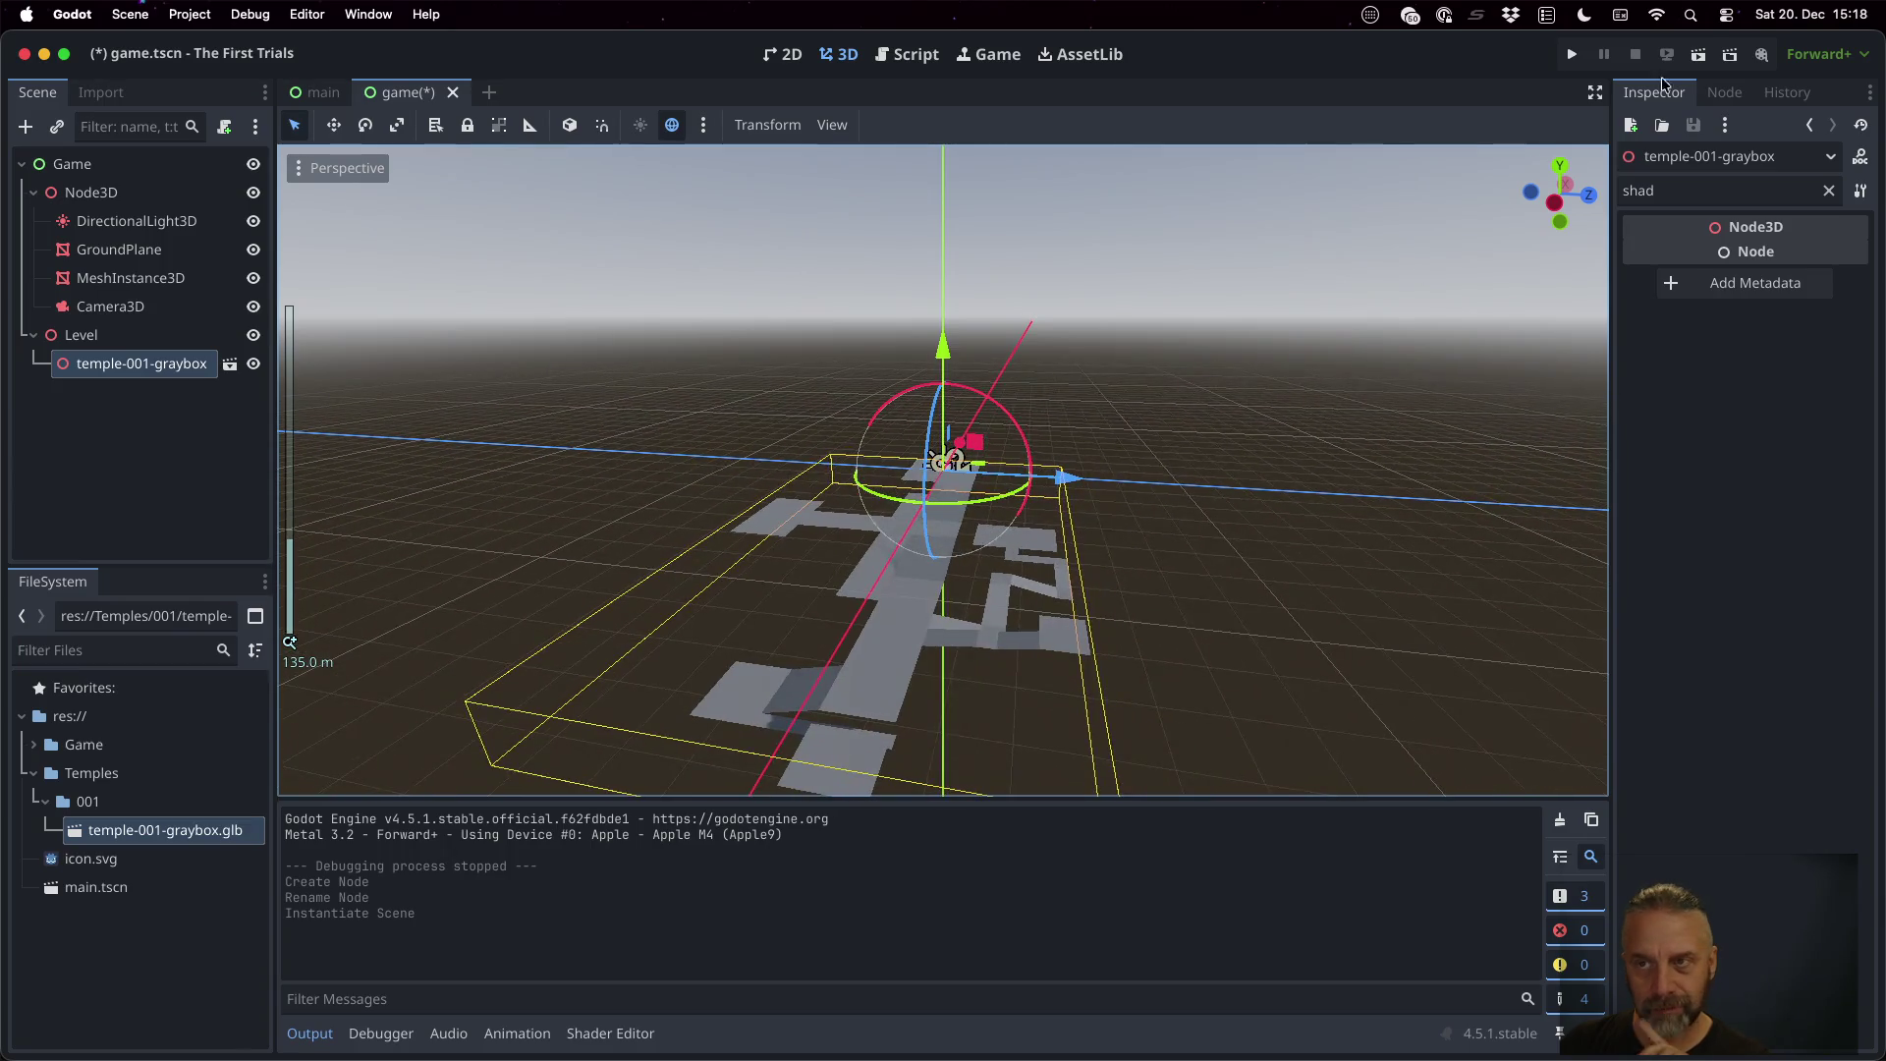
left_click(1702, 59)
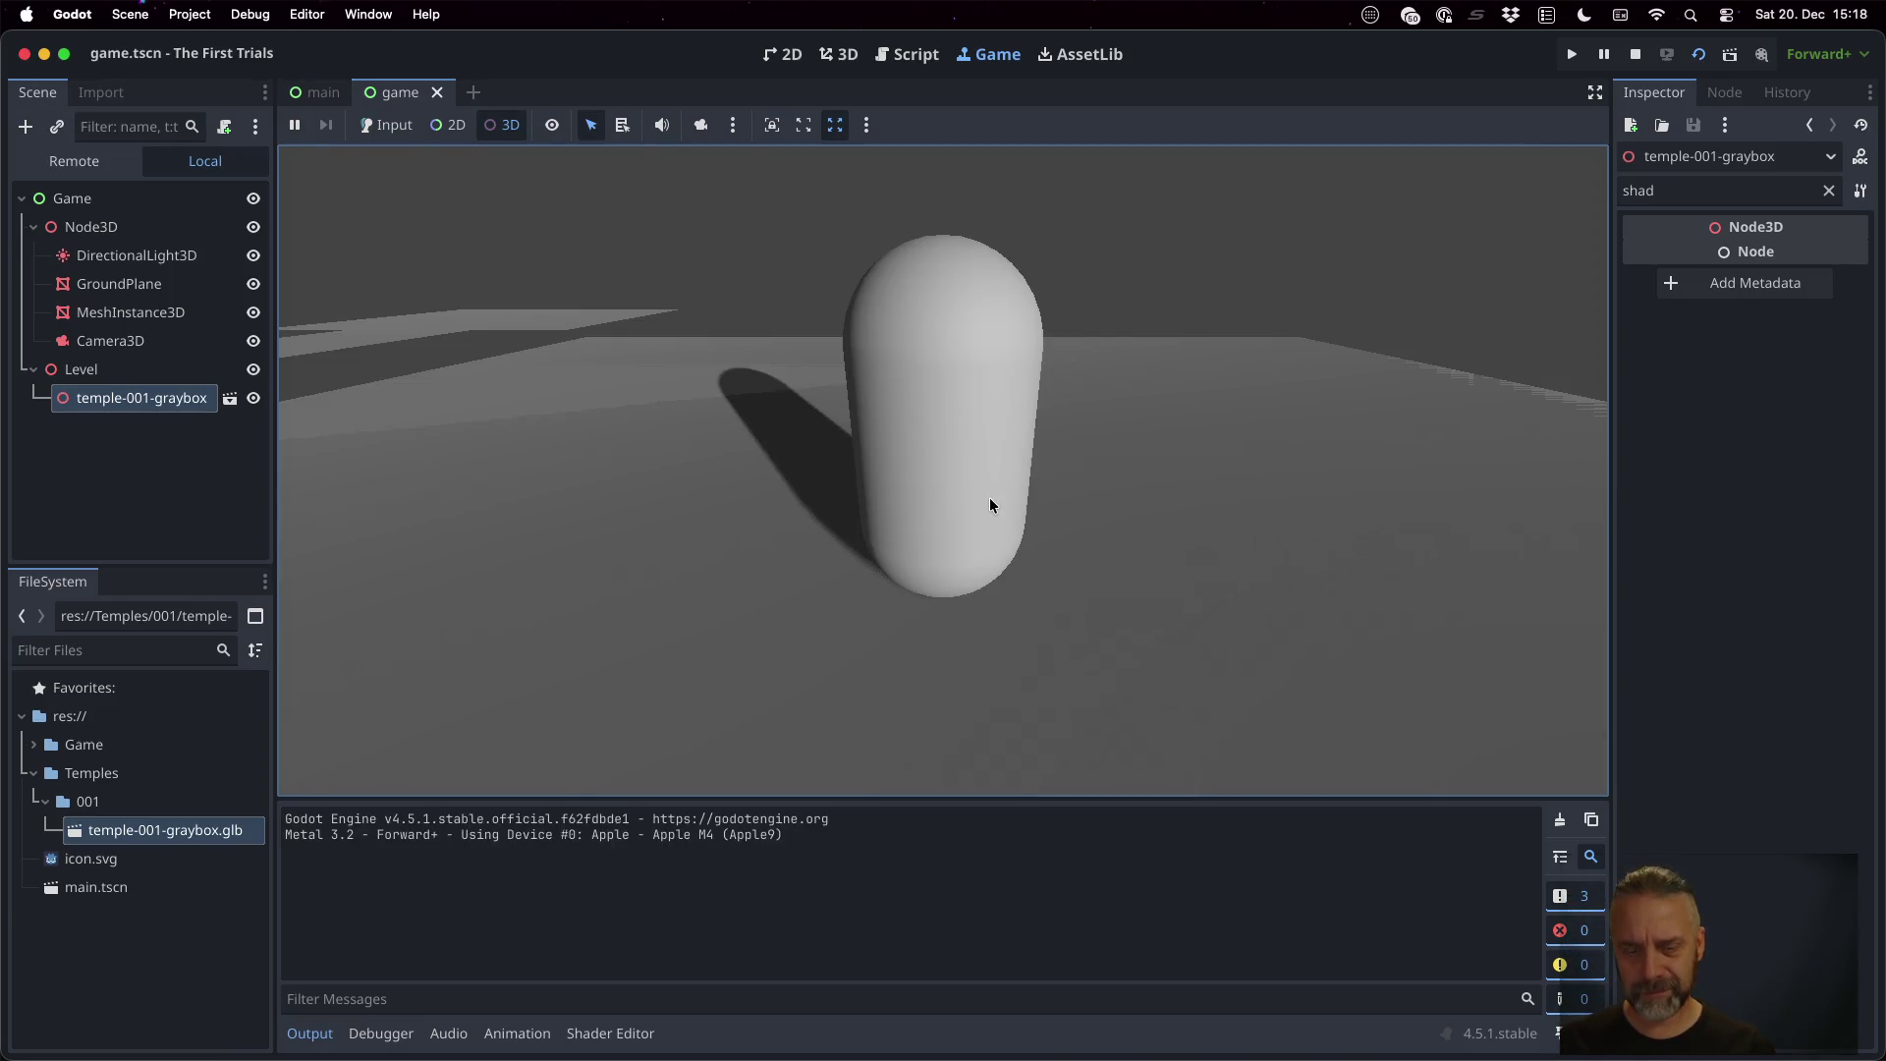
Override the in-game camera to orbit around the capsule, then stop the game
left_click(700, 125)
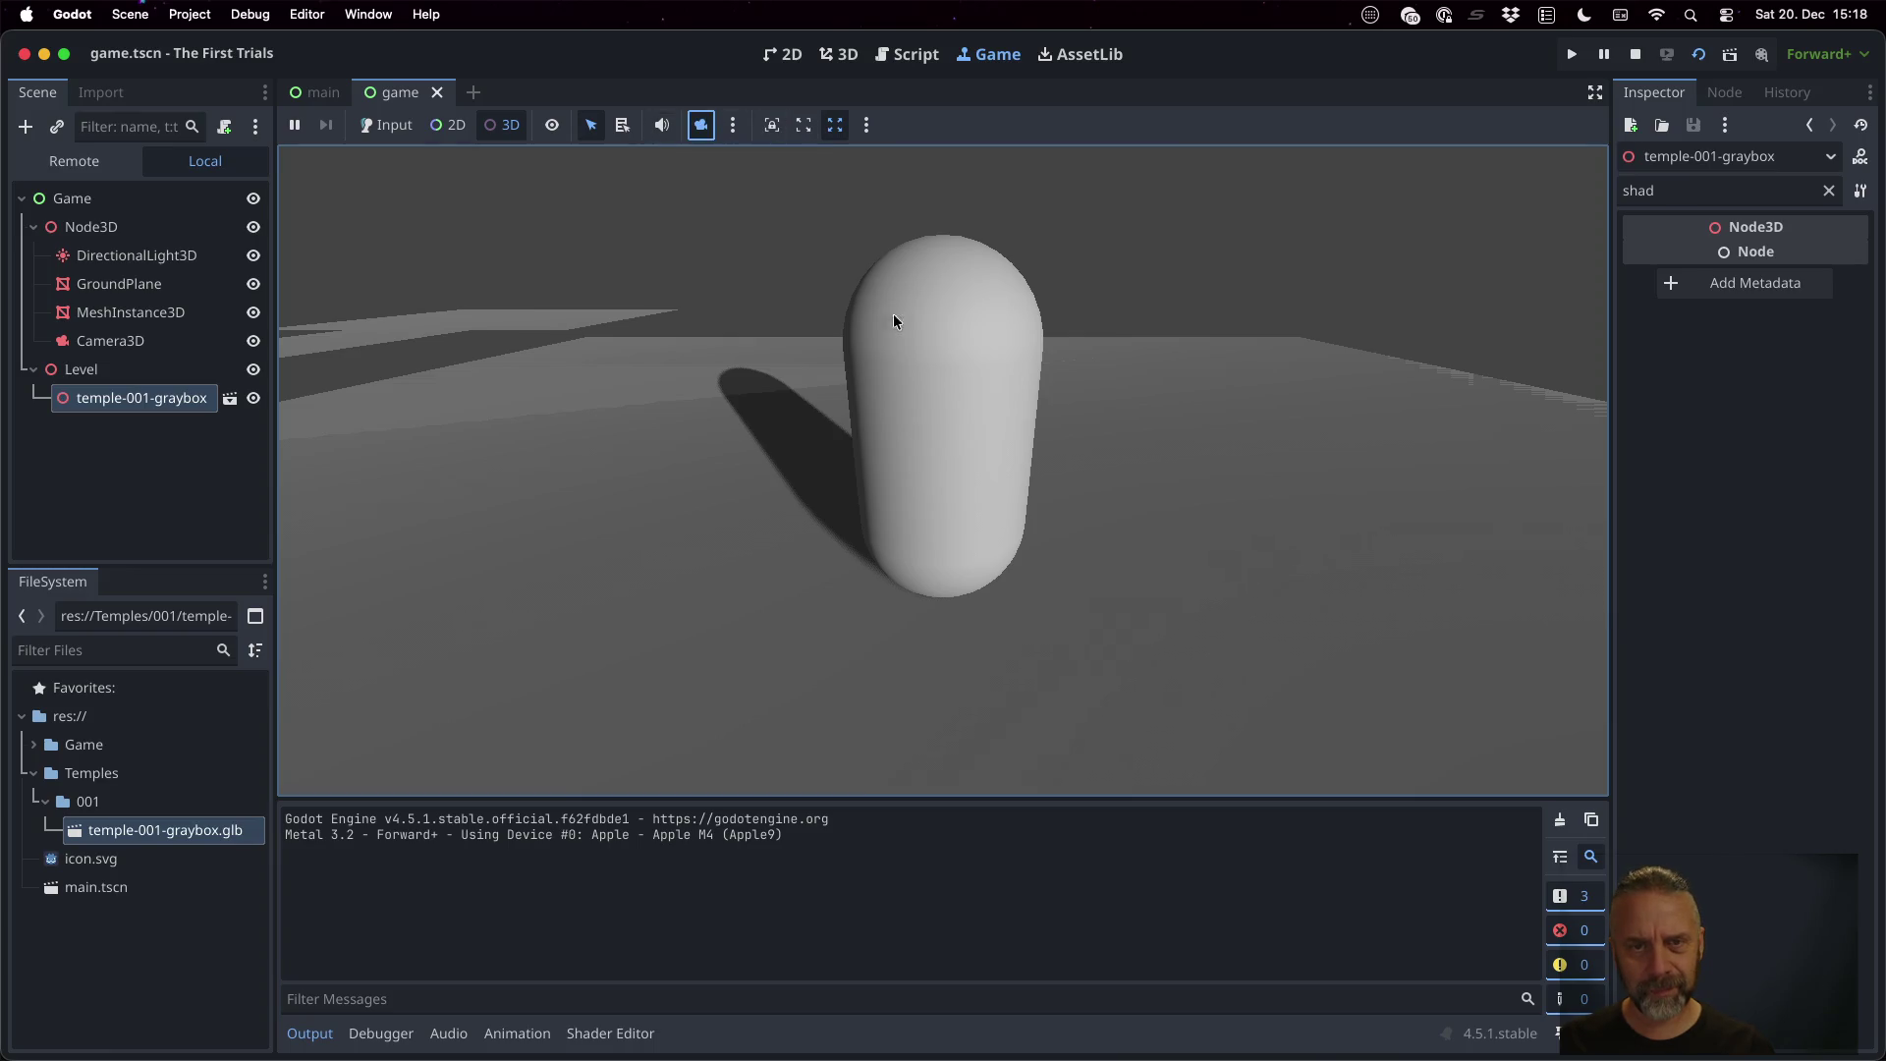
mouse_move(1015, 487)
left_mouse_down()
mouse_move(1045, 522)
mouse_move(1242, 433)
mouse_move(1281, 394)
mouse_move(1272, 330)
mouse_move(1199, 514)
mouse_move(1010, 556)
mouse_move(977, 522)
left_mouse_up()
scroll(1067, 505, "down", 5)
scroll(1010, 556, "down", 3)
scroll(977, 529, "up", 2)
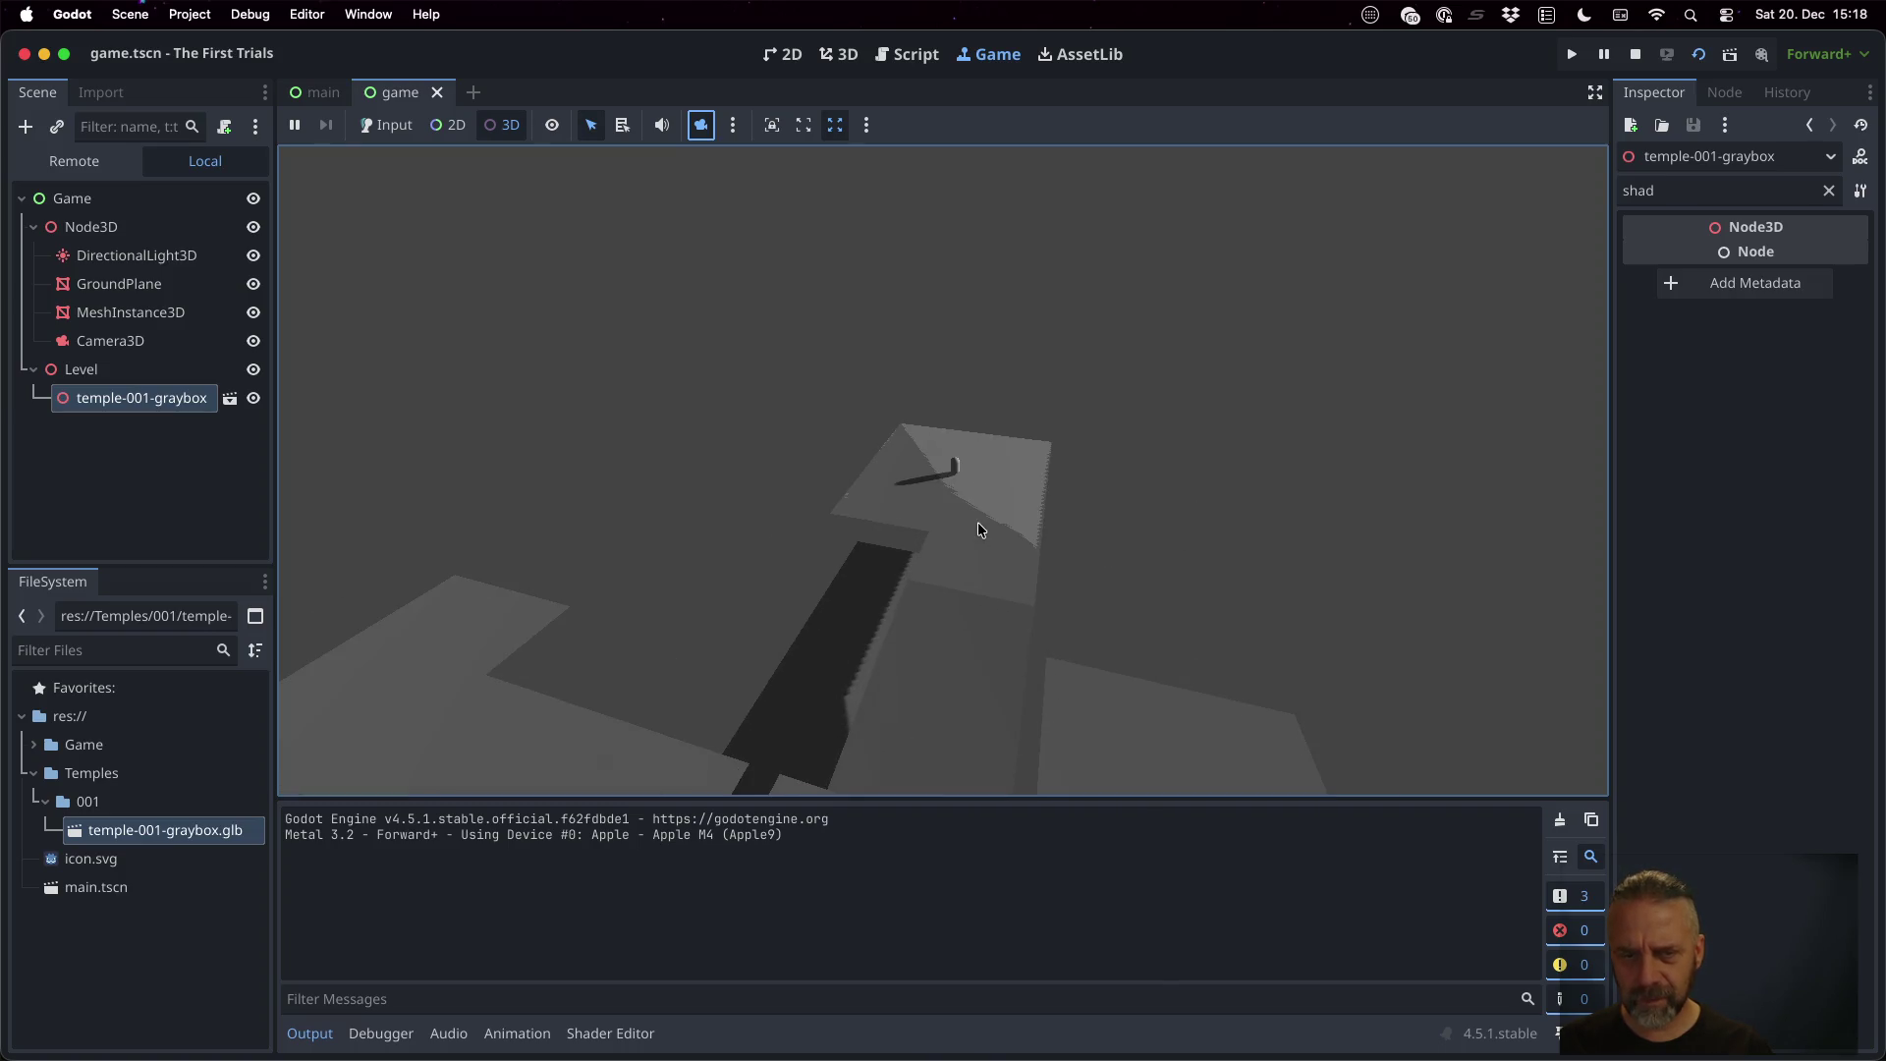
left_click(1635, 54)
Hide the GroundPlane, rerun, and orbit the game camera around the temple graybox level
left_click(254, 249)
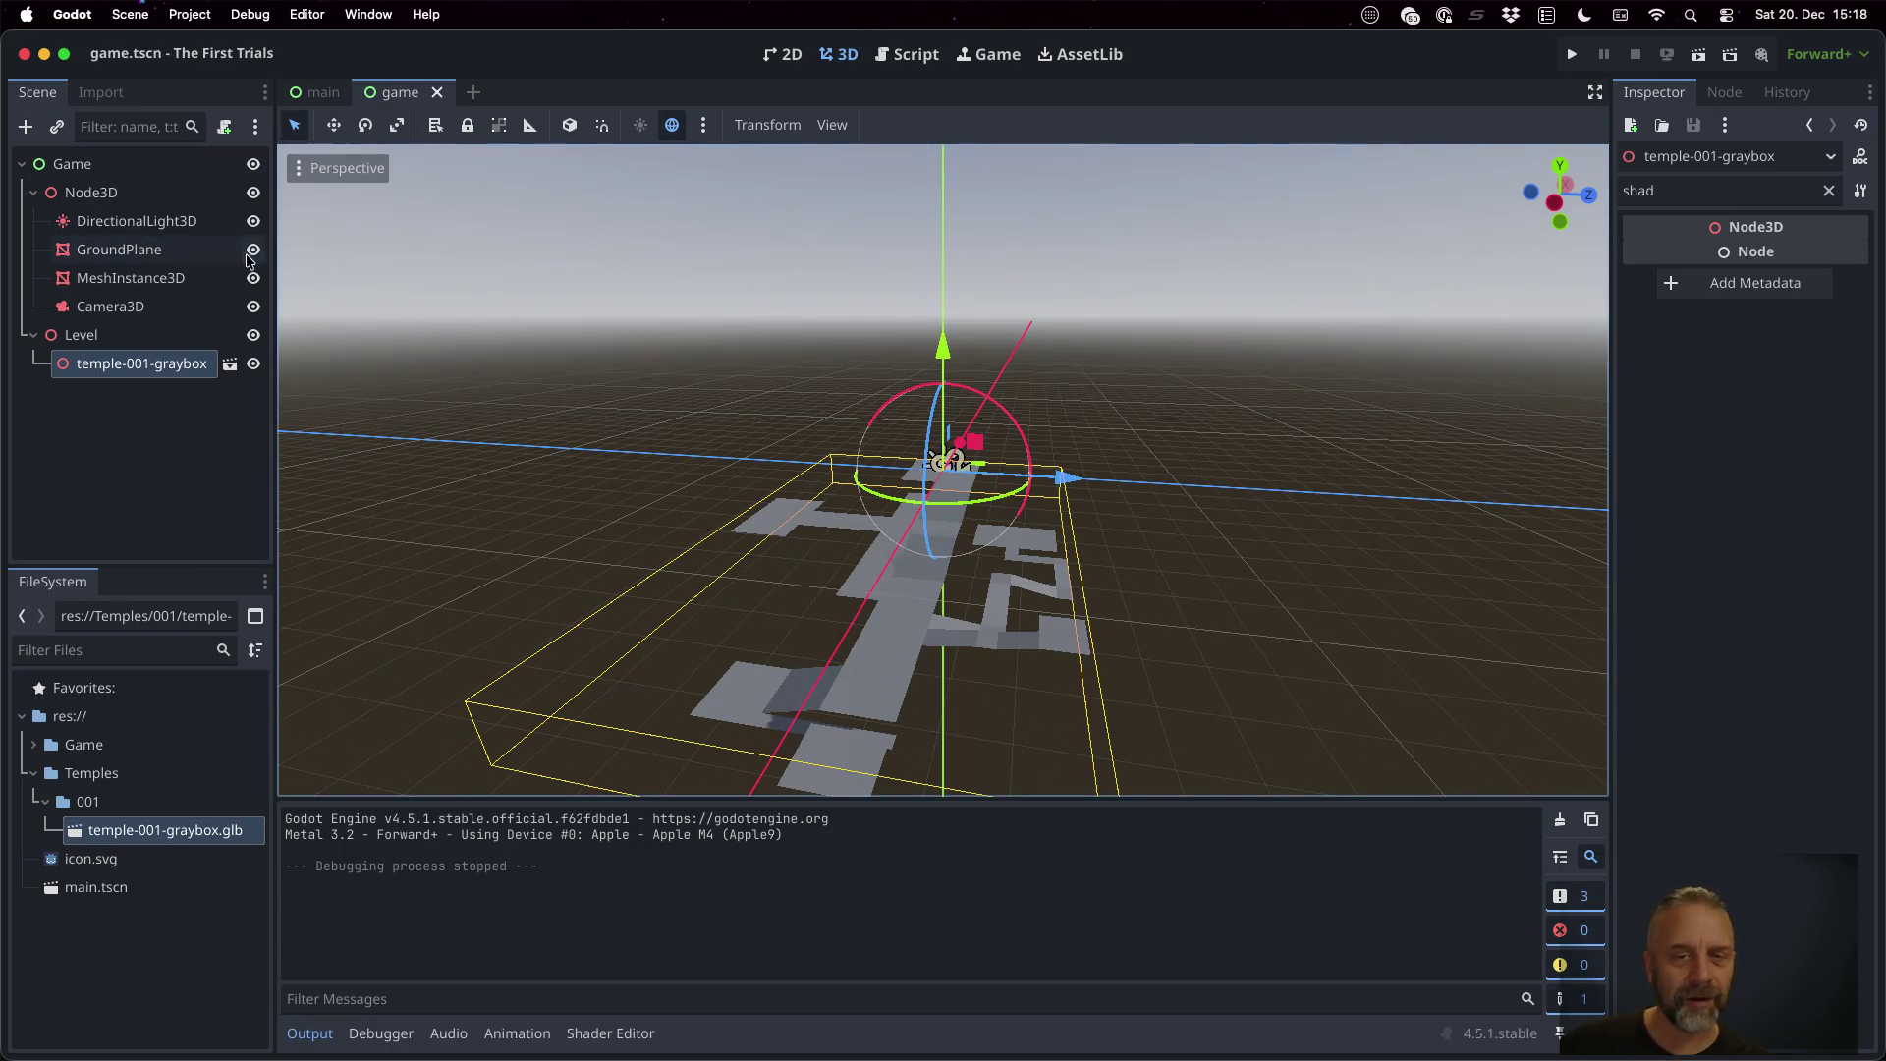
left_click(1572, 54)
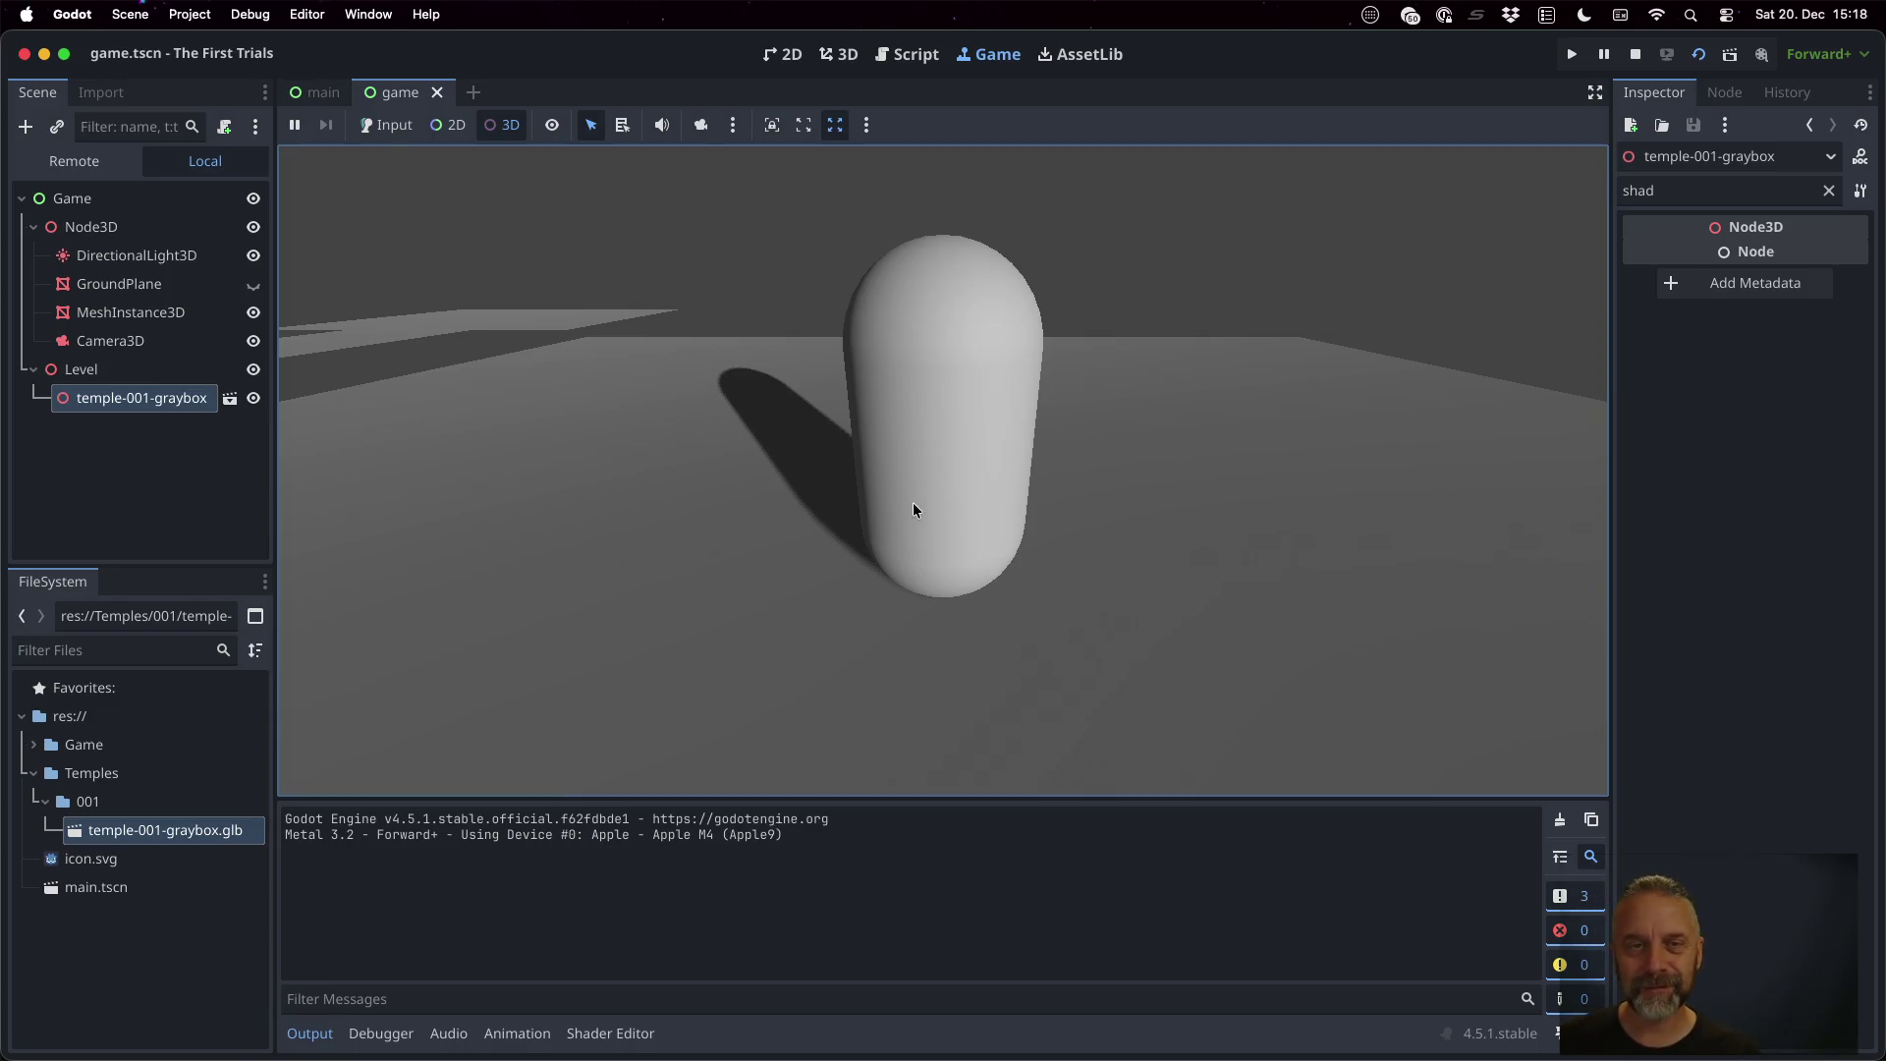
left_click(701, 125)
mouse_move(914, 511)
left_mouse_down()
mouse_move(947, 562)
mouse_move(872, 487)
left_mouse_up()
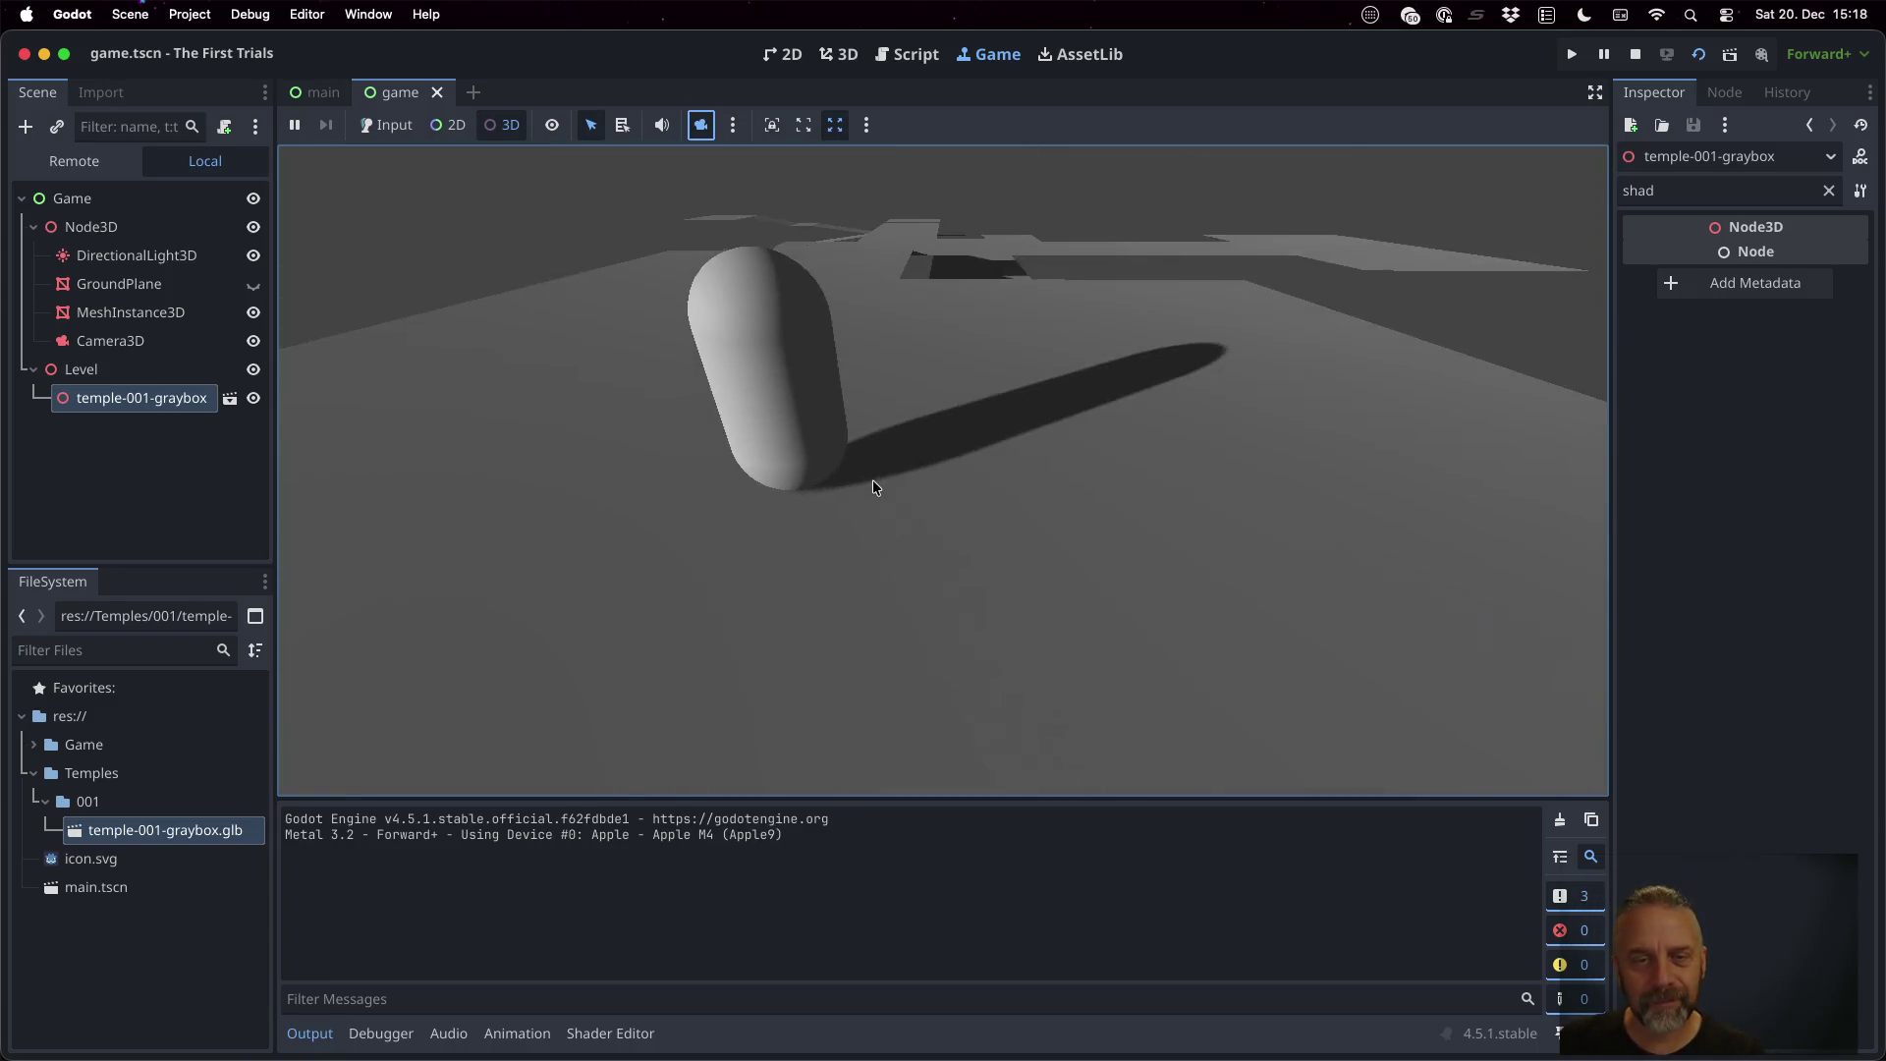
scroll(875, 457, "up", 5)
scroll(884, 324, "down", 5)
mouse_move(886, 285)
left_mouse_down()
mouse_move(1063, 420)
mouse_move(1275, 328)
left_mouse_up()
mouse_move(1121, 486)
left_mouse_down()
mouse_move(1281, 344)
mouse_move(1230, 430)
mouse_move(933, 444)
mouse_move(961, 535)
mouse_move(998, 482)
left_mouse_up()
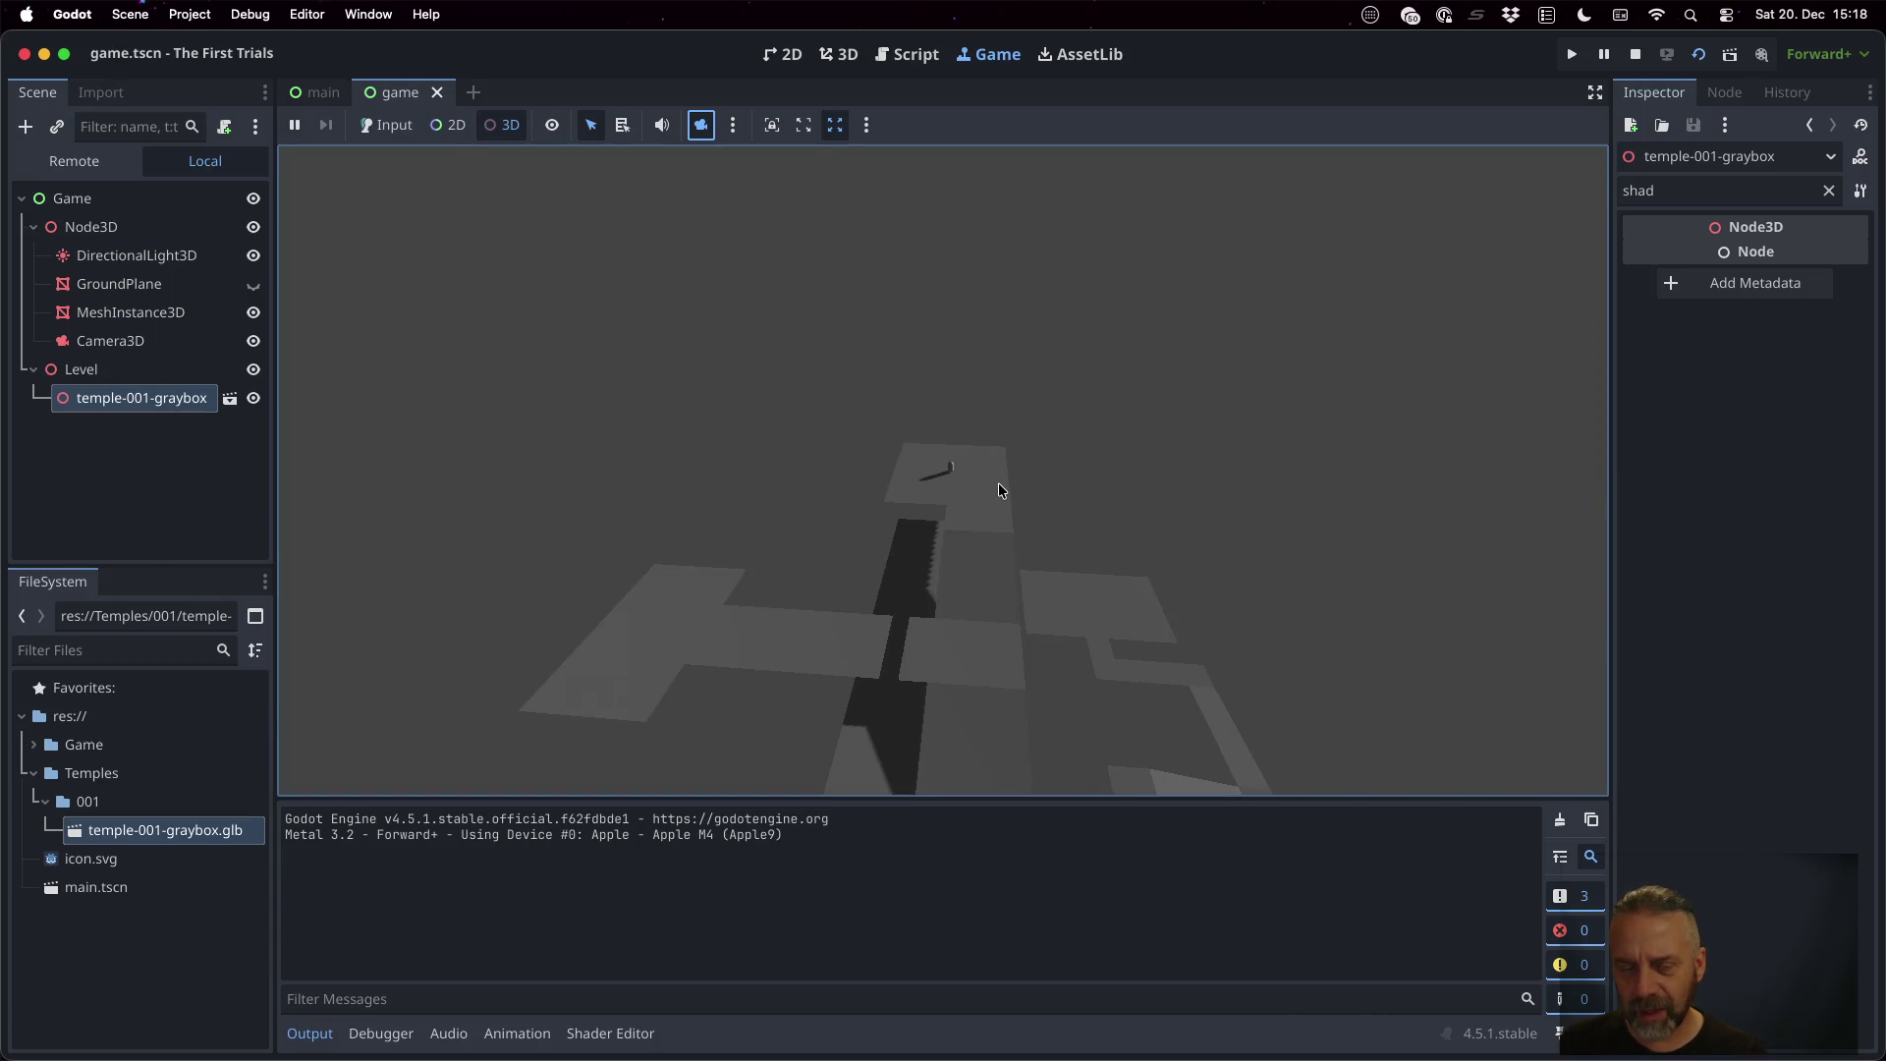
mouse_move(970, 557)
left_mouse_down()
mouse_move(1010, 435)
mouse_move(1037, 430)
mouse_move(1065, 518)
mouse_move(1040, 560)
left_mouse_up()
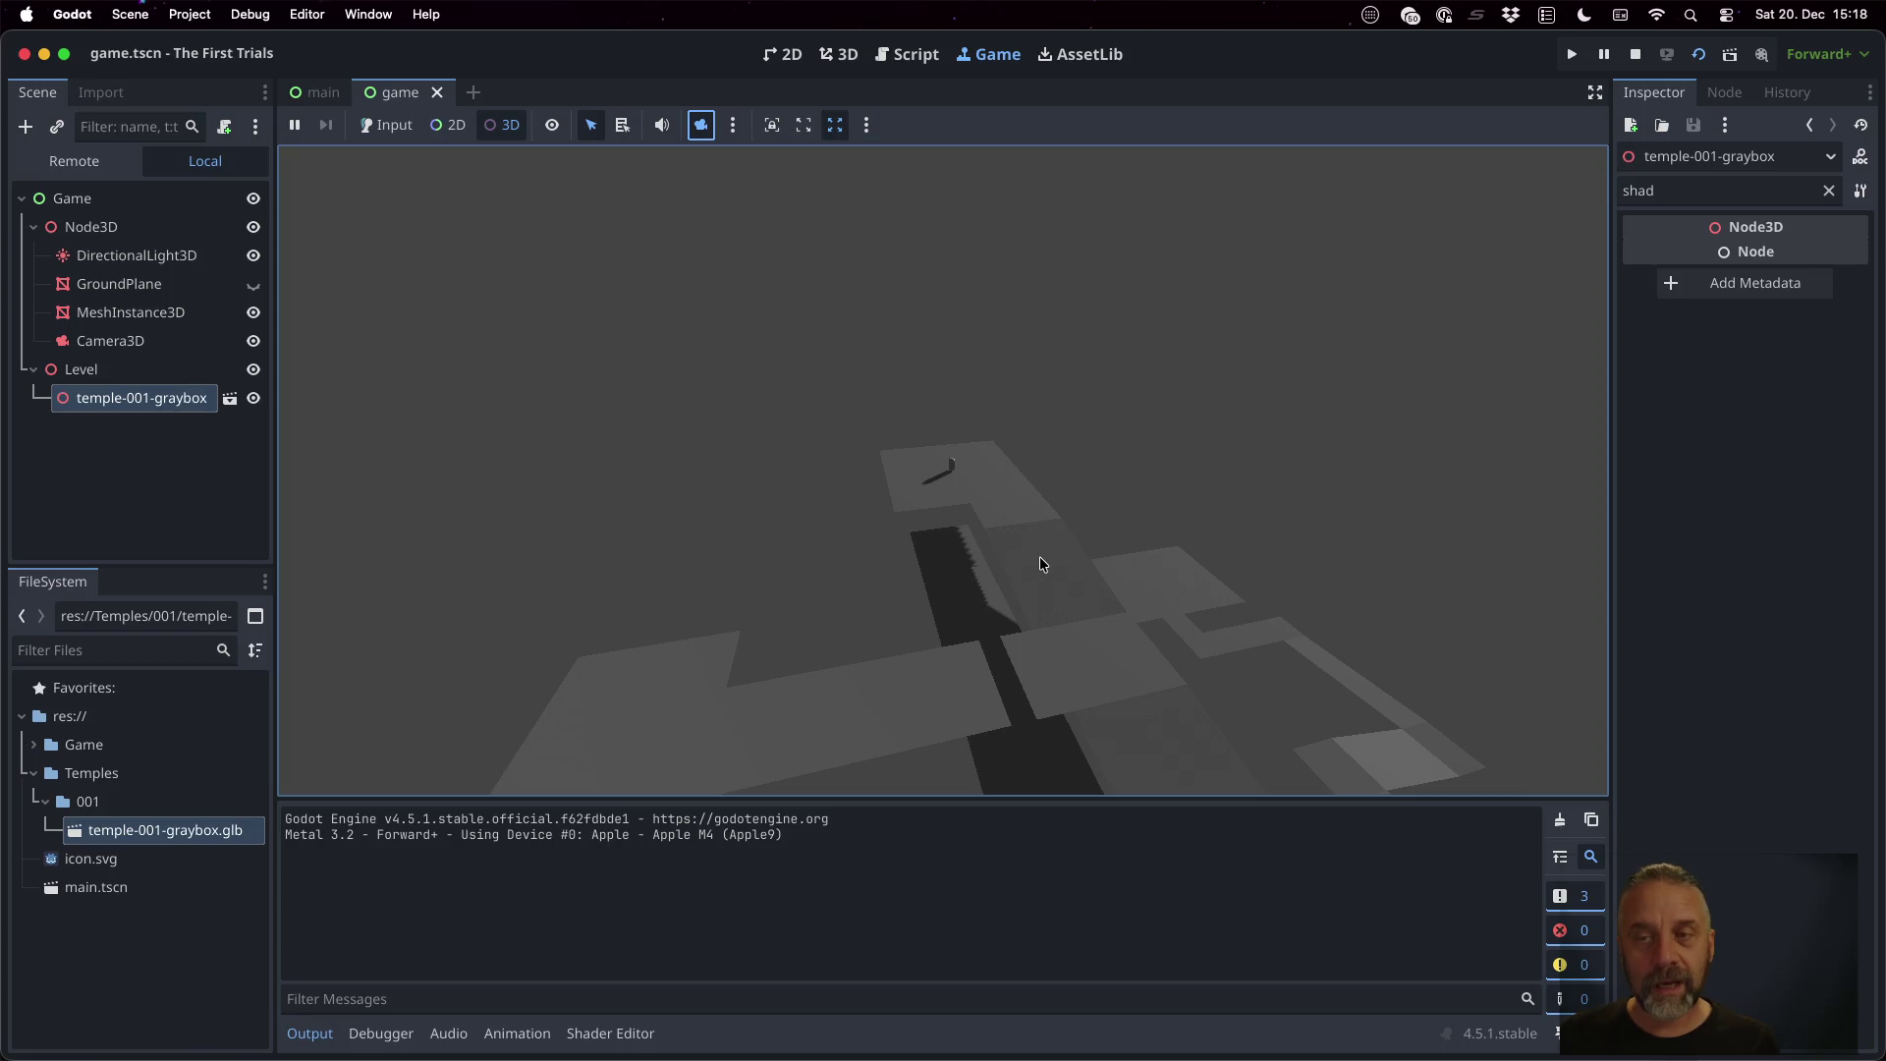
left_click(1635, 54)
left_click(182, 278)
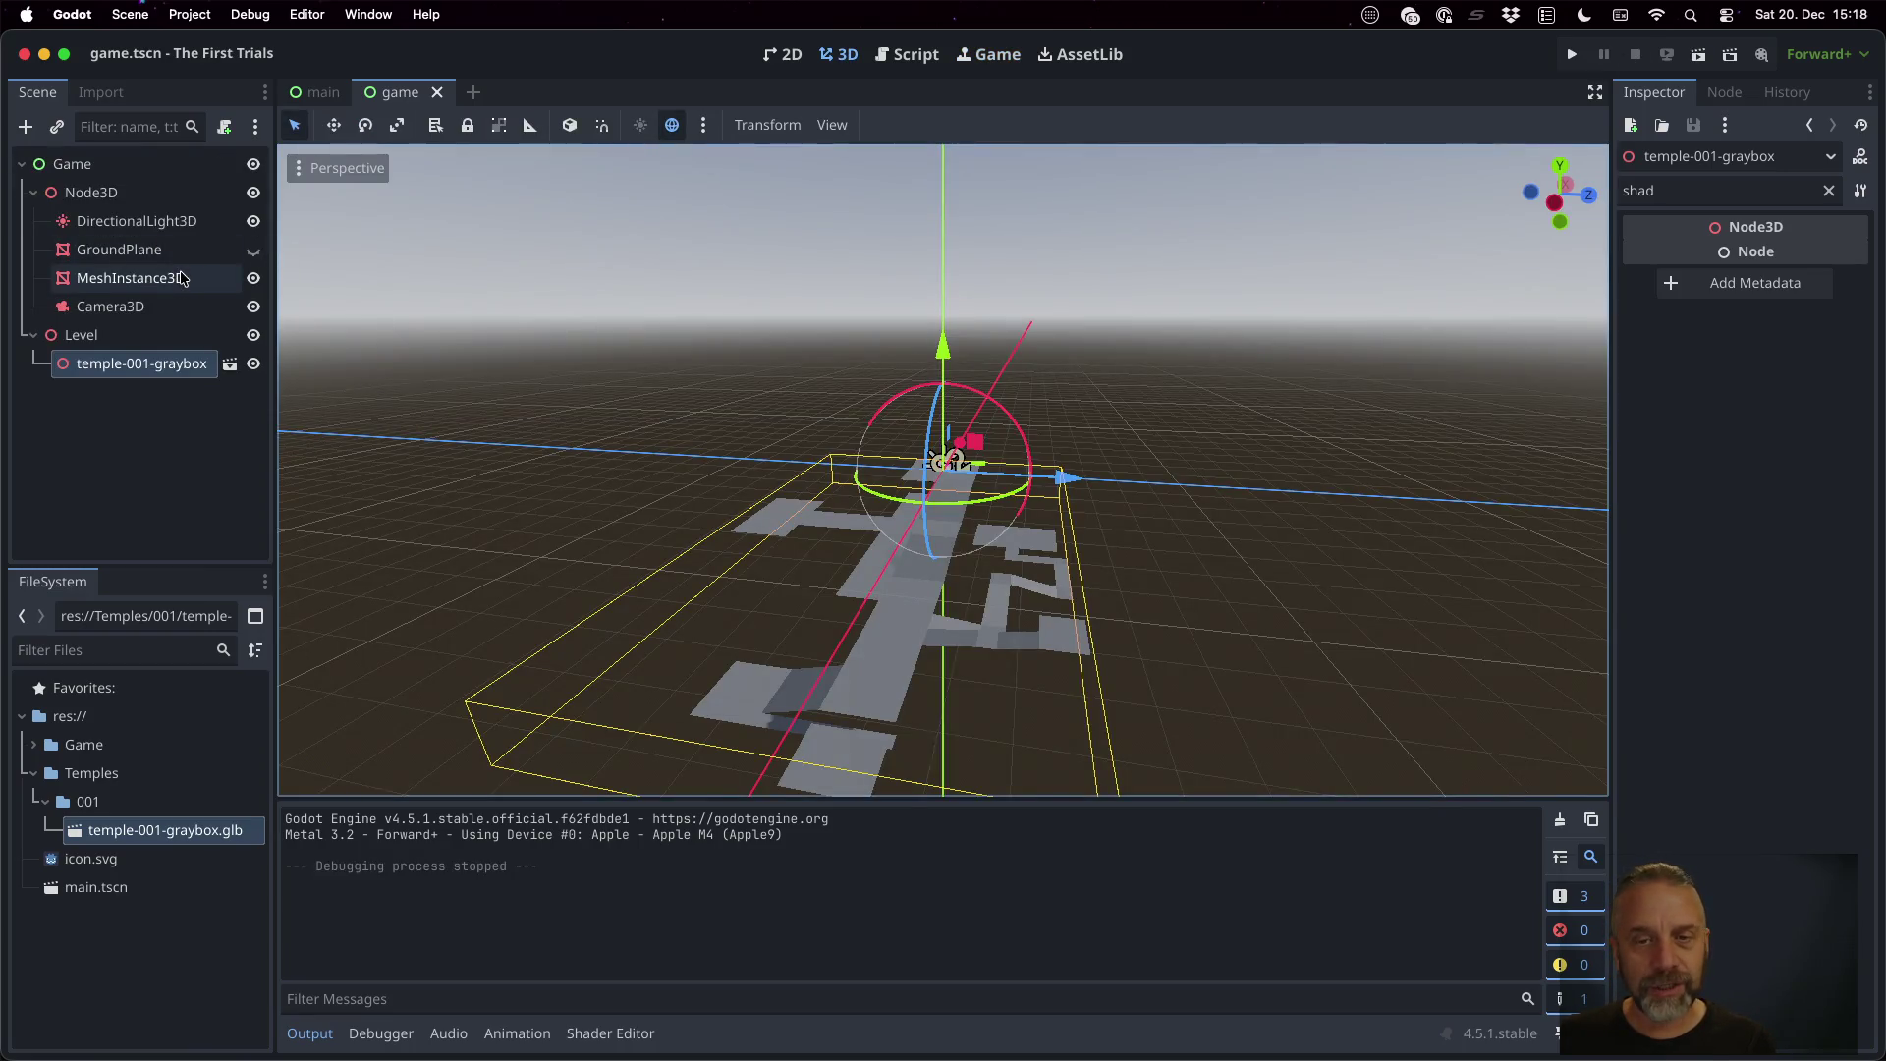
Begin renaming the MeshInstance3D node, then cancel, leaving its name unchanged
scroll(380, 295, "up", 10)
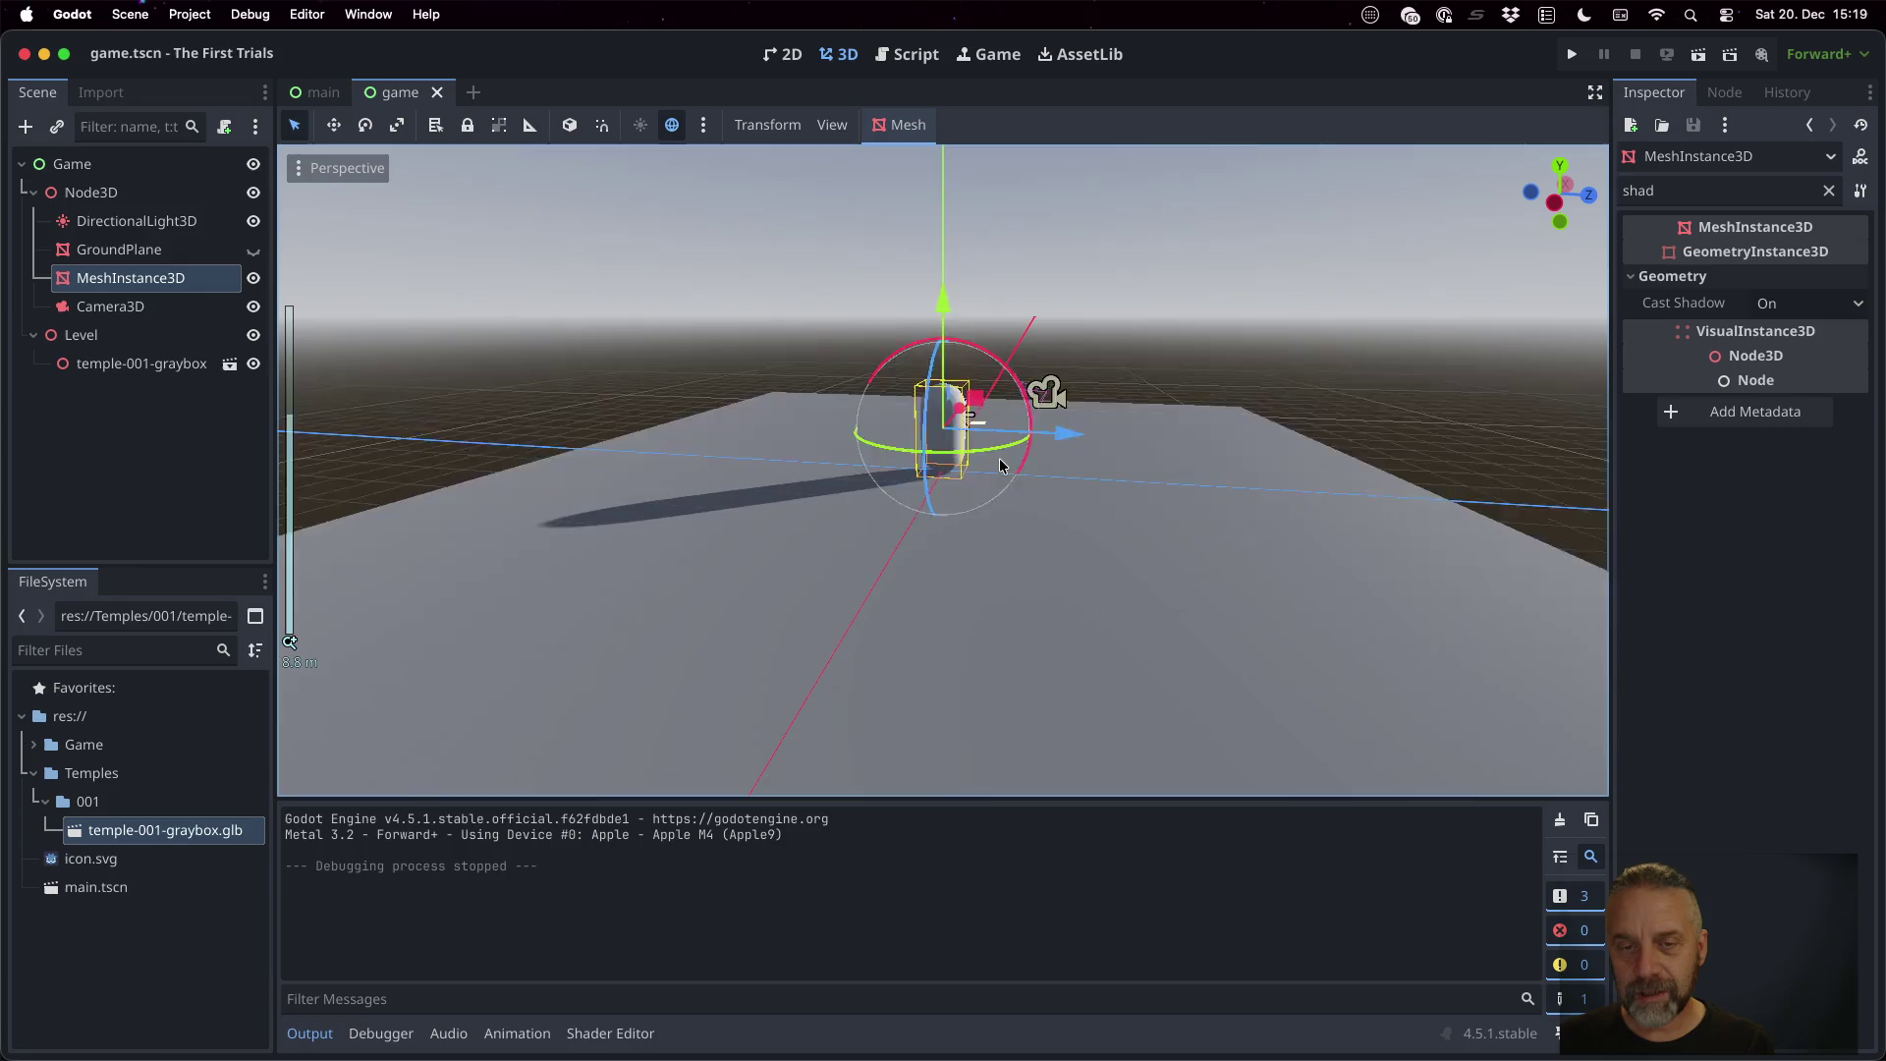
double_click(137, 278)
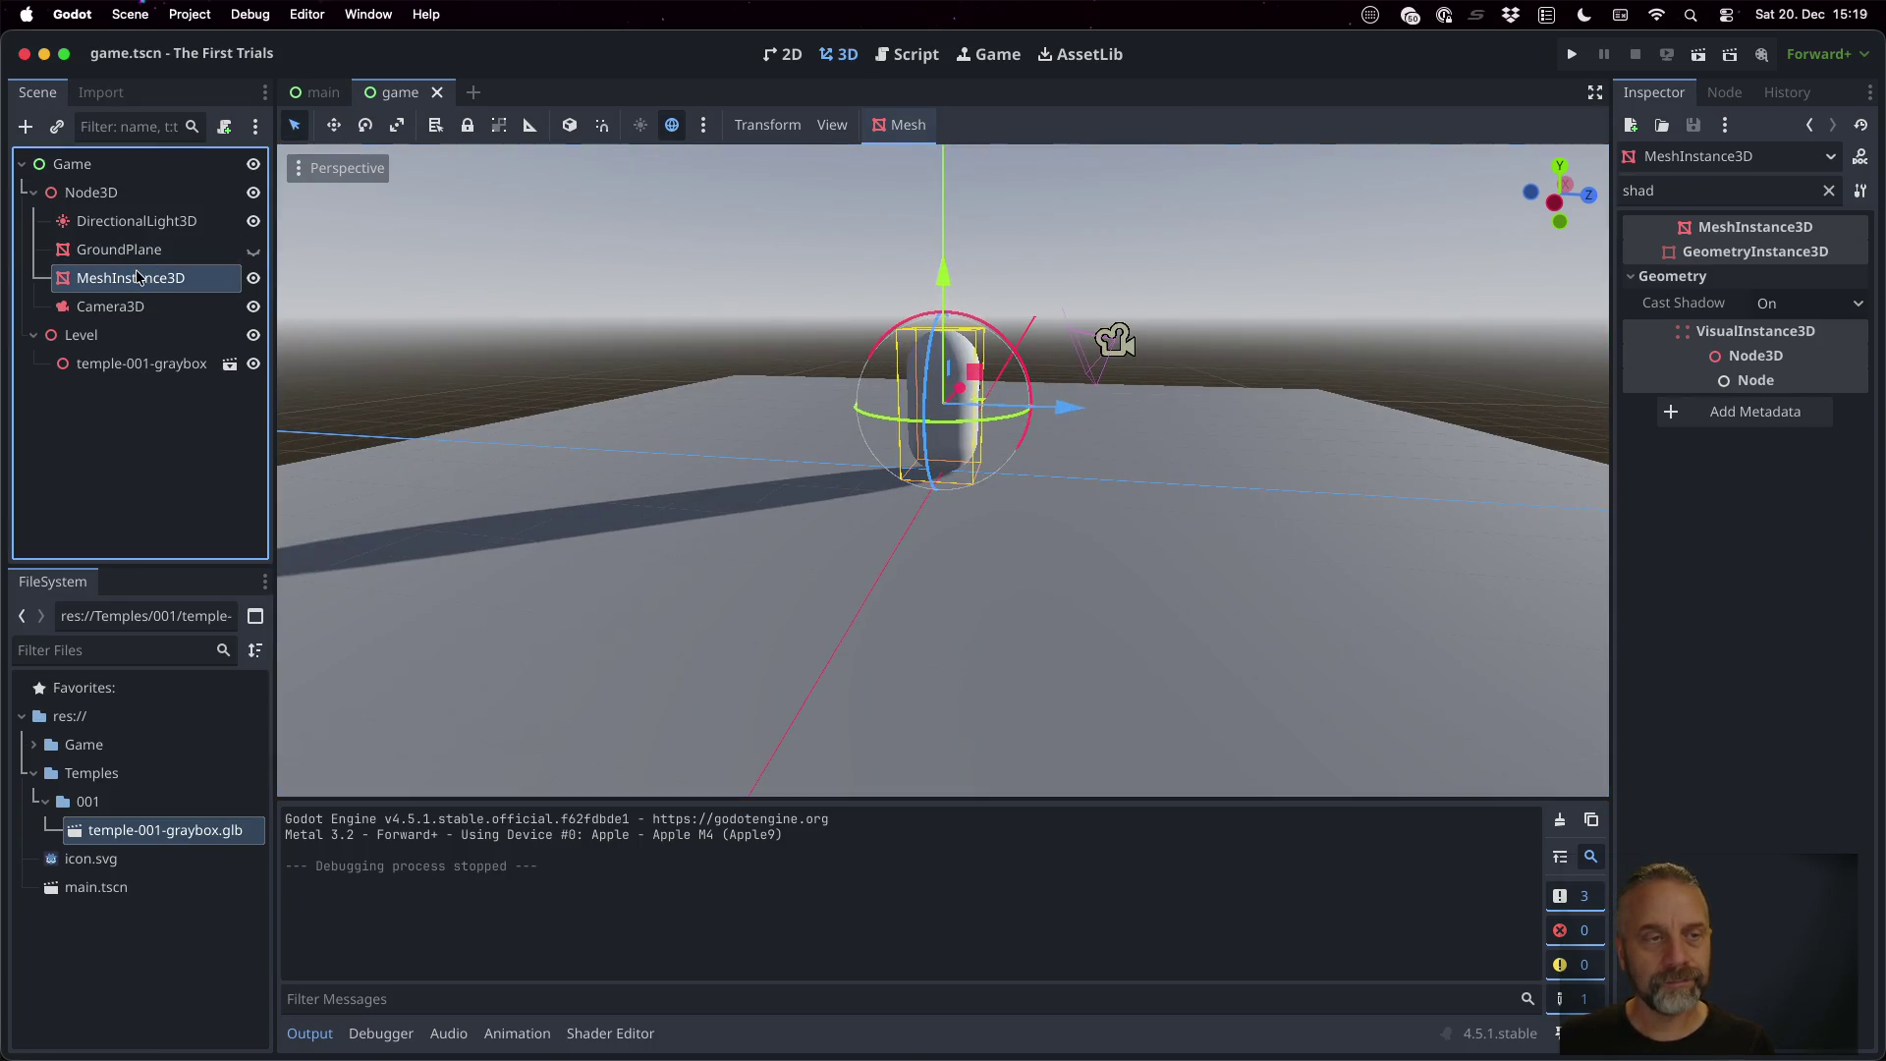
type("Player")
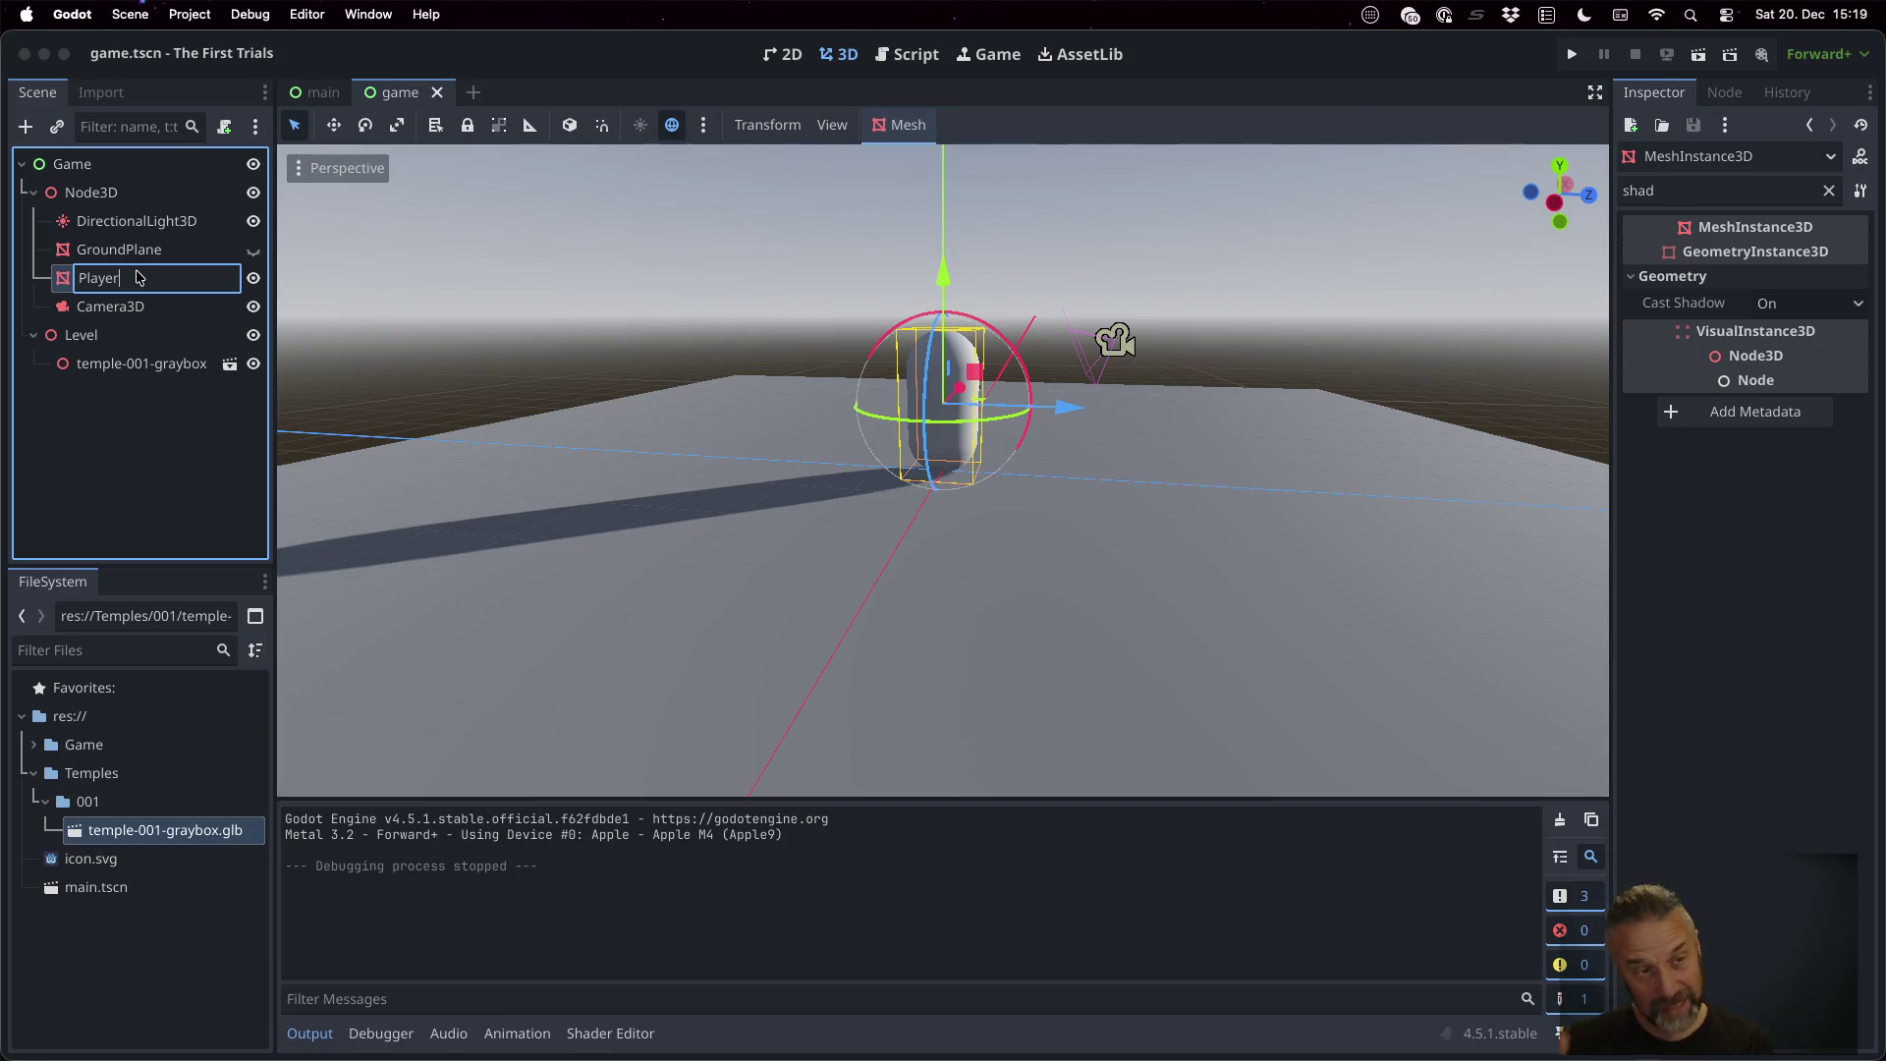
key("Escape")
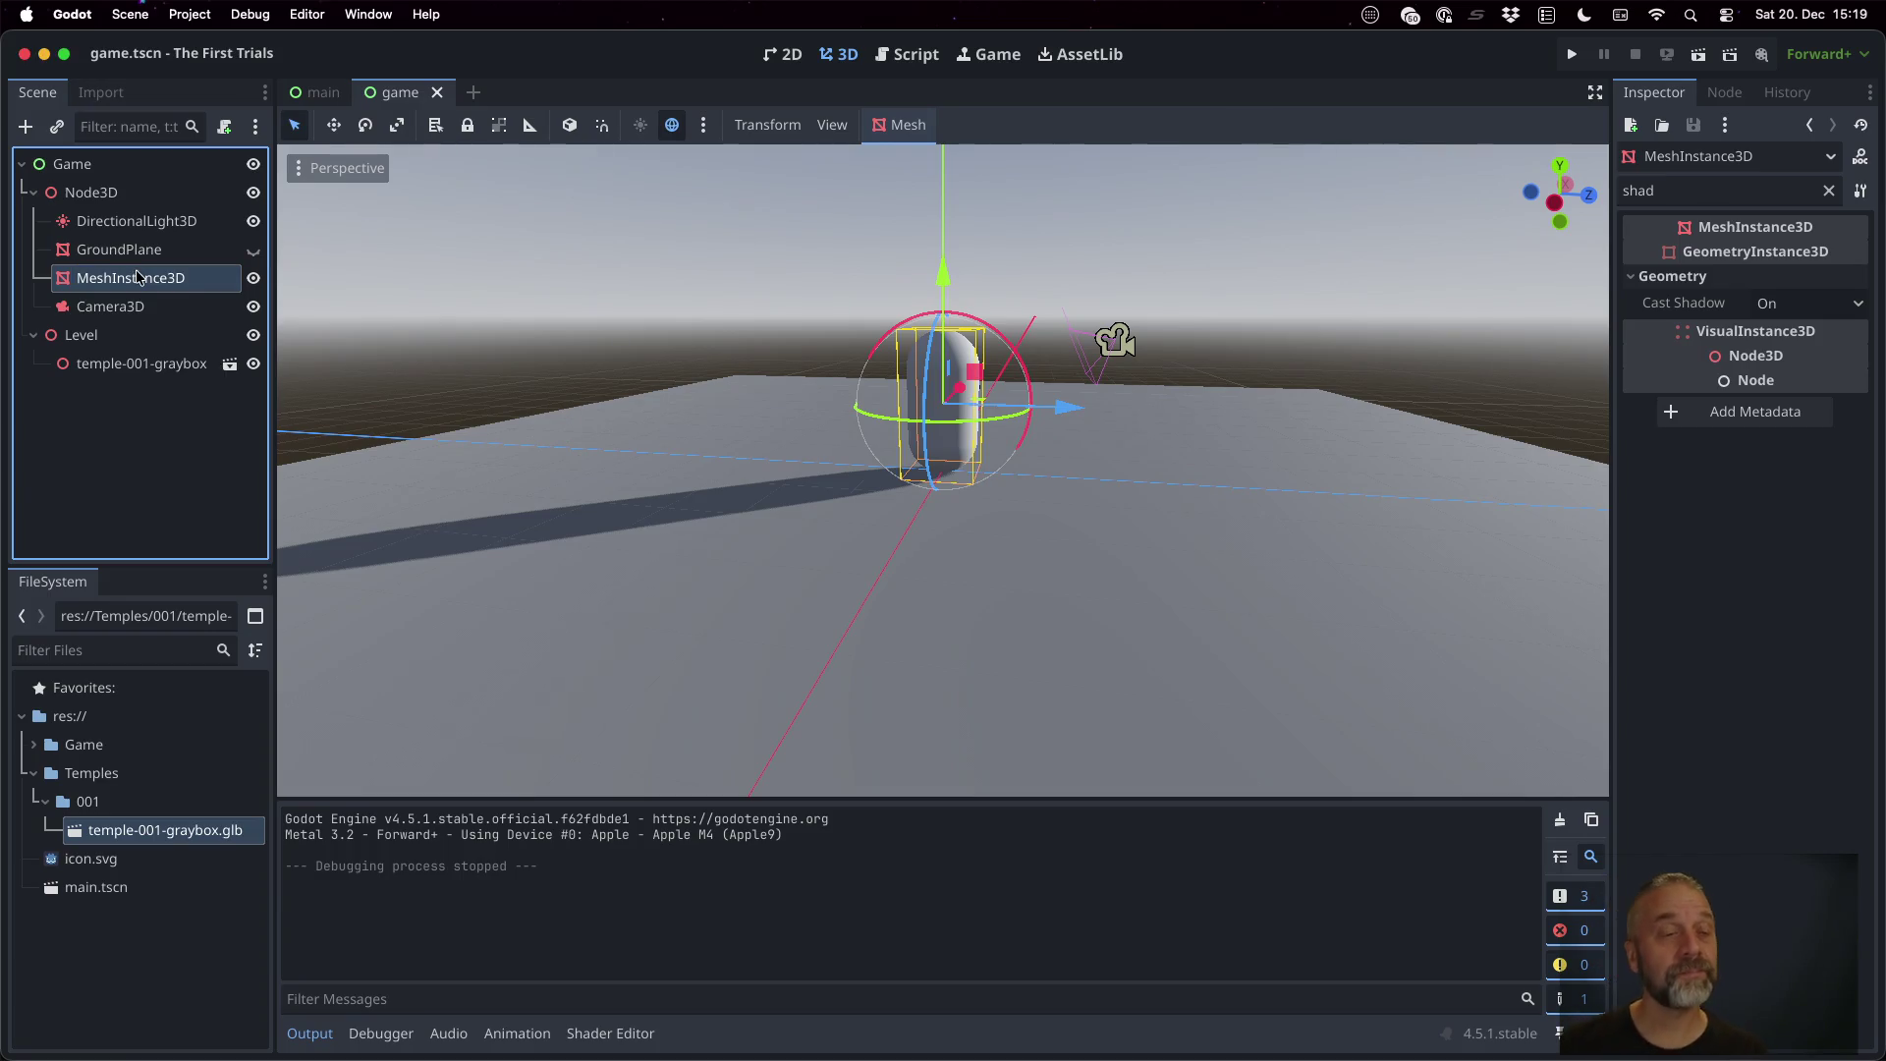
Add a Node3D named Player under Node3D and move the capsule MeshInstance3D into it
left_click(162, 193)
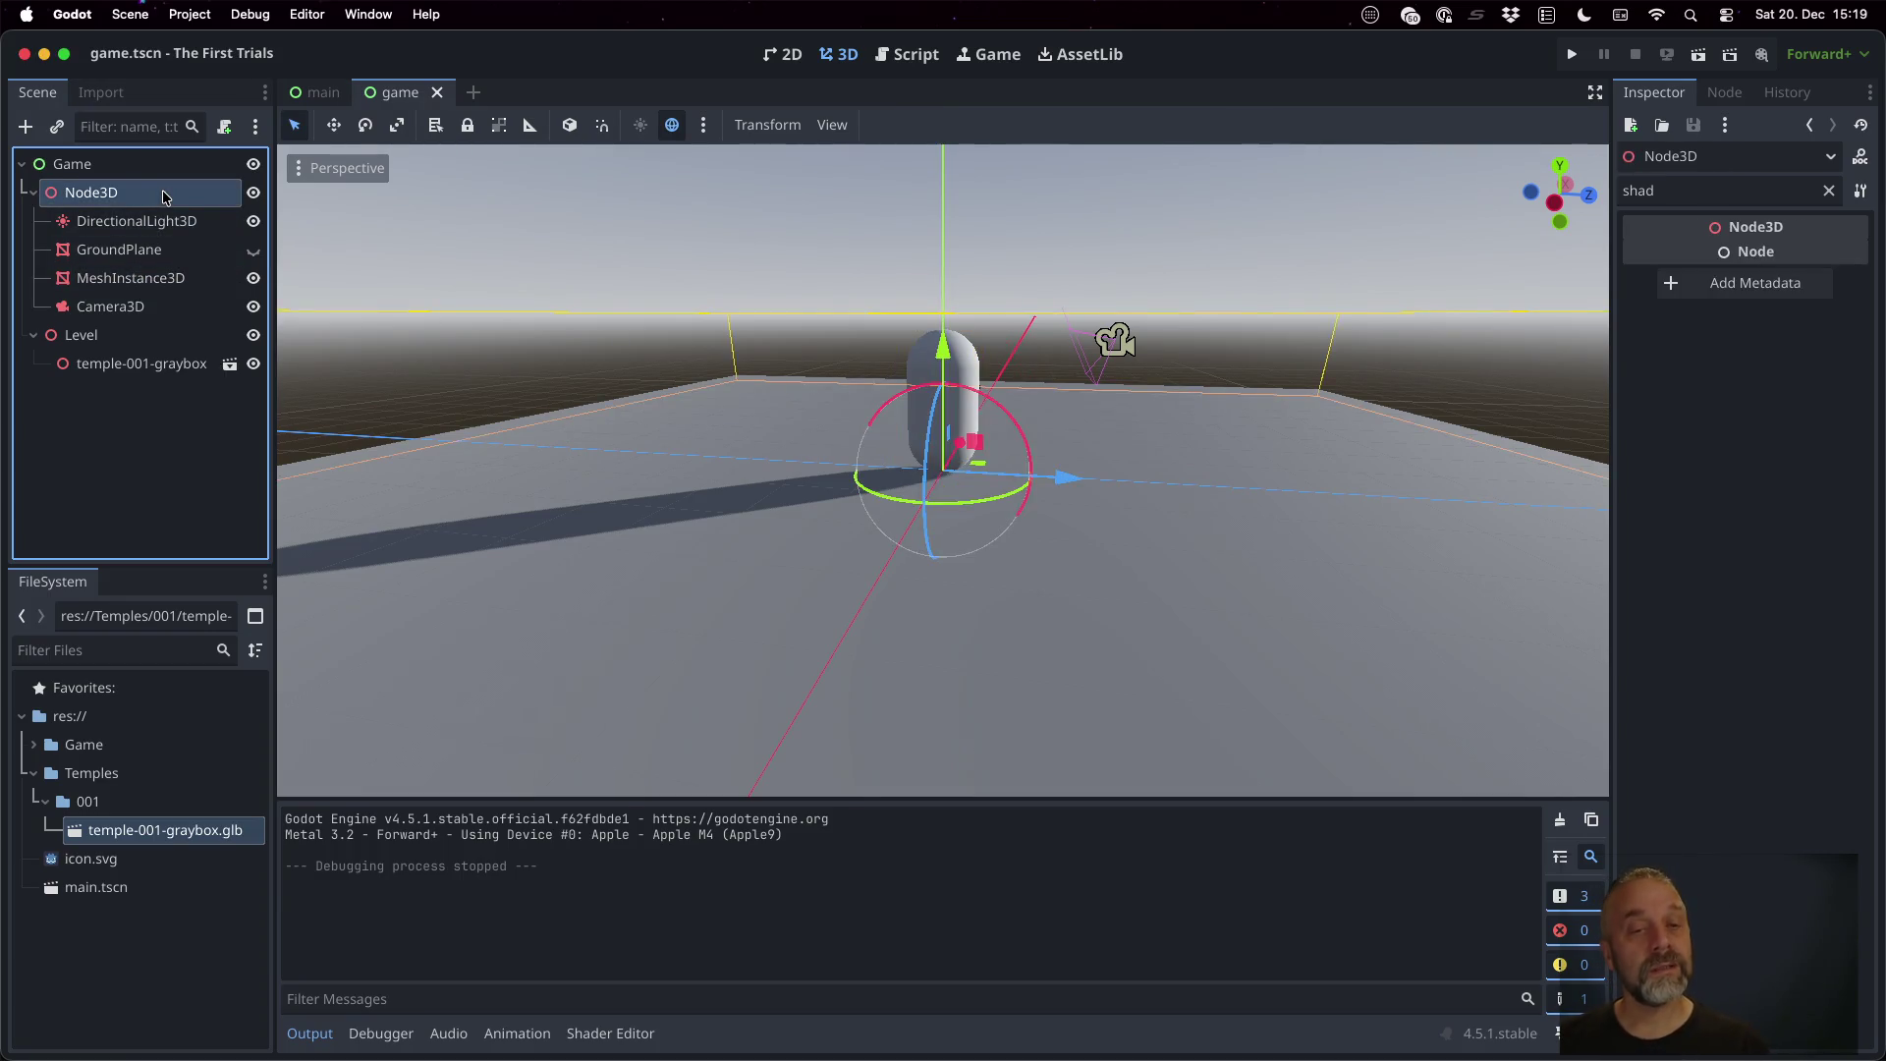
key("super+a")
type("Node3")
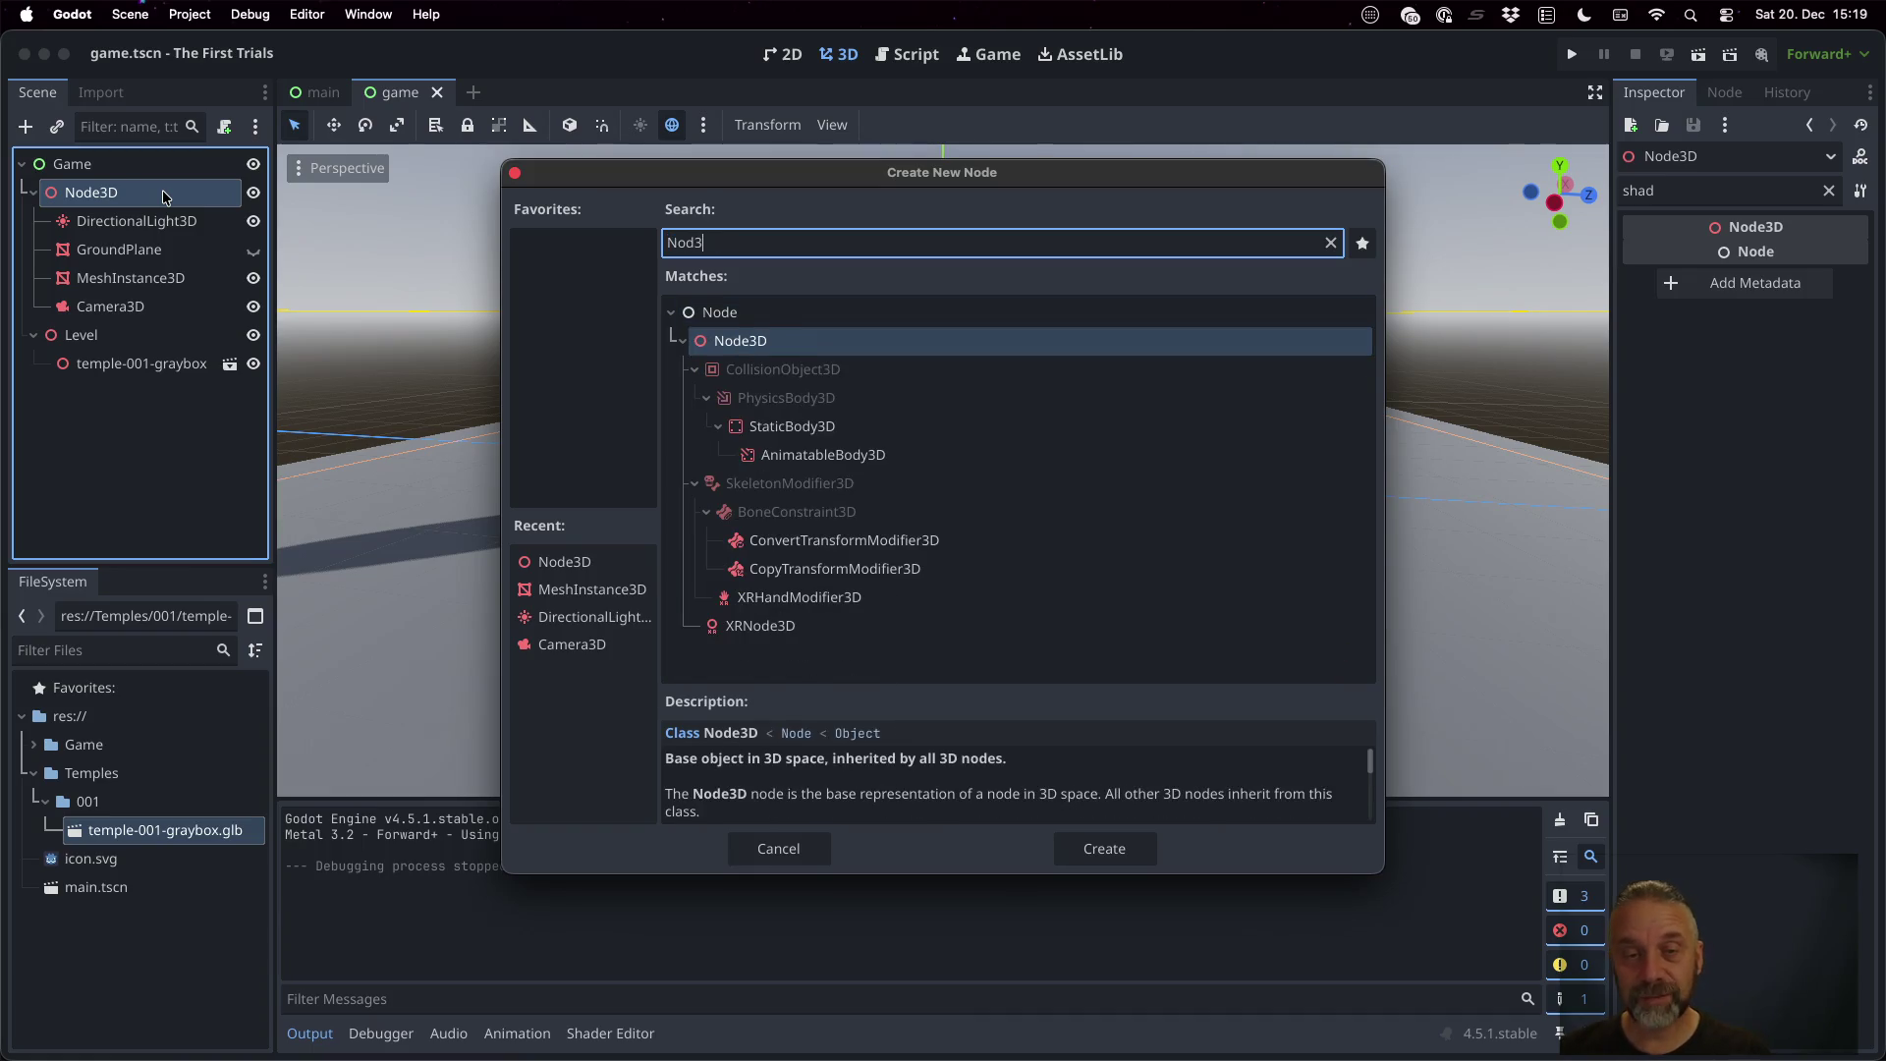
key("Return")
key("Return")
type("Player")
key("Return")
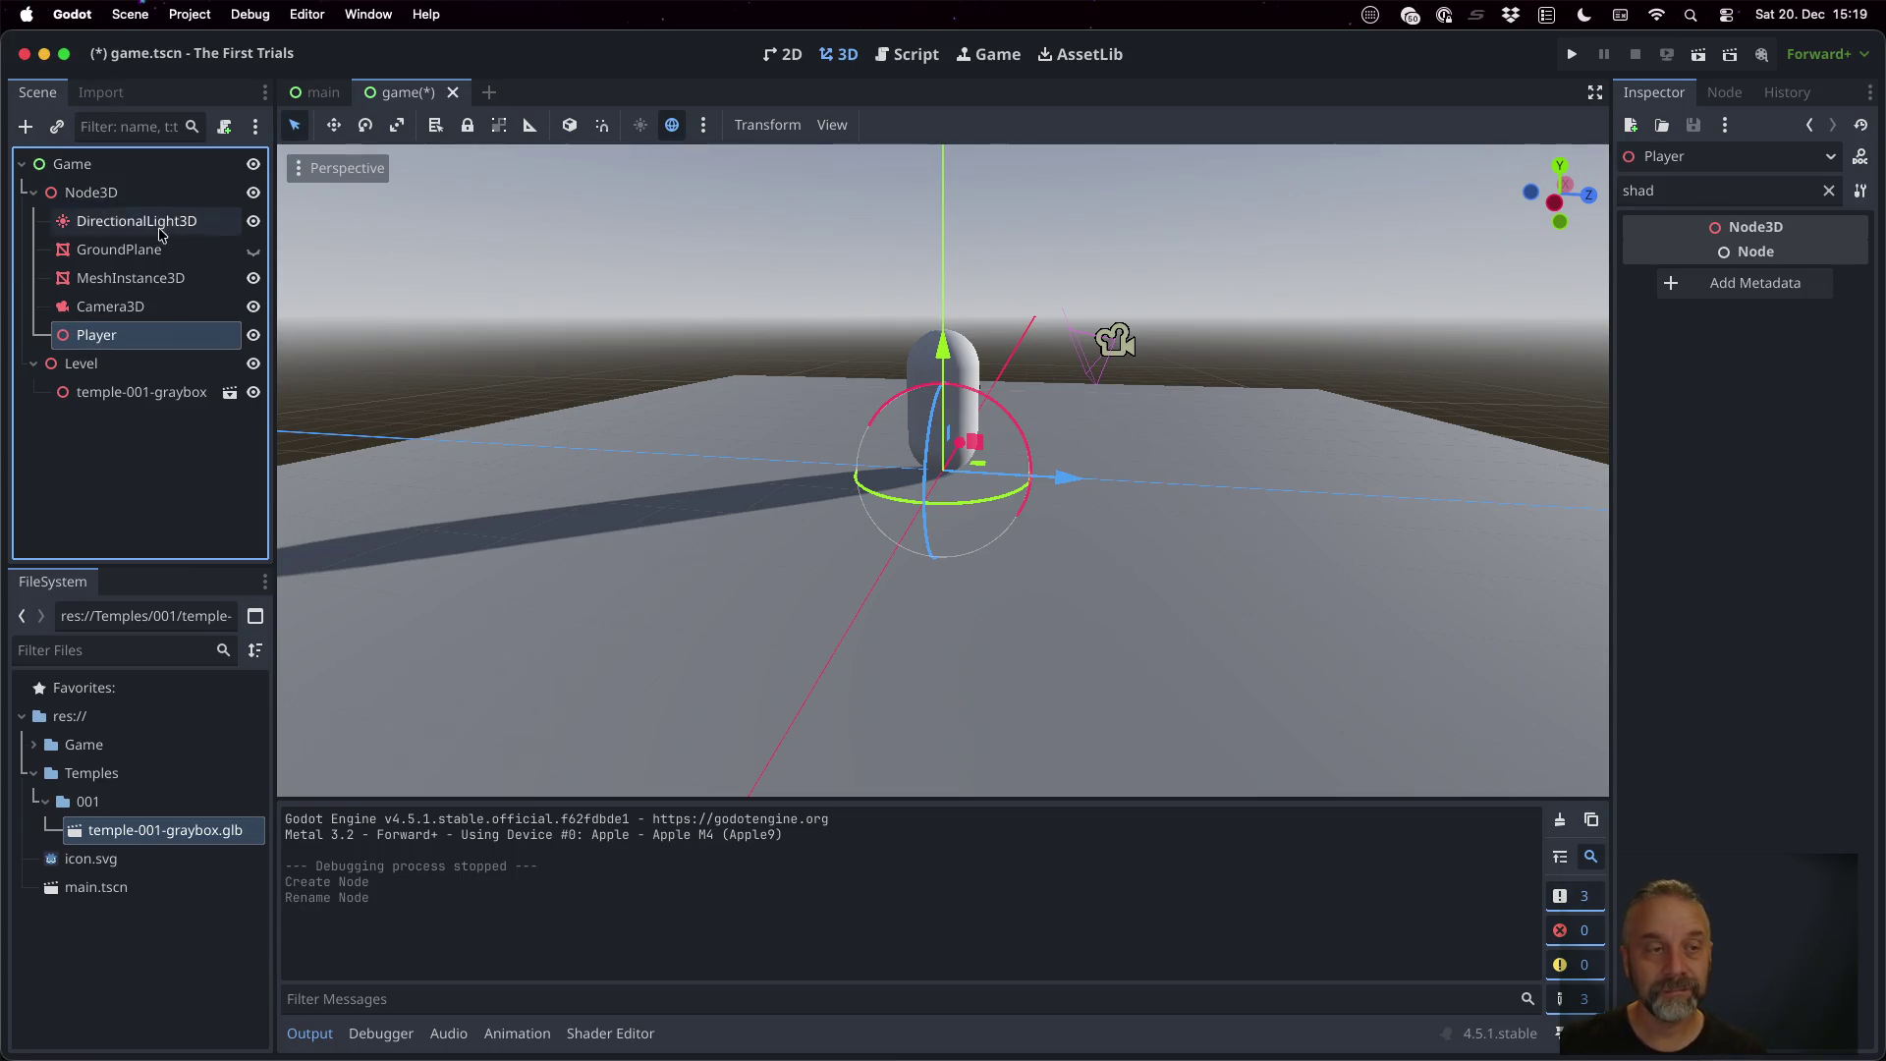
left_click_drag(147, 280, 149, 338)
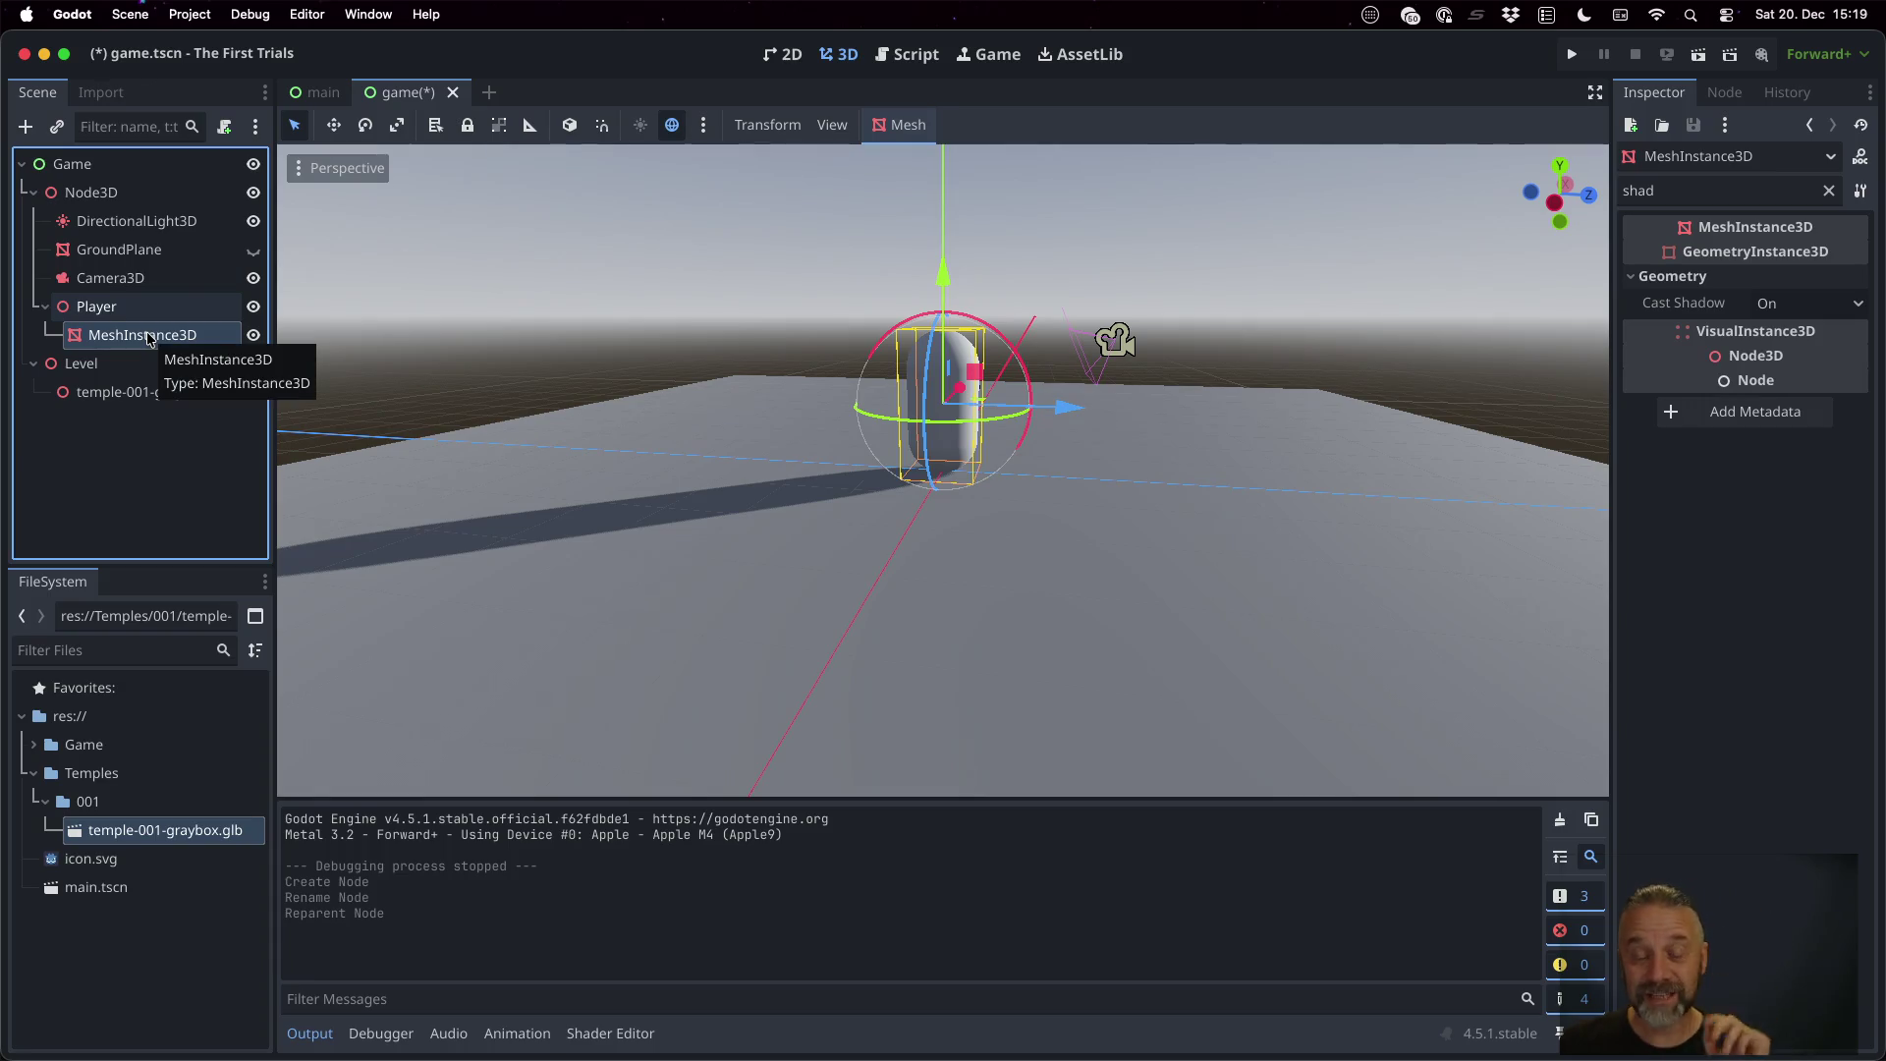
left_click(145, 306)
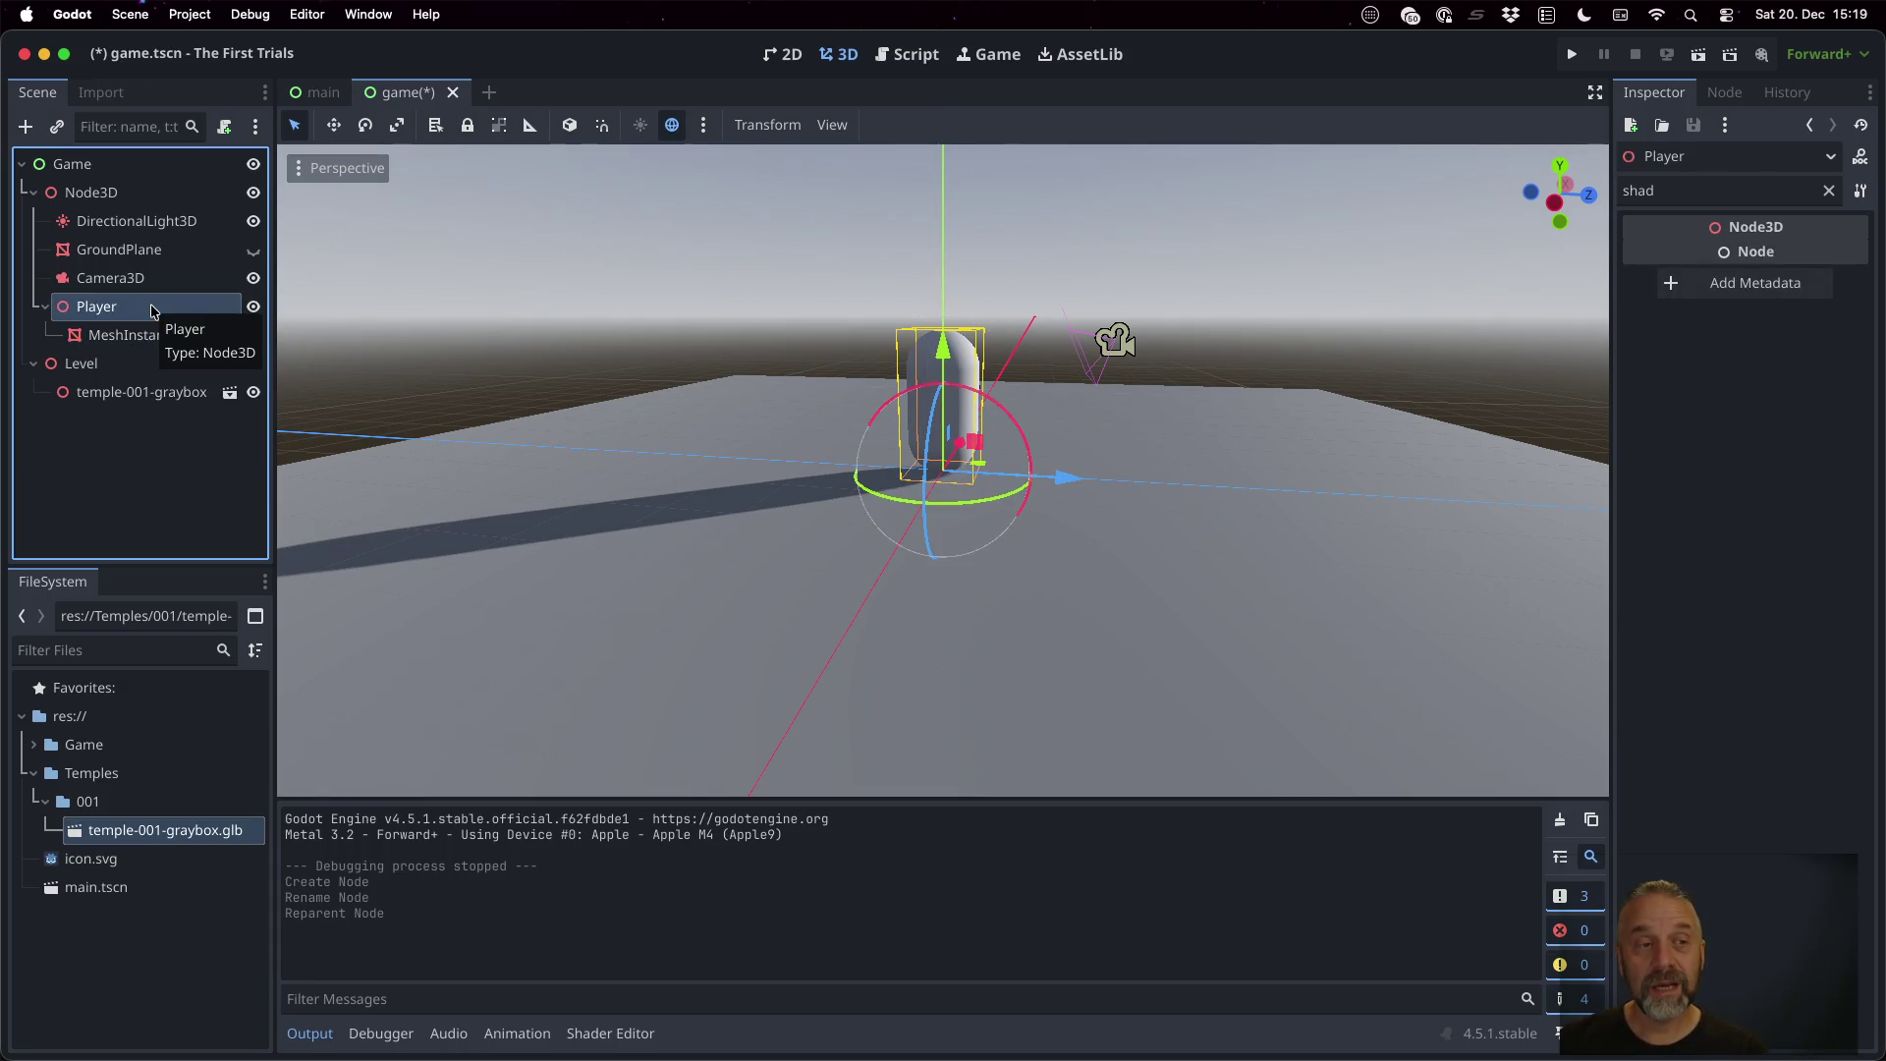
Add a CharacterBody3D under Player, placed above MeshInstance3D
key("super+a")
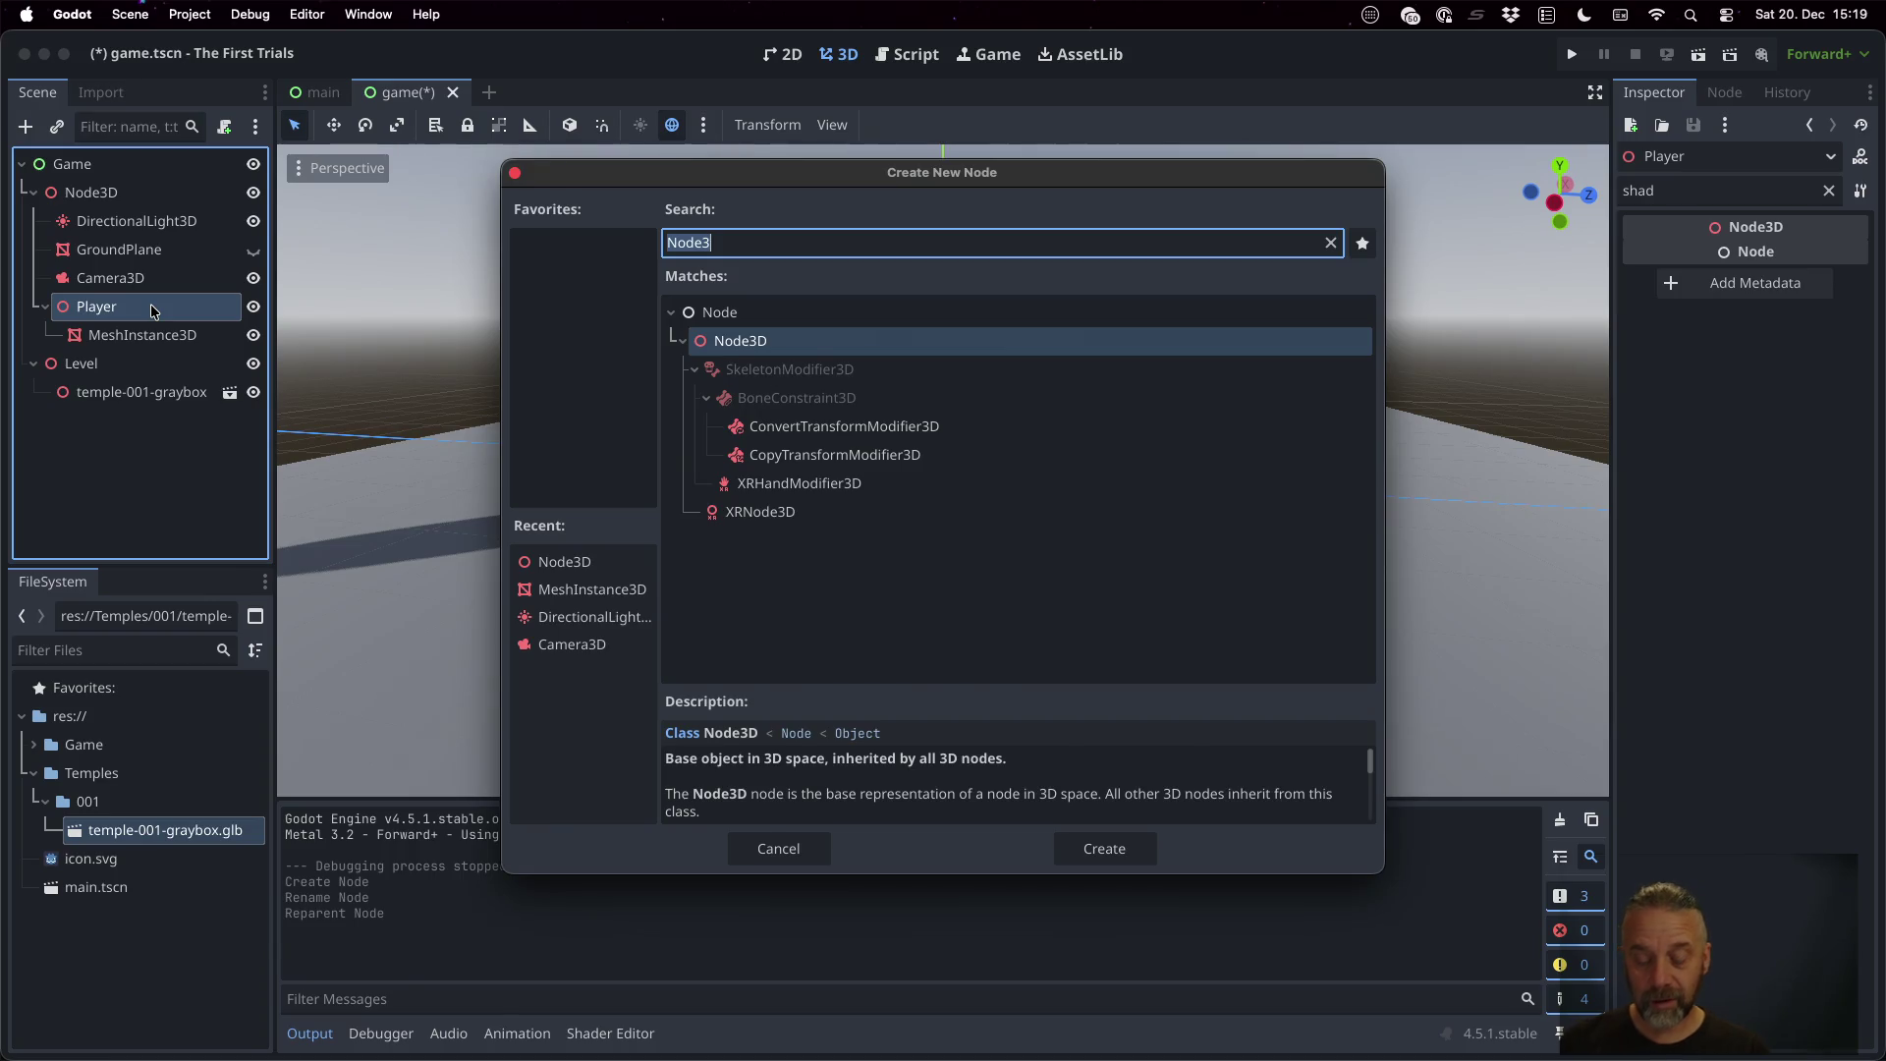
type("Char")
key("Down")
key("Down")
key("Down")
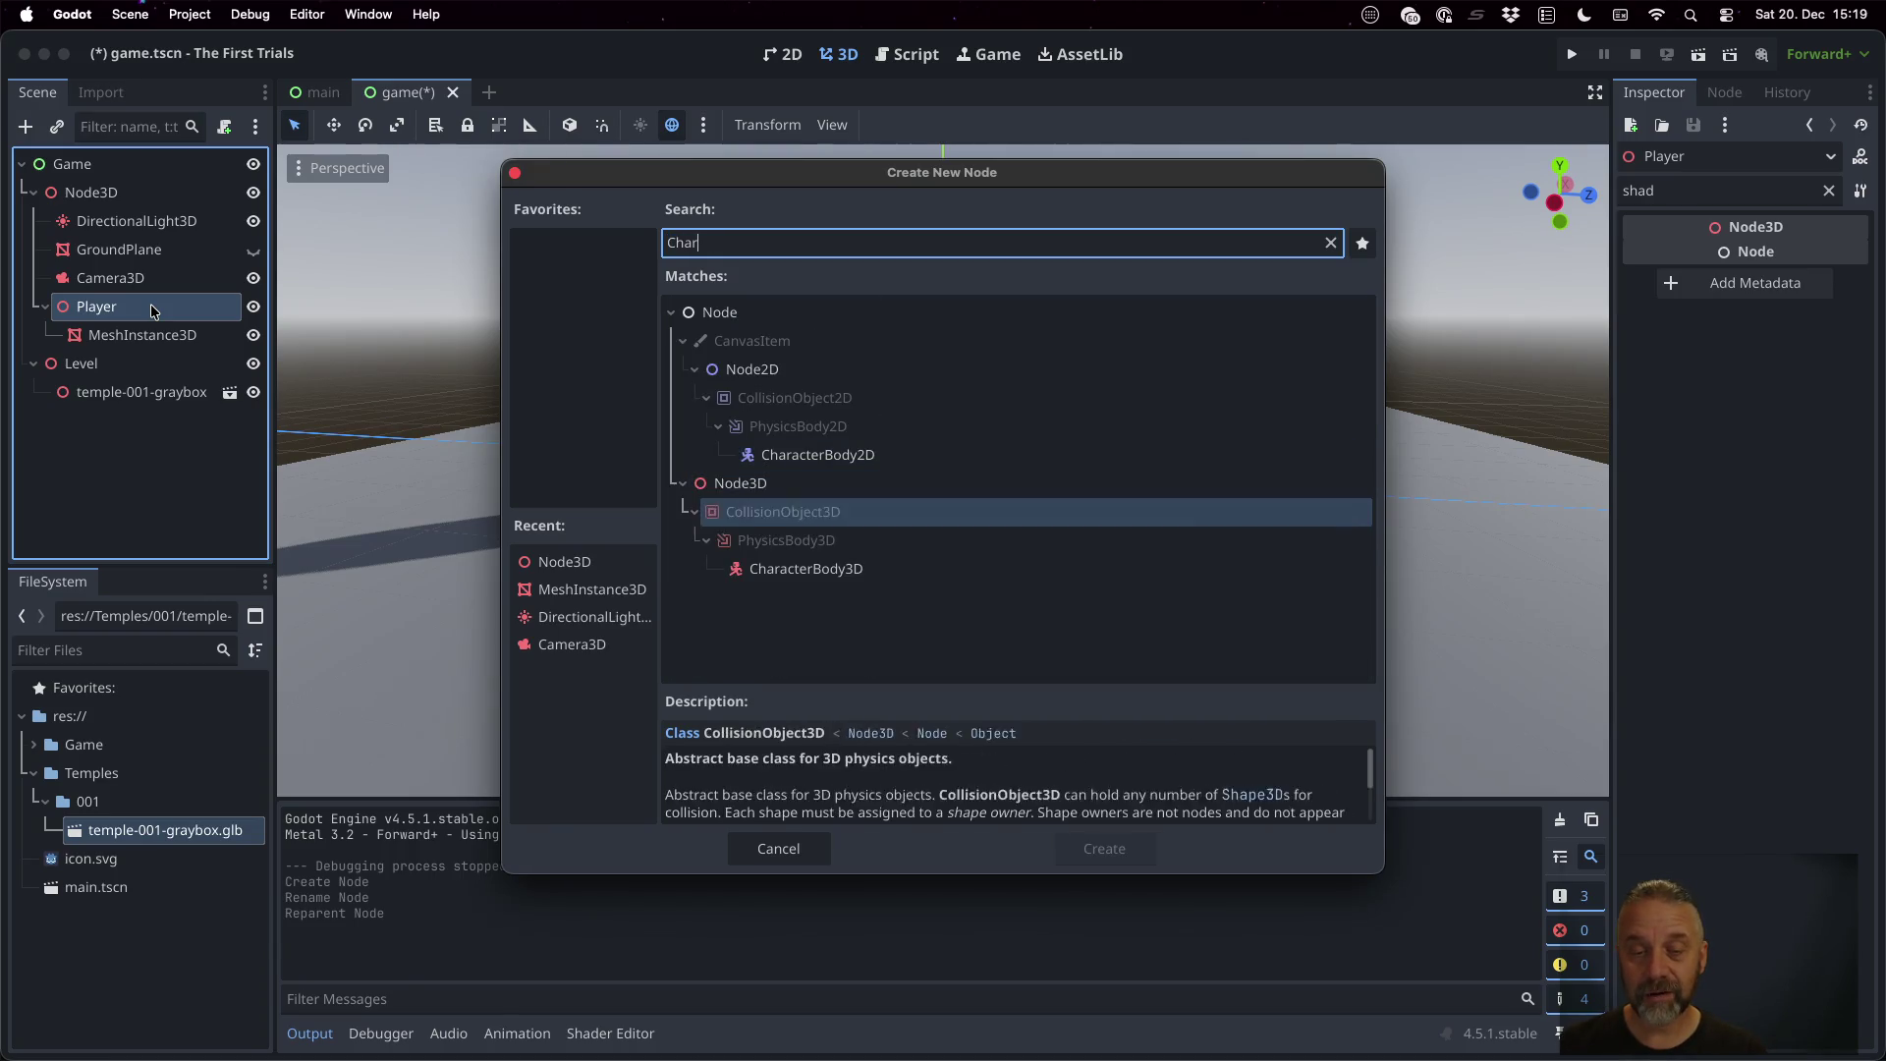
key("Return")
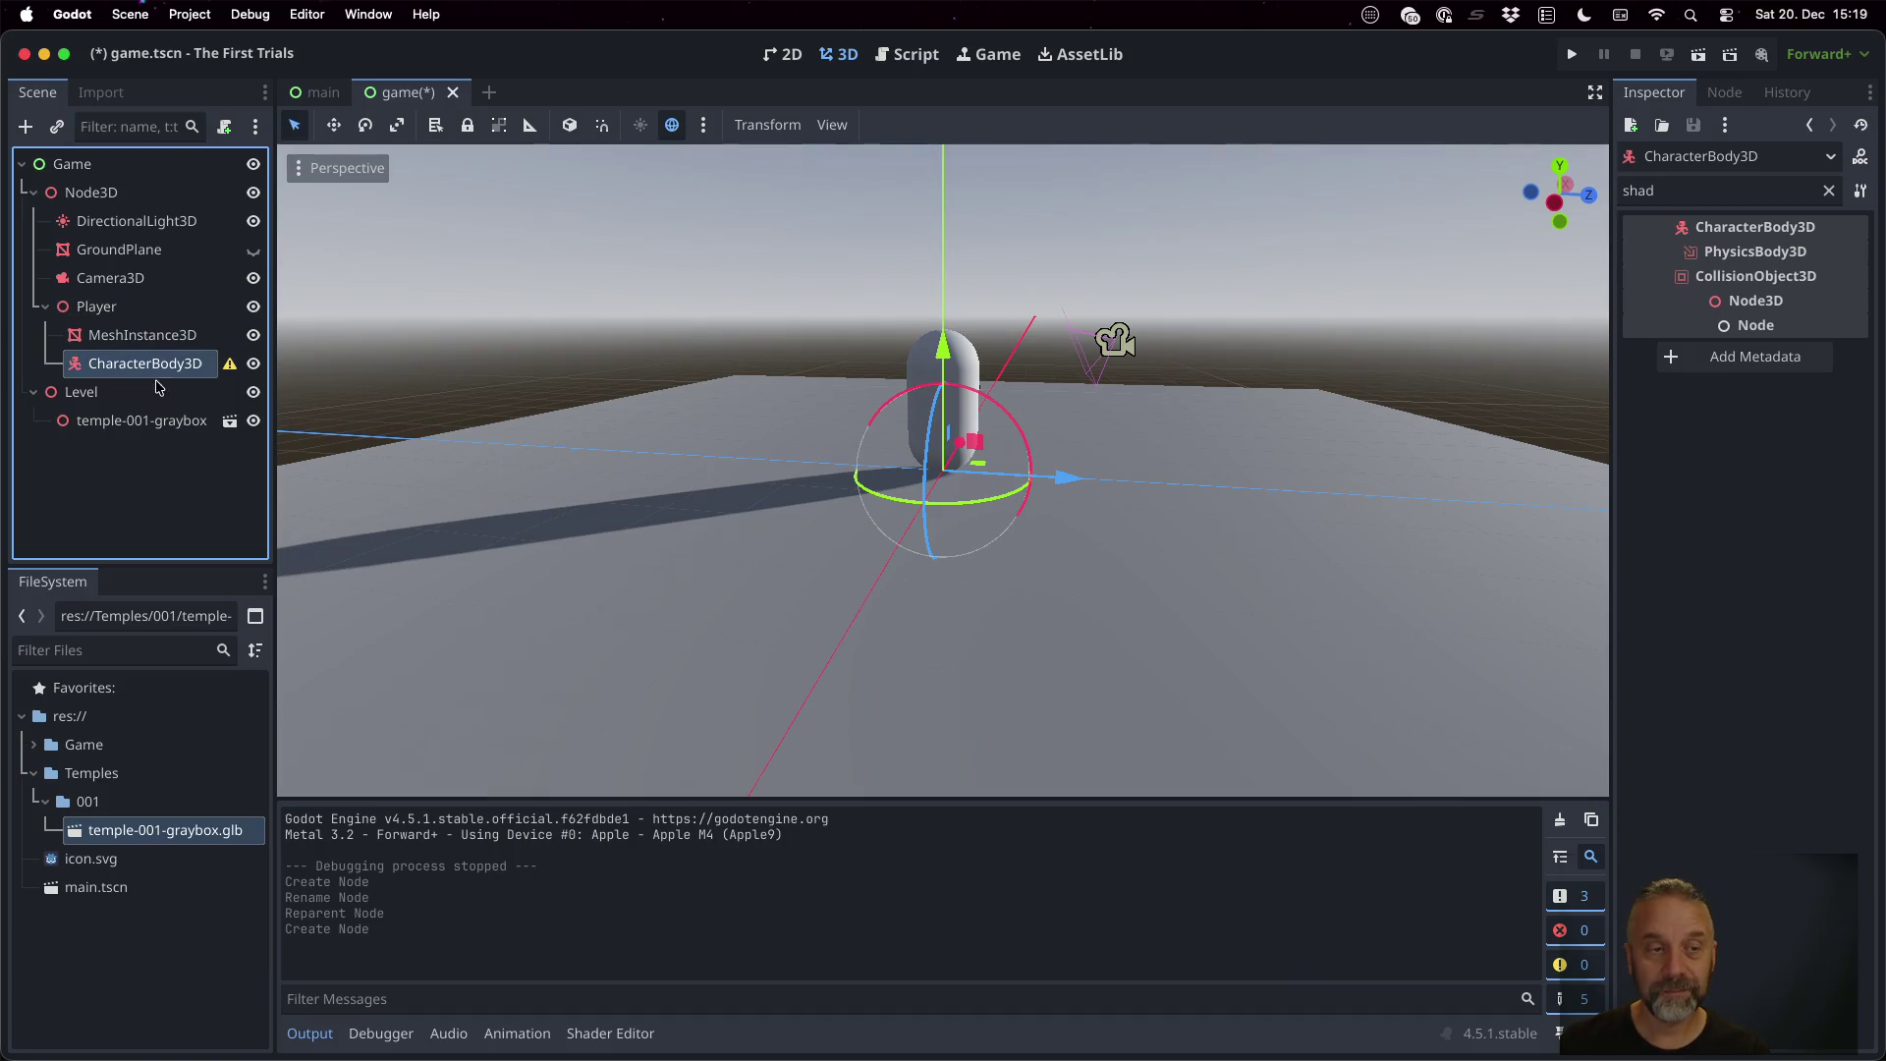
mouse_move(230, 367)
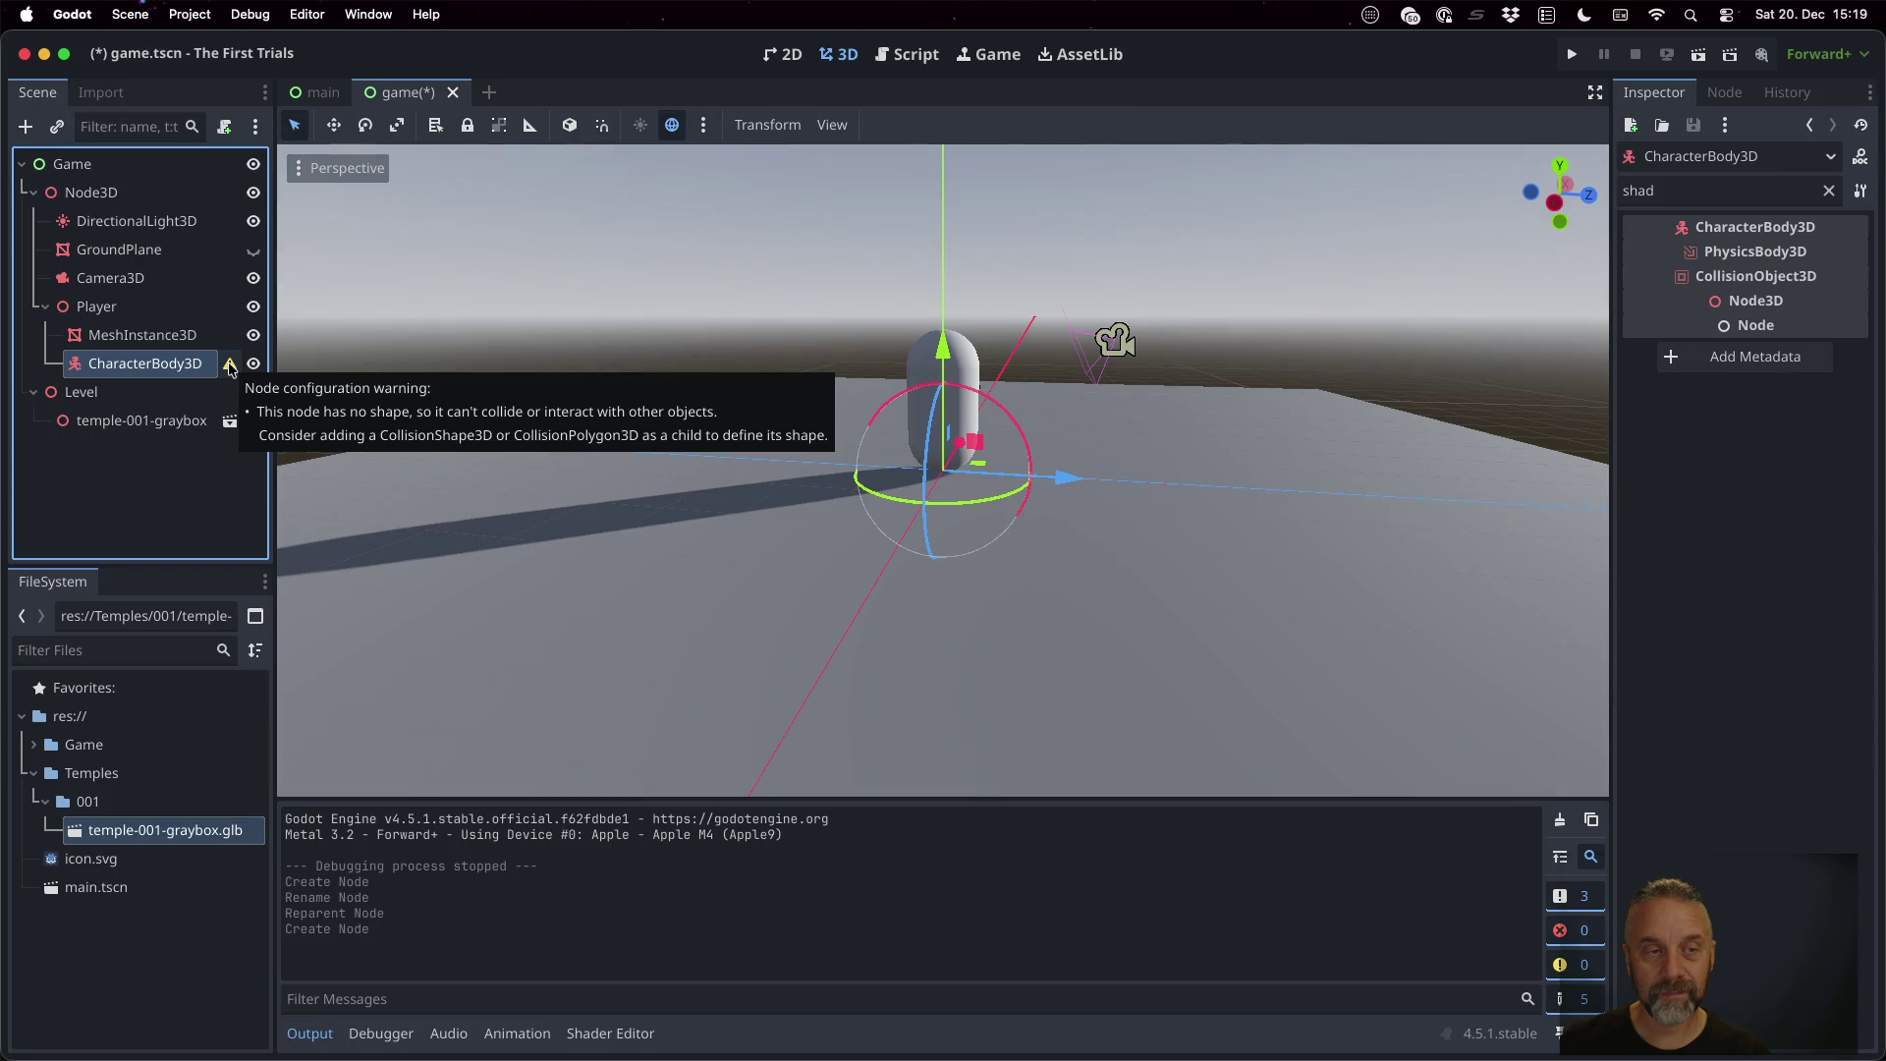
left_click_drag(197, 367, 179, 329)
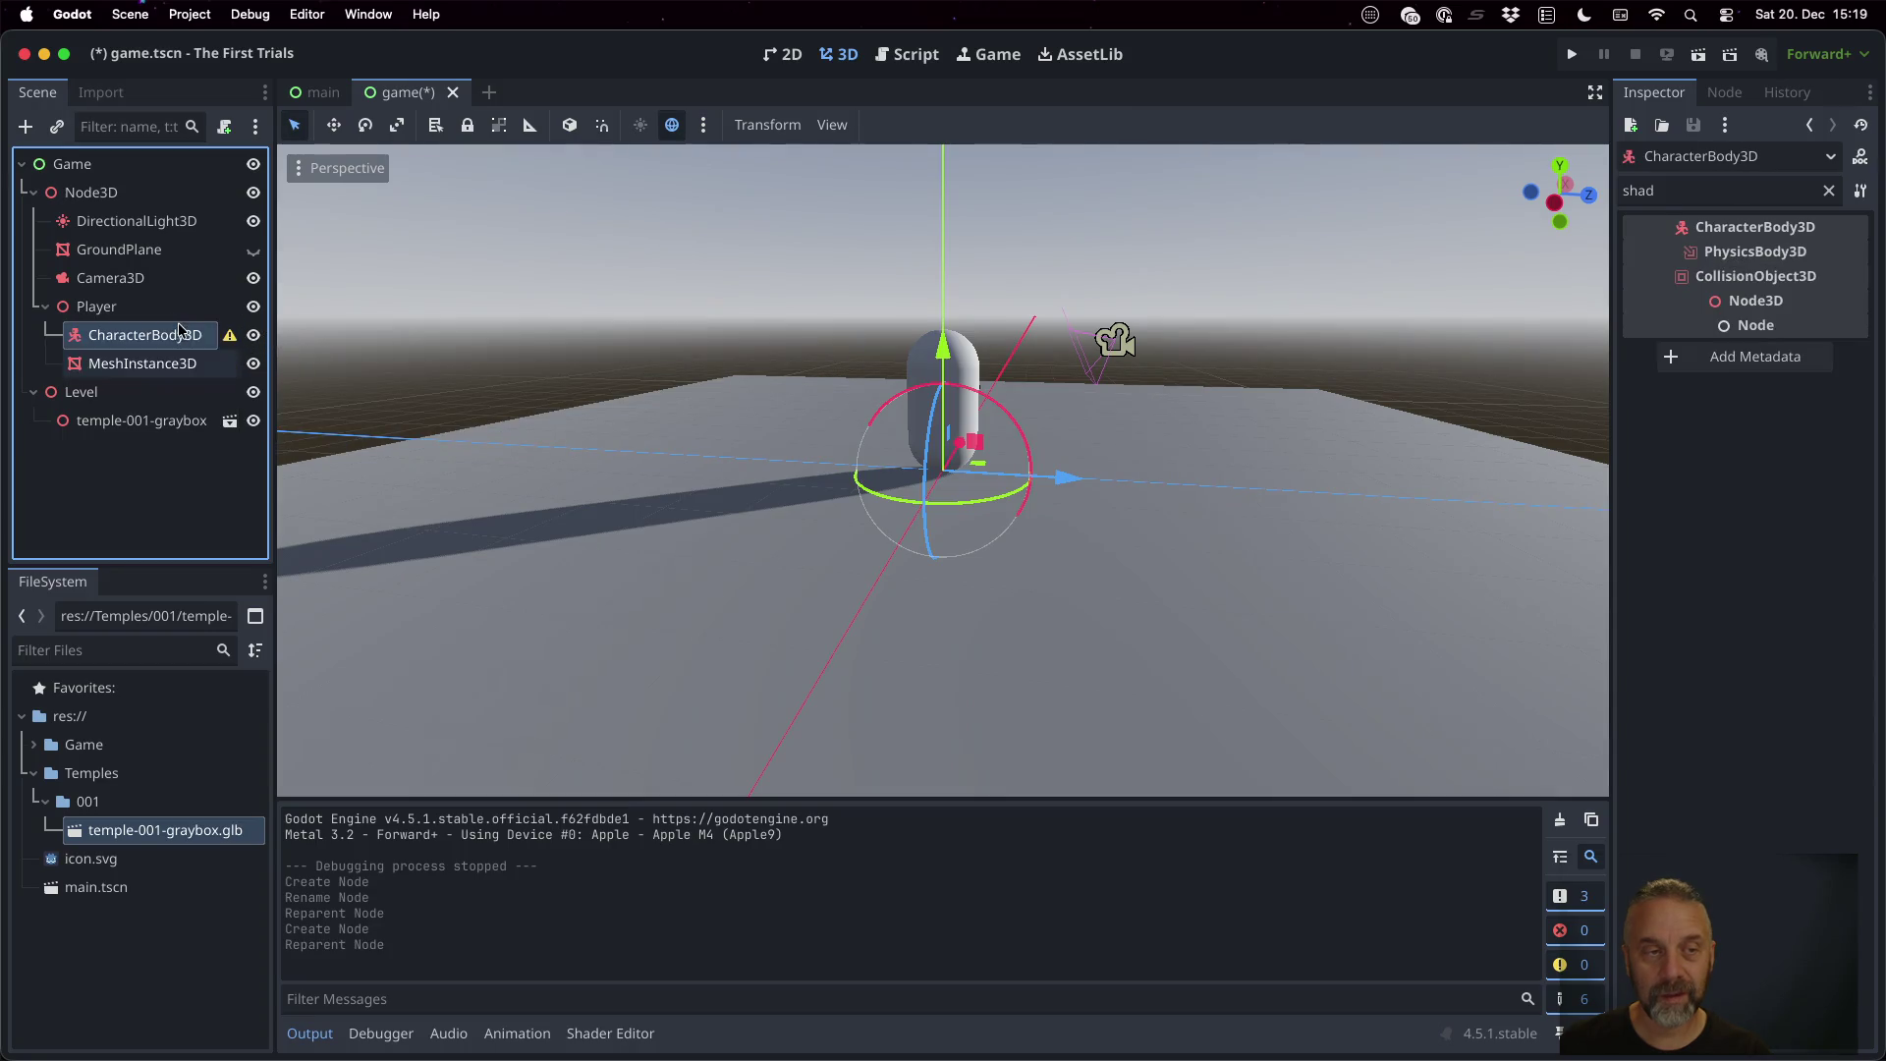
Add a CollisionShape3D child under the CharacterBody3D
key("super+a")
type("shad")
key("Down")
key("Down")
key("Down")
key("Up")
key("Return")
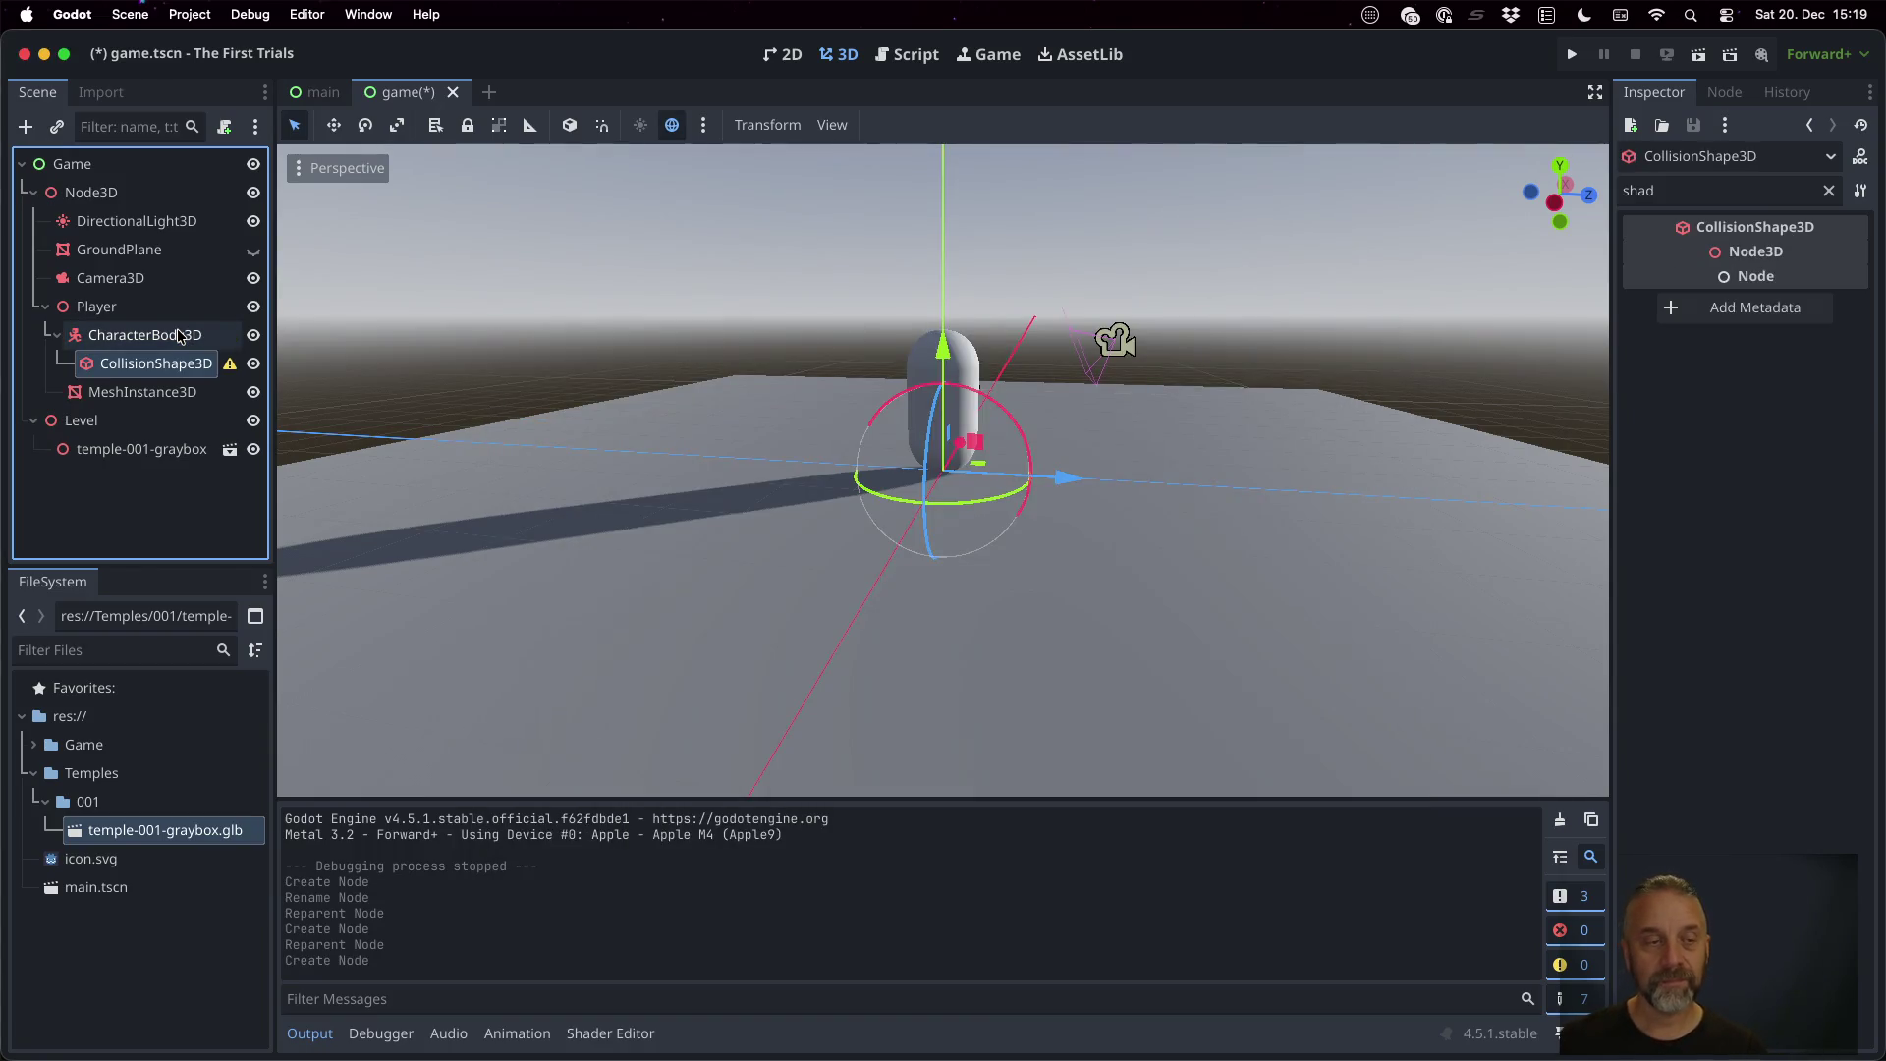
key("super+a")
type("cap")
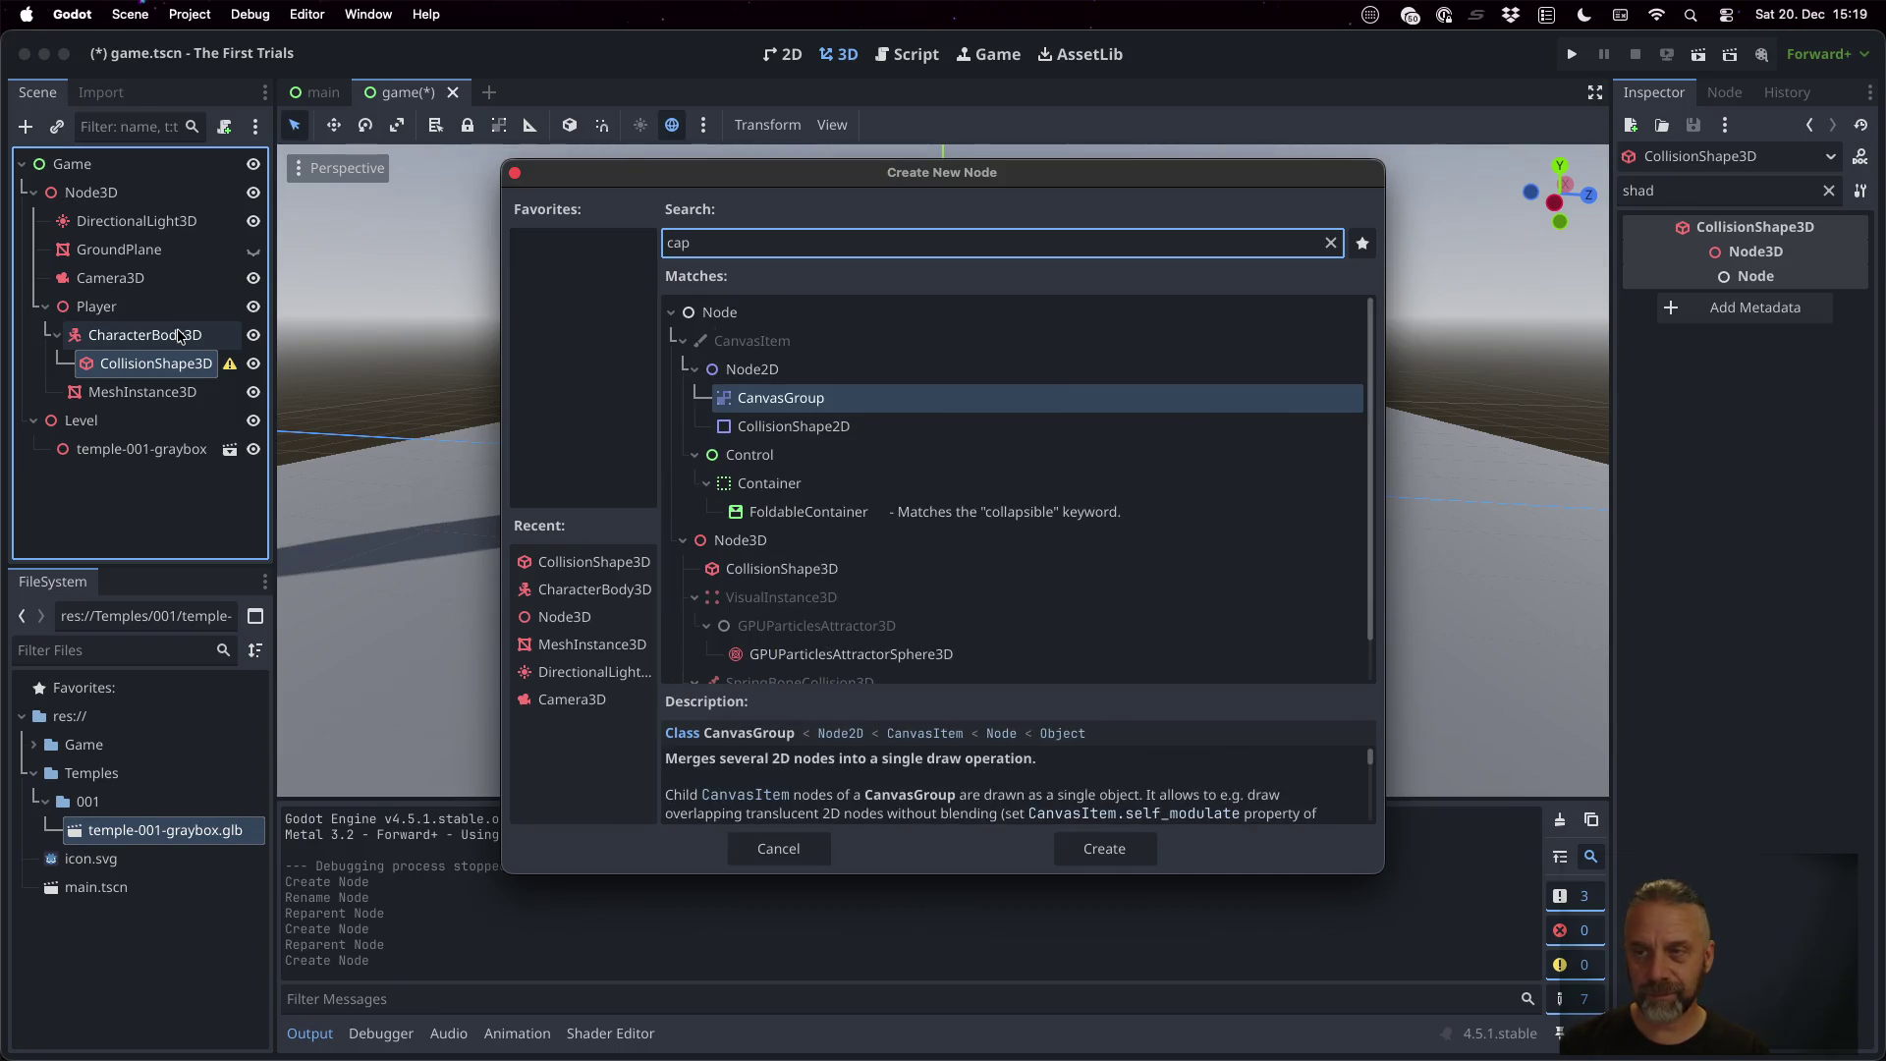
key("Escape")
Set the CollisionShape3D's Shape to a new CapsuleShape3D in the Inspector
double_click(145, 364)
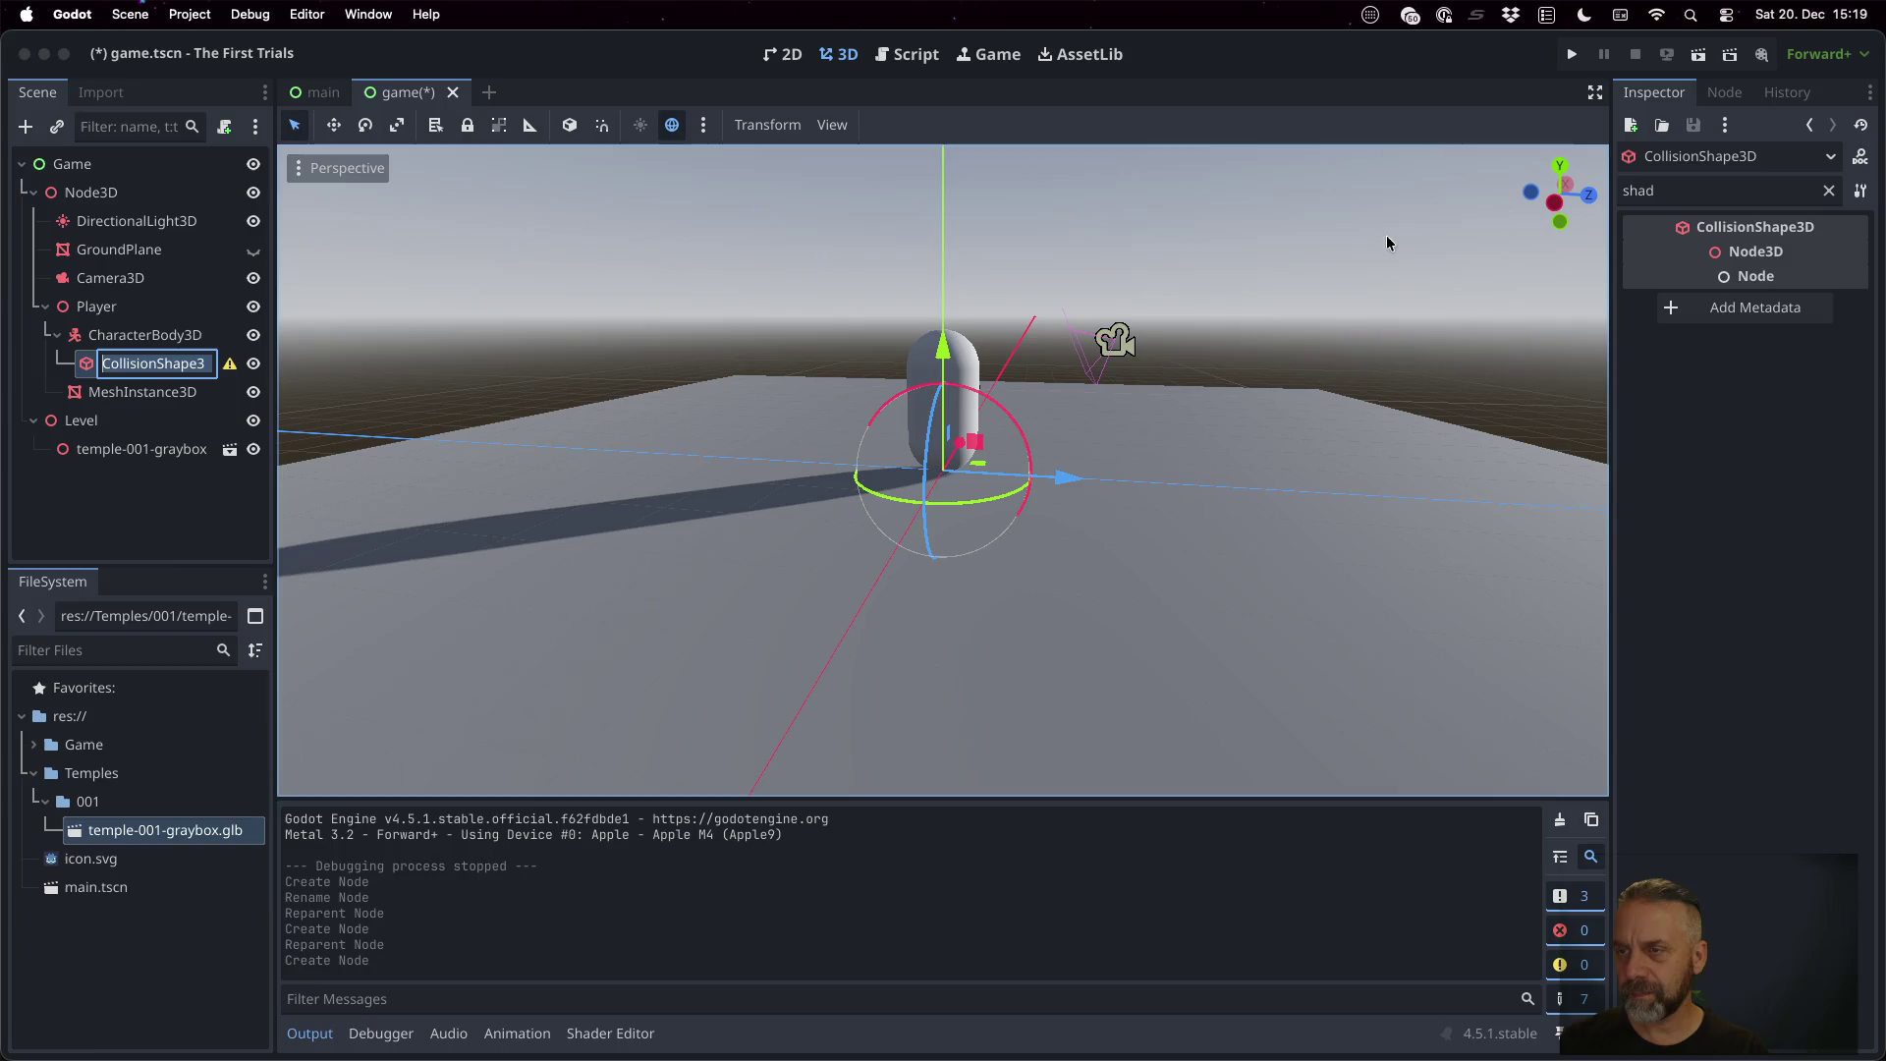
left_click(1829, 193)
left_click(1829, 192)
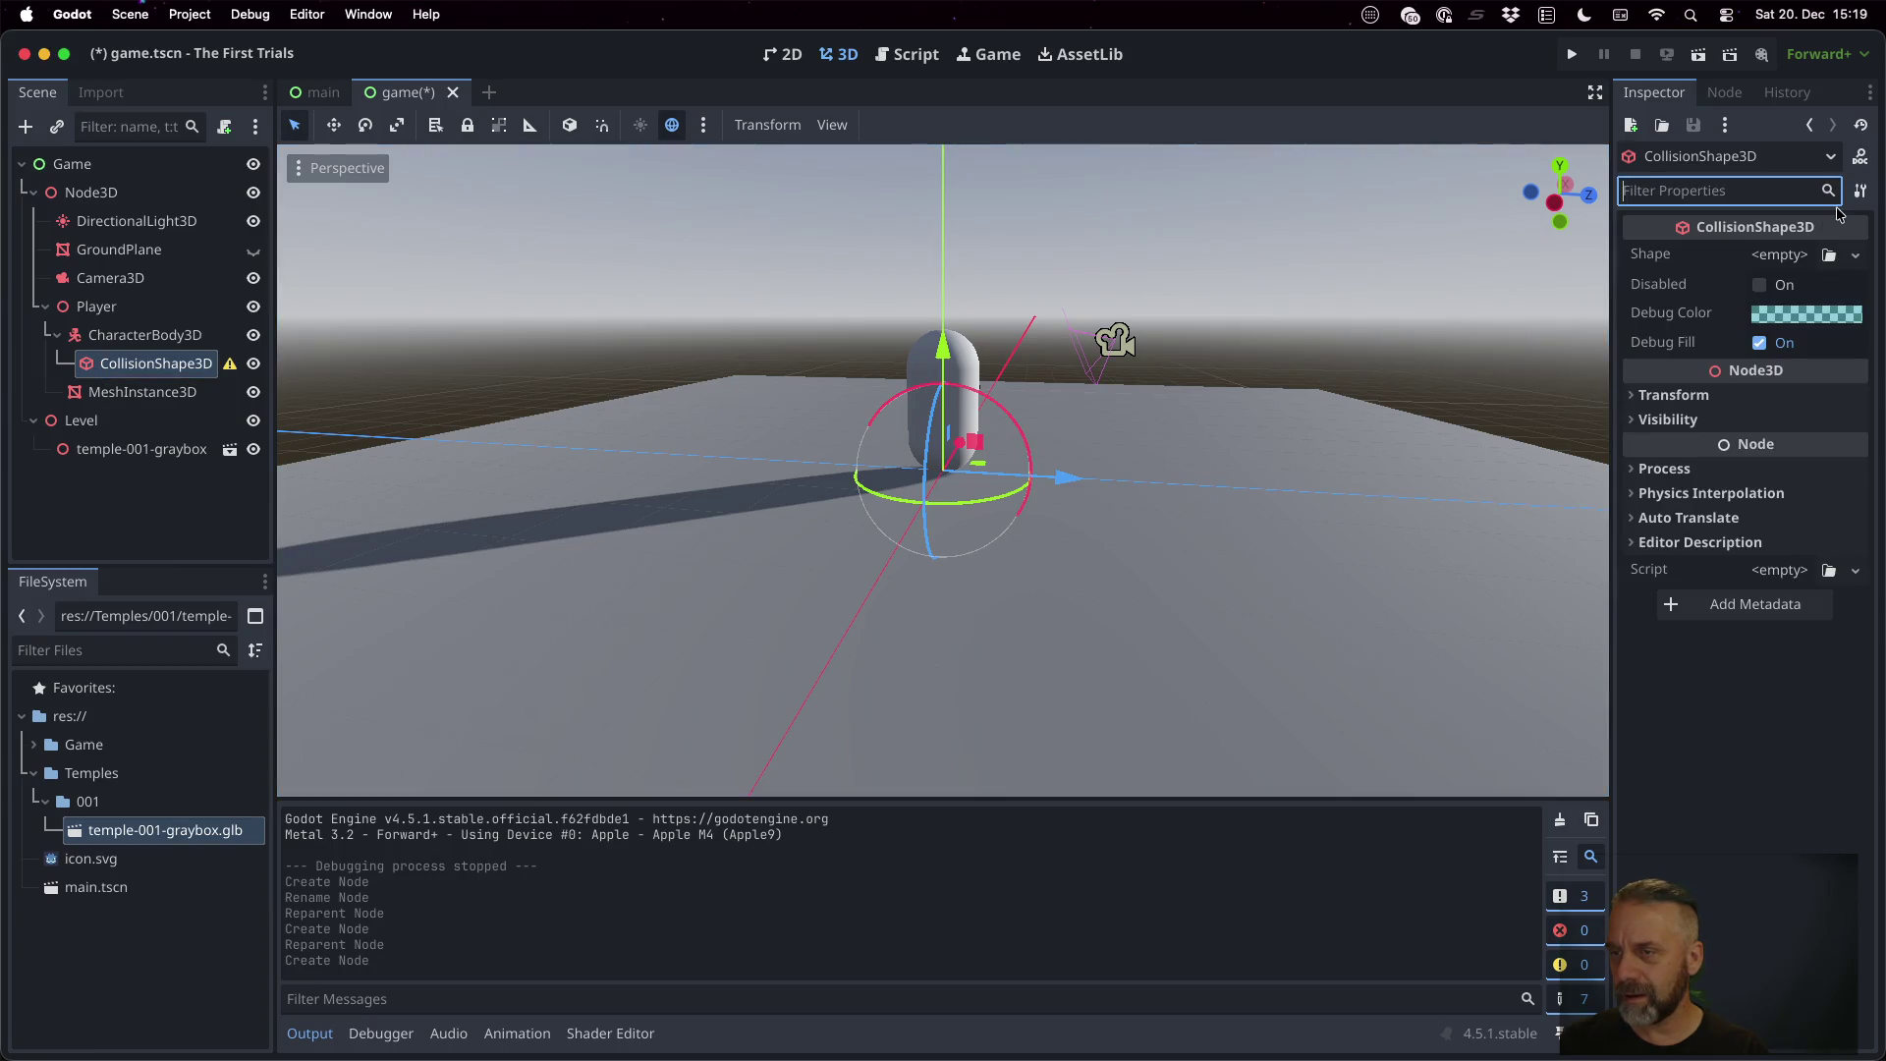
left_click(1801, 256)
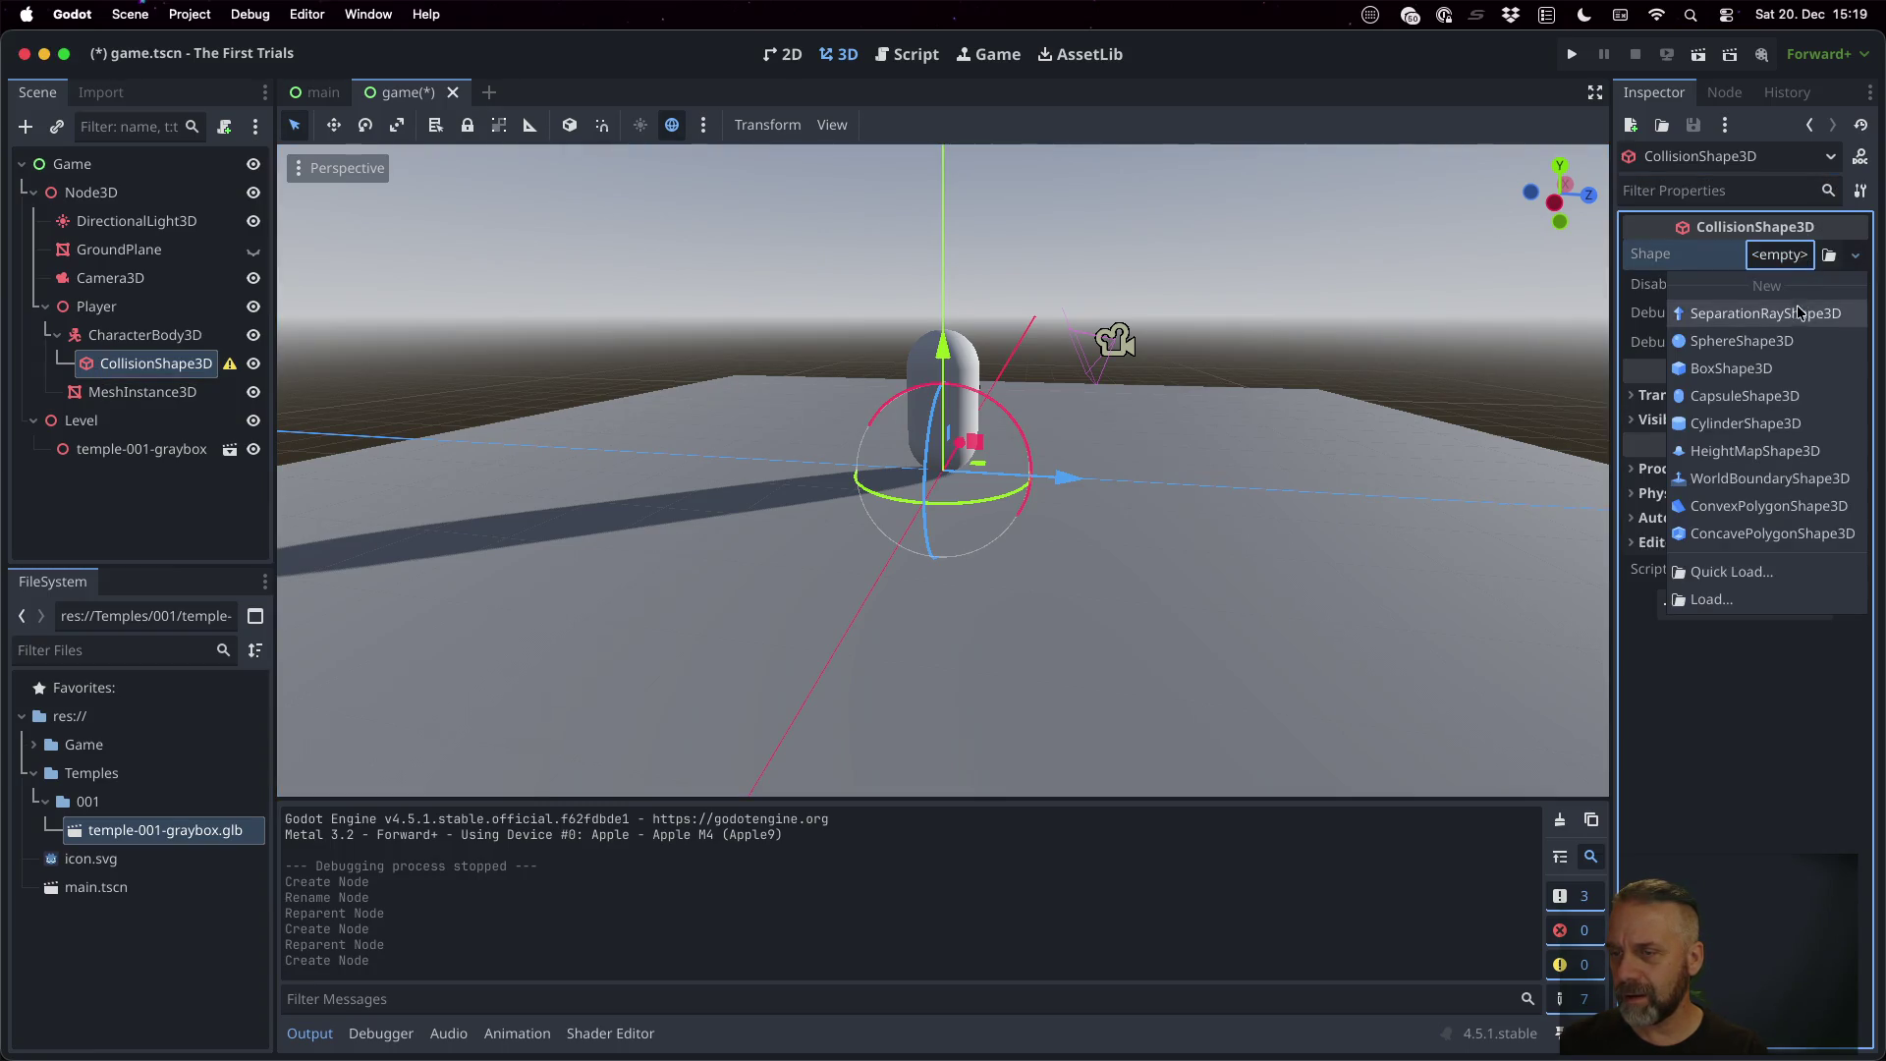
left_click(1744, 395)
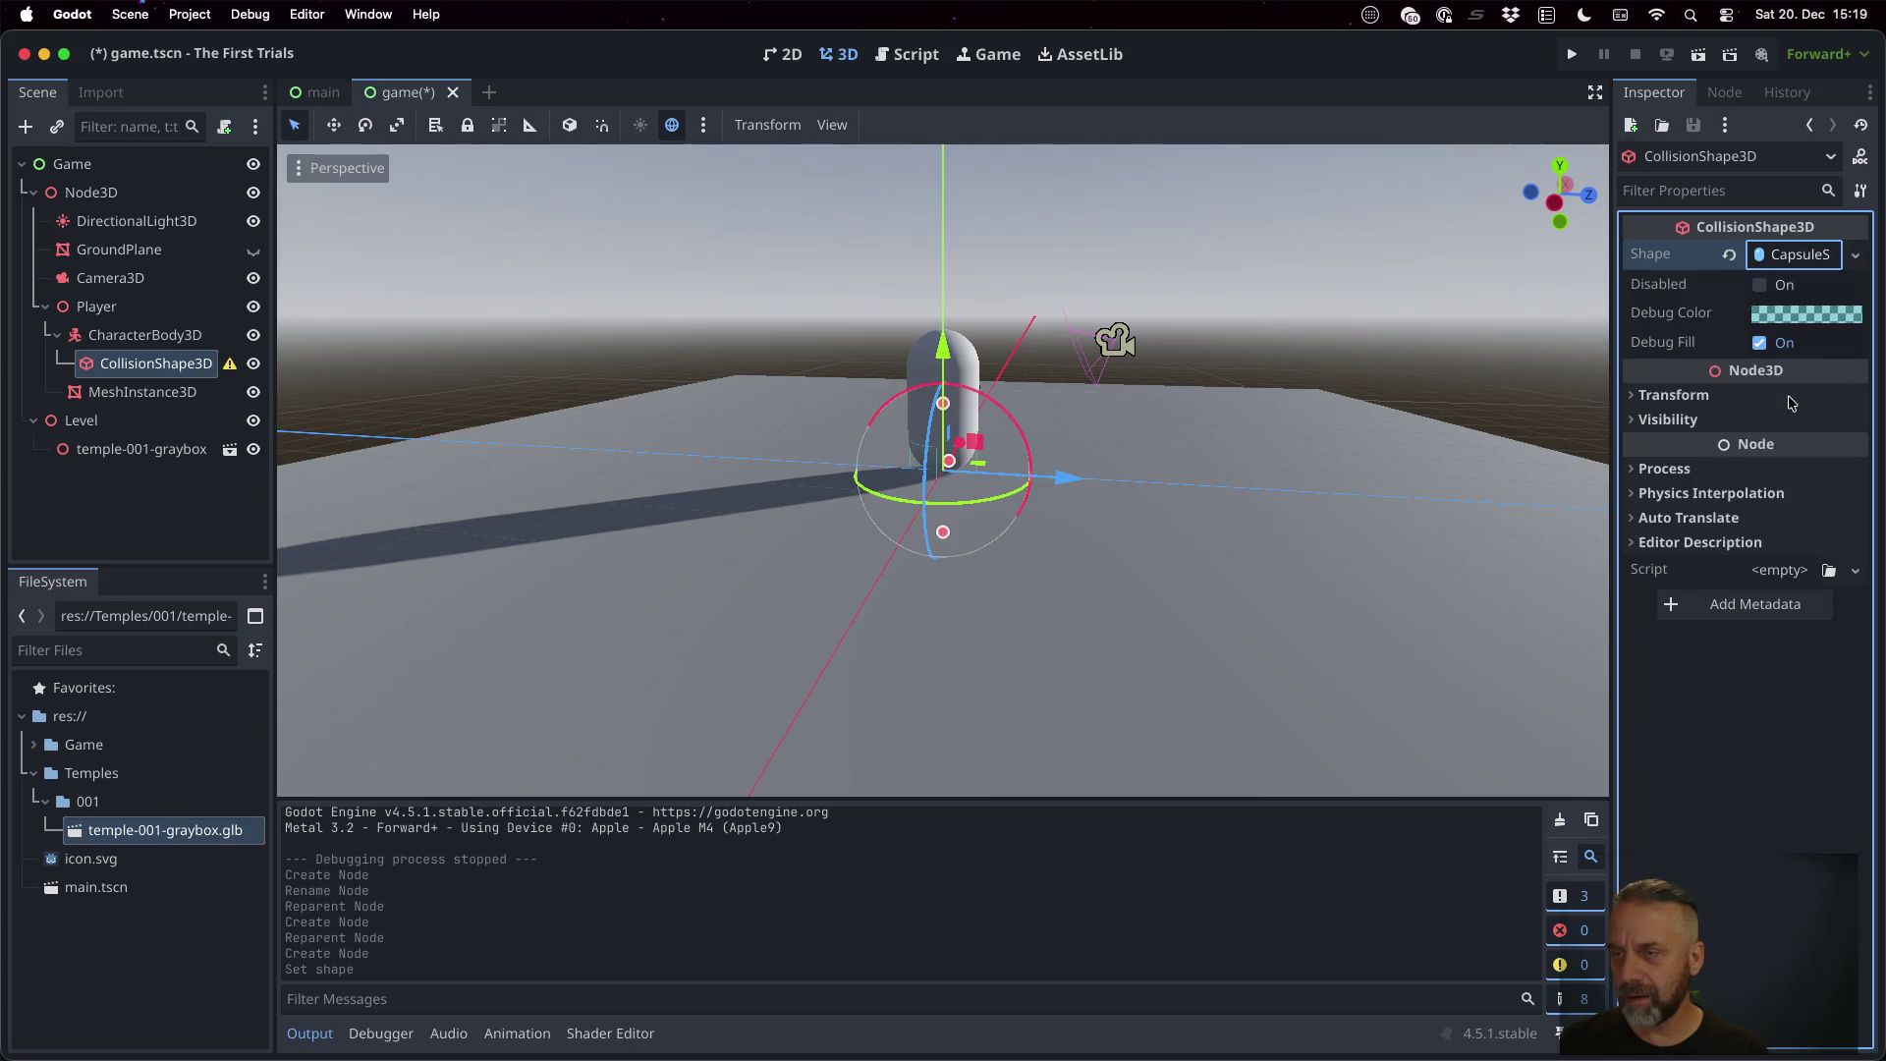
Hide the capsule MeshInstance3D to reveal the collider, then reselect CharacterBody3D
scroll(1041, 426, "up", 5)
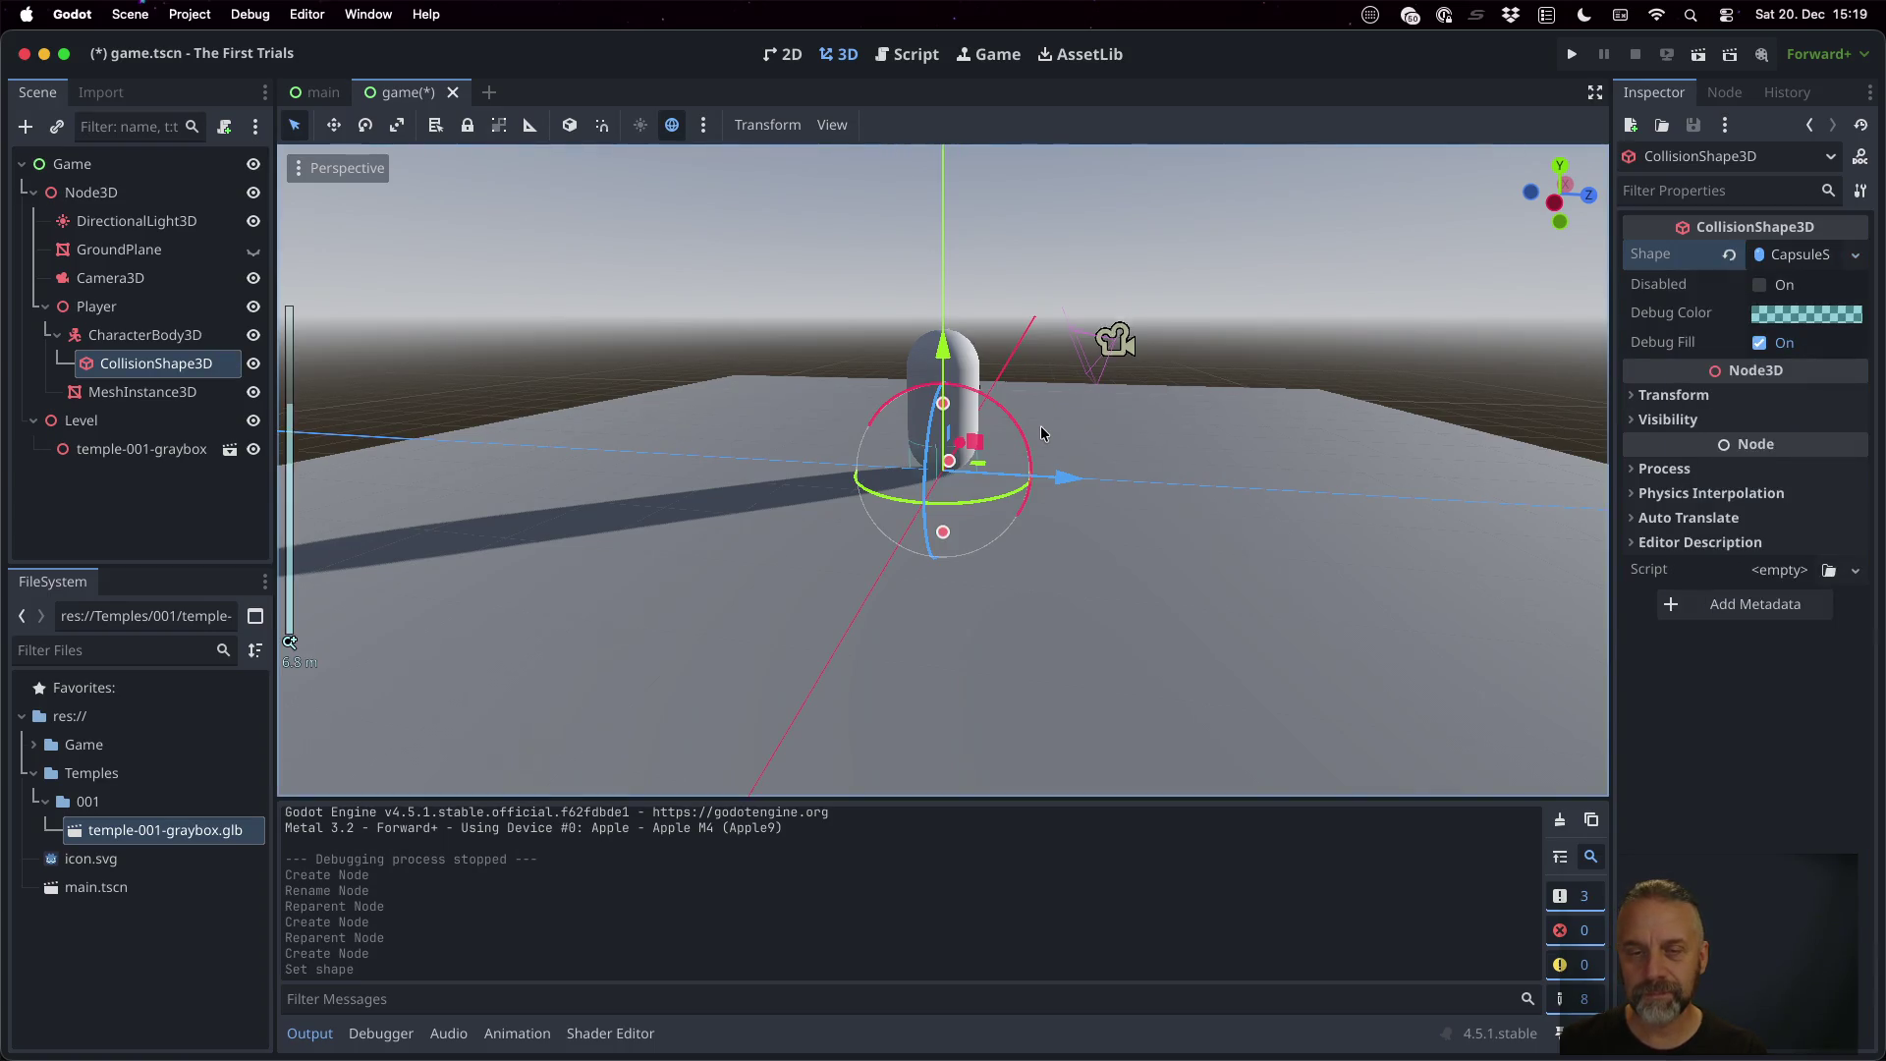
left_click(252, 393)
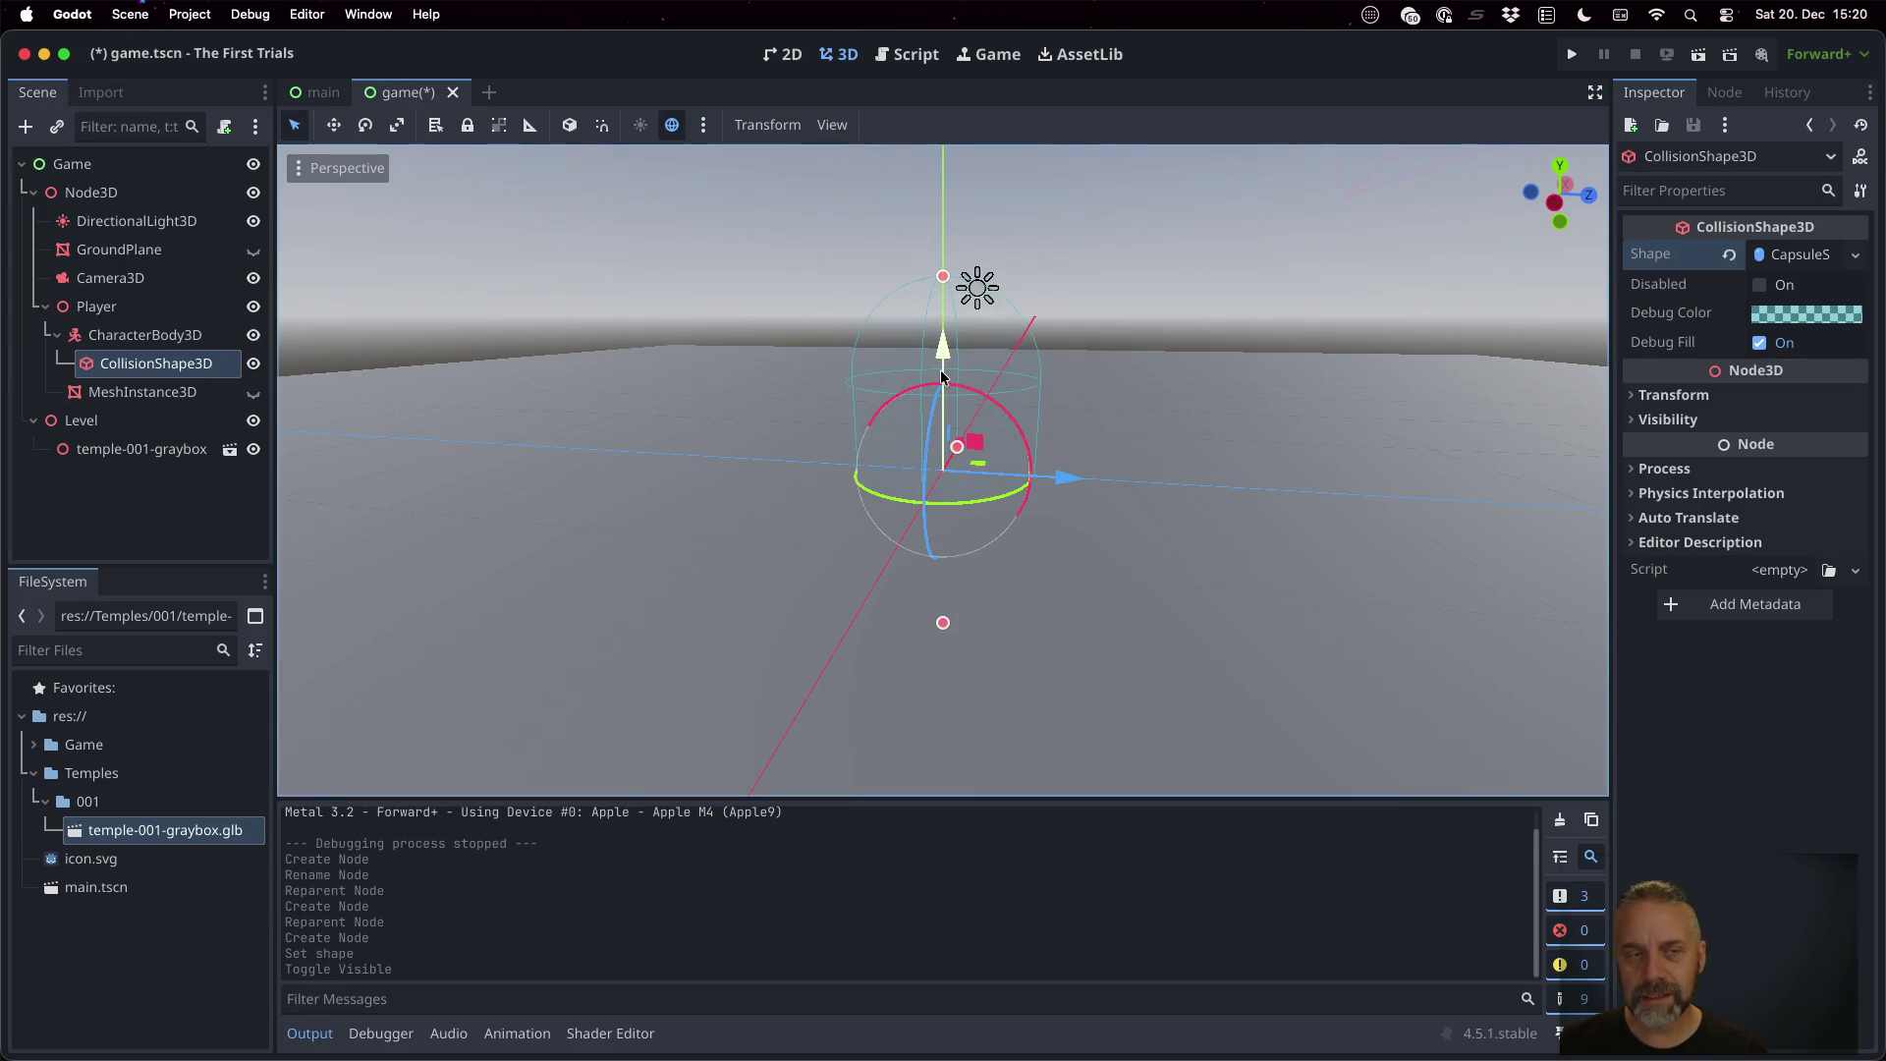
left_click(191, 337)
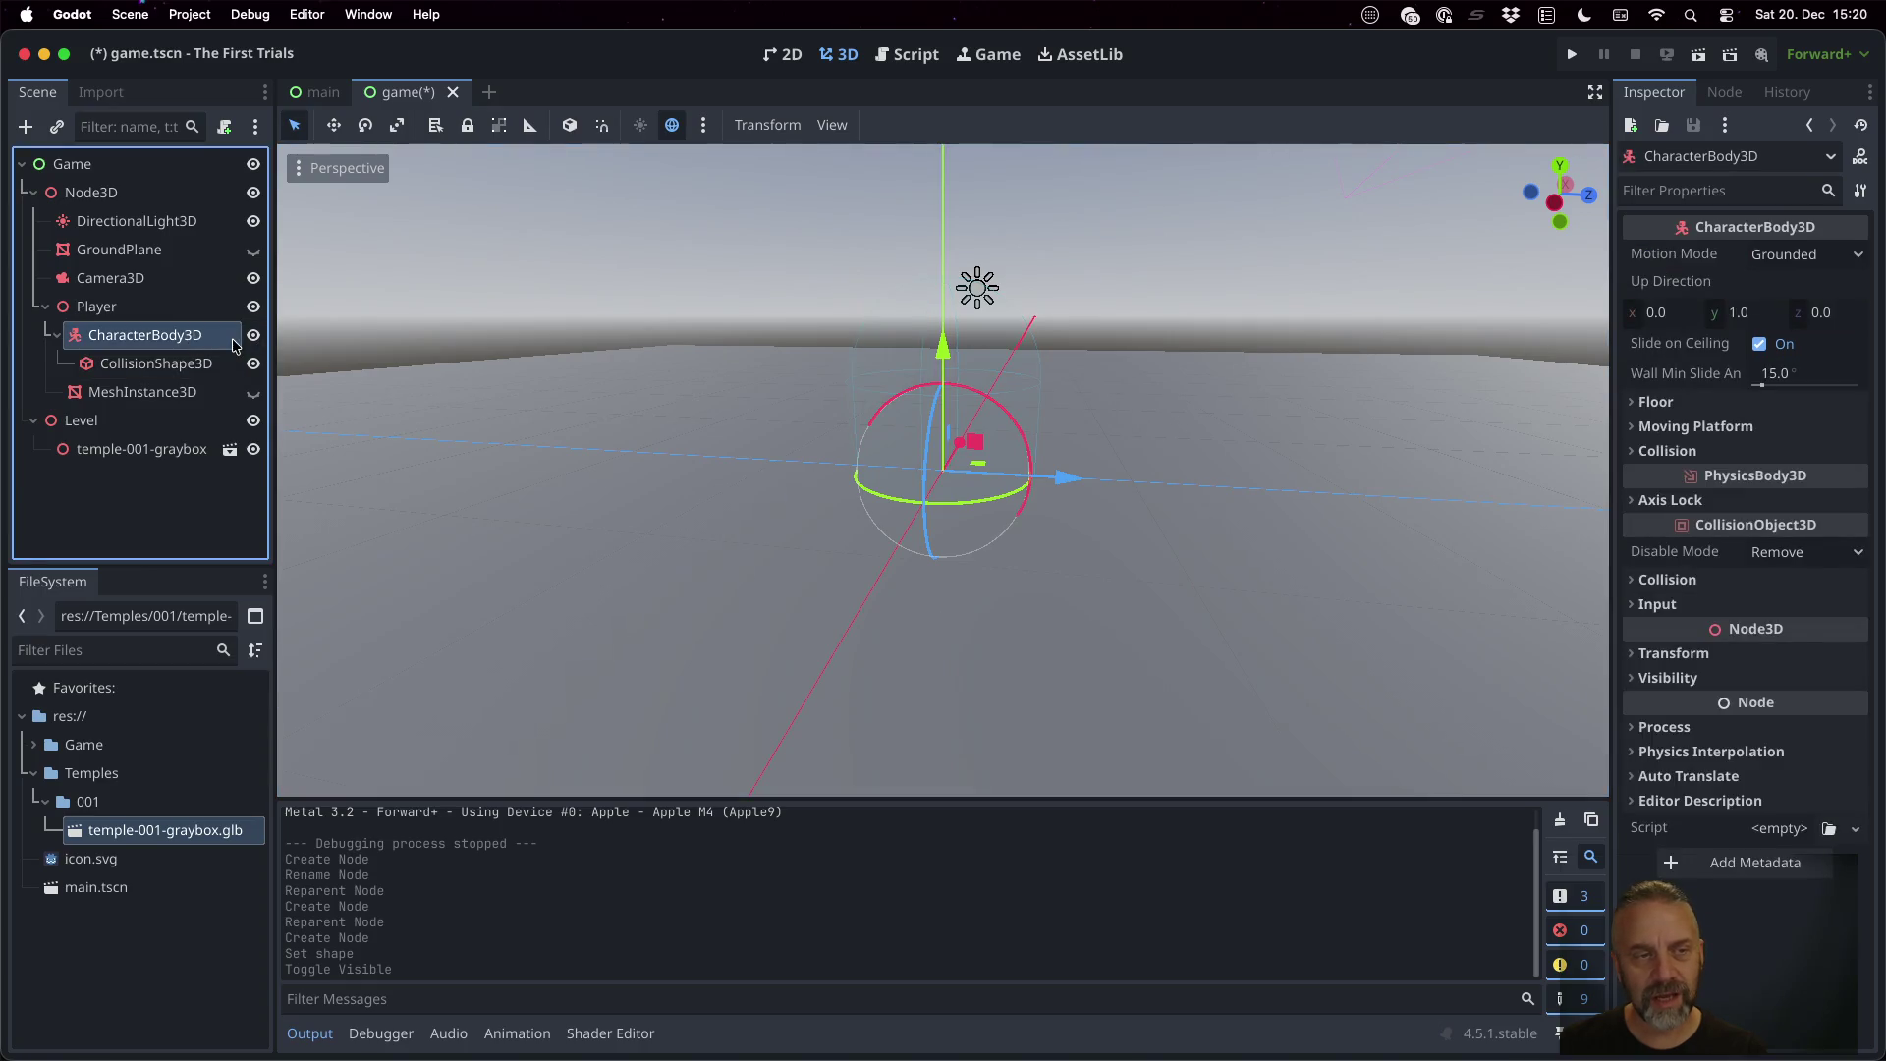
left_click(148, 311)
left_click(145, 336)
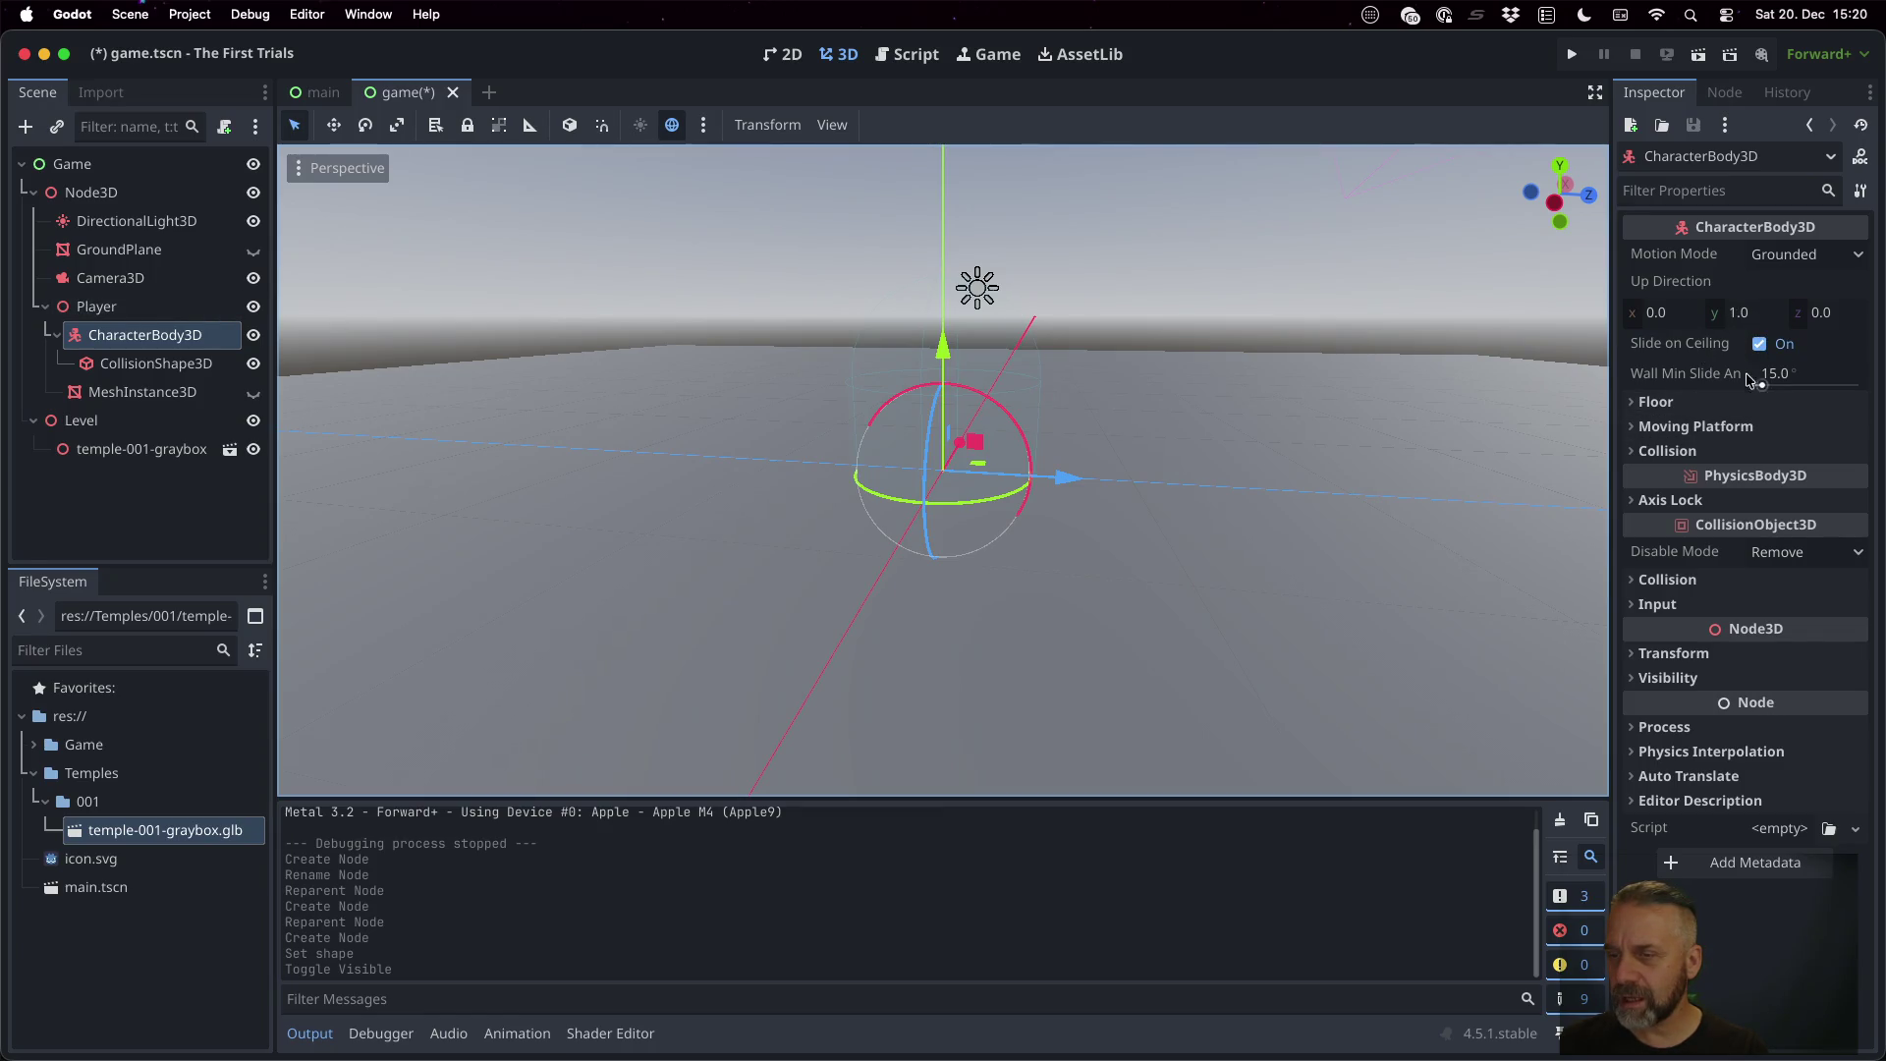
Set the CharacterBody3D's Transform Position y to 1 in the Inspector
mouse_move(1720, 481)
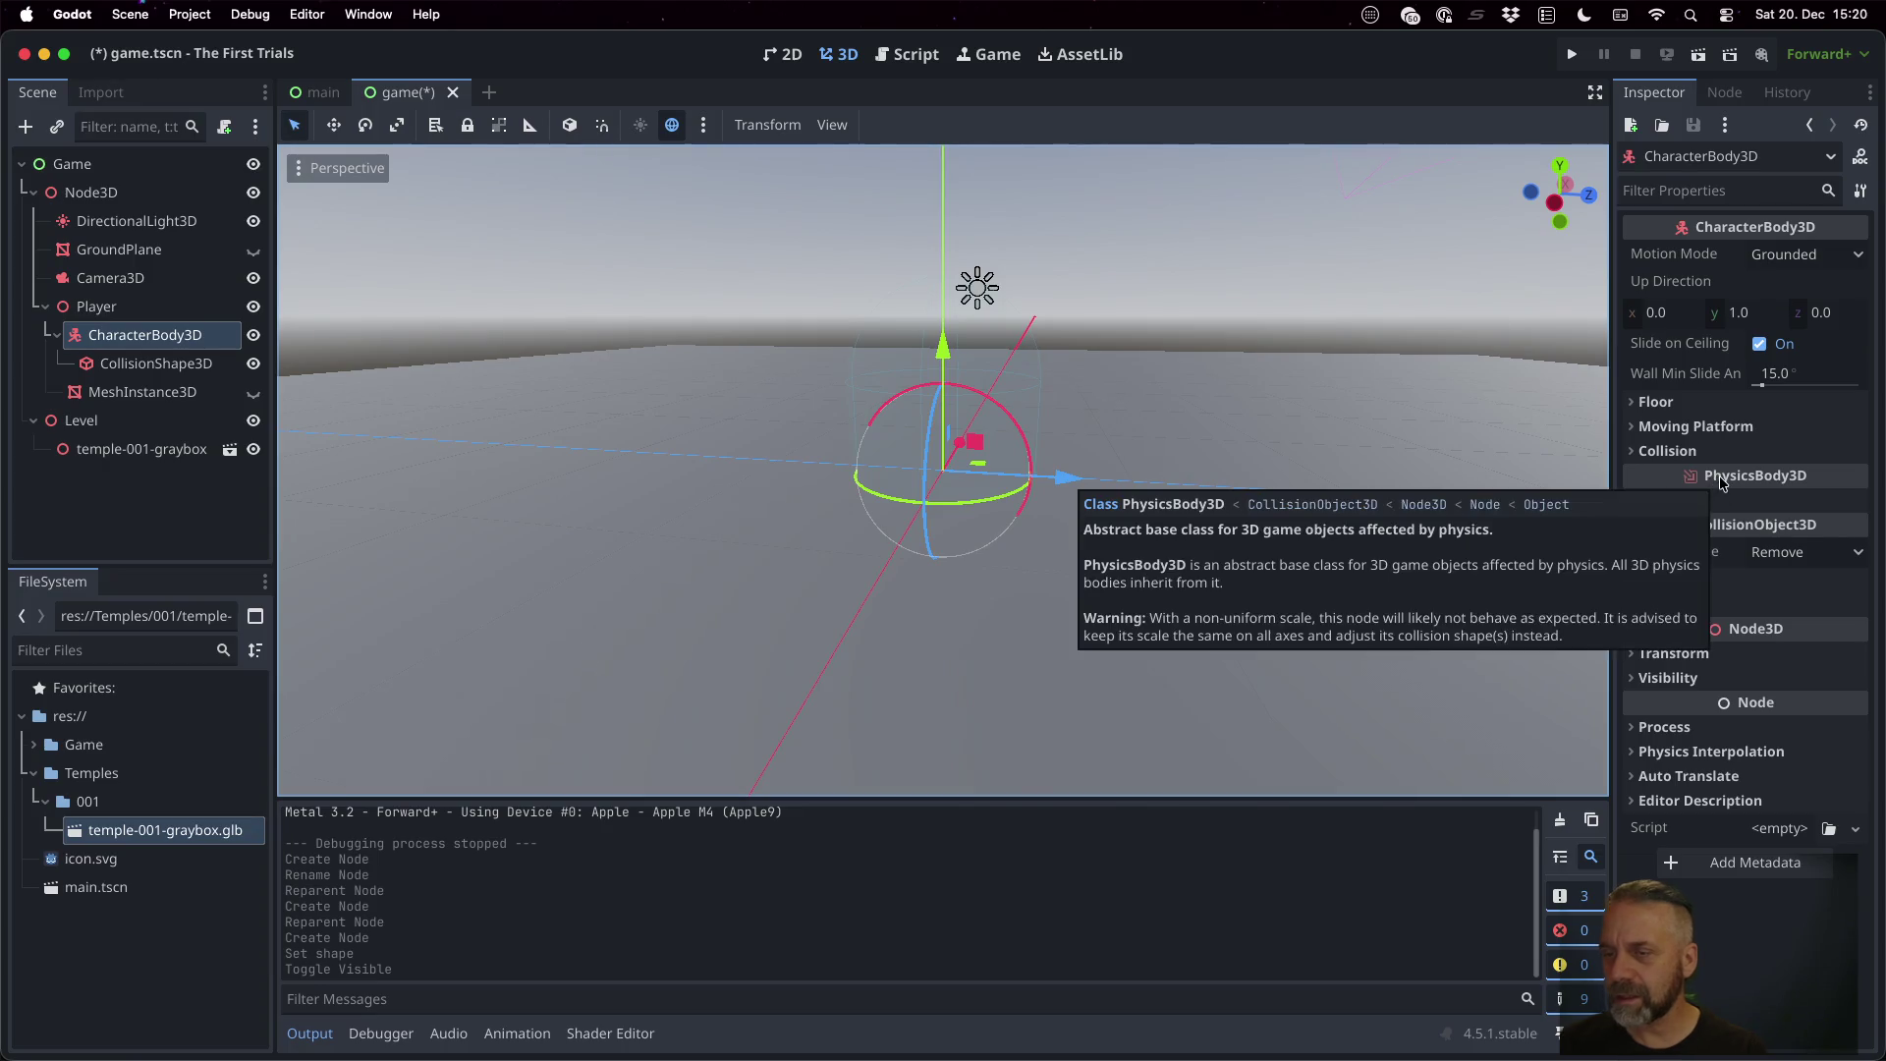
left_click(1665, 655)
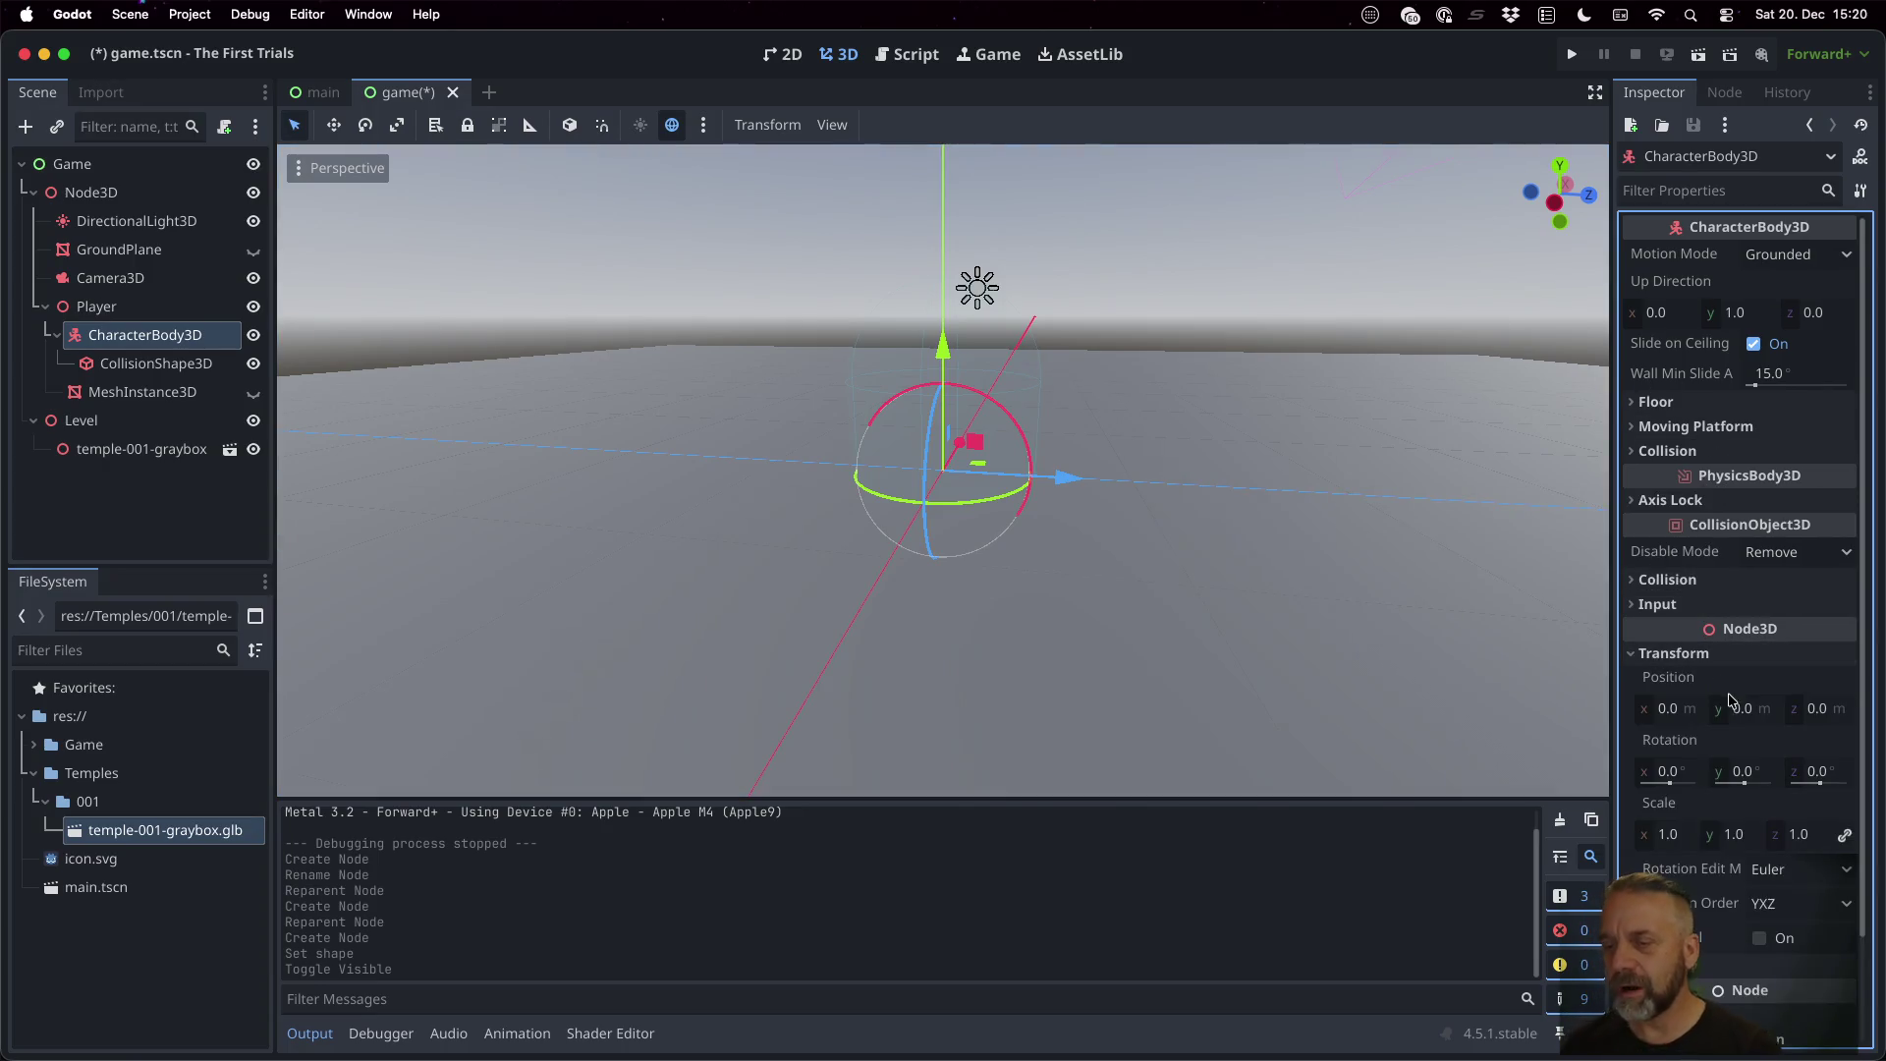
left_click_drag(1755, 709, 1763, 711)
left_click(1766, 712)
type("1")
key("Return")
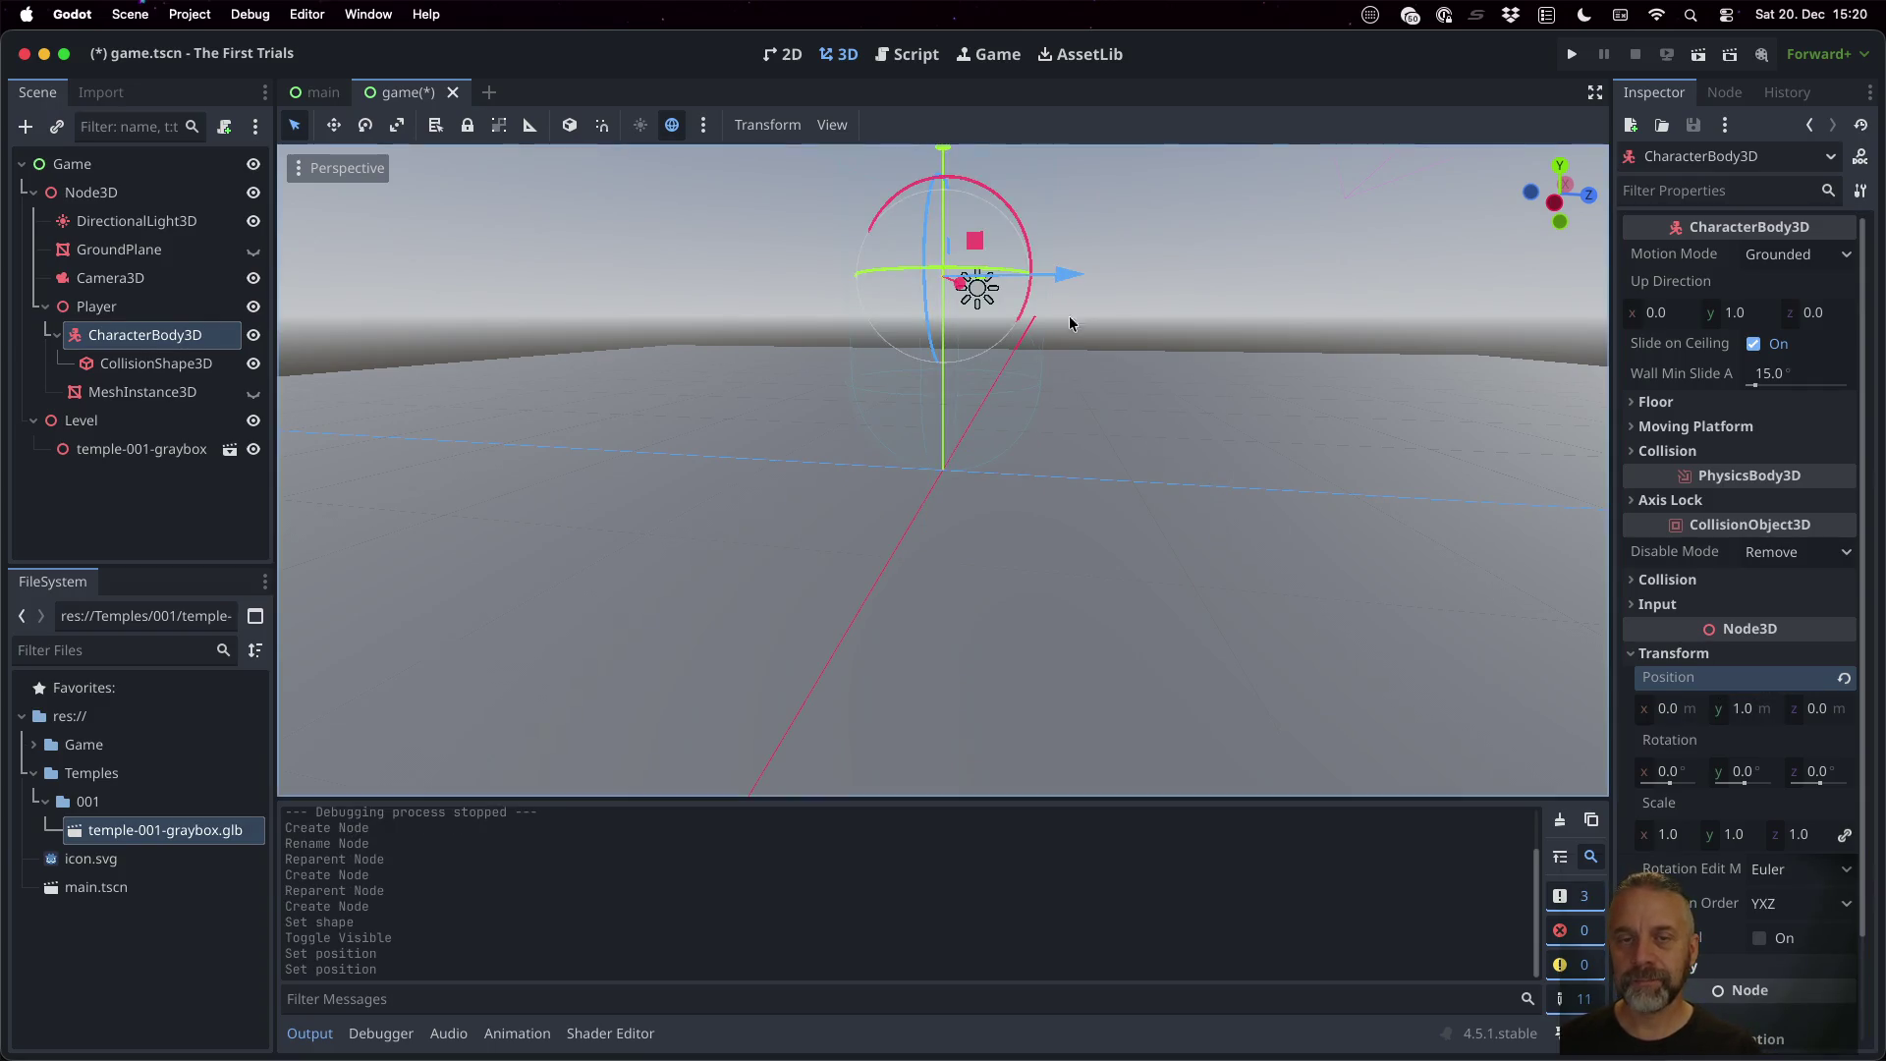
Orbit the view down onto the raised player, then open the Player node's context menu
scroll(1069, 315, "down", 3)
scroll(1049, 257, "up", 3)
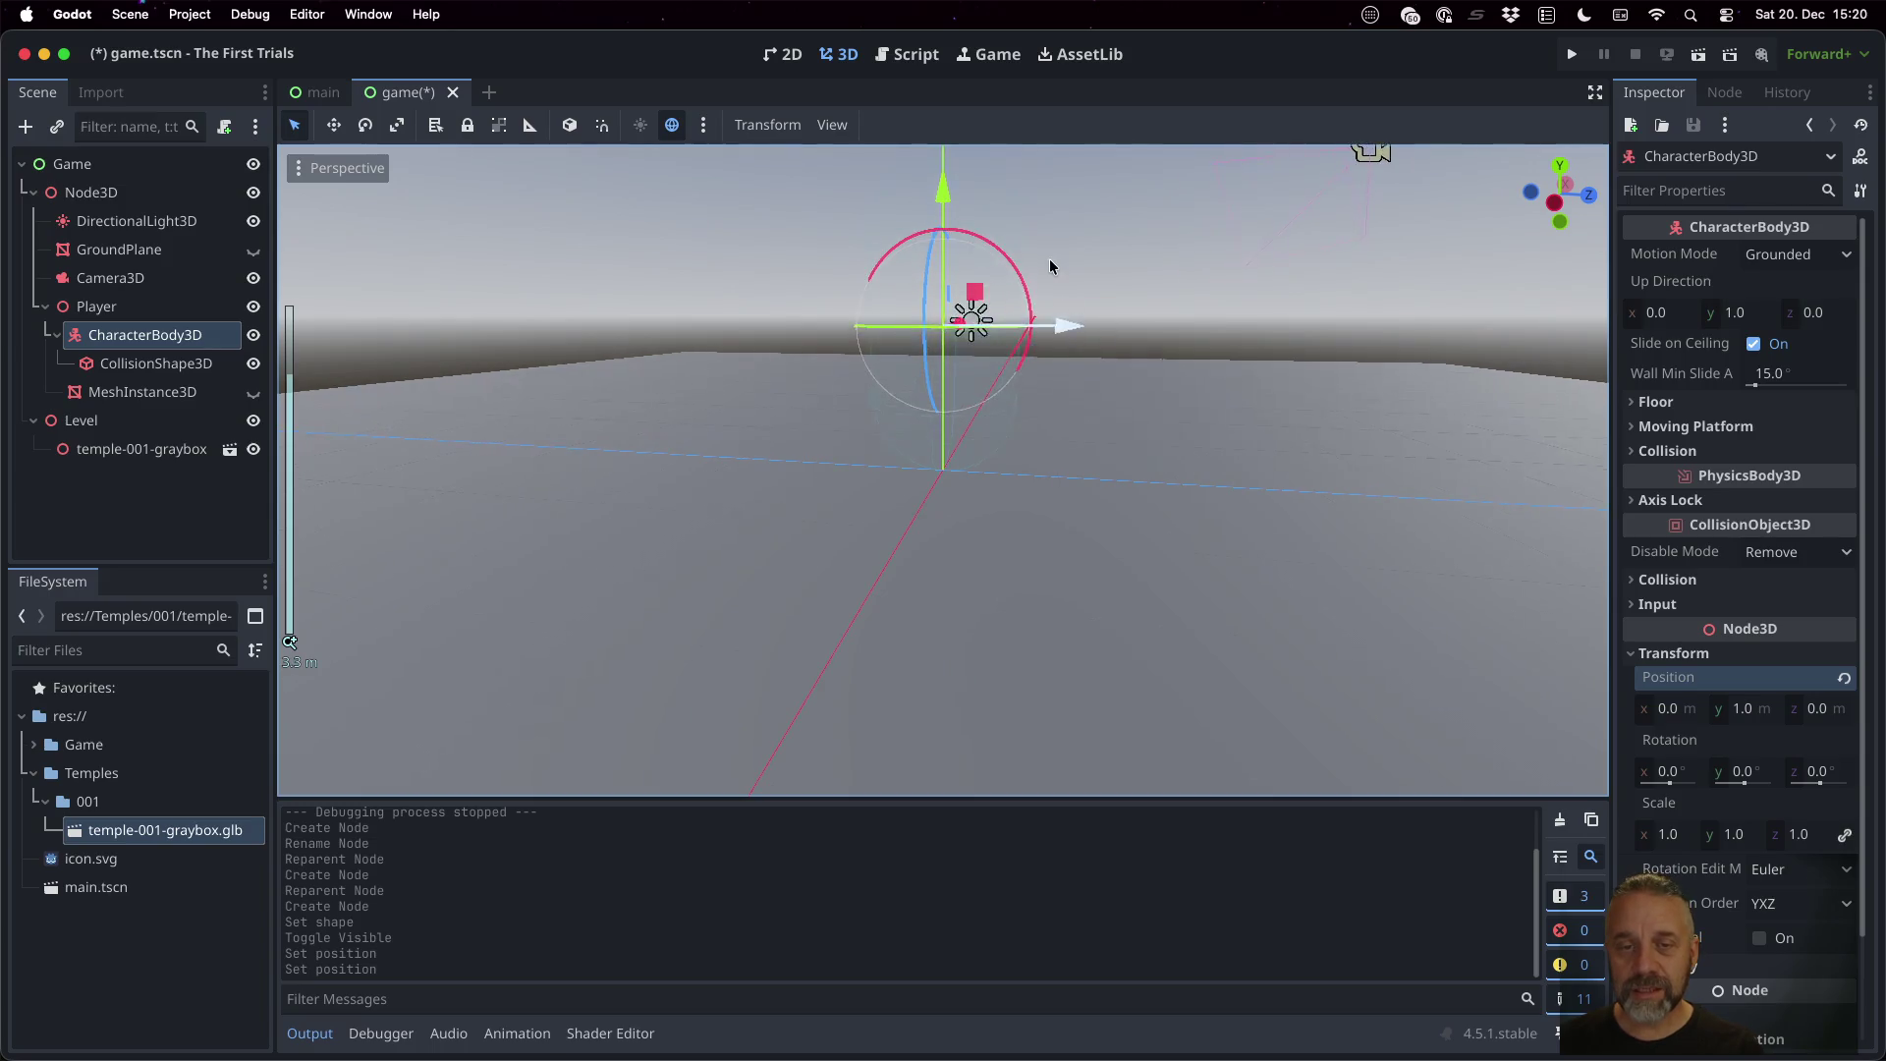
mouse_move(1085, 260)
left_mouse_down()
mouse_move(911, 356)
mouse_move(796, 387)
mouse_move(681, 472)
mouse_move(805, 547)
mouse_move(1016, 443)
left_mouse_up()
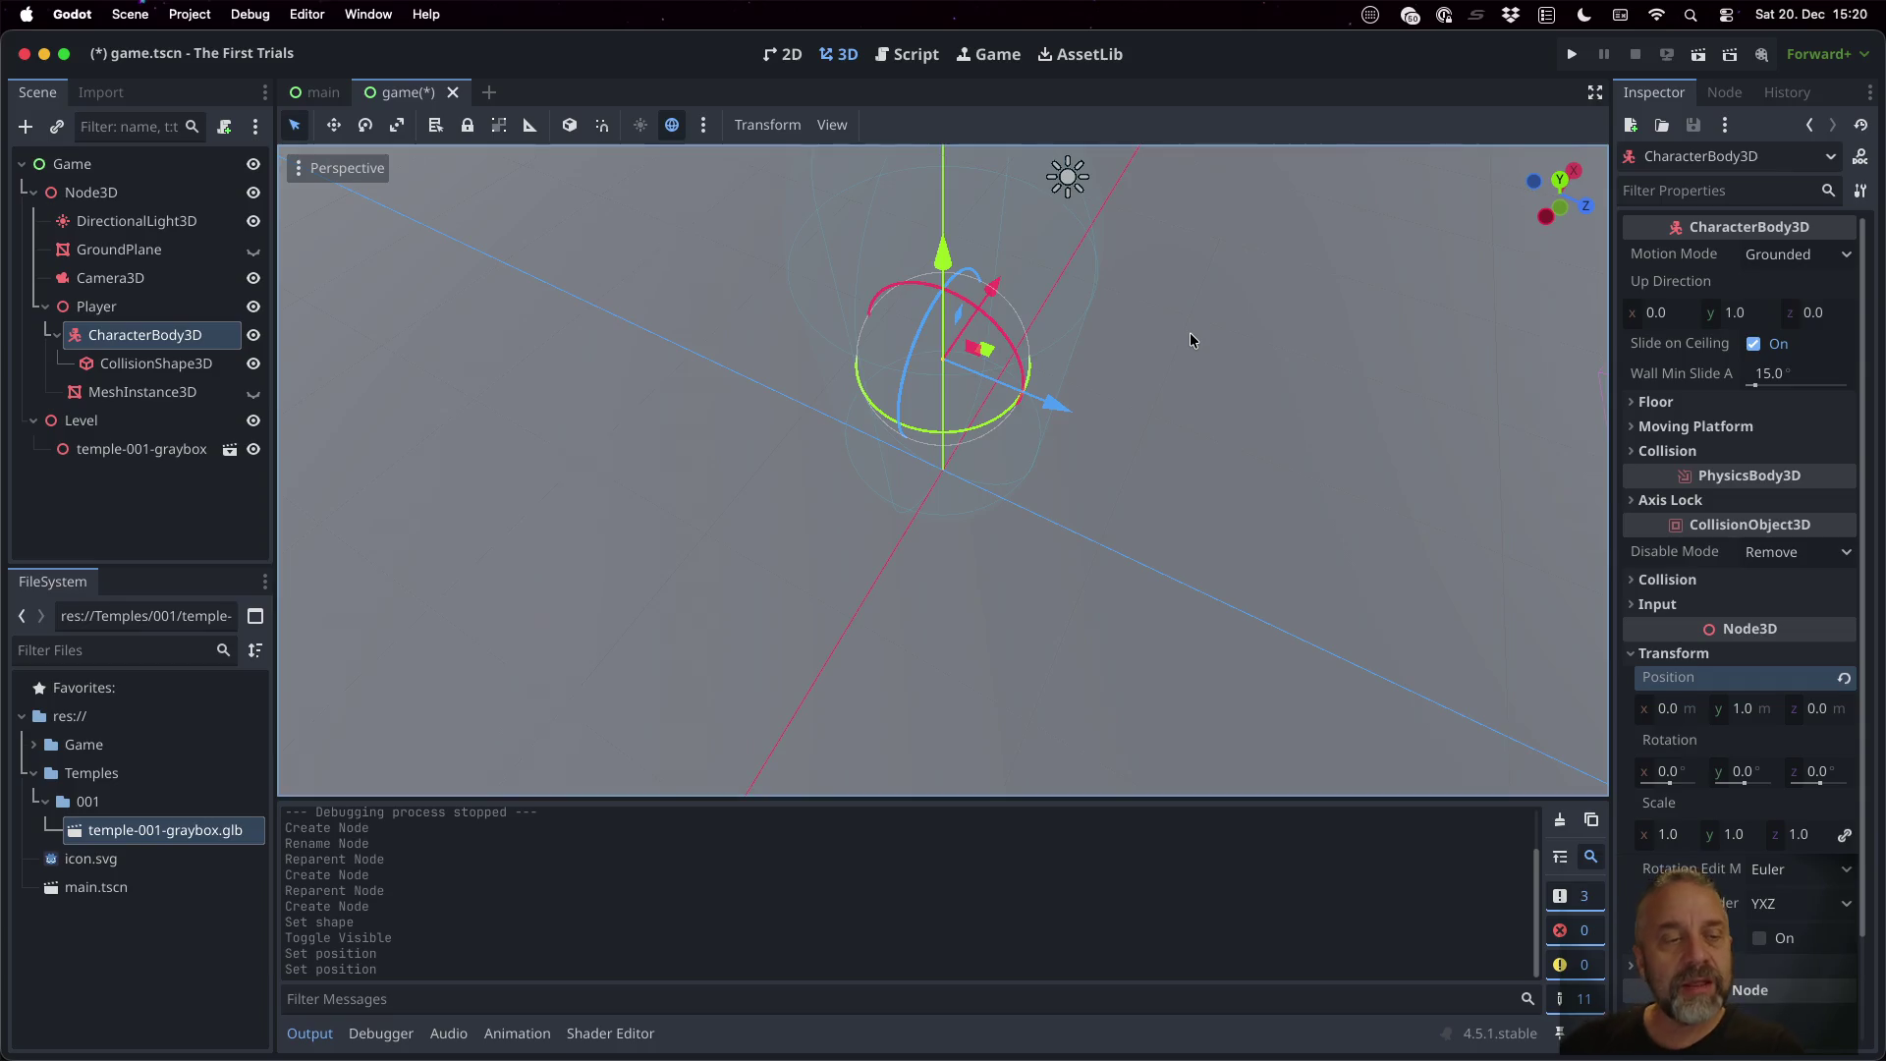
left_click(98, 306)
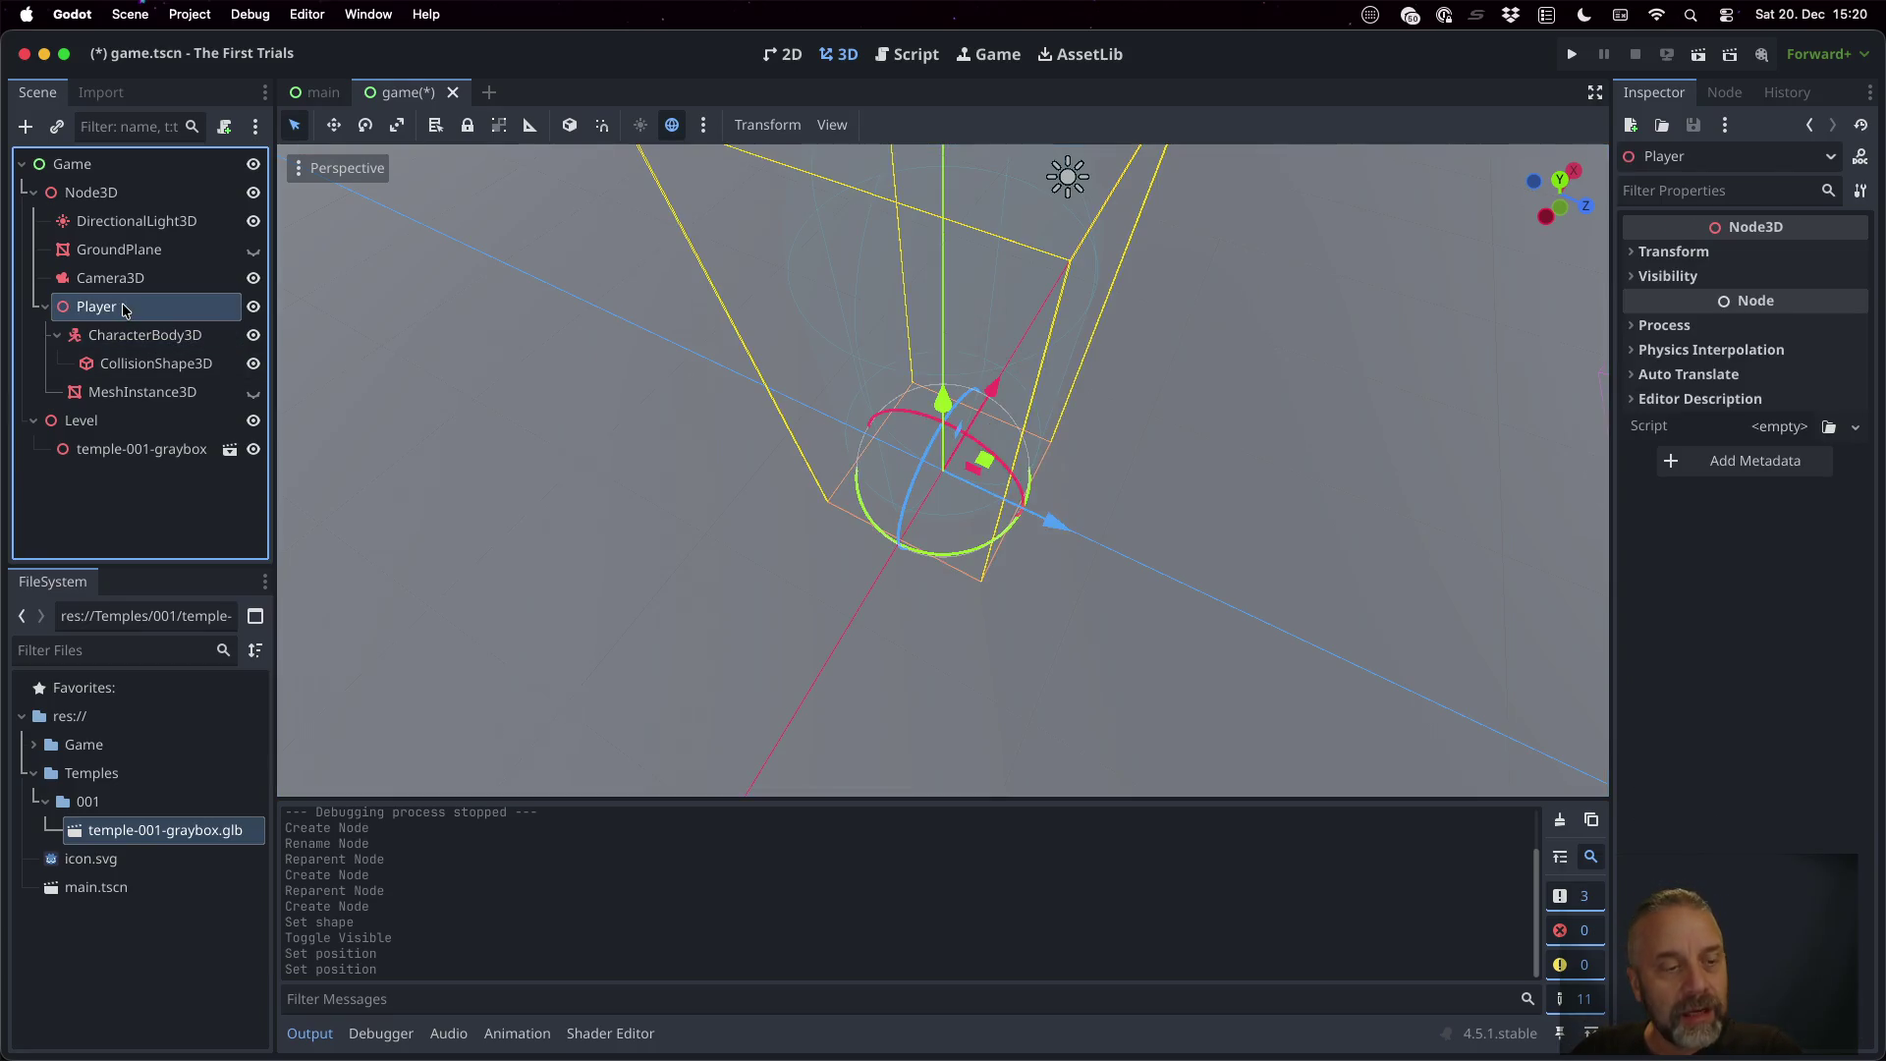
right_click(125, 309)
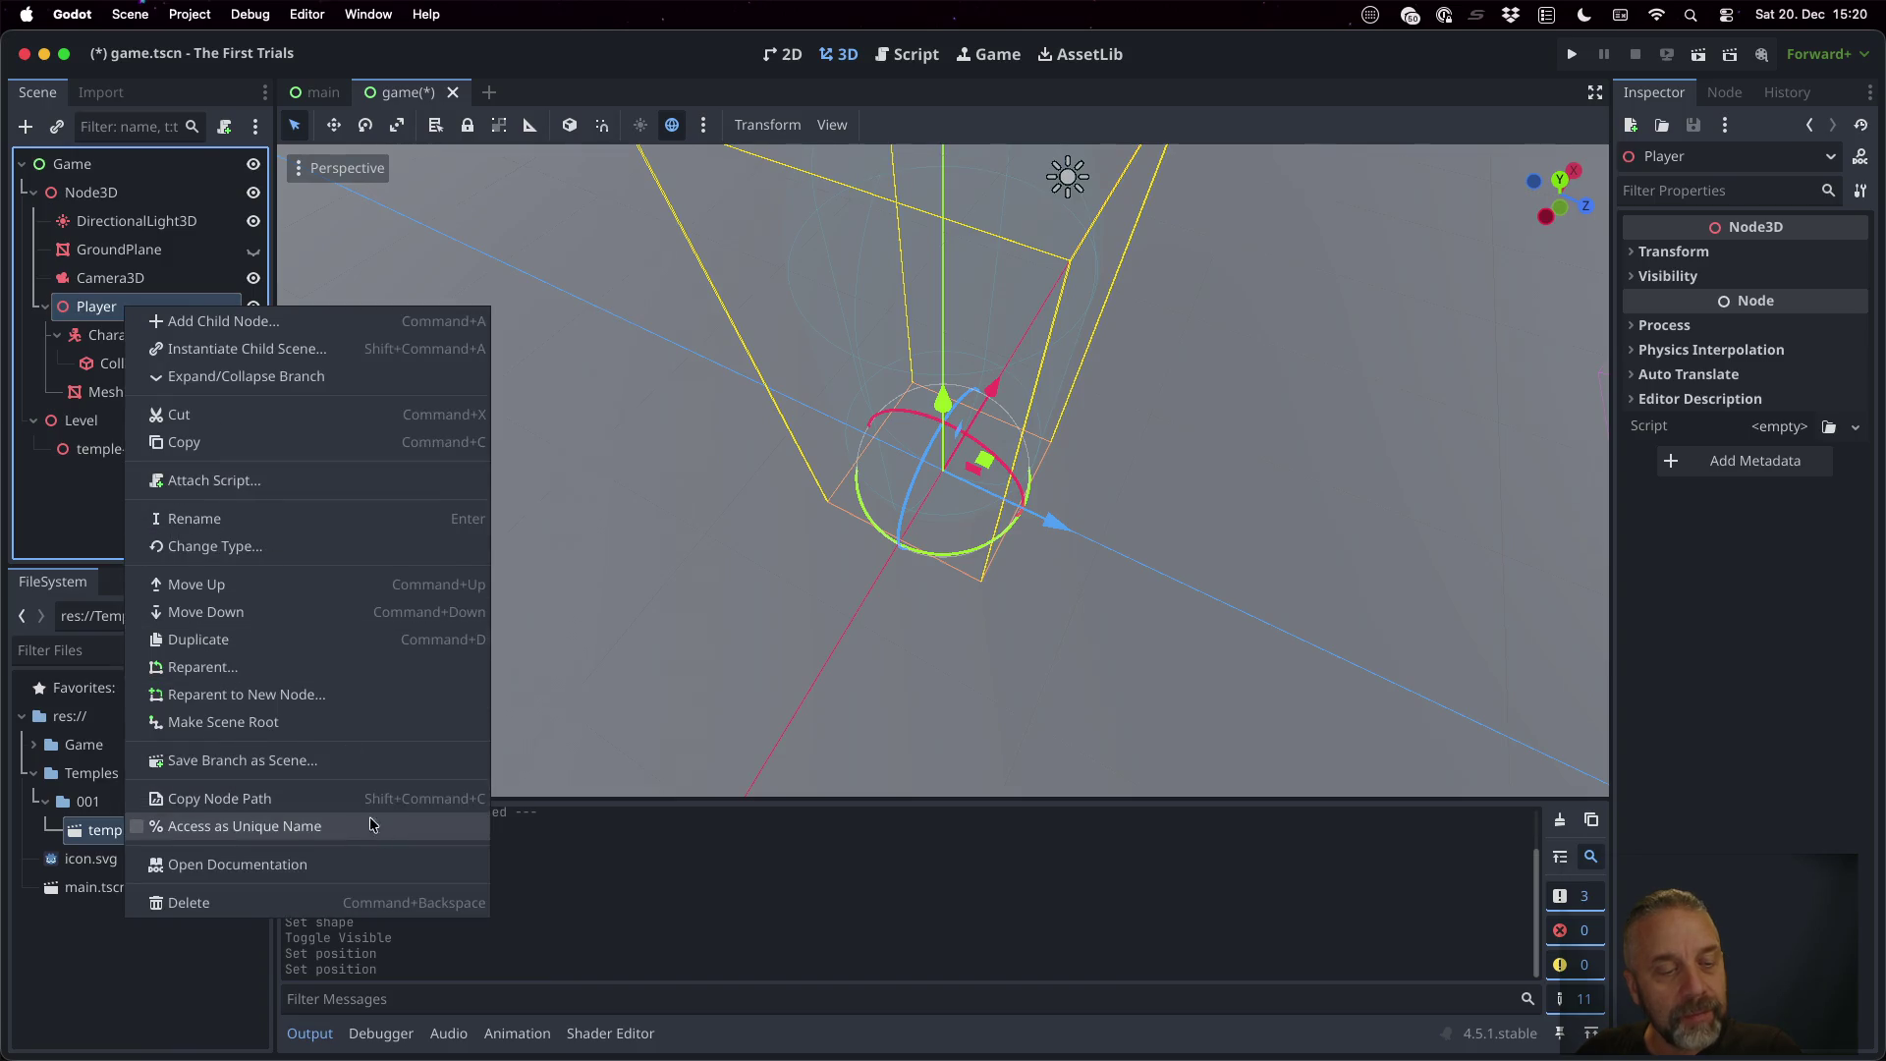
Save the Player branch as player.tscn and run the game scene
left_click(349, 760)
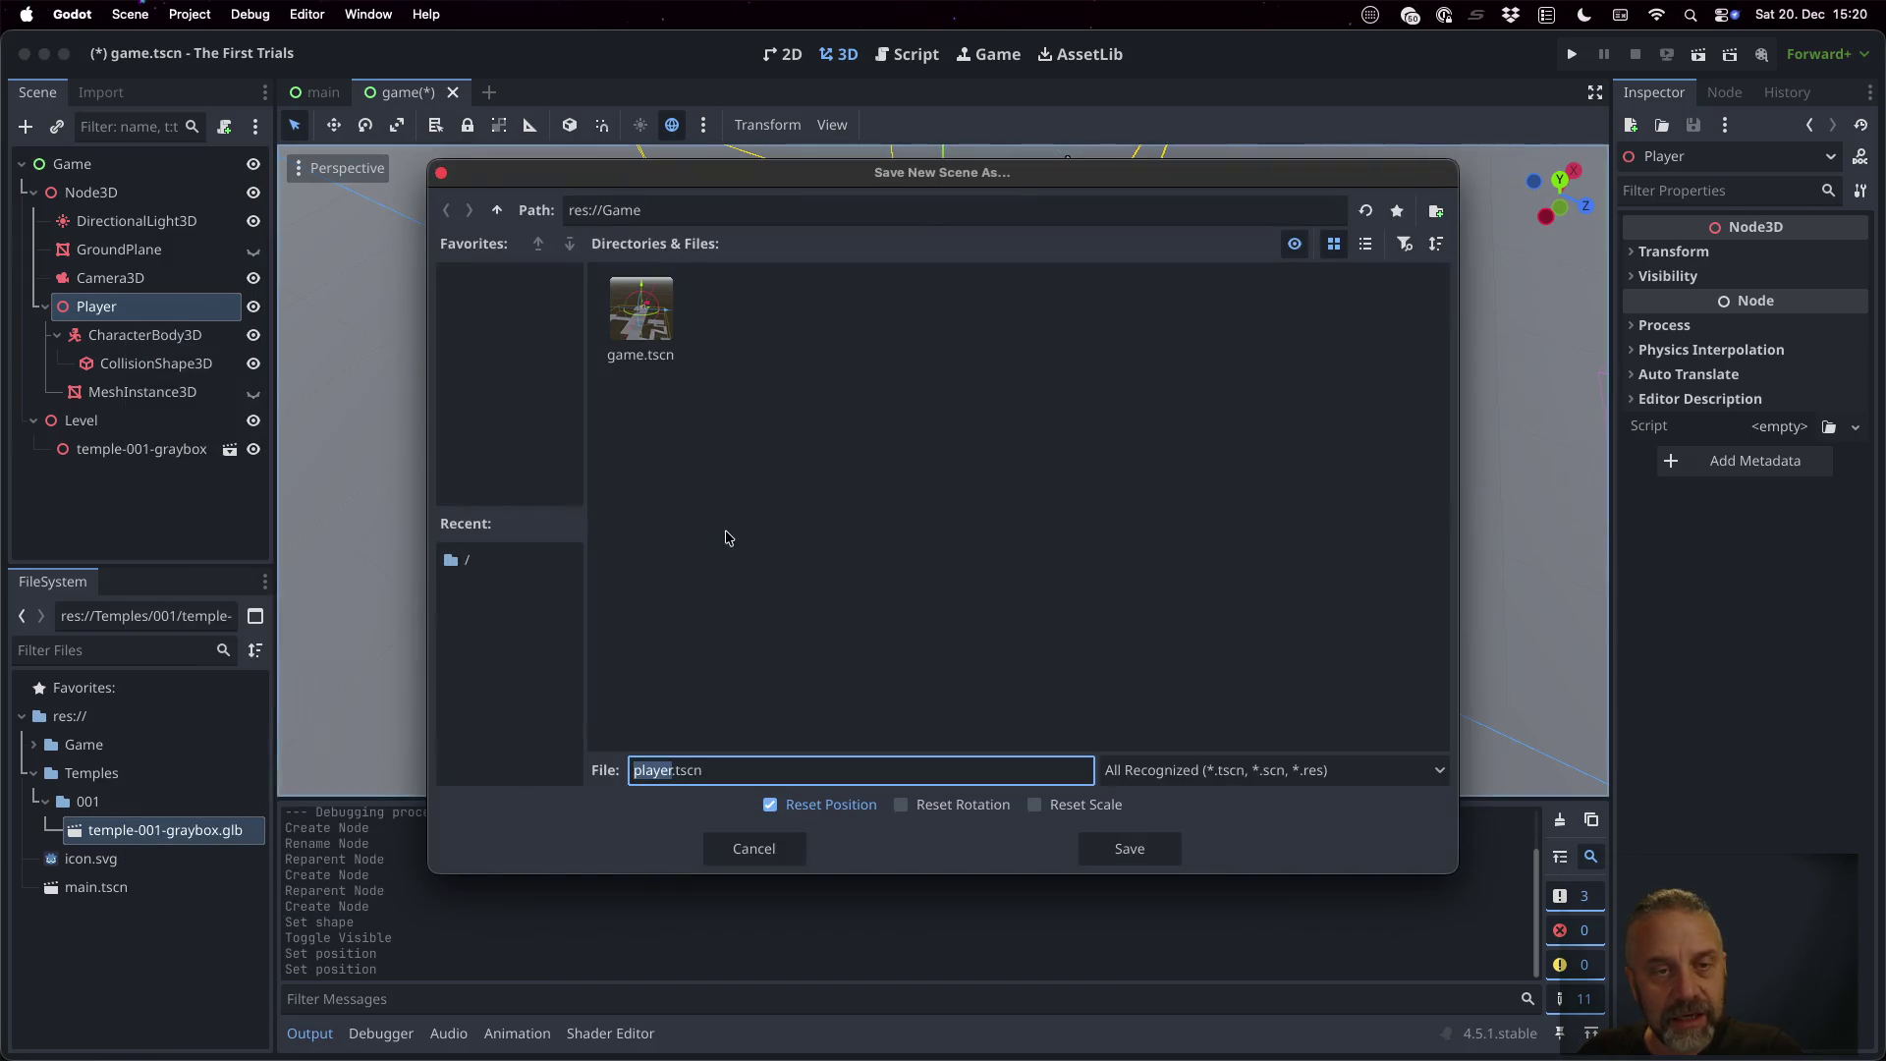
left_click(1166, 846)
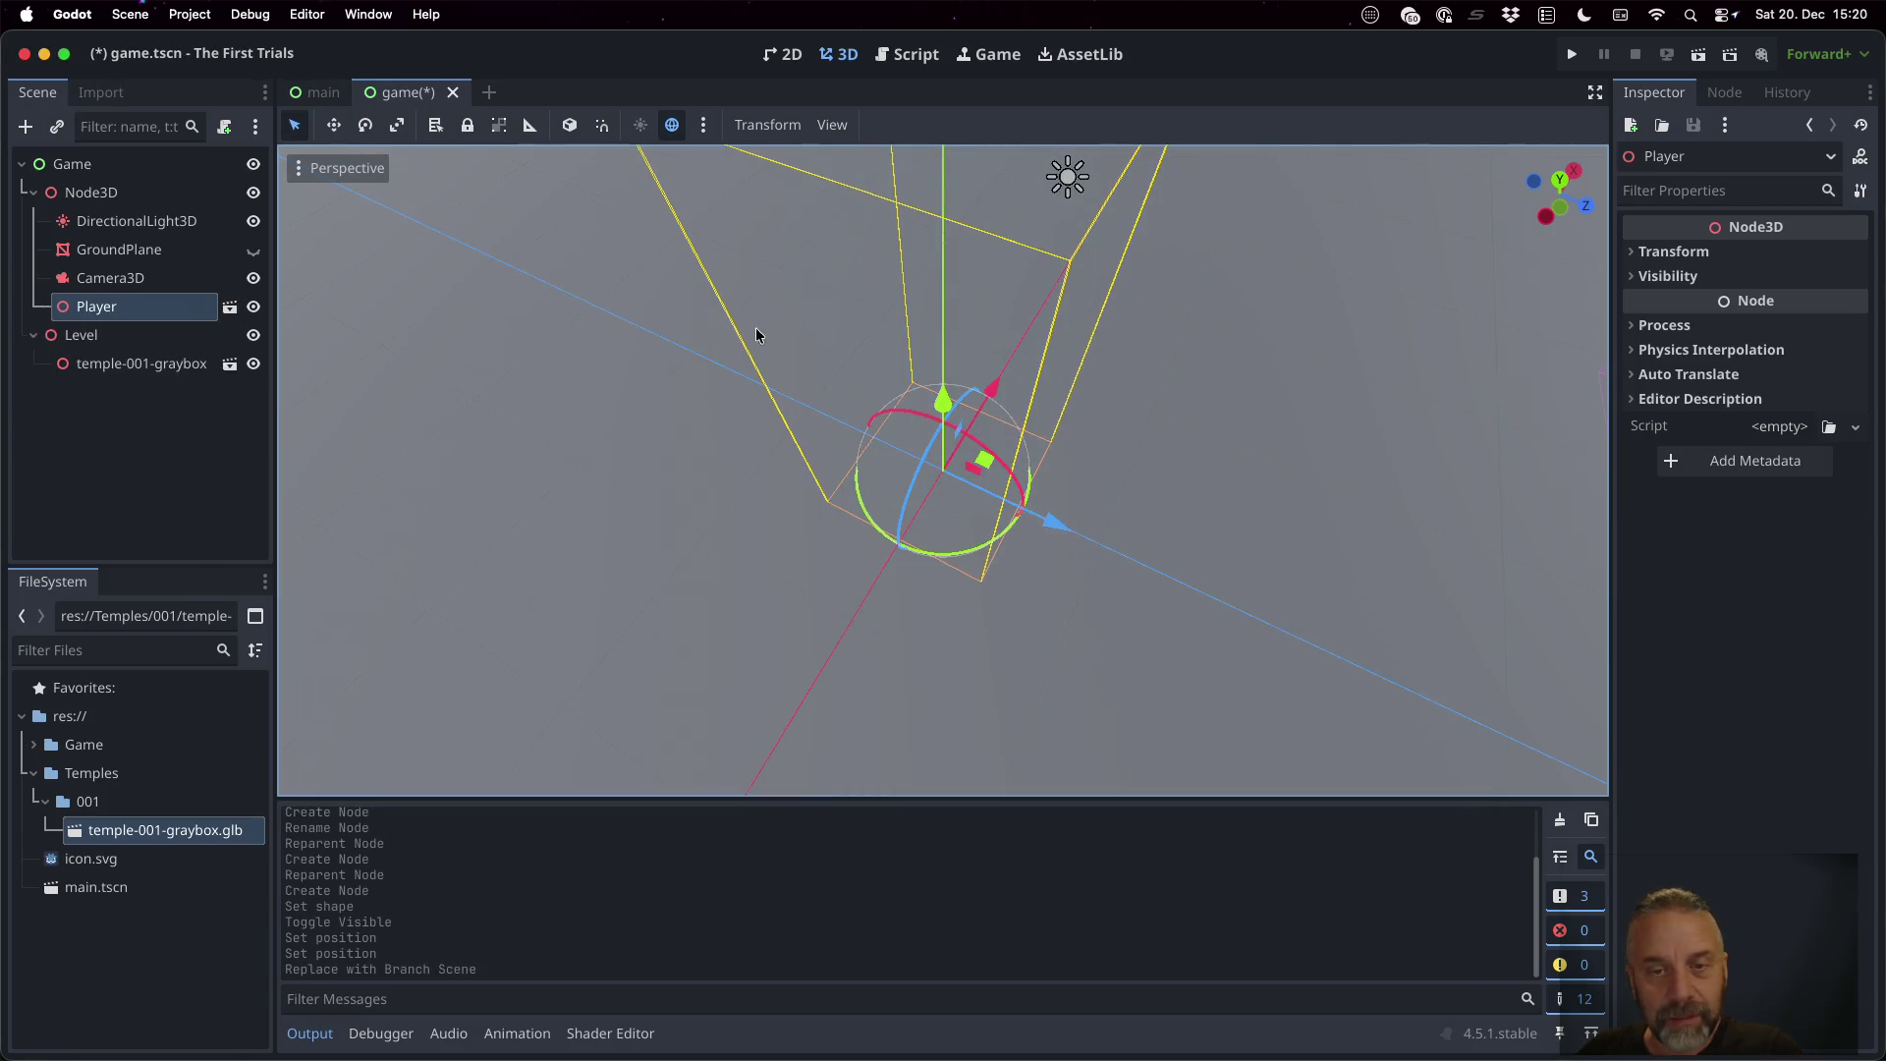
left_click(1699, 54)
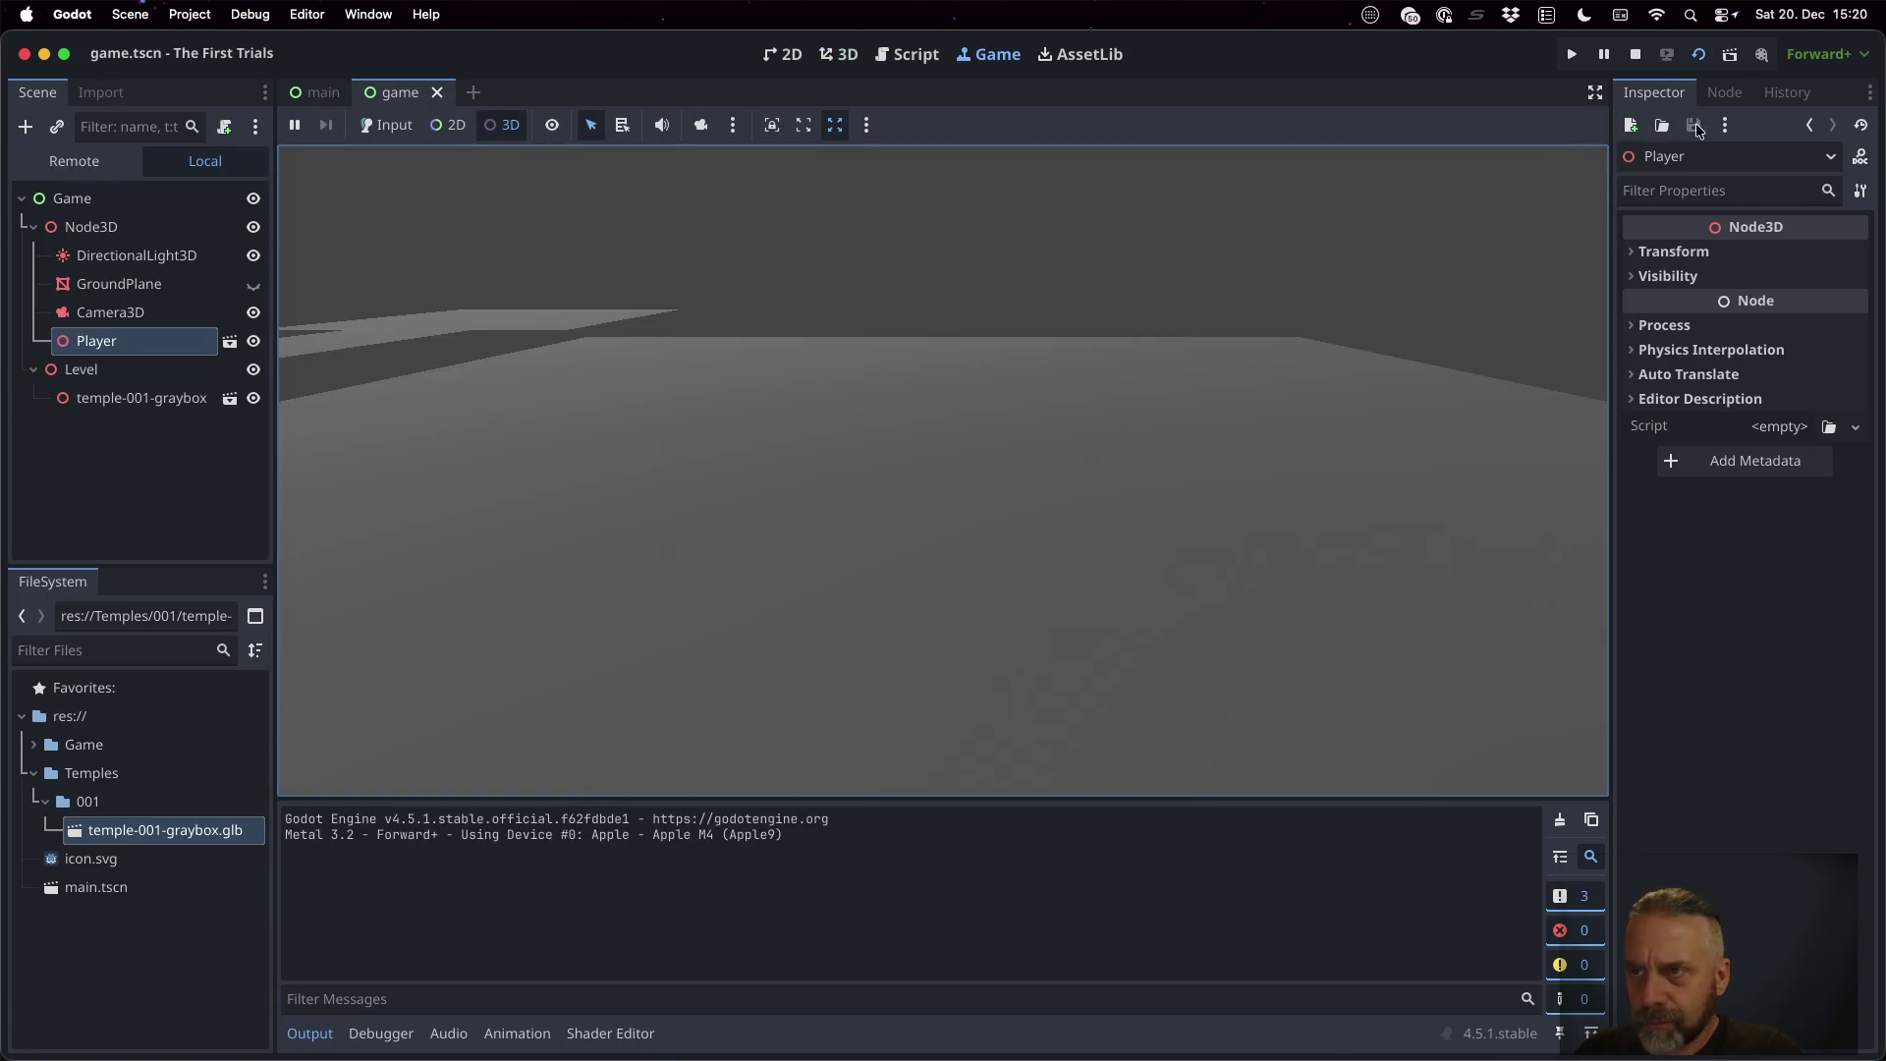
View the running game through the editor camera, stop it, and orbit to horizon level
left_click(701, 125)
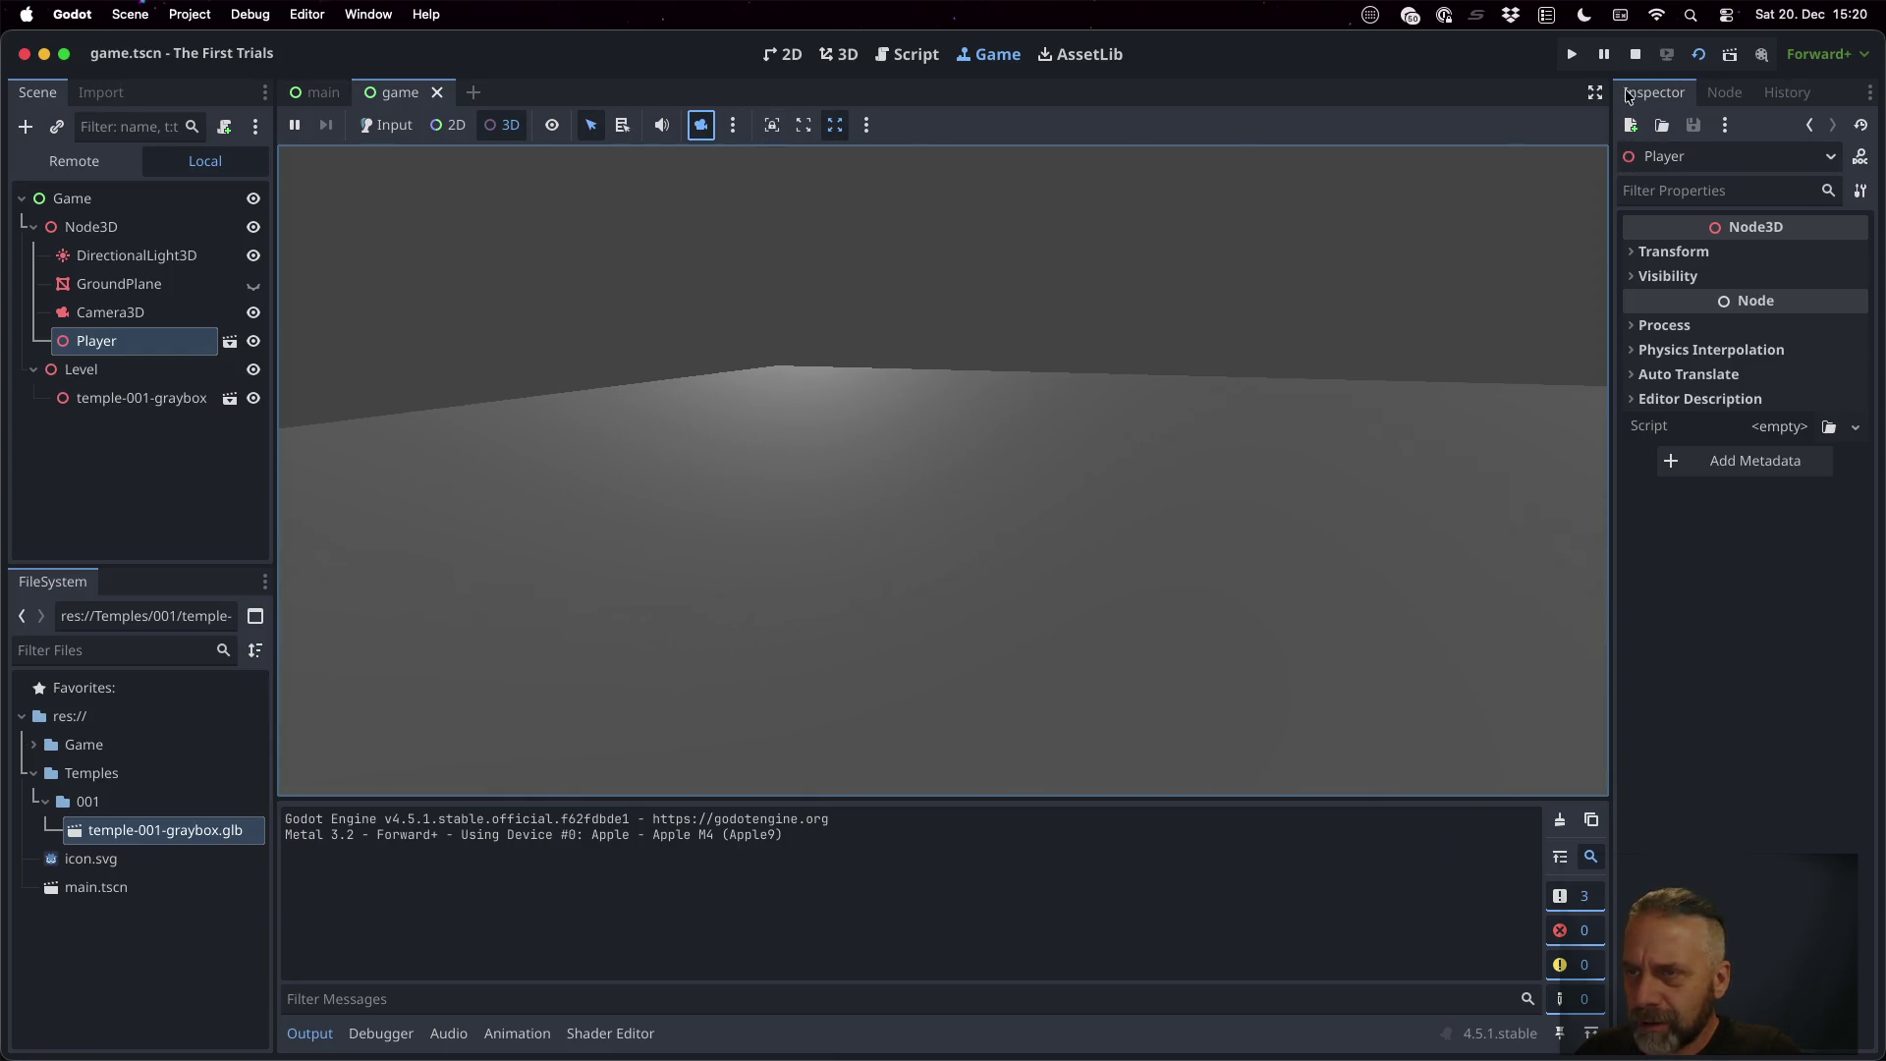
left_click(1636, 54)
scroll(1045, 411, "down", 3)
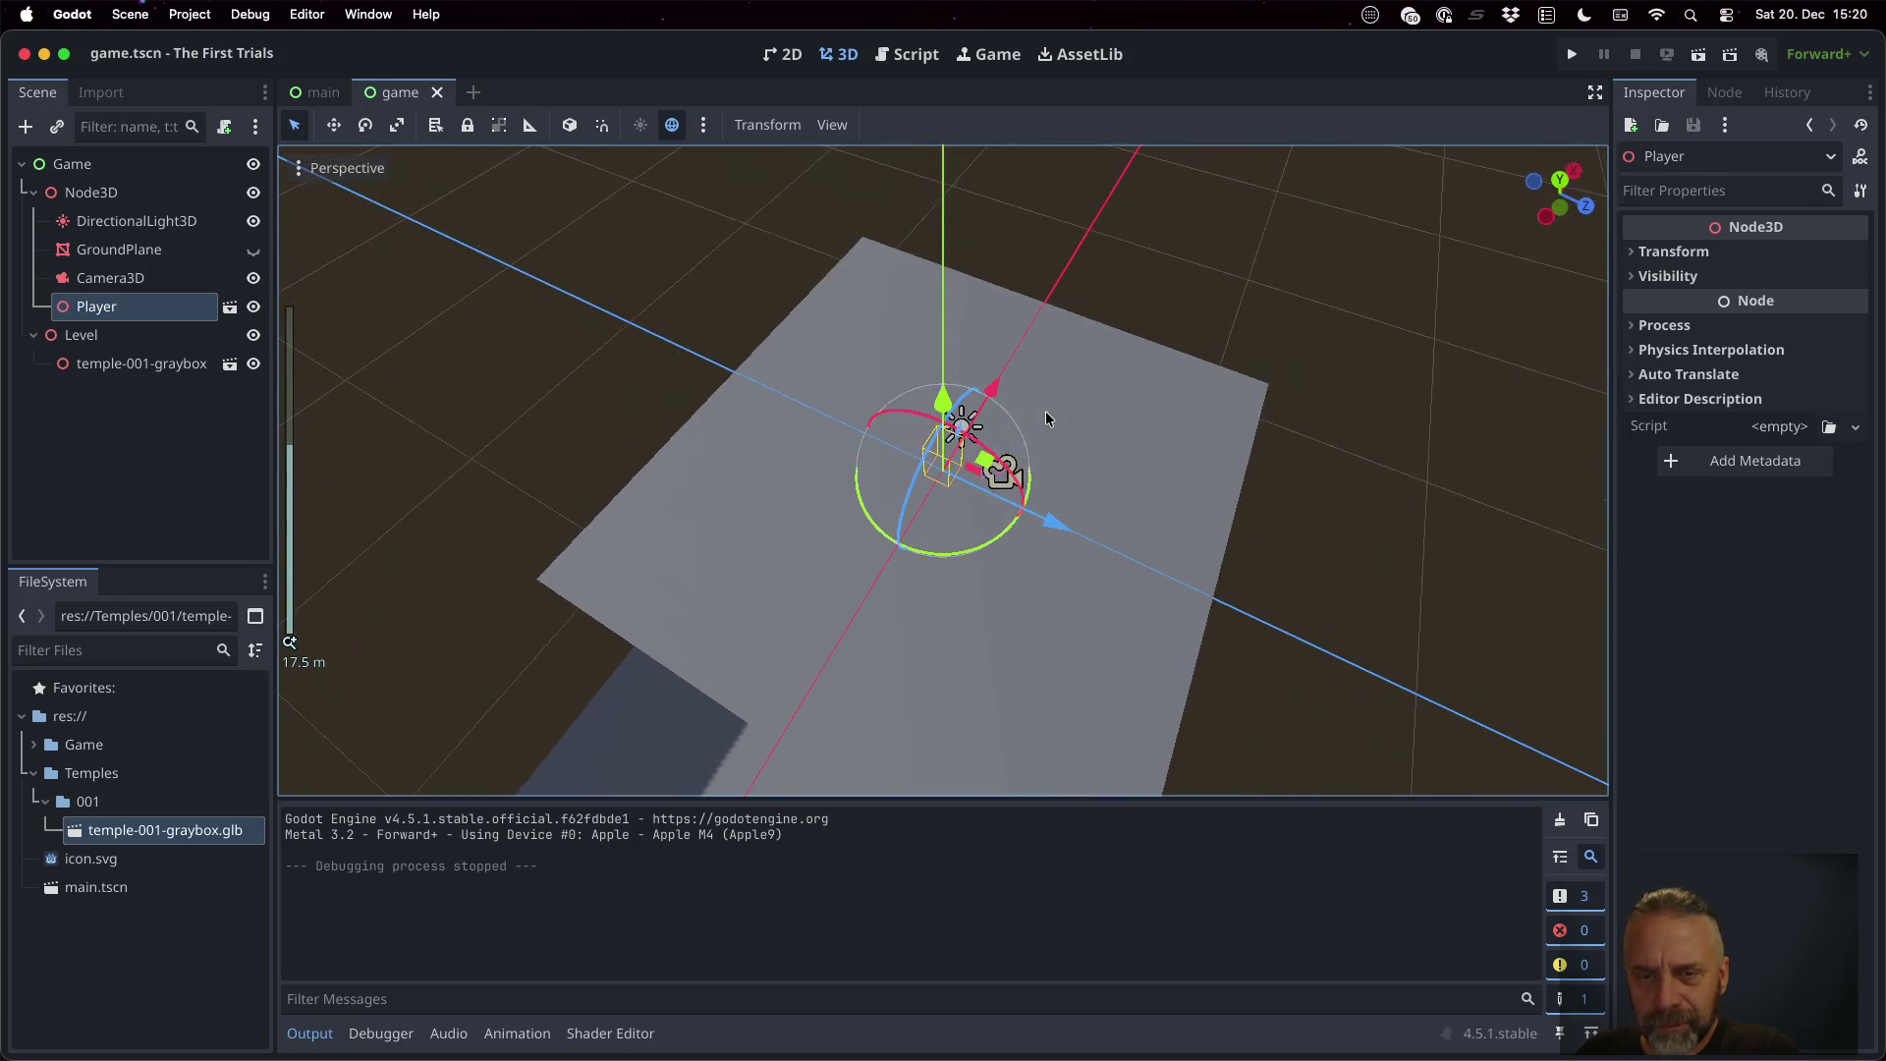
mouse_move(948, 568)
left_mouse_down()
mouse_move(1094, 428)
mouse_move(1164, 323)
mouse_move(1158, 340)
left_mouse_up()
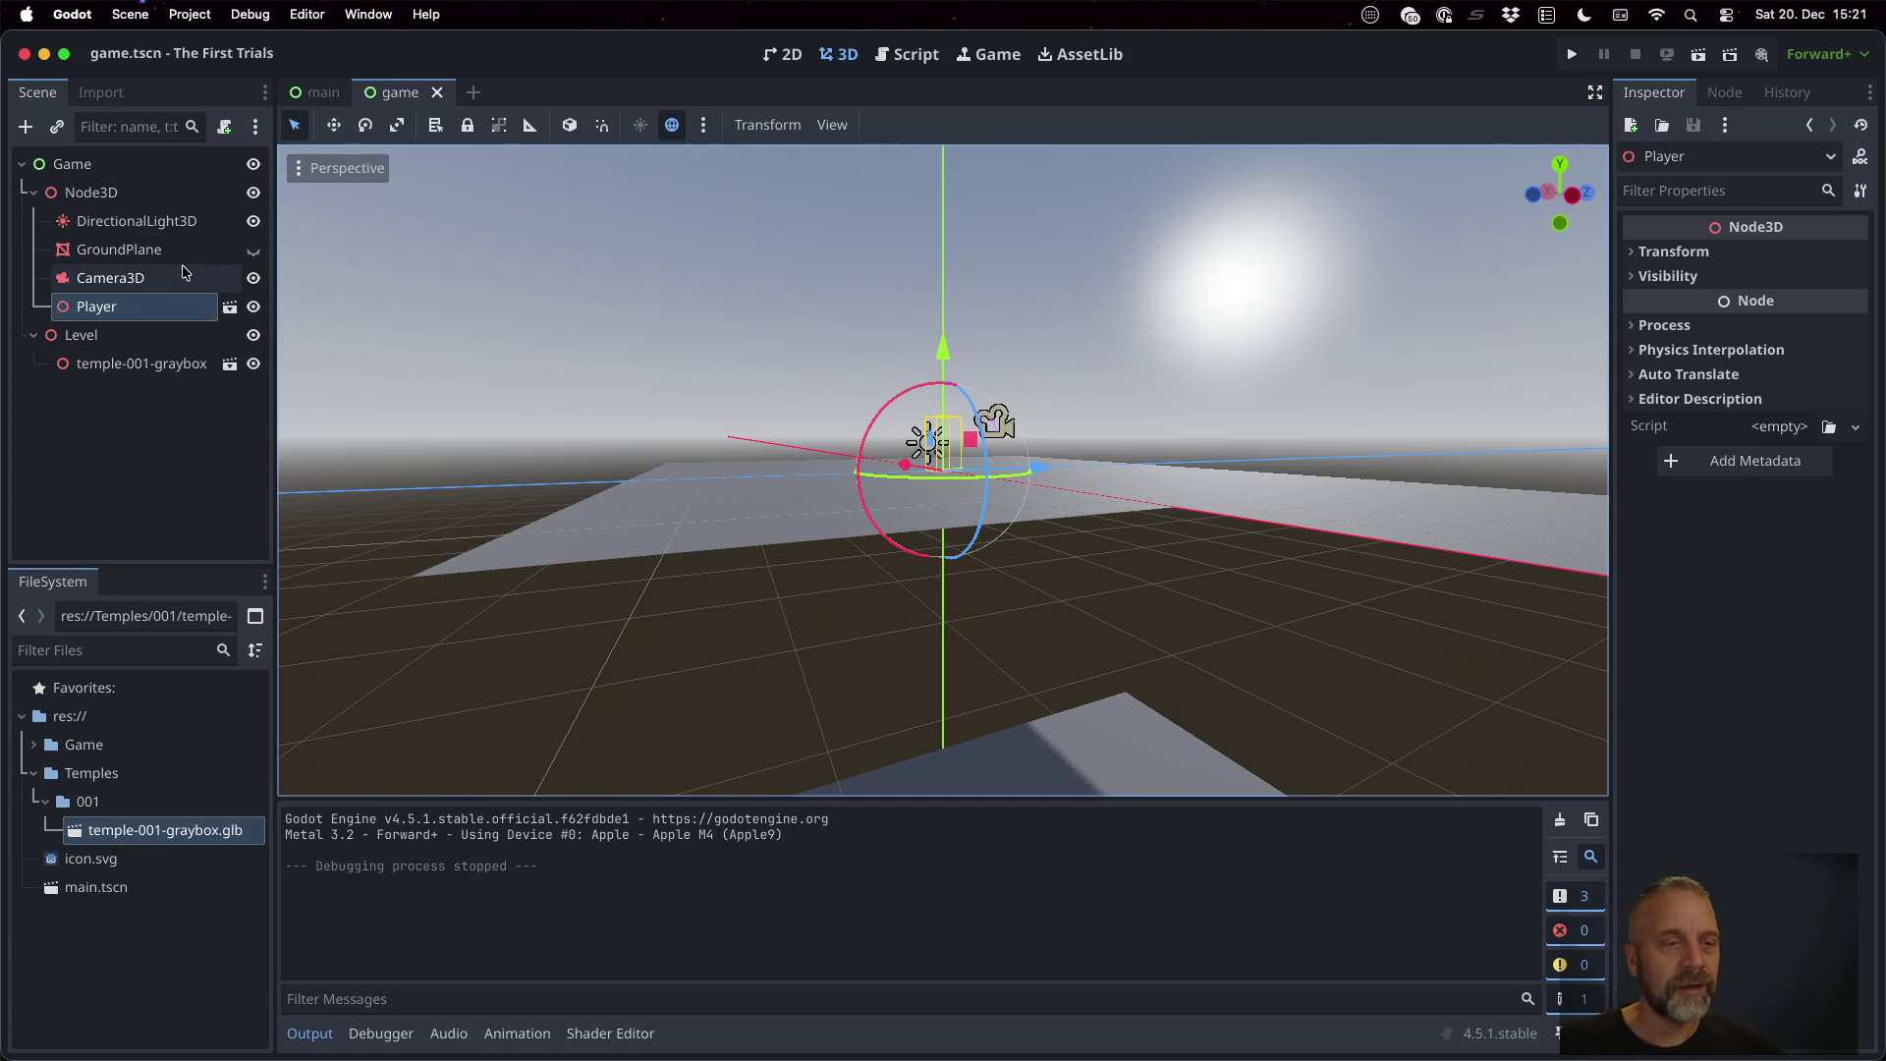
Open player.tscn, make the capsule mesh visible again, test-run it, and locate game.tscn
left_click(230, 306)
left_click(253, 251)
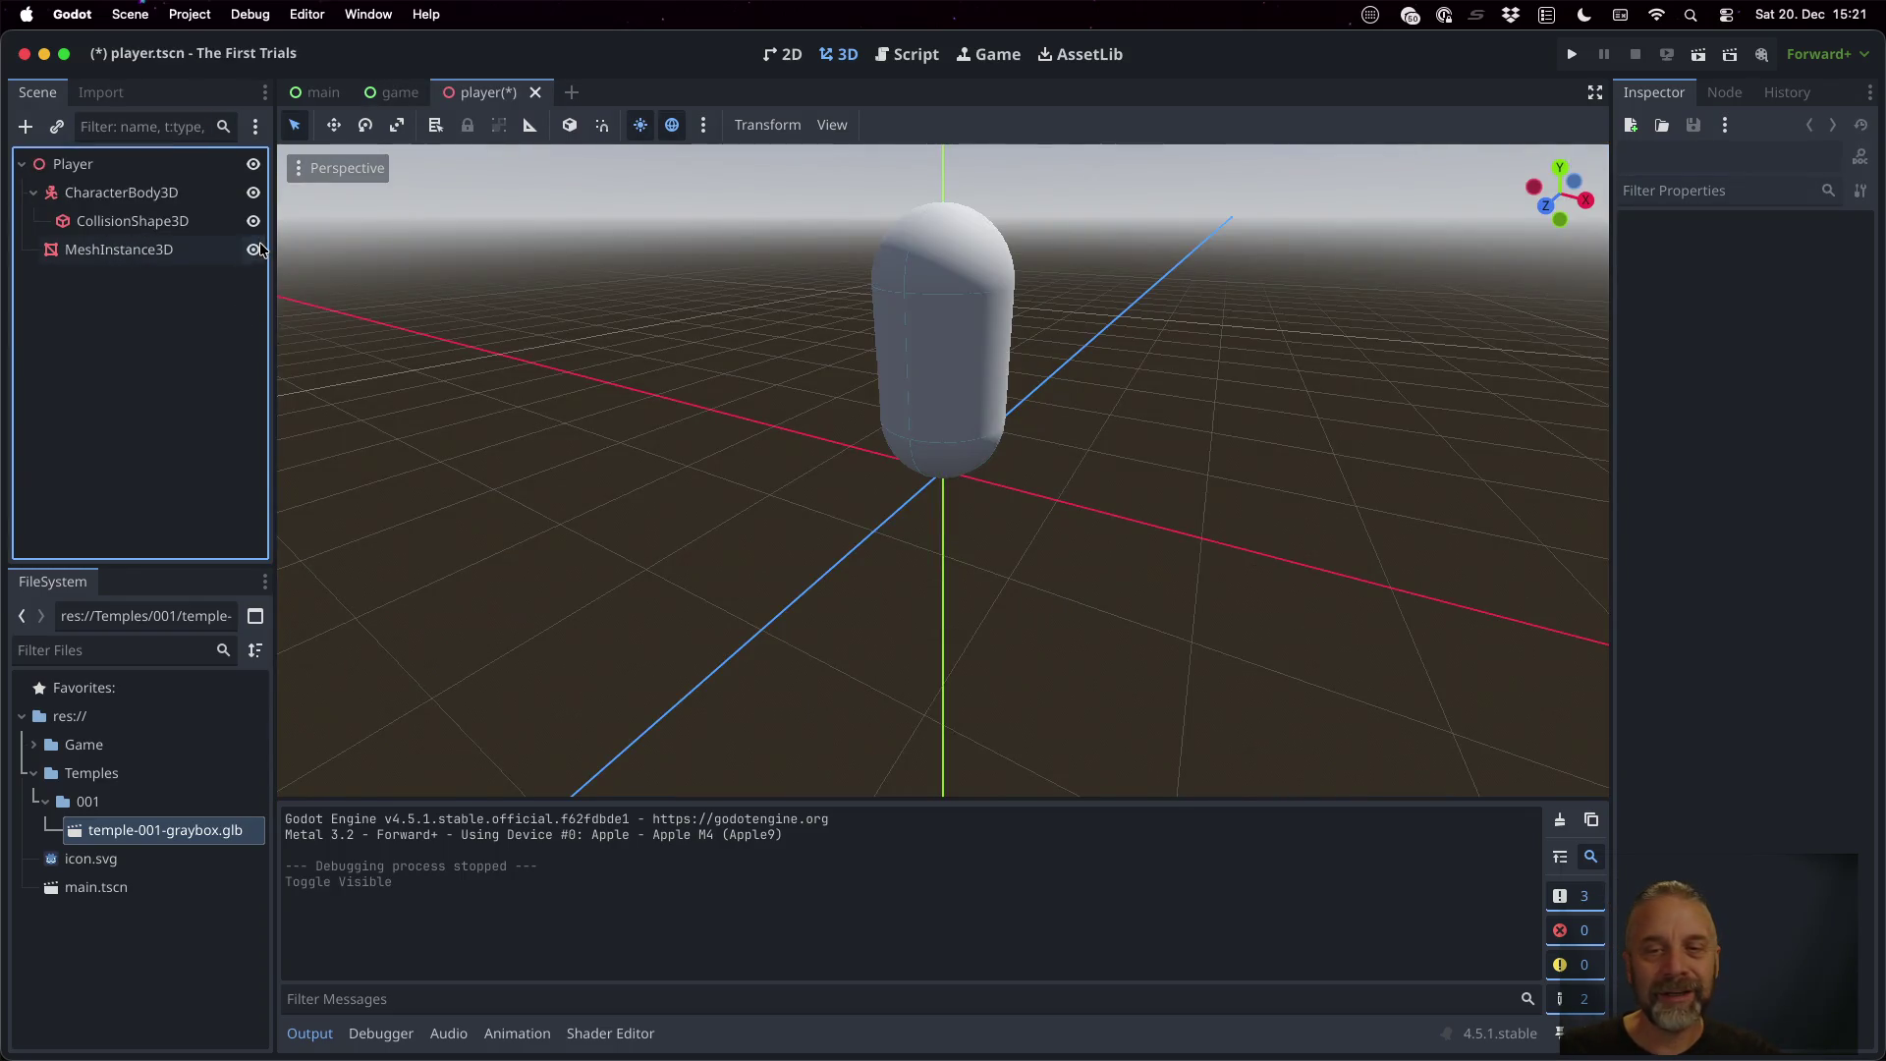
left_click(1696, 55)
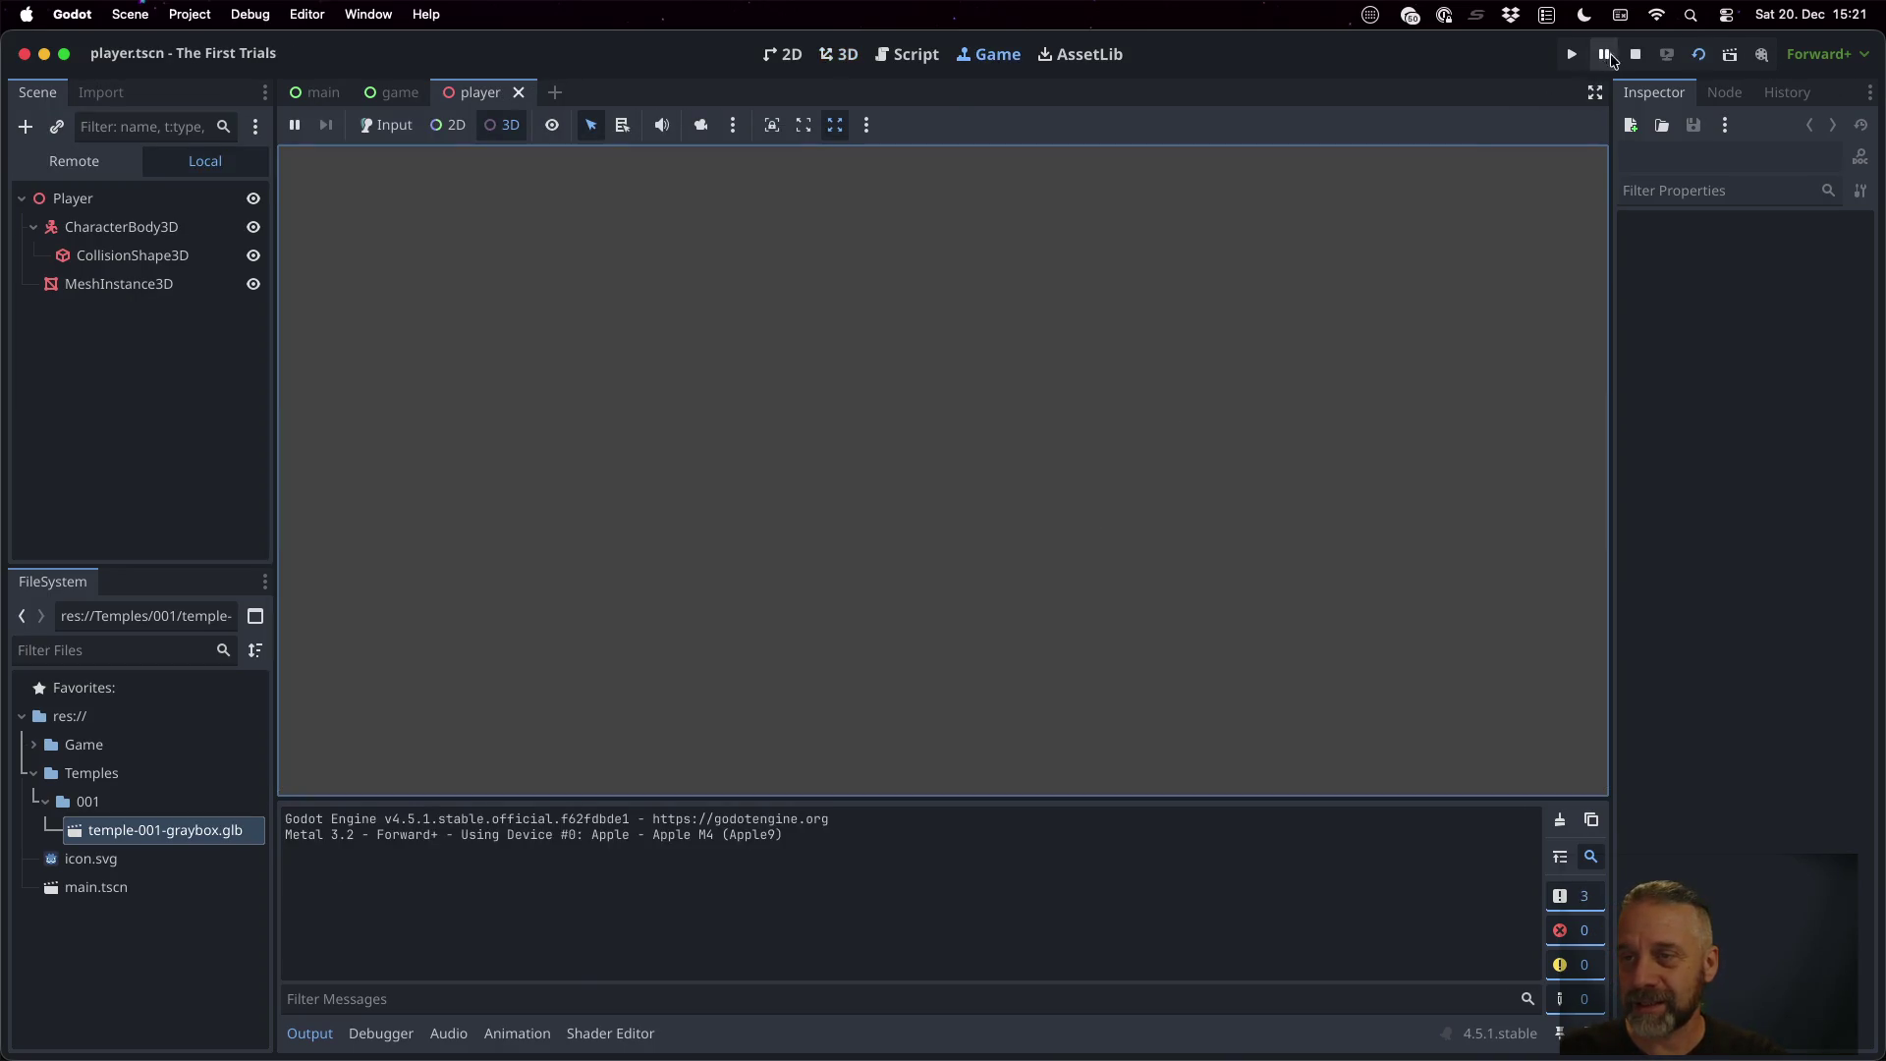
left_click(1635, 54)
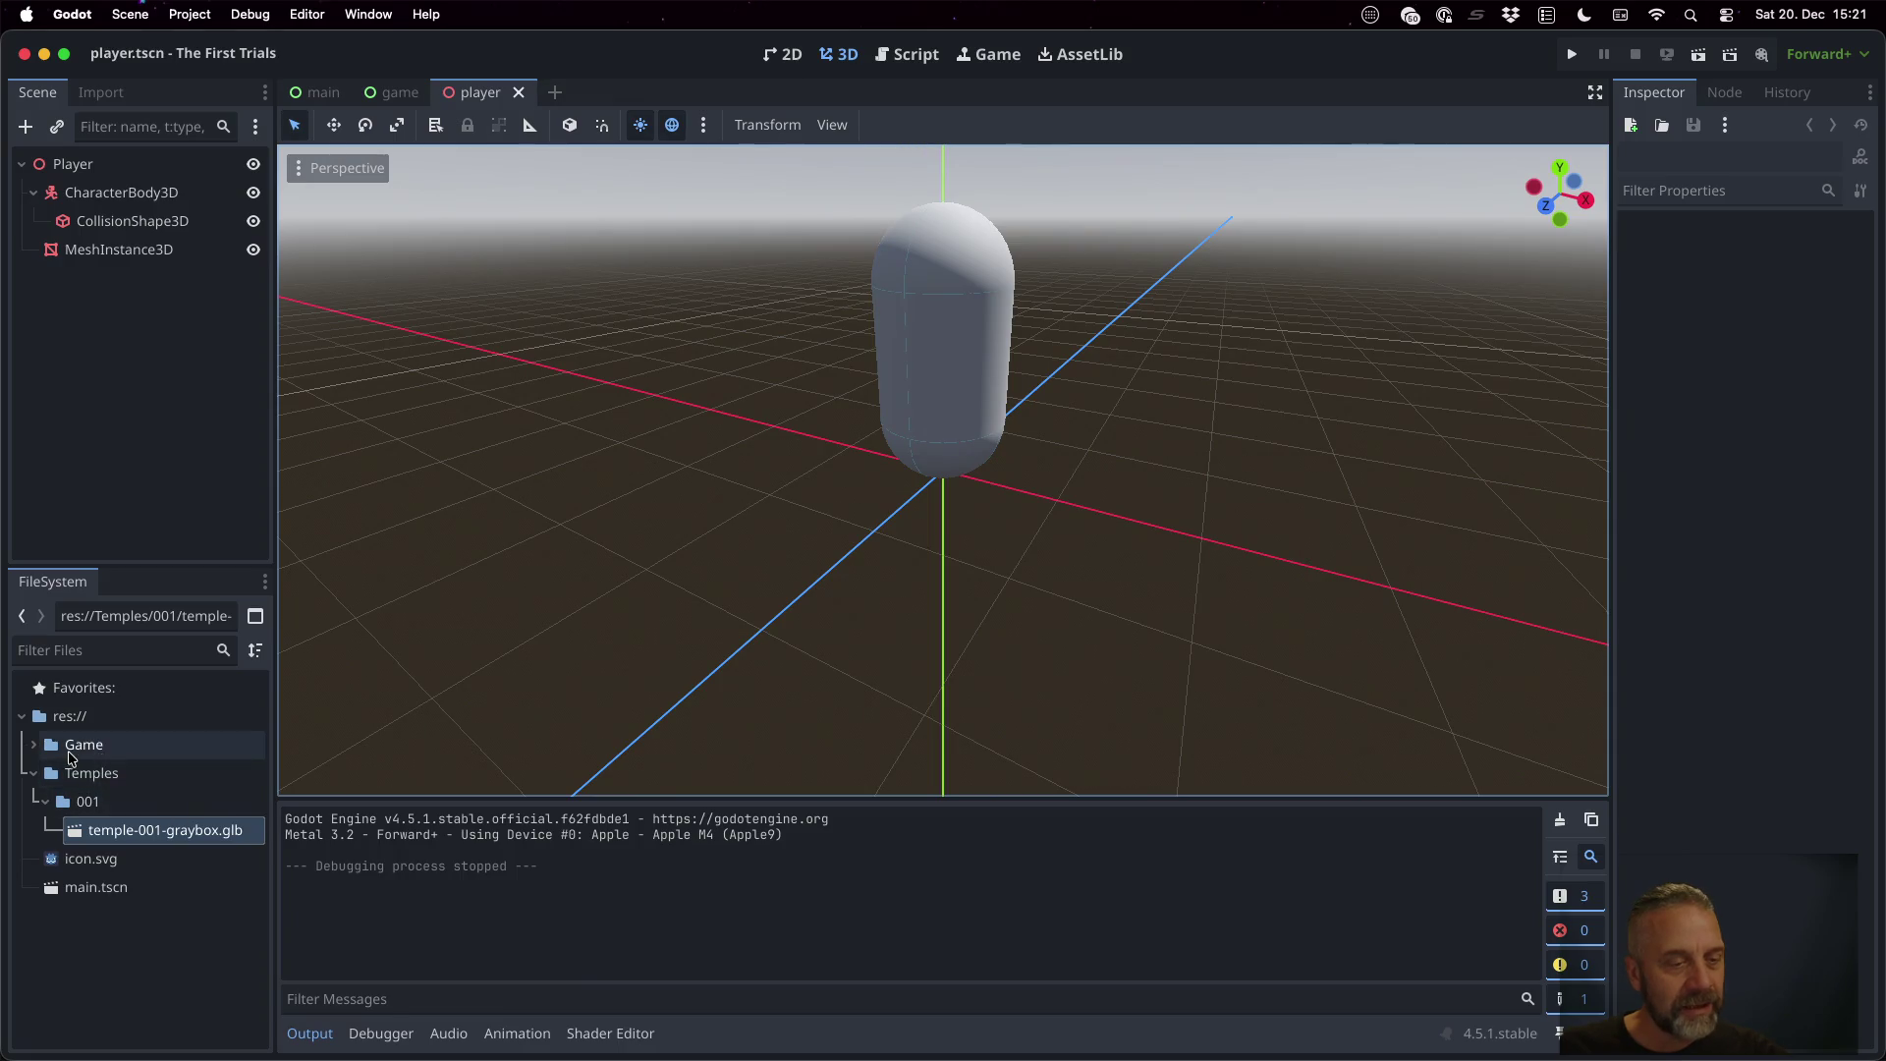
left_click(34, 744)
left_click(129, 776)
right_click(127, 777)
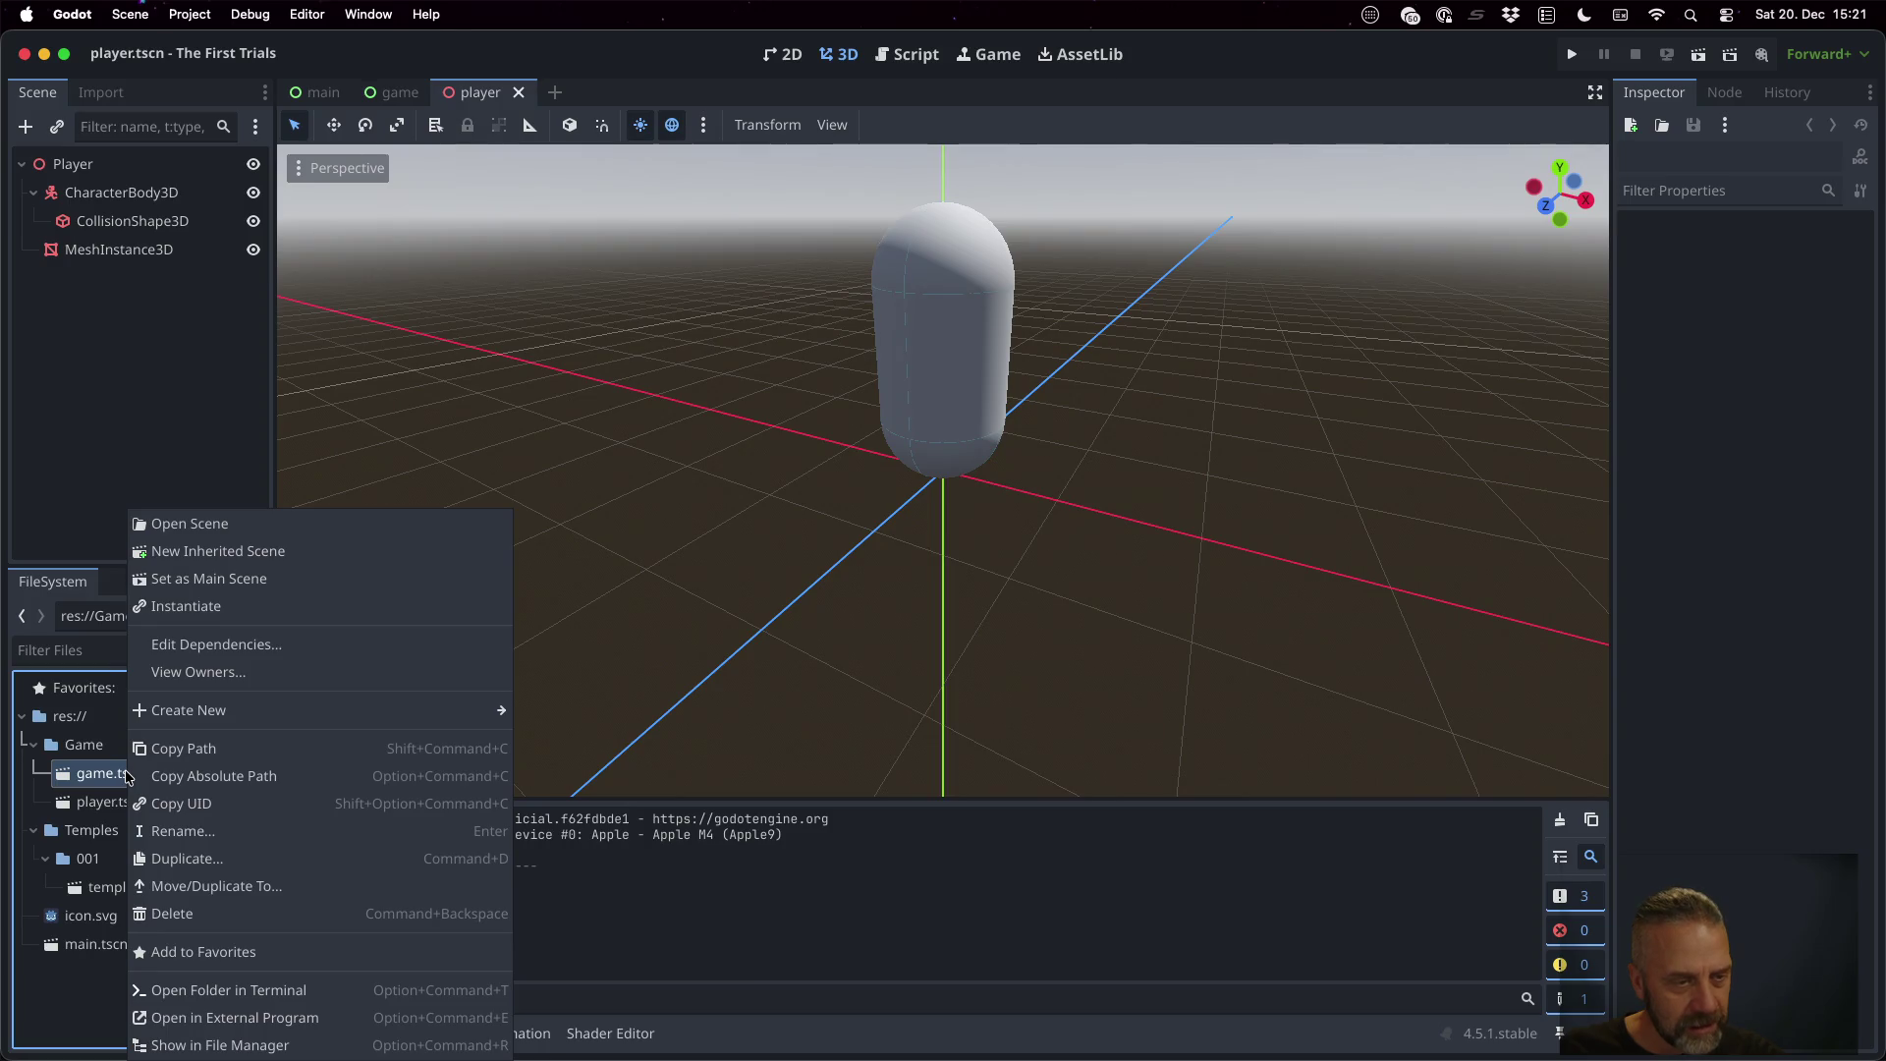
Set game.tscn as the main scene, run and stop the project, then reopen game.tscn
left_click(308, 579)
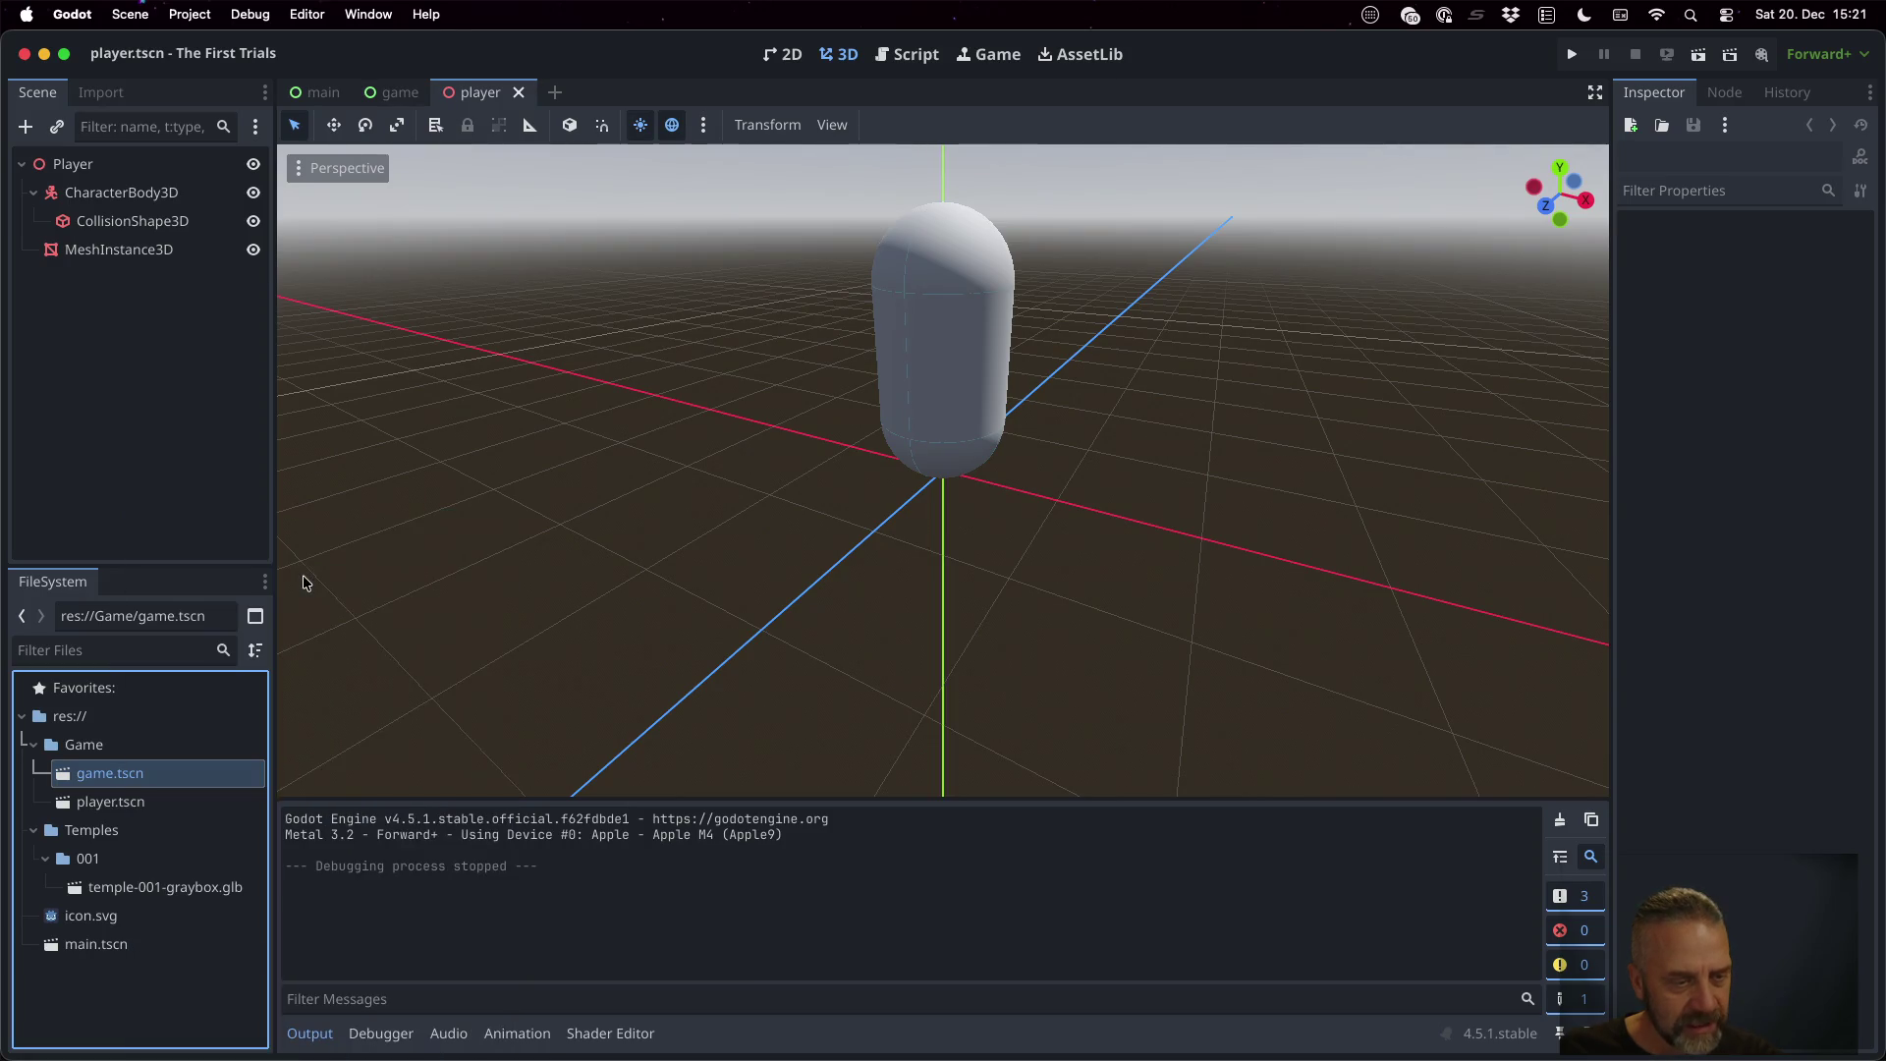
left_click(1571, 54)
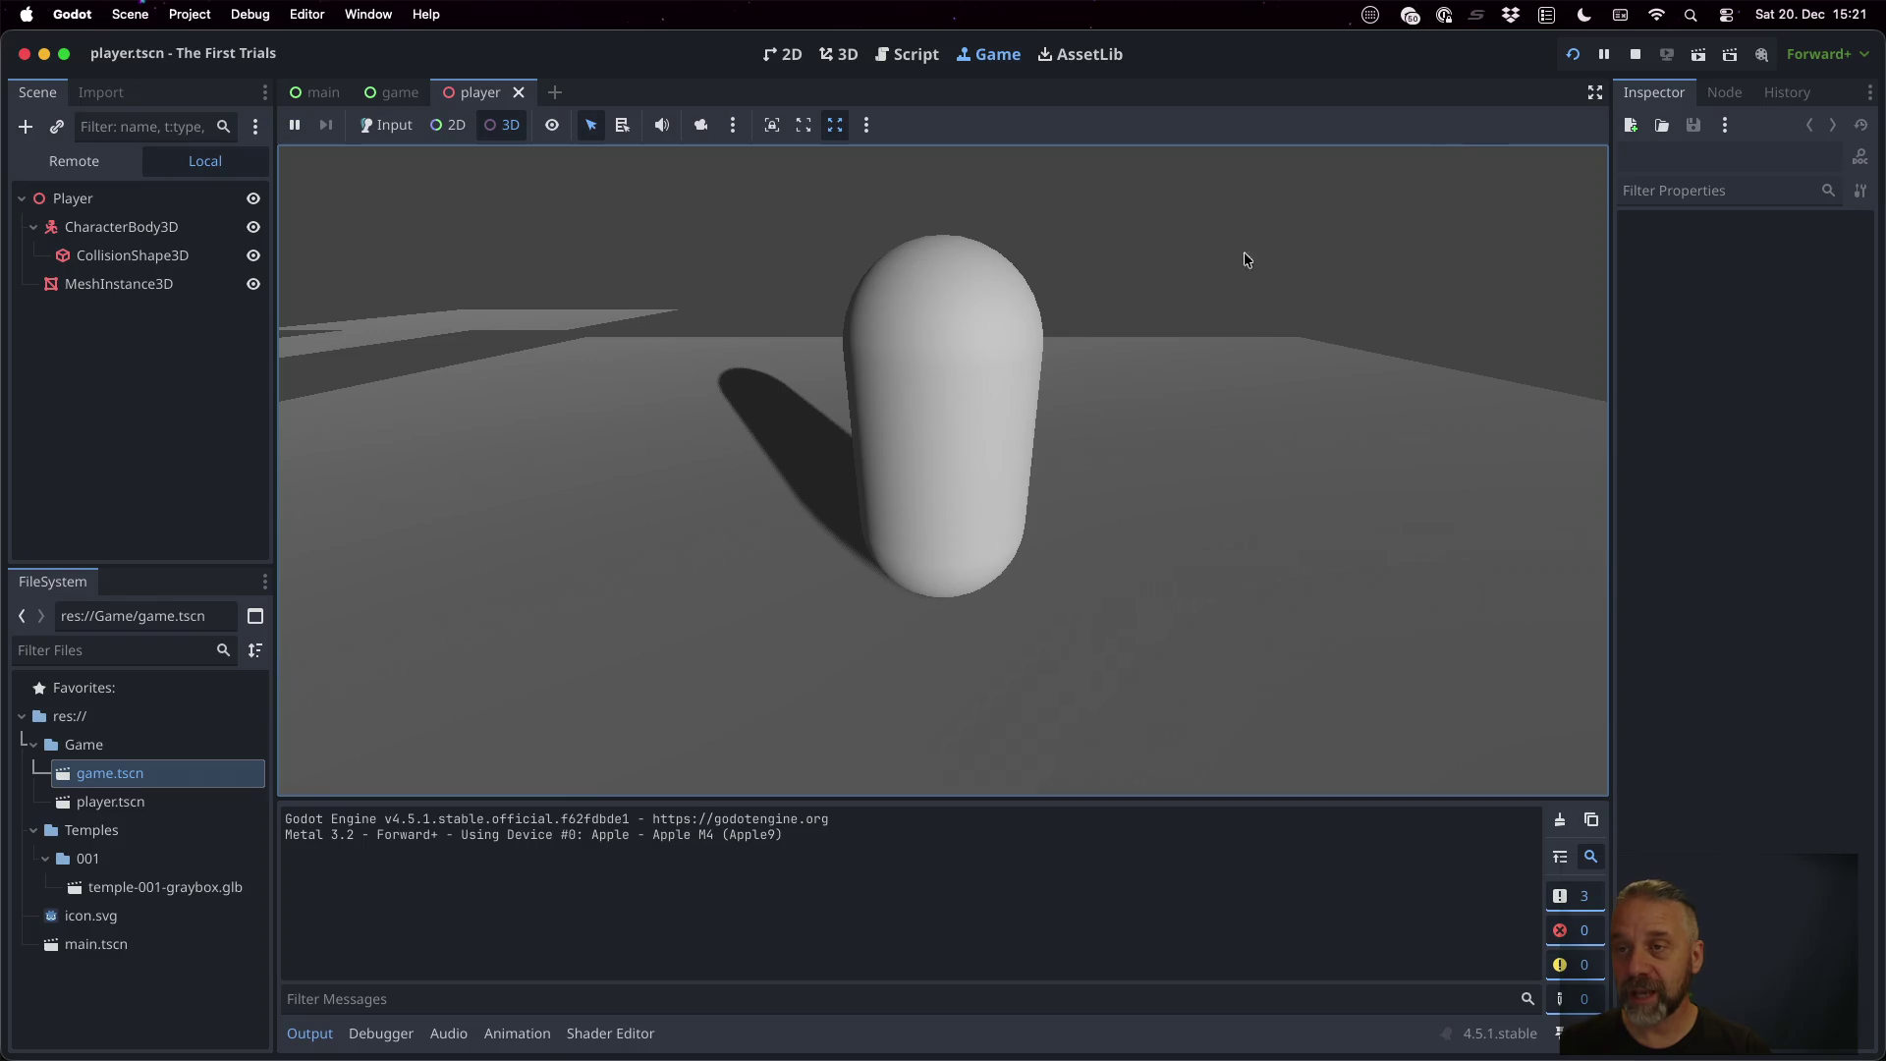
left_click(1635, 55)
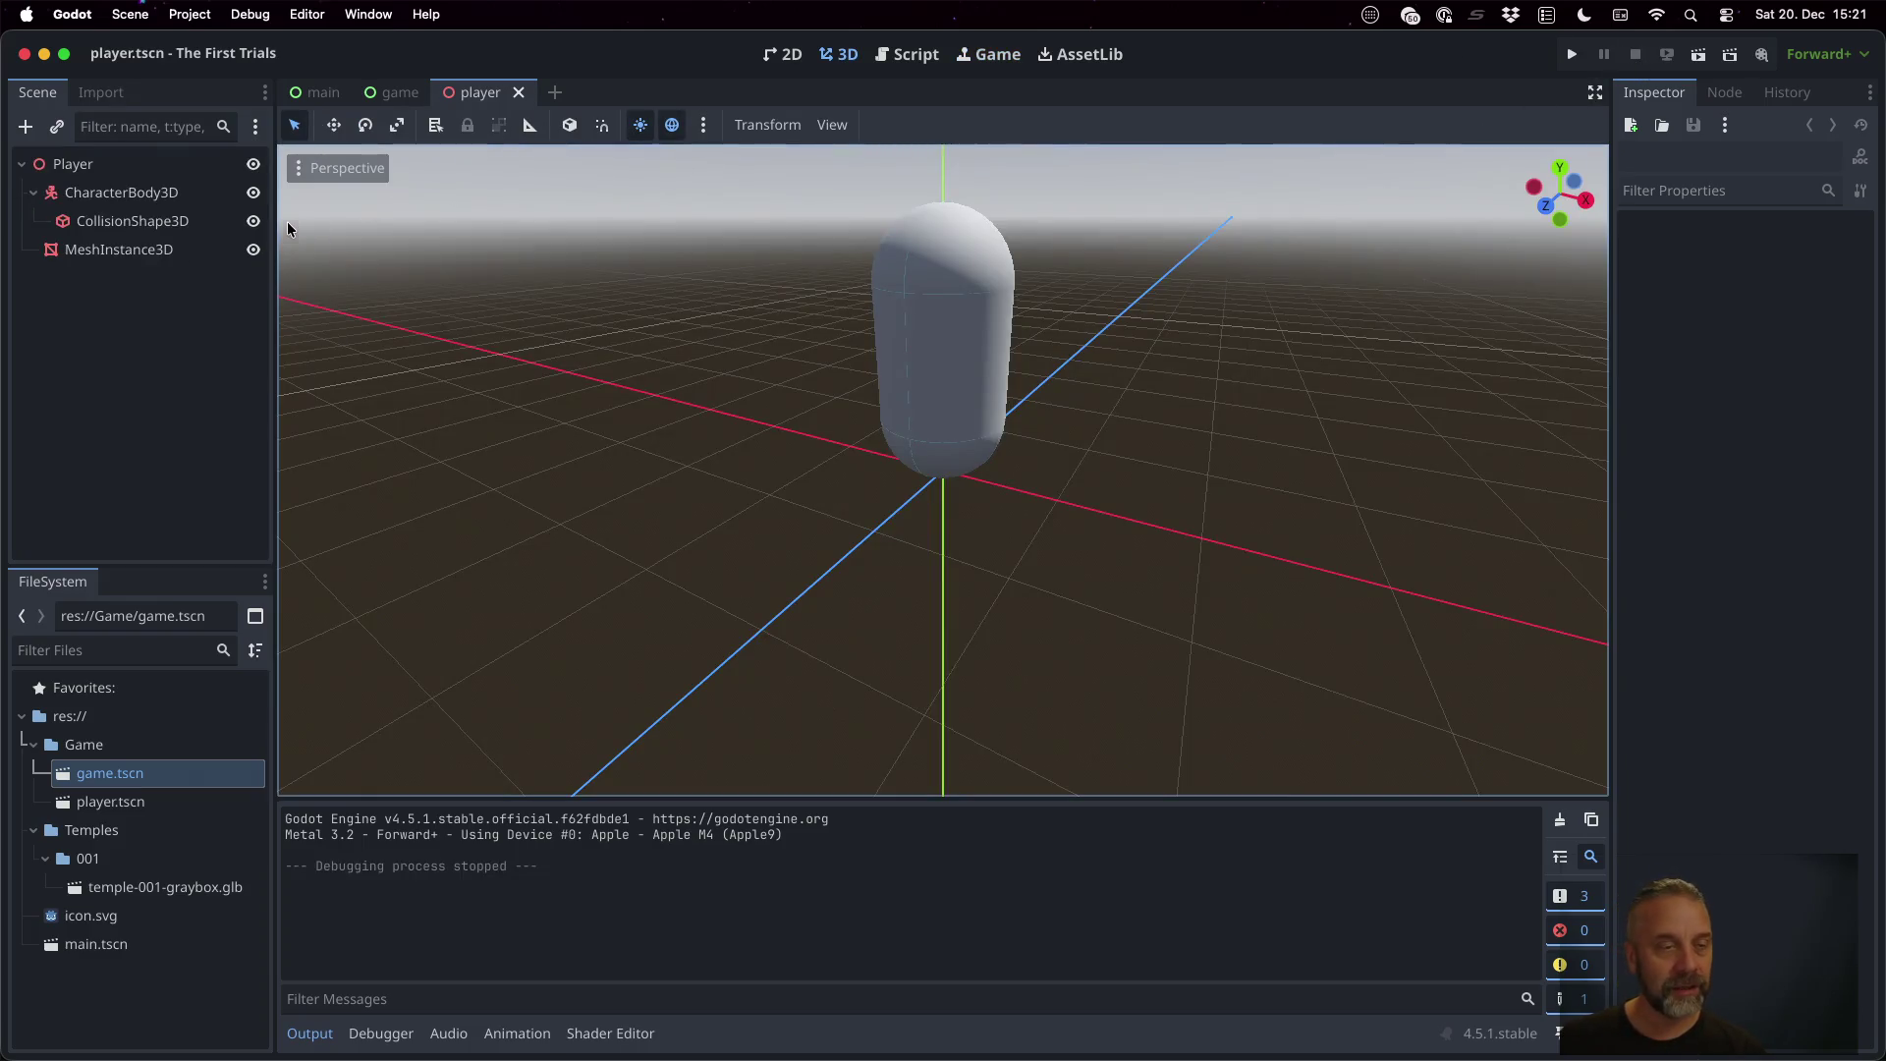
double_click(135, 774)
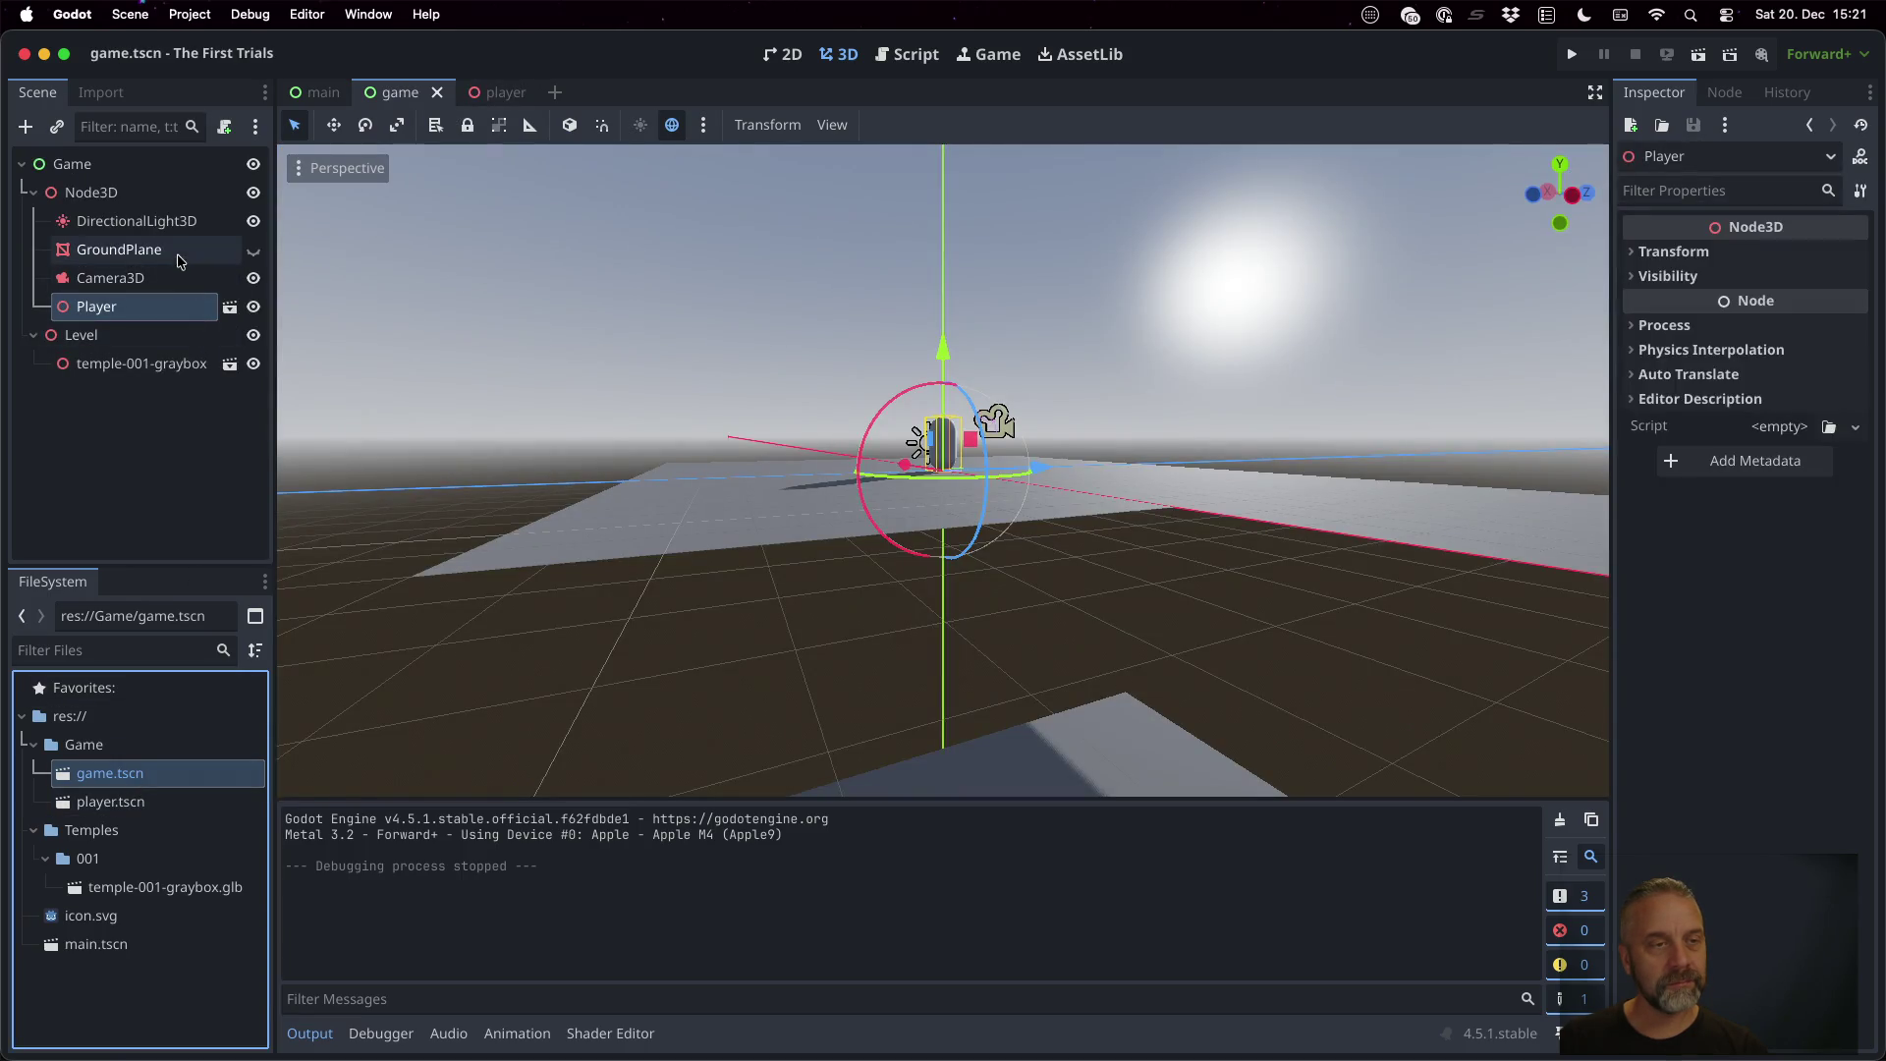
Add a SpringArm3D under Player and move Camera3D inside it
left_click(126, 282)
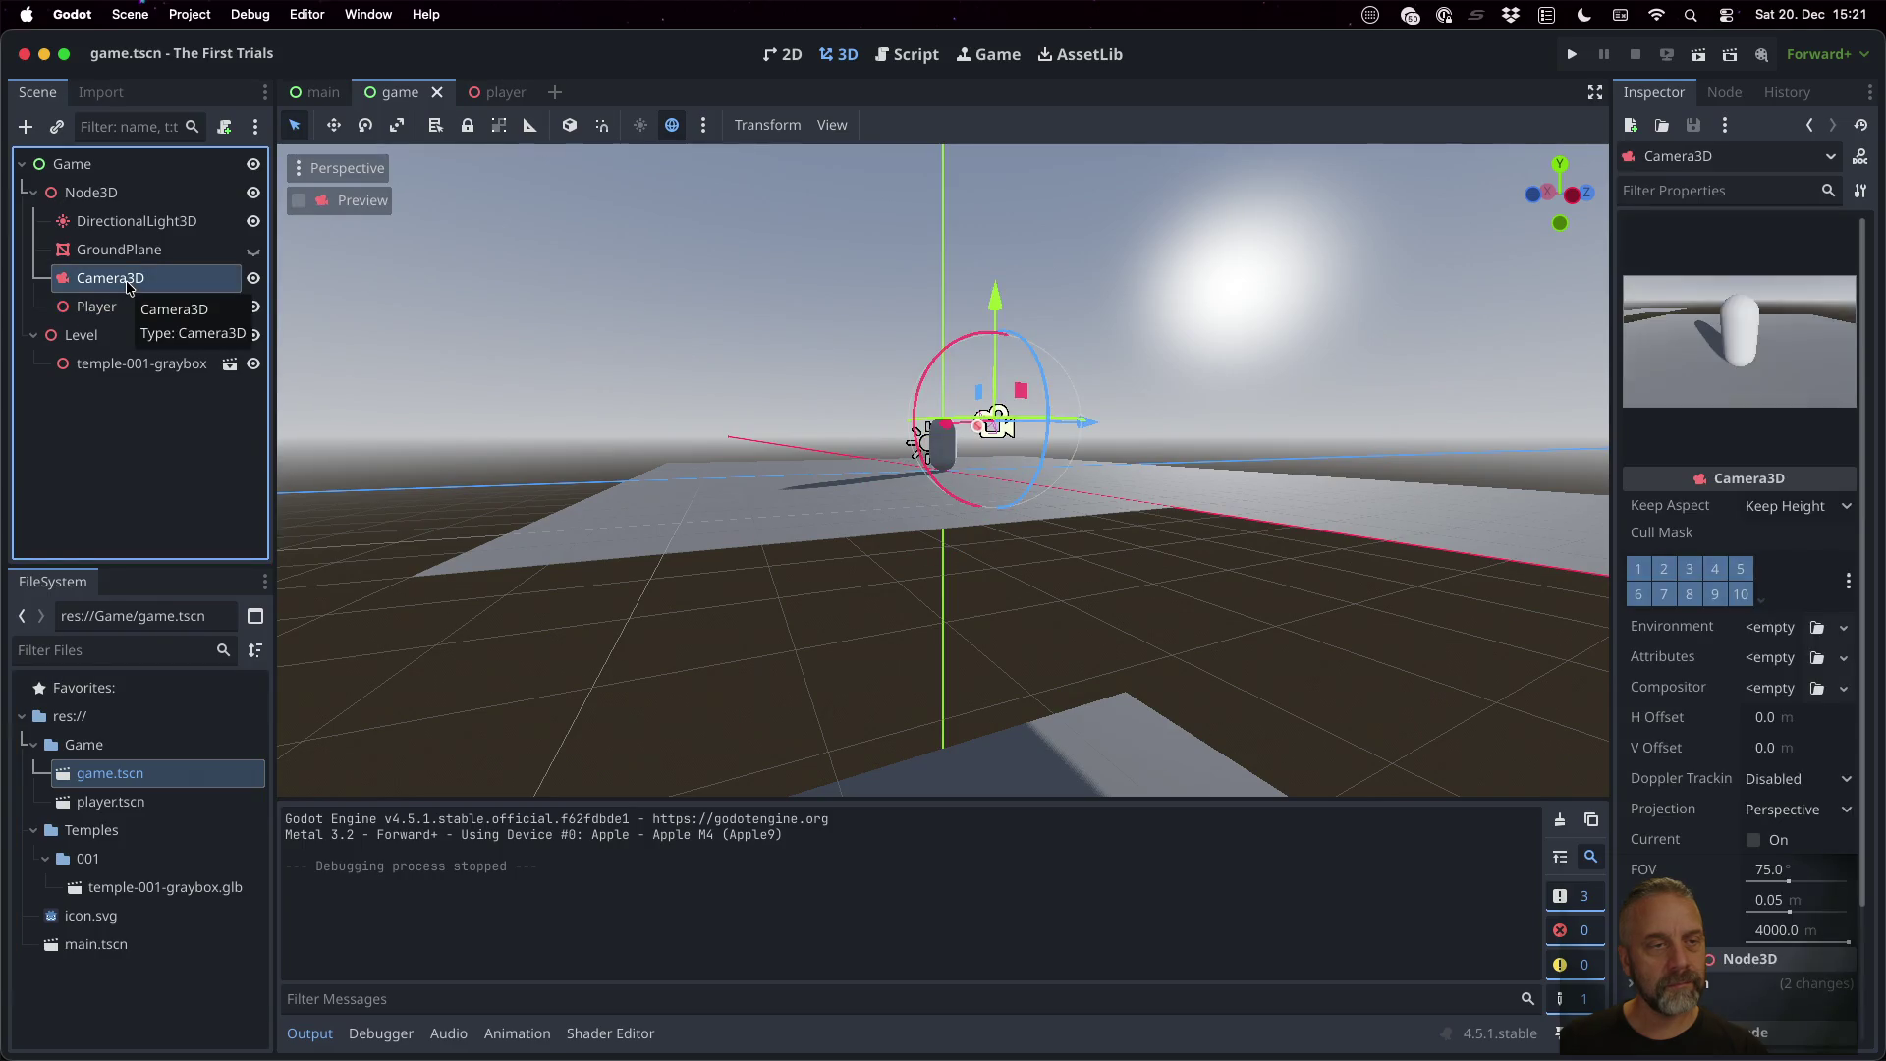
left_click(126, 310)
key("super+a")
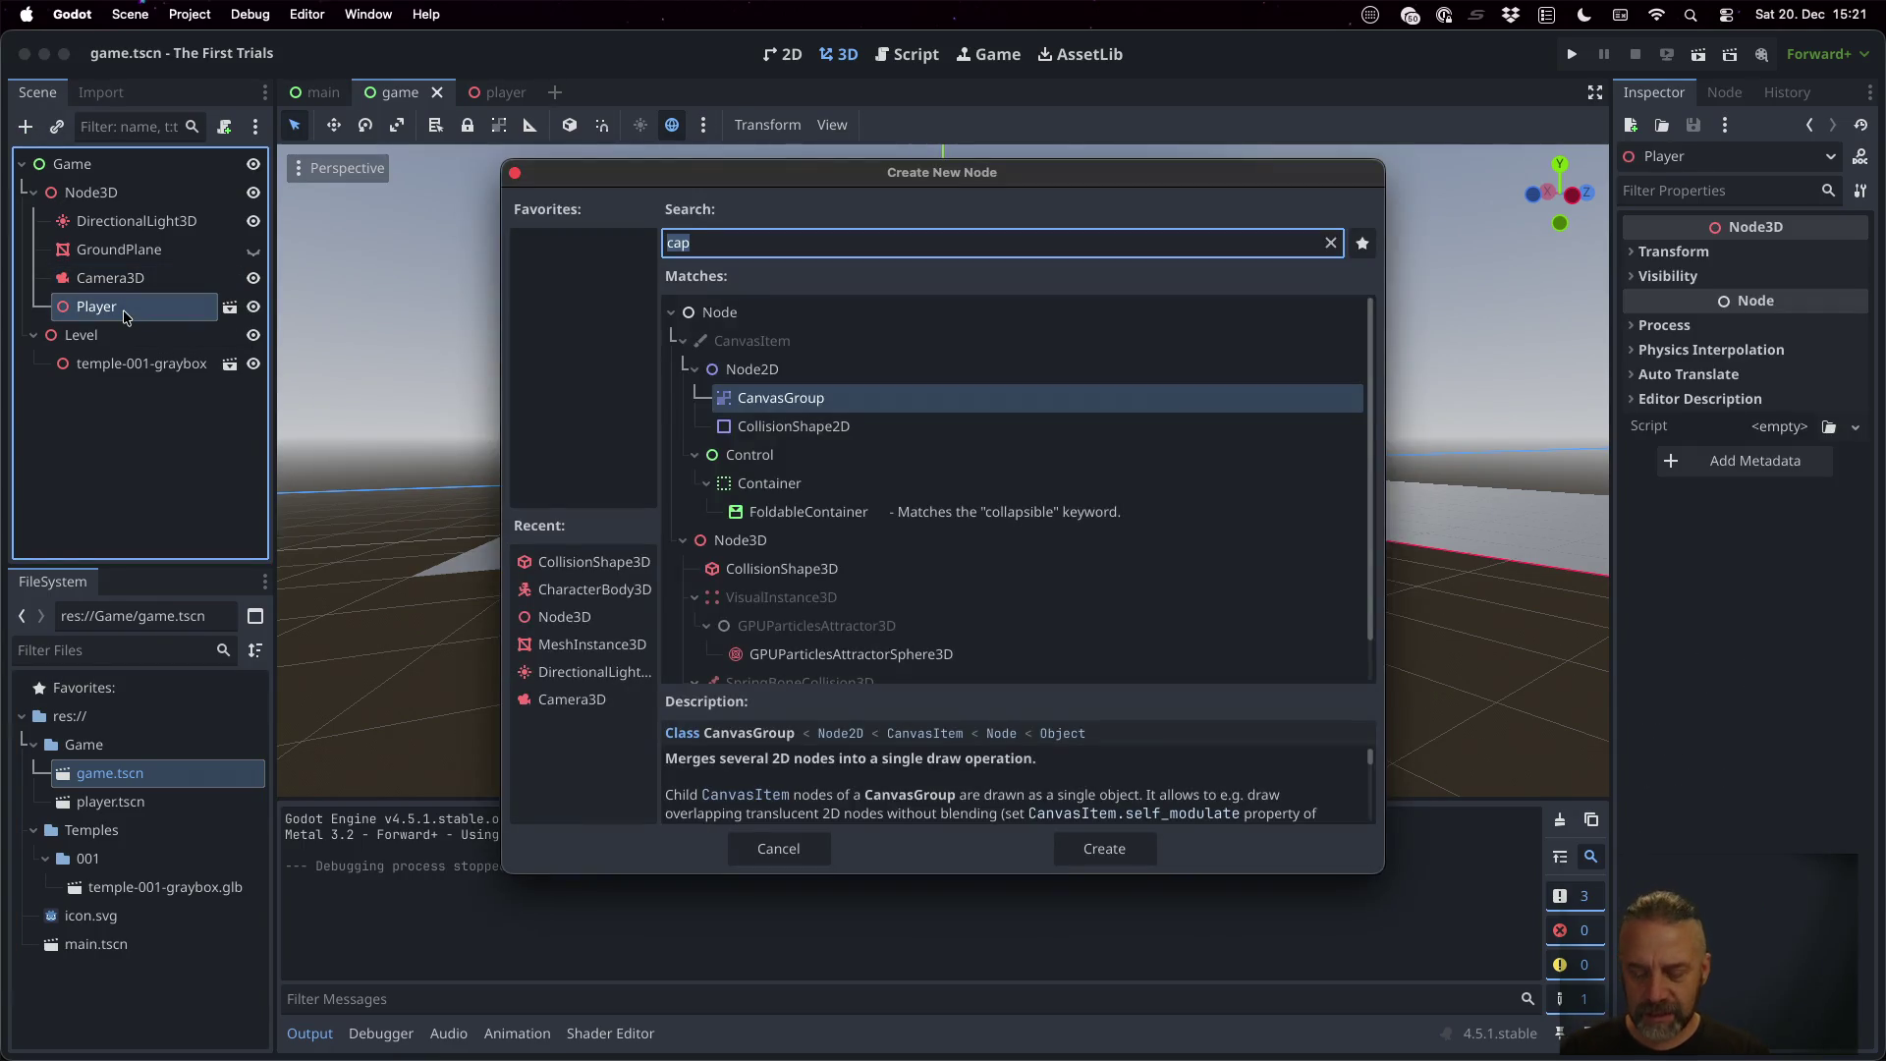
type("sprin")
key("Return")
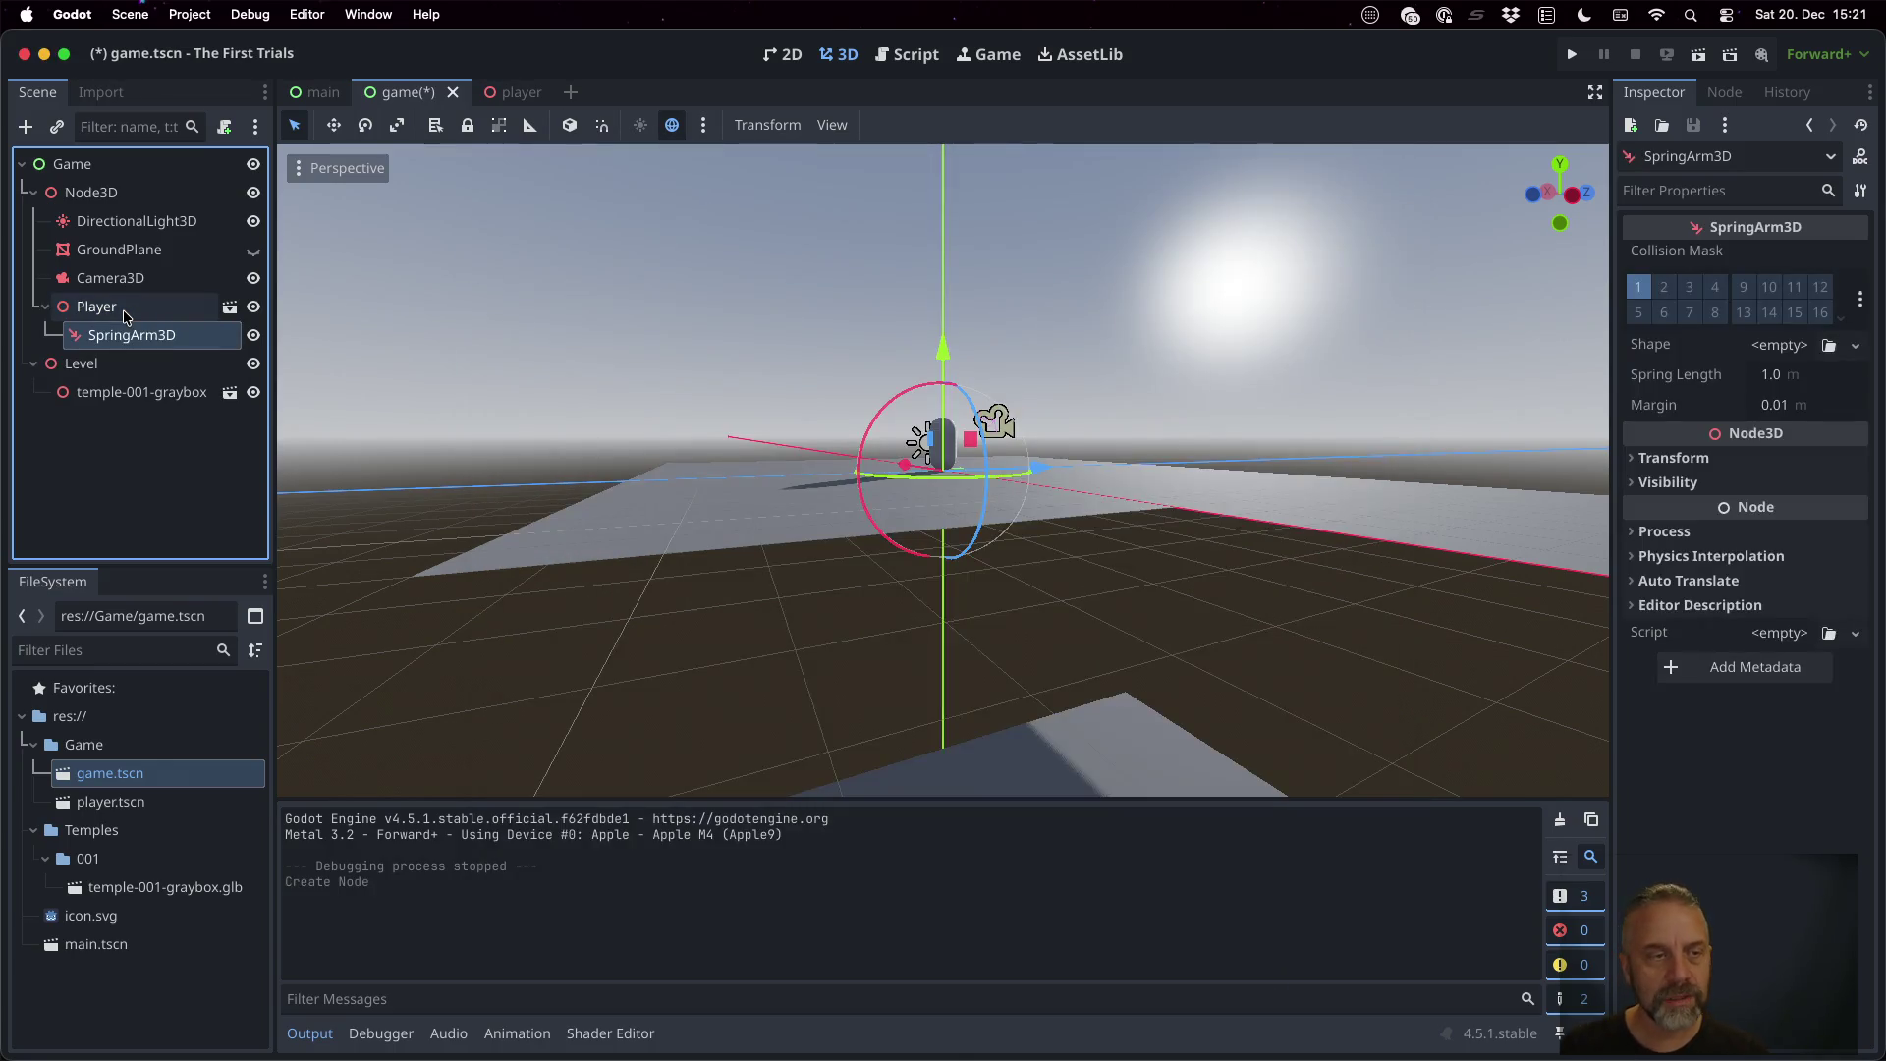
left_click_drag(128, 278, 134, 335)
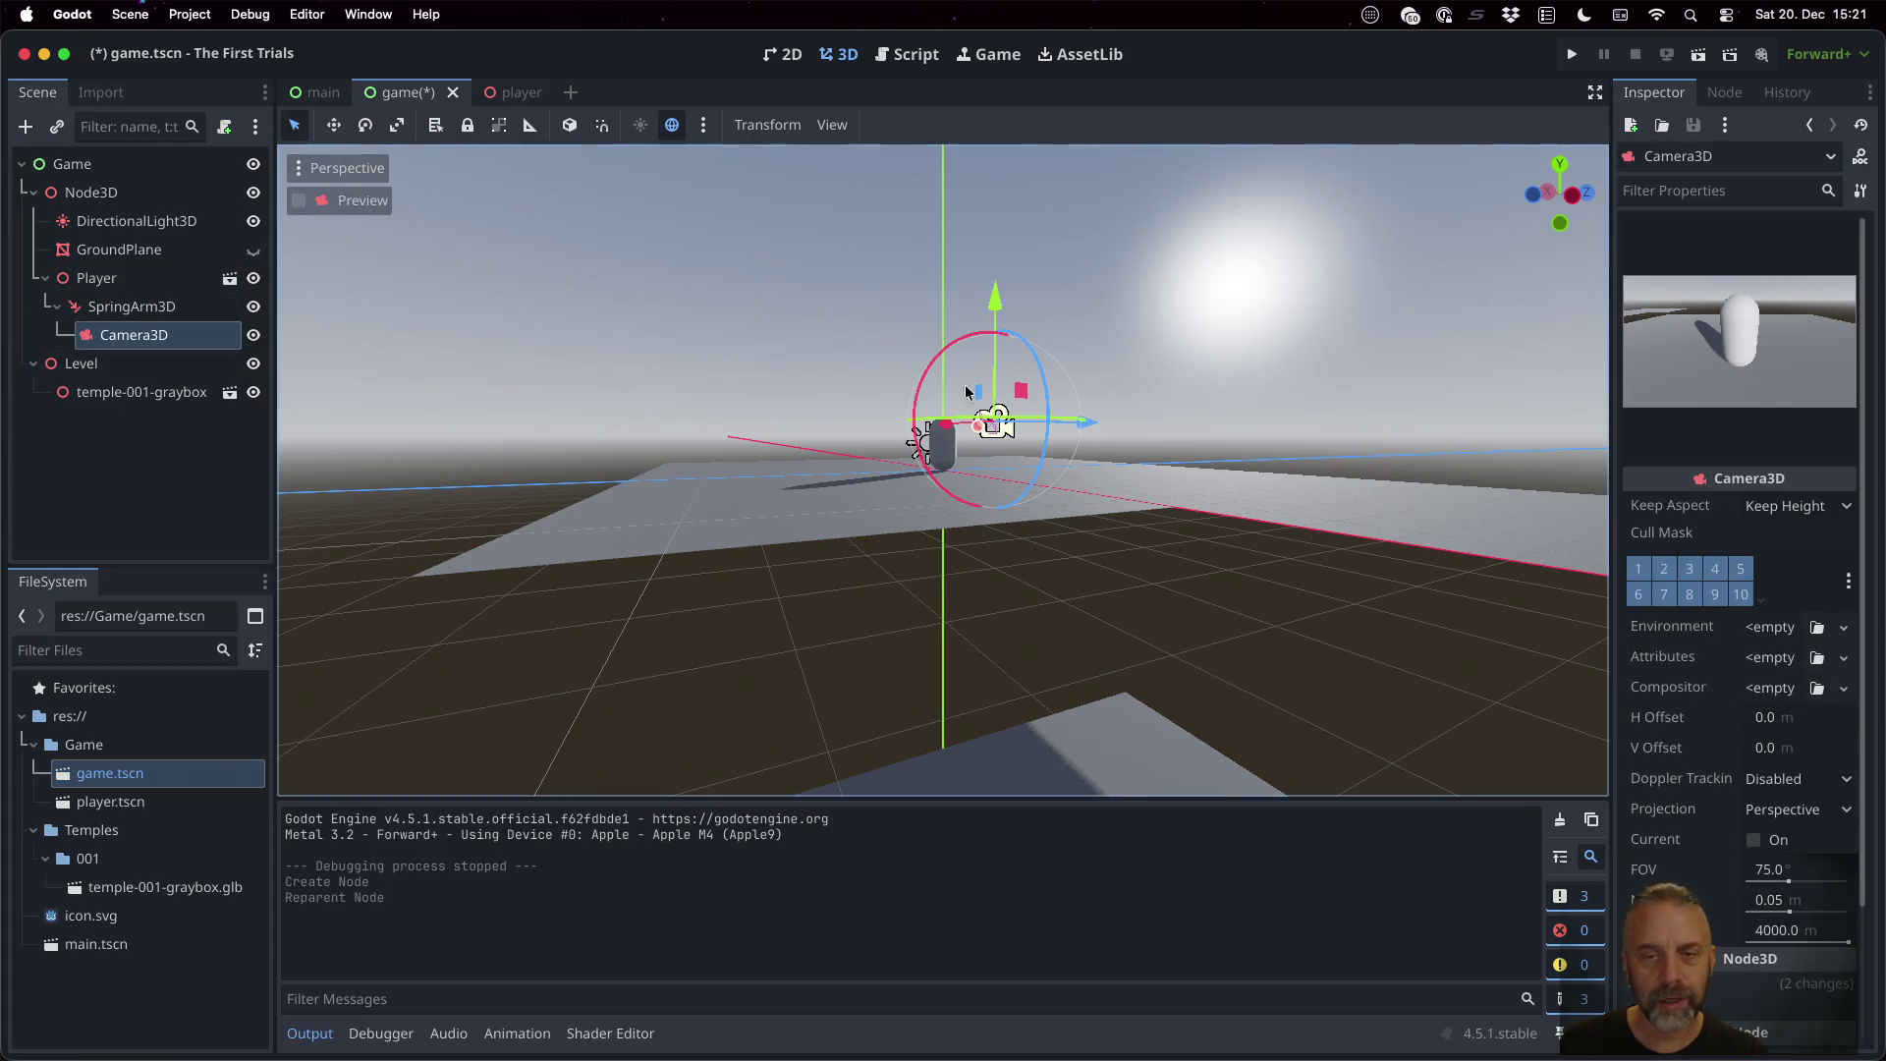
Run the game to check the spring-arm camera view, then stop it
scroll(865, 485, "left", 10)
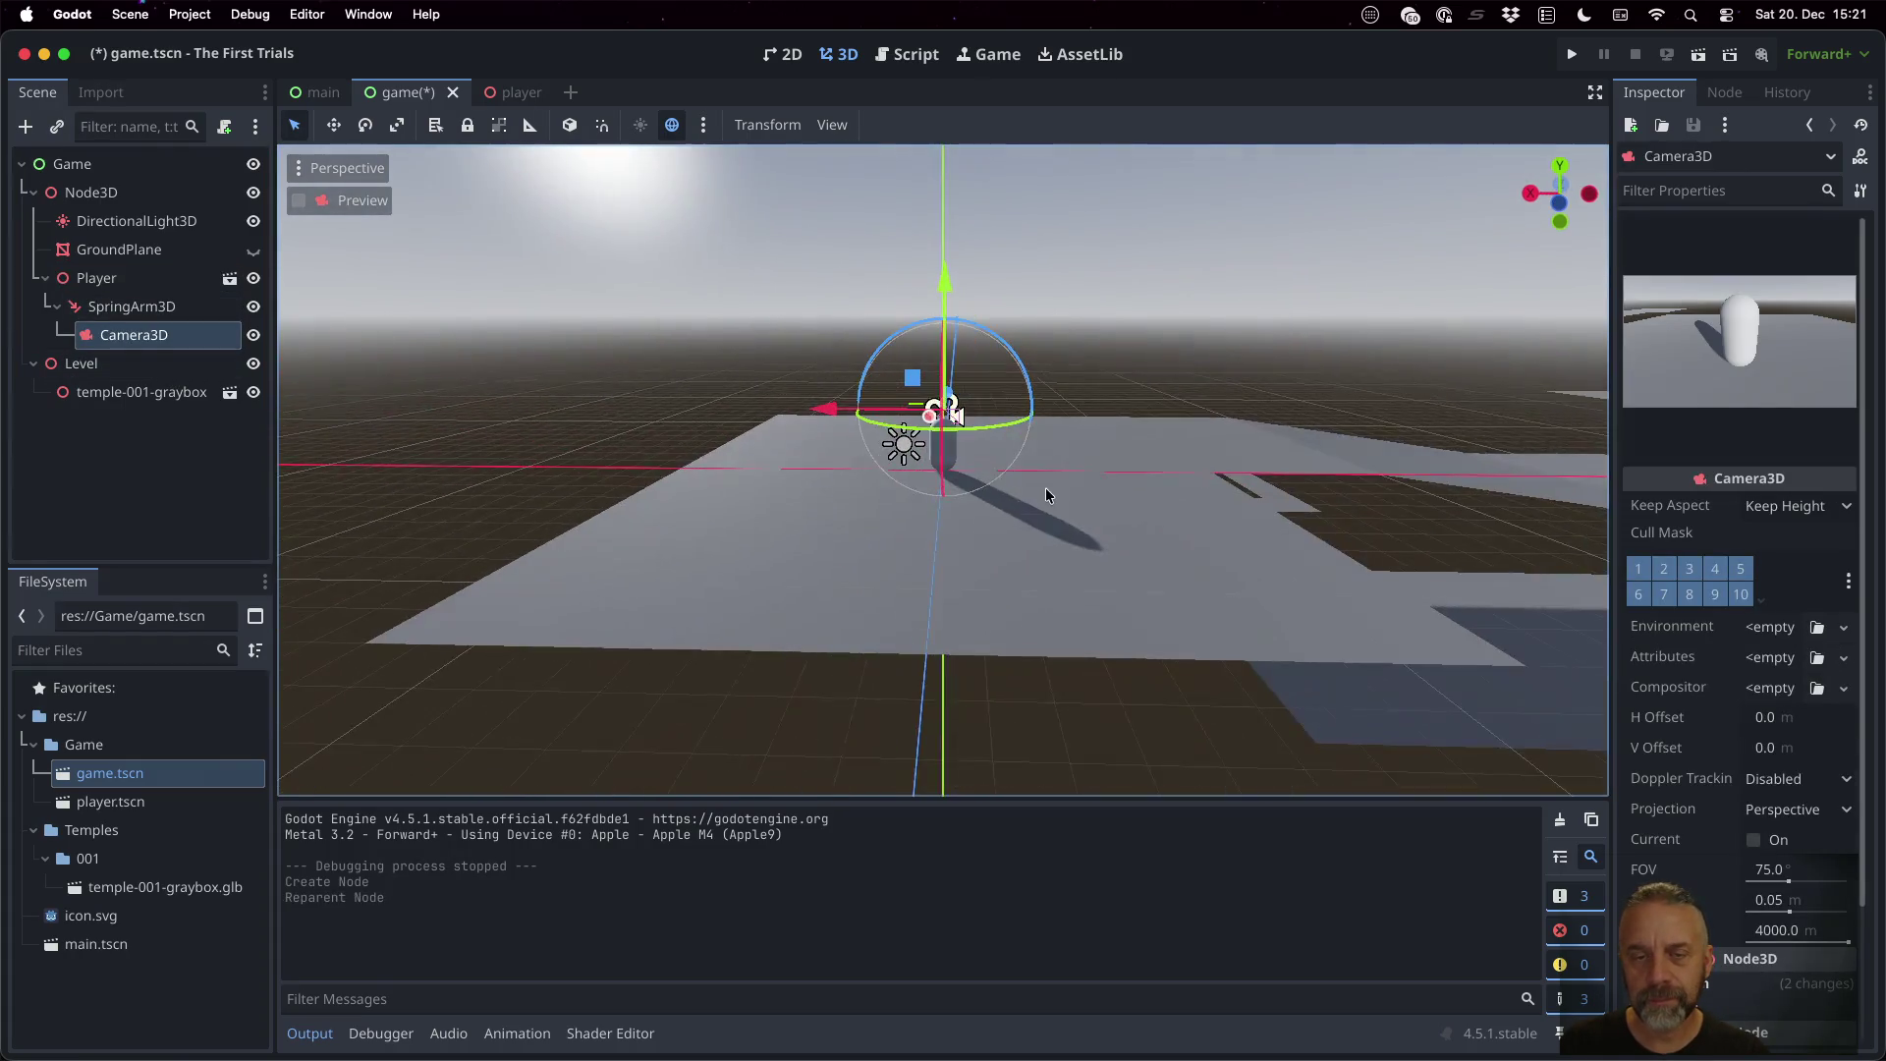
scroll(1011, 489, "left", 10)
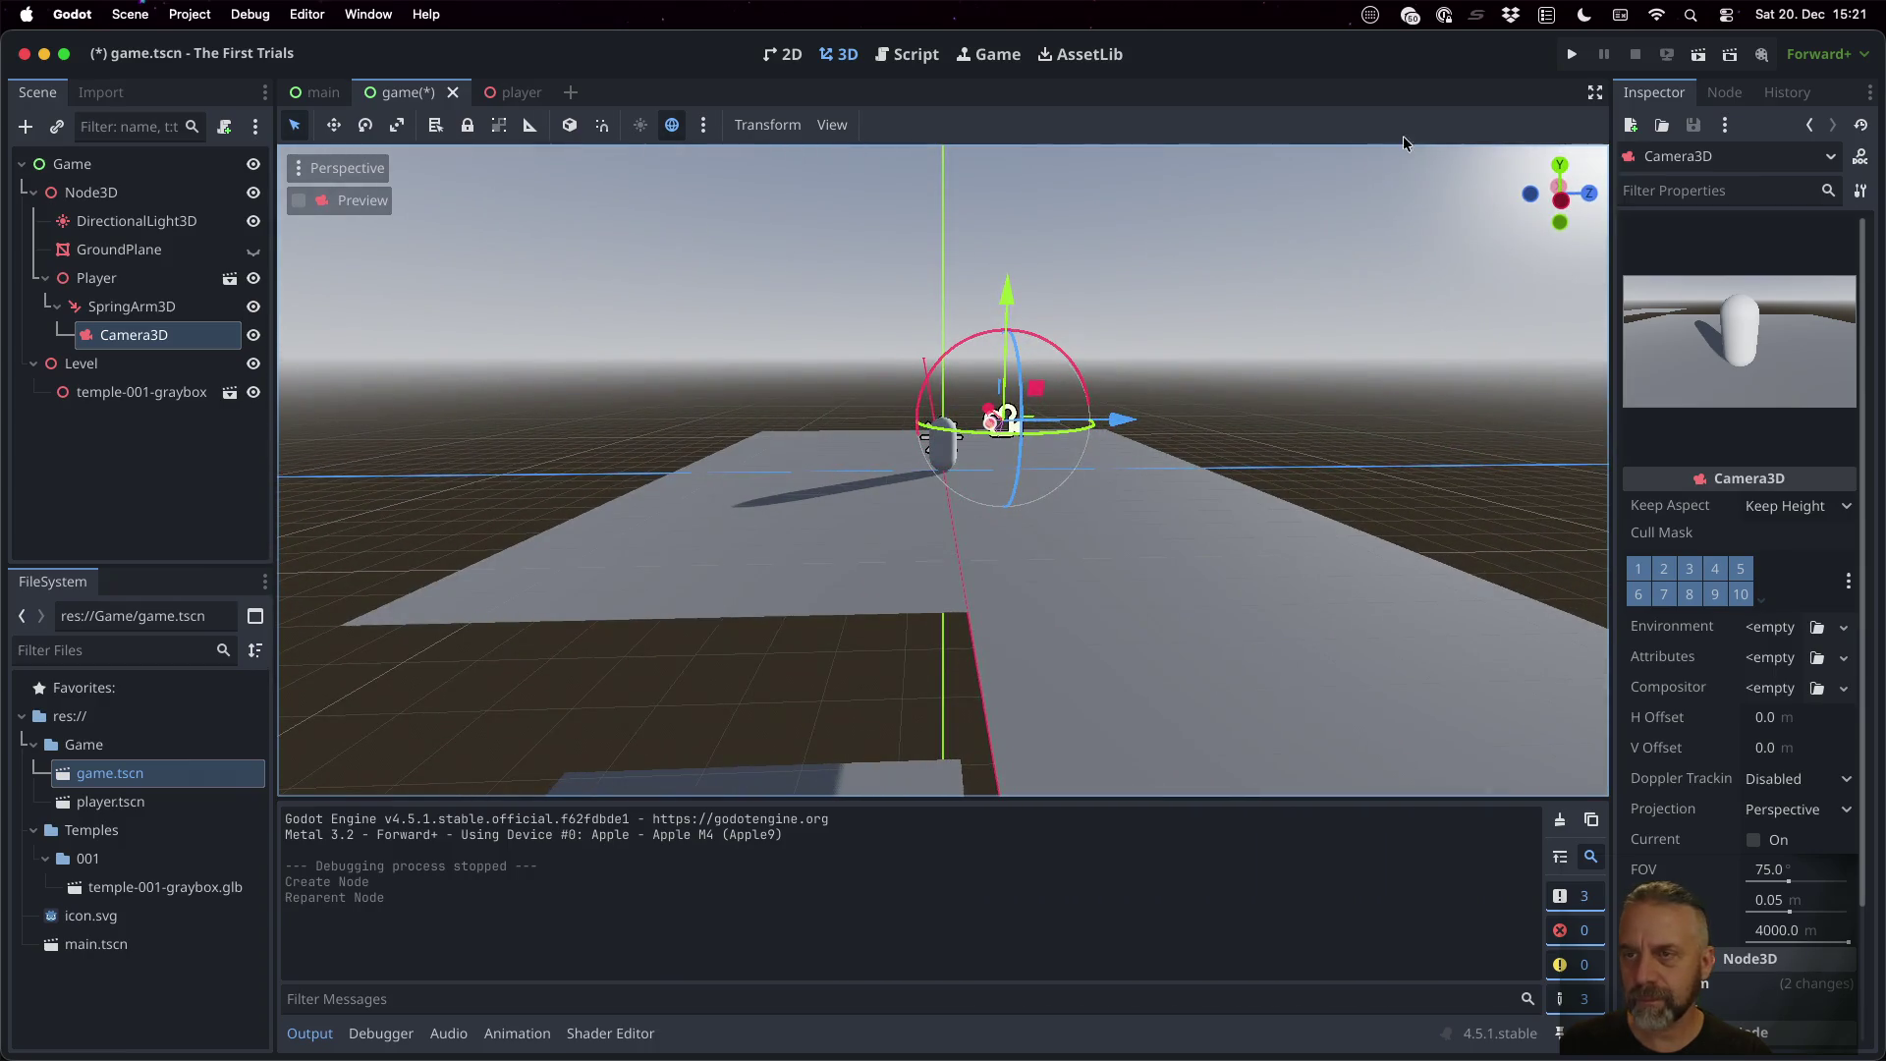
left_click(1572, 54)
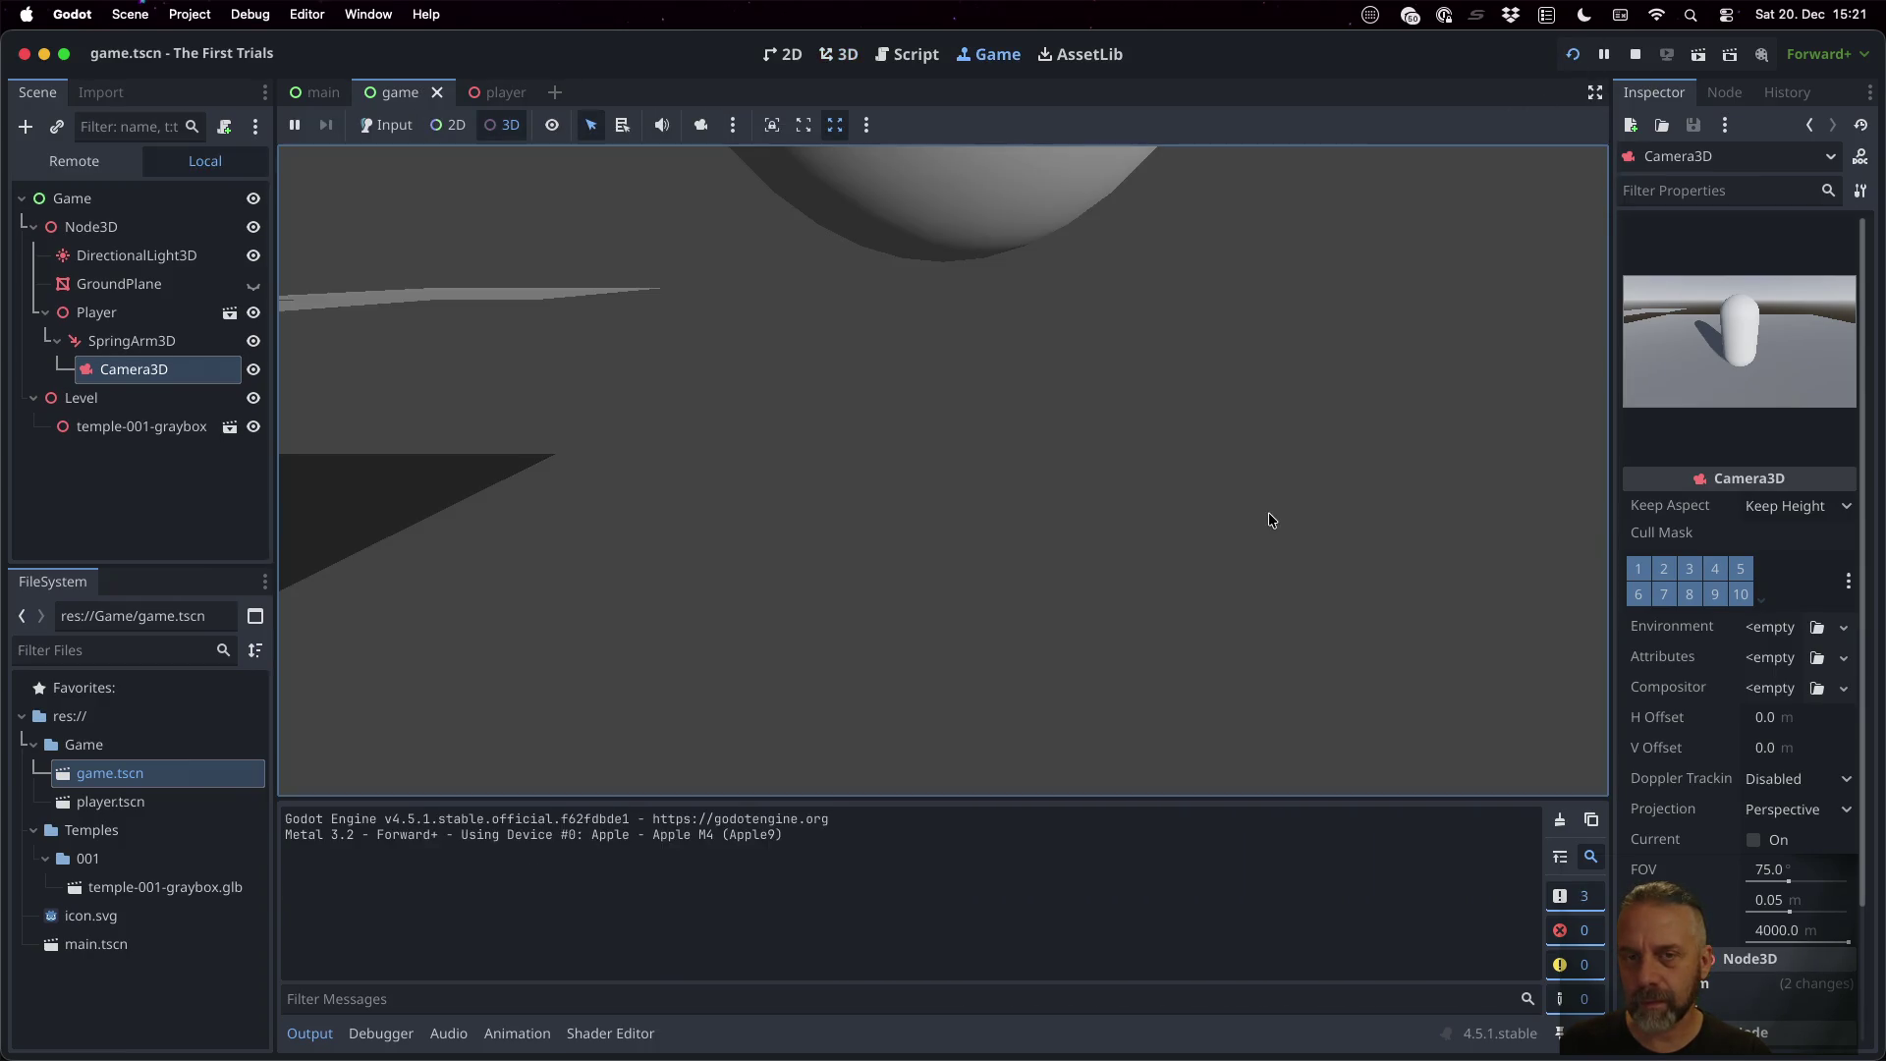
left_click(1635, 54)
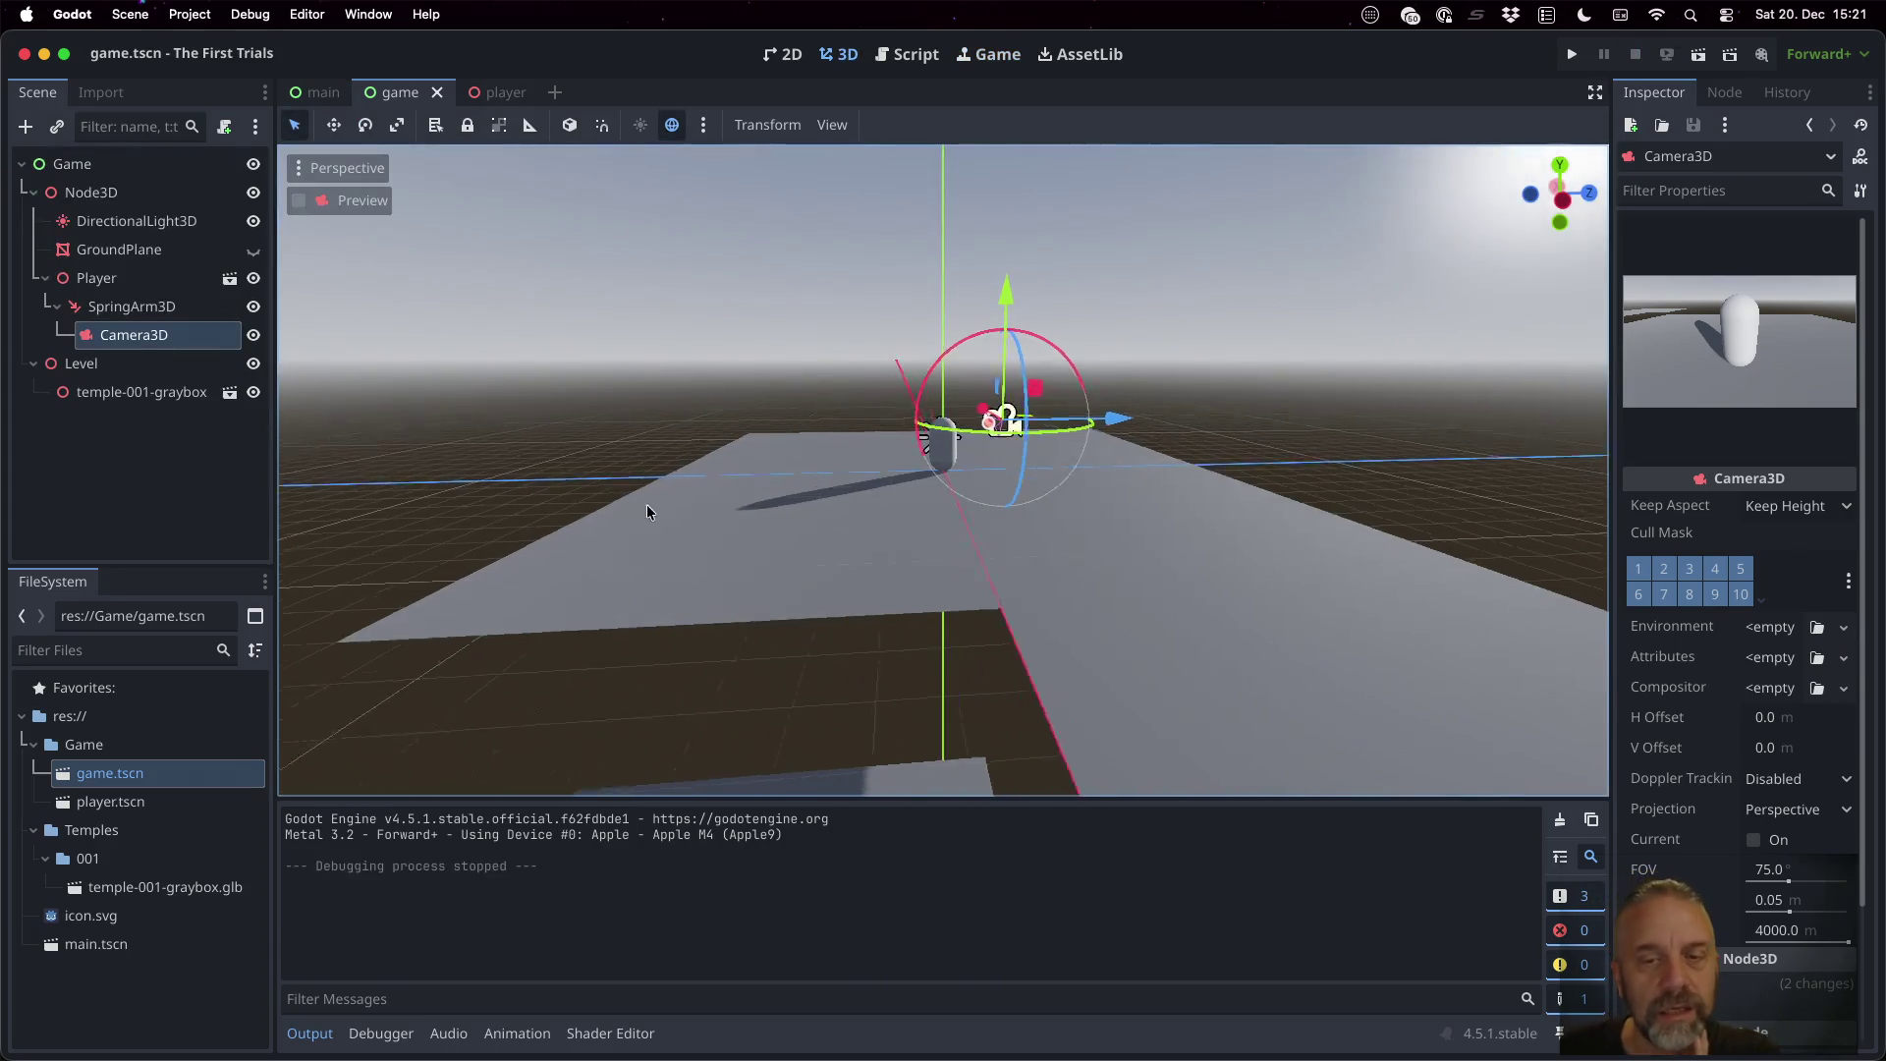
Reset the Camera3D's Transform position back to 0, 0, 0
scroll(646, 503, "left", 8)
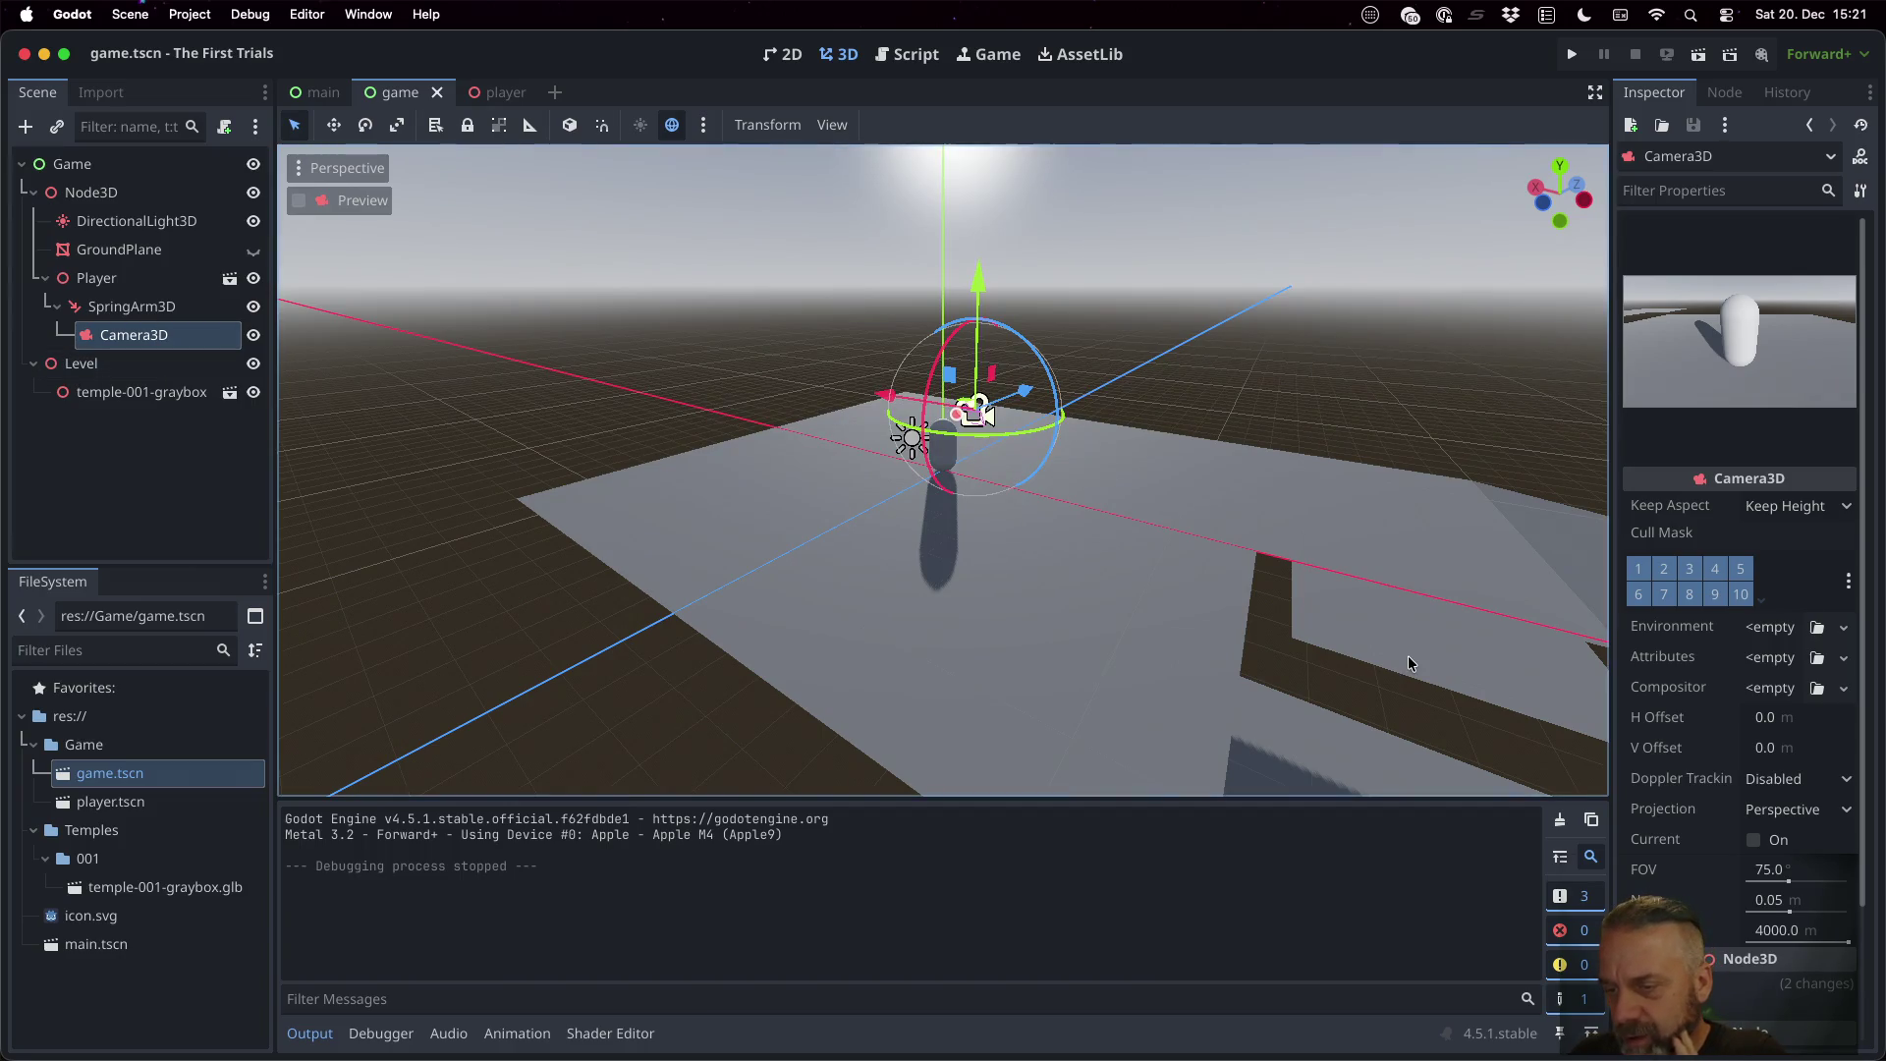
scroll(1714, 627, "down", 5)
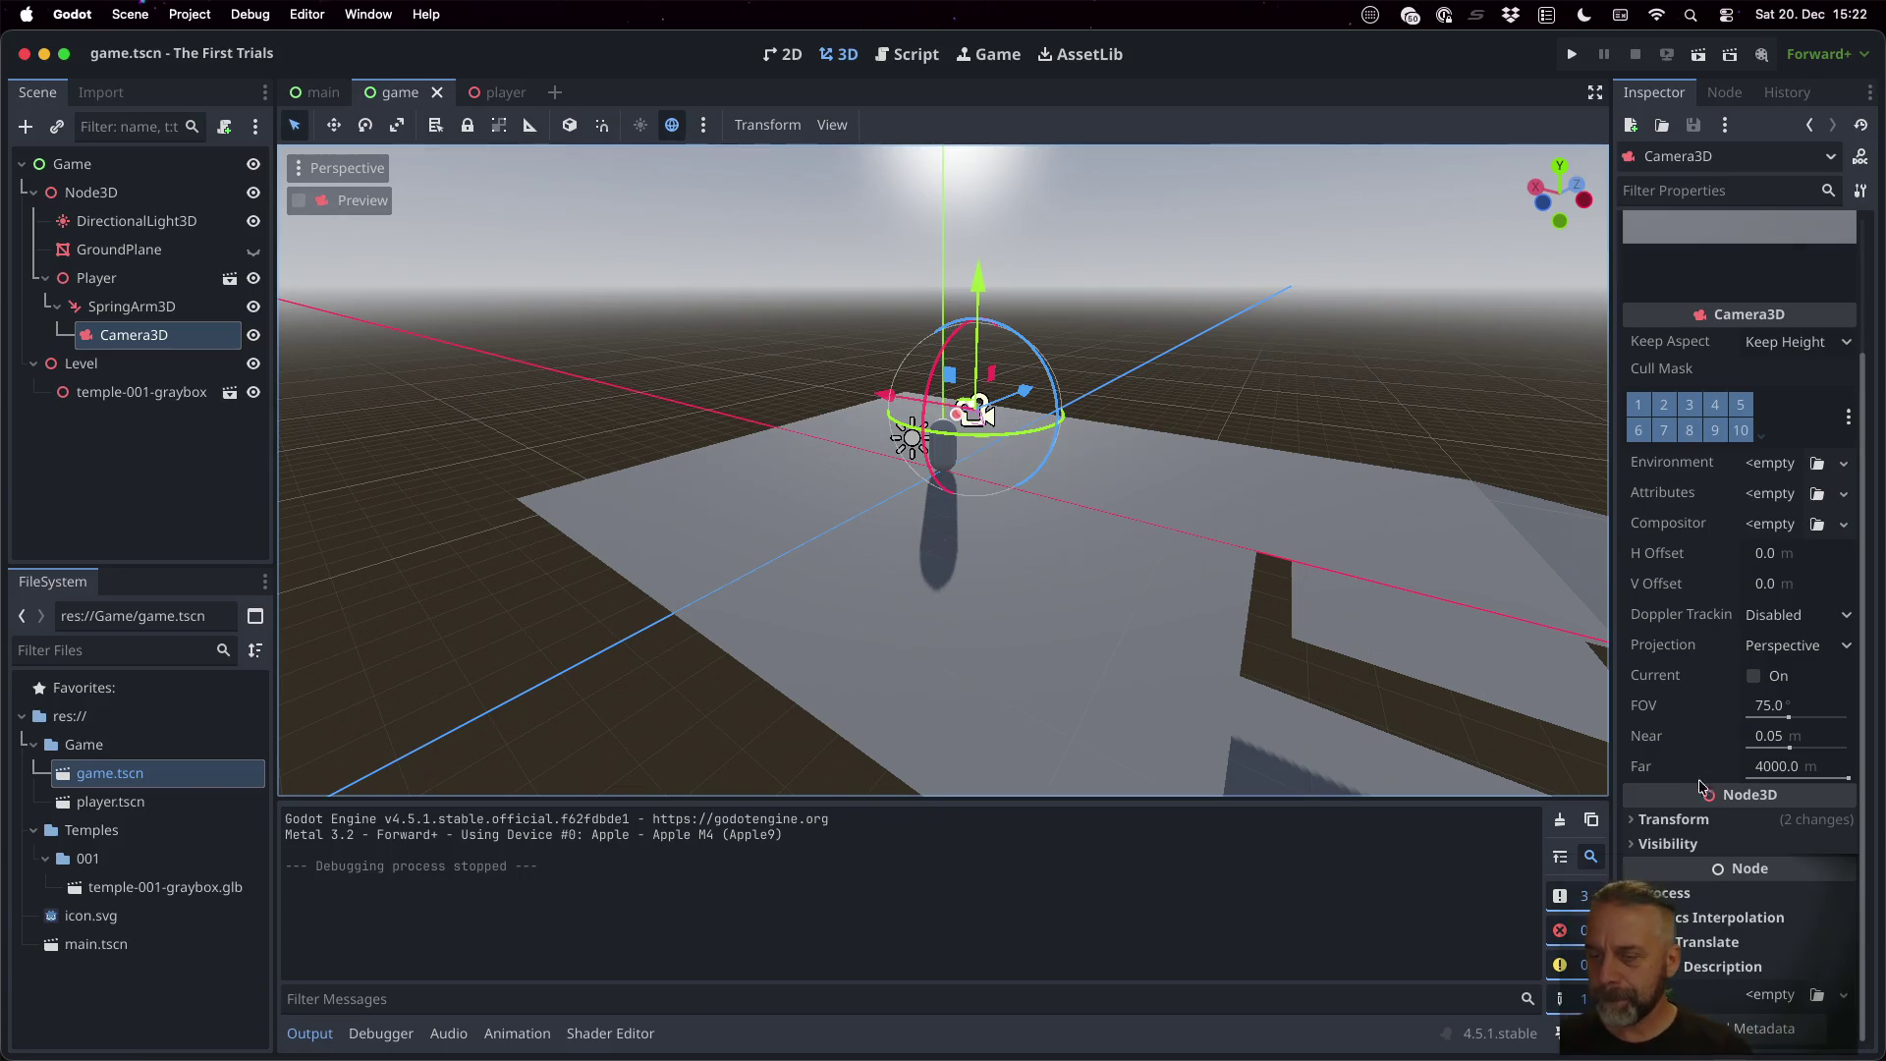
left_click(1692, 819)
scroll(1689, 773, "down", 5)
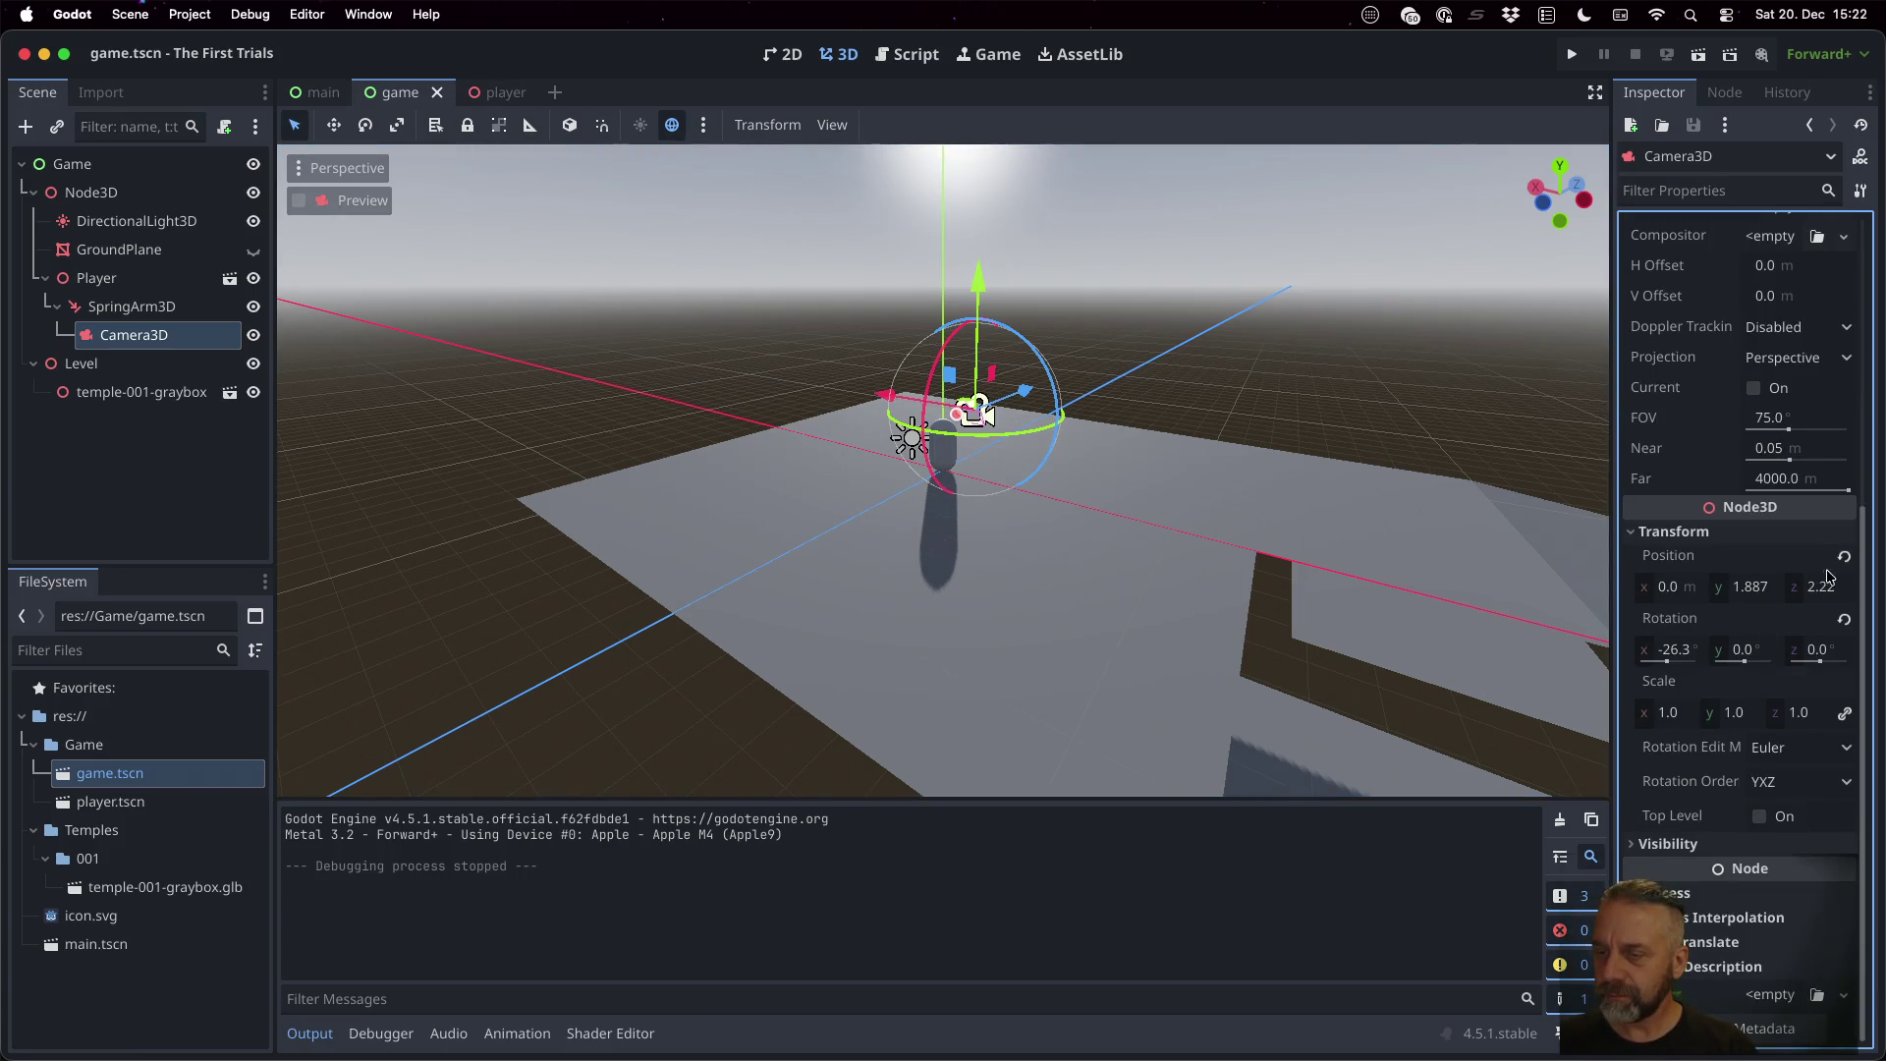
left_click(1844, 557)
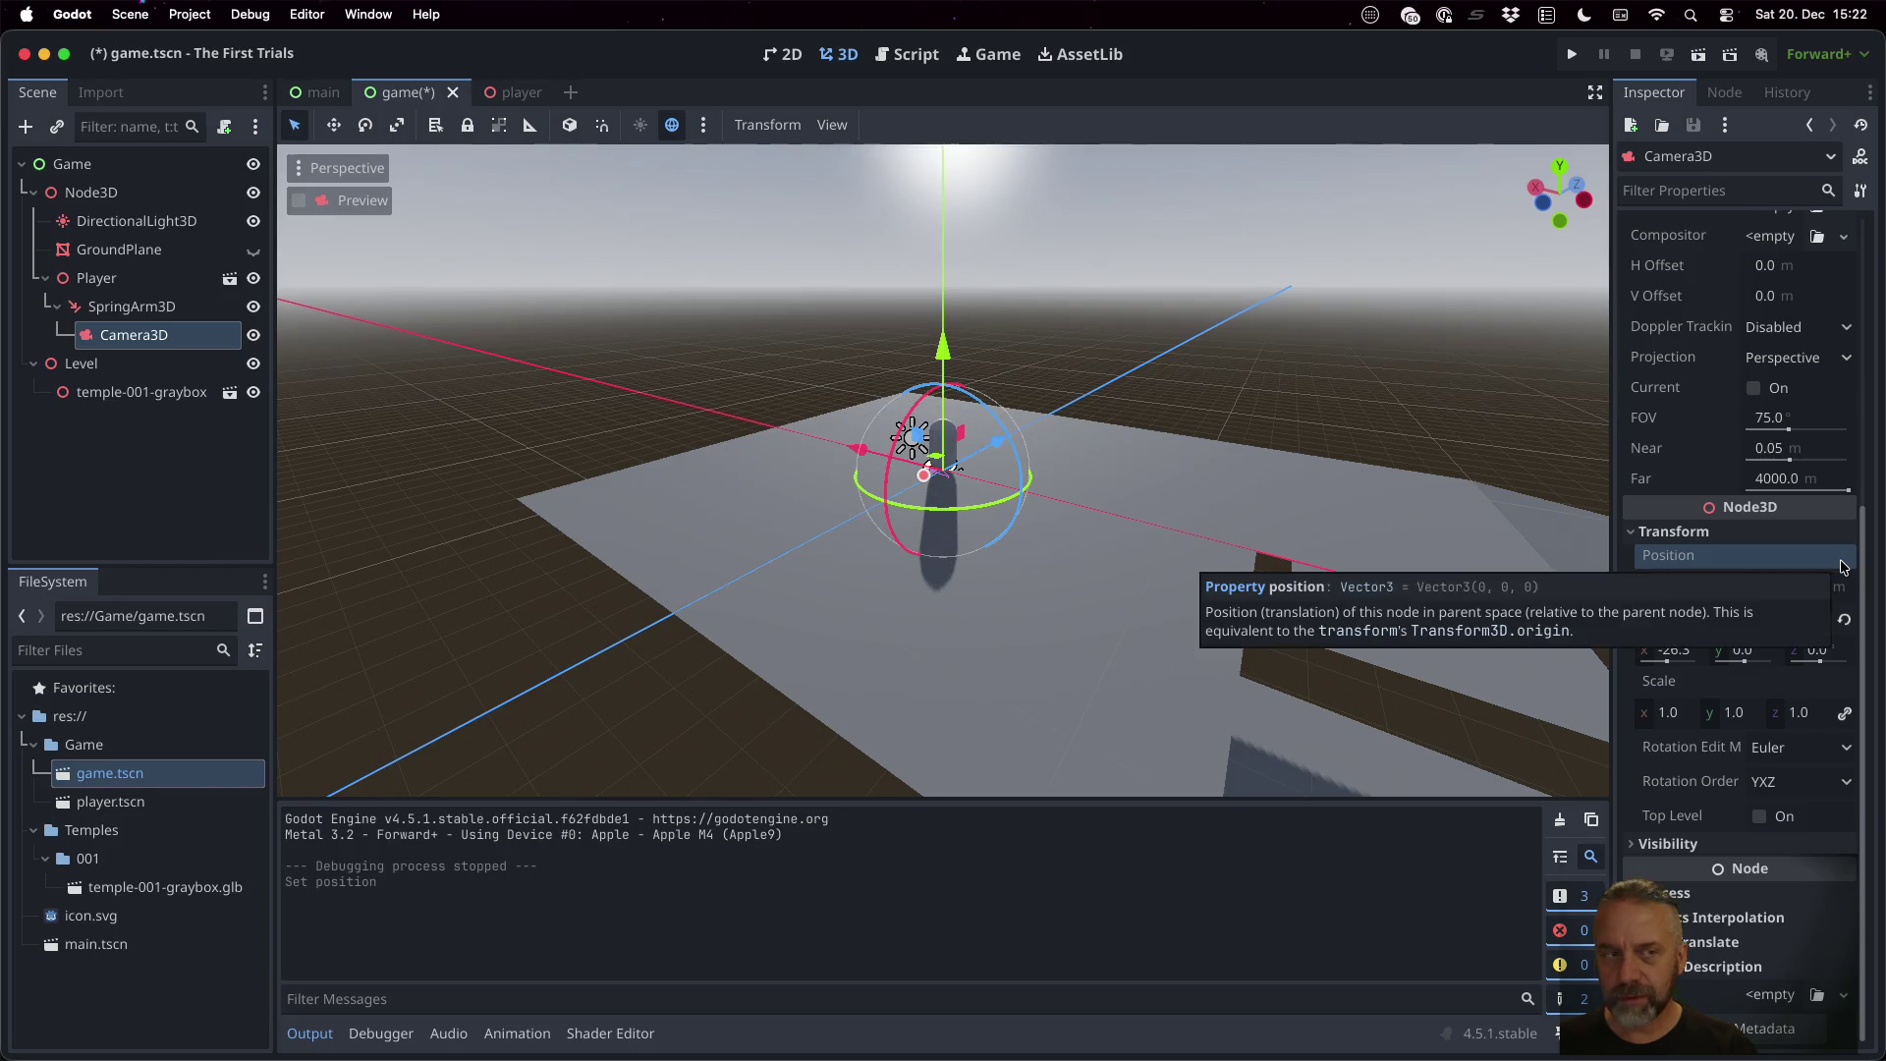
Set the SpringArm3D's spring length to 5.0 m
left_click(162, 304)
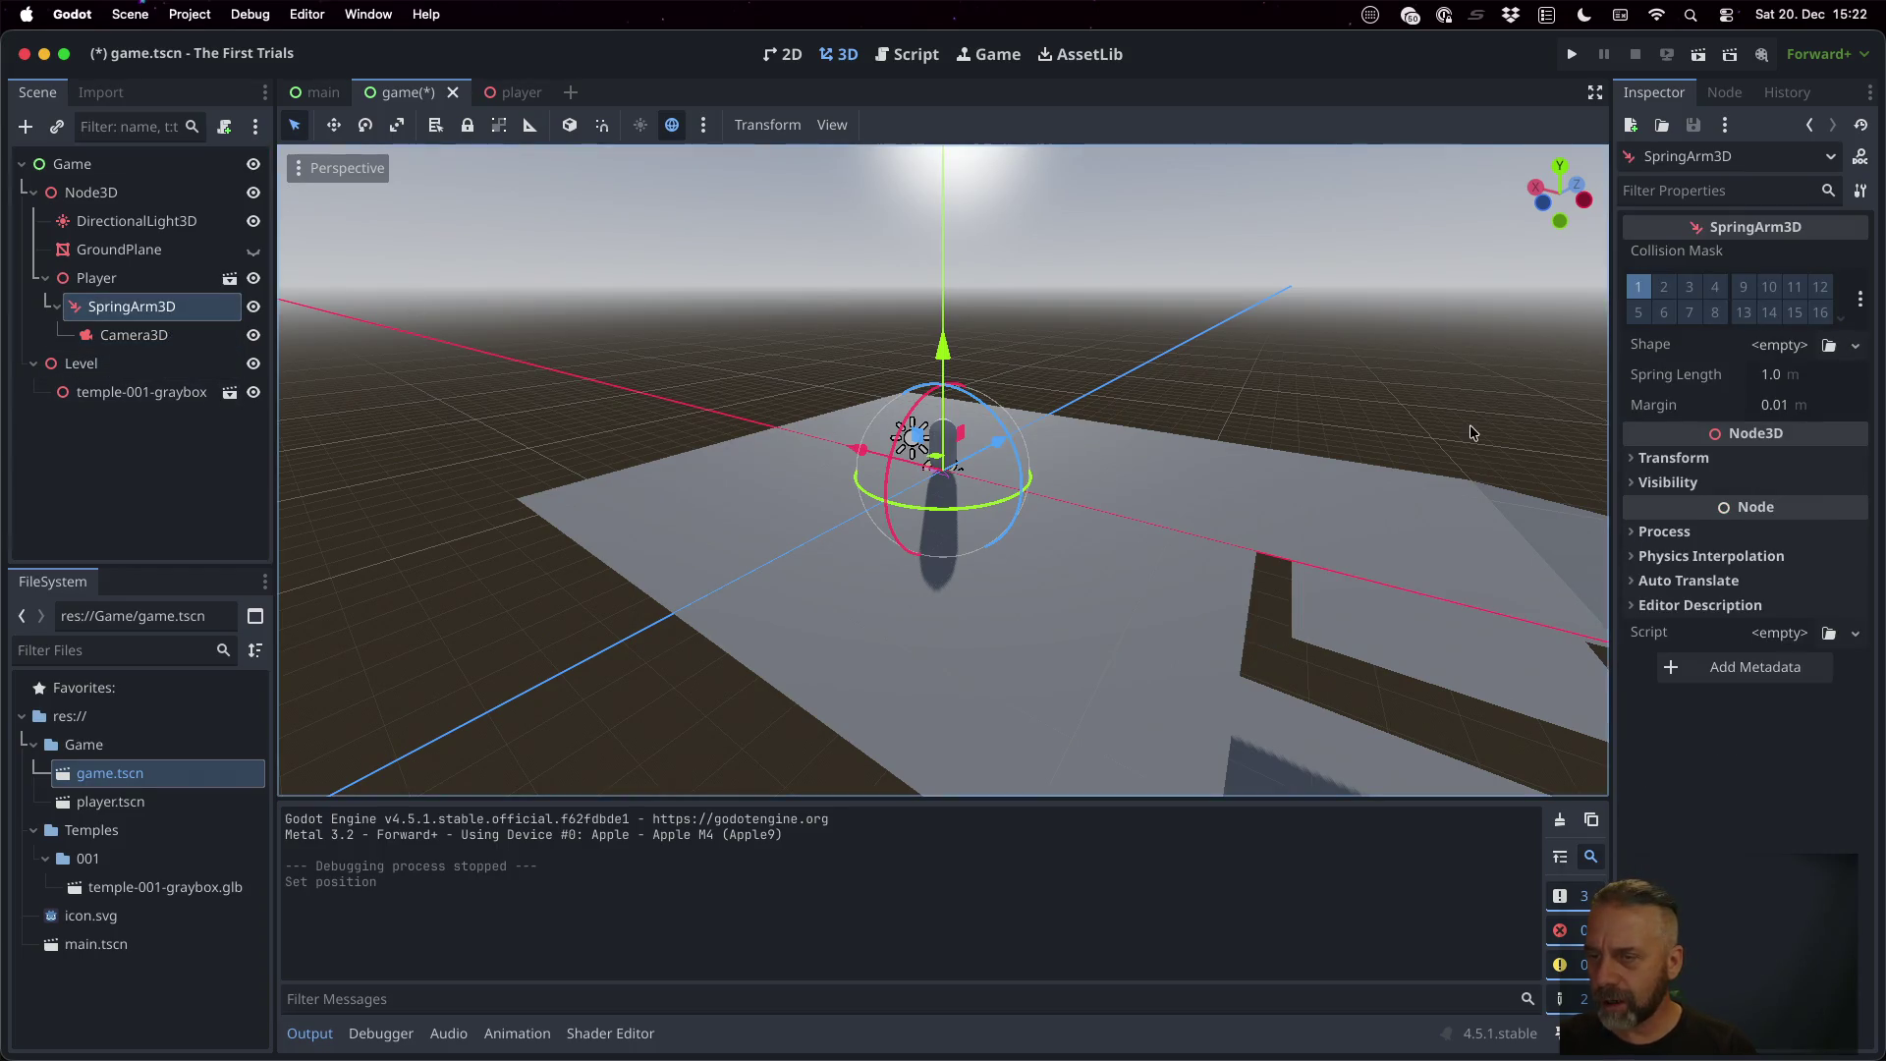
left_click(1795, 379)
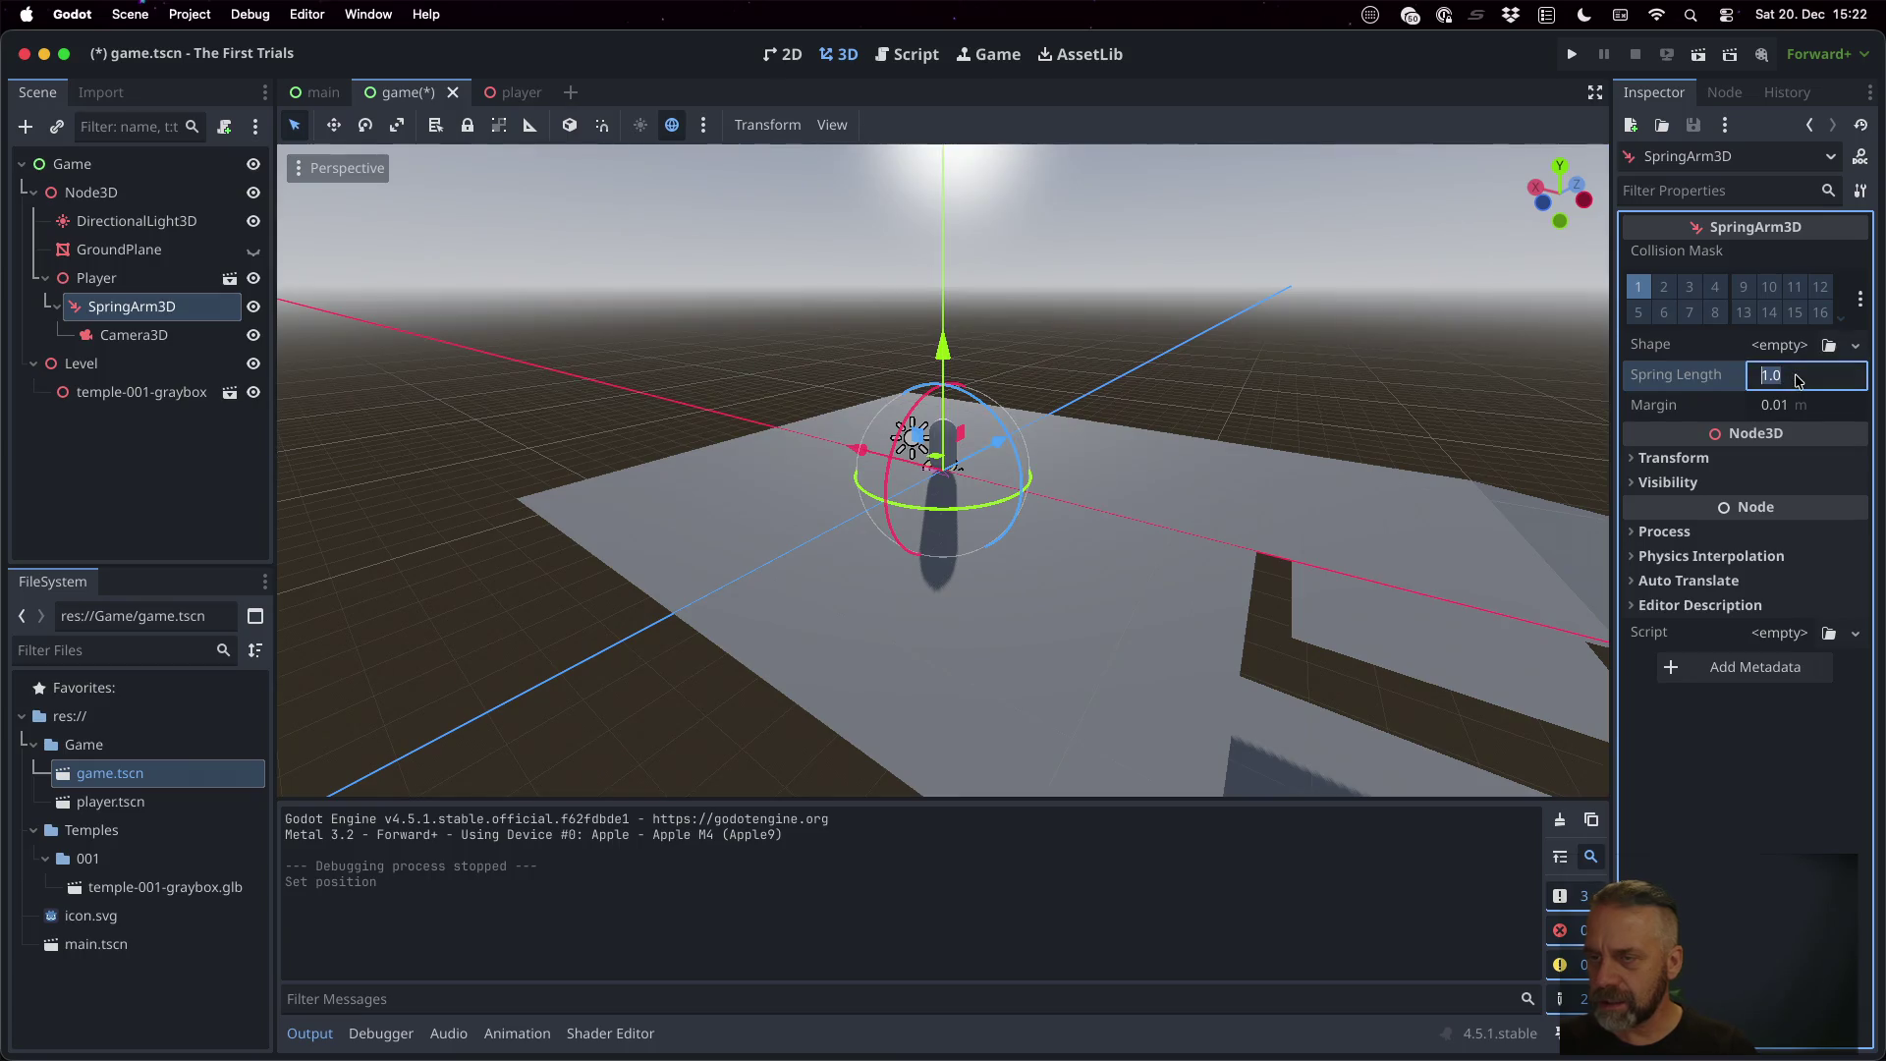
type("5")
key("Return")
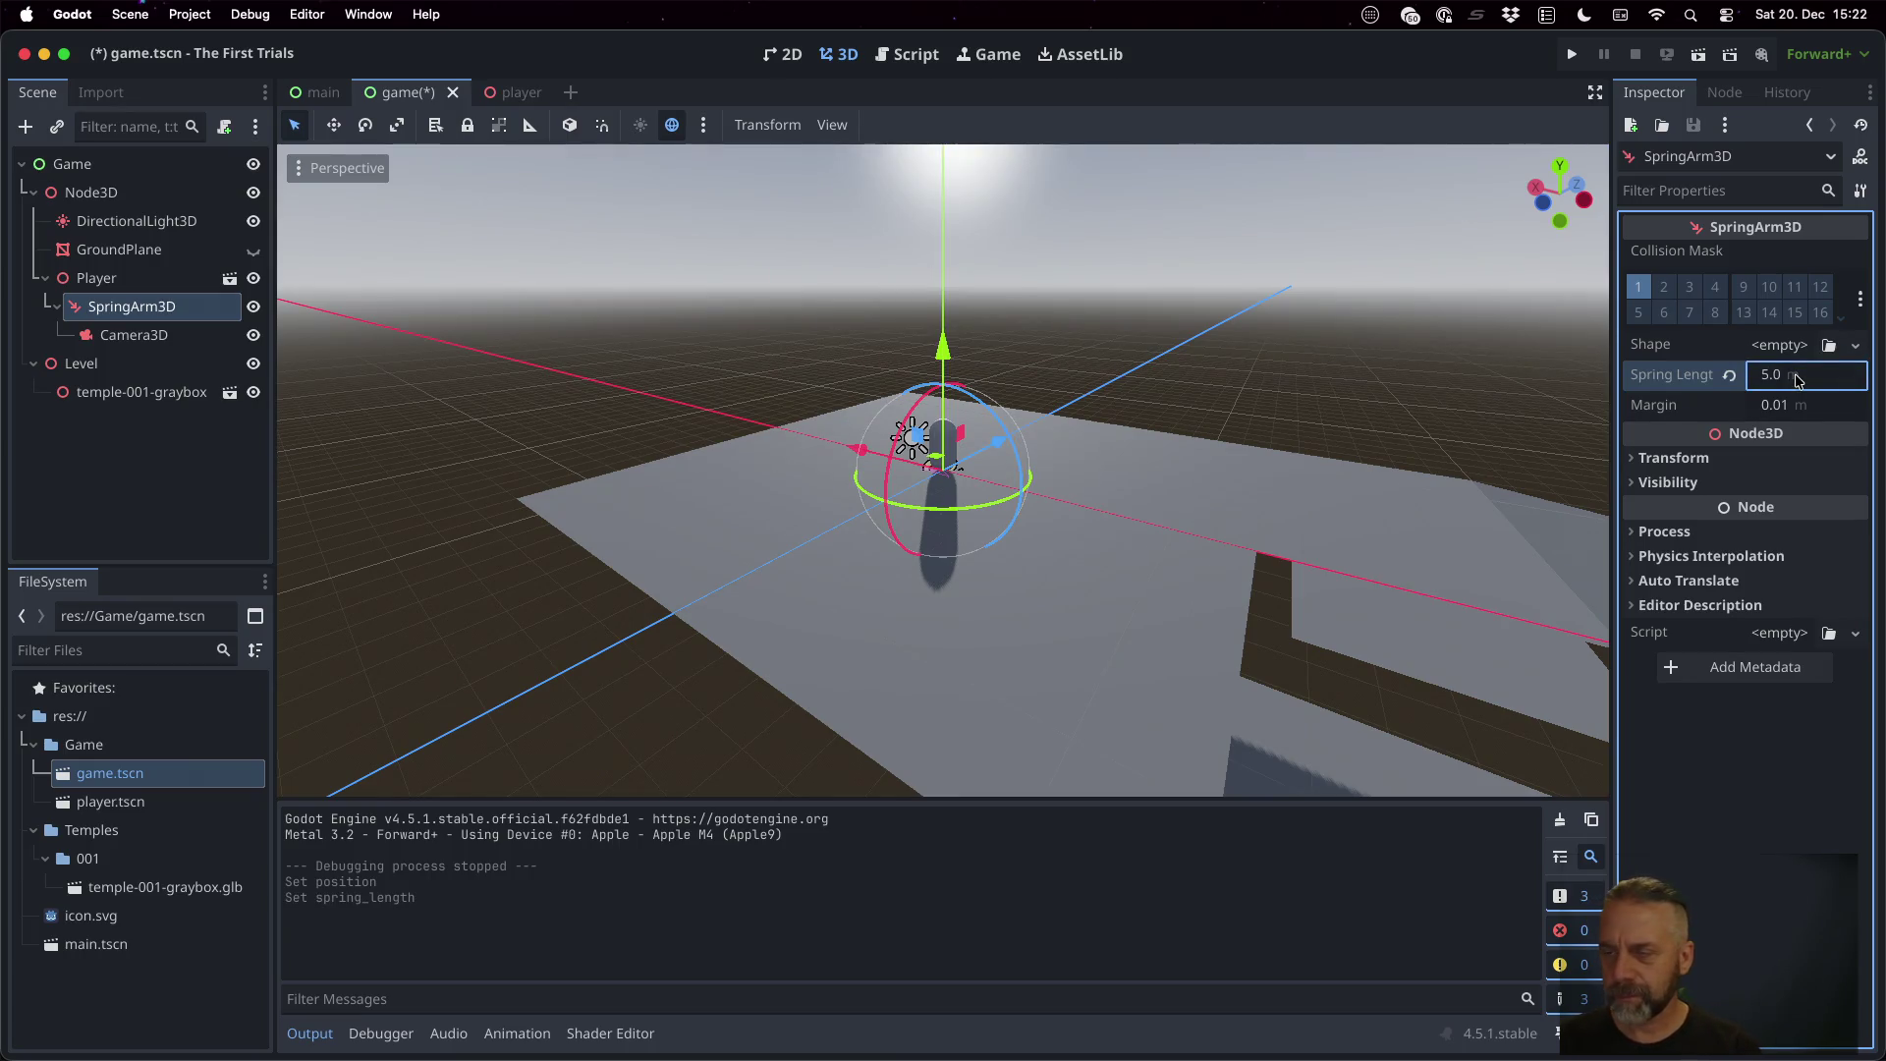
key("Tab")
left_click(1675, 460)
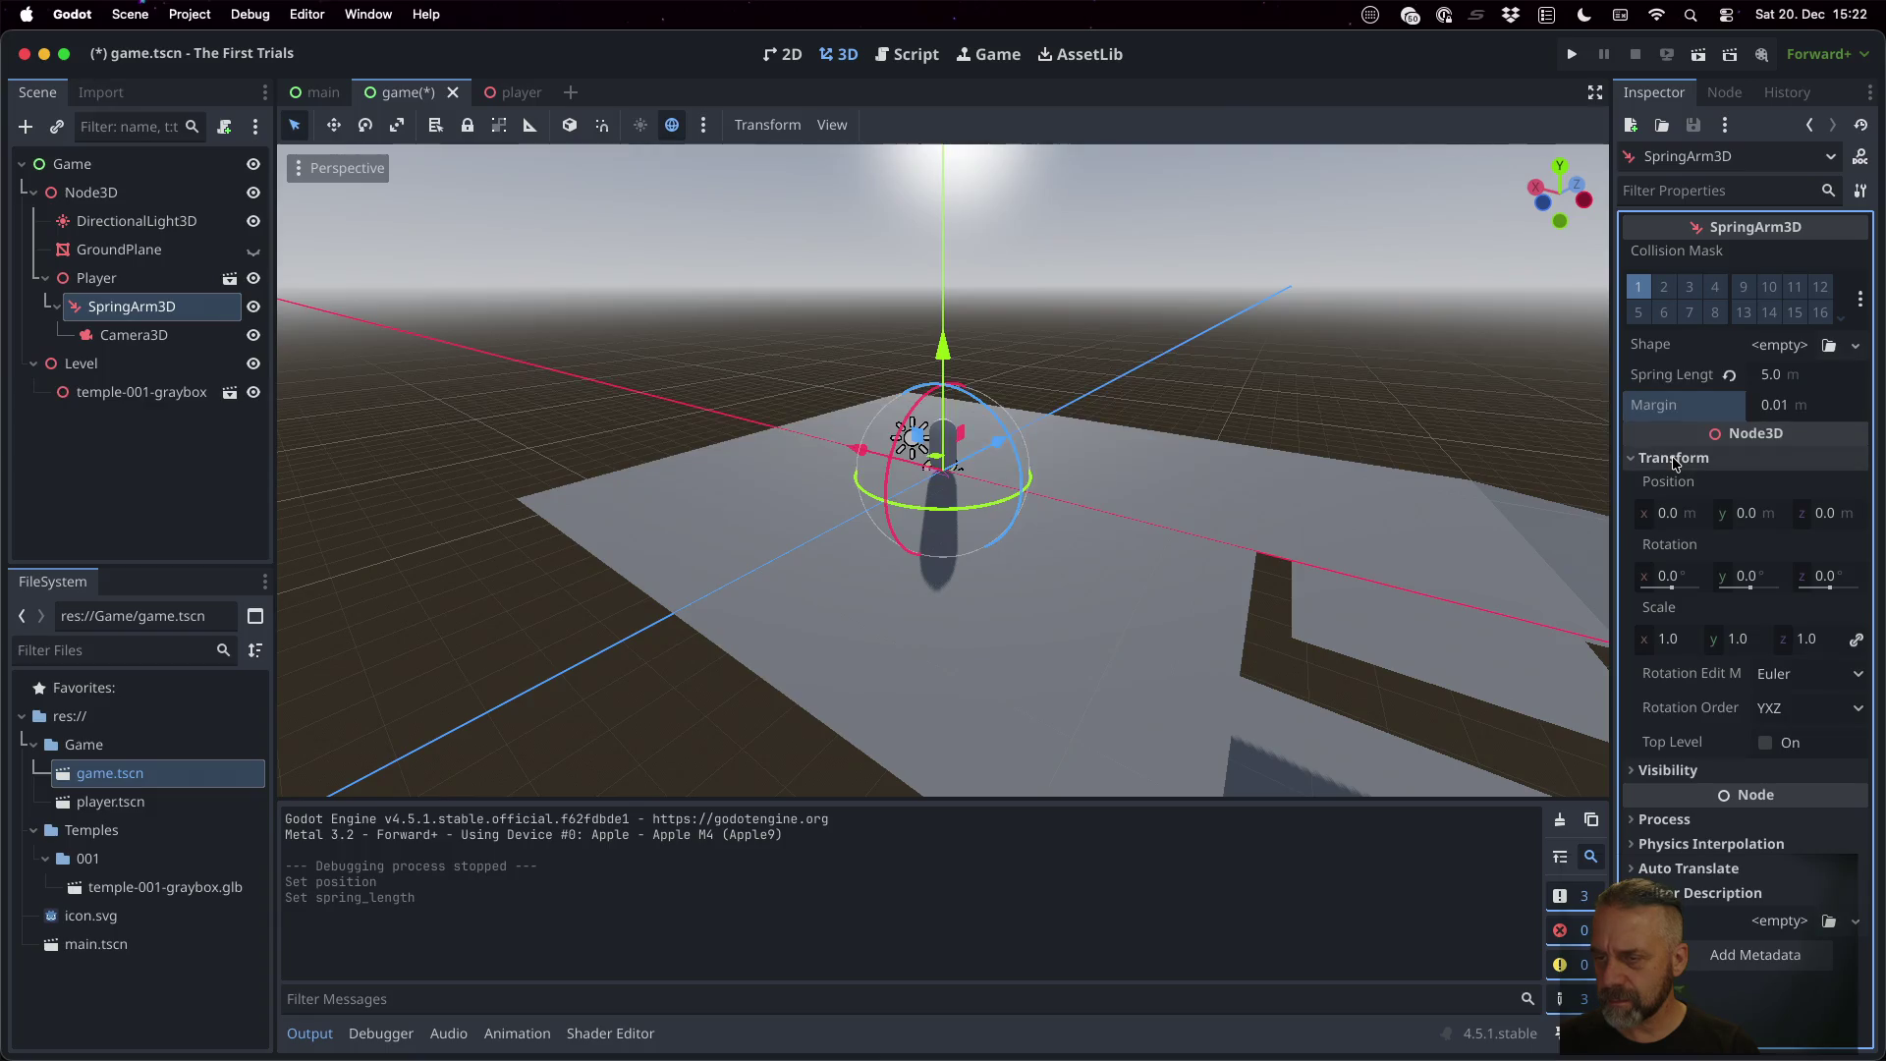
Set the SpringArm3D's y position to 5, first trying x at 5
mouse_move(1673, 377)
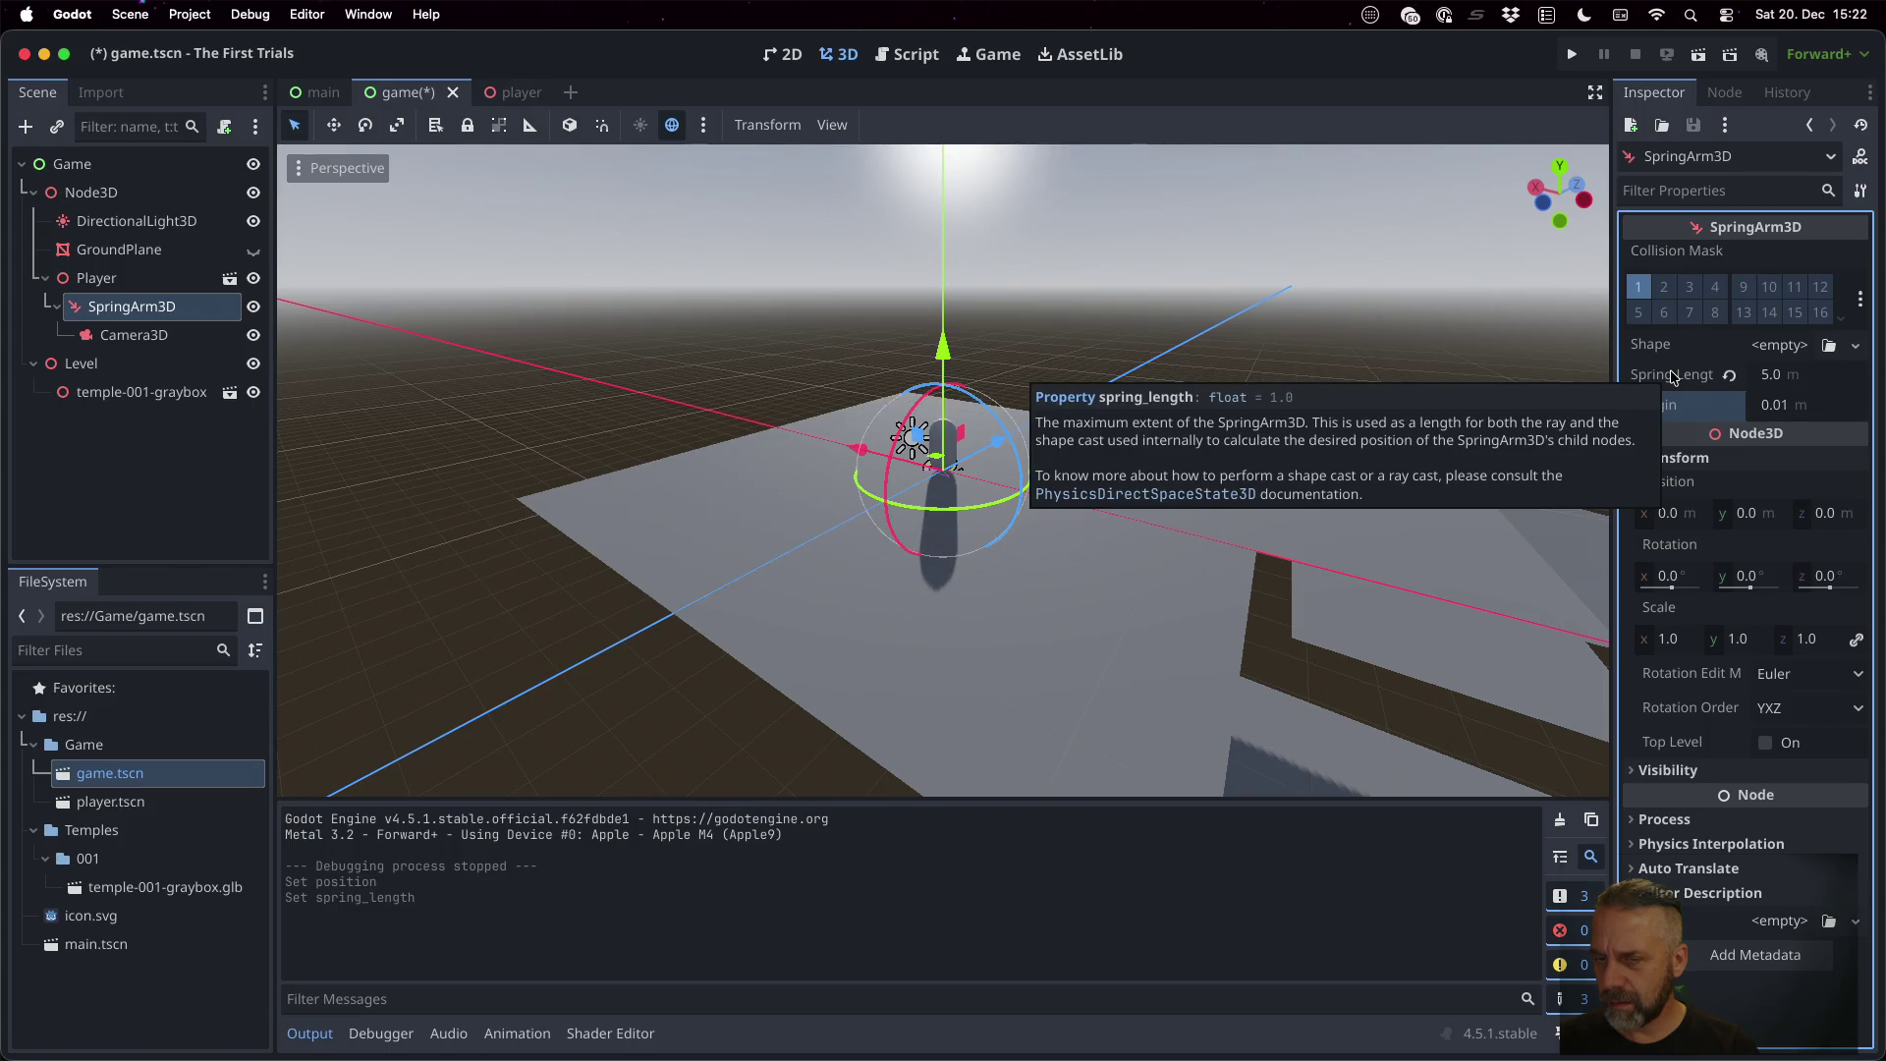
left_click(1766, 517)
type("5")
key("Return")
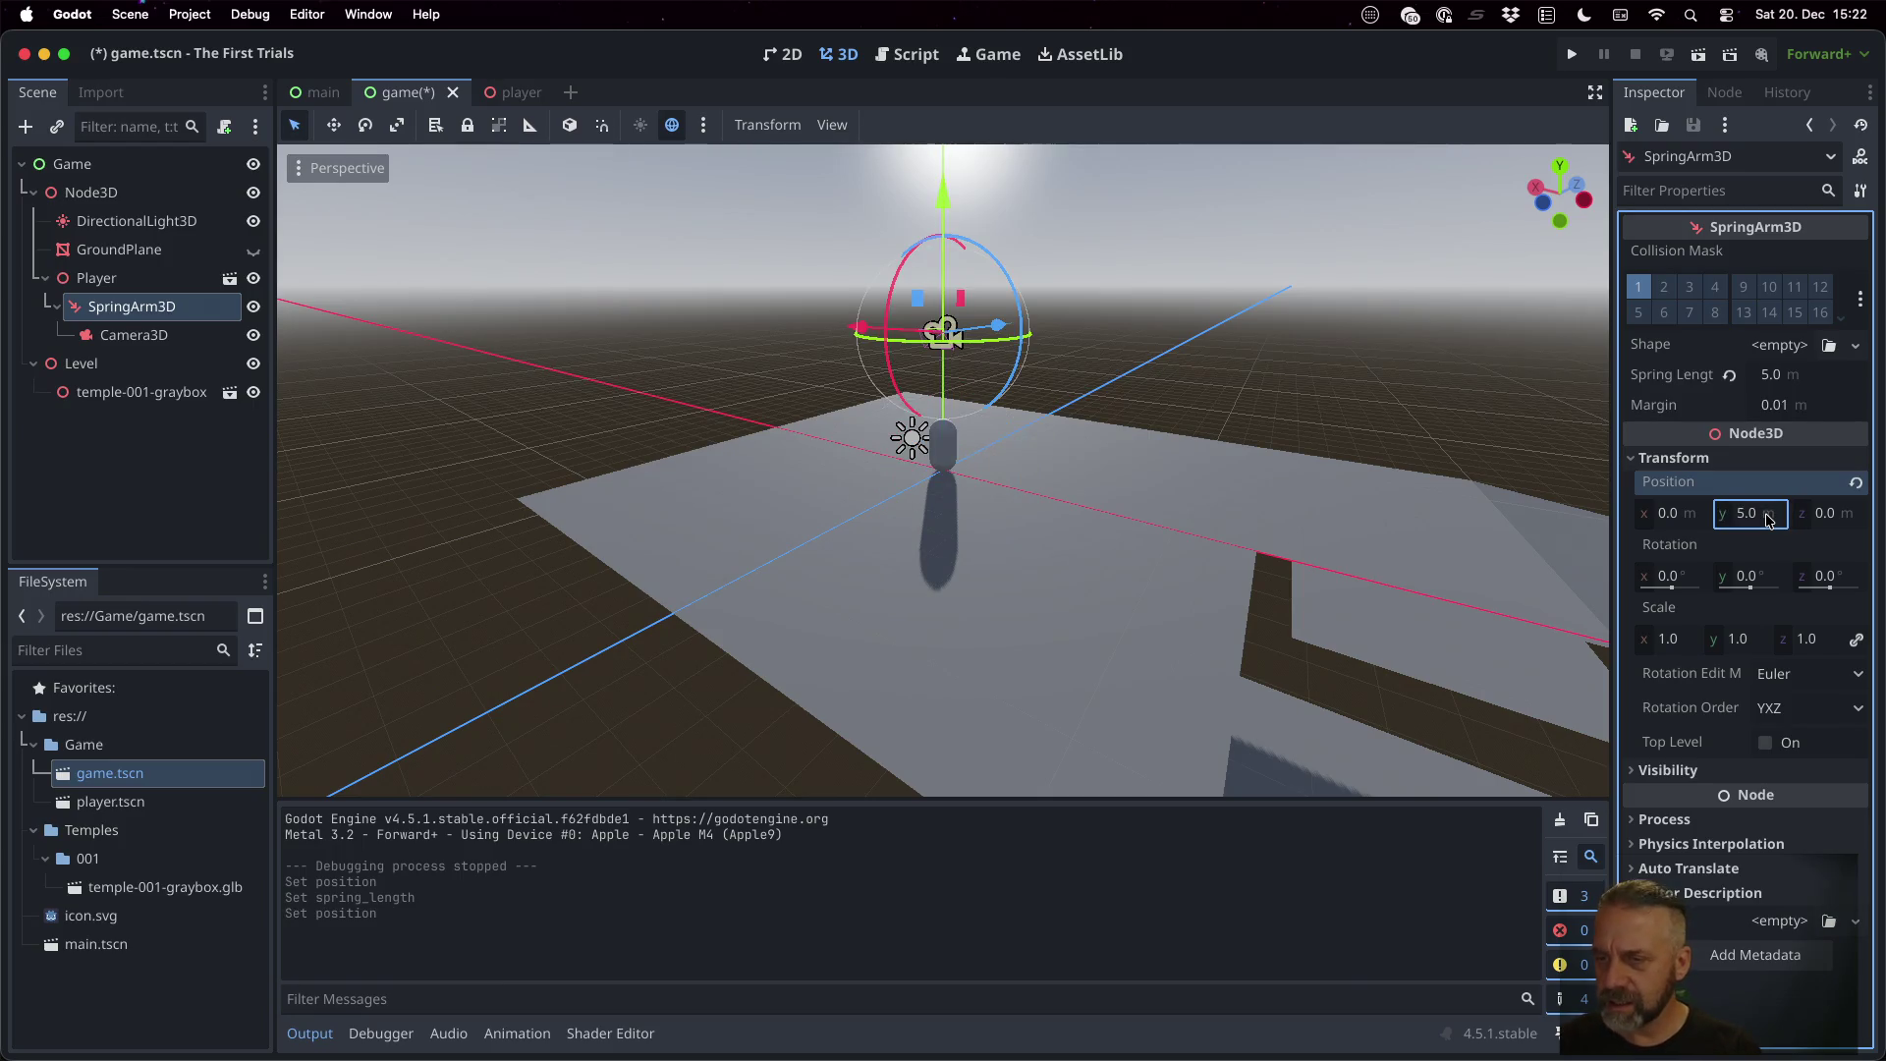
mouse_move(1106, 446)
left_mouse_down()
mouse_move(1224, 466)
mouse_move(1189, 527)
left_mouse_up()
left_click(1686, 518)
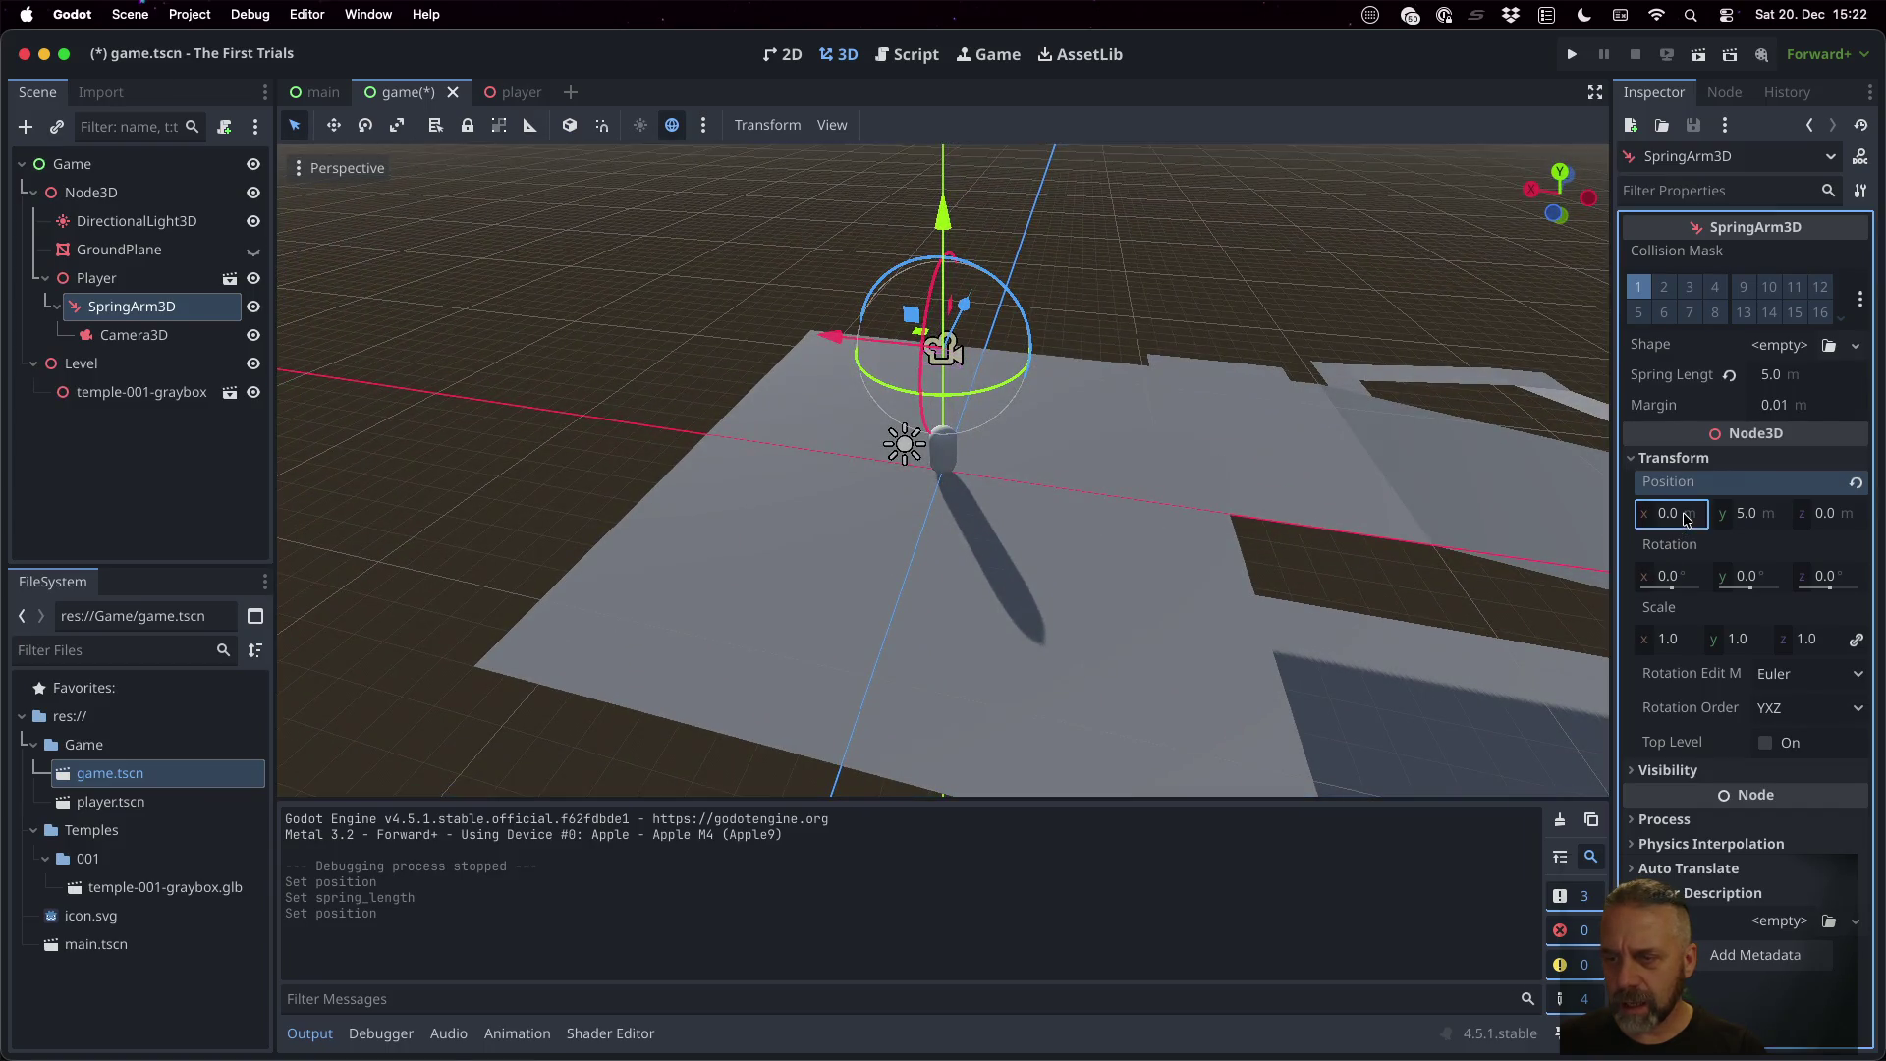
type("5")
key("Return")
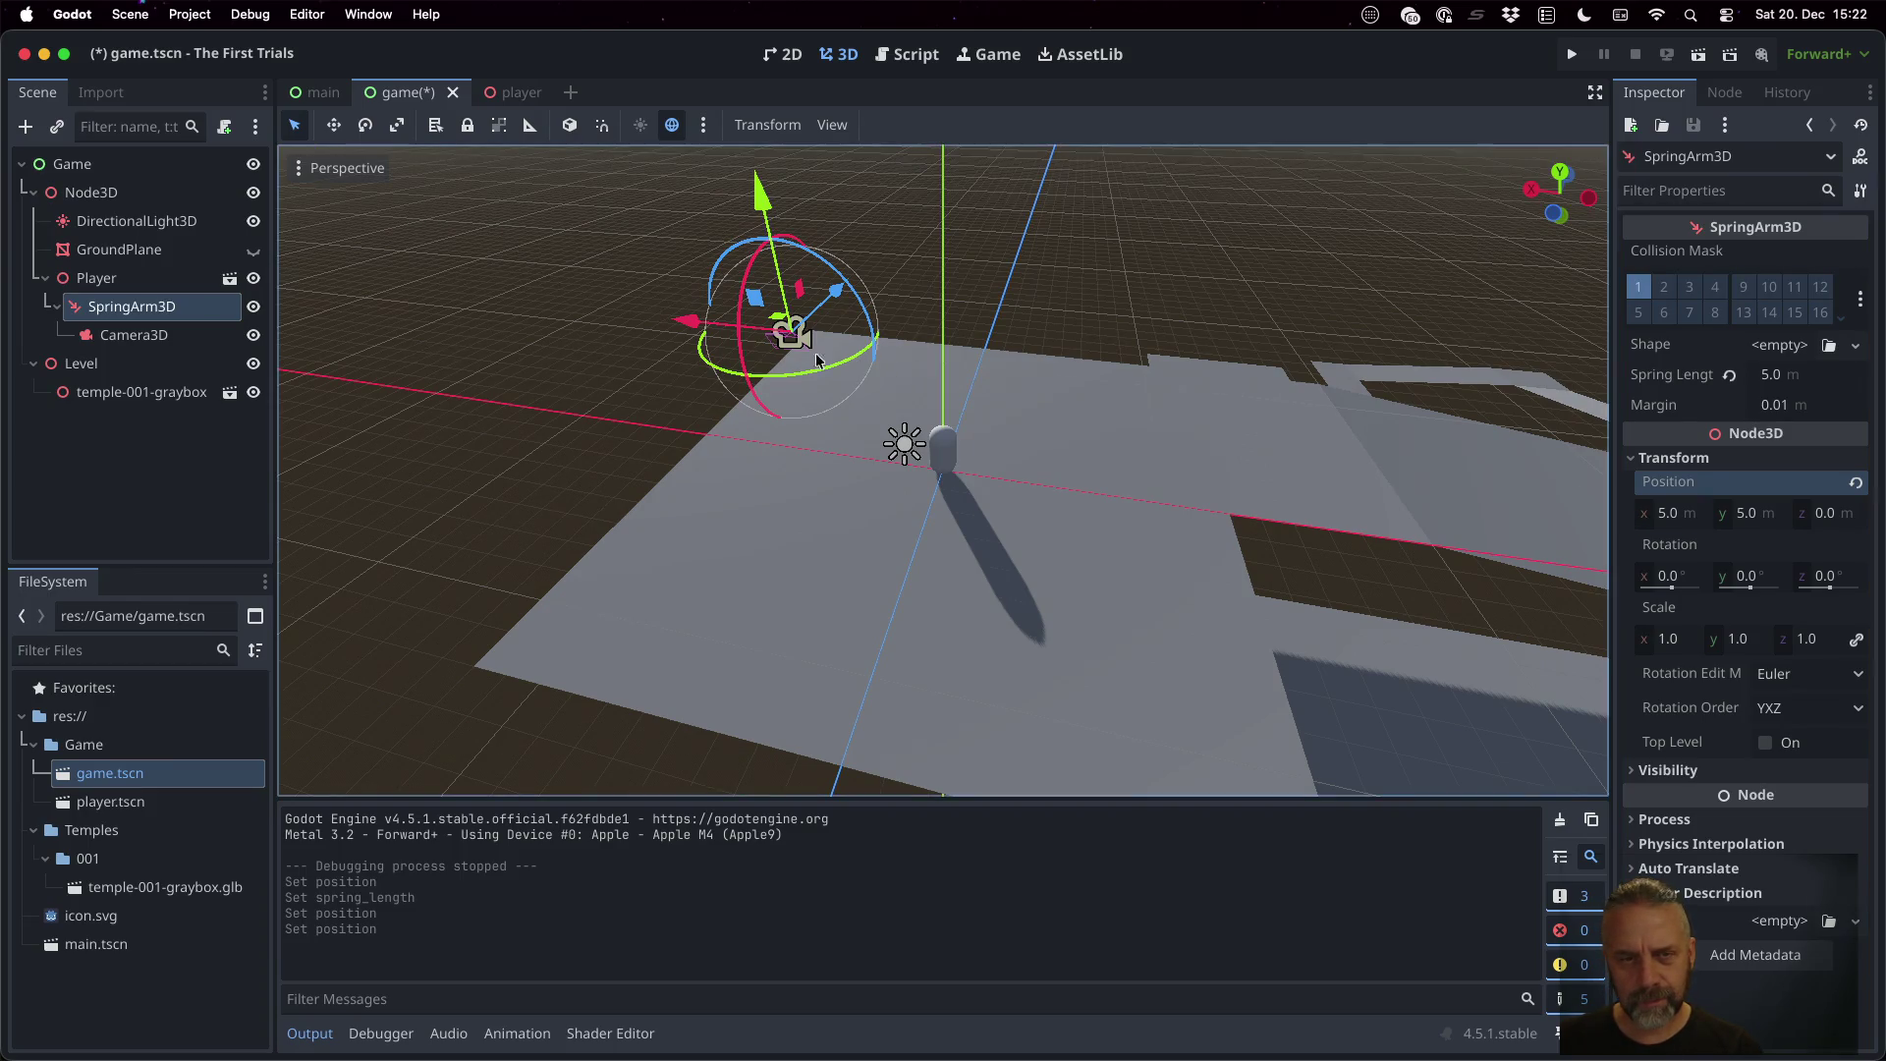
Change the SpringArm3D's x position to -5 and orbit around the capsule to judge it
scroll(782, 353, "up", 4)
left_click(1684, 523)
type("-5")
key("Return")
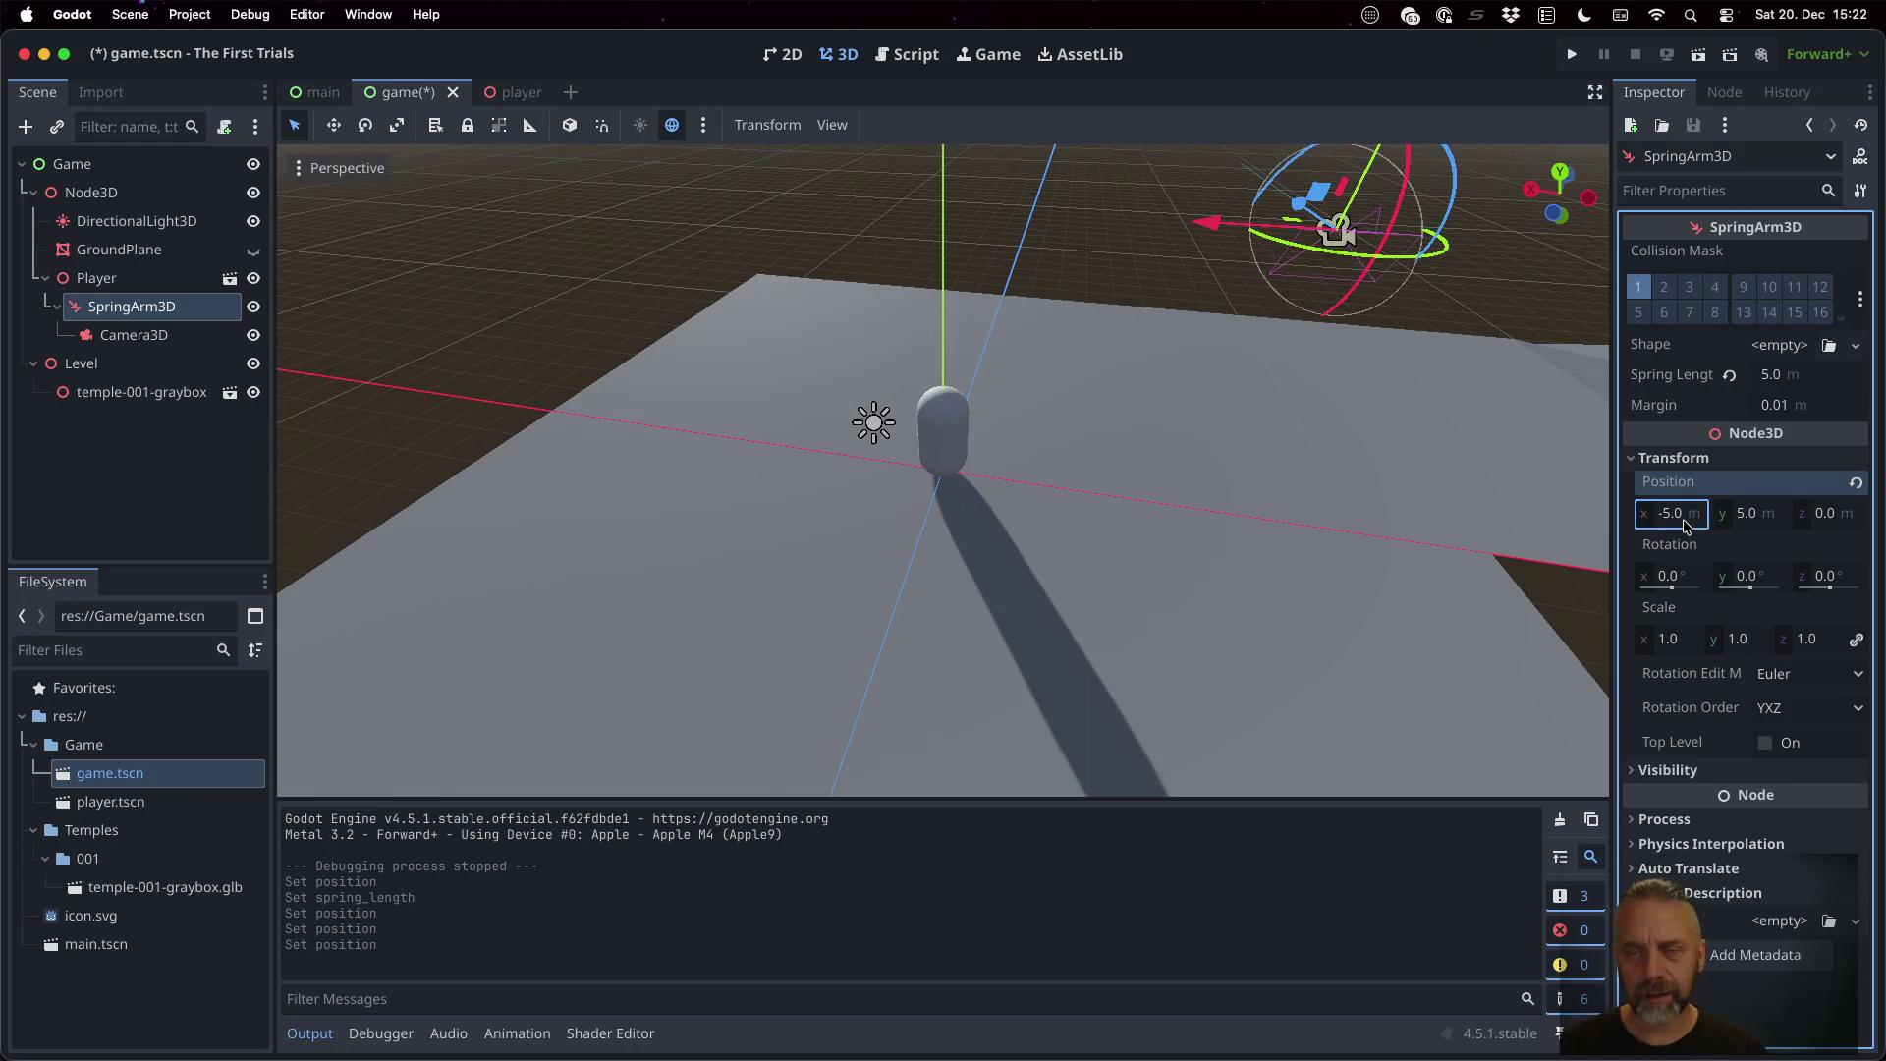
mouse_move(1110, 393)
left_mouse_down()
mouse_move(1412, 409)
mouse_move(1238, 345)
left_mouse_up()
mouse_move(1094, 194)
left_mouse_down()
mouse_move(1099, 346)
mouse_move(1131, 433)
mouse_move(1264, 505)
mouse_move(1347, 511)
left_mouse_up()
scroll(1119, 412, "up", 2)
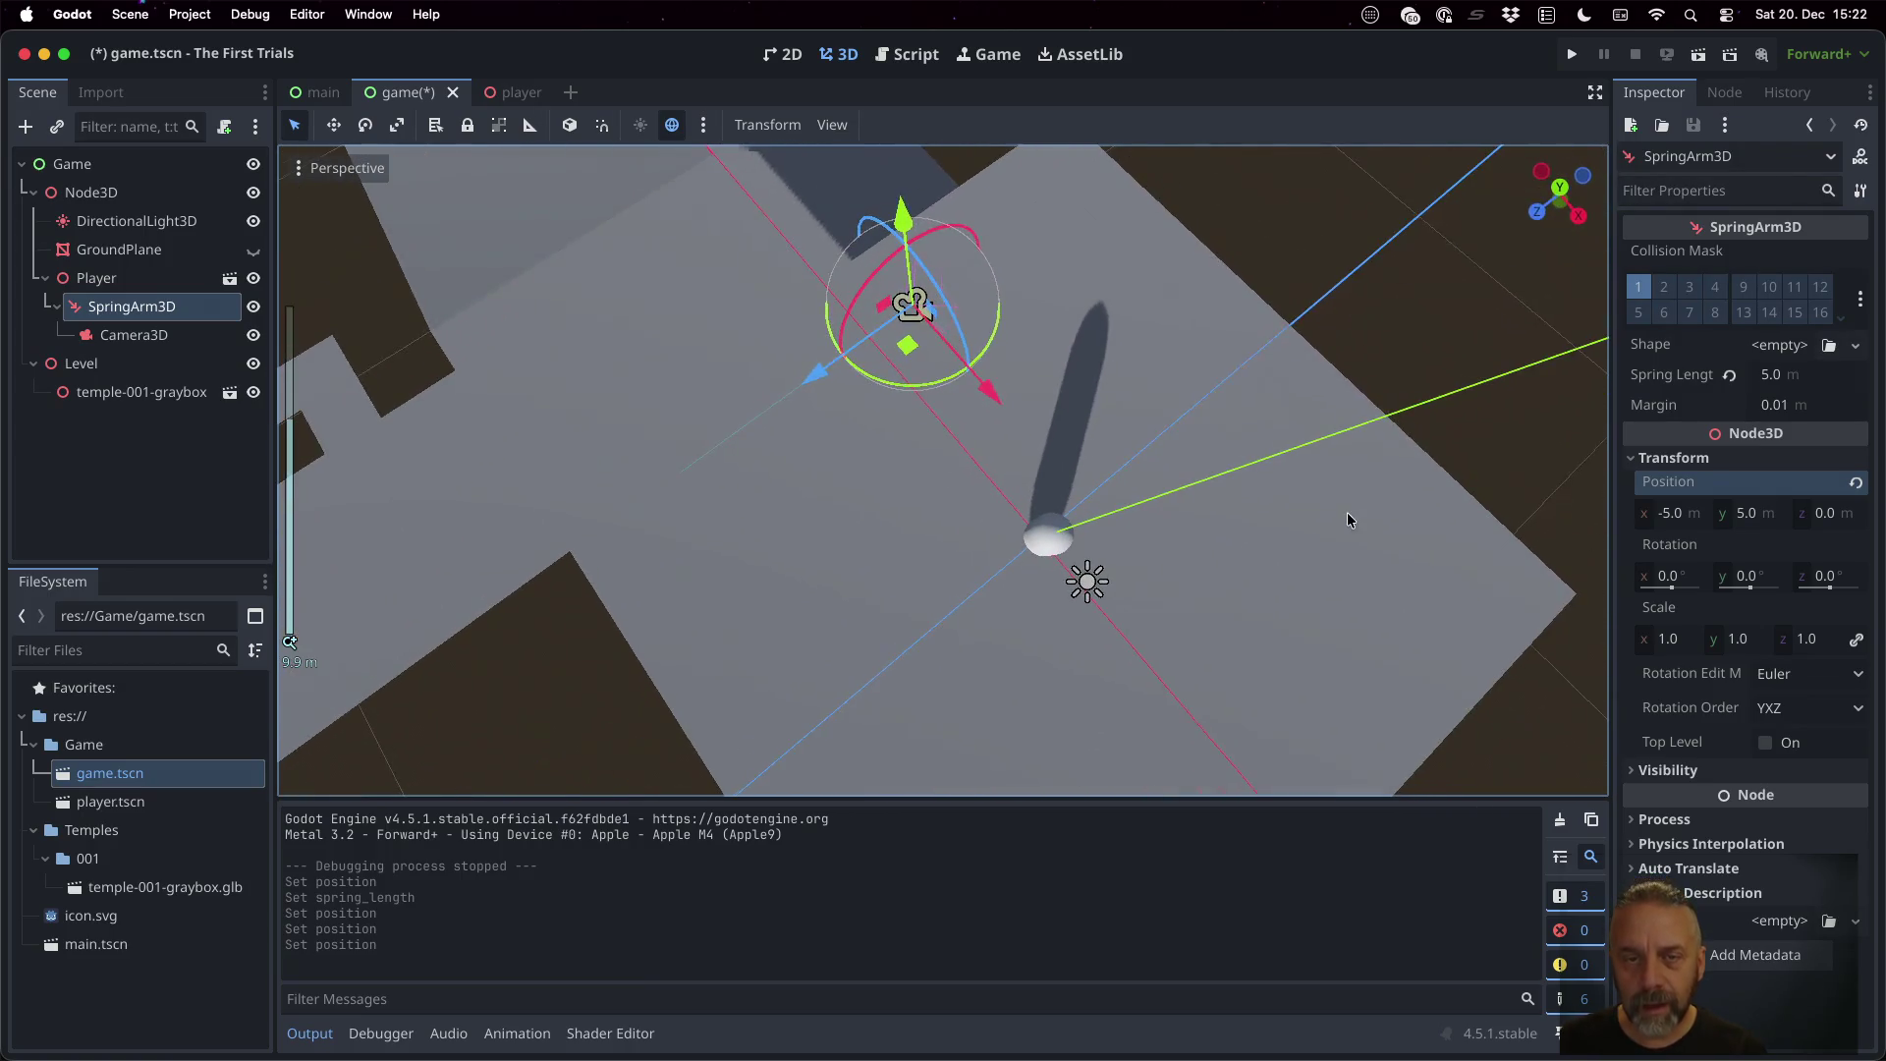
mouse_move(918, 251)
left_mouse_down()
mouse_move(916, 290)
mouse_move(772, 263)
left_mouse_up()
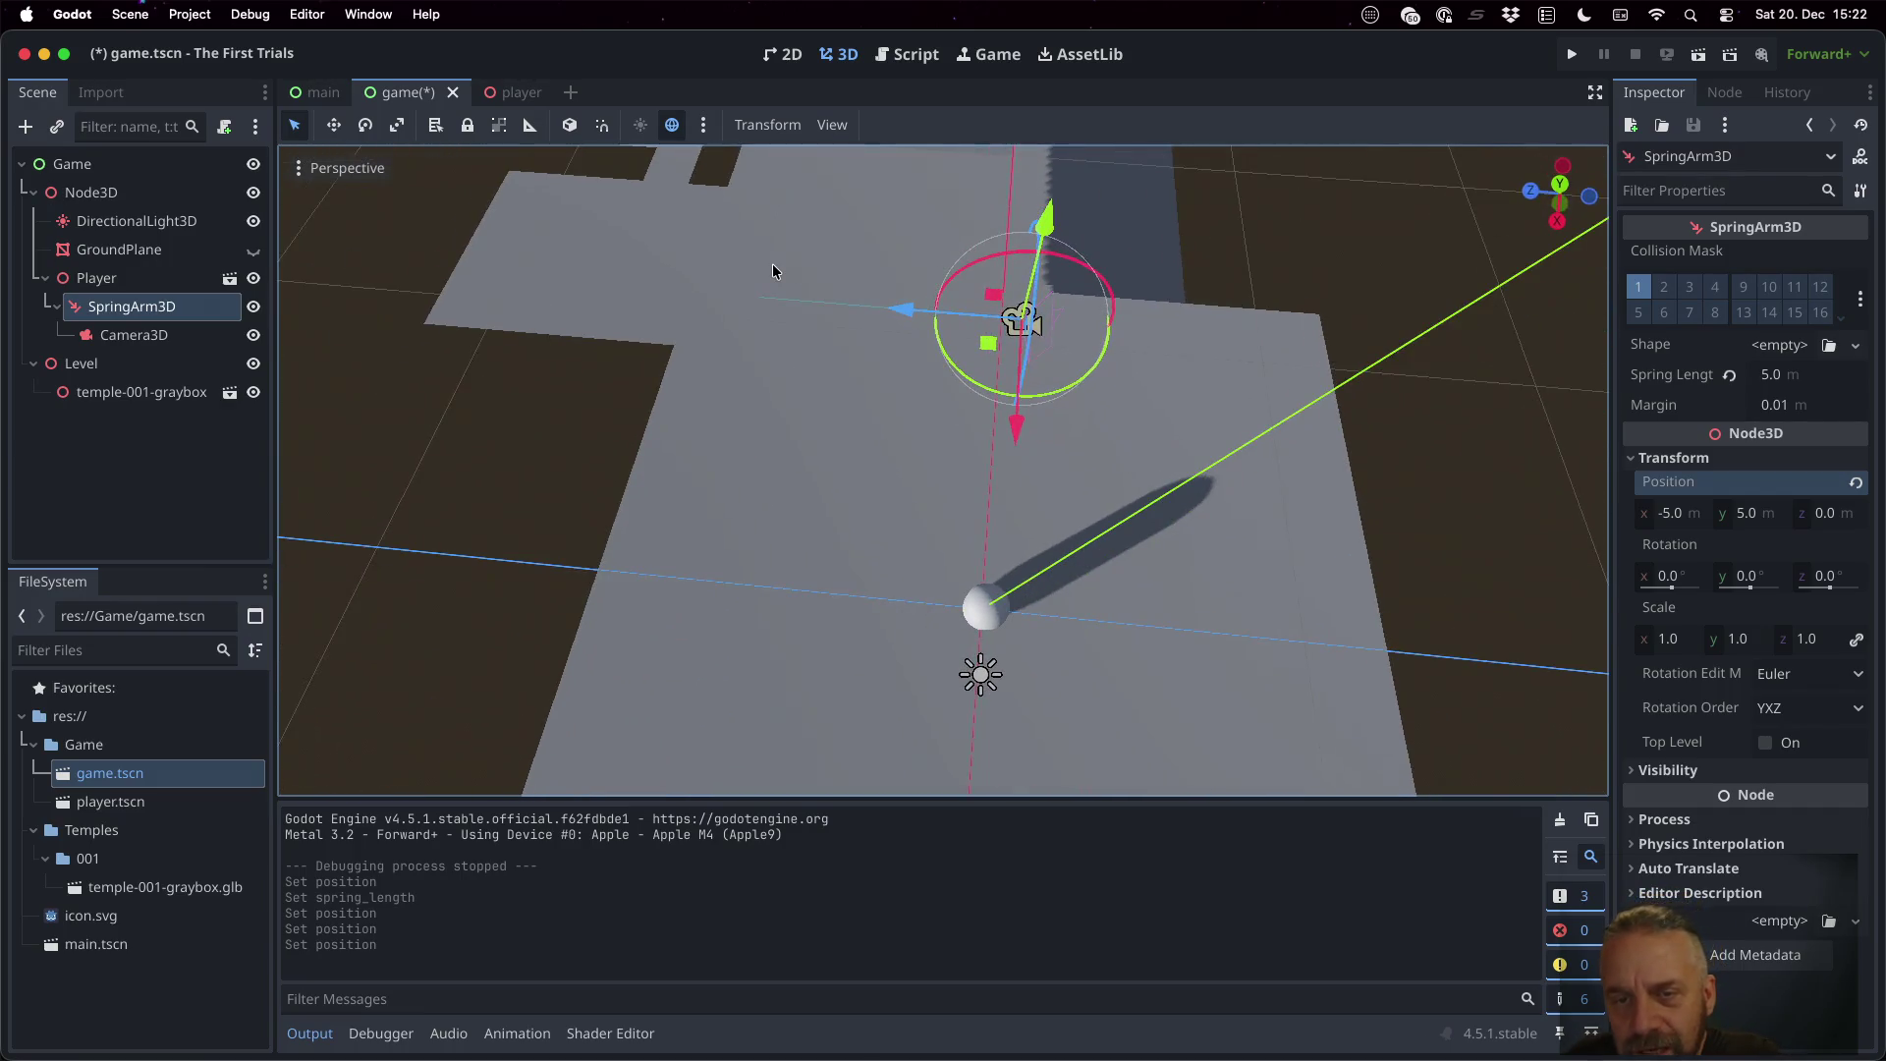
Settle the SpringArm3D at x 0, z 8, then save and run the game
left_click(1825, 517)
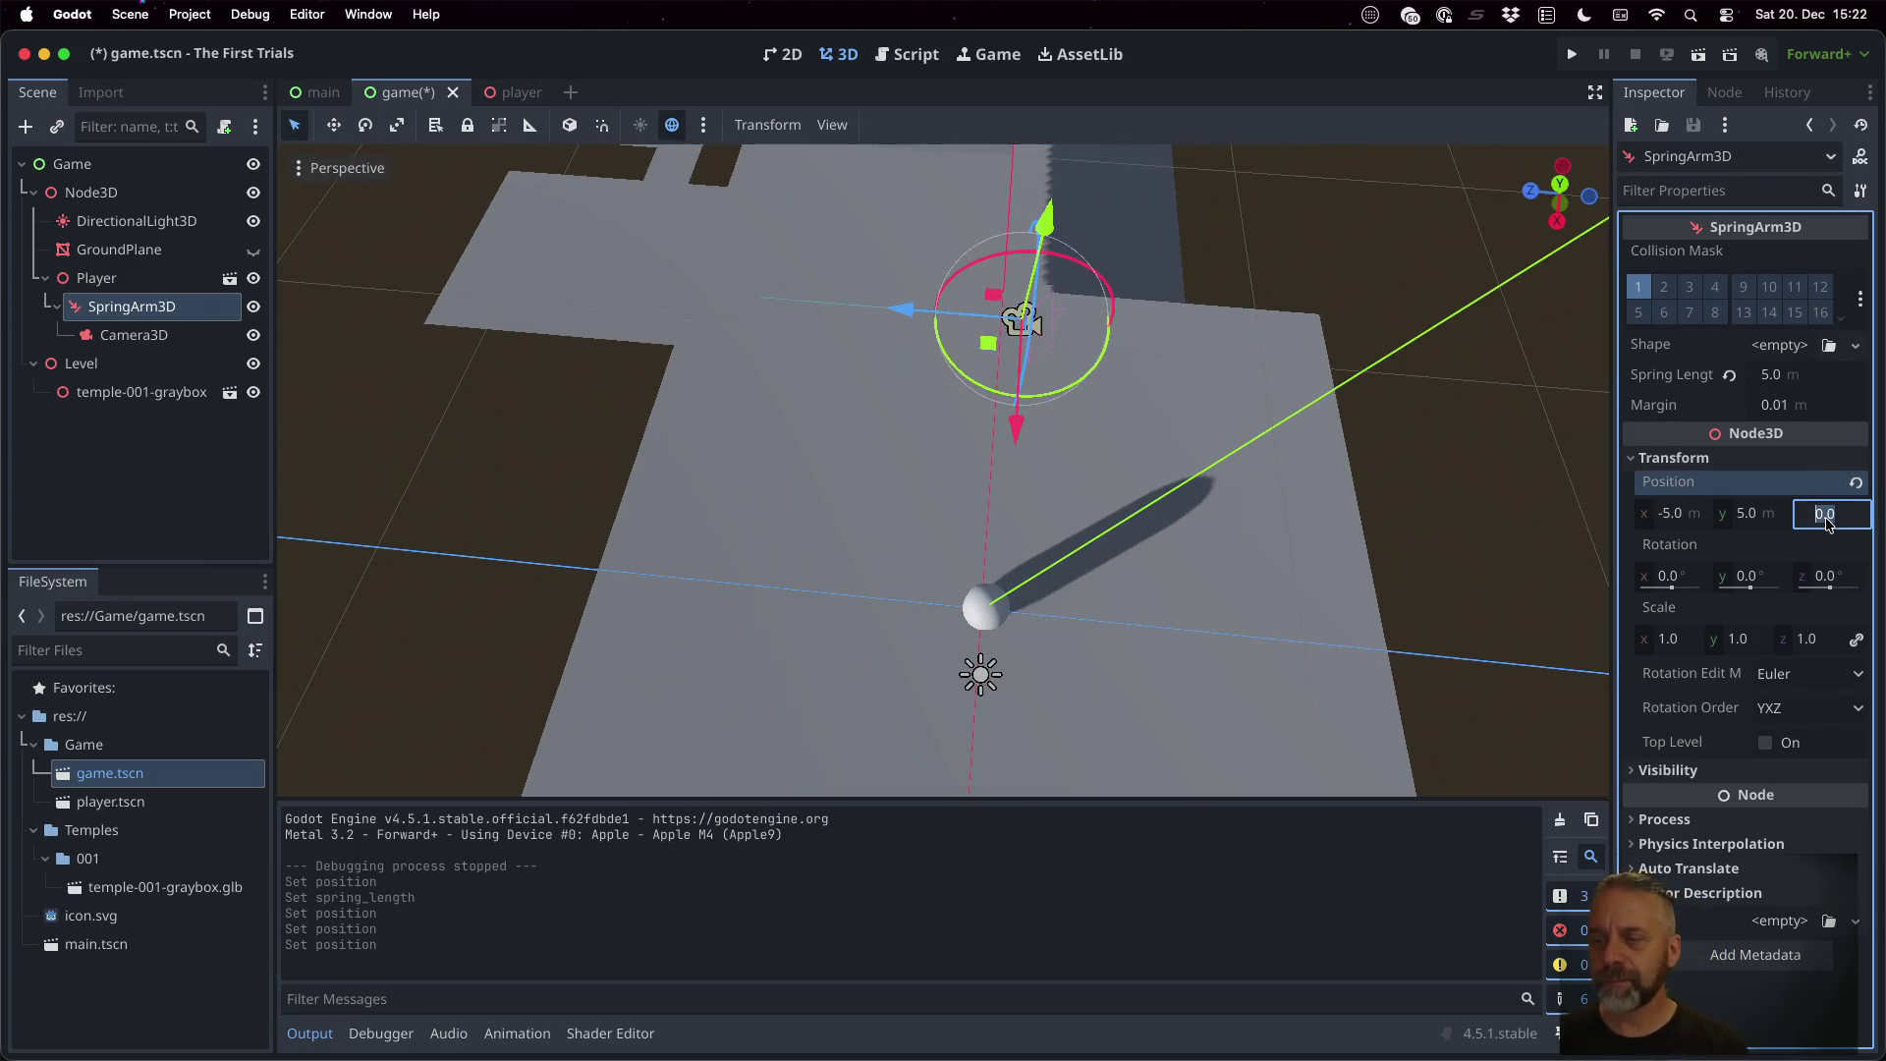
type("-5")
key("Return")
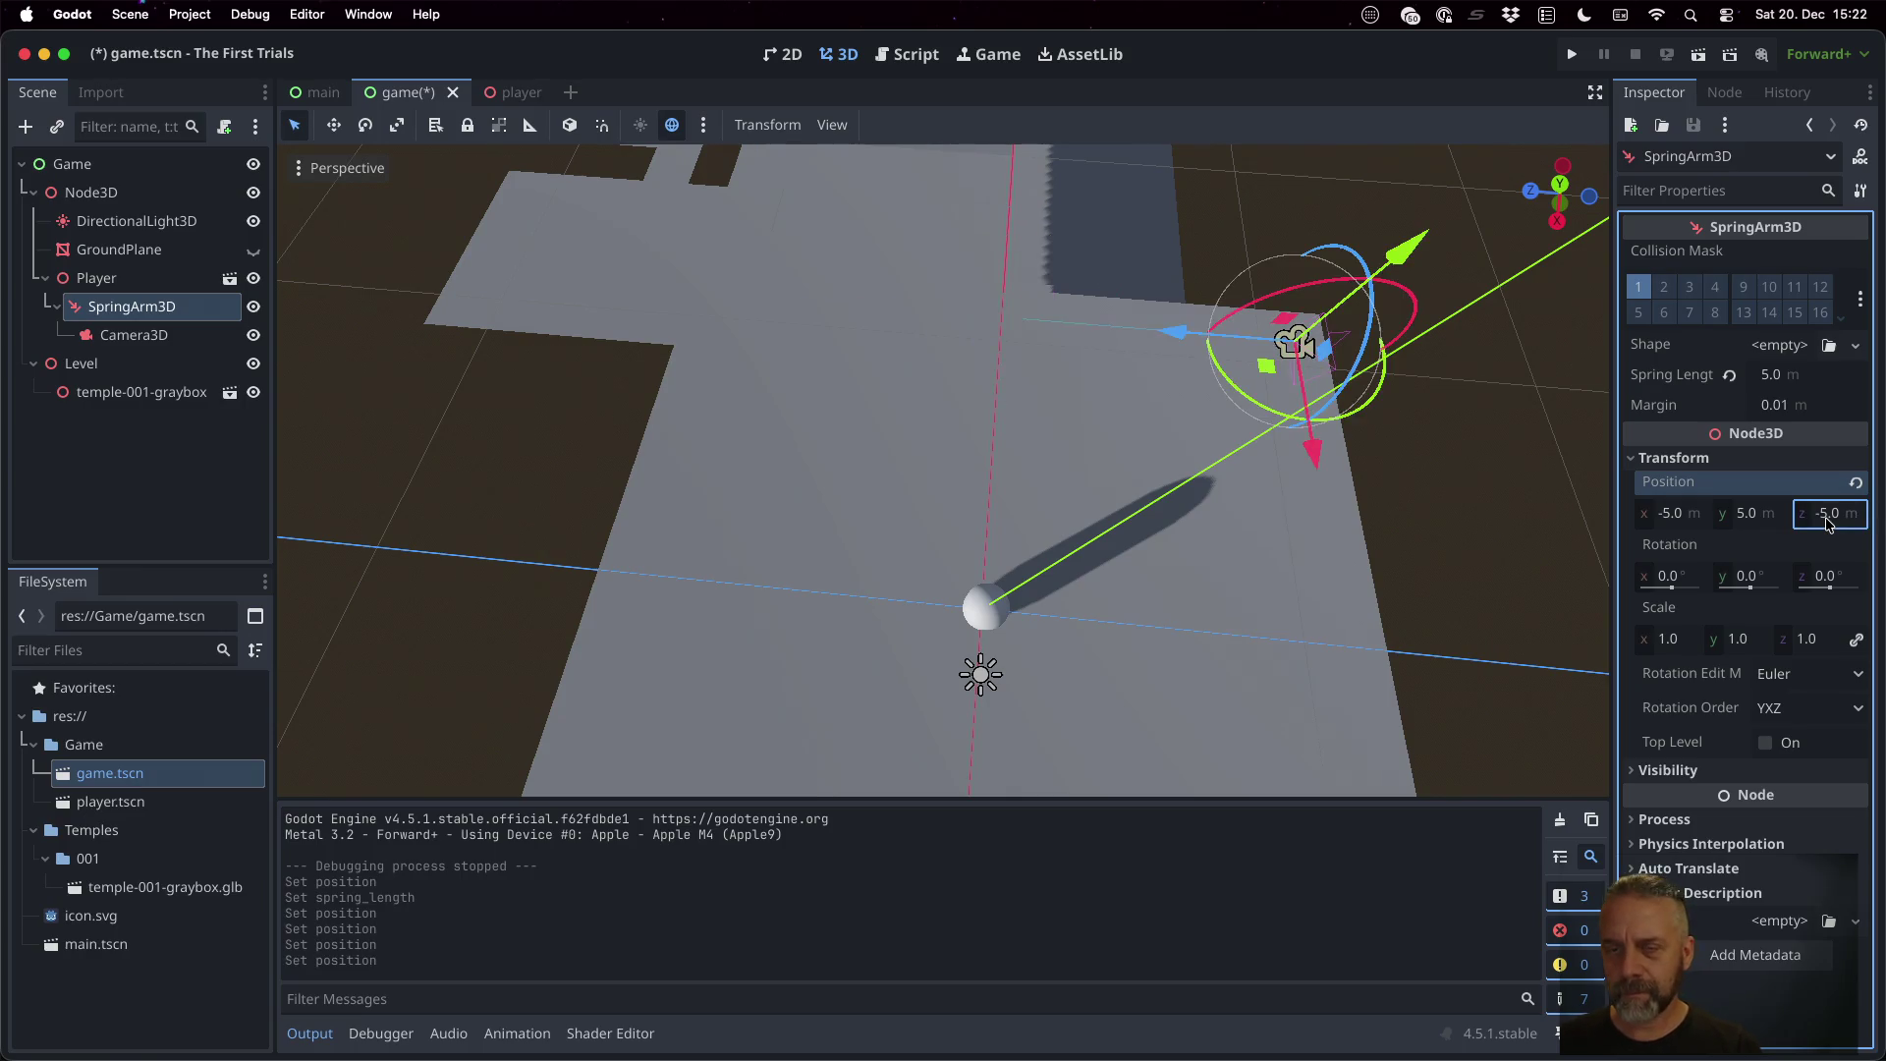
left_click(1827, 515)
type("5")
key("Return")
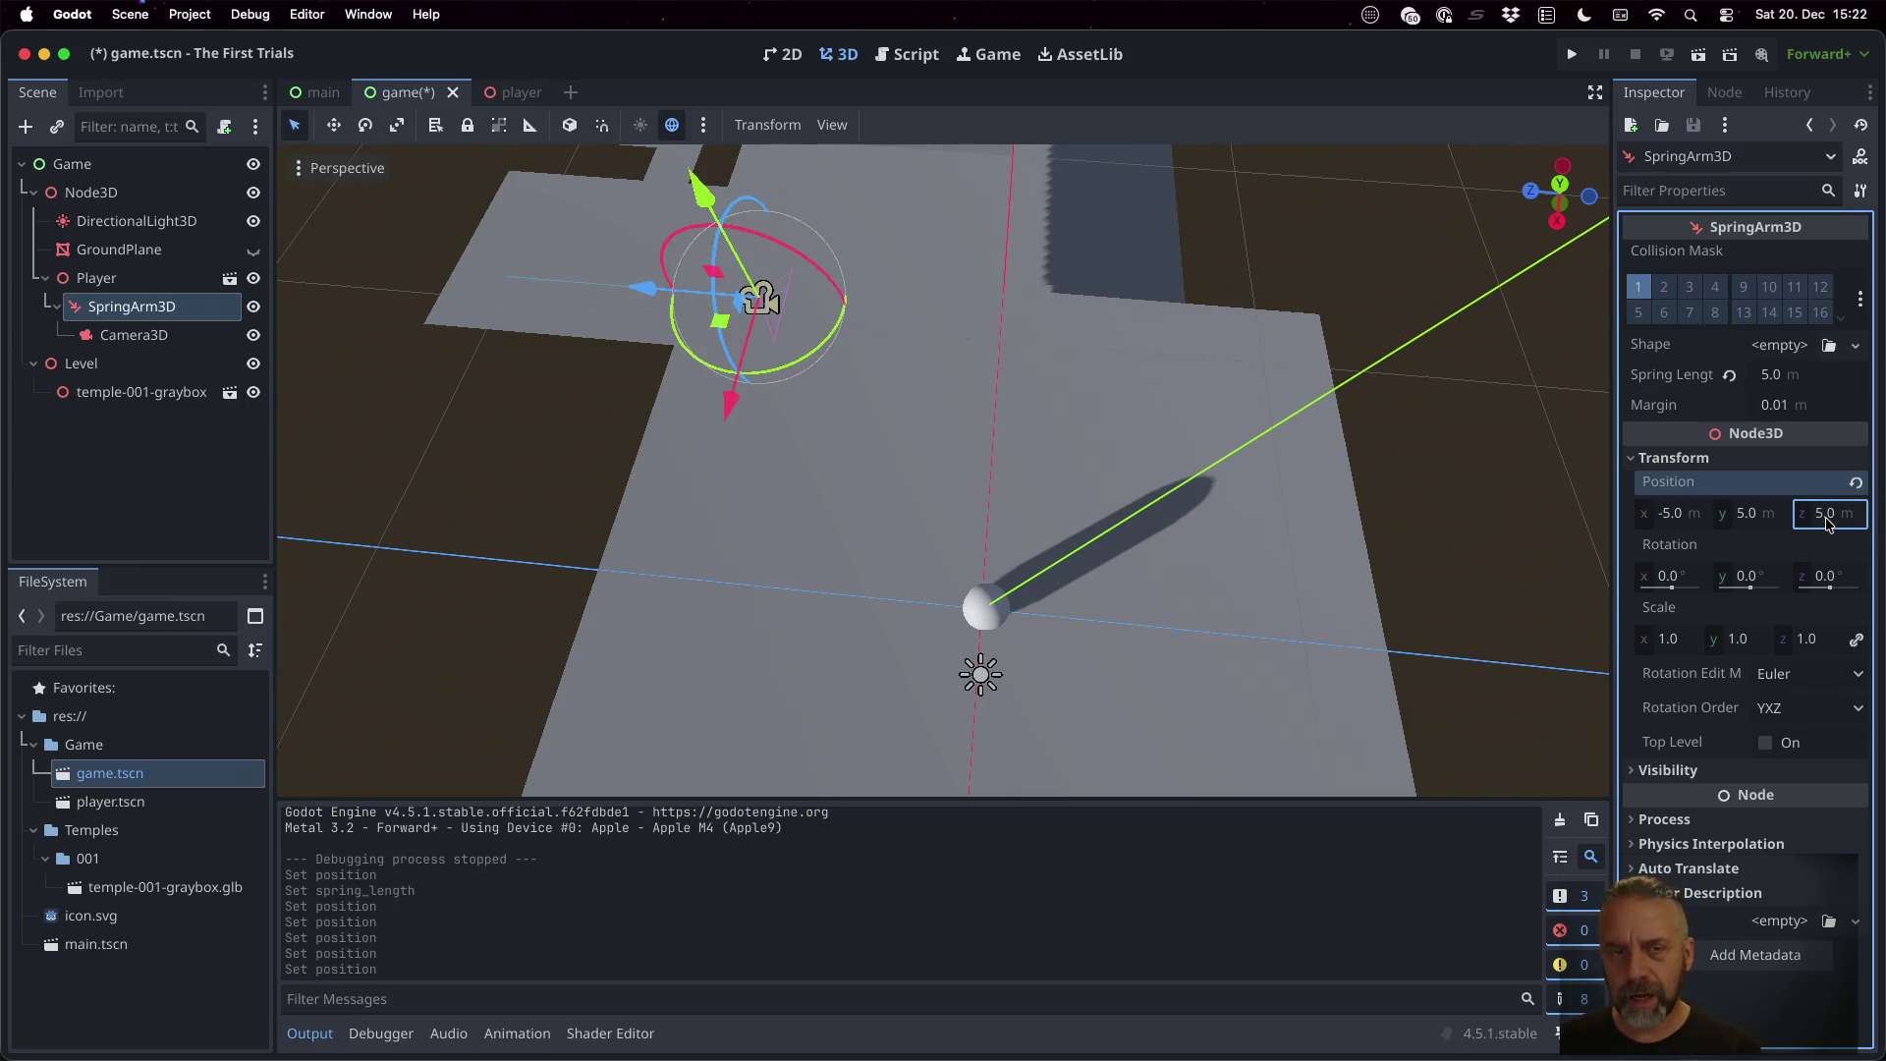
left_click(1673, 521)
type("0")
key("Return")
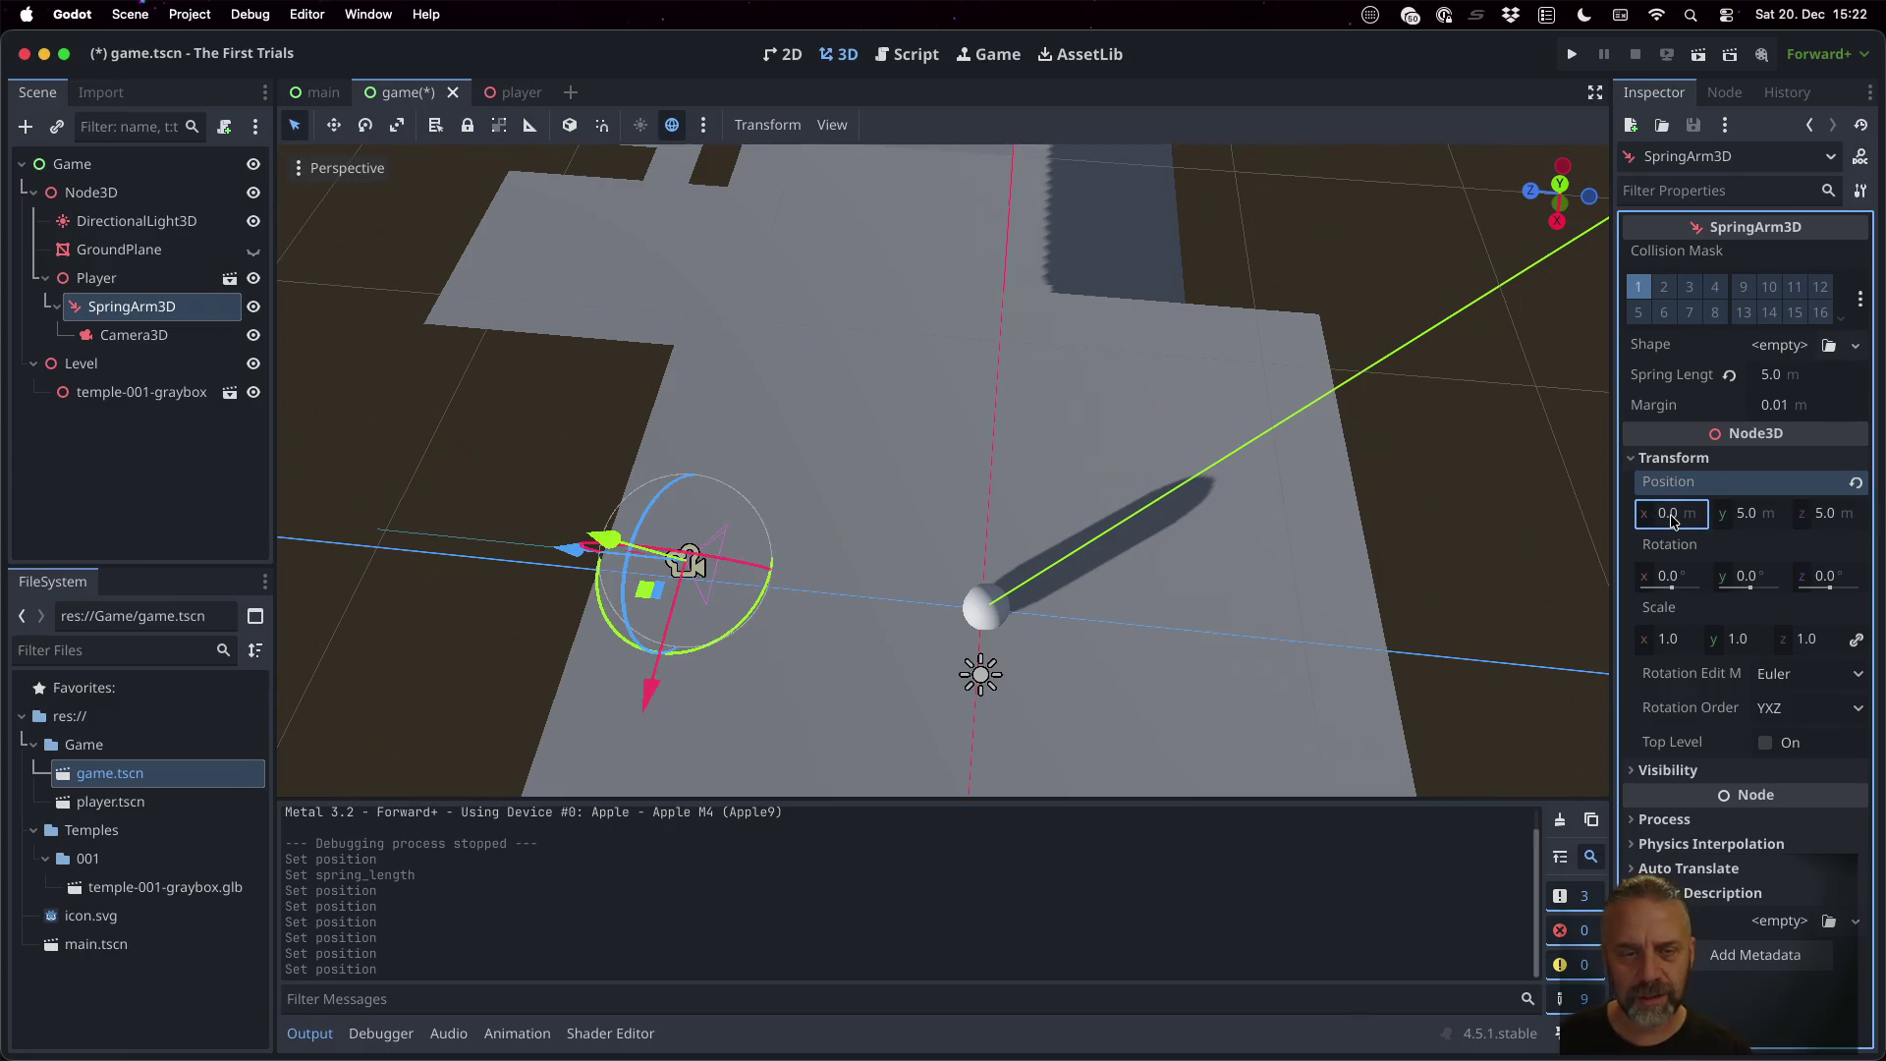
mouse_move(833, 589)
left_mouse_down()
mouse_move(840, 490)
mouse_move(884, 380)
left_mouse_up()
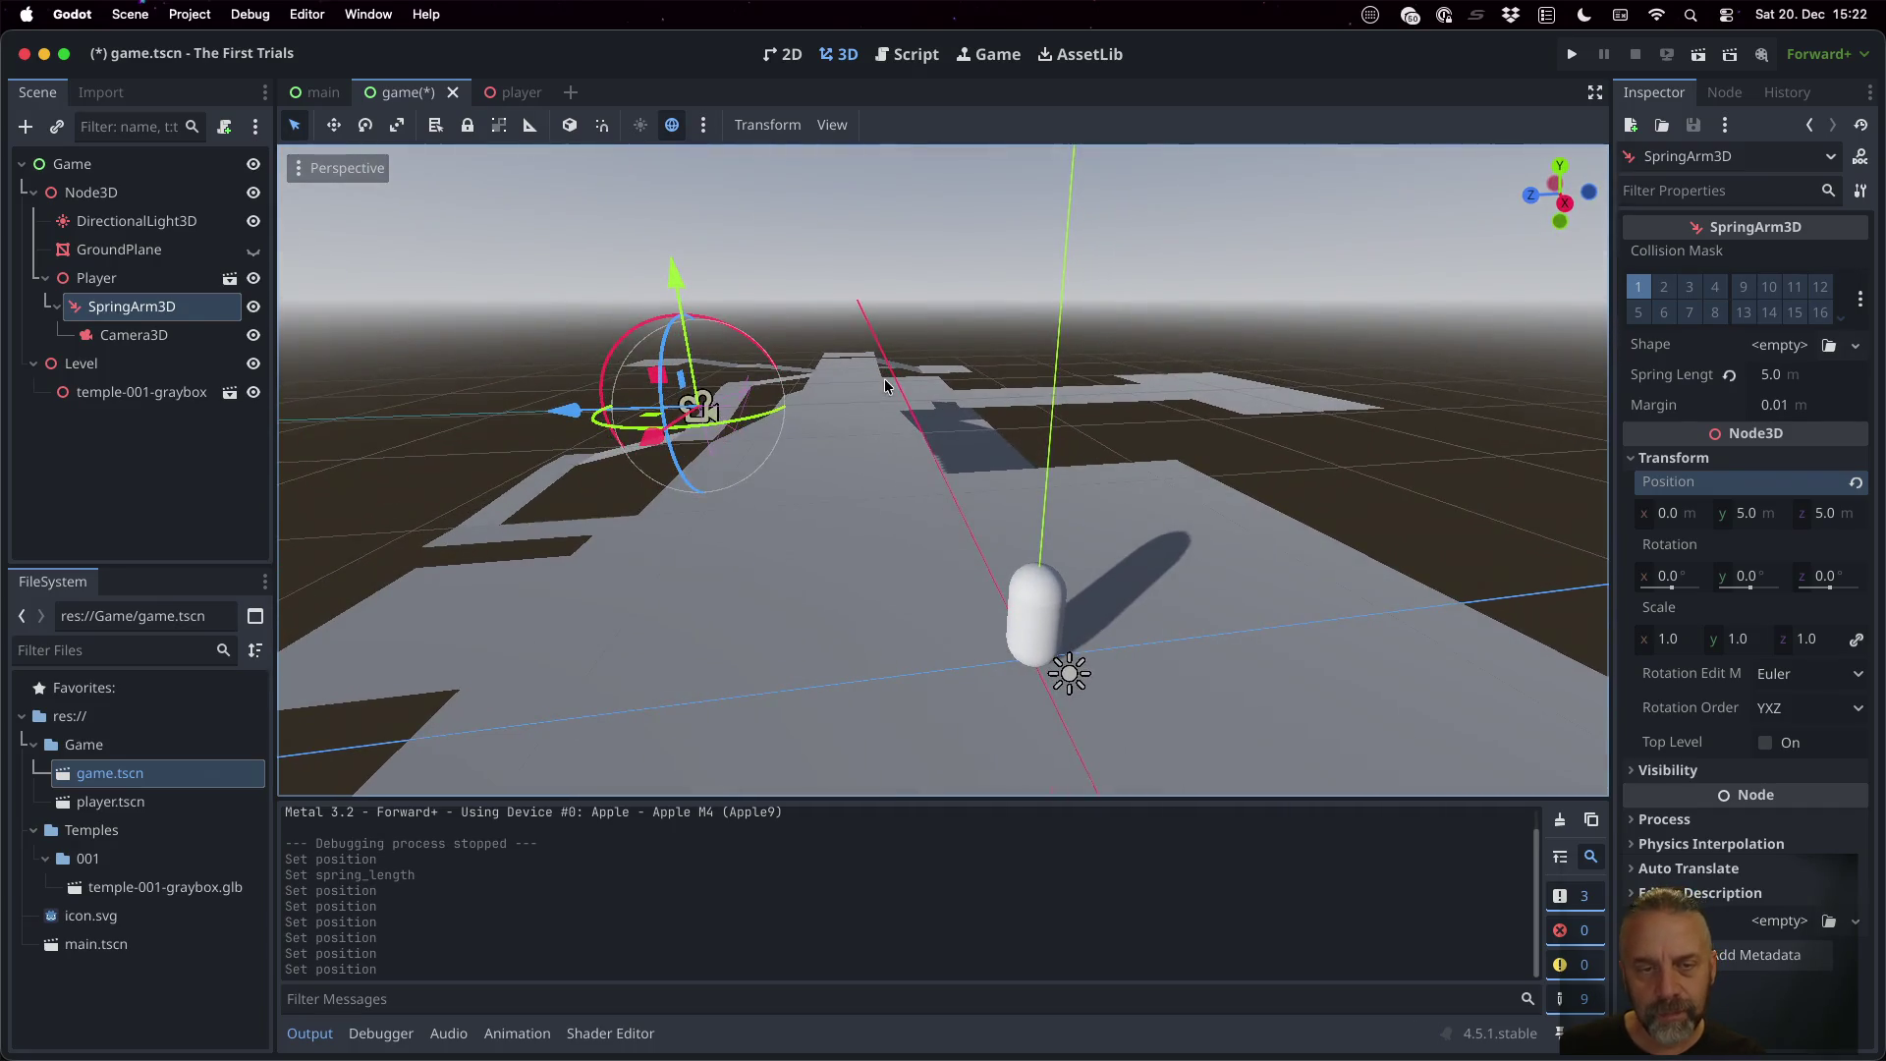
left_click(1823, 511)
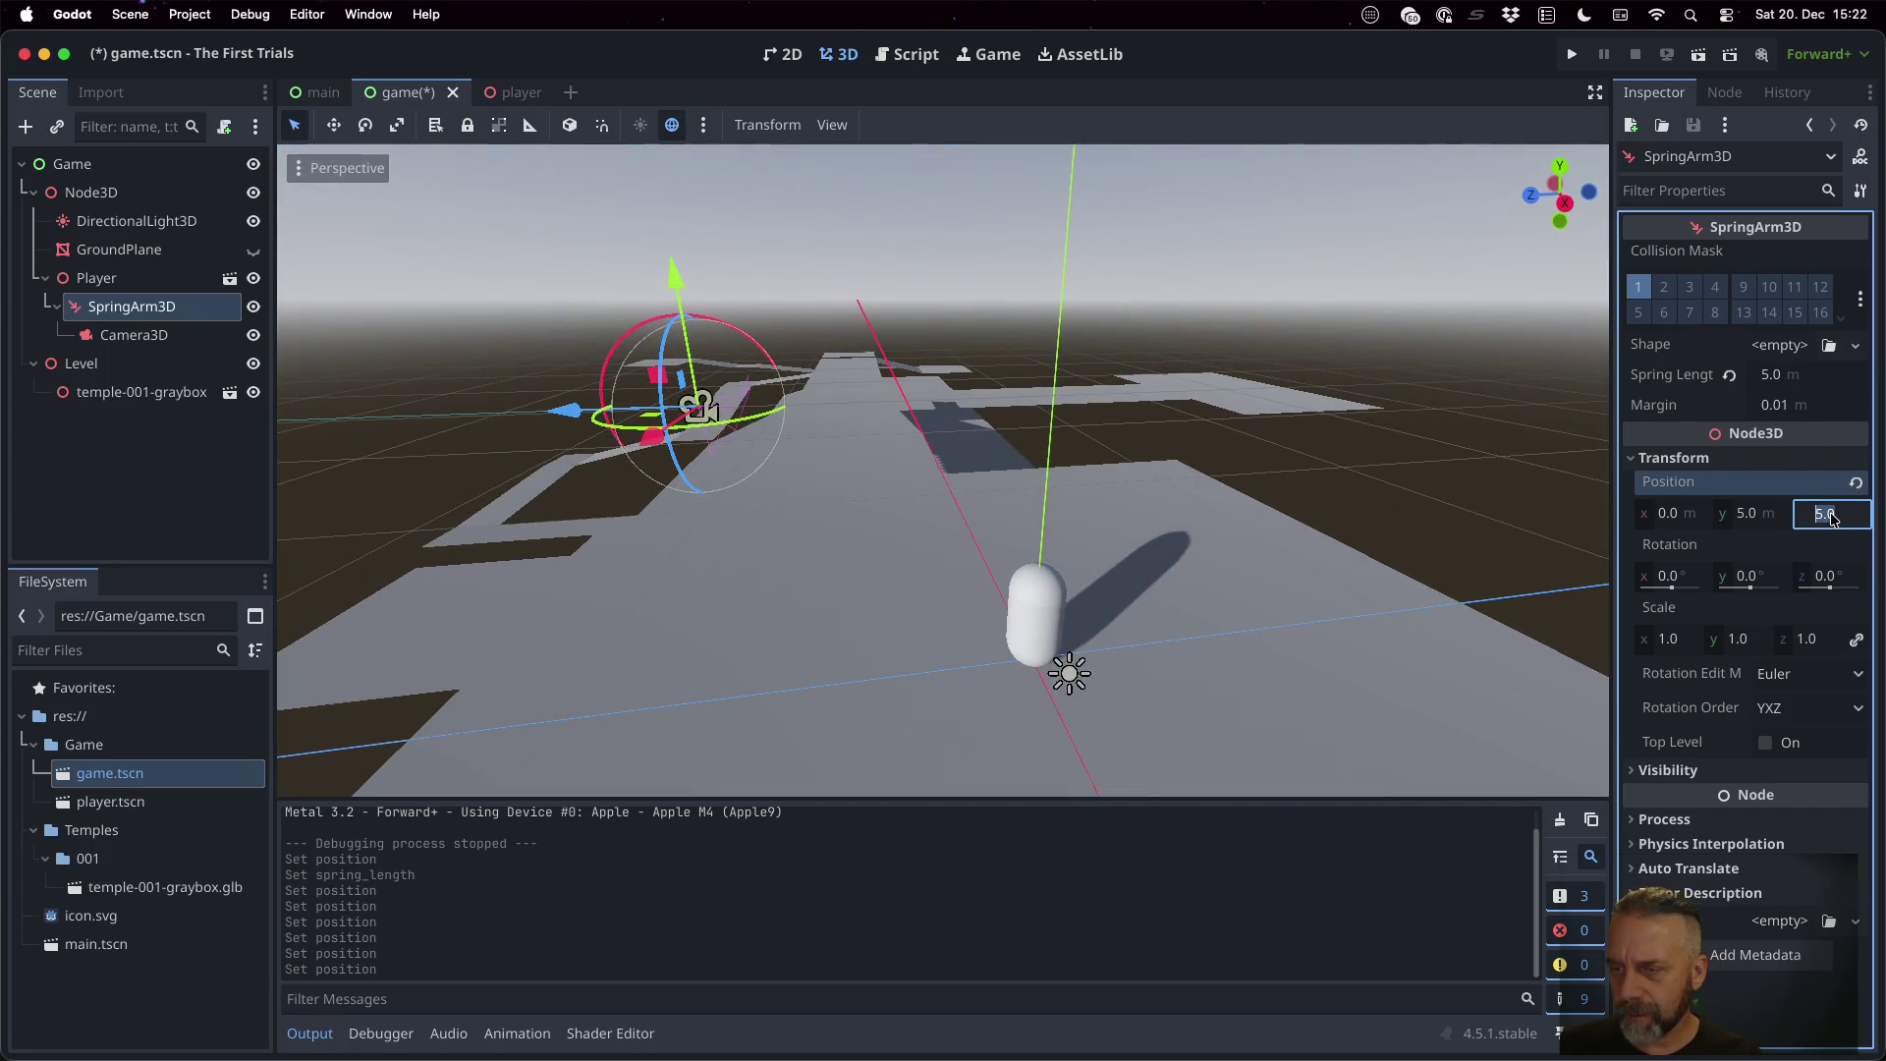
type("8")
key("Return")
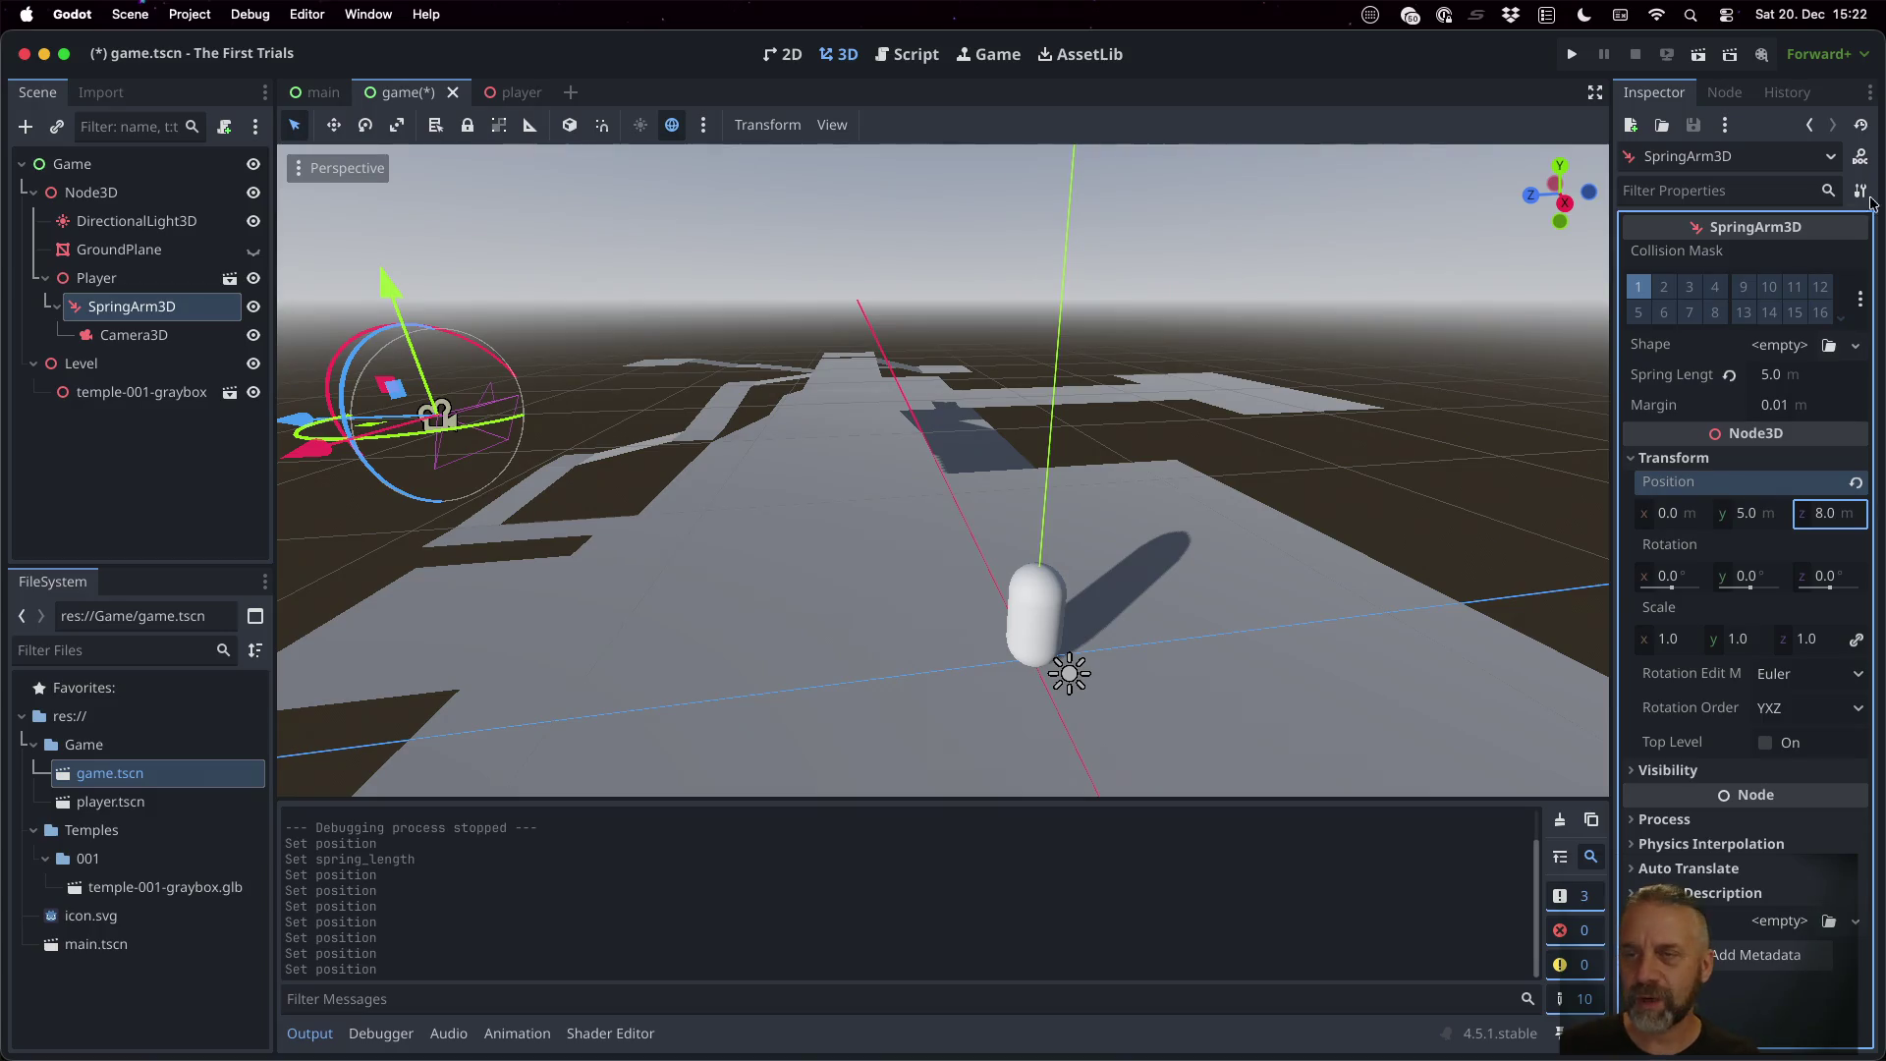
key("ctrl+s")
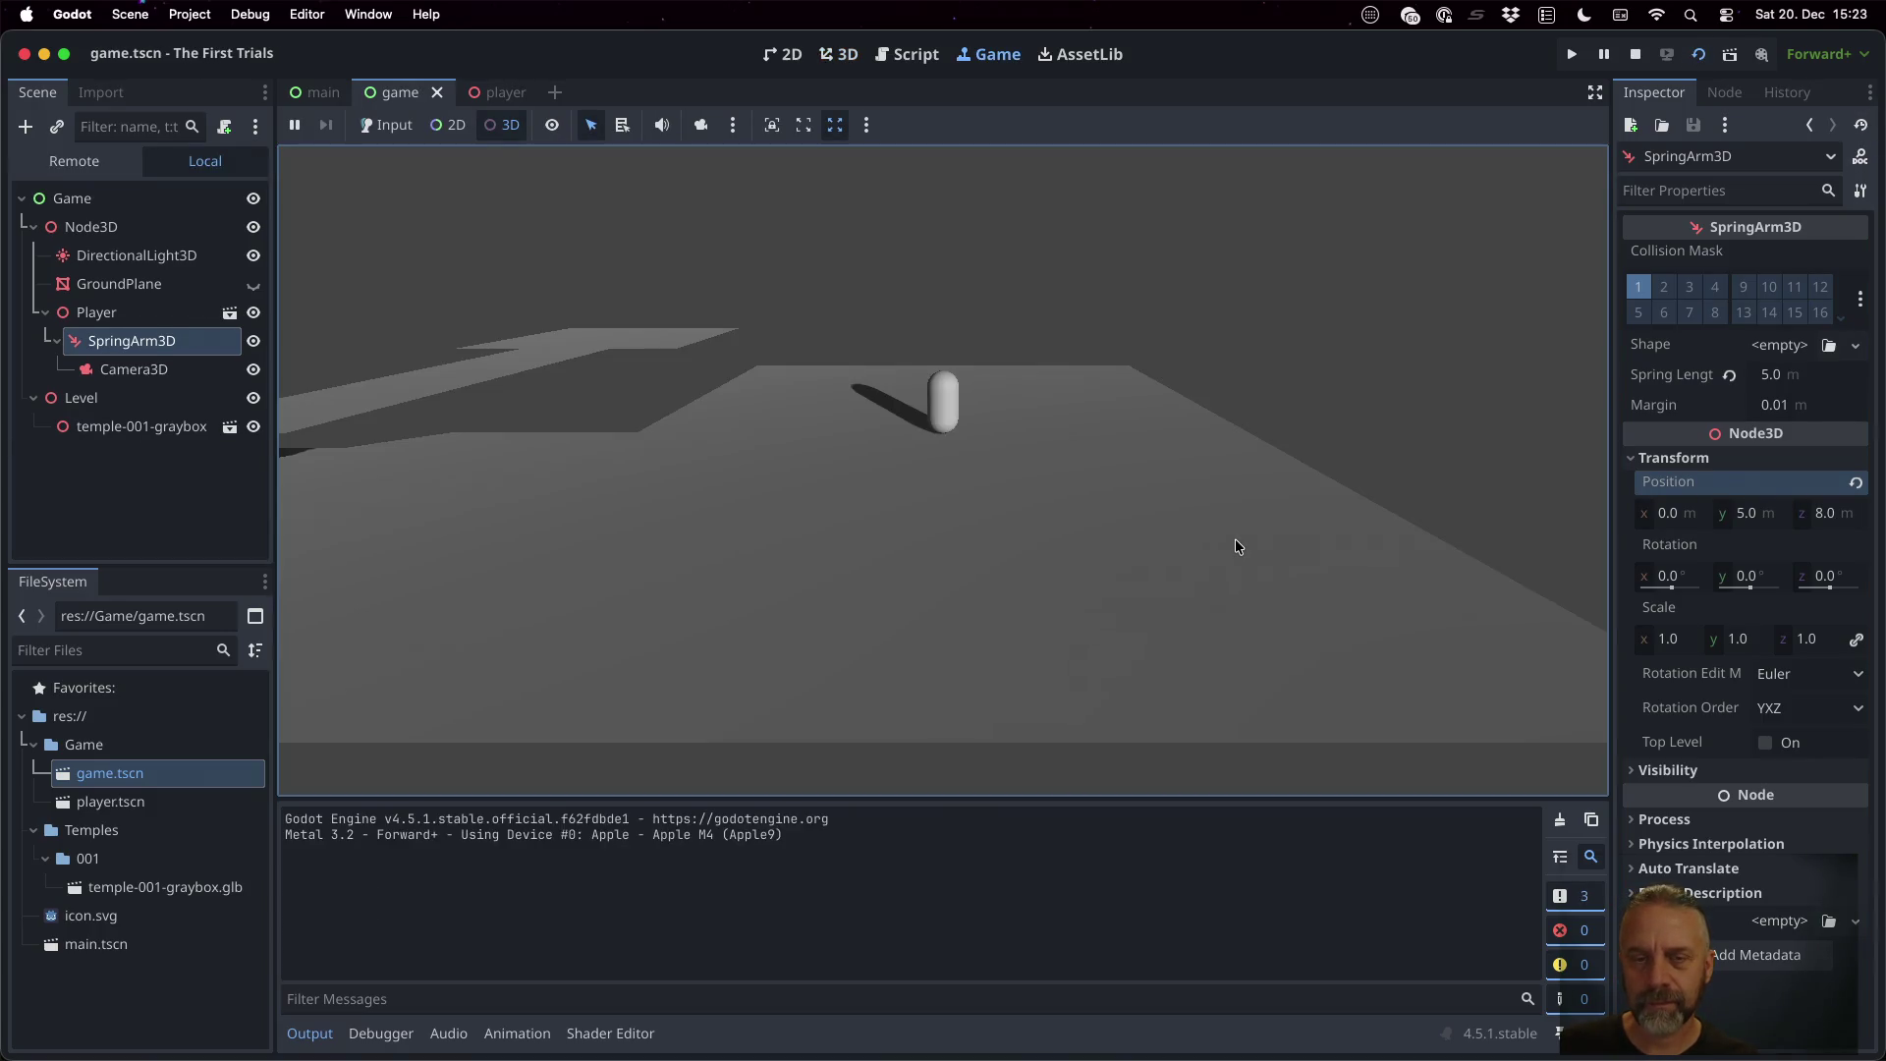
Select the live SpringArm3D under Player in the running game's Remote scene tree
left_click(91, 160)
left_click(34, 227)
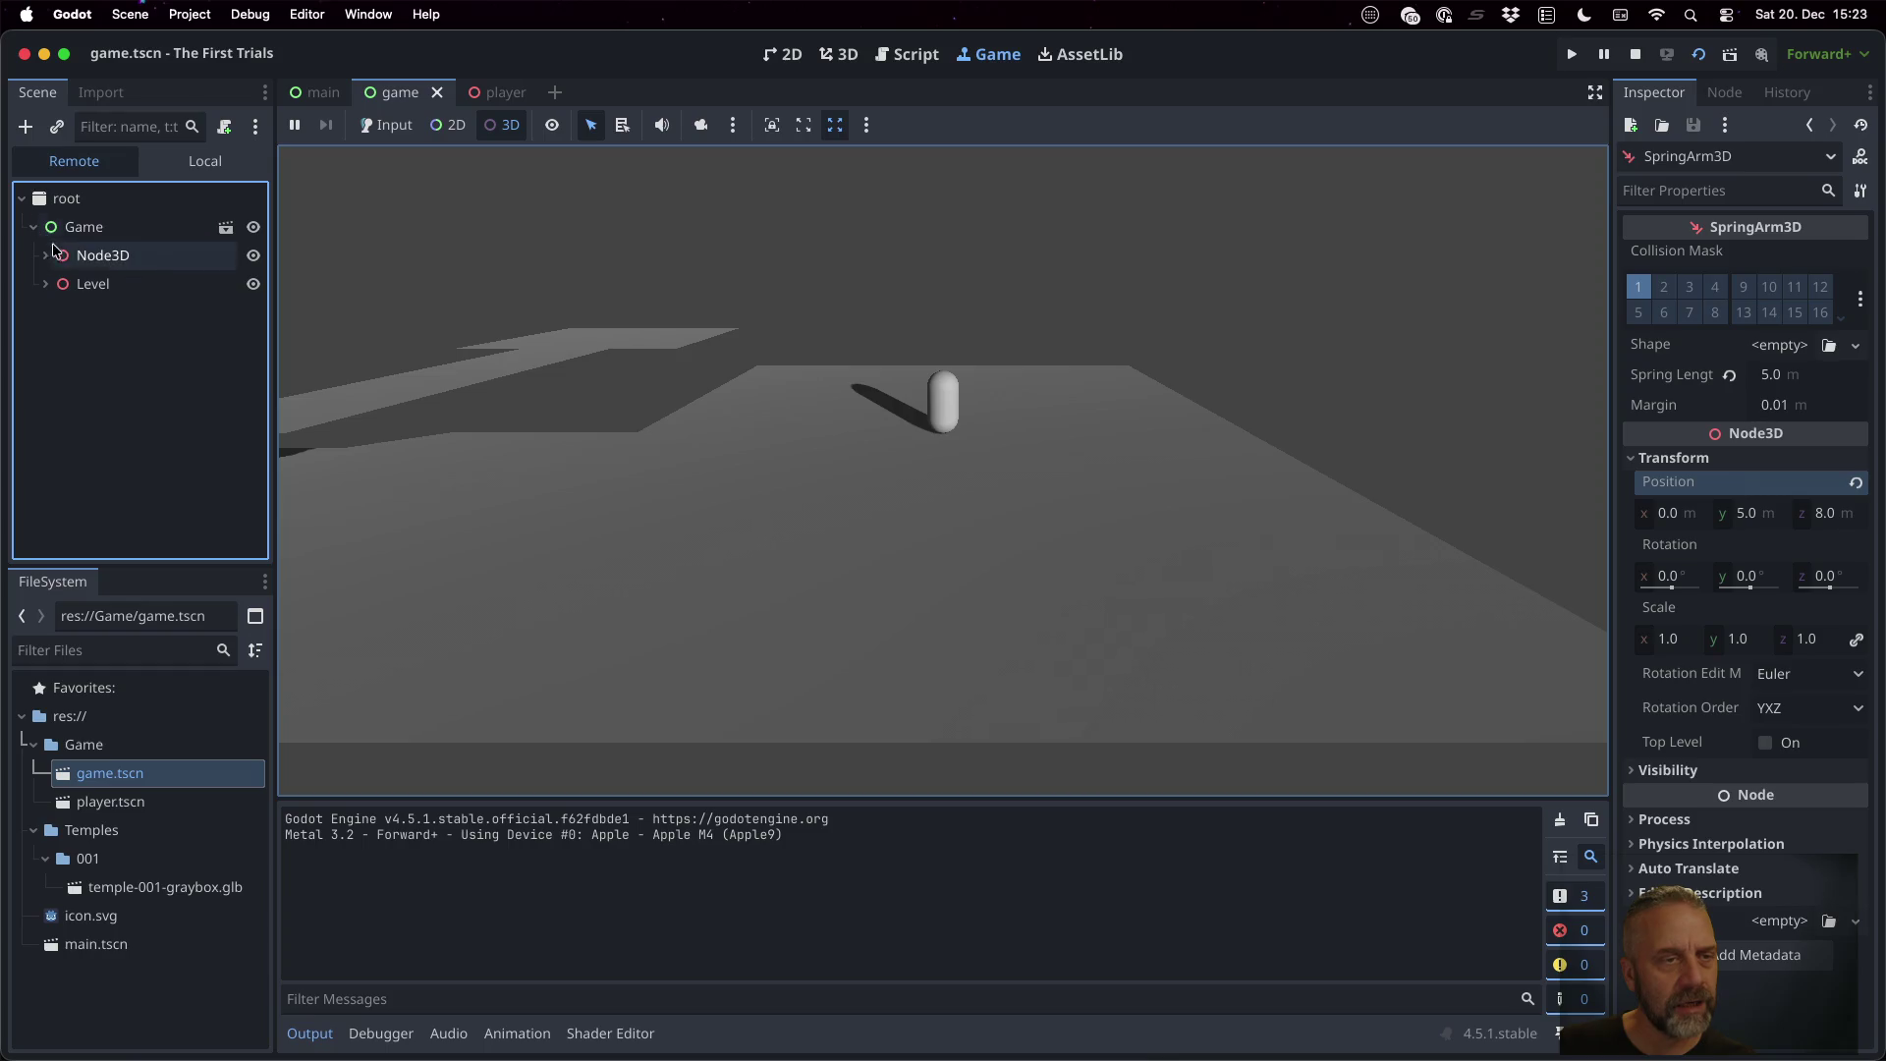
left_click(44, 283)
left_click(46, 255)
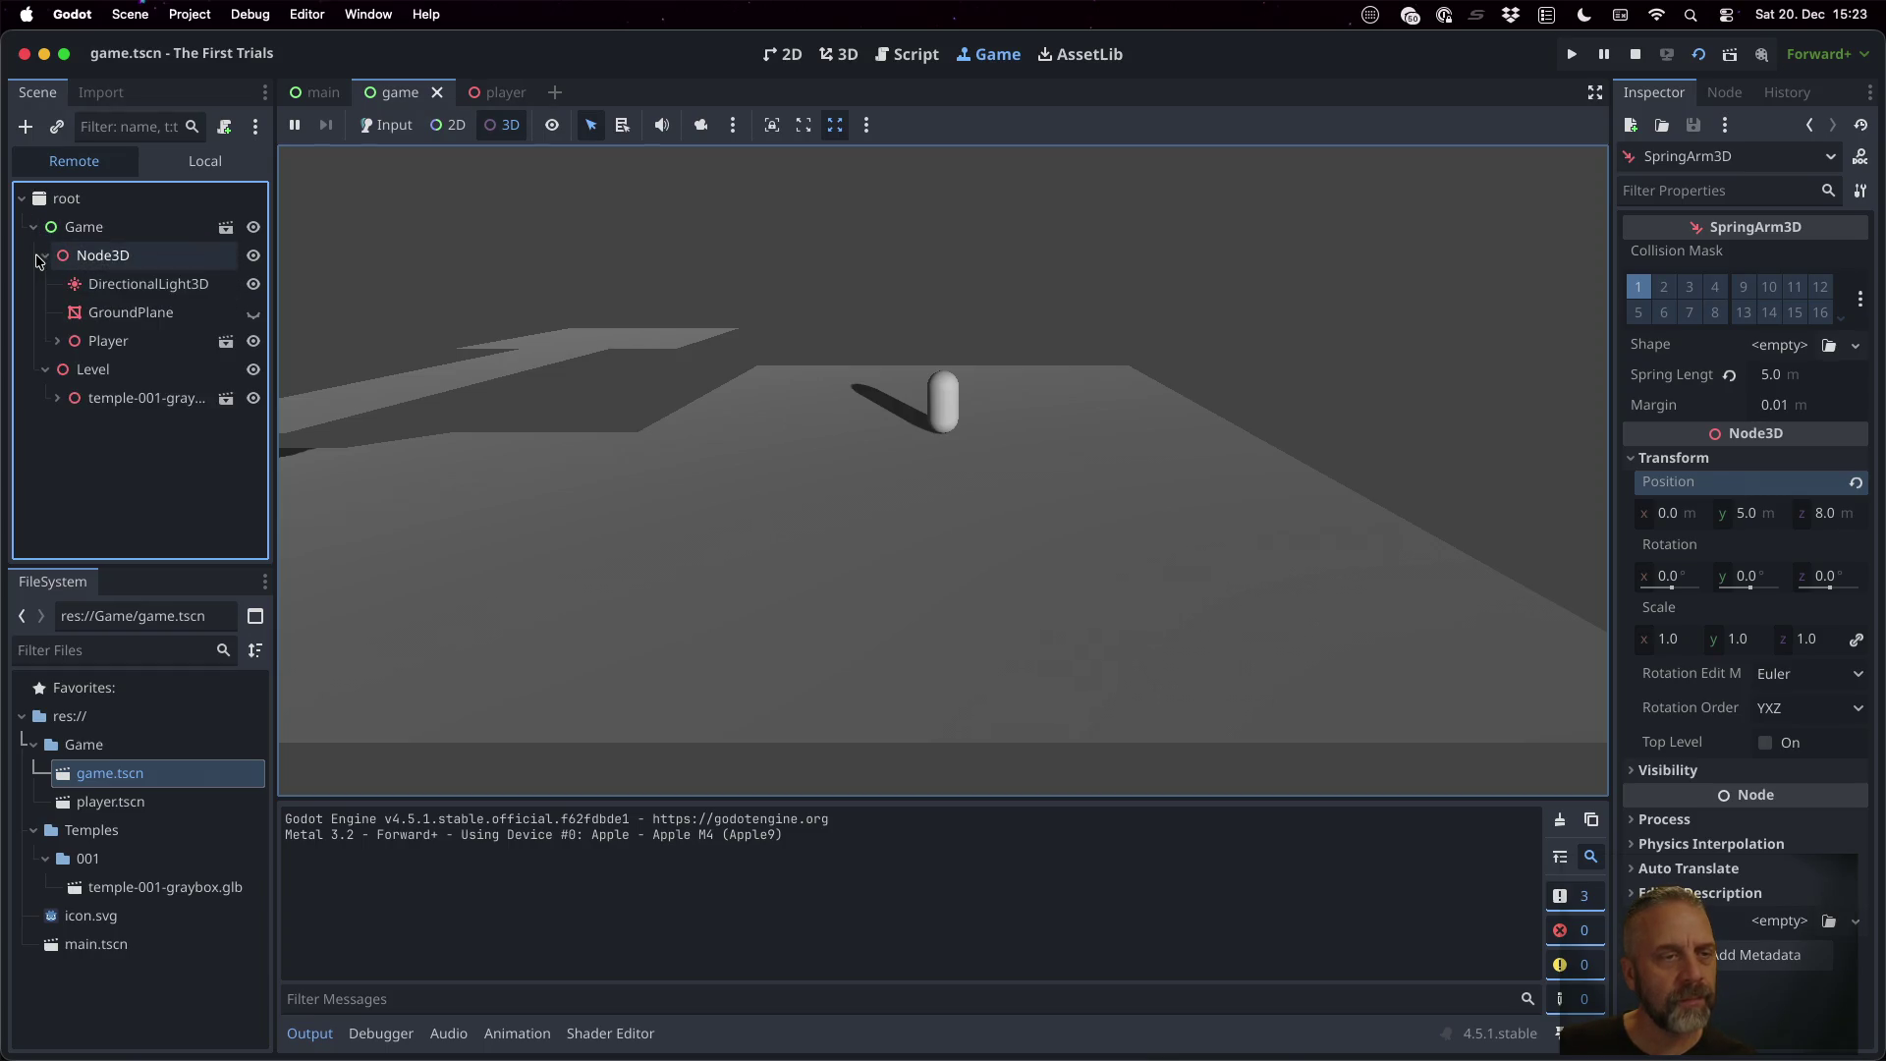
left_click(57, 340)
left_click(69, 425)
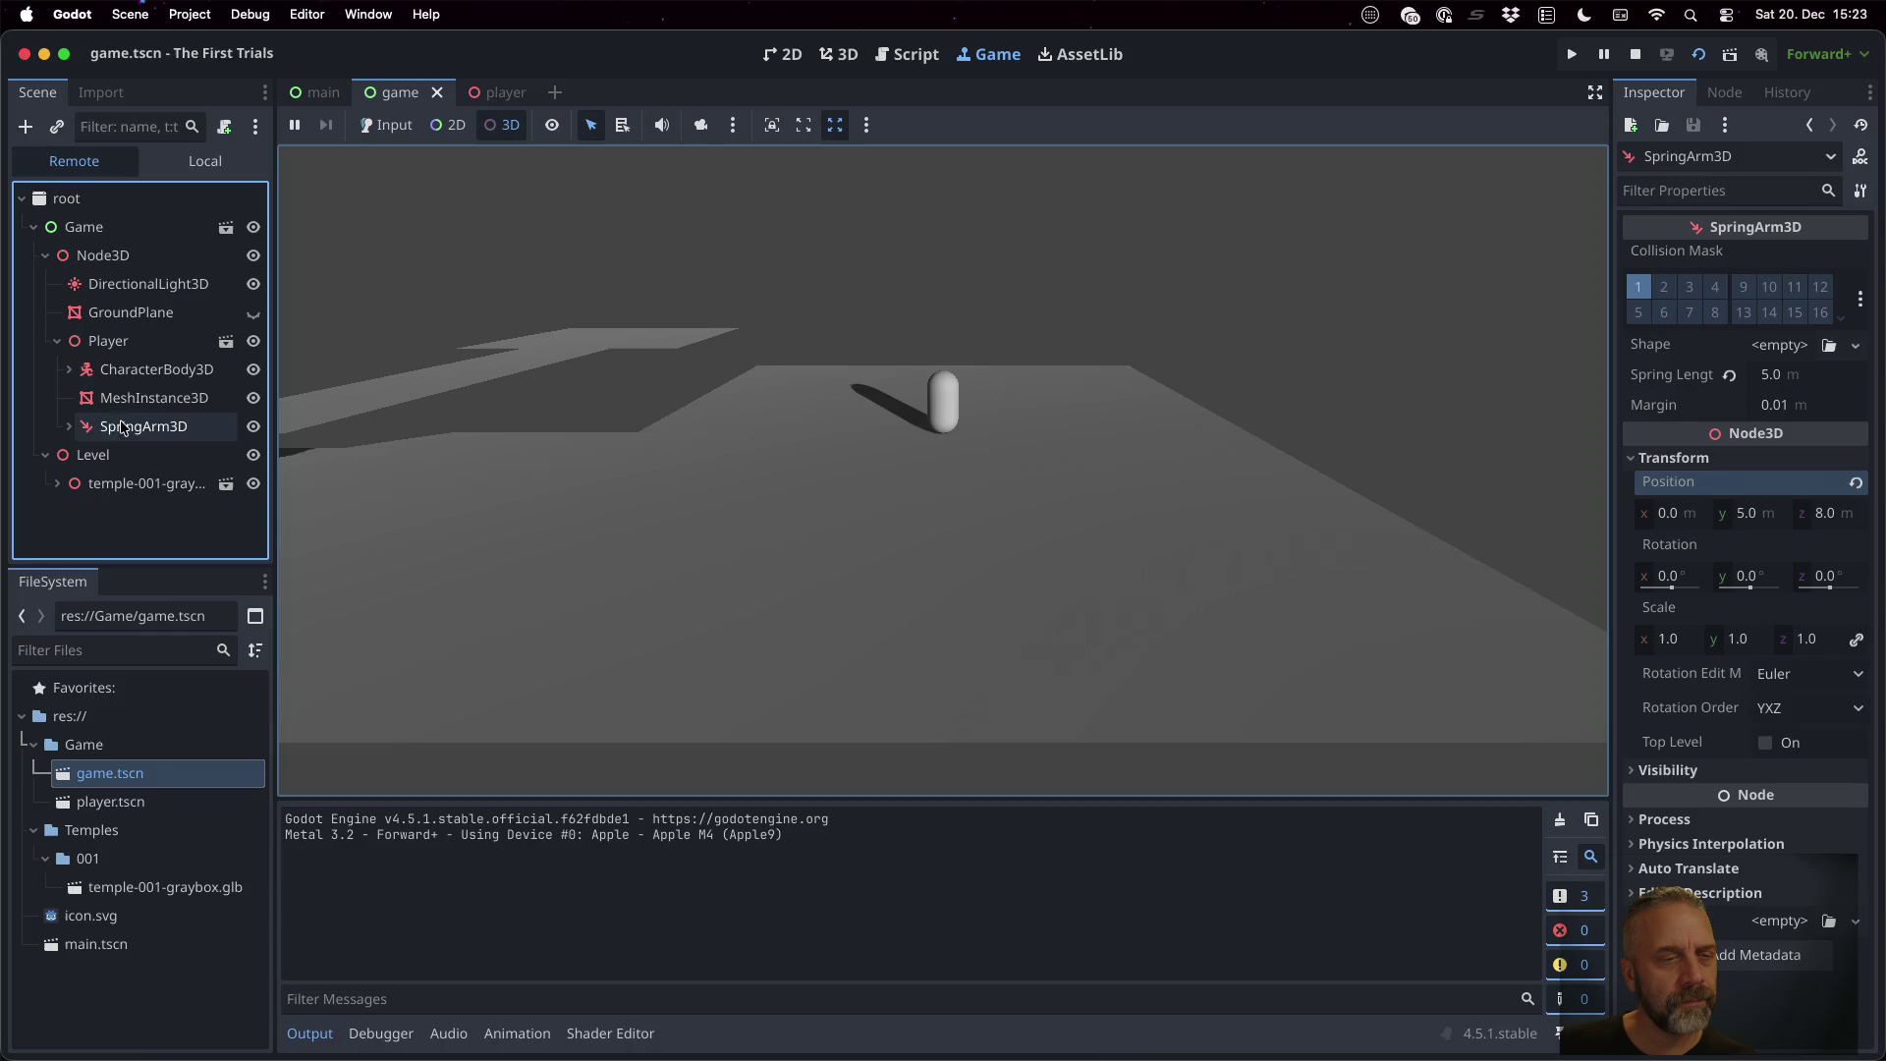
left_click(135, 433)
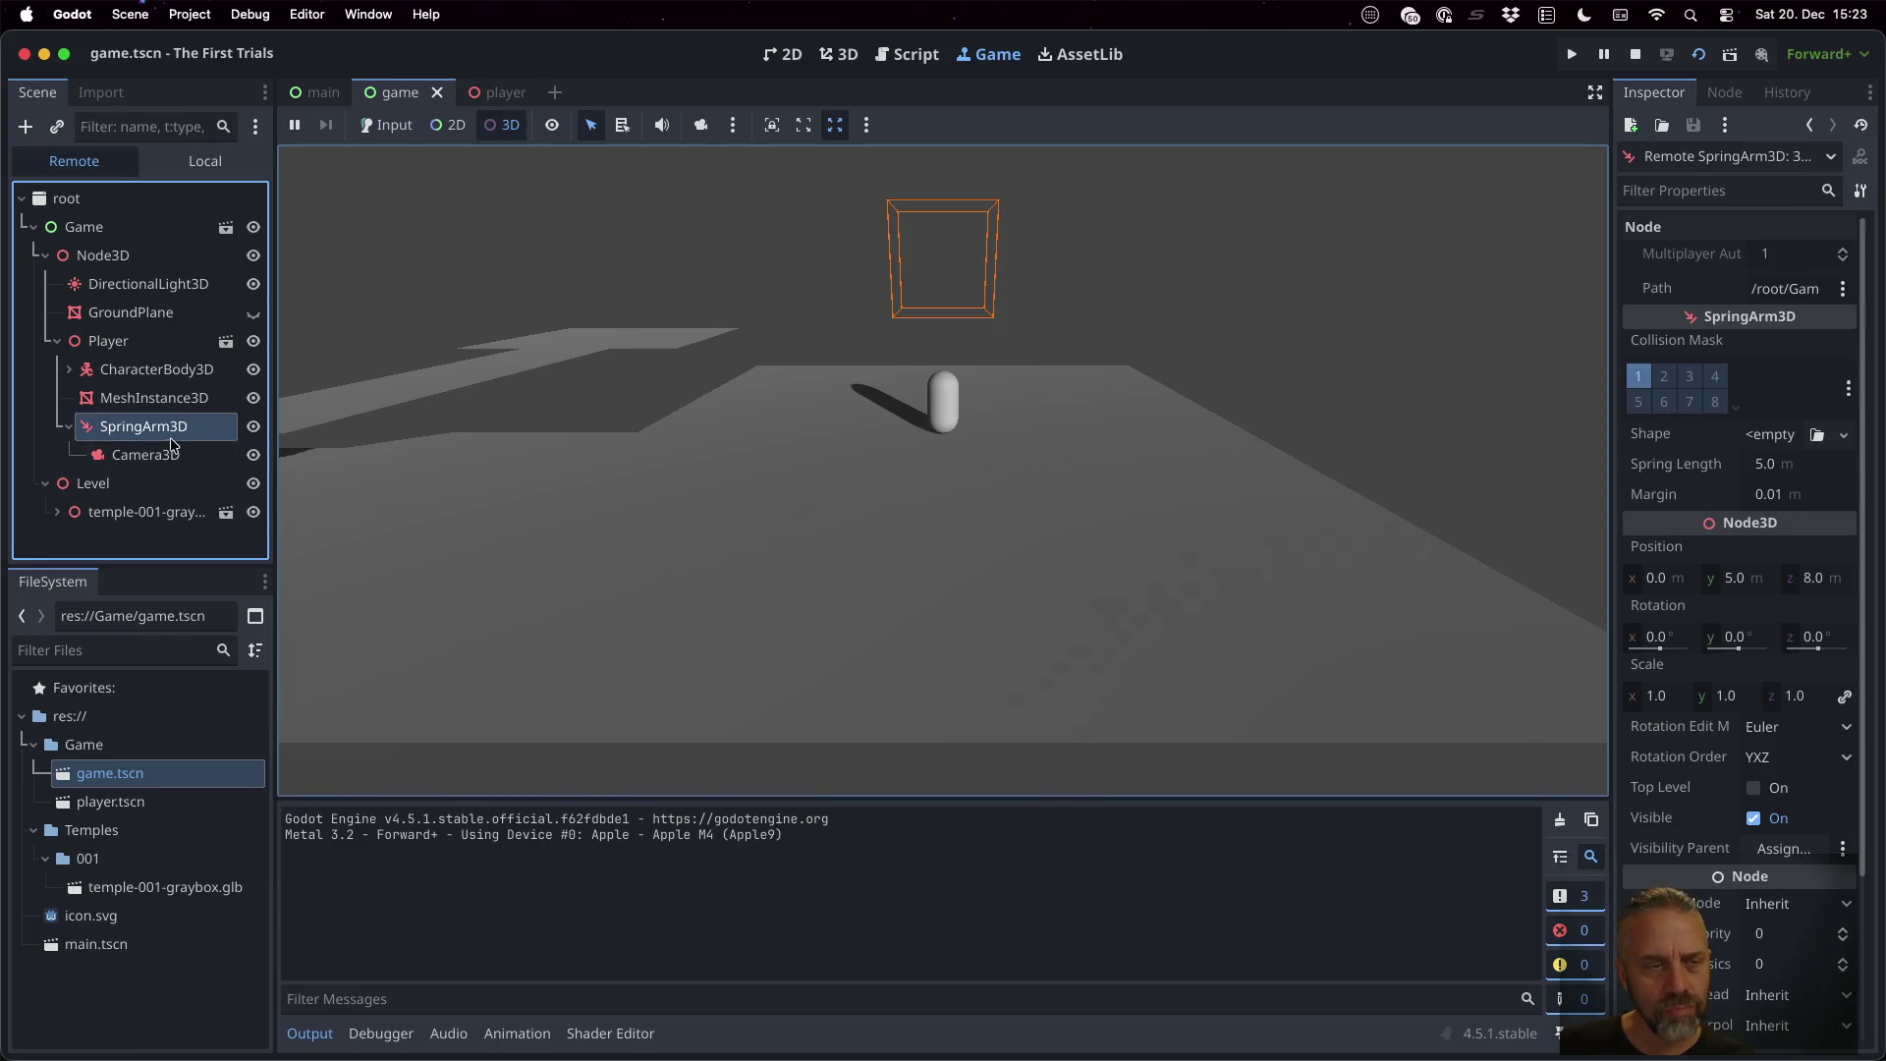
Try live SpringArm3D positions: height 2, then z 4 and z 2
left_click(1735, 579)
type("2")
key("Return")
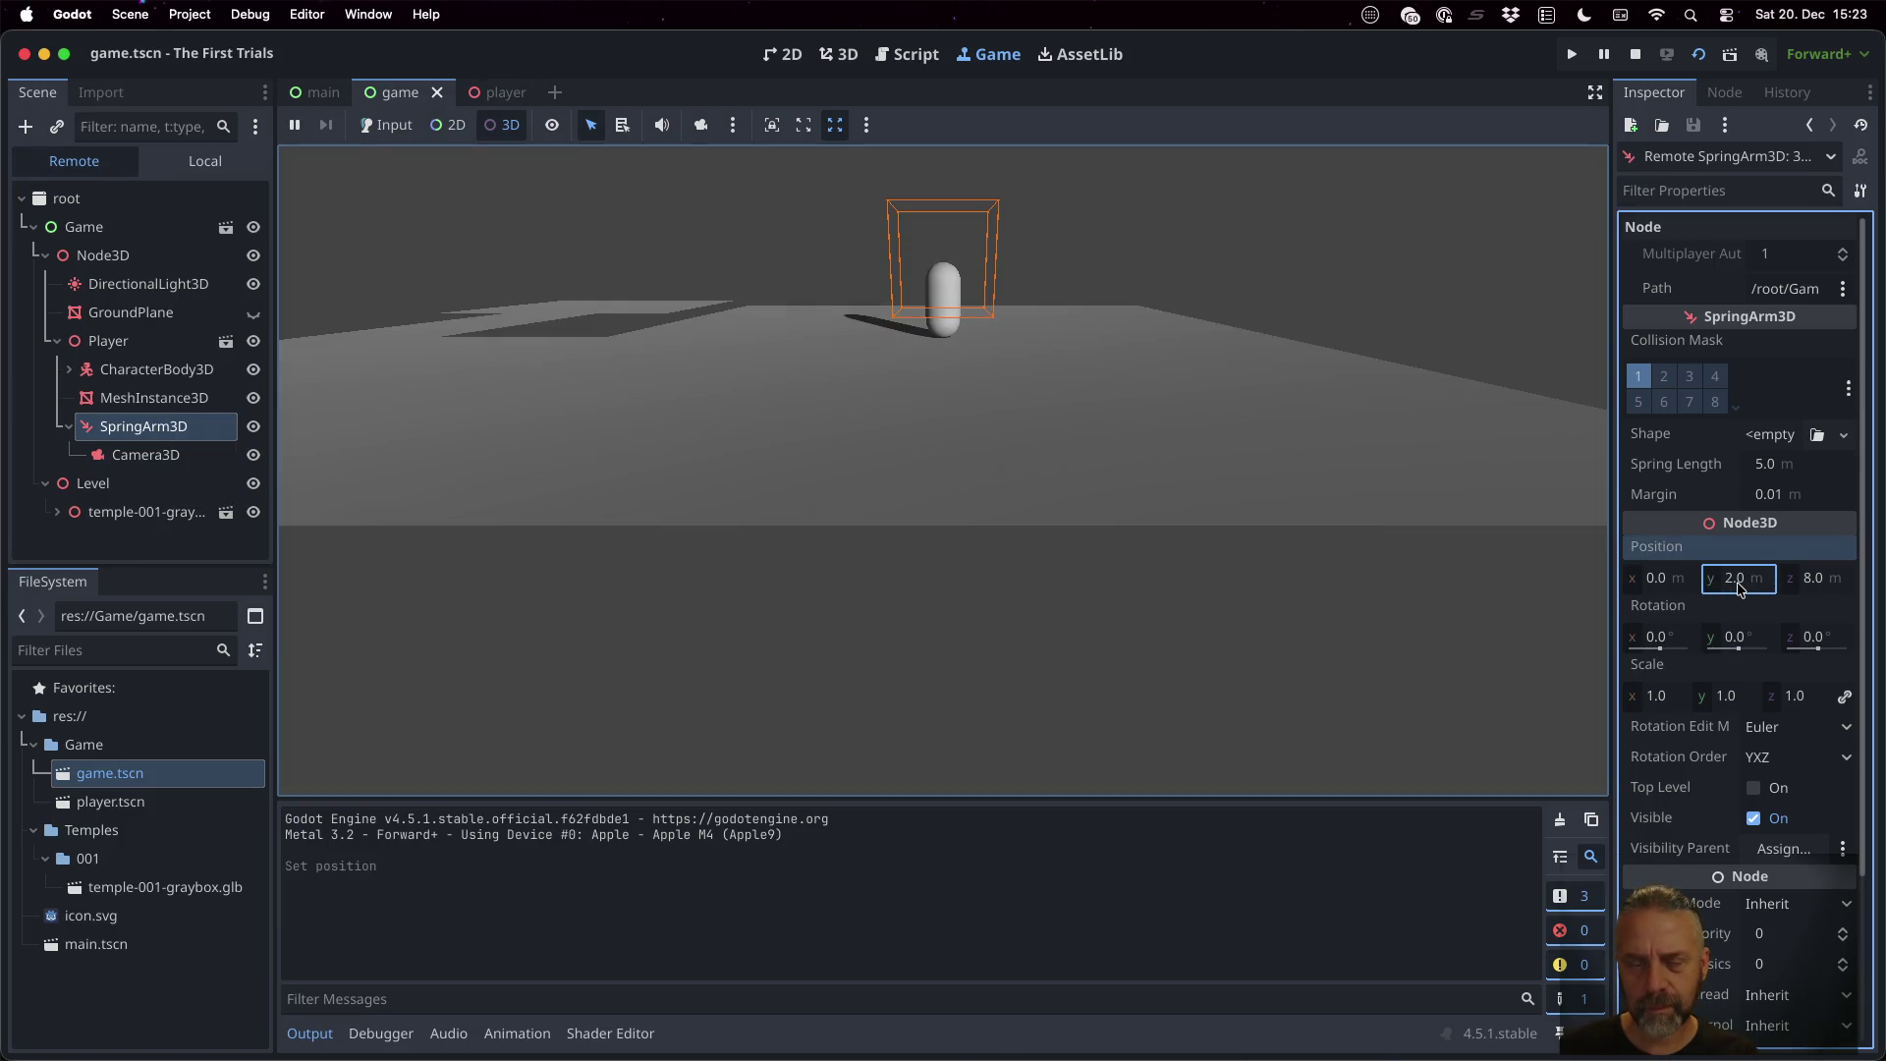
left_click(1820, 579)
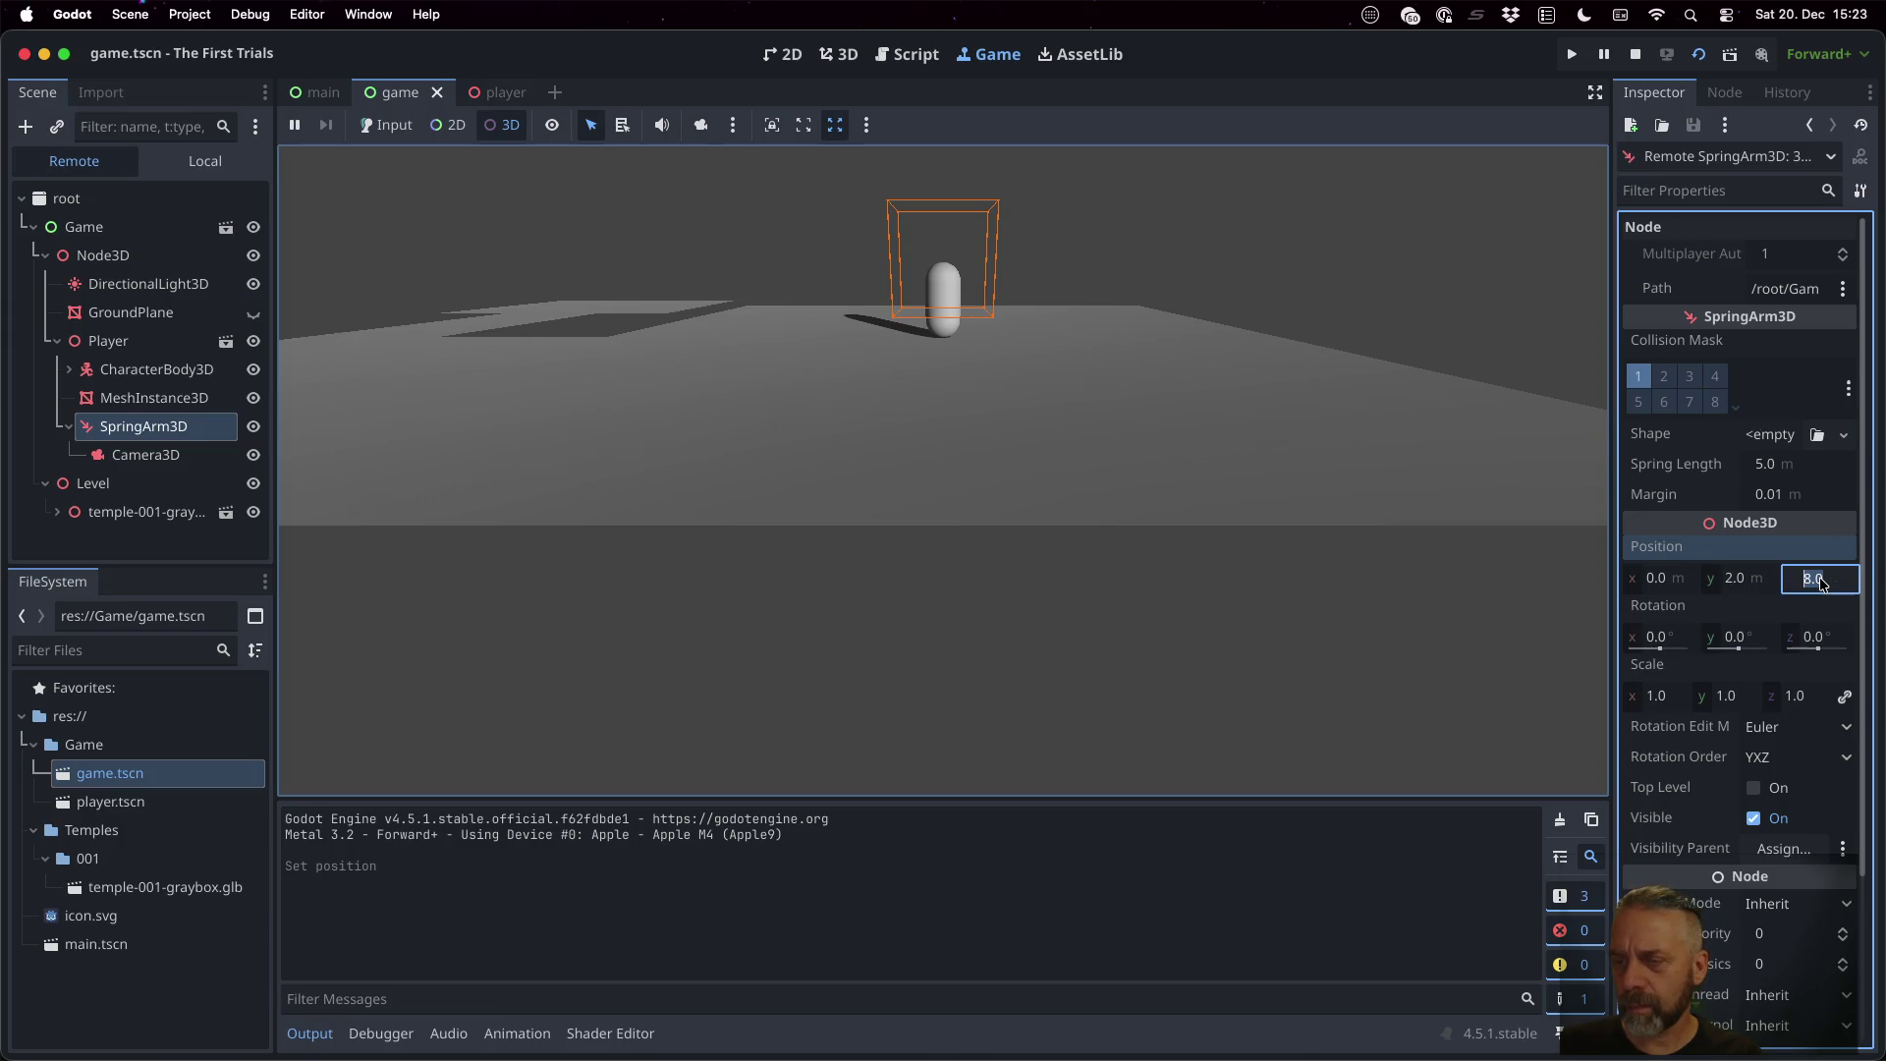
type("4")
key("Return")
left_click(1820, 580)
type("2")
key("Return")
Settle the live arm at height 2.5 and z 0.0, then restart the game
left_click(1745, 586)
type("1")
key("Return")
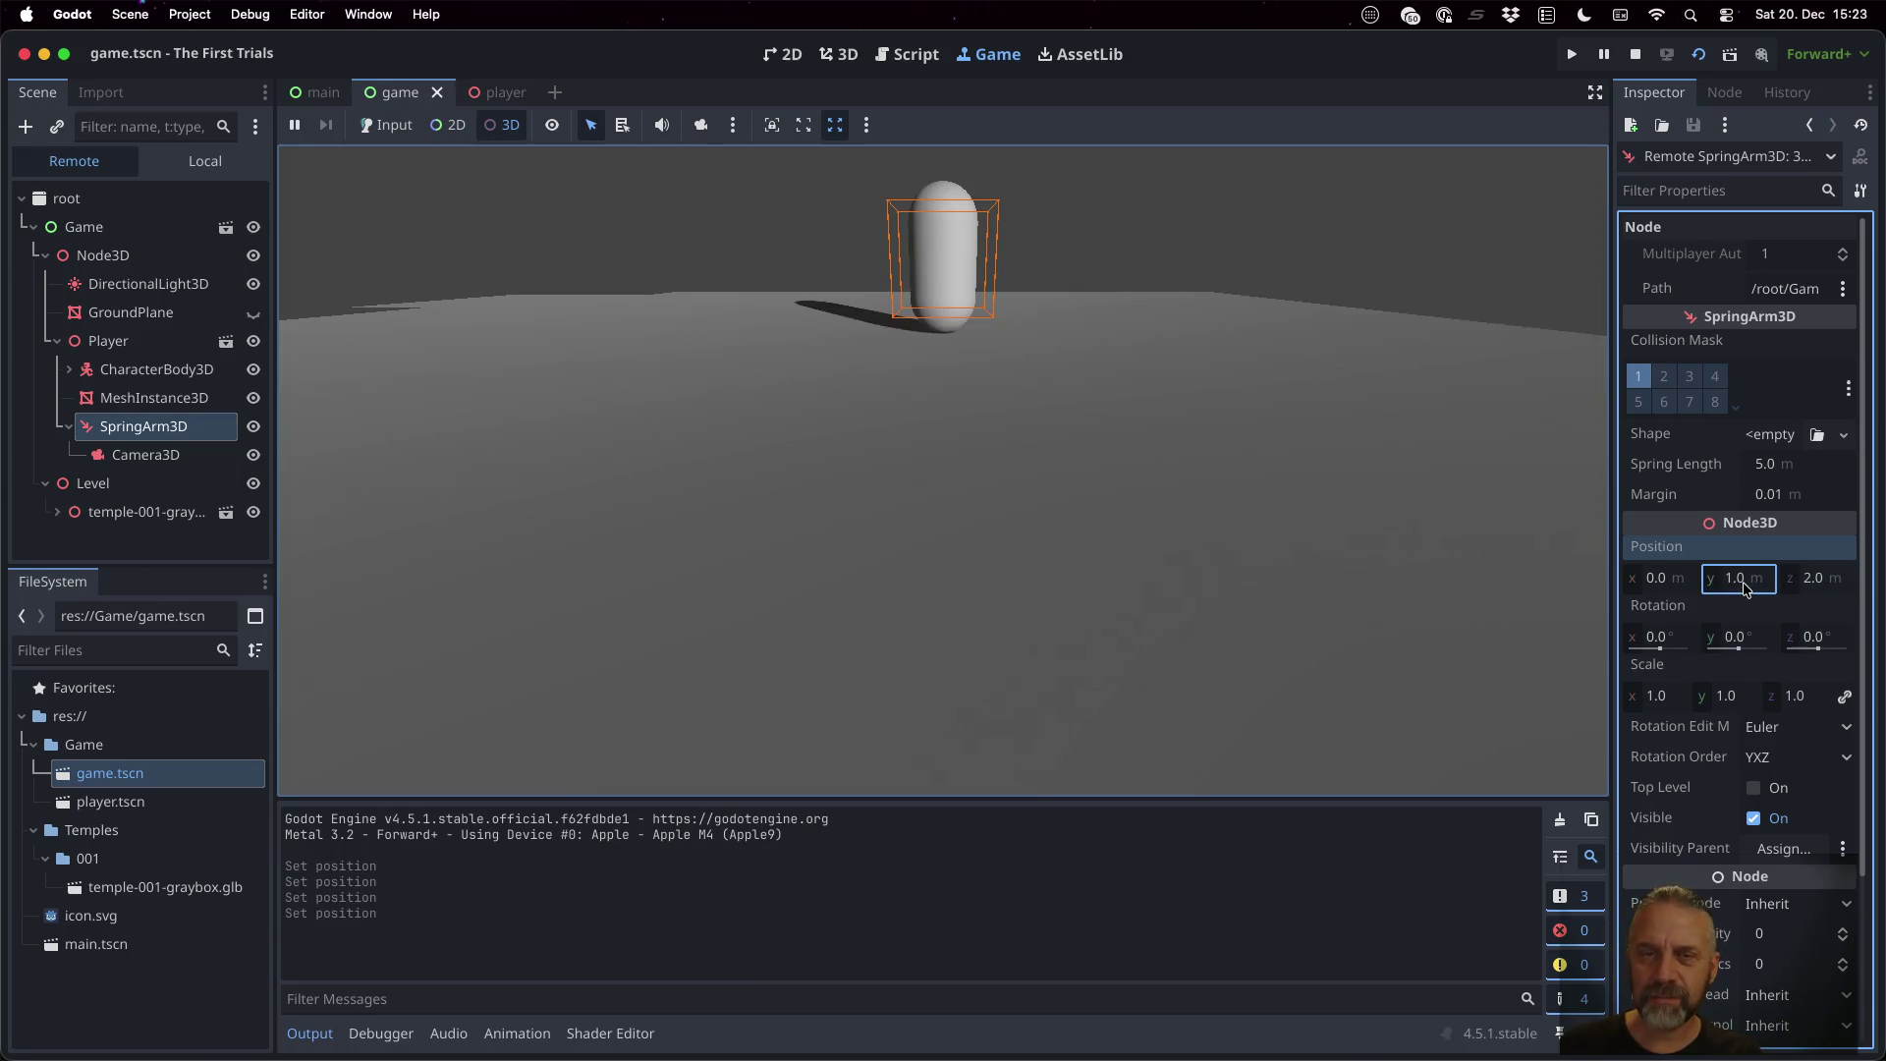
left_click(1745, 586)
type("2.5")
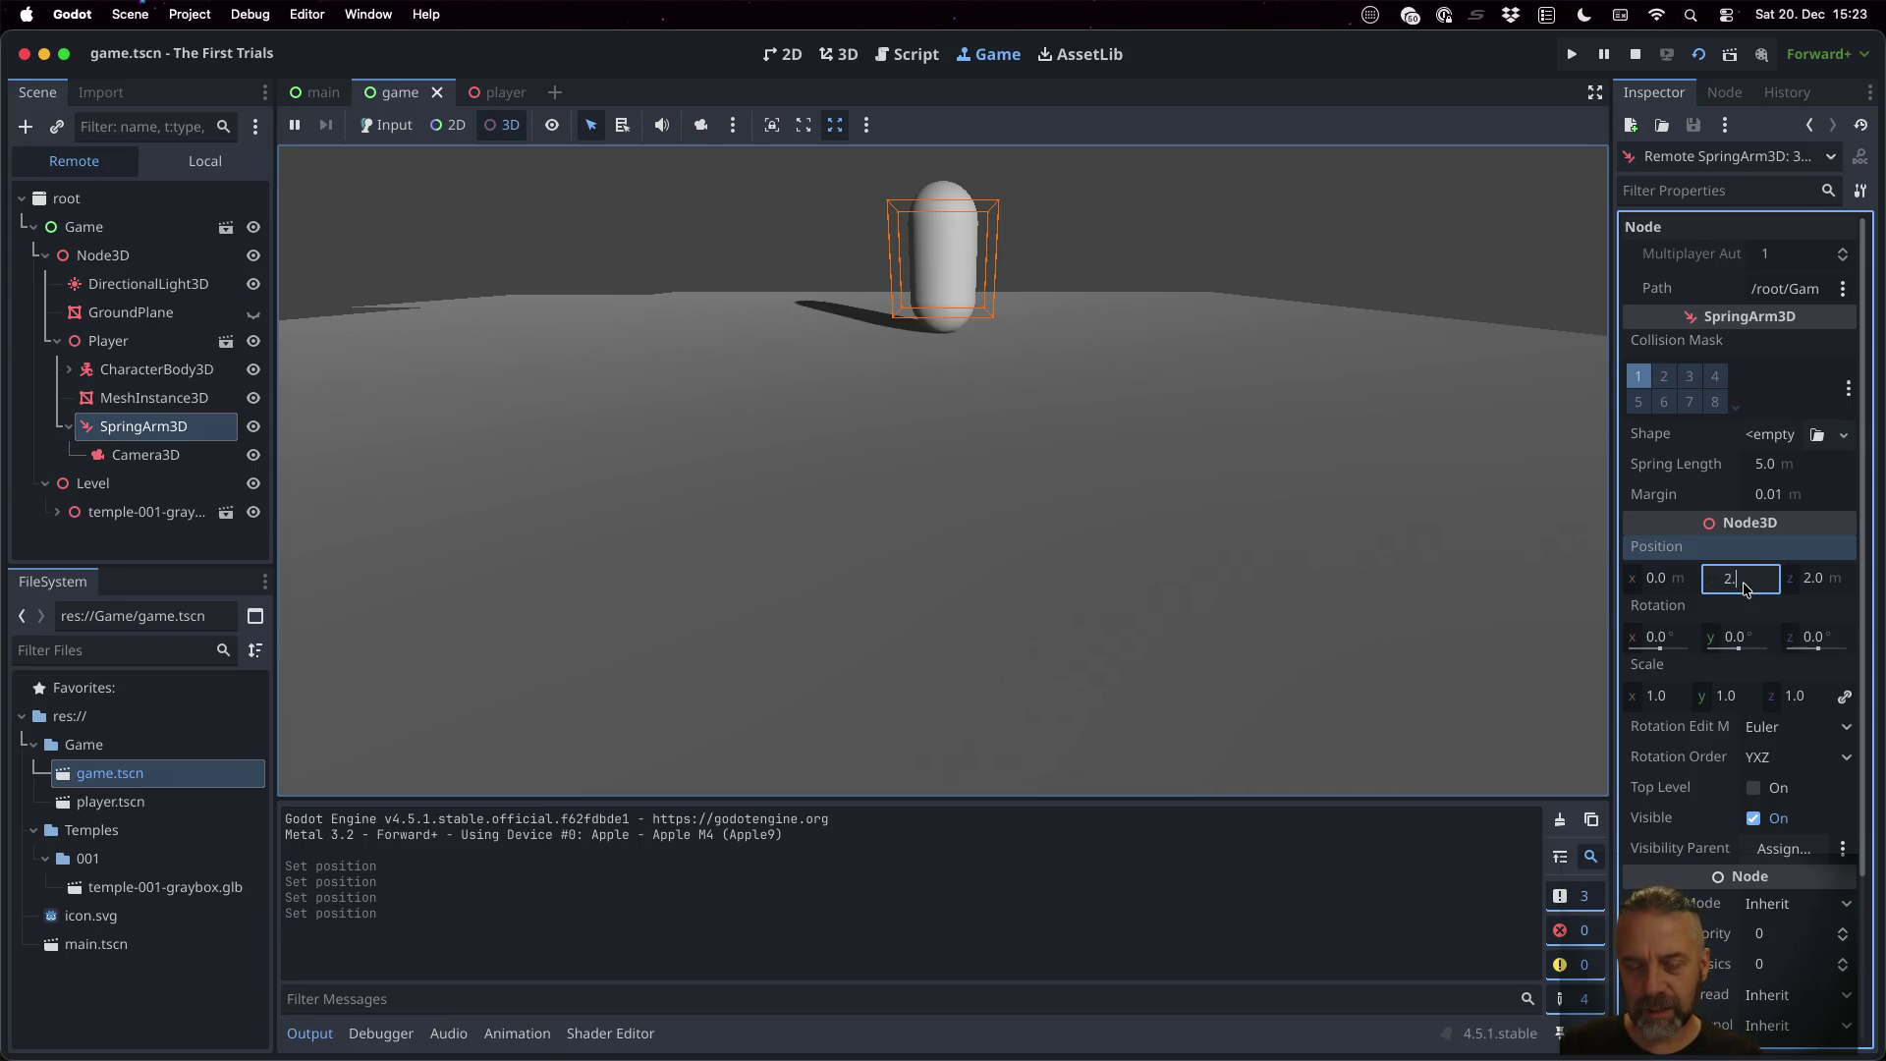
key("Return")
left_click(1821, 590)
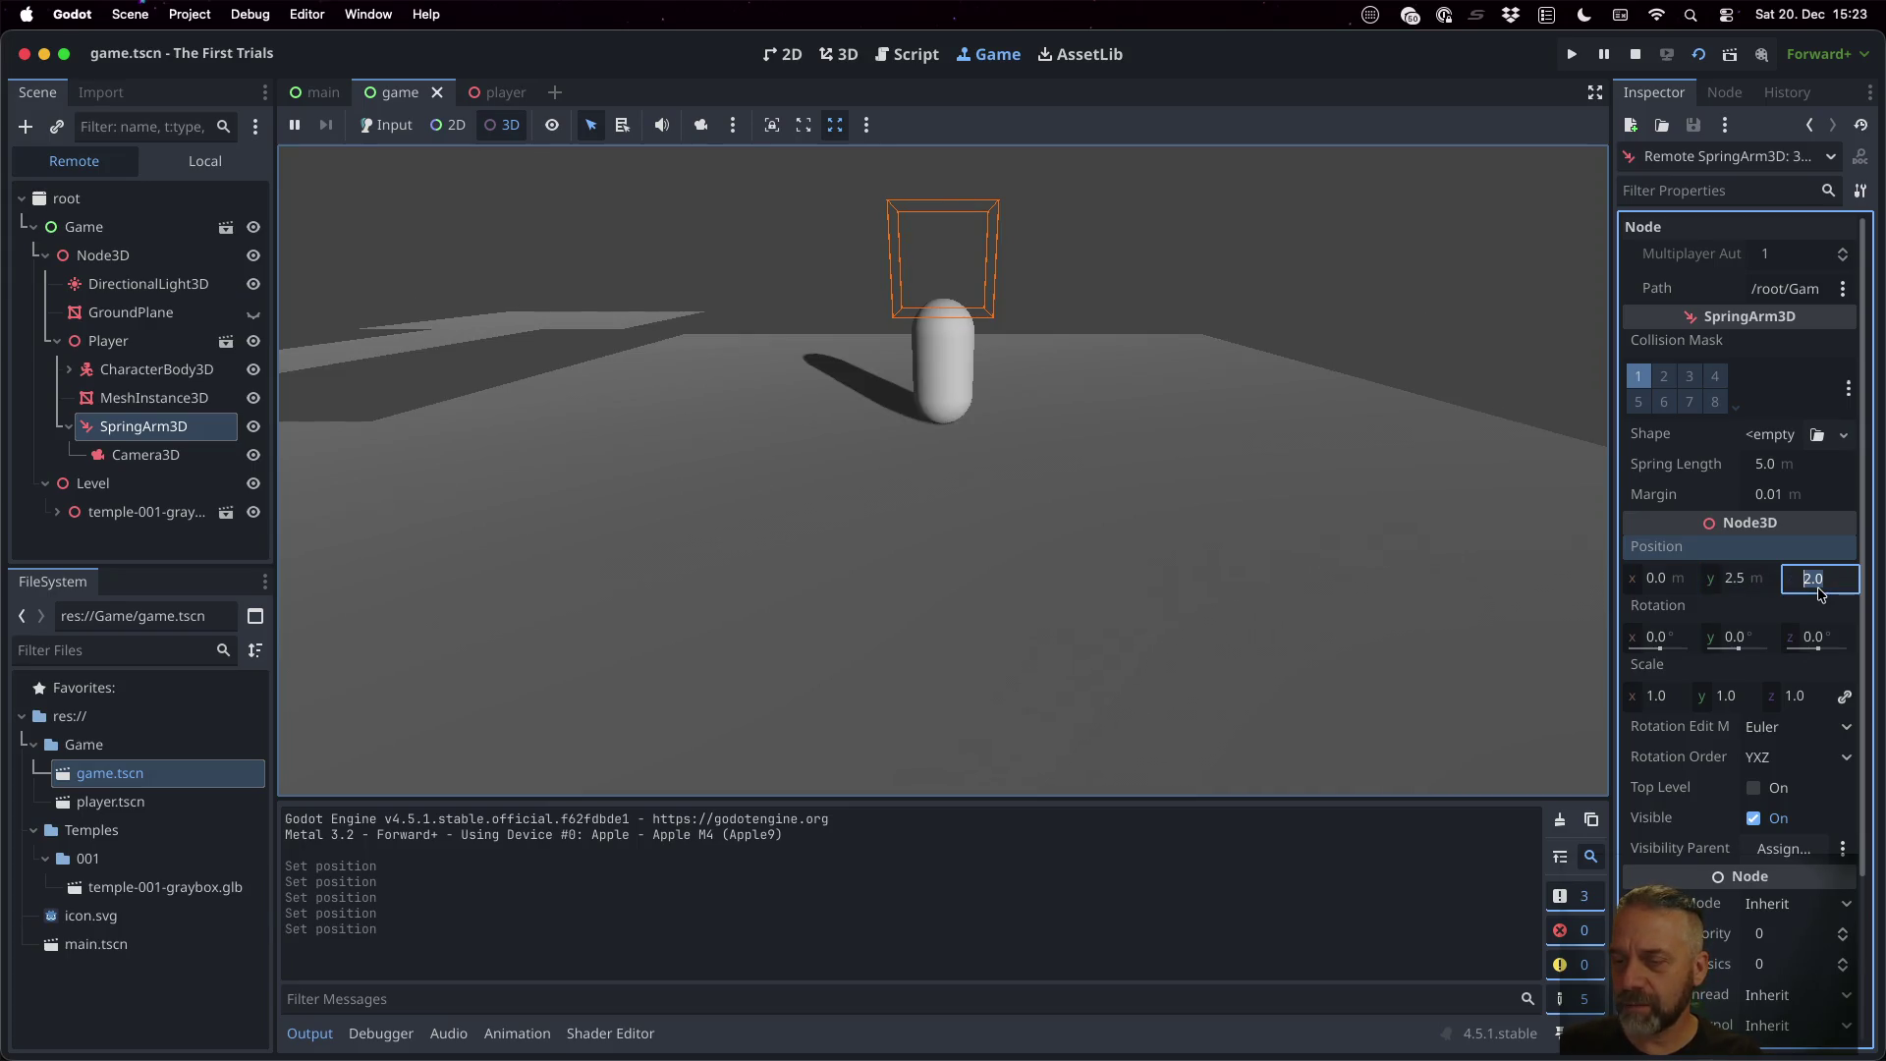
type("0")
key("Return")
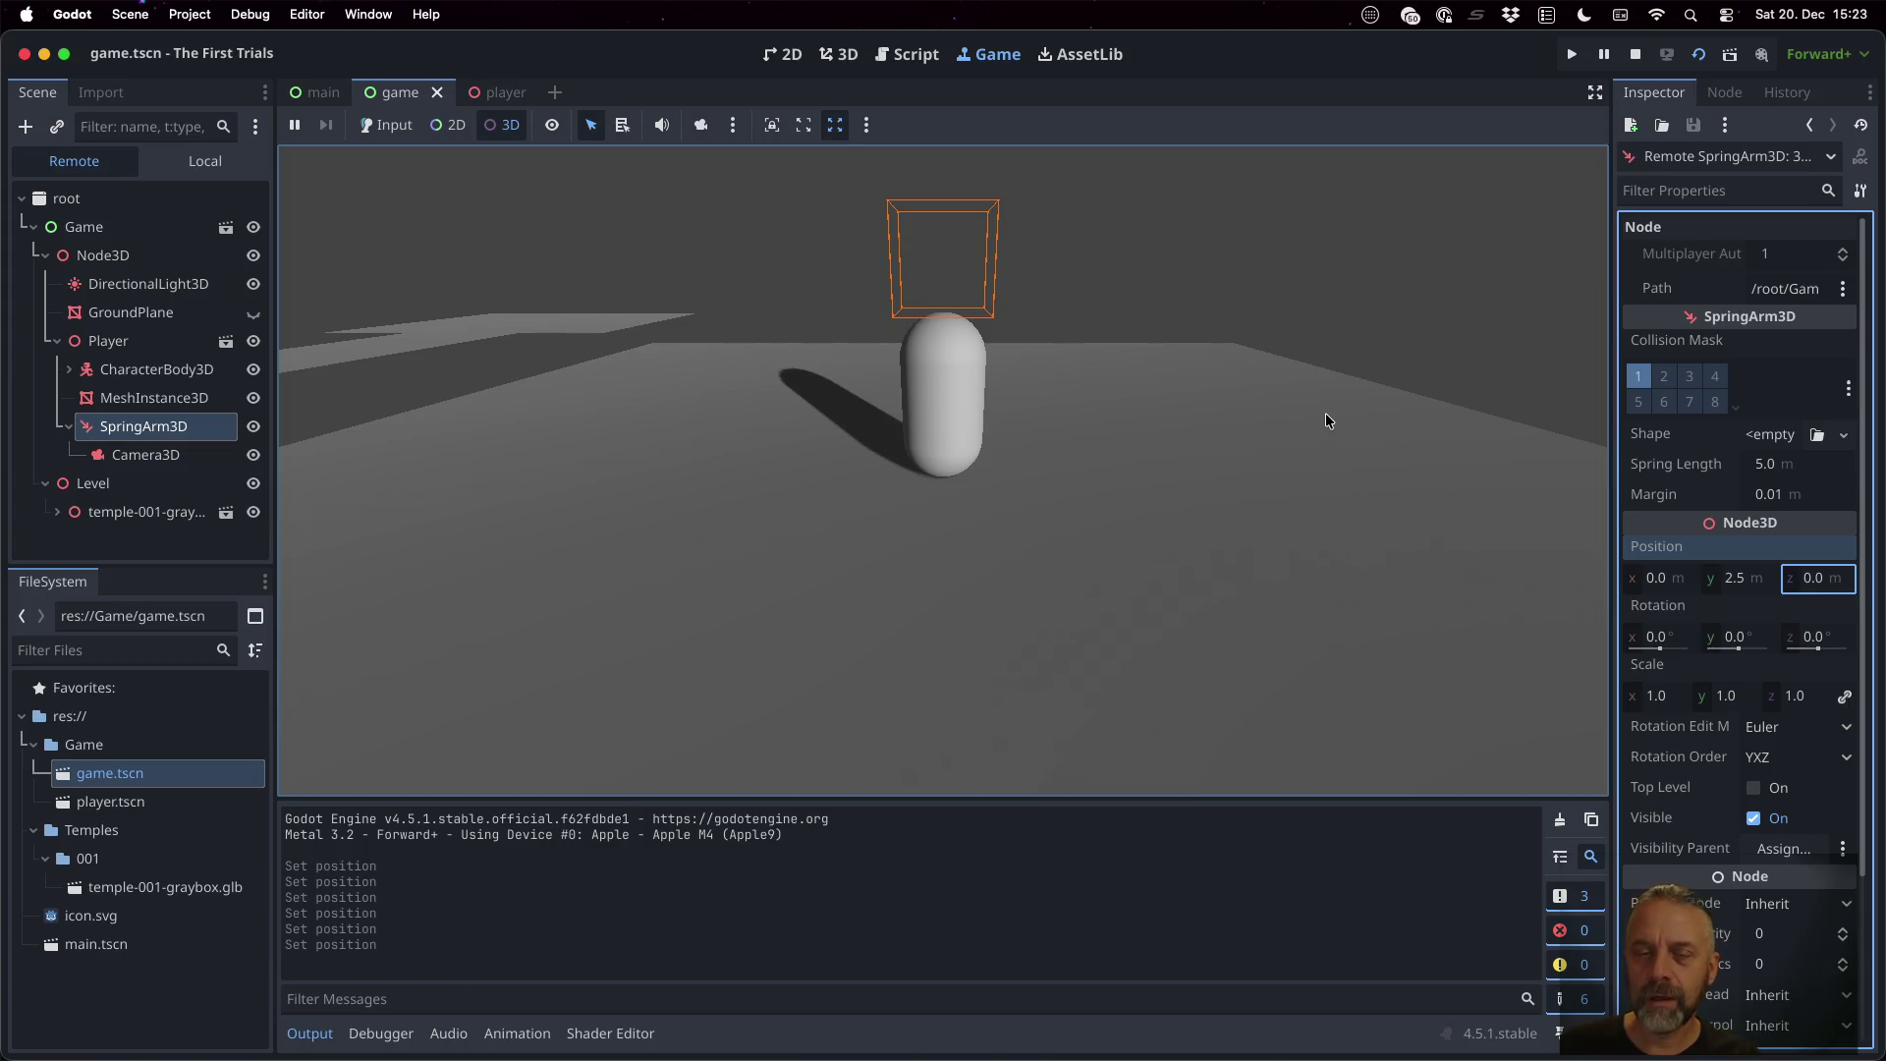
left_click(1635, 54)
left_click(1573, 55)
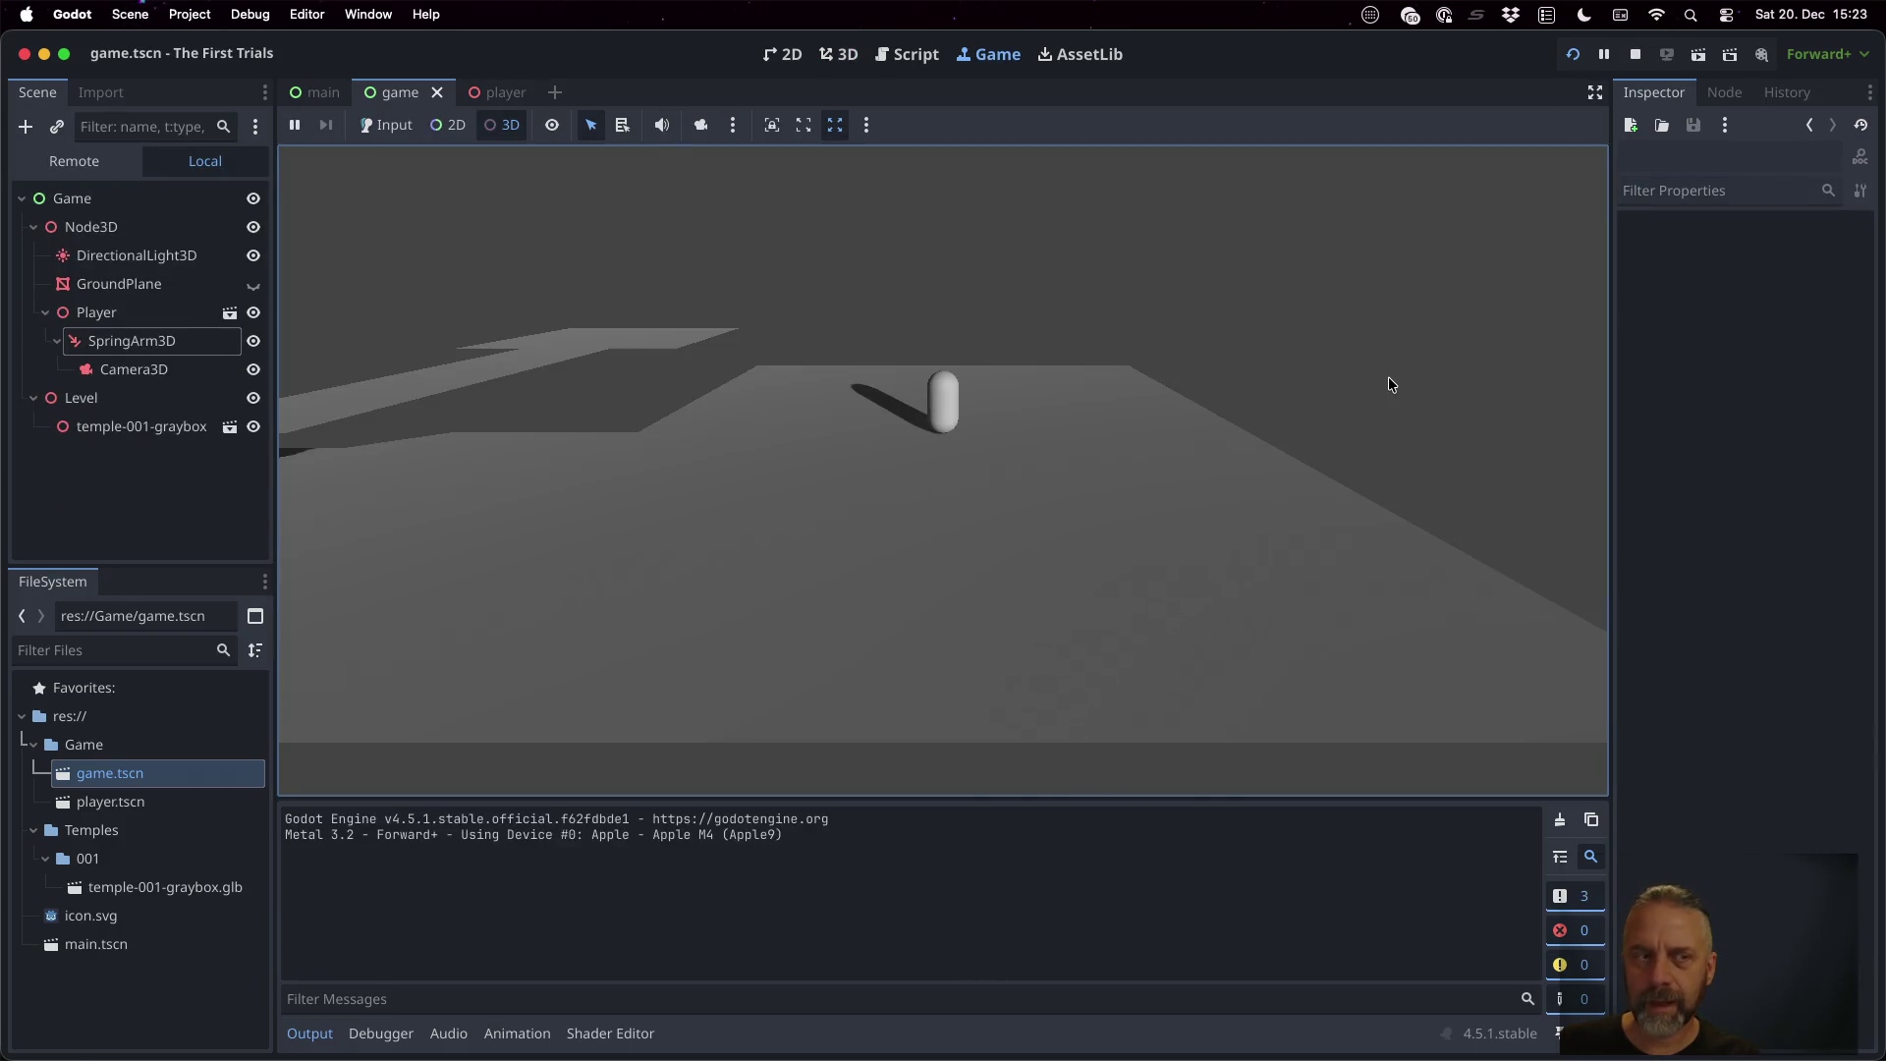
Set the scene's SpringArm3D position to y 2.5, z 2.0 and test-run the game
left_click(1636, 54)
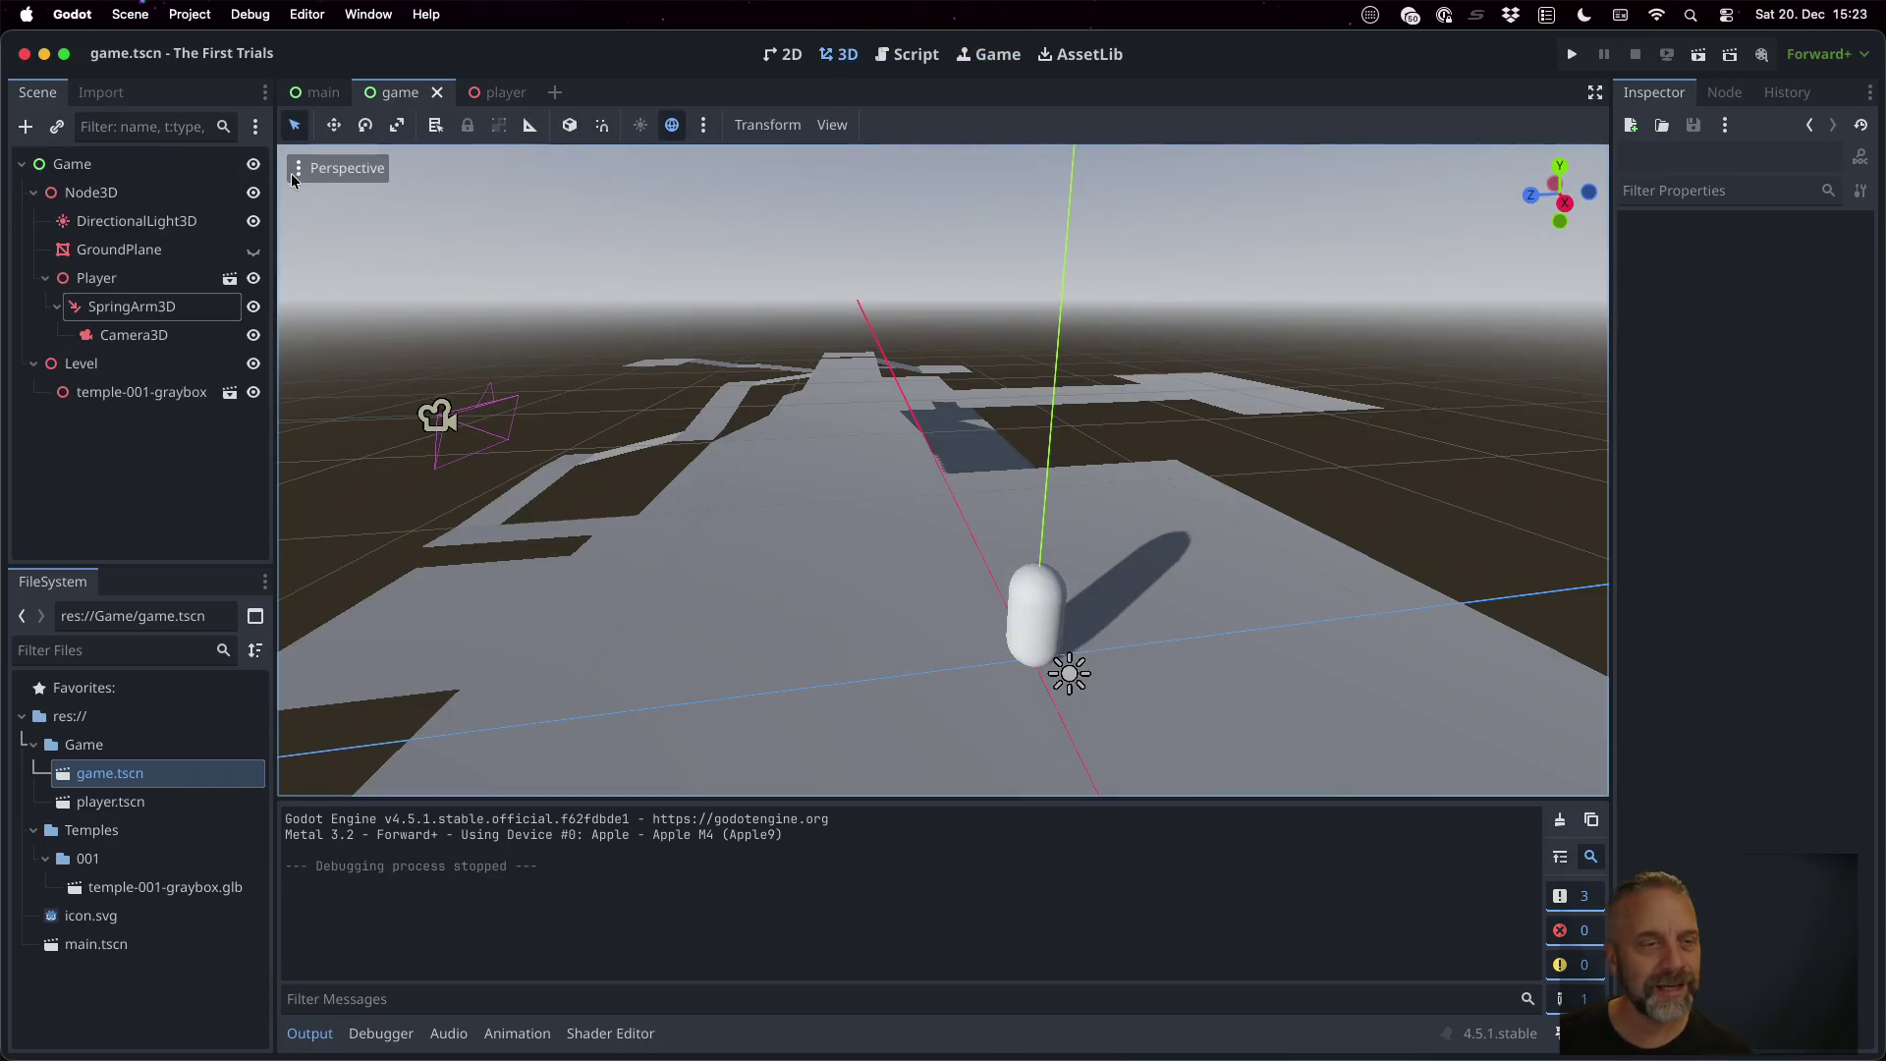
left_click(162, 309)
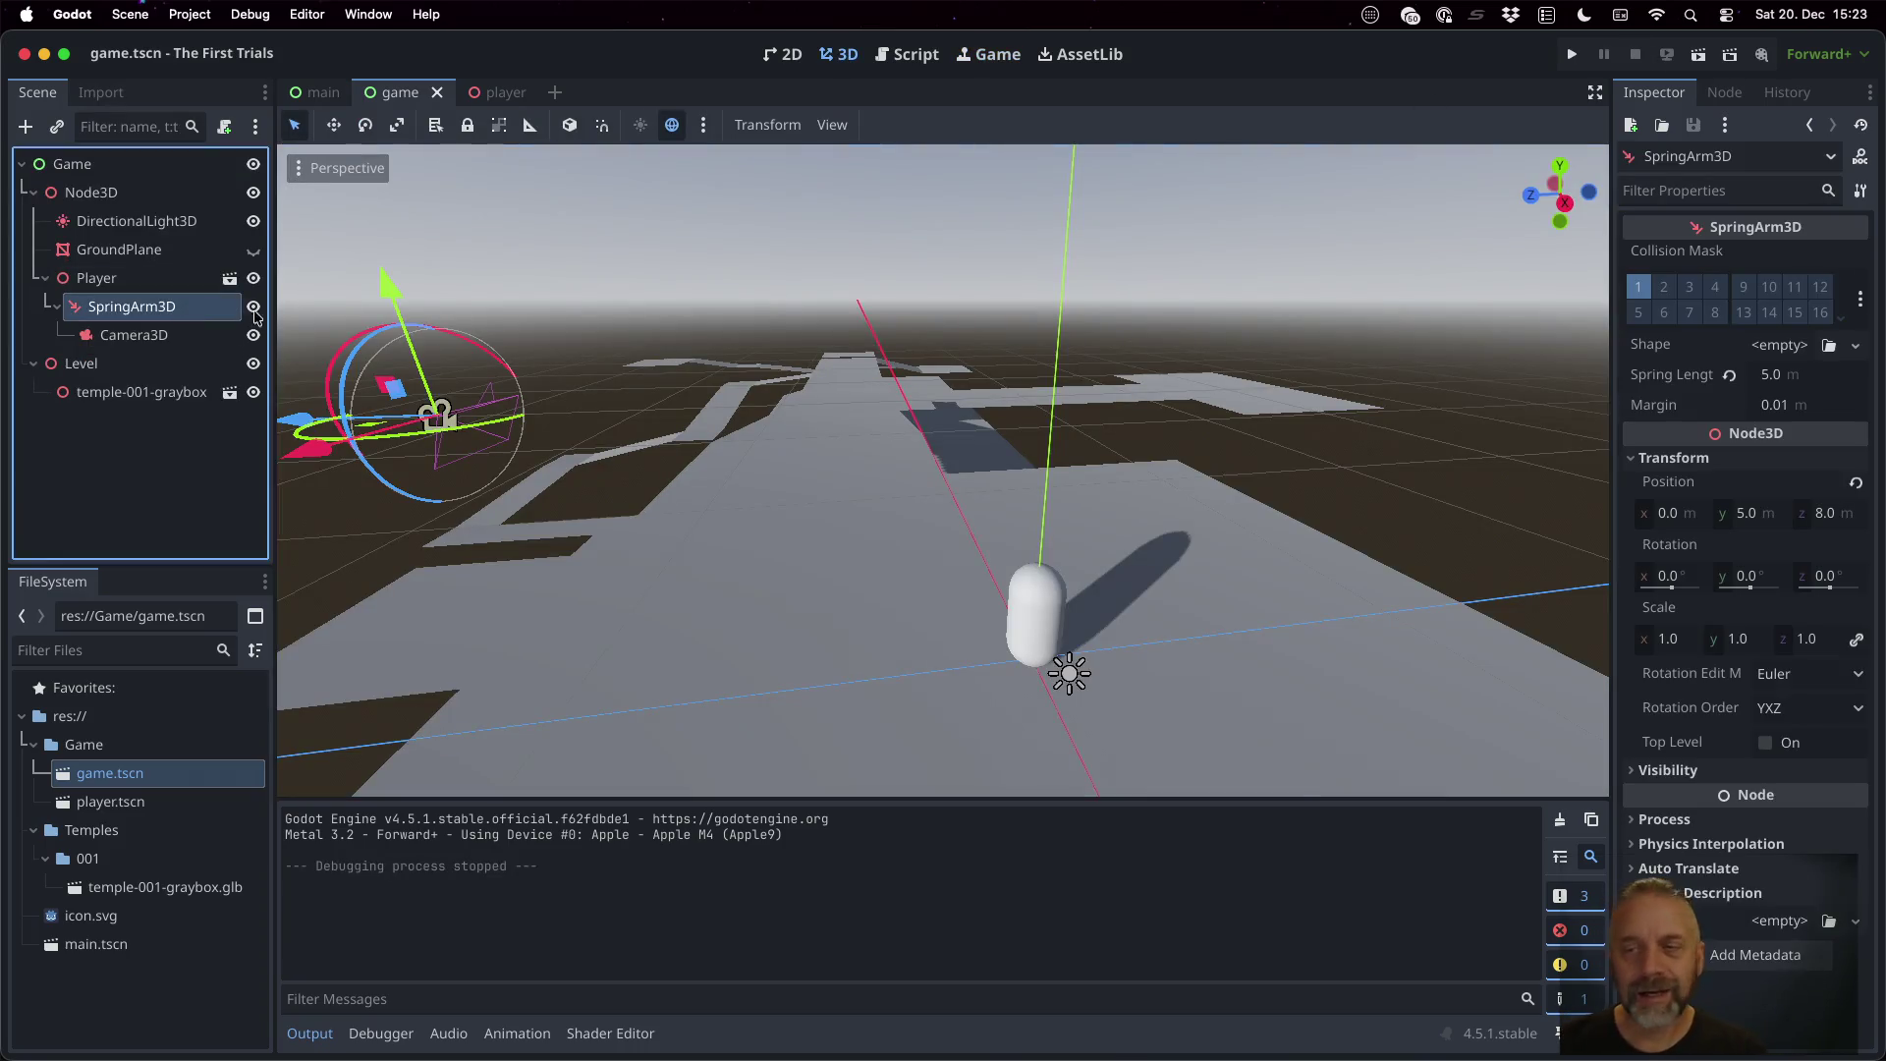
left_click(1754, 513)
type("2")
key("Return")
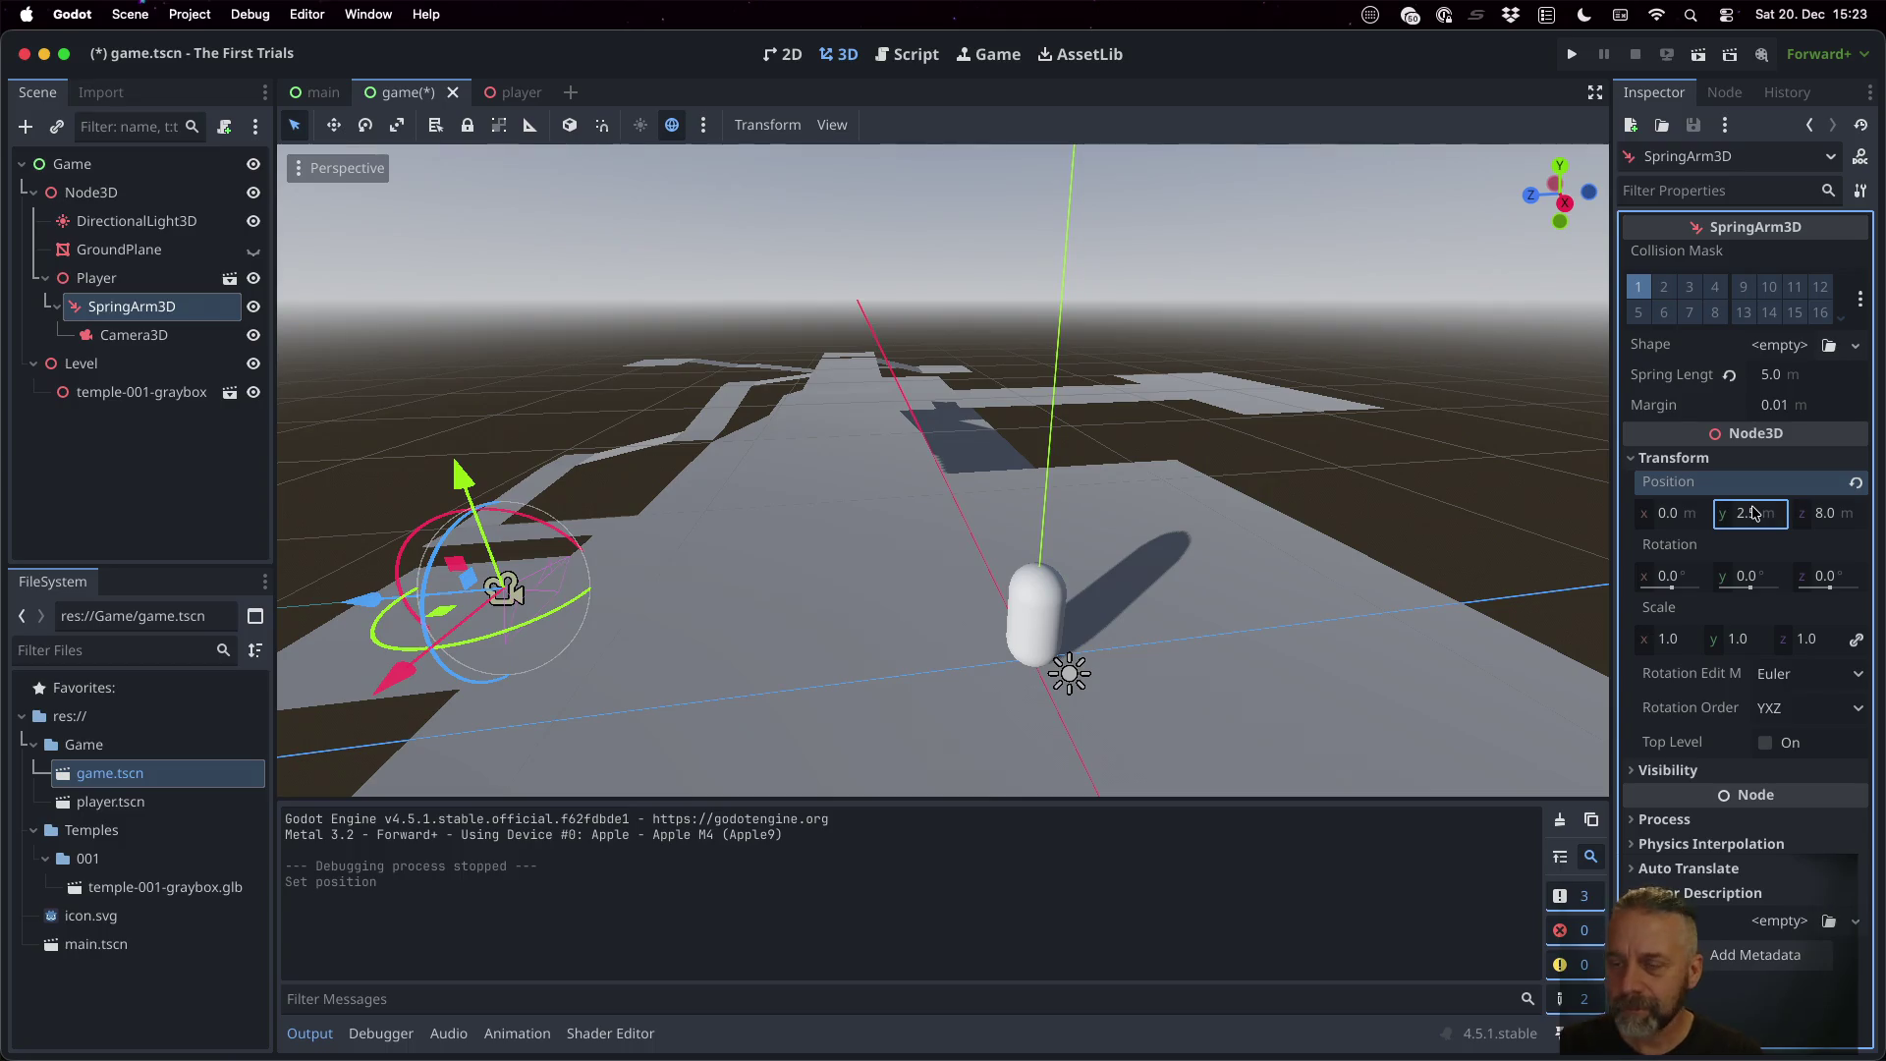
left_click(1827, 513)
type("2")
key("Return")
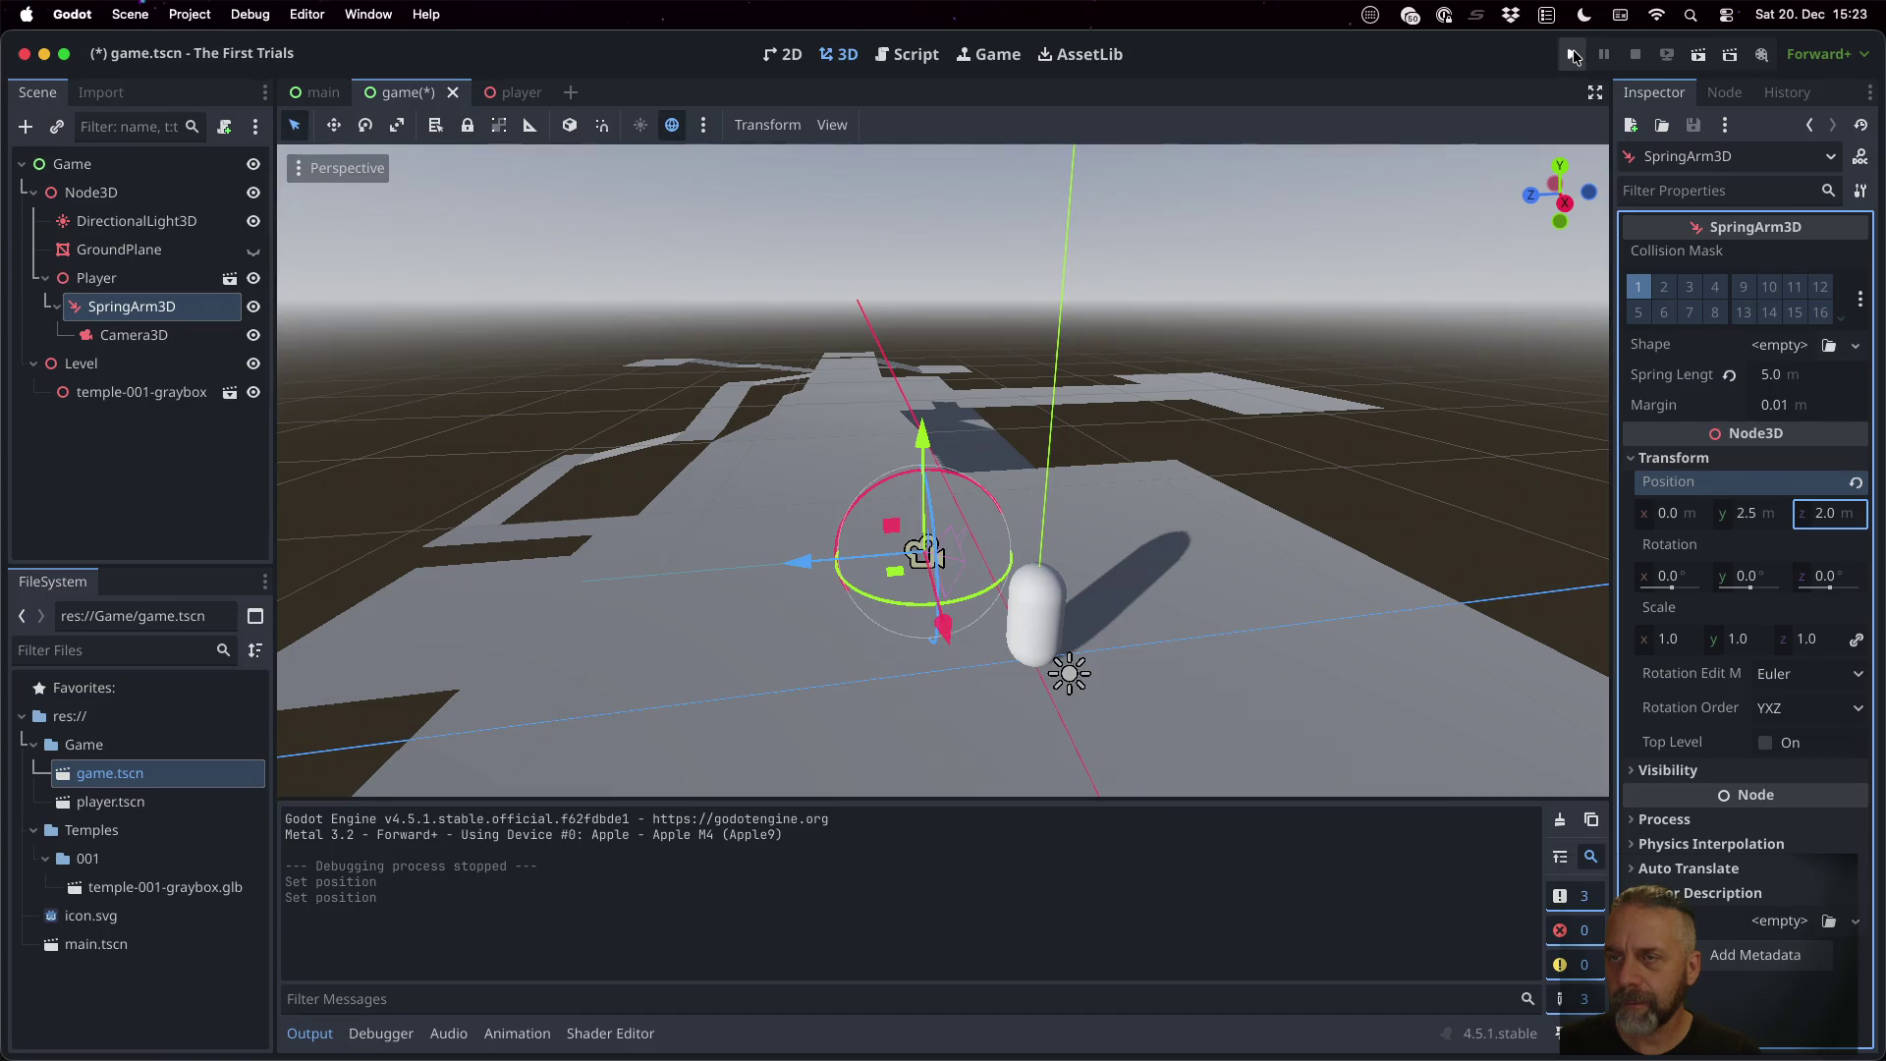
left_click(1572, 54)
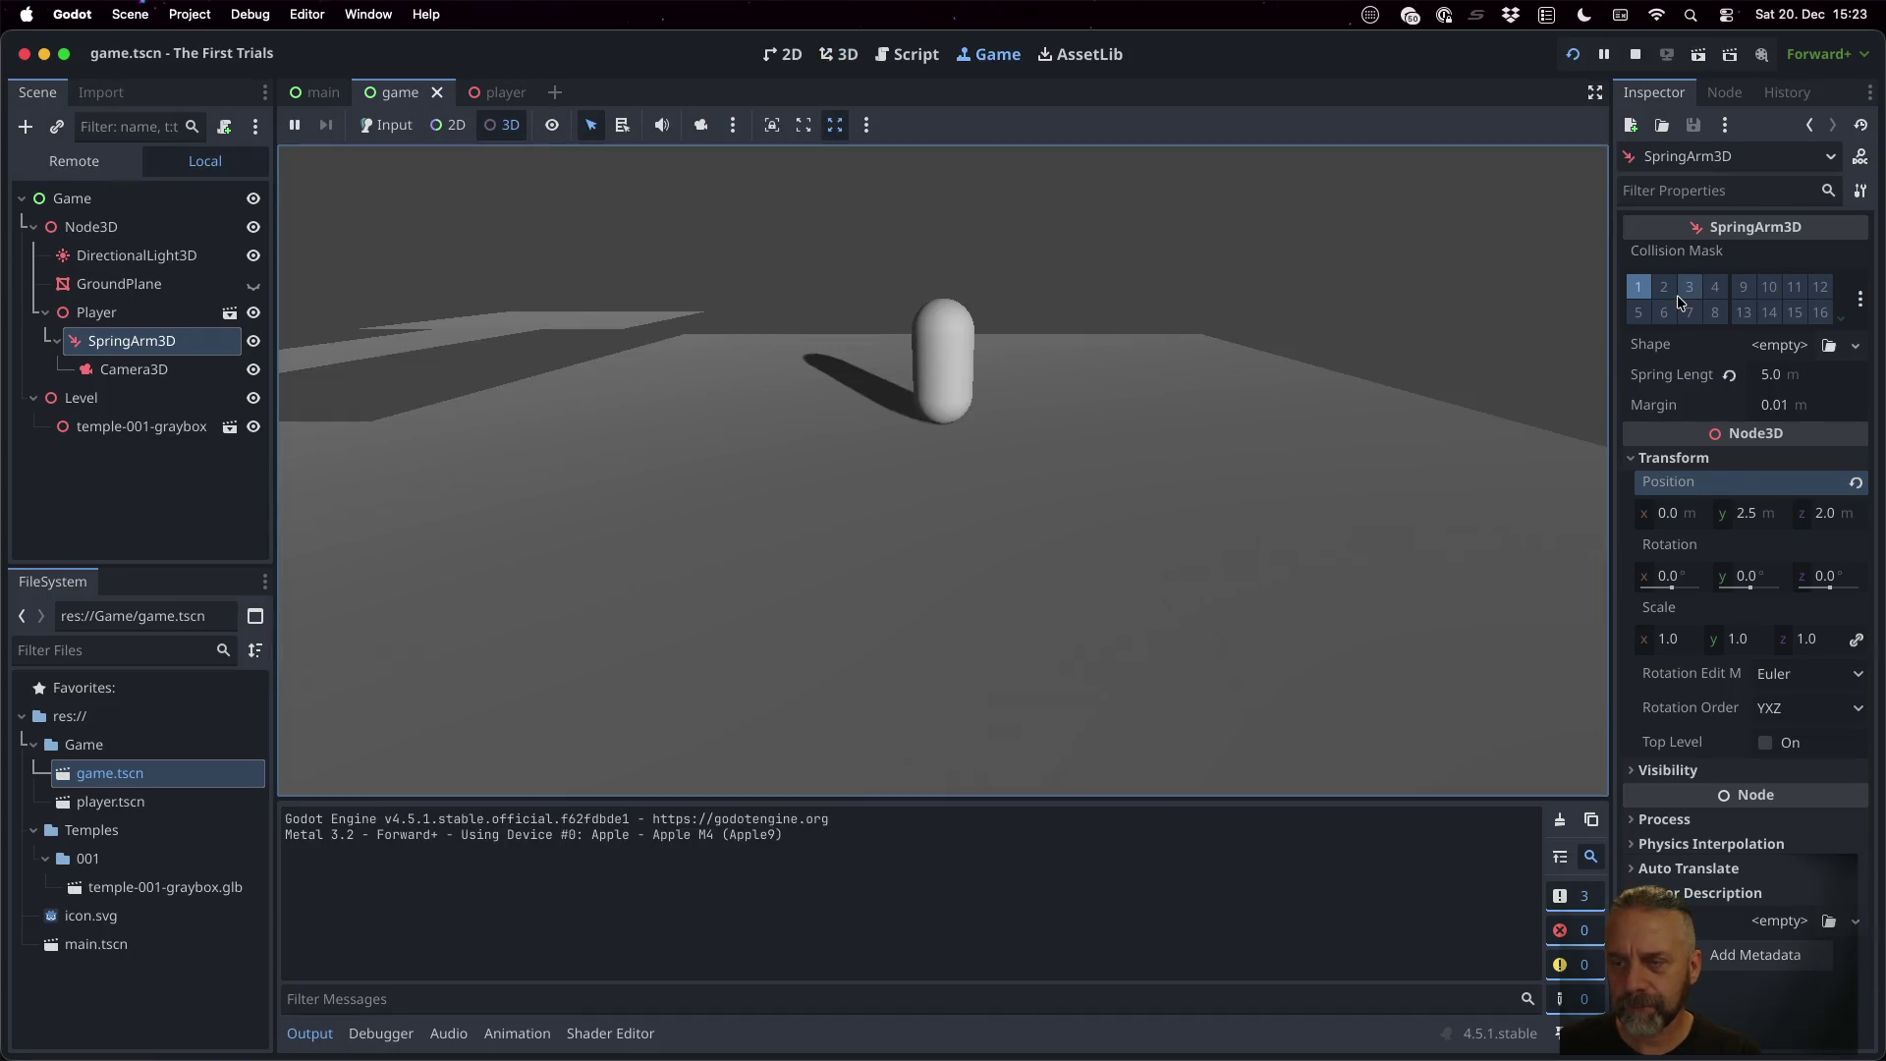
left_click(1637, 55)
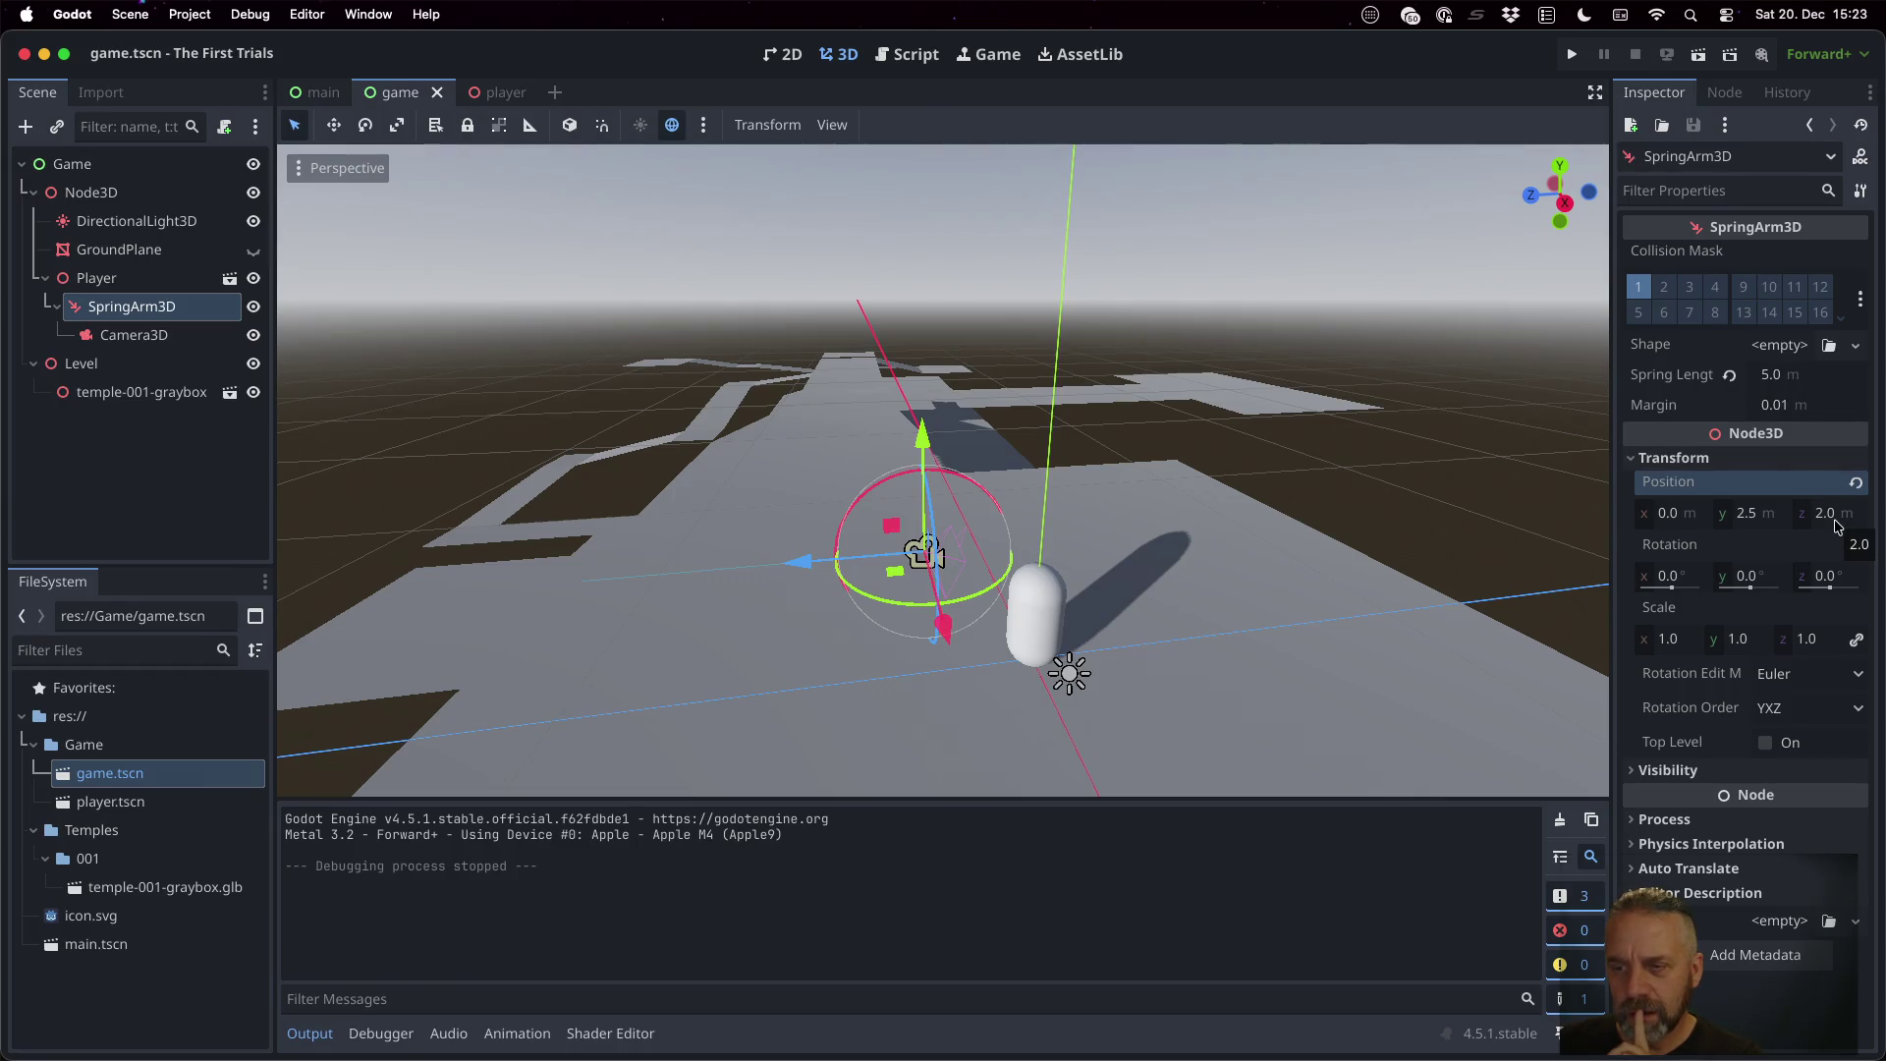
Shorten the SpringArm3D's spring length to 1.0 and test the camera in-game
left_click(147, 324)
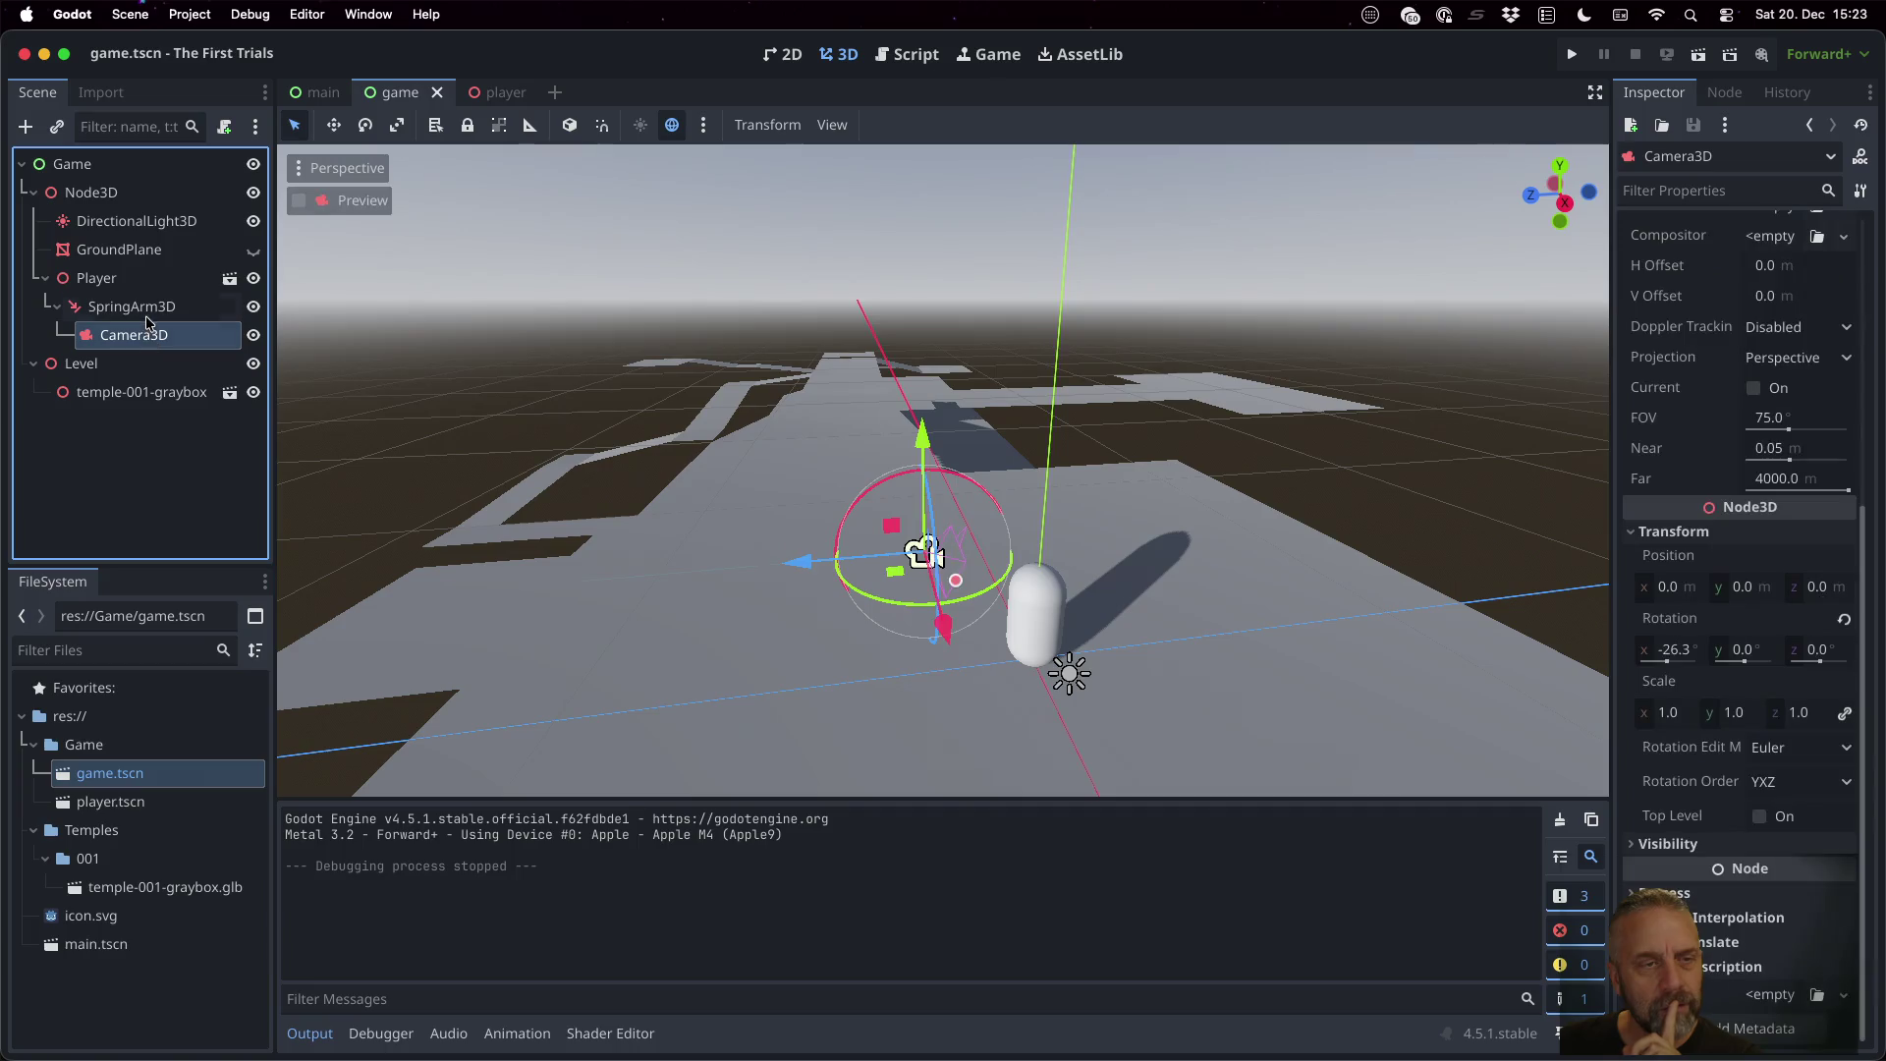
left_click(145, 310)
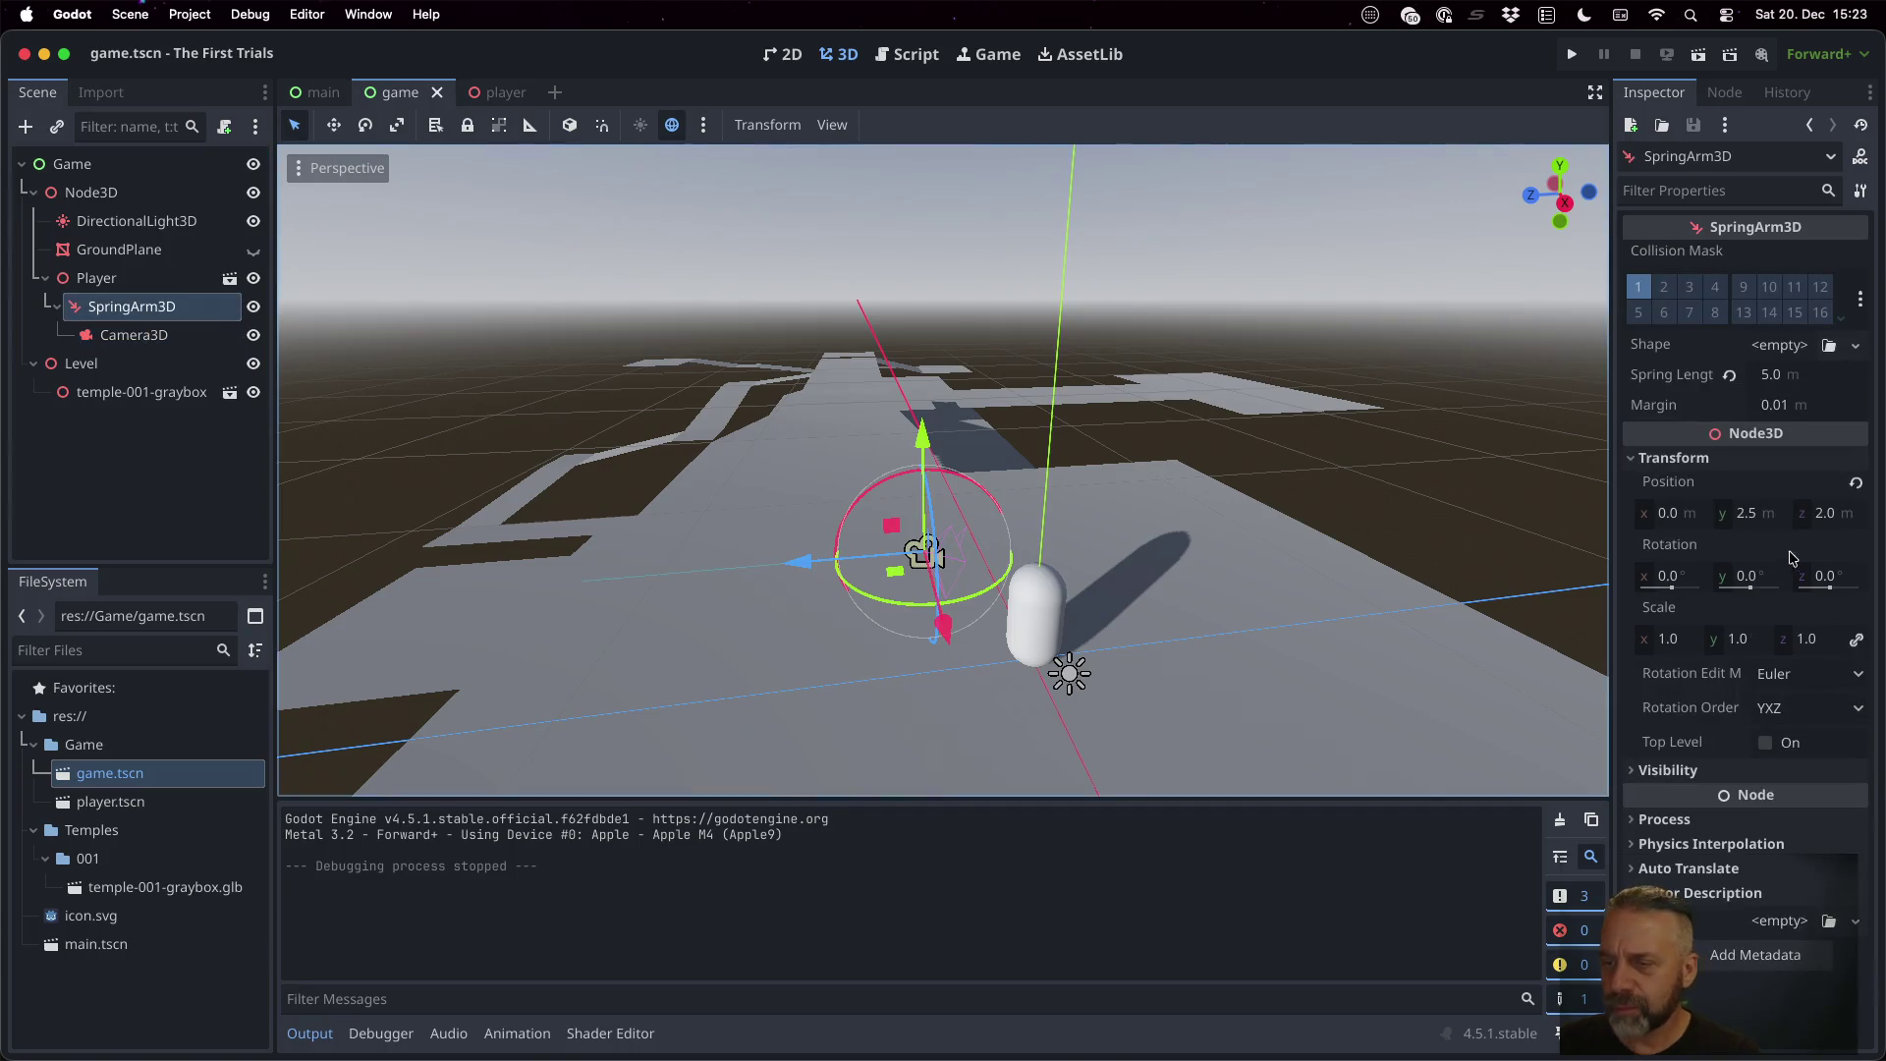
left_click(1795, 381)
type("1")
key("Return")
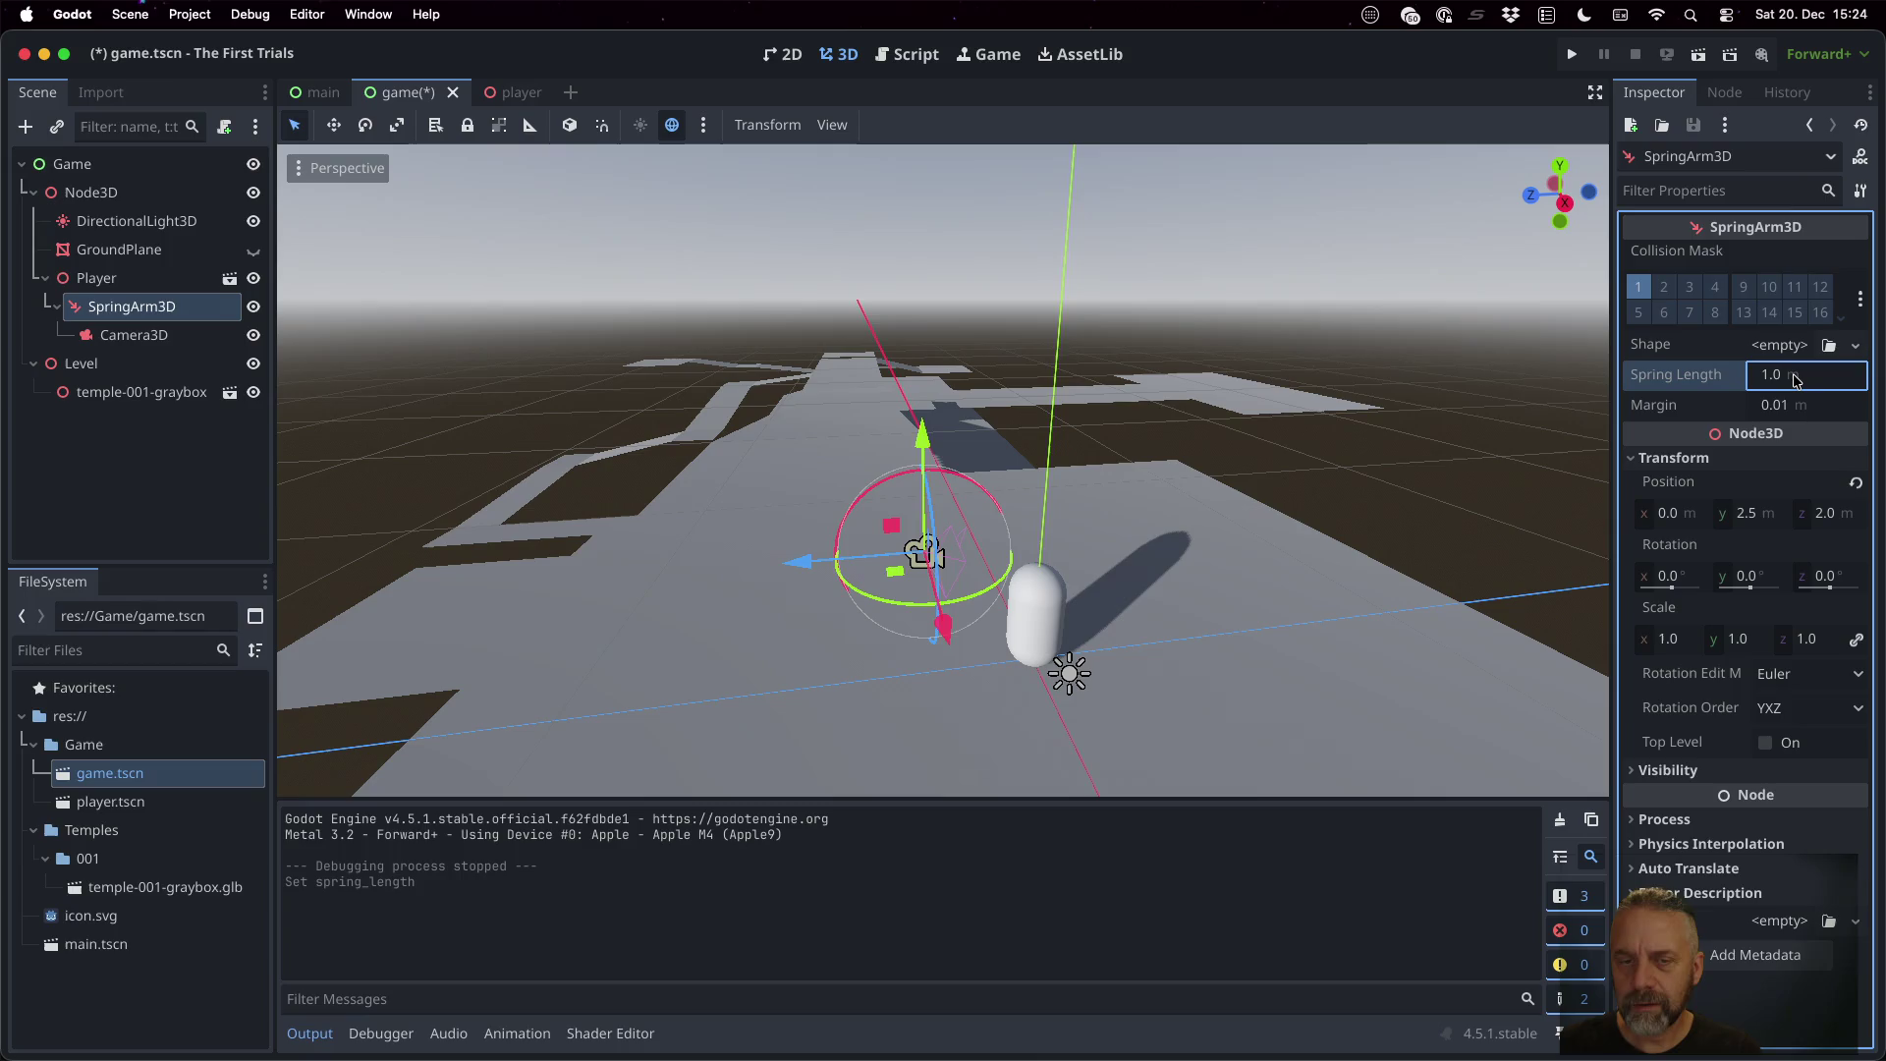
left_click(1576, 55)
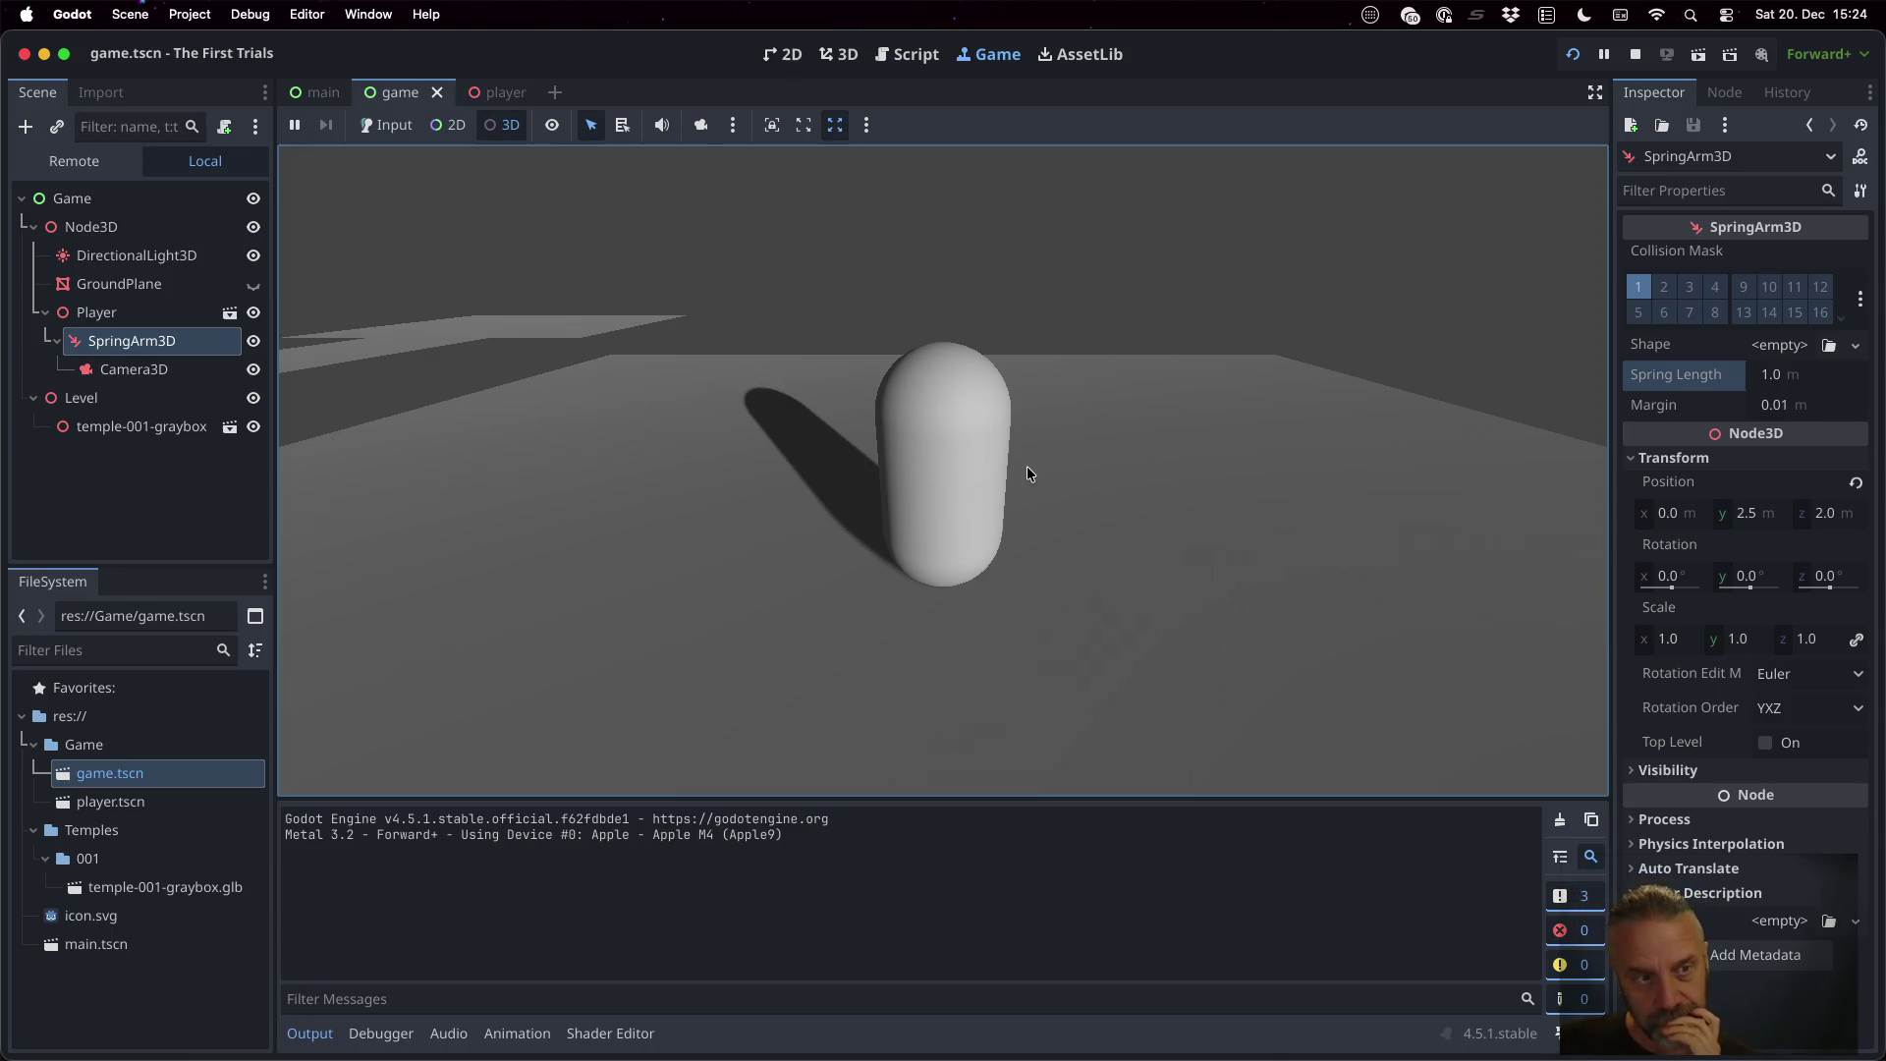
left_click(1634, 54)
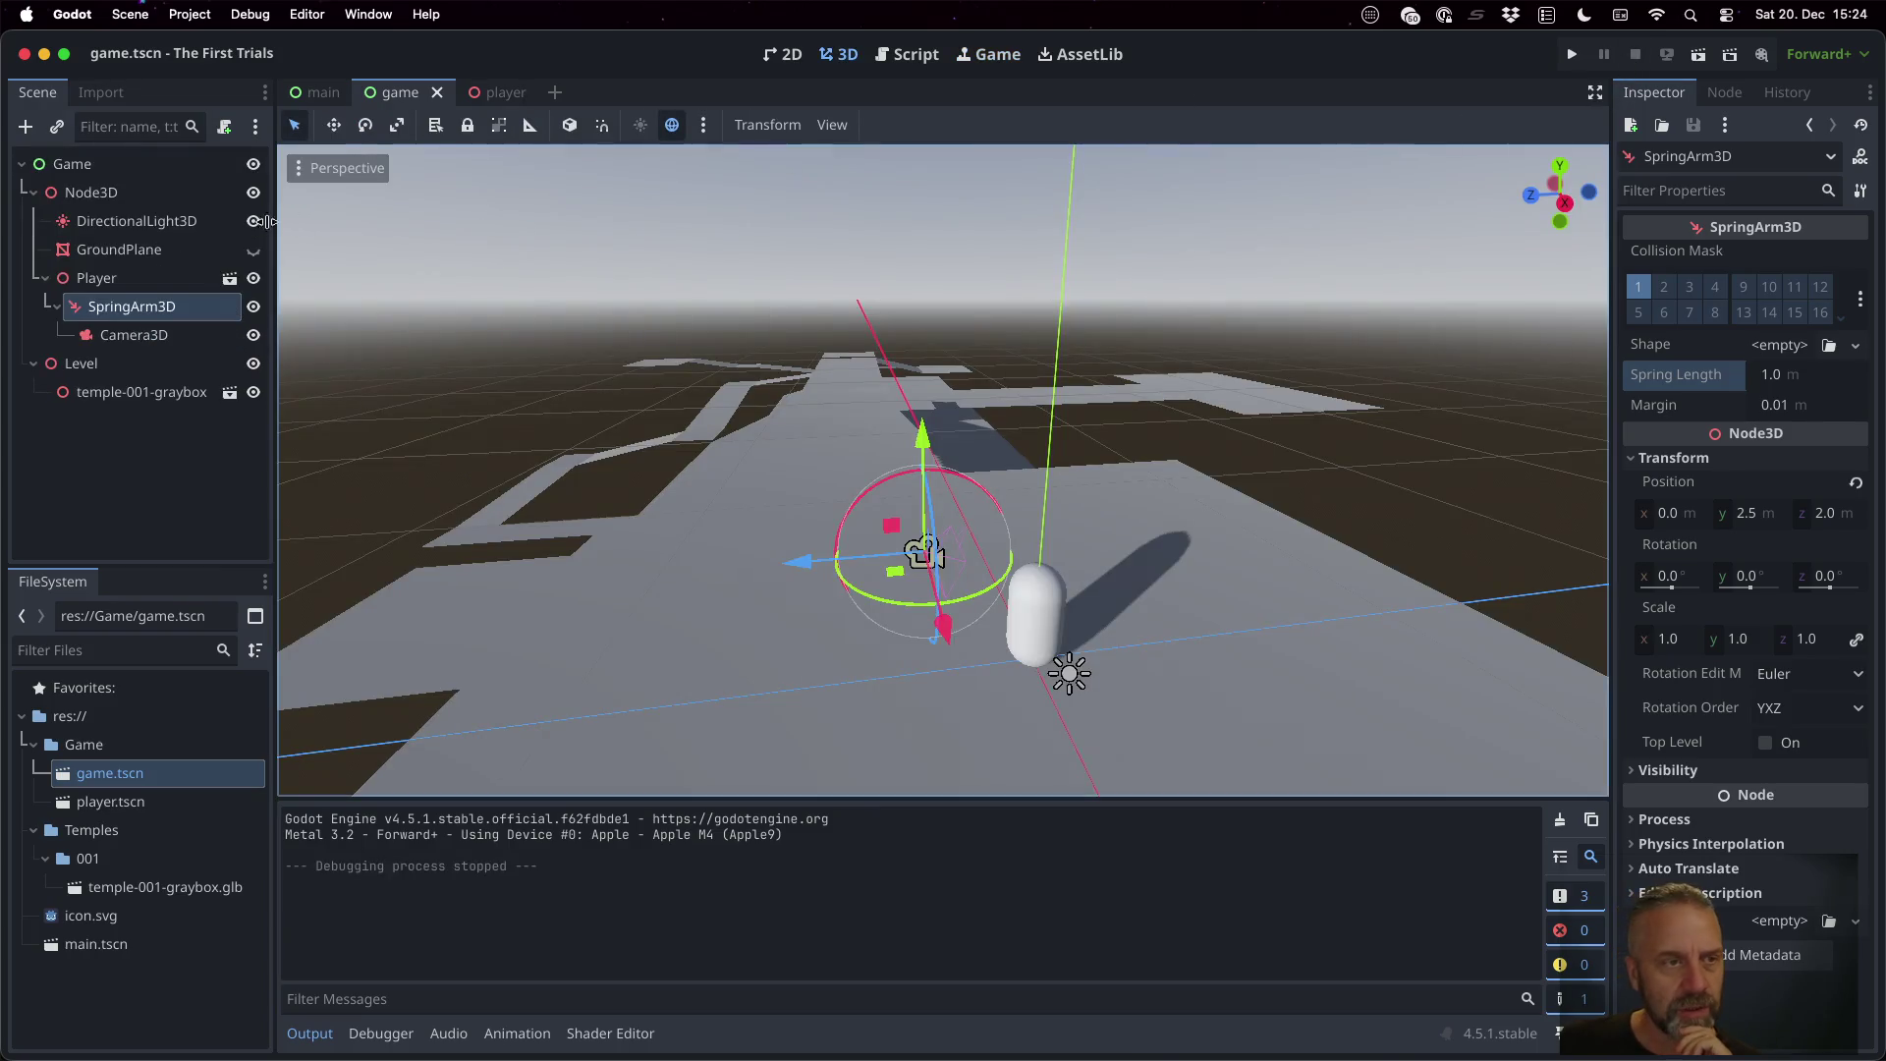
right_click(149, 282)
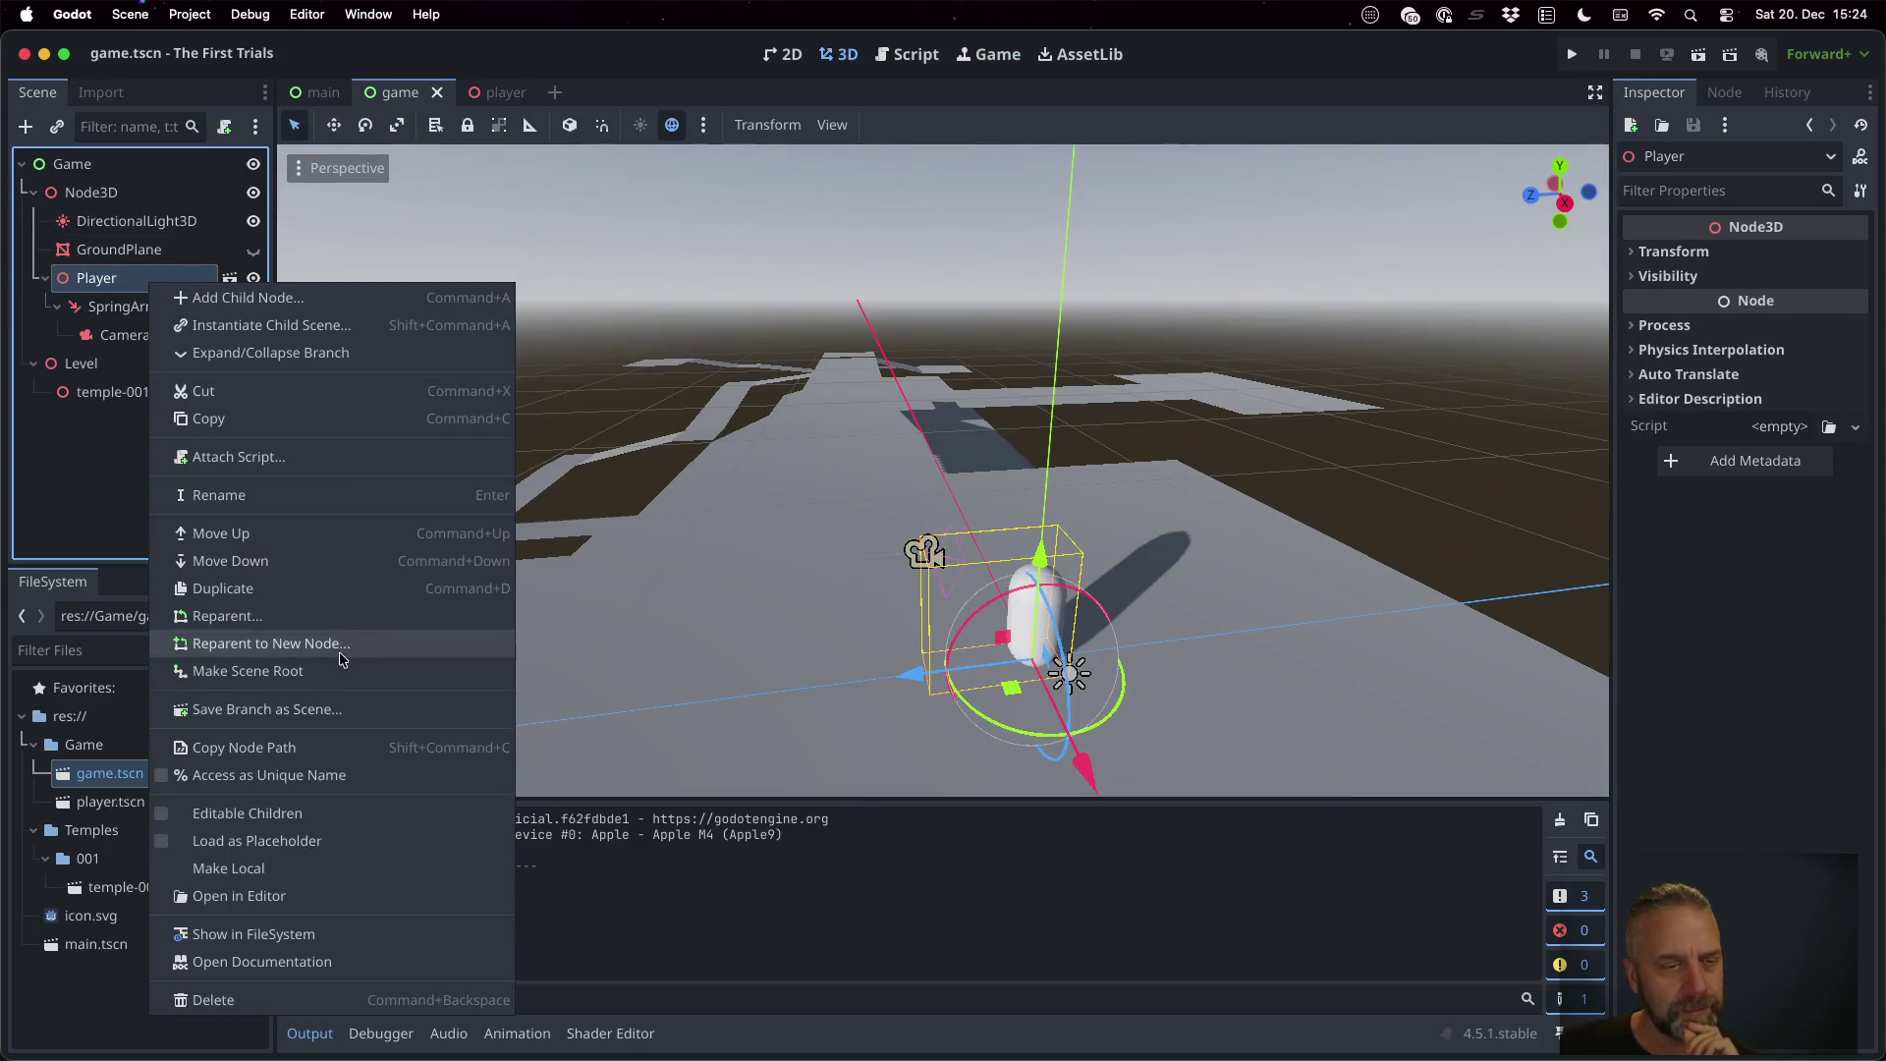
Open player.tscn and attach a new res://Game/player.gd script to the Player root node
left_click(221, 252)
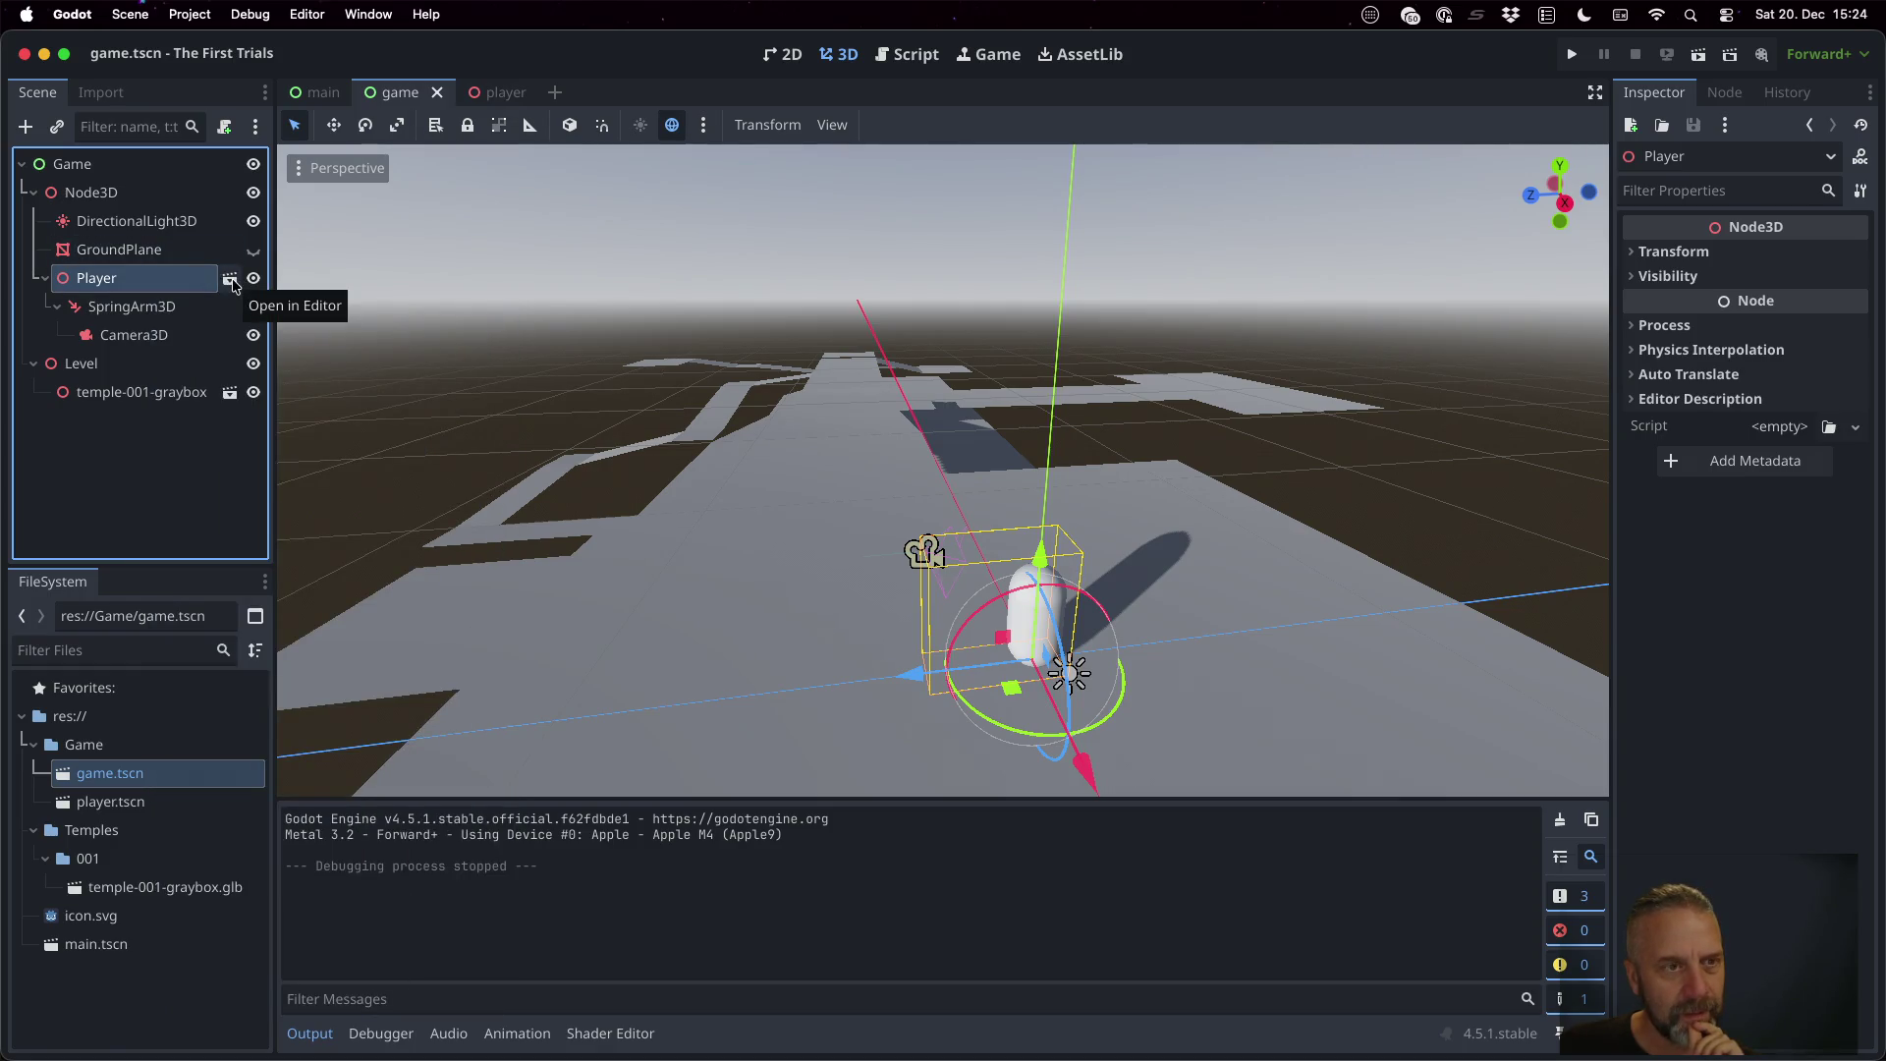
left_click(233, 281)
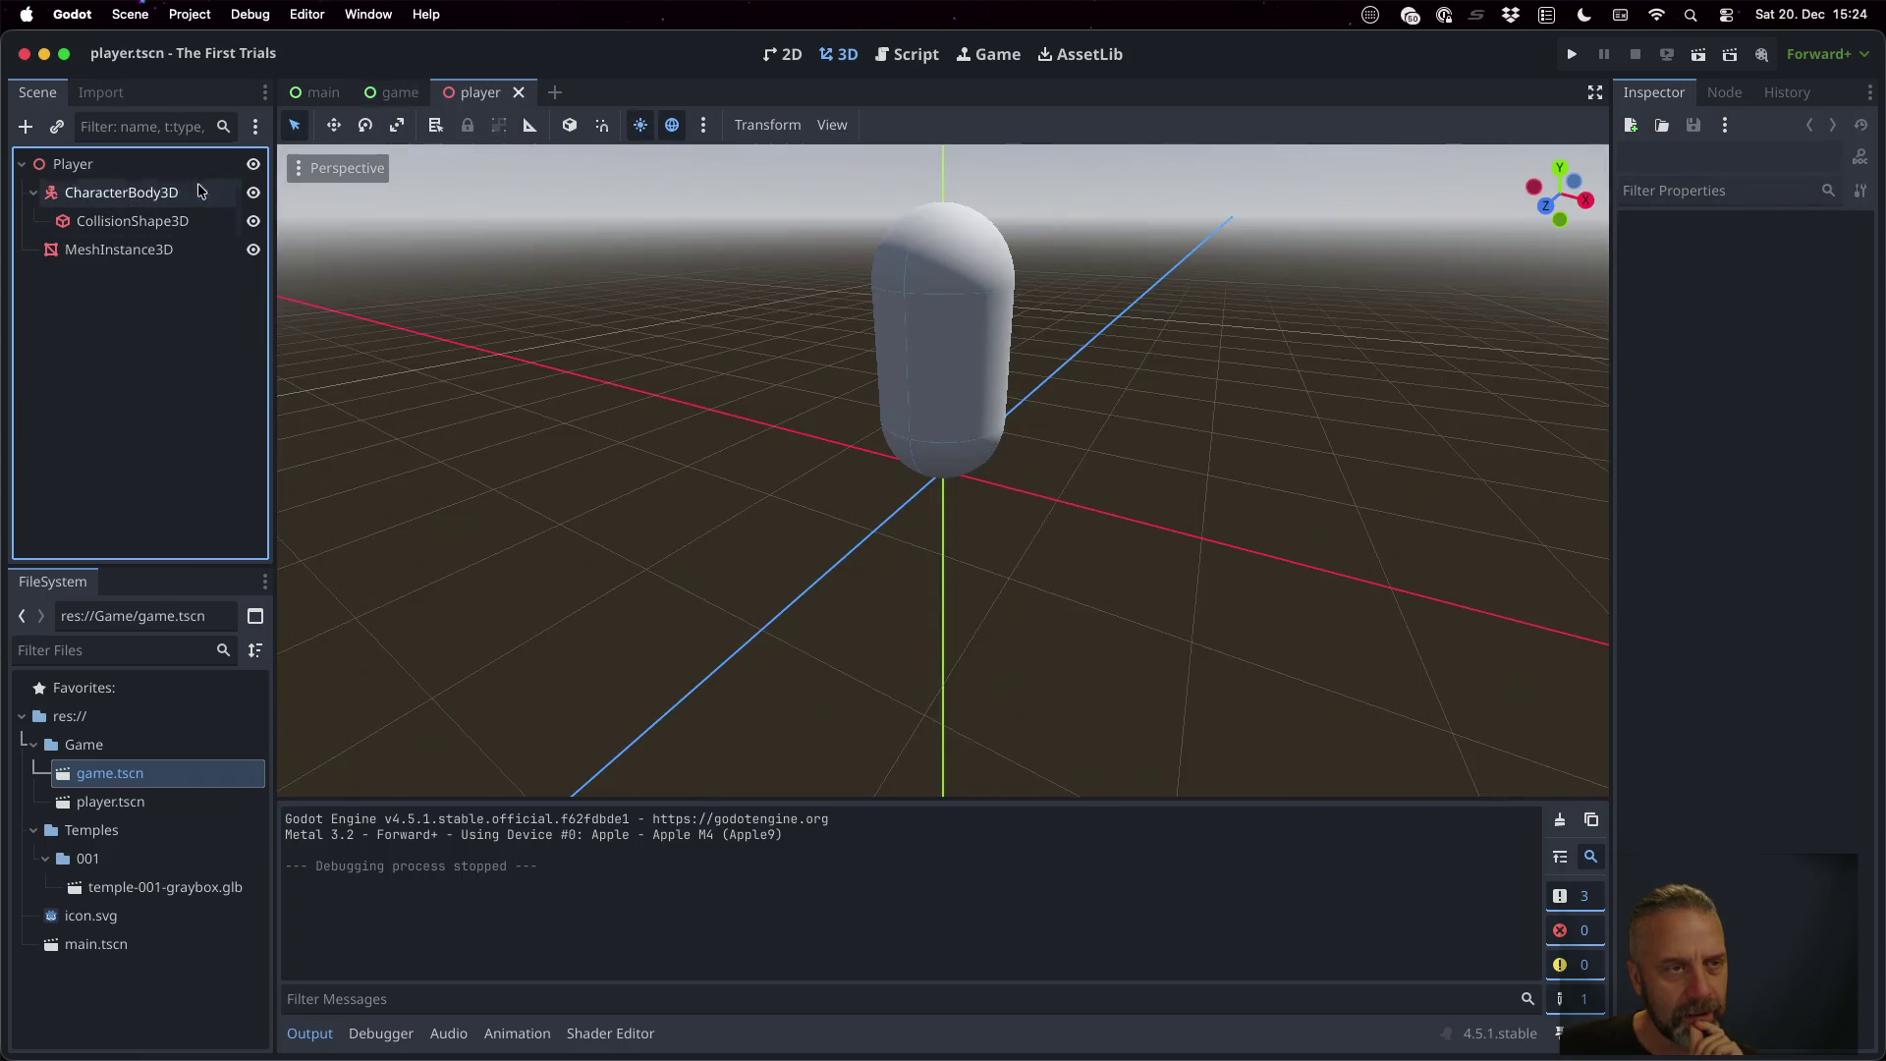
left_click(162, 169)
right_click(162, 173)
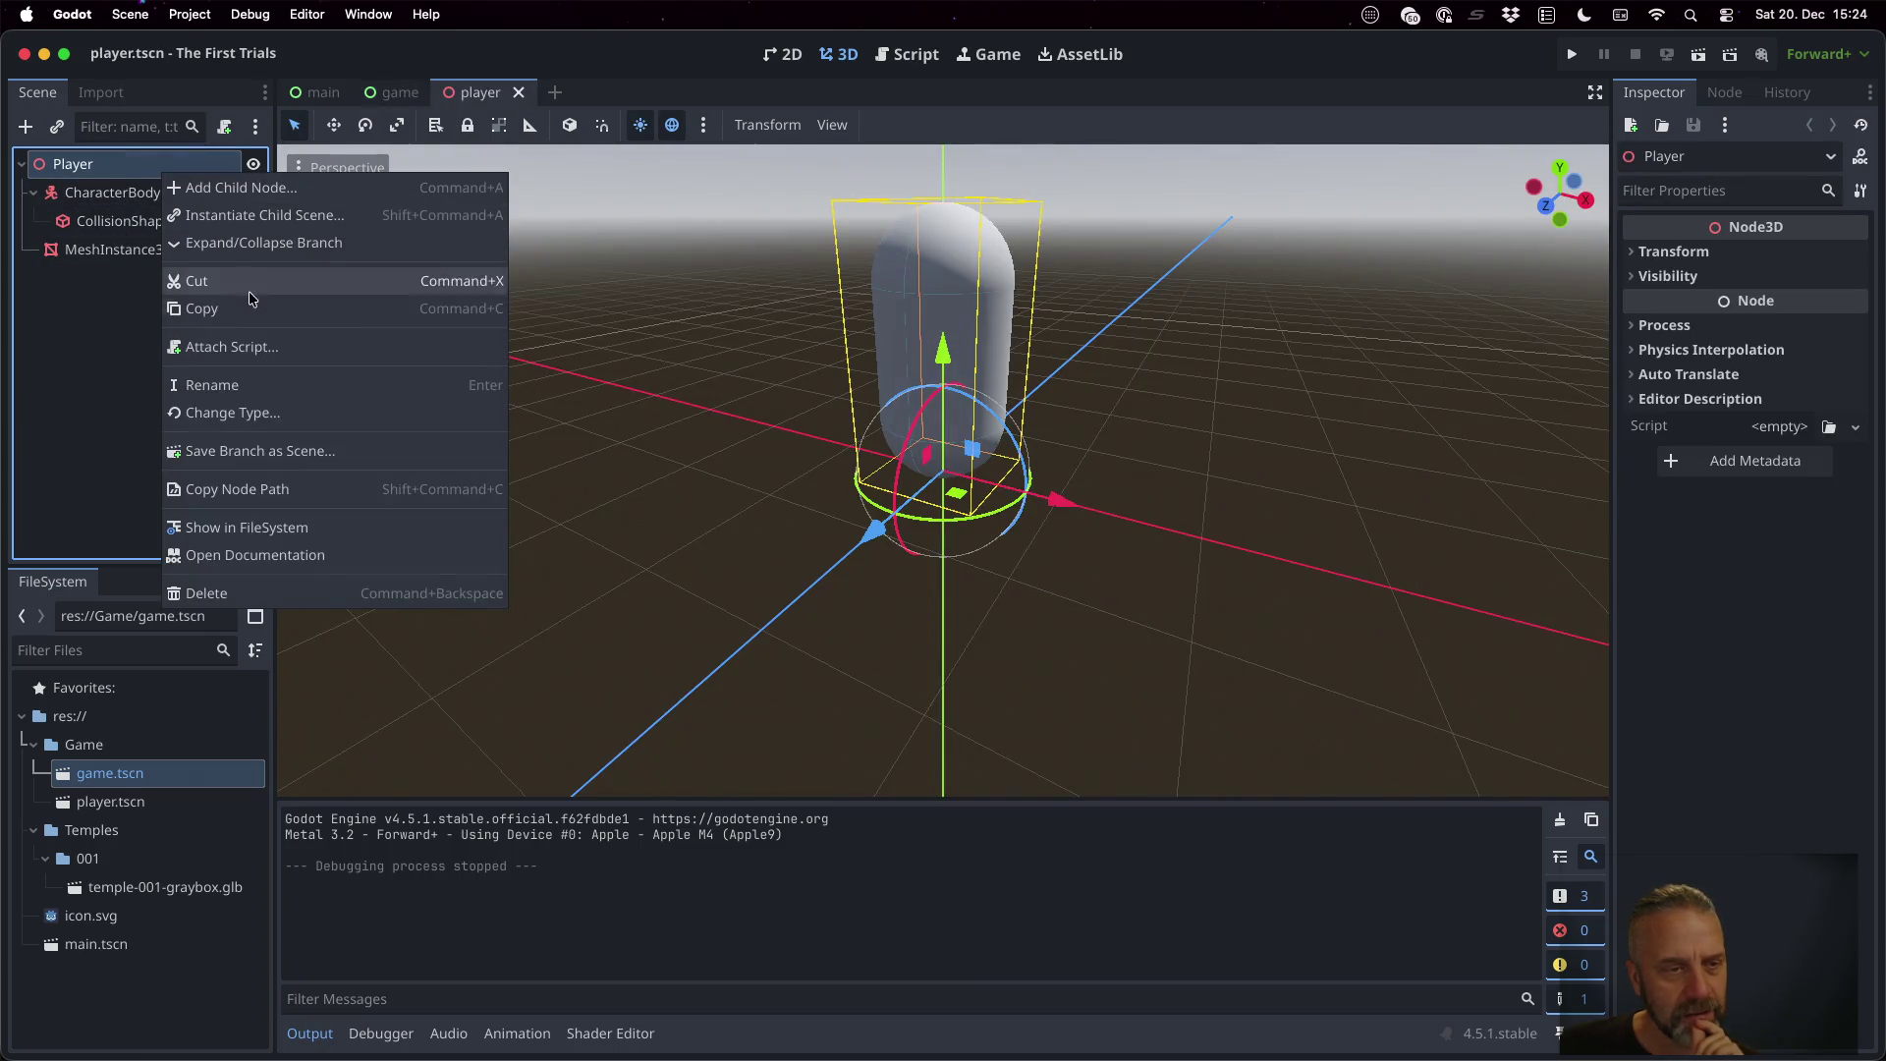
left_click(290, 347)
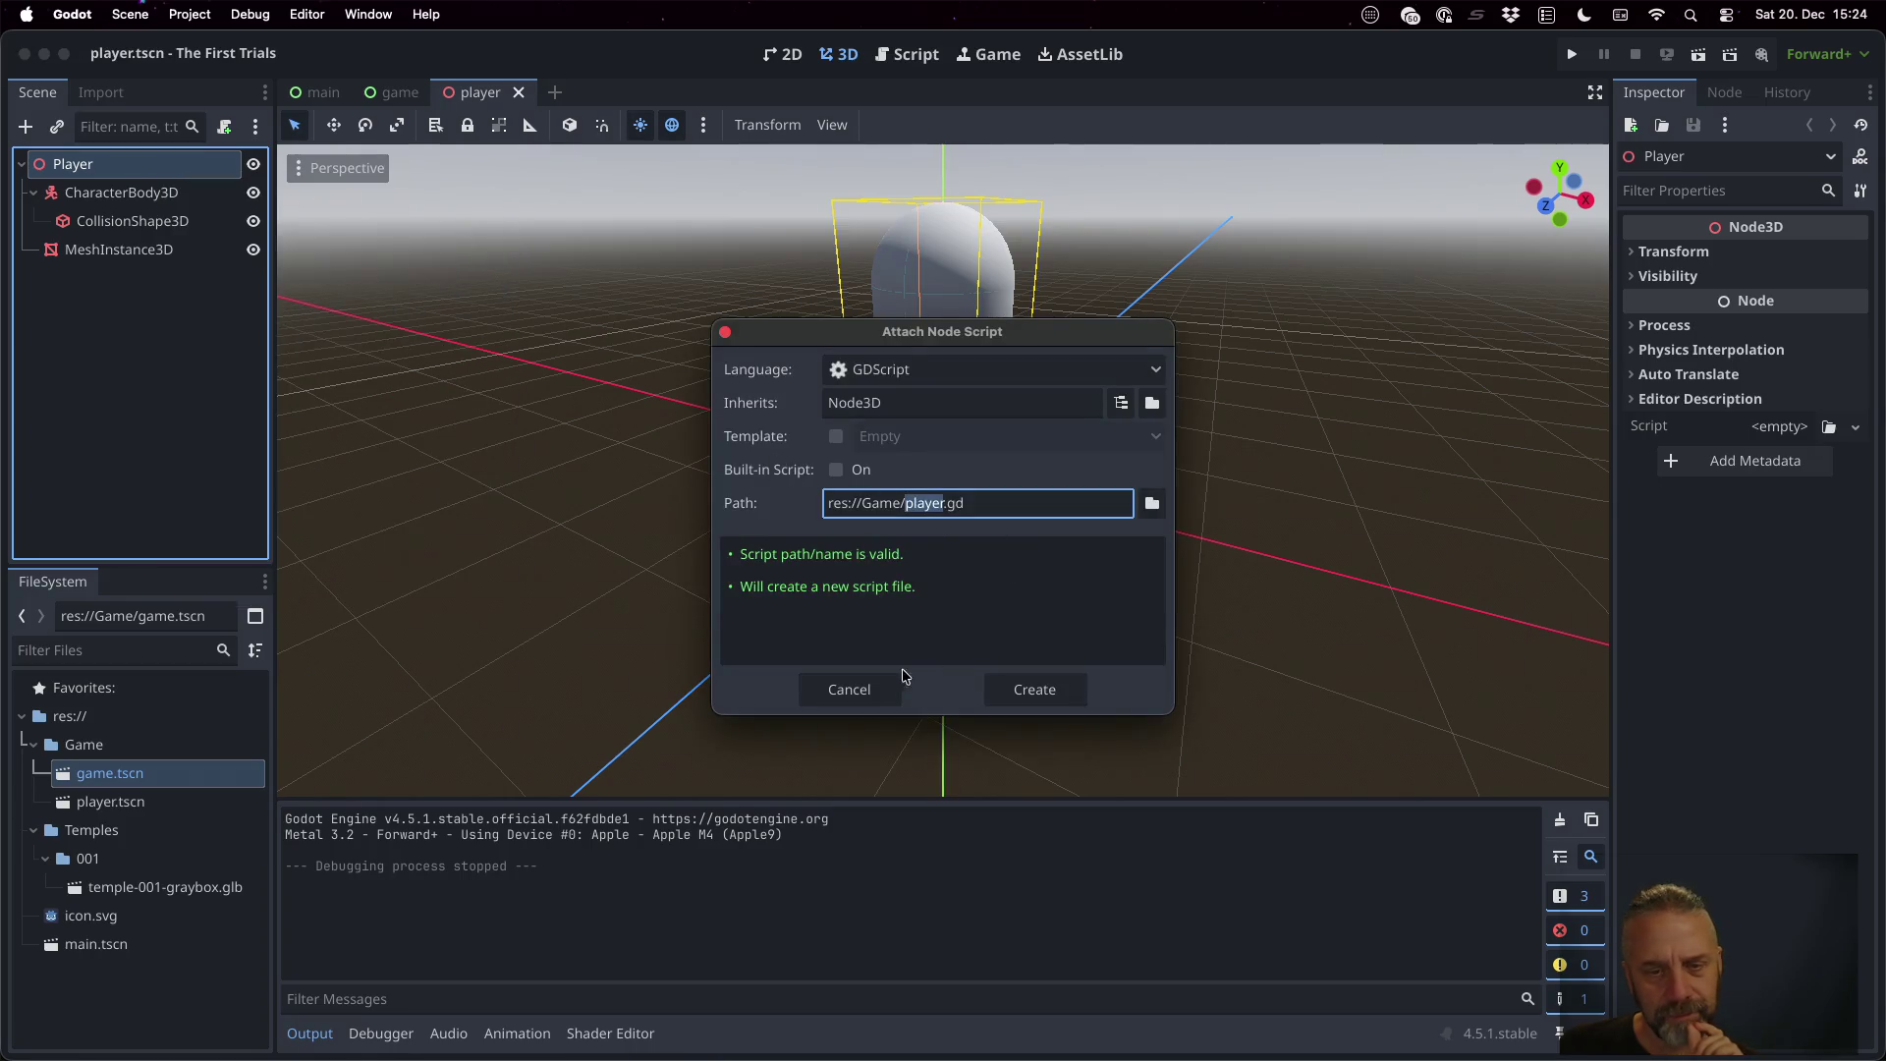
left_click(989, 688)
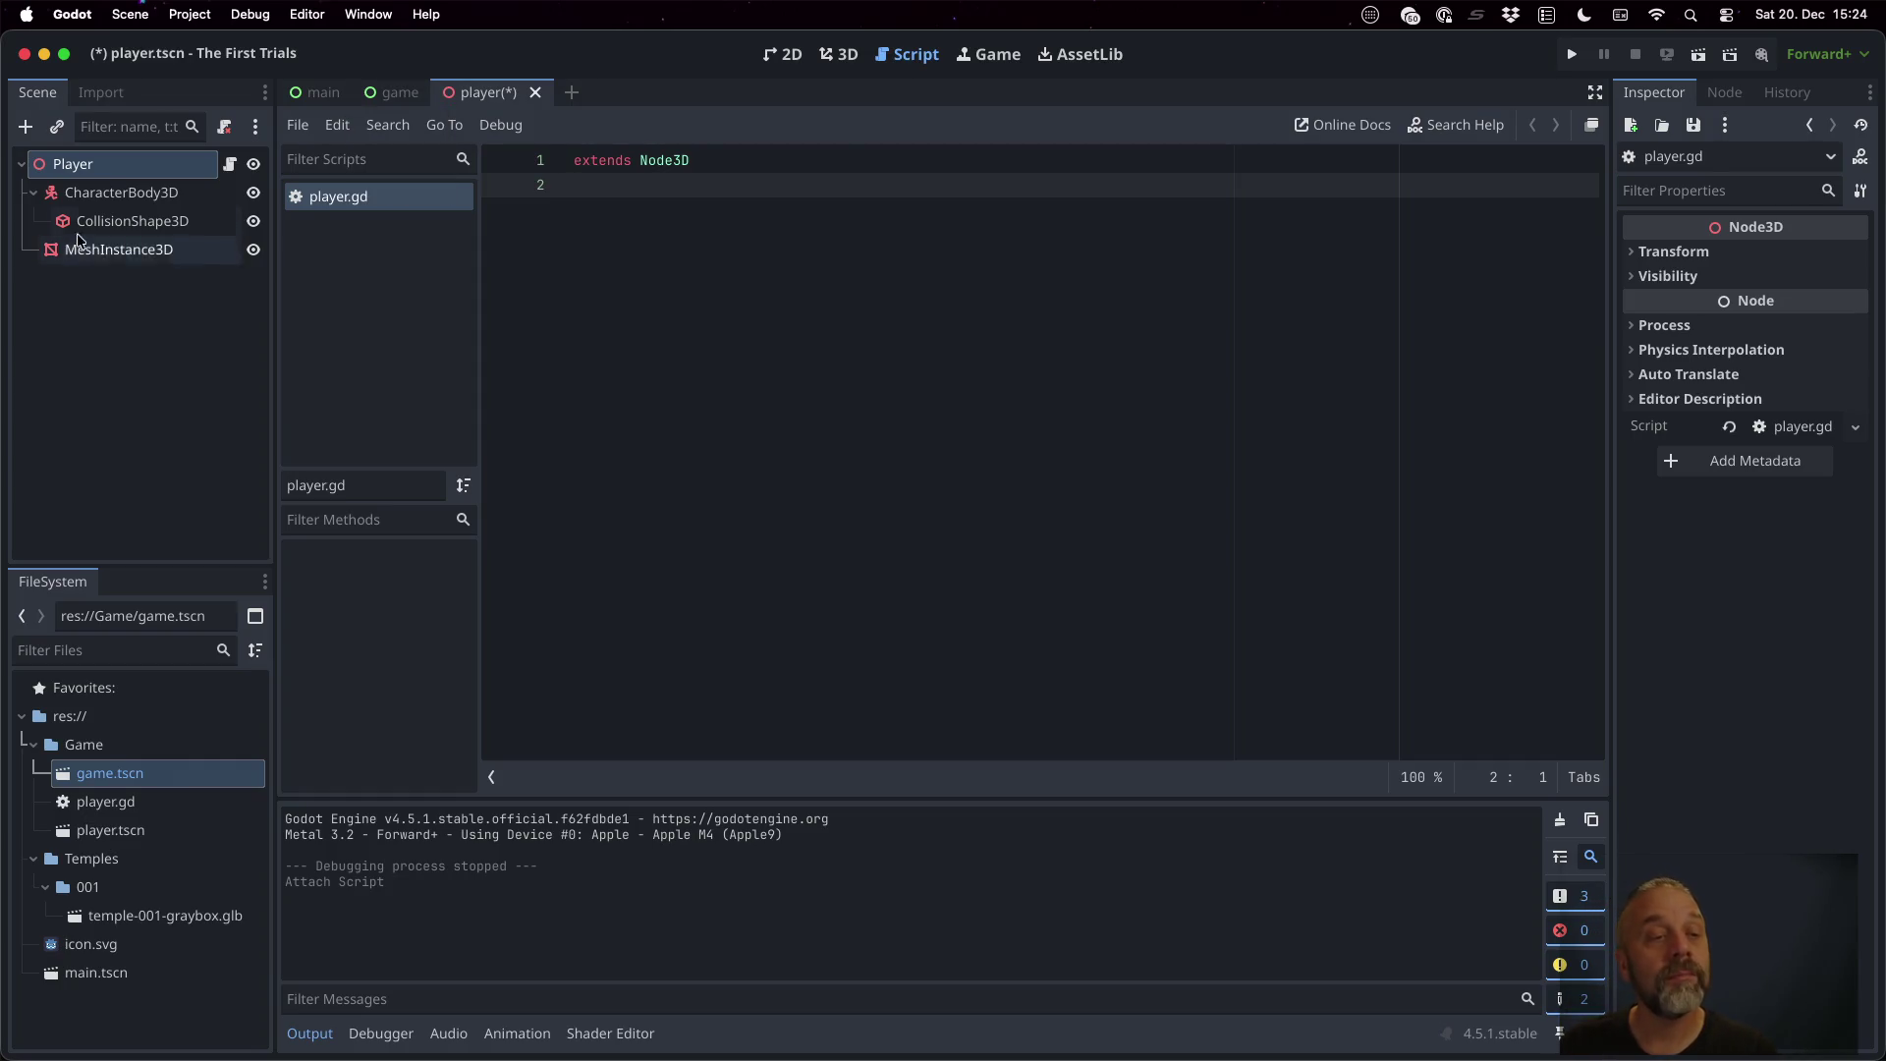
right_click(116, 193)
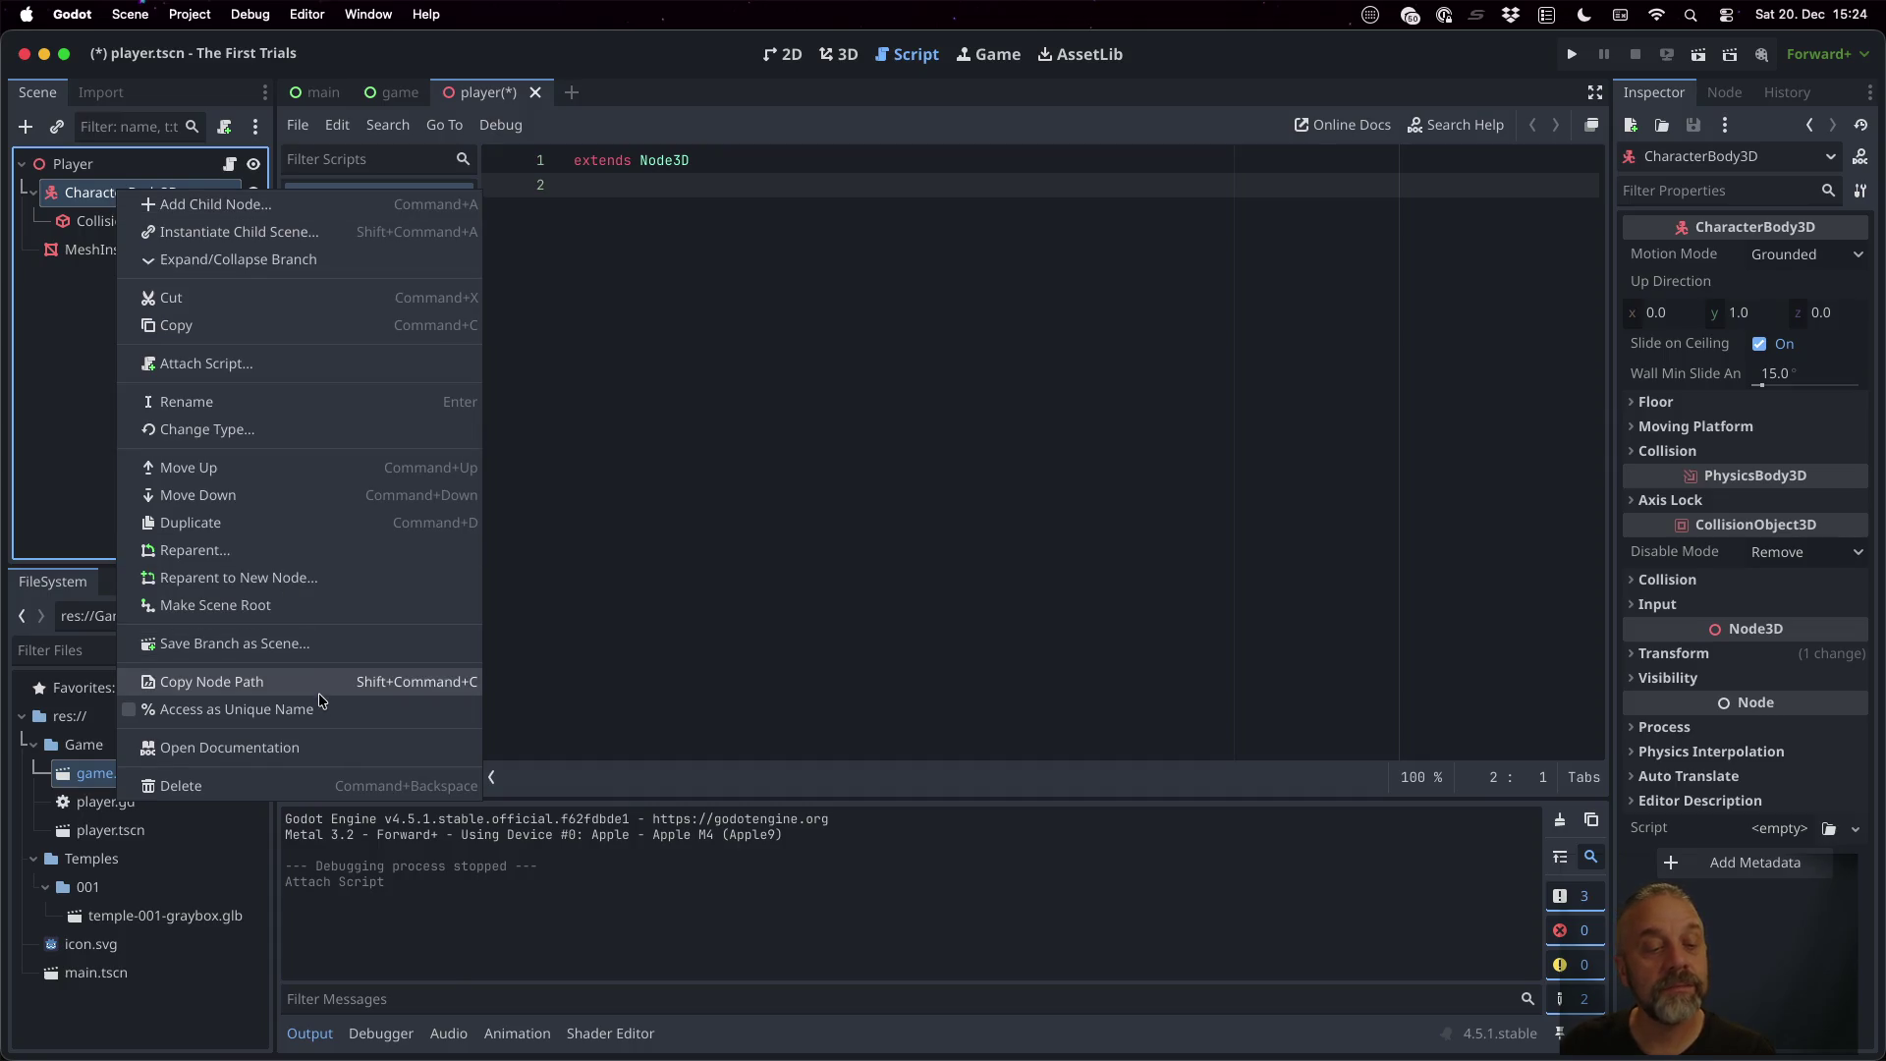
left_click(322, 711)
mouse_move(152, 197)
left_mouse_down()
mouse_move(393, 189)
mouse_move(688, 218)
mouse_move(683, 183)
left_mouse_up()
left_click(751, 168)
key("Return")
key("Up")
key("Return")
key("Up")
type("clas")
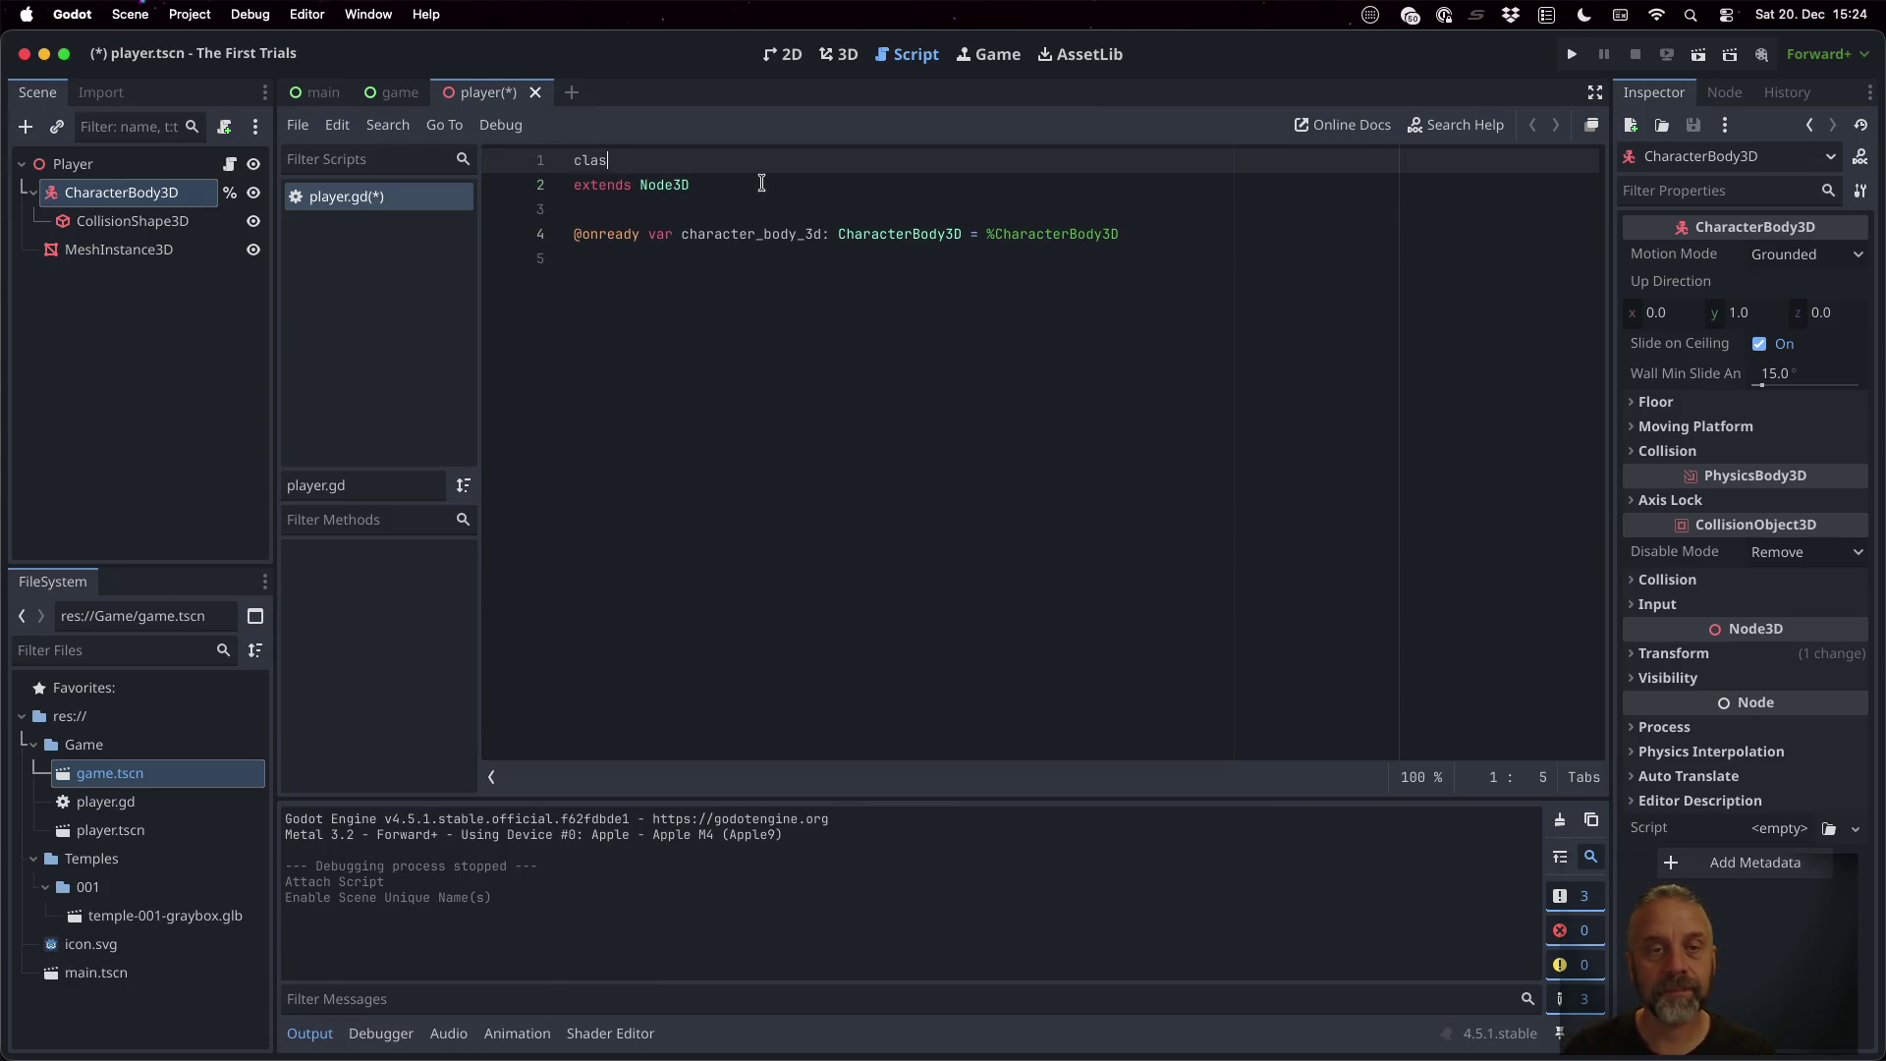
type("s_name Player")
key("cmd+s")
Add a _process function calling the body's move_and_slide(), save, and read its documentation
key("Down")
key("Down")
key("Down")
key("Down")
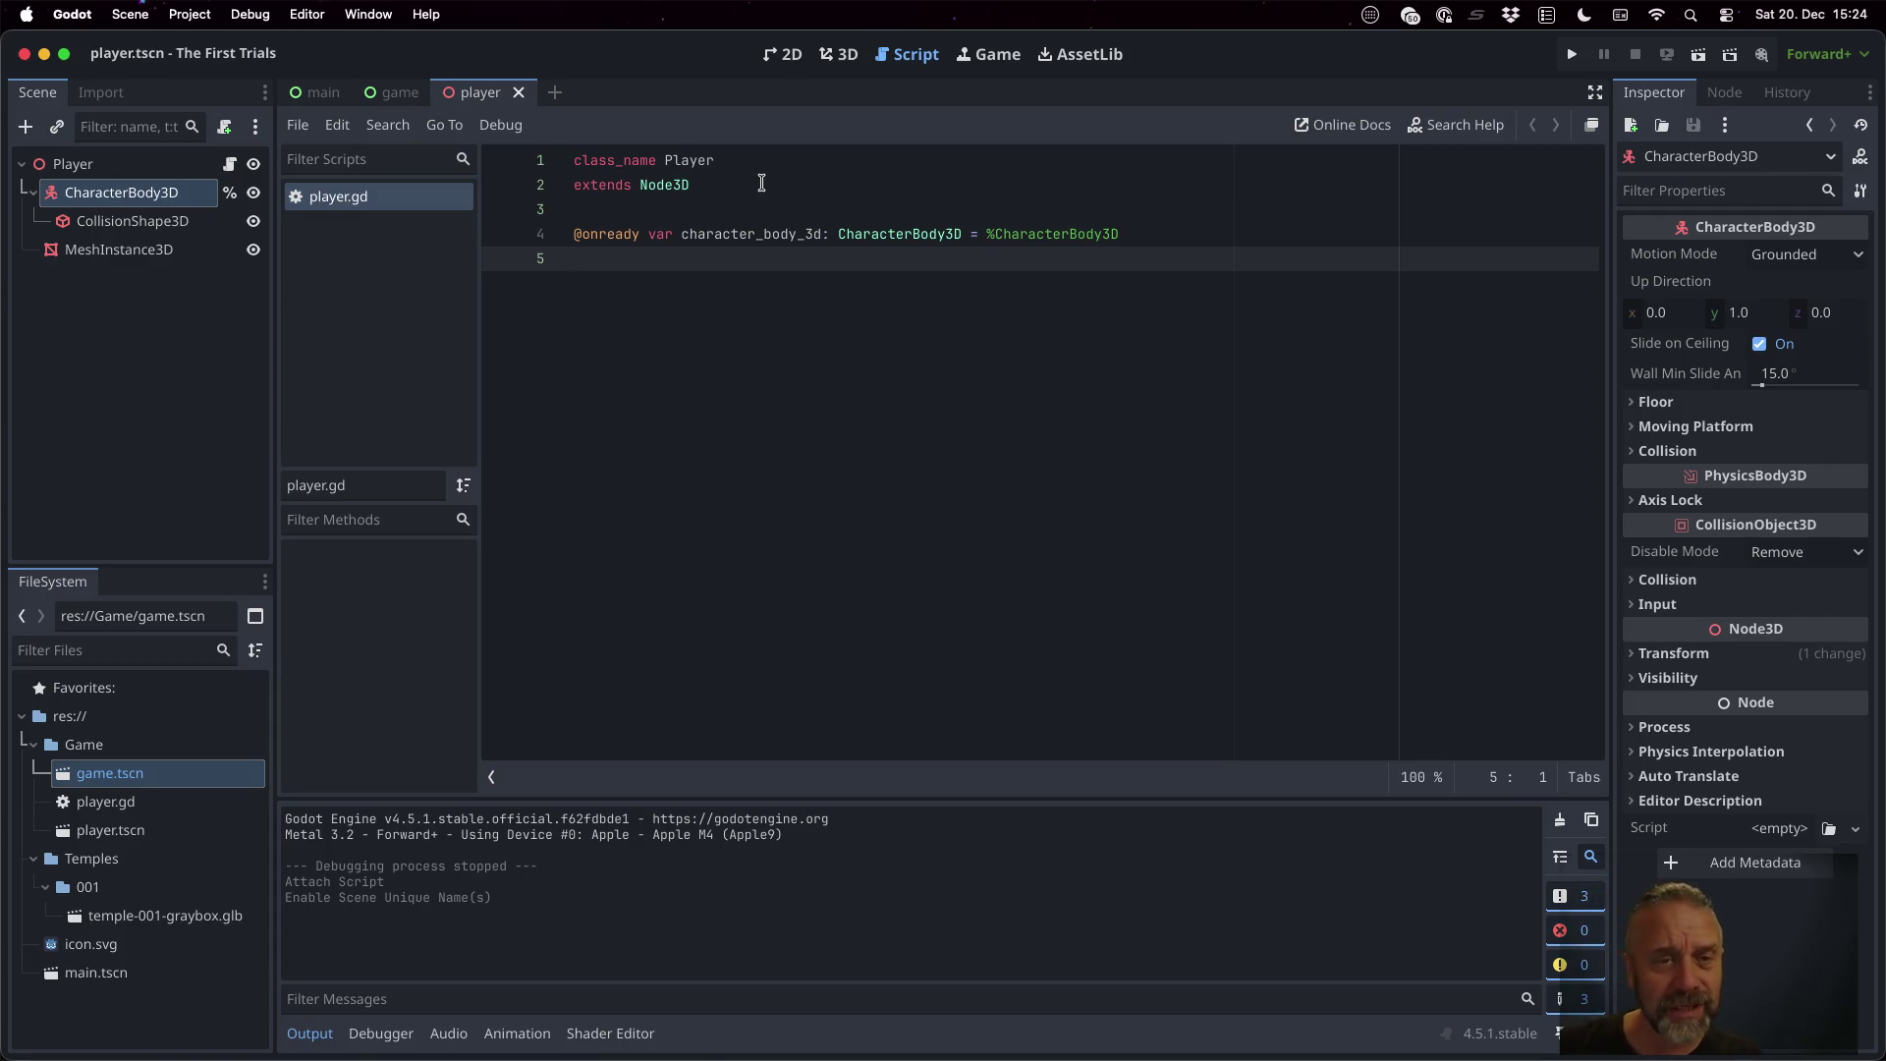
key("Return")
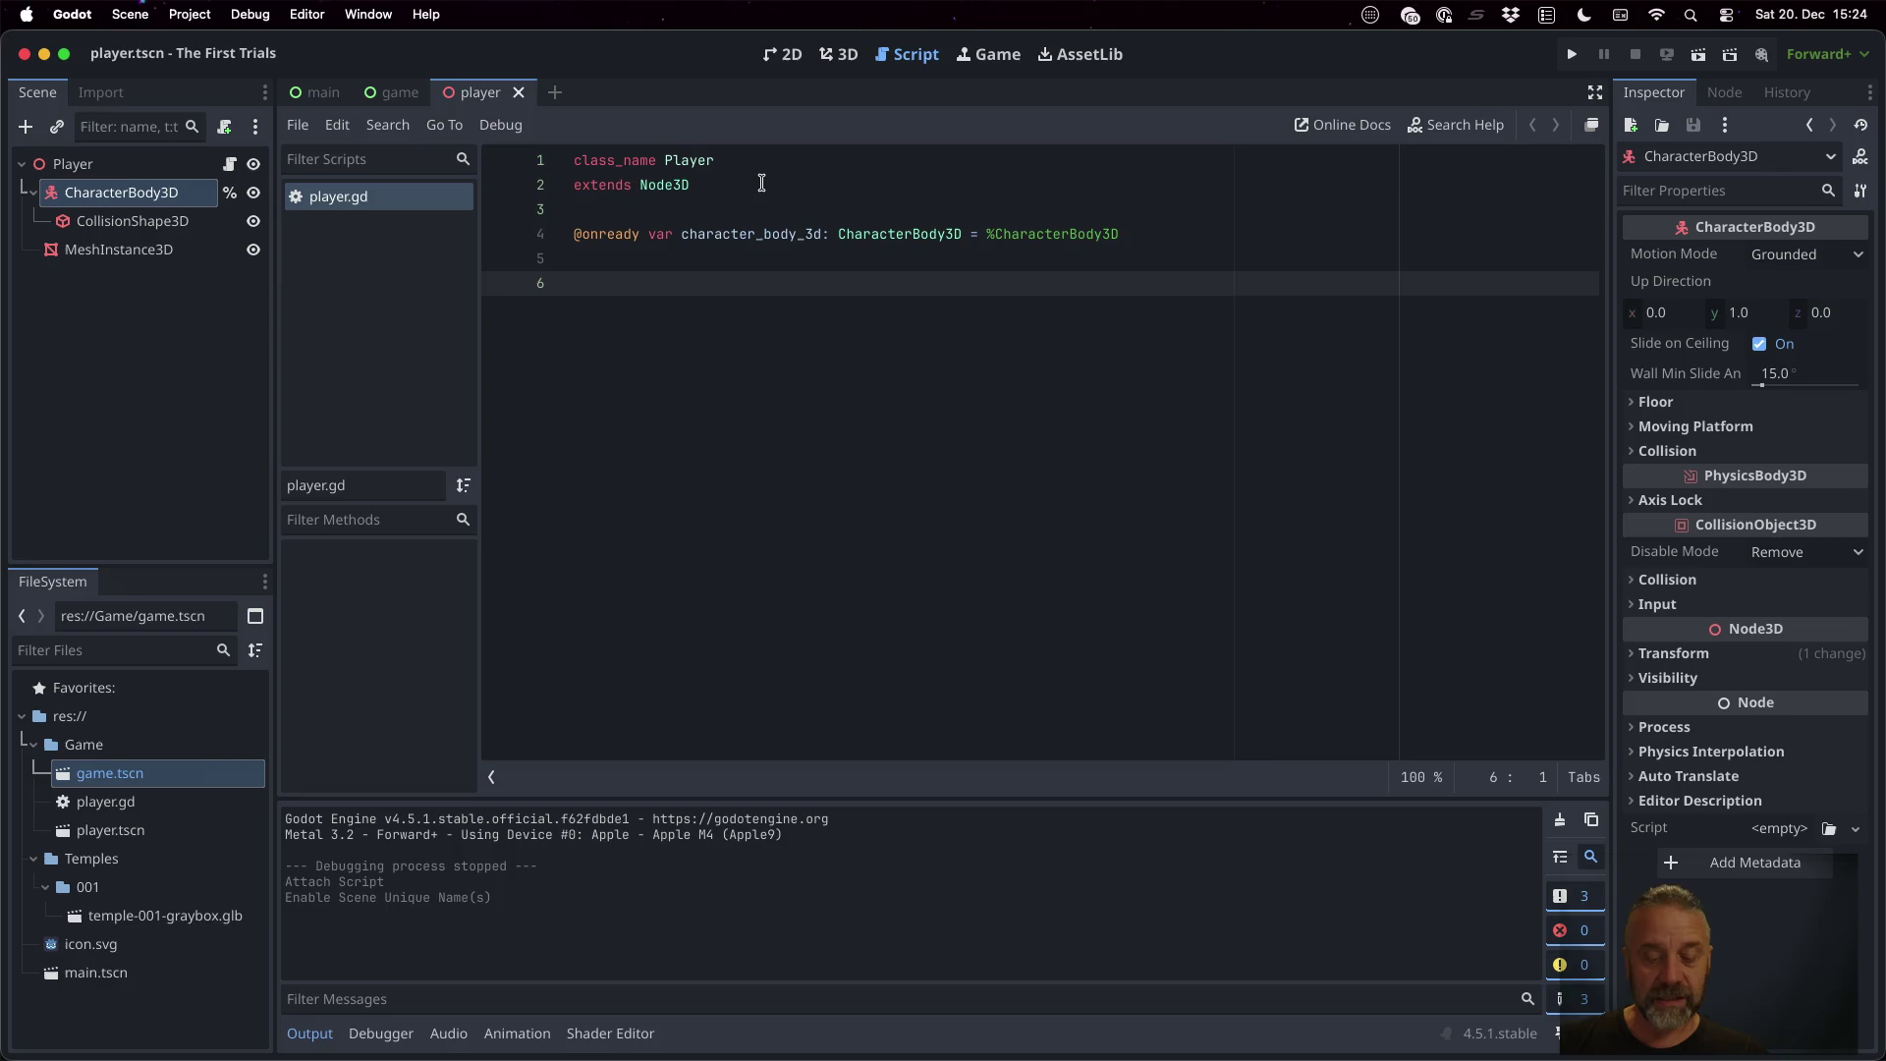
type("func _pro")
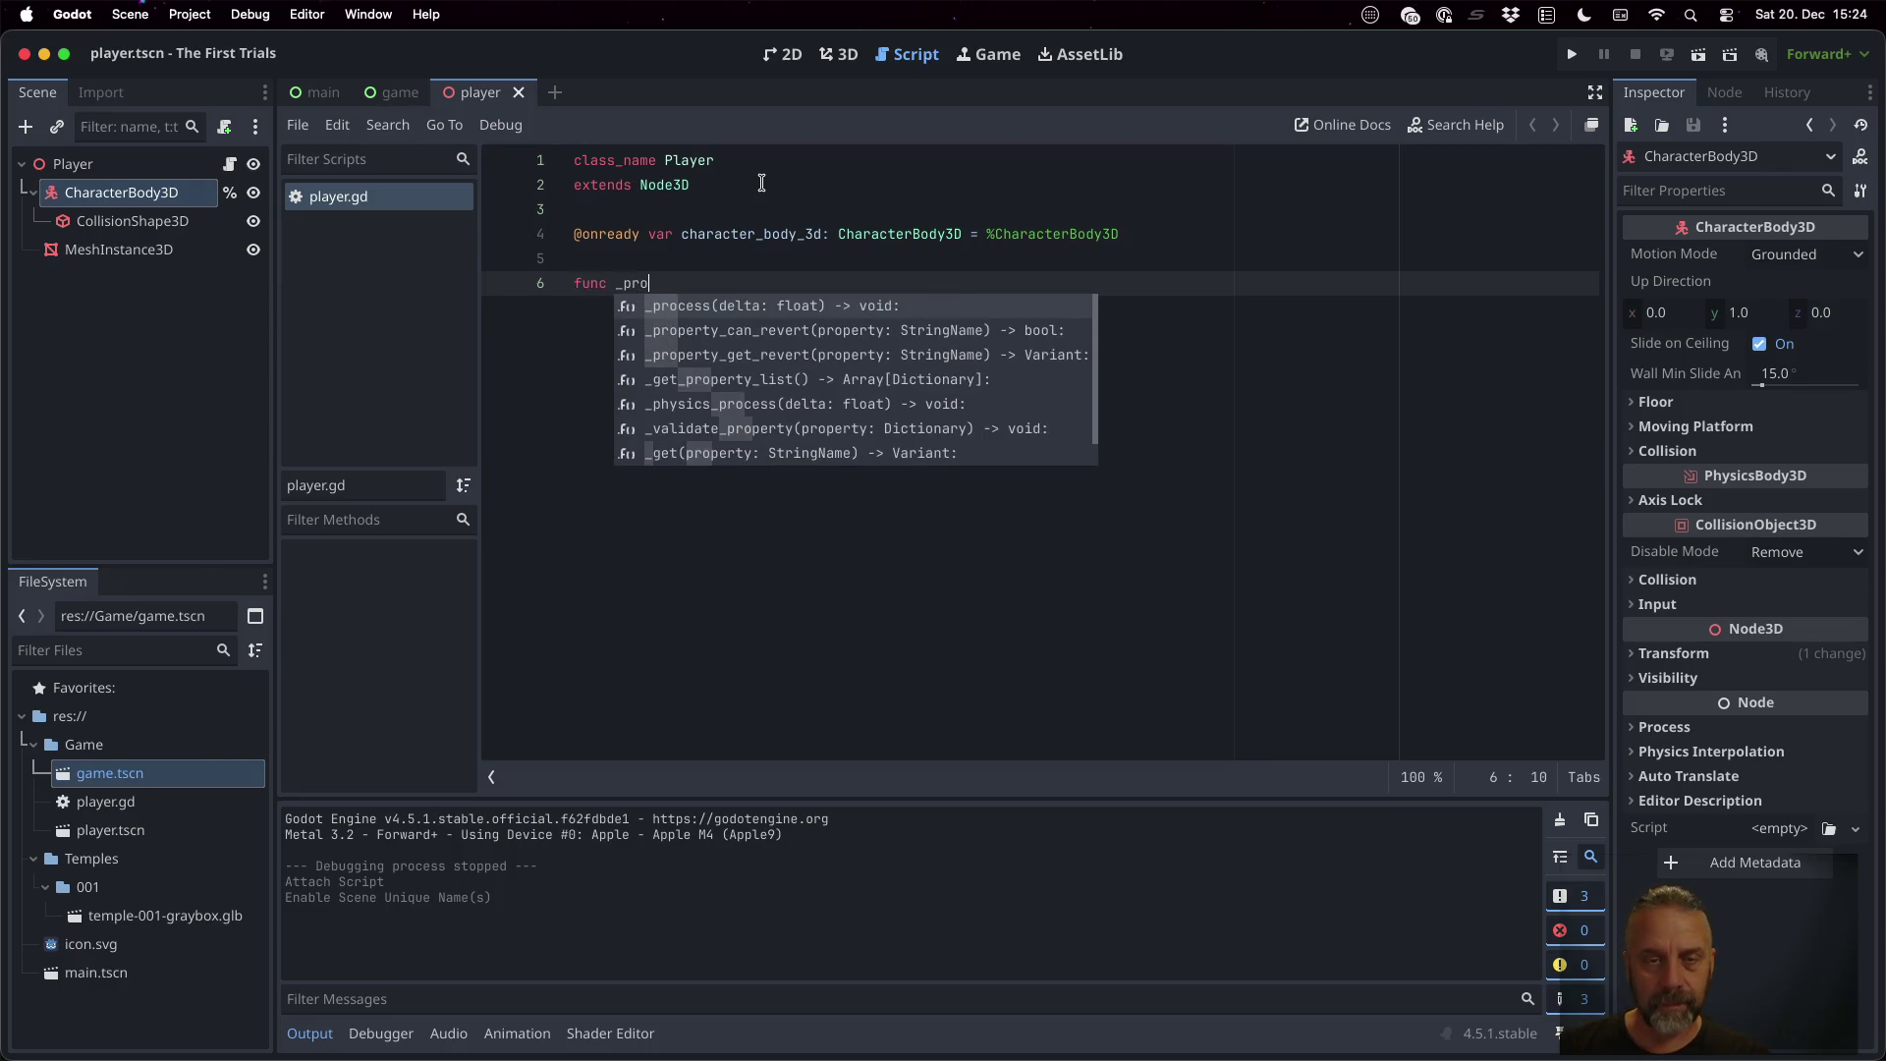
key("Return")
key("Return")
type("elf.ch")
key("Return")
type(".")
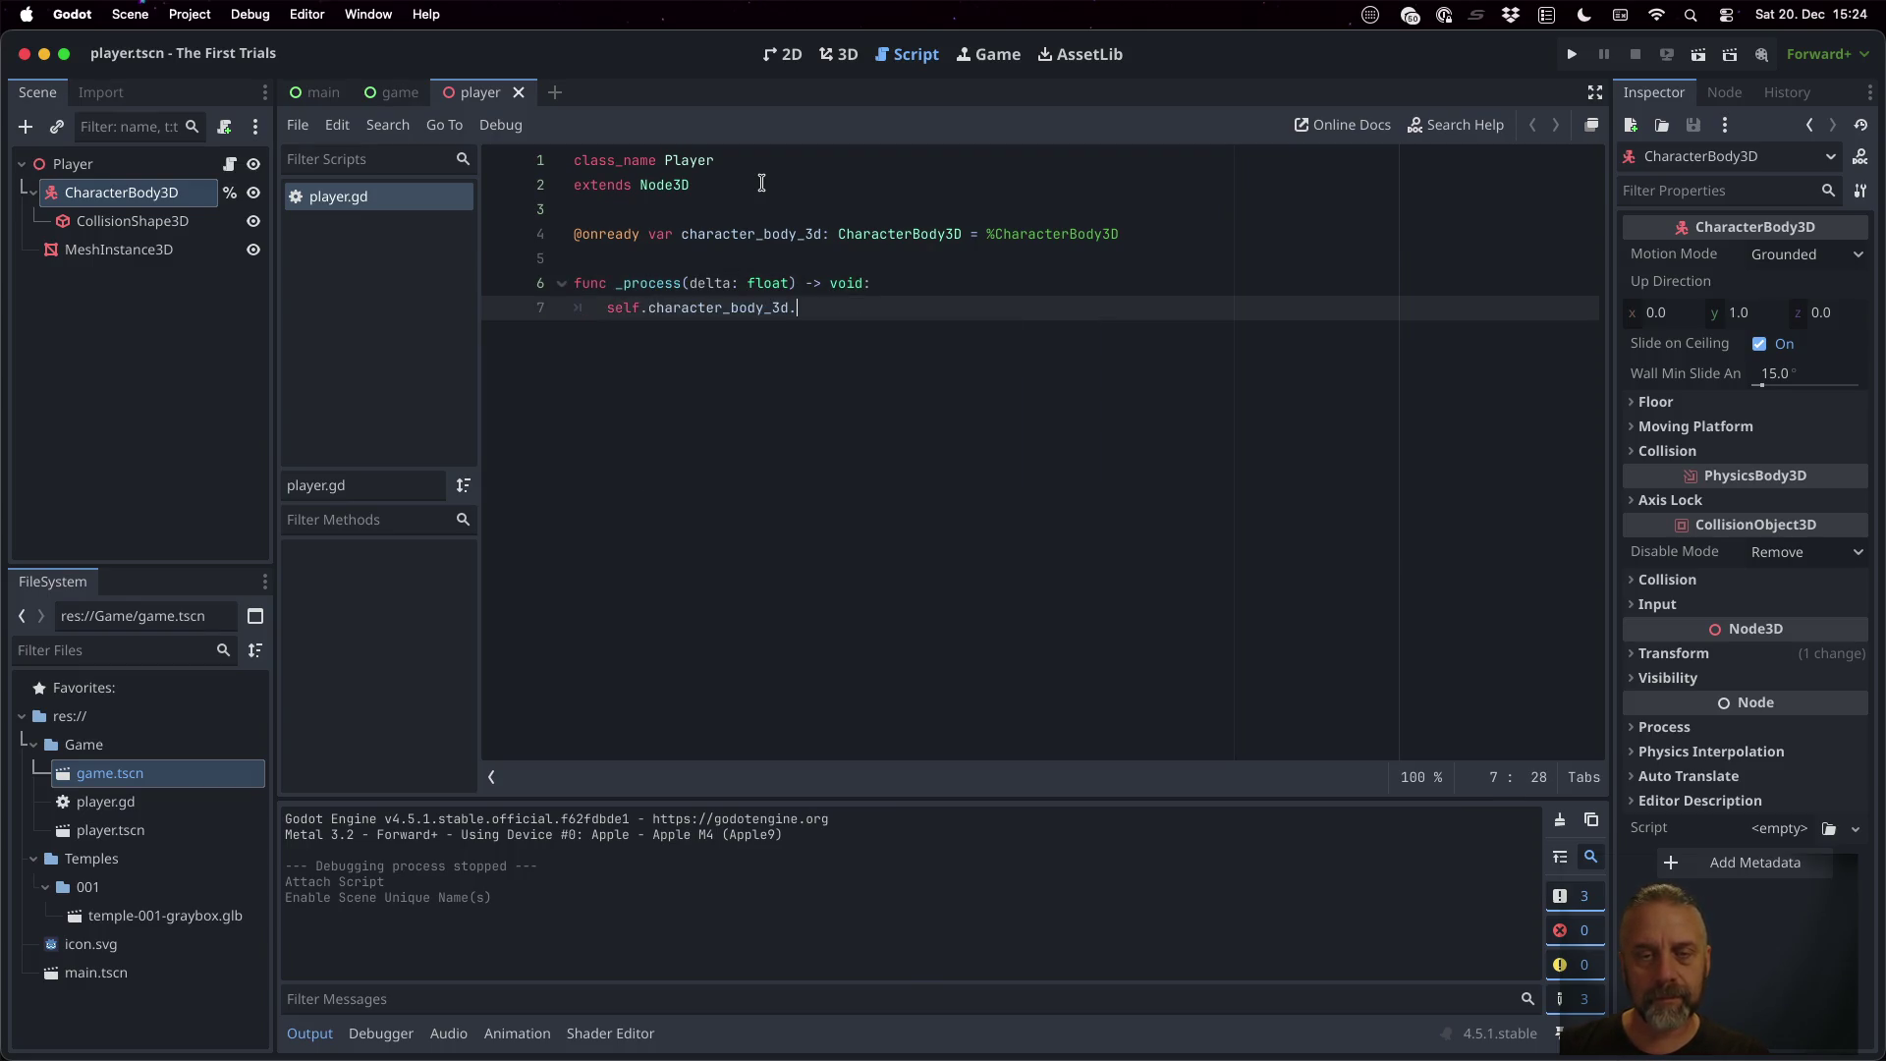
type("sl")
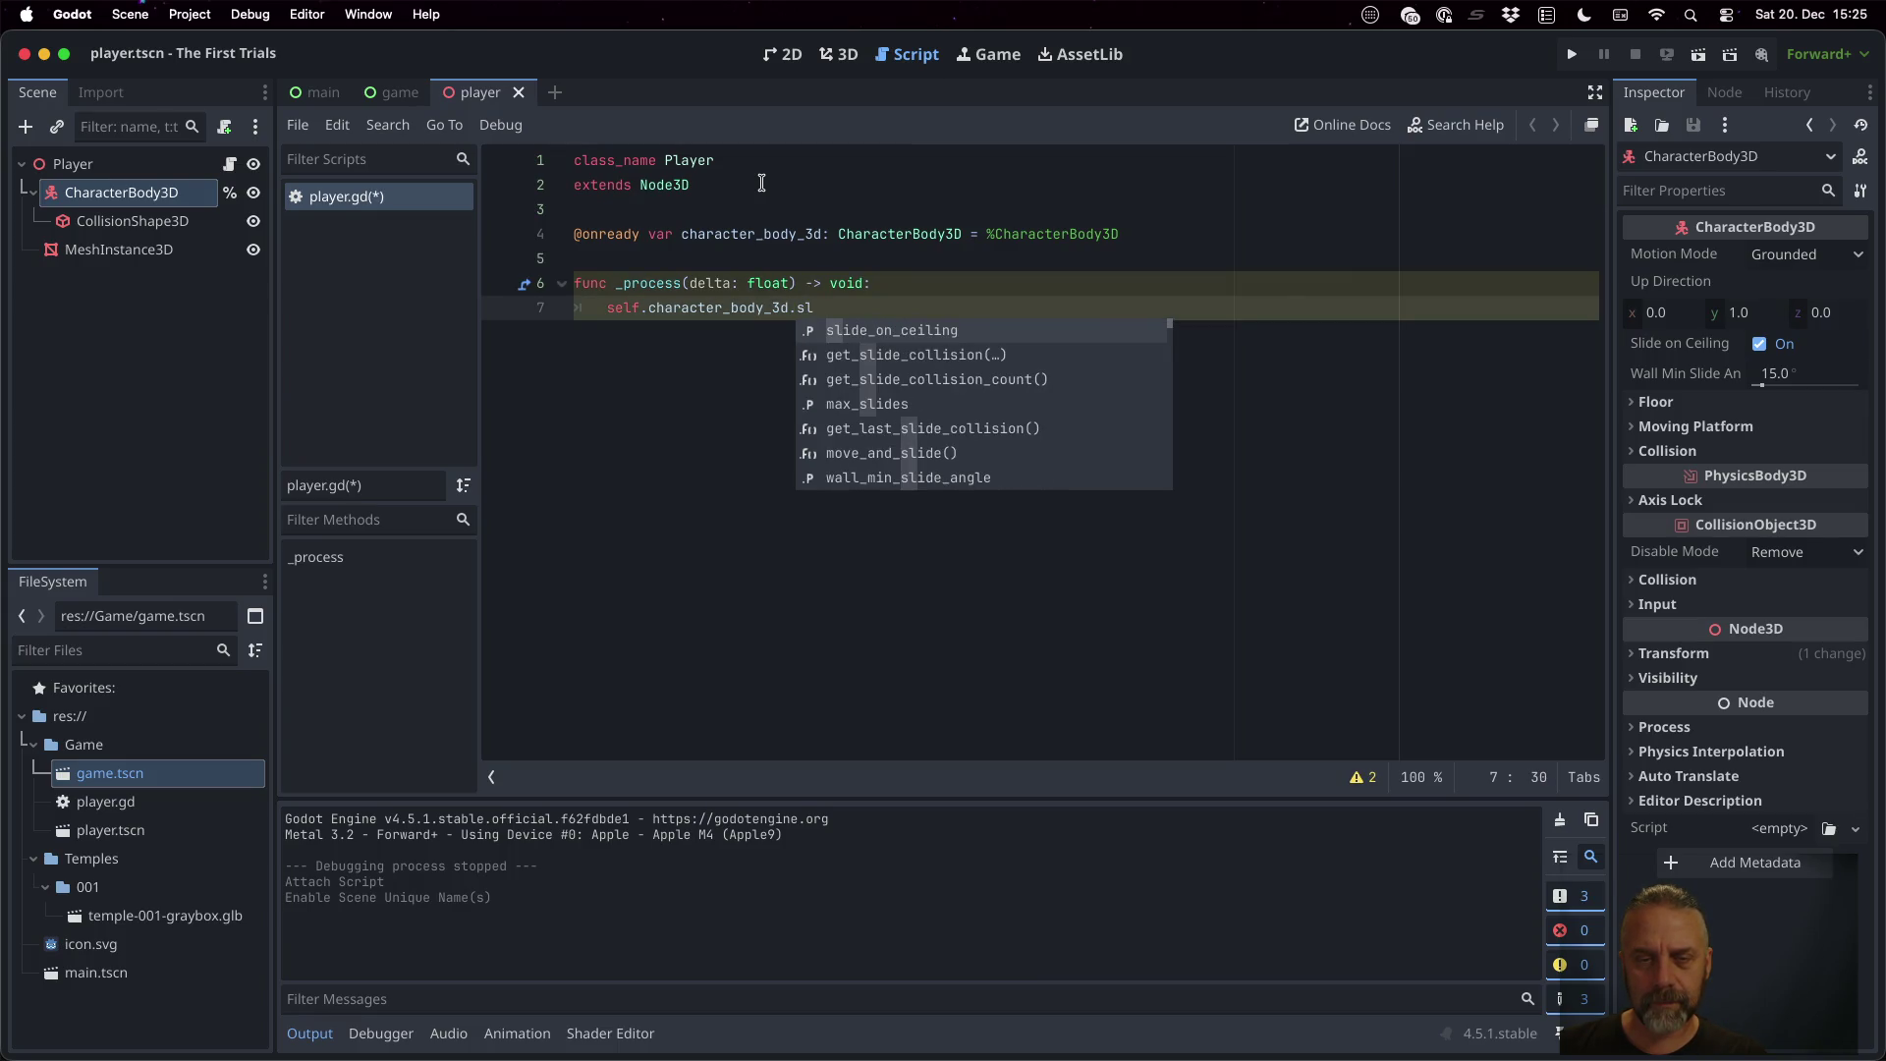
key("Down")
key("Down")
key("Down")
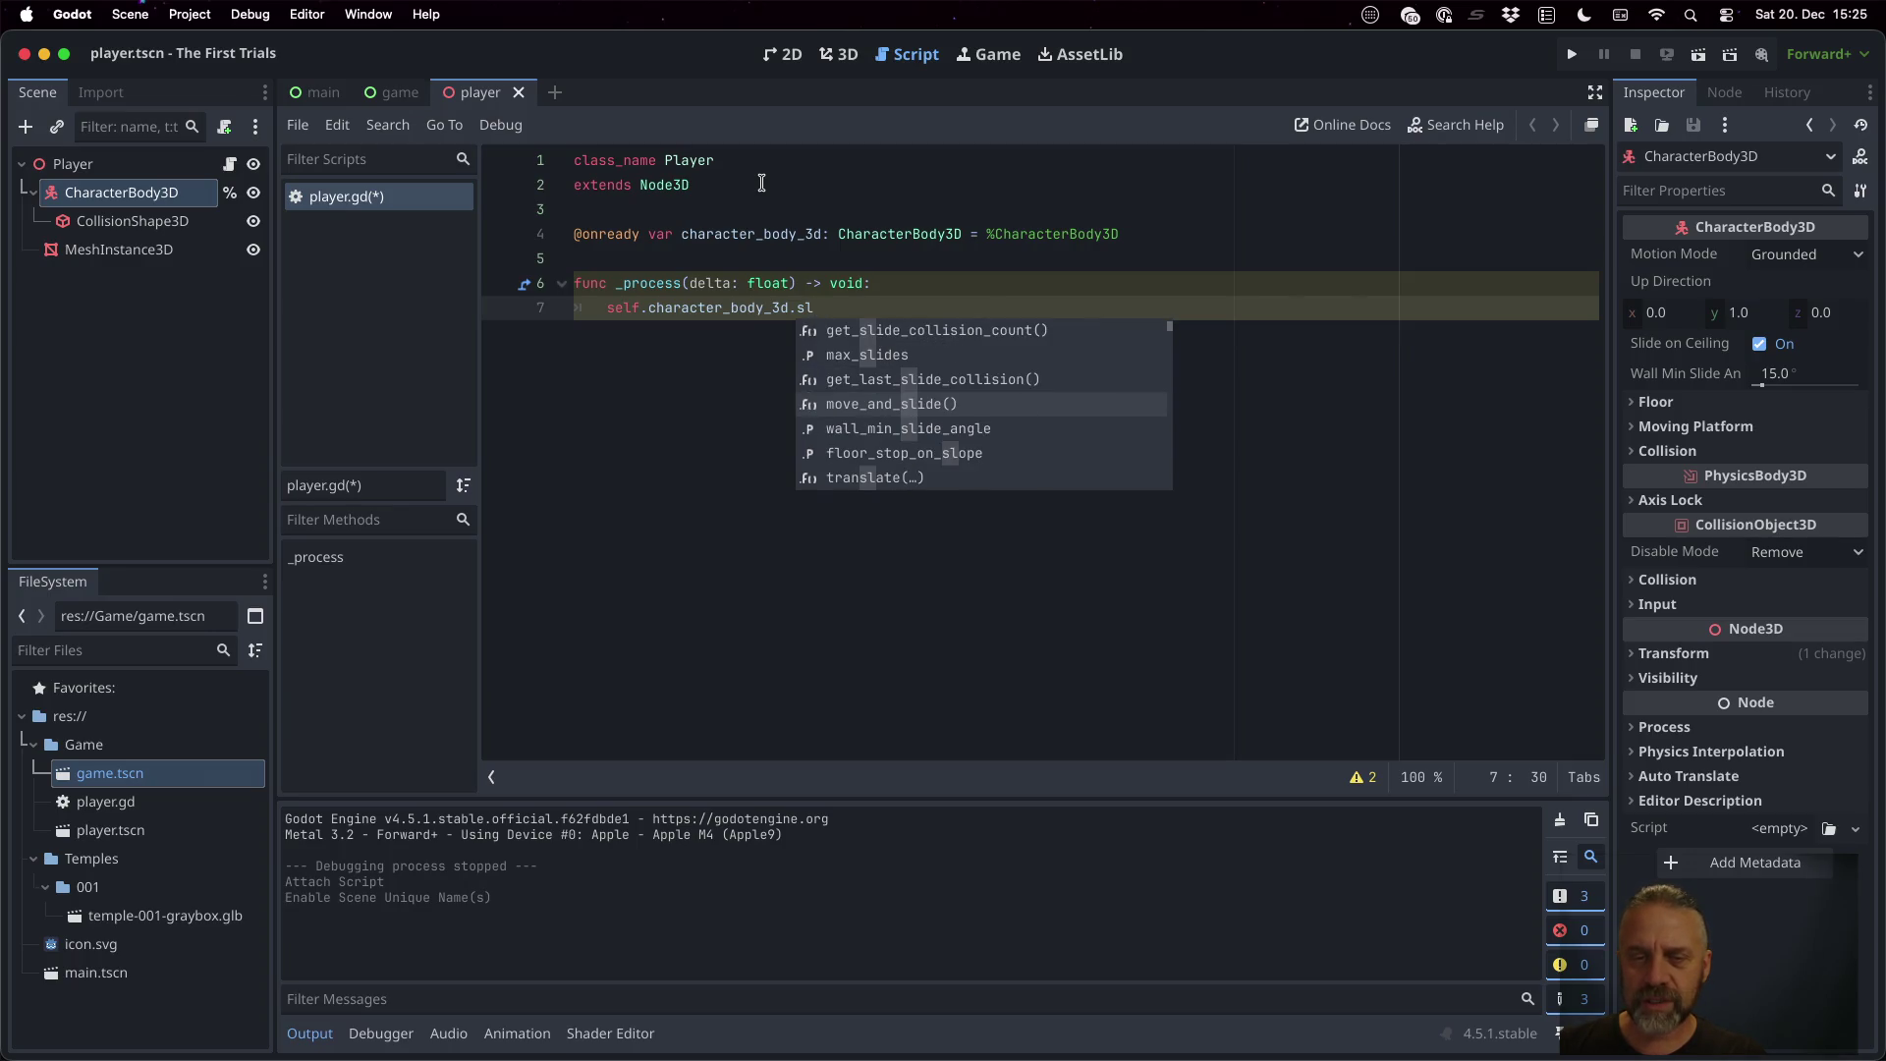
key("Return")
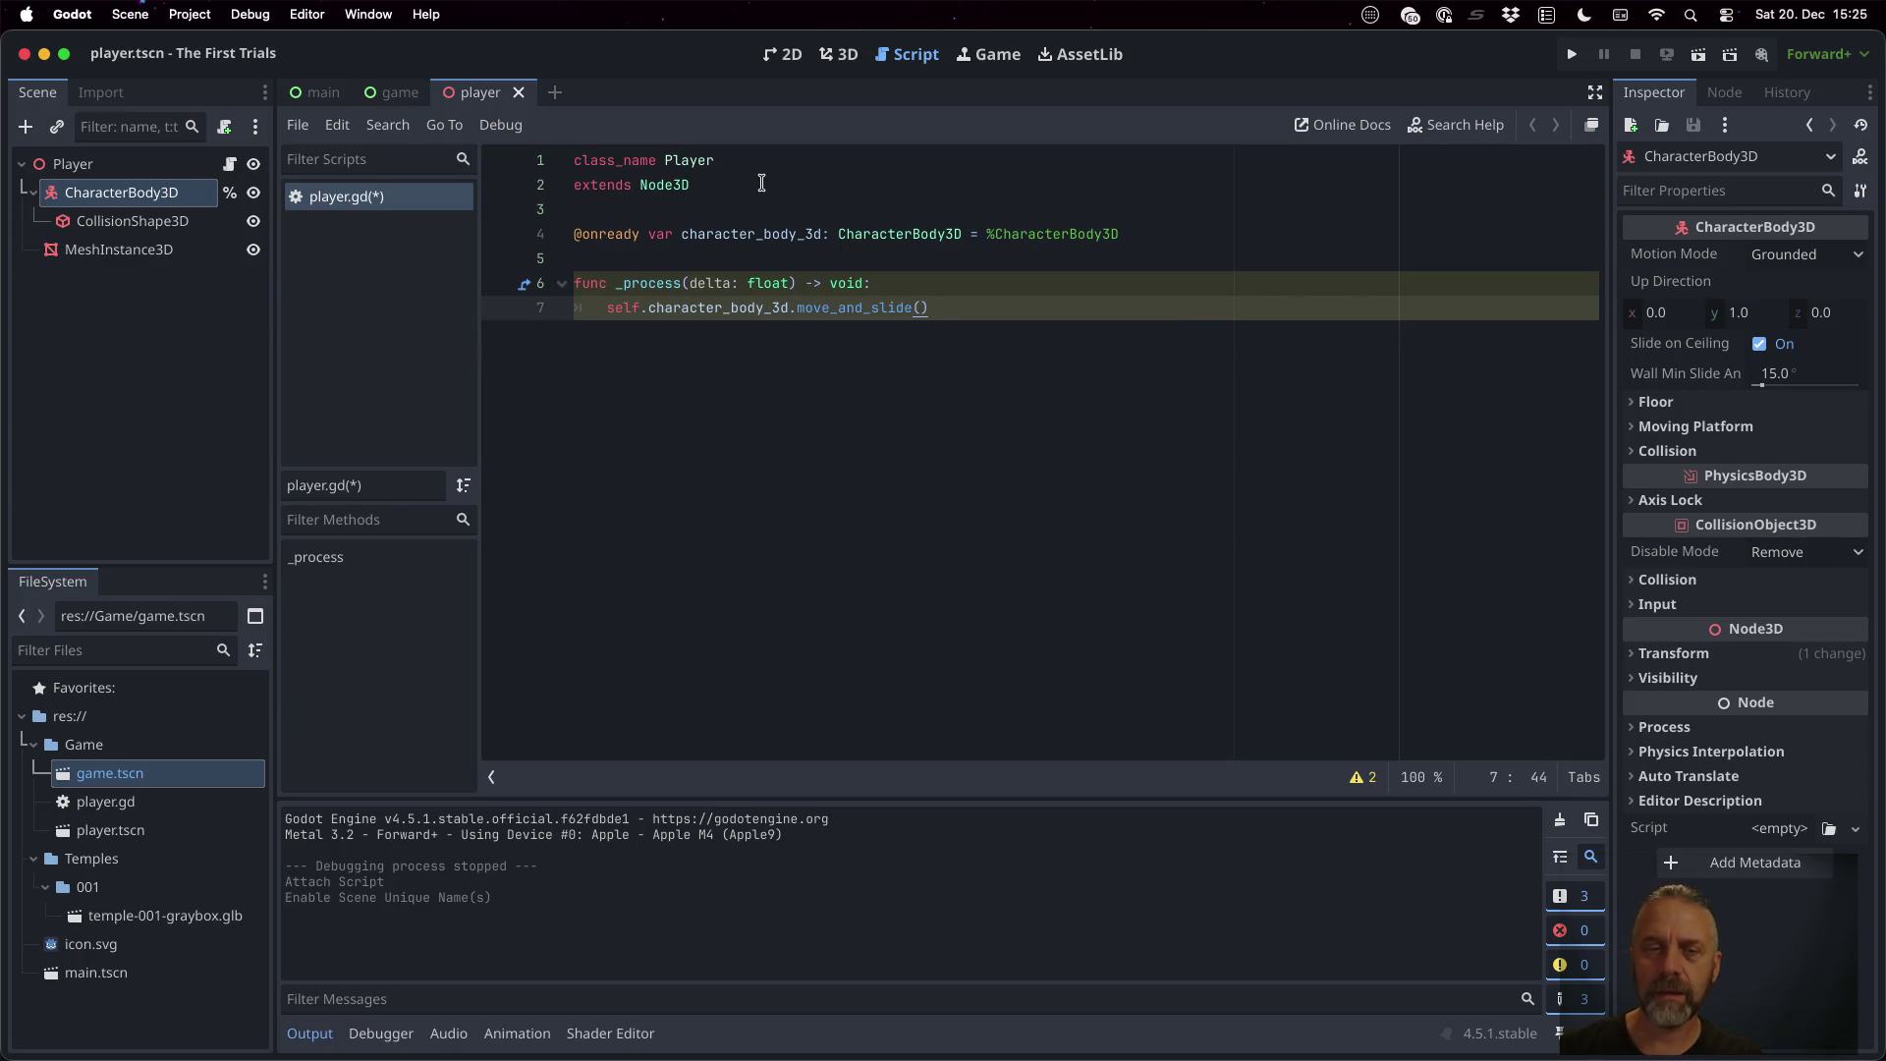
key("super+s")
left_click(855, 308, "super")
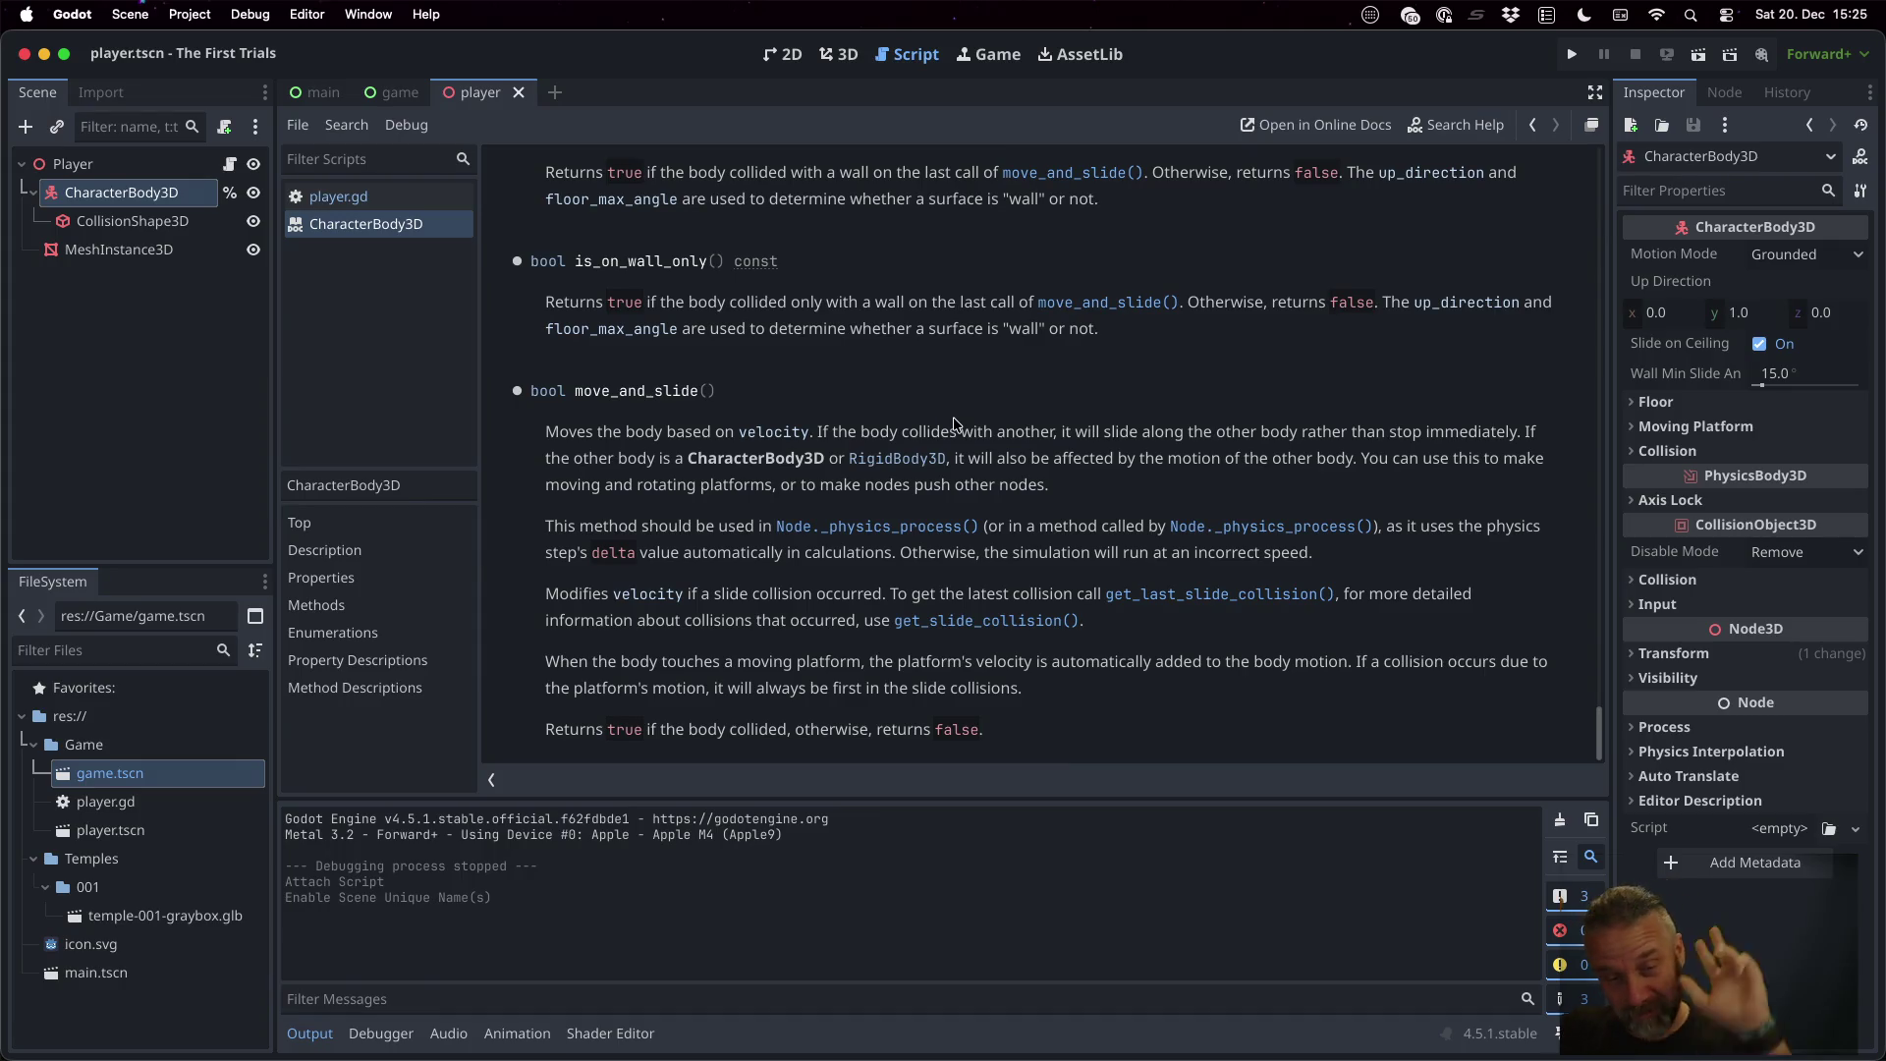
left_click(453, 202)
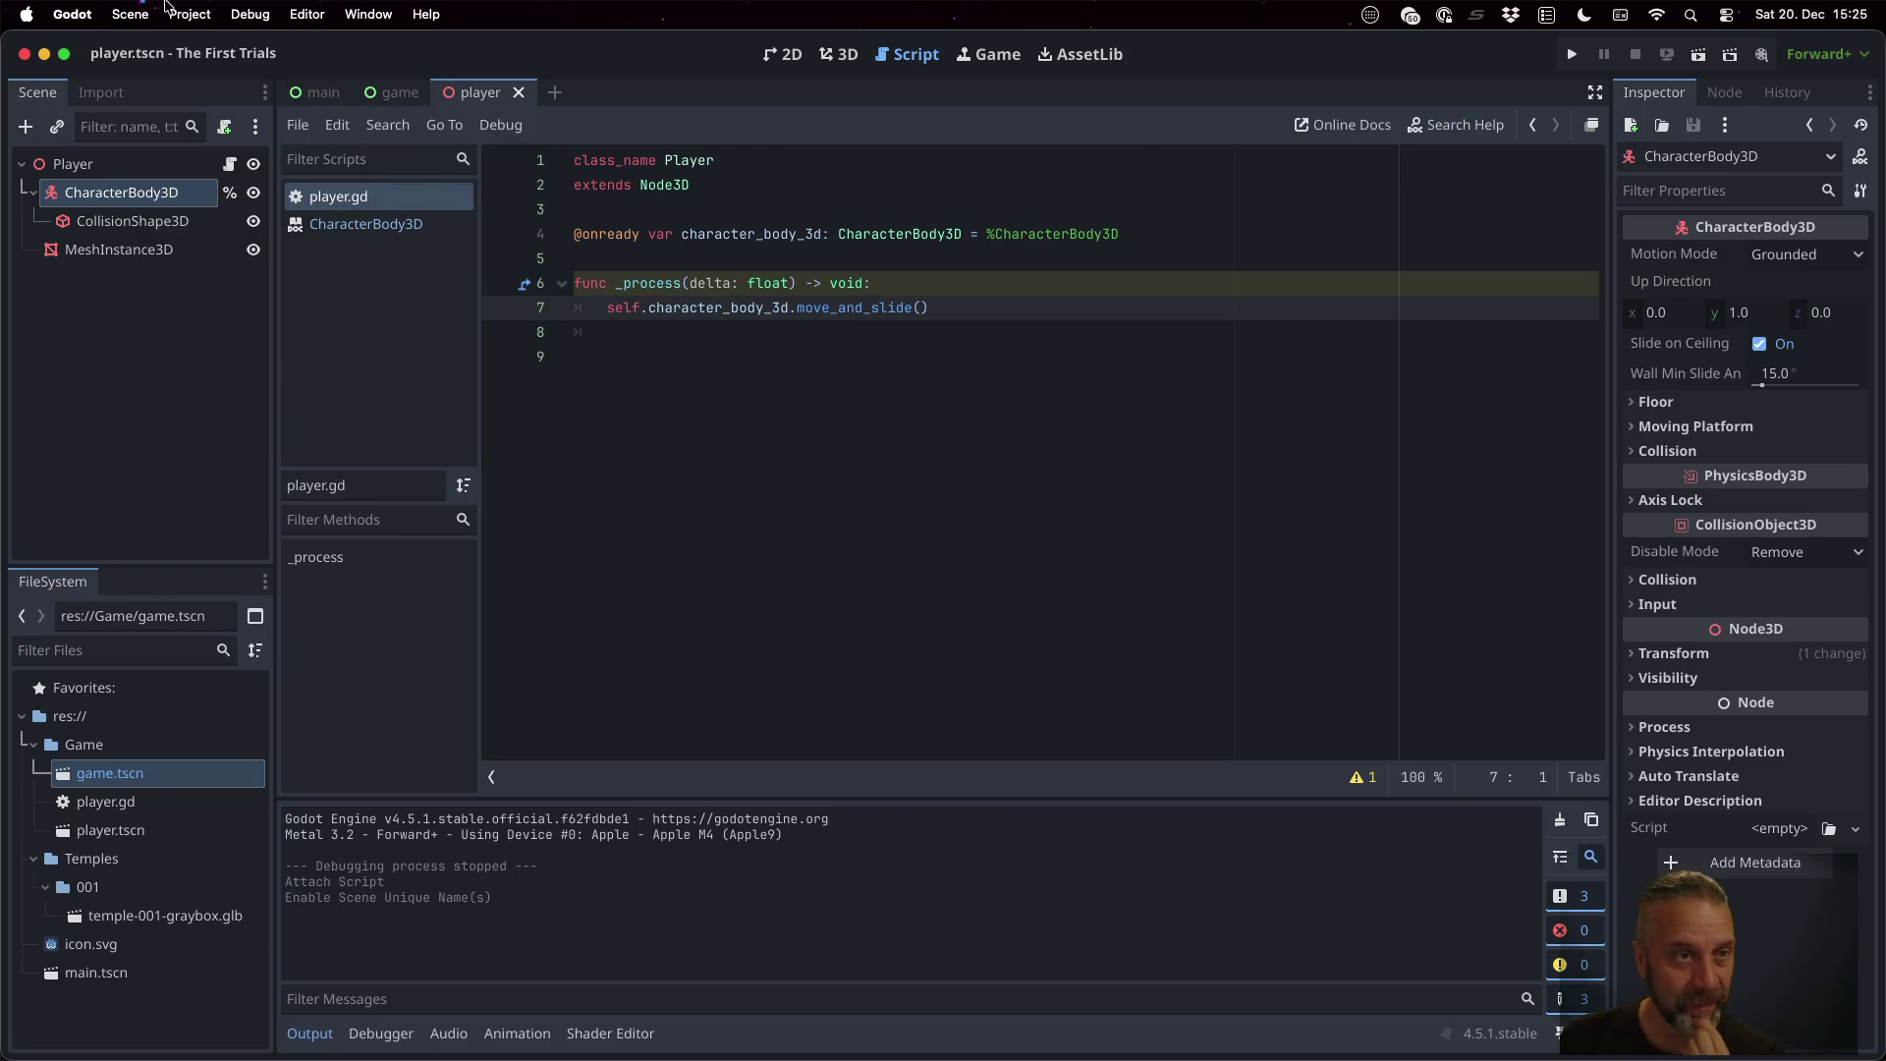
left_click(197, 14)
In Project Settings' Input Map, add a Player_Forward action bound to the W key
left_click(212, 59)
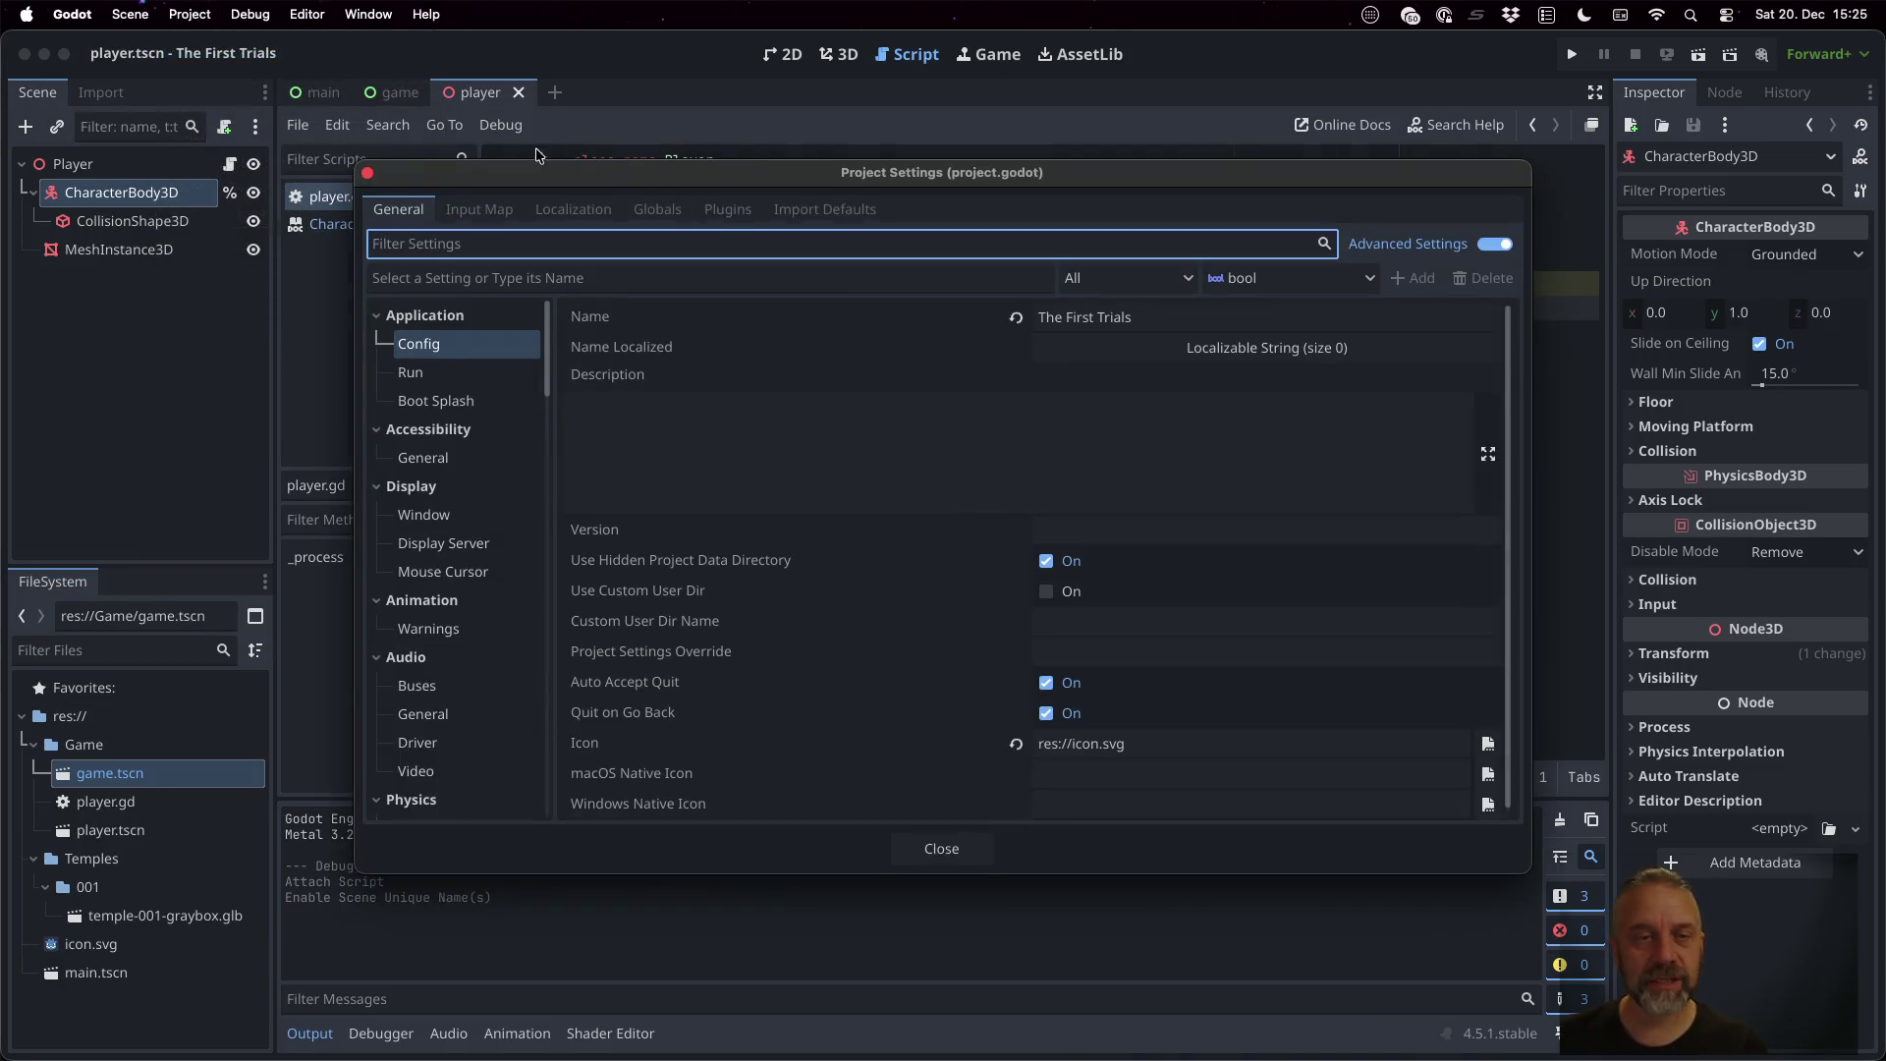
left_click(491, 209)
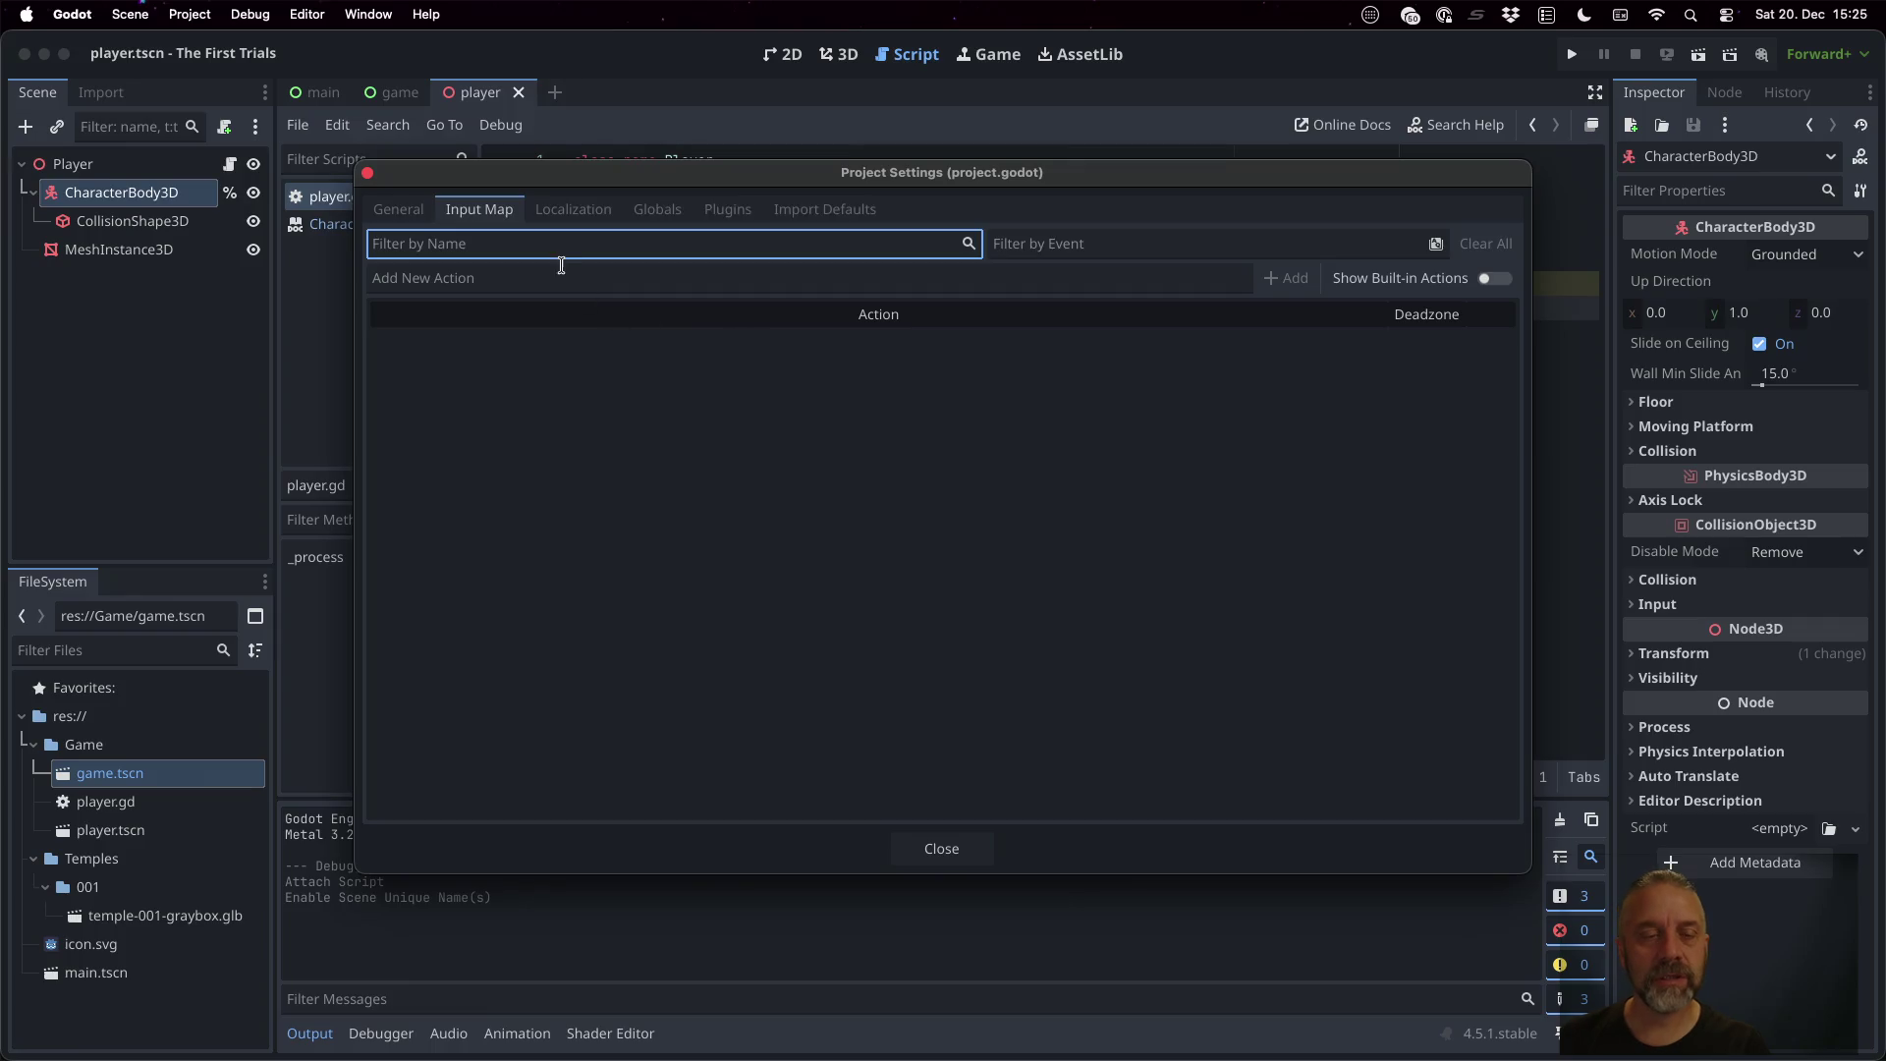
left_click(1493, 279)
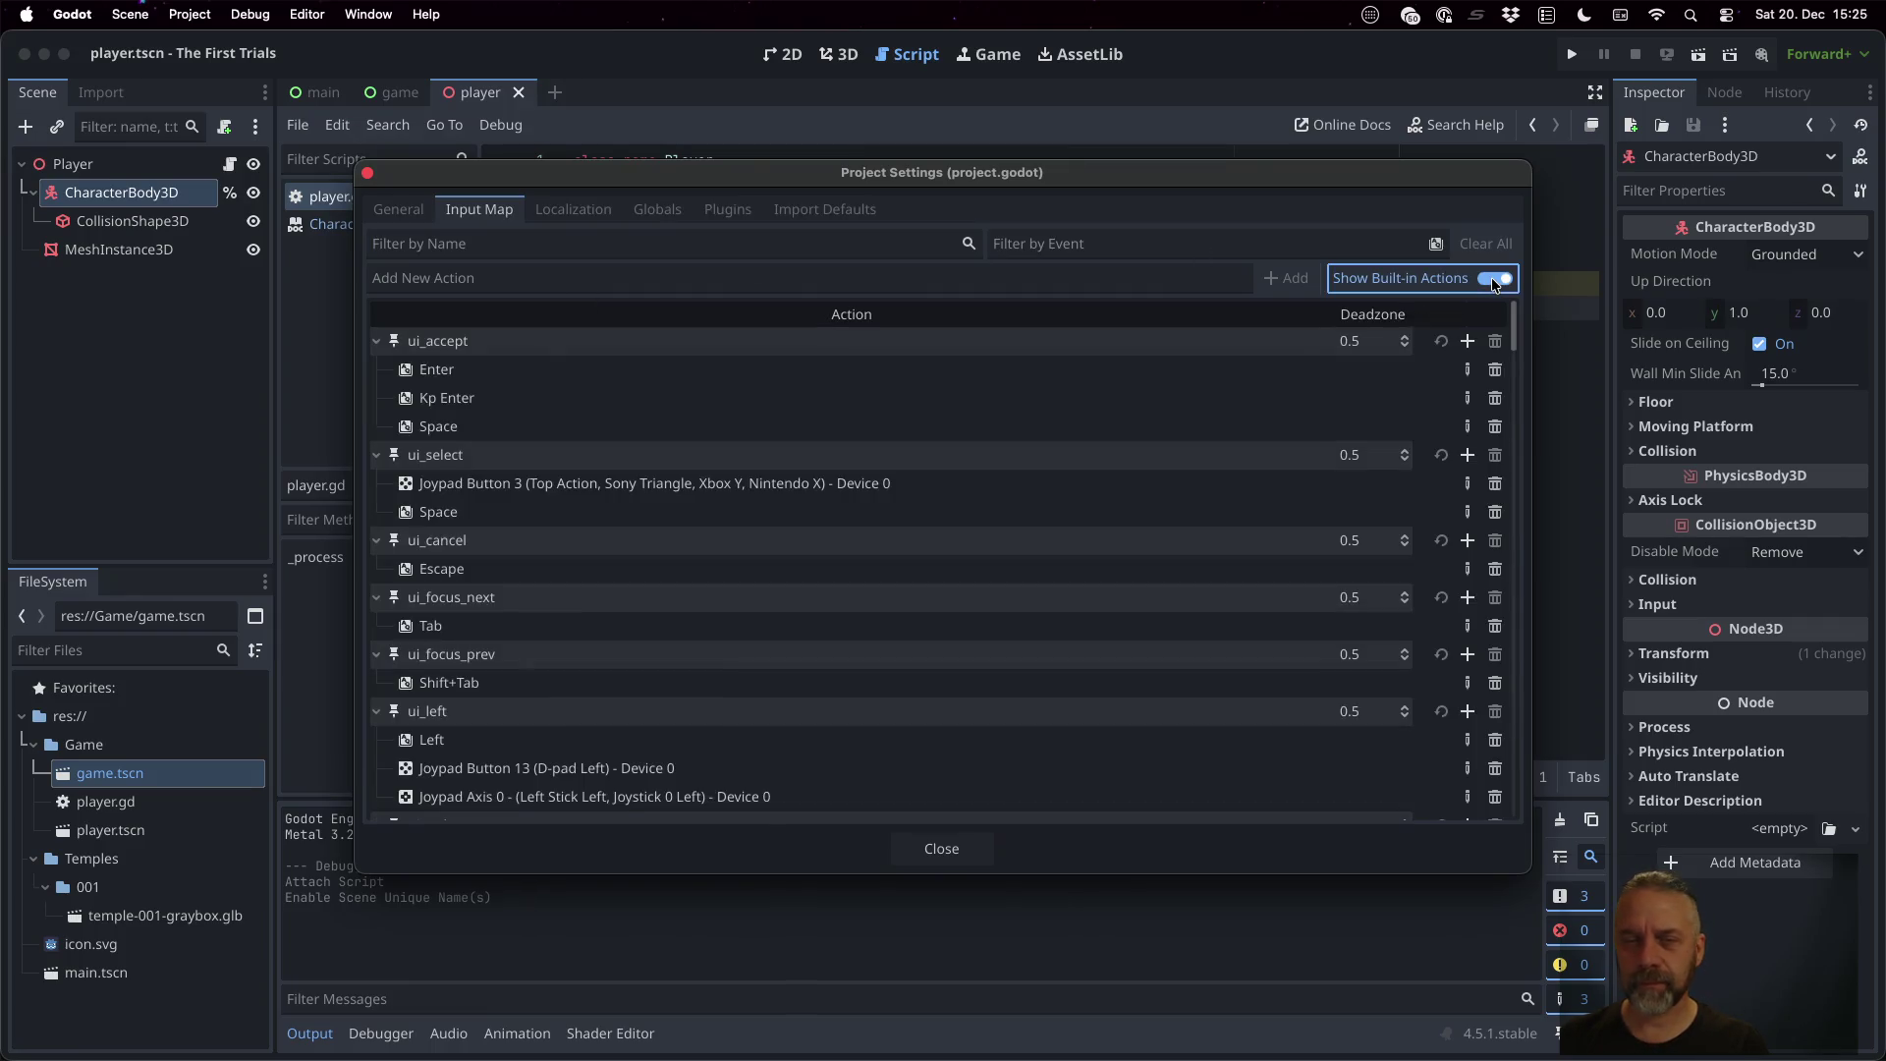
left_click(1492, 277)
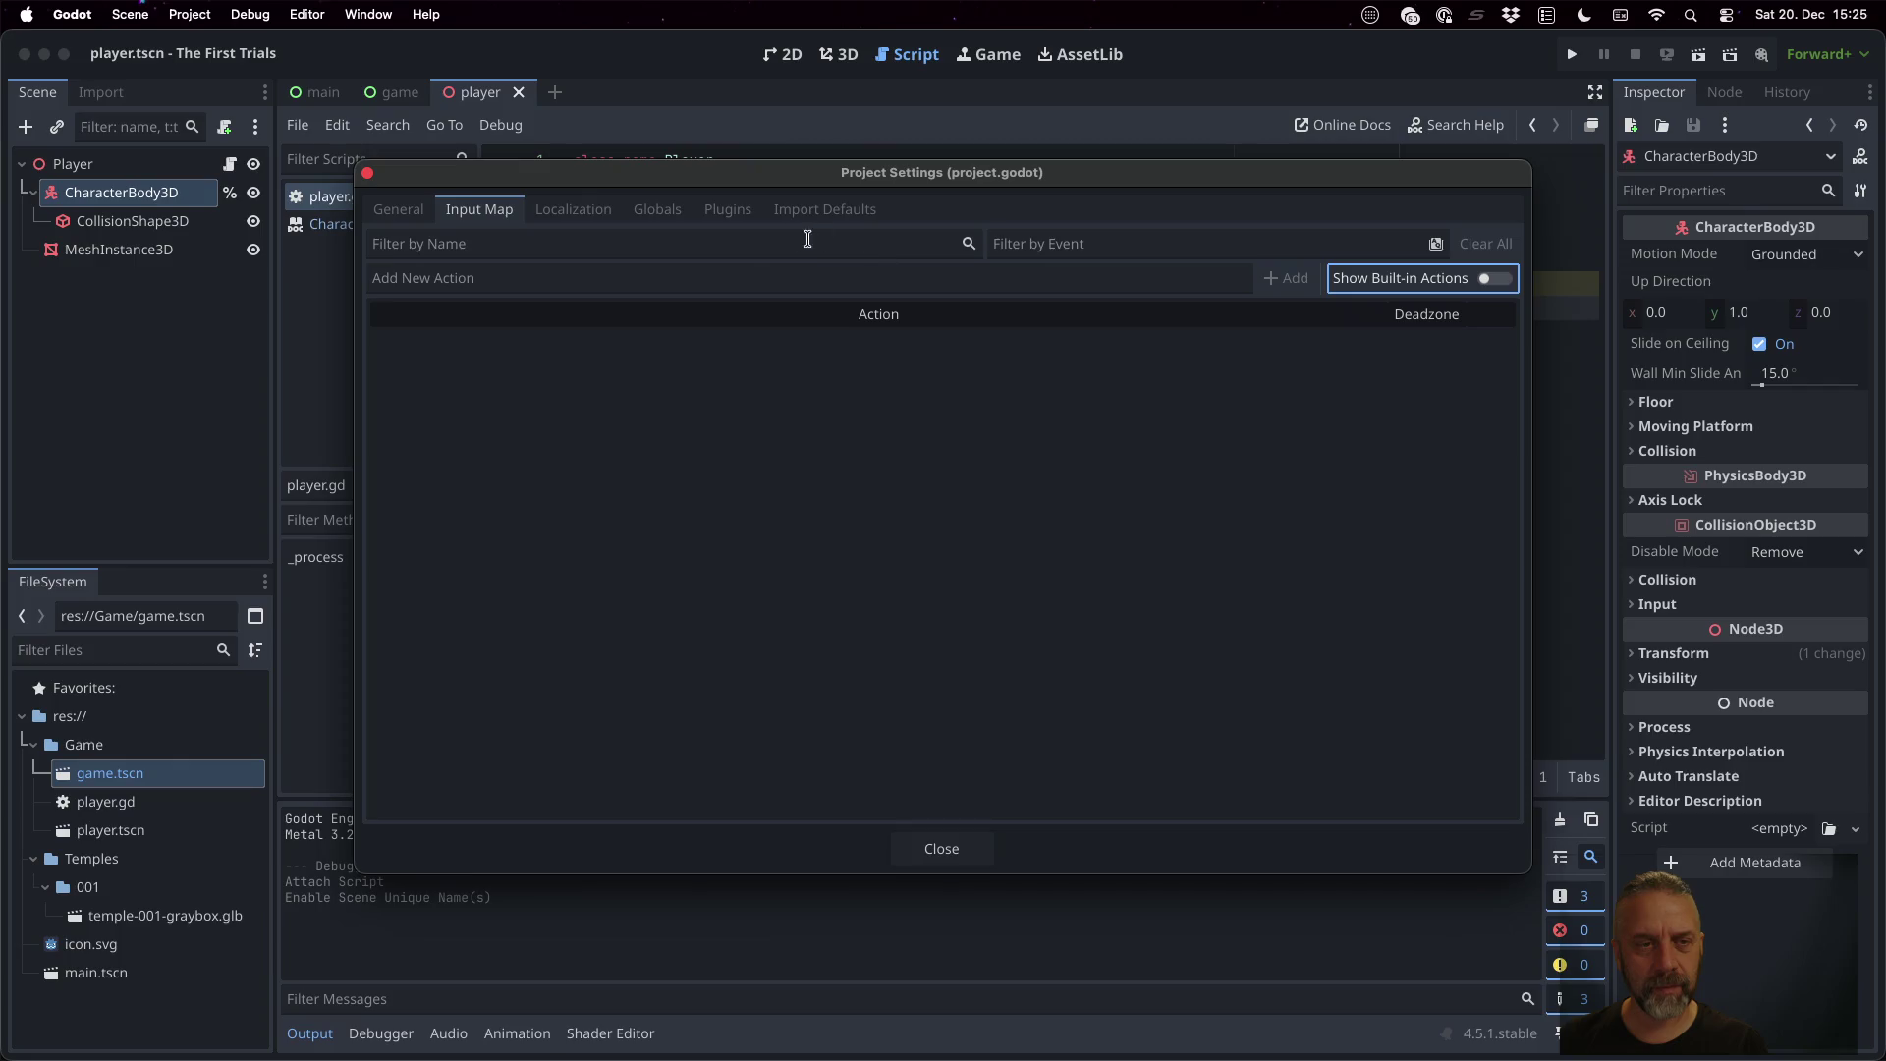
left_click(729, 277)
type("P")
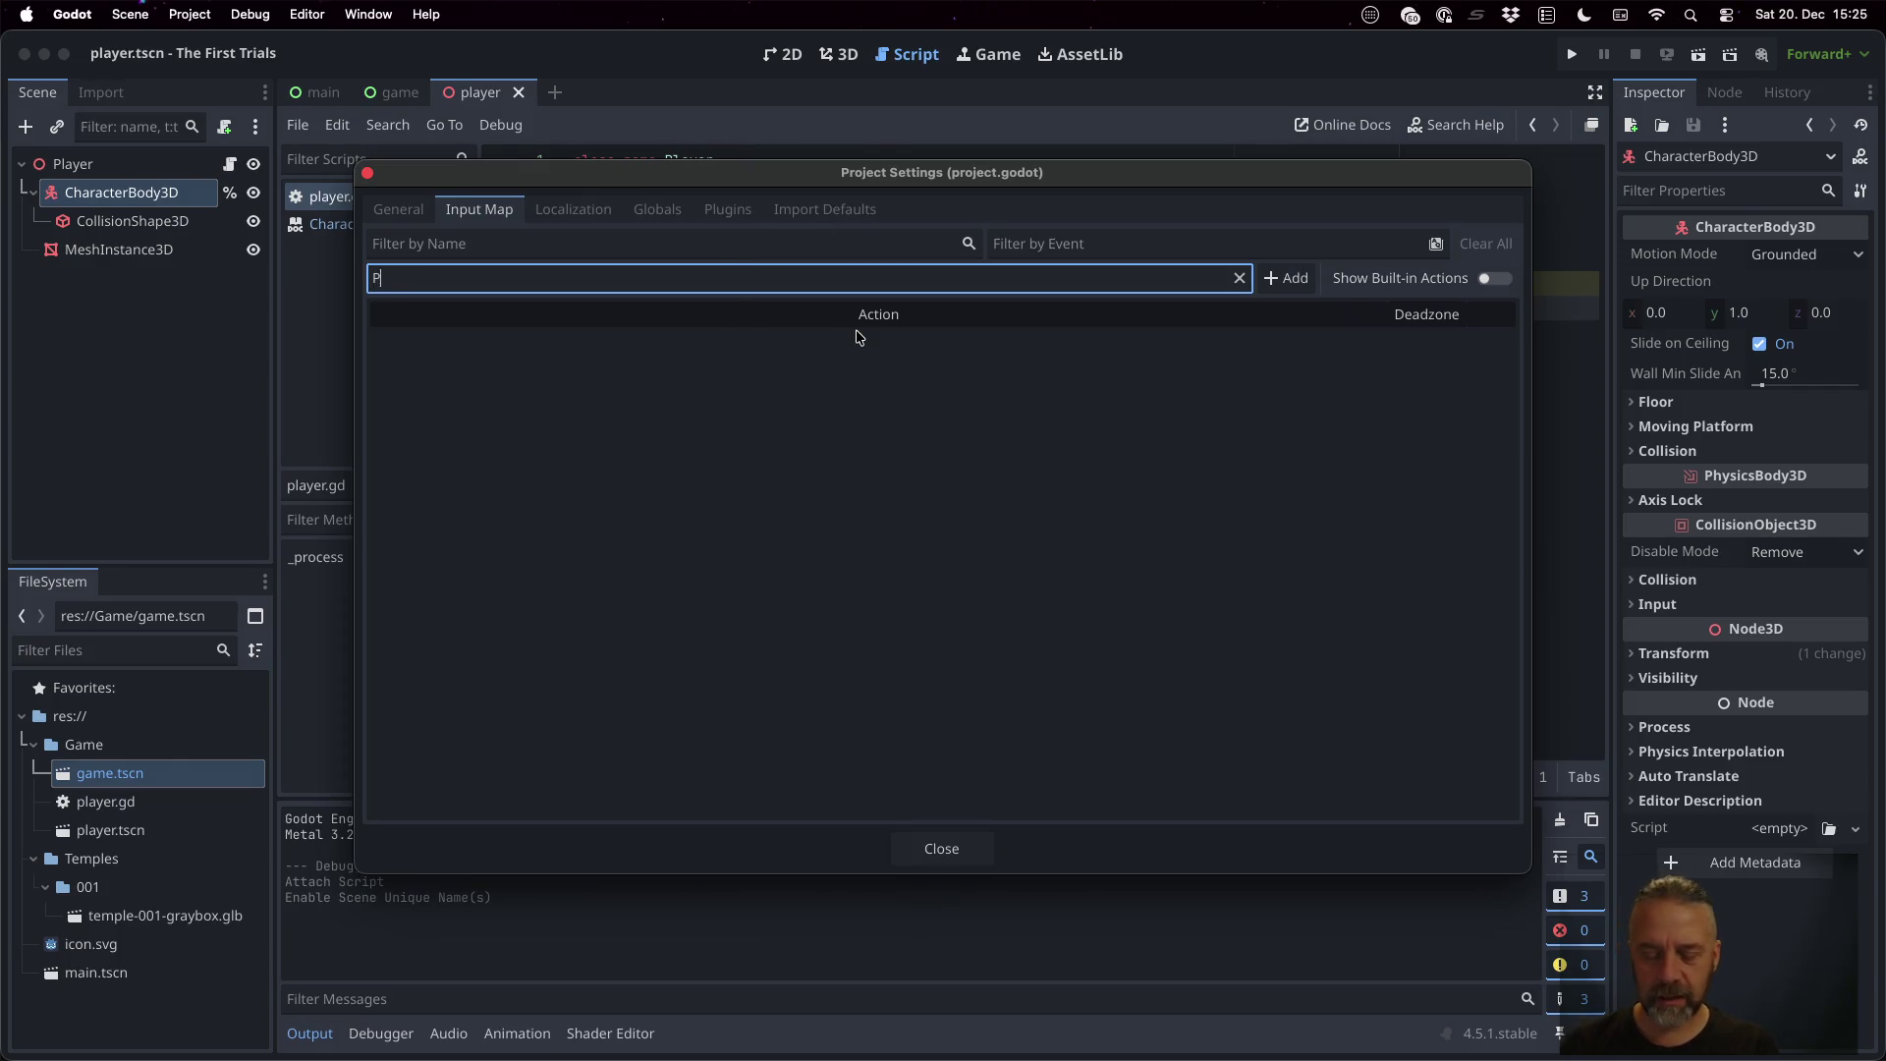
type("layer_Fri")
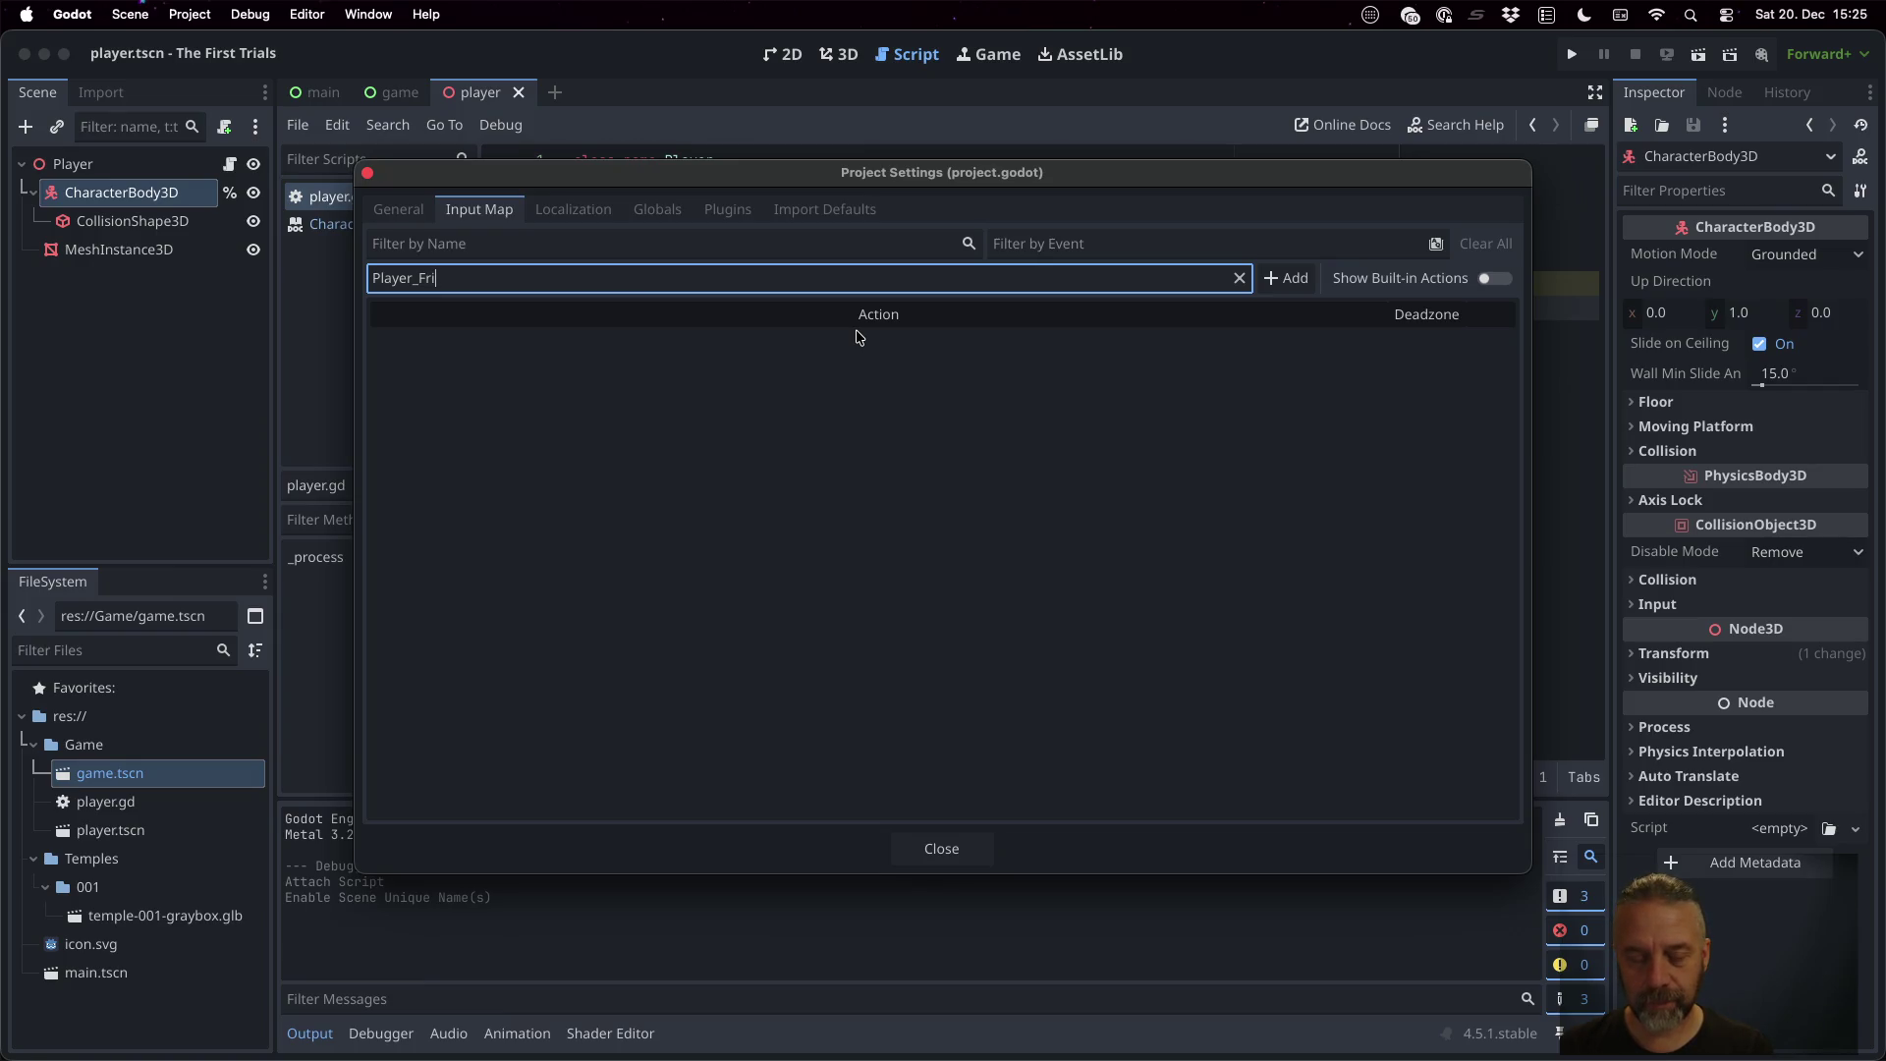
type("orward")
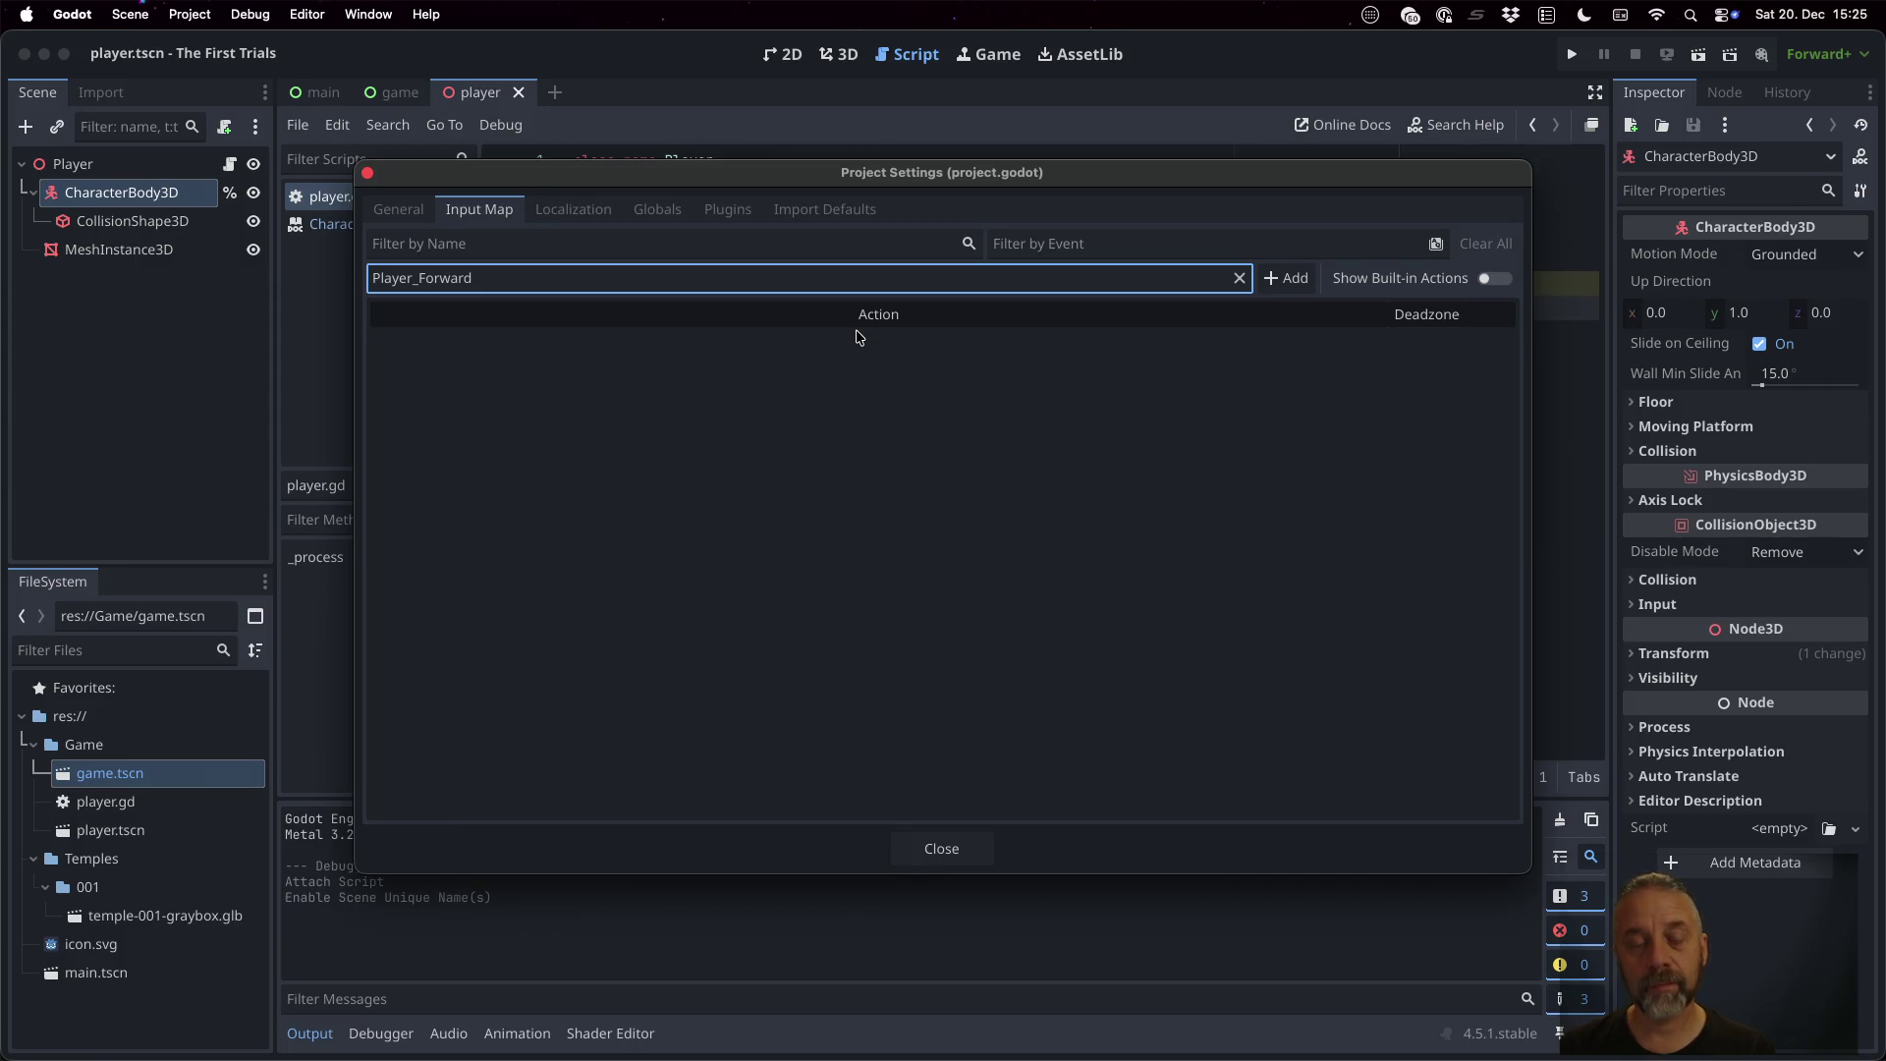
key("Return")
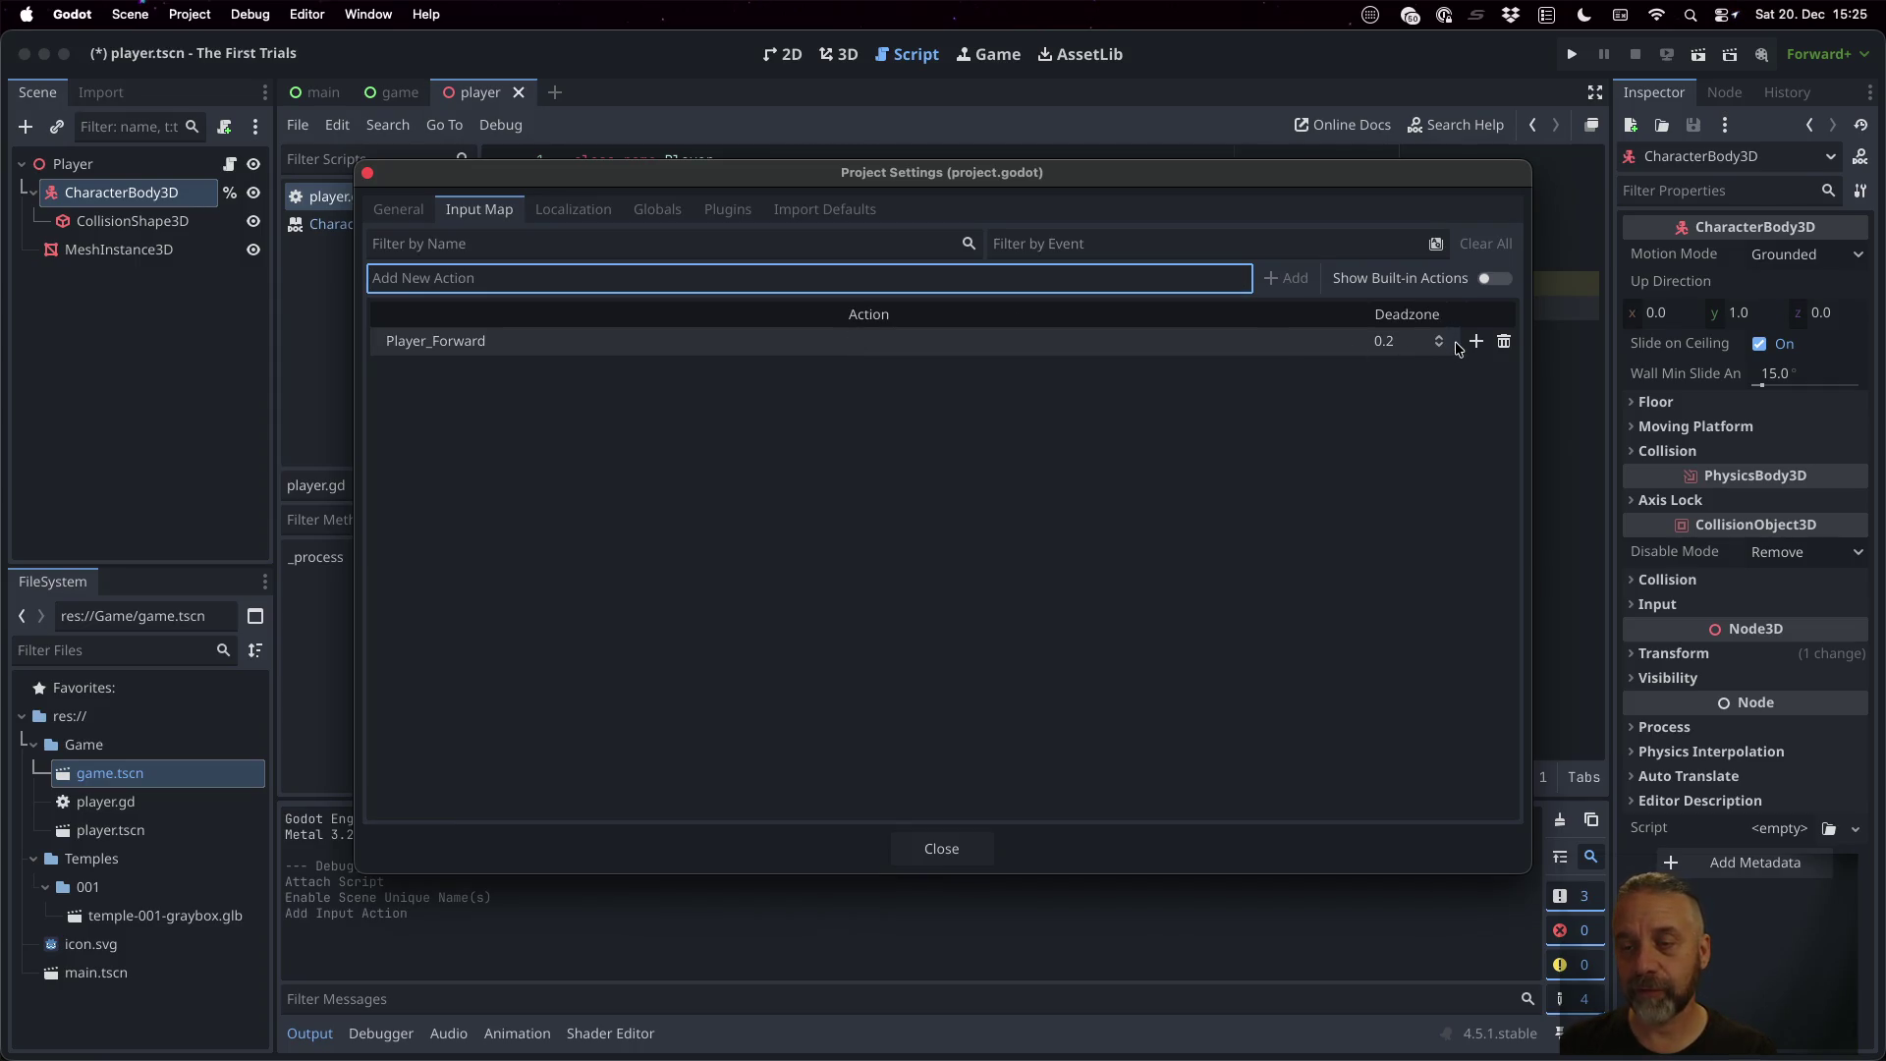
left_click(1473, 342)
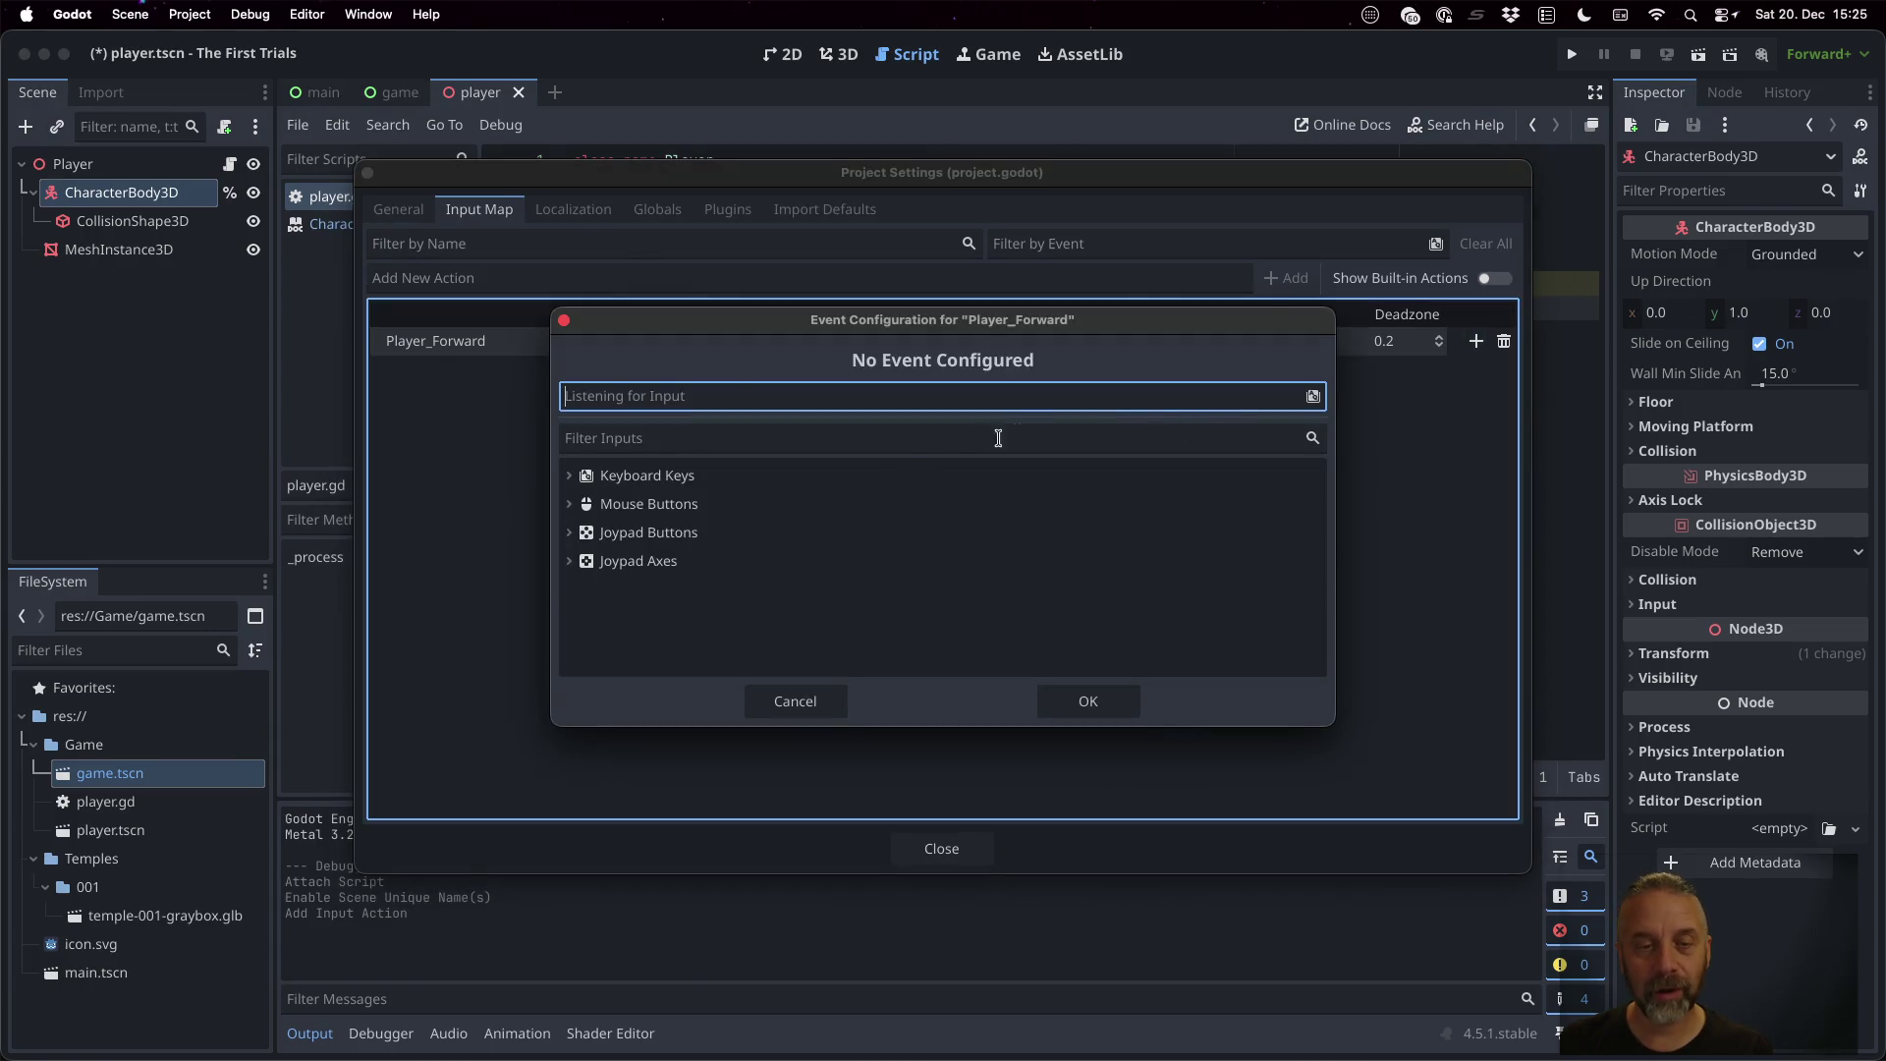
key("w")
left_click(1061, 700)
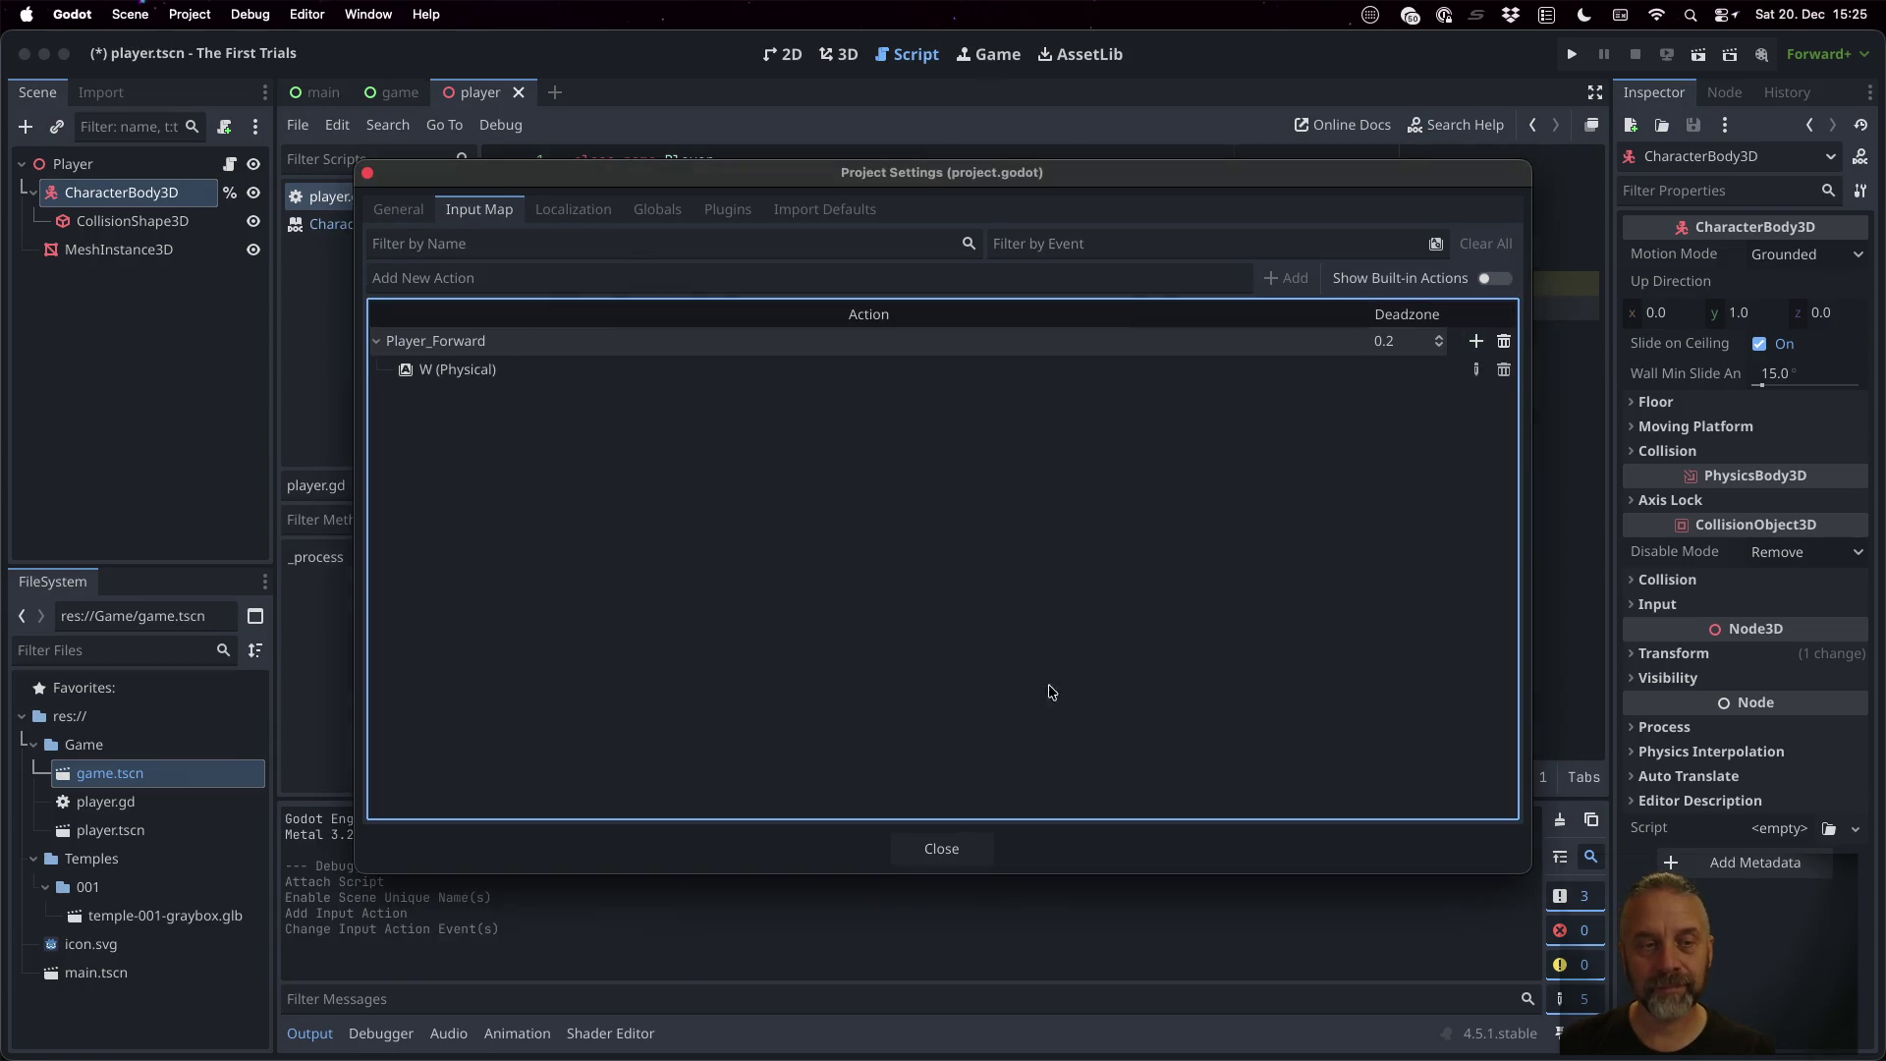
Add a Player_Backward action bound to the S key and close Project Settings
left_click(752, 276)
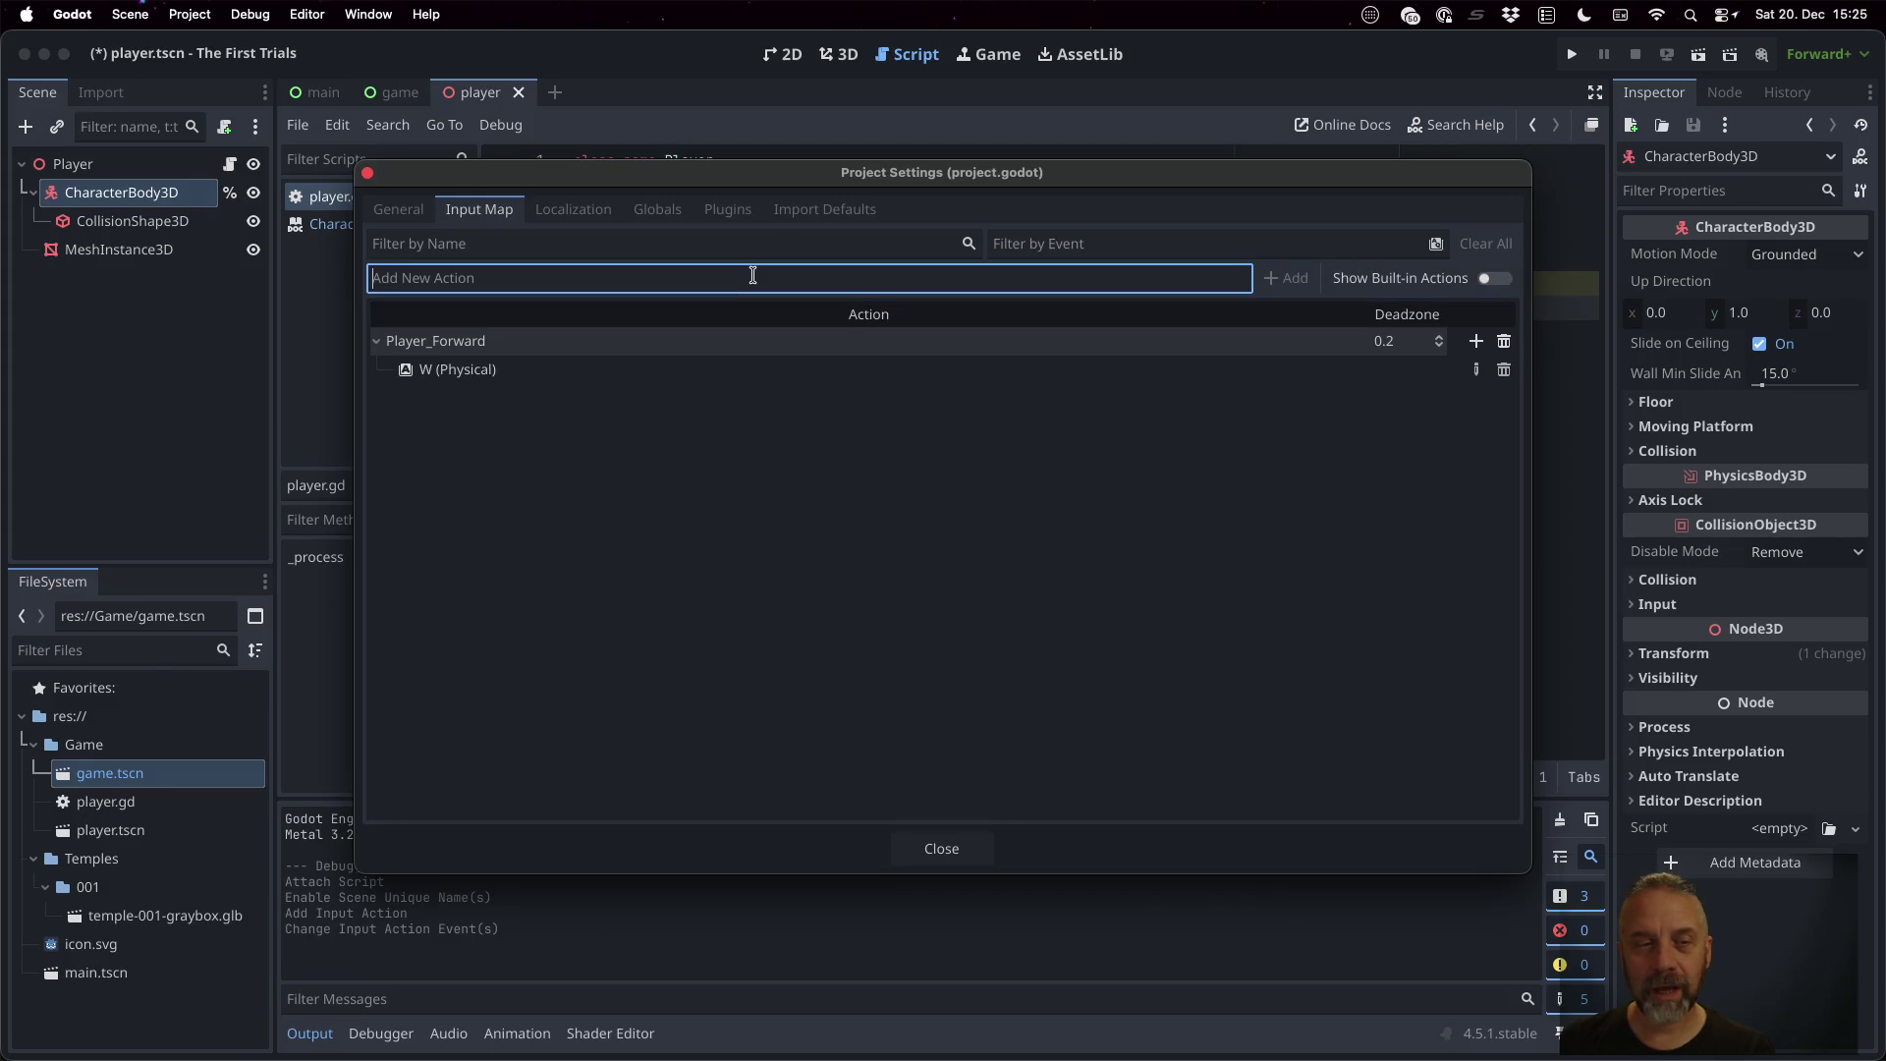
type("Player_")
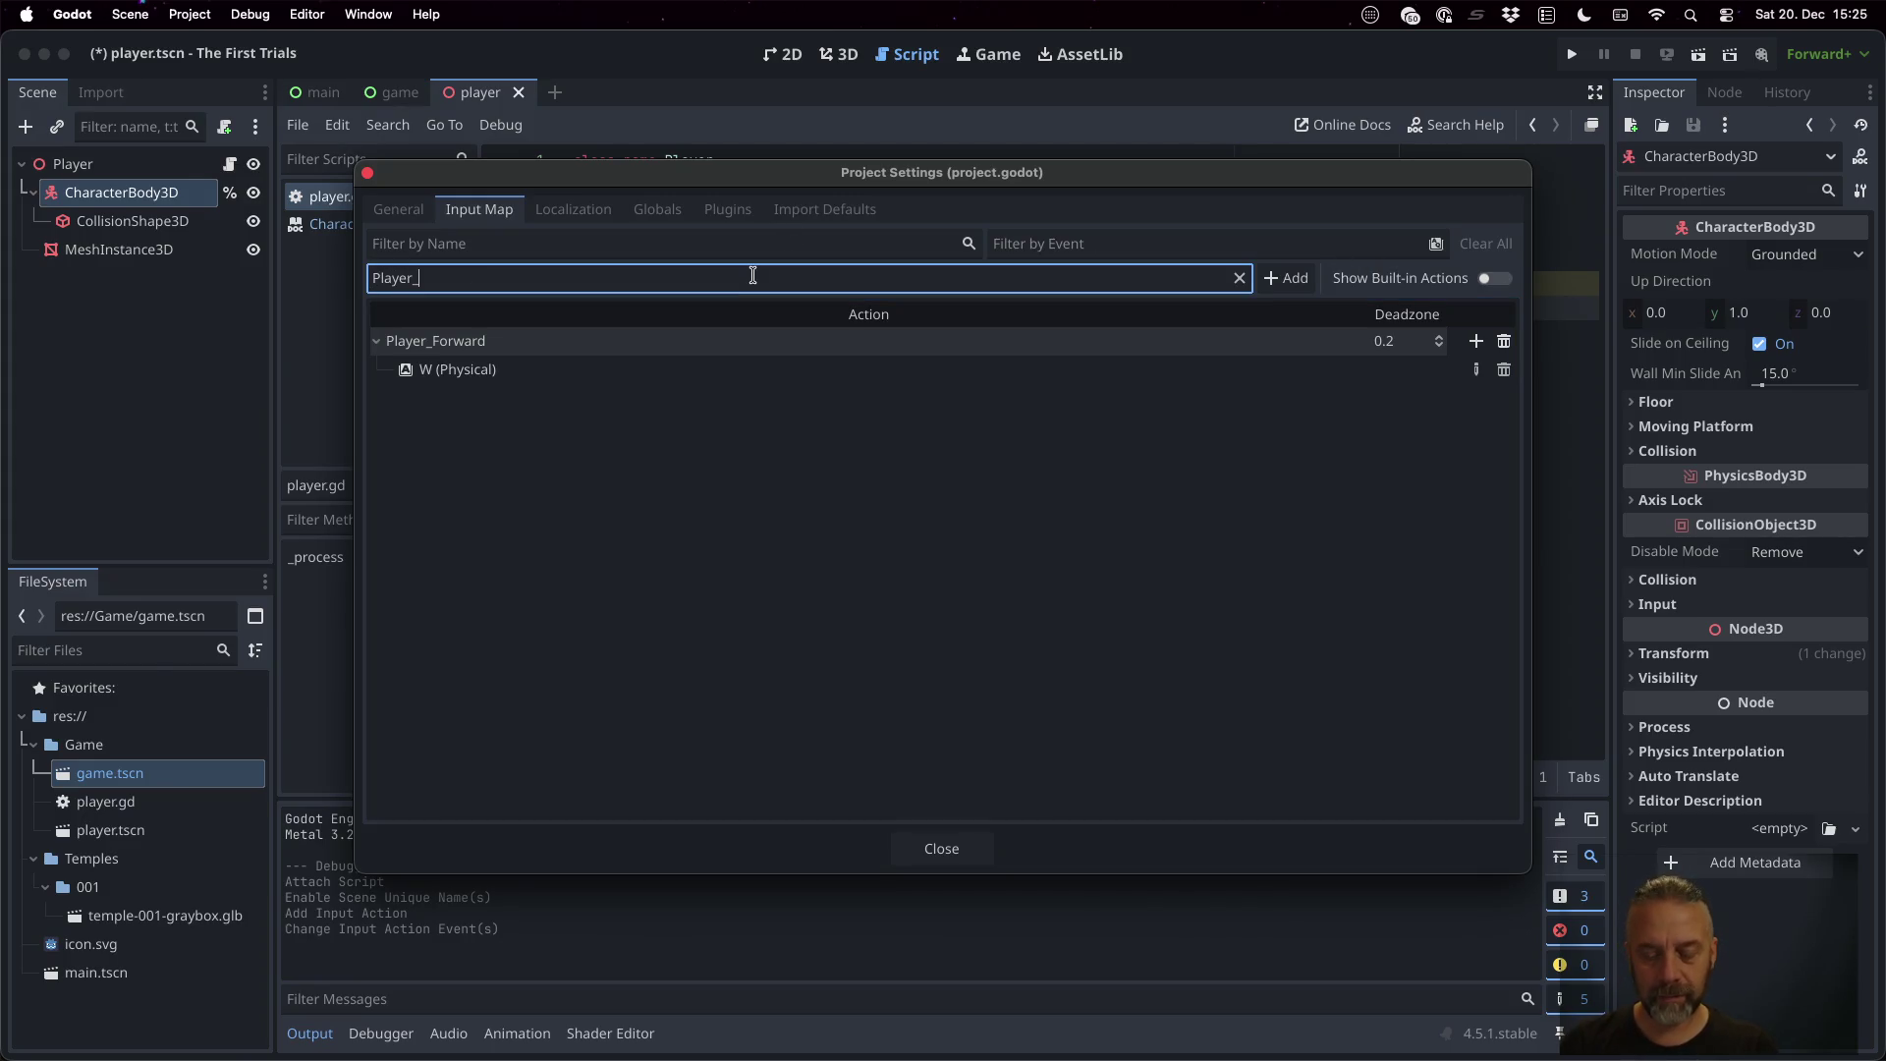
type("Backard")
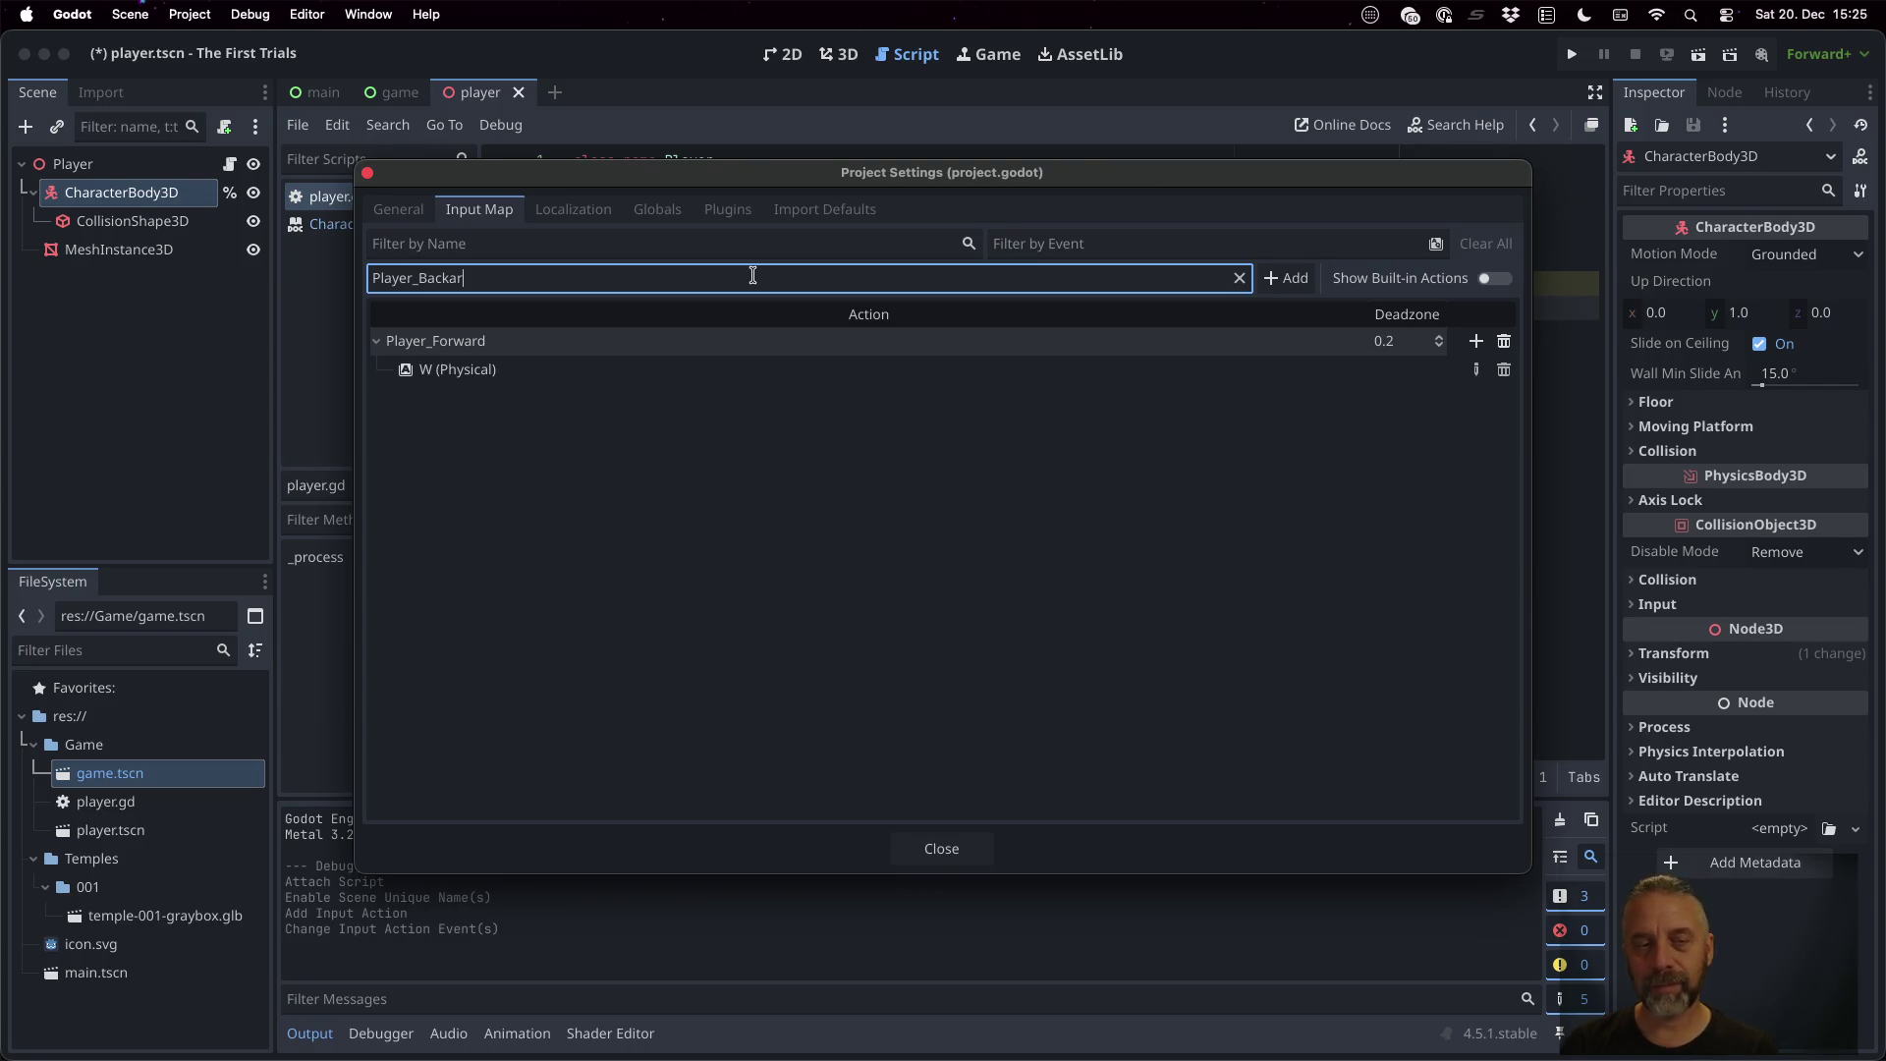
key("BackSpace")
key("BackSpace")
type("wr")
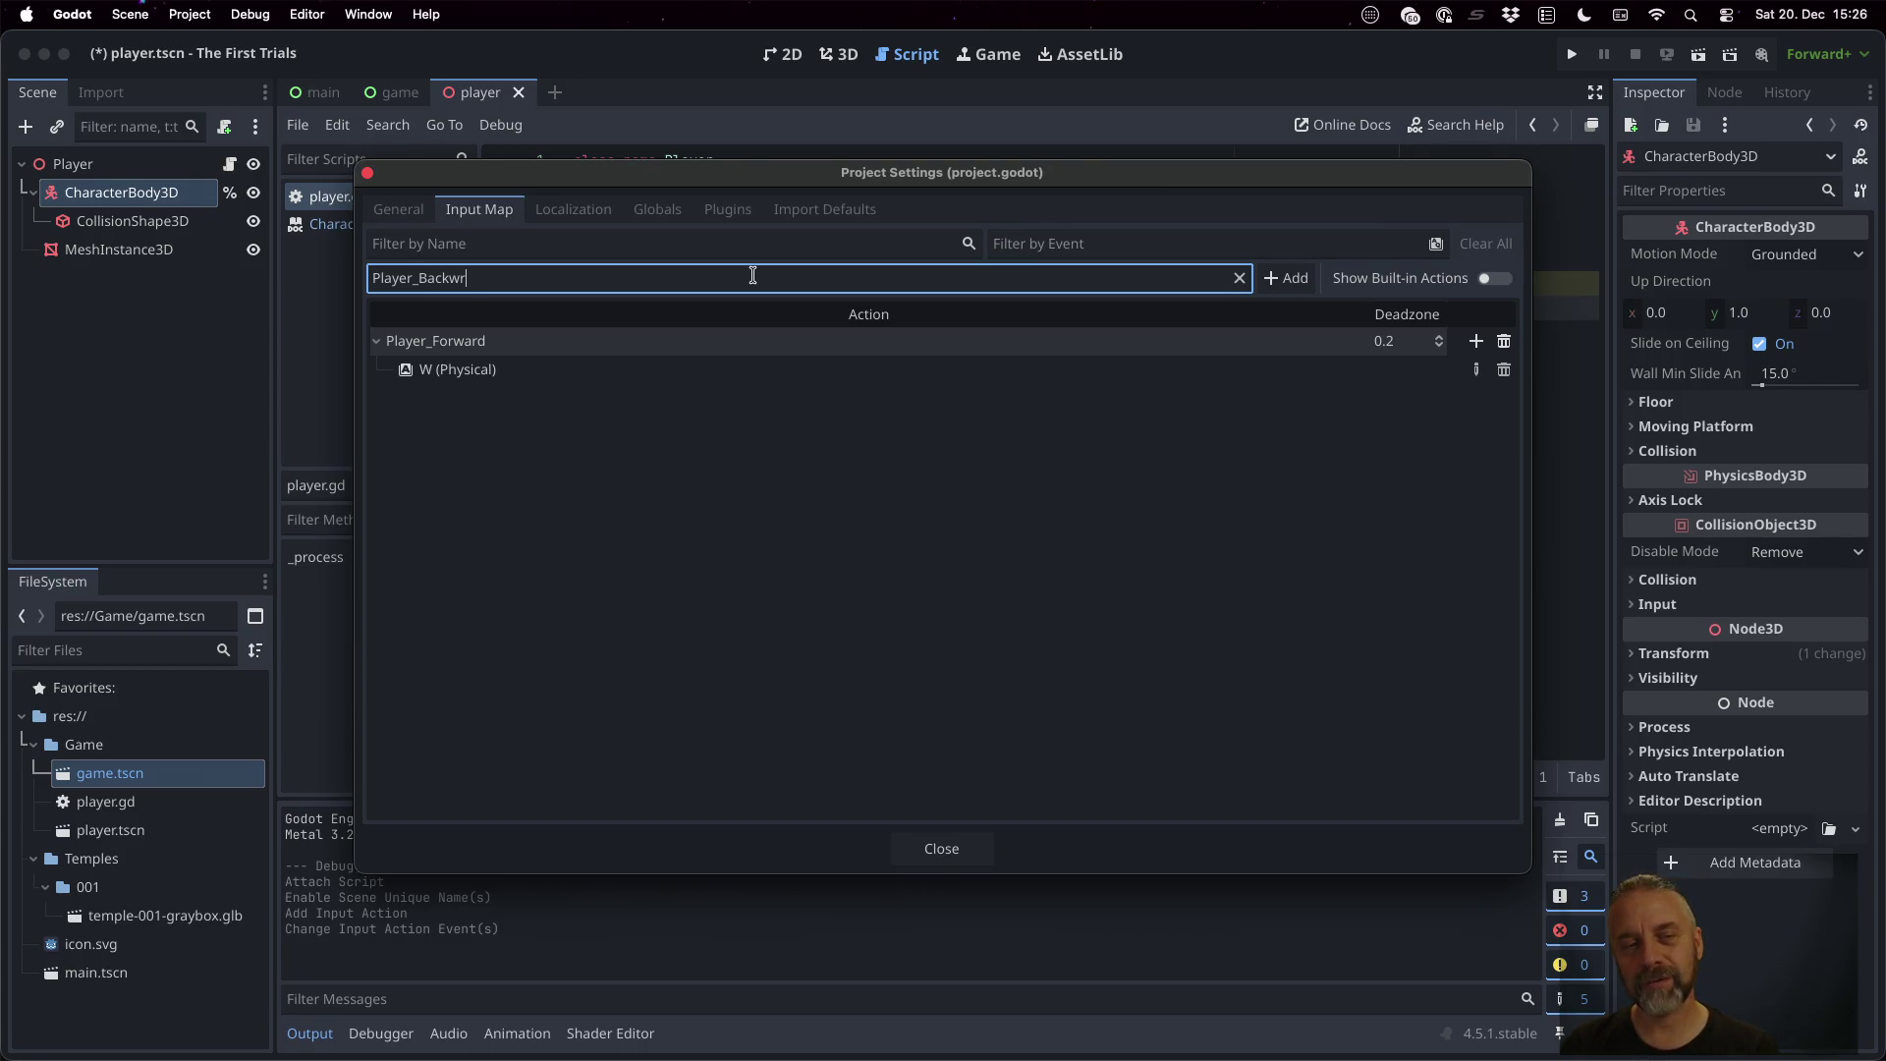
key("BackSpace")
type("ards")
key("BackSpace")
key("Return")
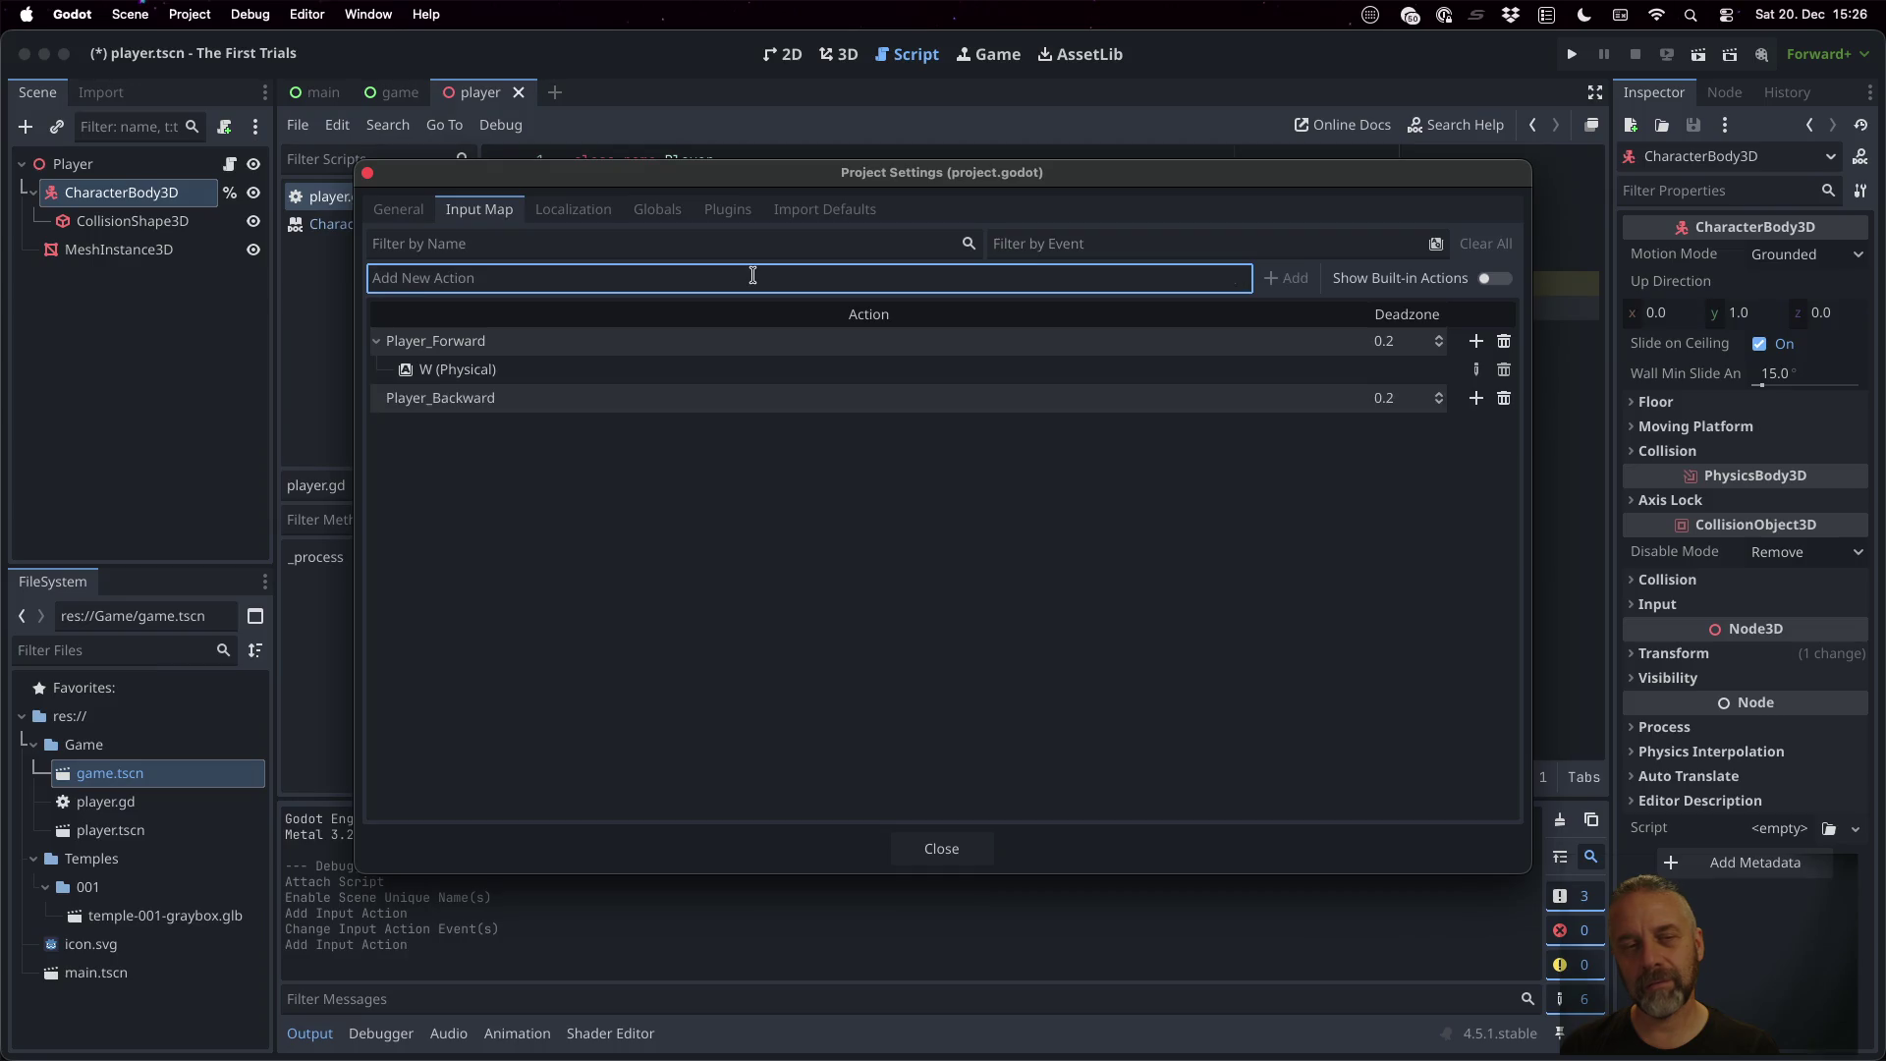
left_click(1465, 409)
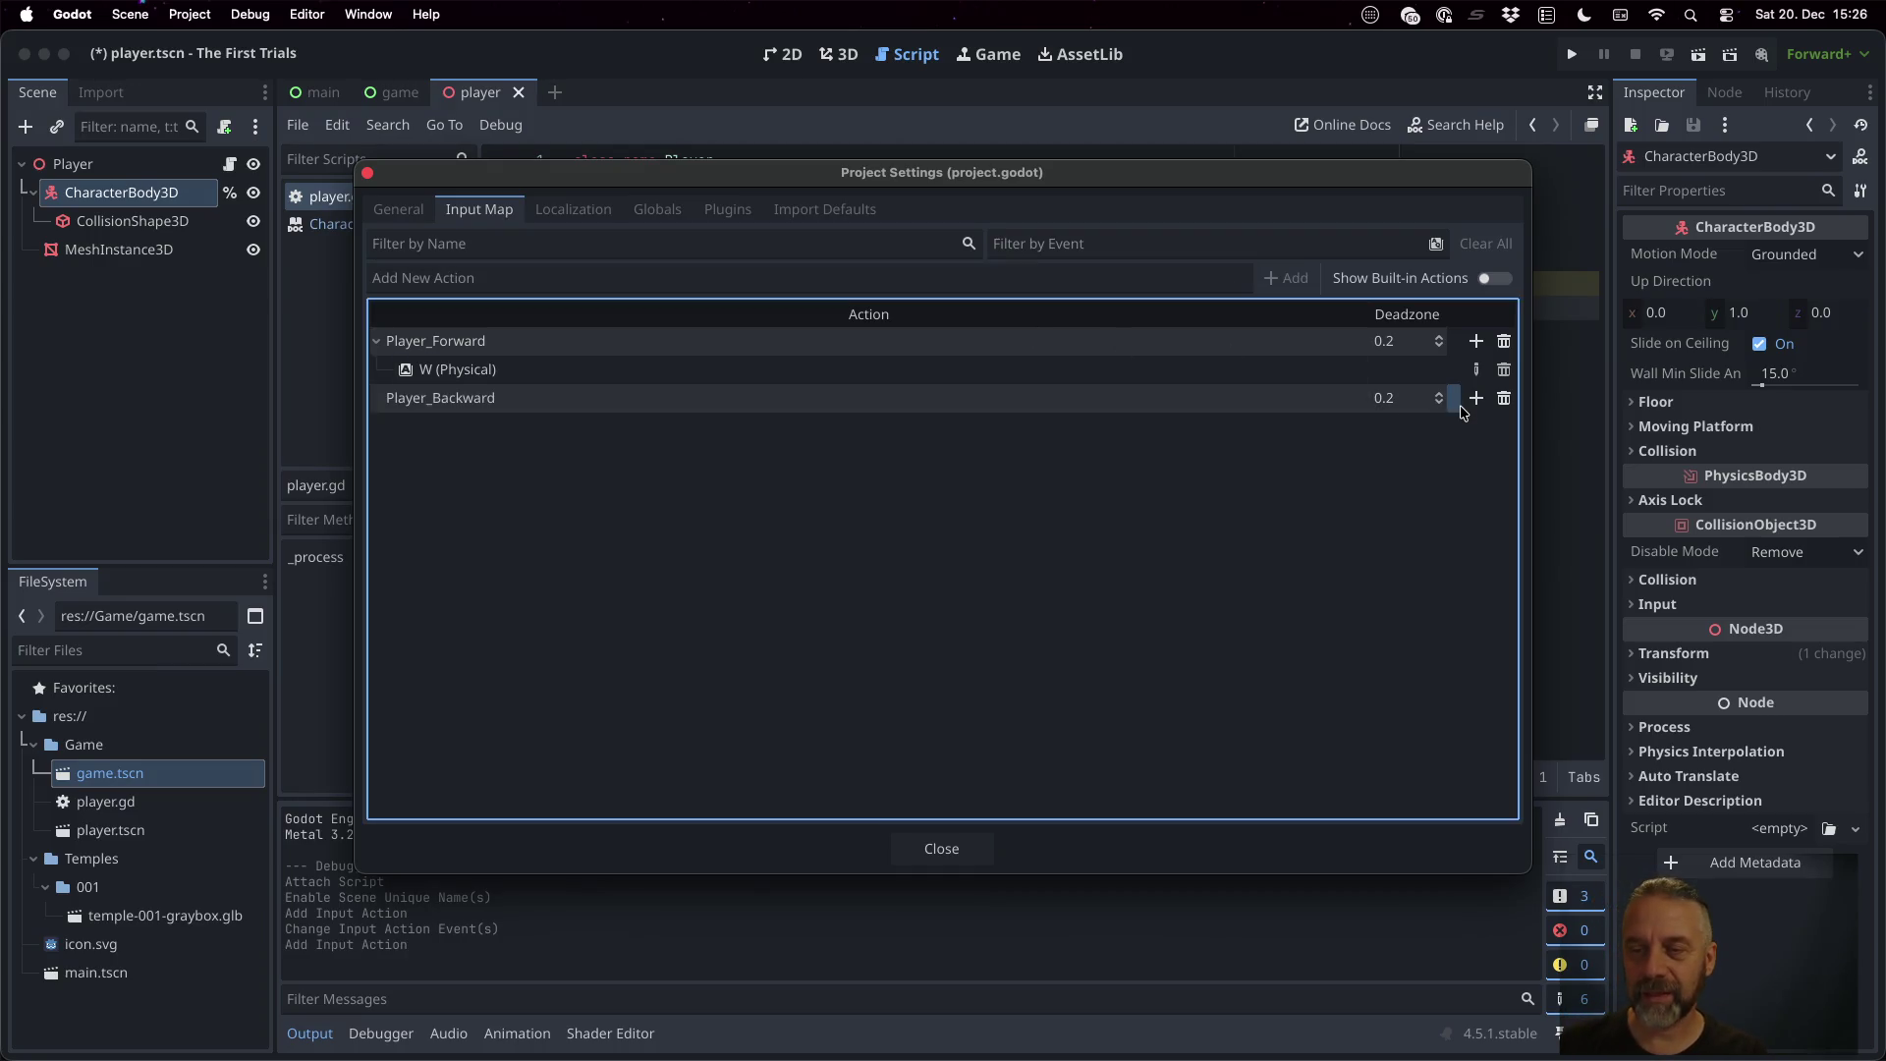
left_click(1476, 398)
key("s")
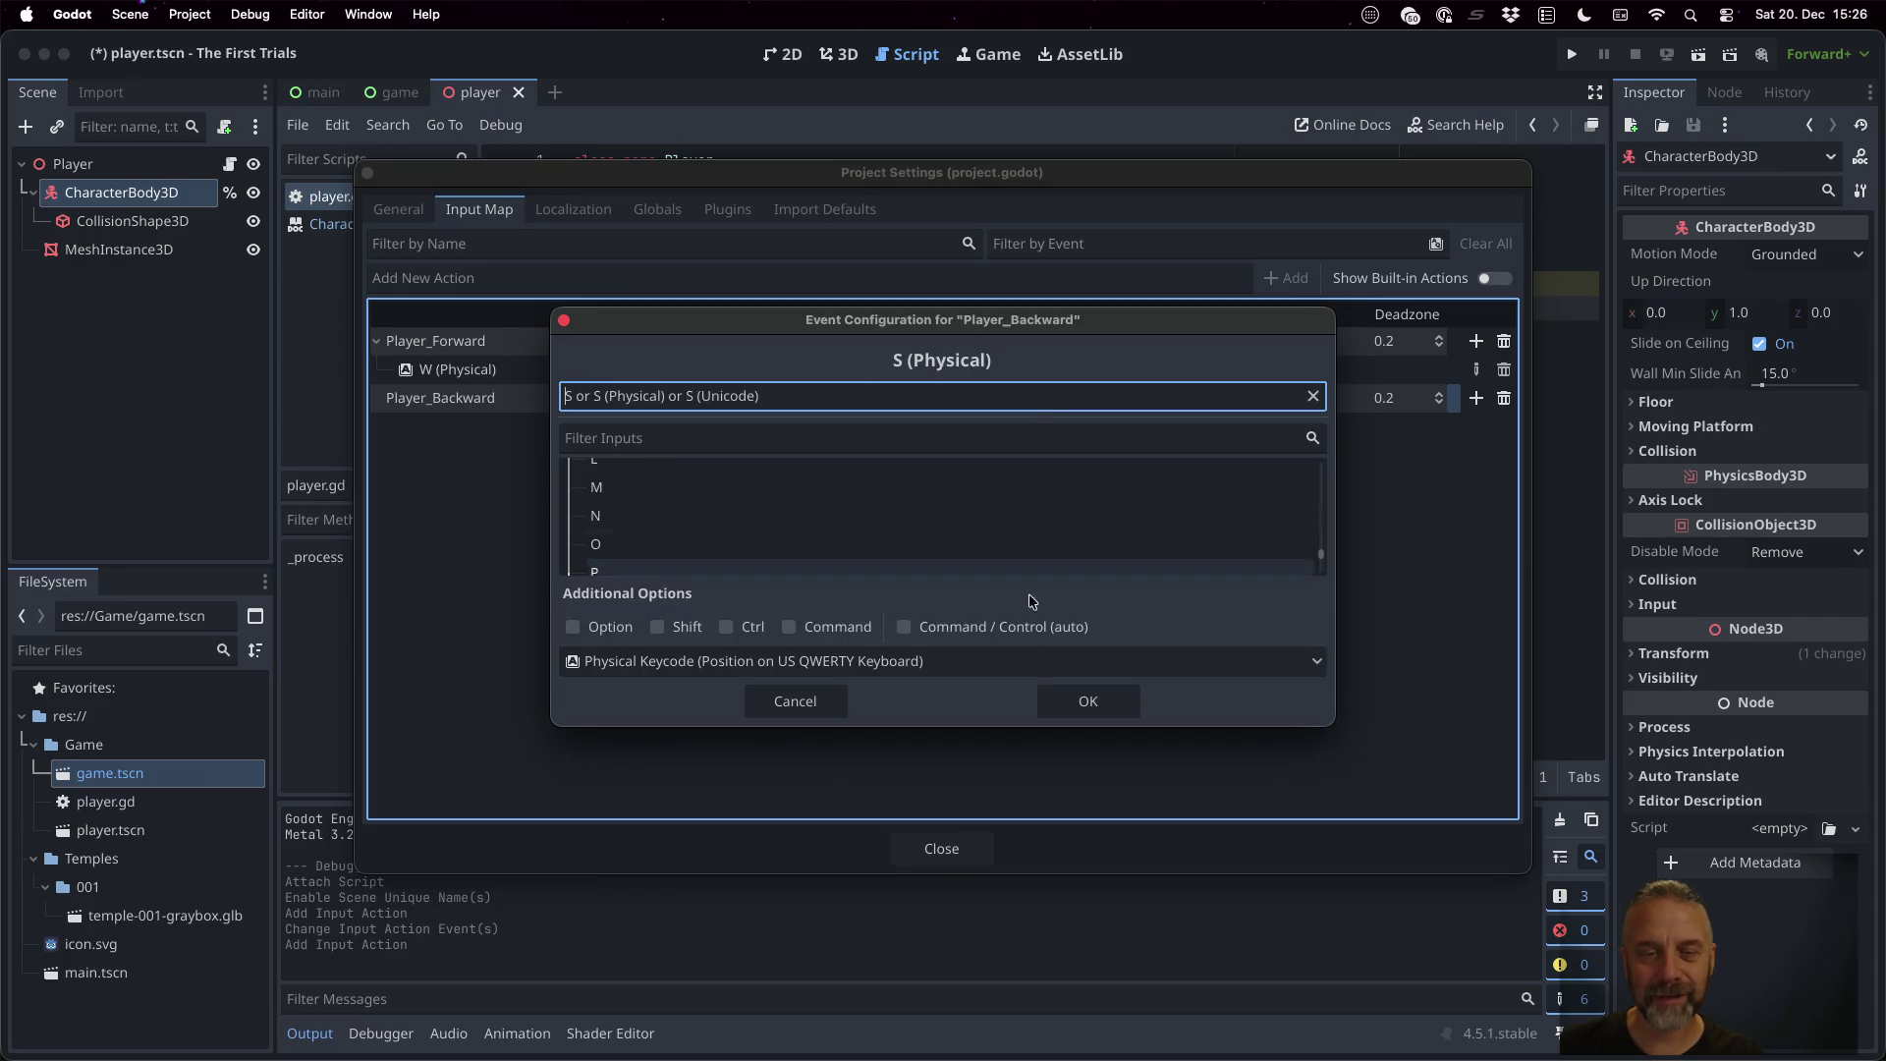
left_click(1055, 700)
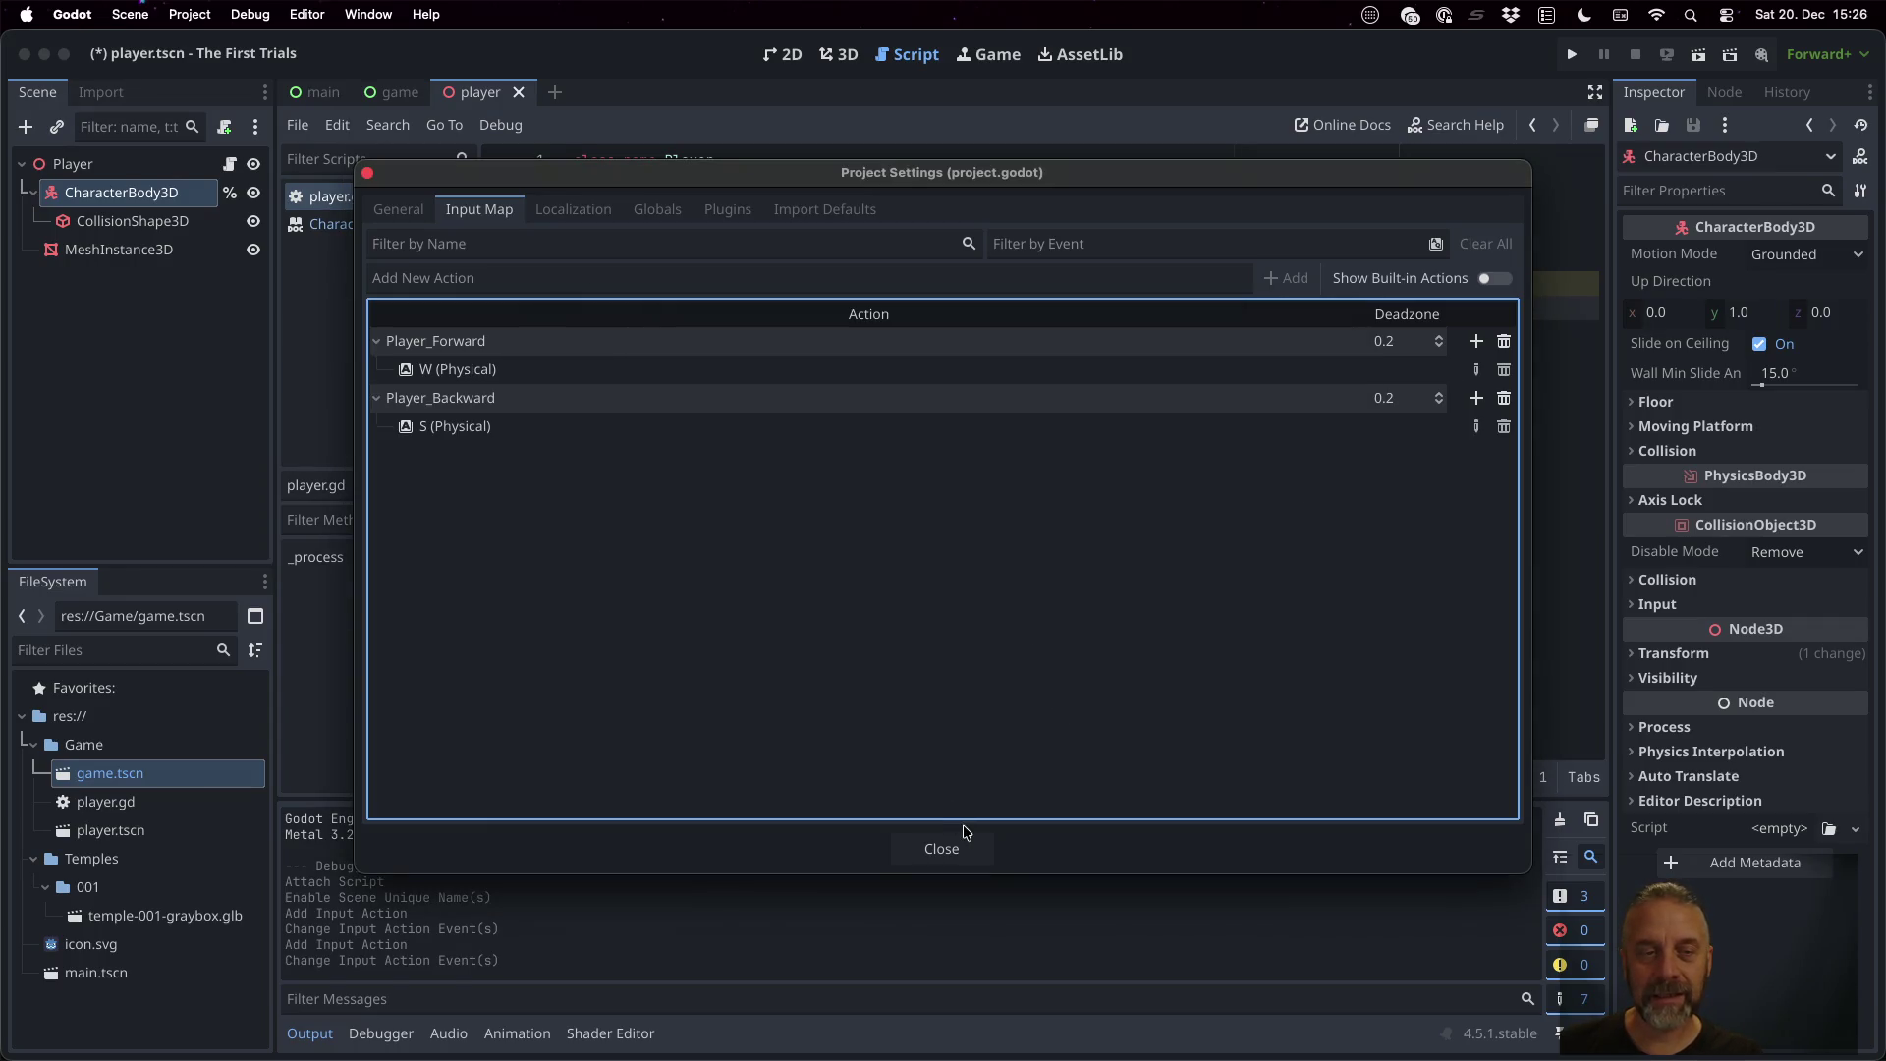
left_click(968, 860)
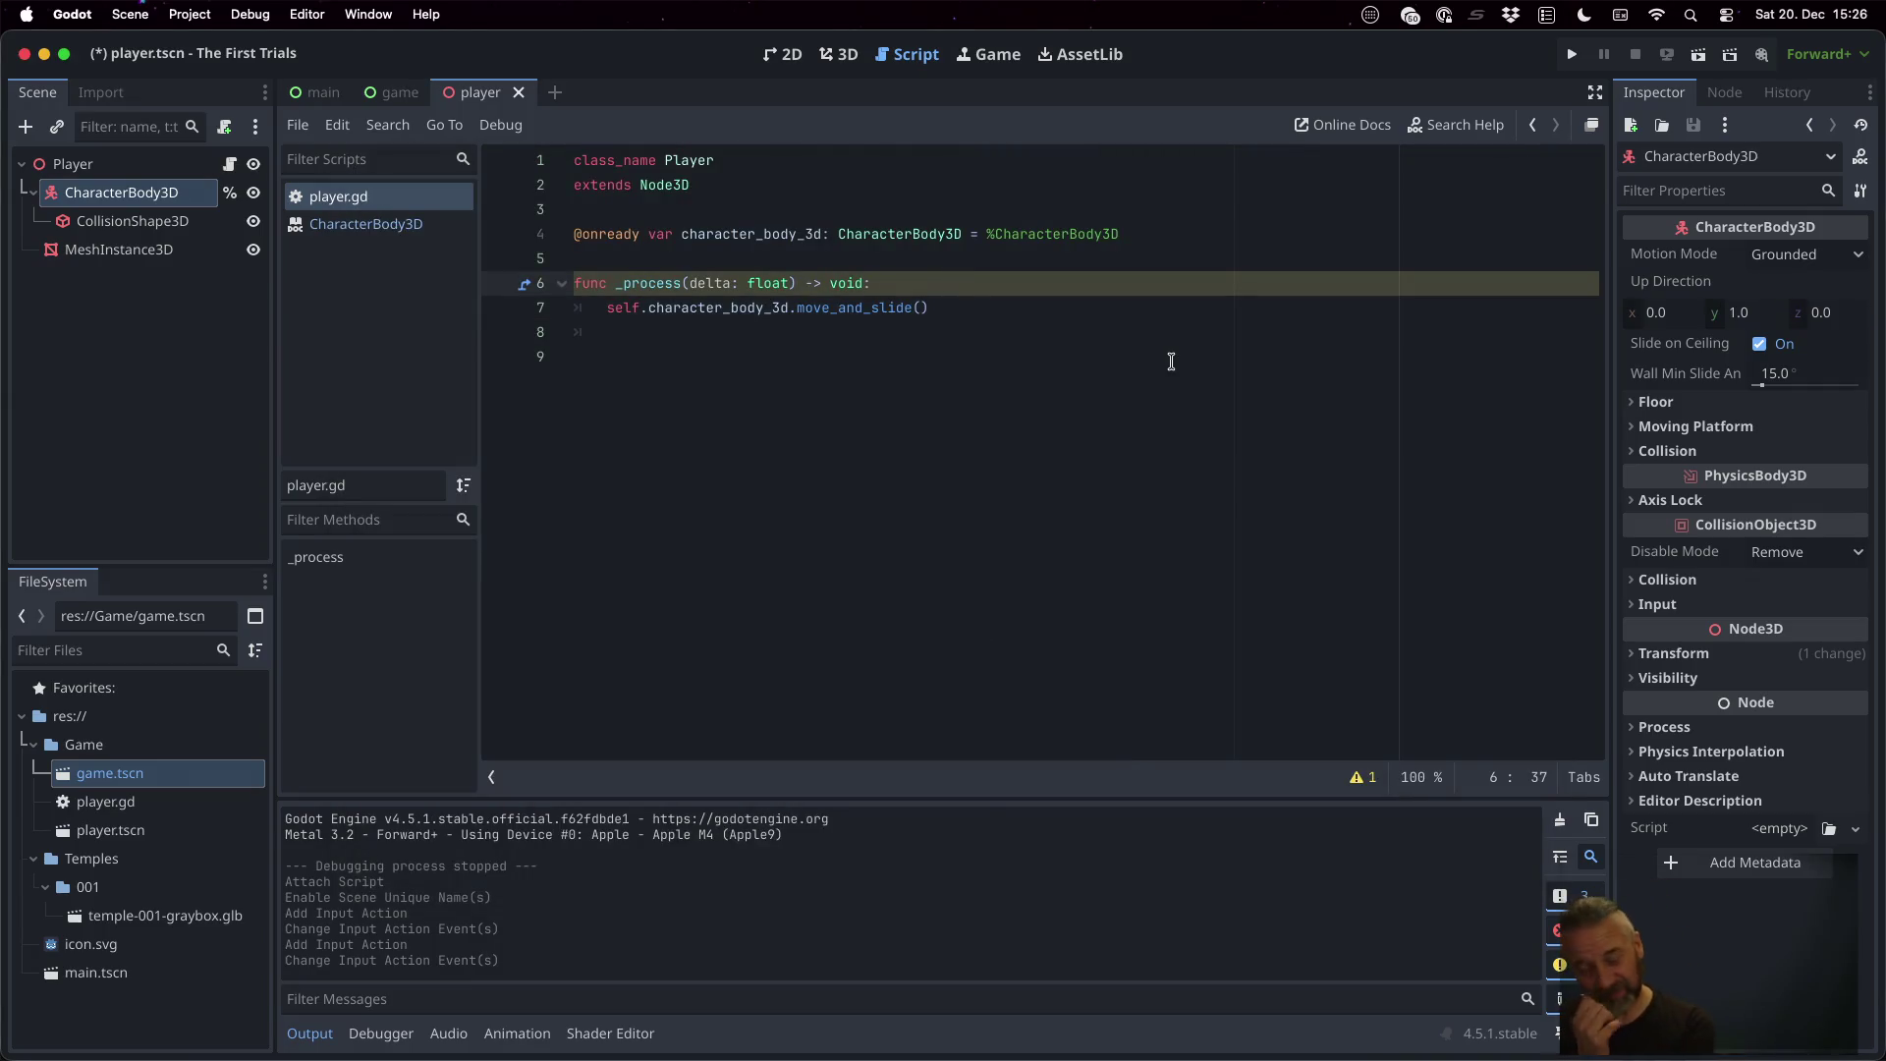
Add an Input.get_axis() call on a new line above move_and_slide()
key("Return")
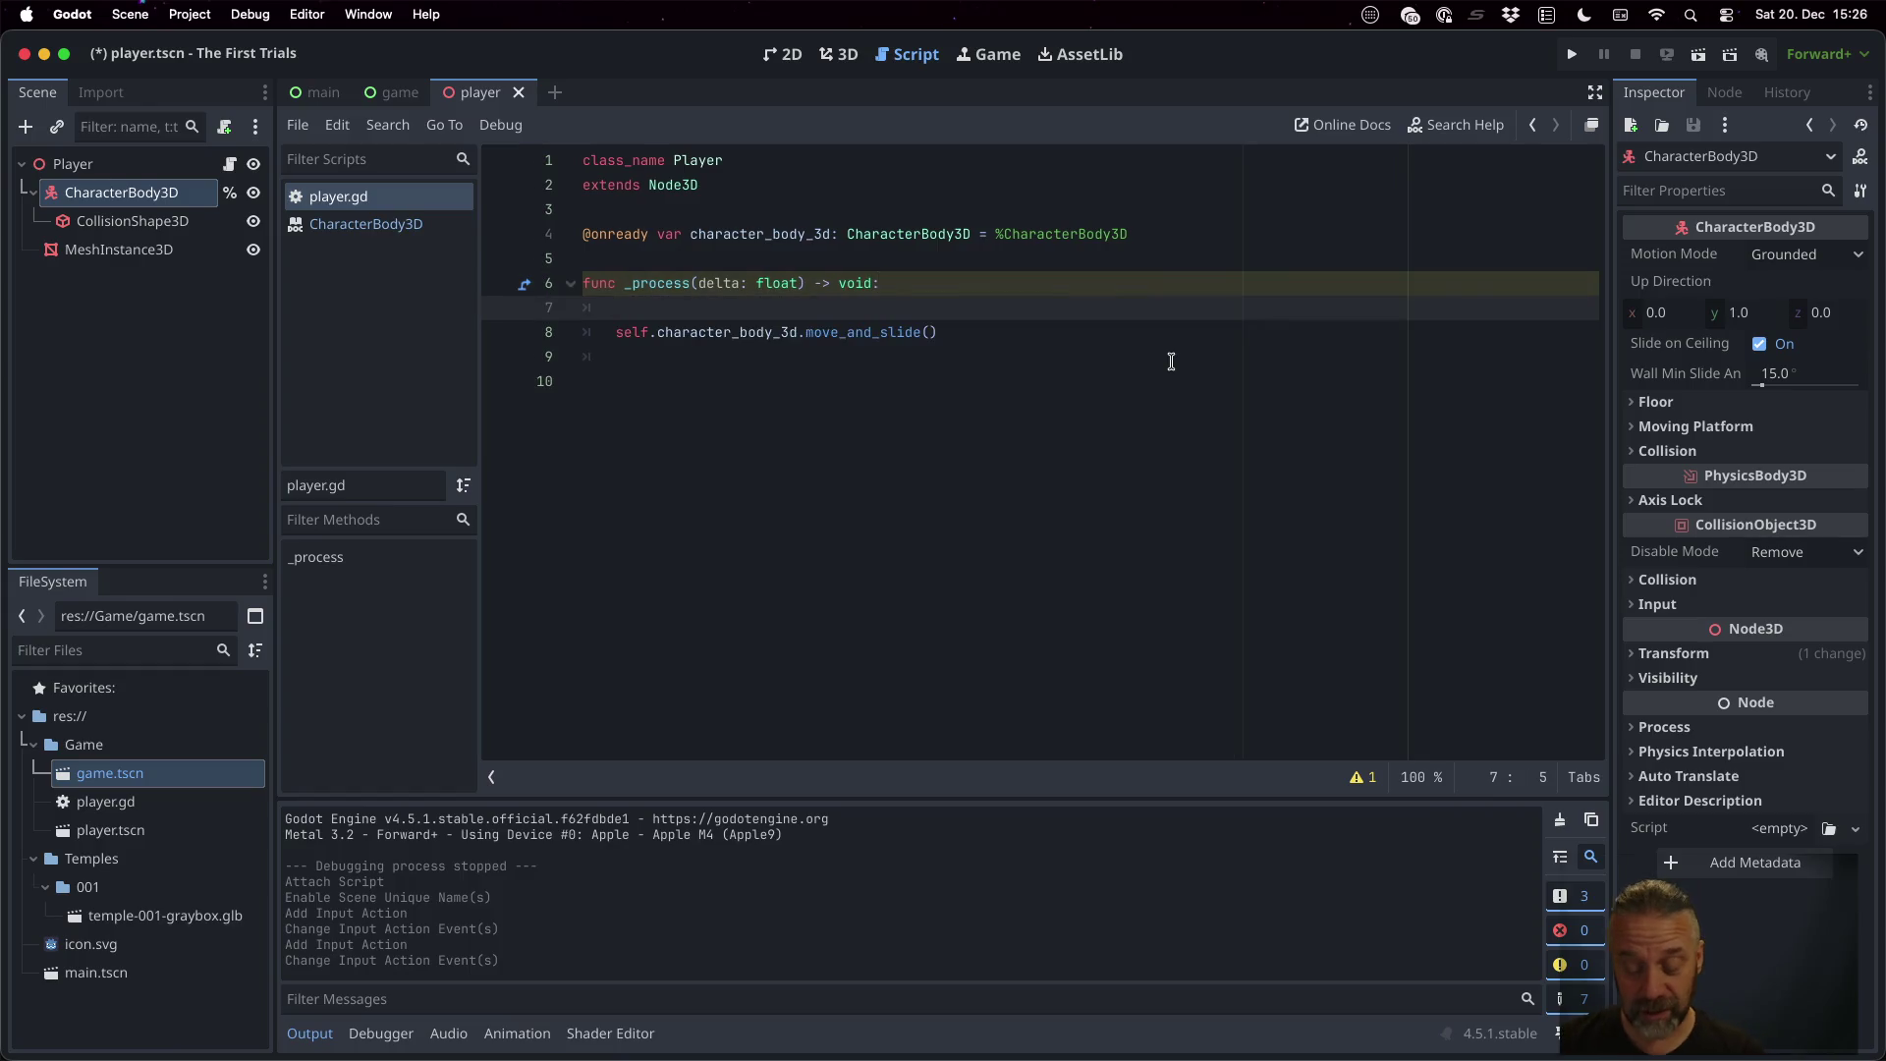
type("In")
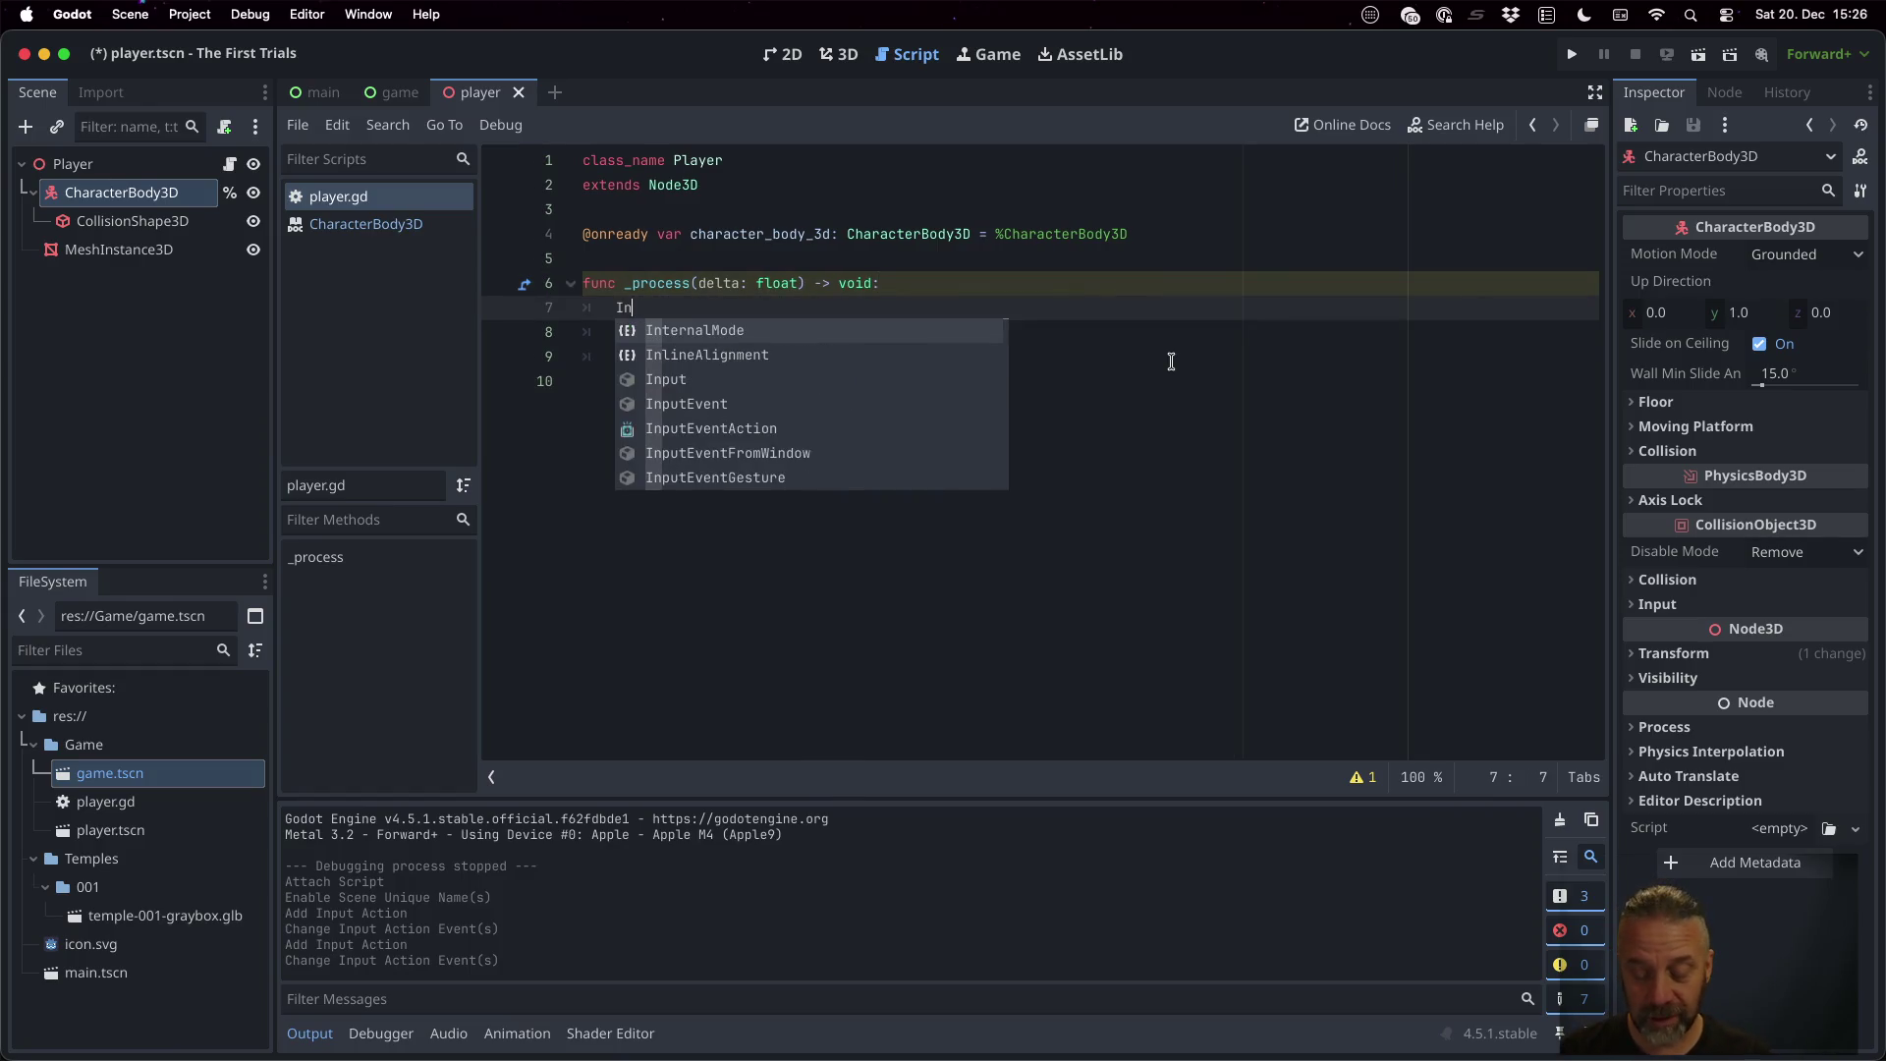
type("put.get")
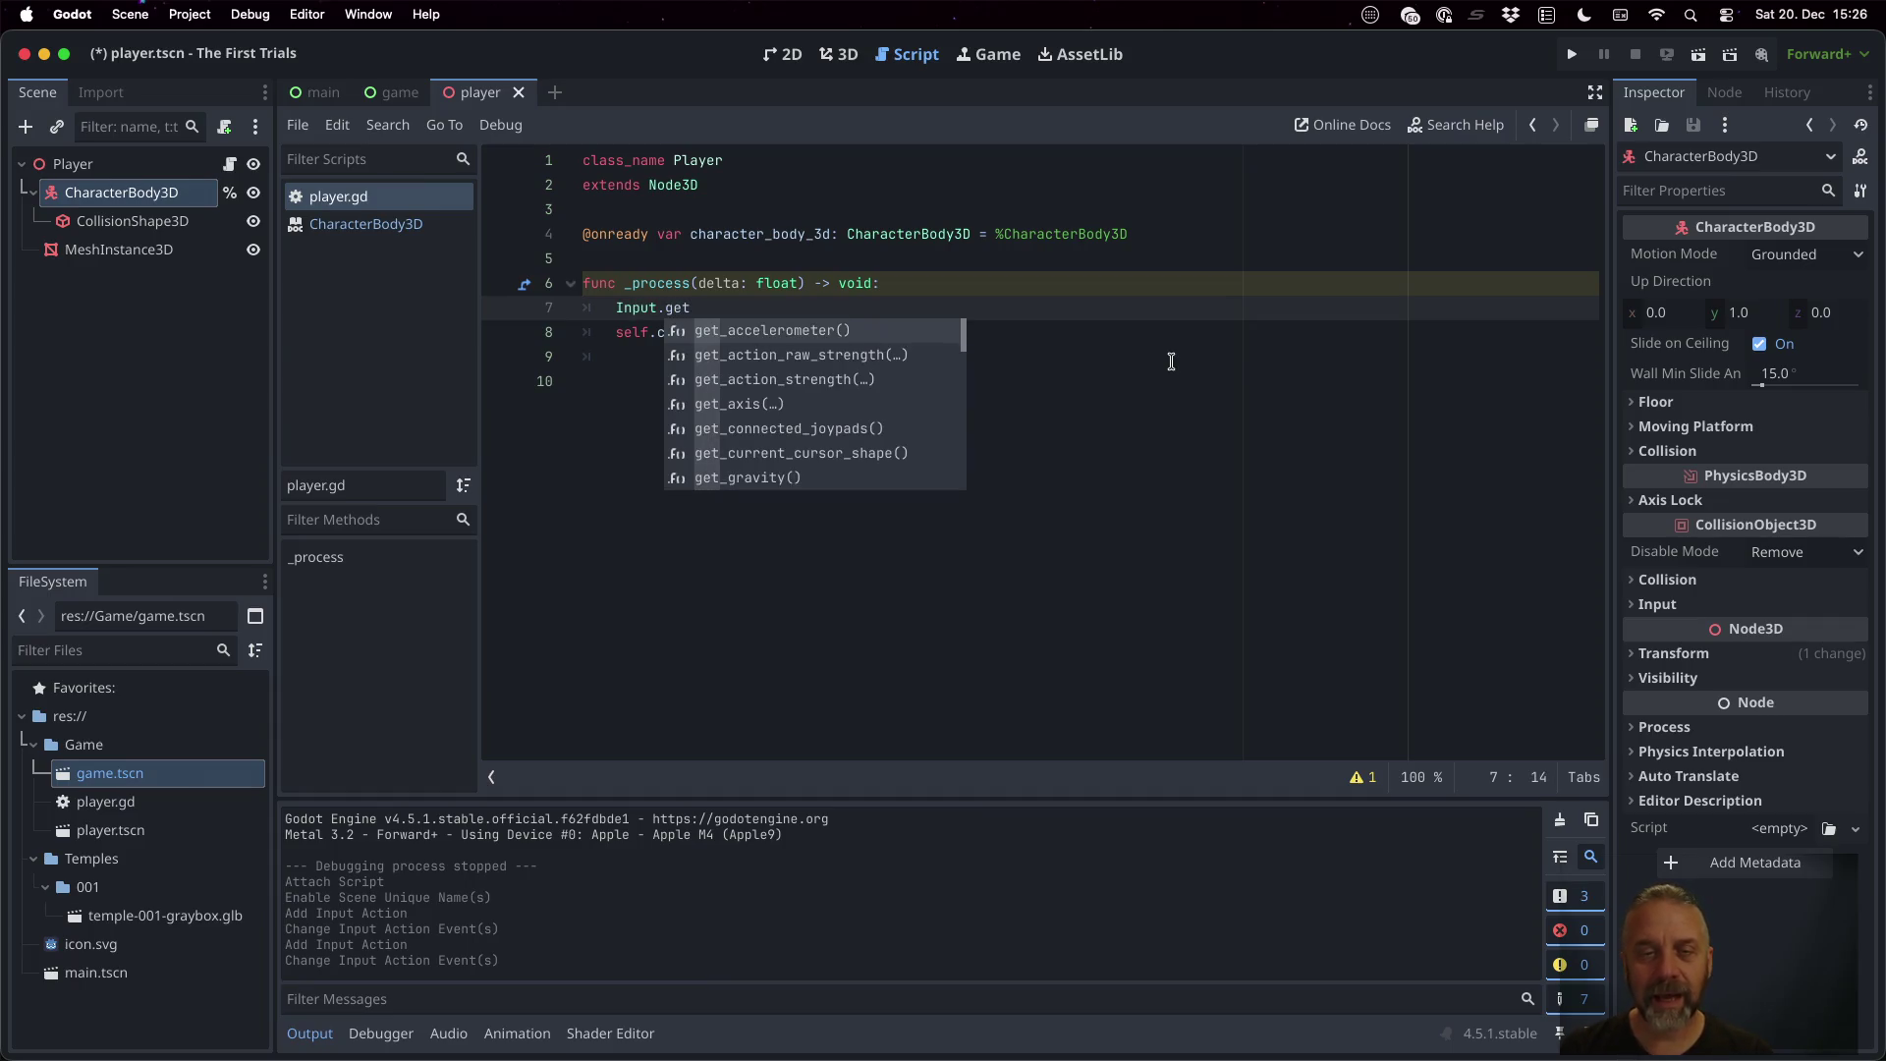
key("Down")
key("Down")
key("Down")
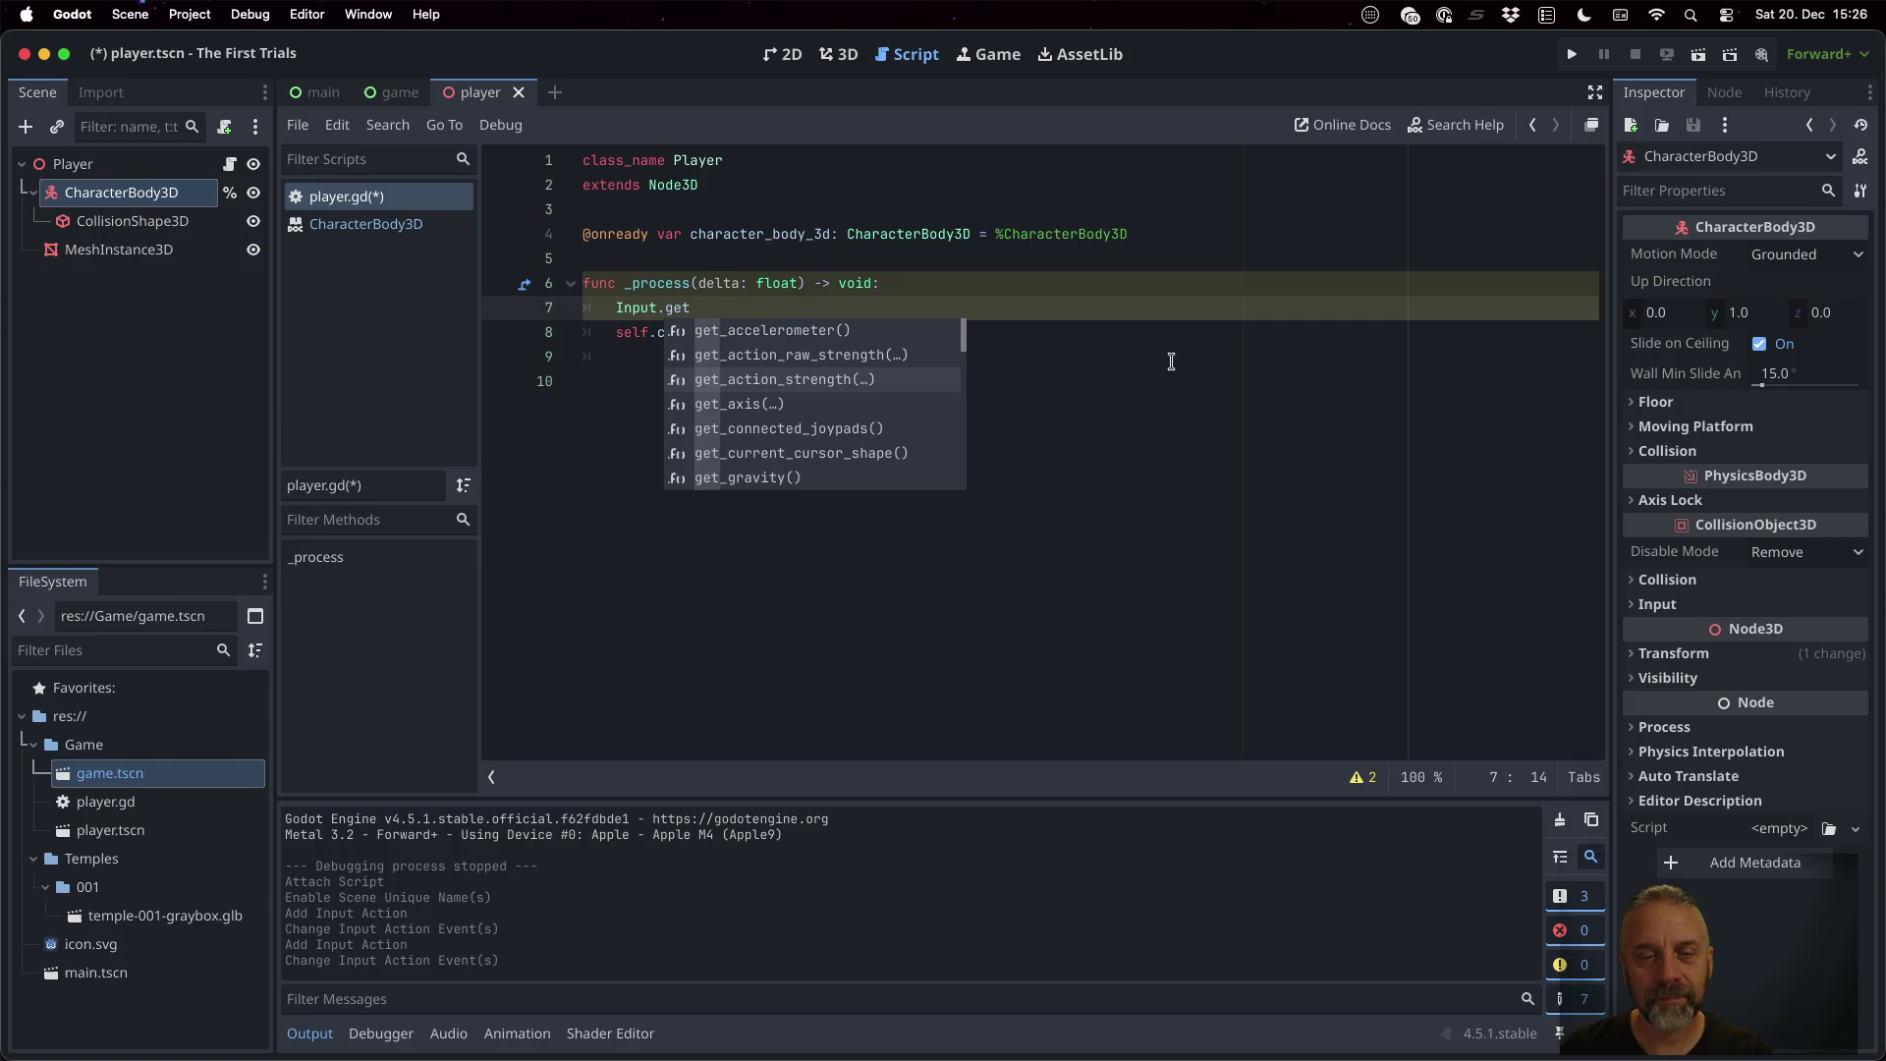
key("Return")
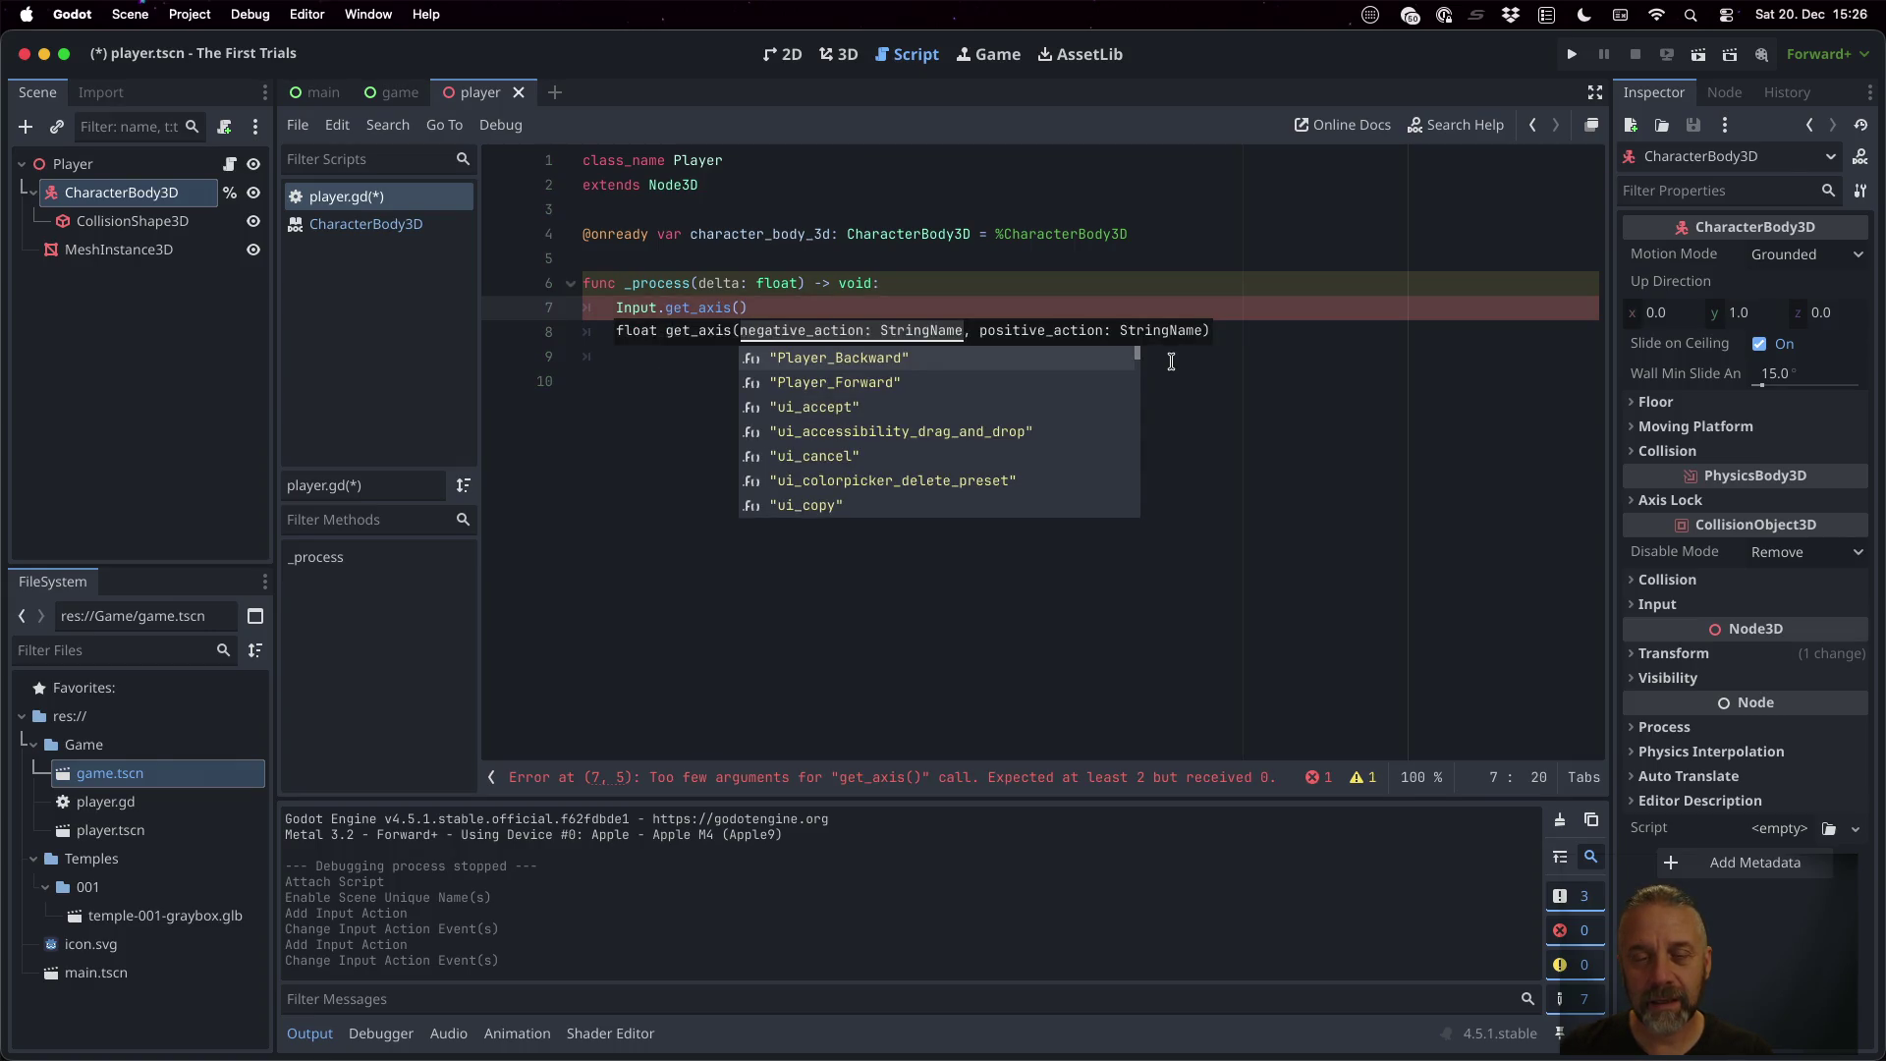
Pass Player_Backward and Player_Forward to get_axis, prefix the line with var, and view the 3D scene
key("Return")
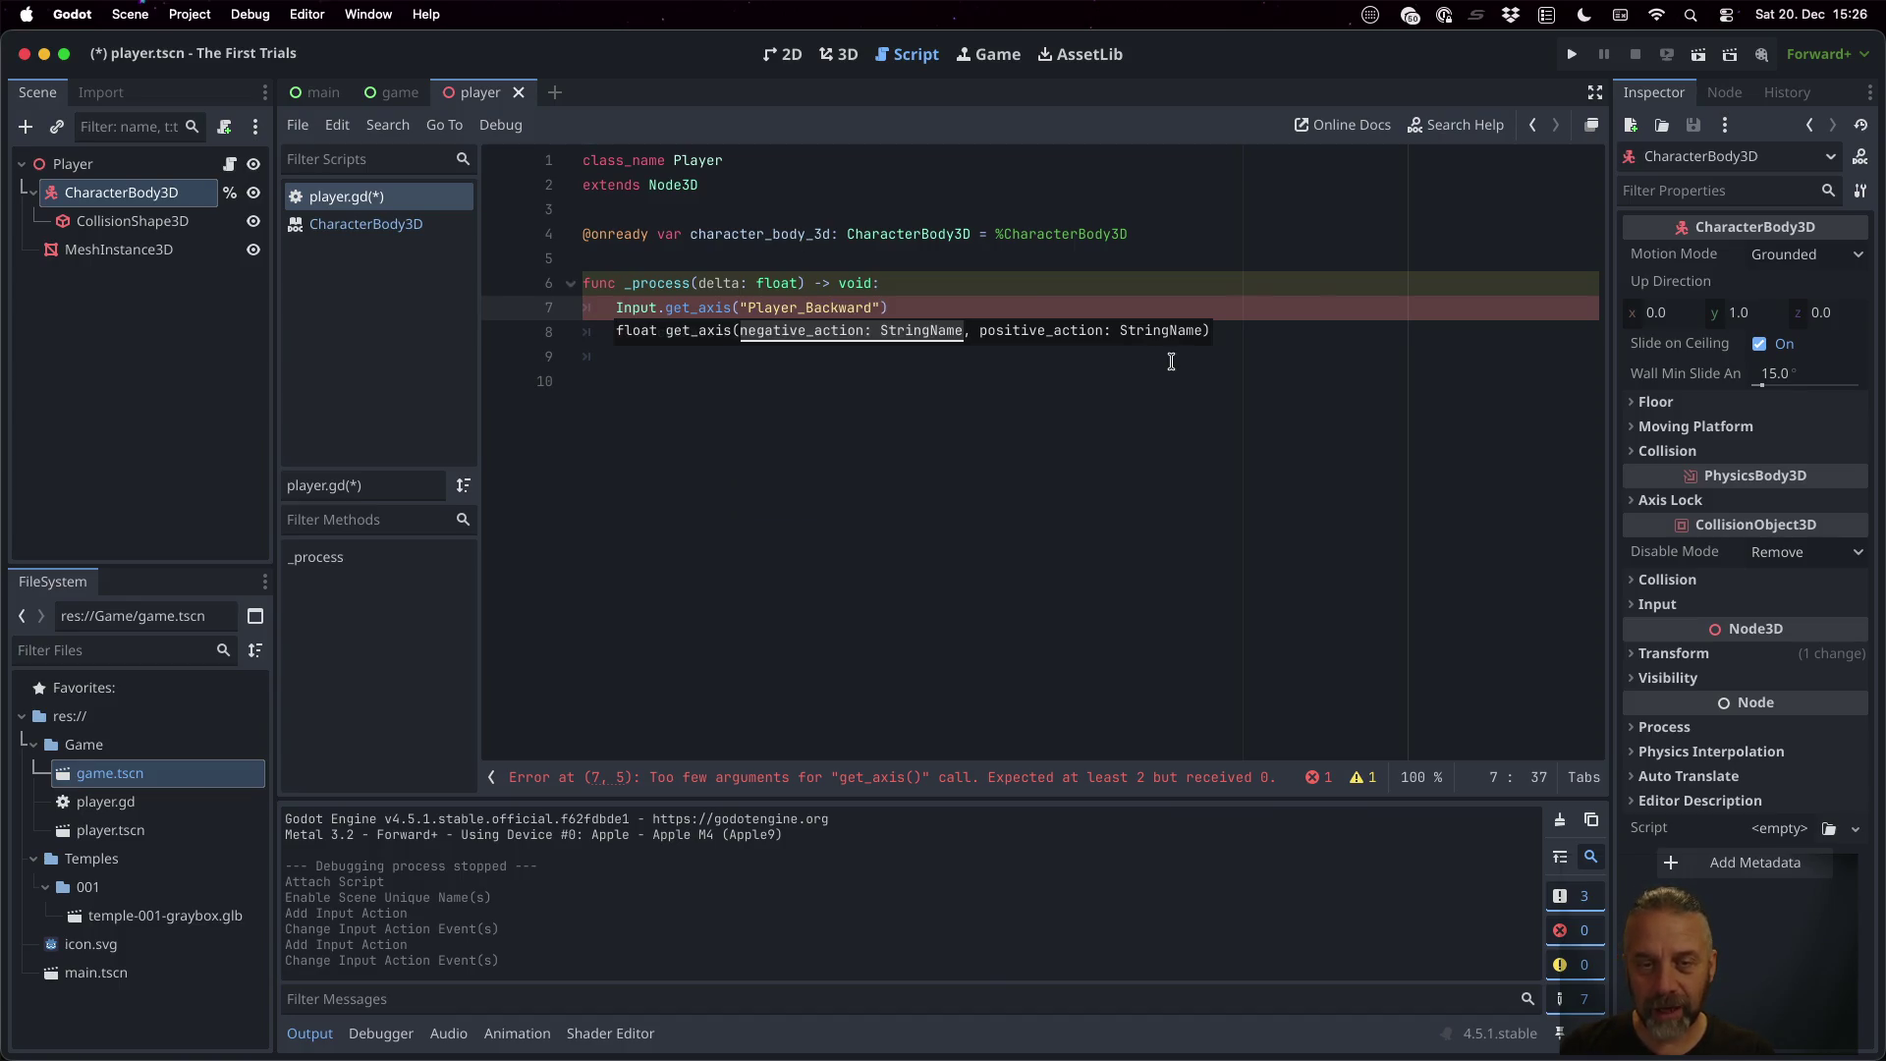
type(",P")
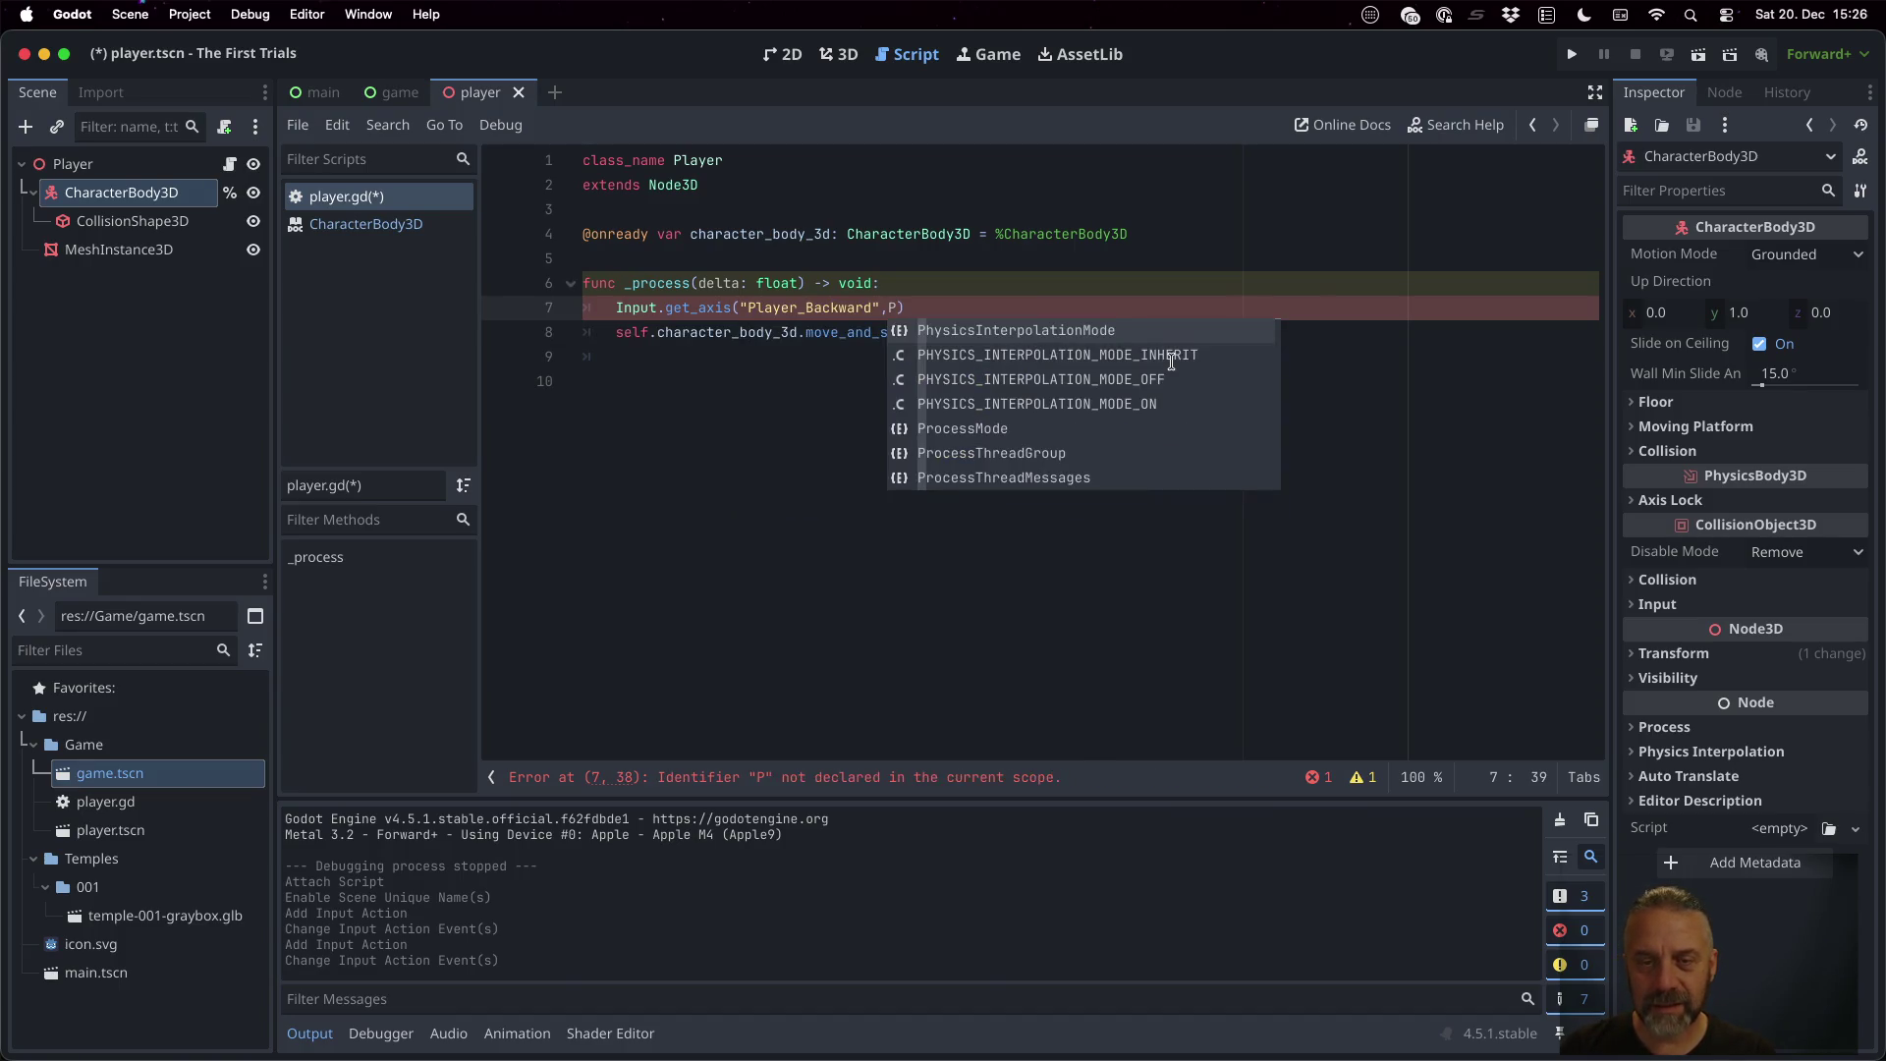
key("BackSpace")
type("\"P")
key("Down")
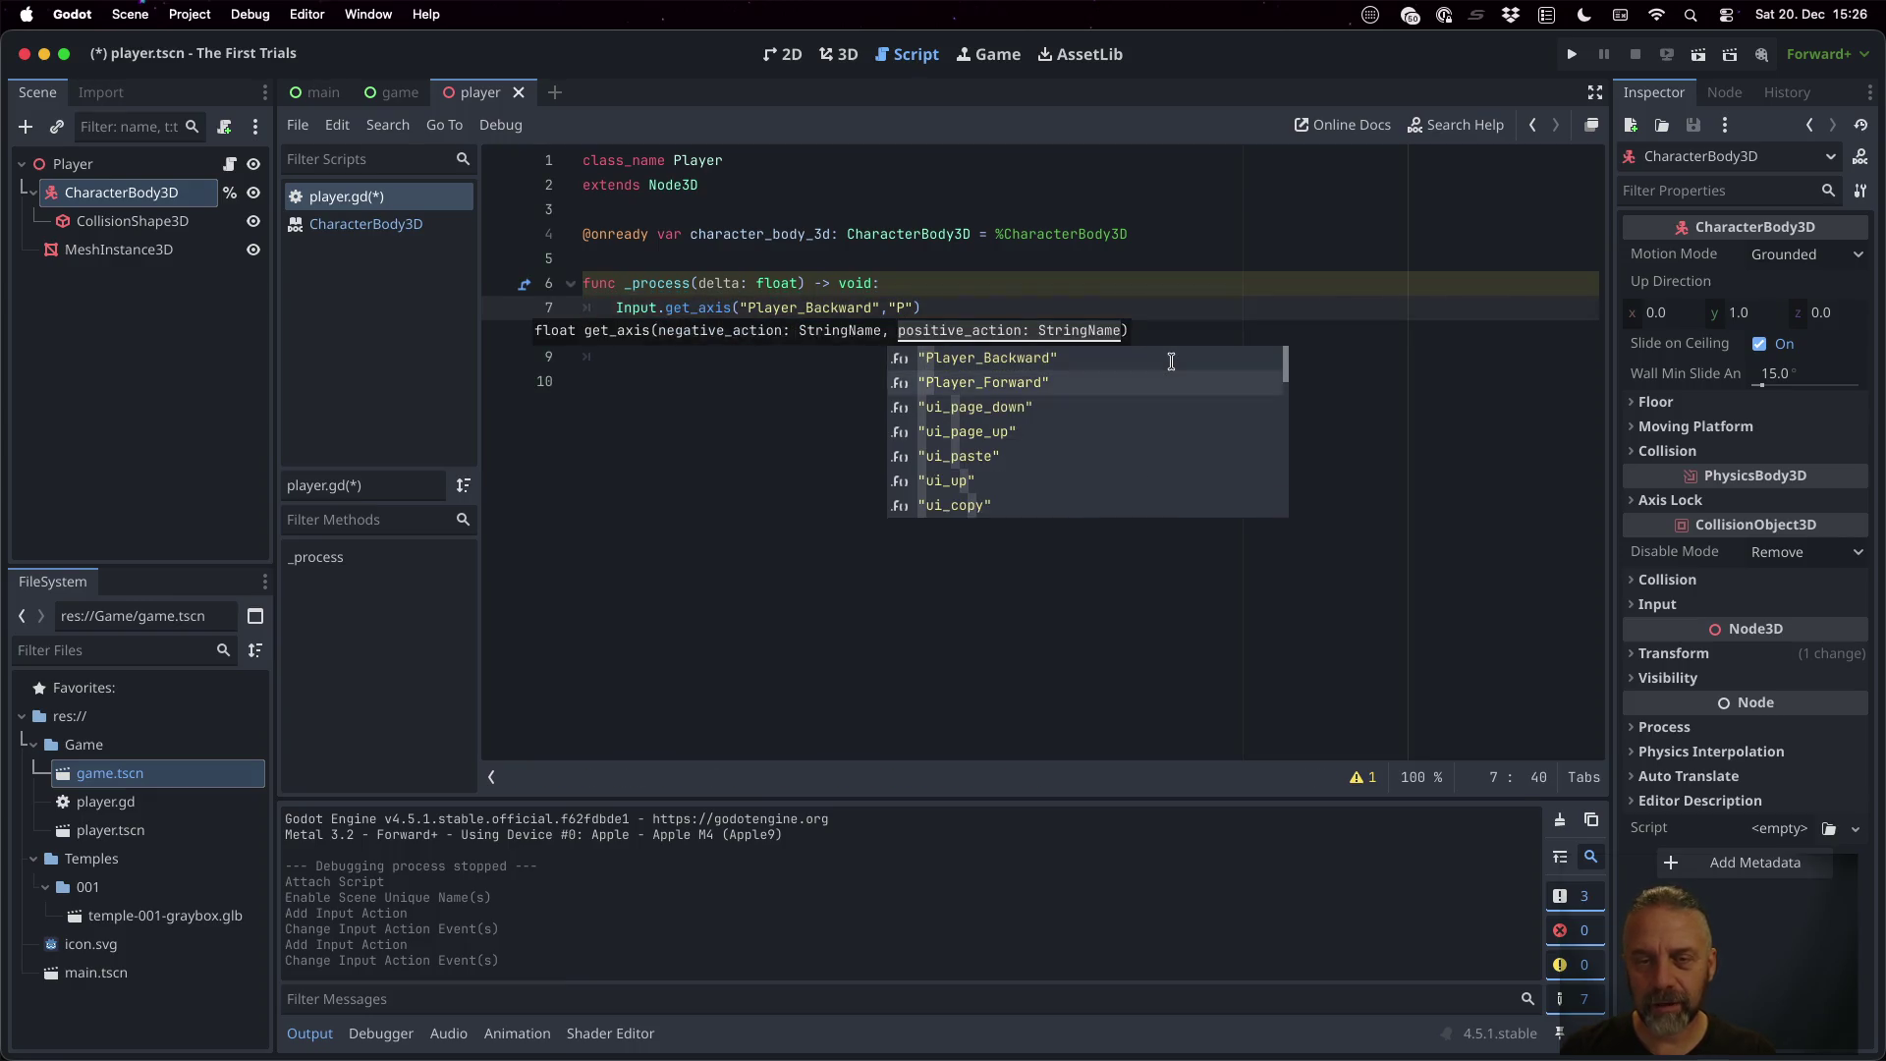
key("Return")
key("Home")
type("var")
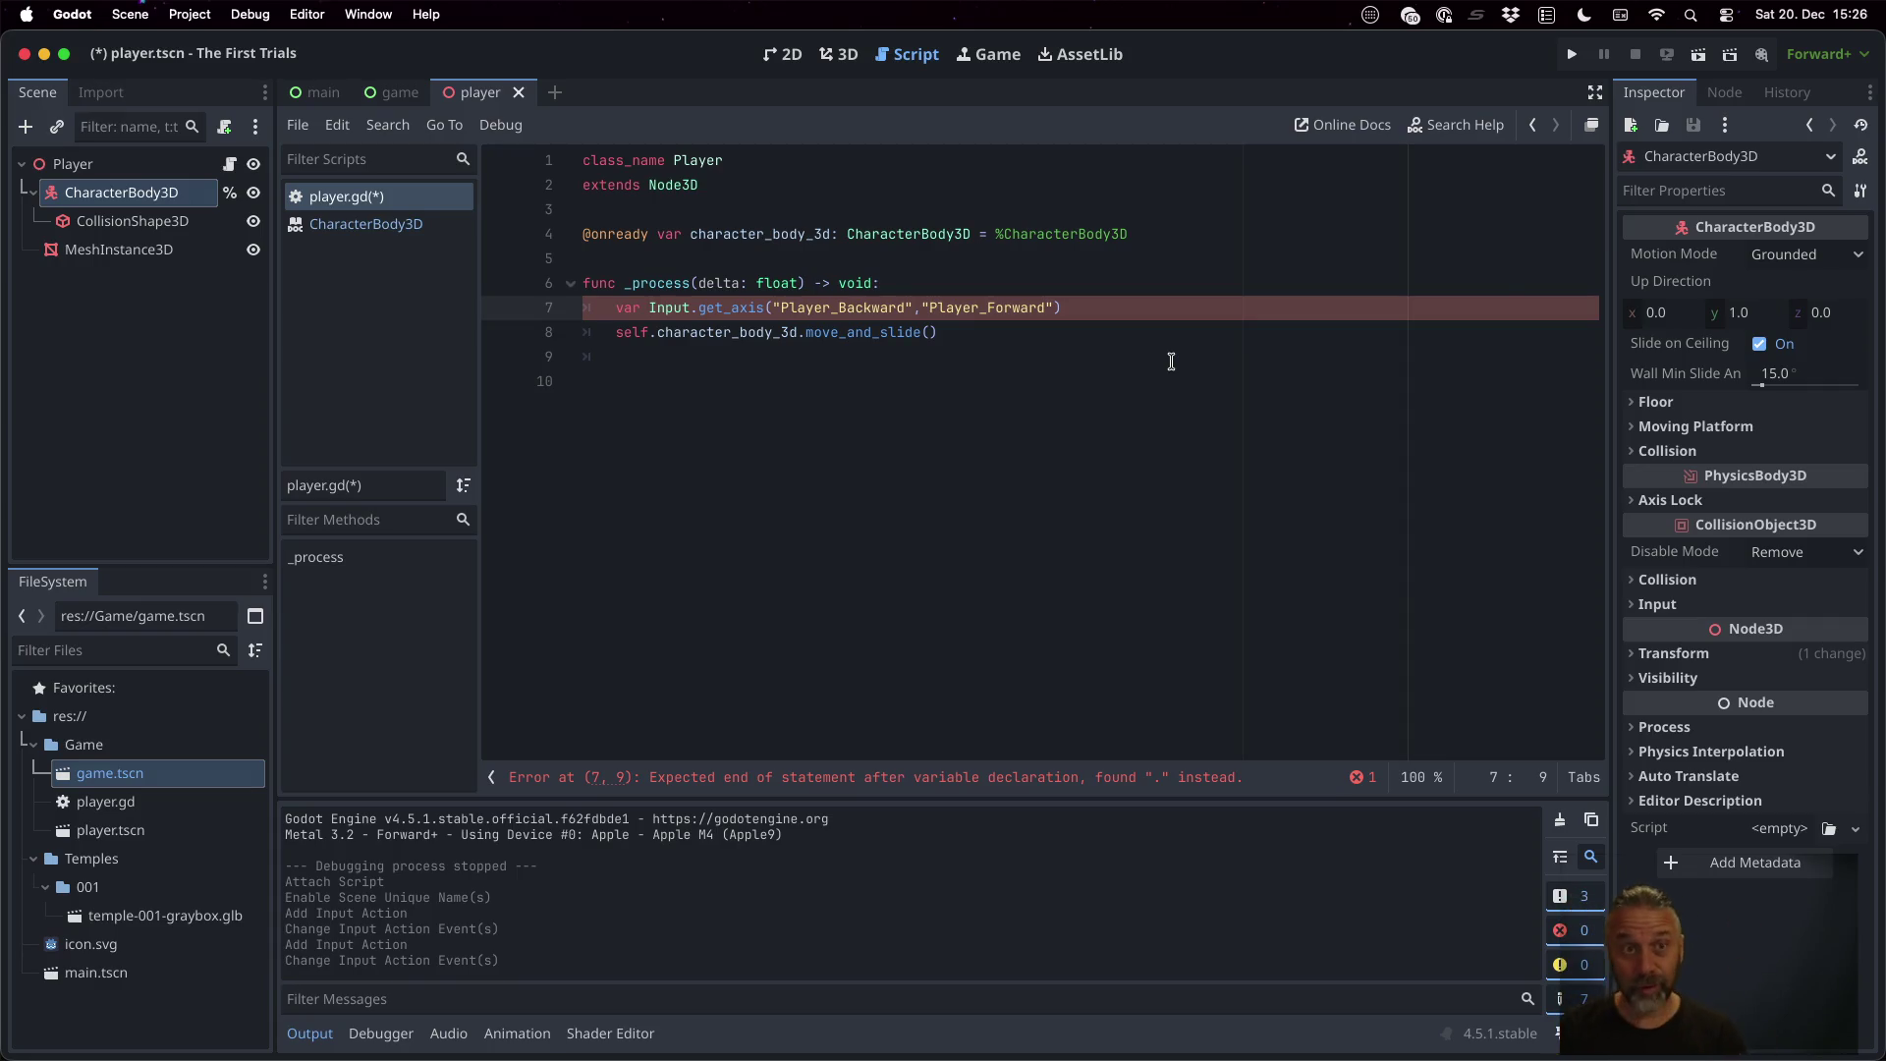
left_click(841, 51)
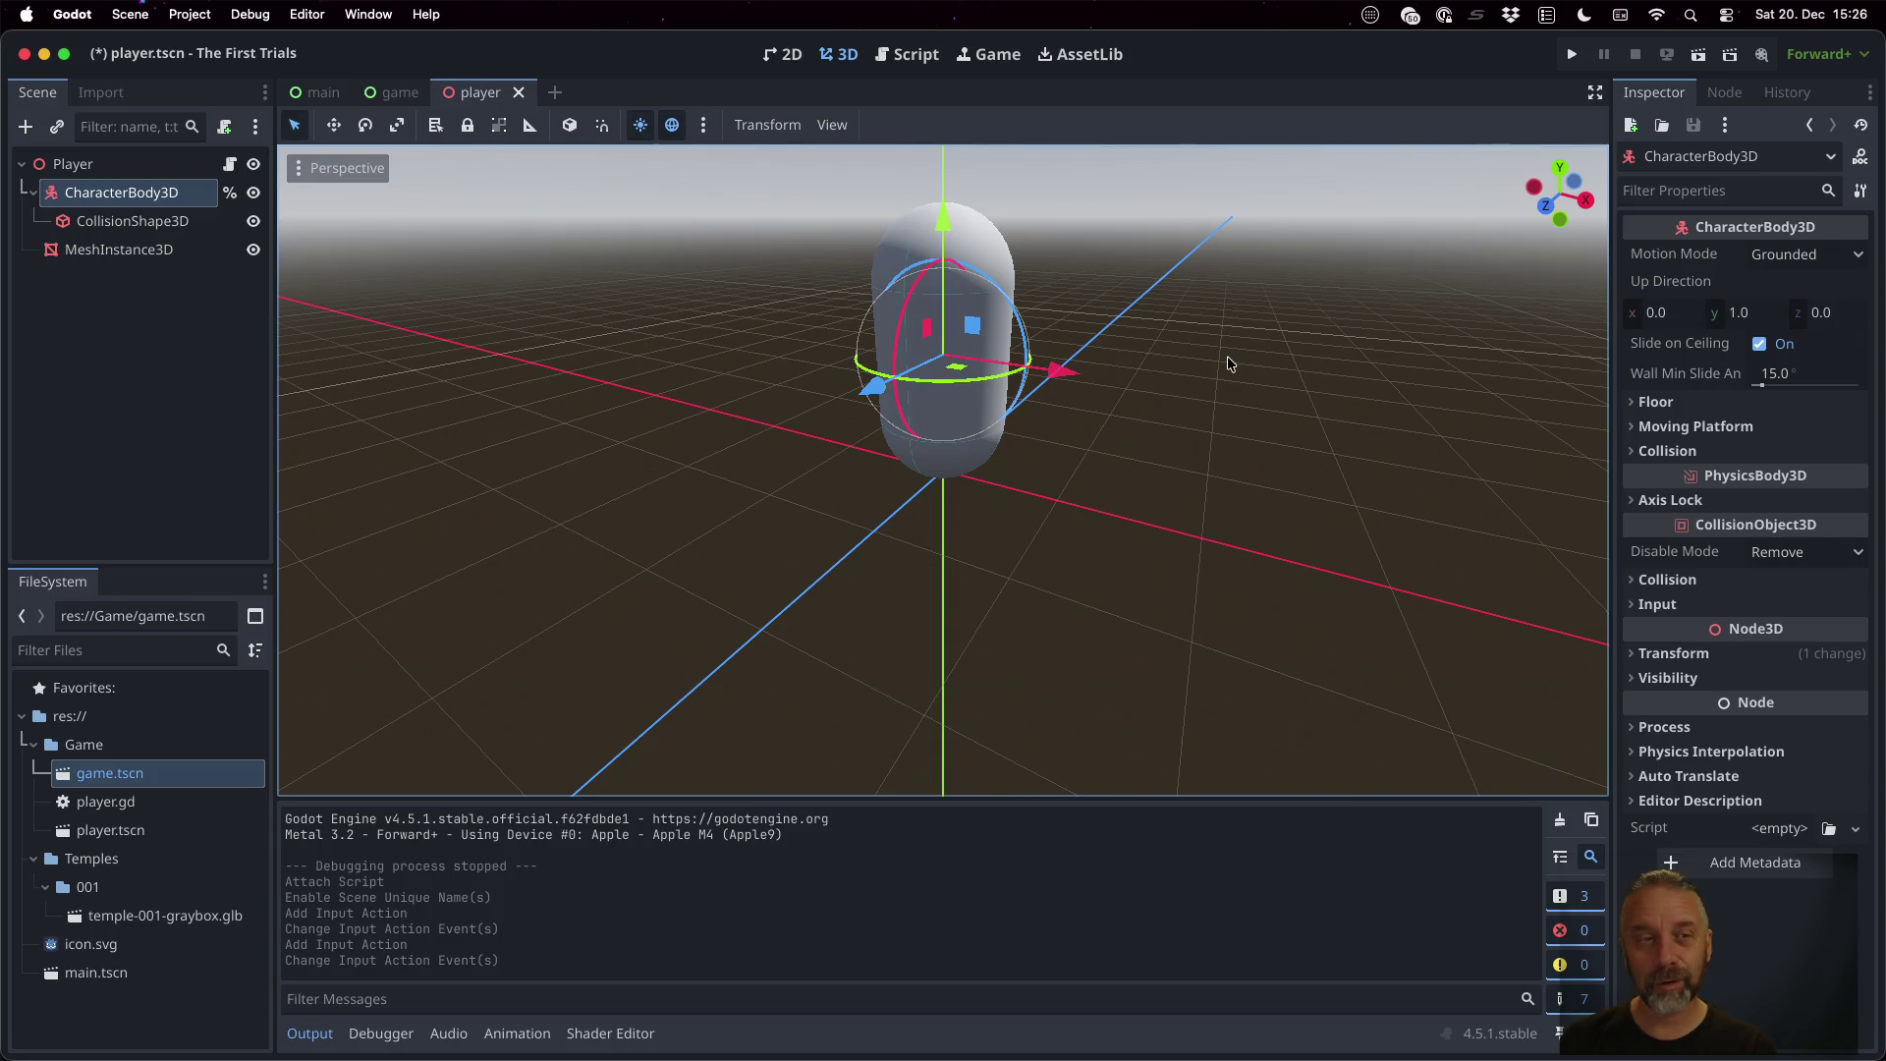
Orbit around the player capsule, then name line 7's variable z ('var z = ...') and save
scroll(1218, 378, "up", 3)
mouse_move(1204, 390)
left_mouse_down()
mouse_move(1070, 455)
mouse_move(799, 460)
mouse_move(765, 379)
mouse_move(652, 411)
left_mouse_up()
scroll(1155, 358, "down", 4)
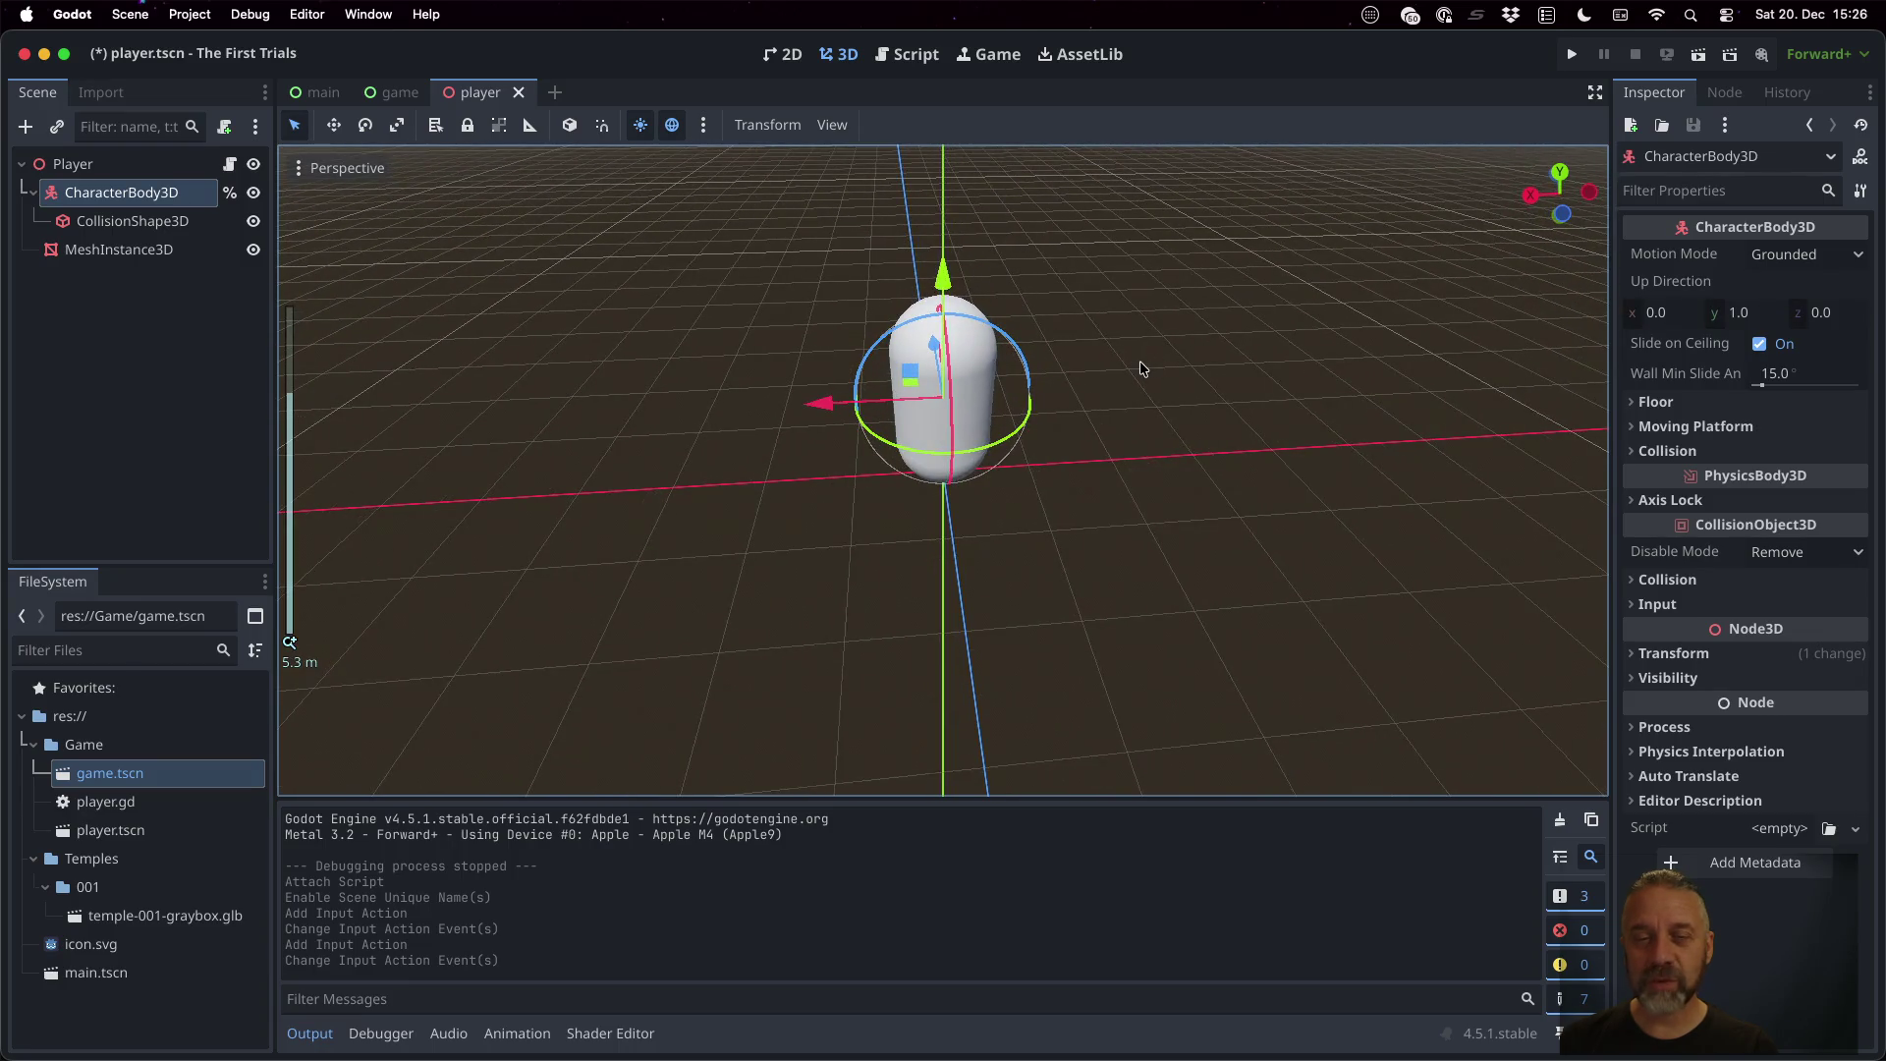
mouse_move(1137, 366)
left_mouse_down()
mouse_move(1070, 442)
mouse_move(1078, 481)
mouse_move(1100, 424)
left_mouse_up()
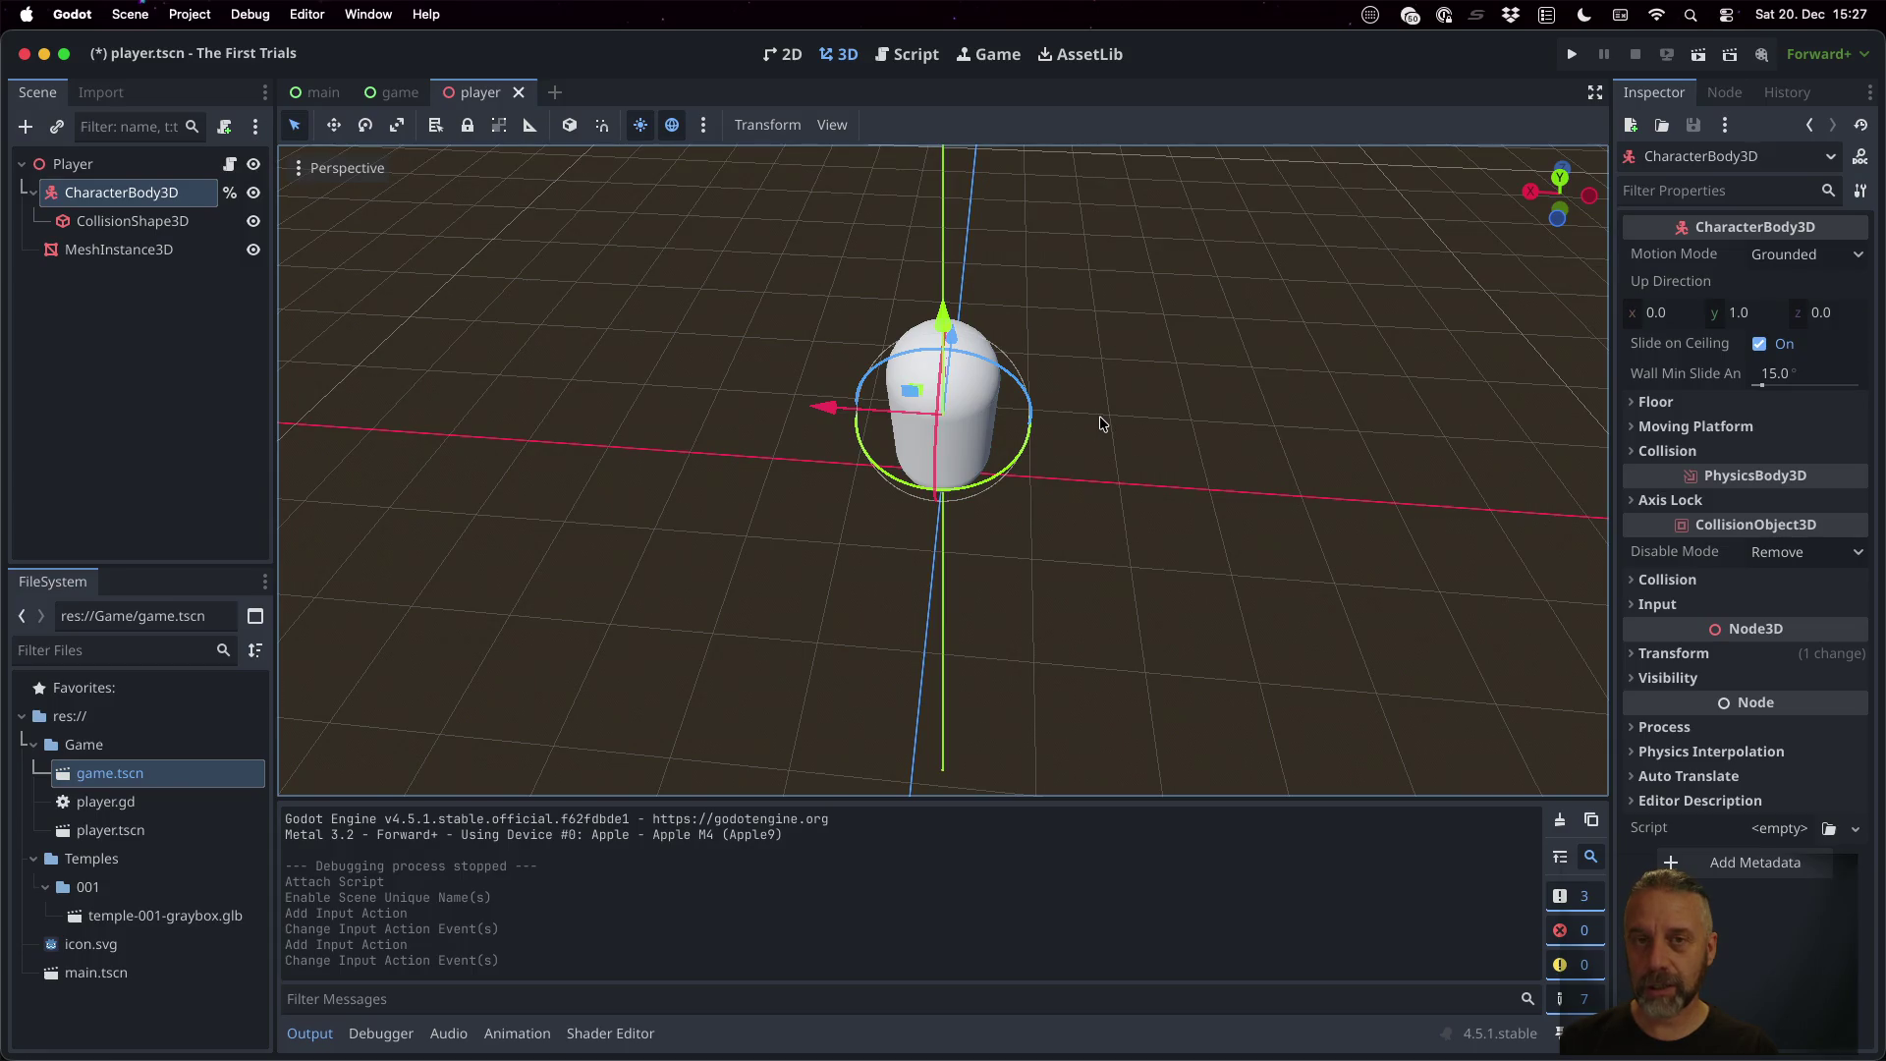
left_click(912, 55)
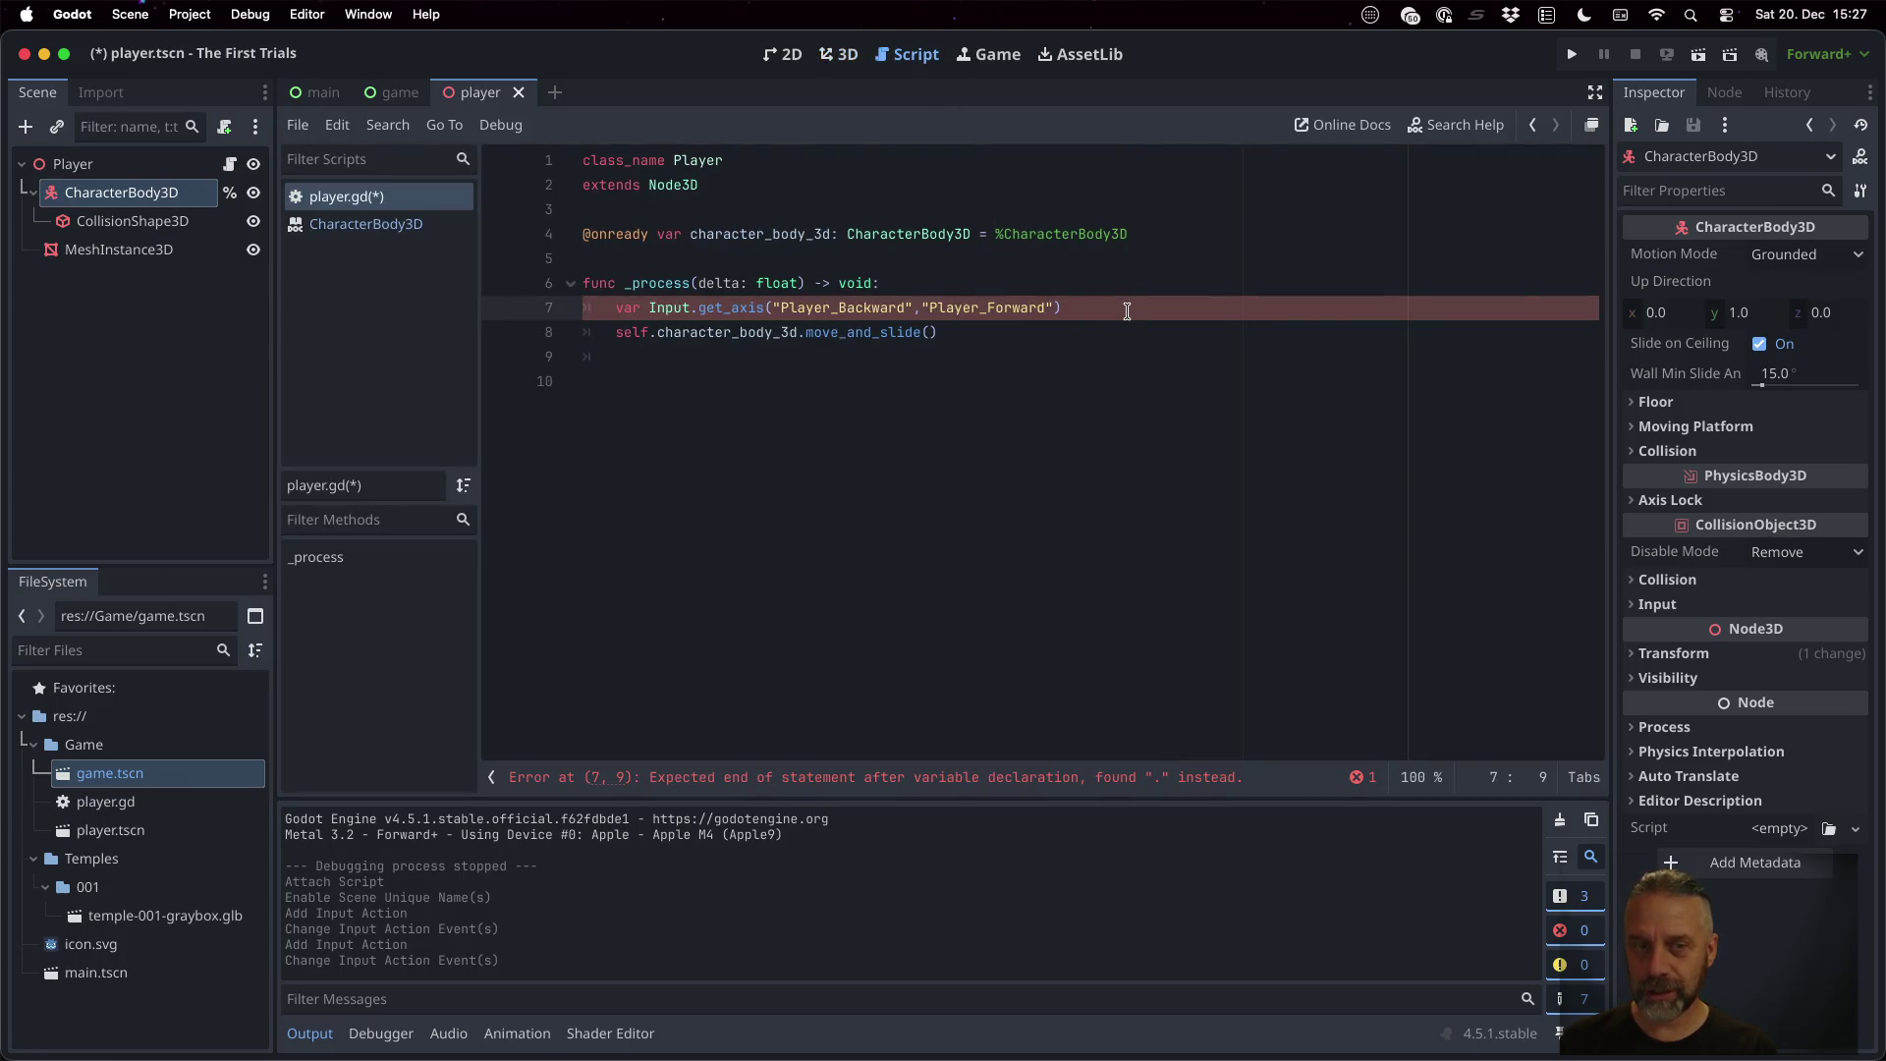
type("z =")
key("super+s")
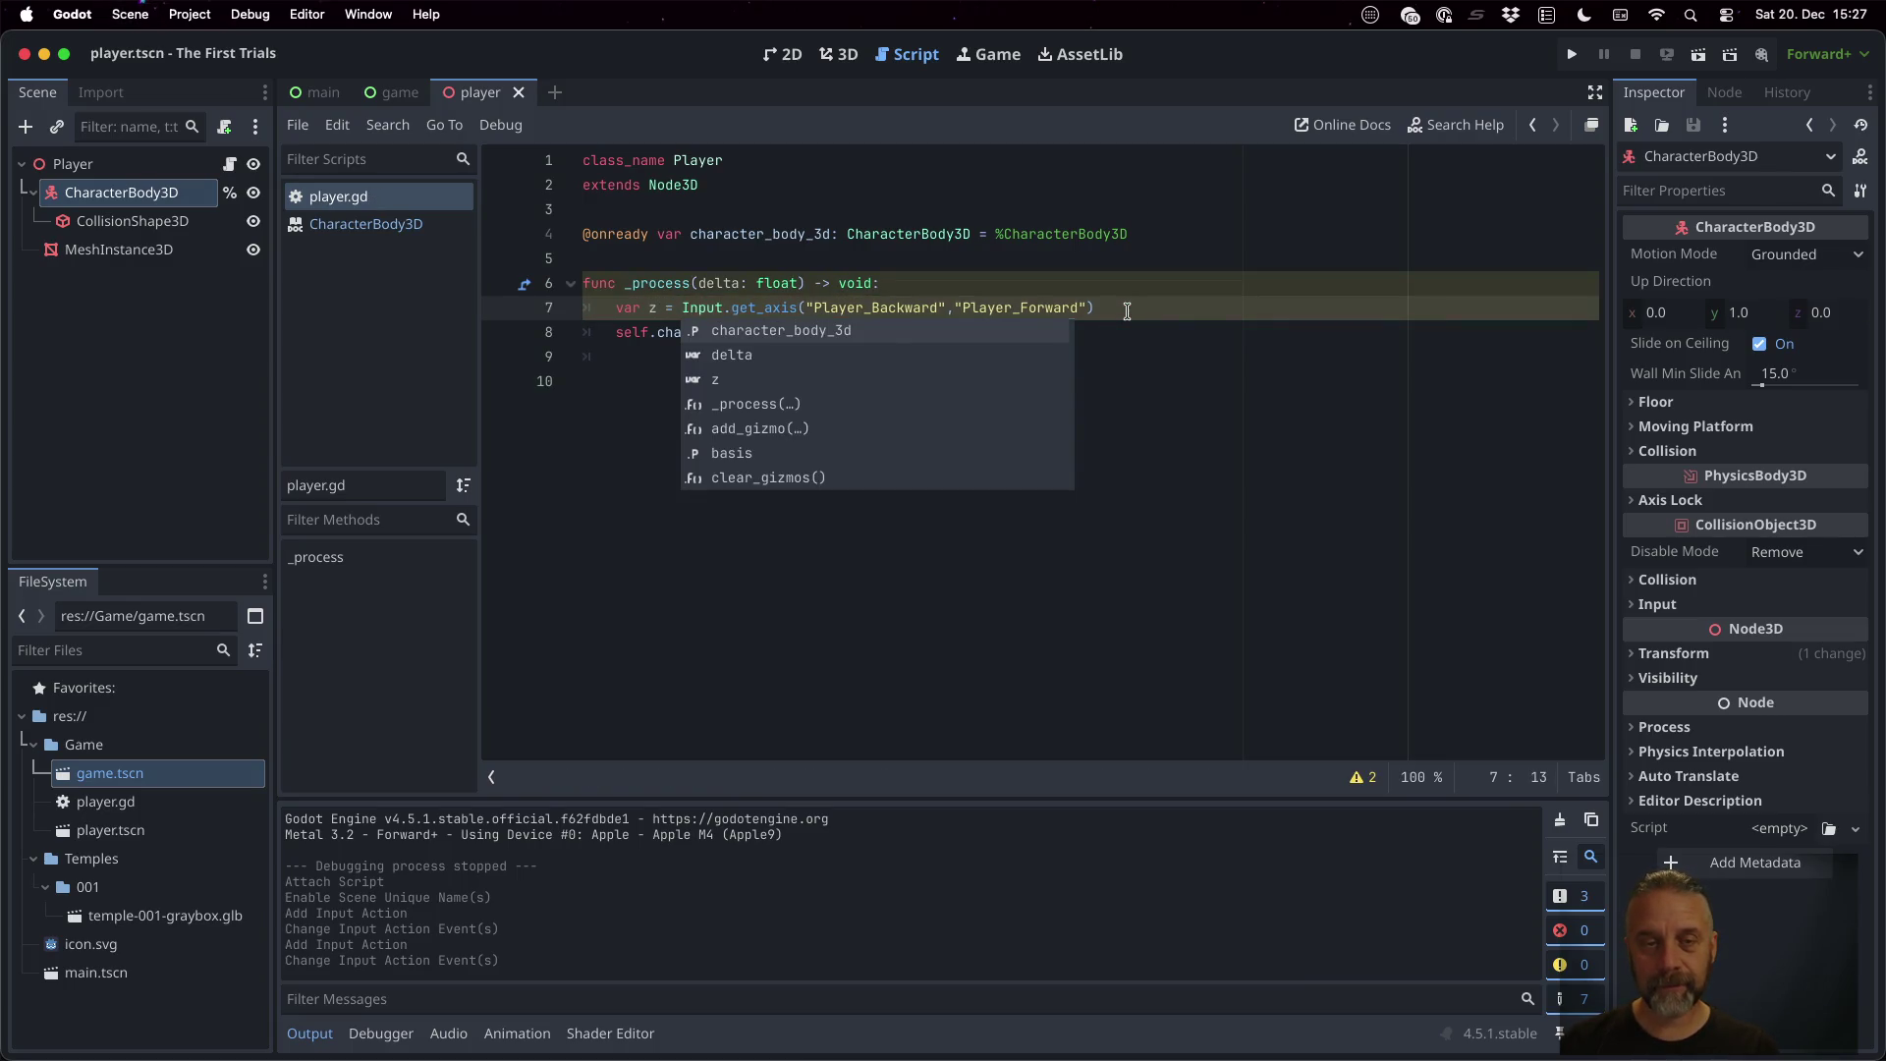
Add 'self.character_body_3d.velocity.z = z' below the get_axis line and run the project
left_click(1127, 311)
key("Return")
type("self.ch")
key("Return")
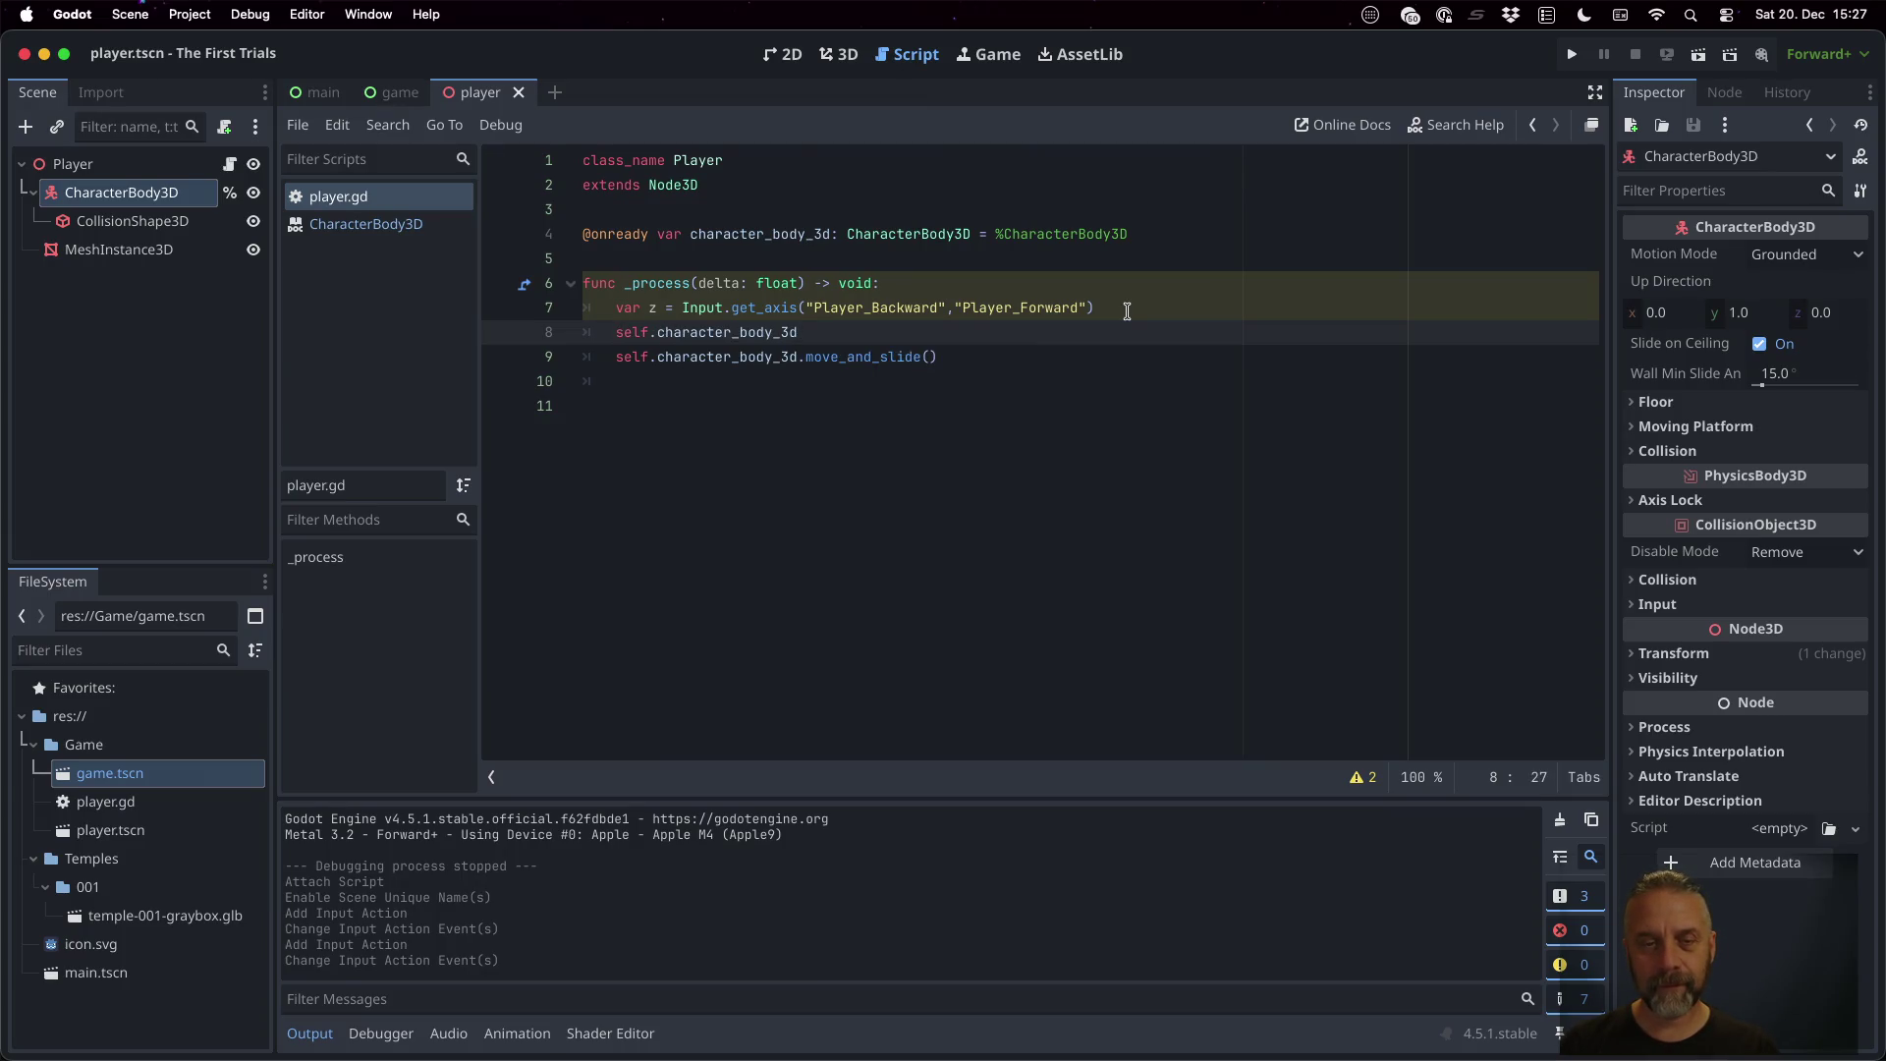
type(".v")
key("Return")
type(".z = z")
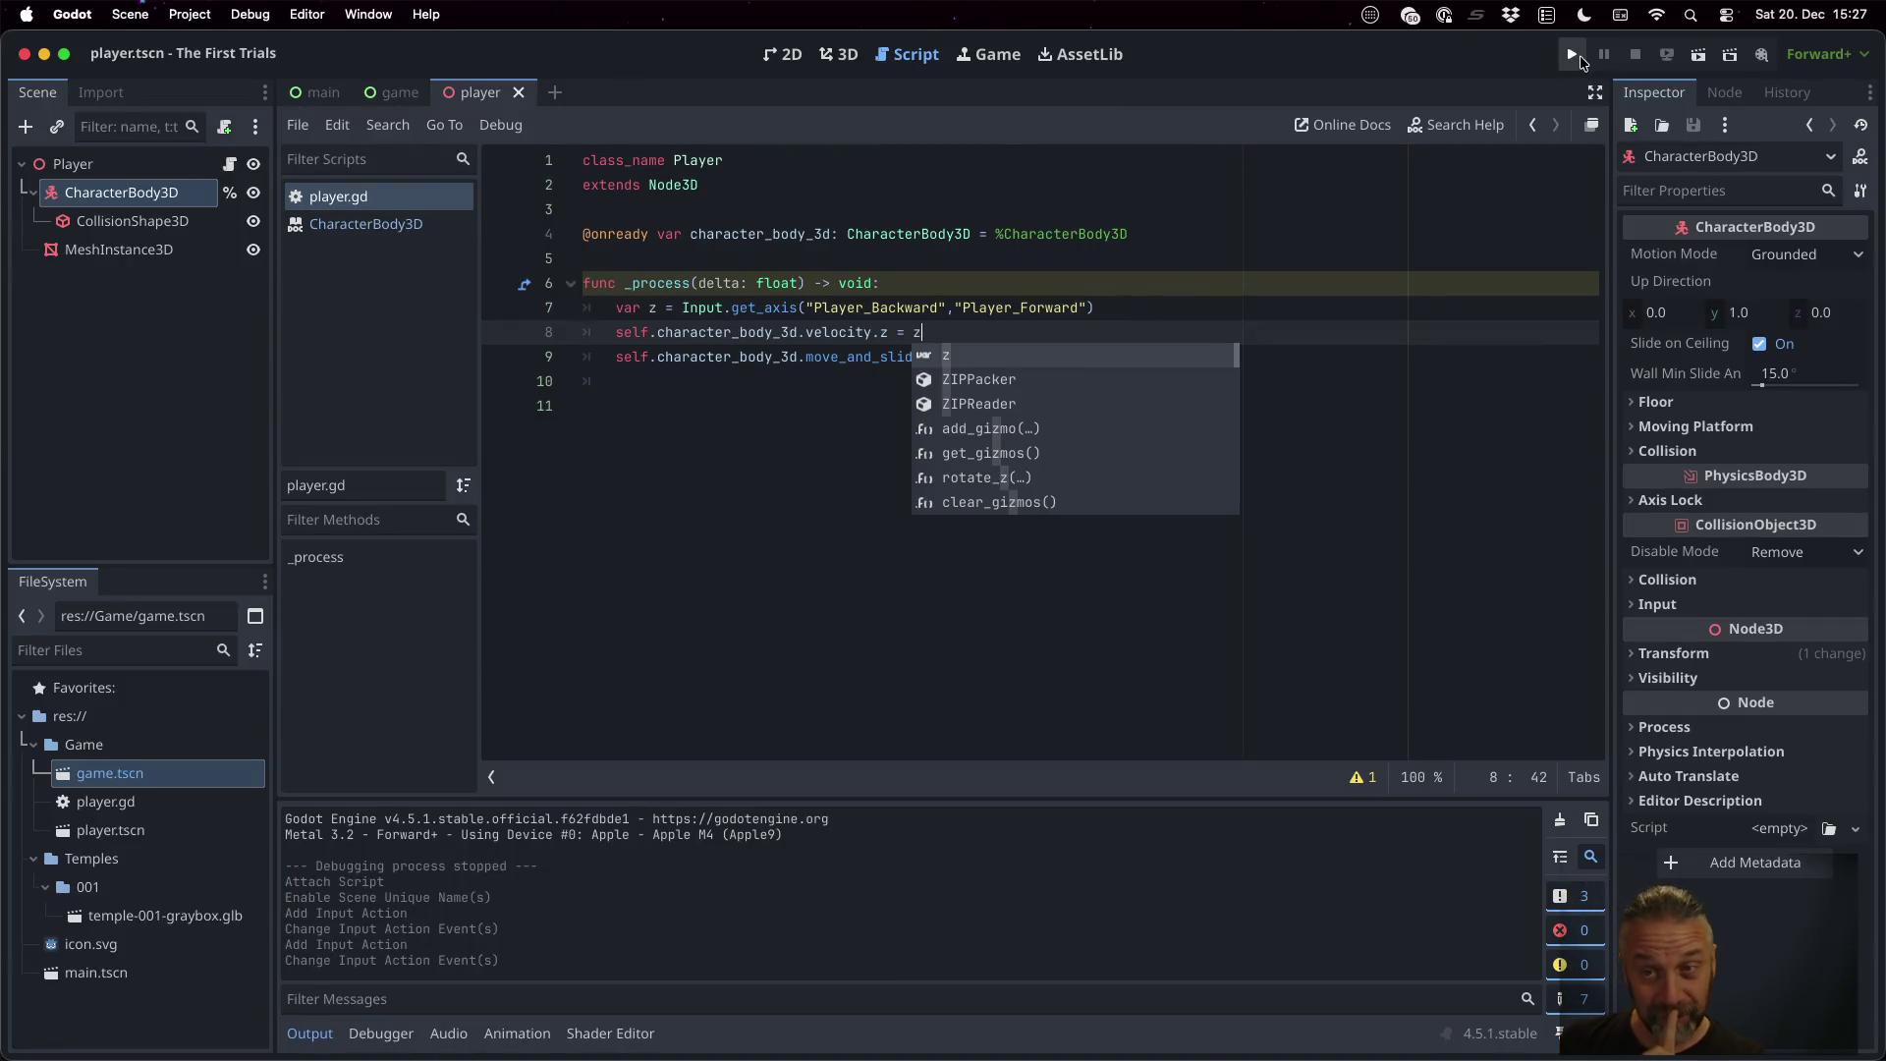
left_click(1571, 54)
Inspect the capsule in the running game, check the Debugger's Errors list, and stop the game
left_click(1030, 516)
left_click(959, 456)
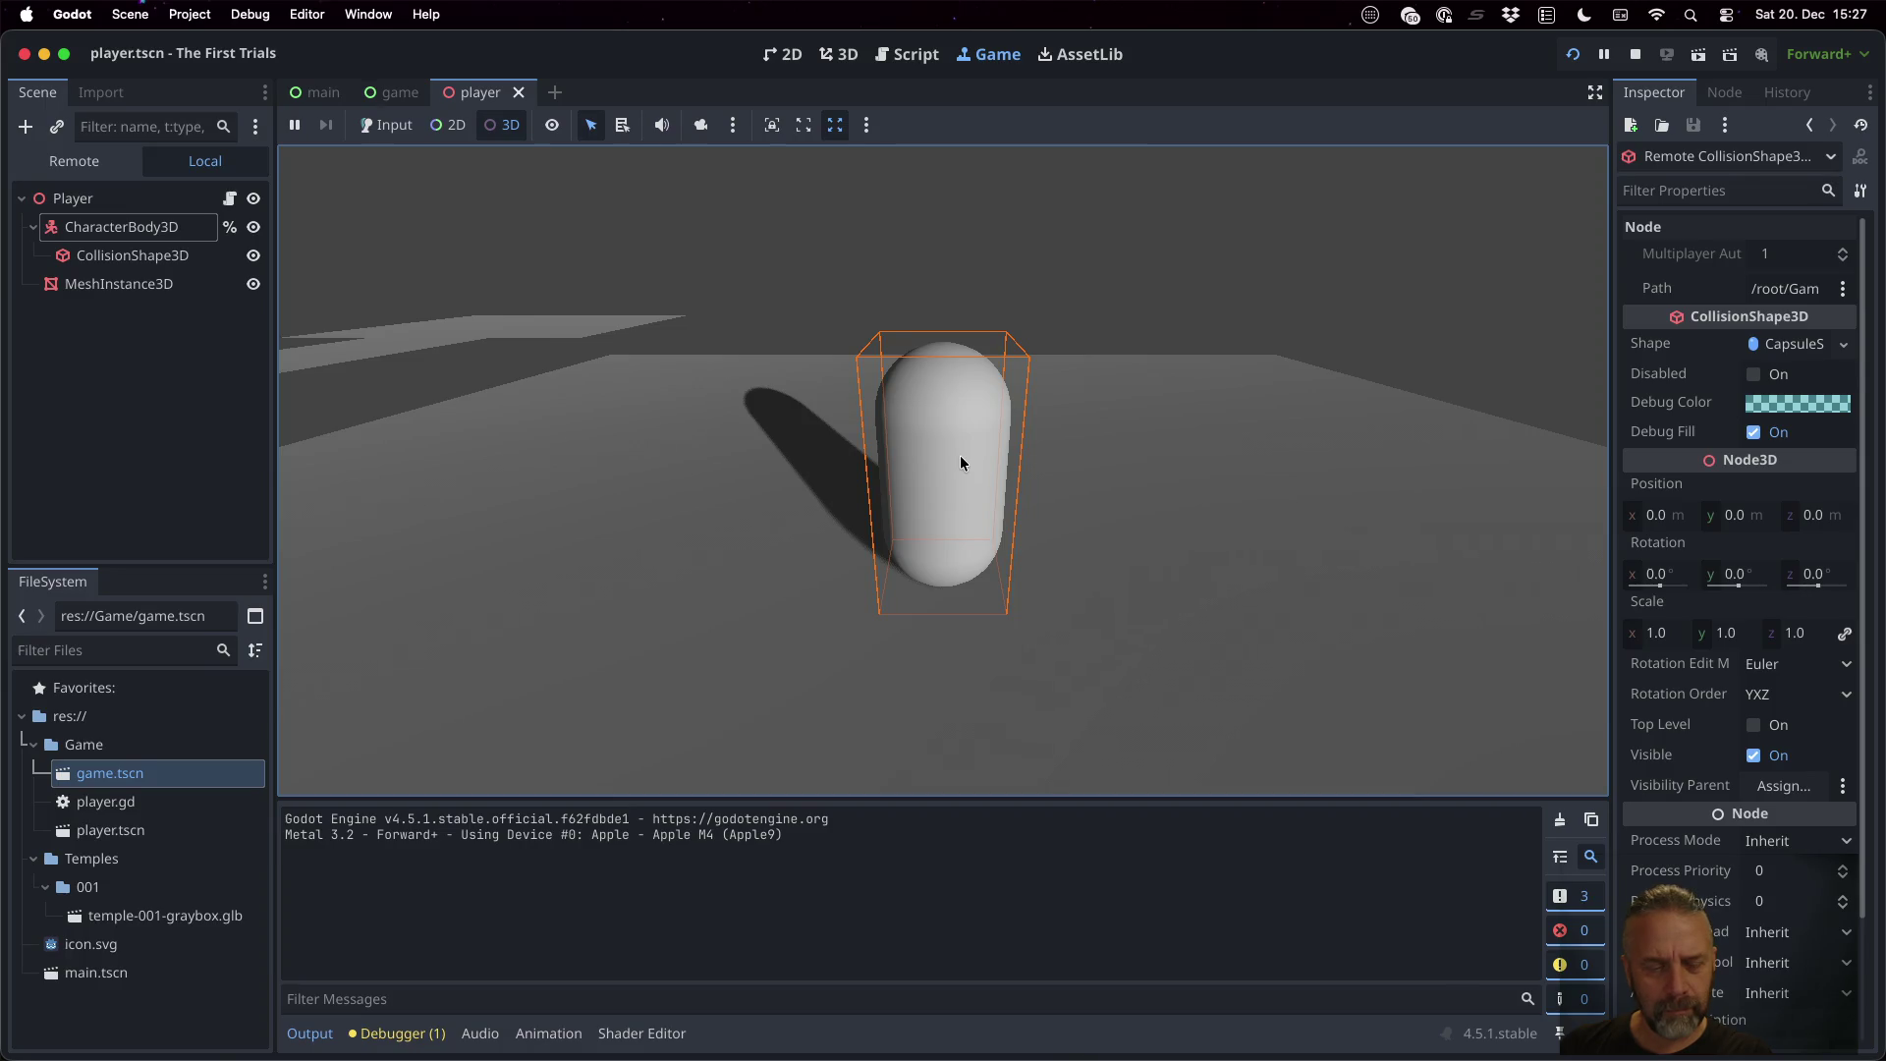
left_click(398, 1033)
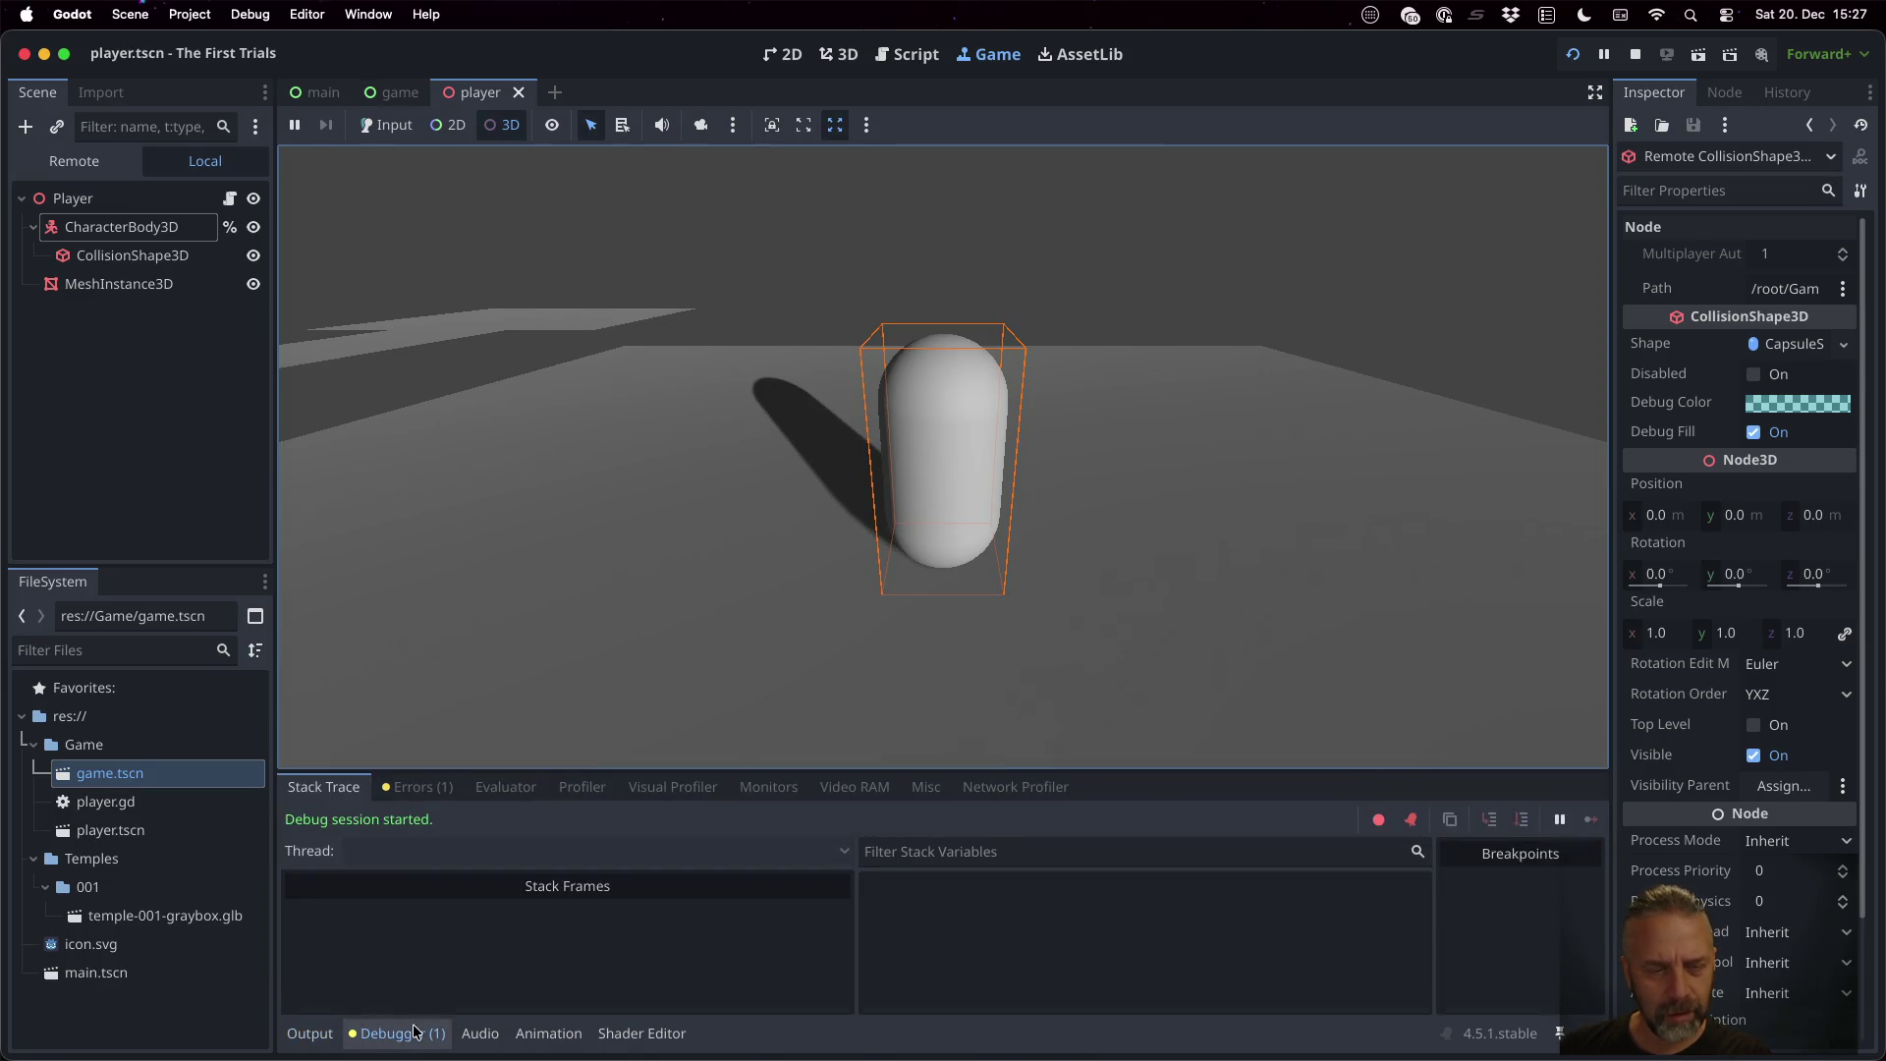
left_click(421, 787)
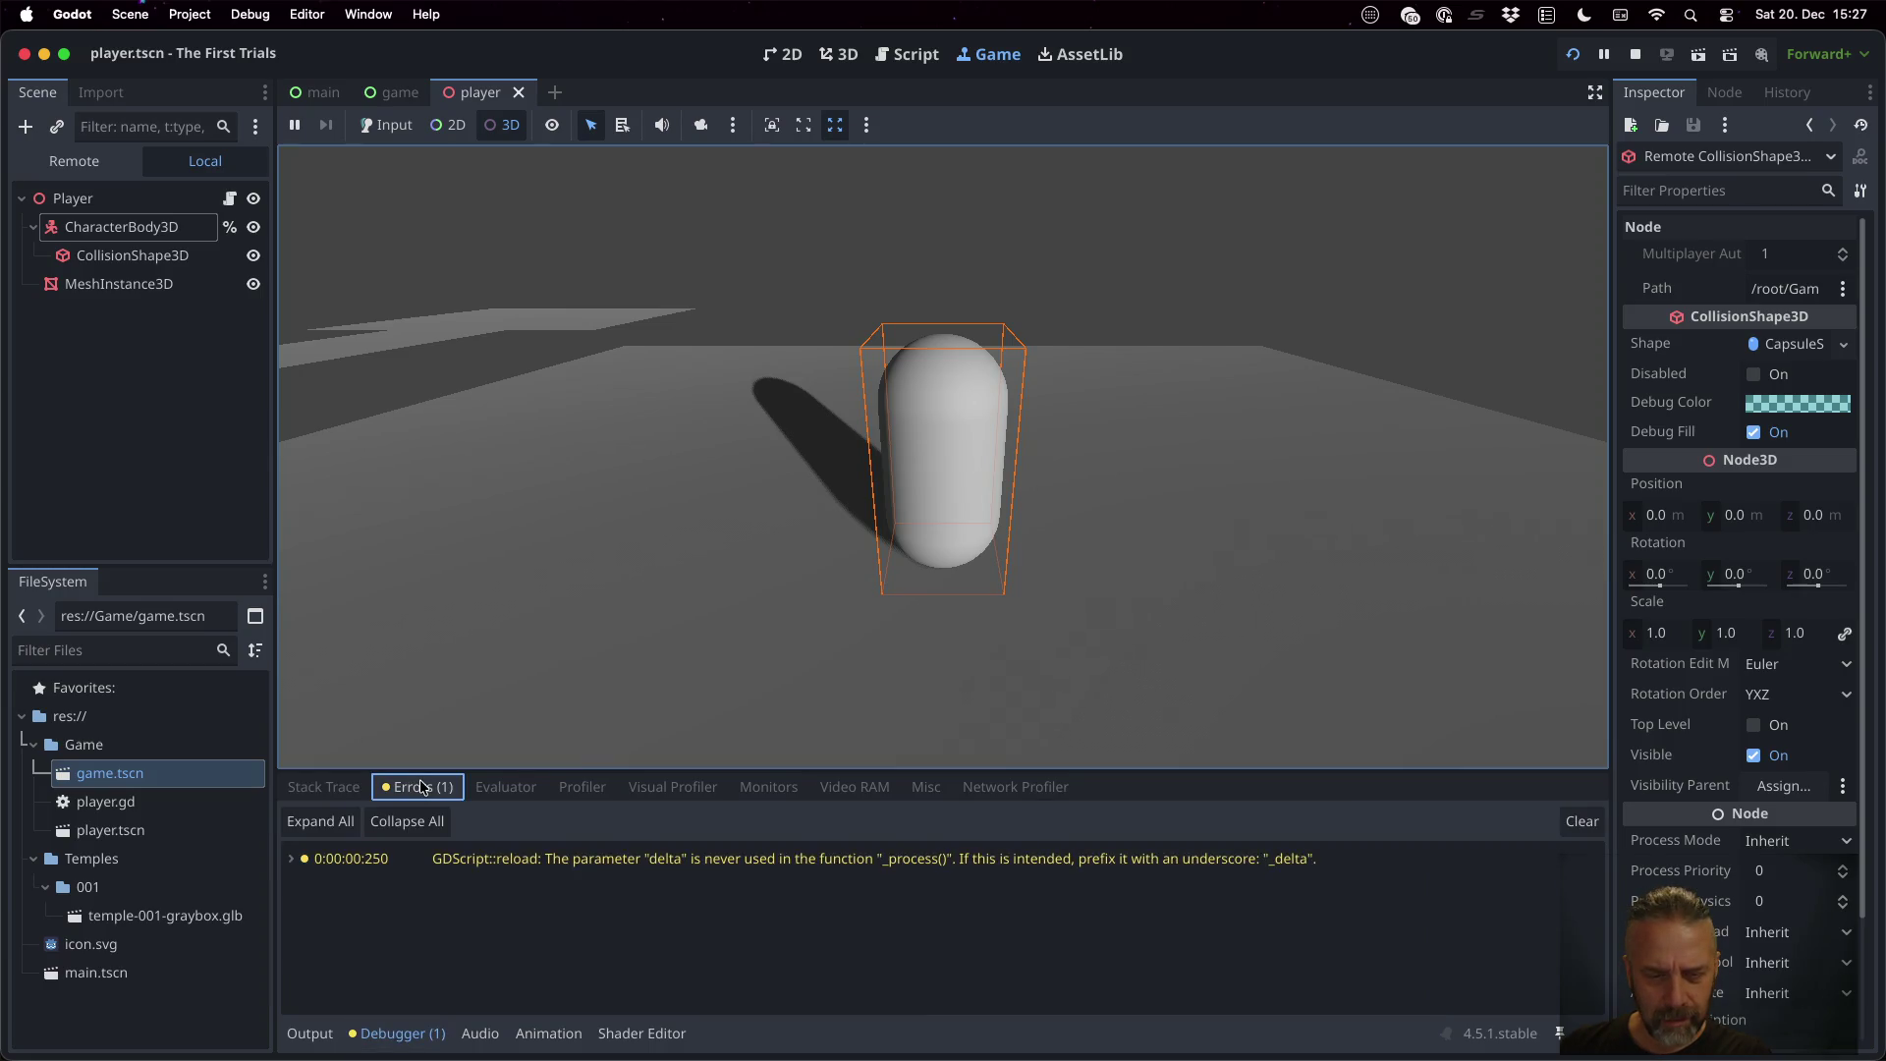
left_click(1634, 54)
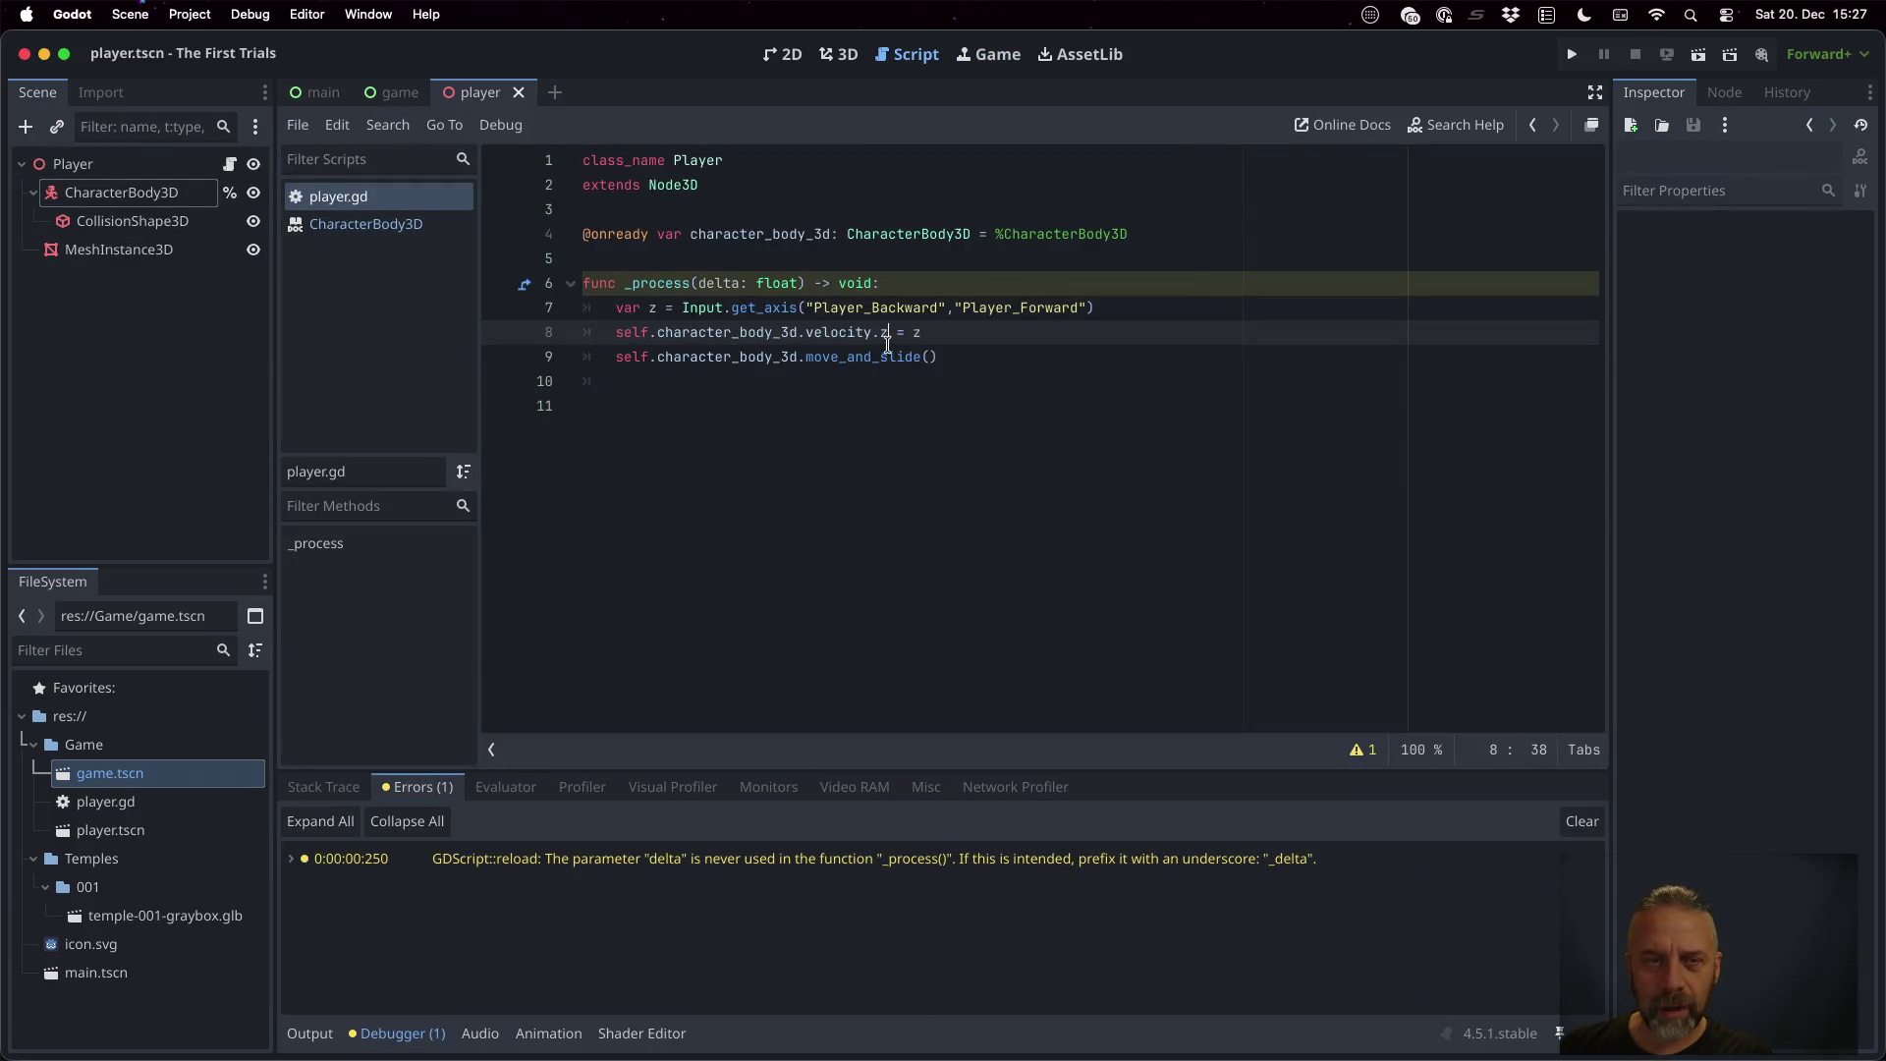
Add print("z: %f" % [ z ]) after the get_axis line, view get_axis docs, and rerun
left_click(1110, 307)
key("Return")
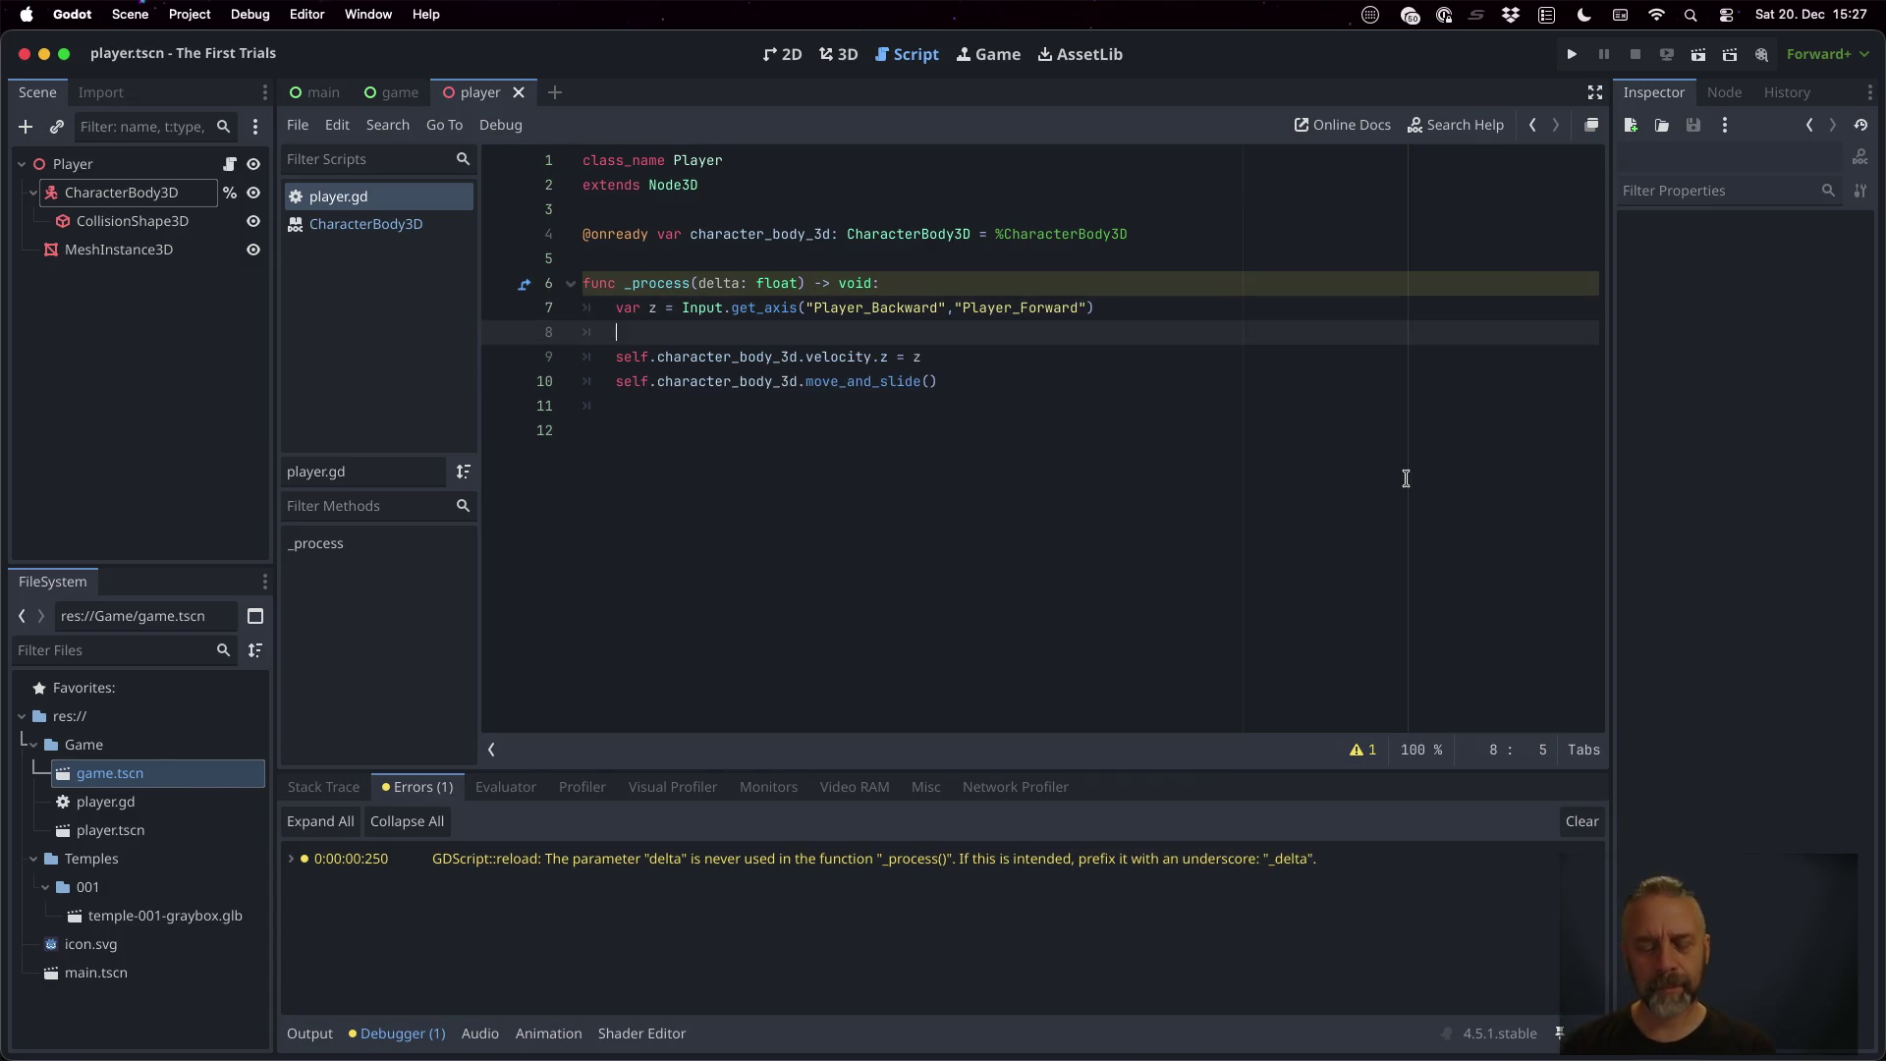
type("print(\"z:")
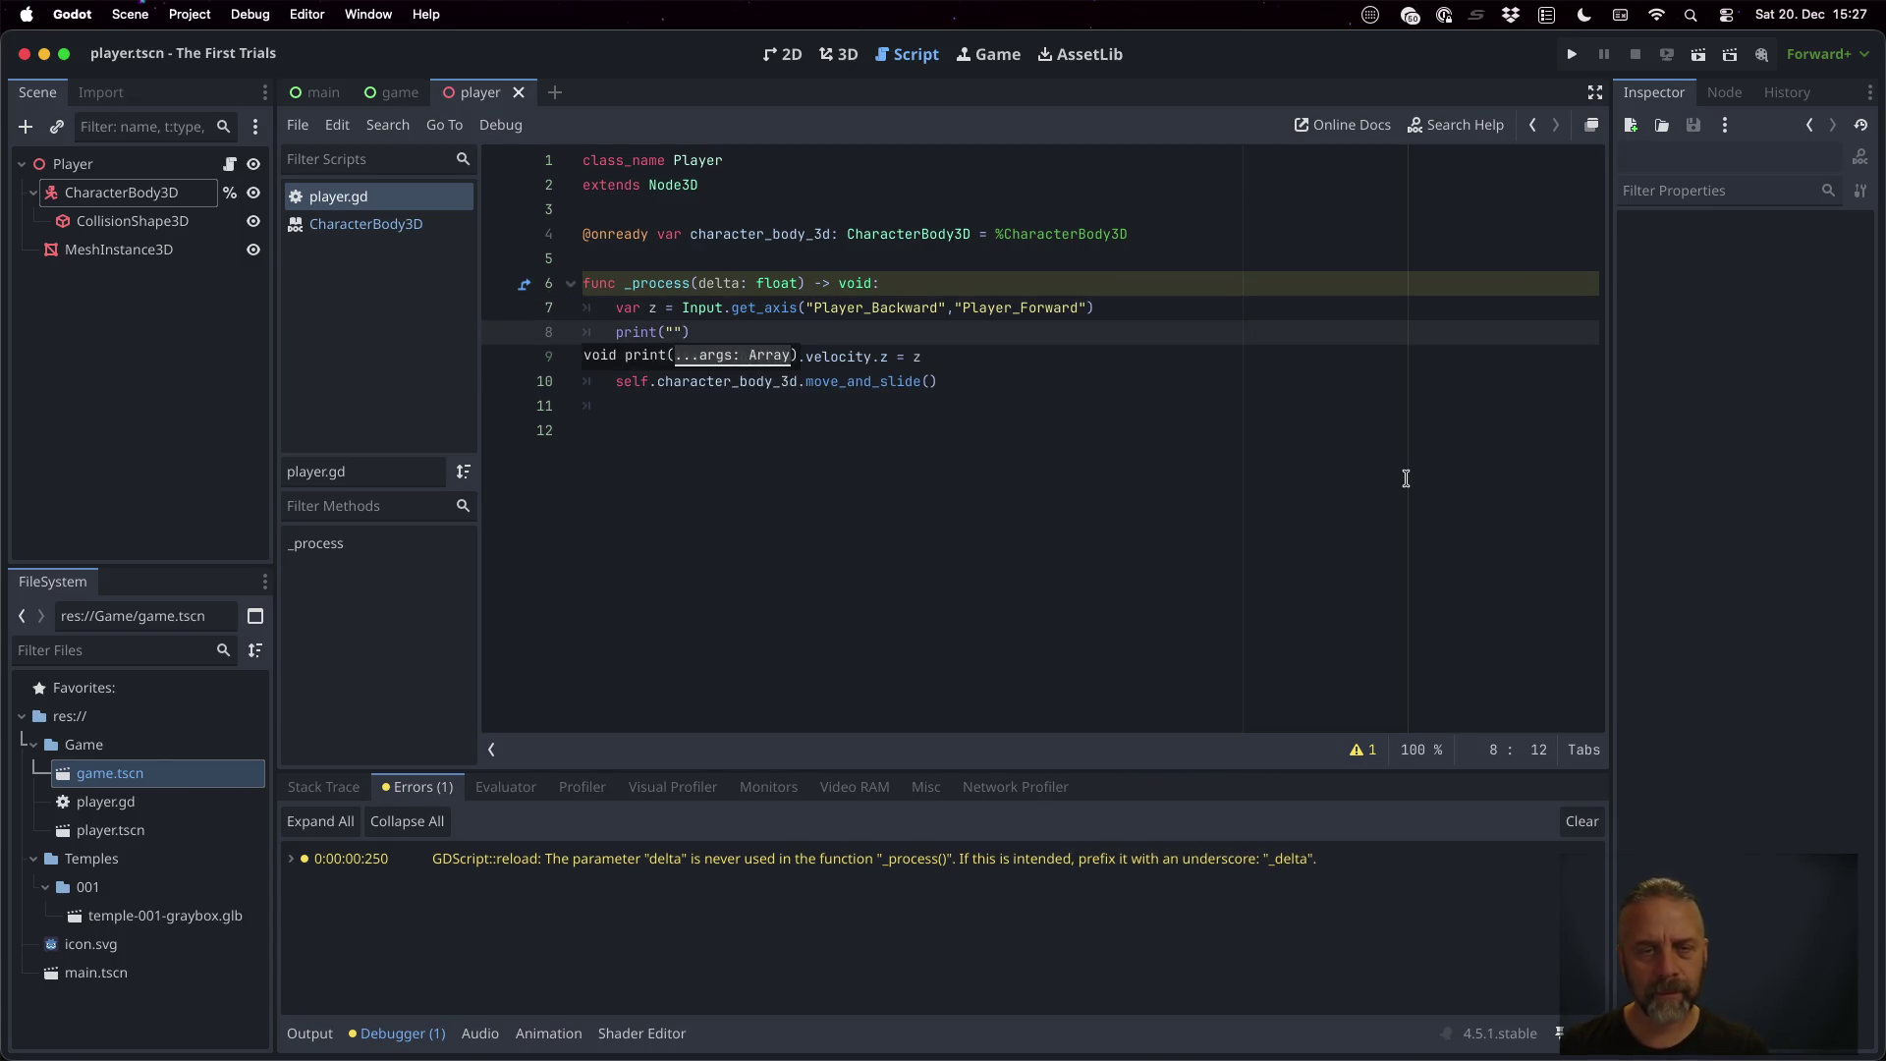
type(" %f\"")
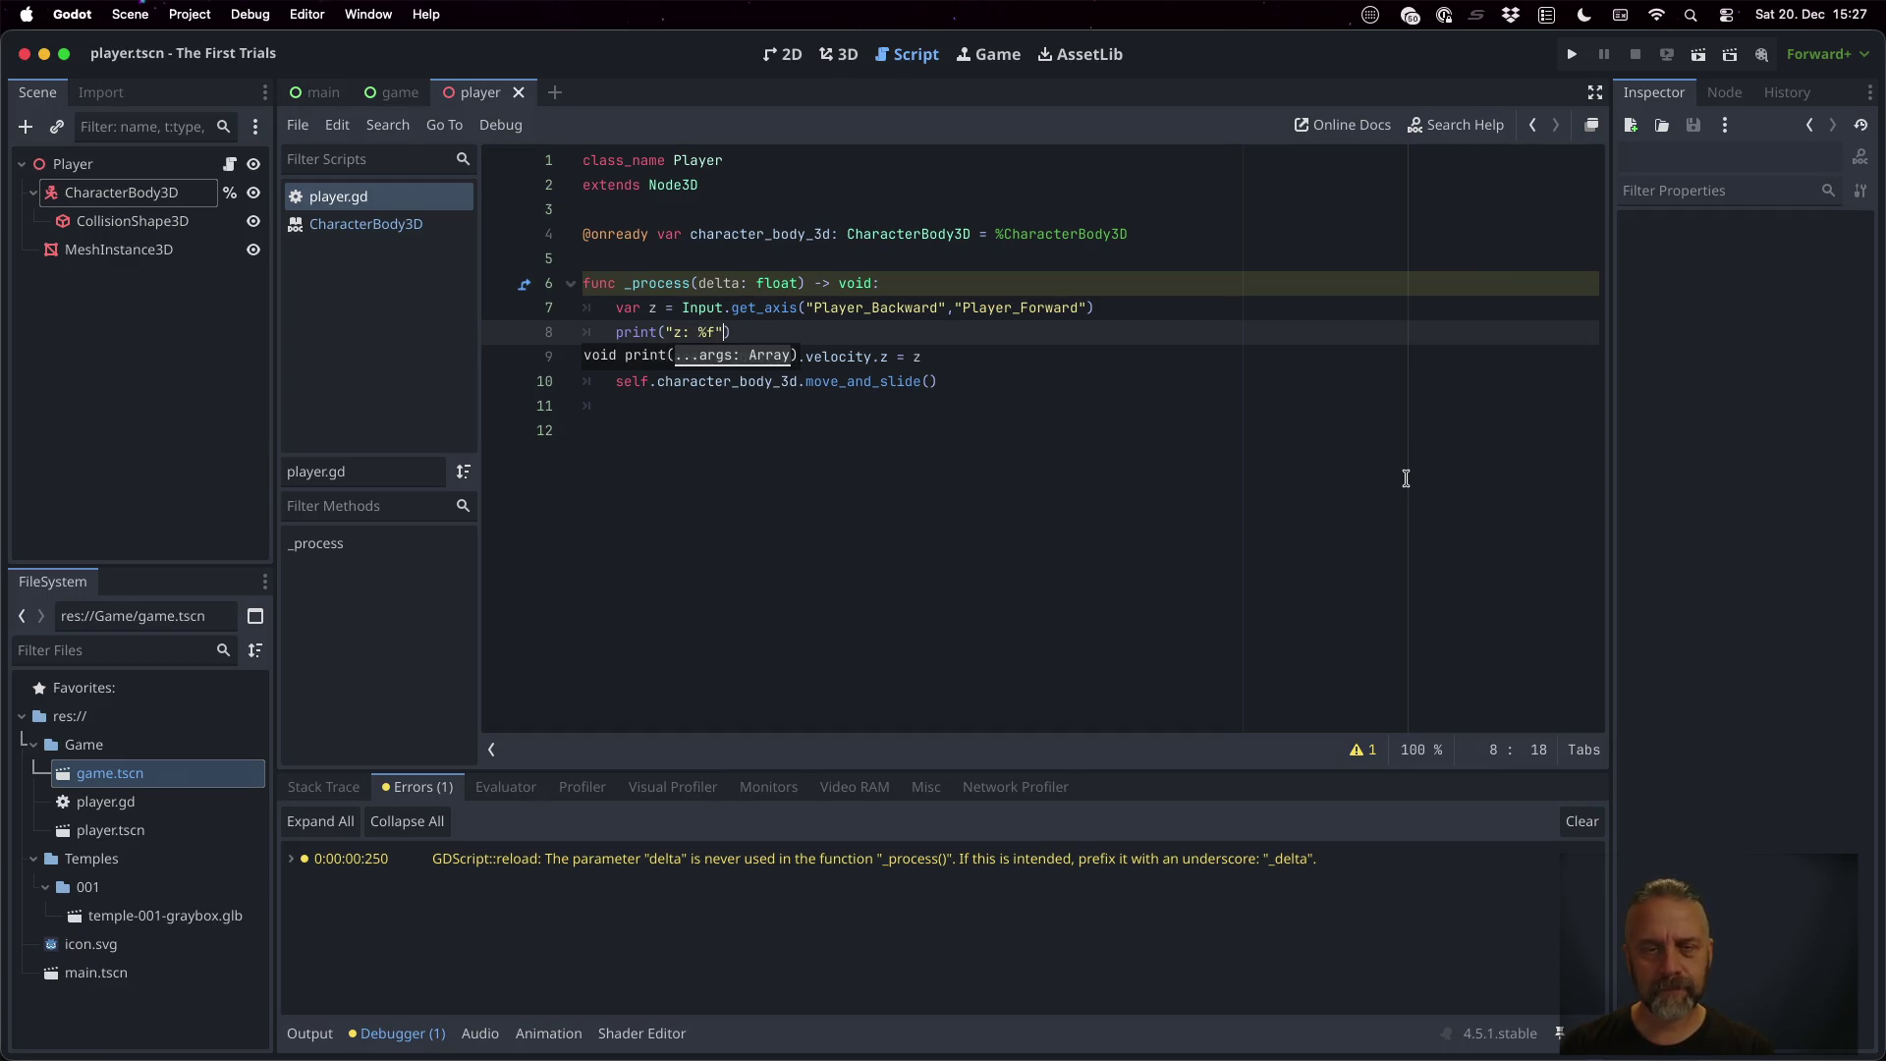
type(" % [ z")
left_click(747, 308, "super")
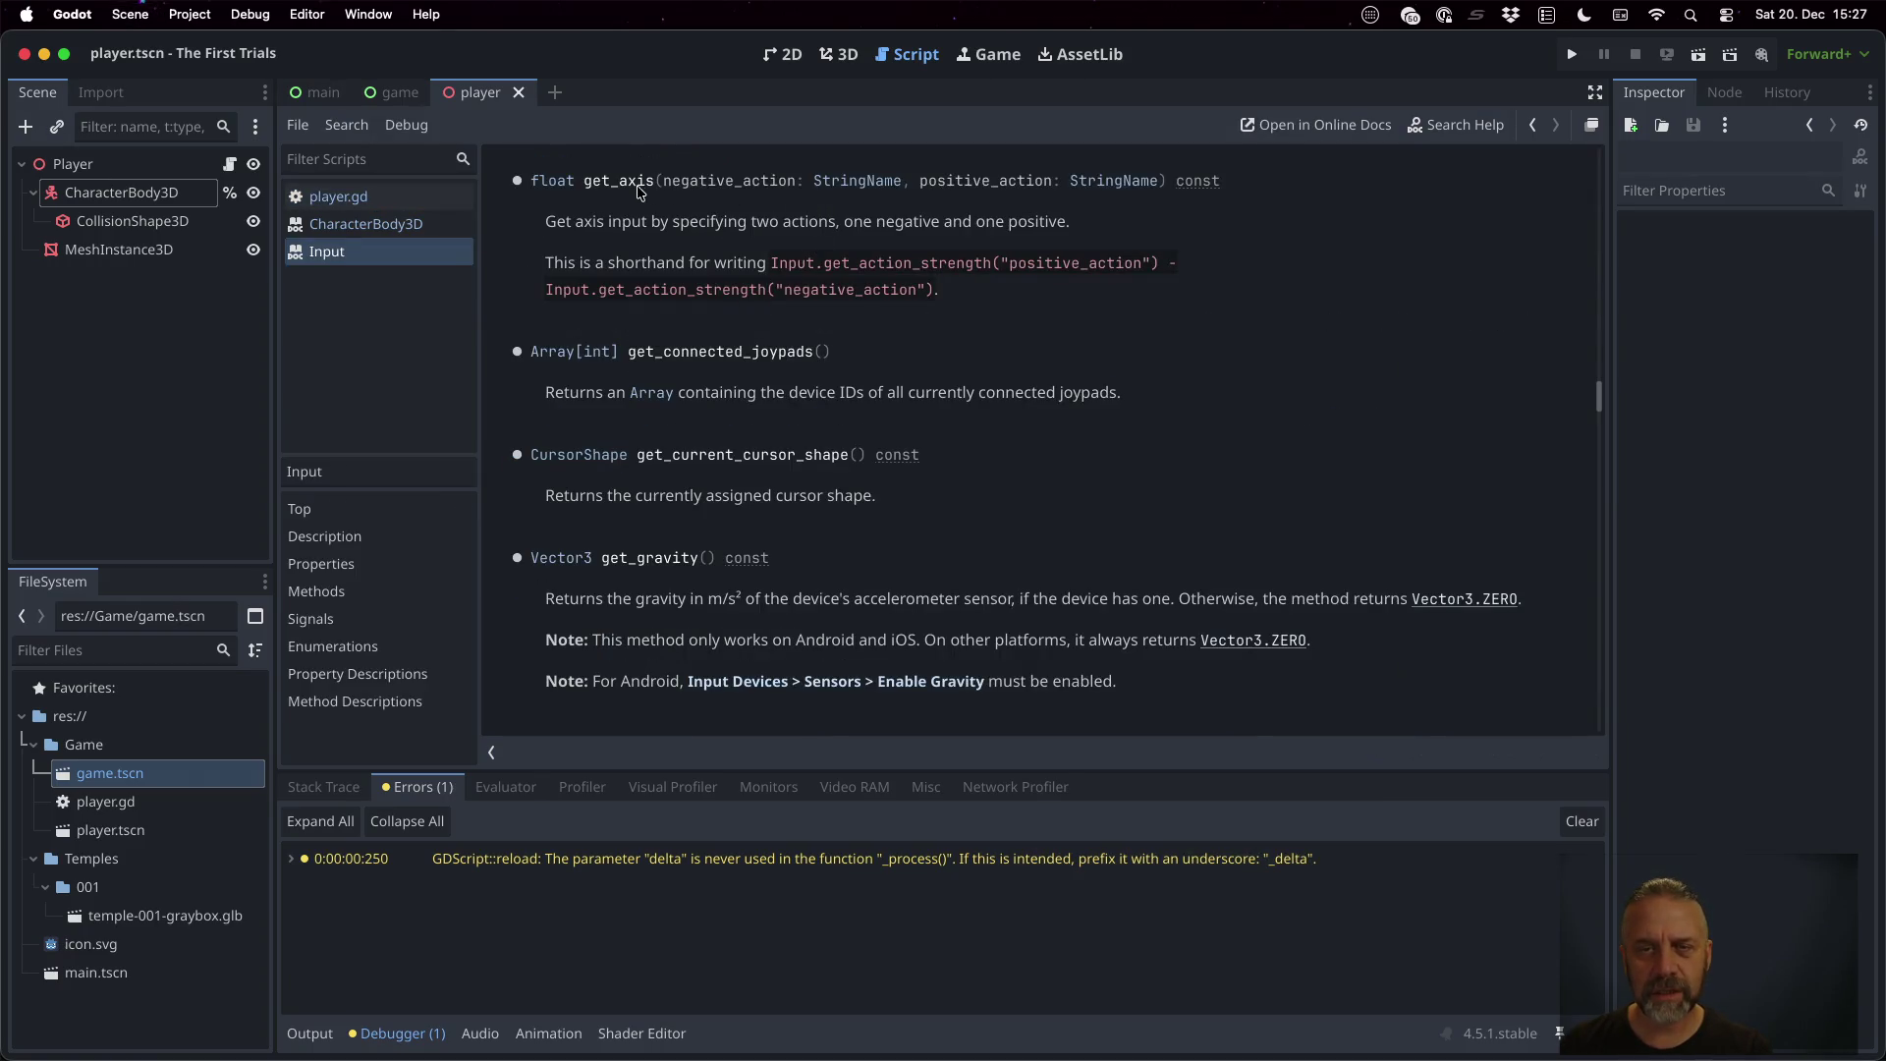
left_click(1571, 54)
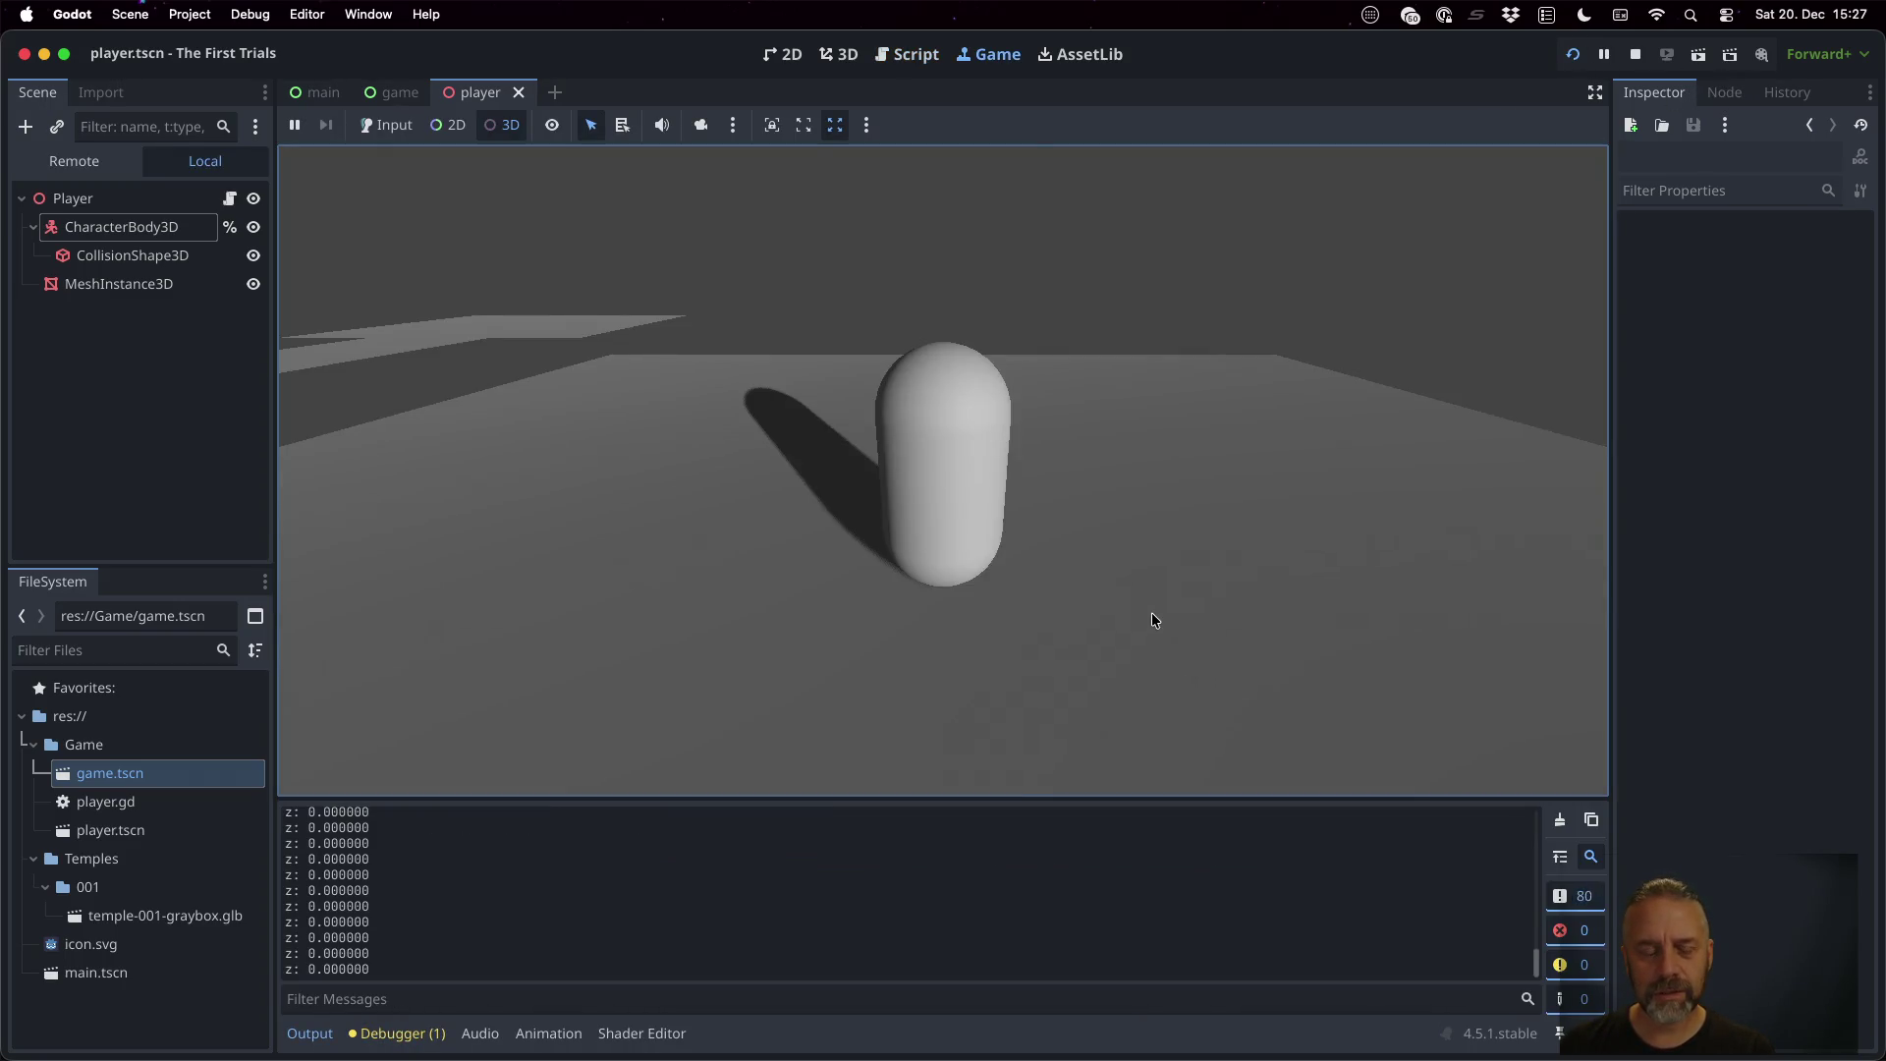
Let the running game take keyboard input, press W so Output logs z: -1.000000, then stop
left_click(1004, 439)
left_click(1248, 421)
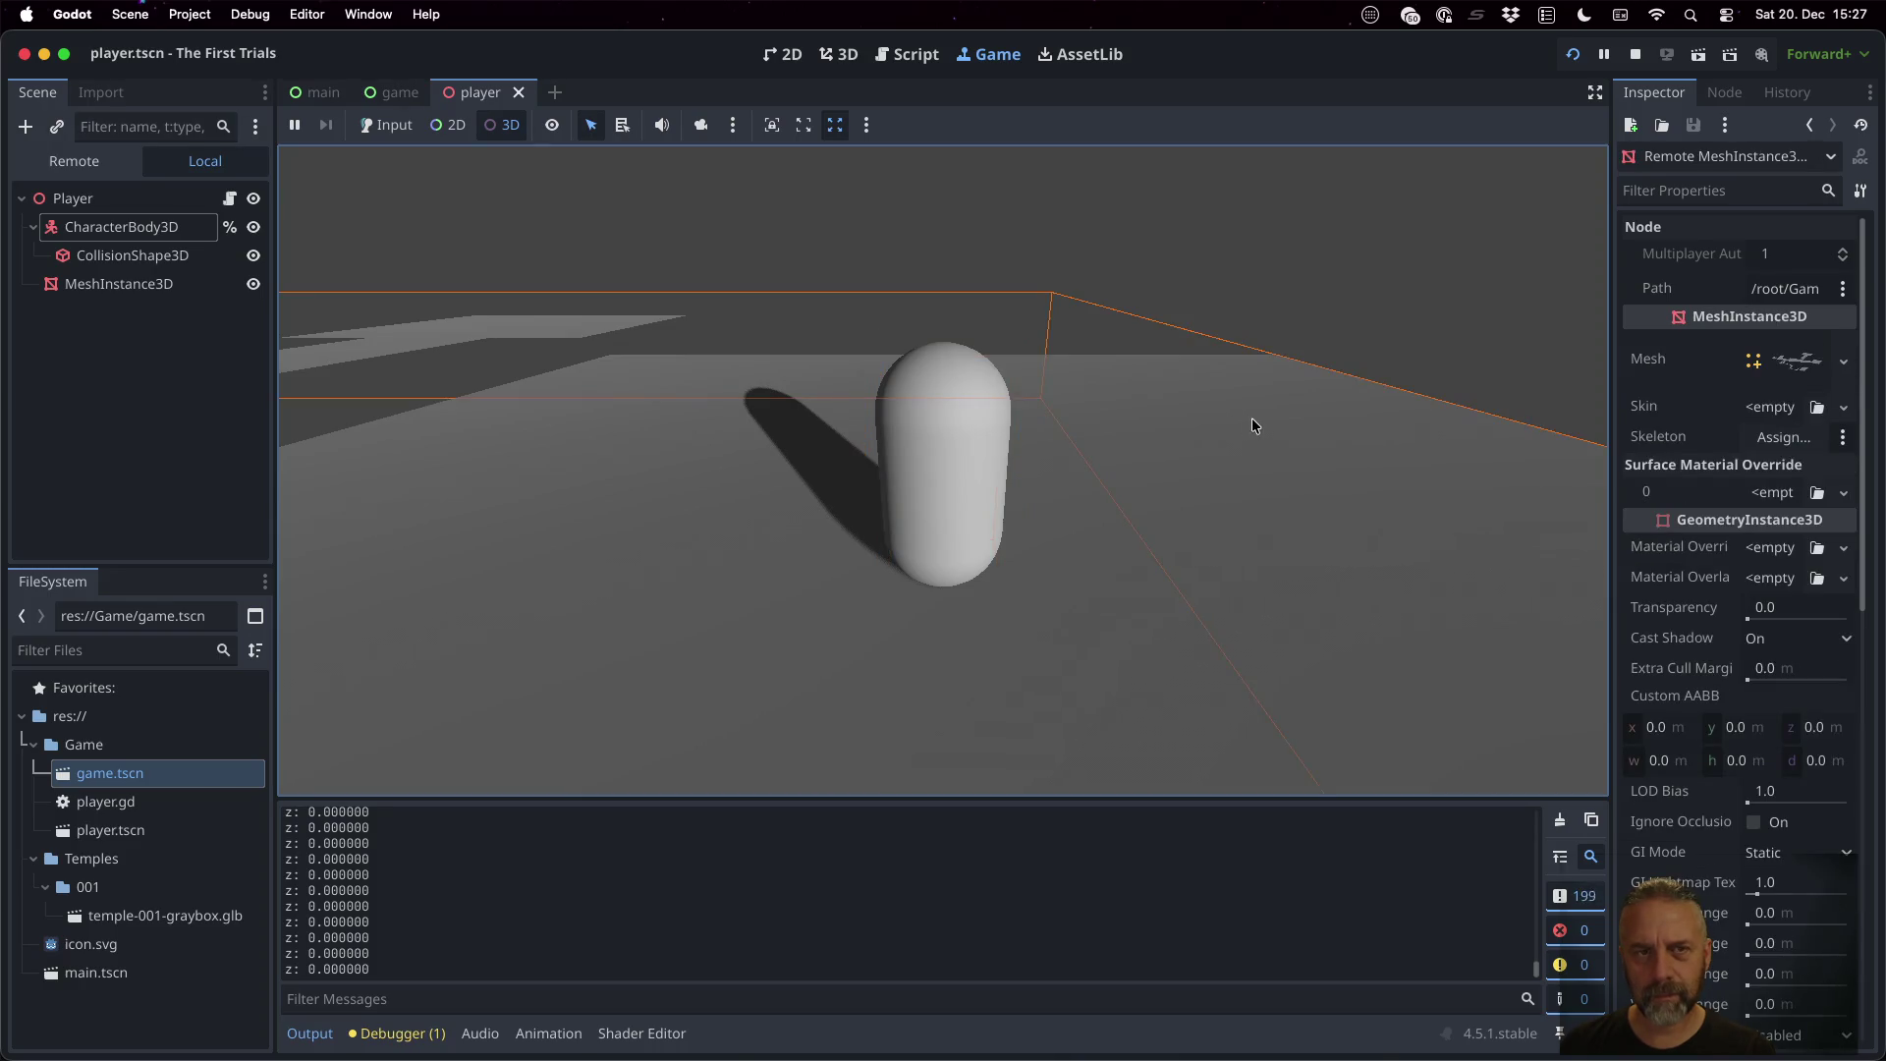
left_click(386, 125)
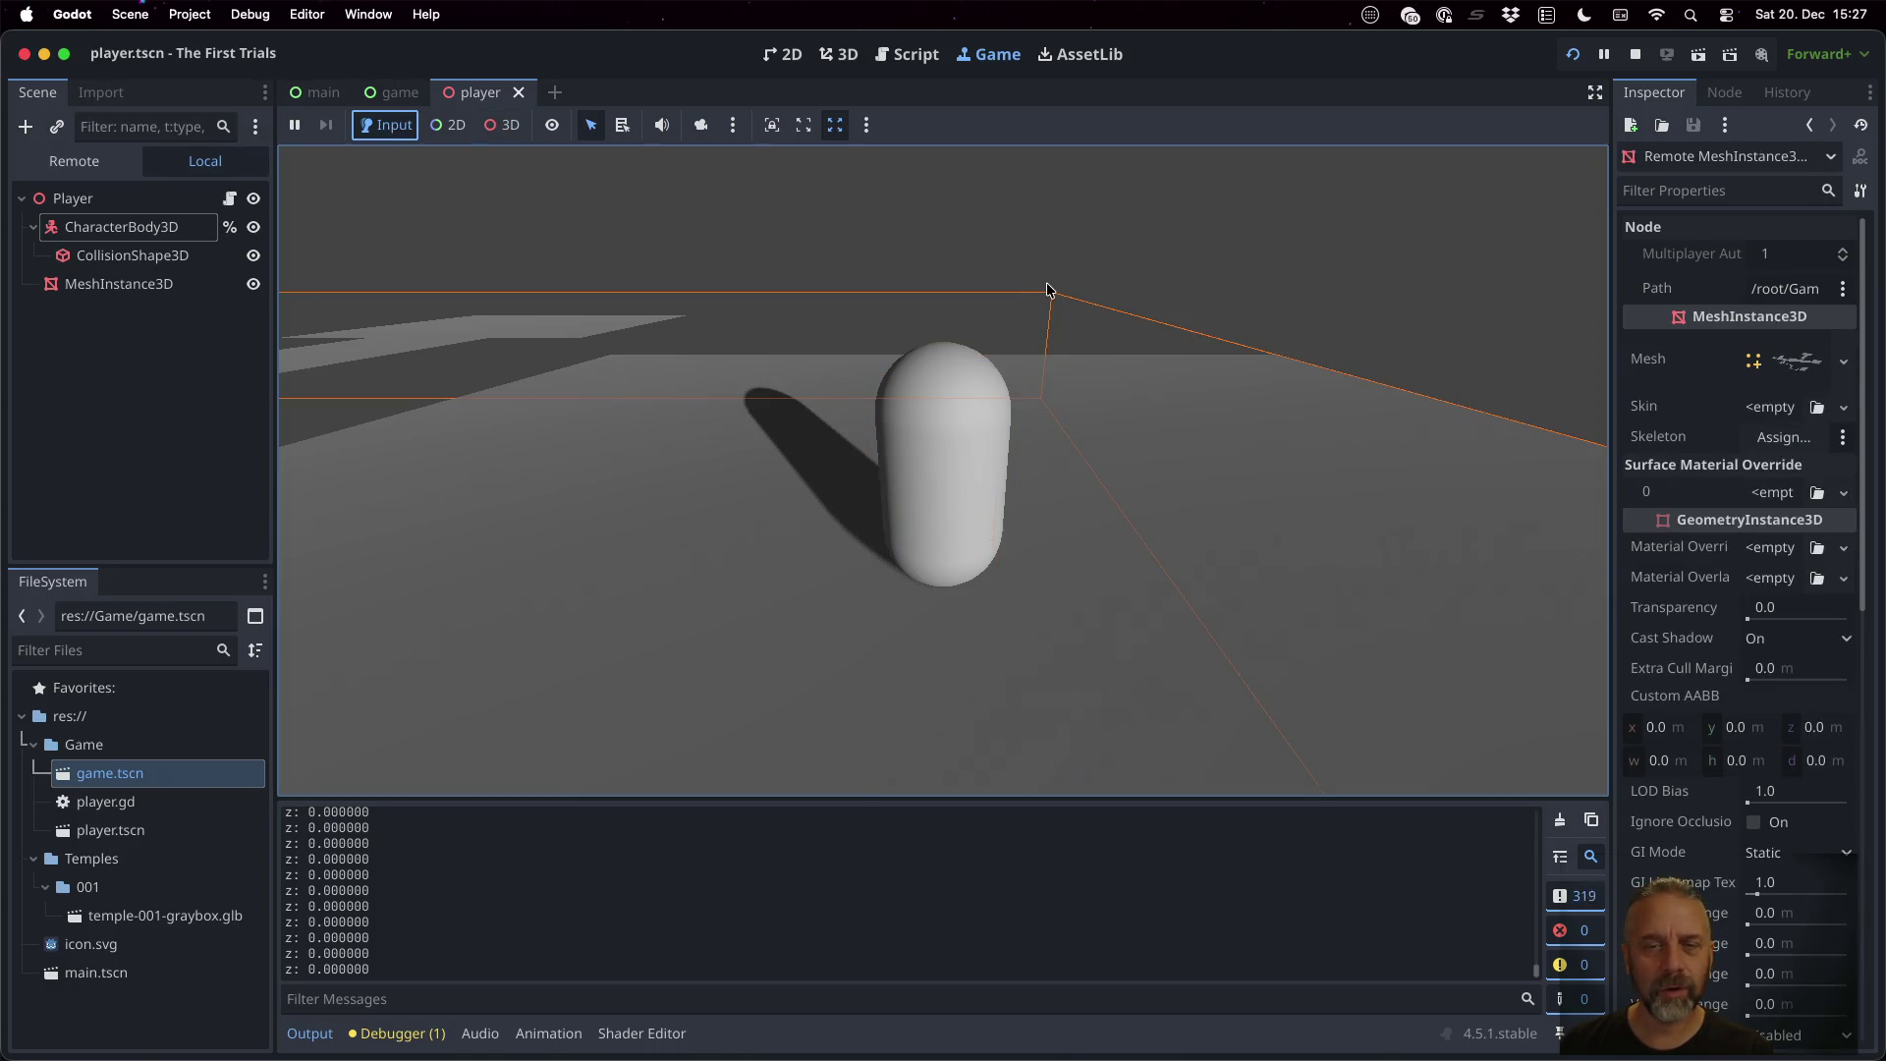
key("w")
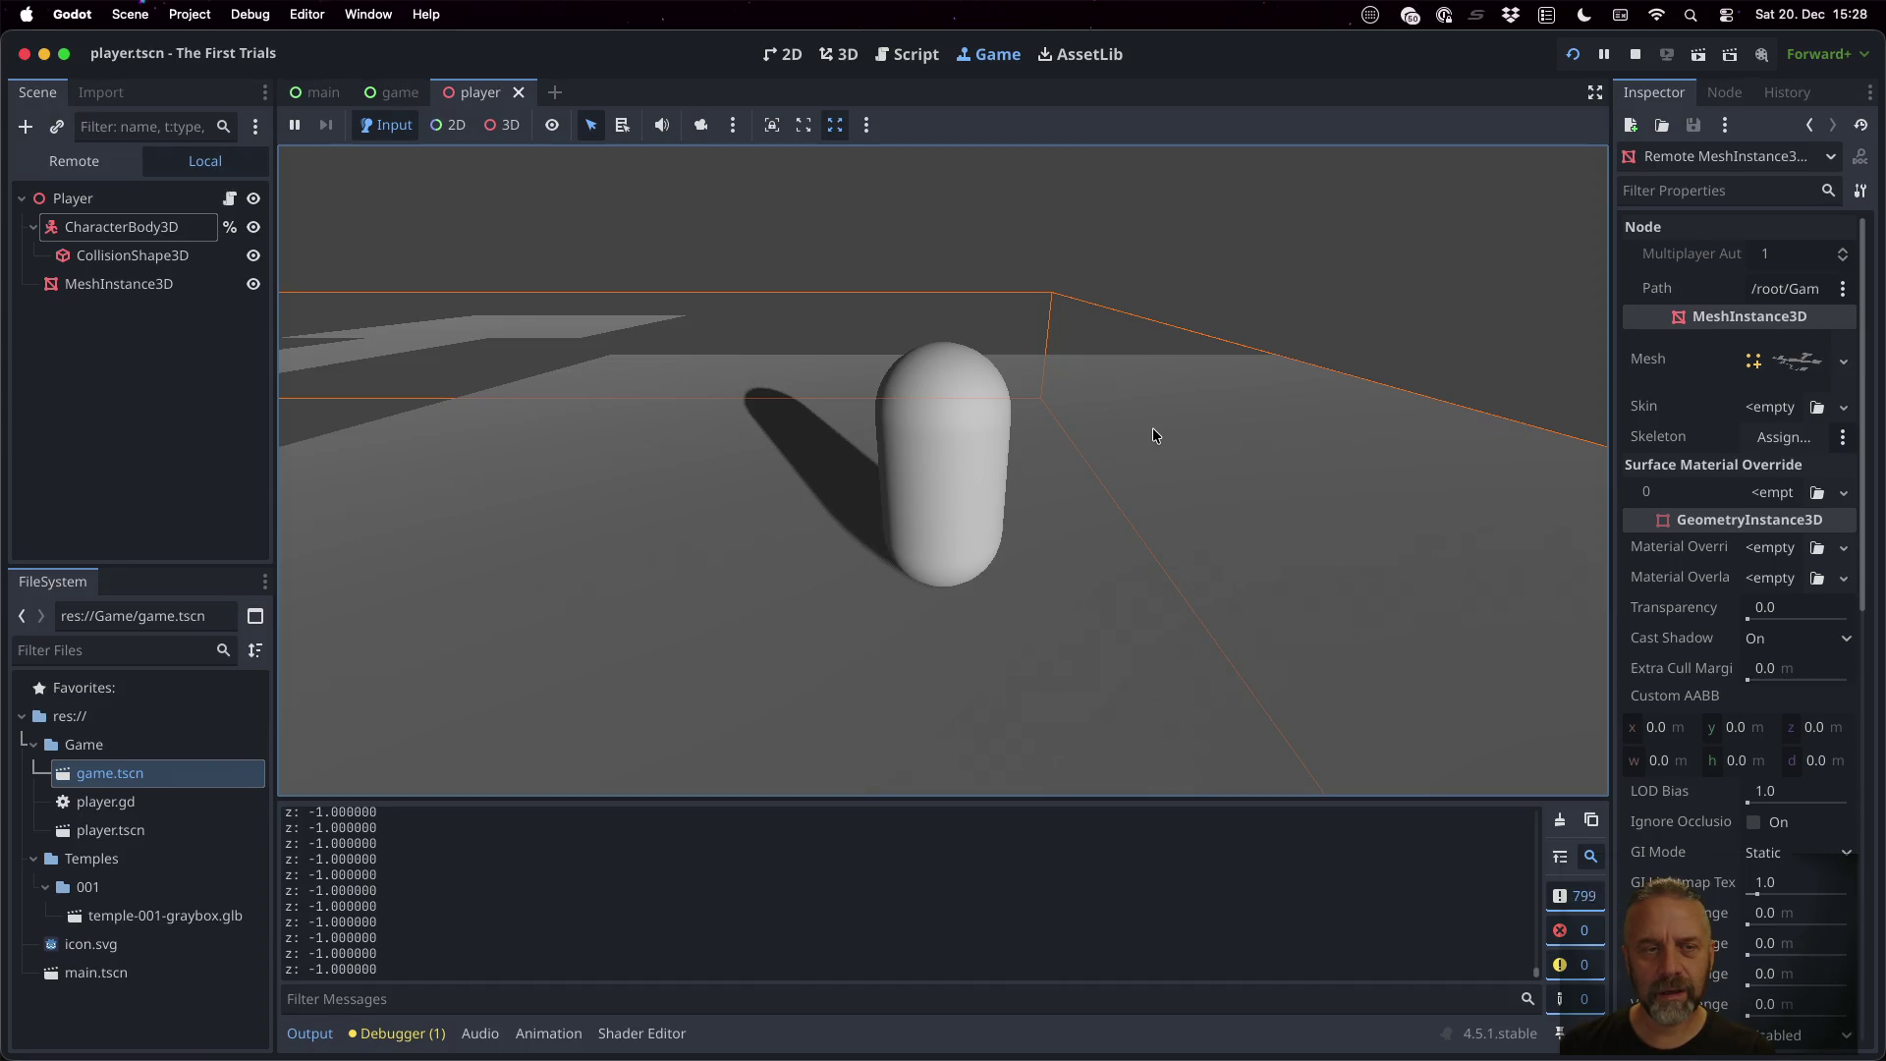
left_click(1635, 54)
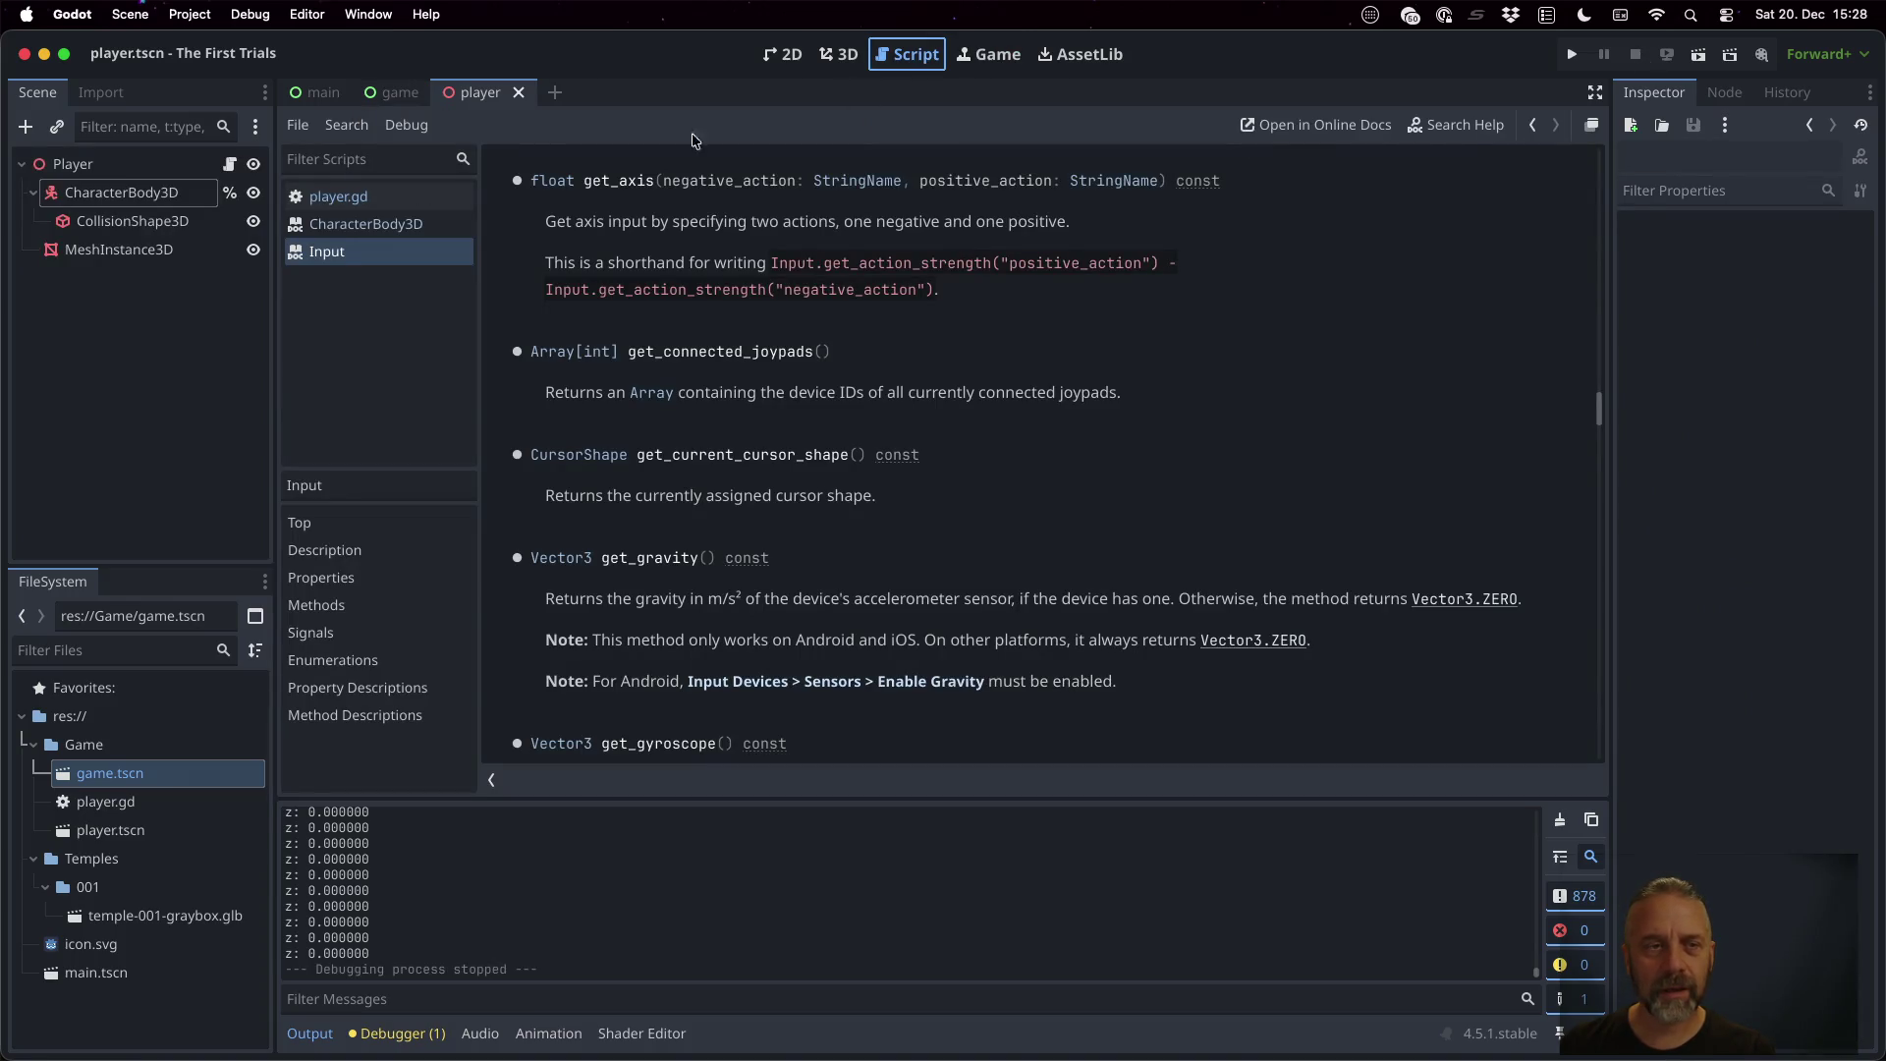
left_click(408, 196)
left_click(835, 259)
key("Up")
key("Up")
key("Return")
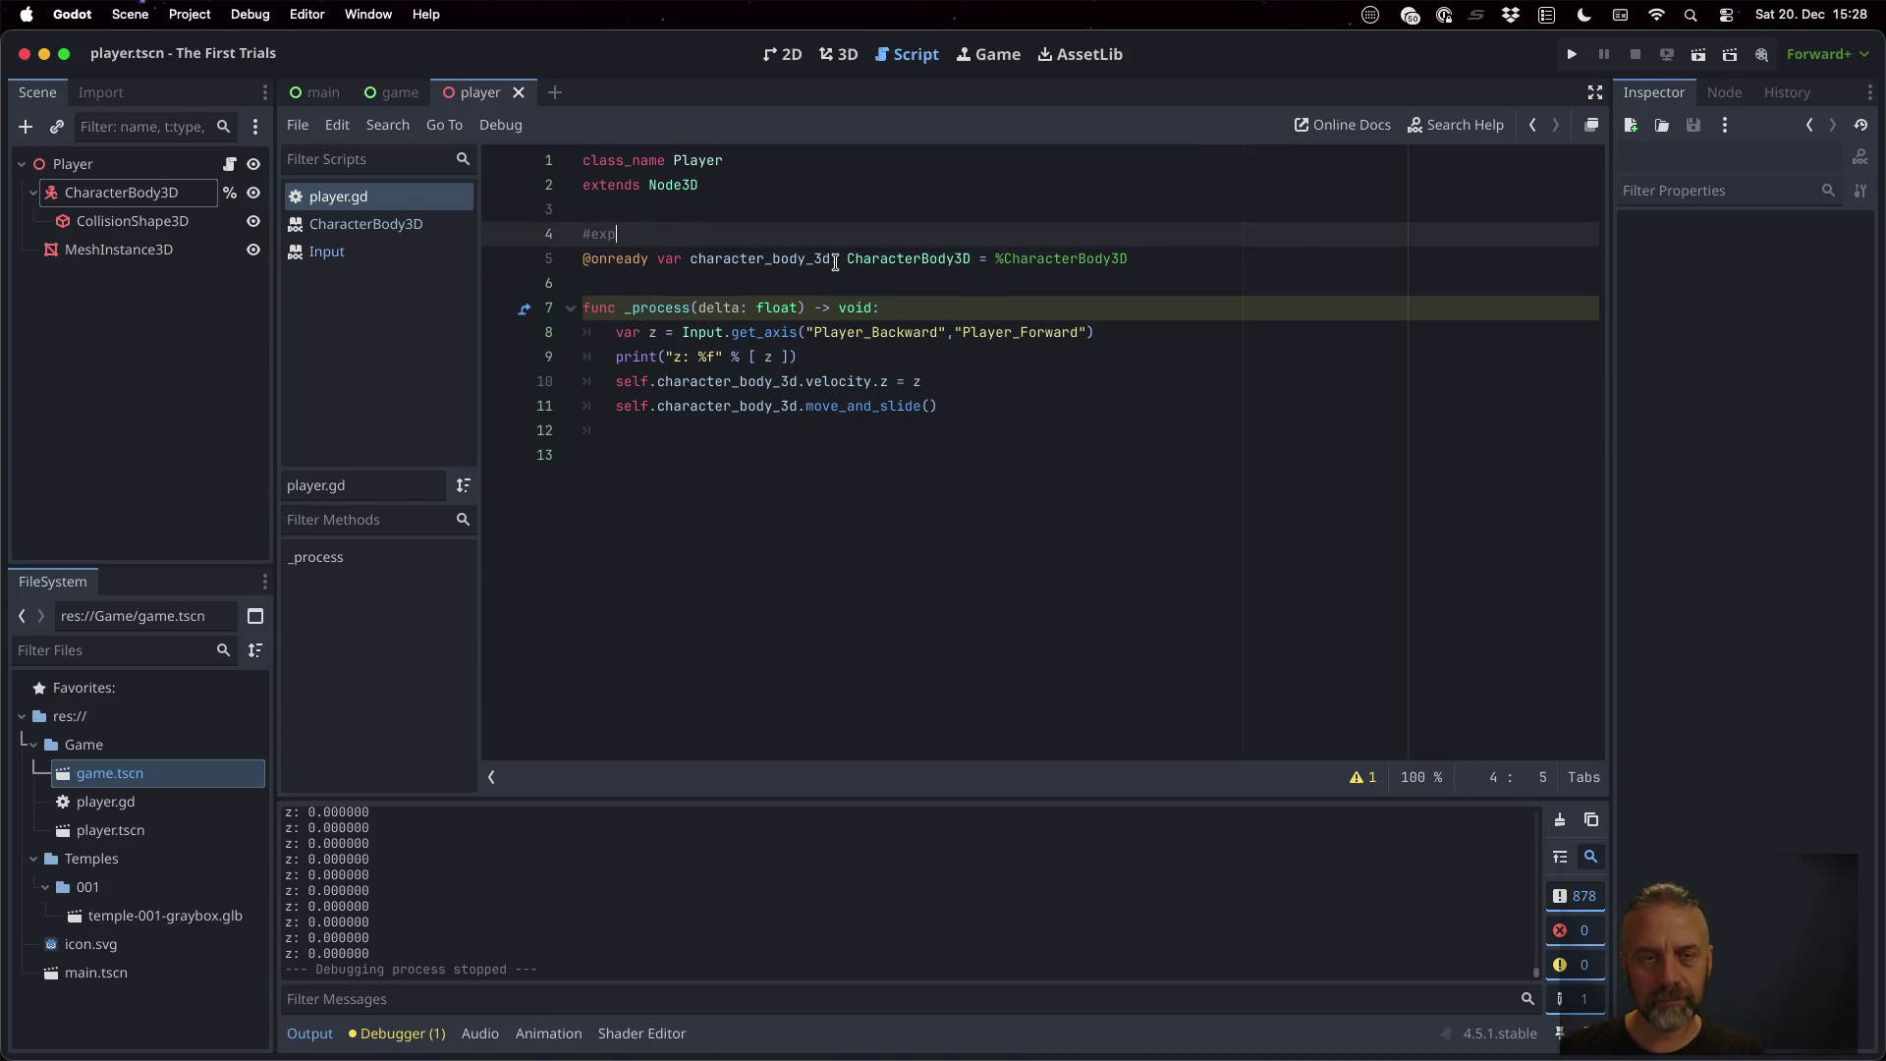
key("super+z")
key("Return")
type("@export var speed: float = 100.0")
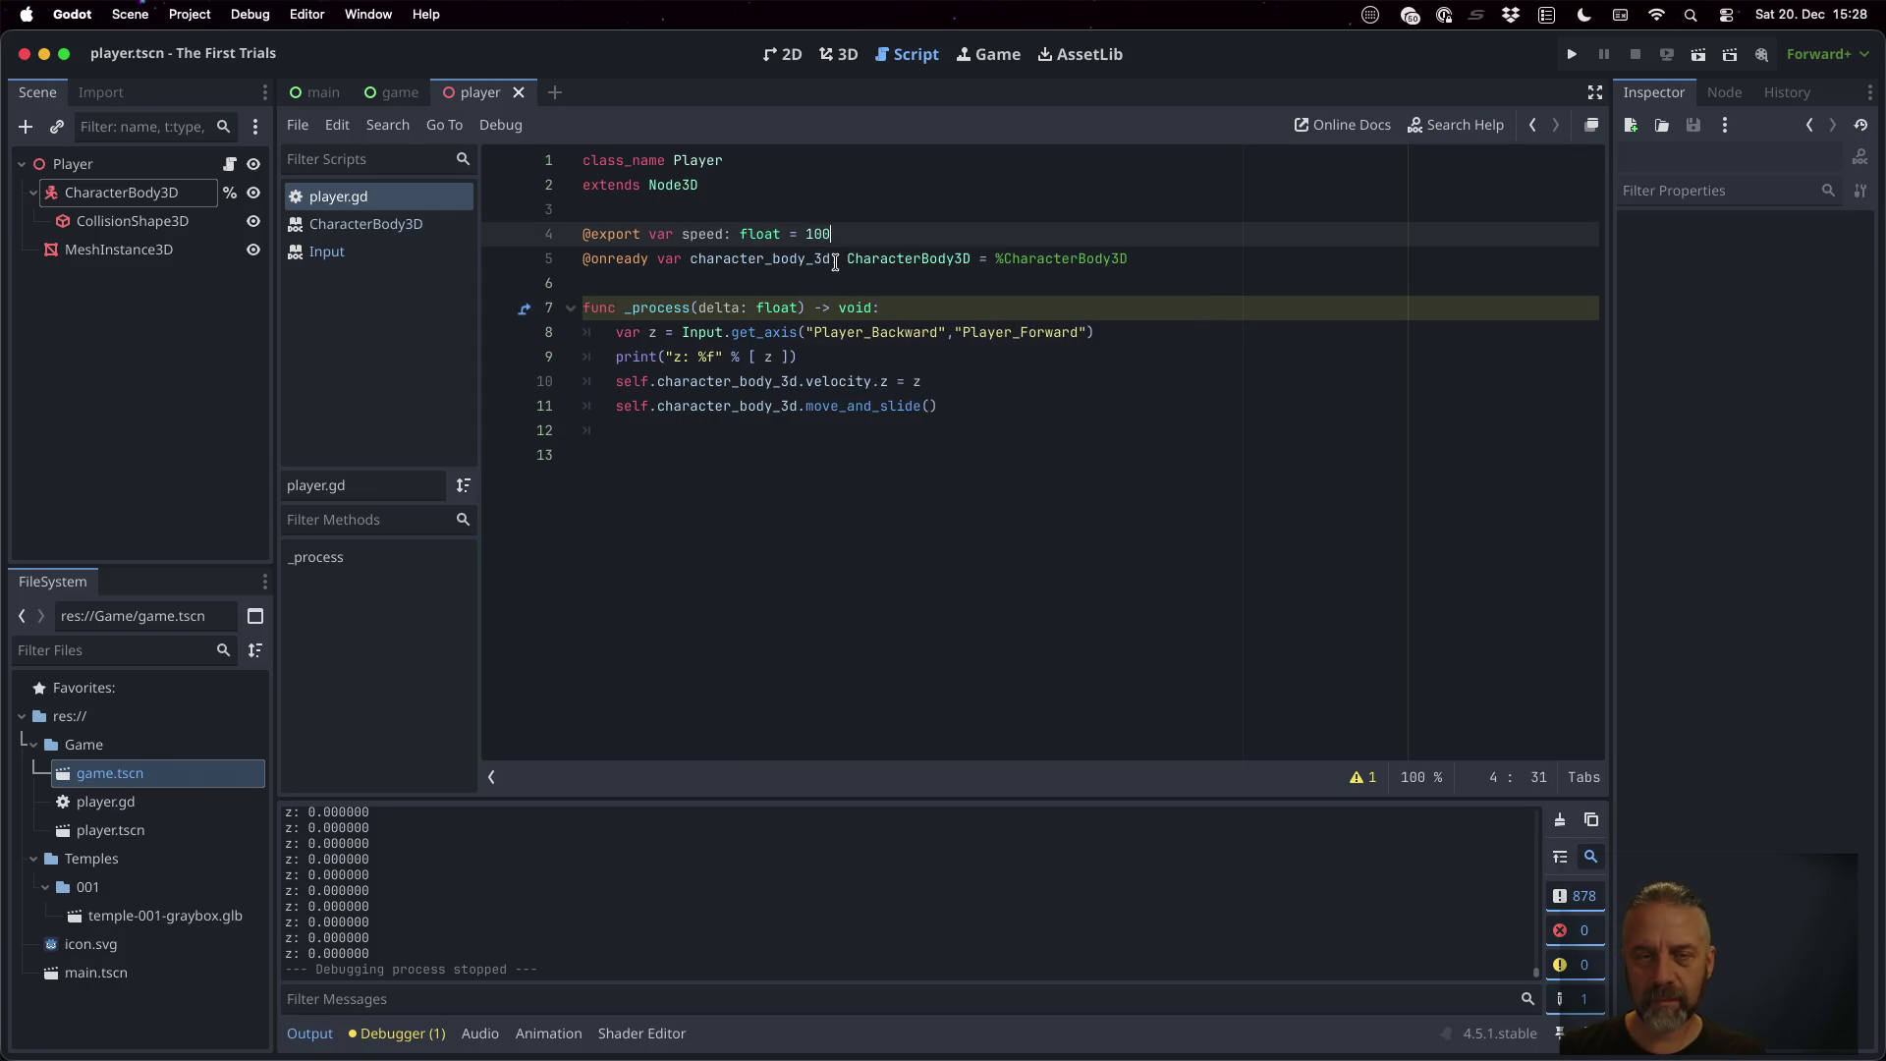
key("Return")
key("cmd+s")
Append '* speed' to the get_axis line and run the game to test it
key("Down")
key("Down")
key("Down")
key("Up")
key("End")
type("* speed")
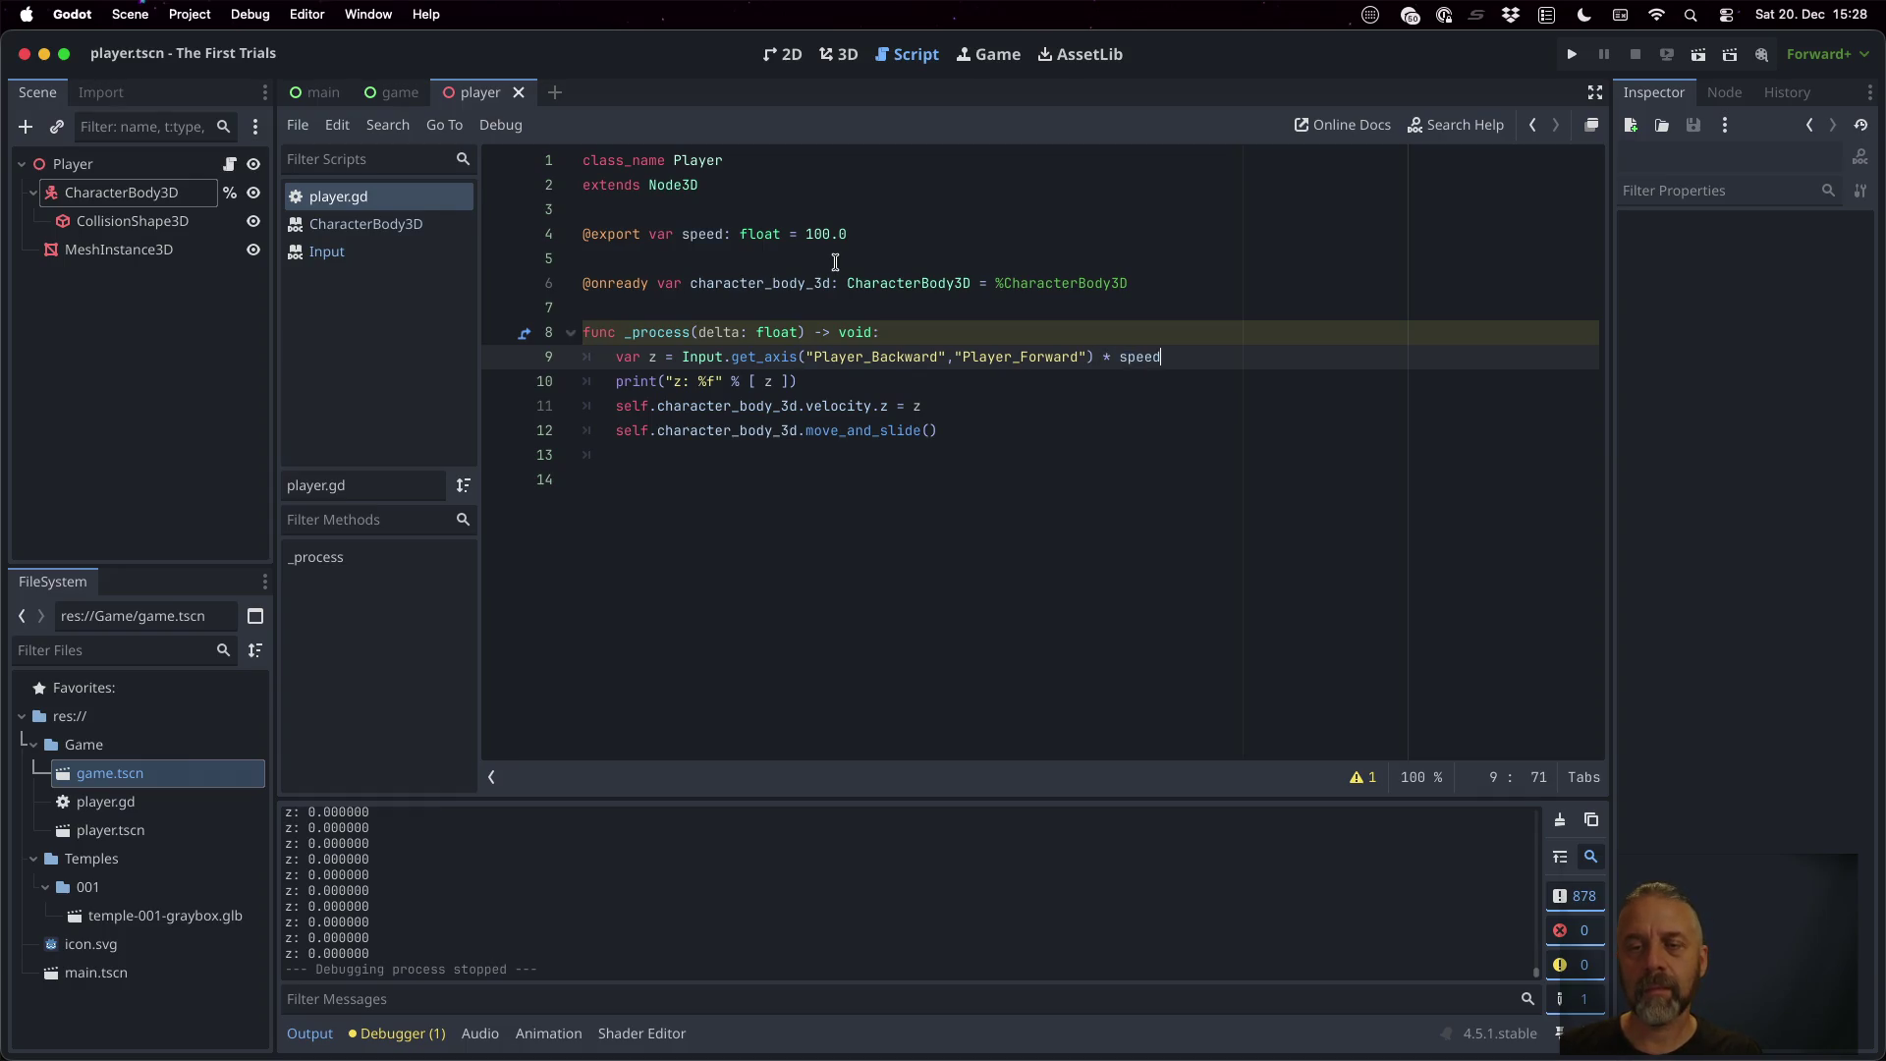
left_click(1572, 54)
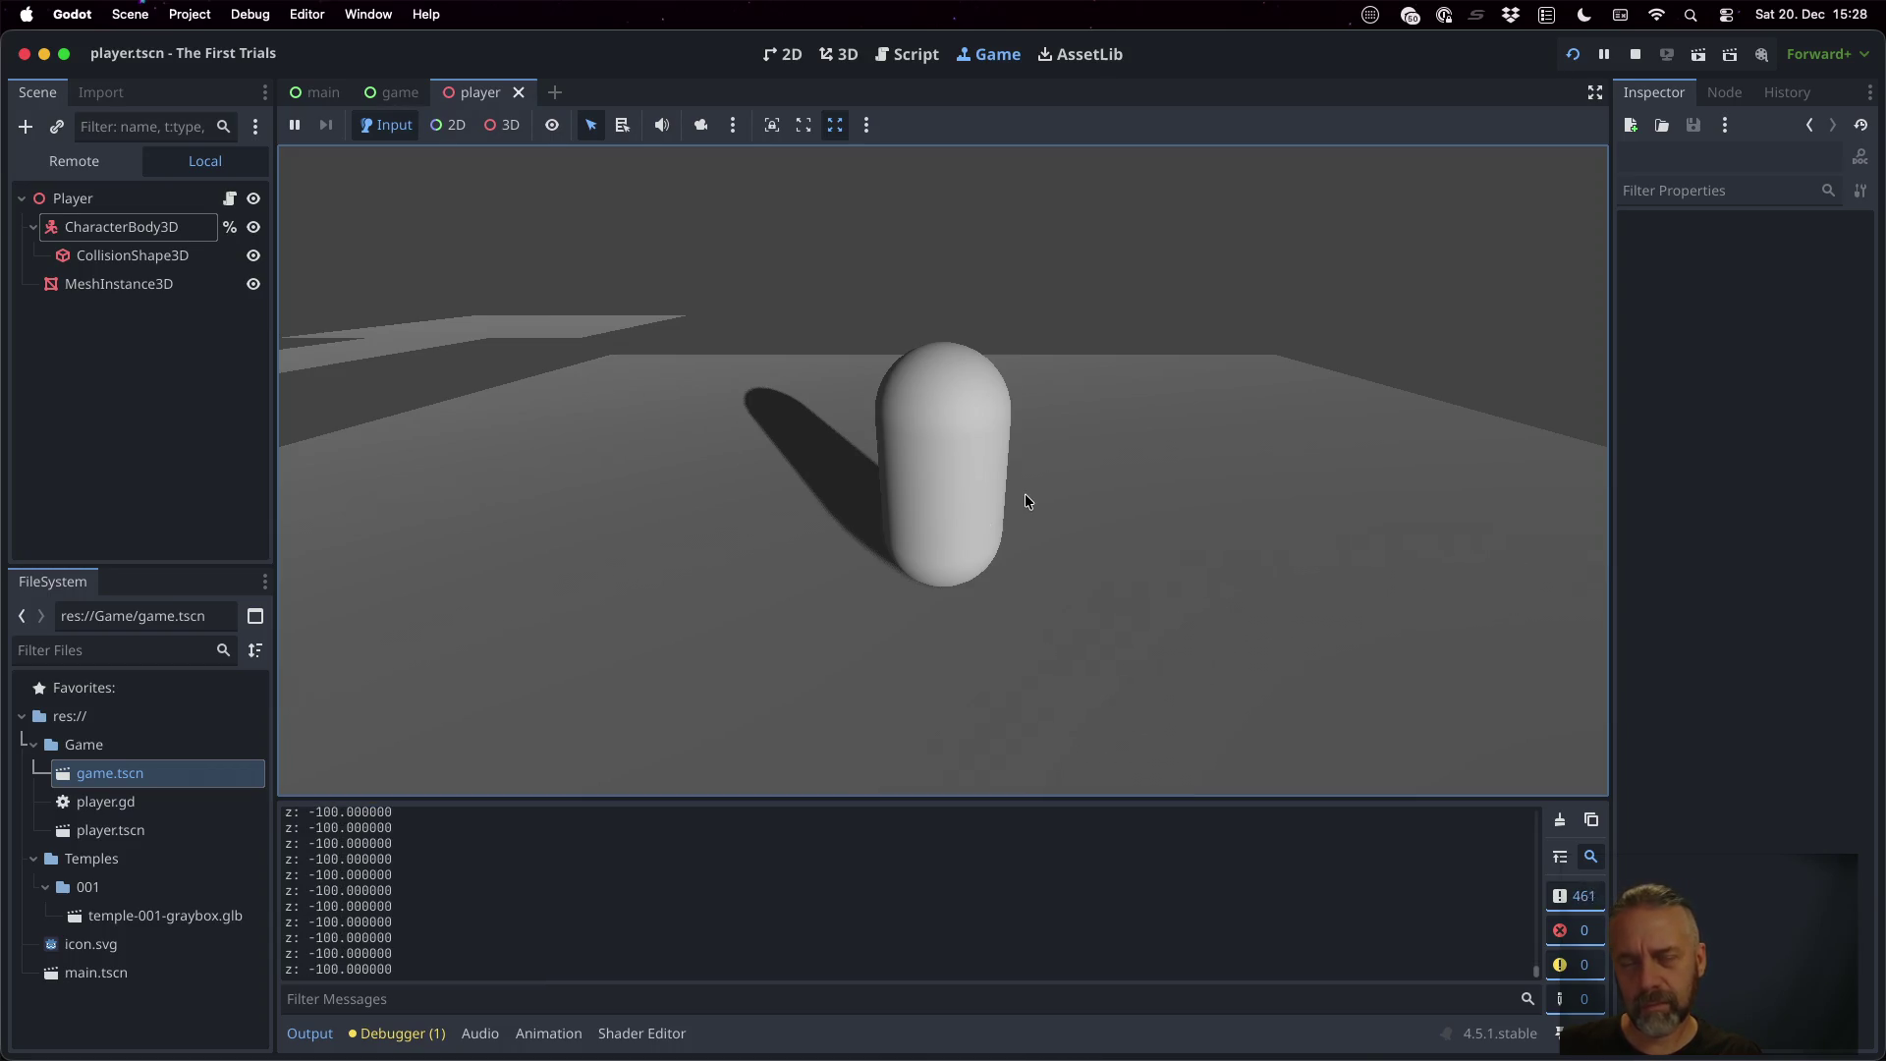
Stop the test run and open the CharacterBody3D reference for move_and_slide()
left_click(1636, 55)
left_click(909, 381)
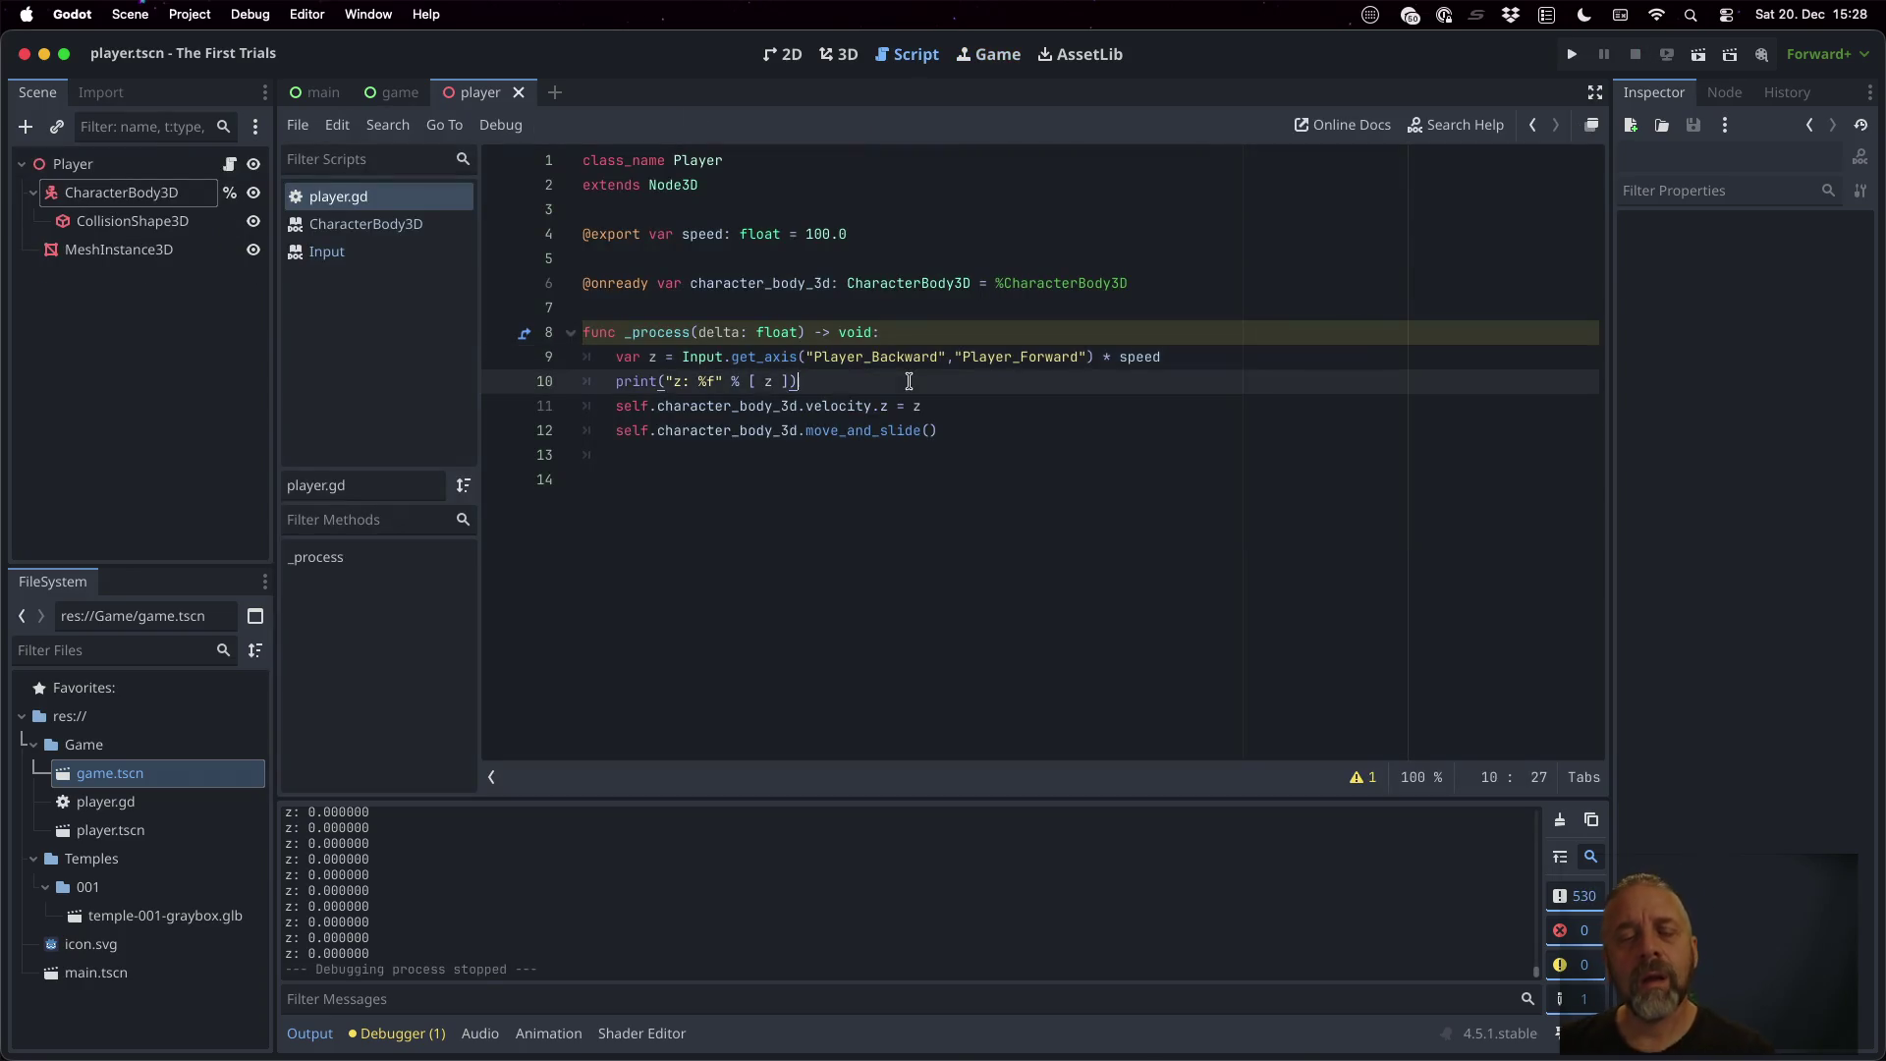
left_click(865, 429, "super")
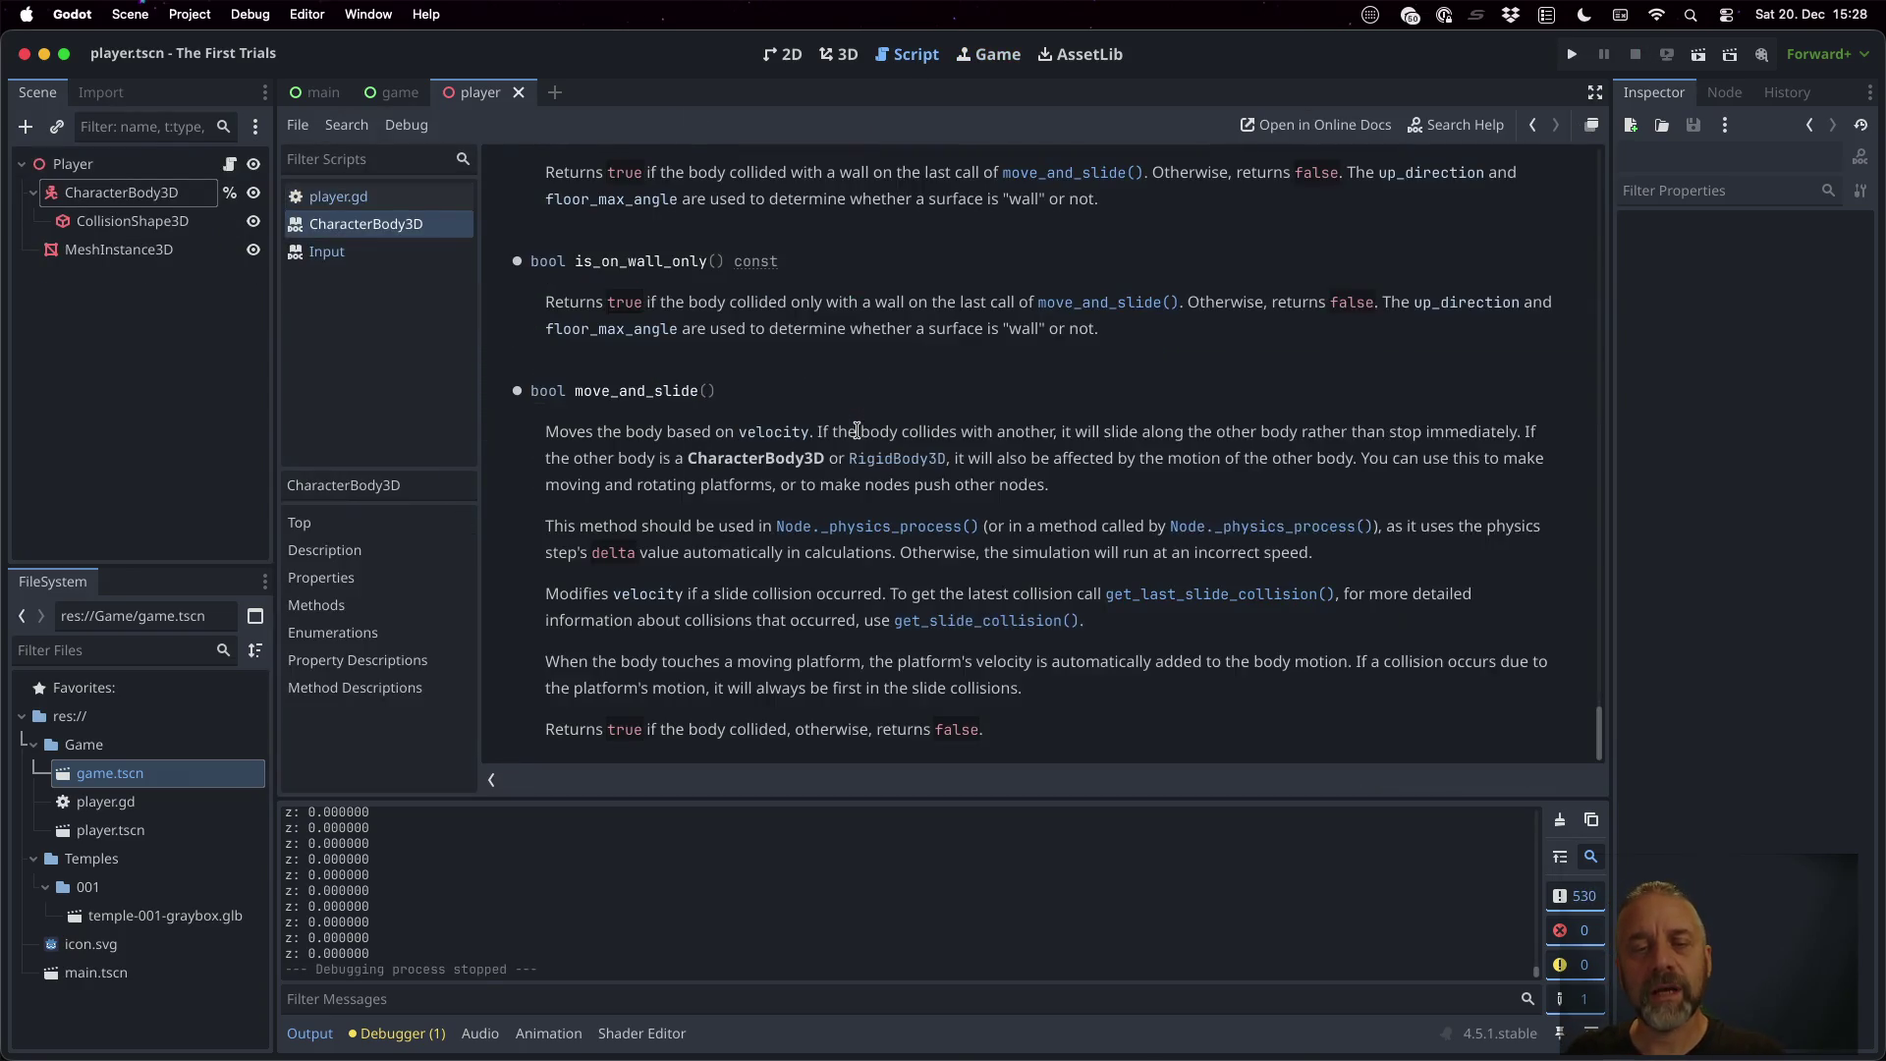
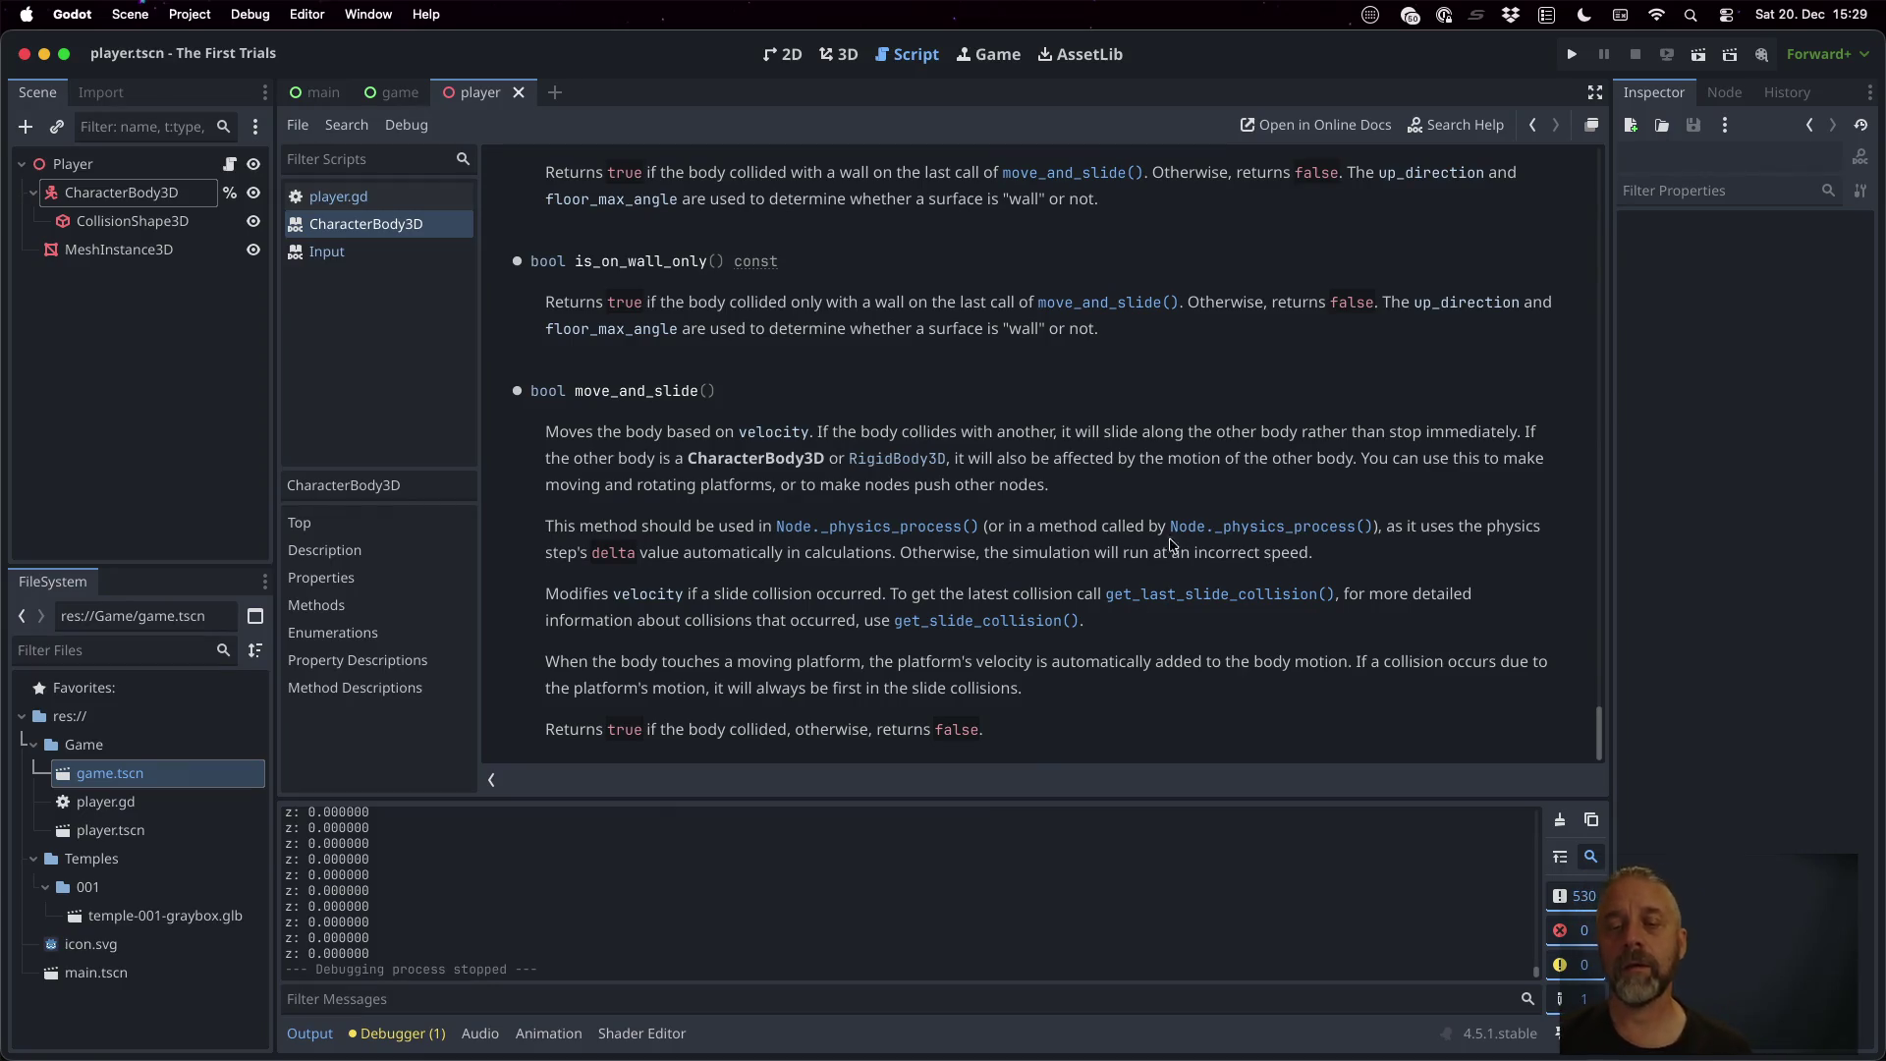
Web-search 'godot character3d move and slide' and open the Using CharacterBody2D/3D docs page
key("super+Tab")
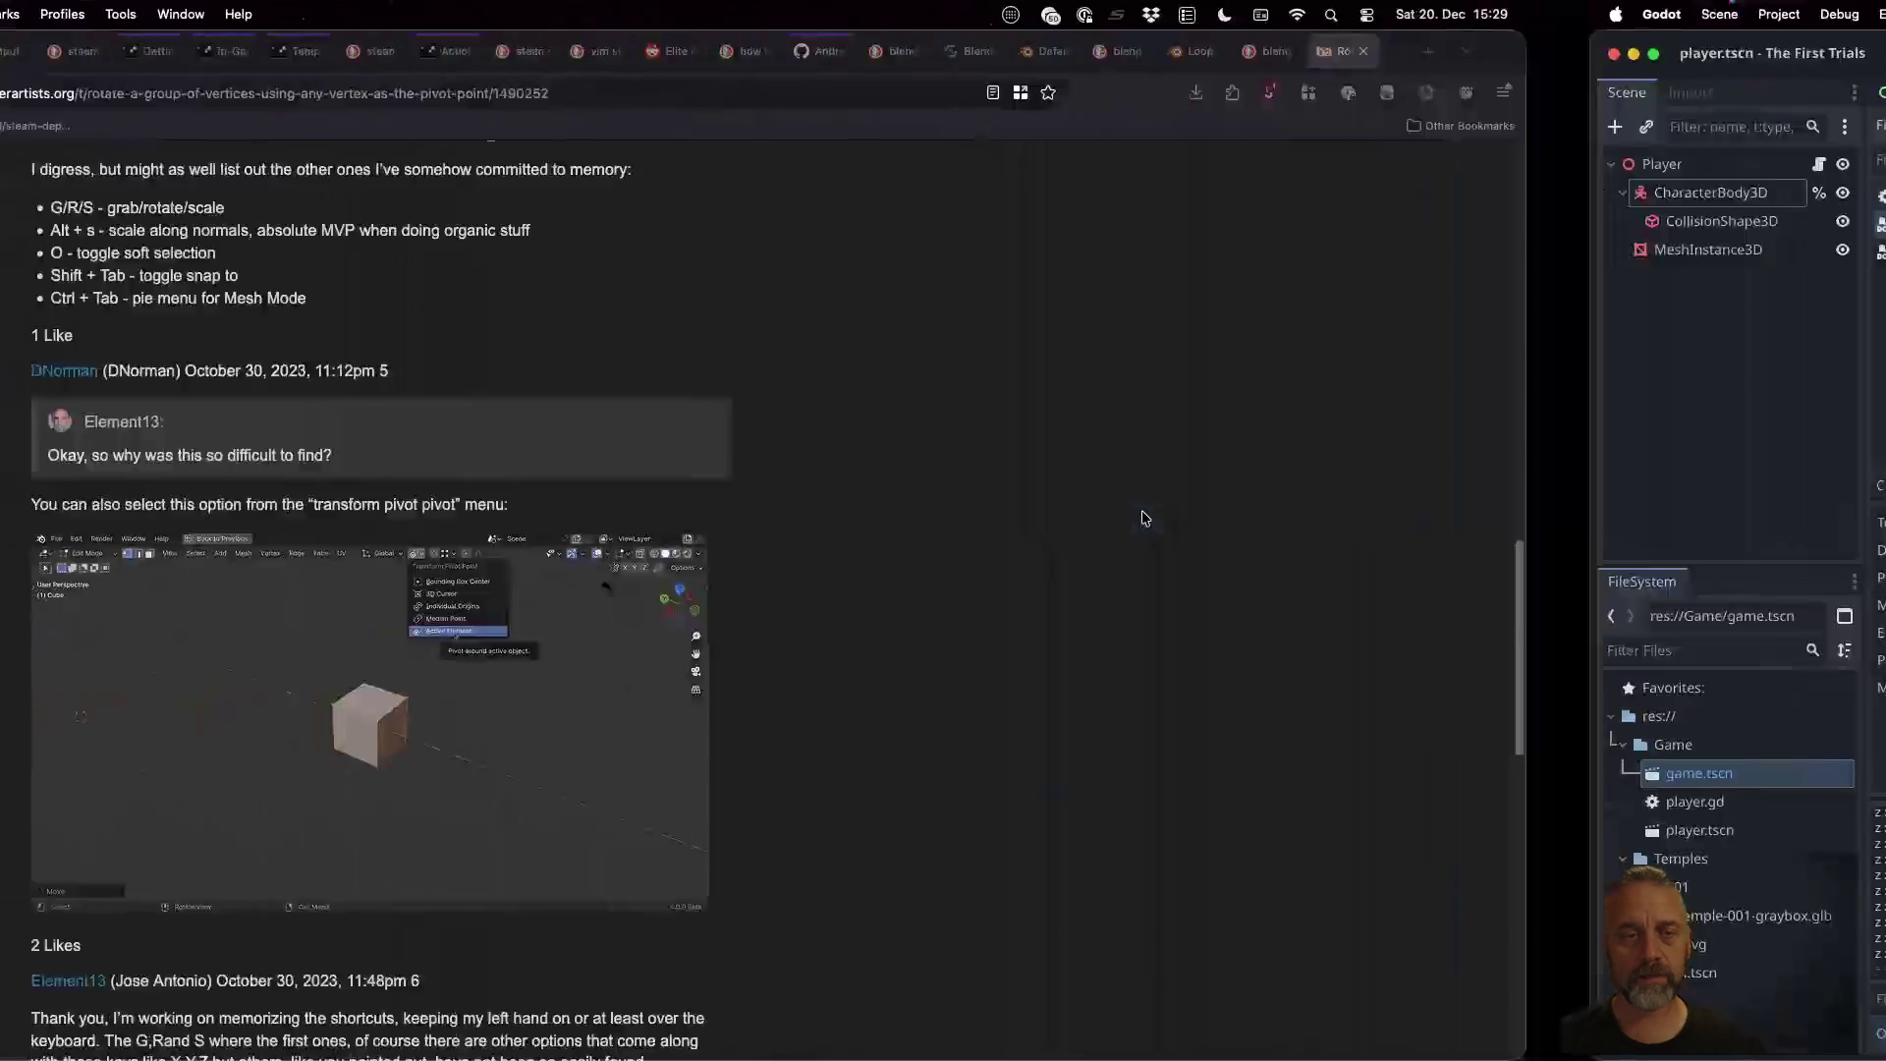
key("super+t")
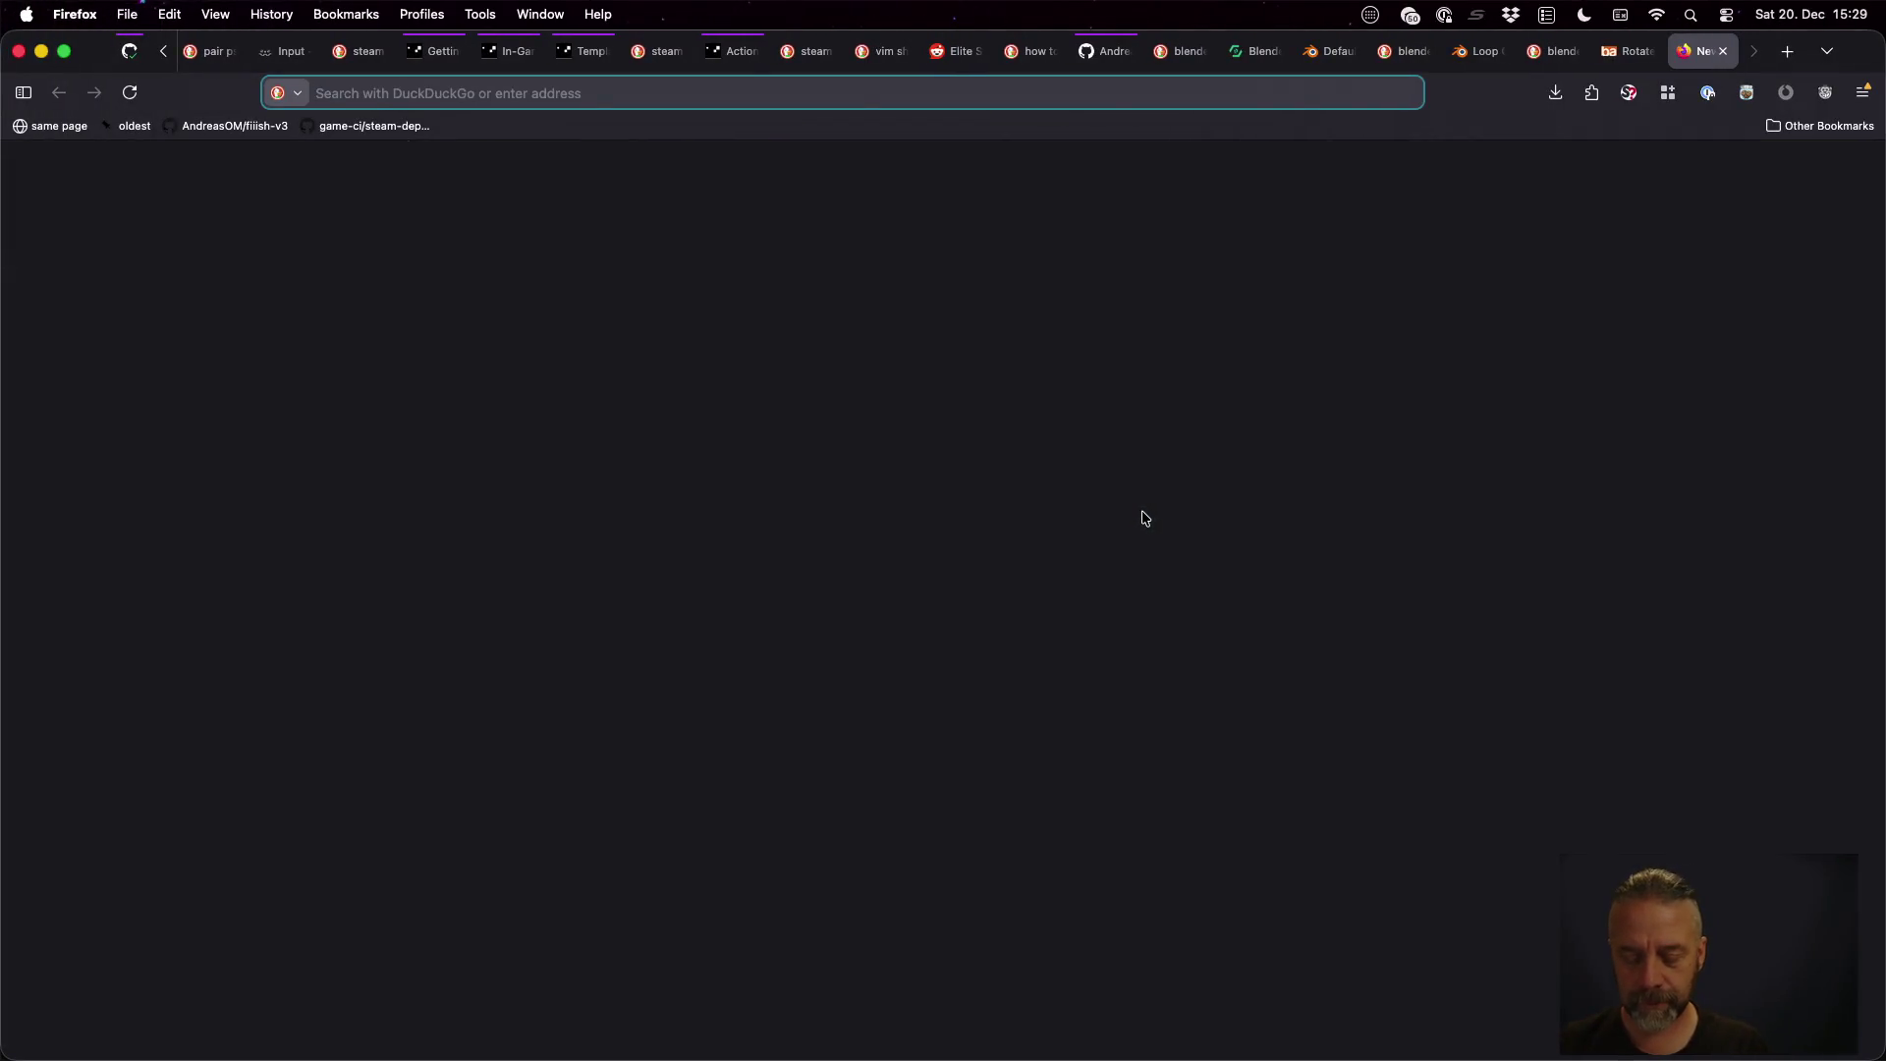
type("godot character3")
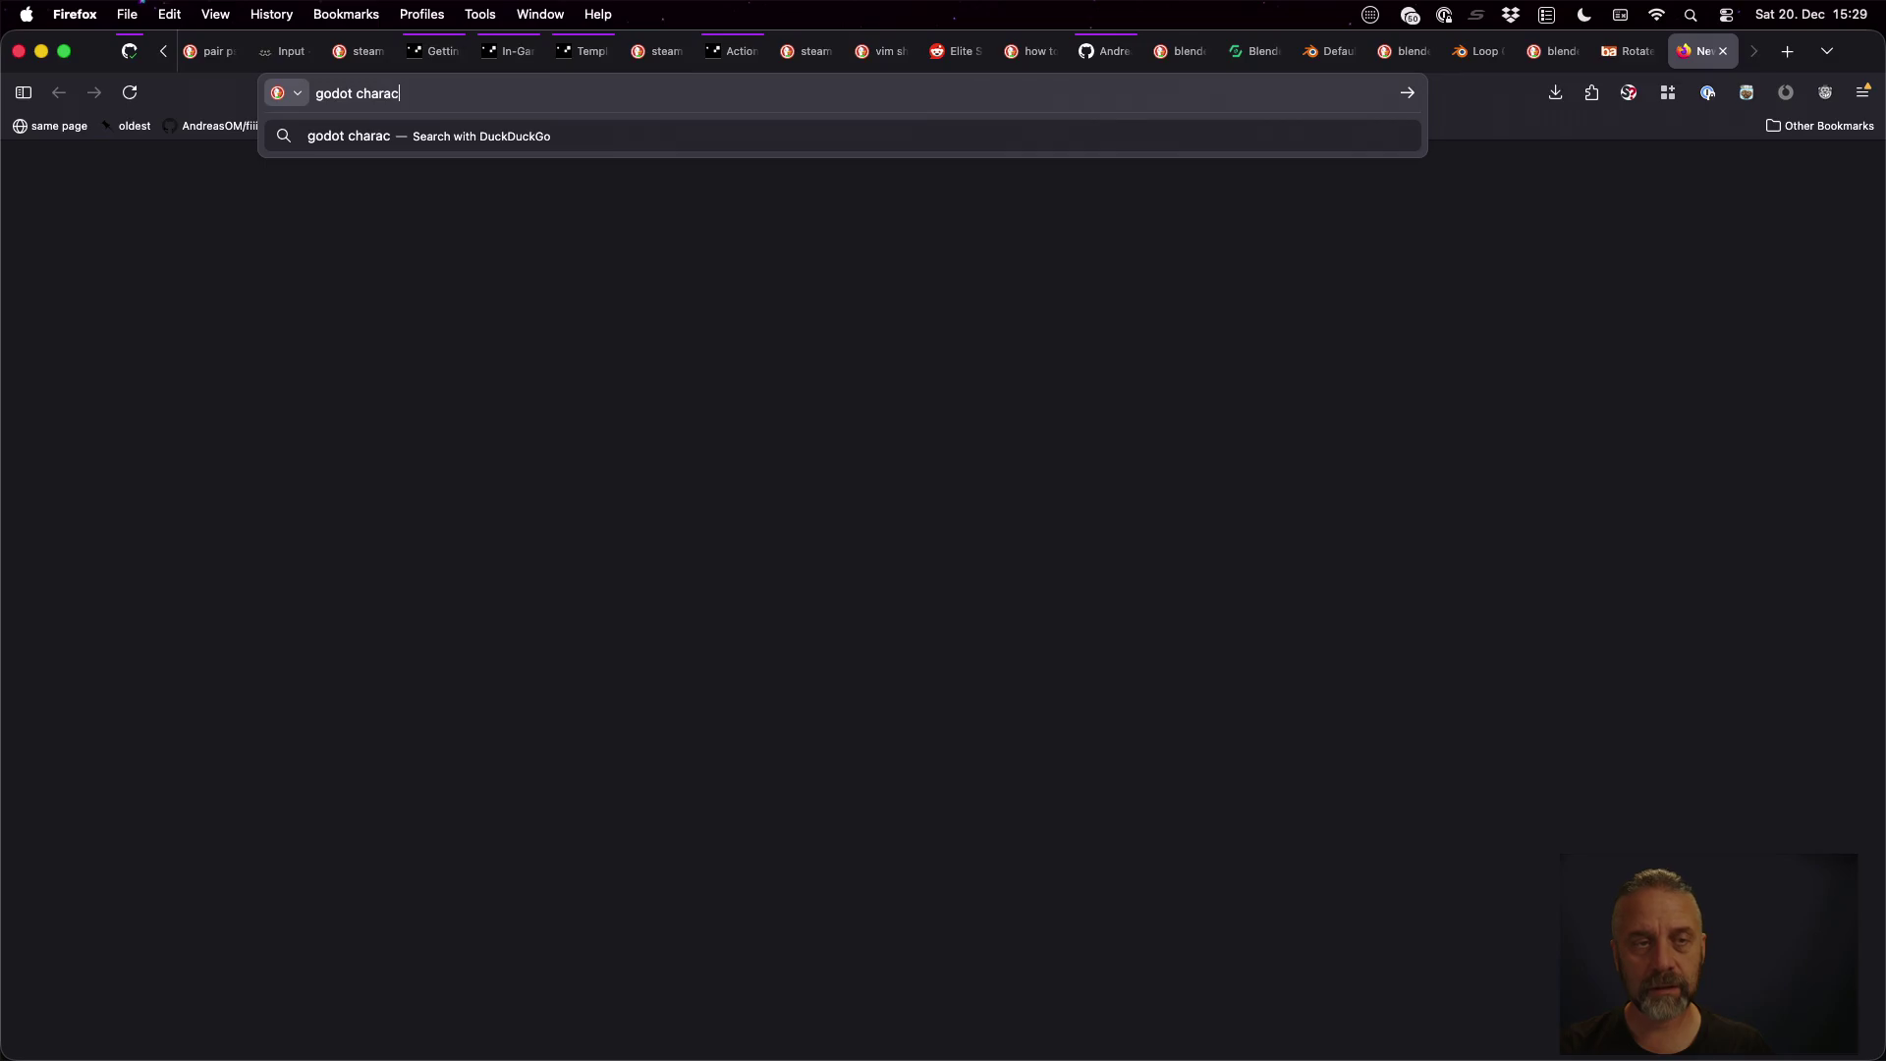
type("d m")
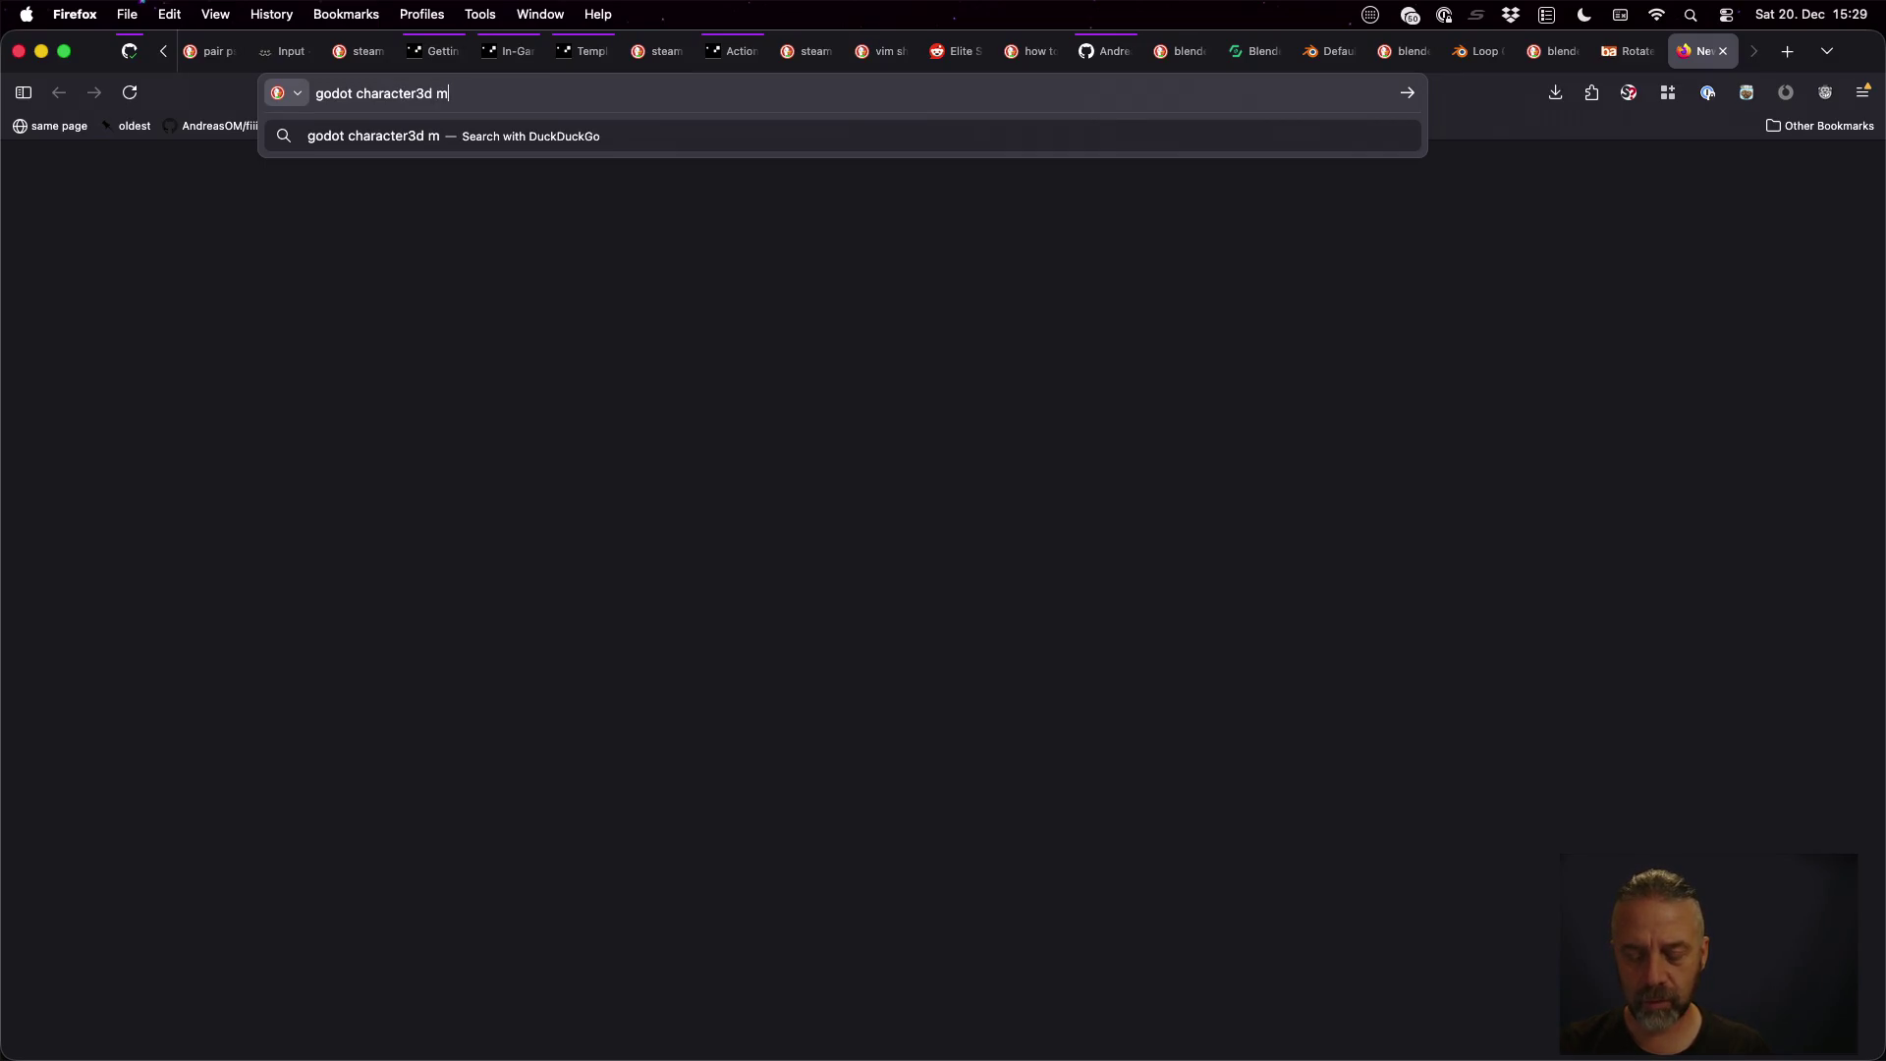
type("ove and slide")
key("Return")
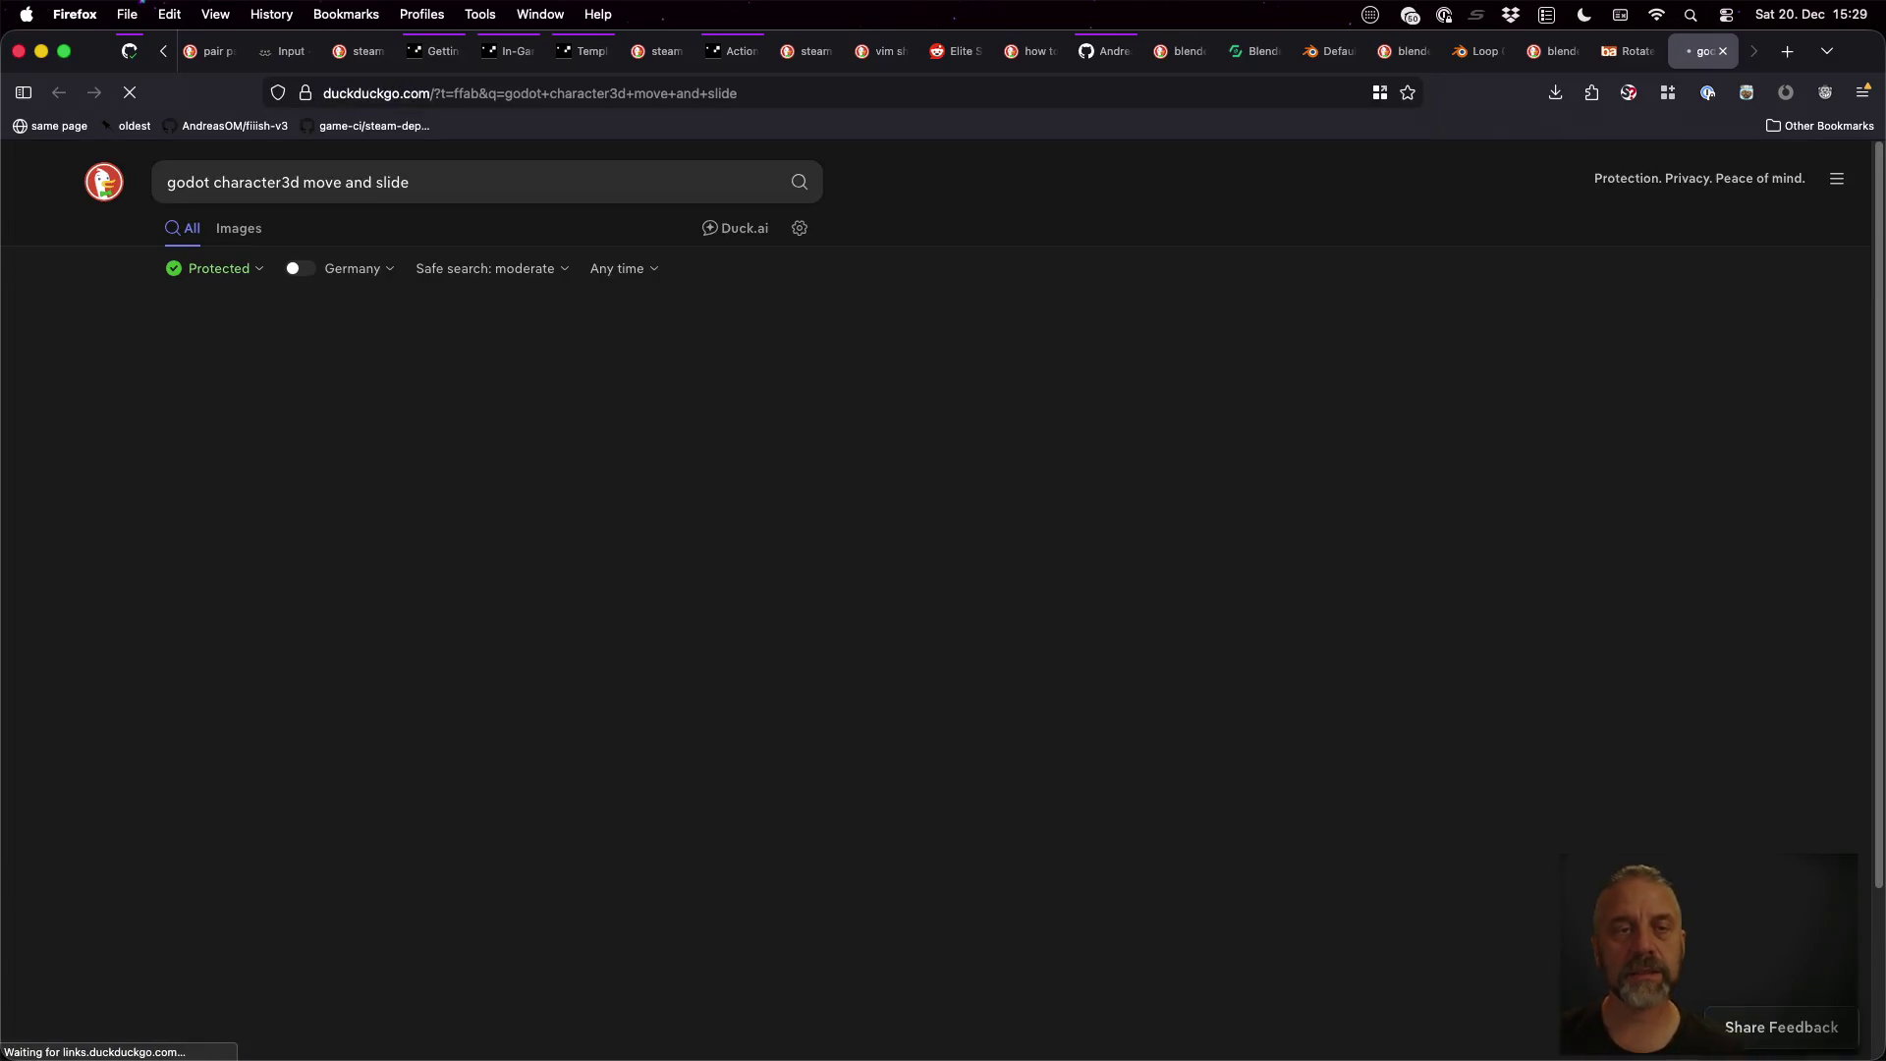
left_click(527, 514)
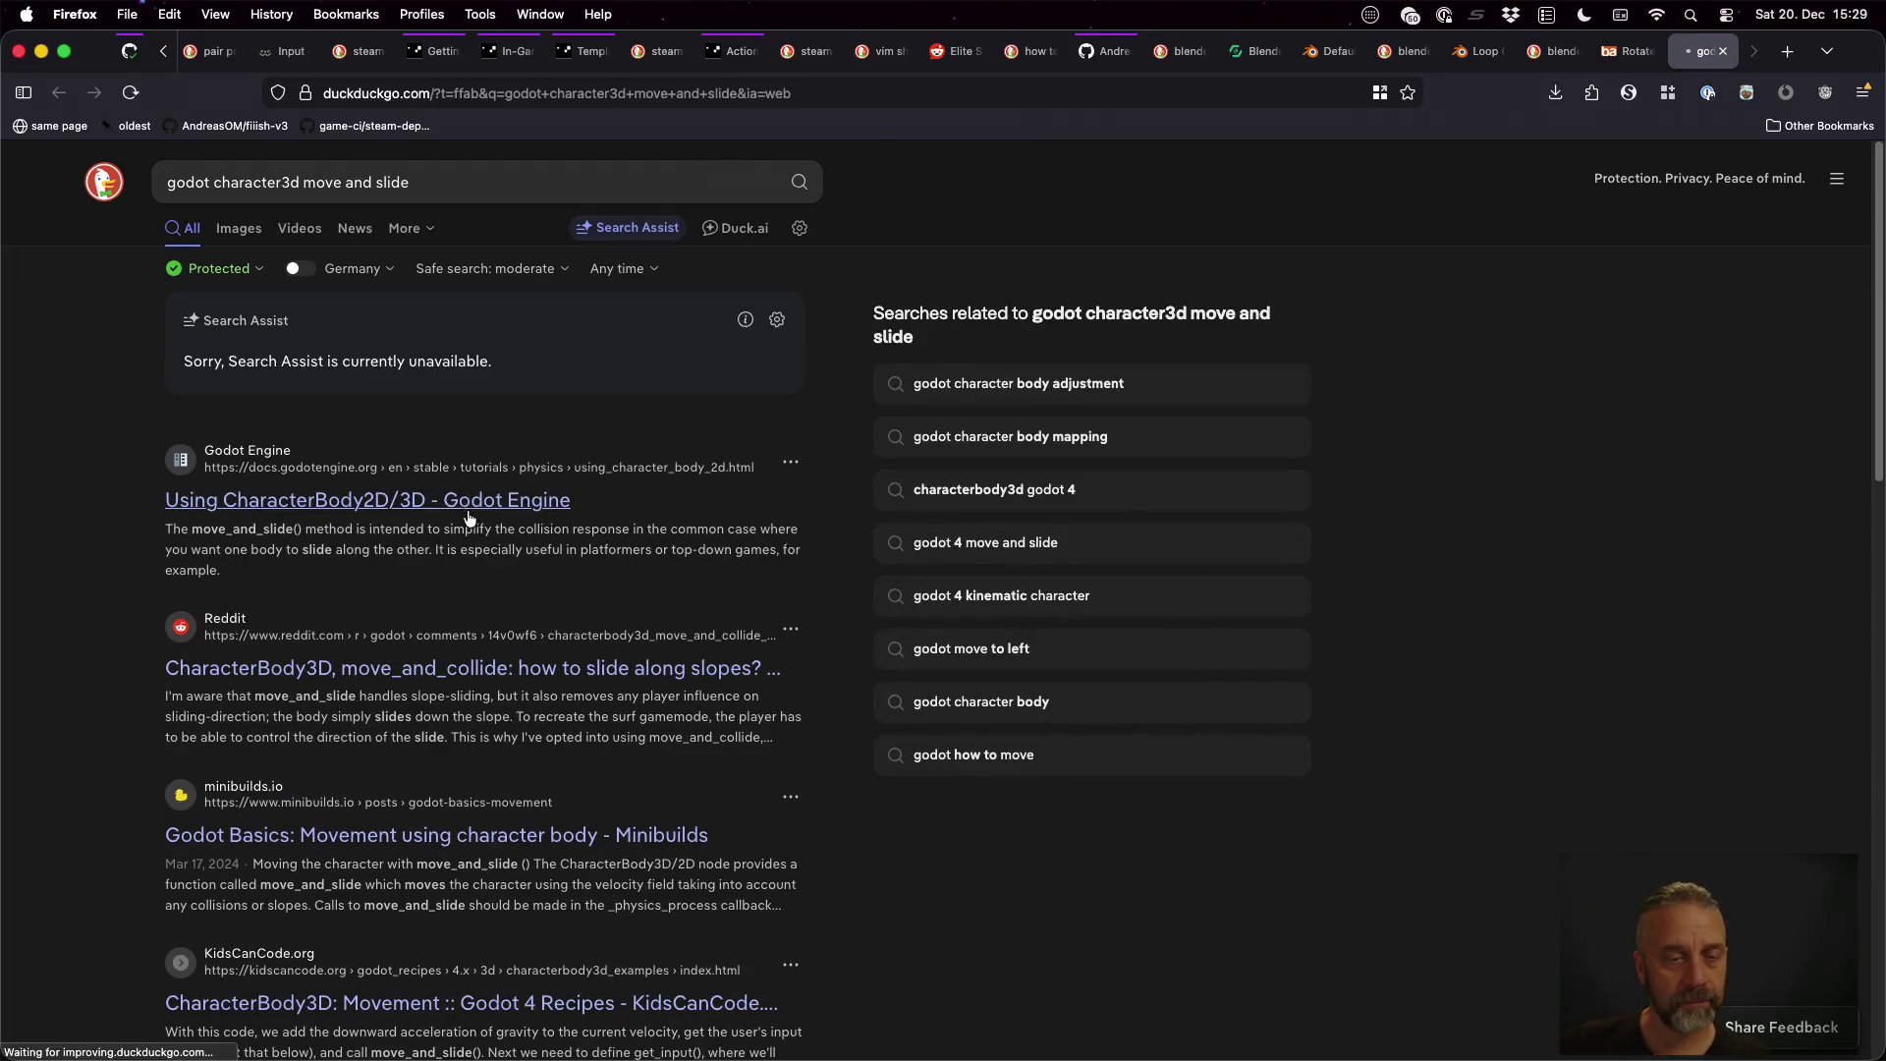
Read down through the CharacterBody2D/3D docs page, briefly checking the Godot editor
scroll(863, 541, "down", 10)
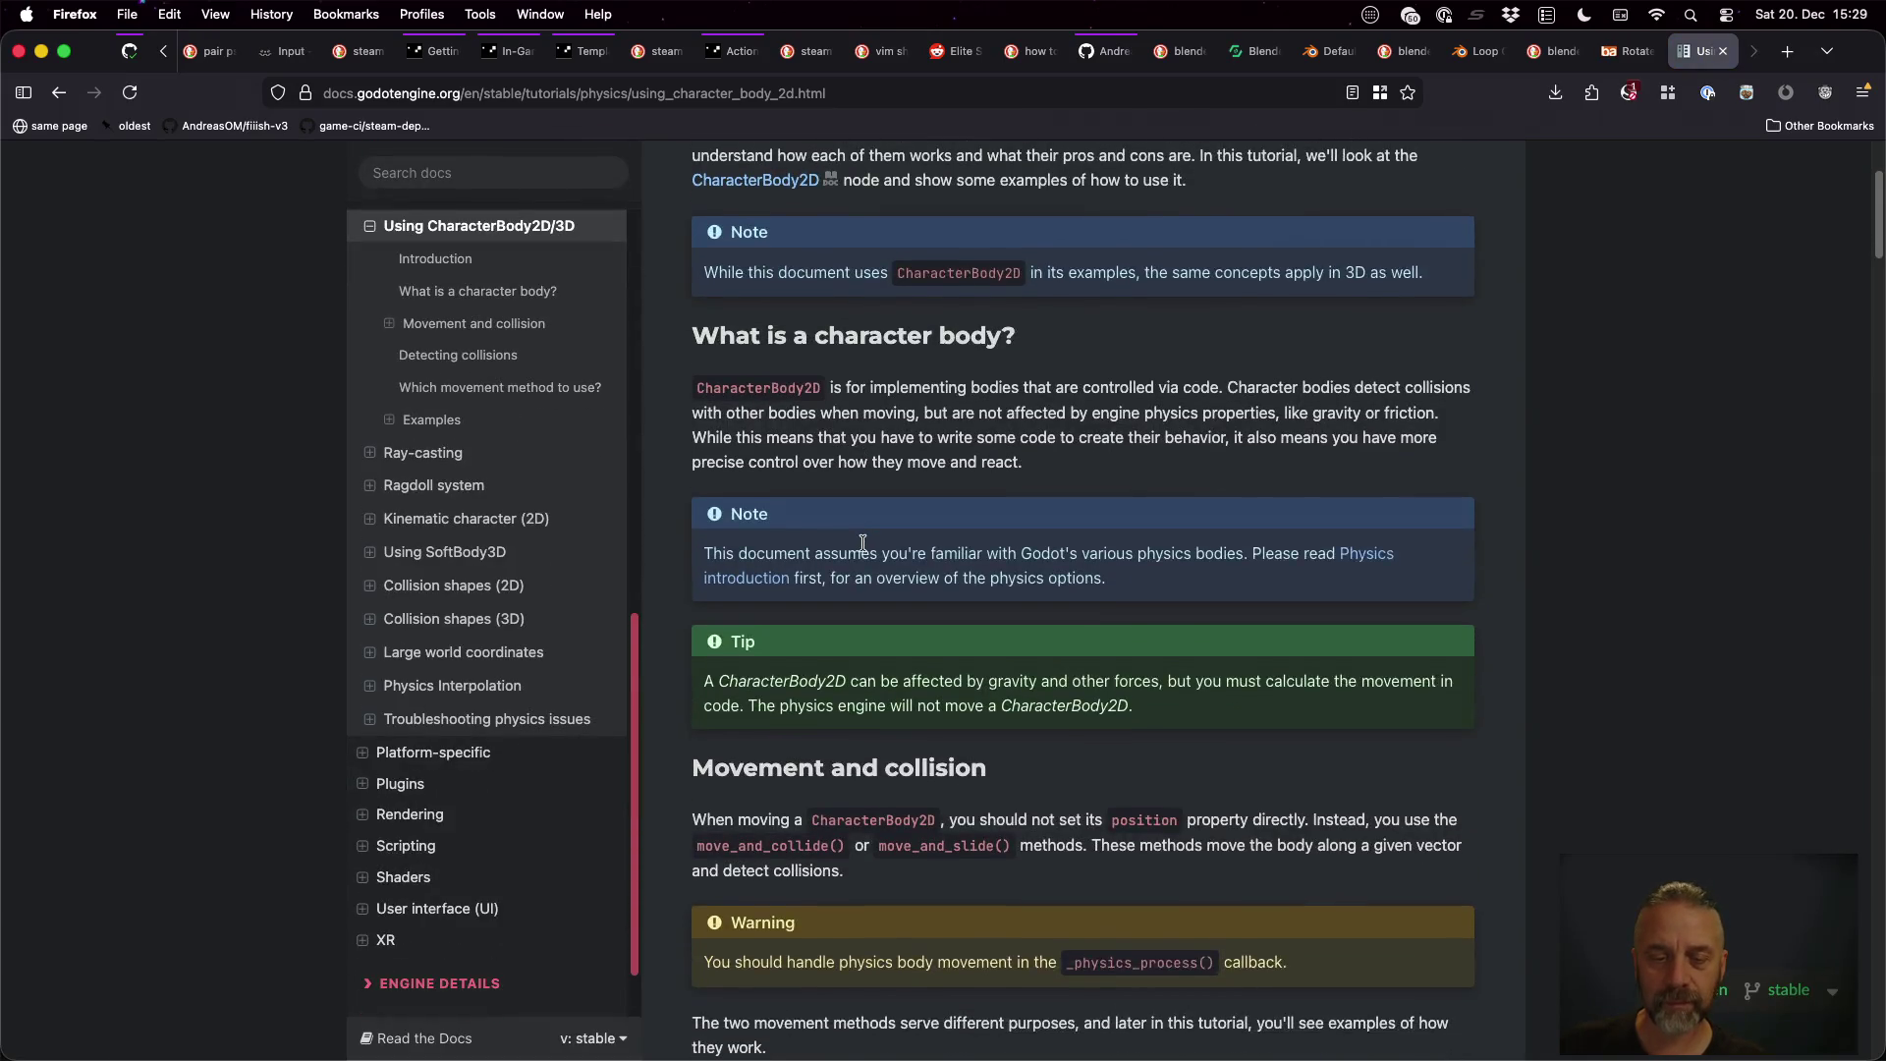
scroll(863, 548, "down", 12)
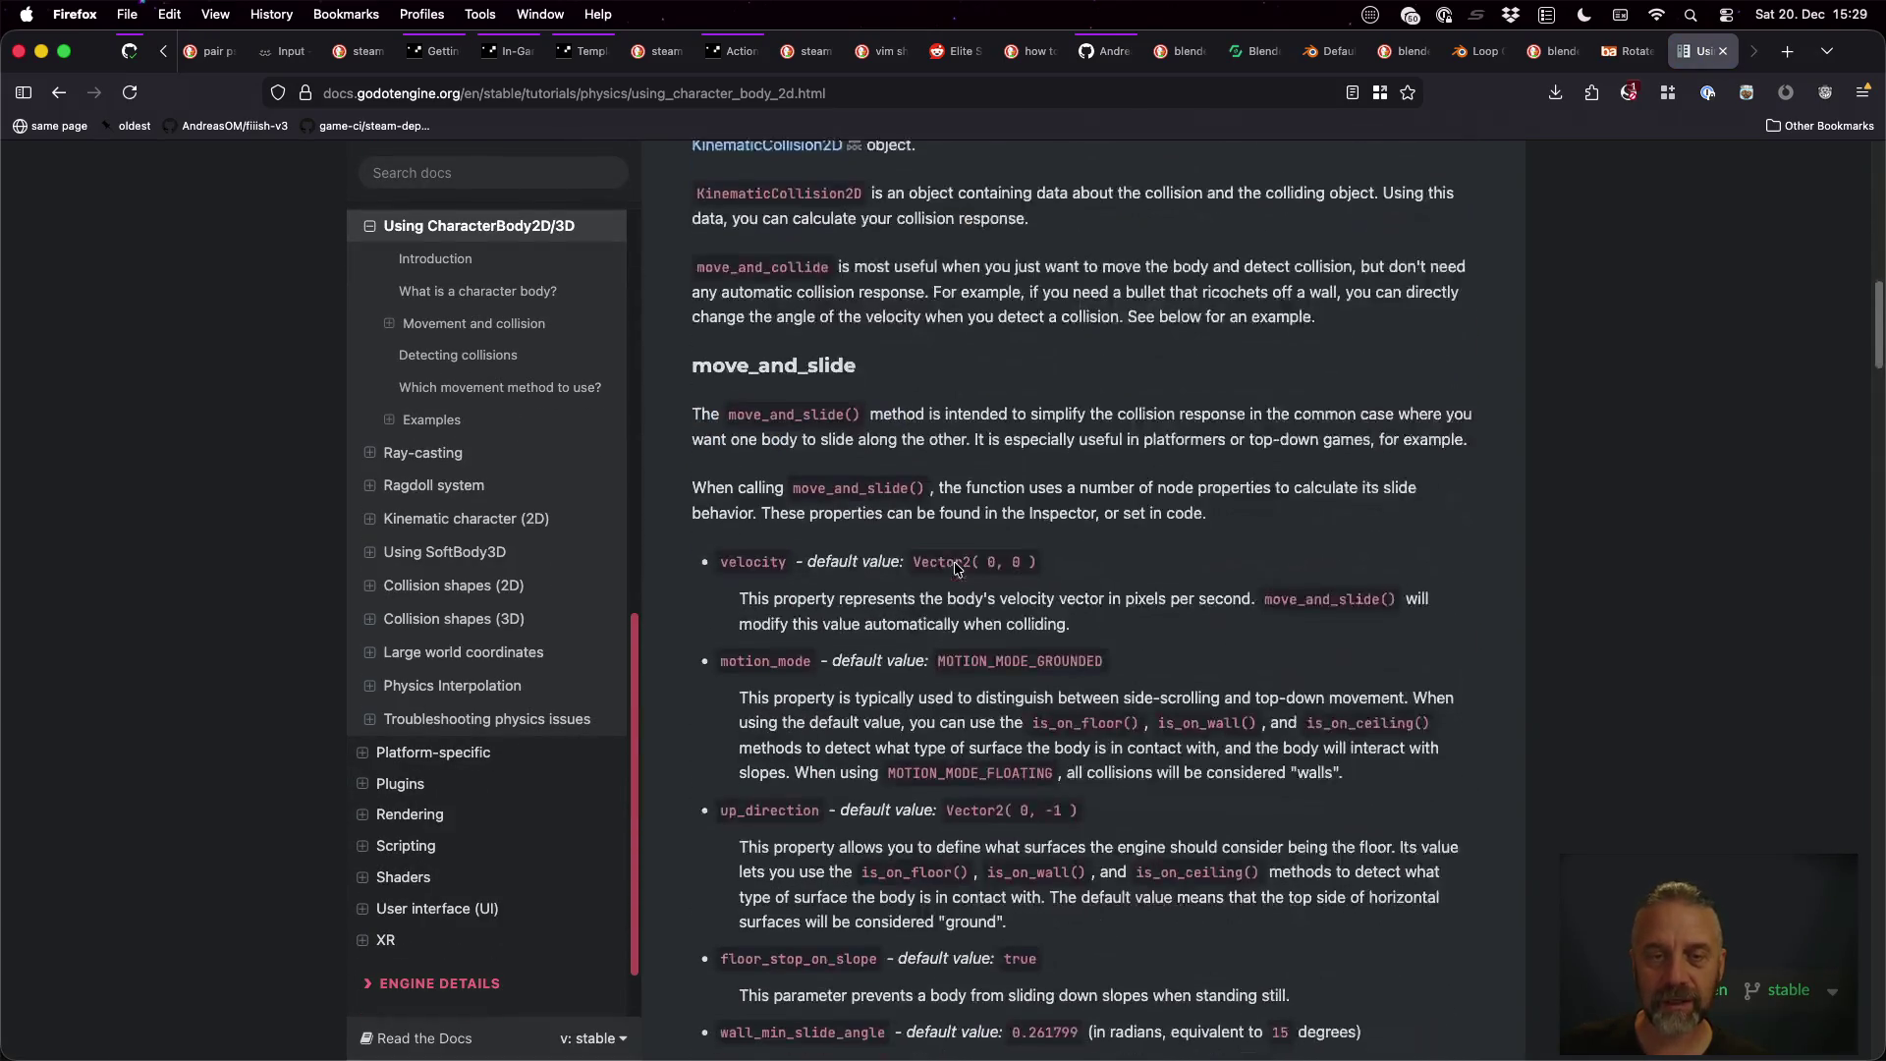
scroll(958, 568, "down", 4)
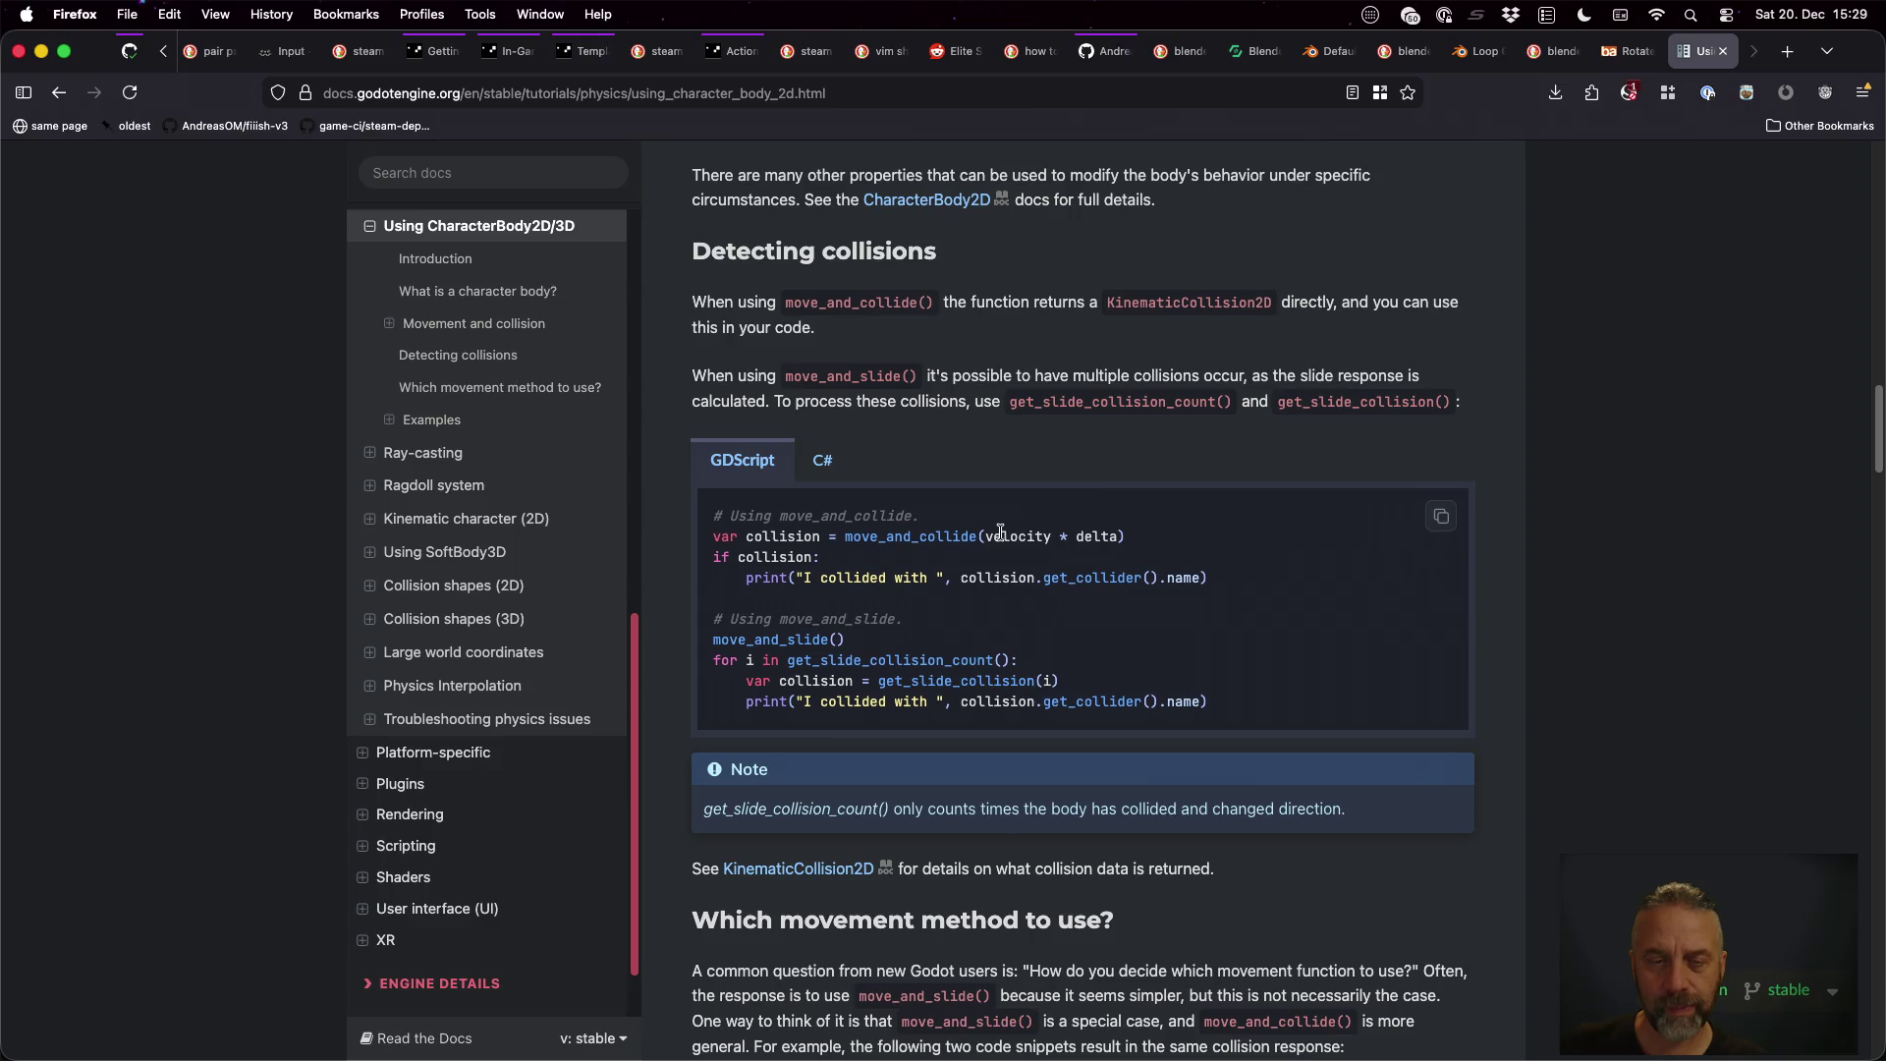
key("ctrl+Right")
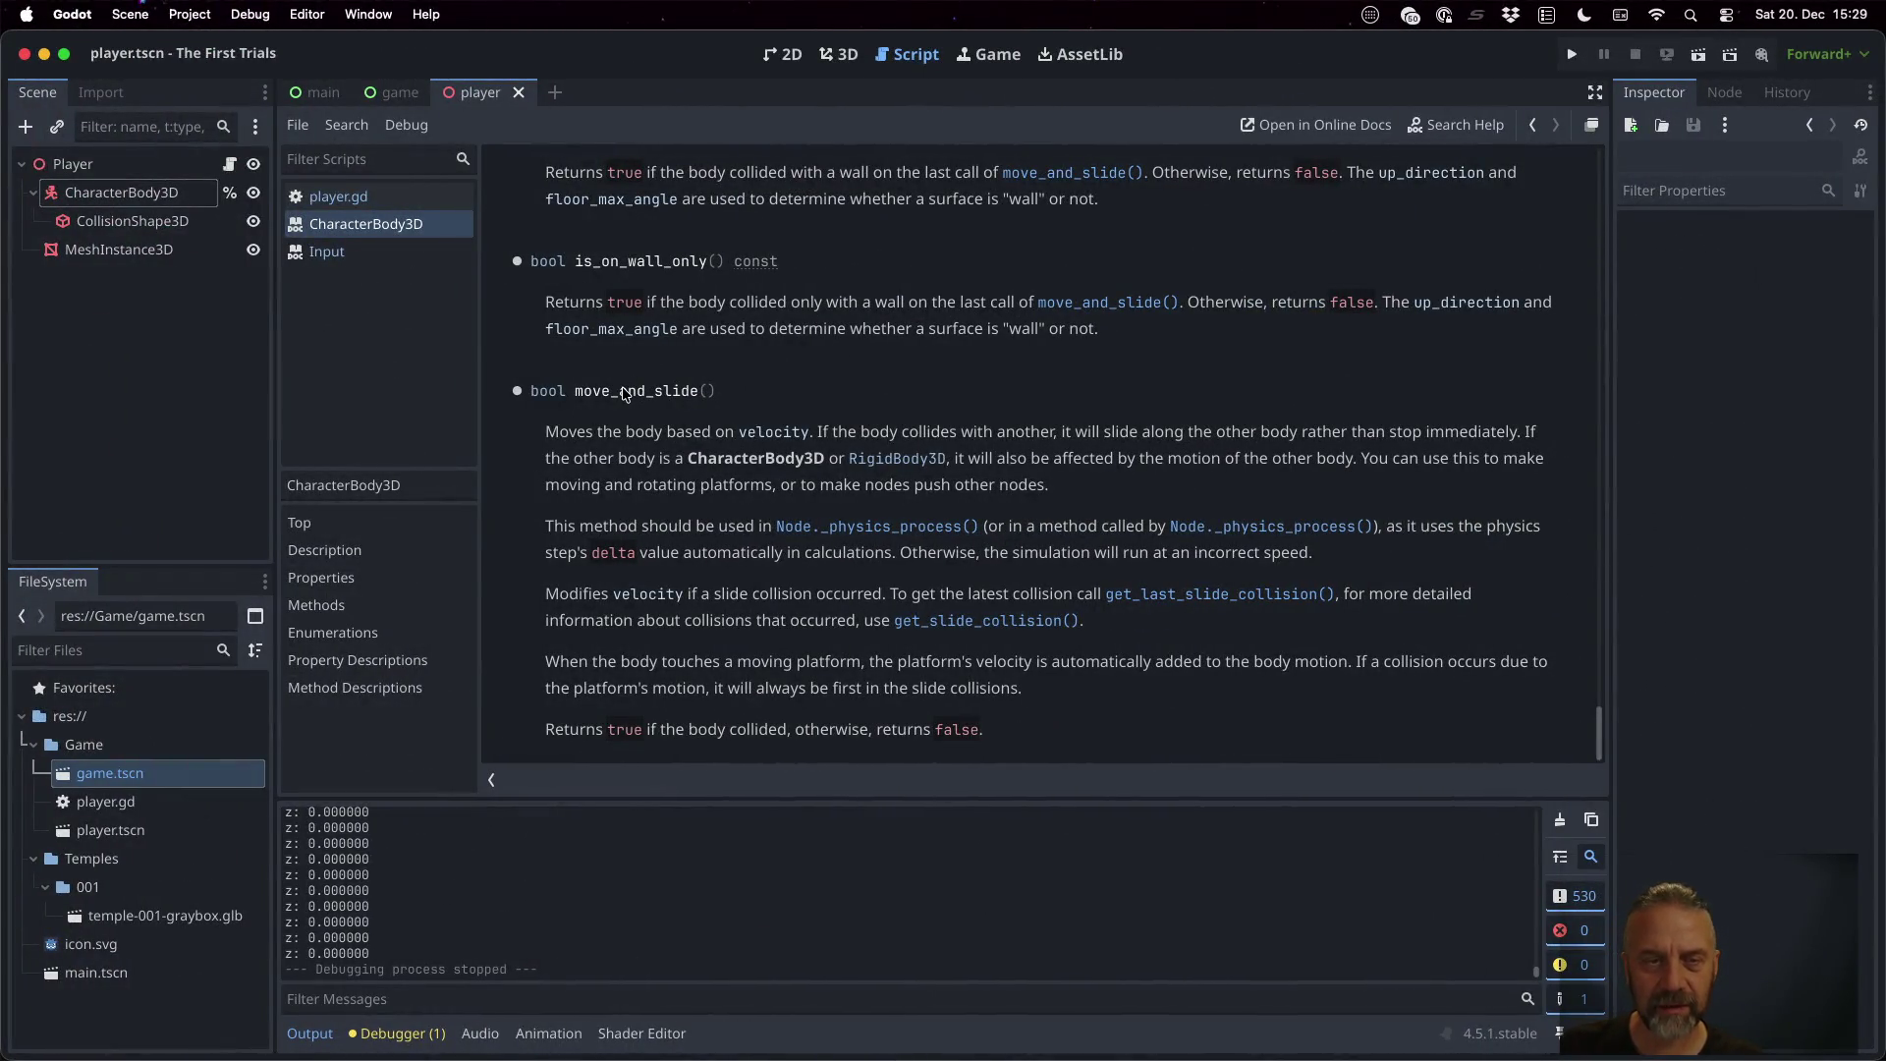
key("ctrl+Left")
scroll(1293, 573, "down", 5)
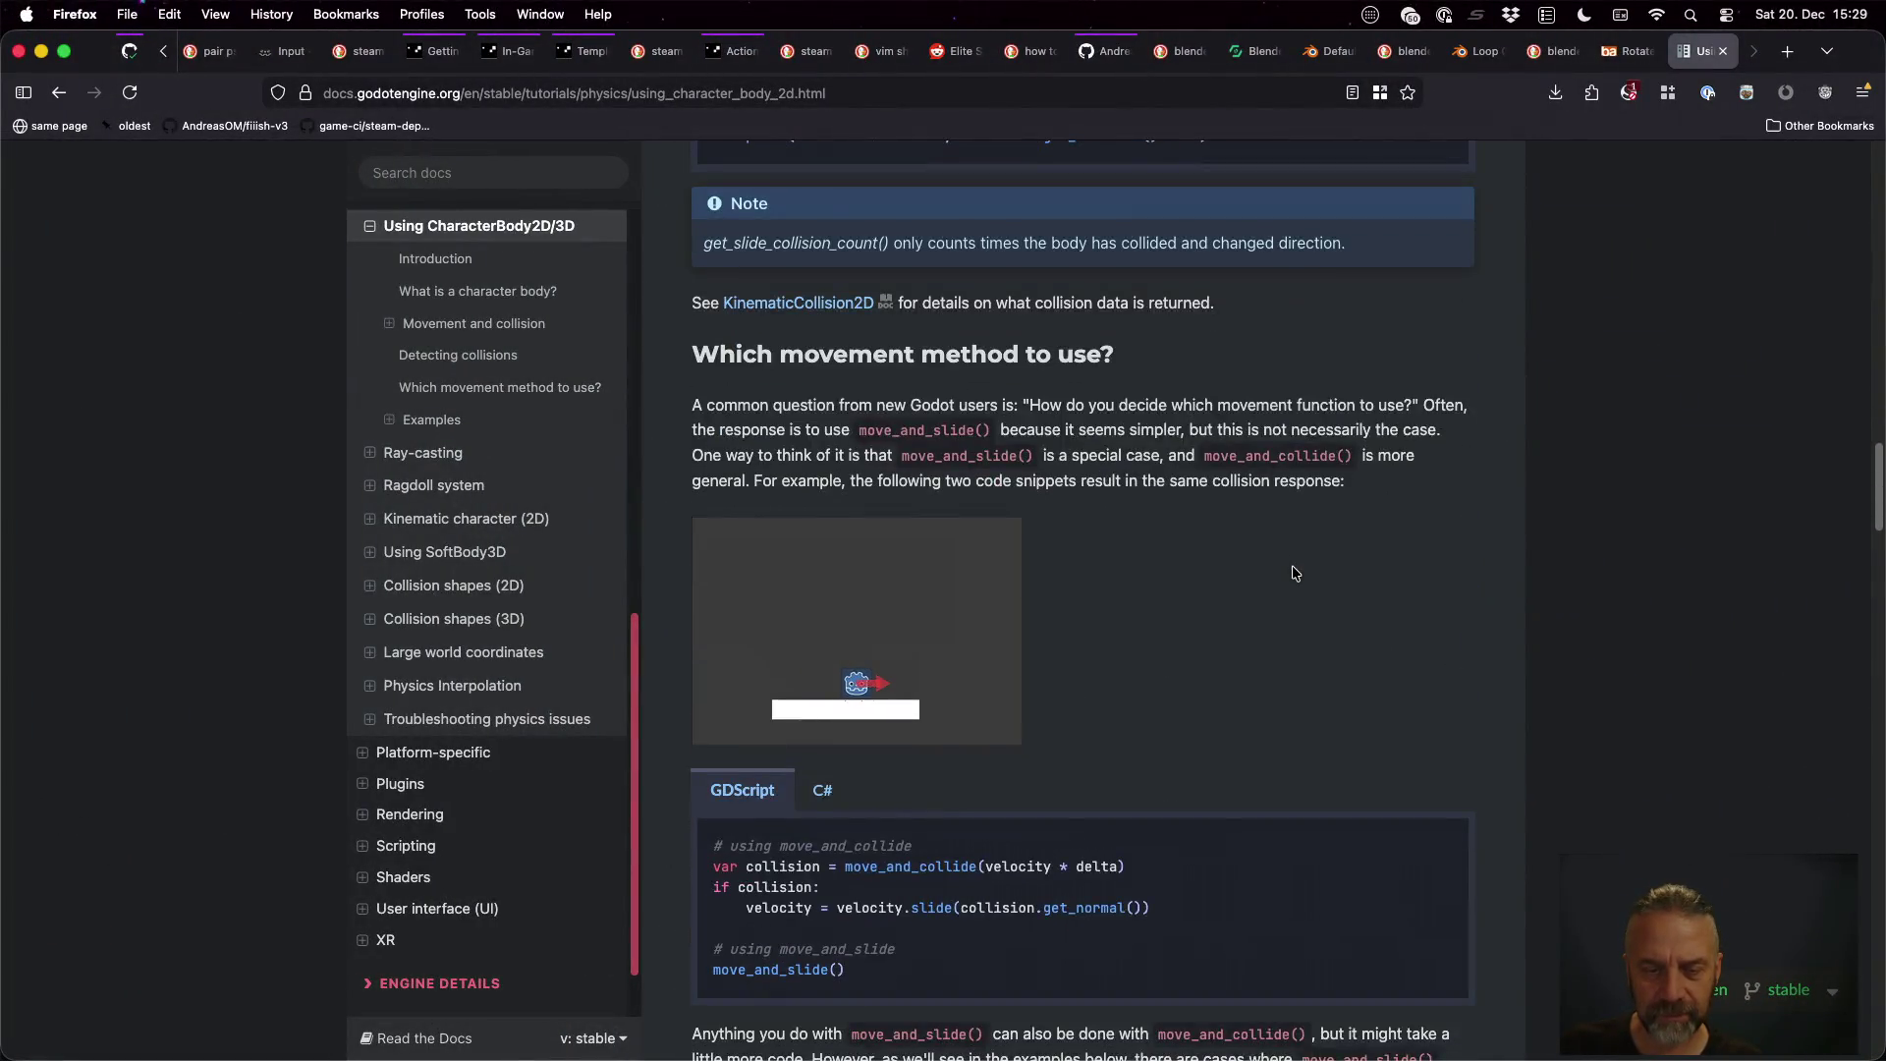
scroll(1292, 573, "down", 5)
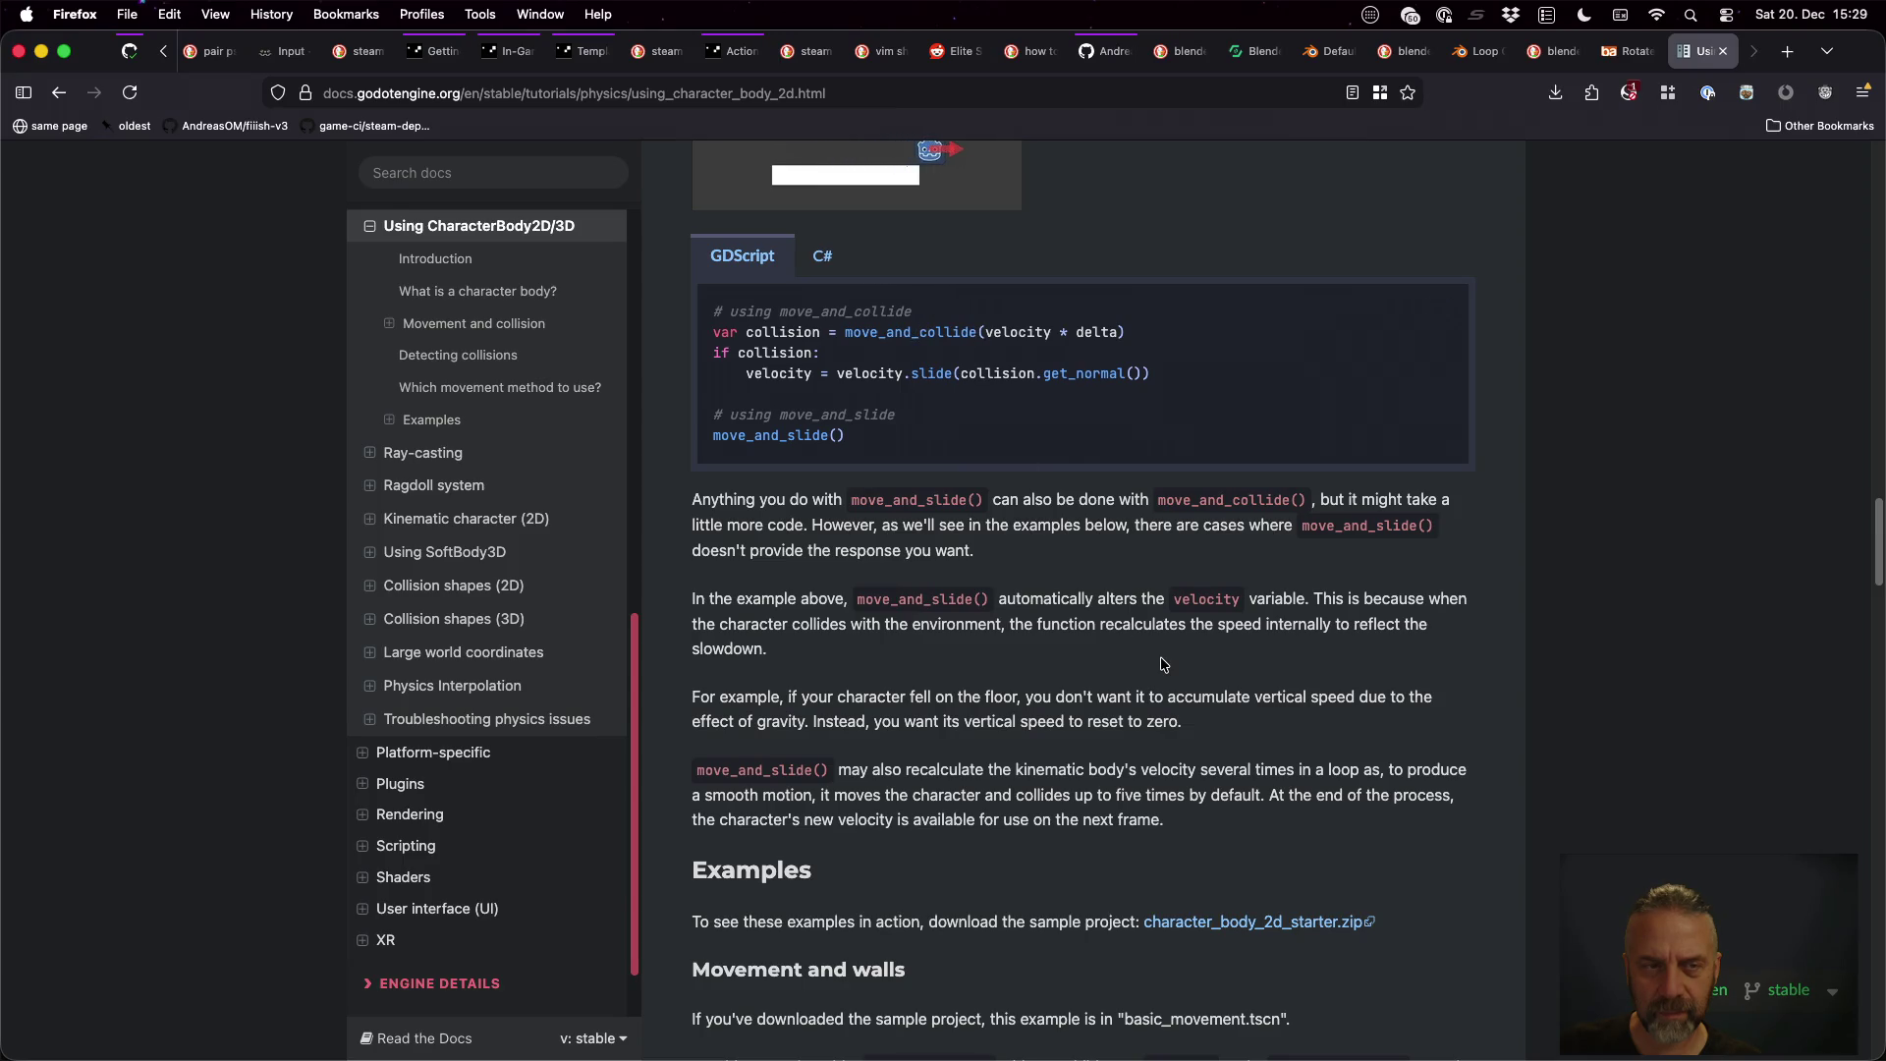
Search the Godot docs for move_and_slide and open the Physics introduction result
left_click(487, 173)
type("m")
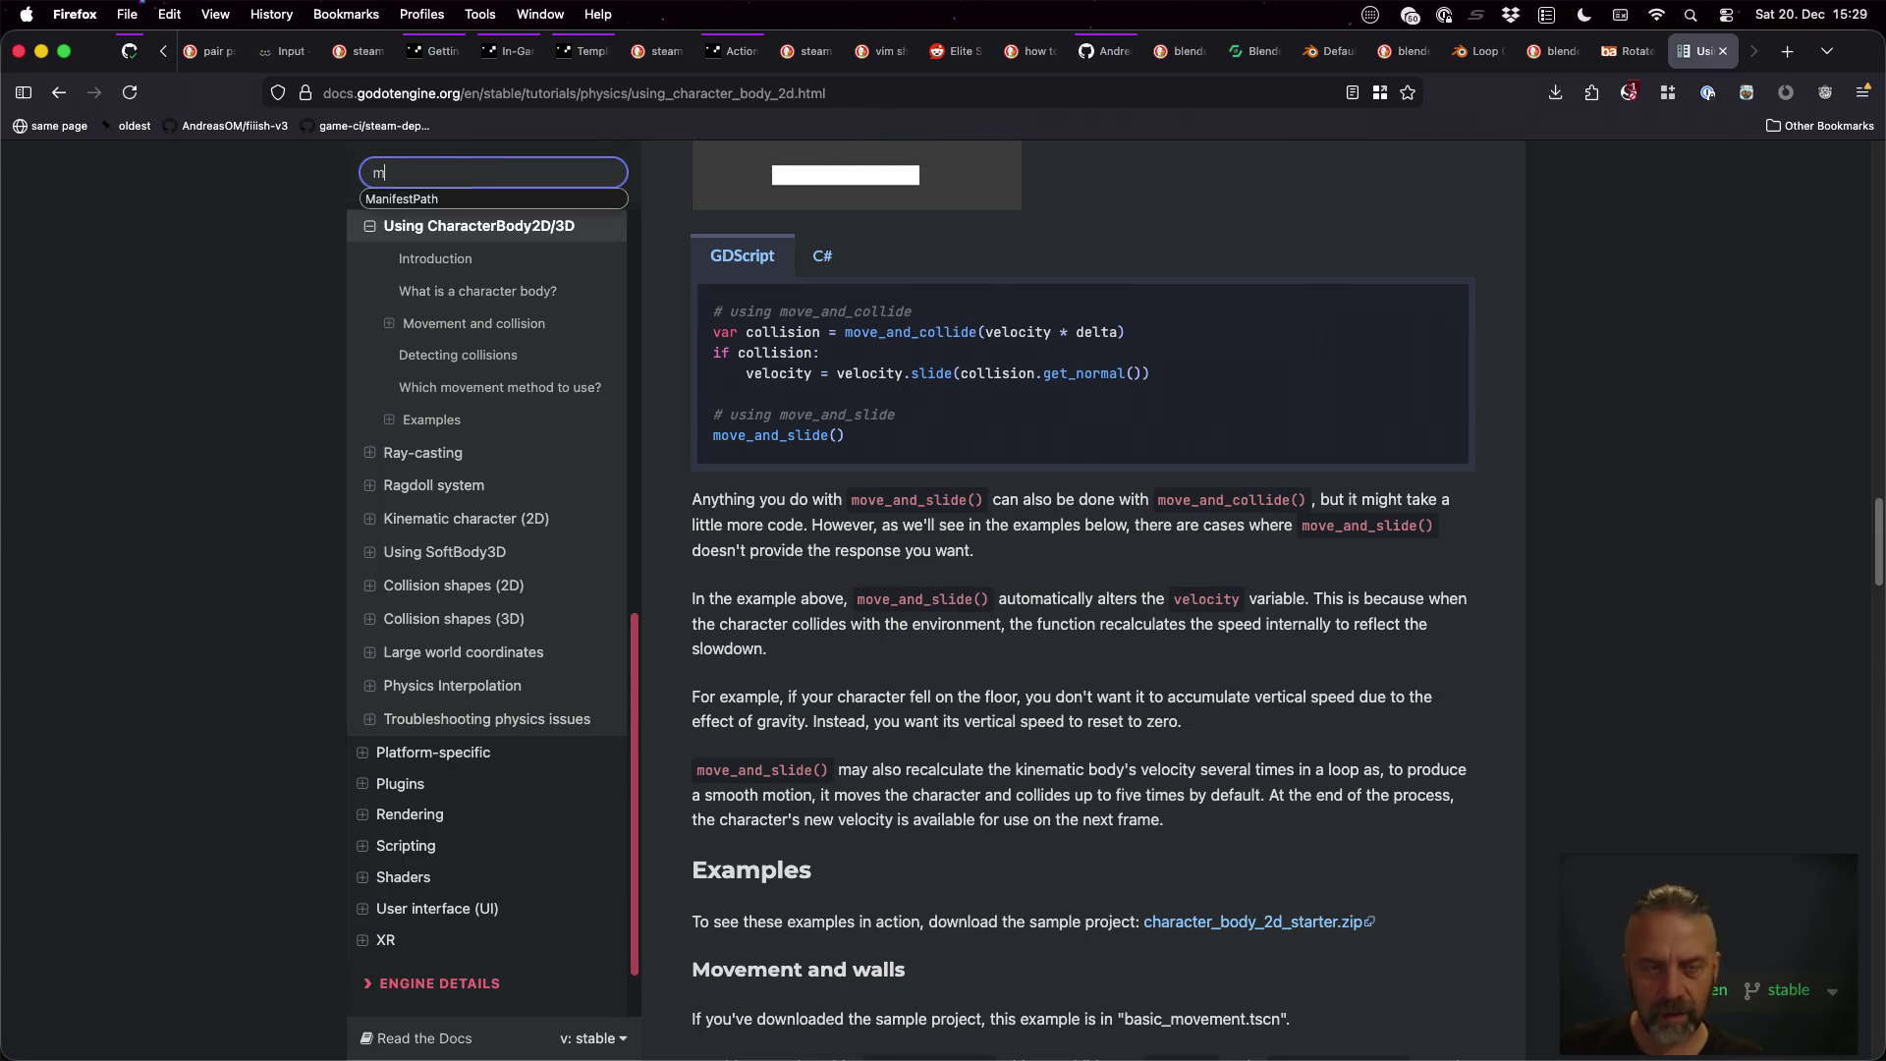
type("ove_and_slide")
key("Return")
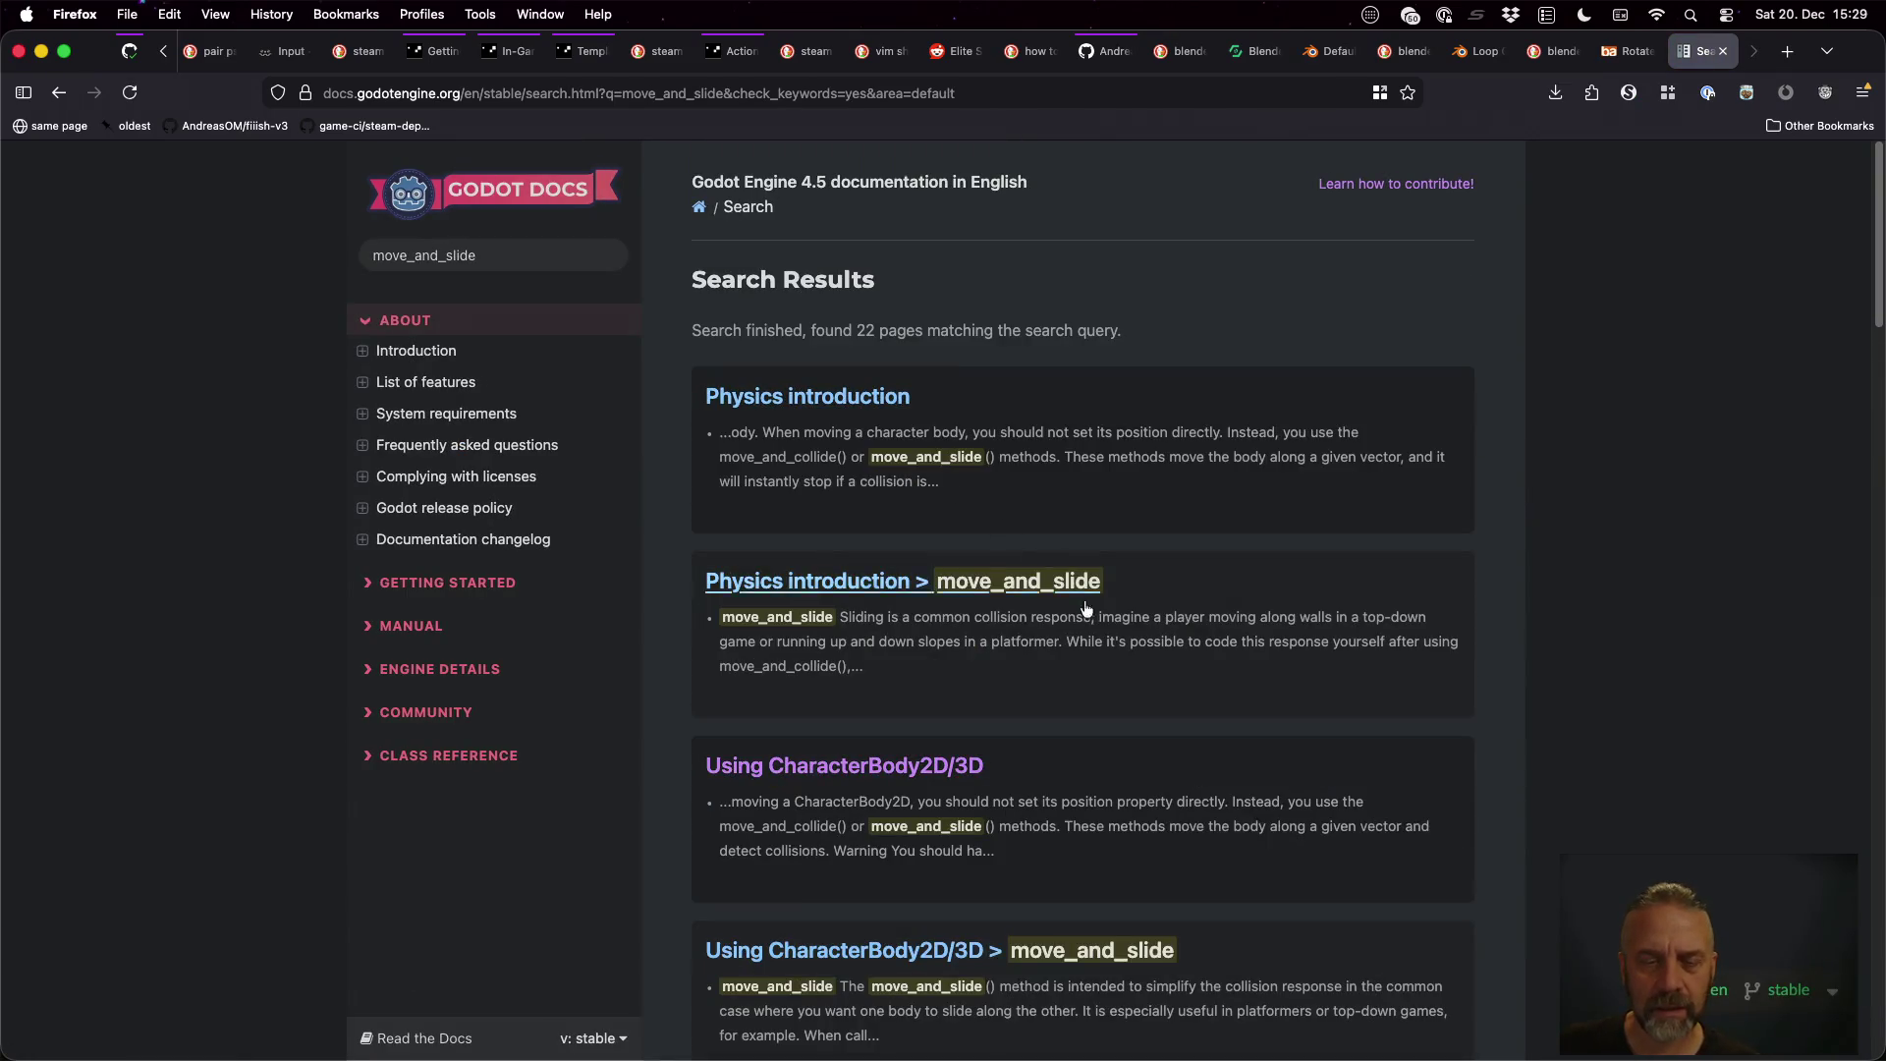
left_click(994, 592)
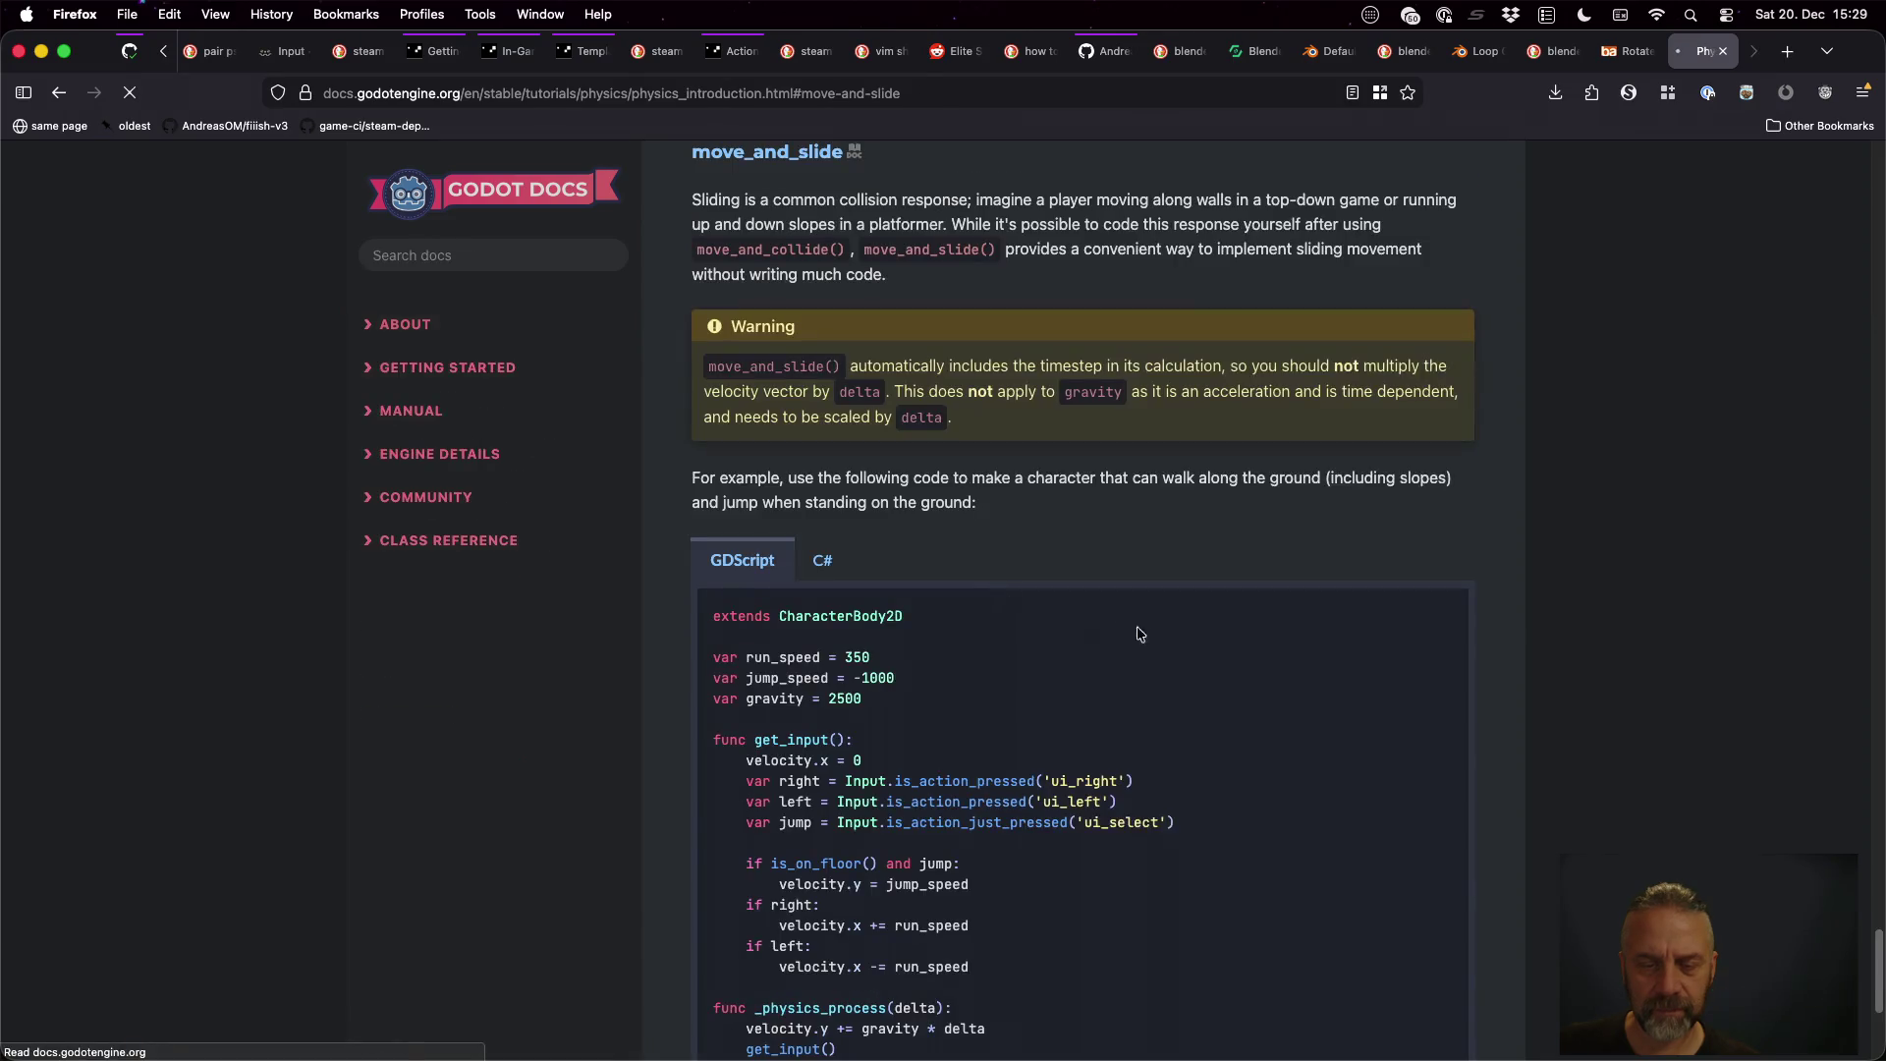
Highlight the velocity.x = 0 and velocity.y = jump_speed lines, glancing at the player capsule in 3D
scroll(1157, 638, "down", 2)
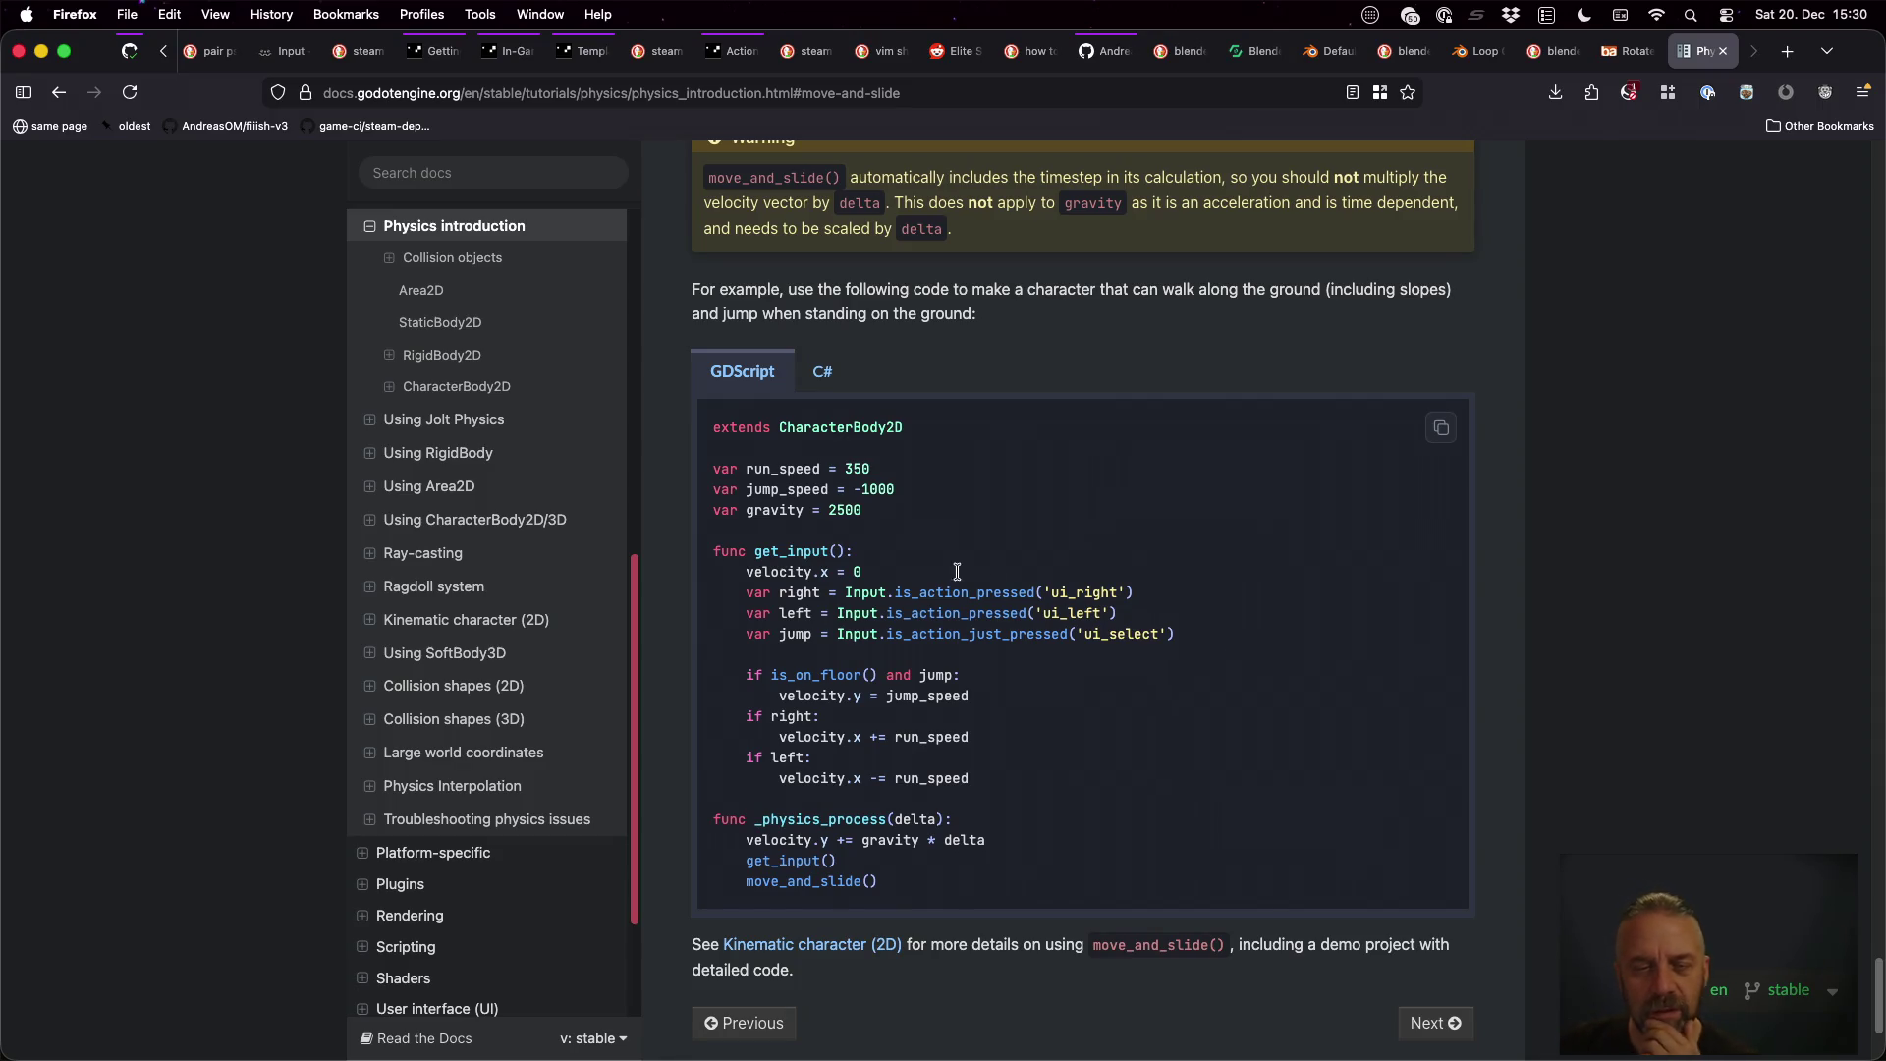
mouse_move(746, 571)
left_mouse_down()
mouse_move(784, 572)
mouse_move(713, 572)
left_mouse_up()
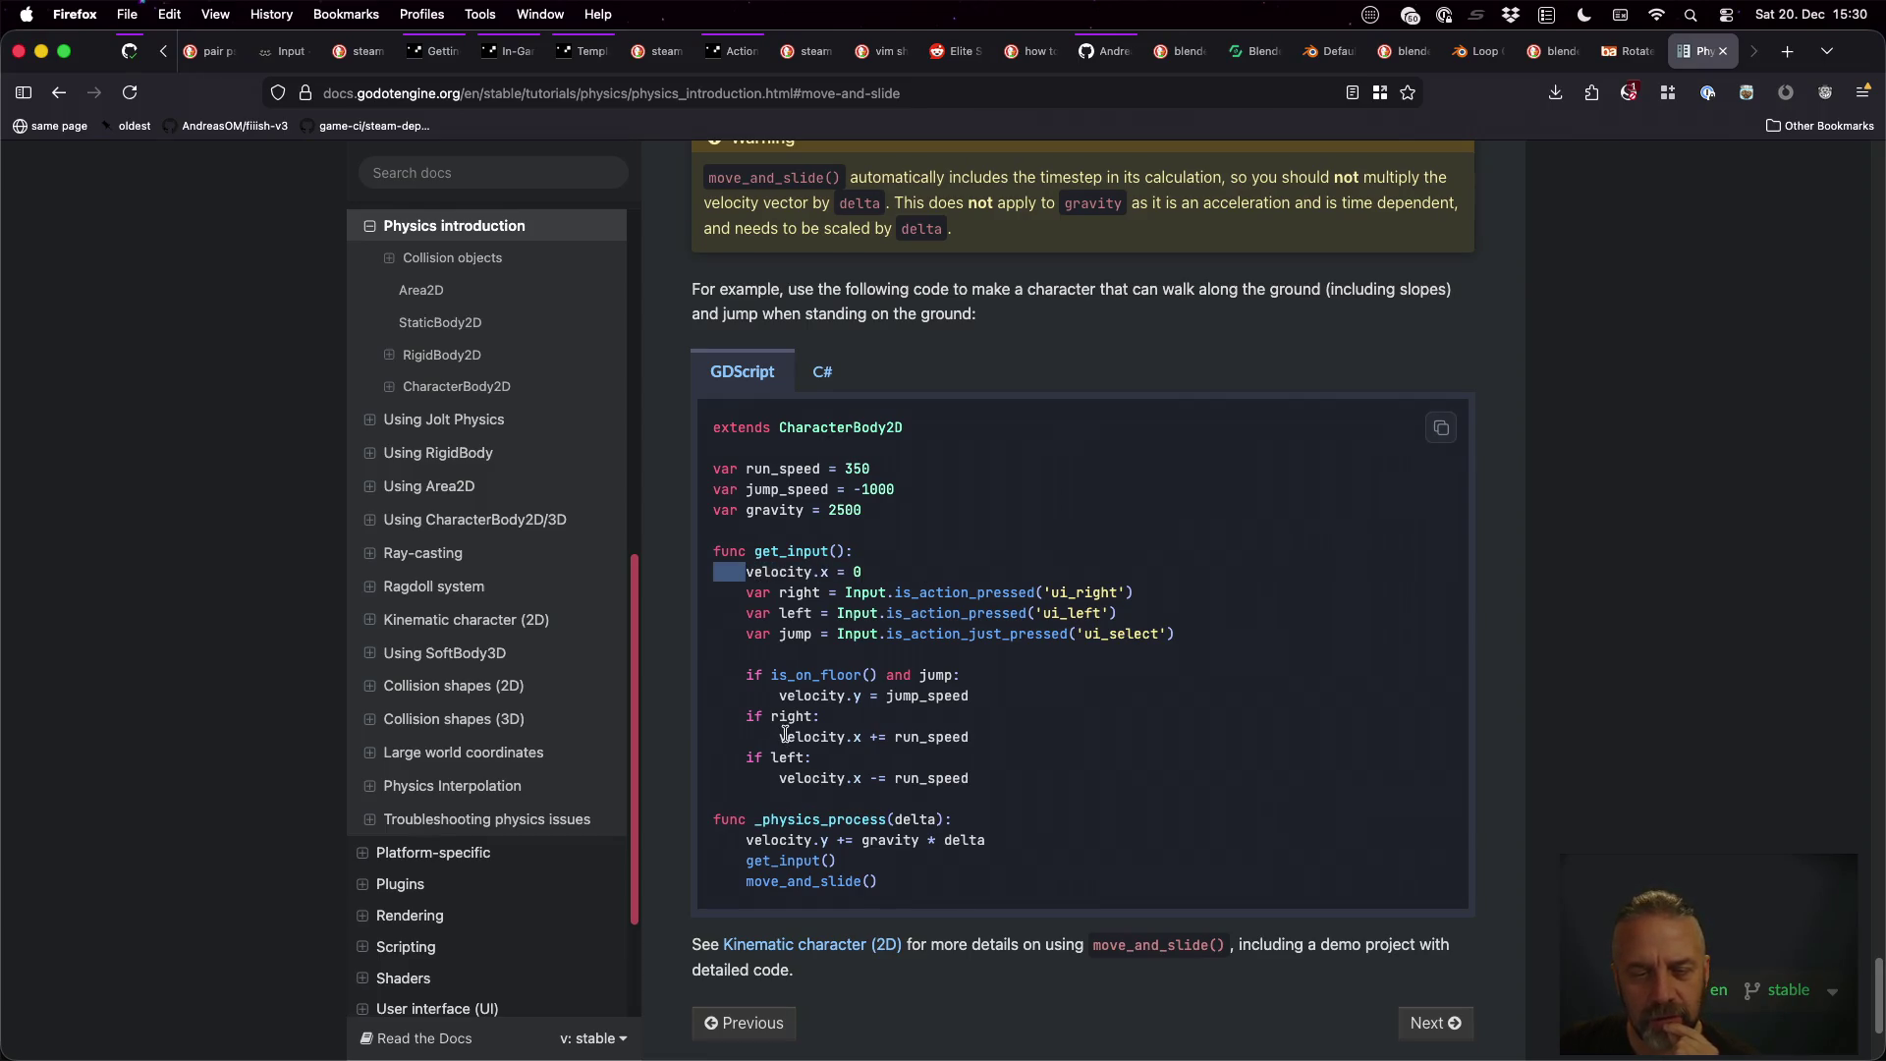
left_click_drag(779, 696, 1012, 702)
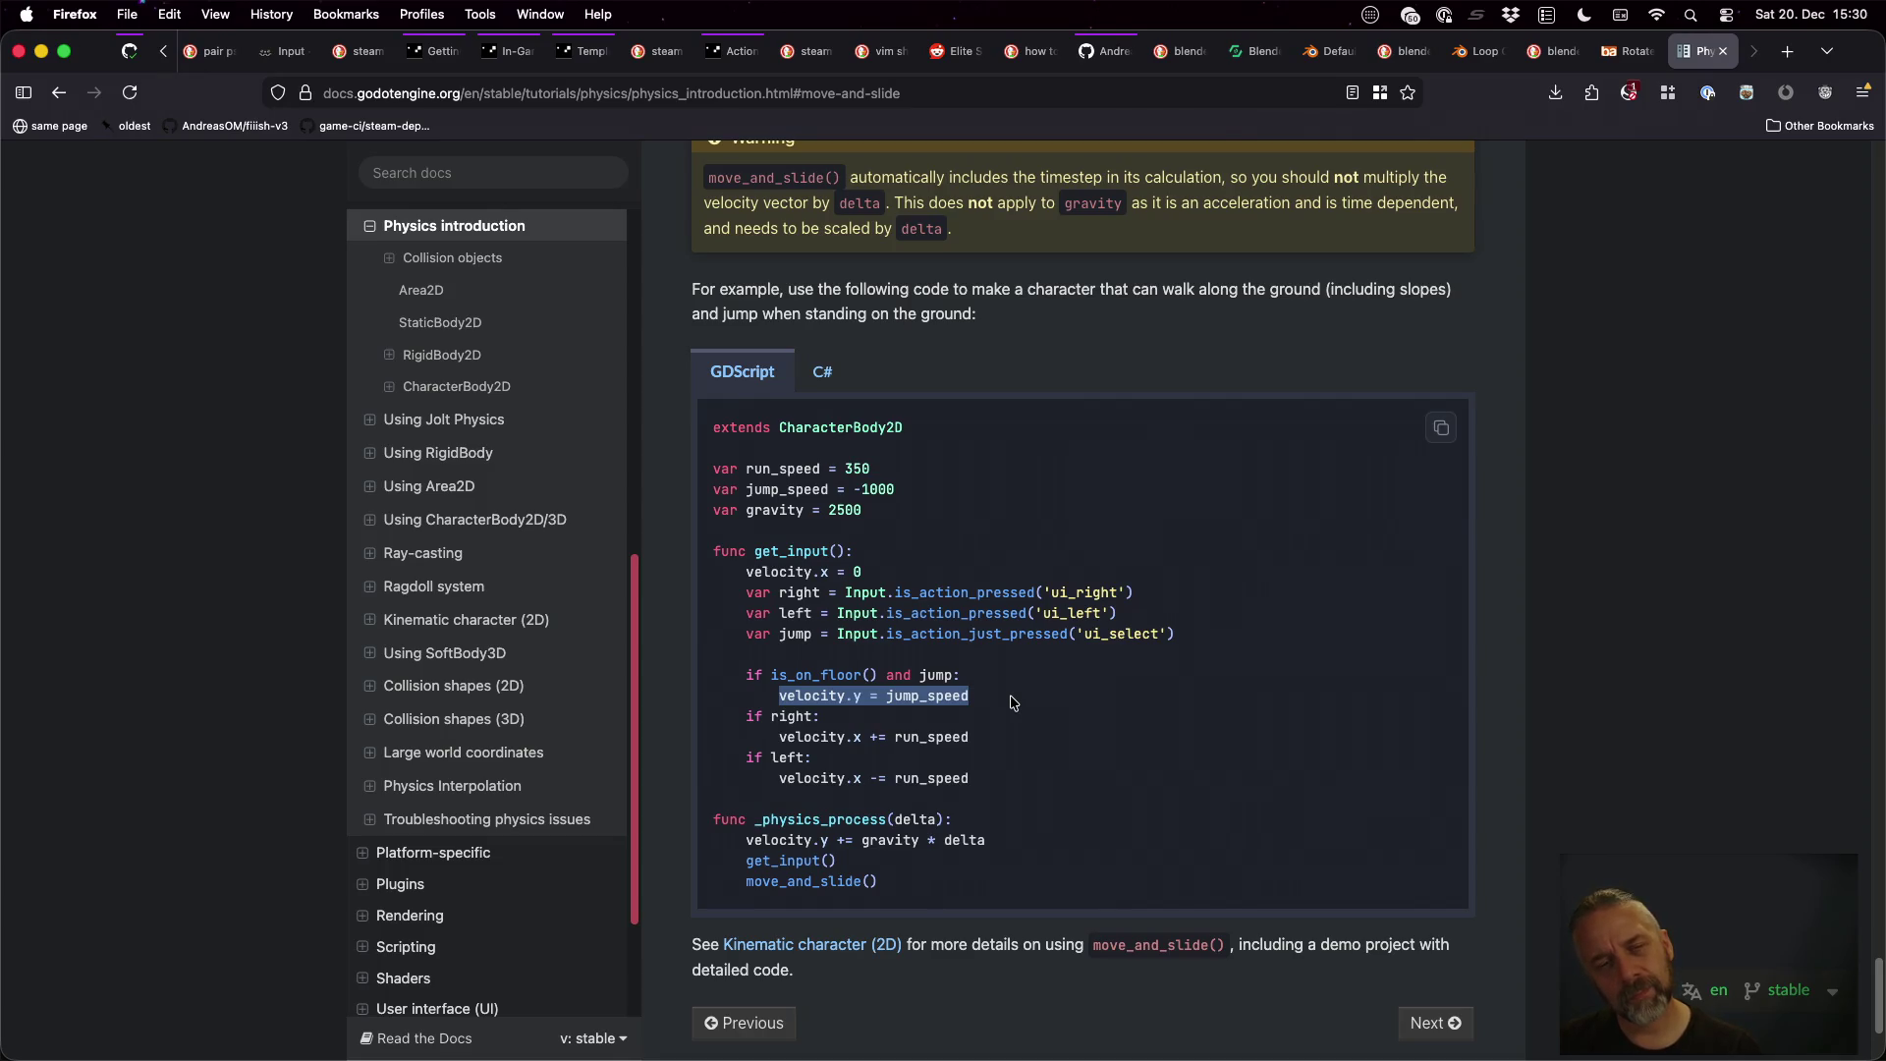
key("super+Tab")
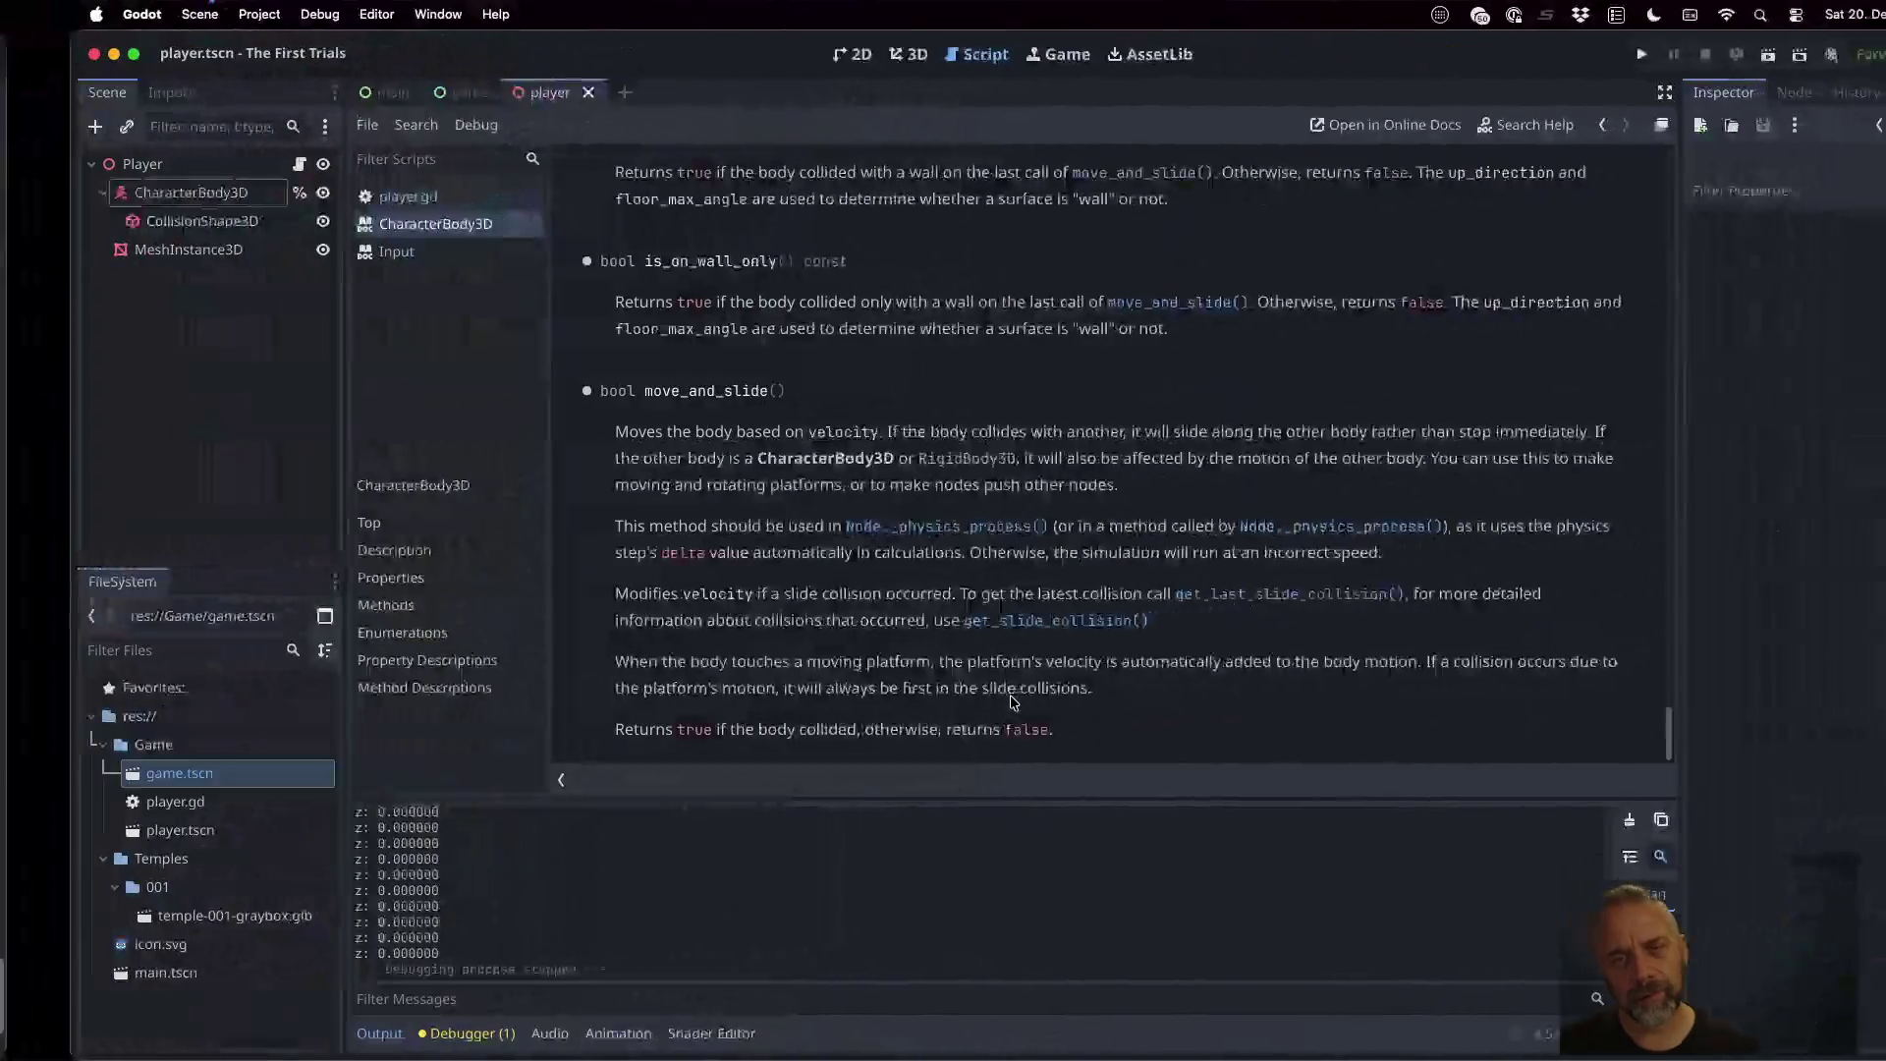
left_click(843, 55)
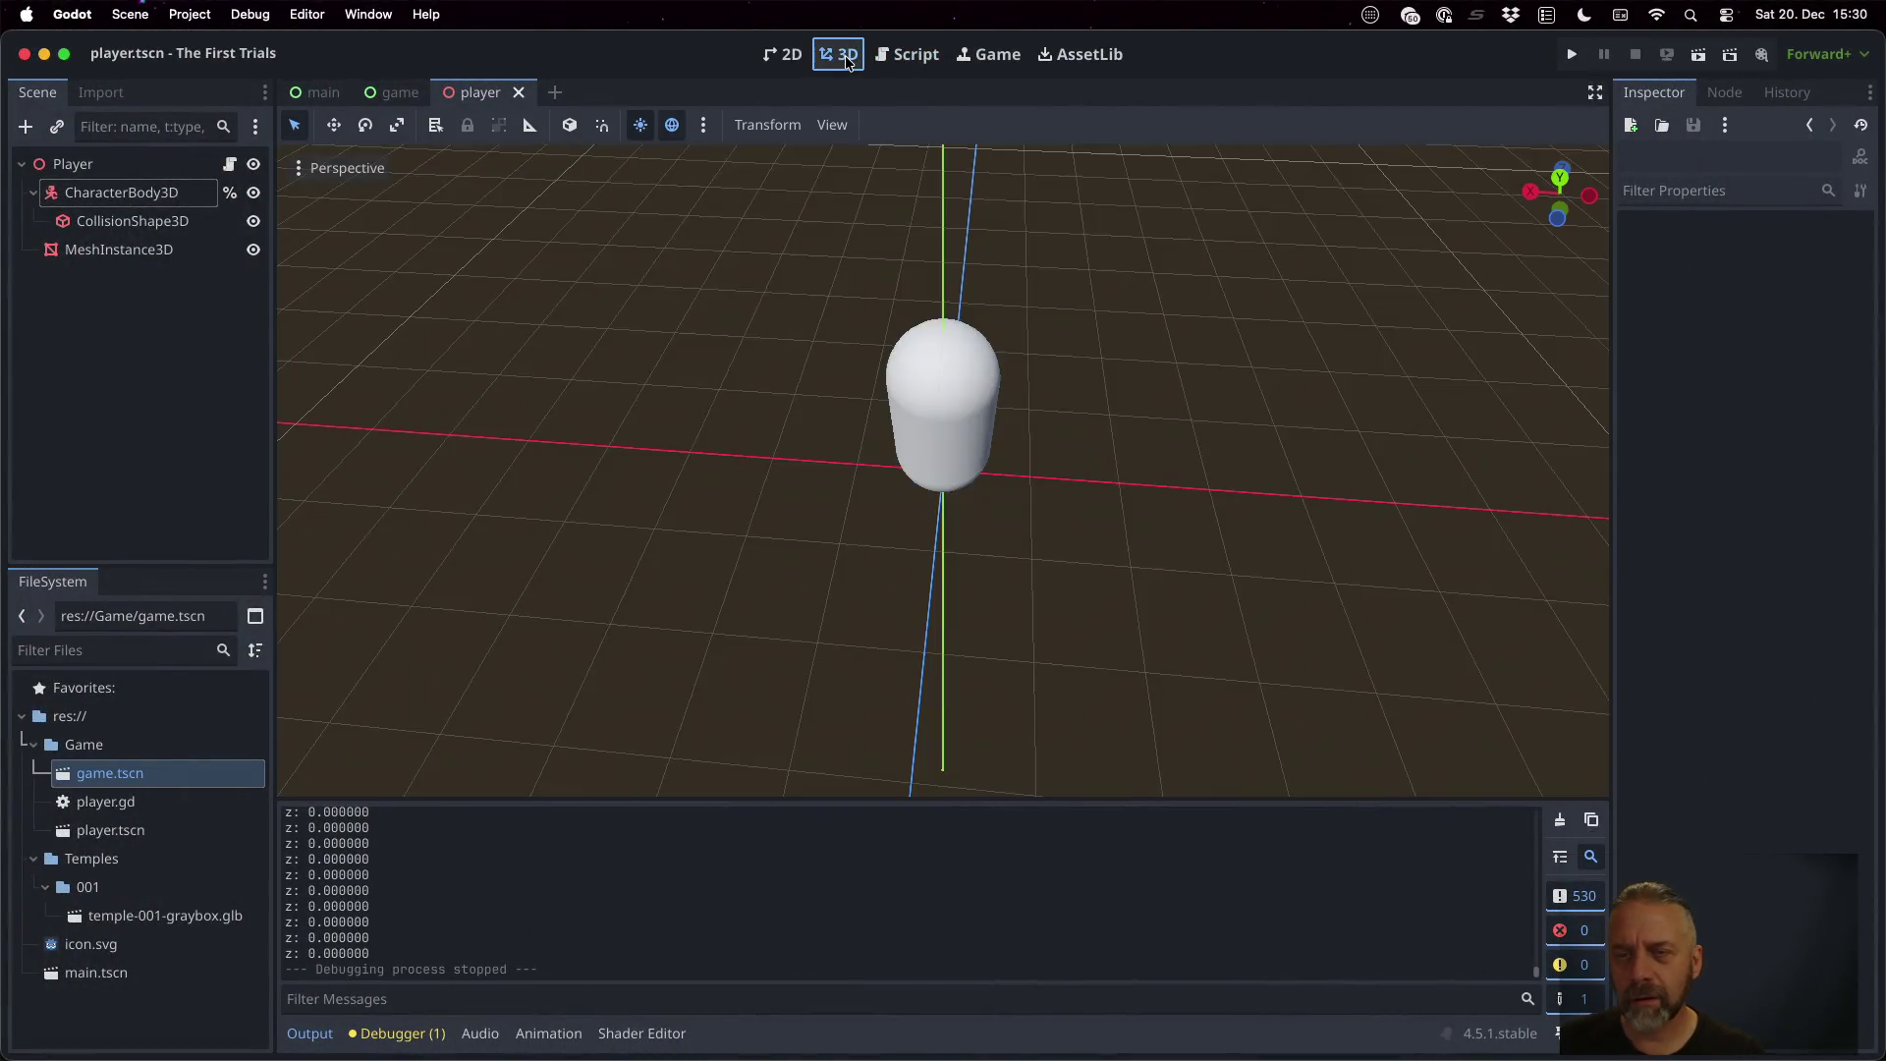
key("super+Tab")
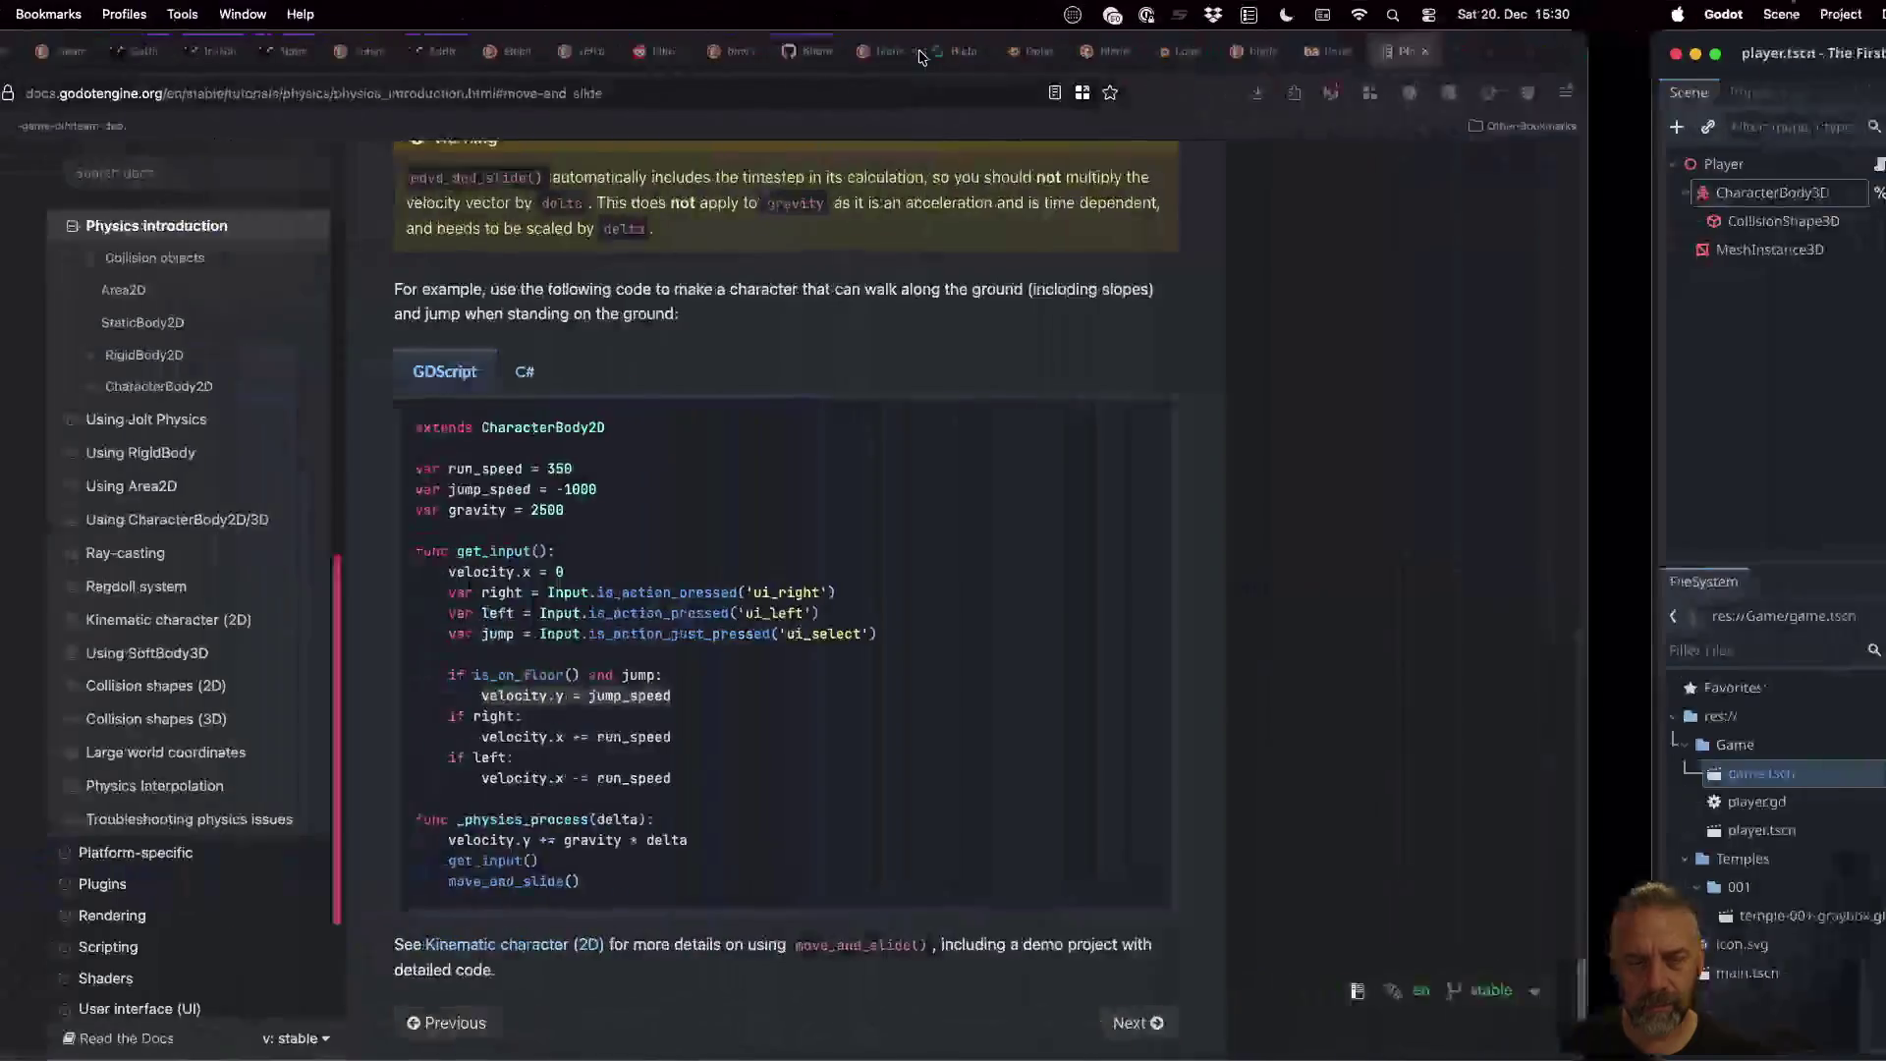
Pick out jump_speed and the run_speed value 350, then return to the editor's Script workspace
double_click(912, 699)
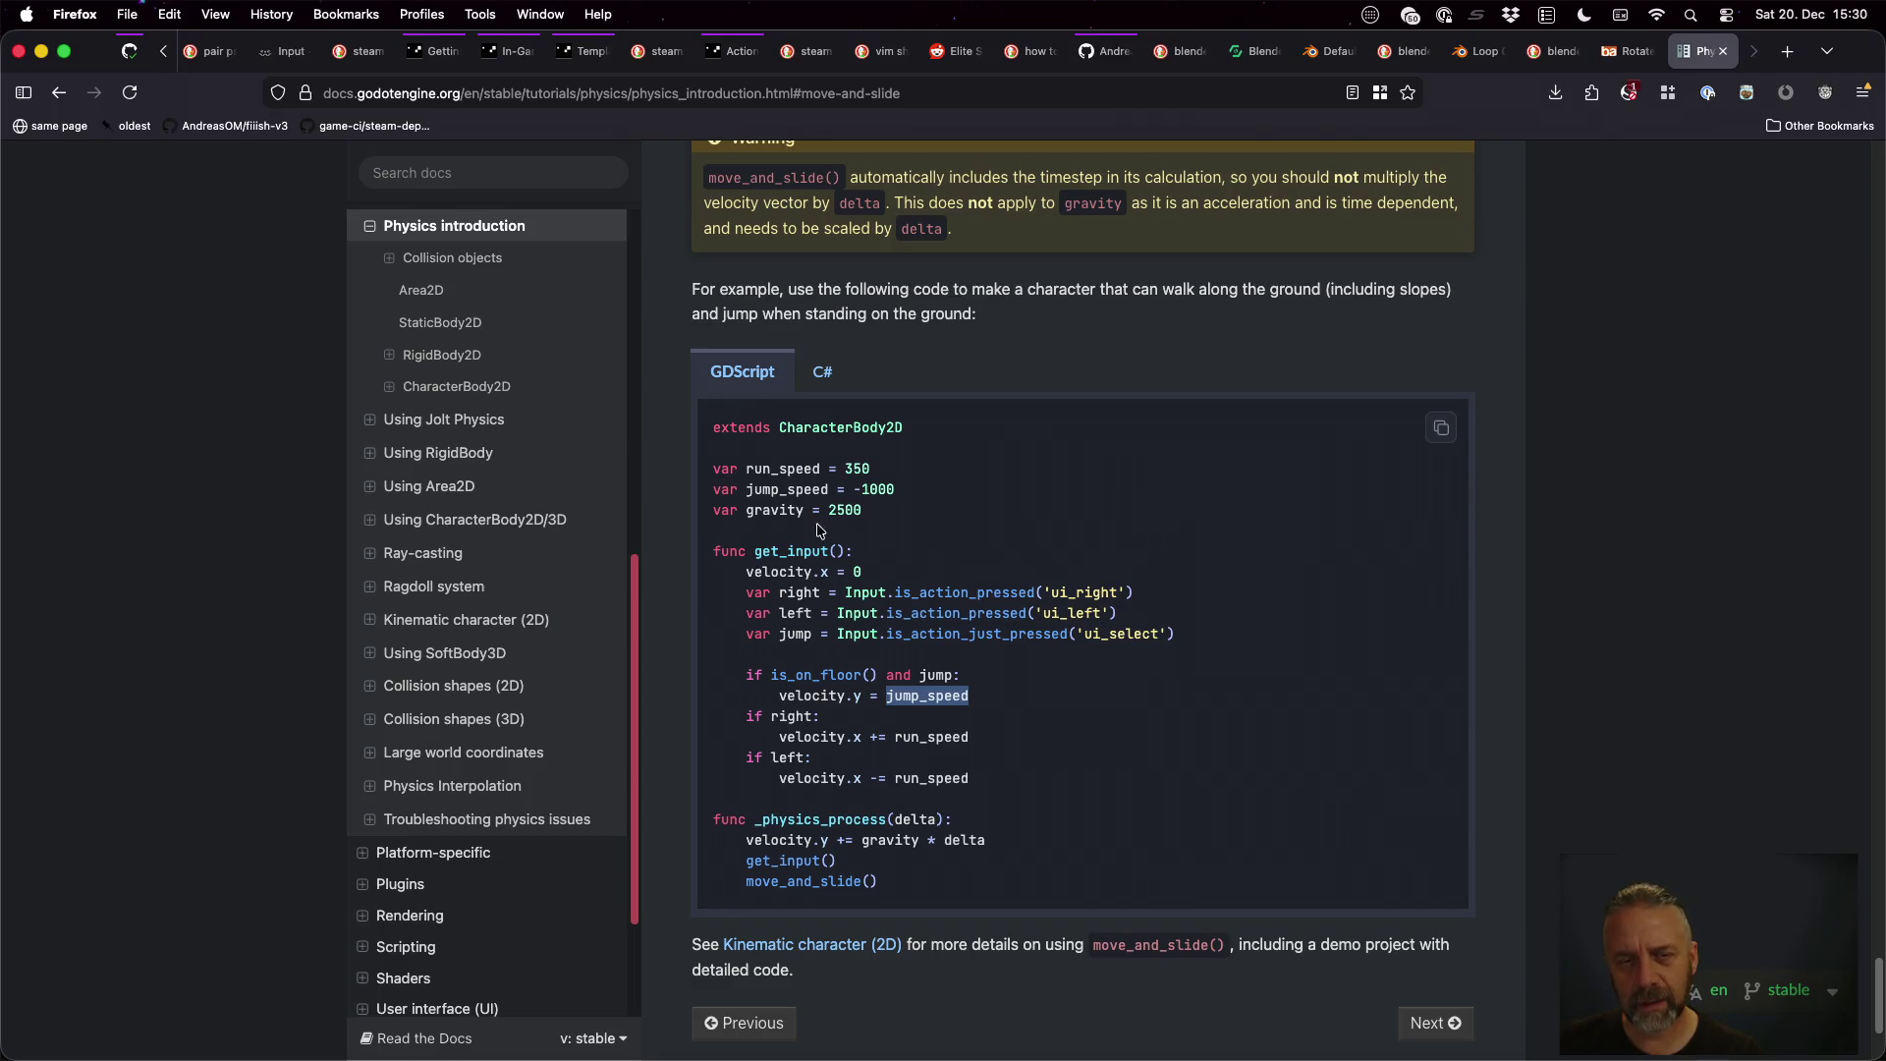
double_click(853, 471)
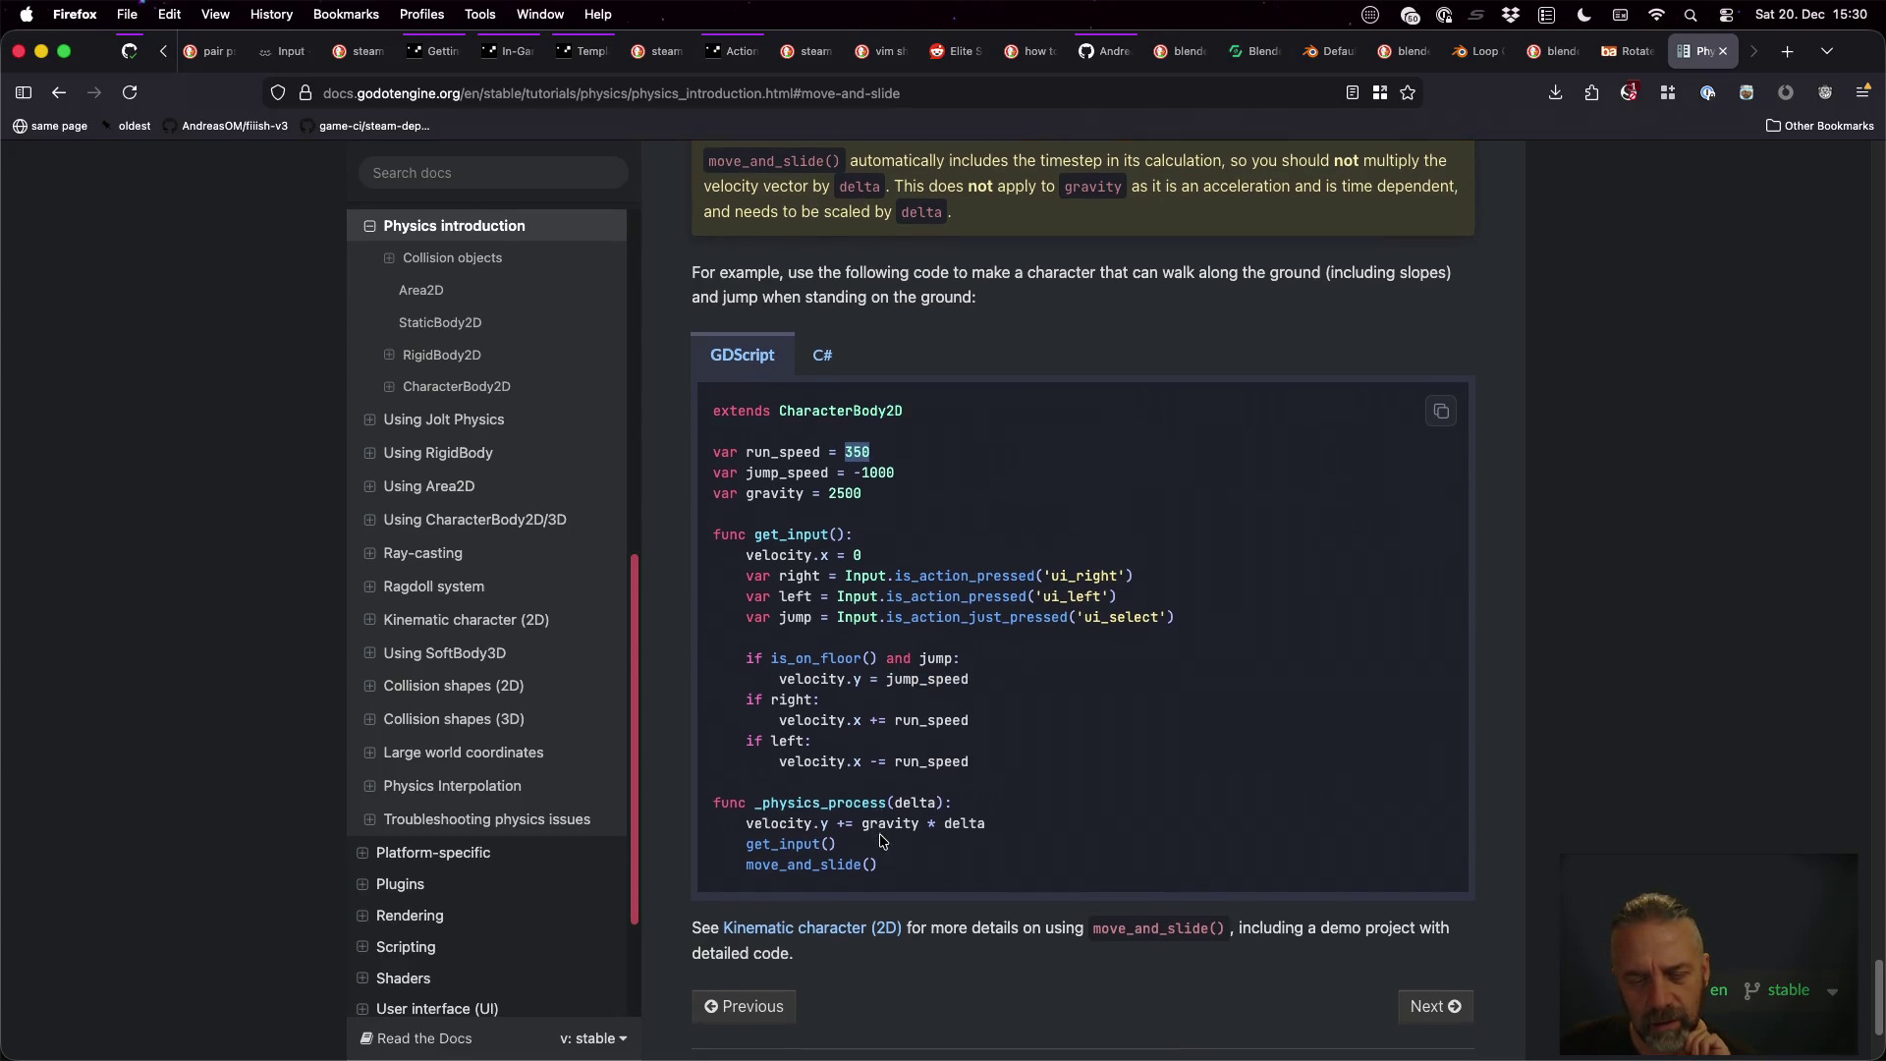
scroll(880, 838, "down", 2)
scroll(880, 842, "down", 3)
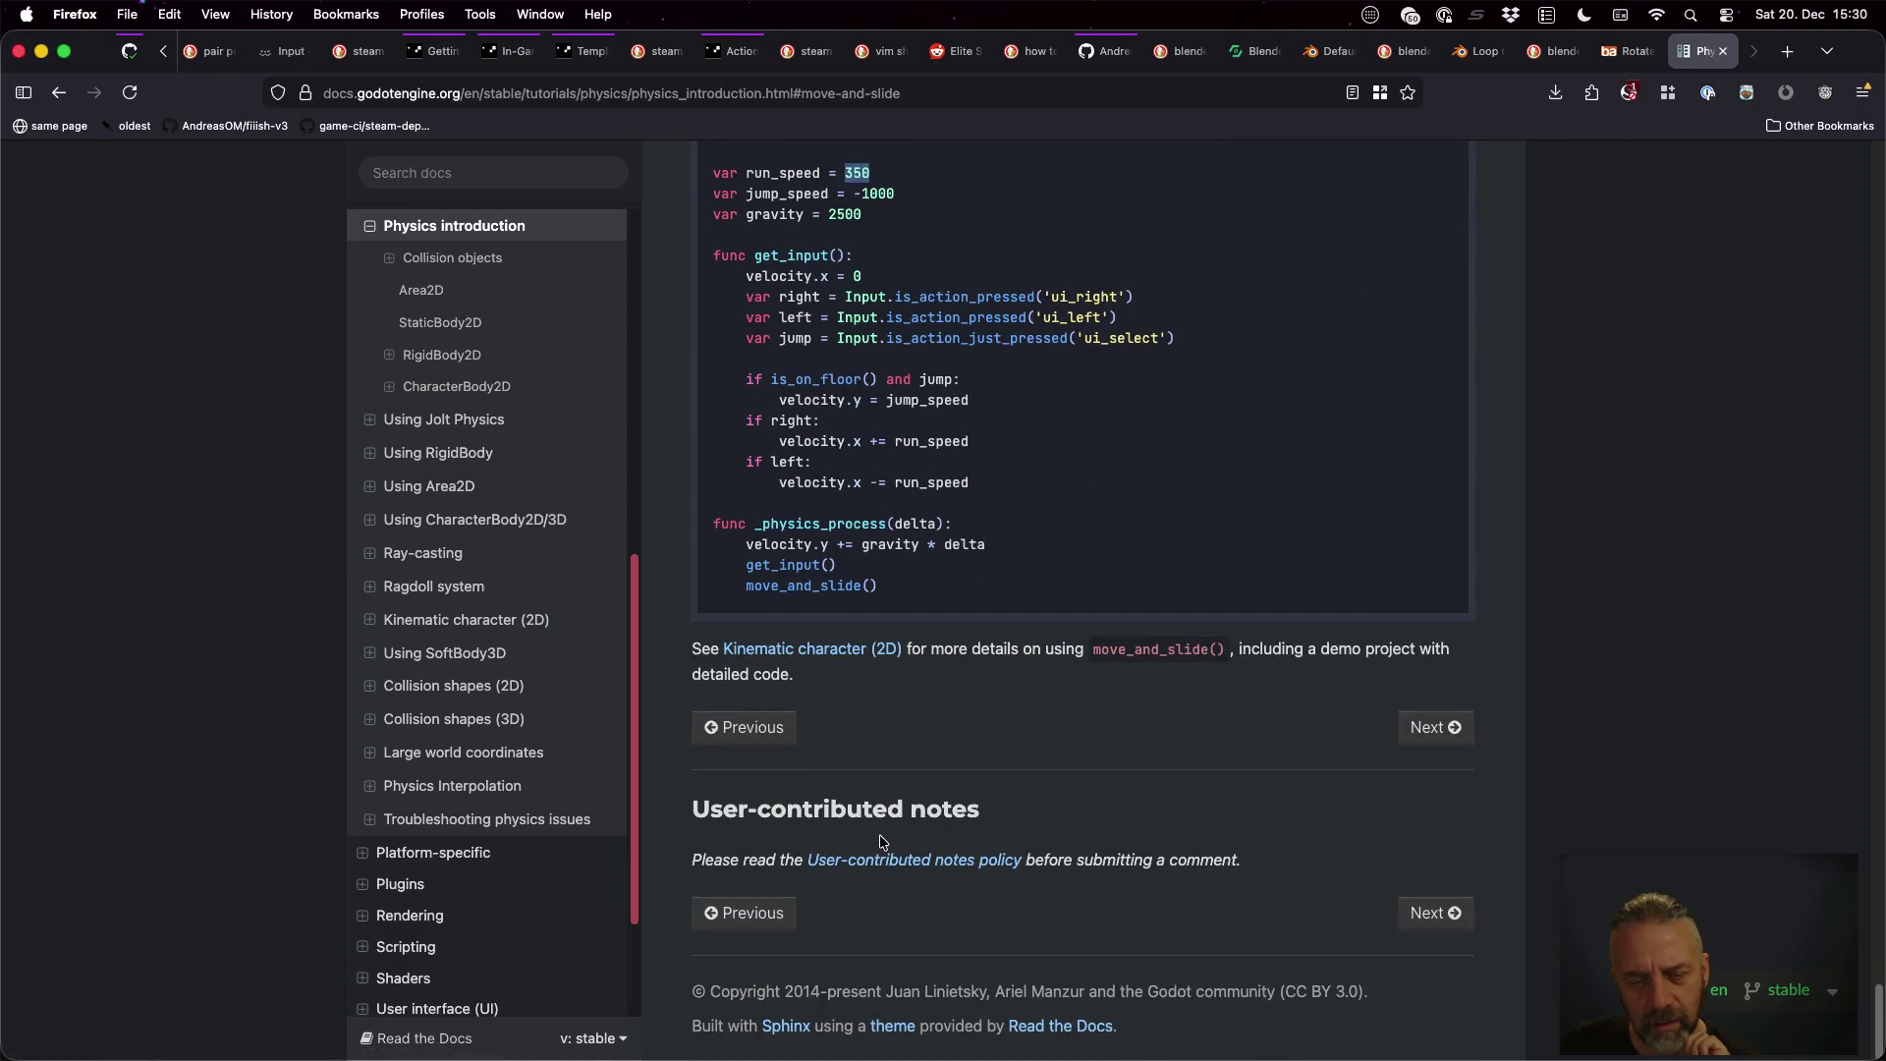
scroll(880, 842, "up", 5)
scroll(967, 818, "down", 1)
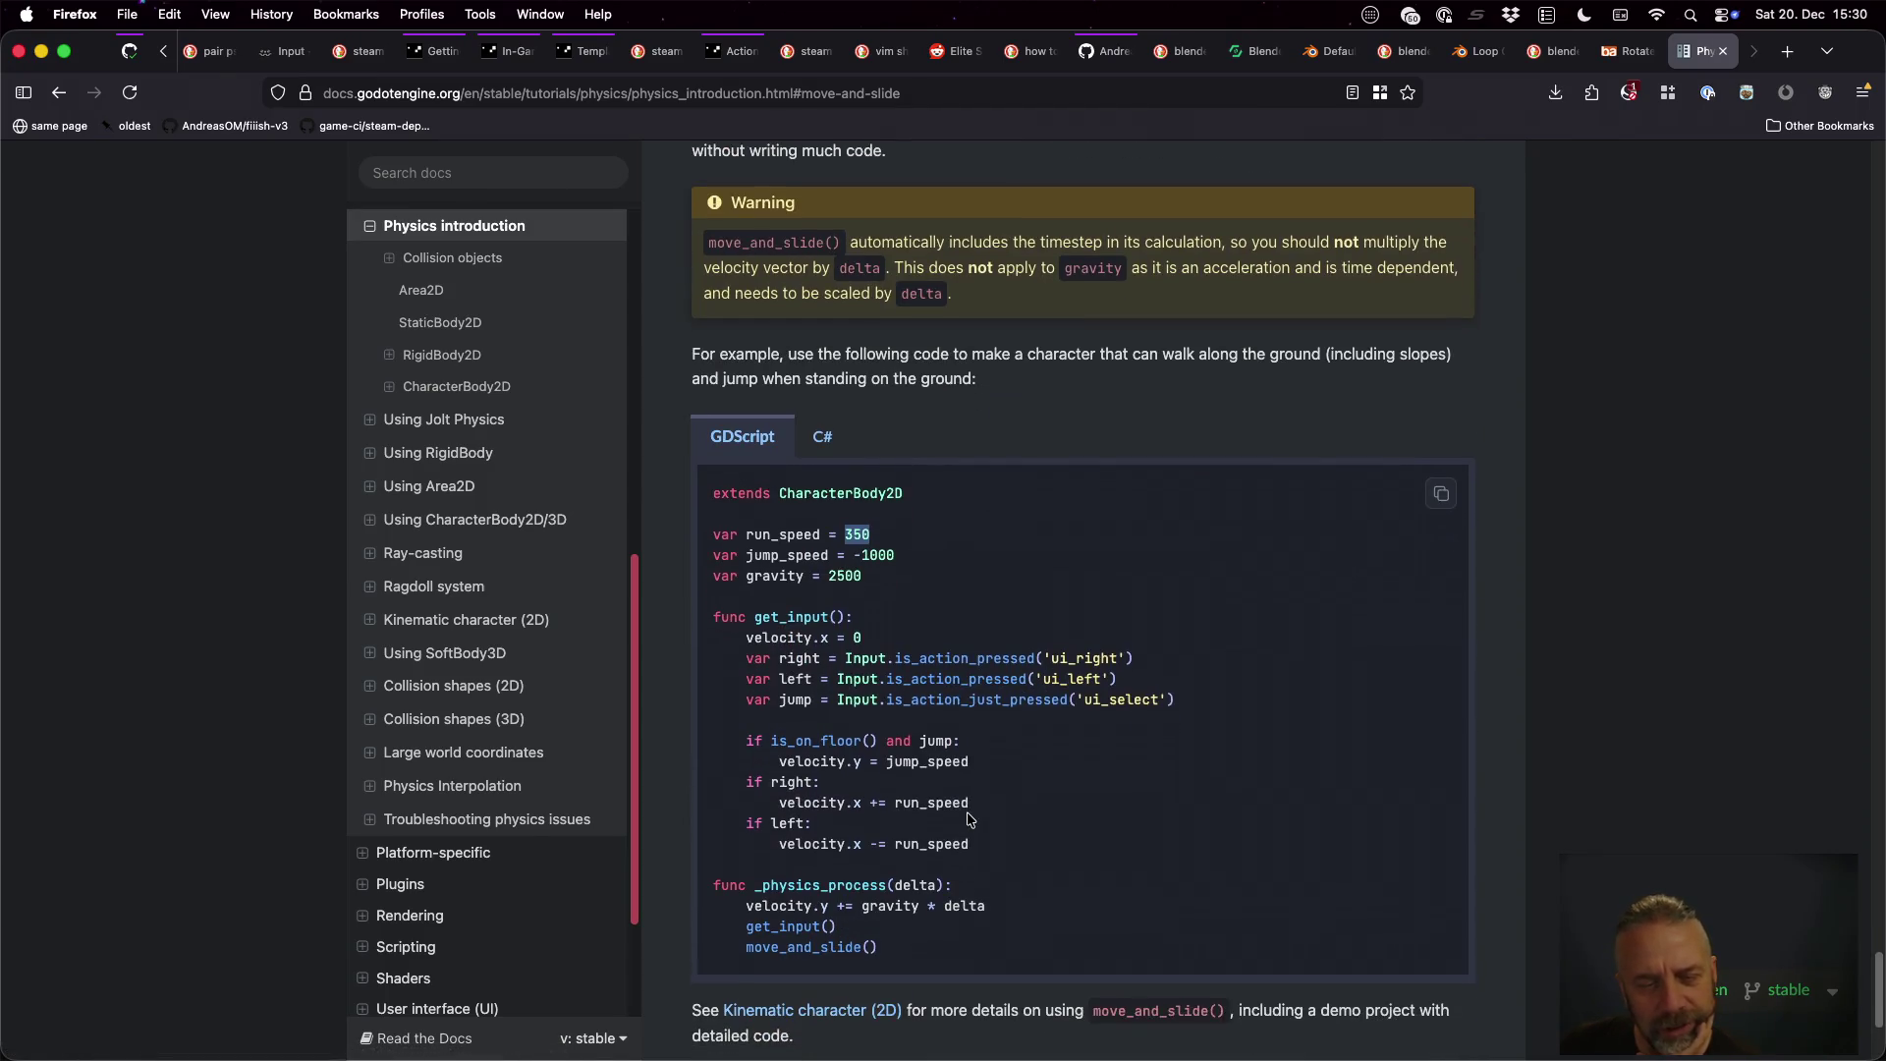
key("super+Tab")
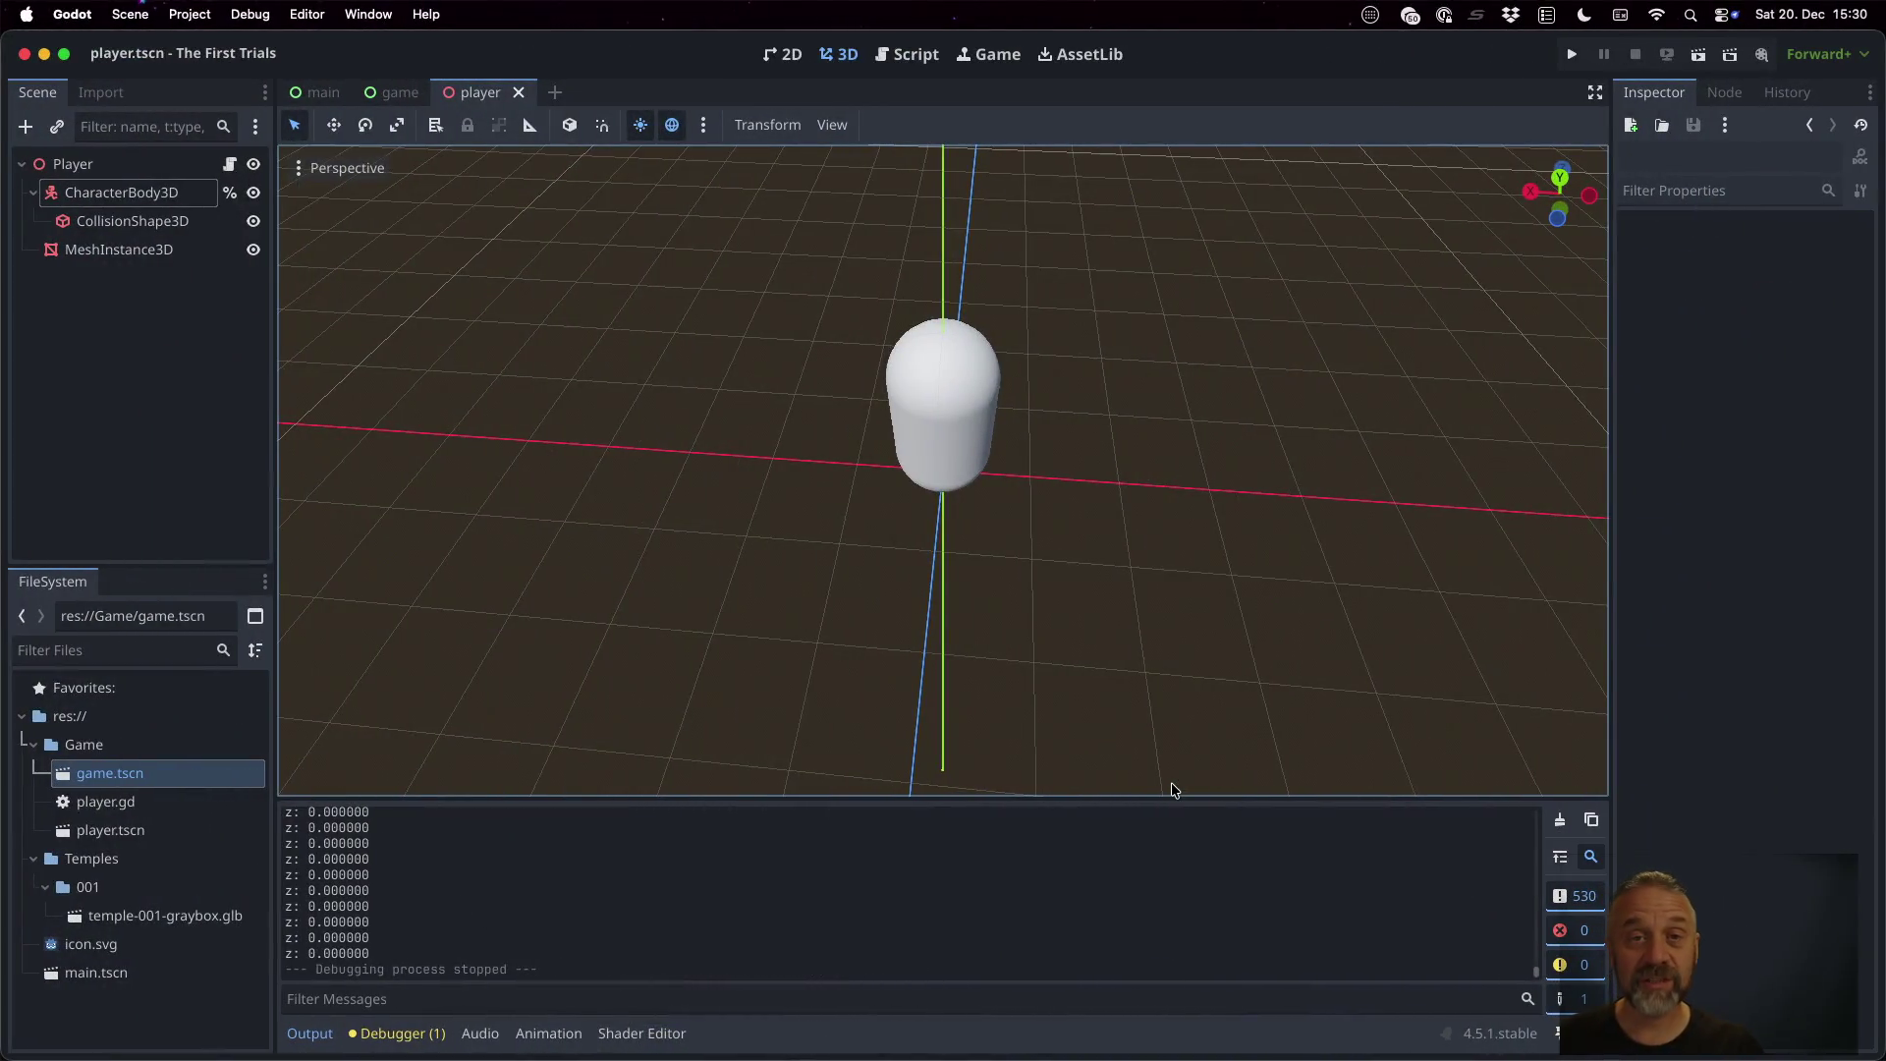
left_click(926, 55)
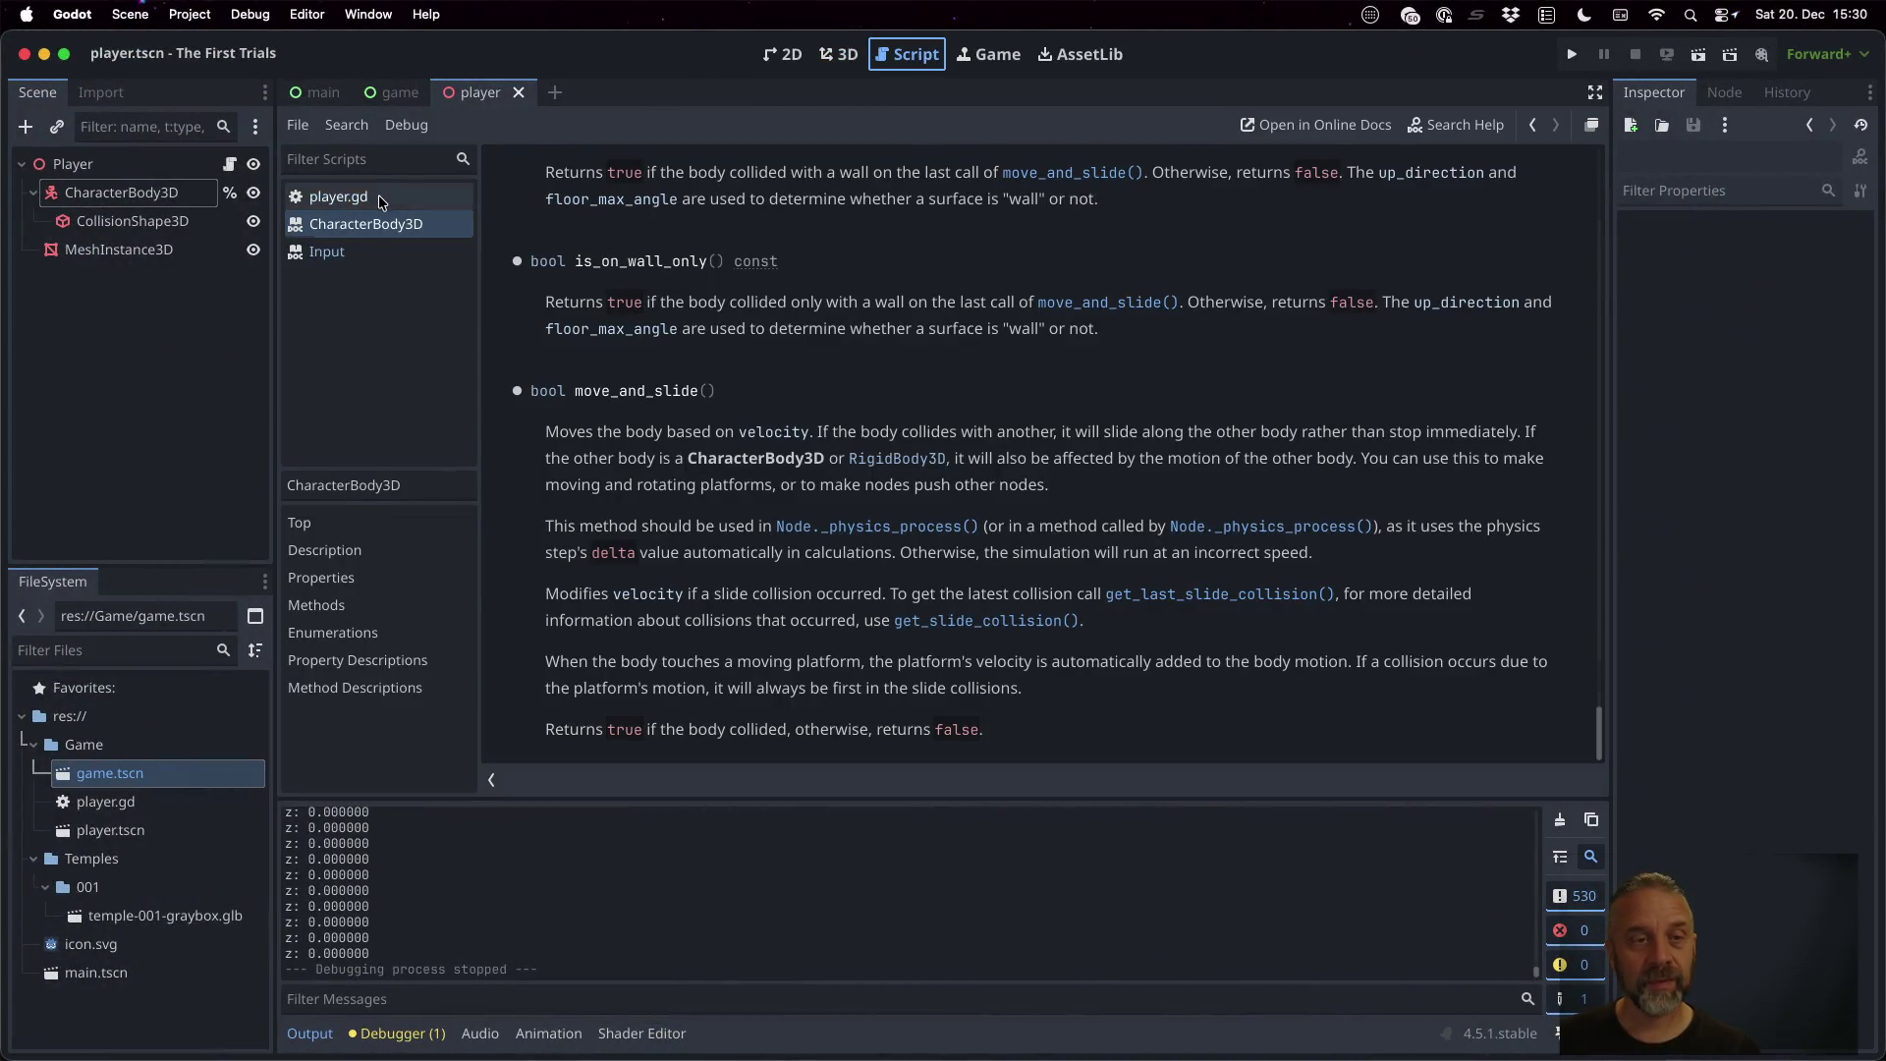
Rename _process to _physics_process on line 8 of player.gd, save, and run the game
left_click(373, 195)
left_click(632, 332)
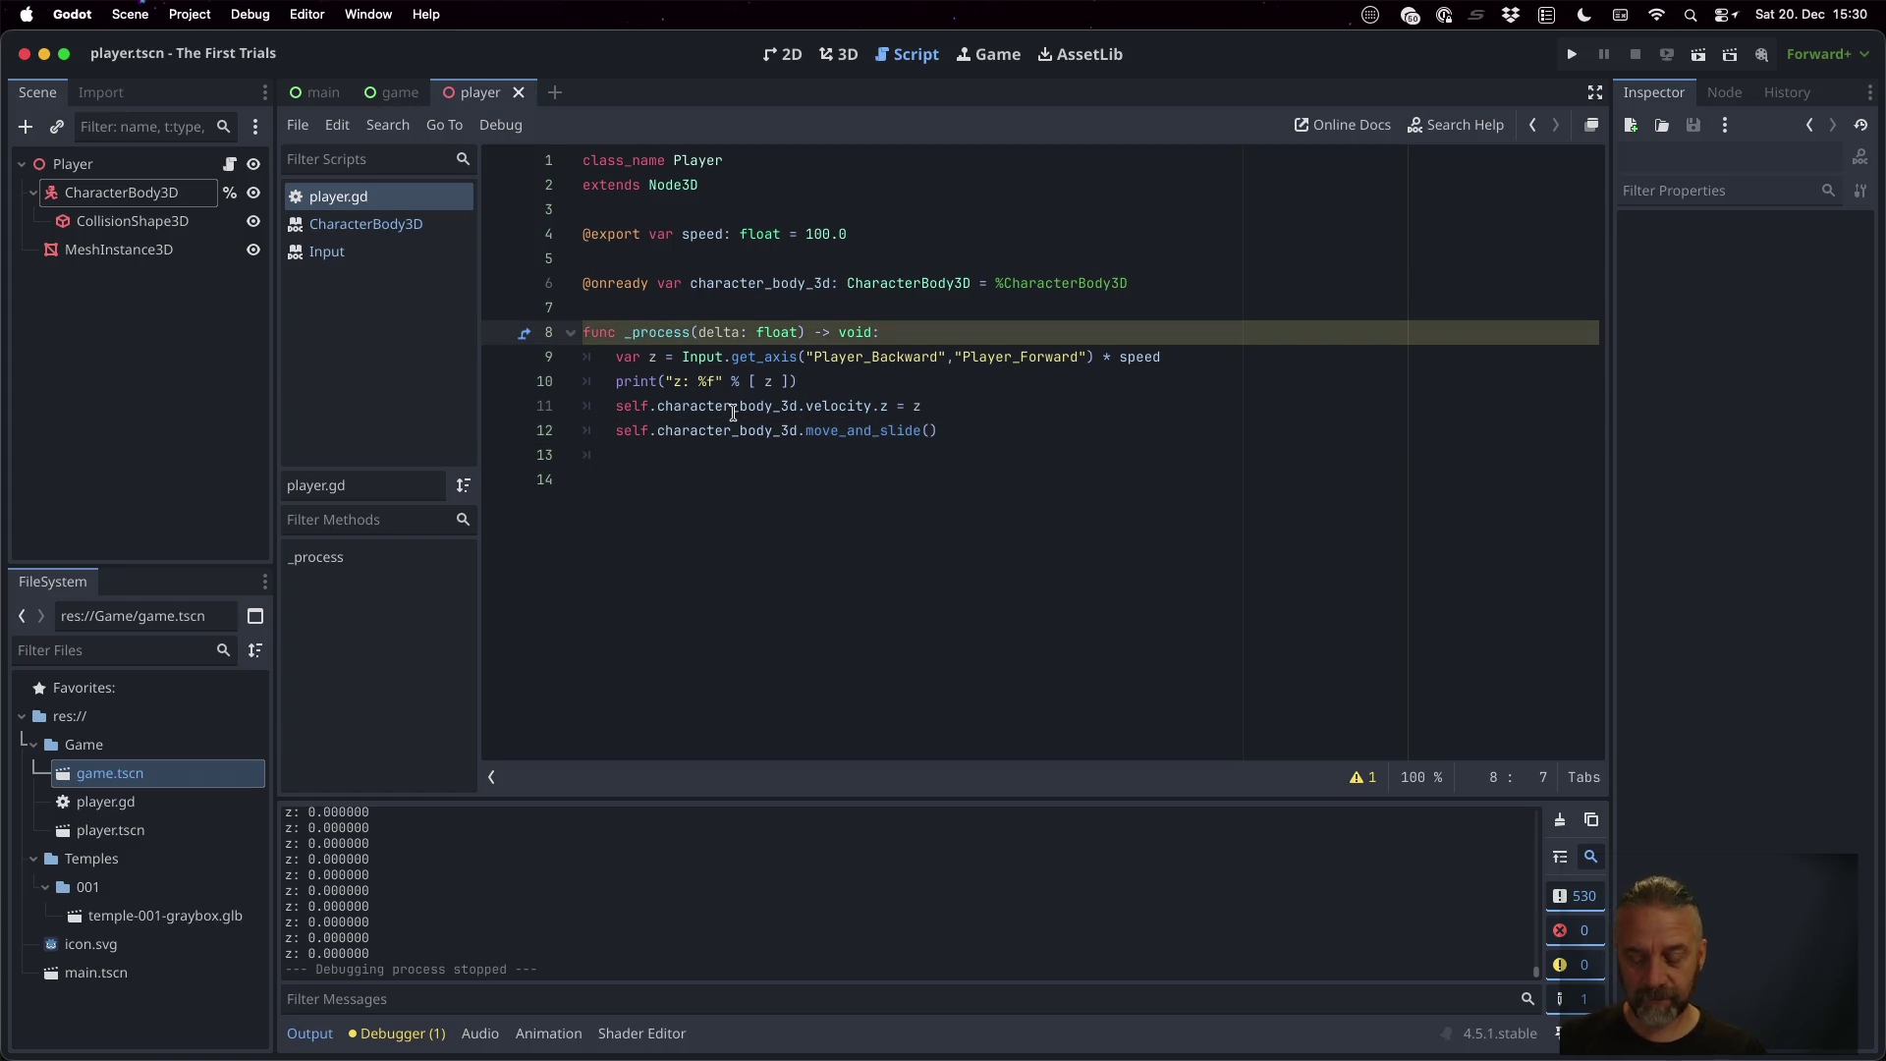
type("physics")
type("_")
key("ctrl+s")
left_click(1272, 356)
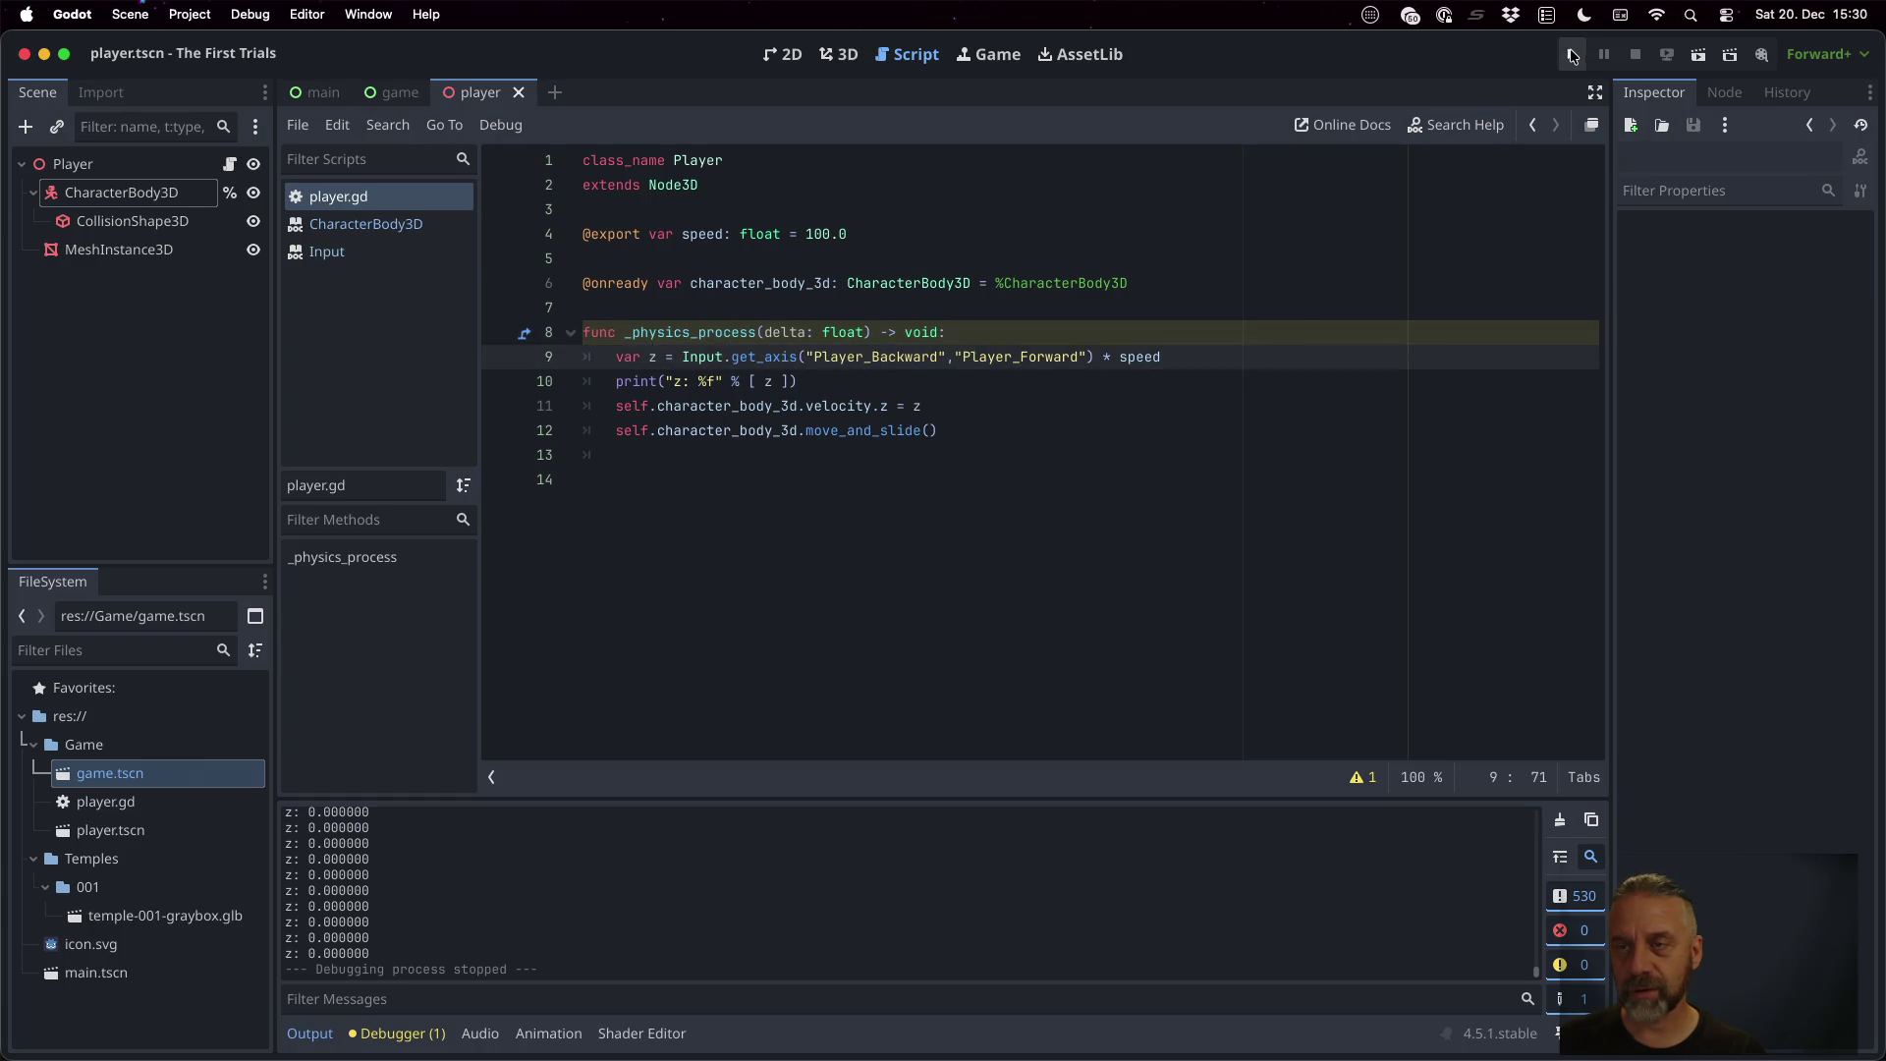
left_click(1572, 53)
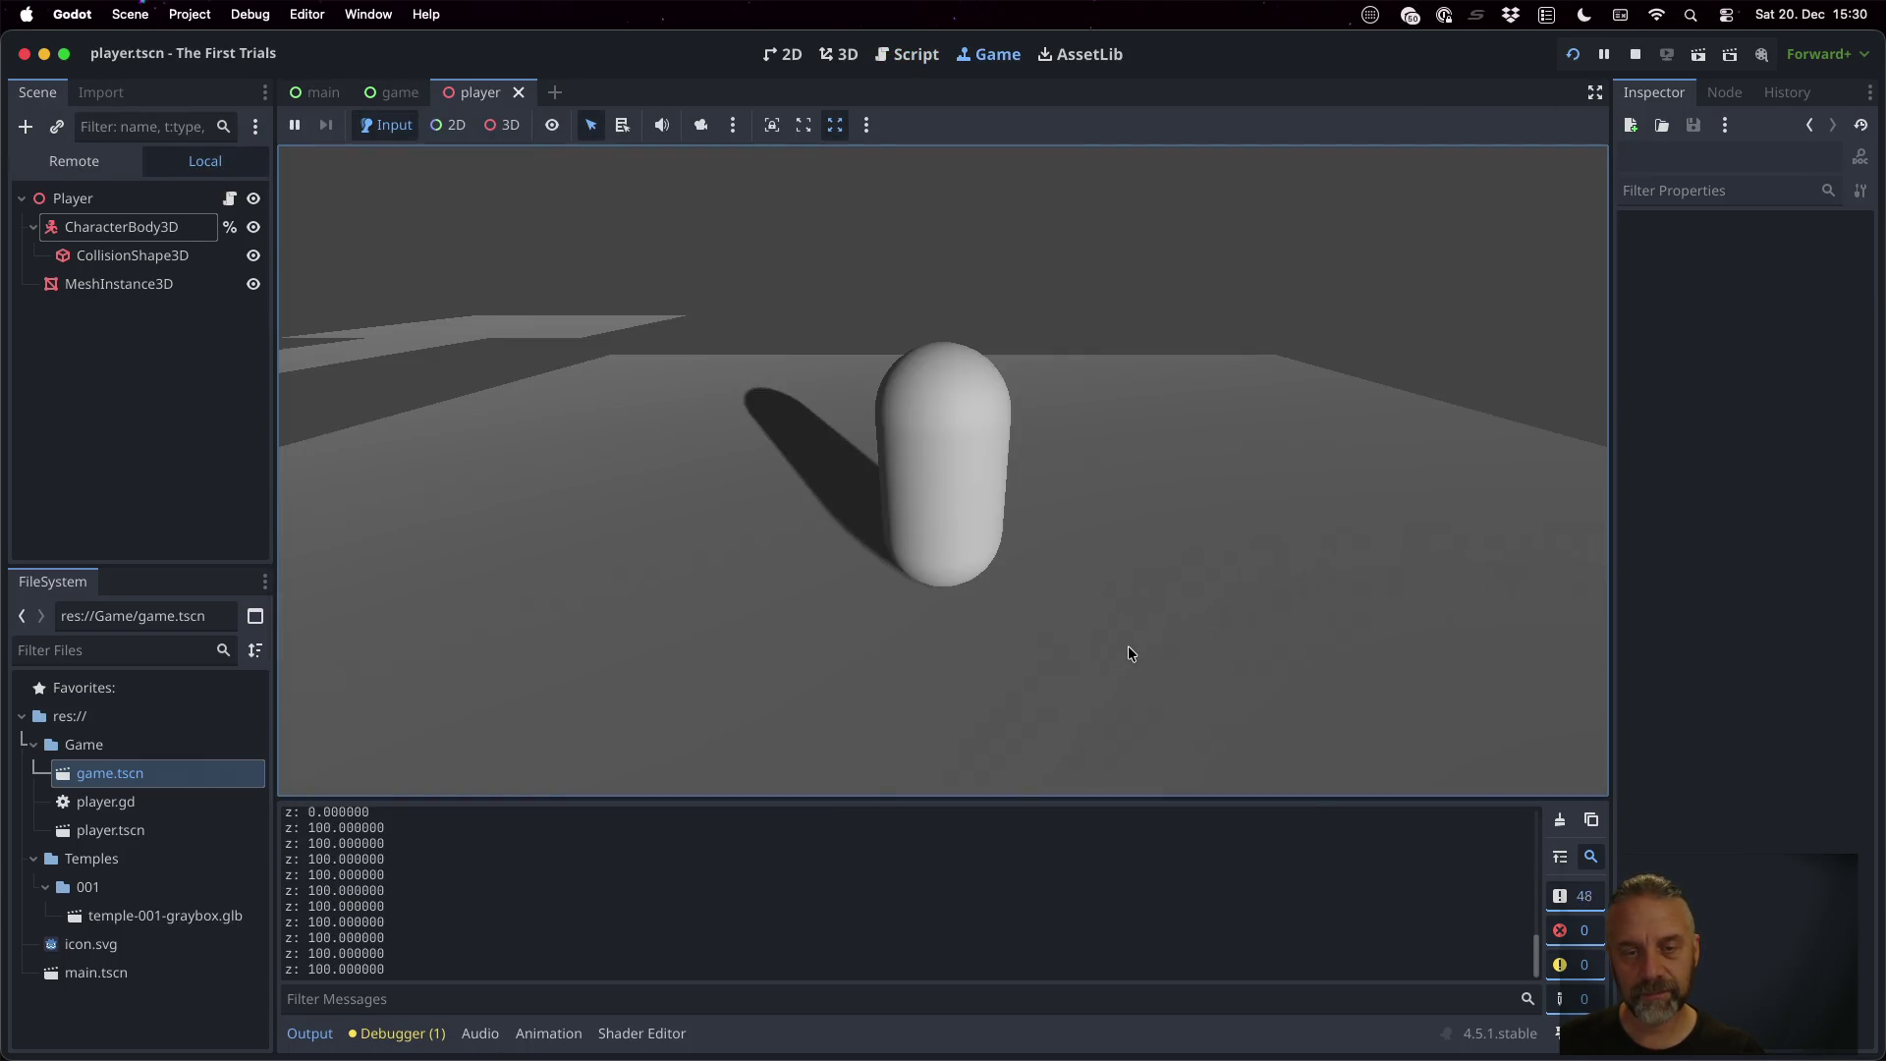
Inspect the live CharacterBody3D and MeshInstance3D in the Remote tree, toggling the capsule's visibility
key("w")
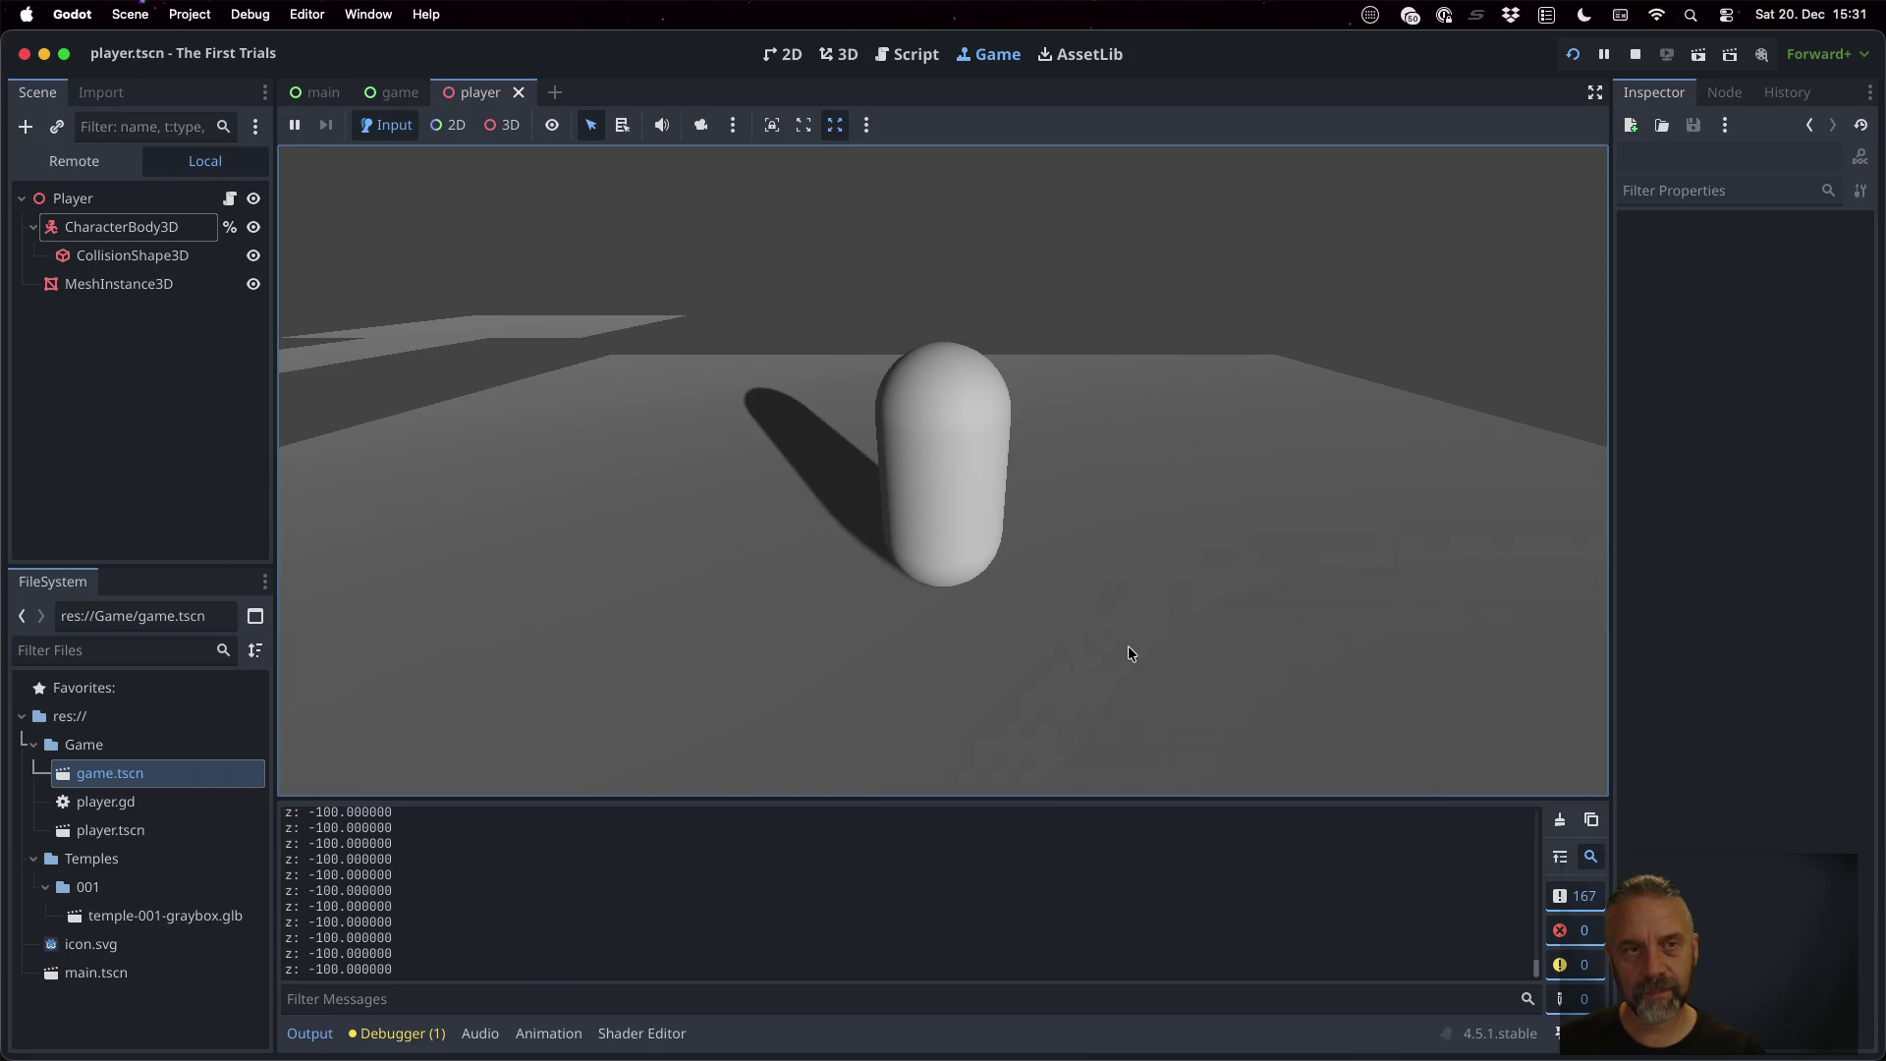
left_click(110, 170)
left_click(79, 228)
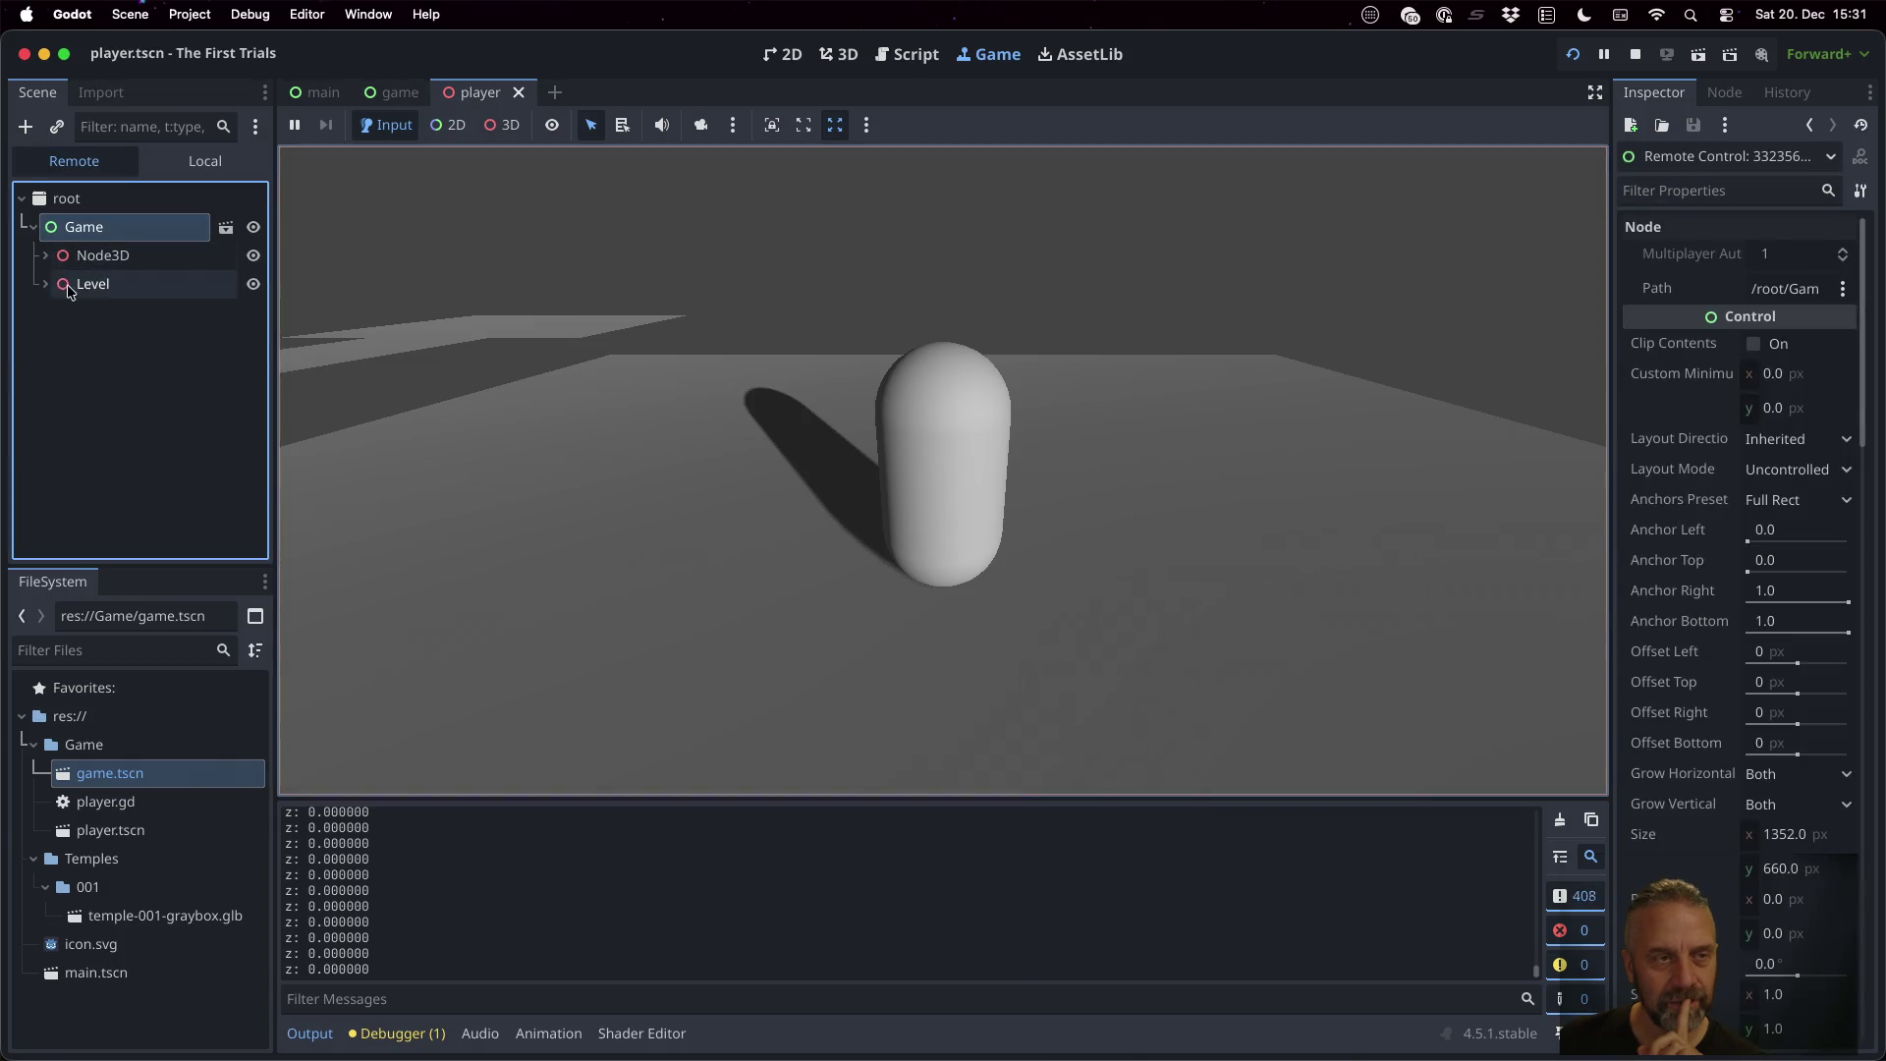
left_click(44, 284)
left_click(46, 256)
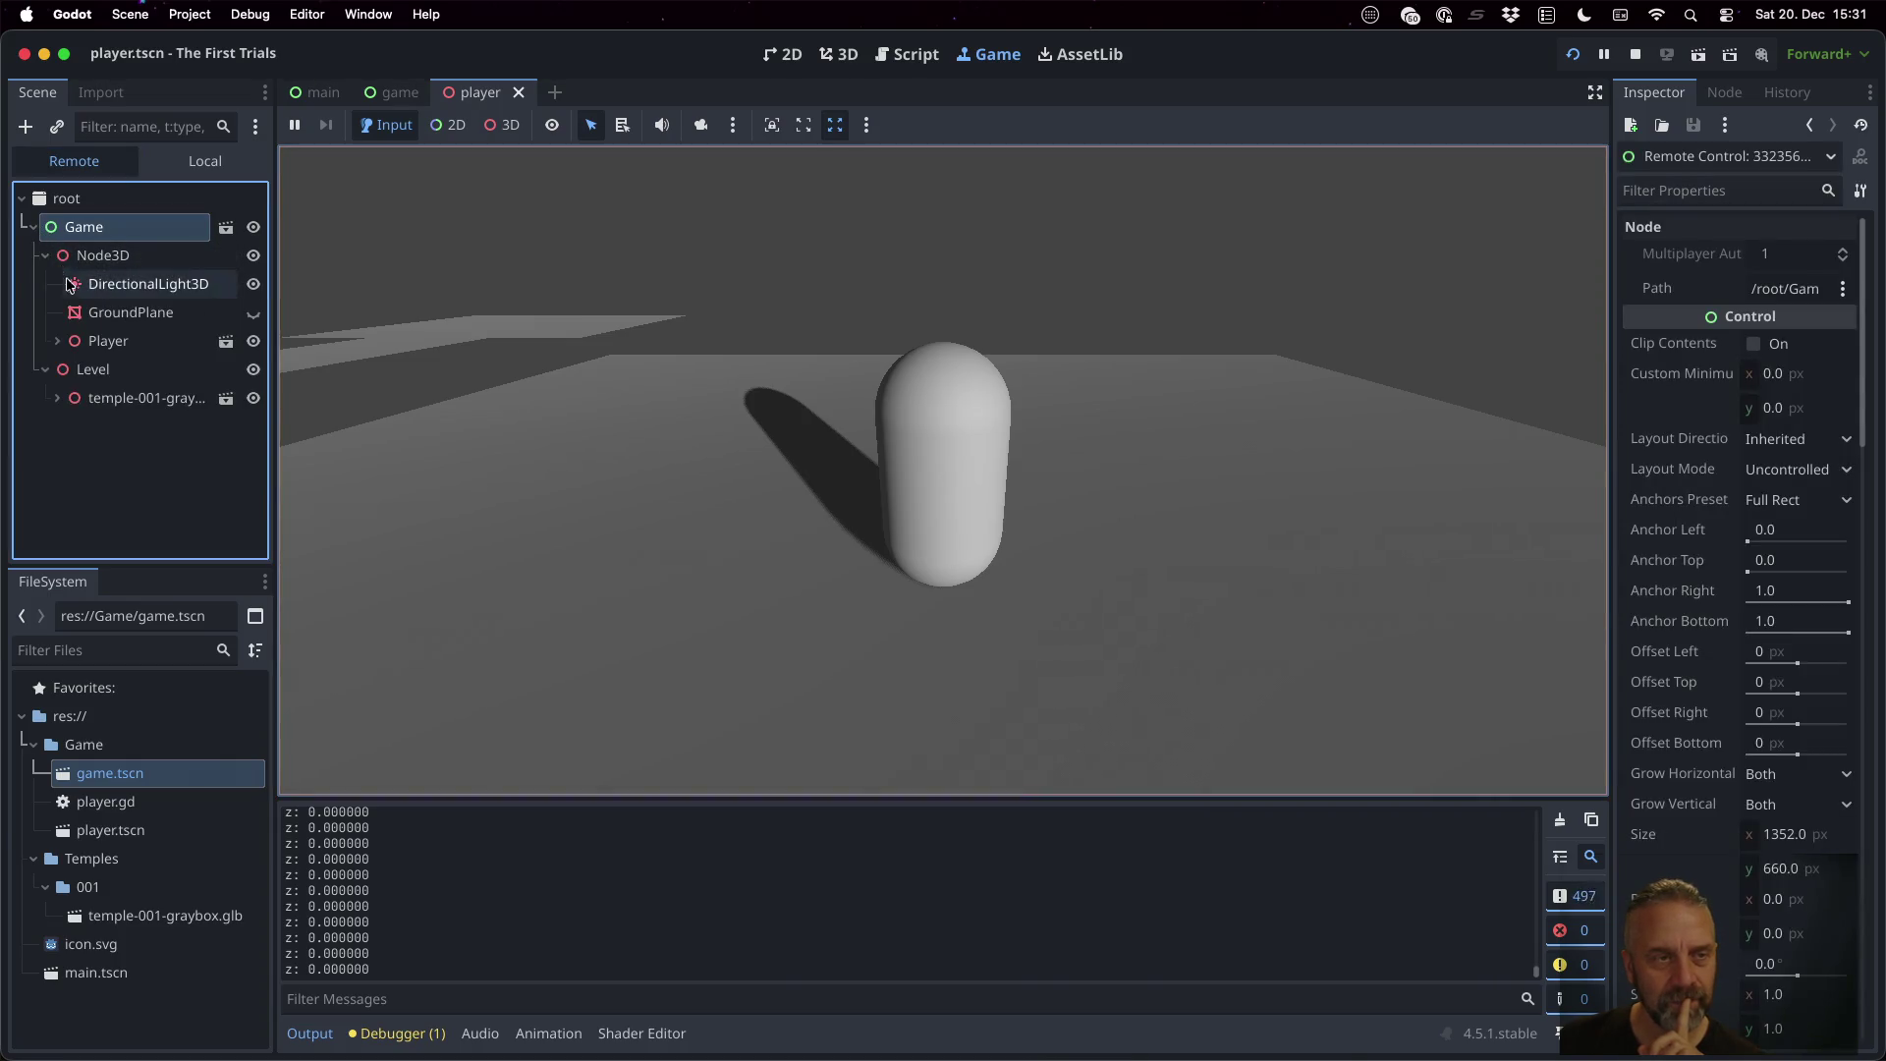
left_click(55, 341)
left_click(71, 370)
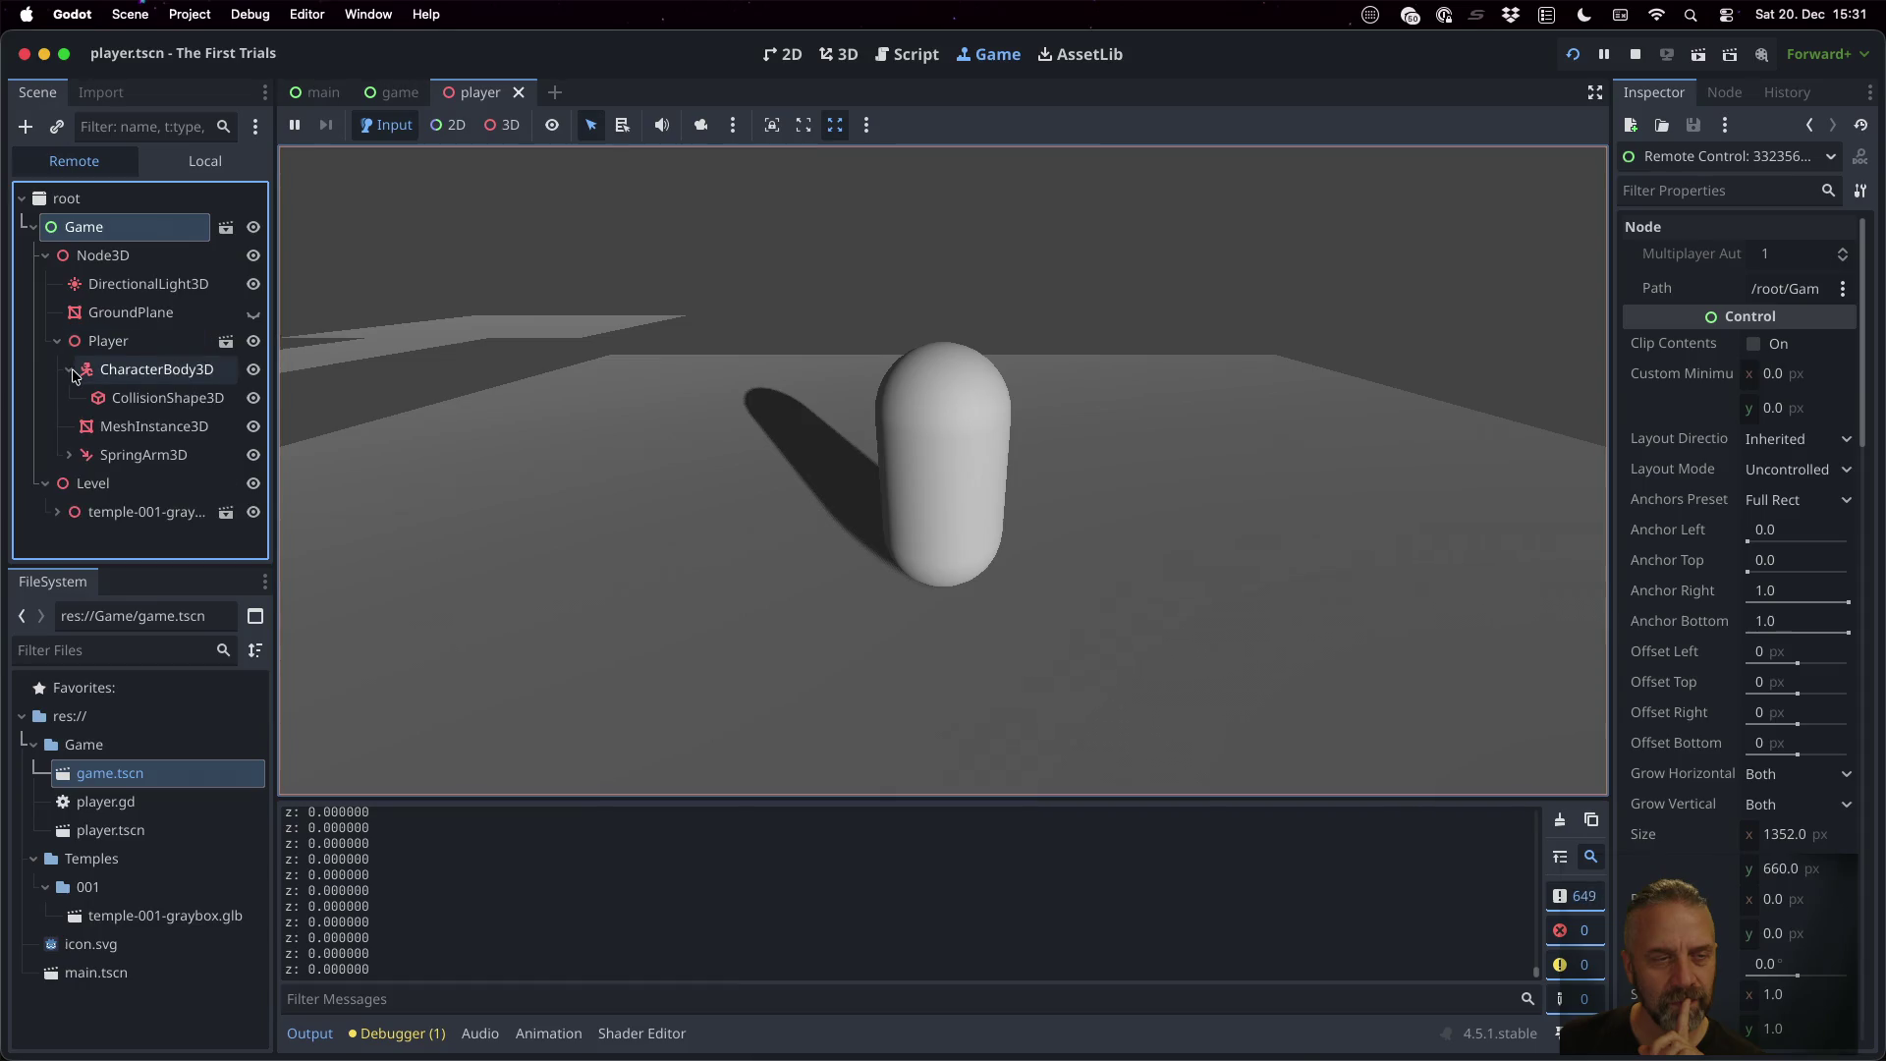
left_click(142, 375)
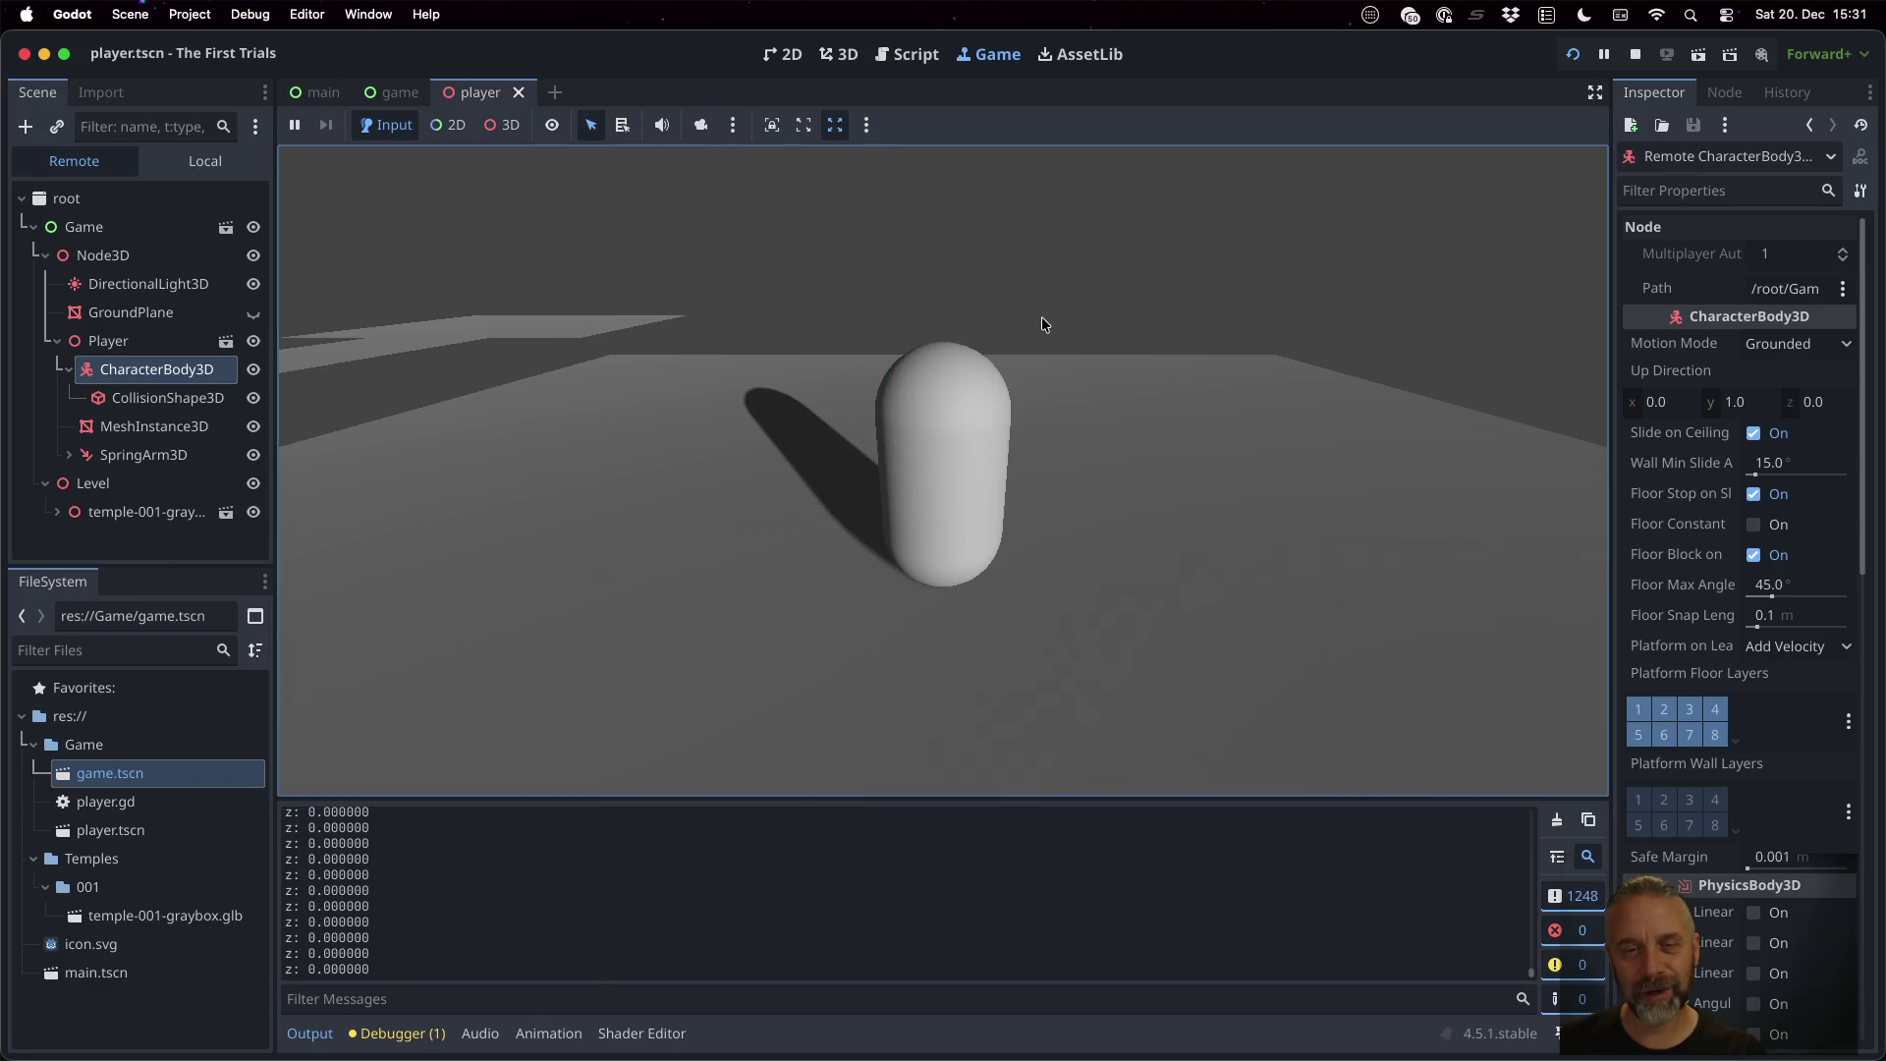
key("w")
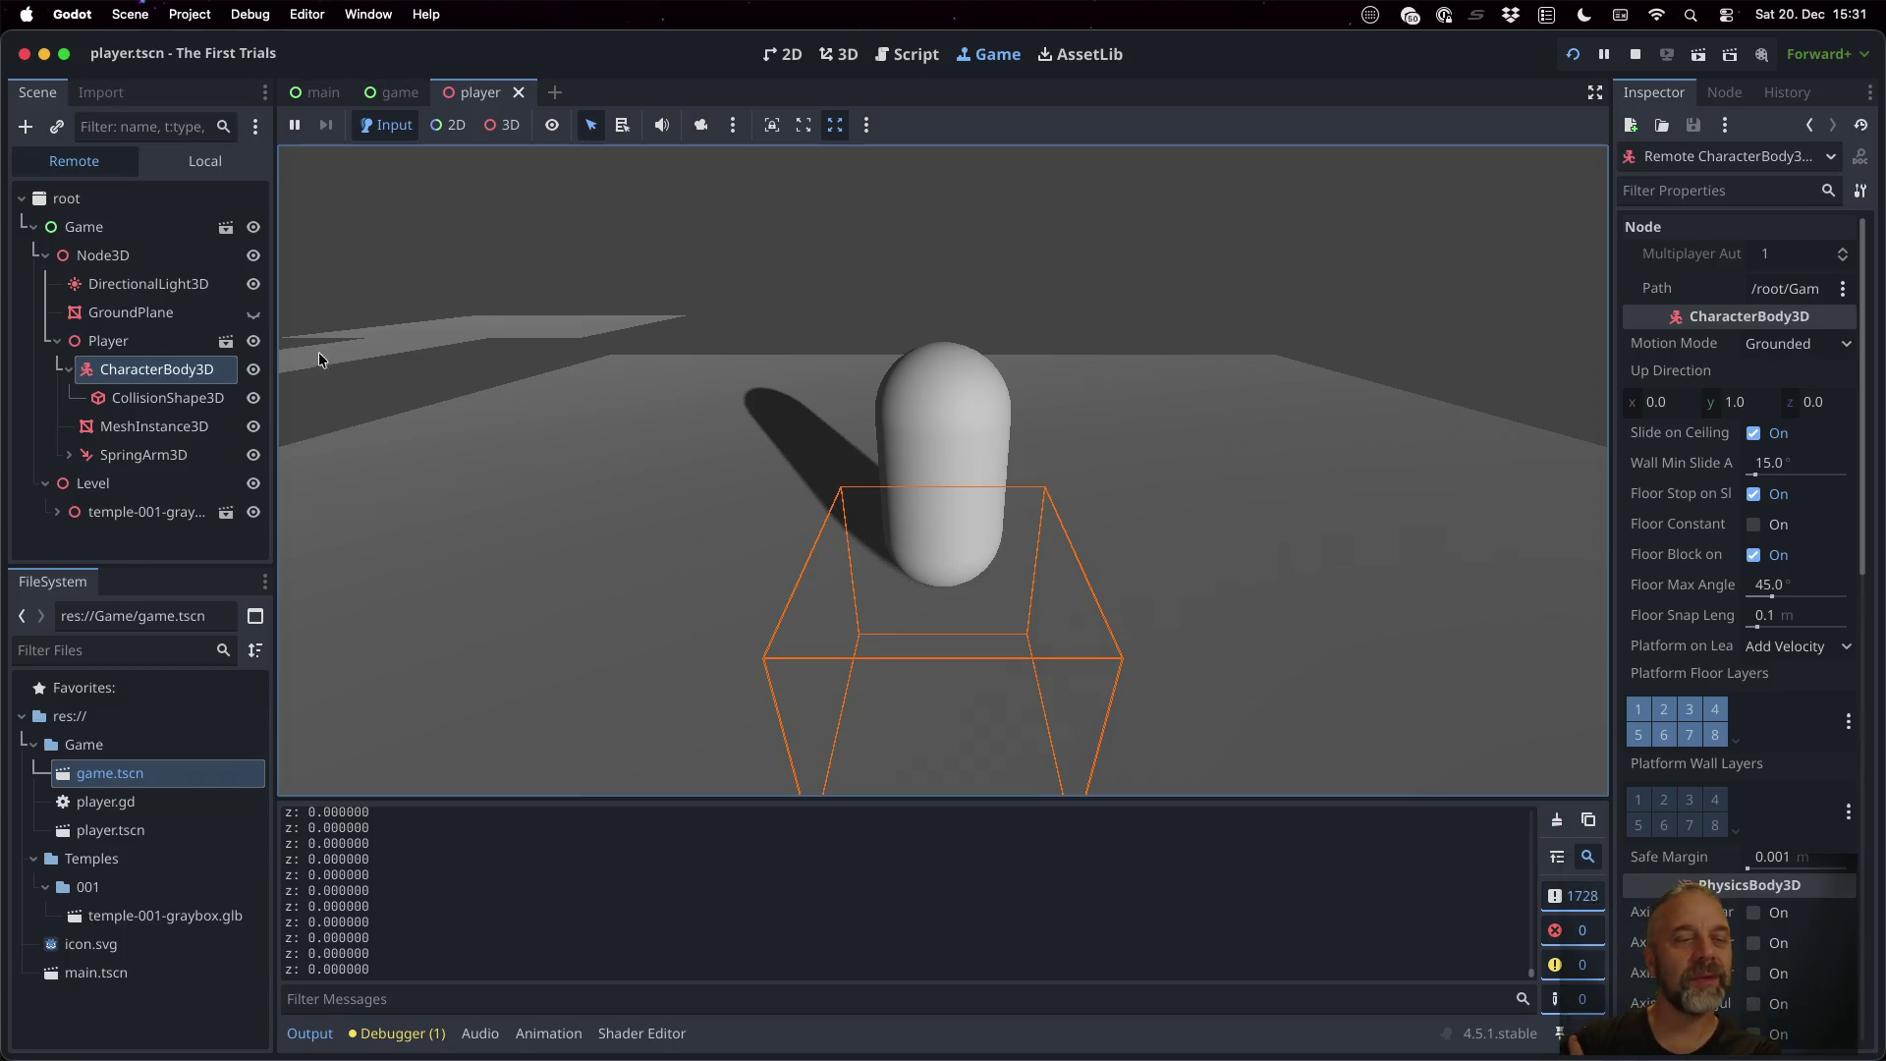
left_click(157, 431)
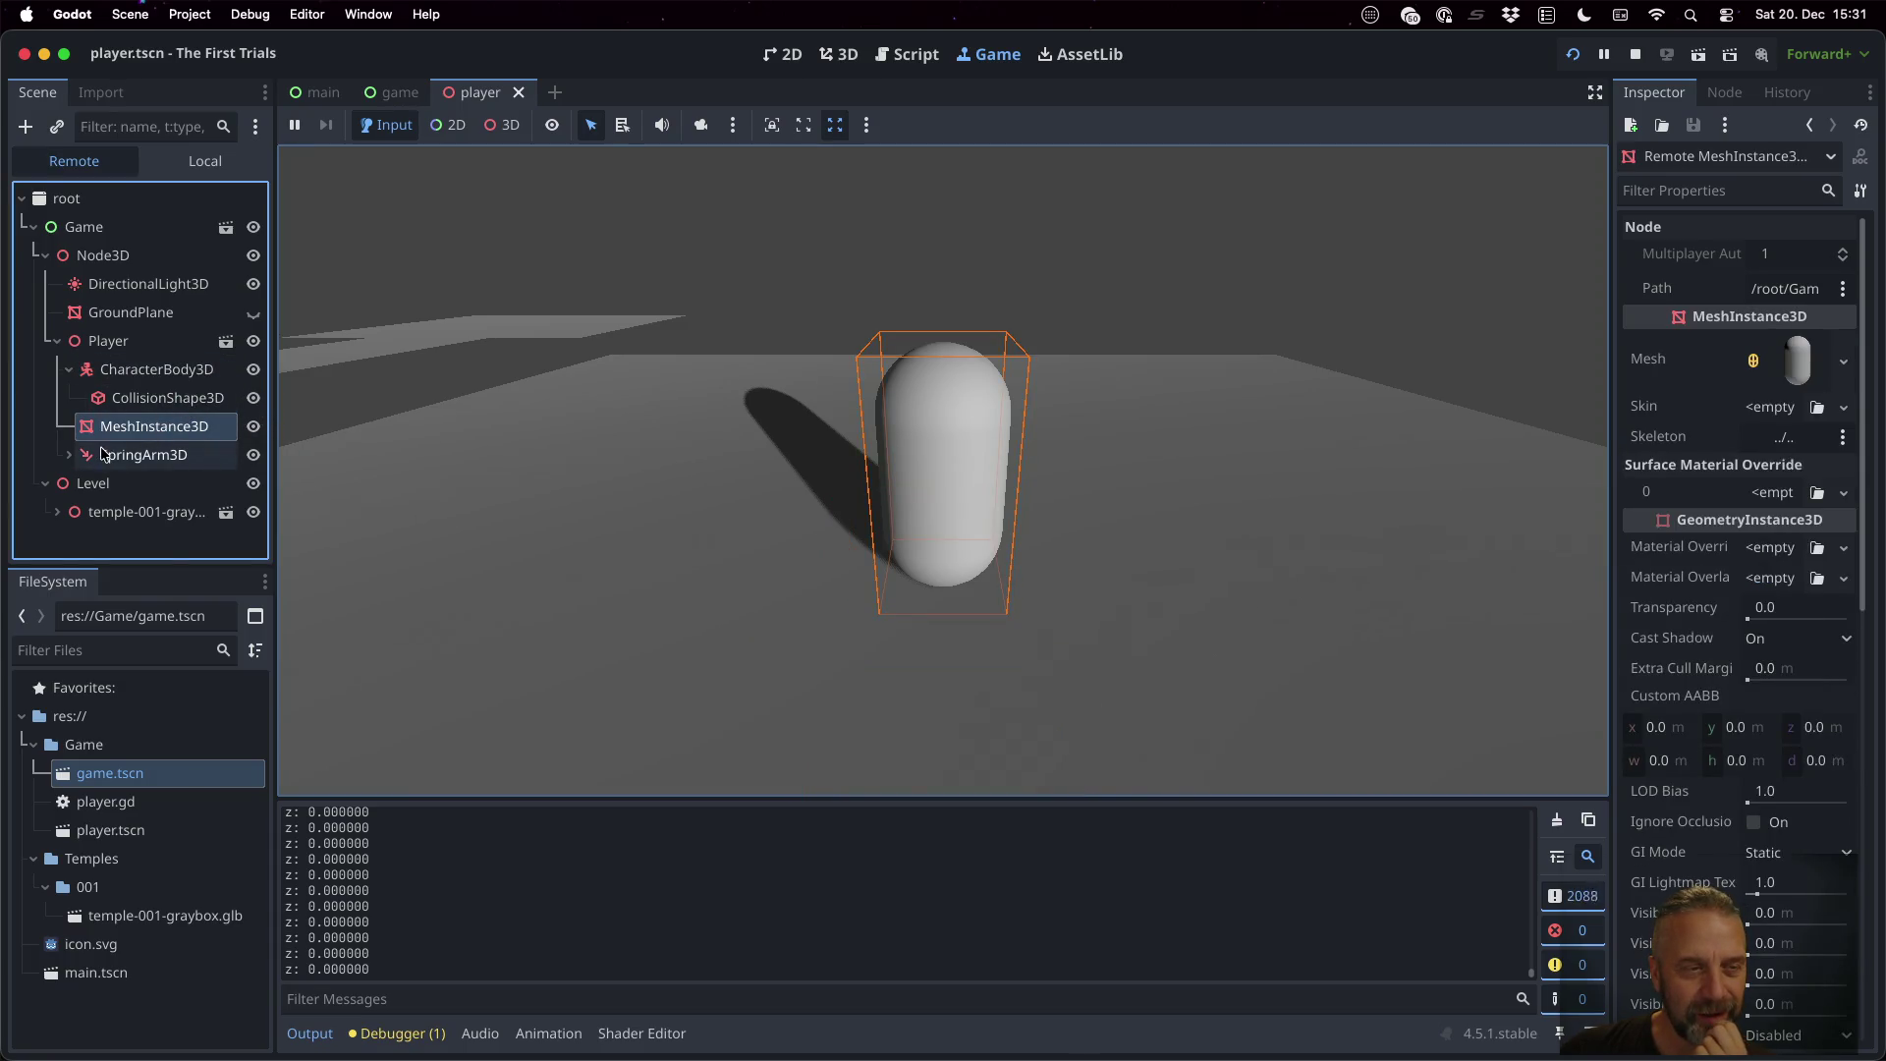
left_click(253, 427)
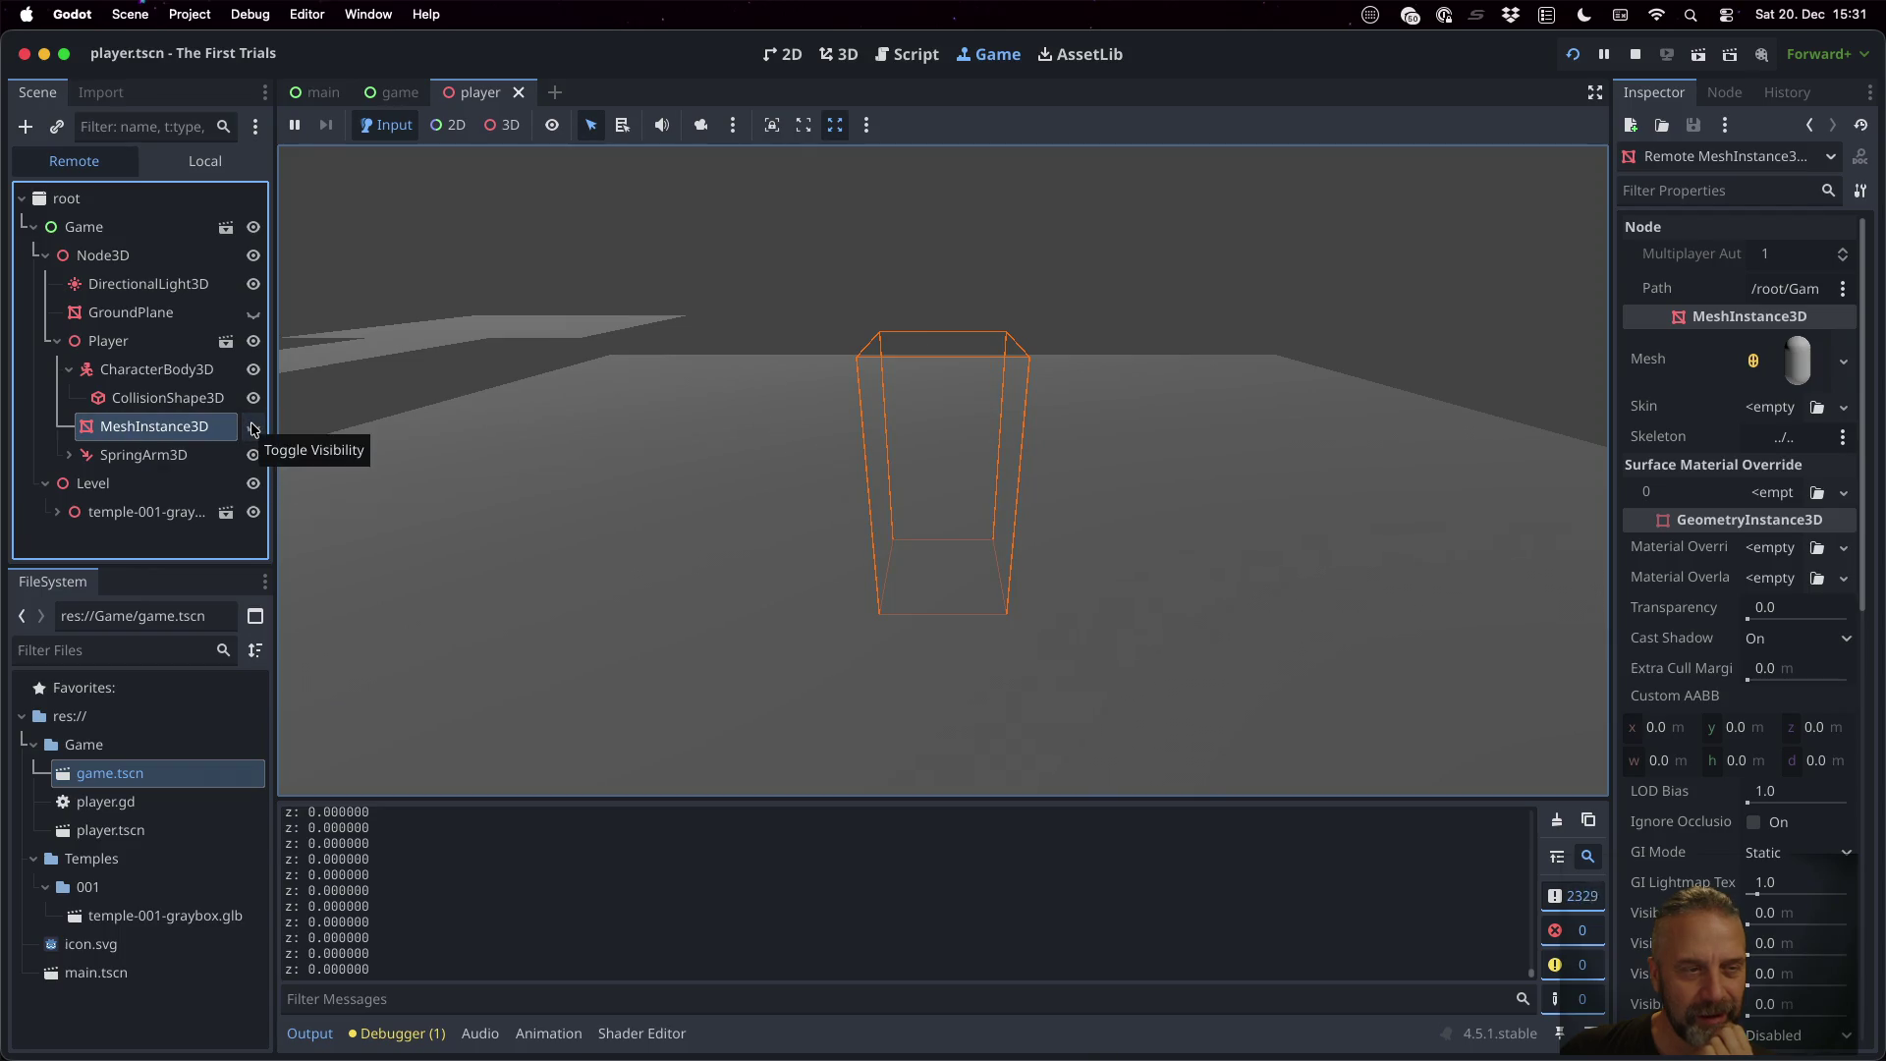
left_click(253, 427)
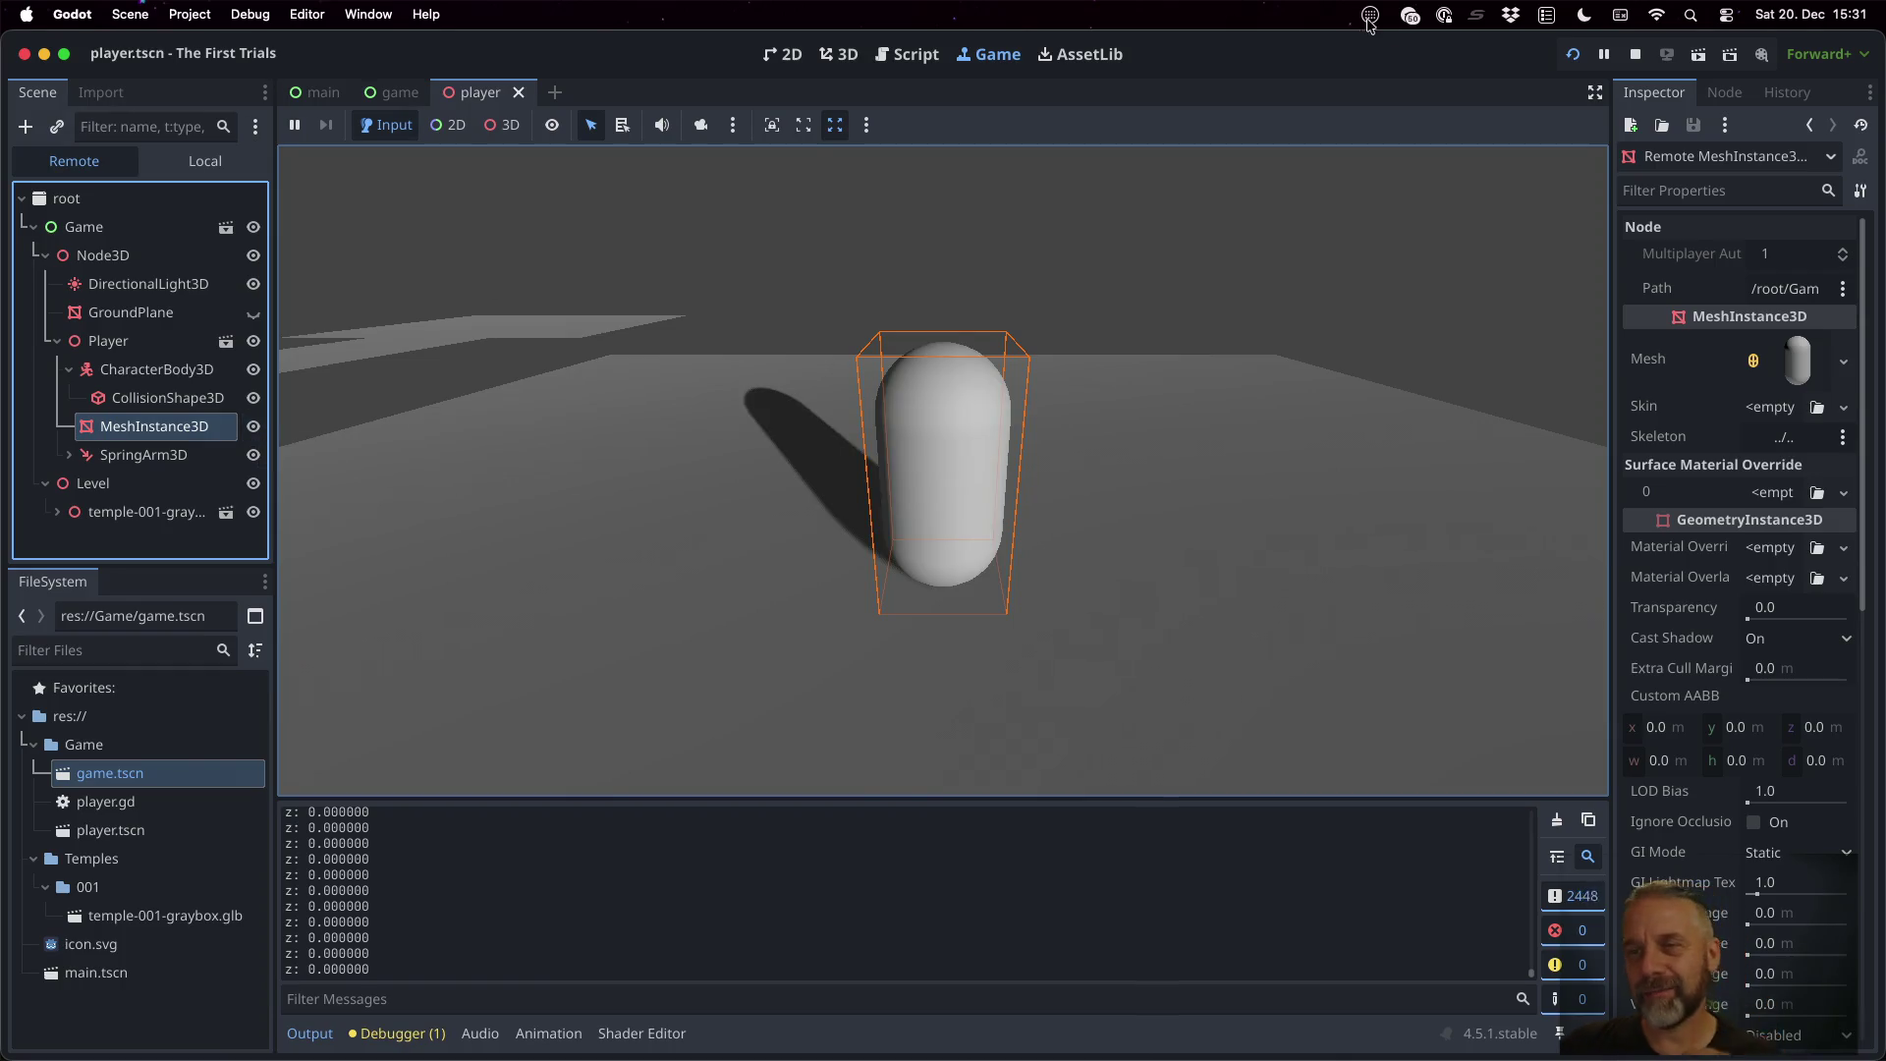
Reparent MeshInstance3D under CharacterBody3D, then test-run the game moving the capsule with W
left_click(1634, 54)
left_click(102, 92)
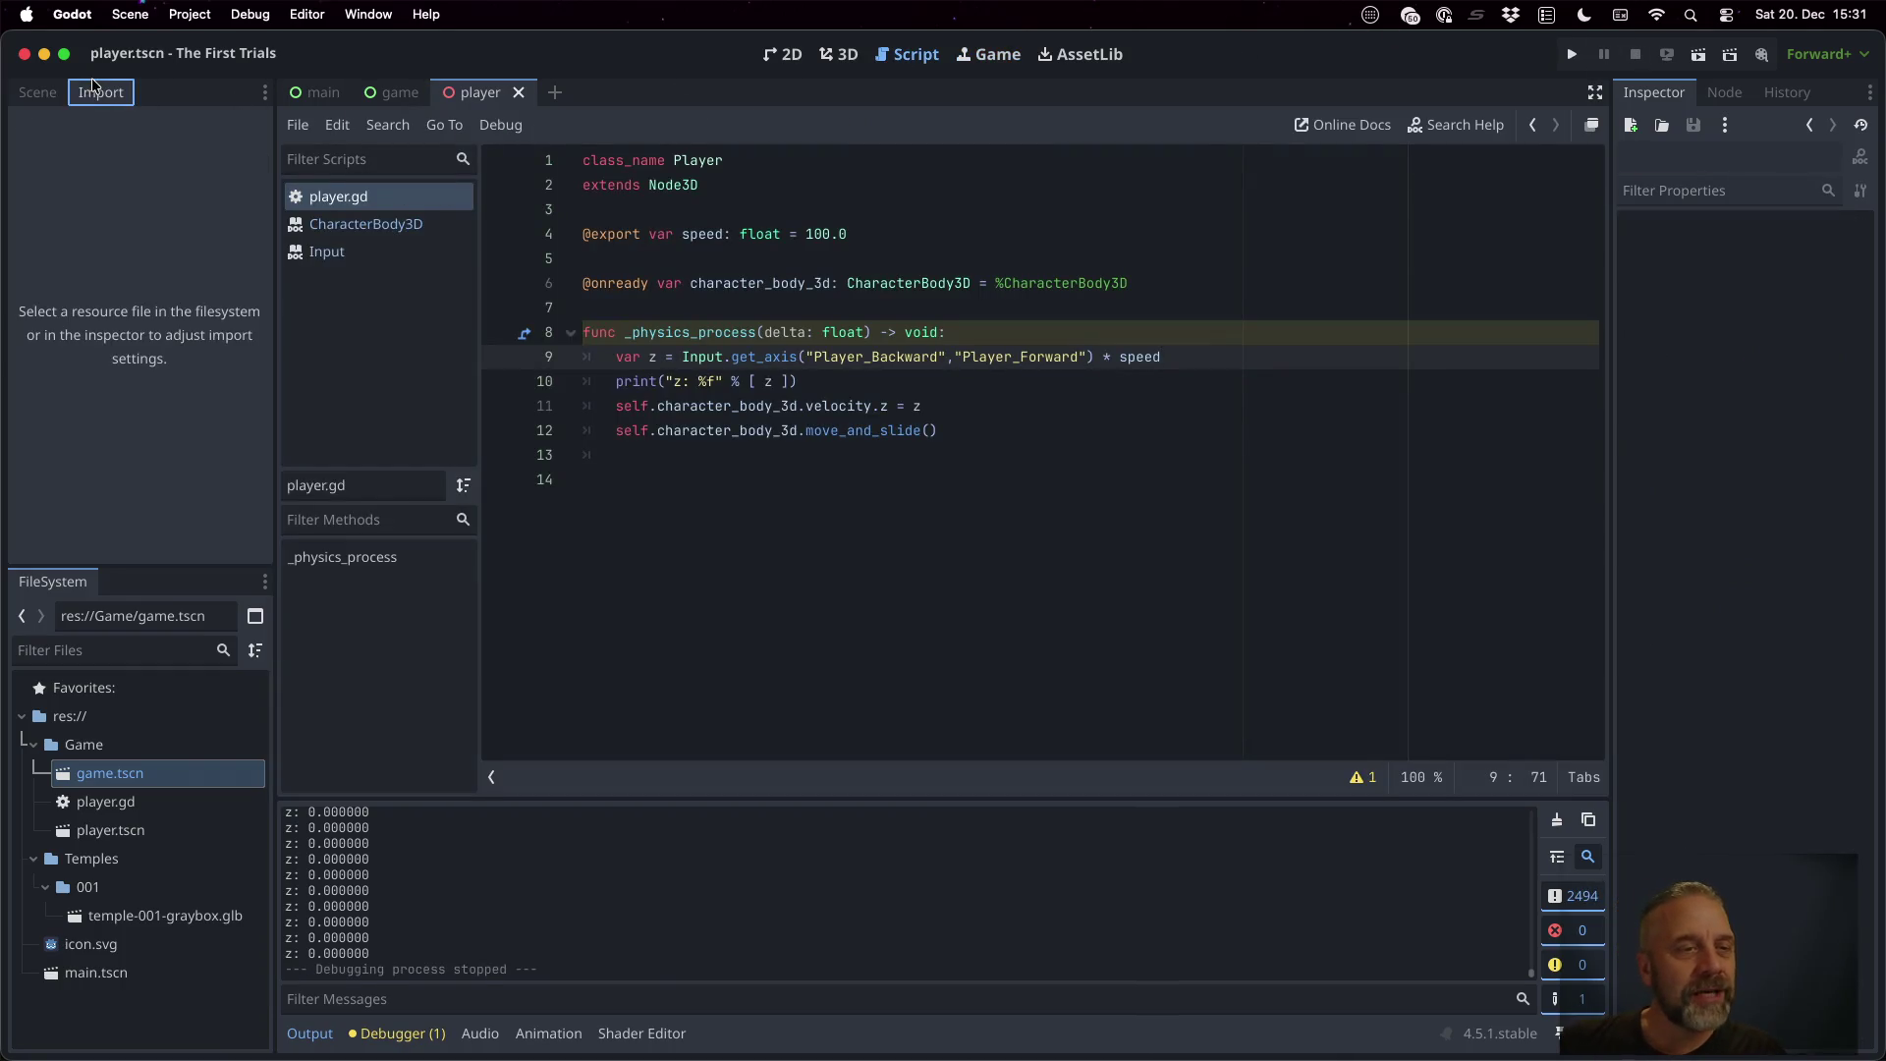
left_click(37, 93)
left_click_drag(140, 256, 127, 193)
left_click(1584, 59)
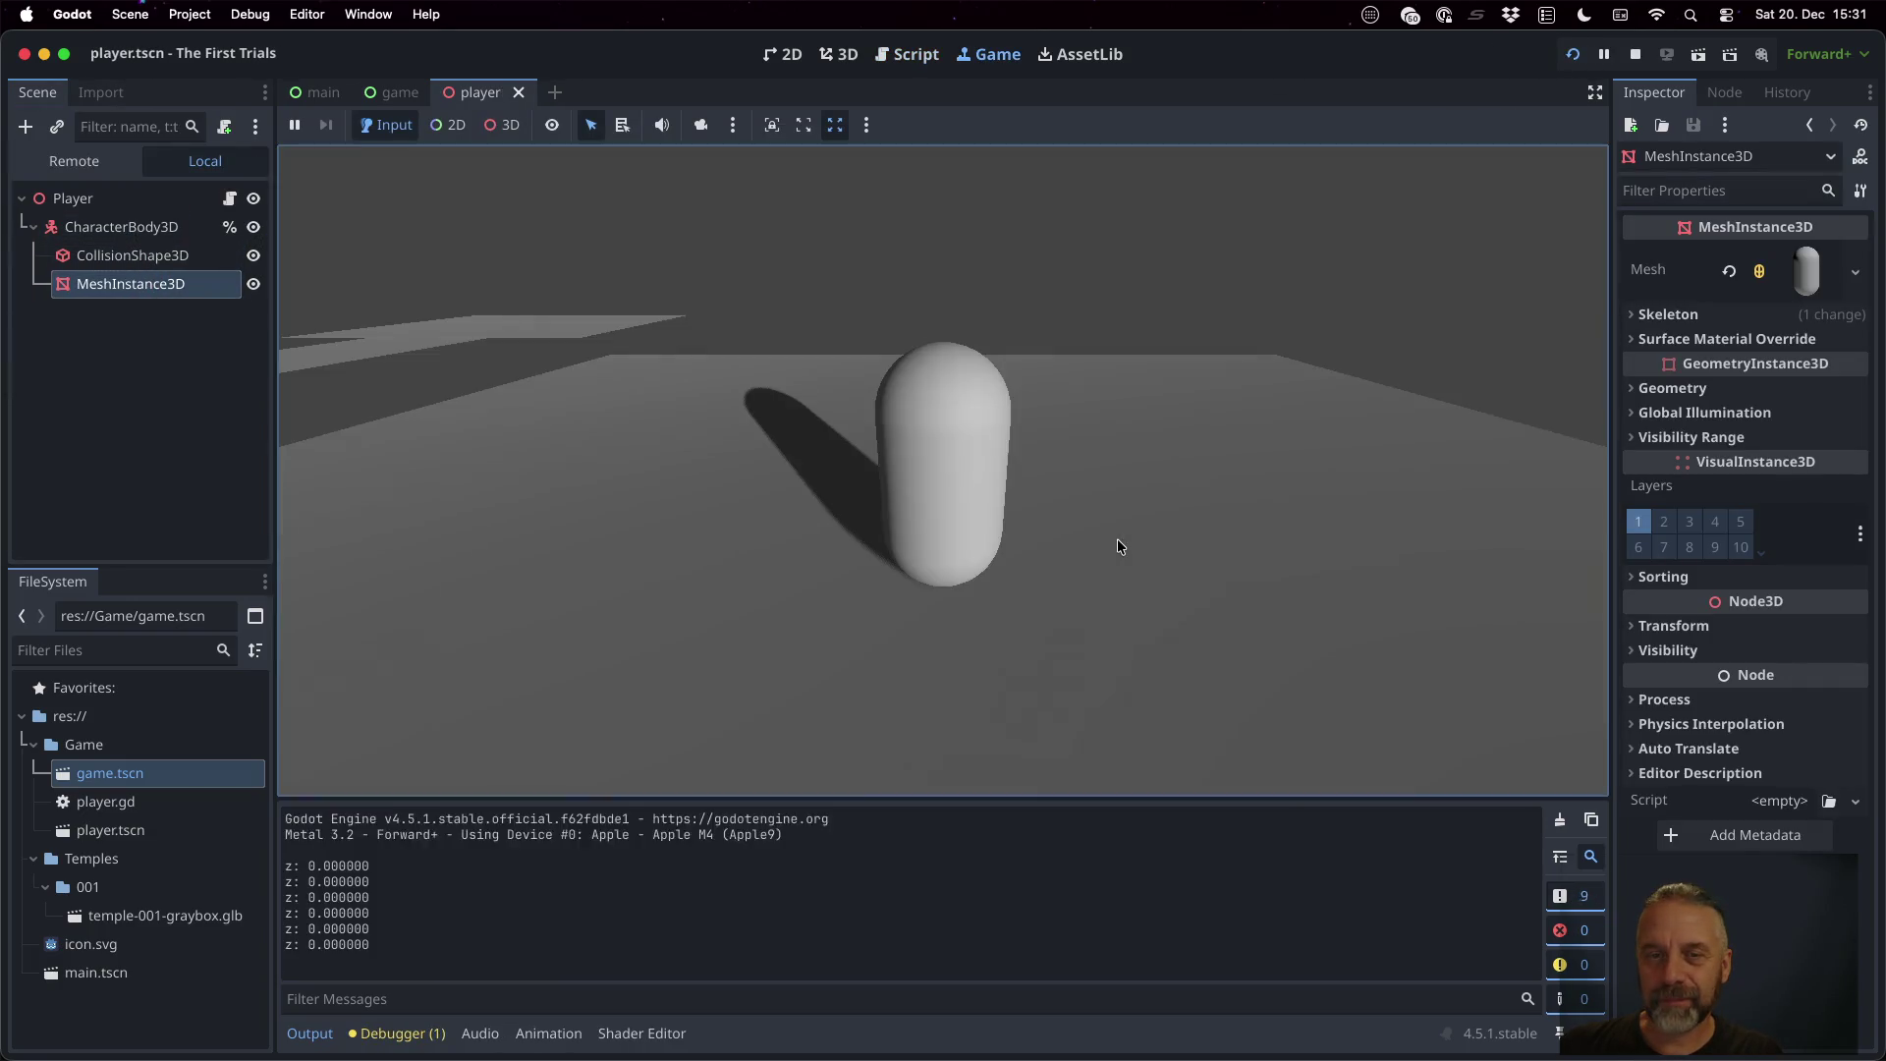
key("w")
key("w")
key("w")
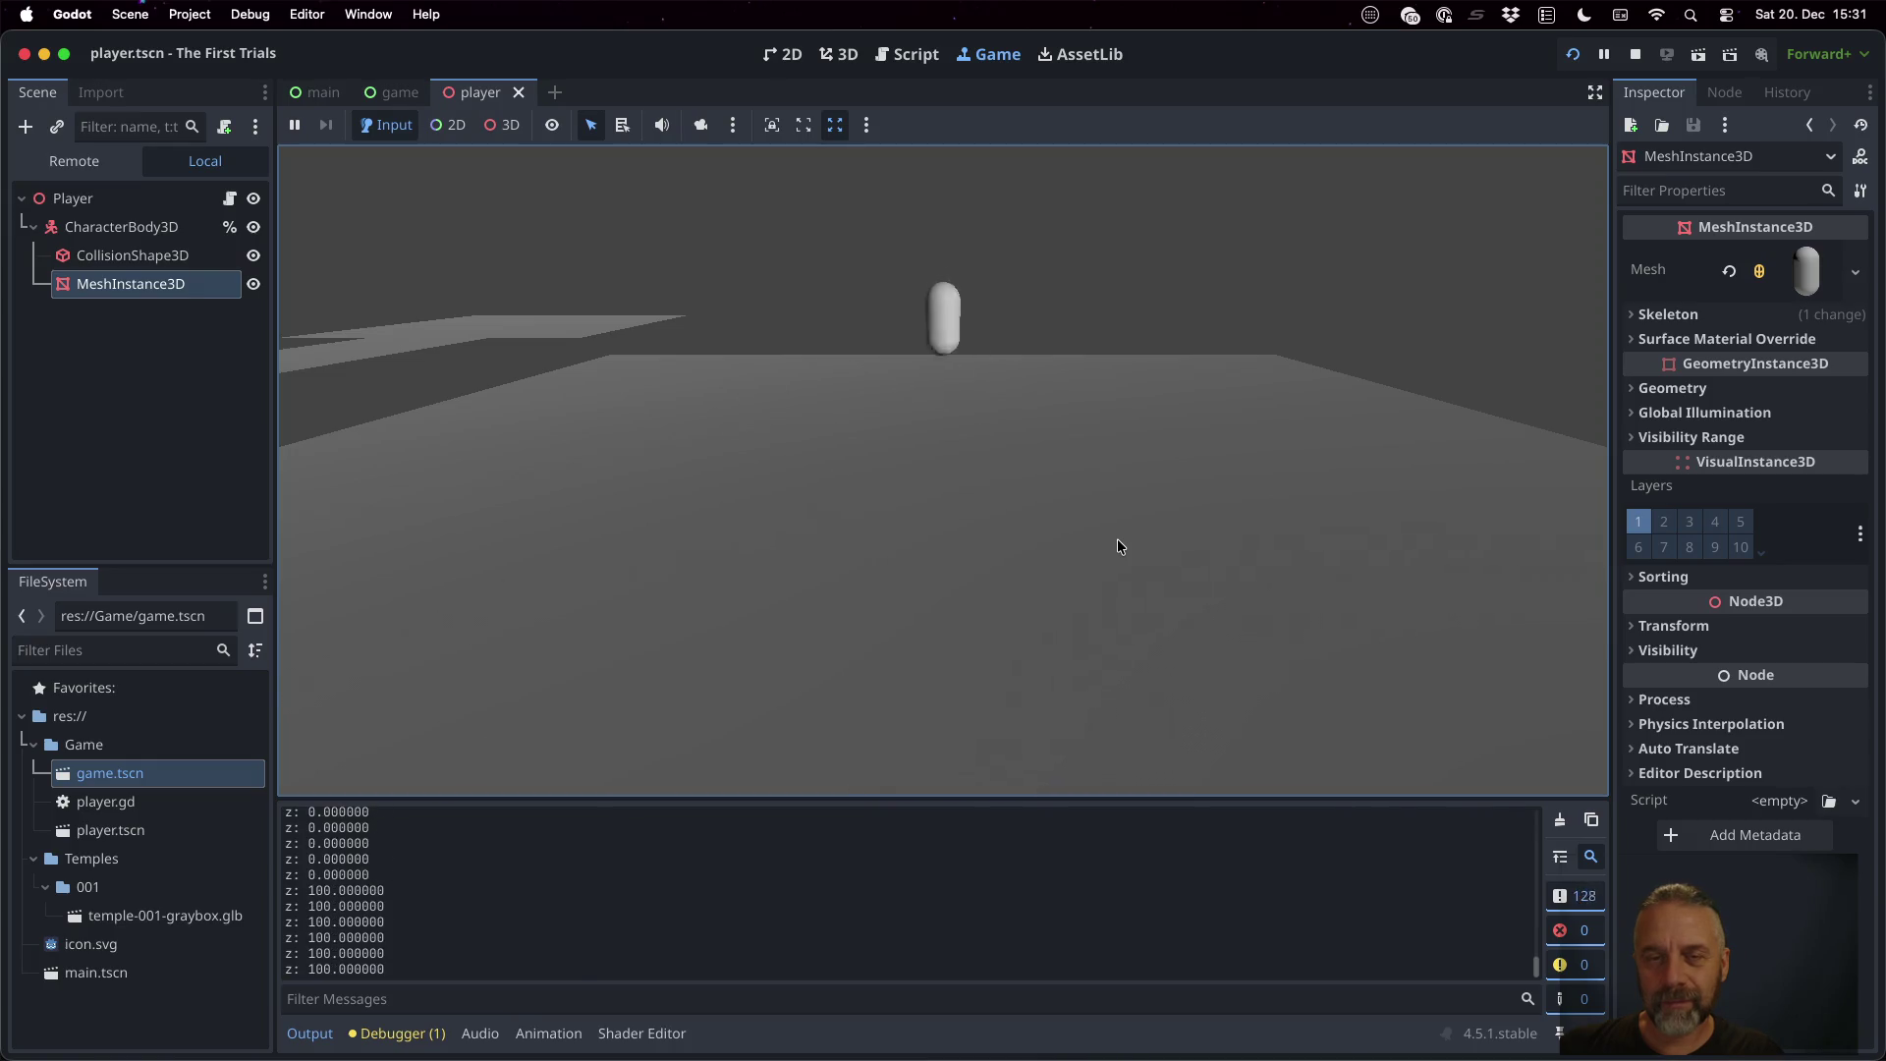
key("w")
key("w")
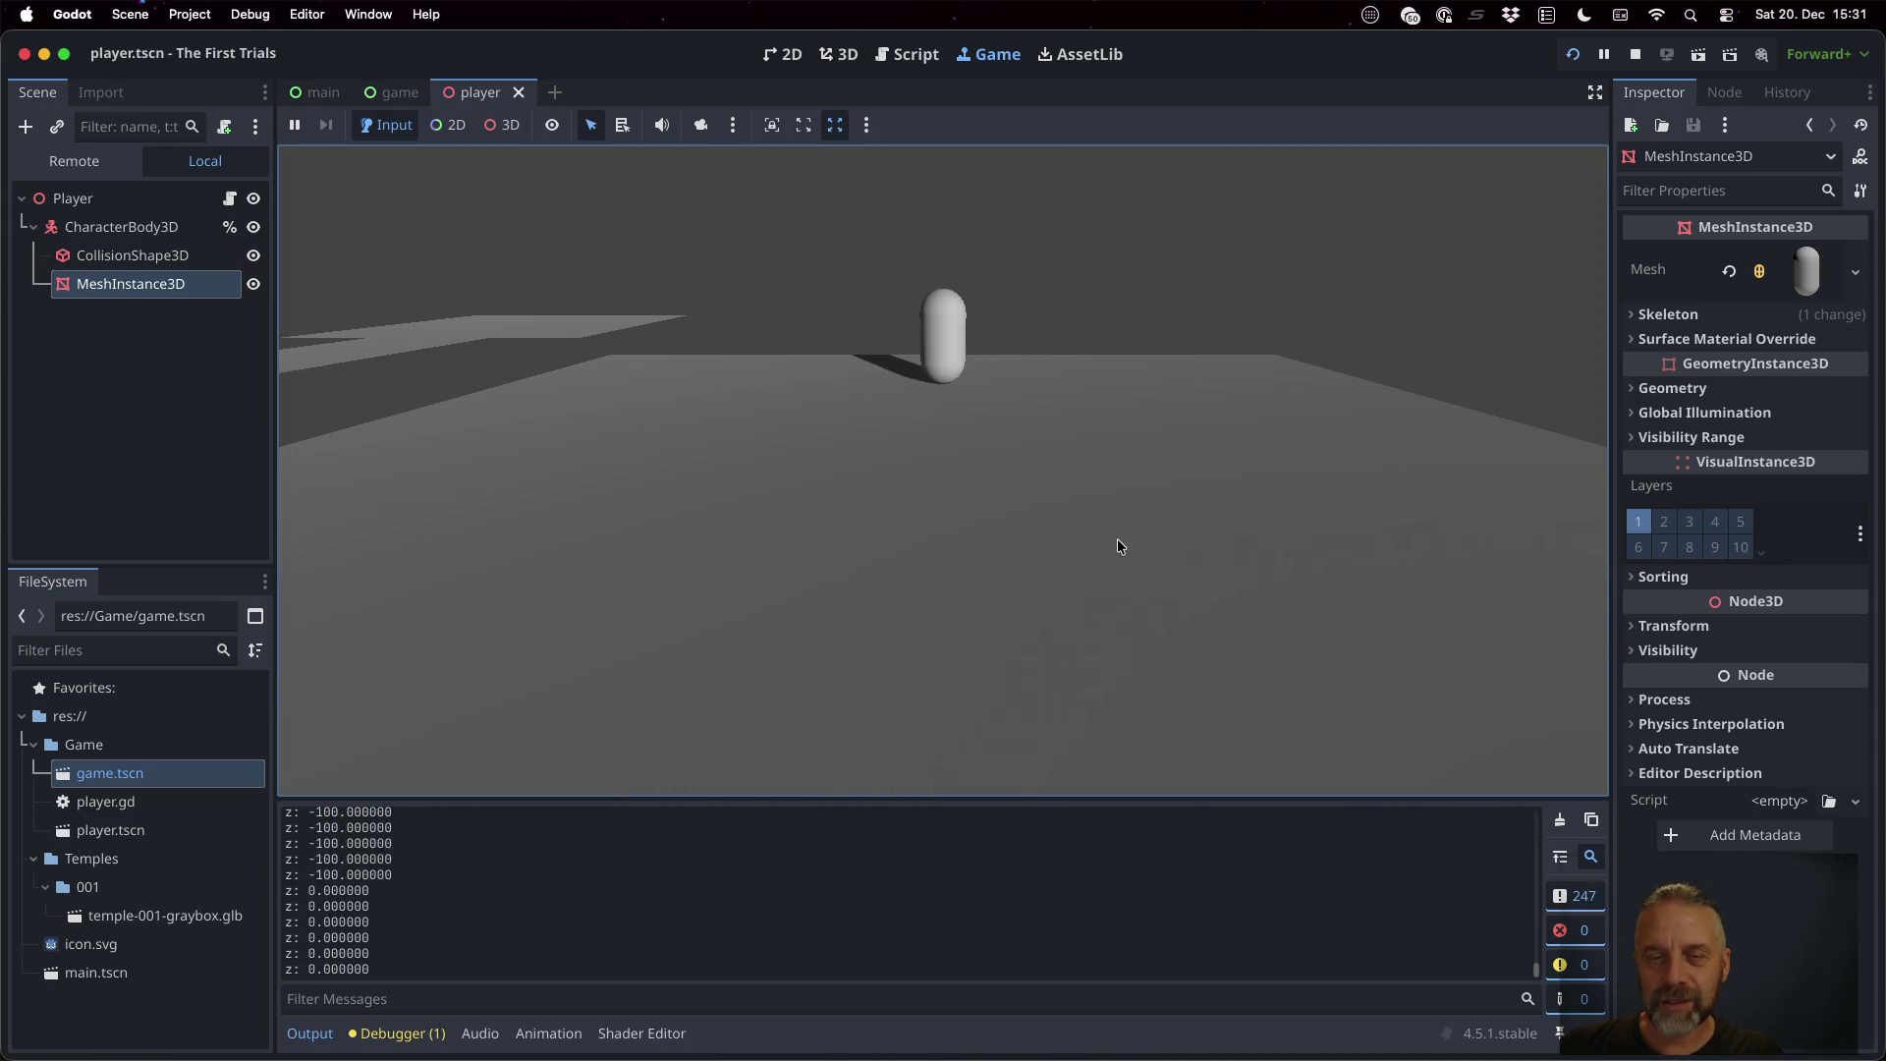
key("w")
key("w")
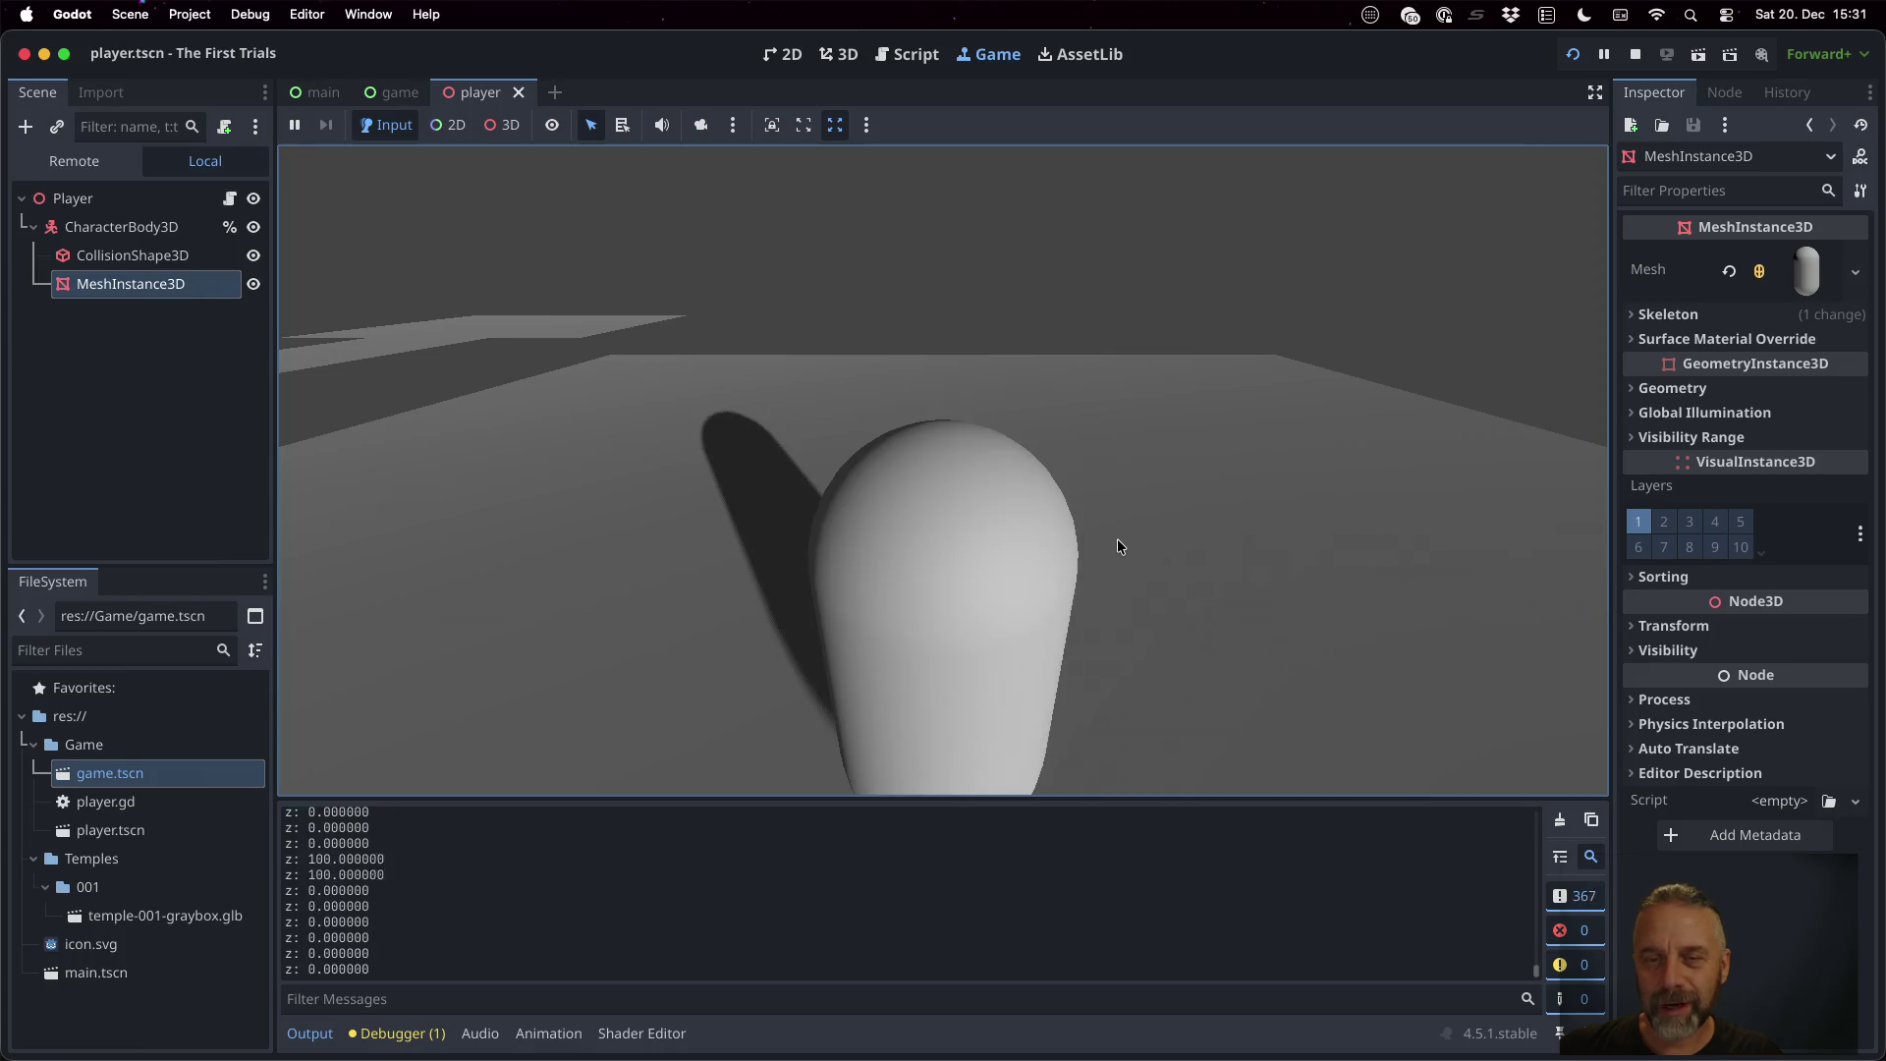
left_click(1635, 59)
Return to player.gd and select part of Player_Backward on line 9
left_click(947, 375)
left_click(916, 411)
left_click_drag(875, 352, 942, 350)
Change line 9 to get_axis("Player_Forward", "Player_Backward") and save player.gd
key("Left")
key("shift+Right")
key("shift+Right")
key("shift+Right")
type("For")
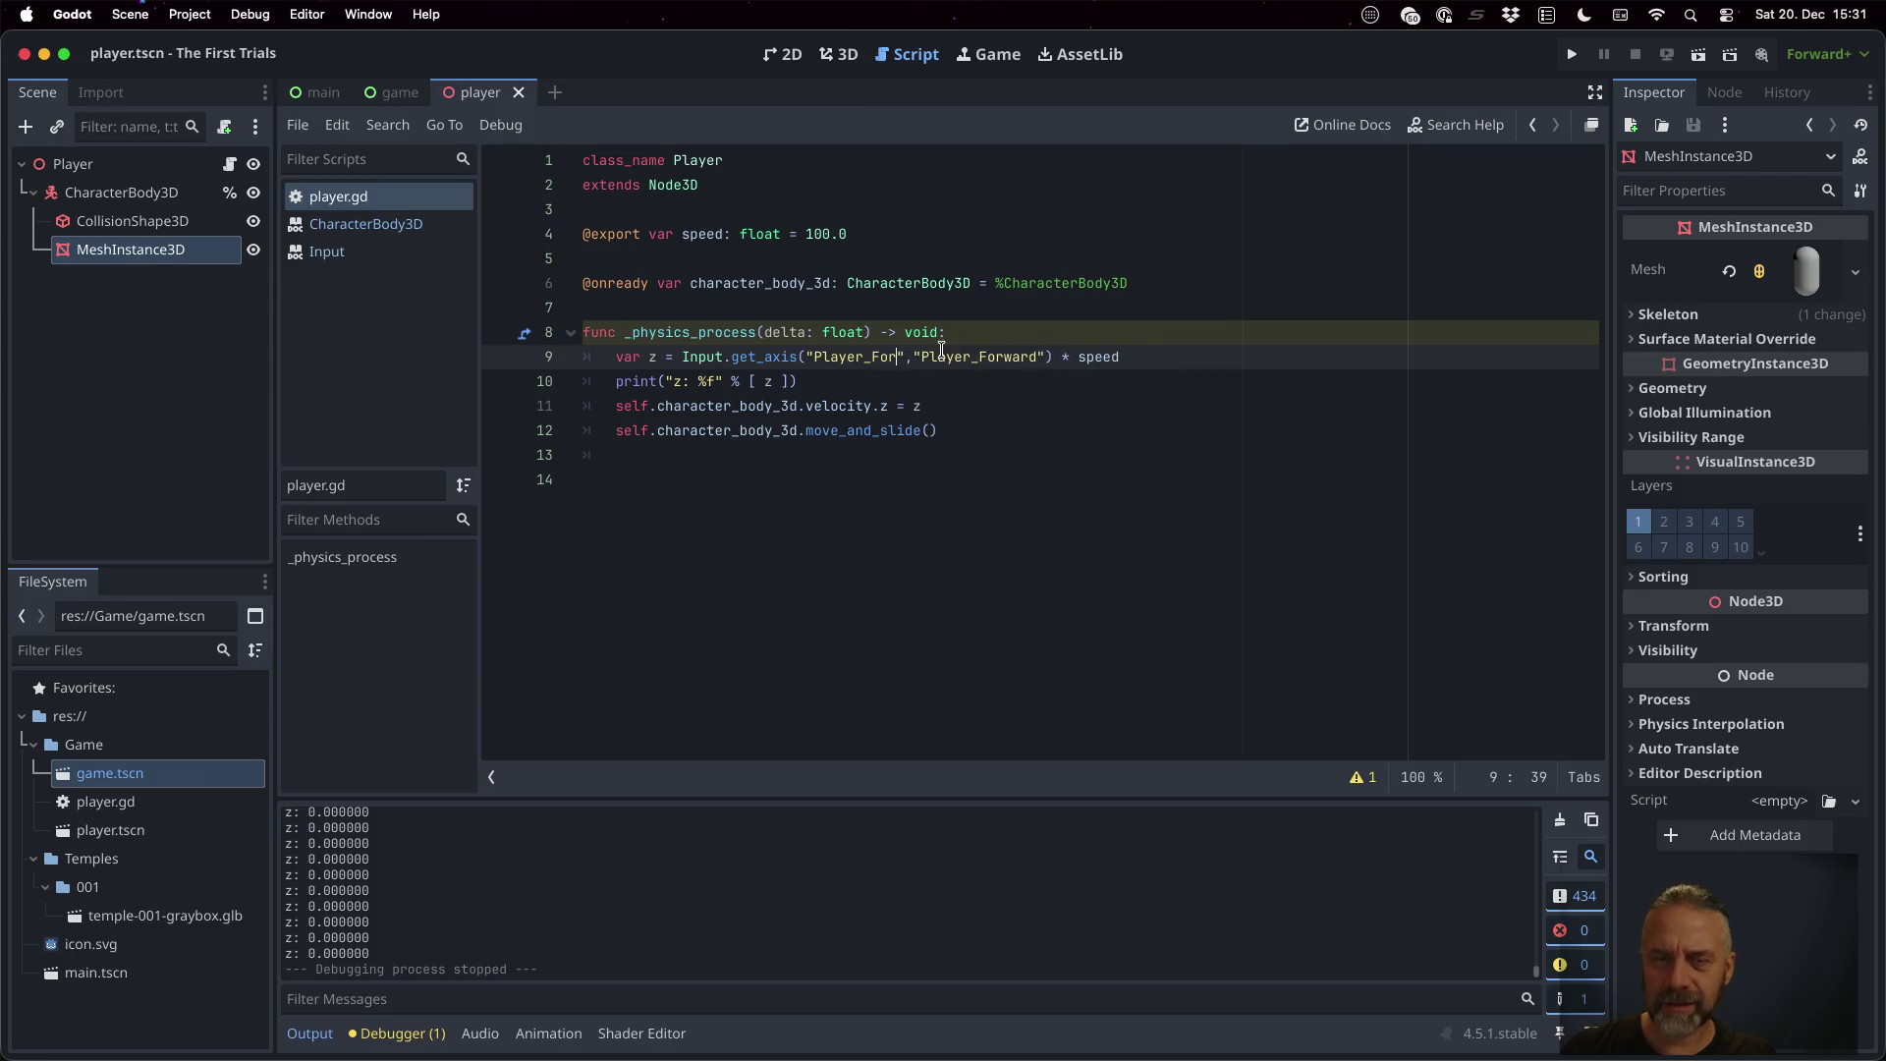
type("ward")
key("Right")
key("Right")
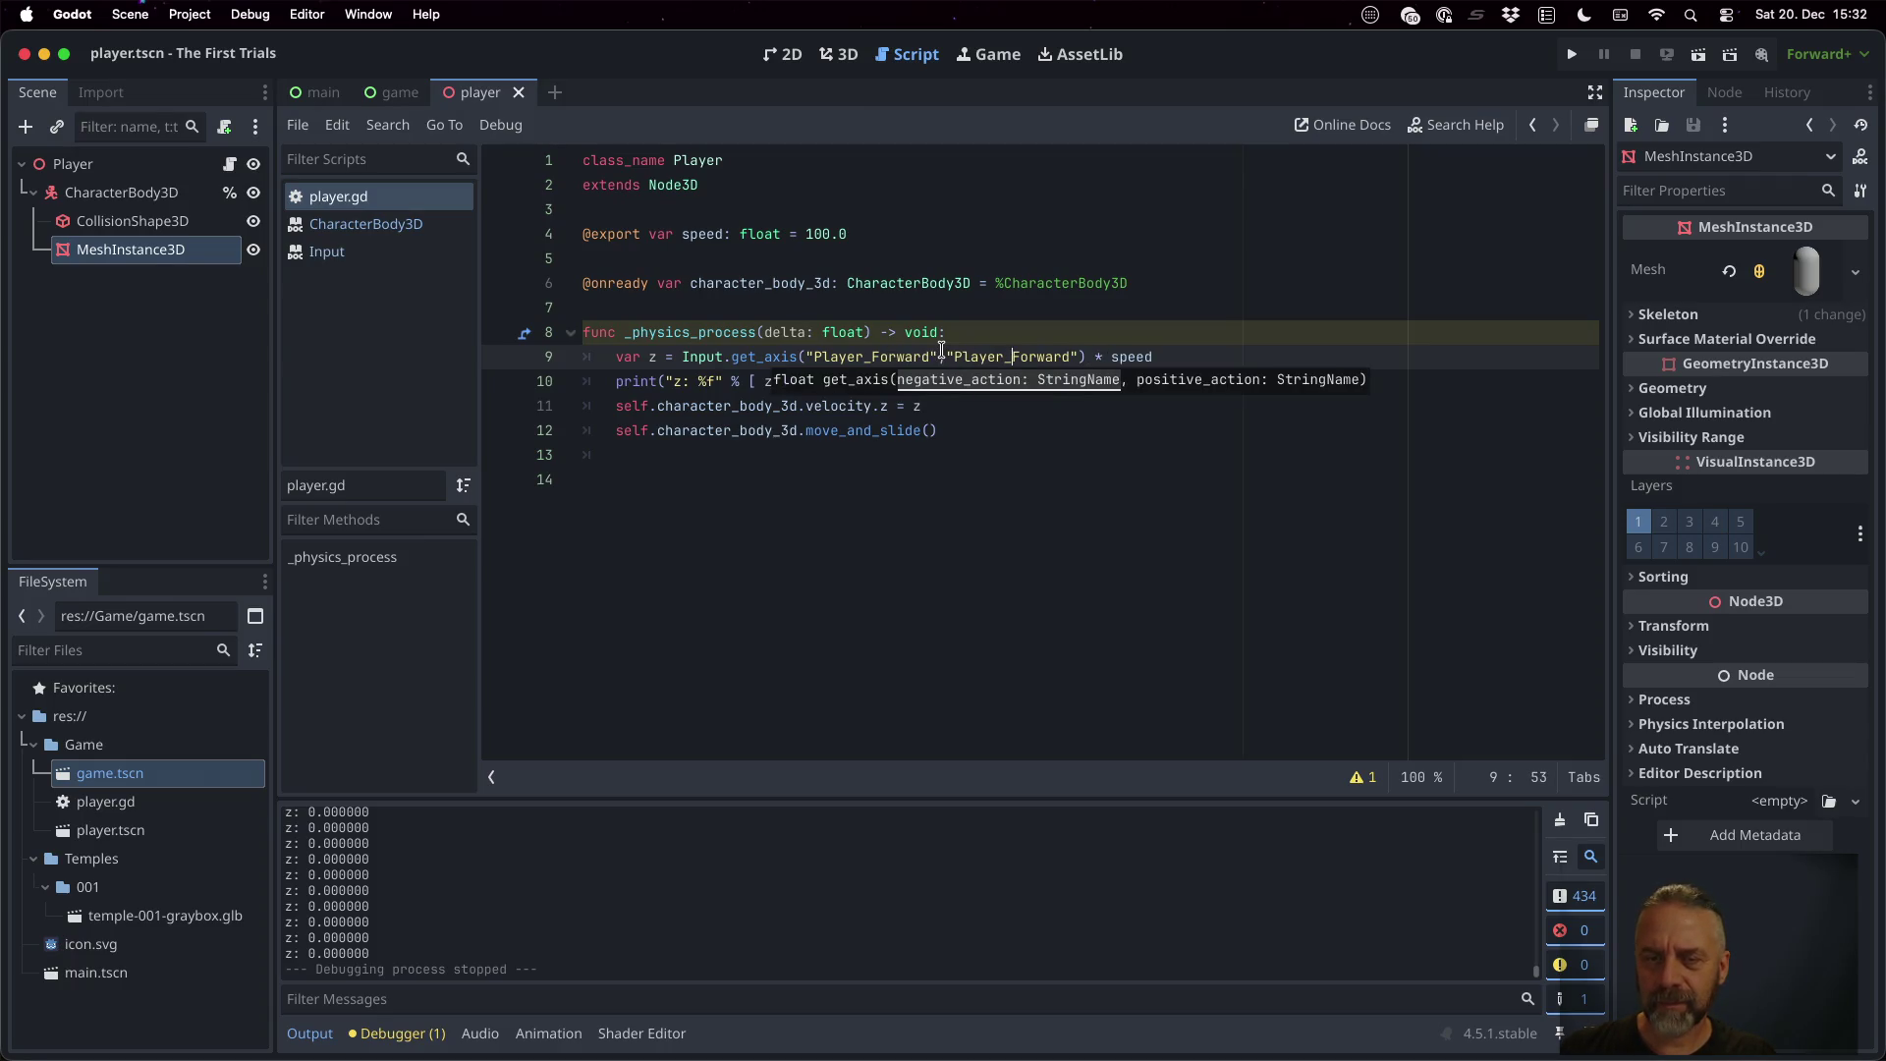
key("shift+Right")
key("shift+Right")
key("shift+Right")
type("Ba")
key("Return")
key("Up")
key("Up")
key("Up")
key("super+s")
Test-run the game, moving the capsule with W and S, then stop it
left_click(1572, 54)
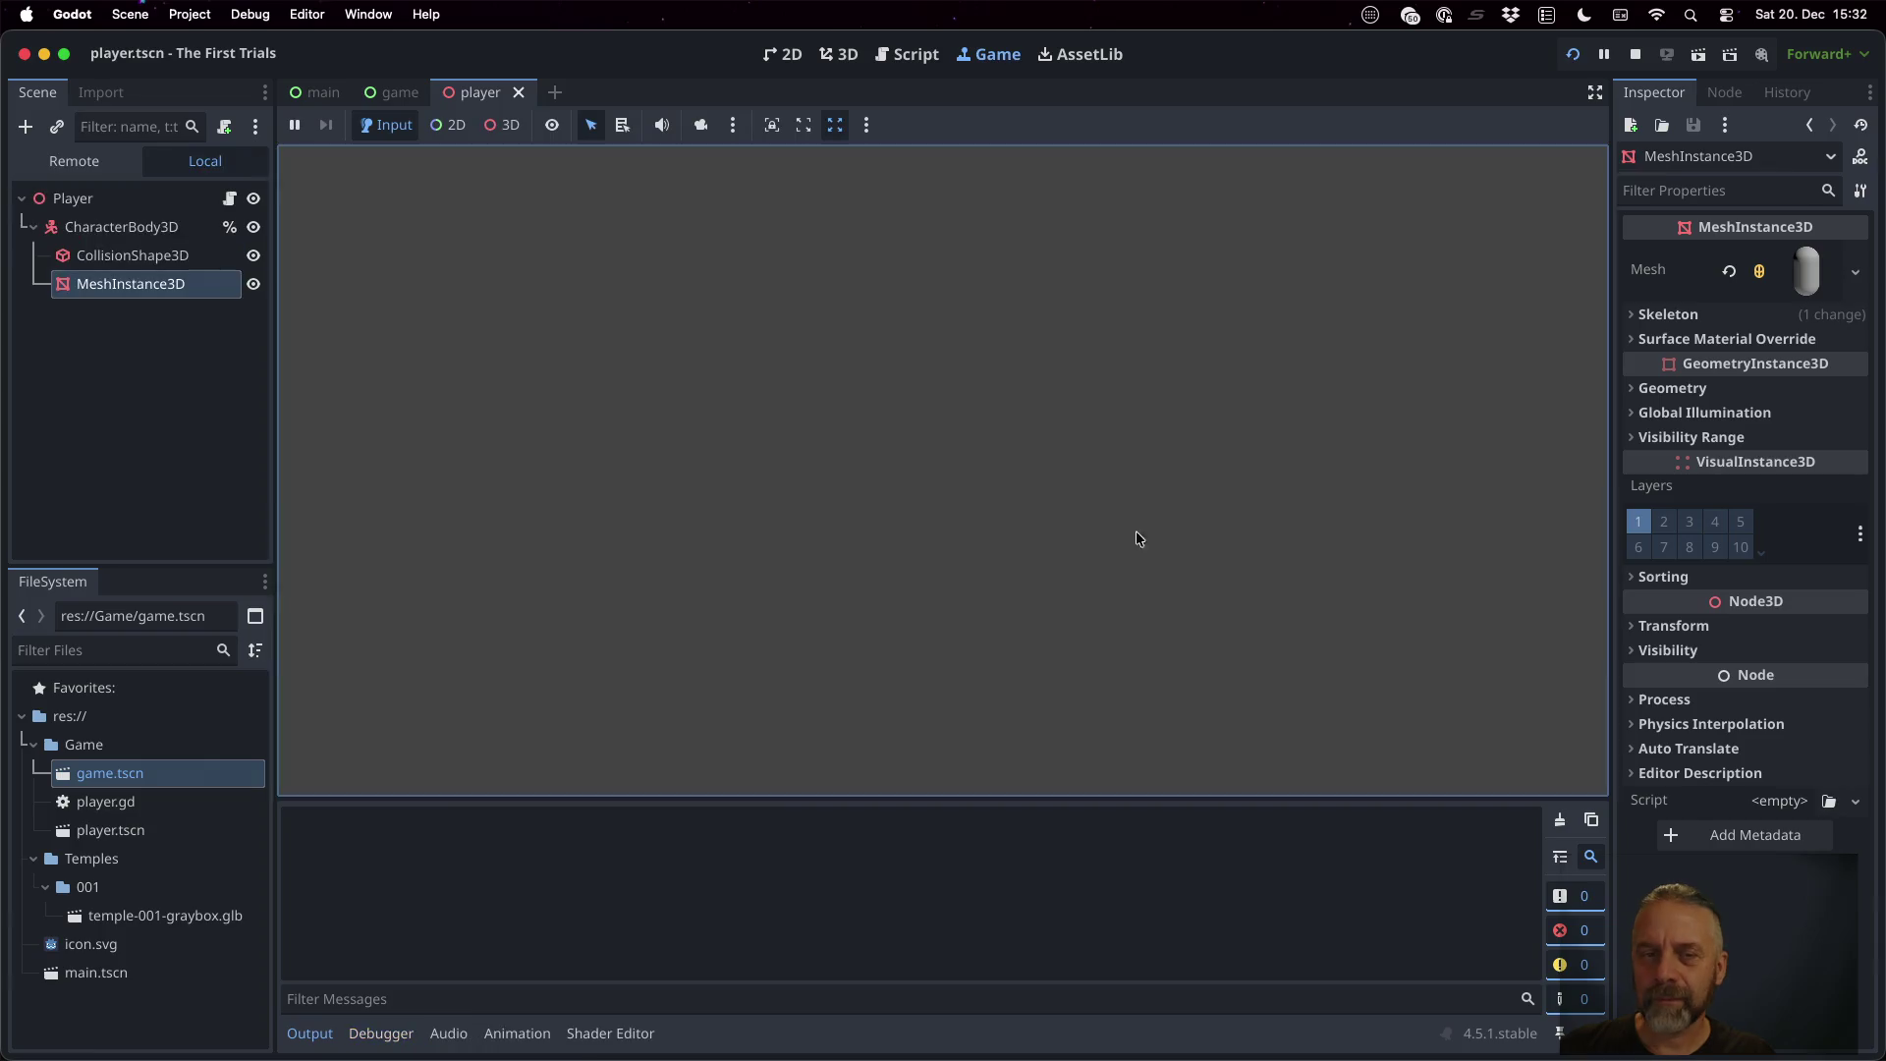
key("w")
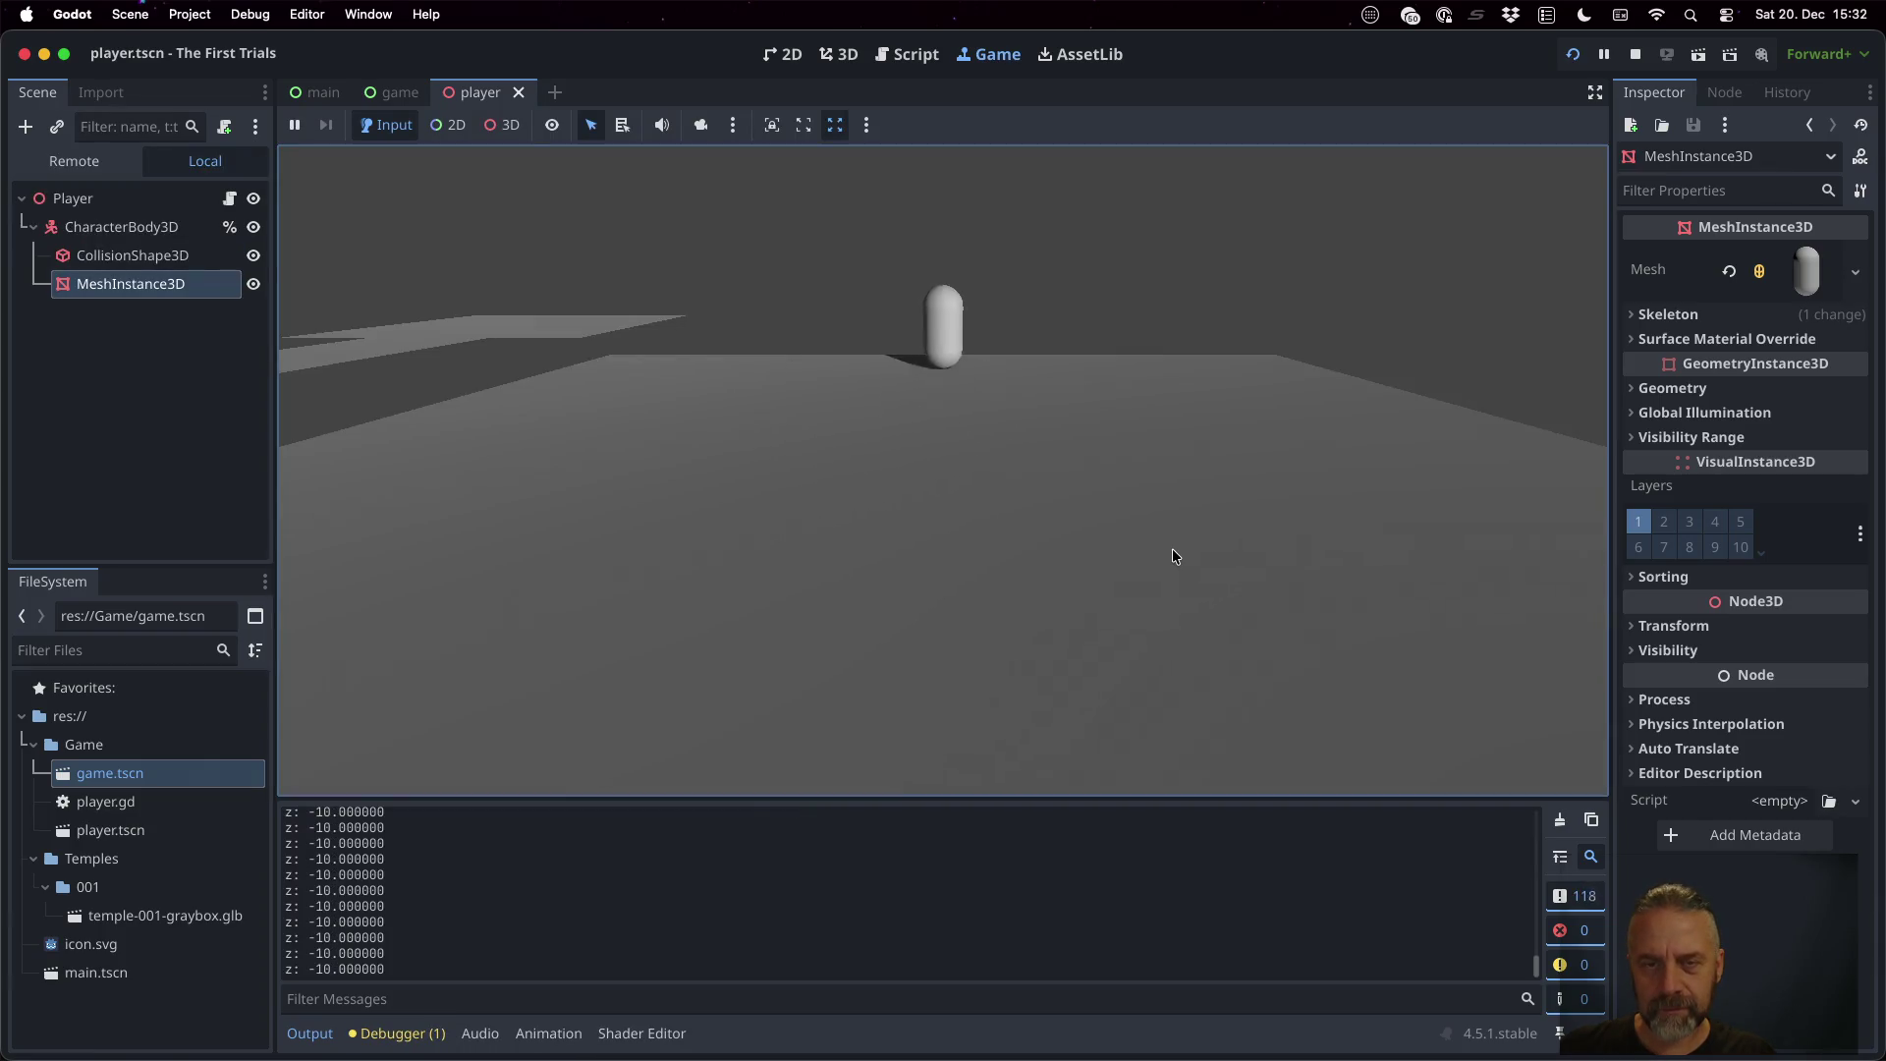
key("s")
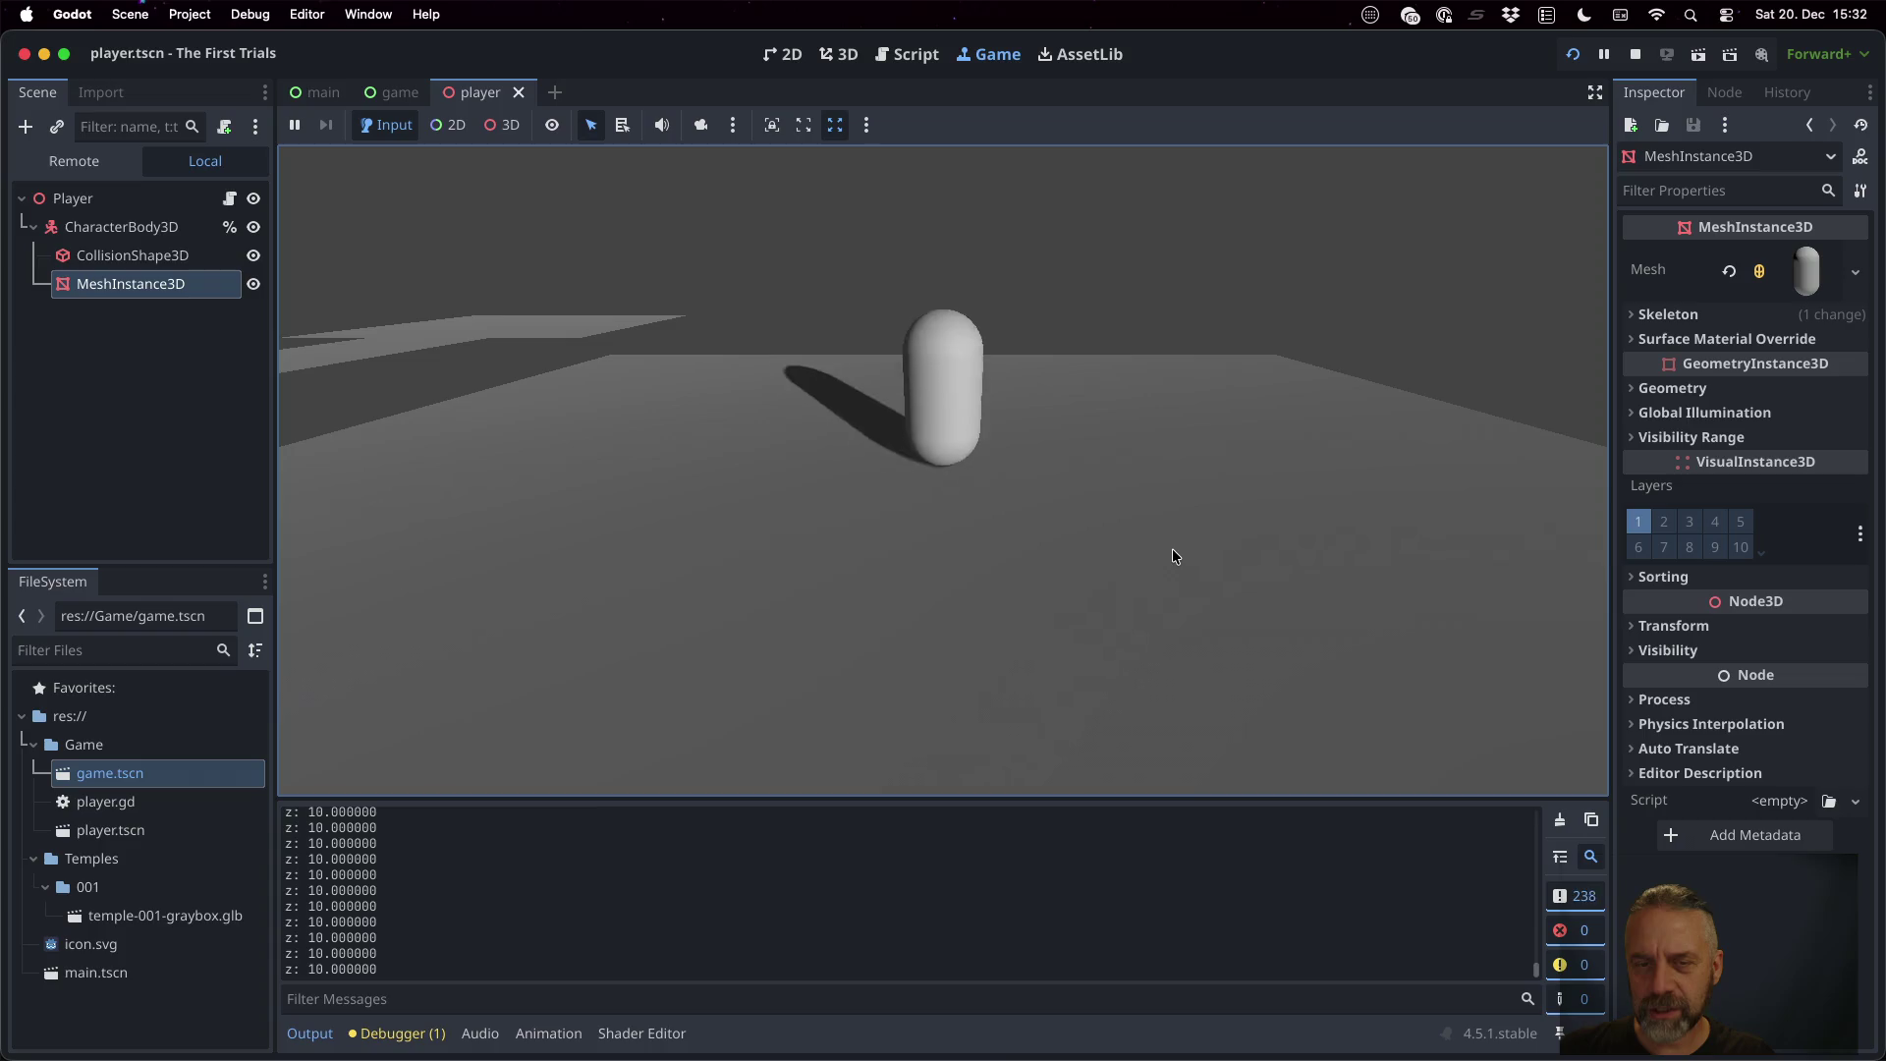
key("w")
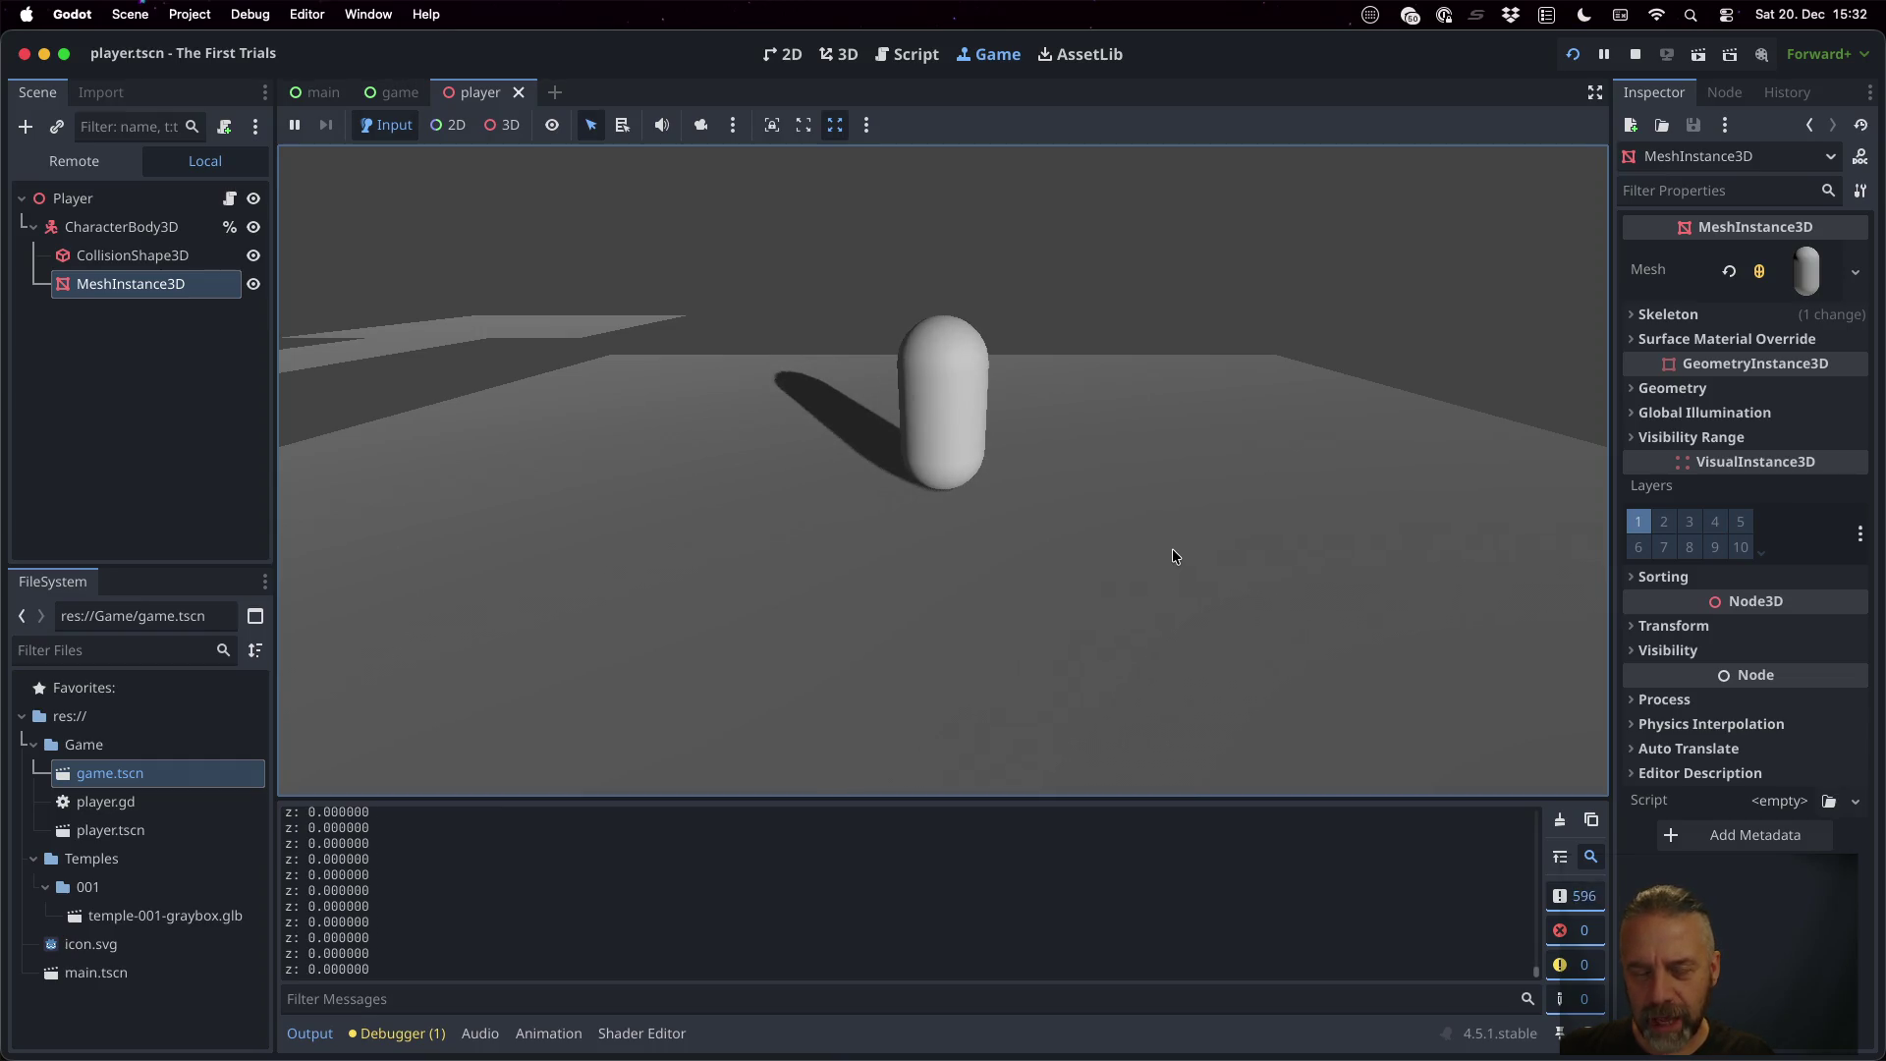
left_click(1636, 54)
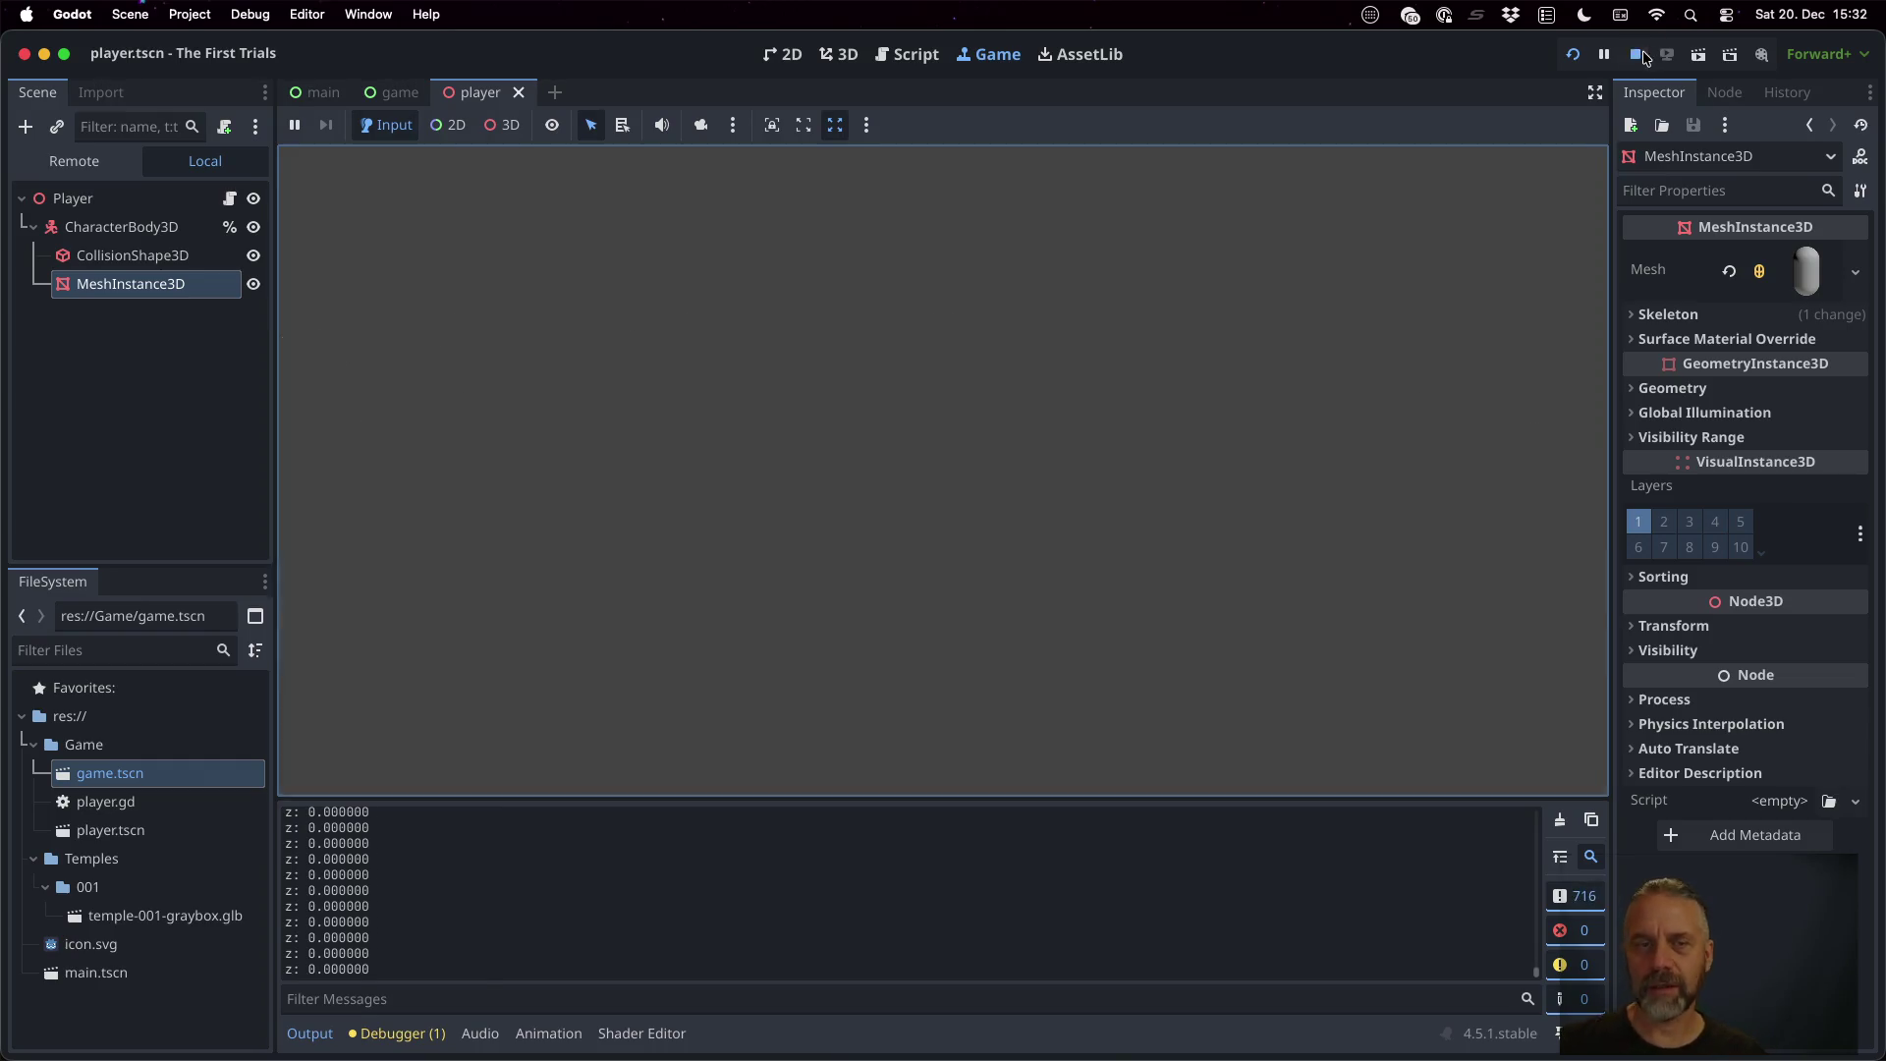
In Project Settings, filter actions by 'Player_Rot' and paste Player_RotateCW into the new-action field
left_click(193, 14)
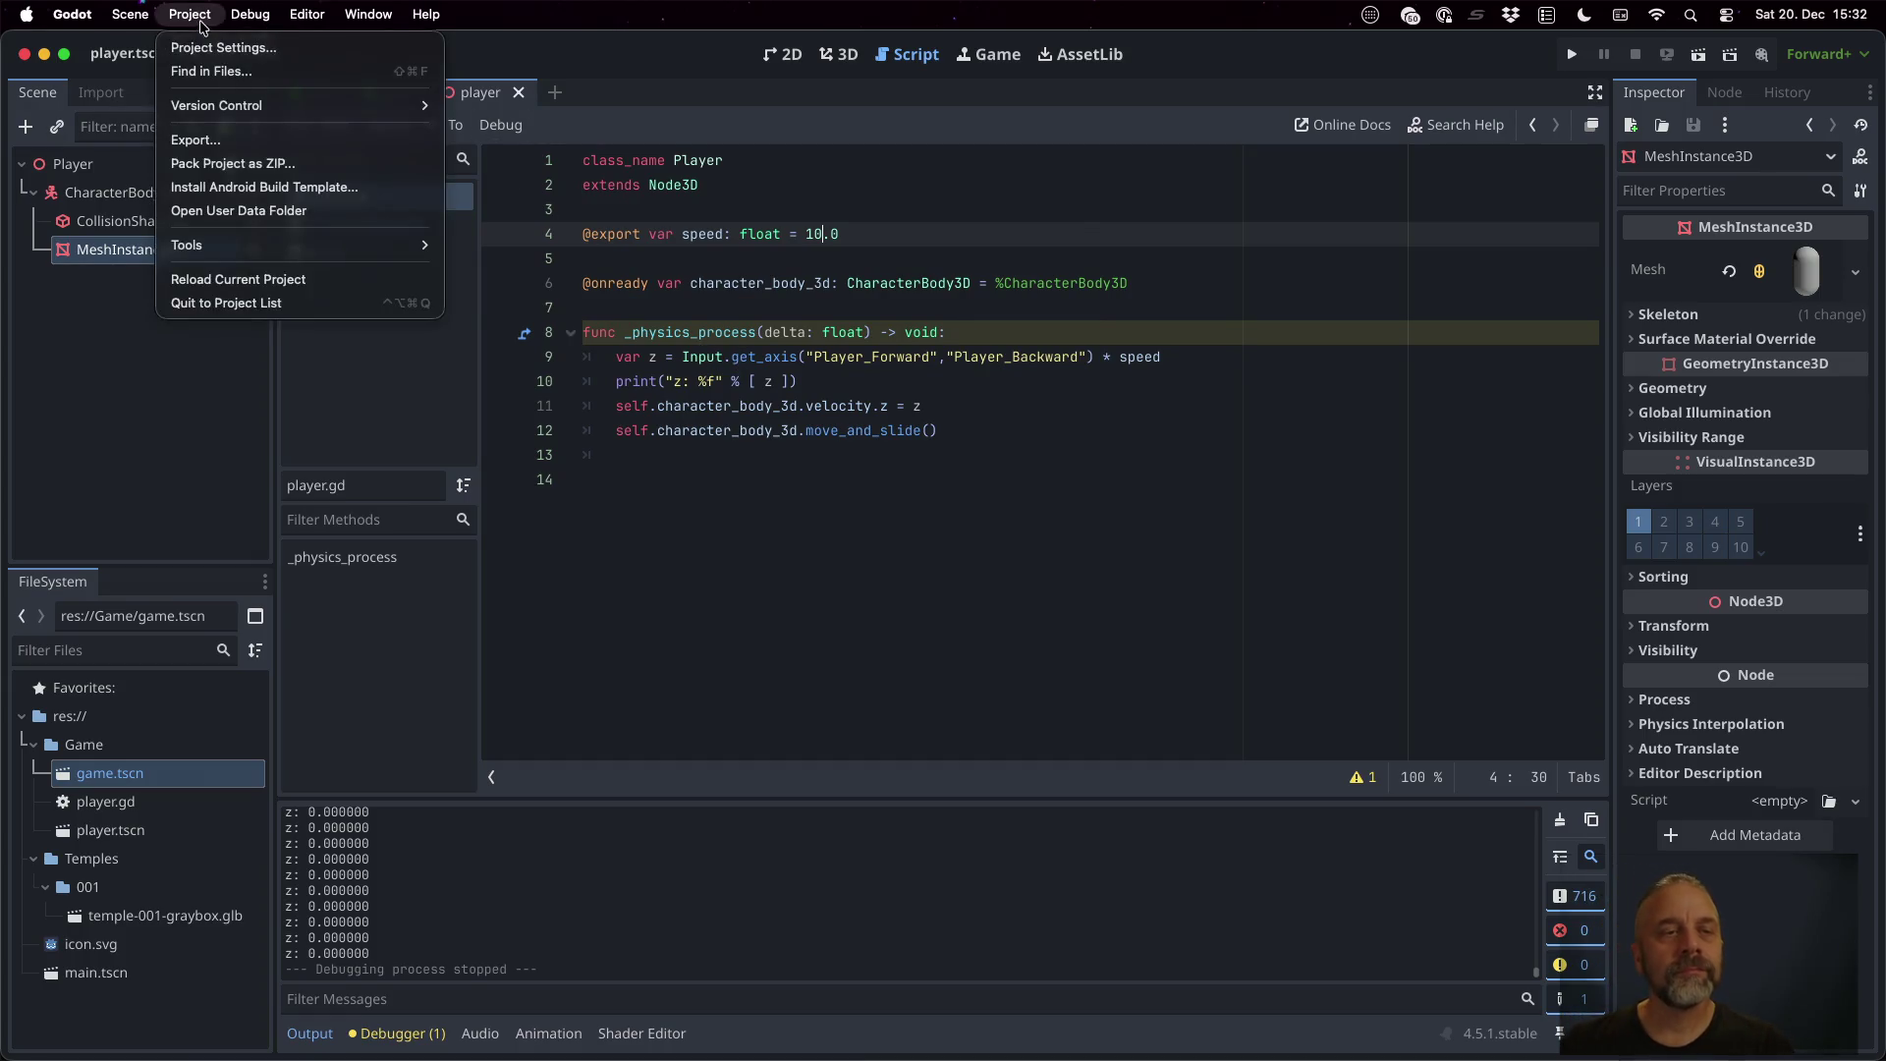
left_click(212, 47)
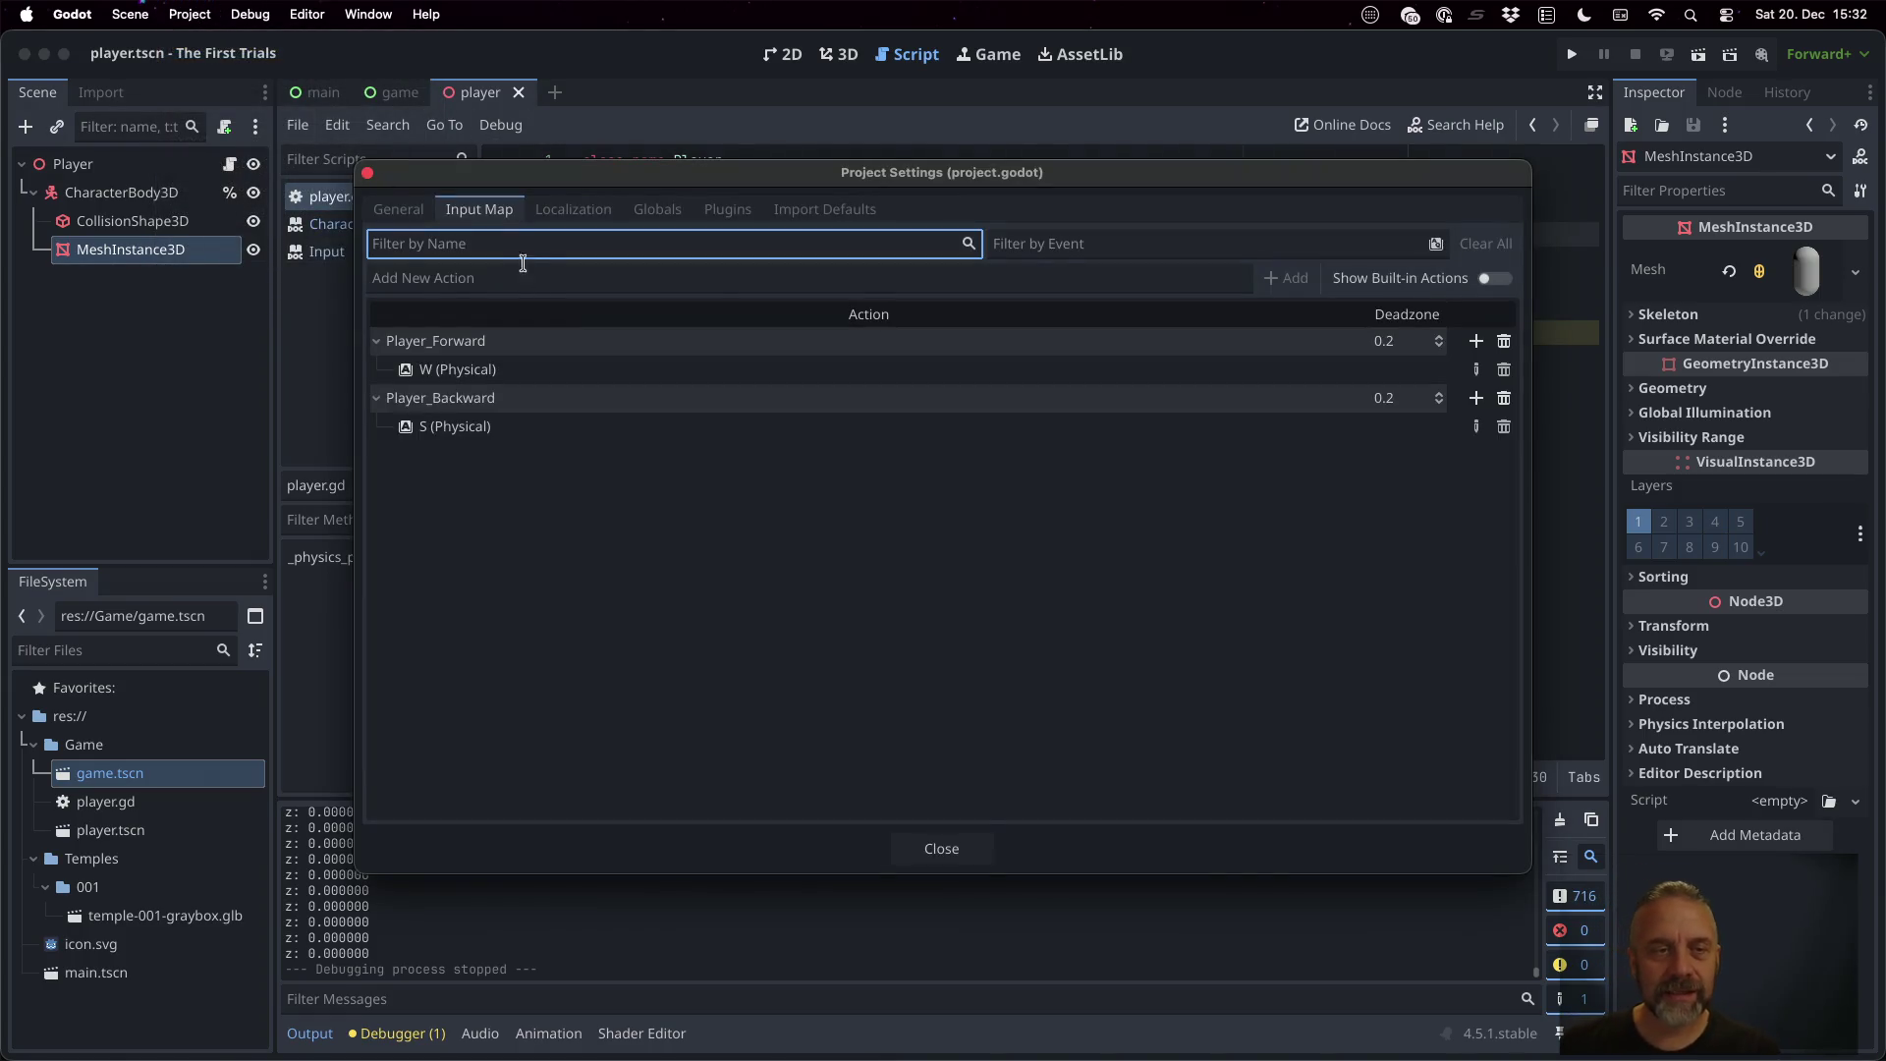
type("Pla")
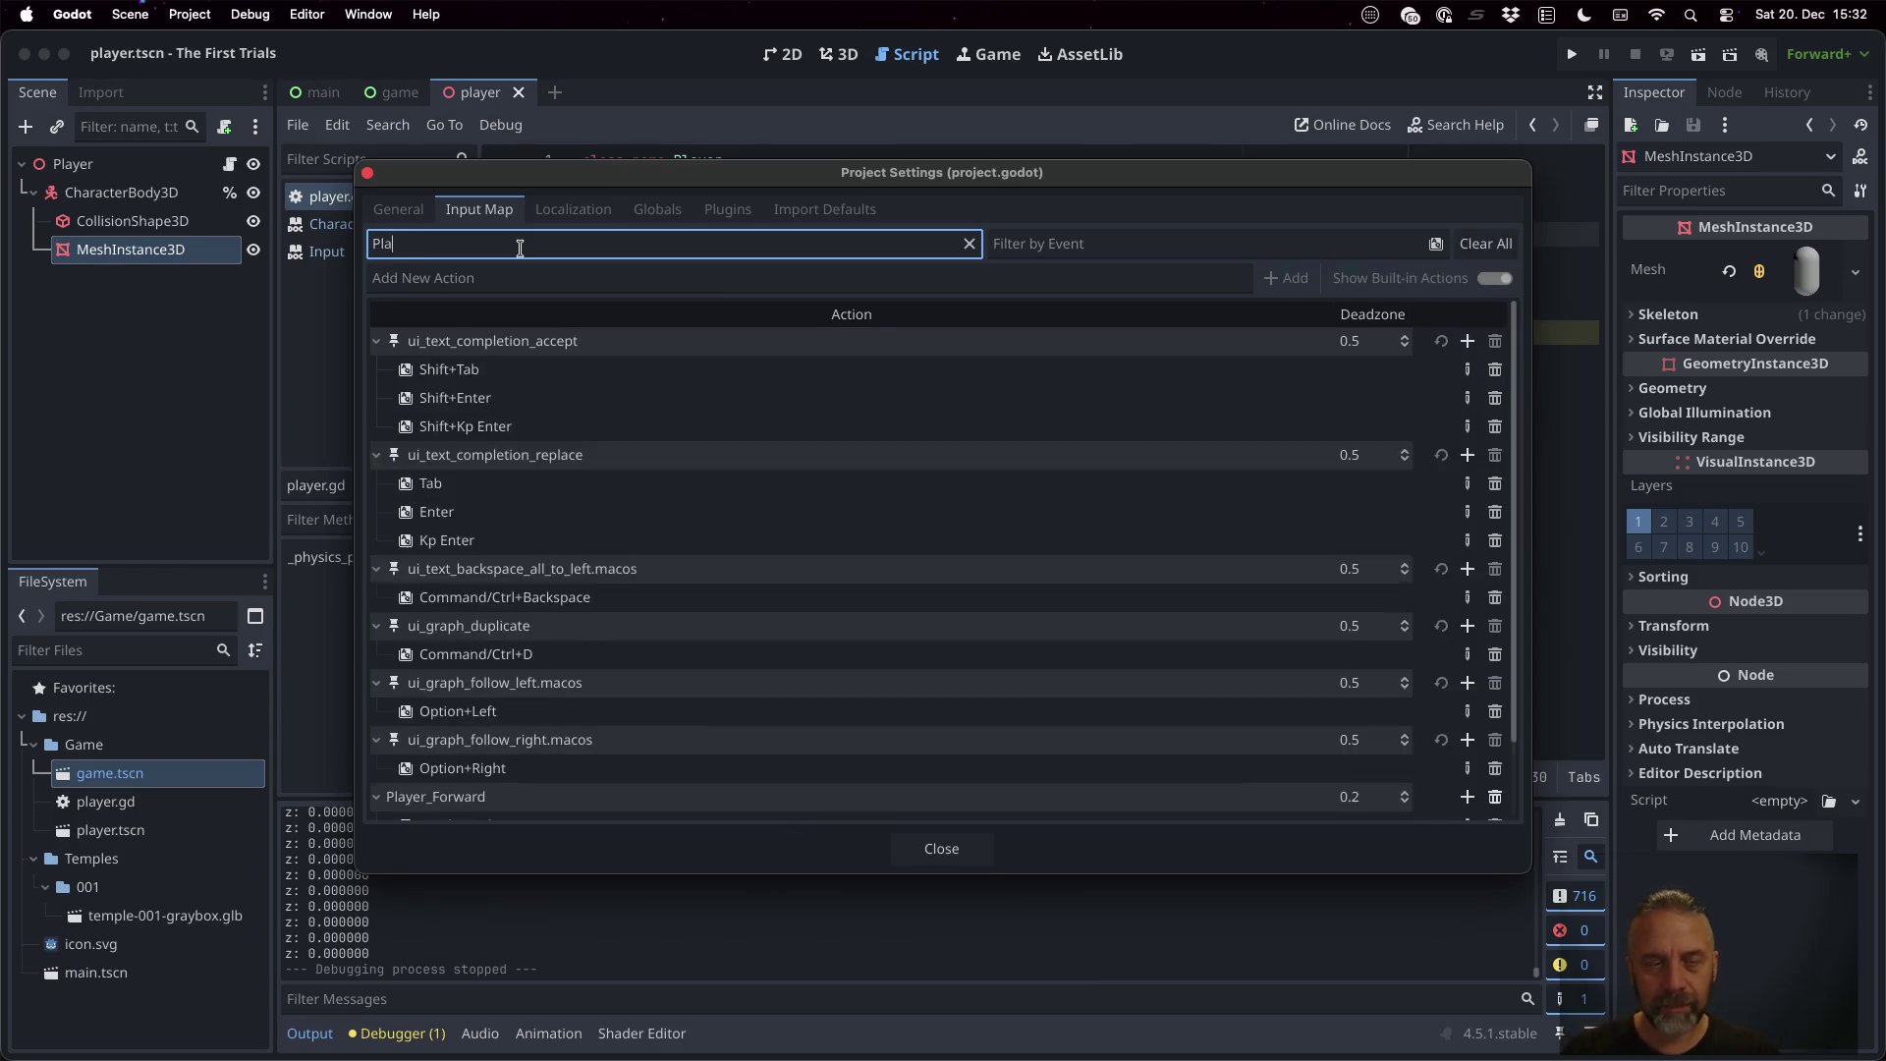
type("yer_RotateCW")
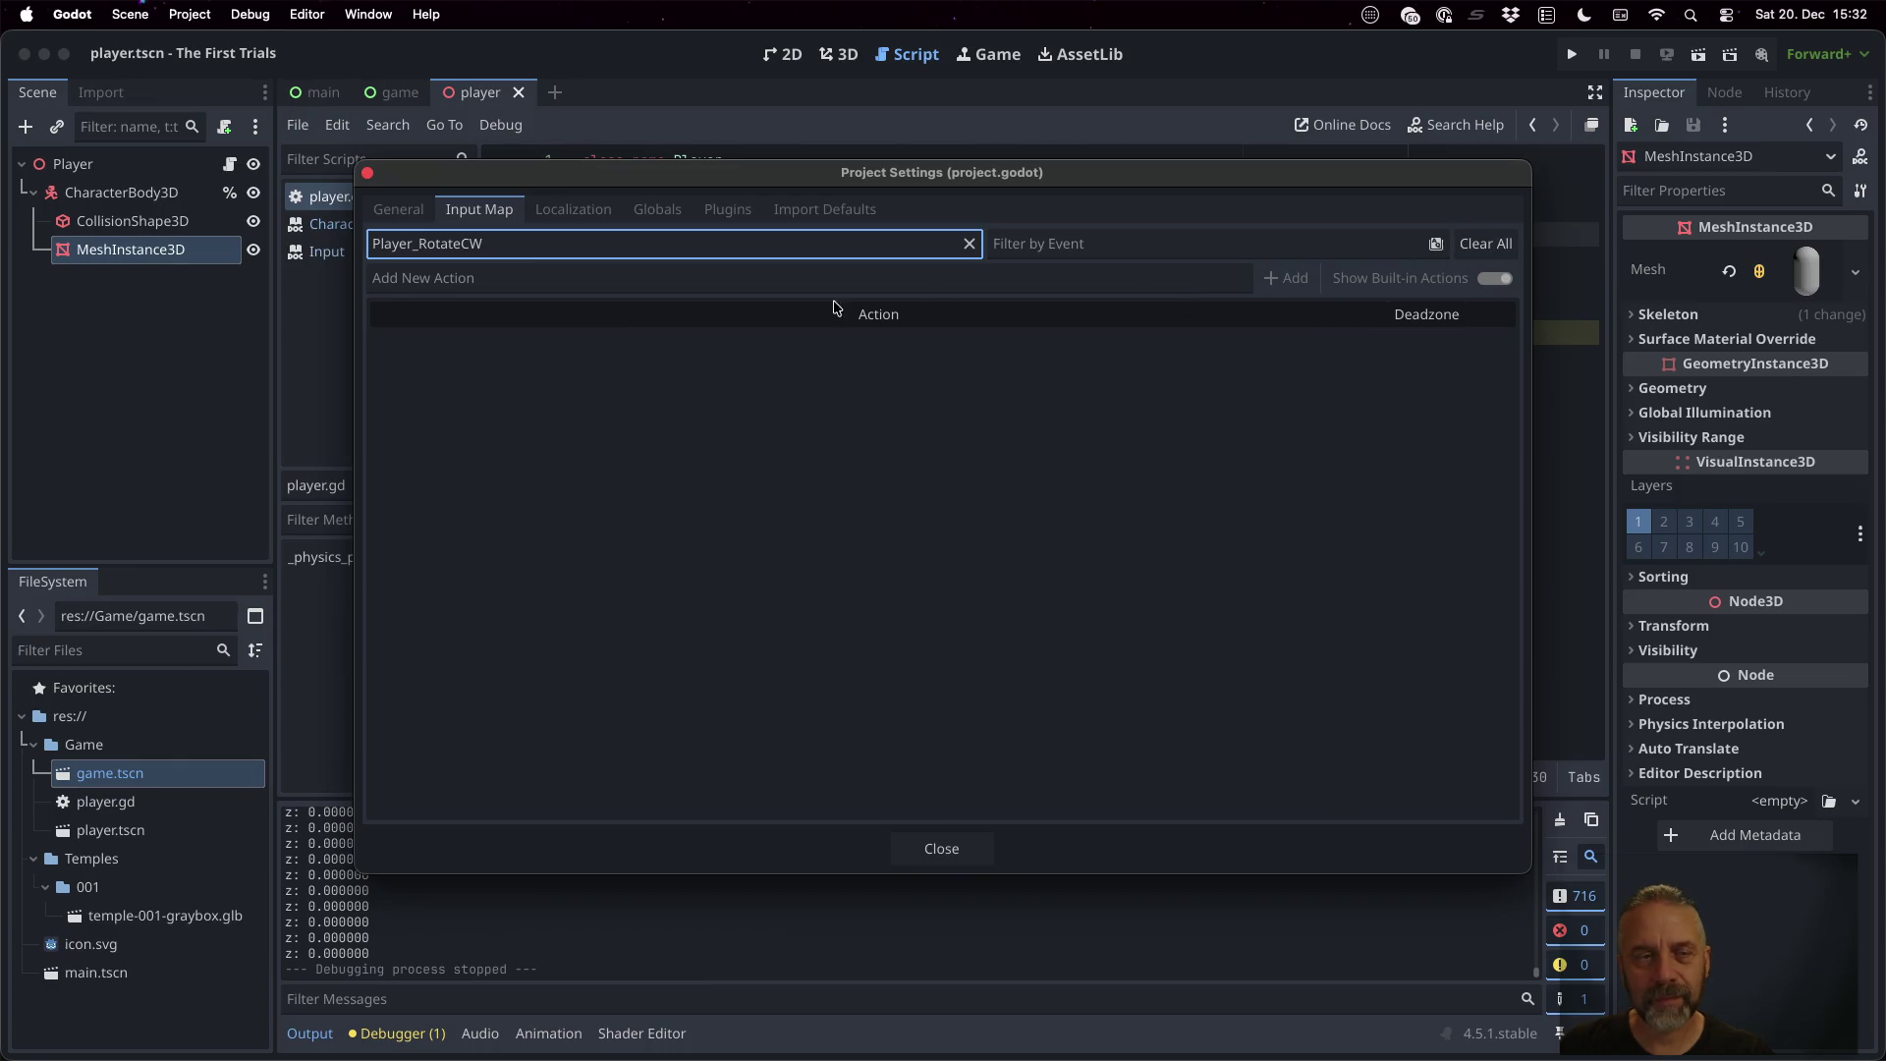
double_click(689, 237)
key("super+c")
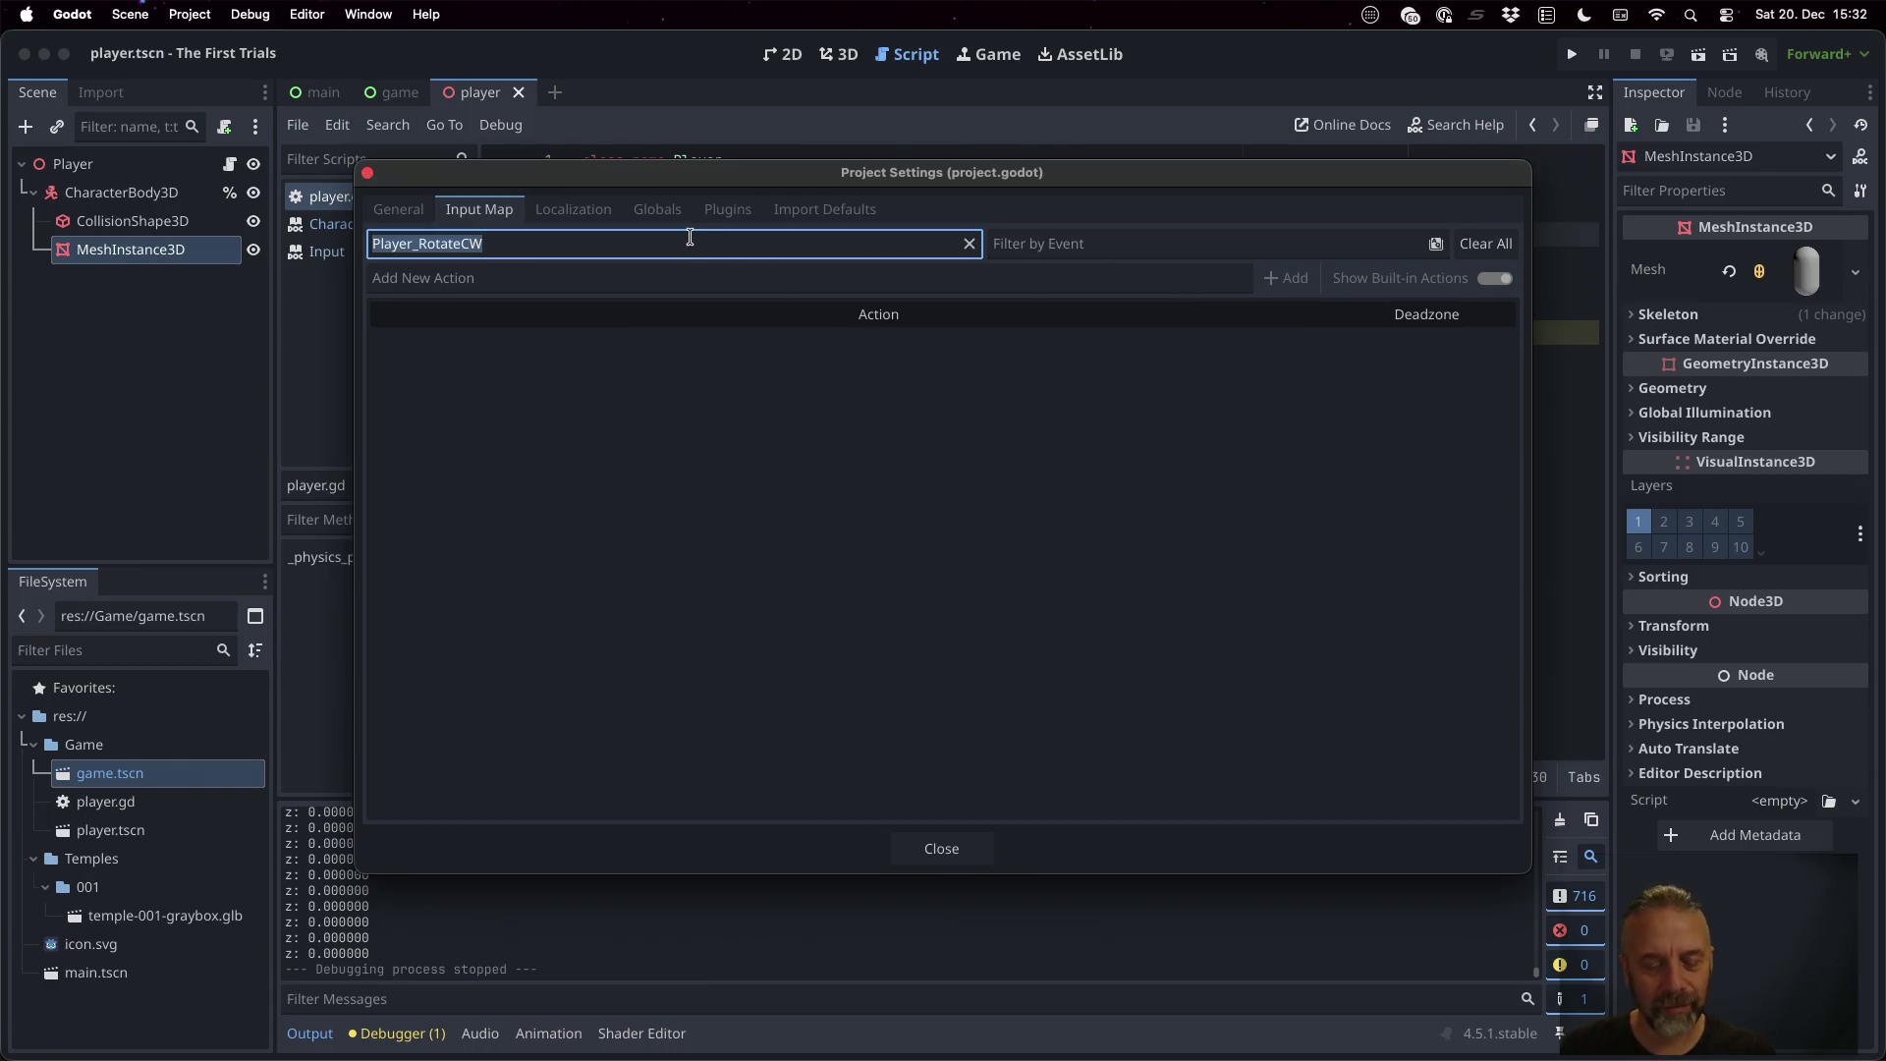
key("Tab")
key("Tab")
key("super+v")
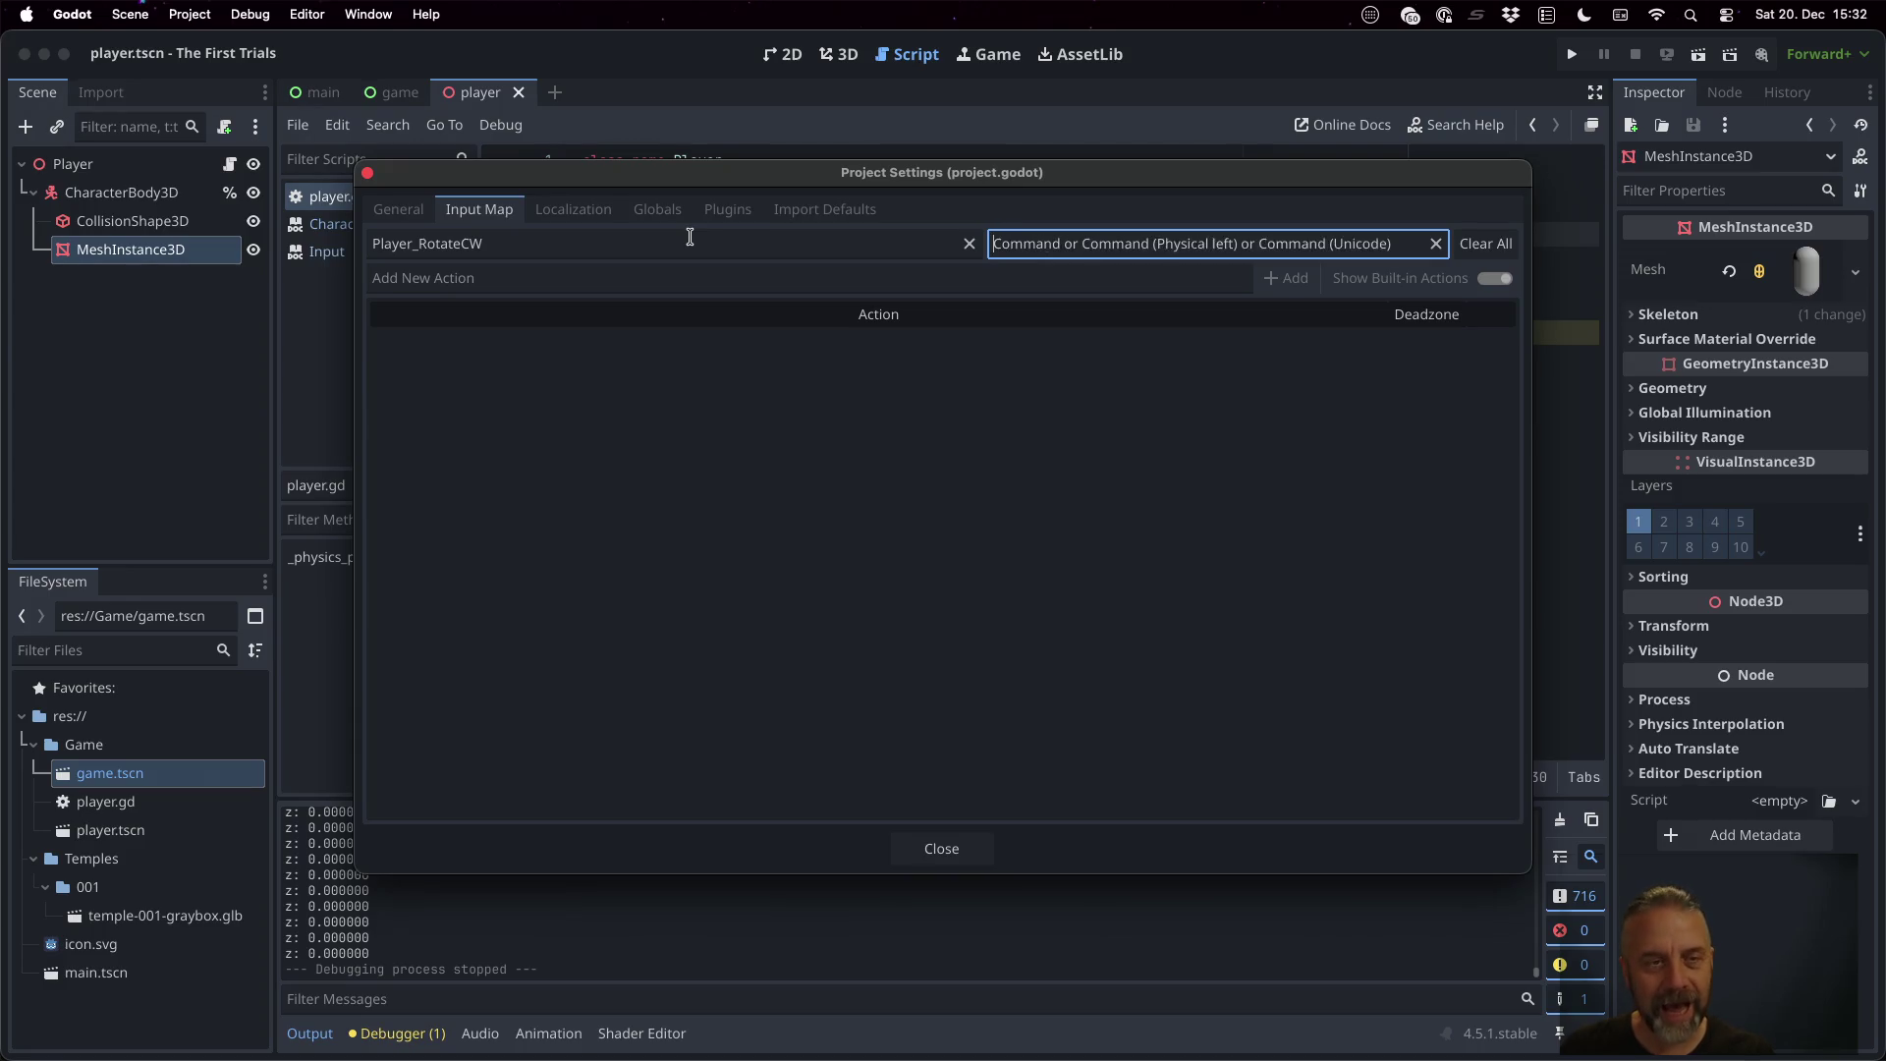
key("Escape")
left_click(689, 278)
key("super+v")
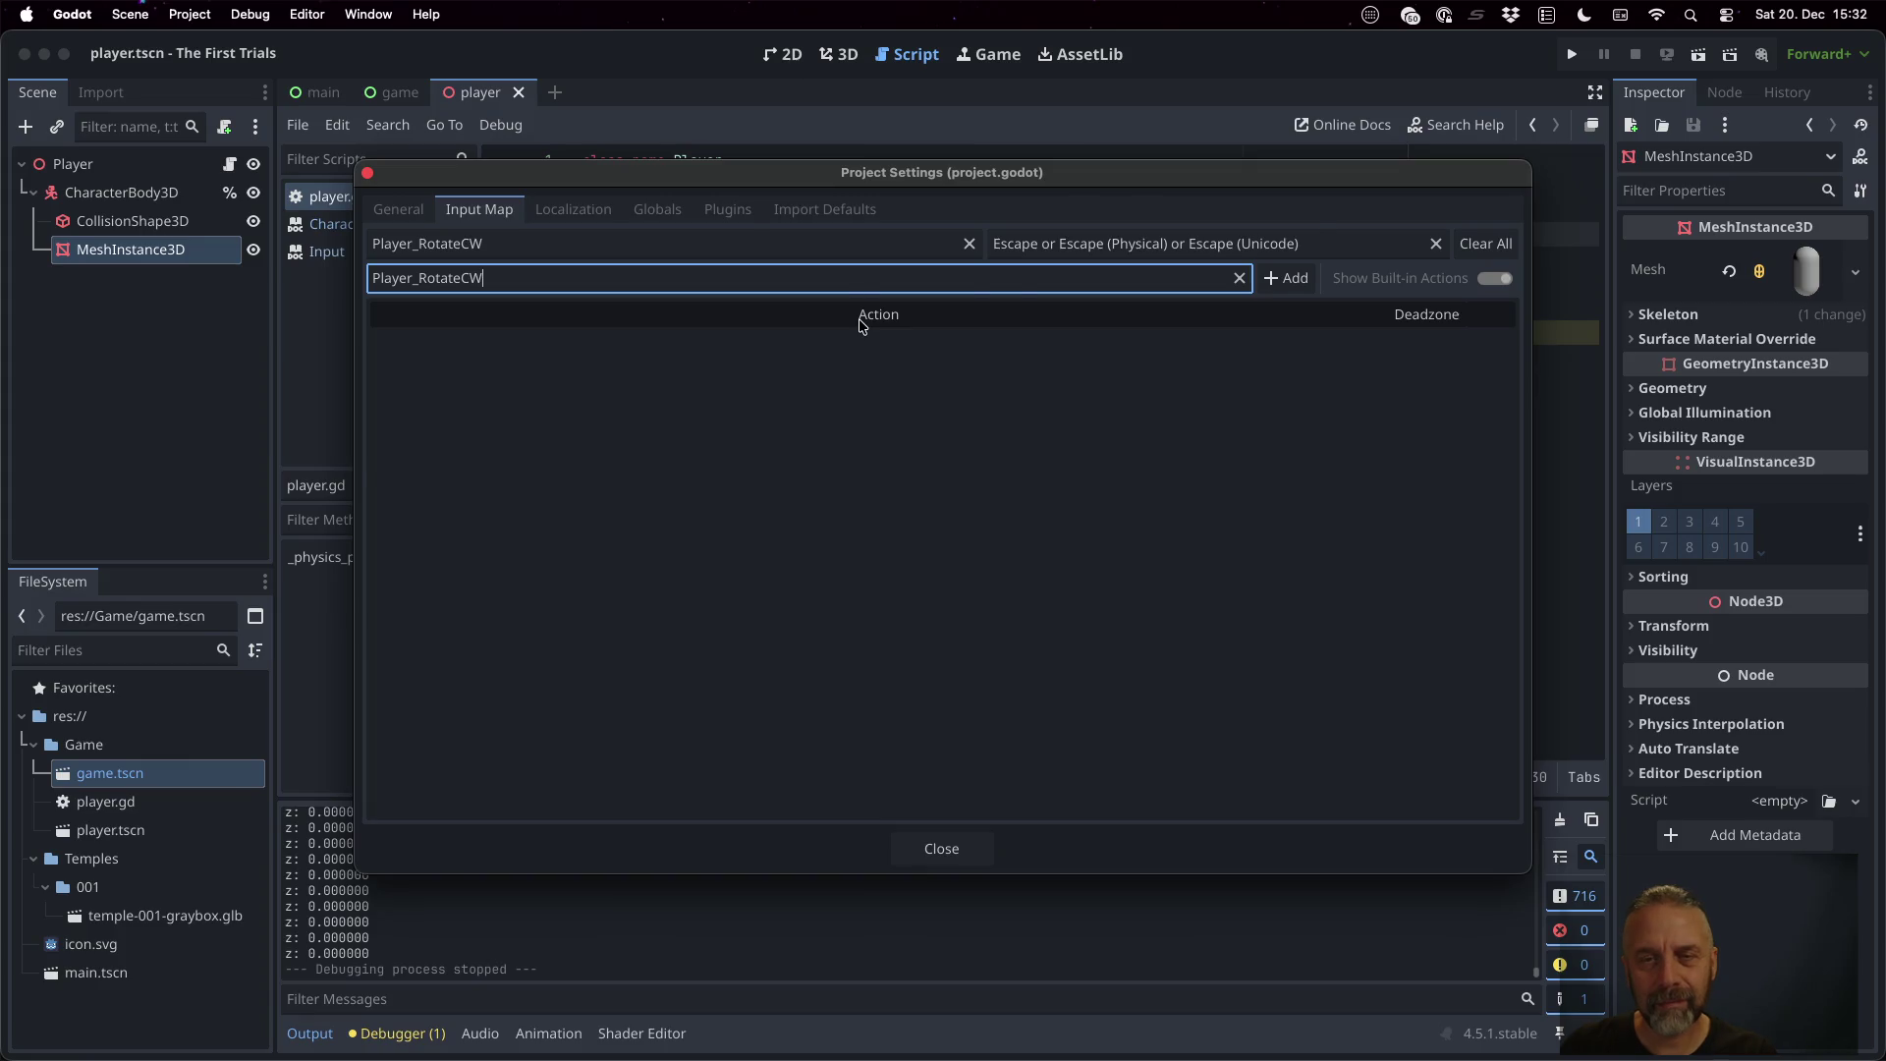
key("Escape")
Add the Player_RotateCW input action to the Input Map
left_click(197, 13)
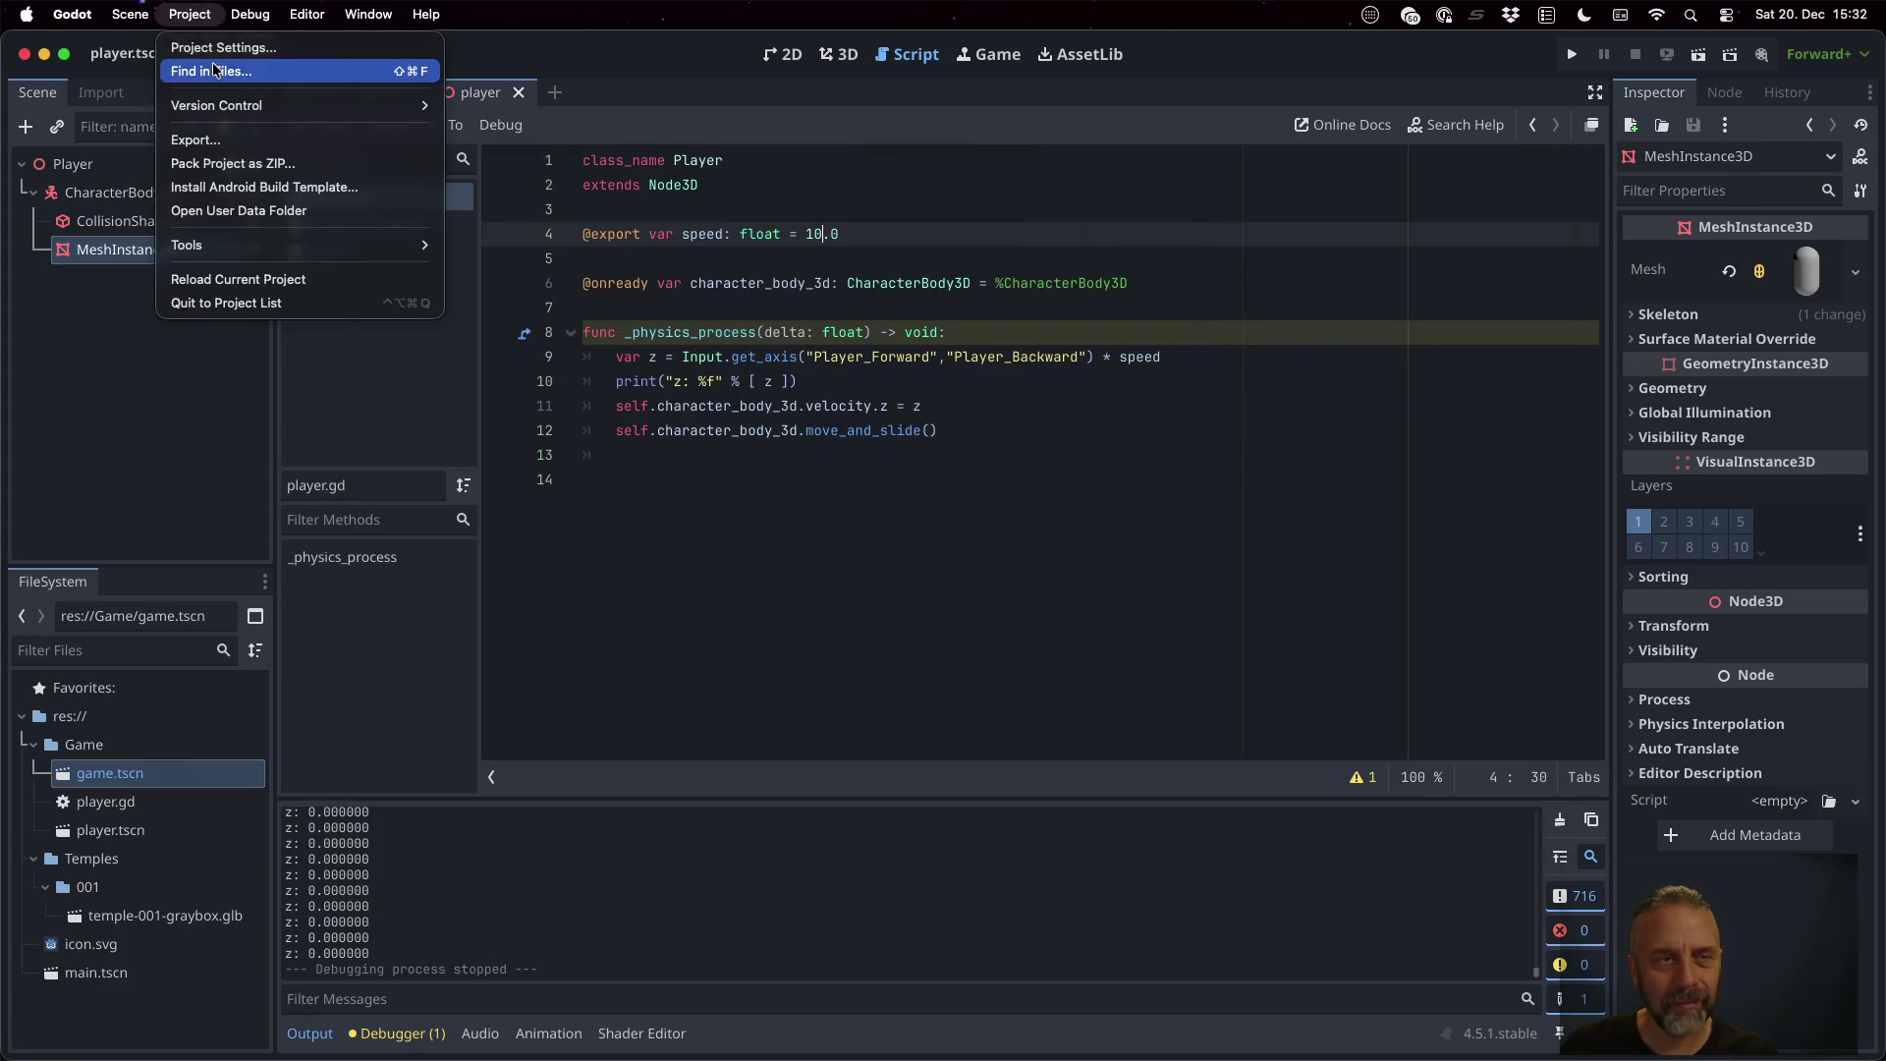
left_click(219, 48)
left_click(510, 278)
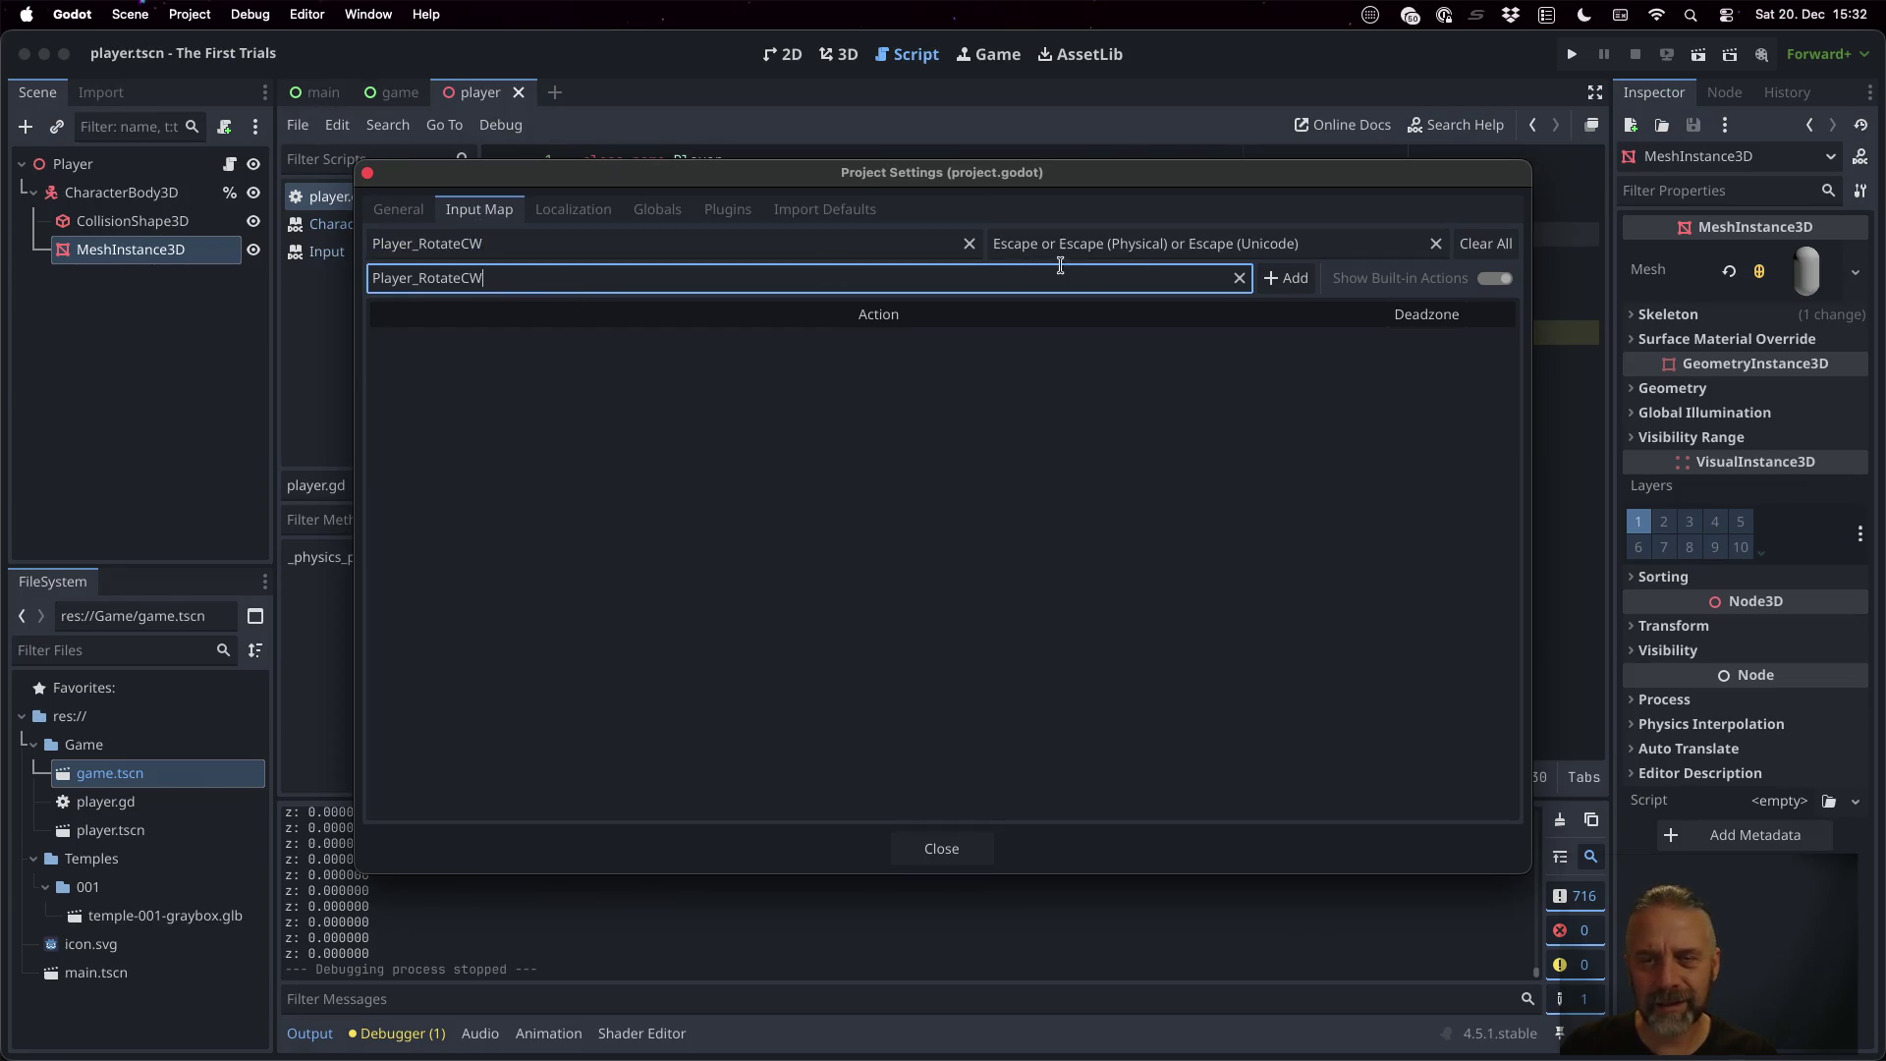
left_click(1287, 278)
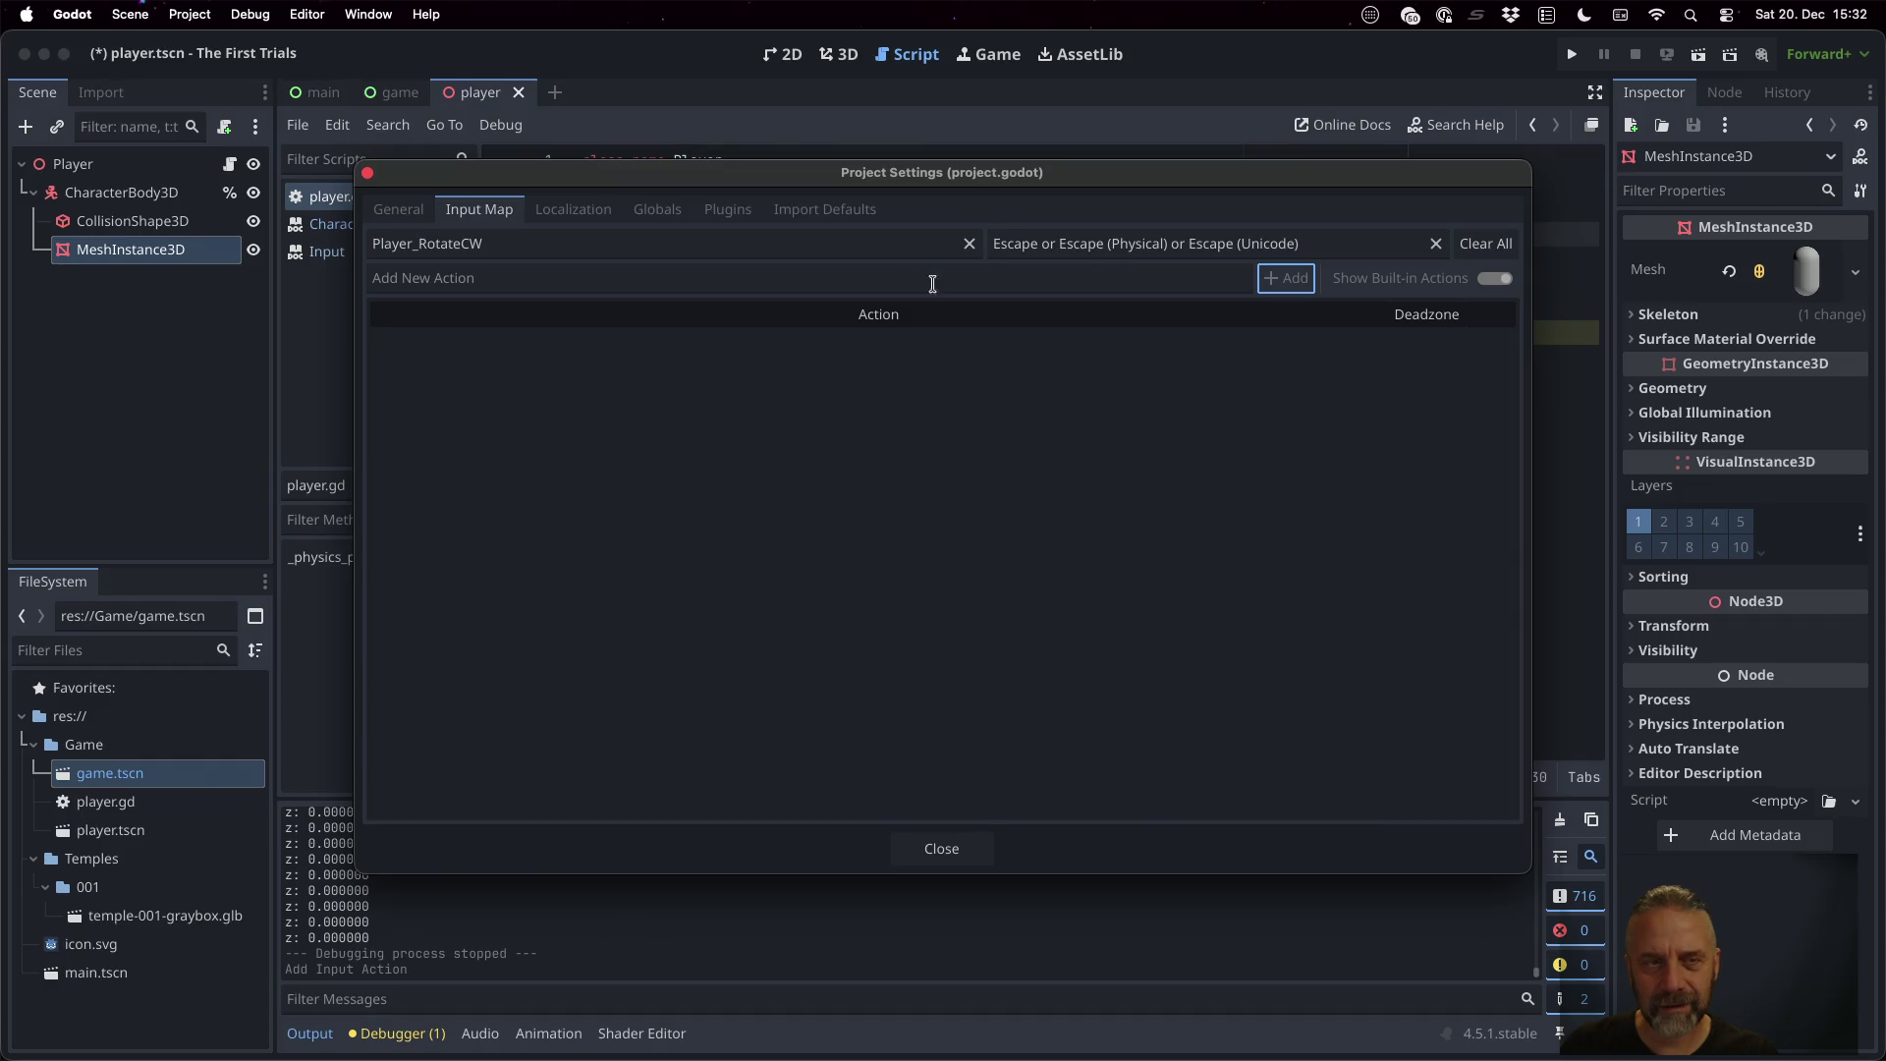
left_click(970, 244)
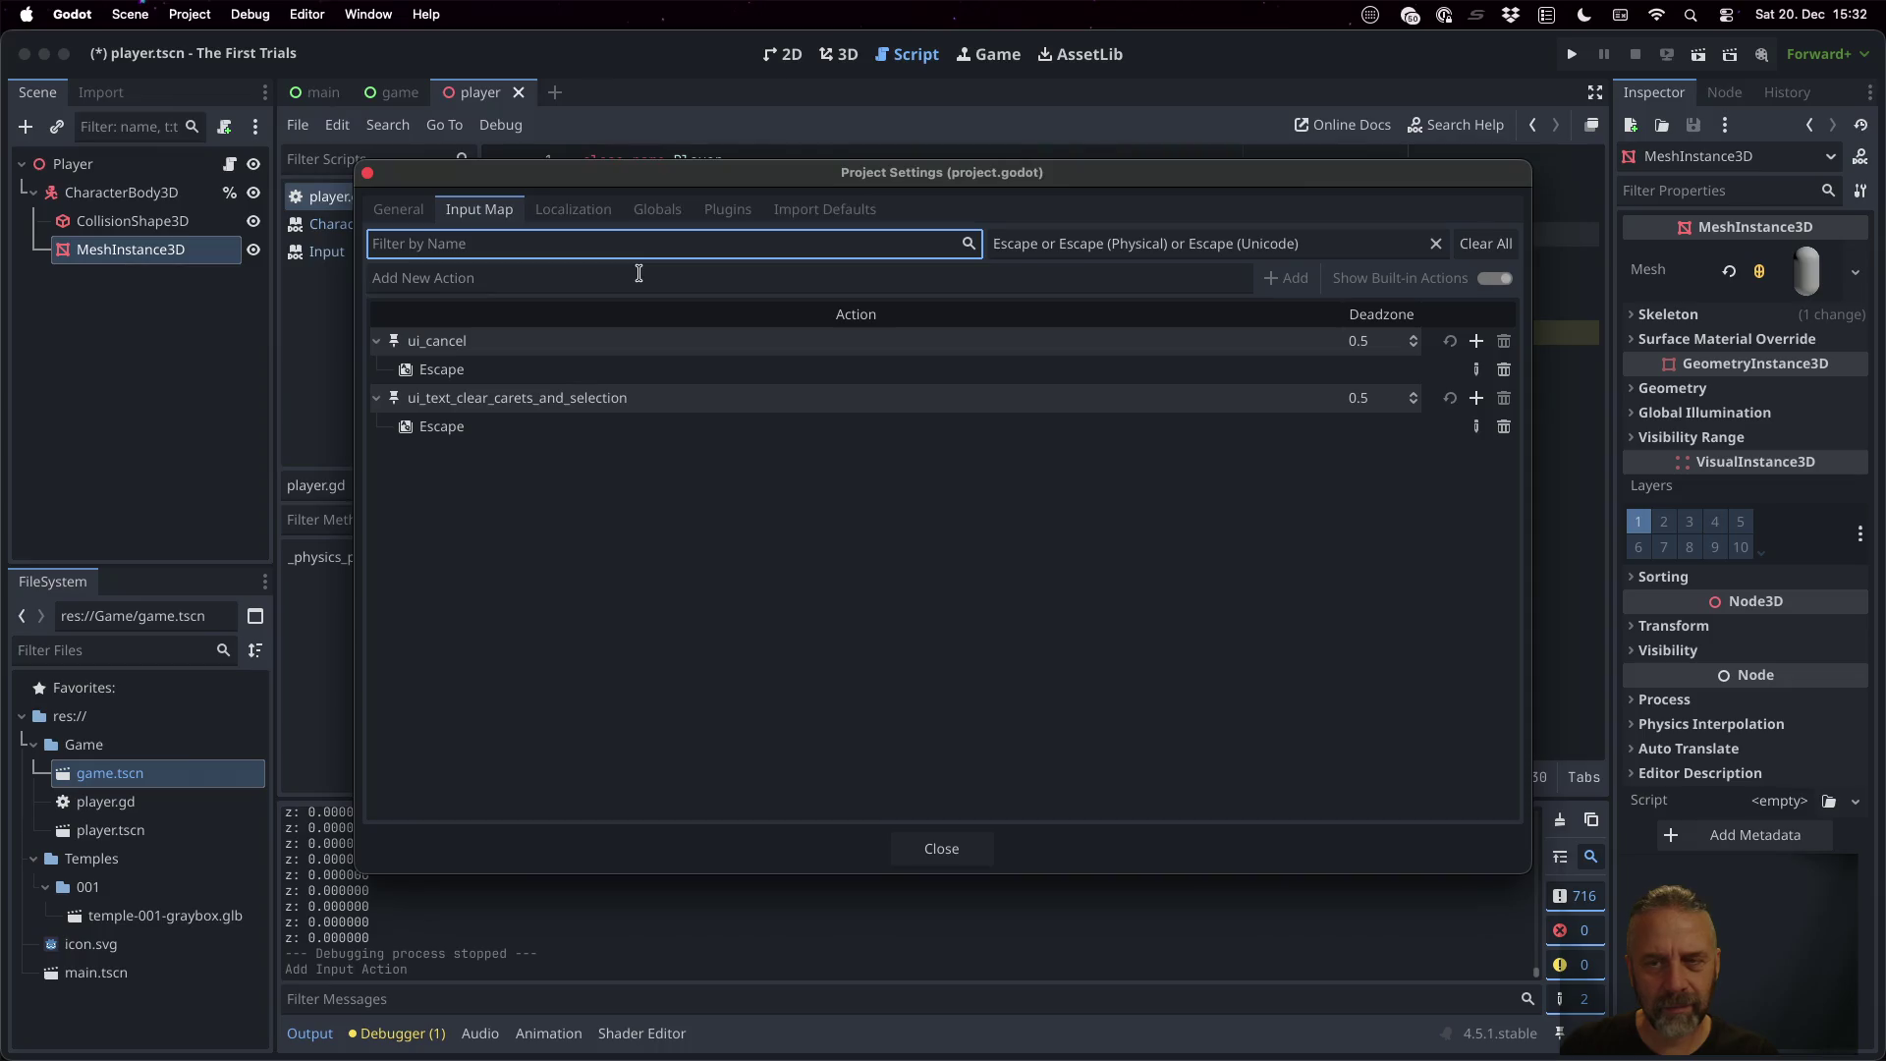
type("Player_RotateCW")
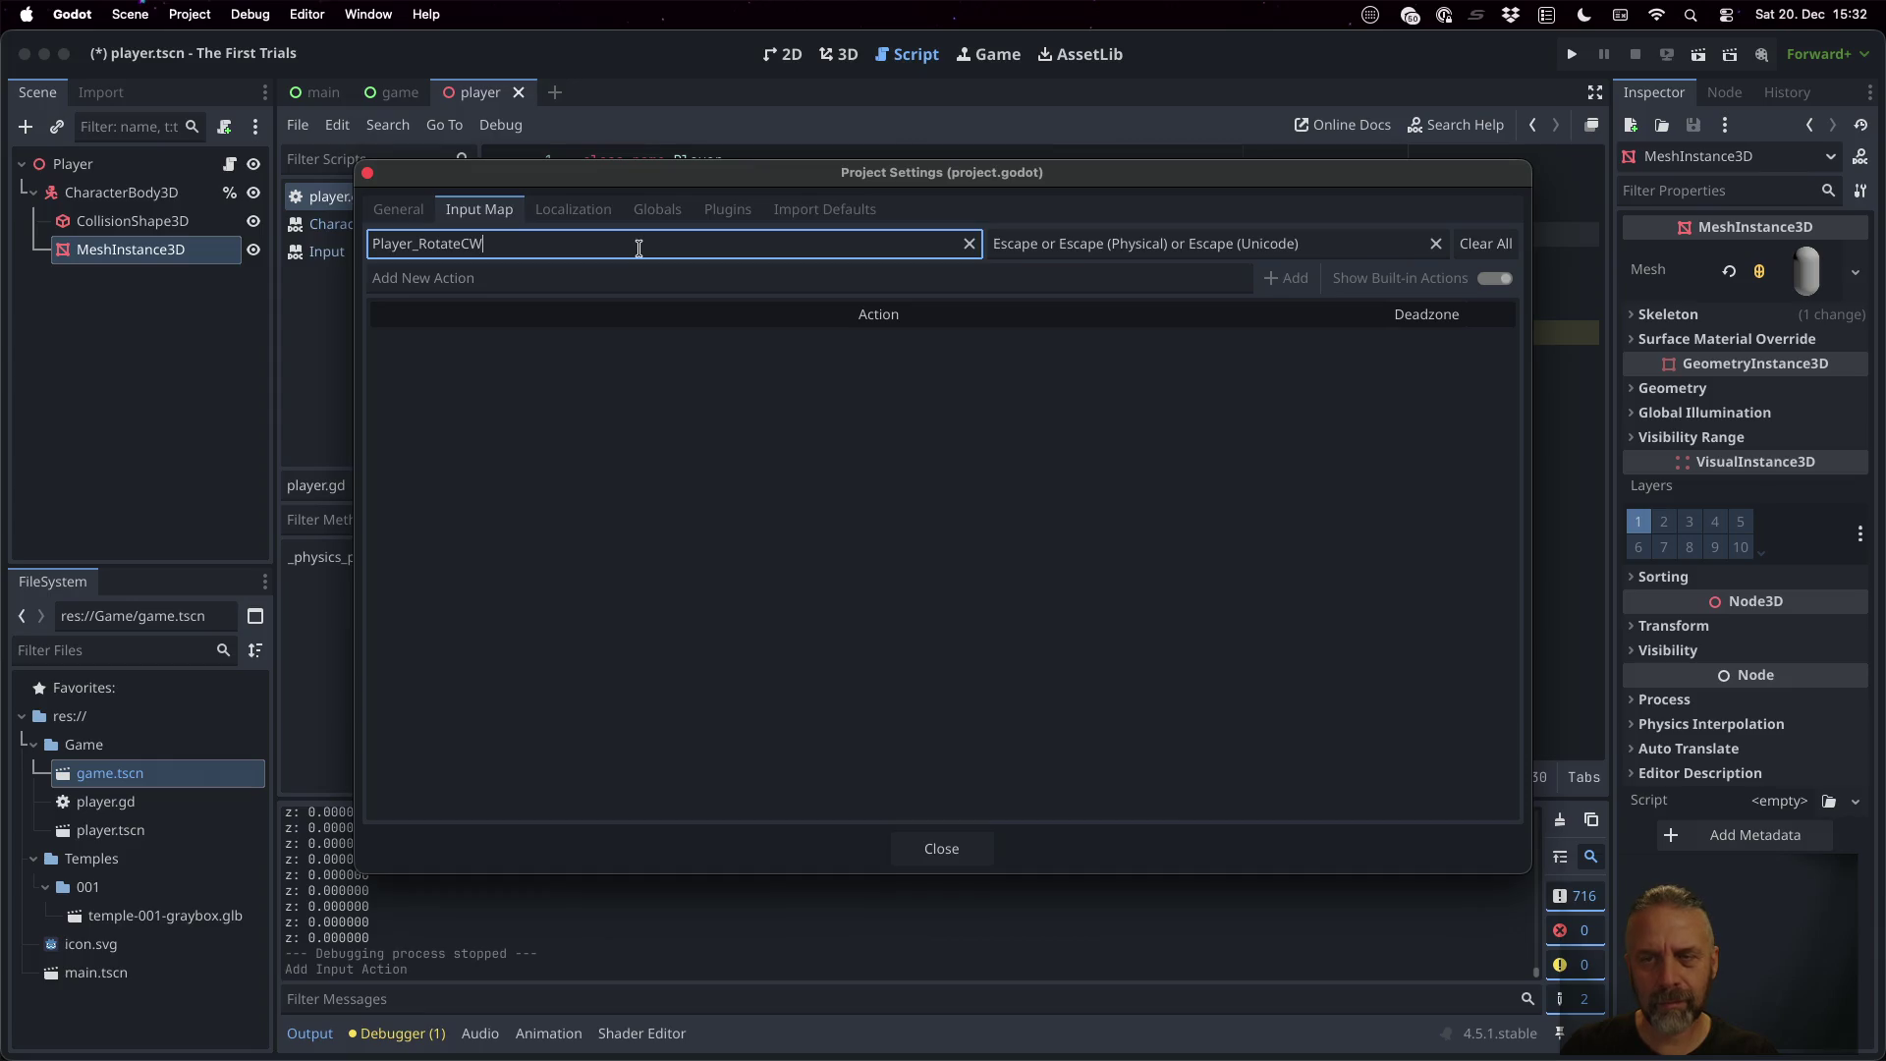
key("Escape")
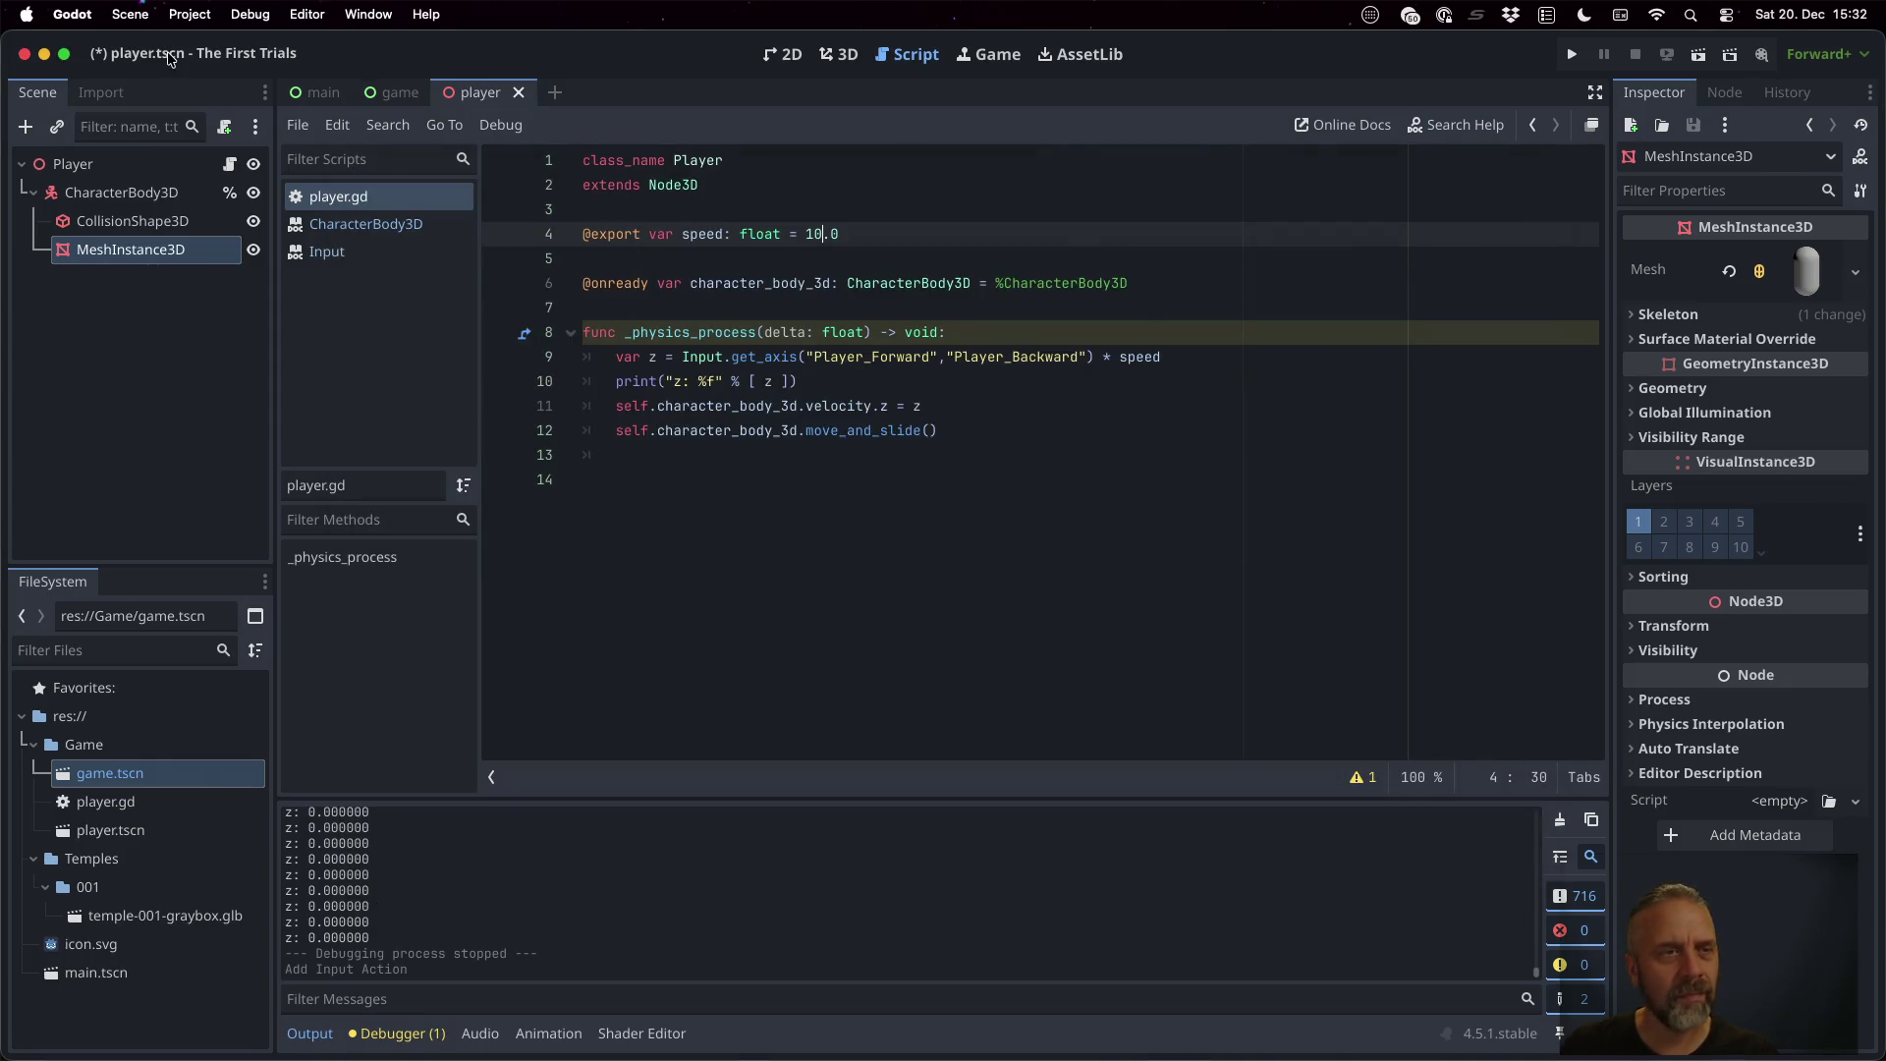
Clear the Input Map filters and bind the D key to Player_RotateCW
left_click(191, 15)
left_click(207, 47)
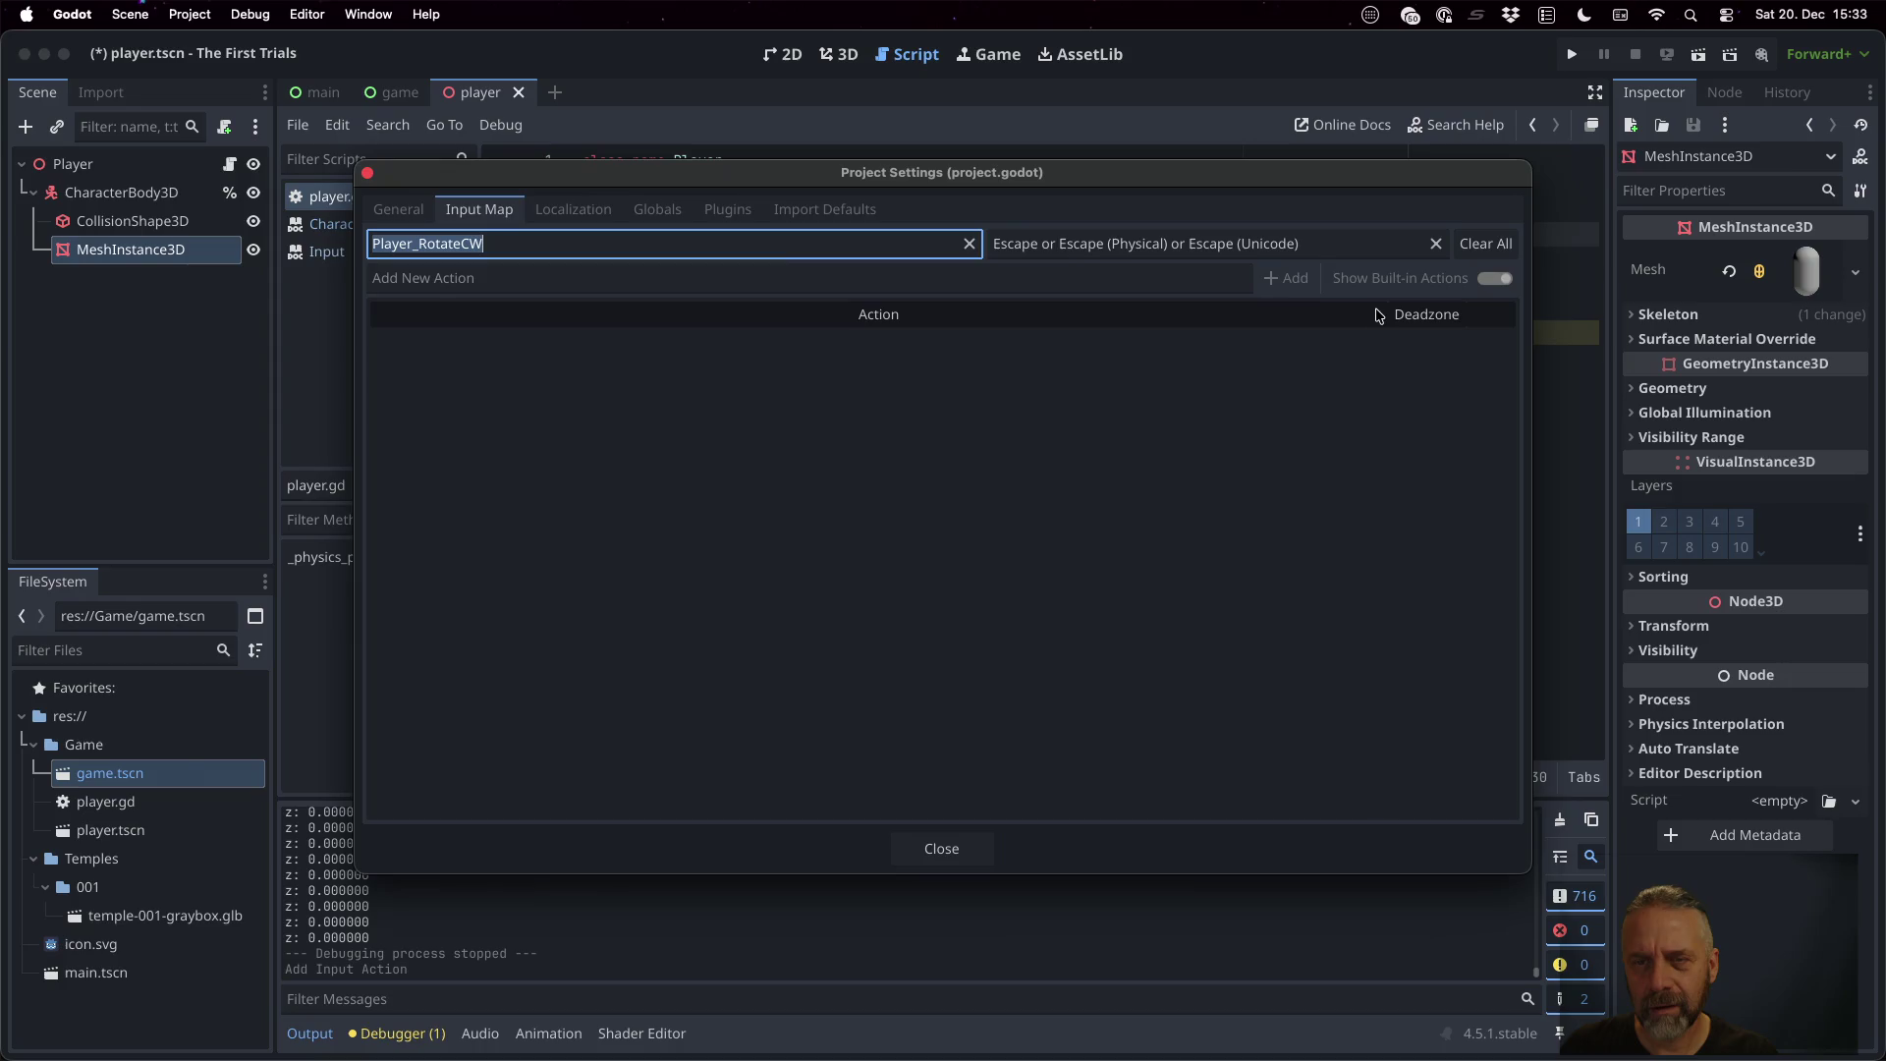
left_click(1484, 244)
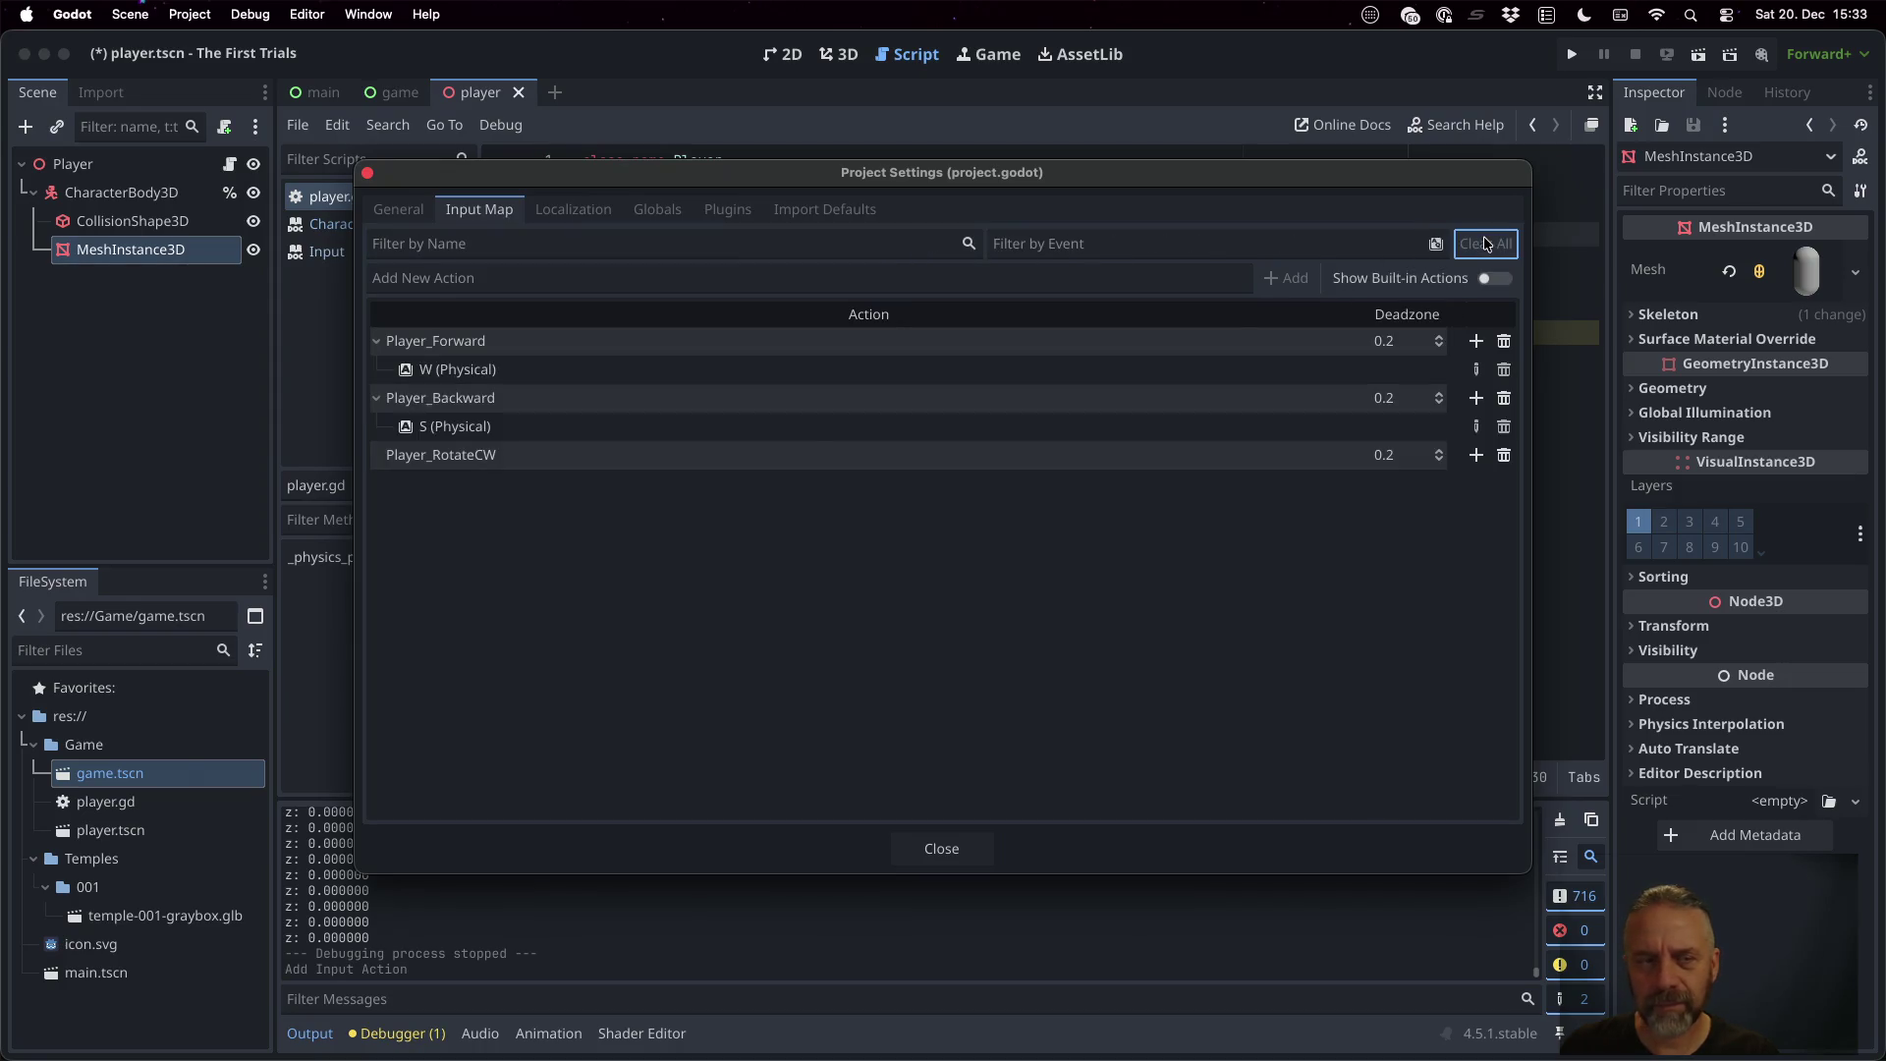
left_click(590, 462)
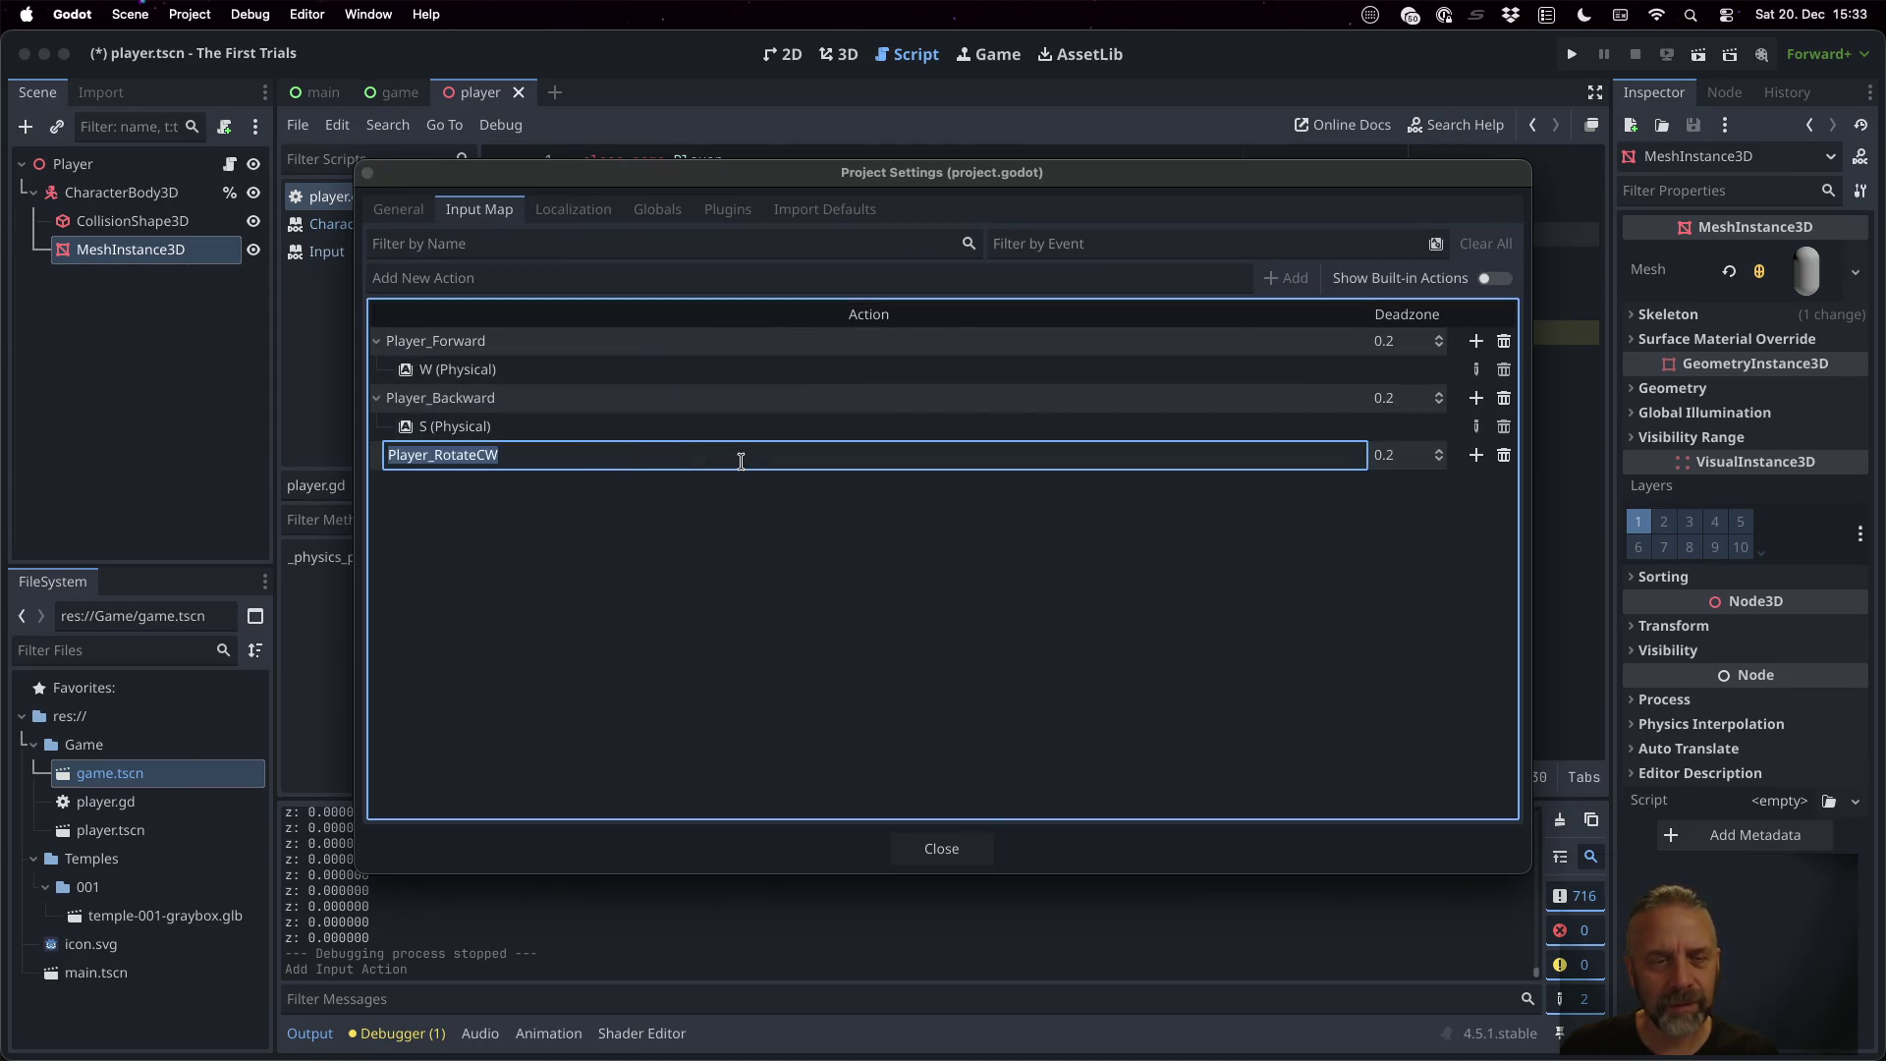
left_click(1477, 455)
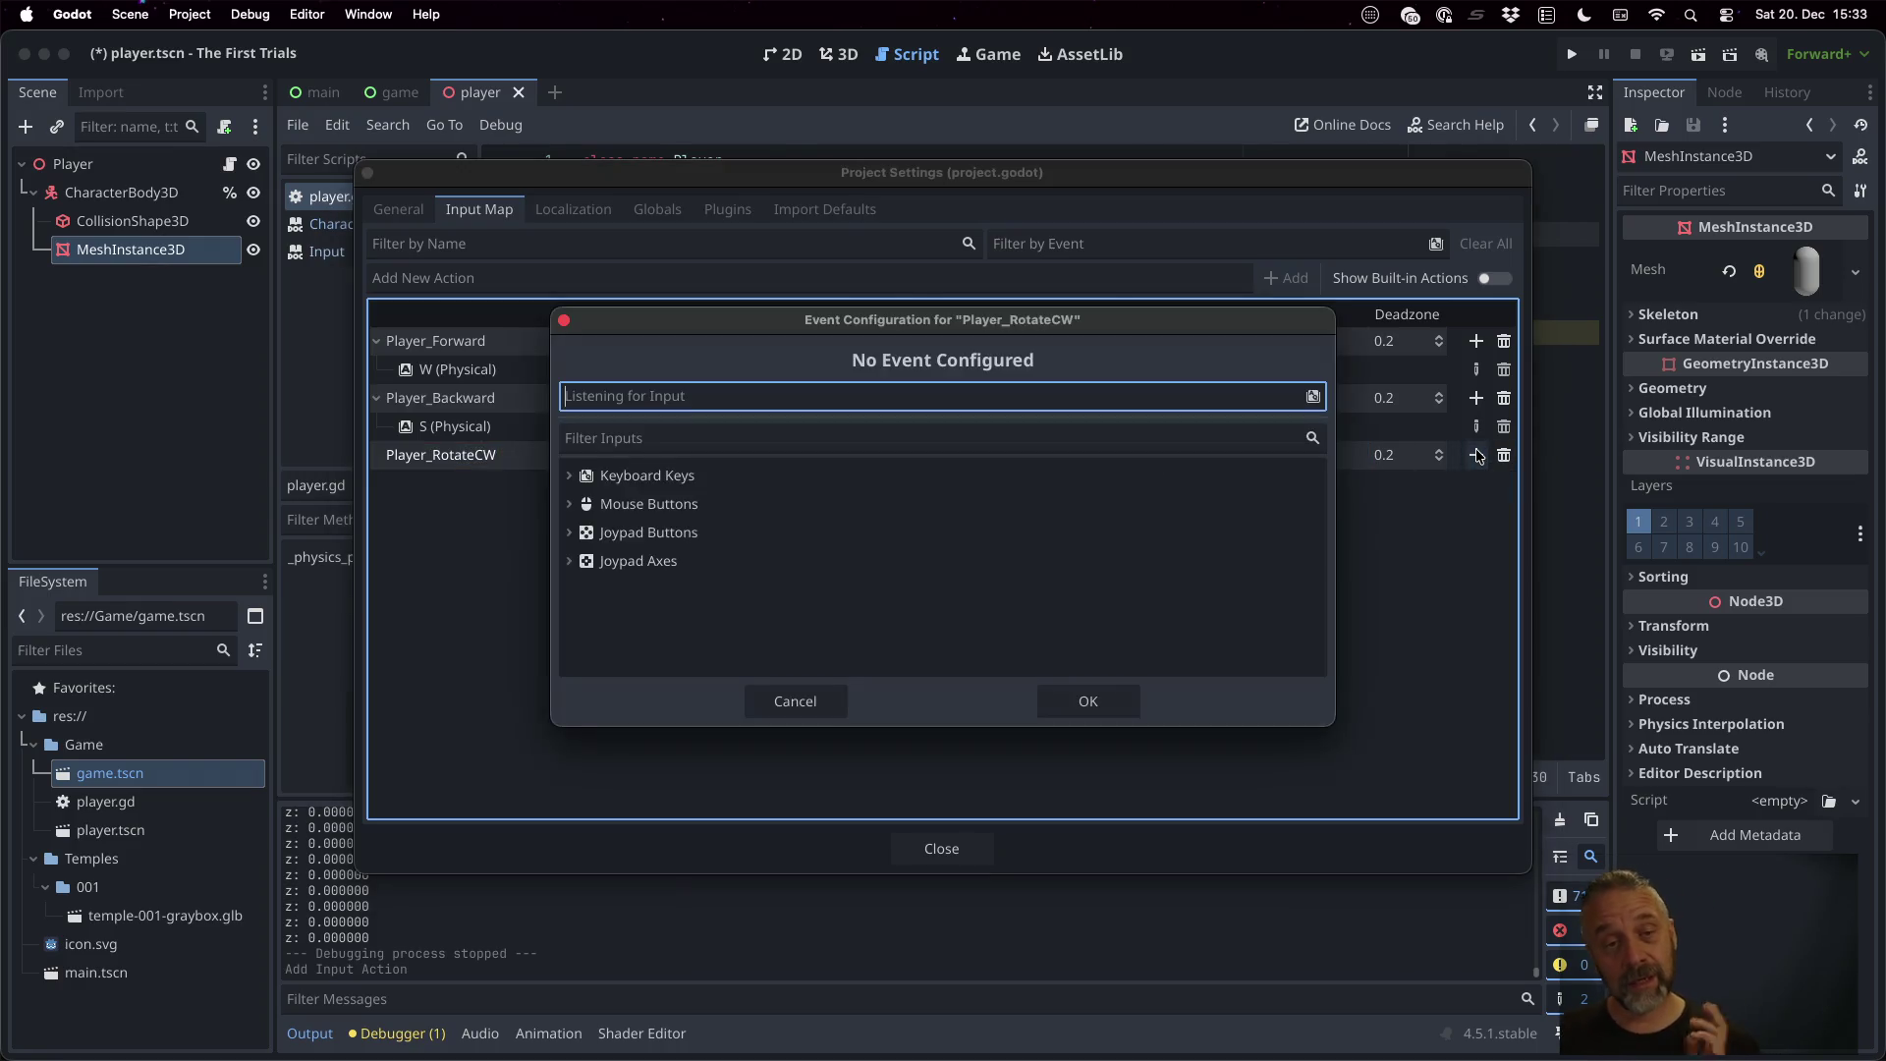
left_click(782, 477)
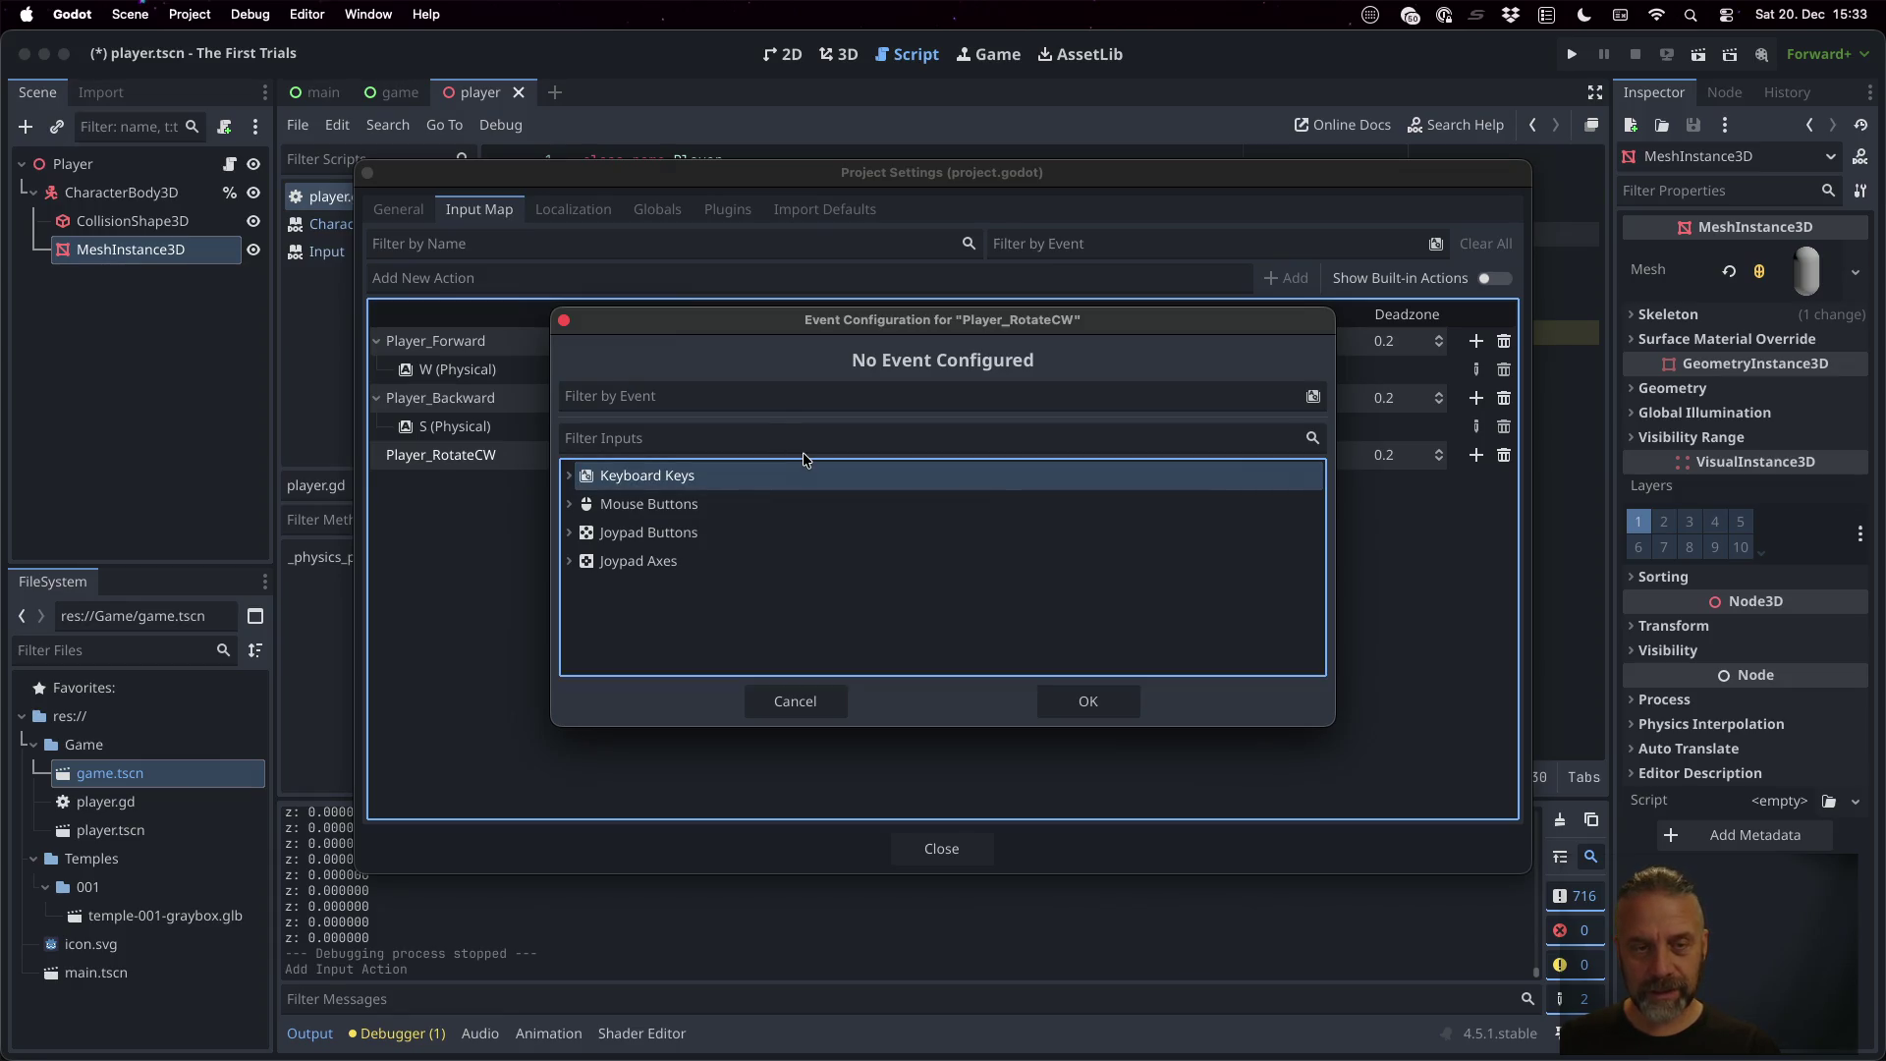
left_click(750, 395)
key("d")
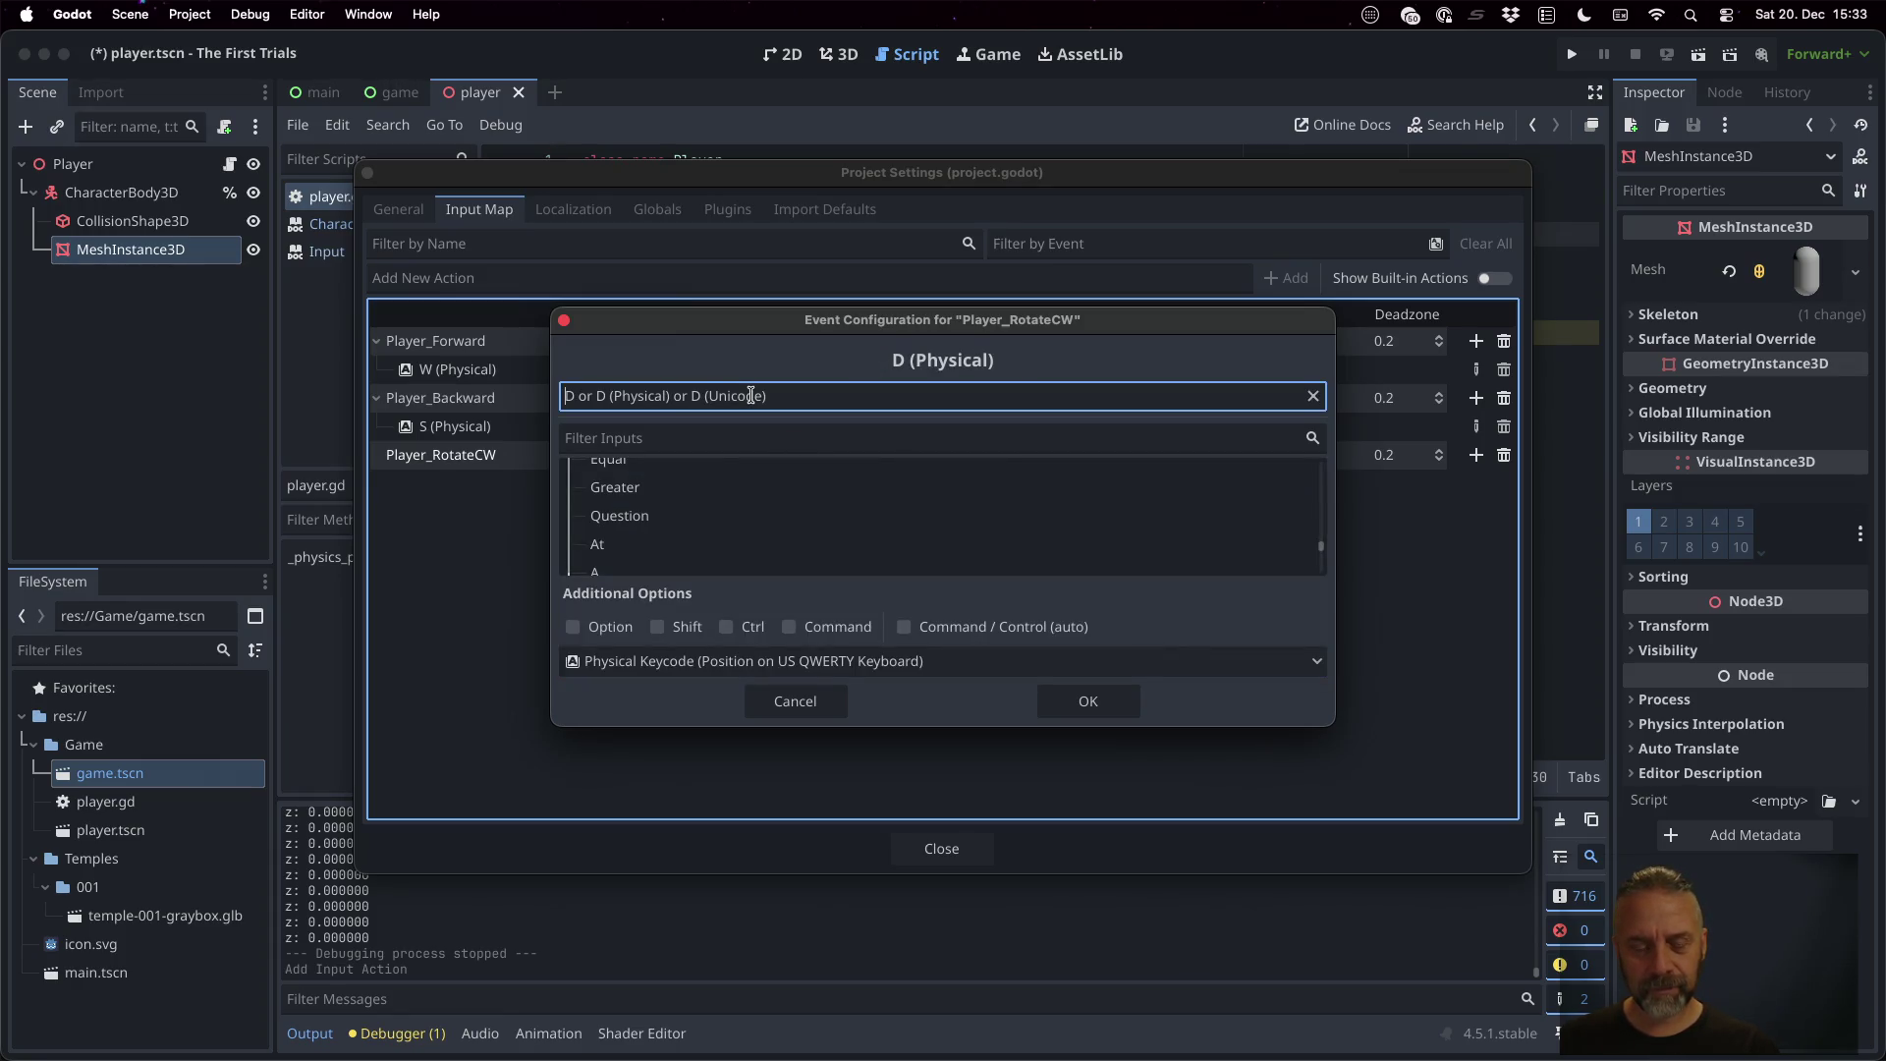
left_click(1105, 702)
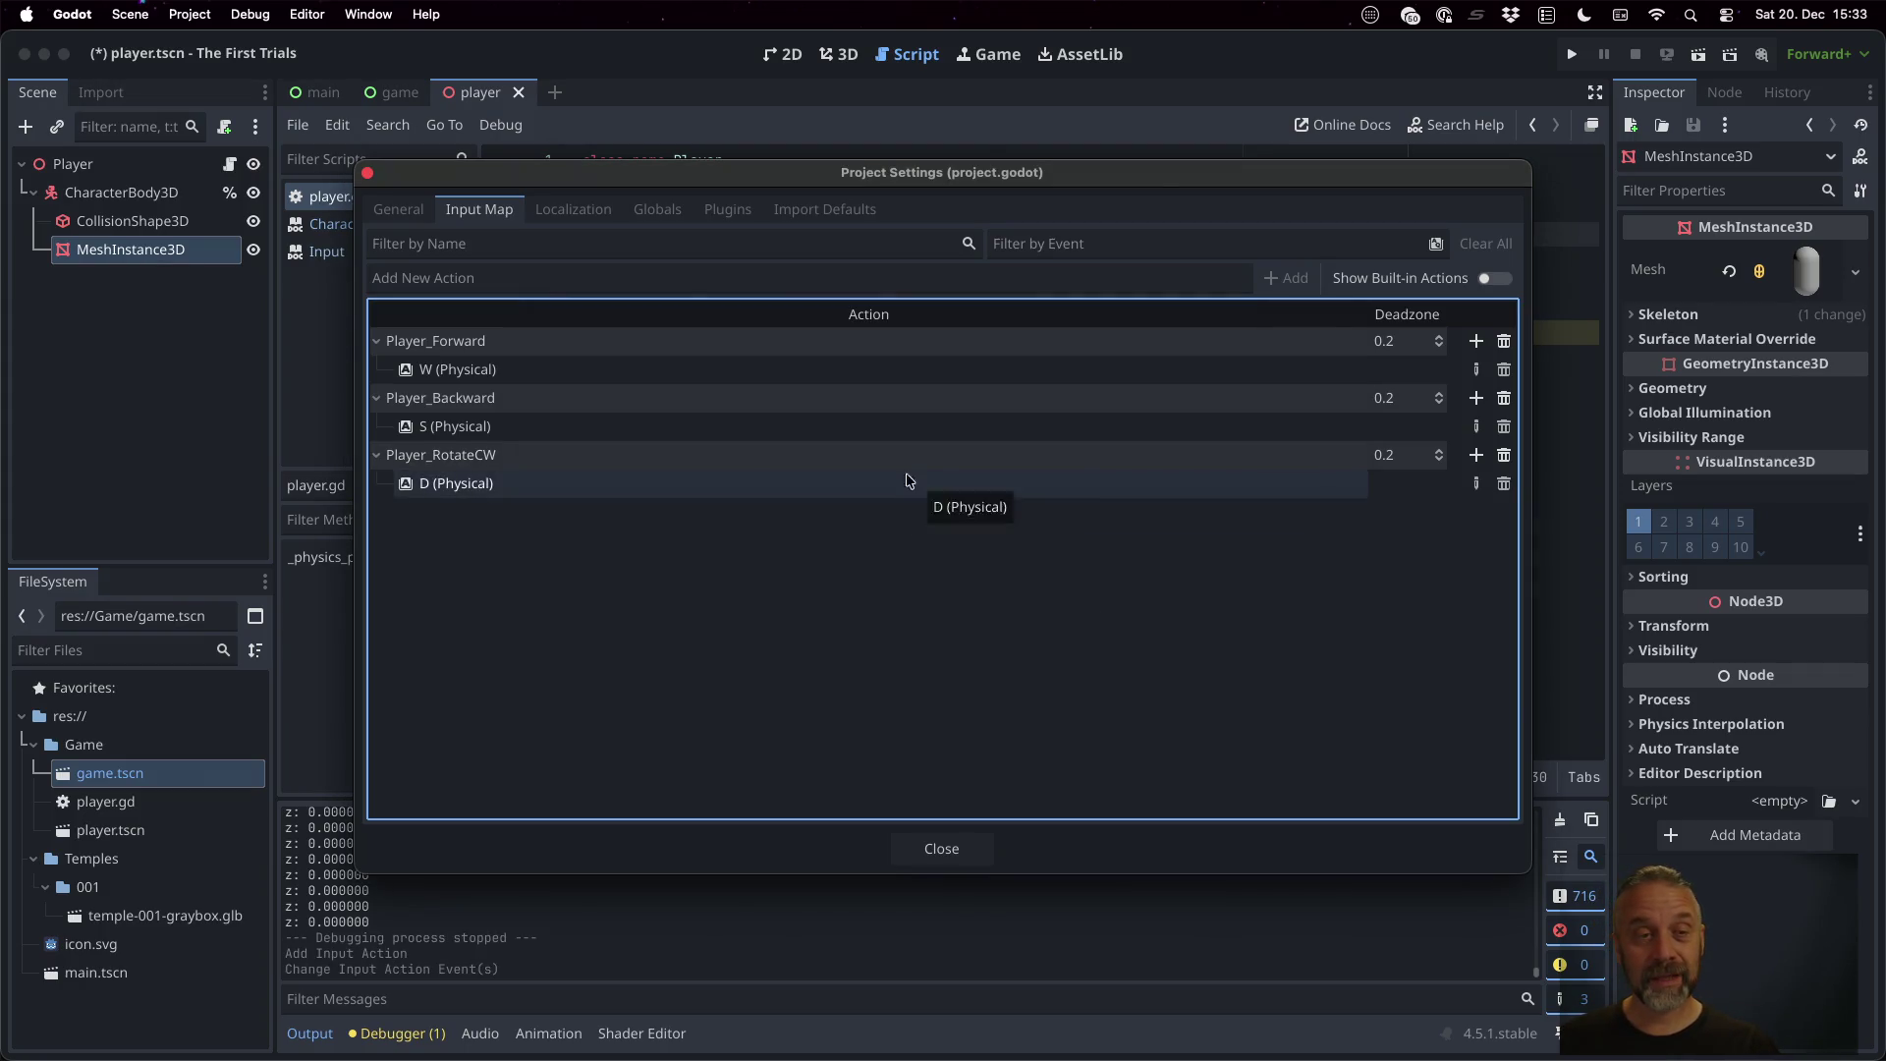
Create the Player_RotateCCW action, bind the A key to it, and close Project Settings
left_click(565, 281)
type("Player_RotateCWC")
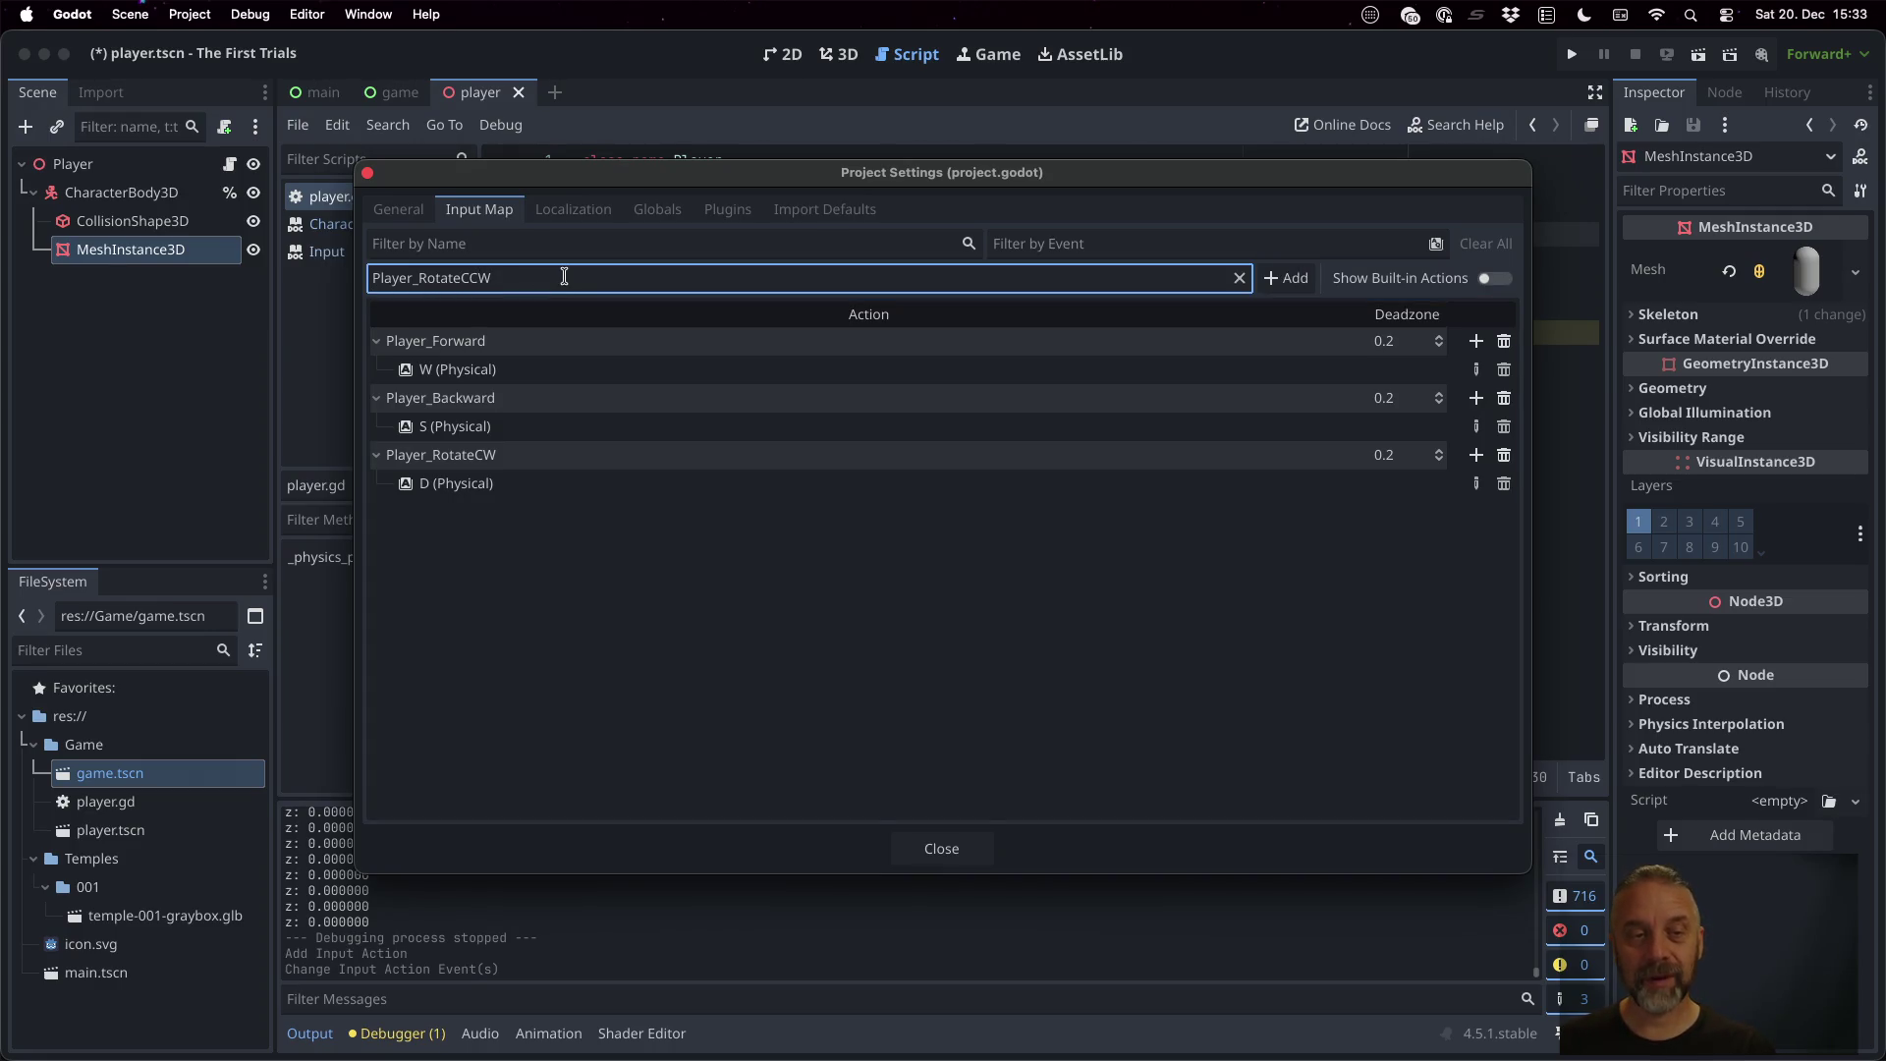
left_click(1282, 278)
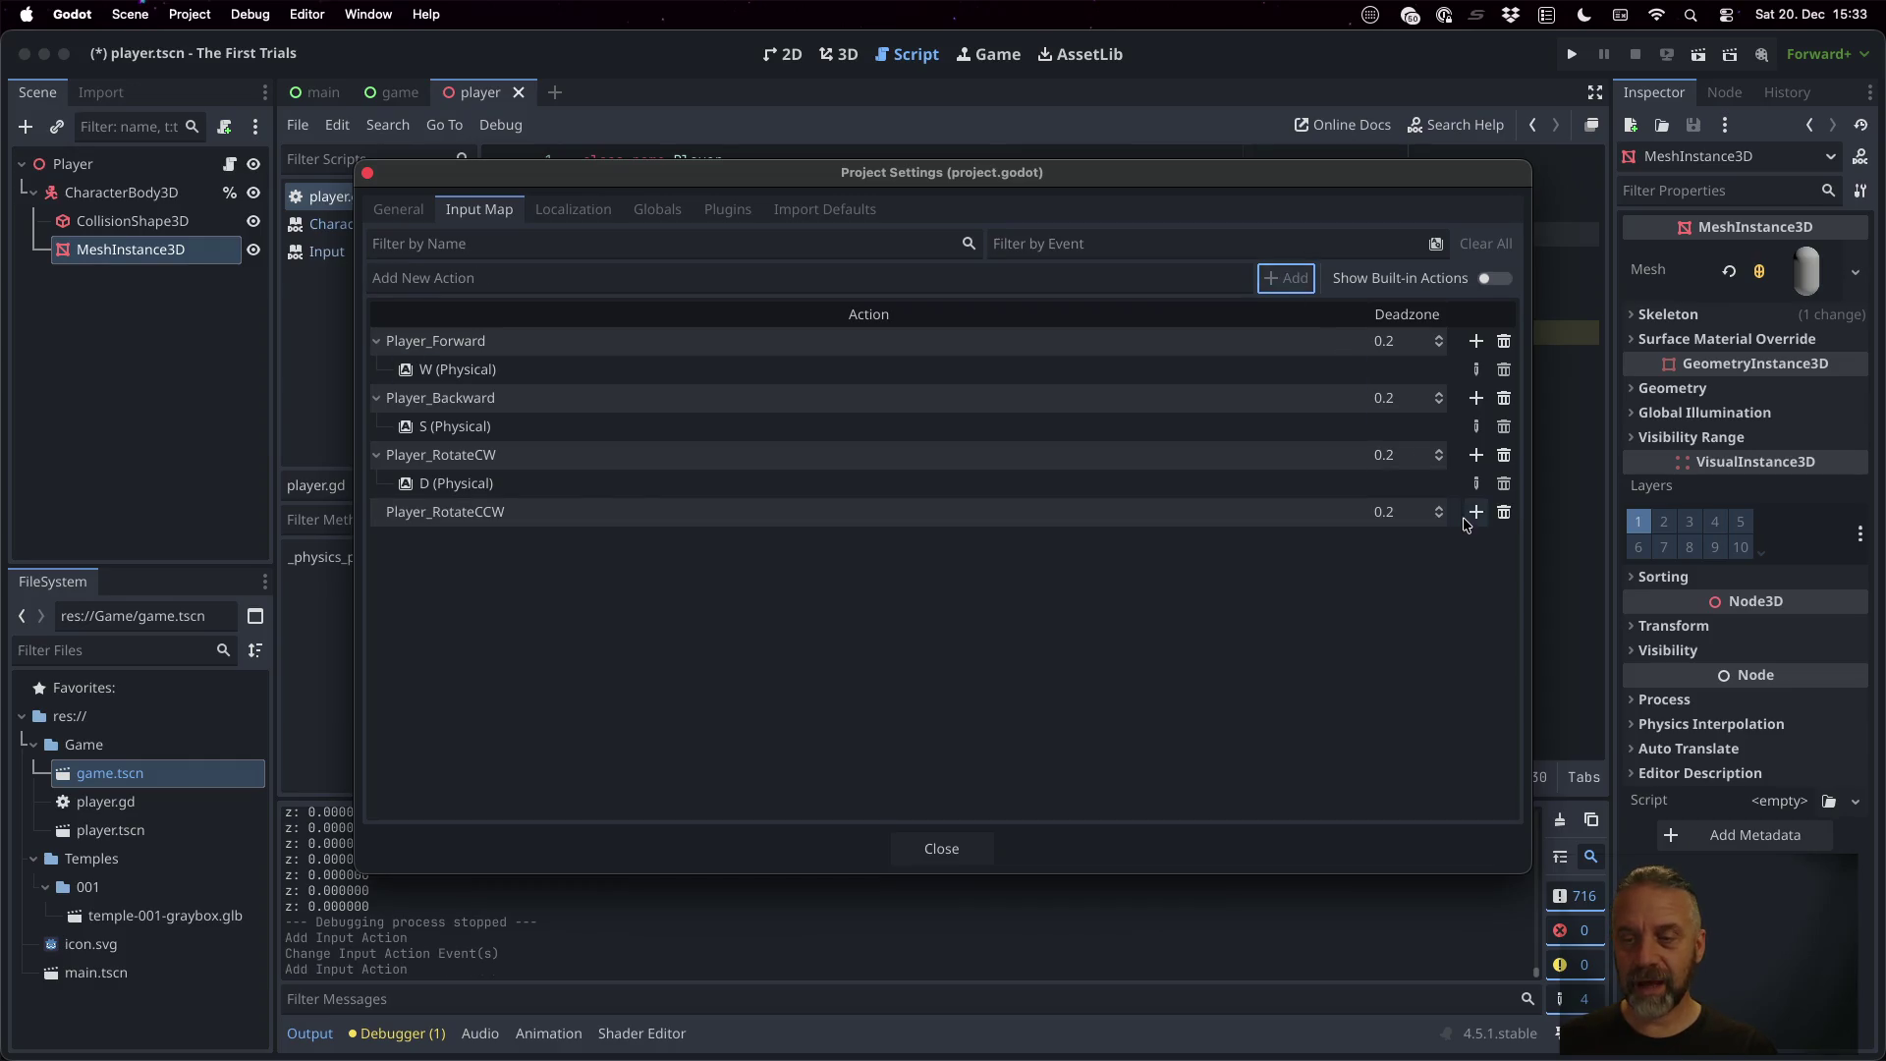
left_click(1465, 521)
key("a")
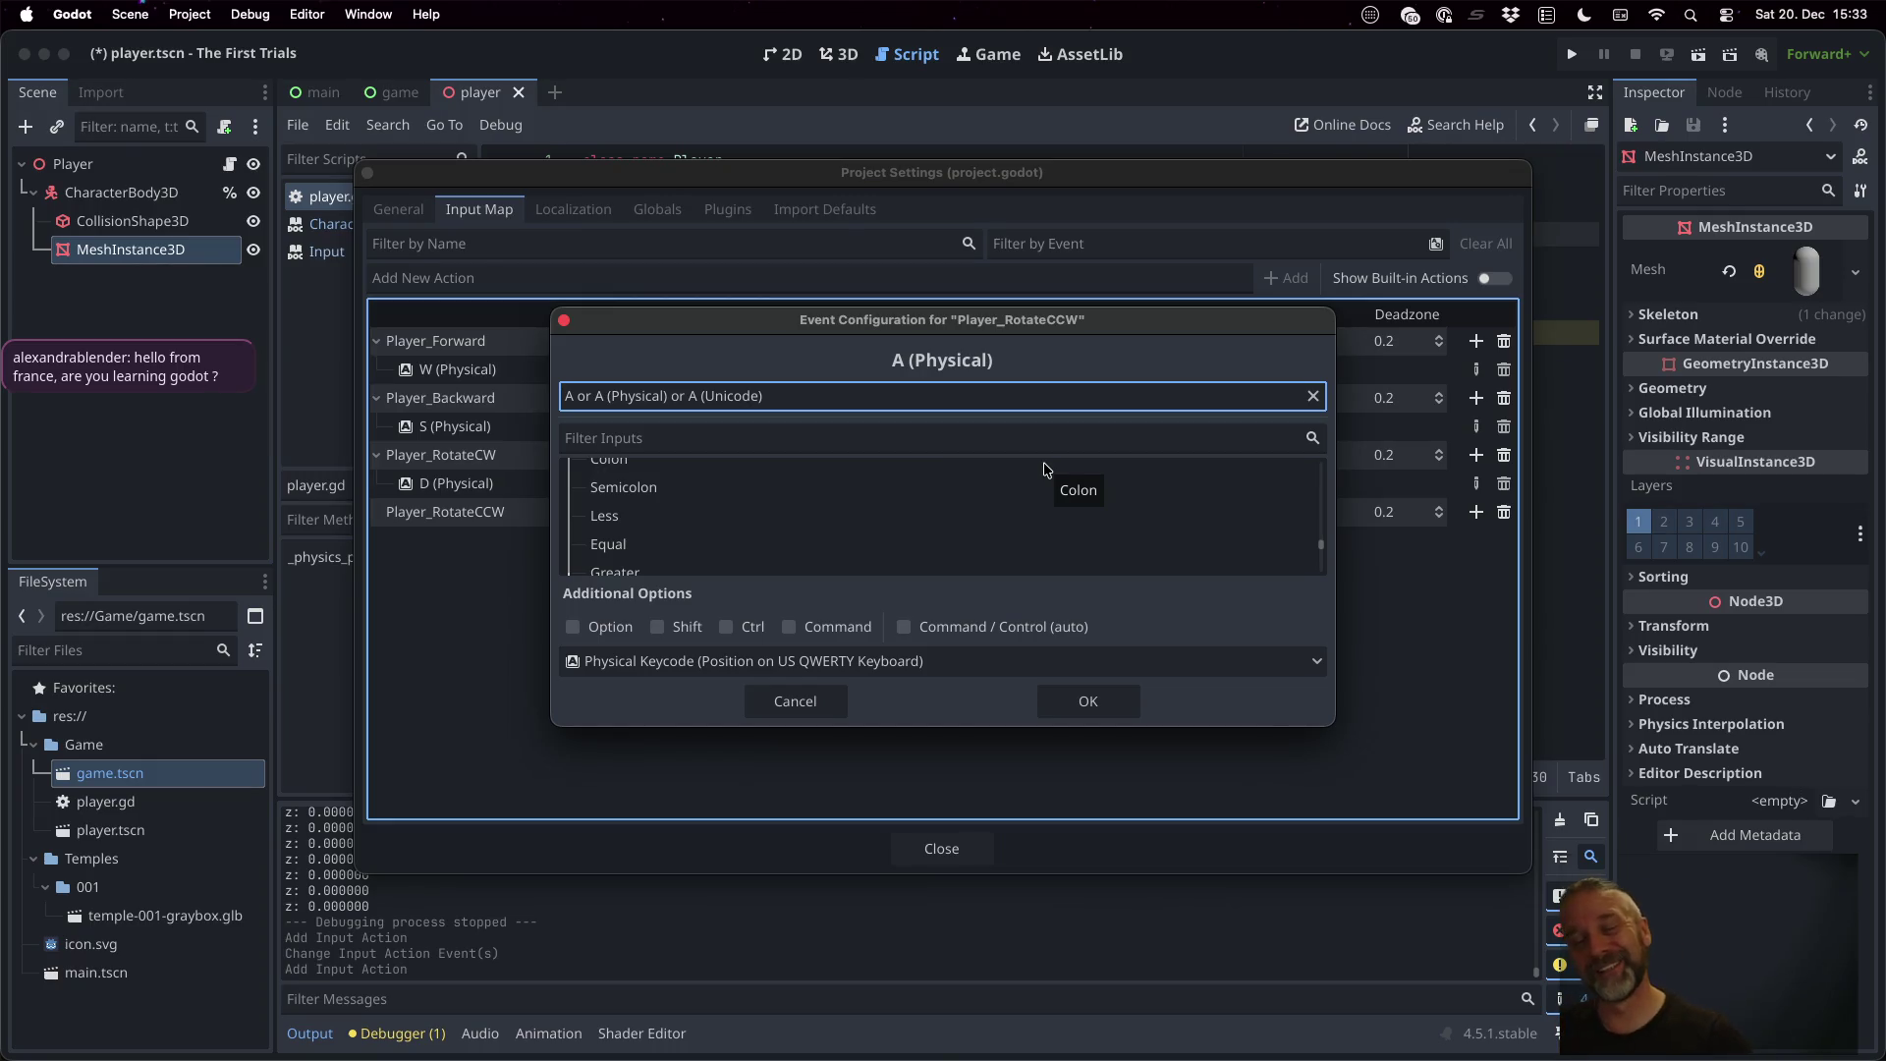
left_click(1090, 701)
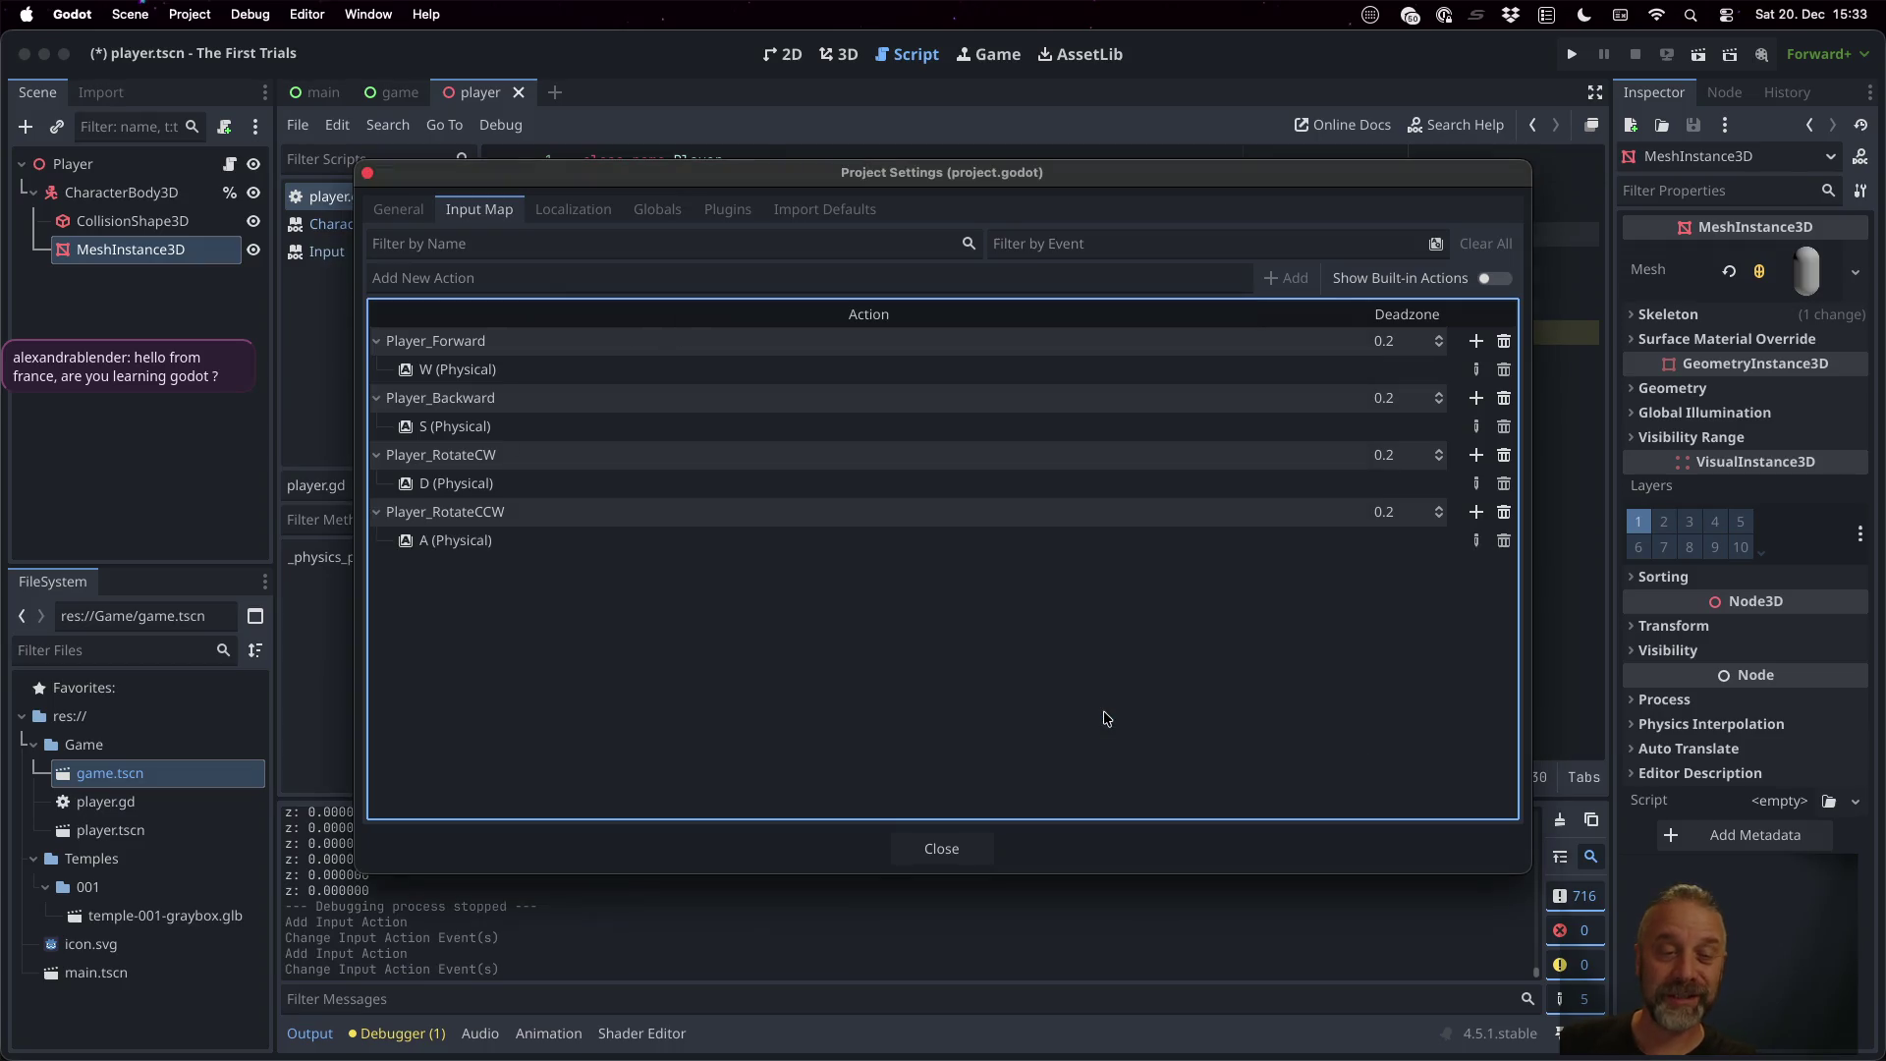
left_click(952, 863)
Comment out the print and move_and_slide lines and paste a copy of the var z line as line 12
left_click(988, 390)
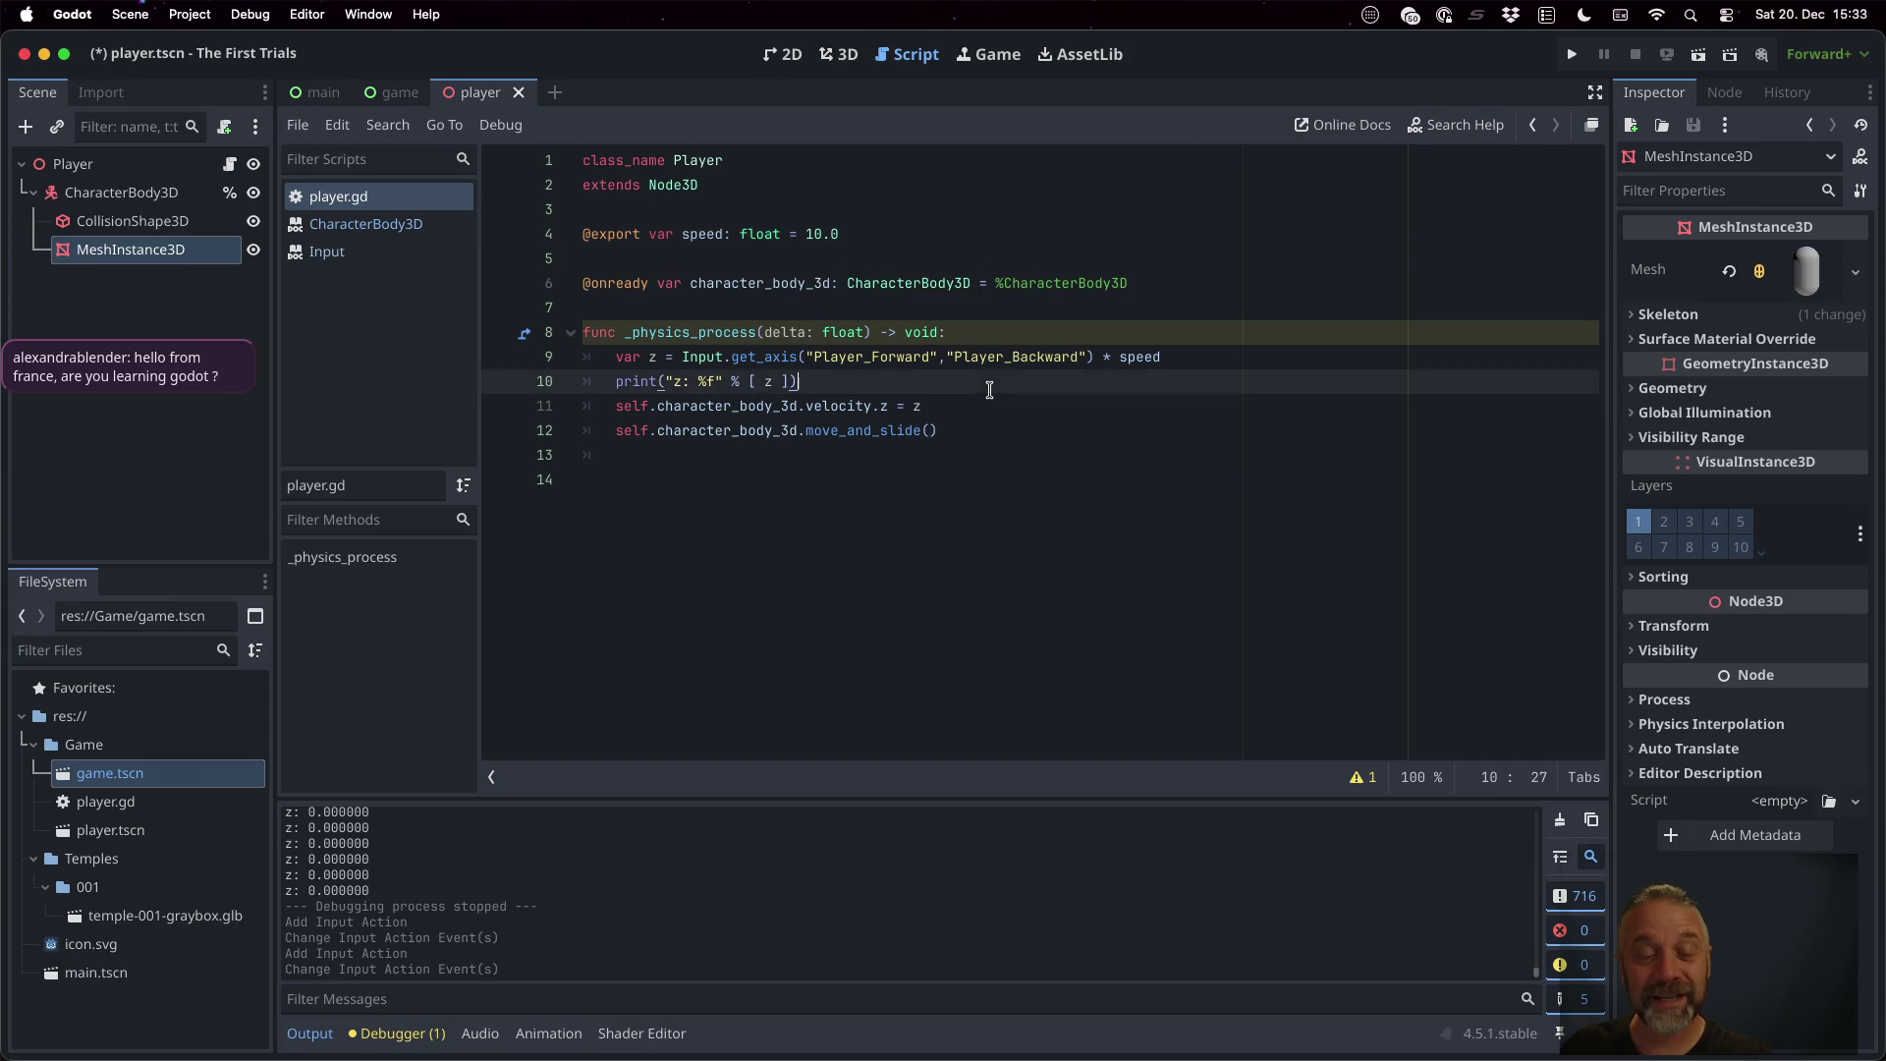
key("Up")
key("Down")
key("super+k")
key("Up")
key("shift+Down")
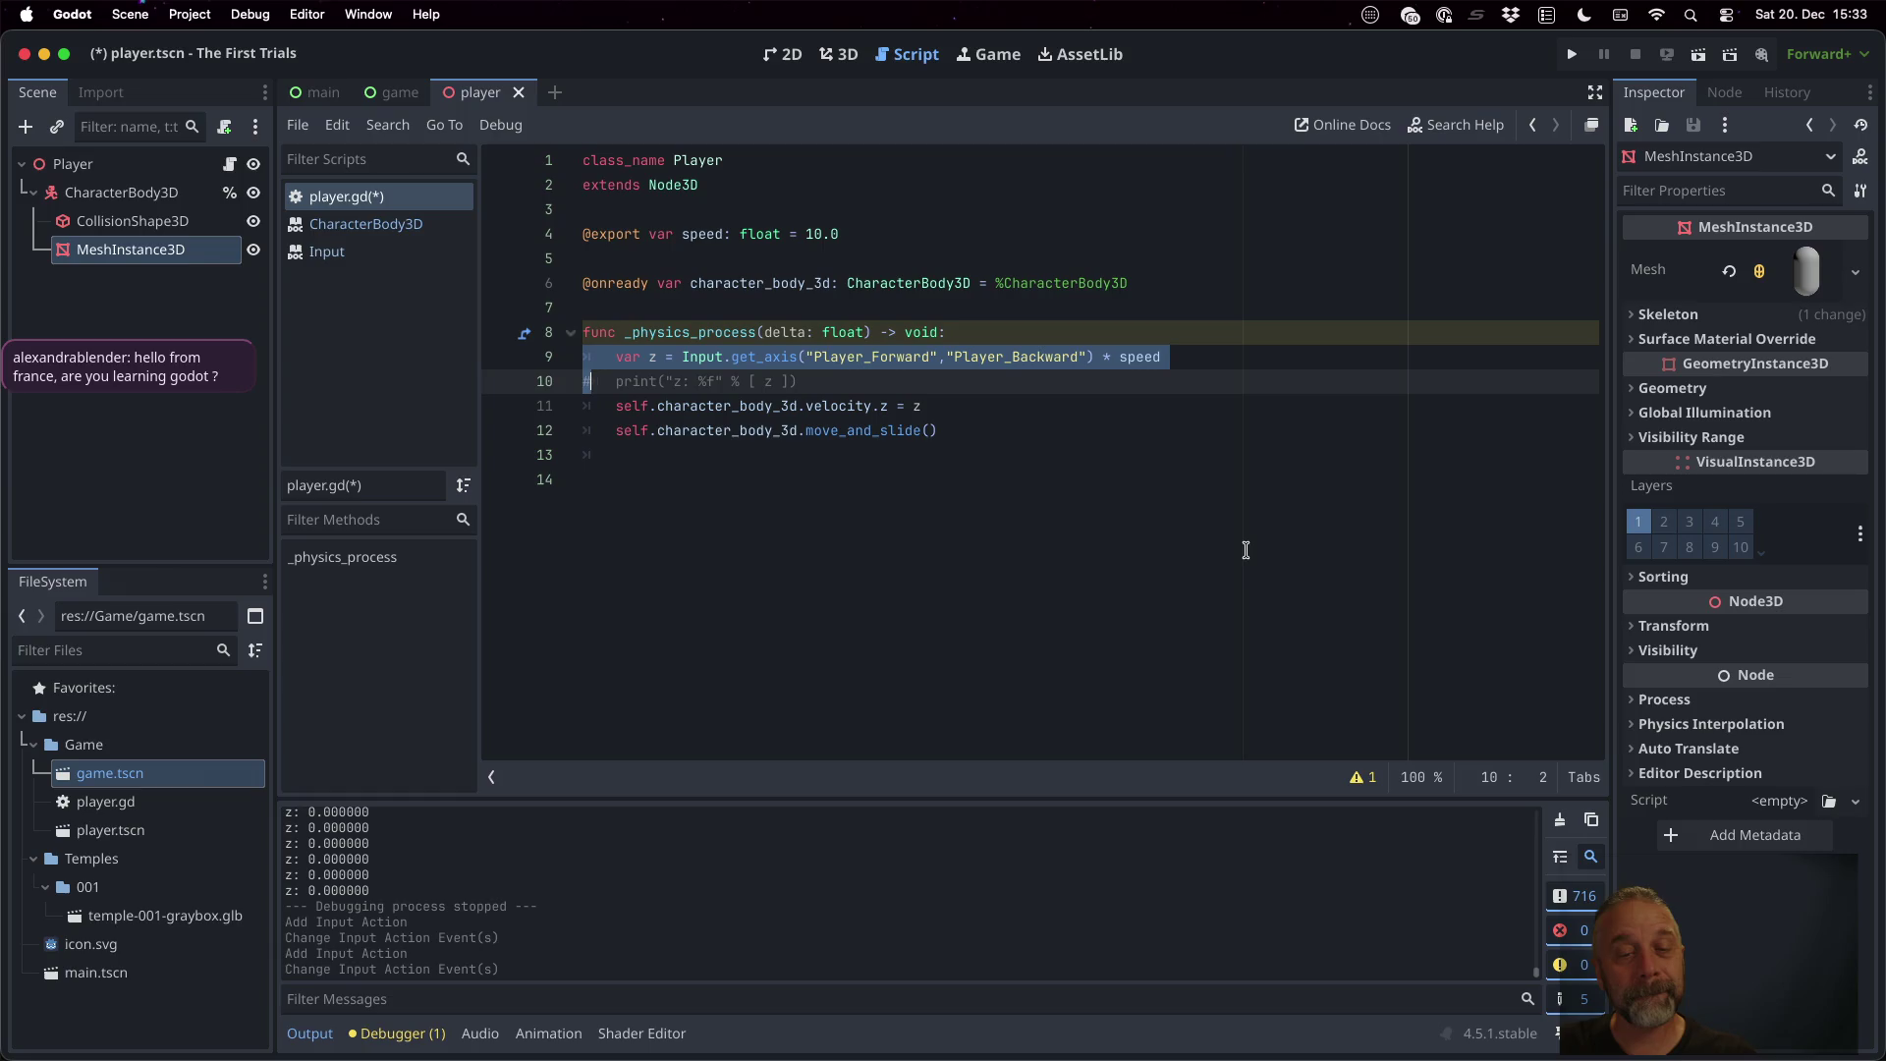
key("super+c")
key("Down")
key("Down")
key("super+v")
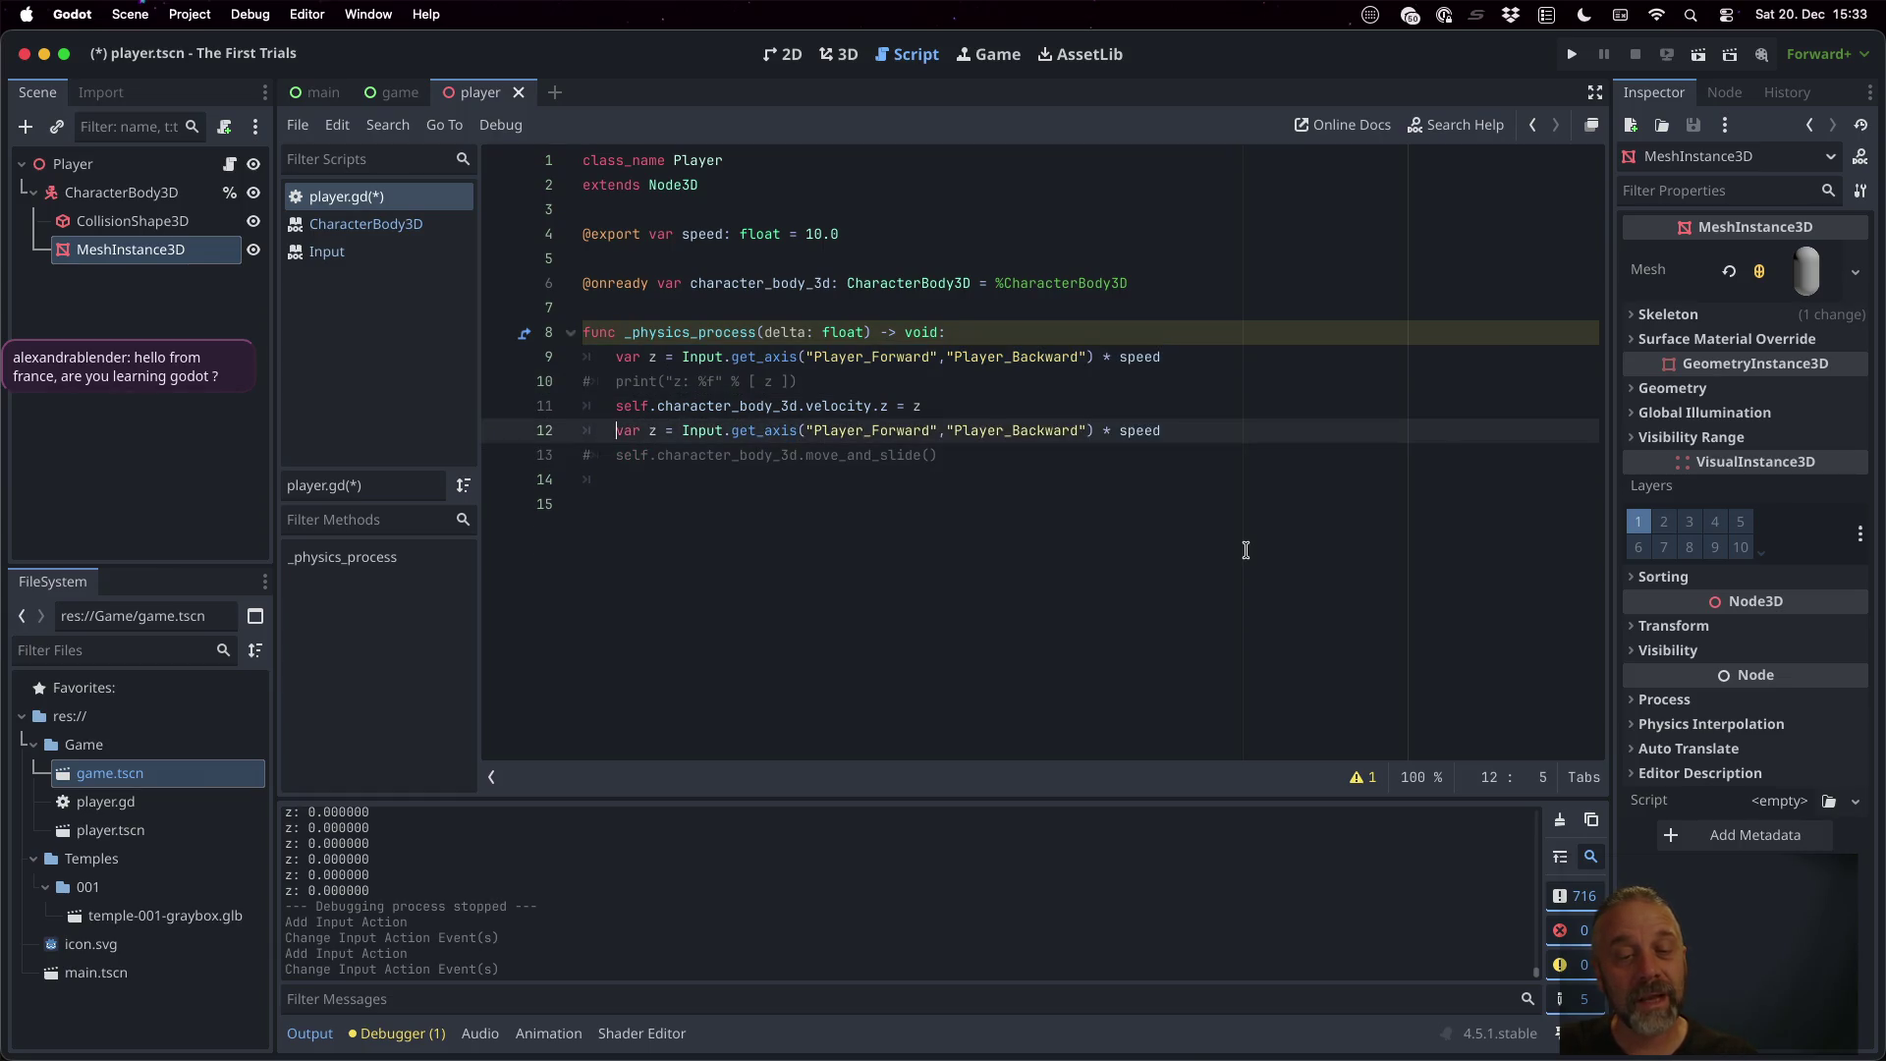
Rename the copied variable to rot and make its first action Player_RotateCCW
key("Delete")
type("rot")
key("Left")
key("Left")
key("Left")
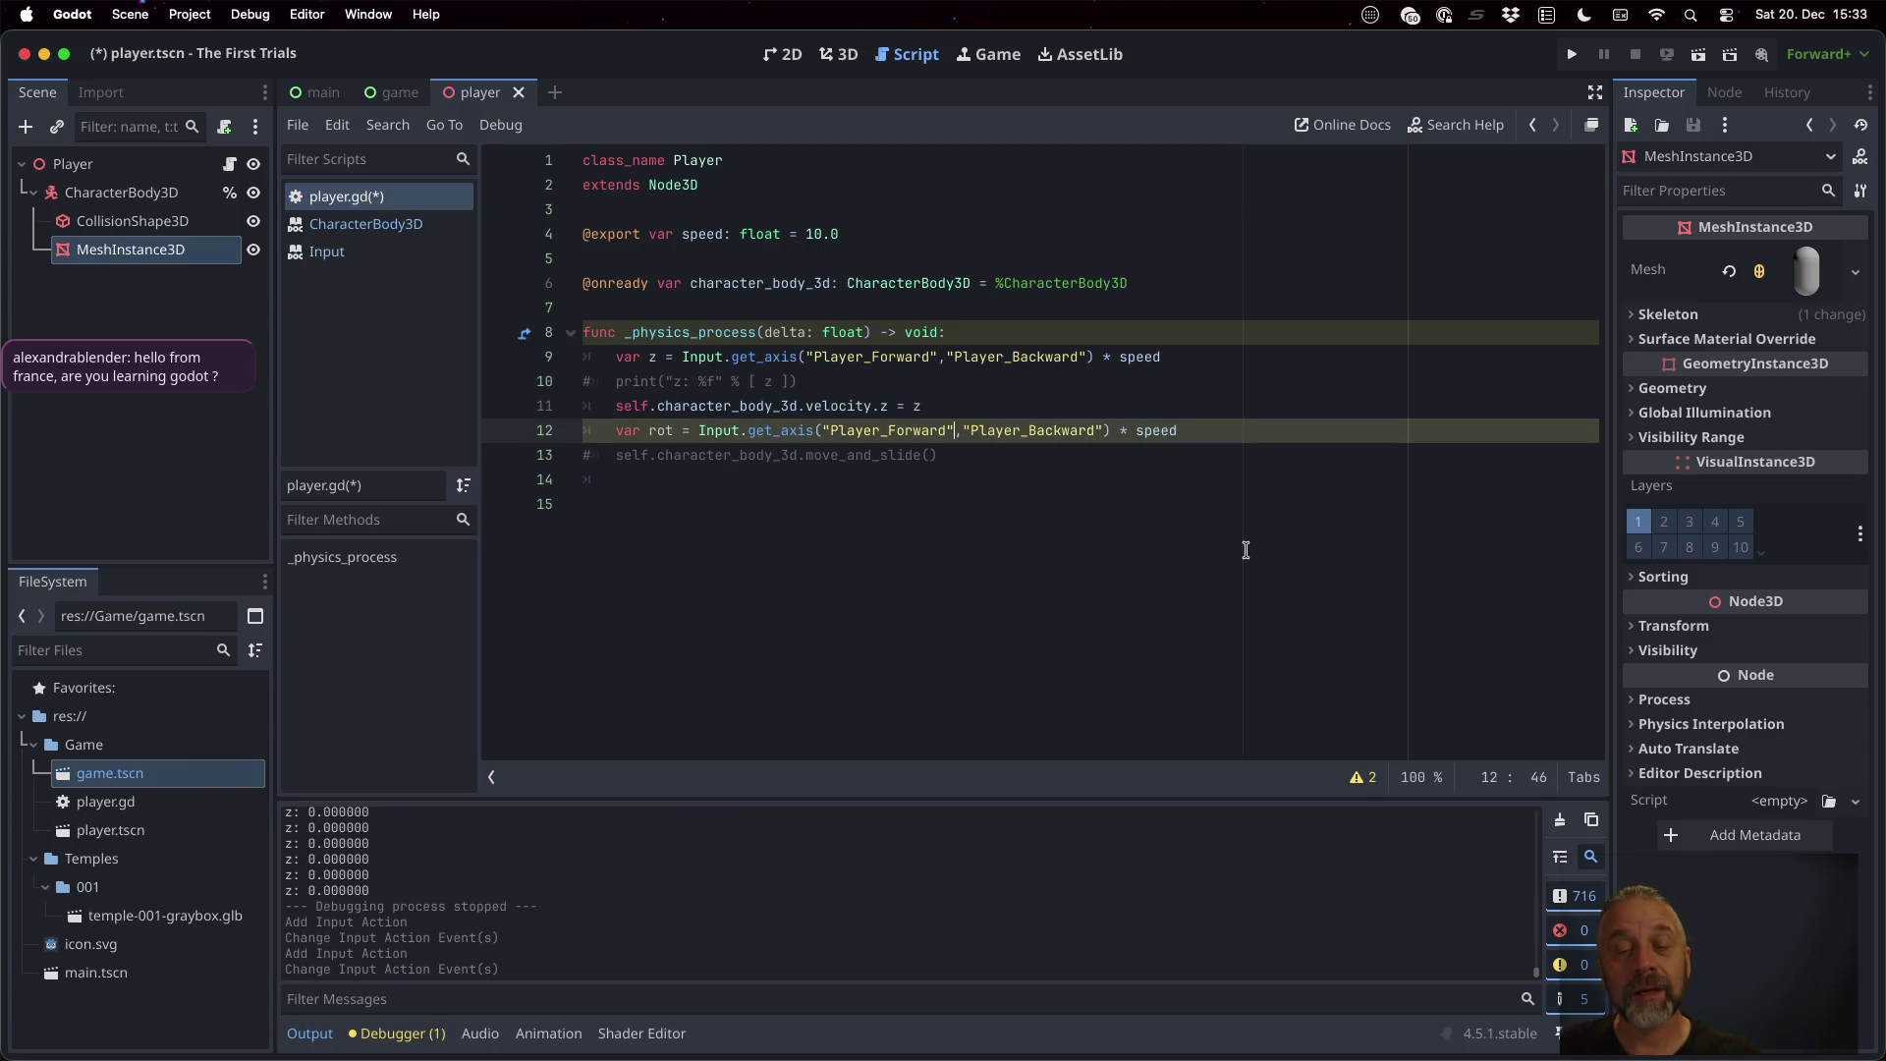
key("shift+Left")
key("shift+Left")
key("shift+Left")
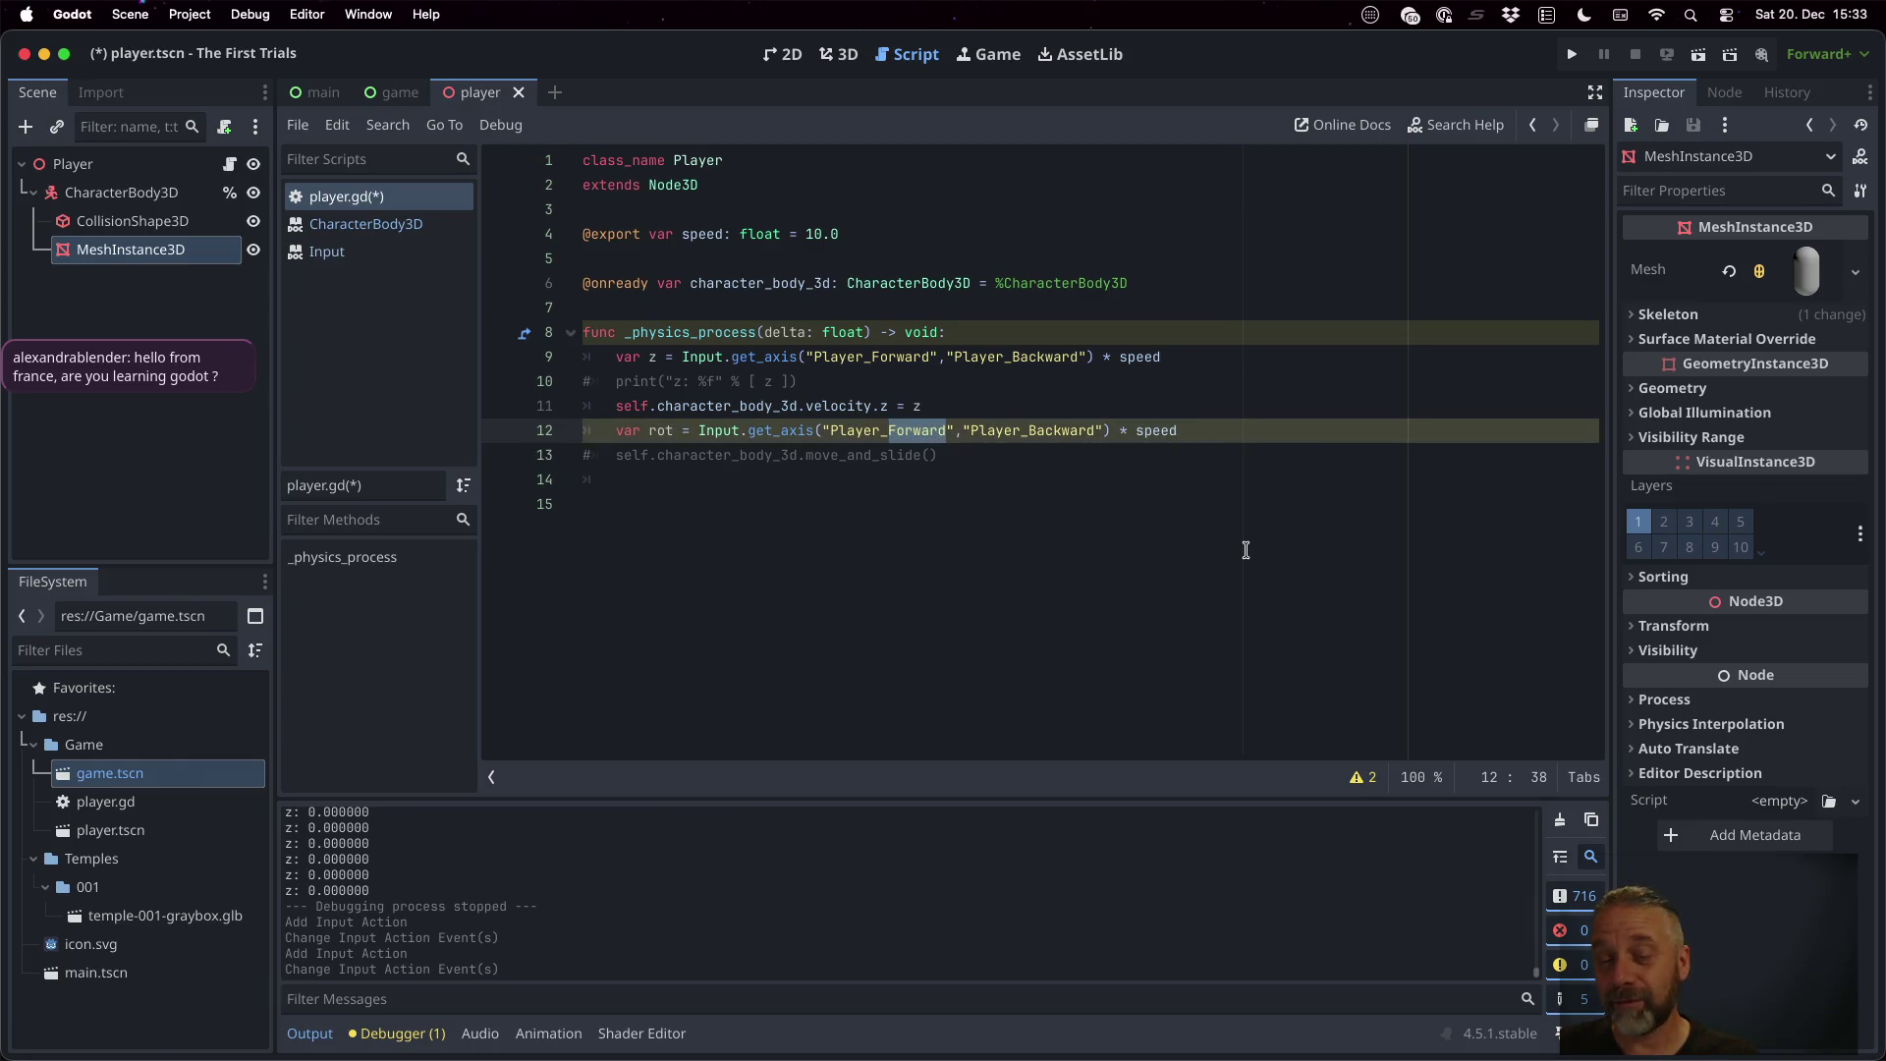
type("Ro")
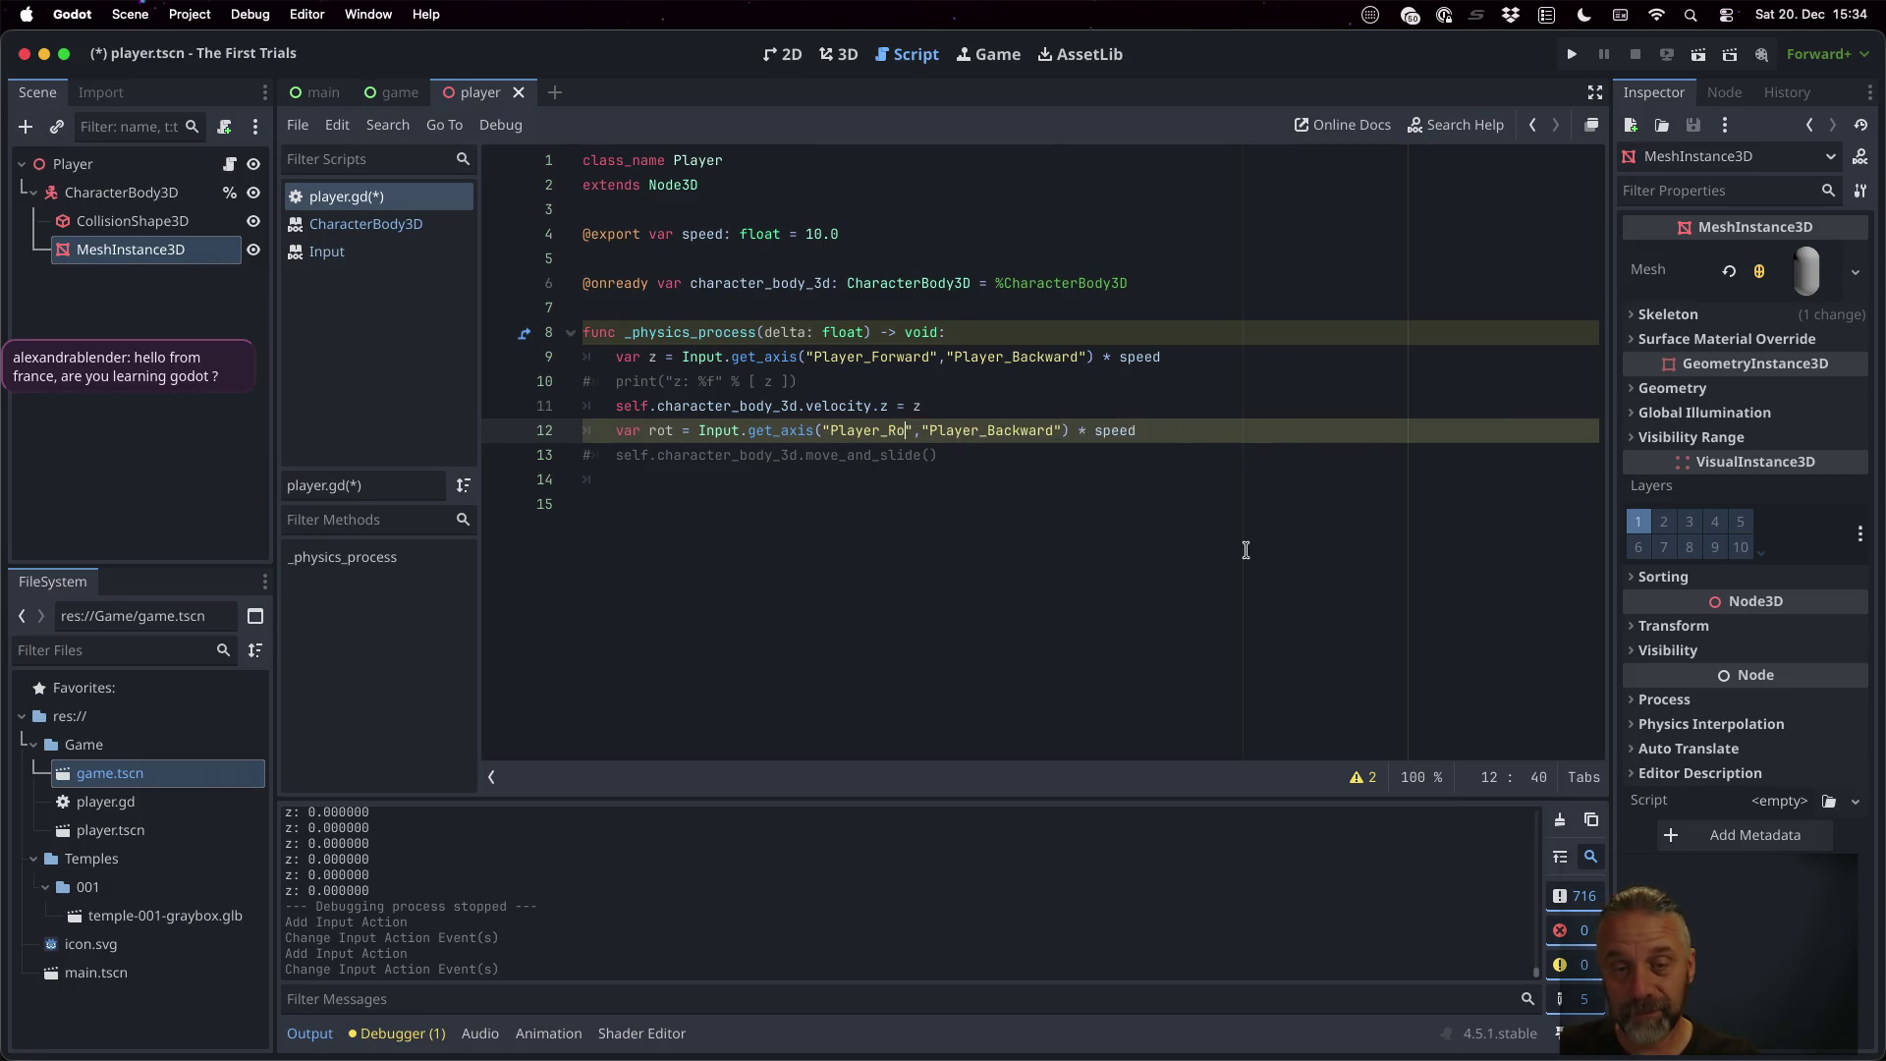
key("Return")
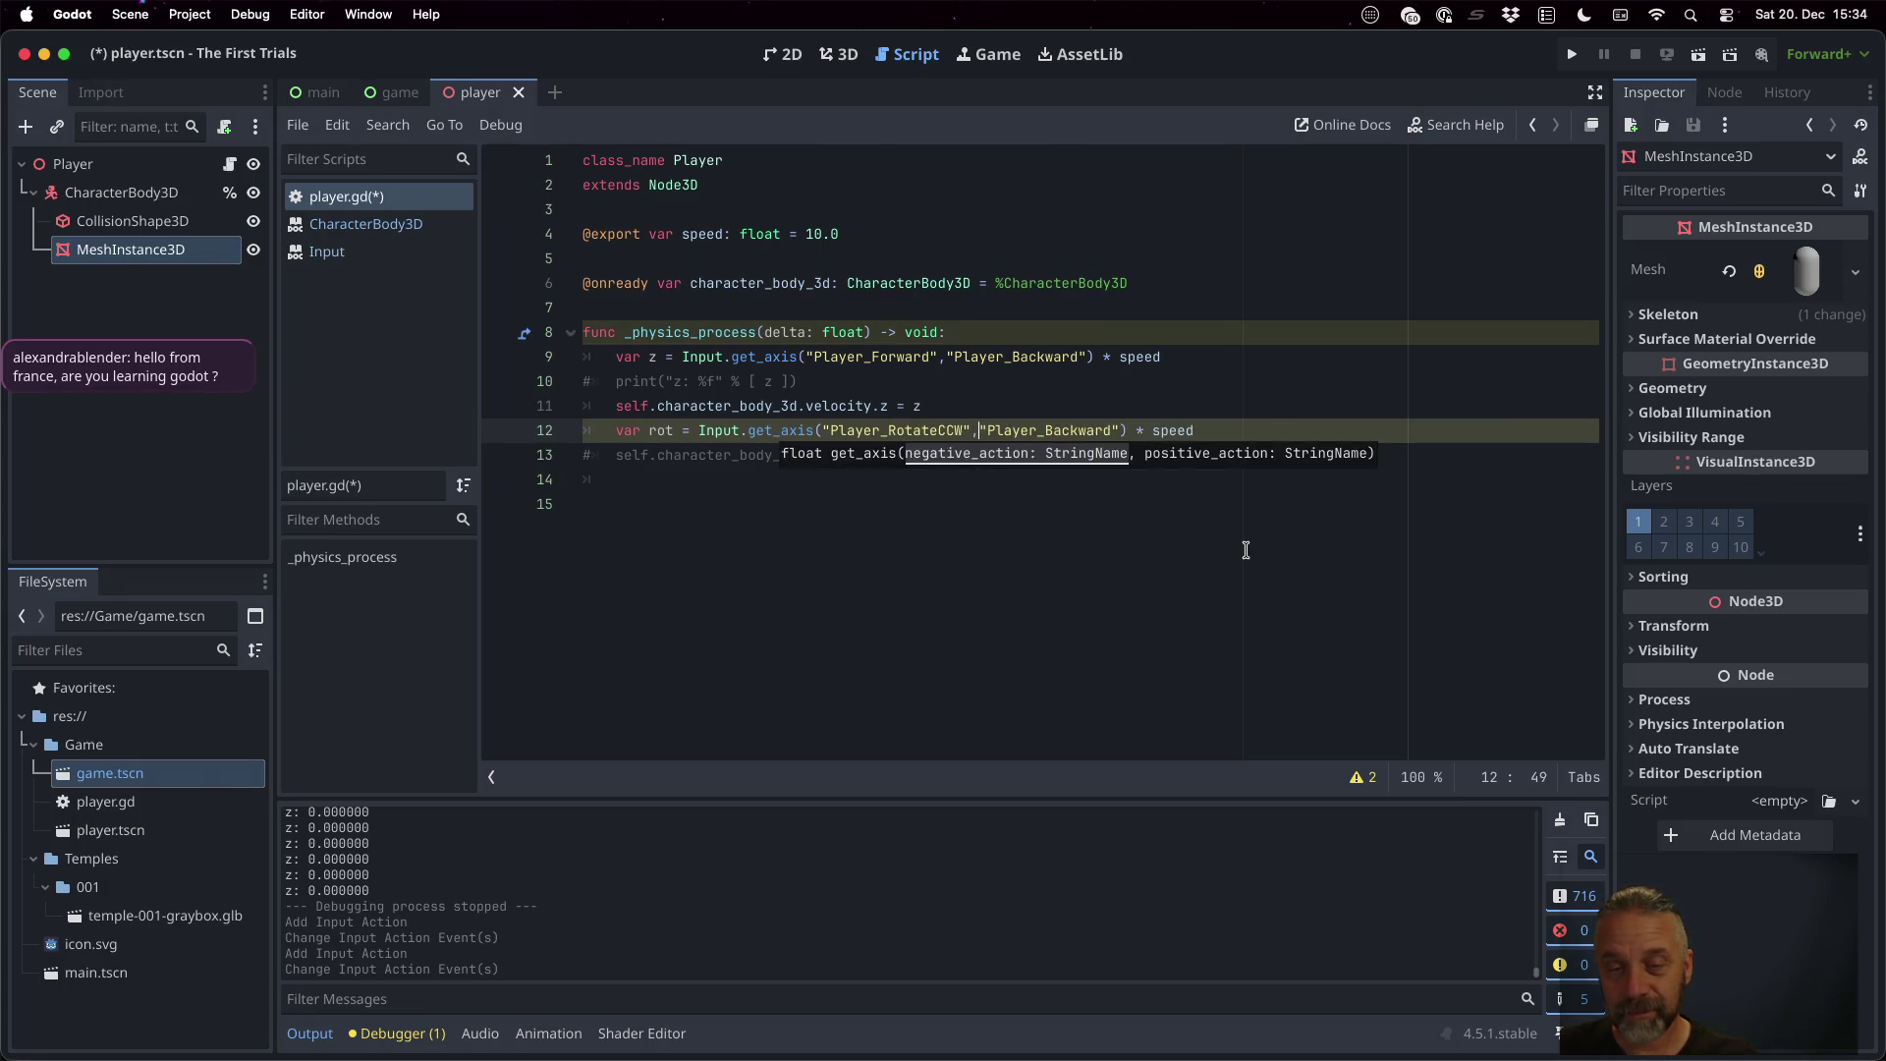
Make the second action Player_RotateCW and save player.gd
key("shift+Left")
key("shift+Left")
key("shift+Left")
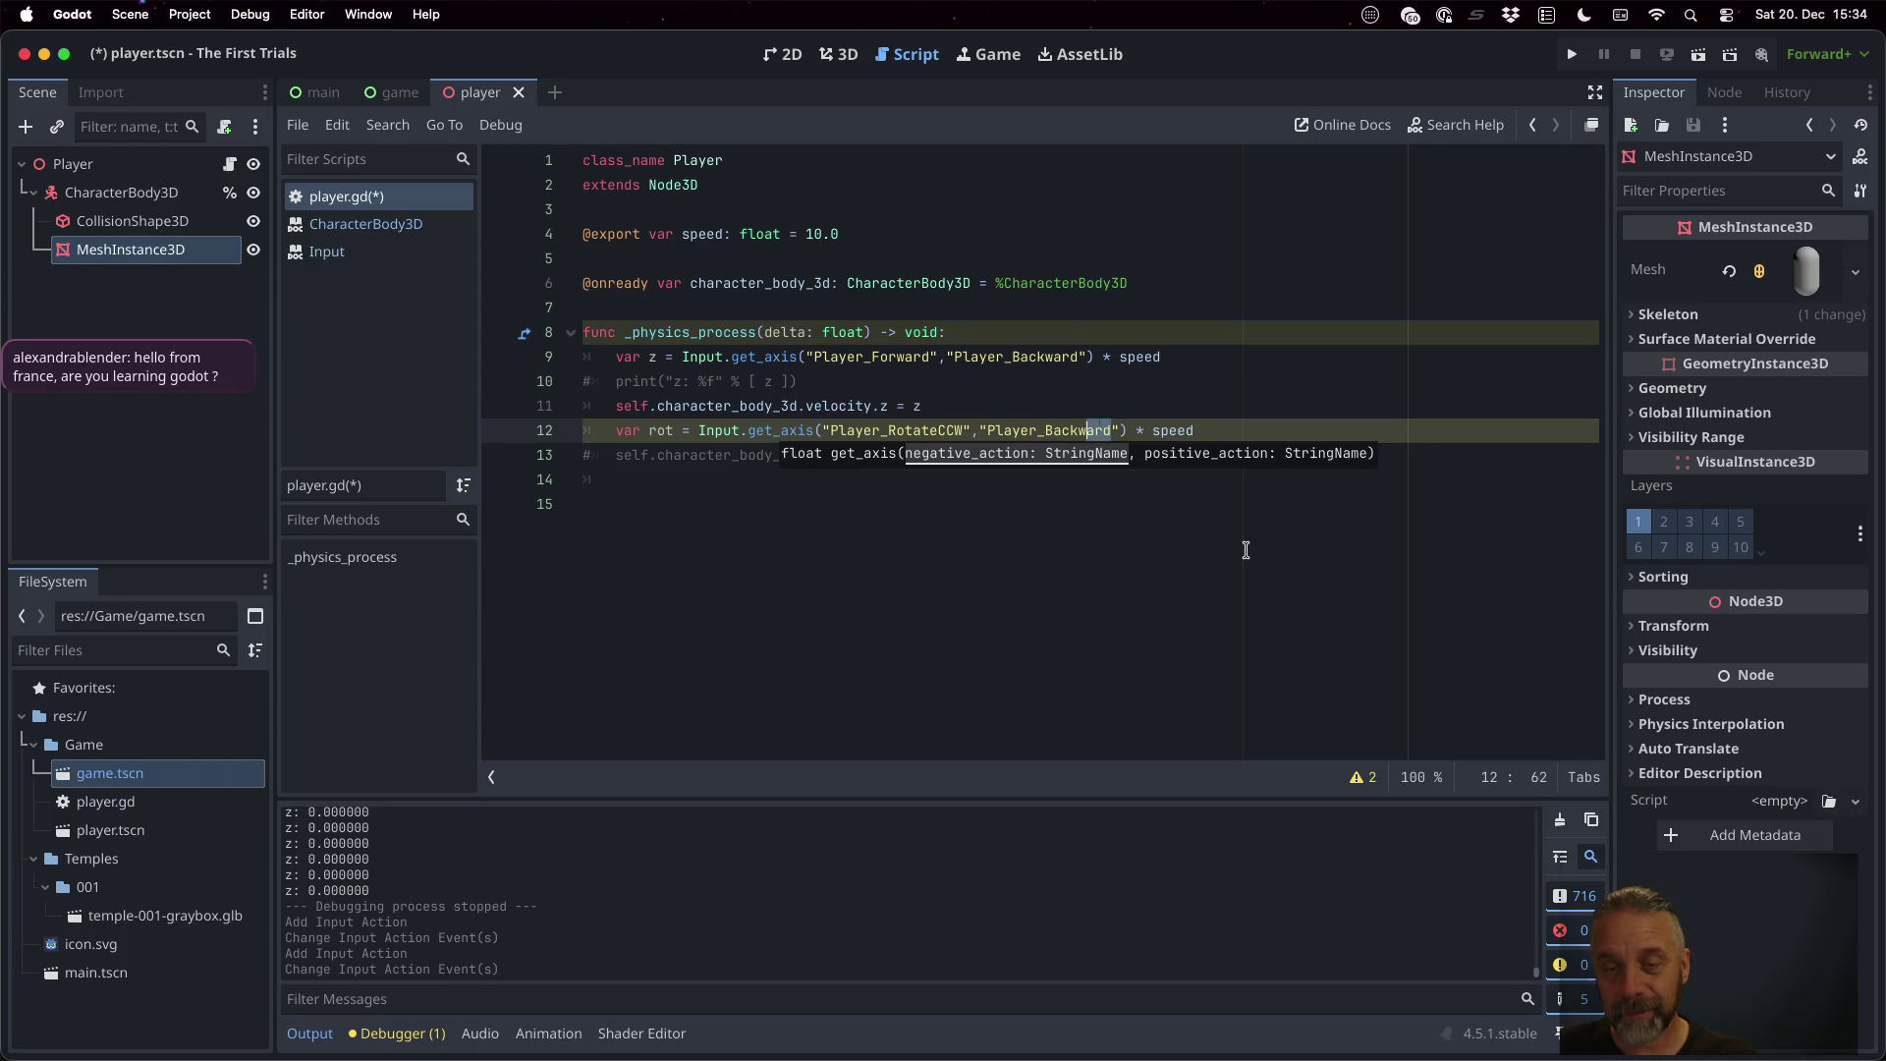
key("BackSpace")
type("Ro")
key("Down")
key("Up")
key("Down")
key("Return")
key("cmd+s")
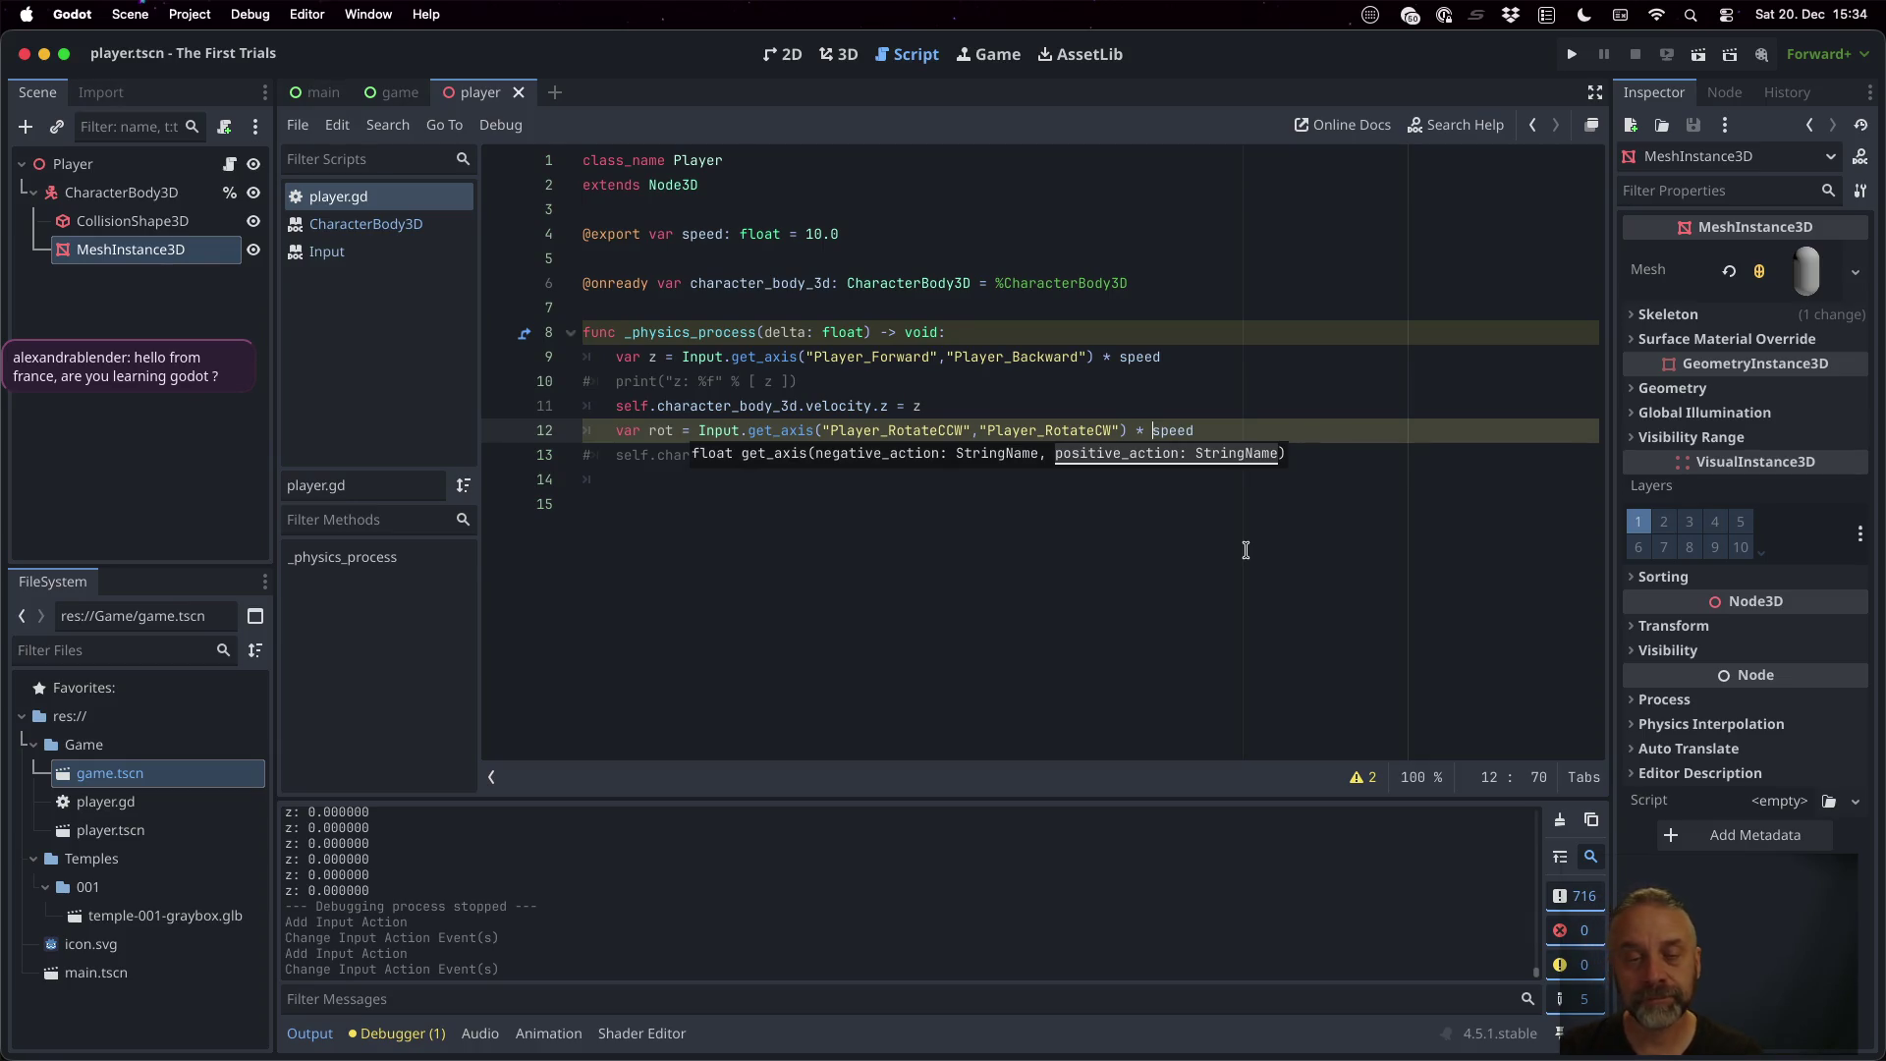
key("ctrl+Left")
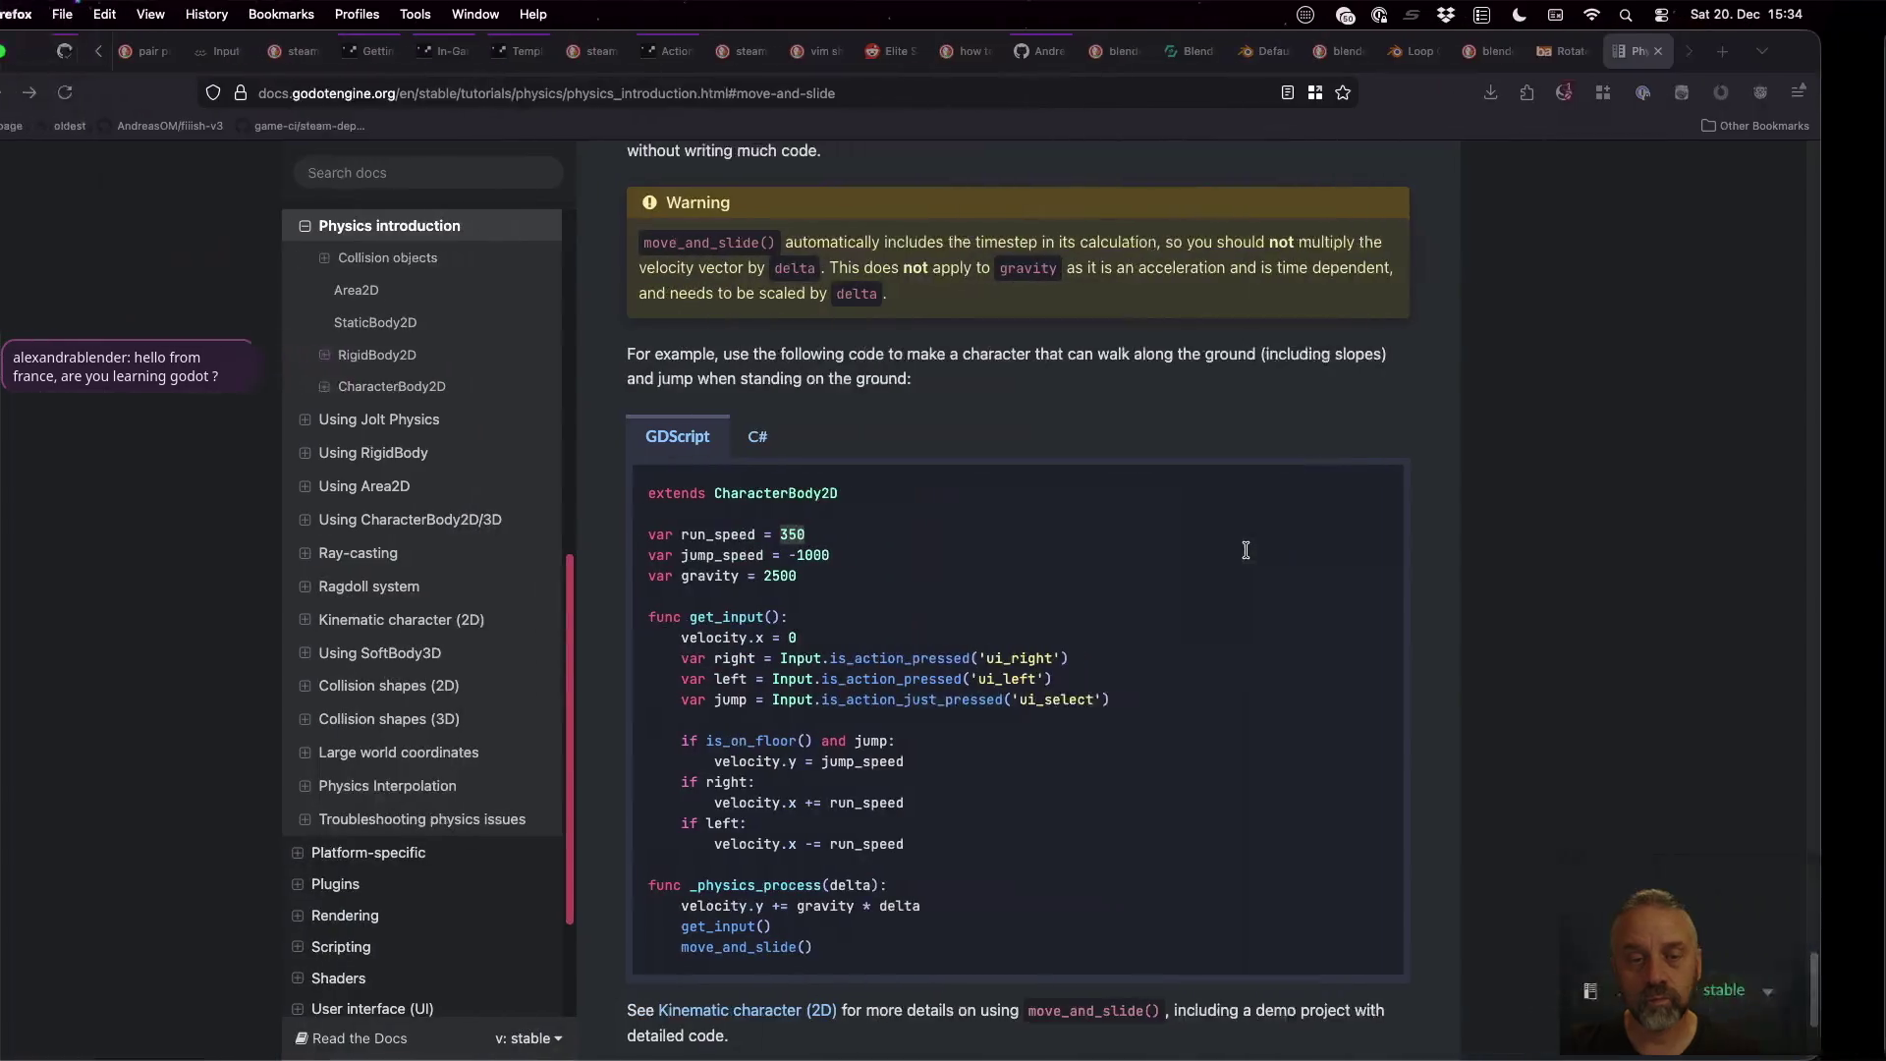
Expand the Using CharacterBody2D/3D docs section and read through 'Which movement method to use?'
scroll(1248, 556, "down", 5)
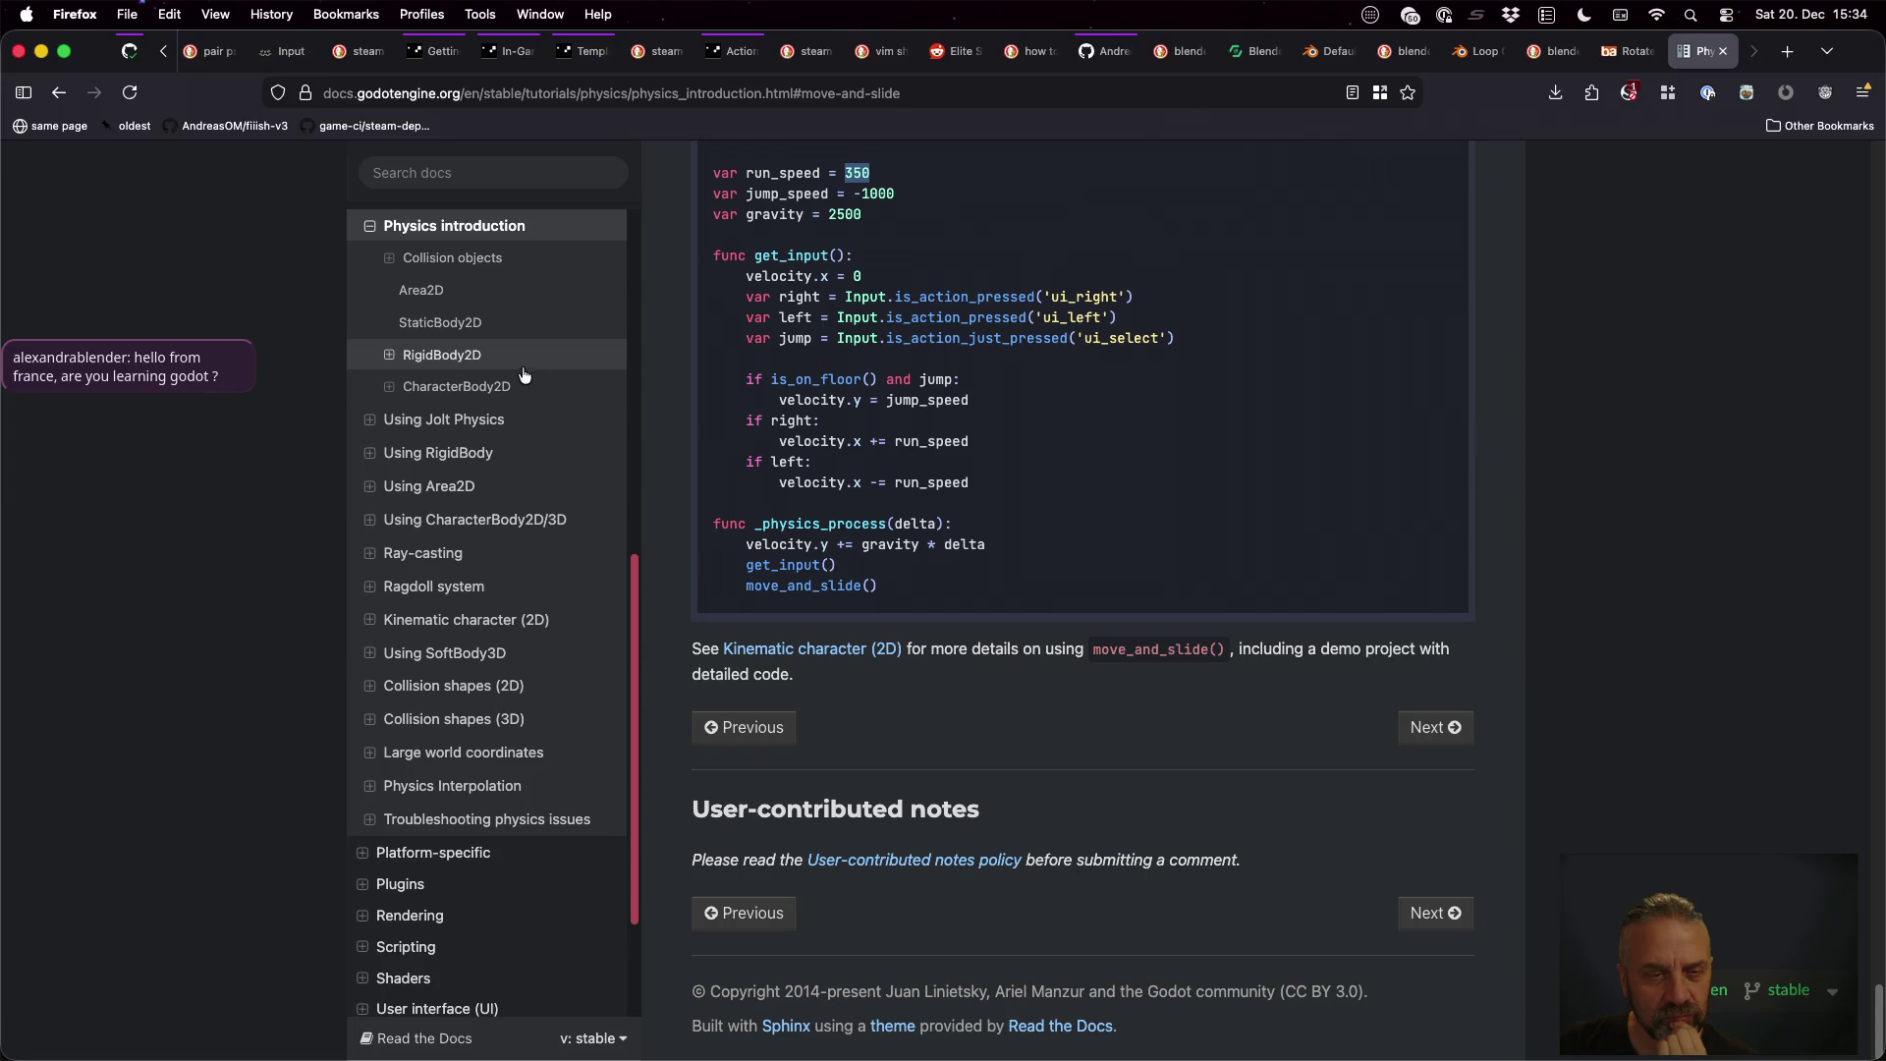
left_click(365, 520)
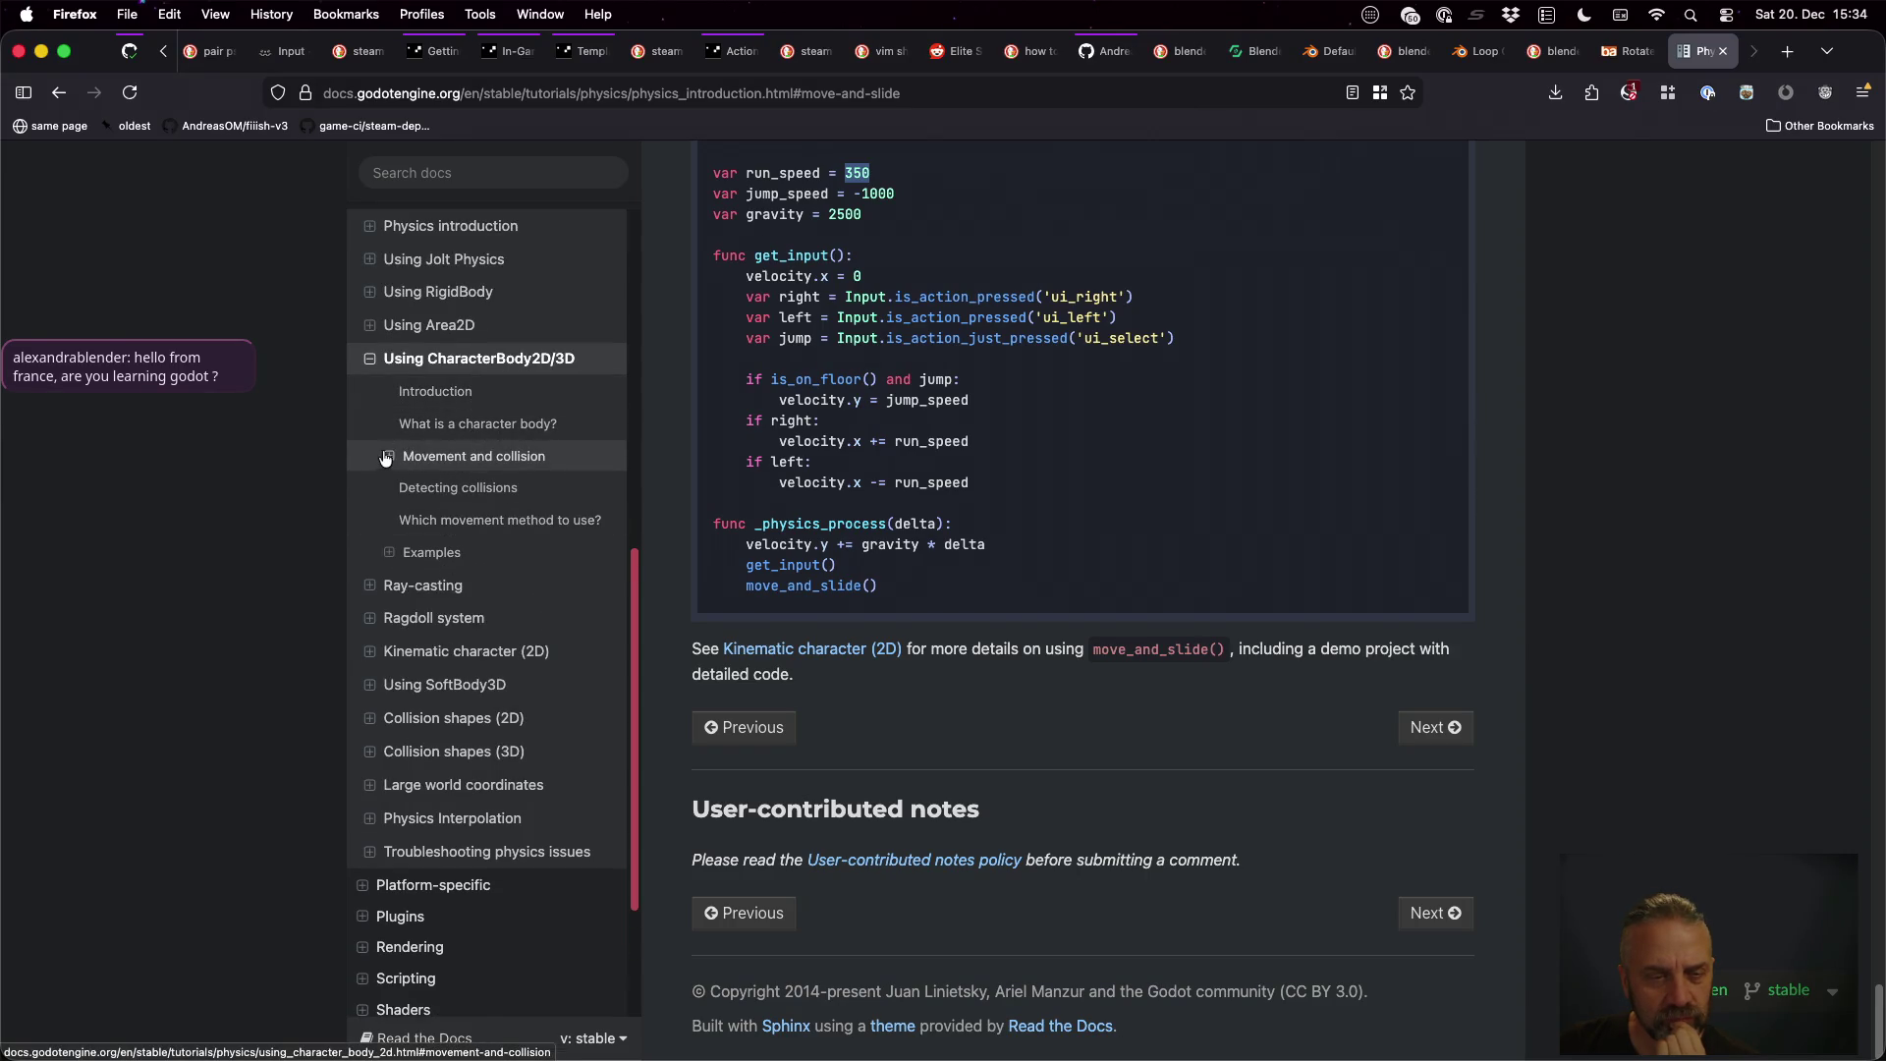
left_click(454, 523)
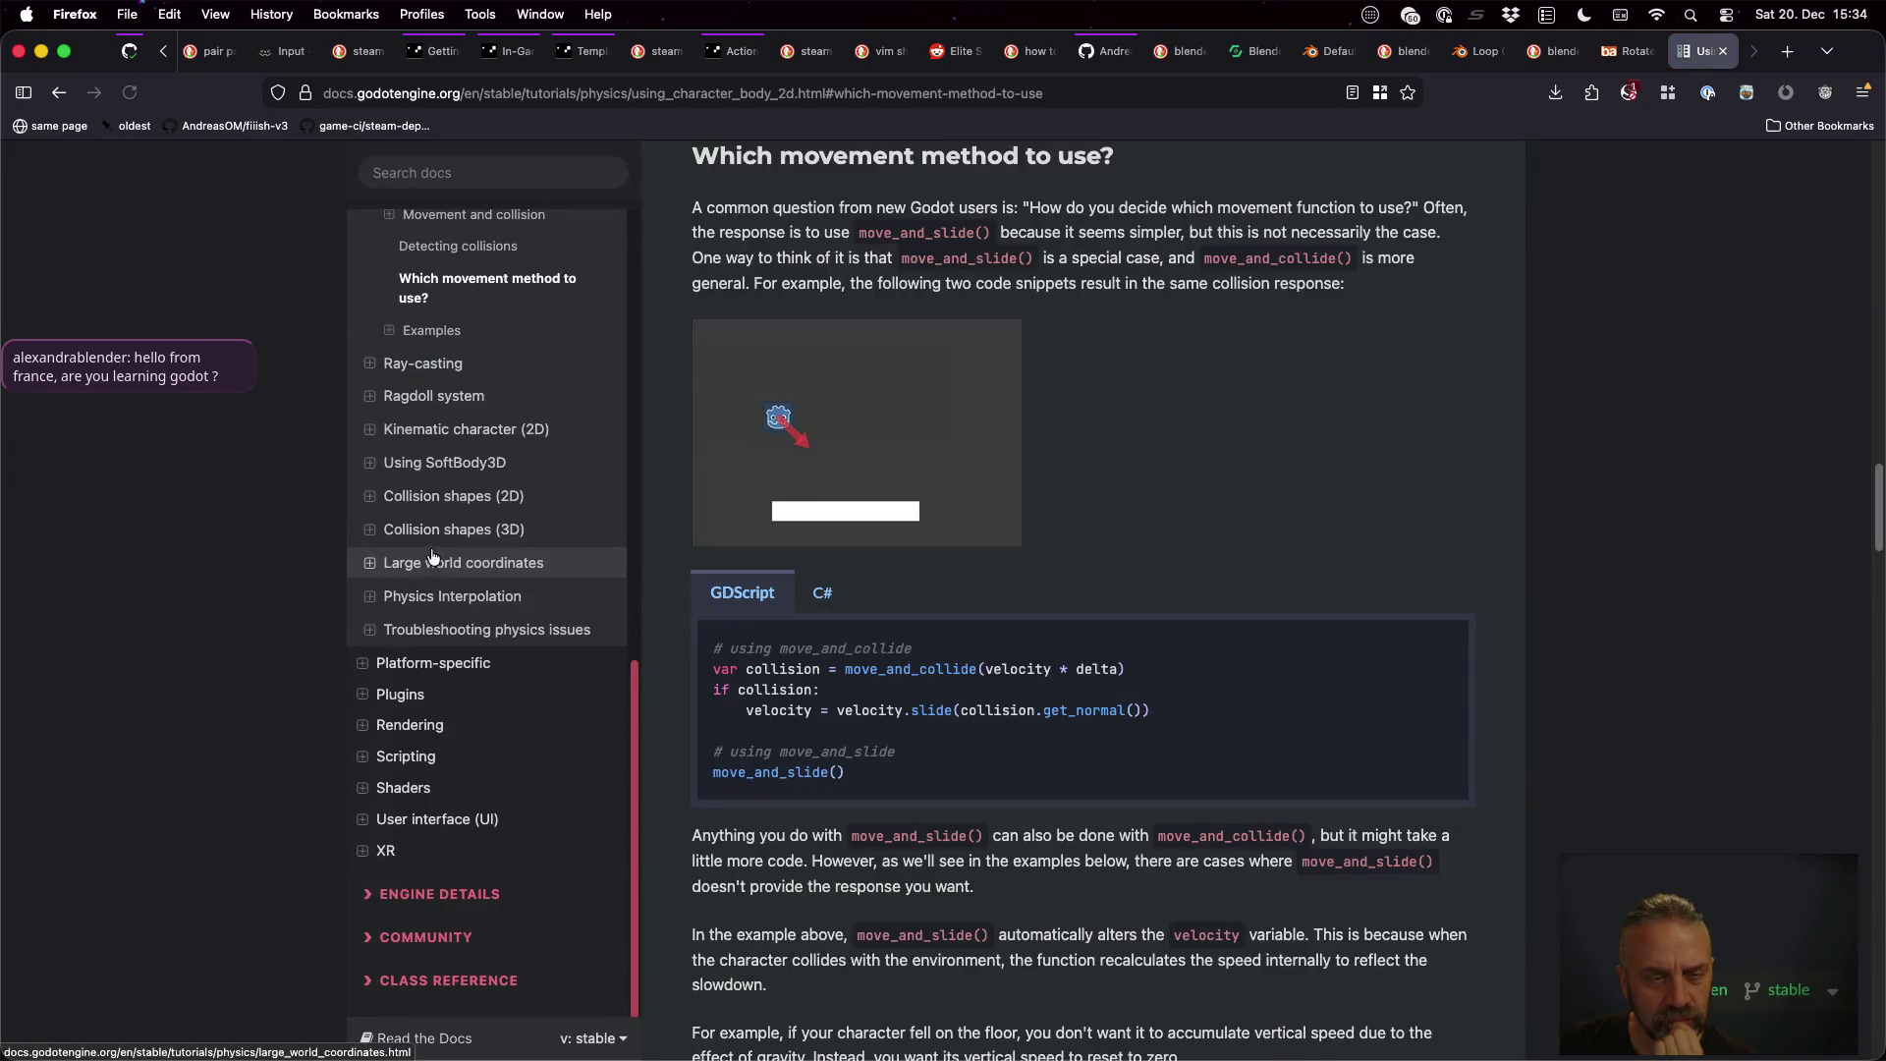
scroll(1046, 472, "down", 5)
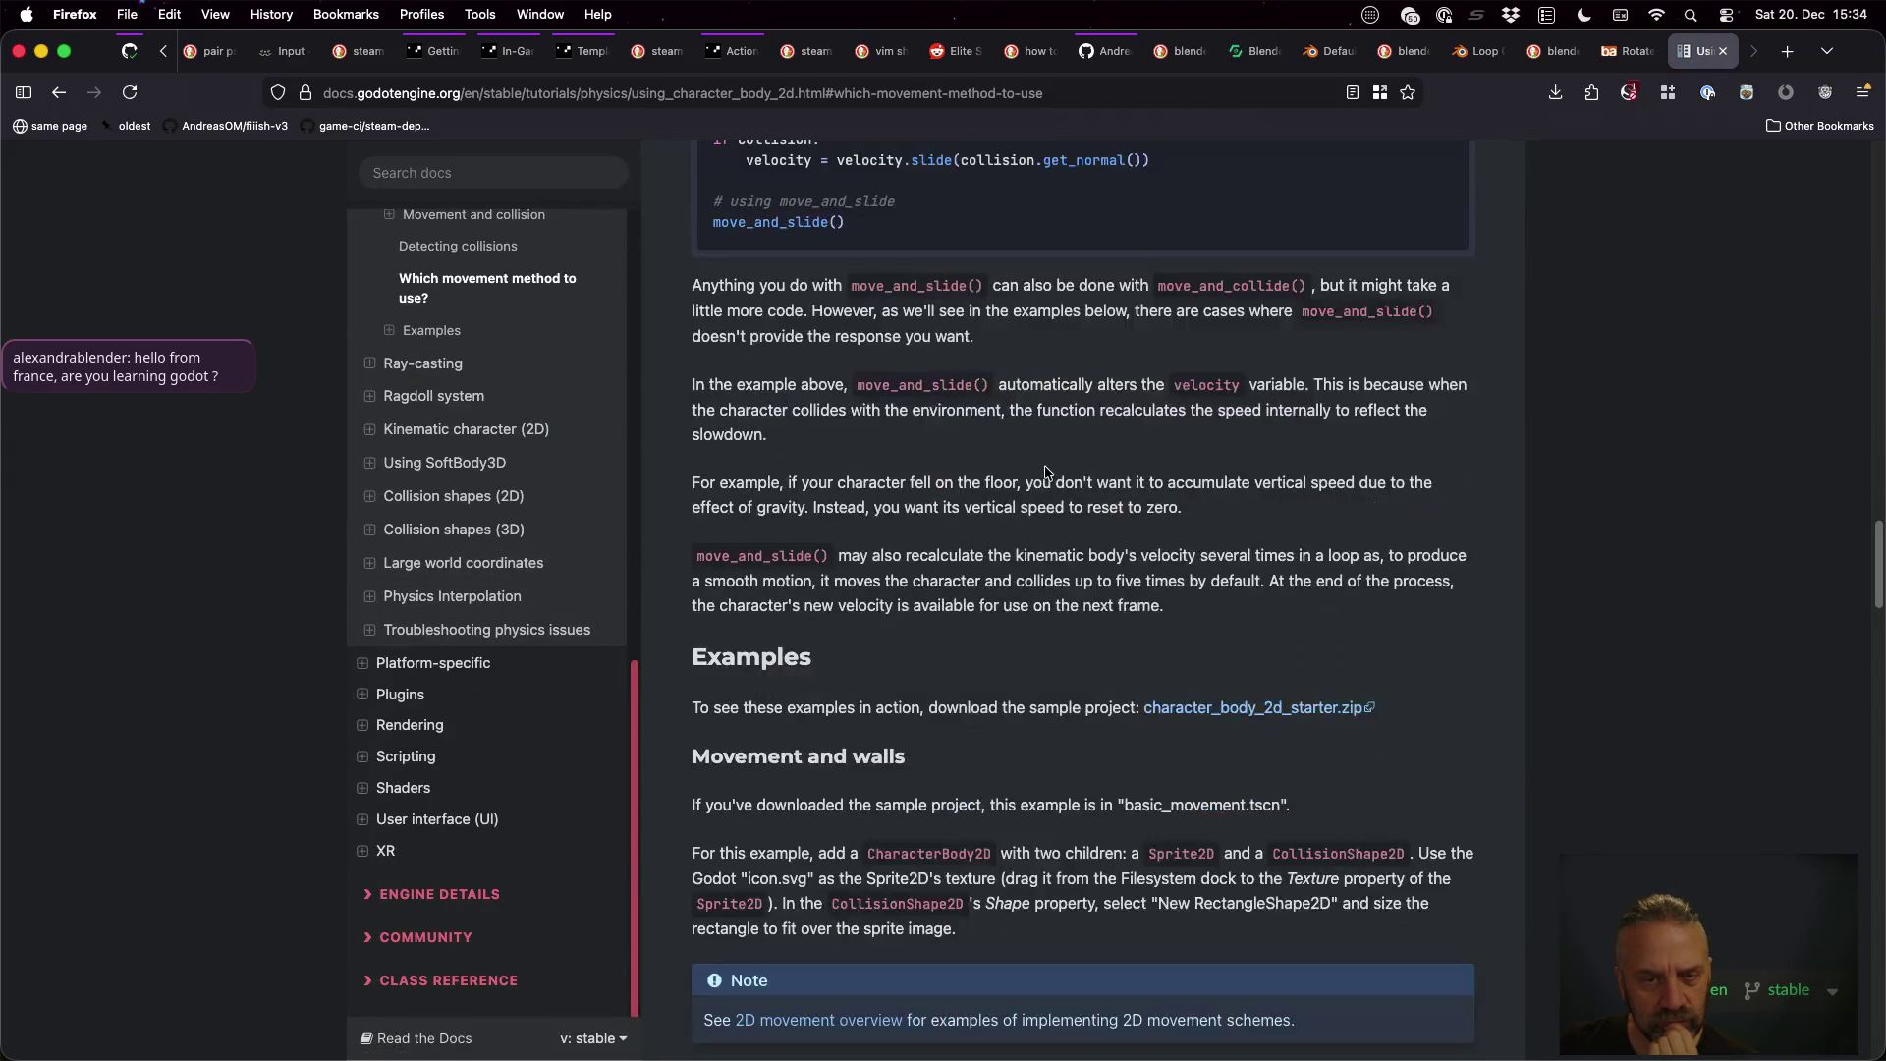
scroll(1047, 471, "down", 15)
scroll(1046, 472, "down", 10)
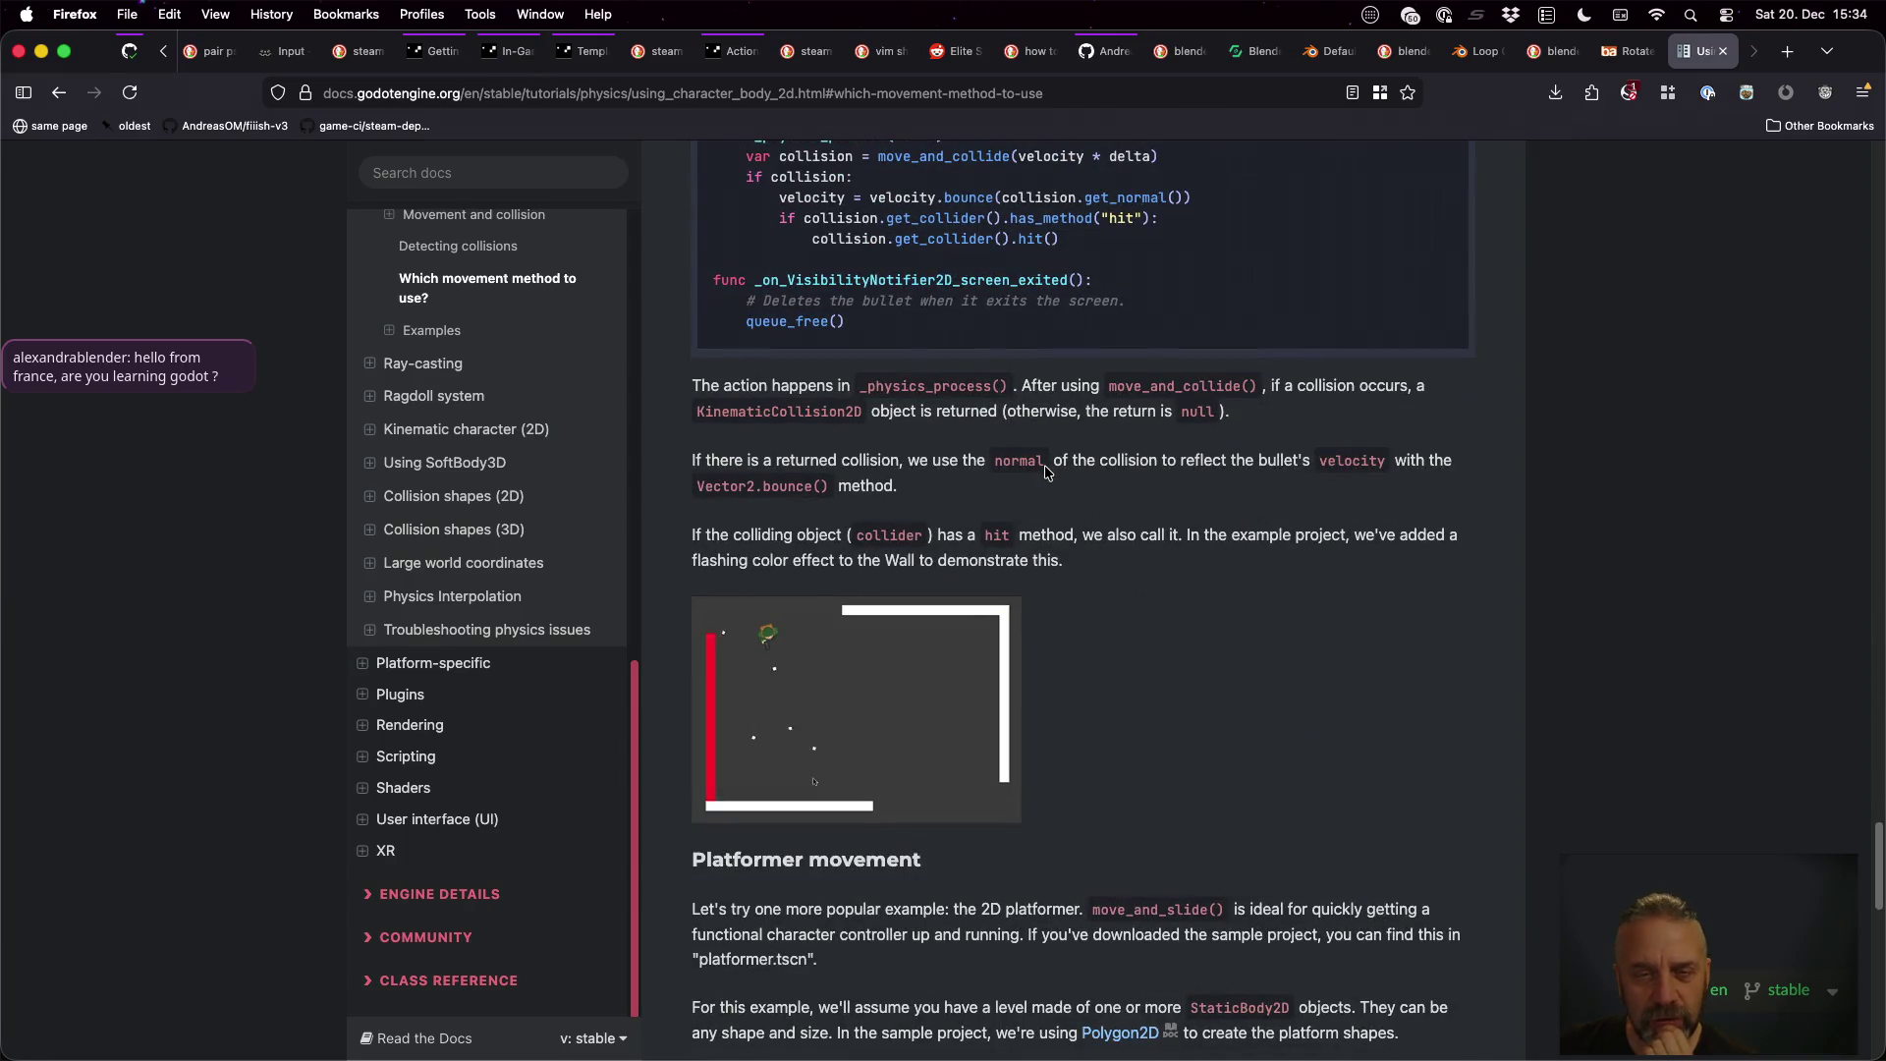
scroll(1045, 471, "down", 15)
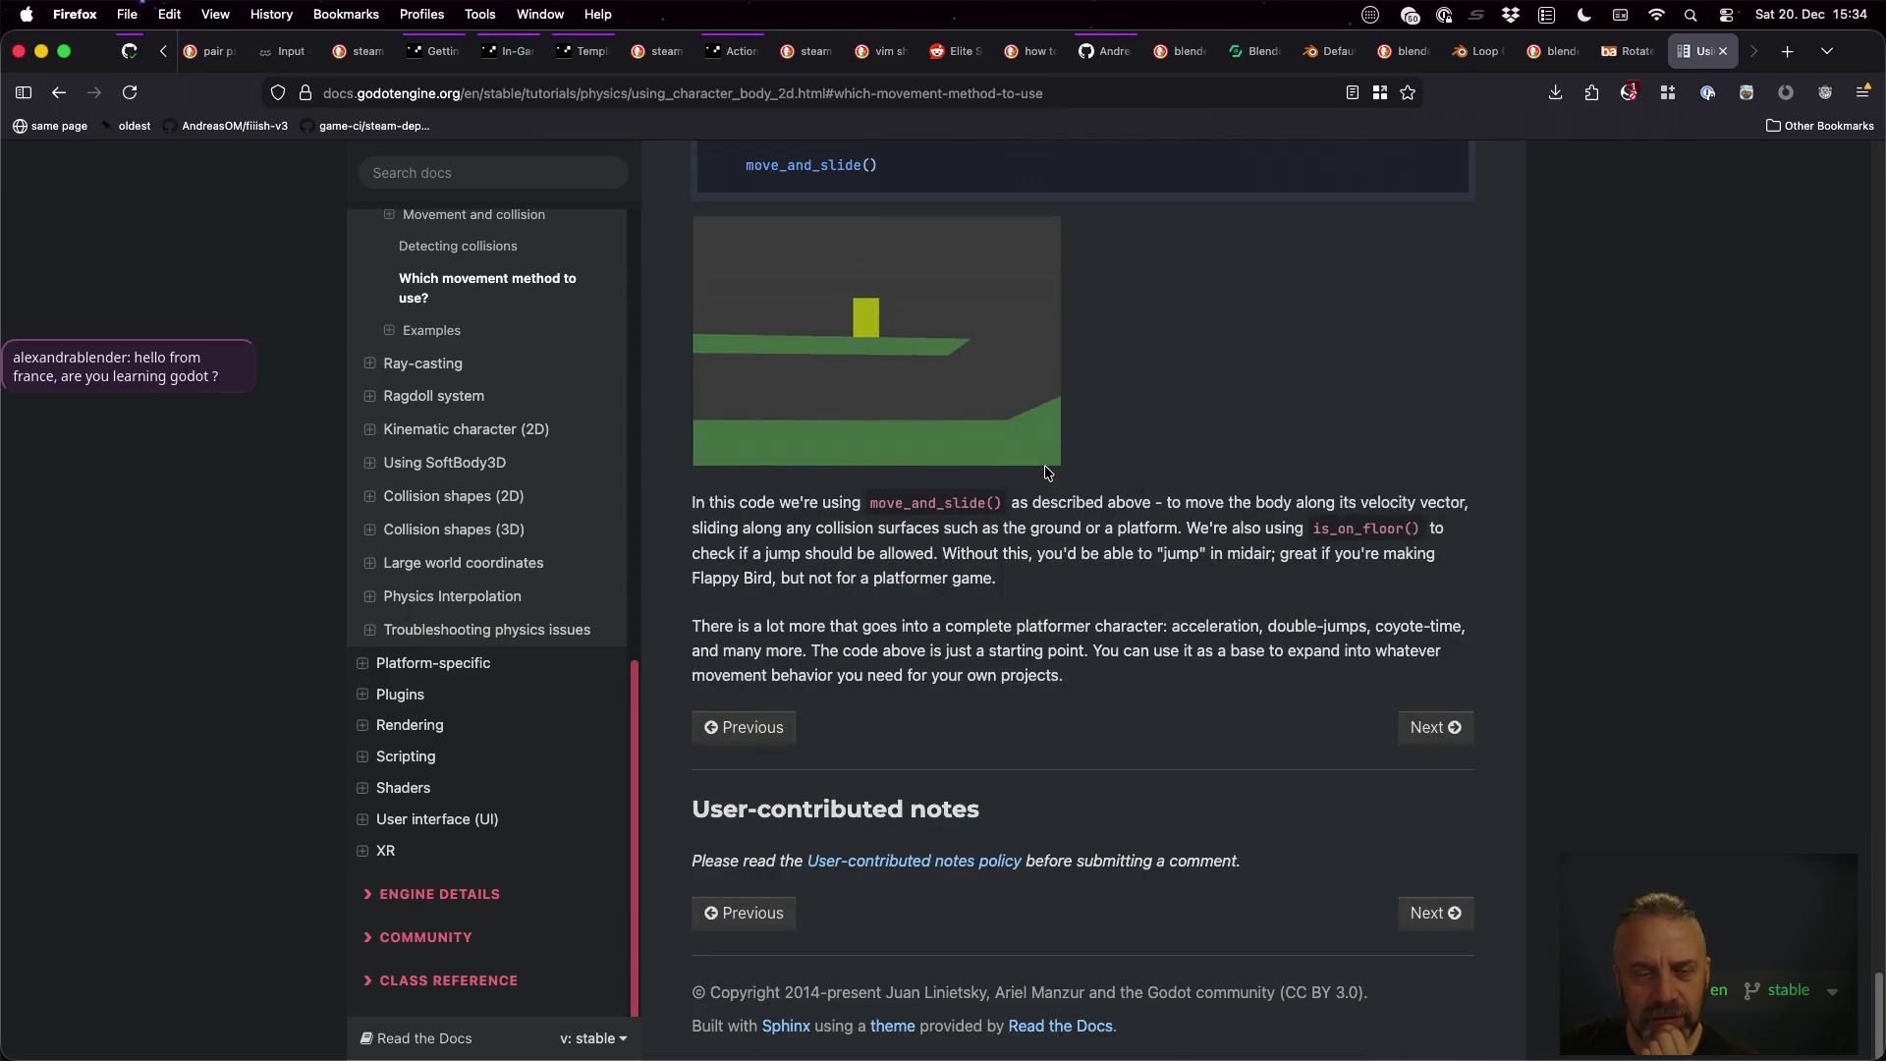
Jump to the Platformer movement example and read its player and bullet code, then return to Godot
left_click(383, 332)
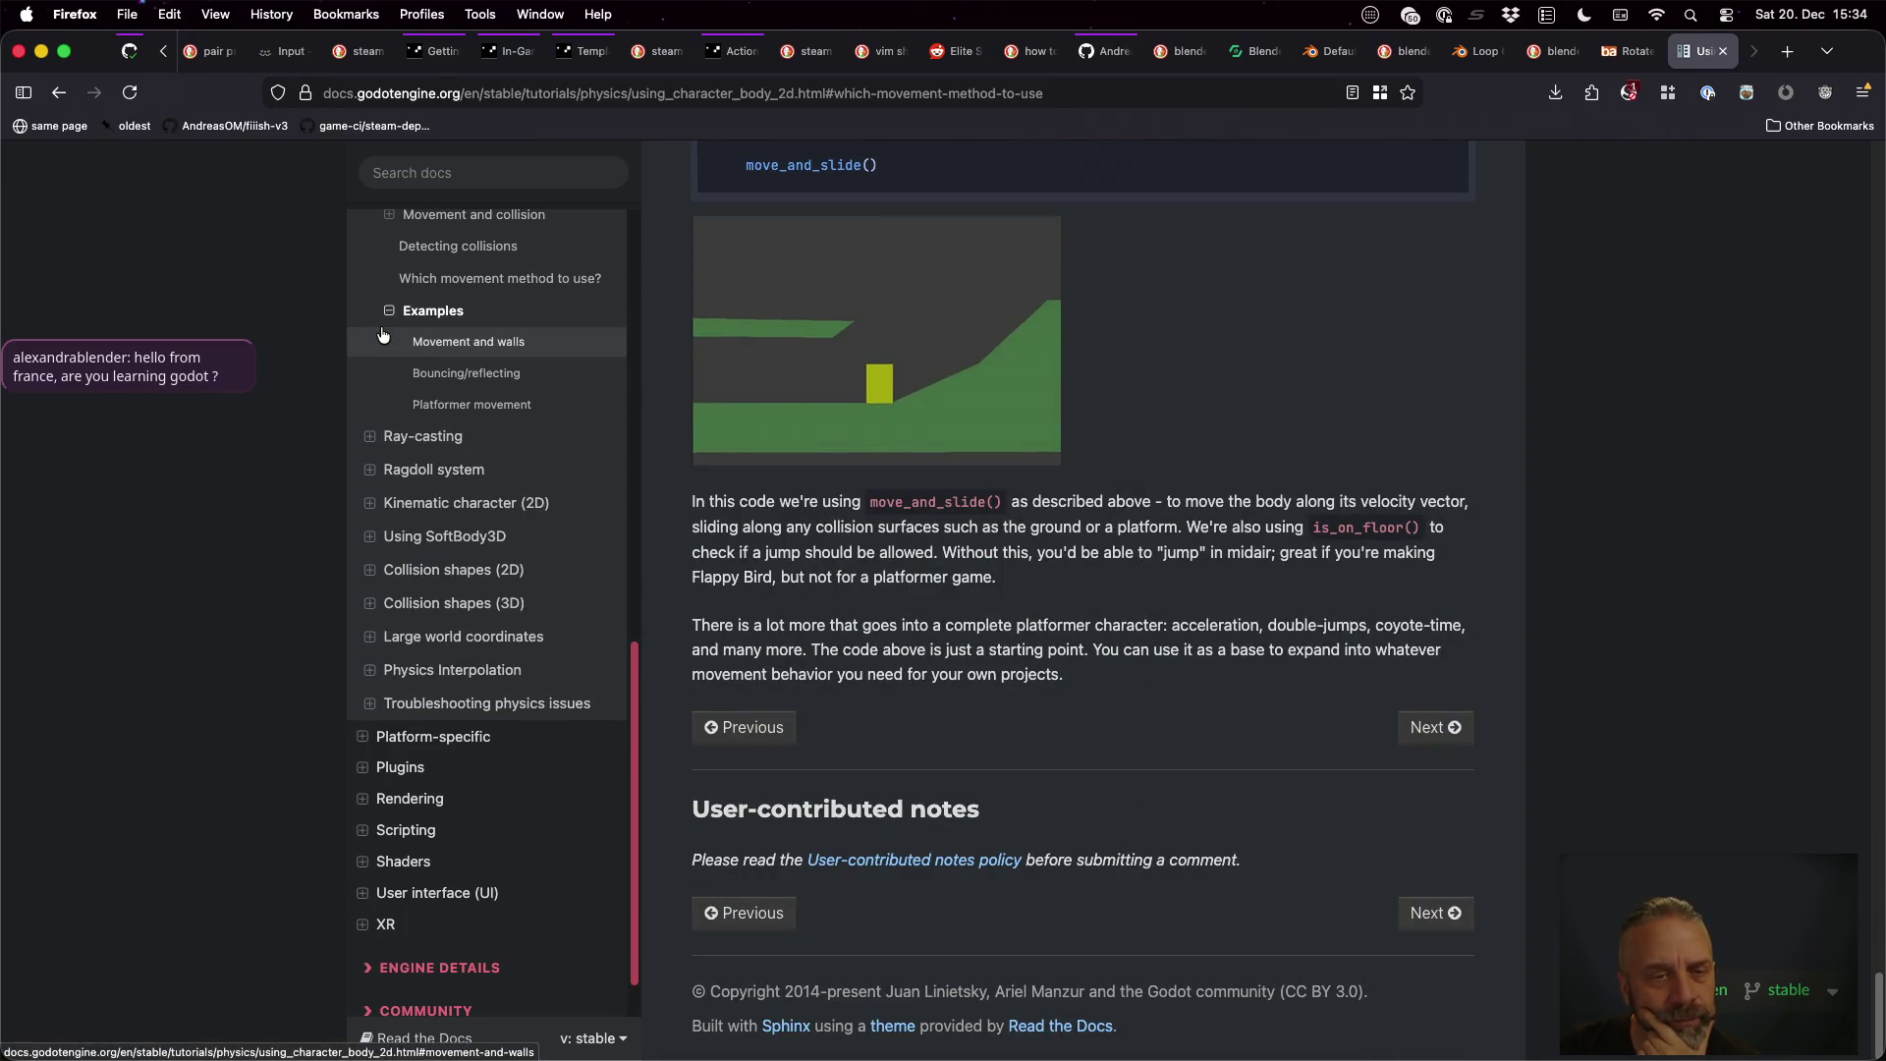
left_click(503, 407)
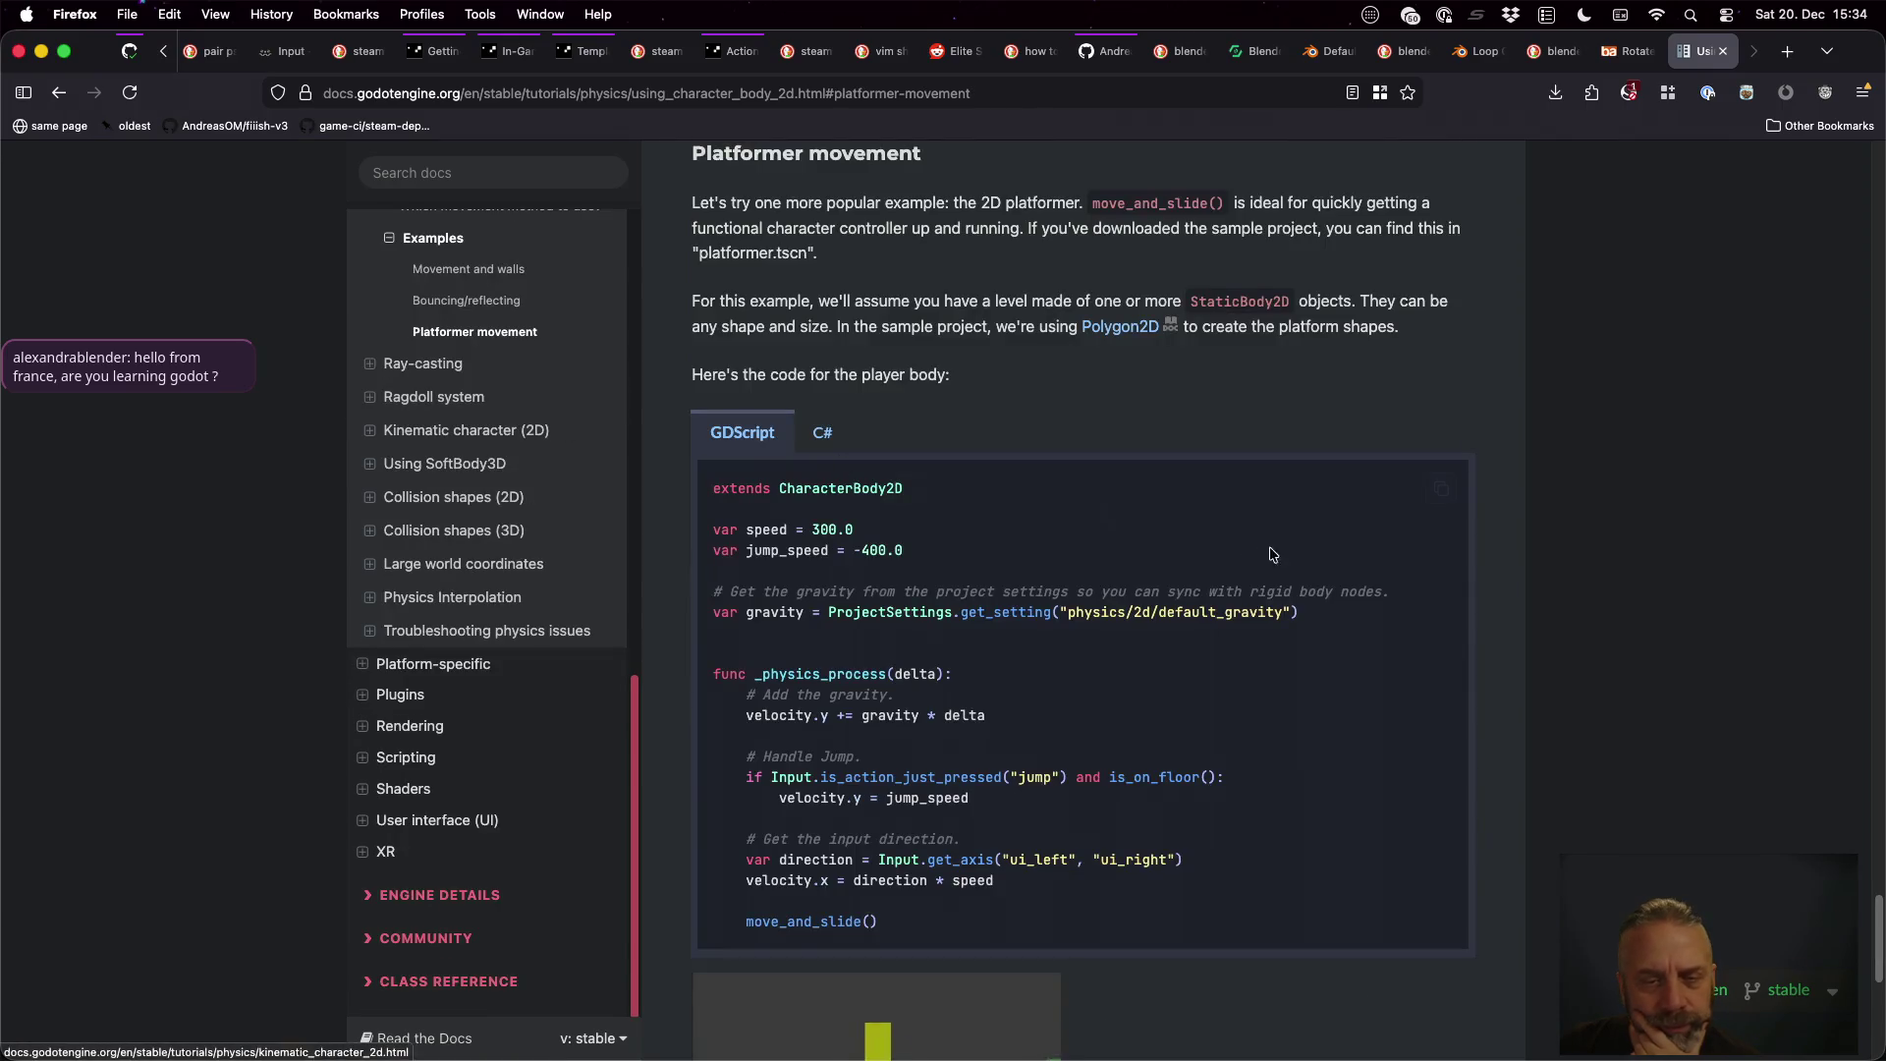
scroll(1243, 540, "up", 5)
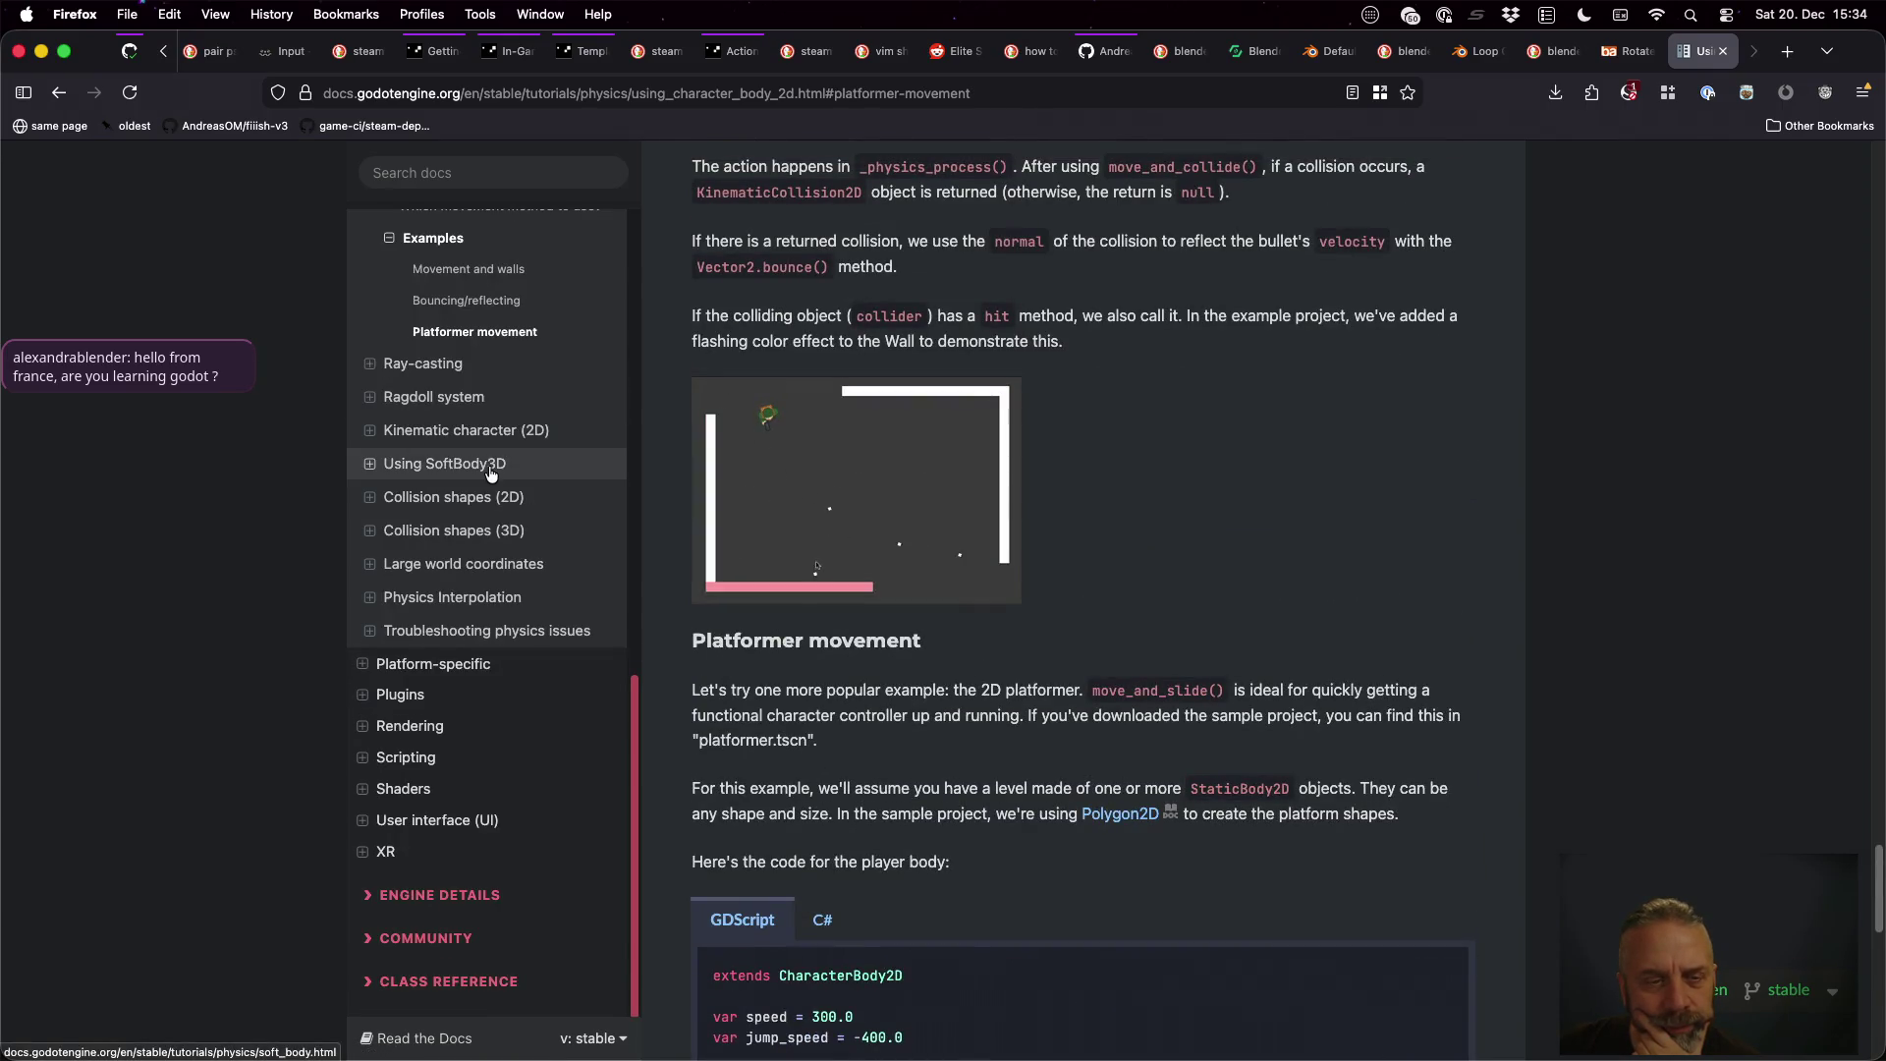
scroll(491, 473, "up", 1)
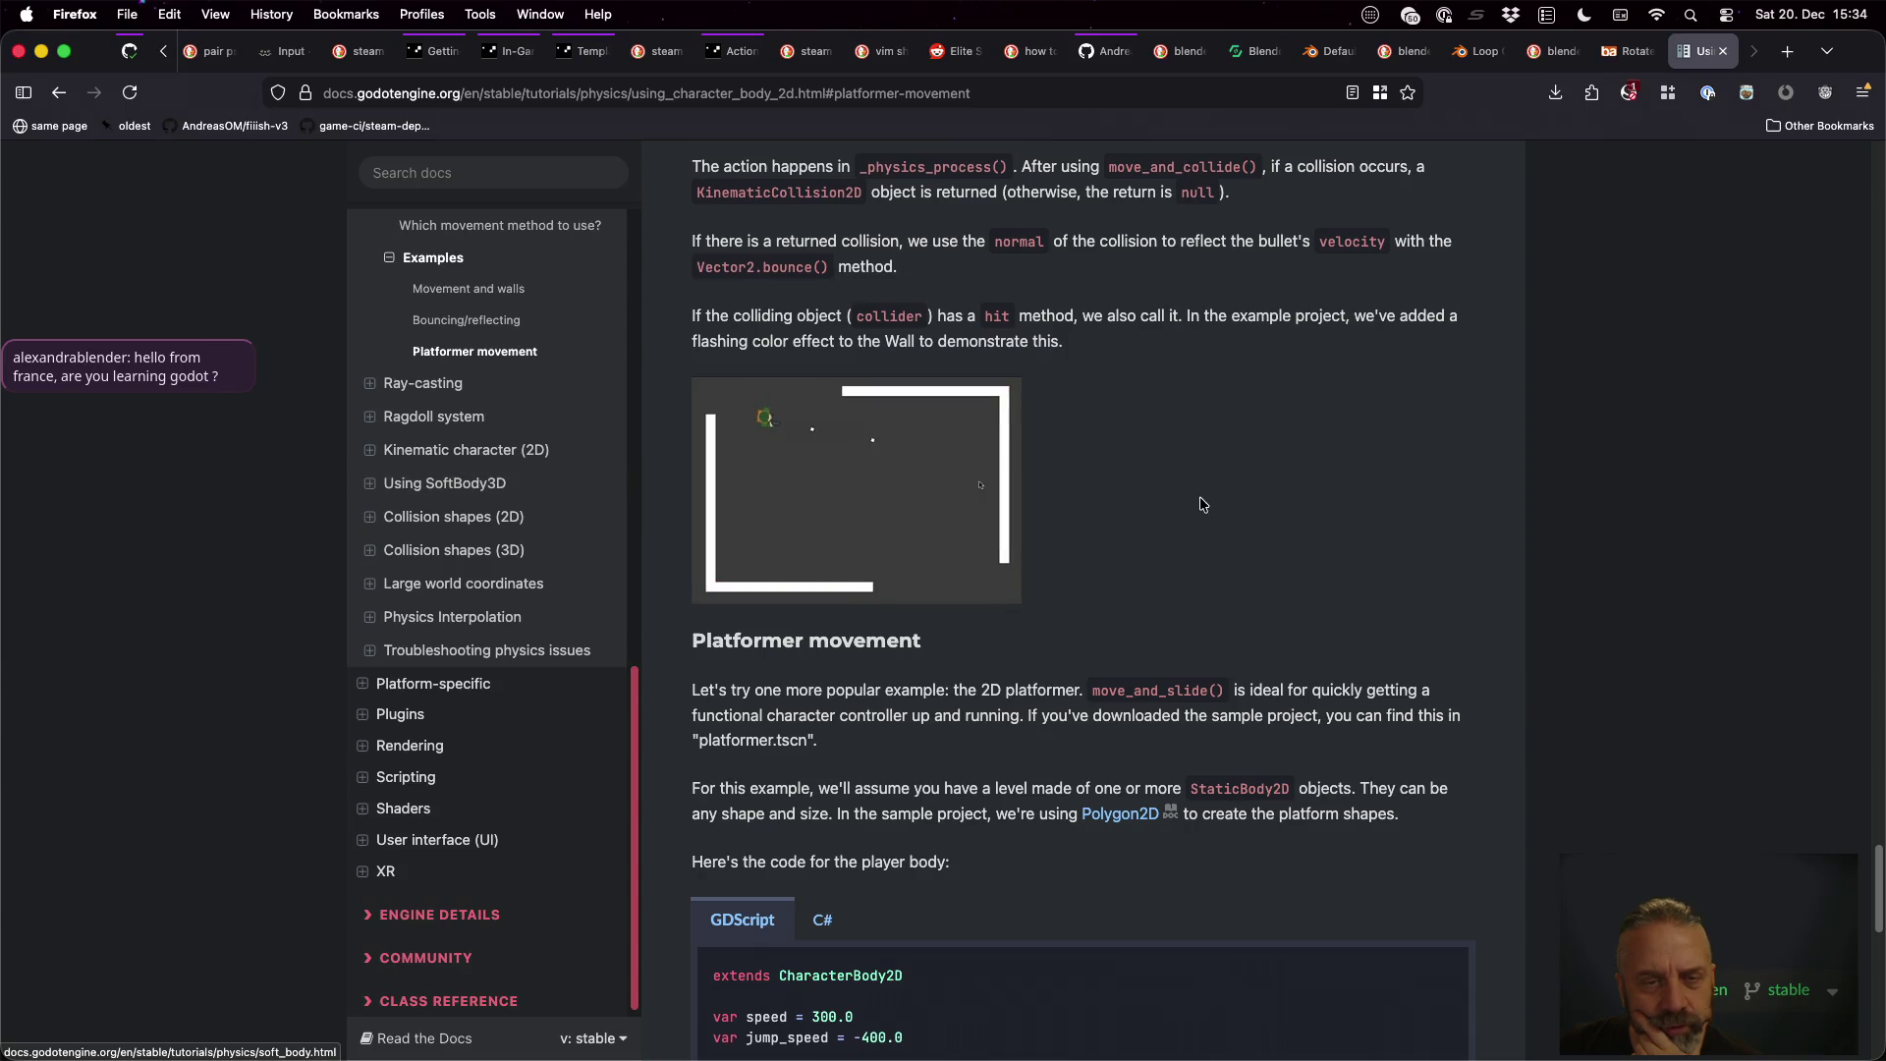
scroll(1203, 504, "down", 7)
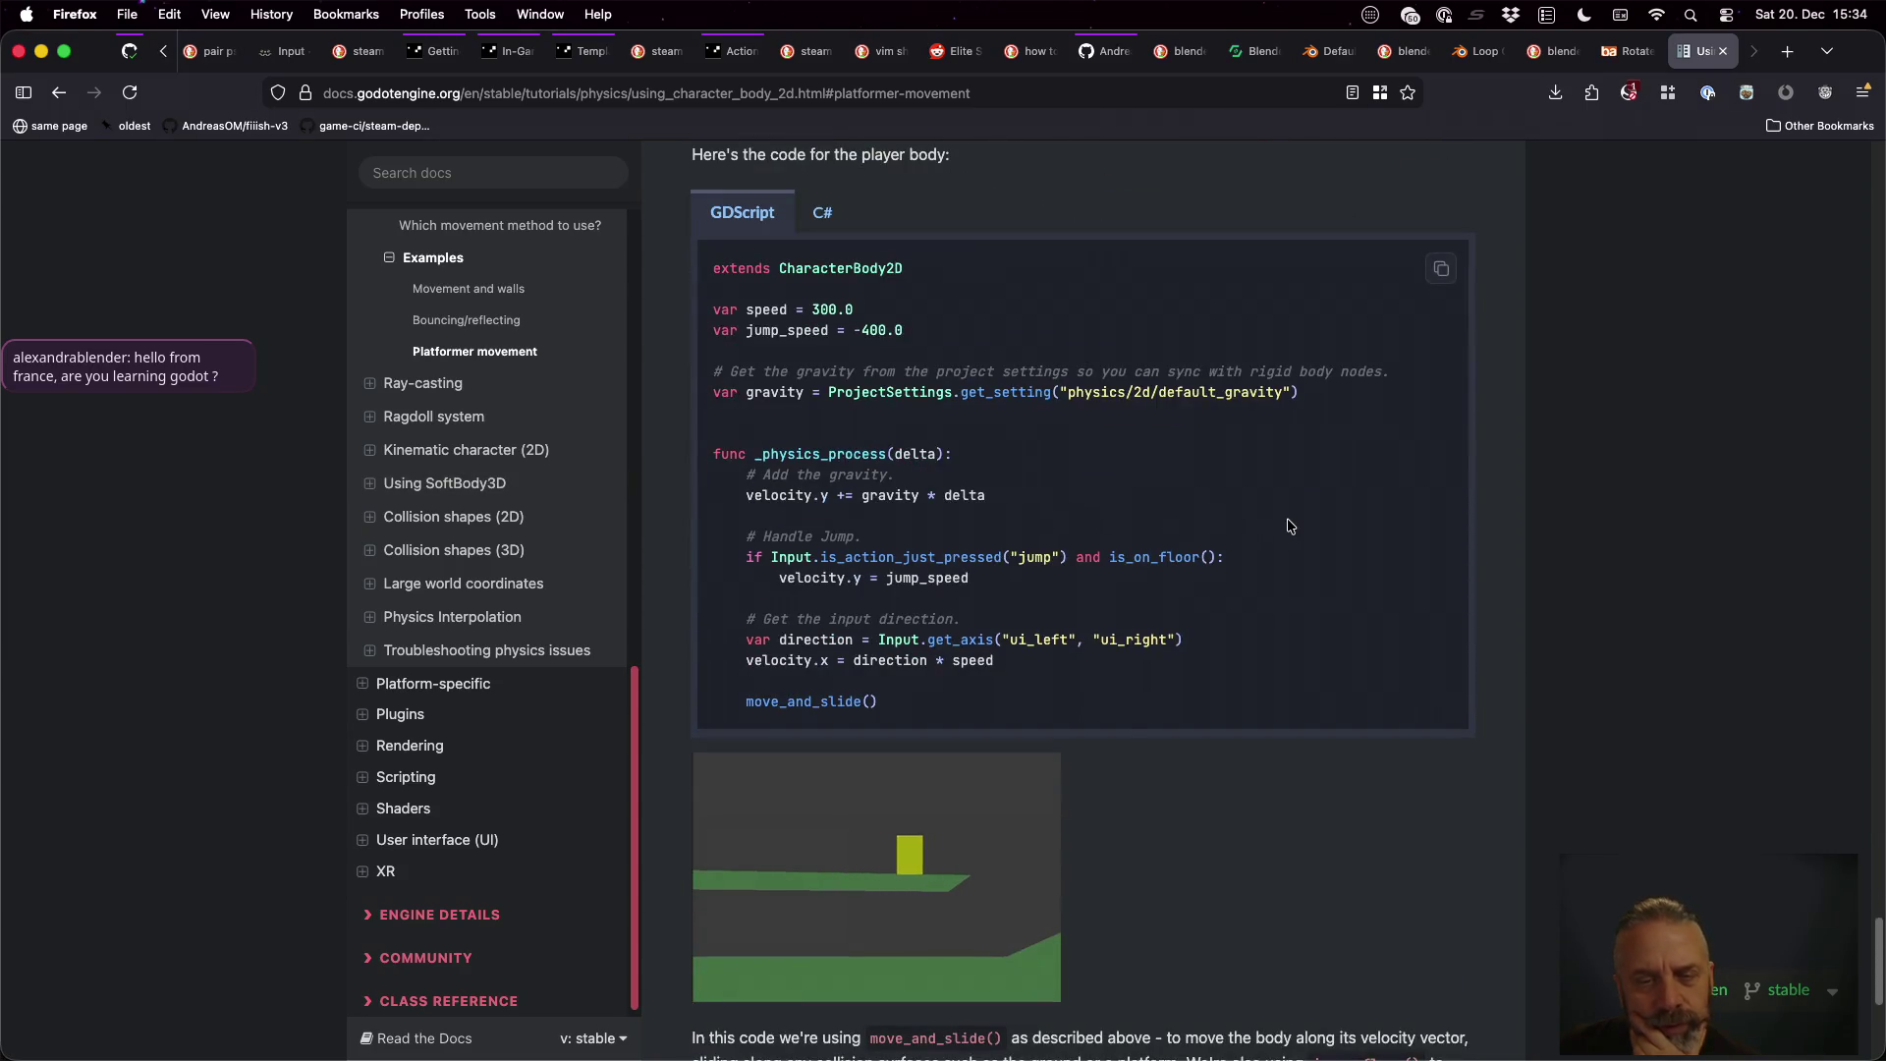
scroll(1289, 523, "down", 5)
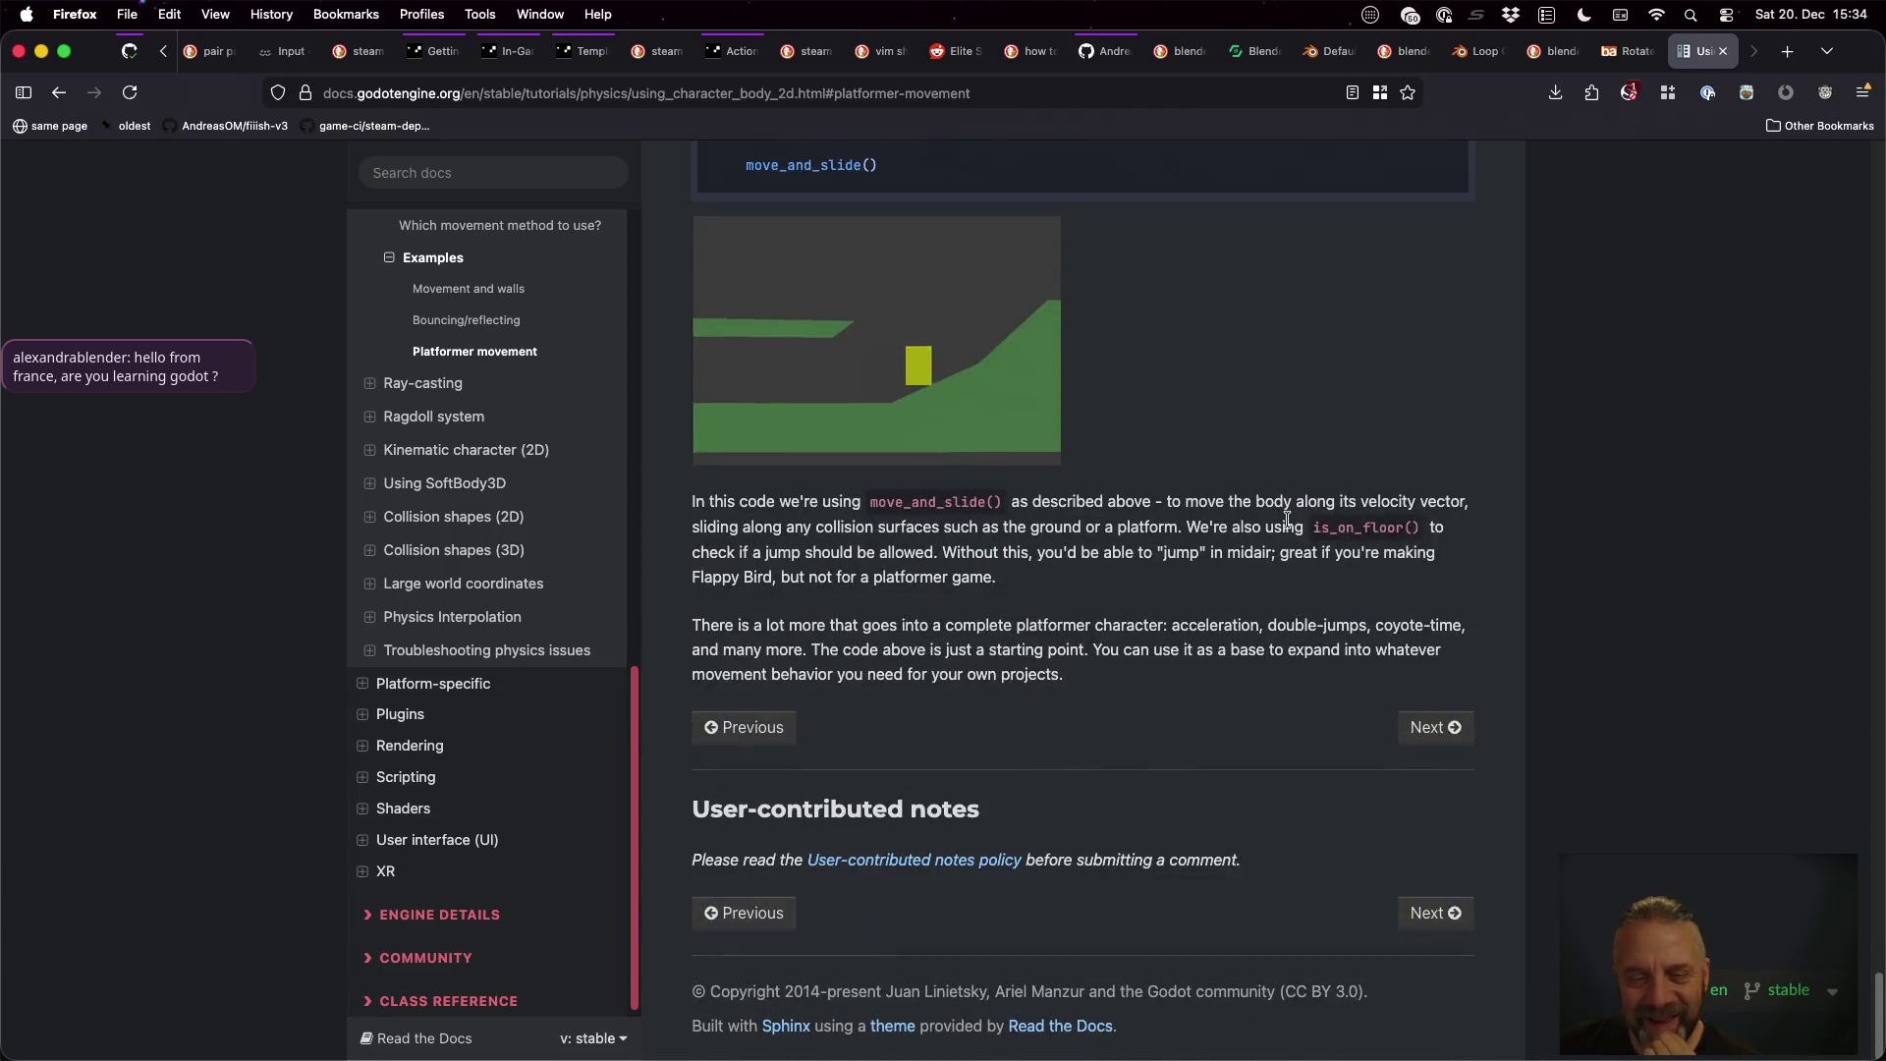
scroll(1287, 520, "up", 8)
scroll(1290, 526, "up", 8)
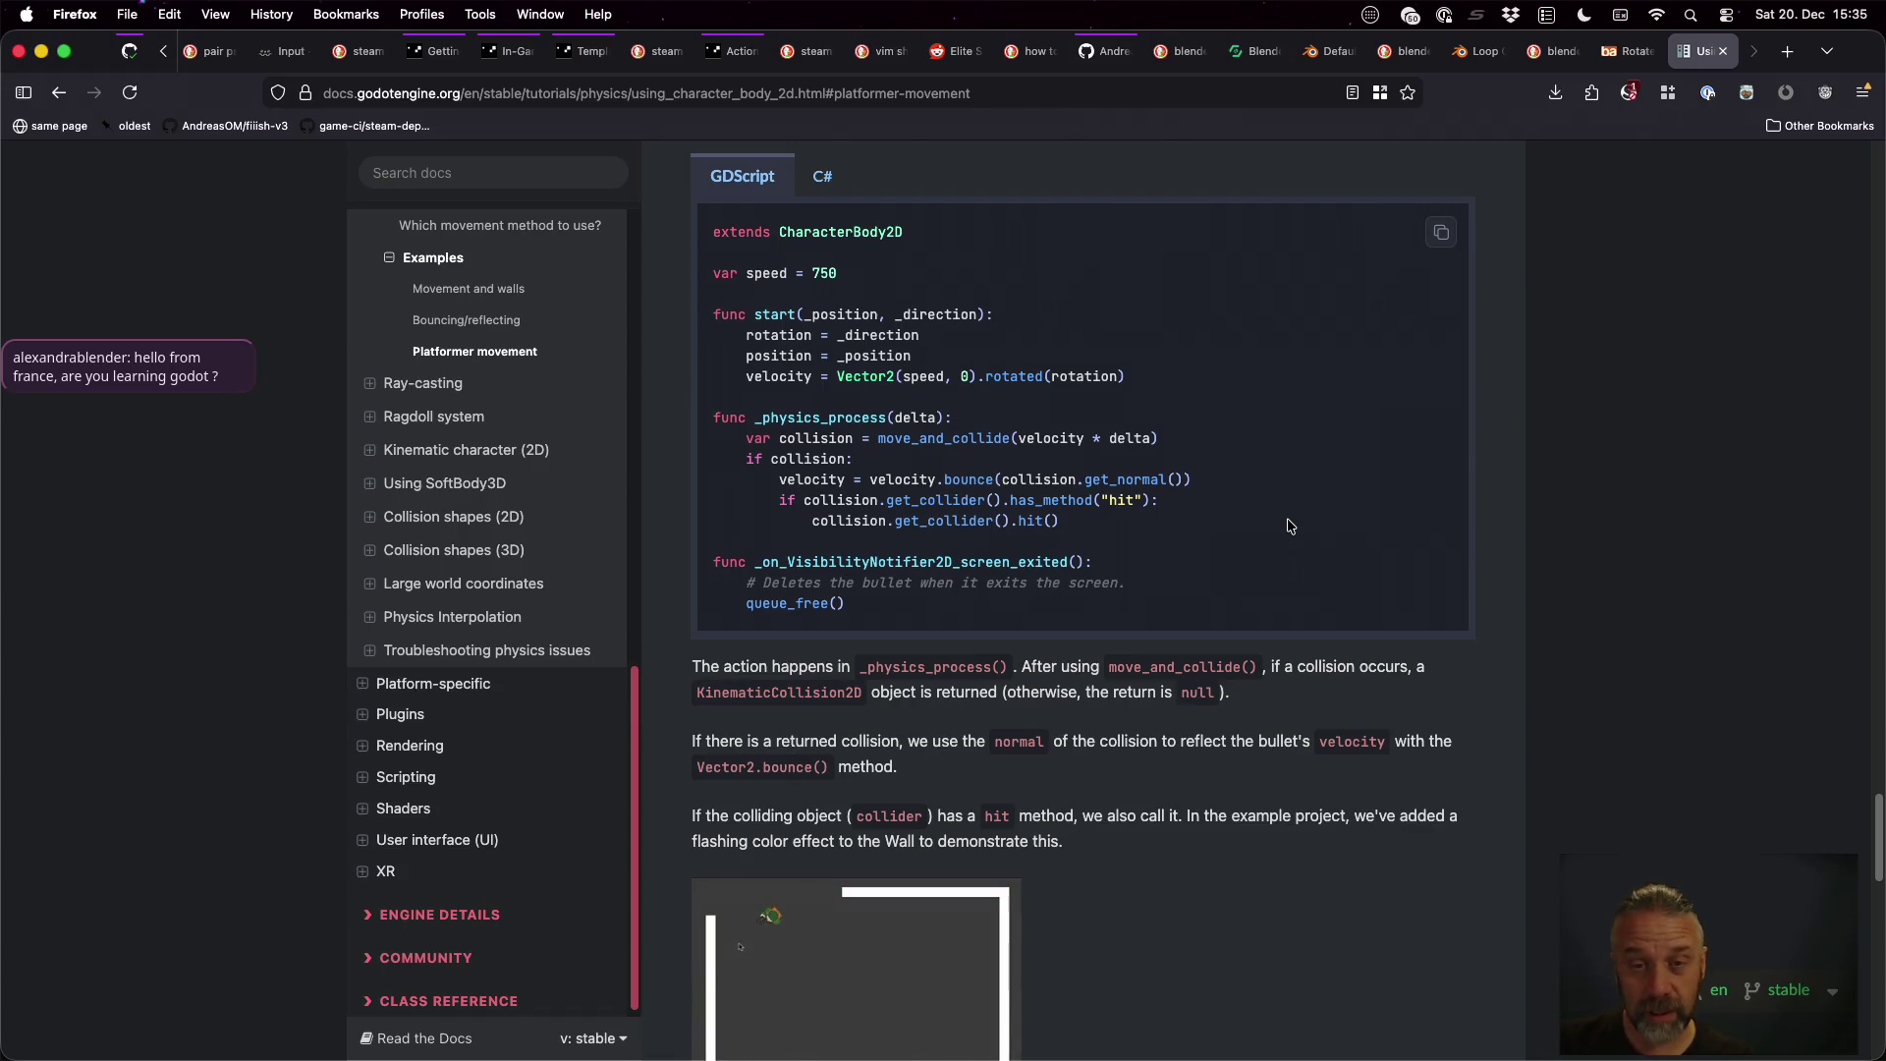
key("super+Tab")
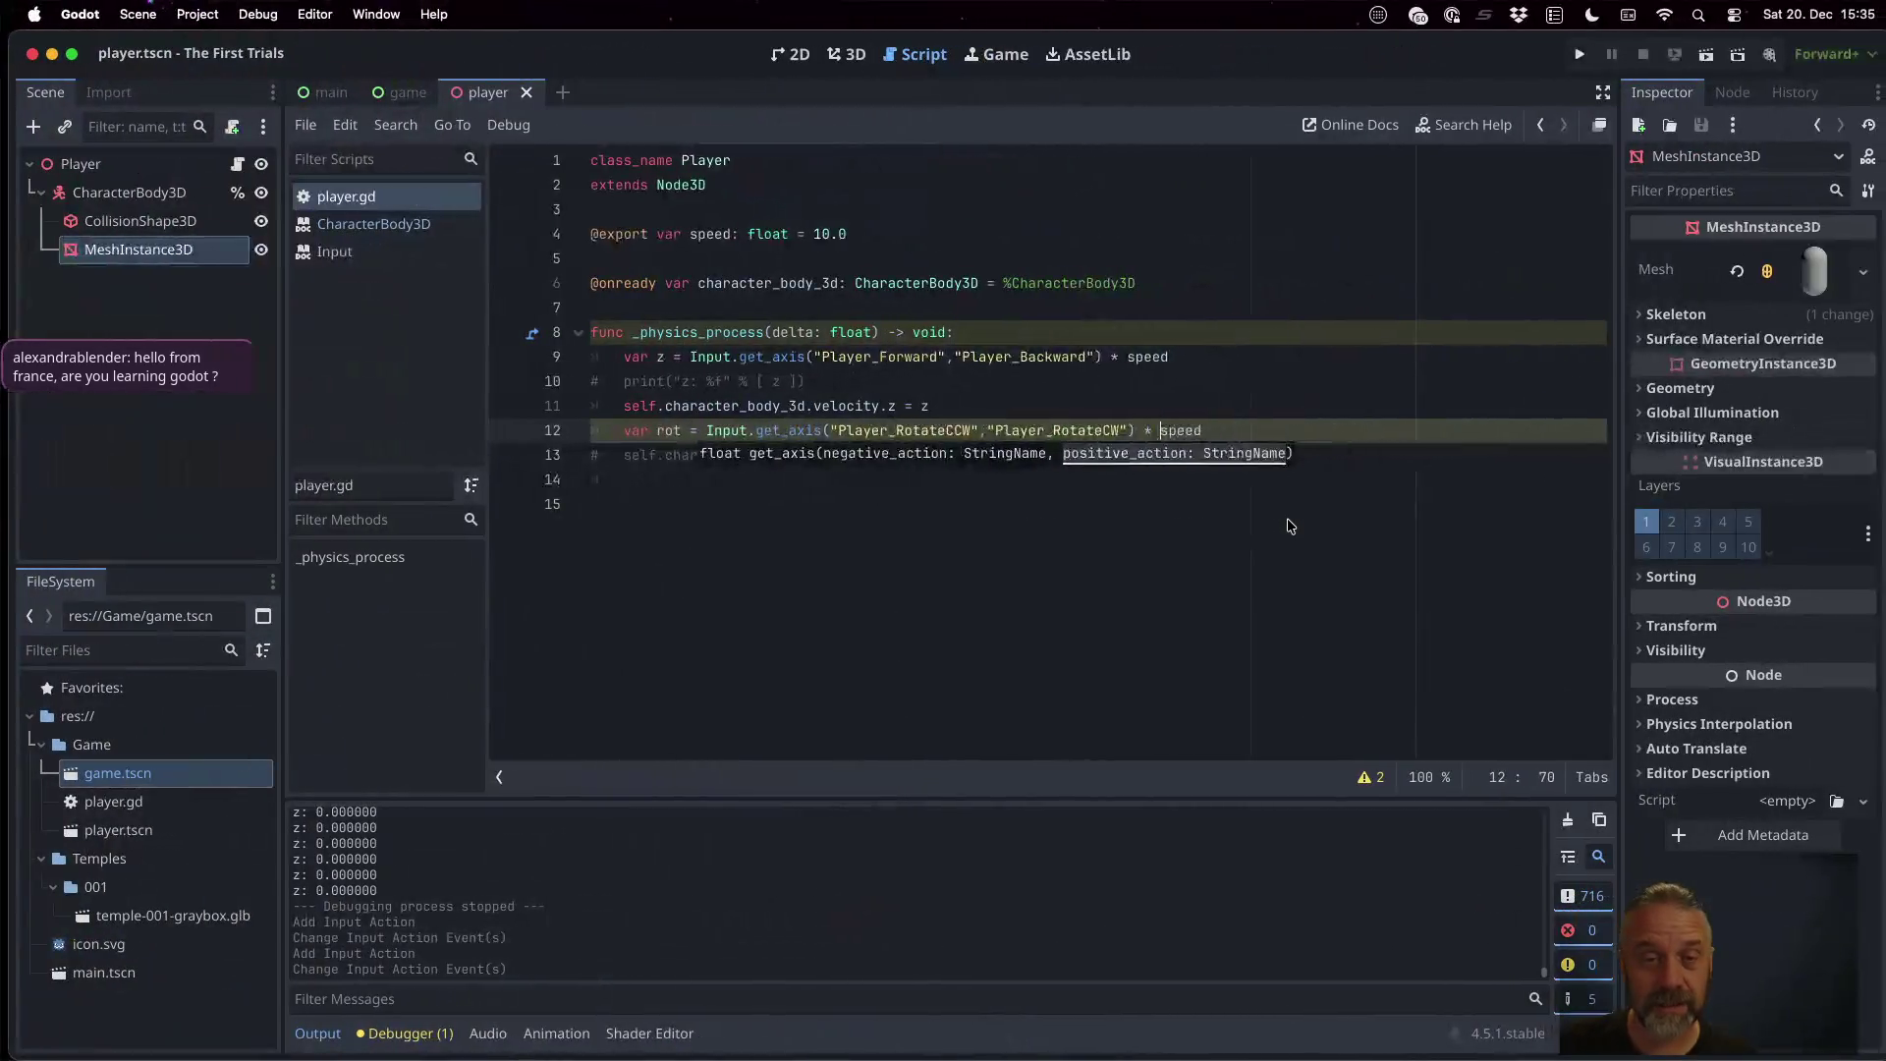
Open a new line 13 below the rotation input and start writing self.character_body_3d
key("Down")
key("End")
key("alt+Left")
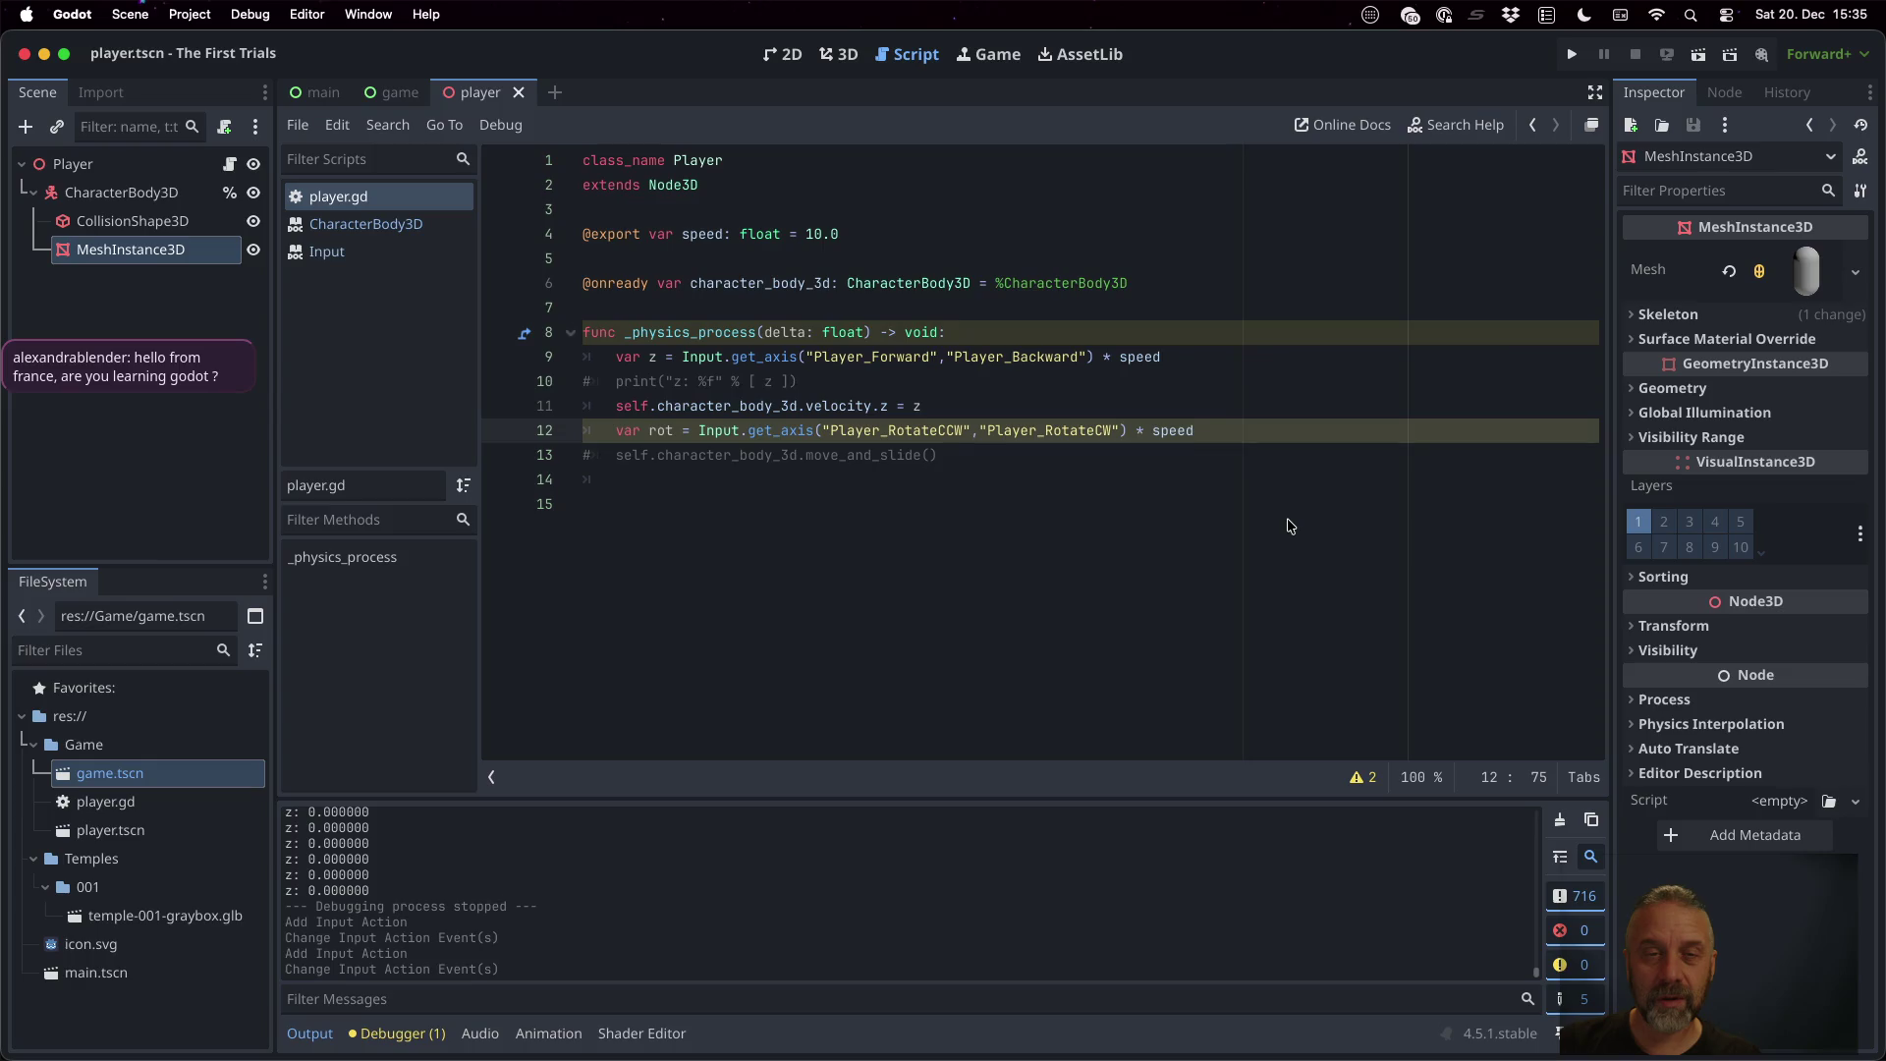
key("Return")
type("self.c")
key("Return")
type(".")
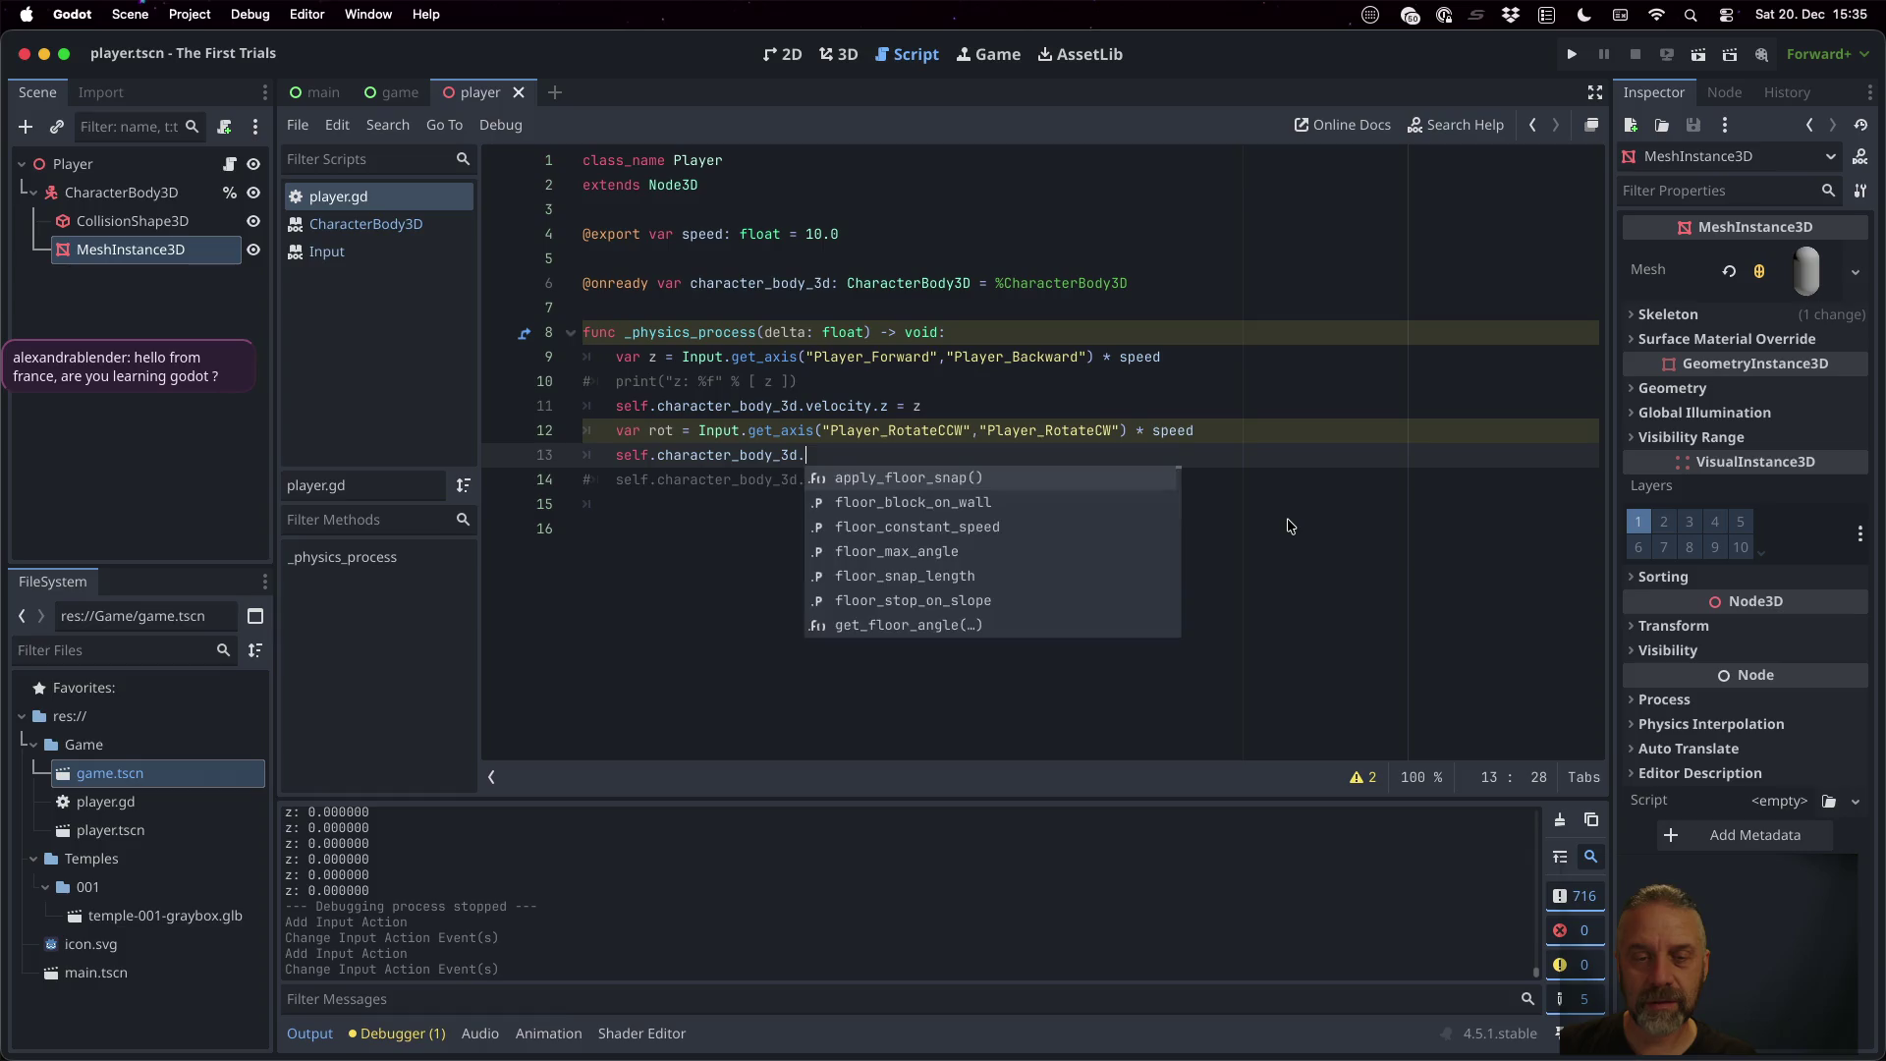
type("r")
Complete the call as rotate_z( rot ), save player.gd, and run the game
key("Down")
key("Down")
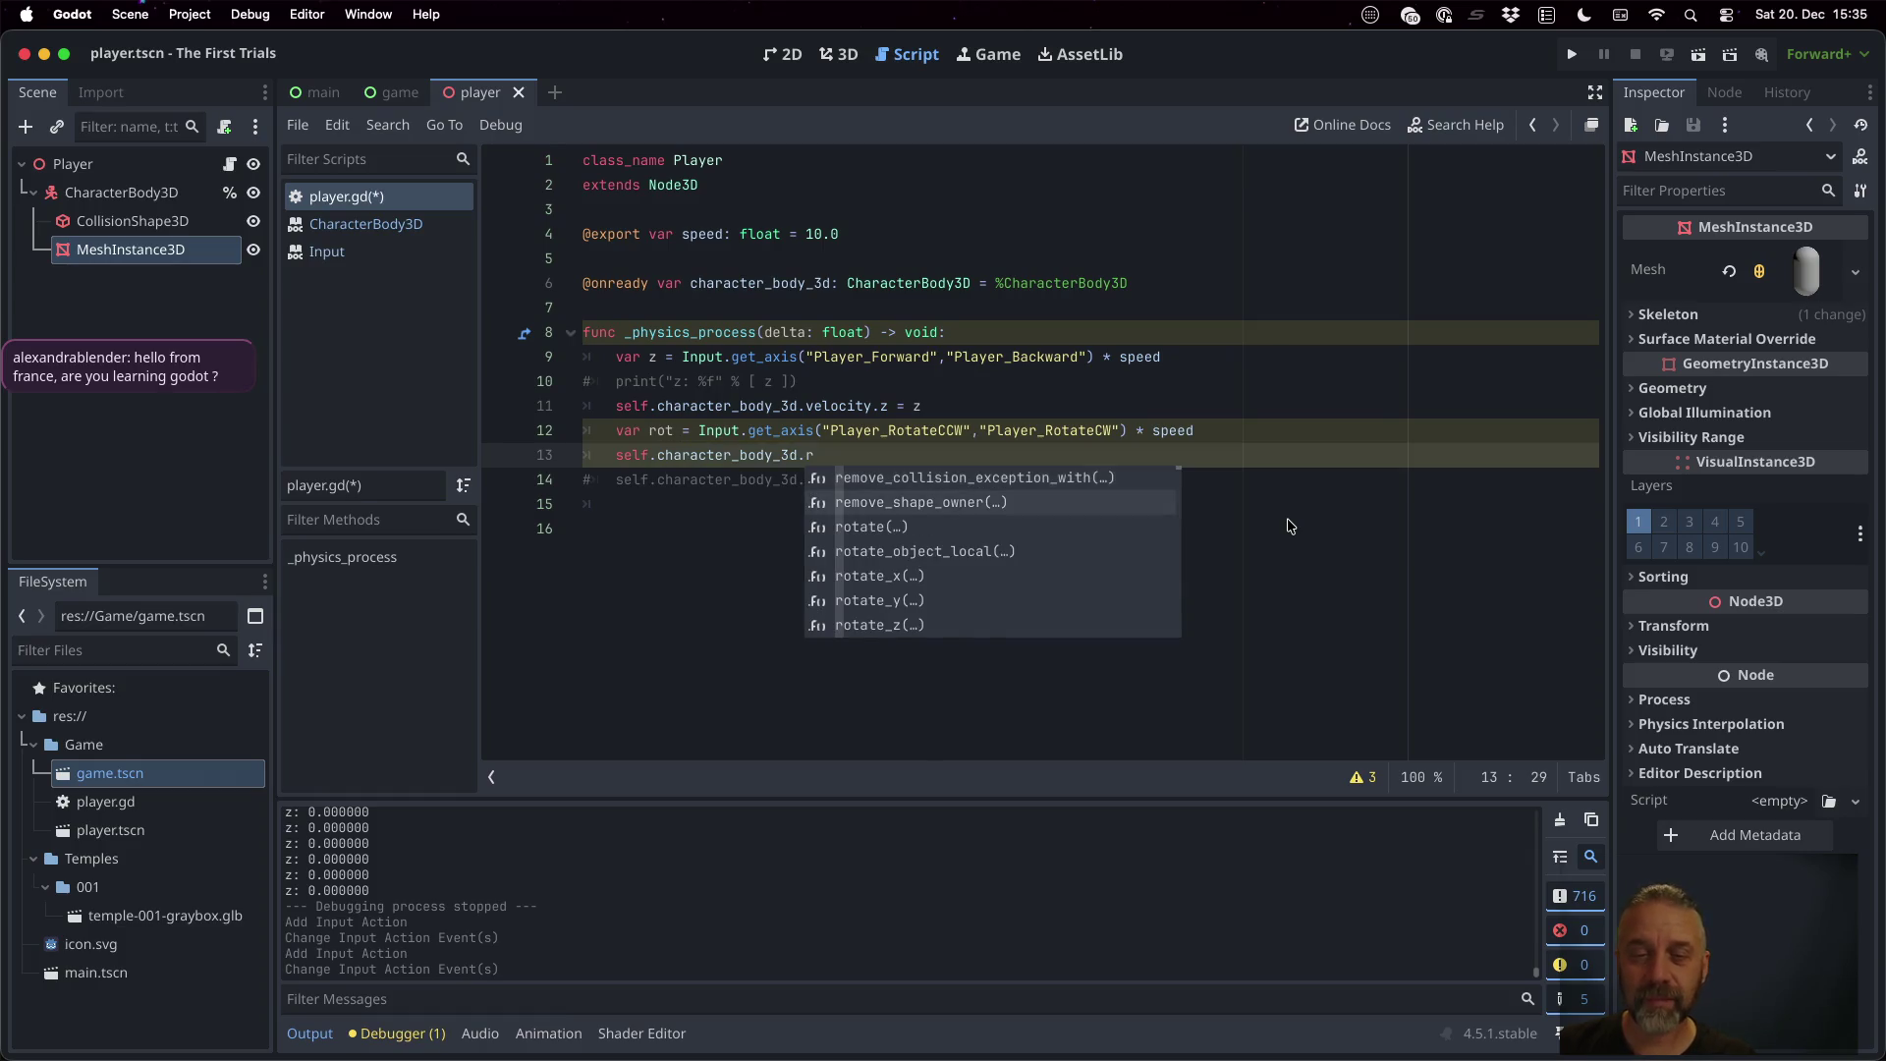
key("Down")
key("Down")
key("Down")
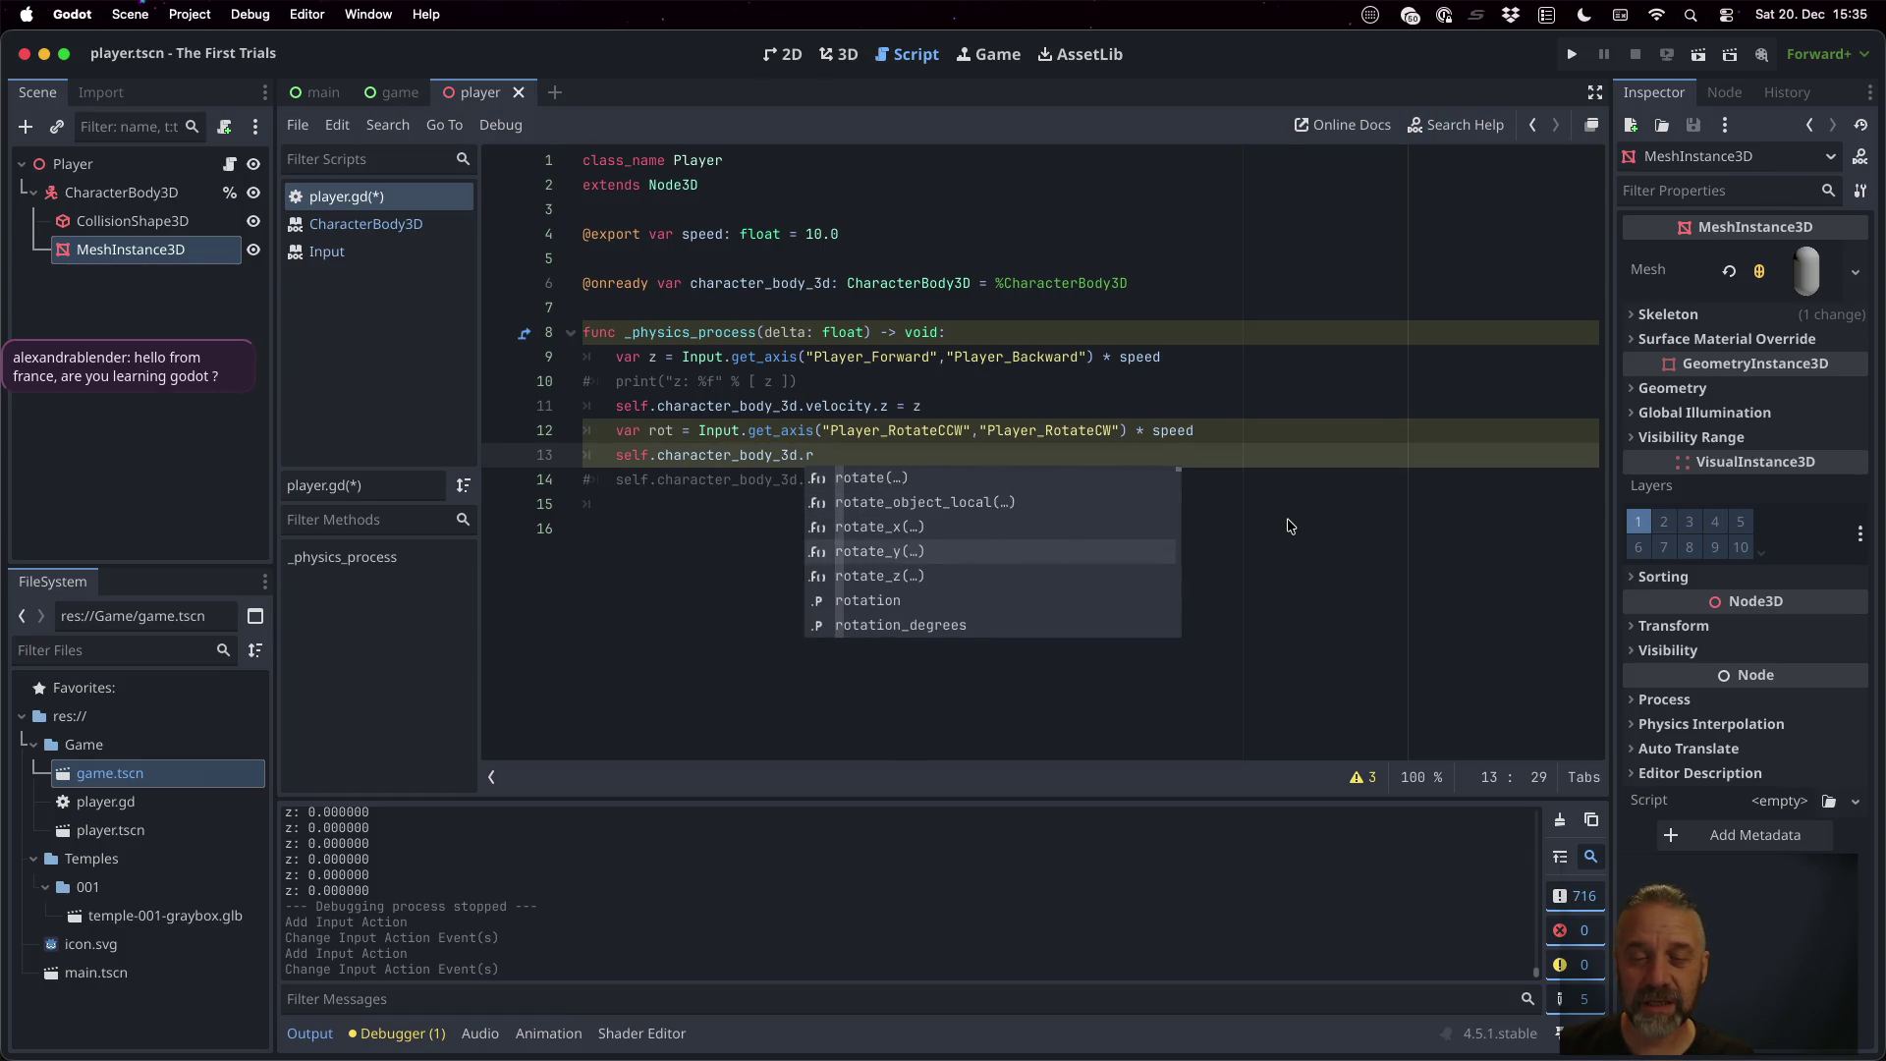
key("Return")
type("rot")
key("super+s")
left_click(1571, 49)
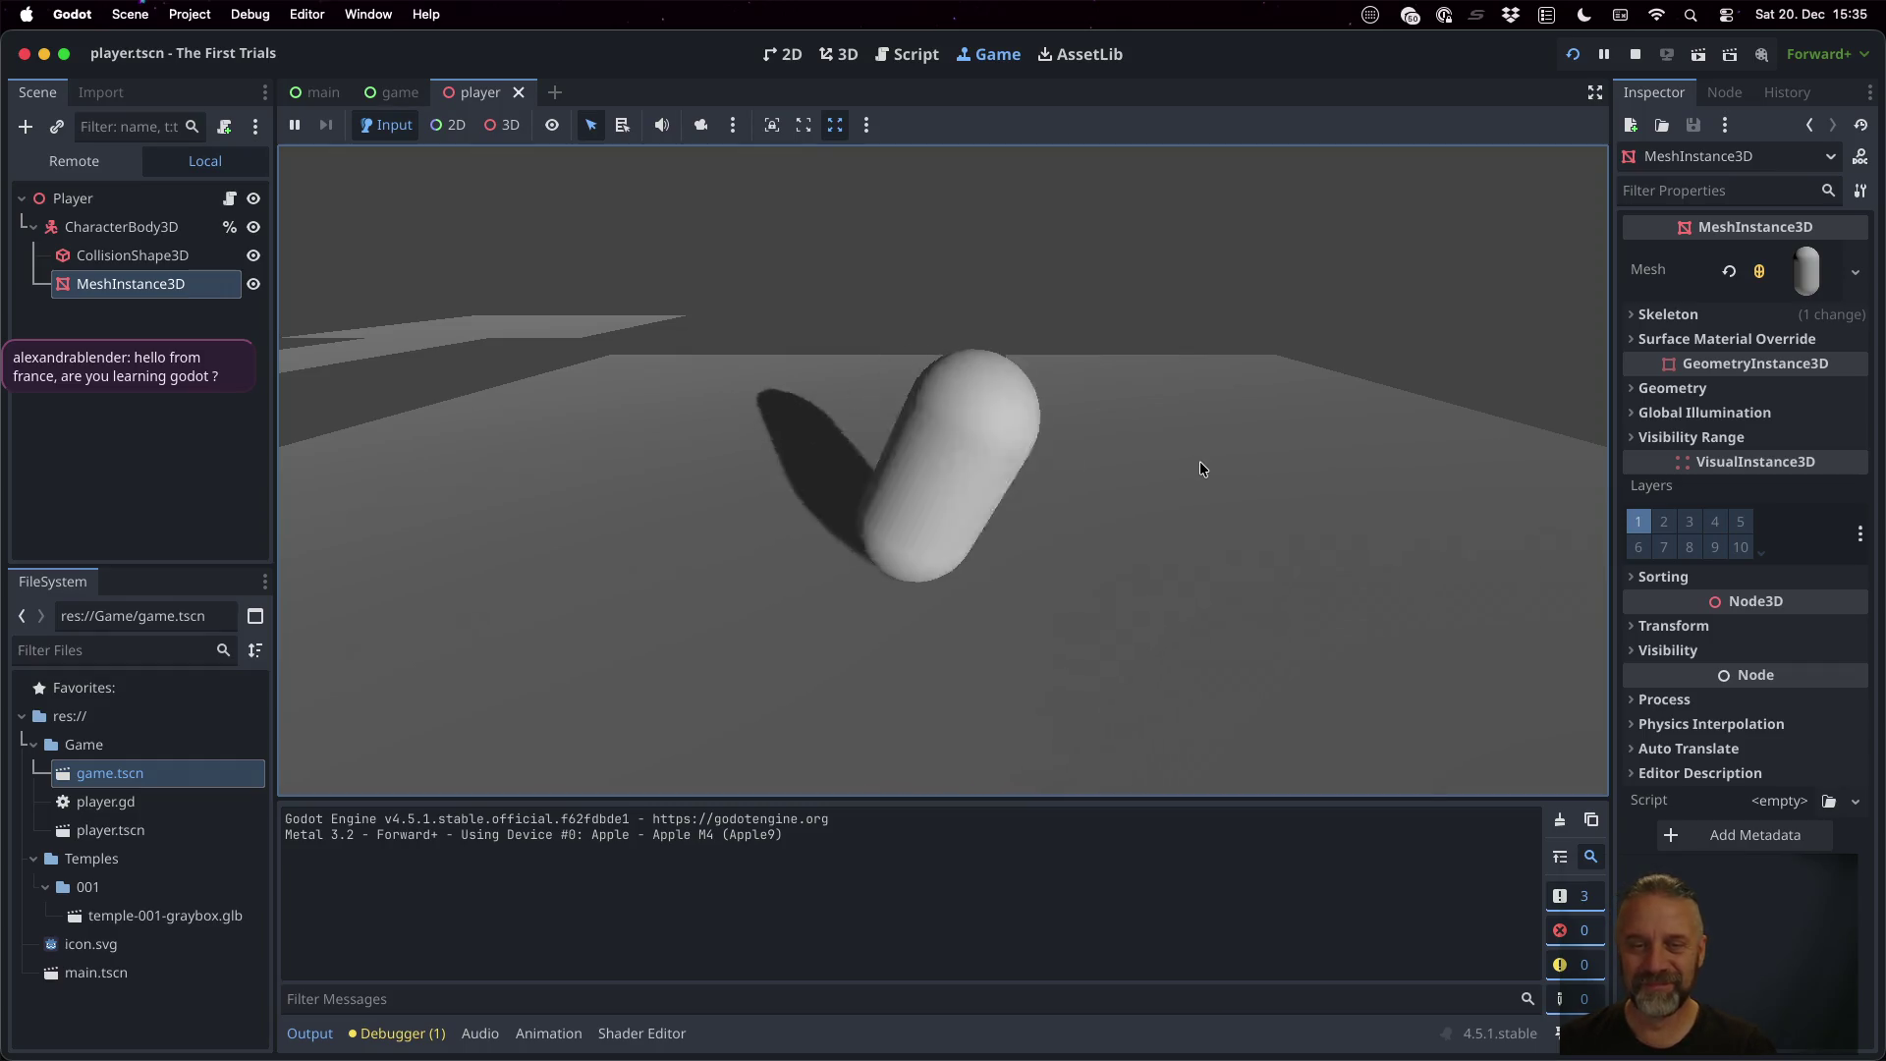
Stop the game, change rotate_z to rotate_y, uncomment move_and_slide(), and save player.gd
left_click(1635, 54)
key("Left")
key("Left")
key("Left")
key("BackSpace")
type("y")
key("Escape")
key("Down")
key("Home")
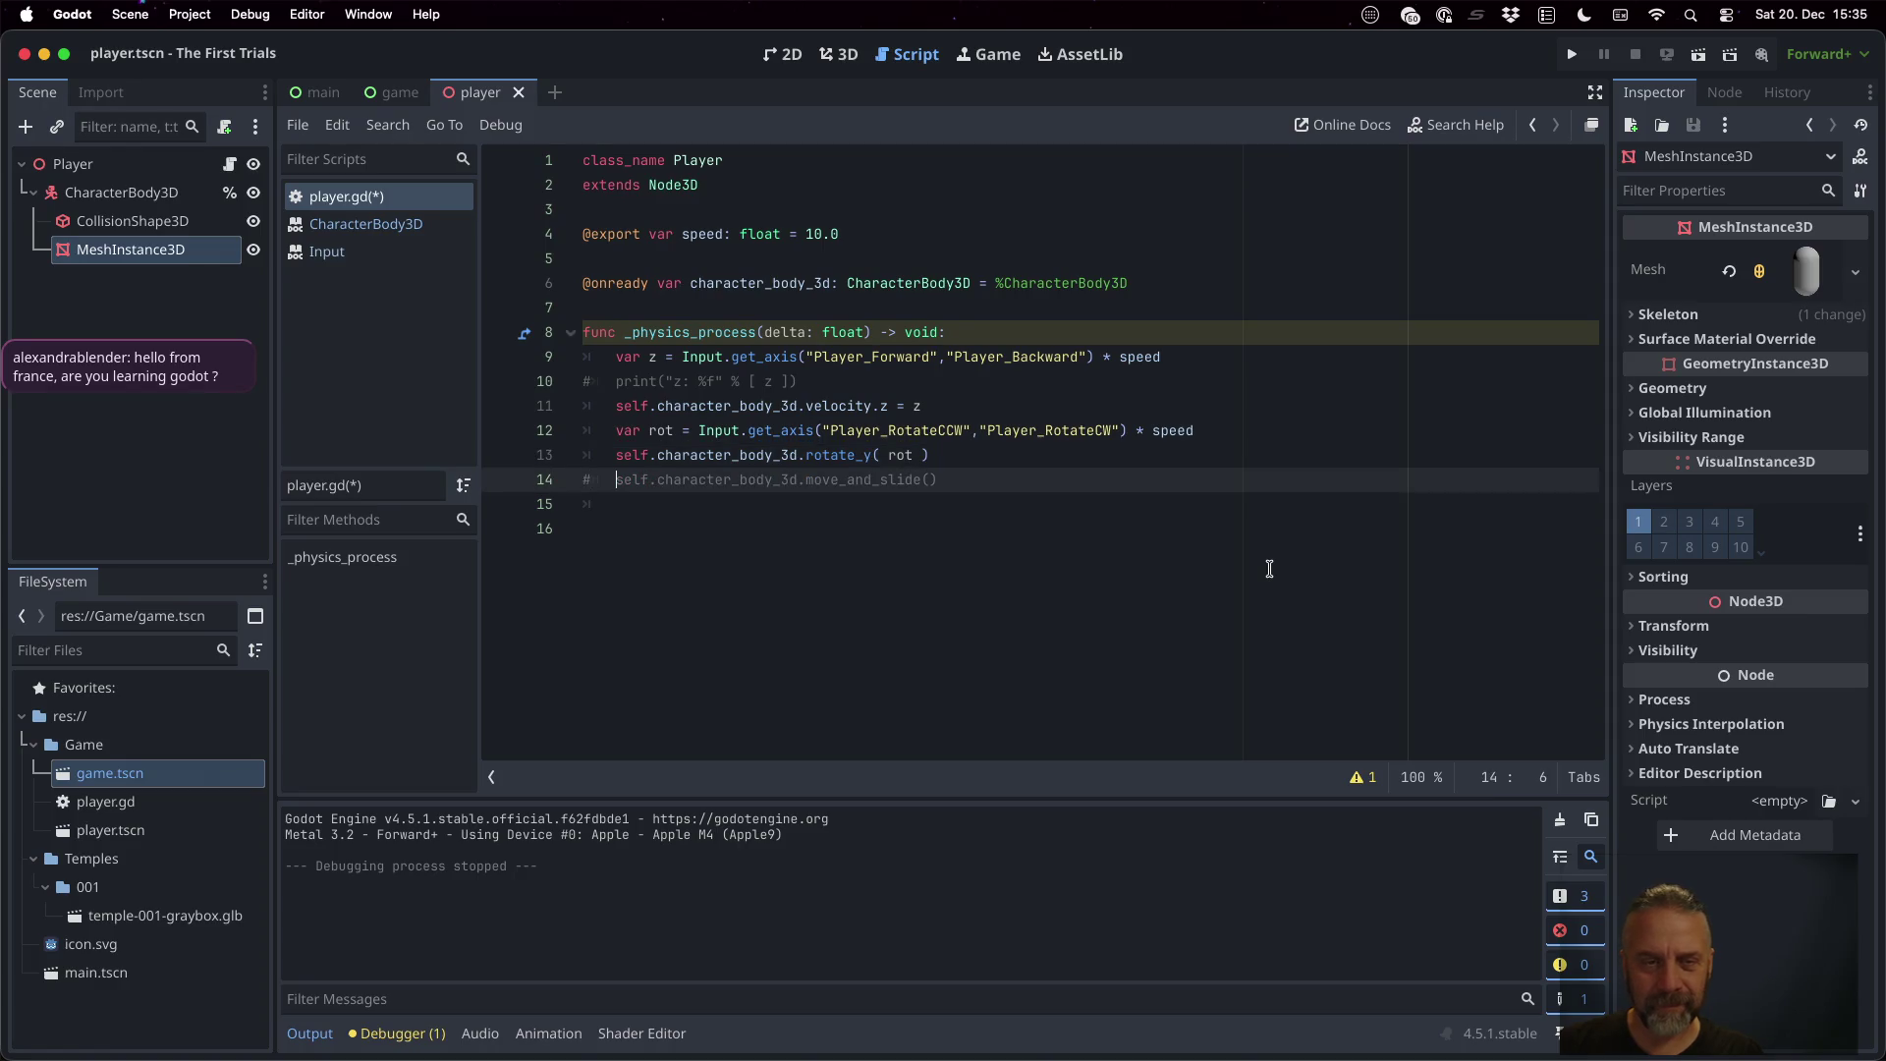
key("BackSpace")
key("super+s")
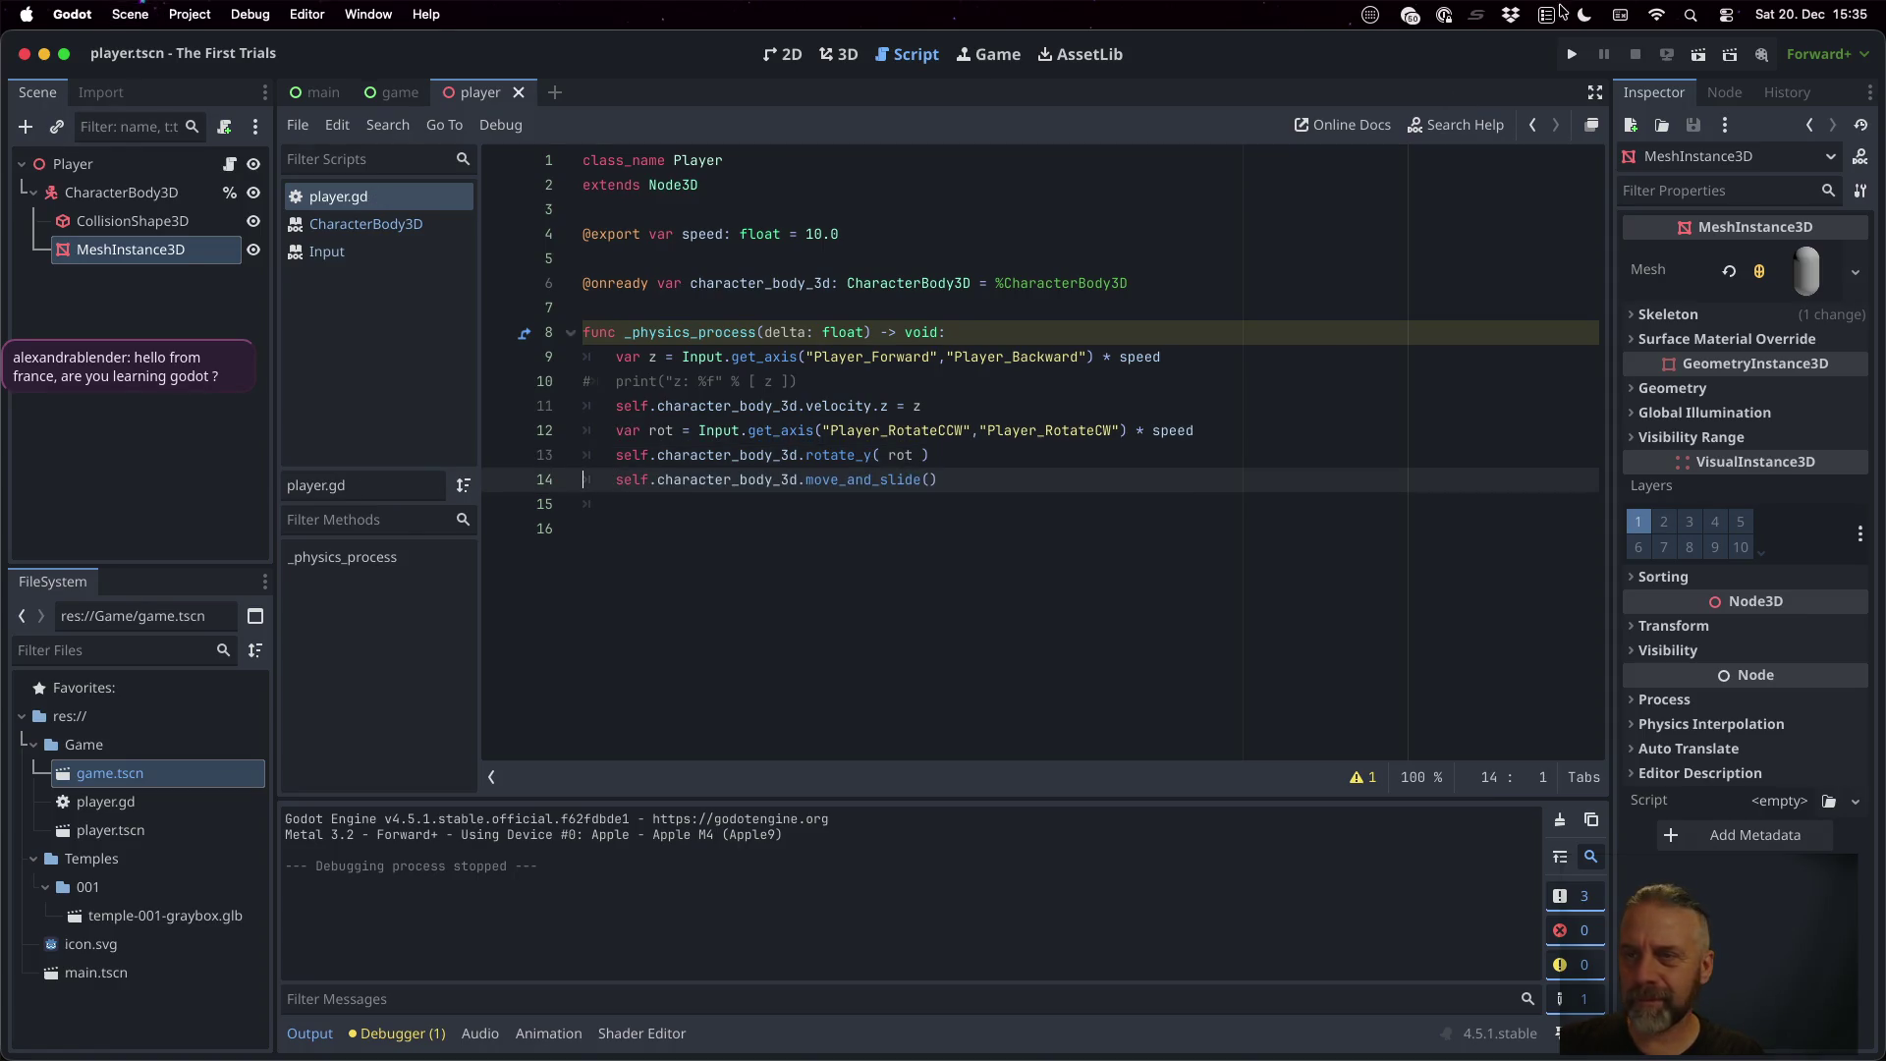
Run the game and drive the capsule back and forth, then stop it and return to Firefox
left_click(1579, 54)
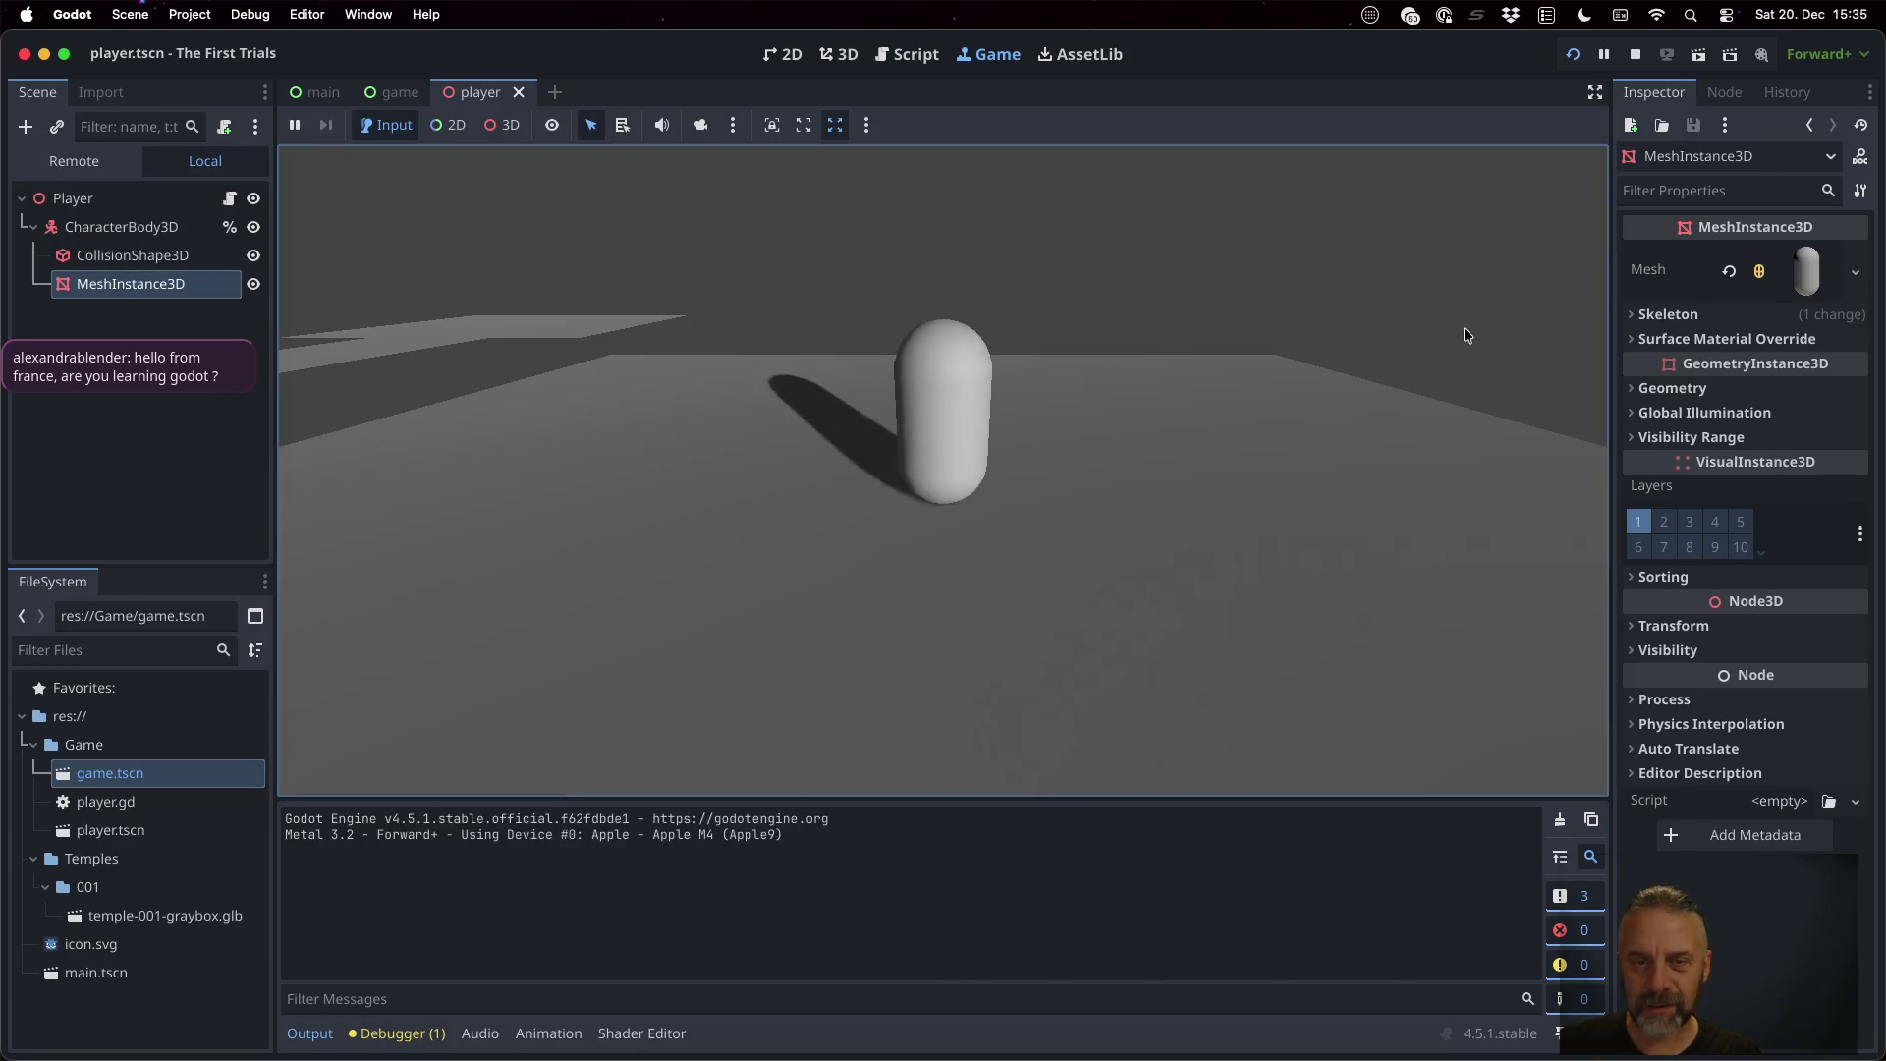
key("Down")
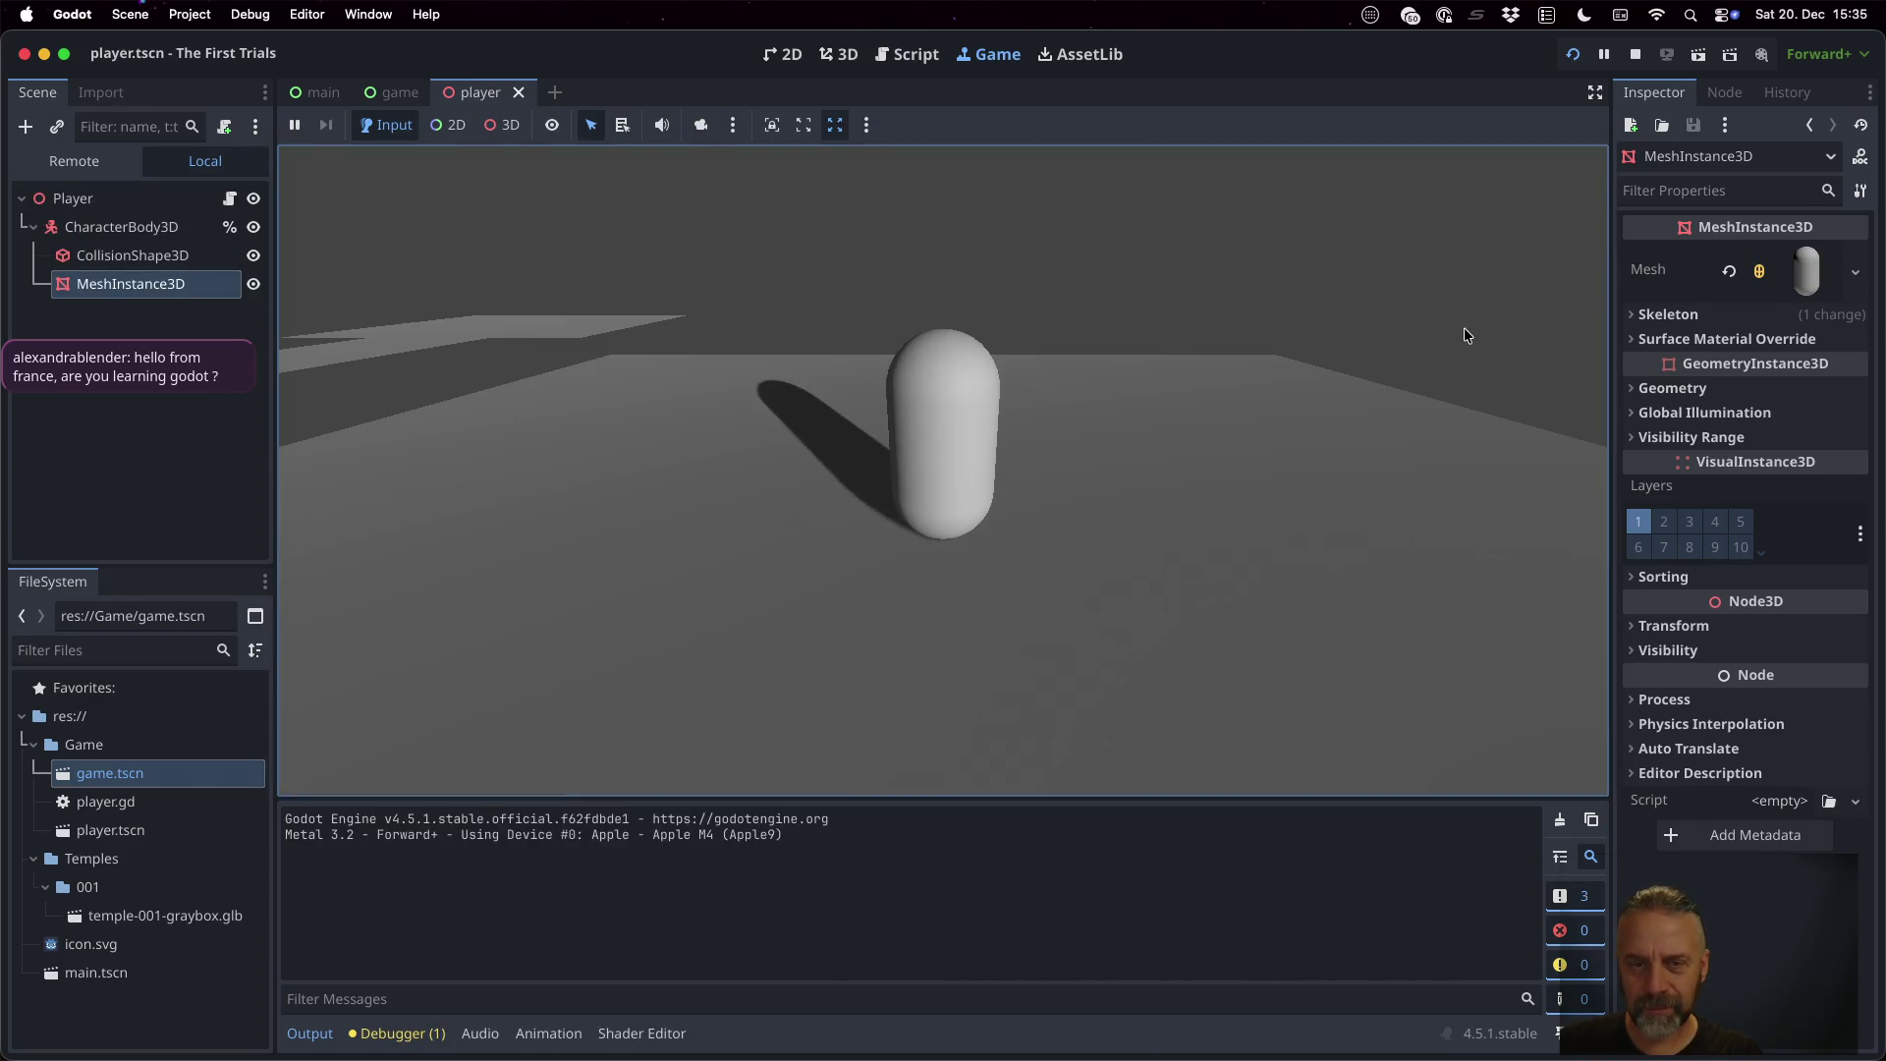
key("Up")
key("Down")
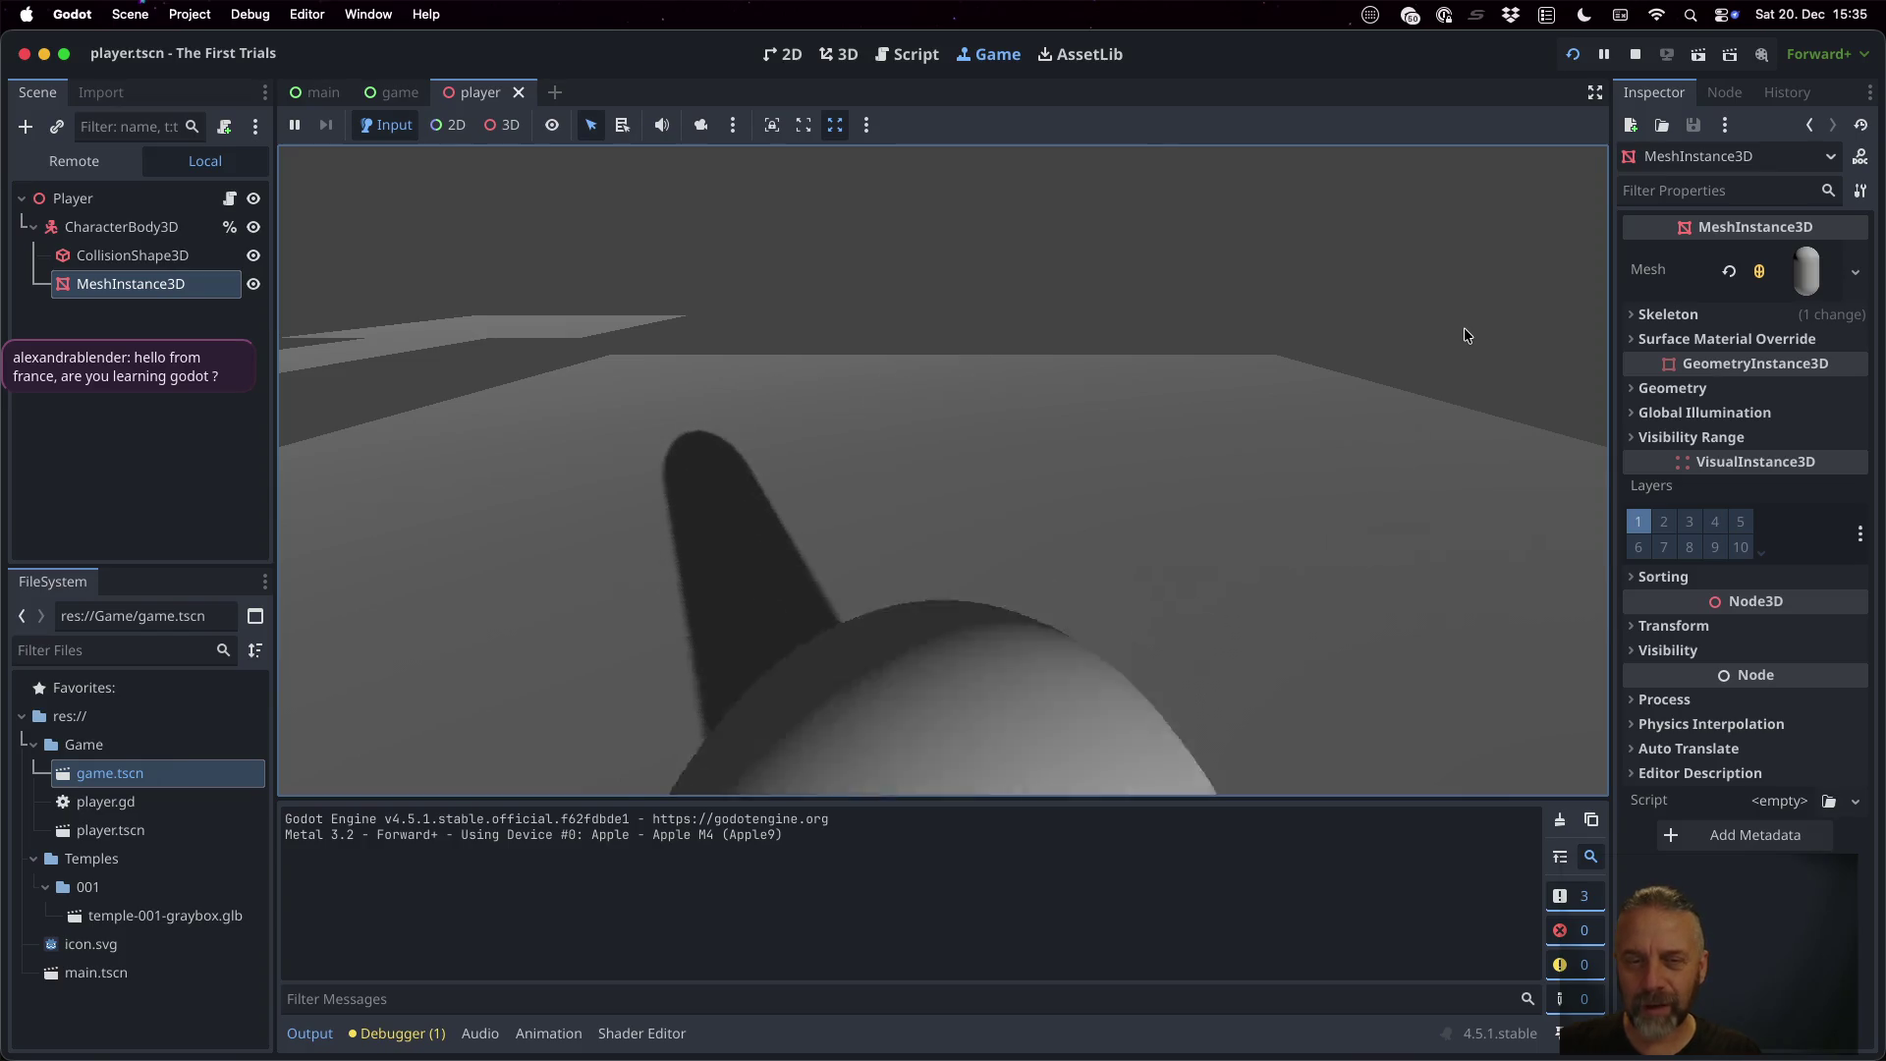
key("Up")
key("Down")
key("Up")
key("Down")
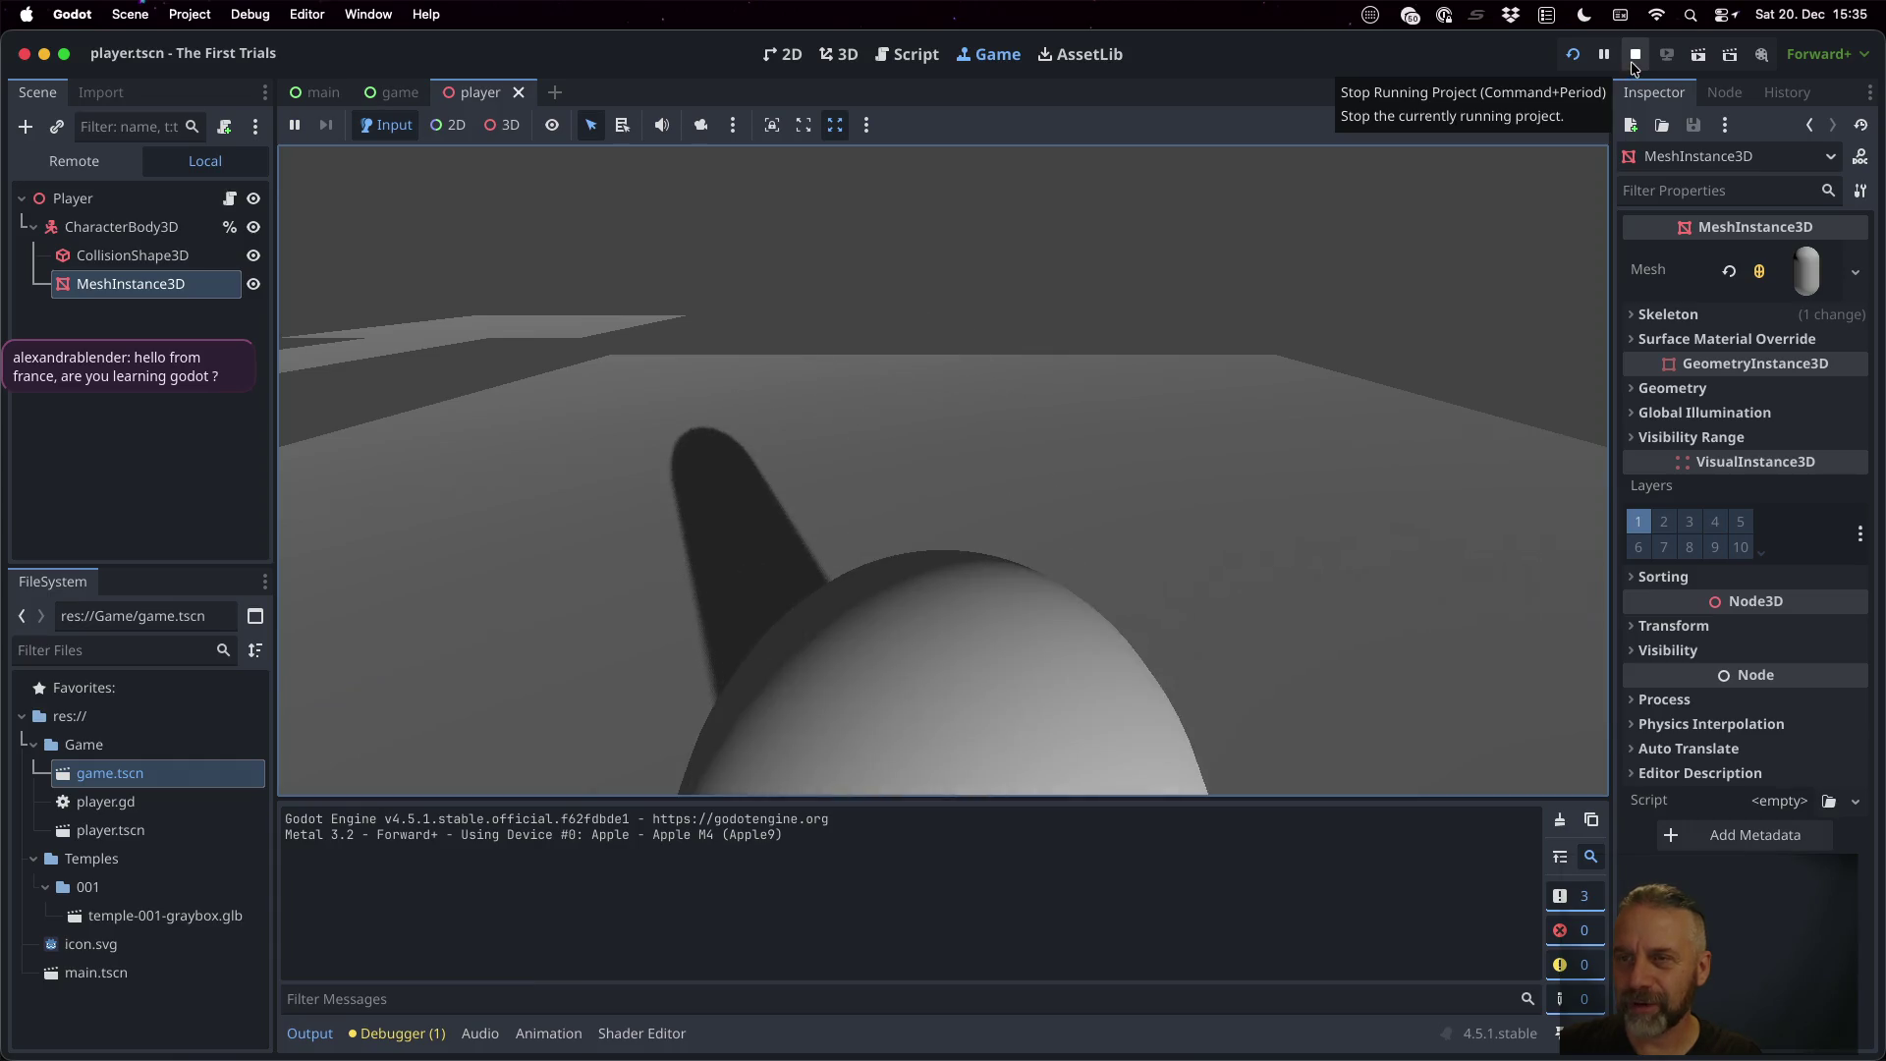
left_click(1621, 65)
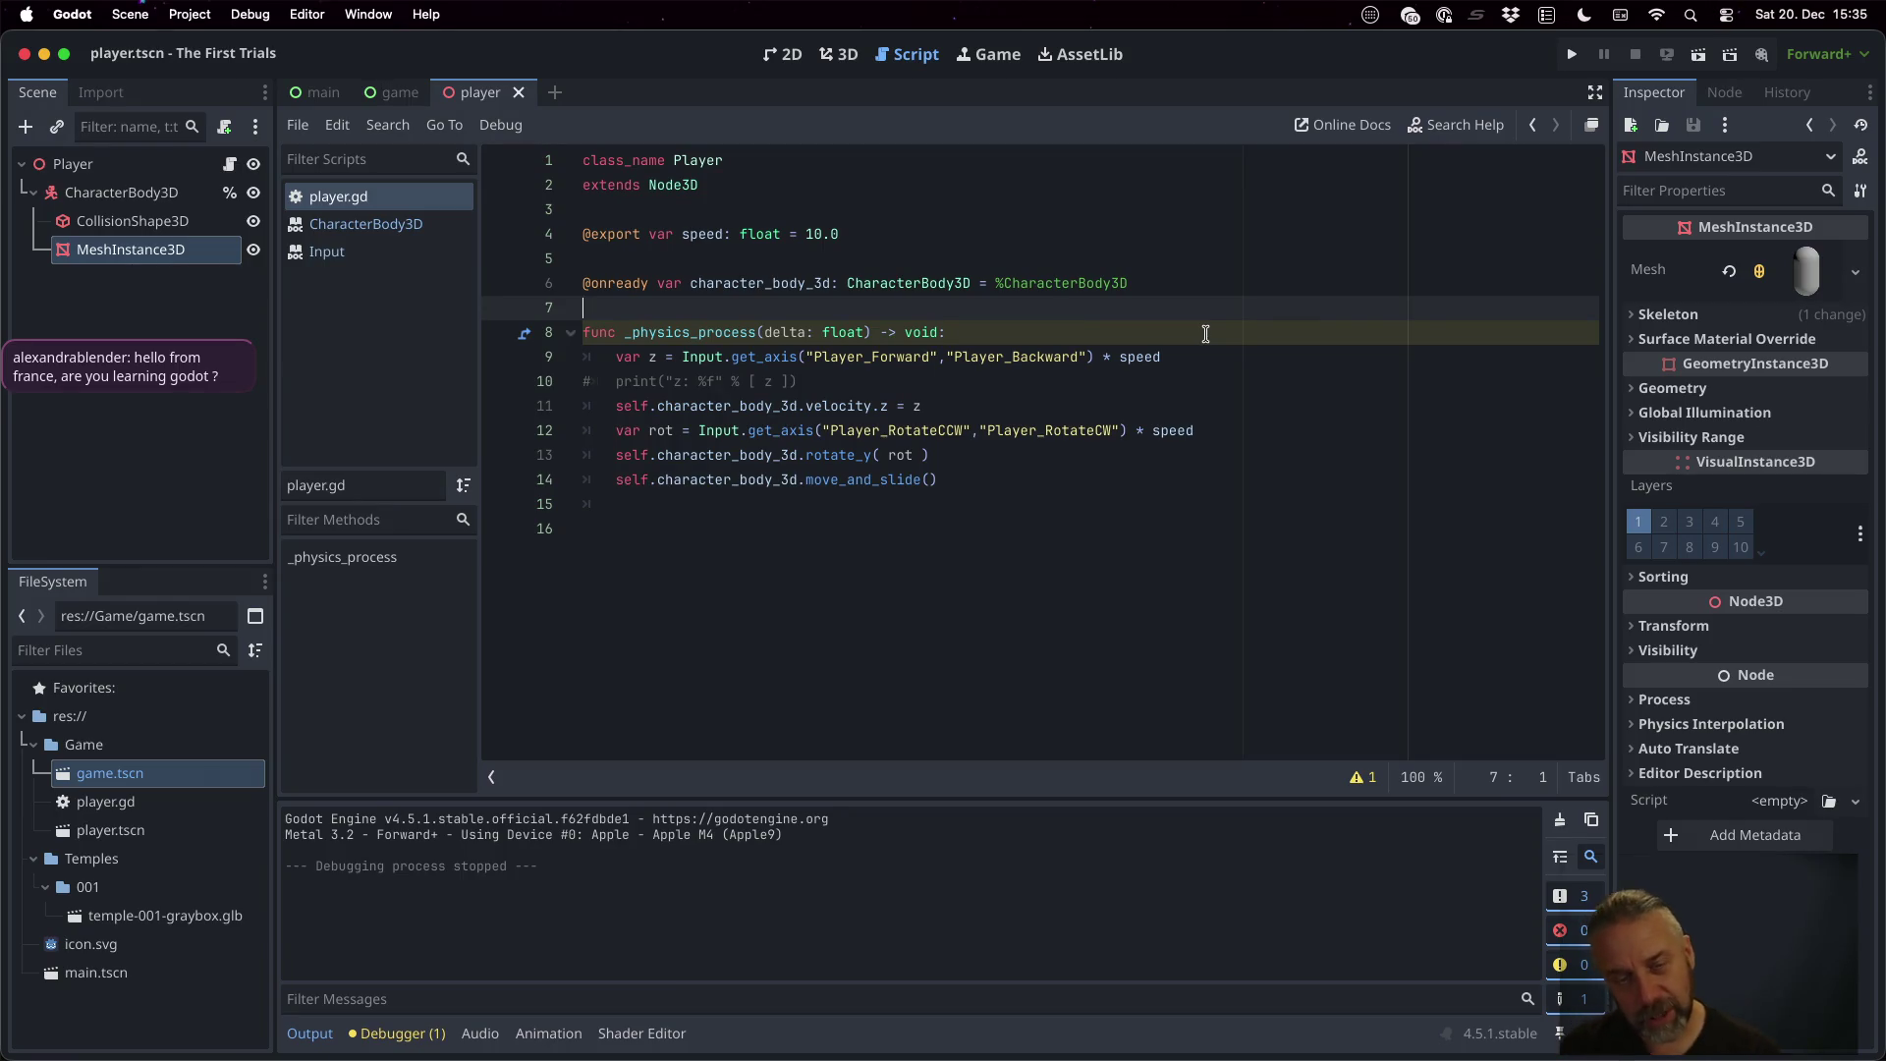
key("super+Tab")
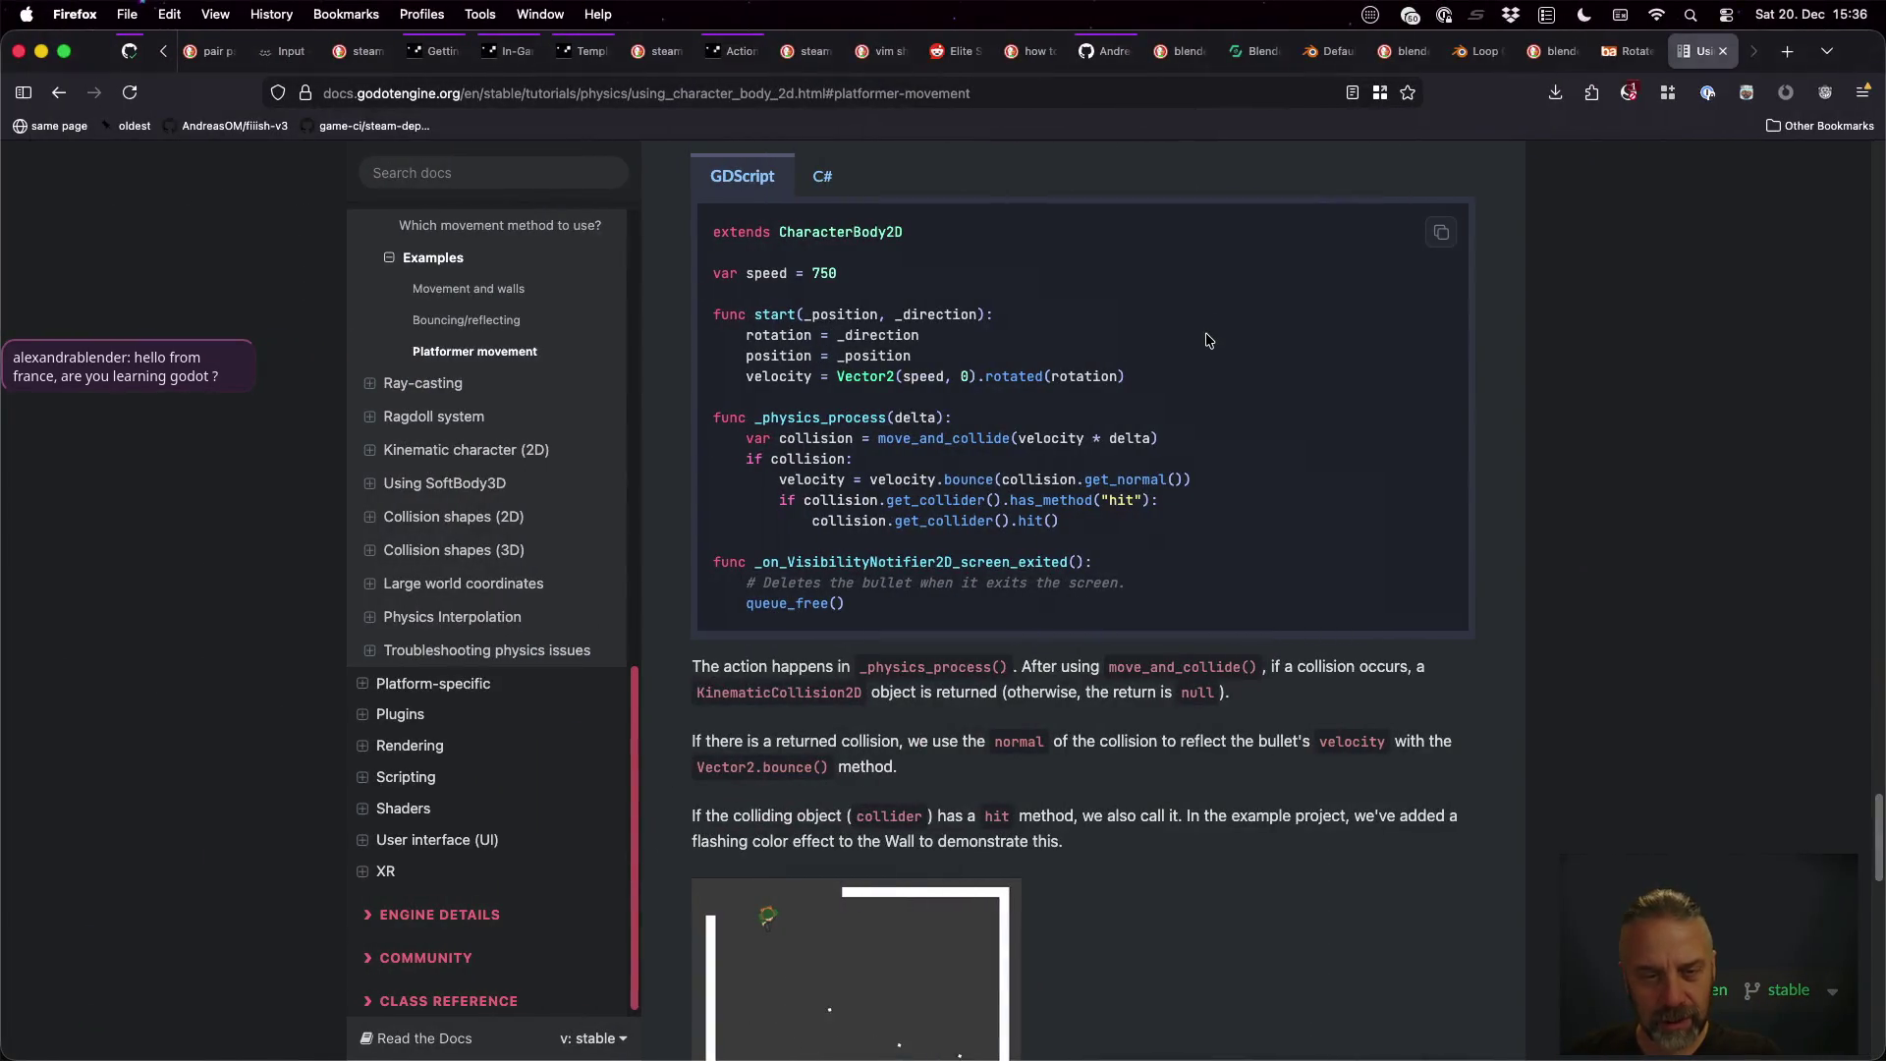
Scroll the docs to the Player code using transform.x and move_and_slide(), then return to Godot
scroll(1112, 637, "down", 3)
scroll(1112, 636, "down", 5)
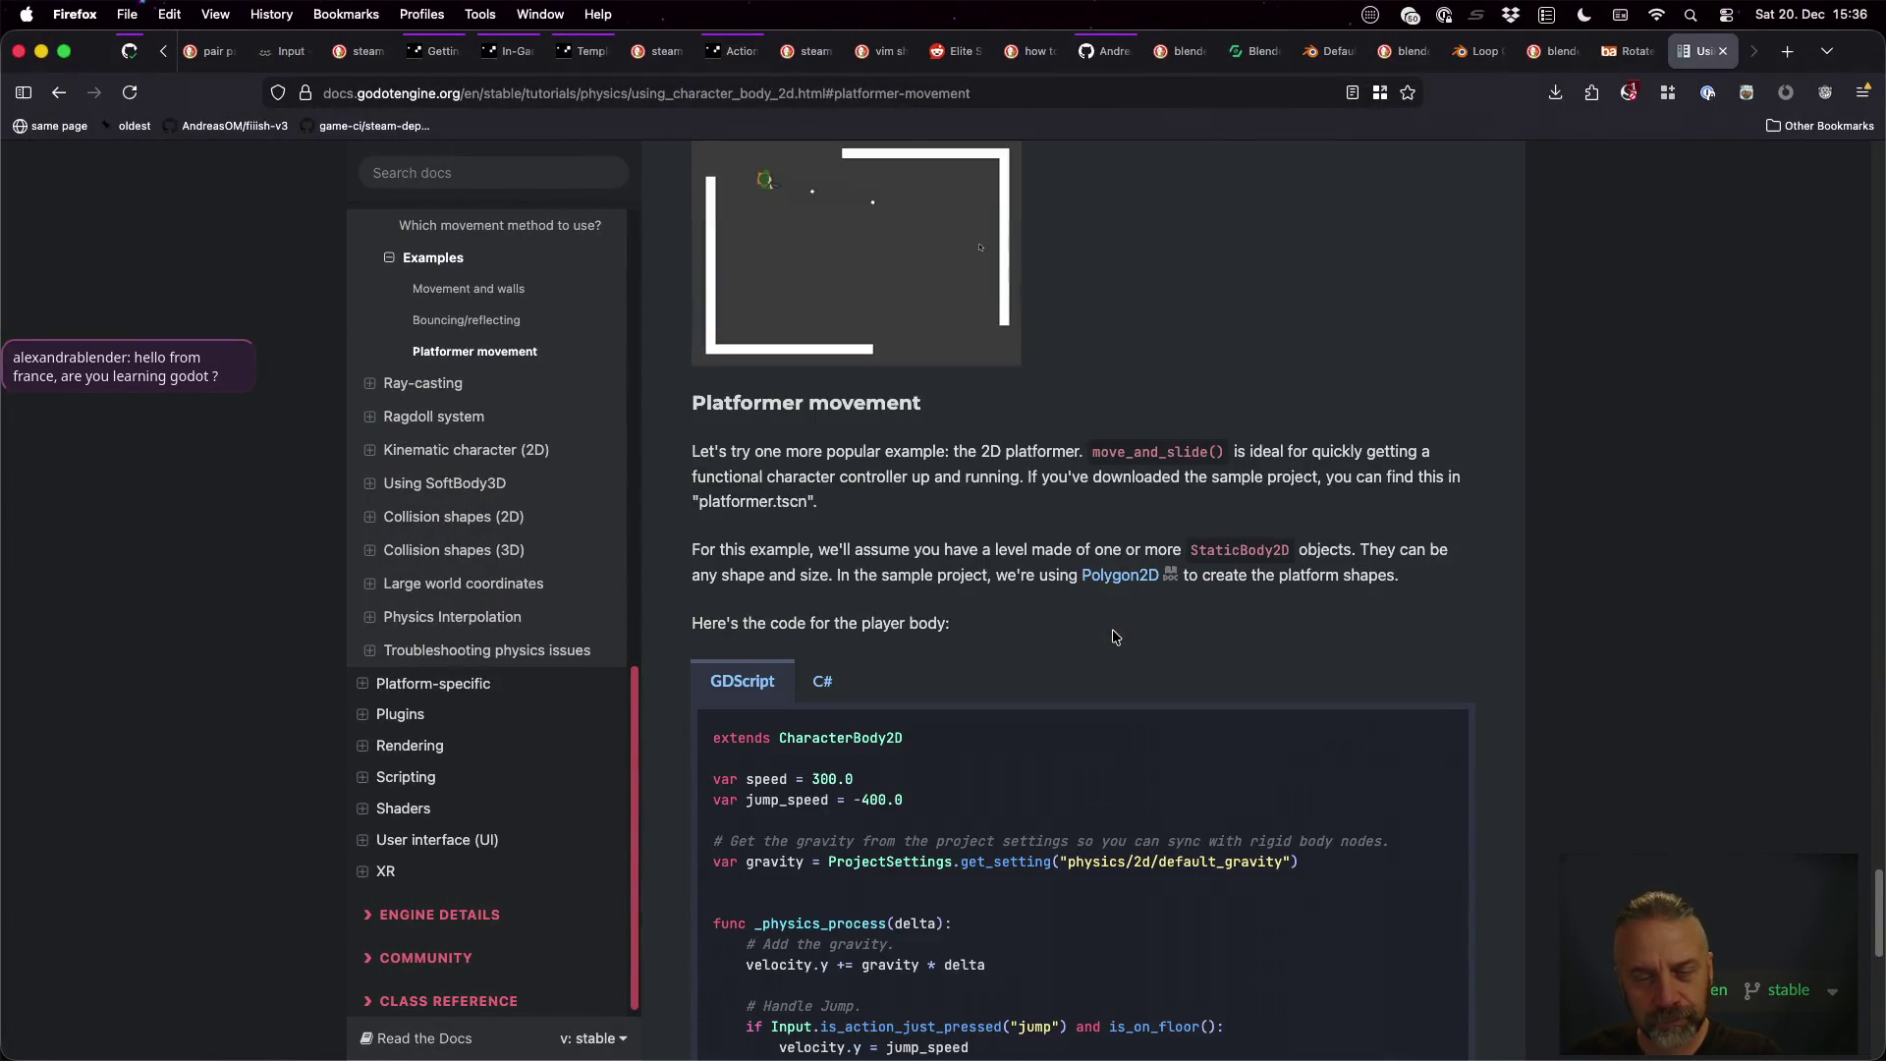
scroll(1112, 636, "up", 7)
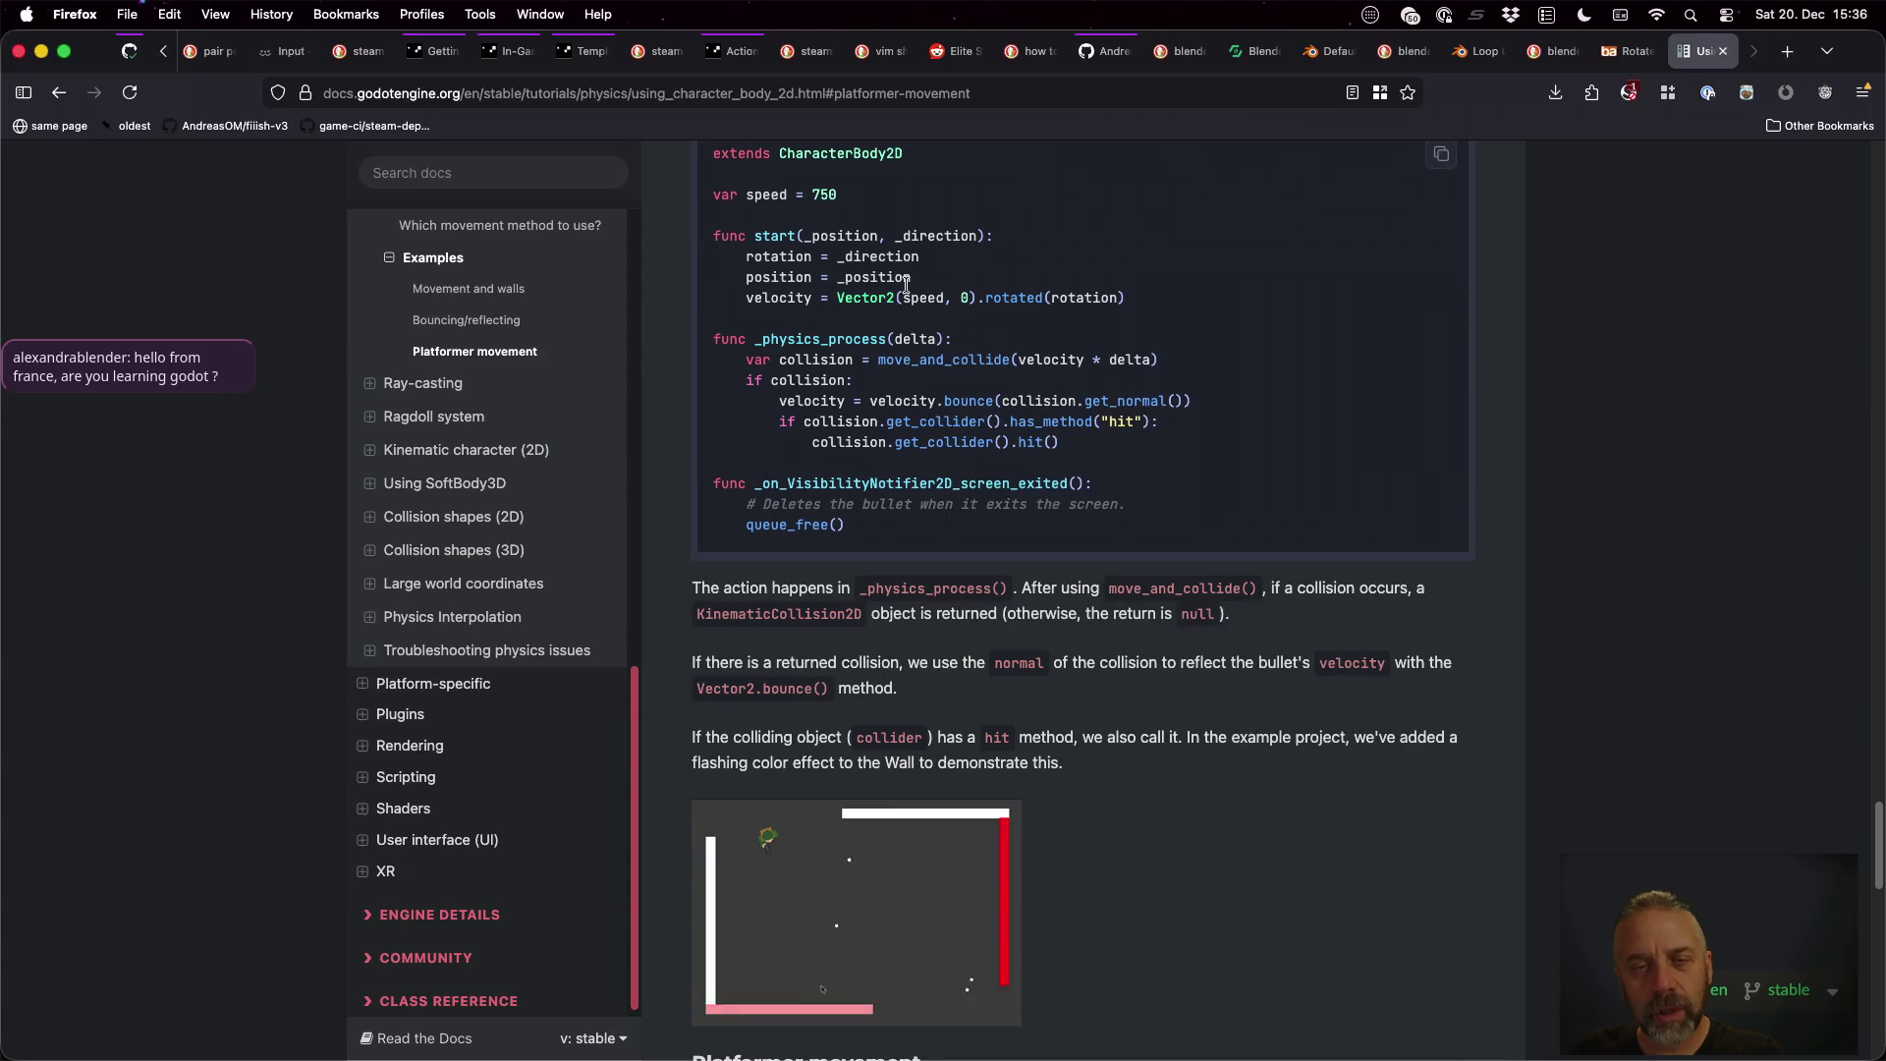
scroll(899, 327, "up", 2)
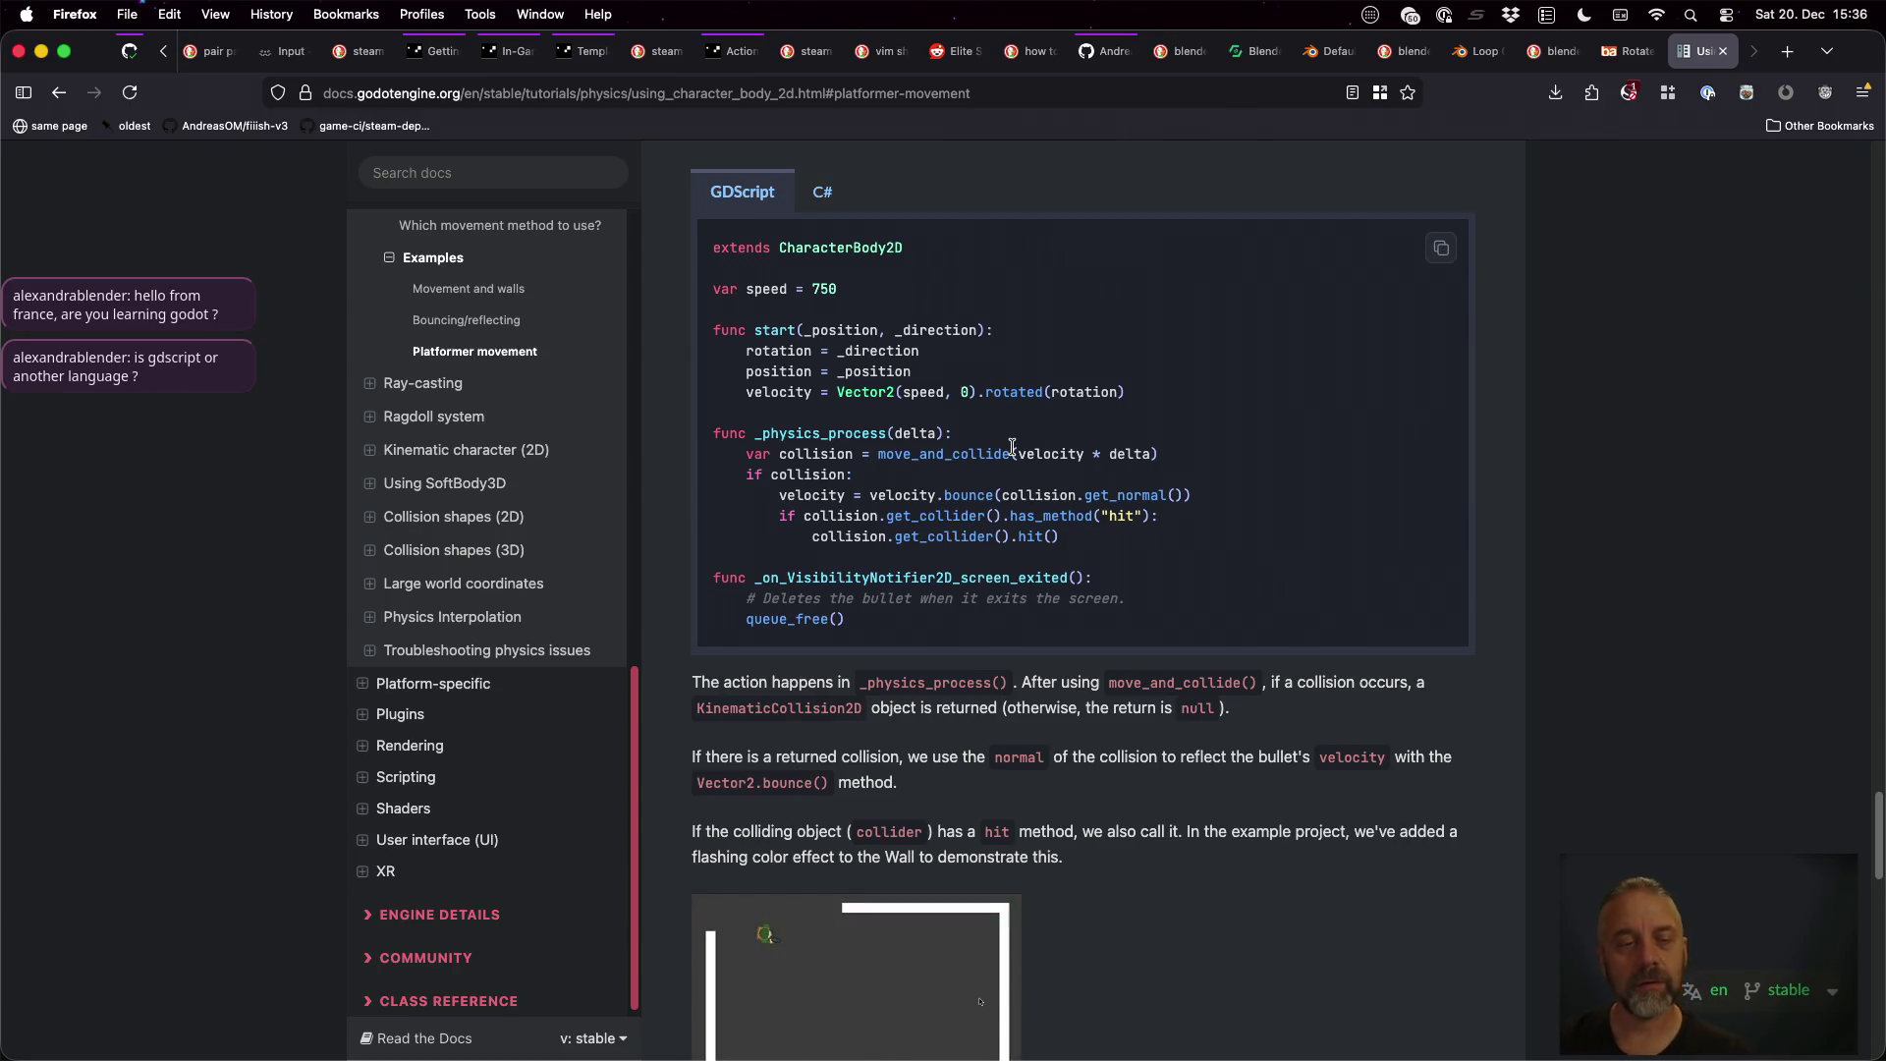
scroll(1013, 447, "up", 7)
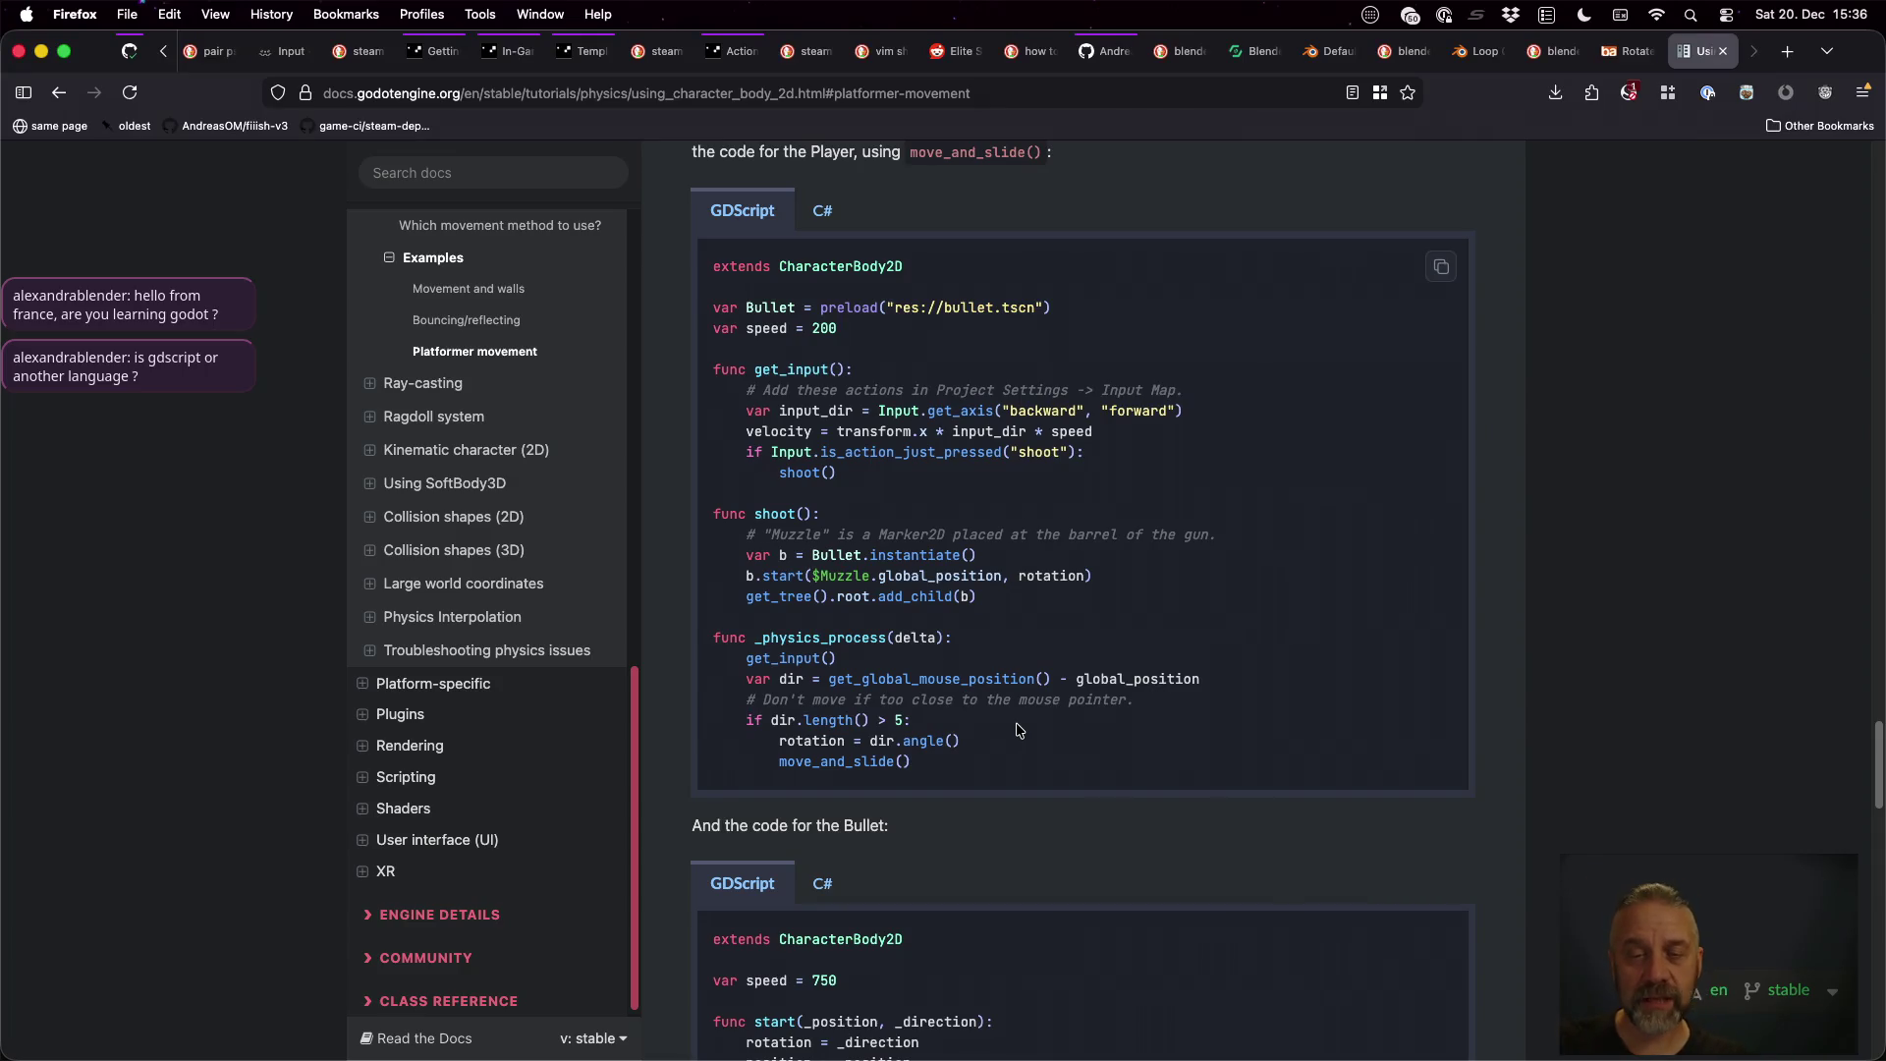
key("super+Tab")
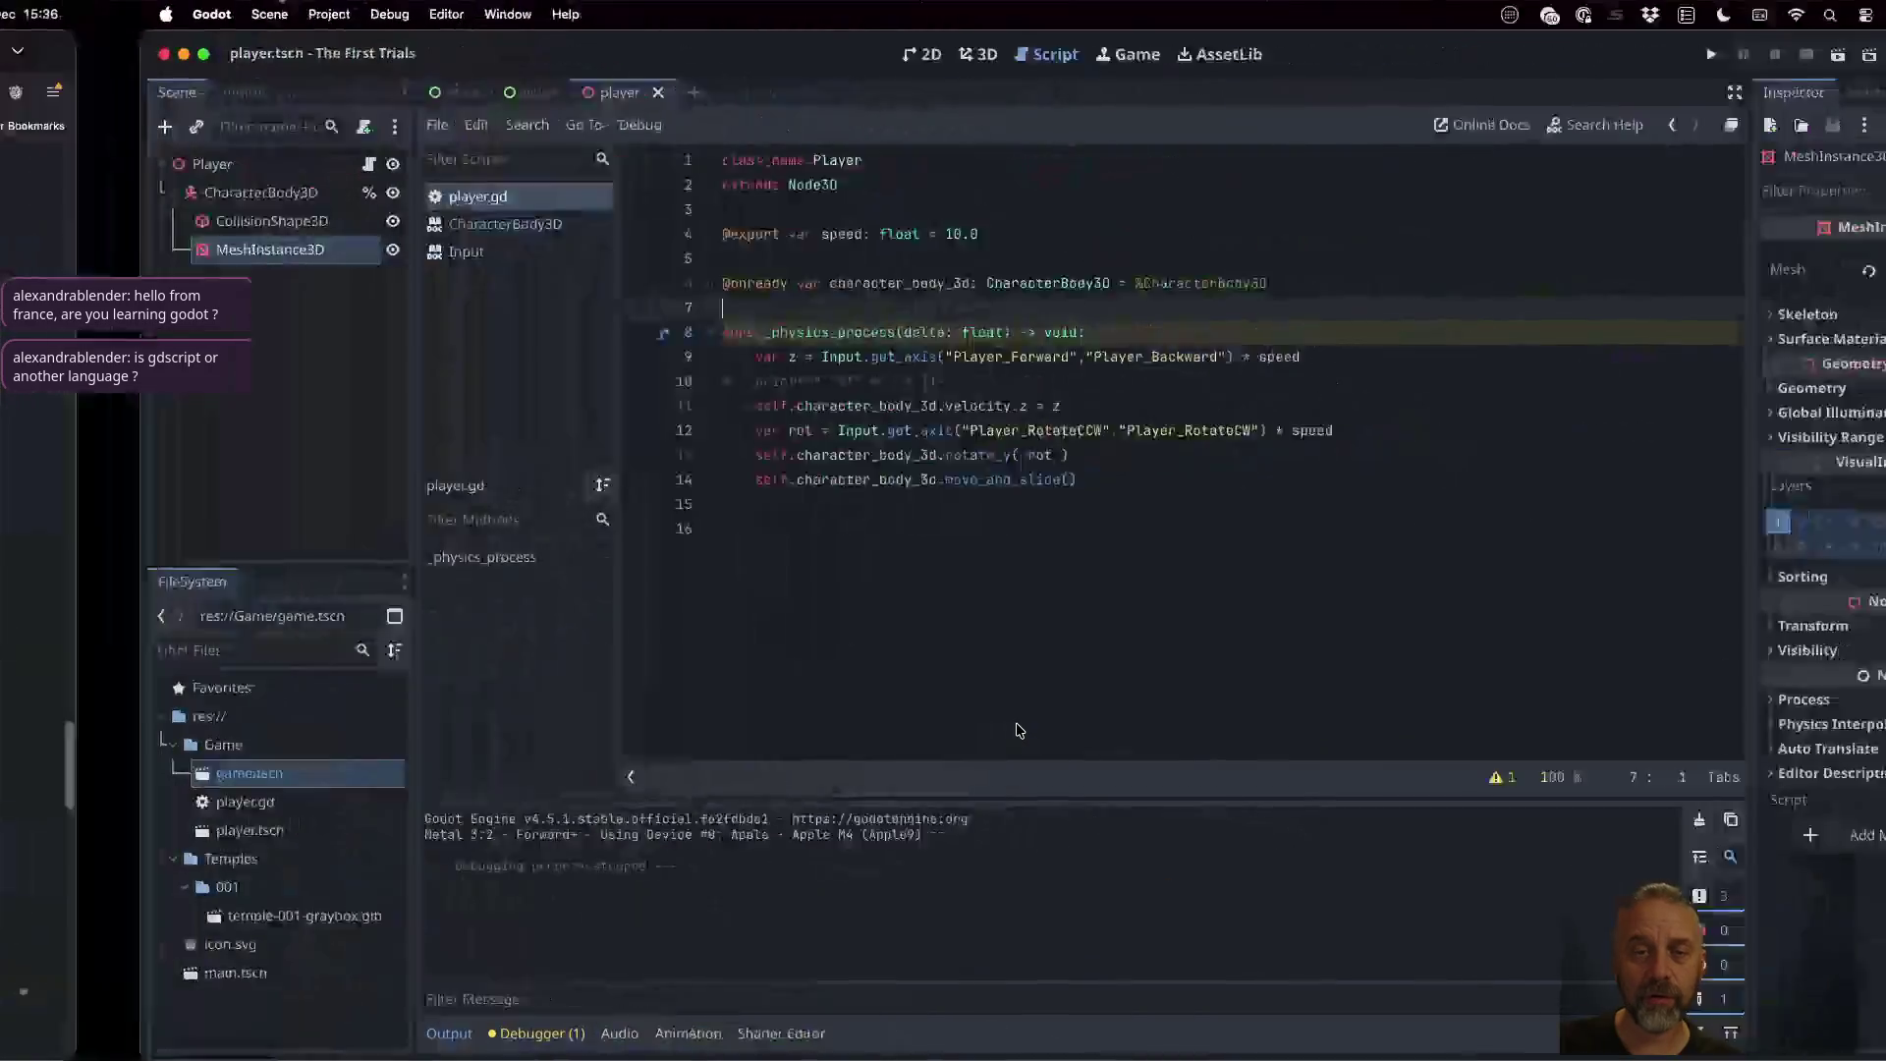
Insert an indented empty line 11 above the velocity.z assignment and start a 'var' declaration there
left_click(855, 393)
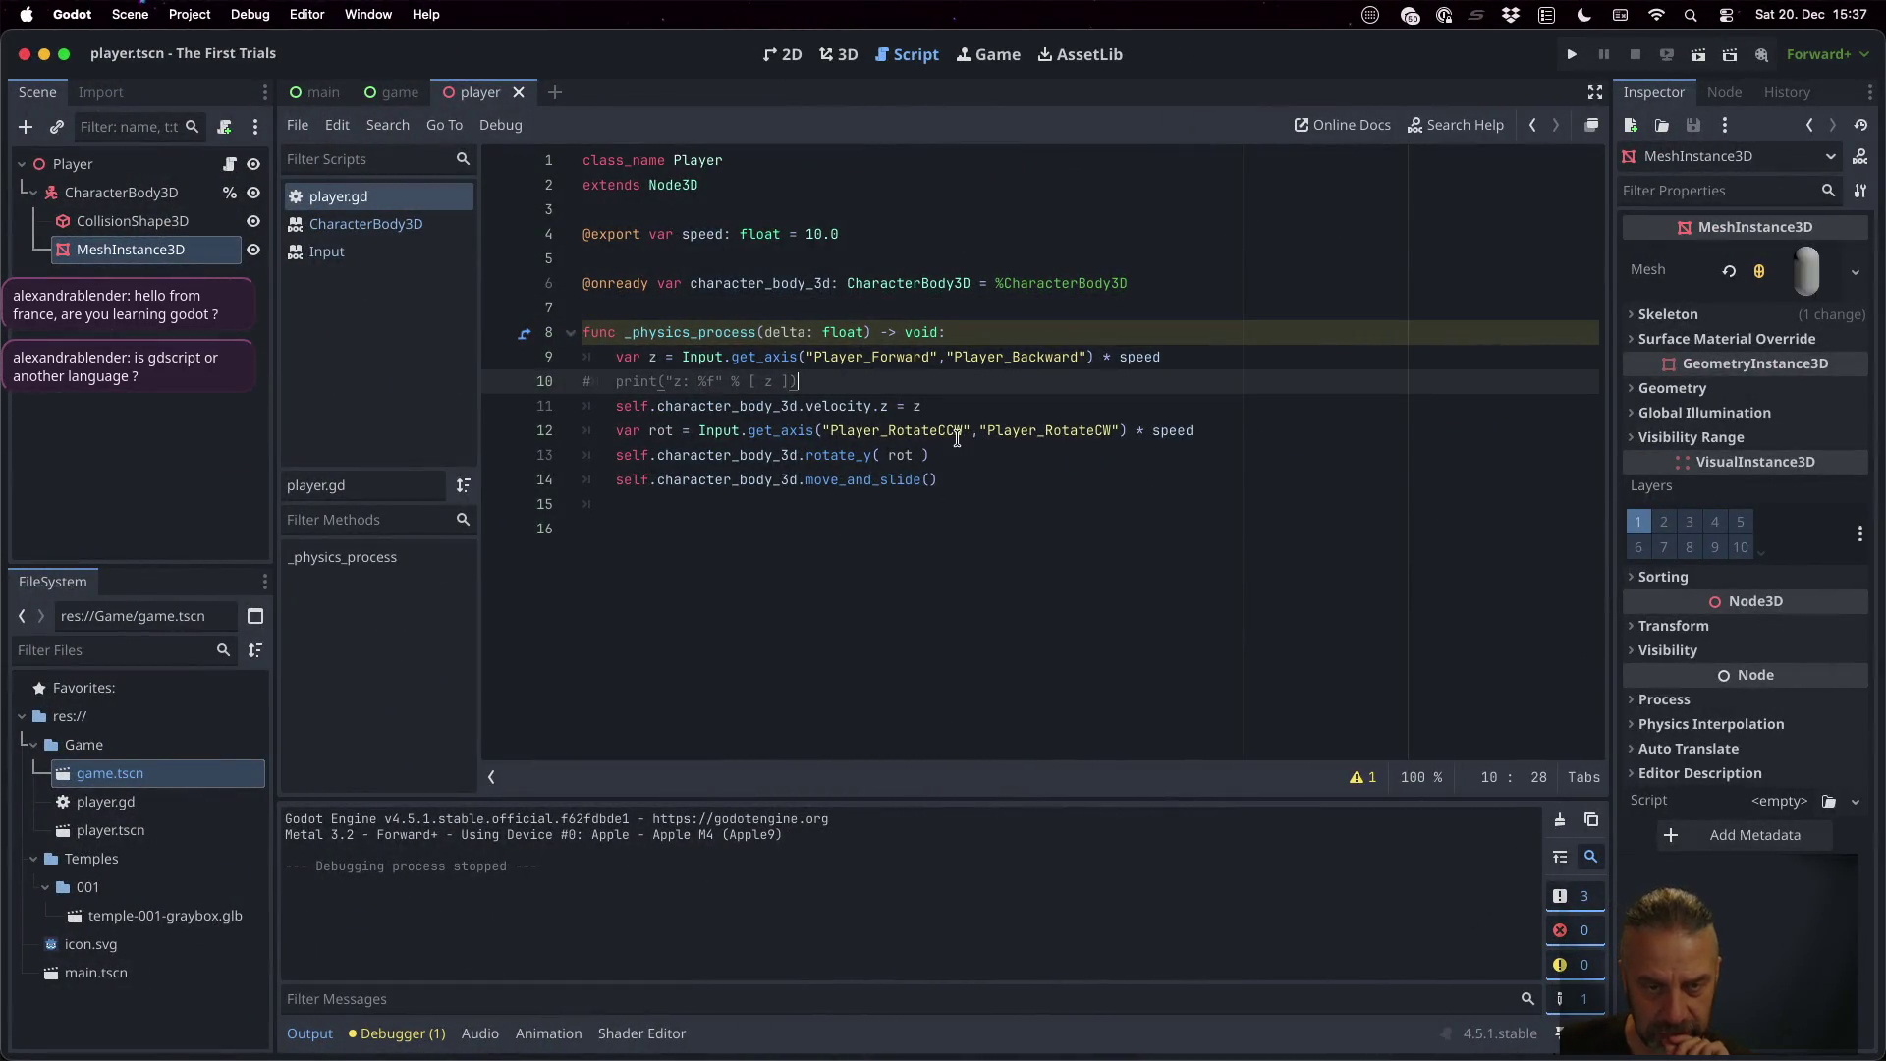
left_click(958, 432)
key("Up")
key("Up")
key("Up")
key("Home")
key("End")
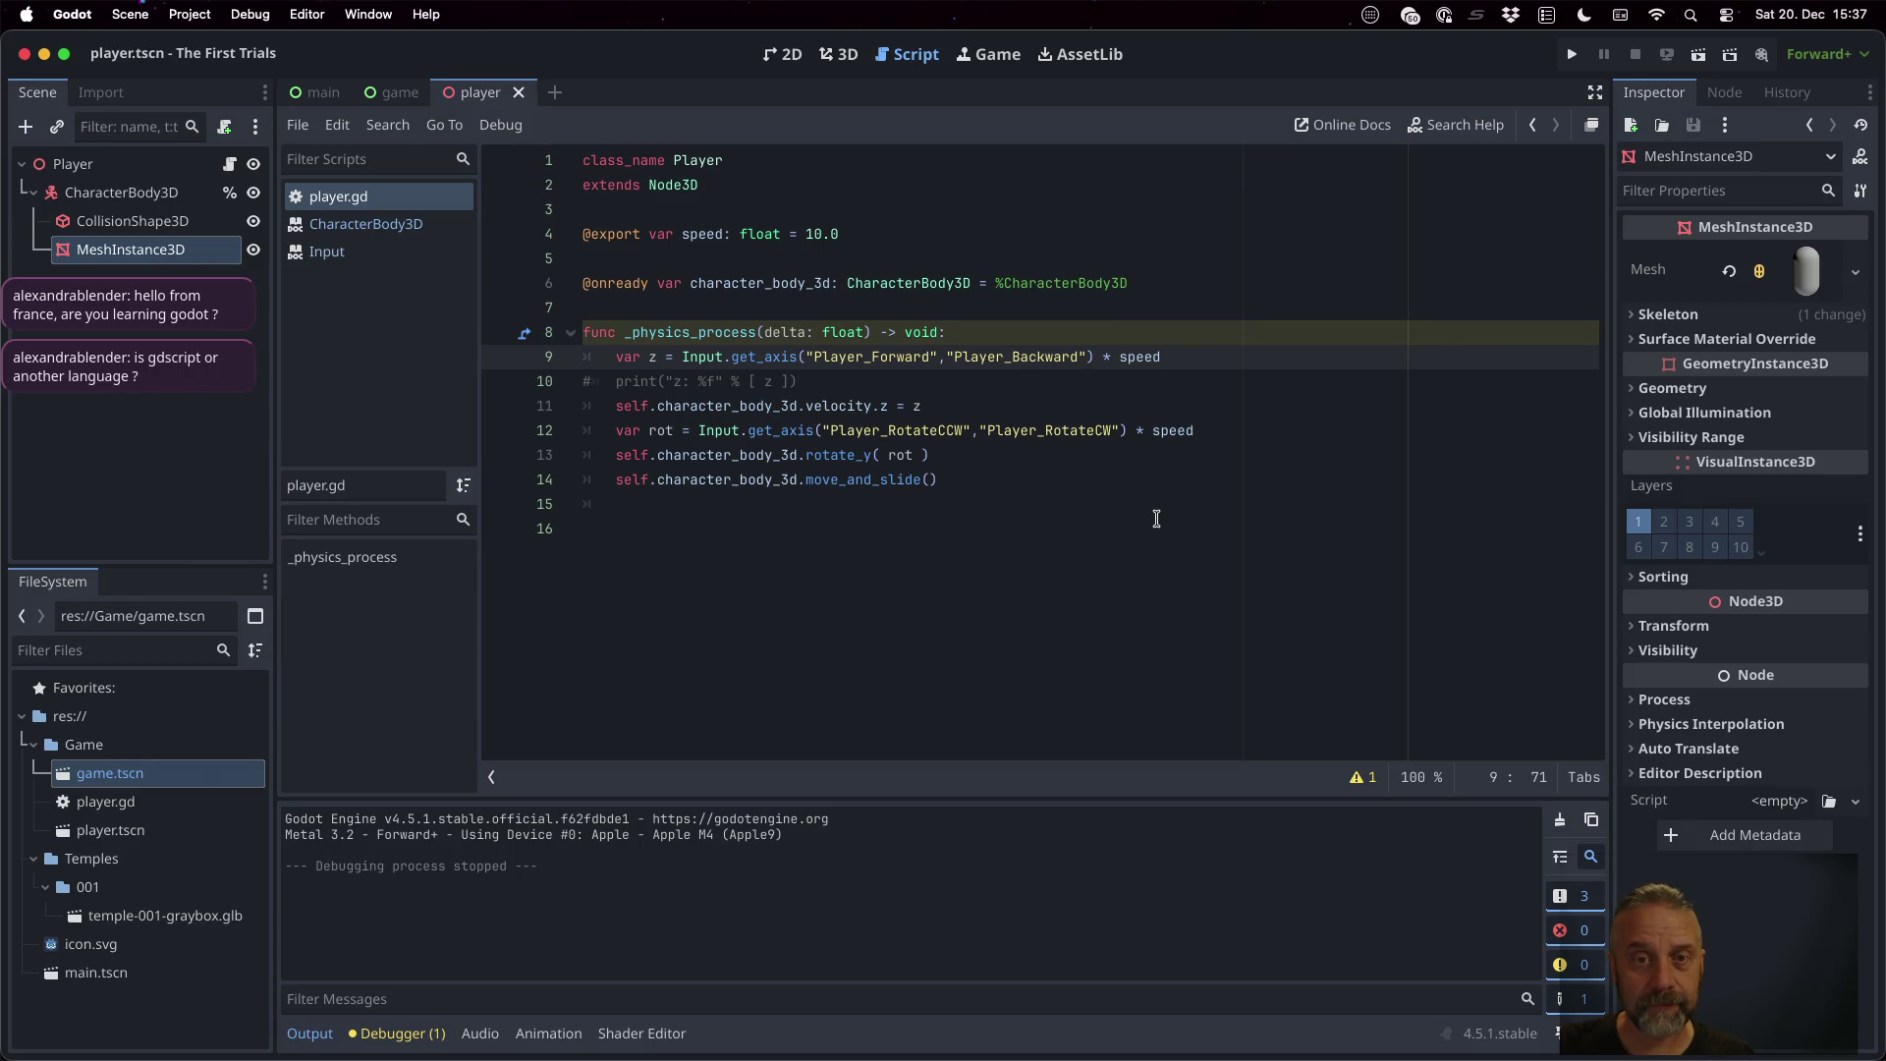
key("Down")
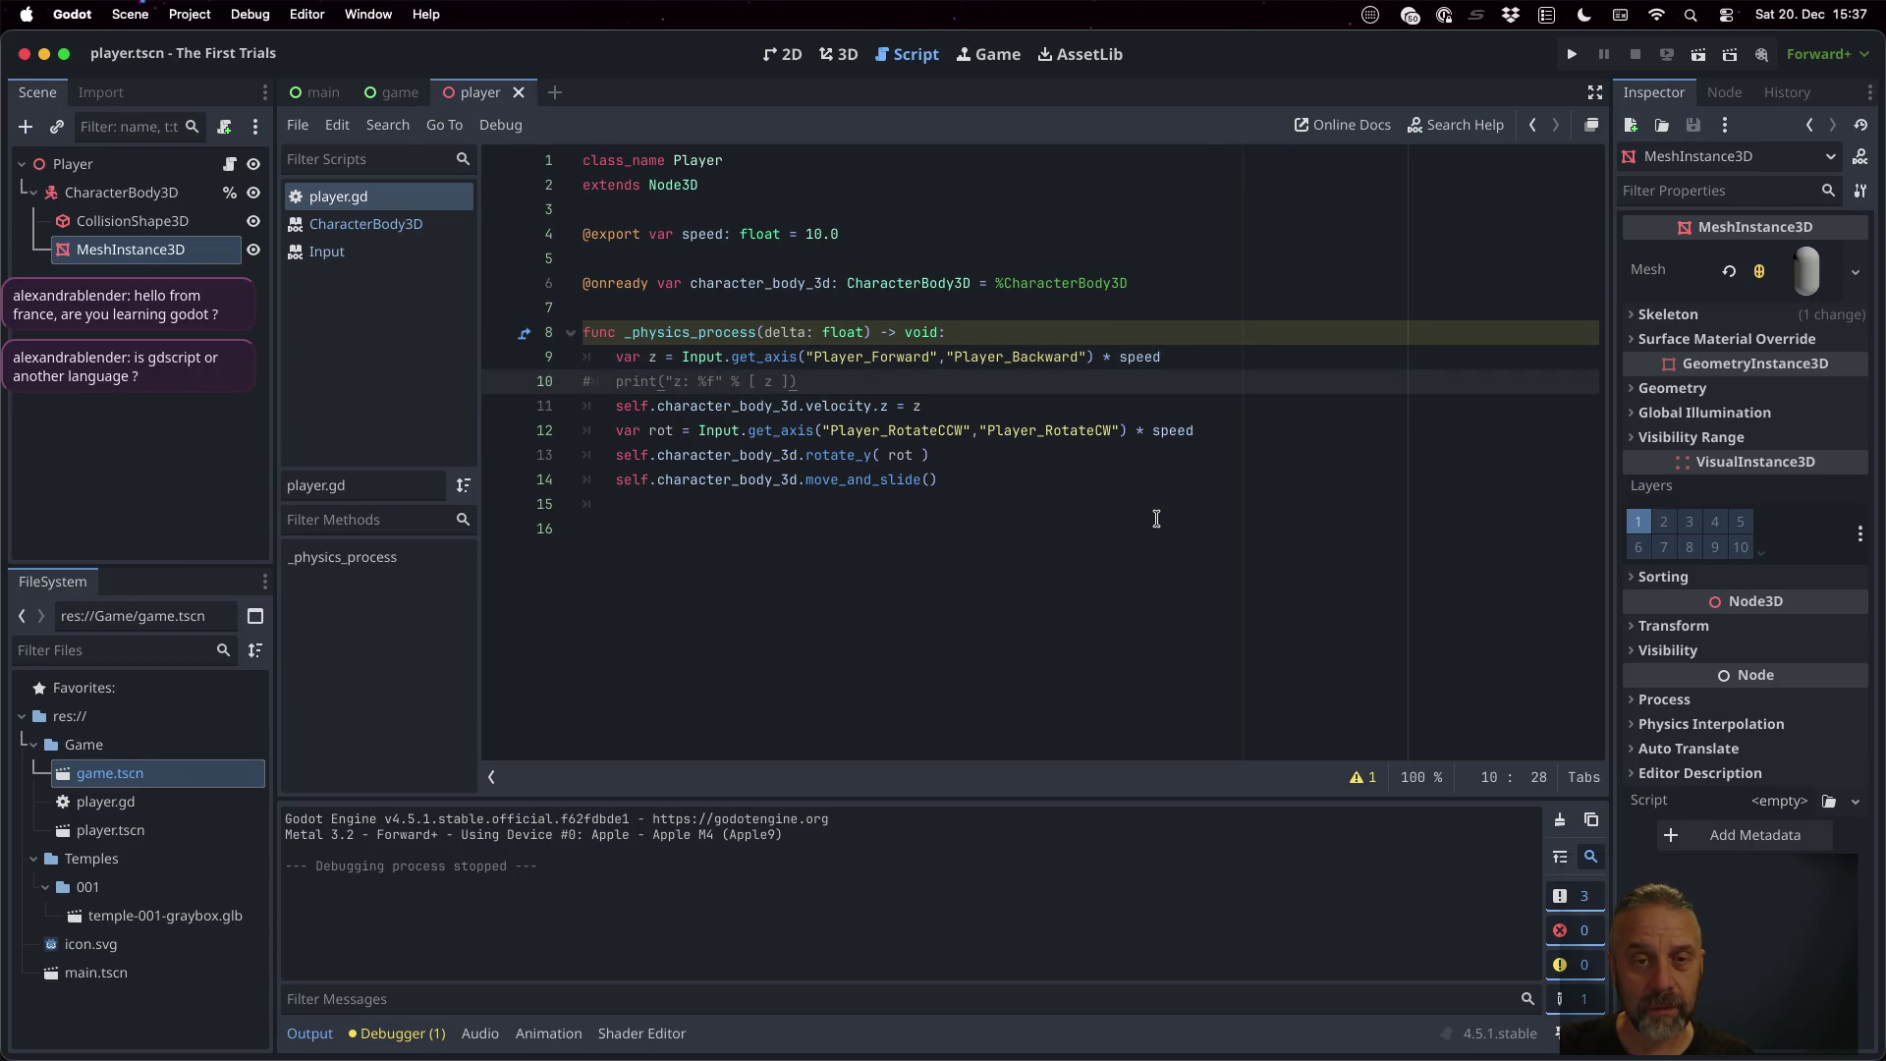
key("Down")
key("Left")
key("Left")
key("Left")
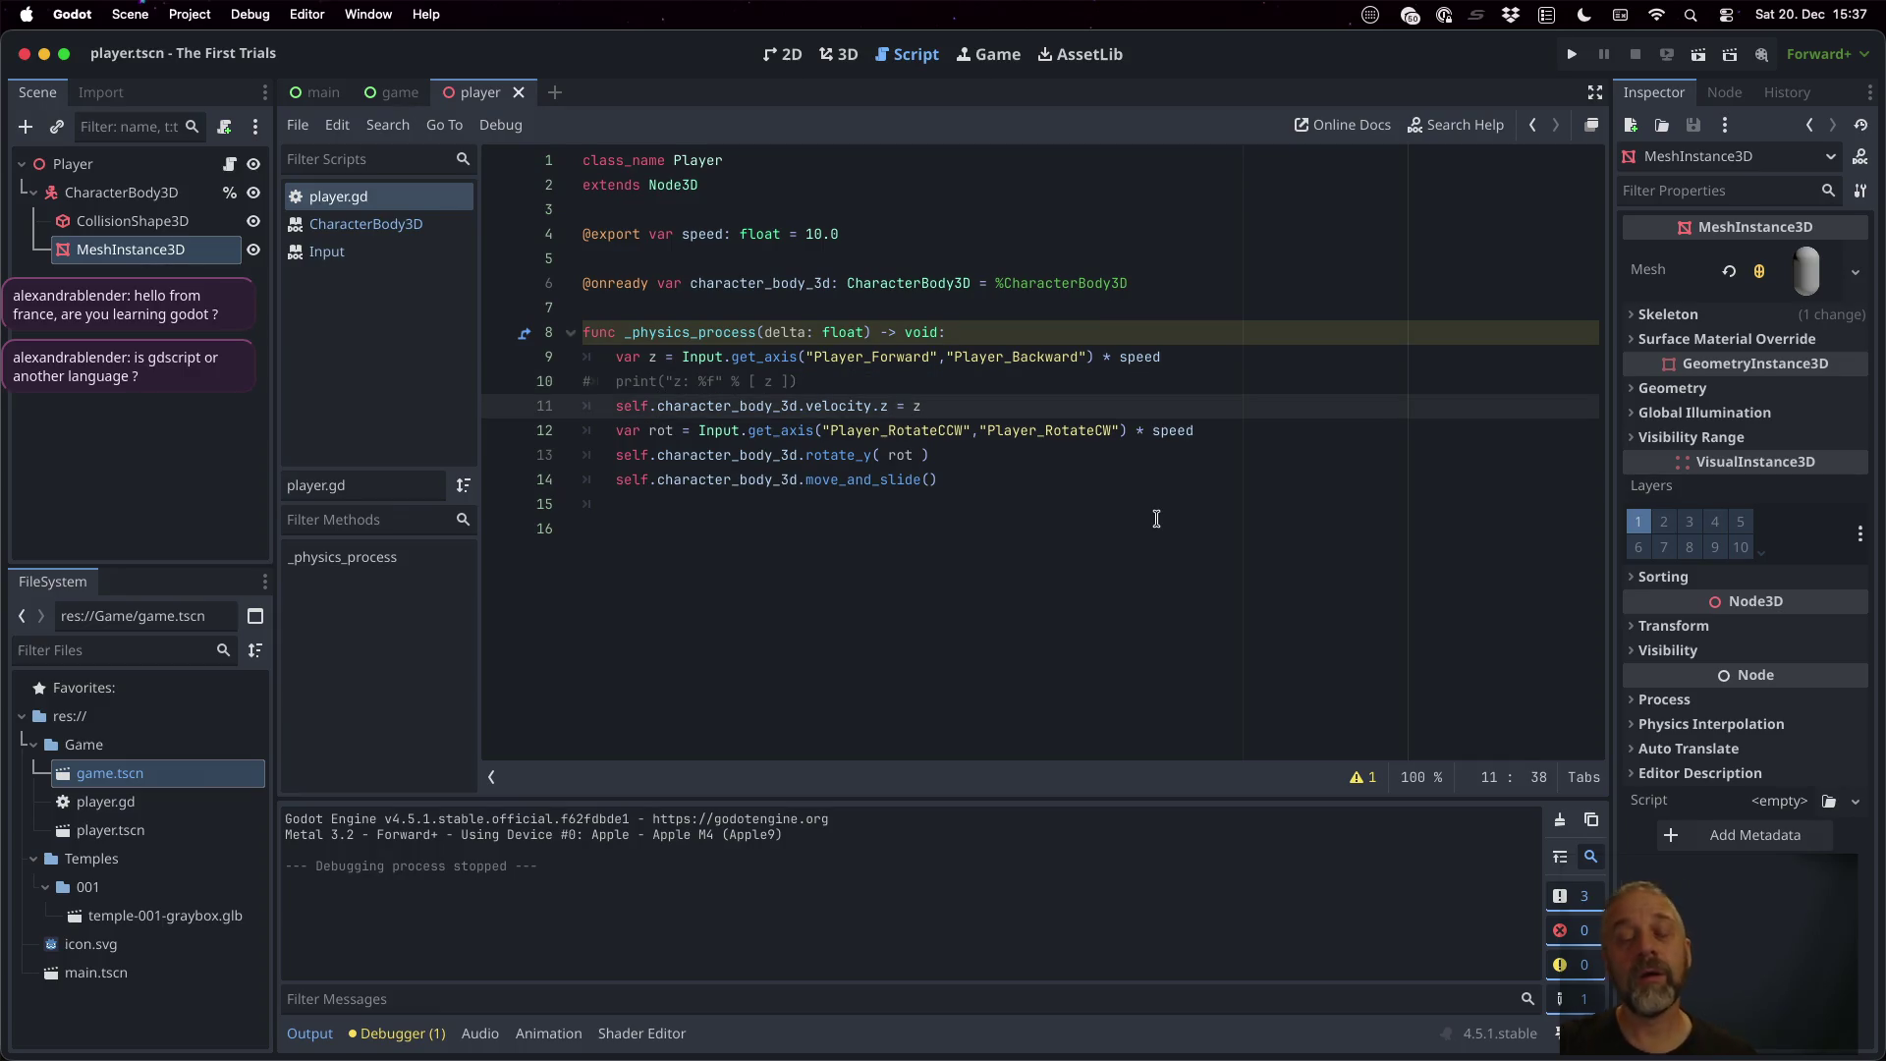
key("Up")
key("Return")
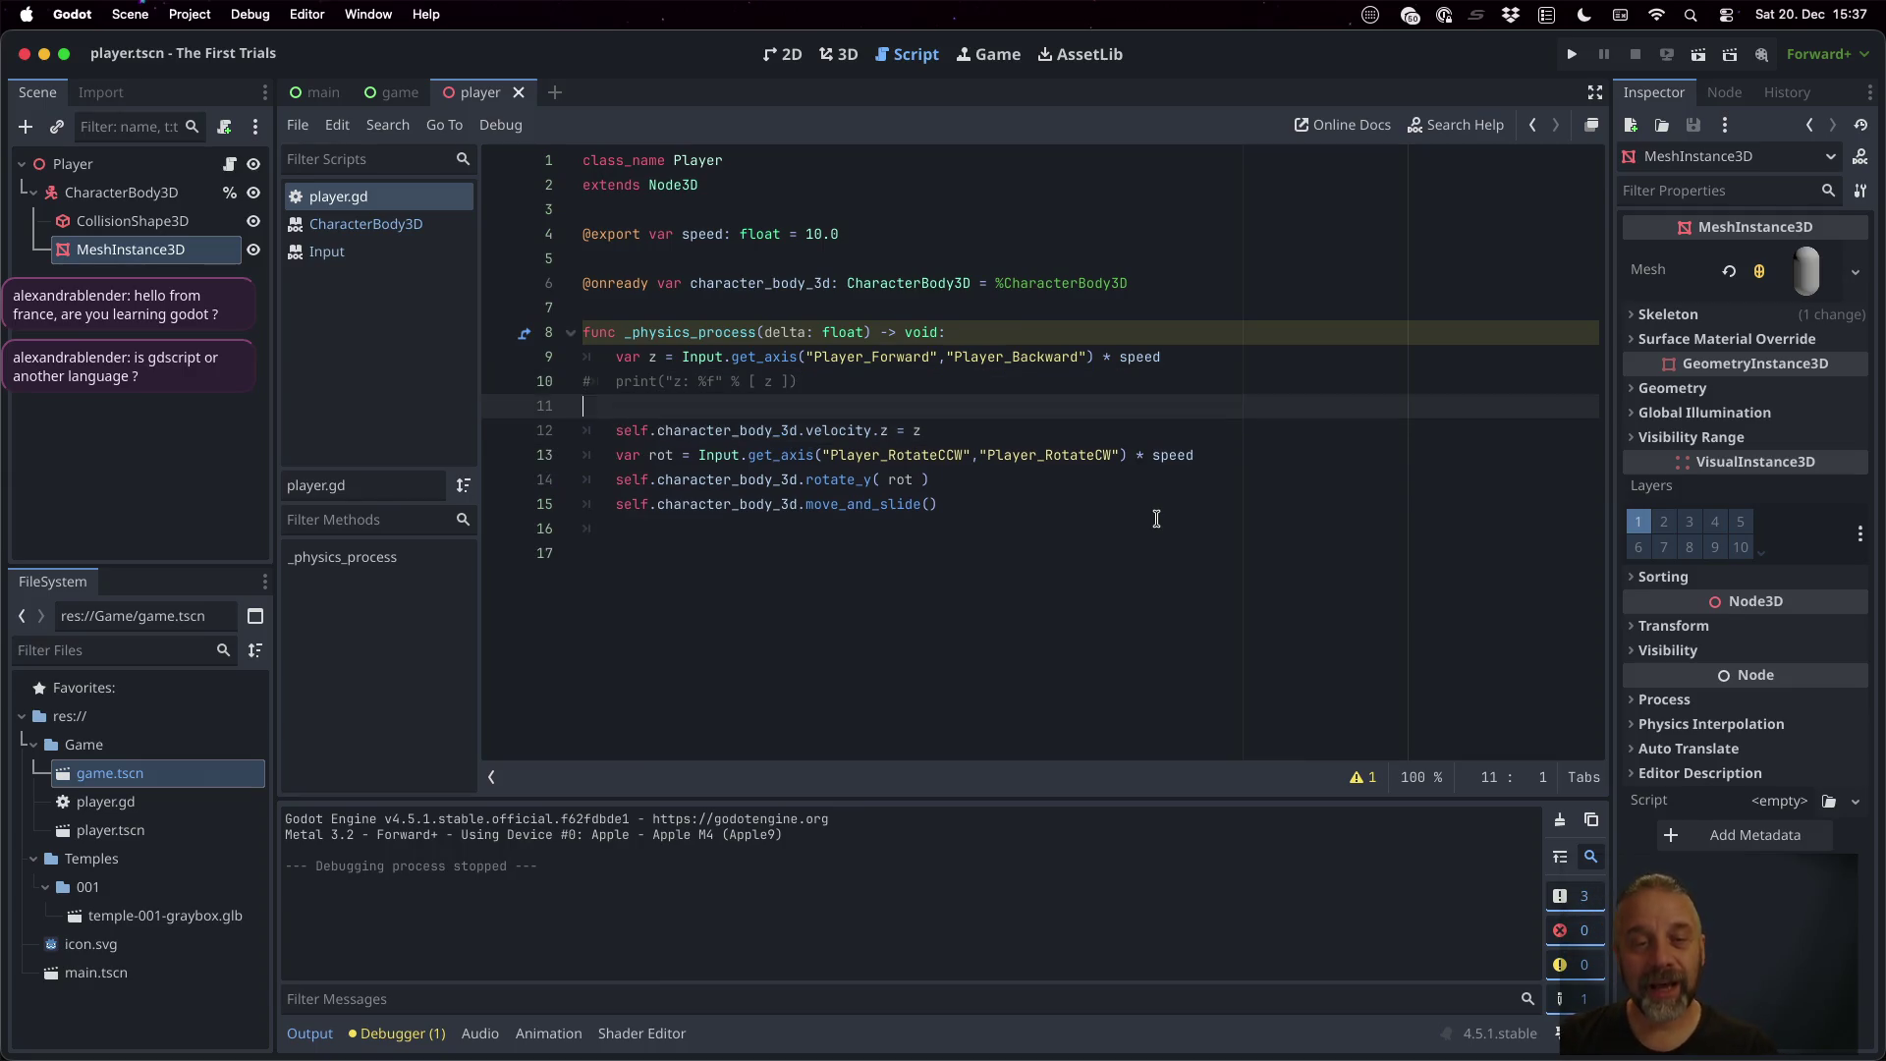
key("Tab")
type("var ")
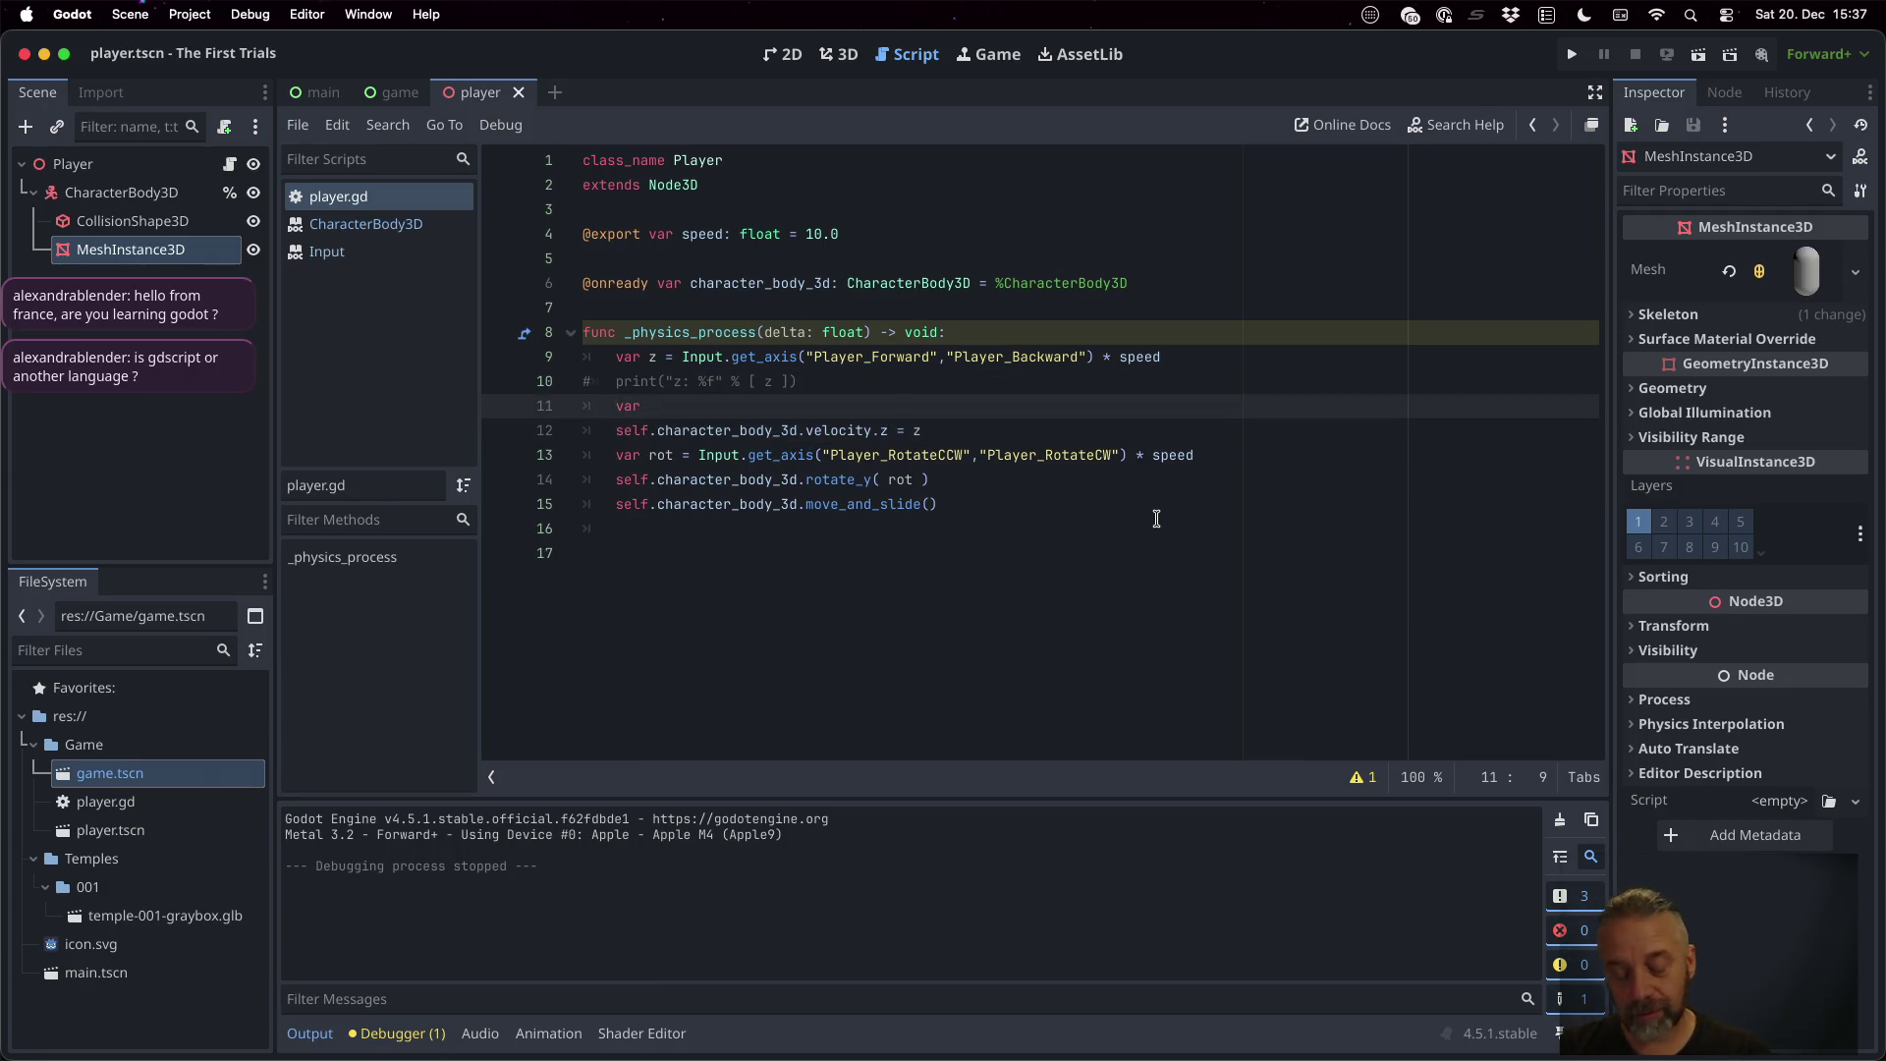
type("mo")
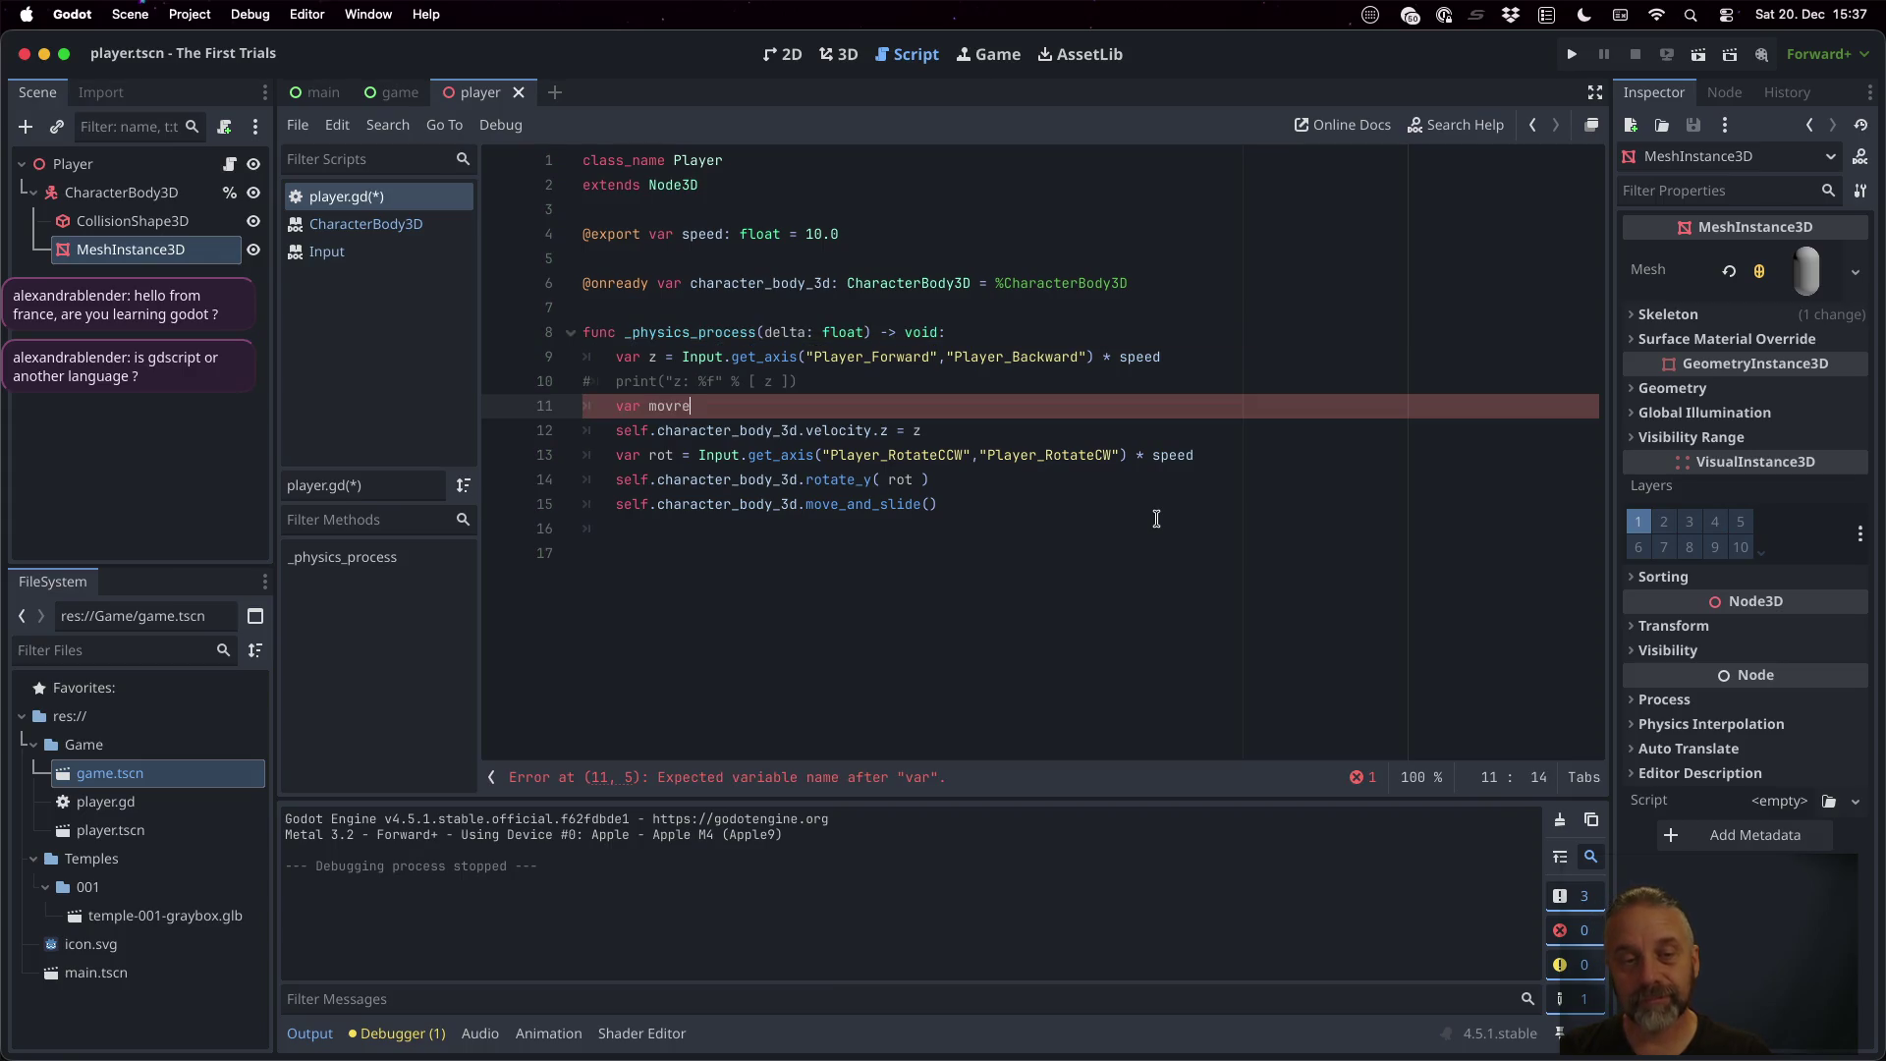
Declare var m = Vector3(0.0, 0.0, z) on line 11
key("BackSpace")
type("= Vec")
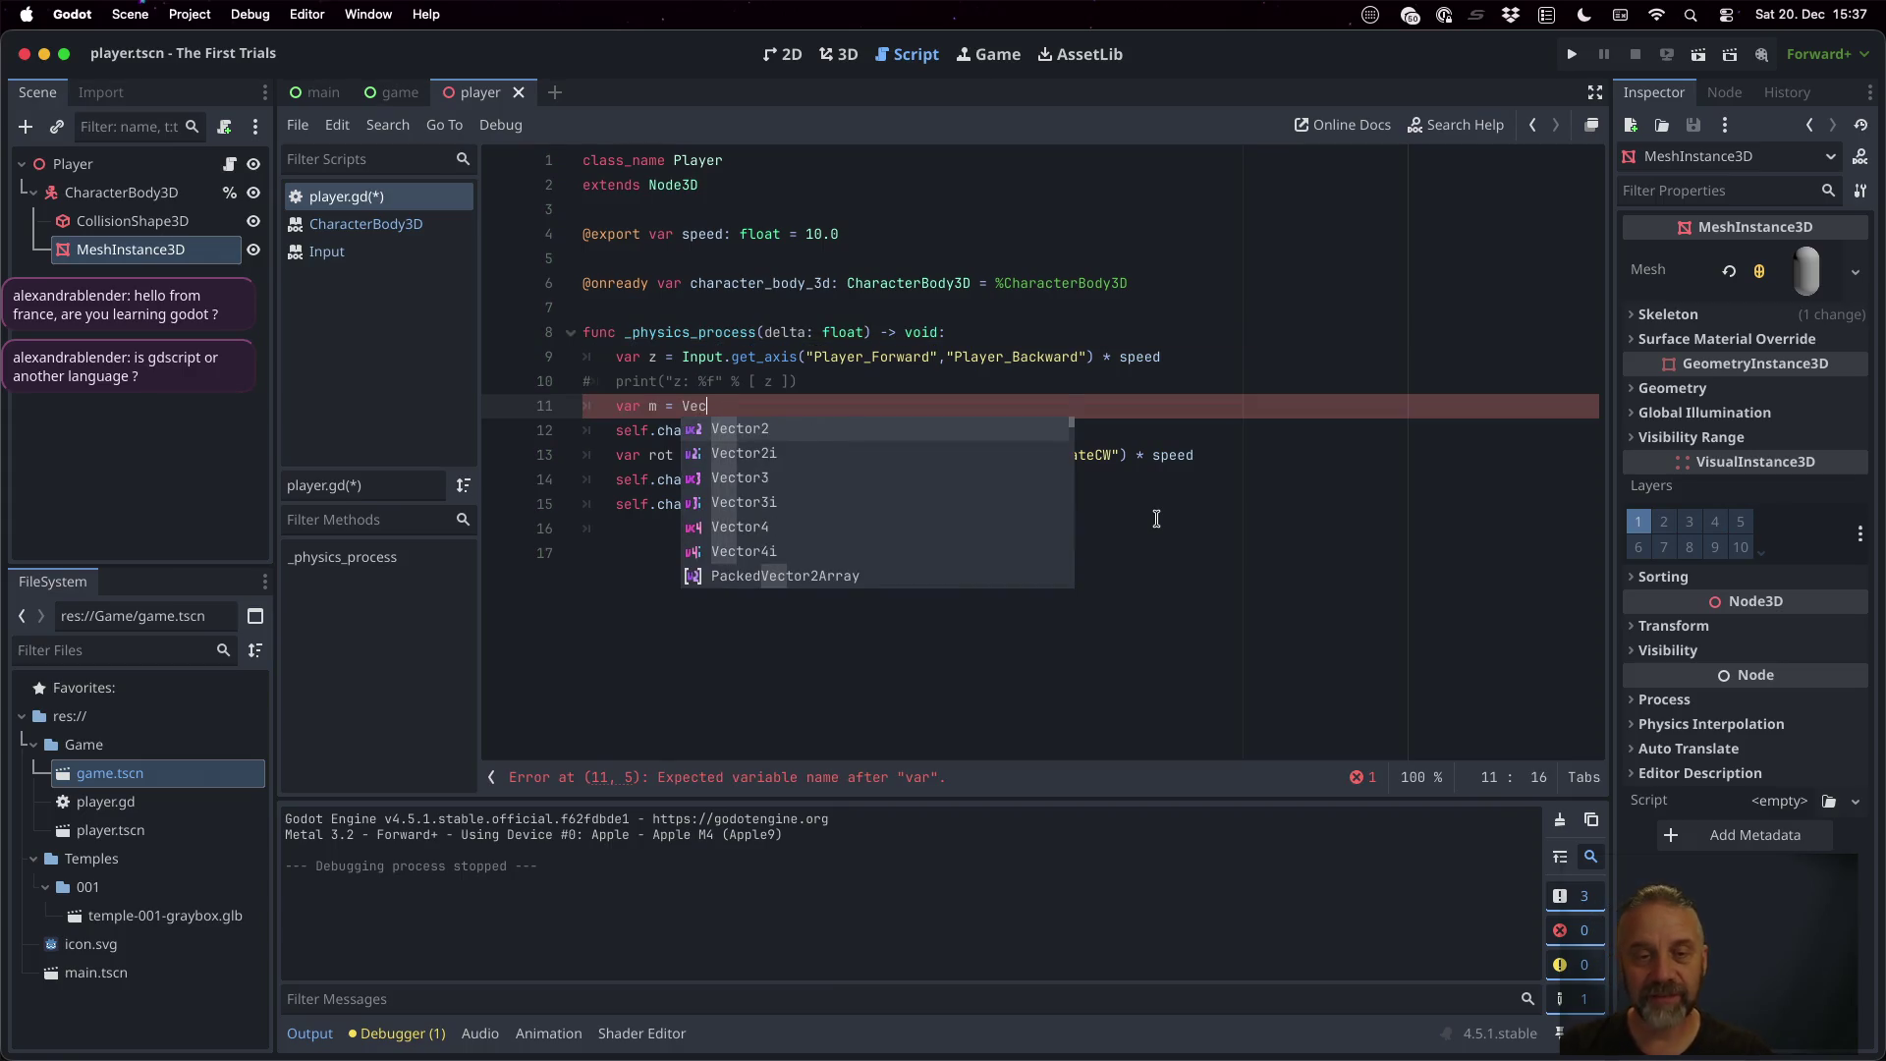
key("Down")
key("Down")
key("Return")
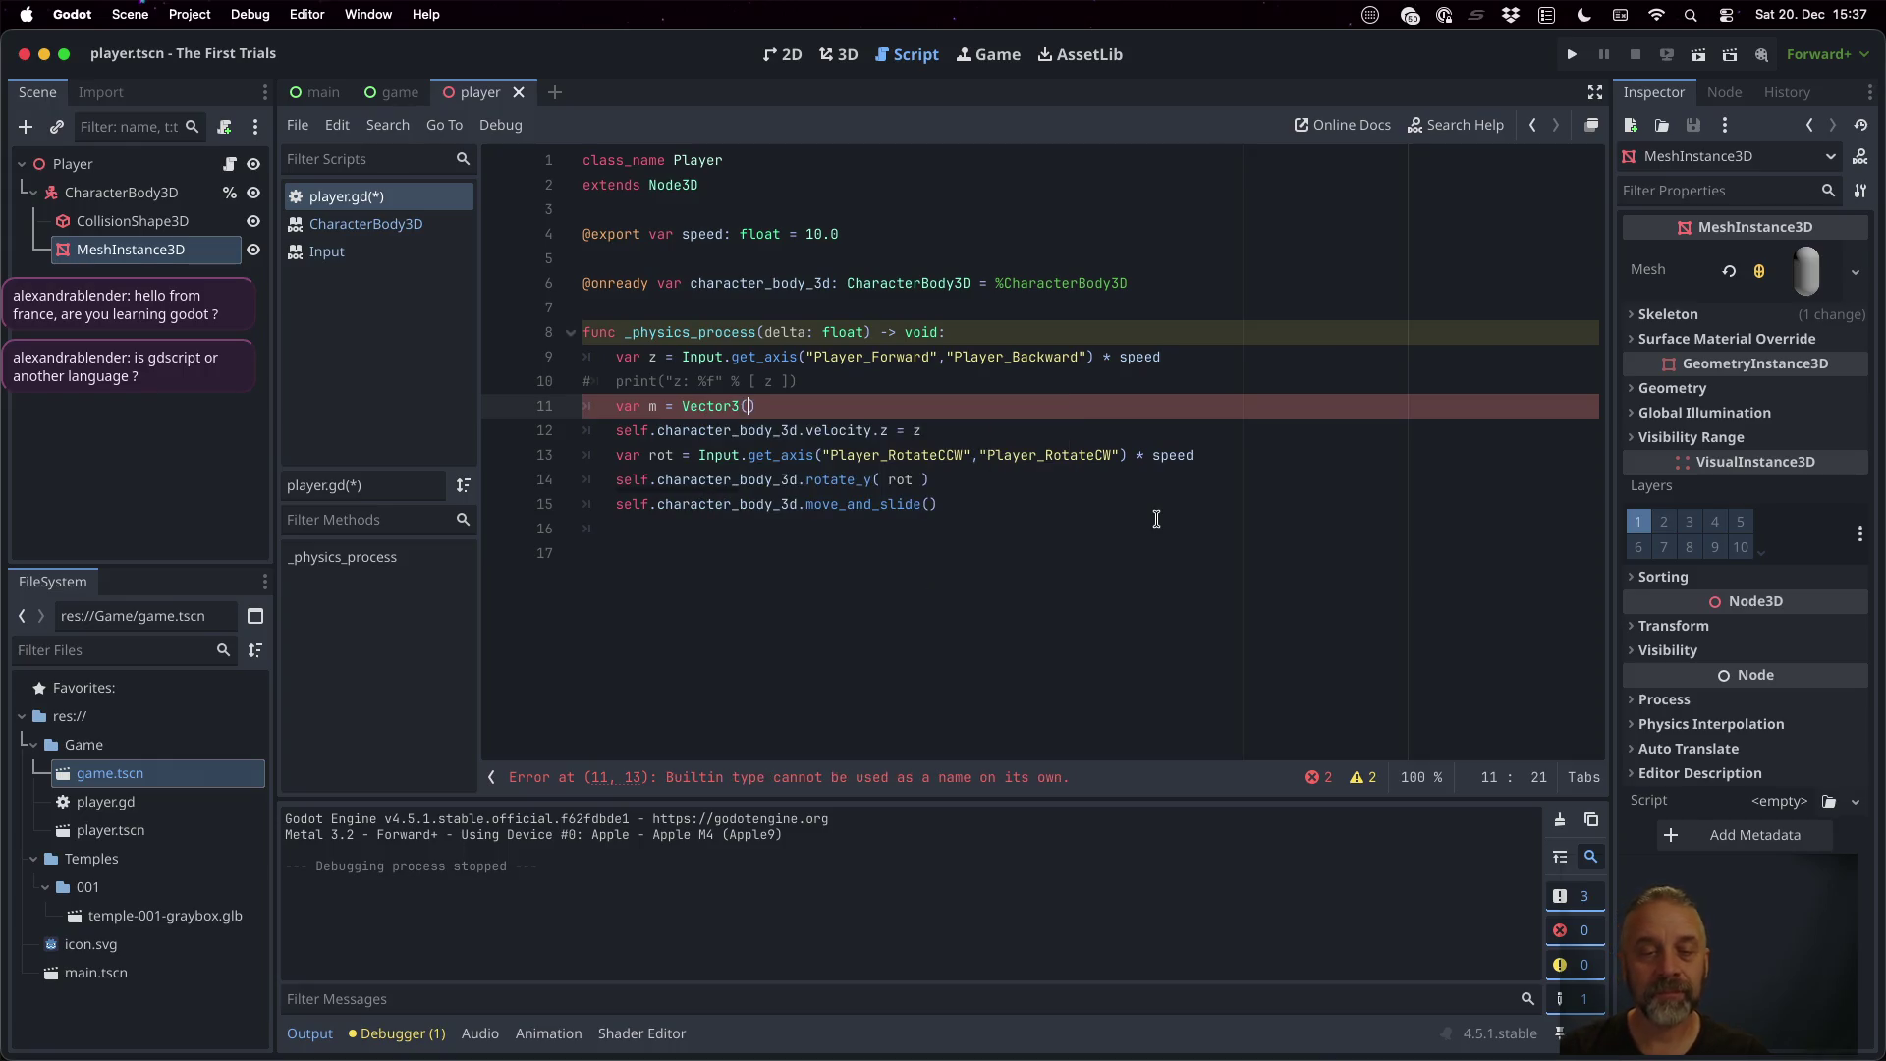
type("0.0, 0. ")
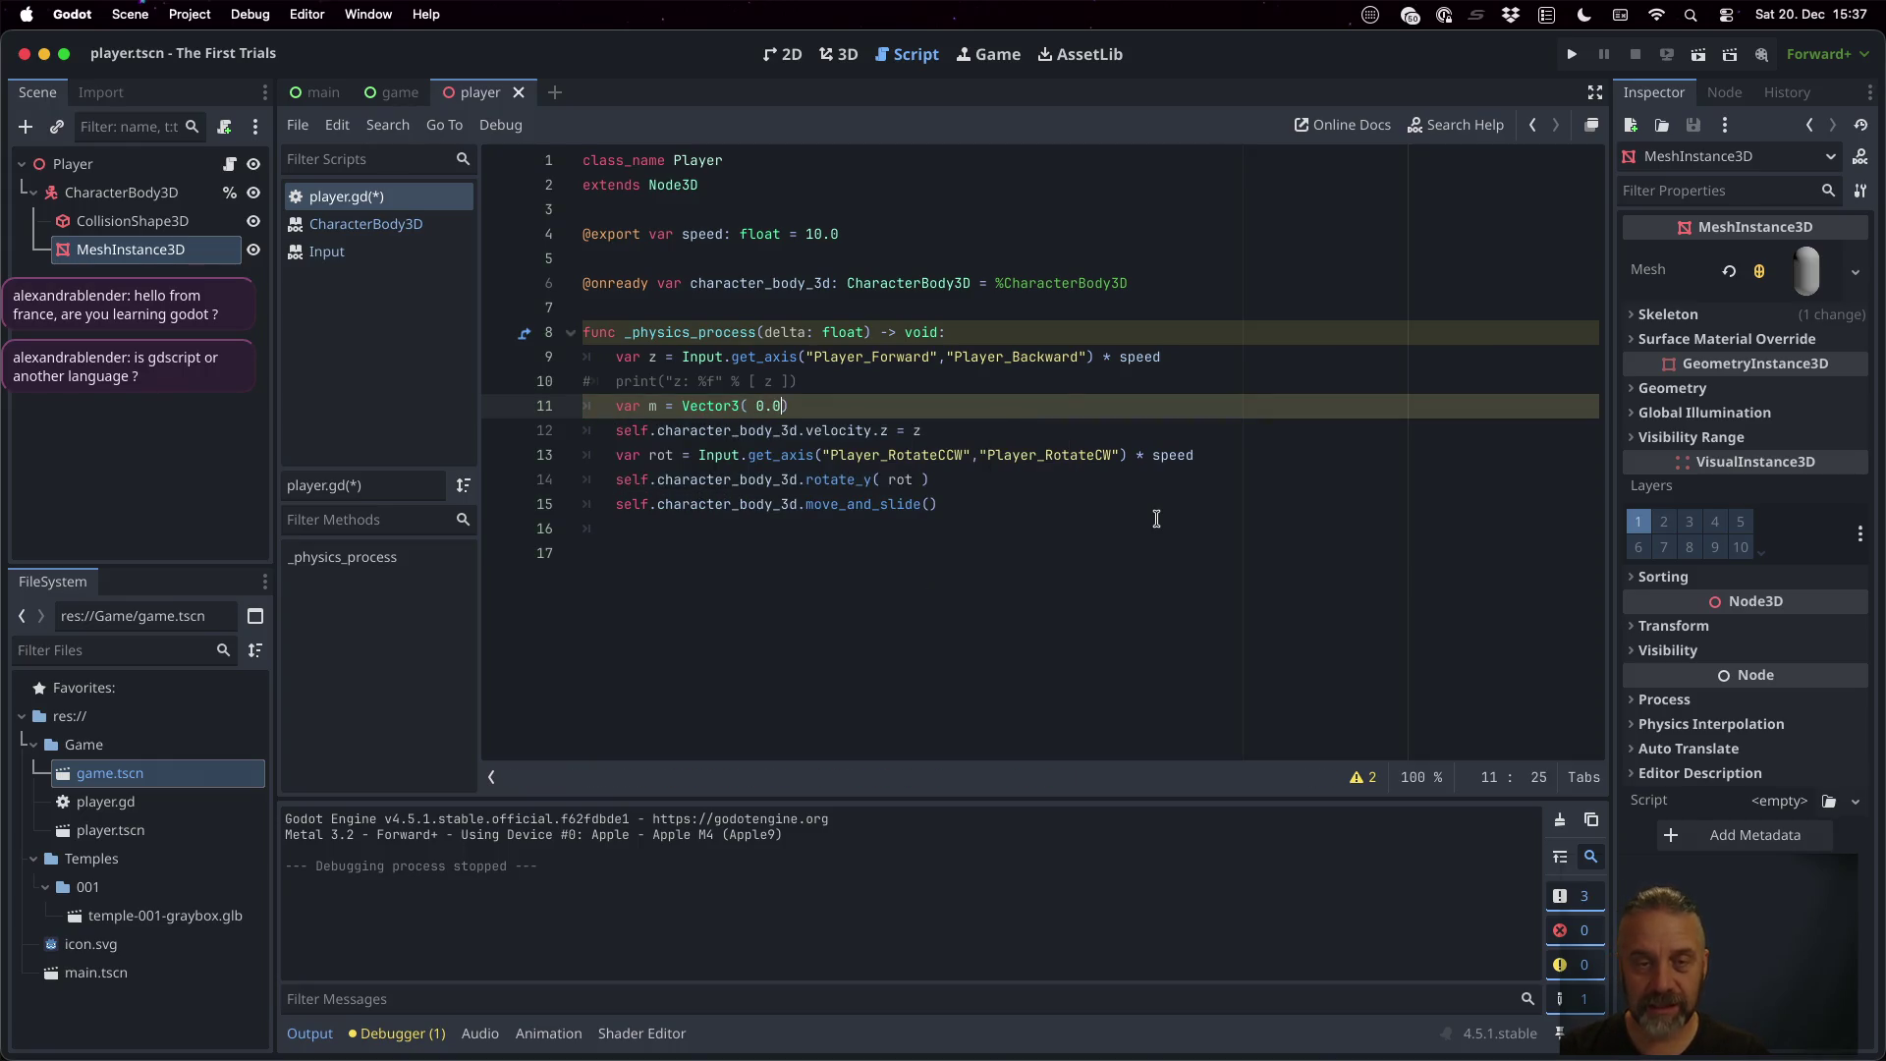
type(", z")
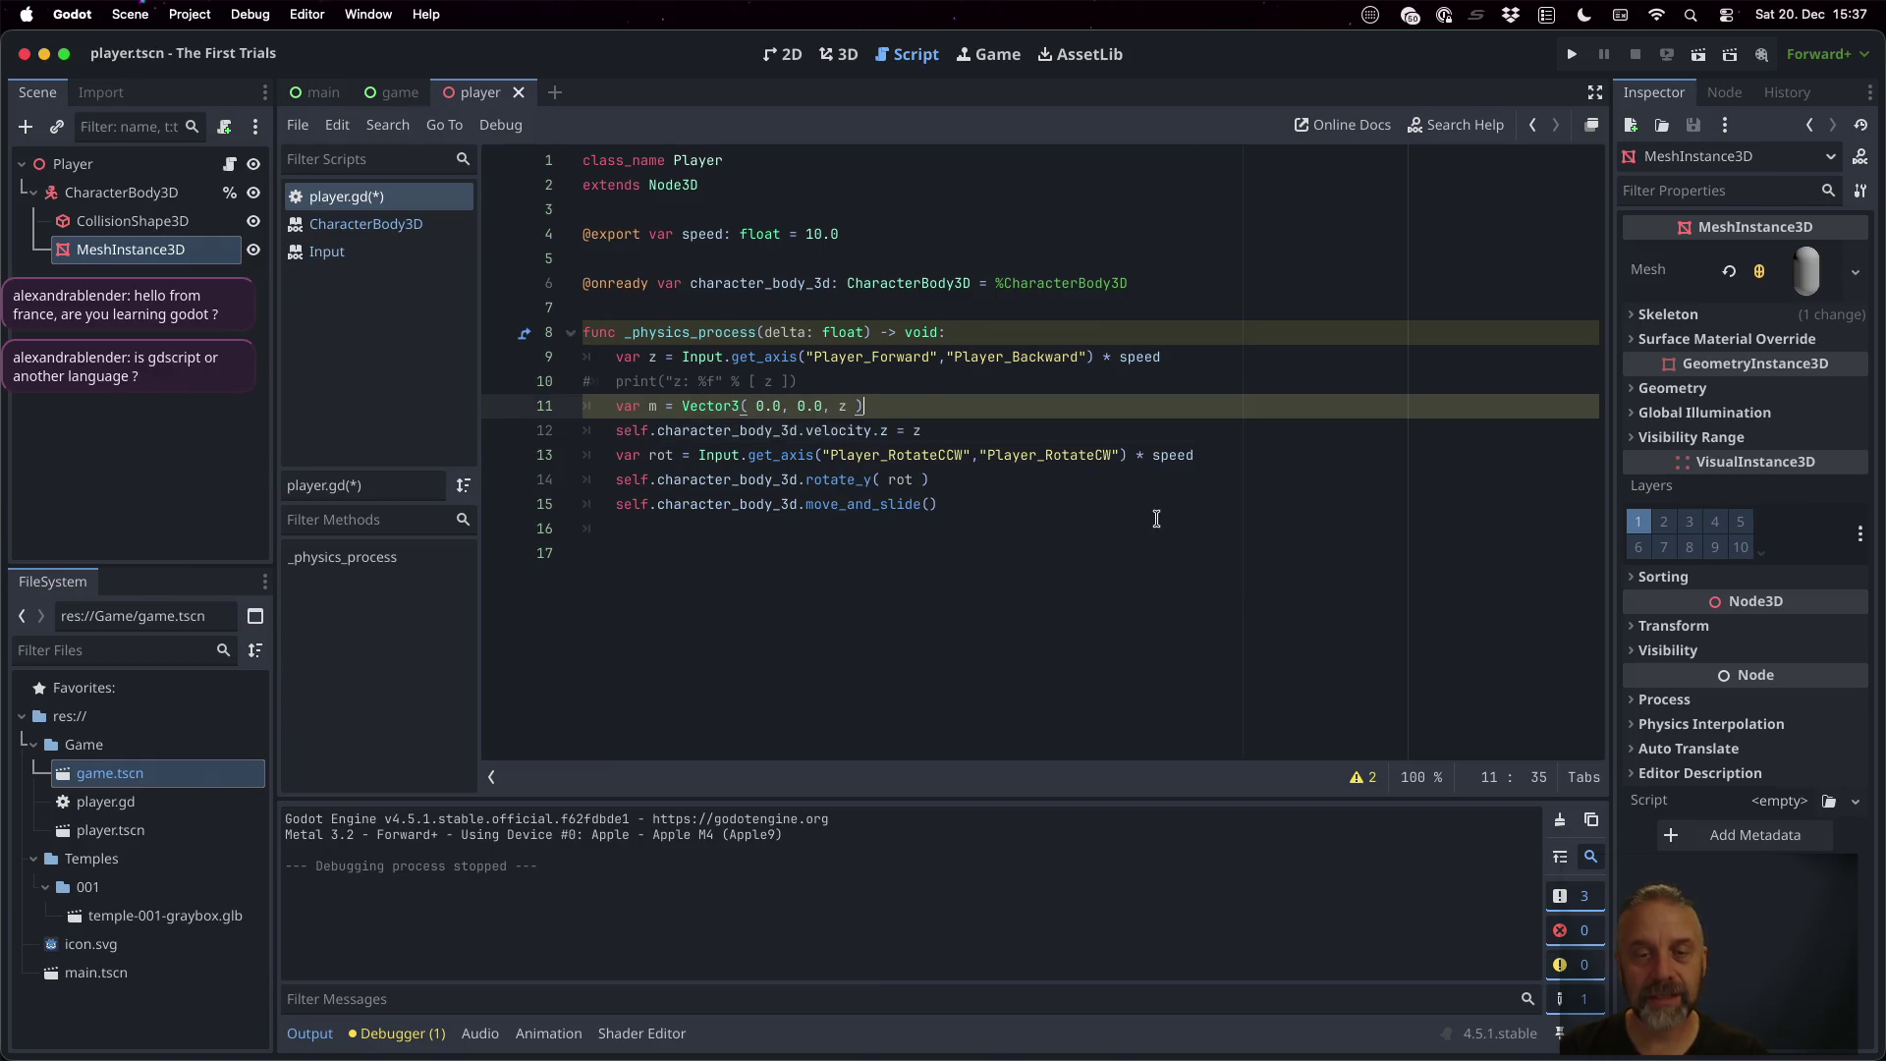
Change line 12 to velocity = m, save, and test-run the project
key("Down")
key("End")
key("BackSpace")
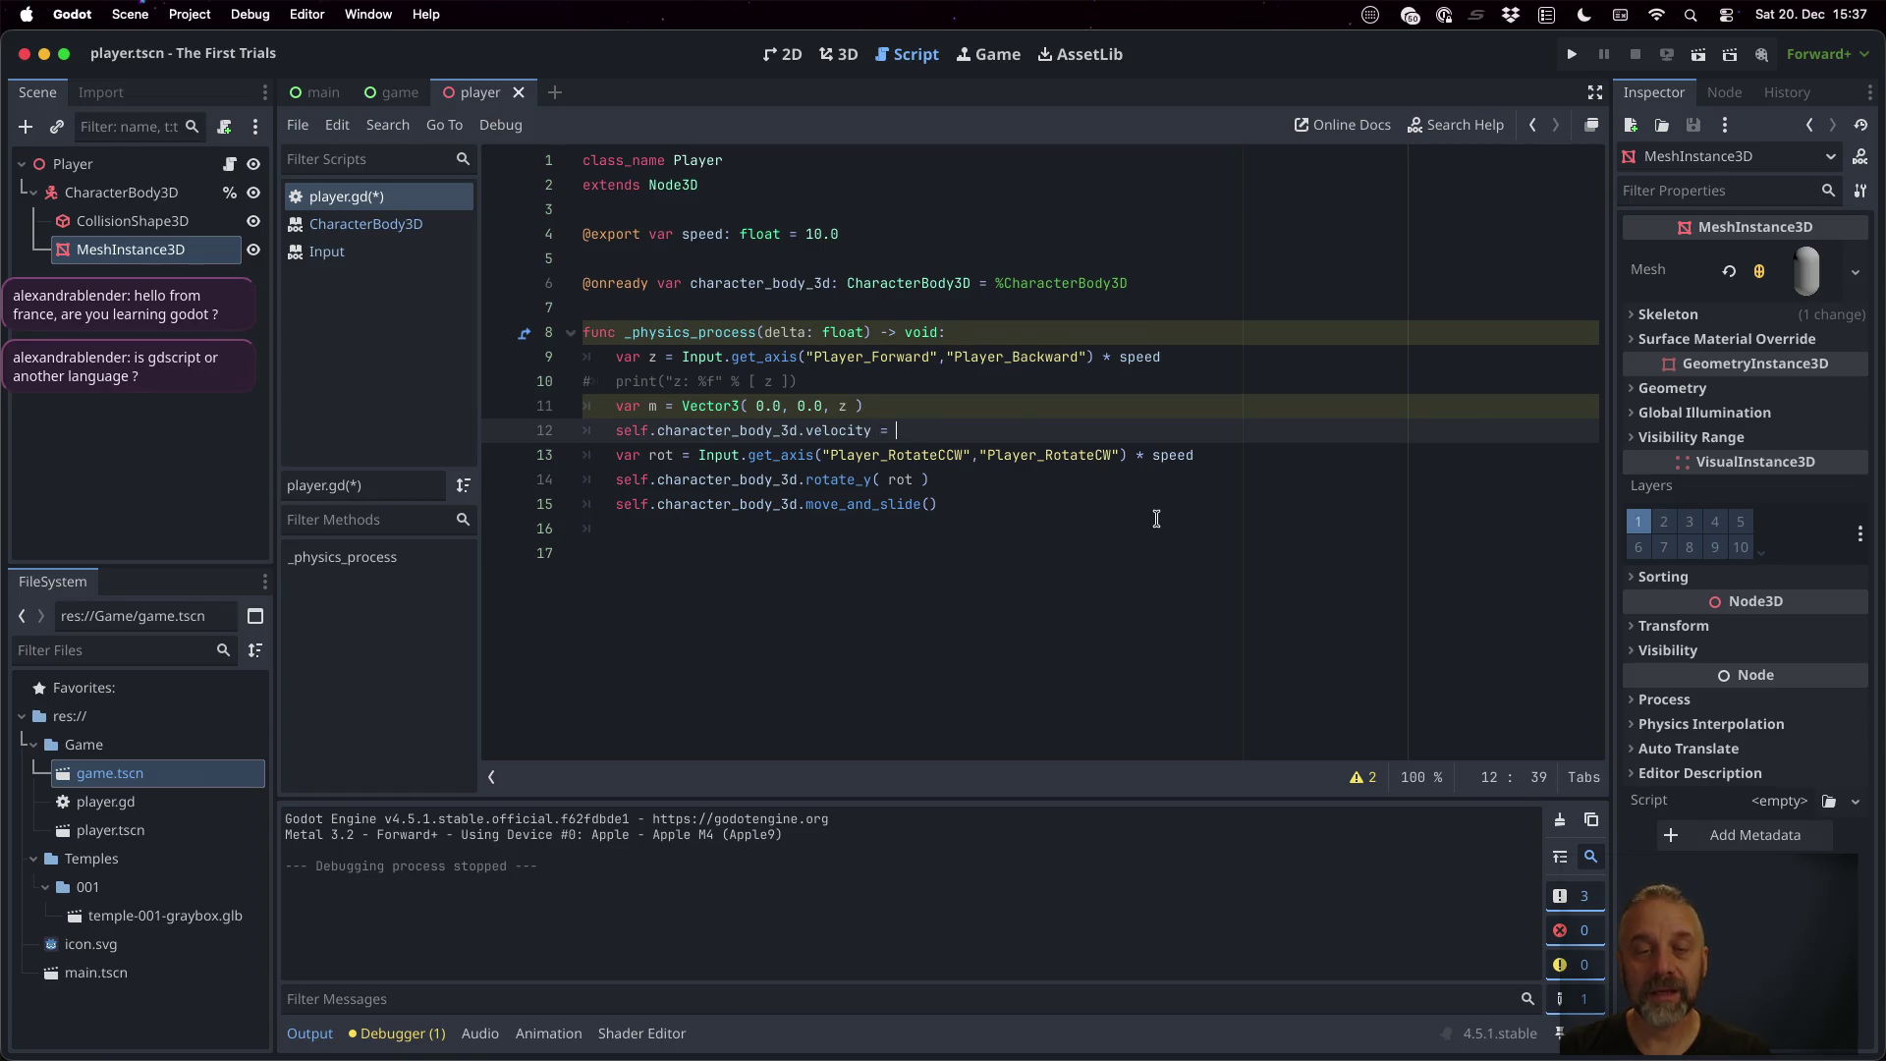
type("m")
key("super+s")
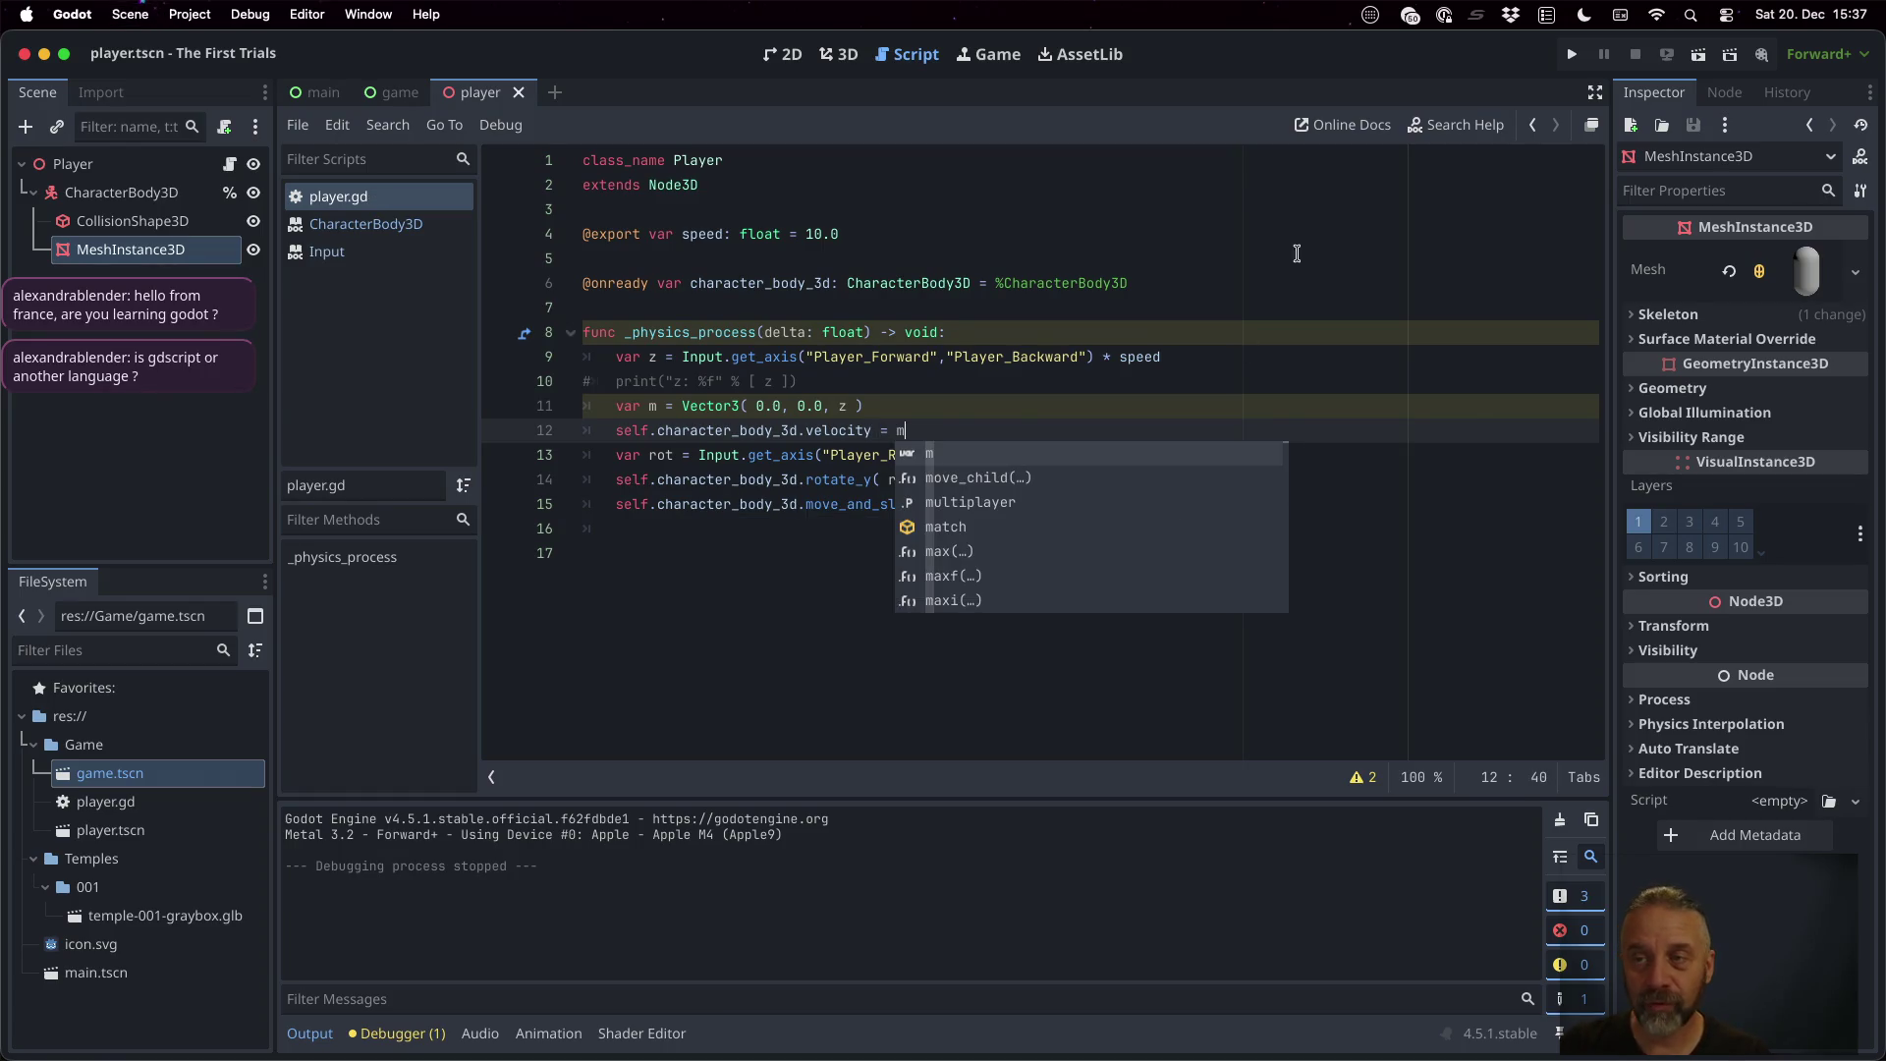
left_click(1572, 54)
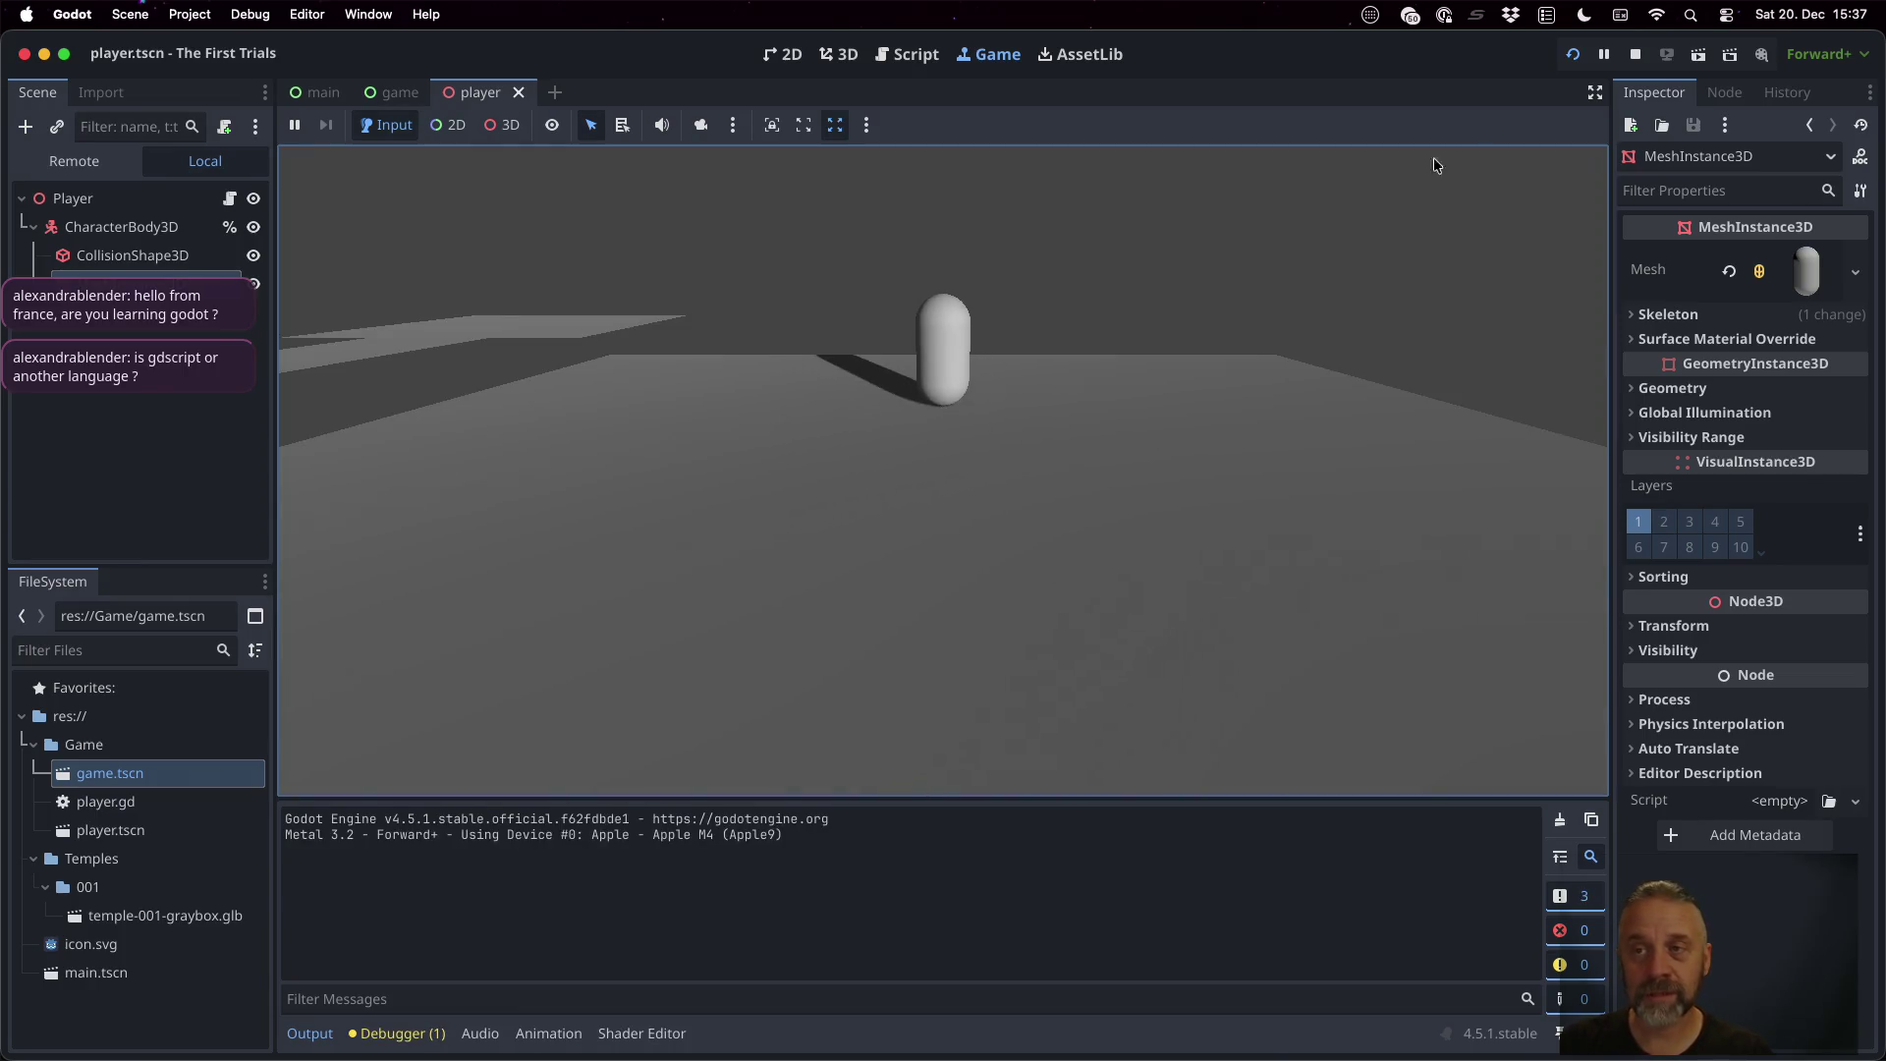
left_click(1634, 54)
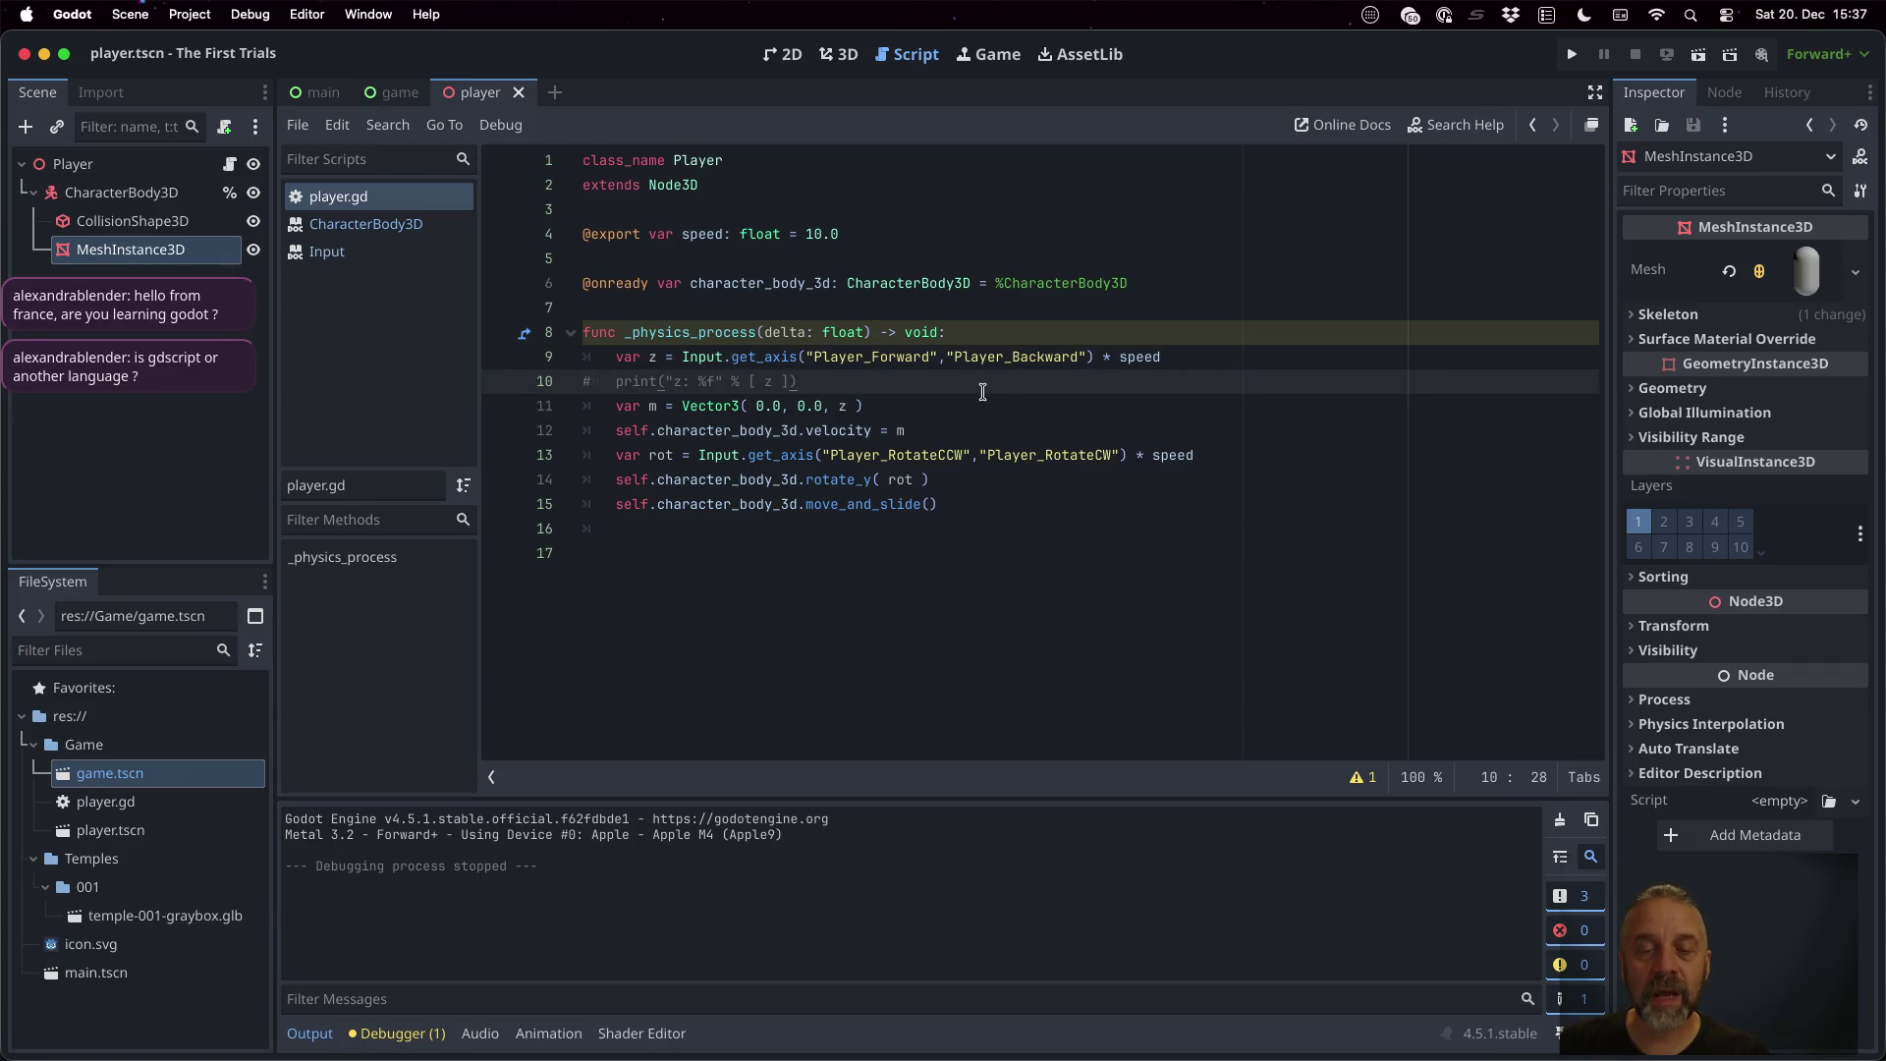
Move the velocity = m line so it comes after the rotate_y call
key("Down")
key("End")
key("Return")
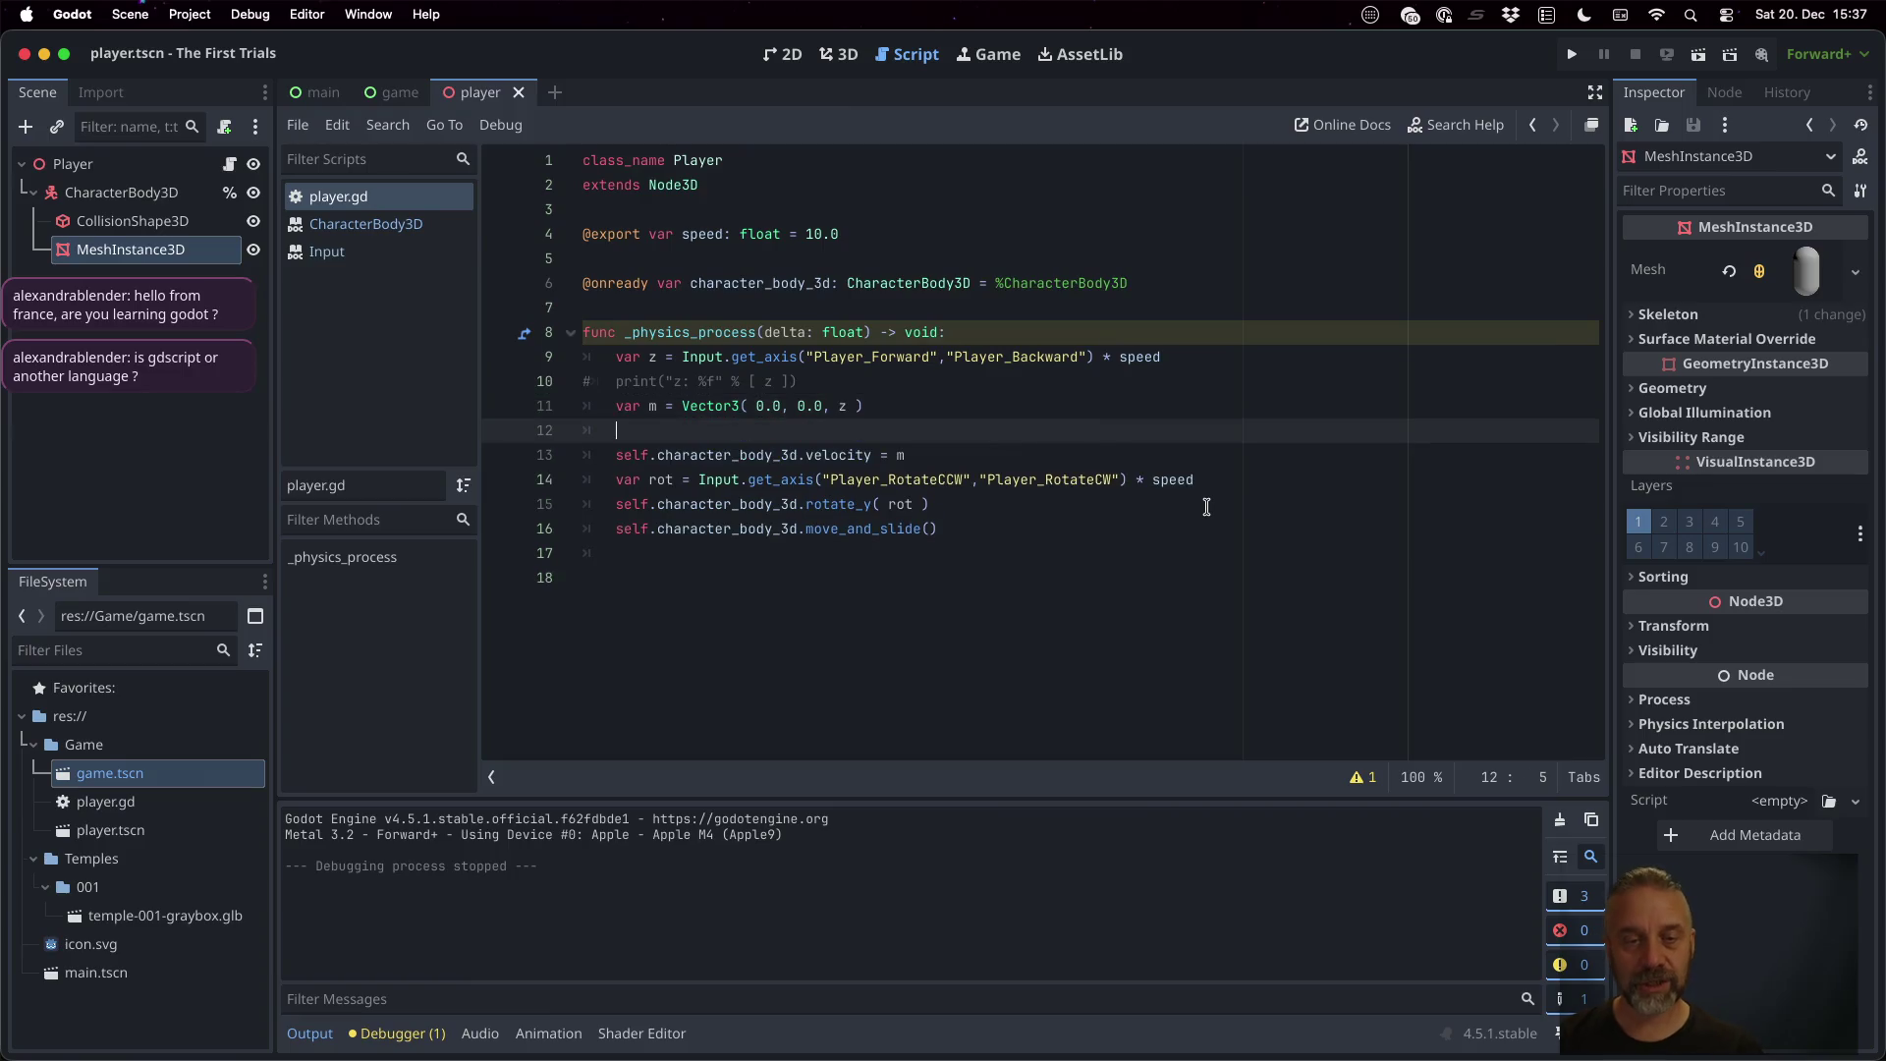
key("BackSpace")
key("BackSpace")
key("Right")
key("shift+Down")
key("ctrl+x")
key("Down")
key("Down")
key("ctrl+v")
Insert m = m*self.rotation above the velocity assignment, save, and test-run the game
key("Up")
key("Up")
key("End")
key("Return")
type("m = m*self.ro")
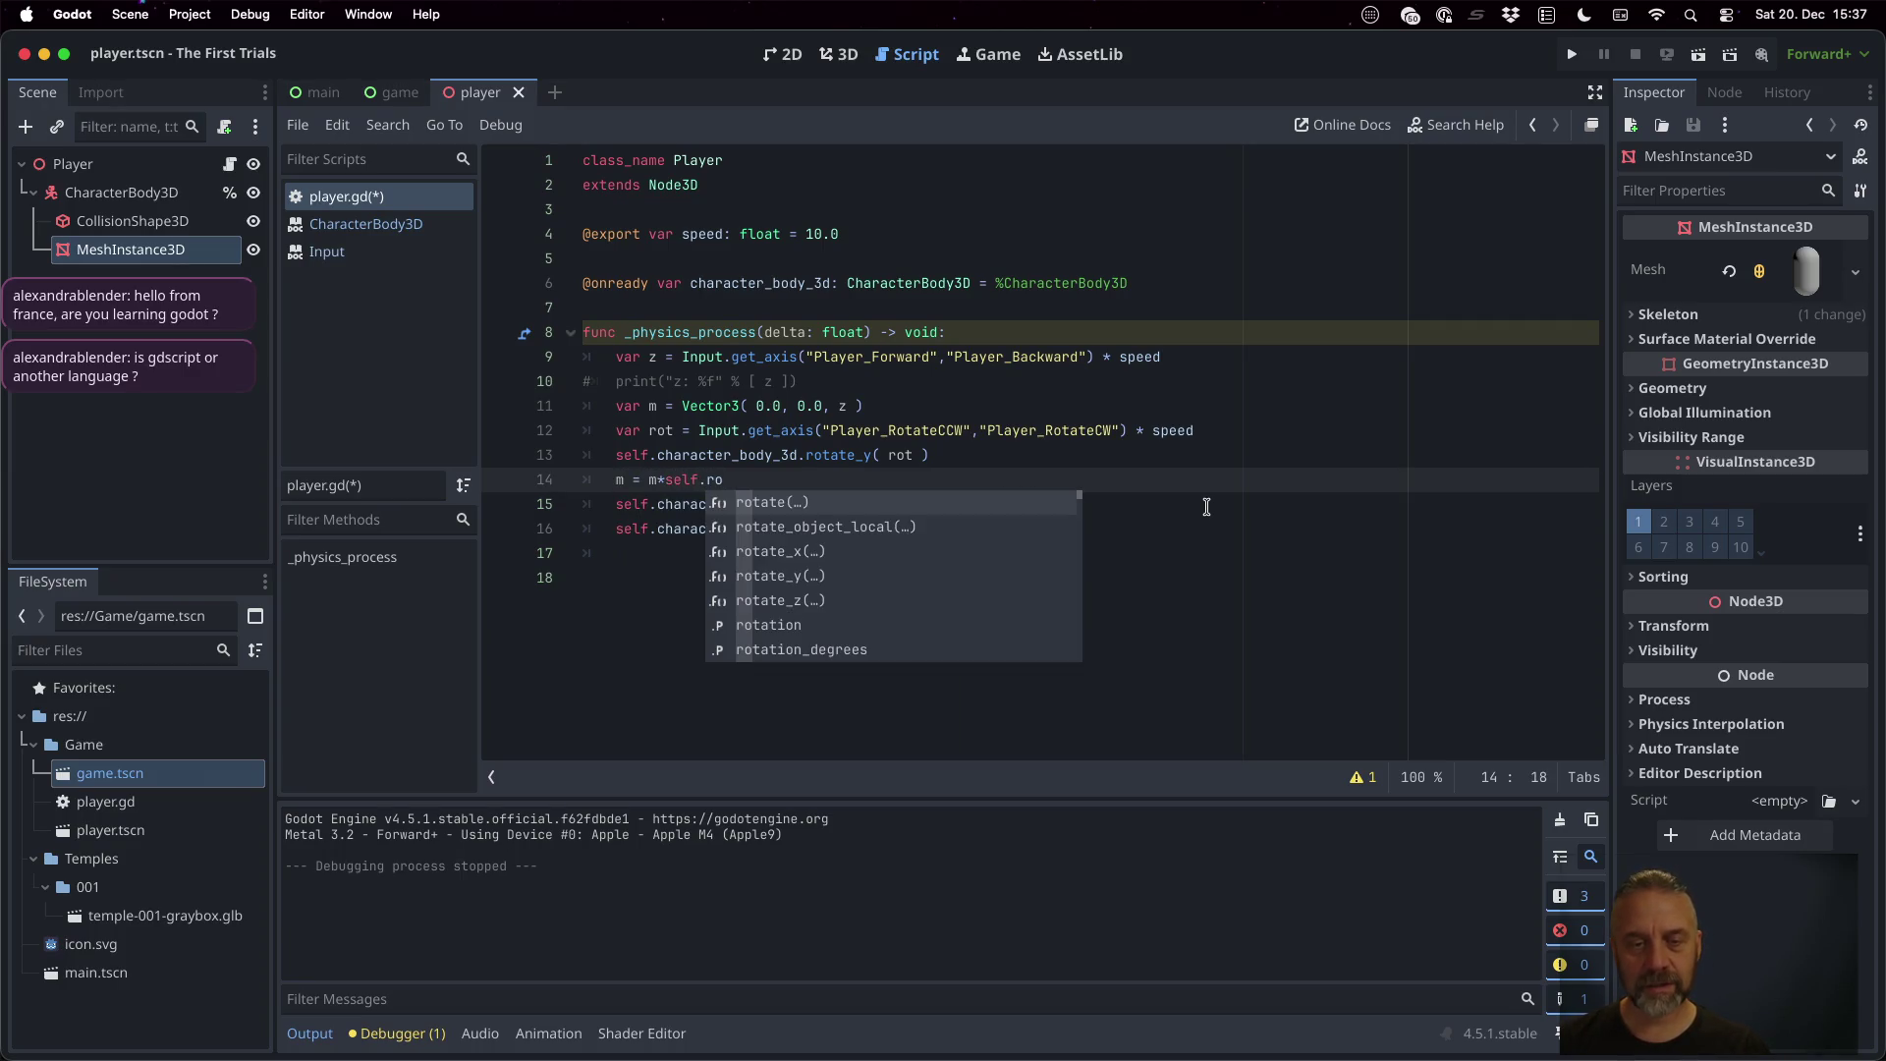
key("Down")
key("Down")
key("Down")
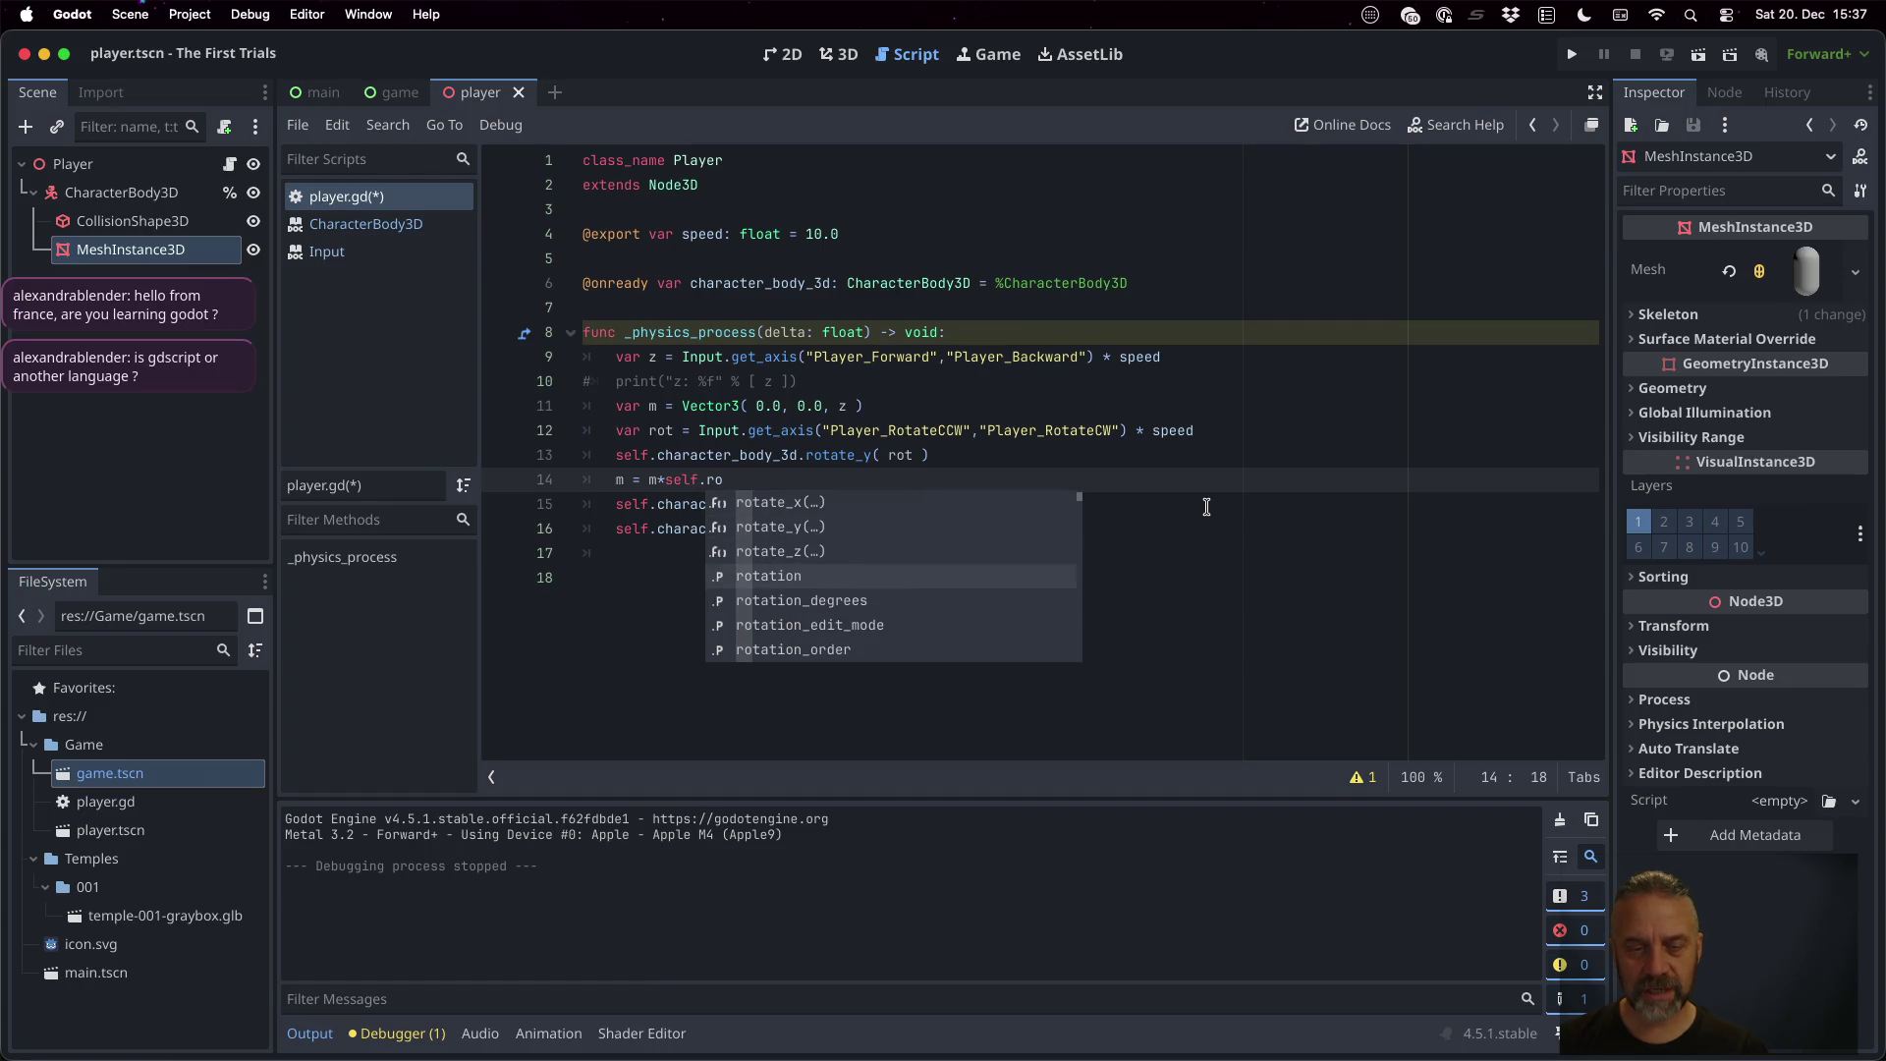
key("Return")
key("ctrl+s")
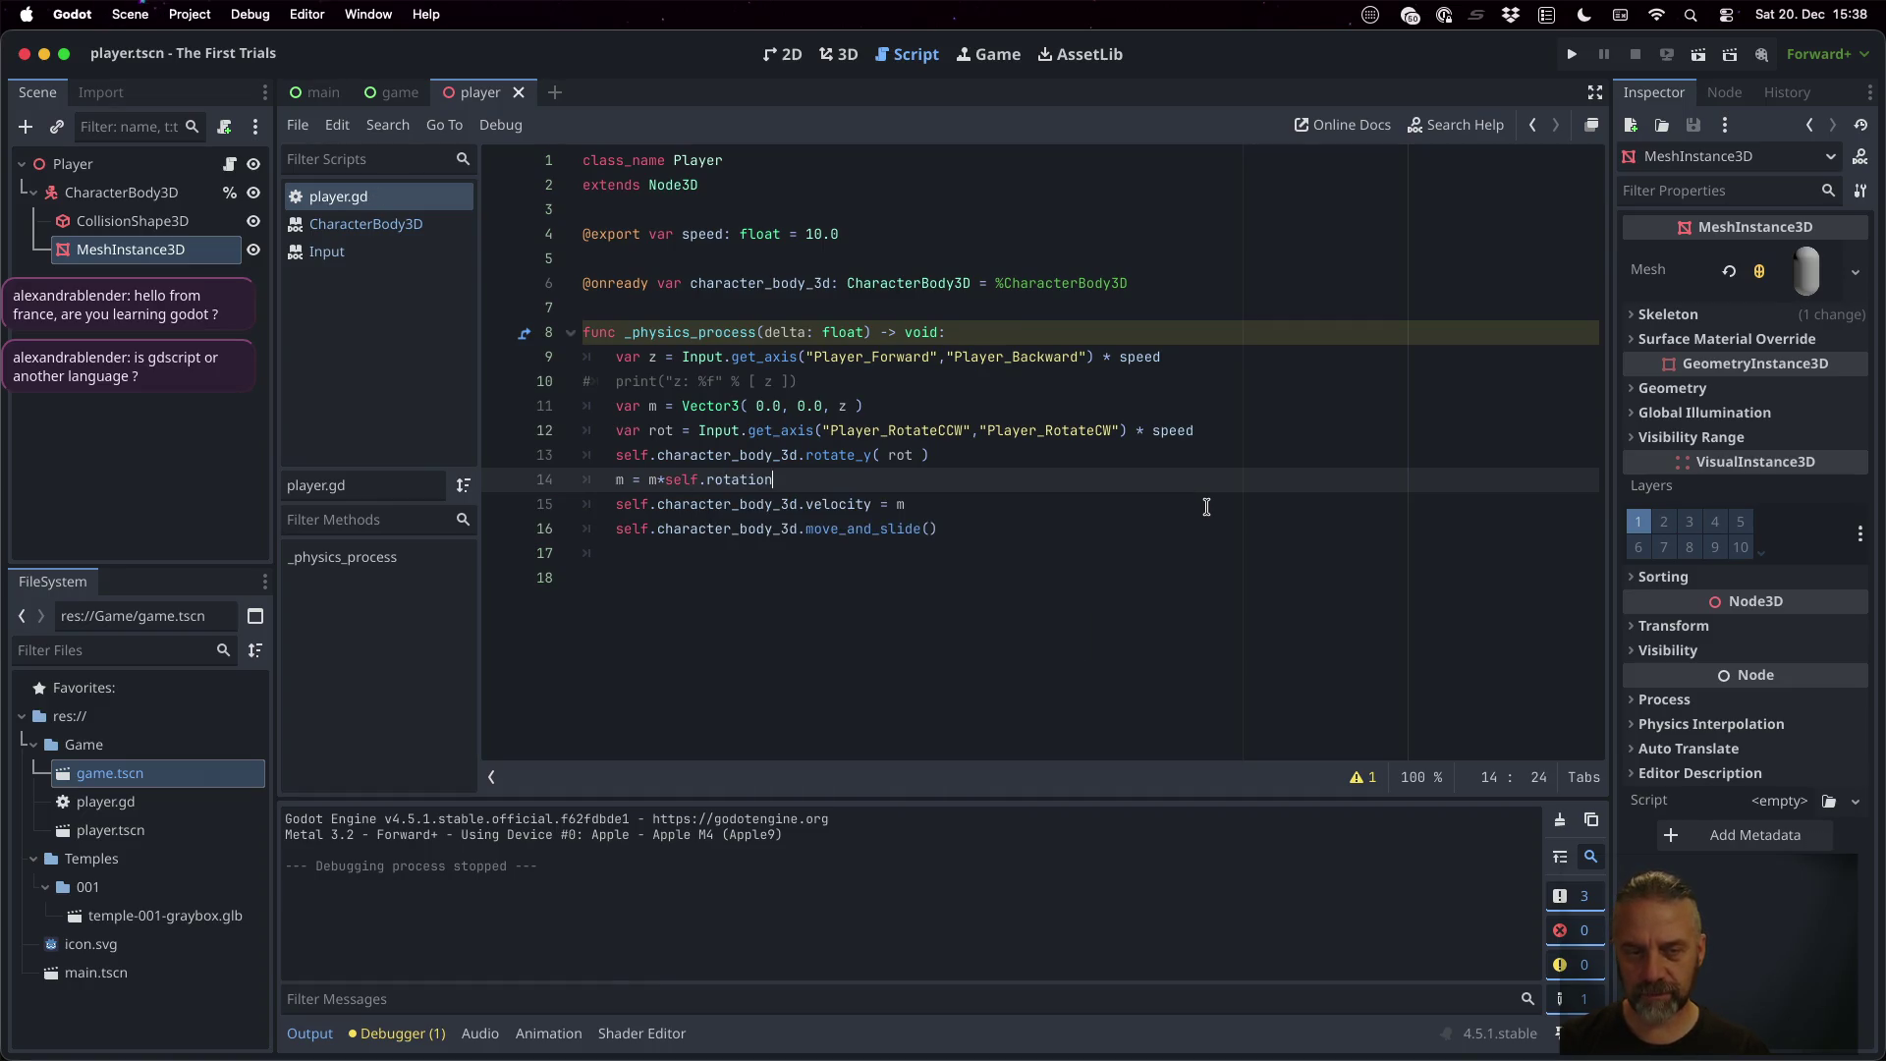
left_click(1572, 54)
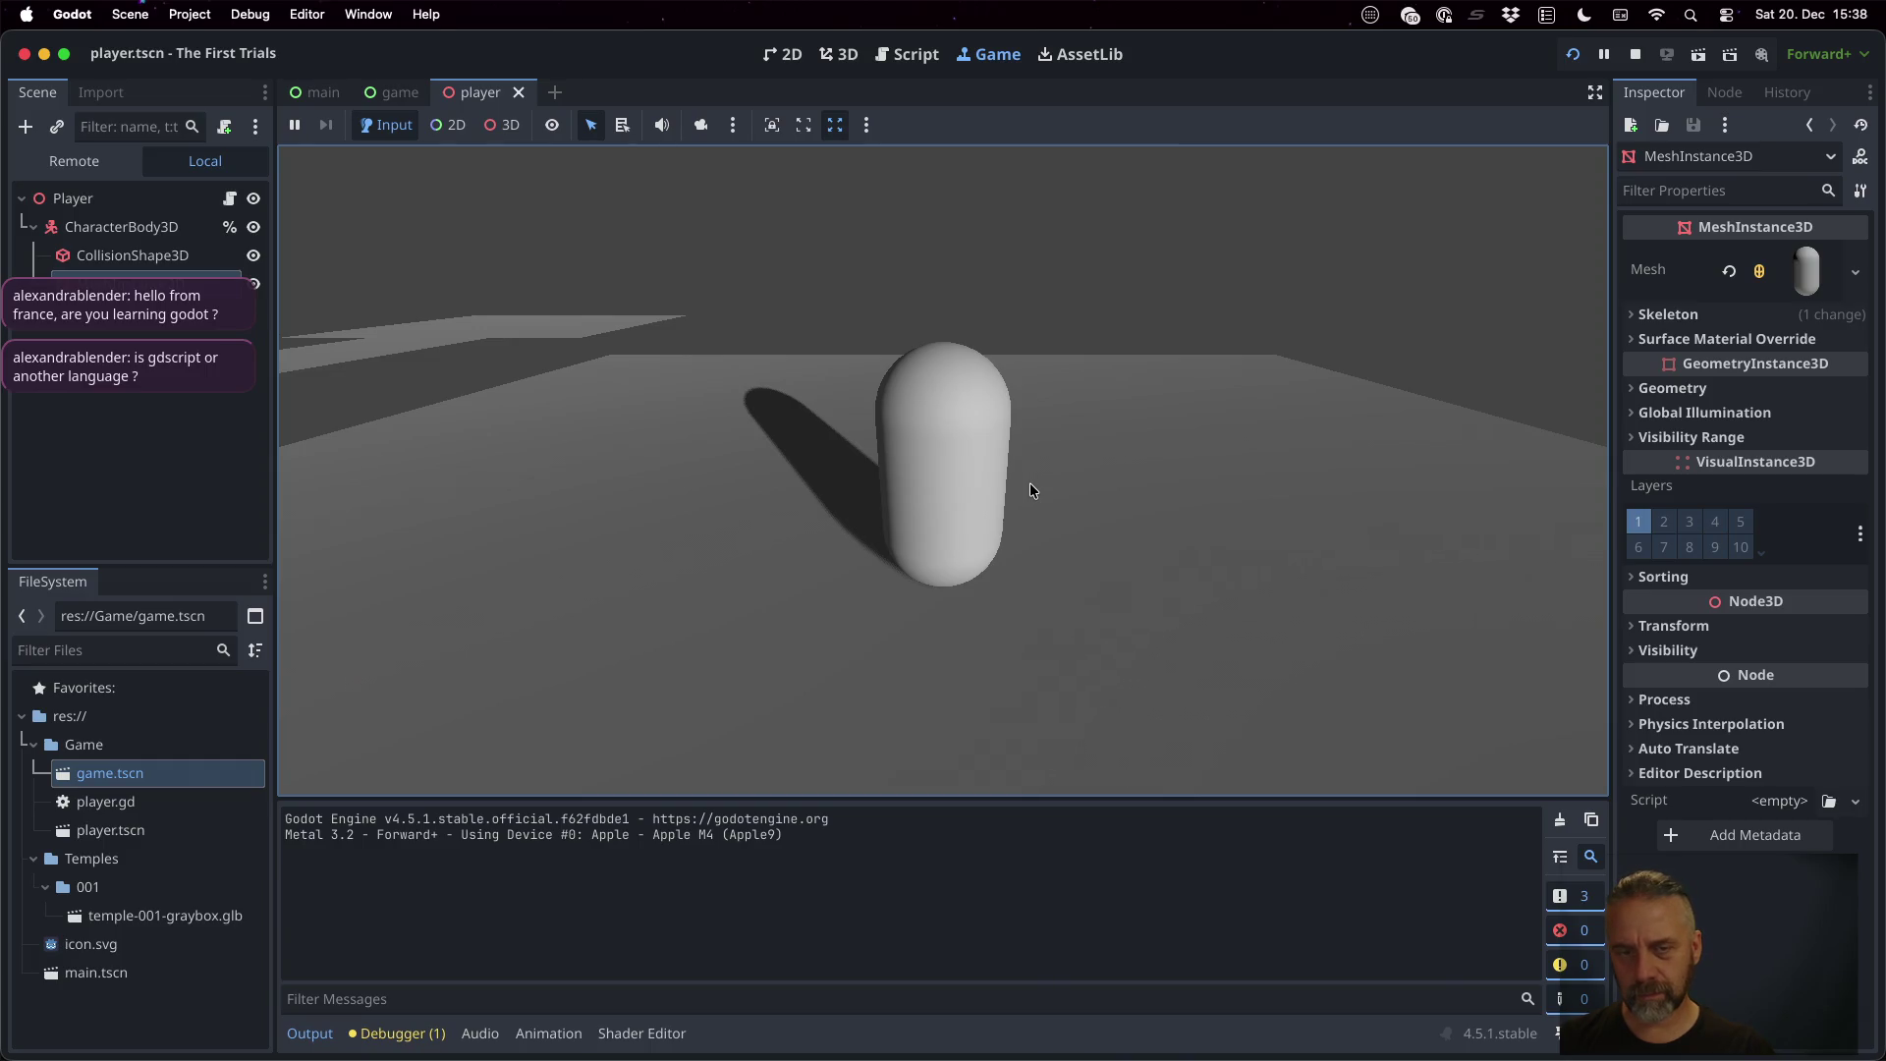
left_click(1635, 54)
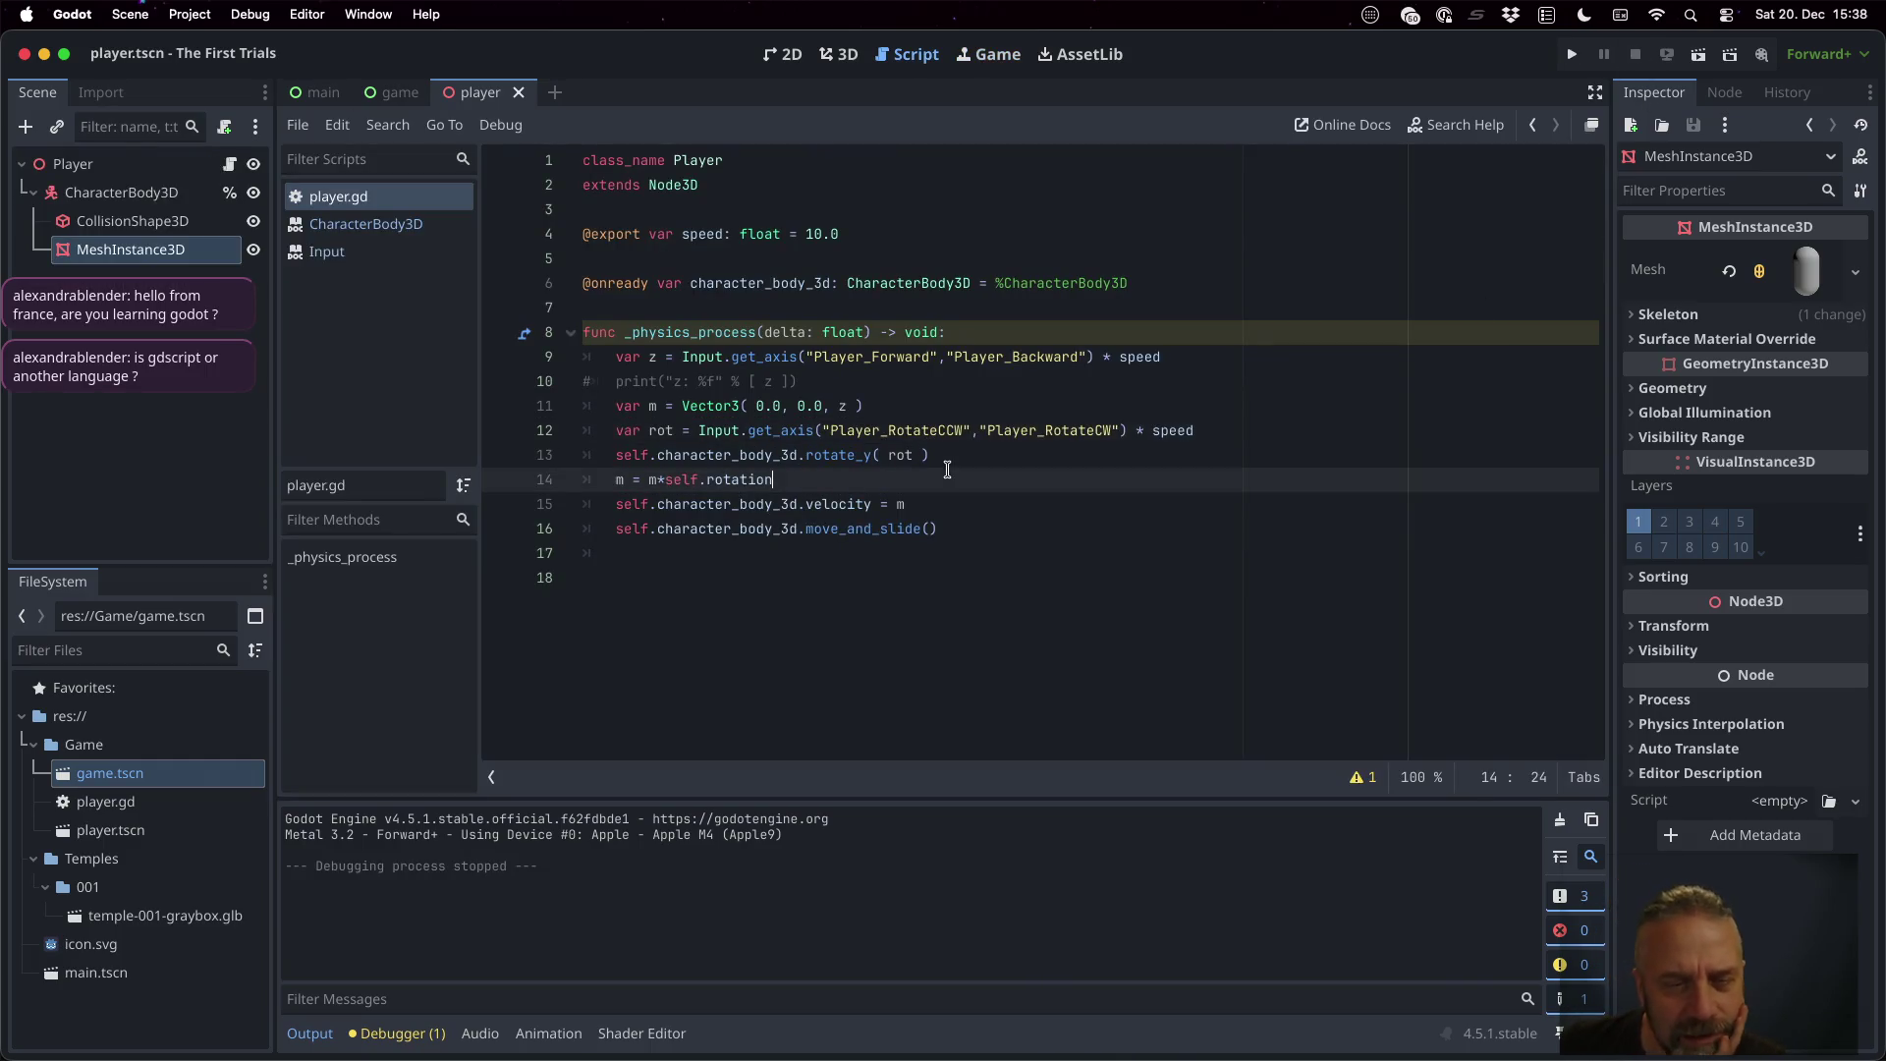
Look up the Vector3 reference and the Node3D rotation documentation from player.gd
left_click(653, 482, "ctrl")
left_click(711, 406, "ctrl")
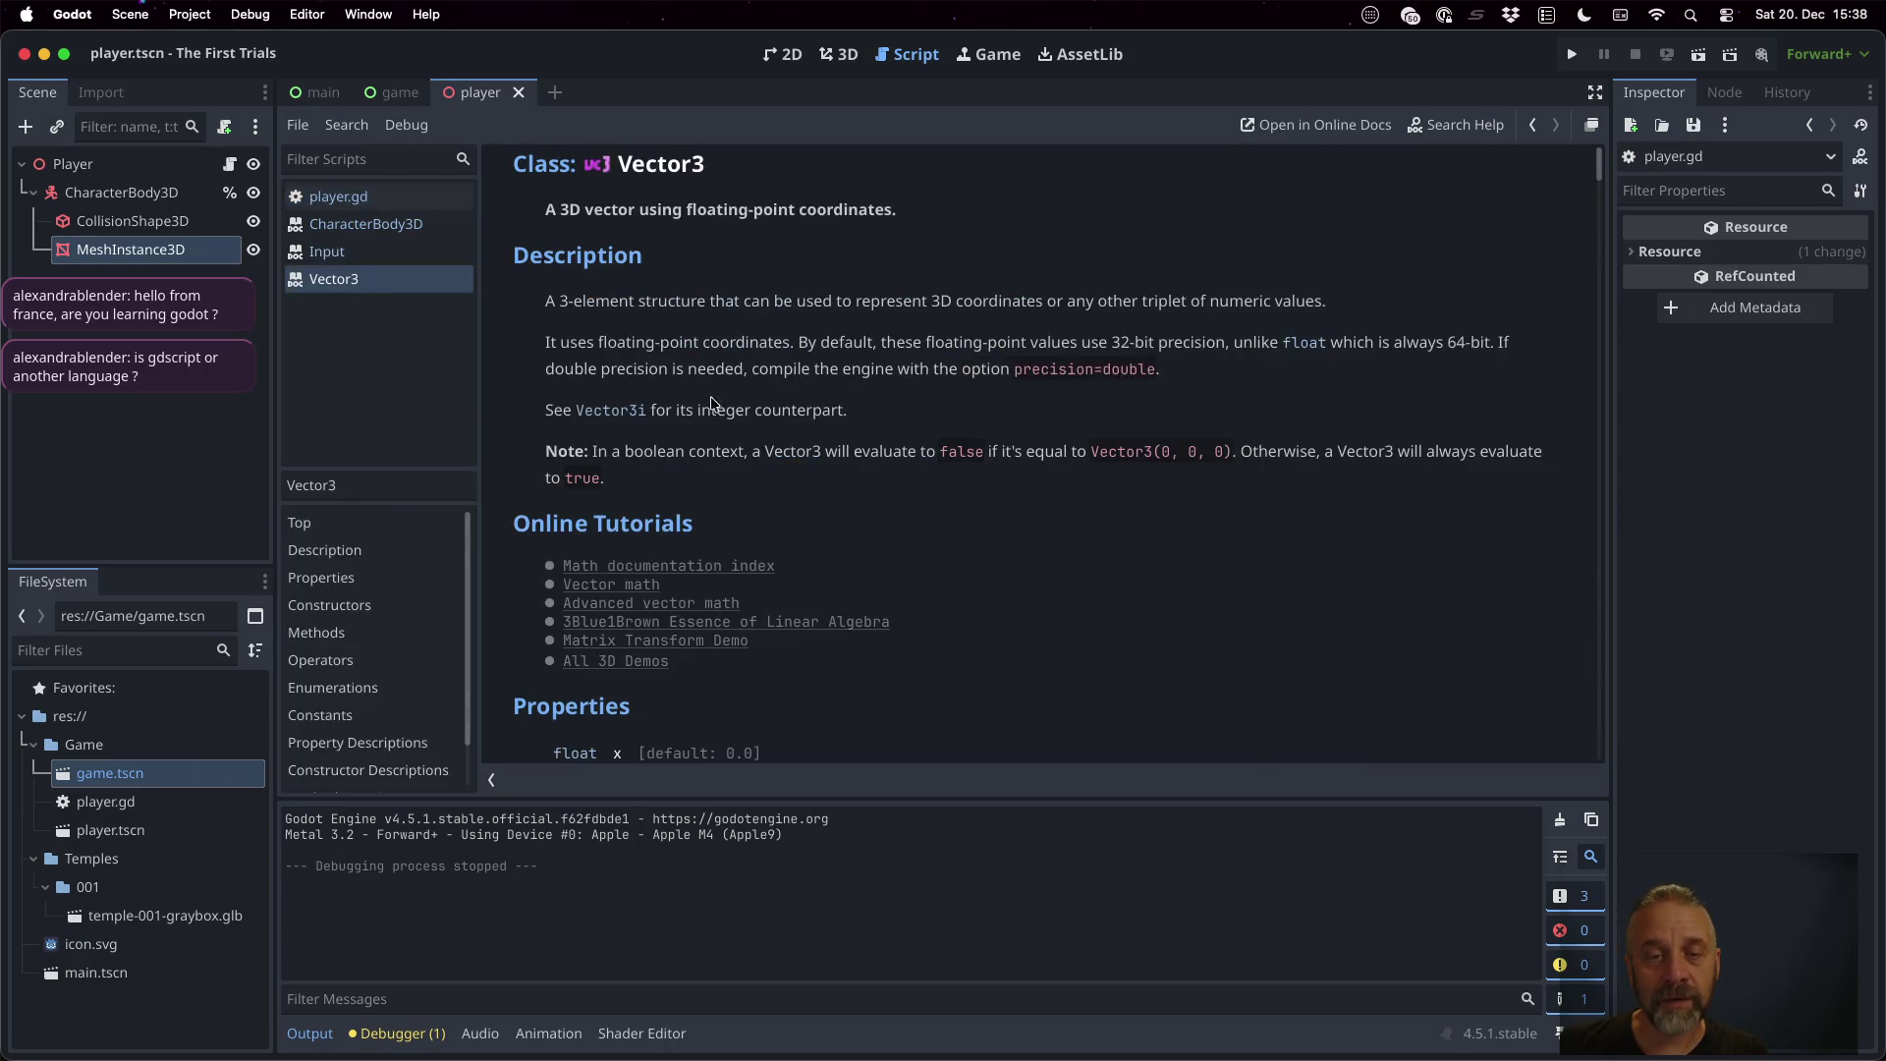
scroll(860, 546, "down", 5)
scroll(858, 545, "down", 5)
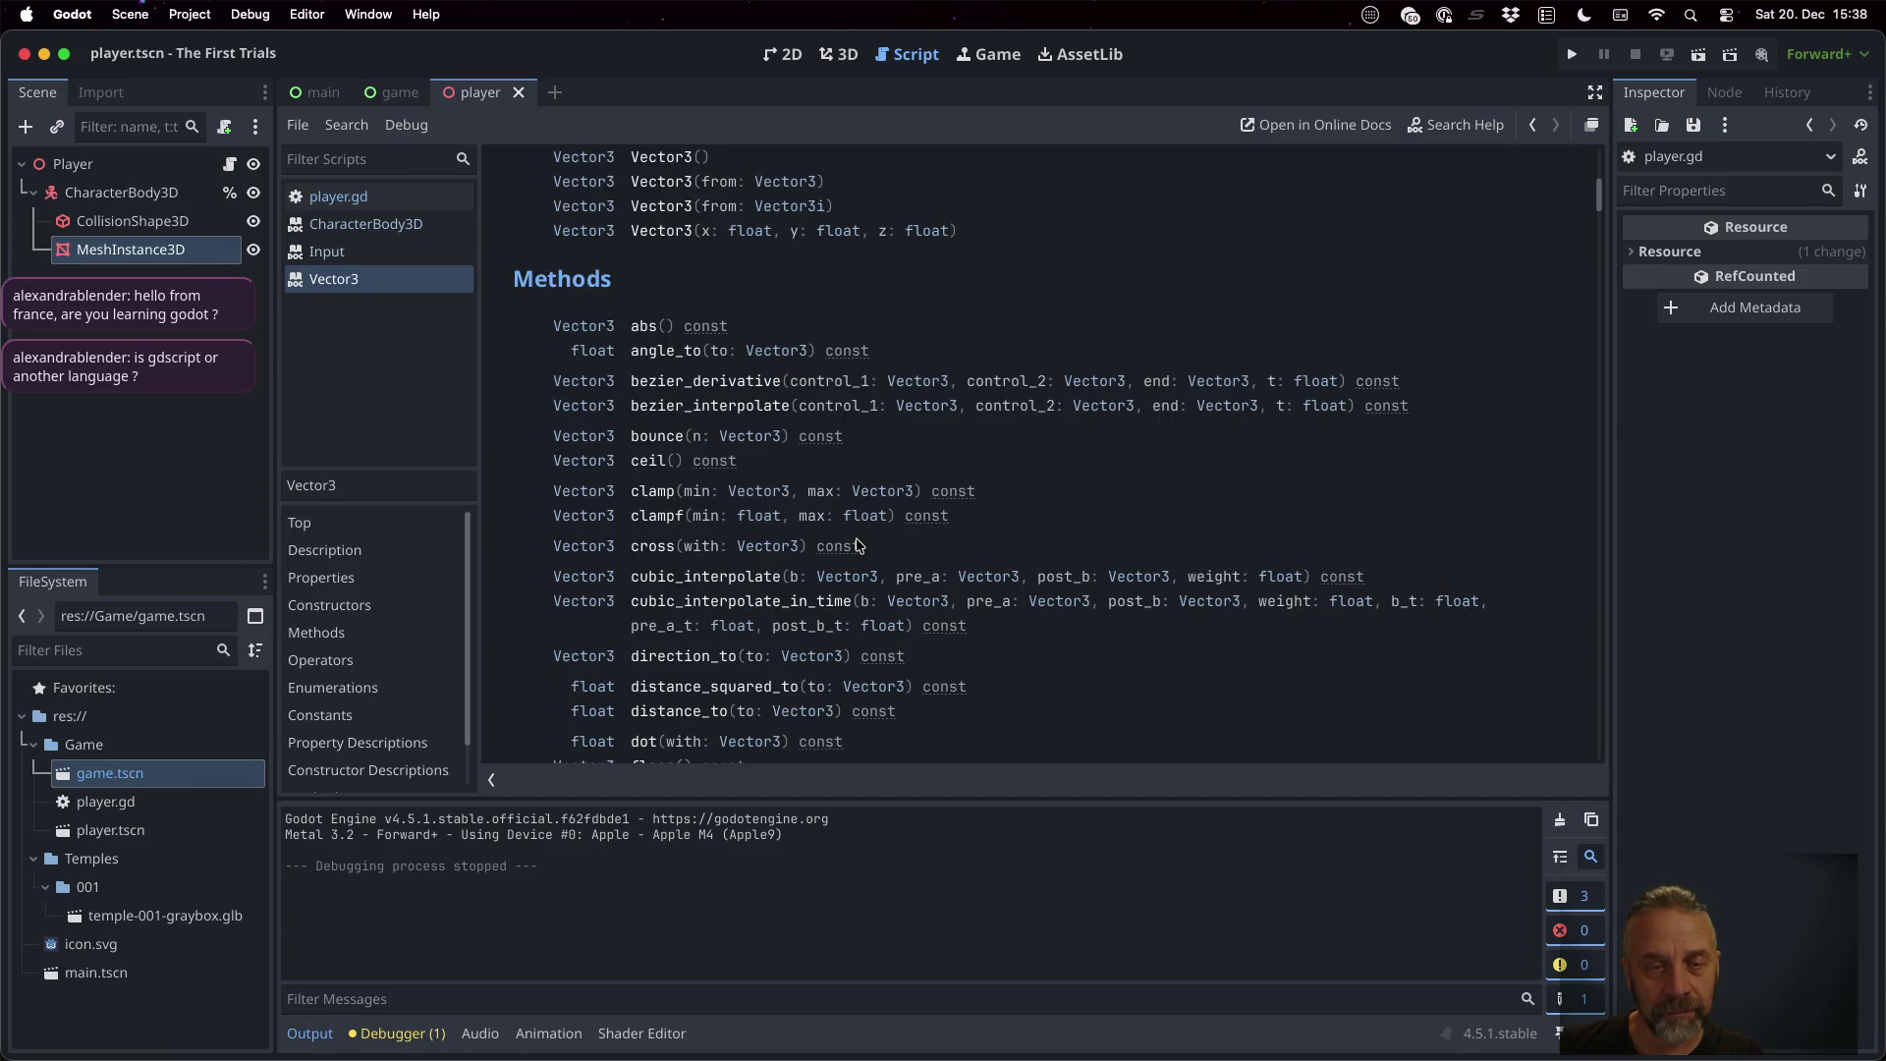
scroll(857, 546, "down", 5)
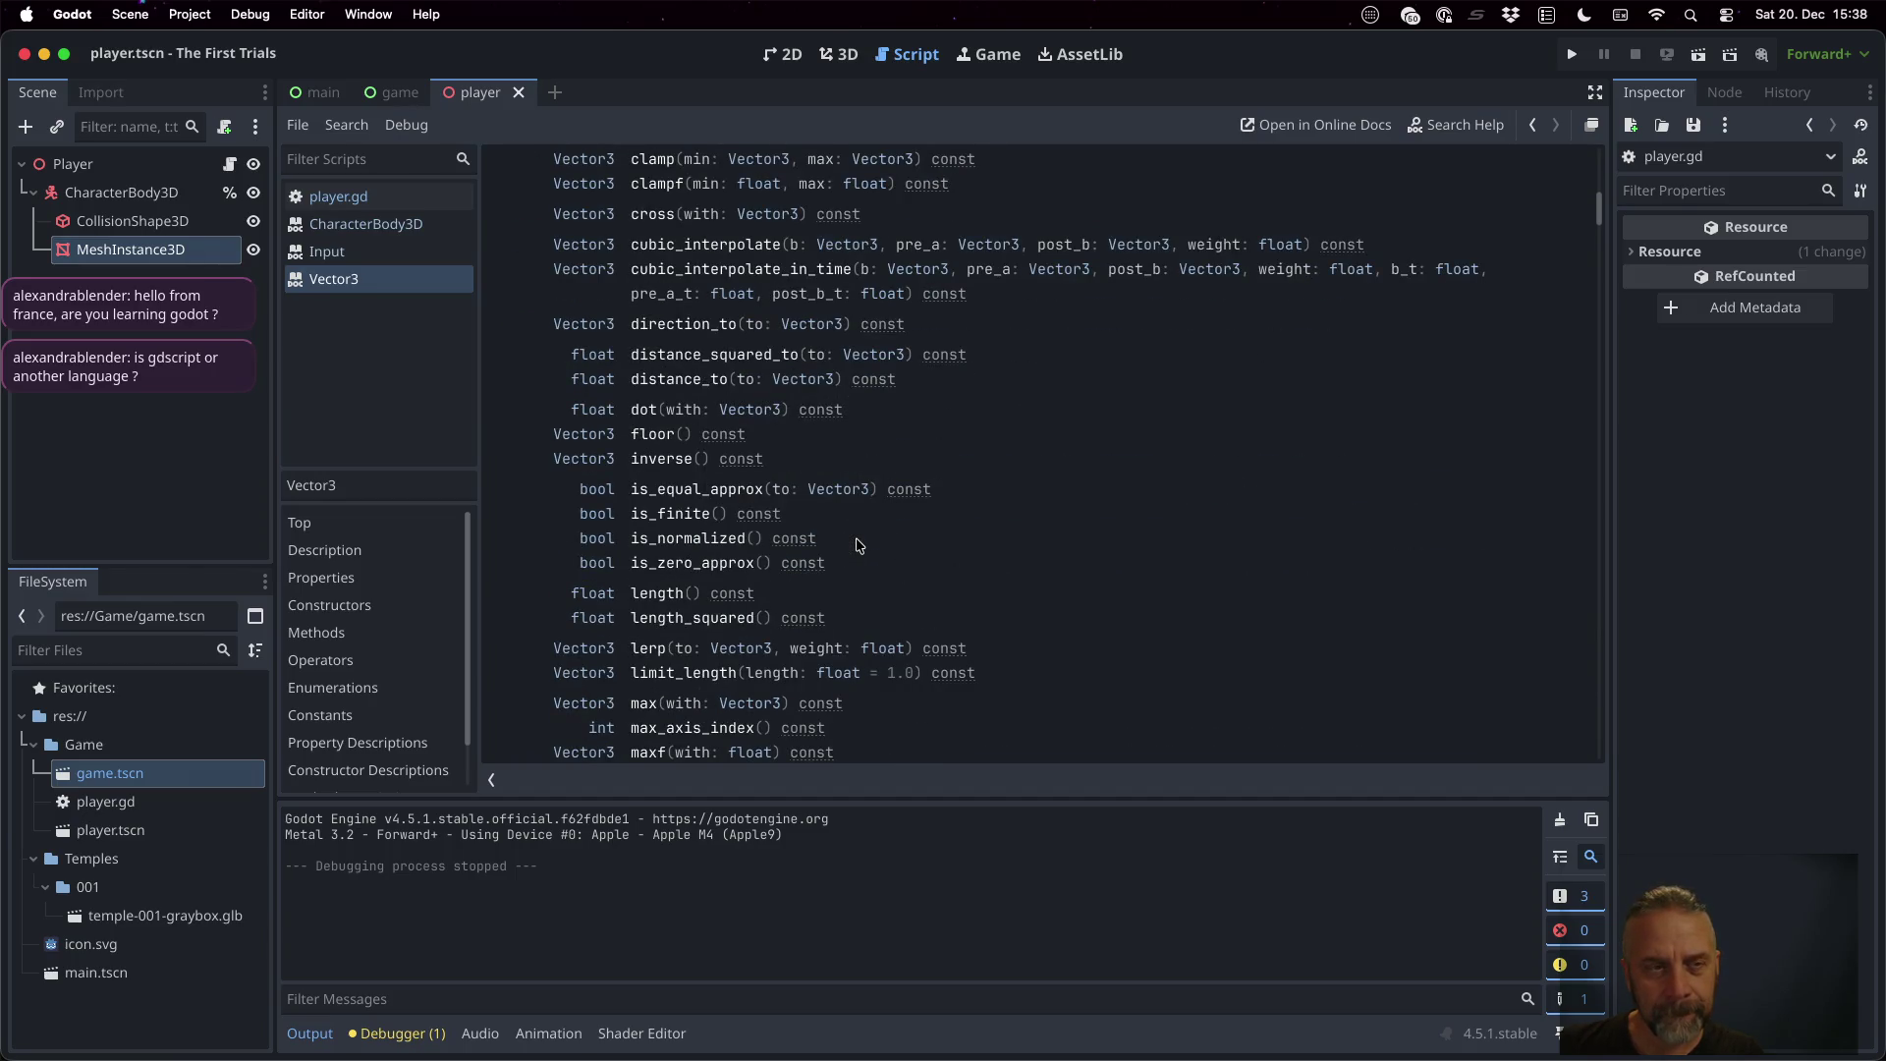
left_click(375, 197)
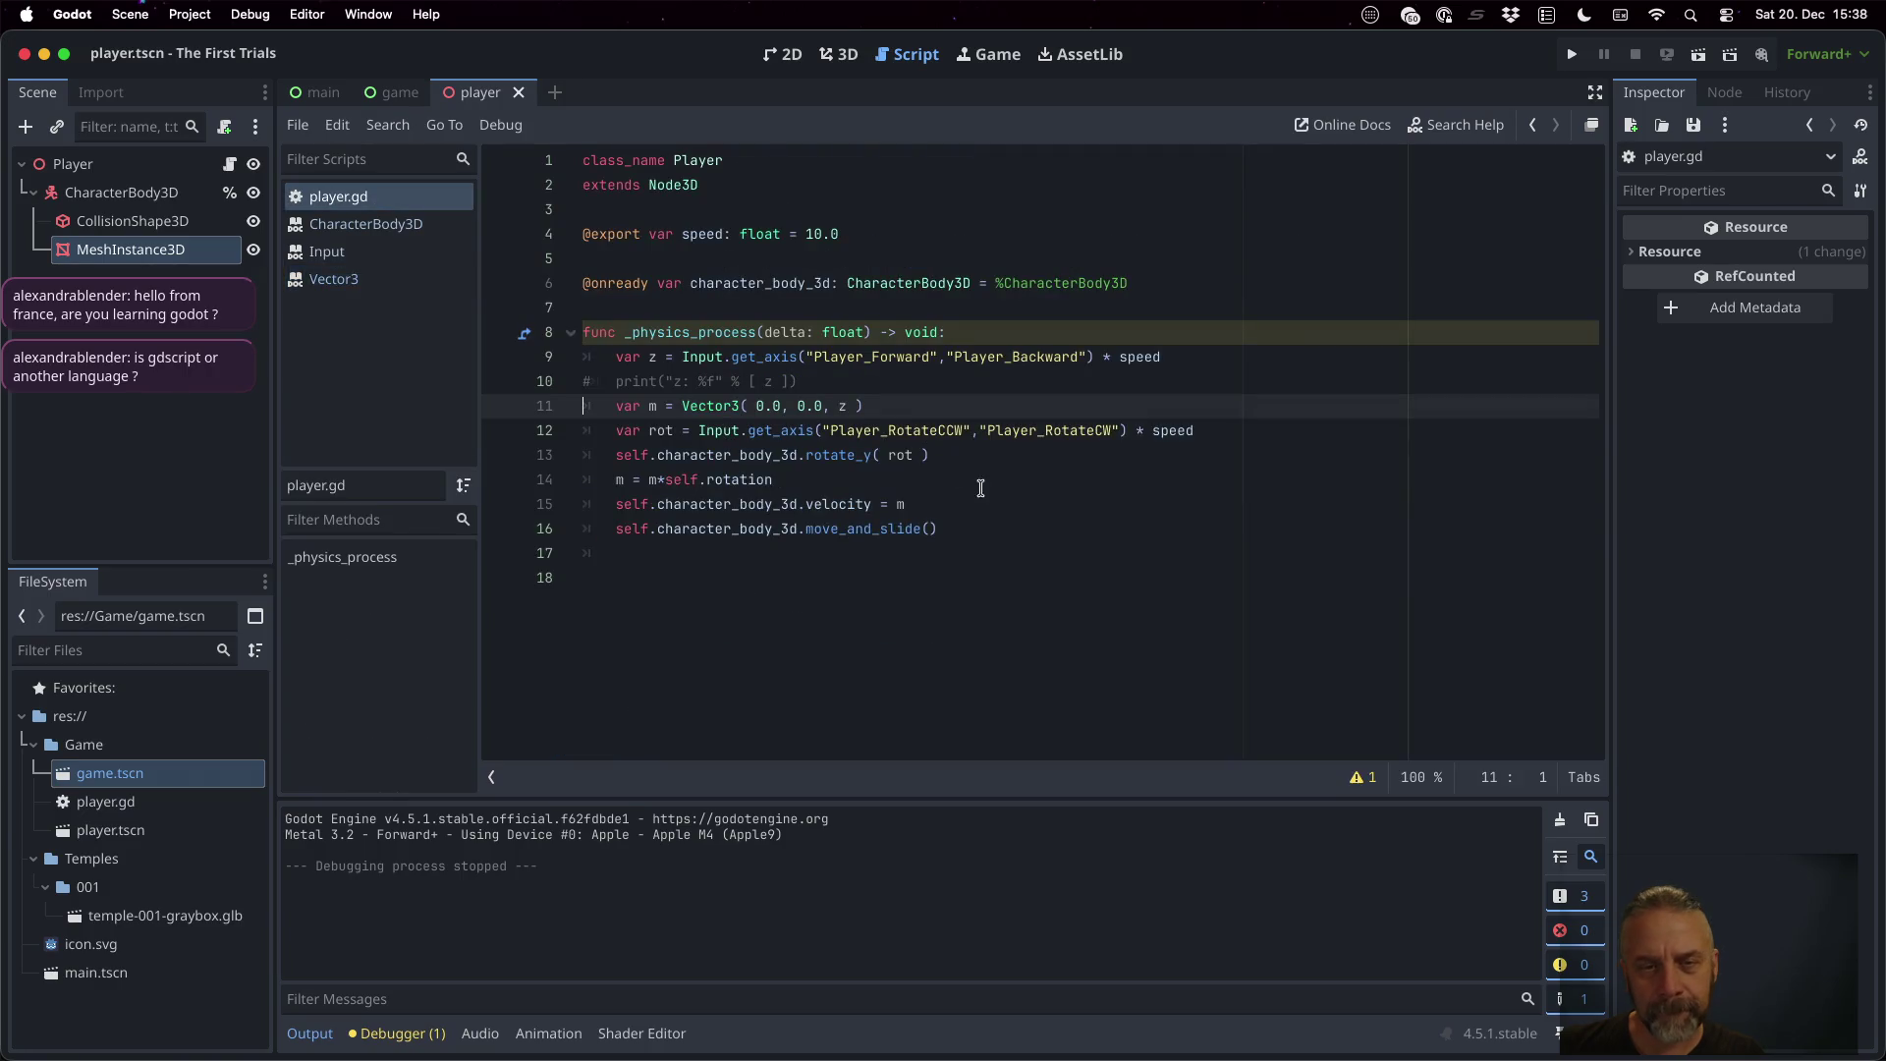
left_click(732, 480, "ctrl")
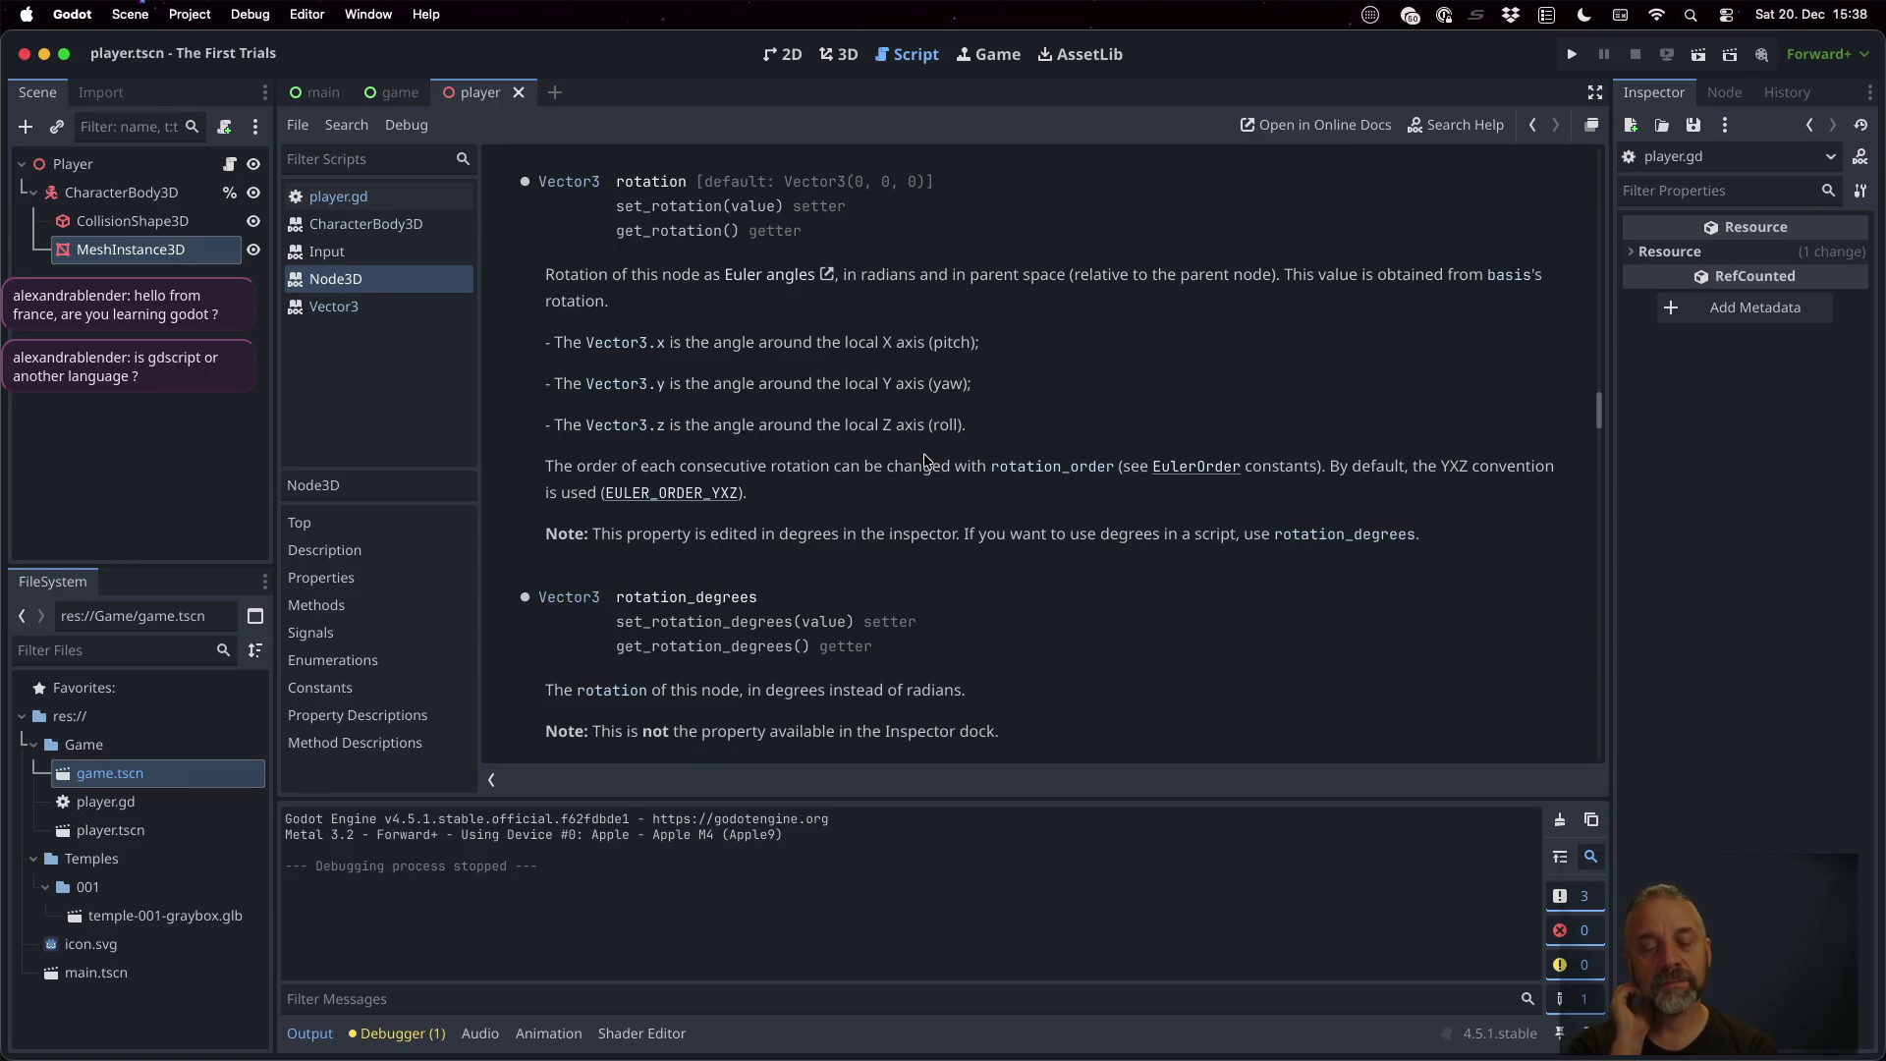
scroll(923, 452, "up", 5)
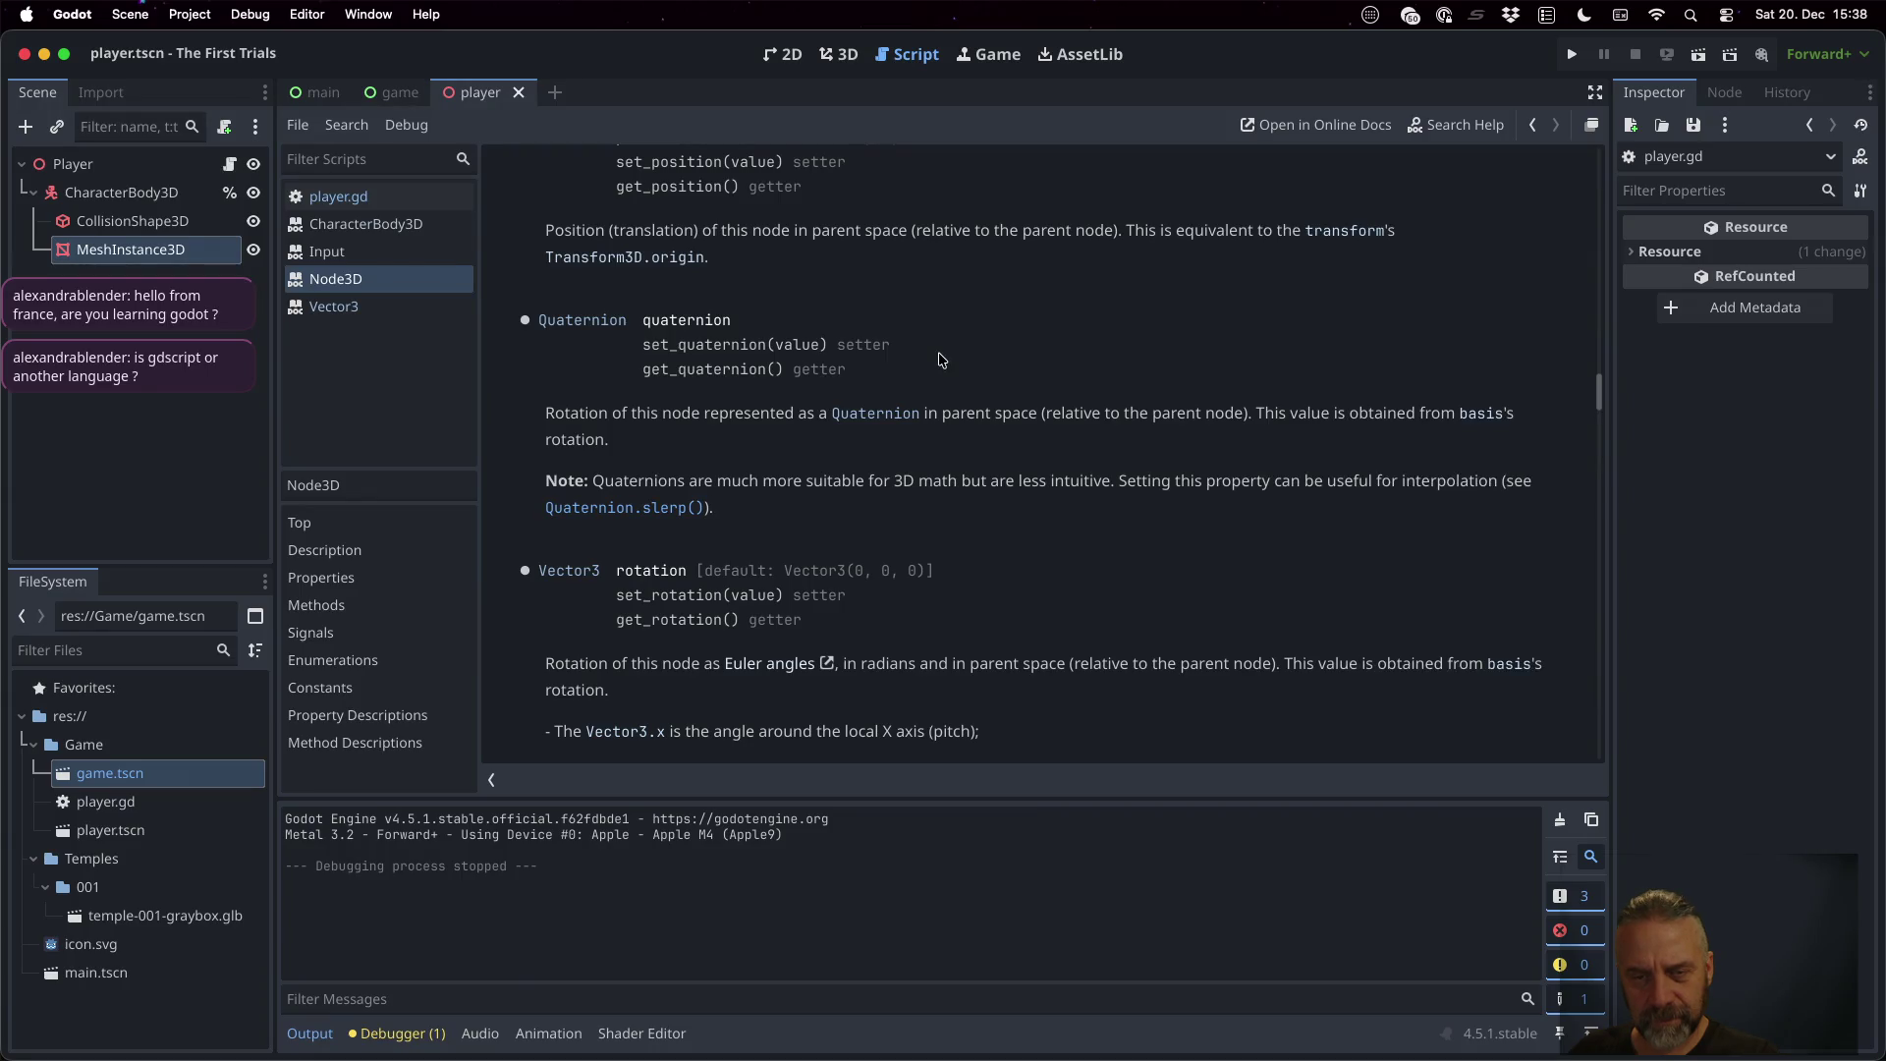
Change line 14 to m = m*self.quaternion and test-drive the capsule forward
double_click(697, 321)
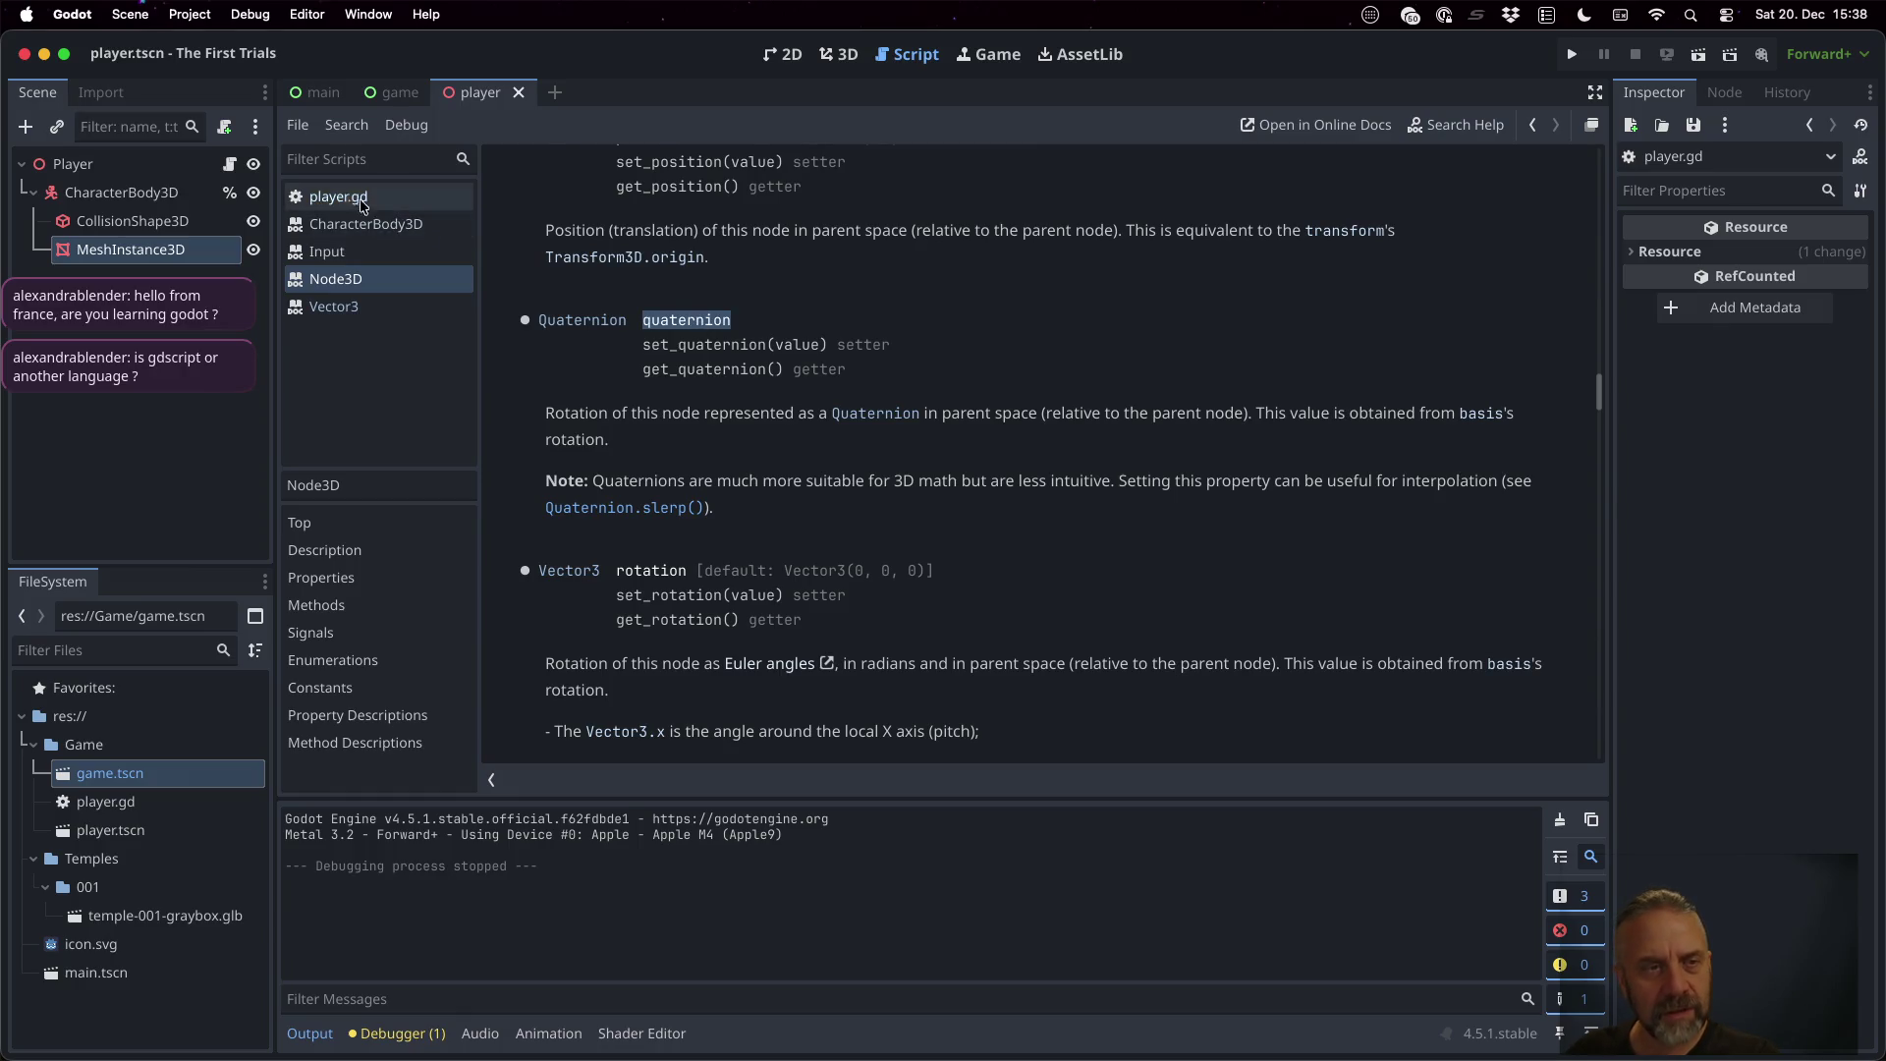
left_click(336, 196)
left_click(728, 480)
key("Return")
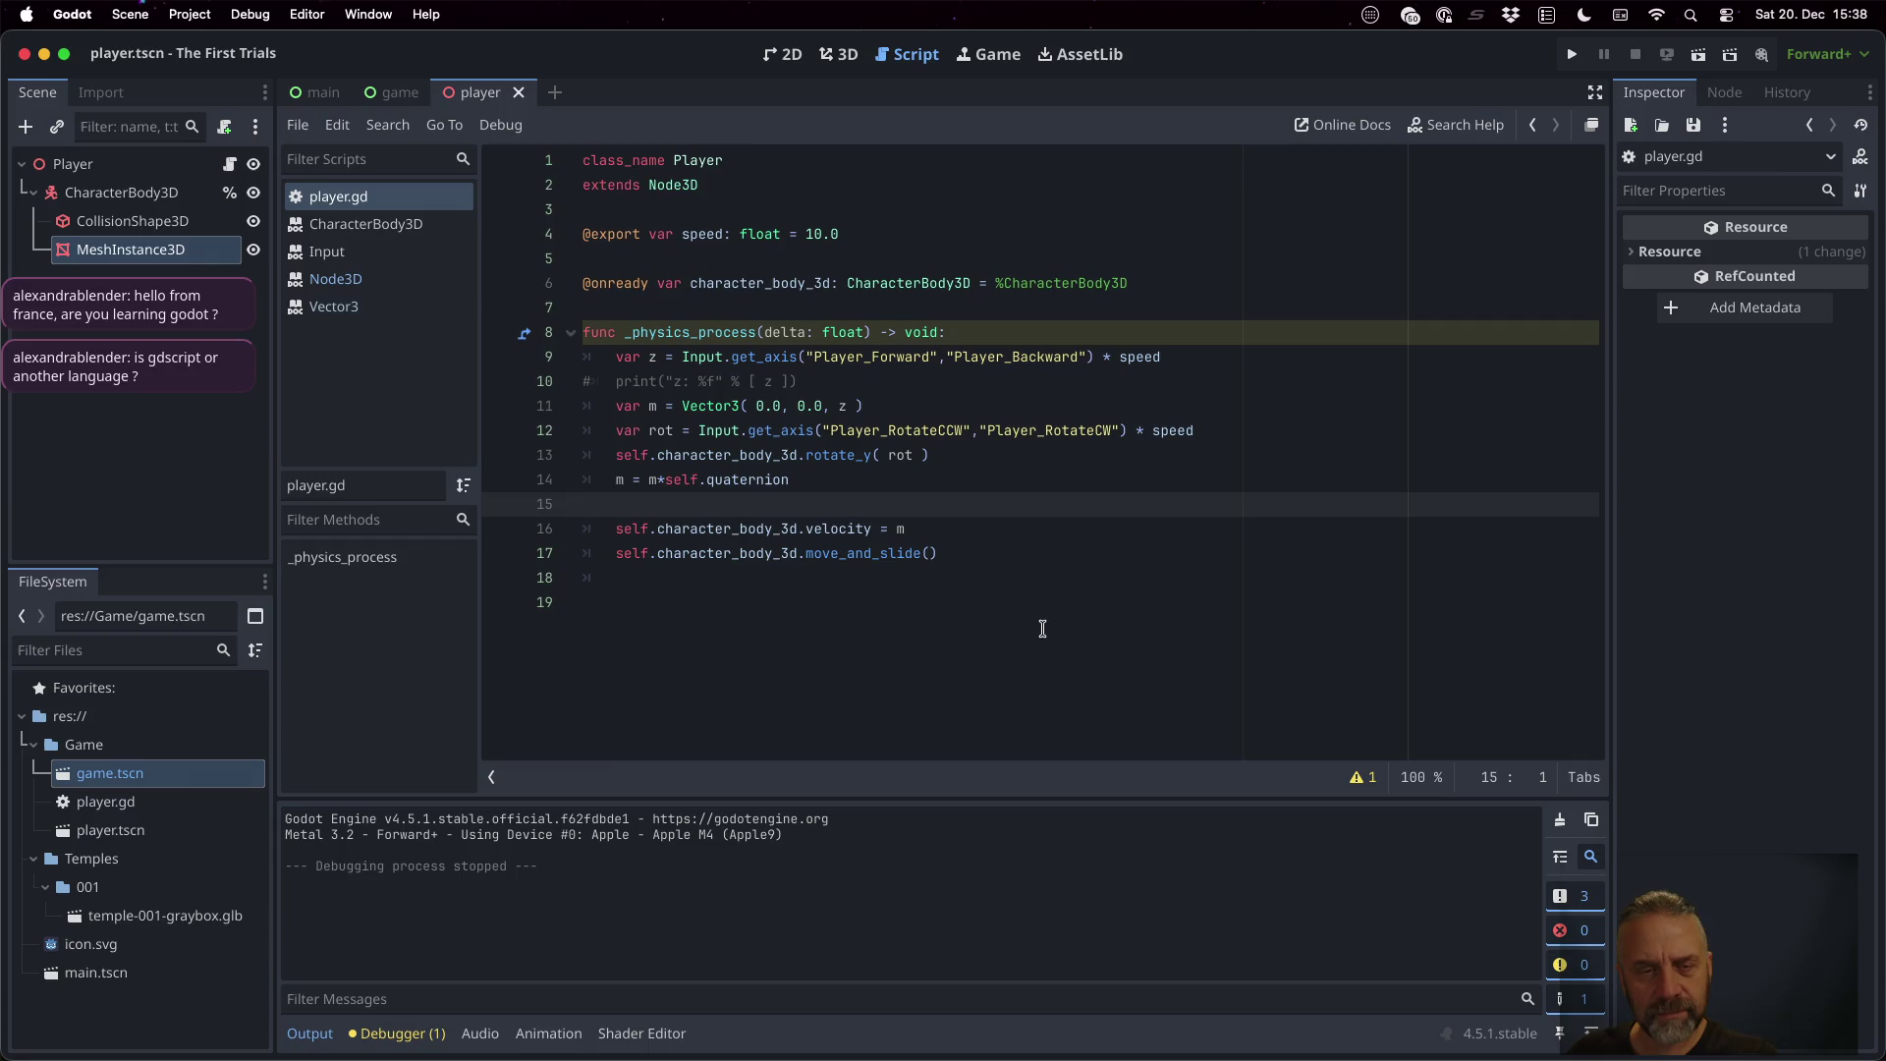
left_click(1071, 356)
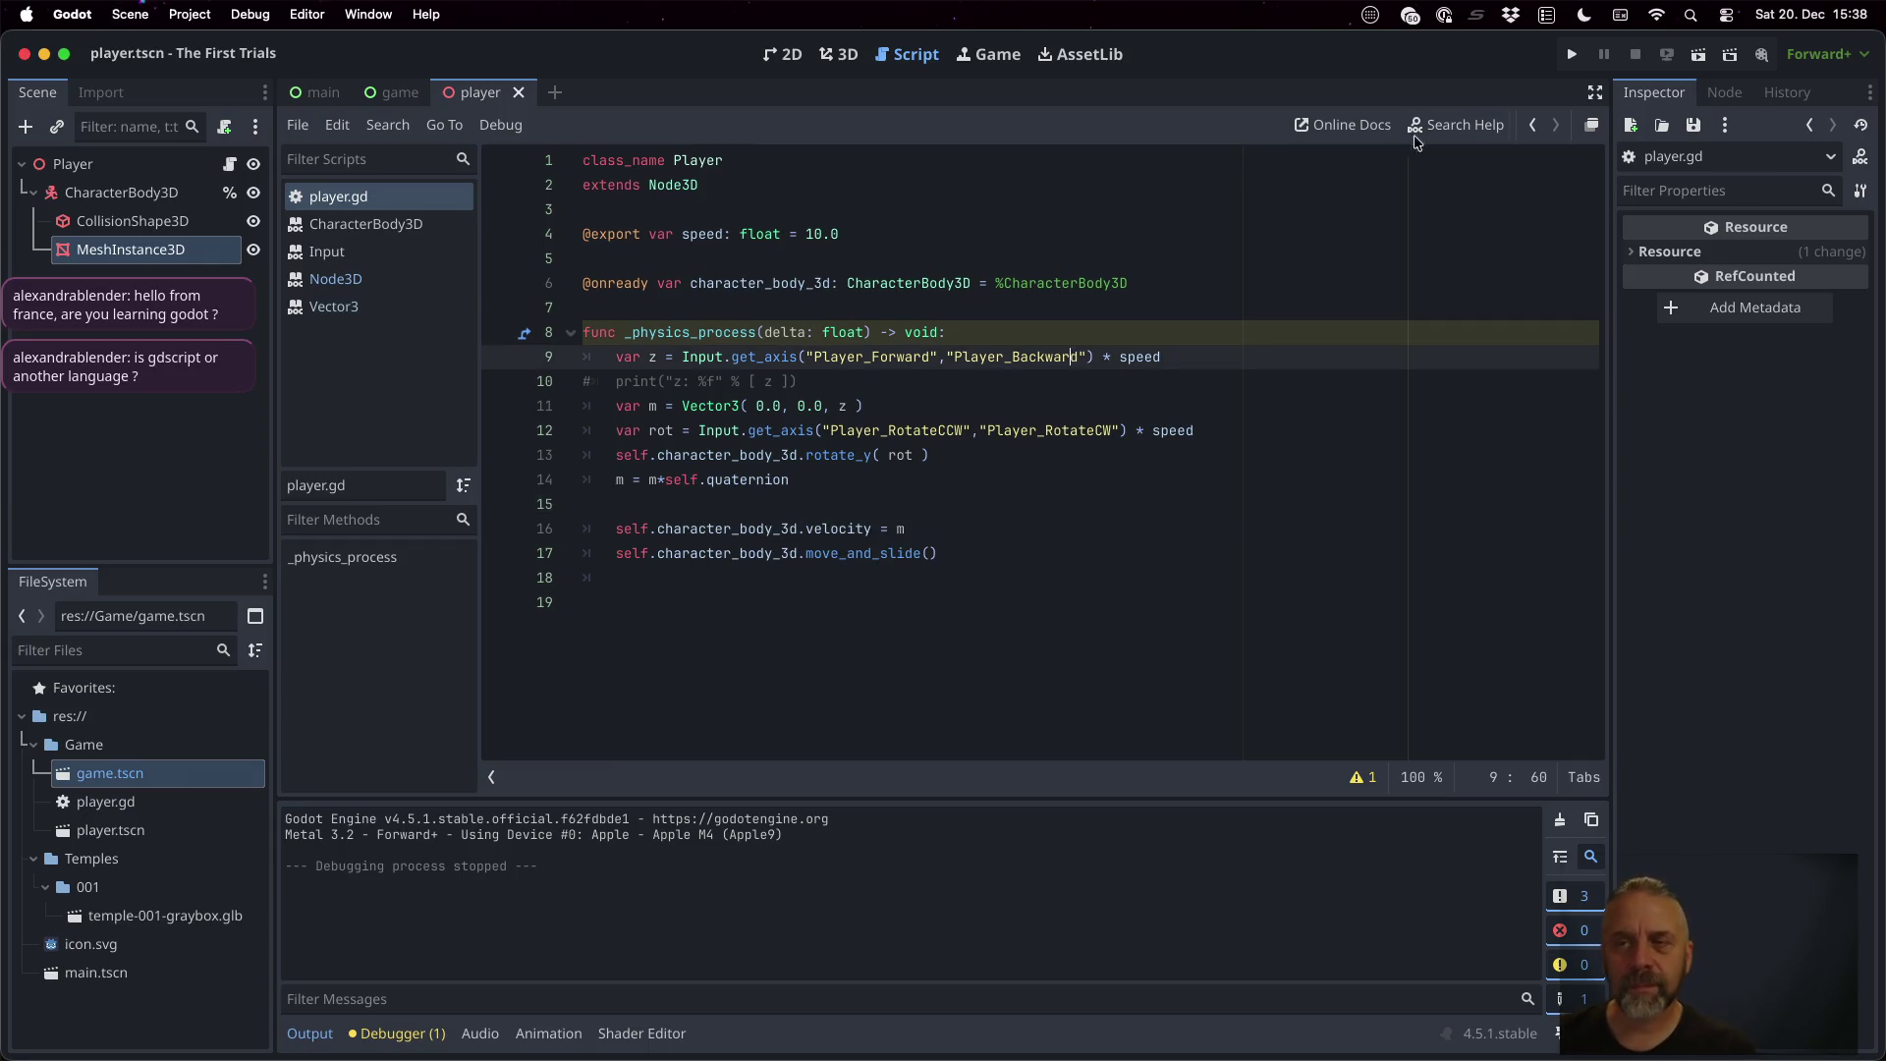
left_click(1573, 57)
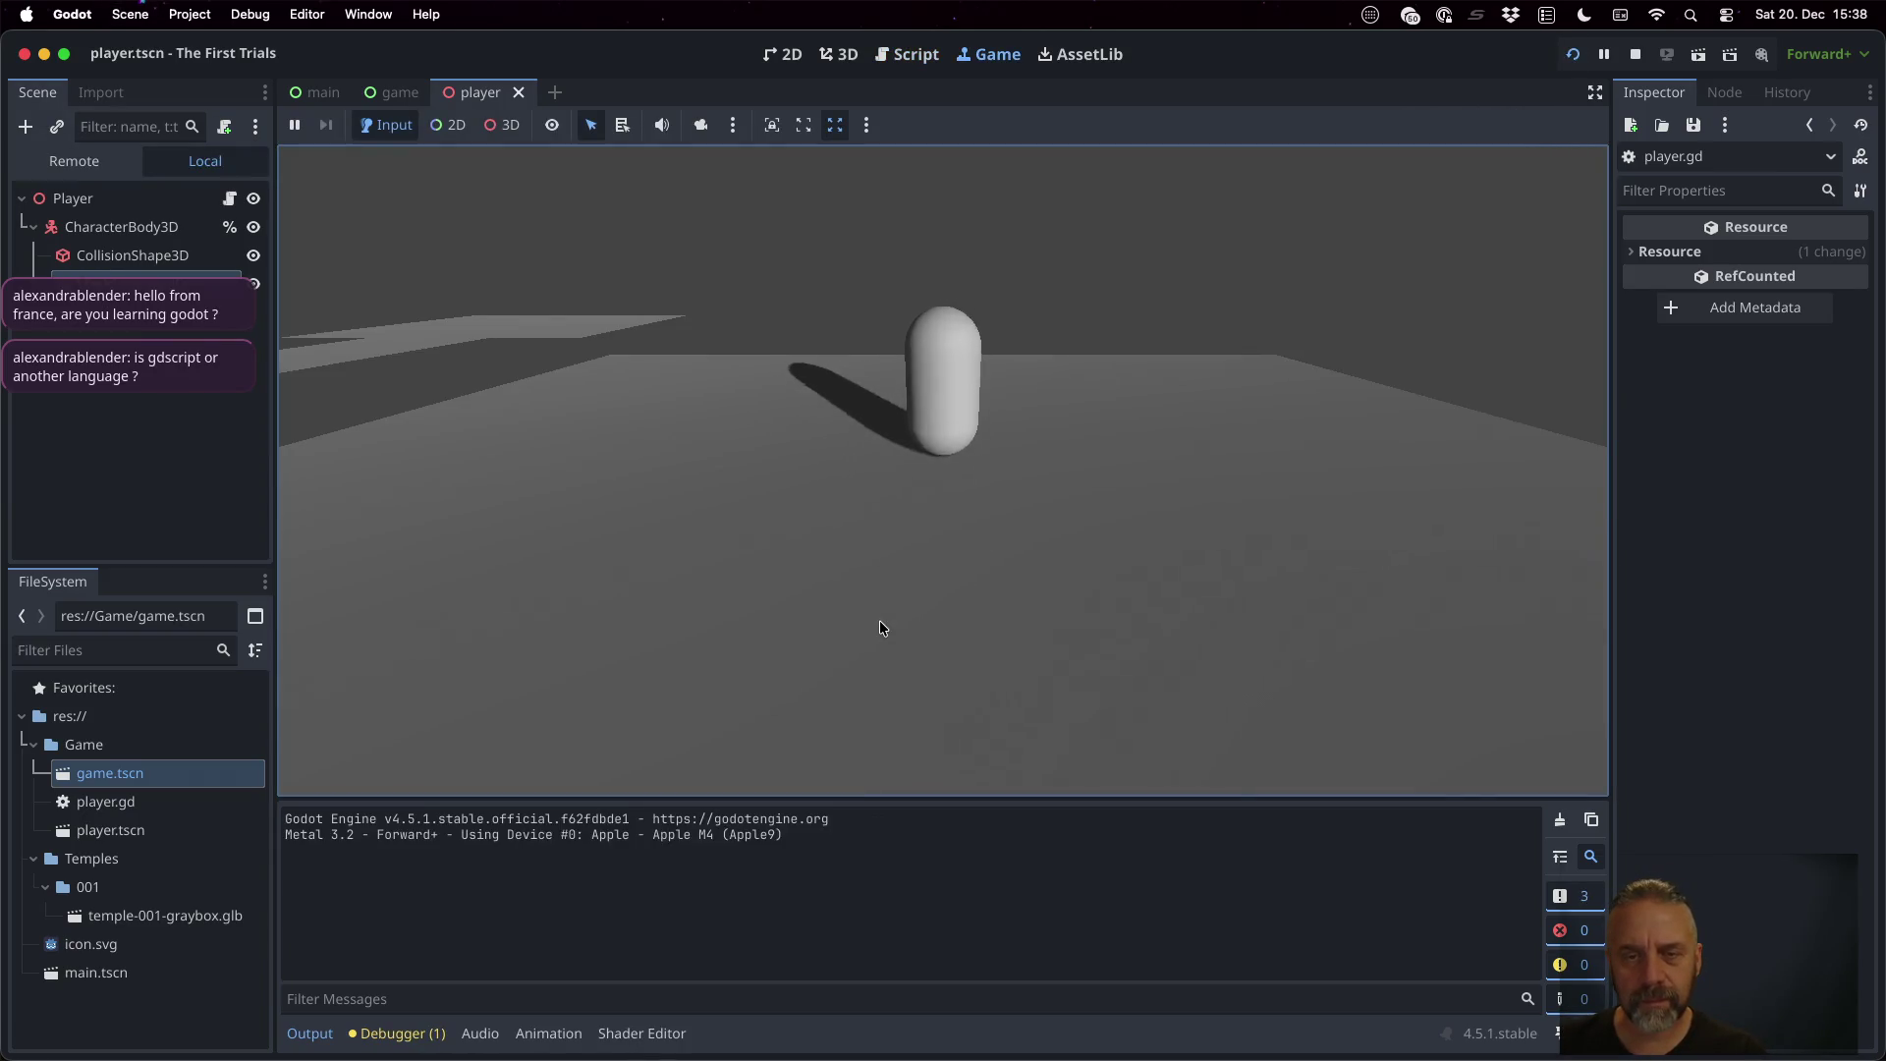
key("Up")
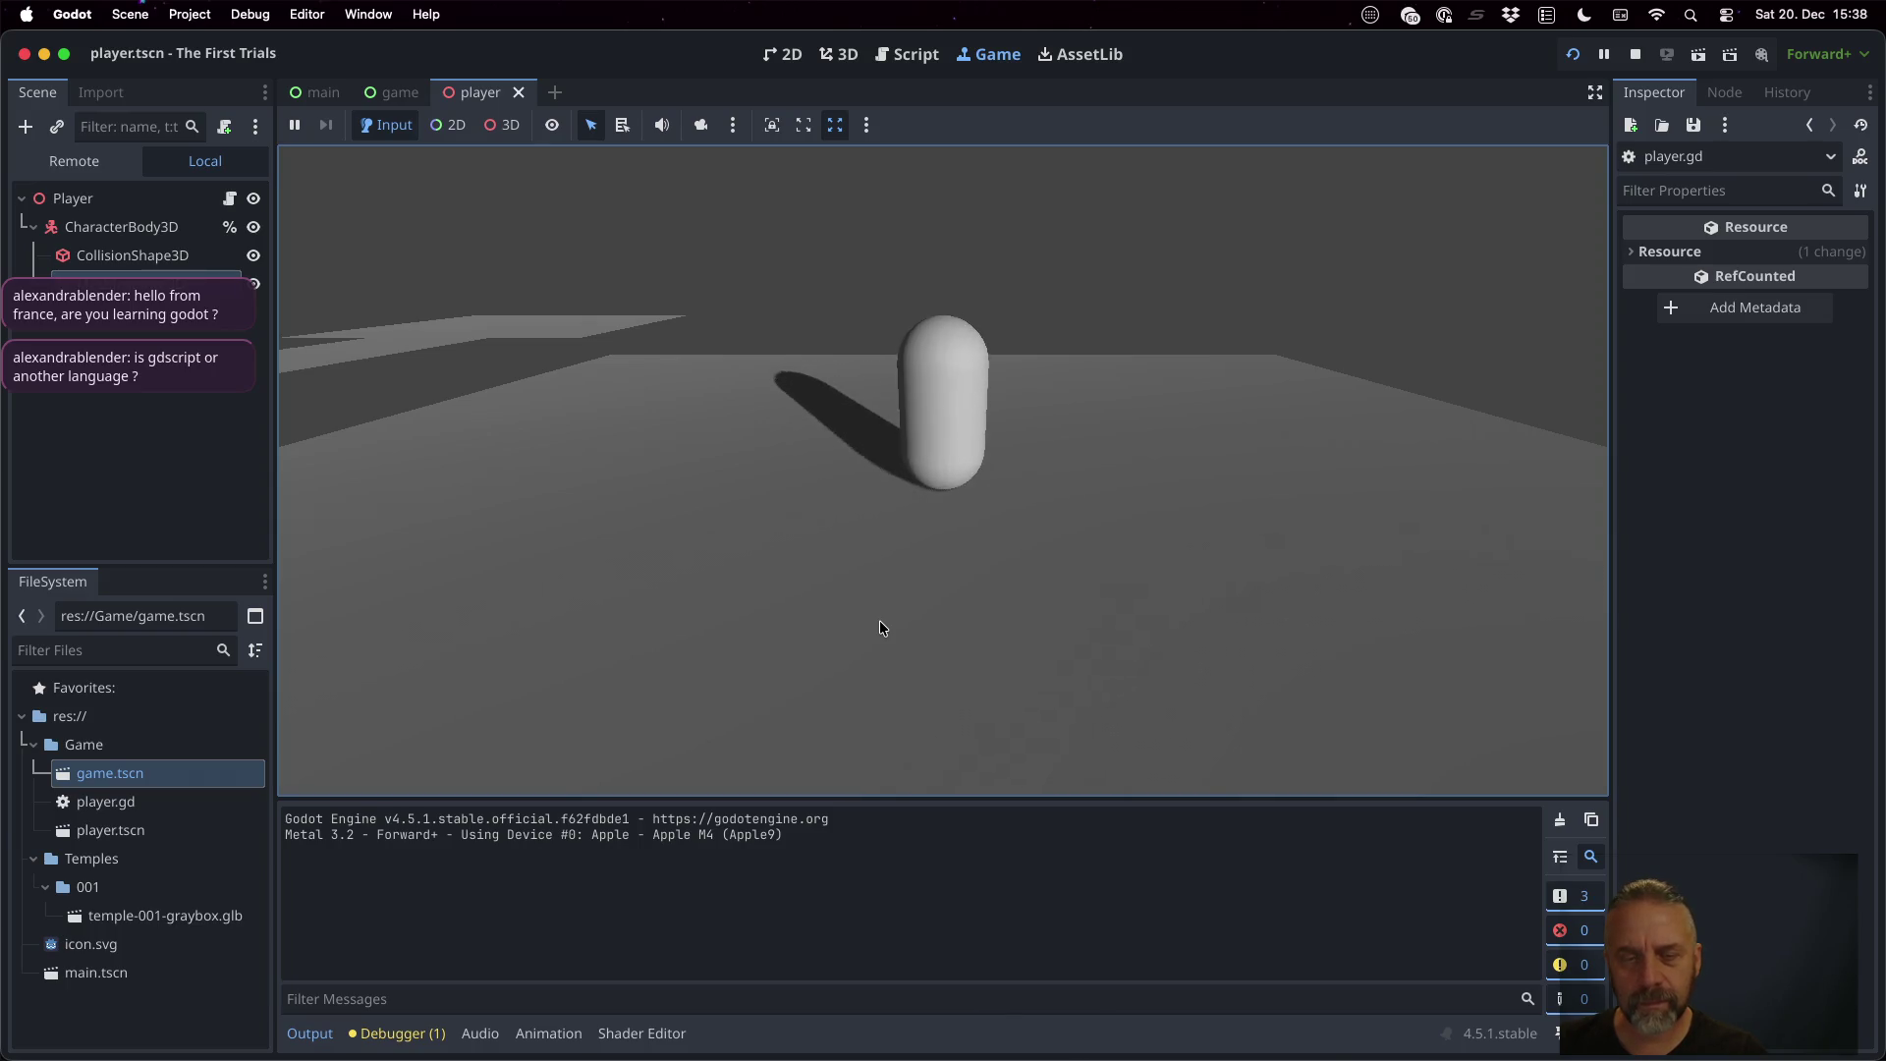
left_click(1634, 54)
left_click(1045, 519)
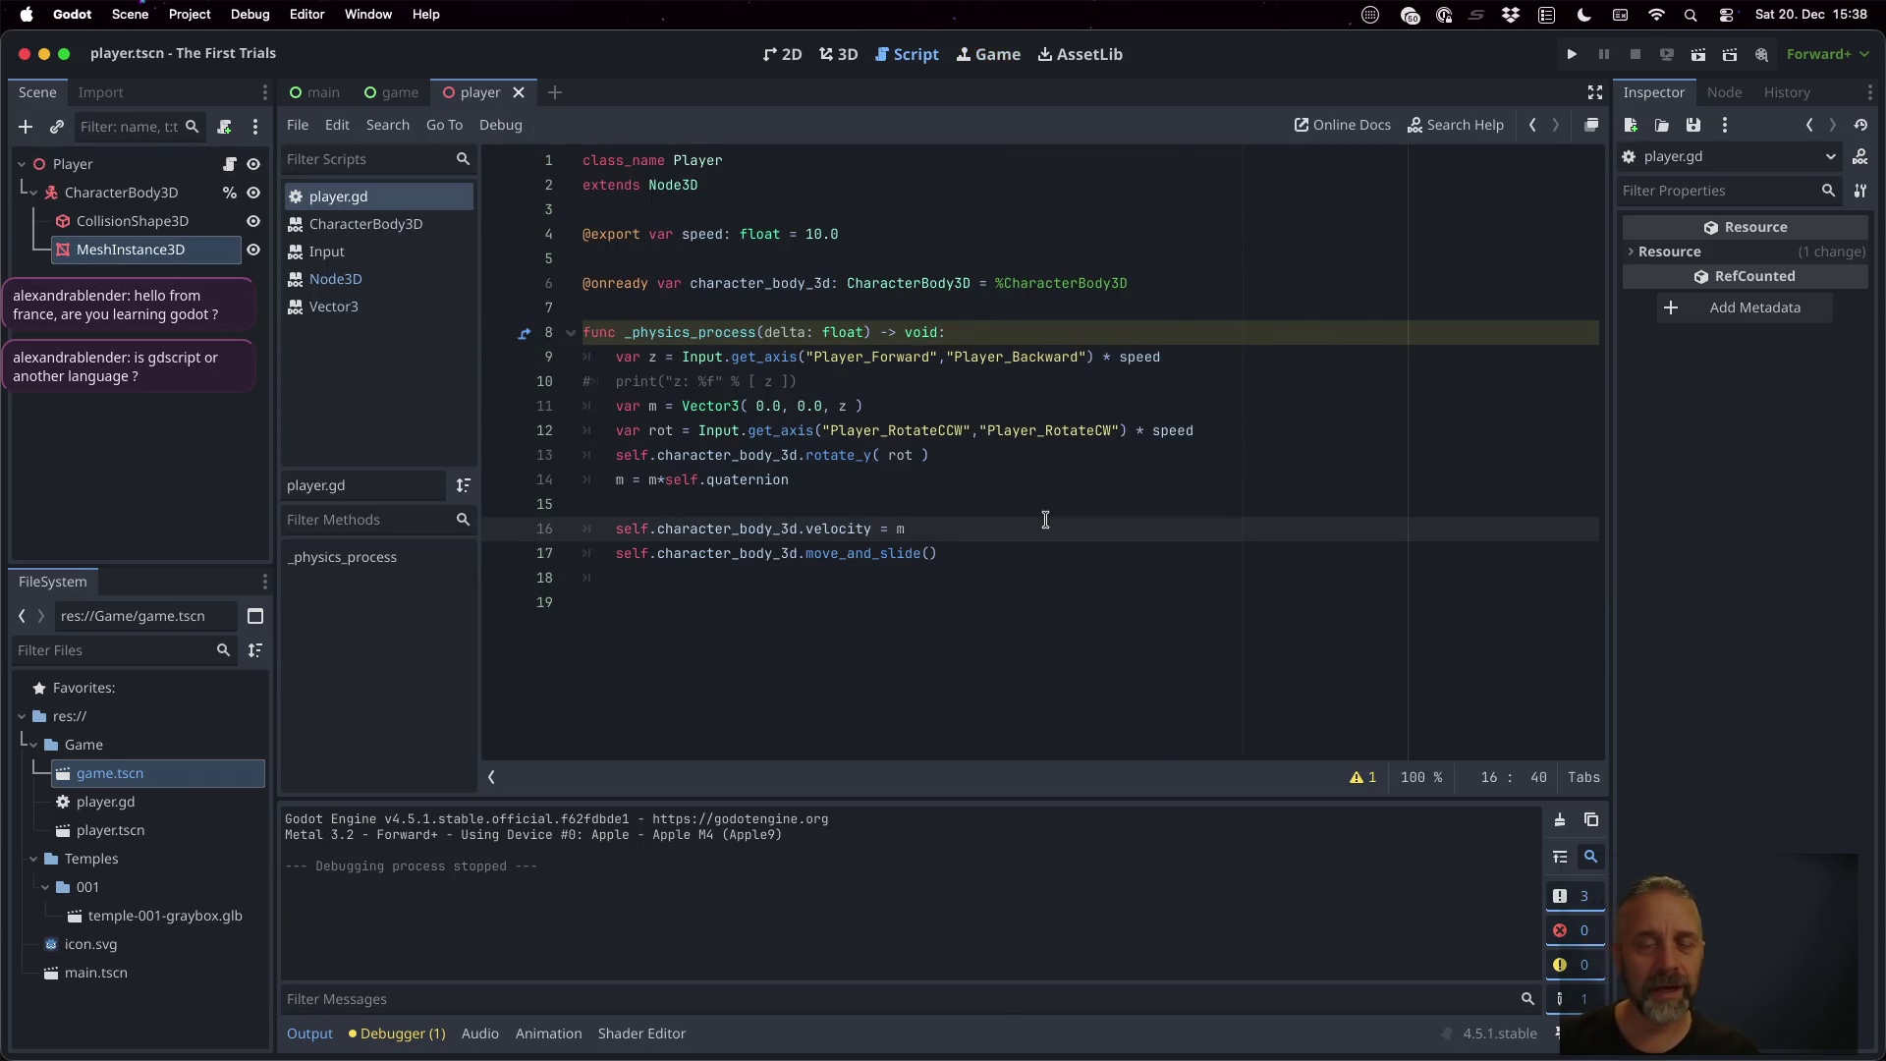
key("super+Tab")
key("super+l")
Search 'godot character 3d move with rotation' and open the Stack Overflow and Godot forum results in new tabs
type("godot character ")
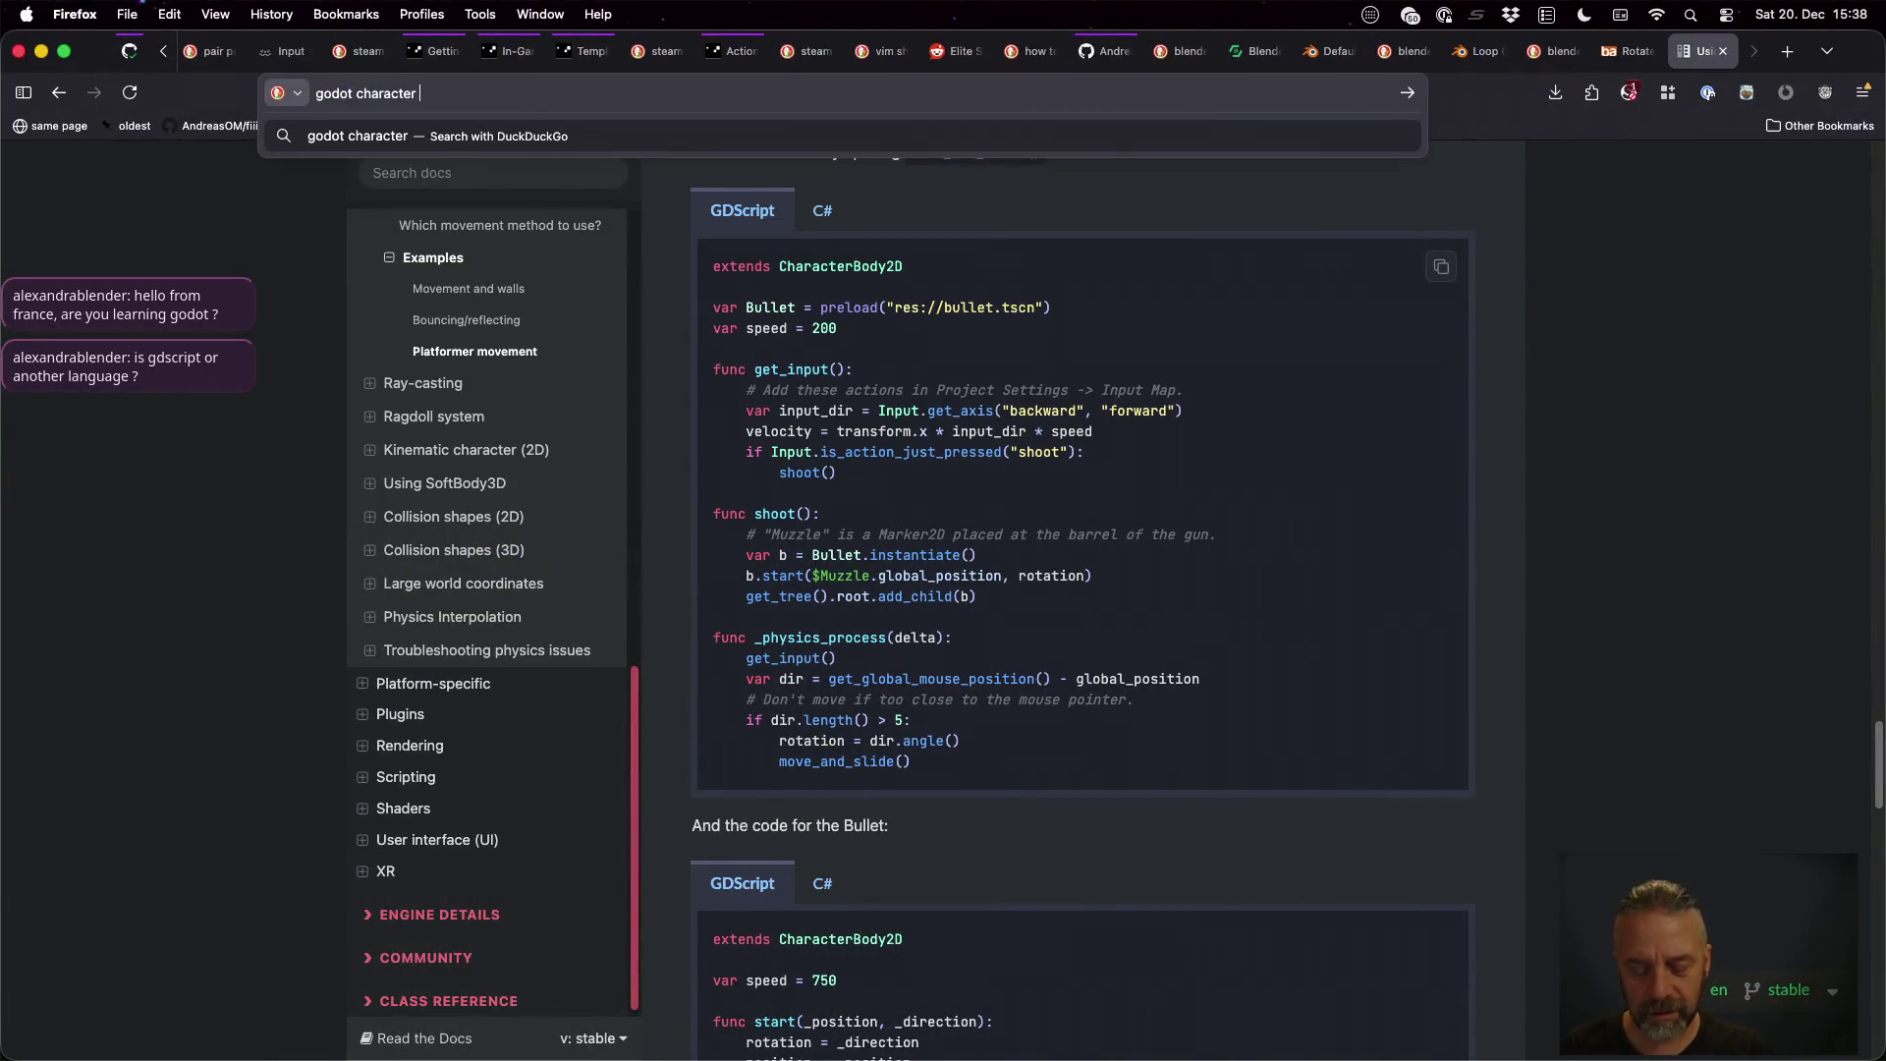
type("3d move ")
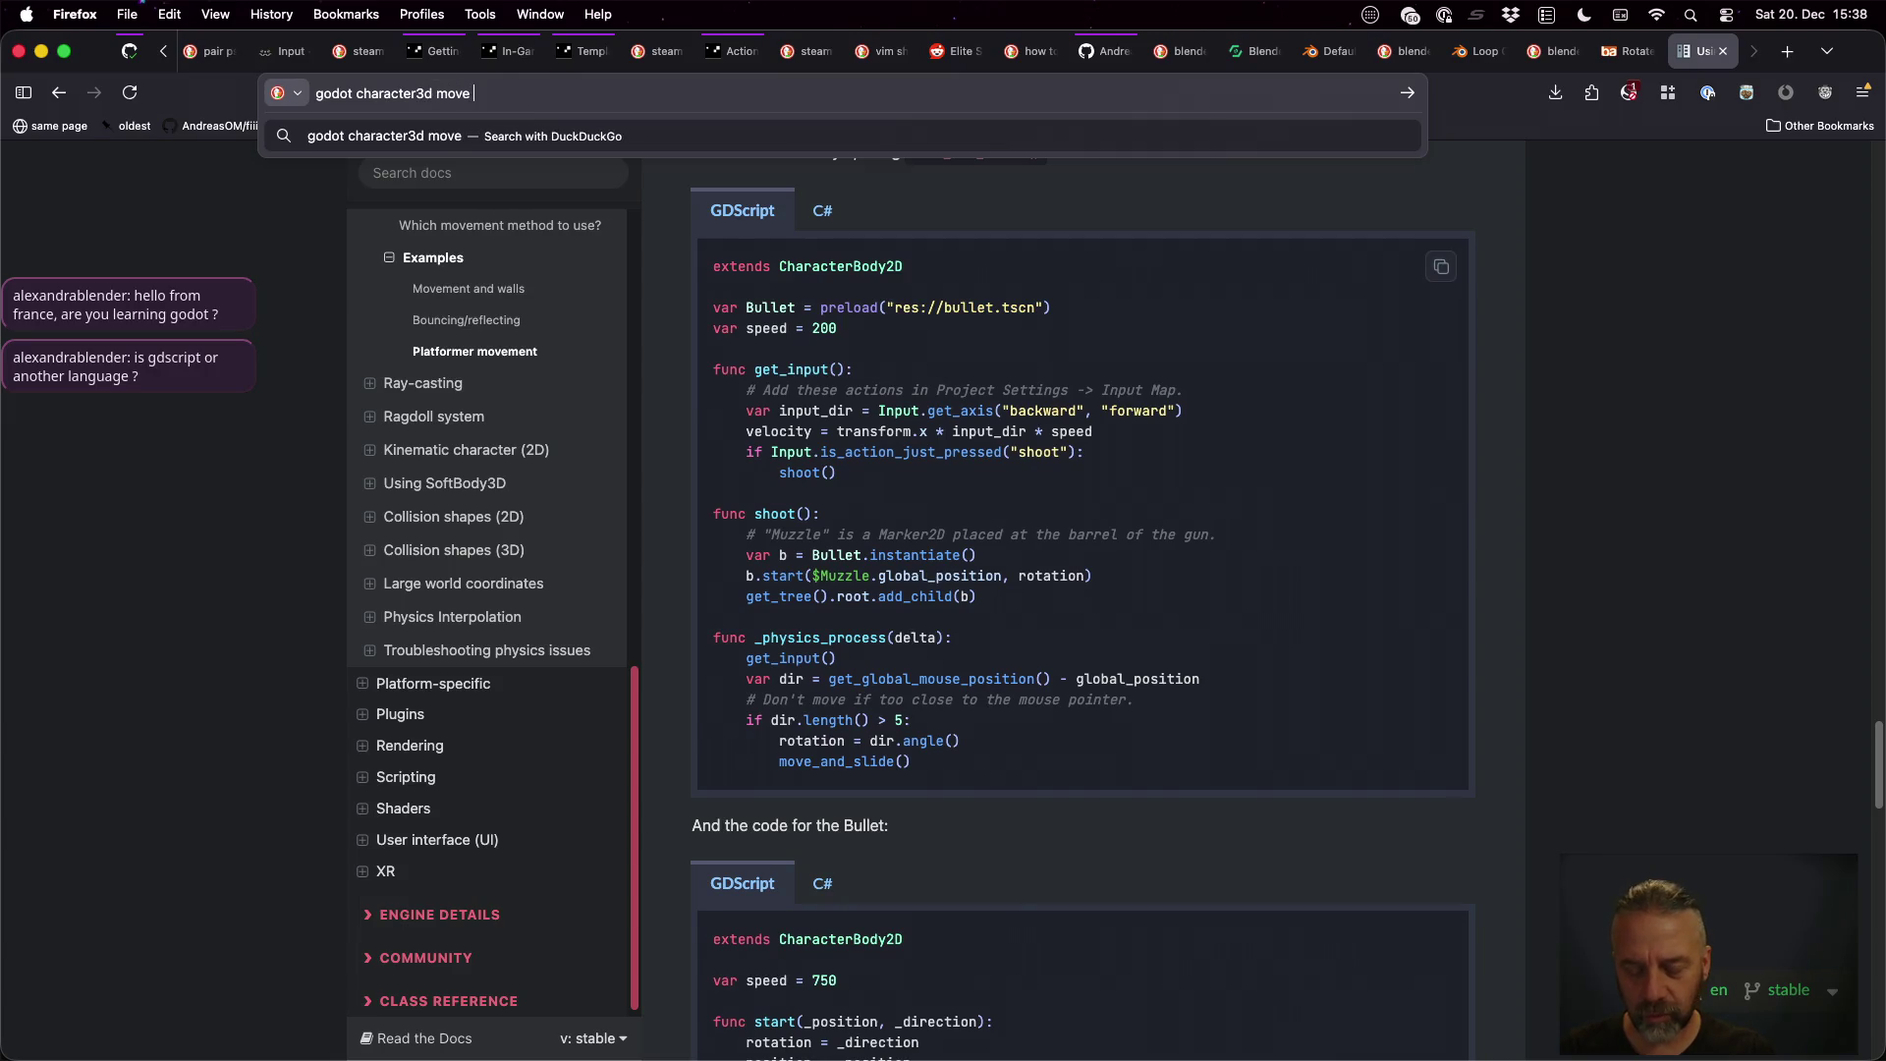
type("with rotation")
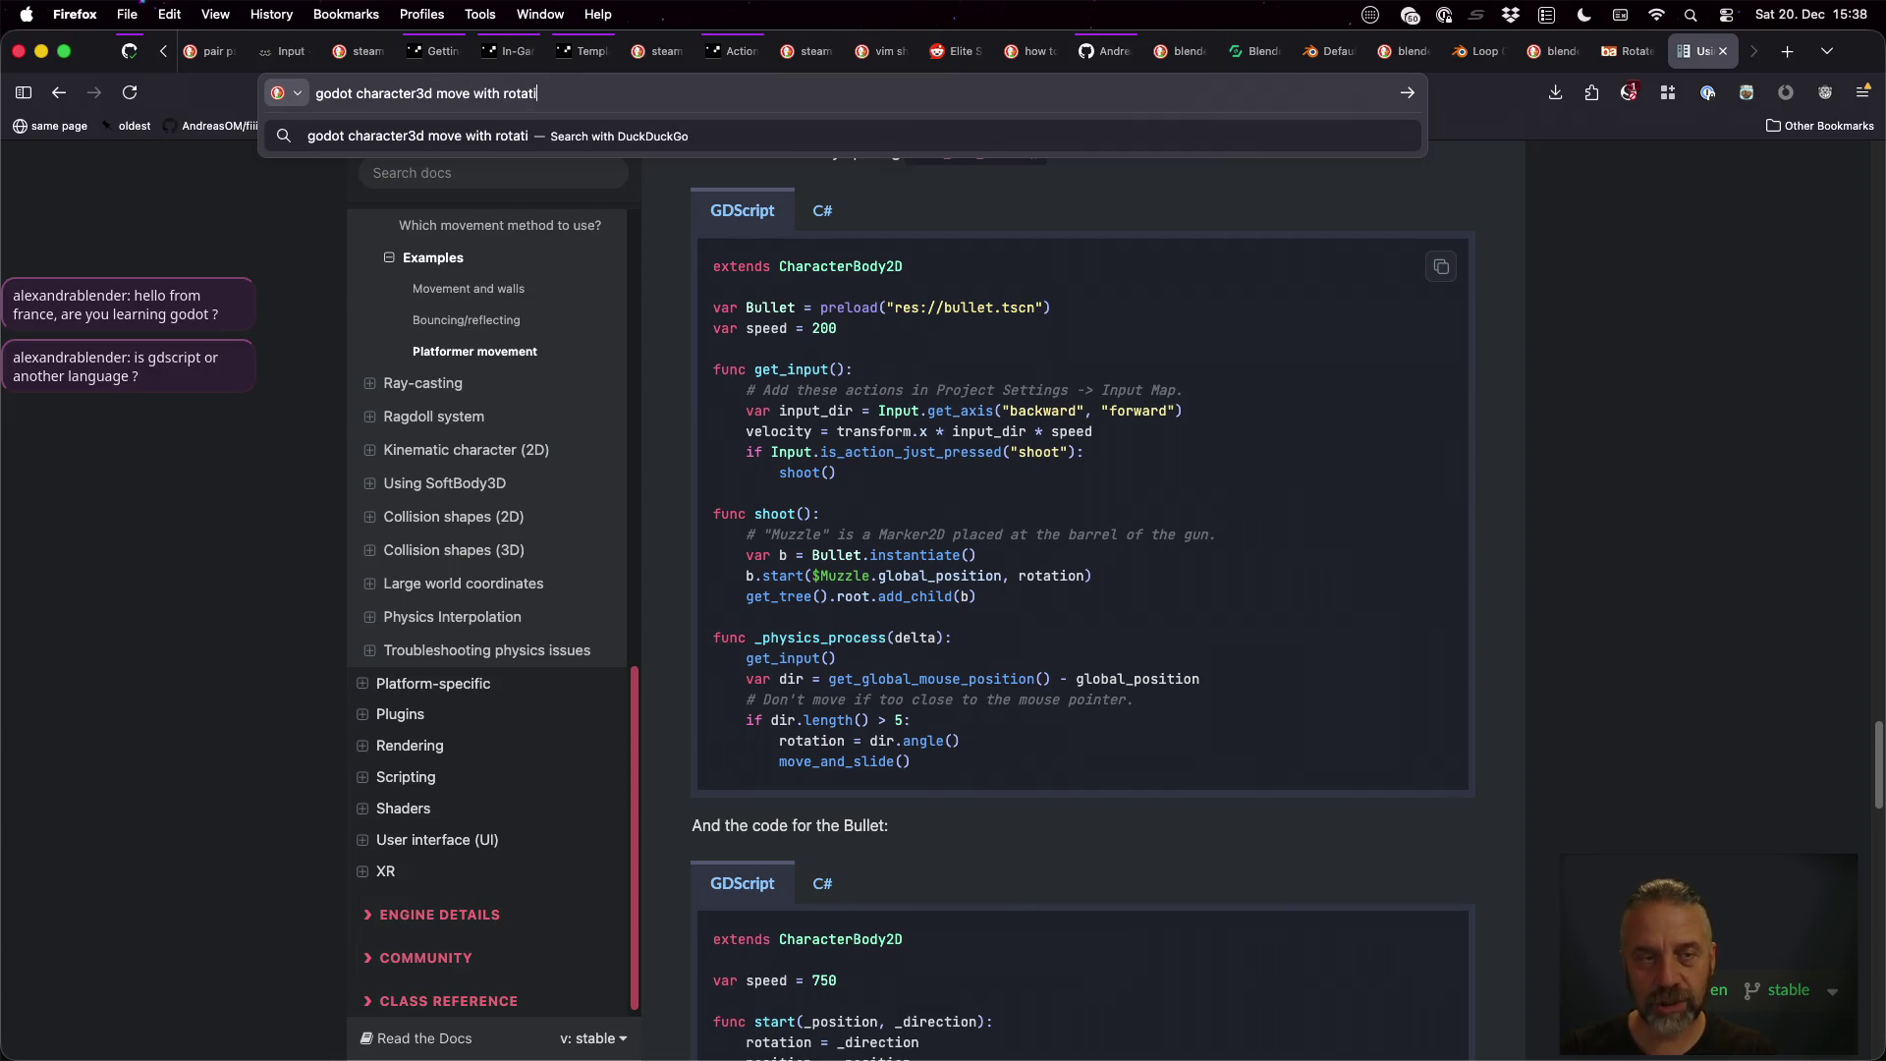
key("Return")
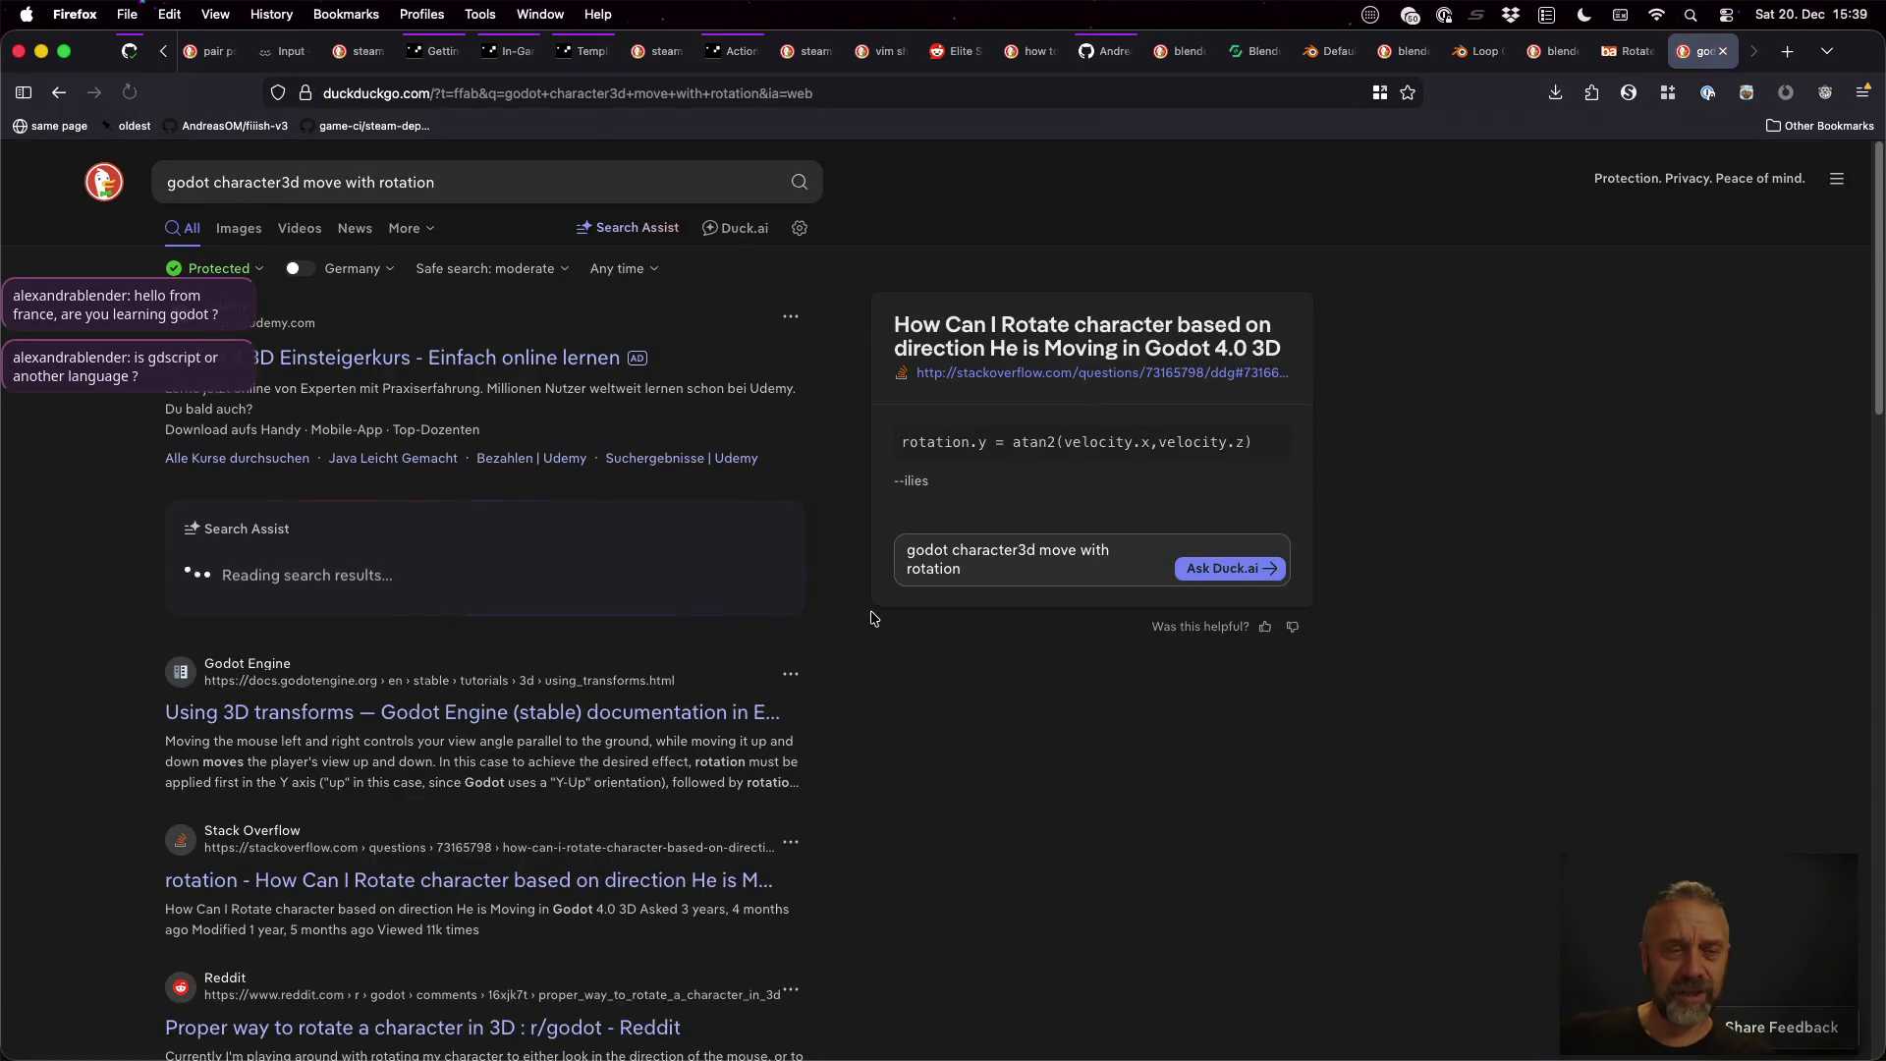
scroll(846, 661, "down", 3)
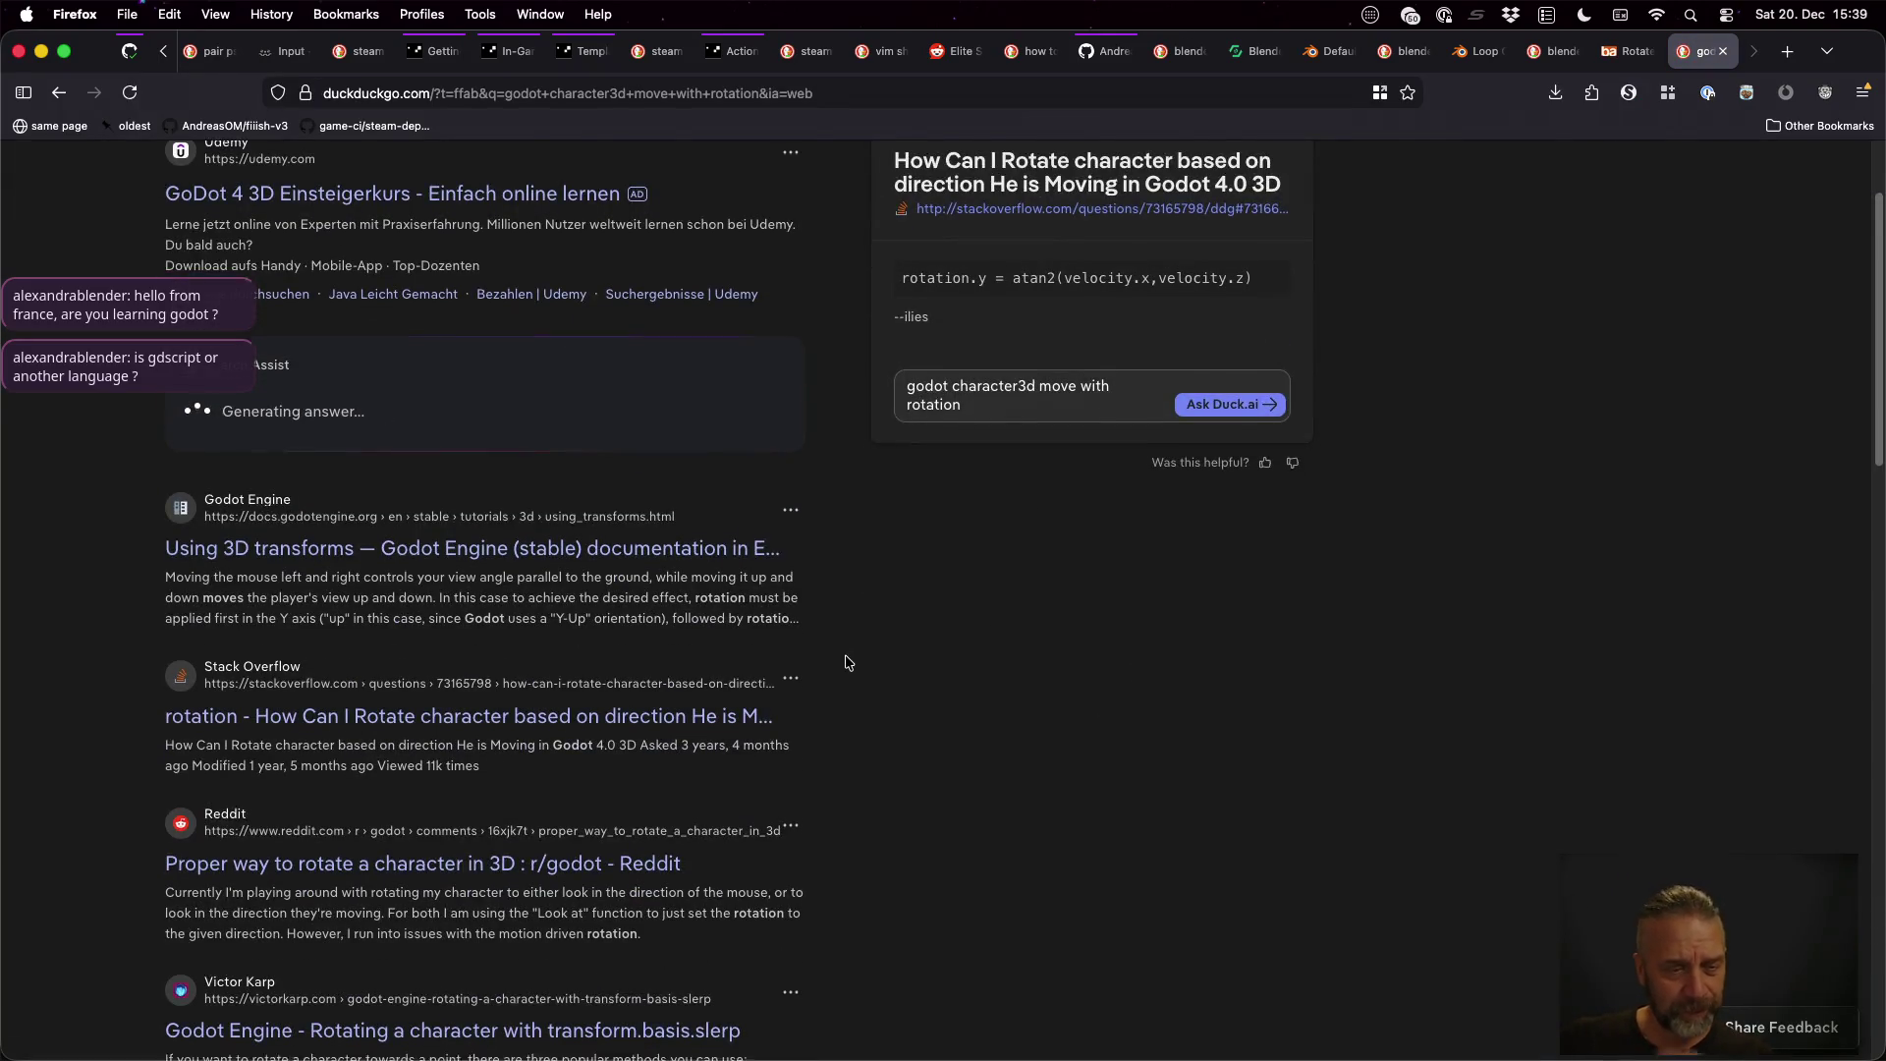
scroll(845, 661, "down", 3)
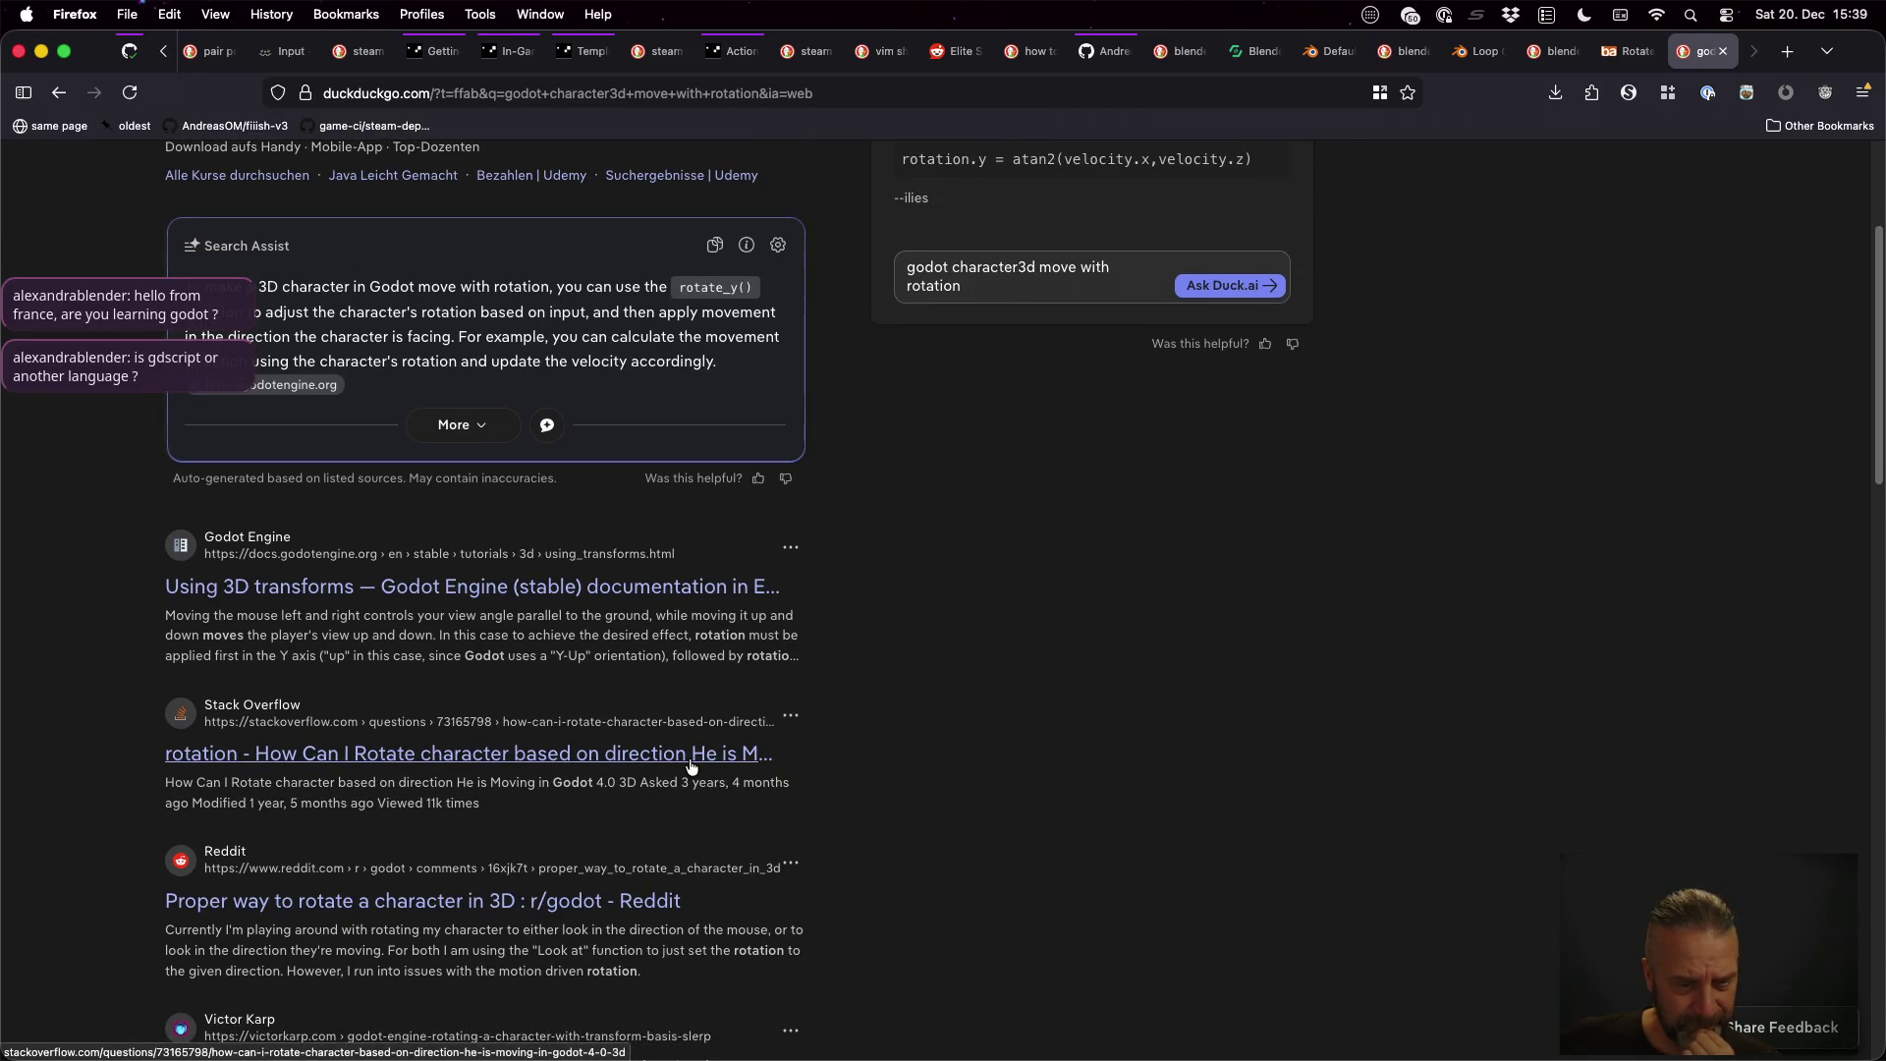
middle_click(725, 752)
scroll(687, 747, "down", 5)
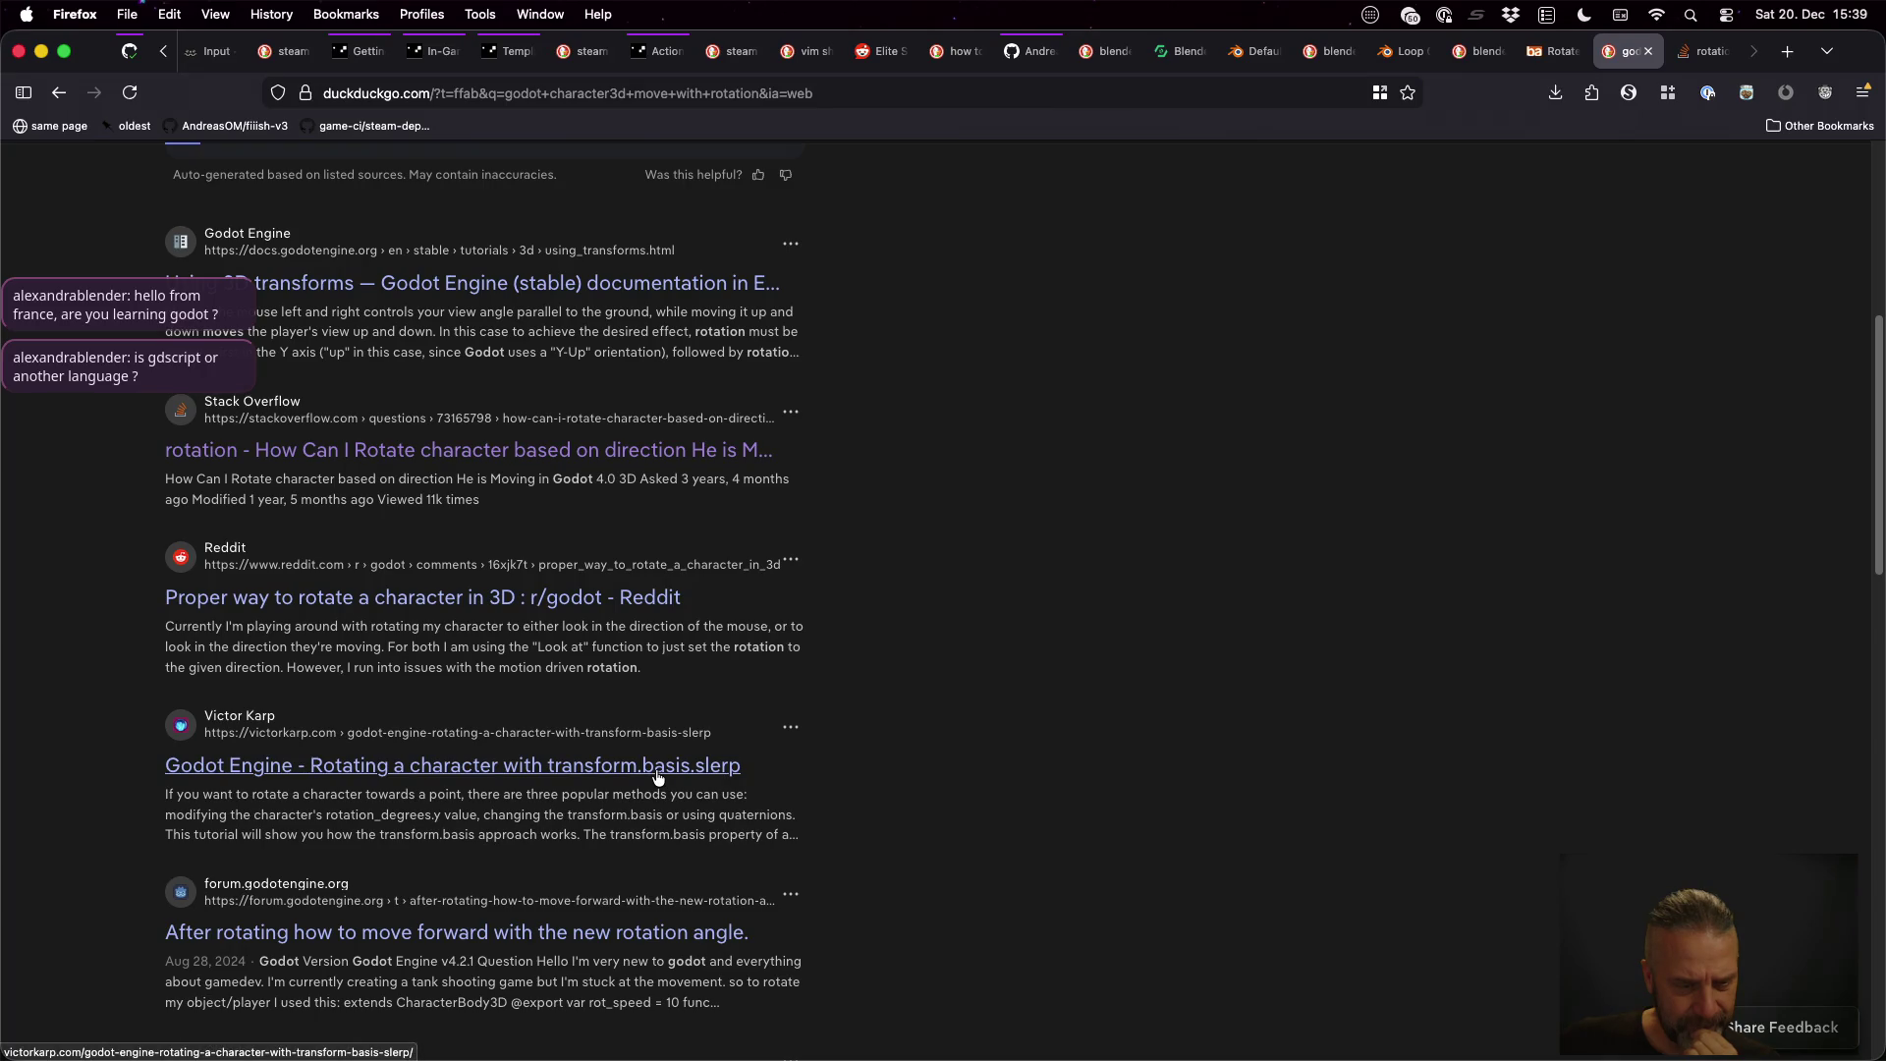
middle_click(635, 938)
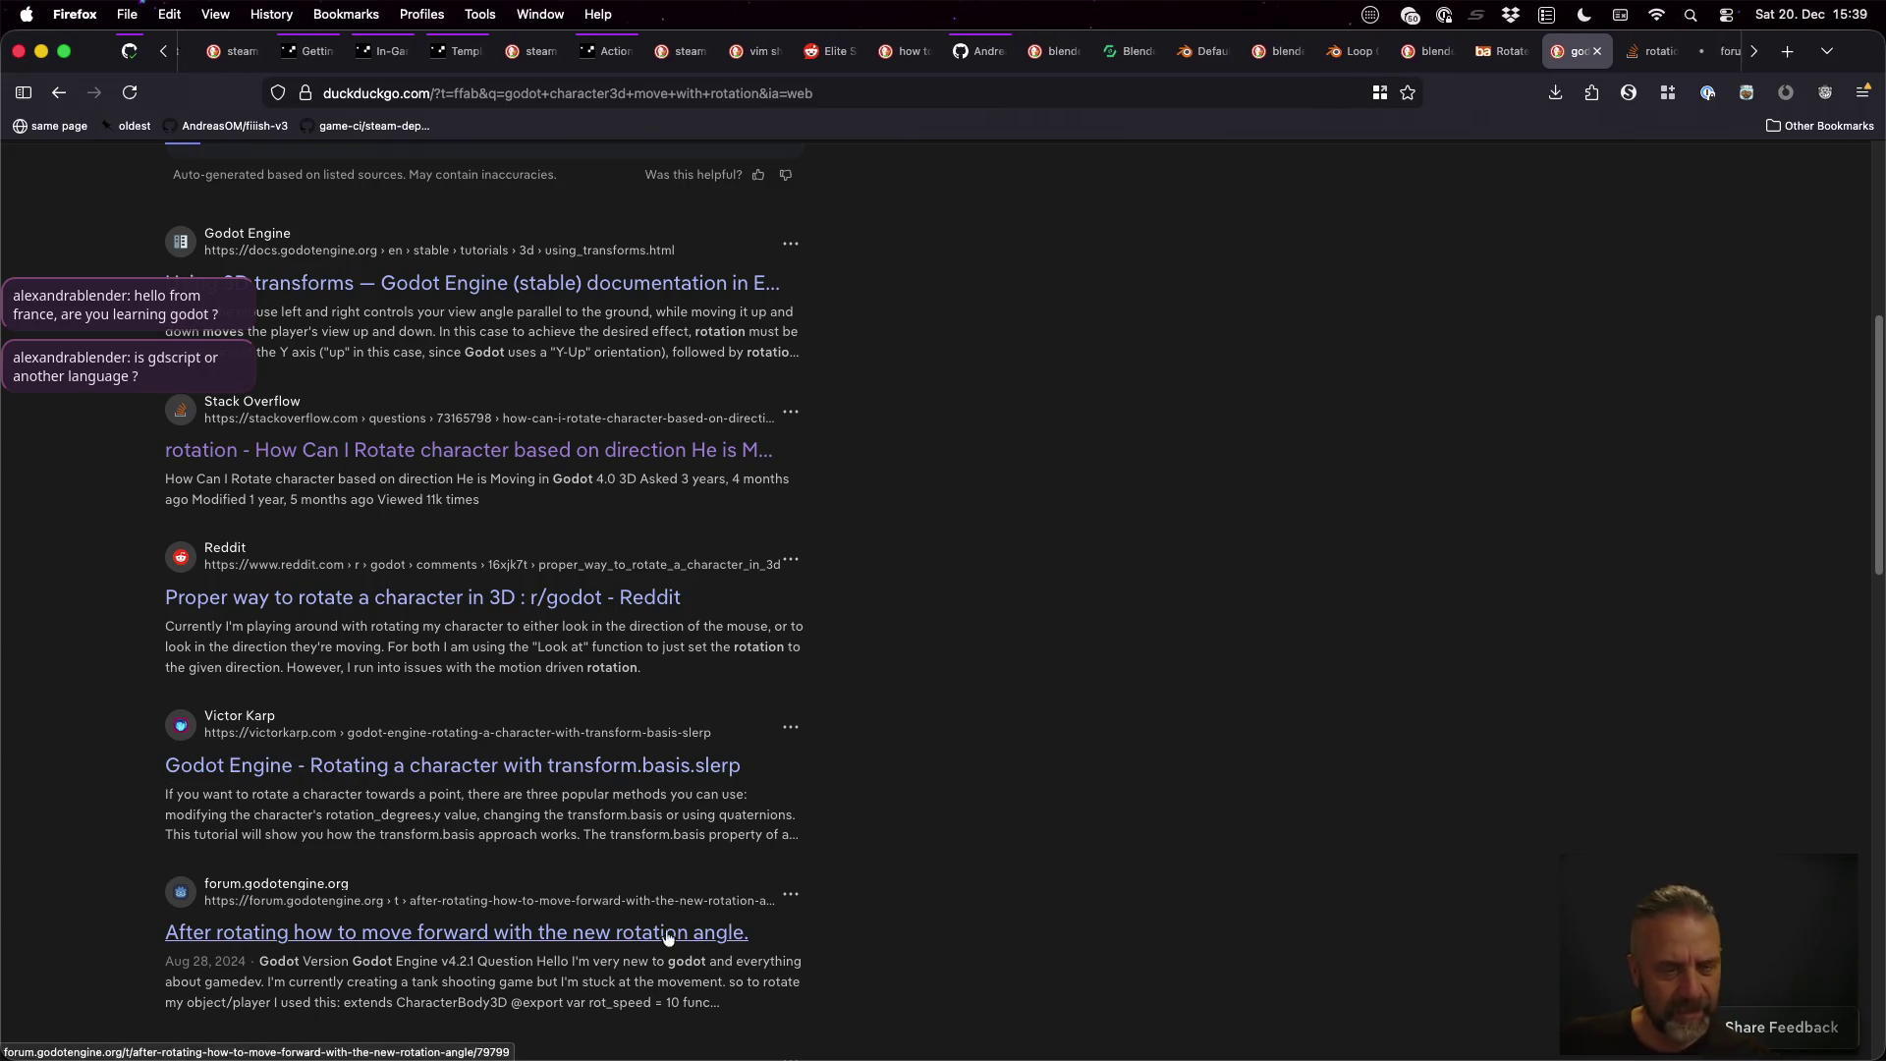
key("super+9")
Read the Godot forum thread on moving forward after rotating, then close it
scroll(1166, 513, "down", 3)
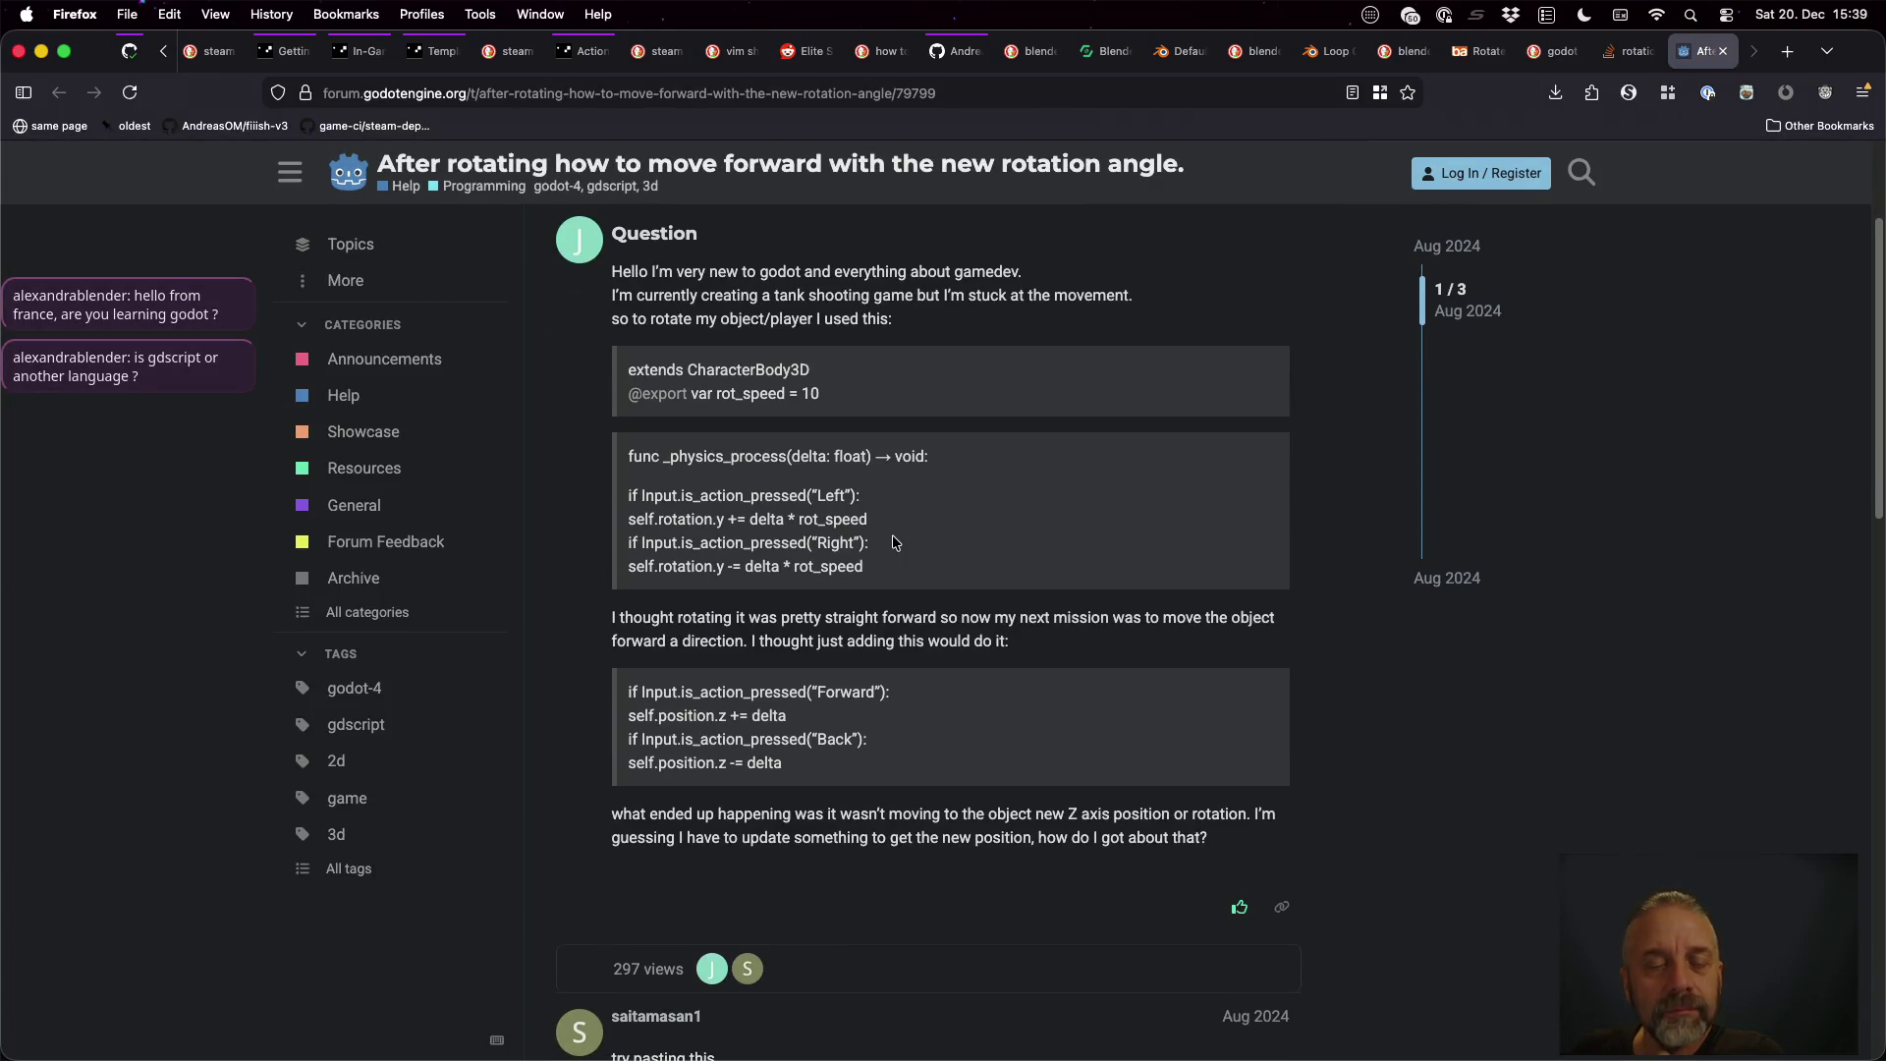
scroll(892, 542, "down", 1)
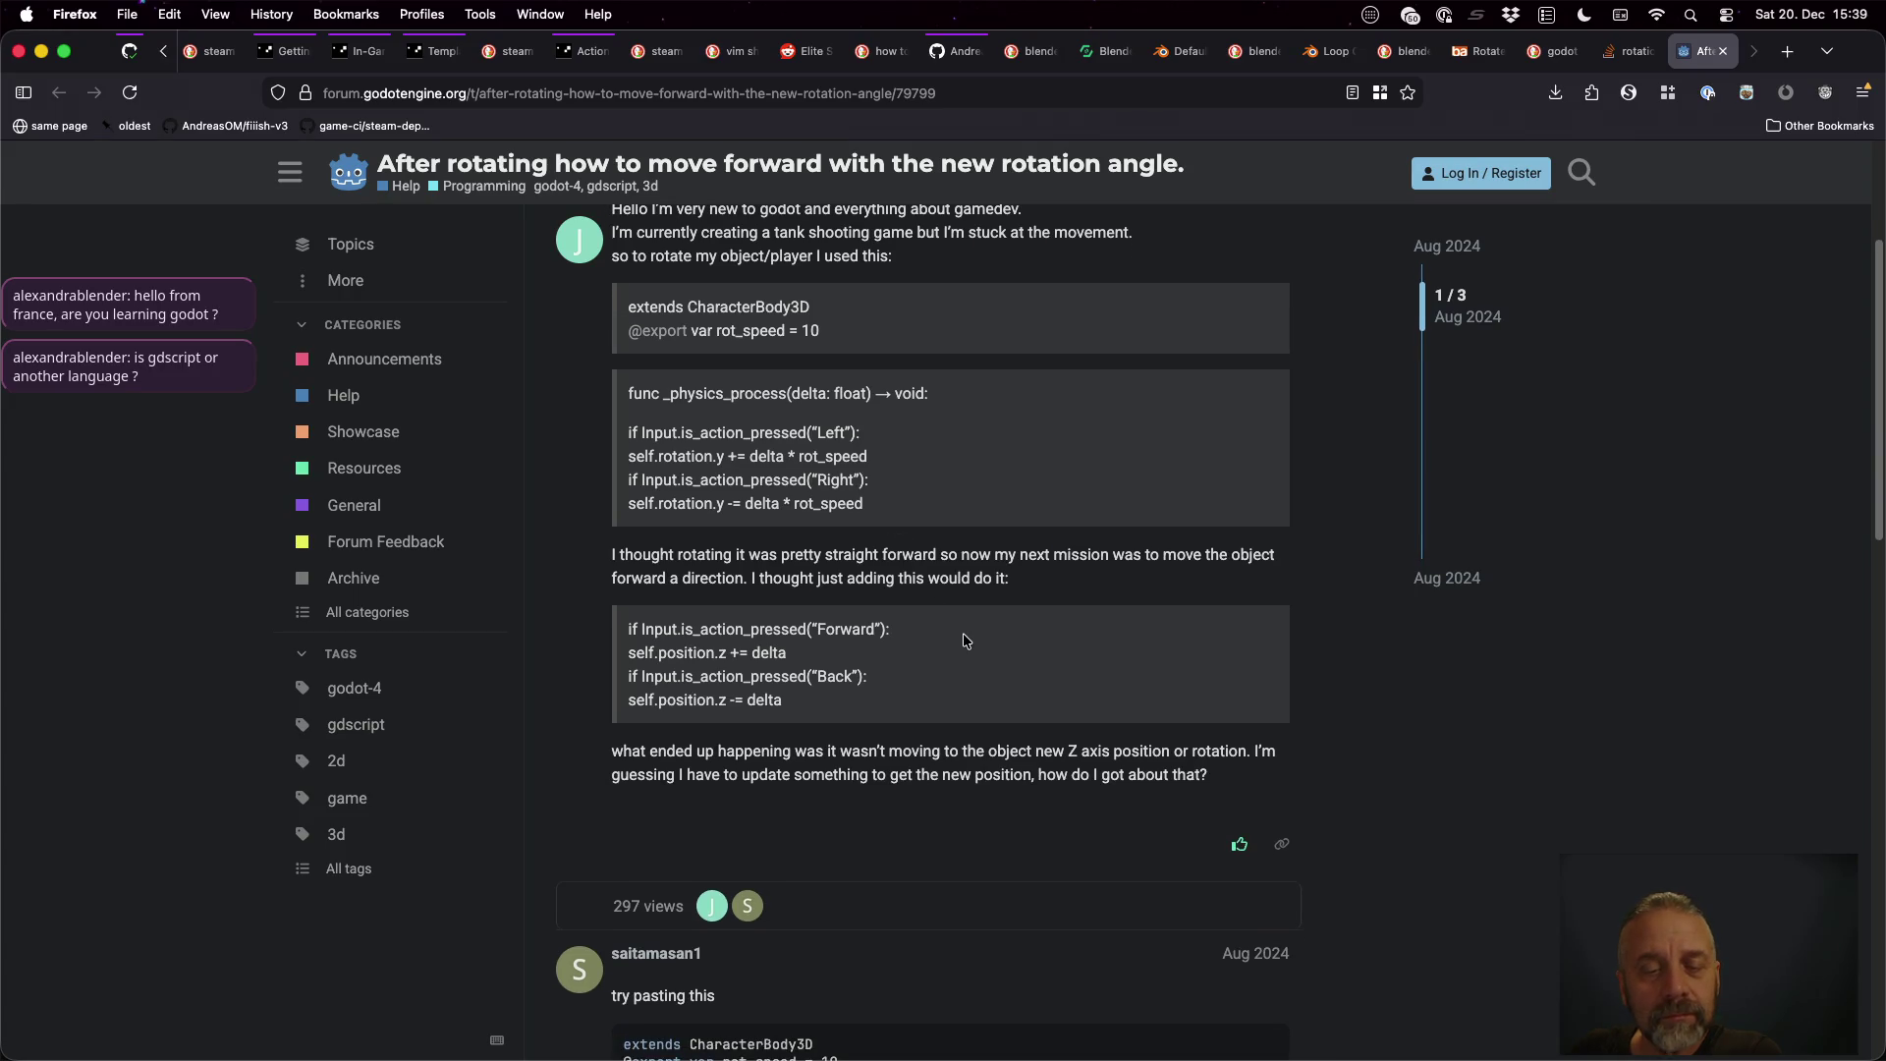
scroll(962, 639, "down", 5)
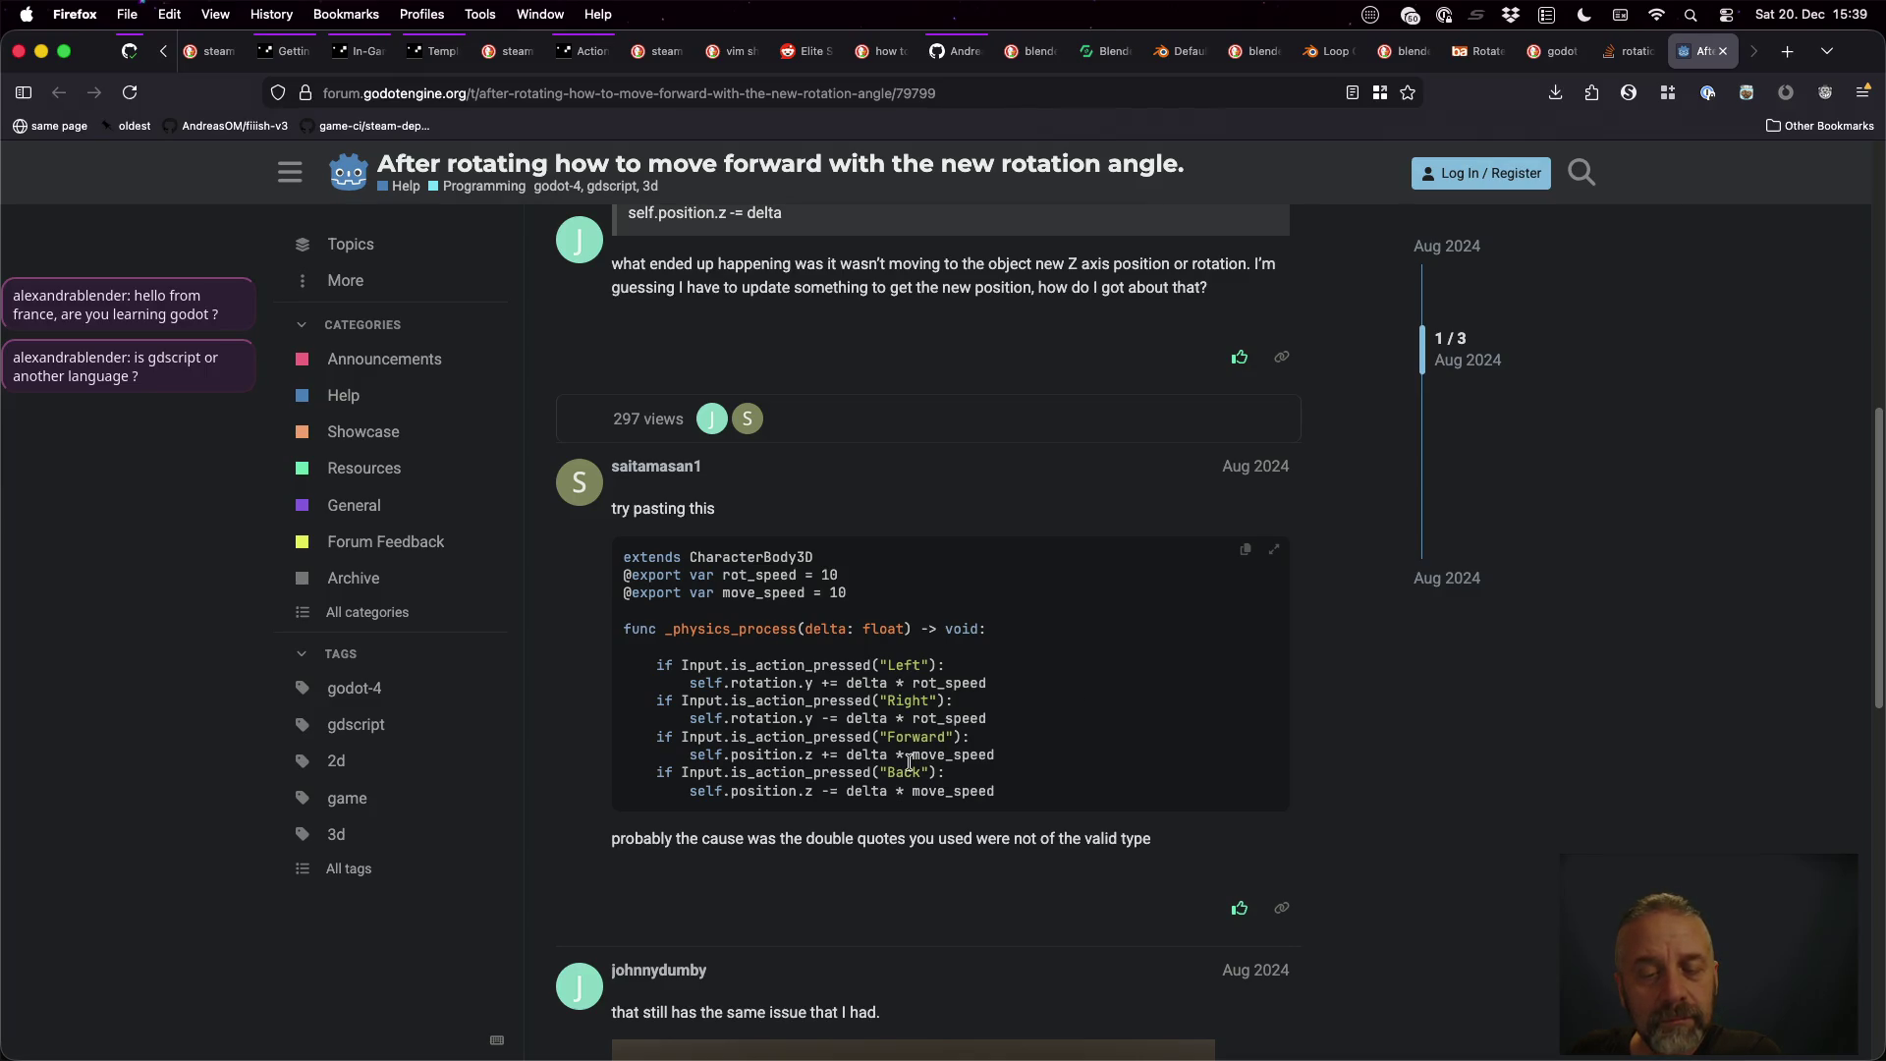
scroll(1014, 725, "down", 3)
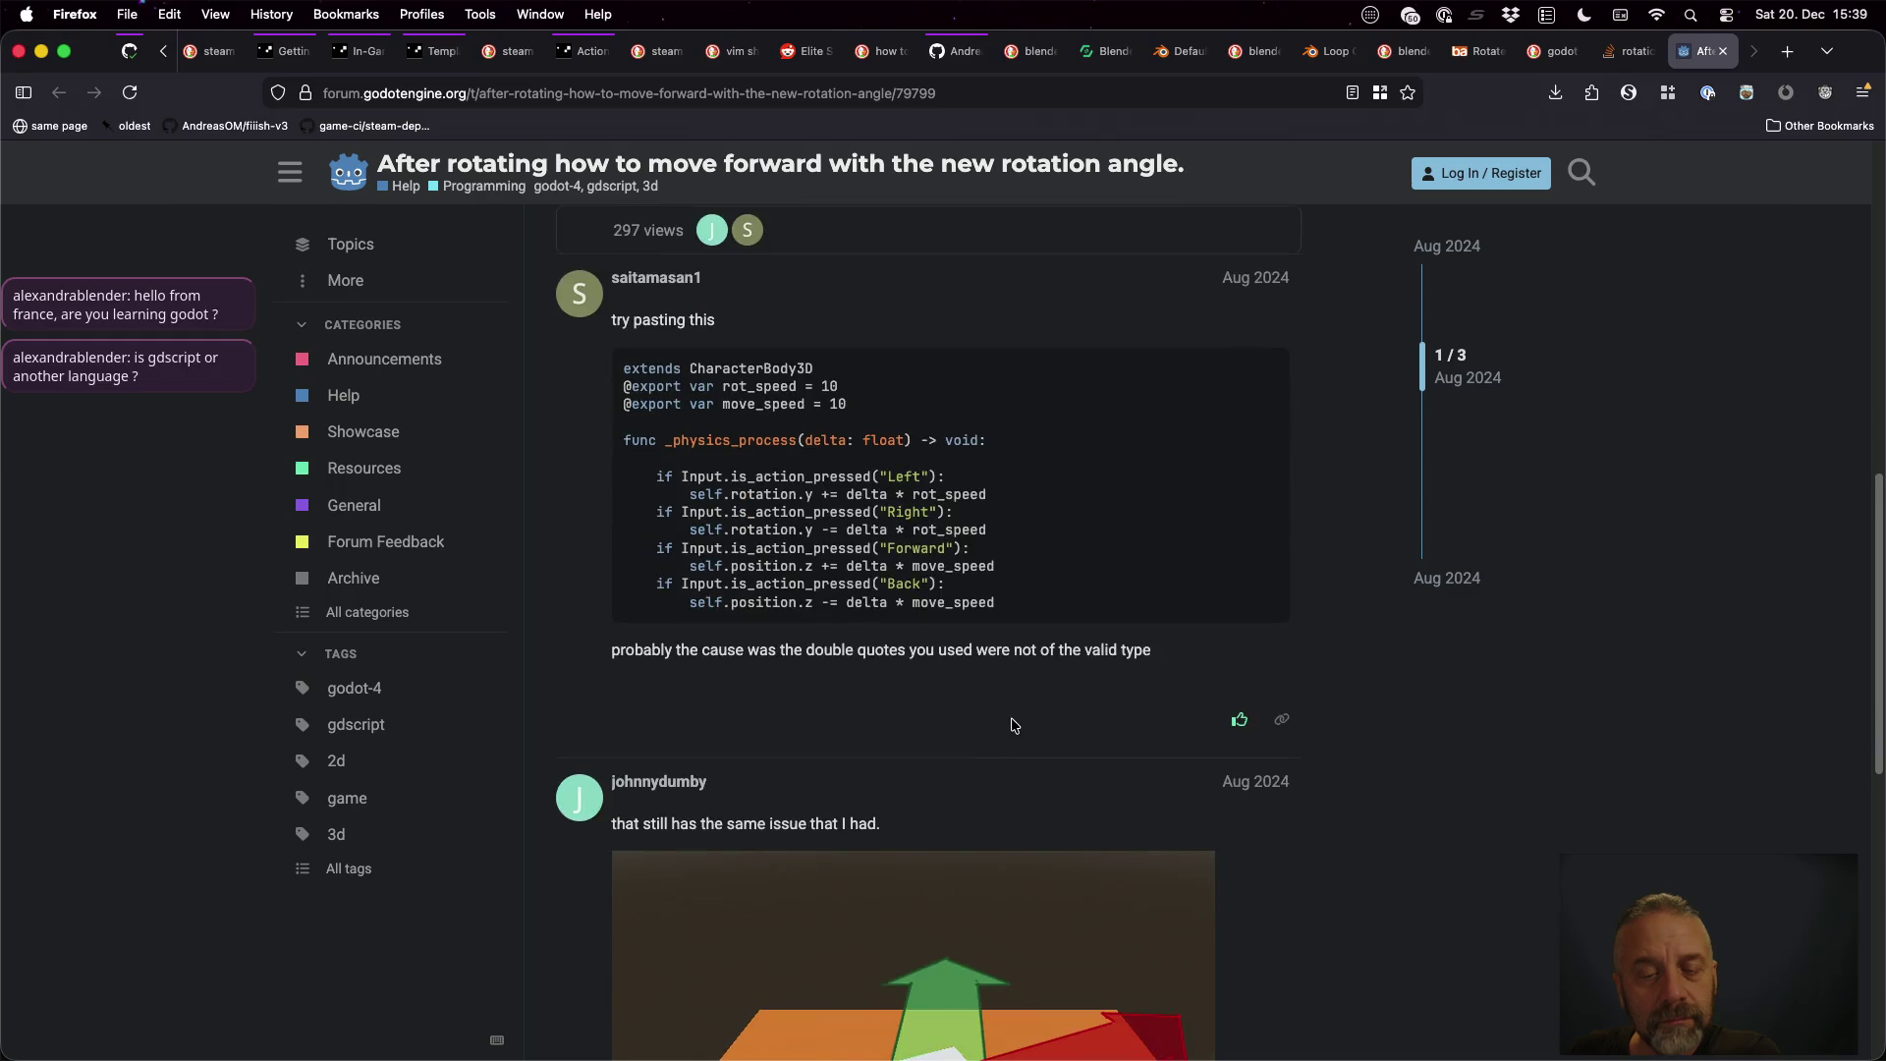
scroll(1014, 725, "down", 10)
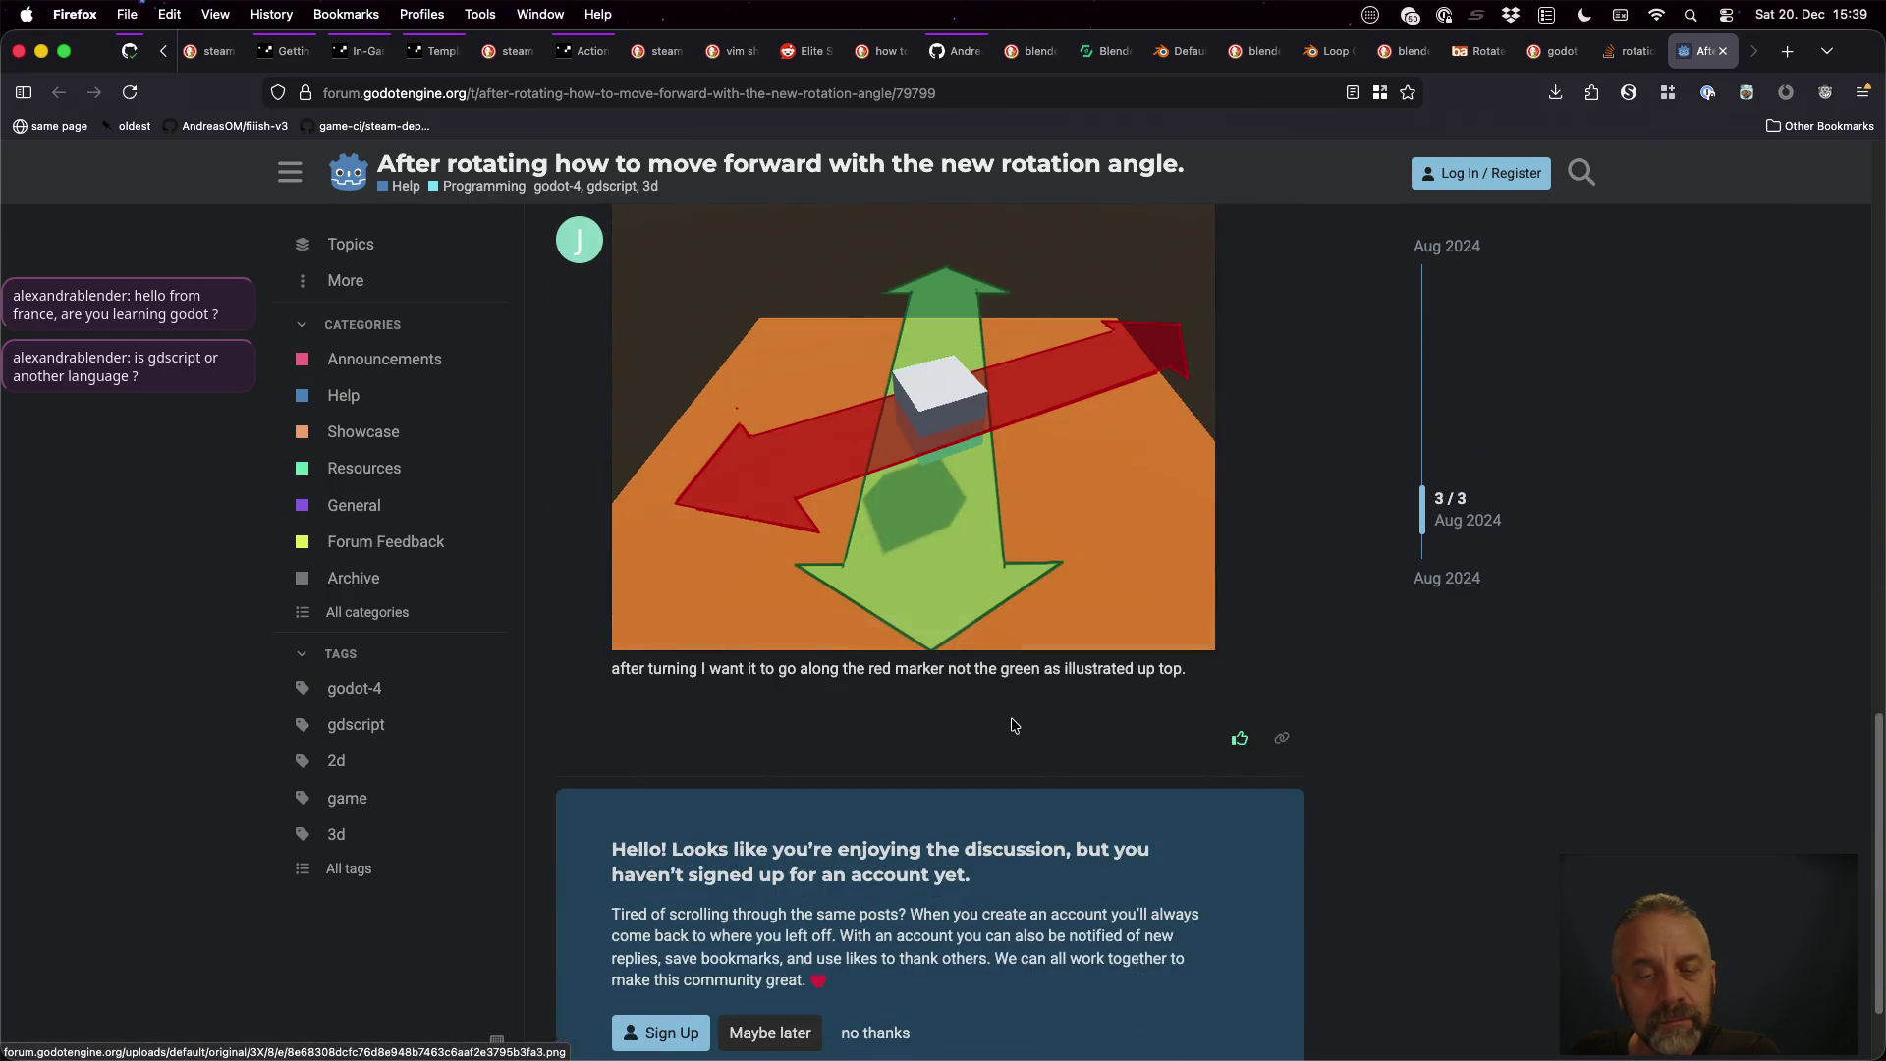
left_click(1474, 393)
key("super+w")
Read the Stack Overflow answers, then open the 3D-Character-Movement GitHub repository from the results
scroll(1072, 515, "down", 8)
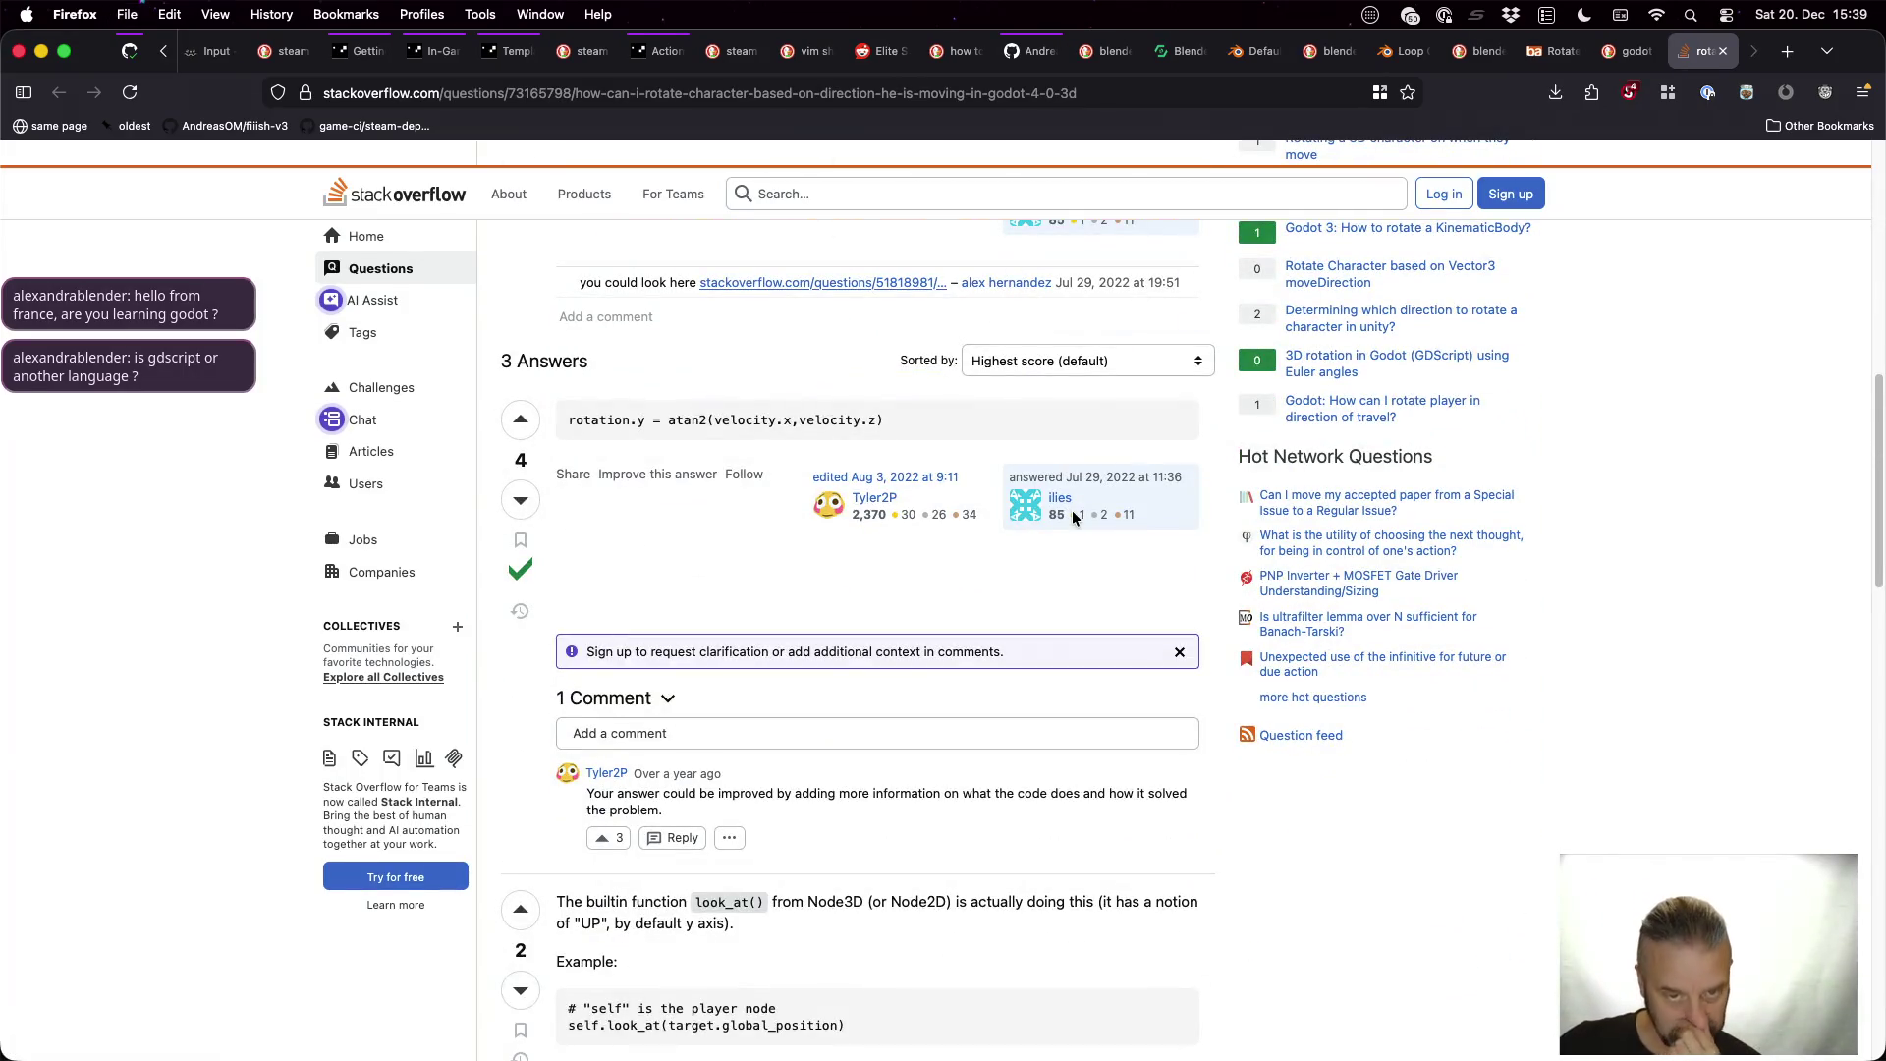
scroll(1072, 515, "down", 5)
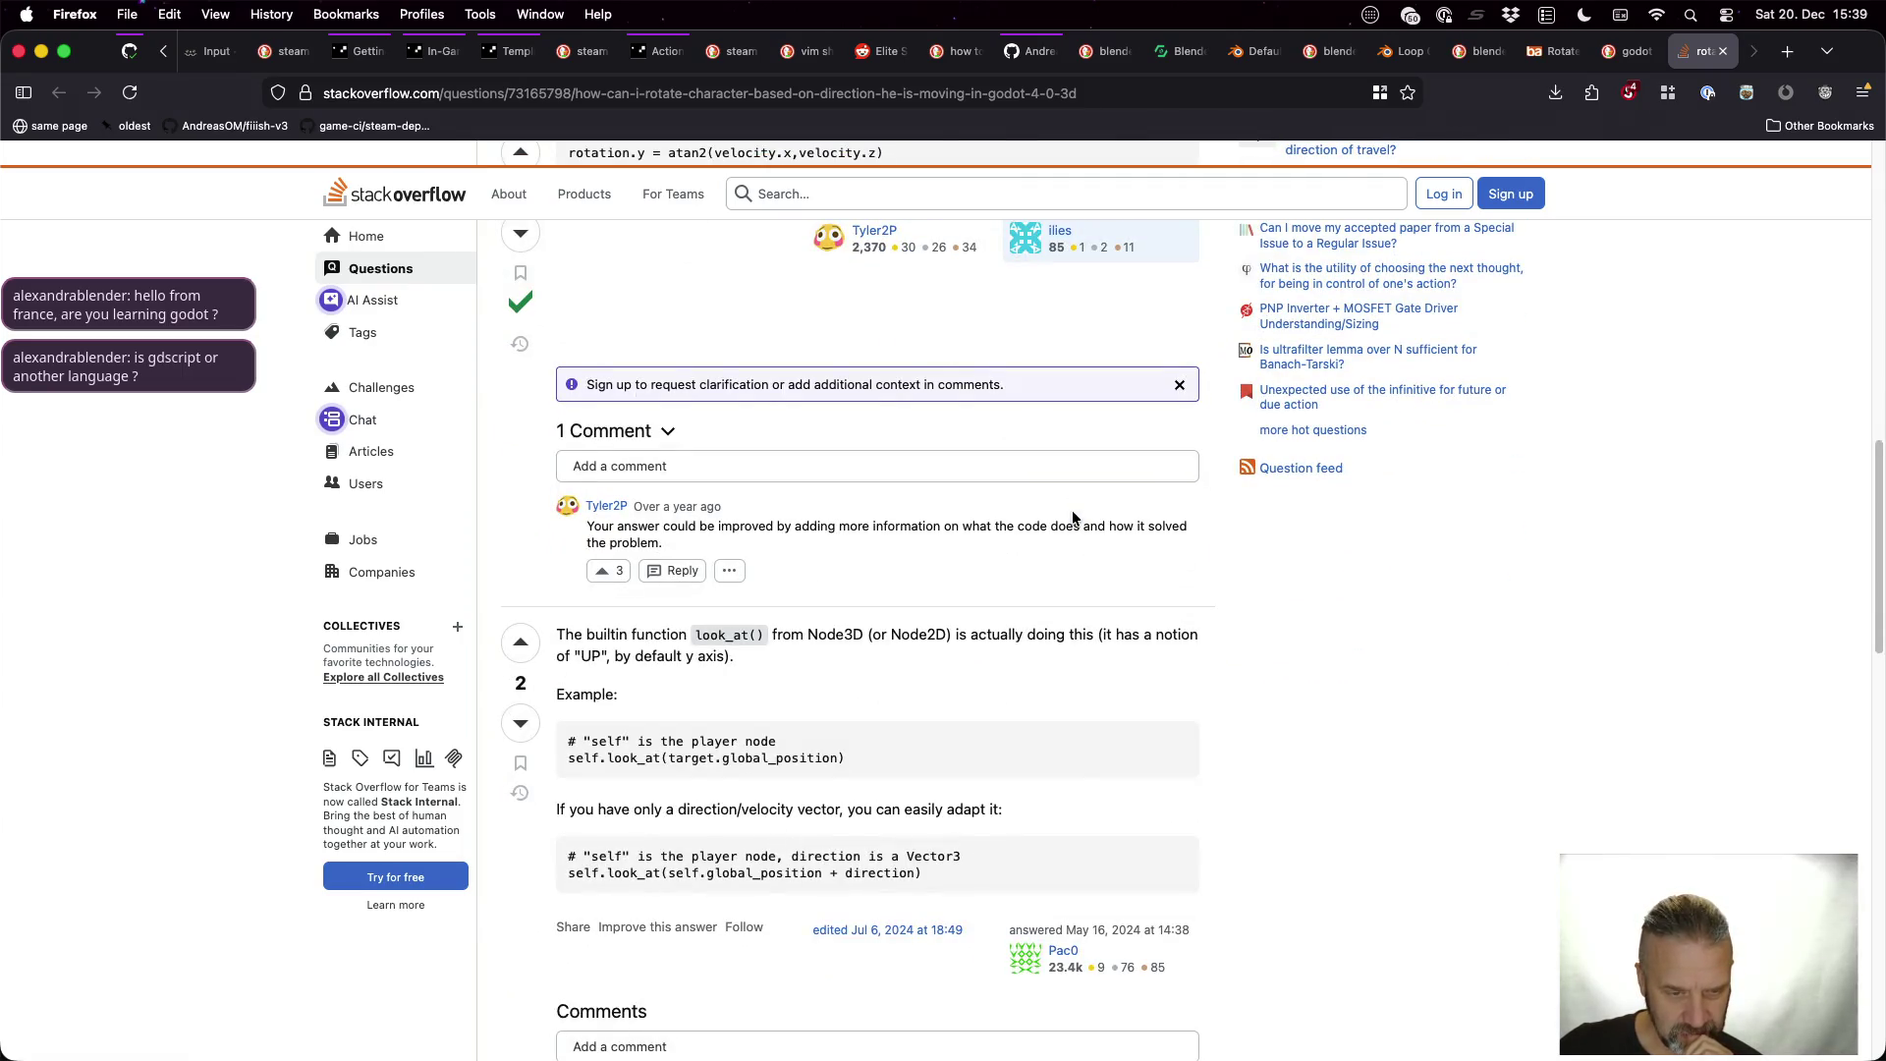
scroll(1072, 516, "down", 4)
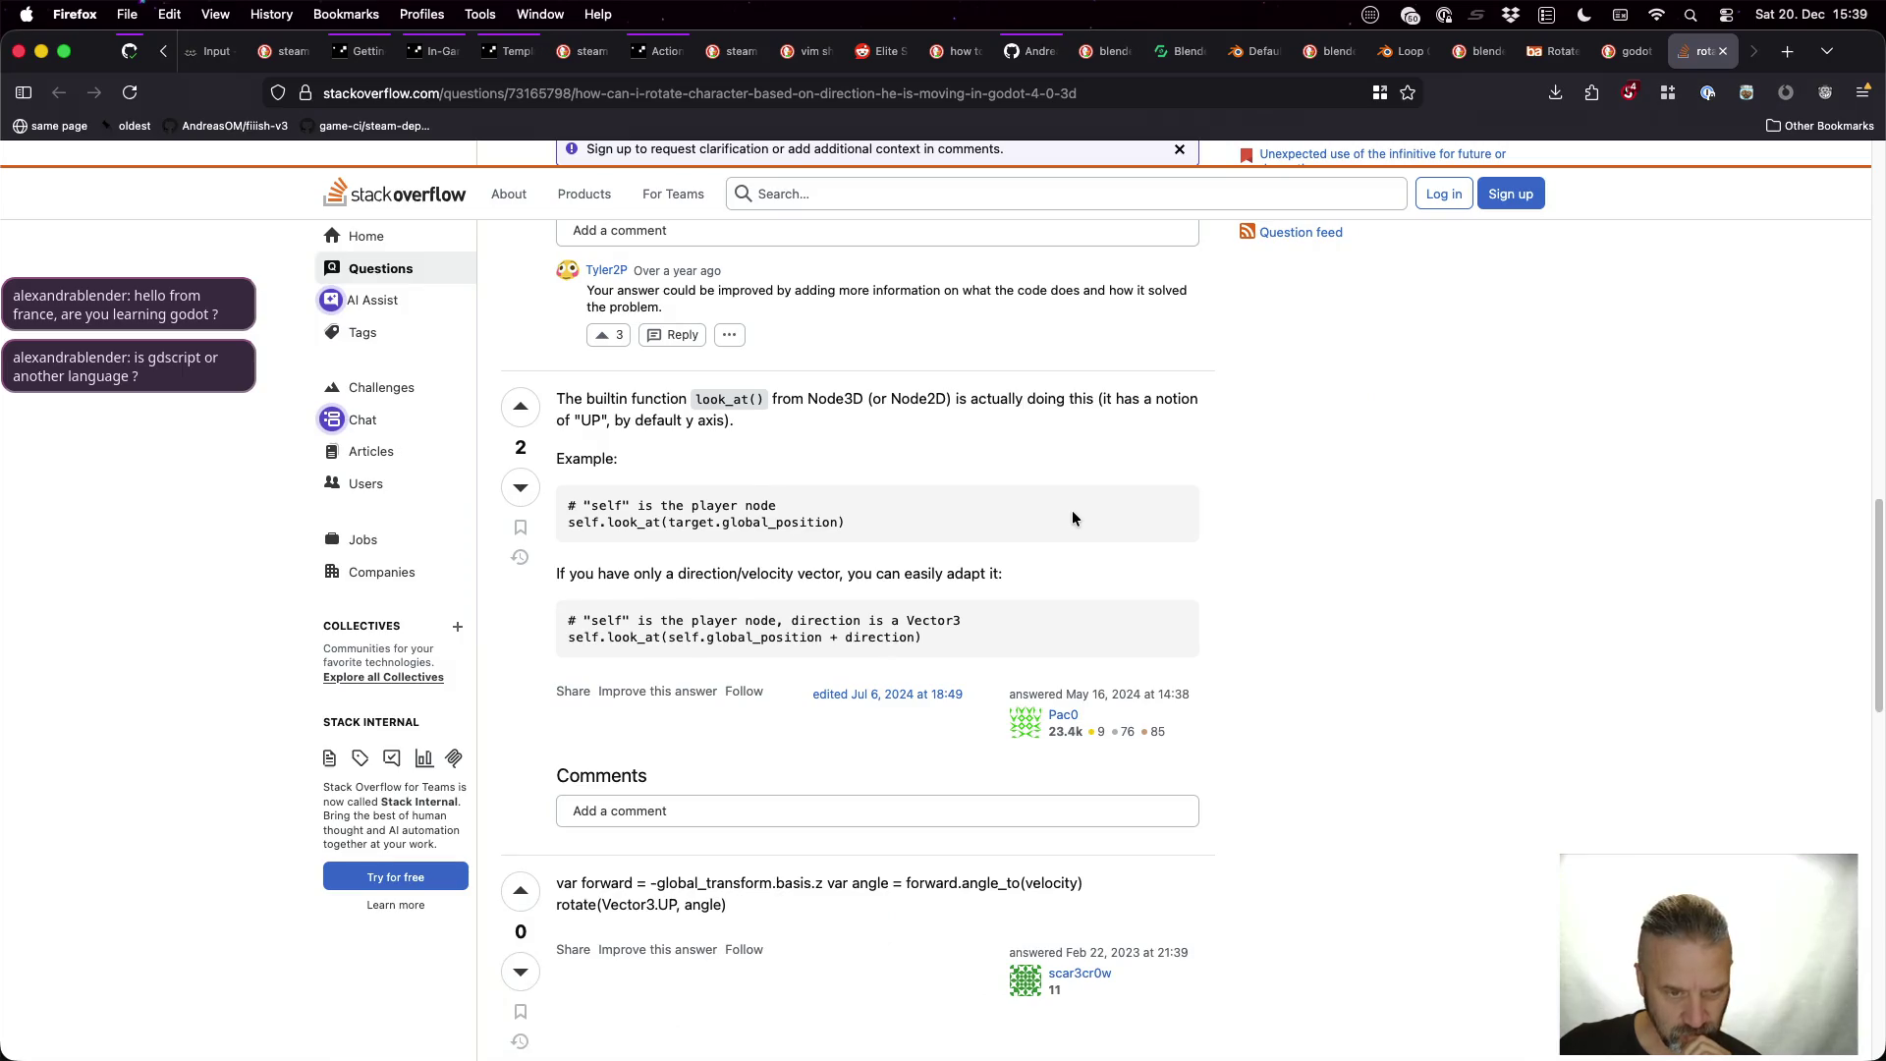
scroll(1073, 518, "down", 6)
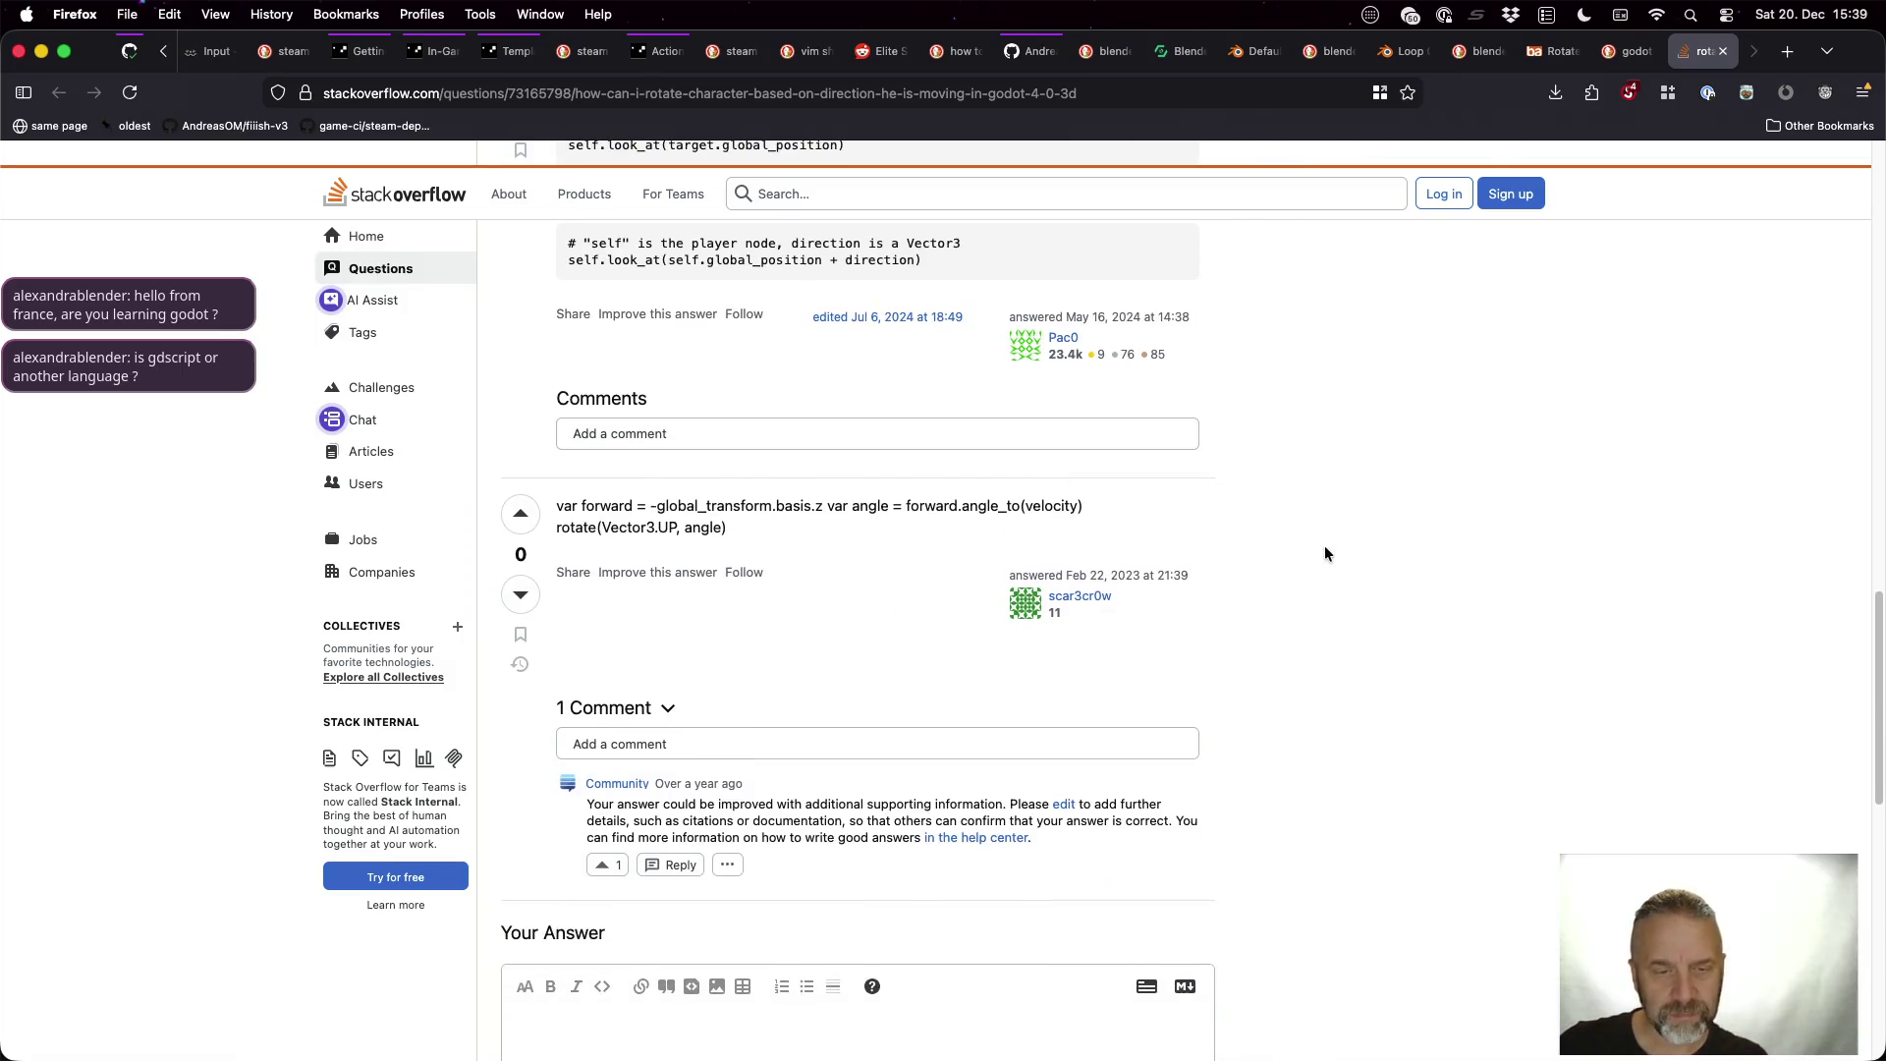
key("super+Left")
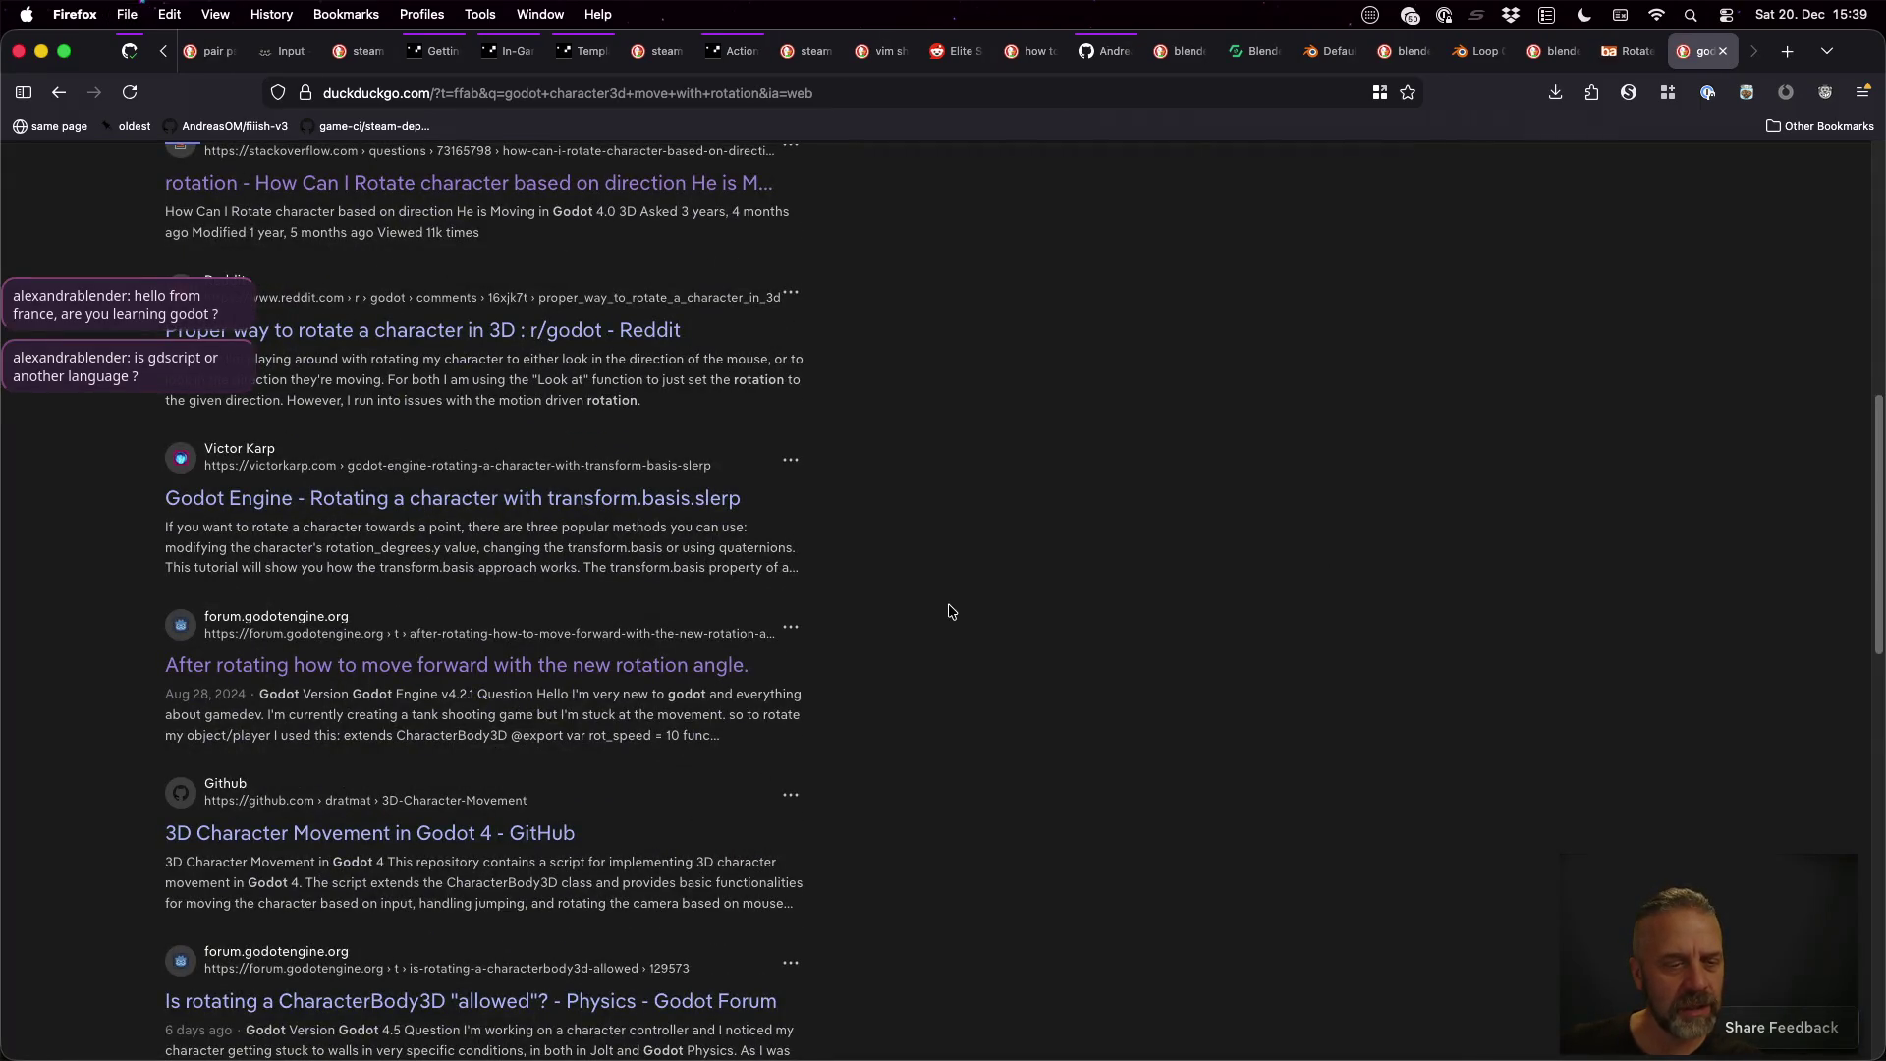
scroll(948, 611, "down", 1)
middle_click(398, 821)
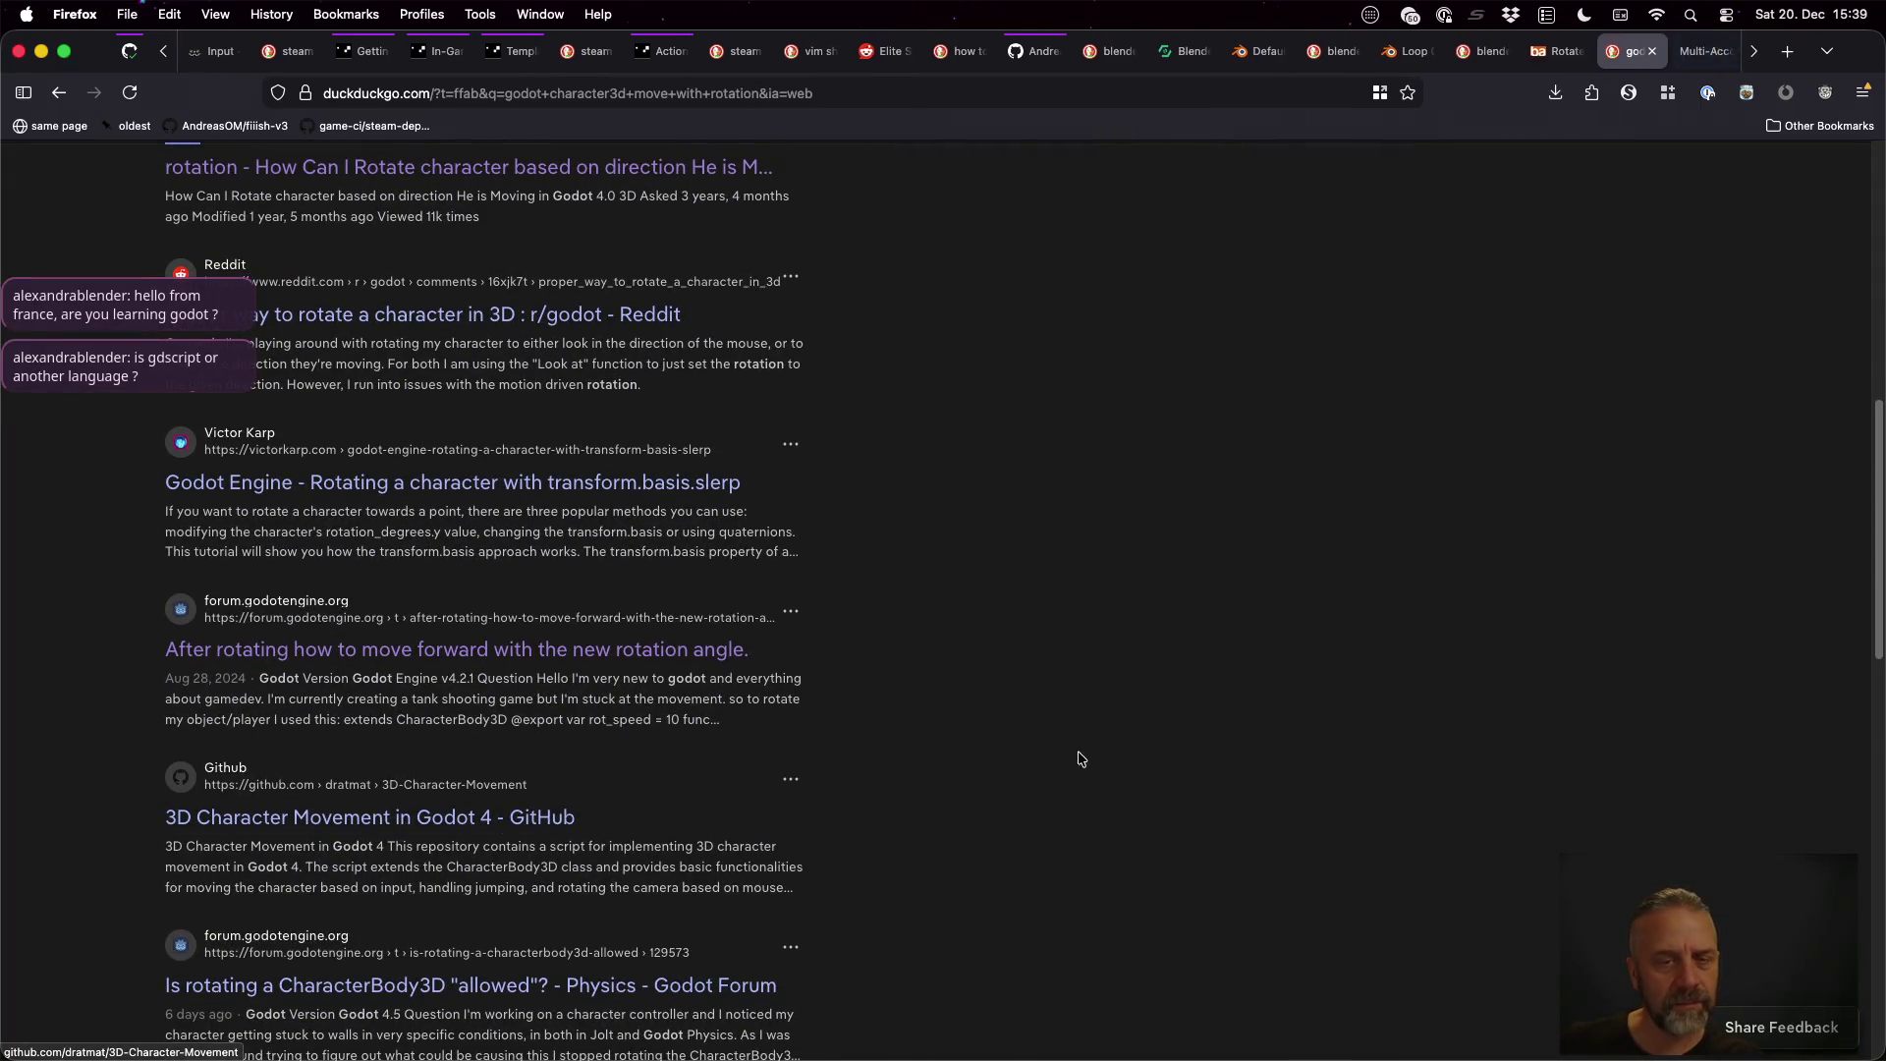
key("ctrl+Tab")
left_click(1065, 744)
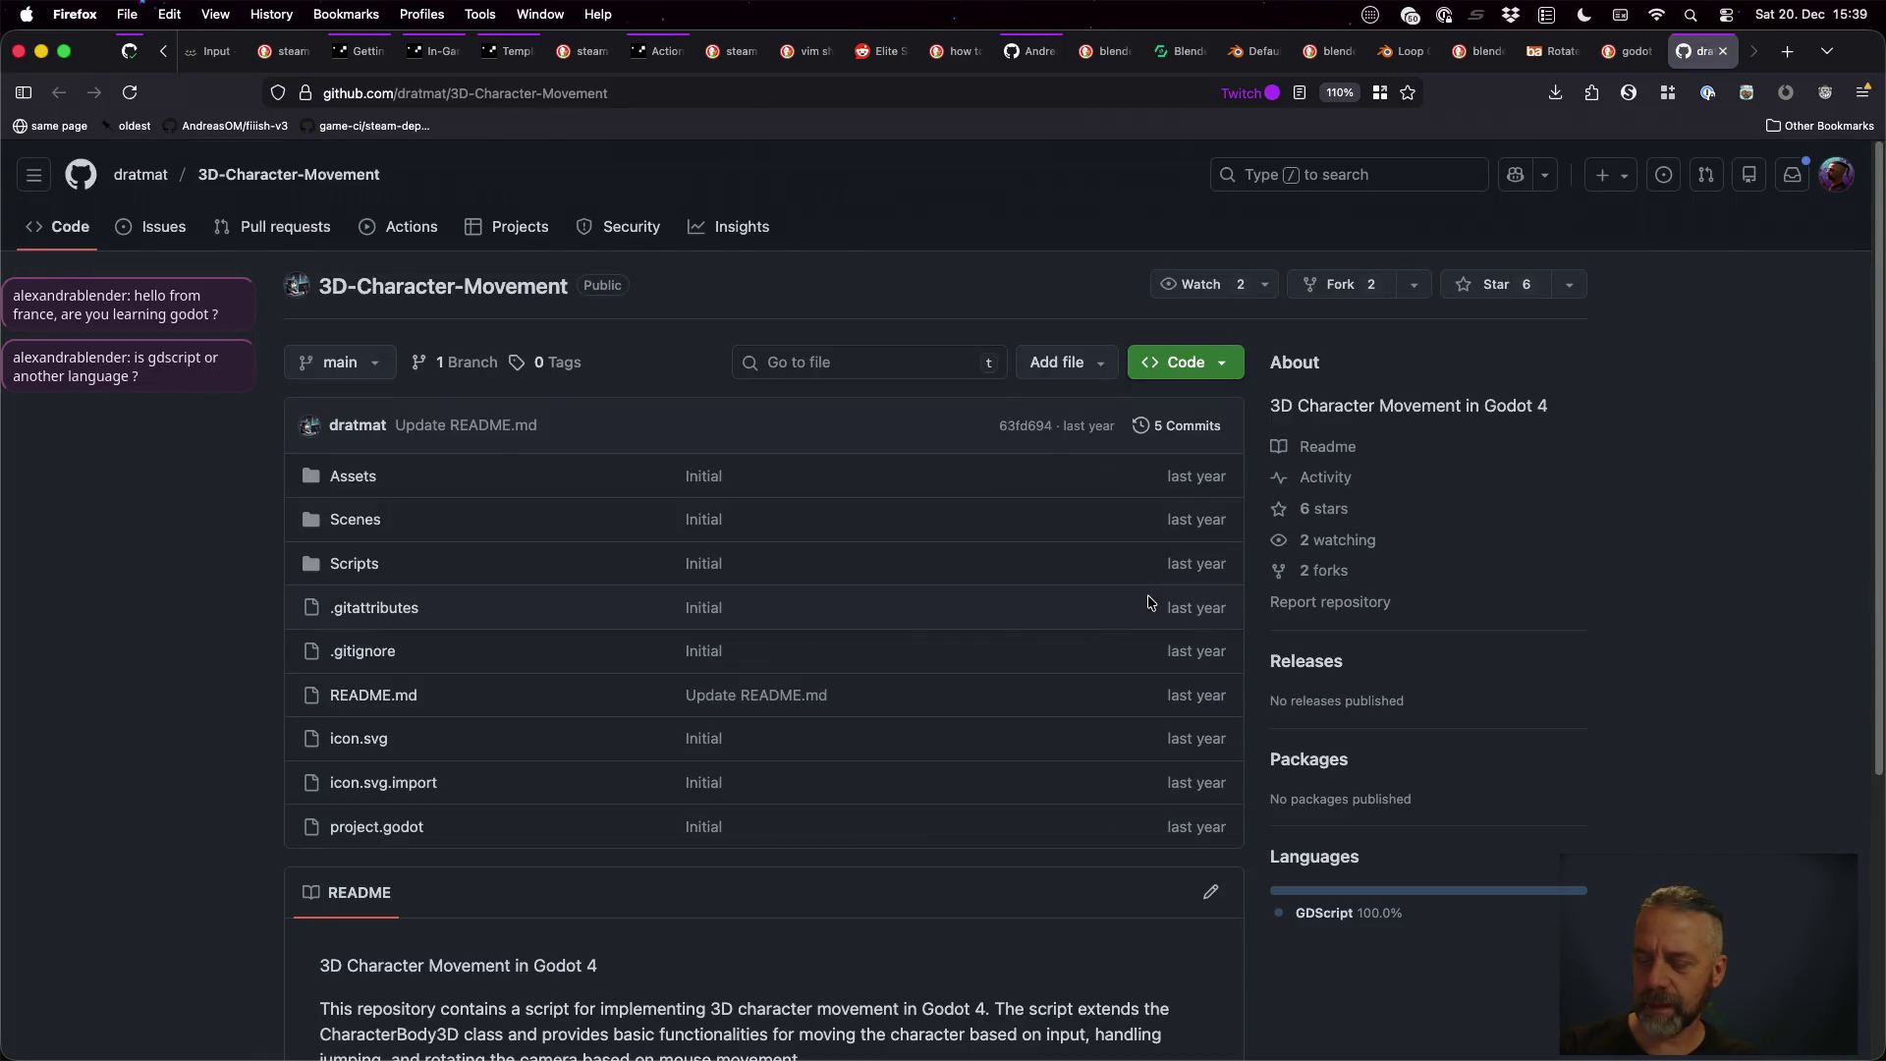
Open player.gd from the repository's Scripts folder and scroll through its code
scroll(1034, 665, "down", 5)
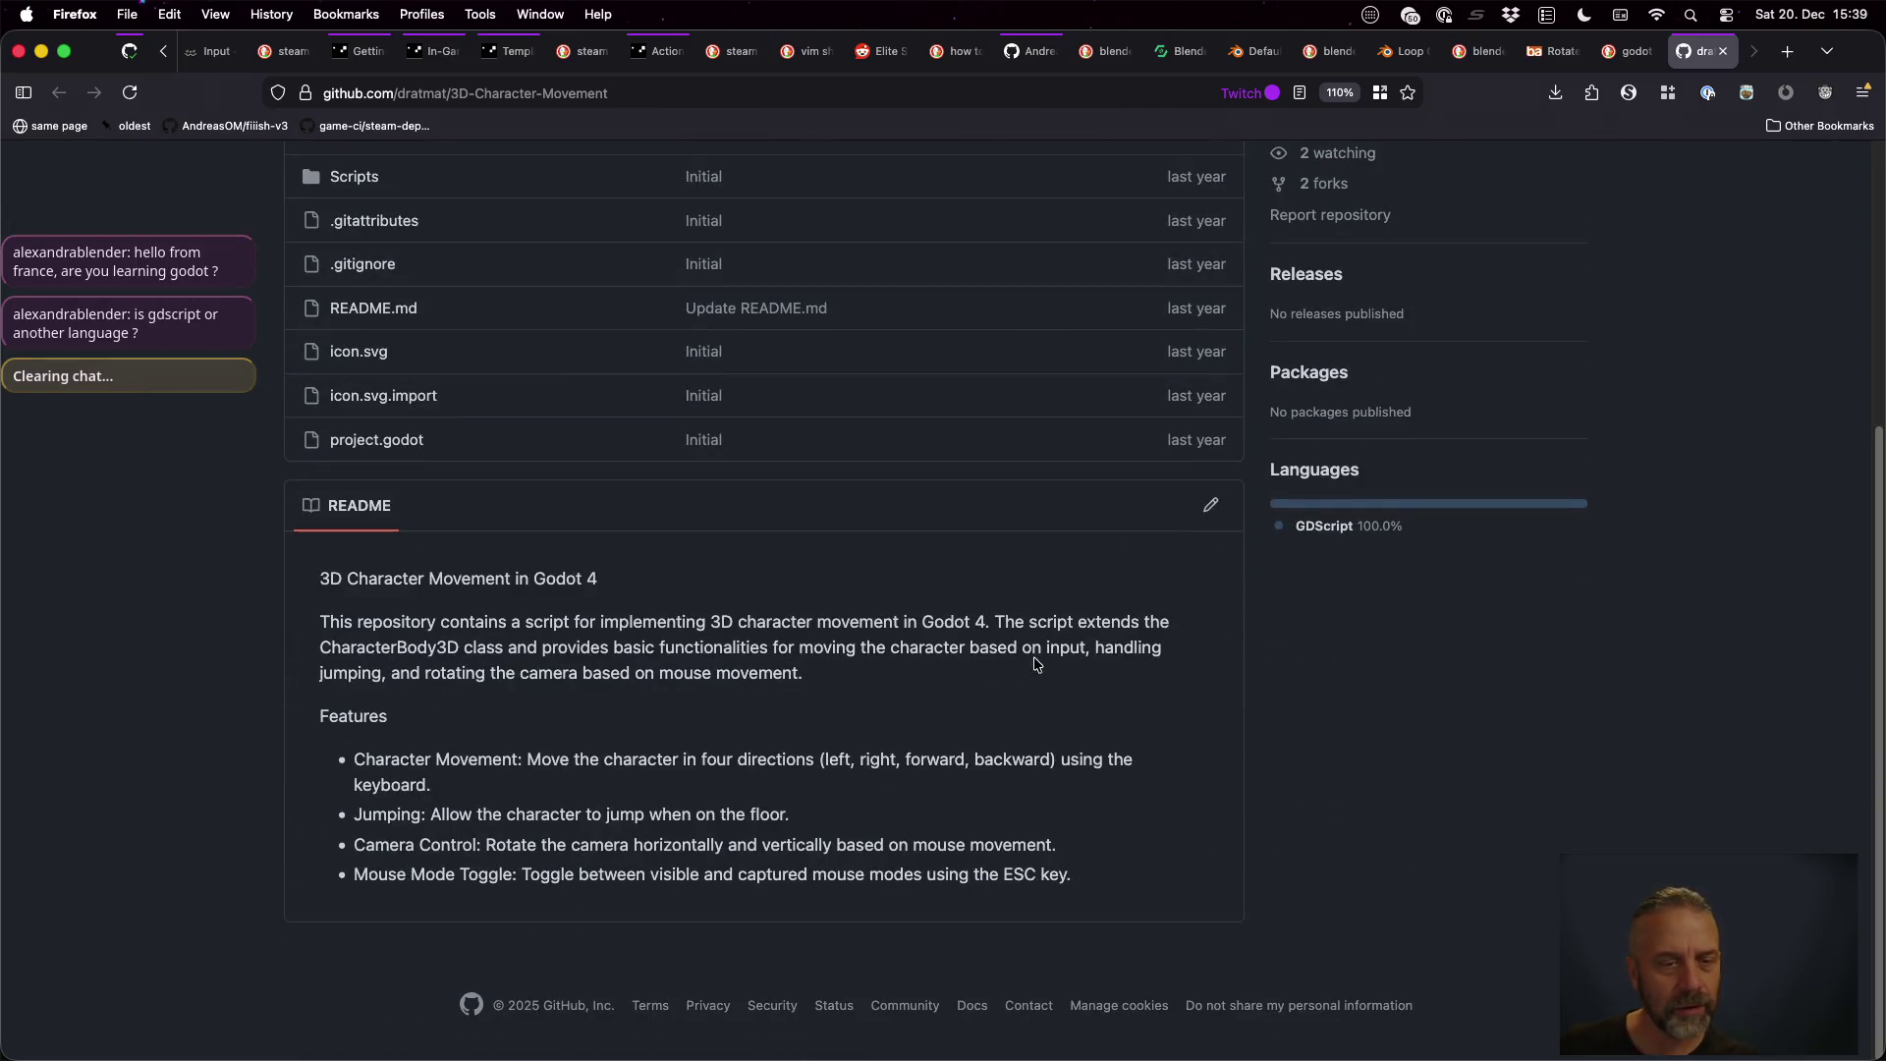
scroll(1034, 665, "up", 3)
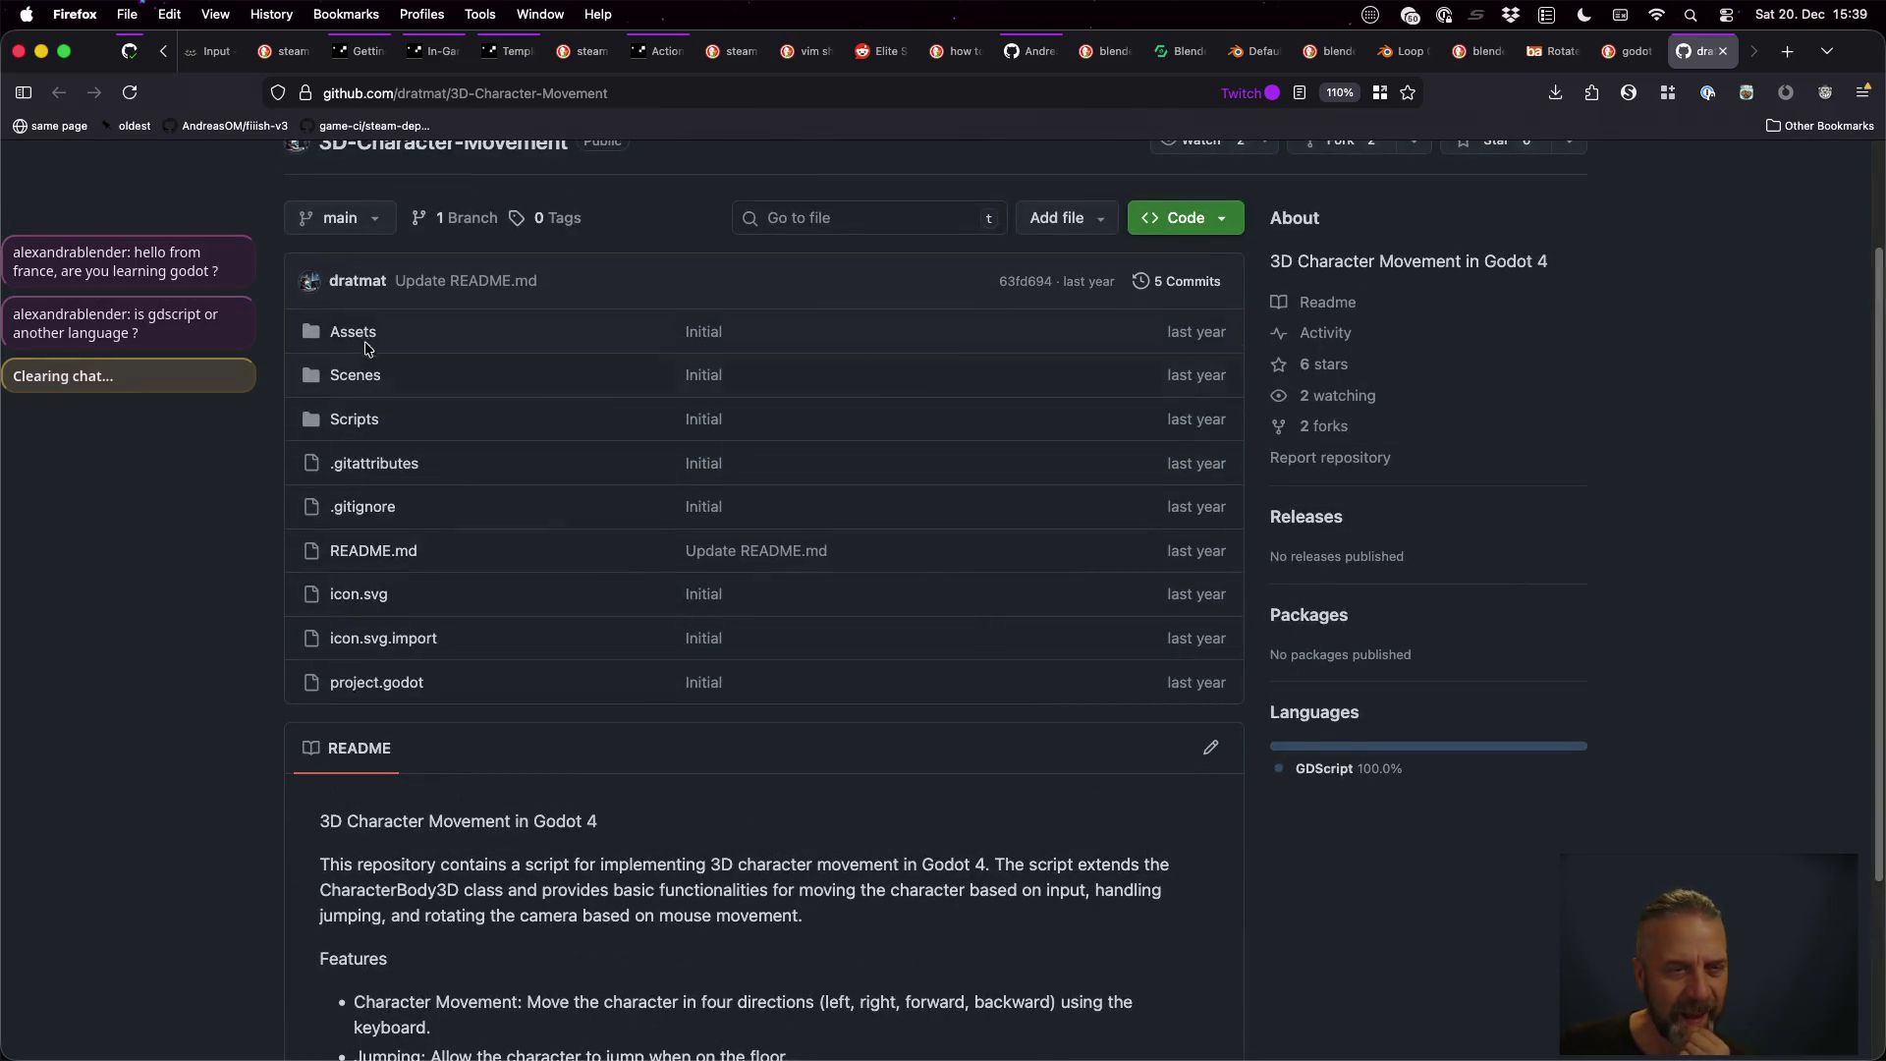
left_click(355, 420)
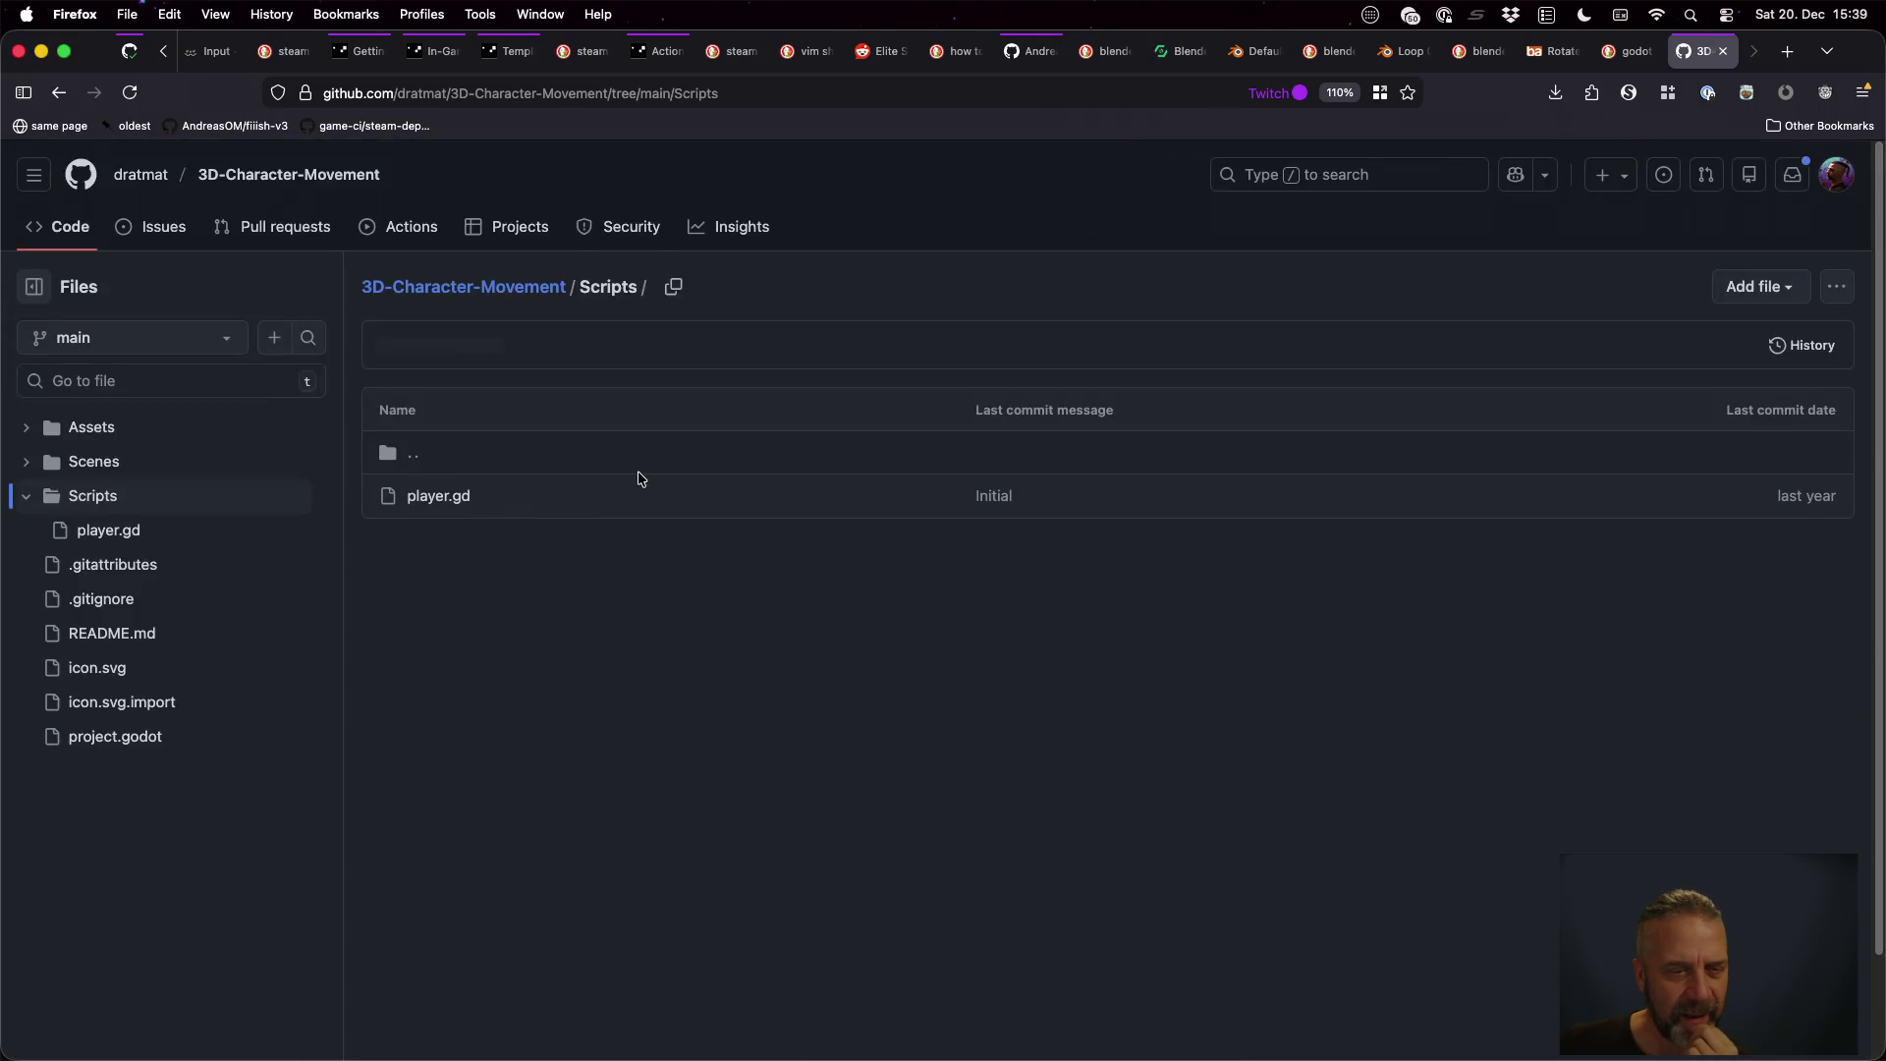
left_click(450, 495)
scroll(980, 599, "down", 5)
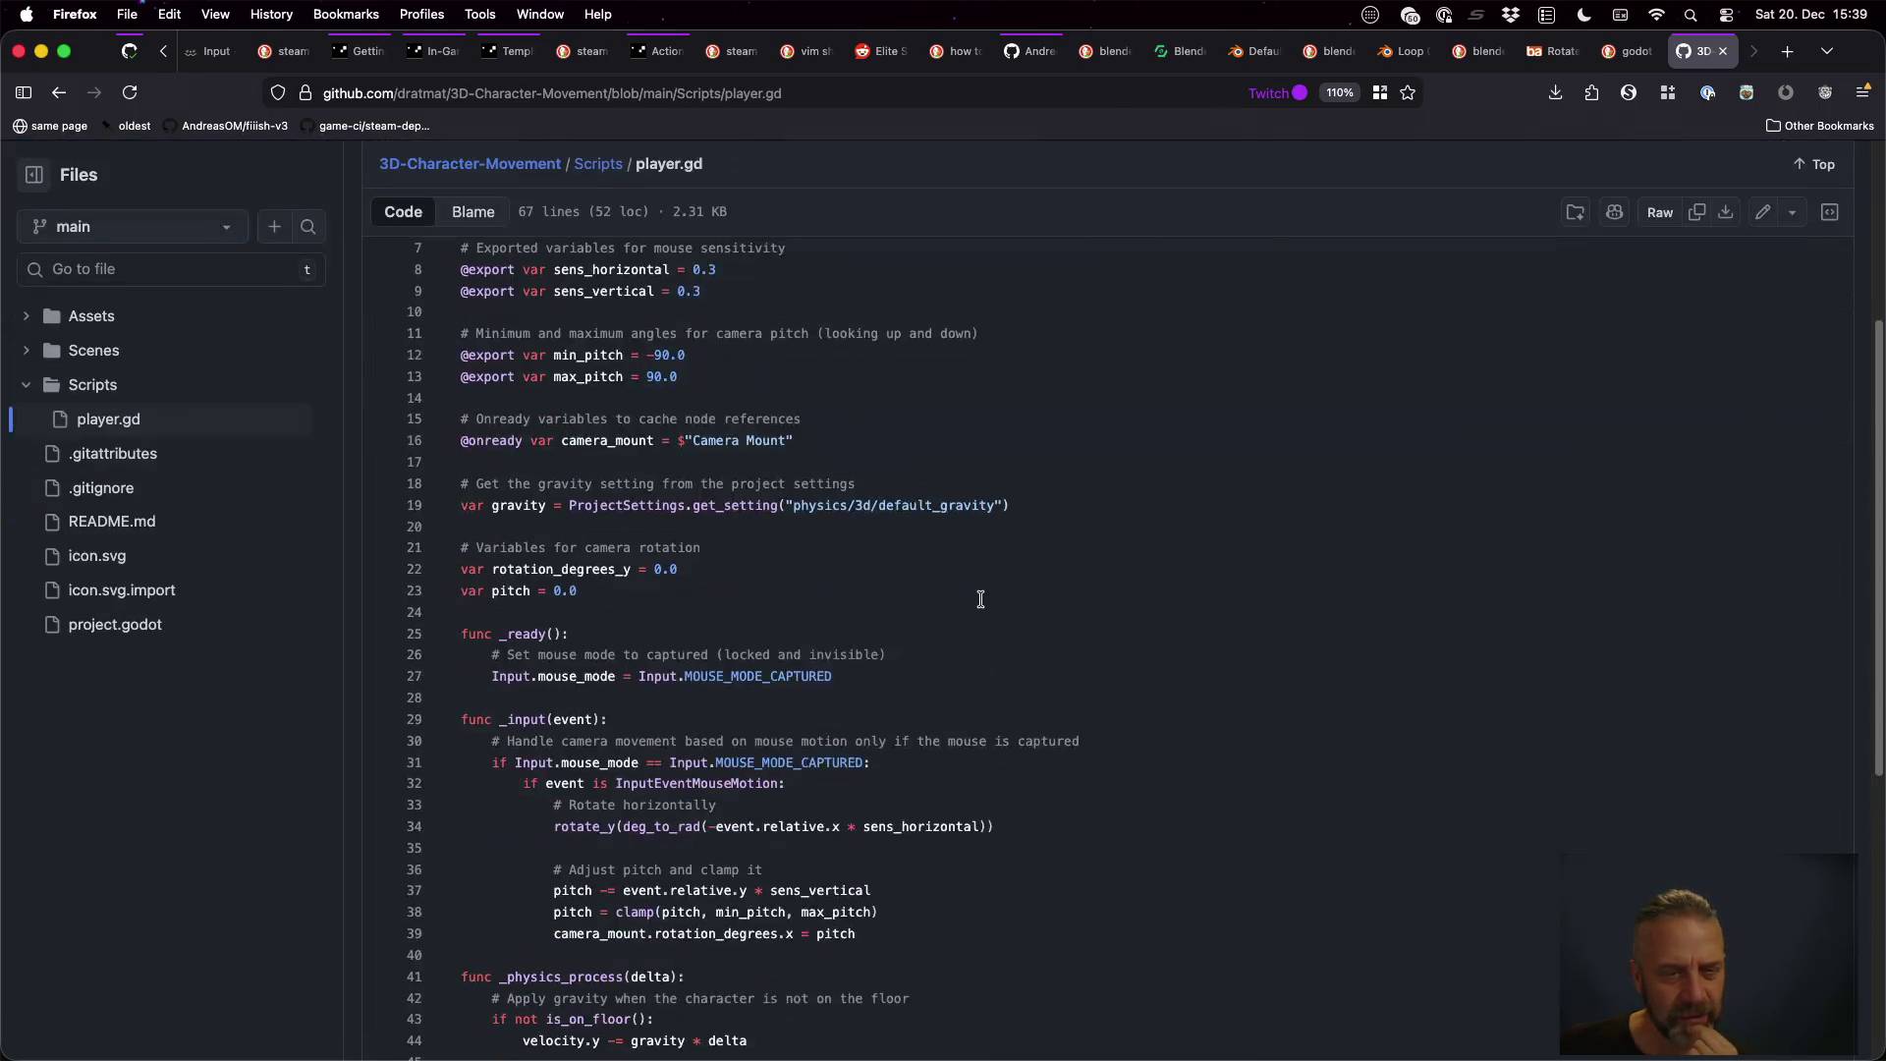
scroll(980, 599, "down", 5)
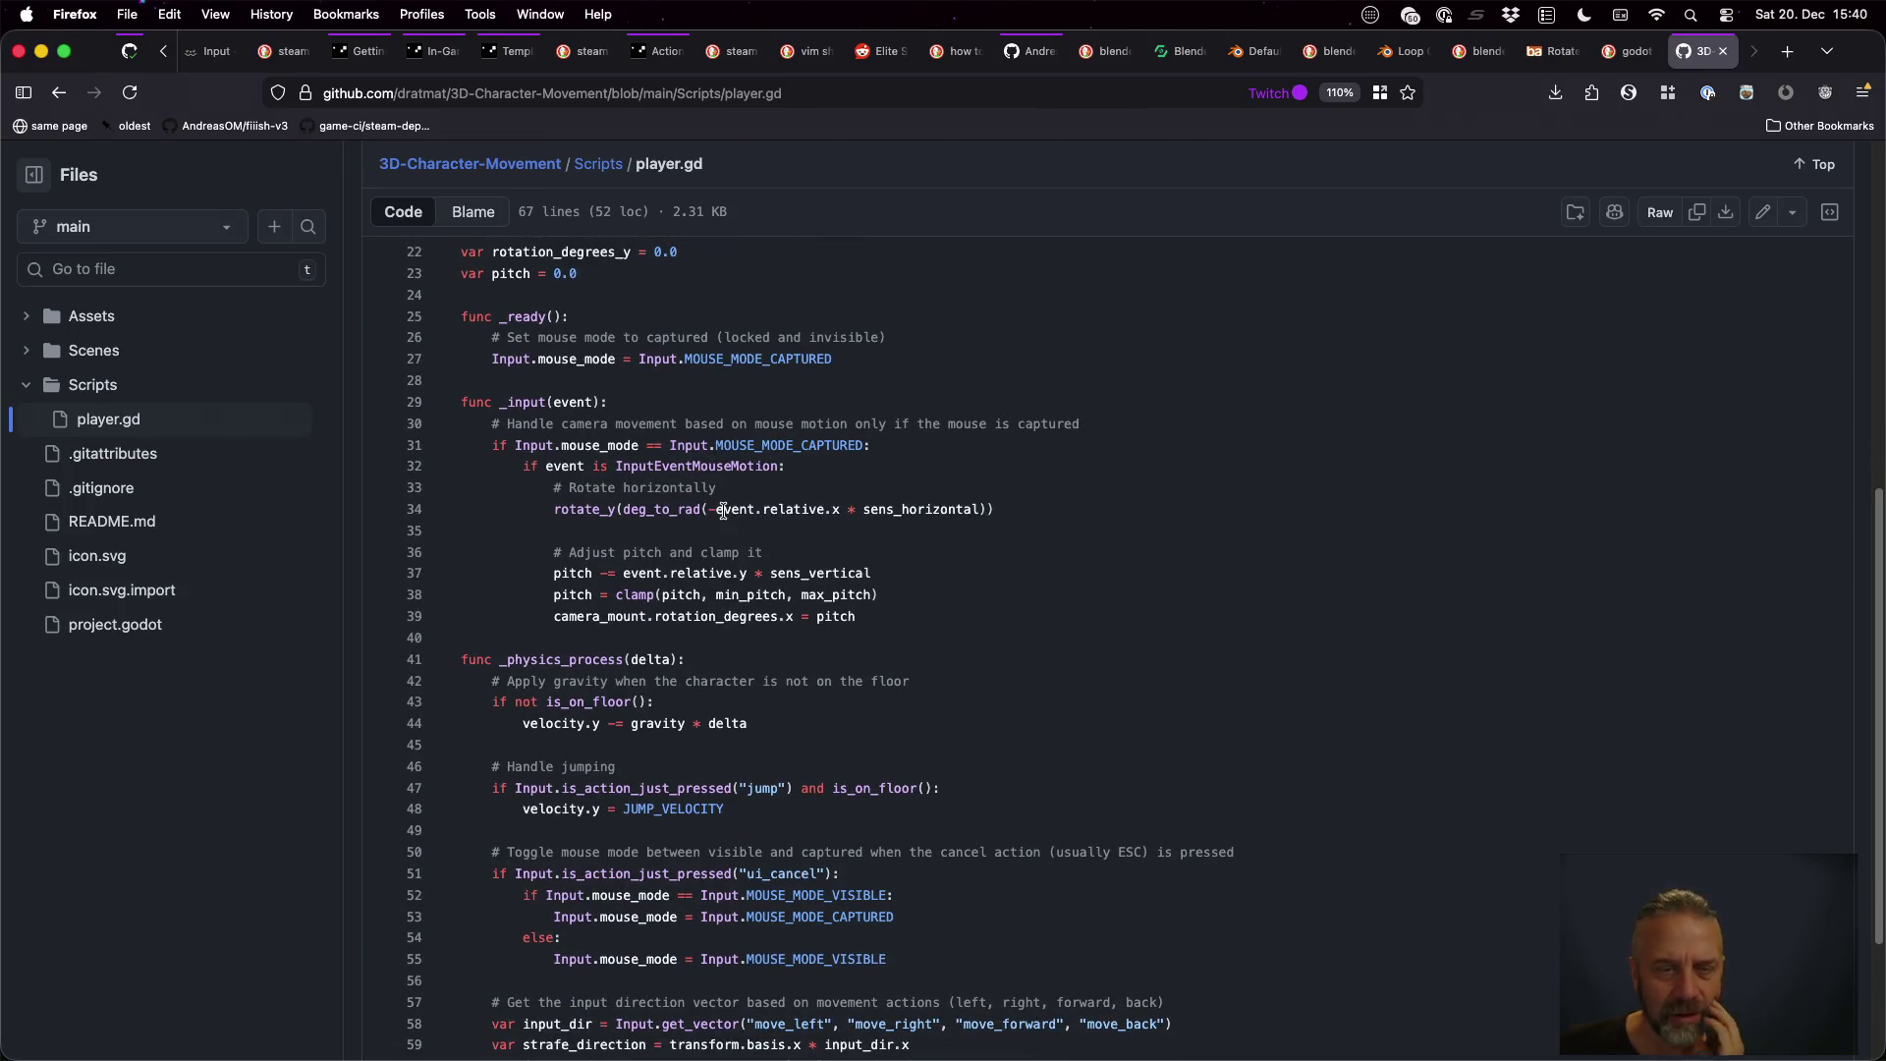
scroll(877, 601, "down", 1)
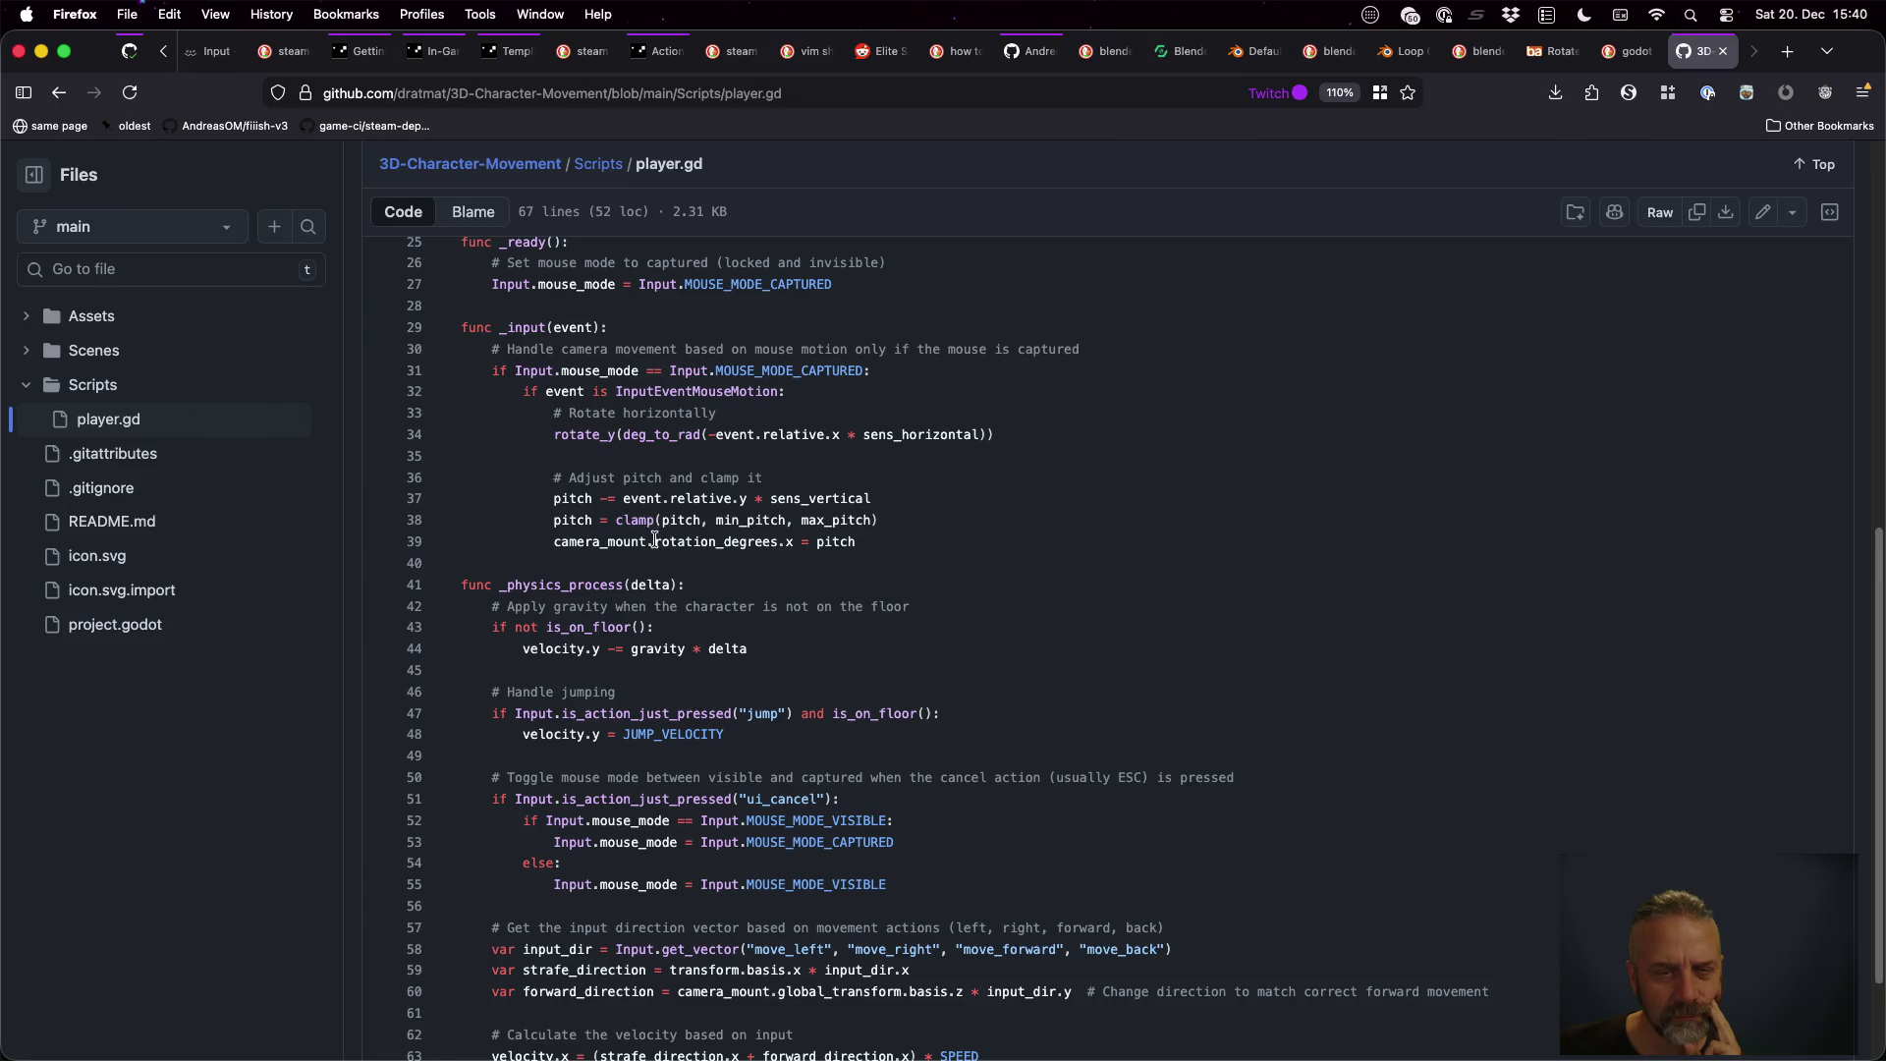
scroll(792, 584, "down", 3)
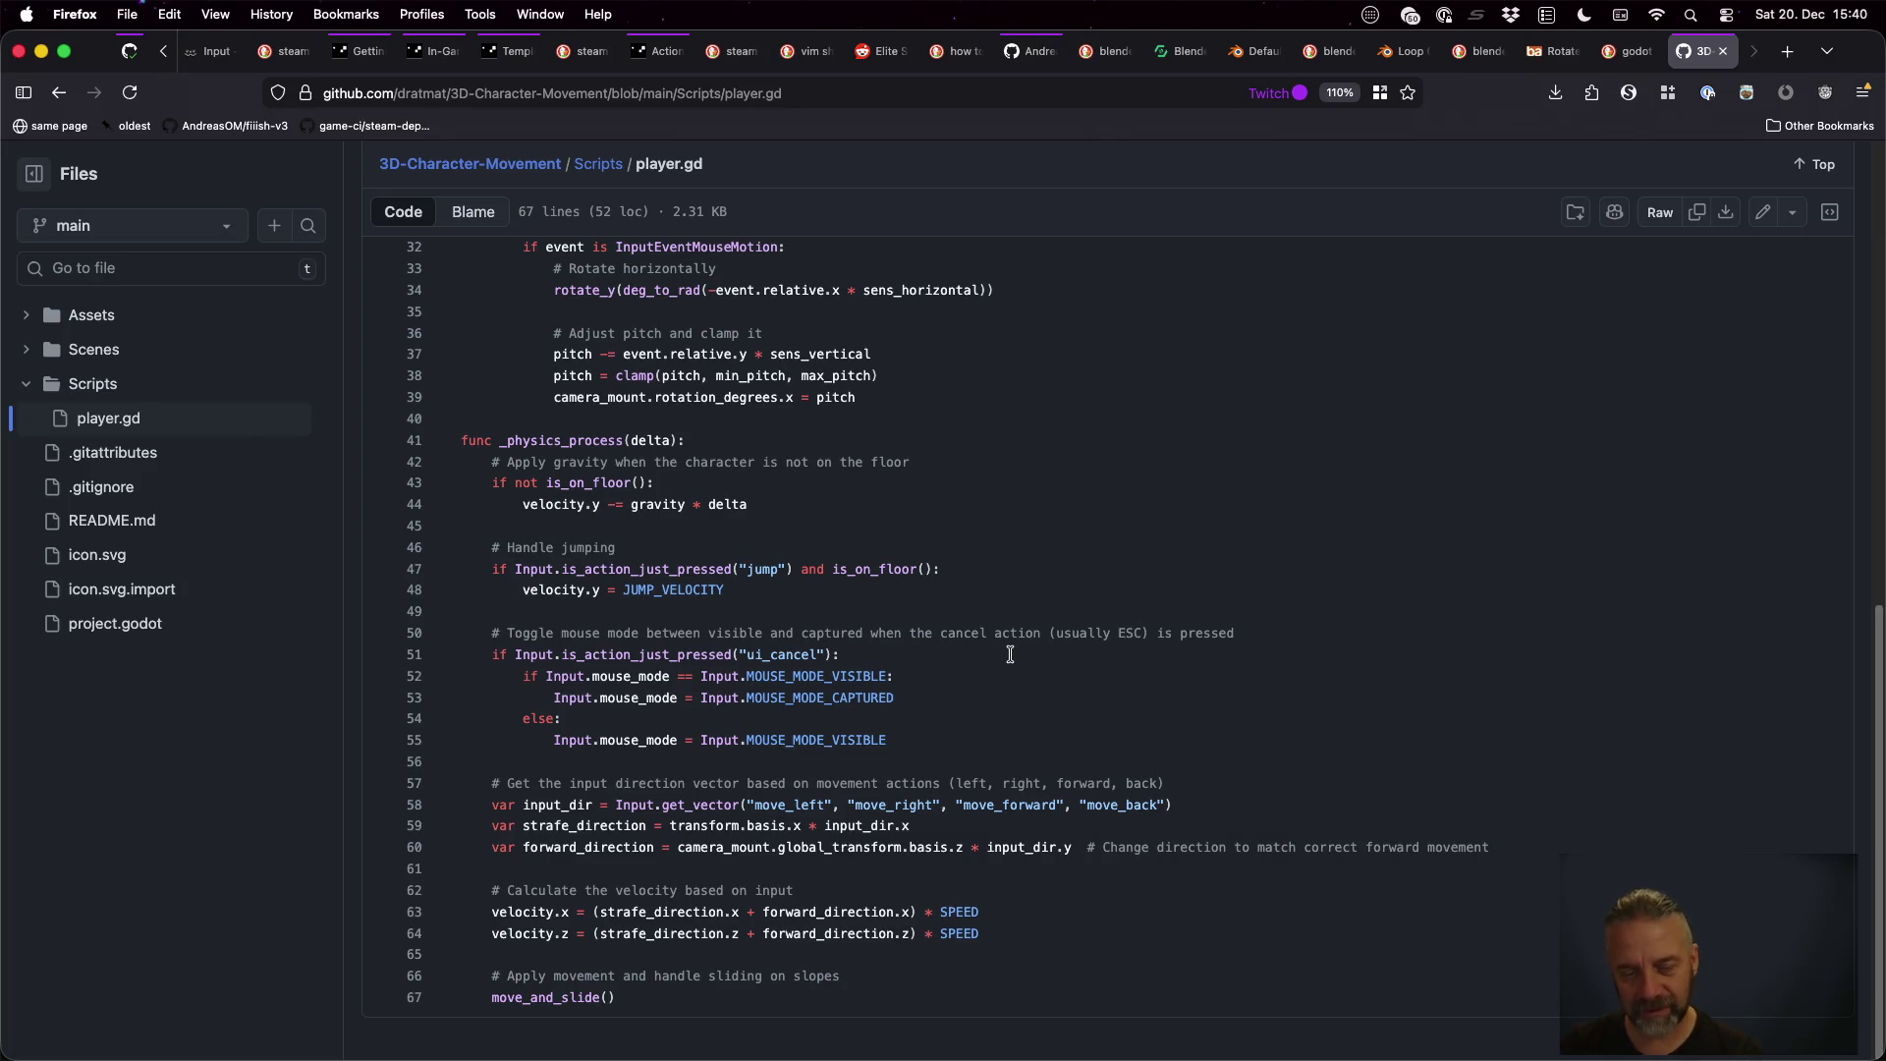
Highlight the velocity calculation on lines 63–64, then return to the Scripts folder listing
left_click_drag(980, 935, 461, 910)
left_click(464, 868)
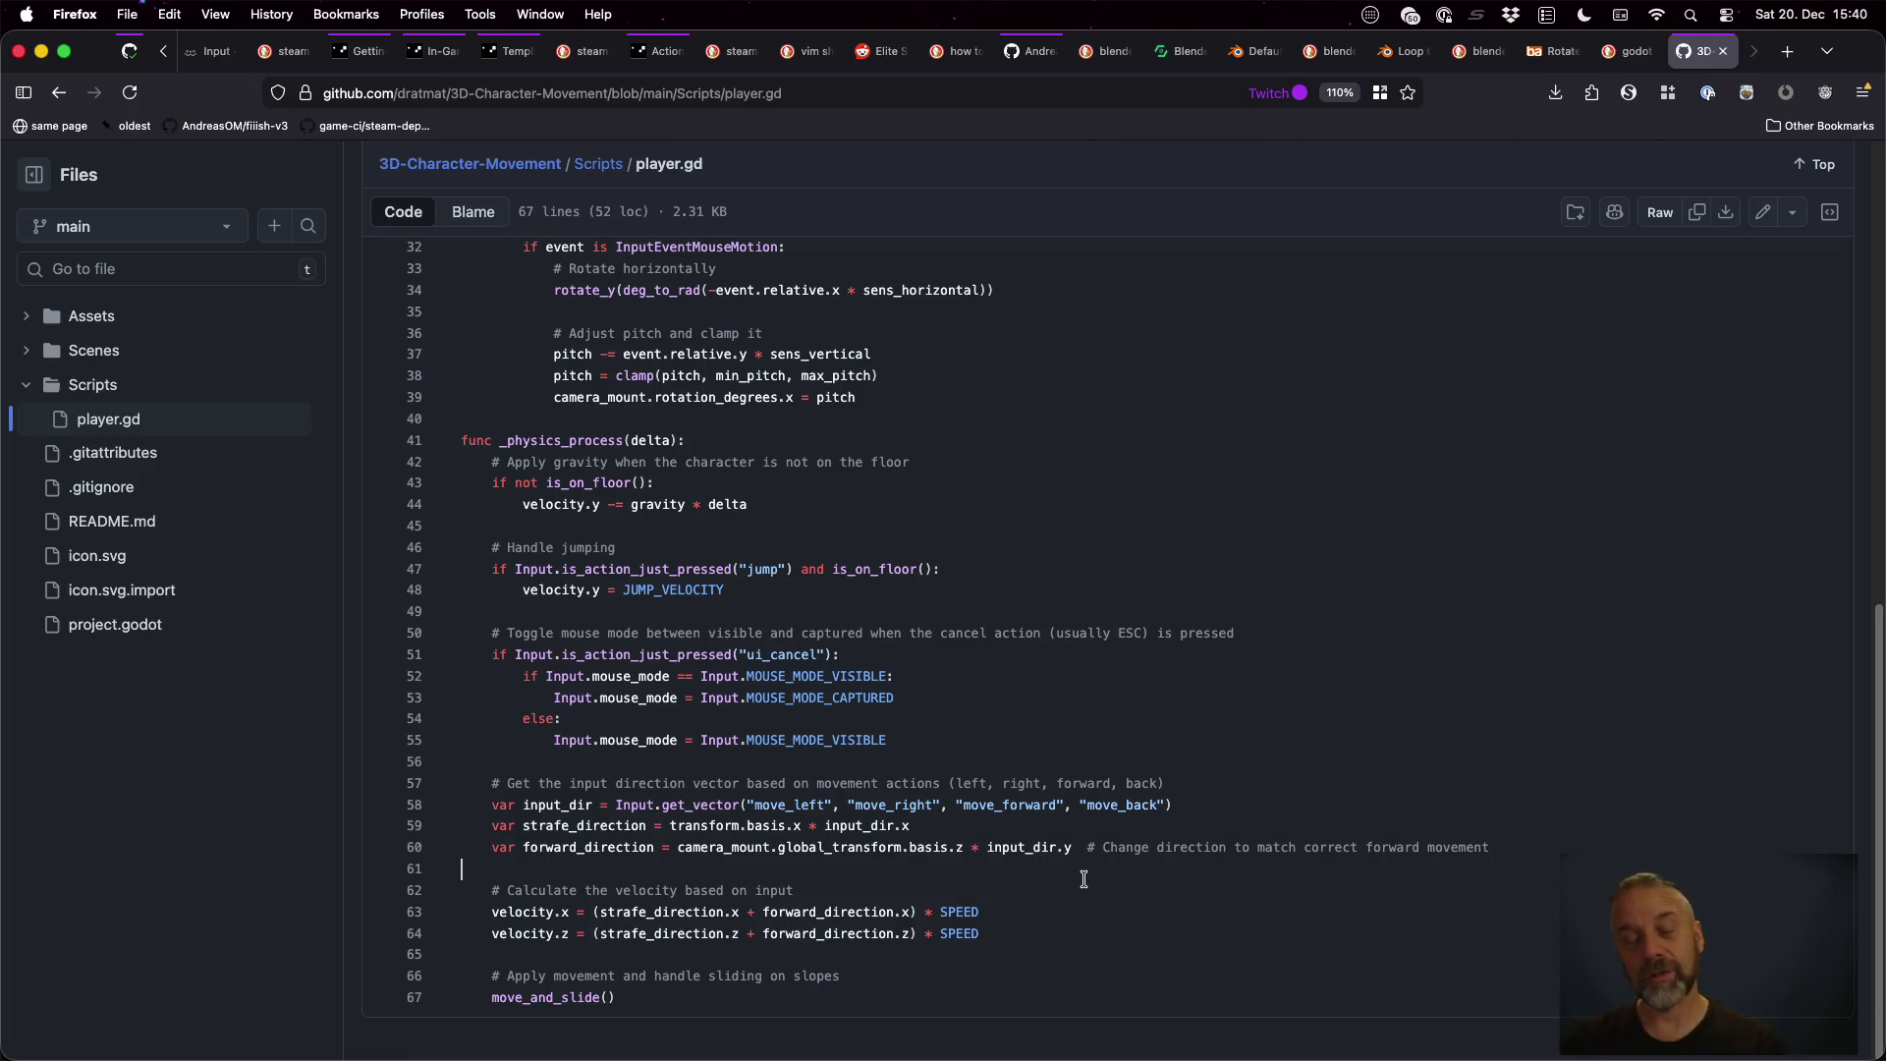
scroll(1083, 878, "up", 10)
key("super+bracketleft")
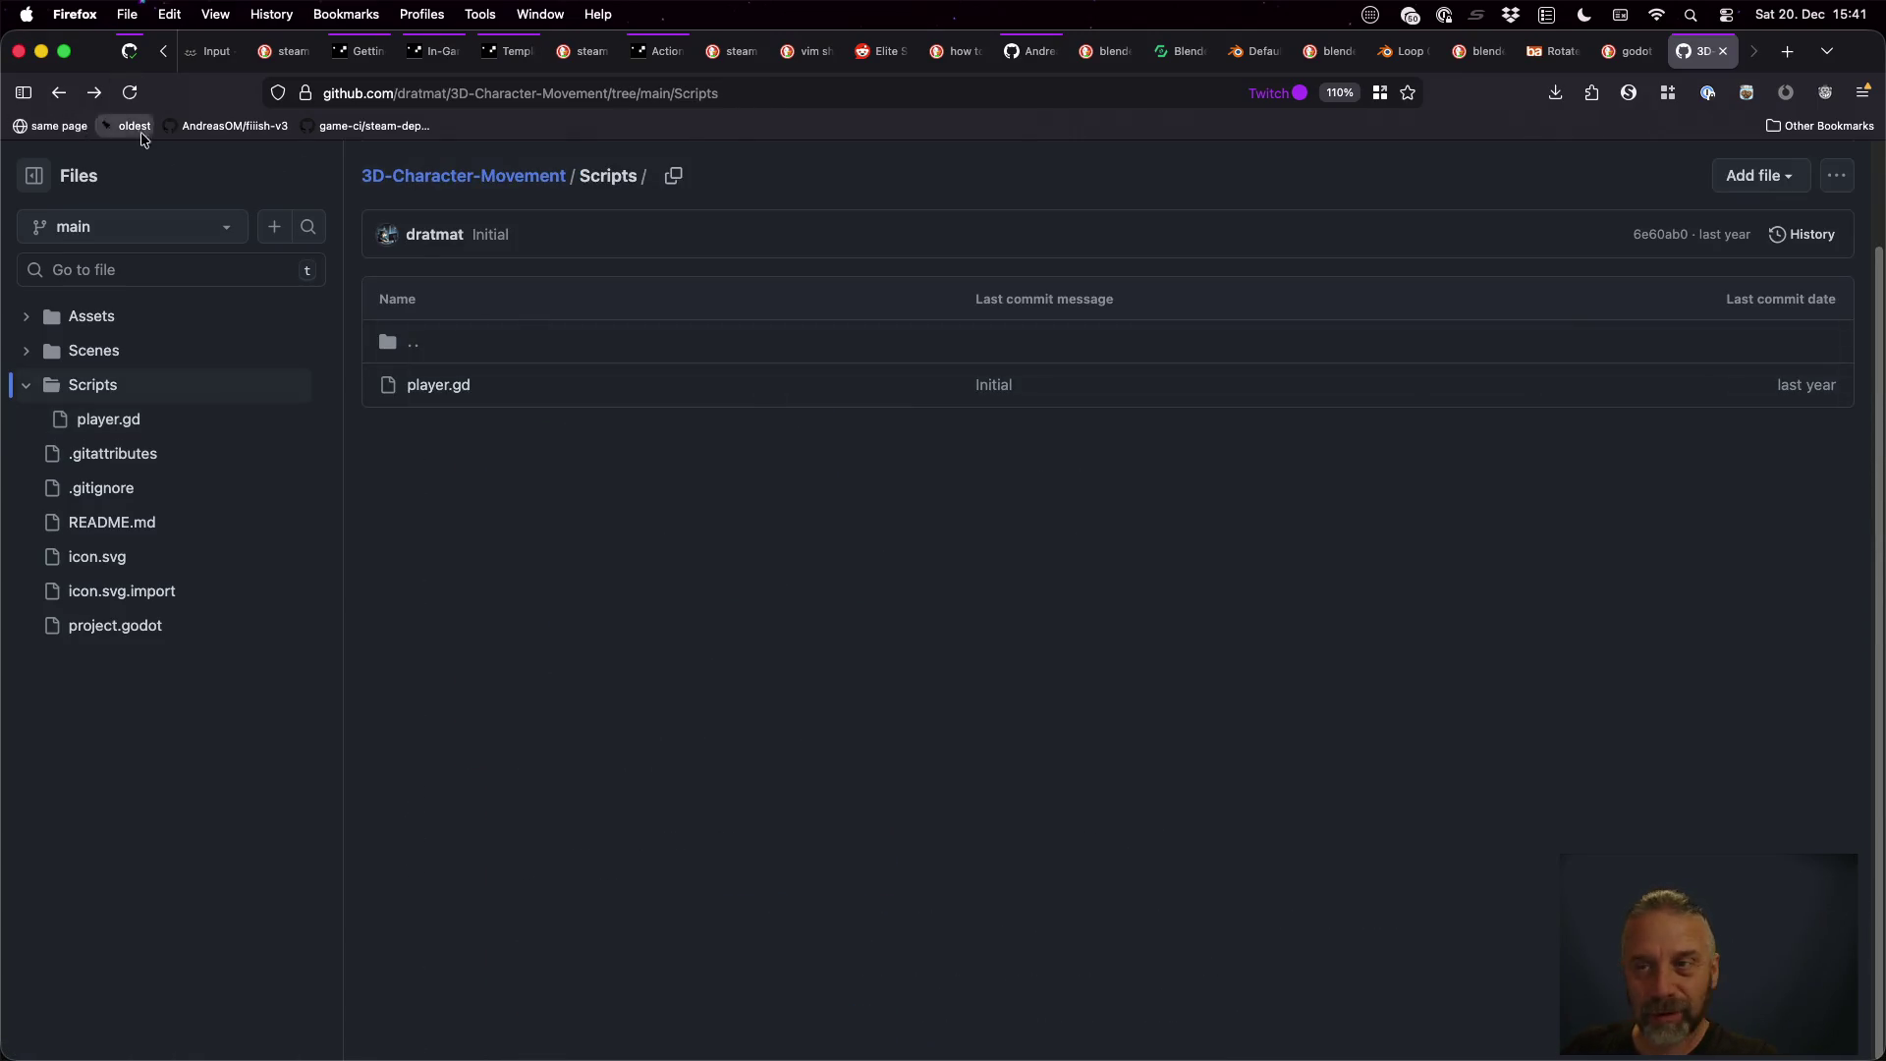
Back in DuckDuckGo results, open the KidsCanCode CharacterBody3D recipe in a background tab
key("super+bracketleft")
scroll(952, 623, "down", 5)
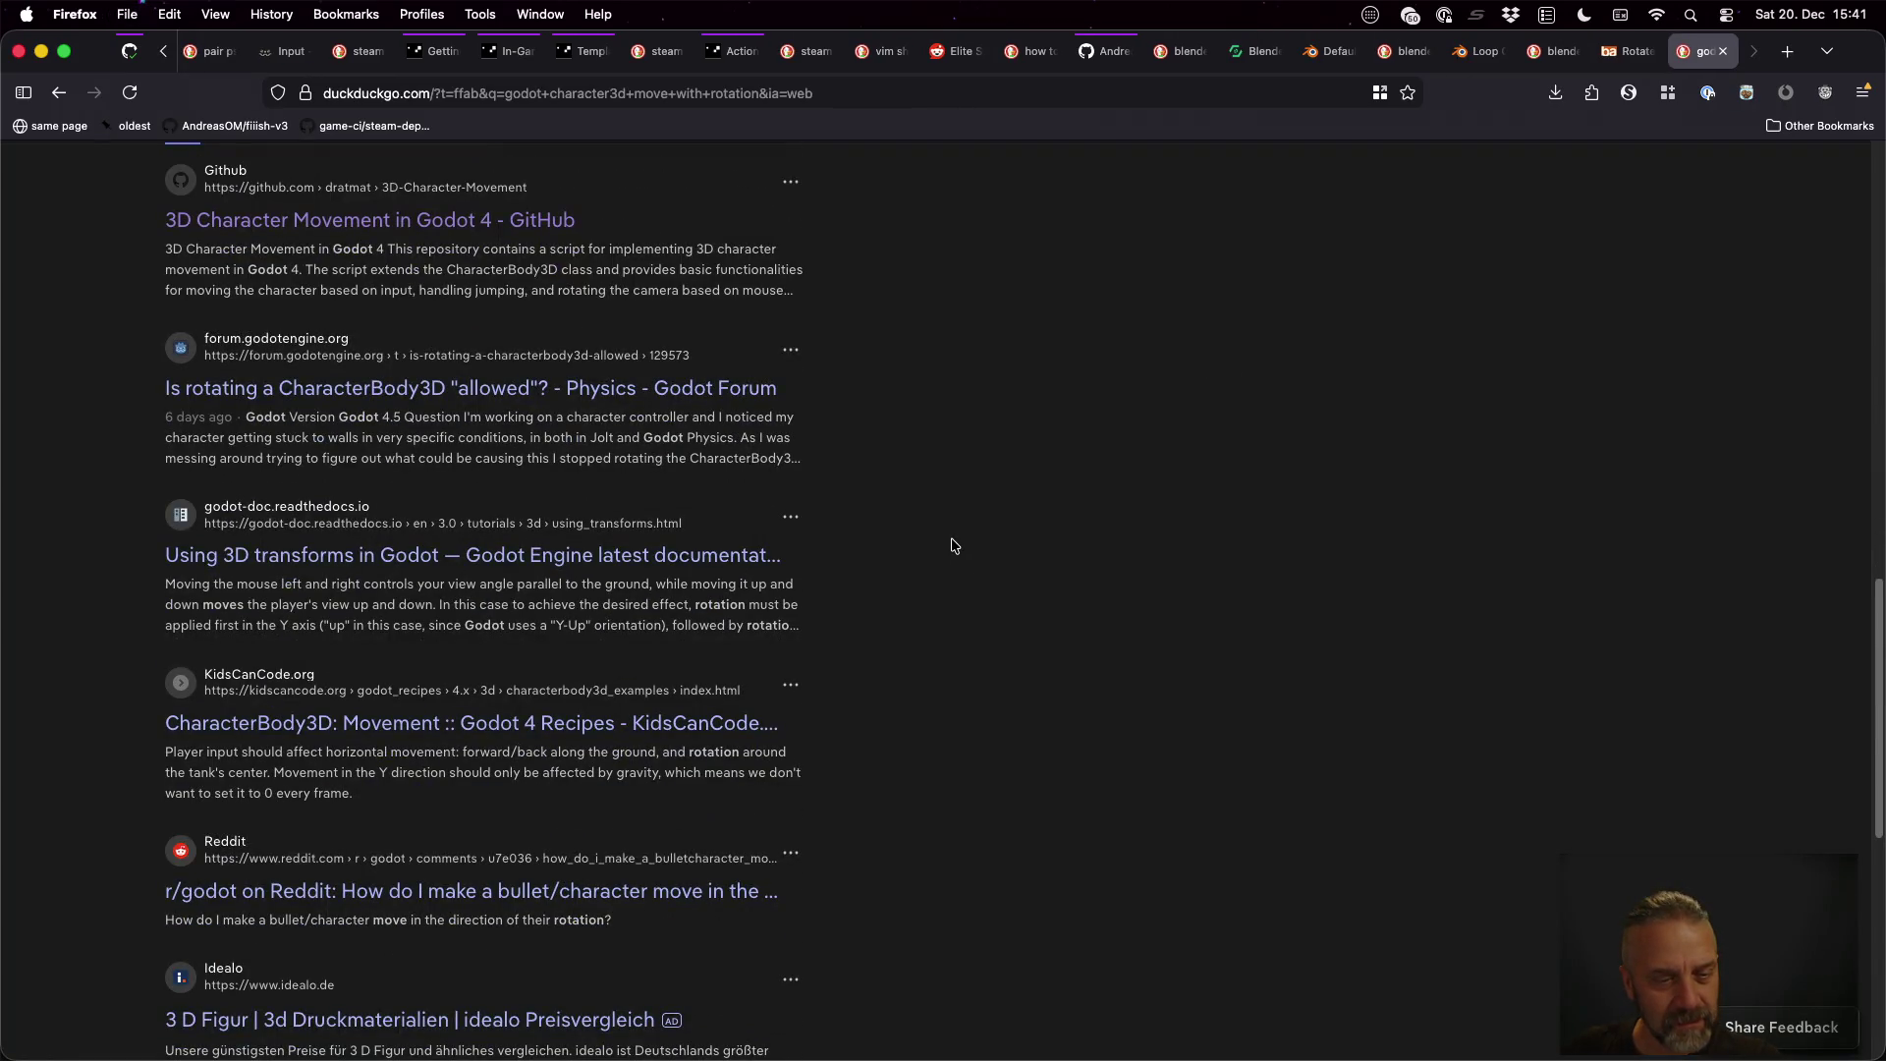
scroll(949, 546, "down", 2)
middle_click(720, 550)
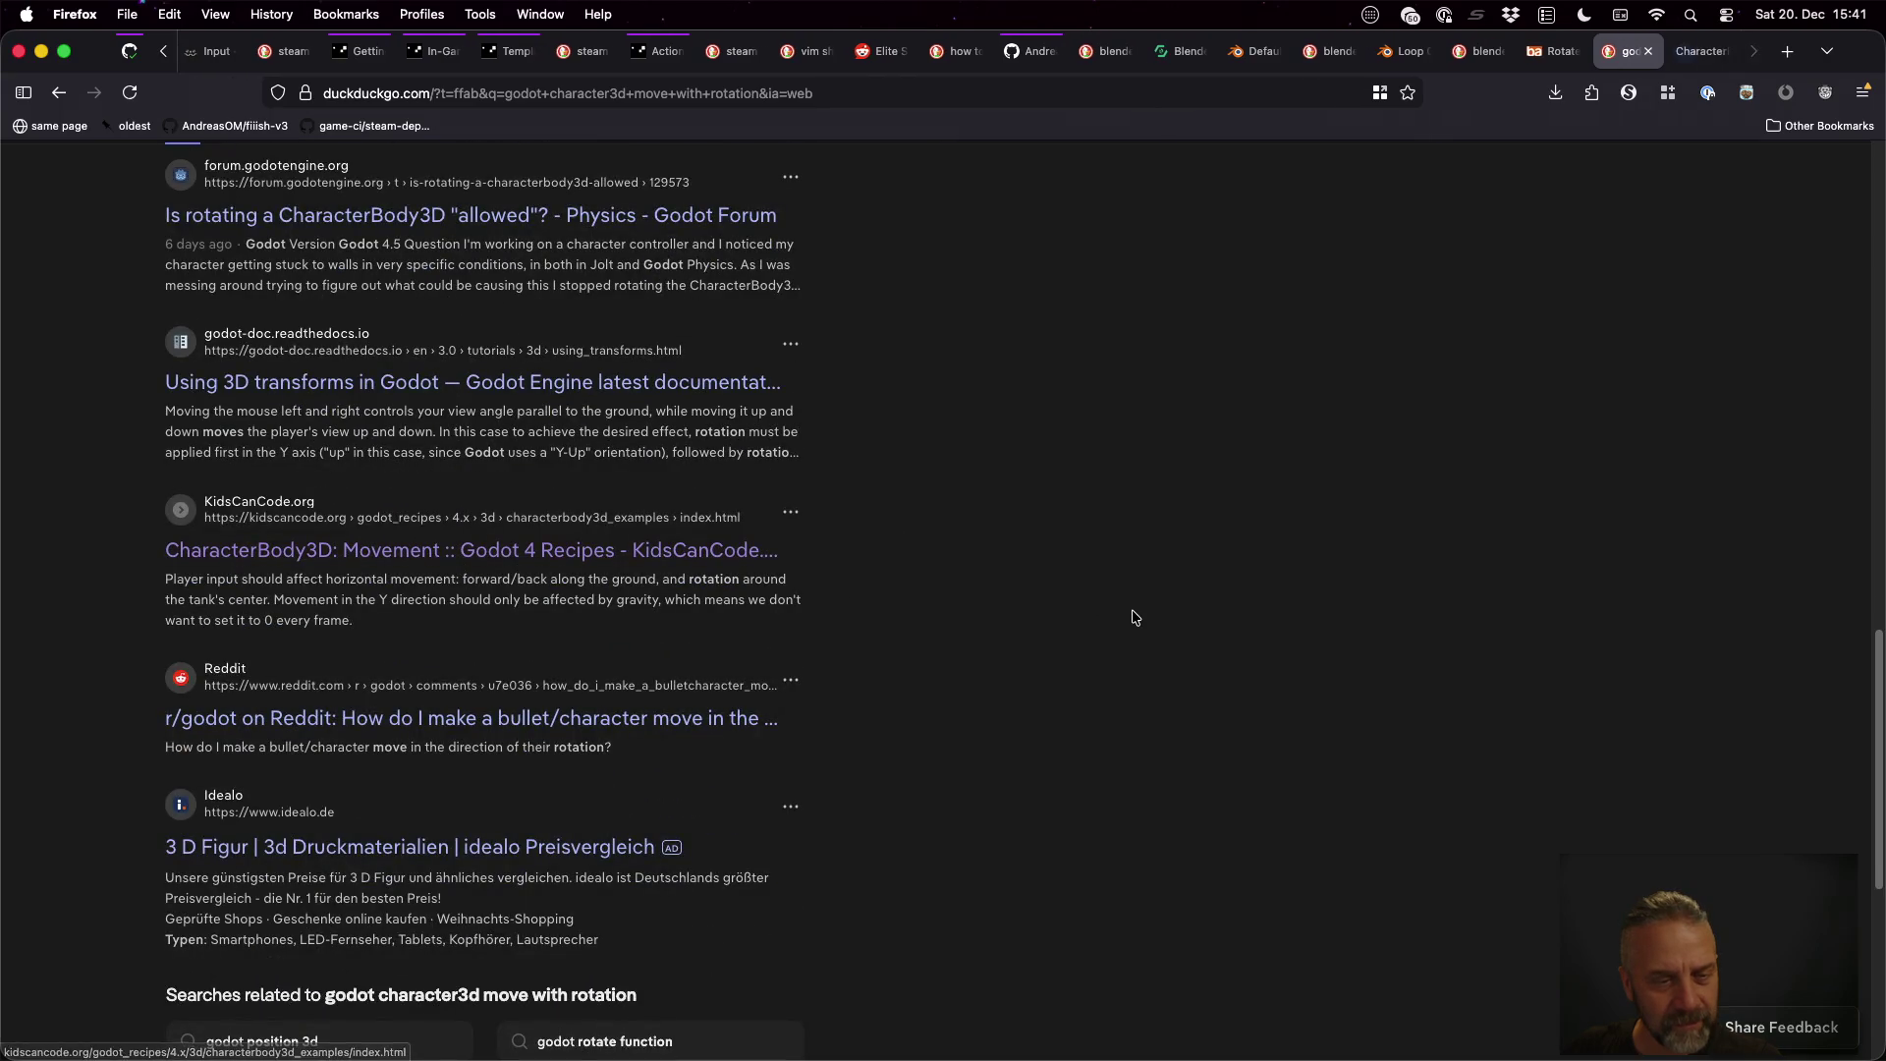
scroll(1135, 617, "down", 2)
scroll(1135, 617, "down", 5)
left_click(625, 798)
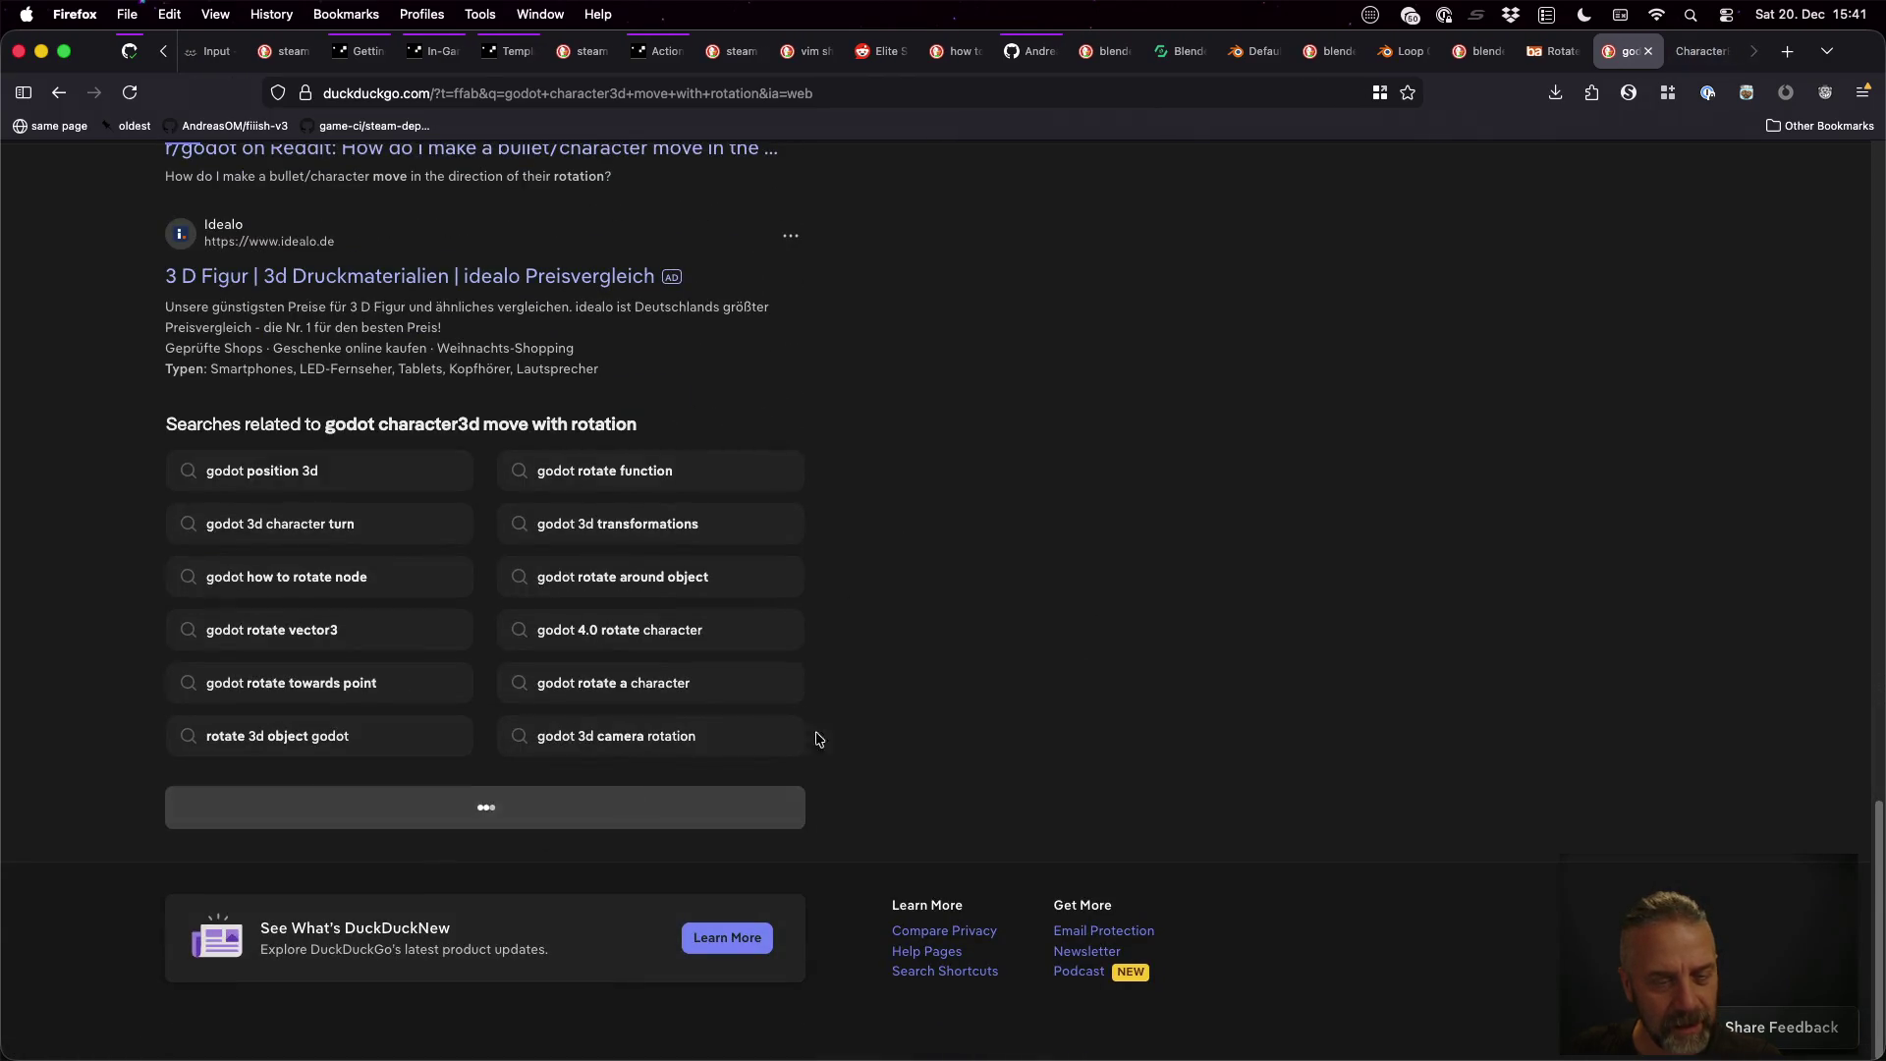
Switch to the KidsCanCode recipe and scroll to its get_input code using transform.basis.z
key("ctrl+Tab")
scroll(1164, 658, "down", 6)
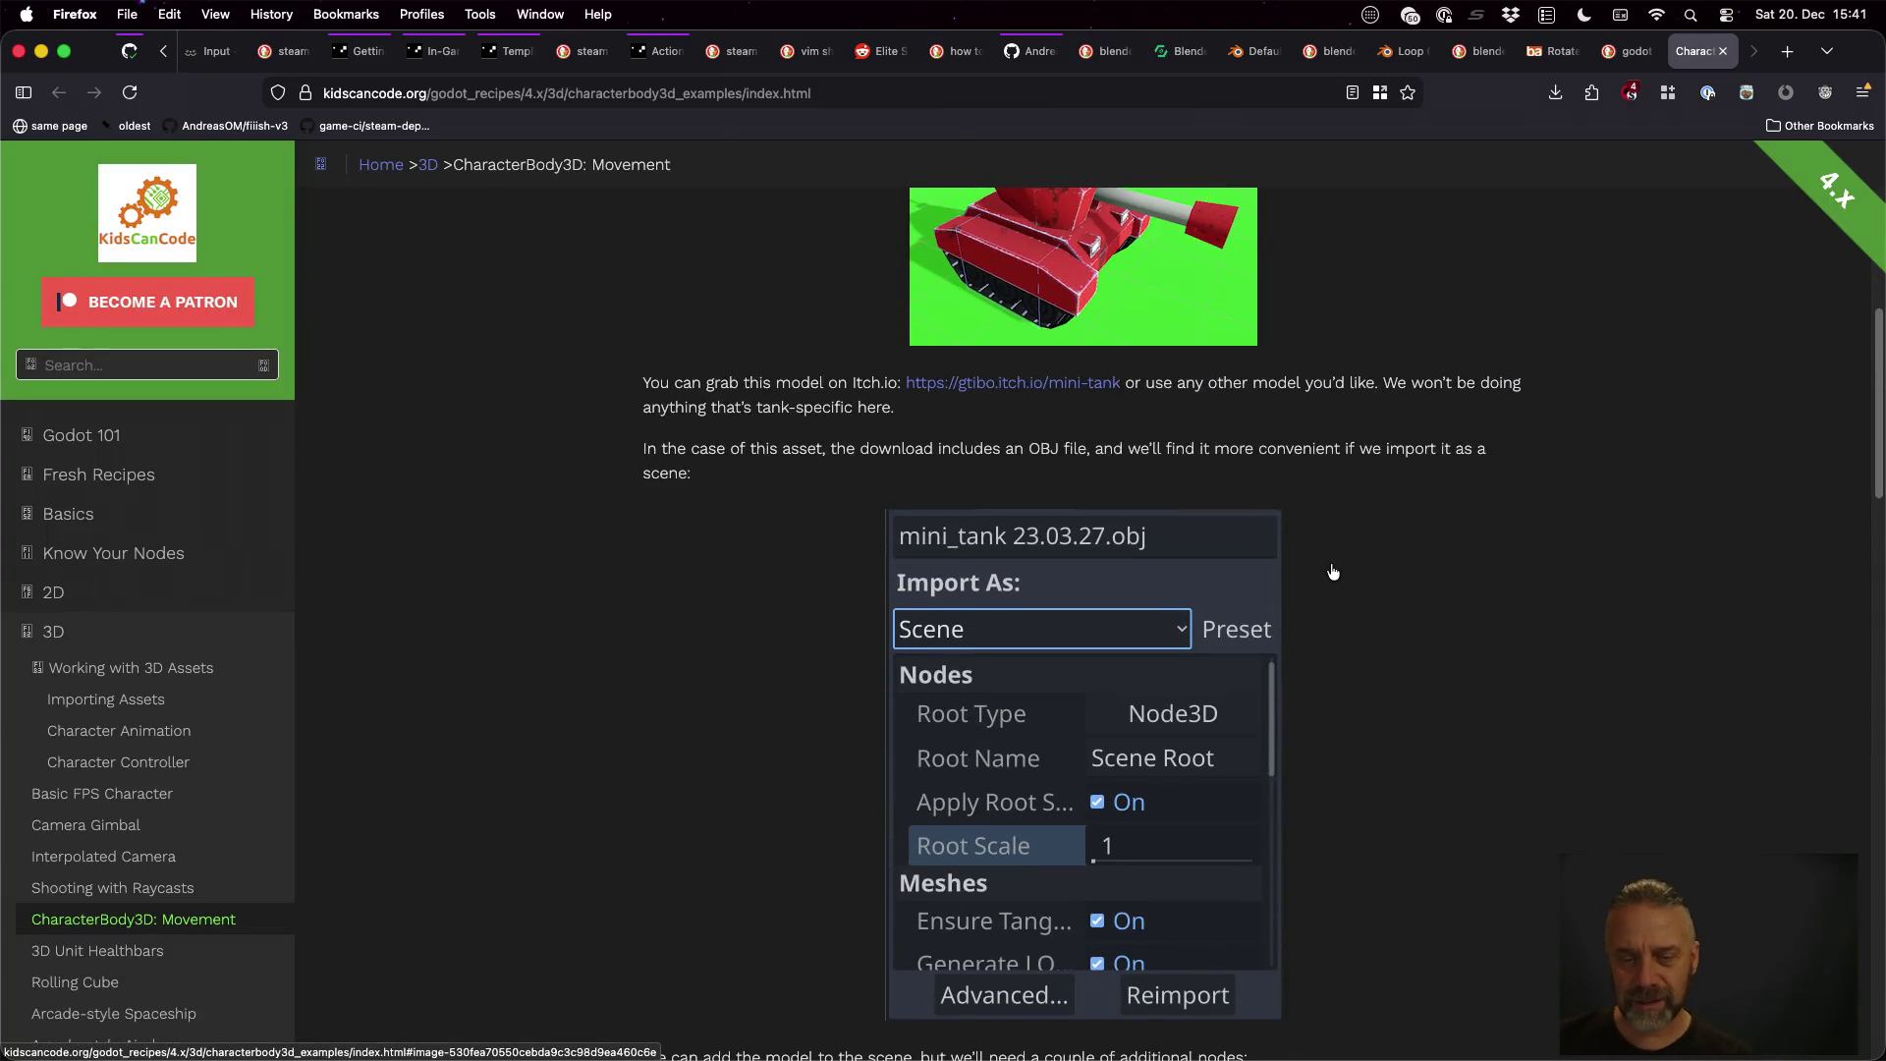
scroll(1333, 569, "down", 4)
scroll(1332, 569, "down", 4)
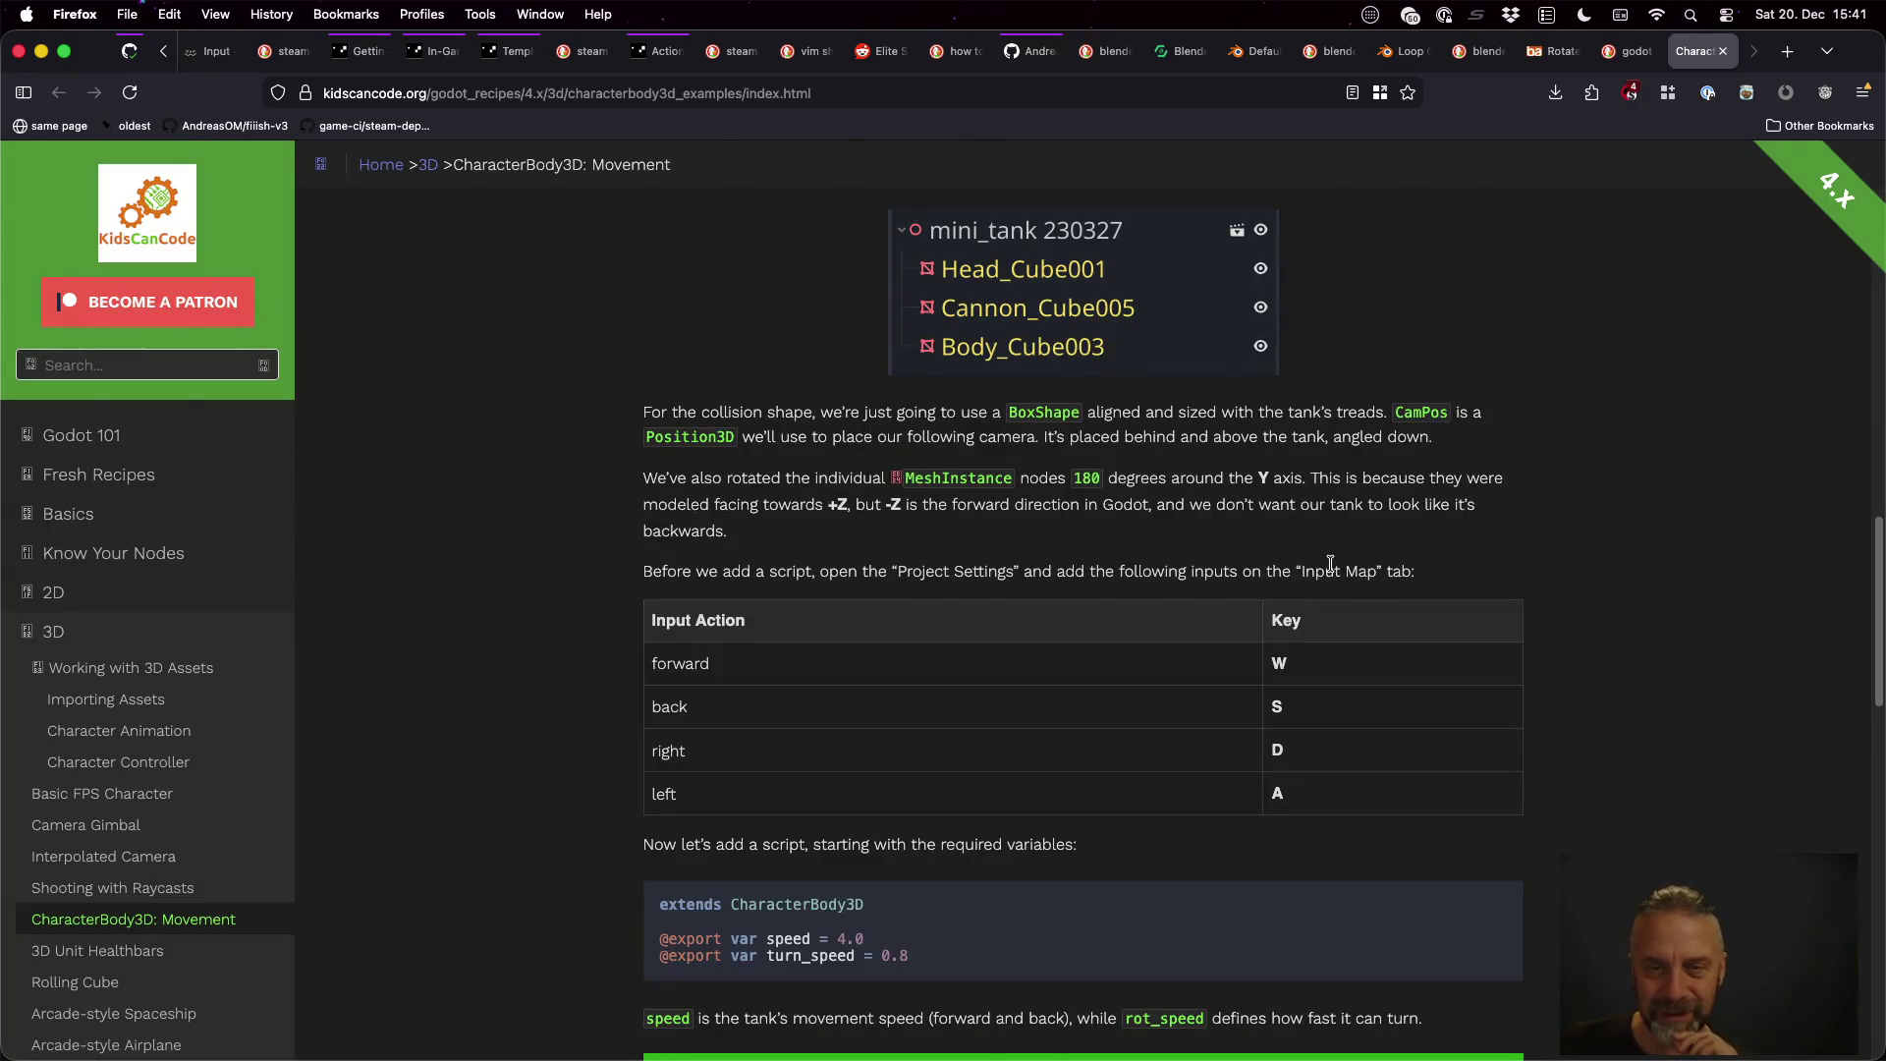
scroll(1330, 564, "down", 2)
scroll(1330, 564, "down", 5)
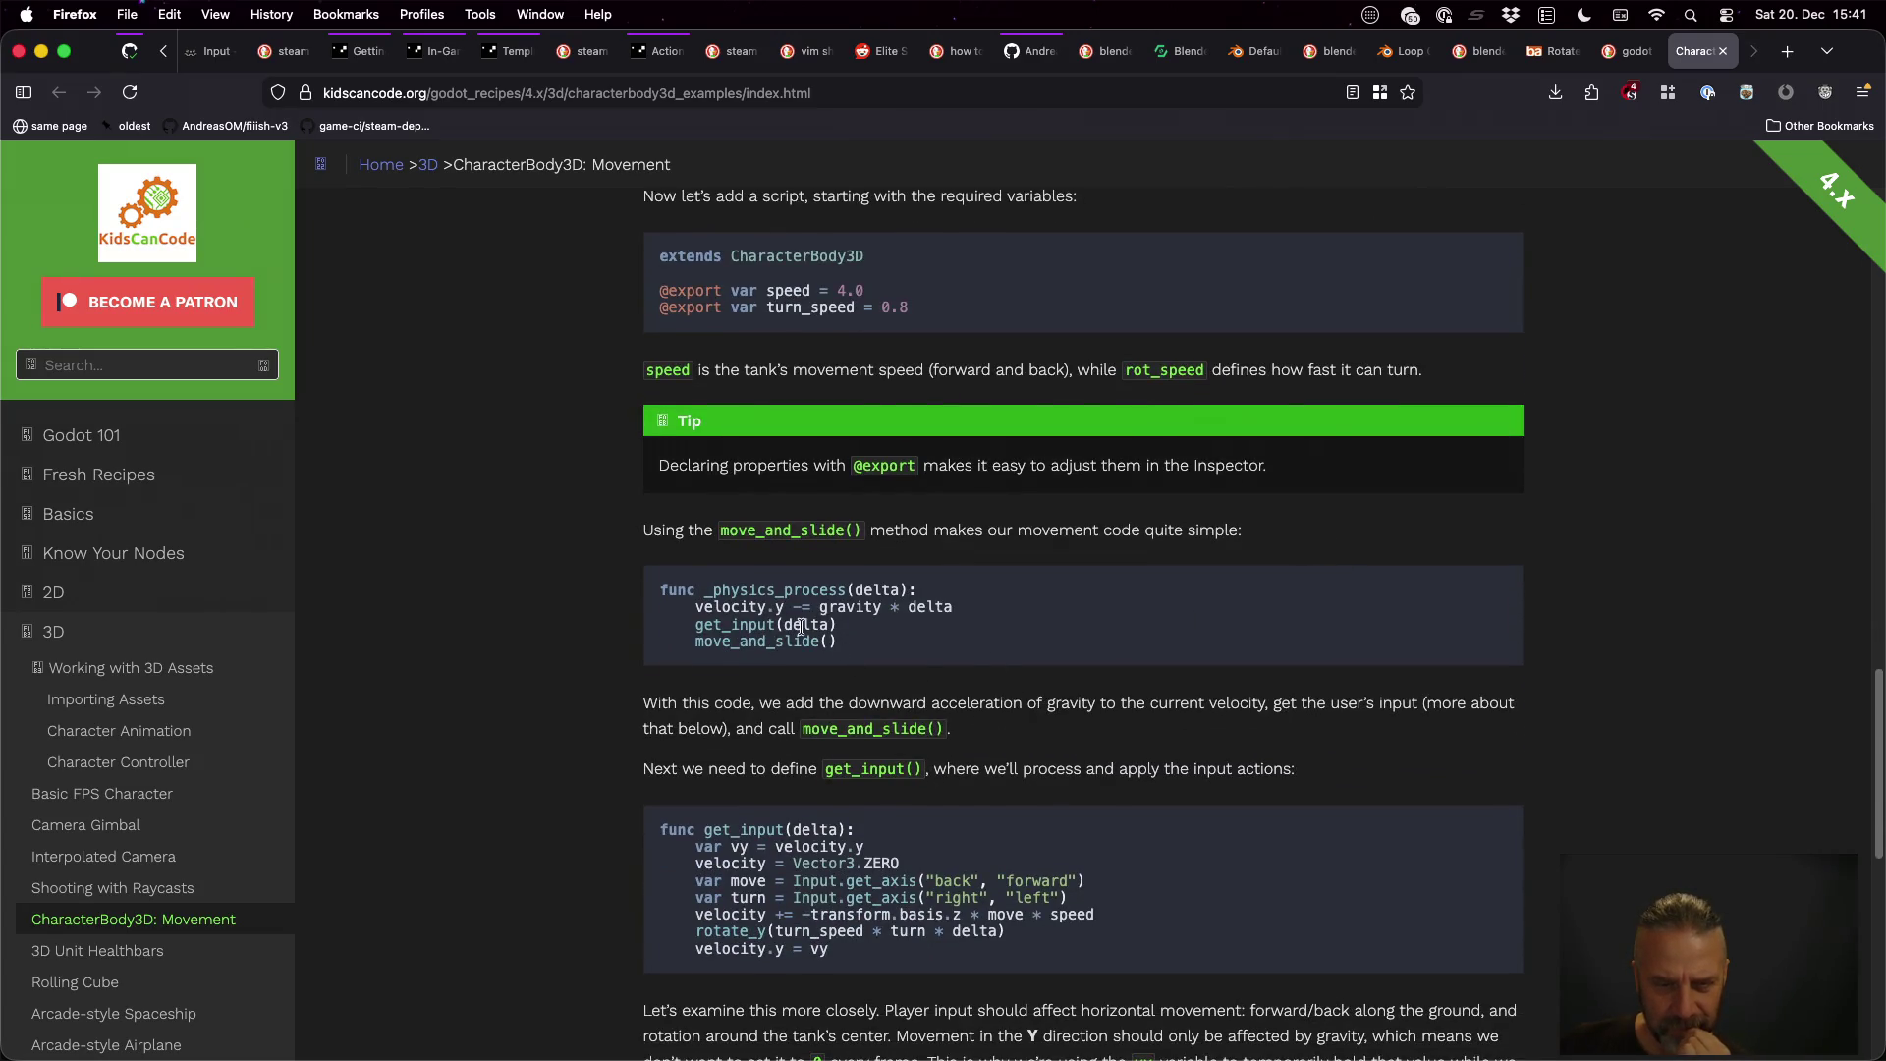
scroll(1040, 680, "down", 1)
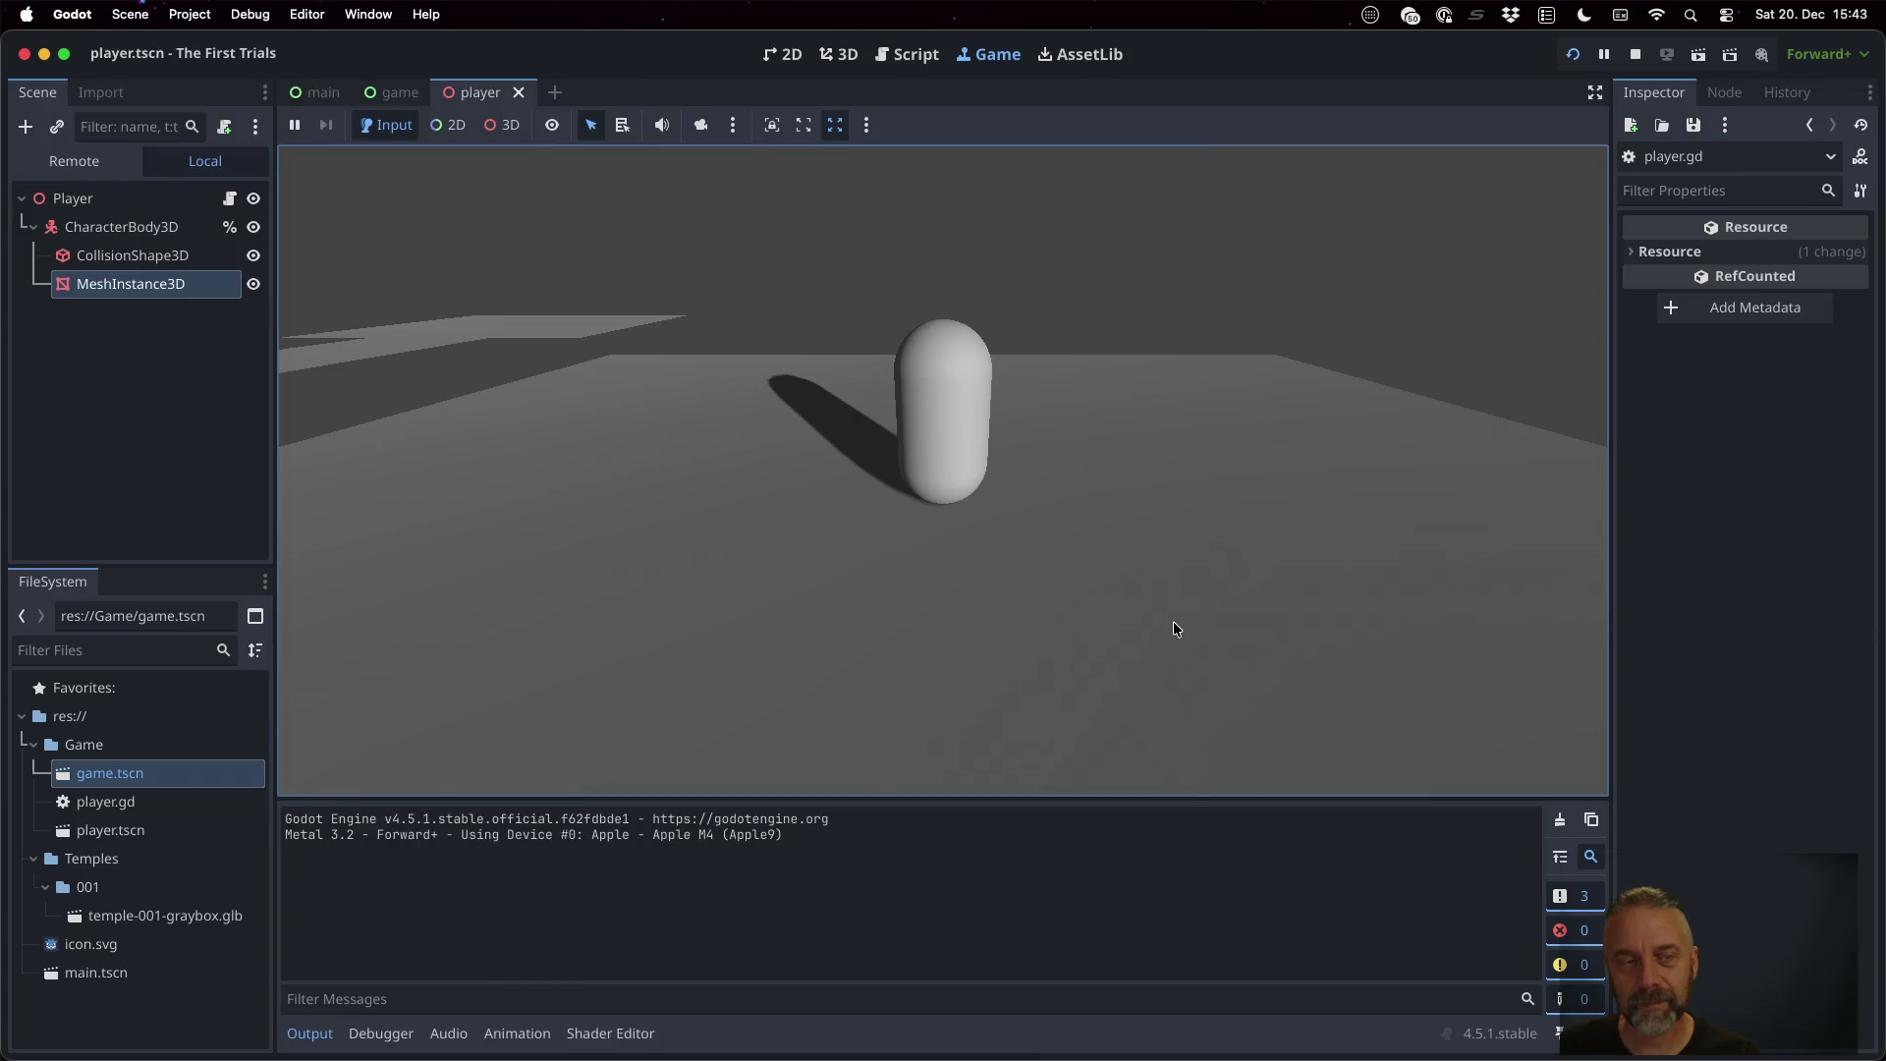
Show the Remote scene tree and select the live CharacterBody3D under Node3D > Player
left_click(84, 167)
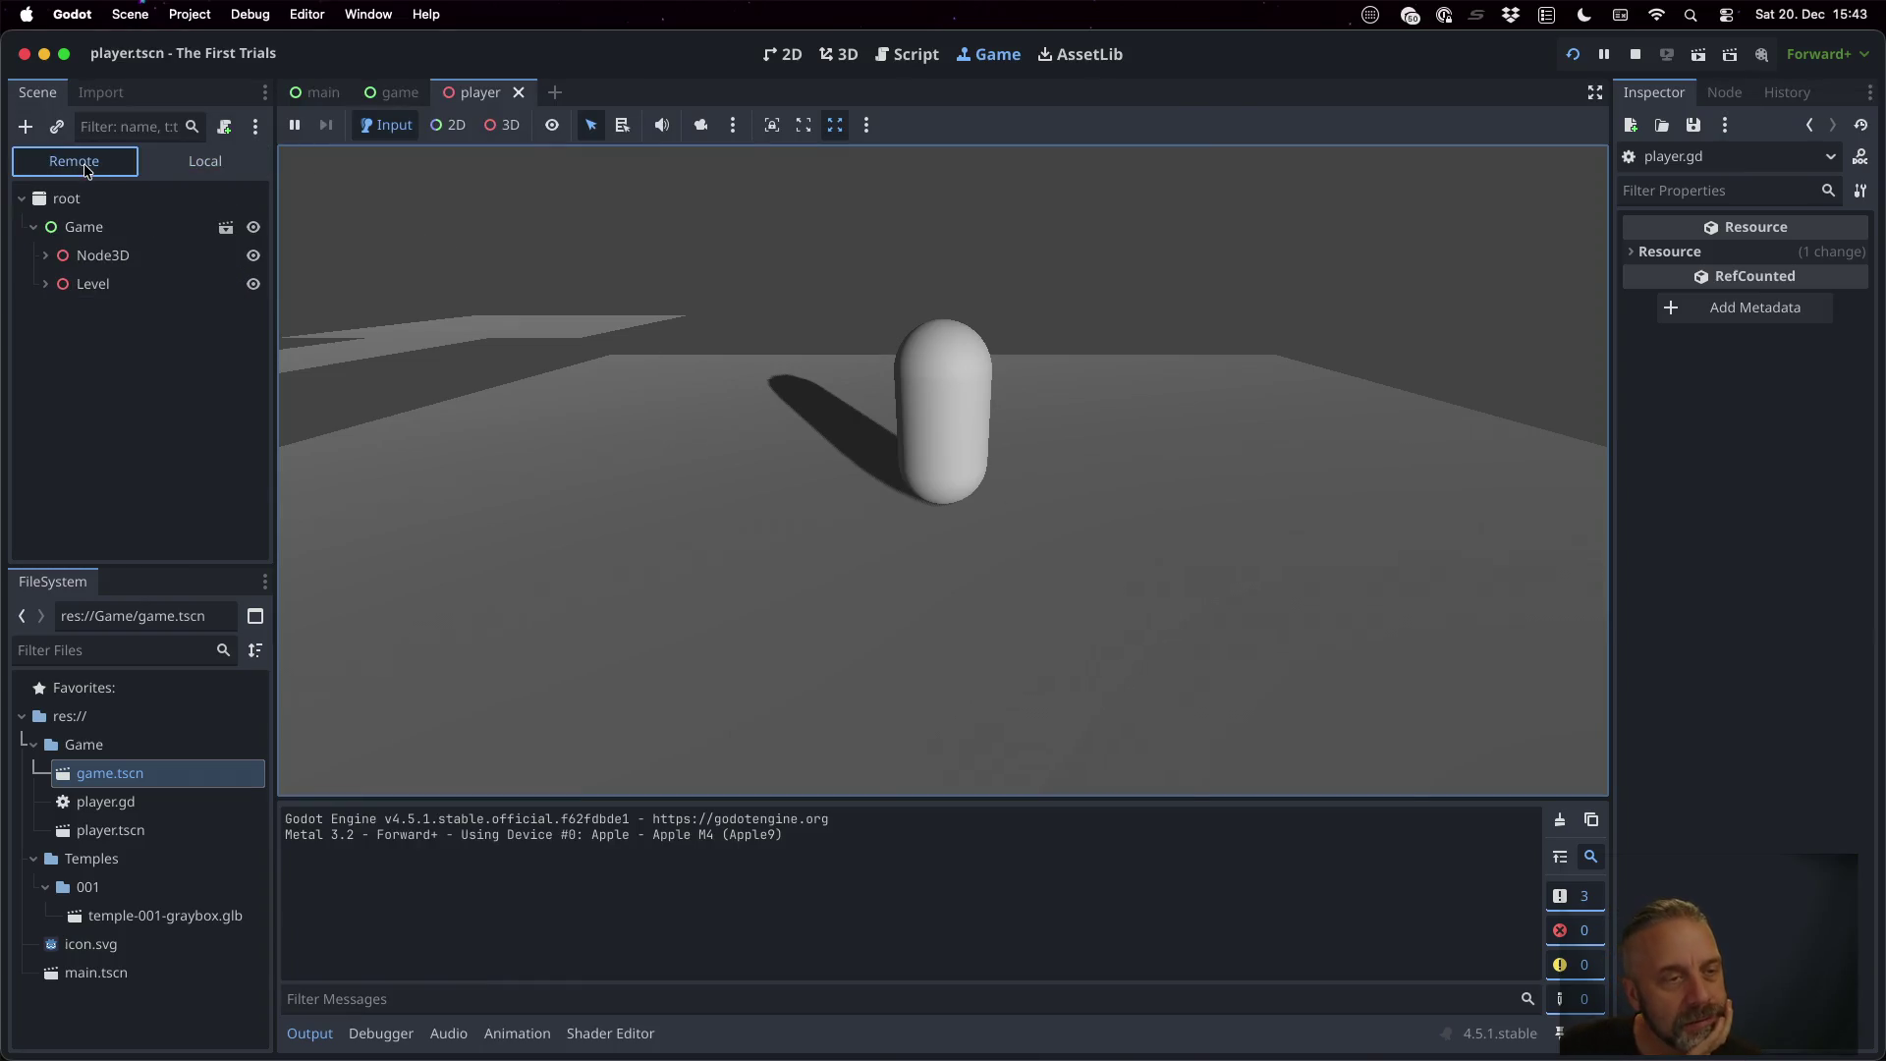
left_click(55, 256)
left_click(57, 341)
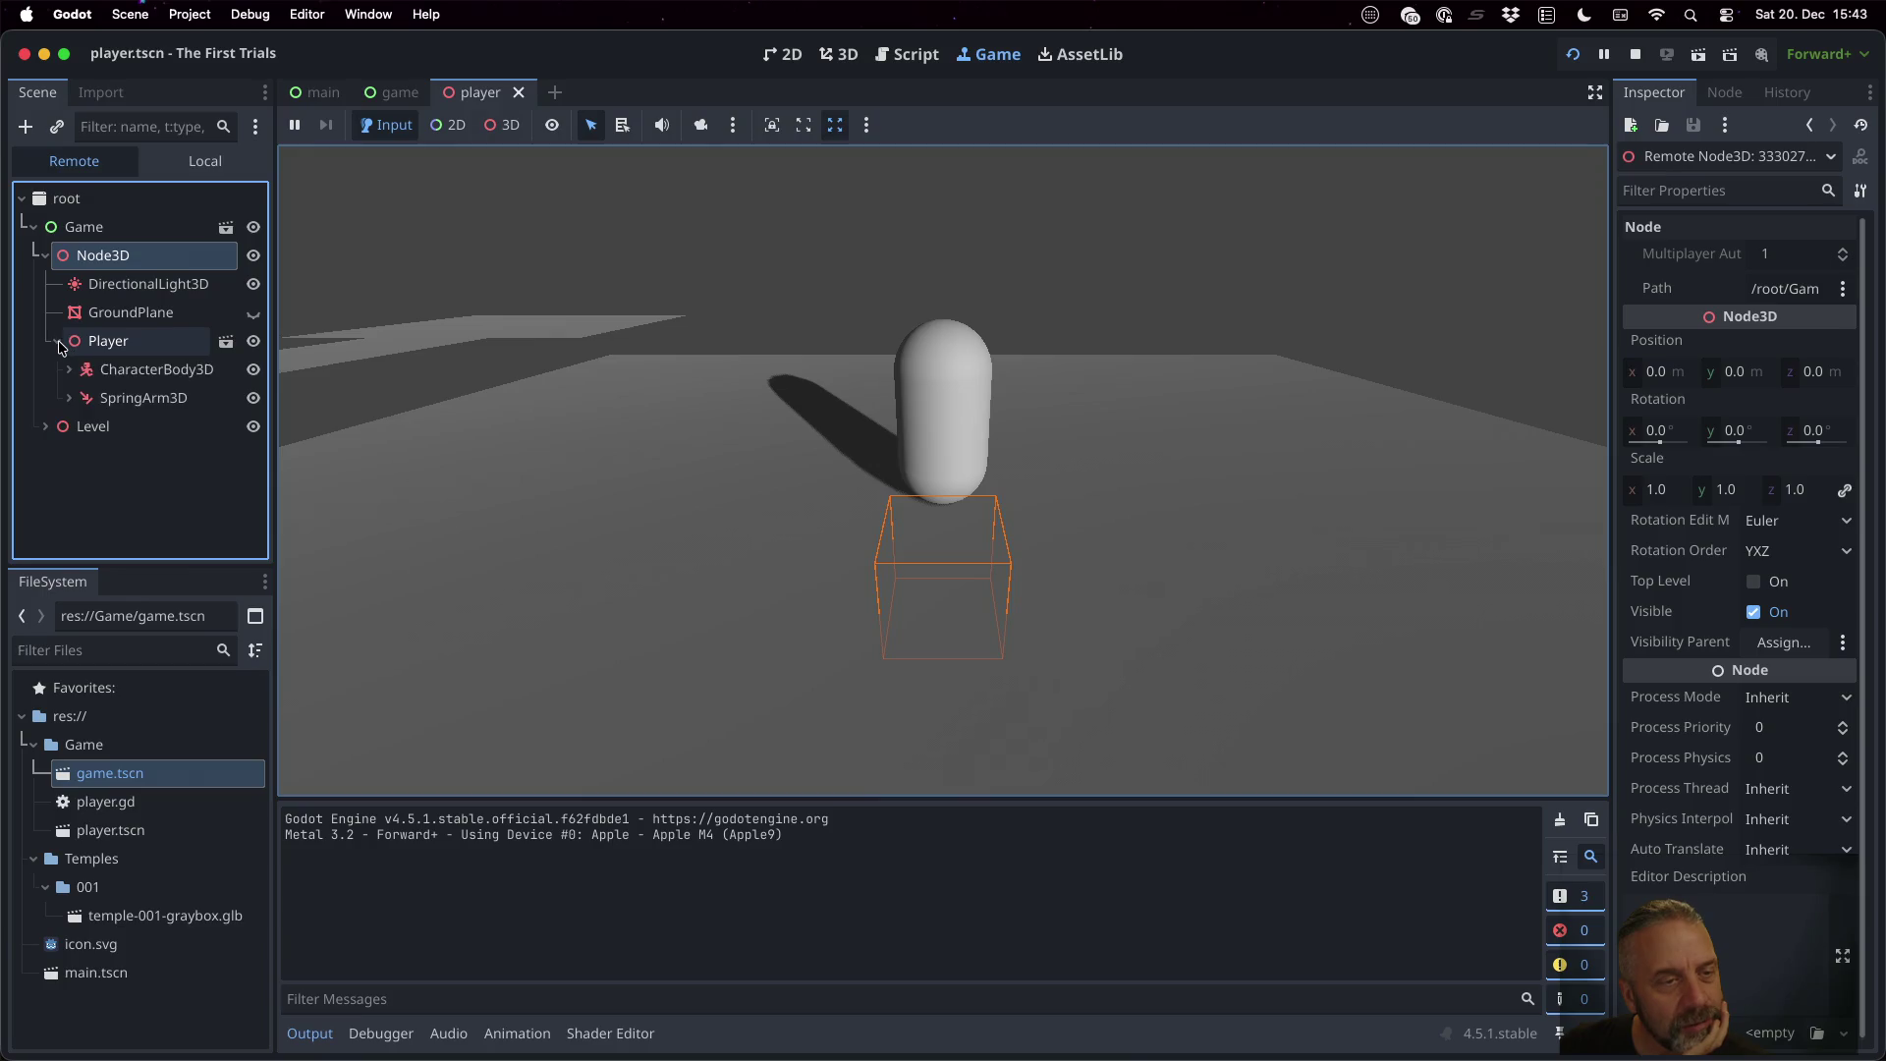
left_click(113, 342)
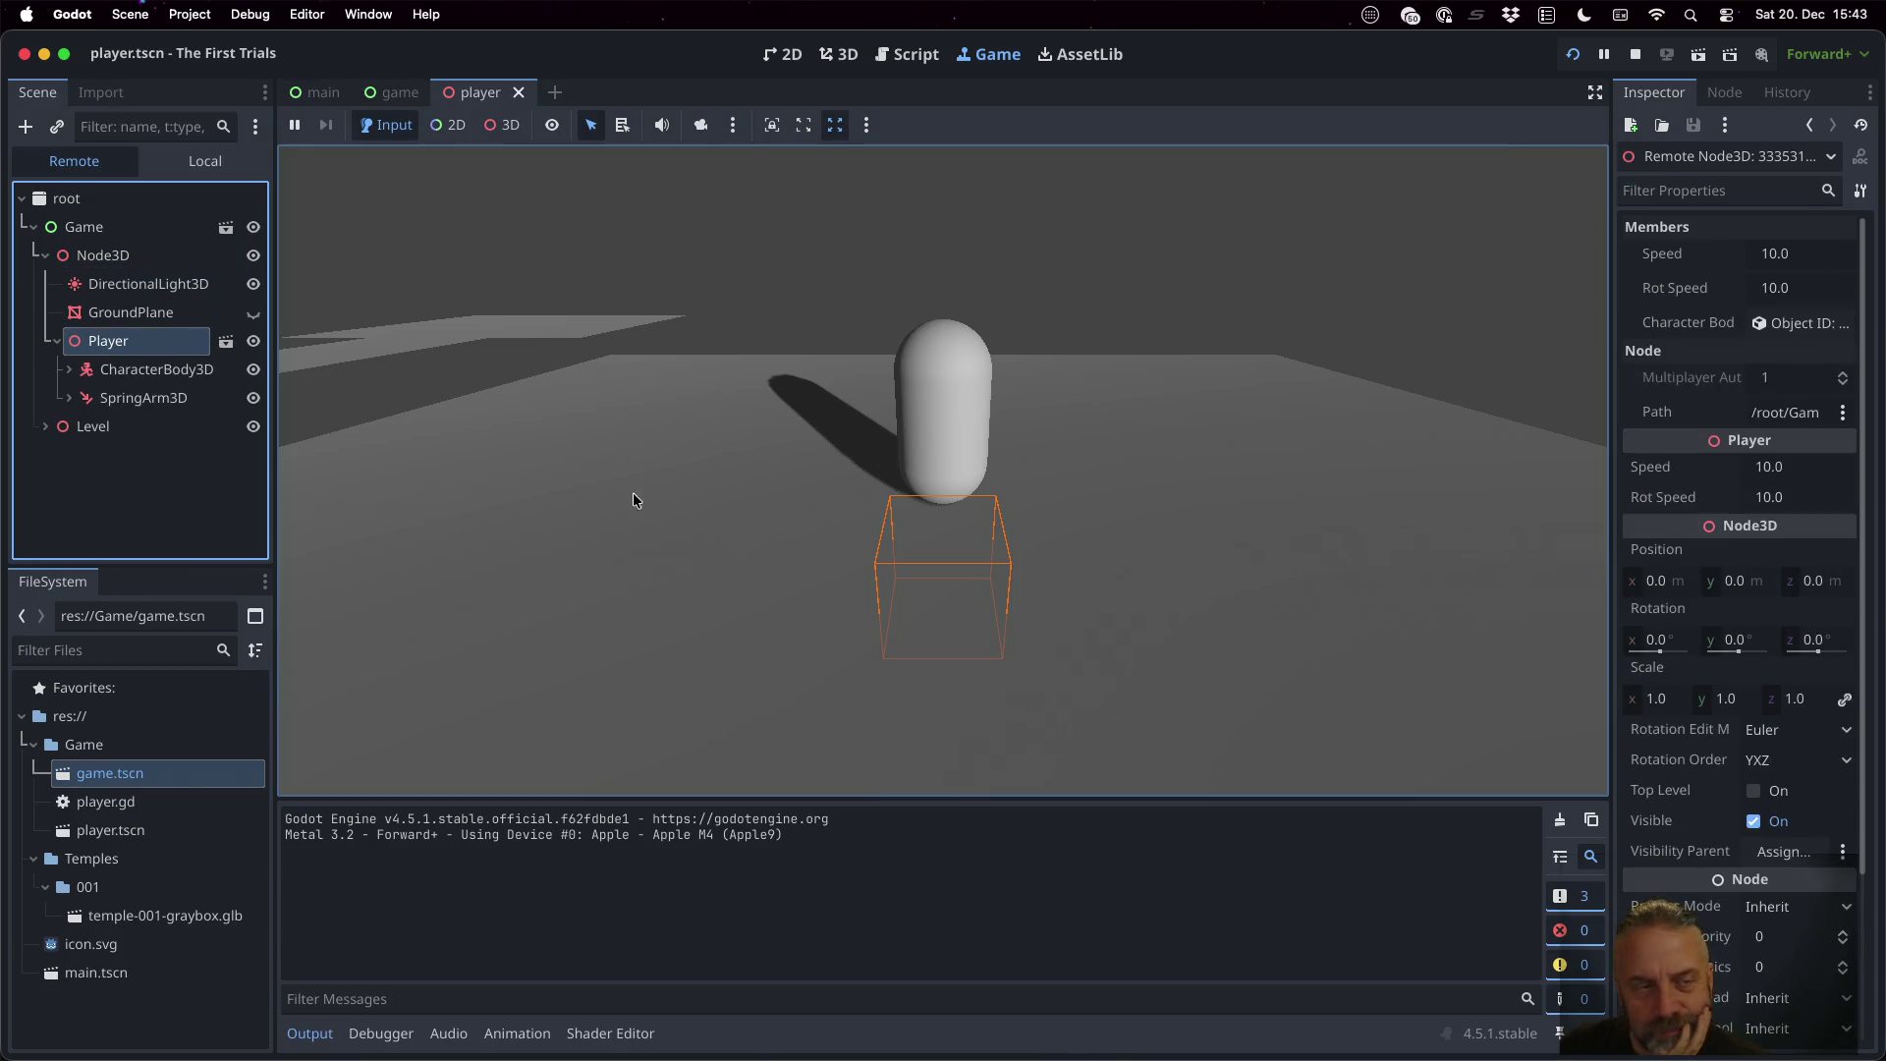
left_click(156, 370)
left_click(70, 369)
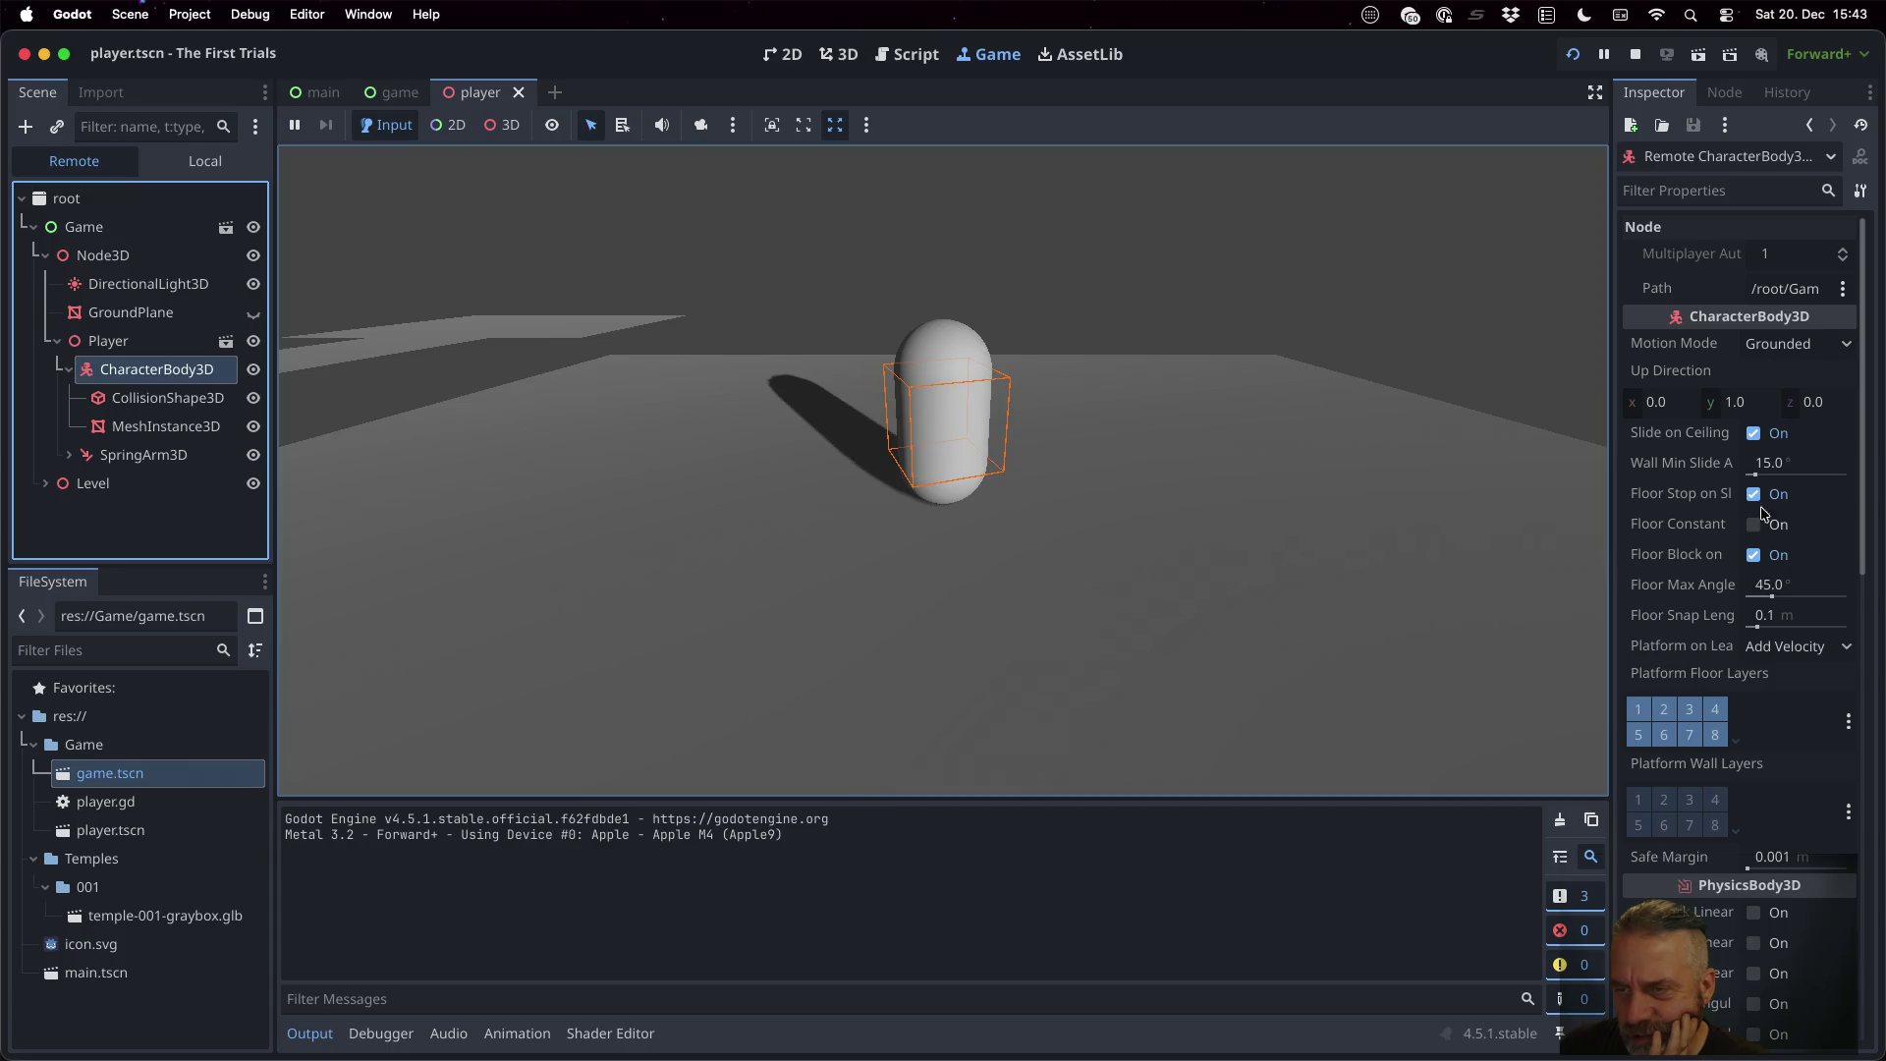
scroll(1701, 531, "down", 5)
scroll(1701, 531, "down", 15)
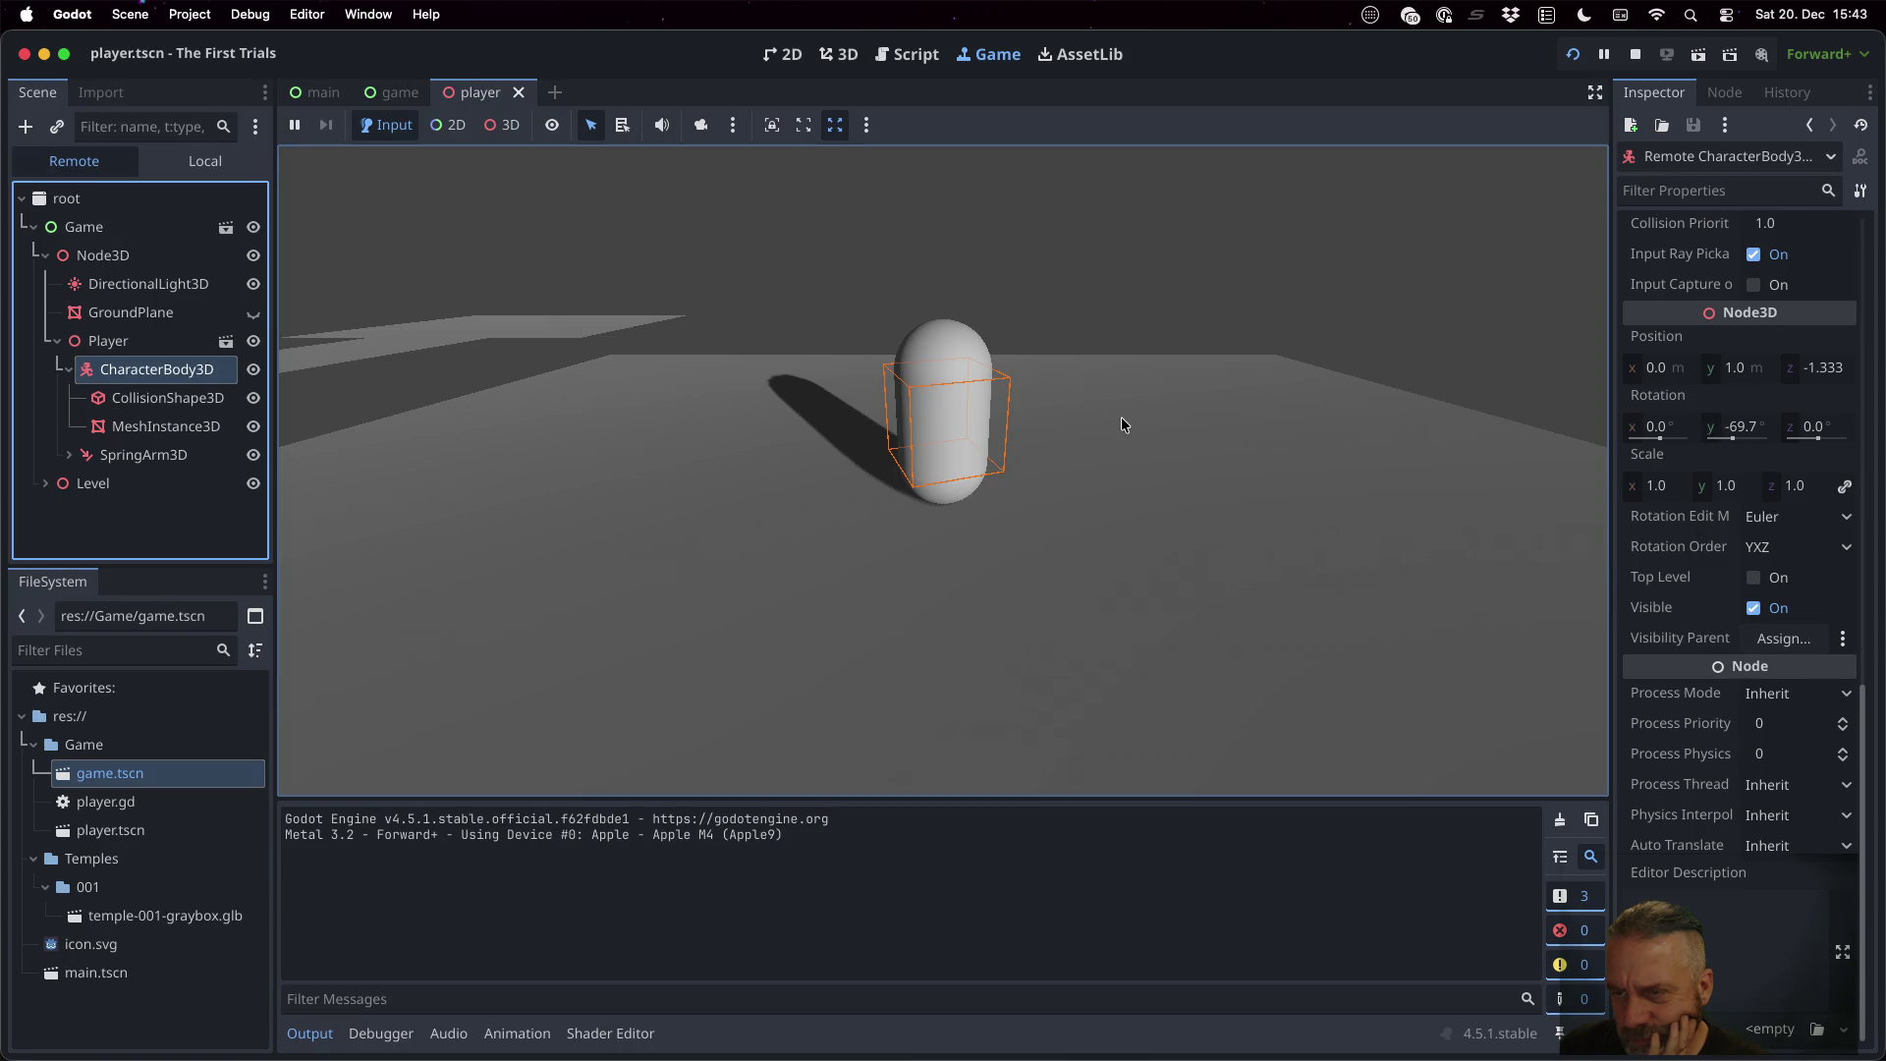
Turn and drive the capsule with D, A and W, then return to player.gd's rotation line
key("d")
key("a")
key("d")
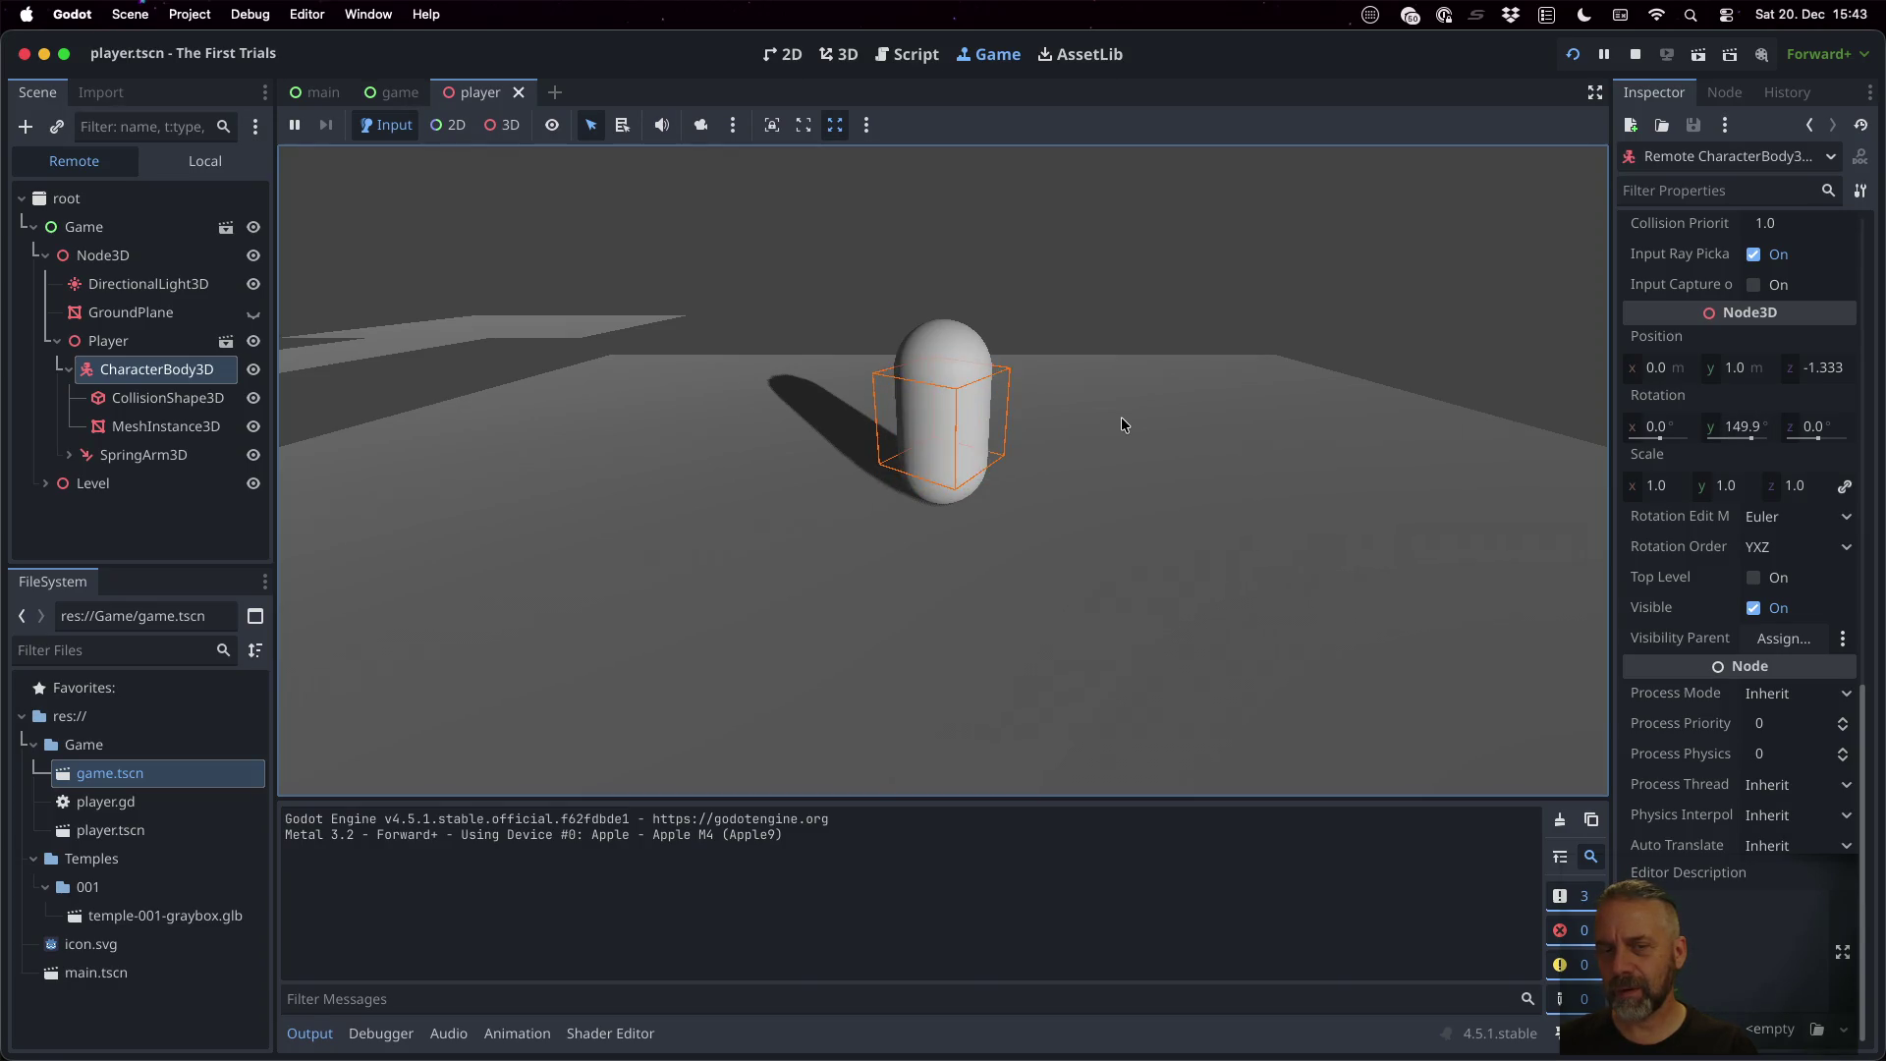
key("w")
key("d")
left_click(1114, 479)
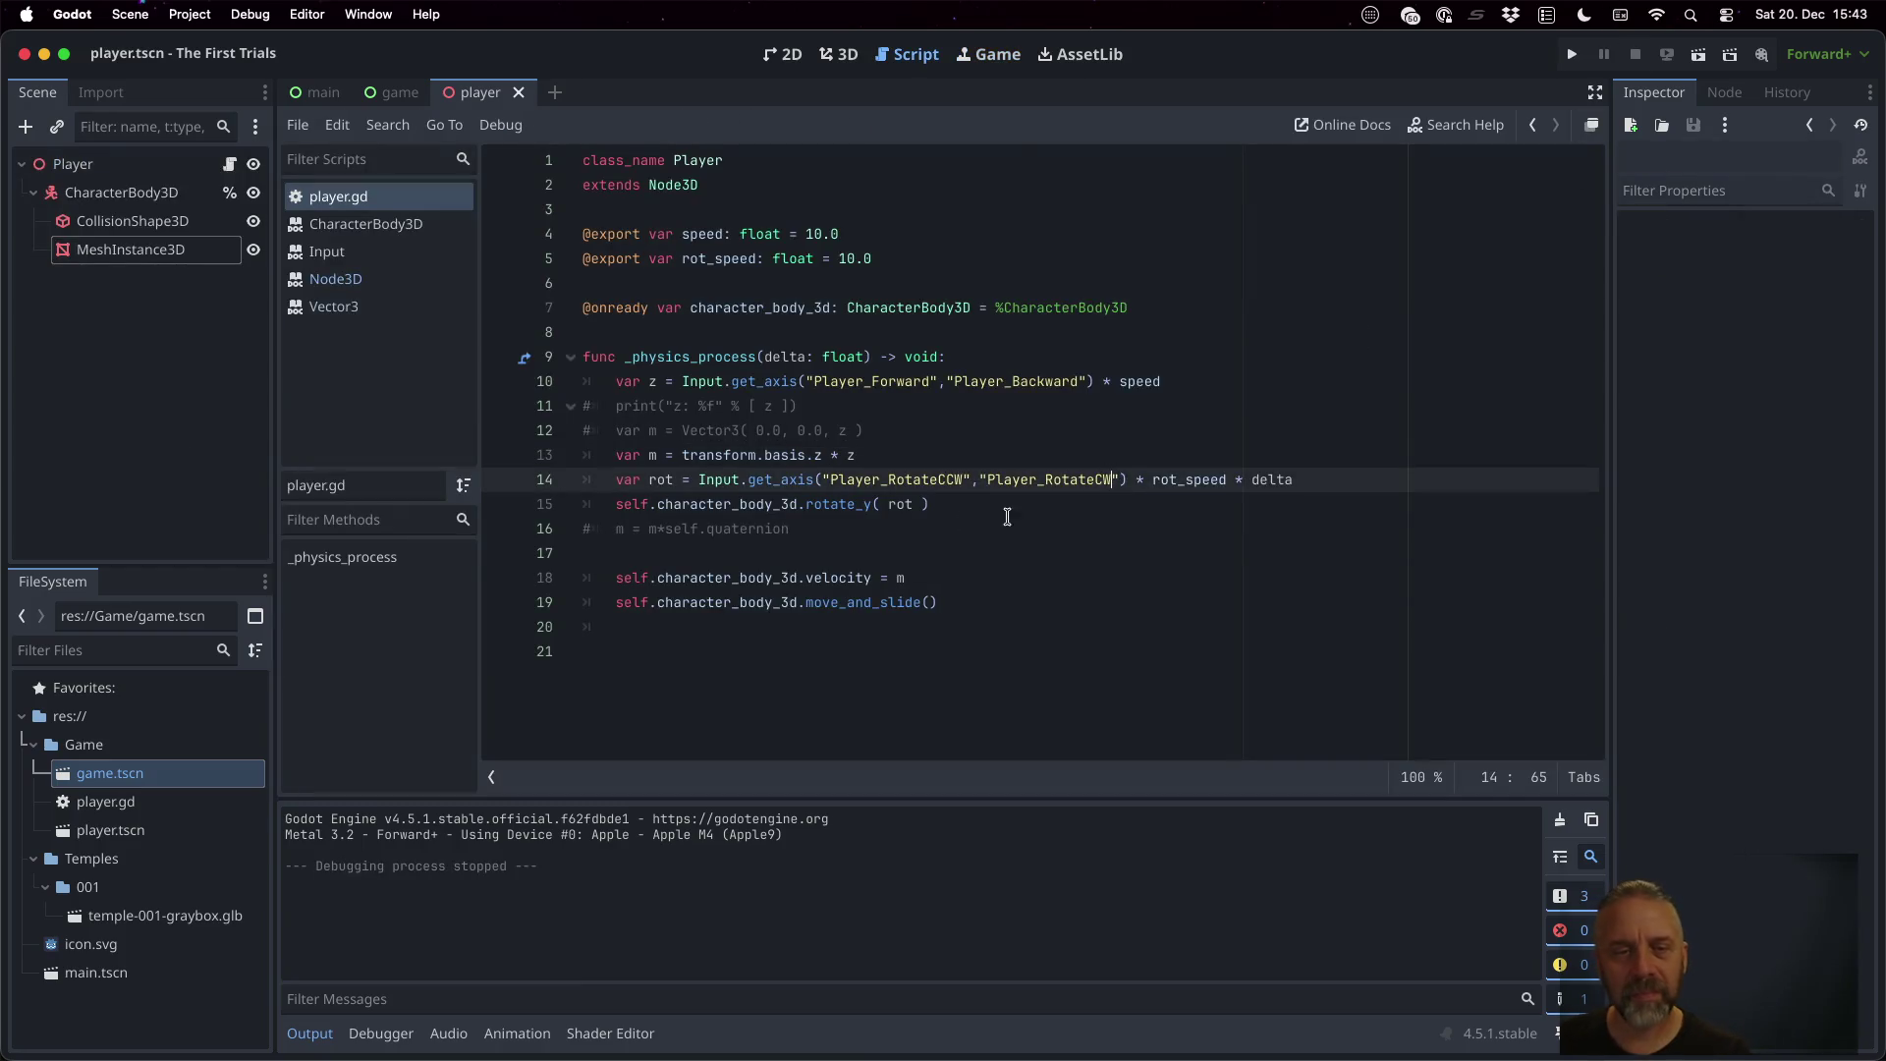
Make line 13 read var m = self.character_body_3d.transform.basis.z * z, then run the project
left_click(715, 504)
left_click_drag(797, 501, 616, 507)
key("super+c")
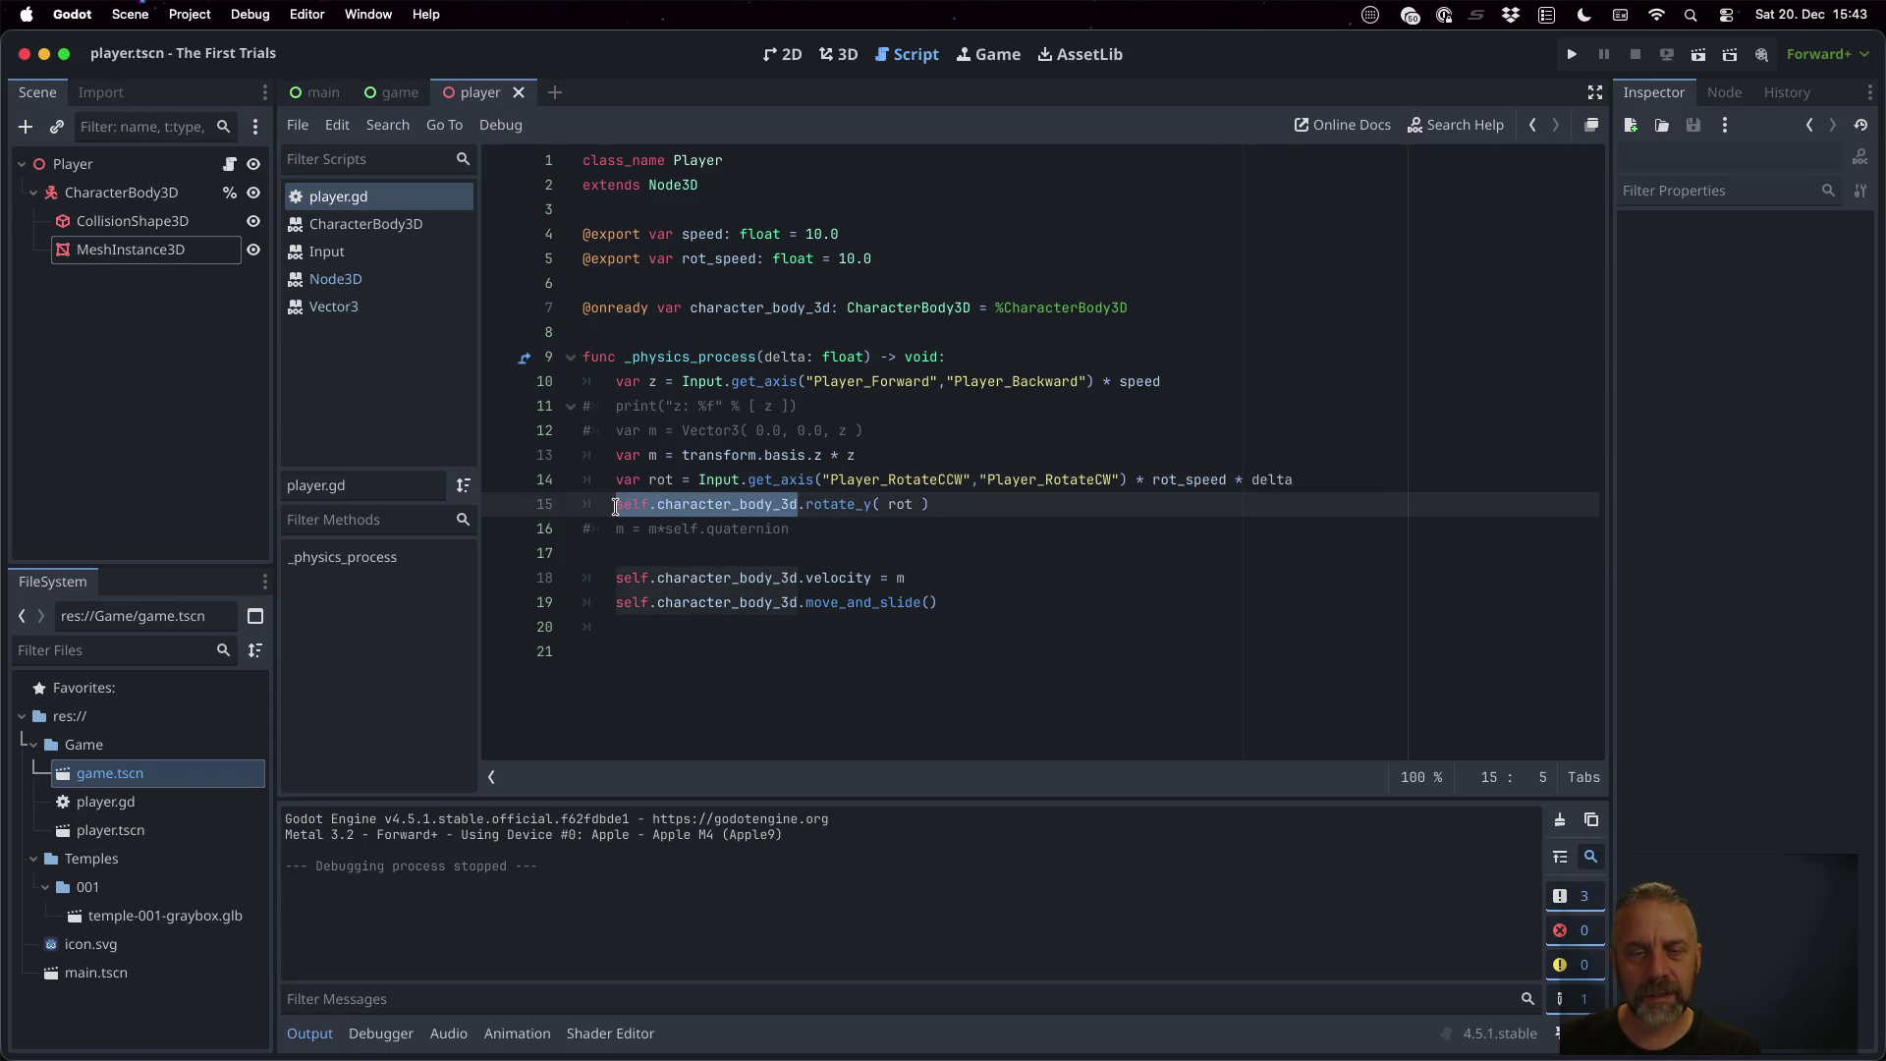
left_click(685, 460)
key("super+v")
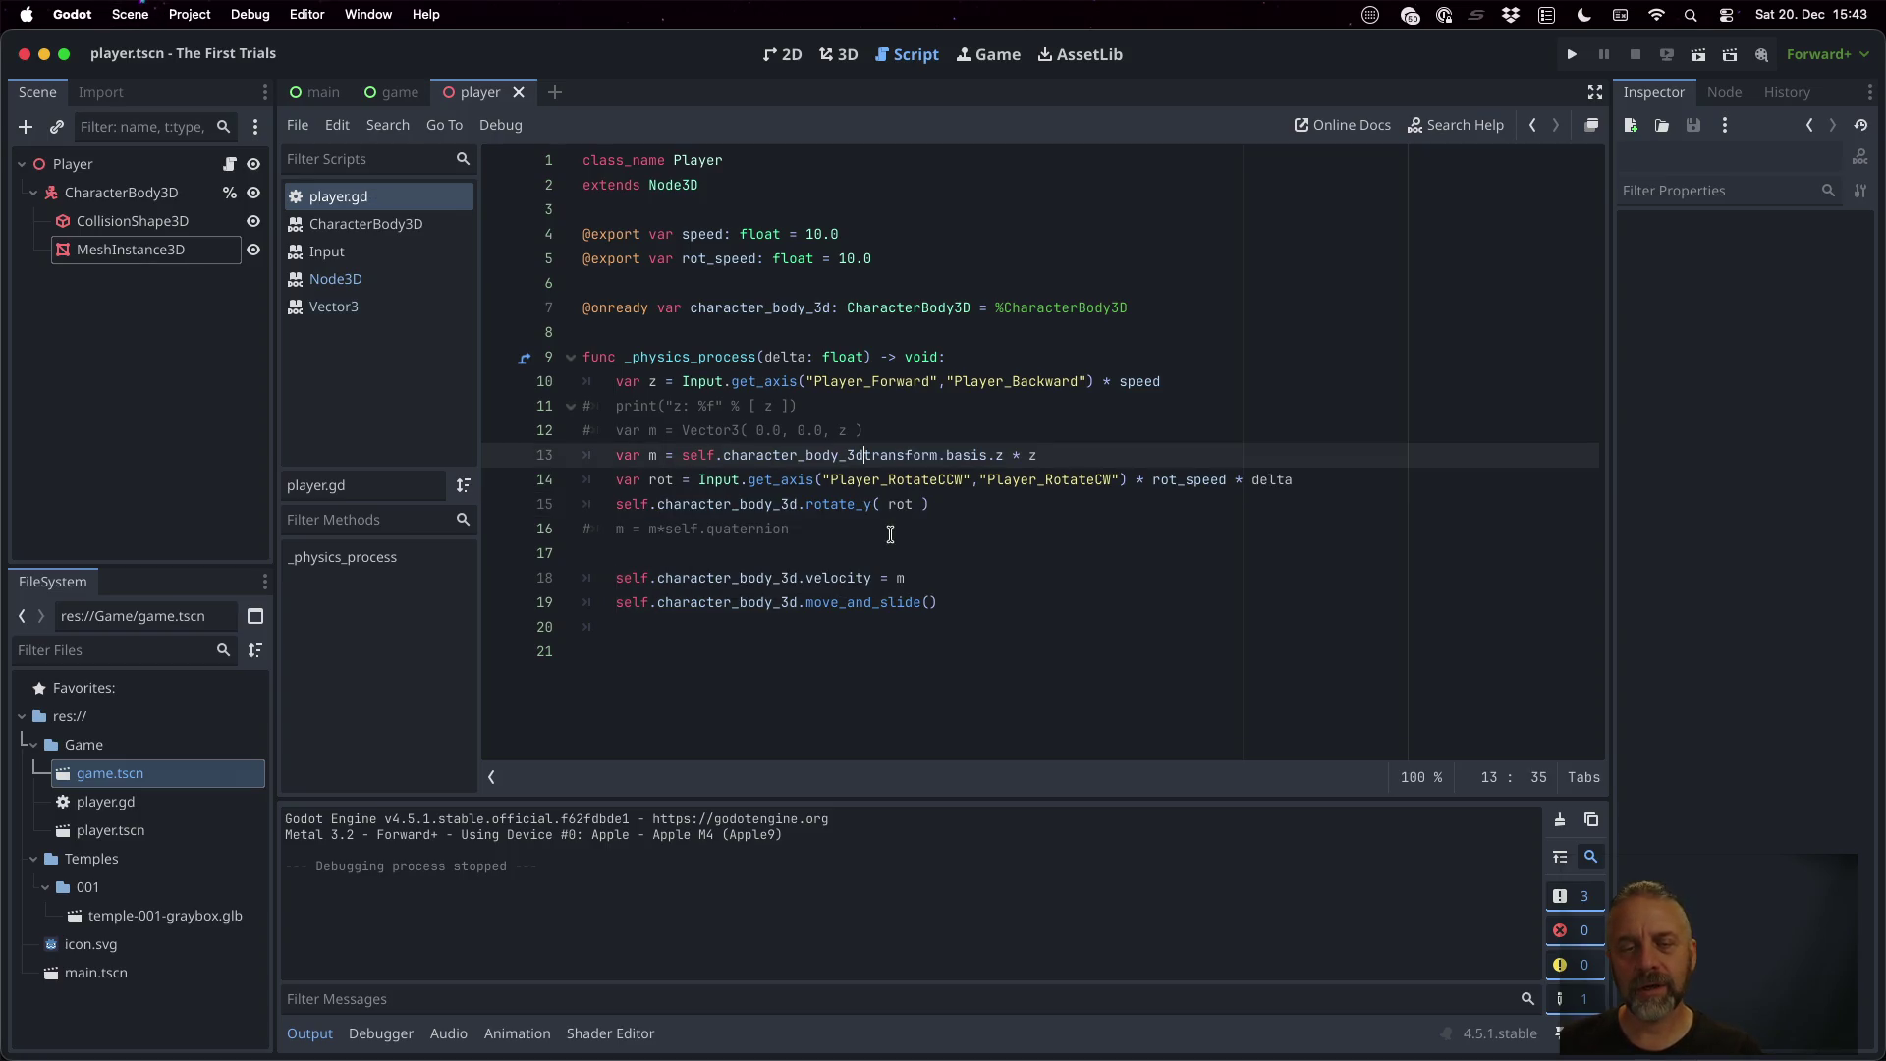
type(".")
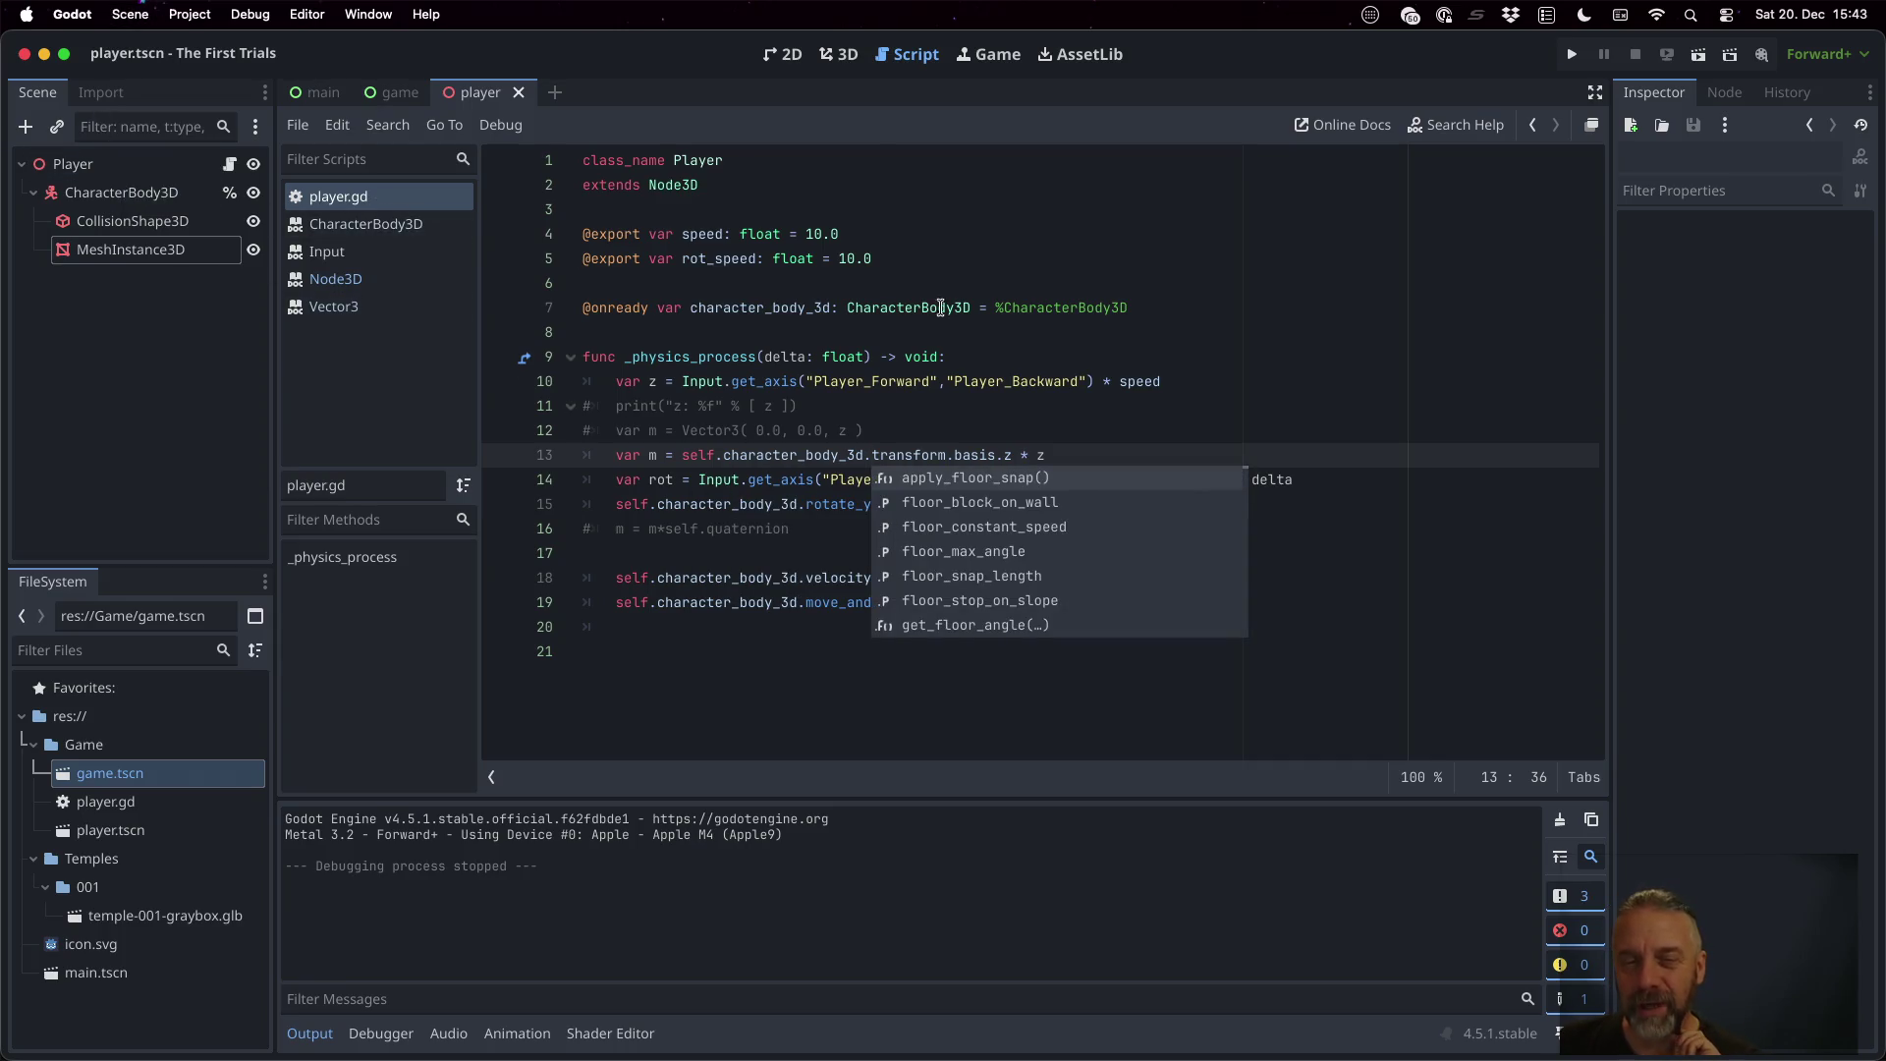
left_click(956, 307)
left_click(1573, 51)
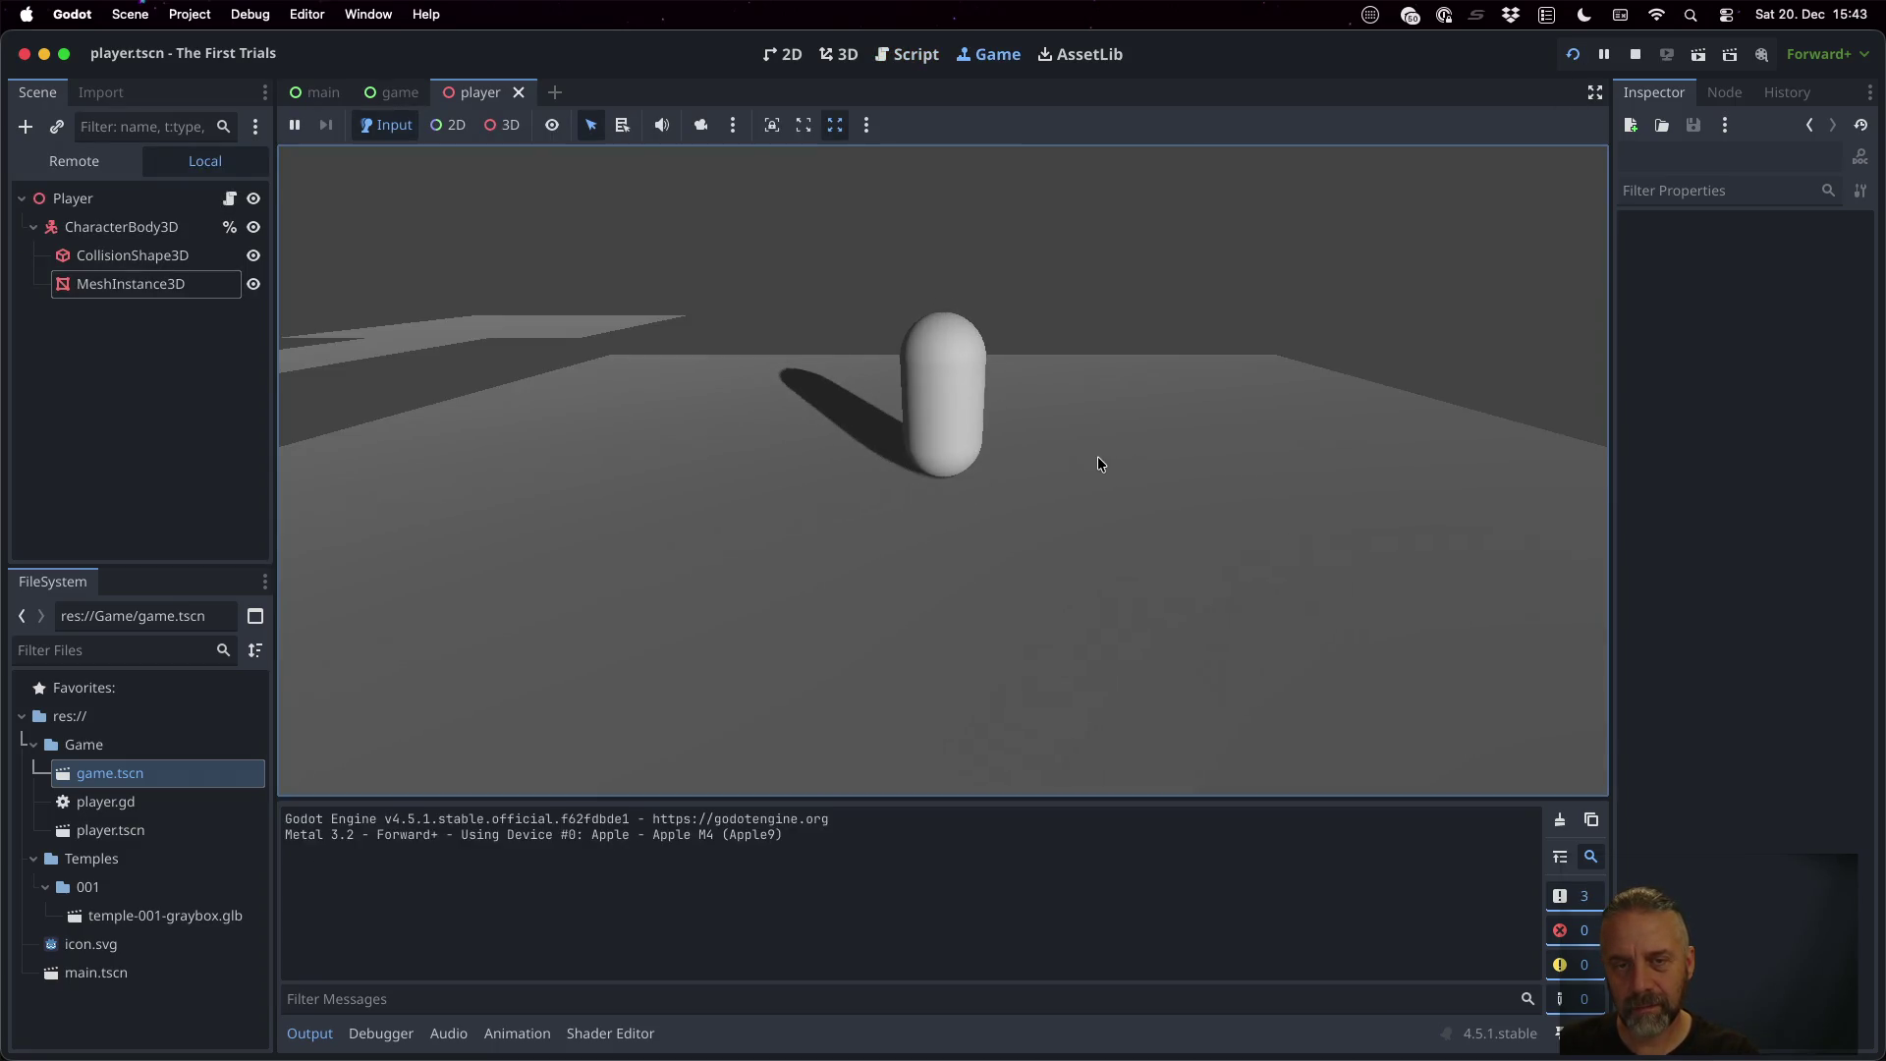
Drive the capsule forward and back with the Up and Down keys
key("Down")
key("Up")
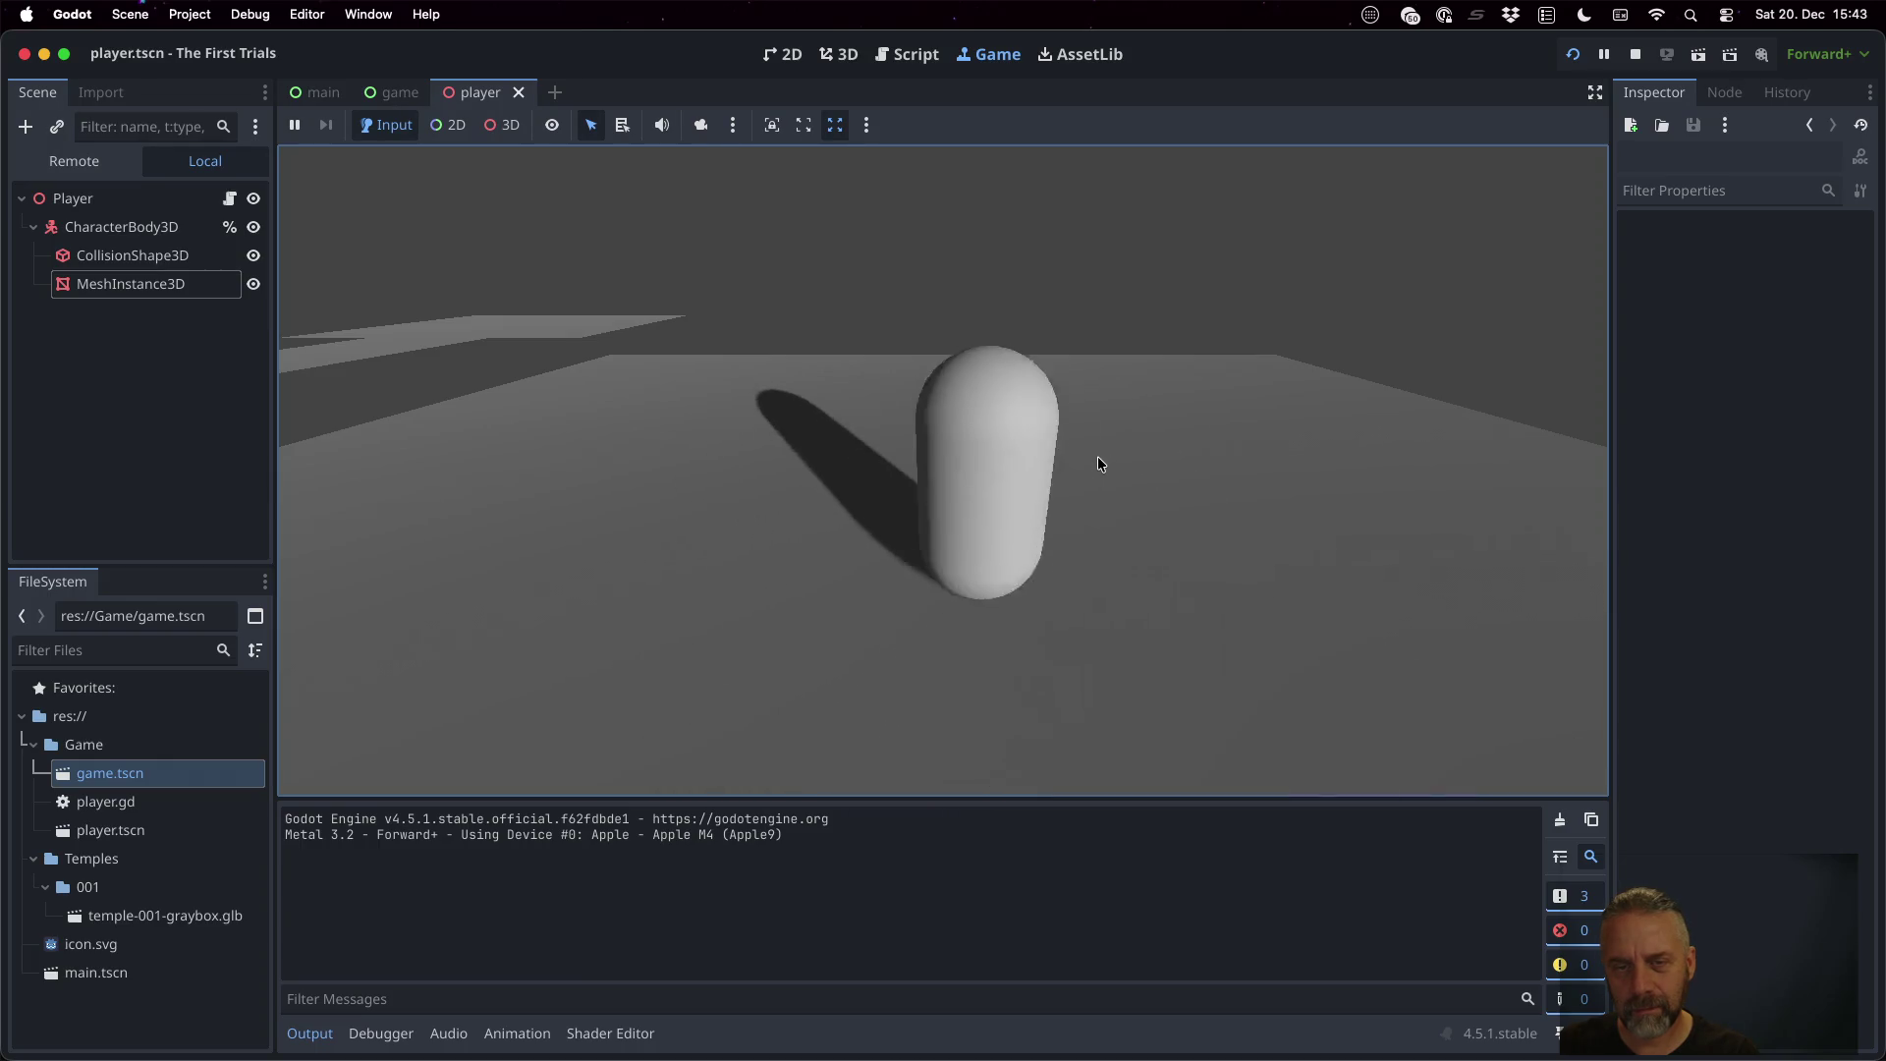
key("Down")
key("Up")
key("Up")
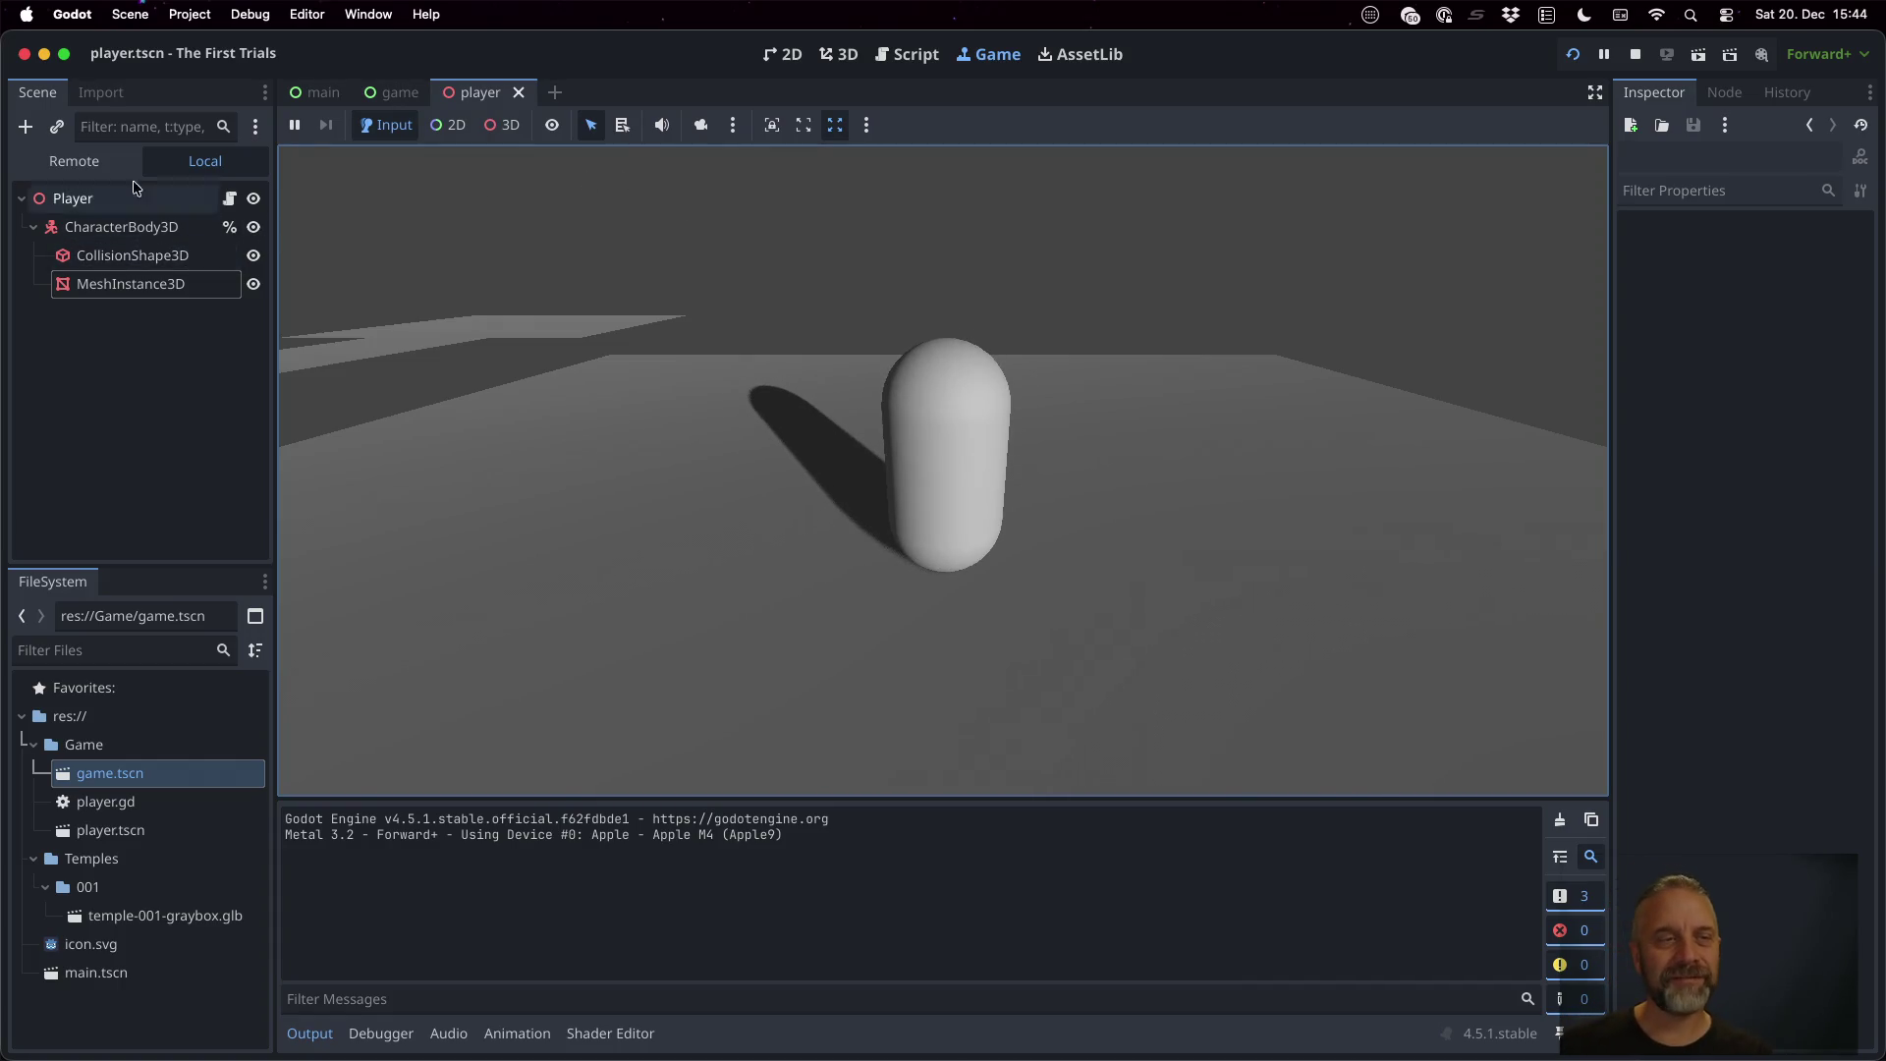
Inspect the live CharacterBody3D while steering left and right, then stop the game
left_click(74, 160)
left_click(201, 344)
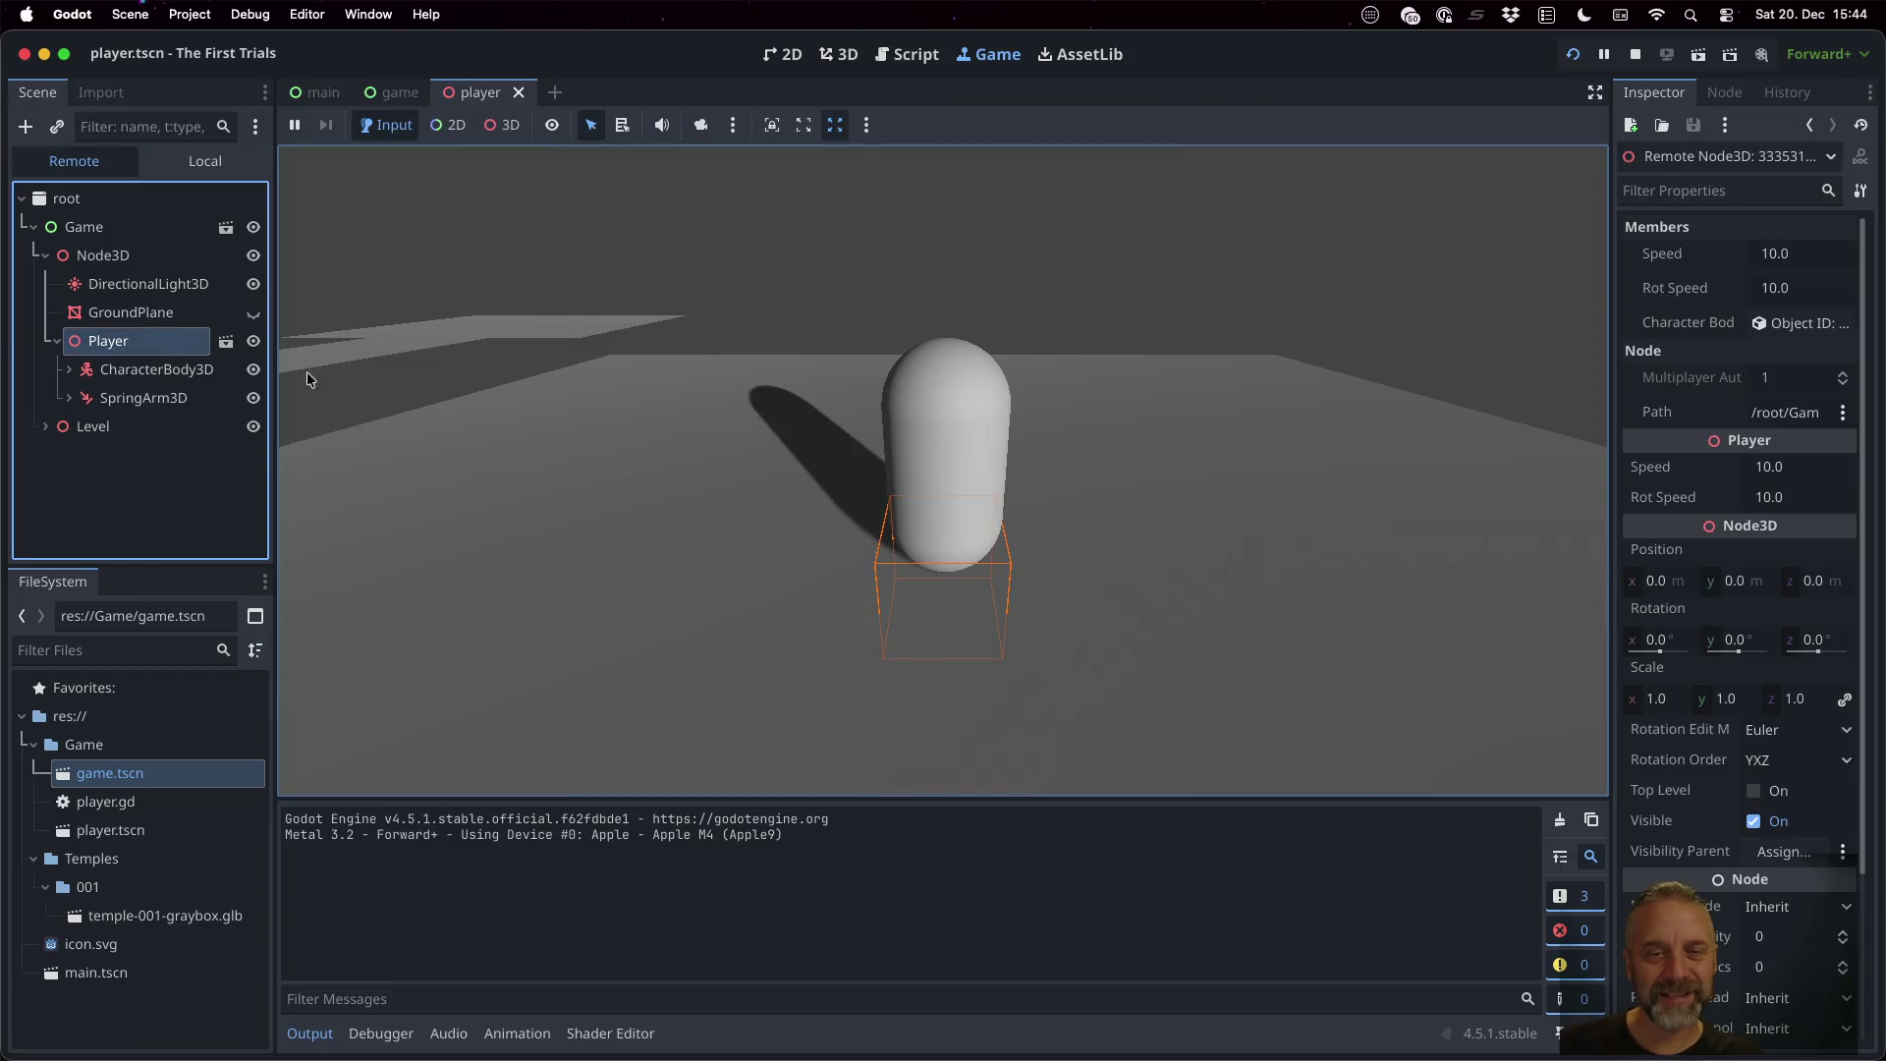
left_click(157, 369)
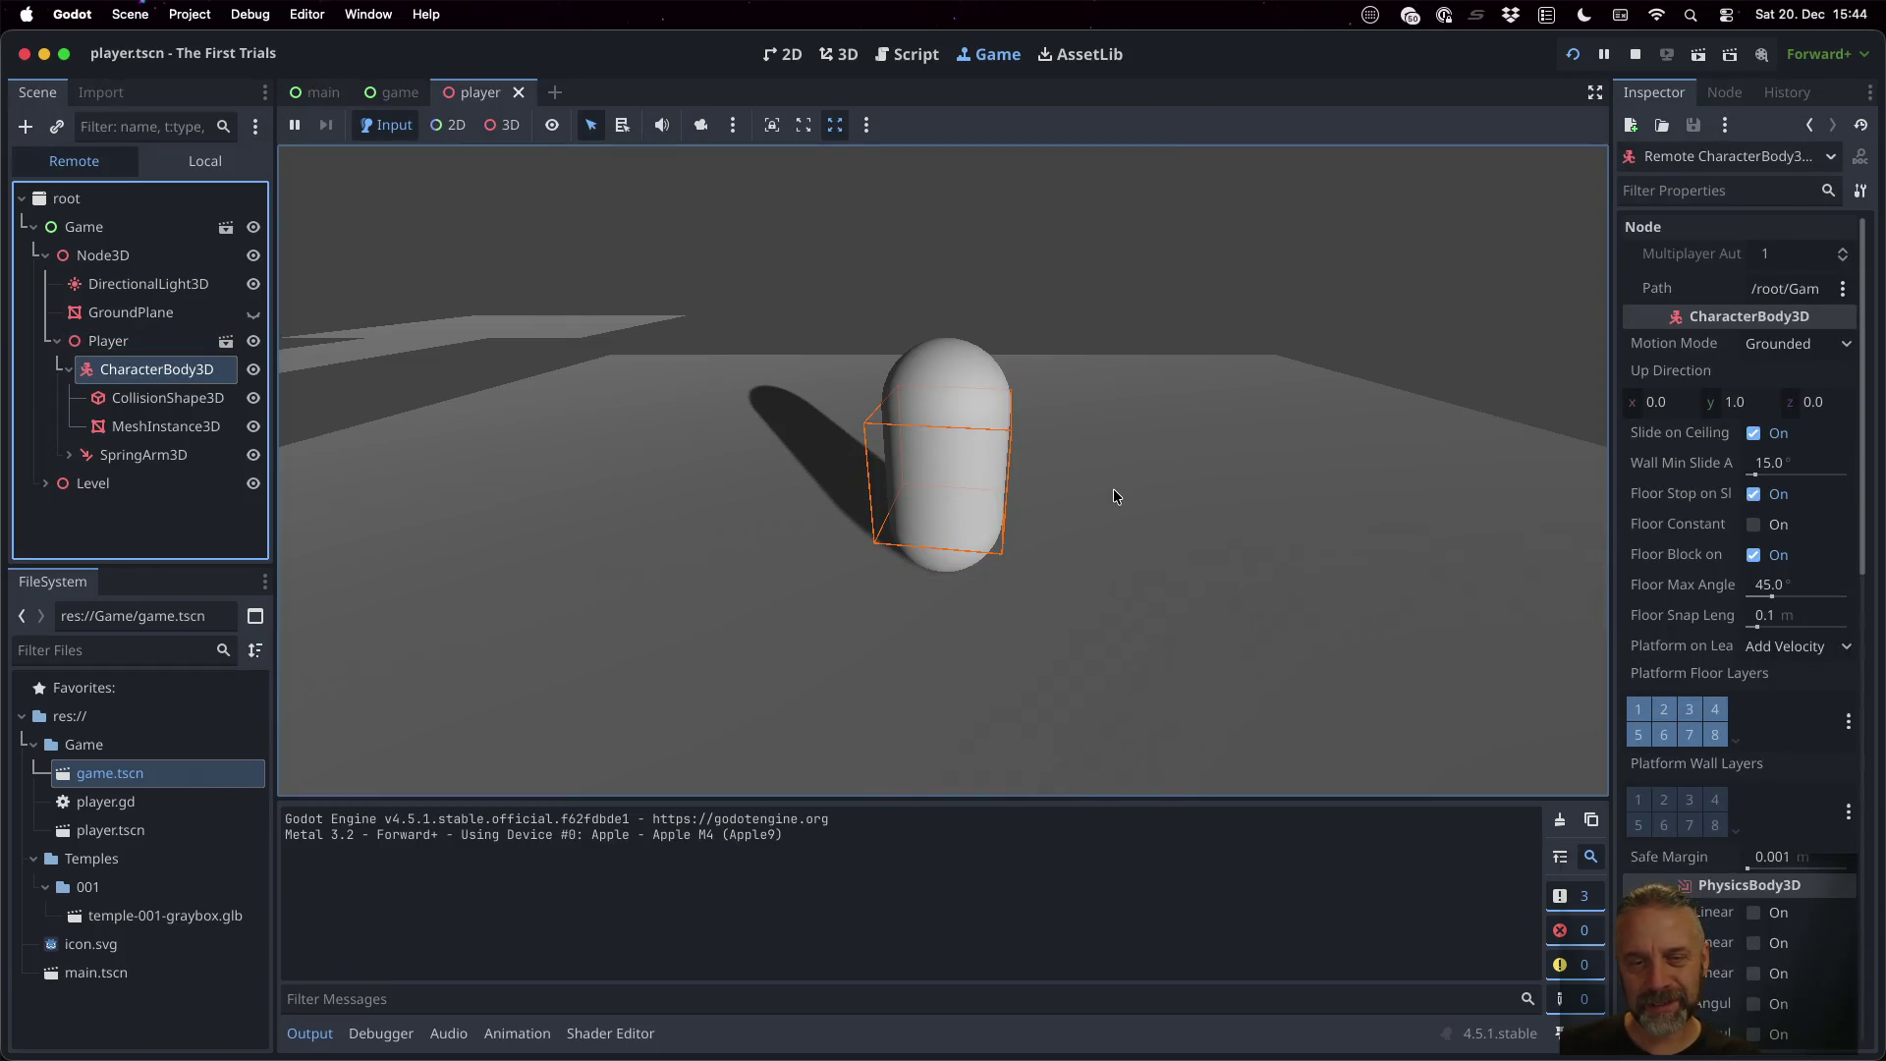
left_click(1084, 469)
key("Left")
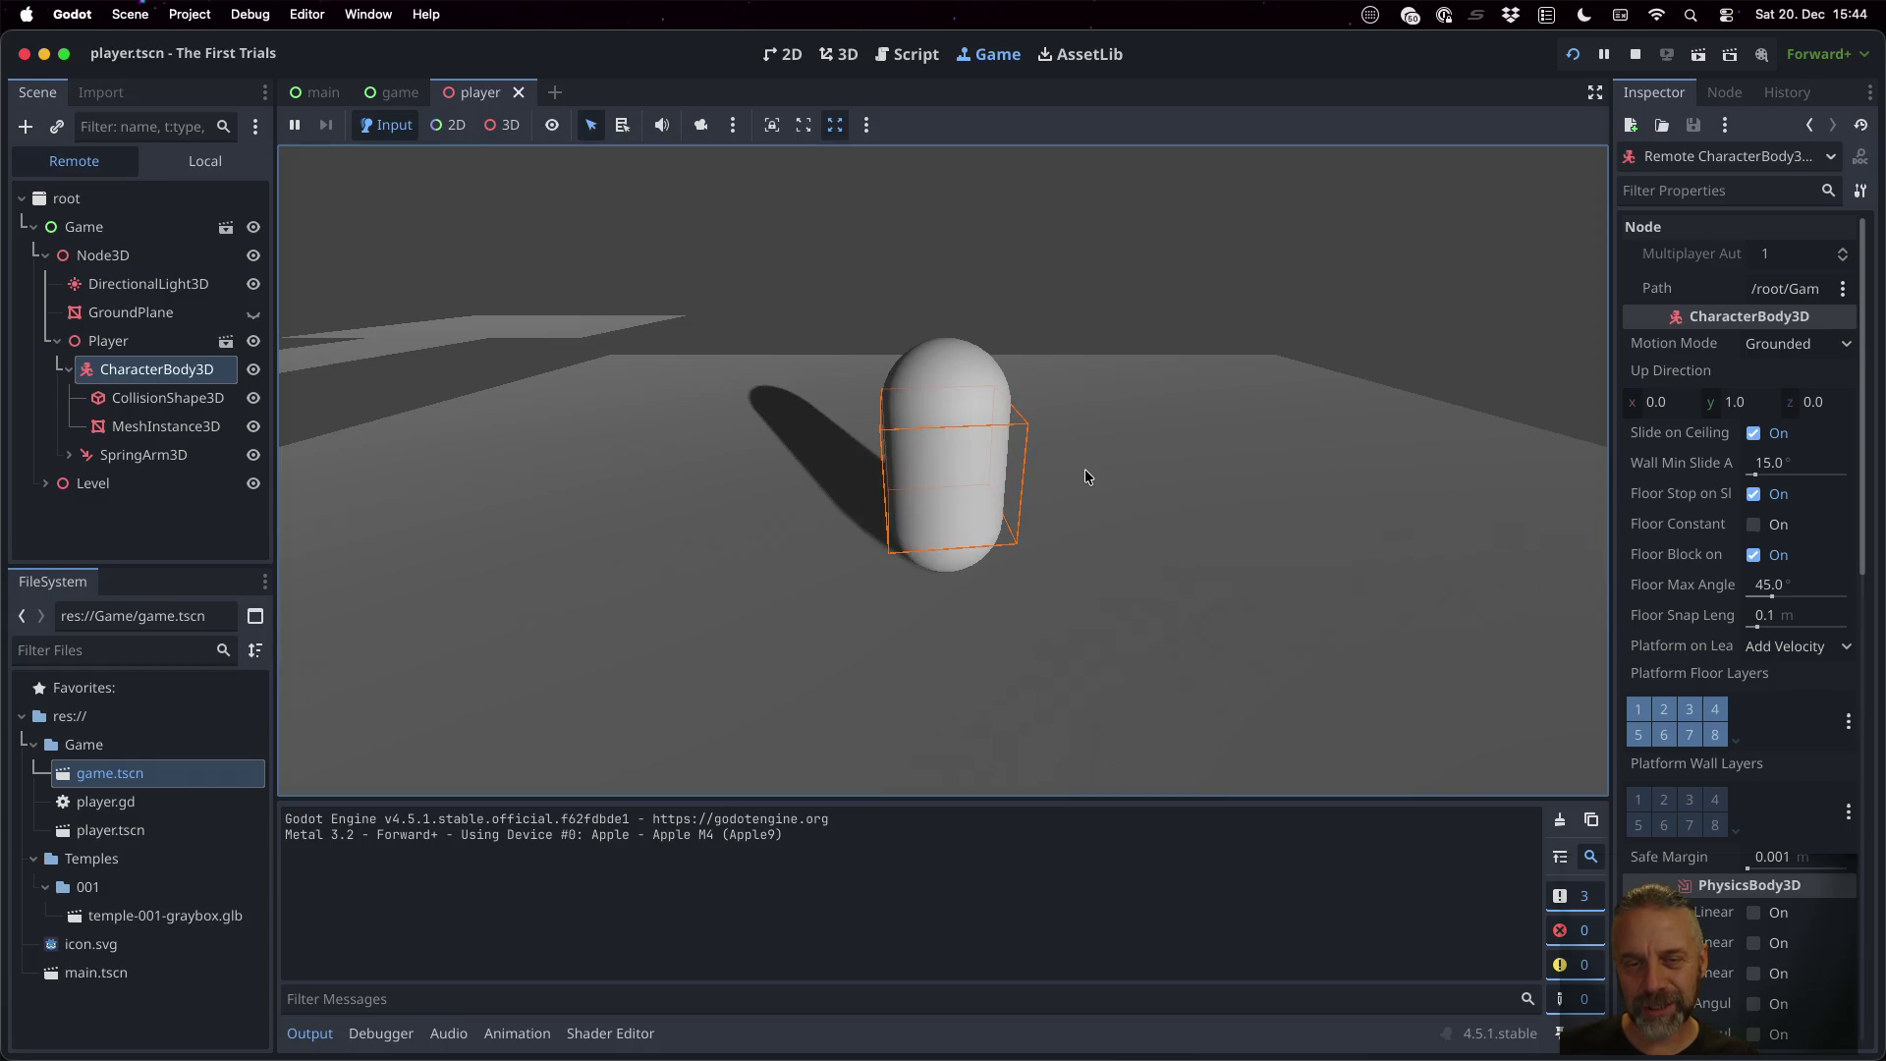
key("Right")
key("Left")
key("Right")
key("Left")
key("Right")
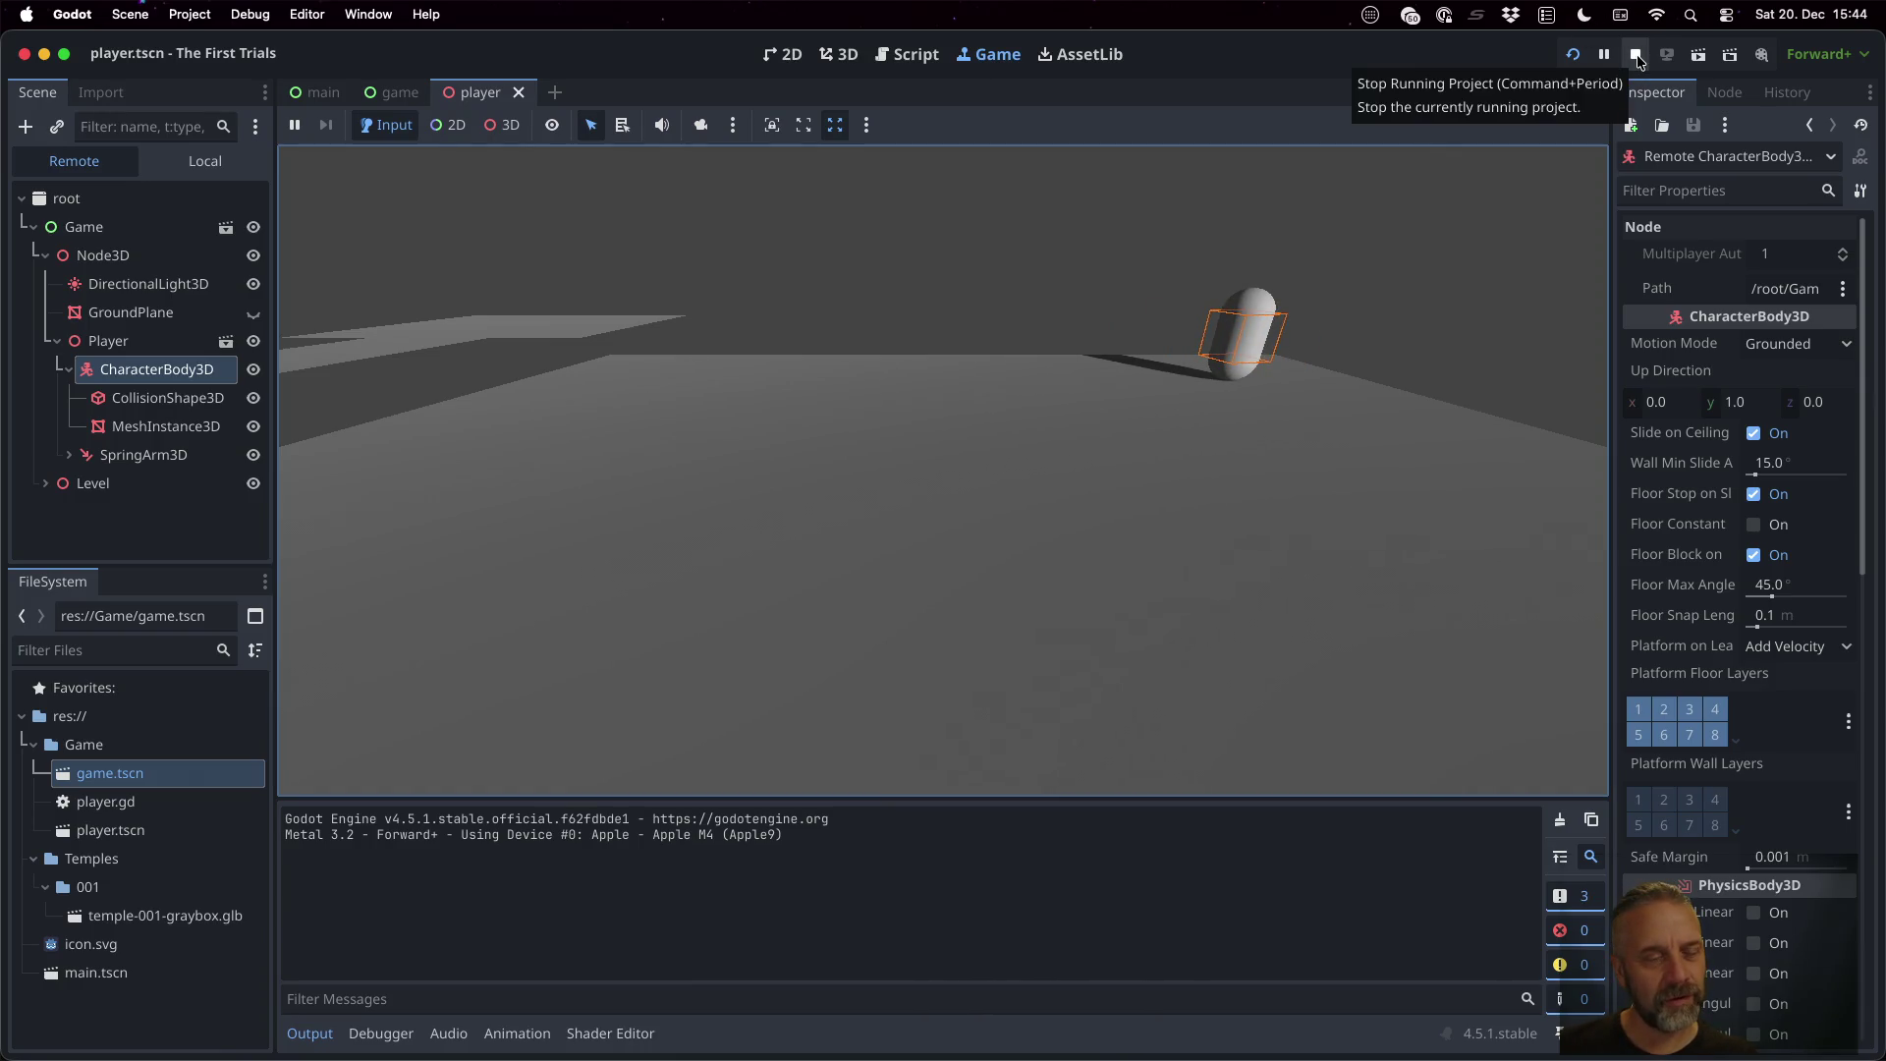
left_click(1637, 61)
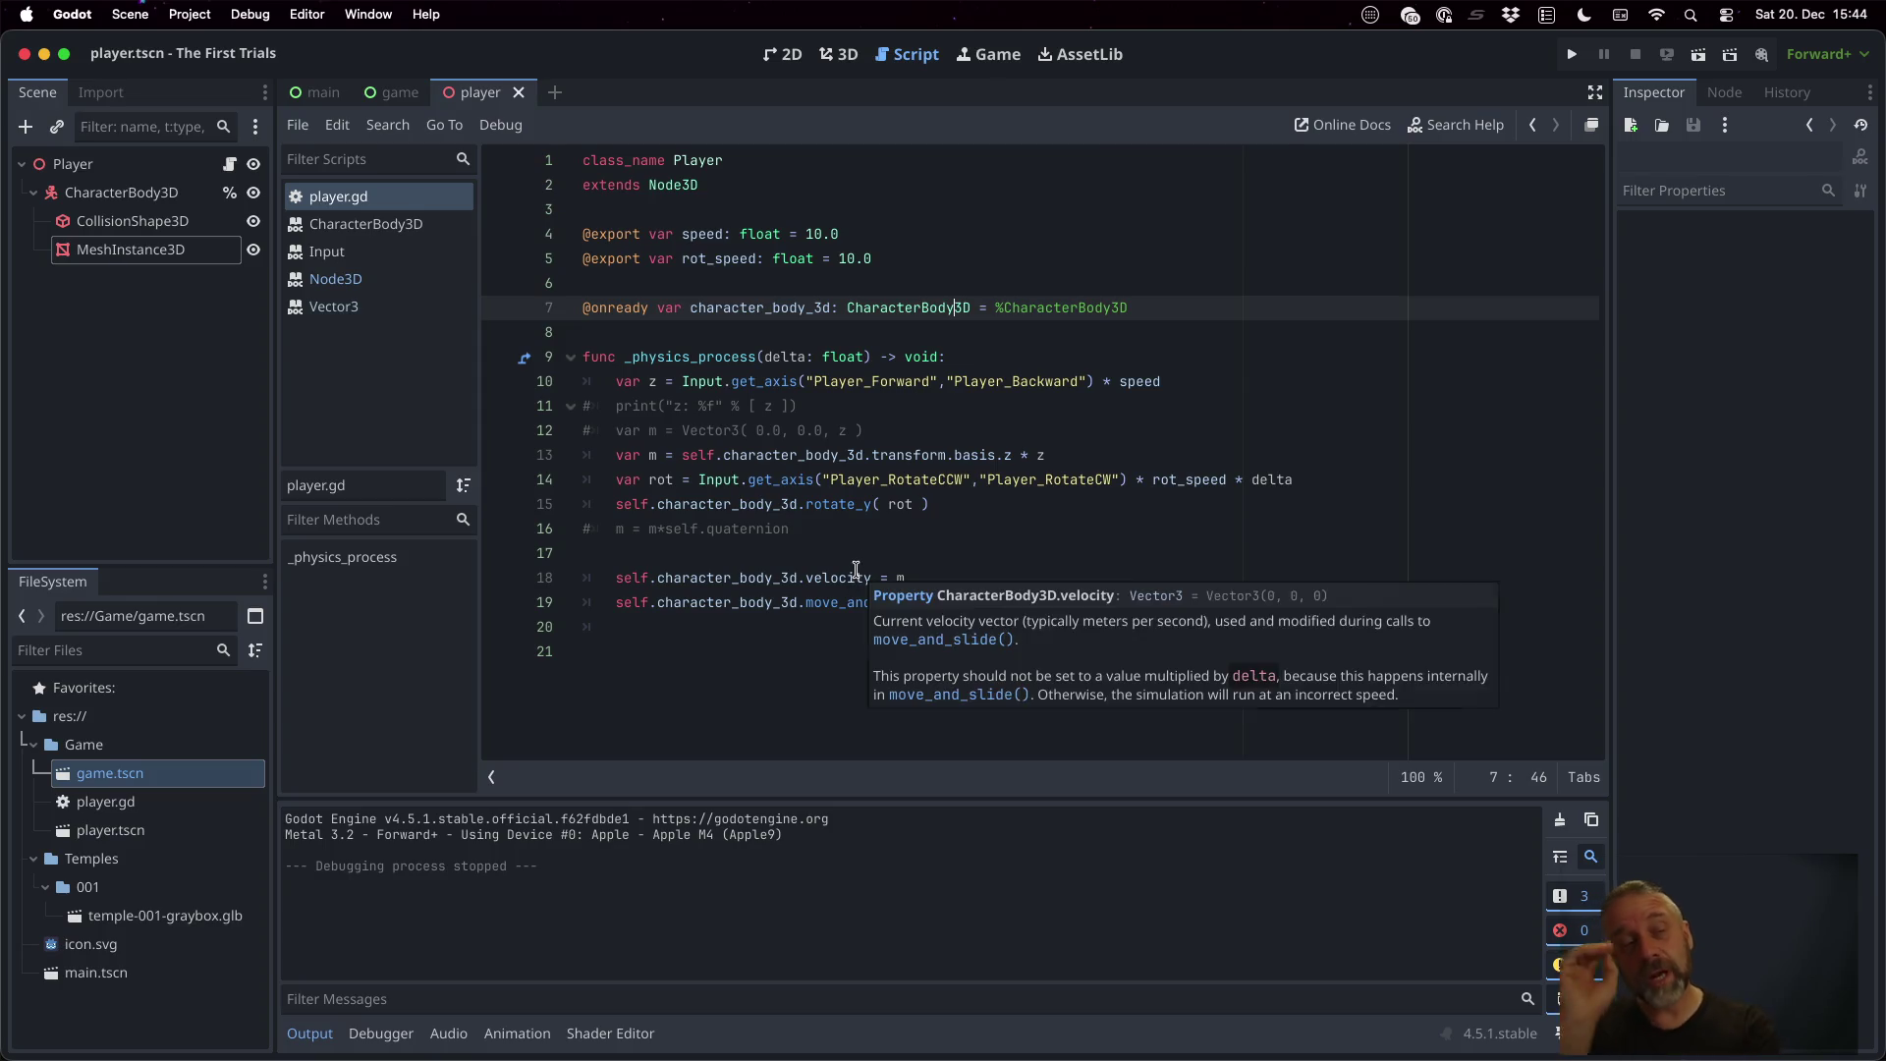
Change line 14 to get_axis("Player_RotateCW","Player_RotateCCW") and set rot_speed to 5.0
left_click(95, 167)
left_click(953, 455)
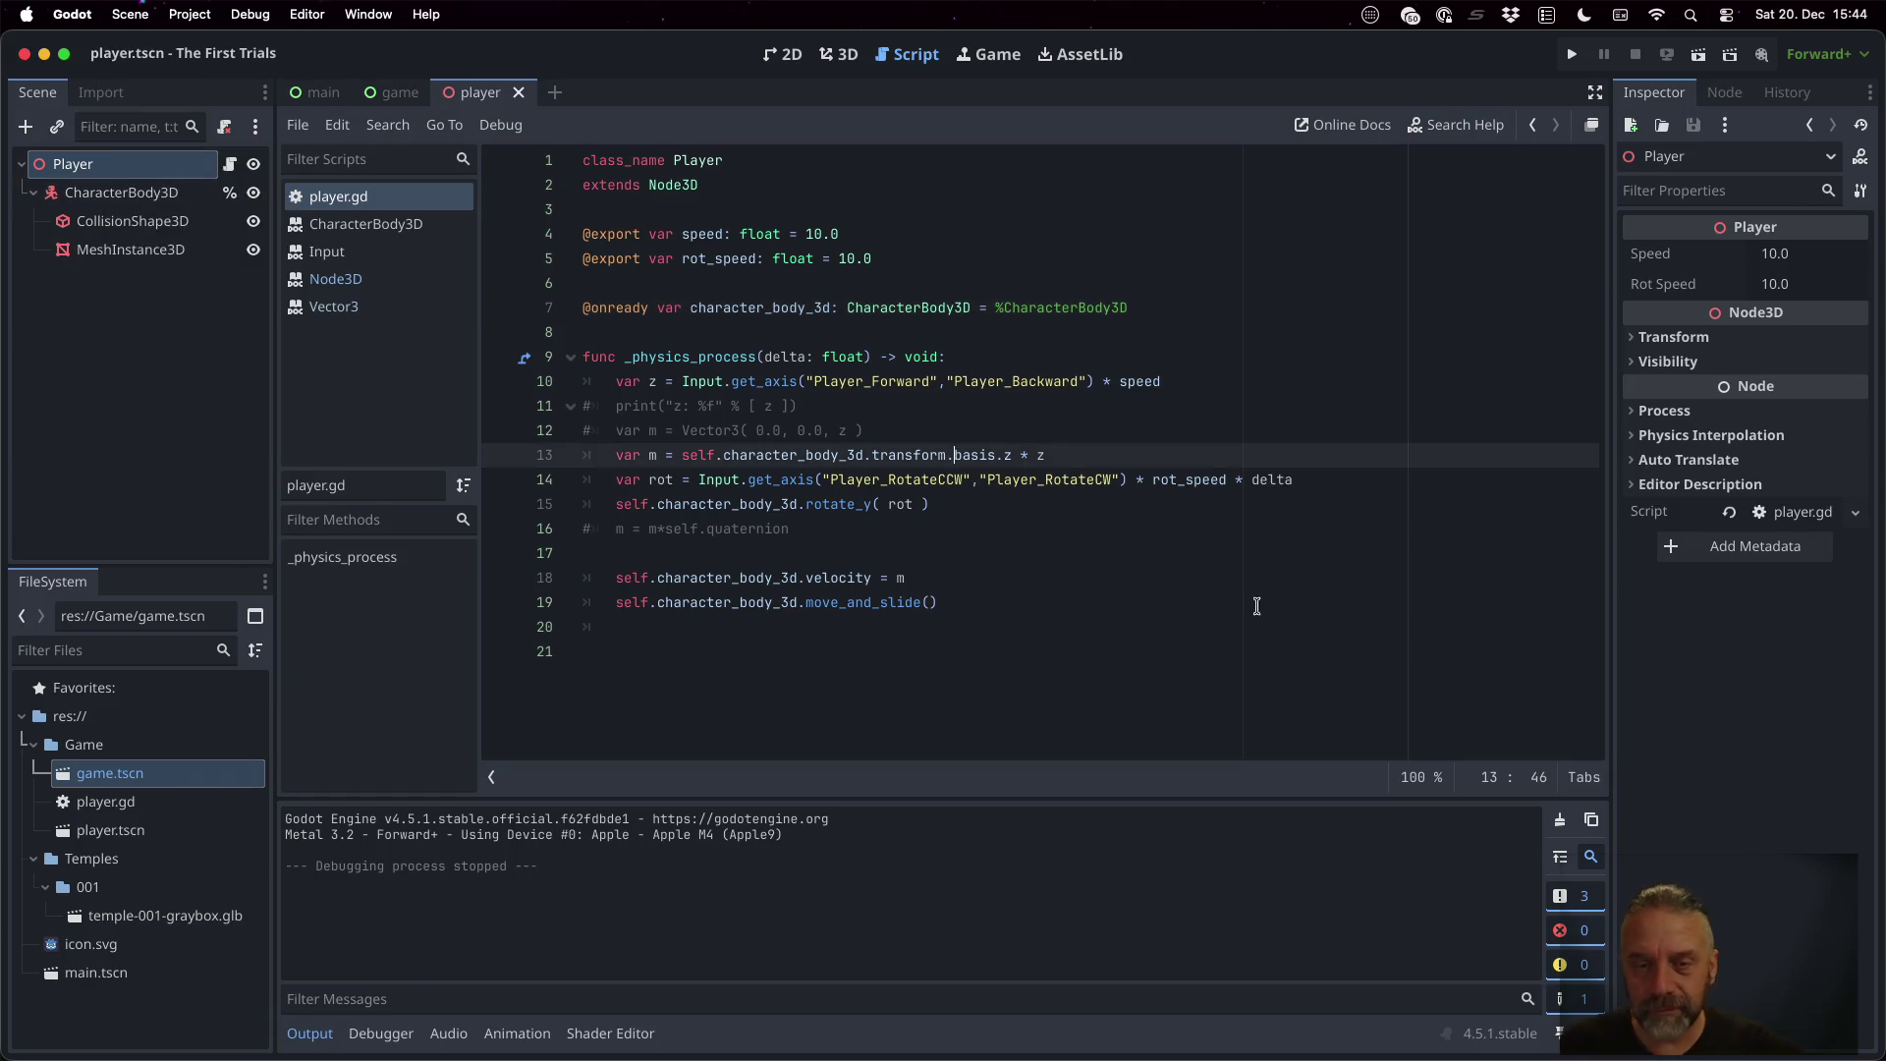
key("Down")
key("Left")
key("BackSpace")
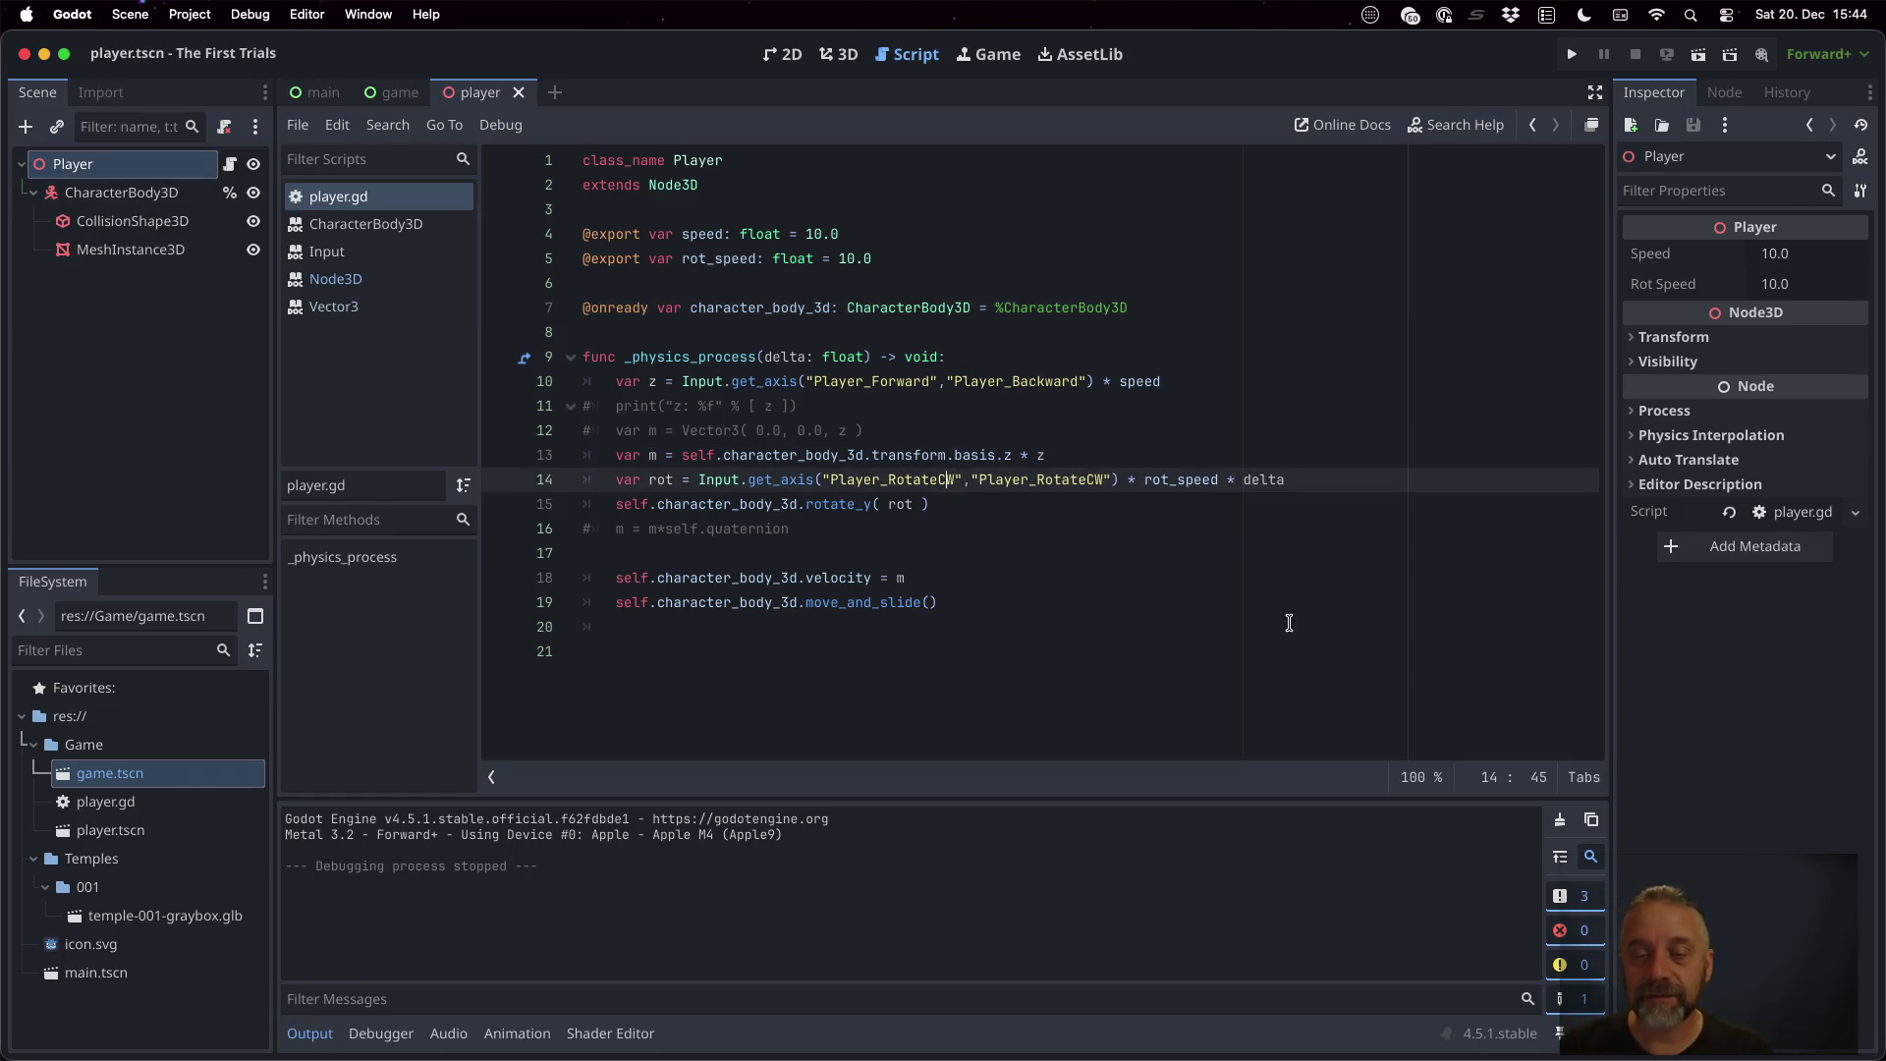
type("C")
key("Right")
key("Up")
key("Up")
key("Up")
key("Down")
key("Left")
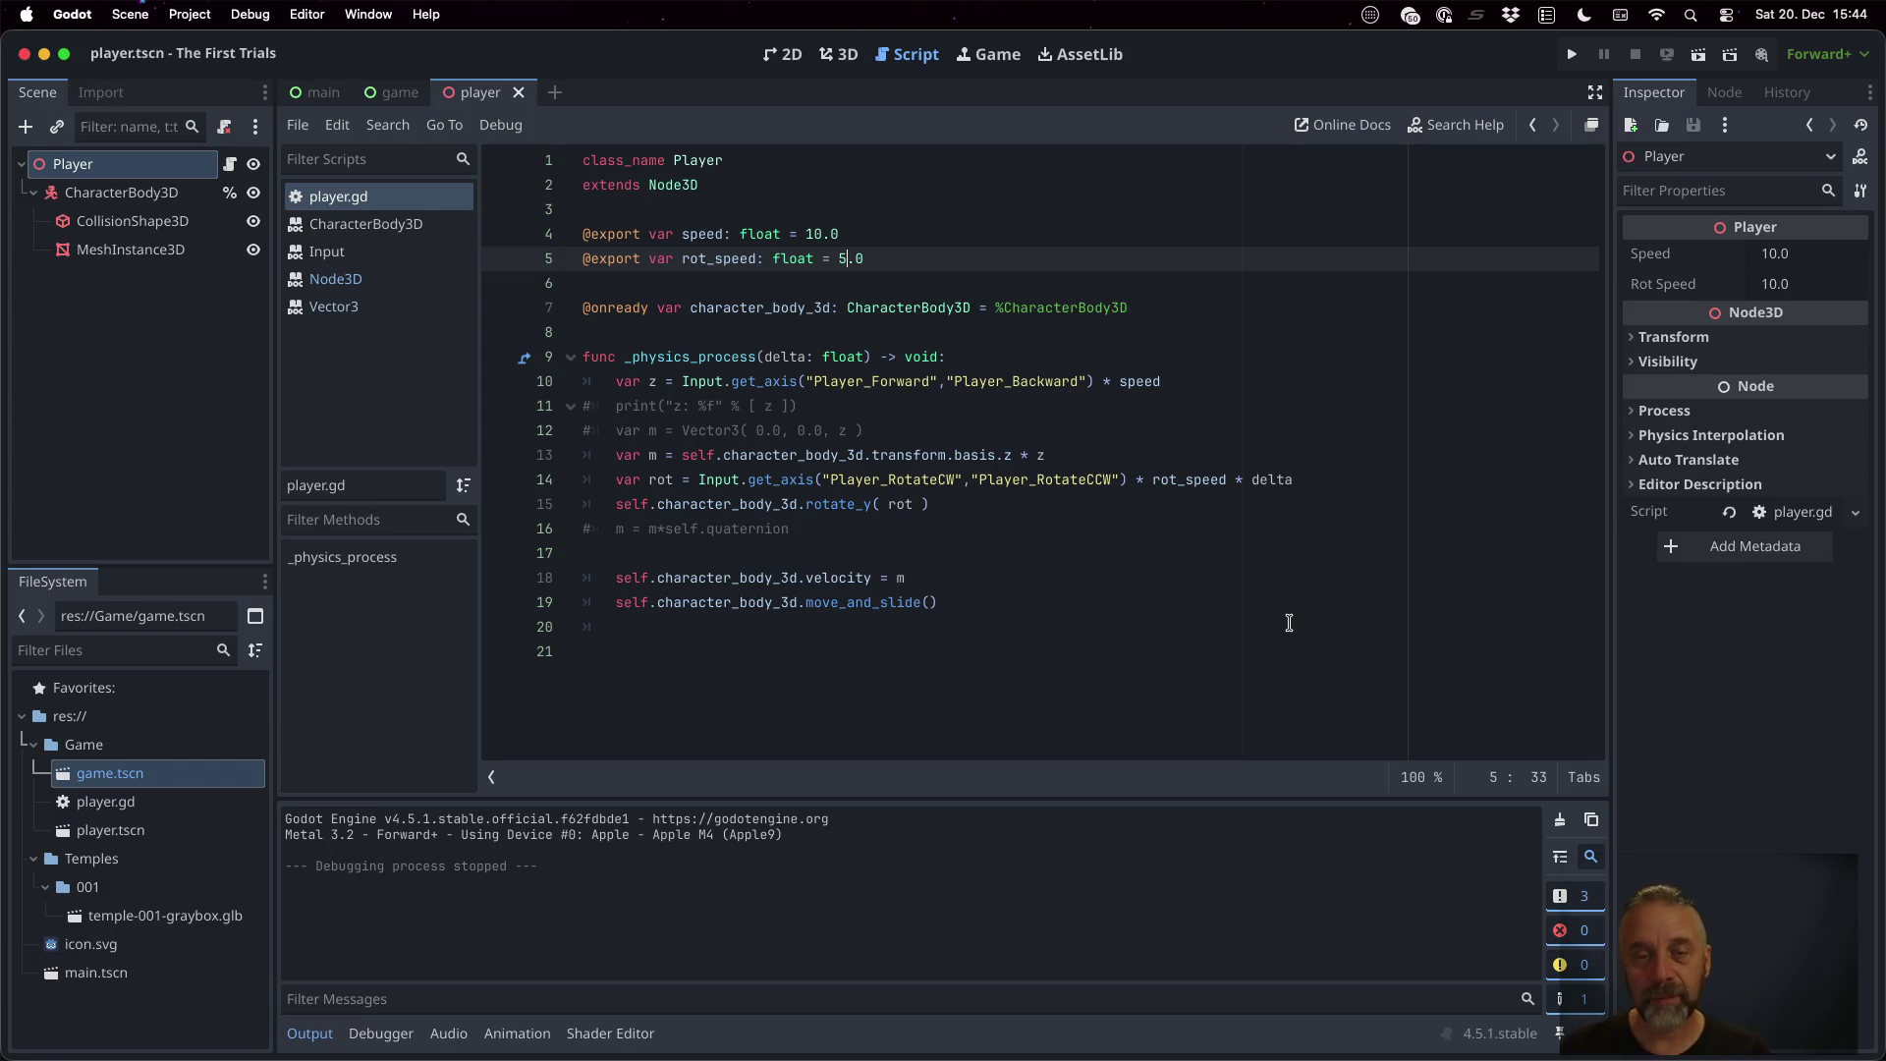
Test-run the slower reversed turning with the arrow keys, stop, and open game.tscn
left_click(1572, 55)
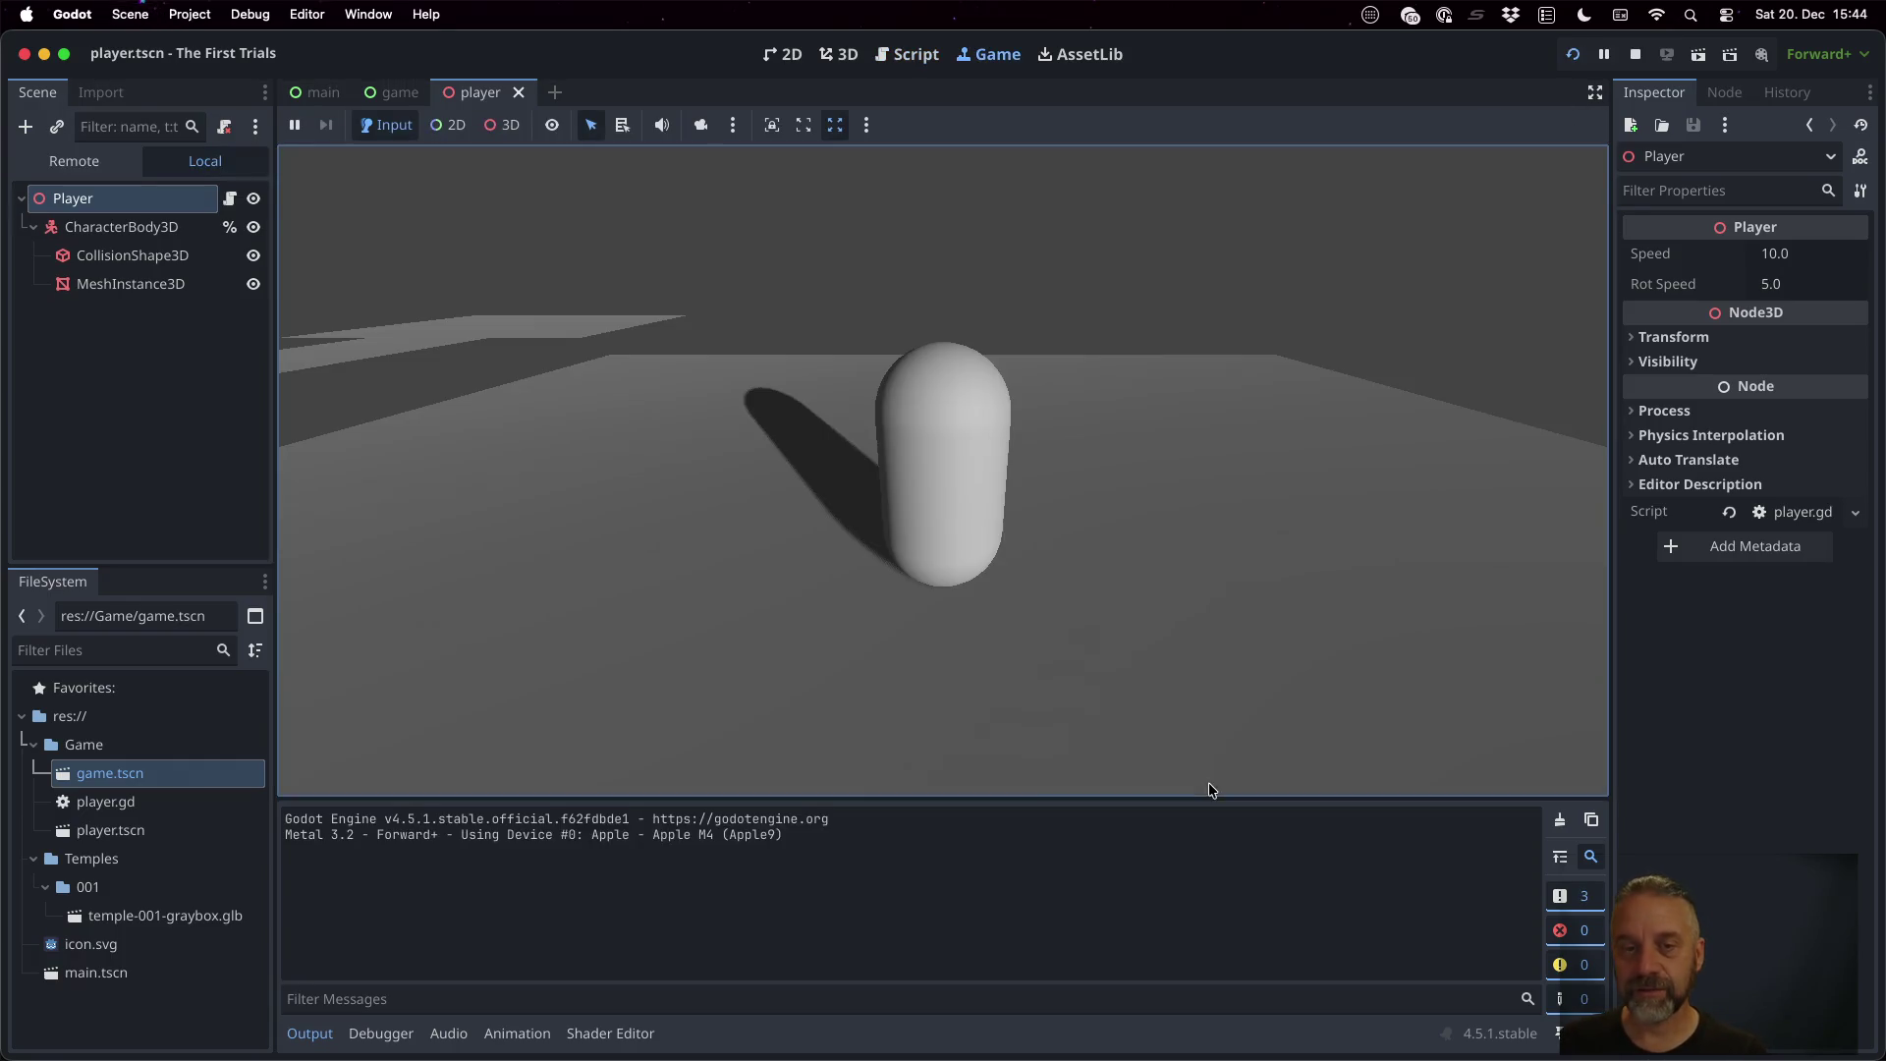
key("Up")
key("Down")
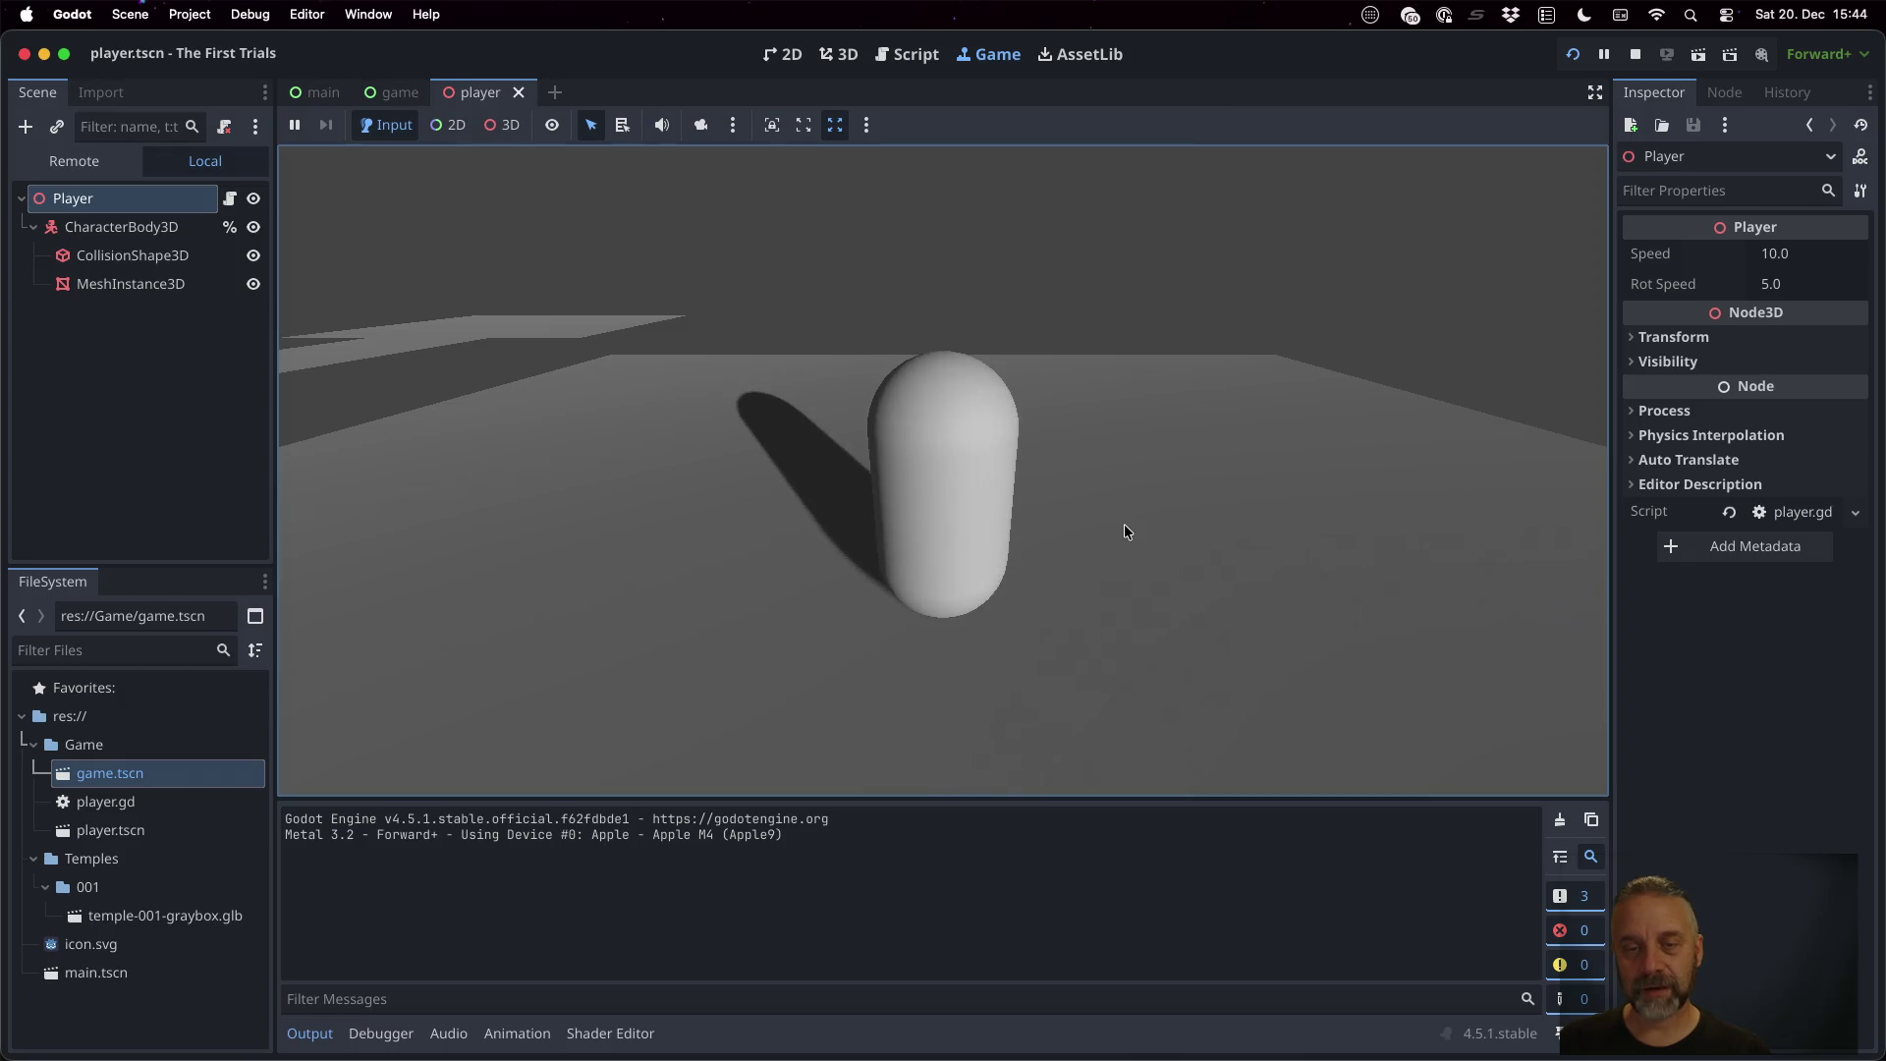
key("Up")
key("Left")
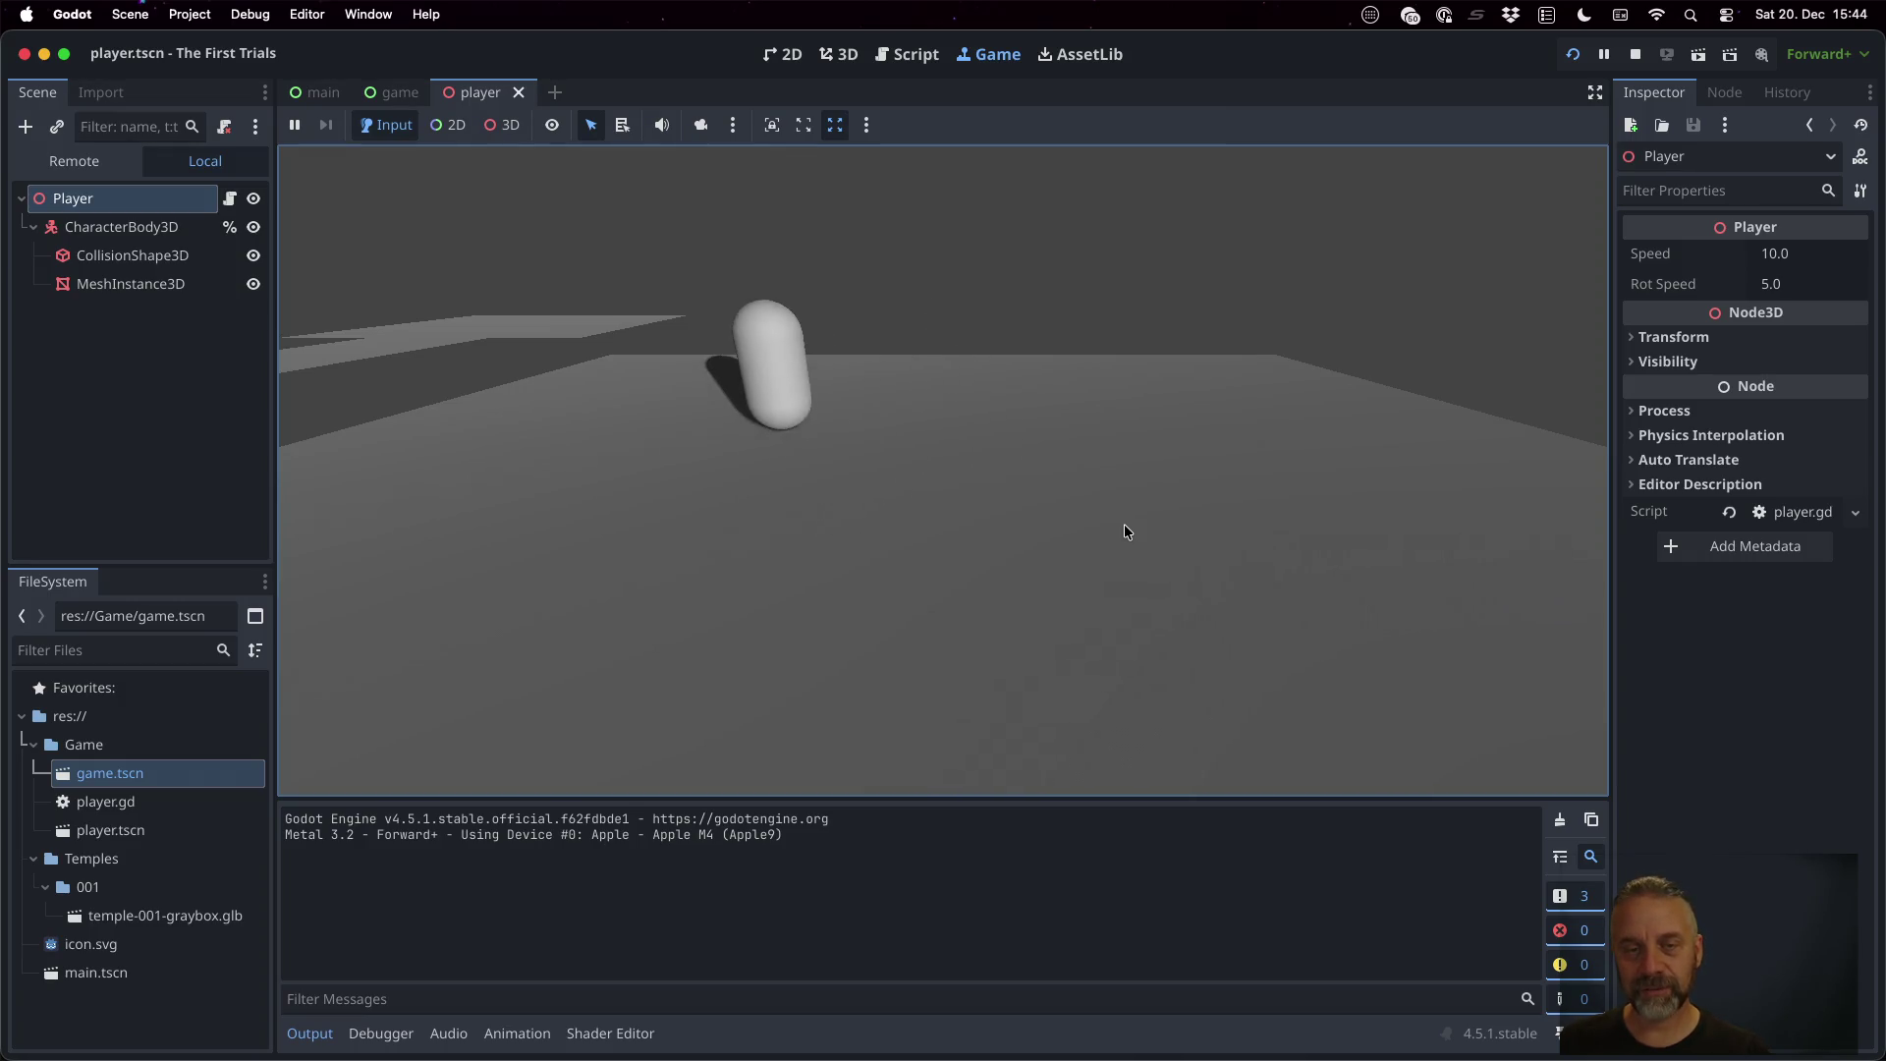
key("Down")
key("Right")
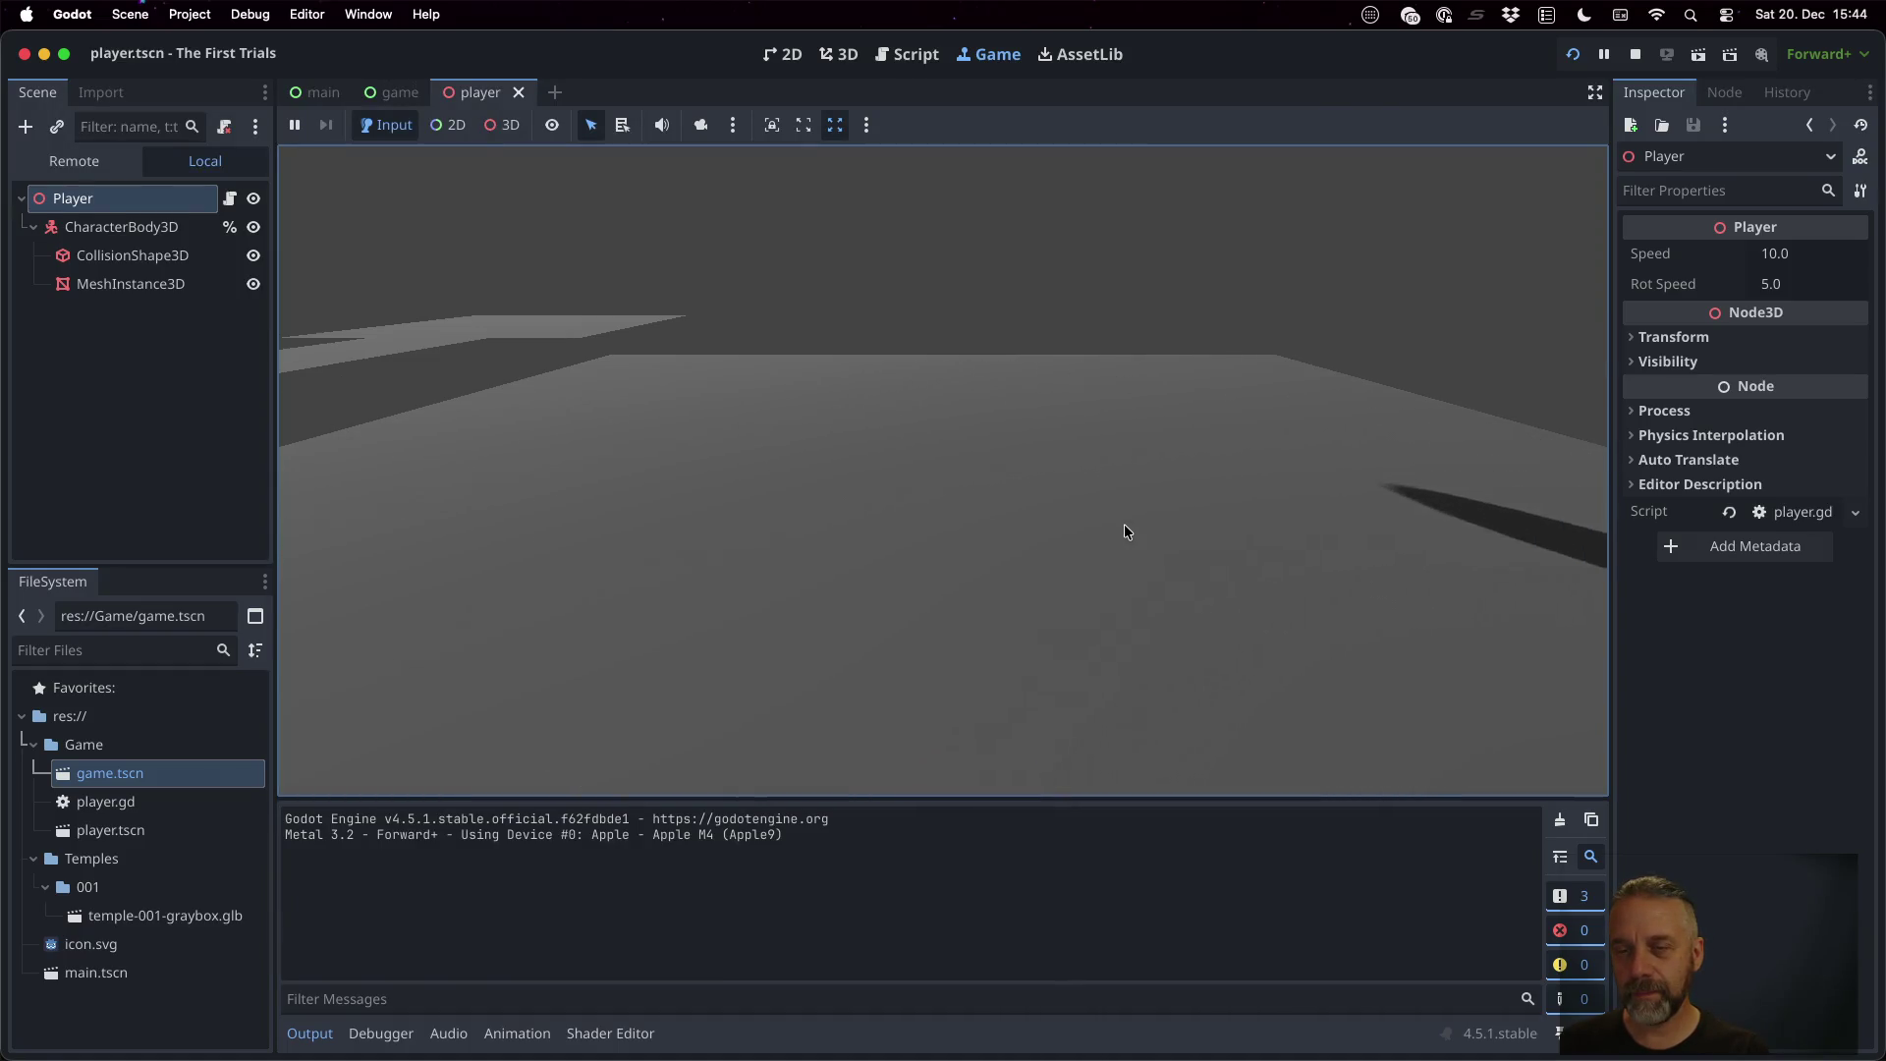
key("Left")
key("Up")
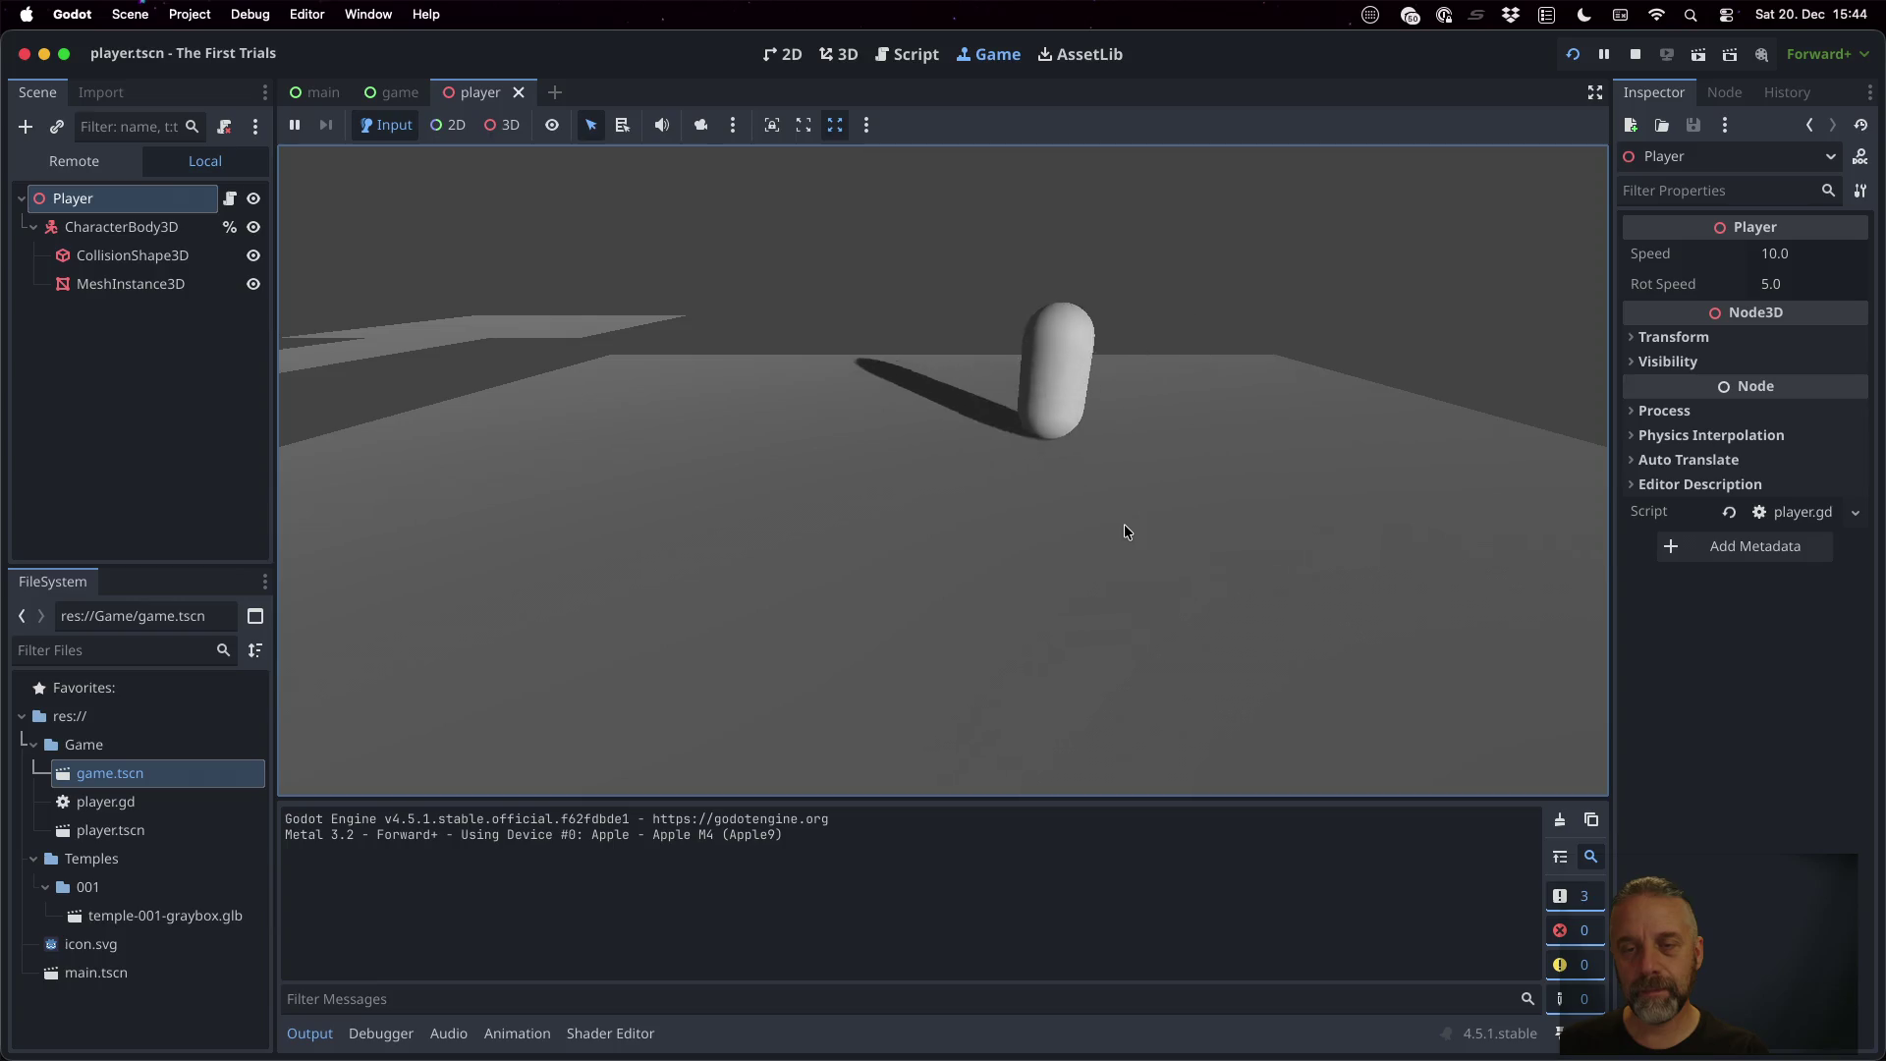
left_click(1633, 54)
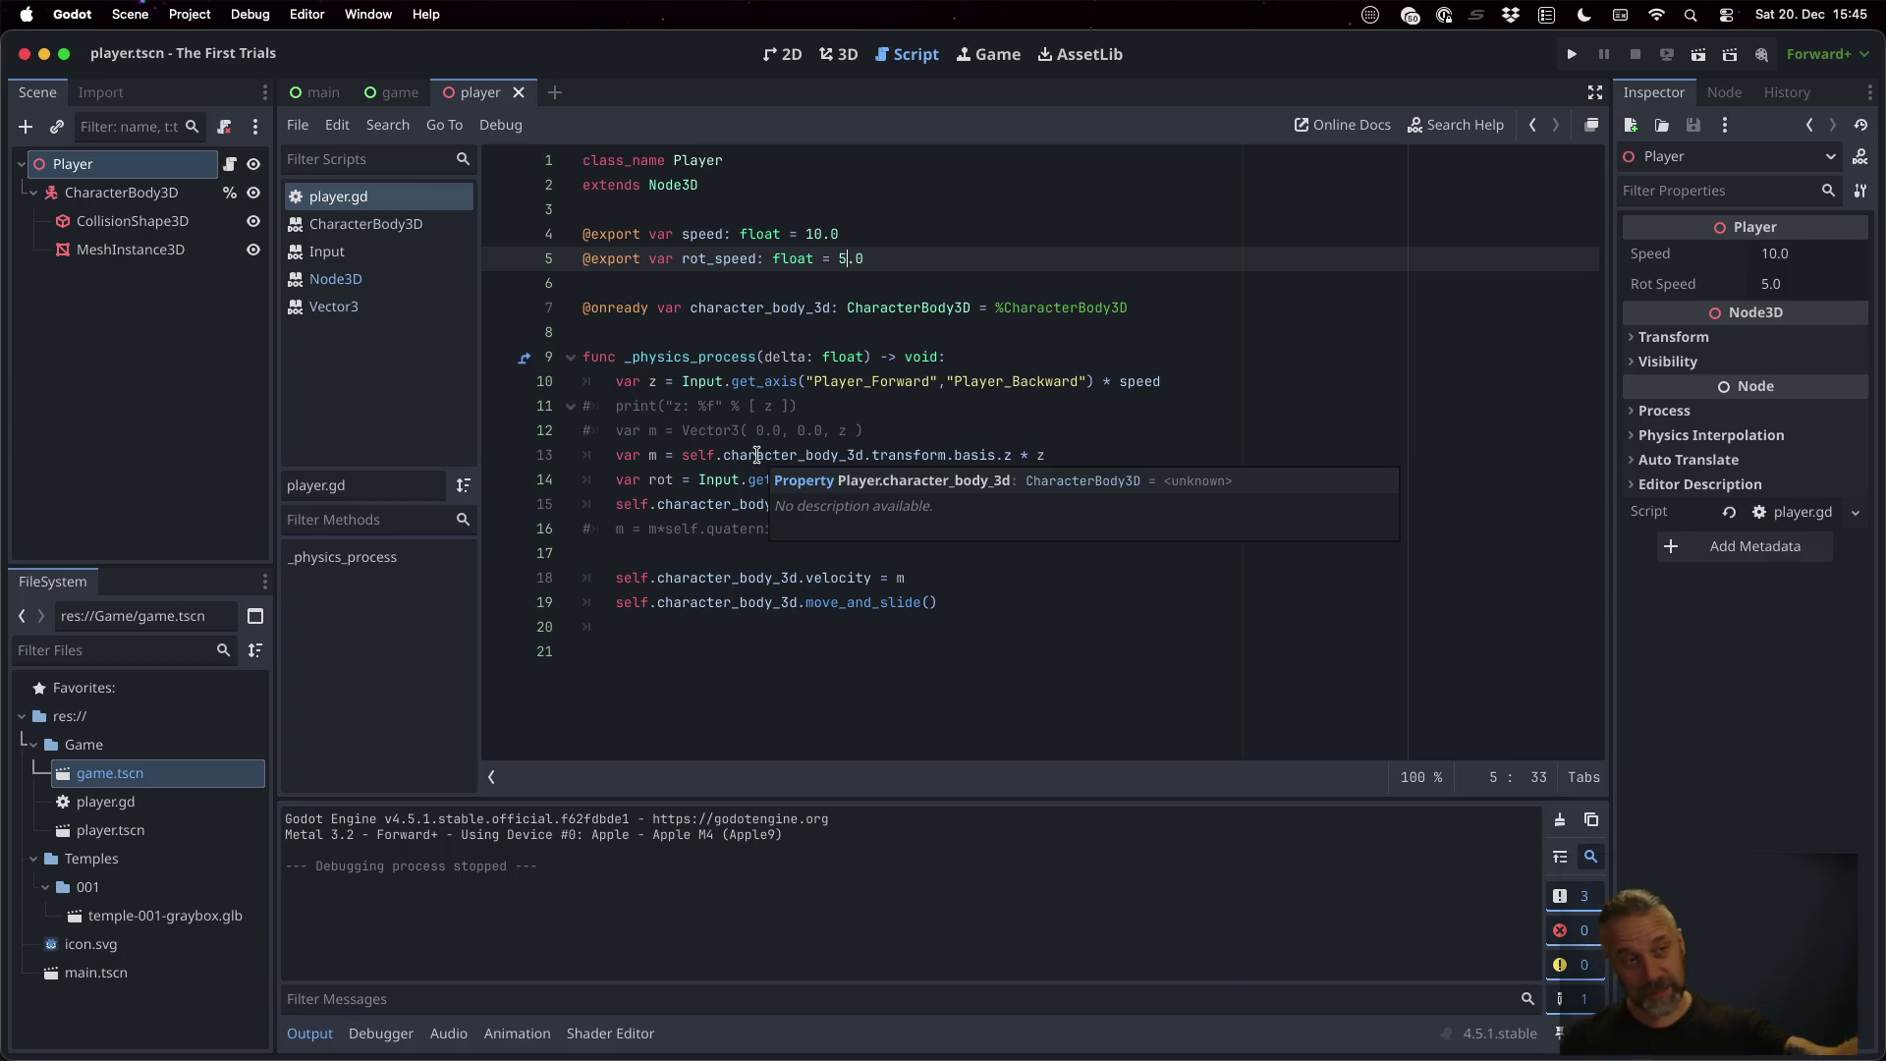
double_click(148, 774)
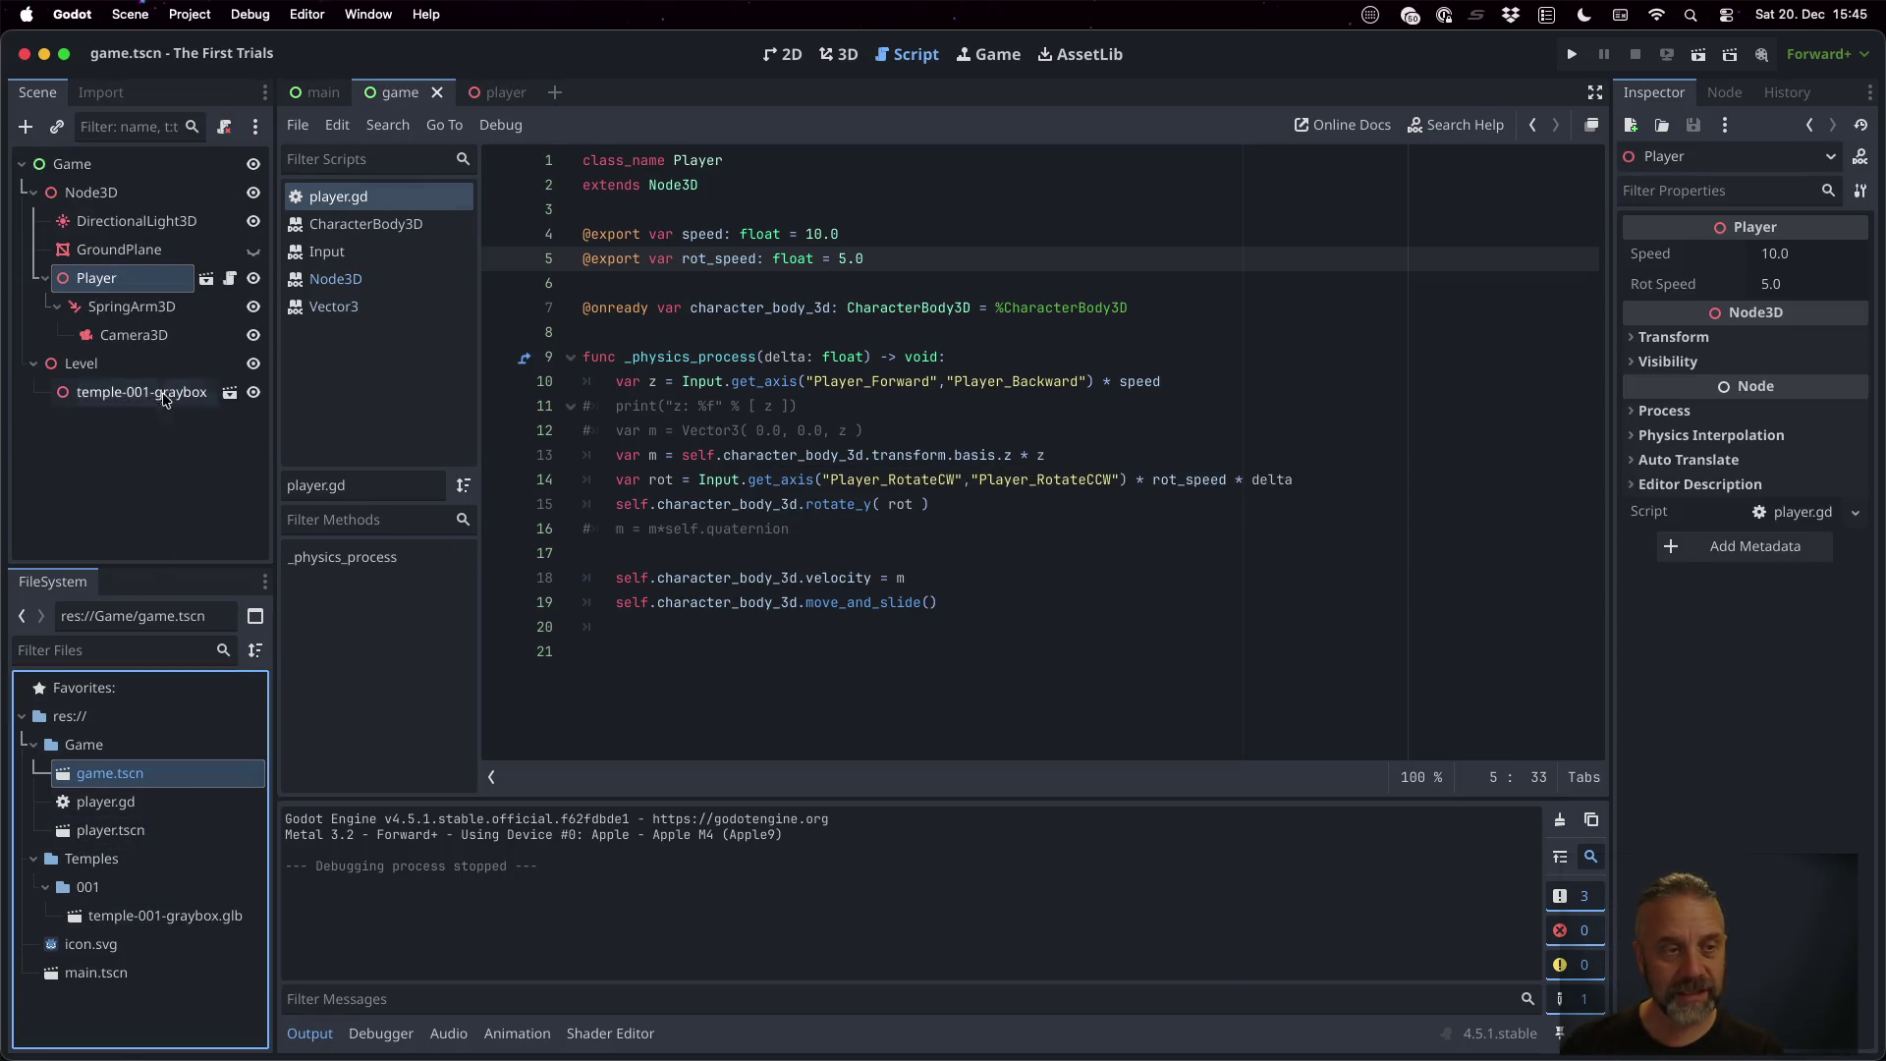
Check SpringArm3D and Player in game.tscn, run the game, and select the live Player
left_click(115, 298)
left_click(114, 276)
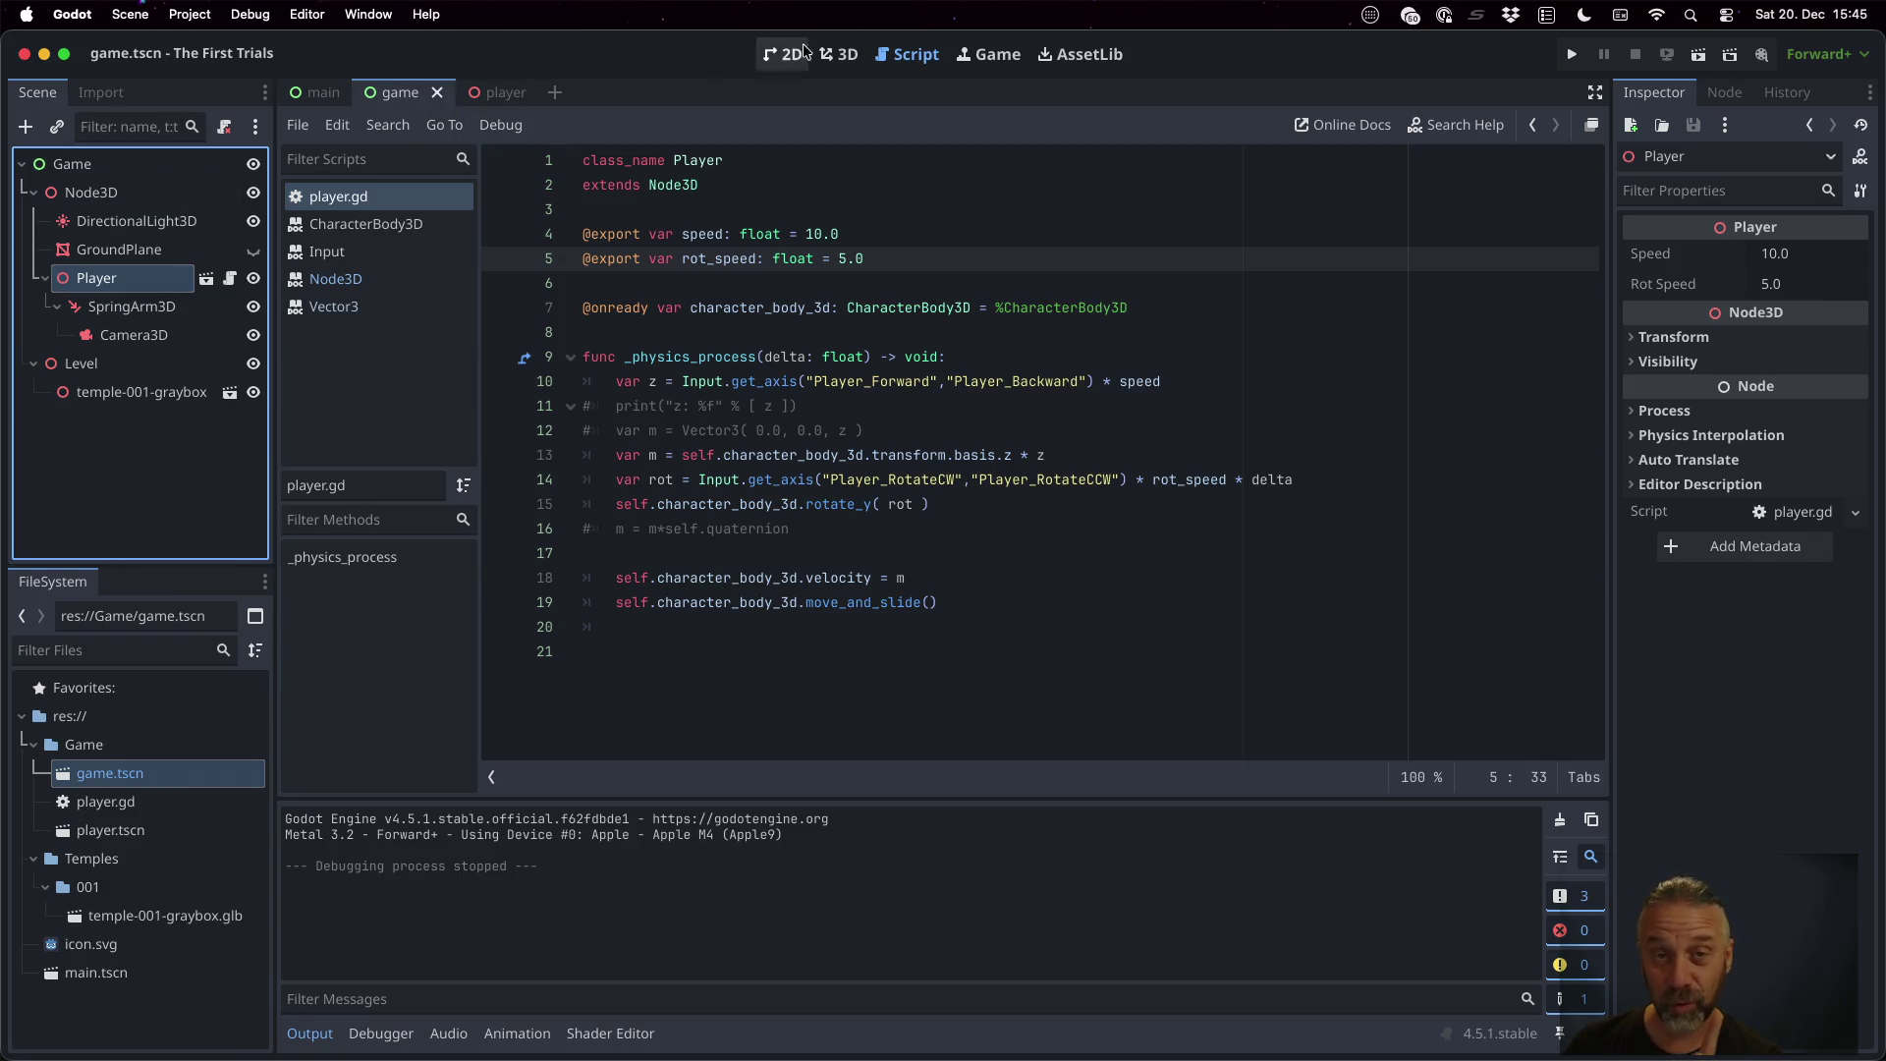
left_click(1581, 55)
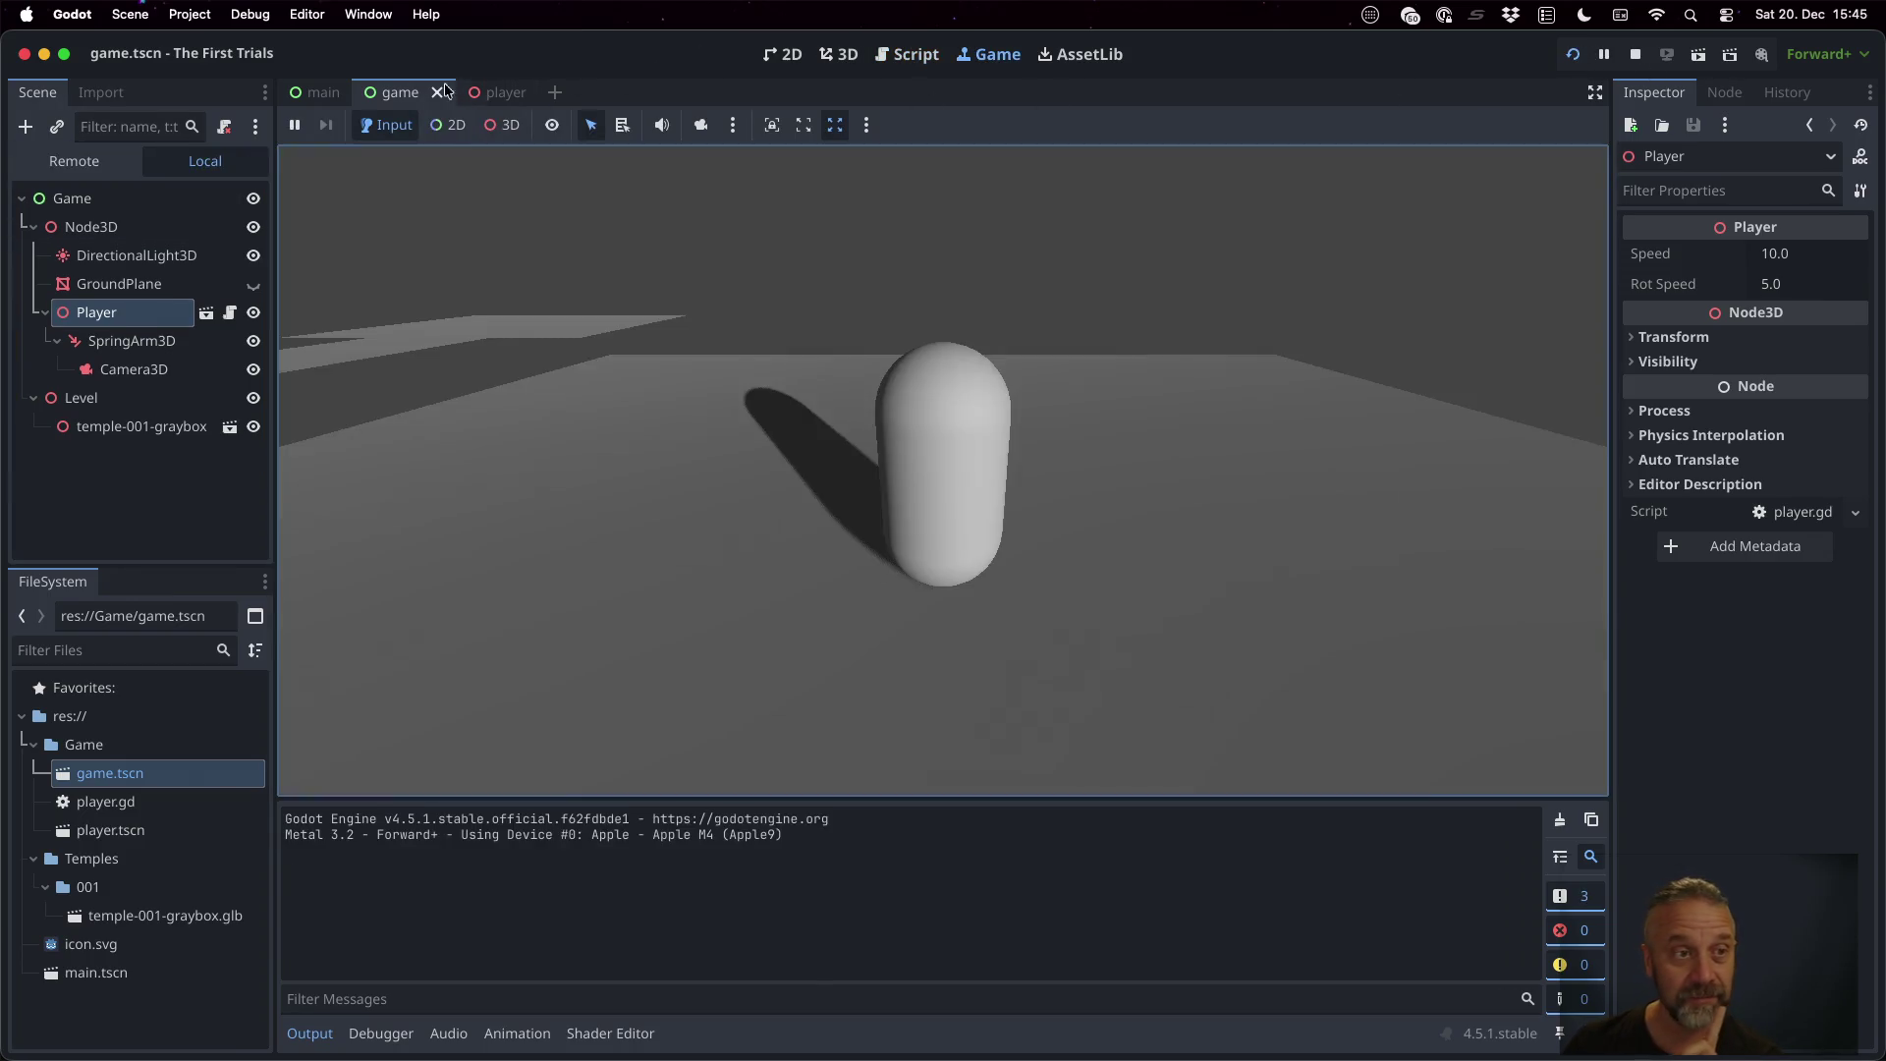
left_click(102, 345)
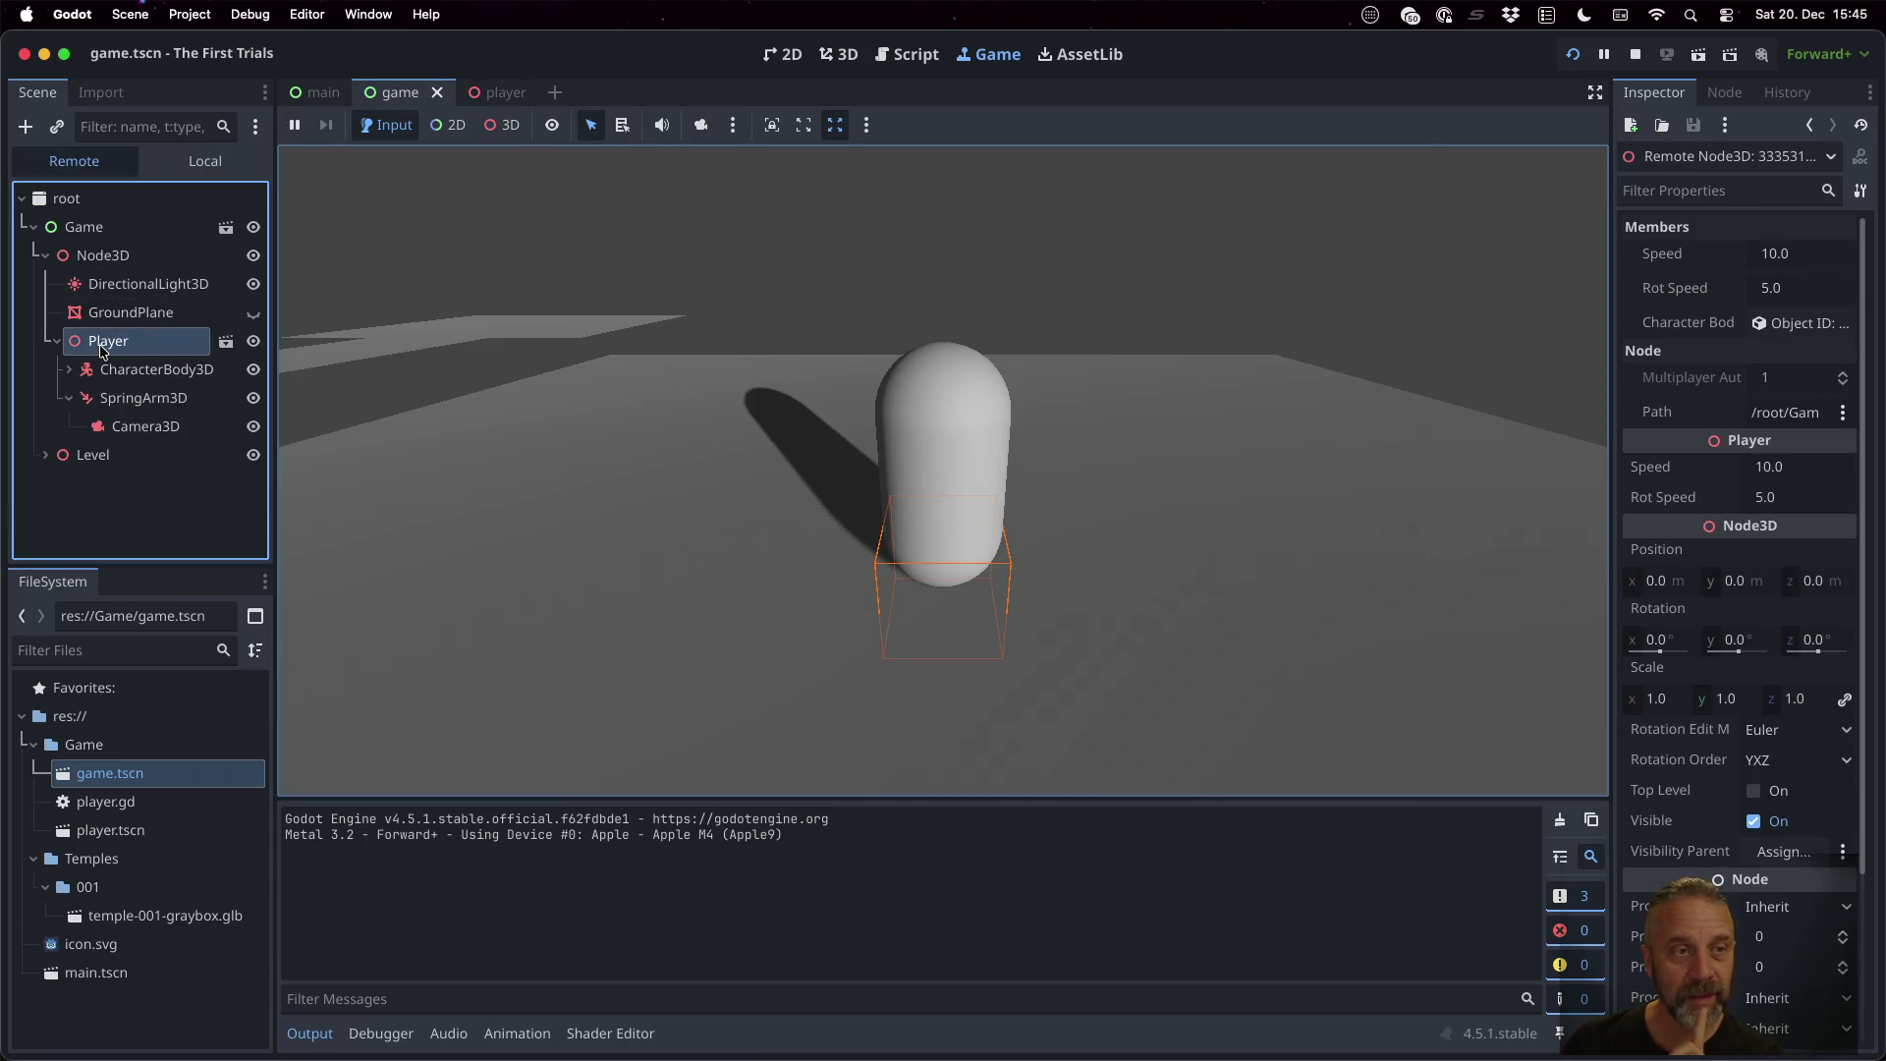
left_click(981, 497)
Steer the capsule around with W, A, S and D, then switch to player.tscn
key("w")
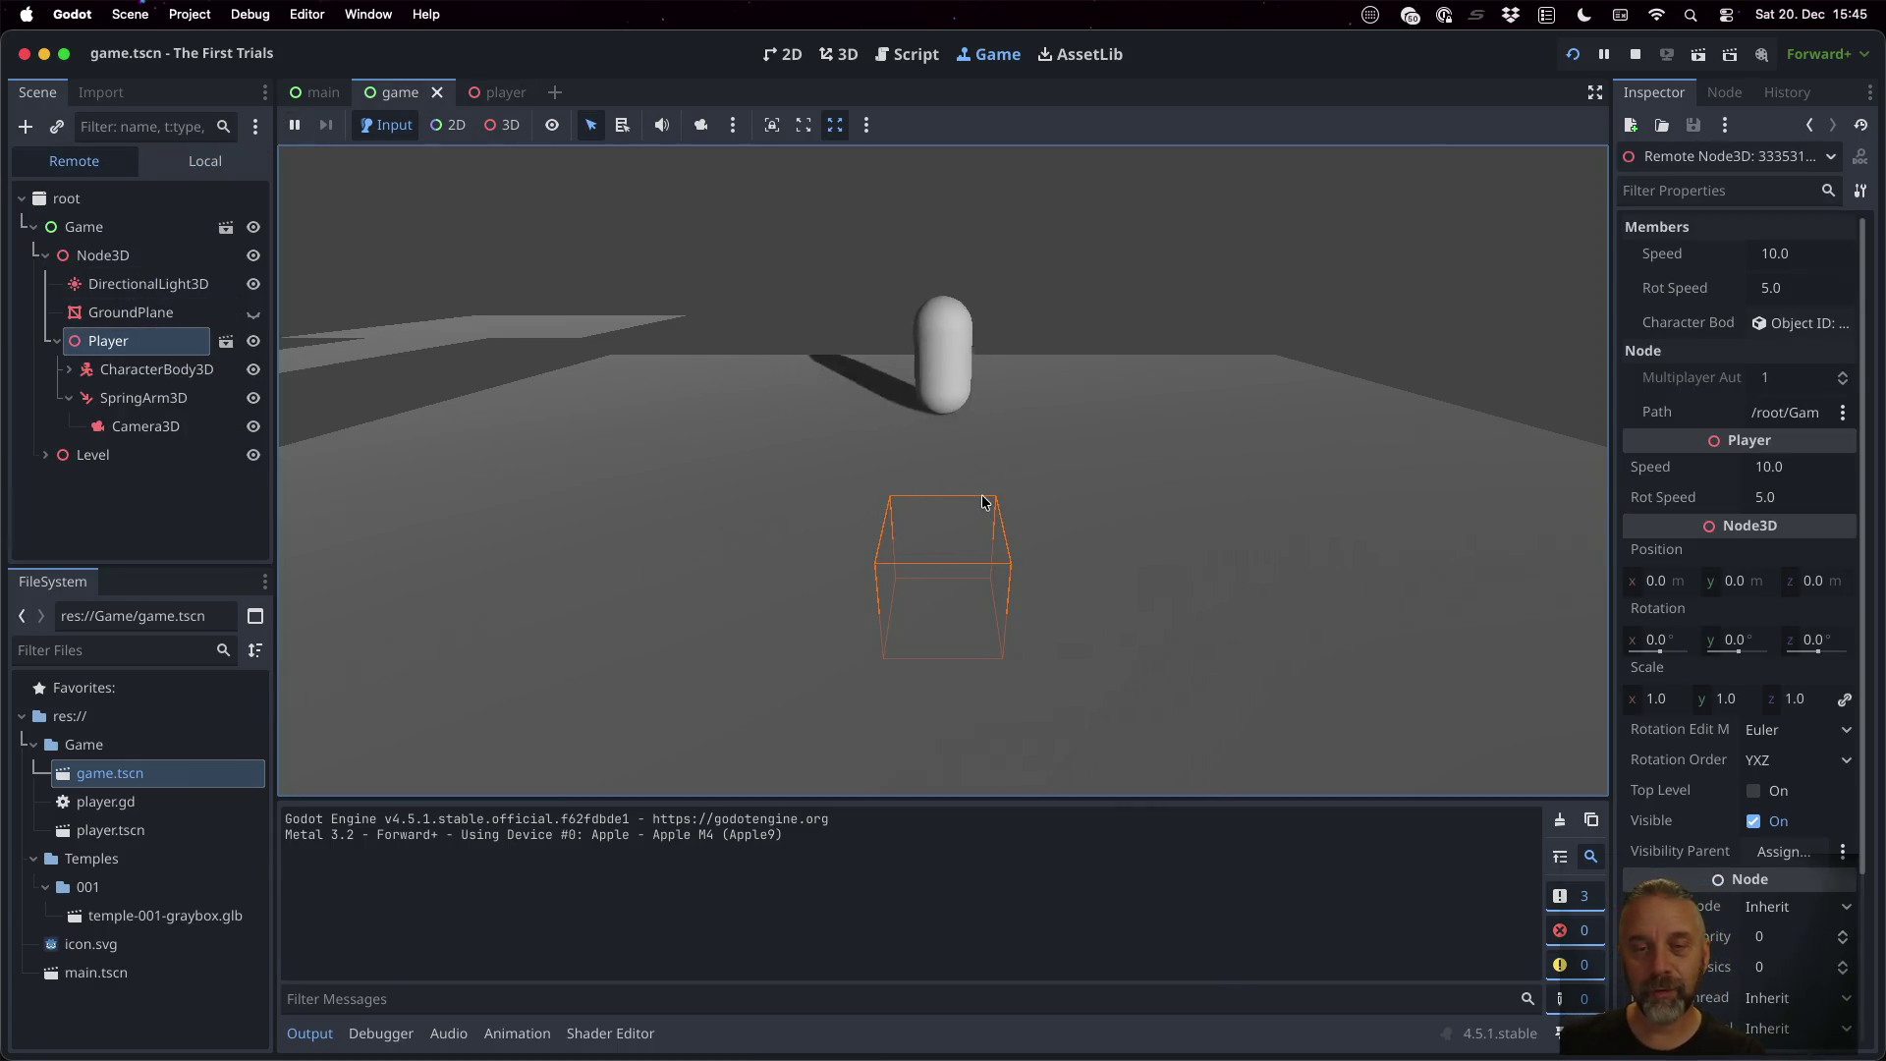
key("s")
key("w")
key("d")
key("w")
key("a")
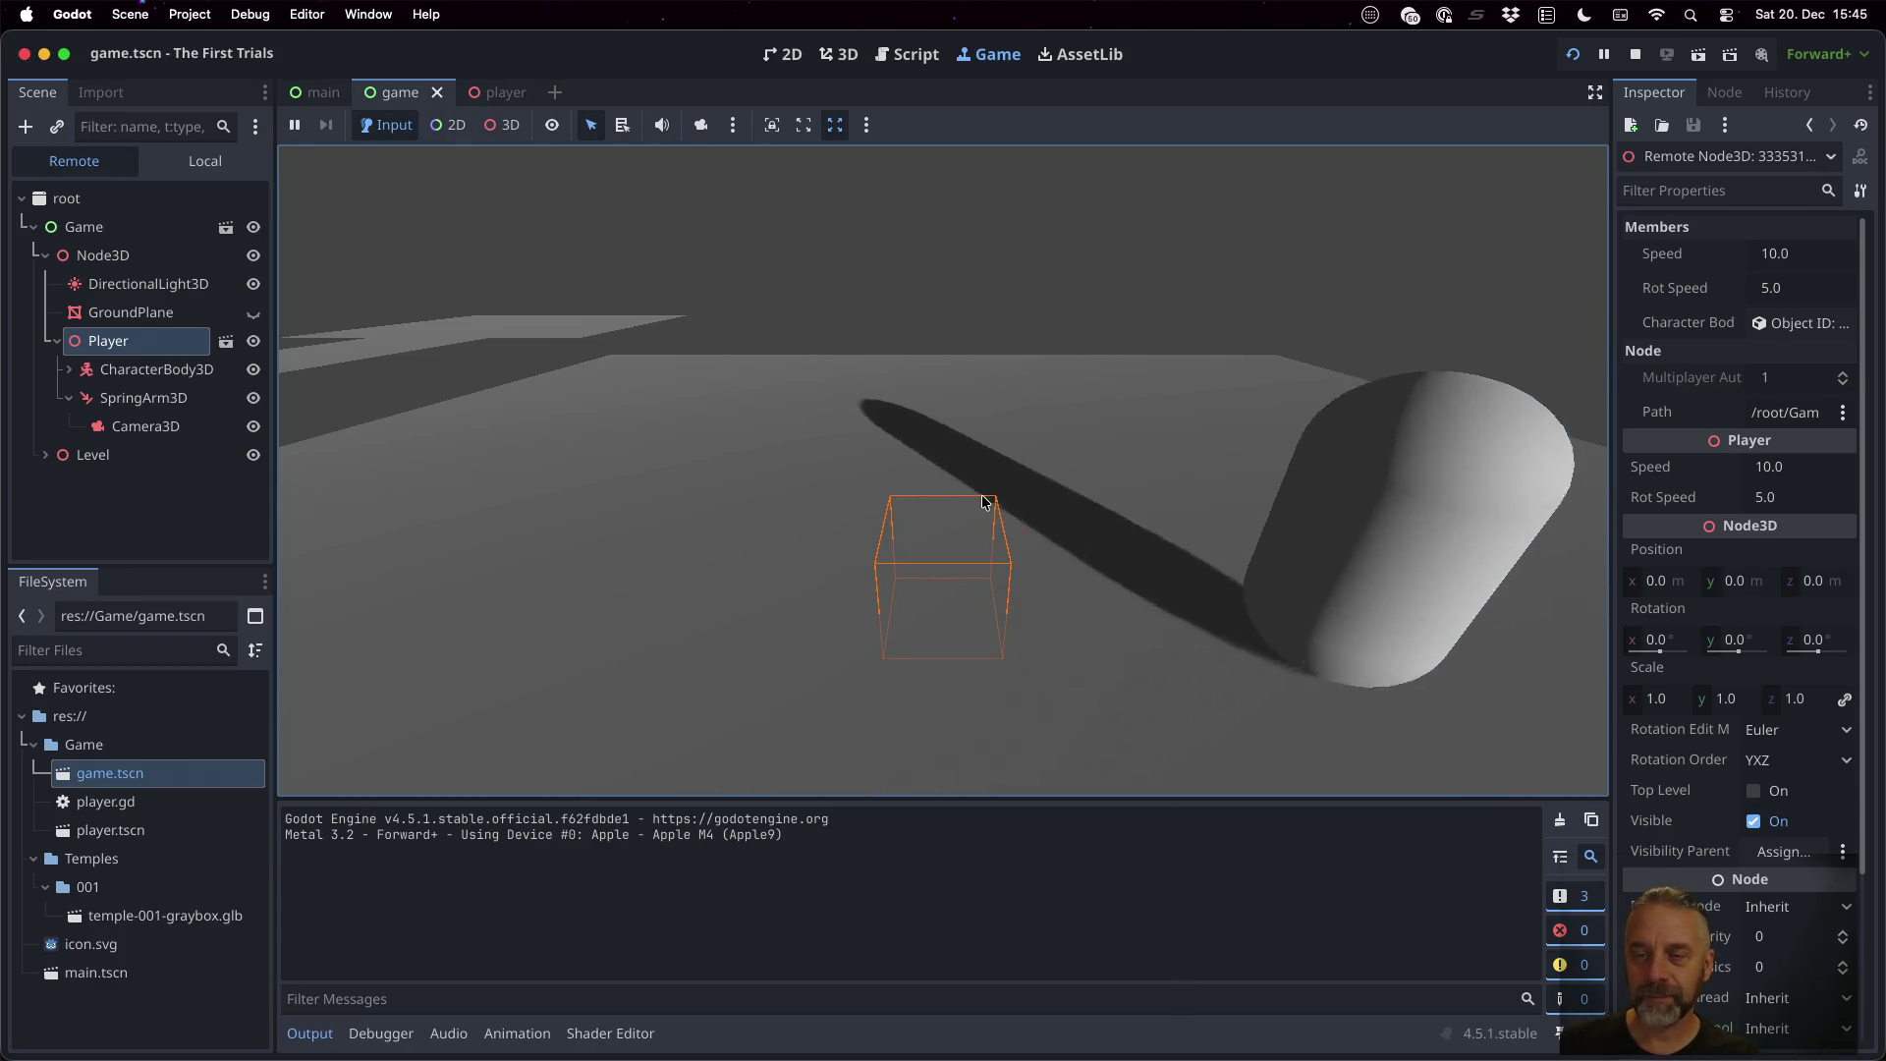
key("a")
key("d")
key("s")
key("a")
key("w")
key("a")
key("d")
key("d")
key("s")
key("a")
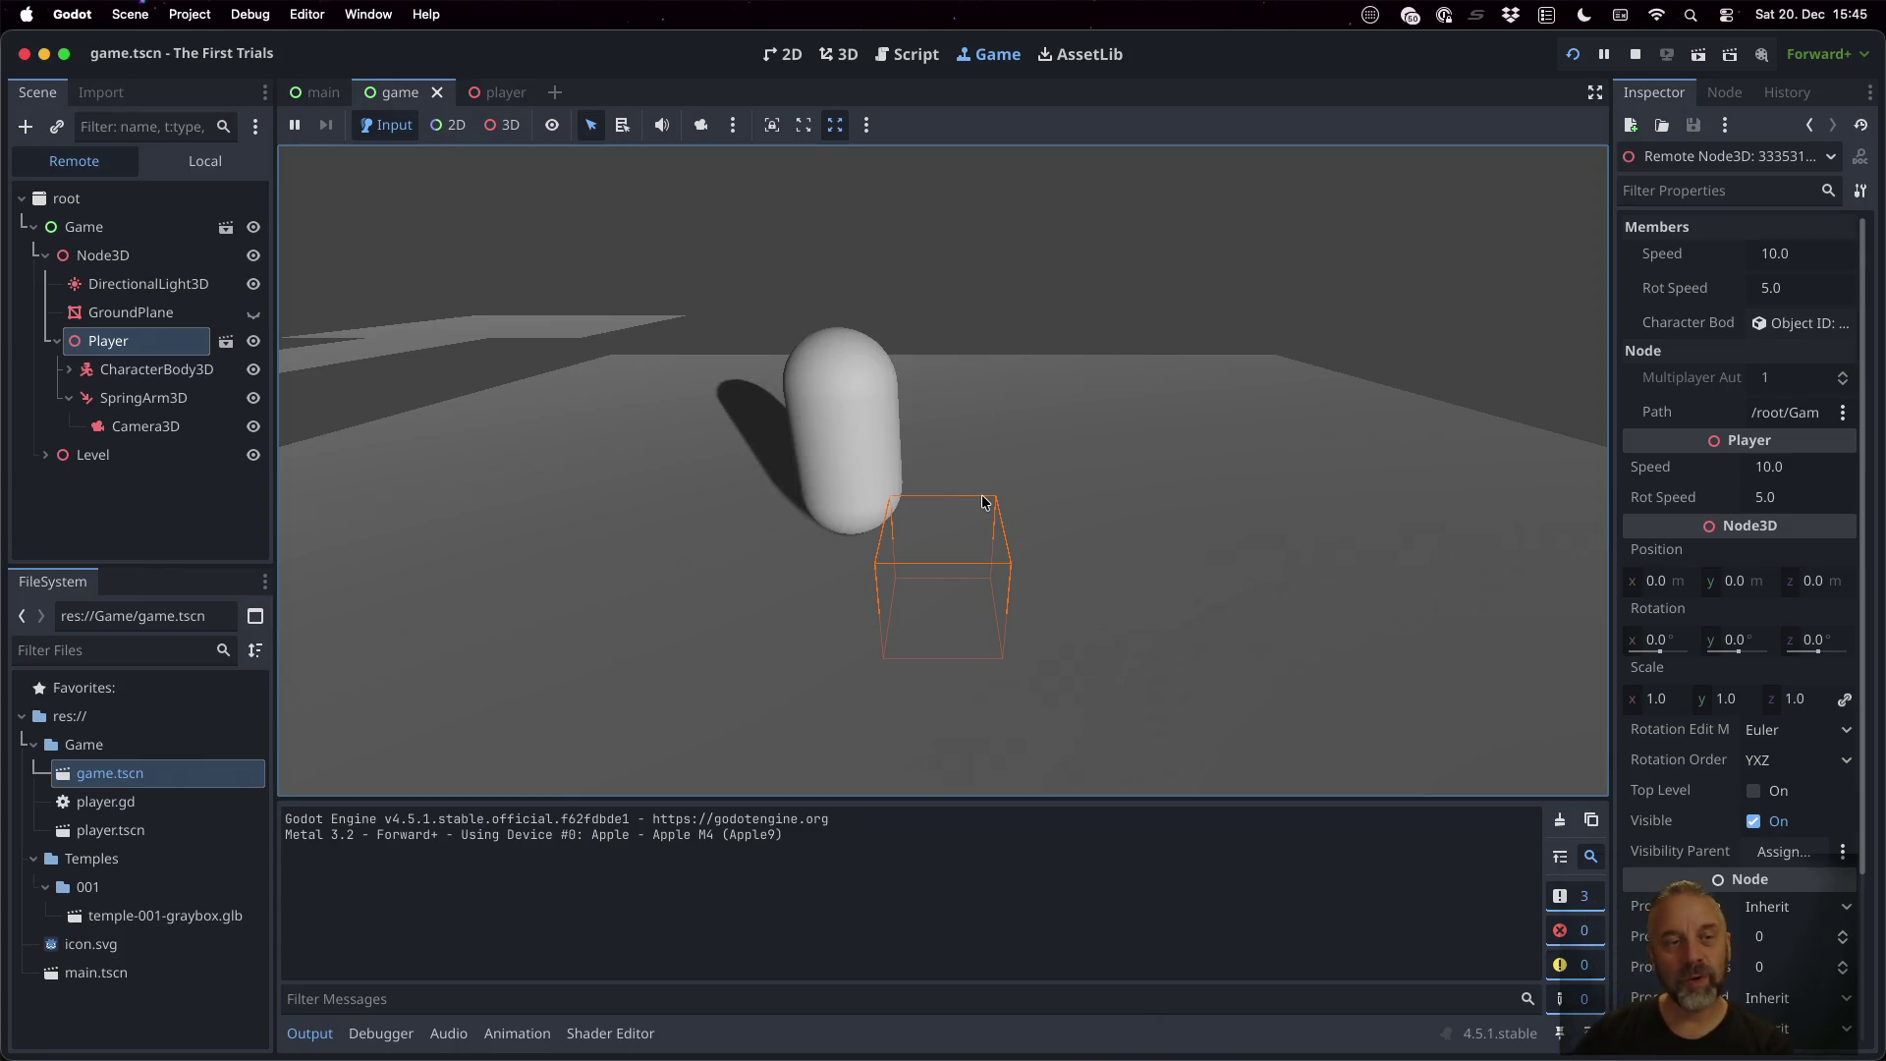
left_click(226, 340)
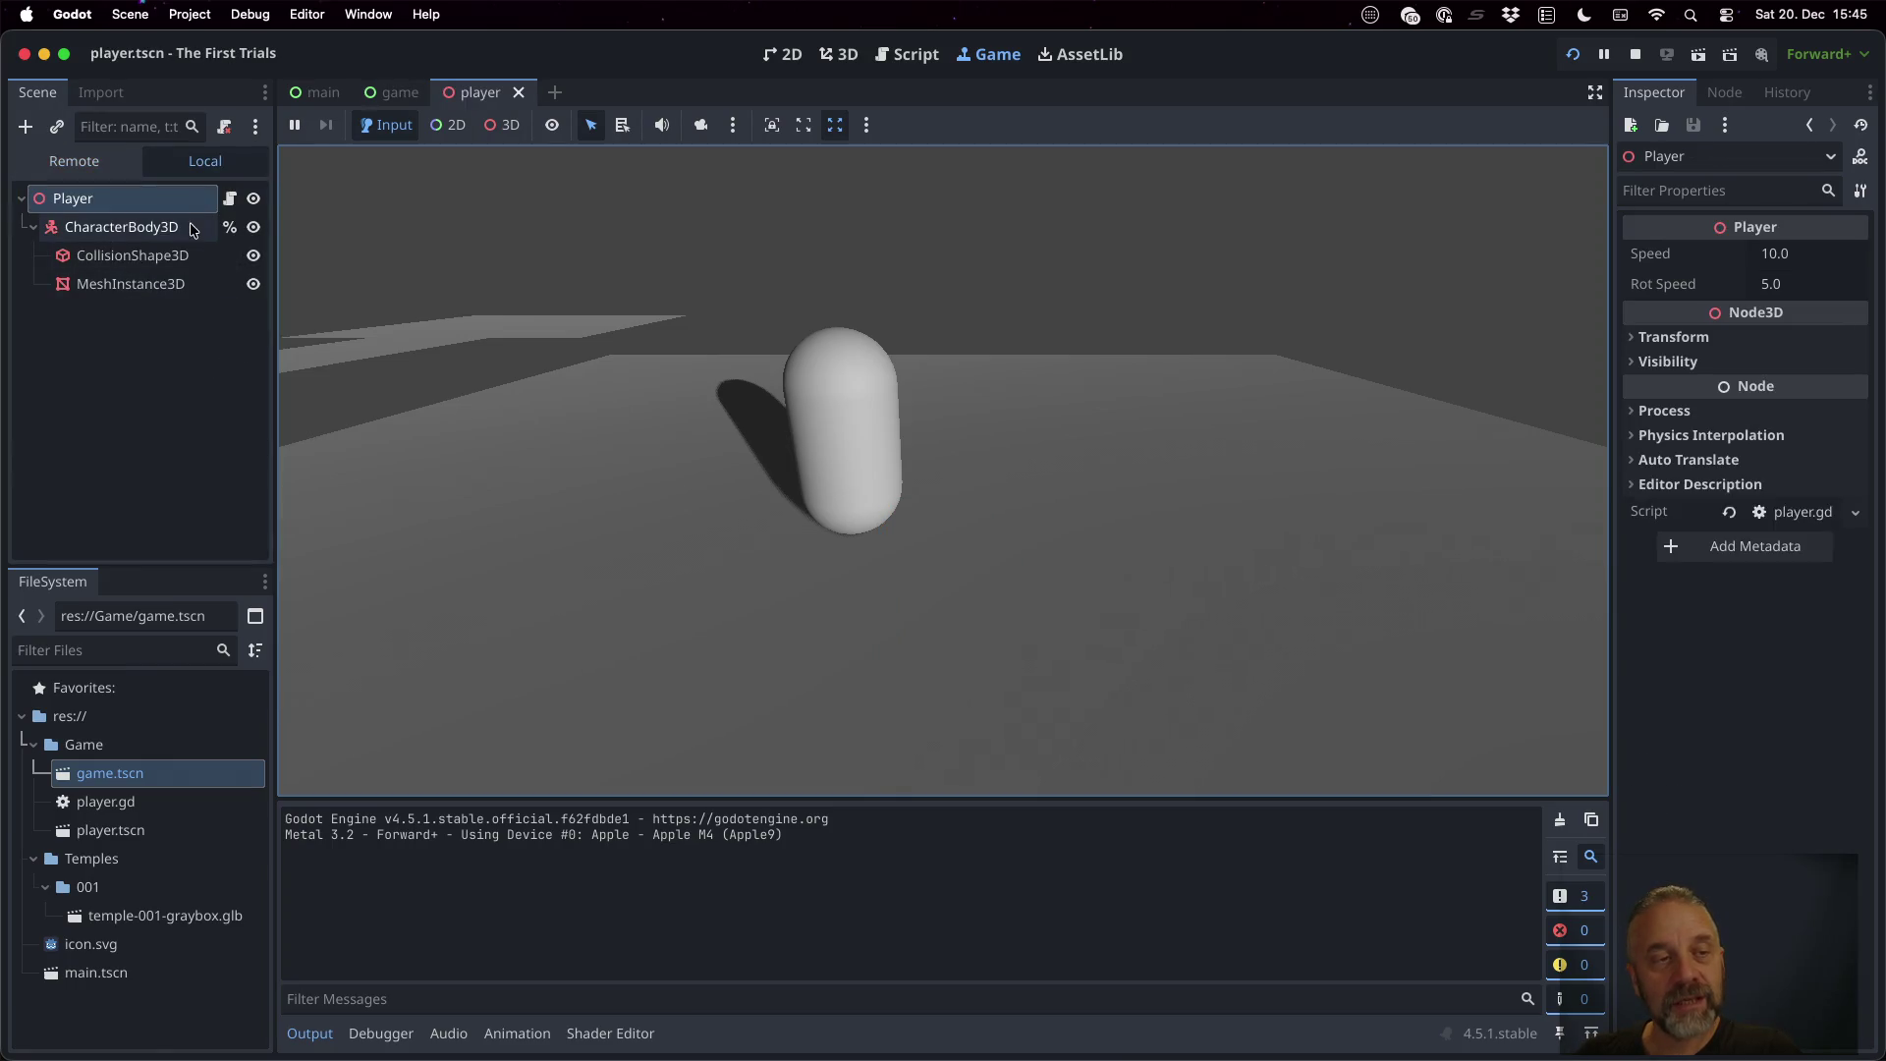
left_click(134, 223)
right_click(135, 223)
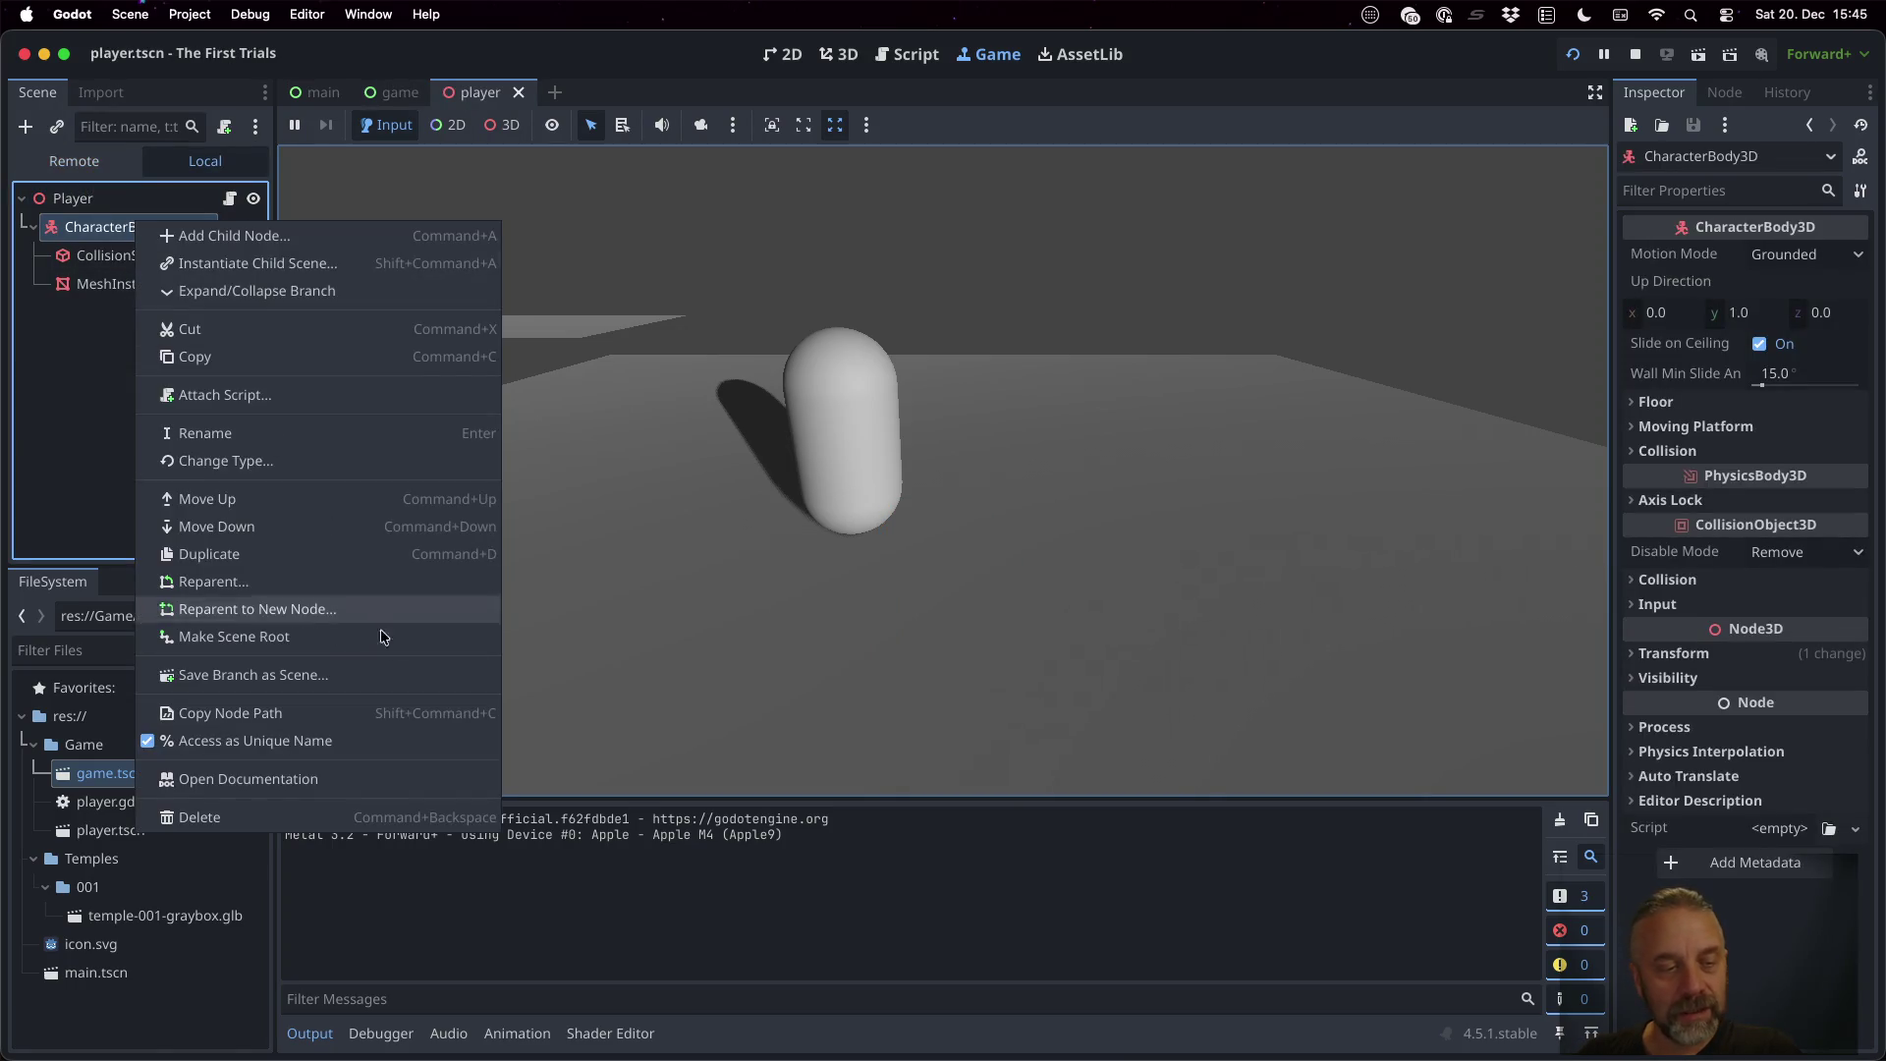
left_click(375, 639)
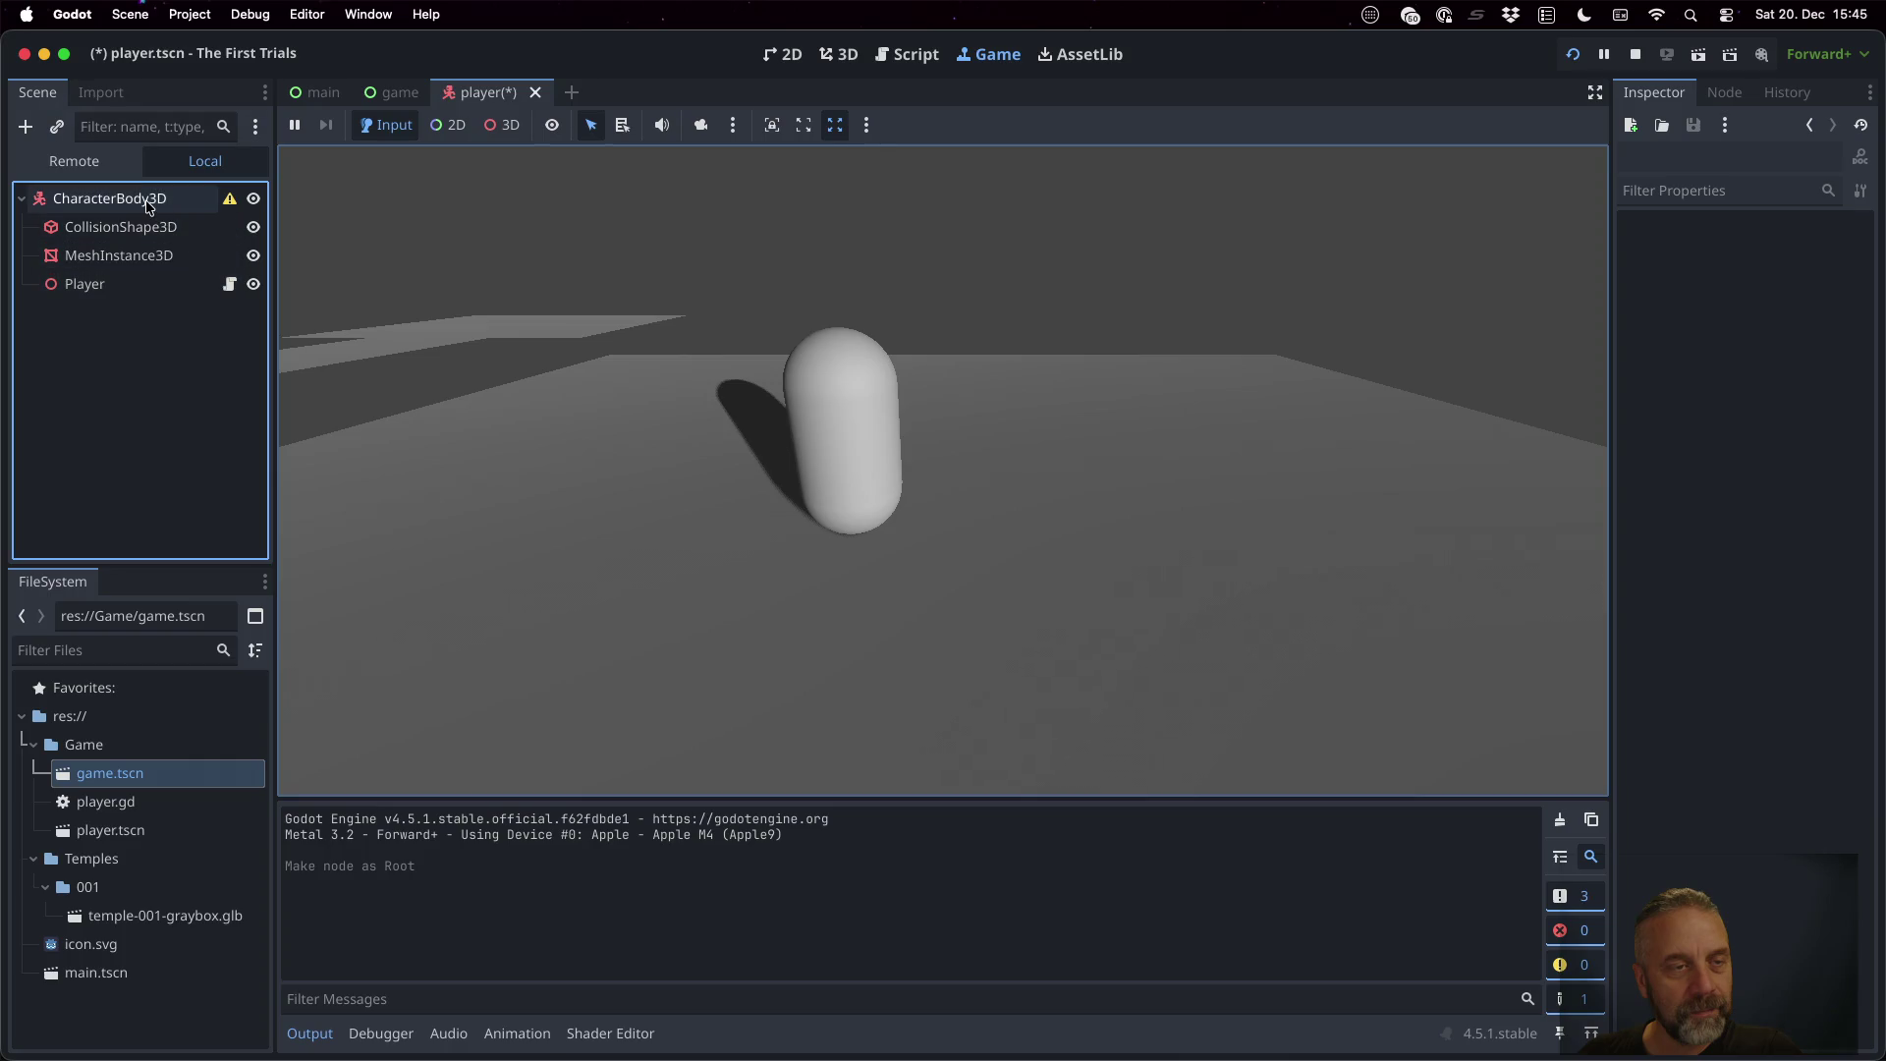
mouse_move(234, 207)
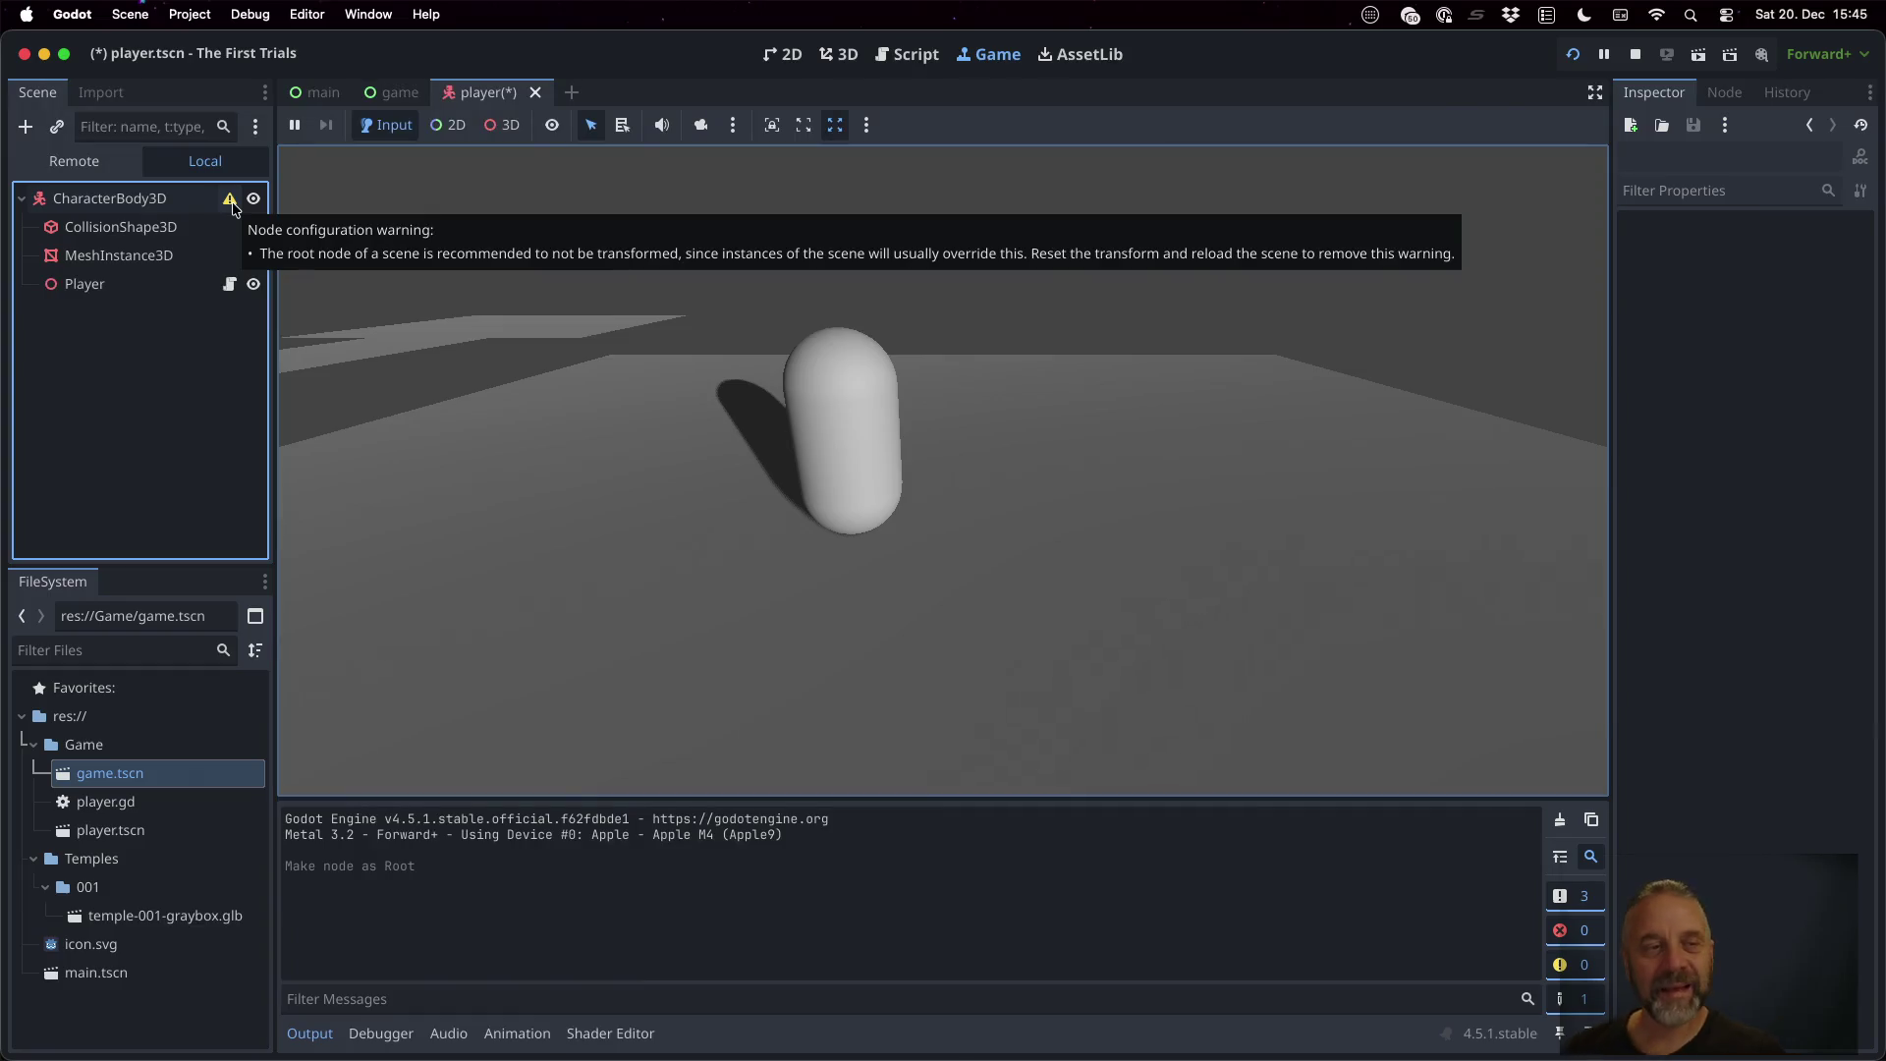
left_click(215, 200)
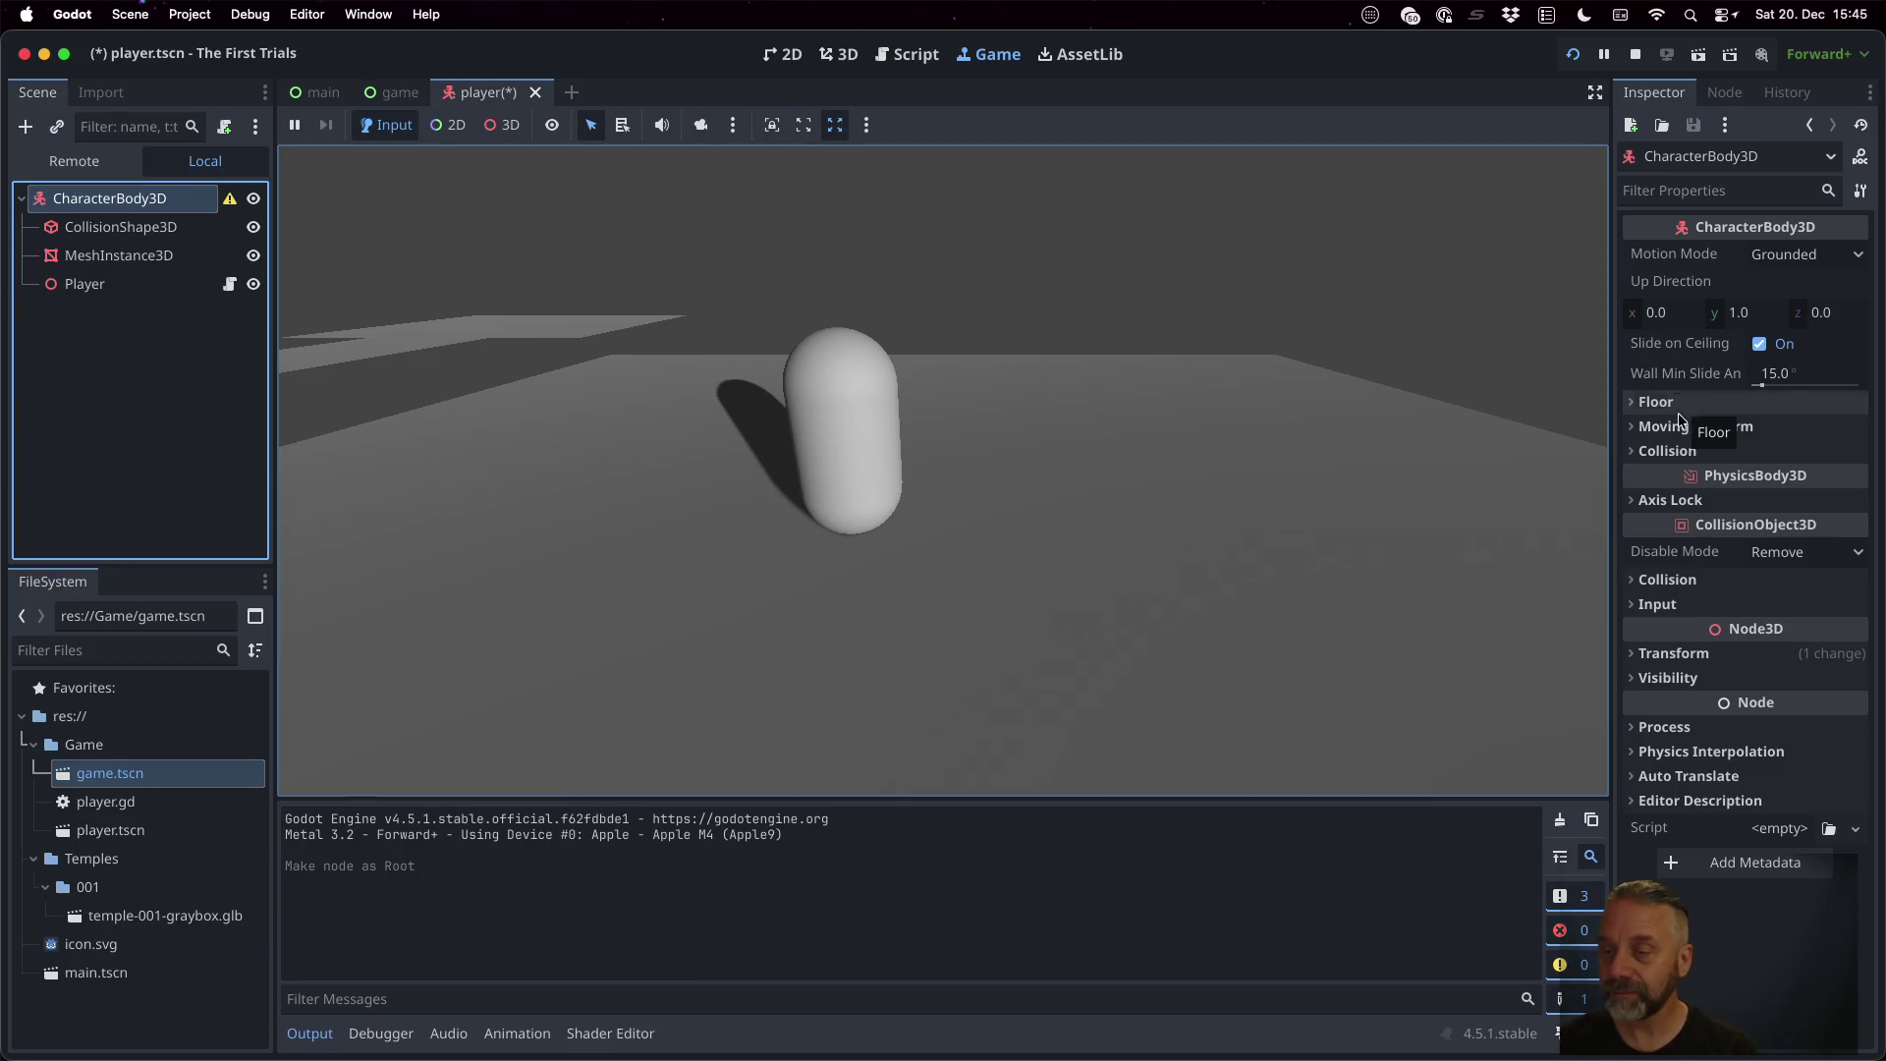
left_click(1692, 188)
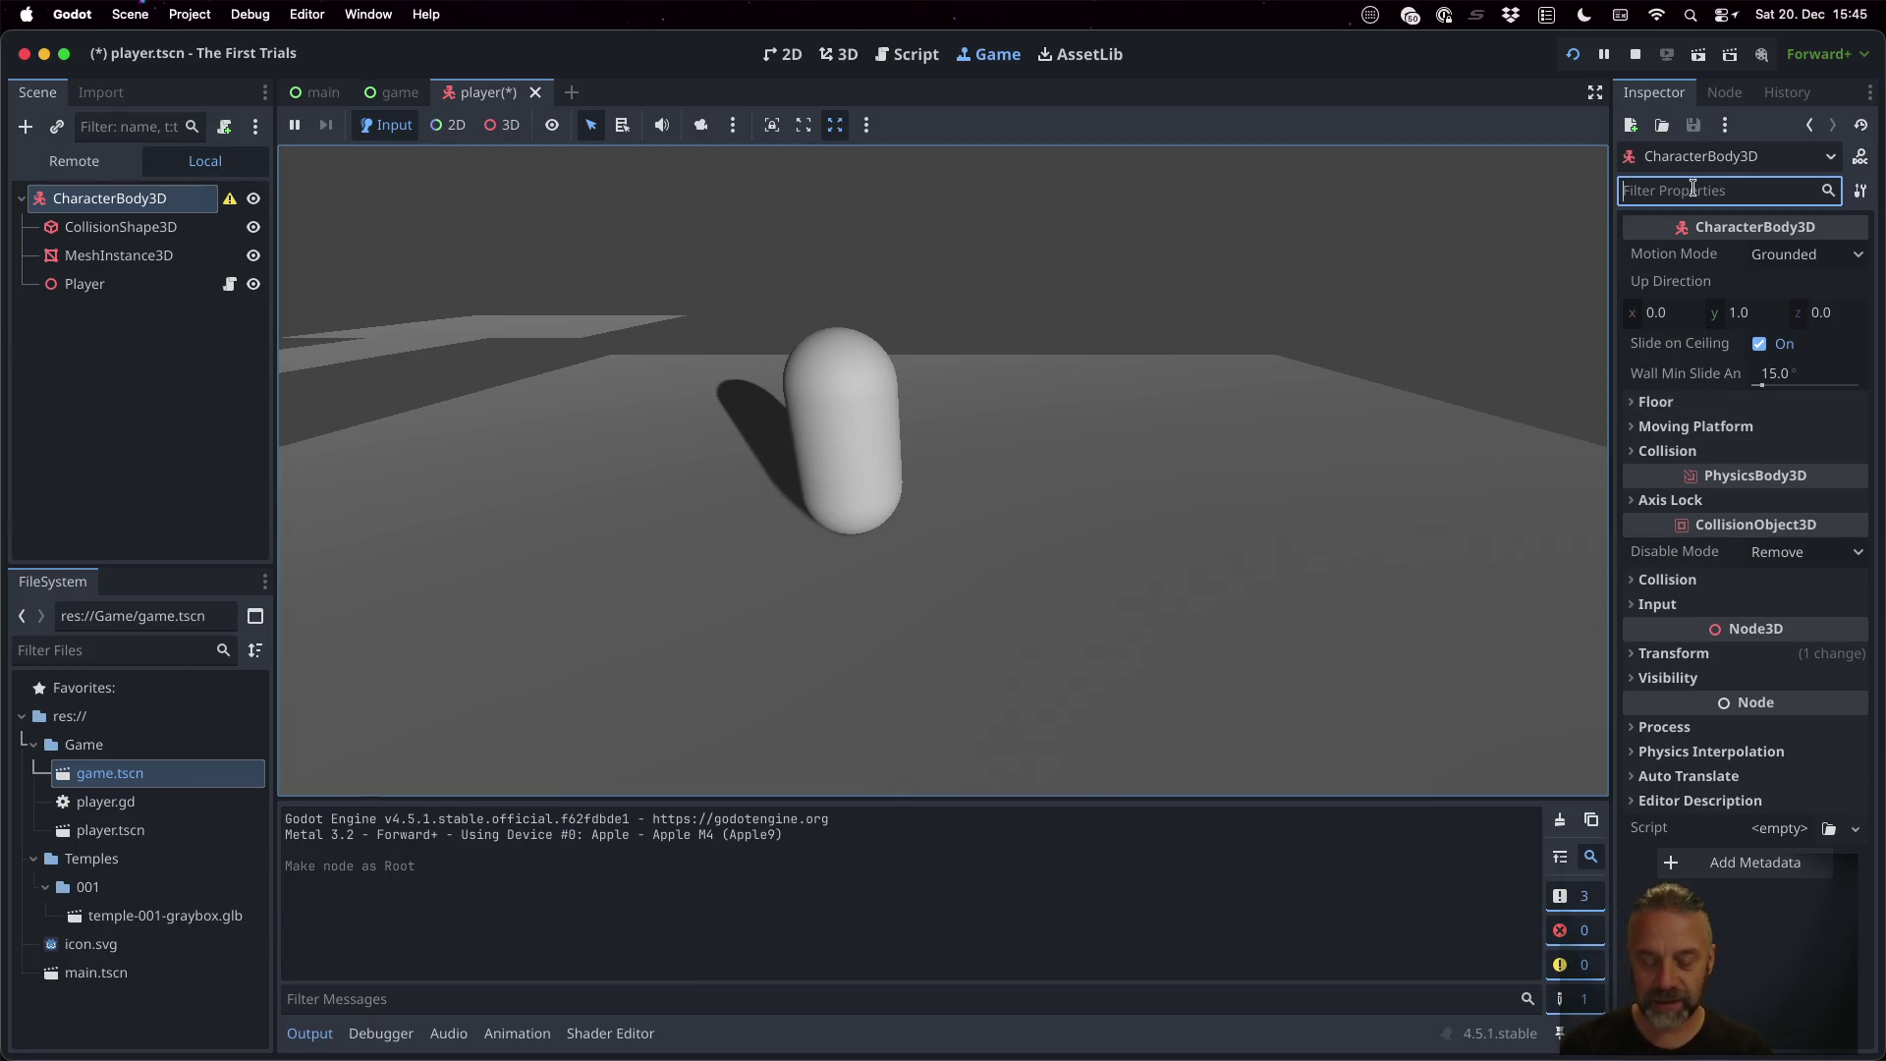
type("trans")
left_click(1714, 325)
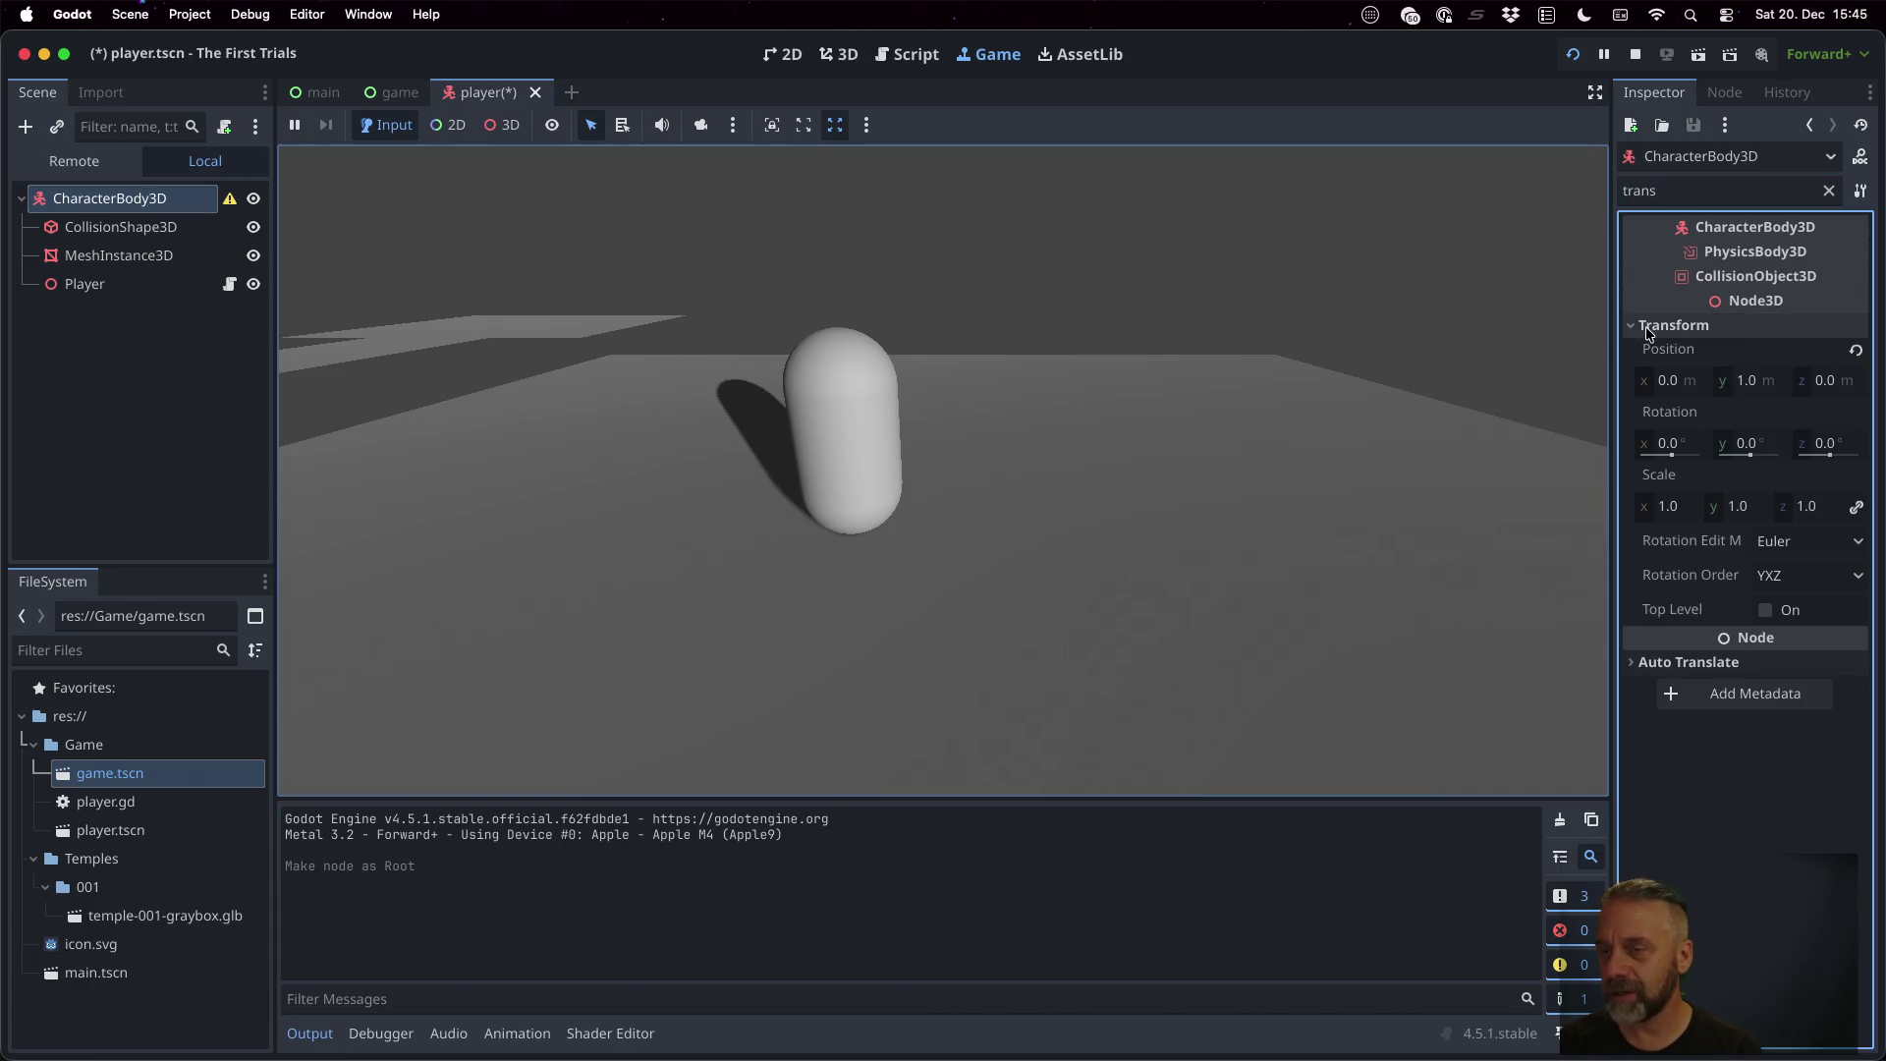
left_click(1774, 385)
key("Return")
left_click(192, 230)
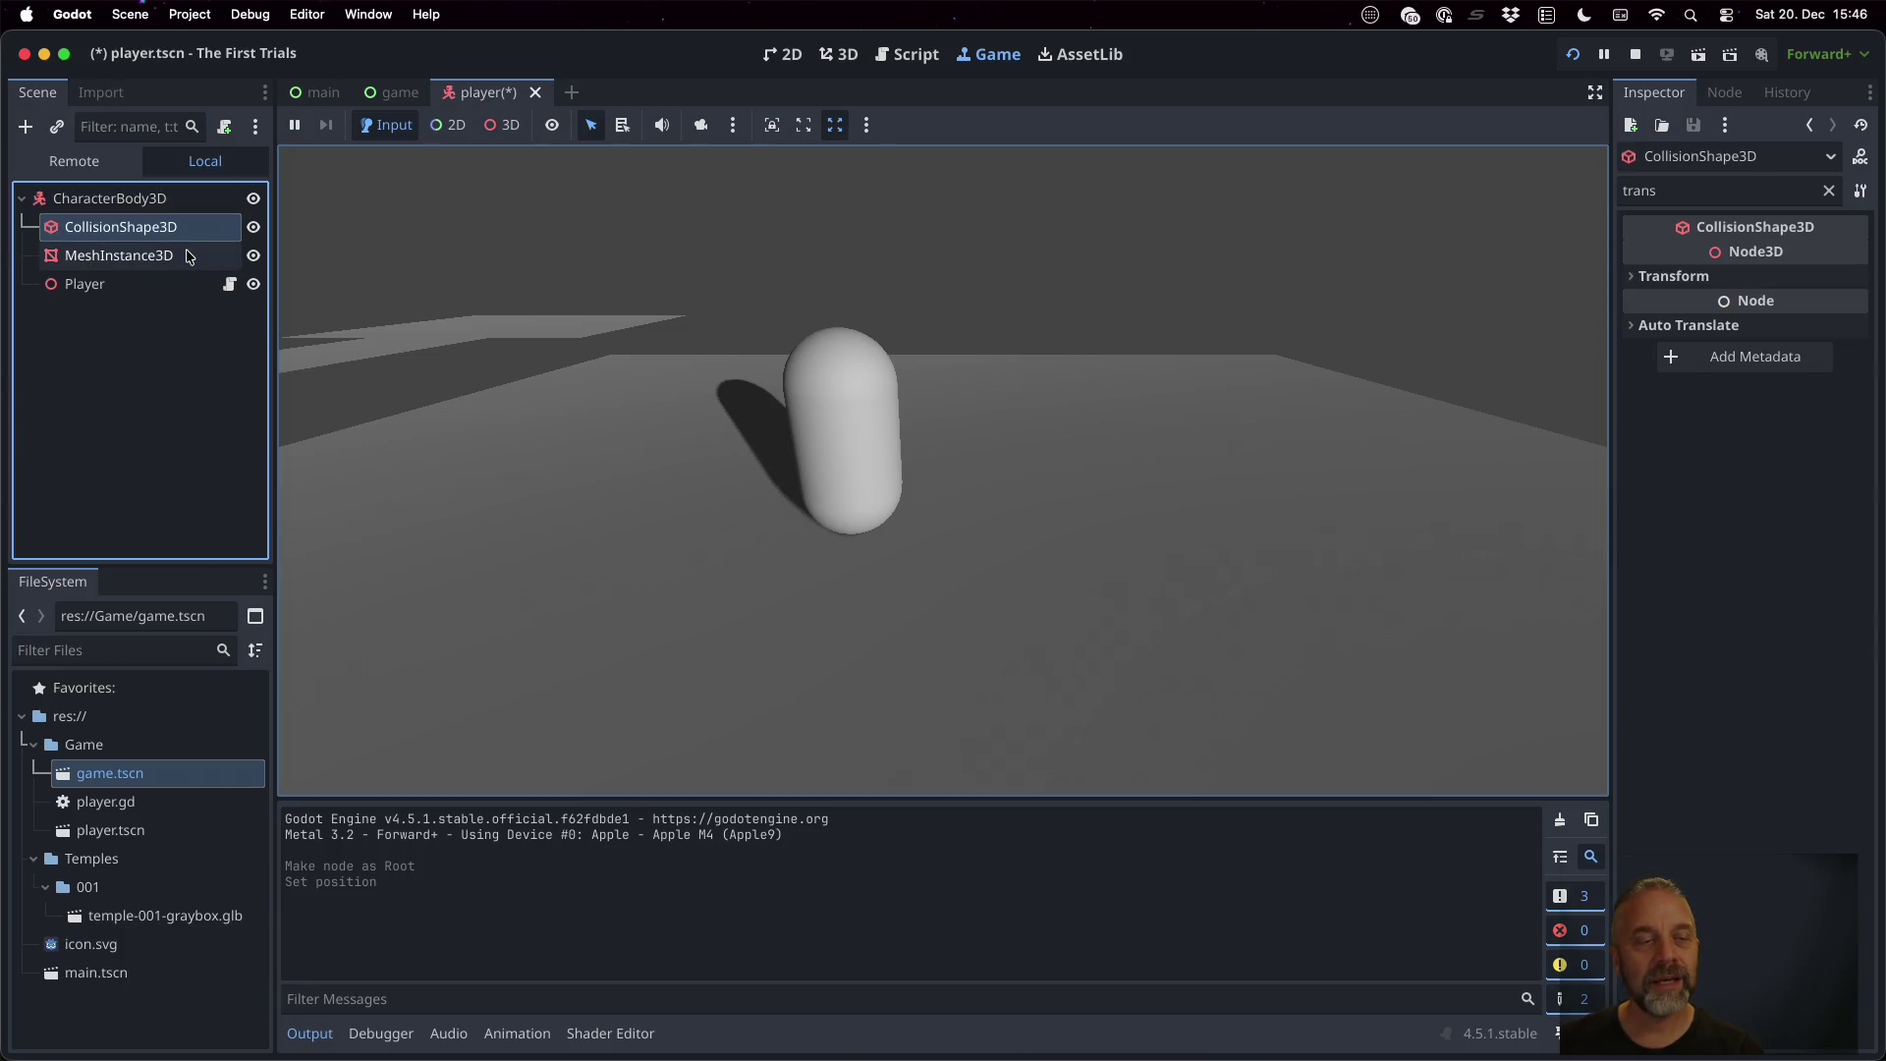
left_click(1714, 276)
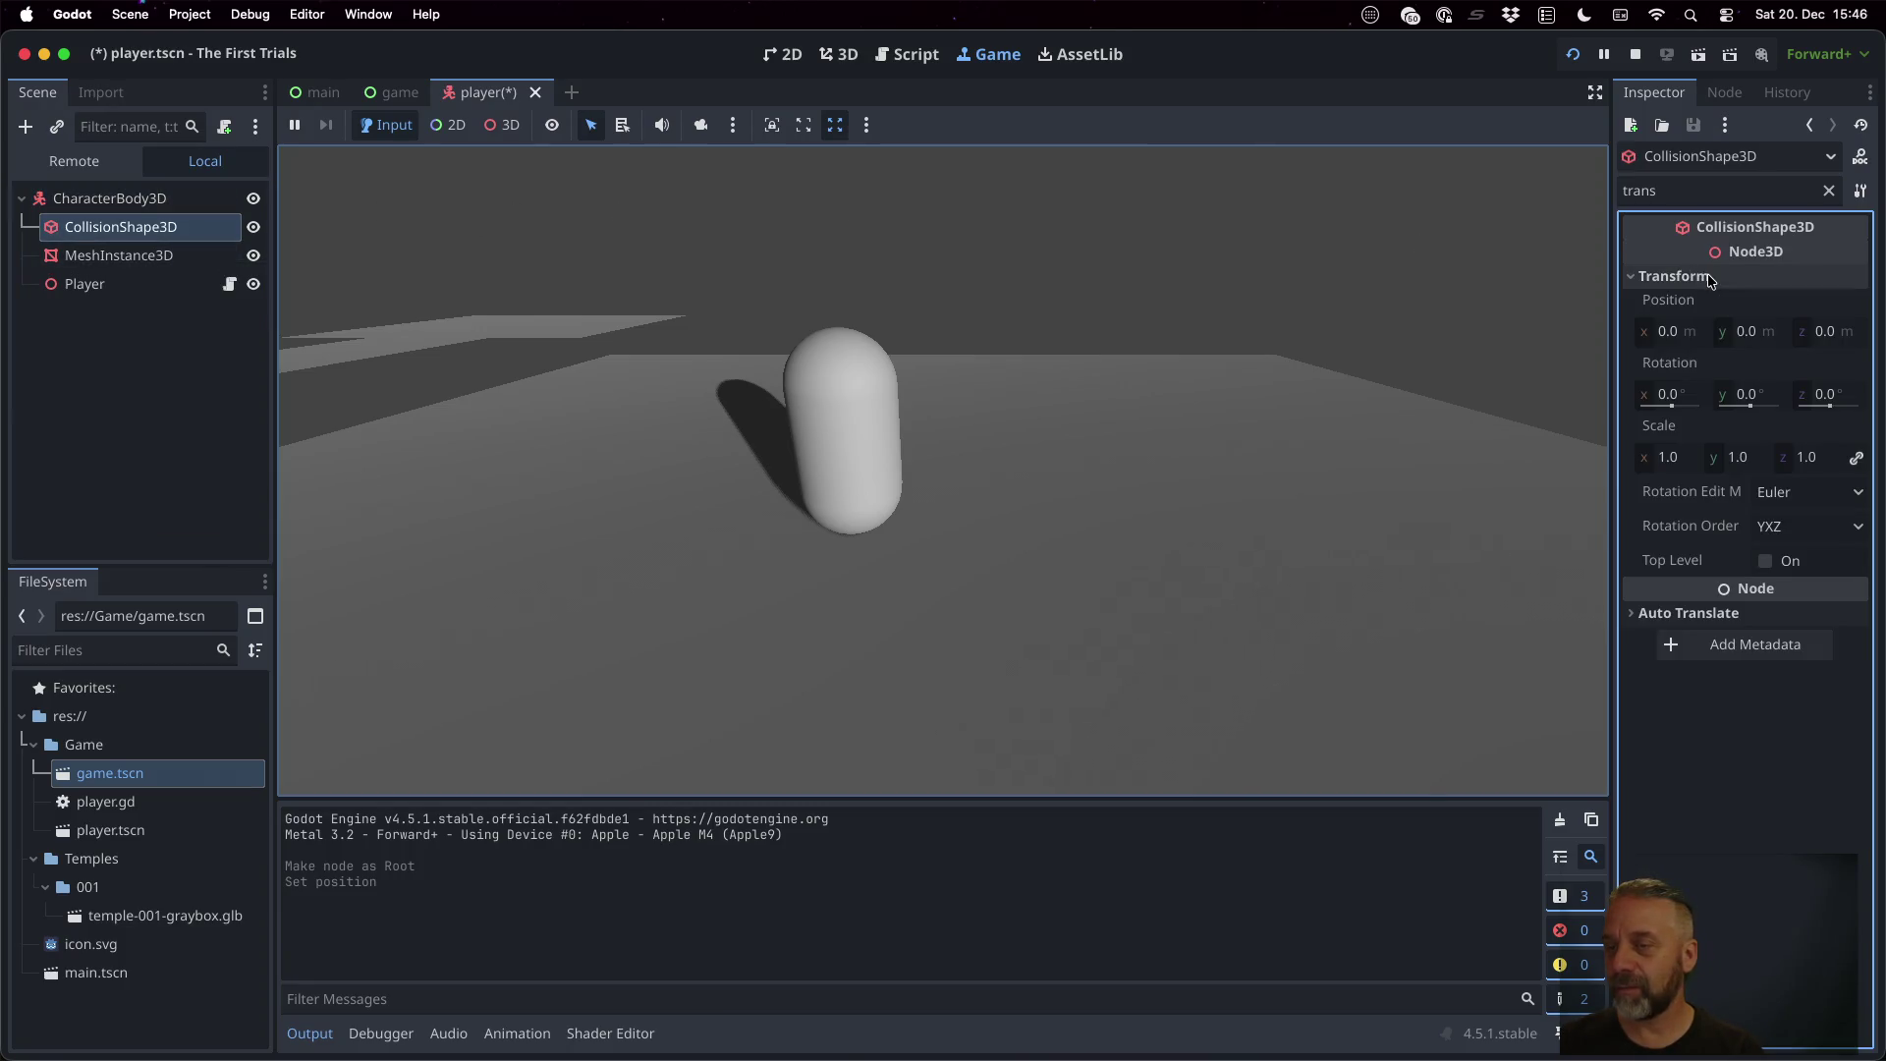
left_click(1766, 336)
type("1")
key("Return")
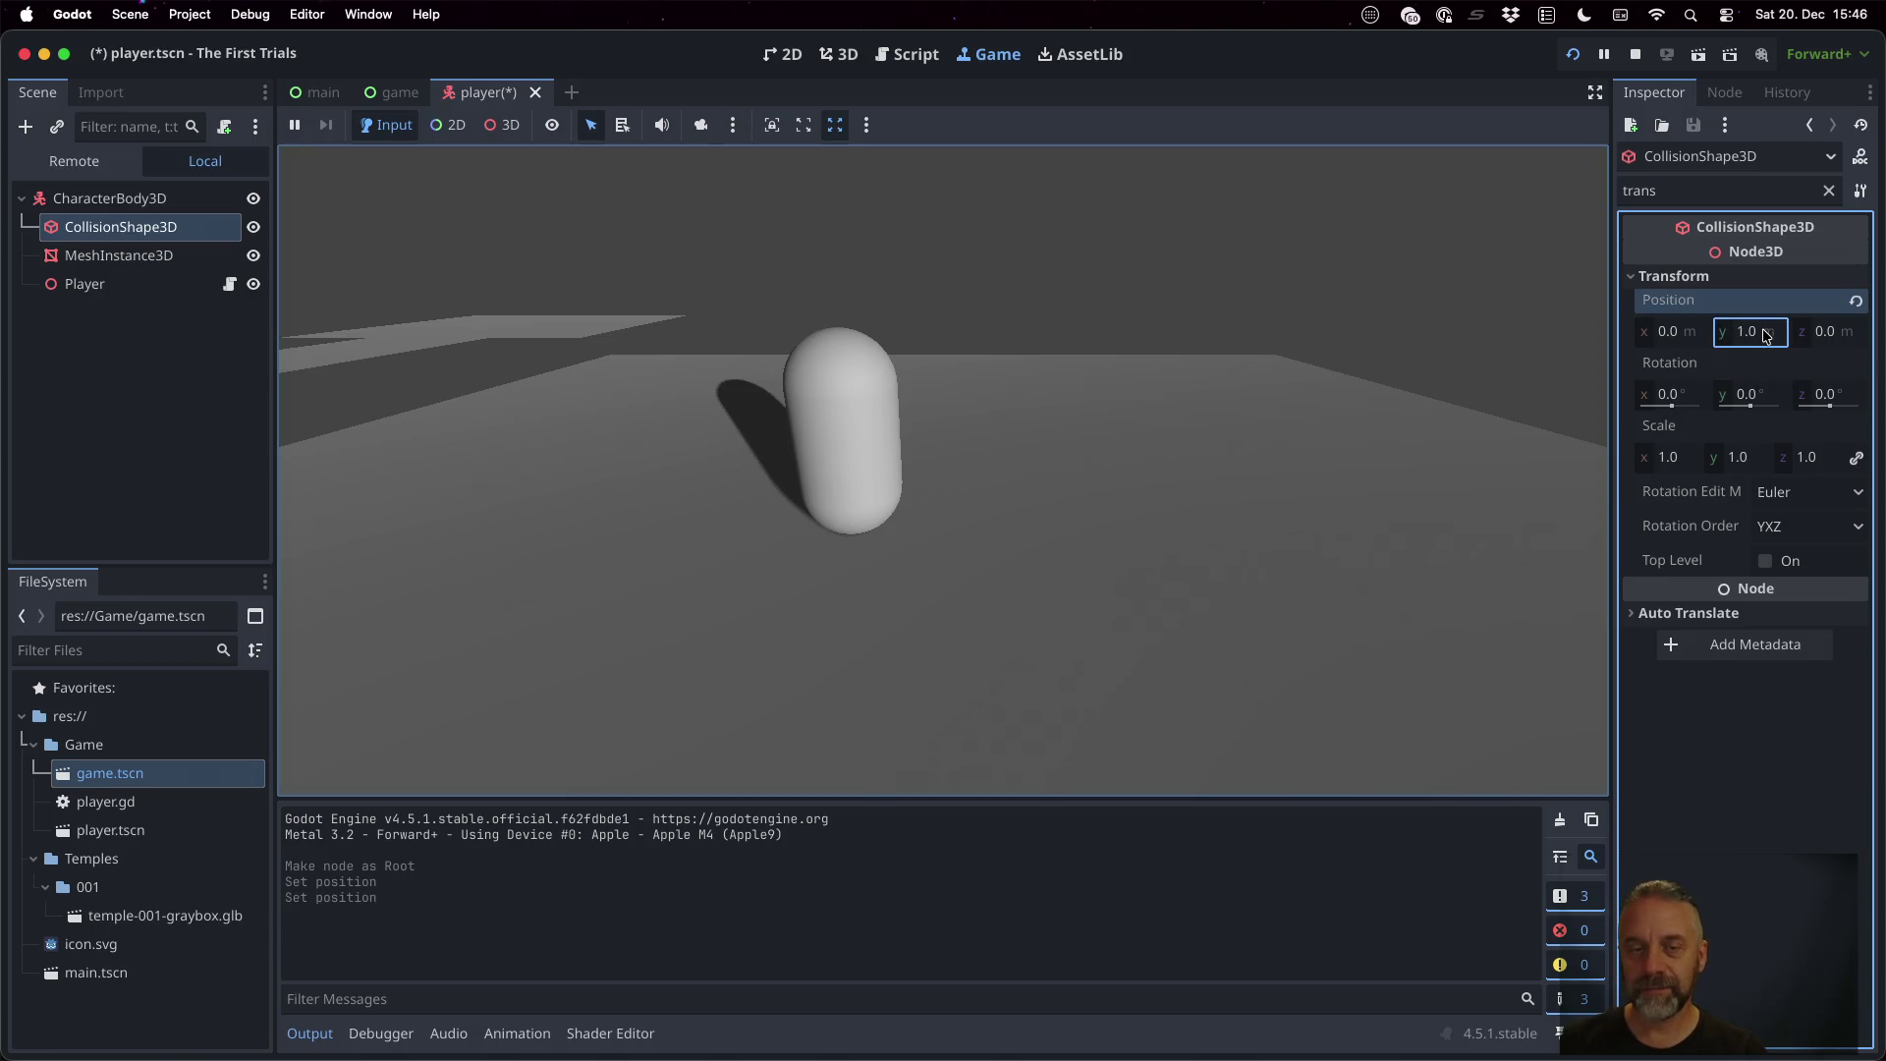
left_click(253, 227)
left_click(253, 227)
left_click(254, 227)
left_click(253, 227)
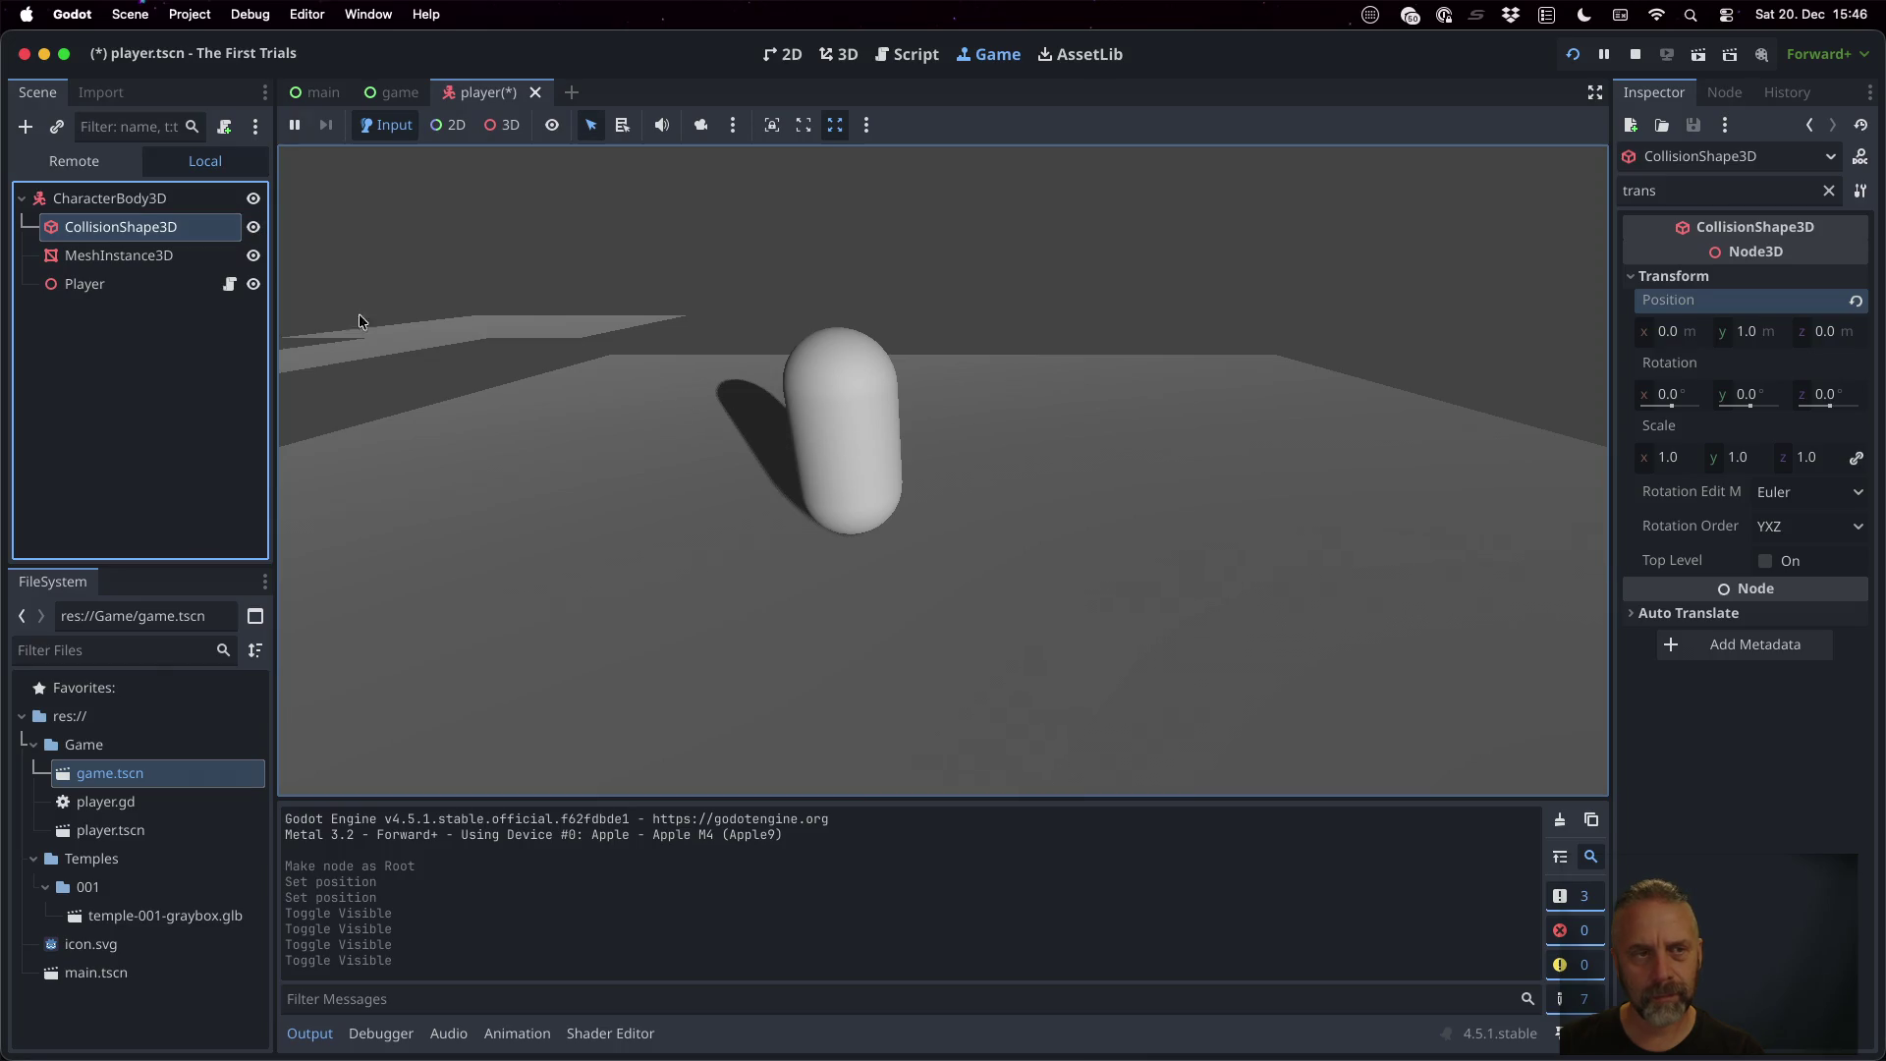
left_click(254, 284)
left_click(254, 284)
left_click(254, 199)
left_click(254, 198)
left_click(253, 226)
left_click(254, 227)
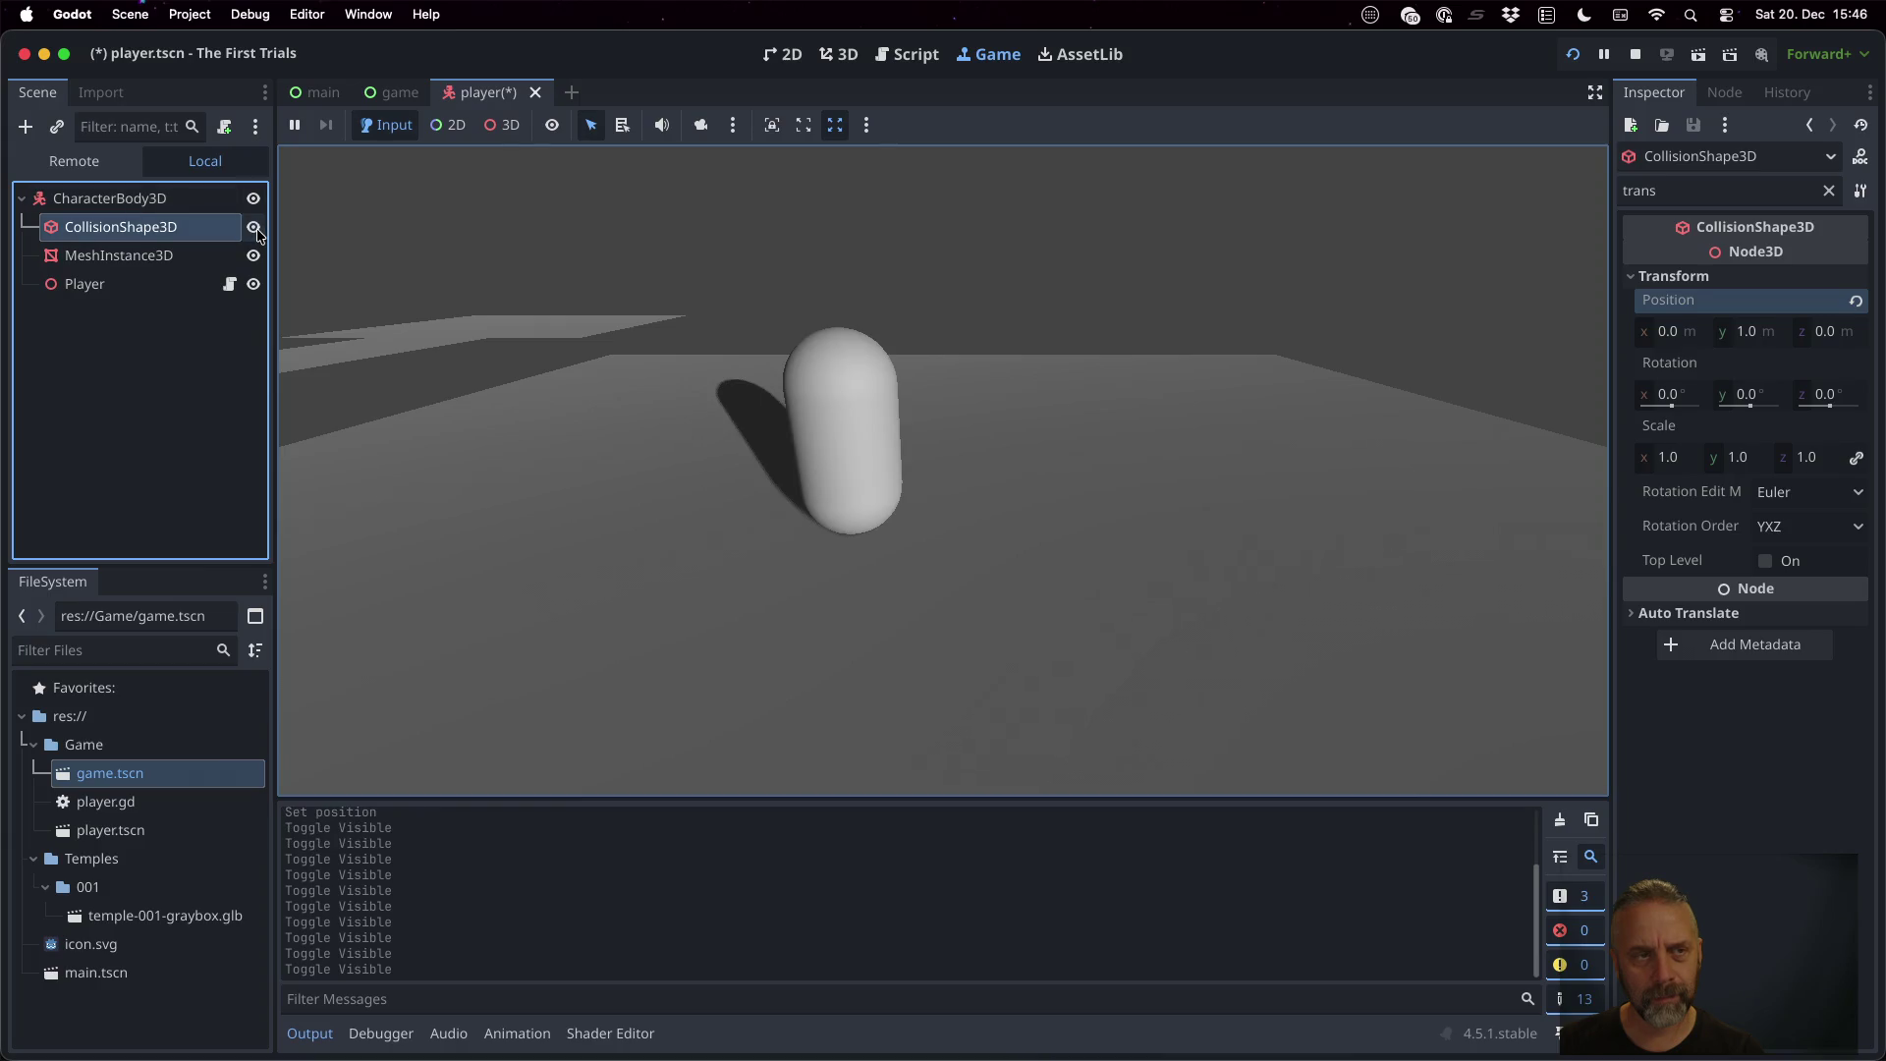
left_click(254, 255)
left_click(253, 255)
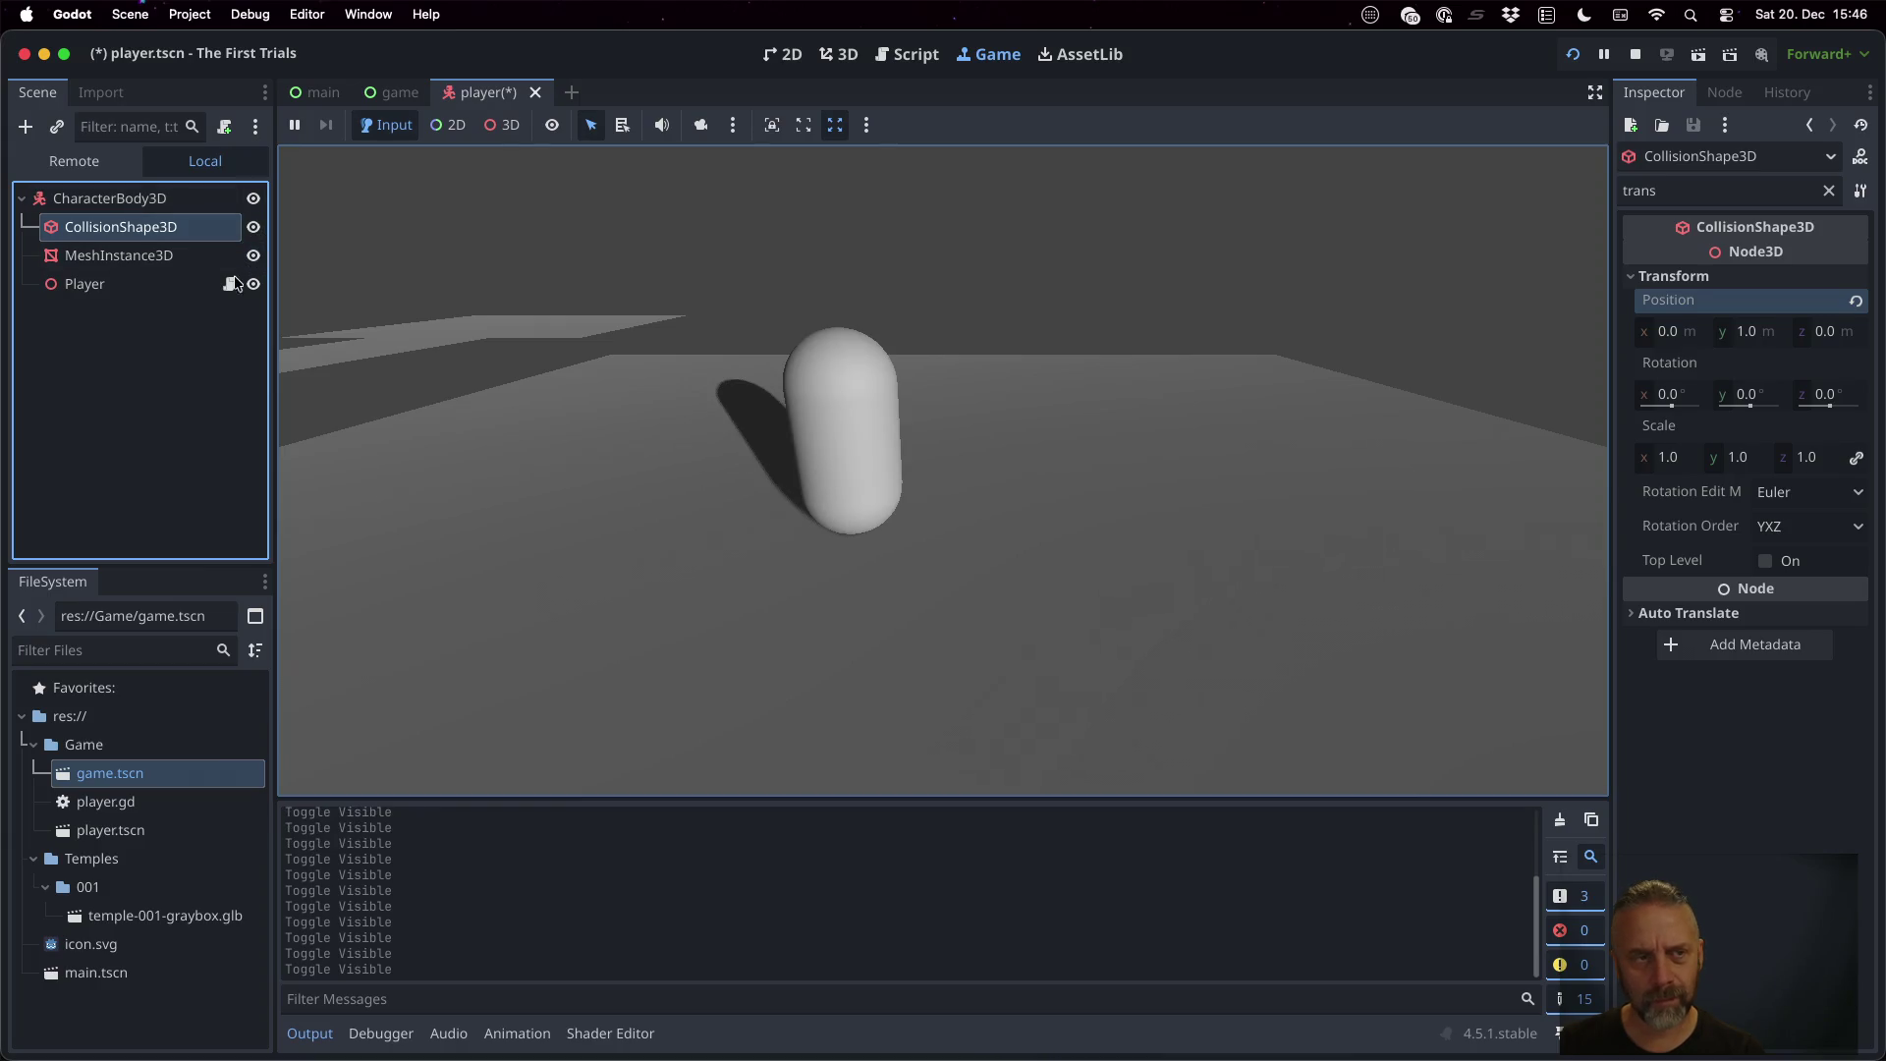
key("super+z")
key("super+z")
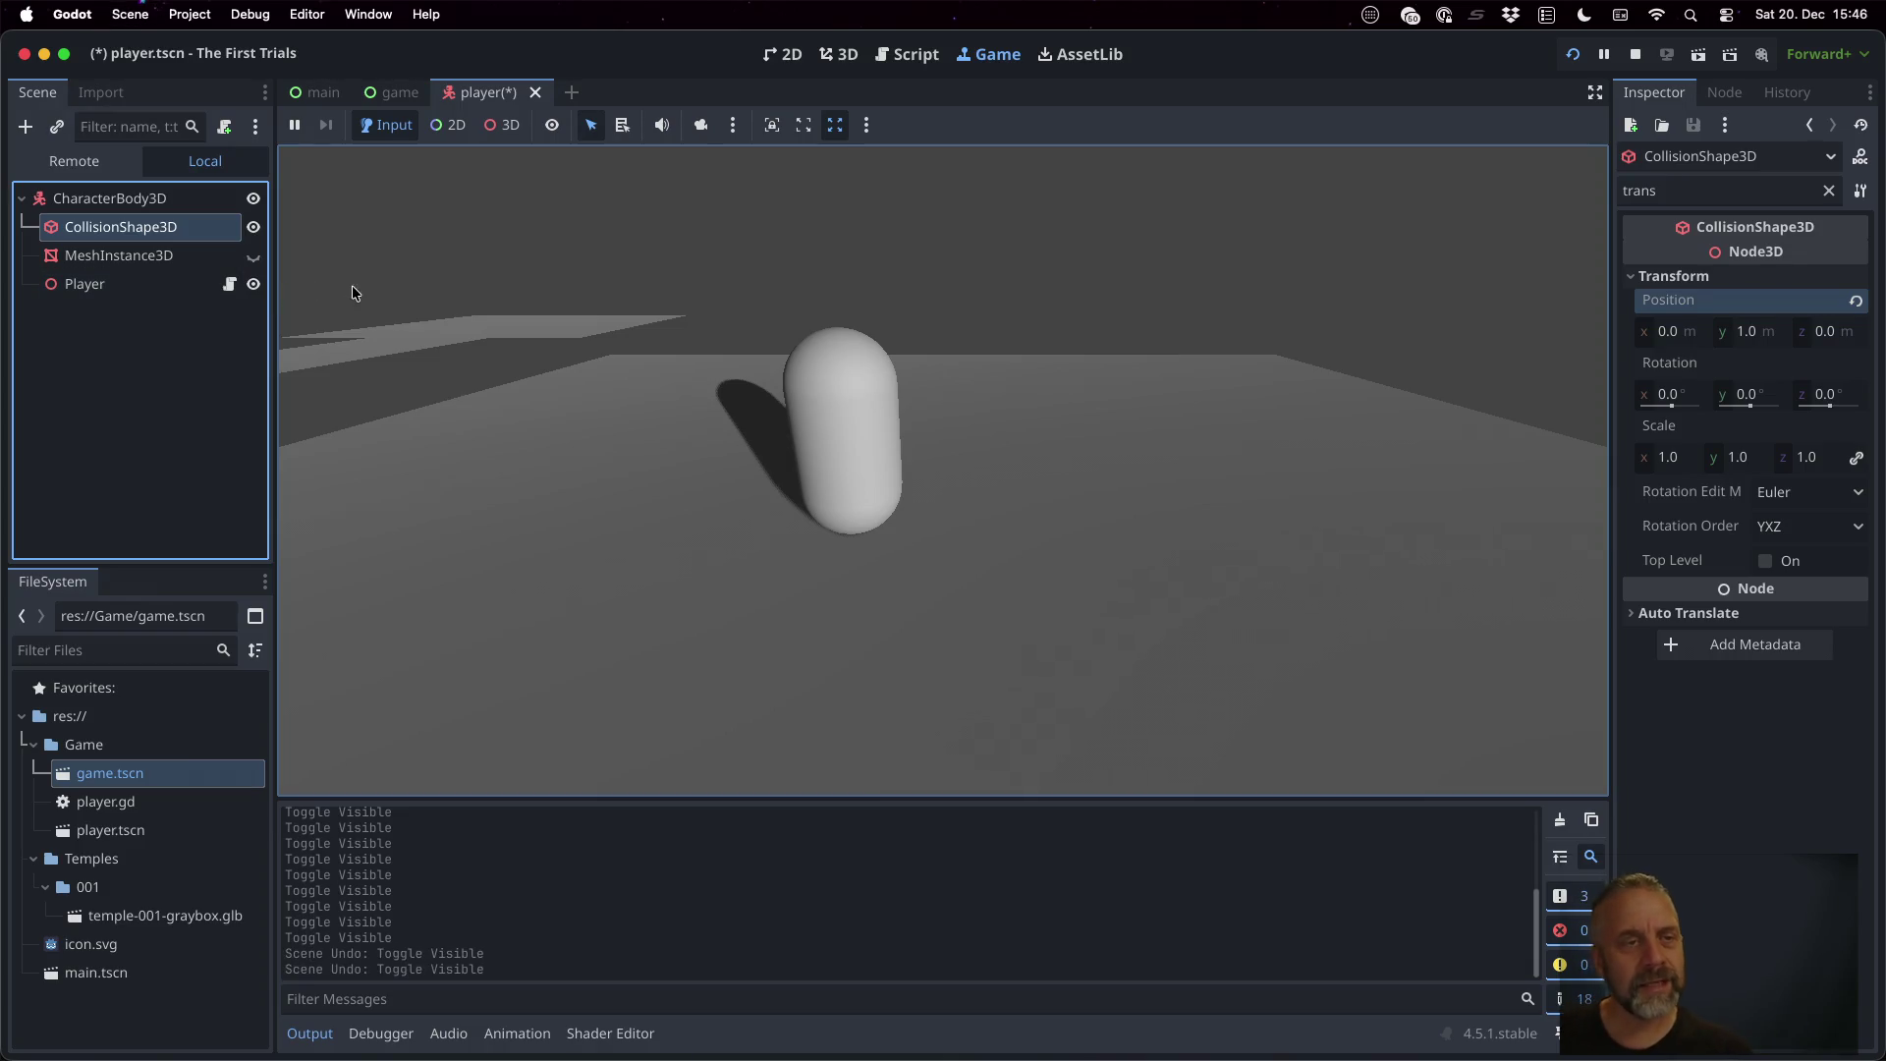
key("super+z")
key("super+z")
key("super+z")
key("super+z")
key("super+z")
key("super+z")
key("super+z")
key("super+z")
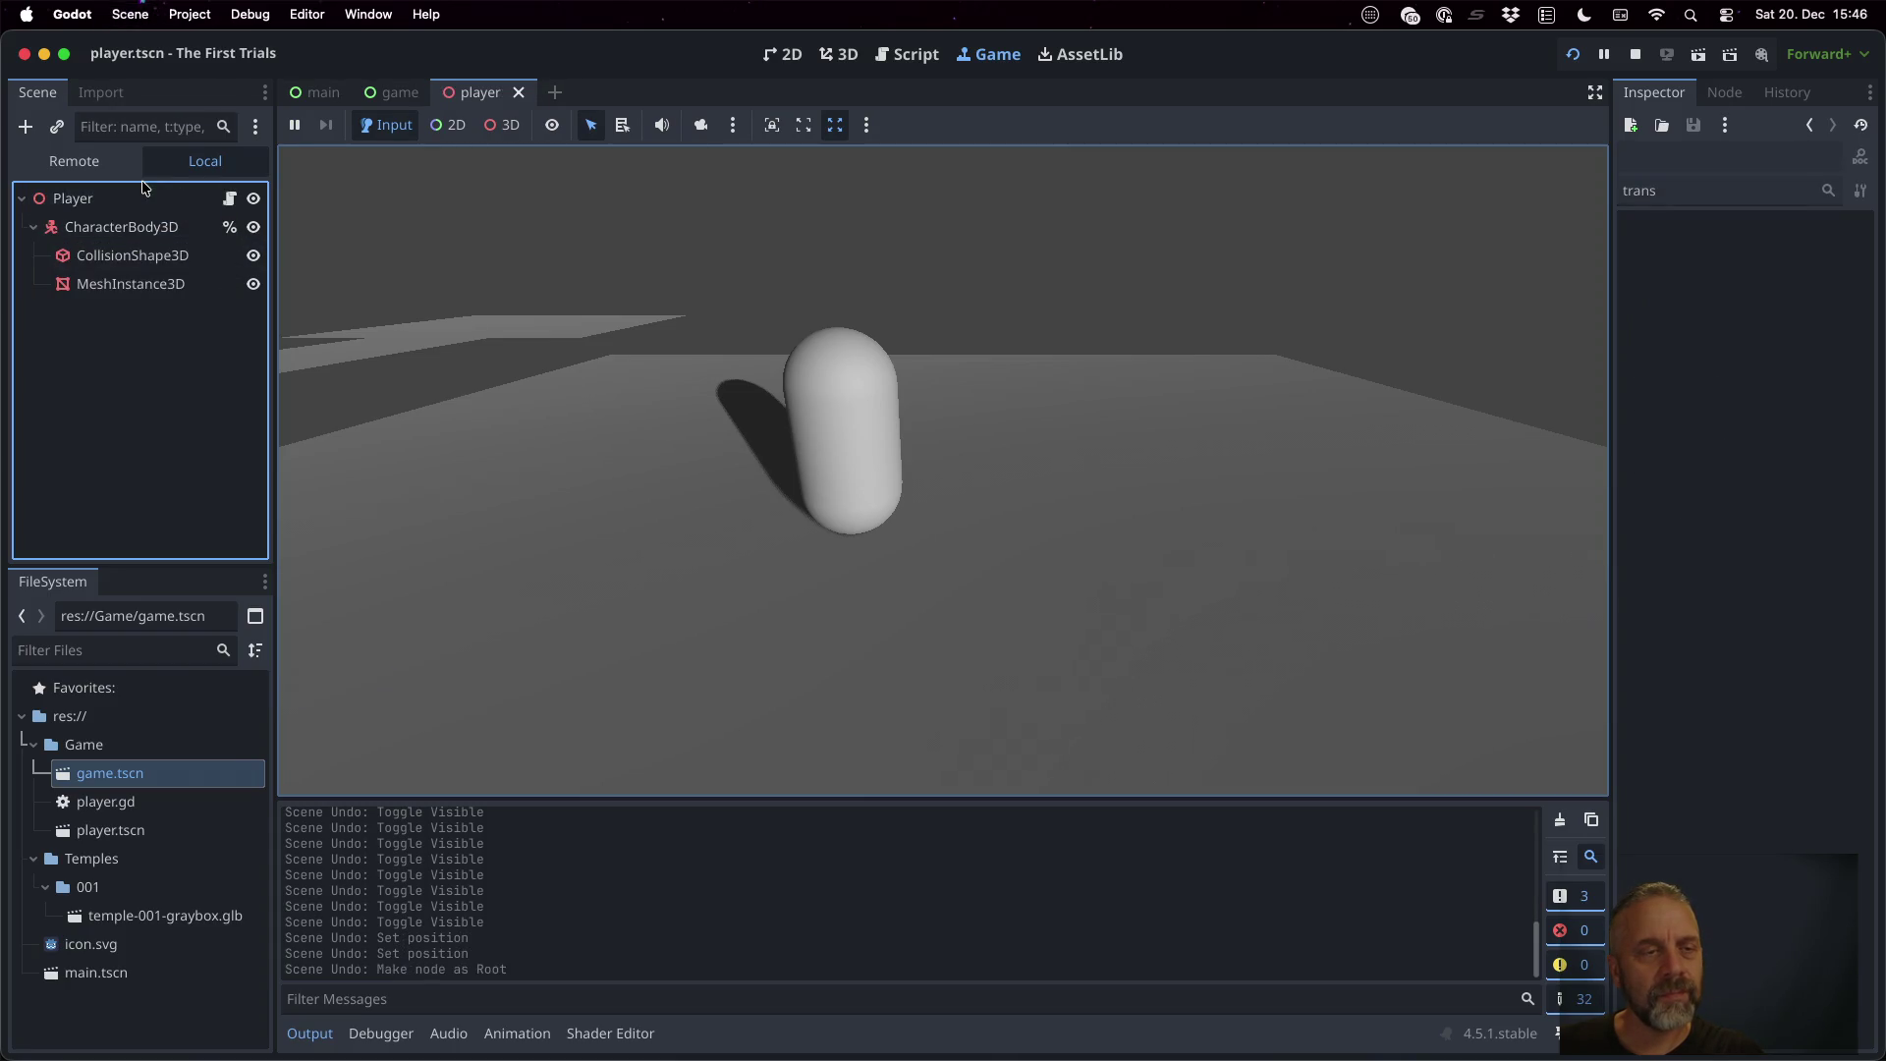
left_click(147, 193)
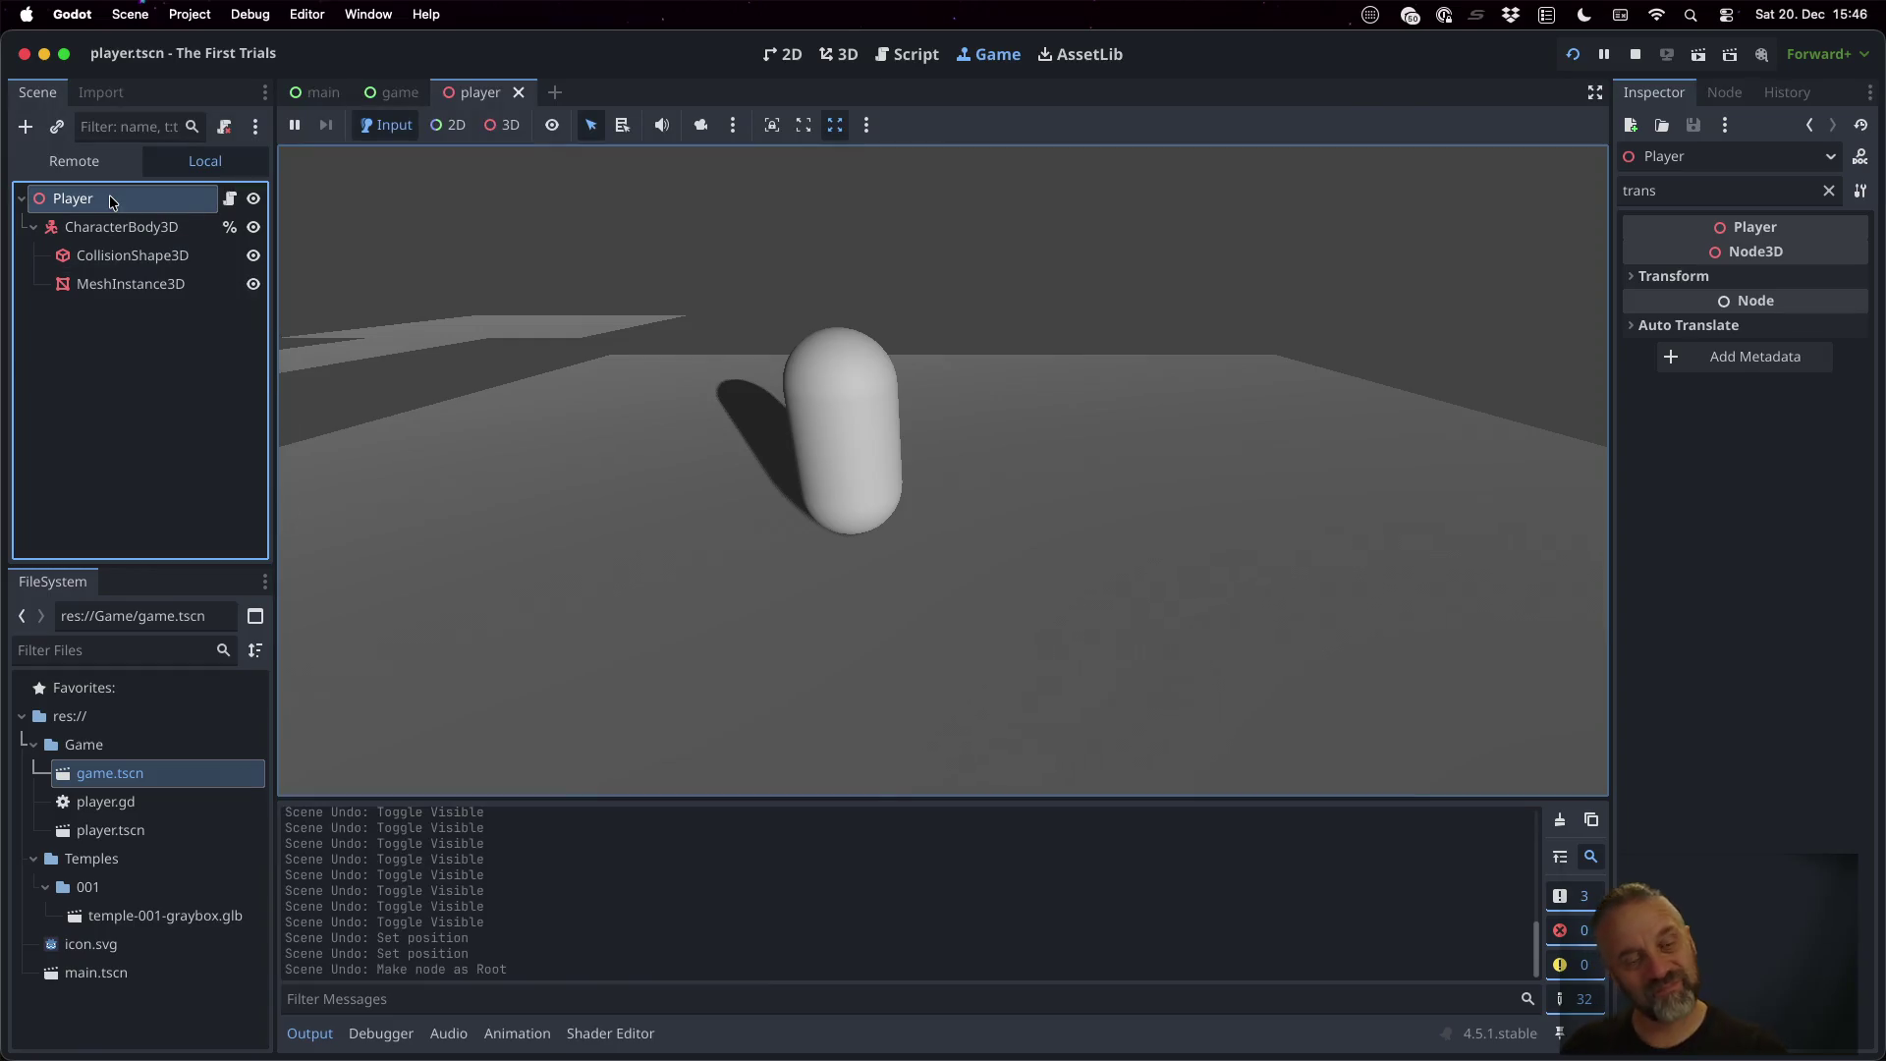
key("ctrl+a")
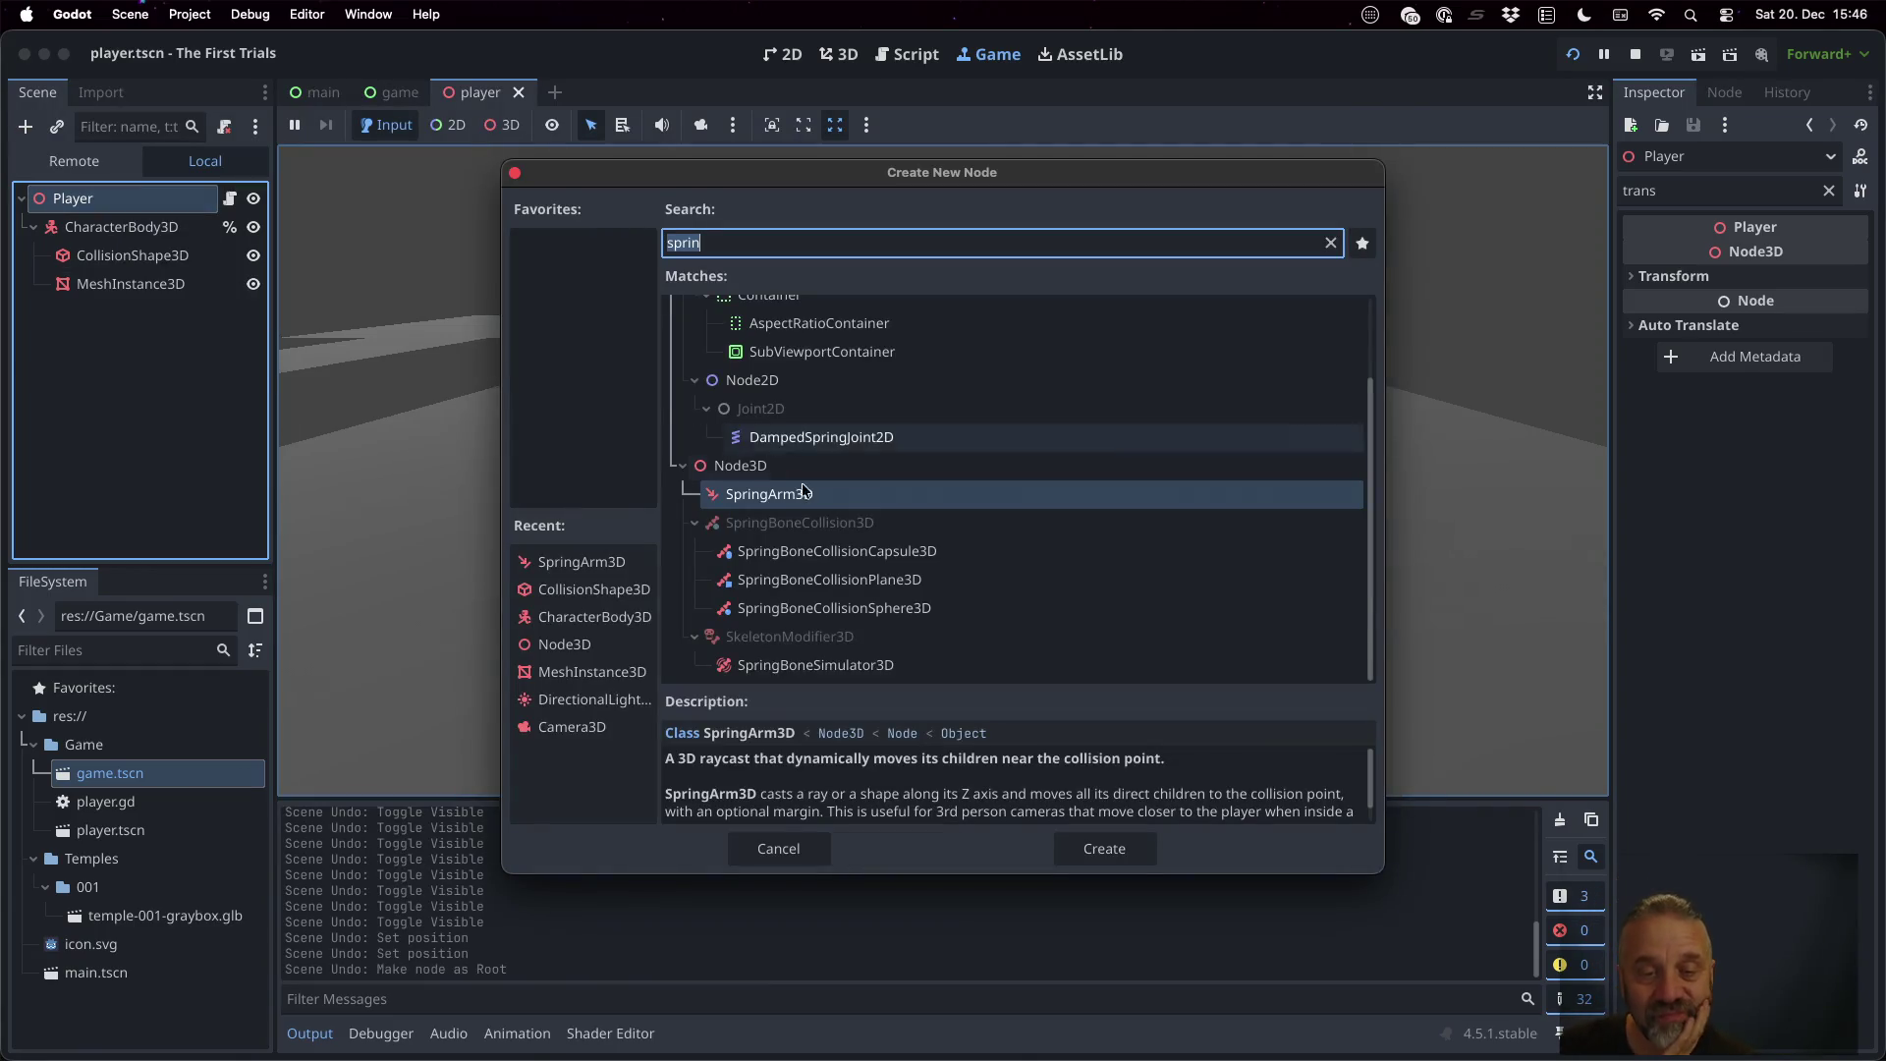
Clear the node type search and pick RemoteTransform3D from the full Matches list
key("BackSpace")
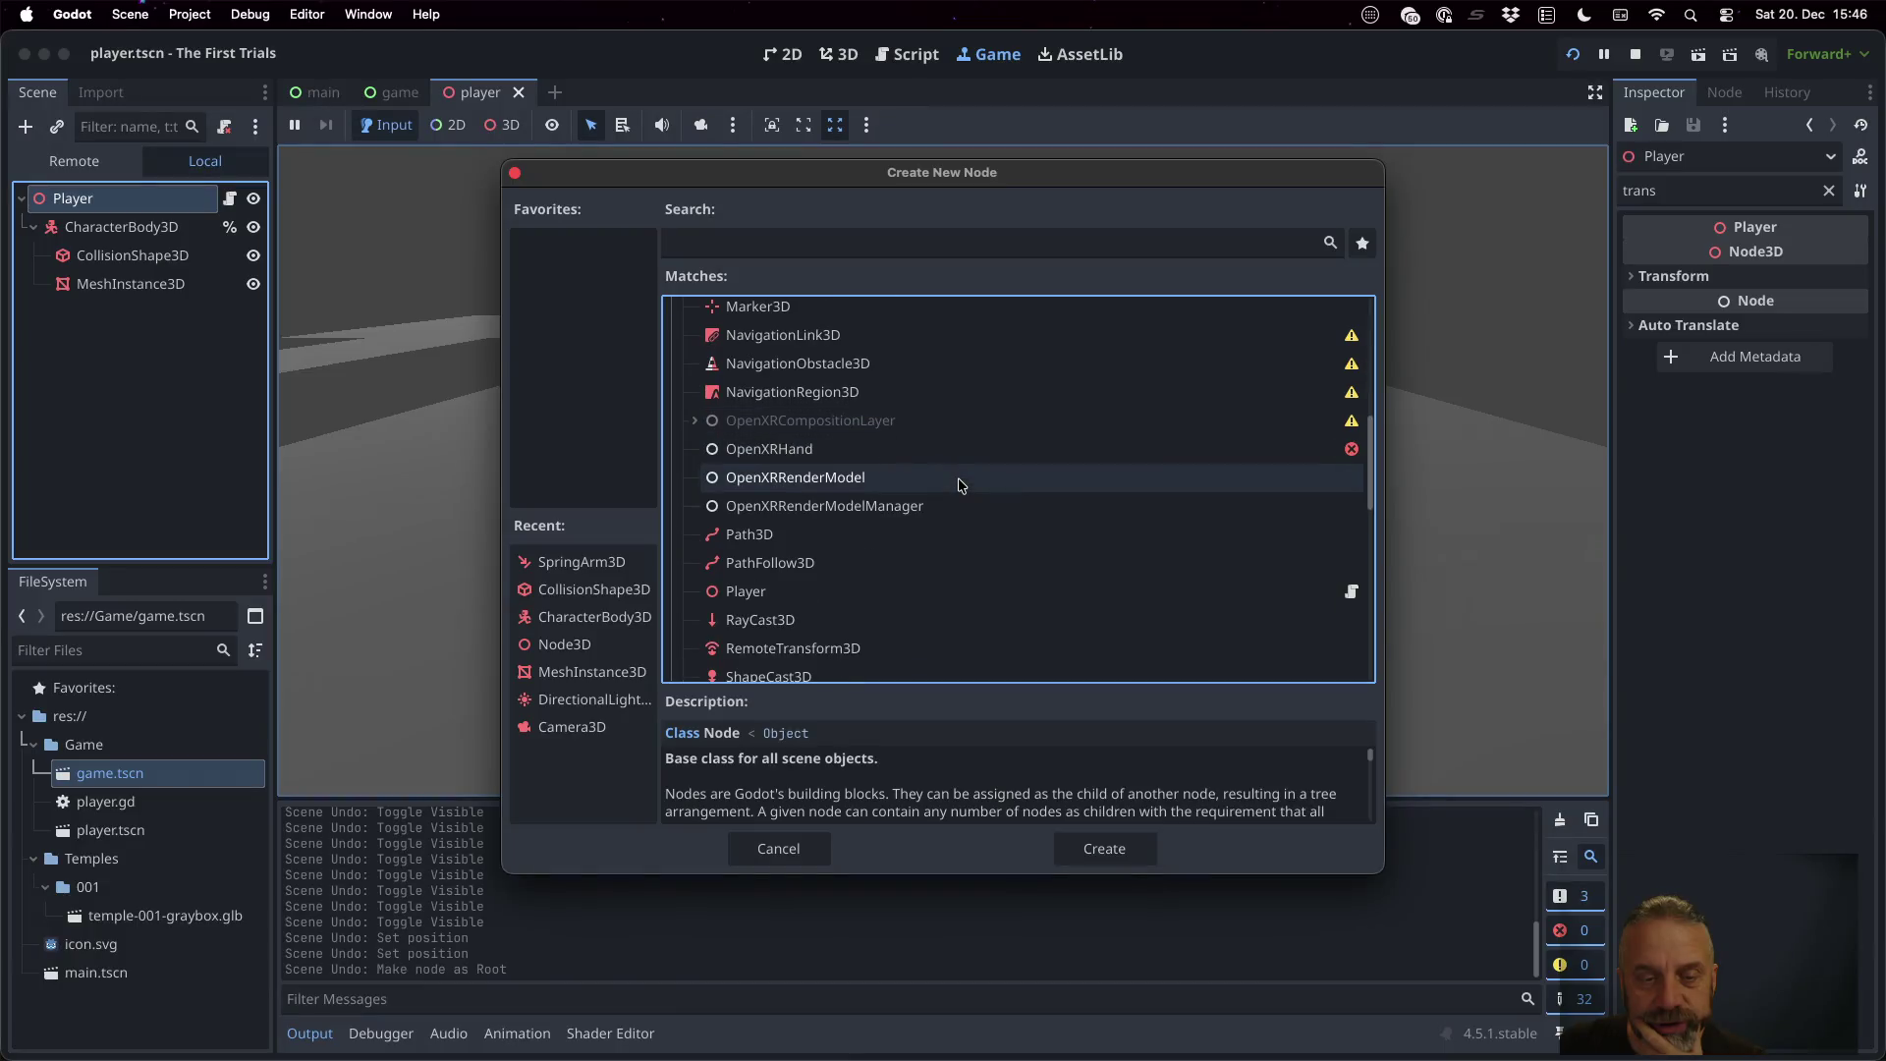
scroll(960, 485, "down", 1)
scroll(959, 485, "down", 1)
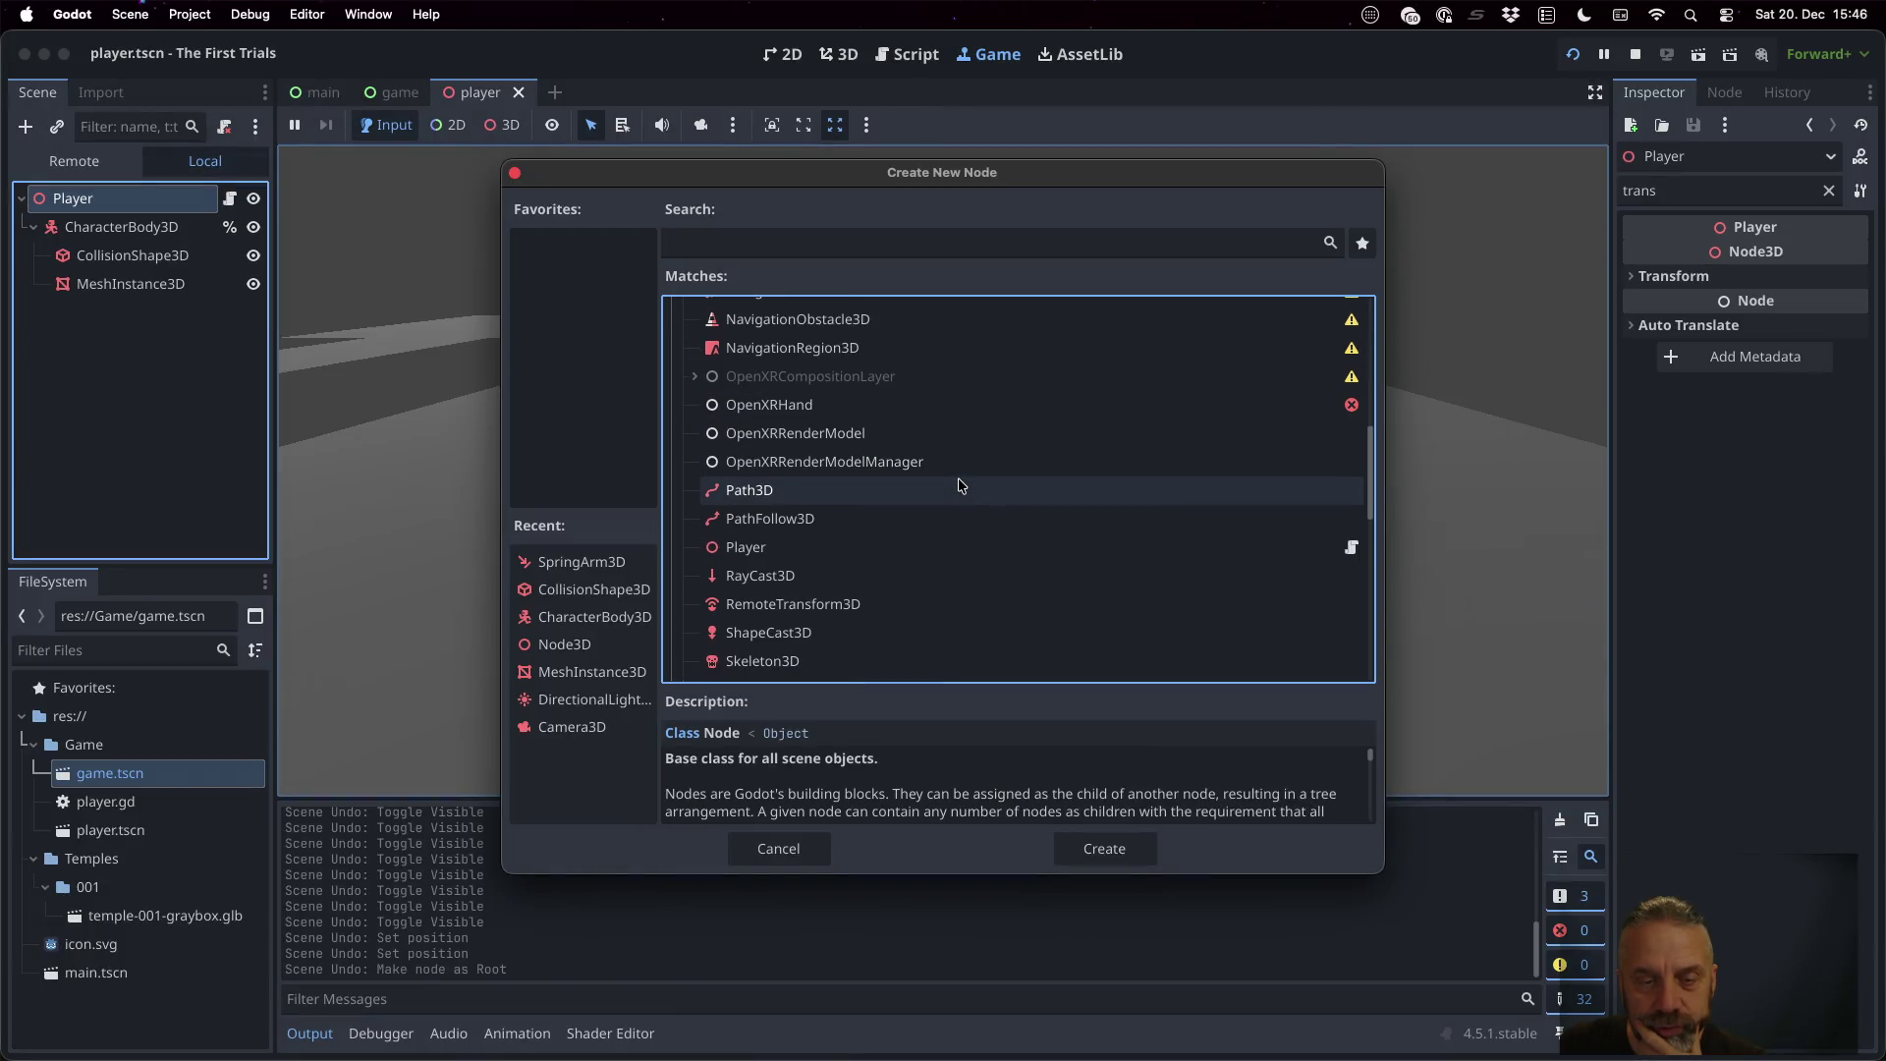
left_click(918, 589)
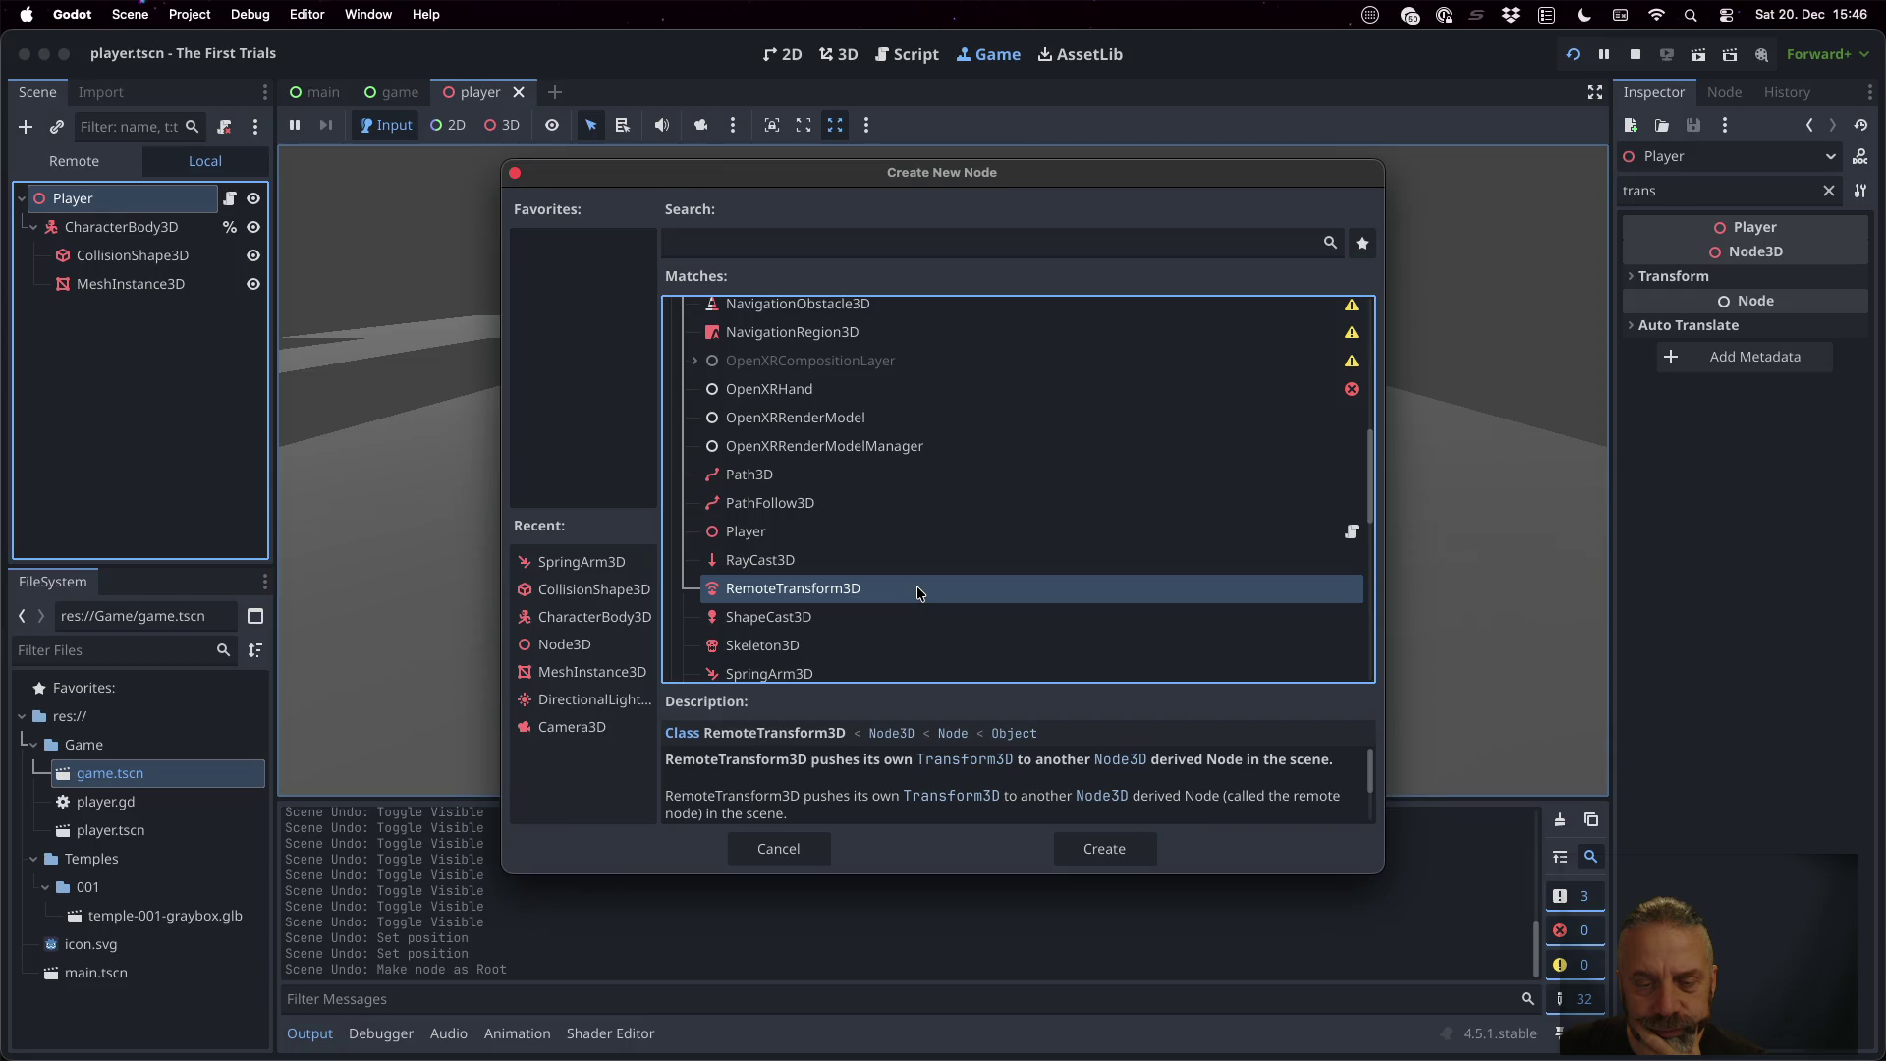
scroll(918, 592, "down", 5)
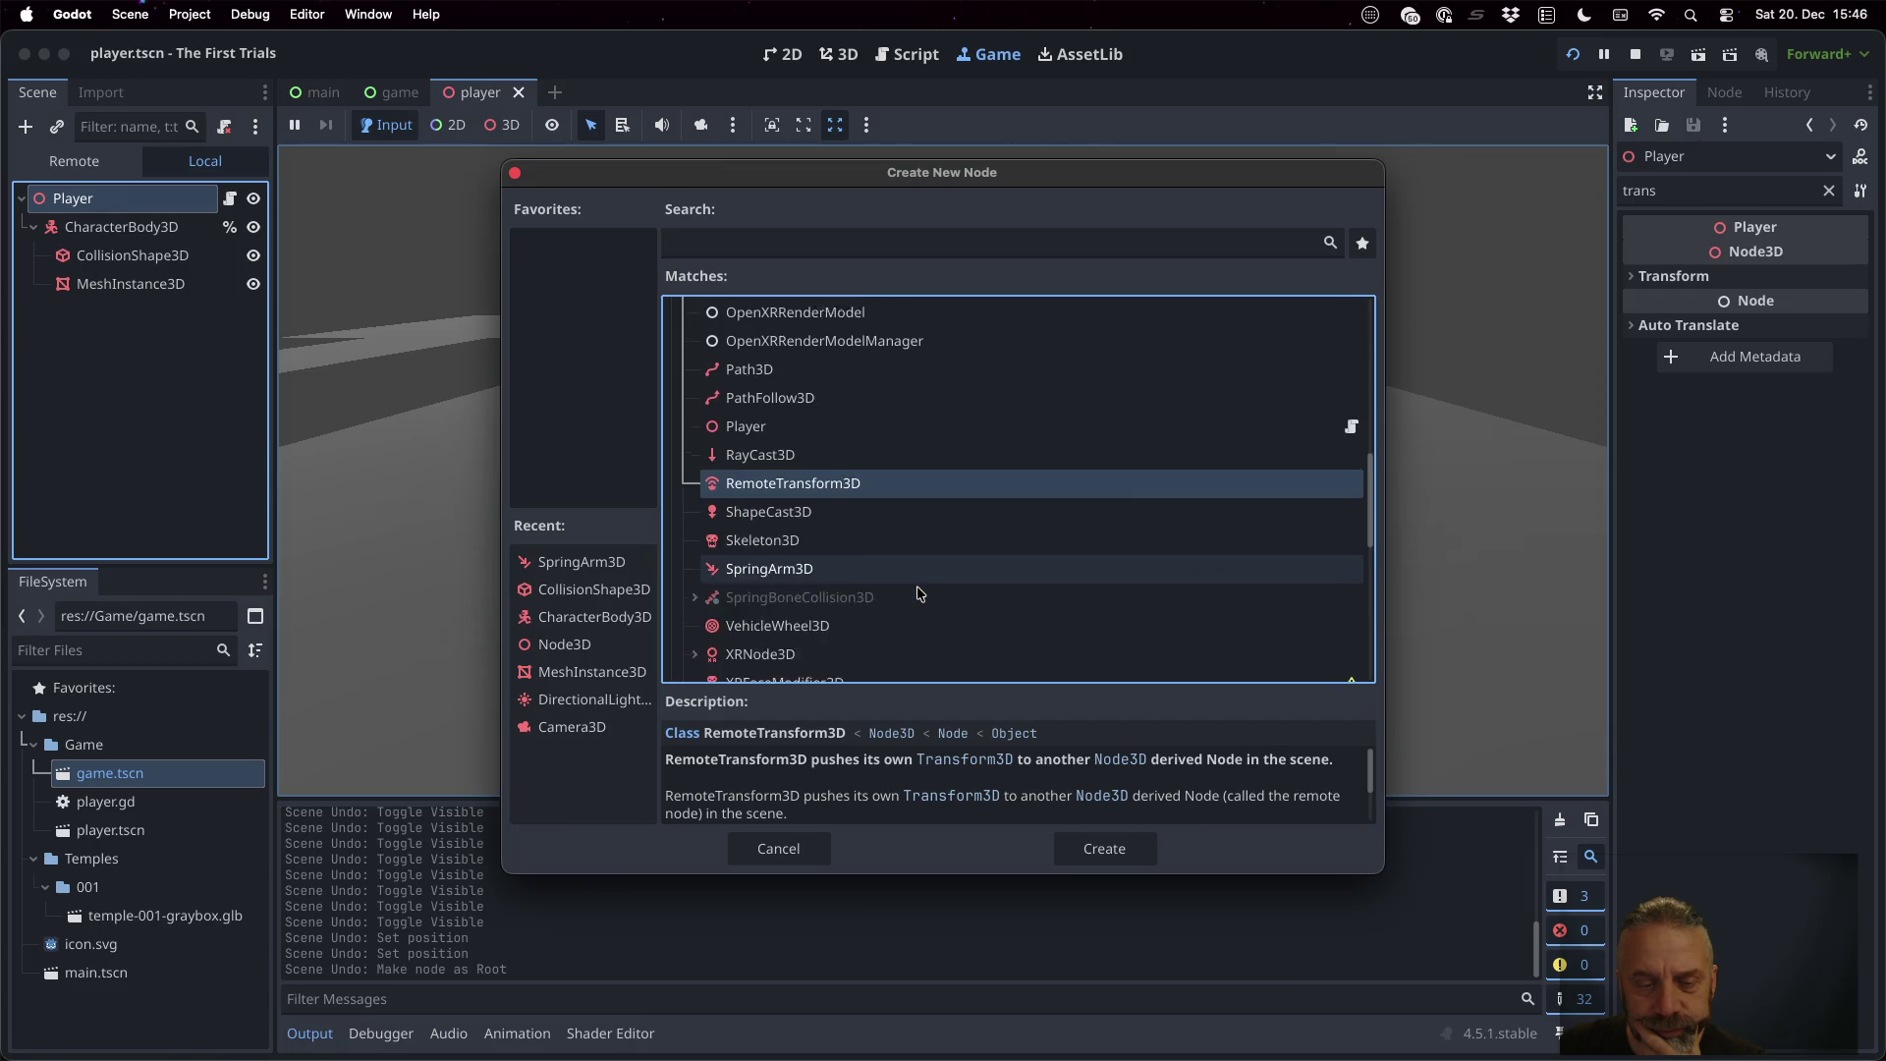
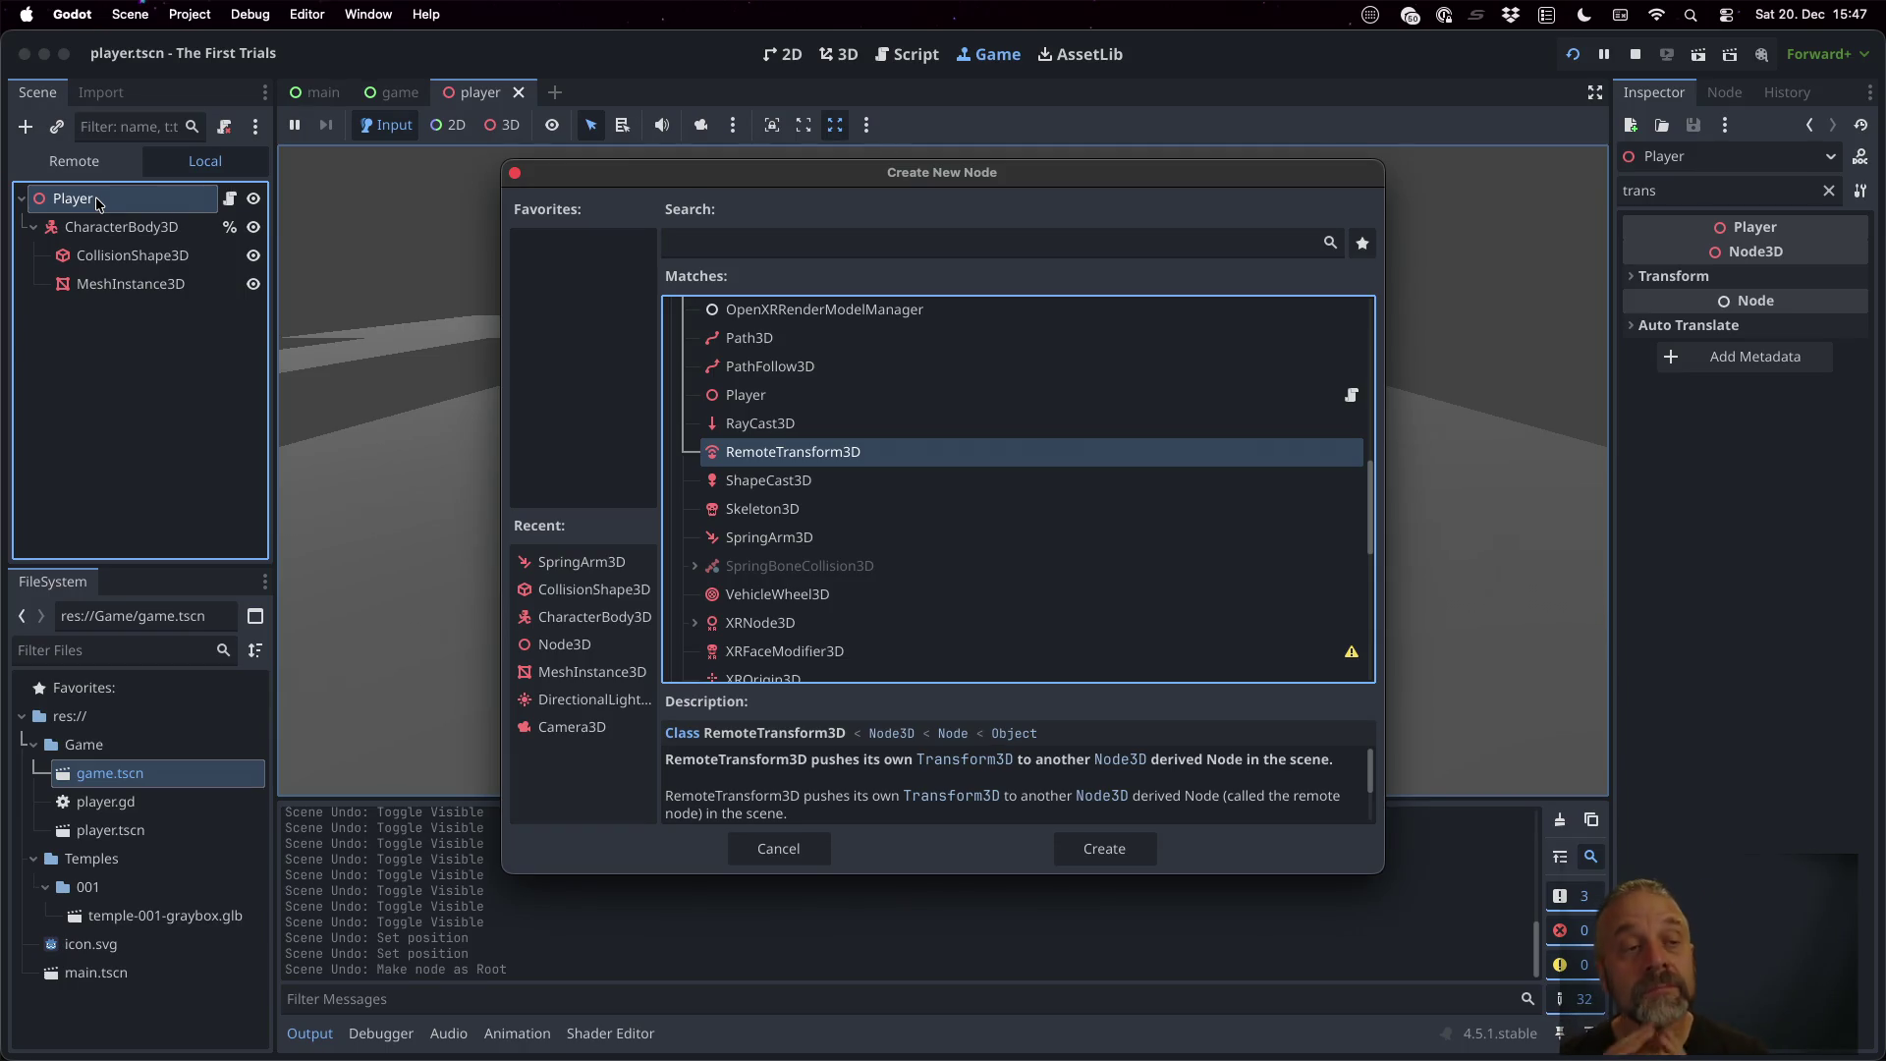
Dismiss the Create New Node dialog and open game.tscn from the FileSystem dock
key("Escape")
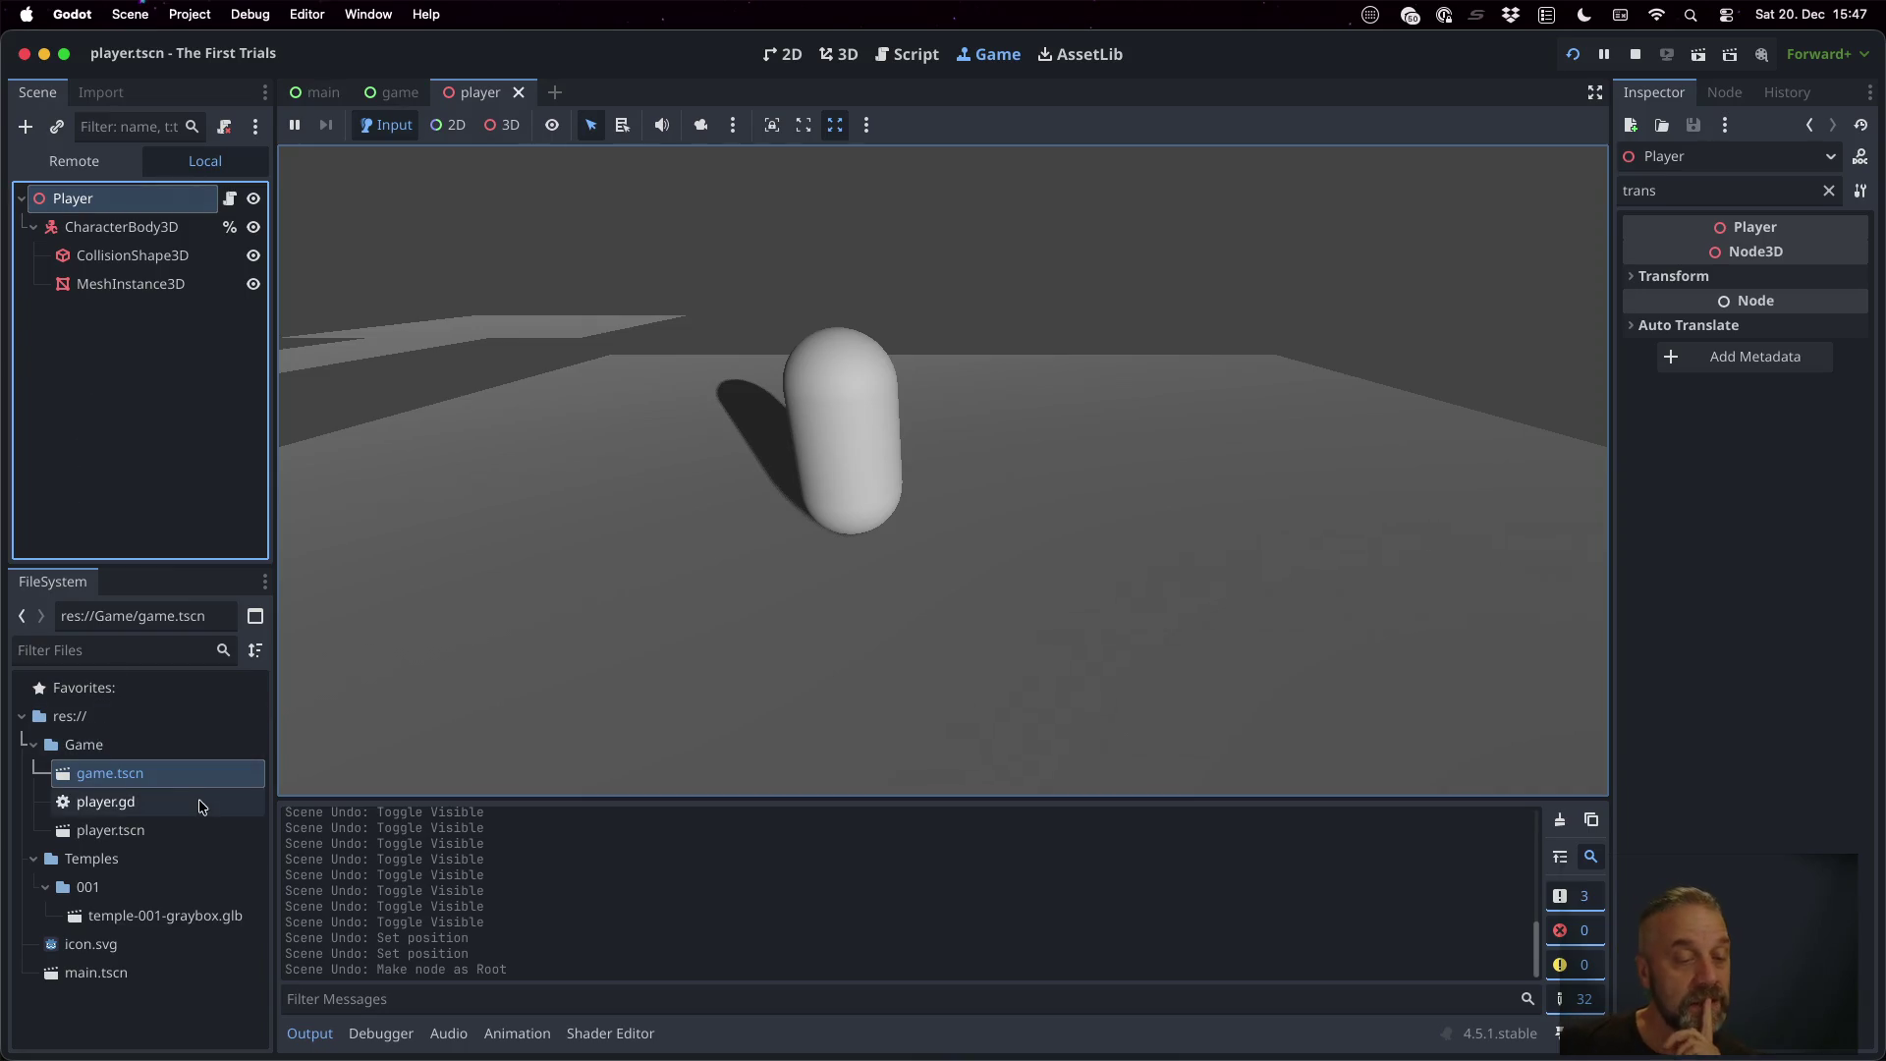
double_click(188, 780)
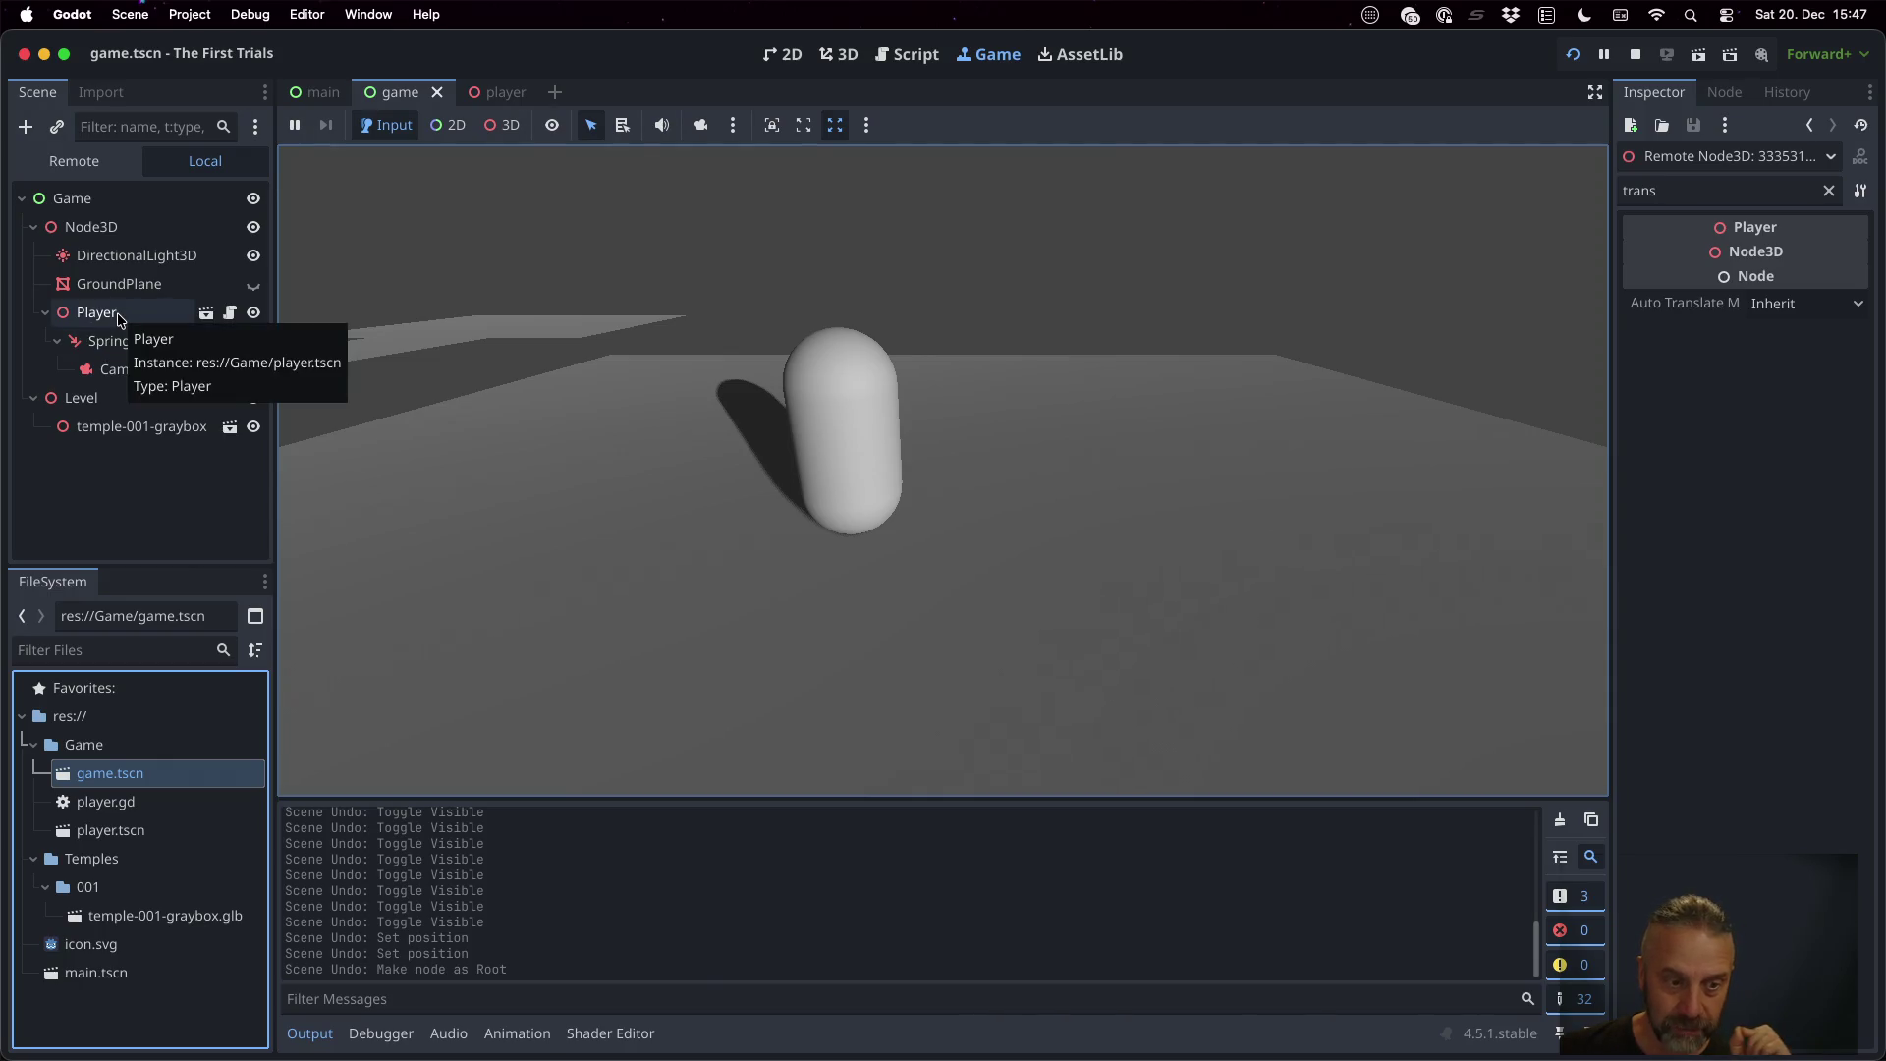
key("ctrl+Left")
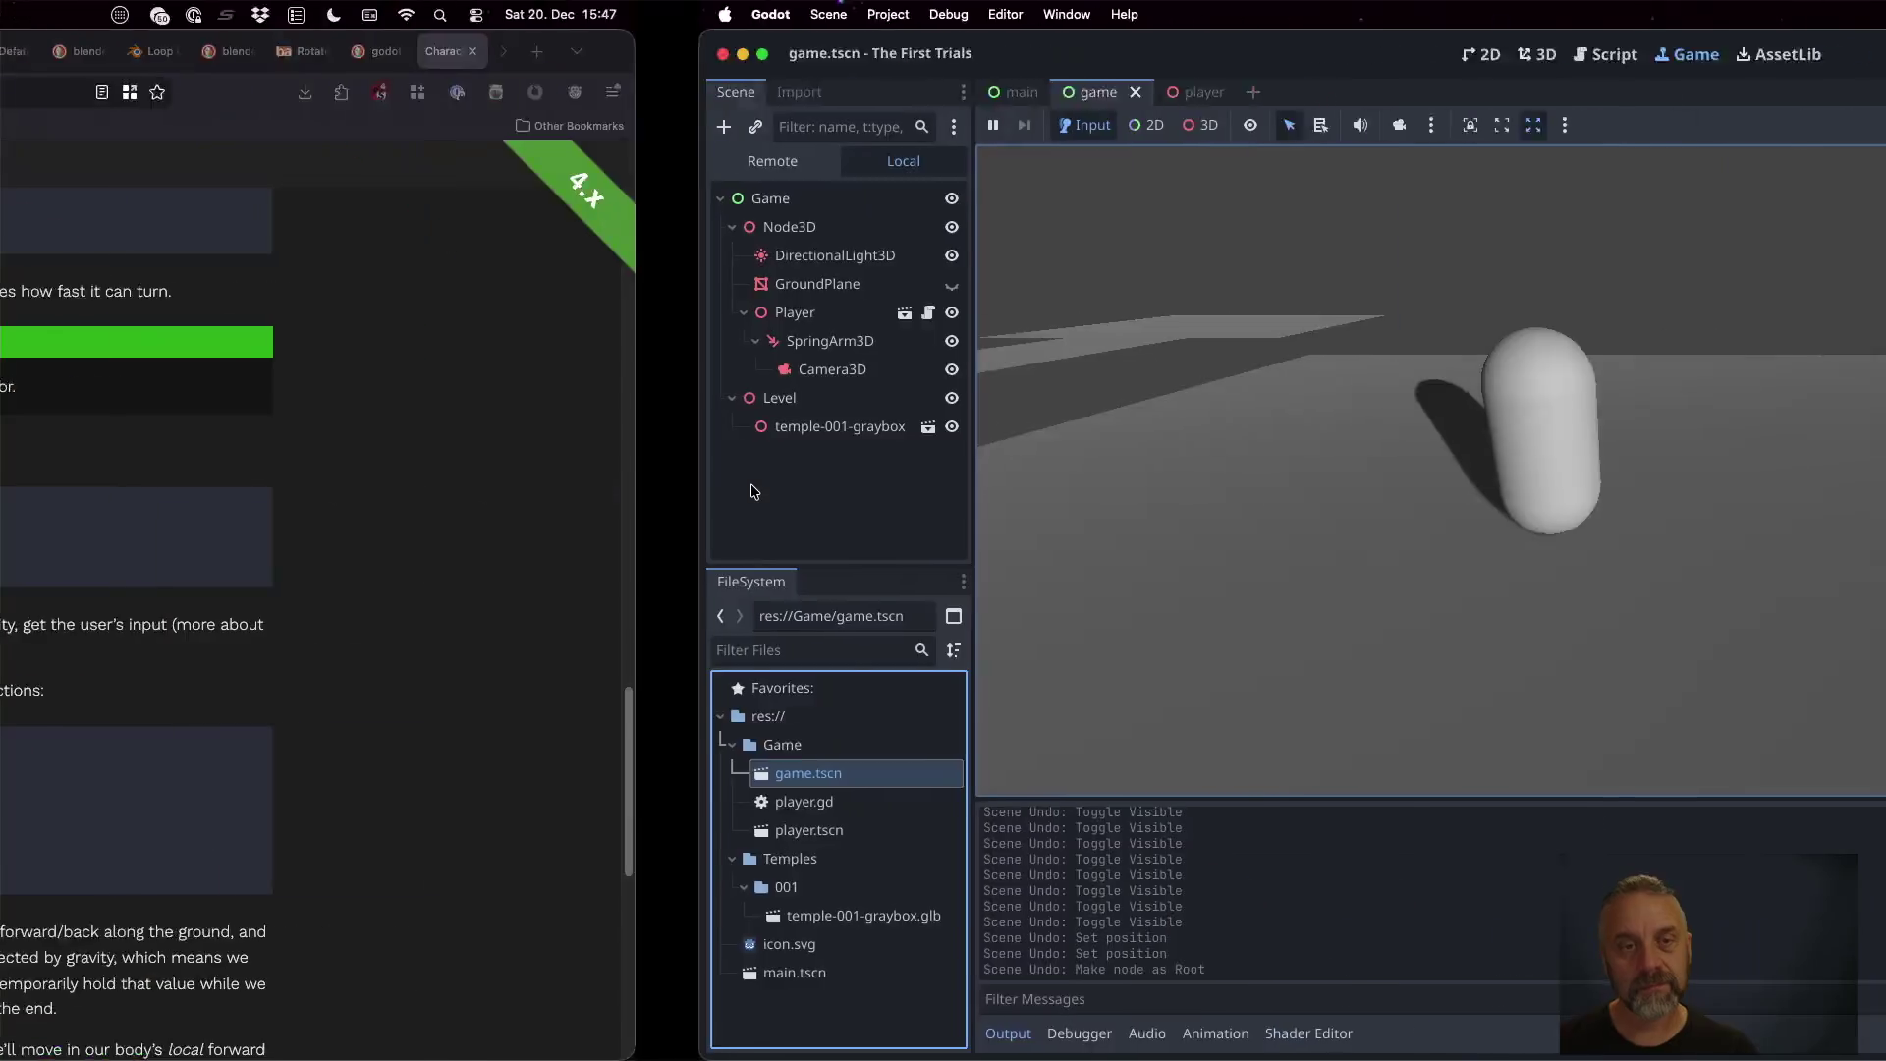
Search the web for 'goto characterbody3d under node3d', opening the Player scene in Godot meanwhile
key("super+t")
type("charcher")
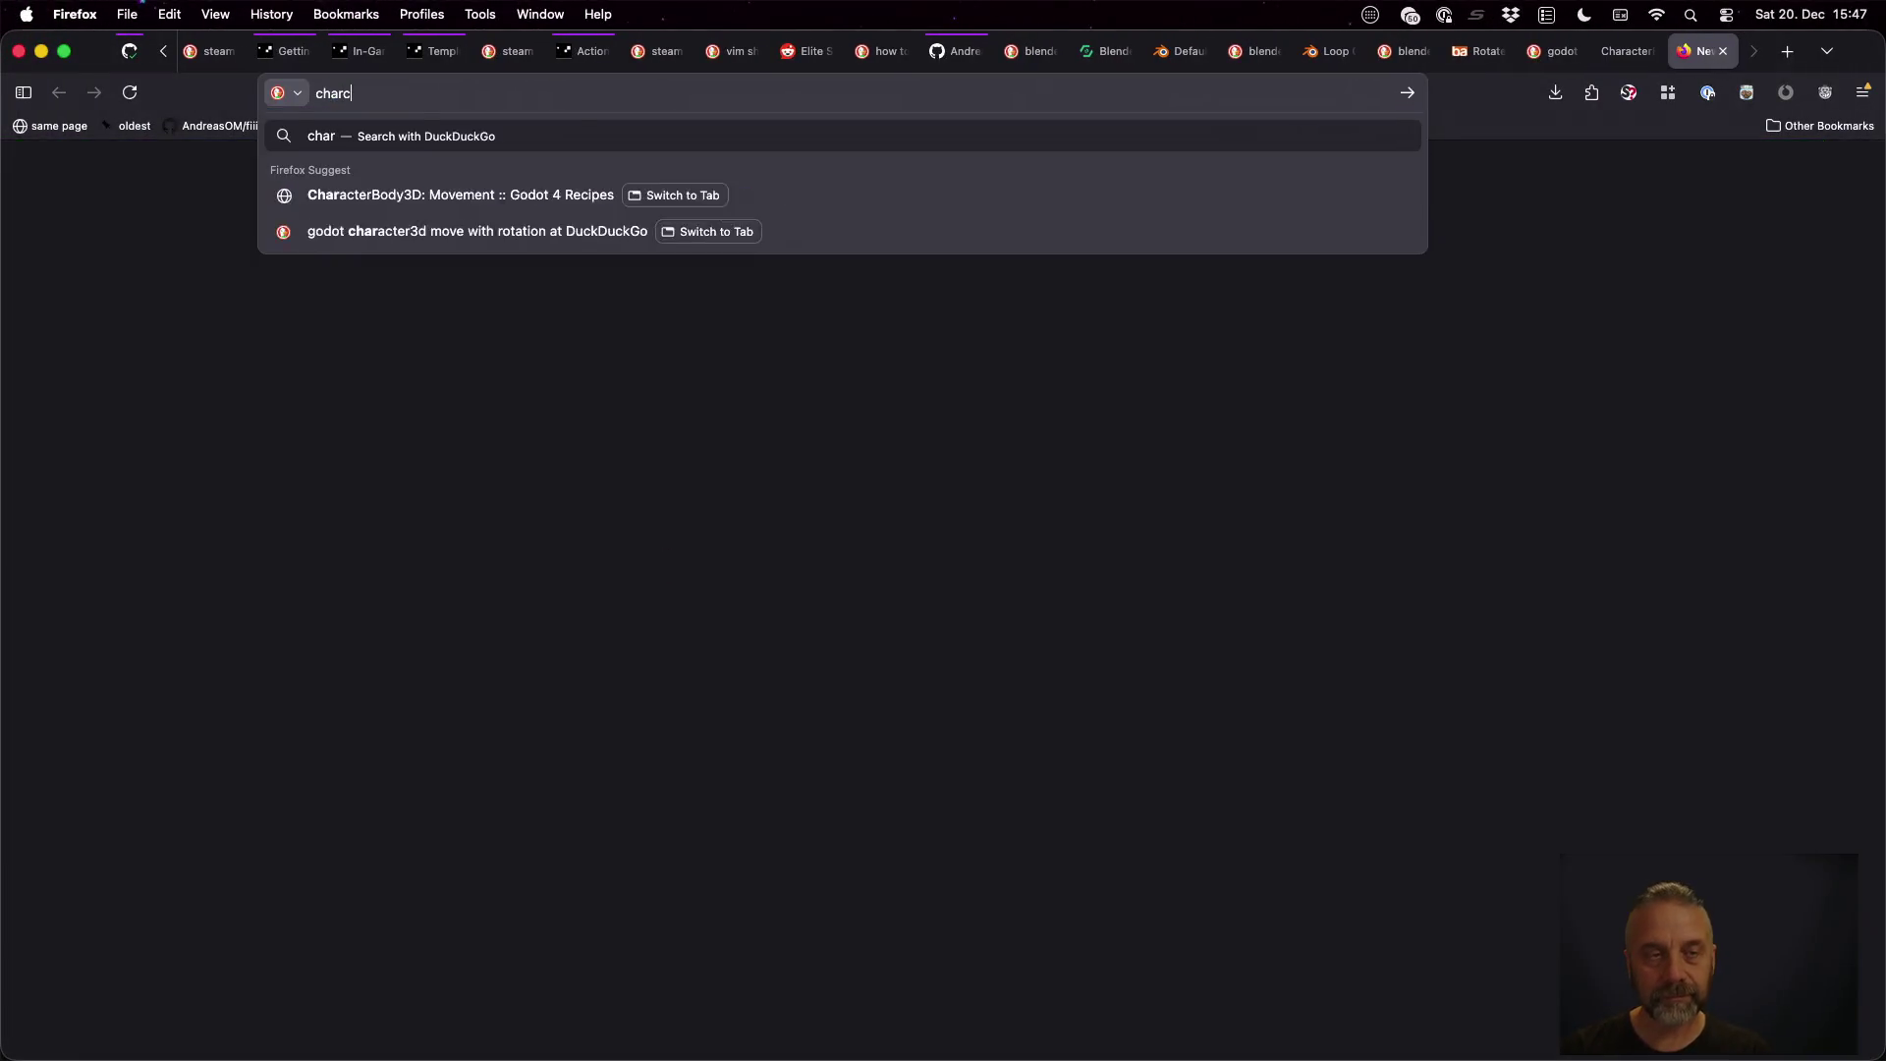
key("BackSpace")
key("BackSpace")
key("BackSpace")
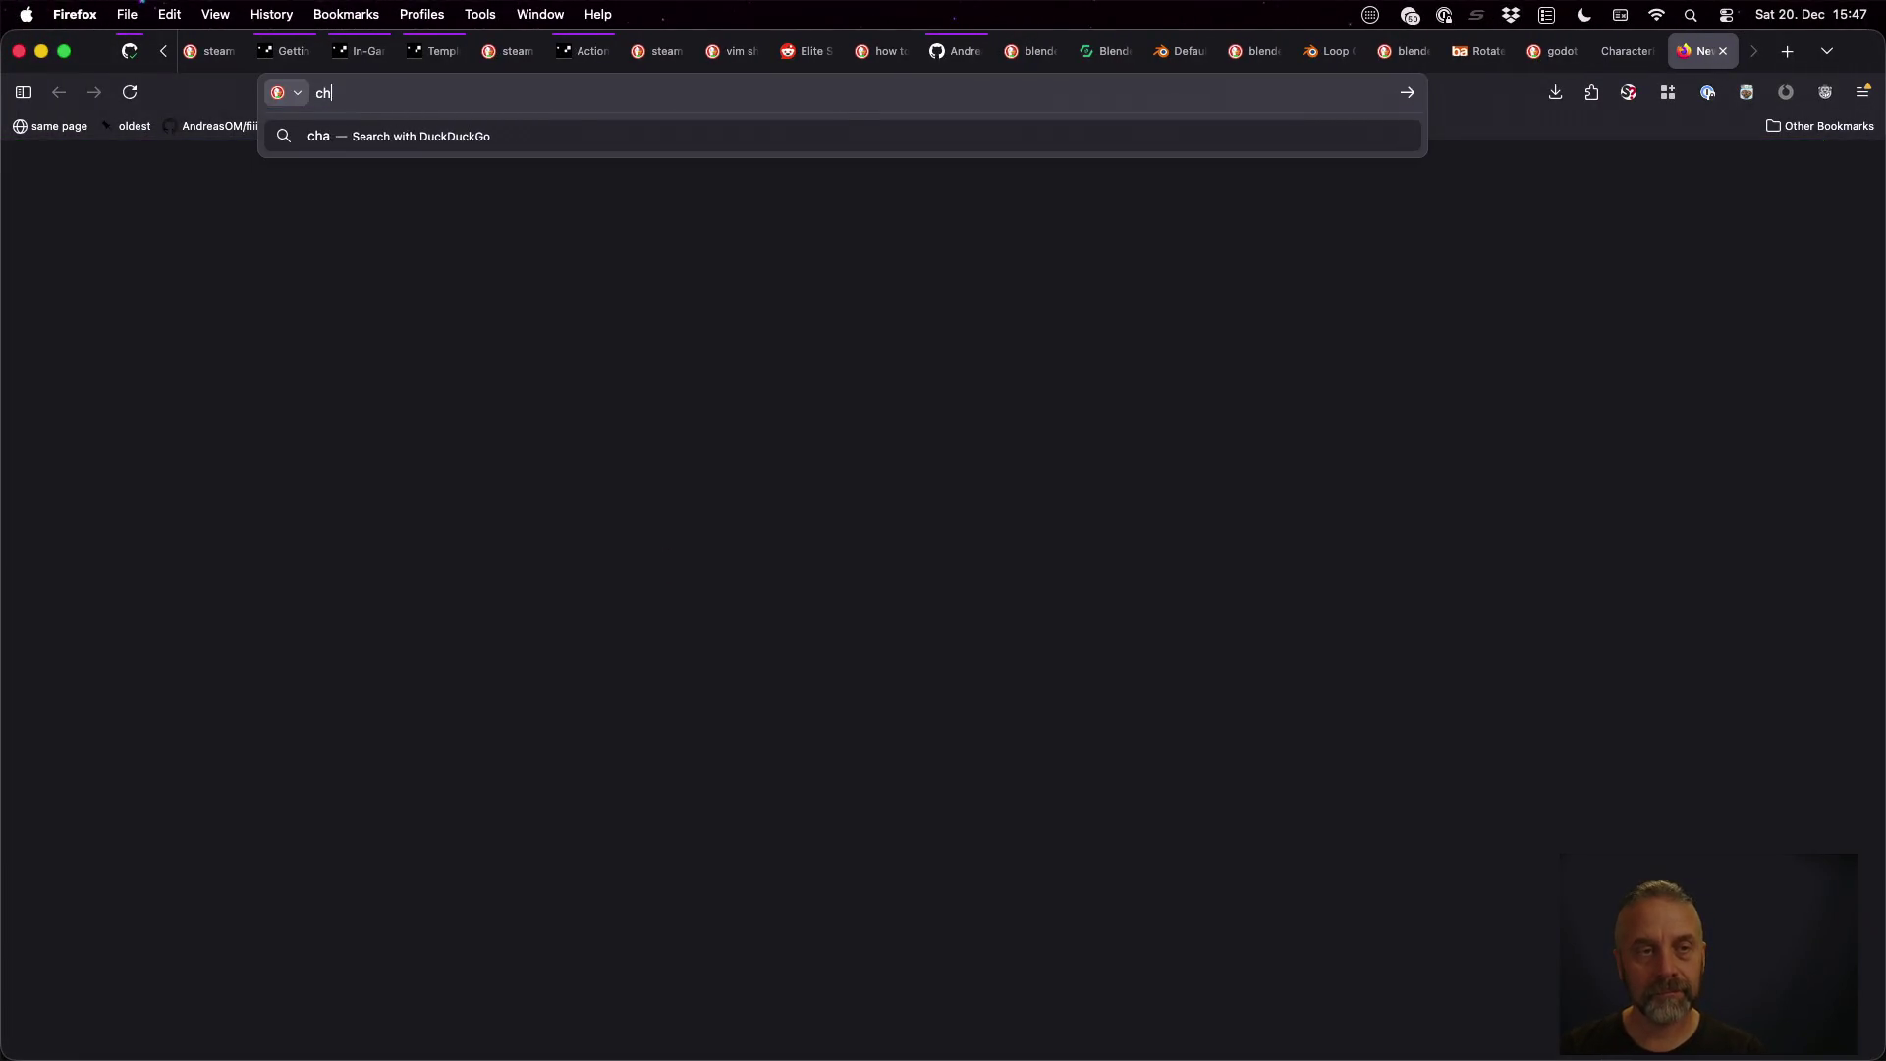
type("goto character3d")
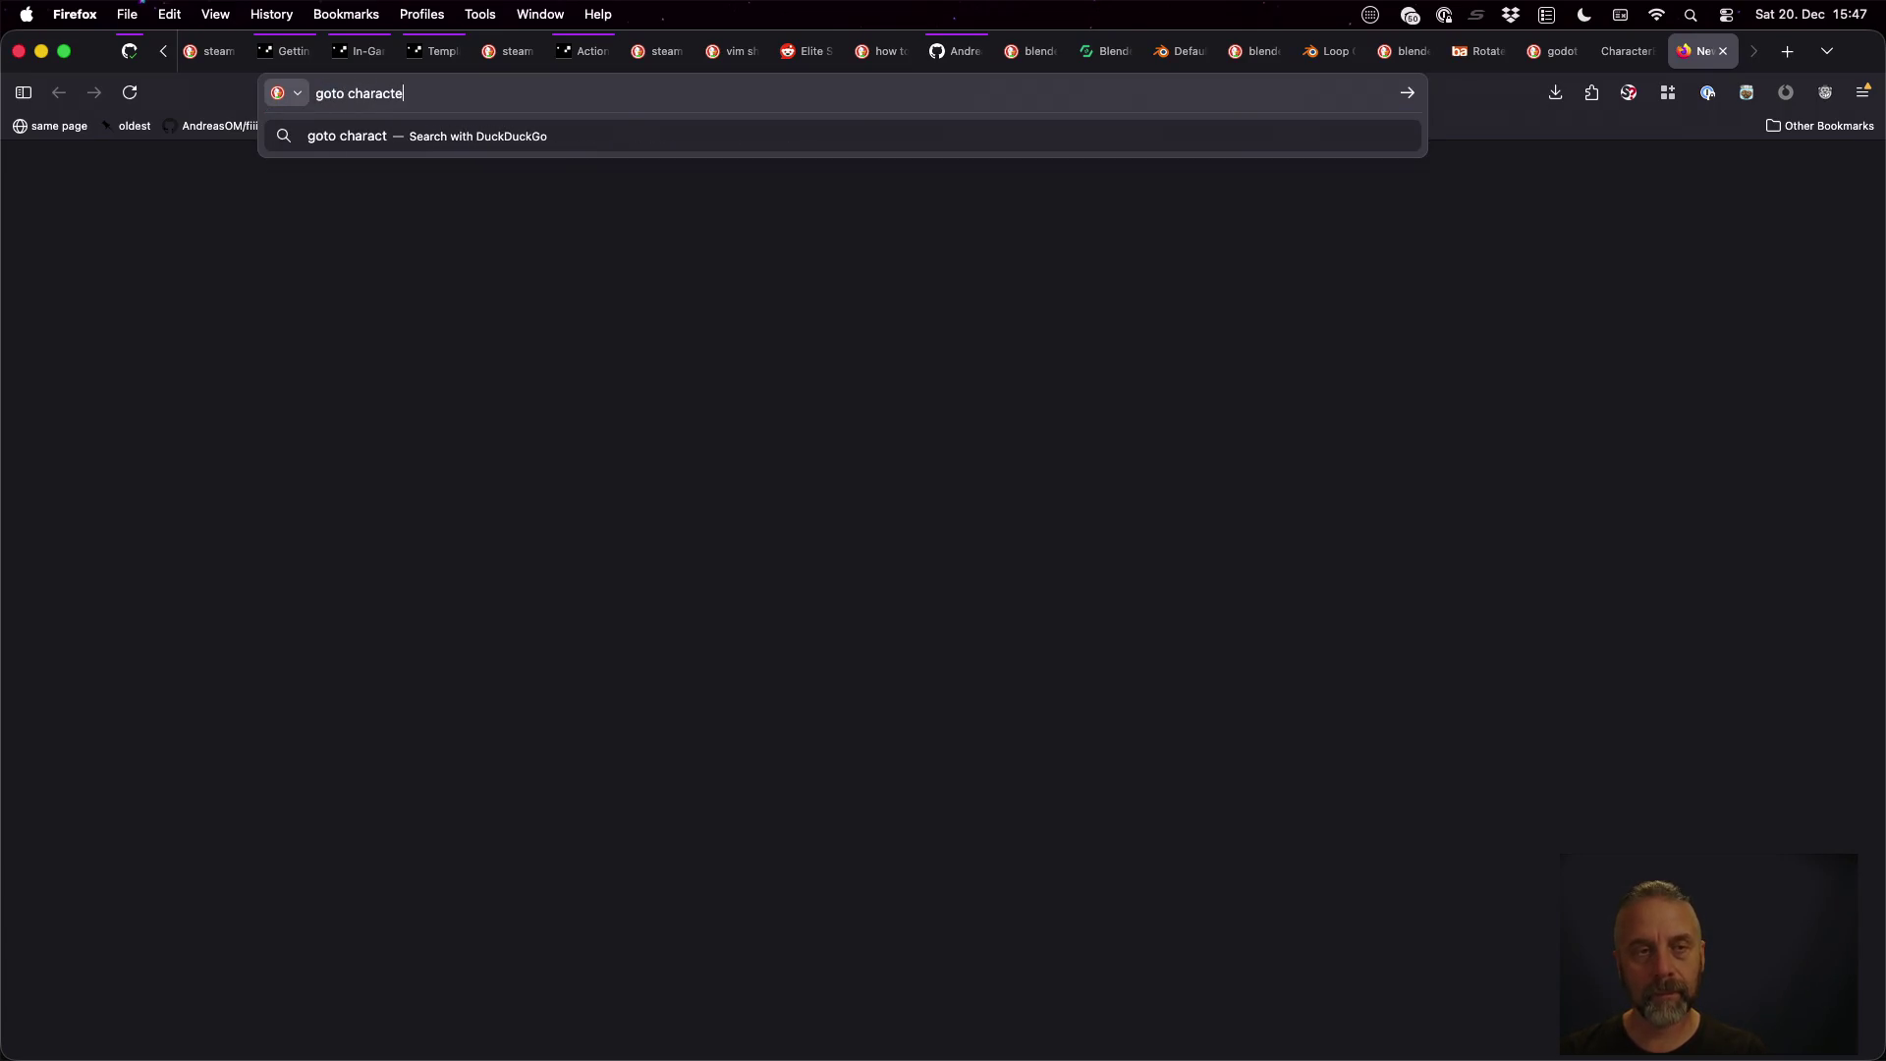
key("ctrl+Right")
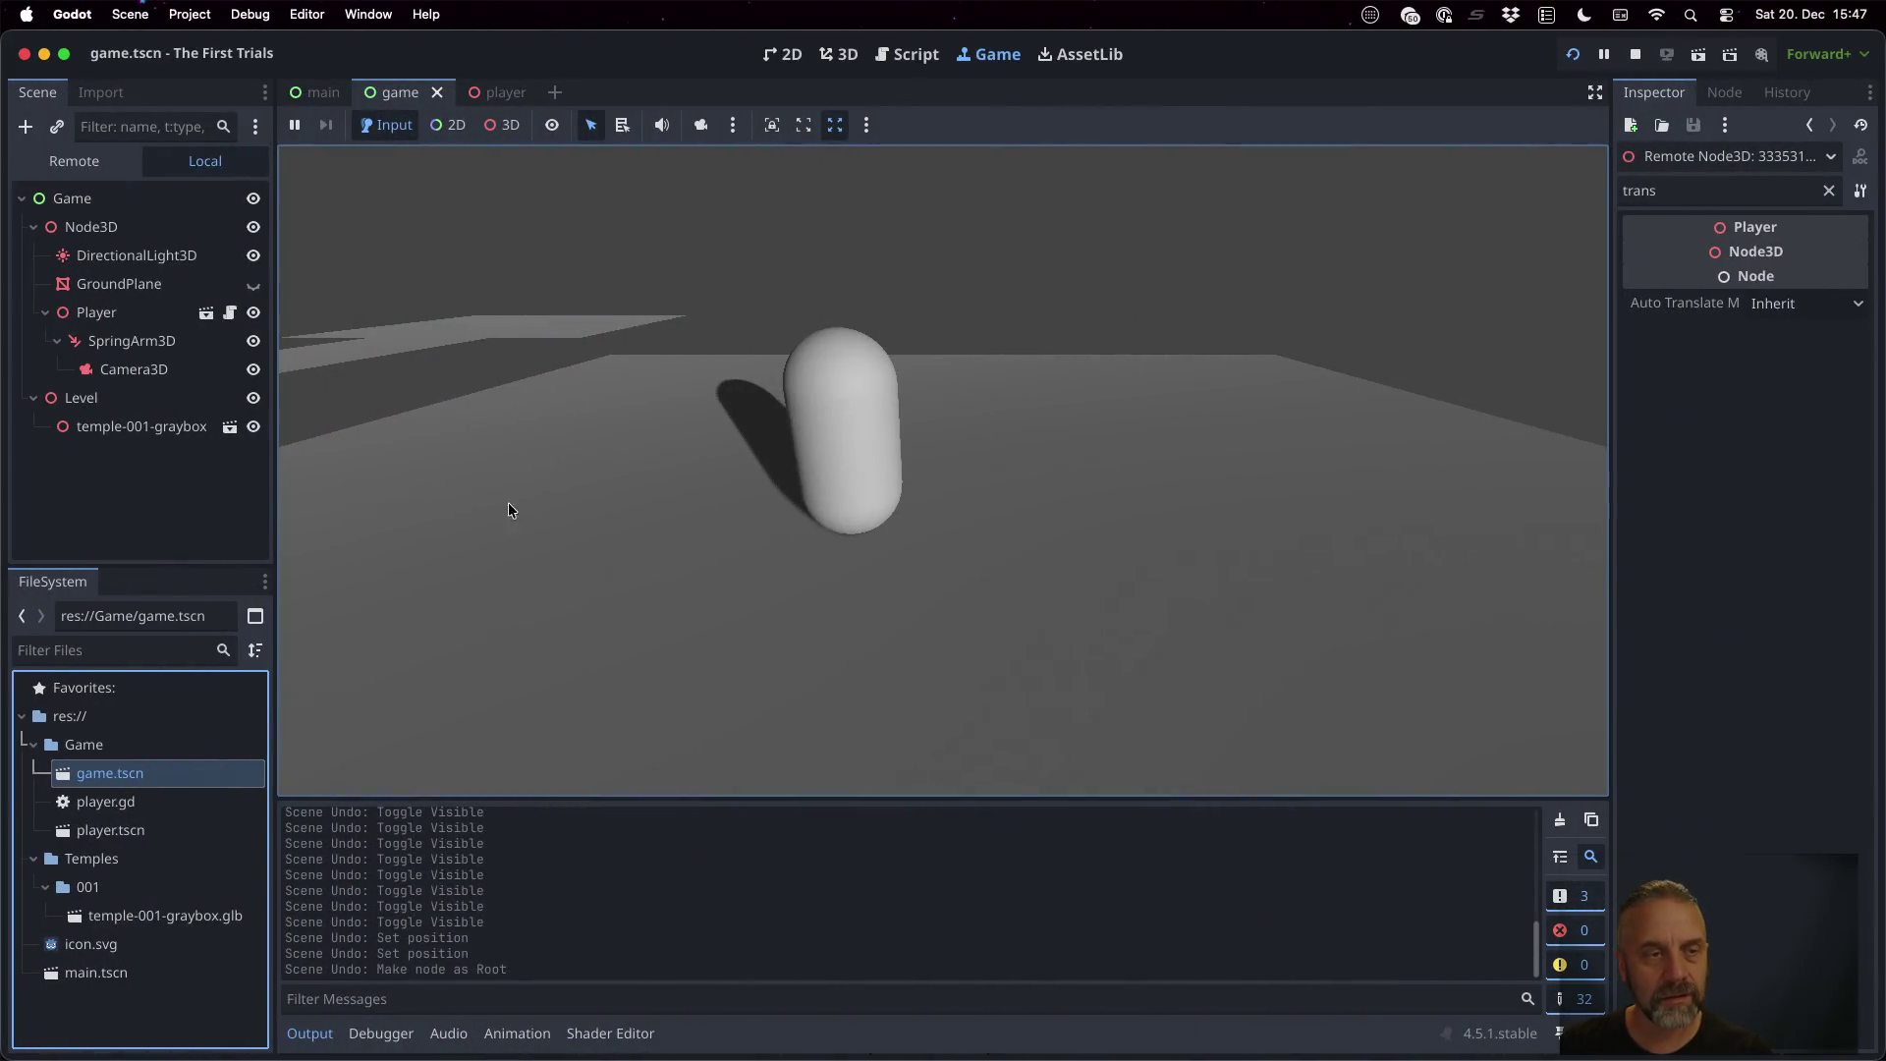
left_click(206, 312)
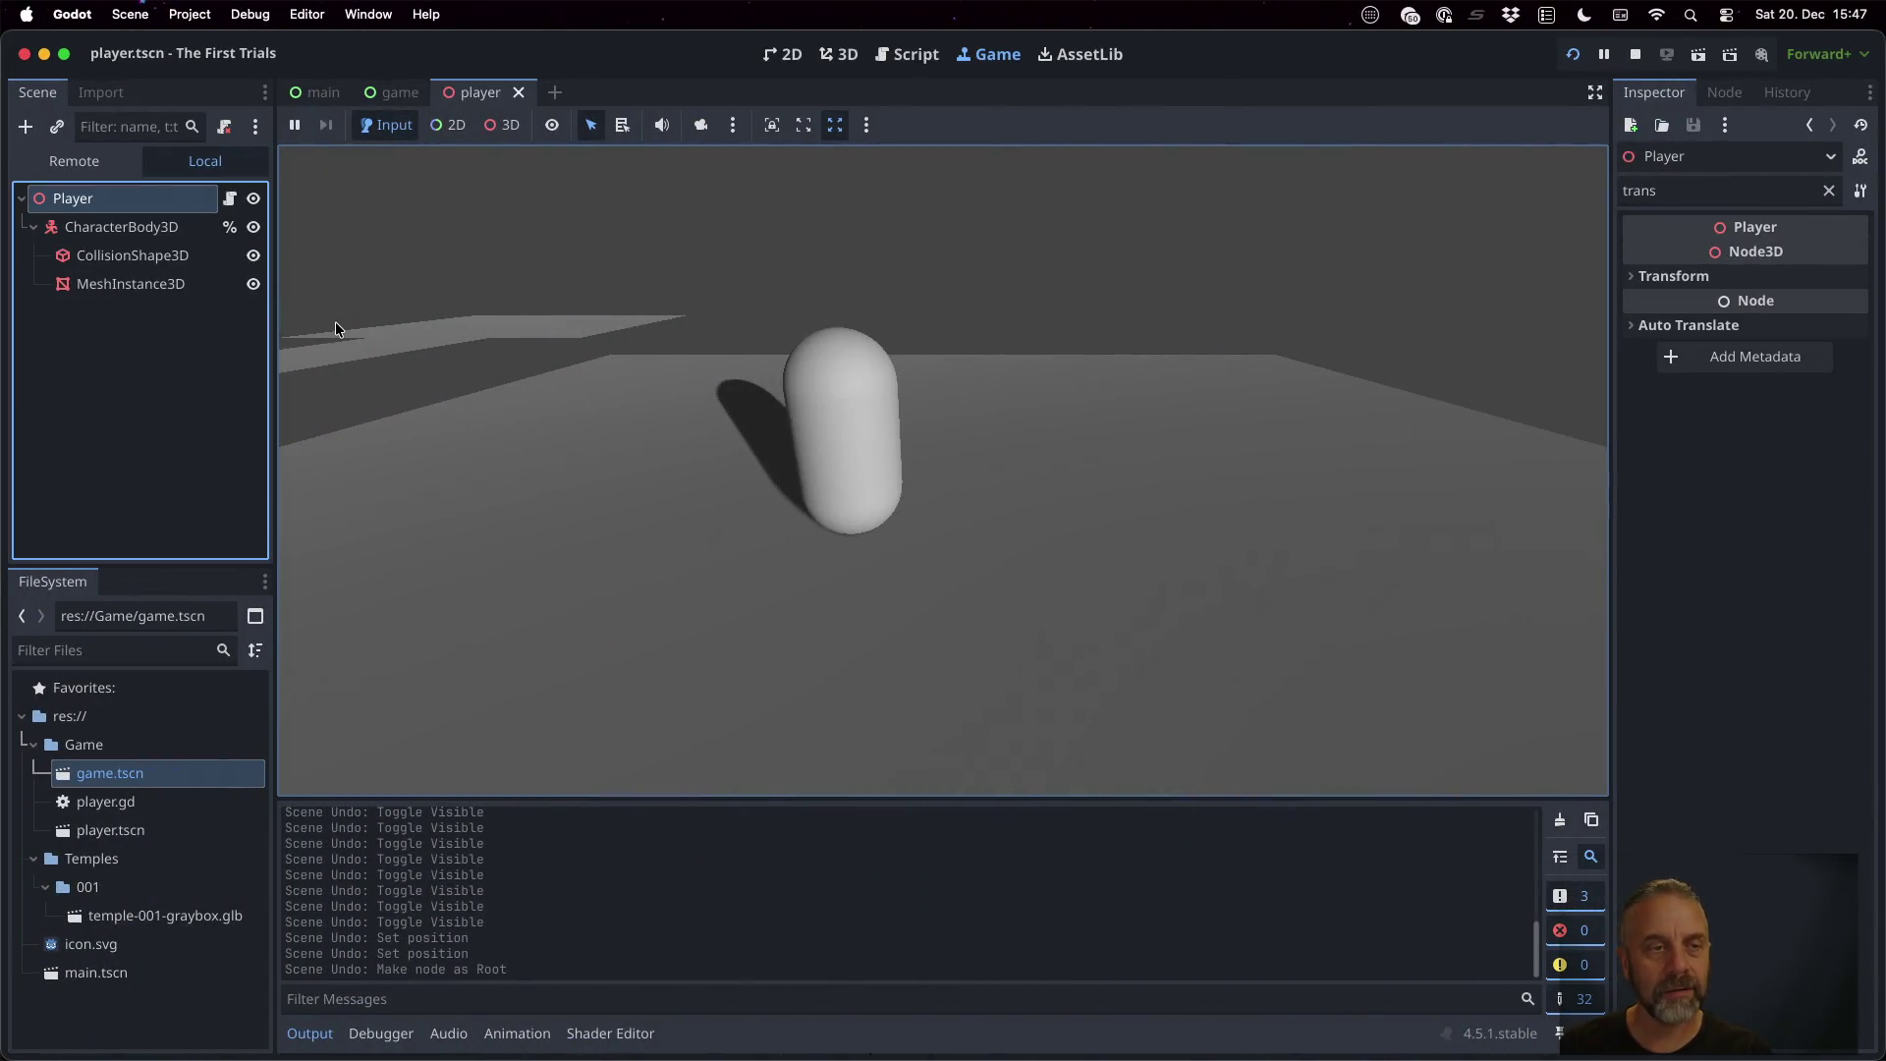
key("ctrl+Left")
type("body3d ")
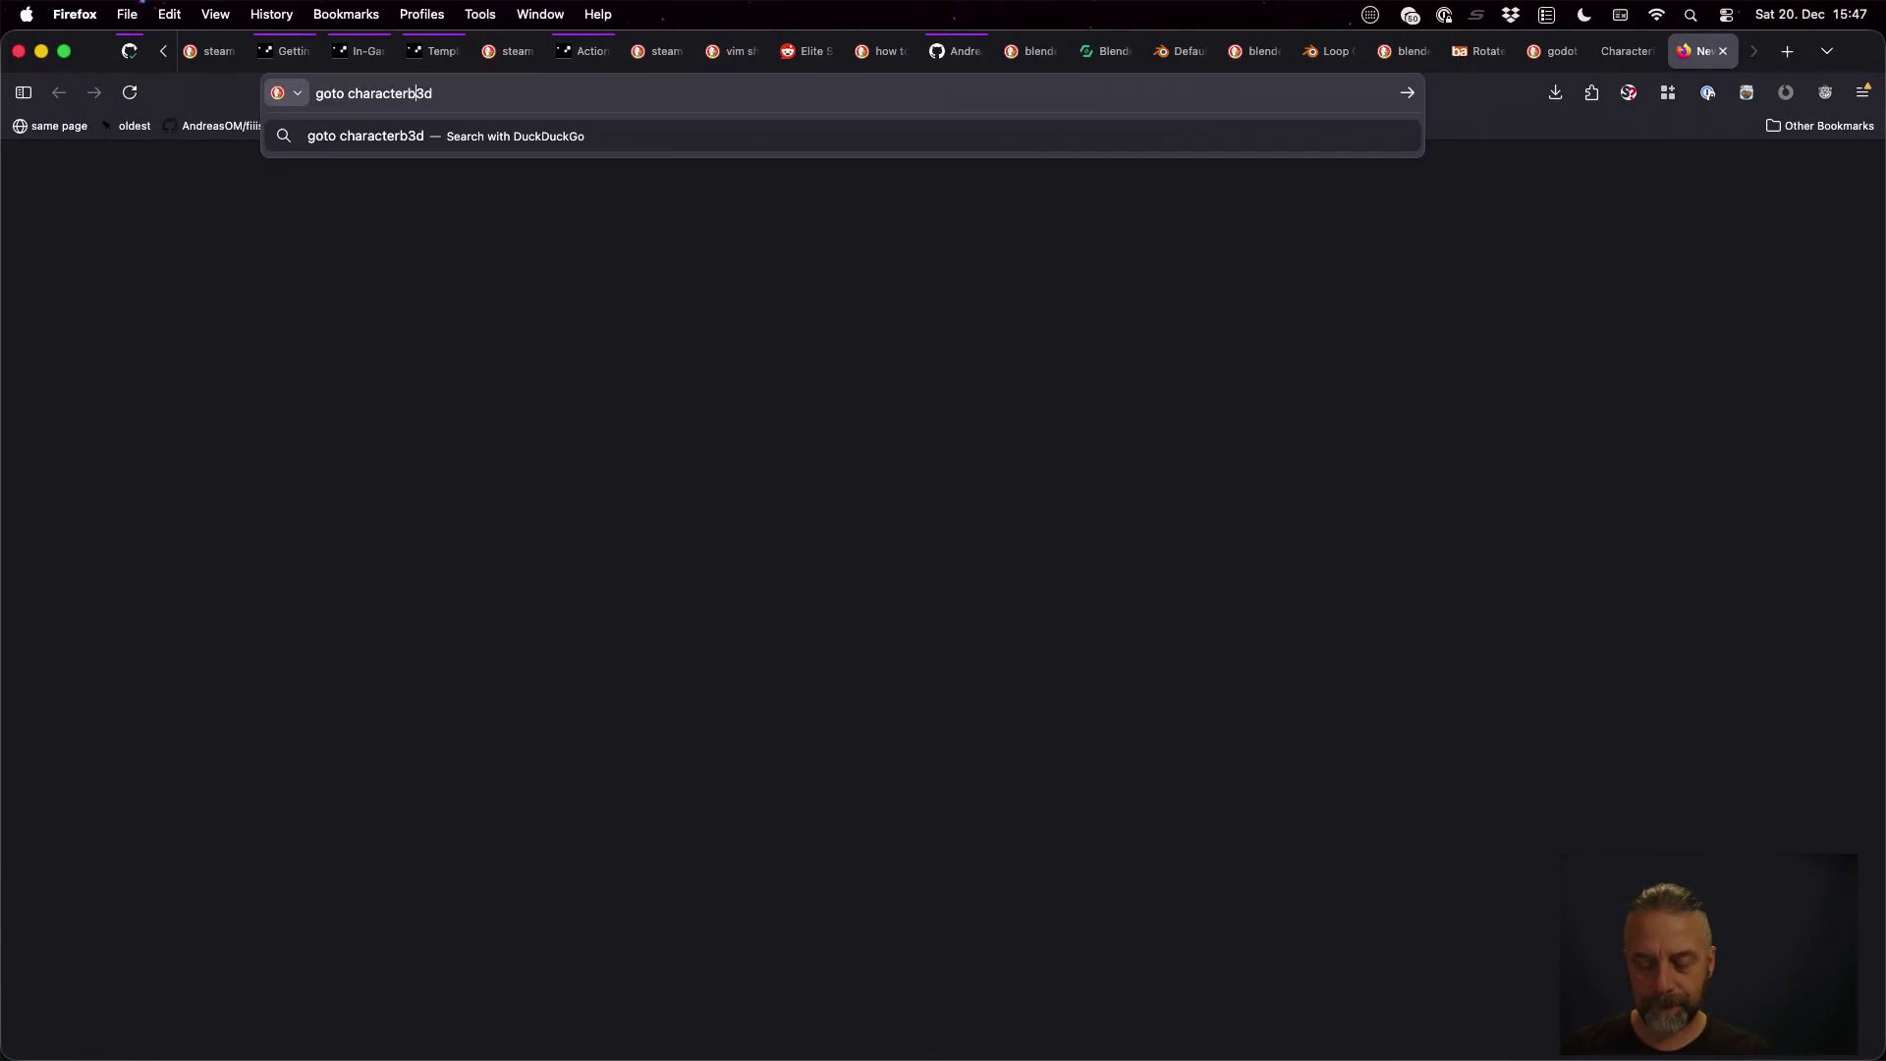
type("under nod3d")
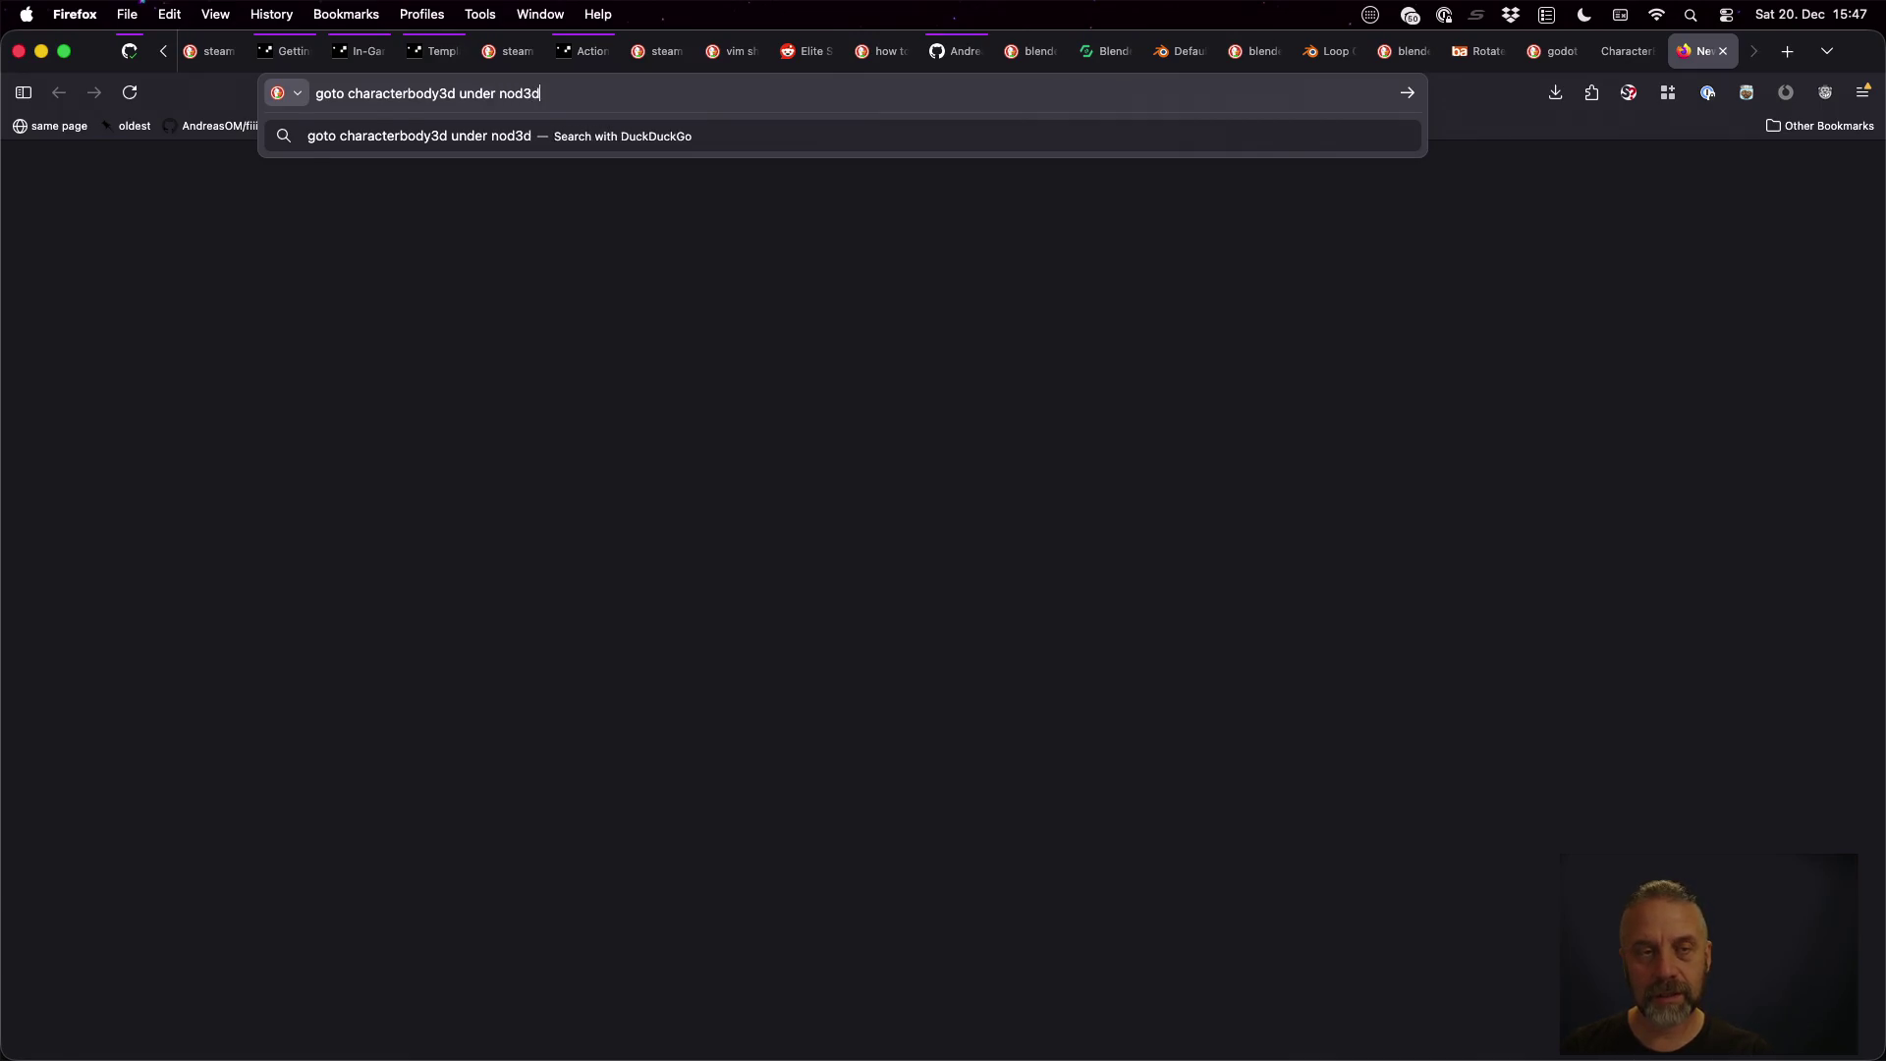
key("Return")
Fix the query typo, rerun the search and open the Game Development Stack Exchange question
left_click(403, 182)
type("e")
key("Return")
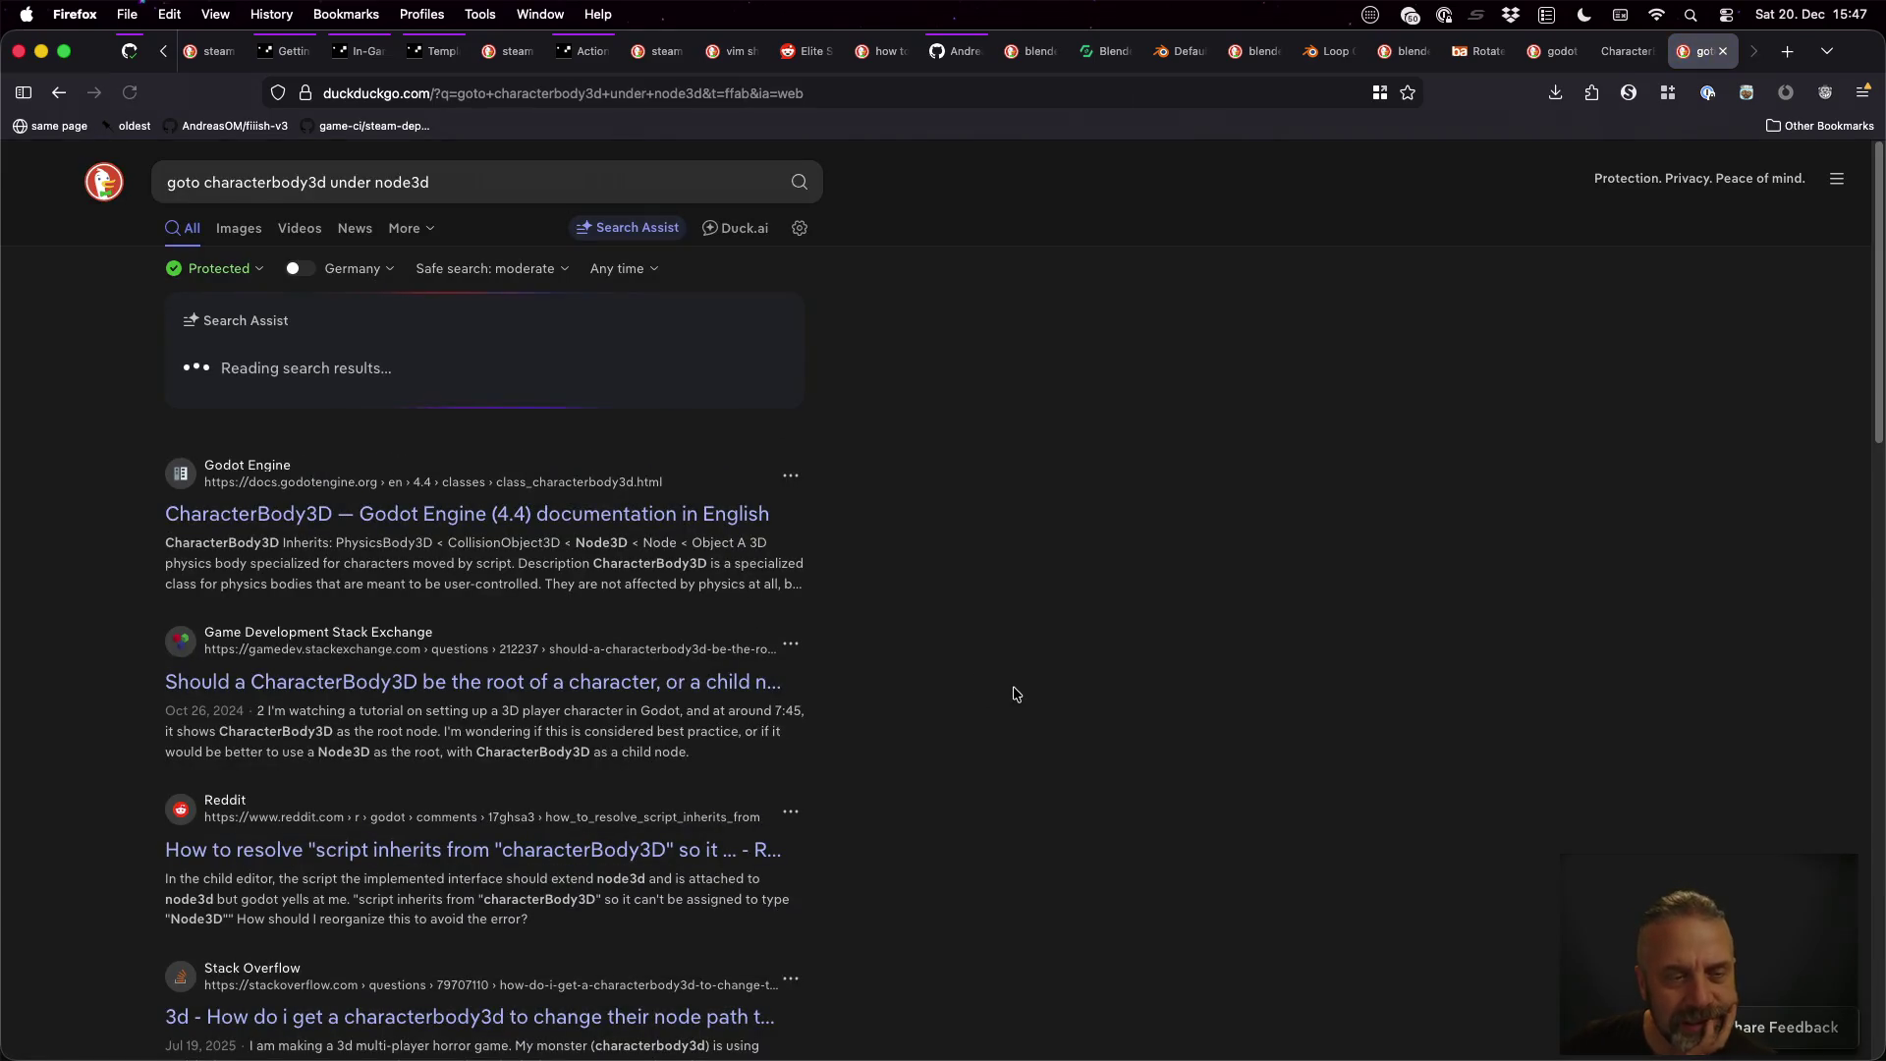
scroll(1012, 688, "down", 2)
left_click(738, 588)
Read the answers on CharacterBody3D as root, close the tab and return to Godot's Player node
scroll(1166, 591, "down", 5)
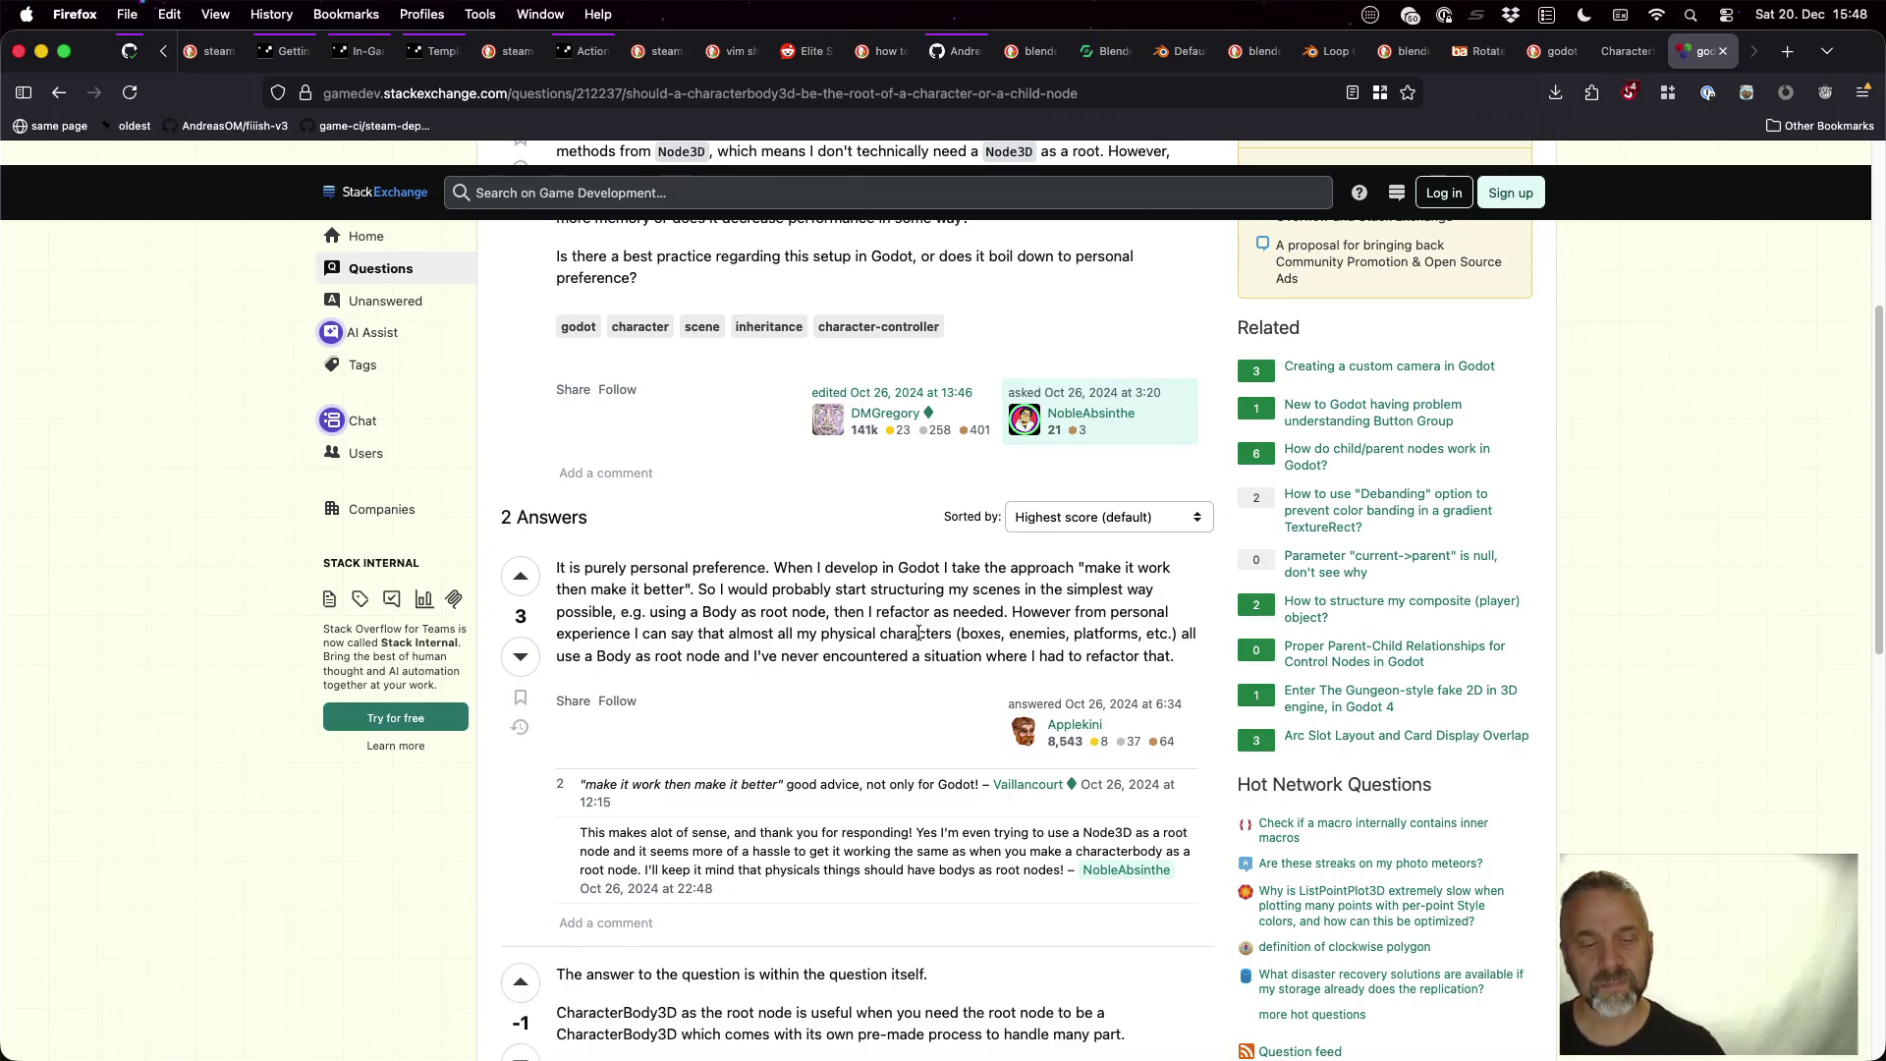
scroll(918, 634, "down", 5)
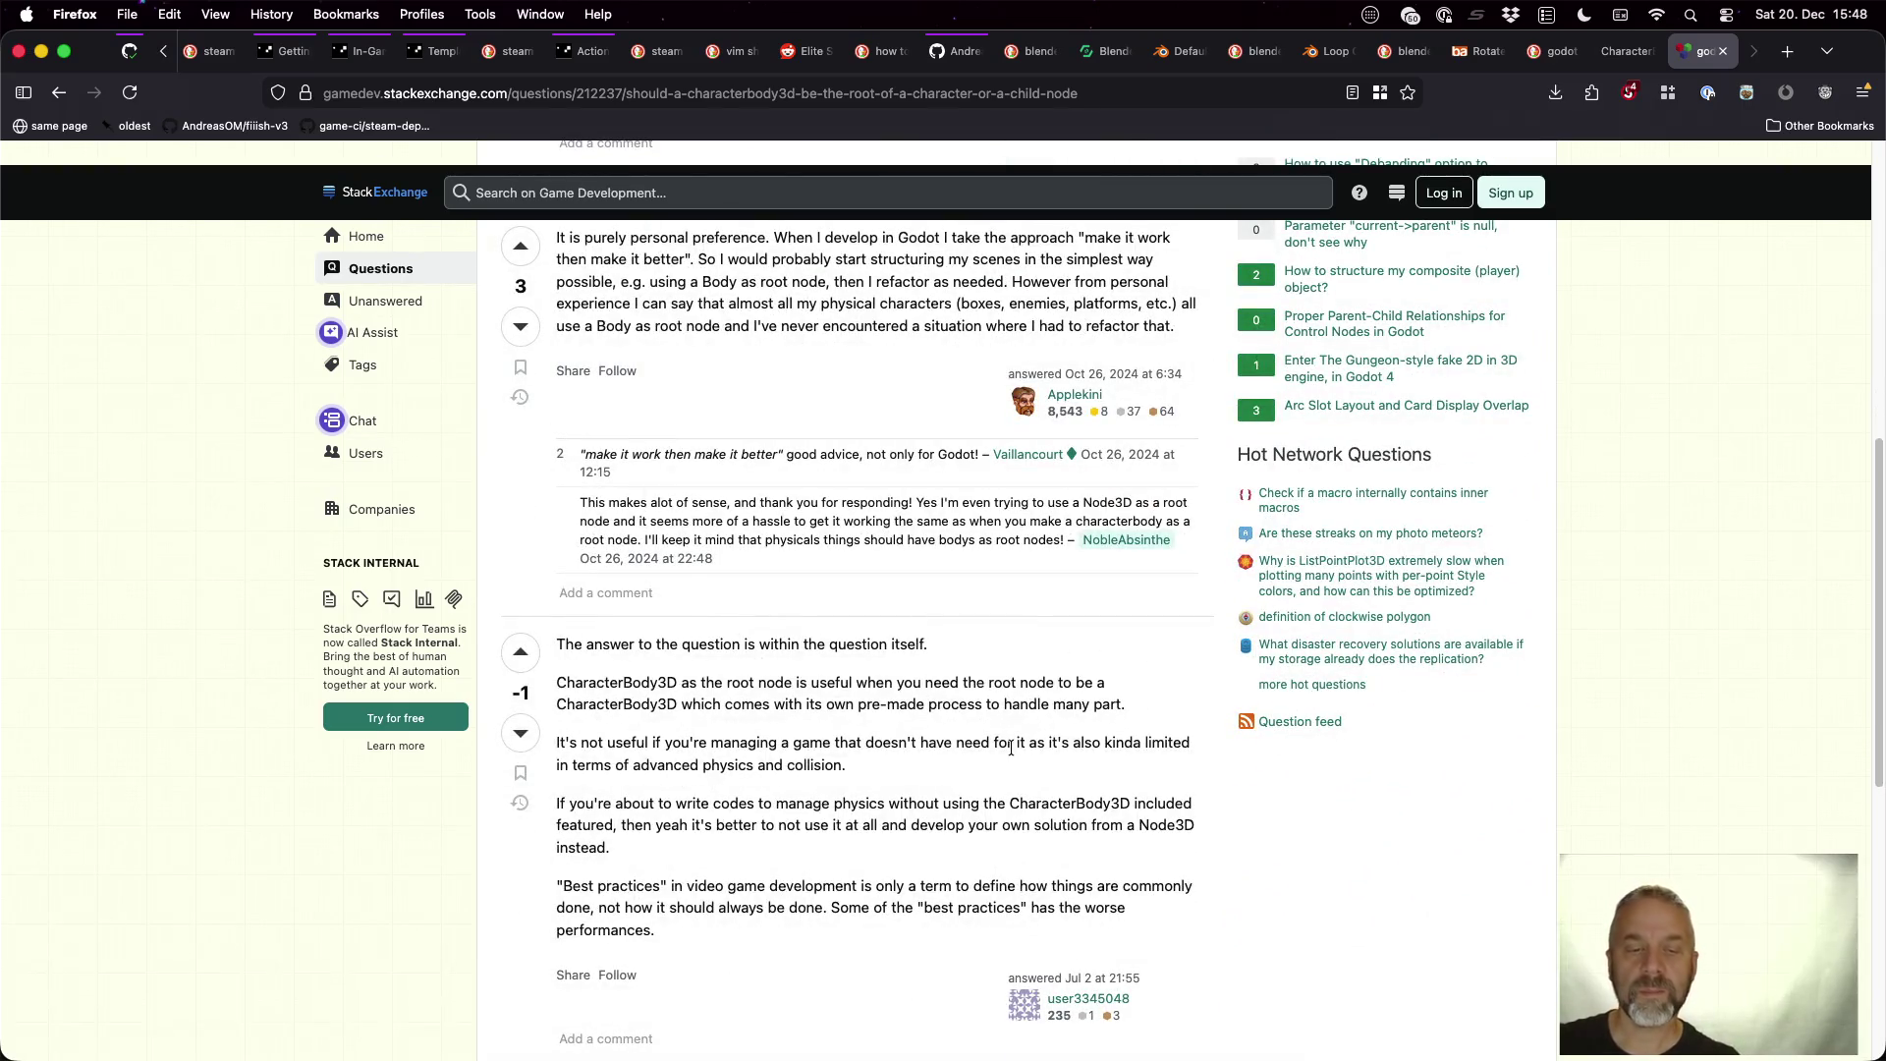
scroll(1011, 748, "down", 4)
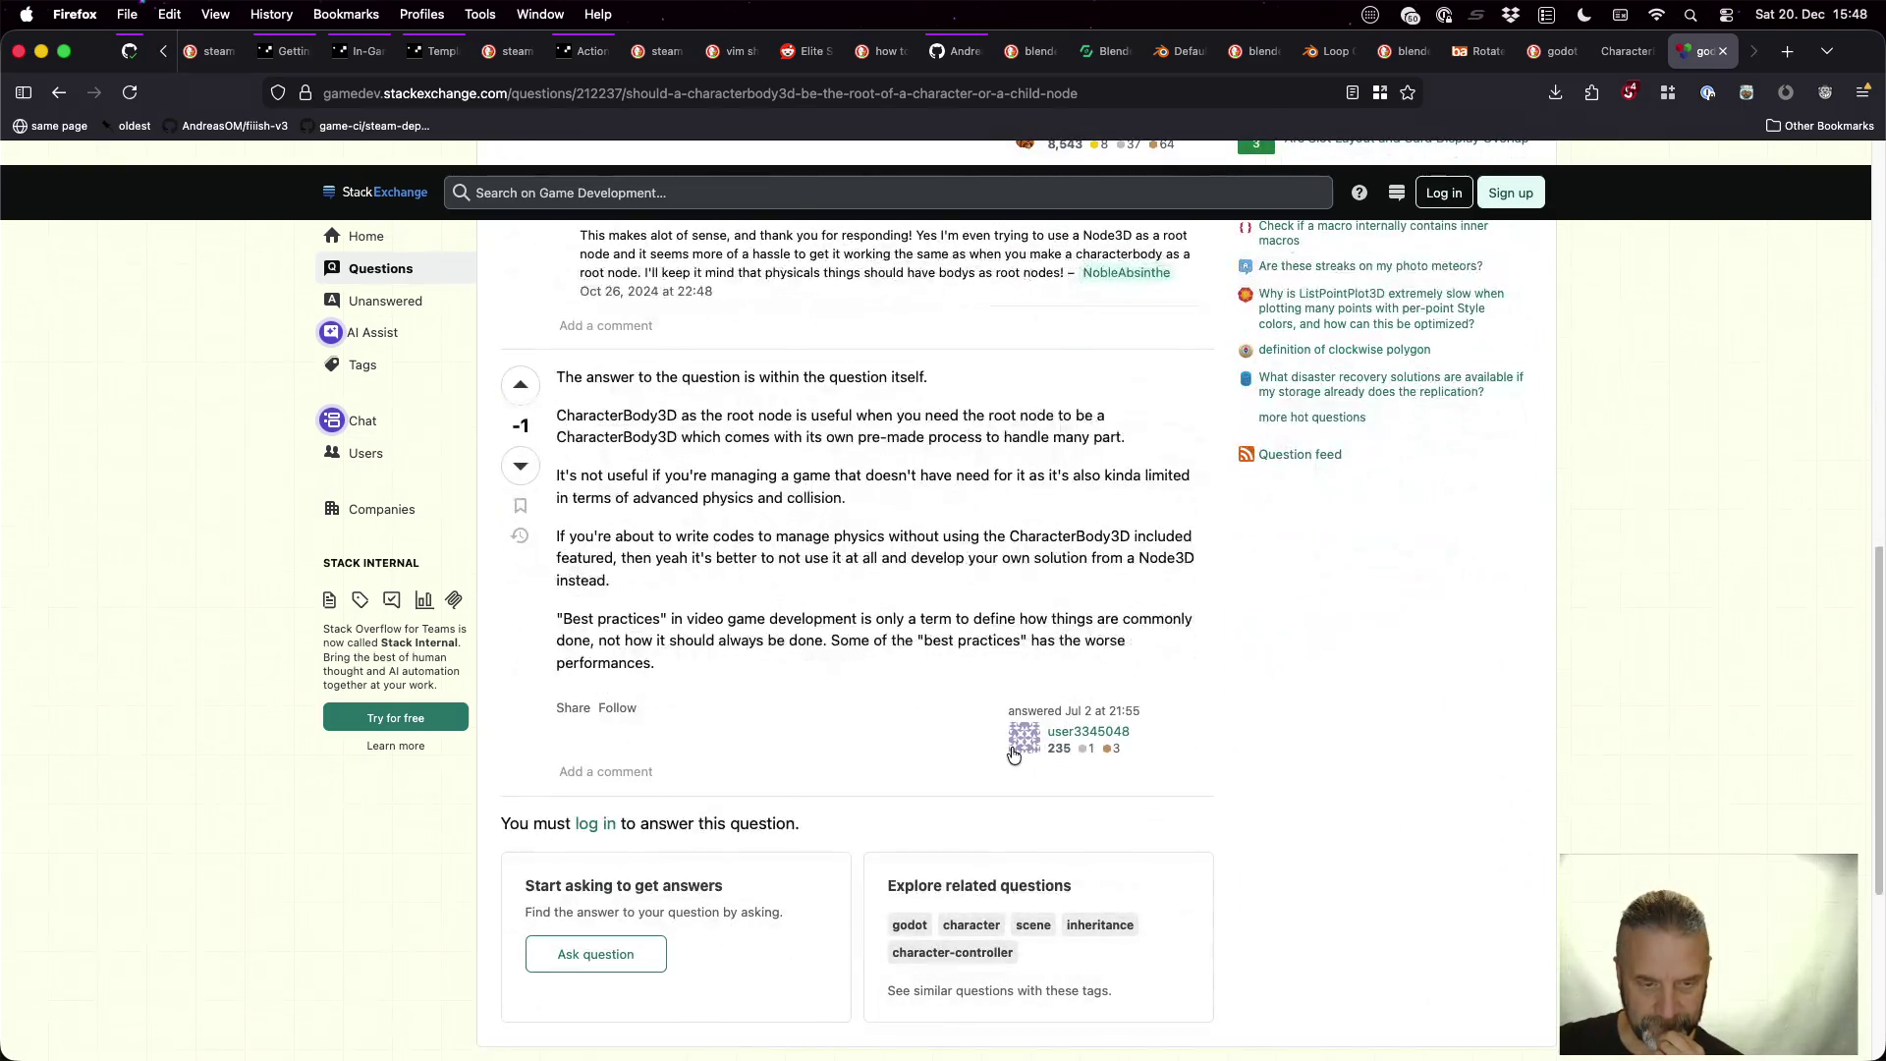
key("super+w")
key("super+Tab")
right_click(120, 193)
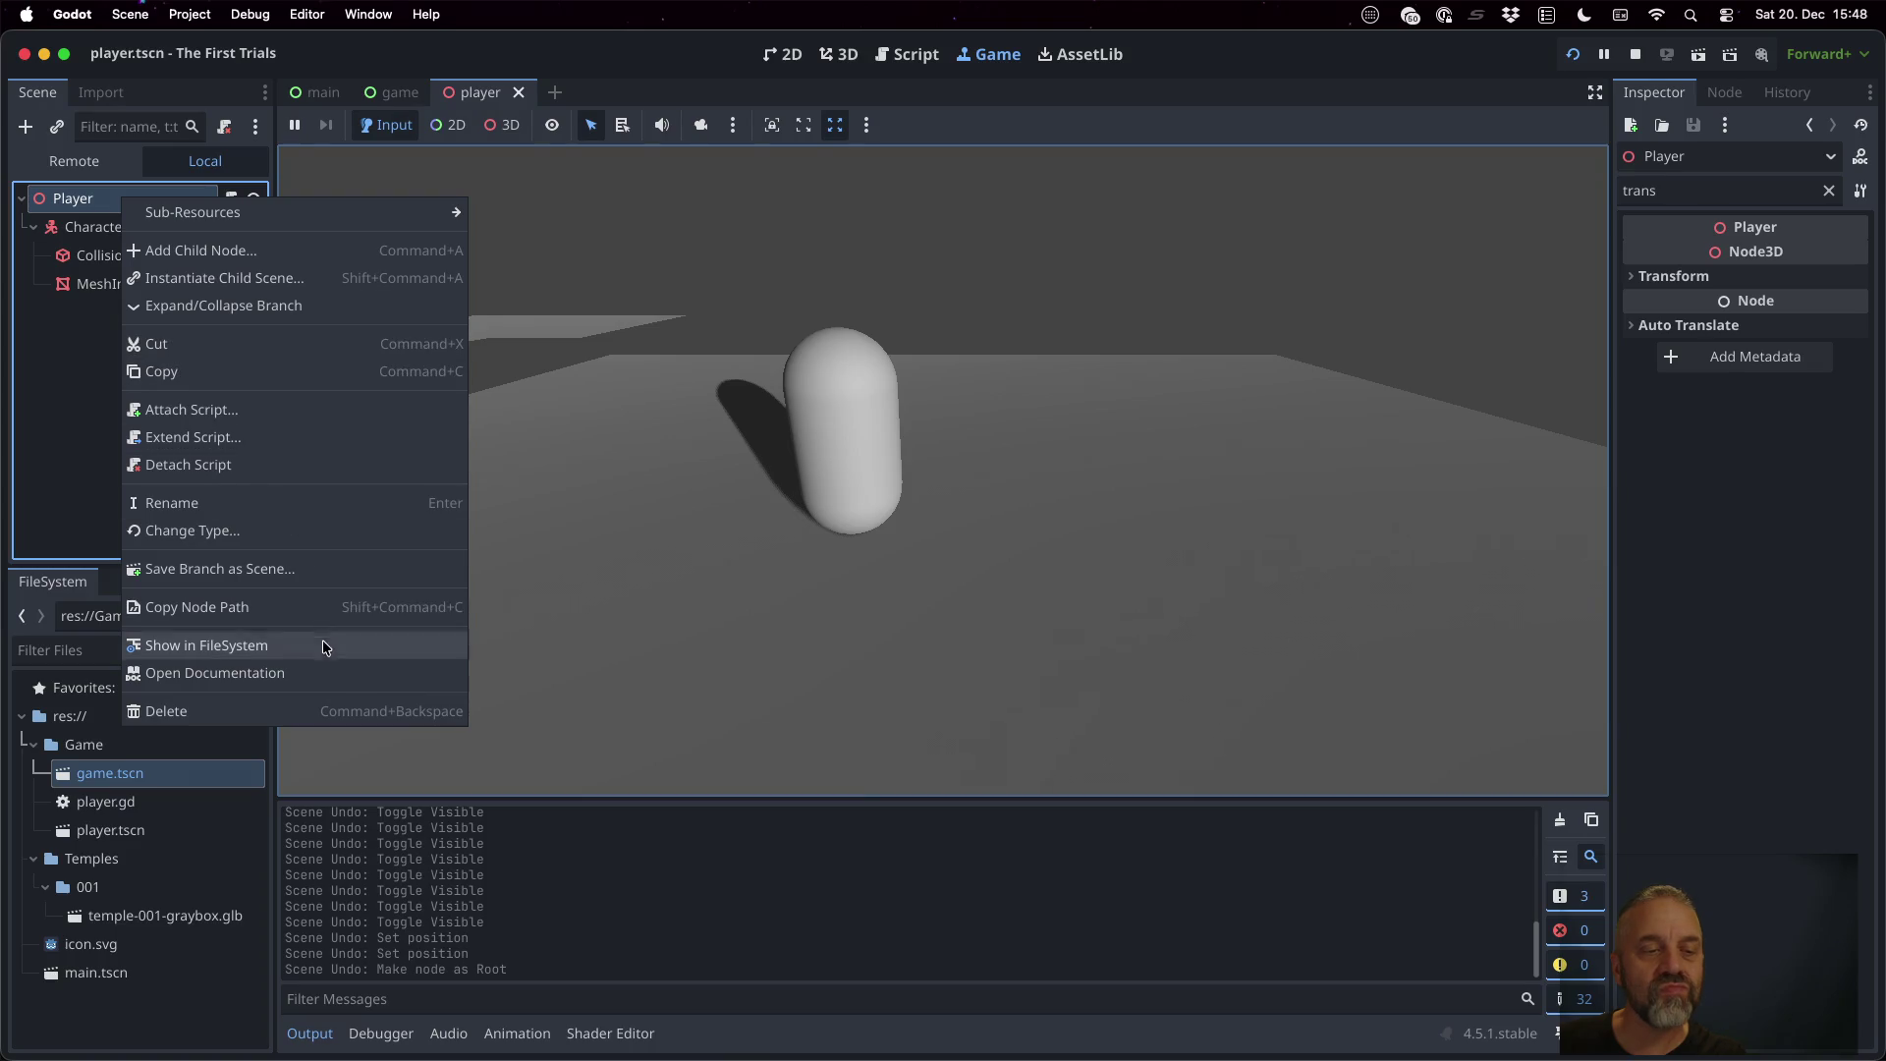
Change the Player root node's type to CharacterBody3D
left_click(285, 534)
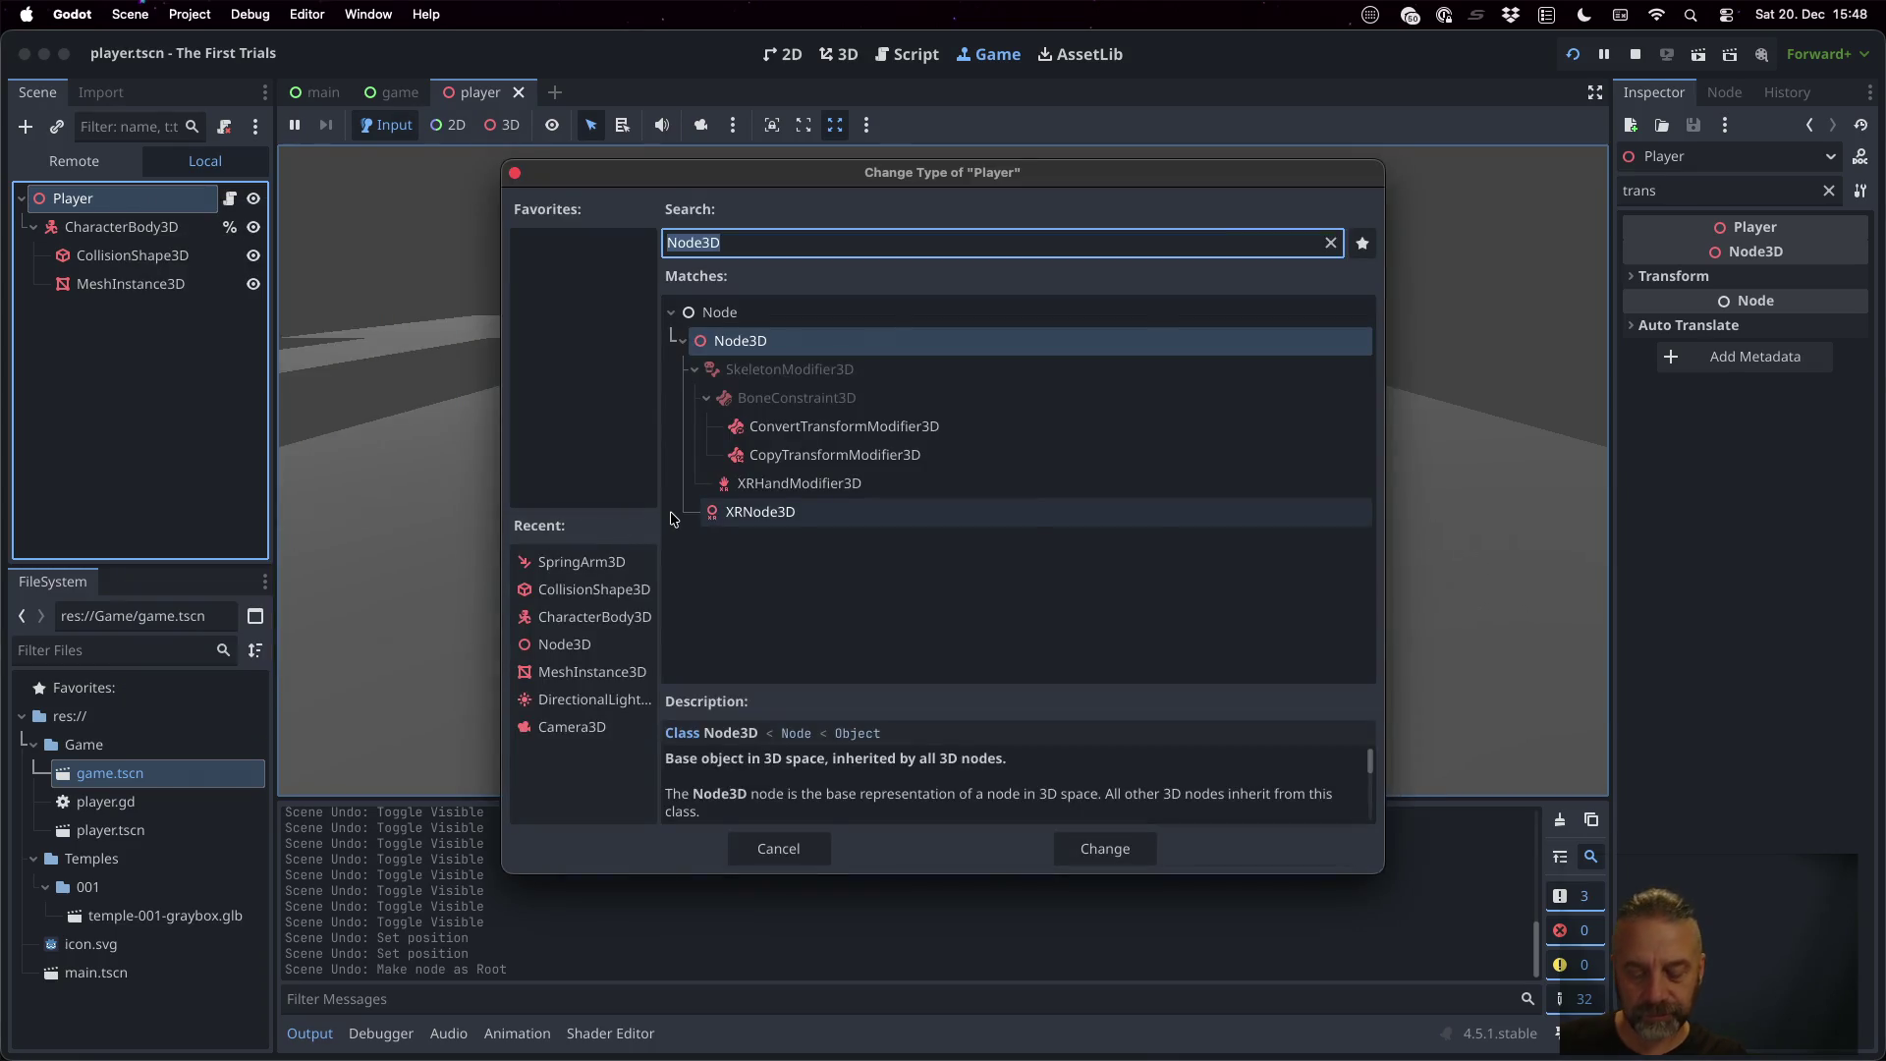
type("body")
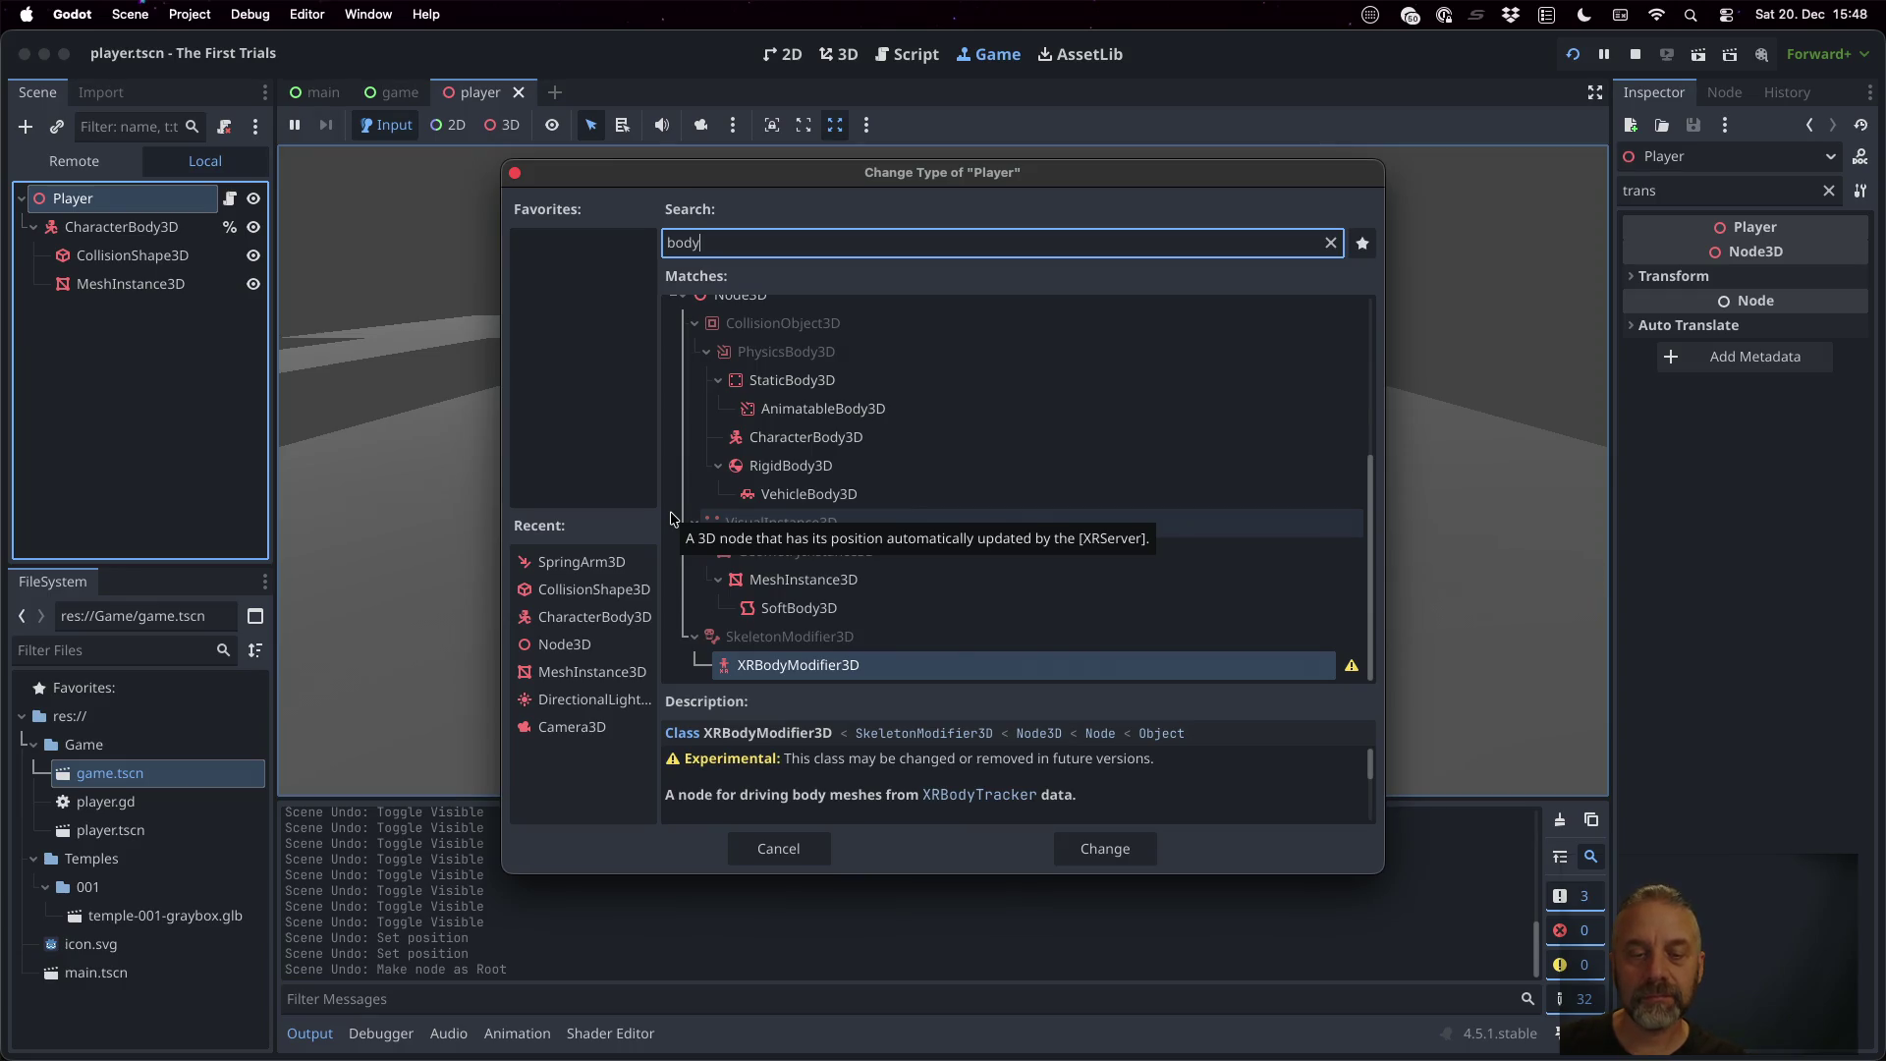
type("3d")
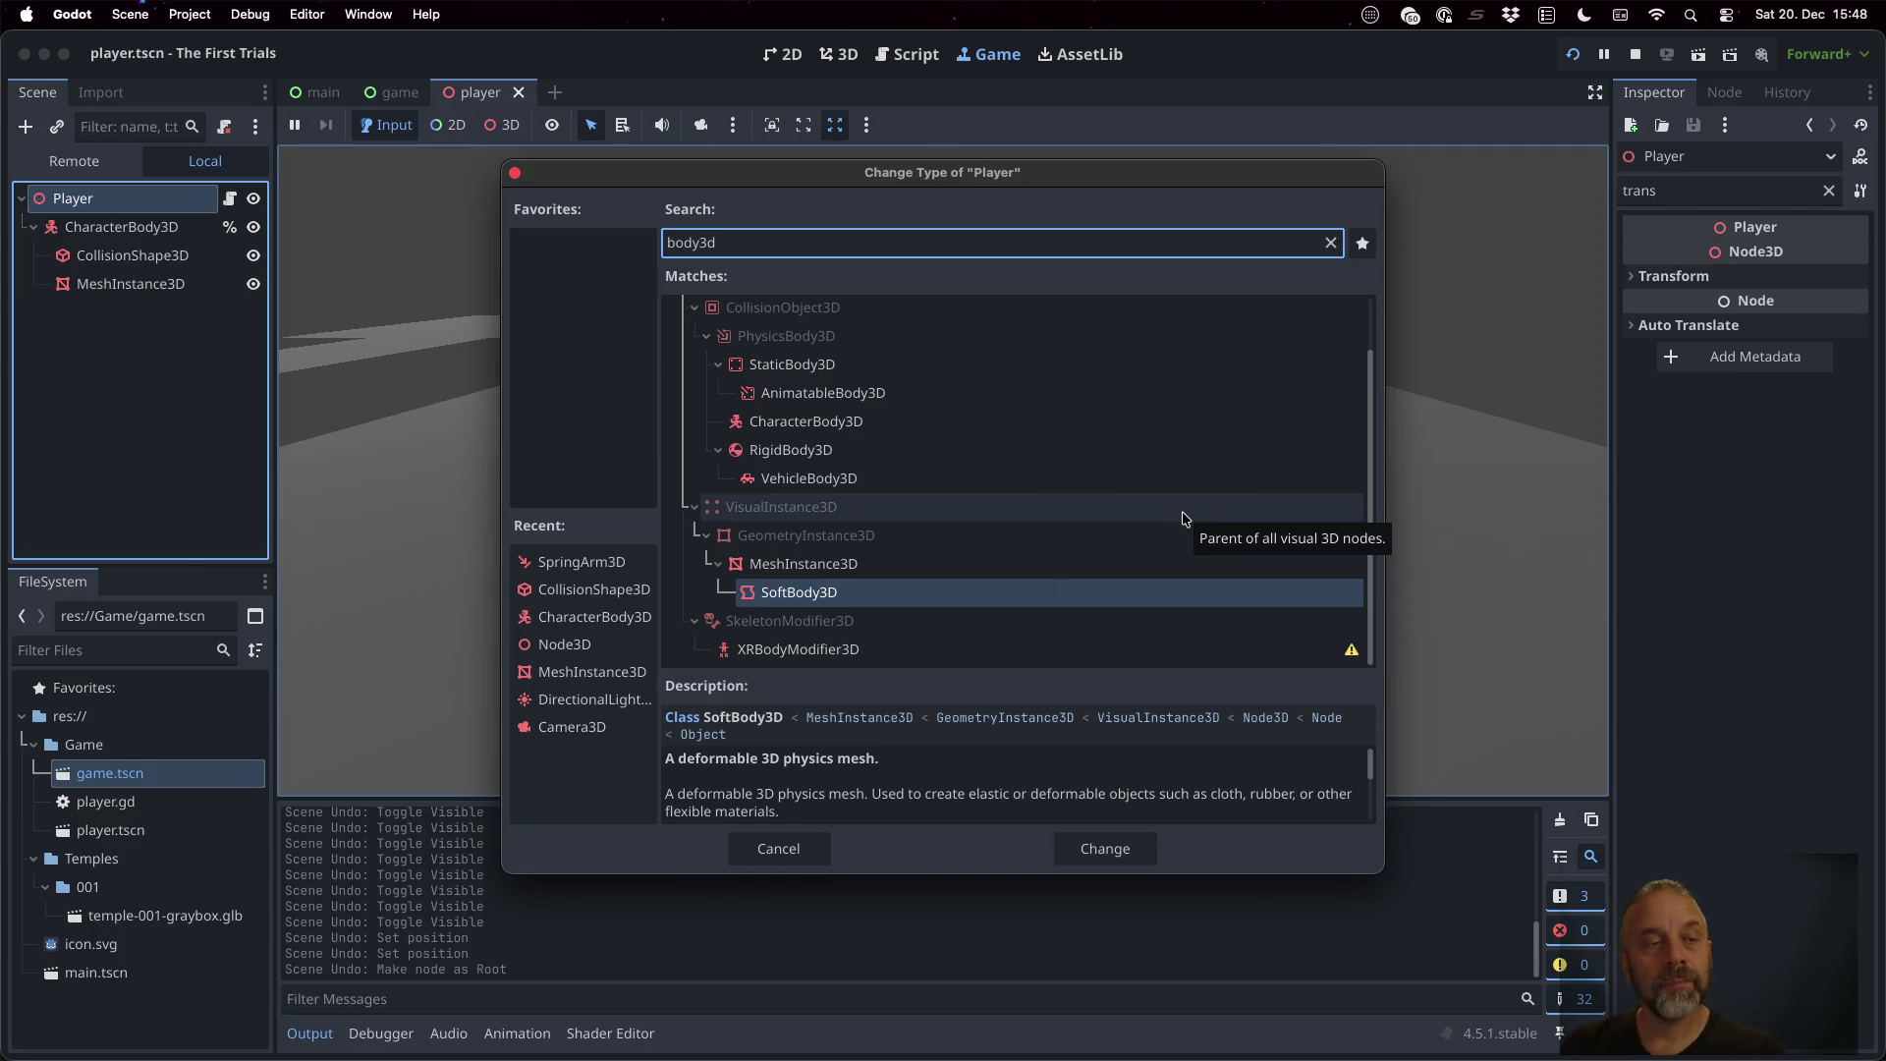
key("Escape")
right_click(116, 206)
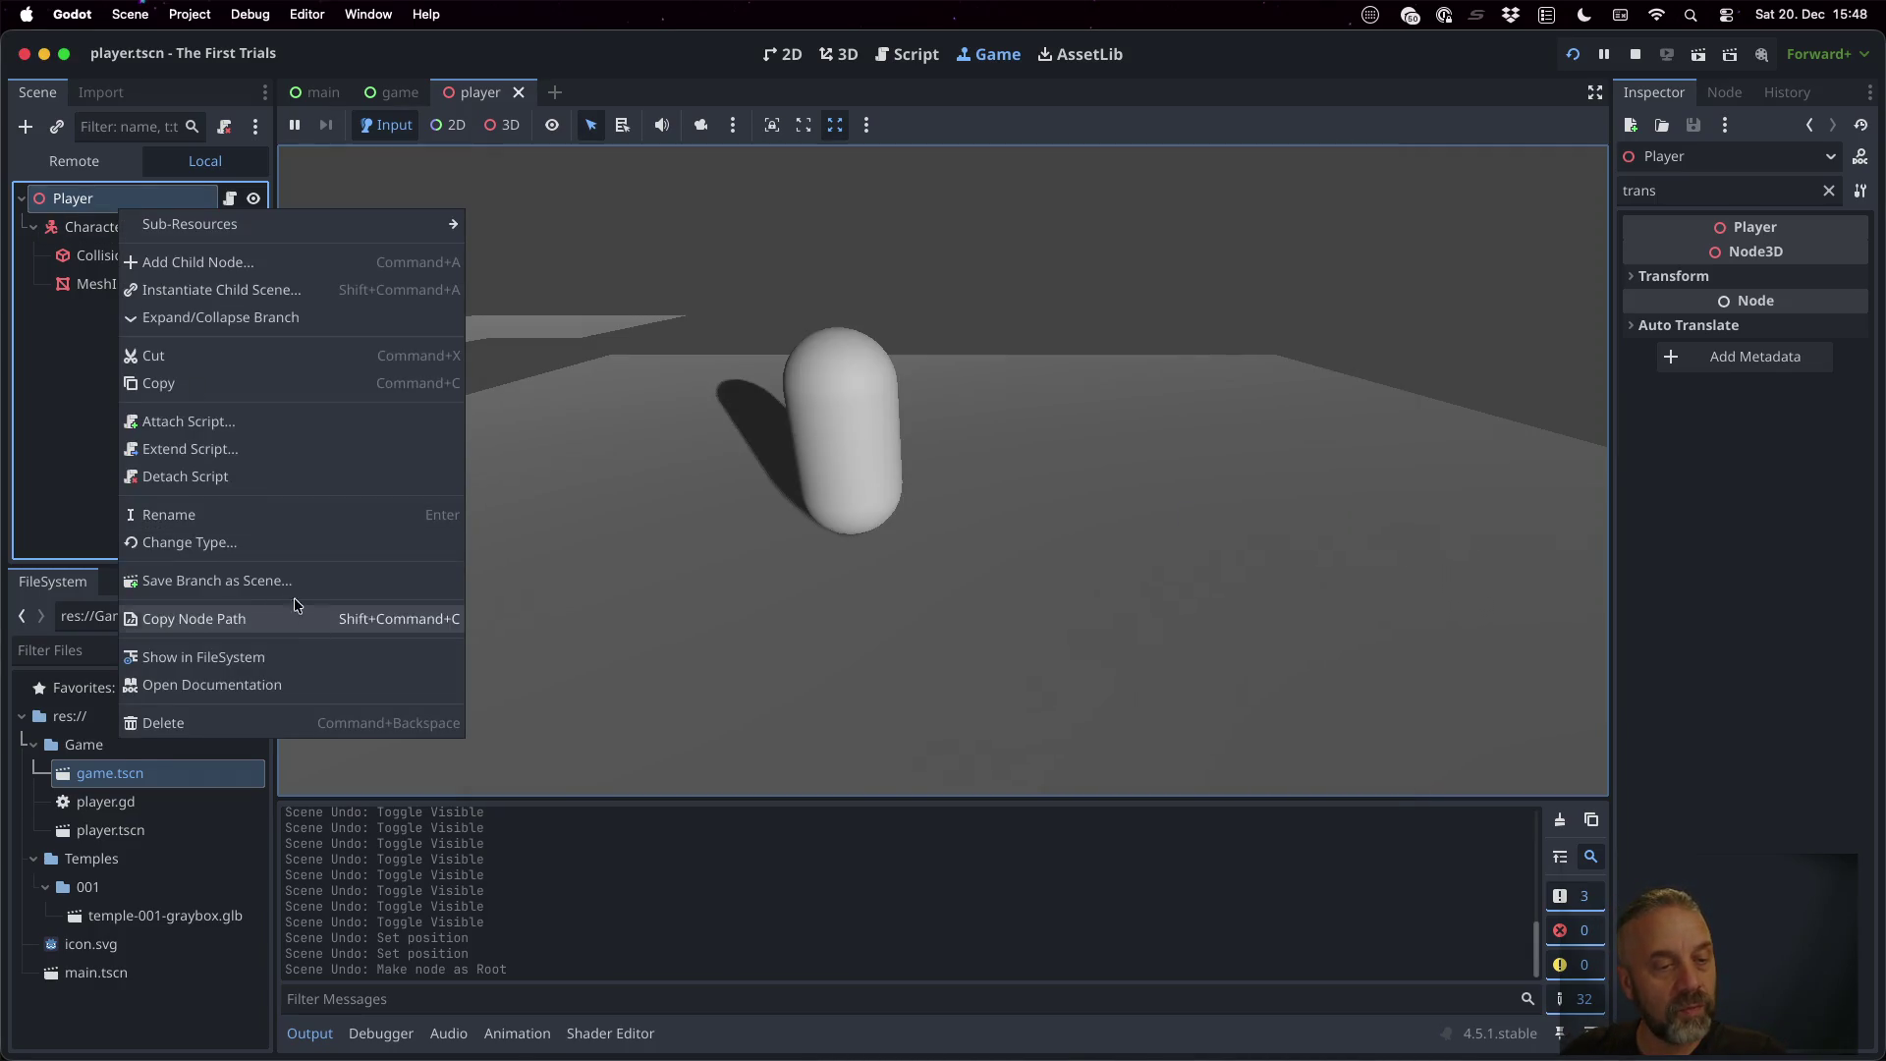
left_click(250, 543)
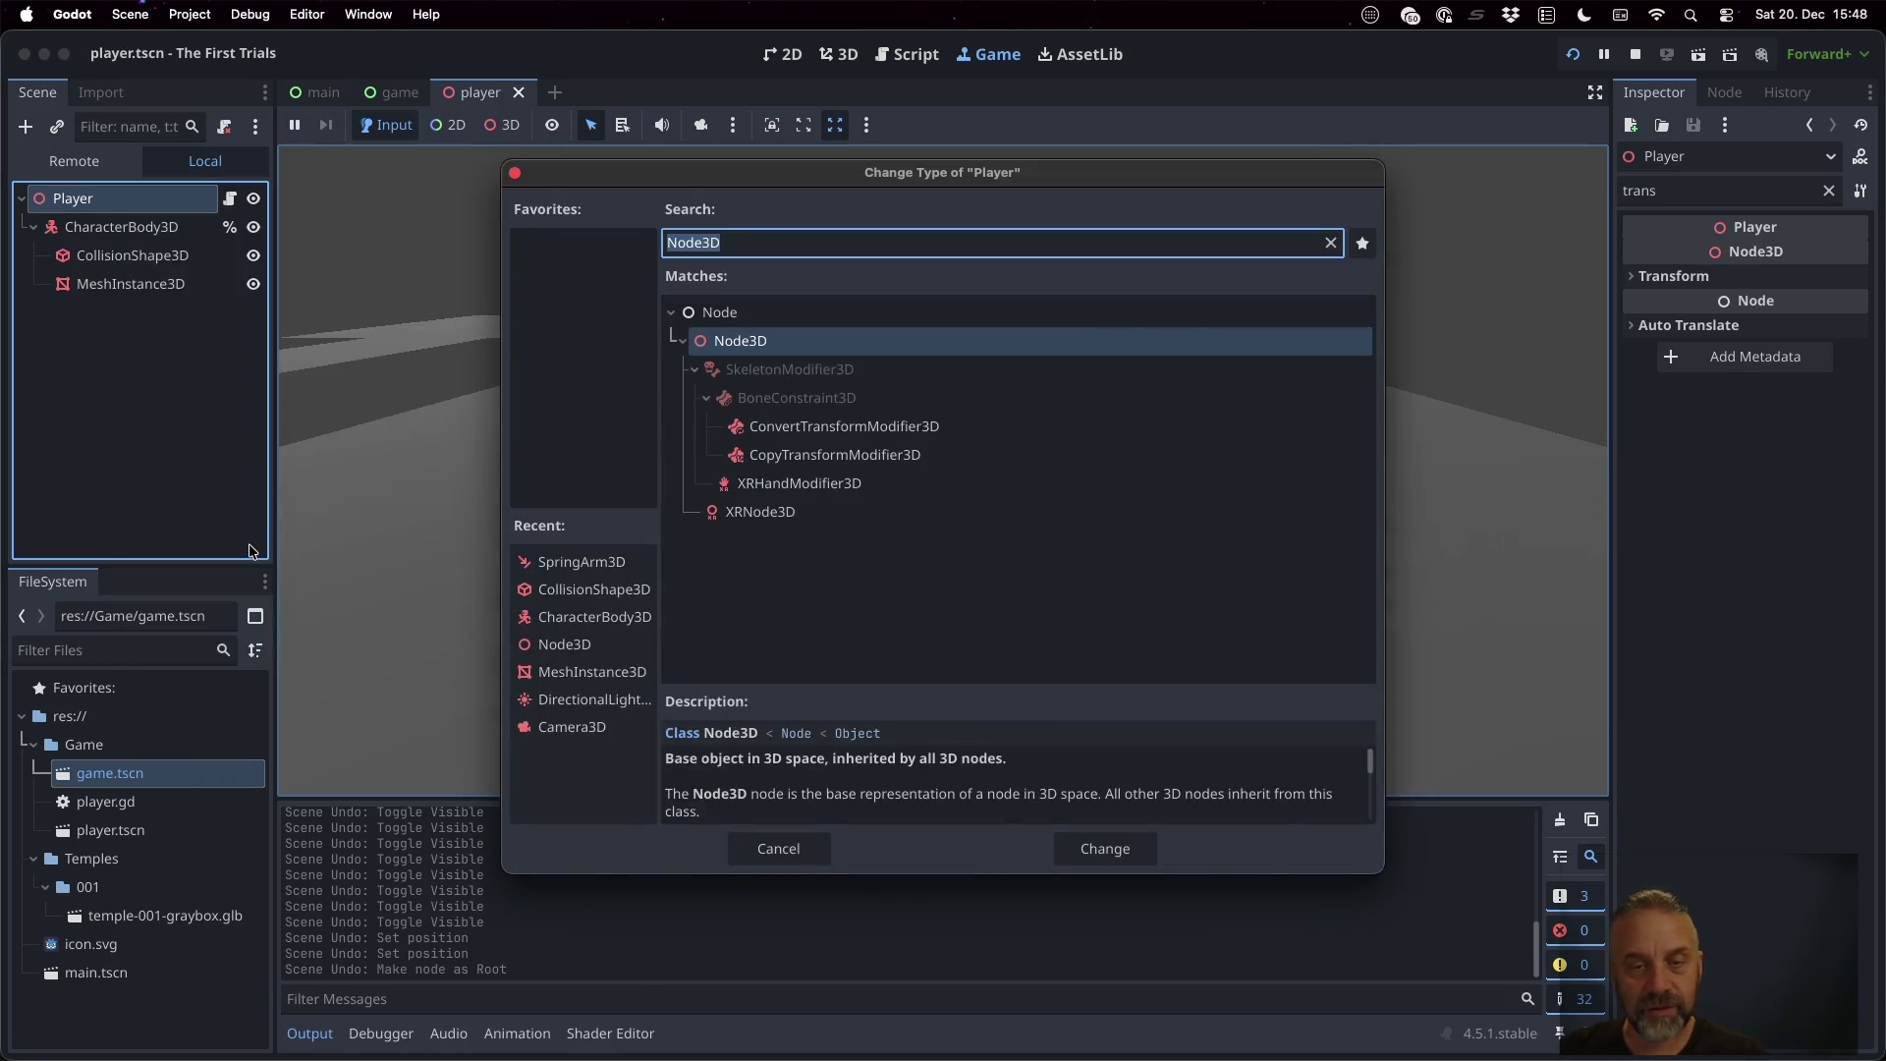
type("characte")
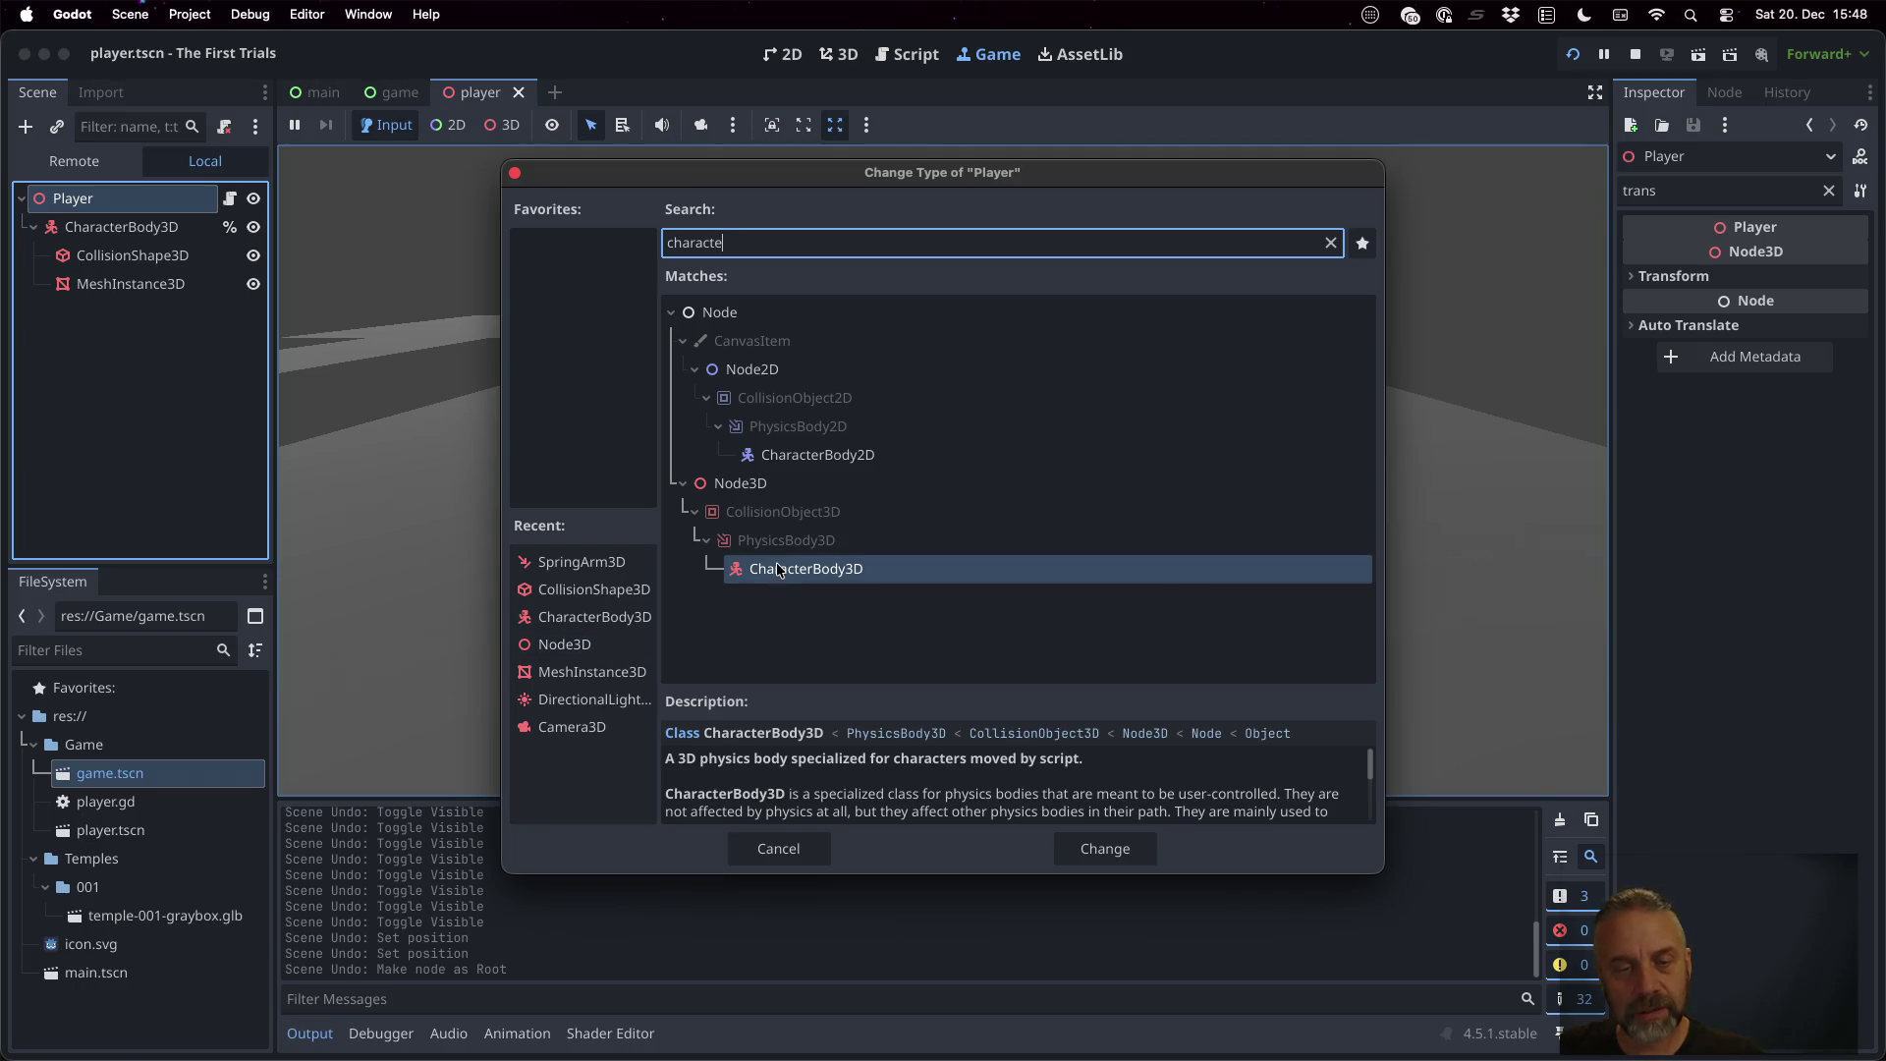
double_click(777, 568)
Move CollisionShape3D and MeshInstance3D directly under Player and select the old CharacterBody3D
left_click(156, 253)
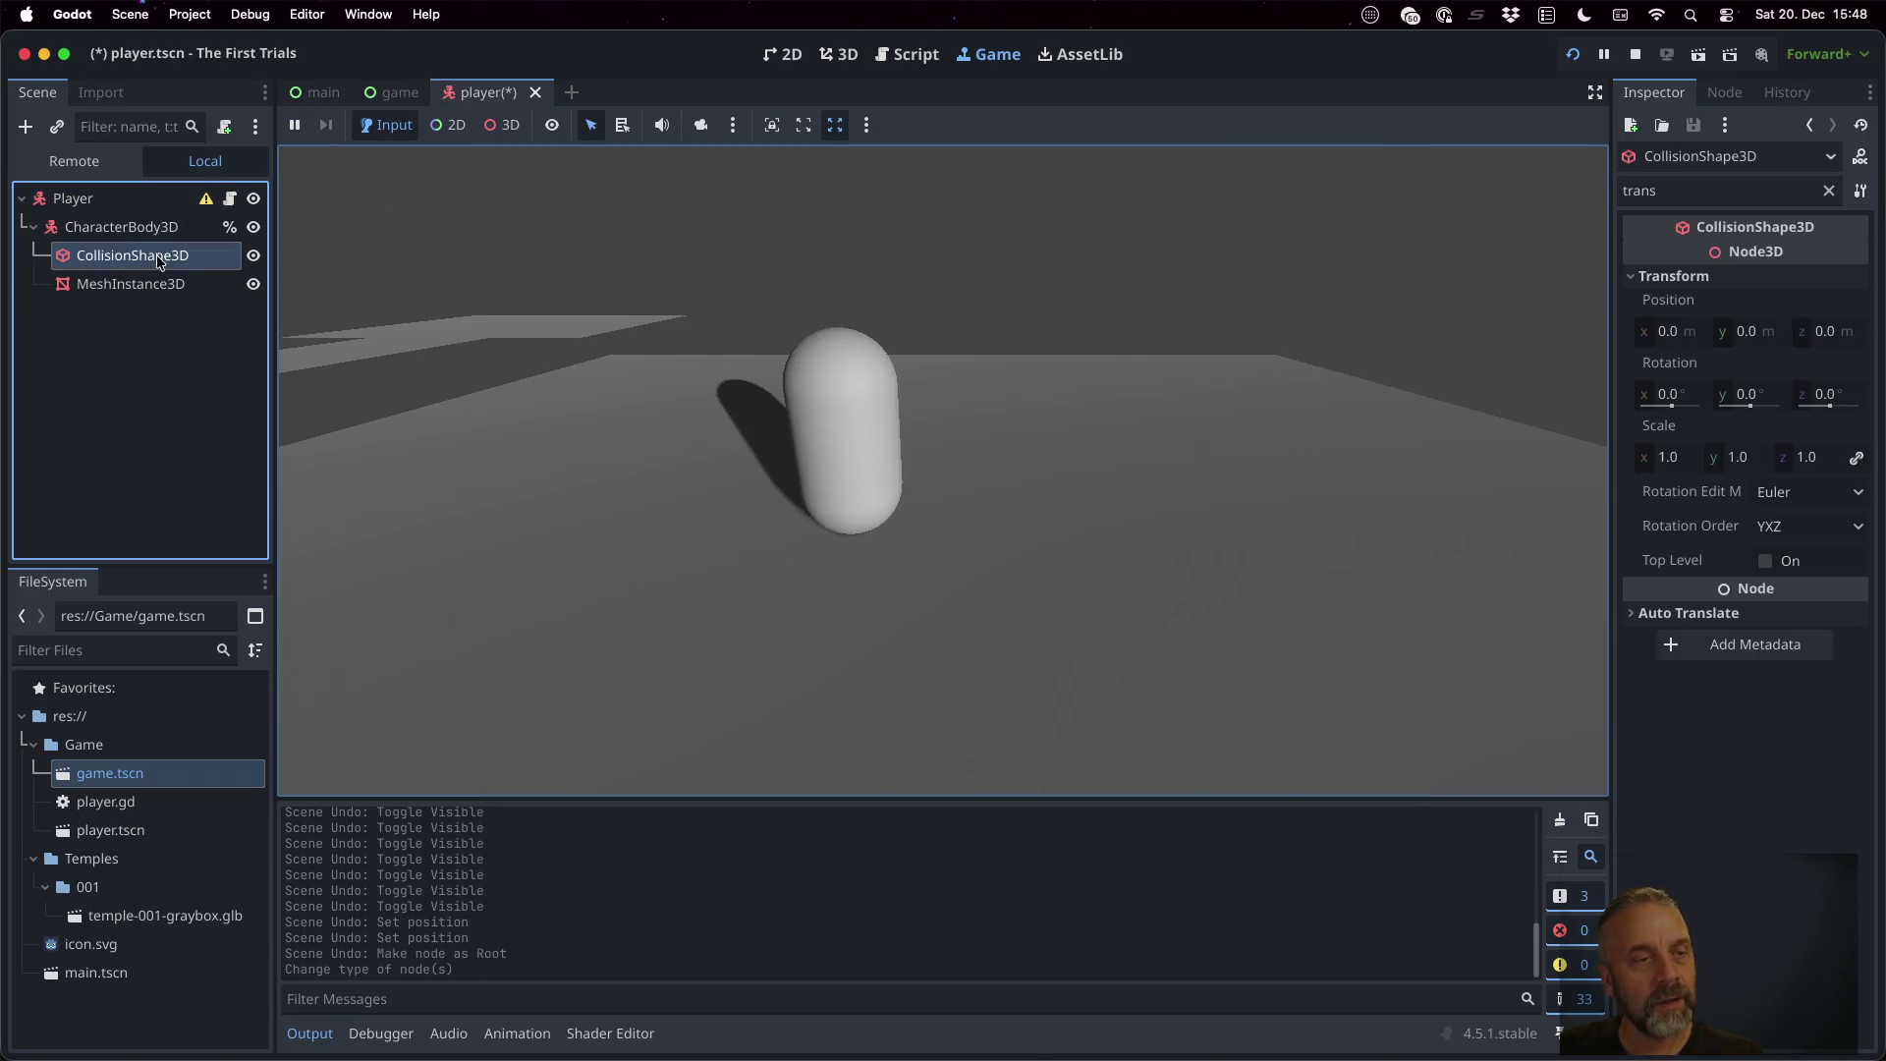
left_click(162, 284, "shift")
left_click_drag(151, 241, 121, 198)
left_click(158, 231)
Delete the leftover CharacterBody3D node and open the Player's script
key("Delete")
key("Return")
left_click(229, 199)
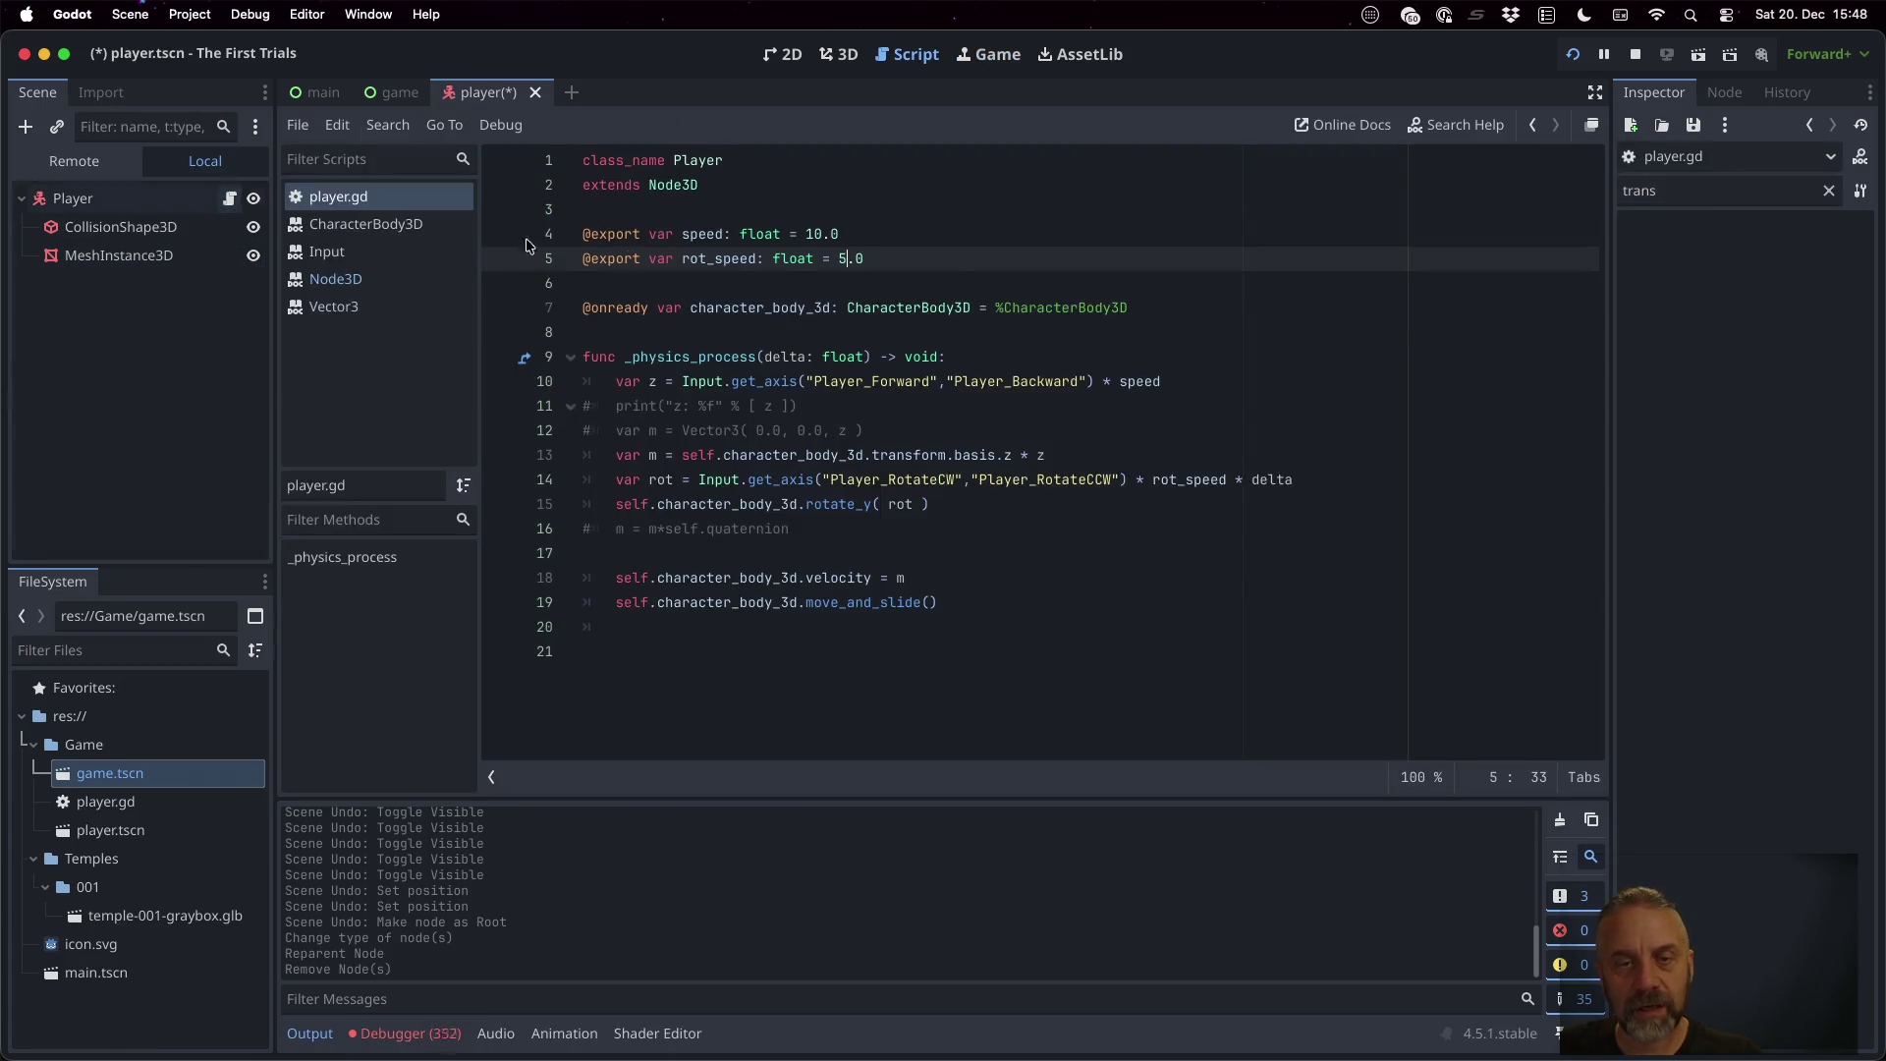
key("shift+Down")
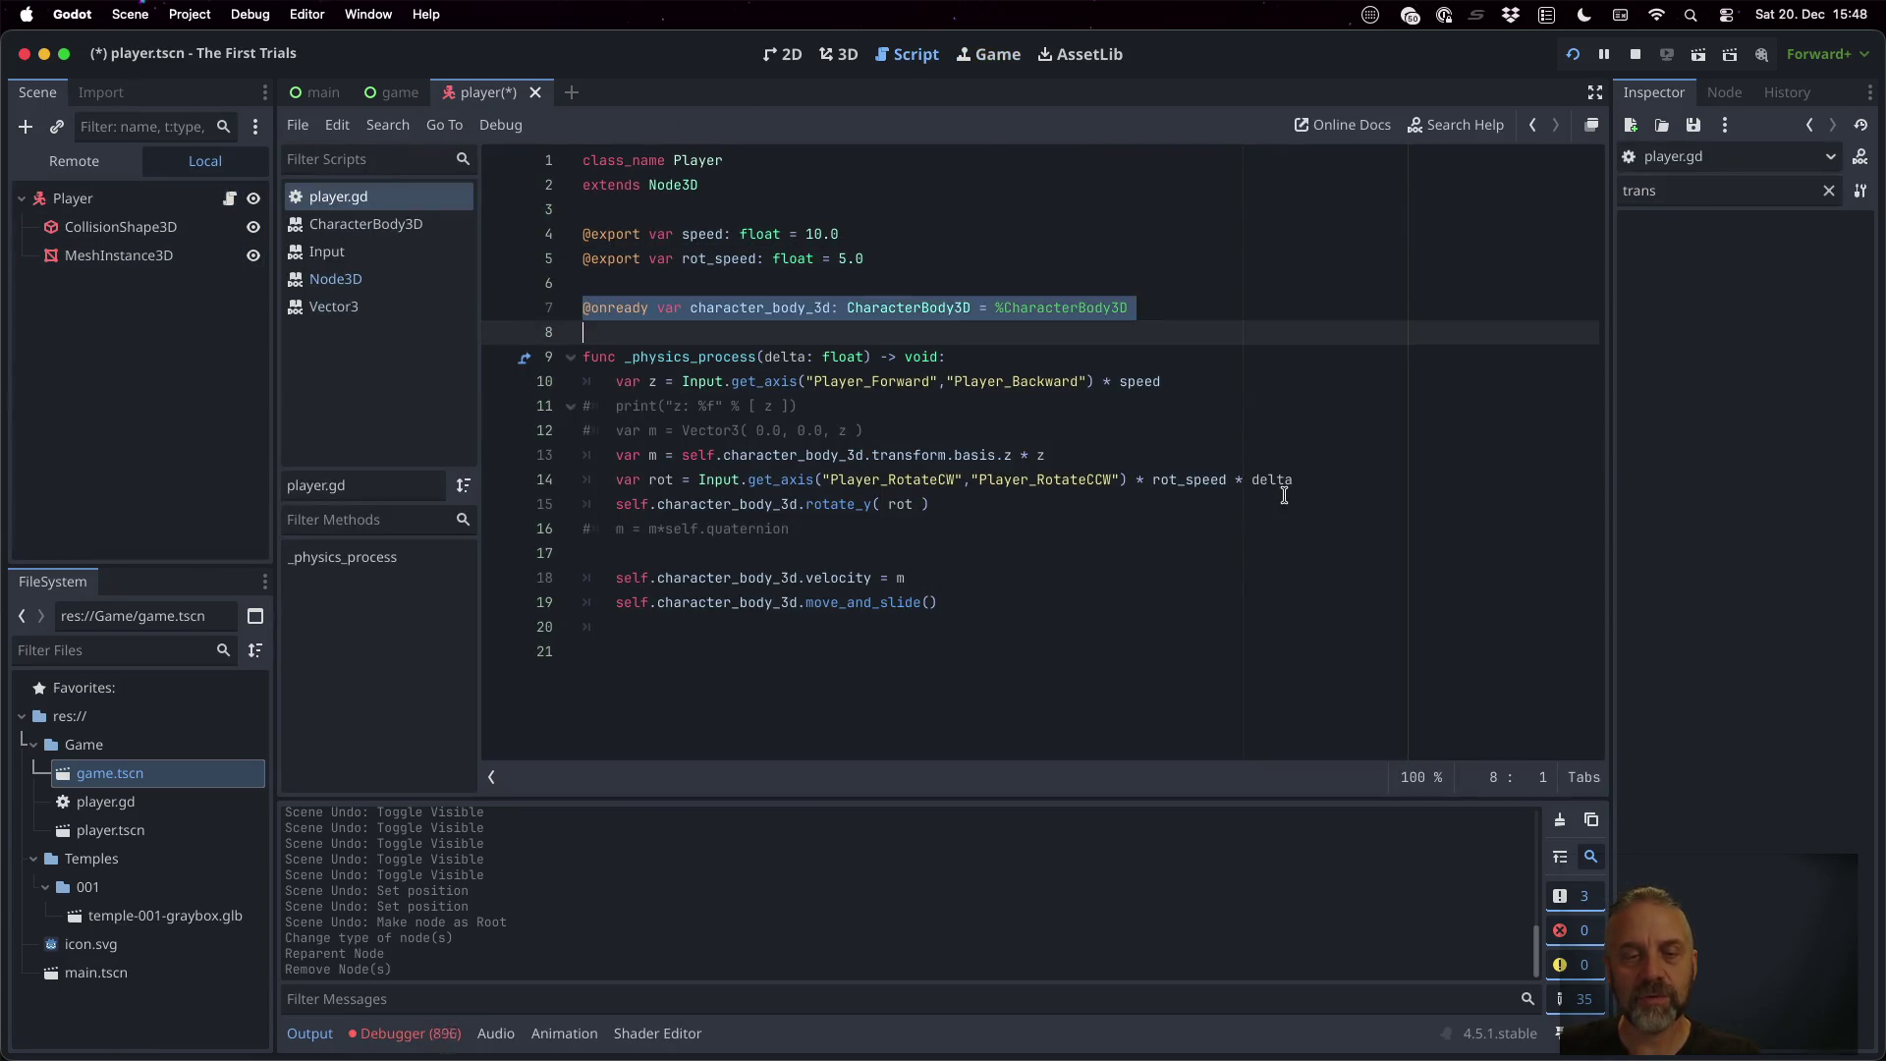
key("Delete")
left_click(798, 480)
key("shift+Left")
key("shift+Left")
key("shift+Left")
key("shift+Left")
key("shift+Left")
key("shift+Left")
key("BackSpace")
key("Down")
key("Down")
key("Down")
key("shift+Right")
key("shift+Right")
key("shift+Right")
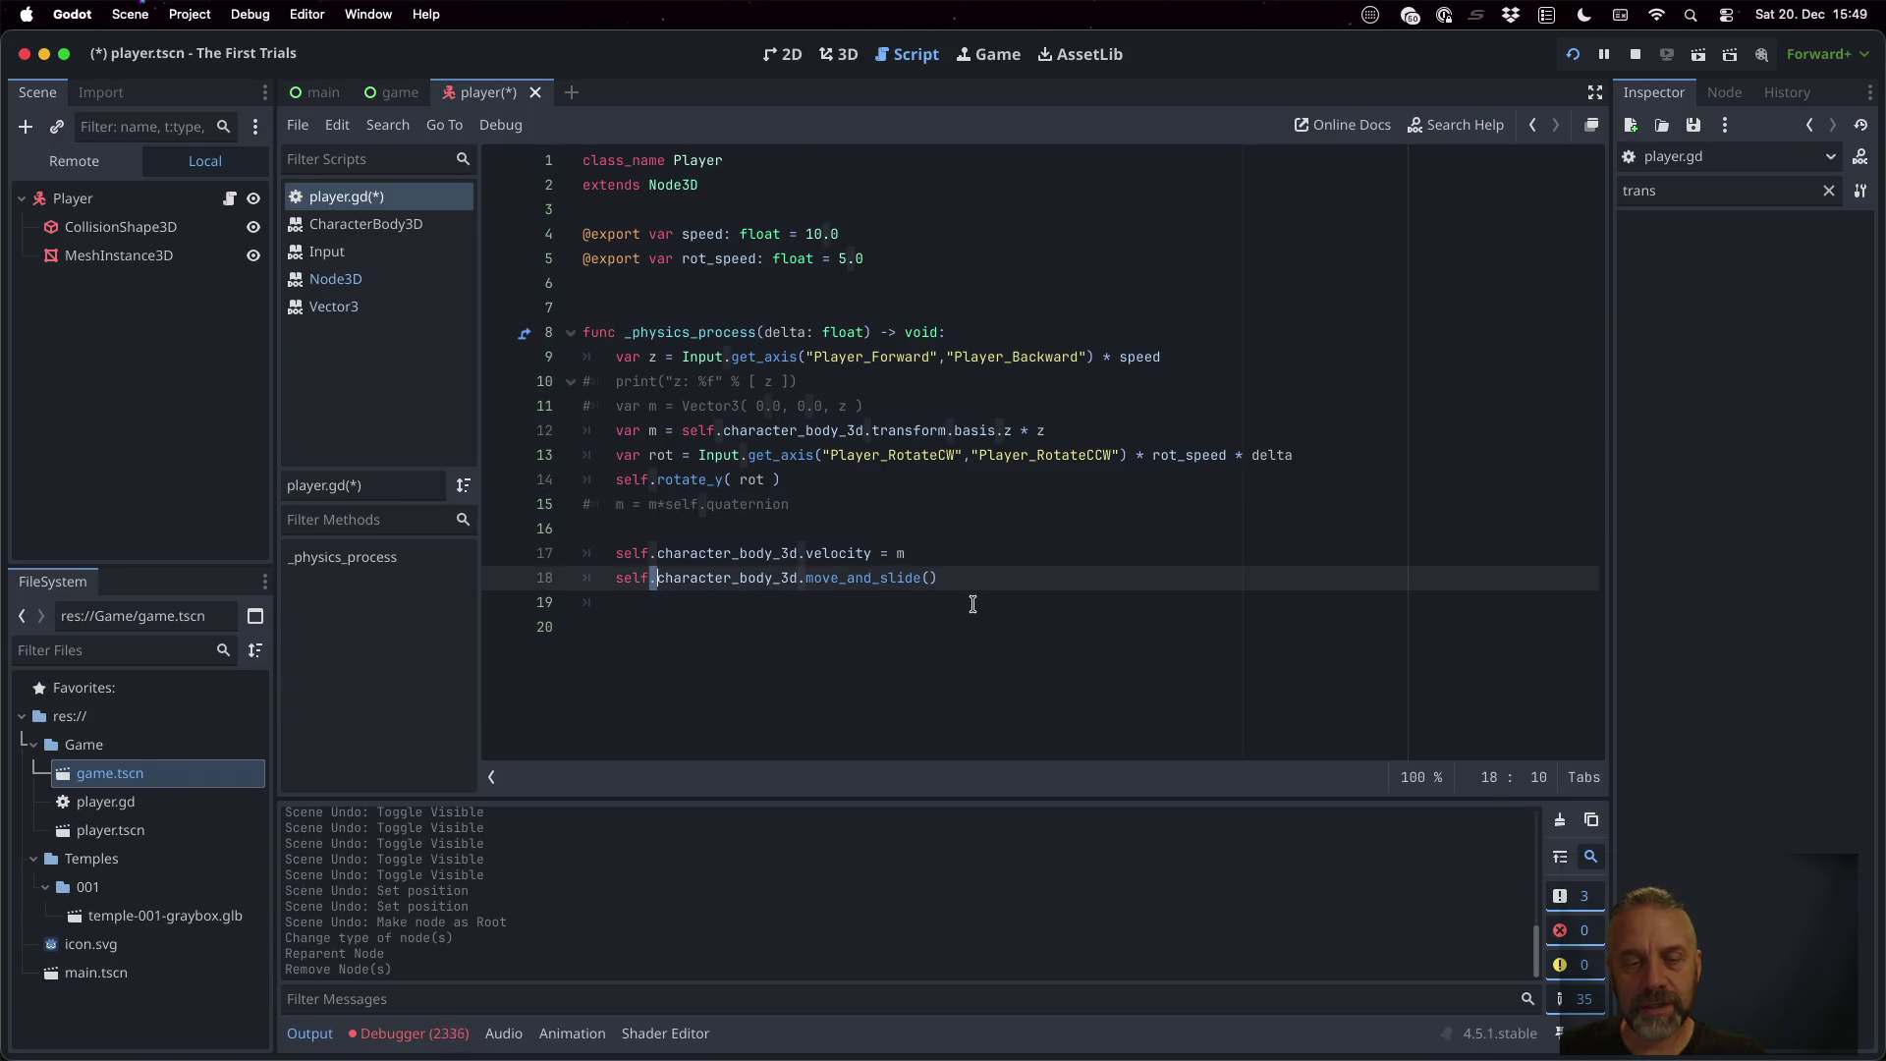
key("BackSpace")
key("Up")
key("shift+Right")
key("shift+Right")
key("shift+Right")
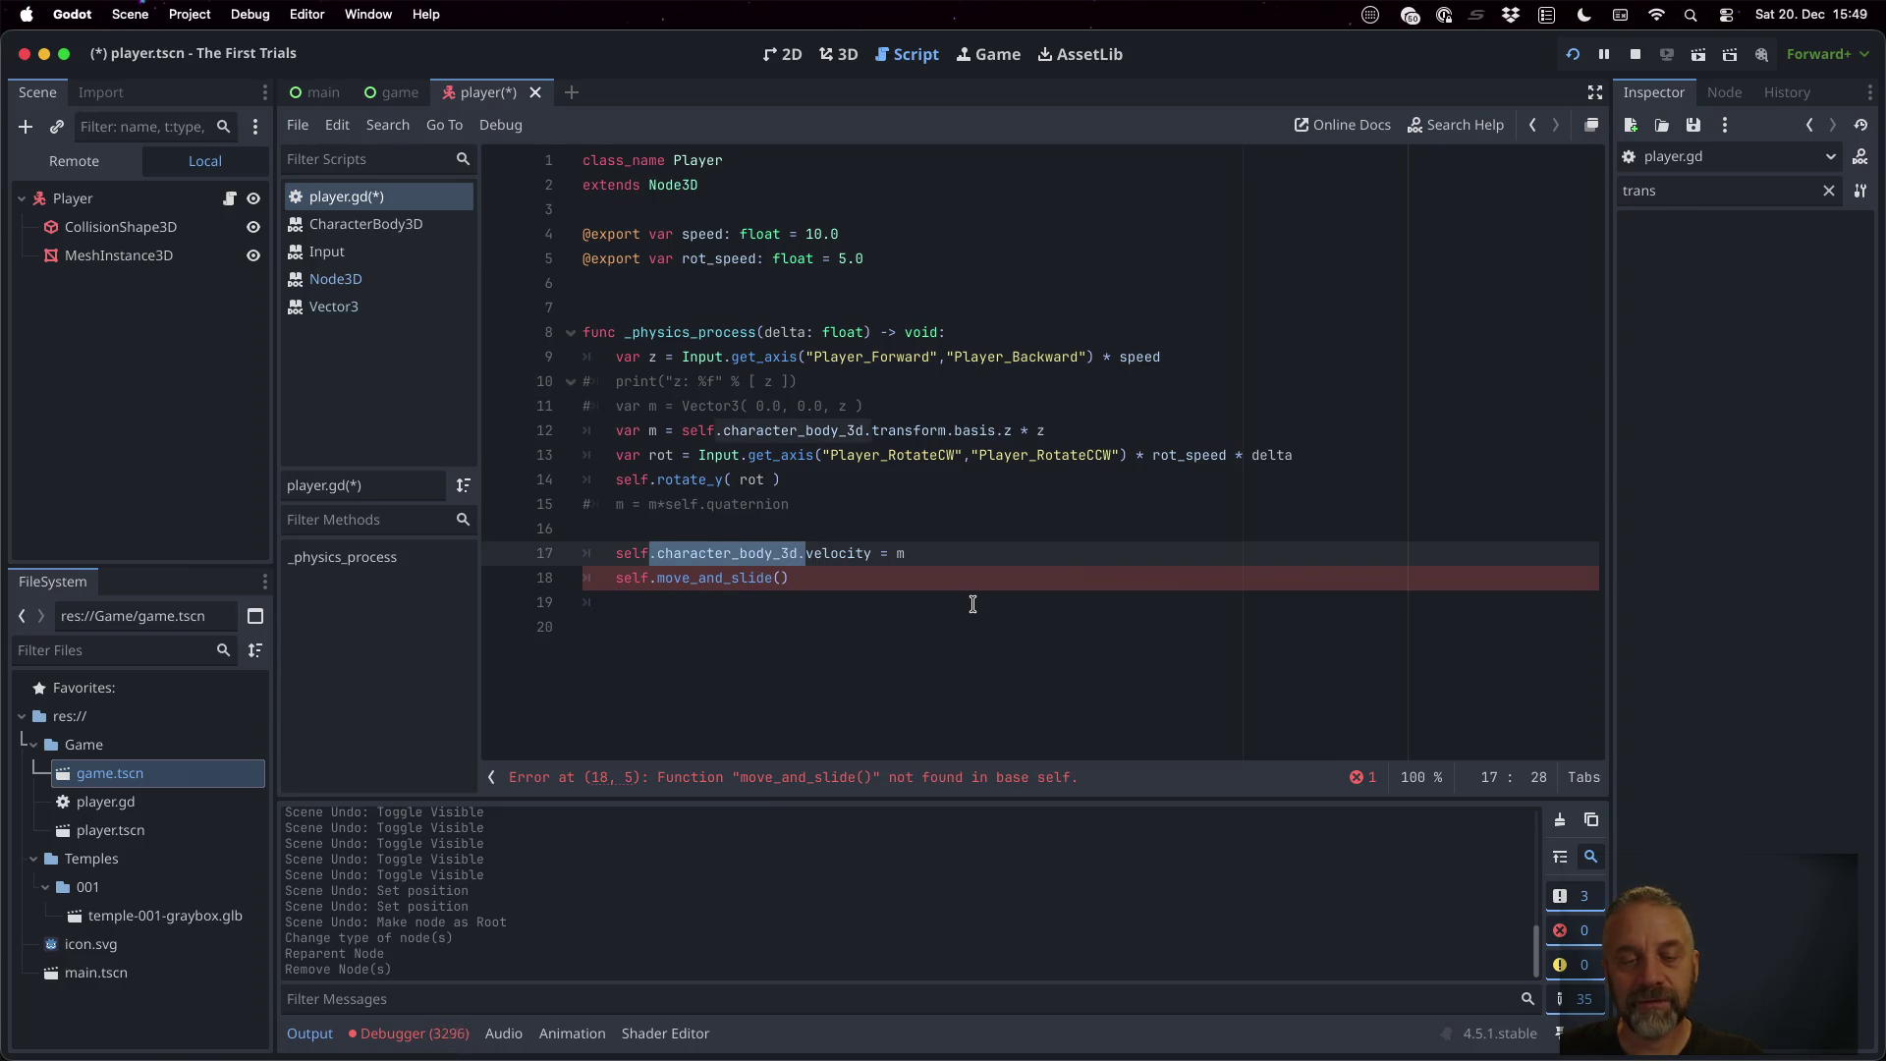
type(".")
Delete the commented quaternion line, drop the body reference from the basis line, and save
key("Up")
key("Up")
key("super+x")
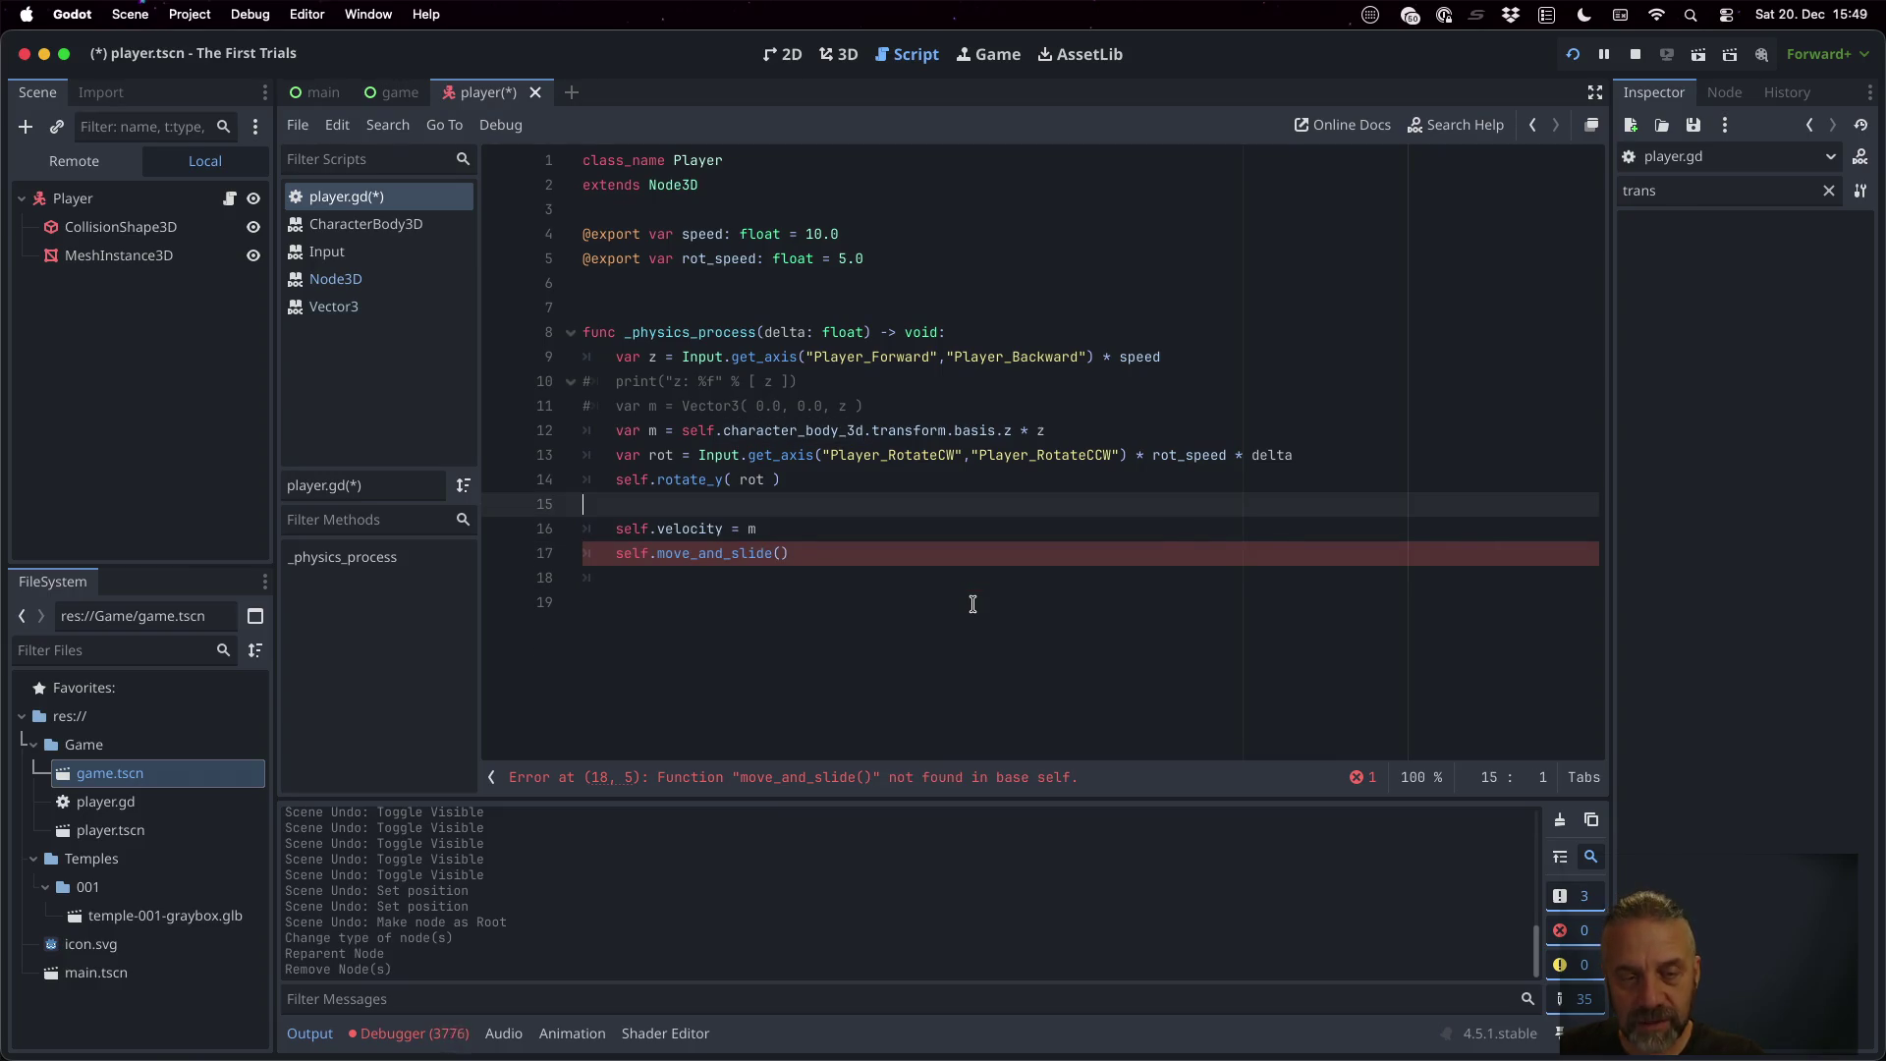
key("Up")
key("Up")
key("Up")
key("shift+Right")
key("shift+Right")
key("shift+Right")
key("BackSpace")
key("super+s")
Change player.gd's base class on line 2 from Node3D to CharacterBody3D and save
key("Down")
key("Down")
key("Down")
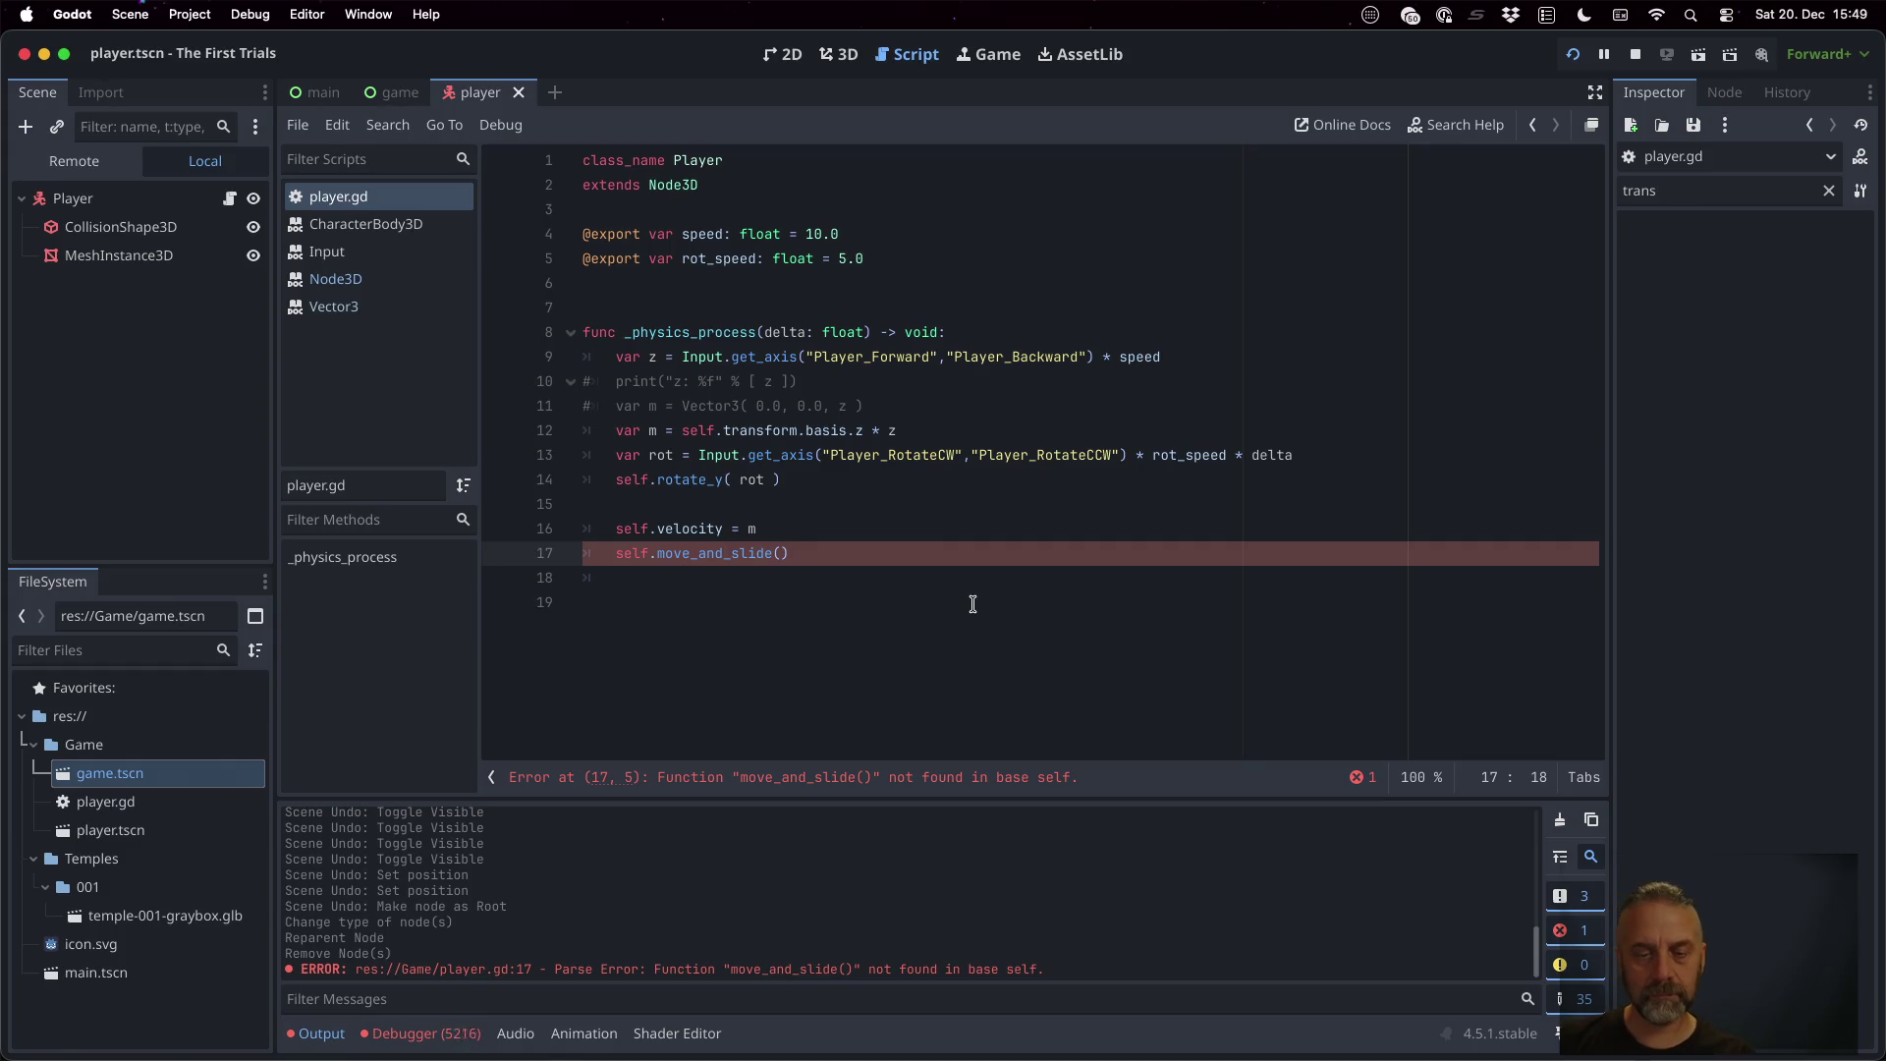
key("Left")
key("Left")
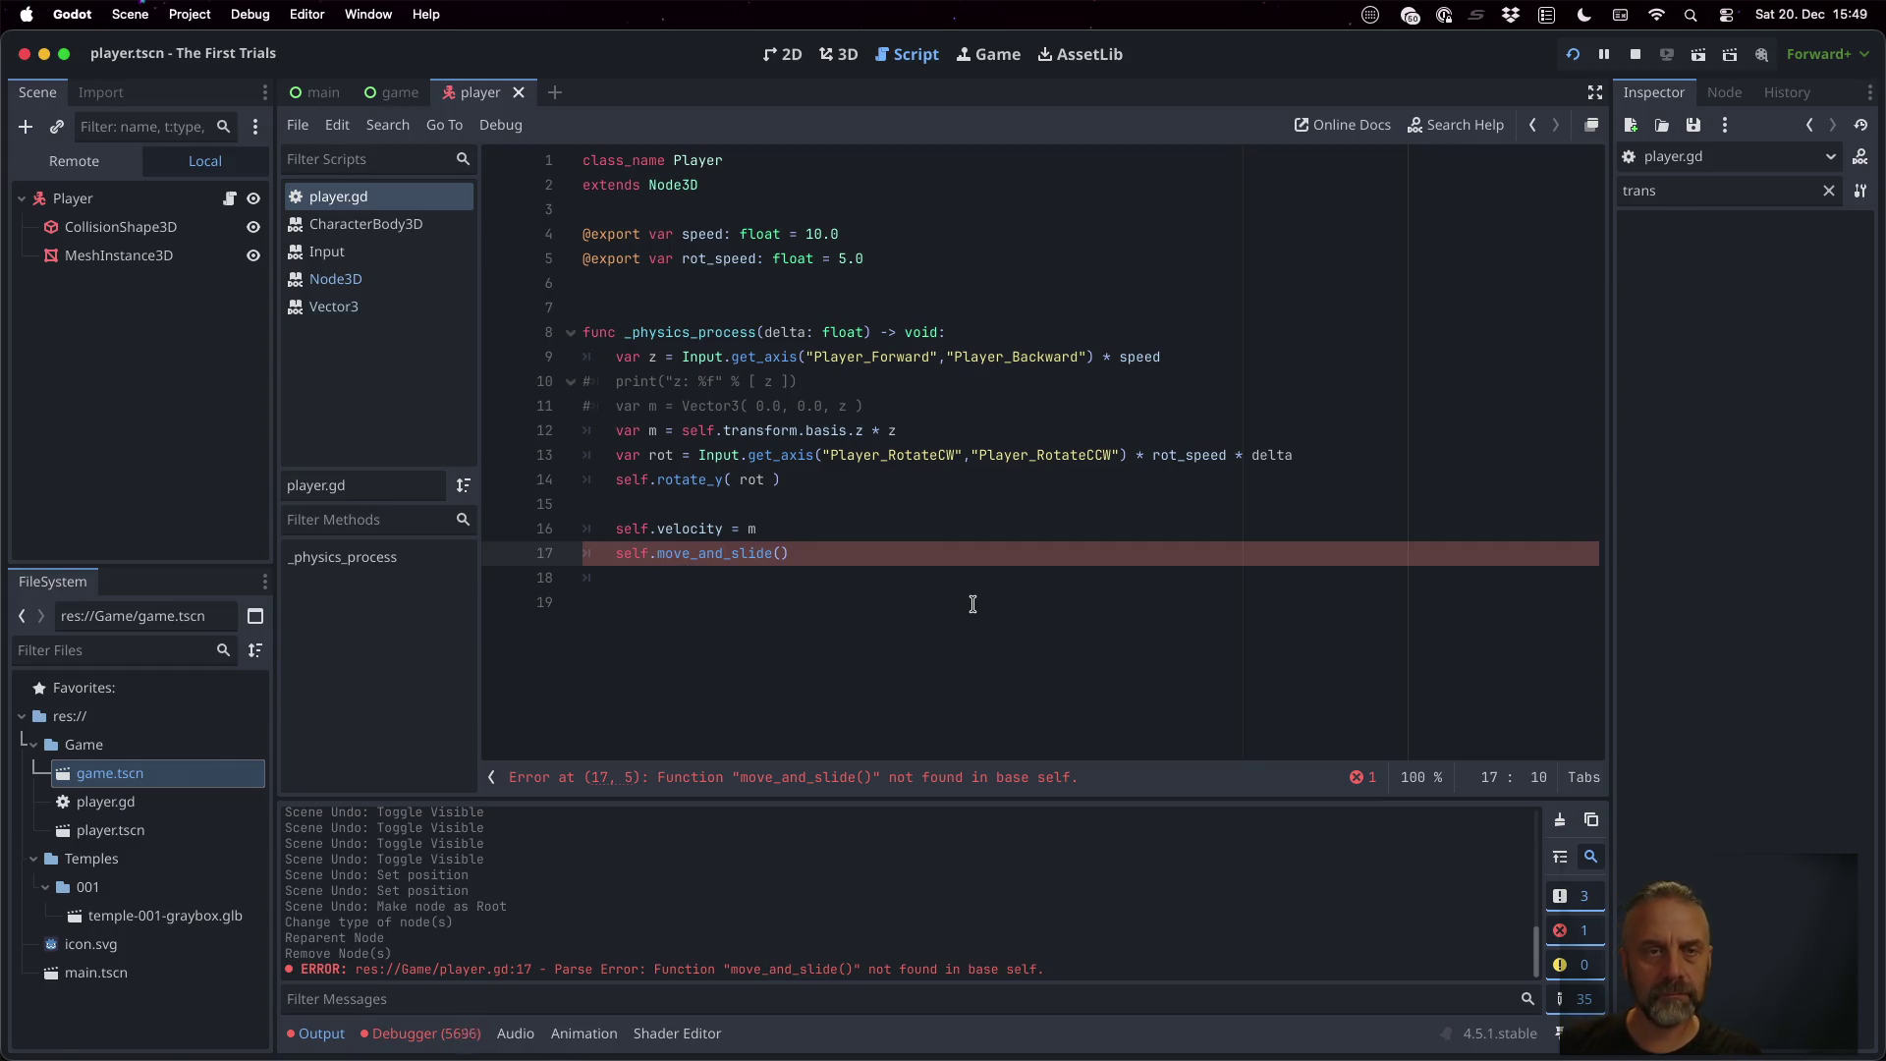
double_click(690, 189)
type("Char")
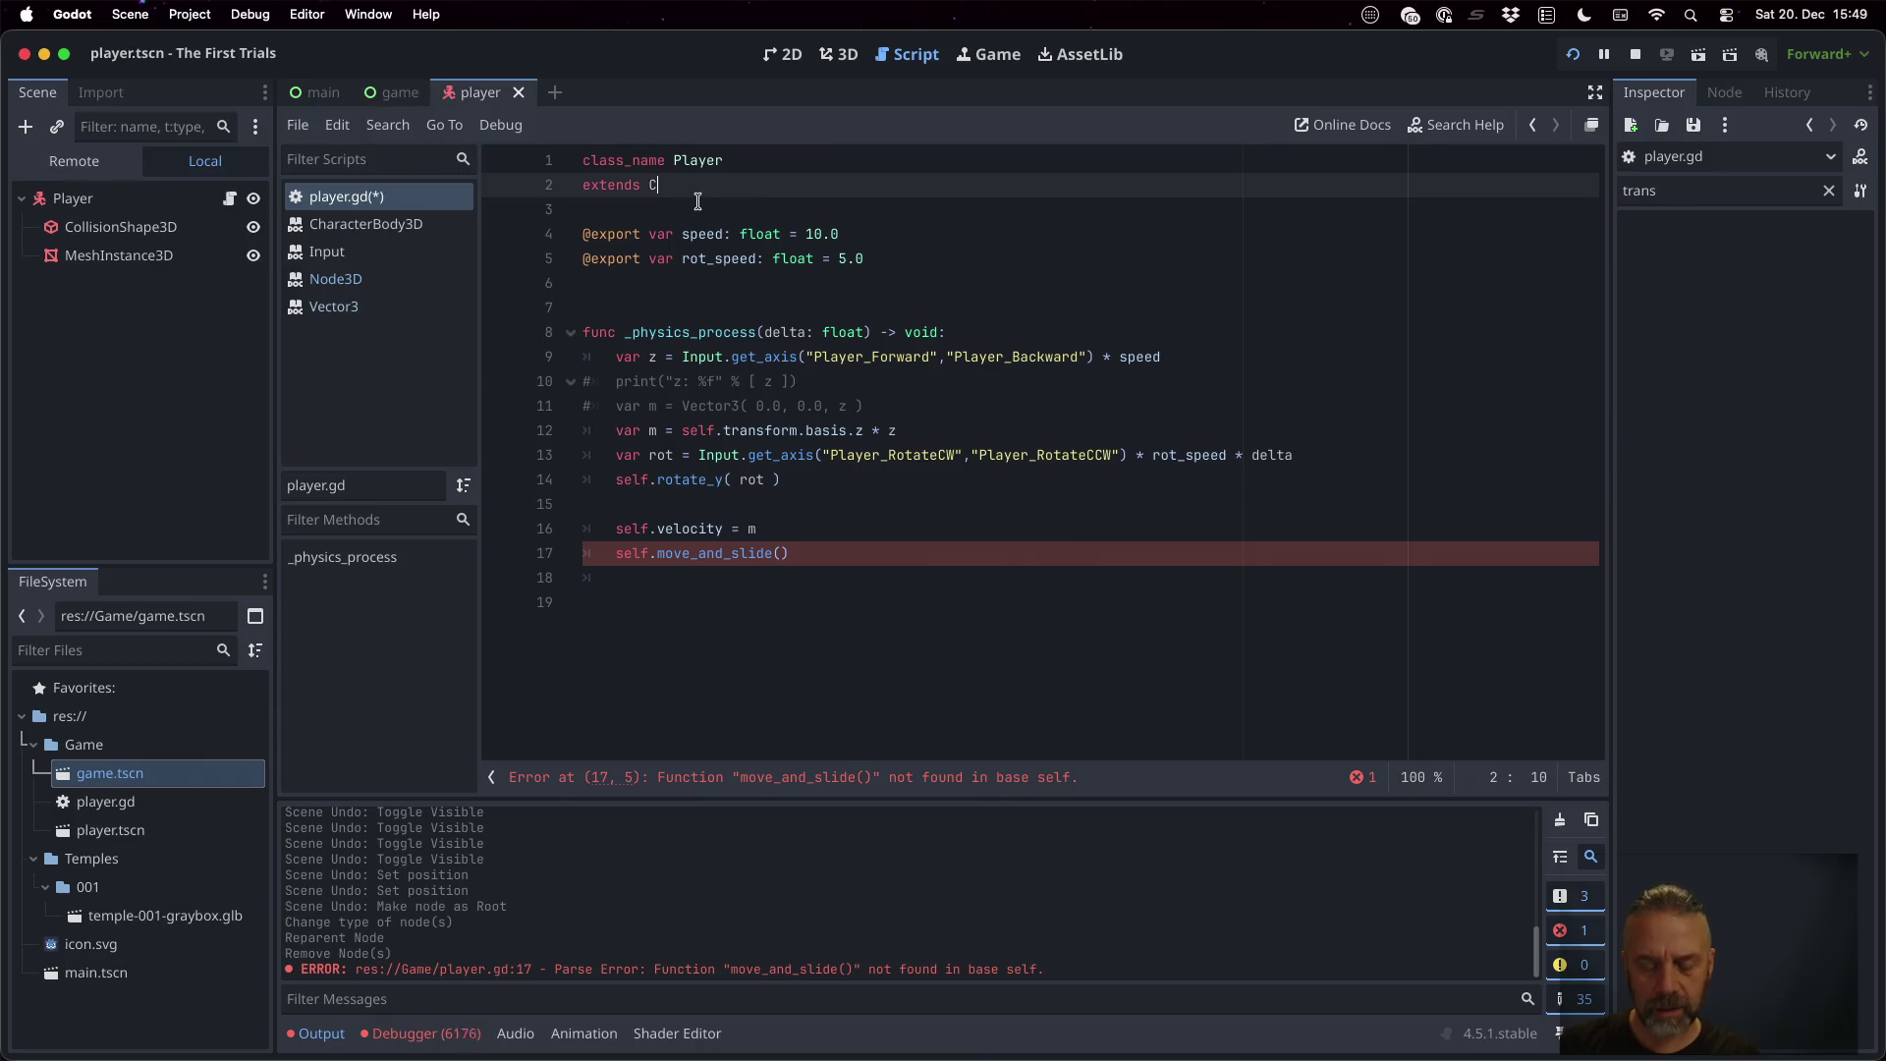
key("Down")
key("Return")
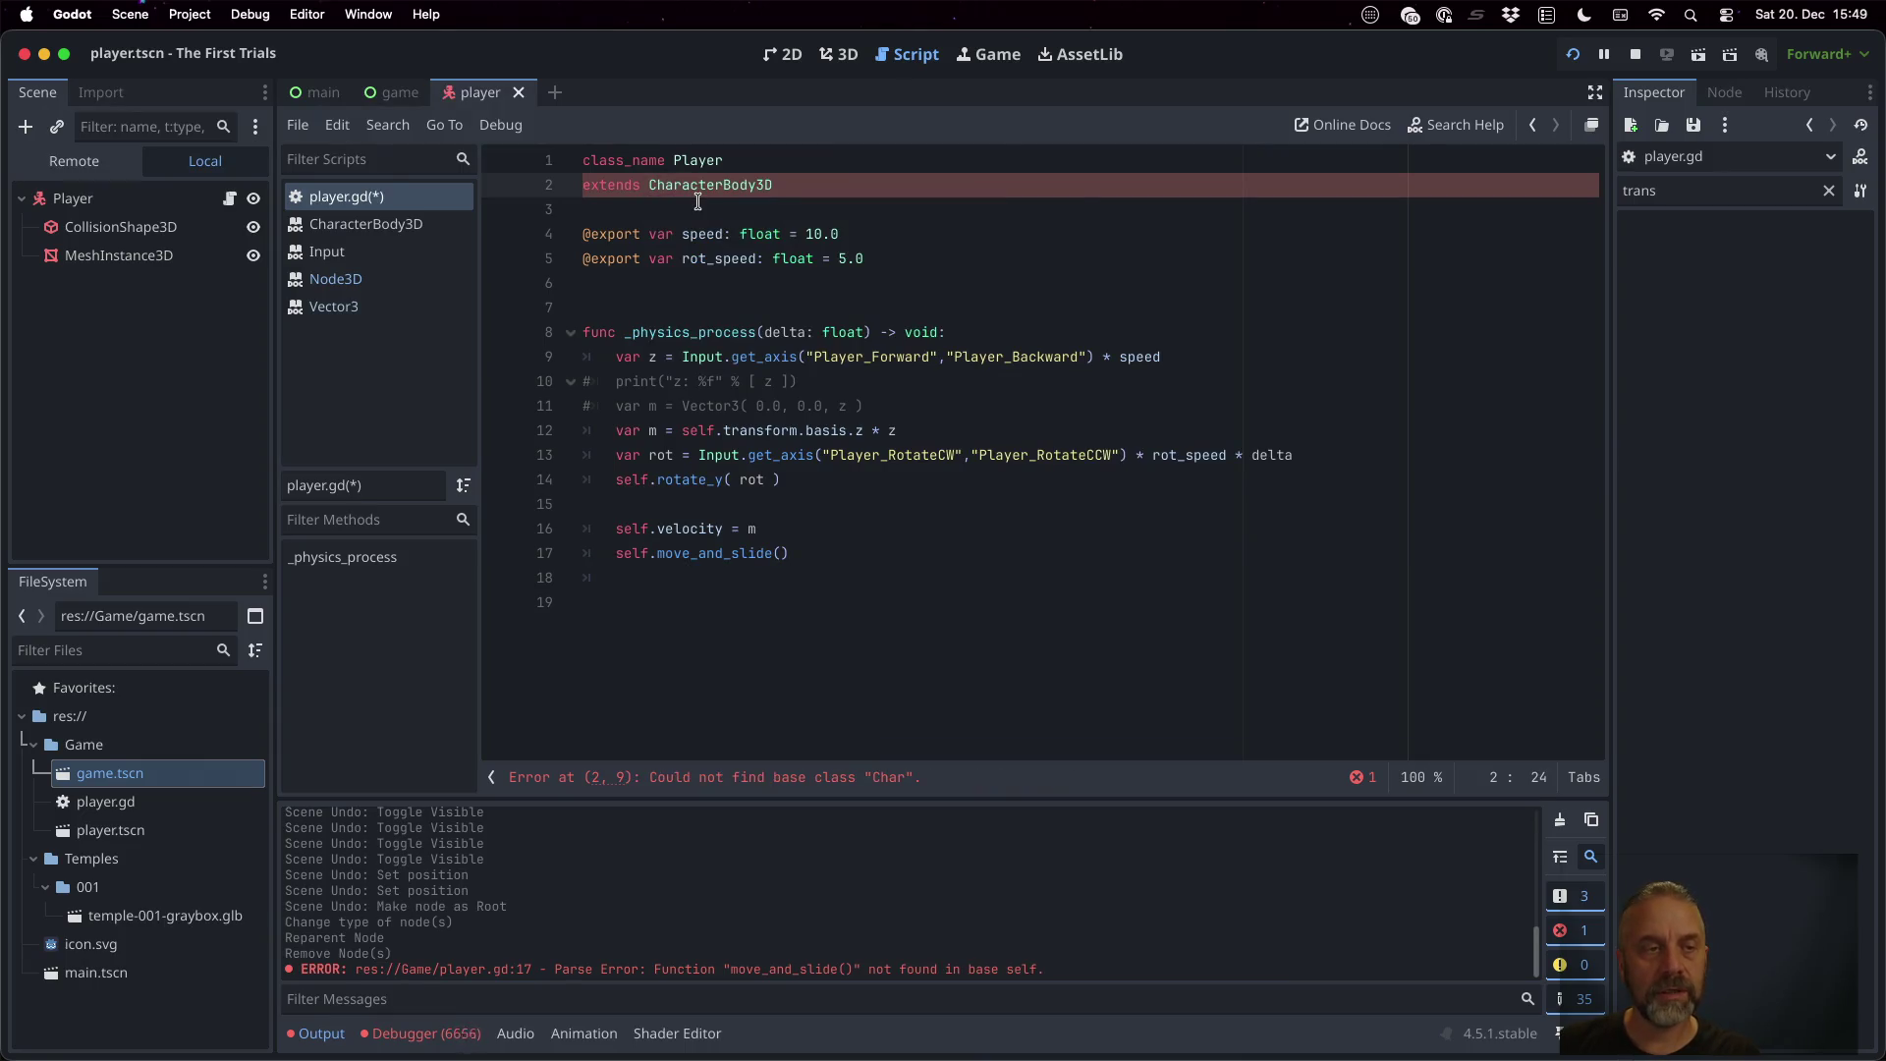
key("super+s")
left_click(834, 334)
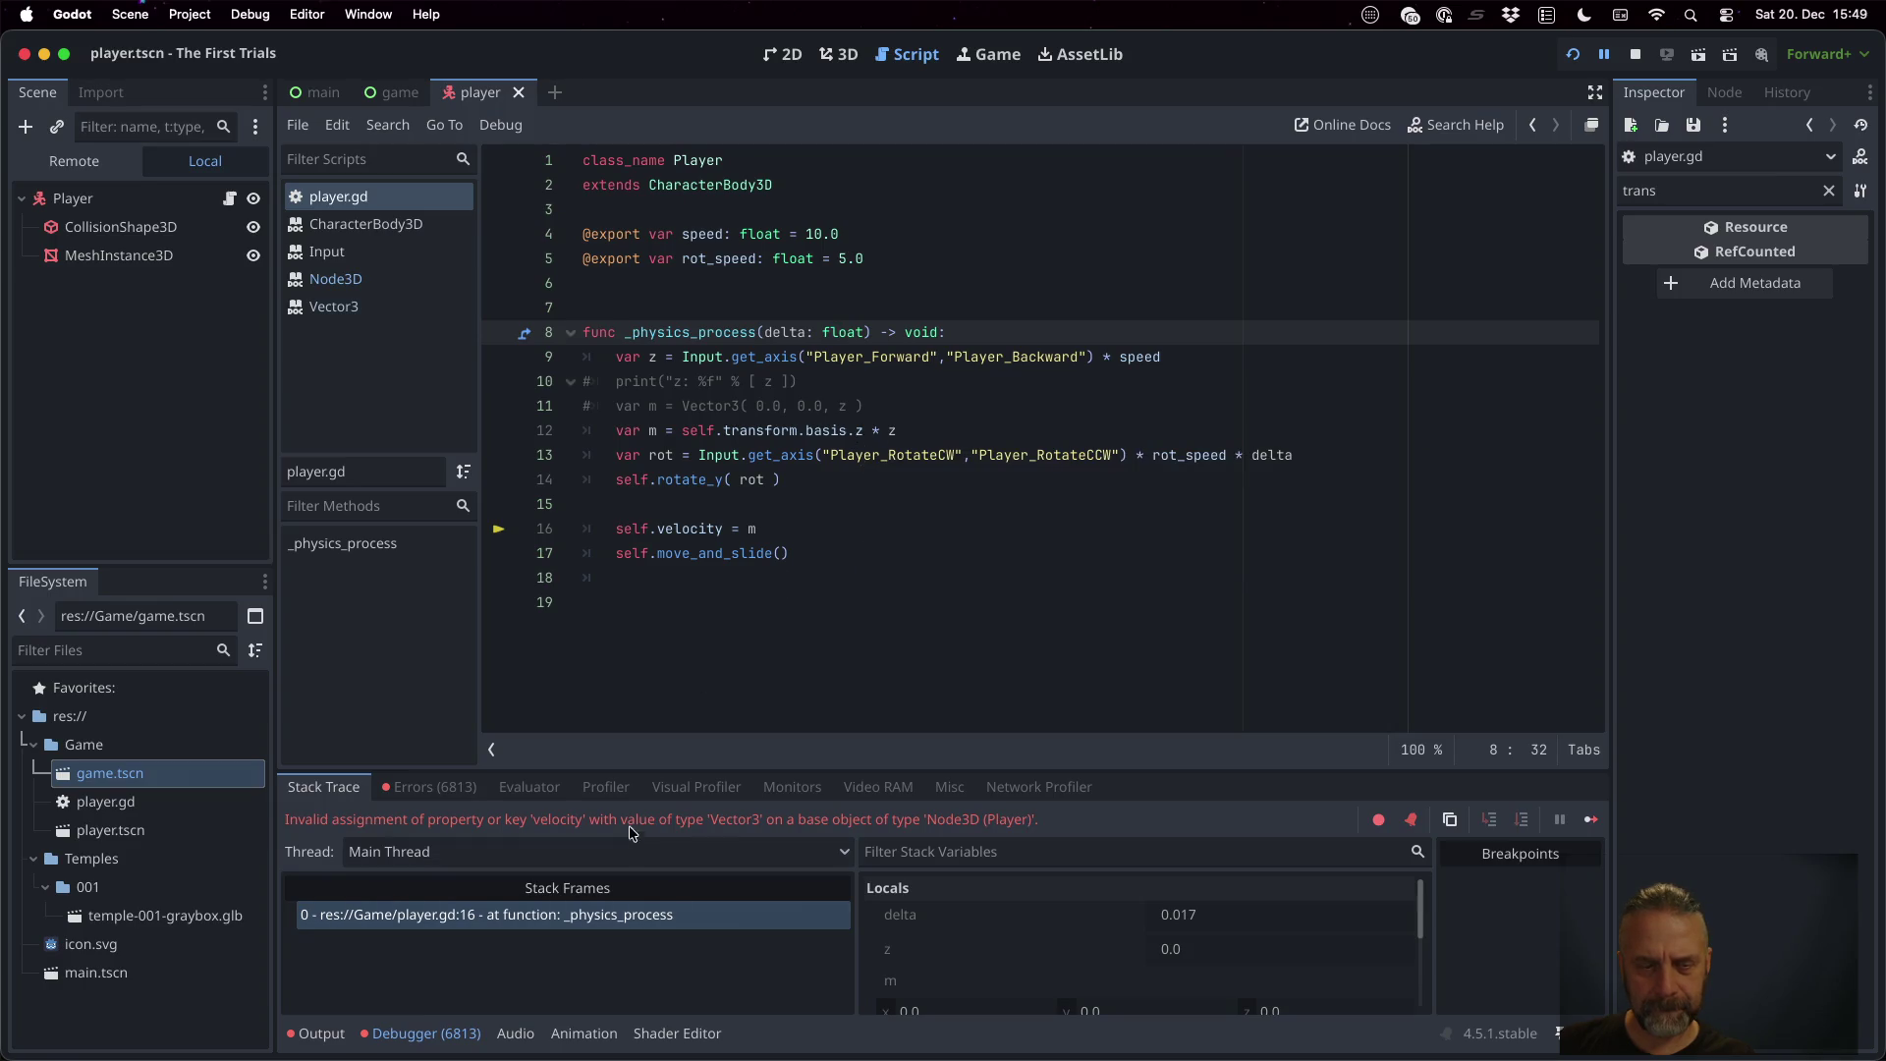
Read the documentation for the velocity property, then test-run and stop the game
left_click(699, 185)
double_click(699, 184)
left_click(885, 504)
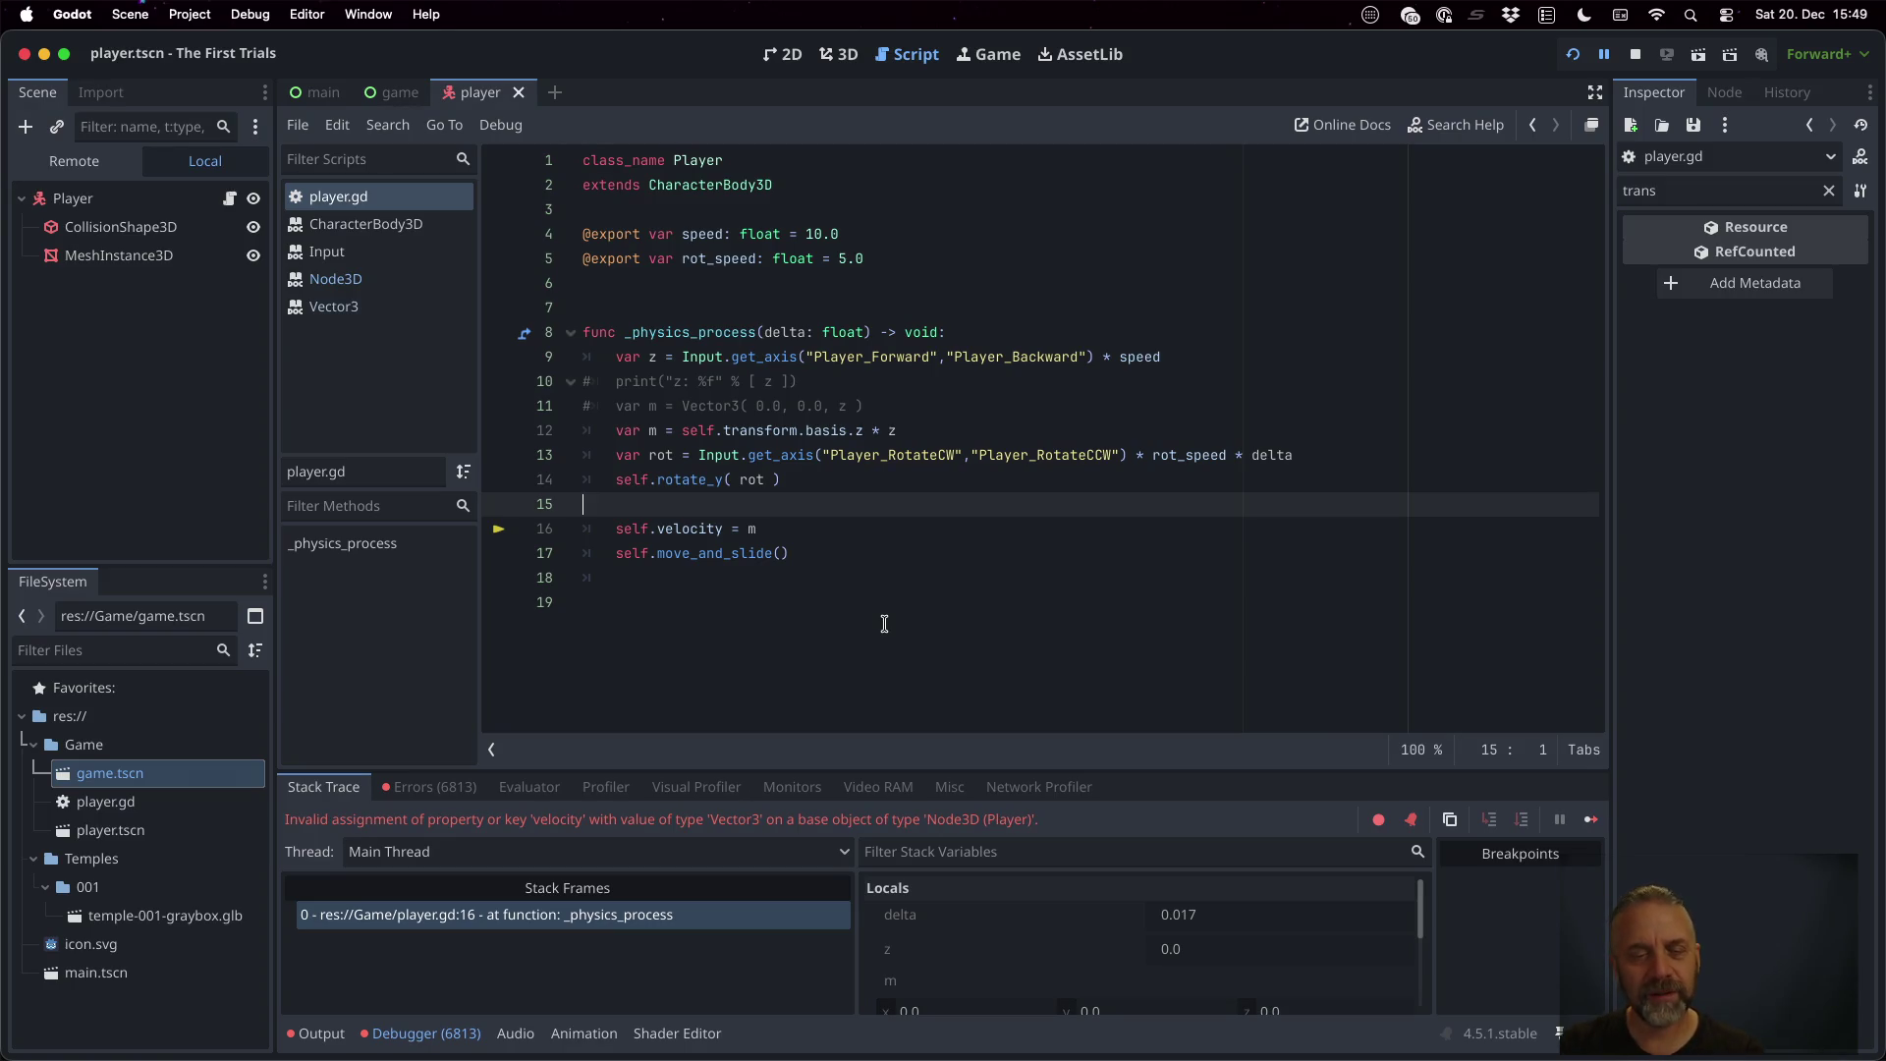
left_click(702, 538, "super")
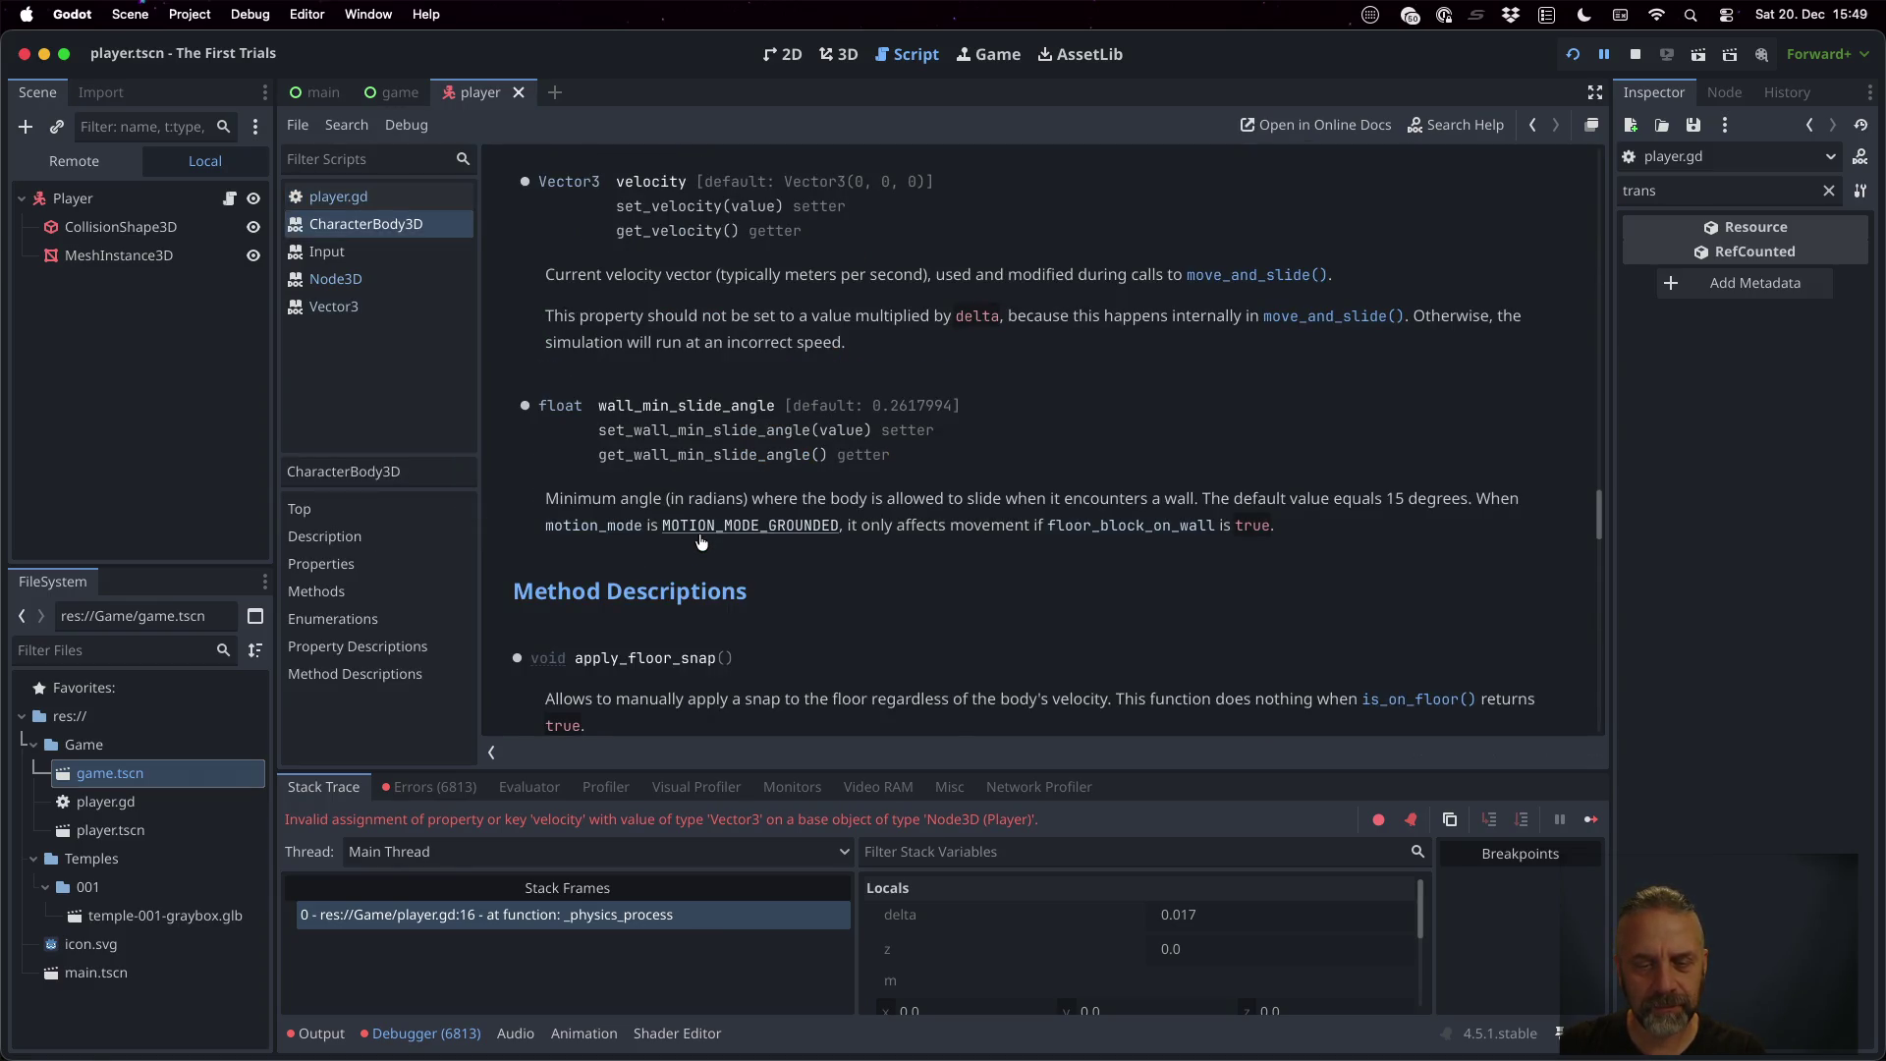
left_click(1573, 54)
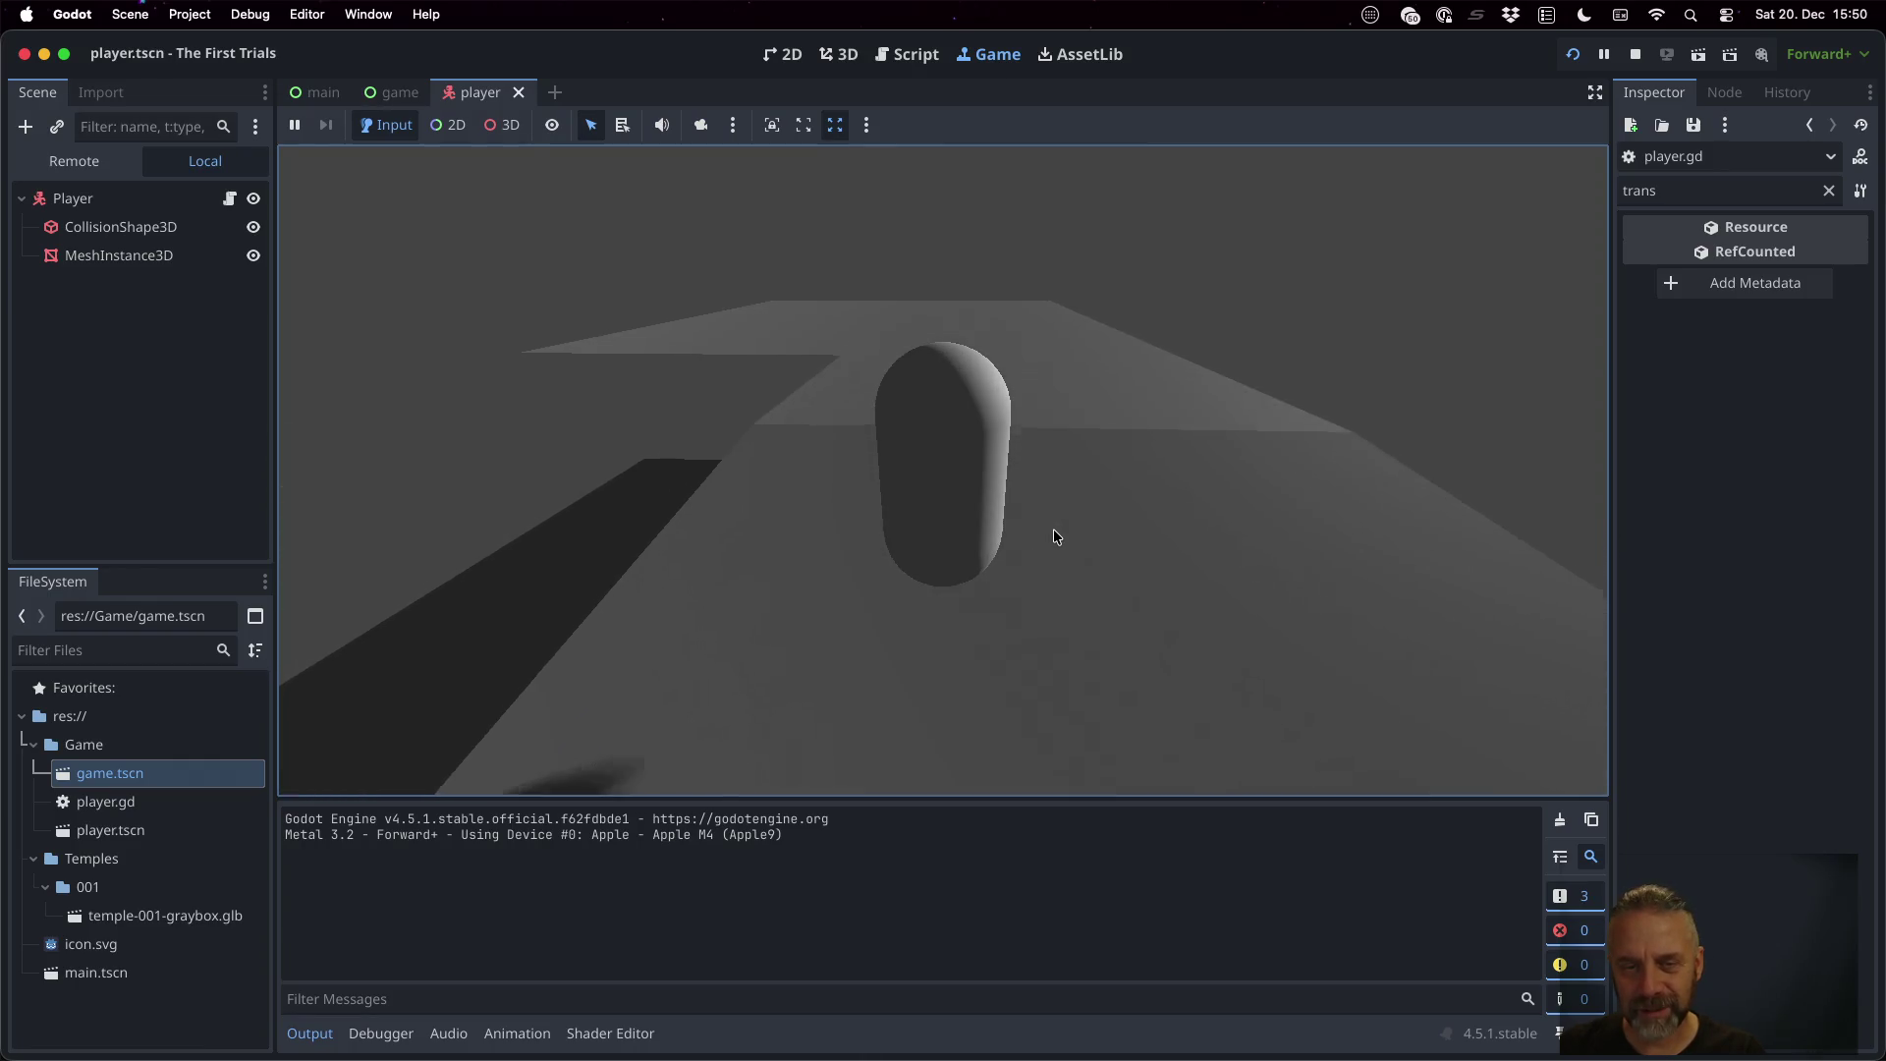
left_click(1639, 54)
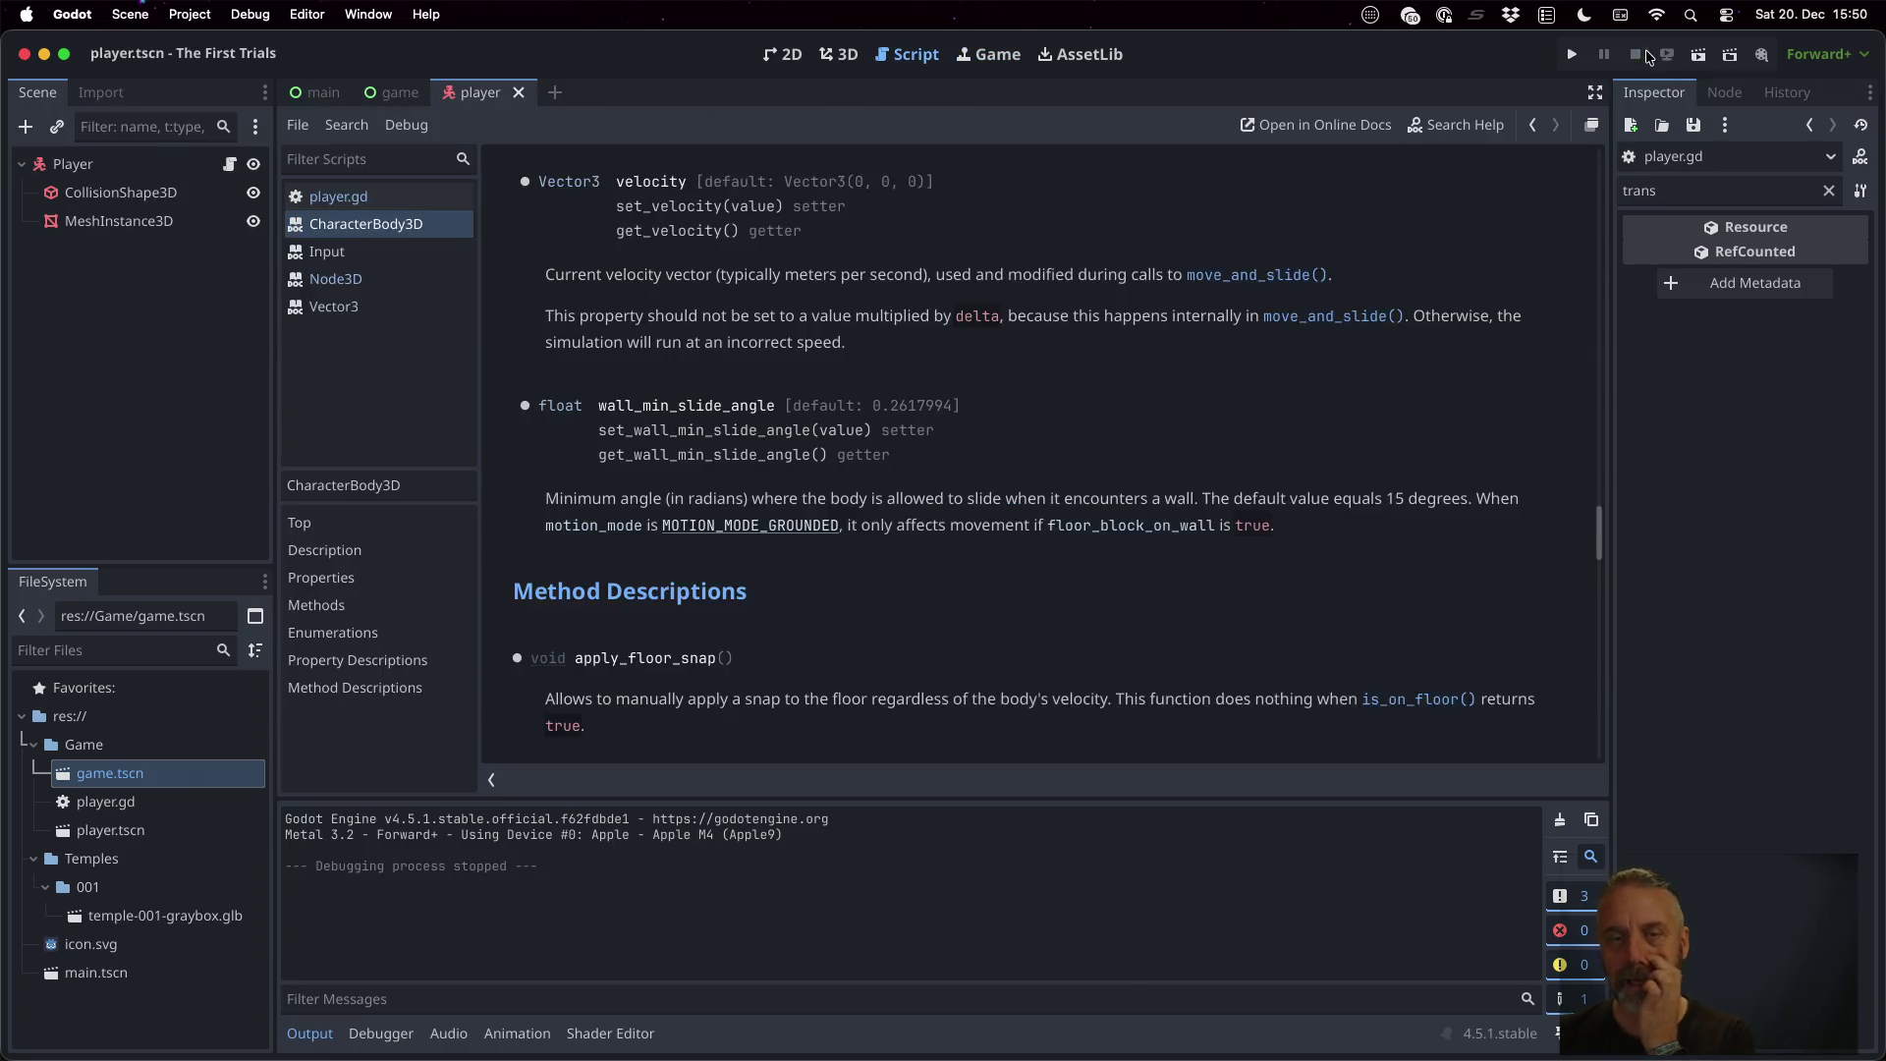
Lower rot_speed in player.gd from 5.0 to 1.0 and save
left_click(162, 163)
left_click(230, 164)
left_click(894, 253)
key("Left")
key("BackSpace")
type("1")
key("ctrl+s")
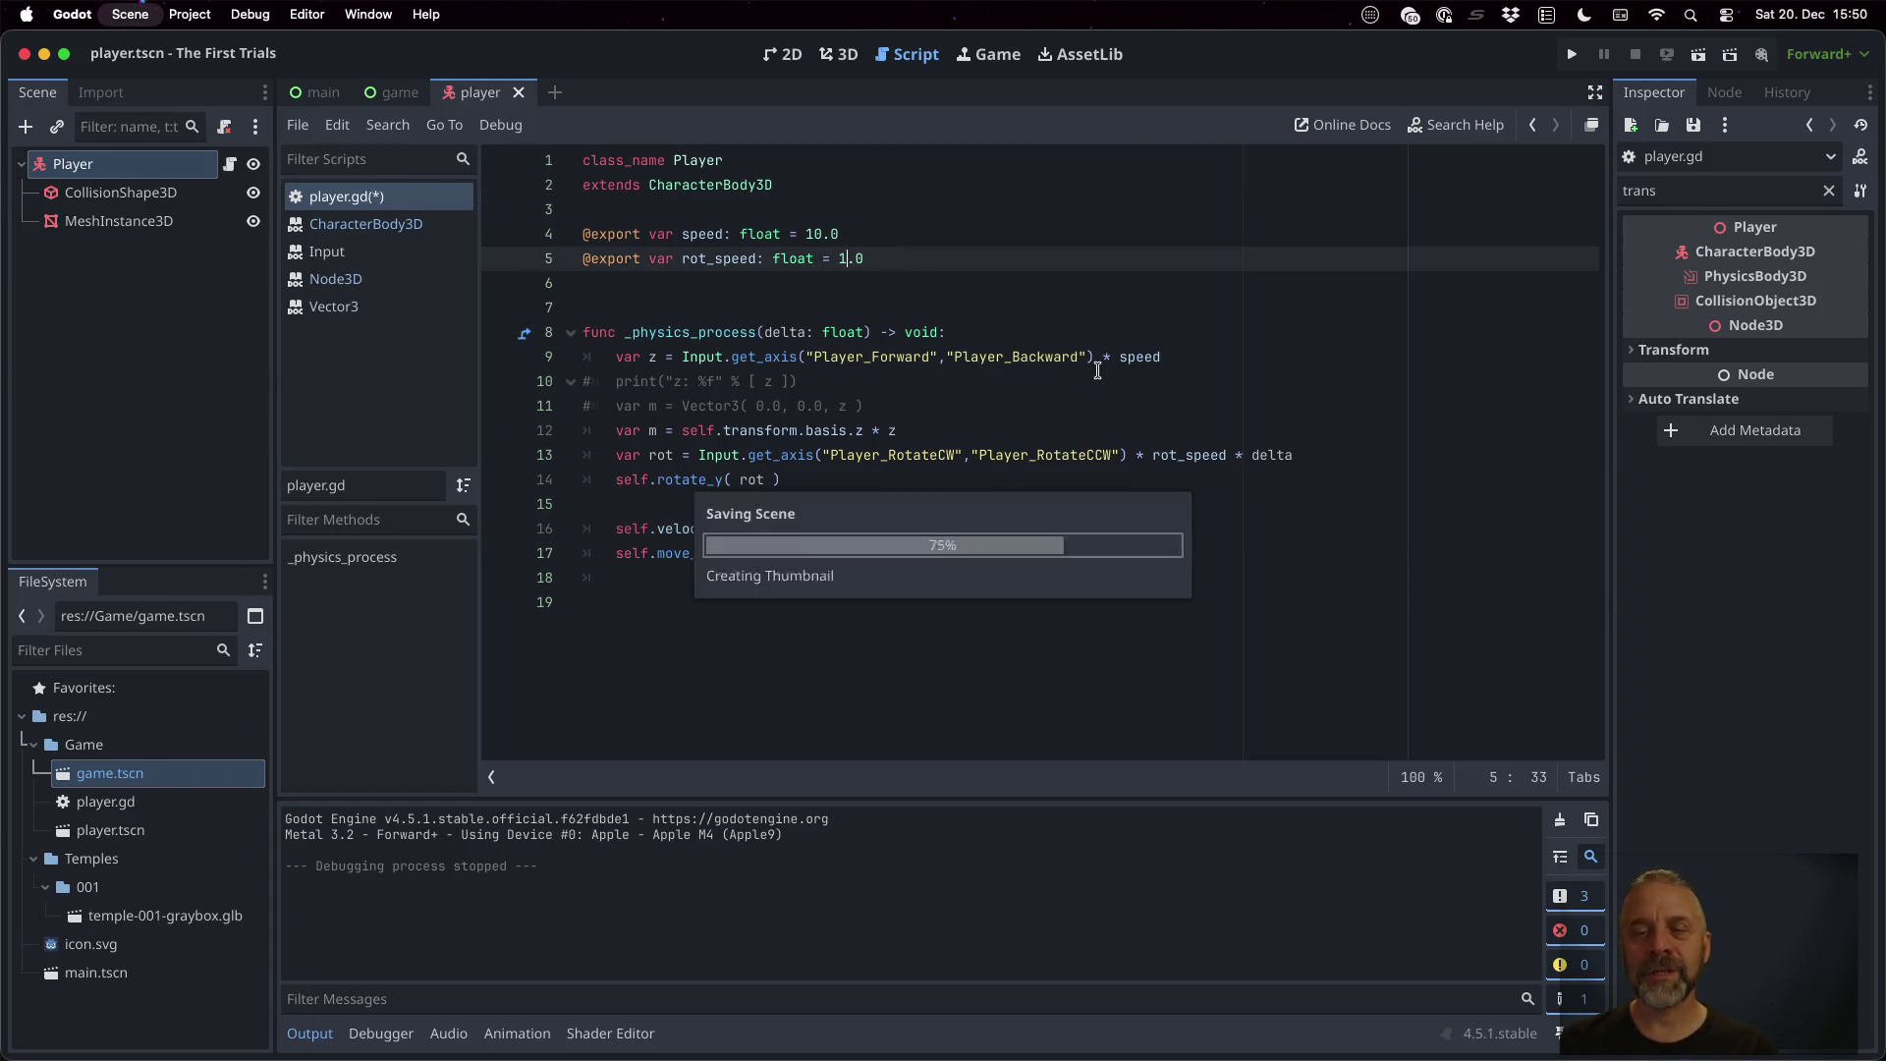
Multiply the forward speed on line 9 by delta, save, and test-run the game
key("Down")
key("Down")
key("Down")
key("Down")
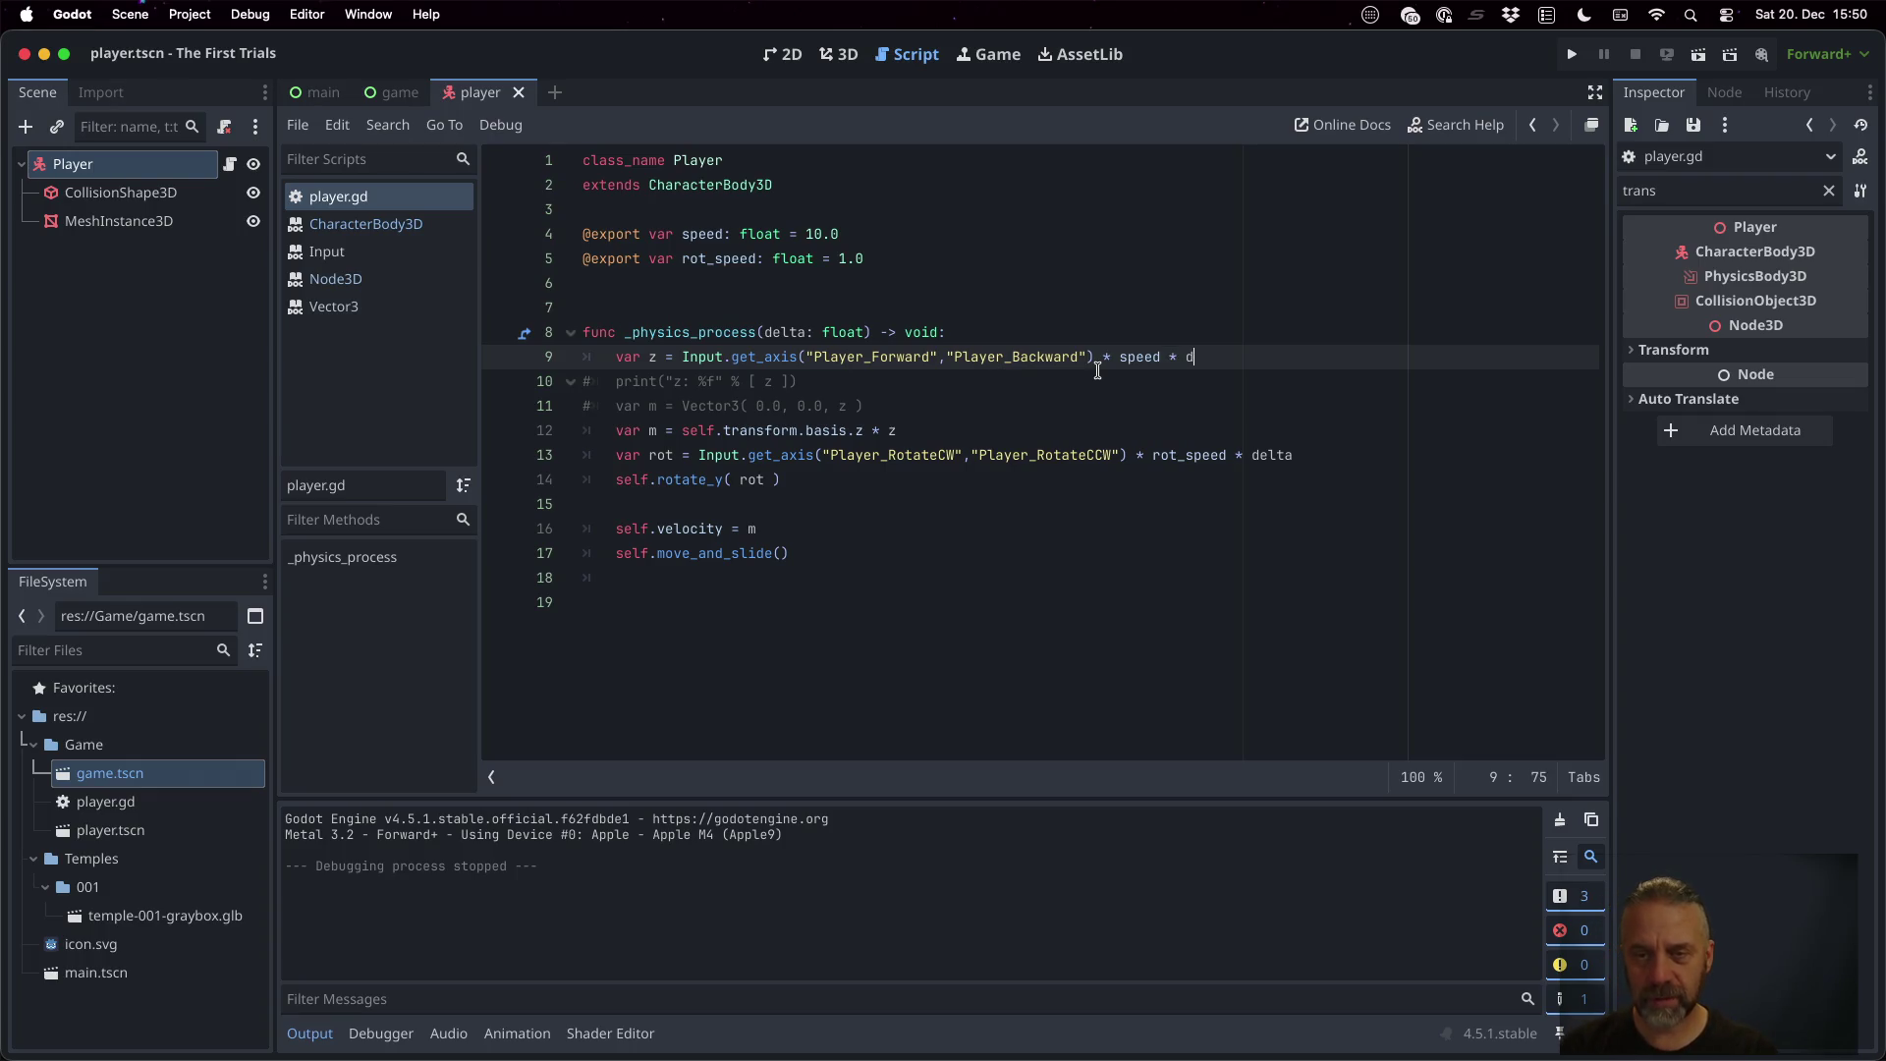
type("a")
key("ctrl+s")
left_click(1572, 55)
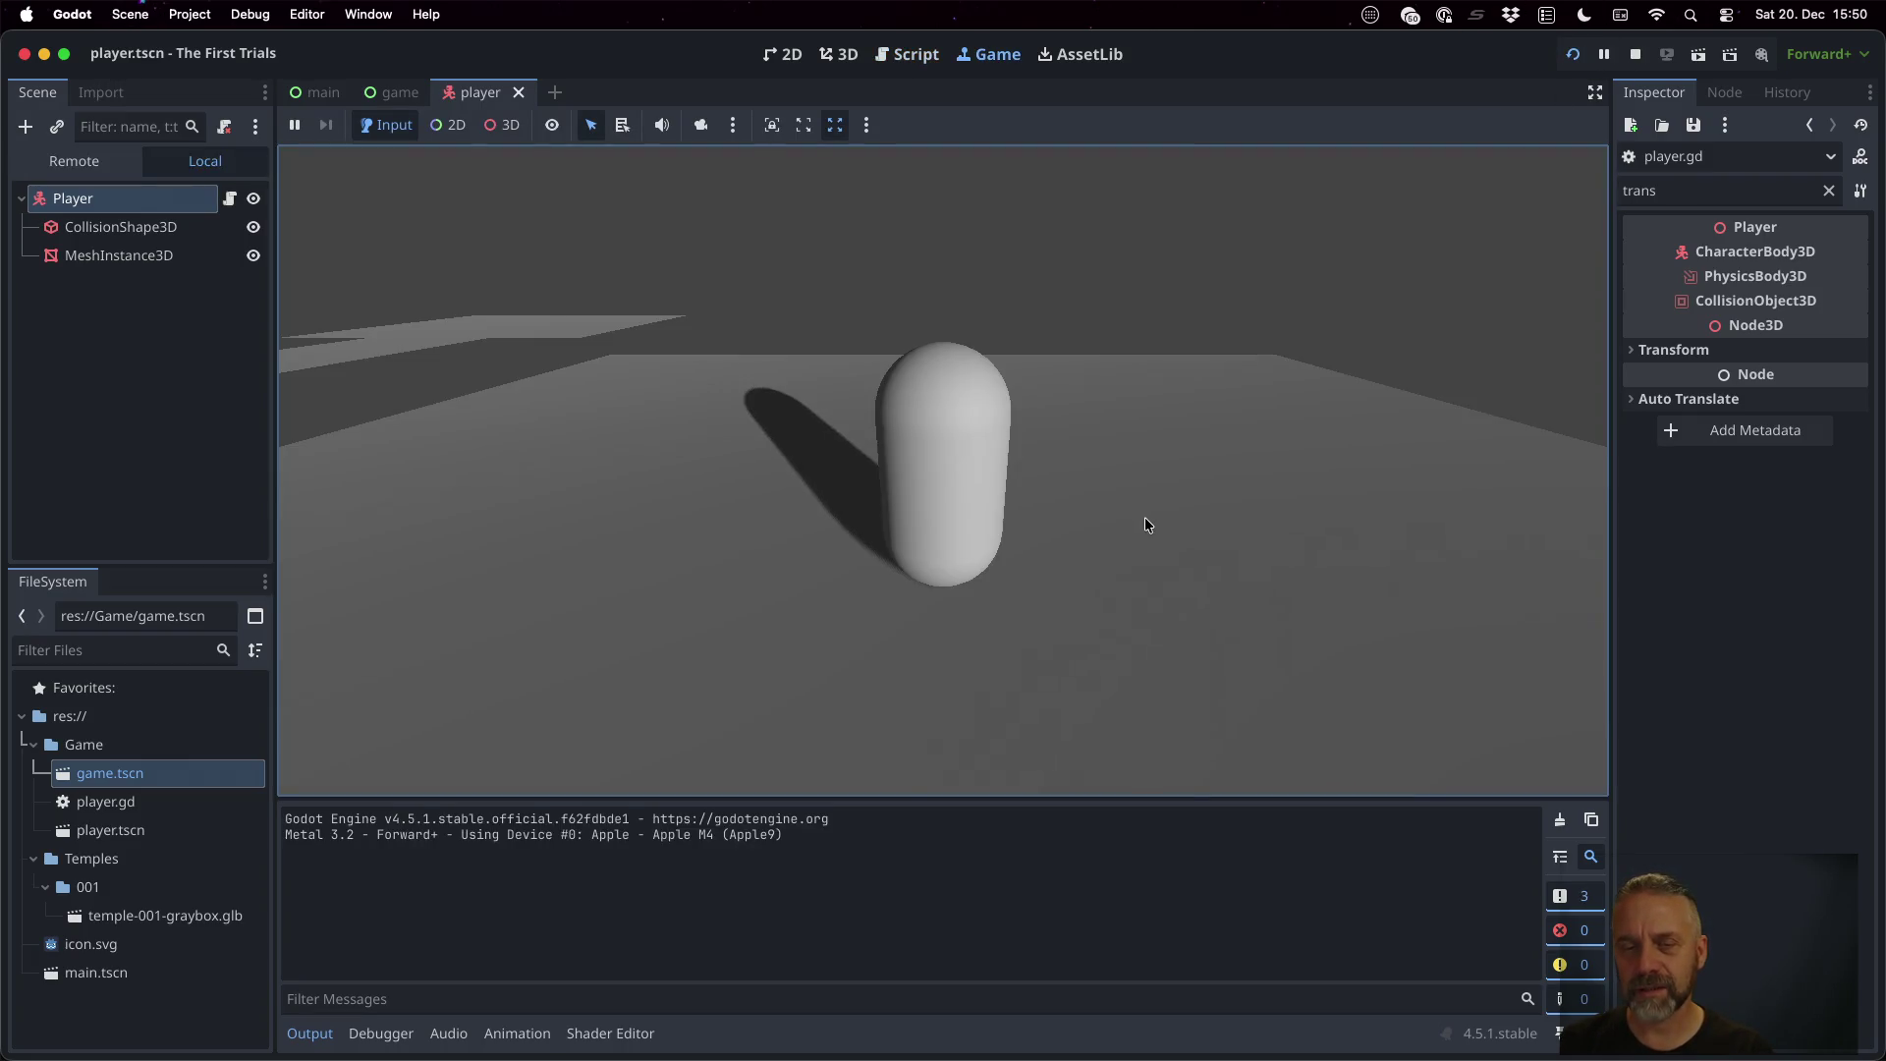
key("super+period")
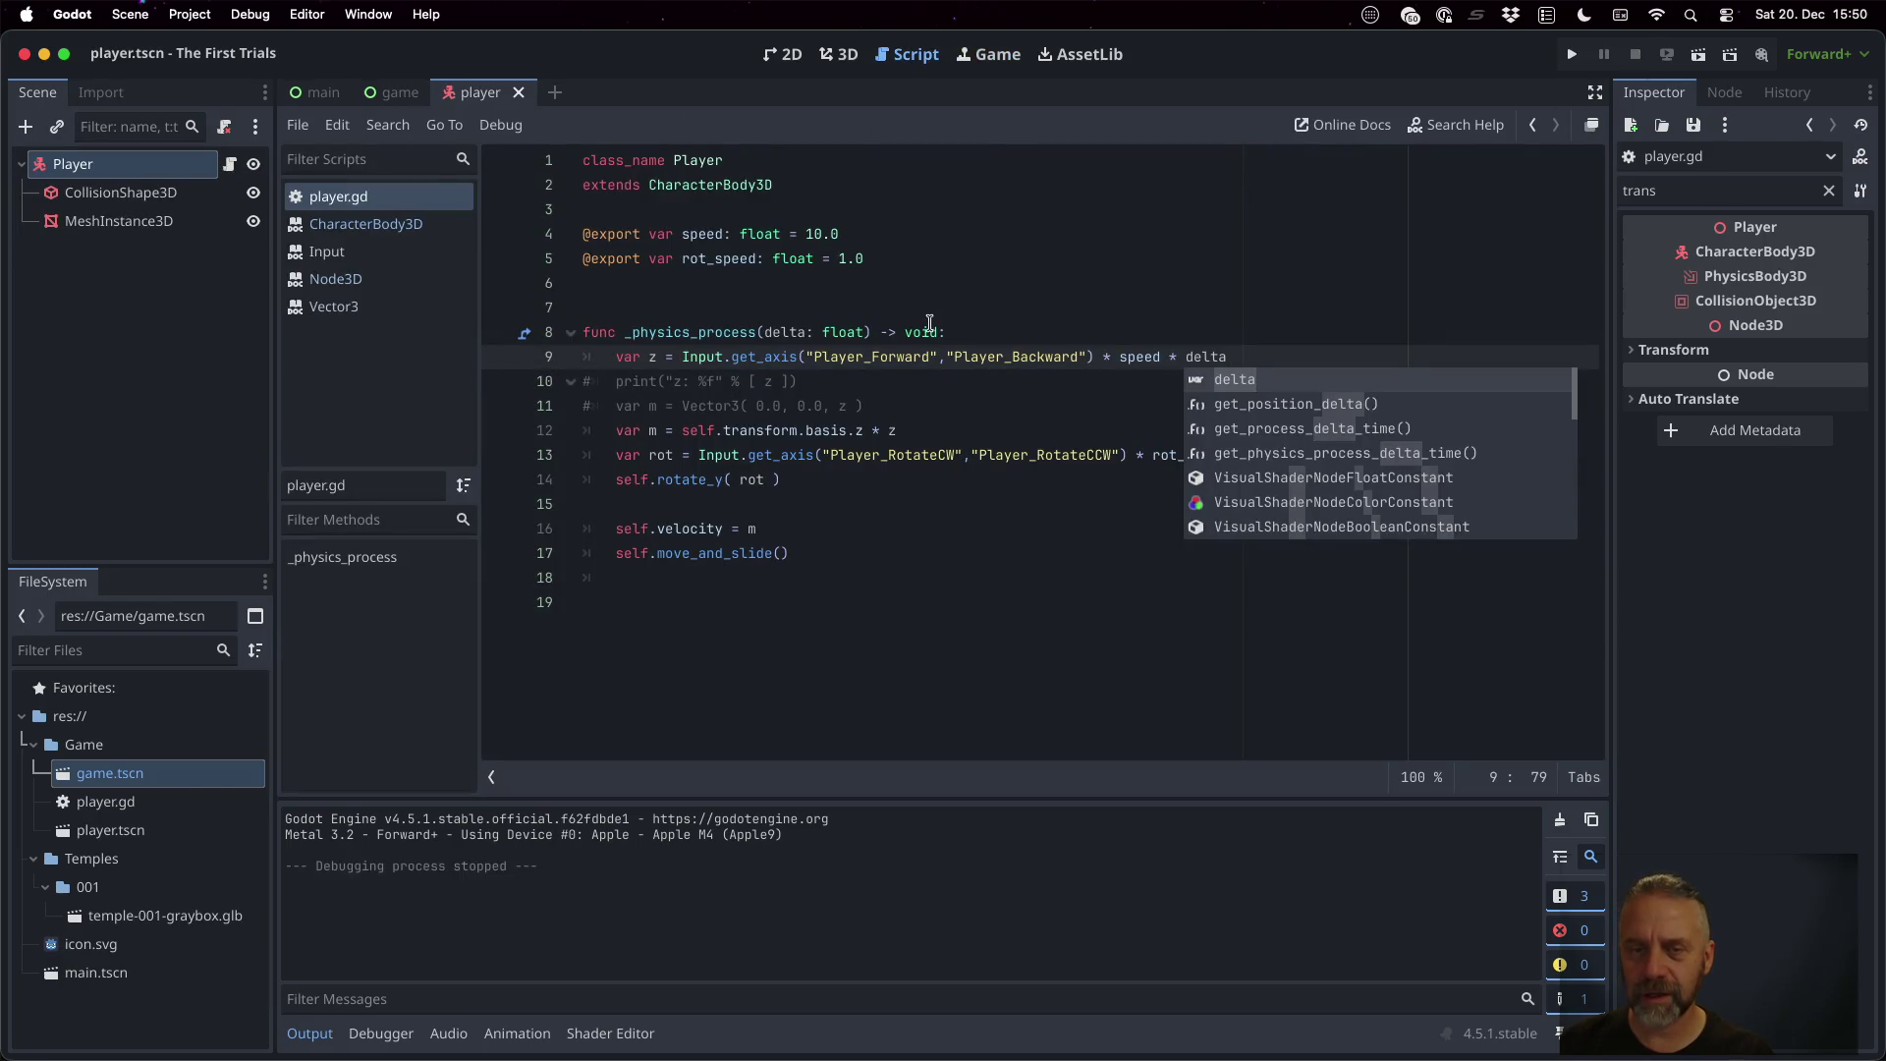
Remove the delta multiplier from line 9 and look up rotate_y and velocity
left_click(1168, 356)
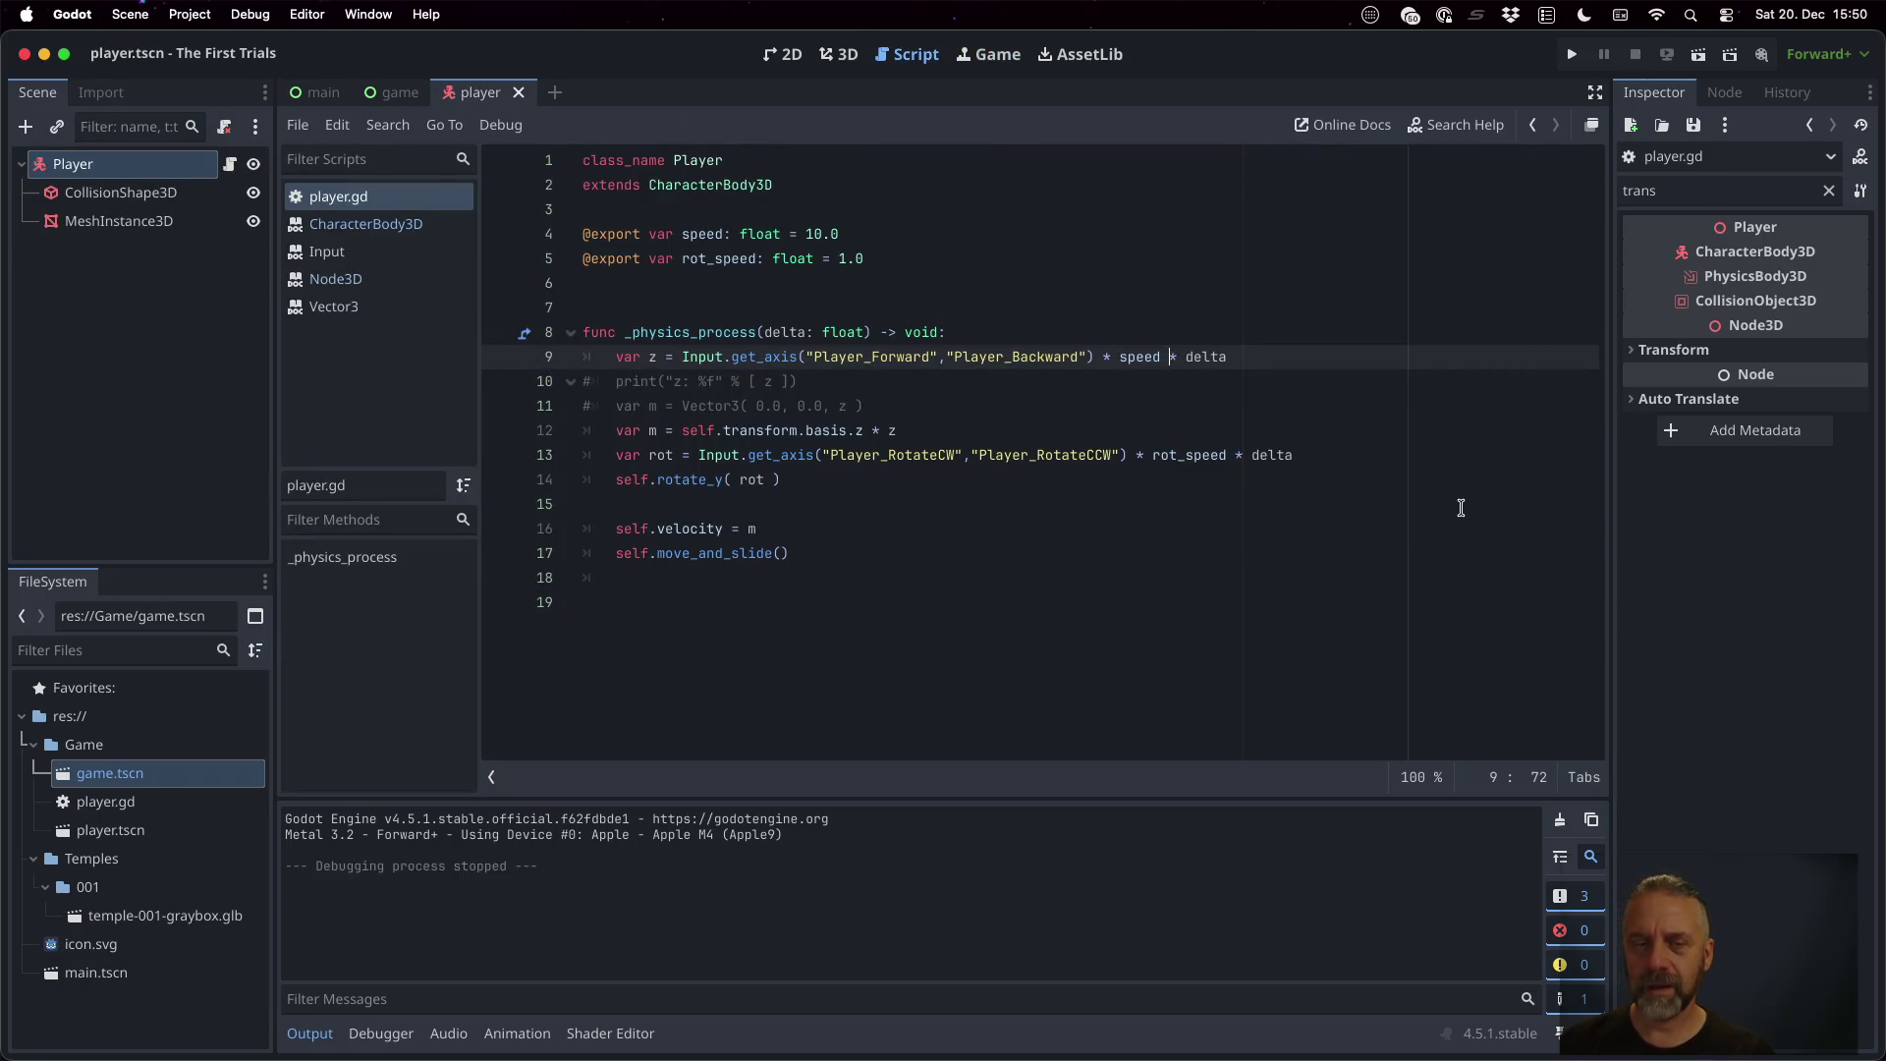
key("shift+super+Right")
key("BackSpace")
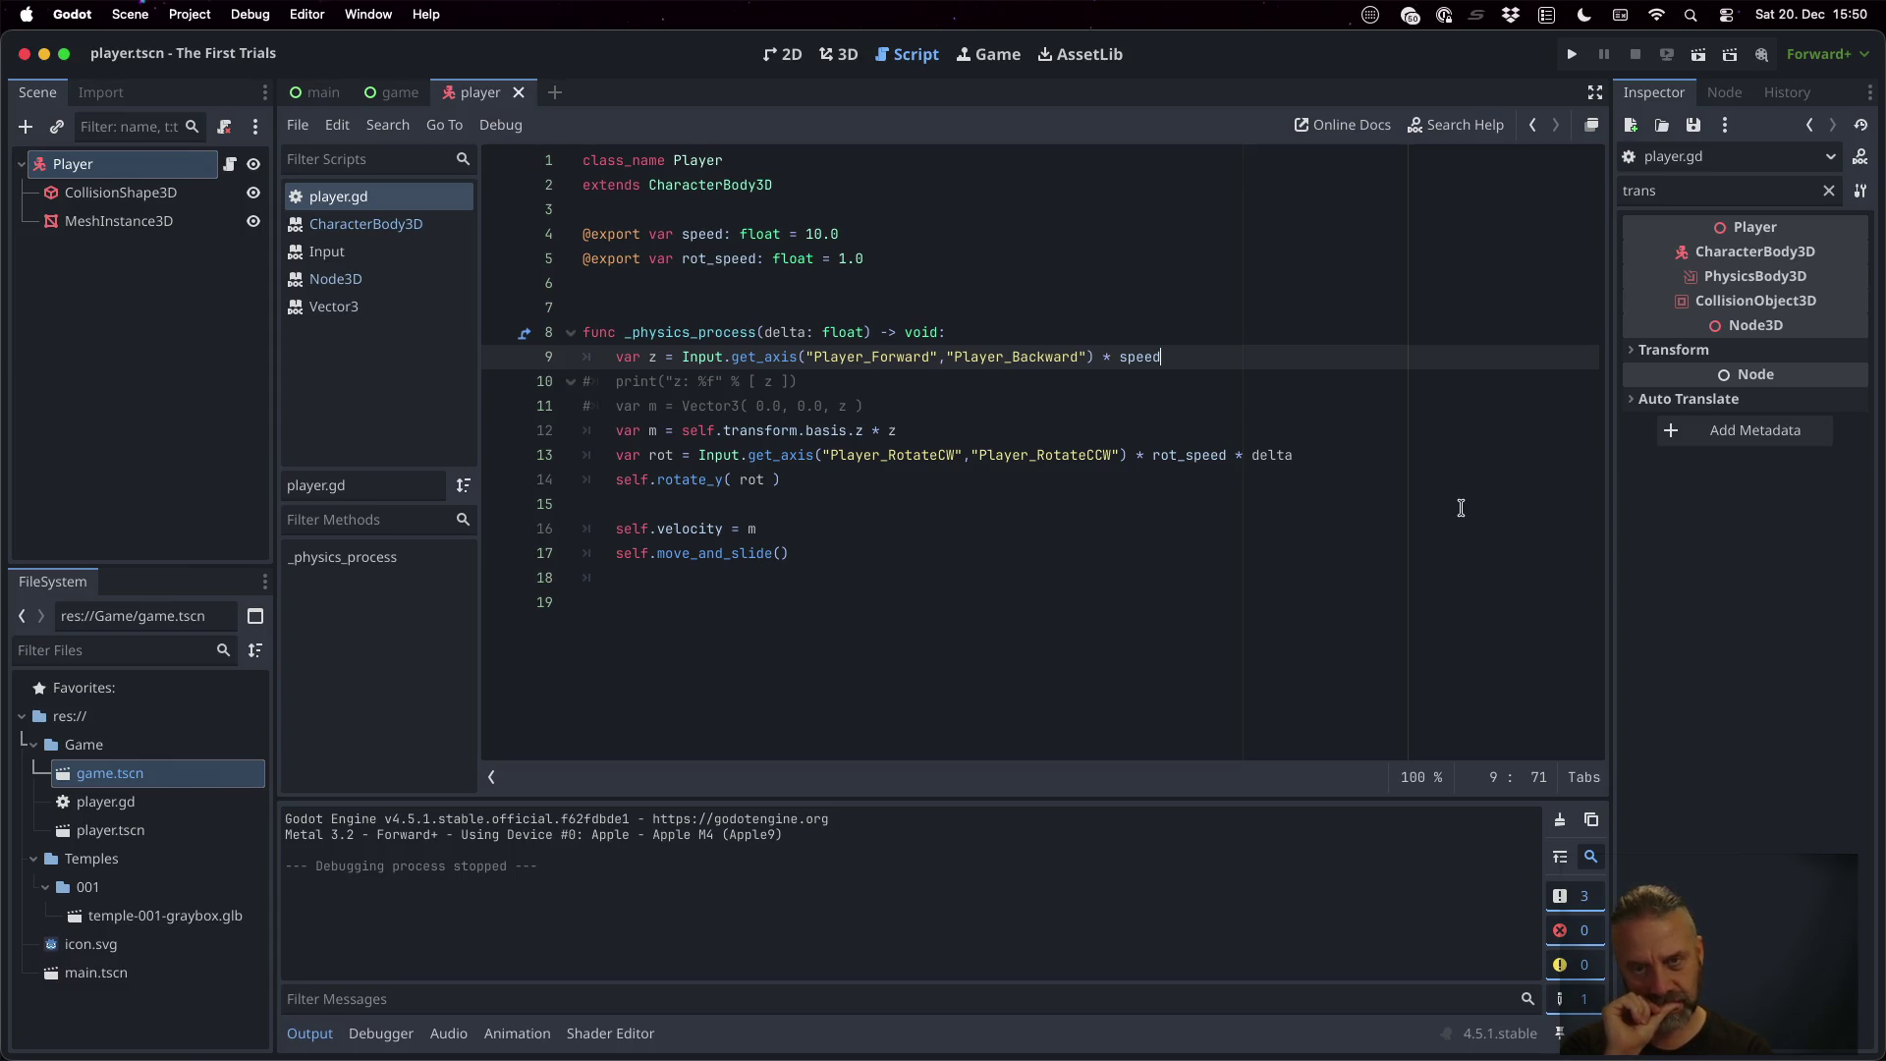
double_click(687, 478)
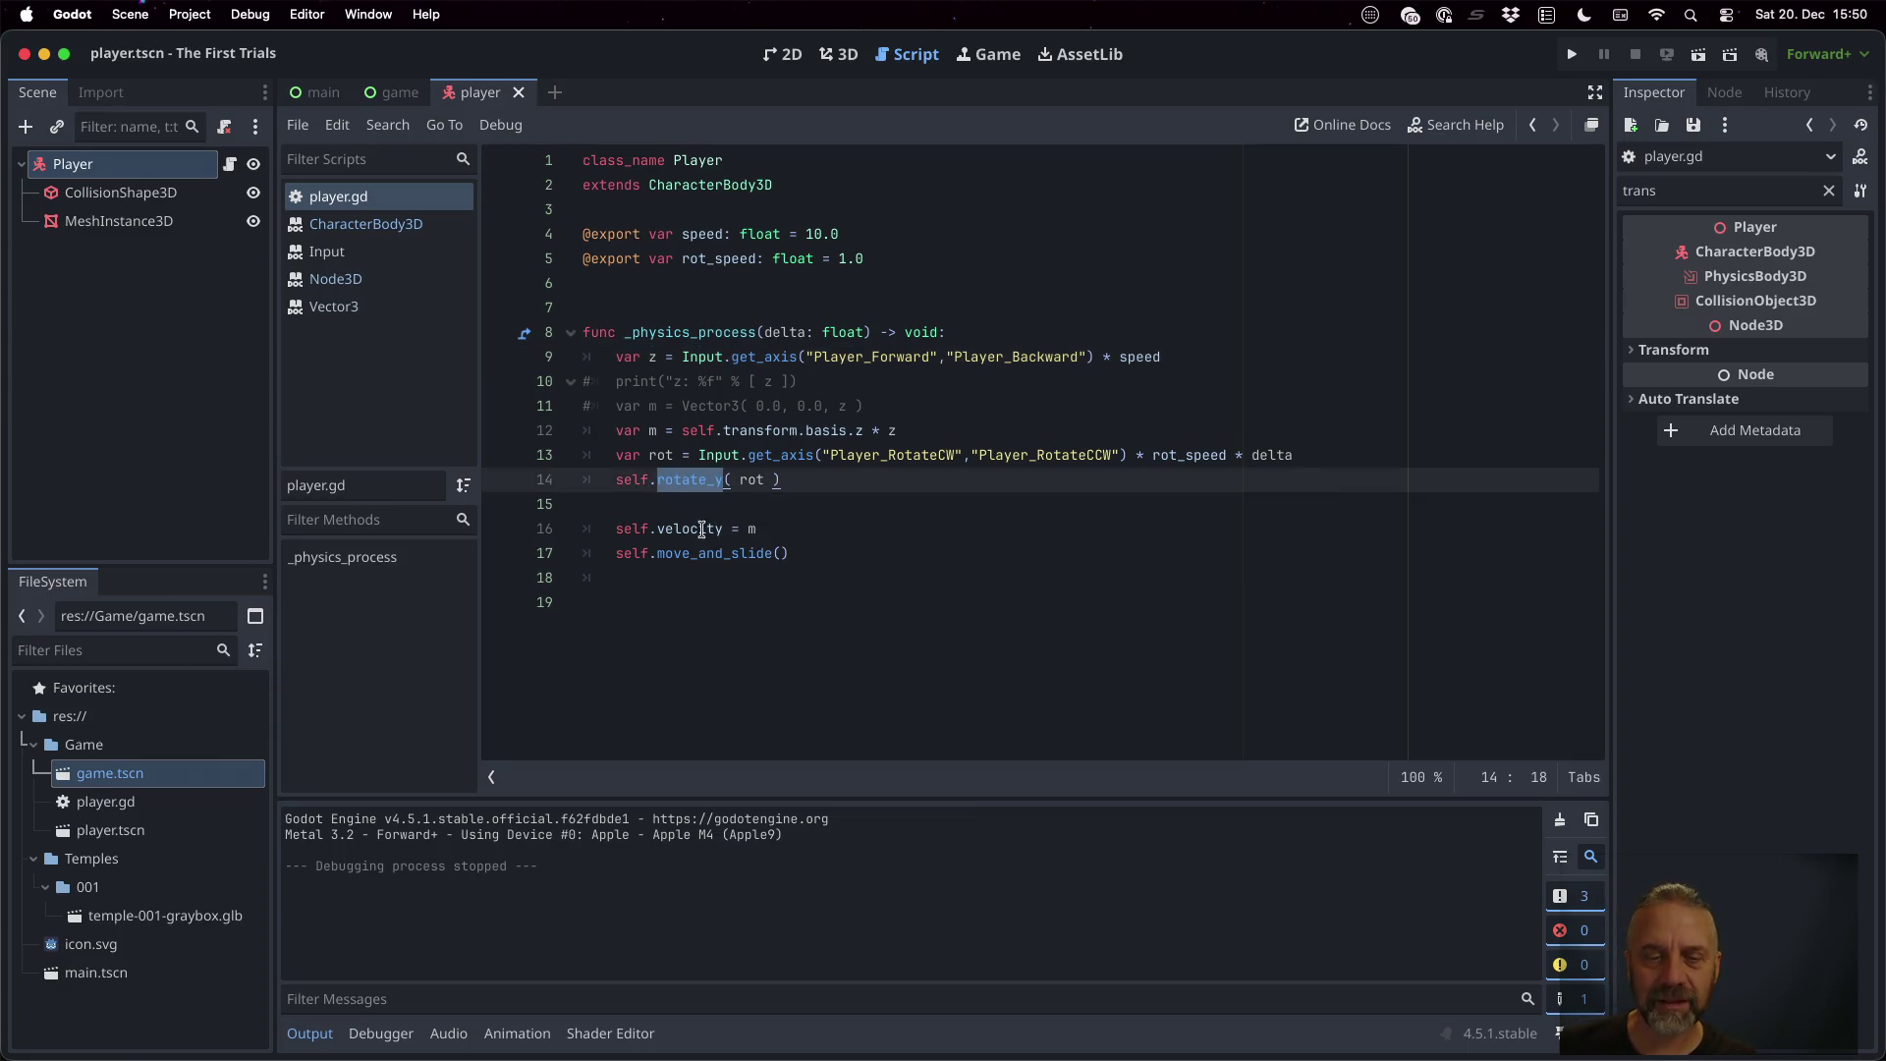
double_click(700, 529)
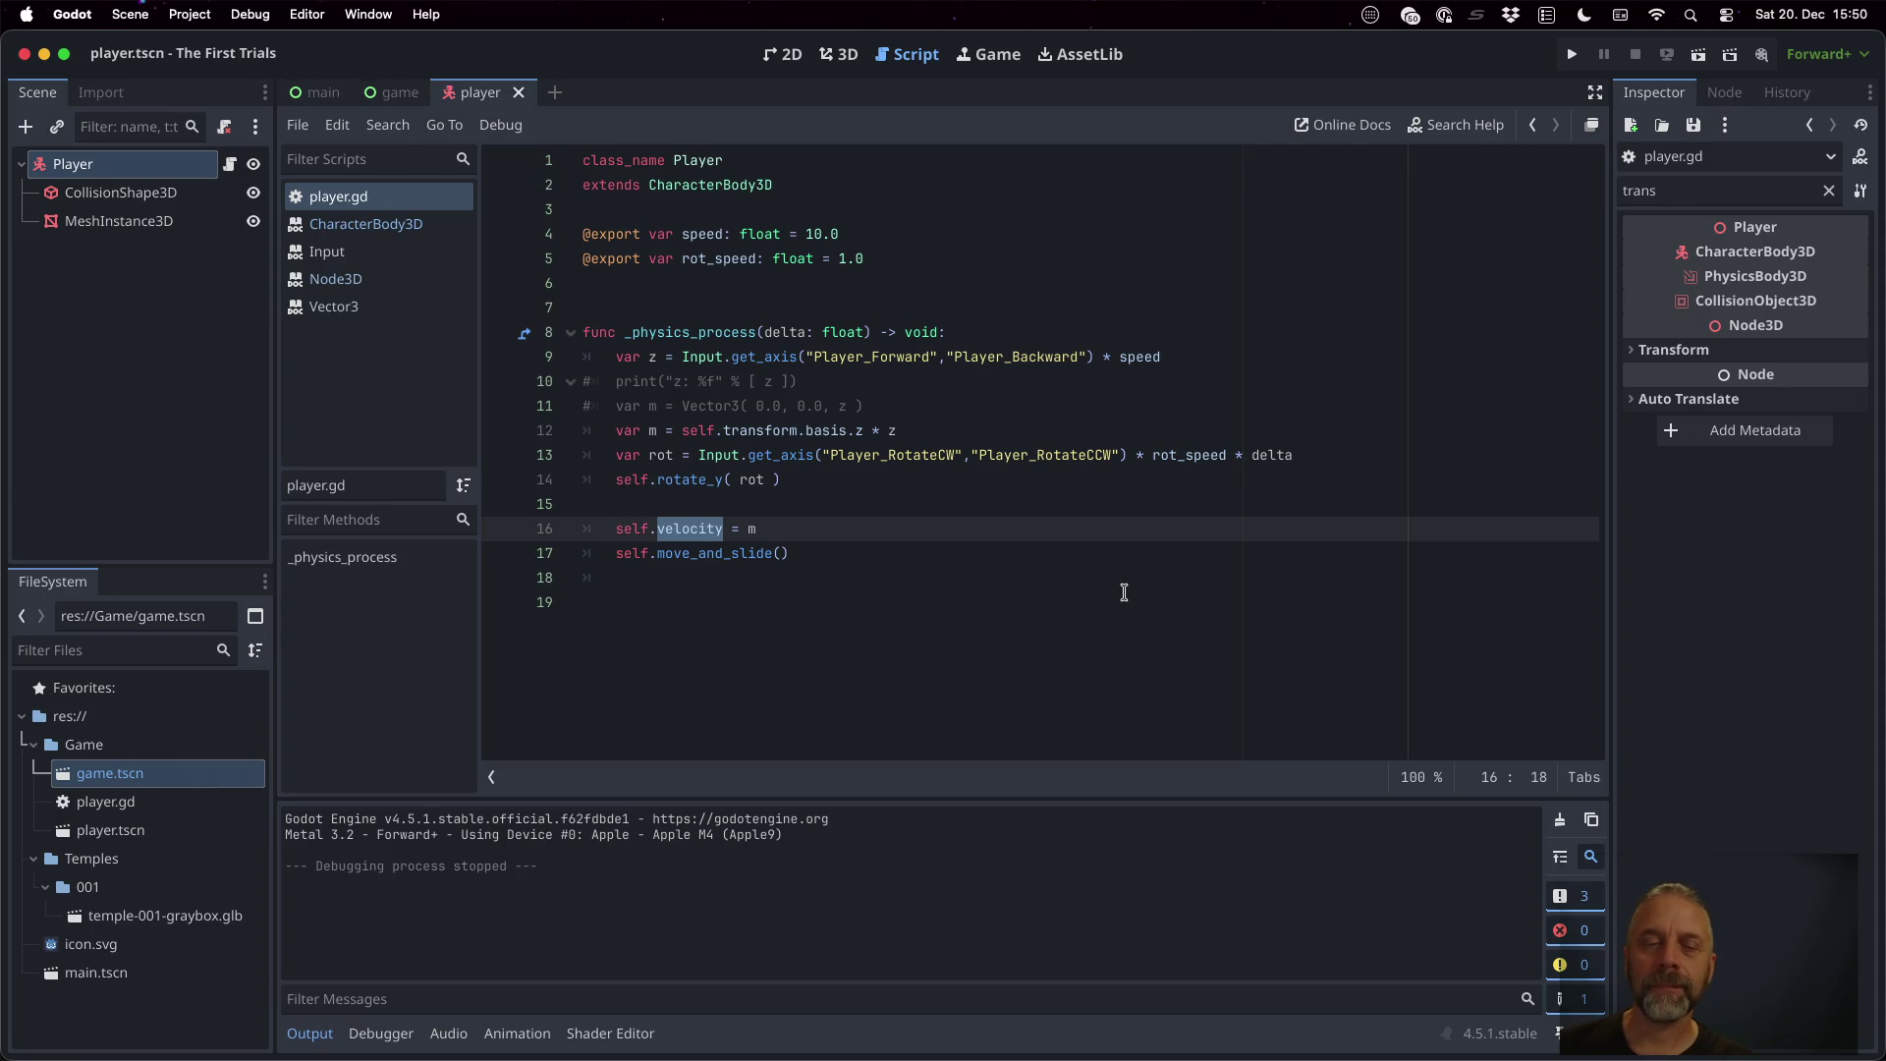
left_click(955, 457)
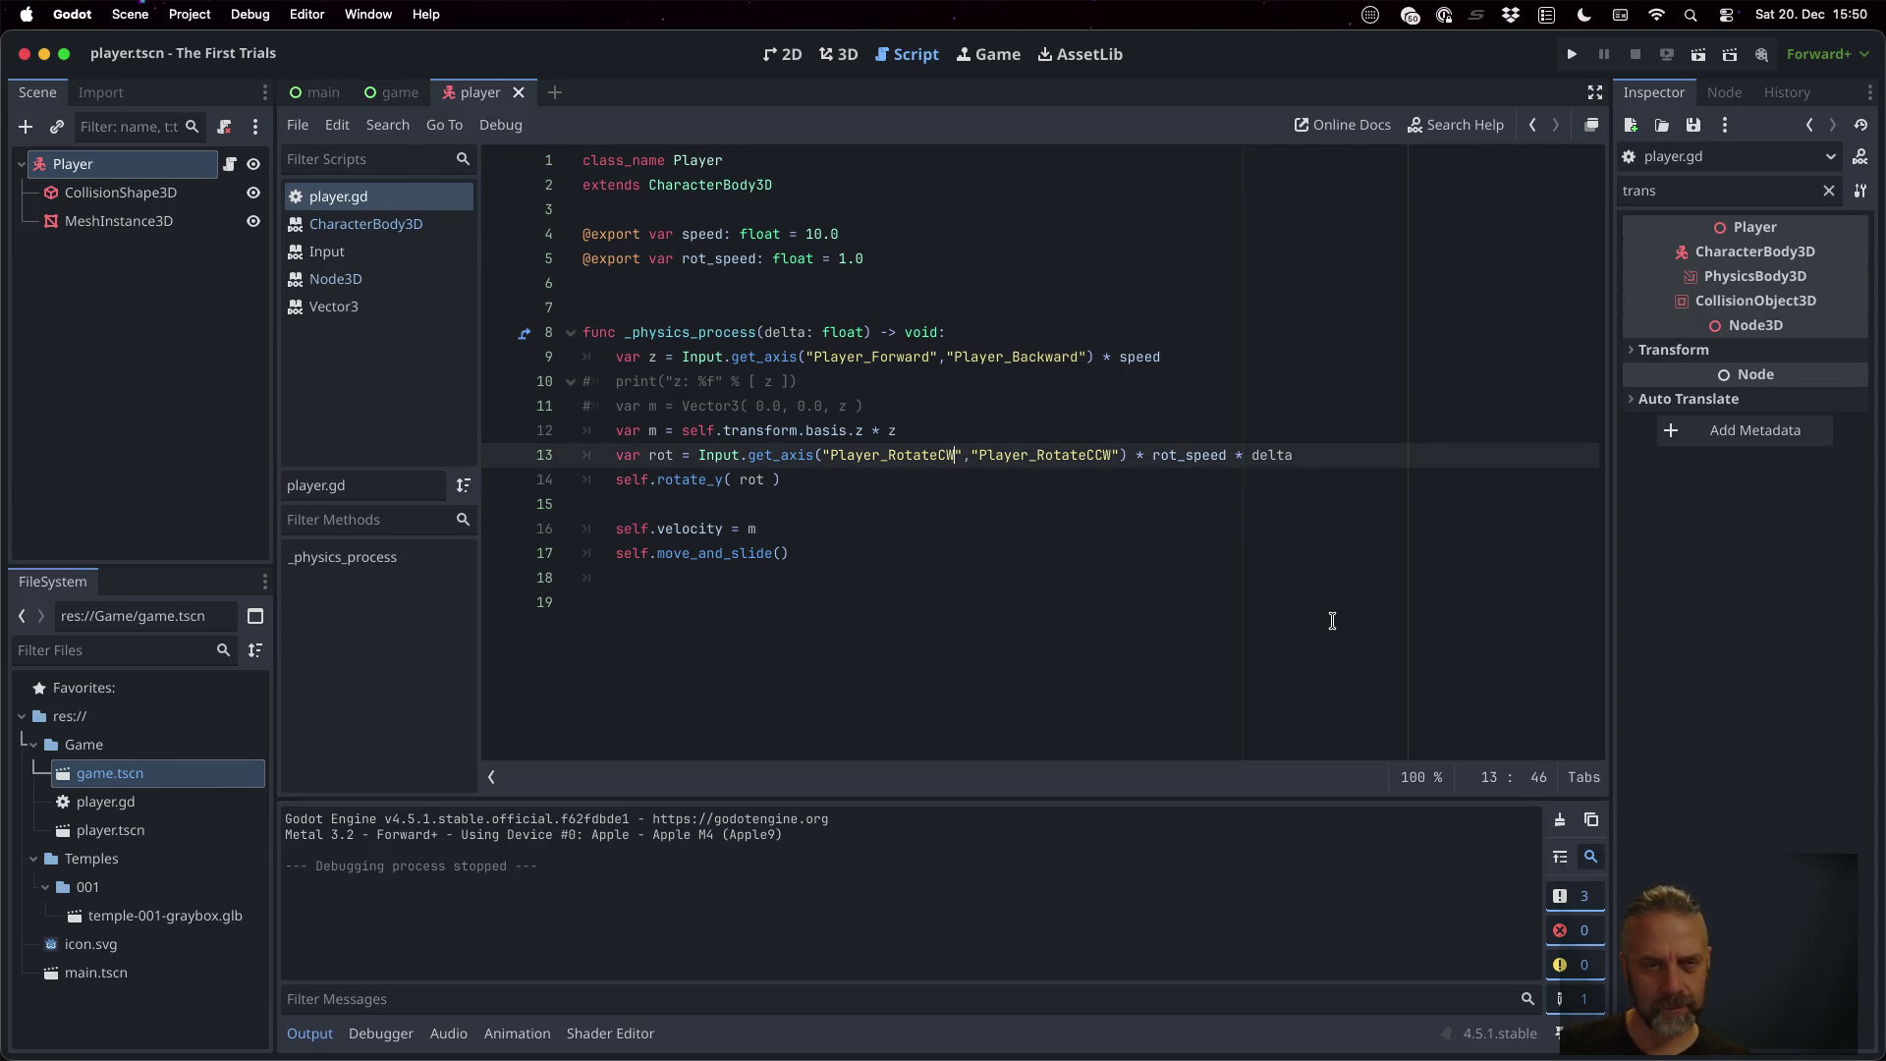
Delete the commented-out print and Vector3 lines 10–11
key("Up")
key("Up")
key("Up")
key("Home")
key("shift+Down")
key("shift+Down")
key("BackSpace")
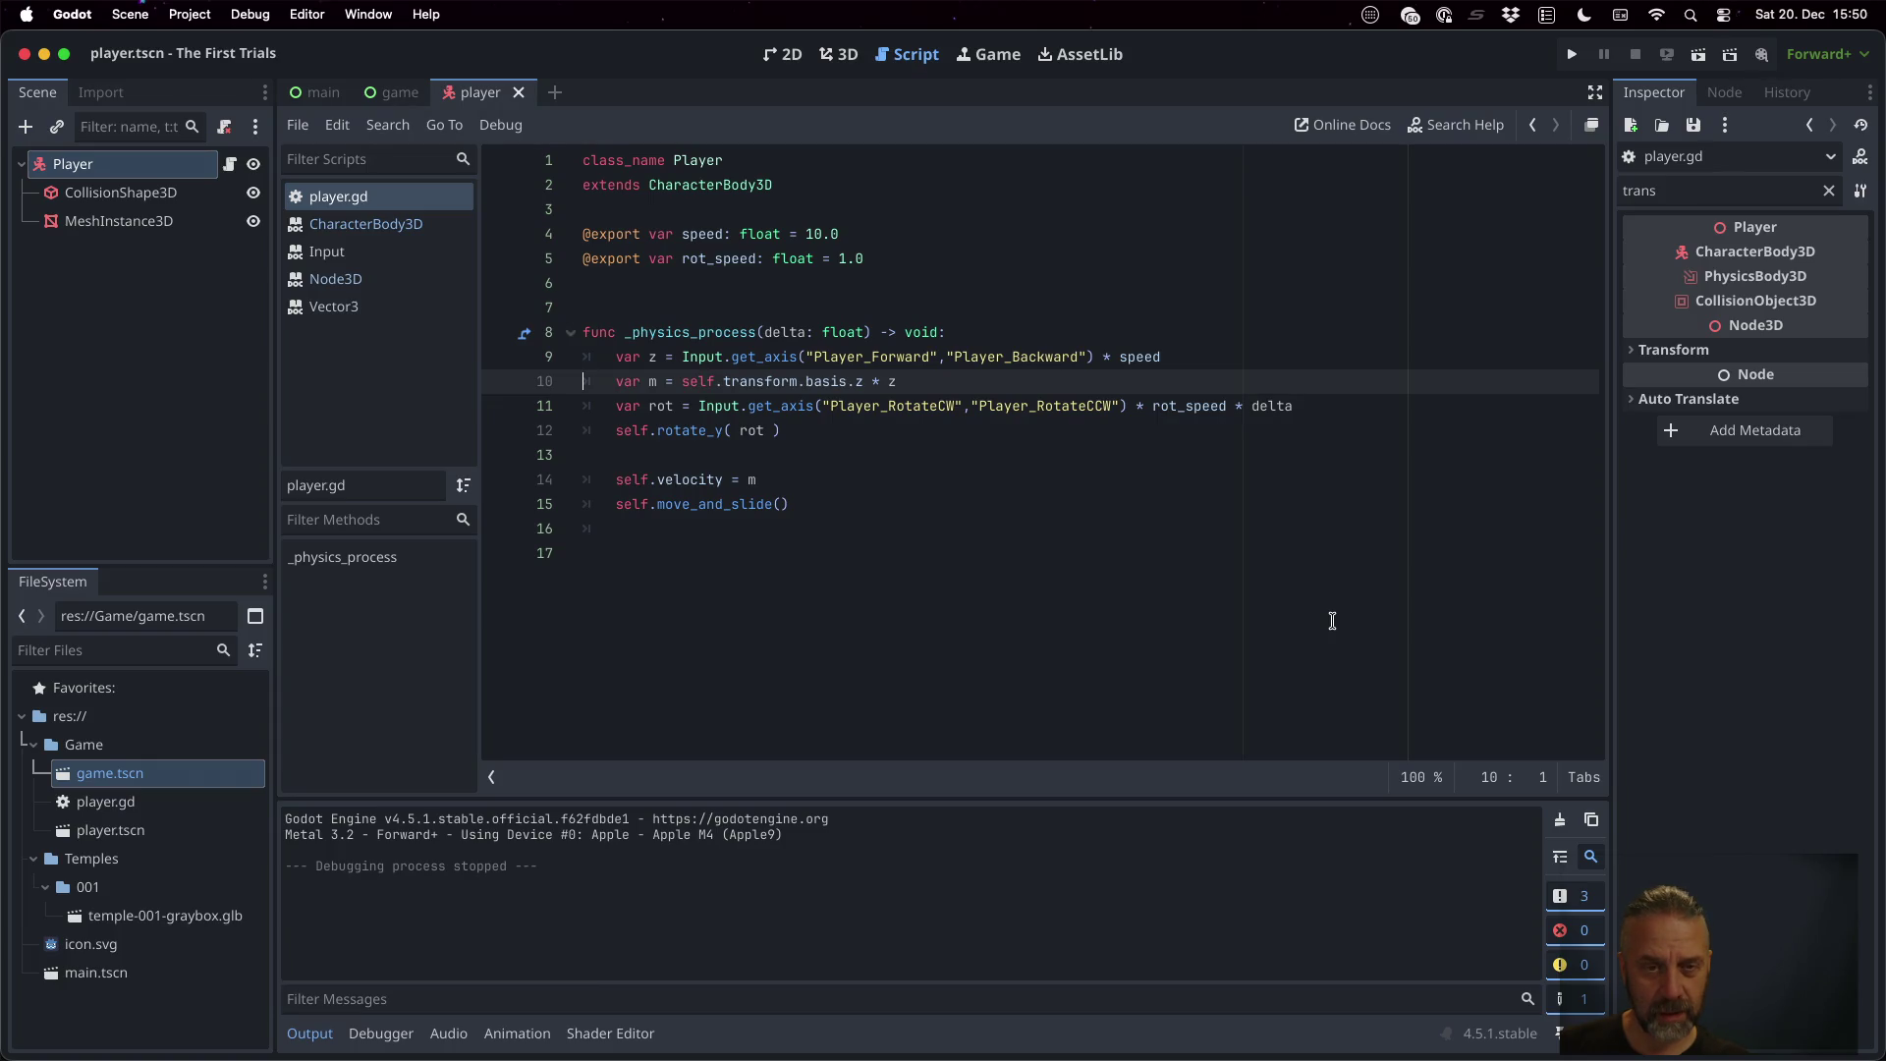
Add 'm.y += 10' after the basis line, then run and stop the game
key("End")
key("Return")
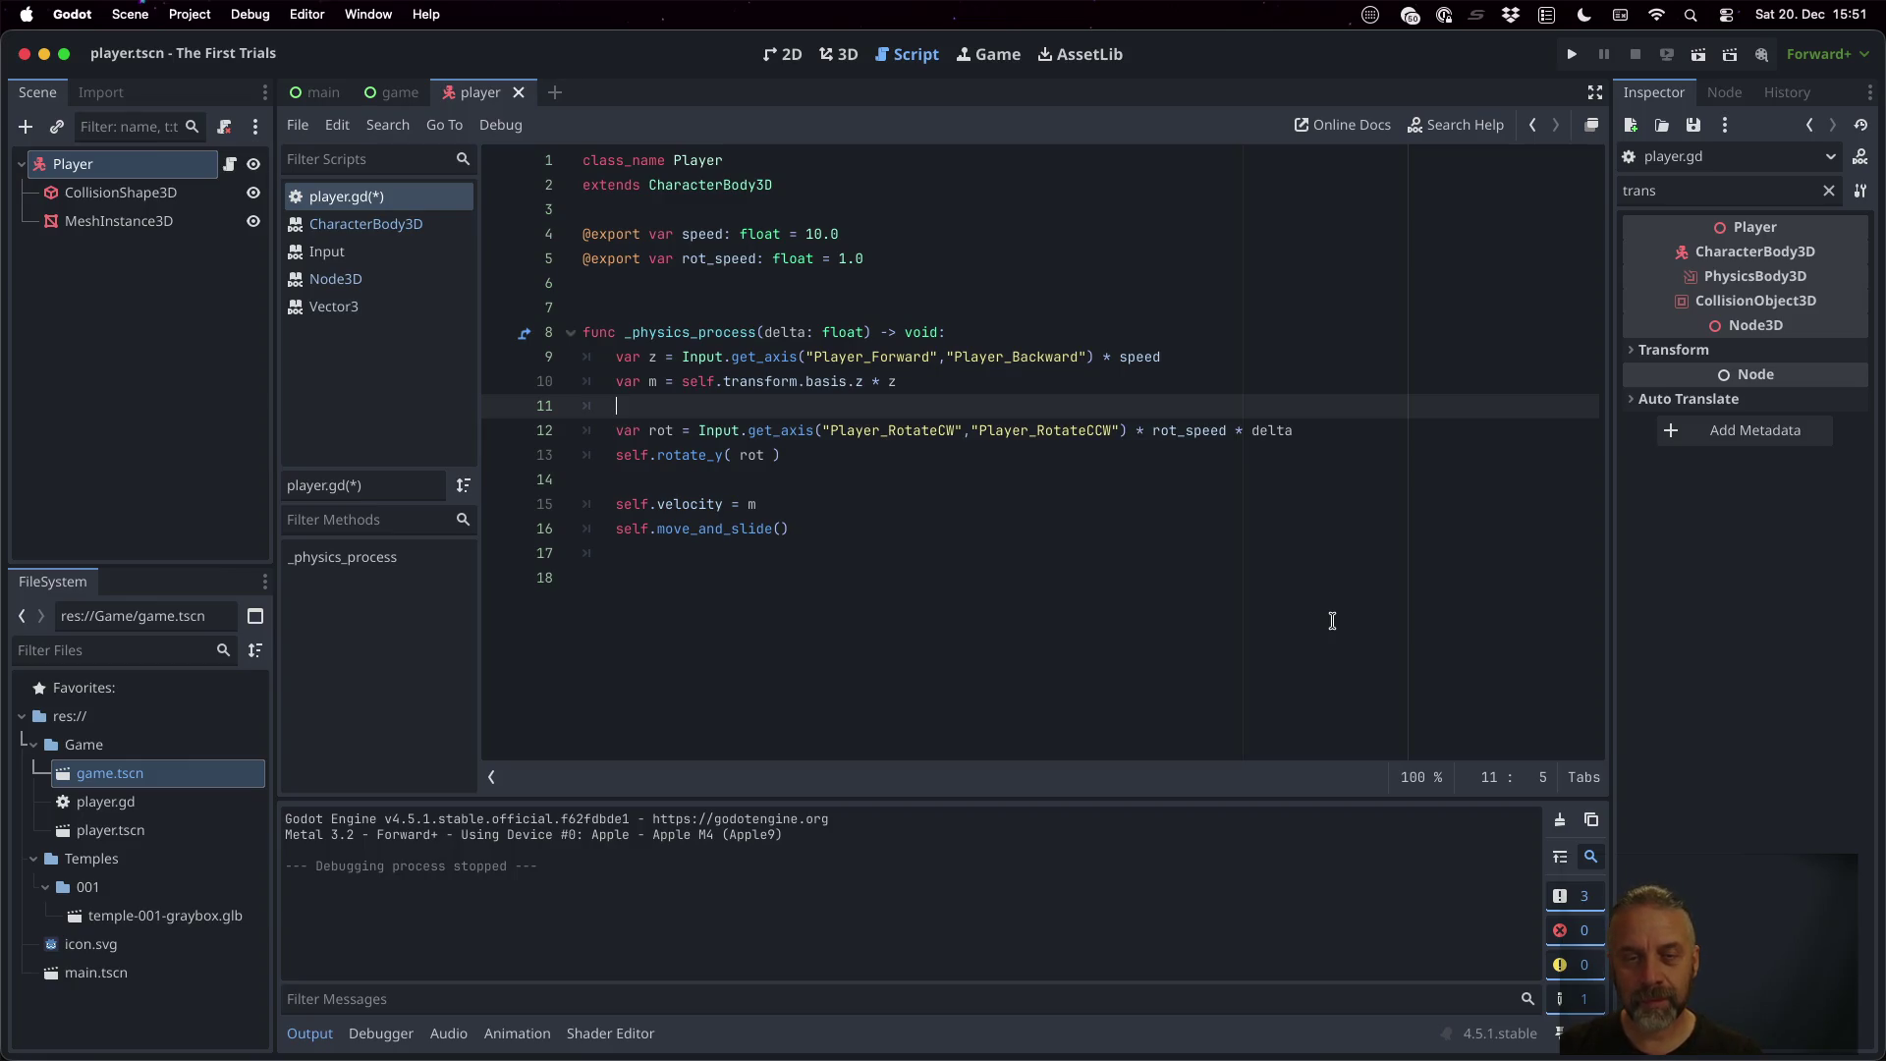
type("m.")
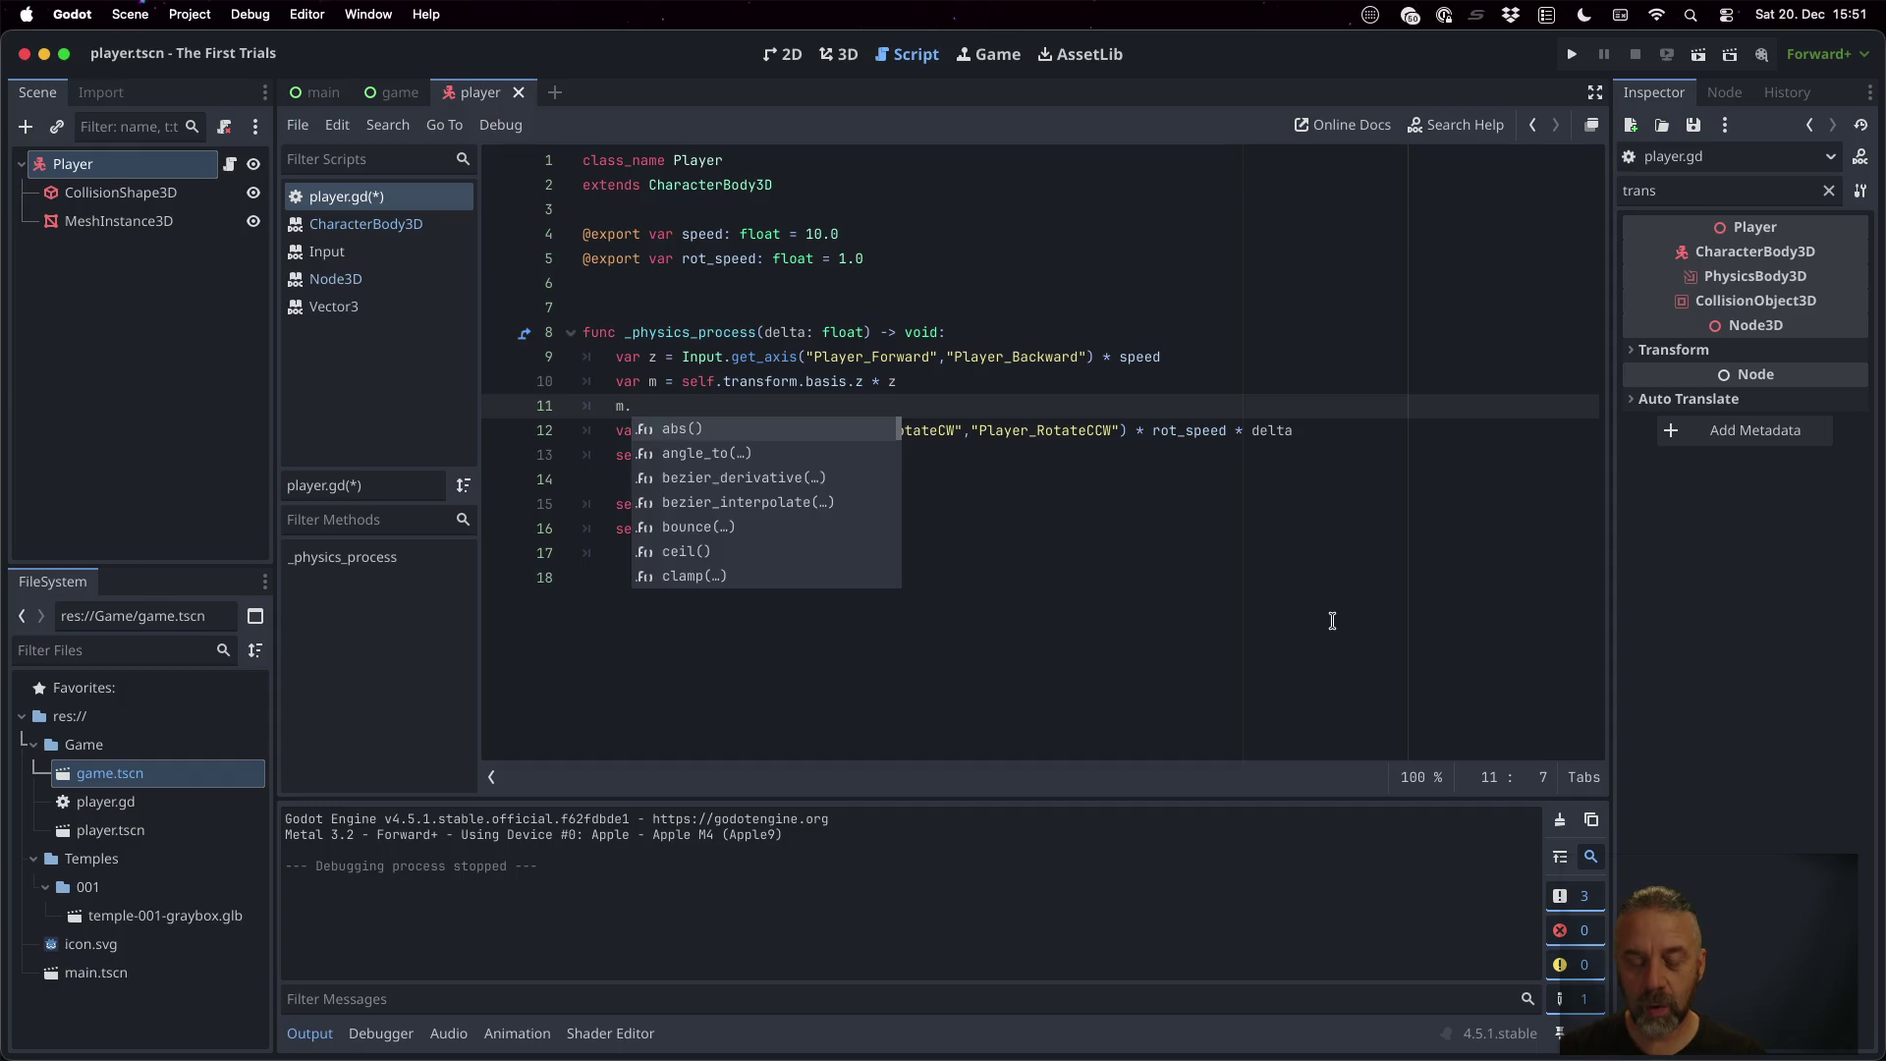
type("y += ")
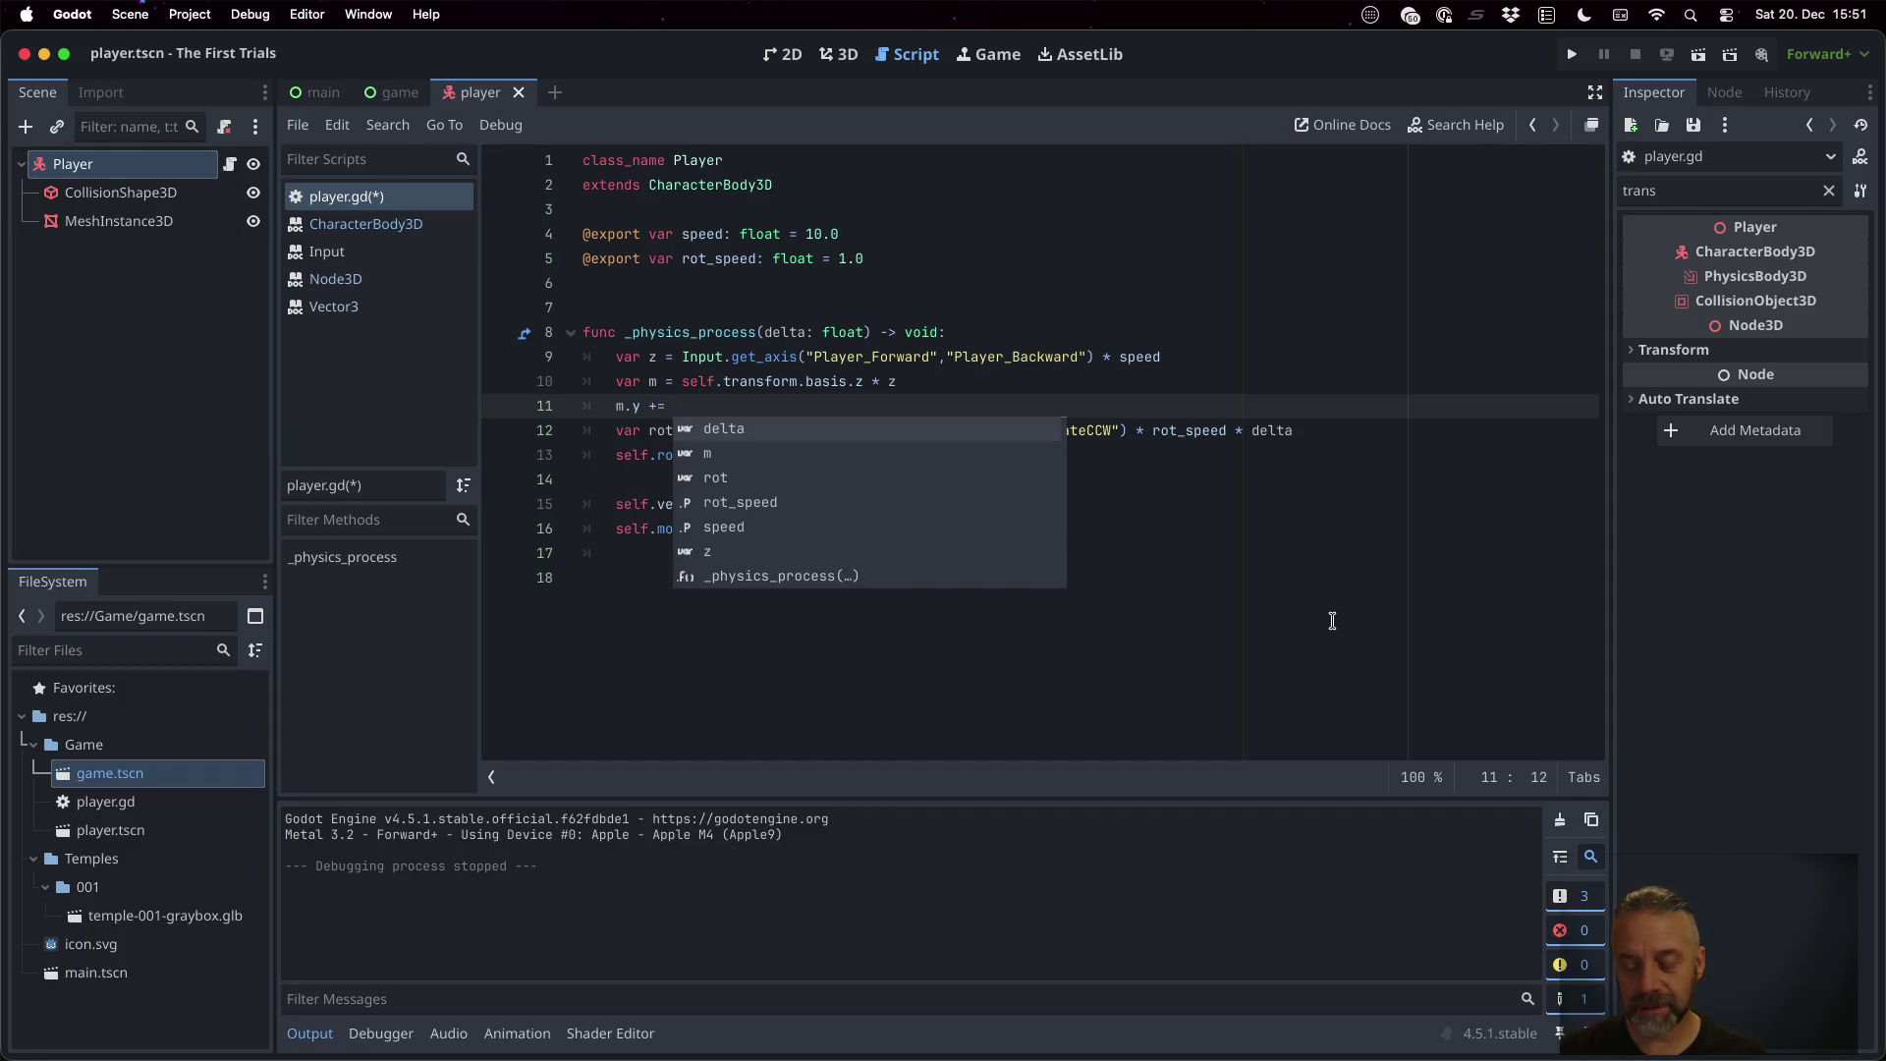
type("10")
key("super+b")
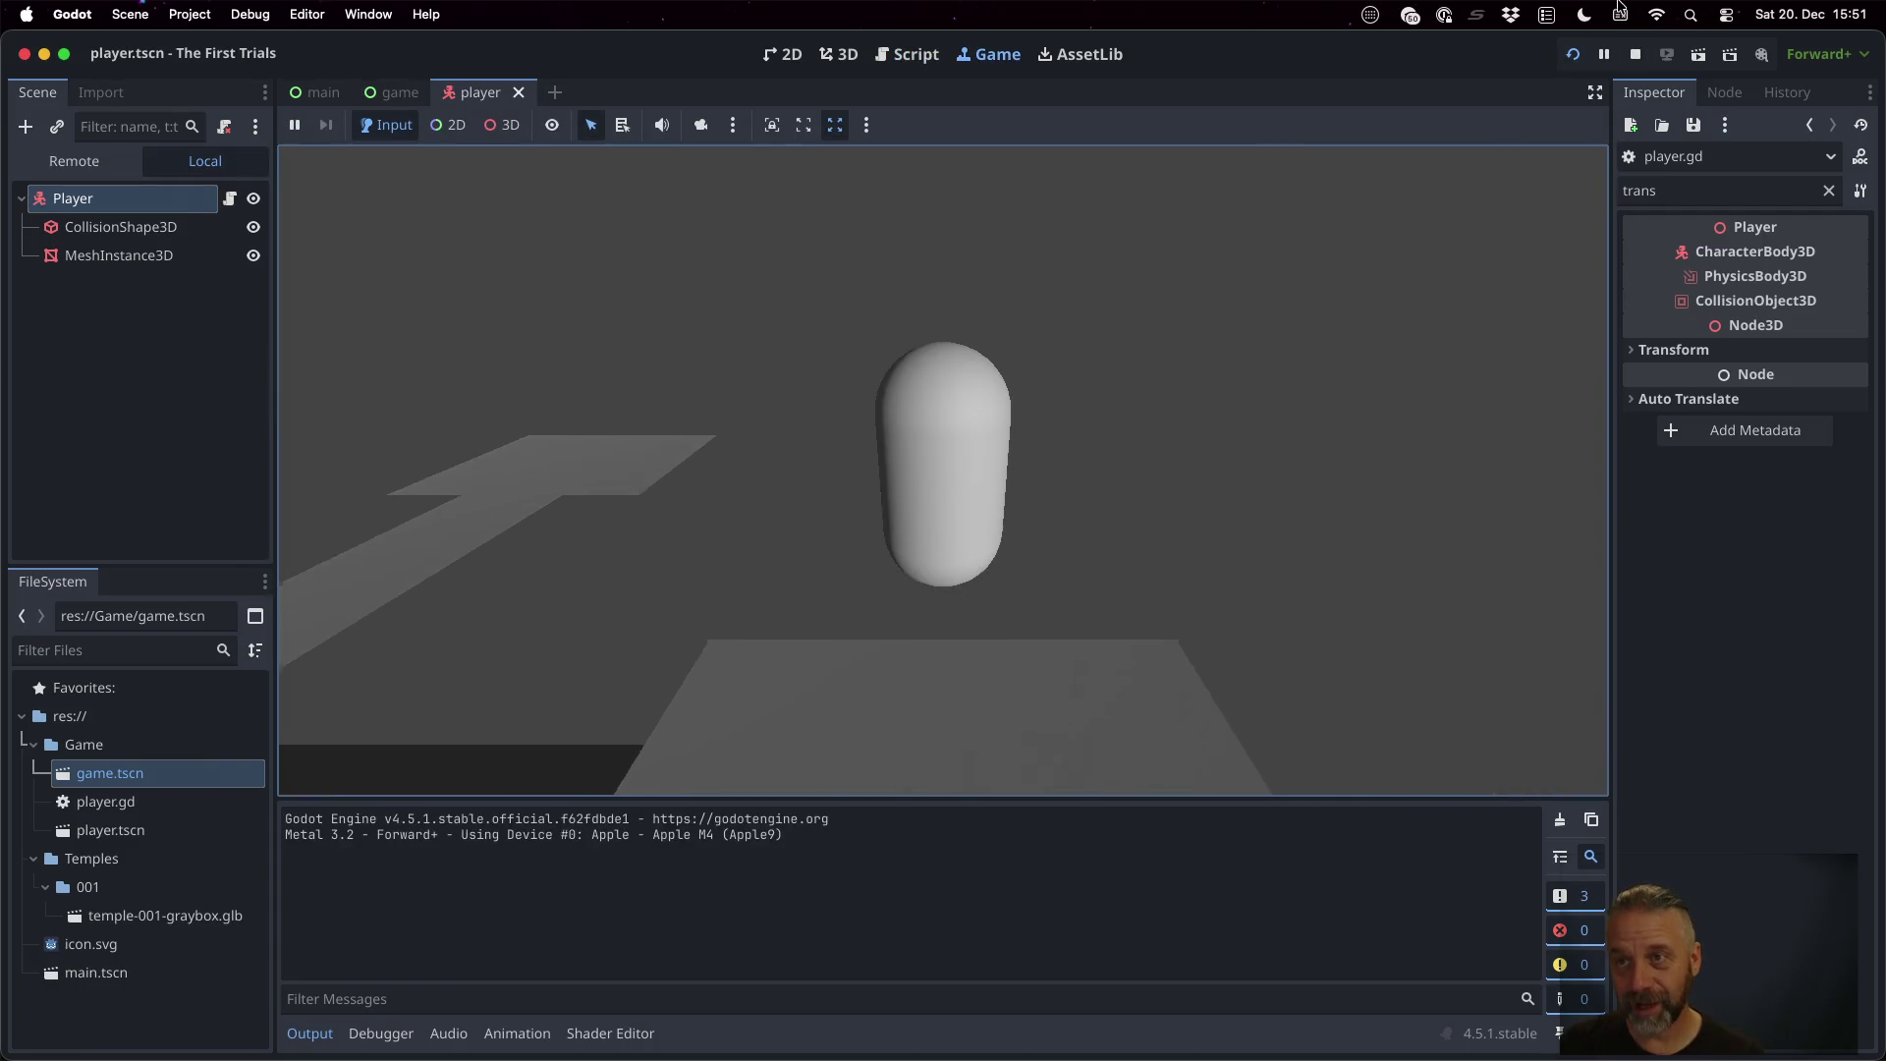
left_click(1635, 54)
Rewrite line 11 as 'm.y += -10.0' and test-run the game
key("BackSpace")
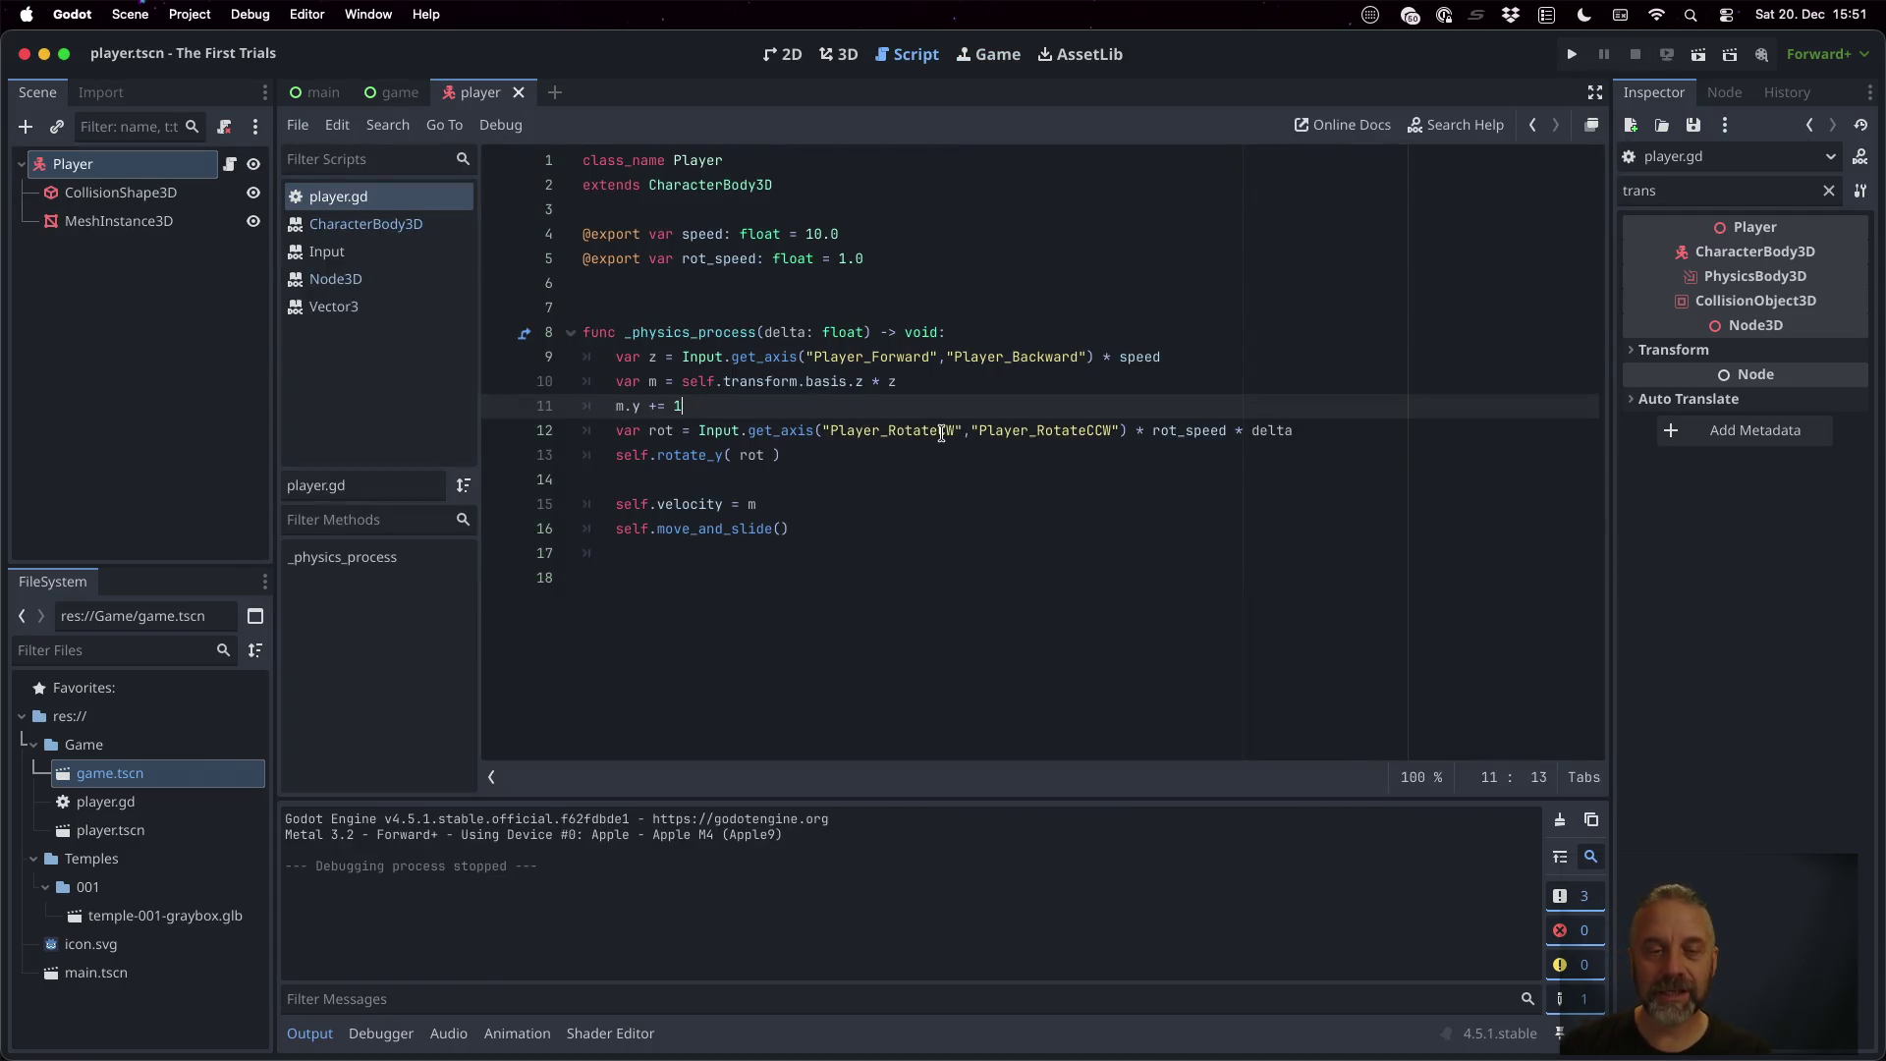
key("BackSpace")
type("-1")
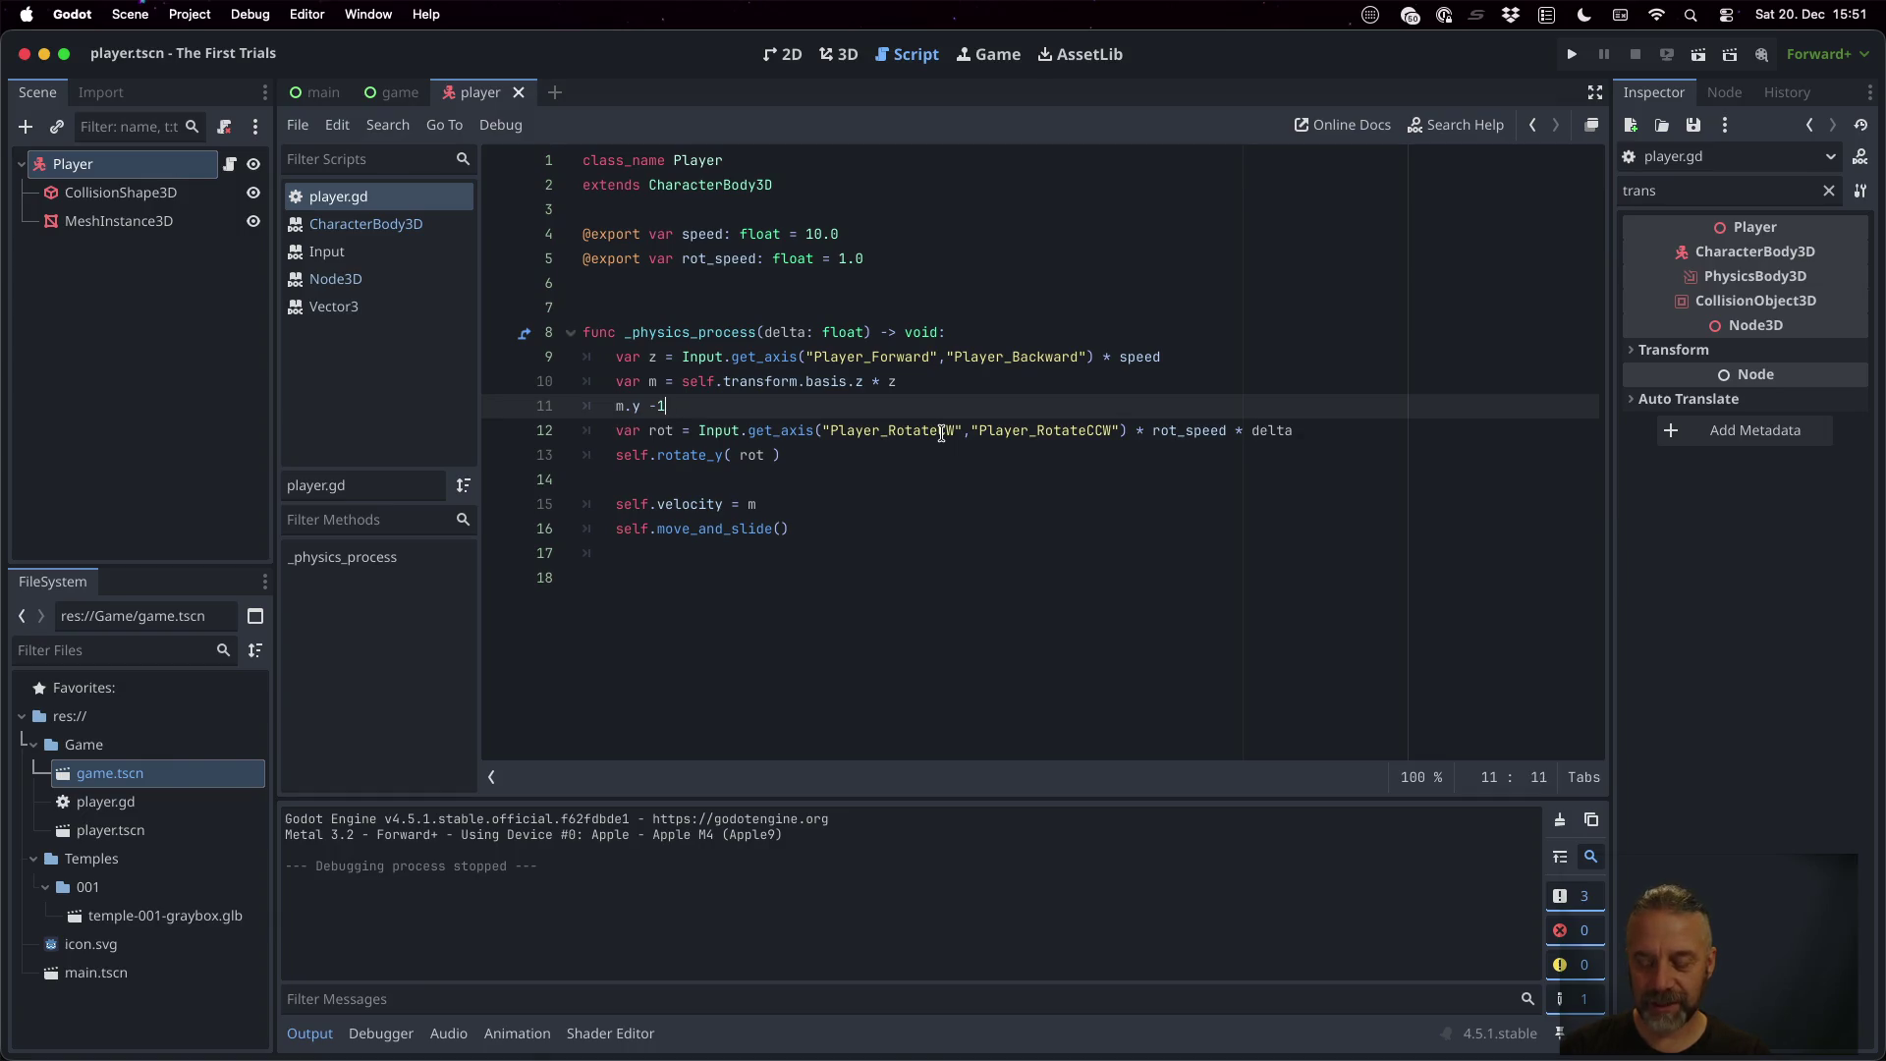
type("0 1")
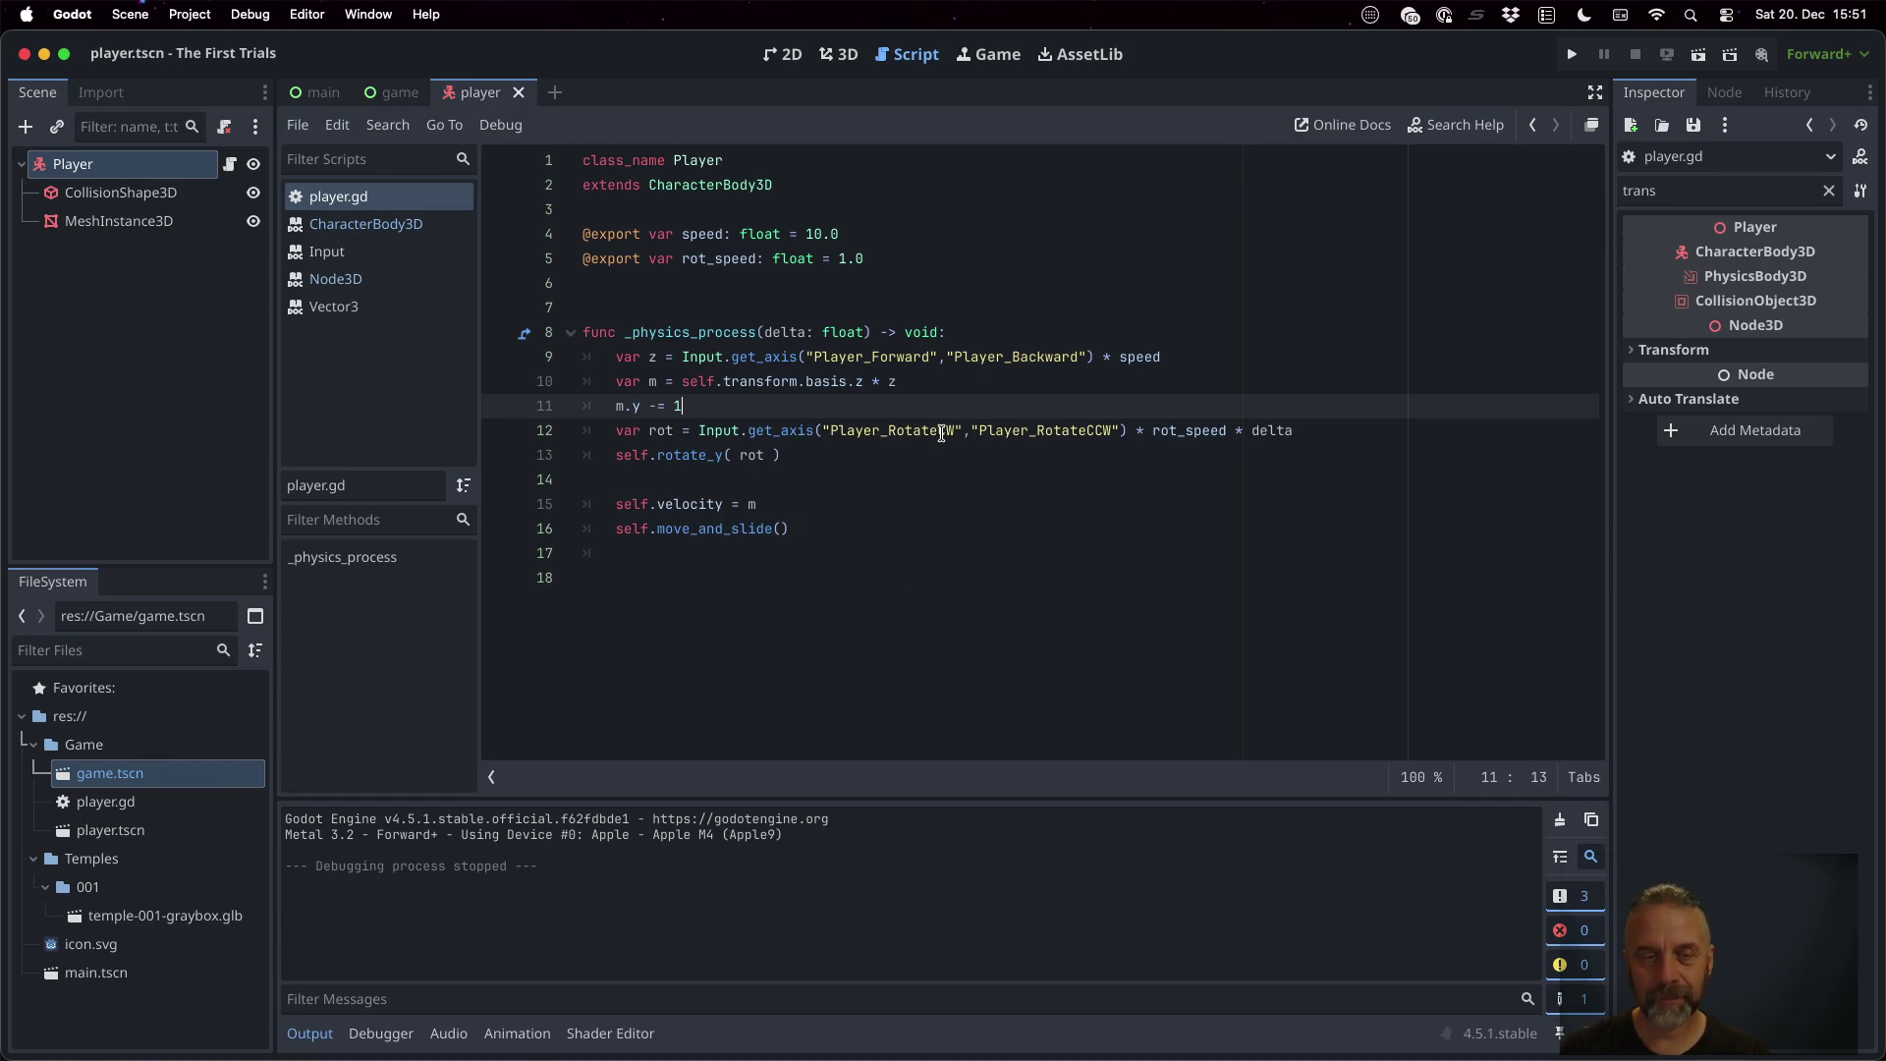
key("BackSpace")
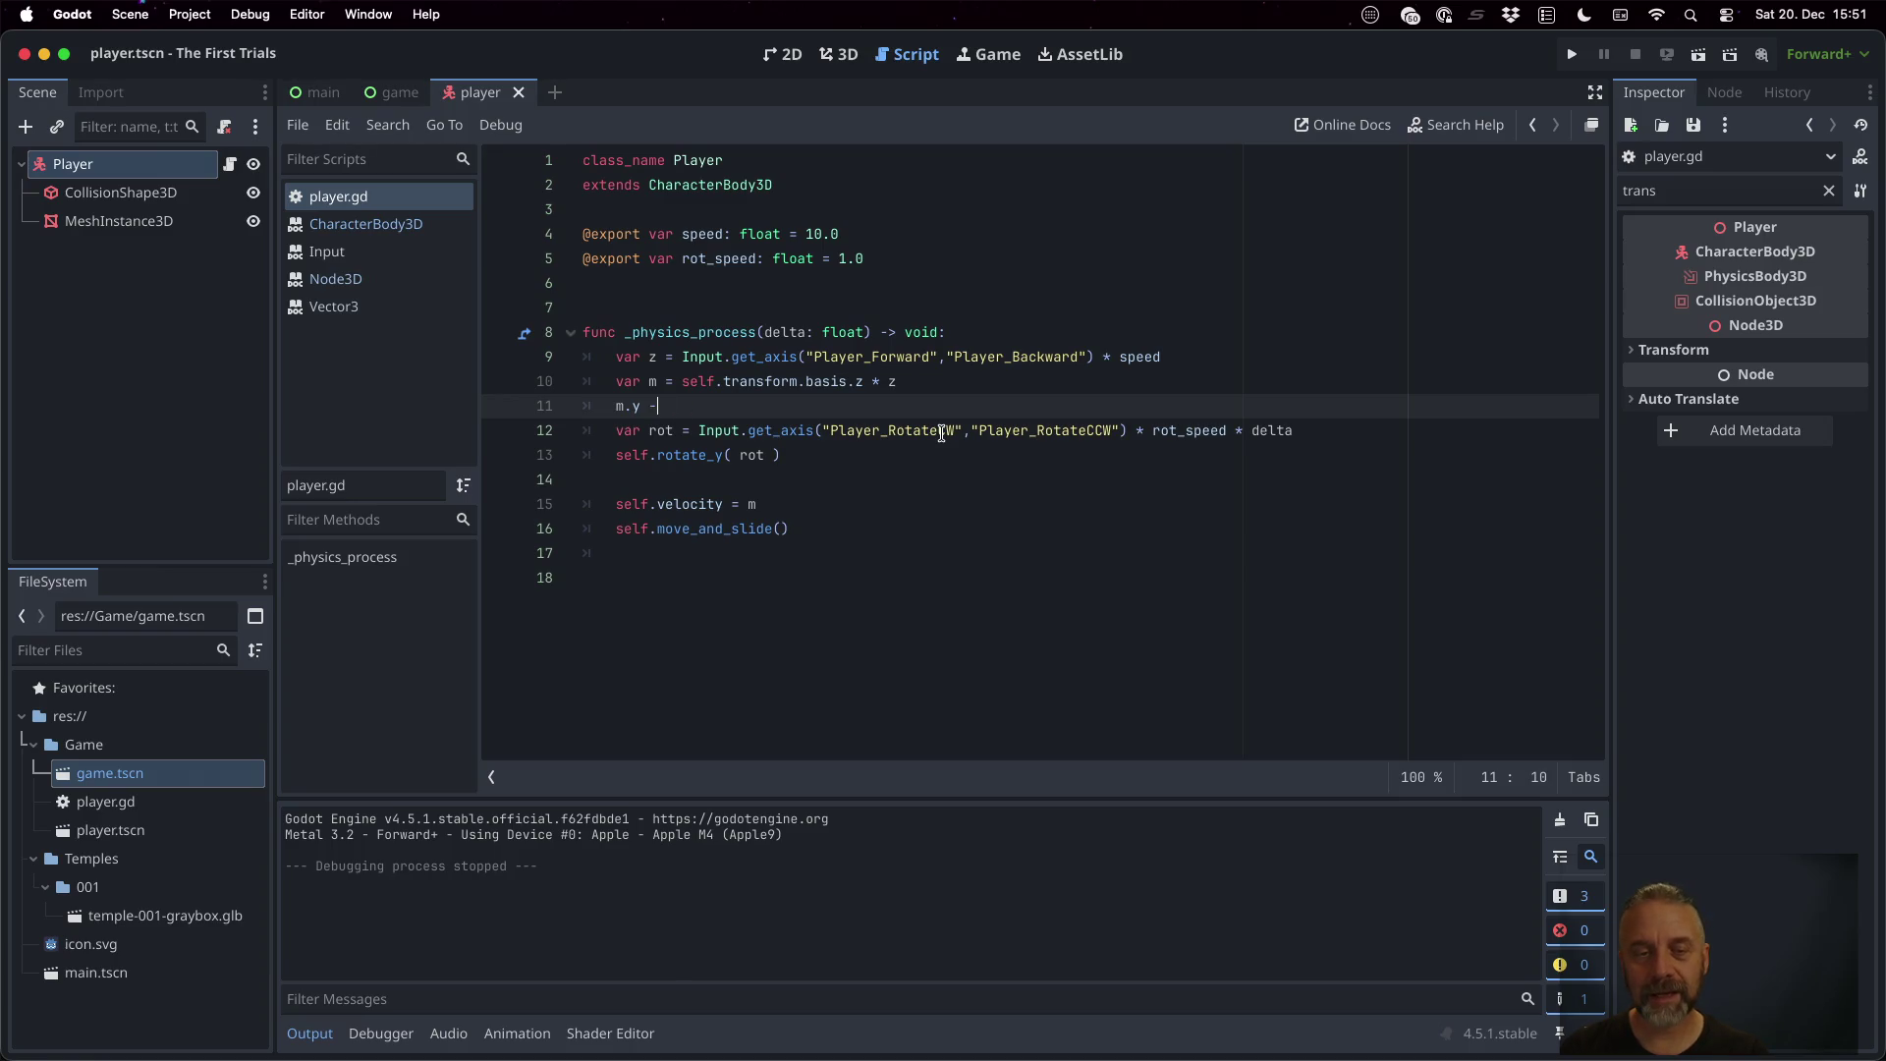
key("BackSpace")
type("+")
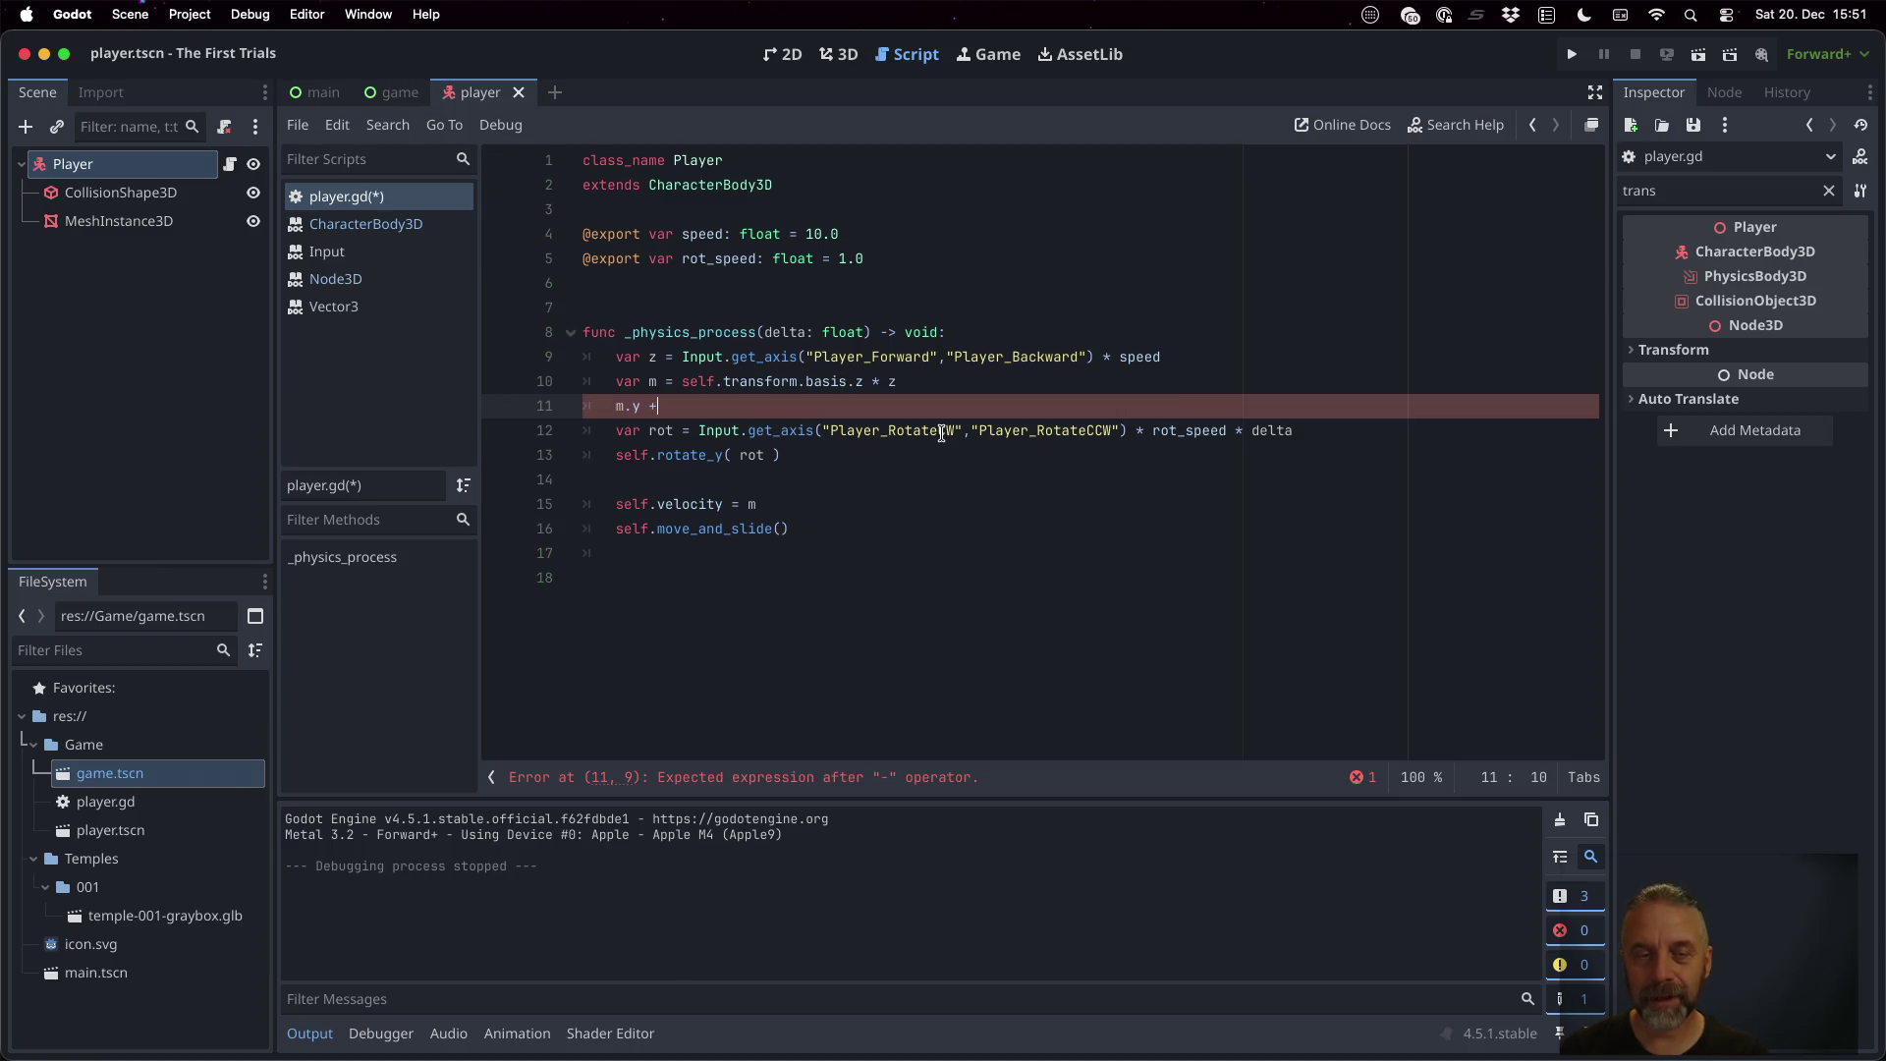
type("= -10.0")
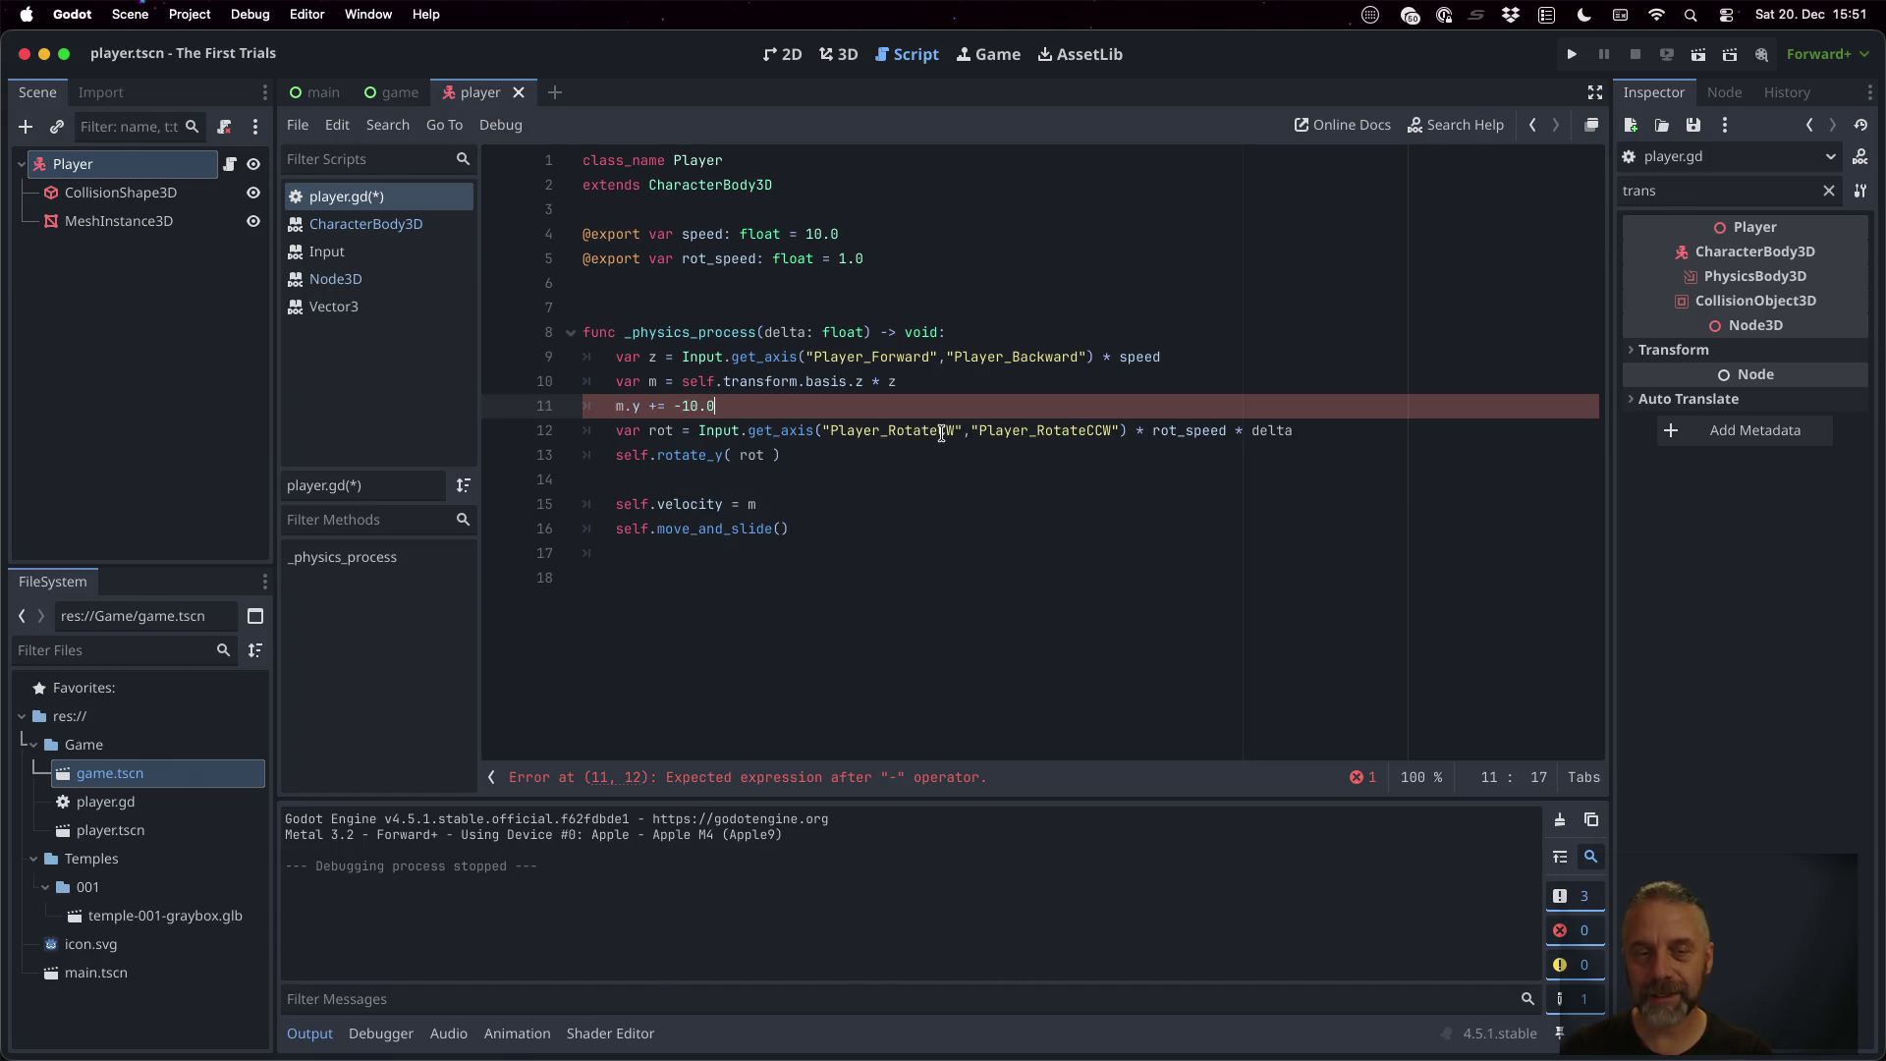
left_click(1571, 54)
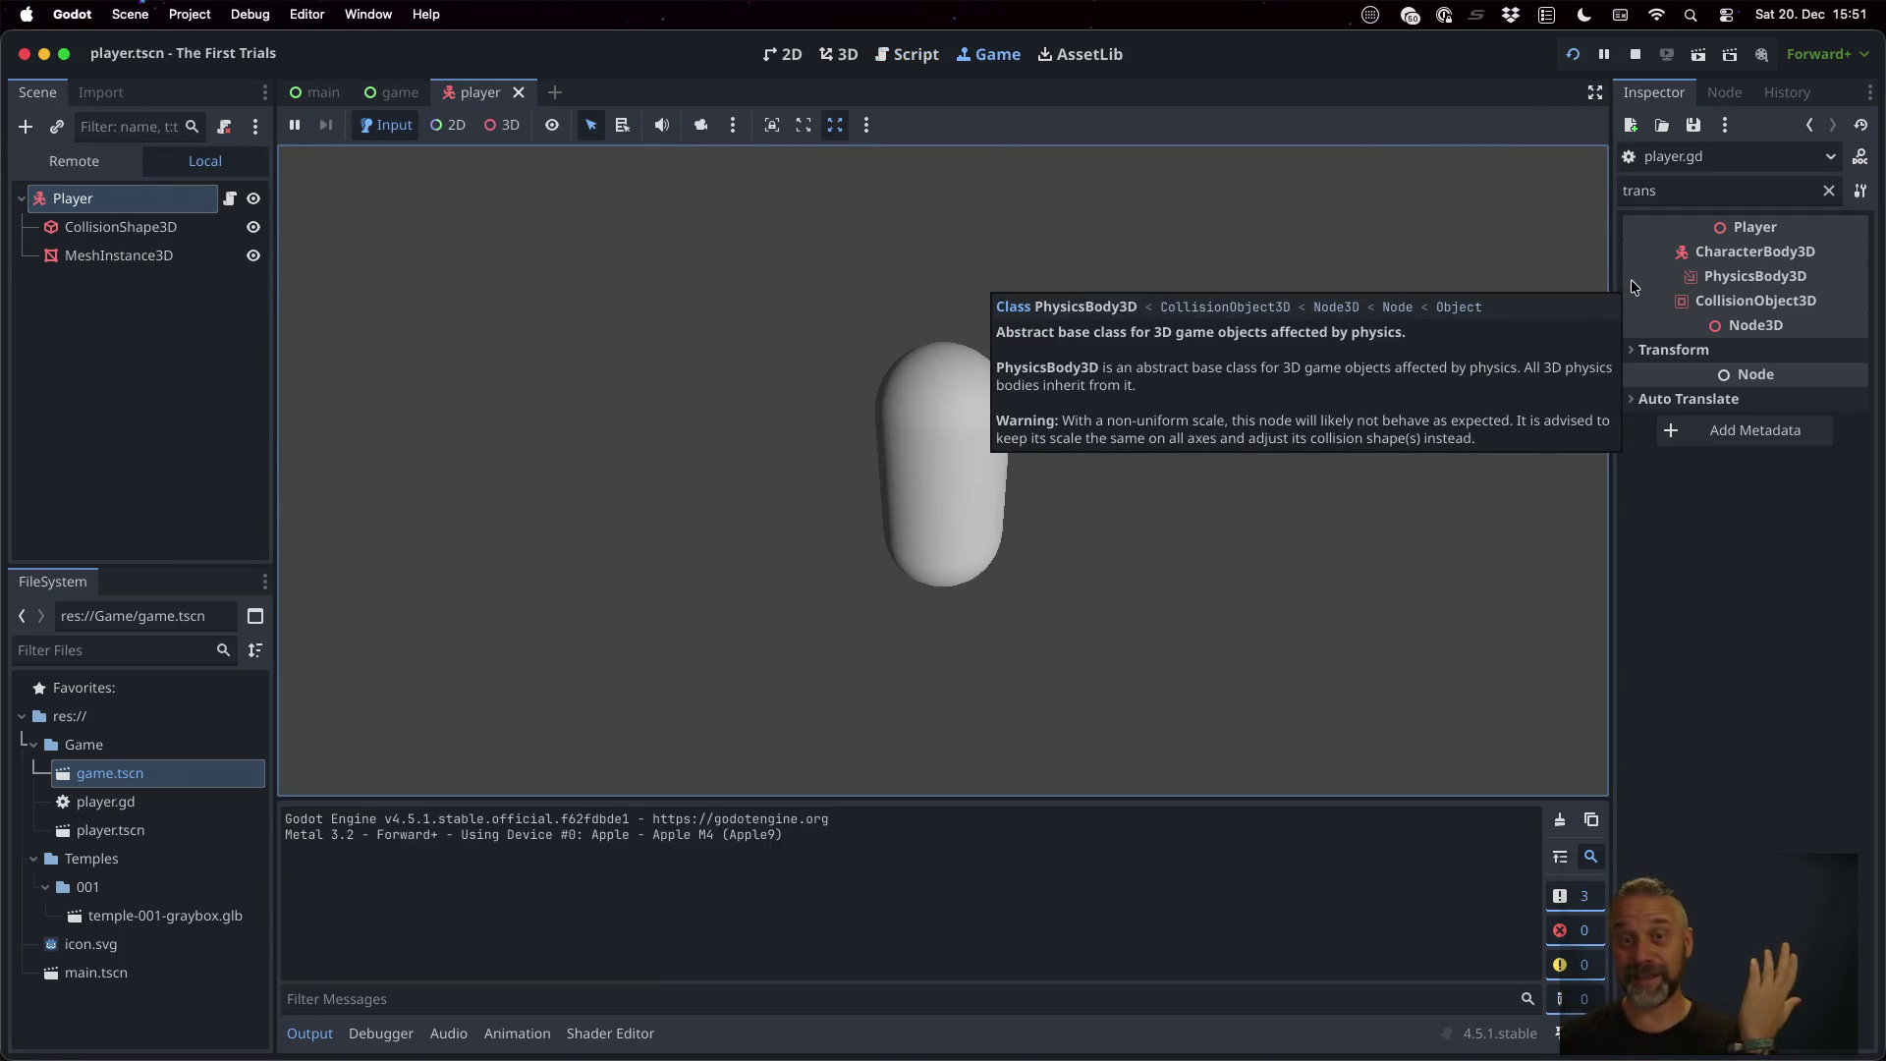
left_click(1641, 53)
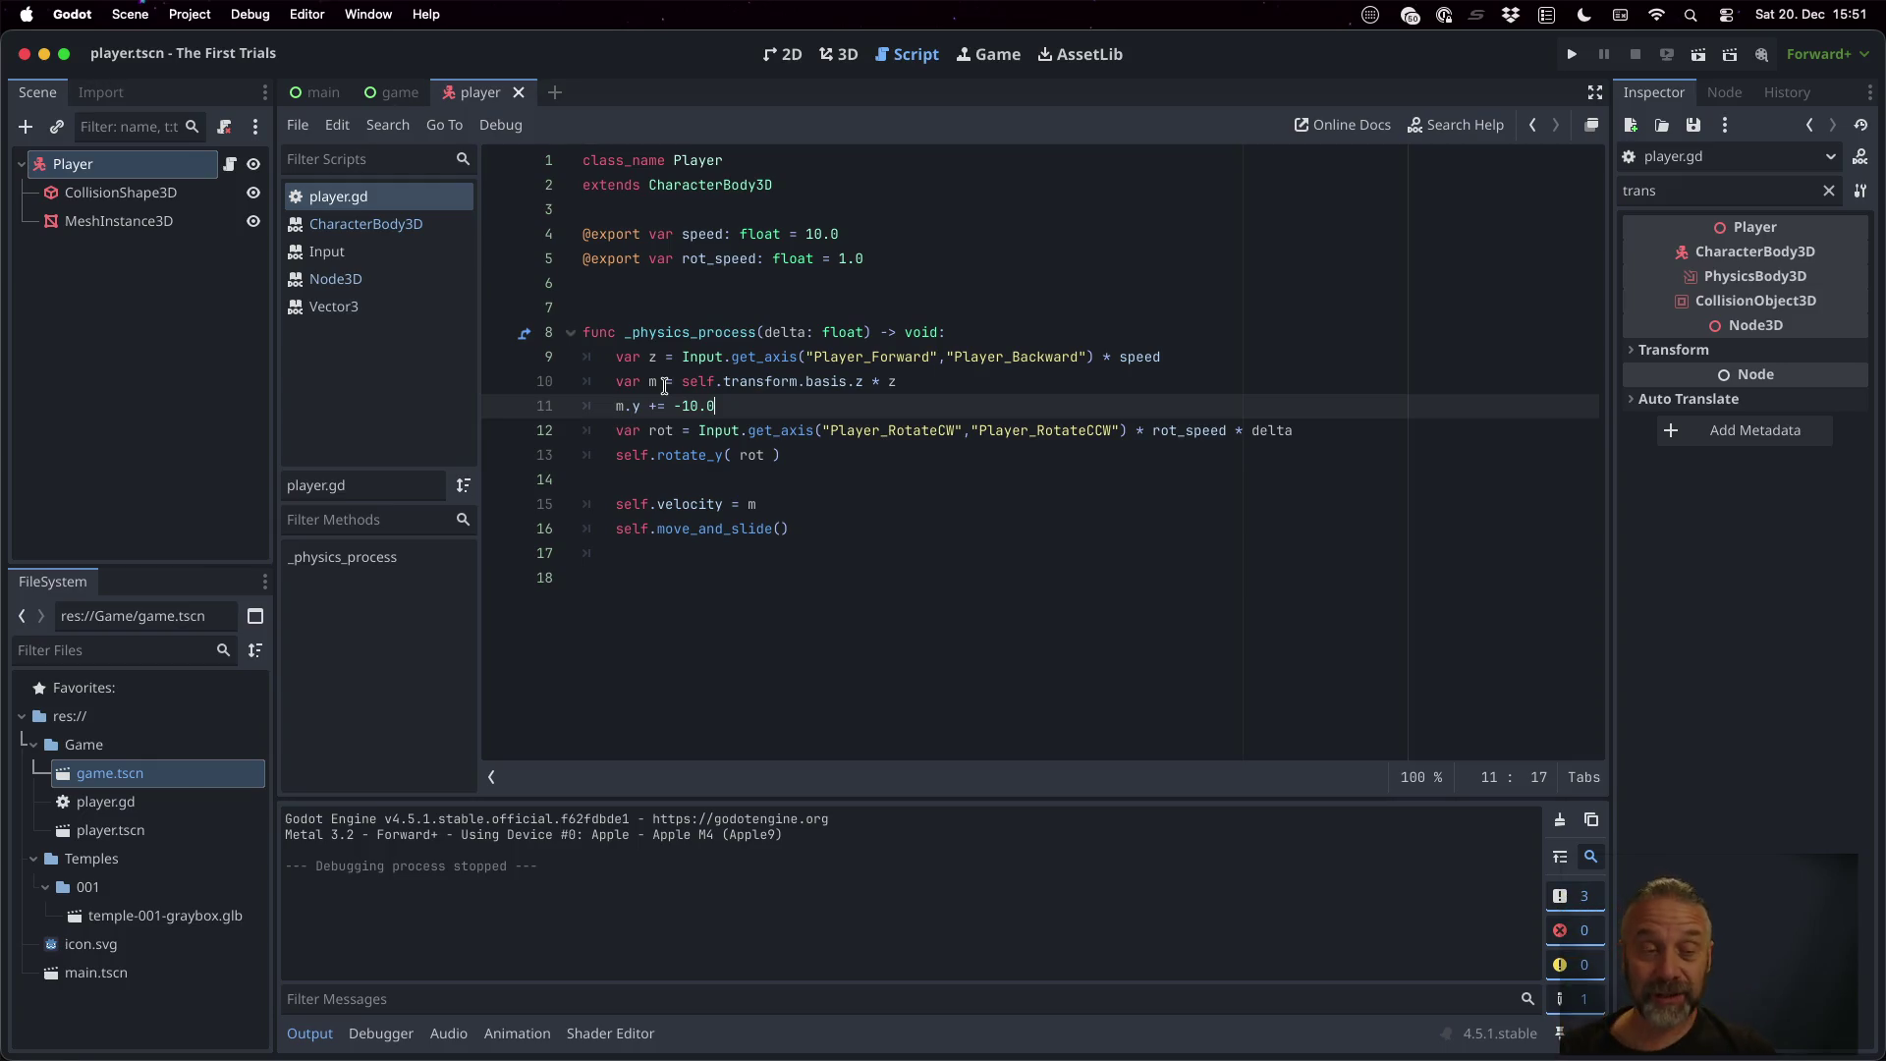
left_click(116, 191)
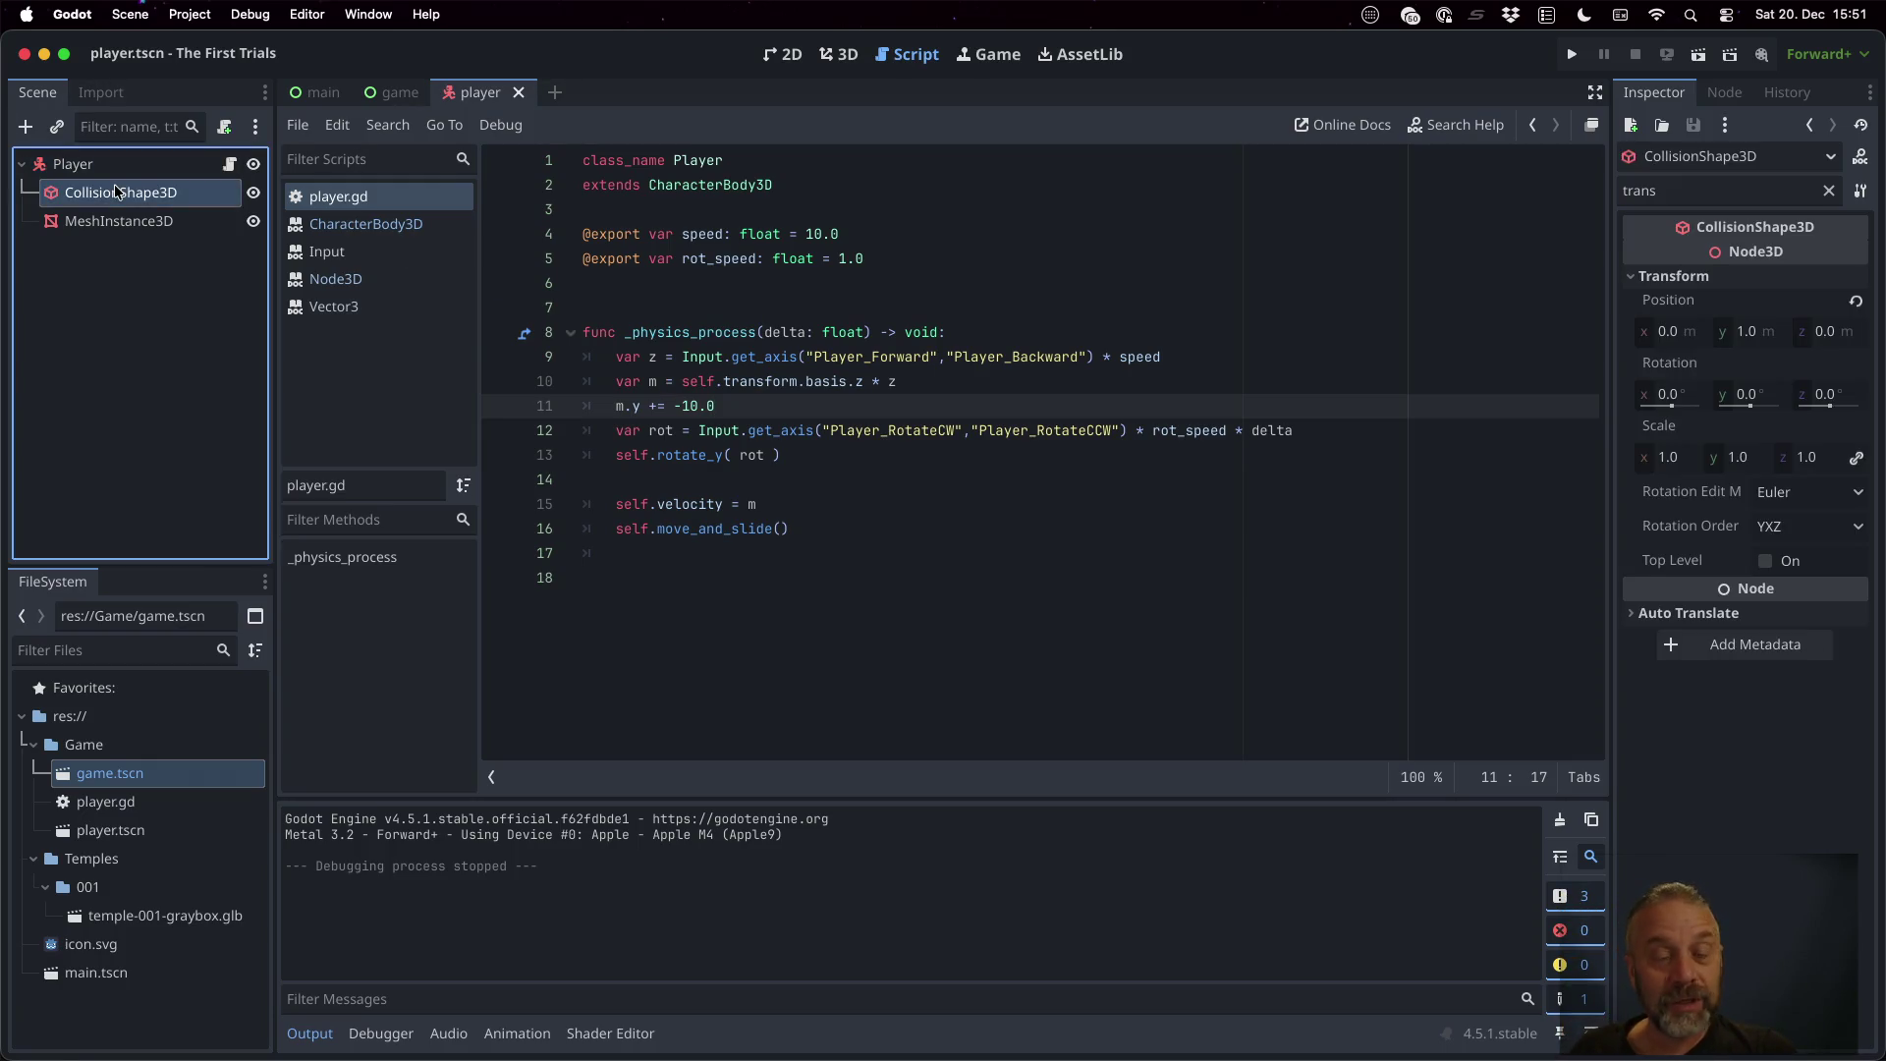
Inspect the CollisionShape3D, MeshInstance3D and Player body properties
left_click(1829, 187)
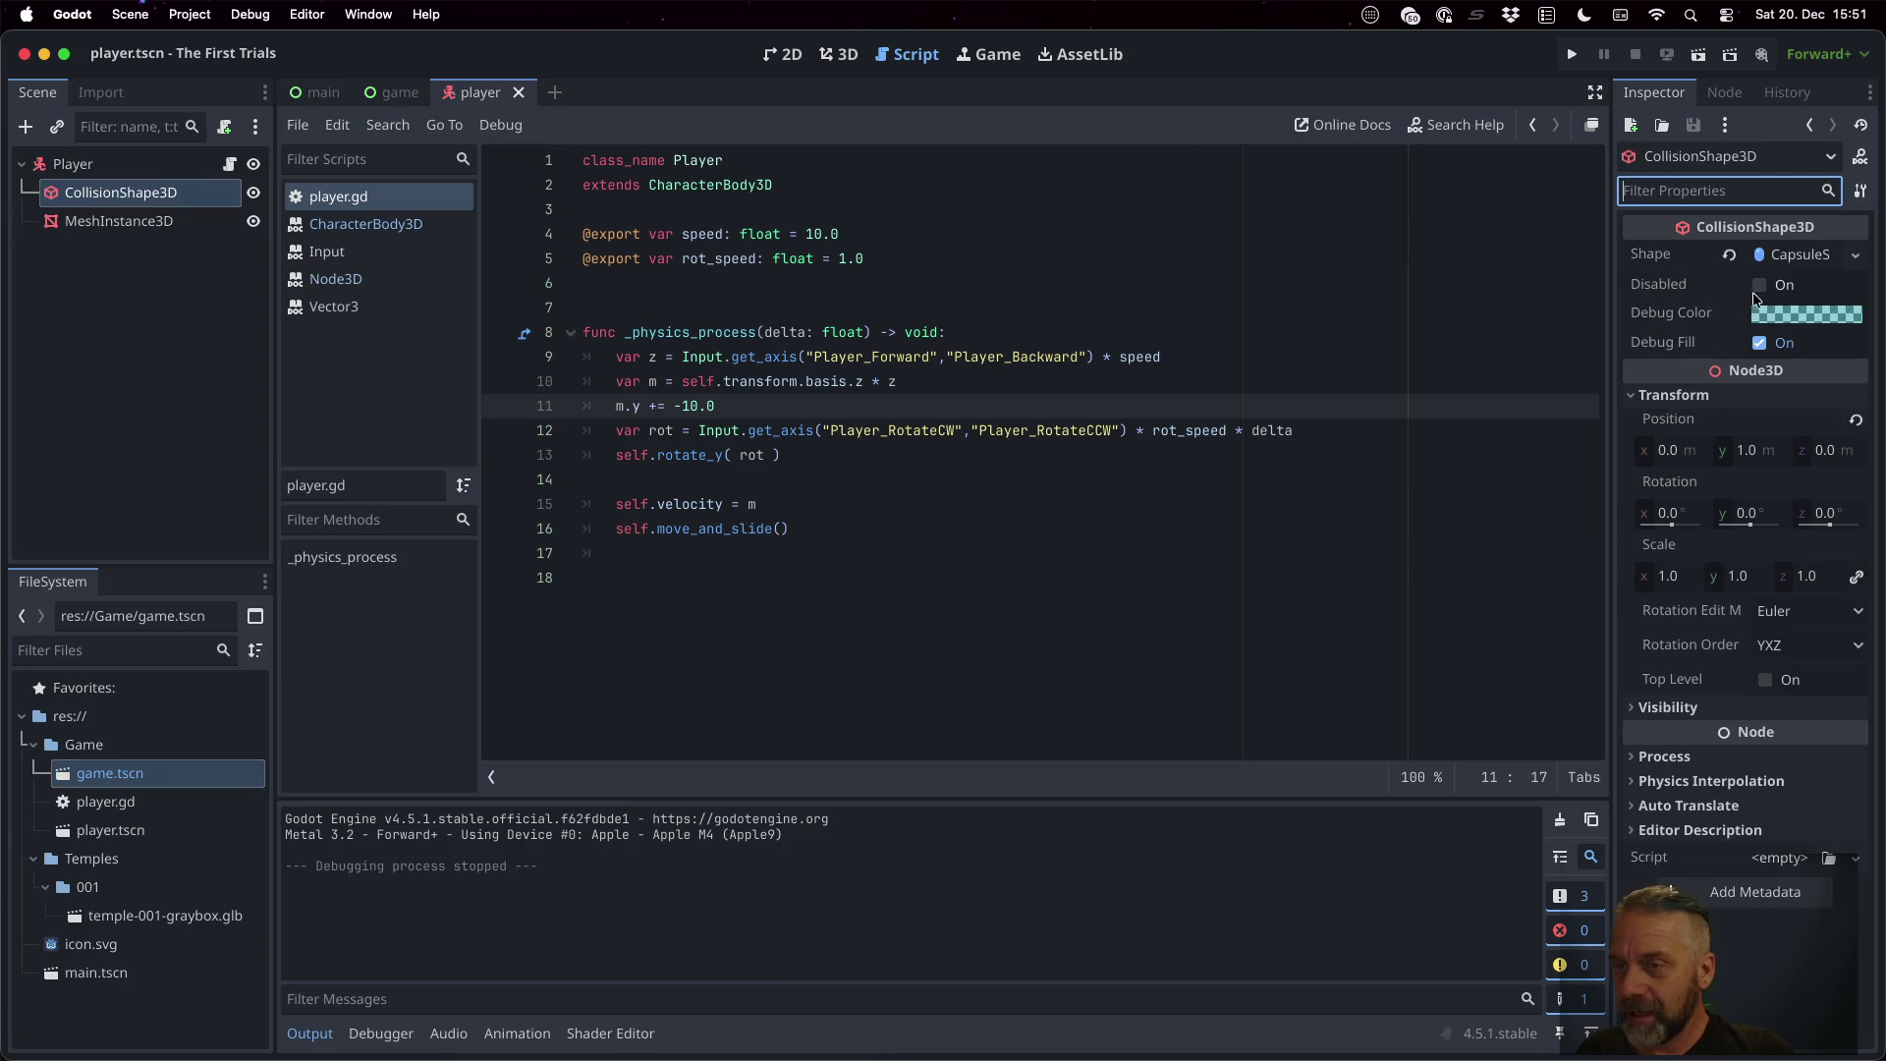
left_click(1726, 784)
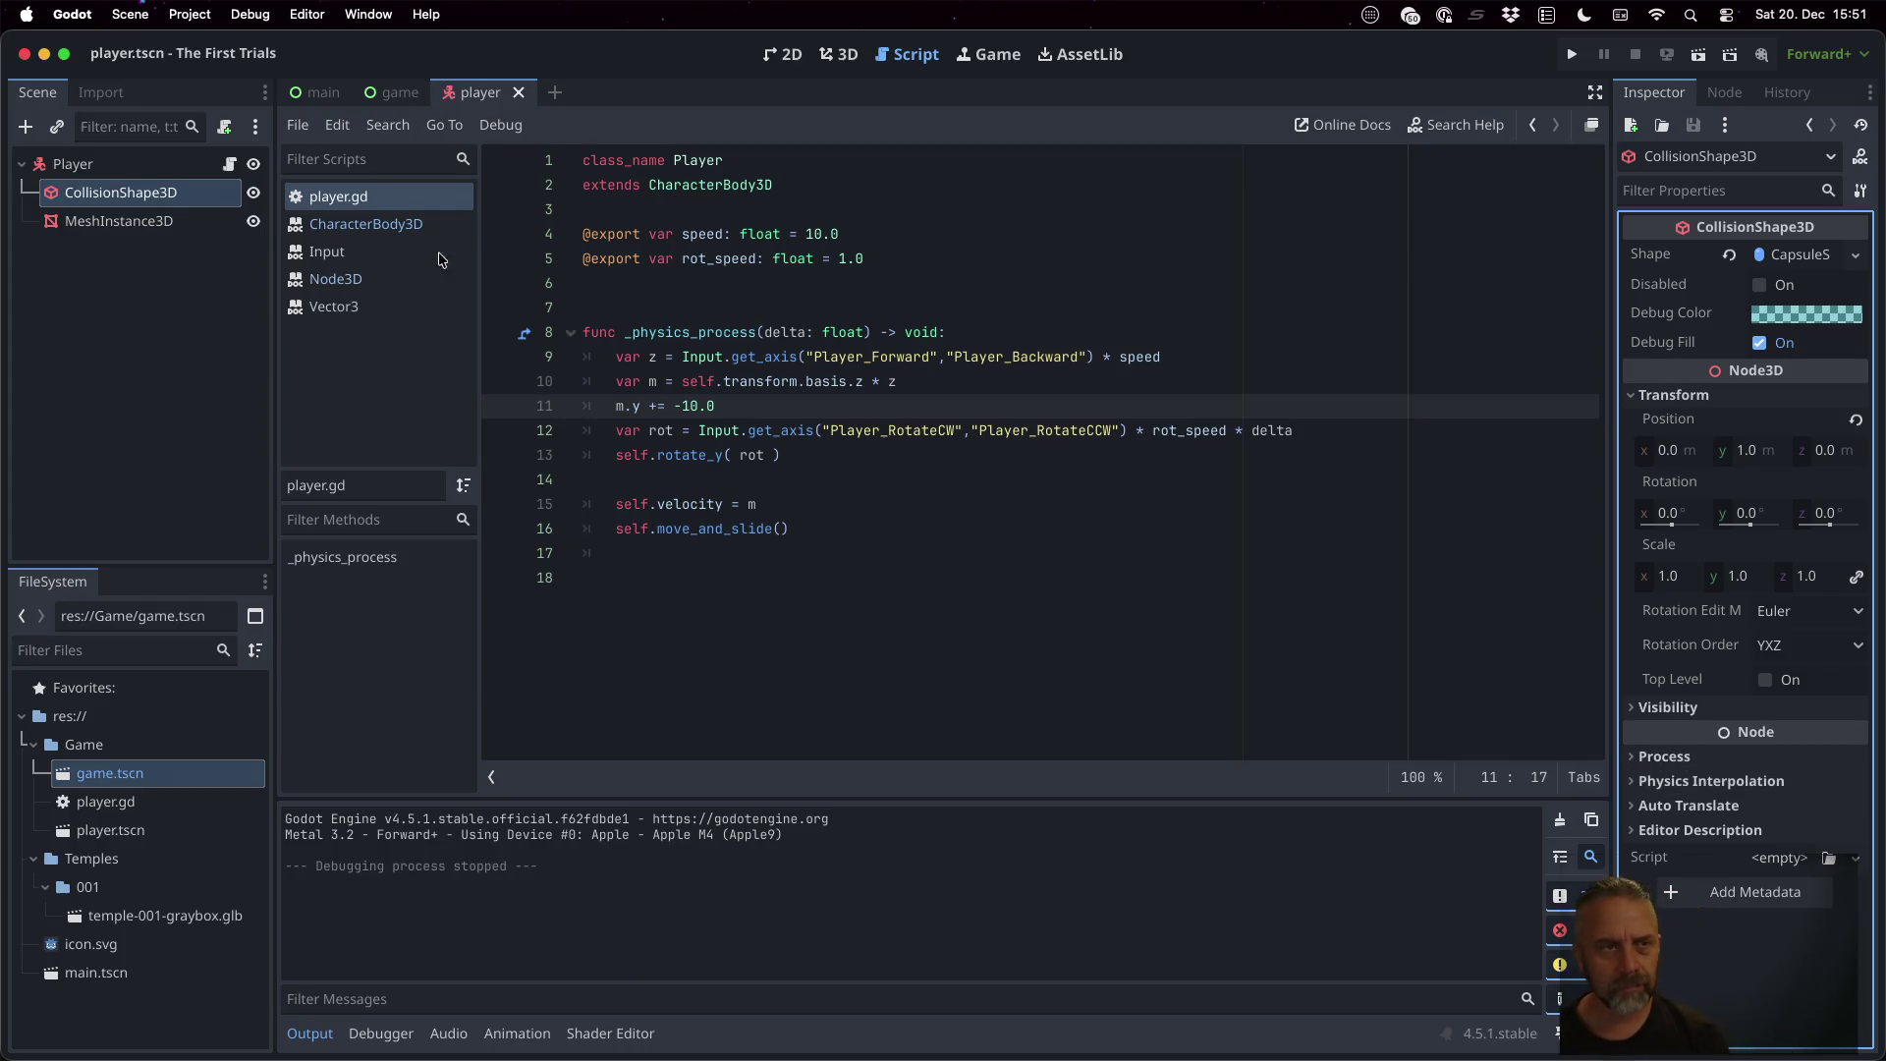
left_click(148, 218)
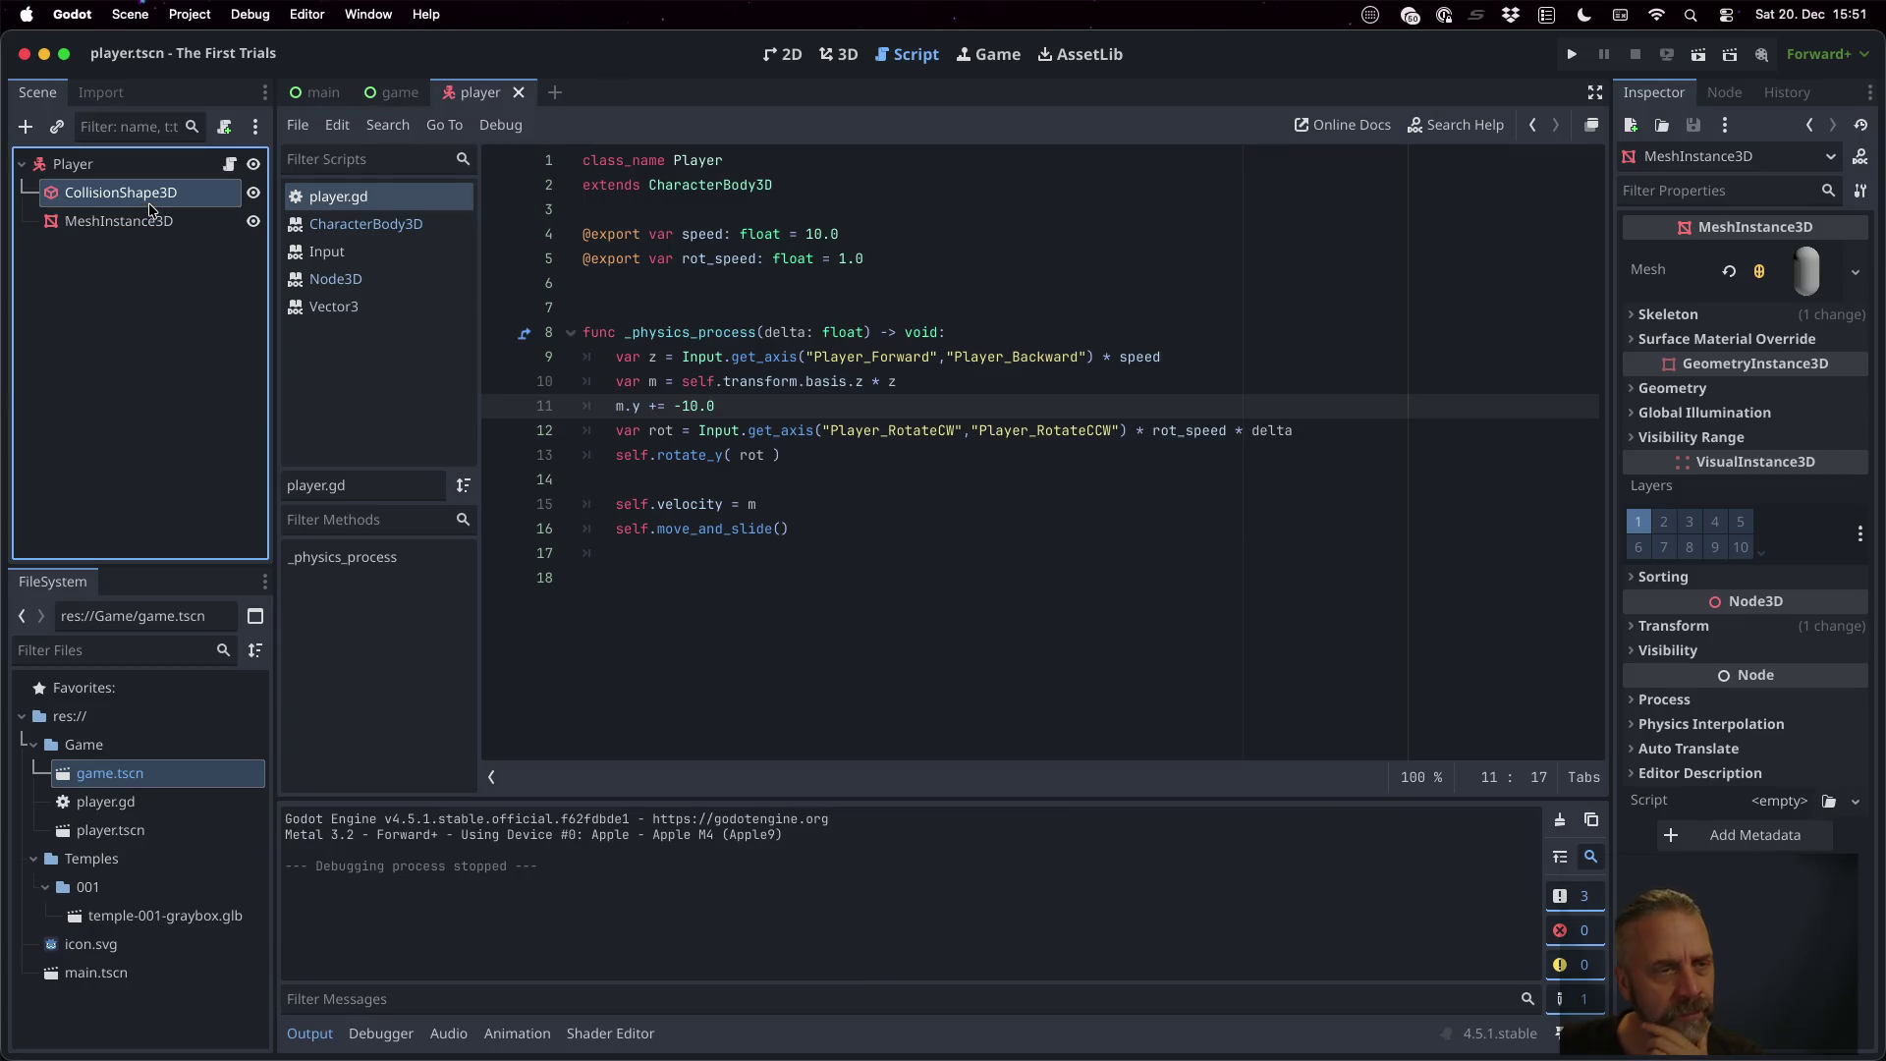
left_click(148, 198)
left_click(121, 169)
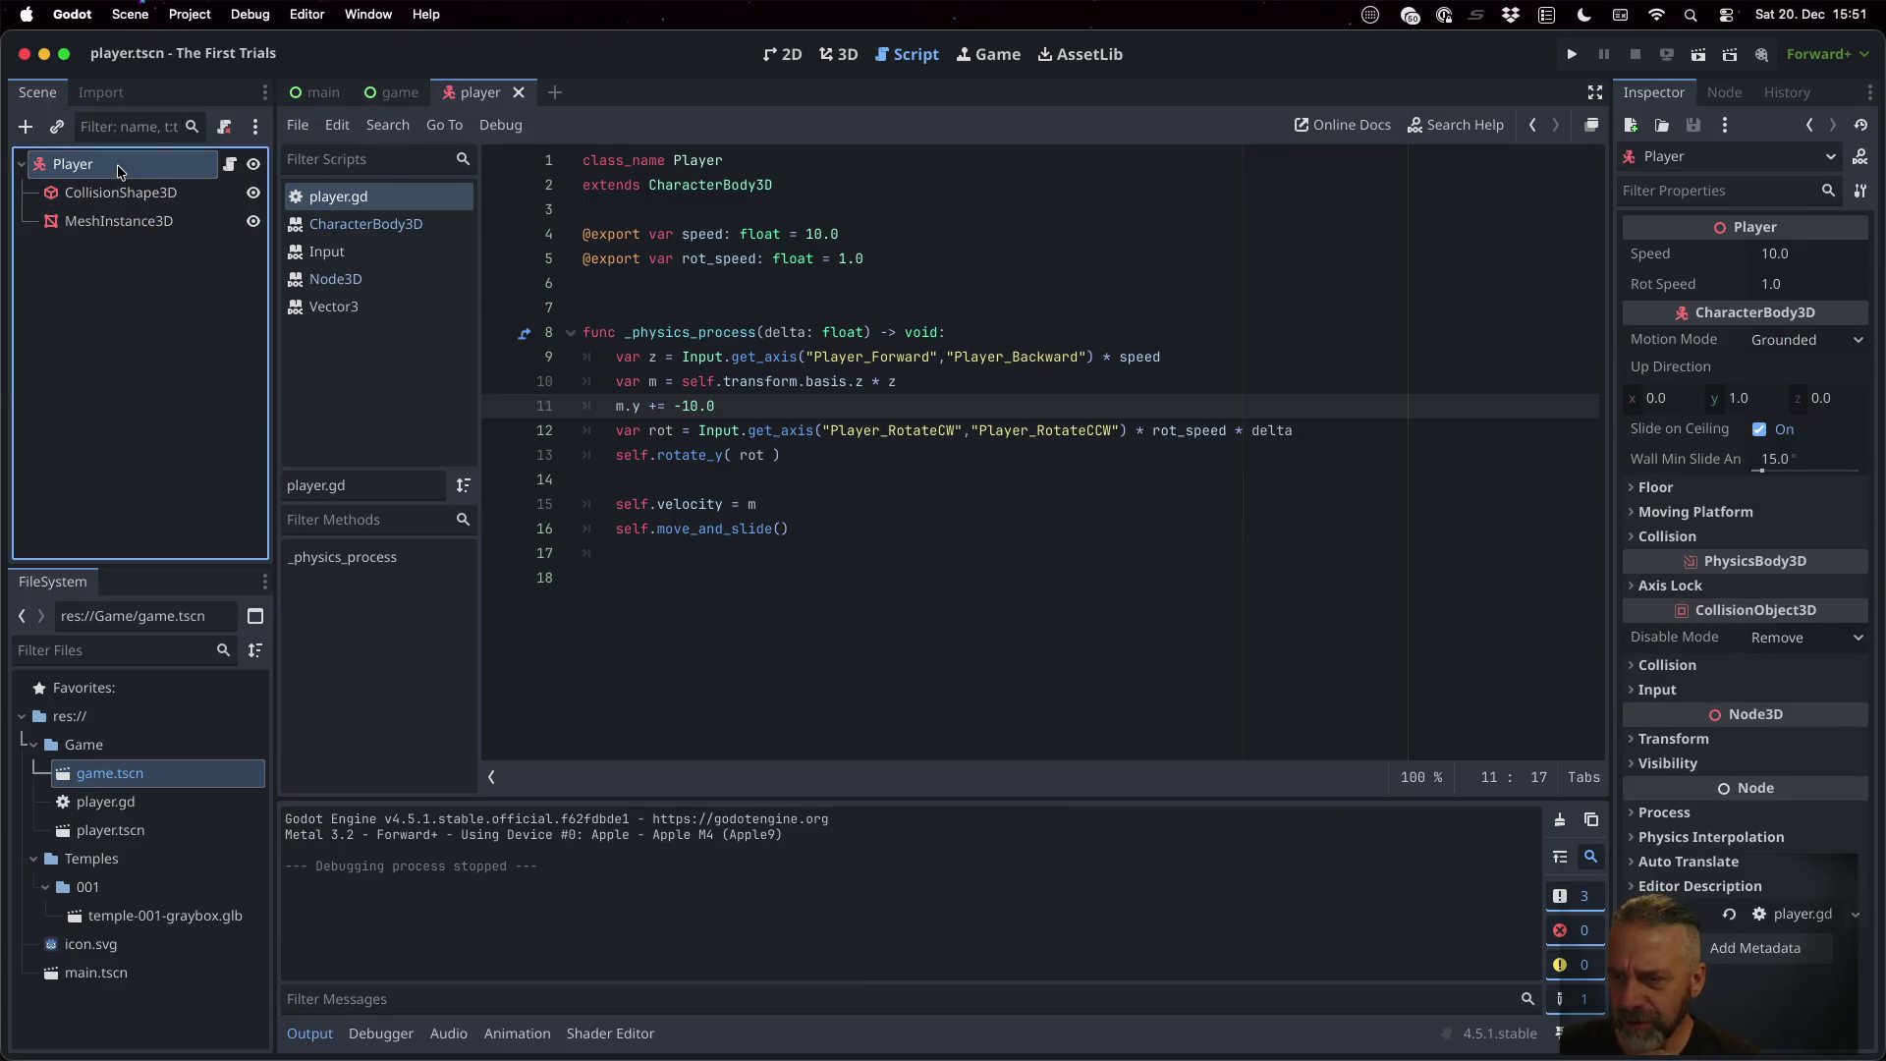
Expand the Player's Collision section and open Edit Layer Names for the physics layers
left_click(1667, 665)
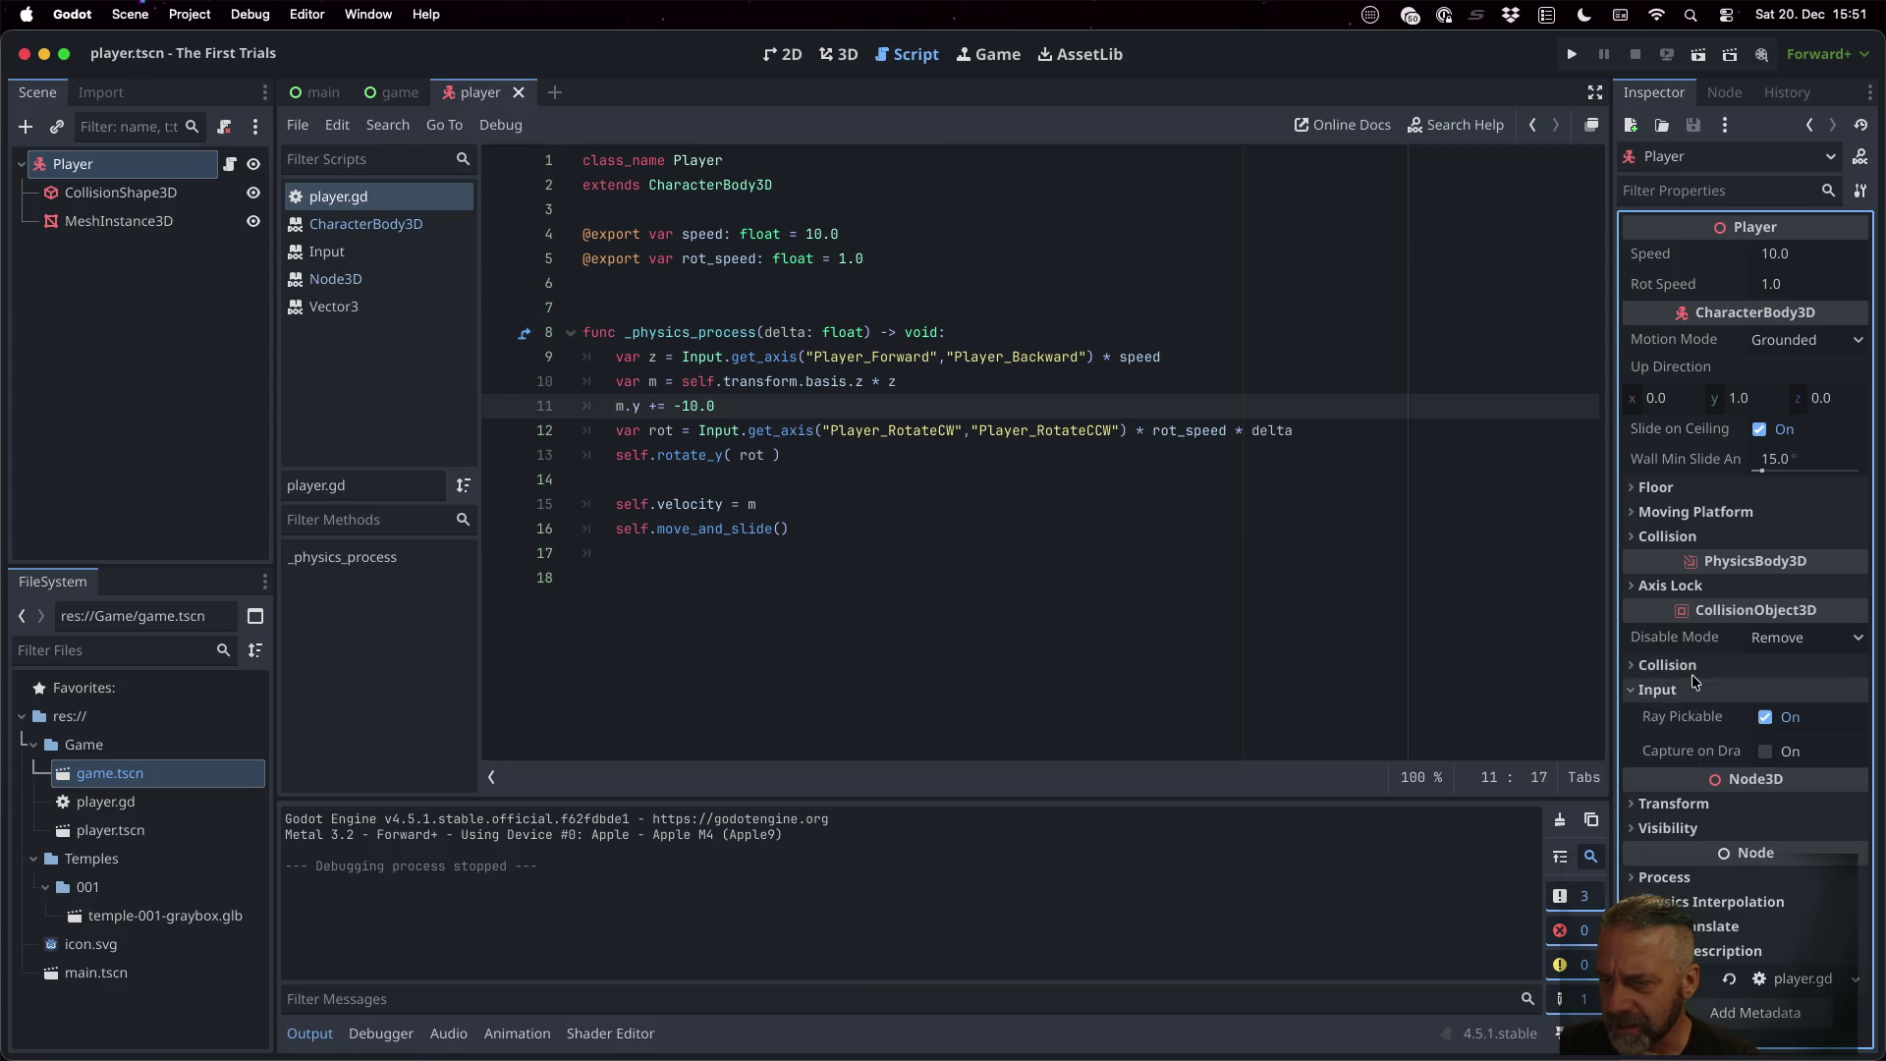
scroll(1681, 643, "down", 4)
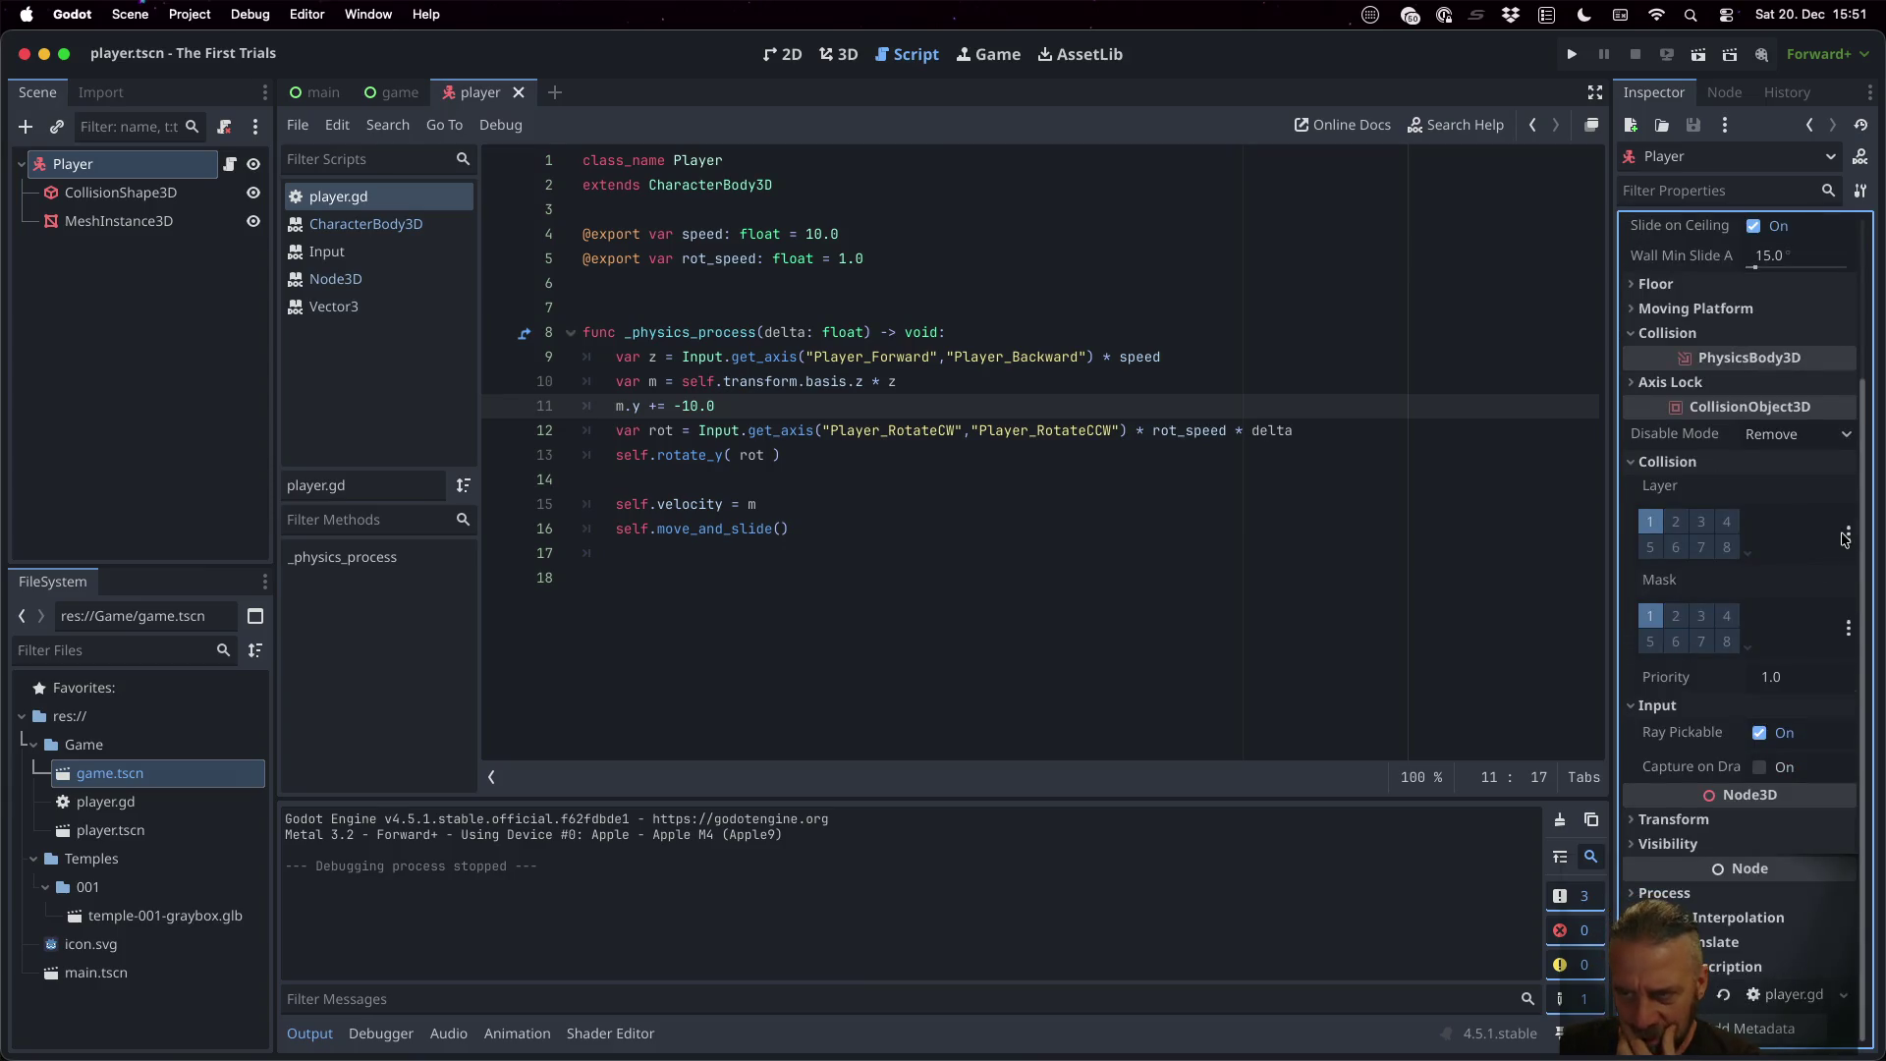
left_click(1848, 533)
left_click(1817, 560)
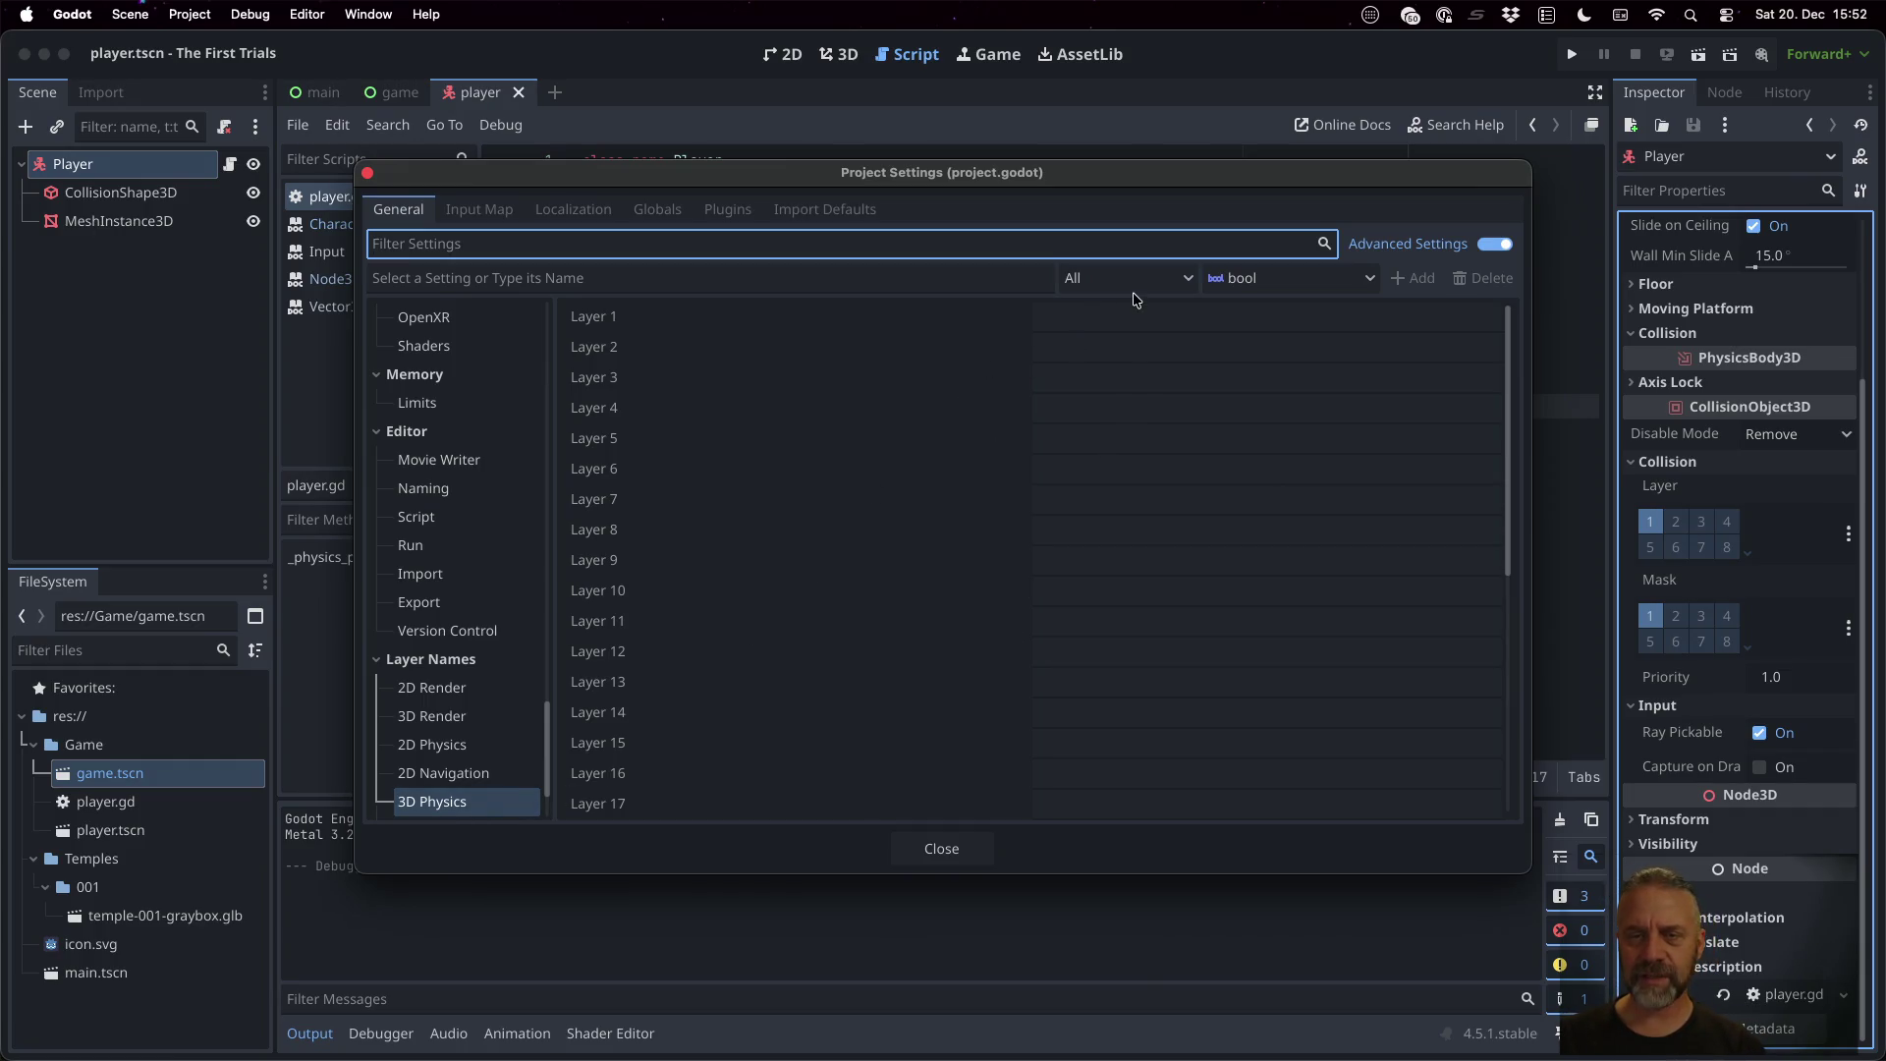
Name 3D physics layer 1 'Player'
left_click(1140, 316)
type("Player")
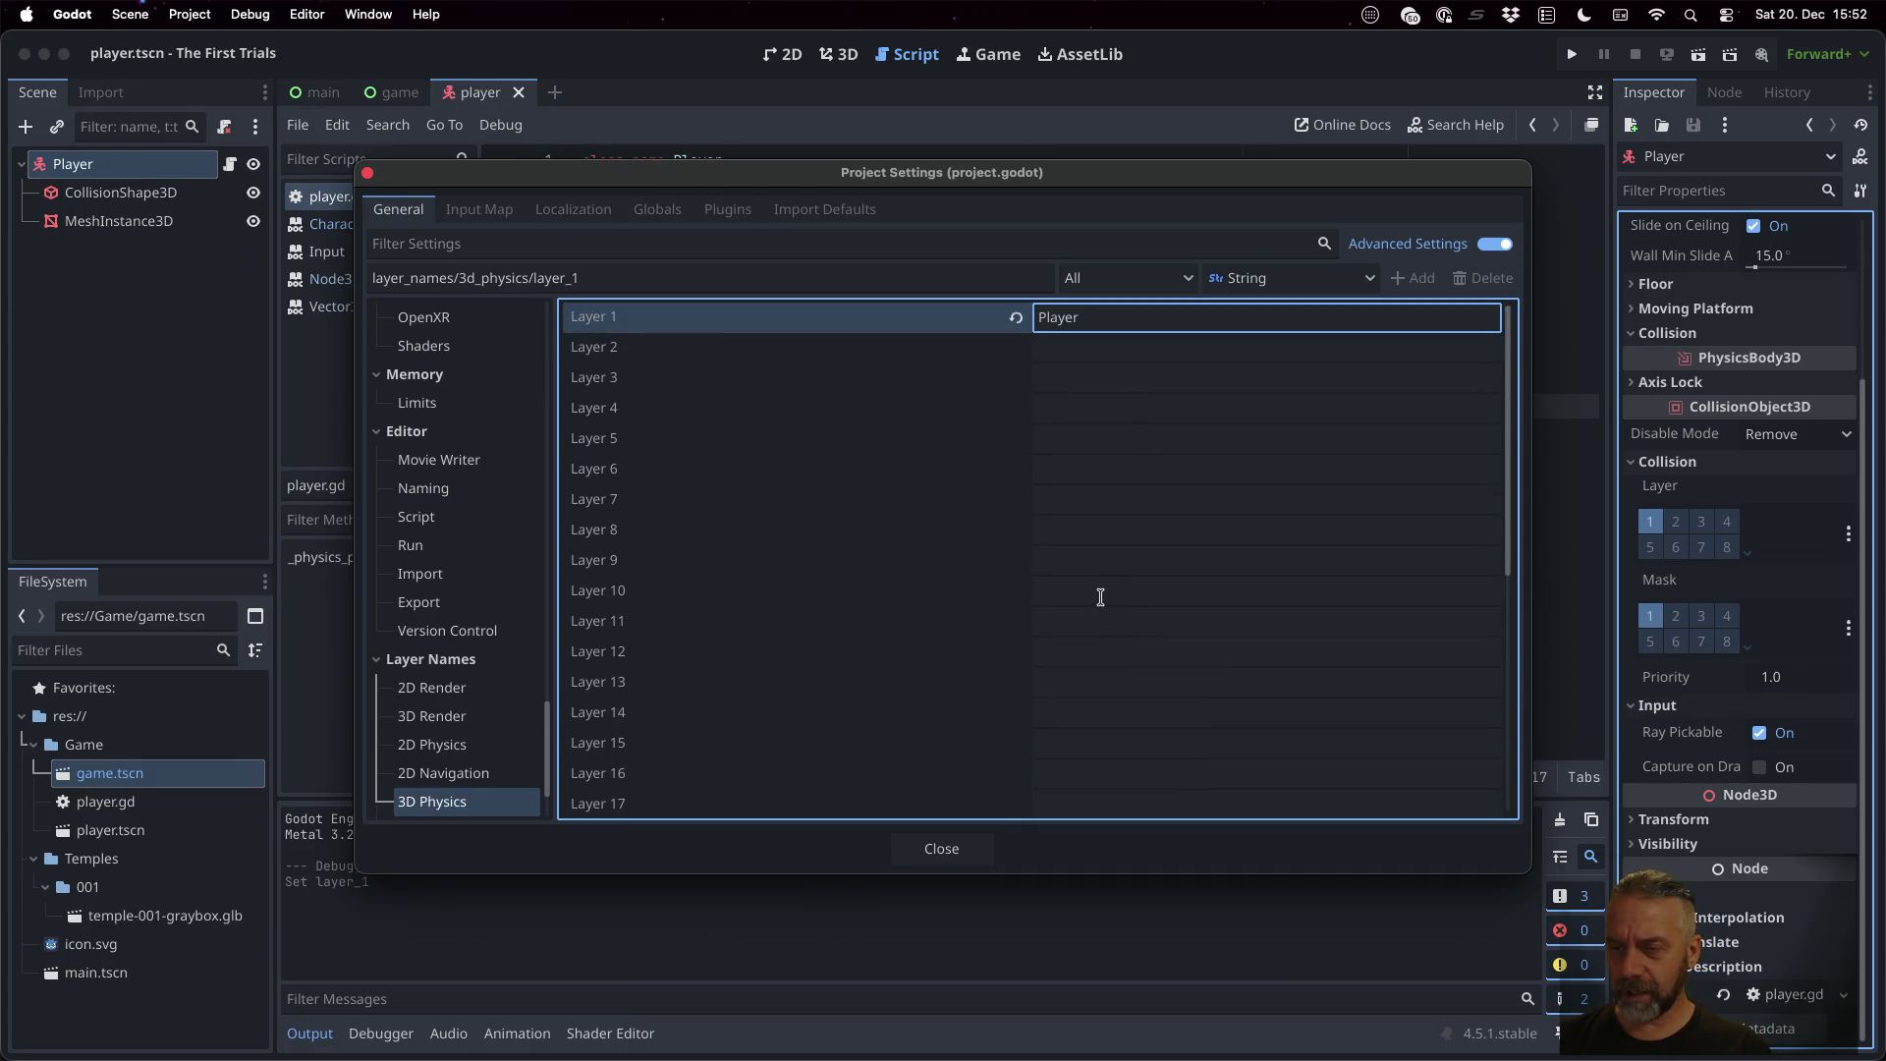
left_click(938, 845)
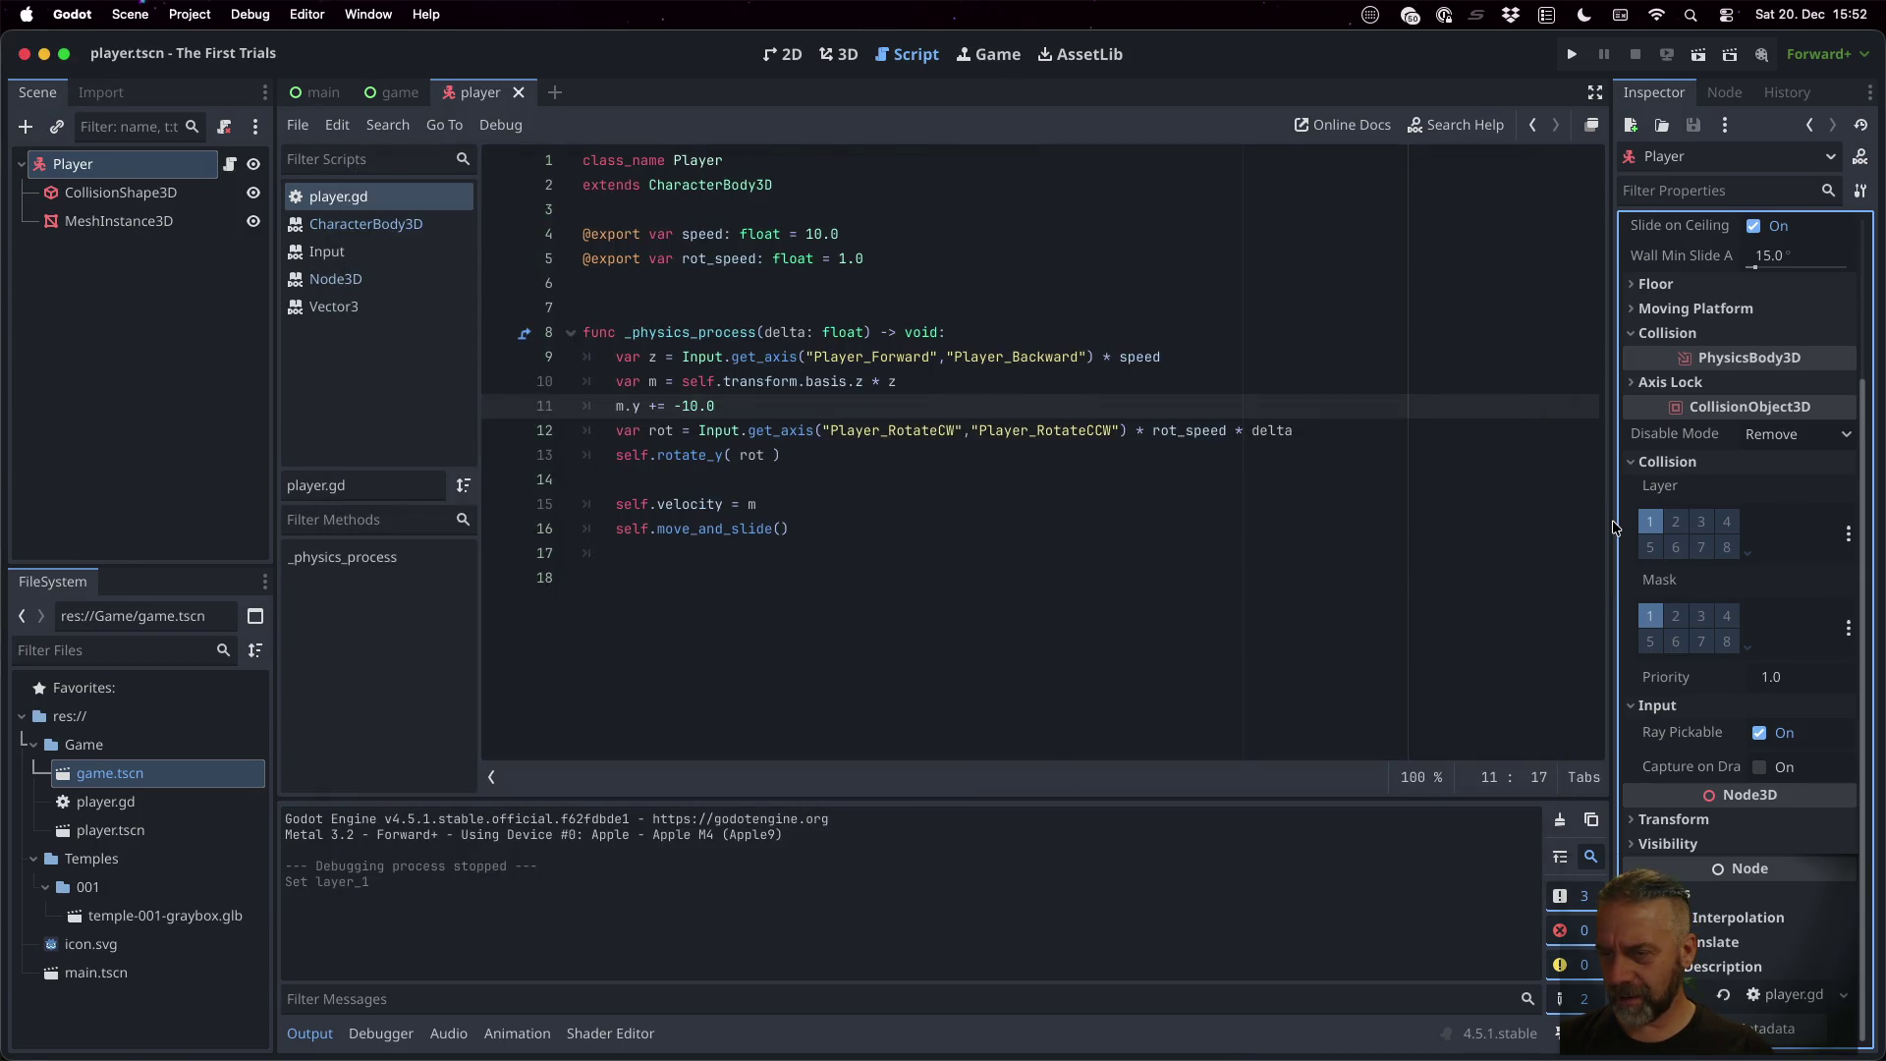
Name 3D physics layer 9 'Ground'
left_click_drag(1613, 528, 1524, 528)
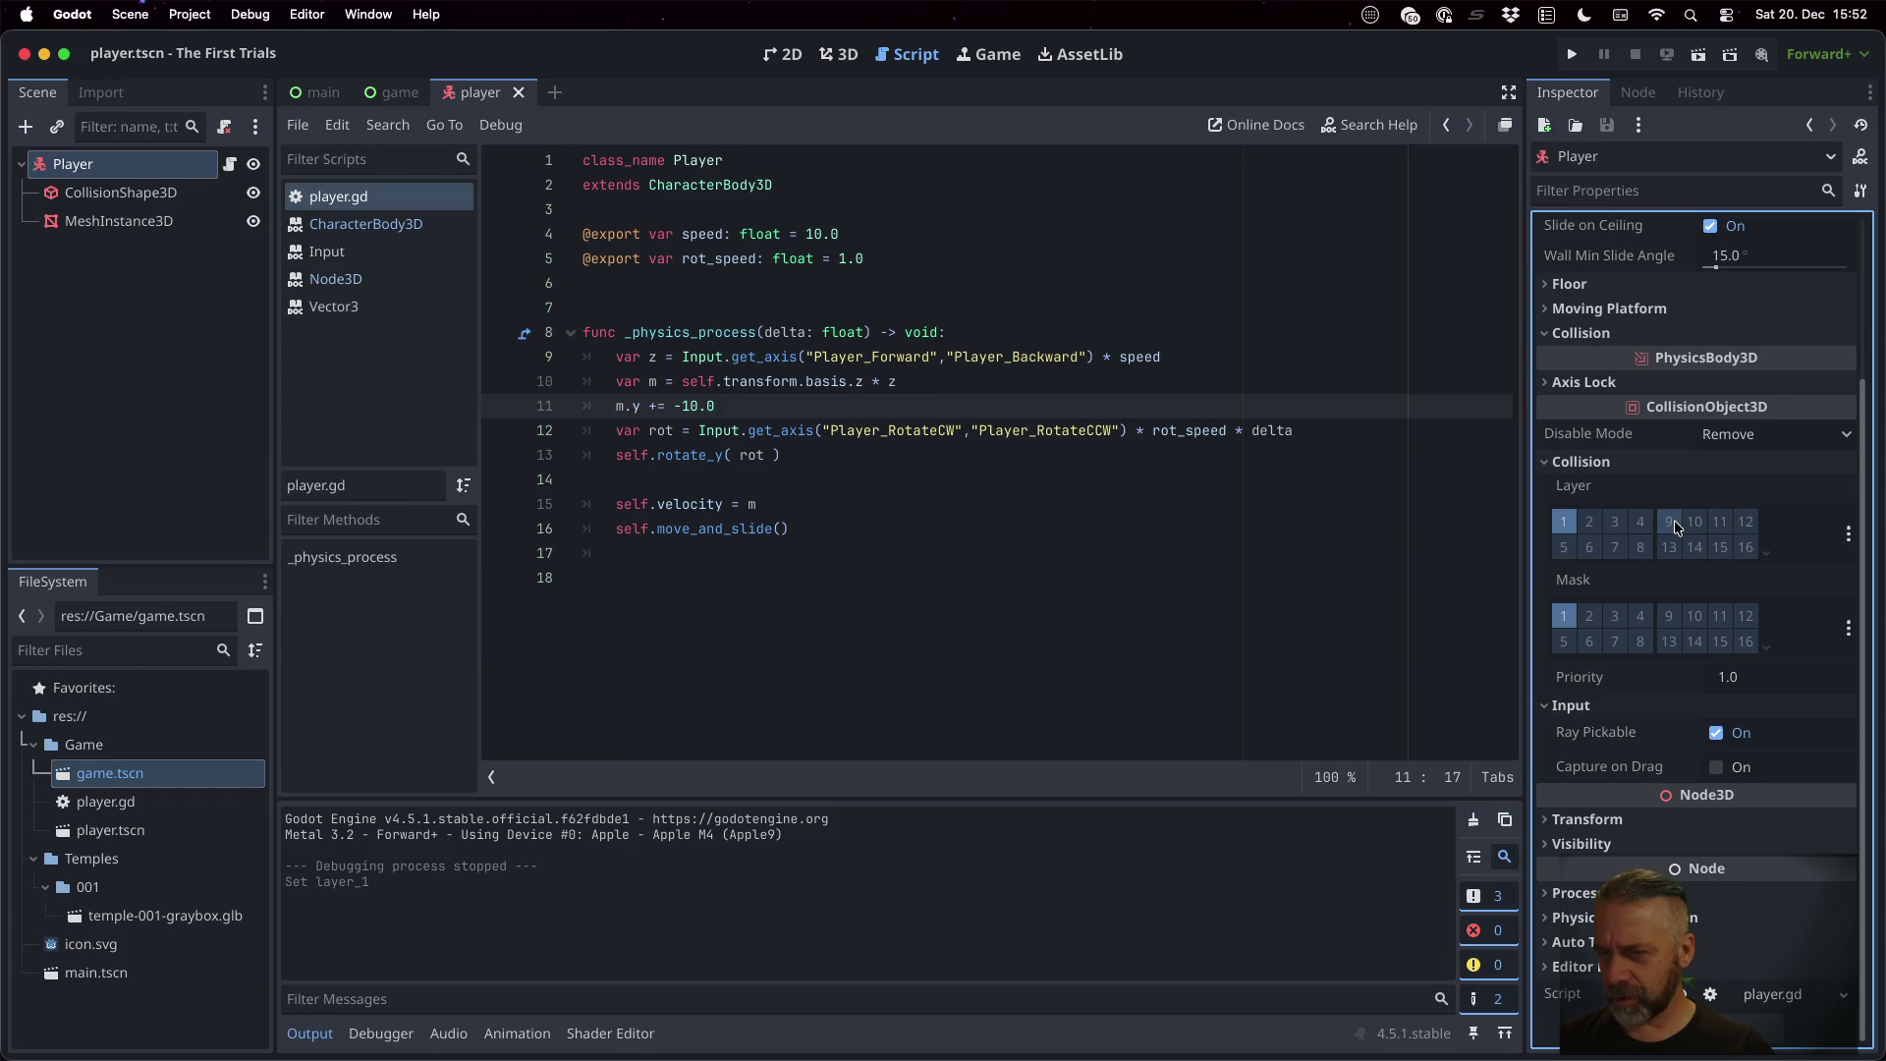
left_click(1849, 534)
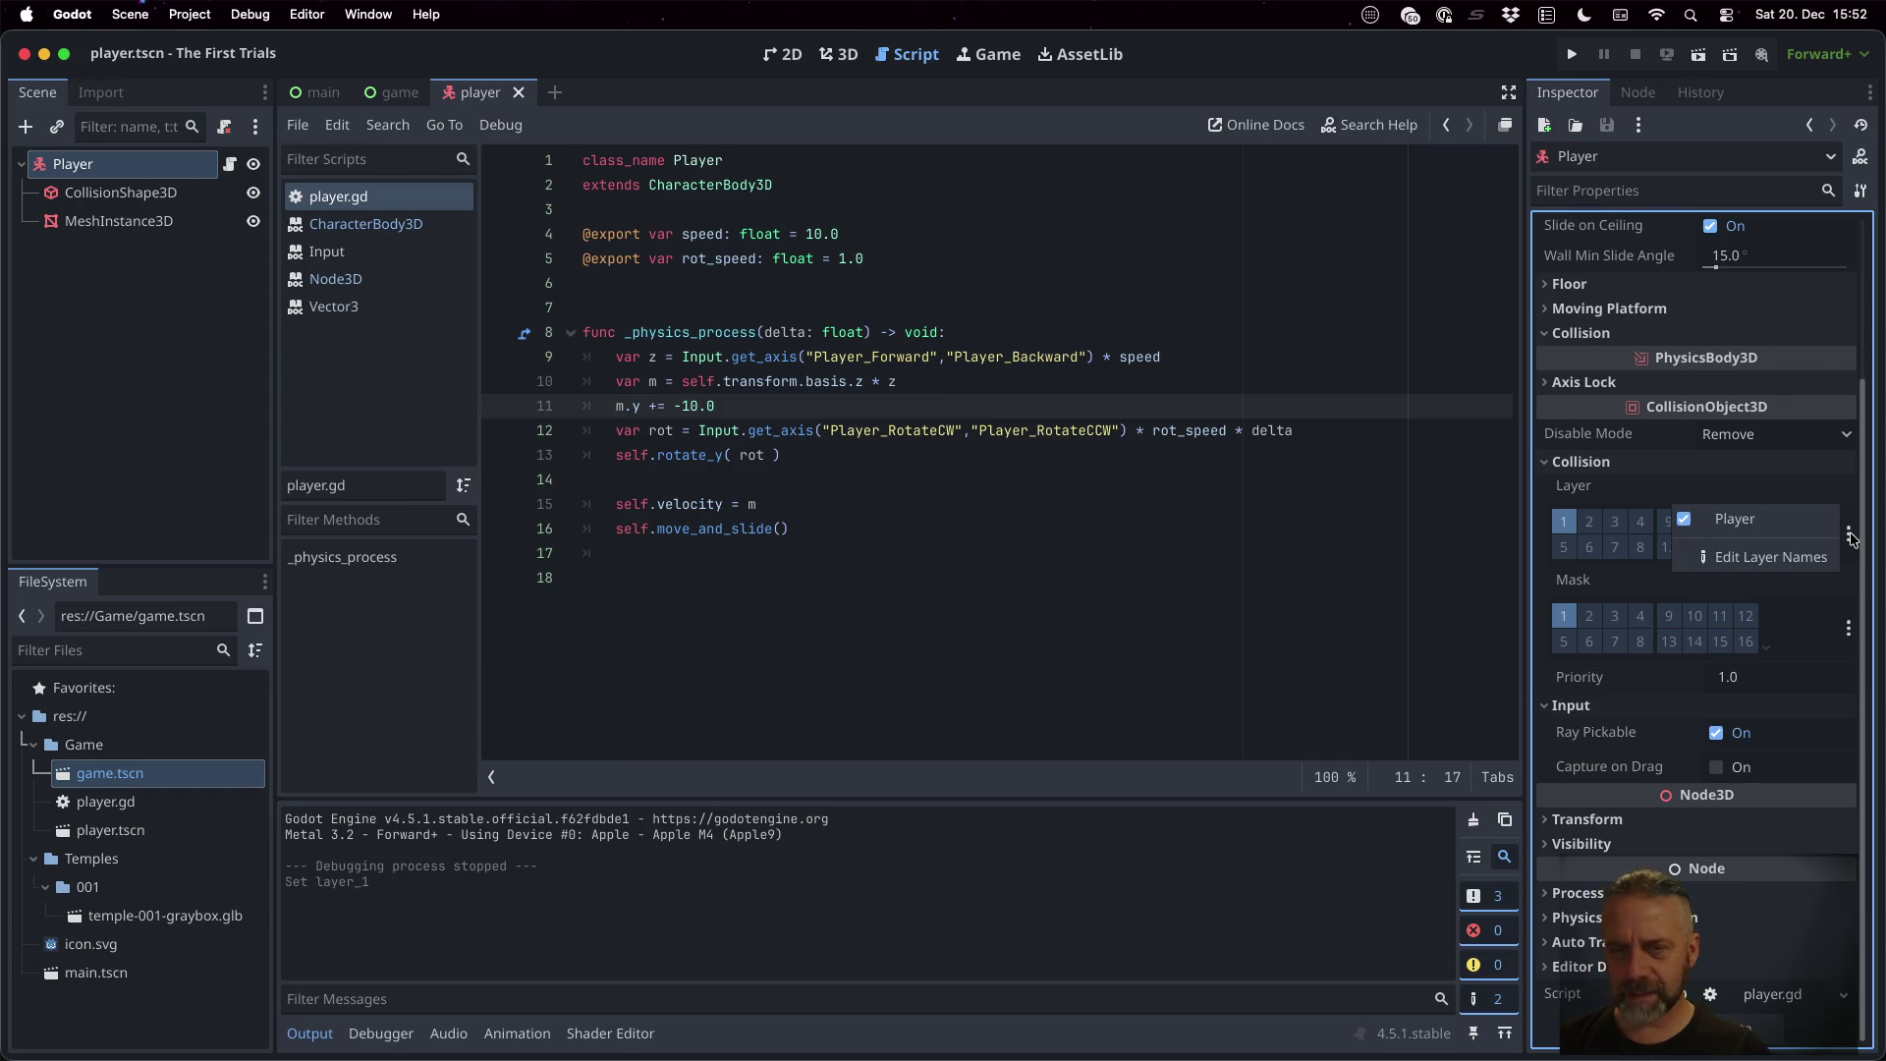
left_click(1763, 557)
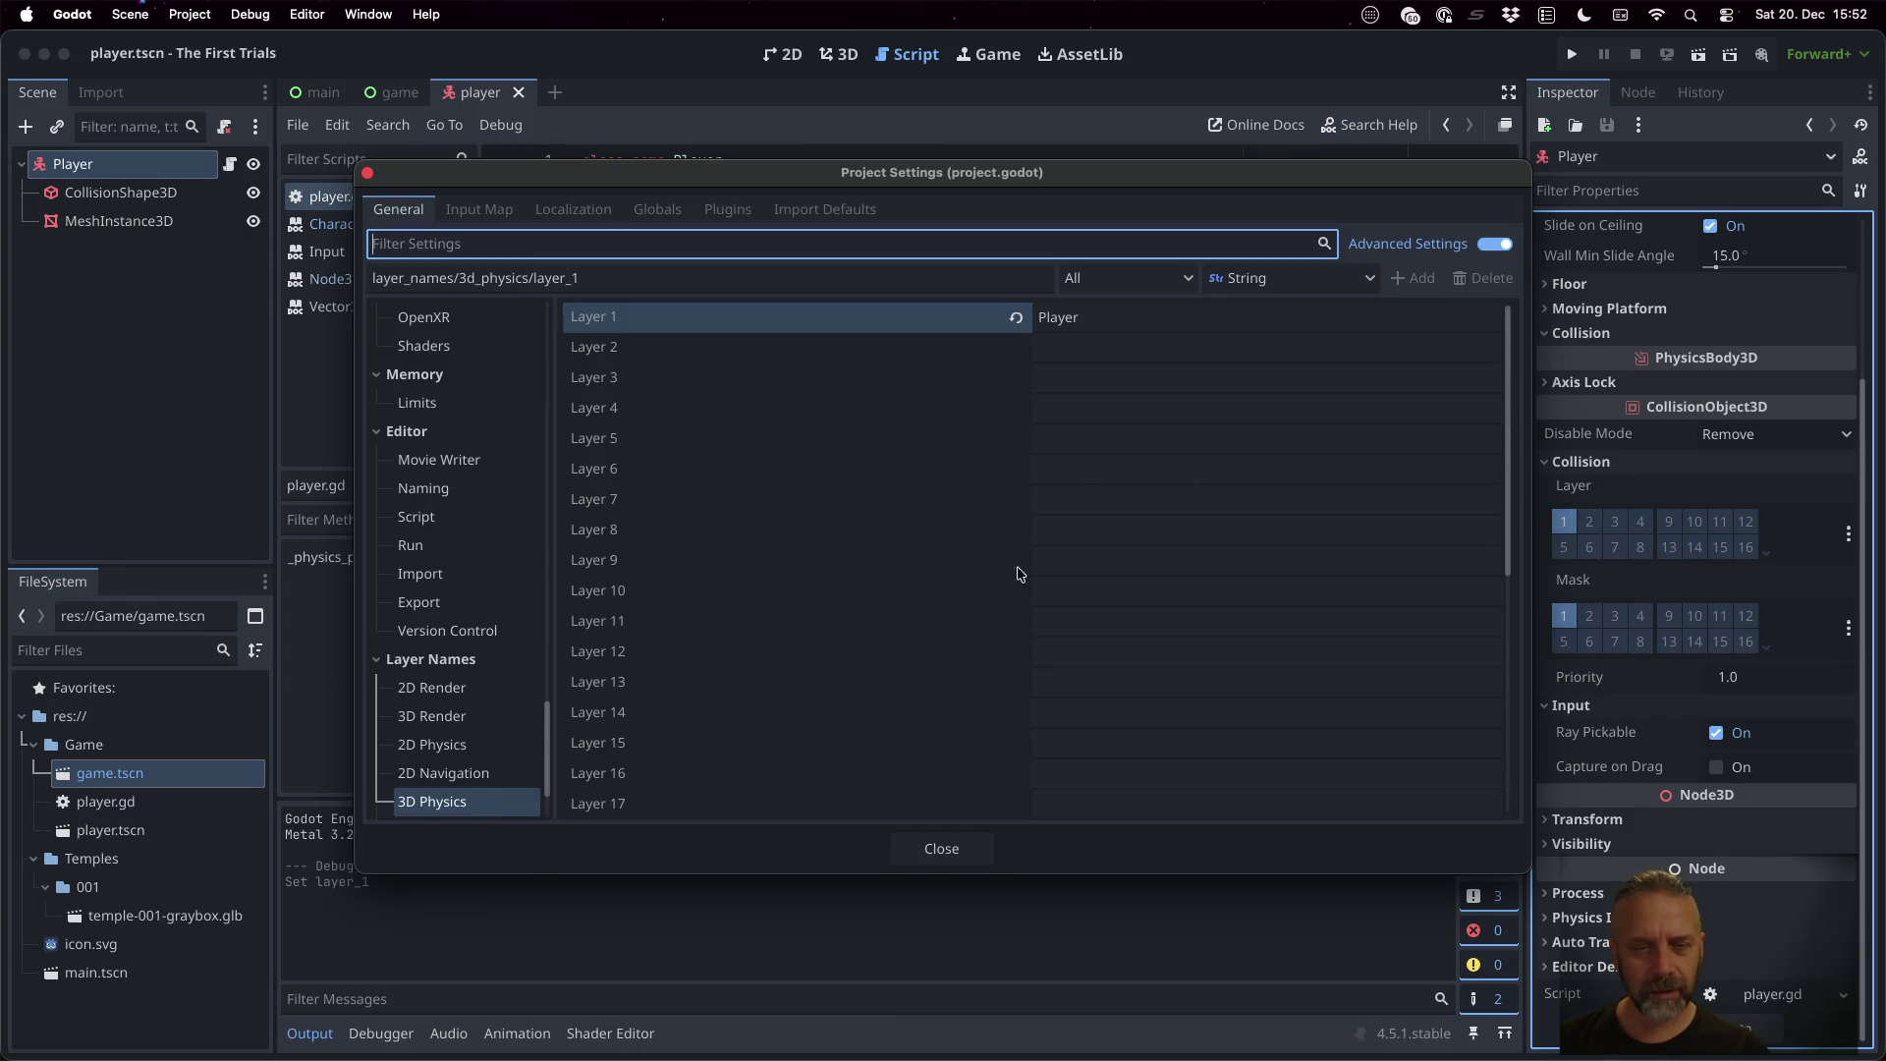
left_click(1139, 566)
type("Ground")
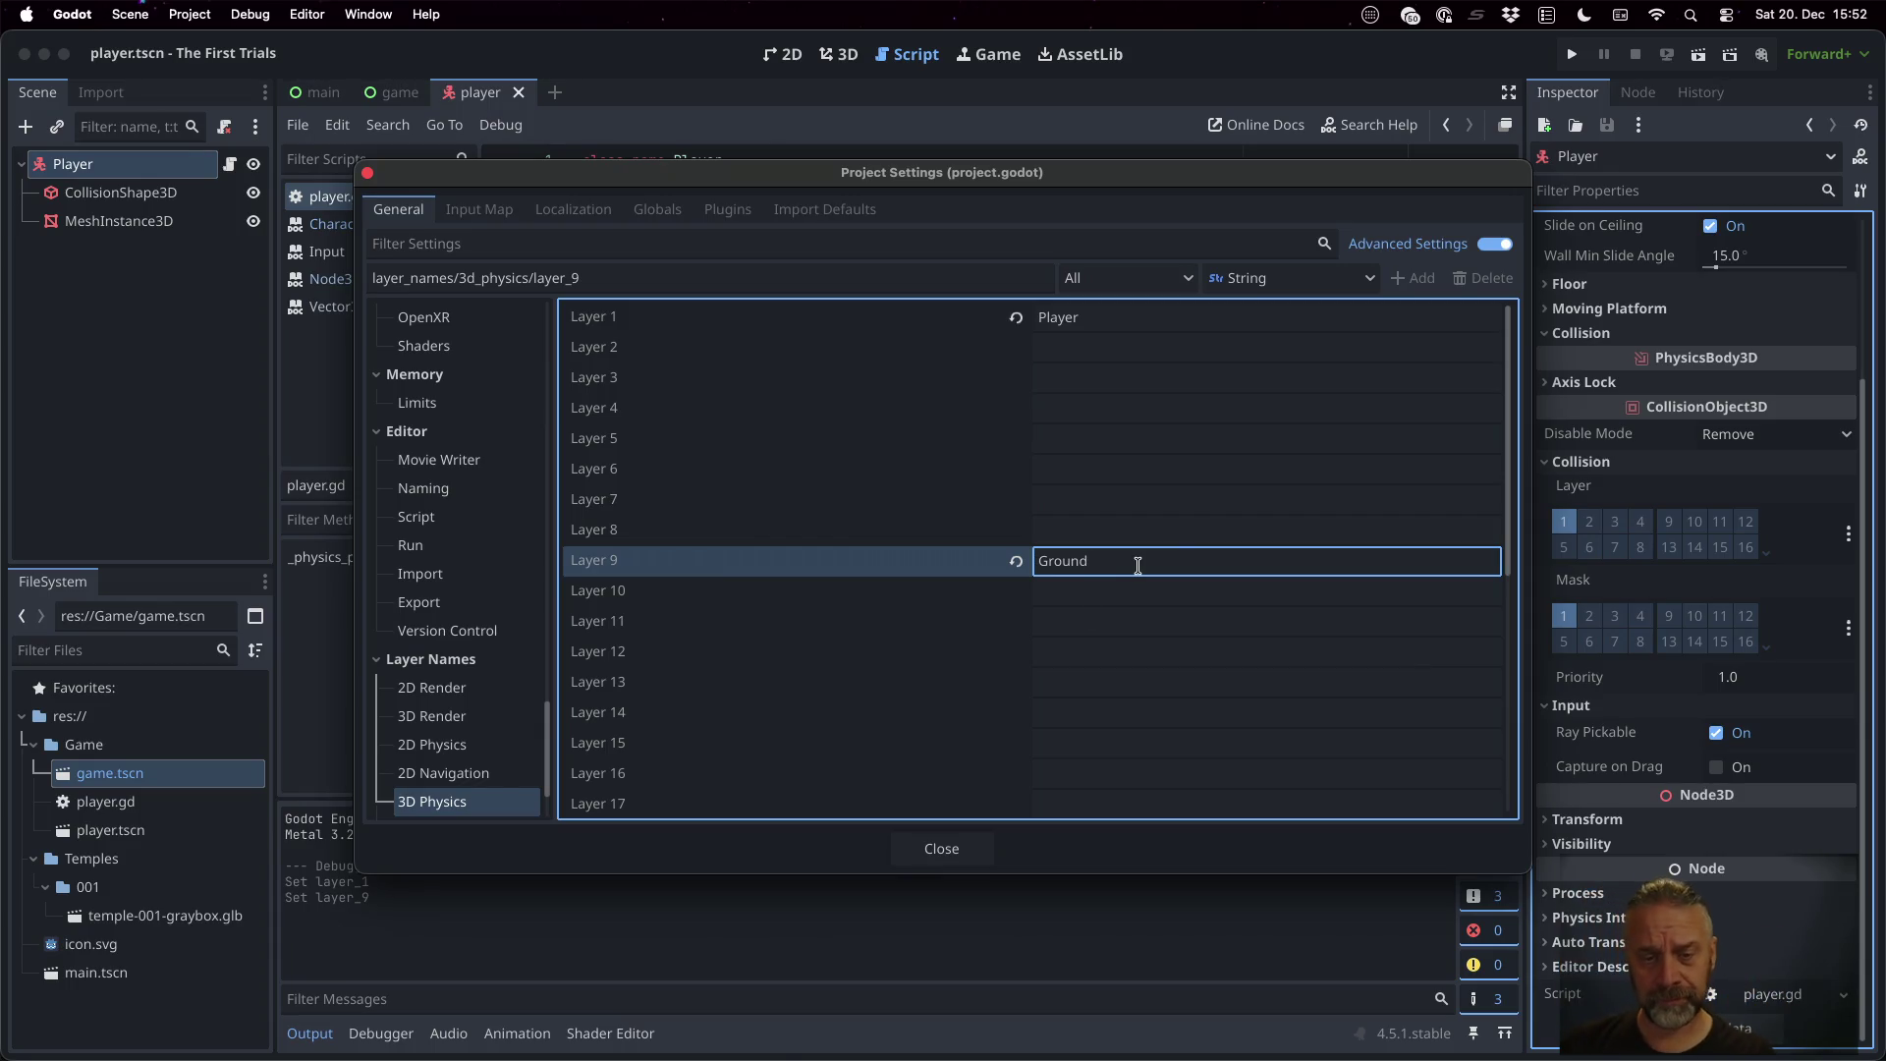
left_click(941, 846)
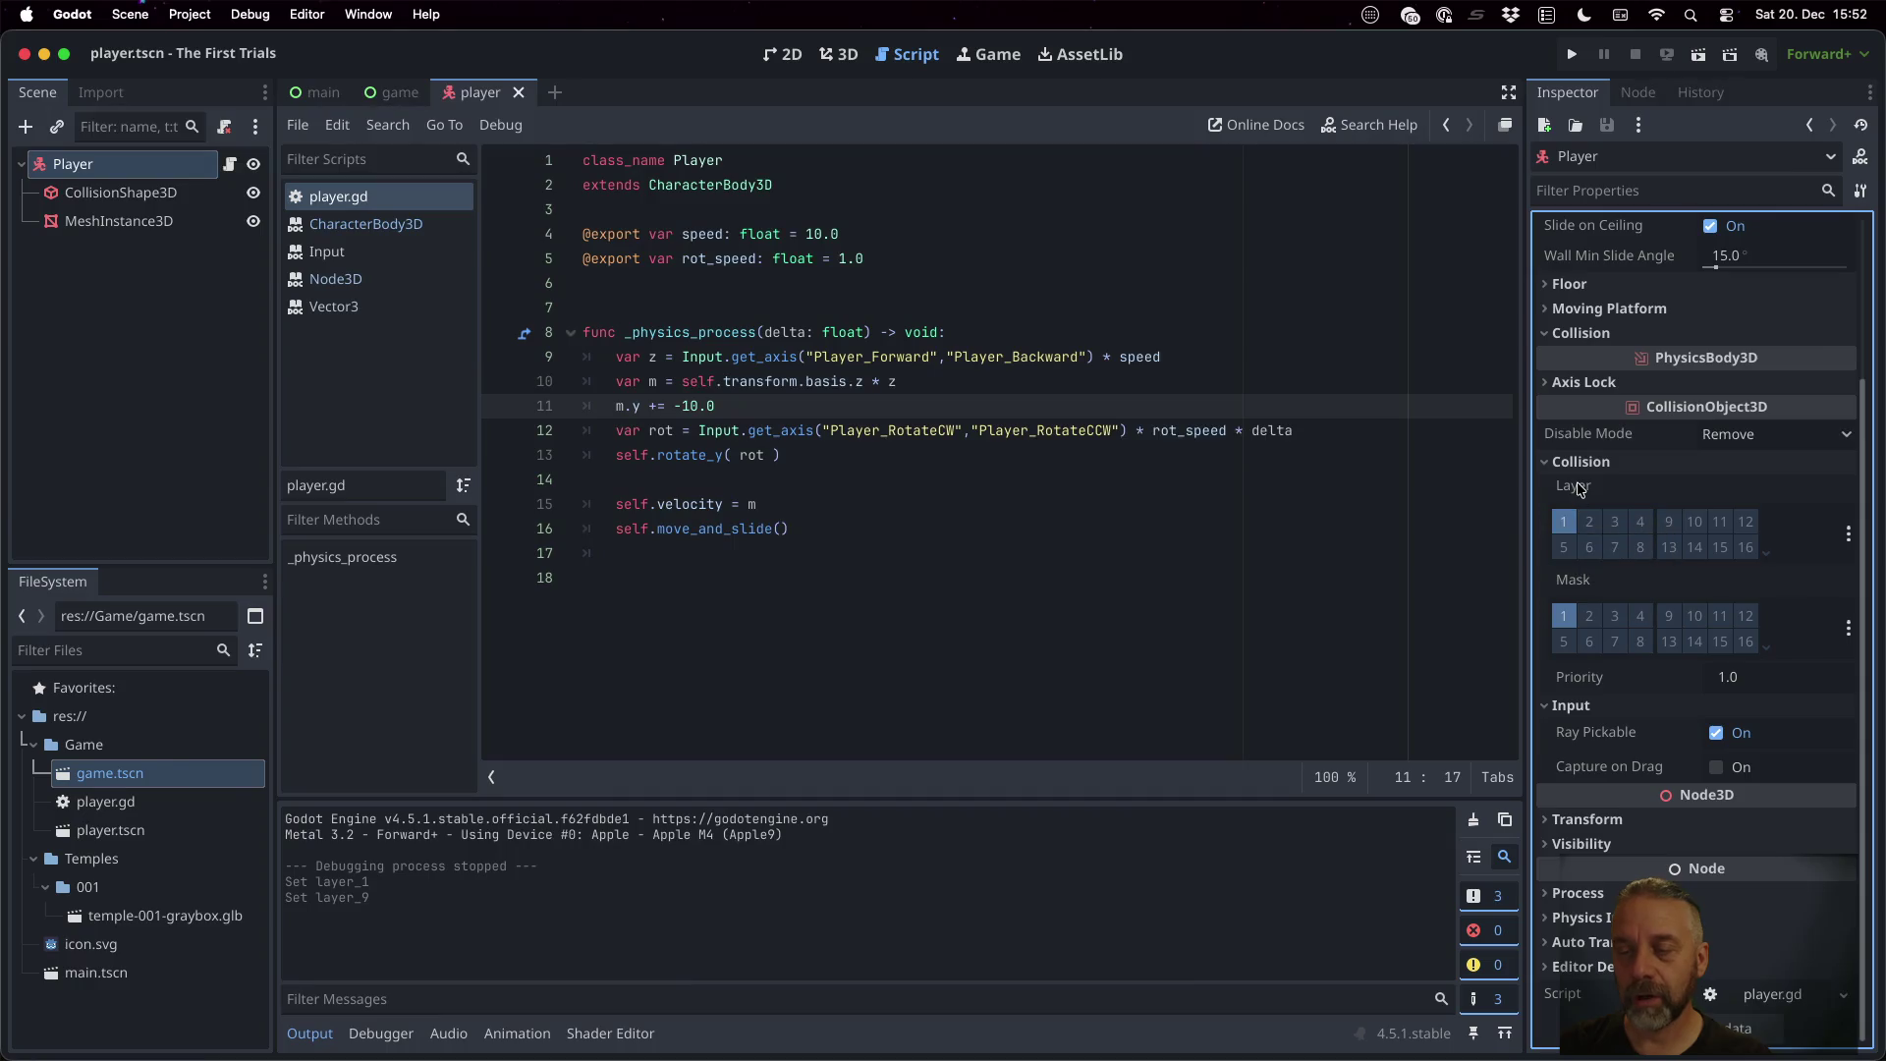
Set the Player's collision mask to layer 9 only, save the scene, and run the game
mouse_move(1579, 488)
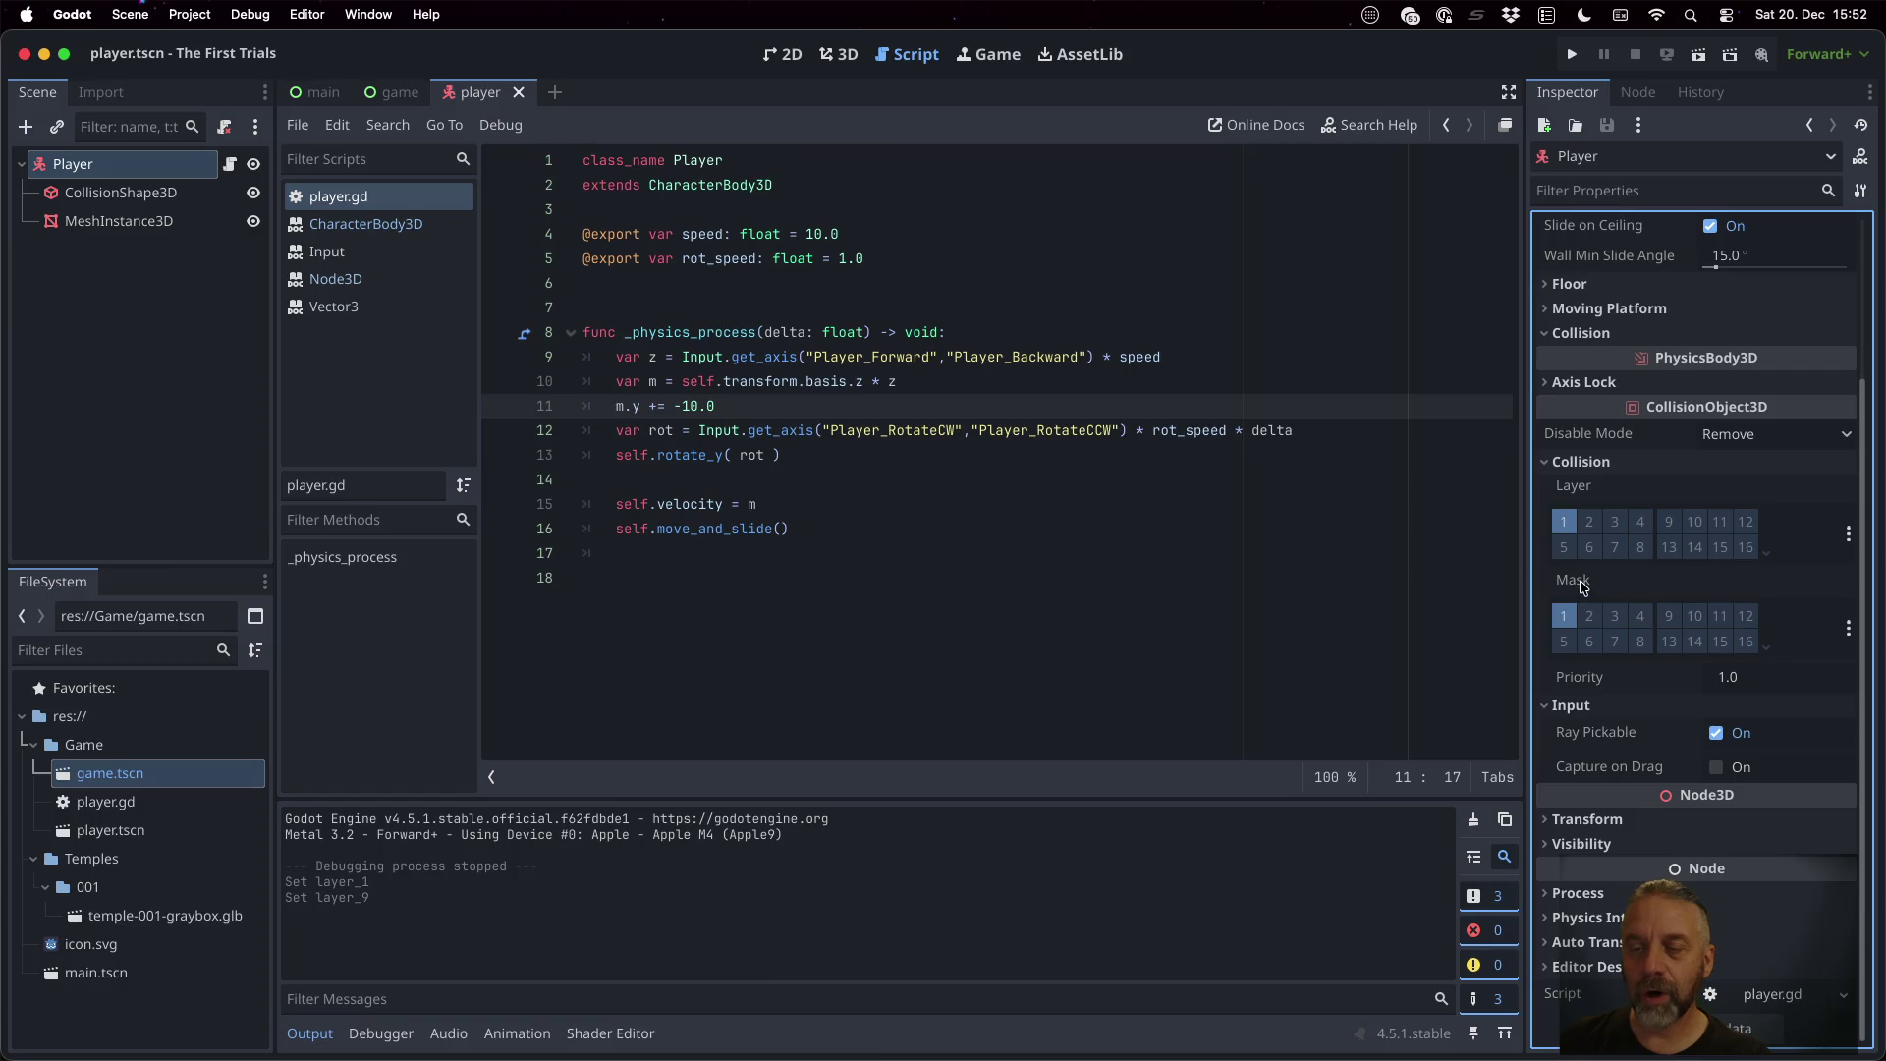
mouse_move(1584, 587)
left_click(1662, 617)
left_click(1568, 616)
key("ctrl+s")
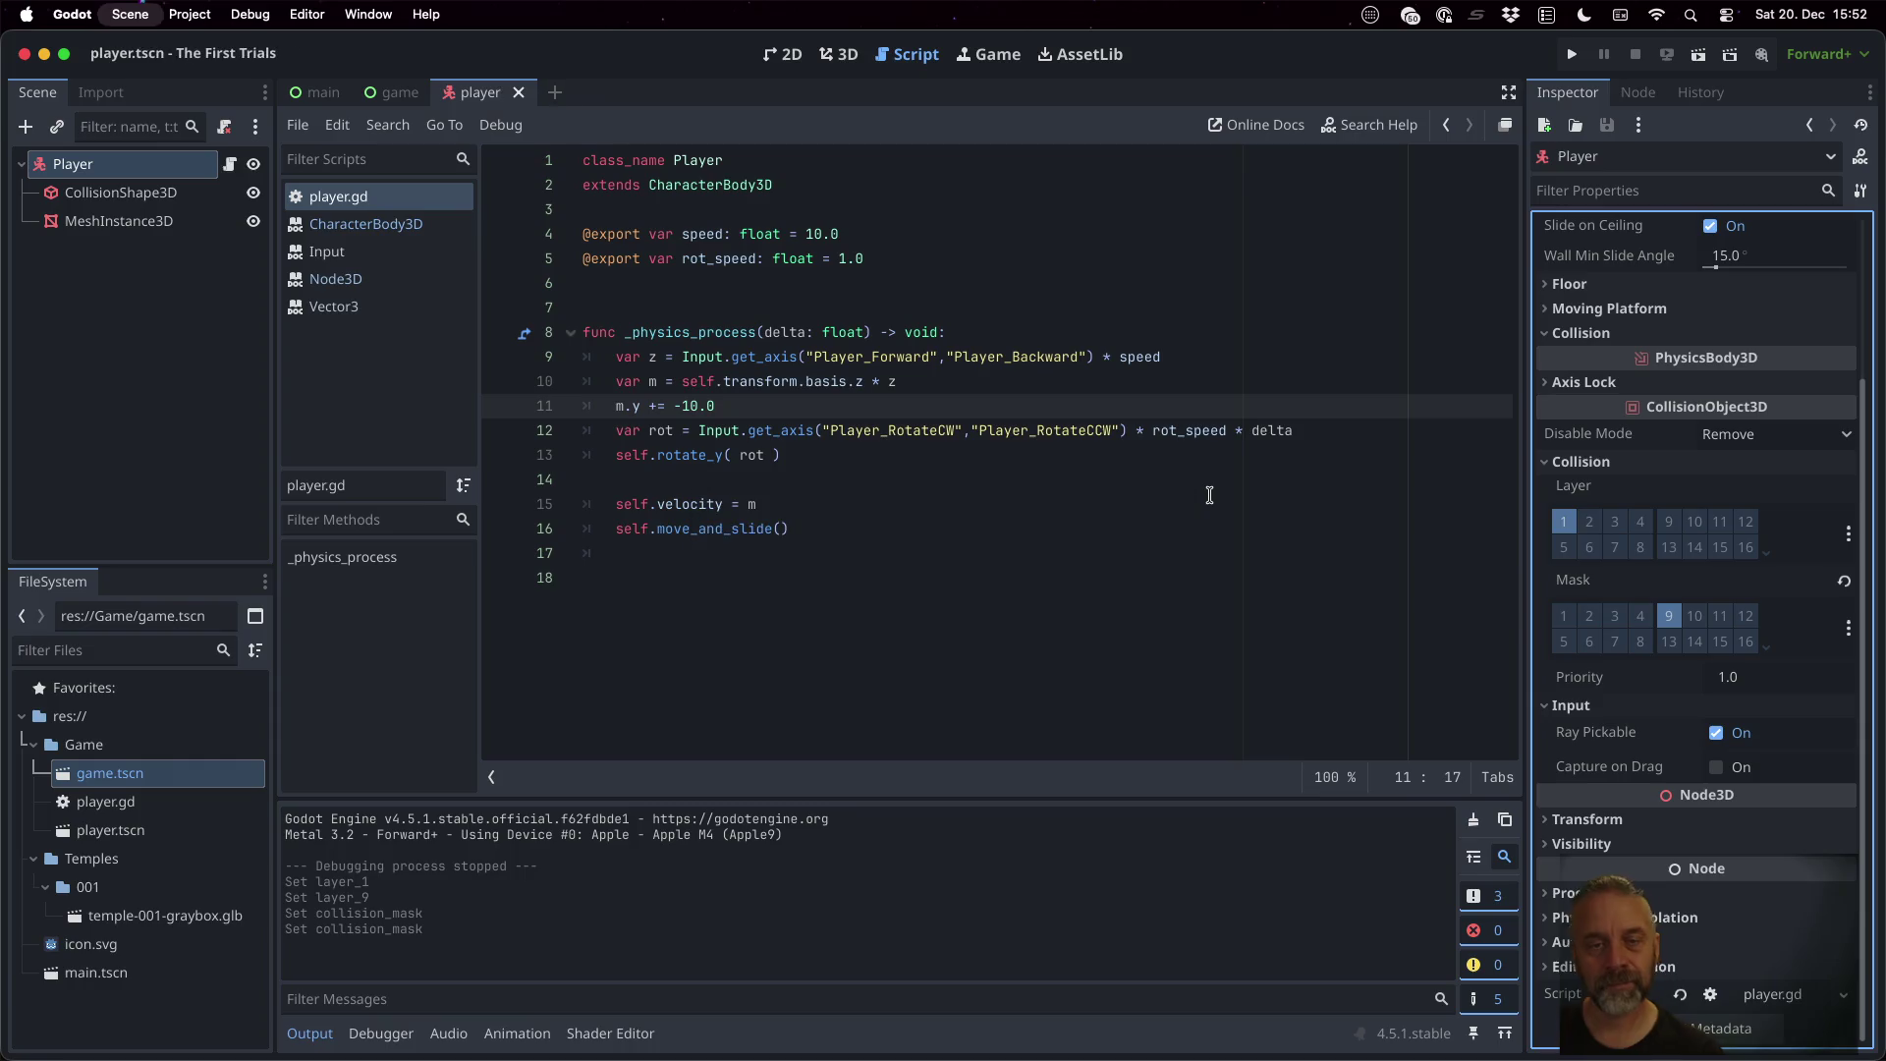
key("super+b")
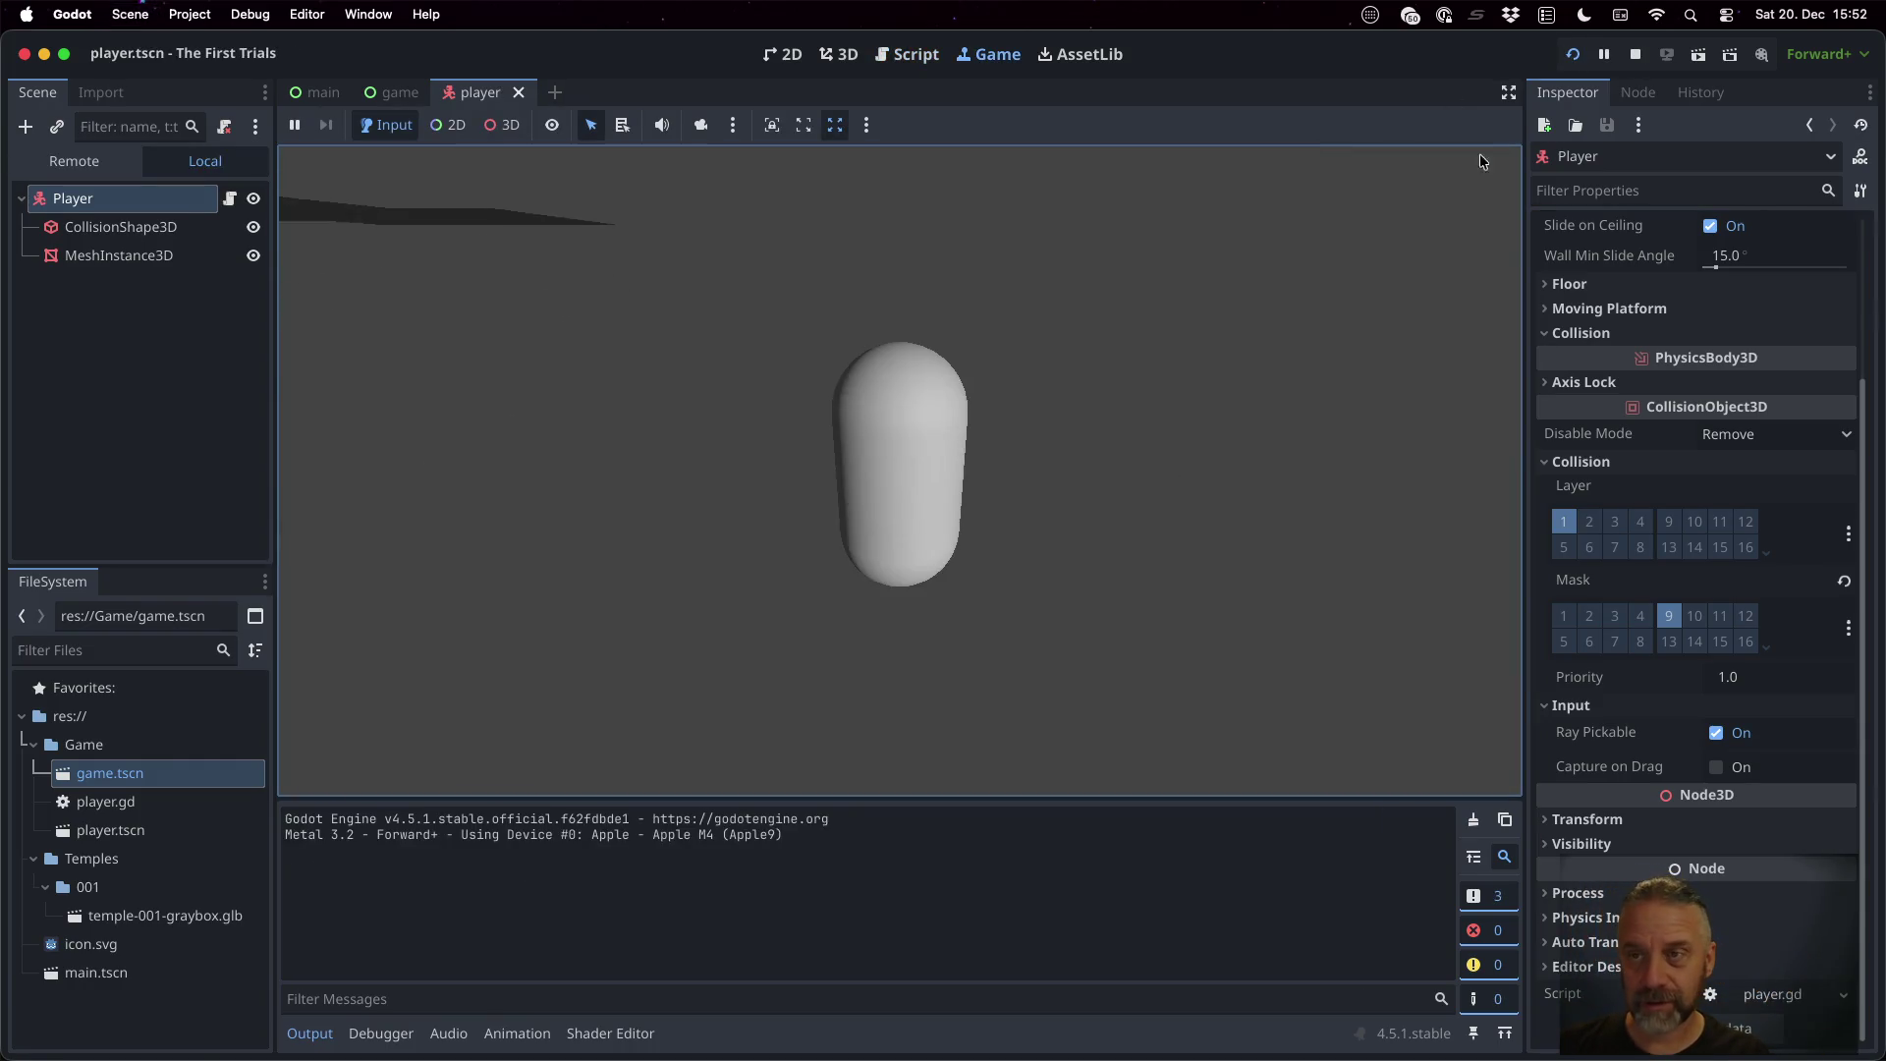
Stop the playtest, review the temple-001-graybox_Plane mesh import options, then reopen game.tscn
left_click(1634, 54)
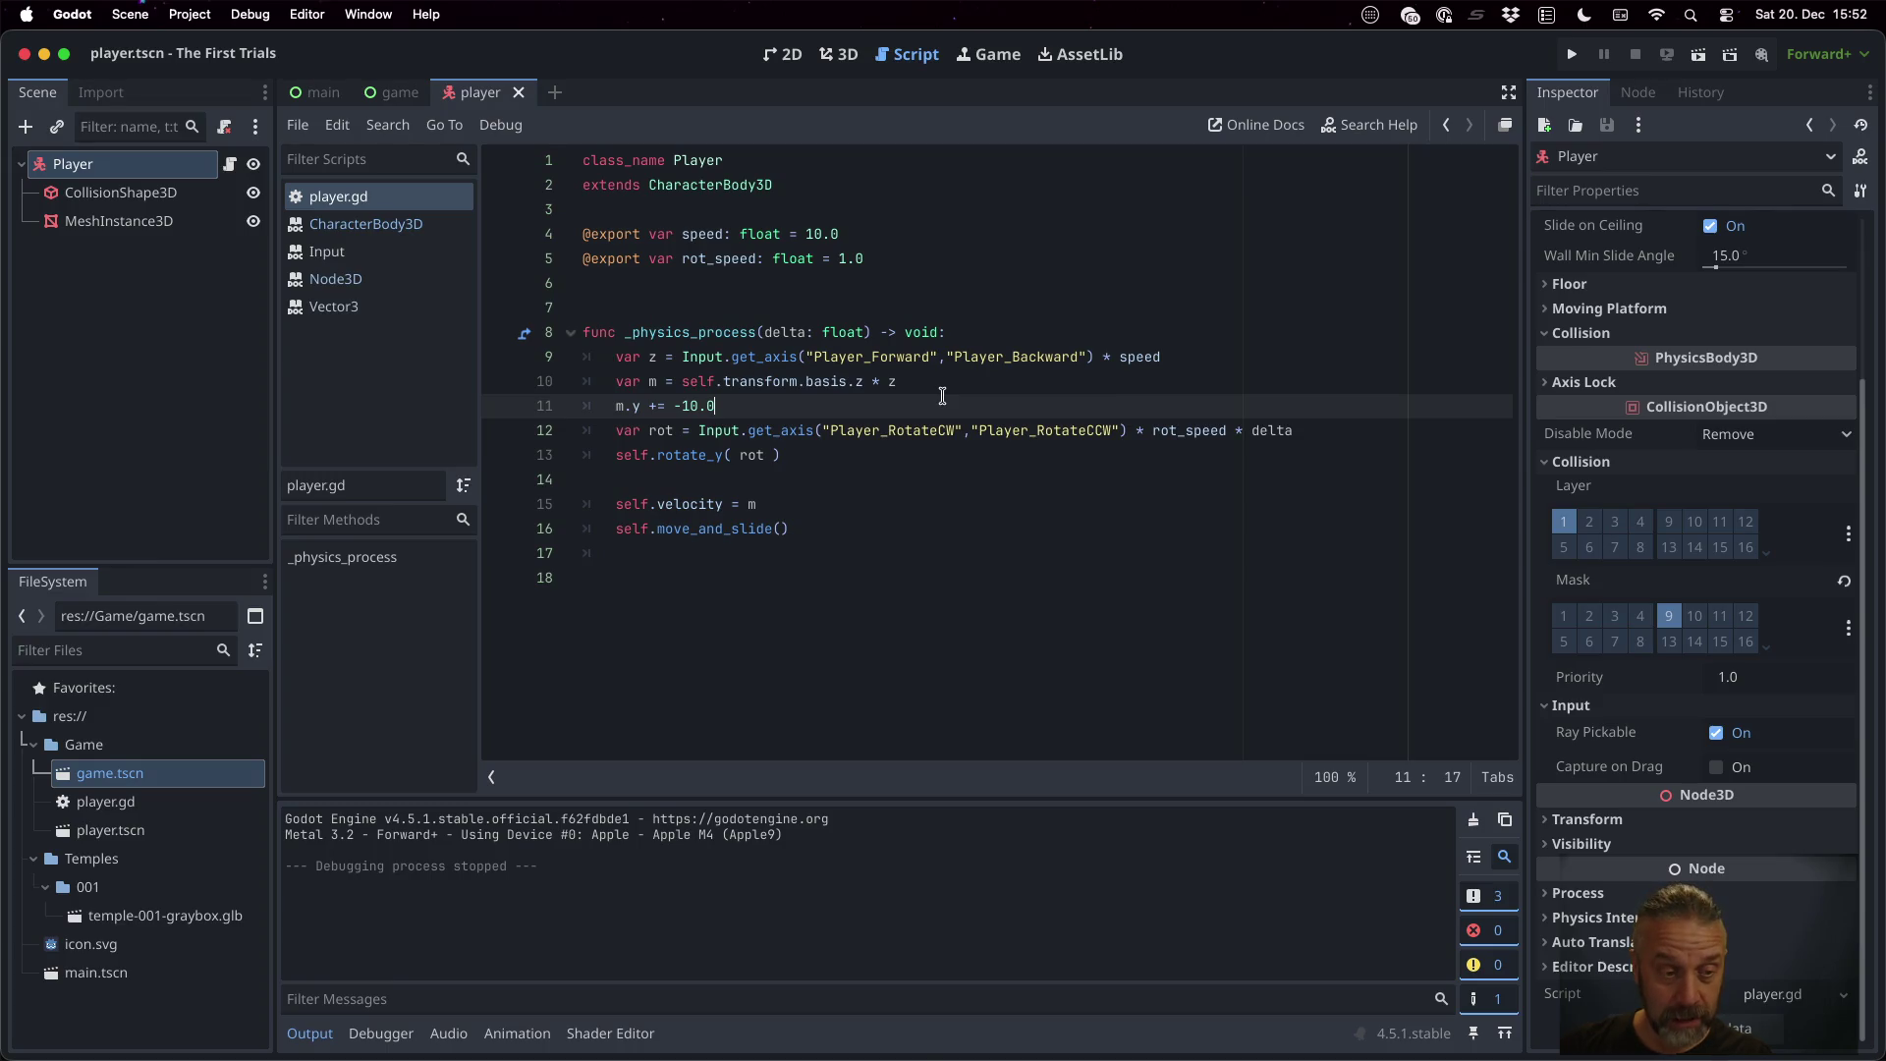
left_click(179, 913)
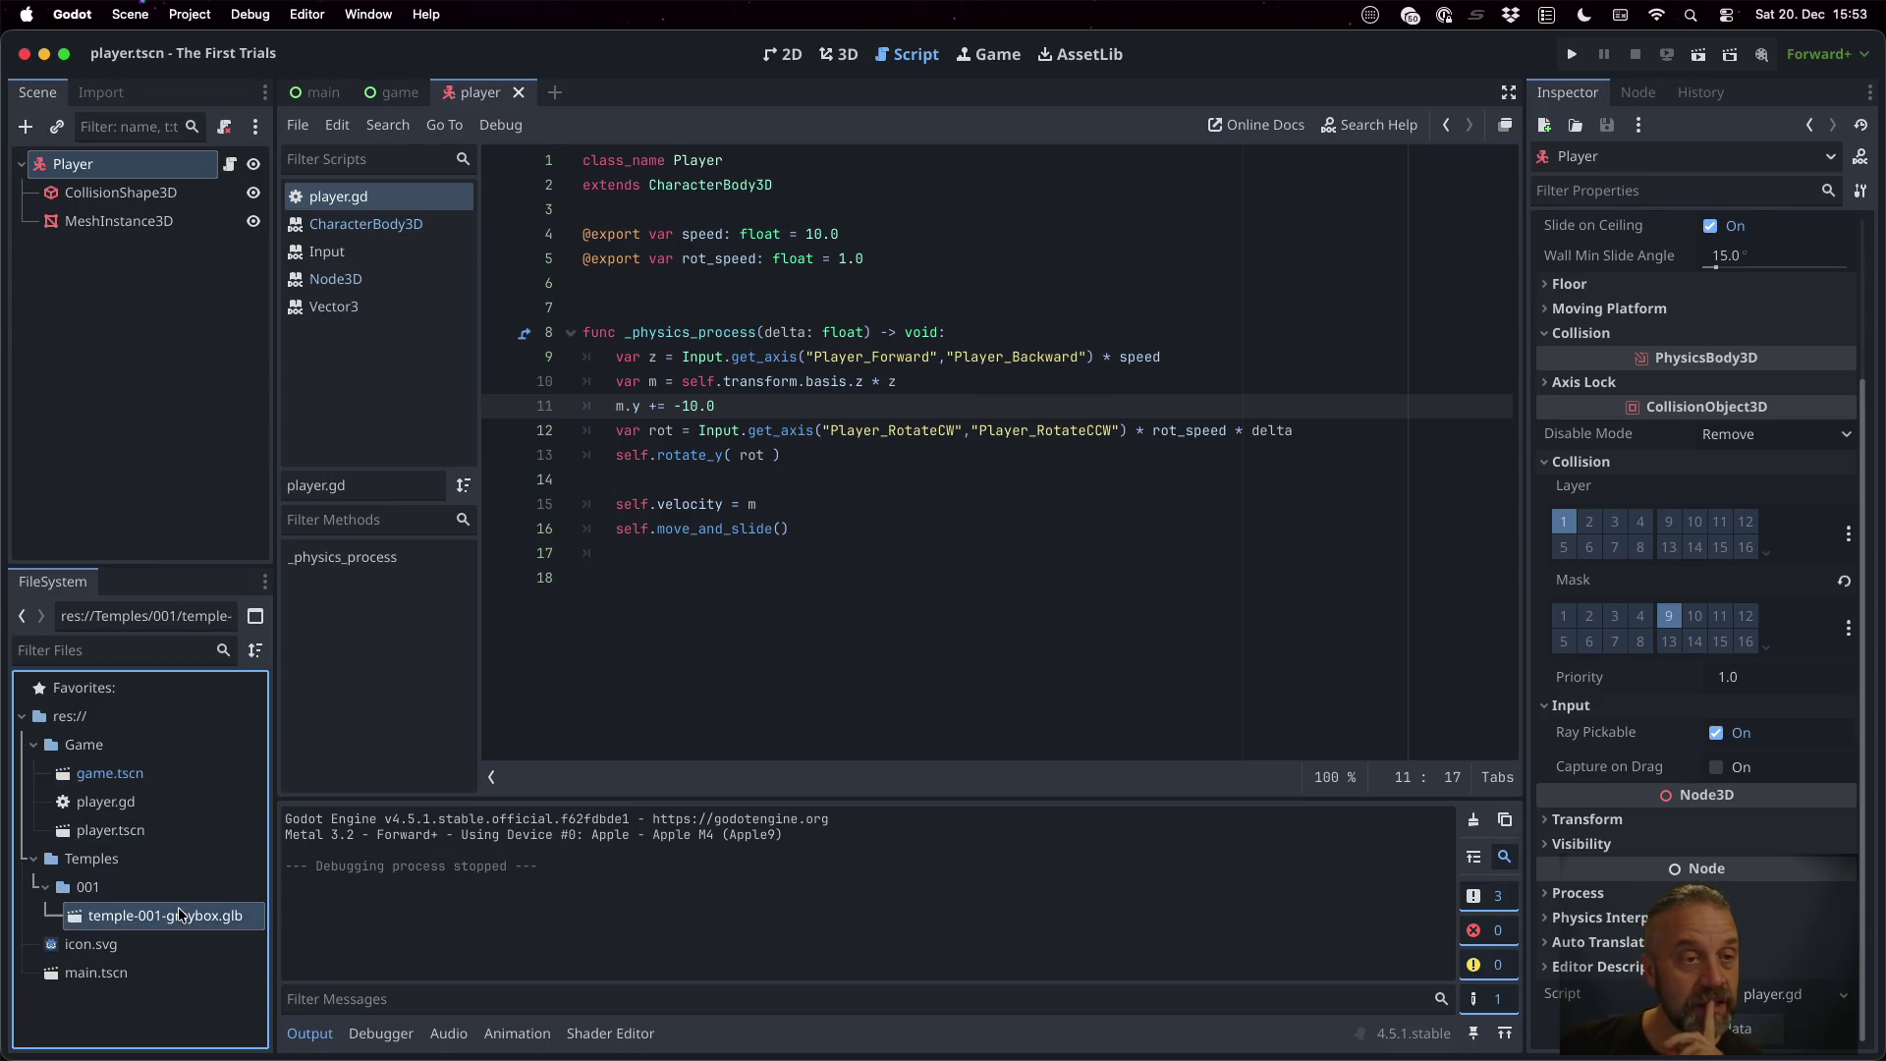
double_click(180, 914)
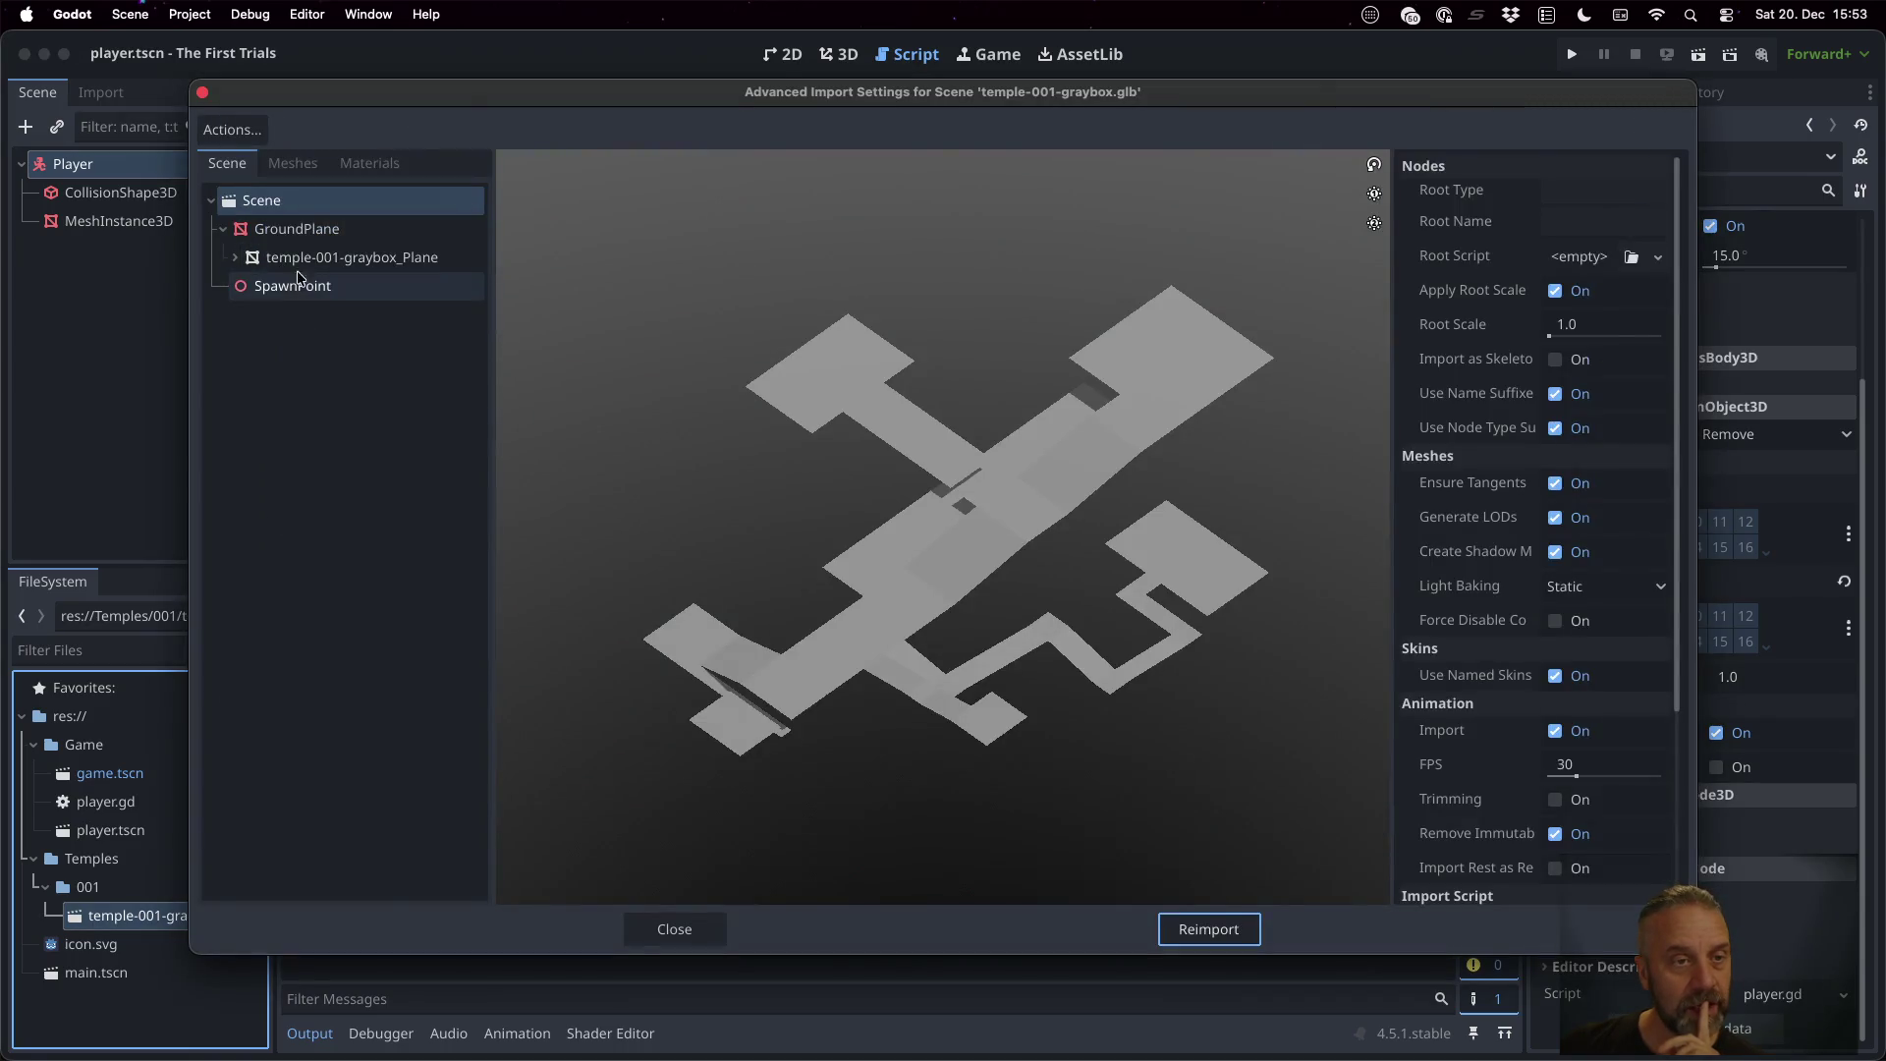
left_click(235, 258)
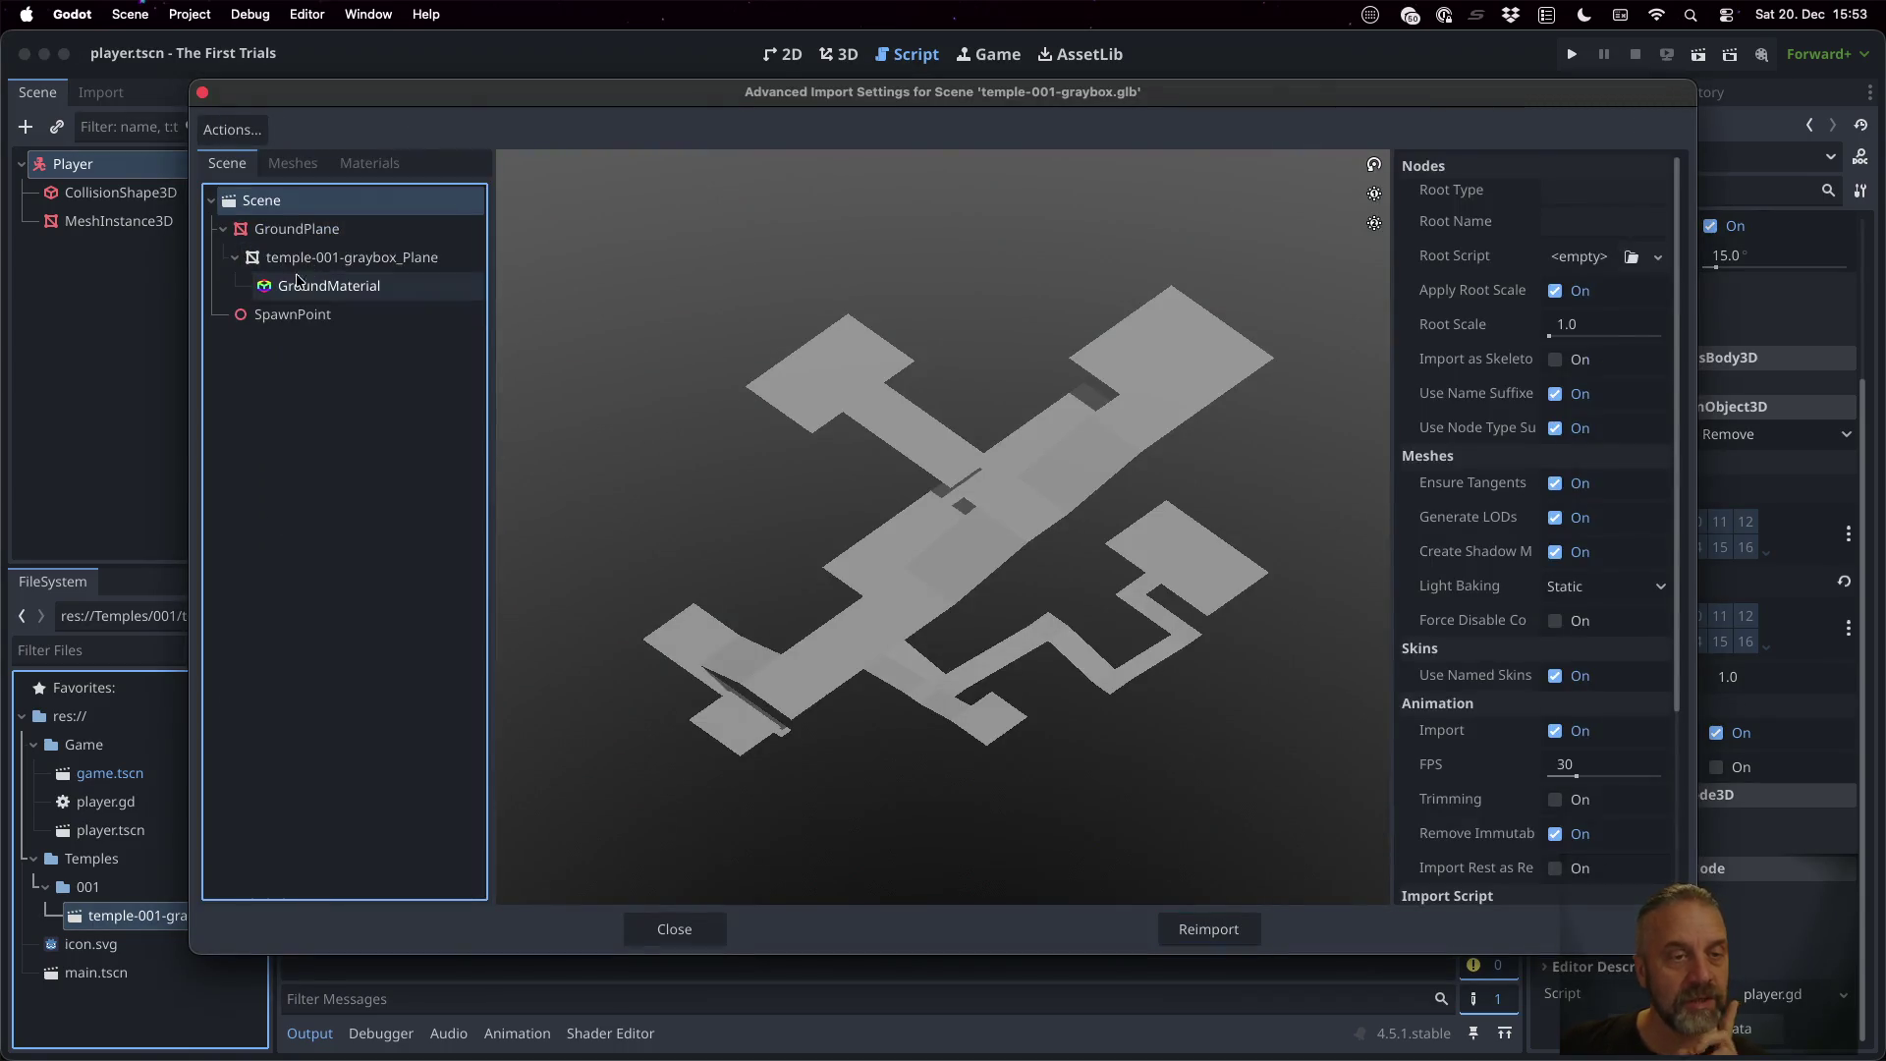
left_click(312, 260)
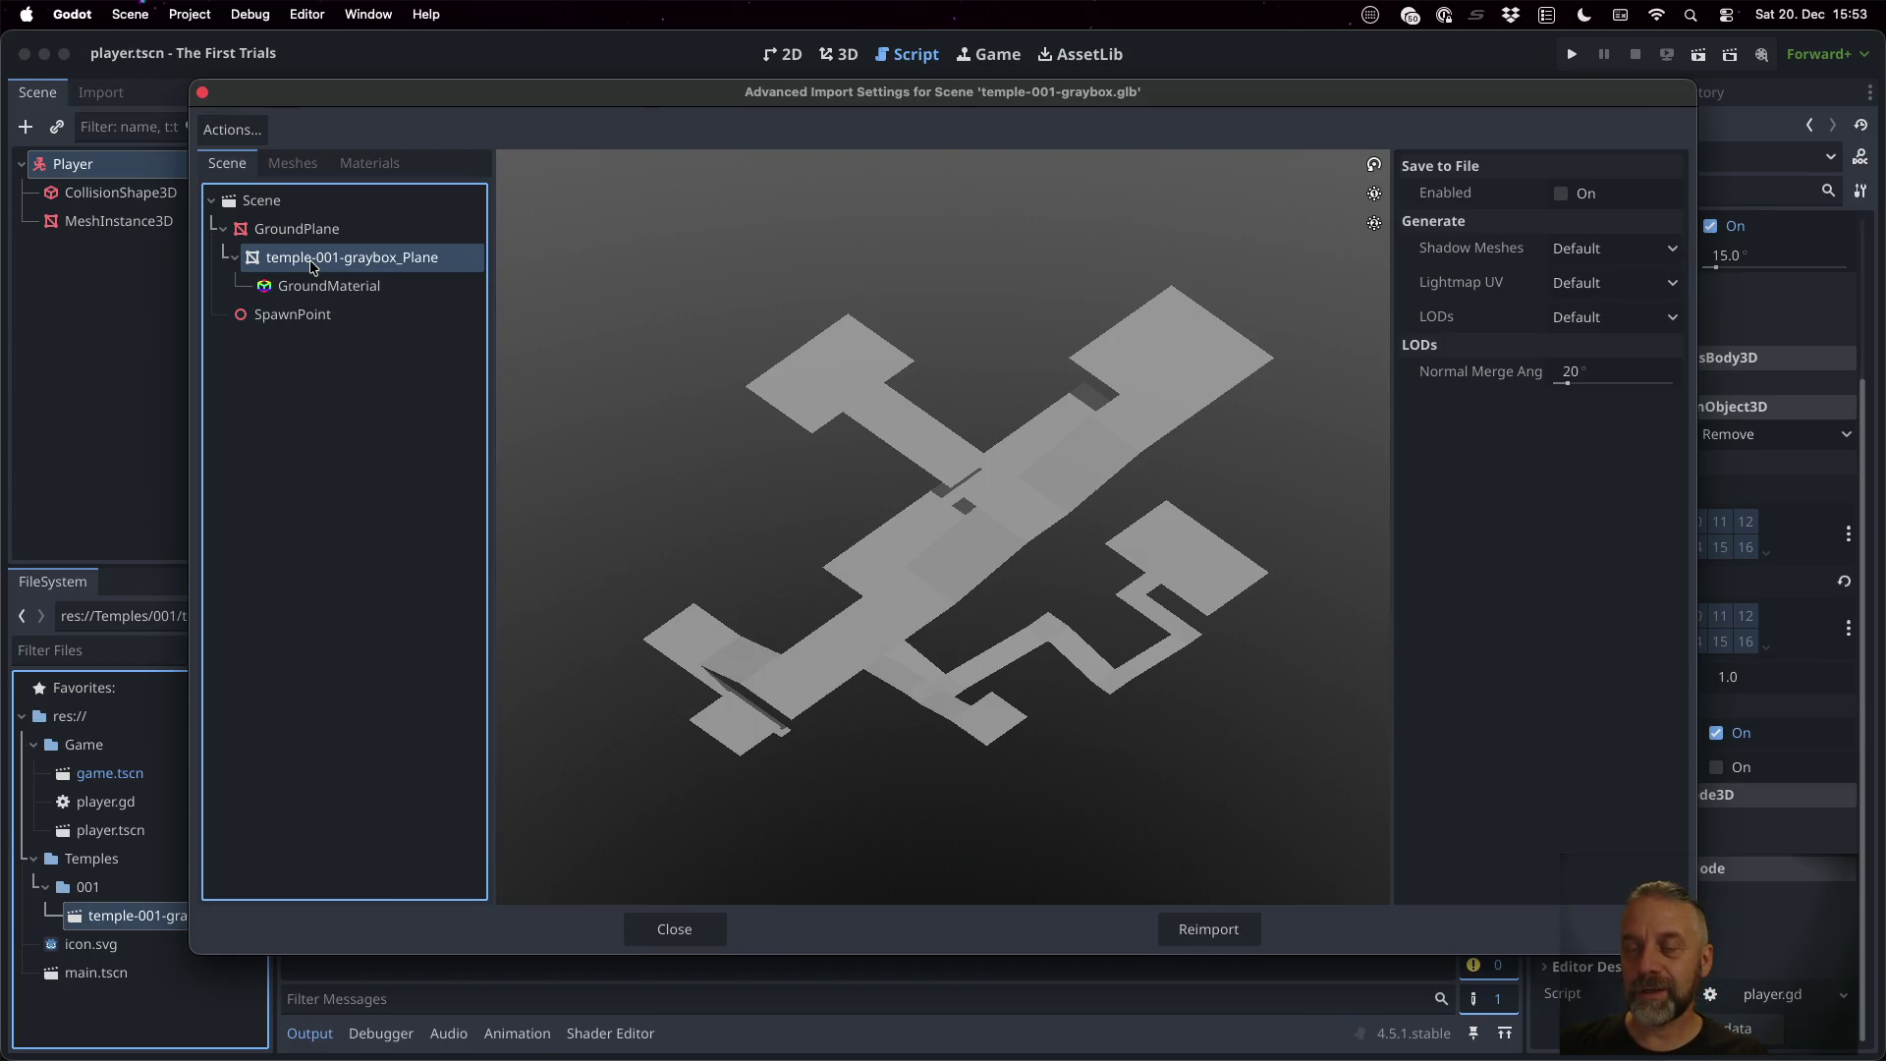
key("Escape")
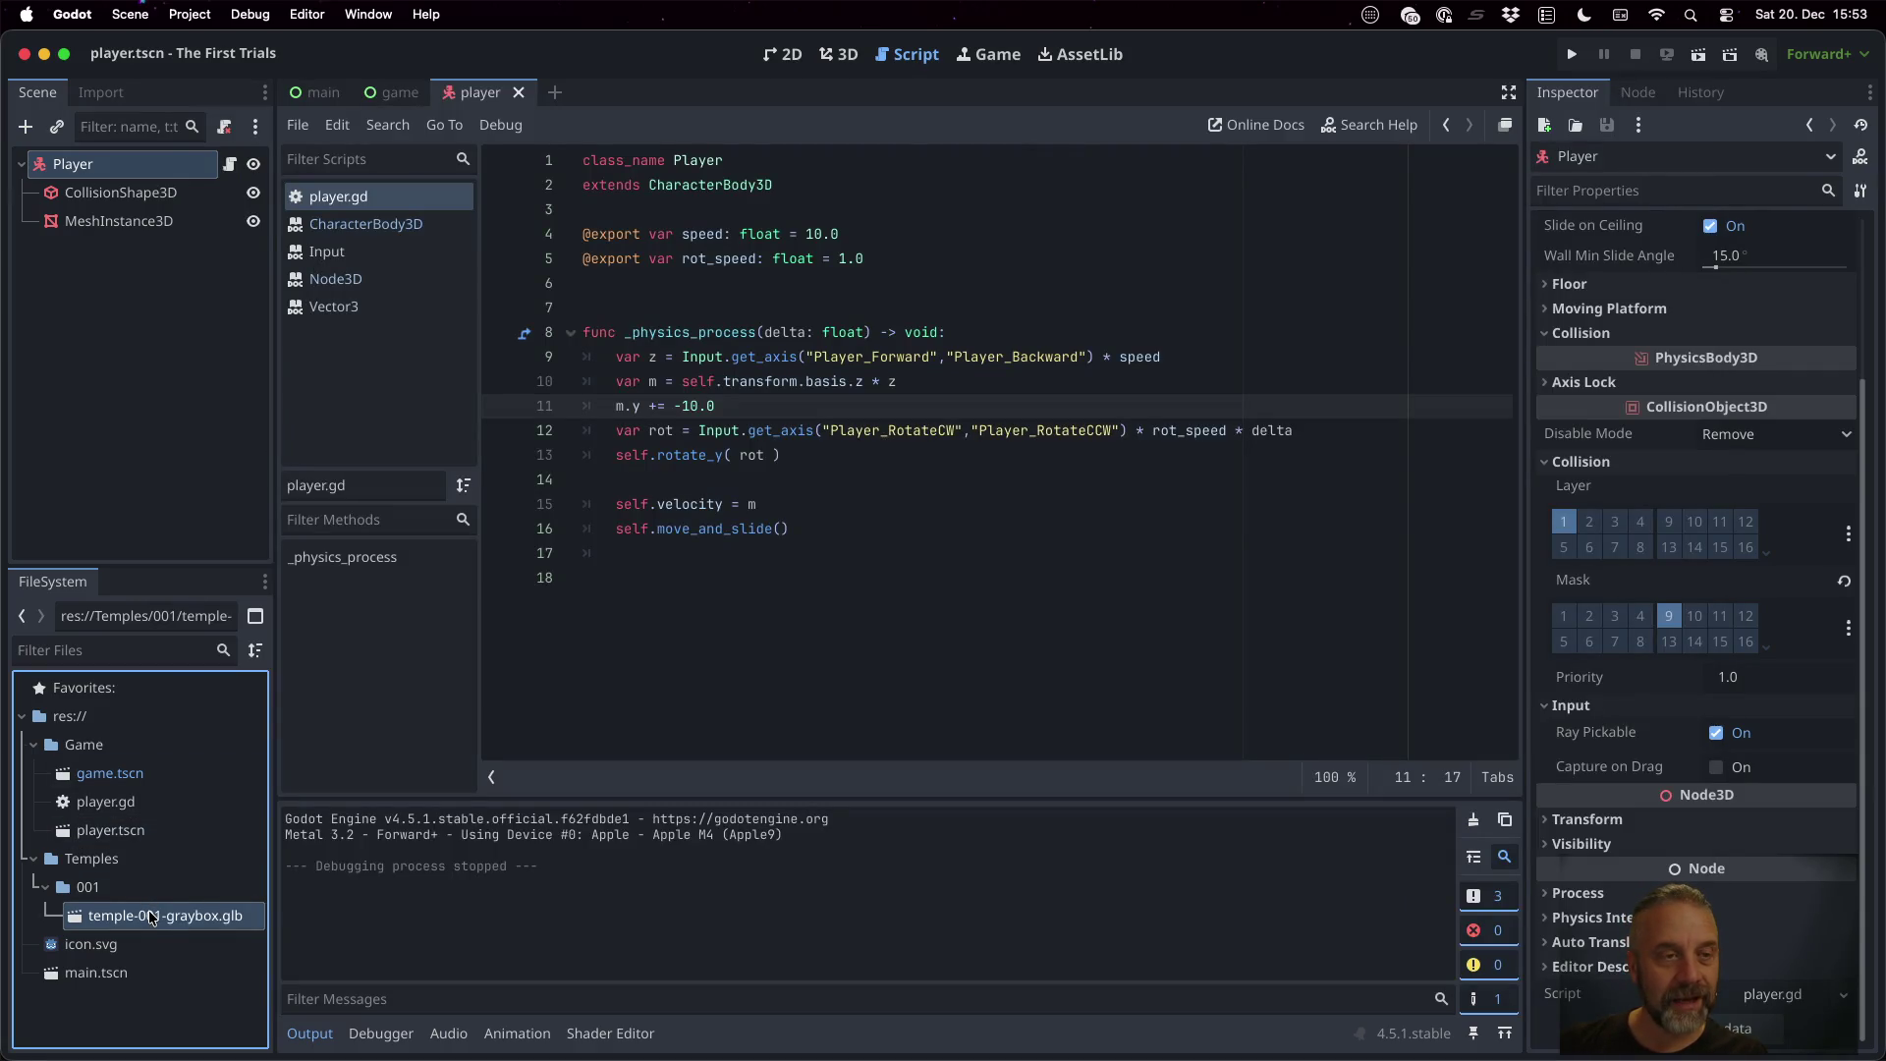
double_click(133, 778)
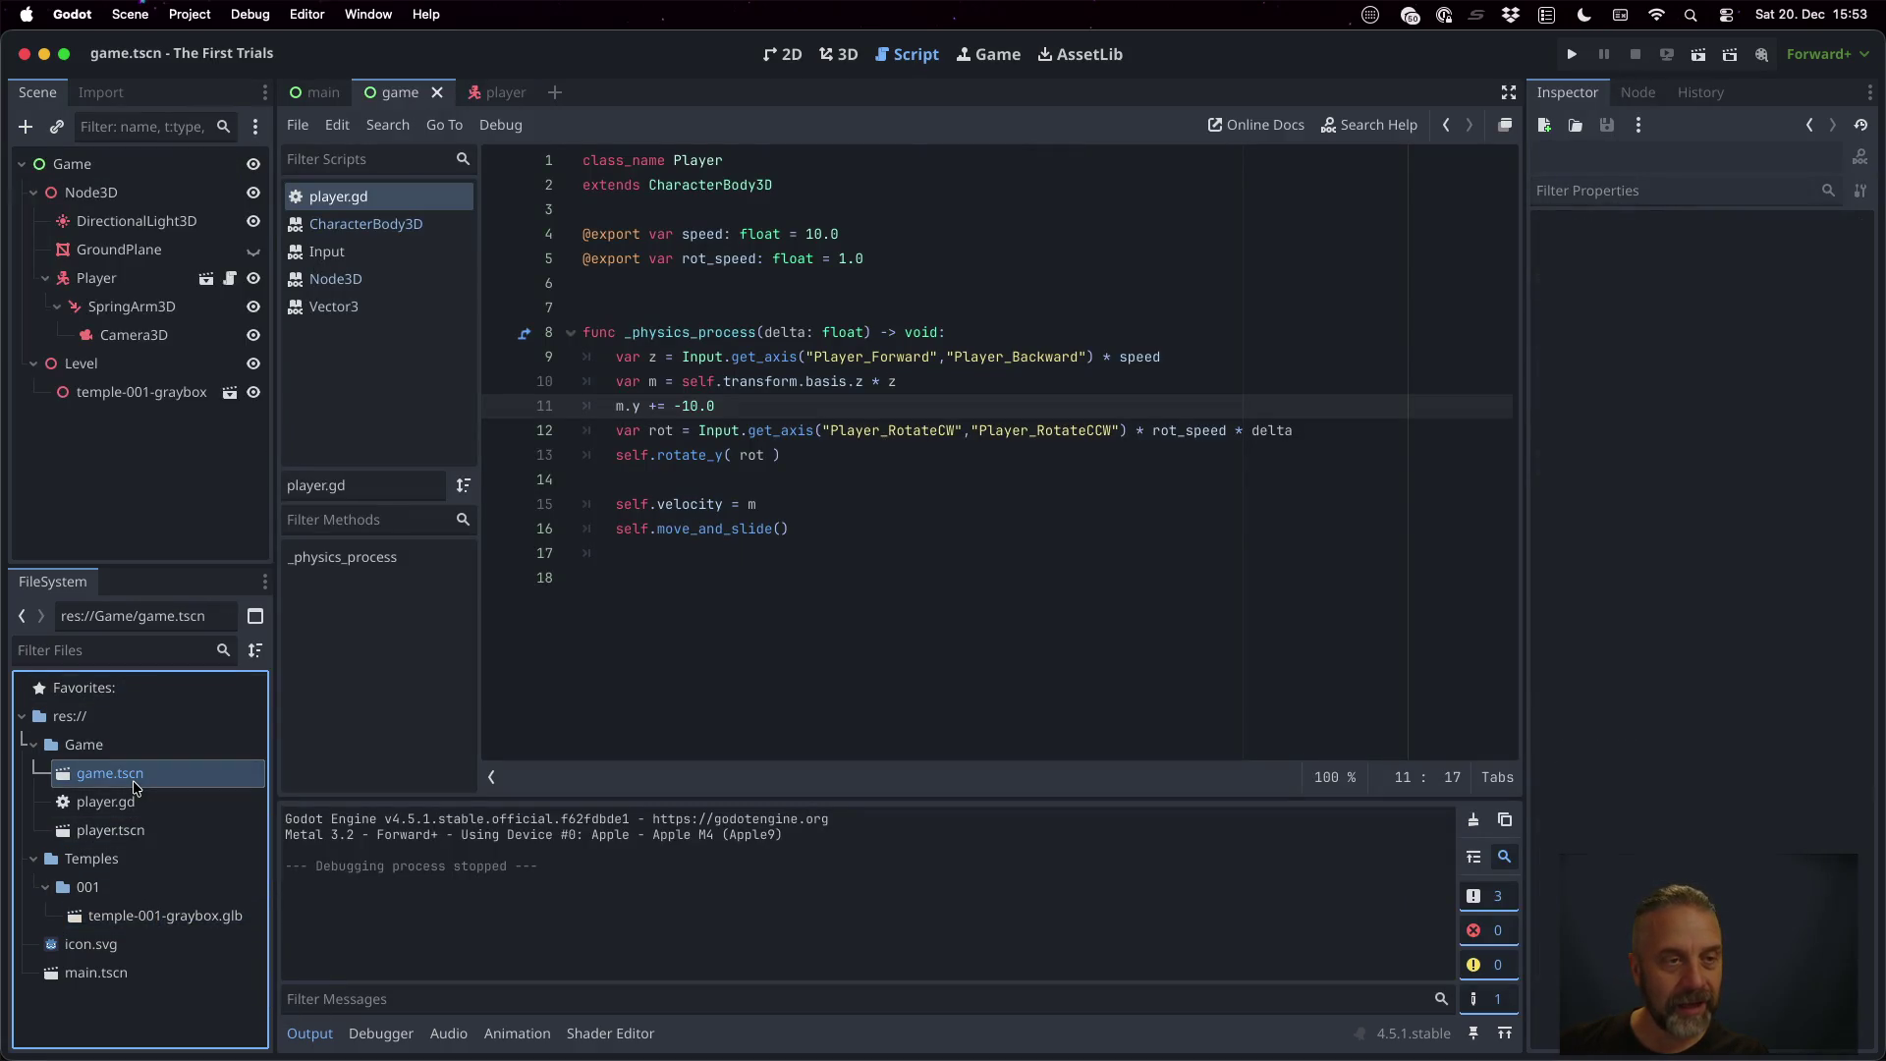
Make temple-001-graybox's children editable and add a CollisionShape3D under it, checking its warning
right_click(153, 392)
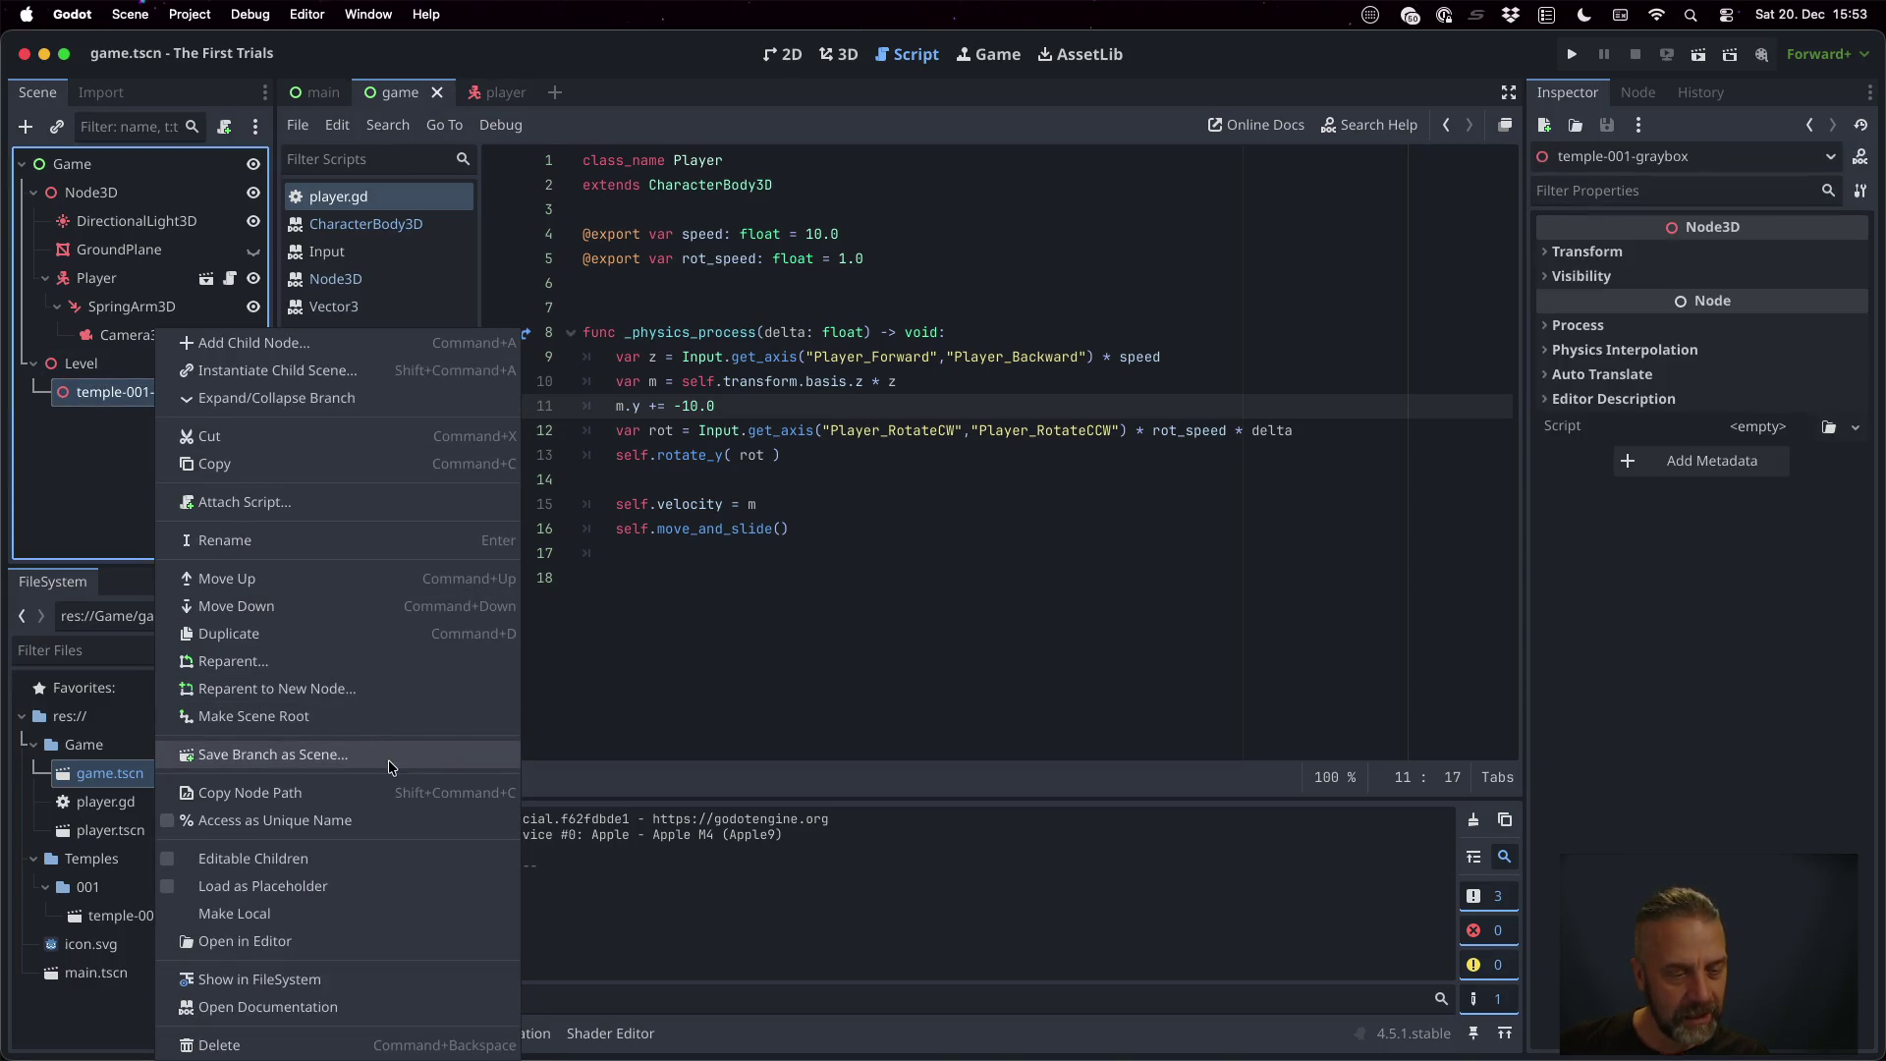
left_click(358, 862)
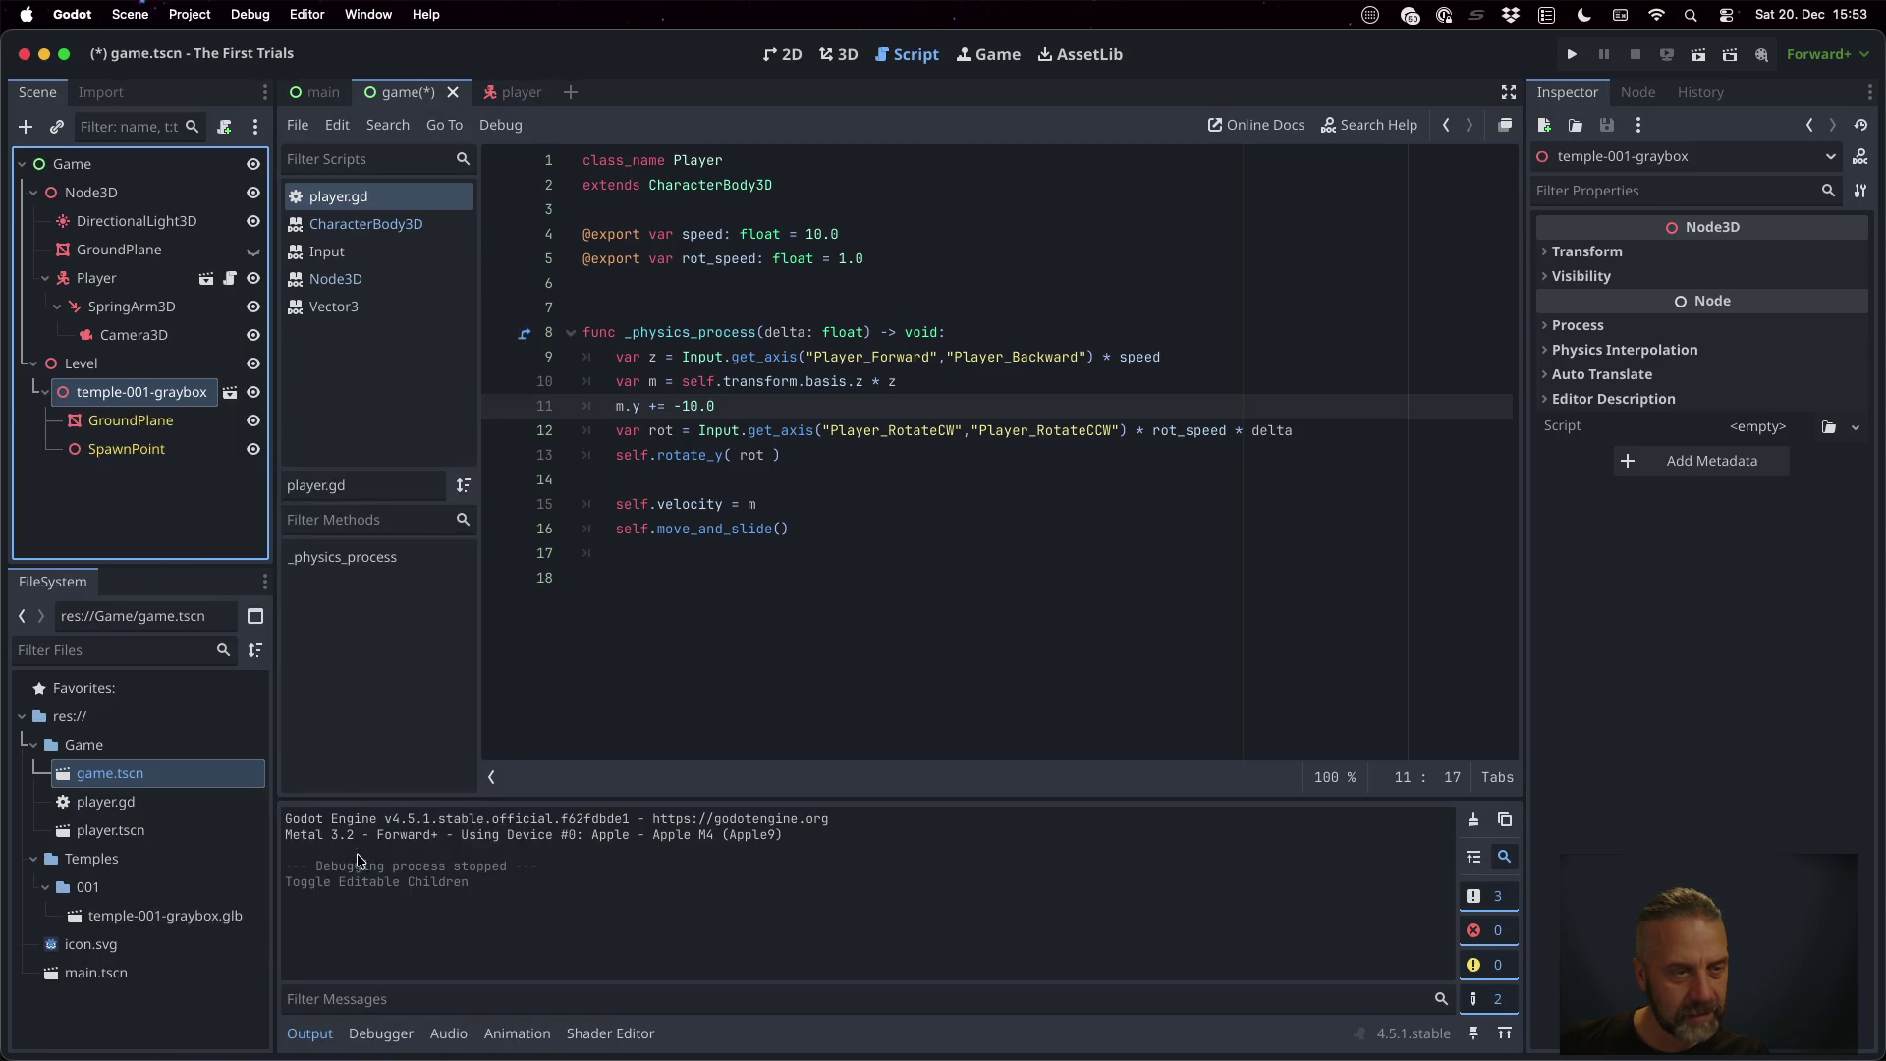
left_click(139, 422)
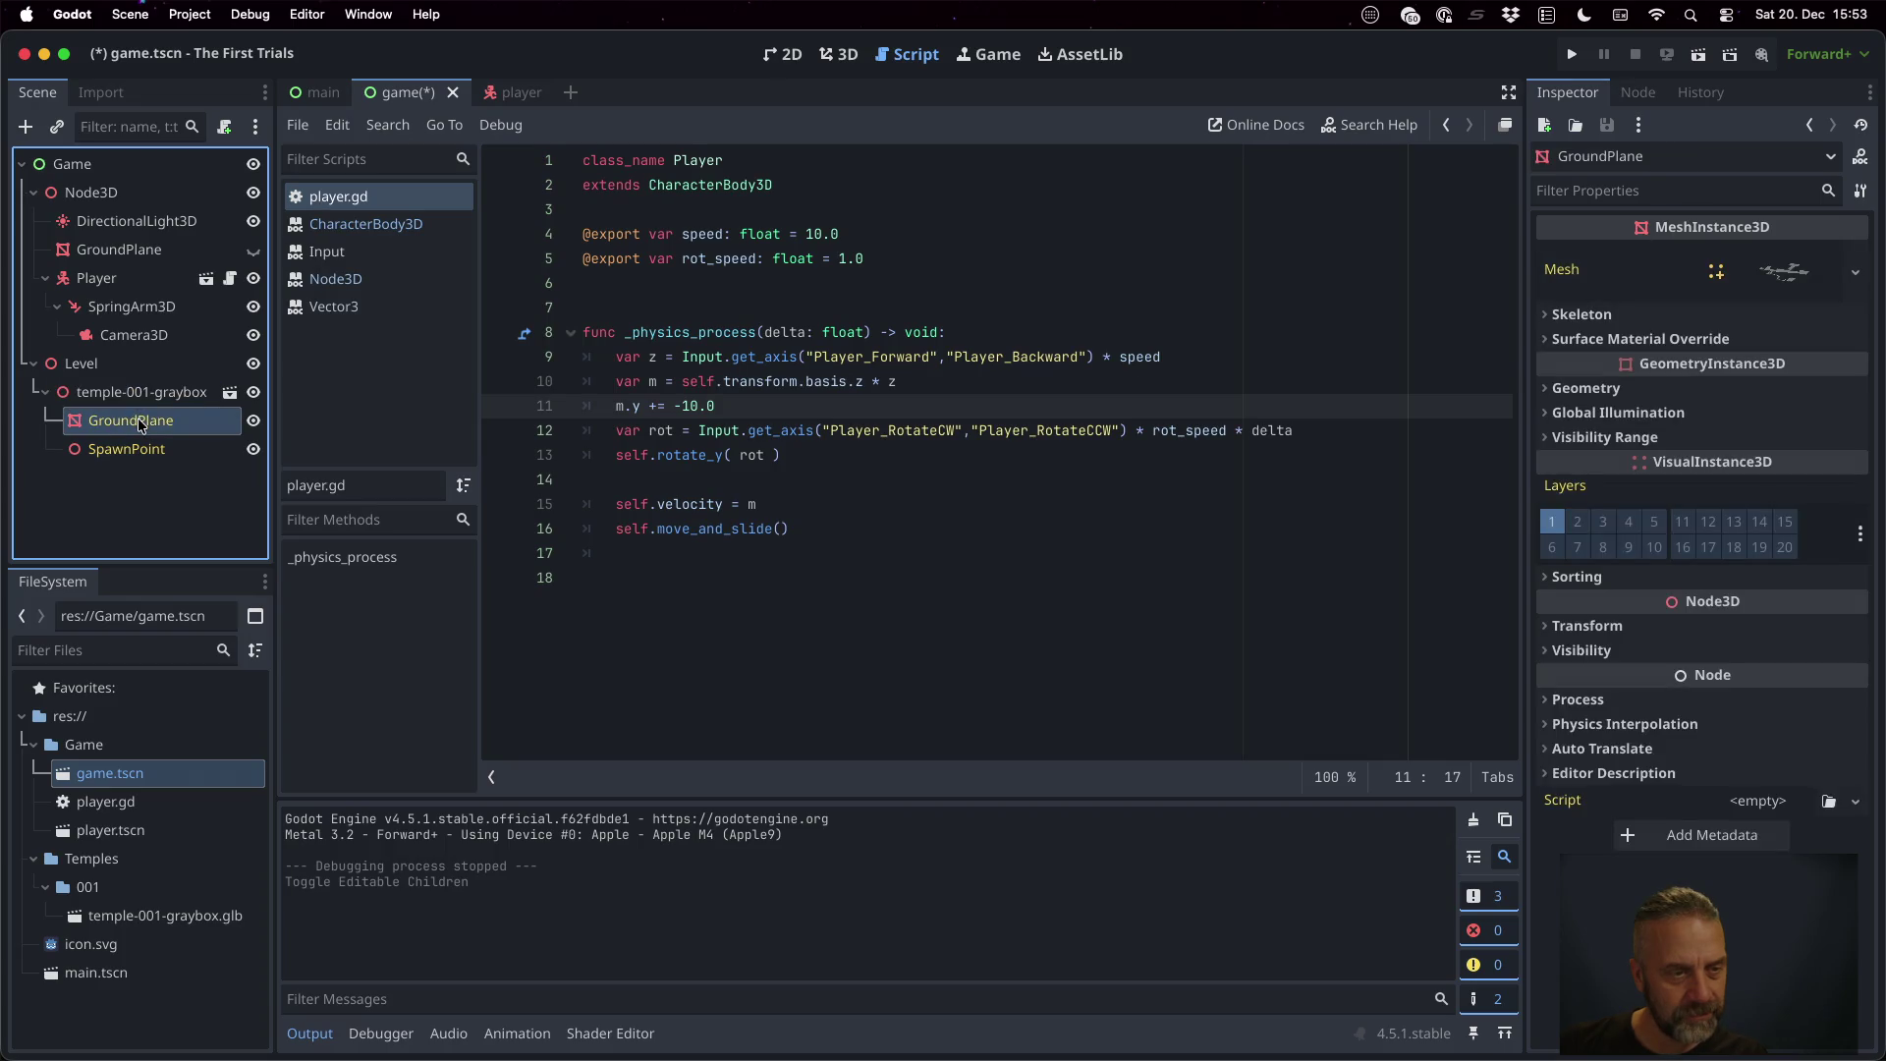
key("ctrl+a")
type("colli")
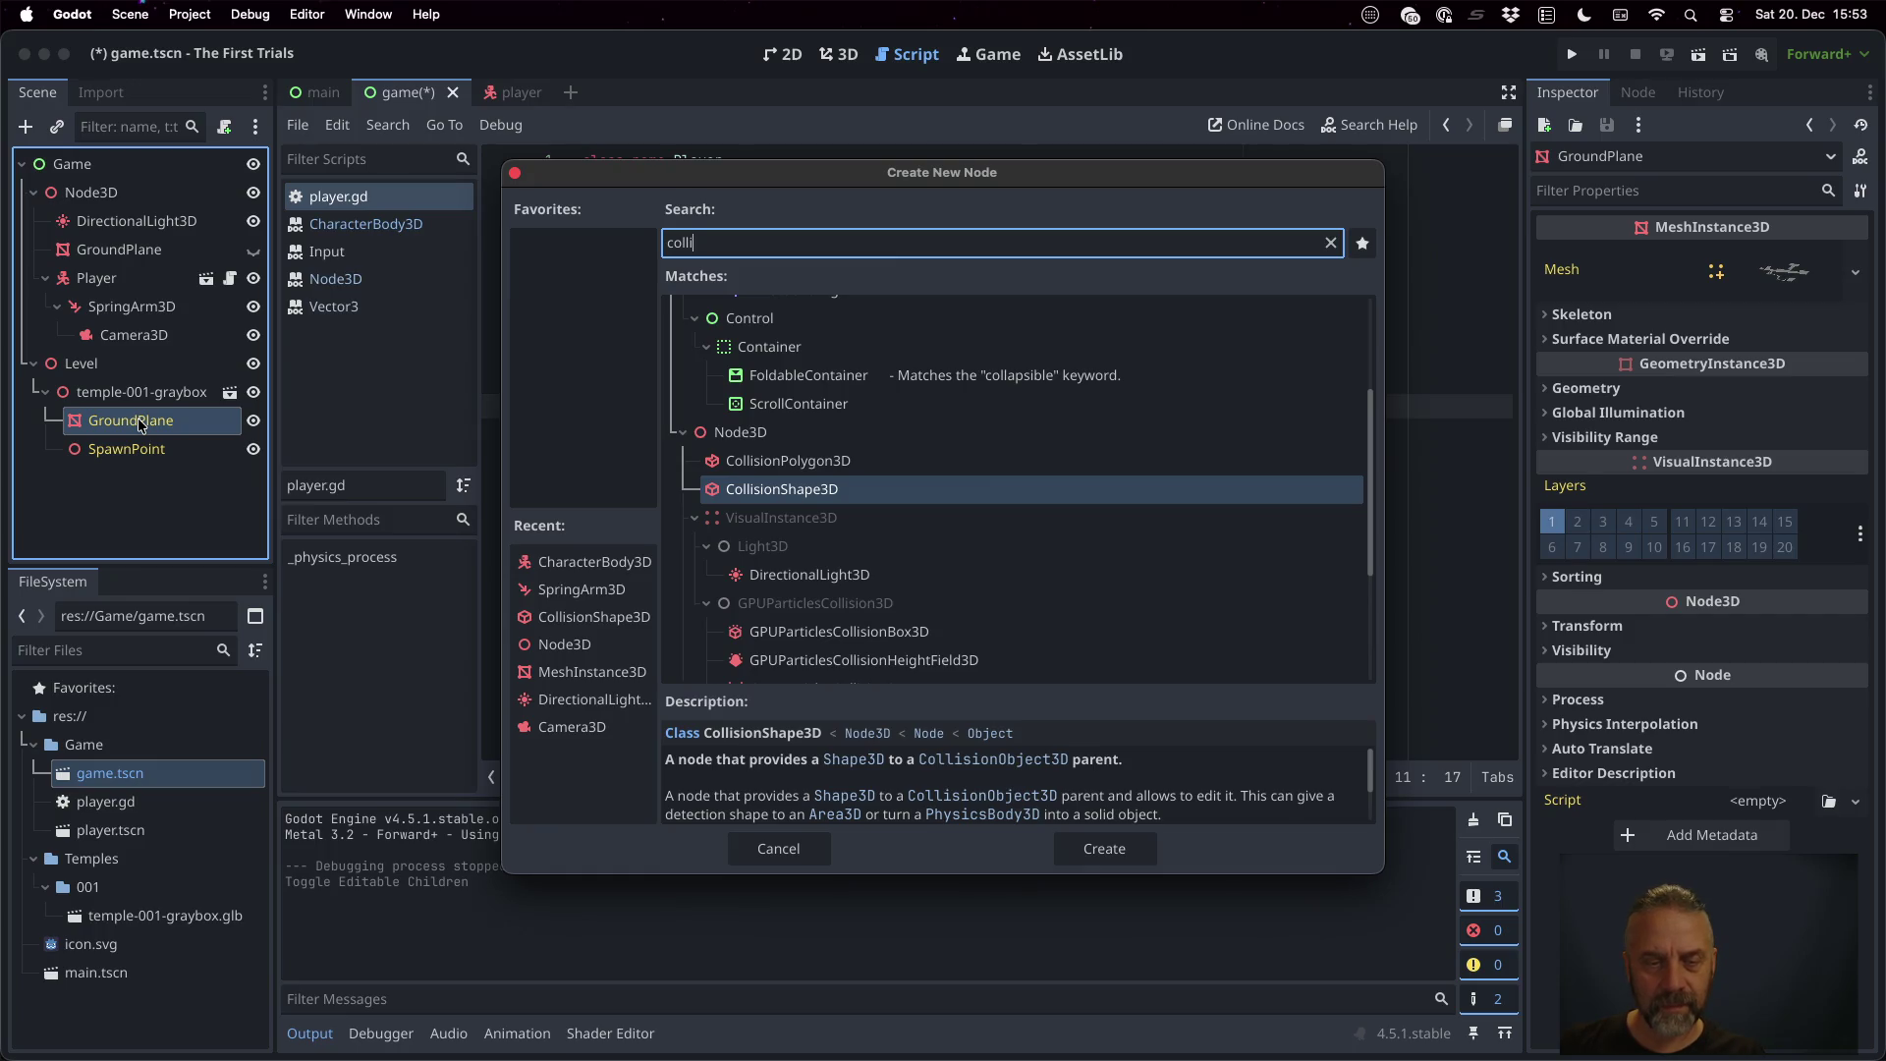
key("Return")
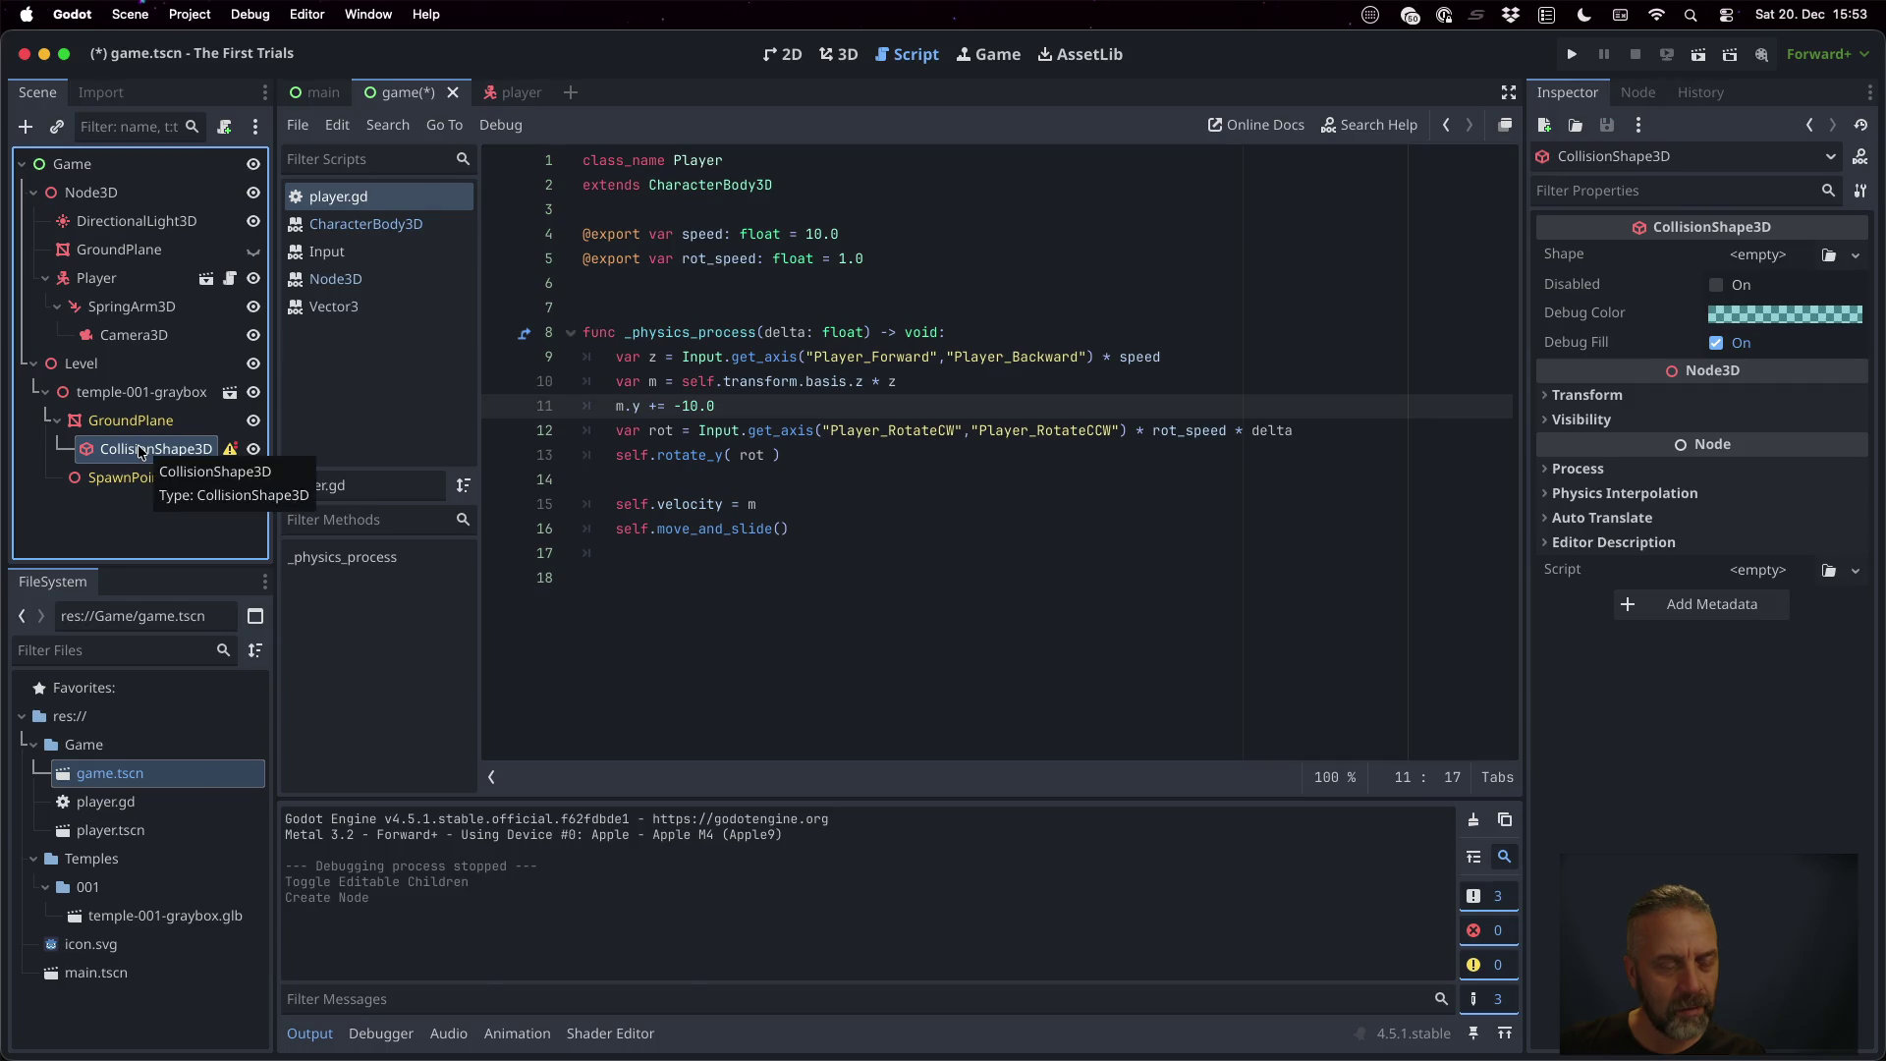
left_click_drag(141, 451, 131, 408)
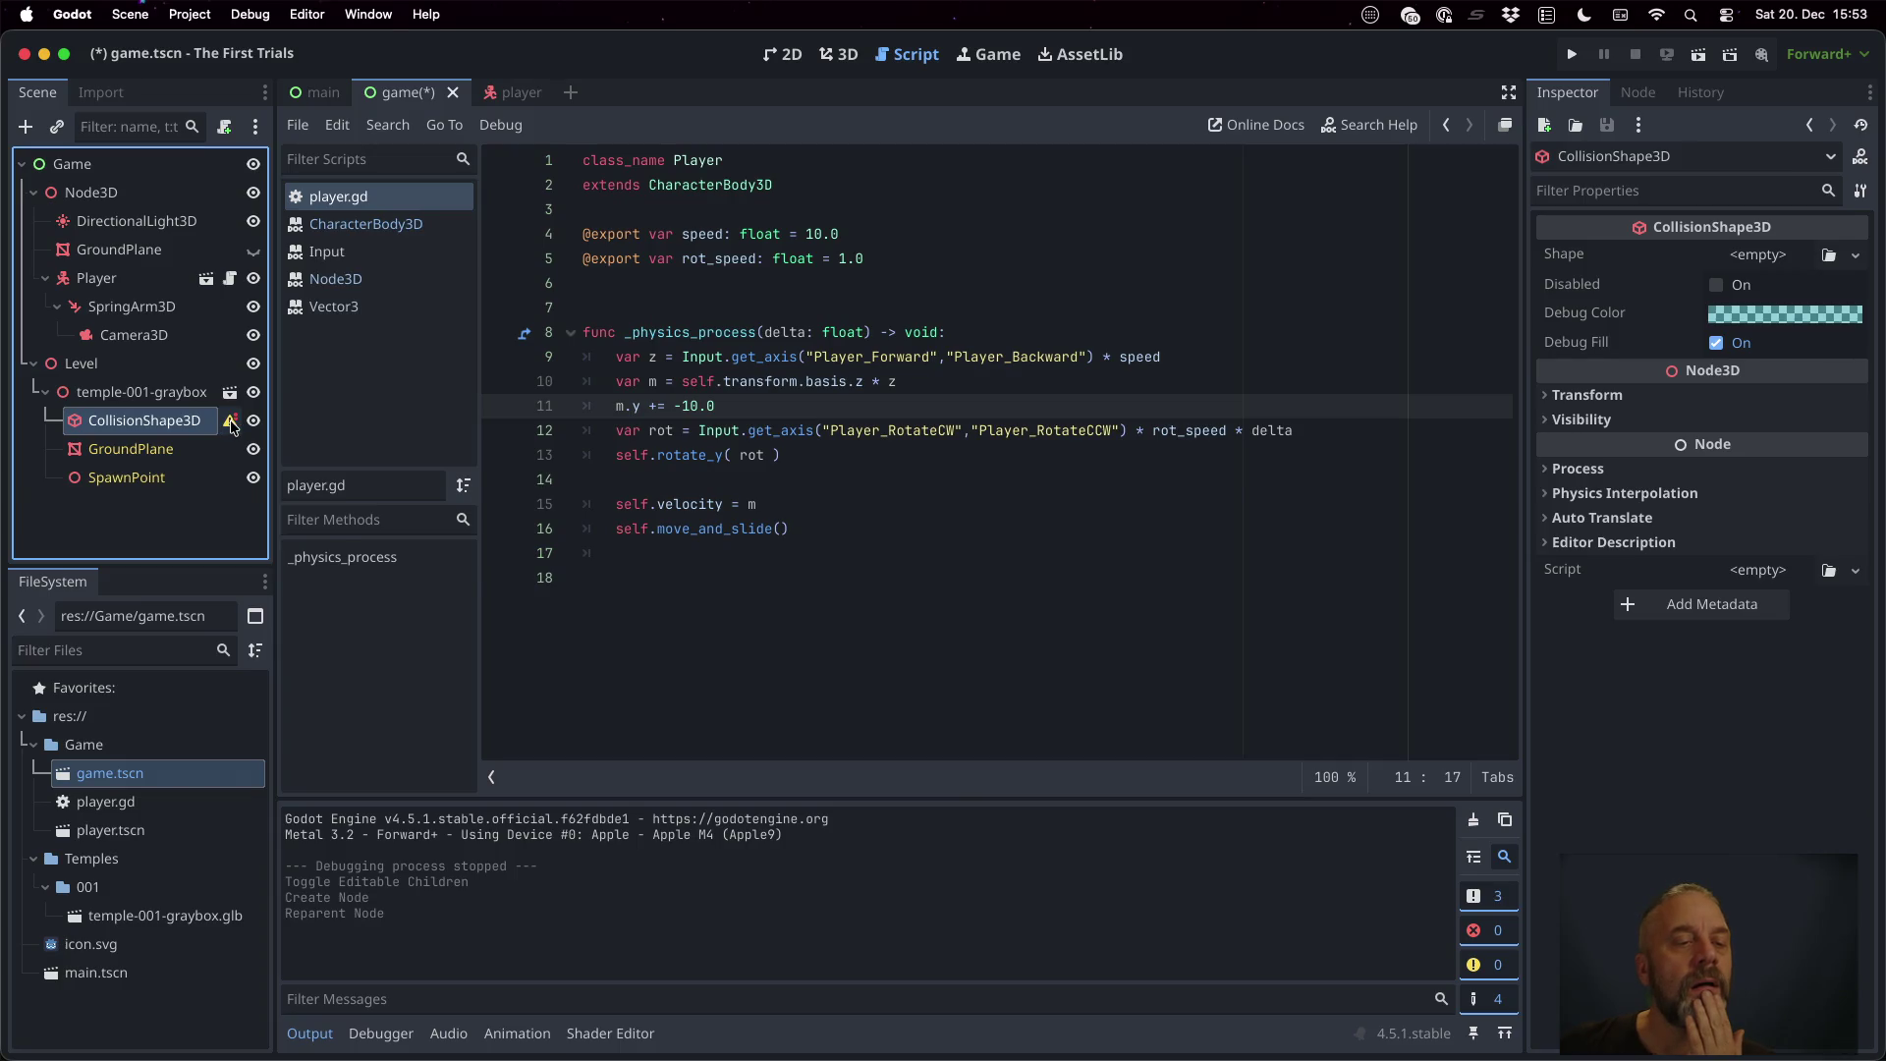
left_click(231, 423)
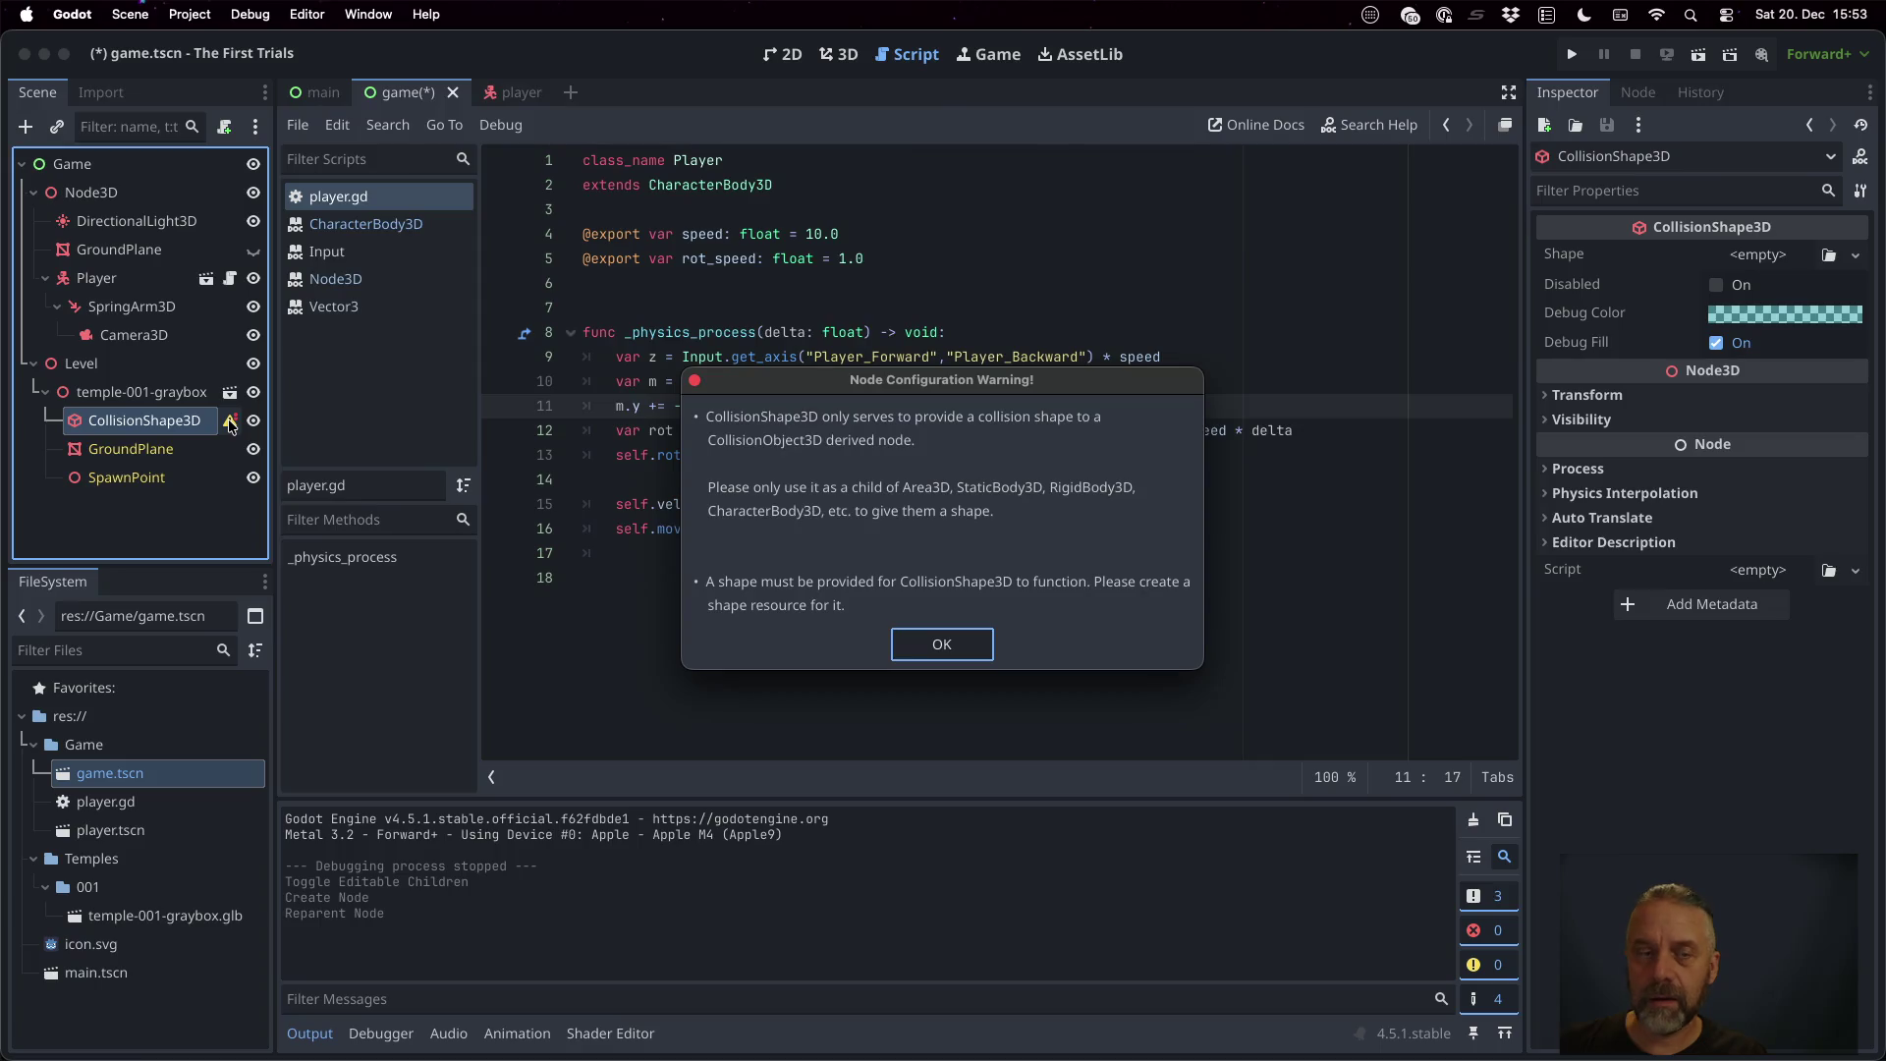
key("Escape")
Compare the CollisionPolygon3D and CollisionShape3D descriptions in Create New Node without adding either
key("super+a")
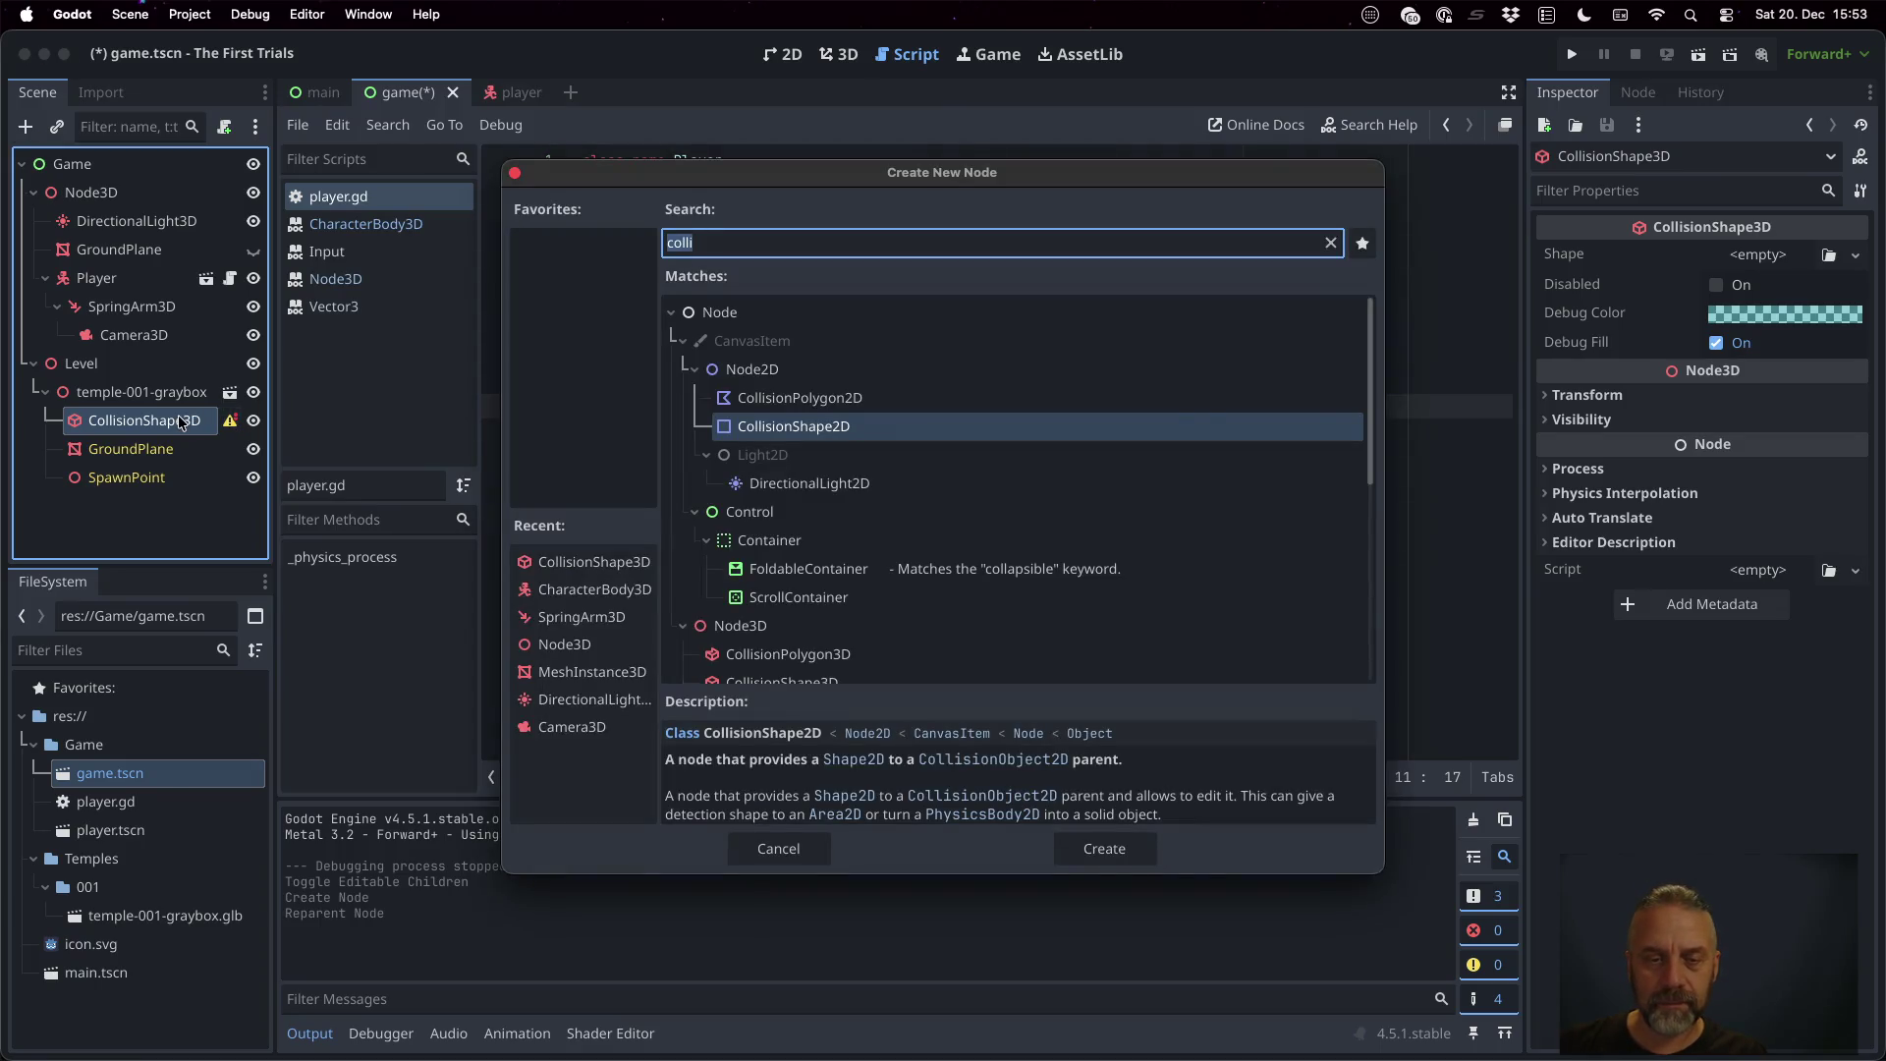
type("coll")
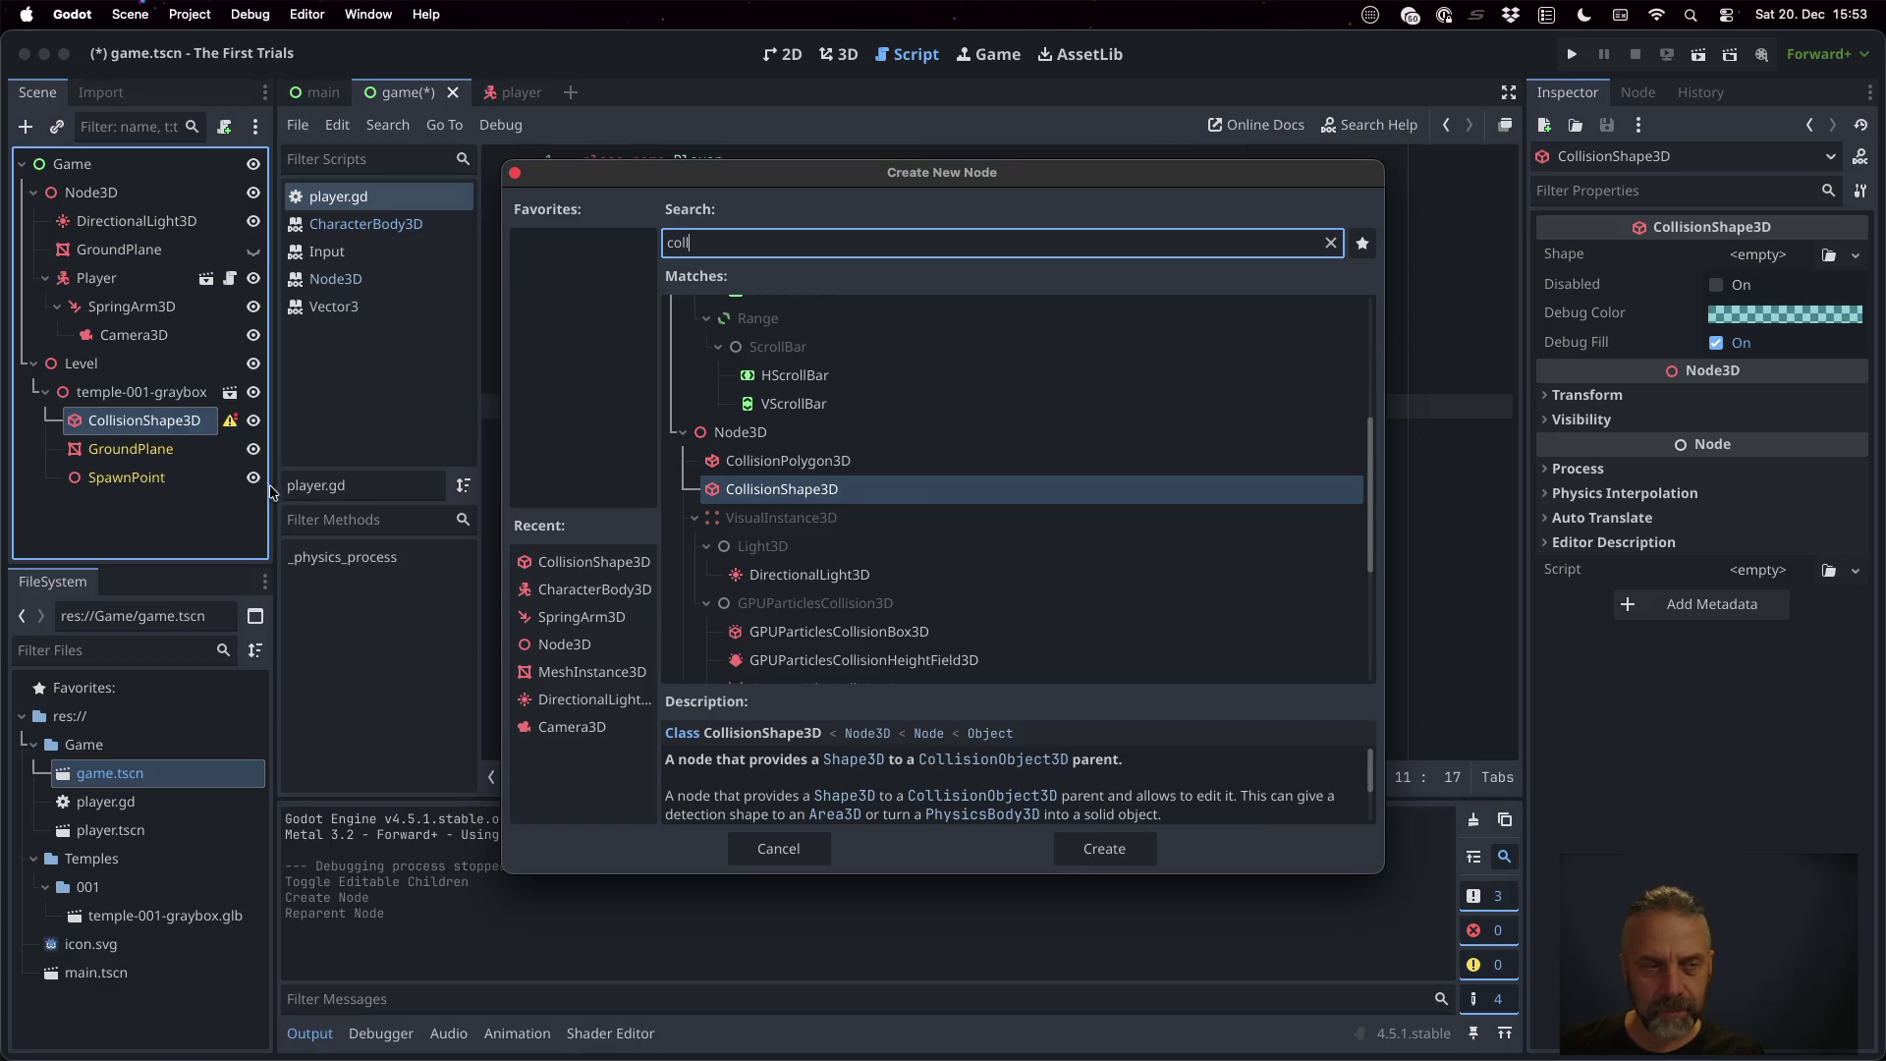
scroll(994, 491, "down", 1)
scroll(994, 491, "down", 4)
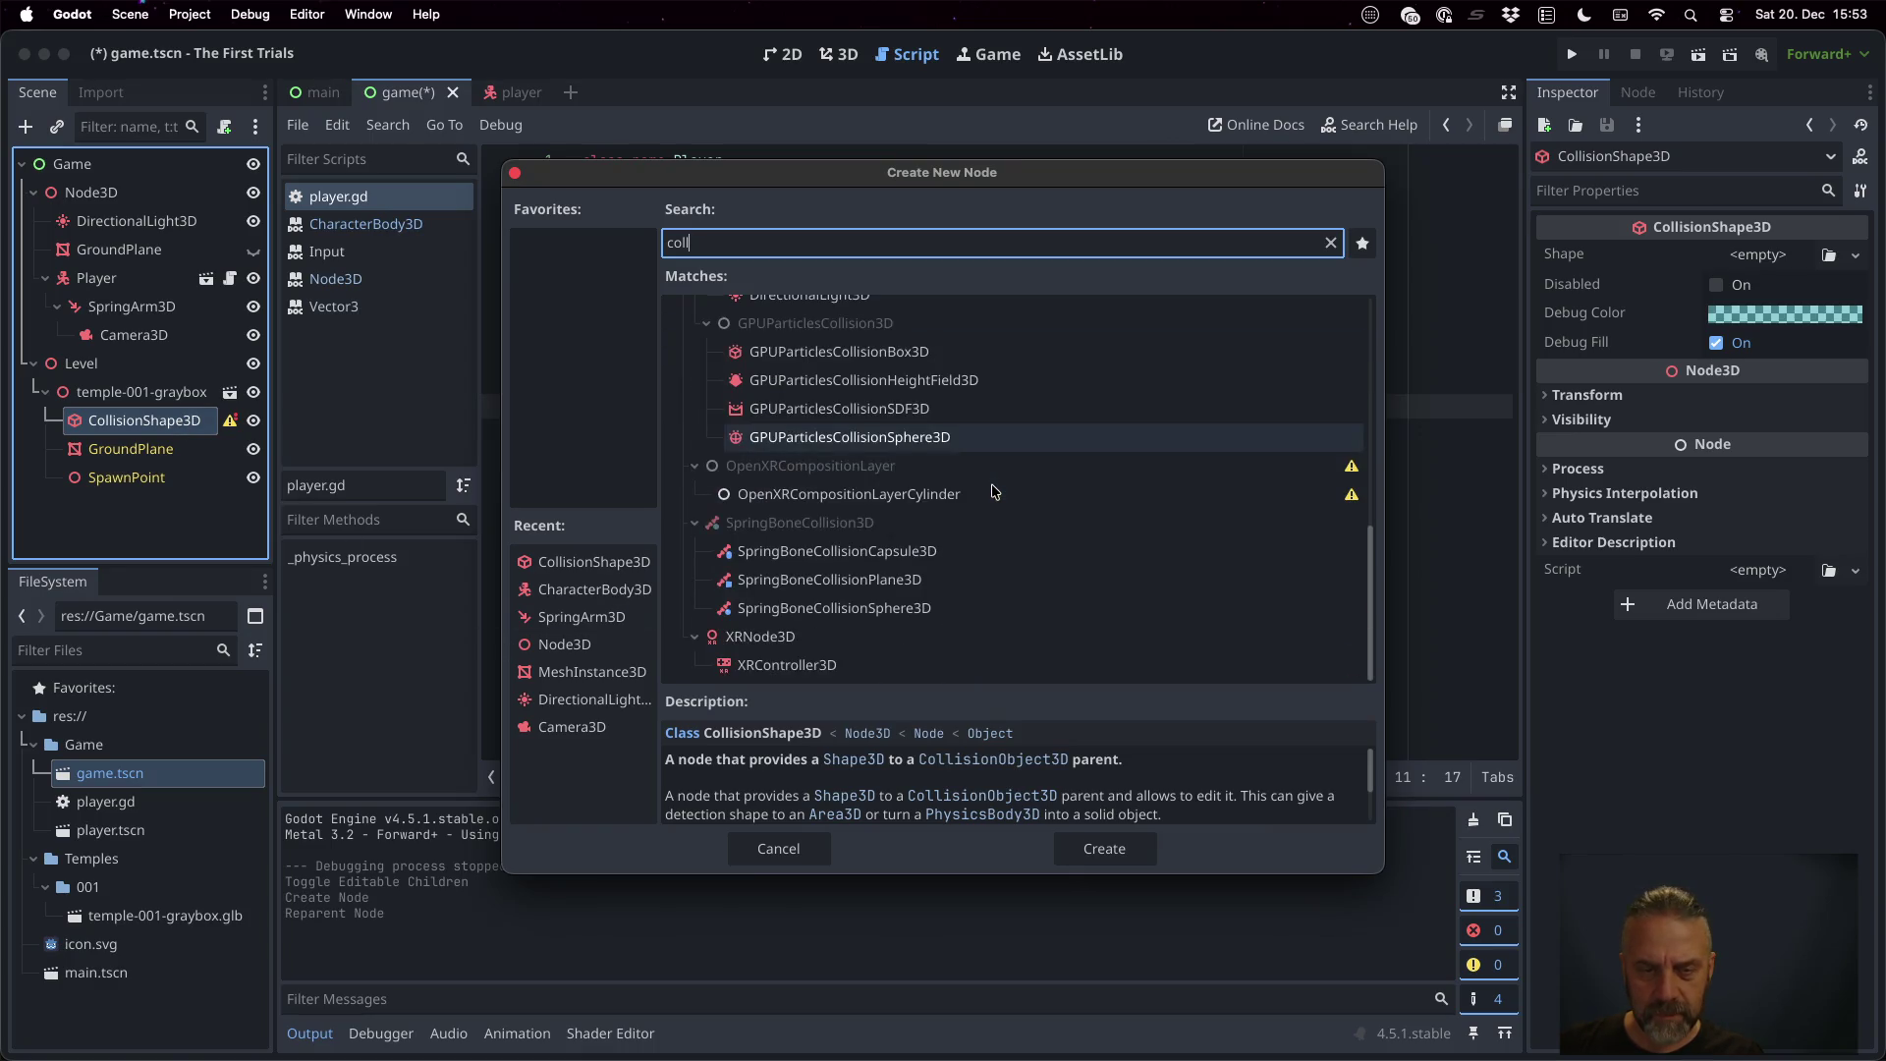
scroll(995, 491, "up", 6)
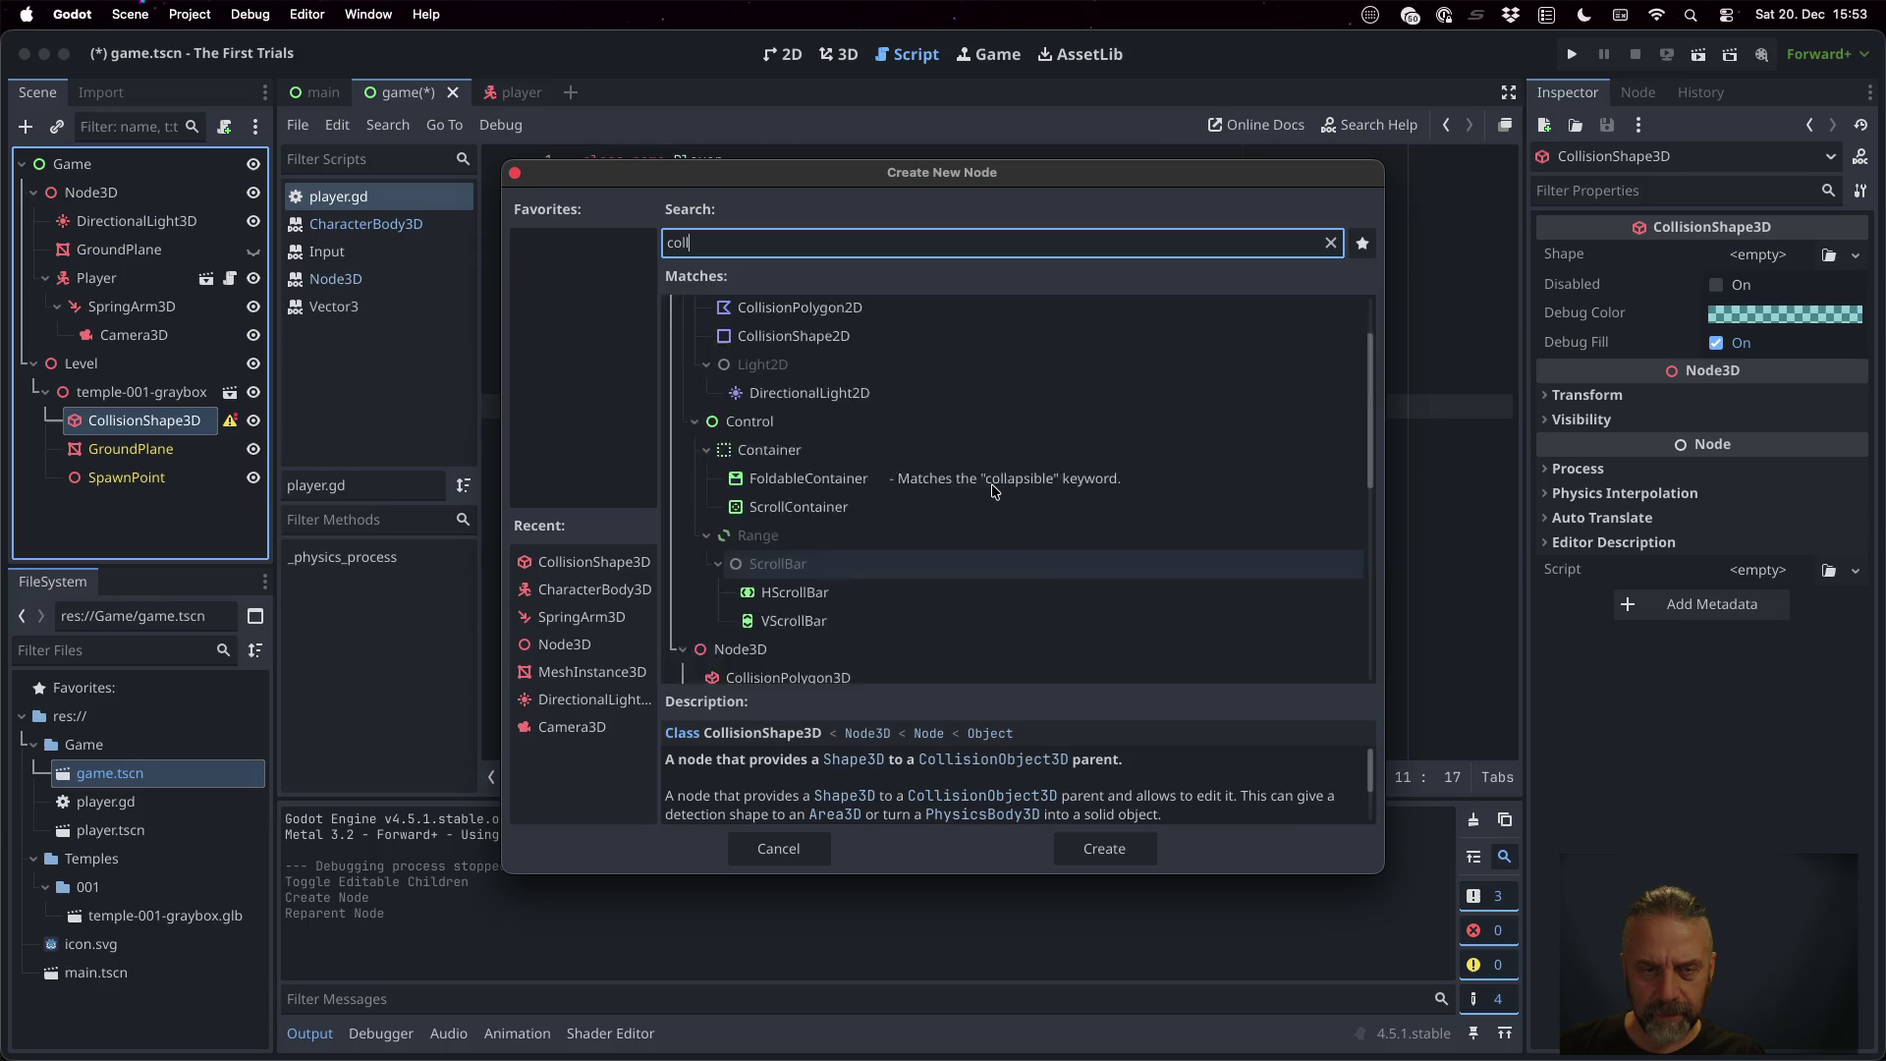
left_click(890, 523)
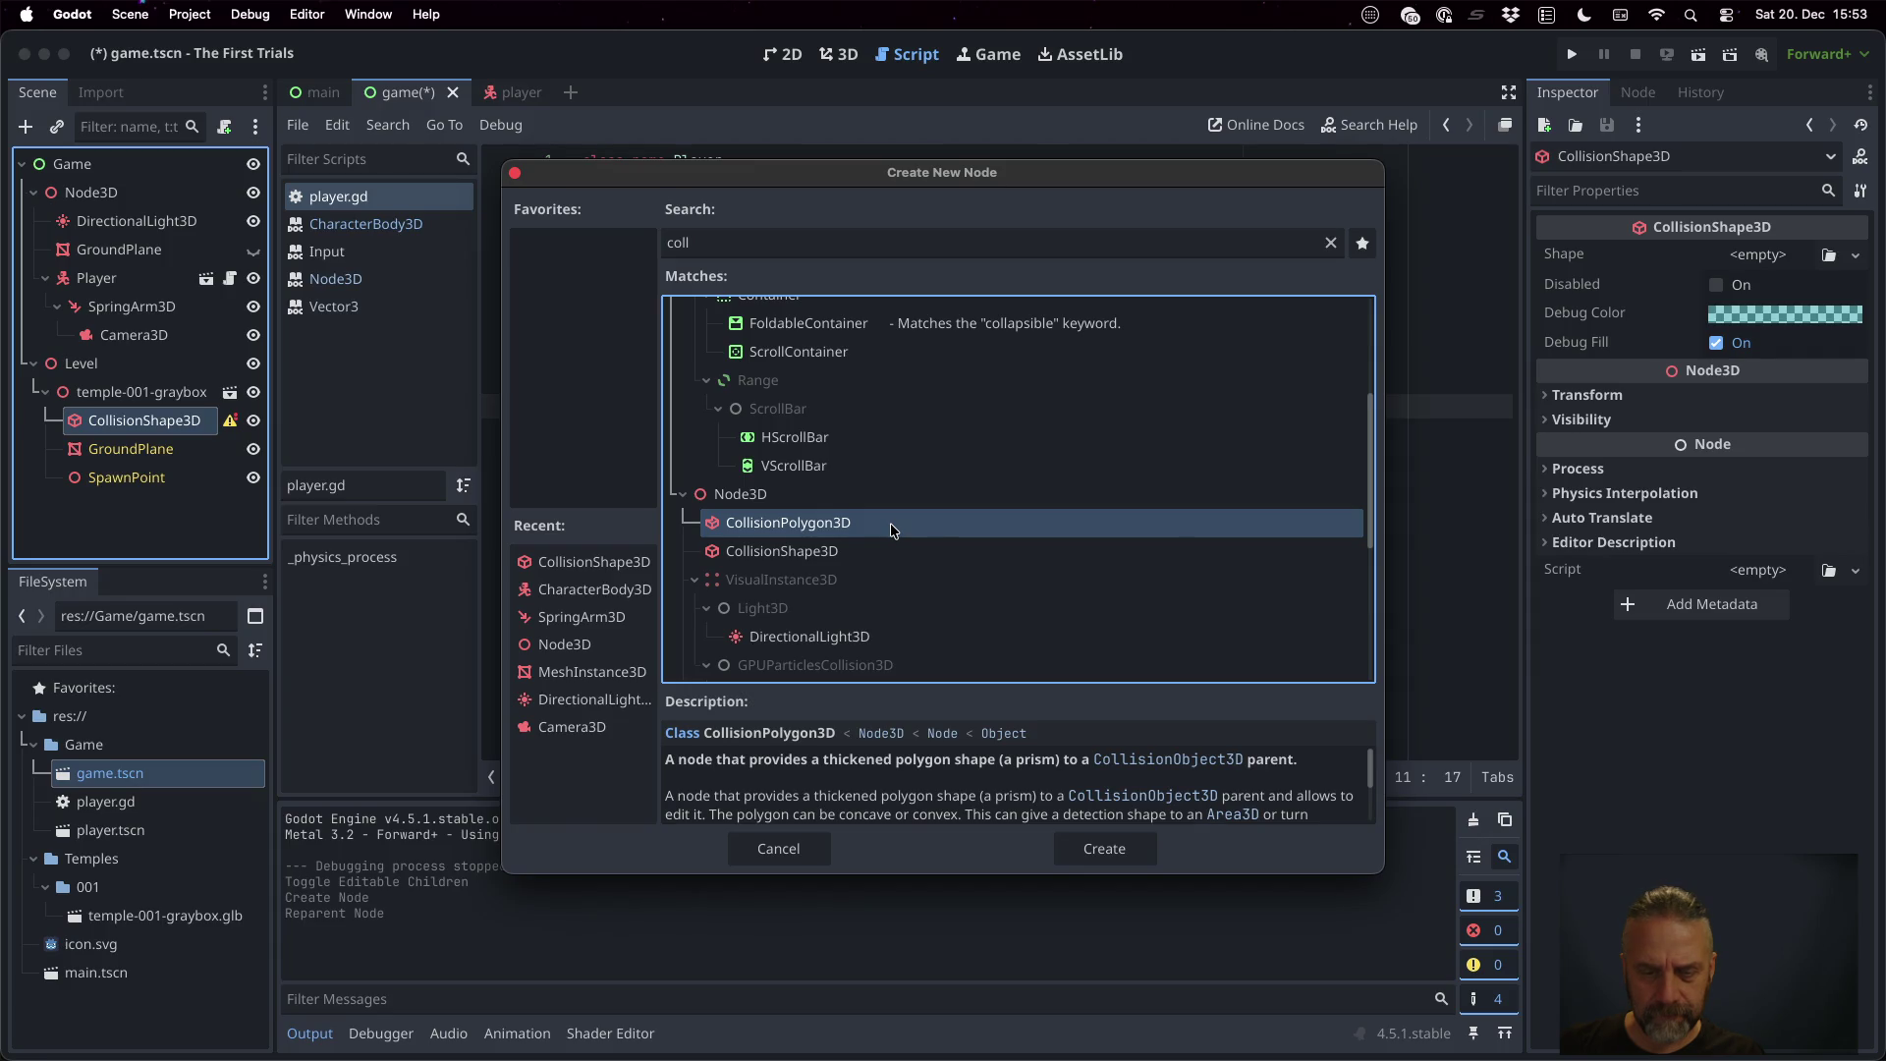
left_click(888, 539)
key("Escape")
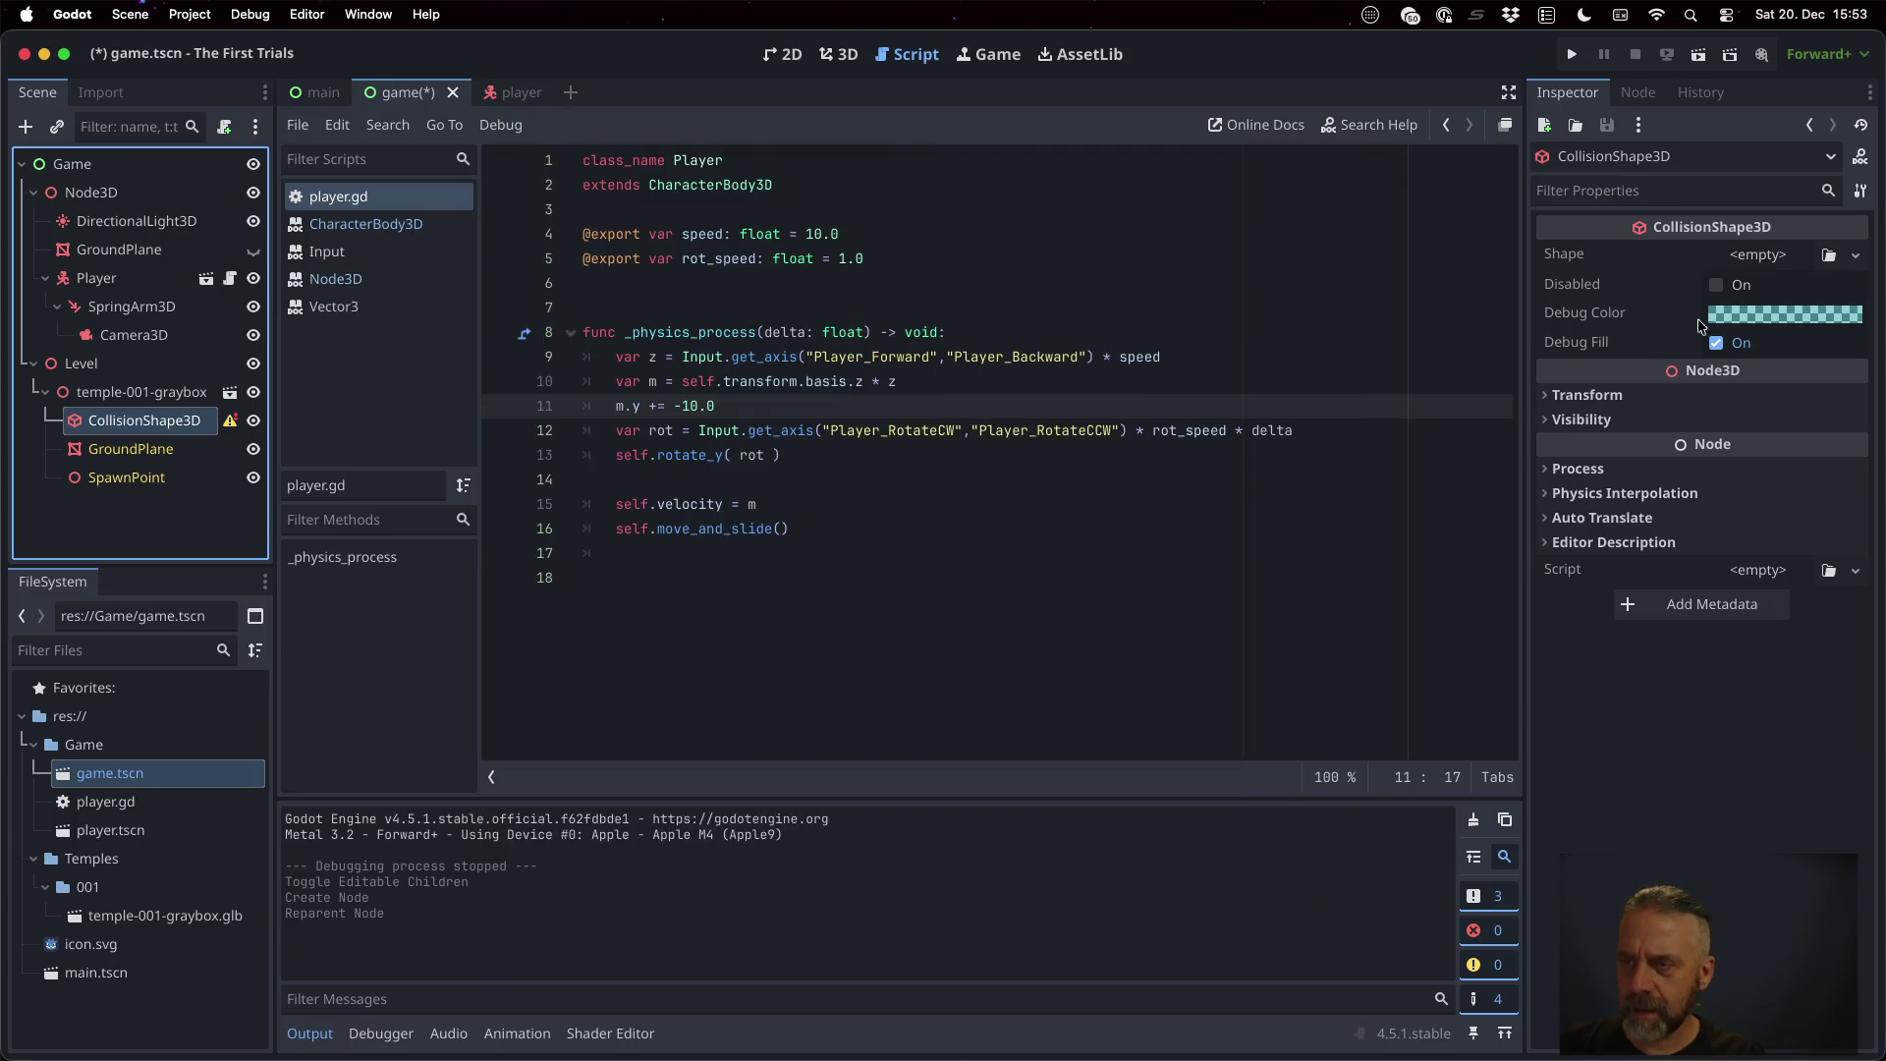
Look over the Shape options without choosing one, then delete the CollisionShape3D
left_click(1763, 255)
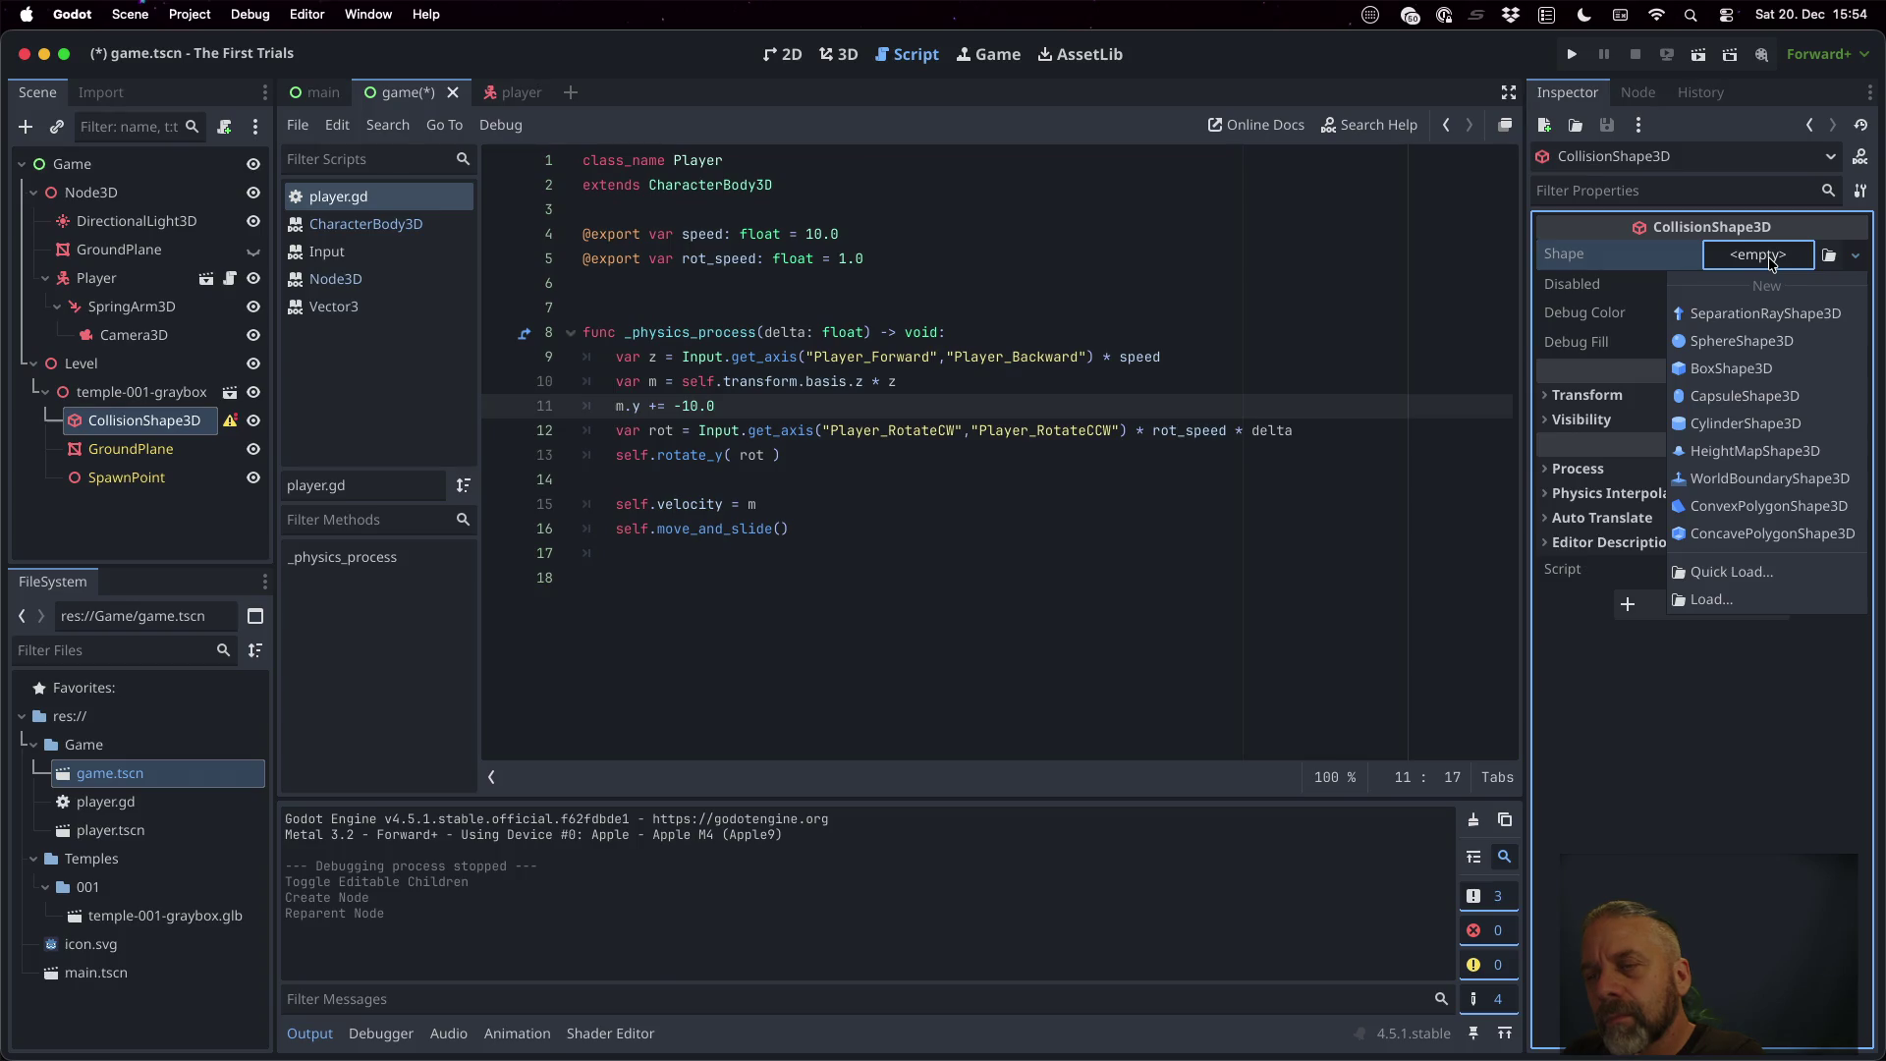
left_click(1002, 263)
left_click(152, 432)
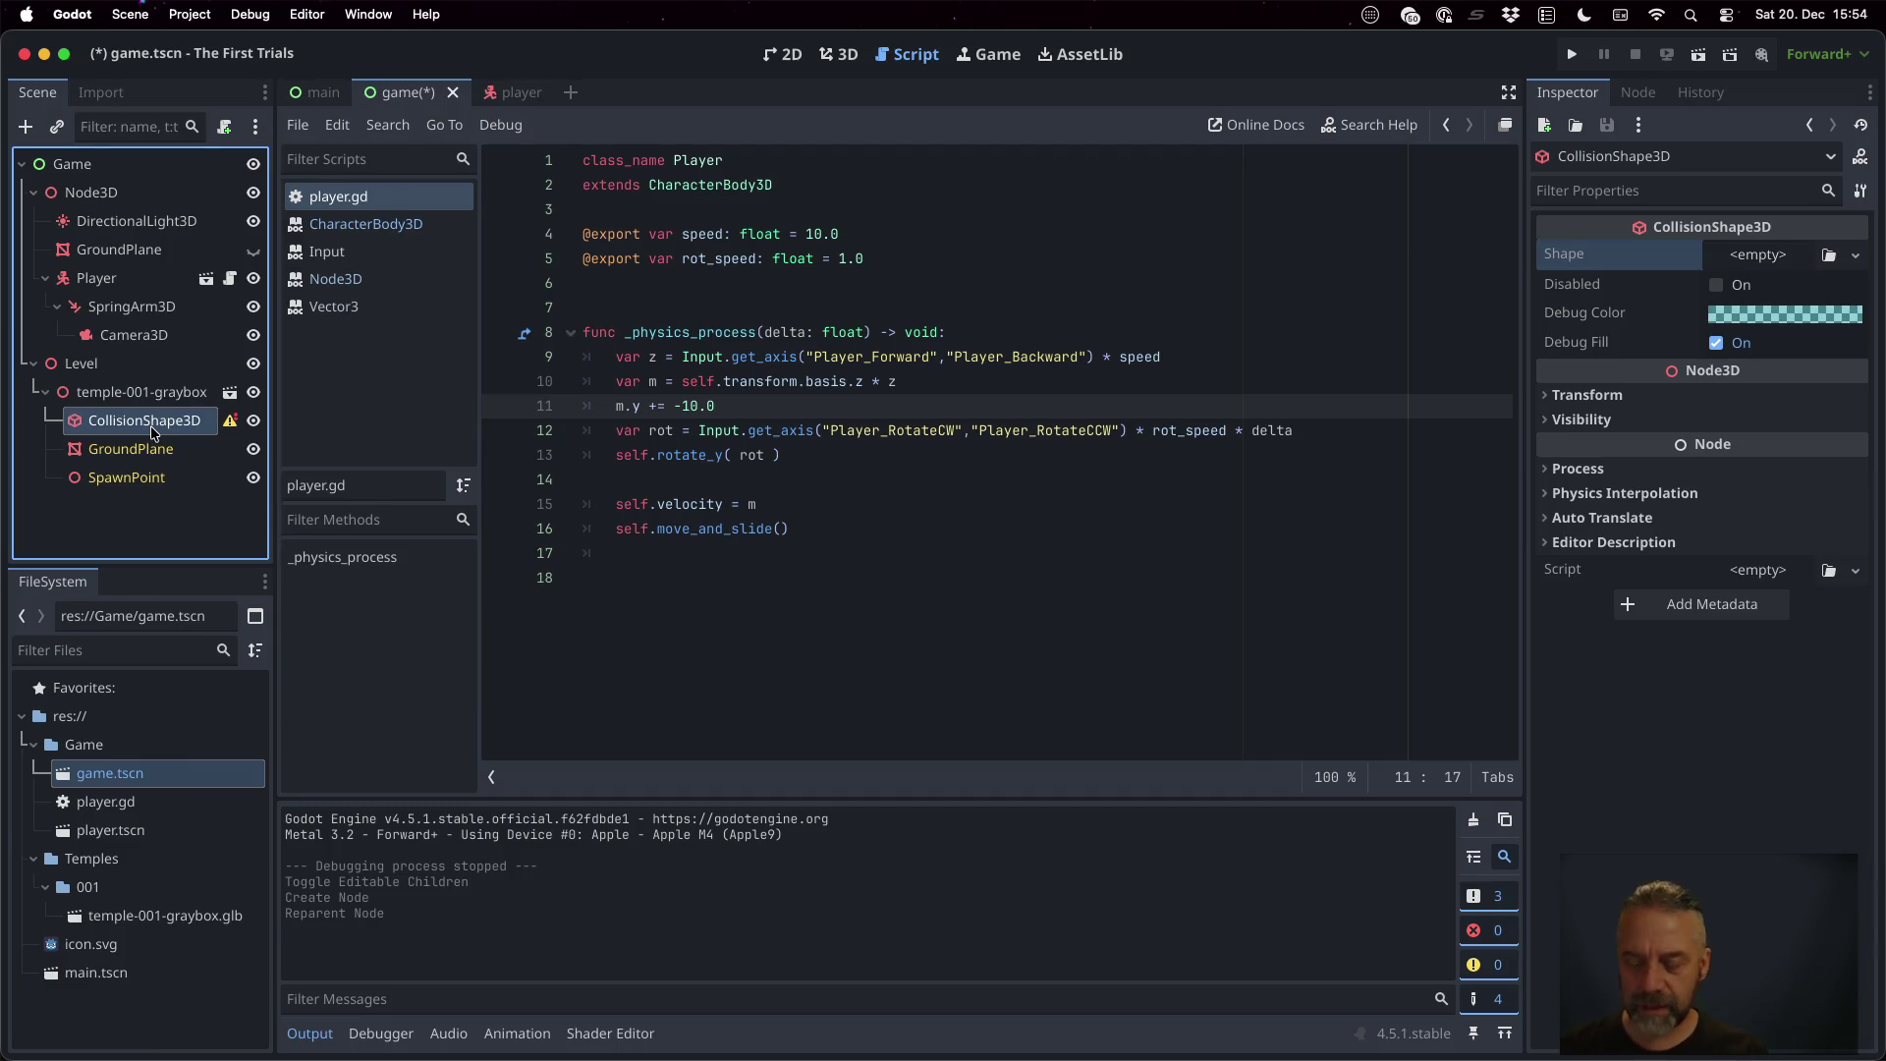
key("Delete")
Confirm the CollisionShape3D removal and add a StaticBody3D under temple-001-graybox
key("Return")
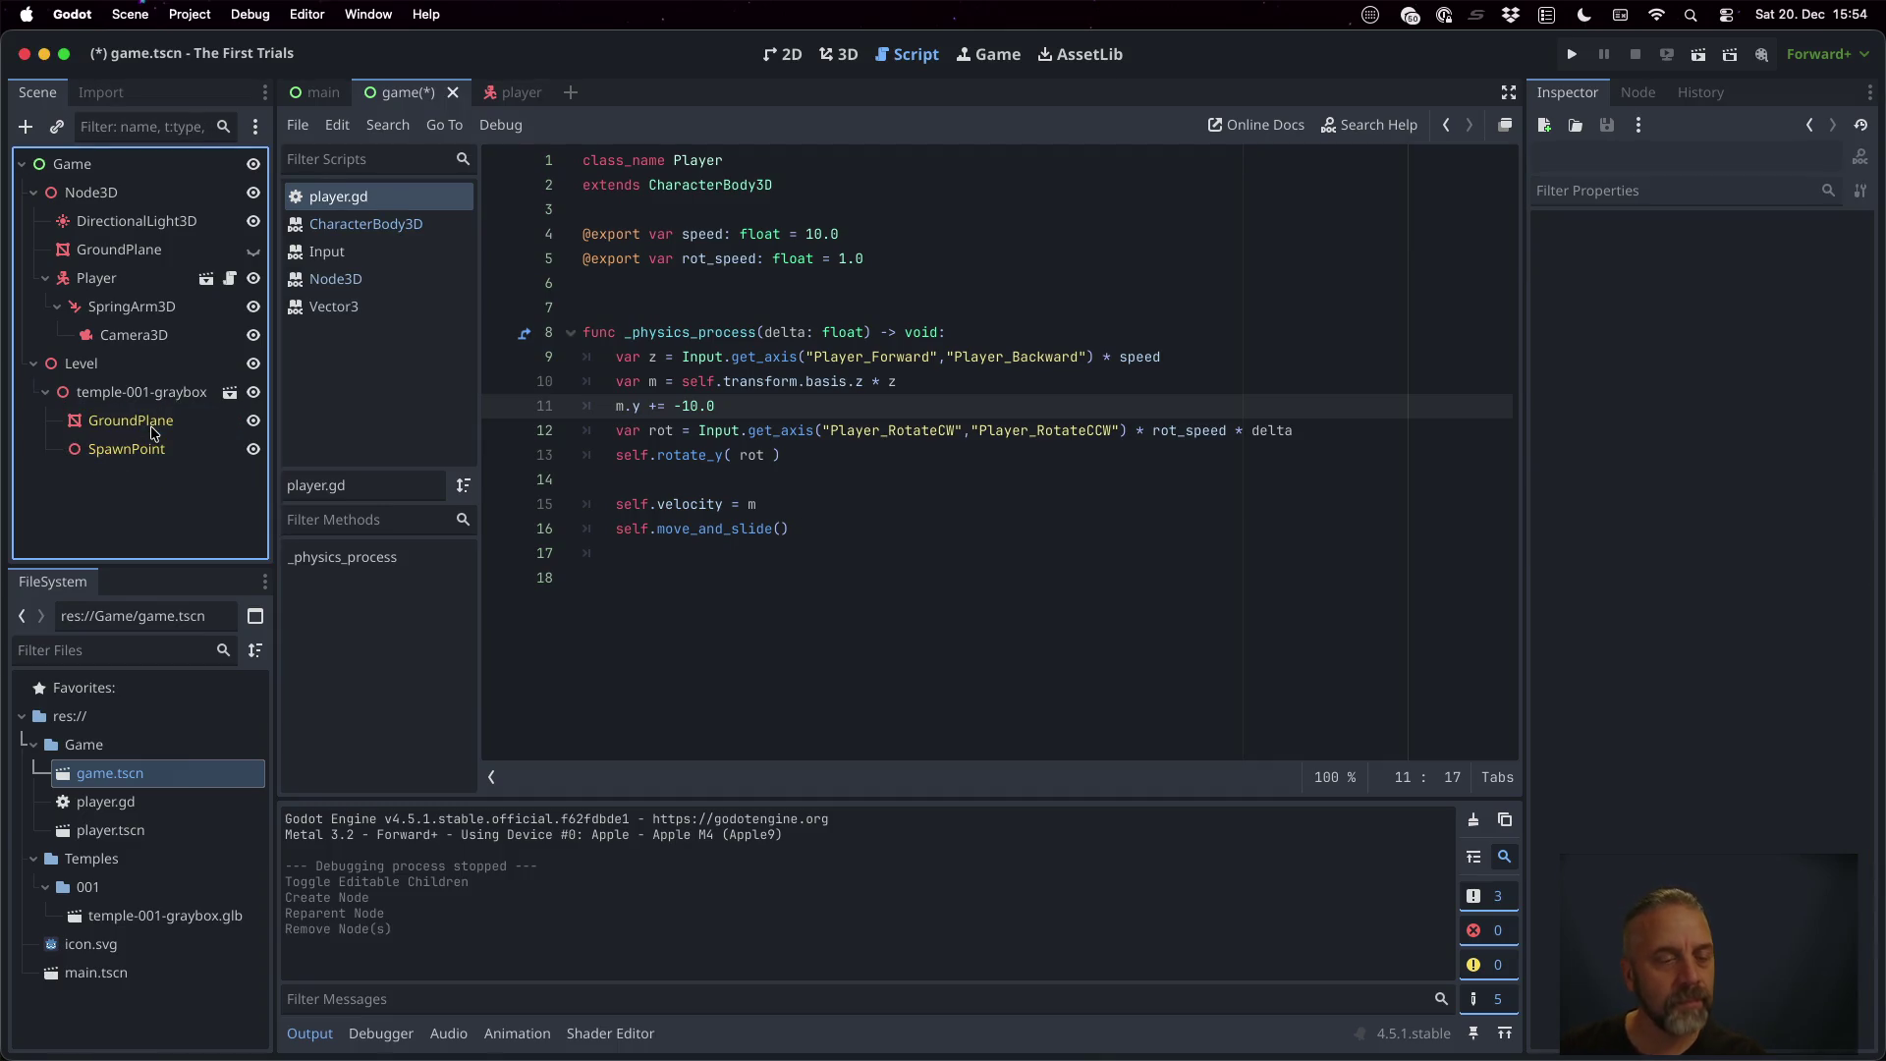
left_click(167, 401)
key("super+a")
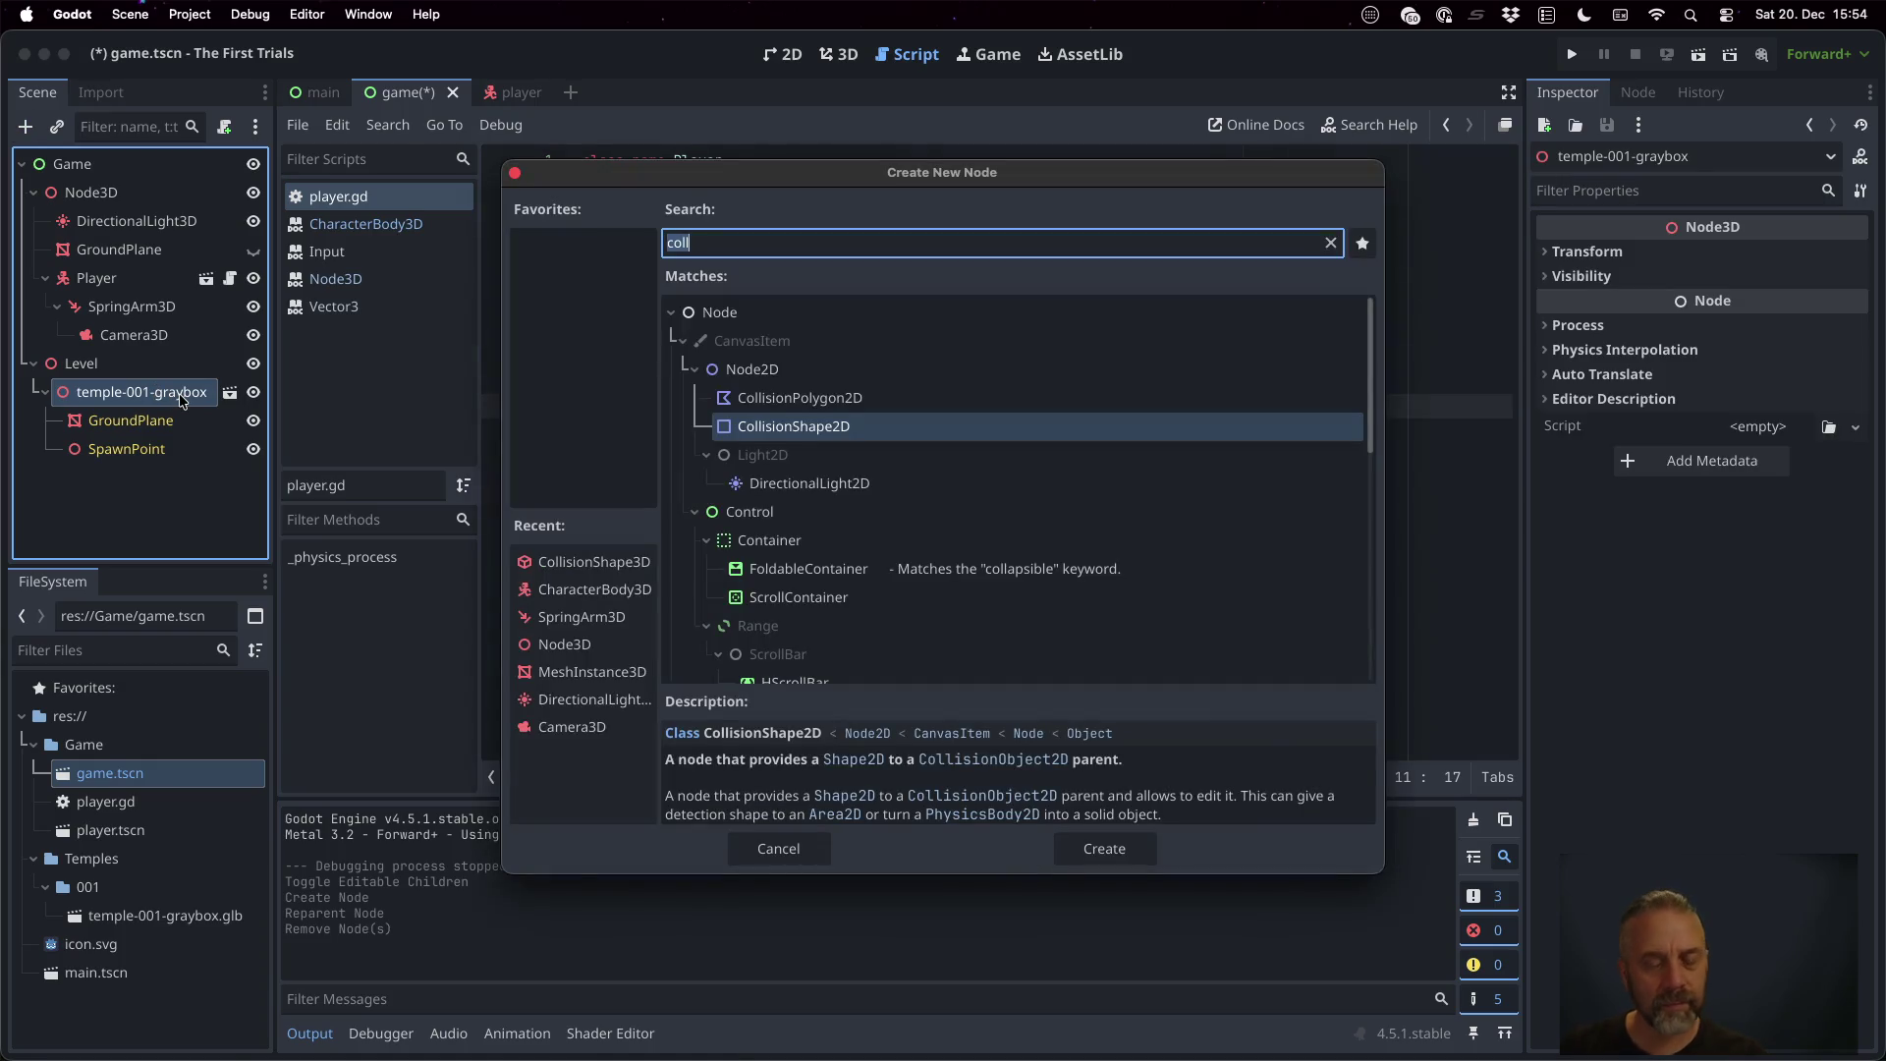
type("statiu")
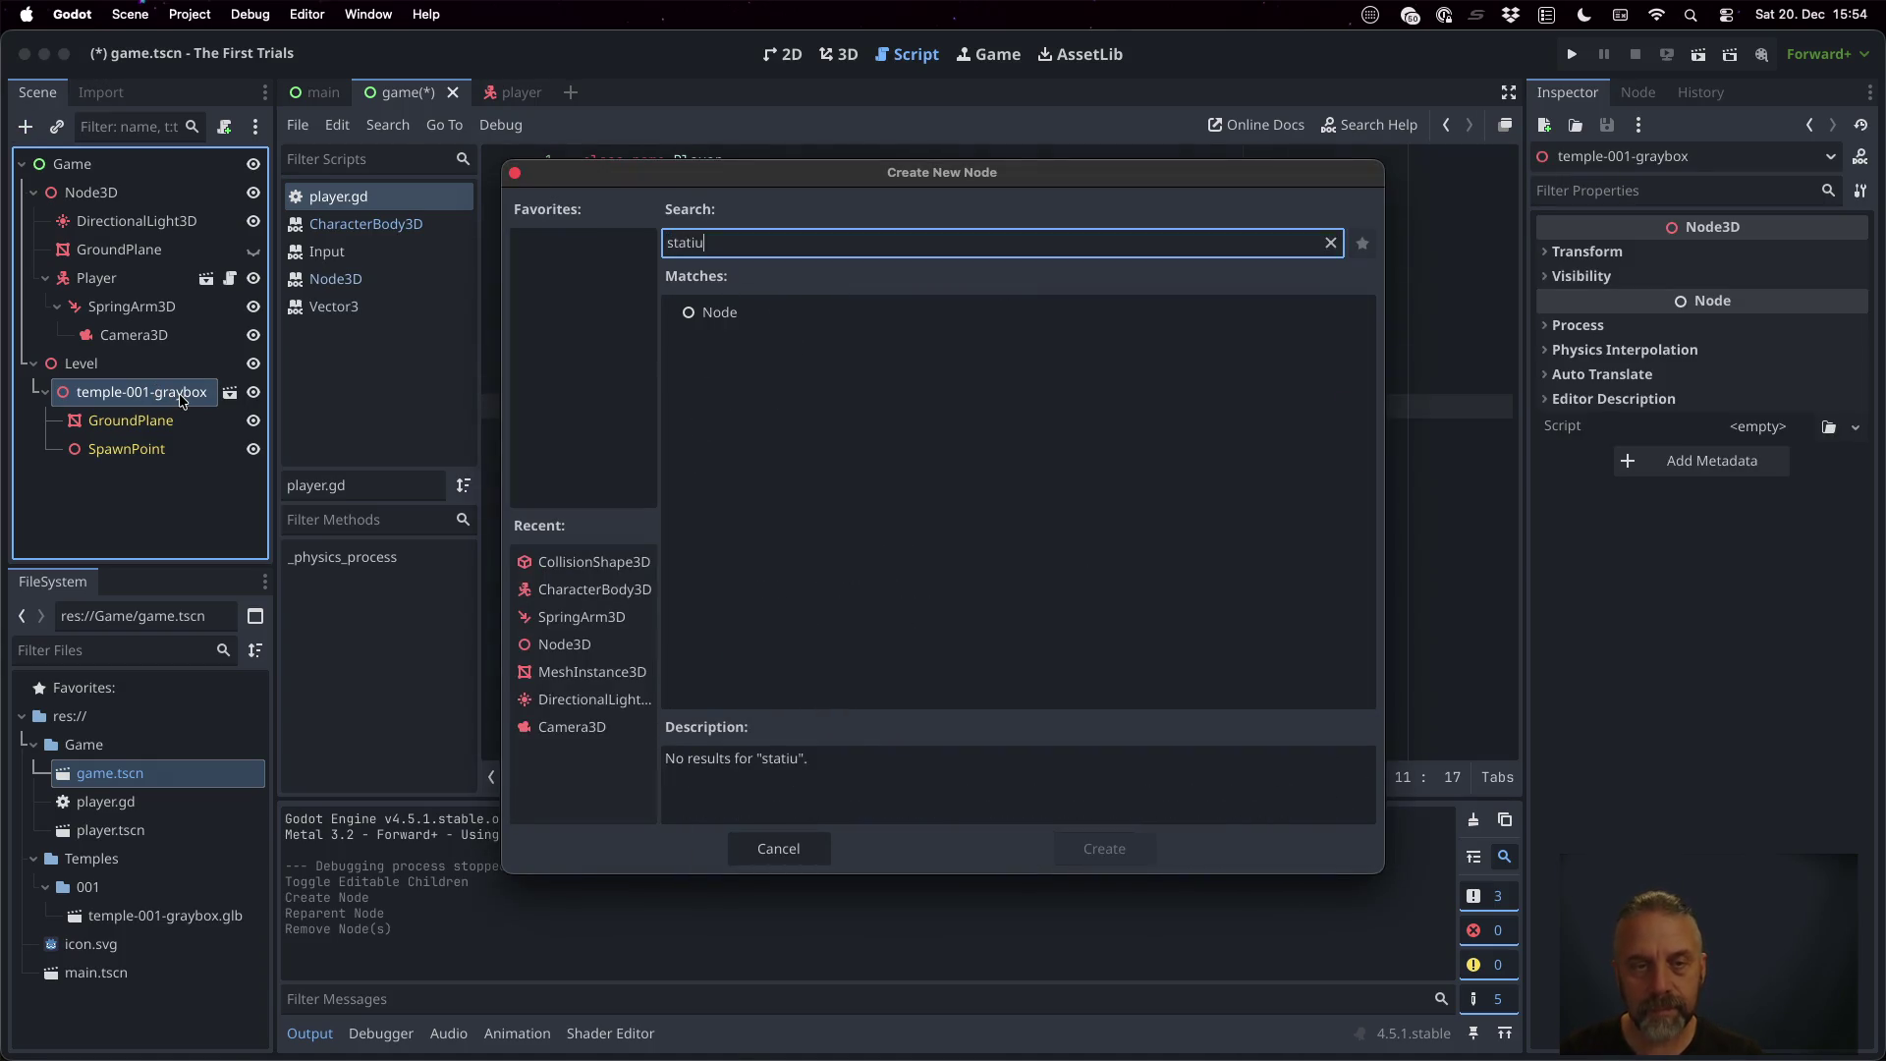
type("c")
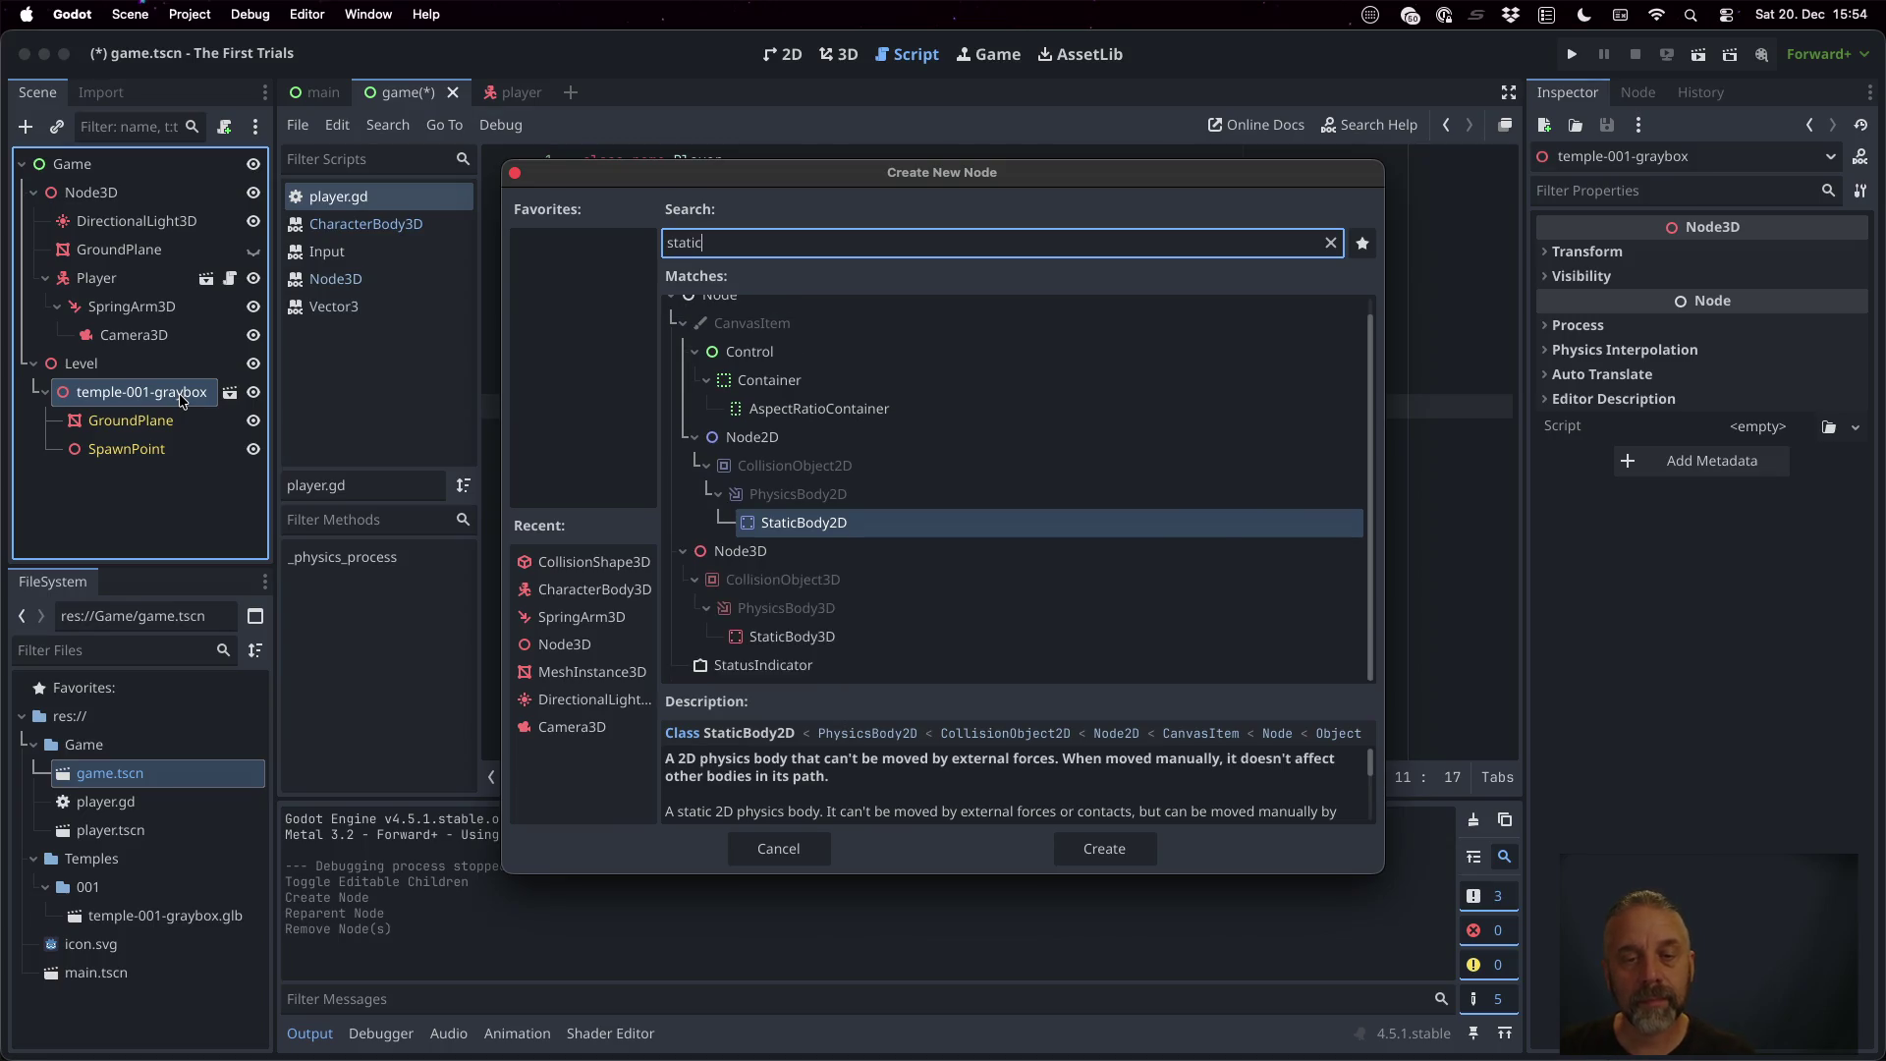
left_click(915, 639)
double_click(916, 639)
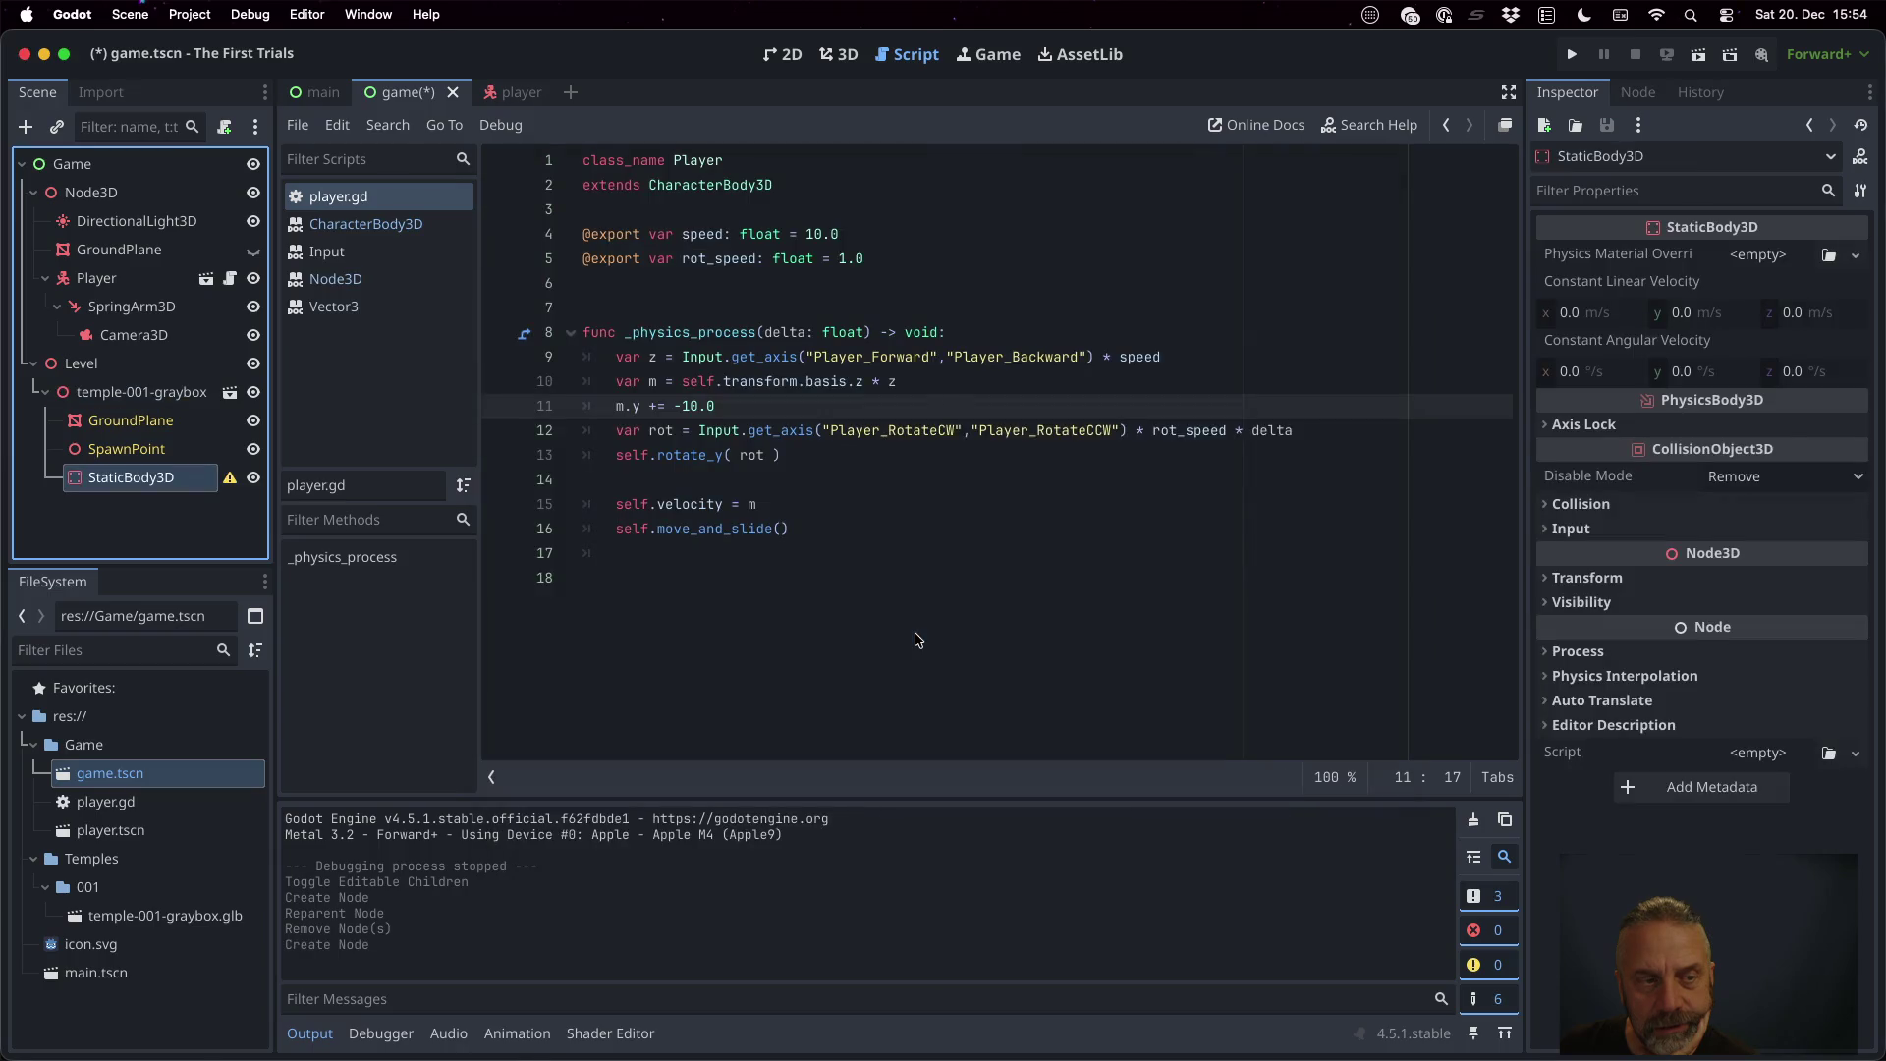
Check GroundPlane, then delete the StaticBody3D and move over to Firefox
mouse_move(234, 485)
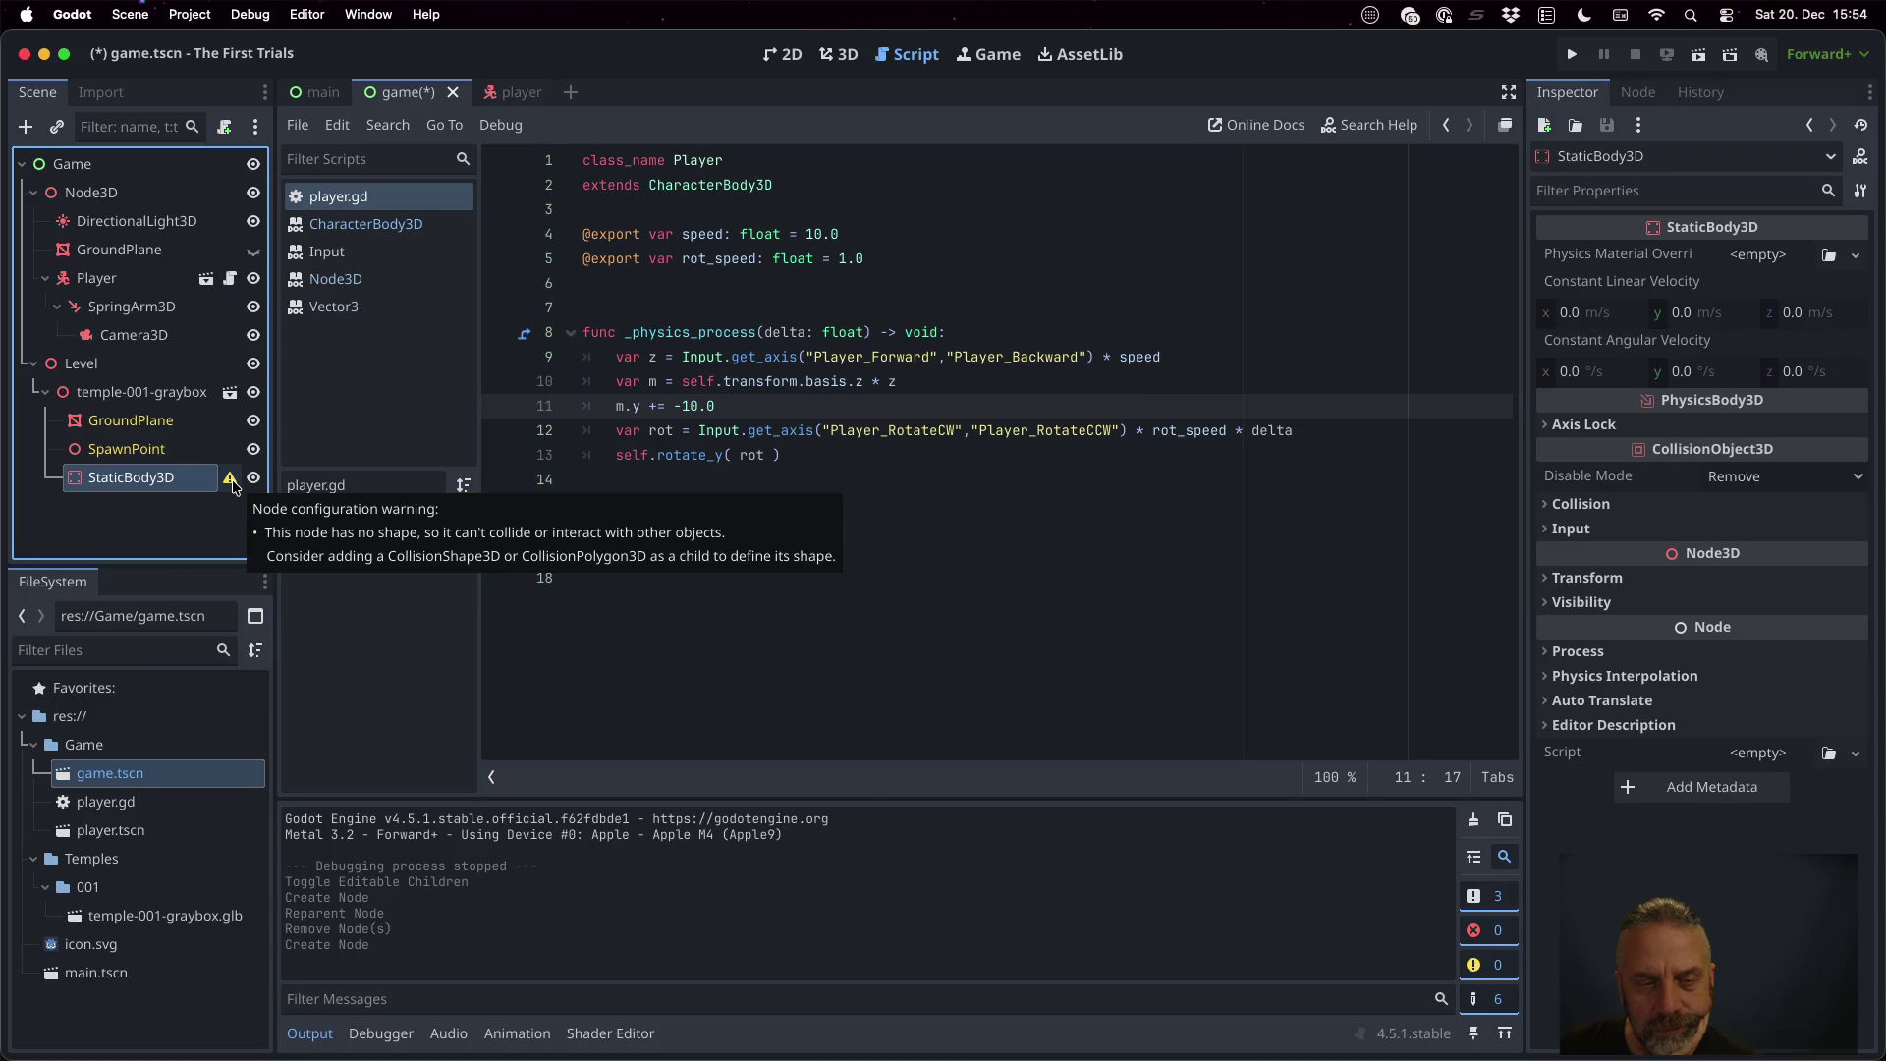
left_click(172, 425)
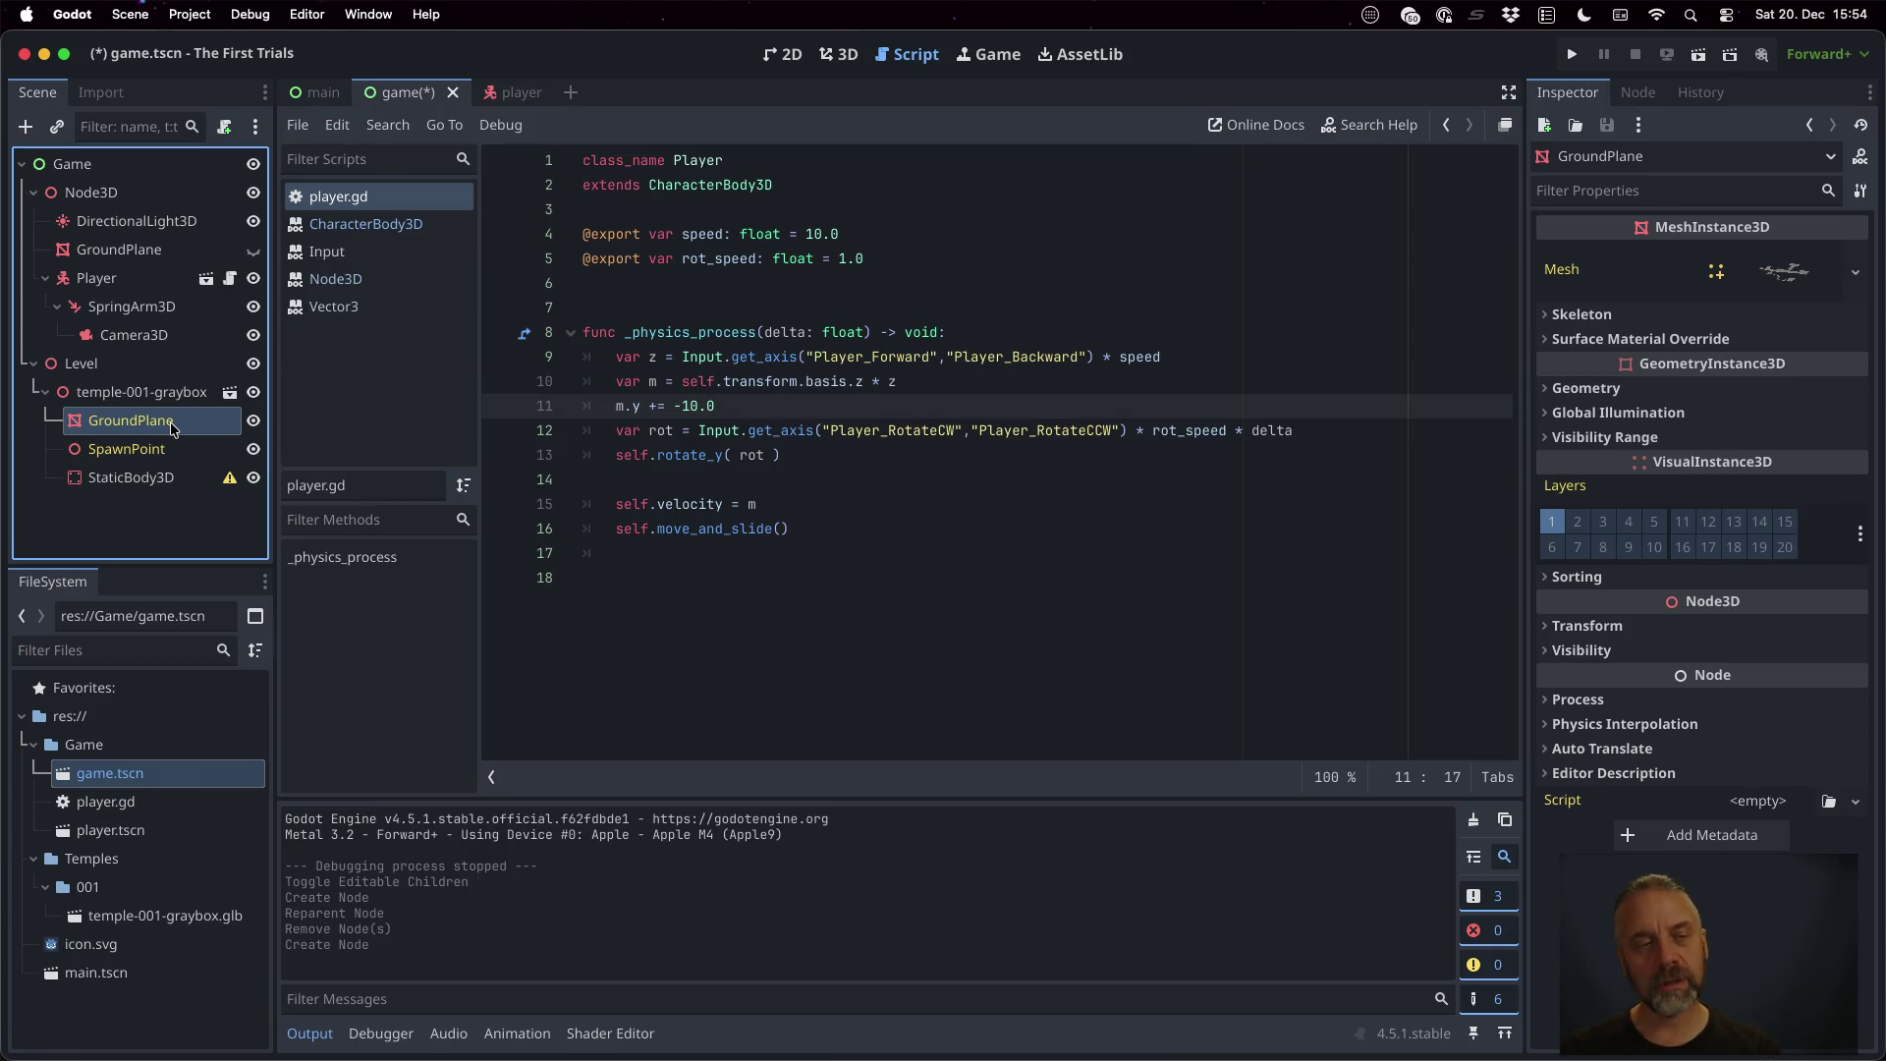
left_click(177, 479)
key("Delete")
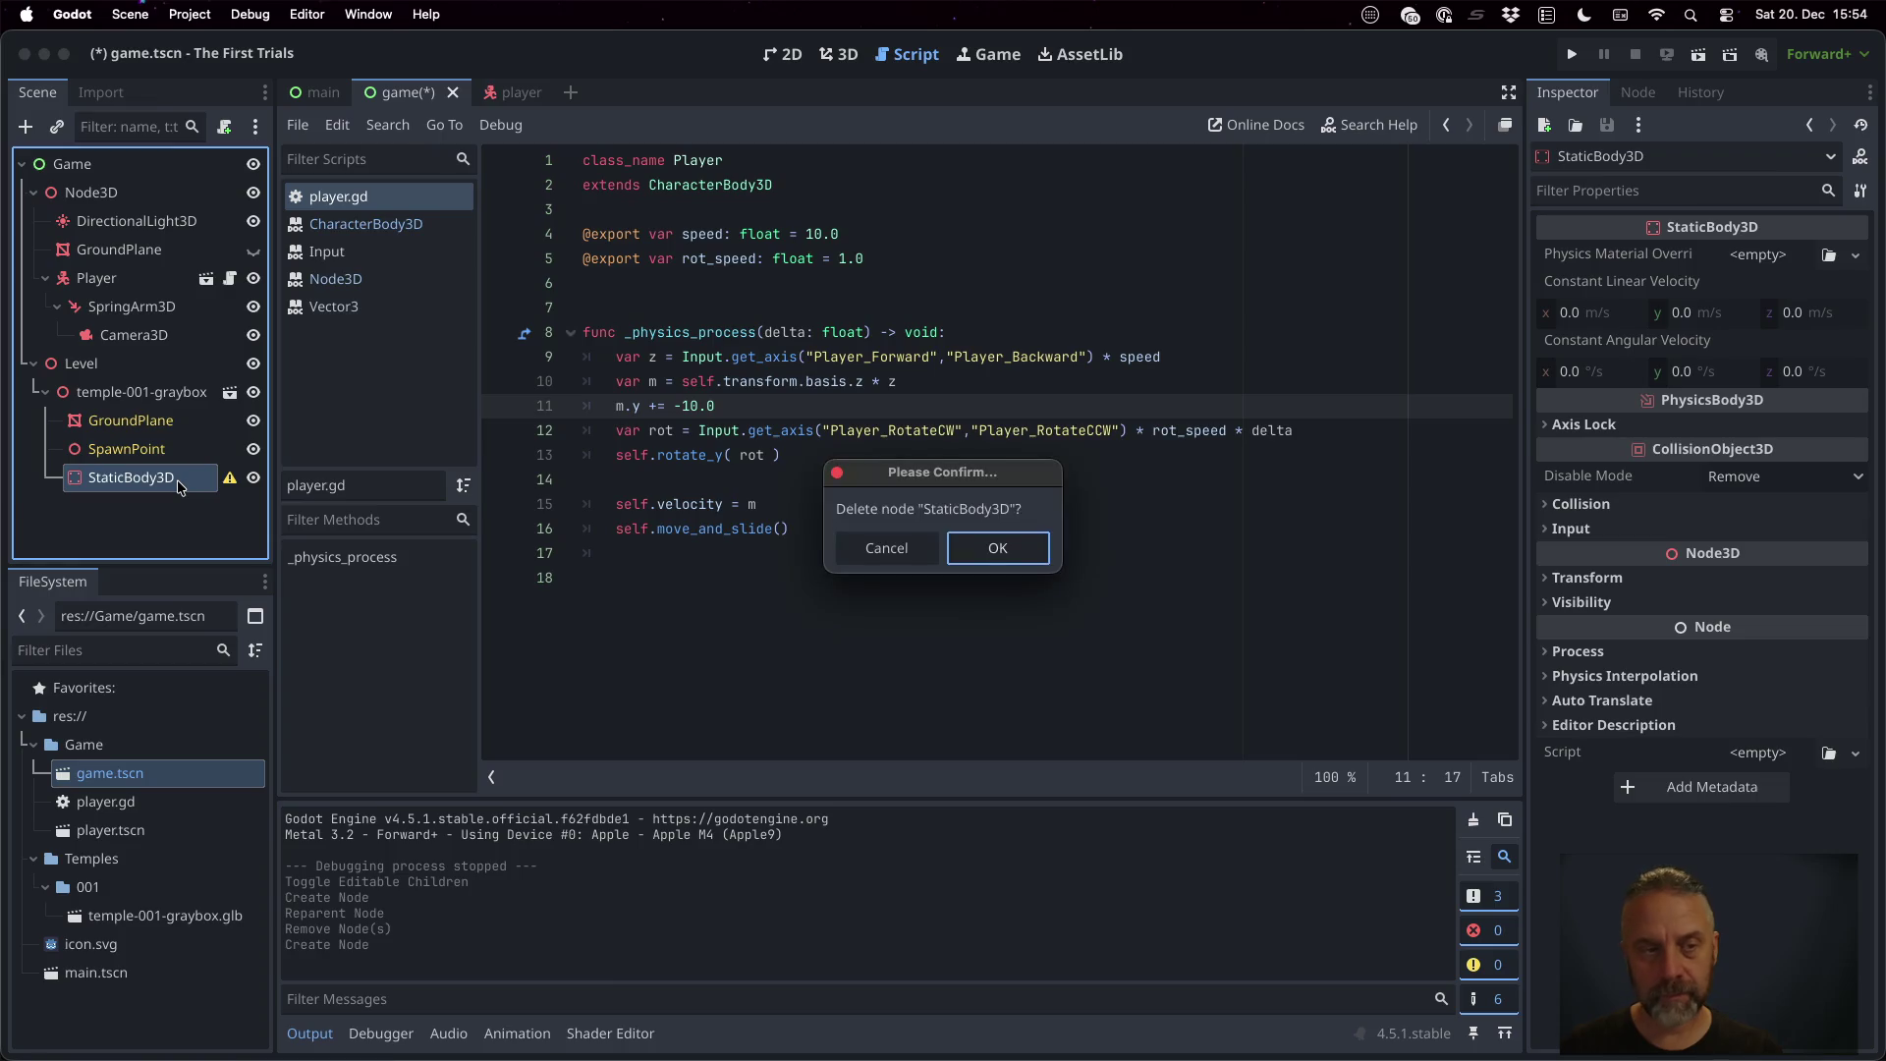
key("Return")
key("super+Tab")
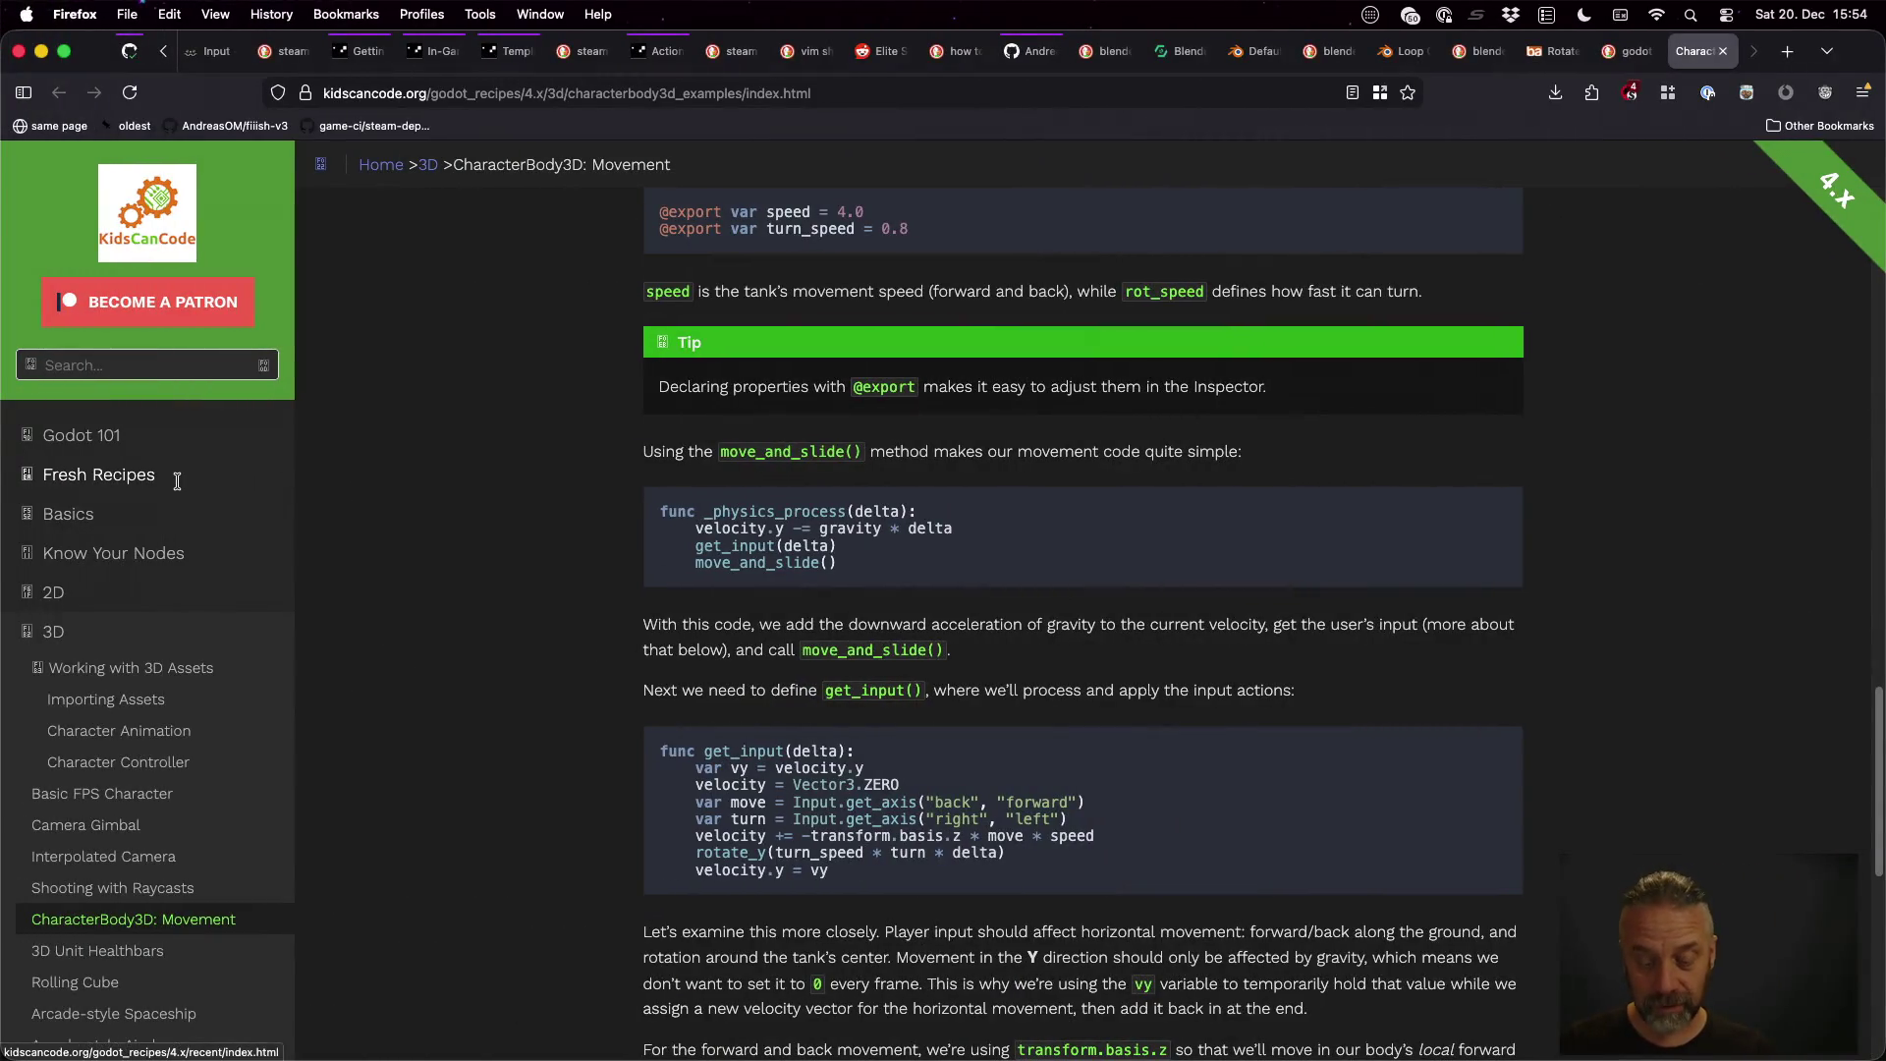
Search DuckDuckGo in a new tab for 'godot collider from mesh'
key("super+t")
type("godot ")
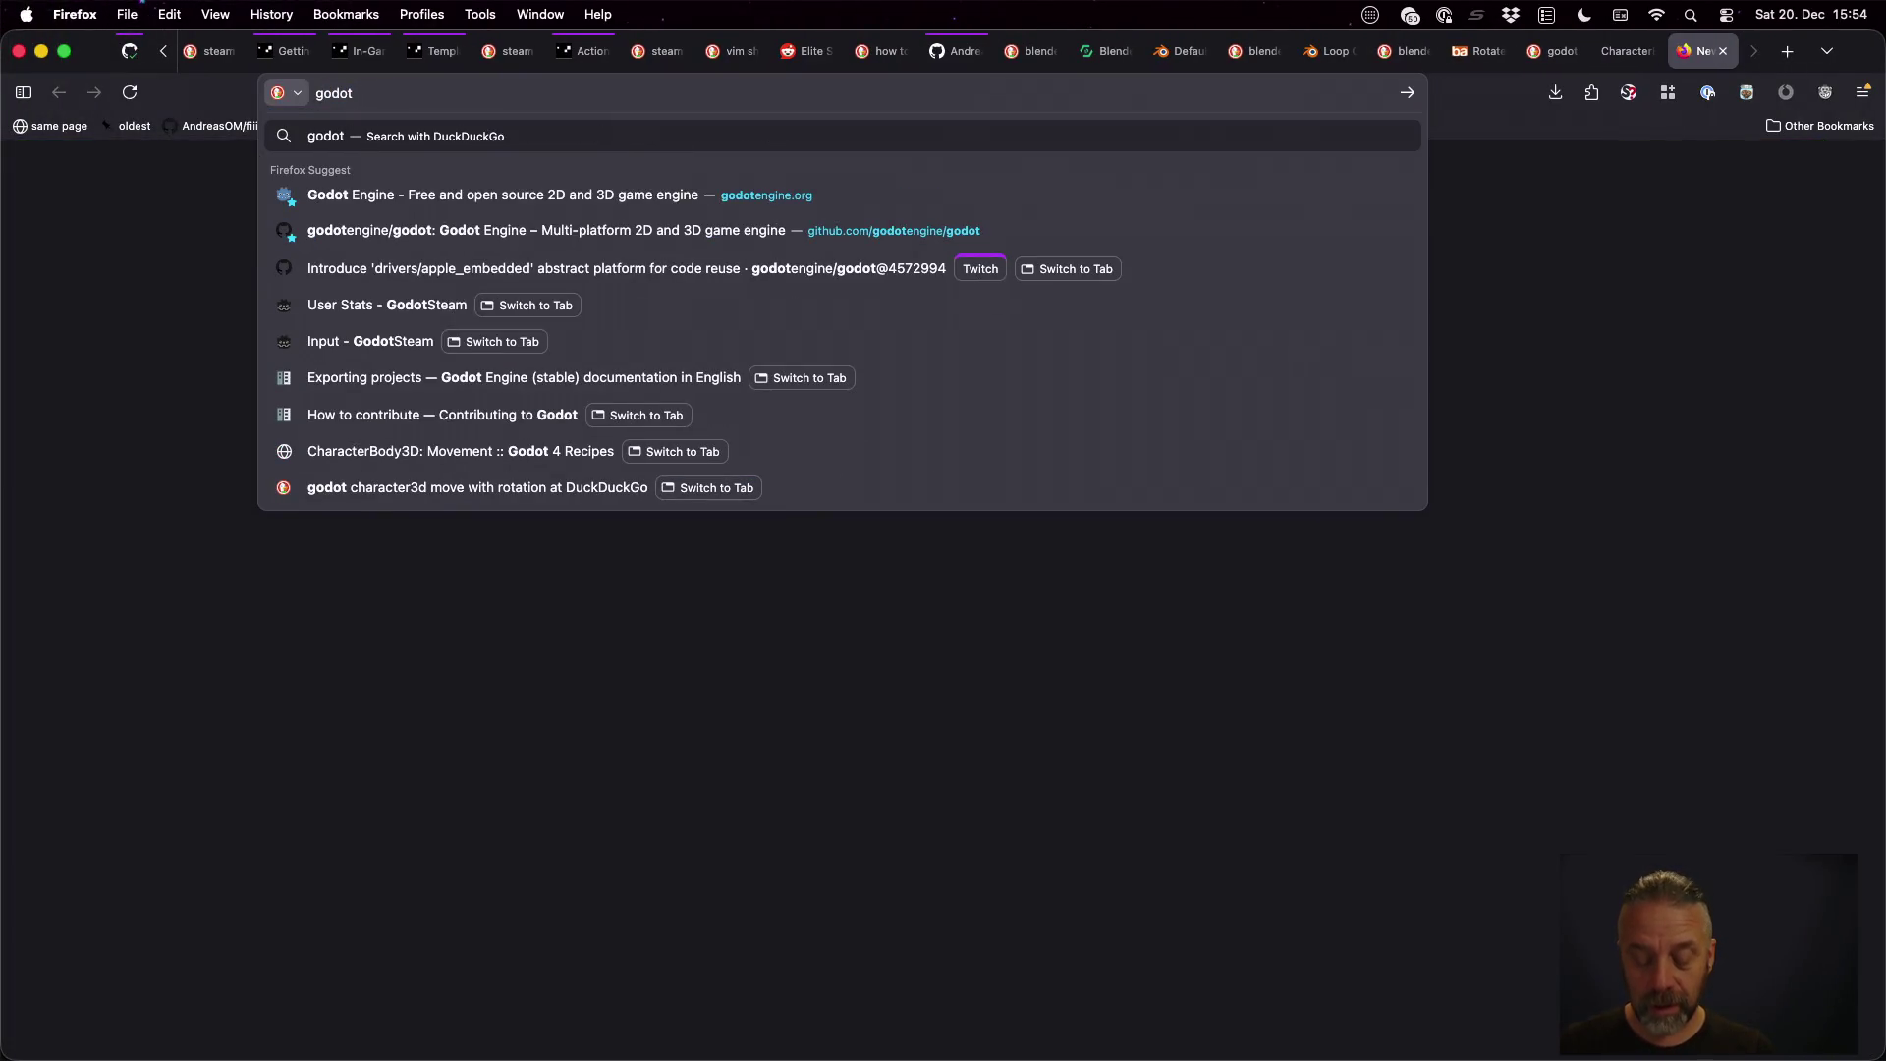
type("collisio")
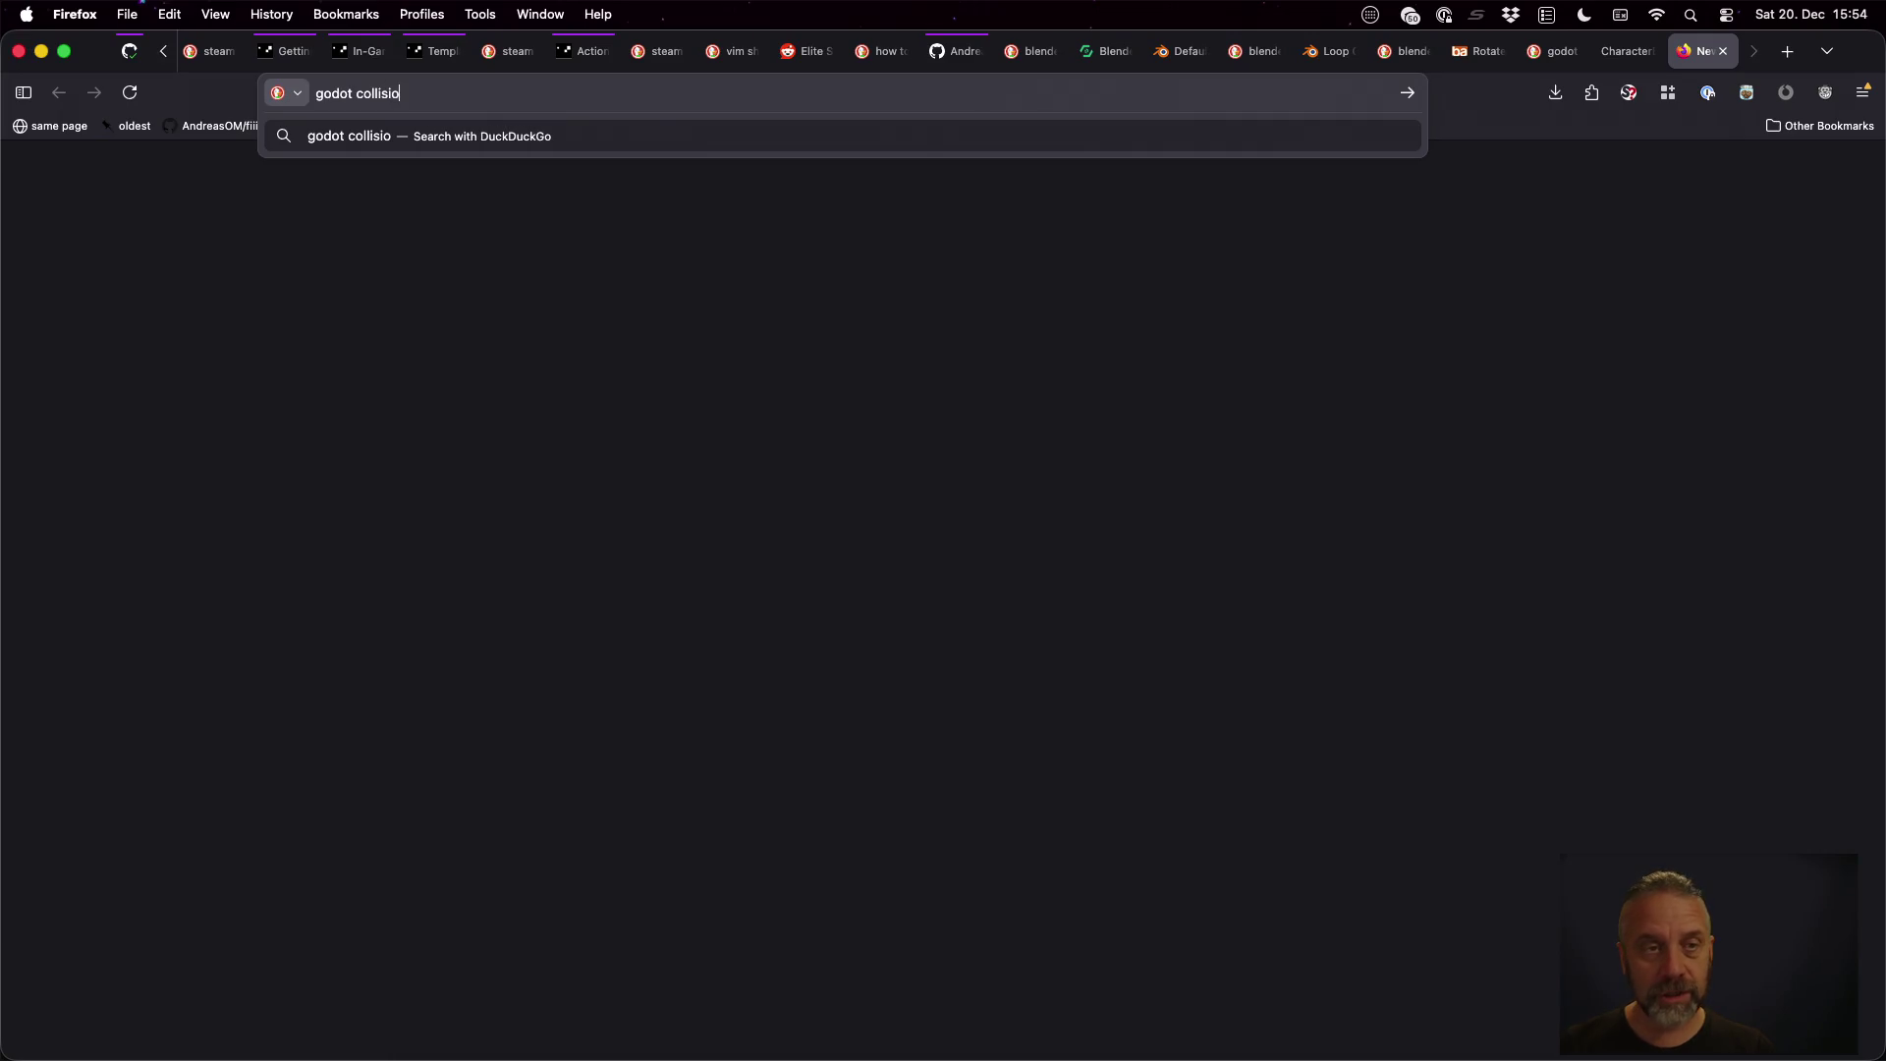
key("BackSpace")
key("BackSpace")
key("BackSpace")
type("de")
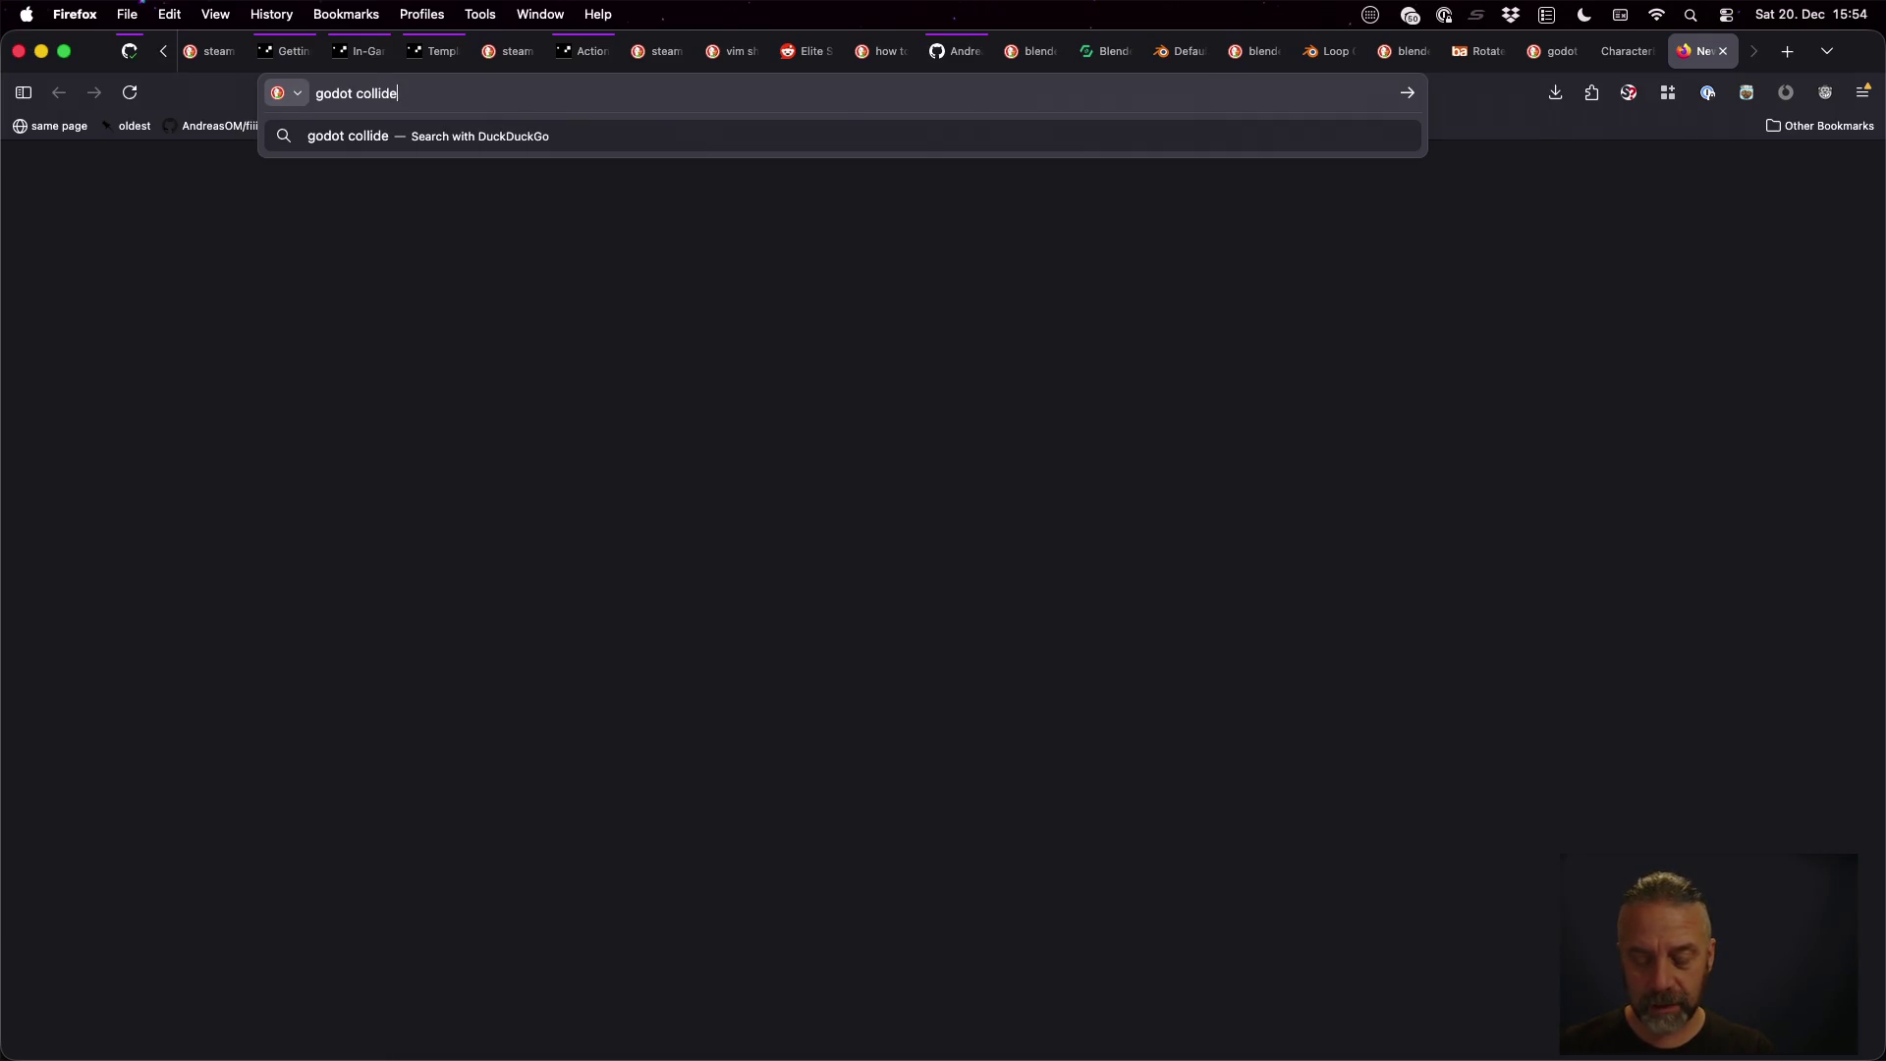
type("r from mesh")
key("Return")
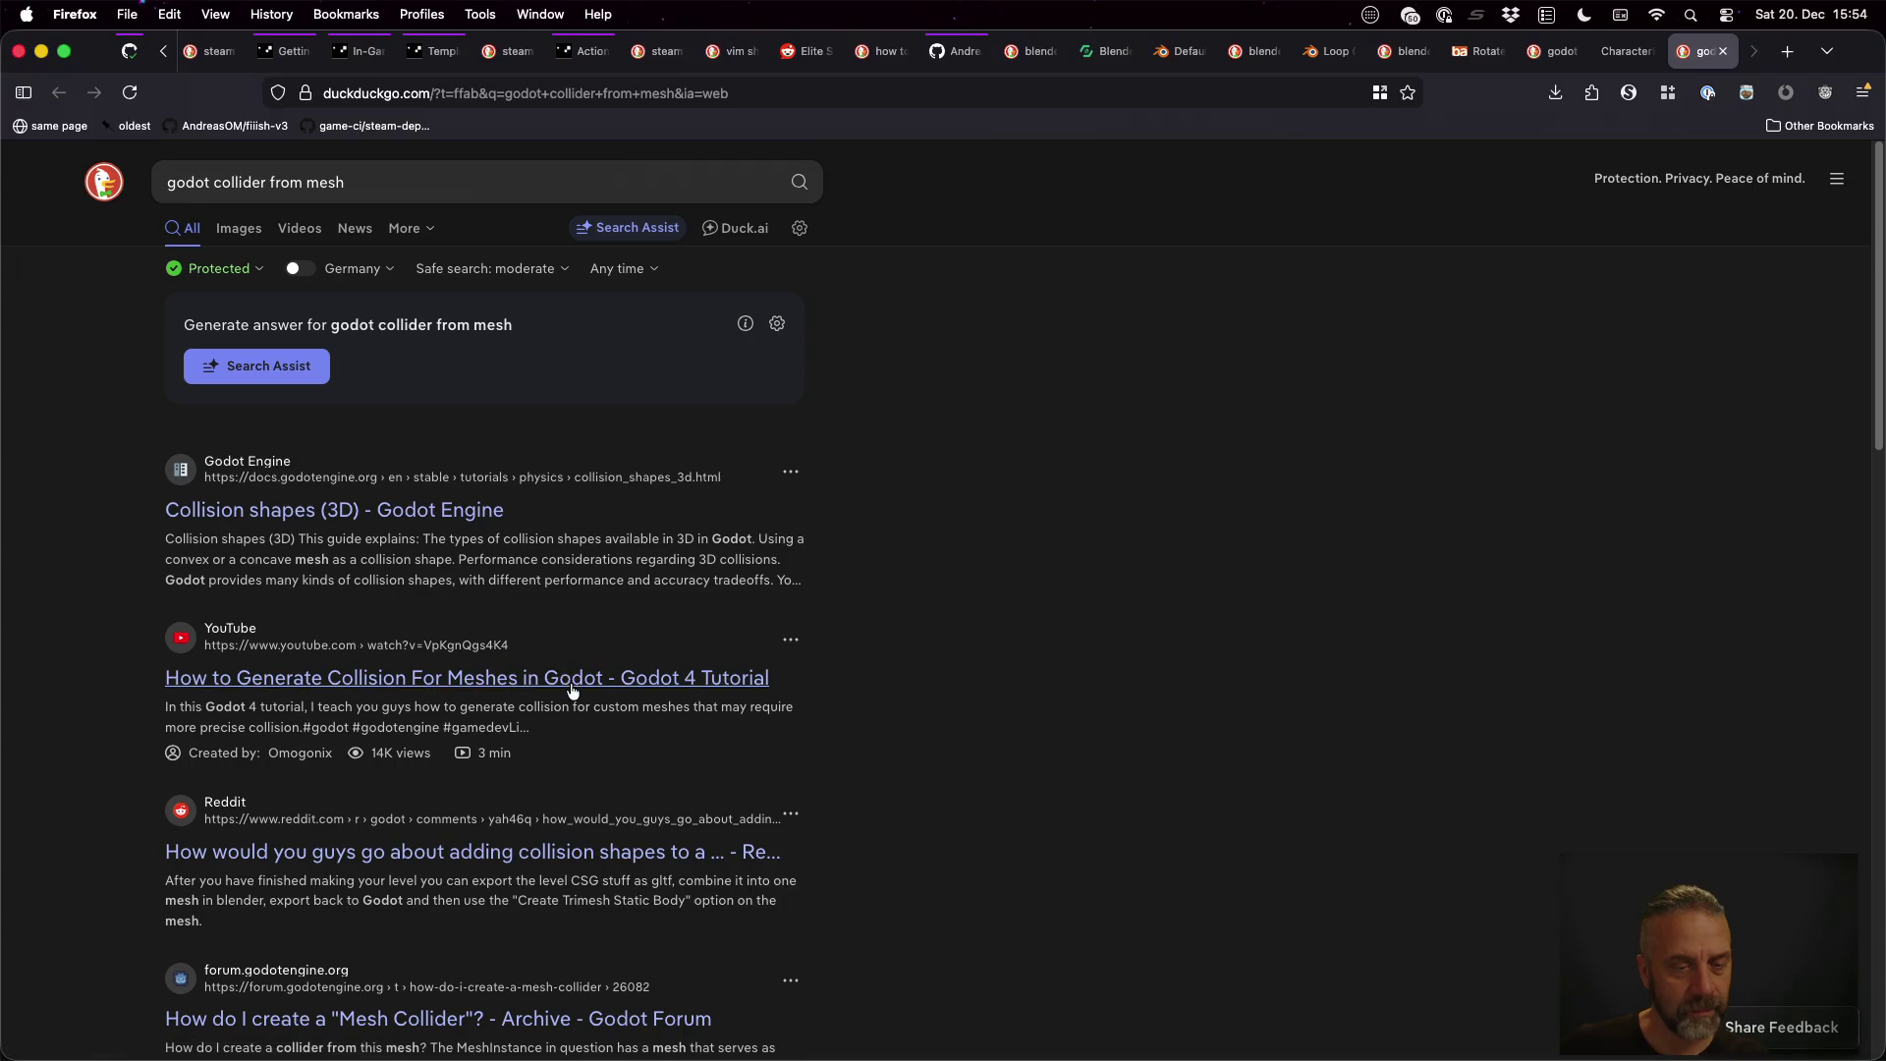
Open the Reddit thread on collision shapes for imported meshes and read its comments
scroll(547, 679, "down", 3)
scroll(547, 680, "down", 5)
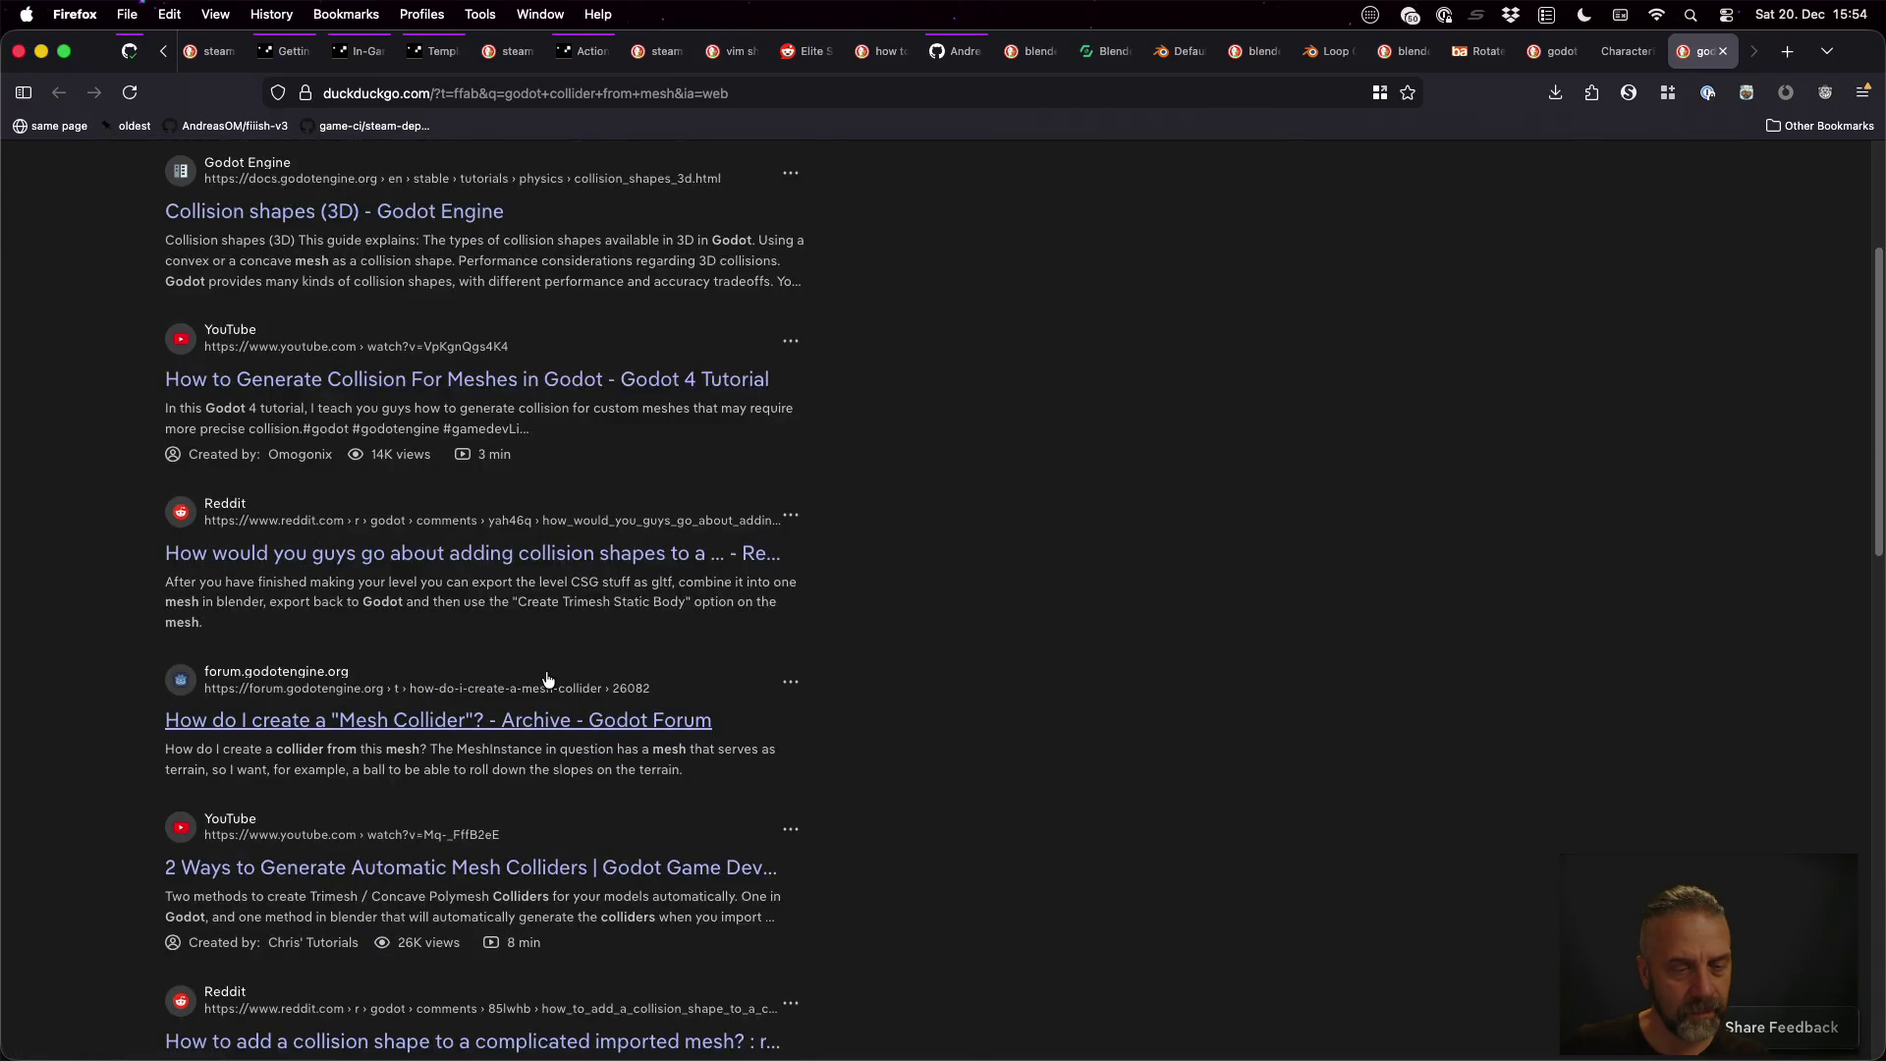
scroll(519, 654, "down", 4)
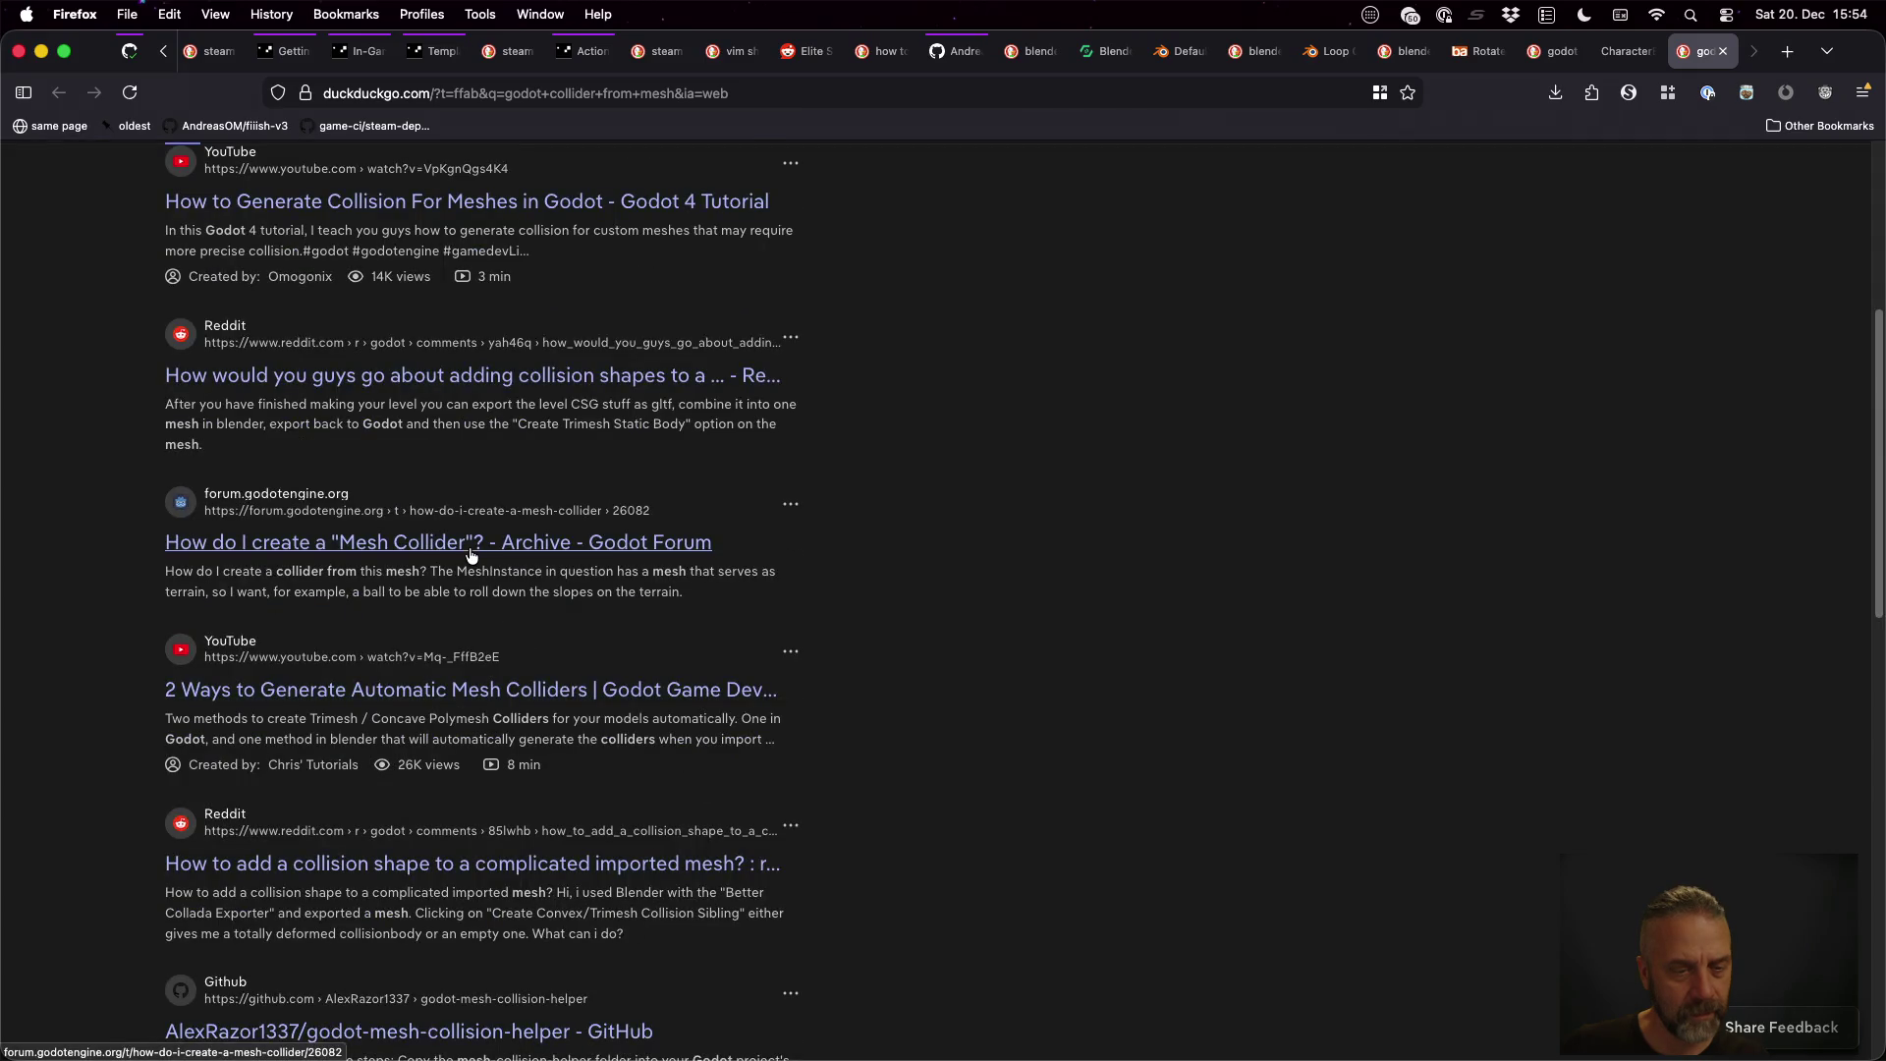
scroll(531, 691, "down", 4)
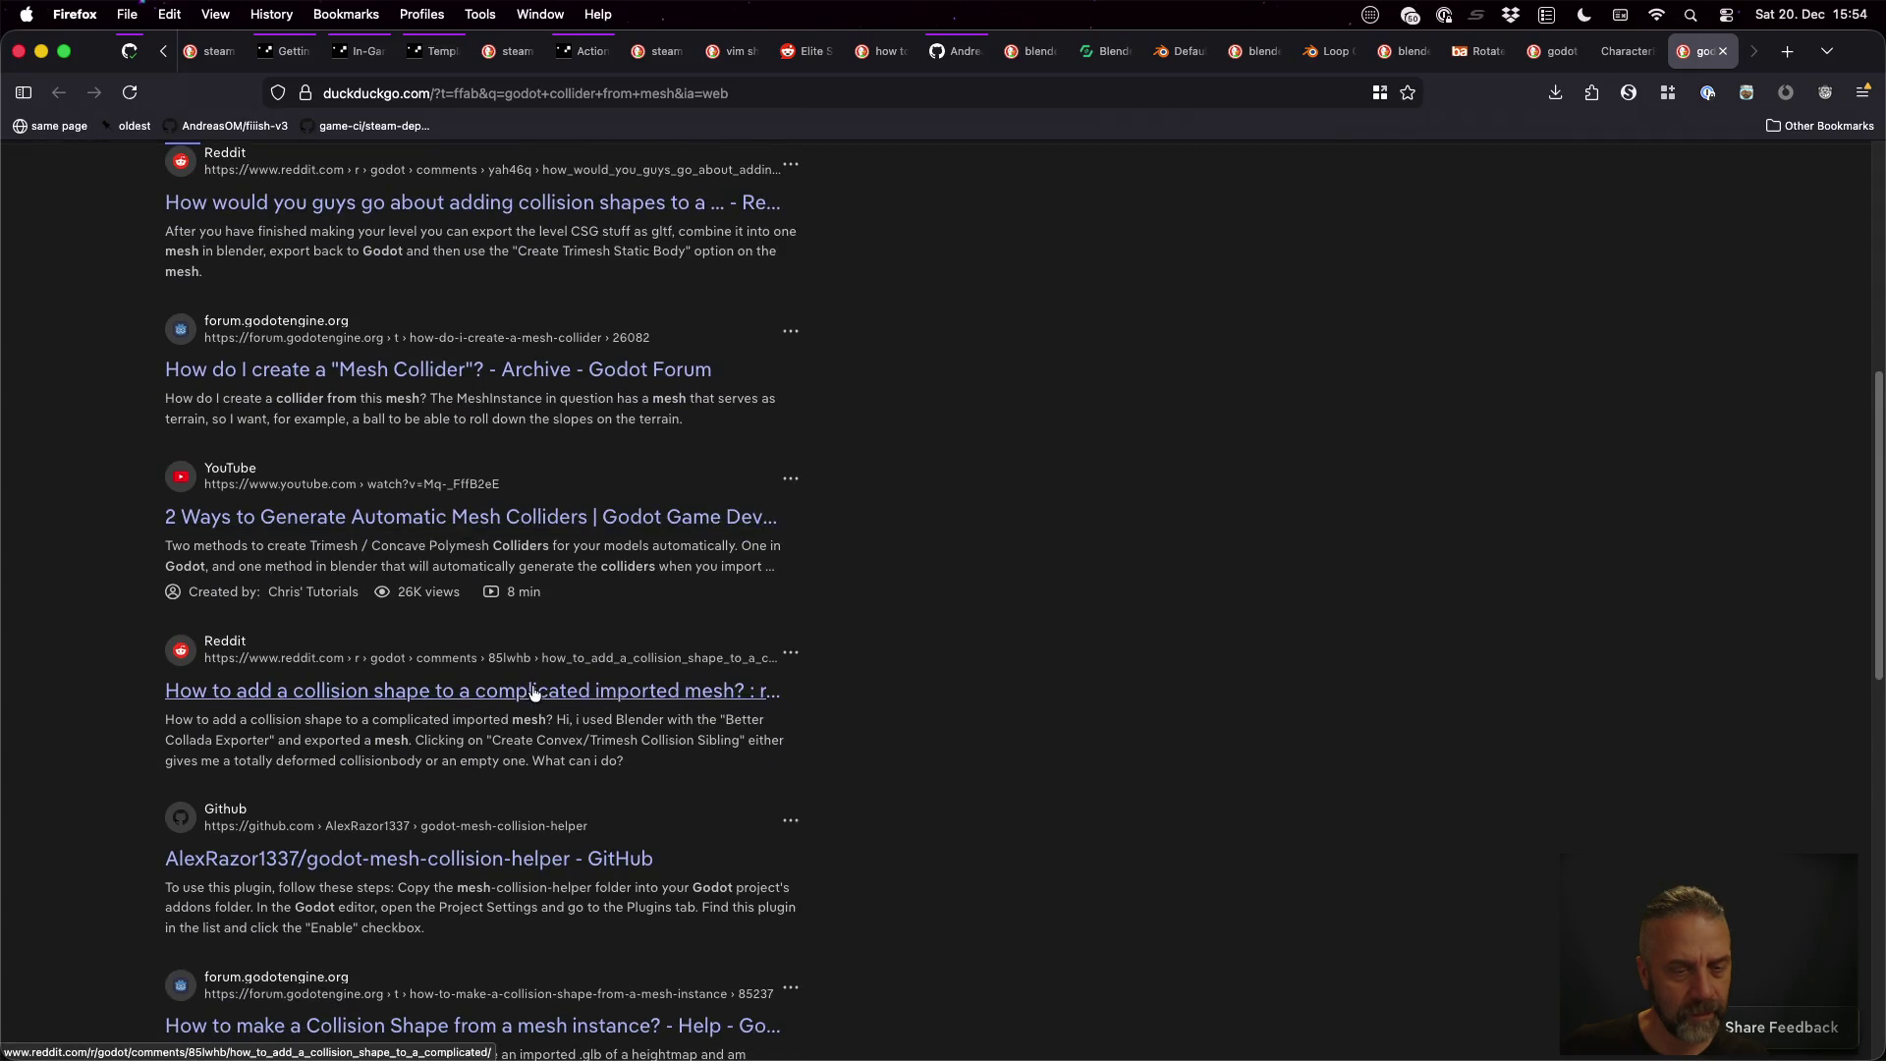
left_click(536, 697)
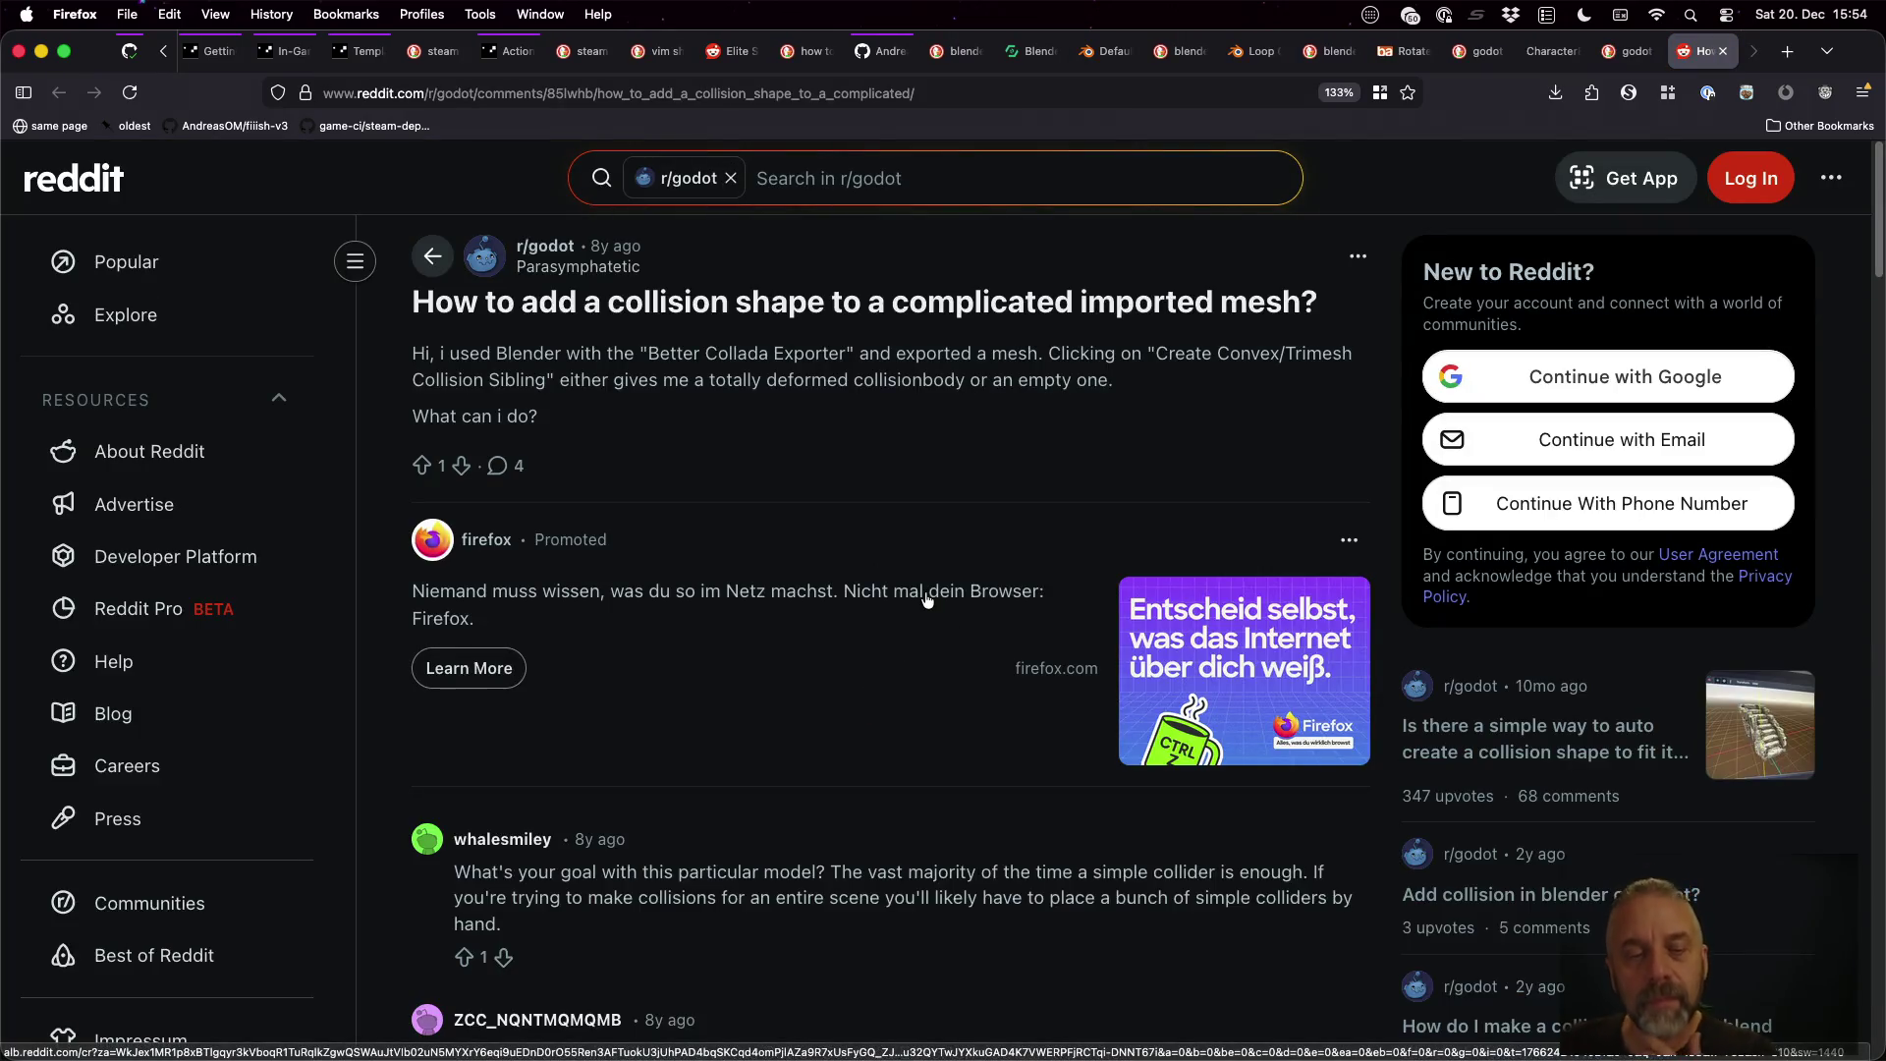
scroll(924, 592, "down", 5)
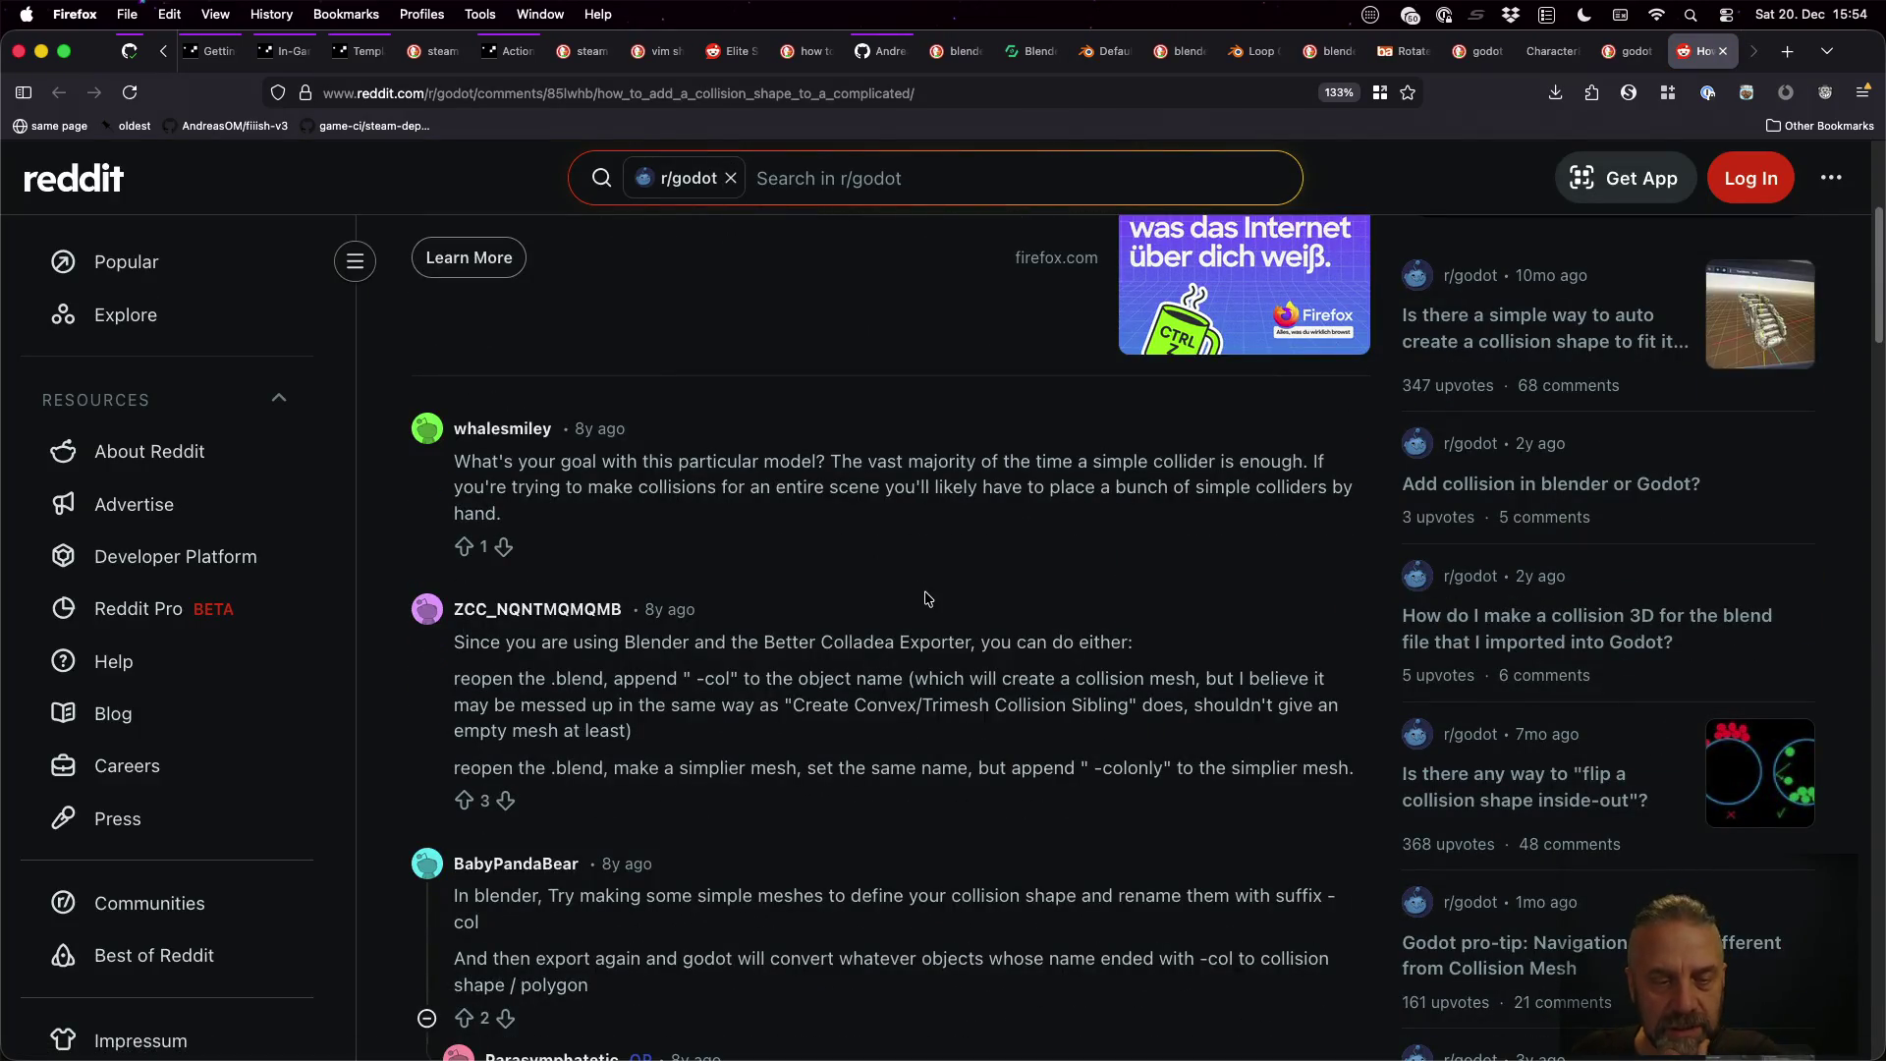
scroll(925, 596, "down", 1)
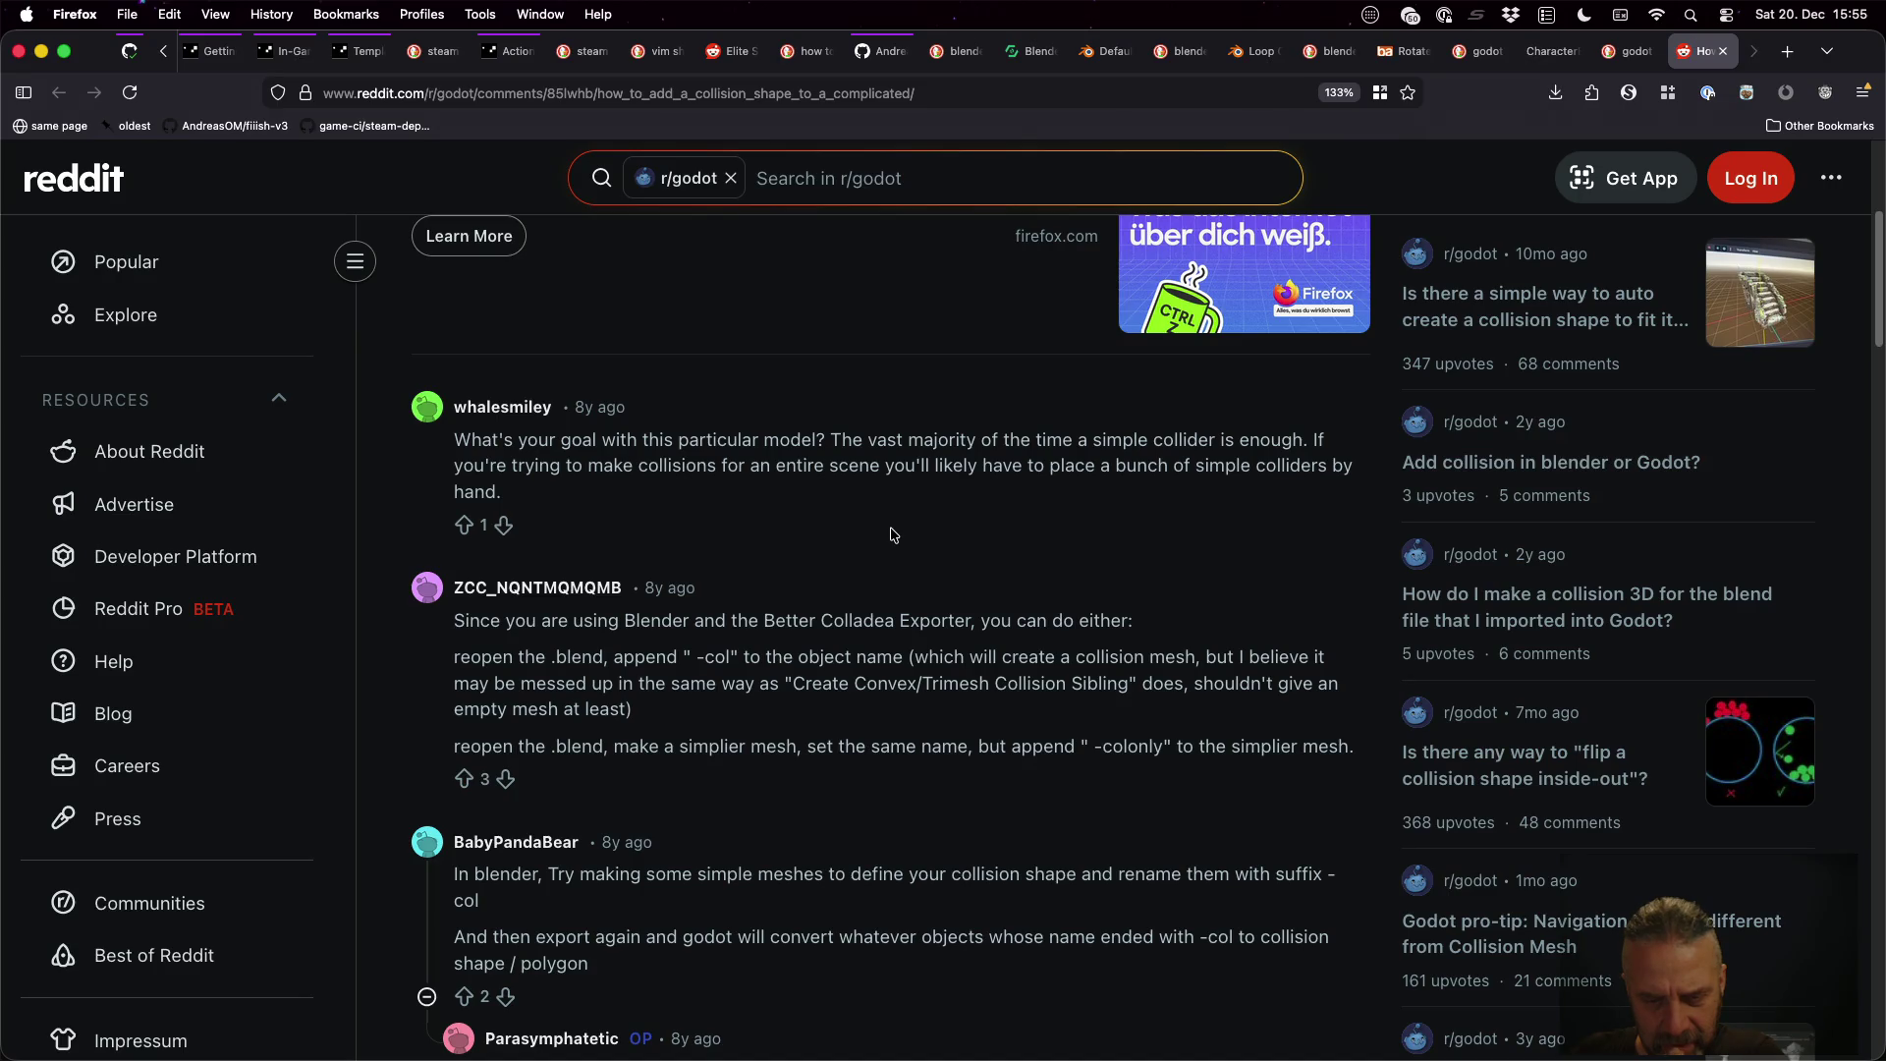
scroll(893, 535, "down", 1)
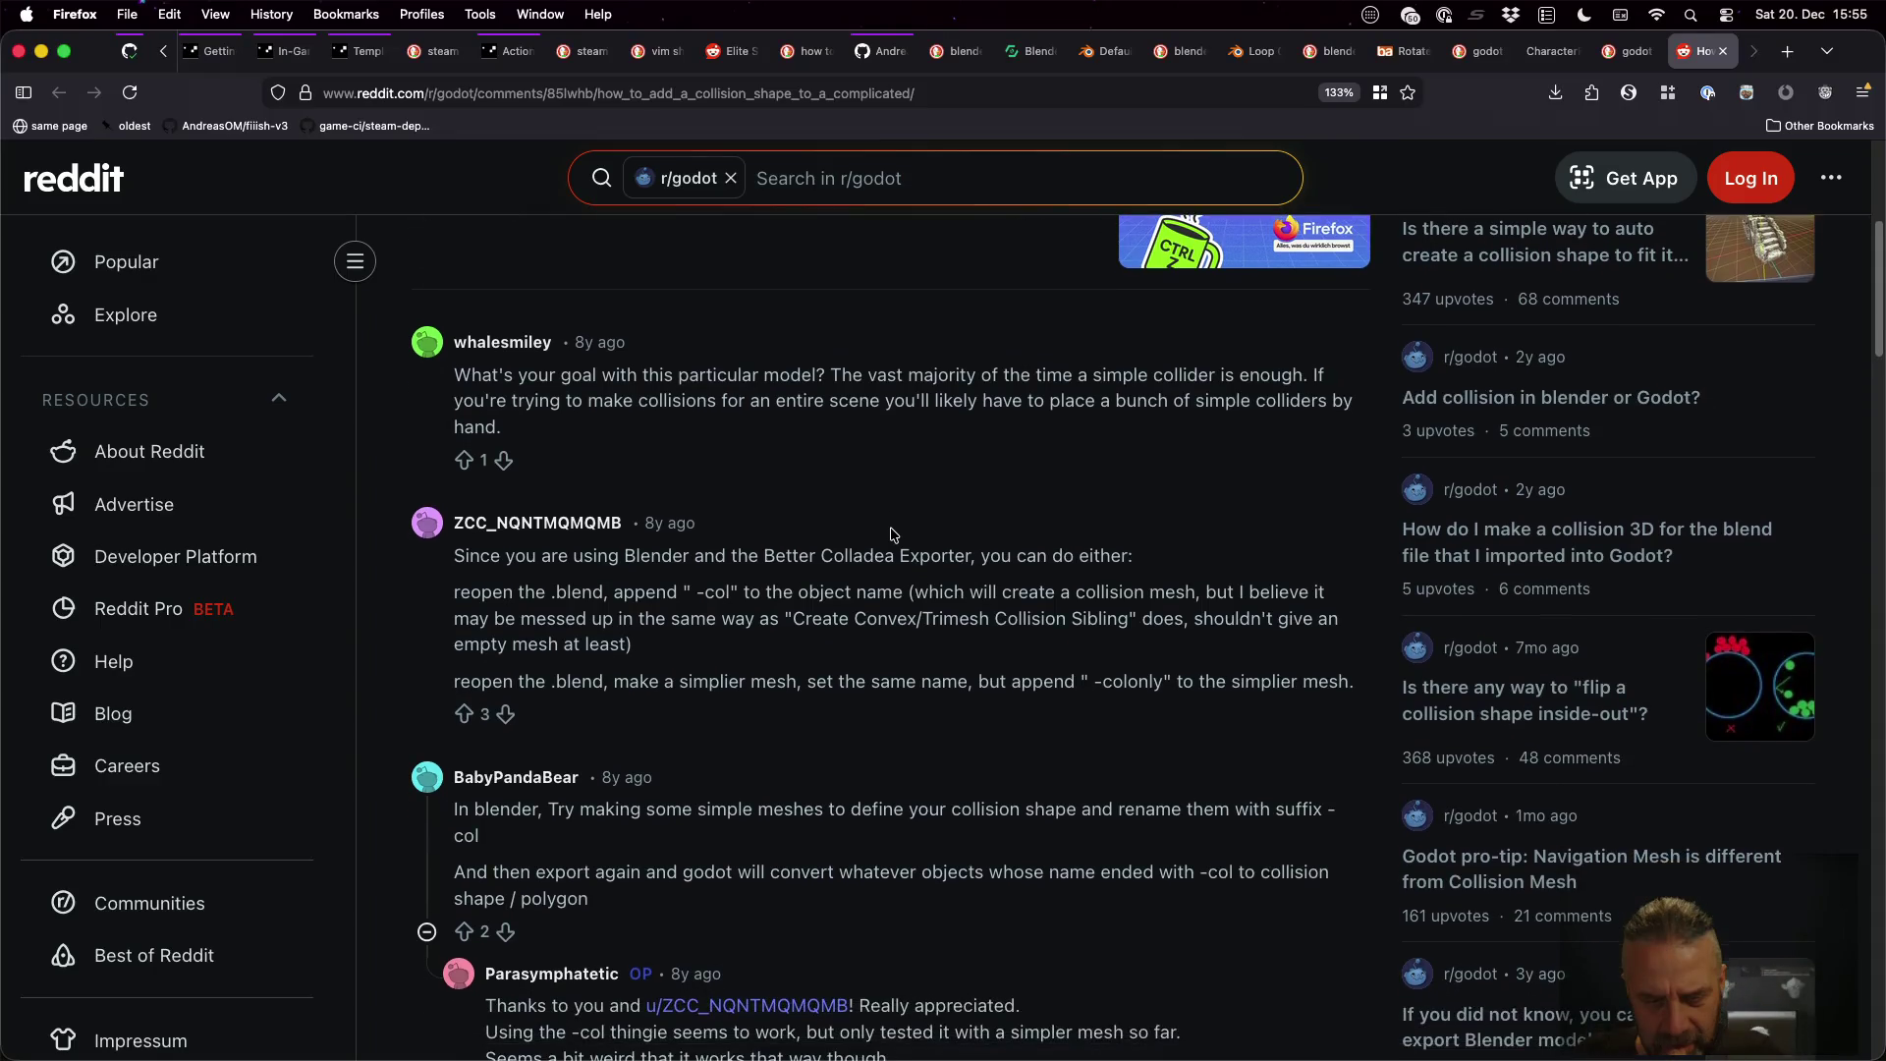
scroll(893, 534, "down", 2)
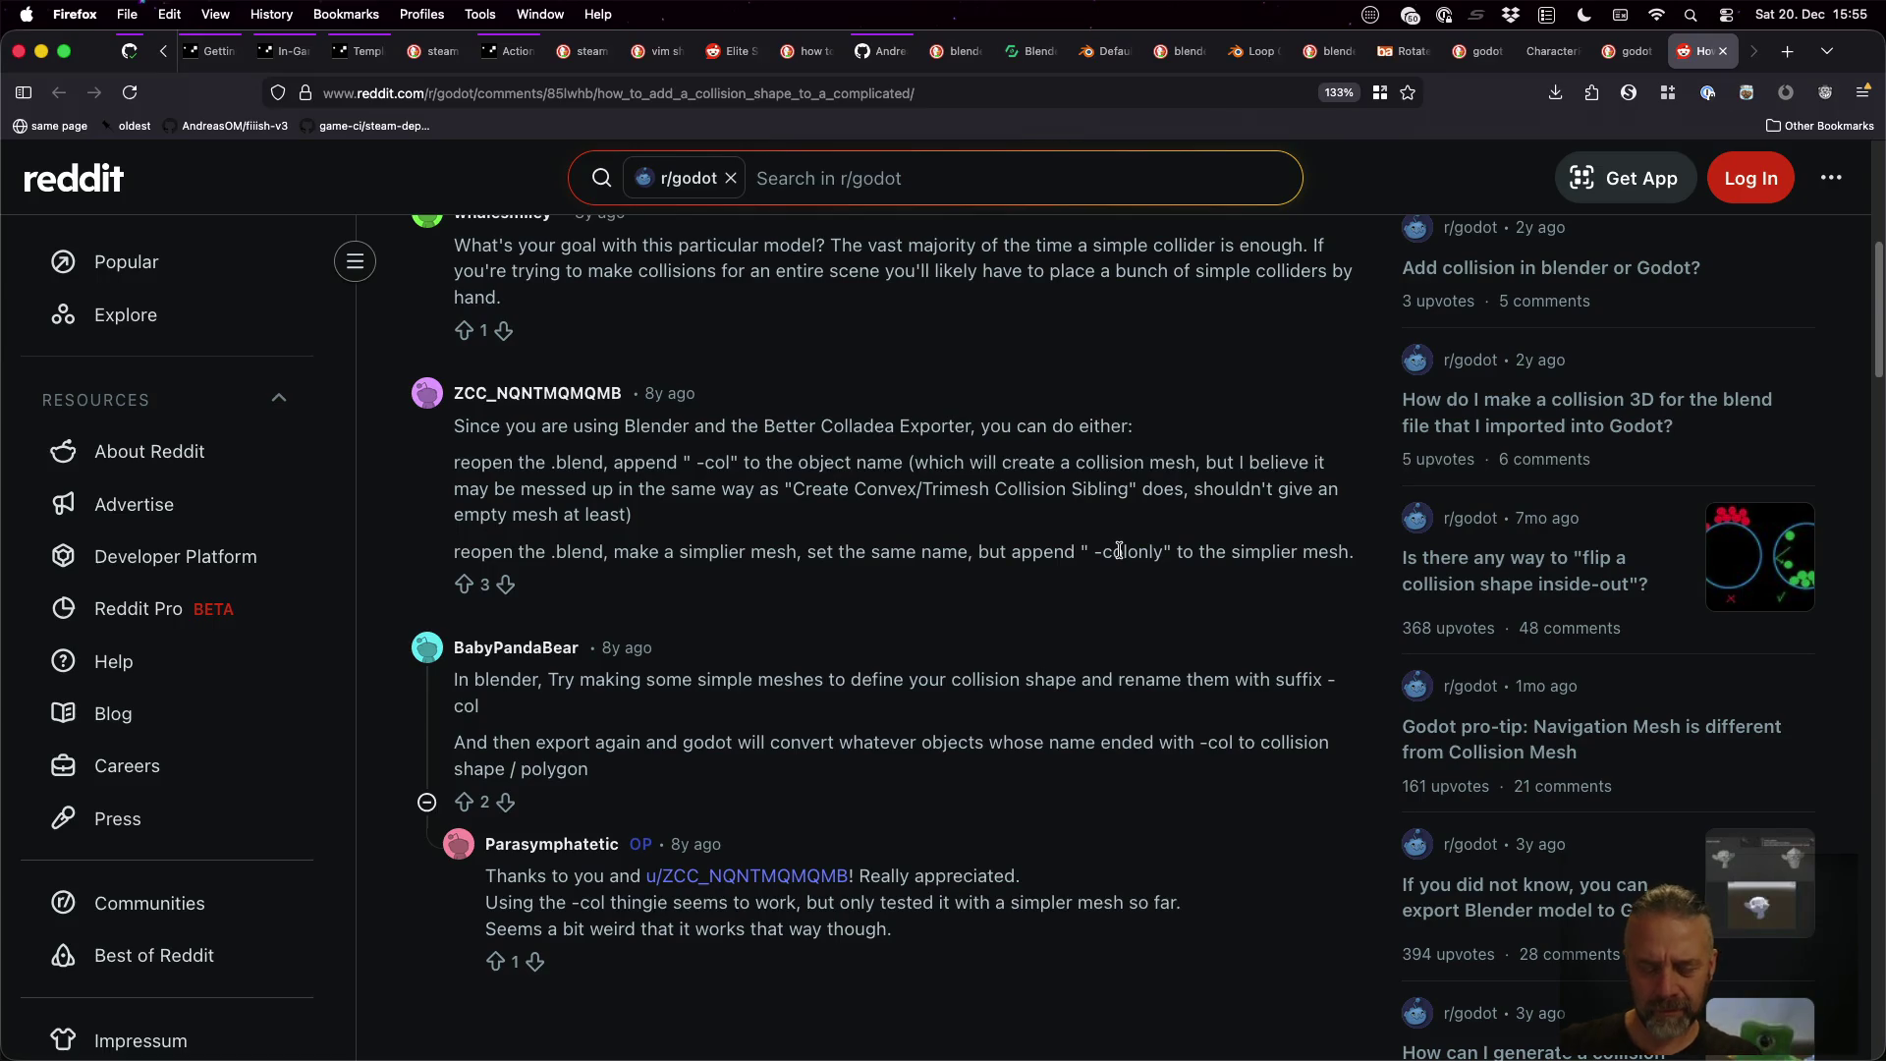
Search 'godot blender -col' and open the Reddit workflow guide and Blender-Godot Pipeline in background tabs
key("ctrl+t")
type("godot ")
type("blender ")
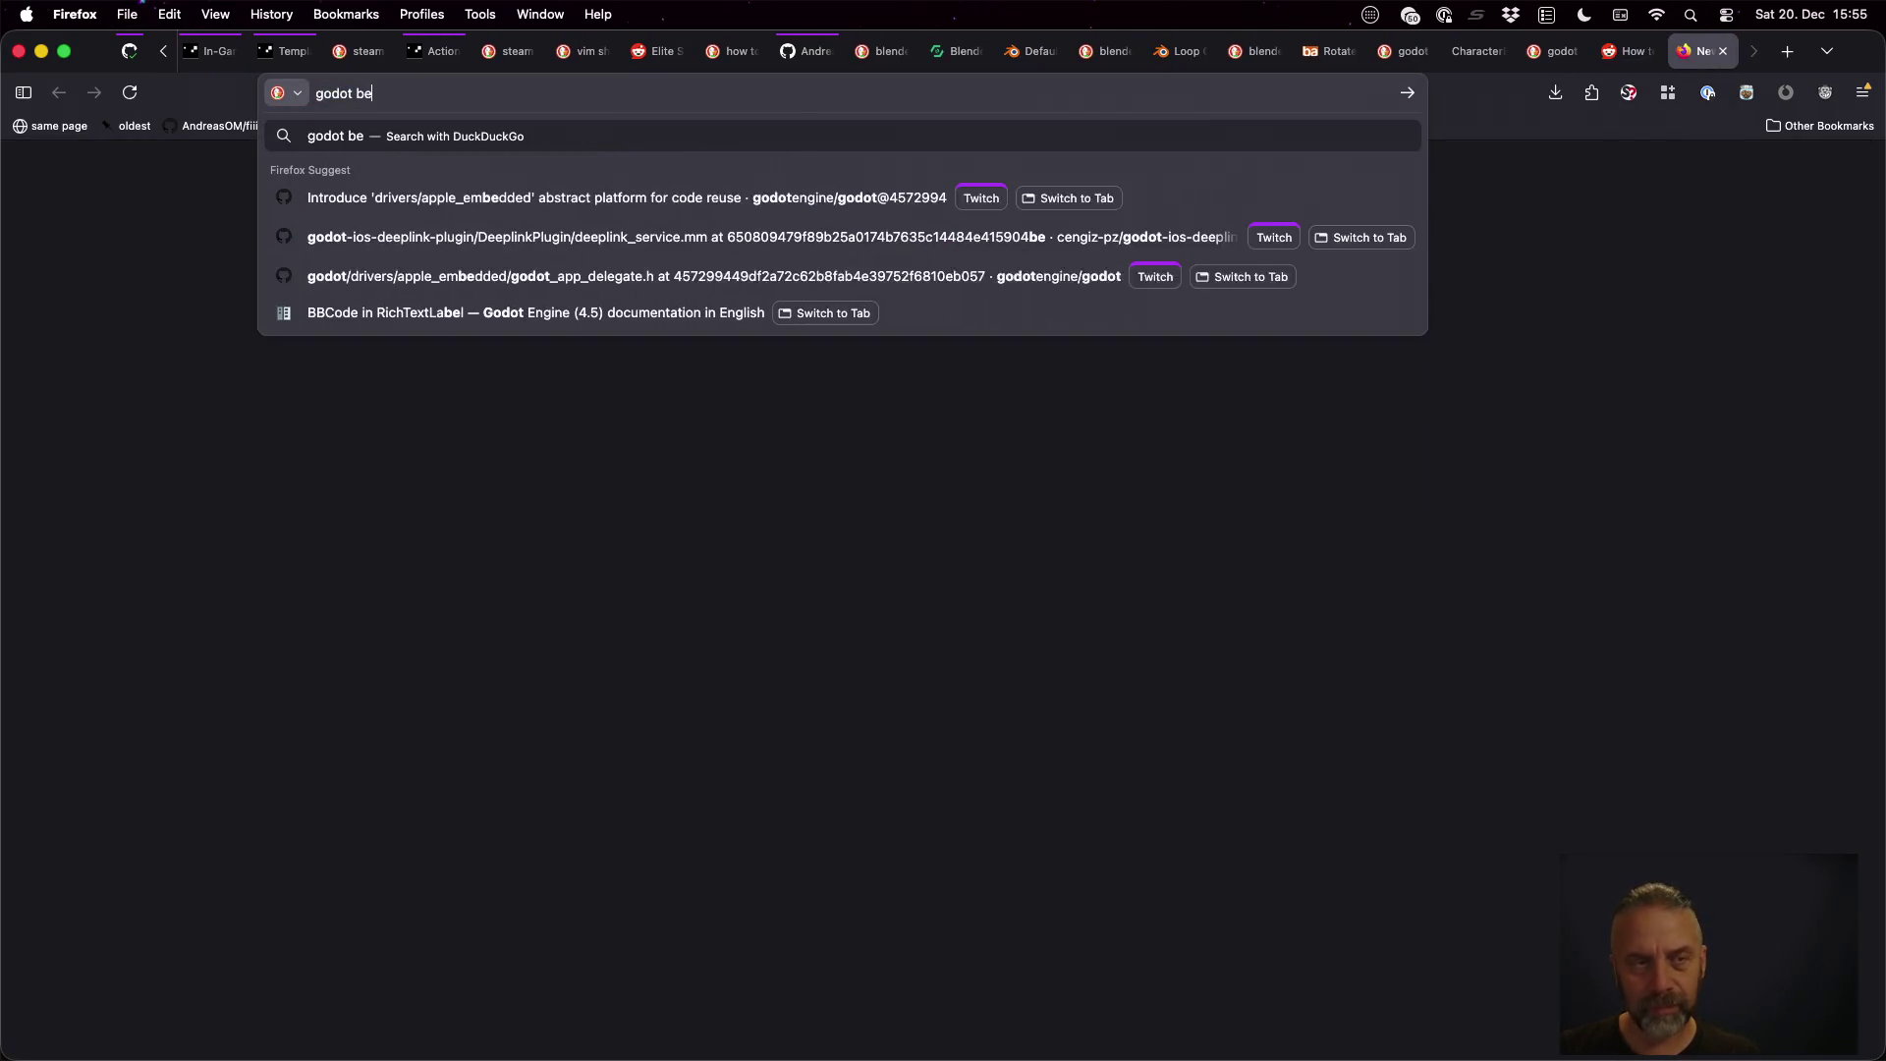
type("-col")
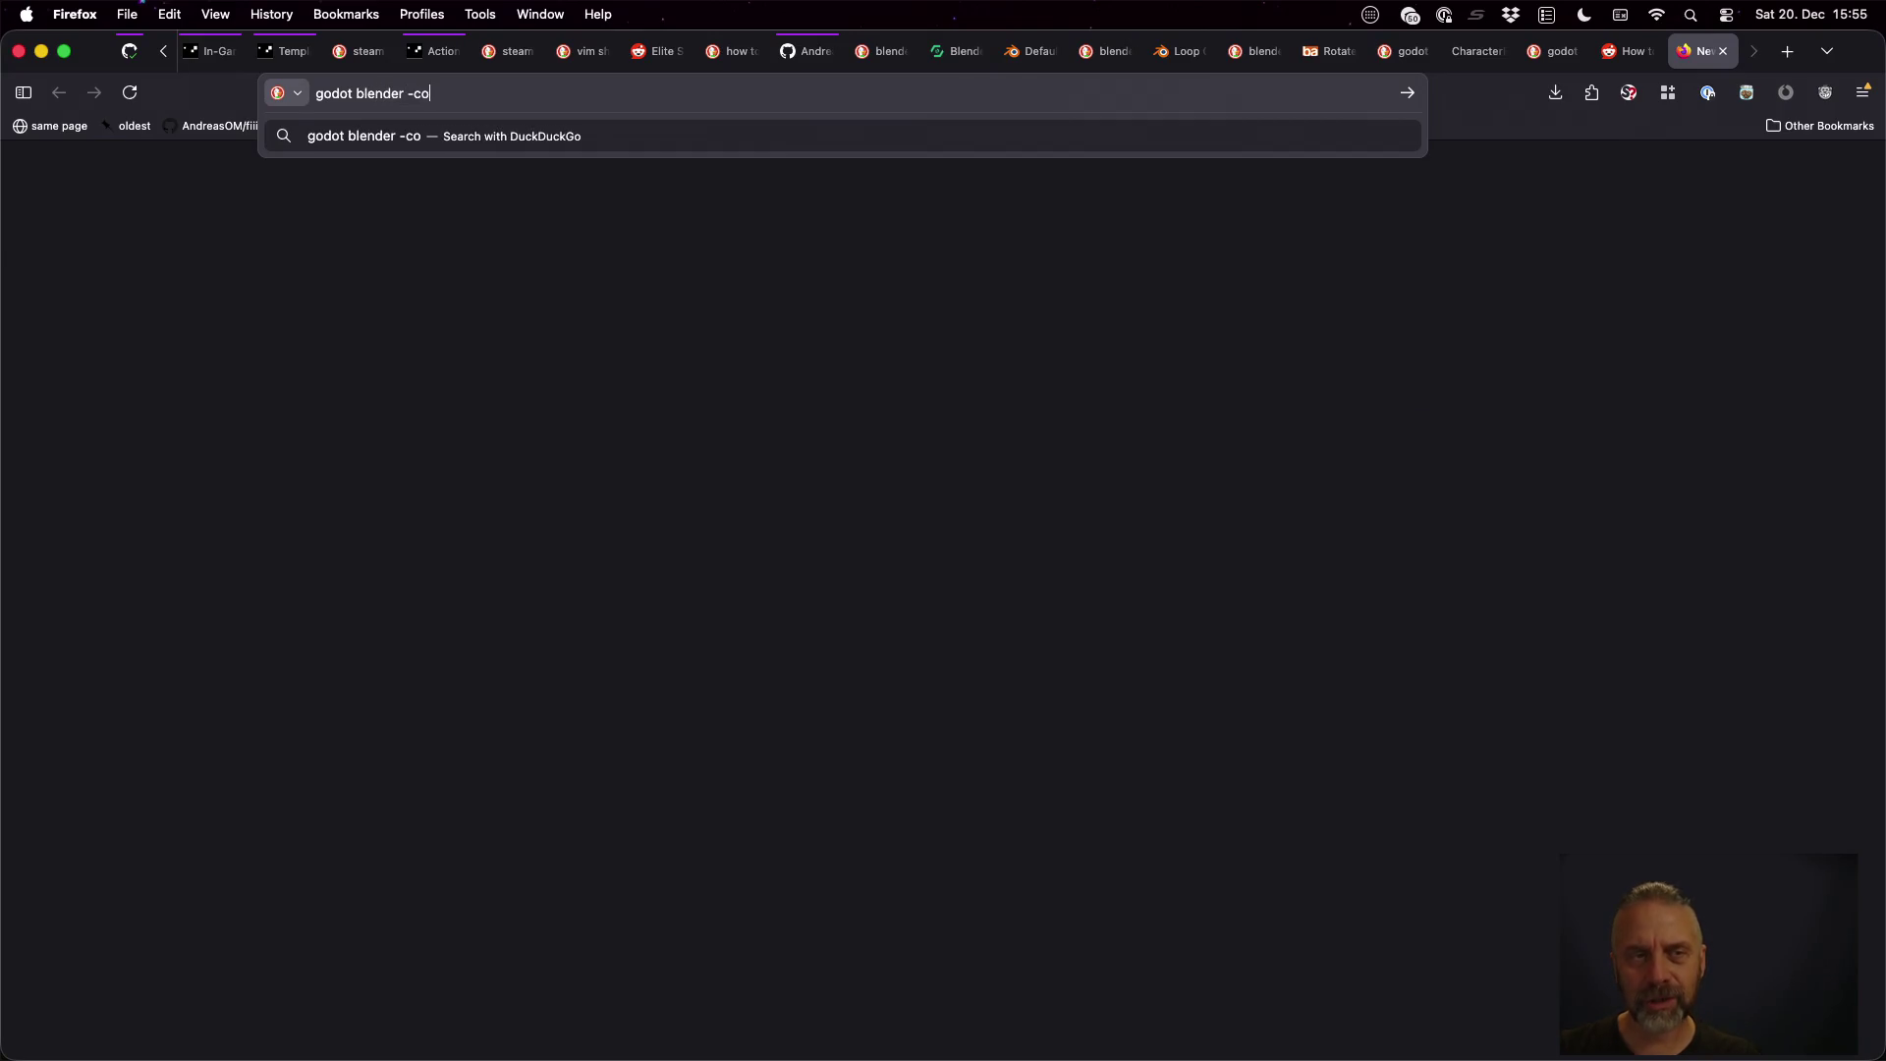
key("Return")
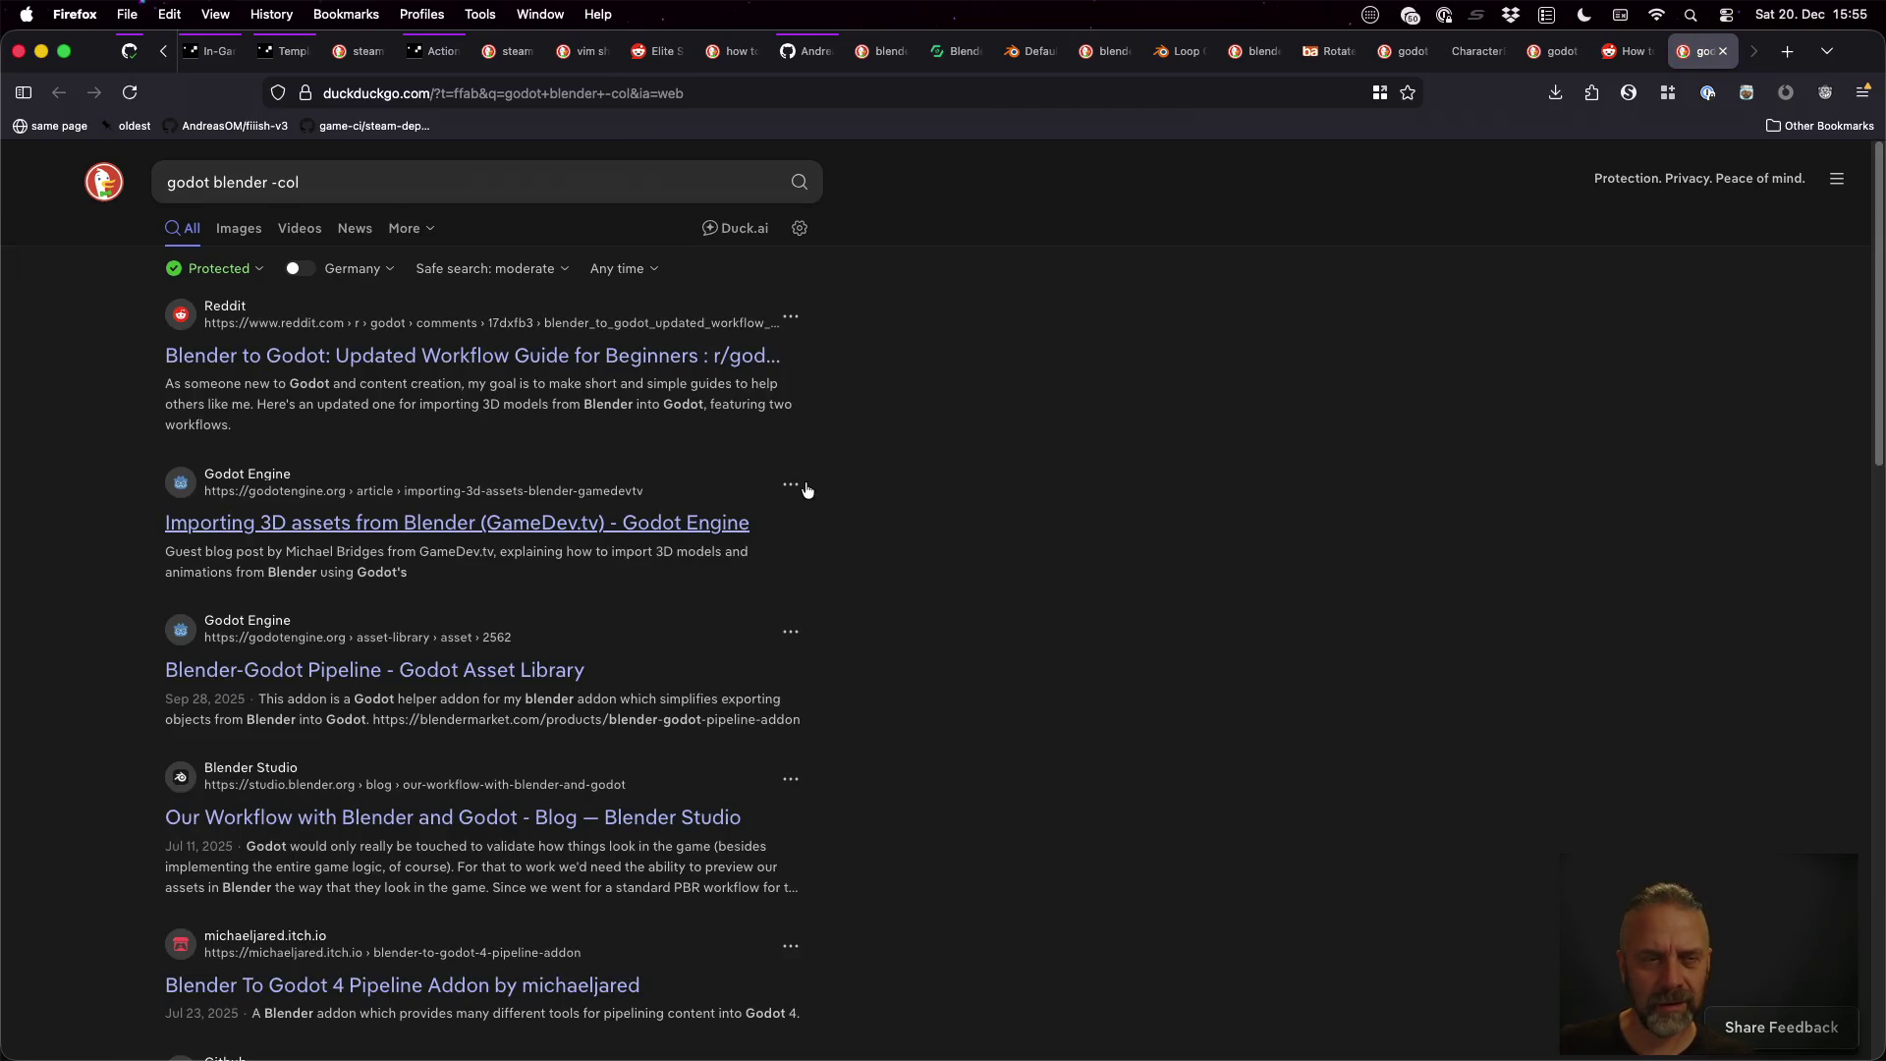
left_click(604, 363, "super")
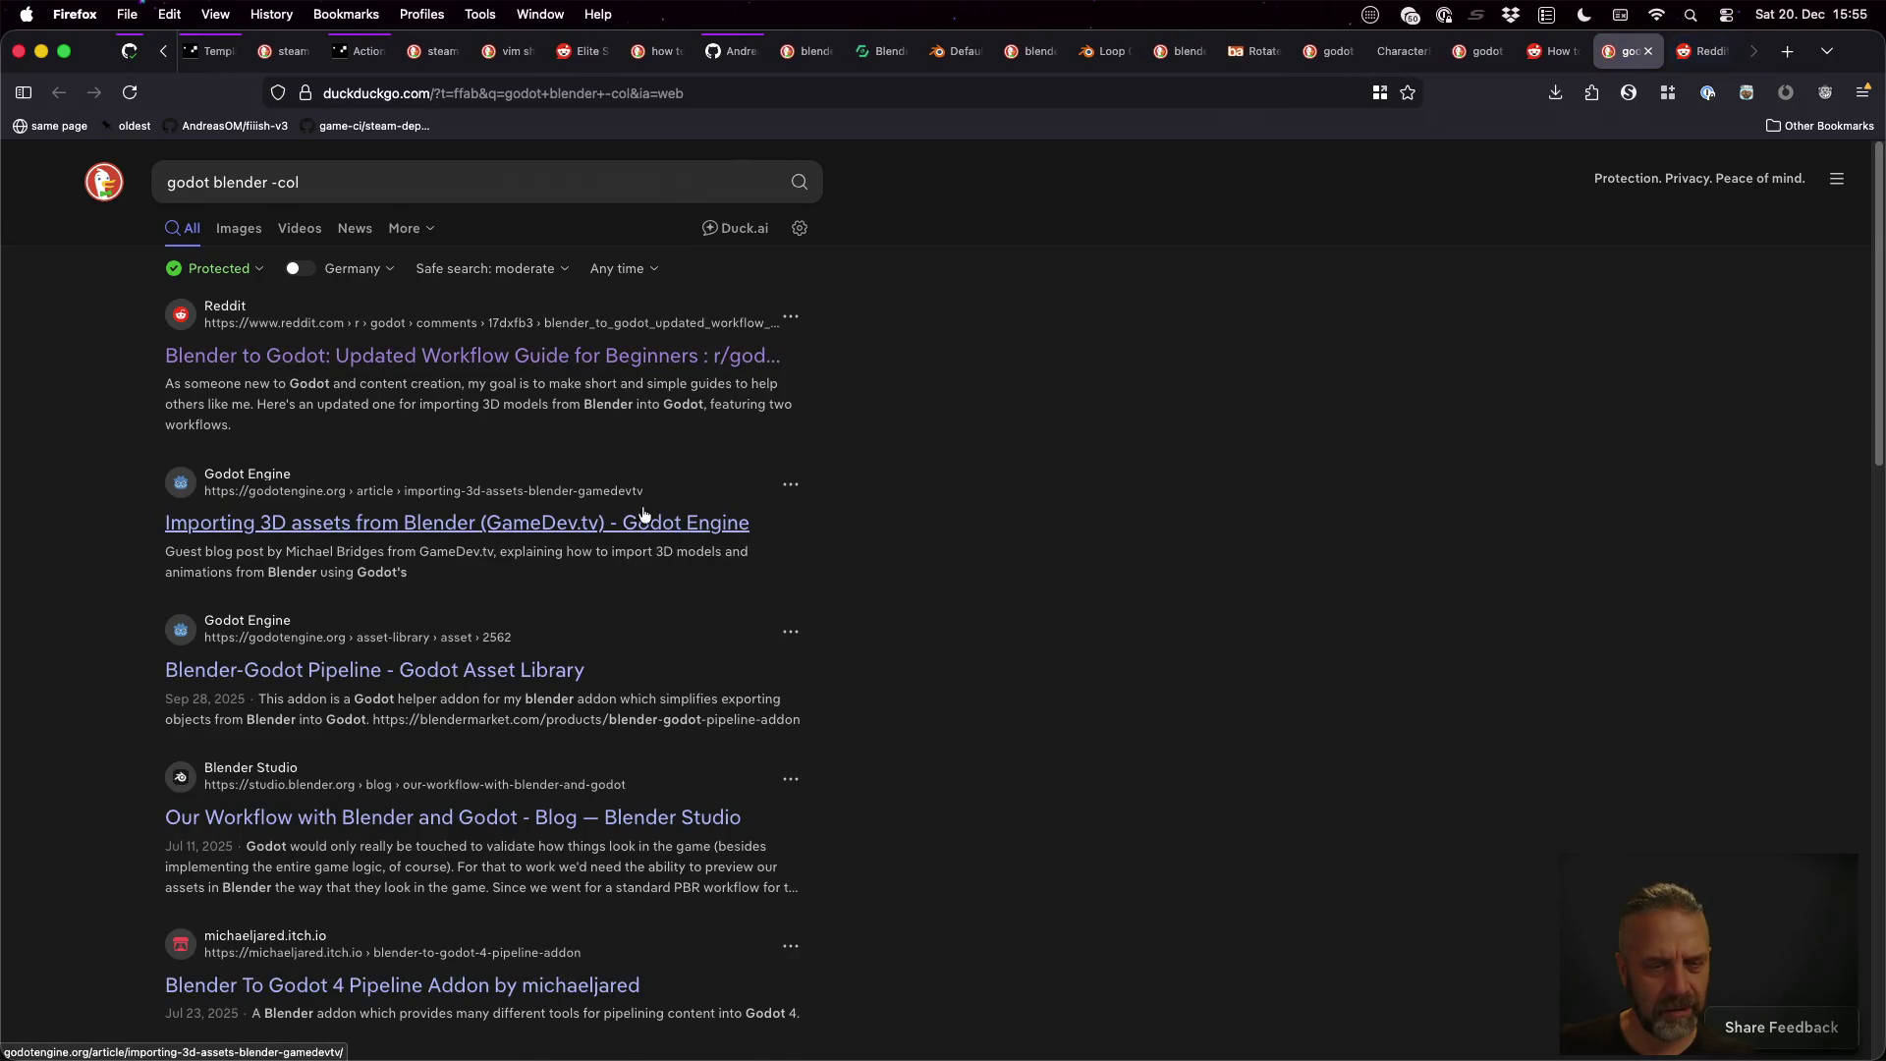
left_click(525, 673, "super")
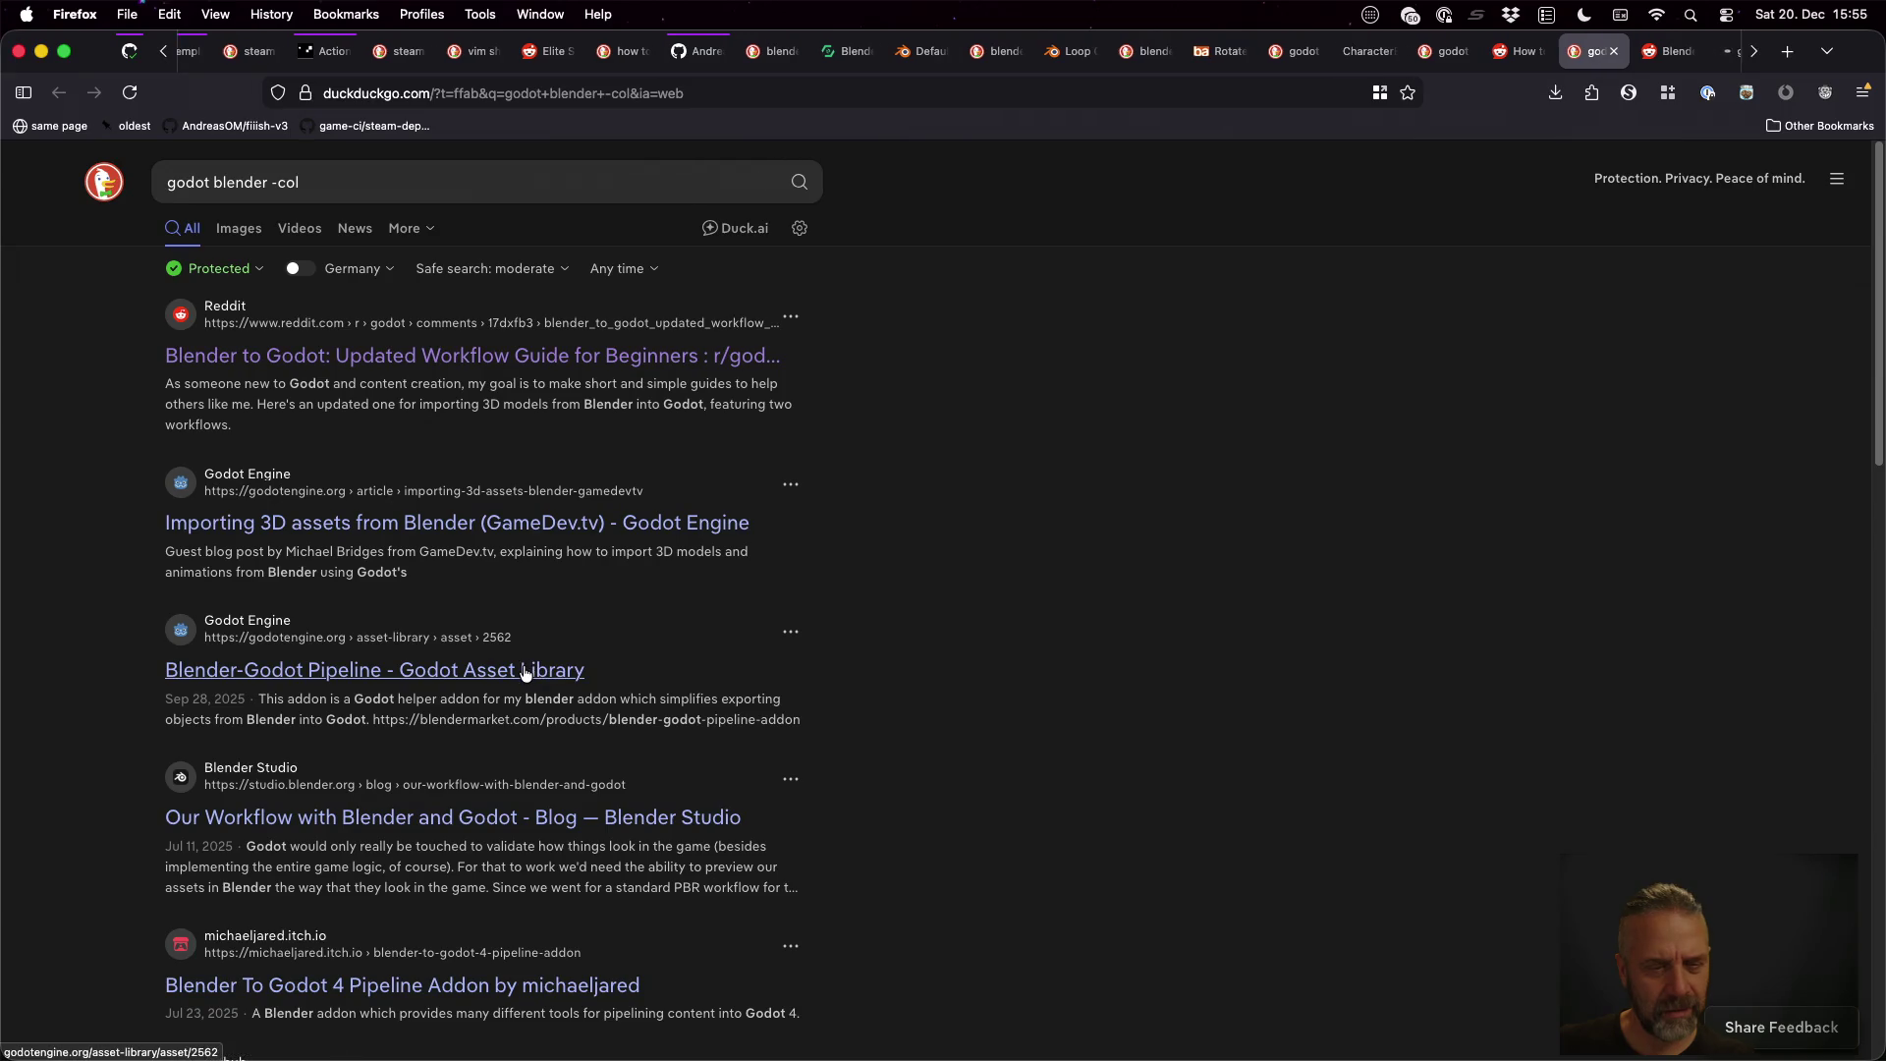
Find '-col' in the Reddit workflow guide and open its linked 3D models in Godot post
key("ctrl+Tab")
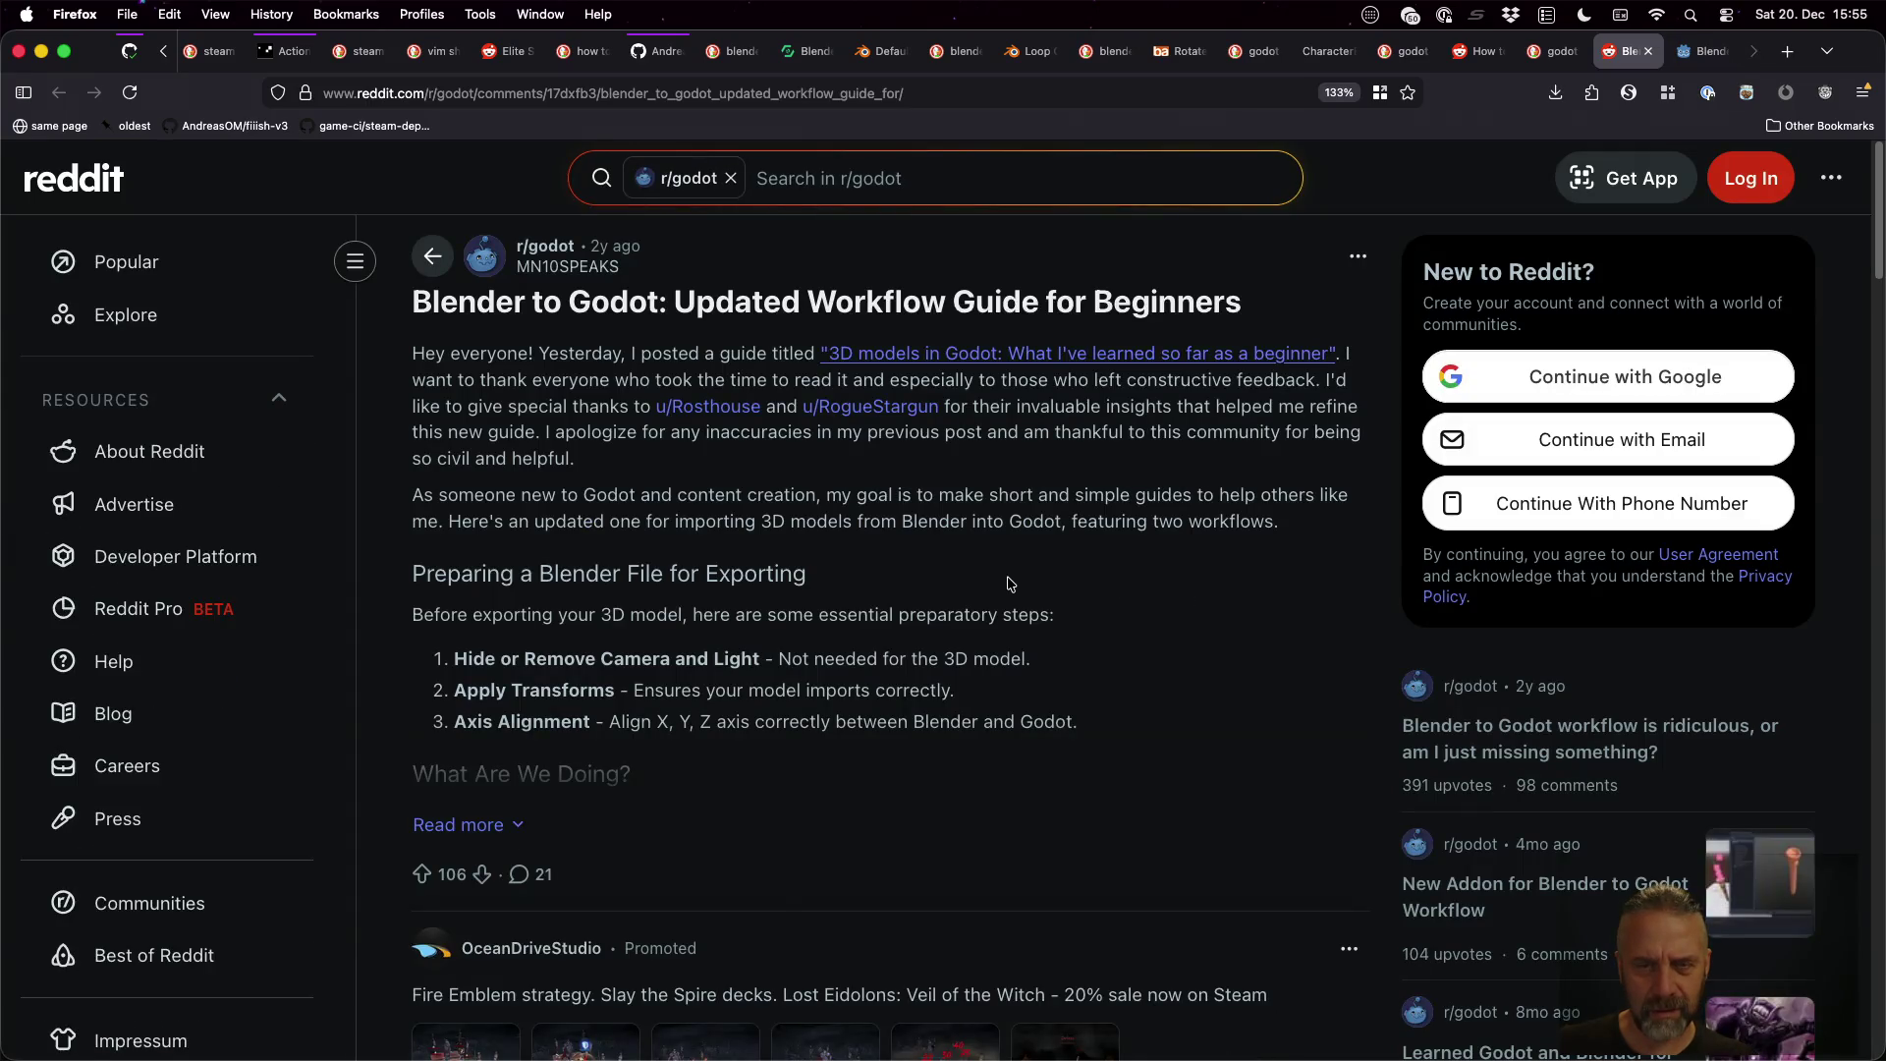
scroll(1009, 583, "down", 10)
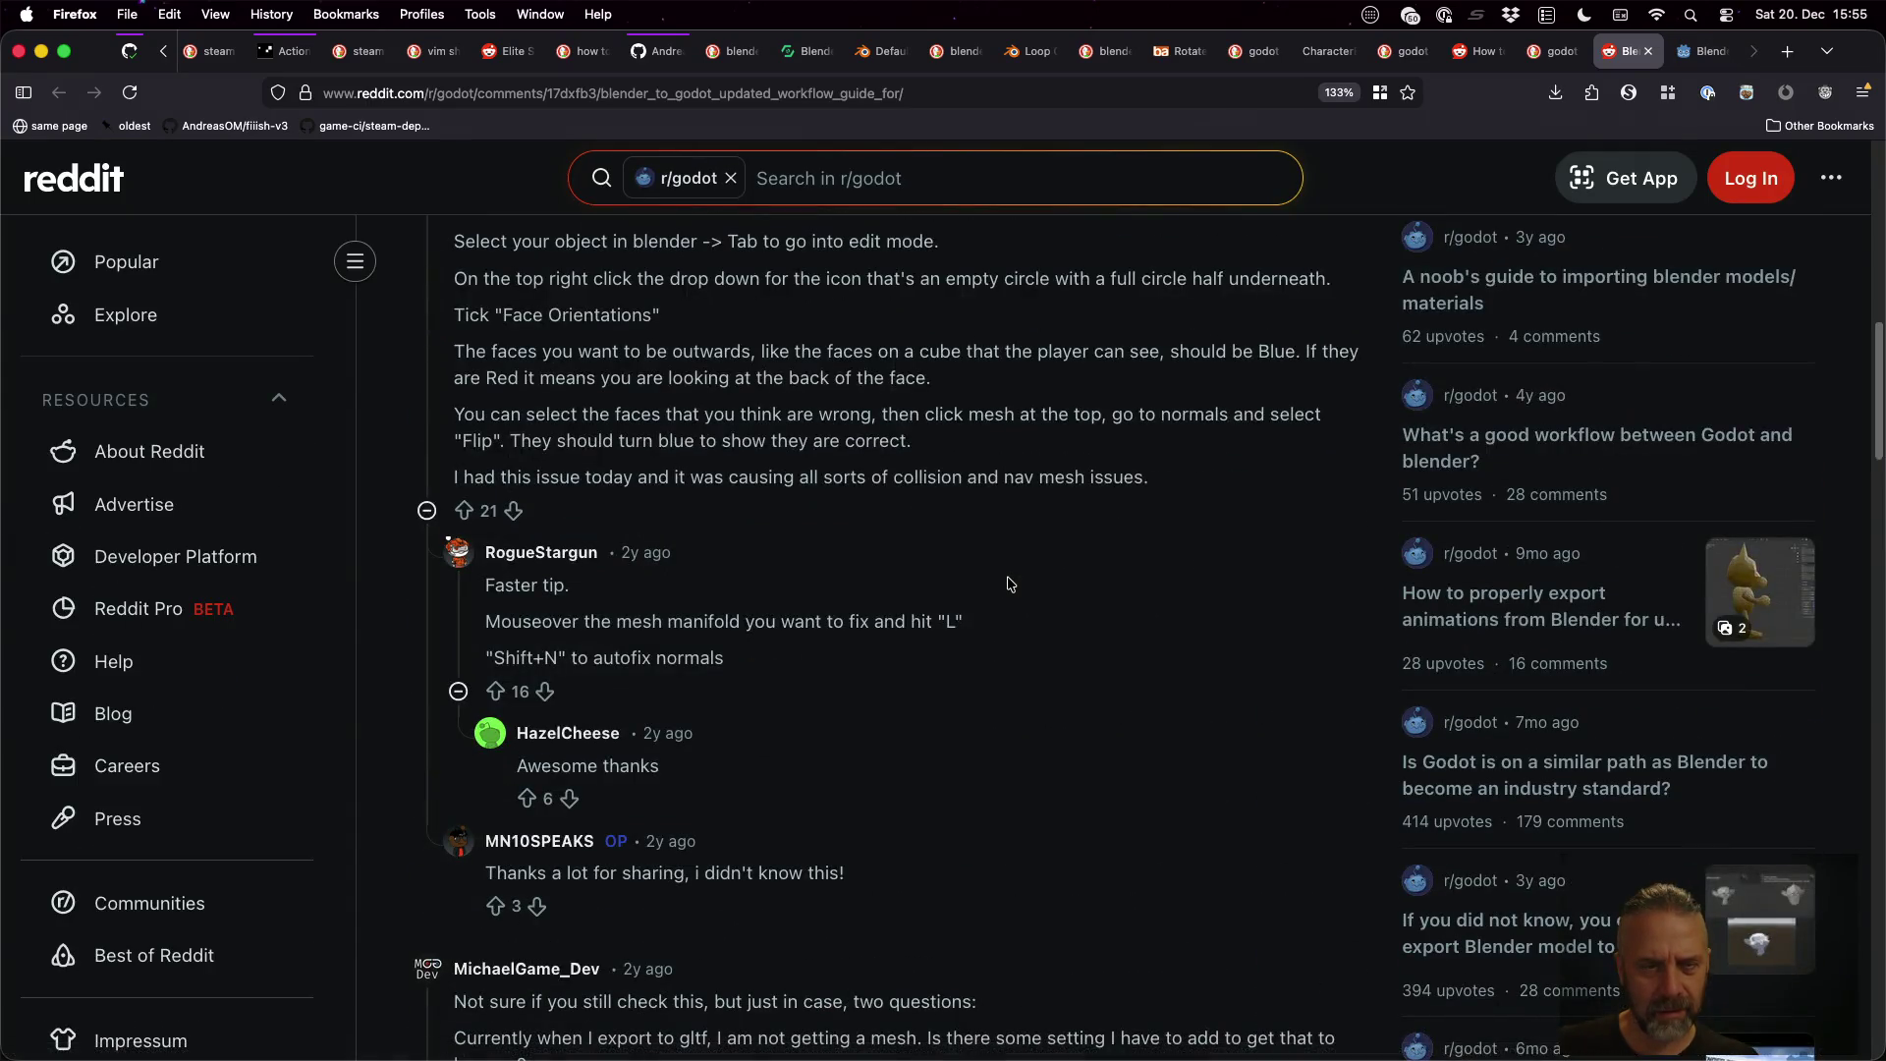
key("super+f")
type("-col")
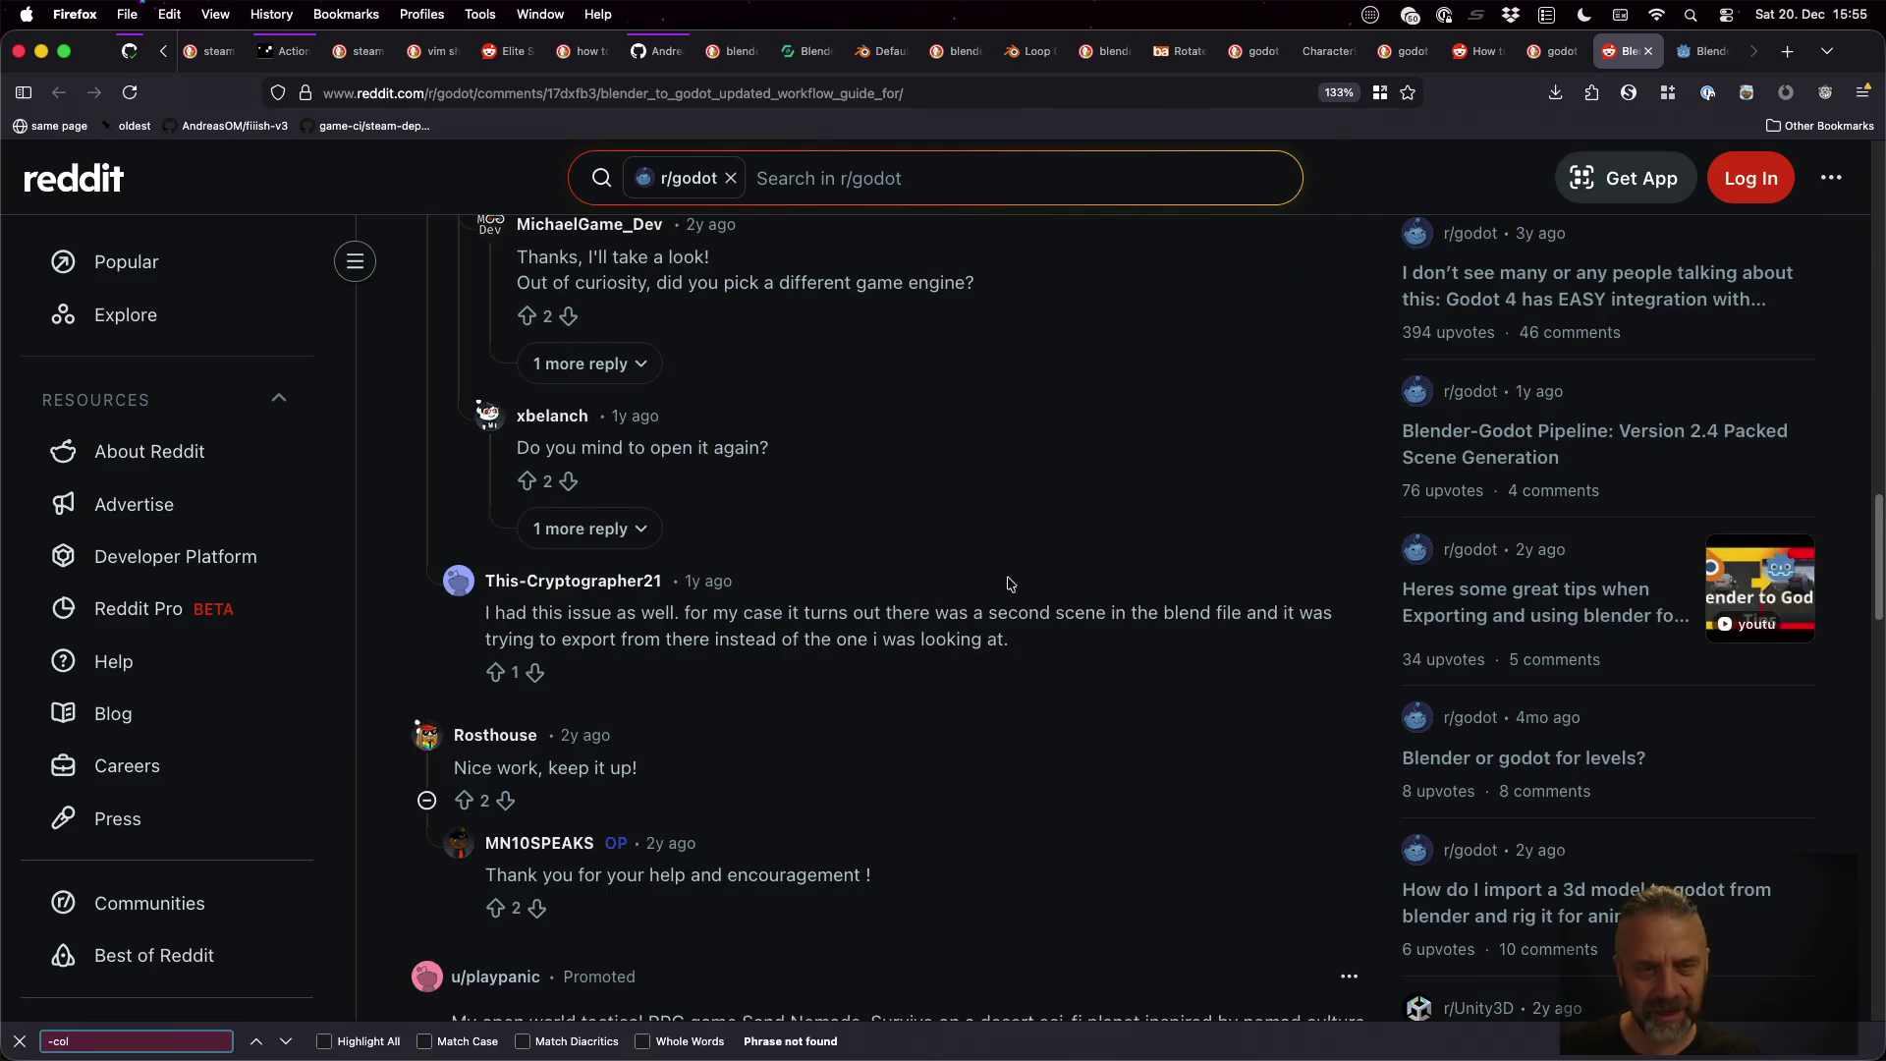
scroll(1110, 520, "up", 15)
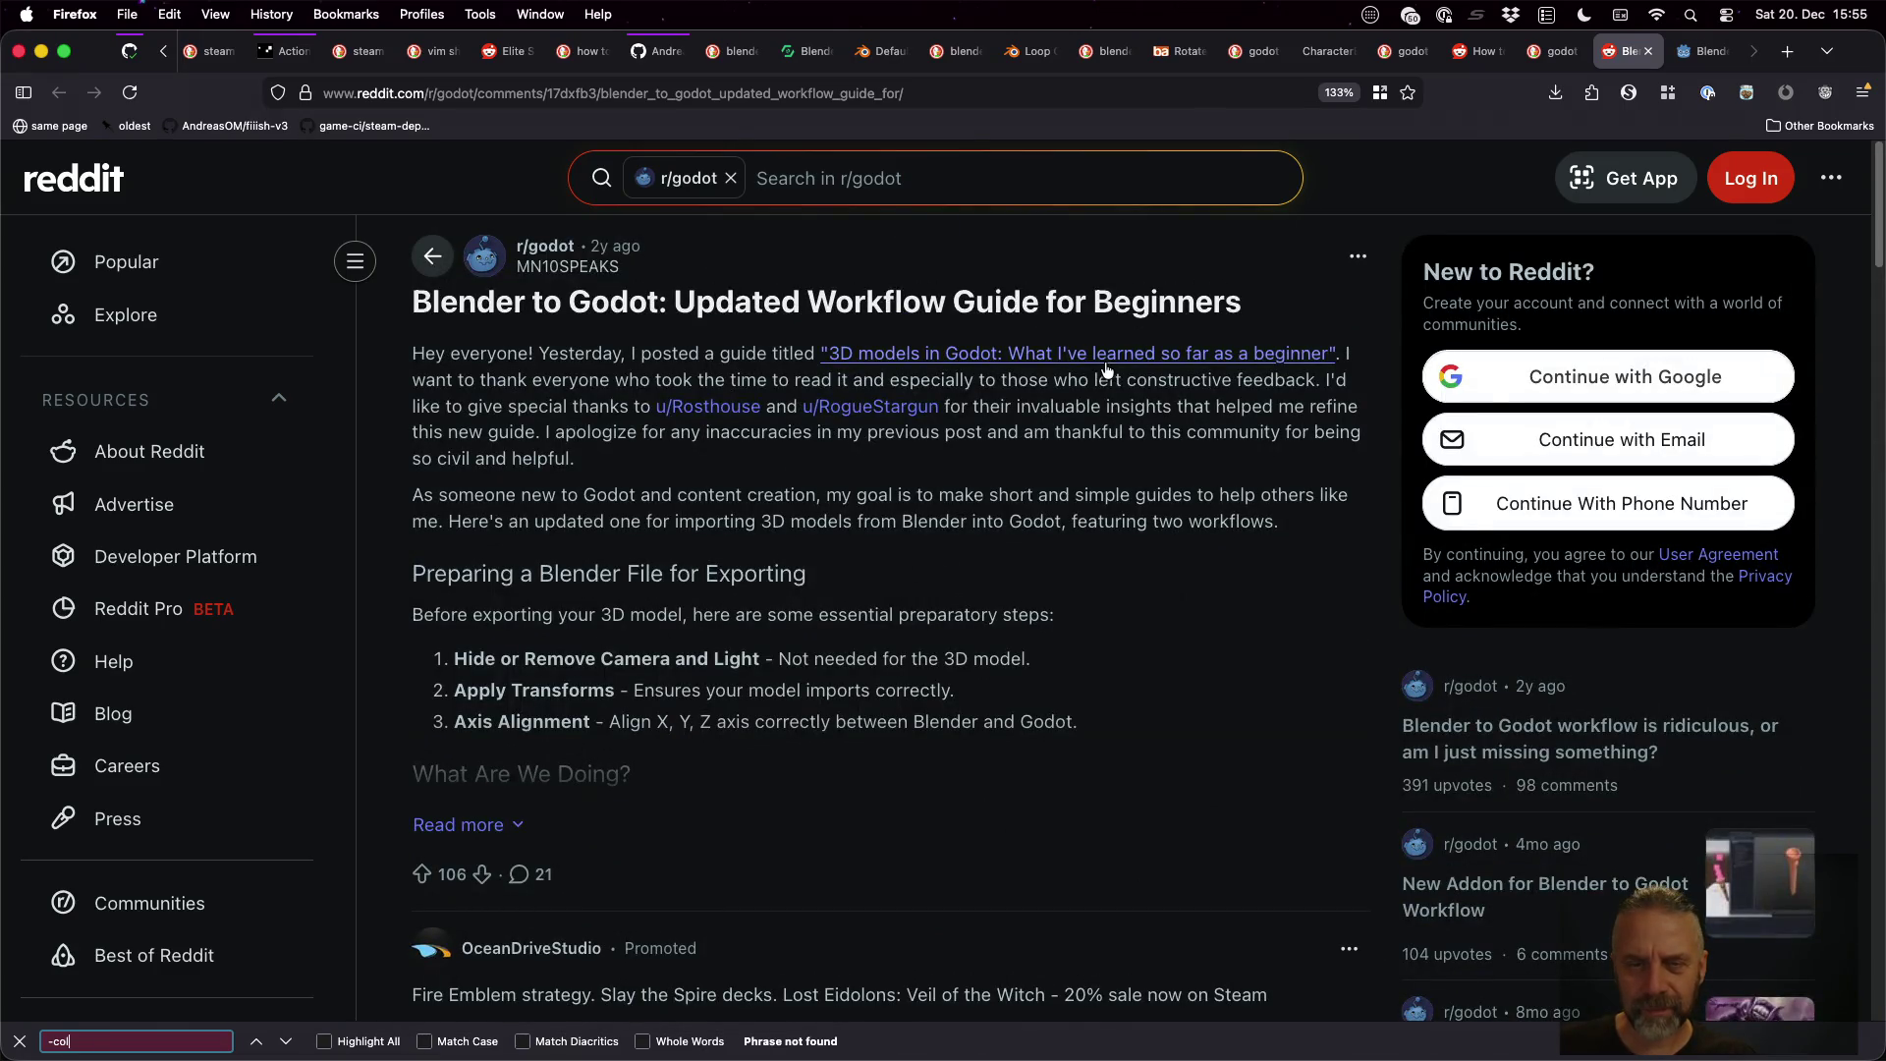
left_click(1107, 369)
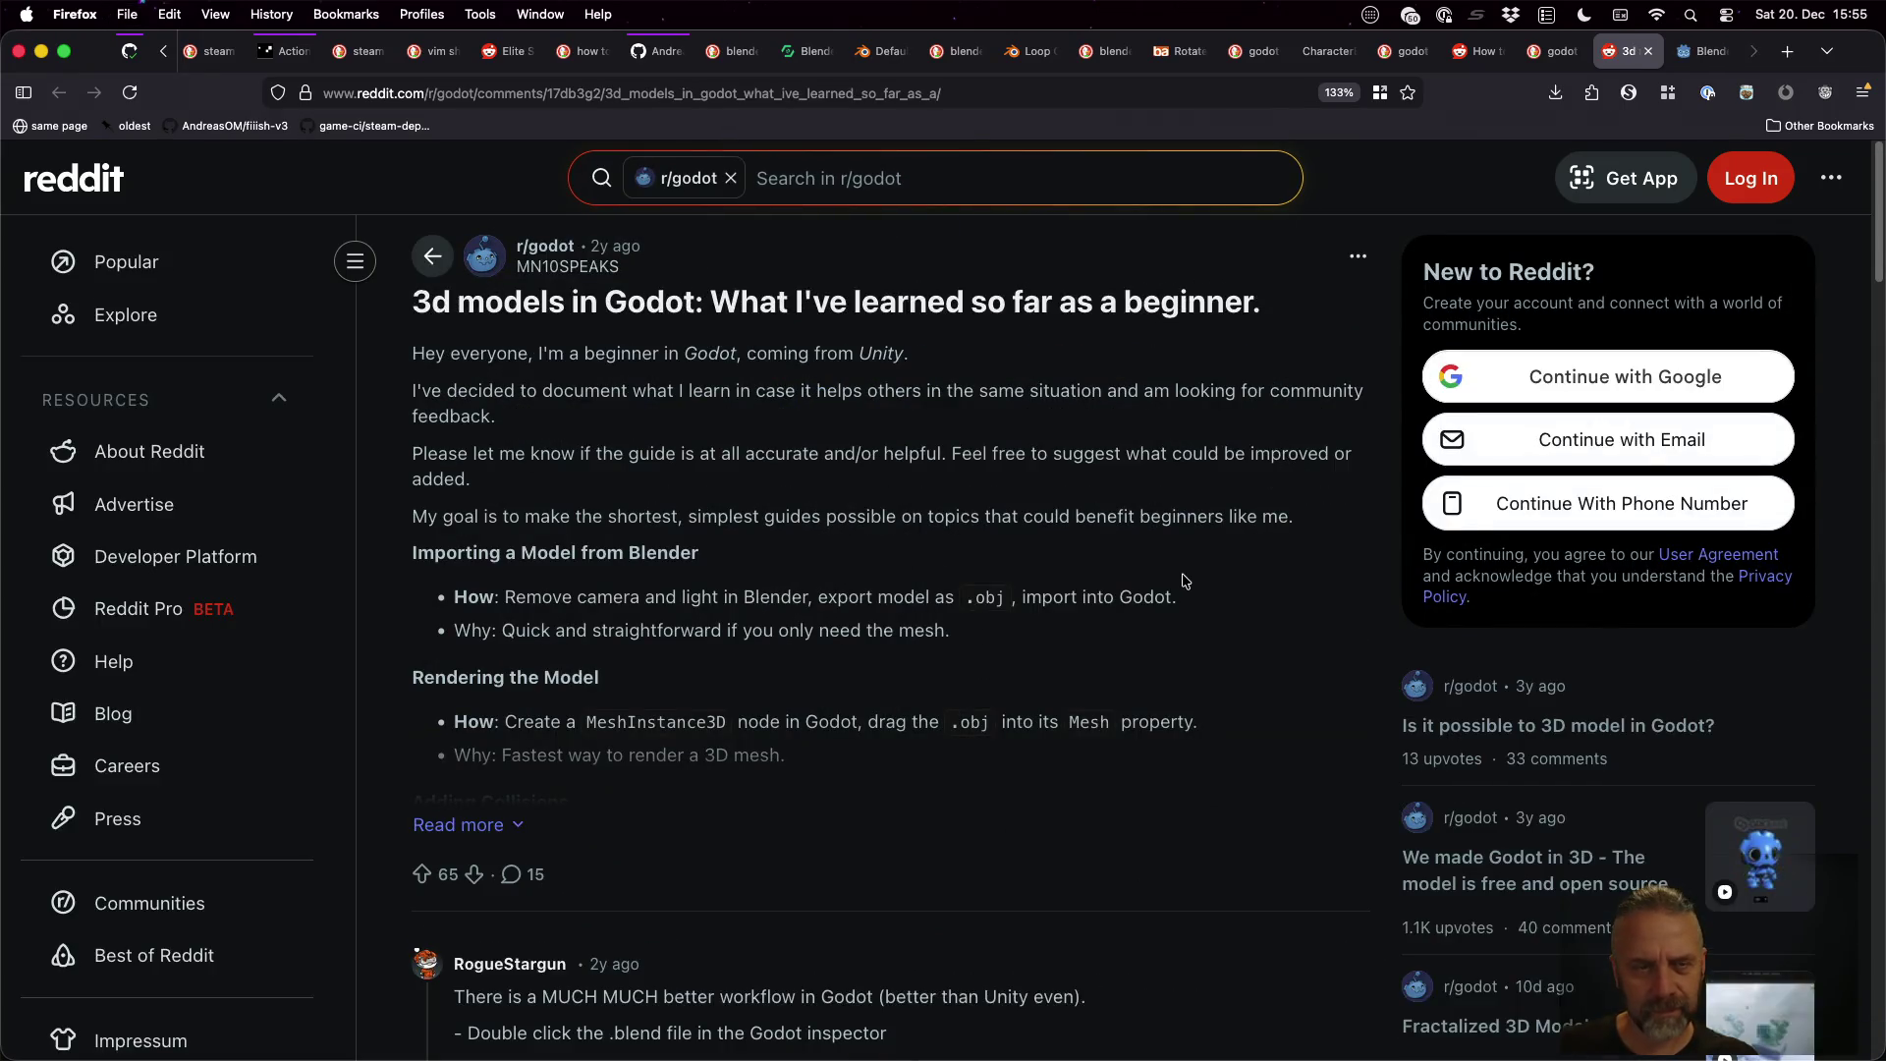
scroll(1185, 580, "down", 7)
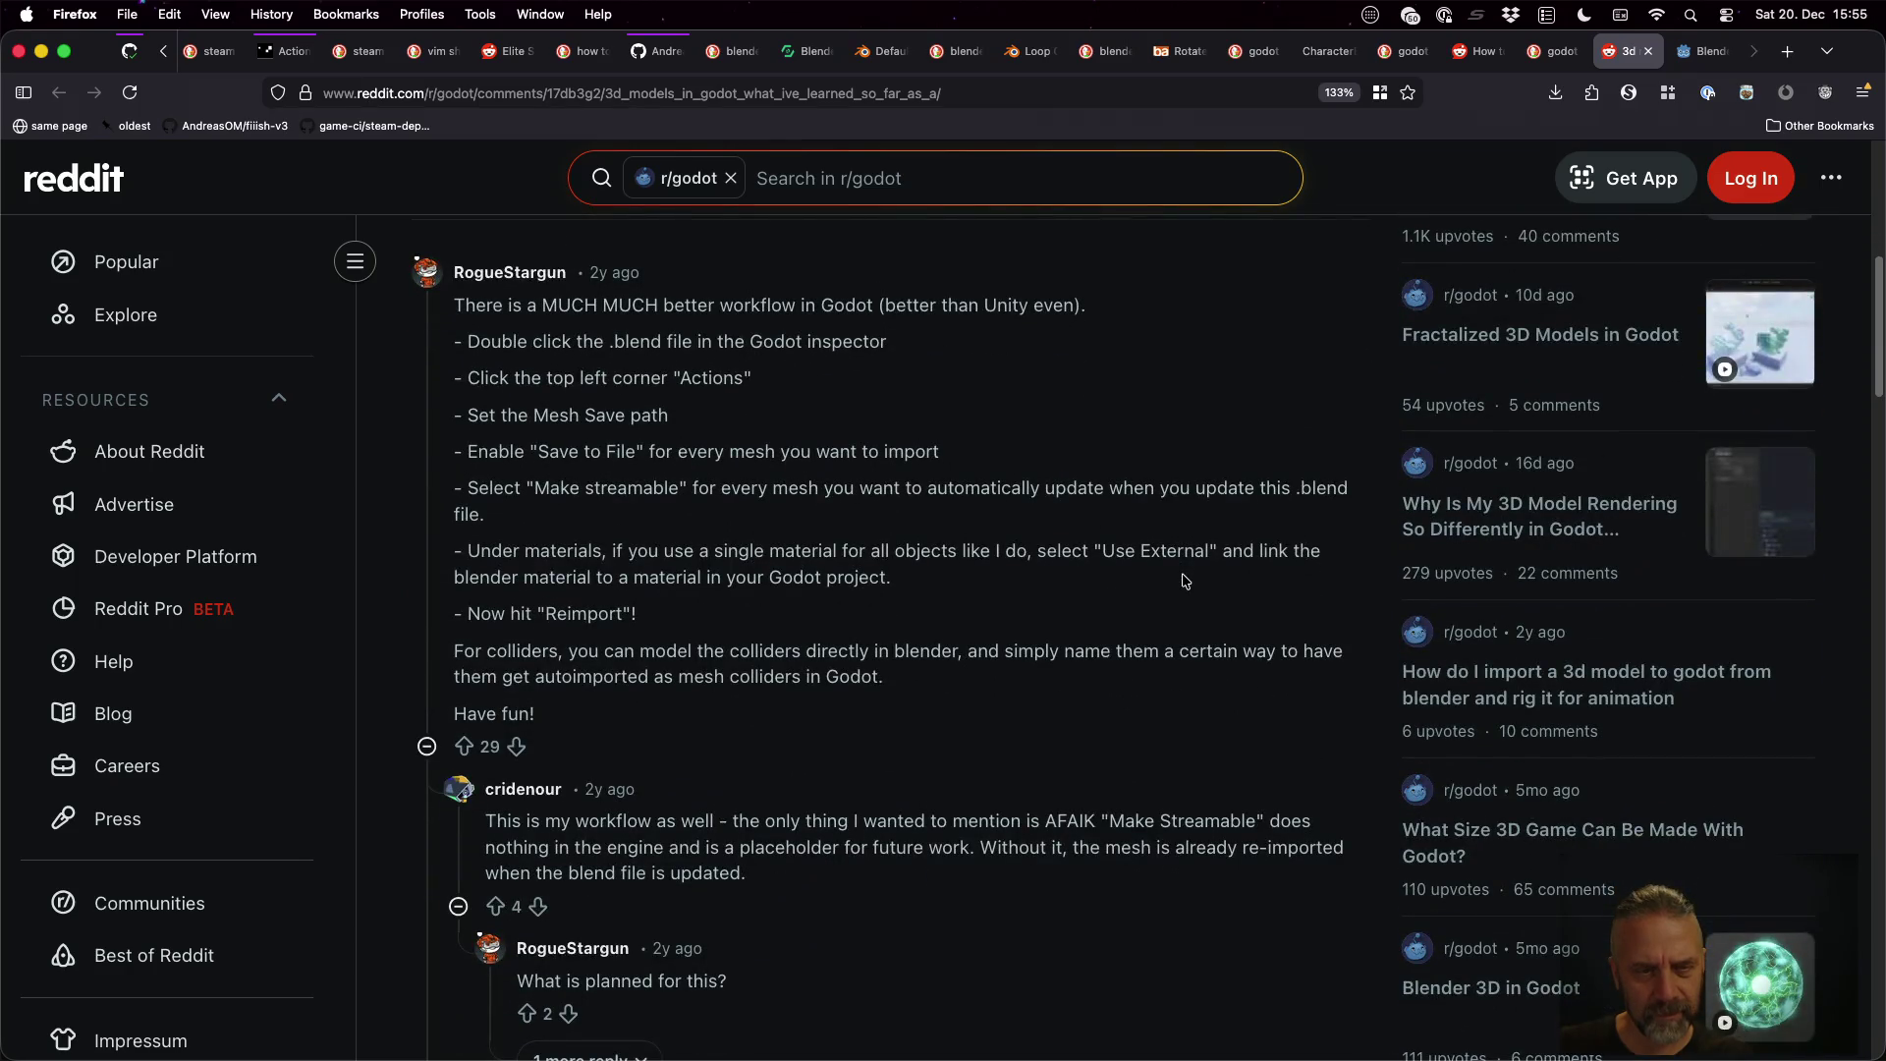
Close the post and Asset Library tabs, skim the search results, then close that tab
key("super+w")
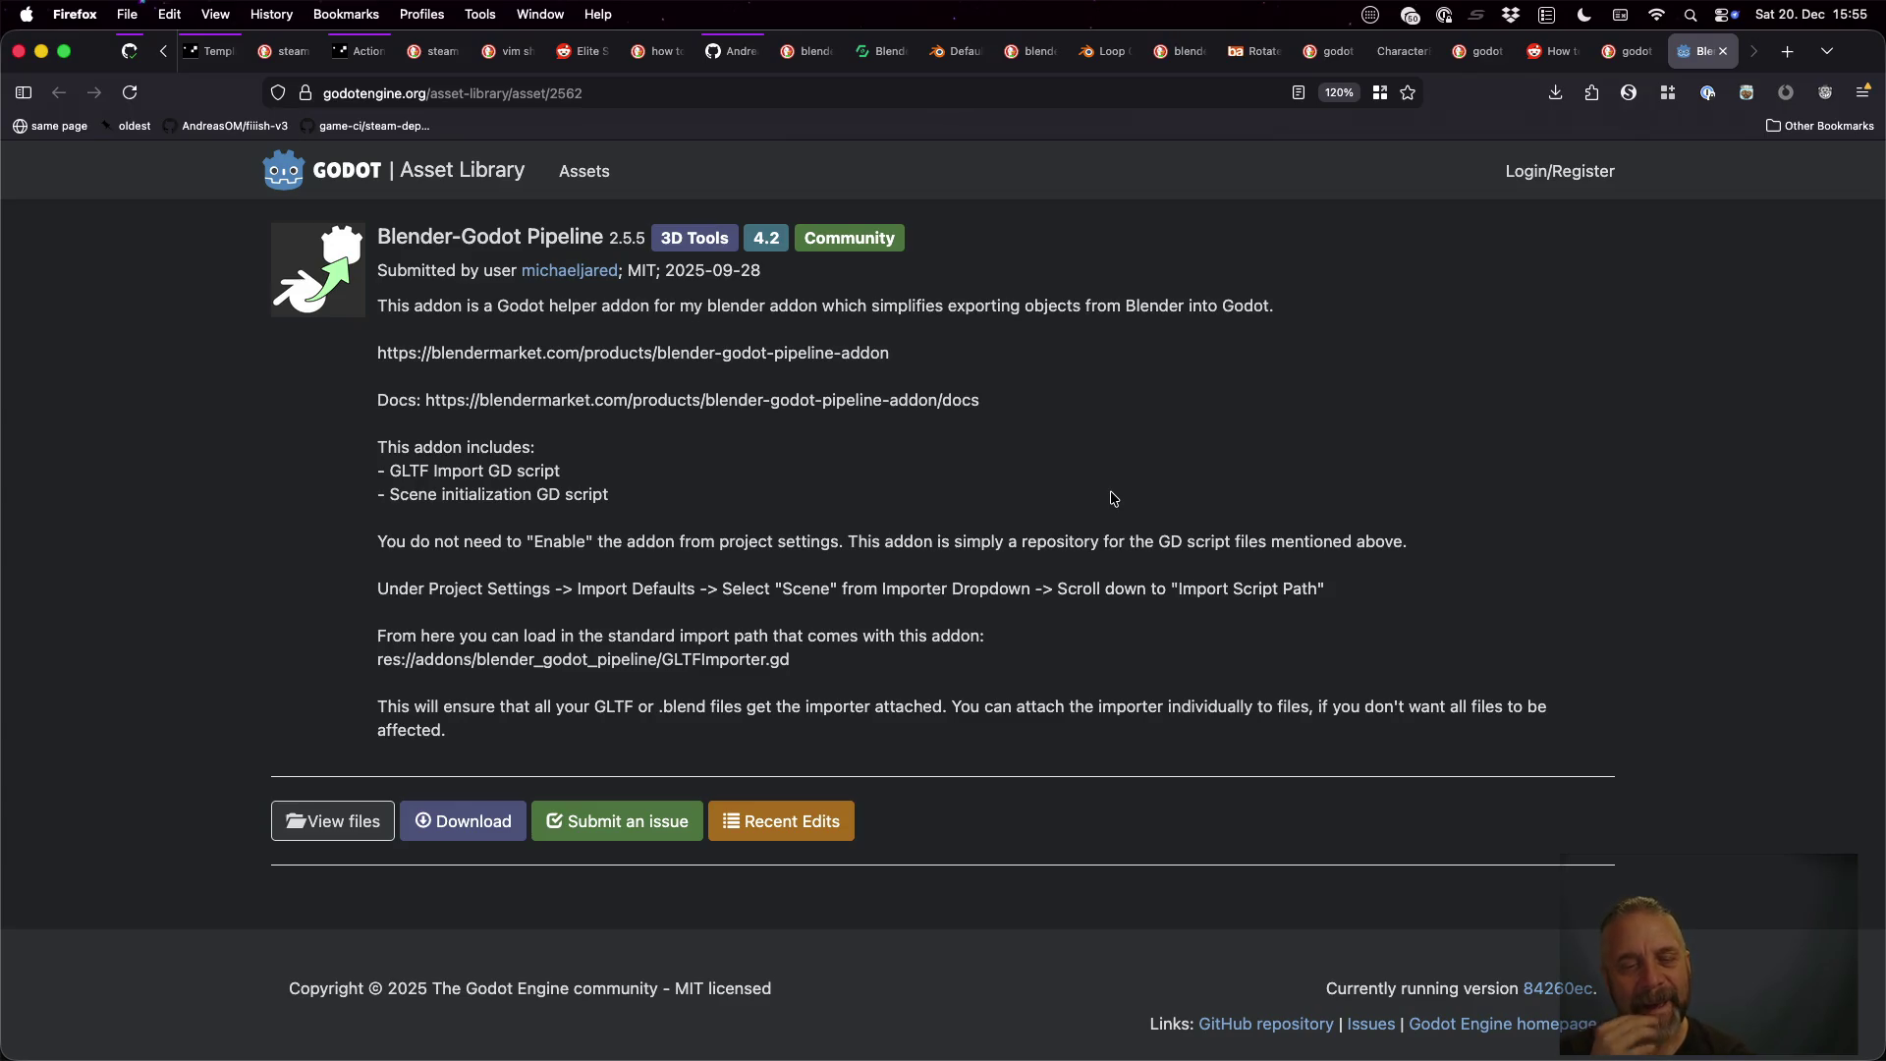
key("super+w")
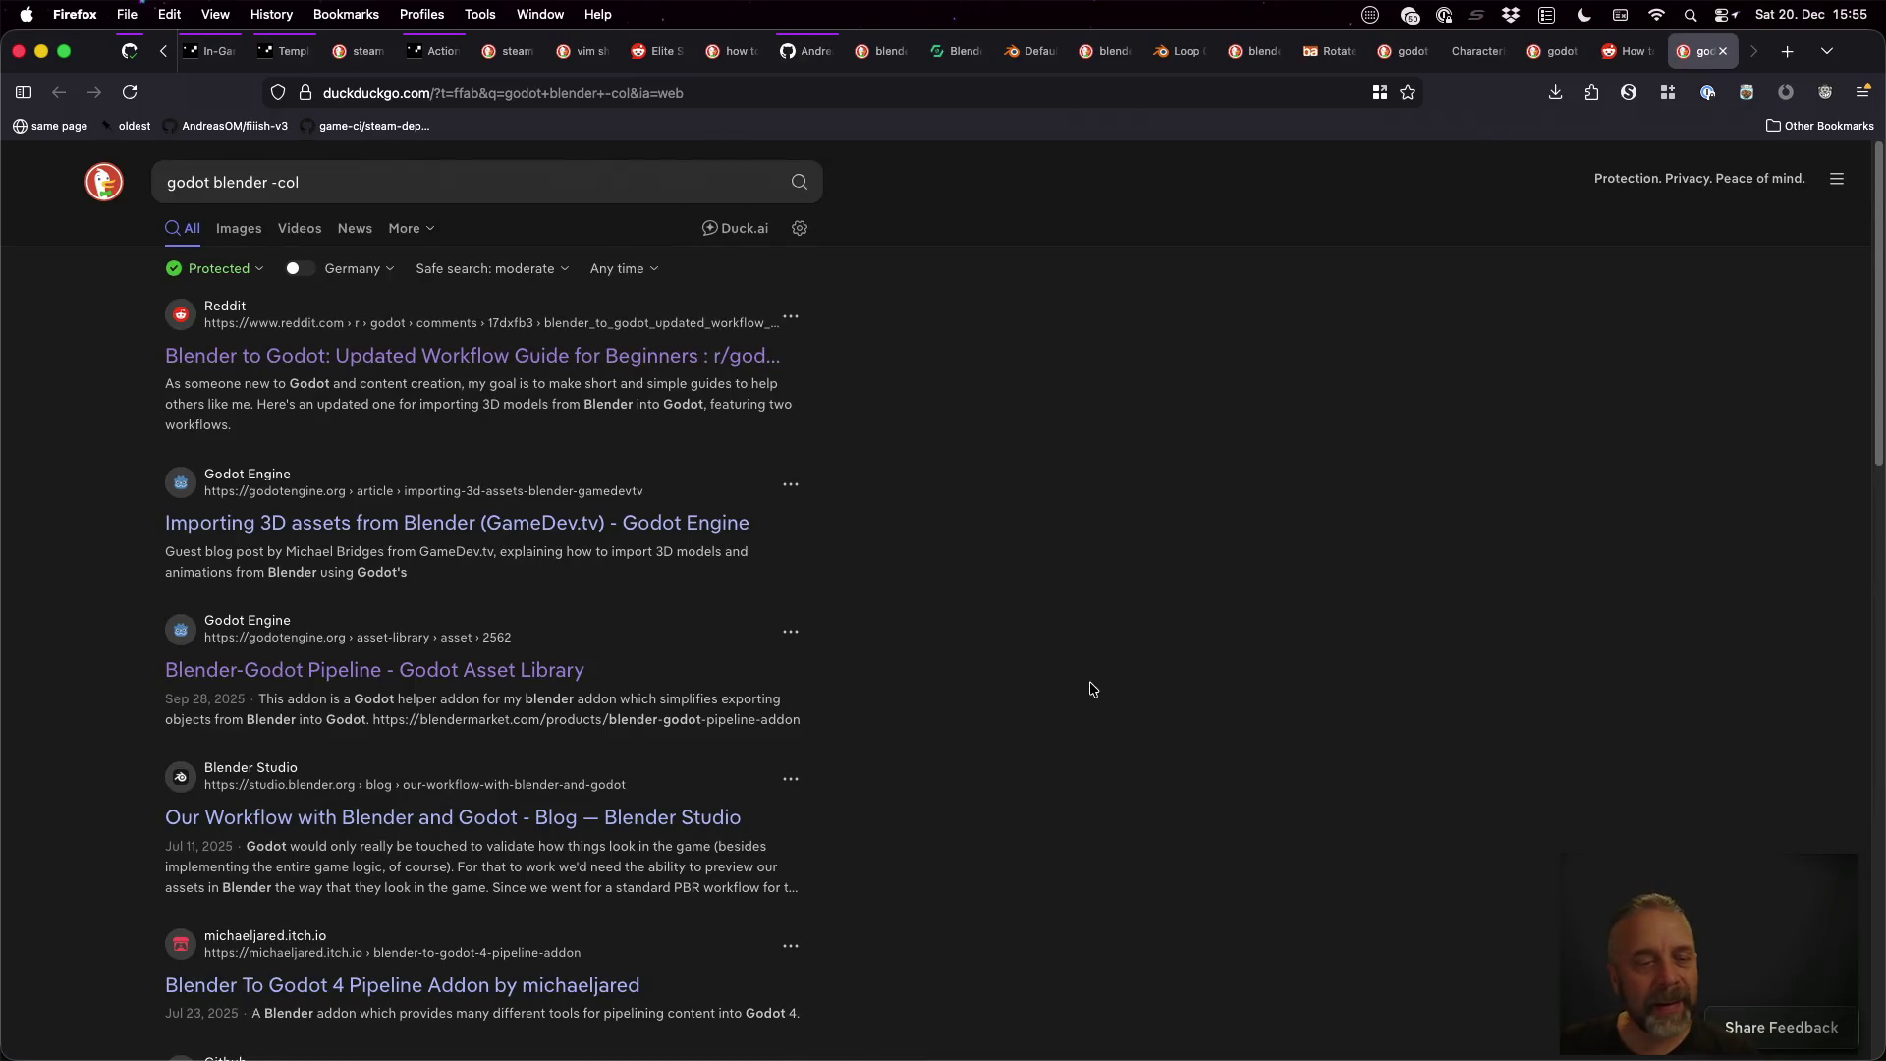
scroll(1090, 688, "down", 4)
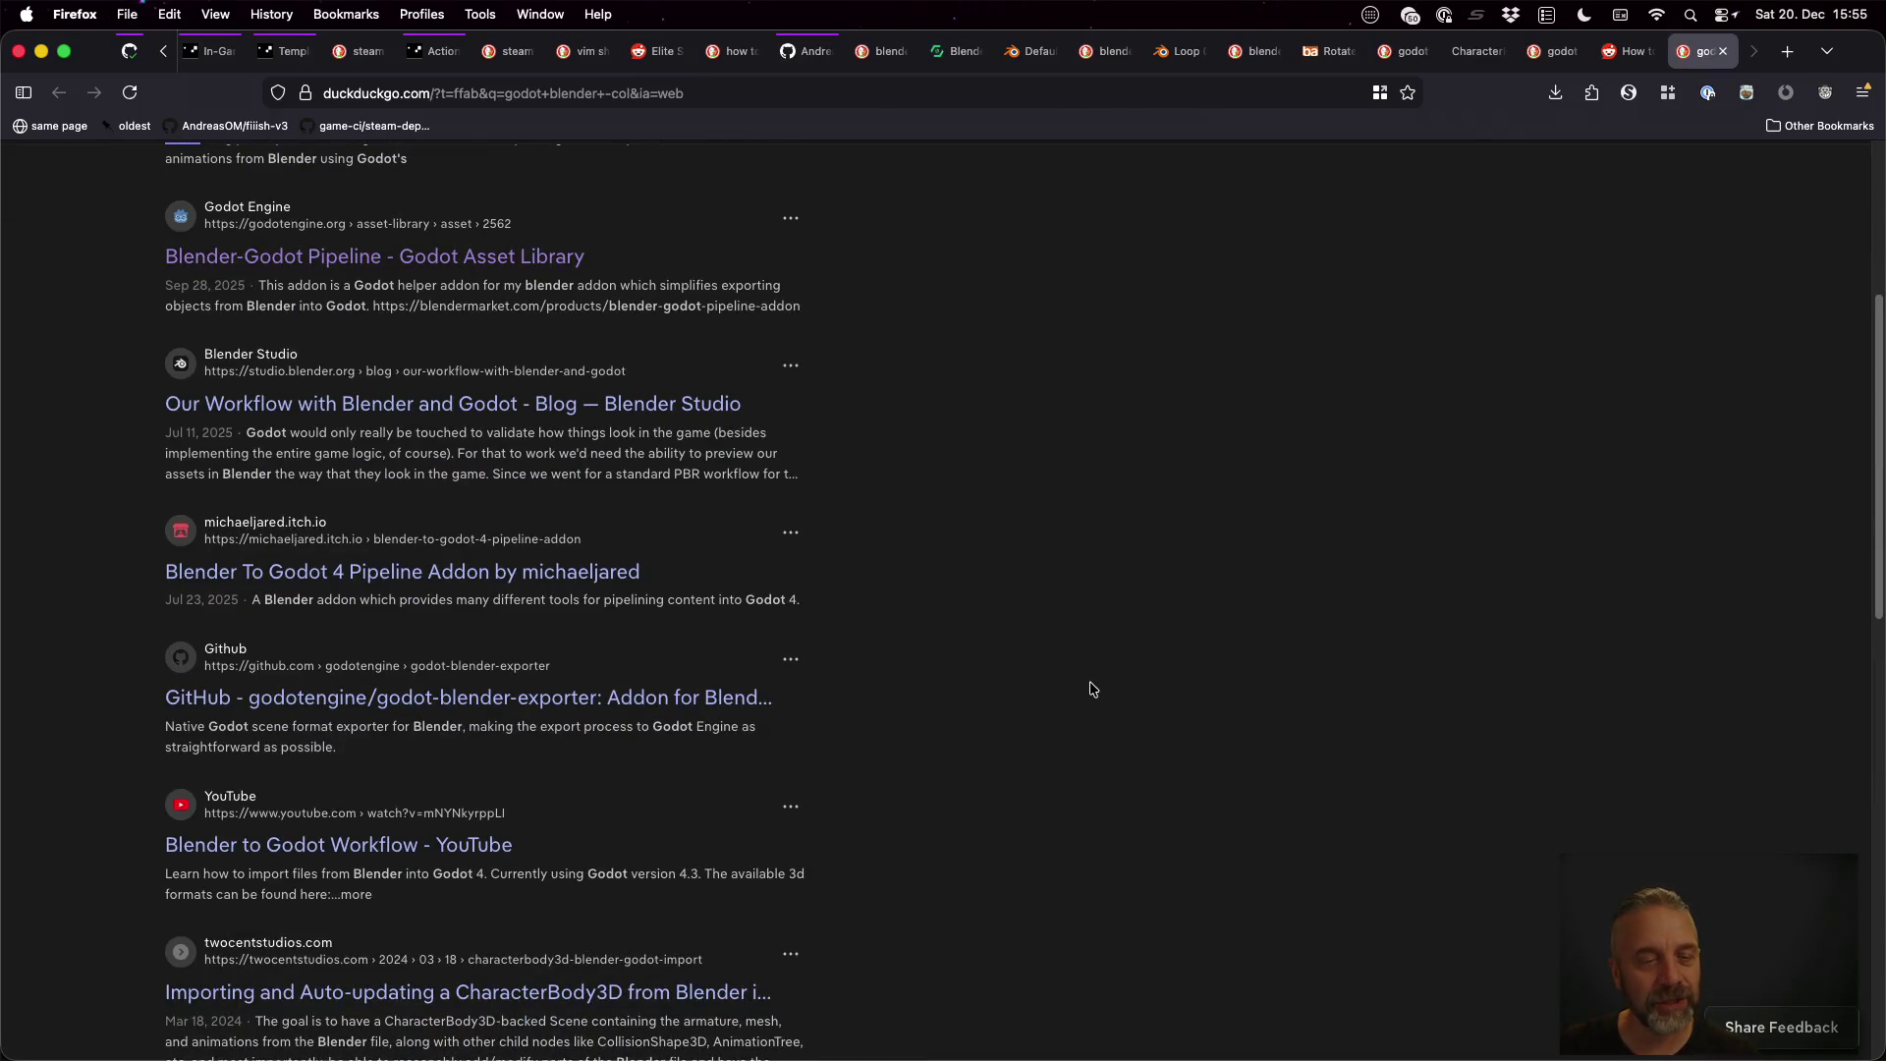
scroll(1090, 687, "down", 2)
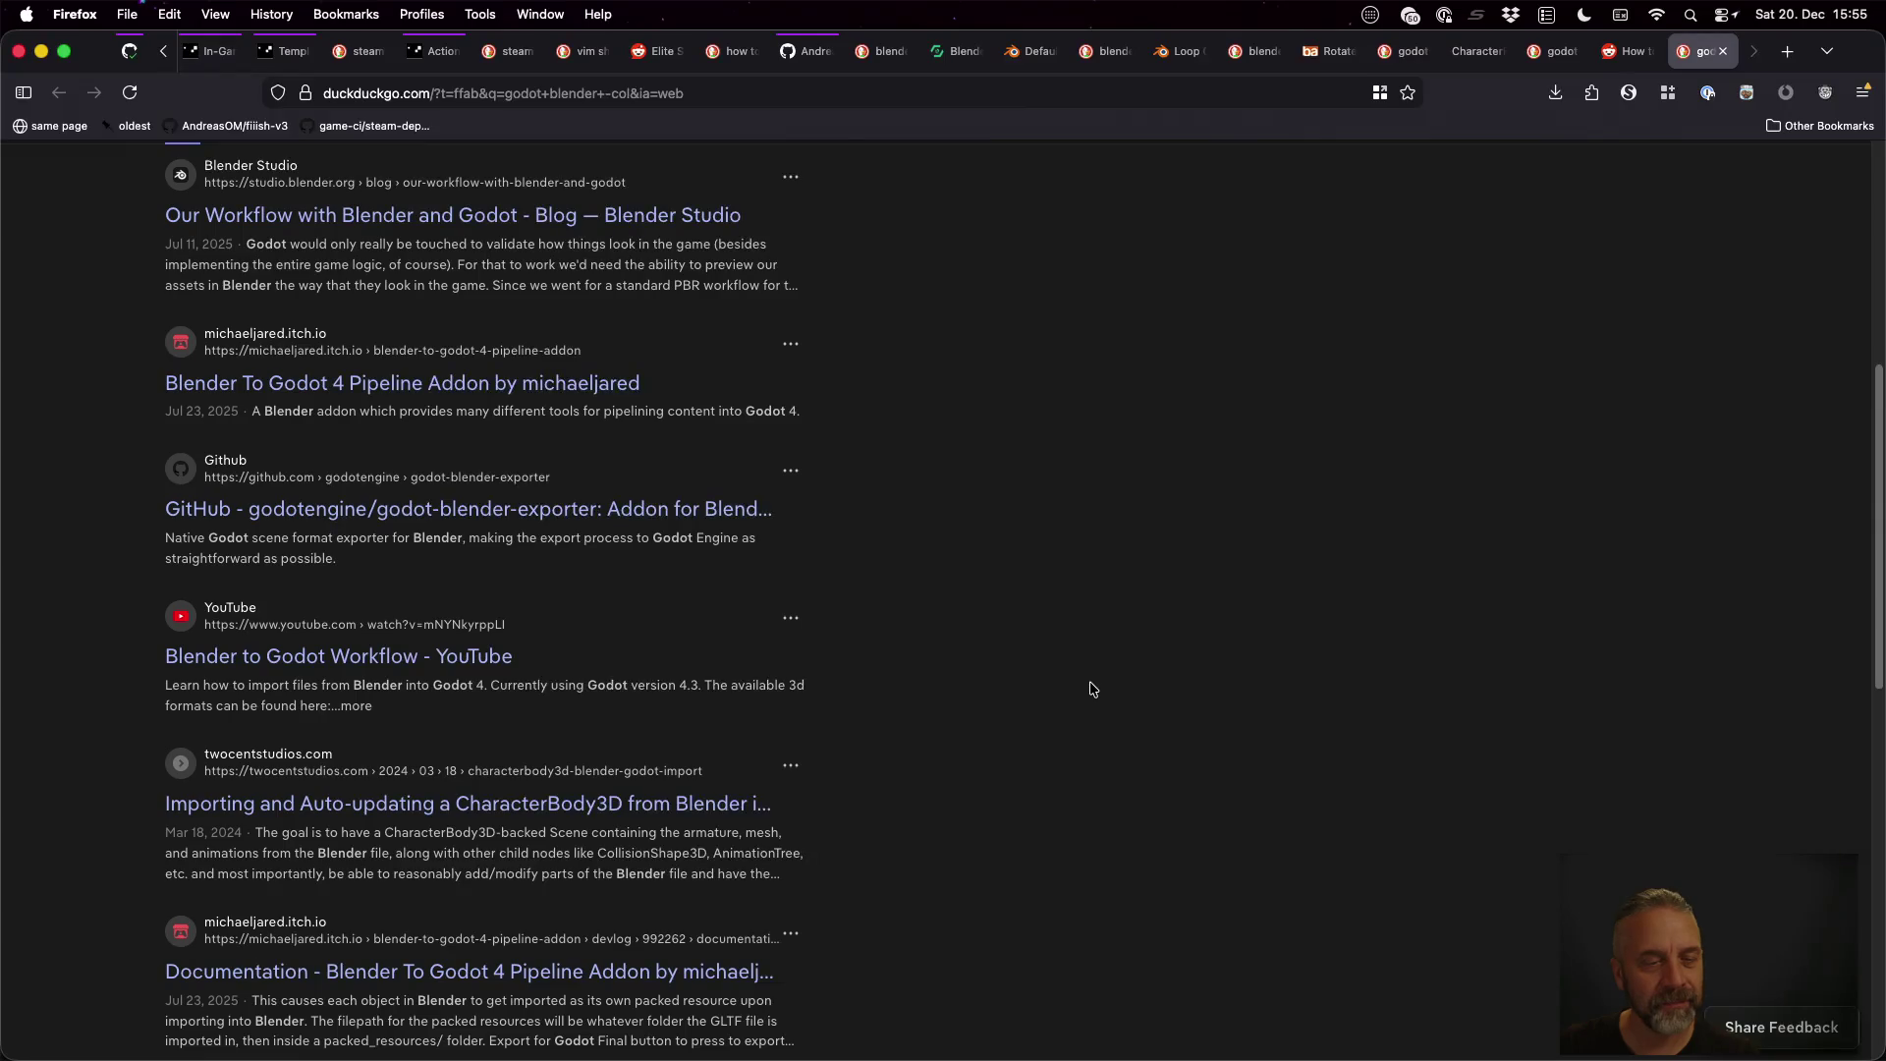
scroll(1091, 688, "down", 2)
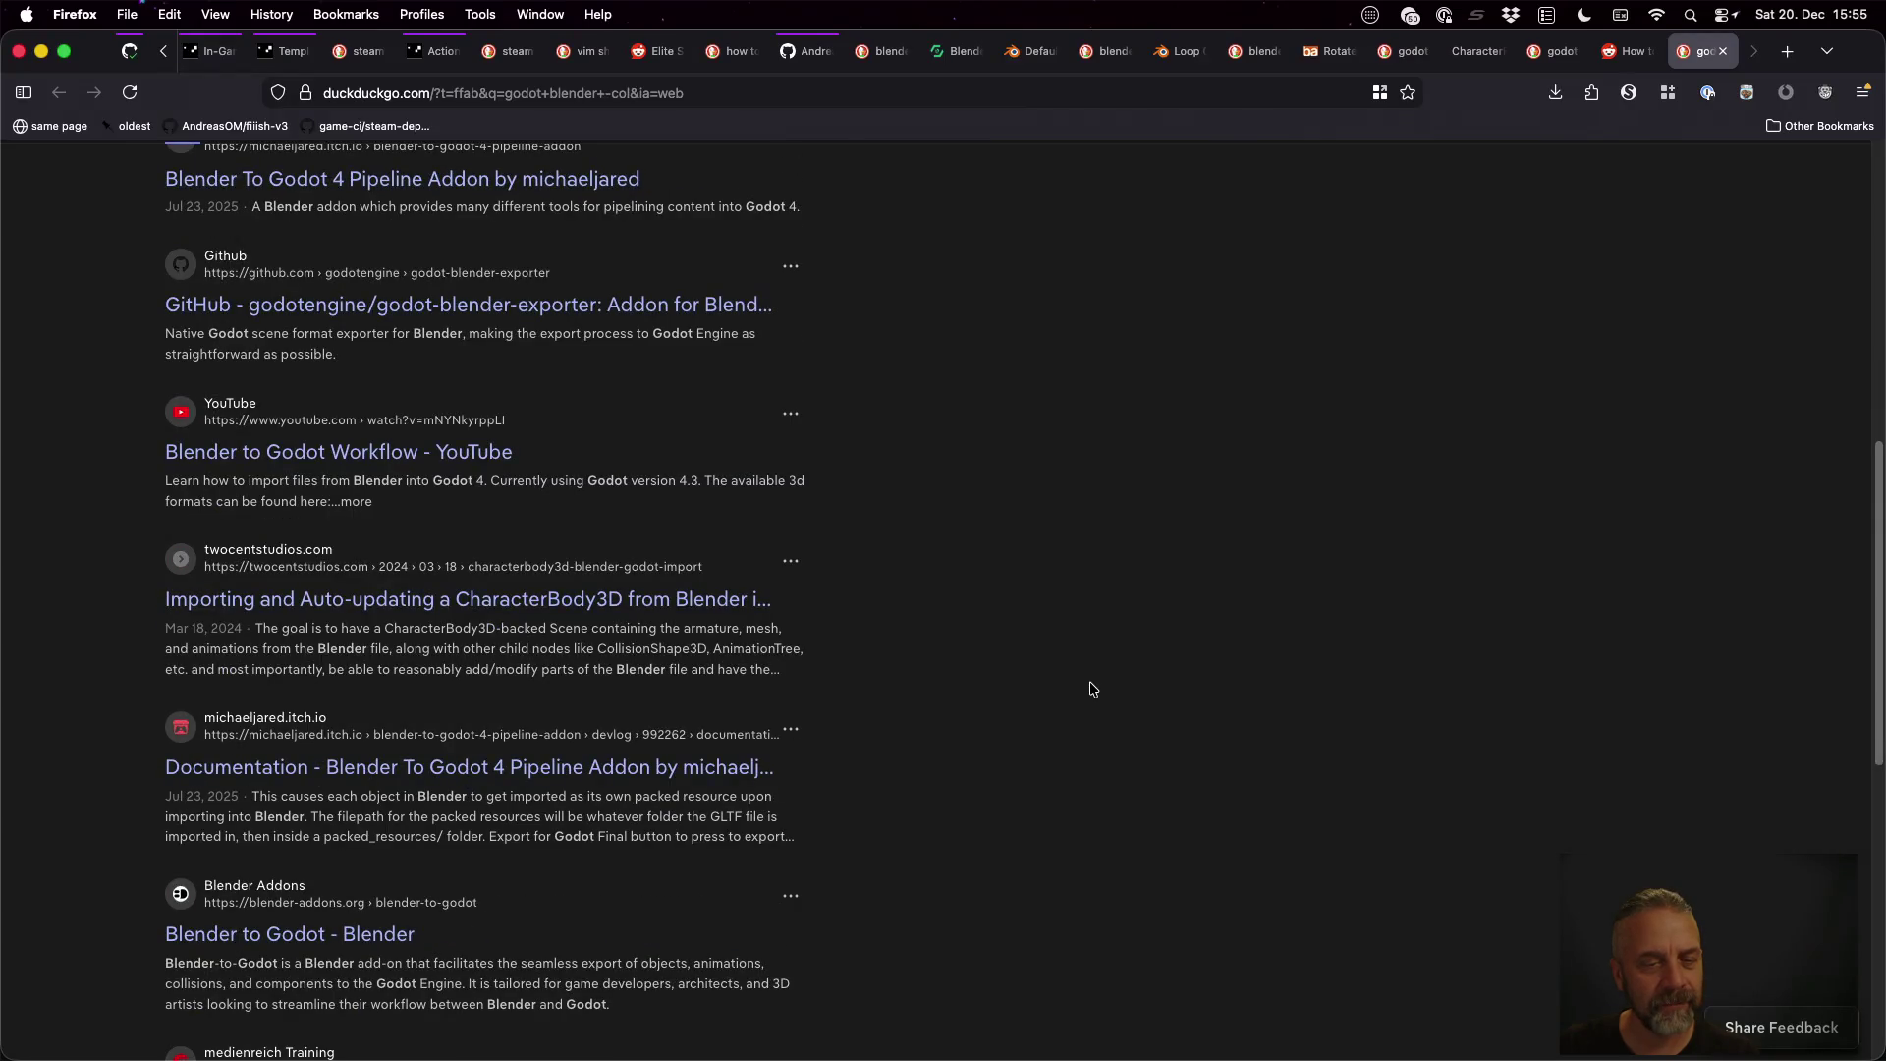
scroll(1090, 687, "down", 2)
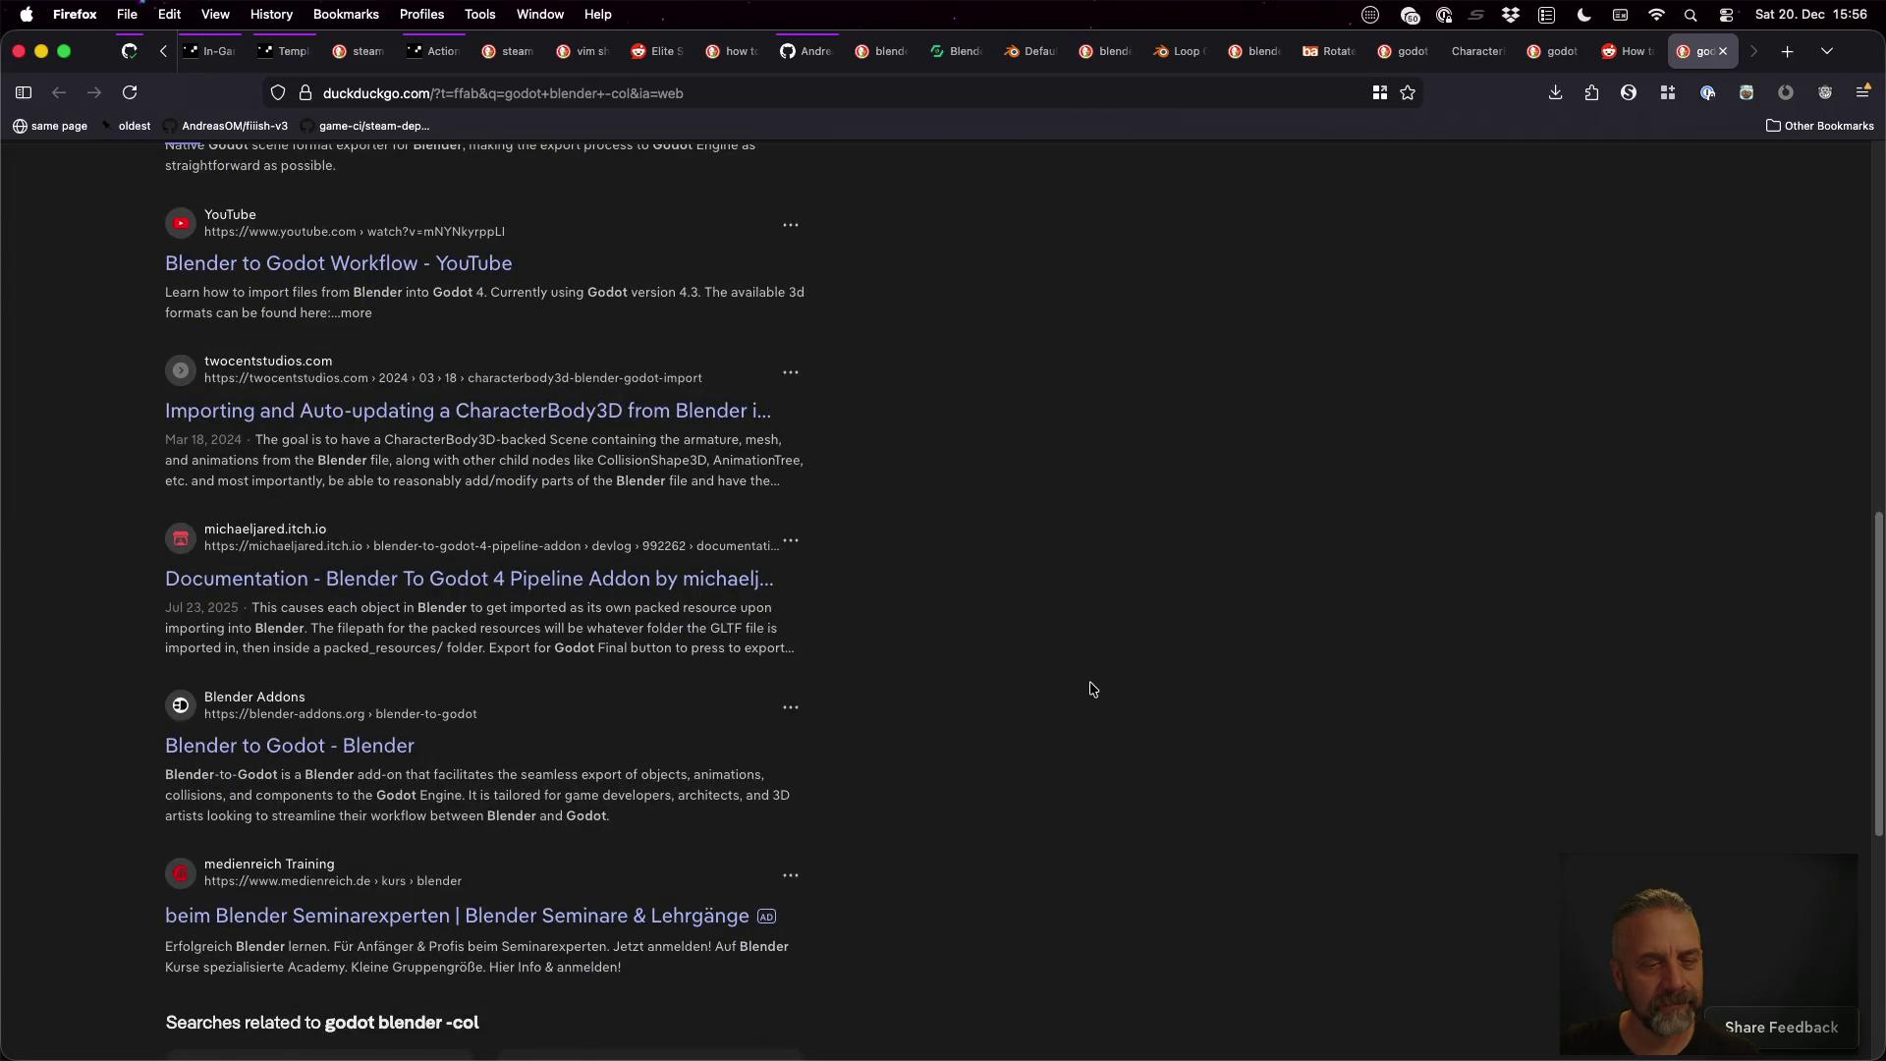
scroll(1091, 688, "down", 2)
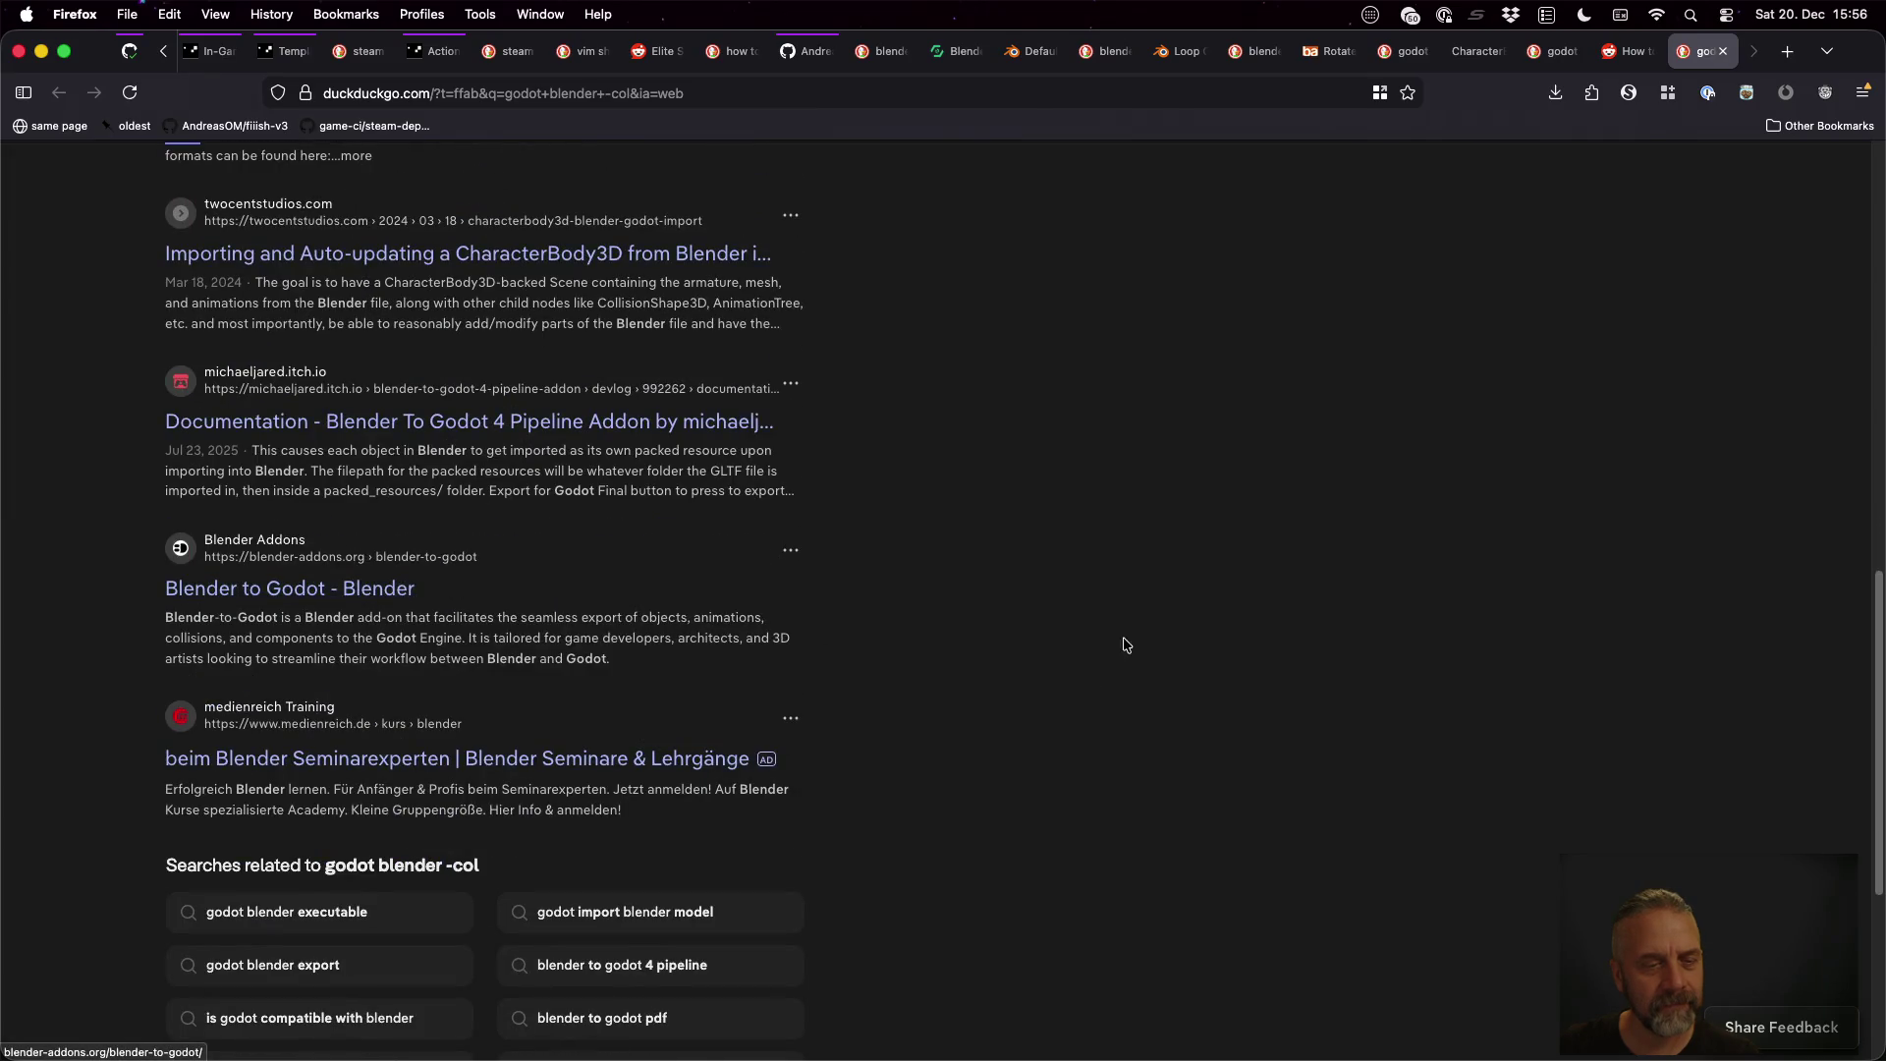
key("super+w")
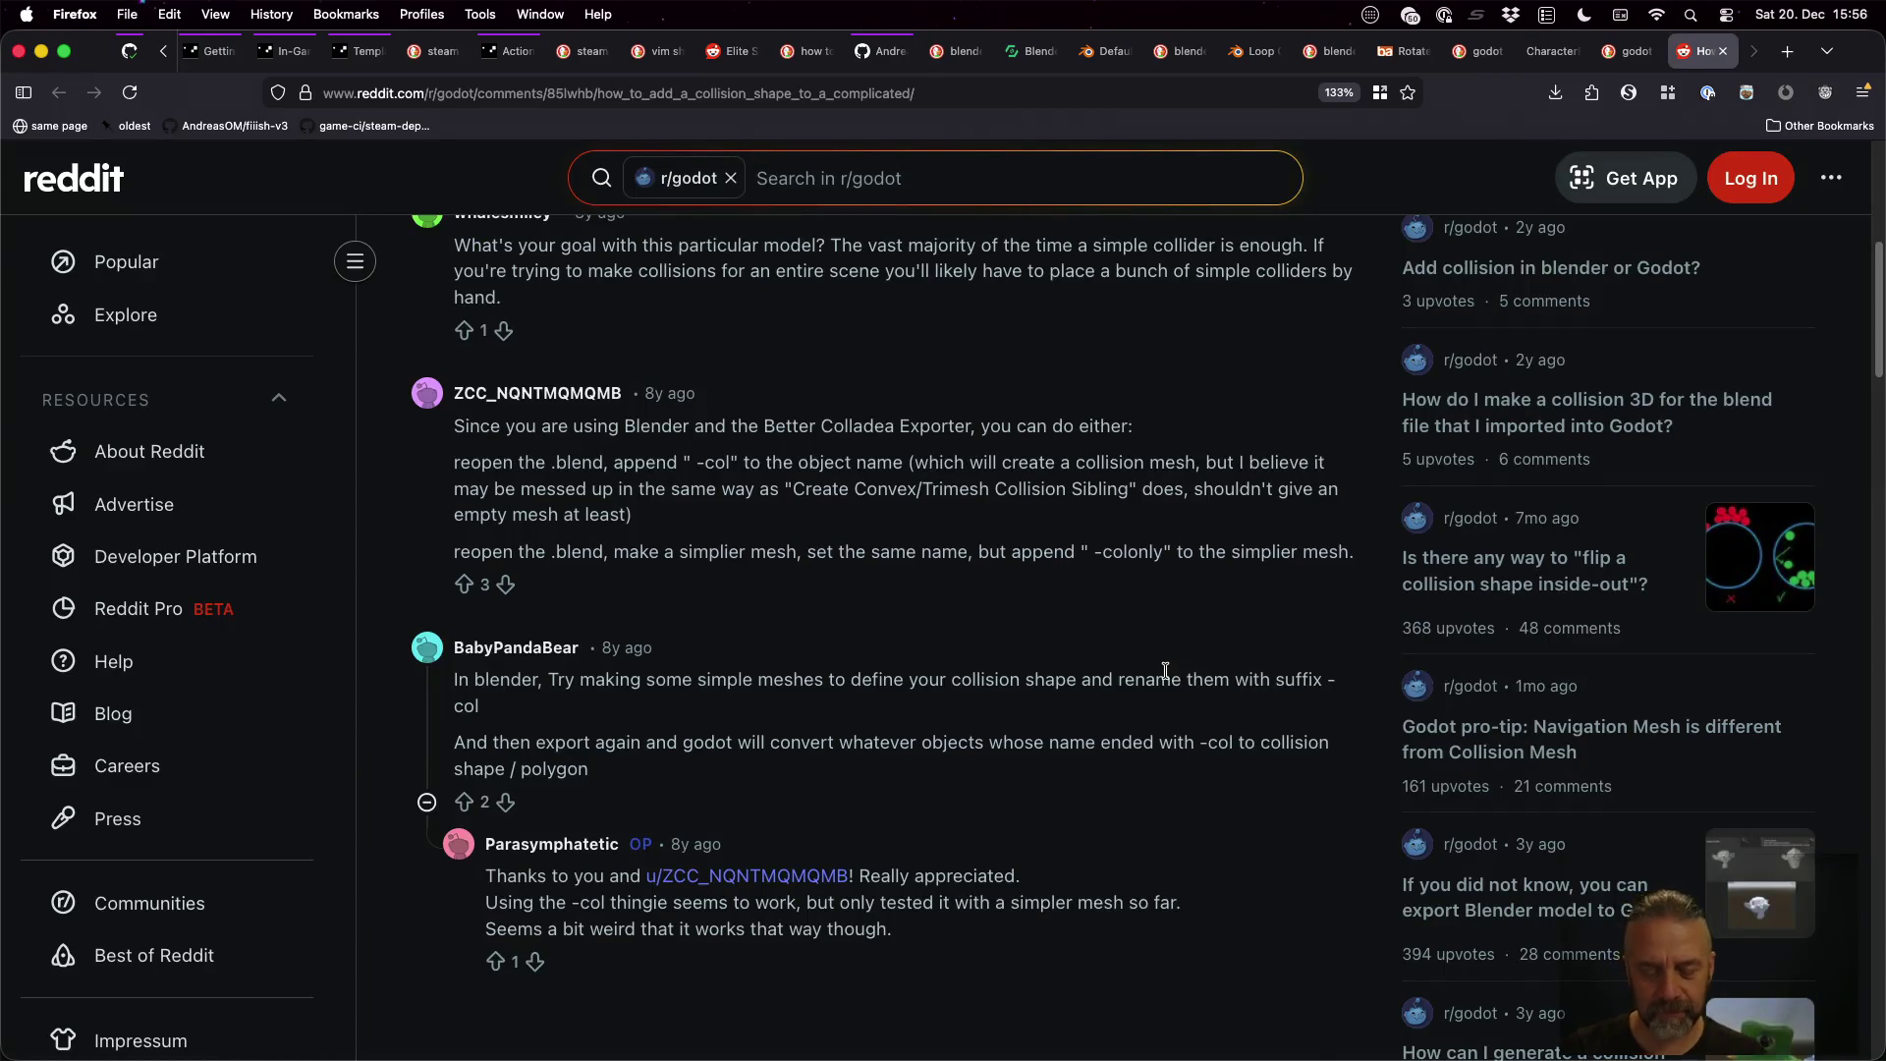
Search DuckDuckGo for 'godot import glb with colliders', then return to the Godot editor
key("super+t")
type("godot import glb")
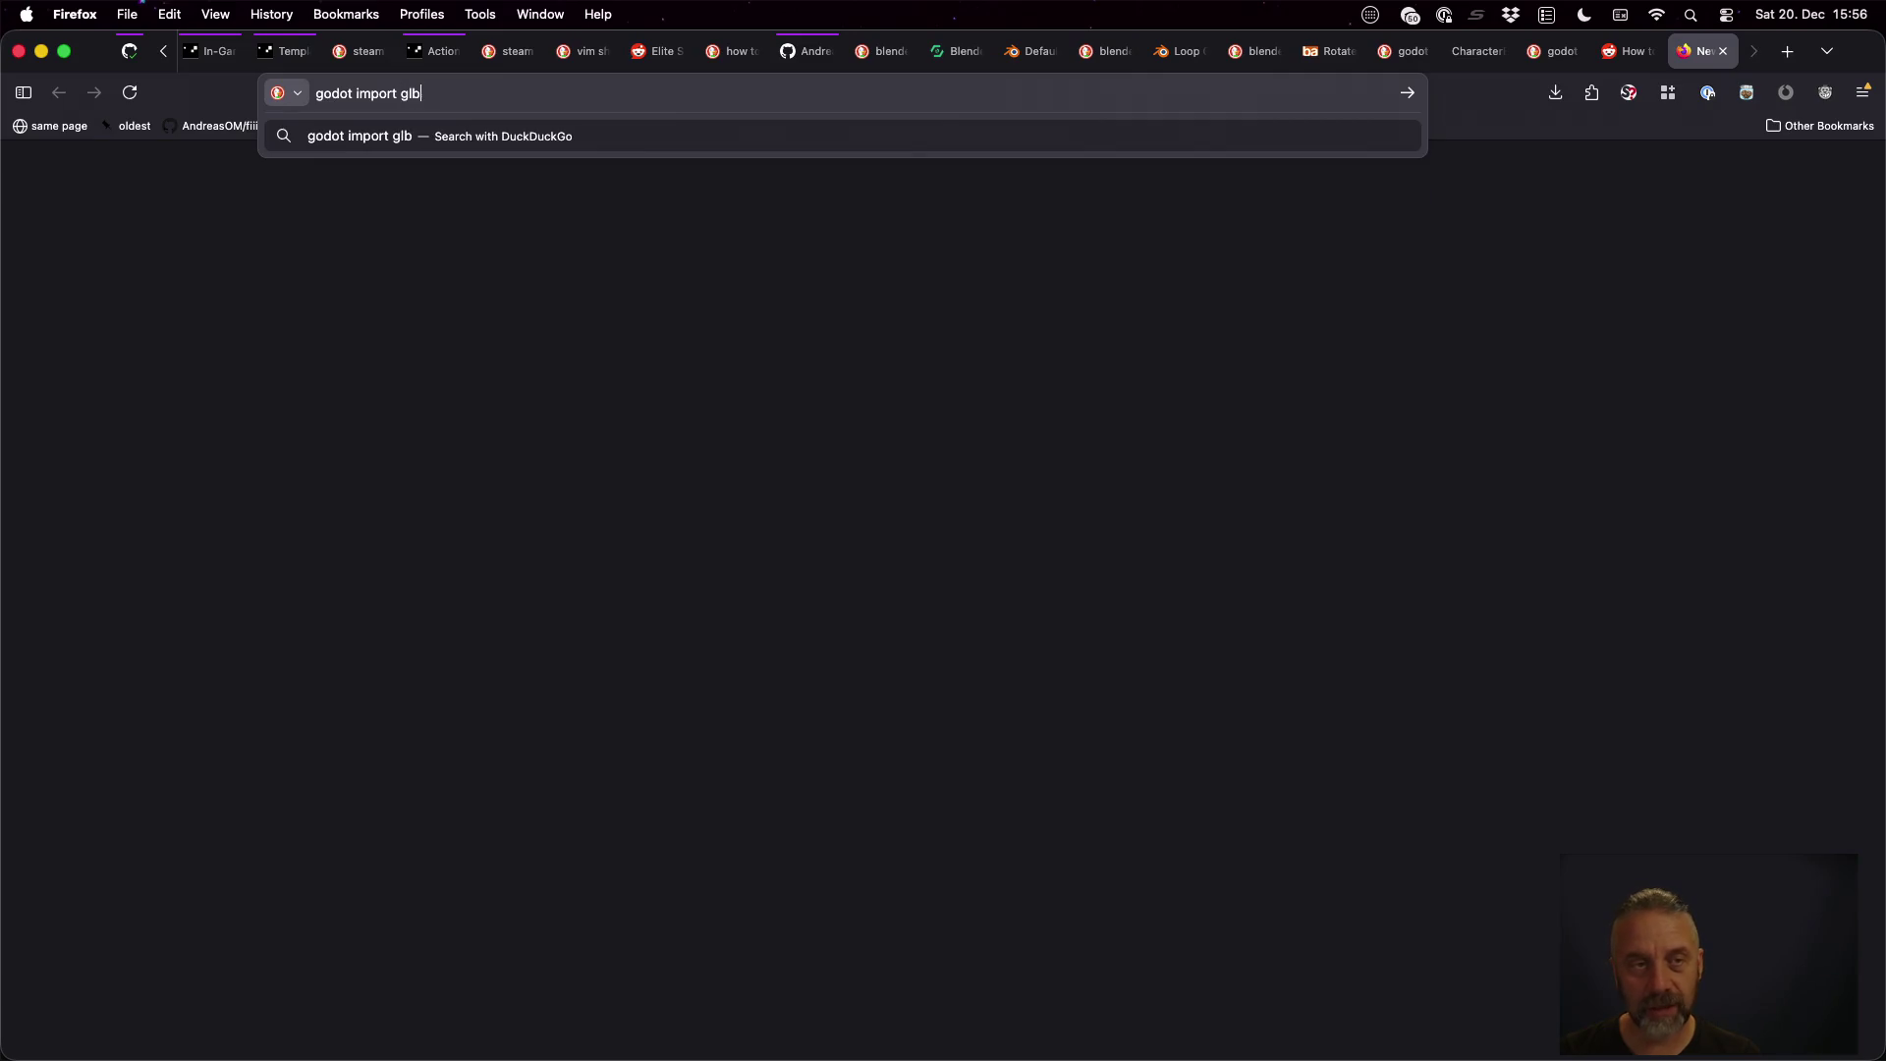
key("Return")
left_click(376, 199)
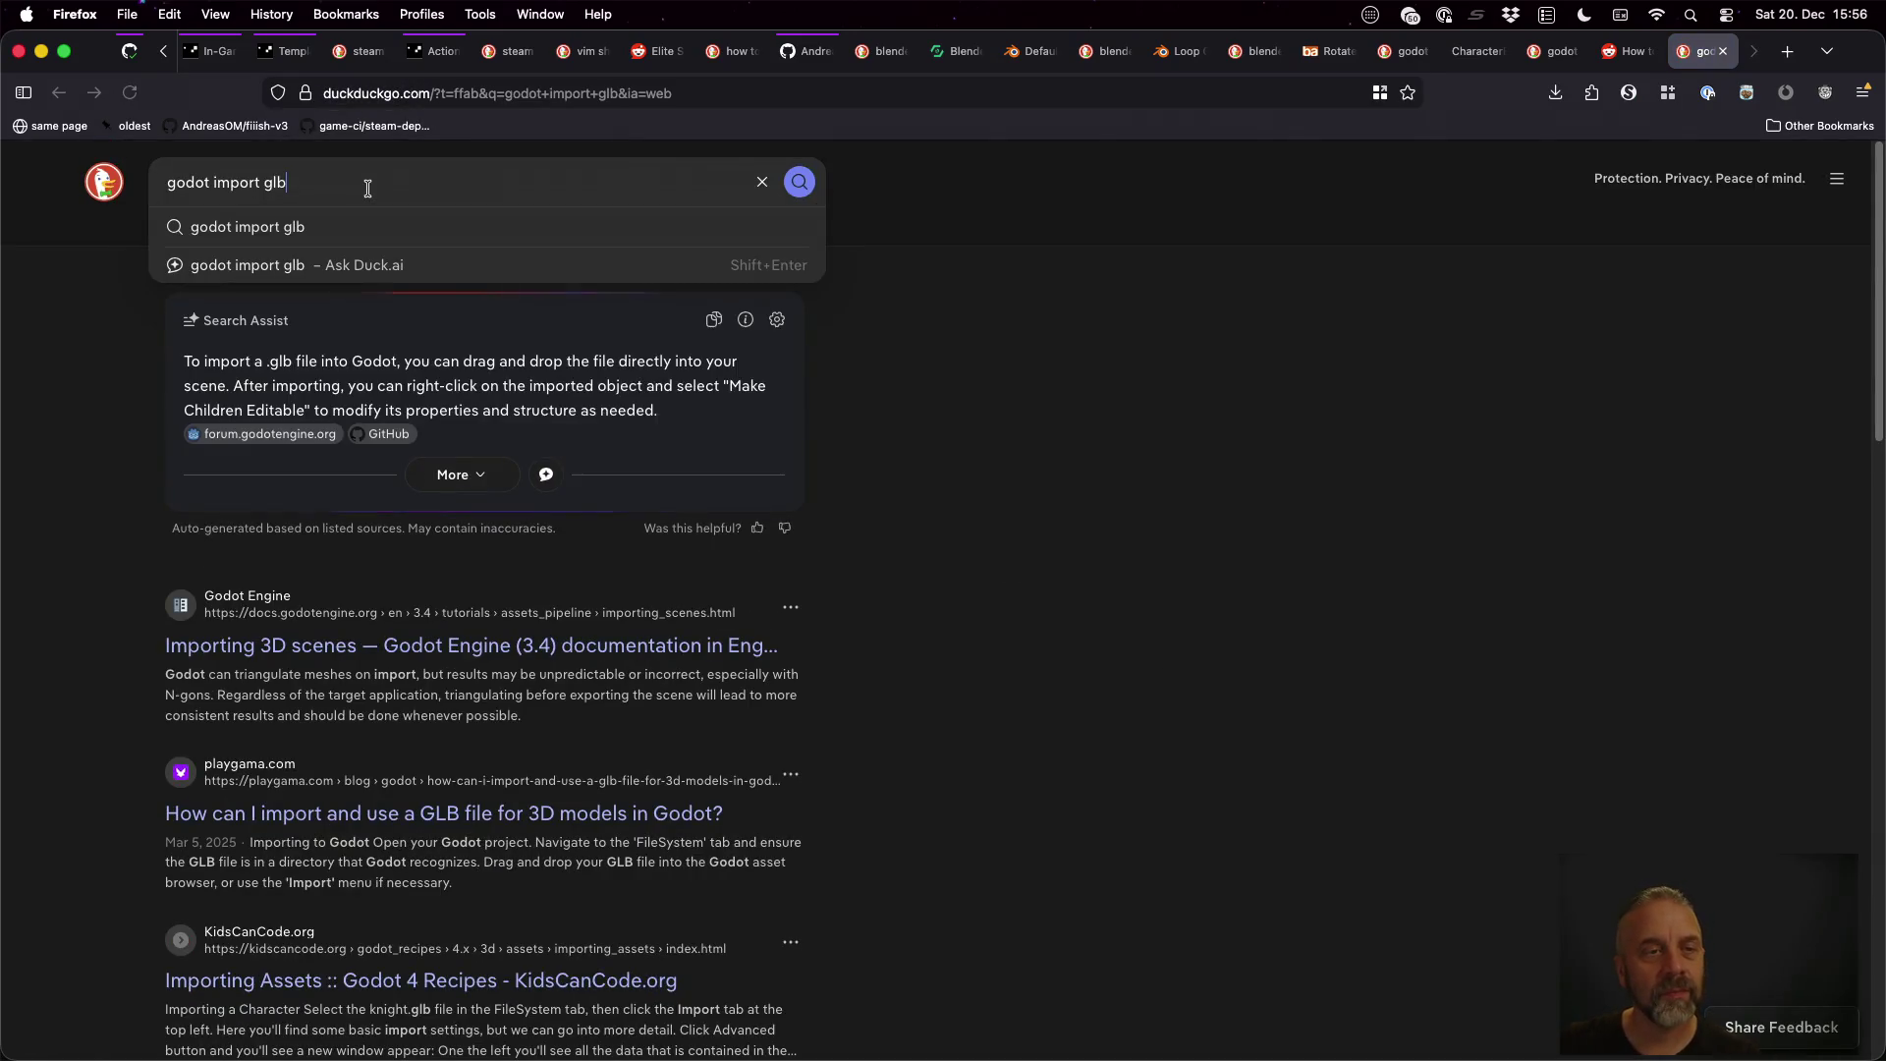
type("with colliders")
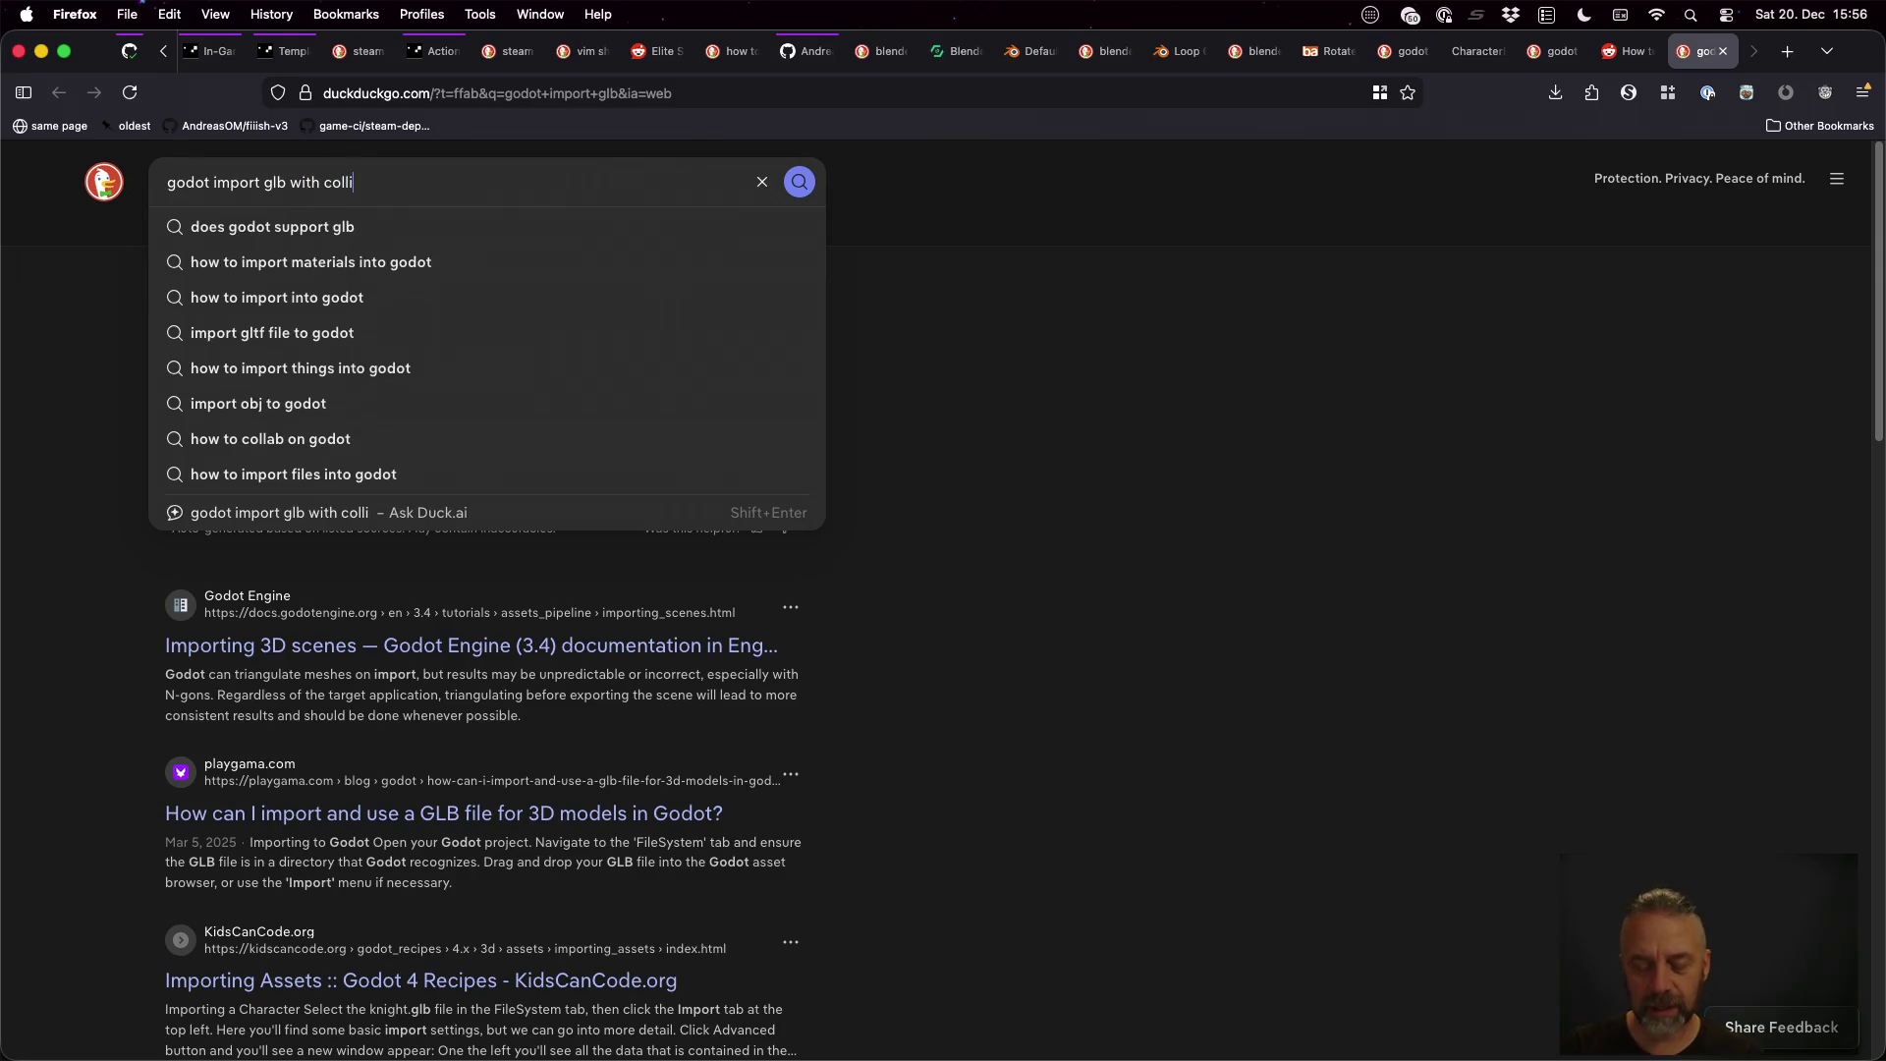
key("Return")
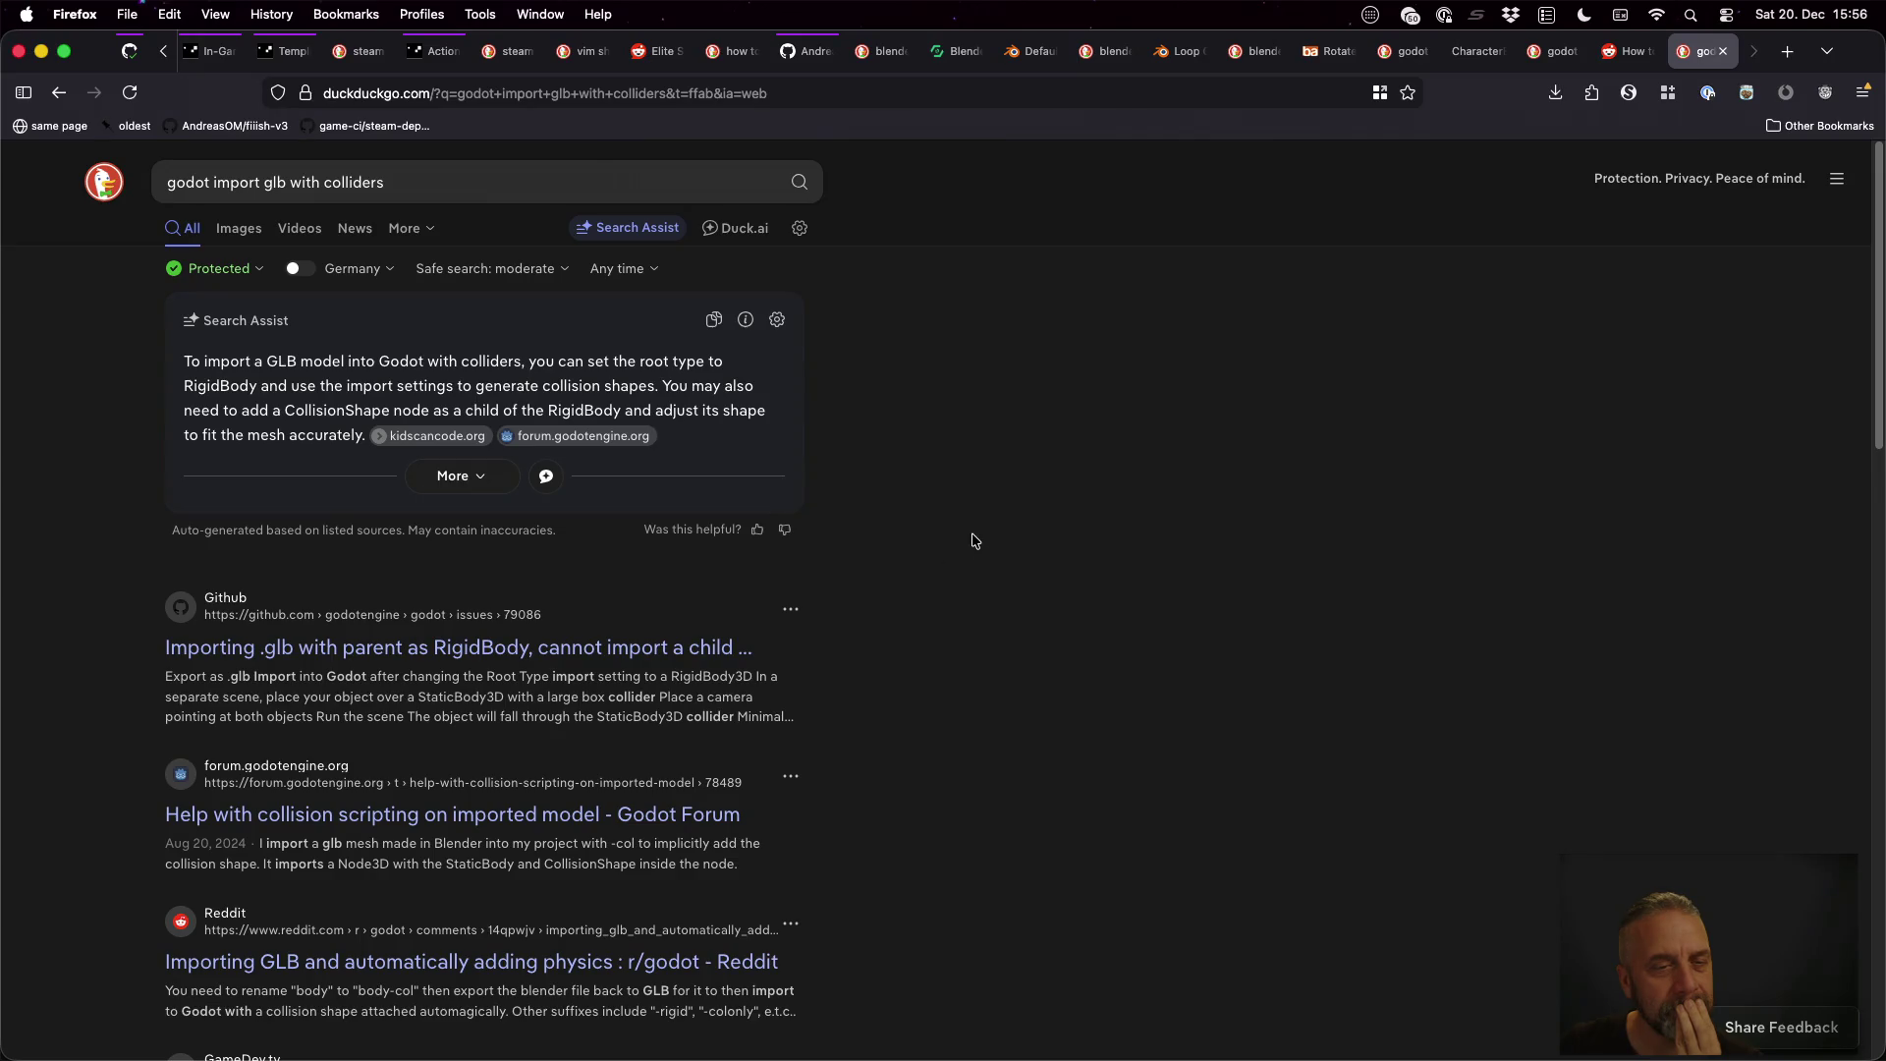
key("ctrl+Right")
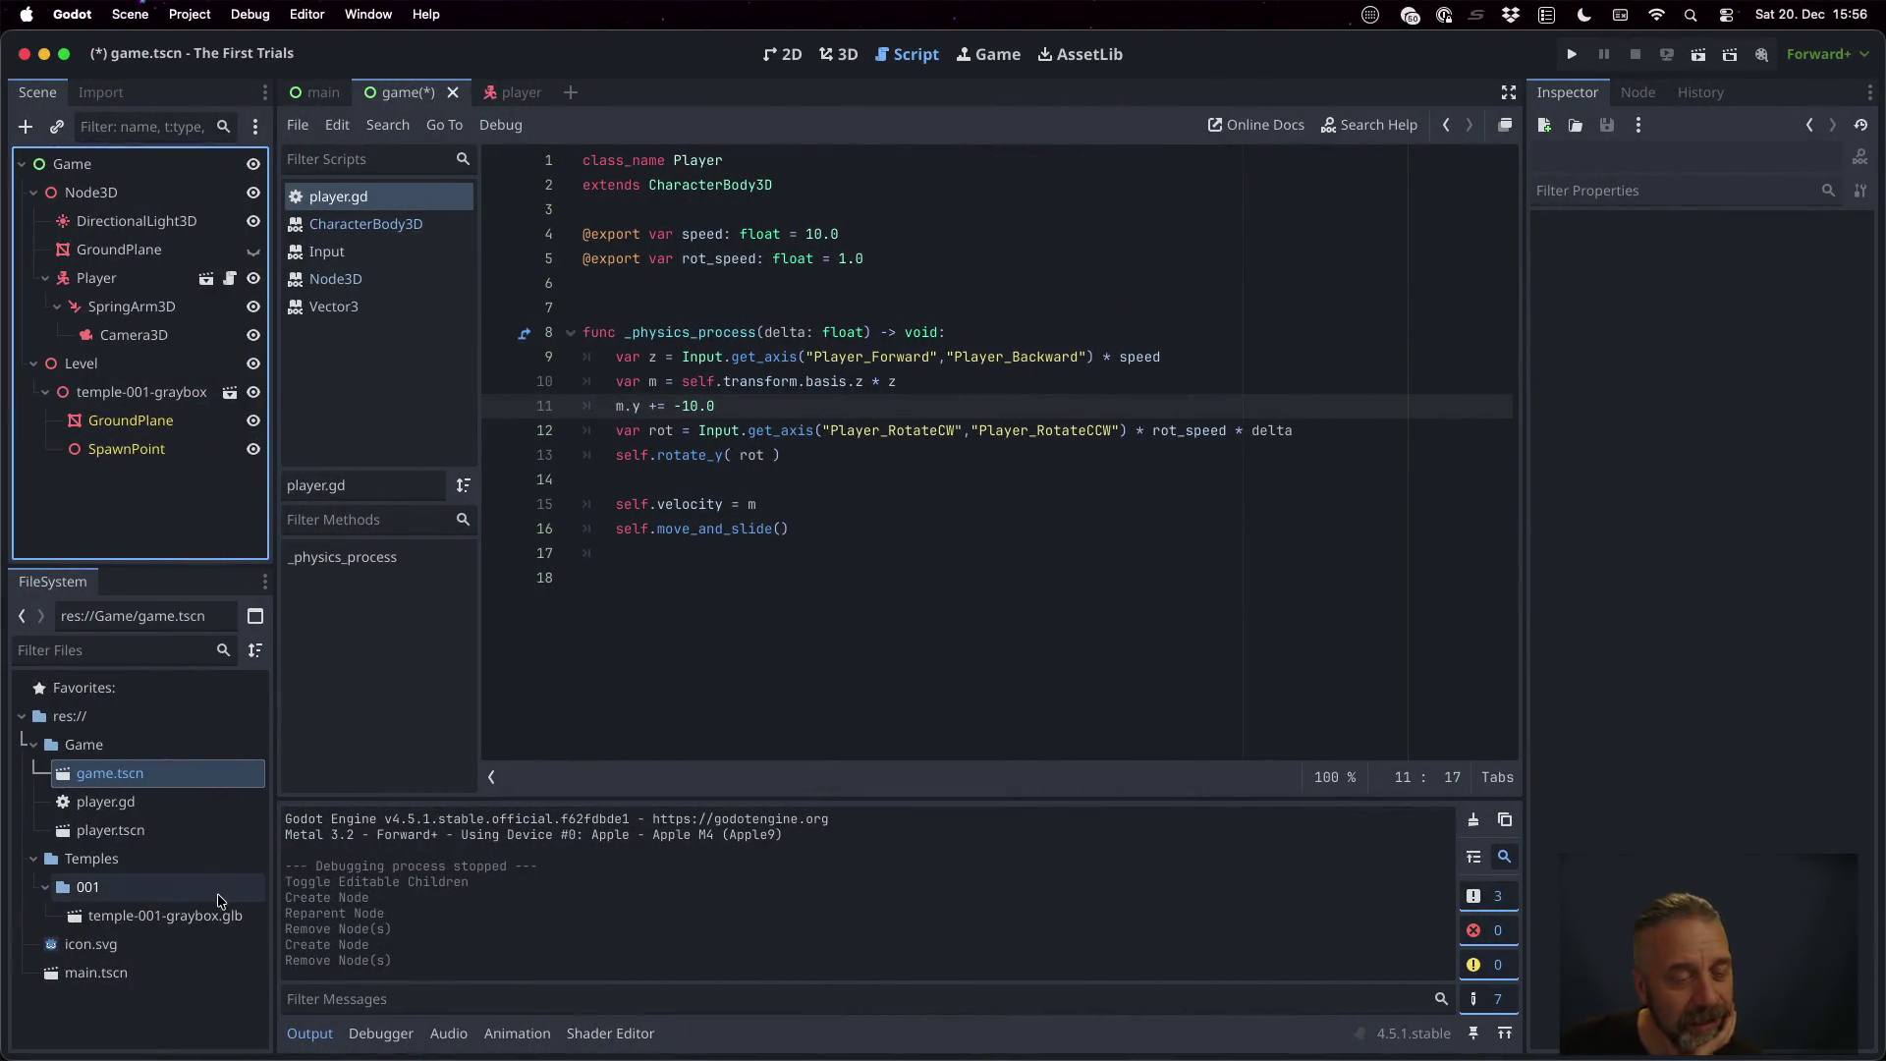
Change temple-001-graybox.glb's import Root Type to RigidBody3D in the widened Import dock
left_click(218, 914)
left_click(110, 92)
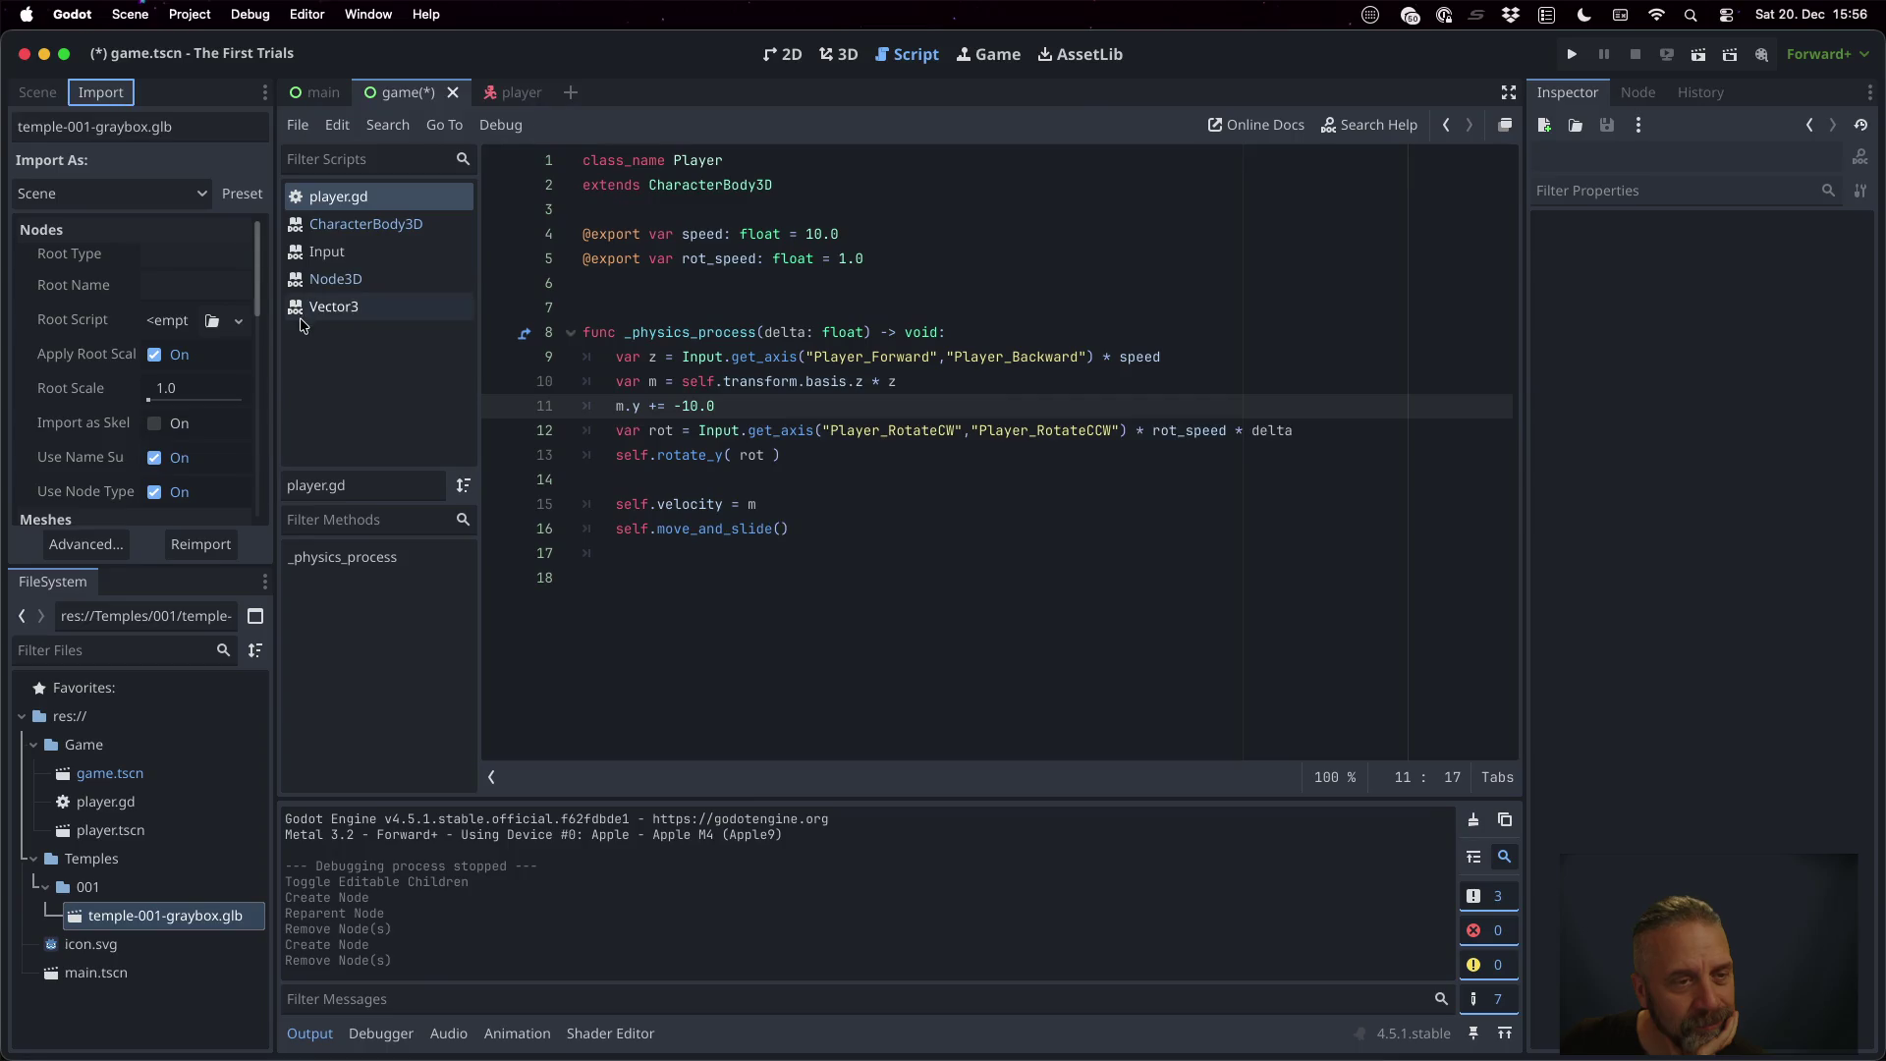
left_click_drag(272, 323, 744, 322)
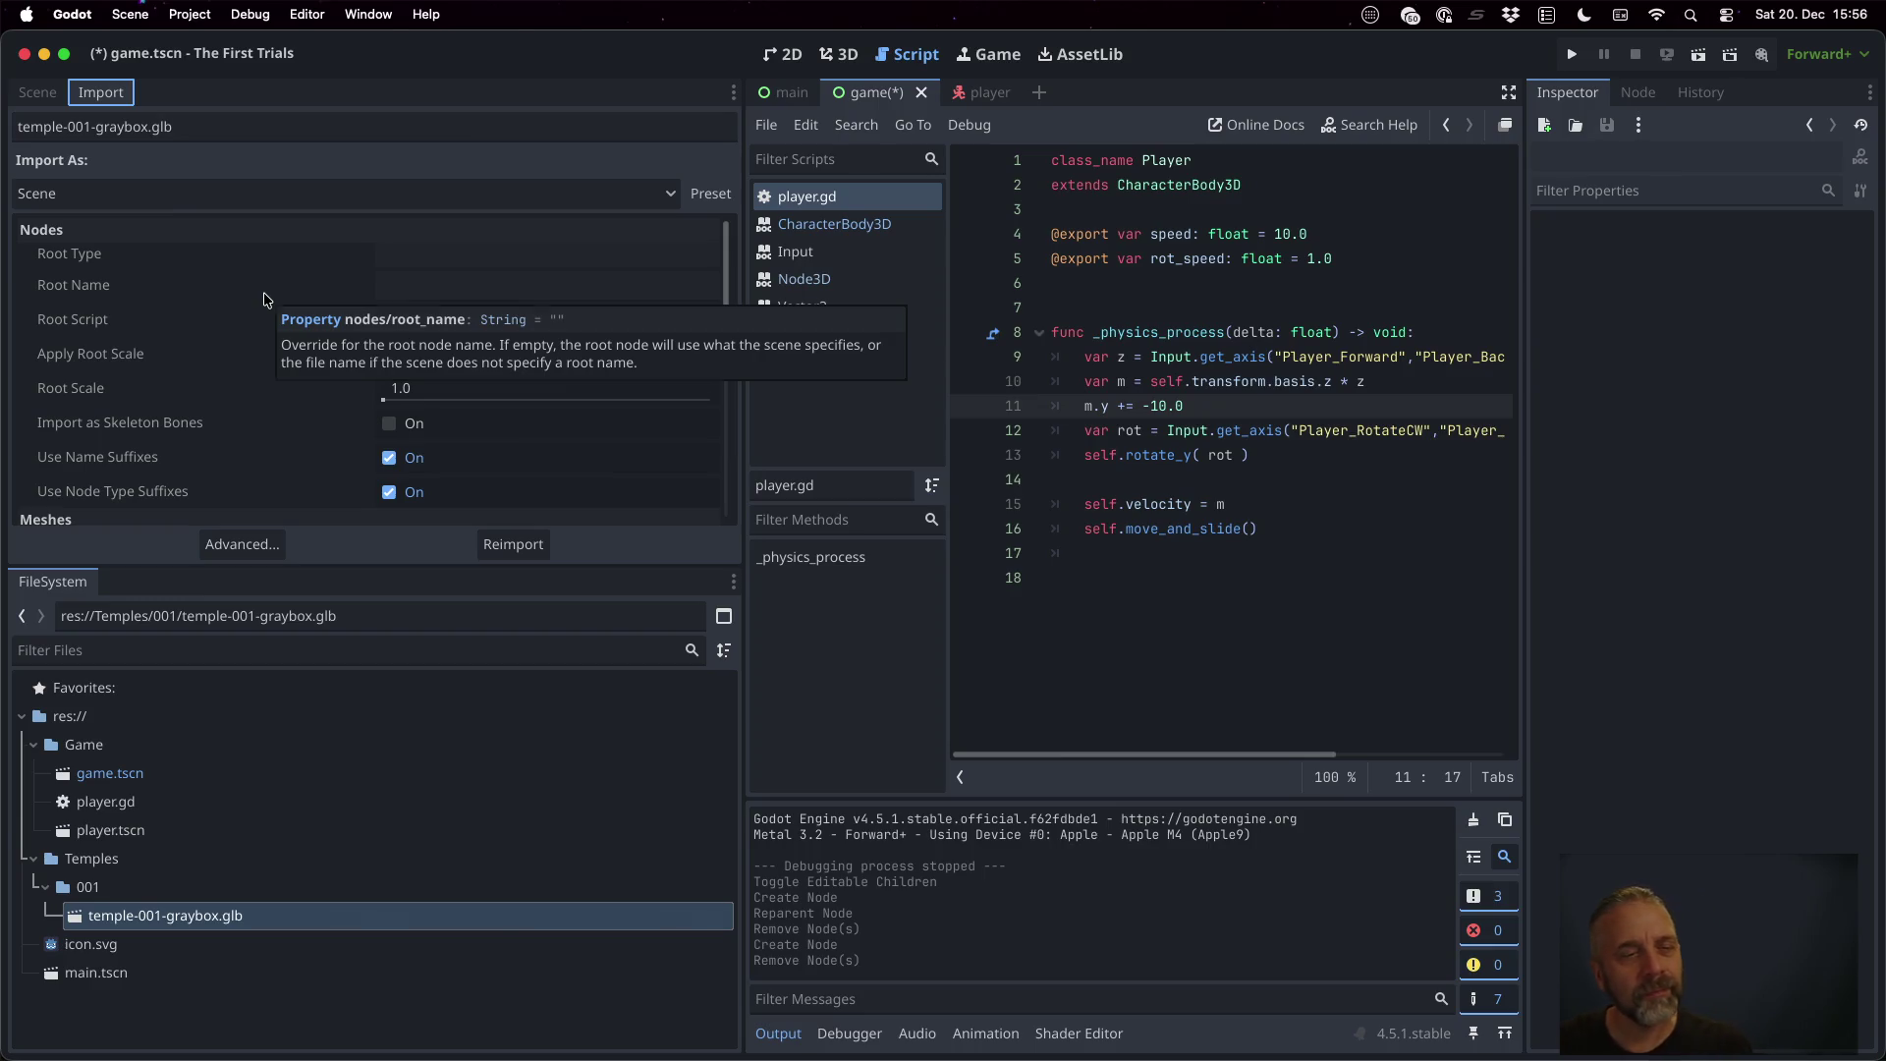
key("super+Tab")
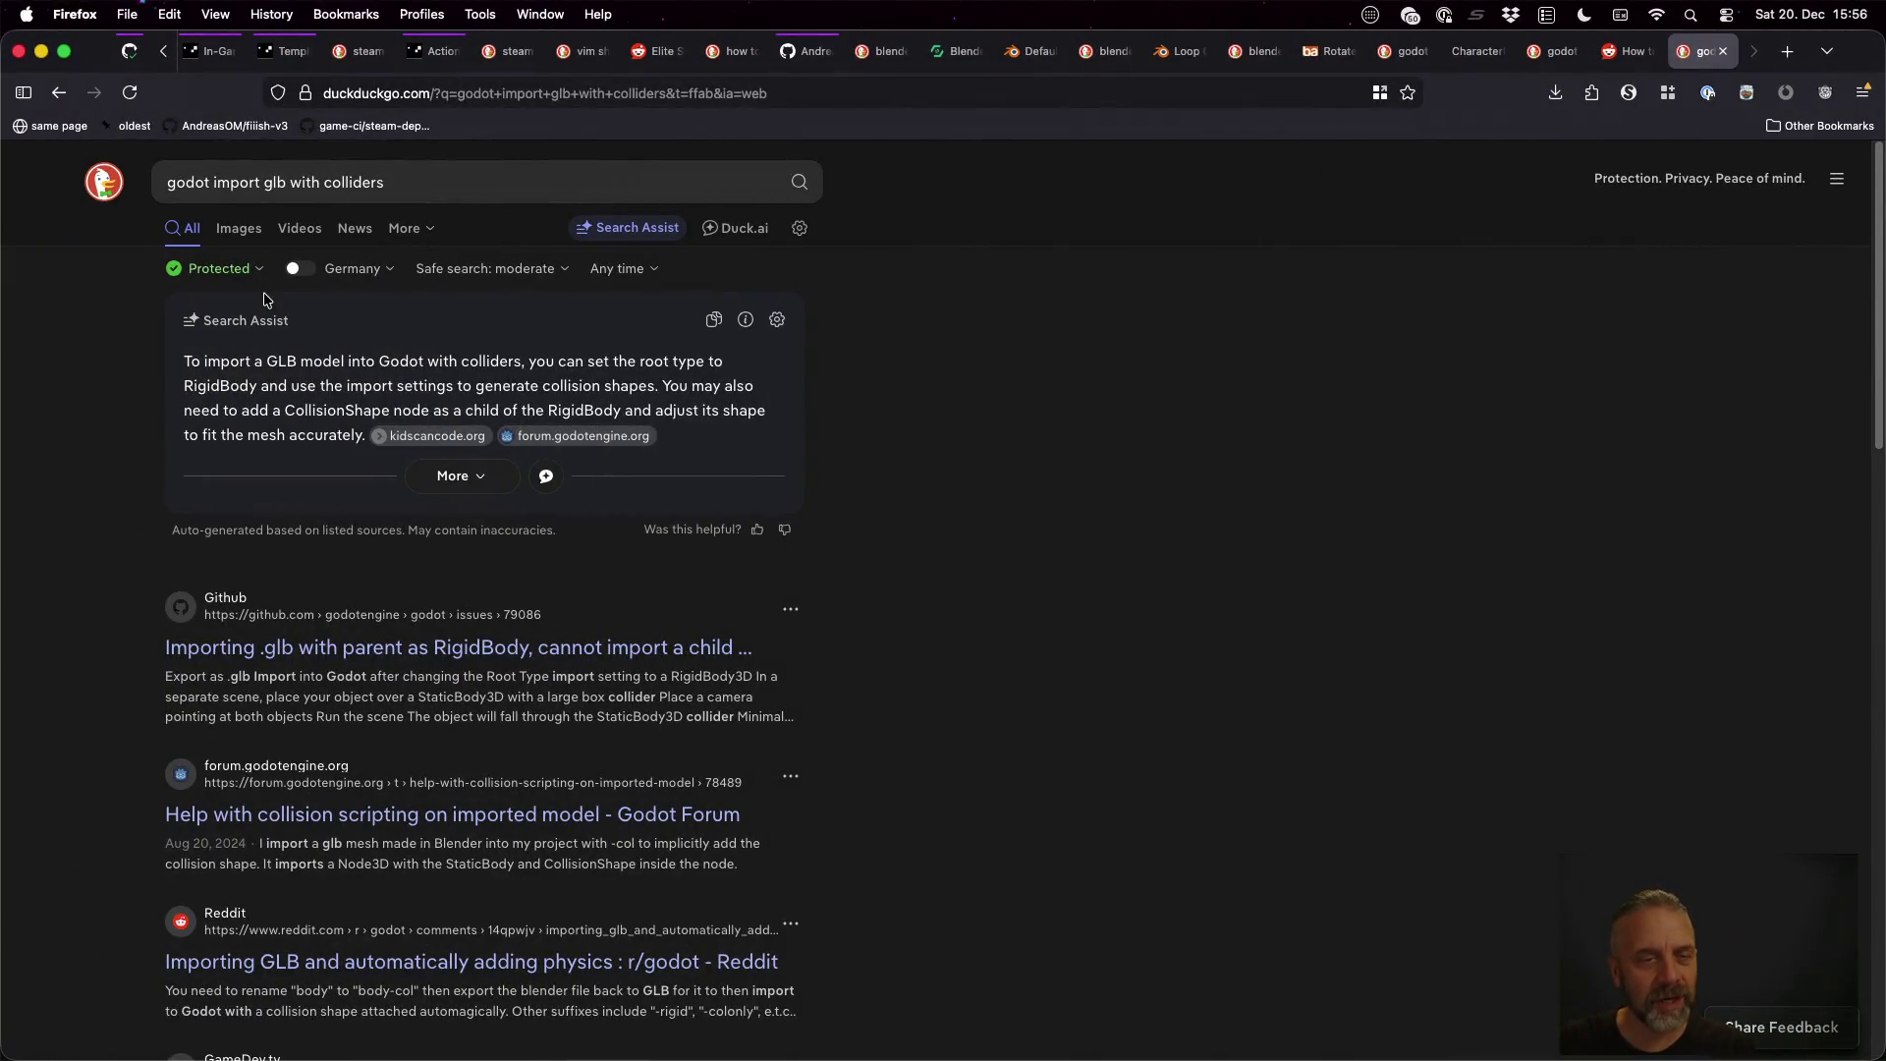
key("super+Tab")
key("super+Tab")
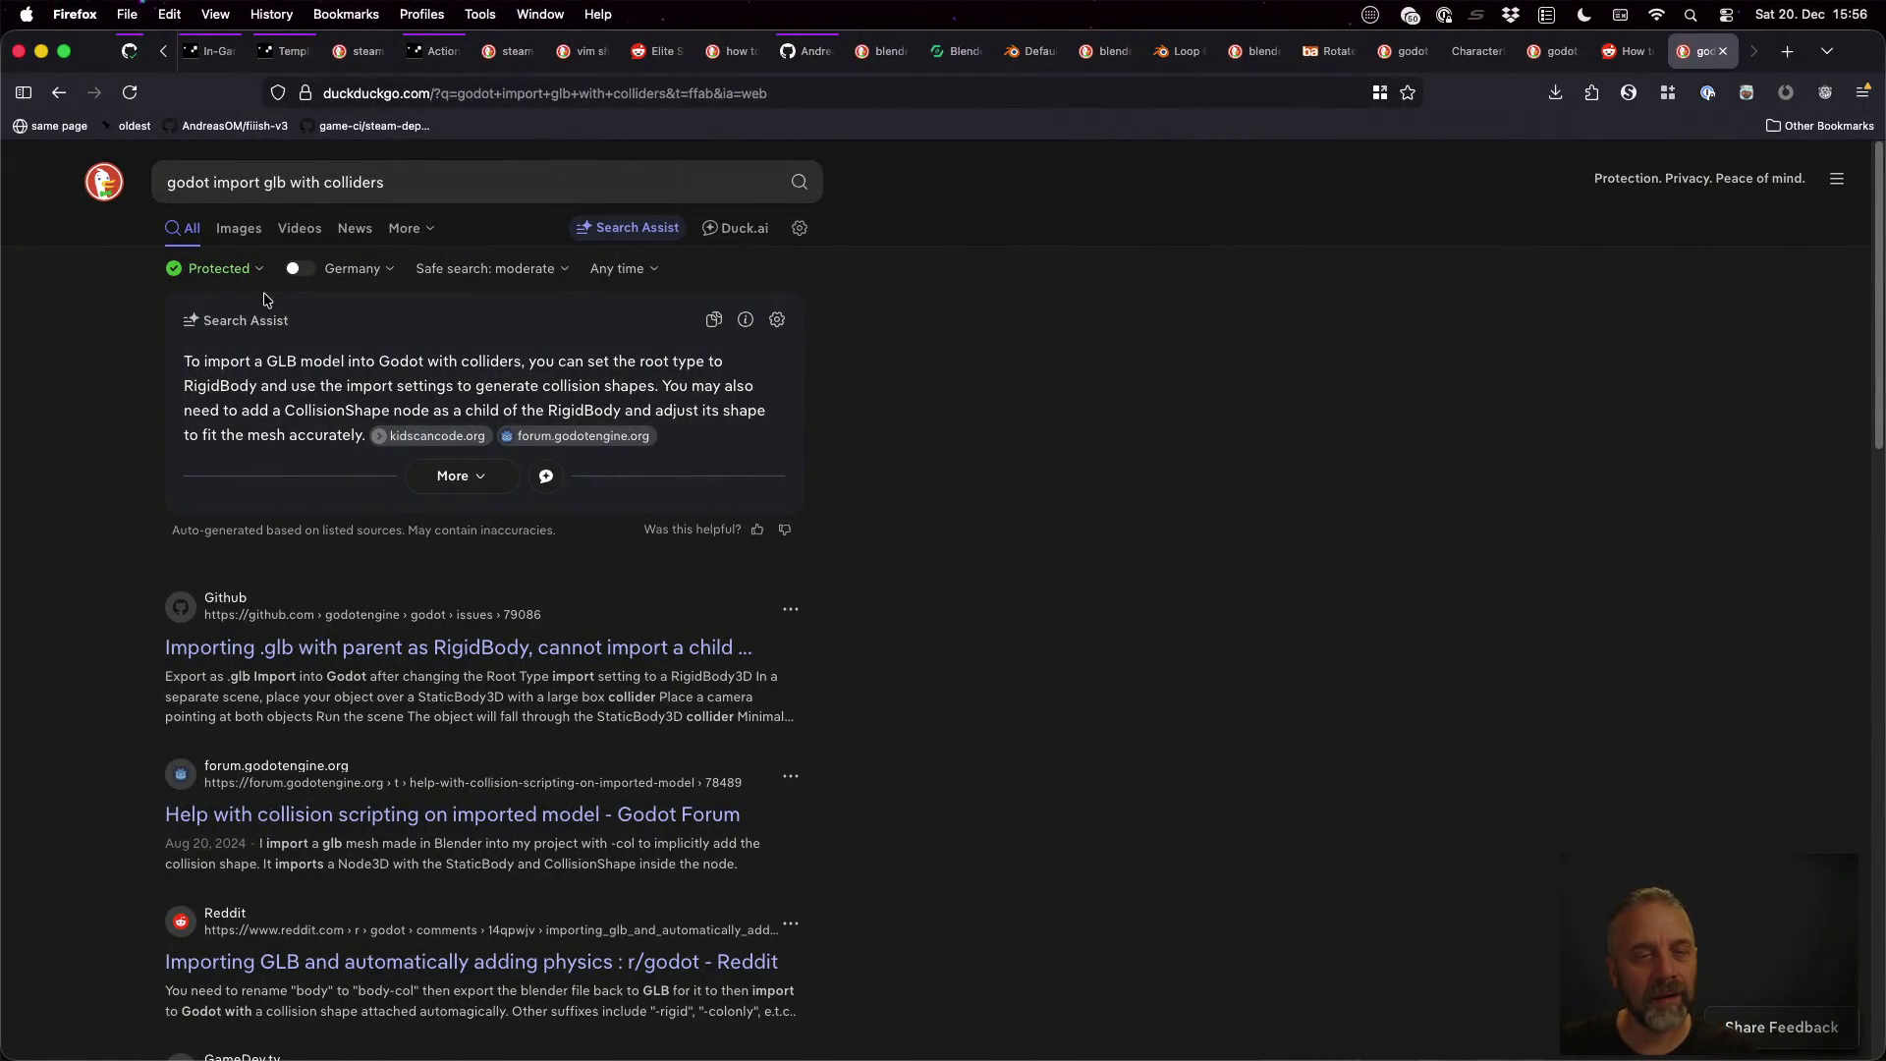
key("super+Tab")
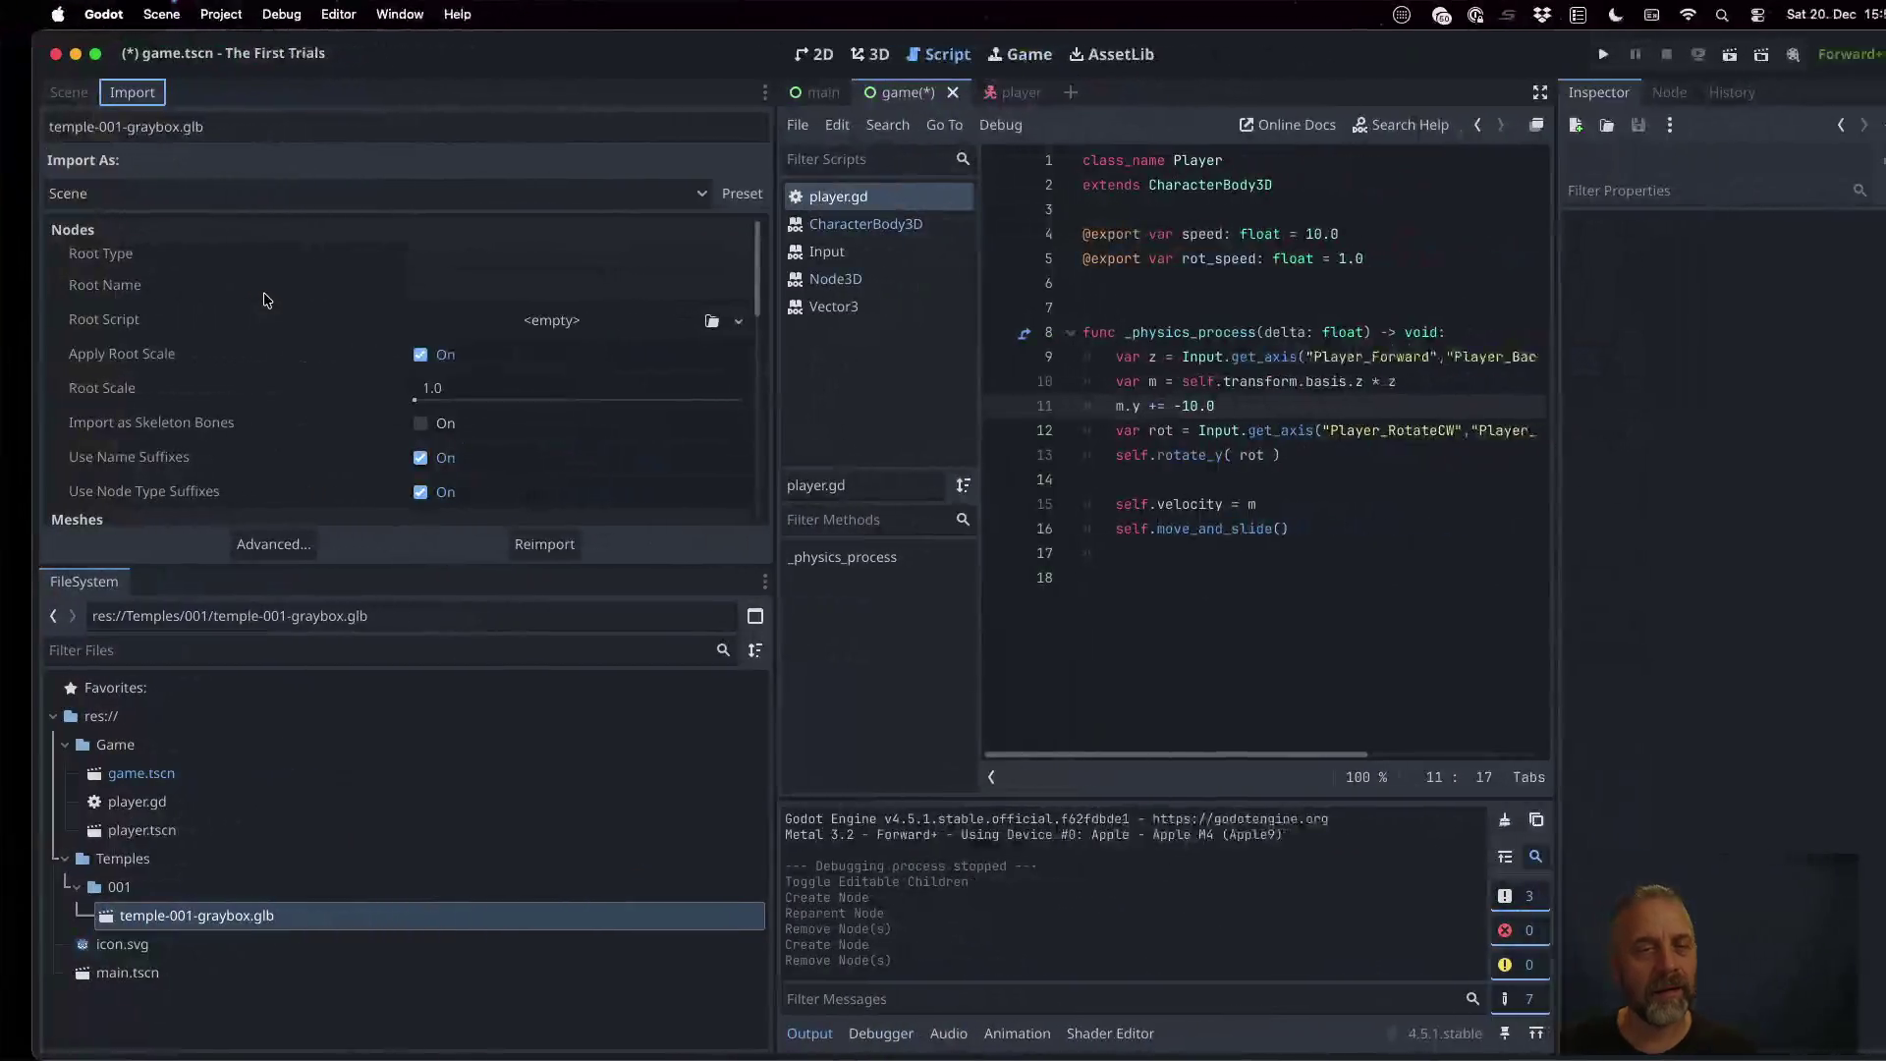
left_click(412, 259)
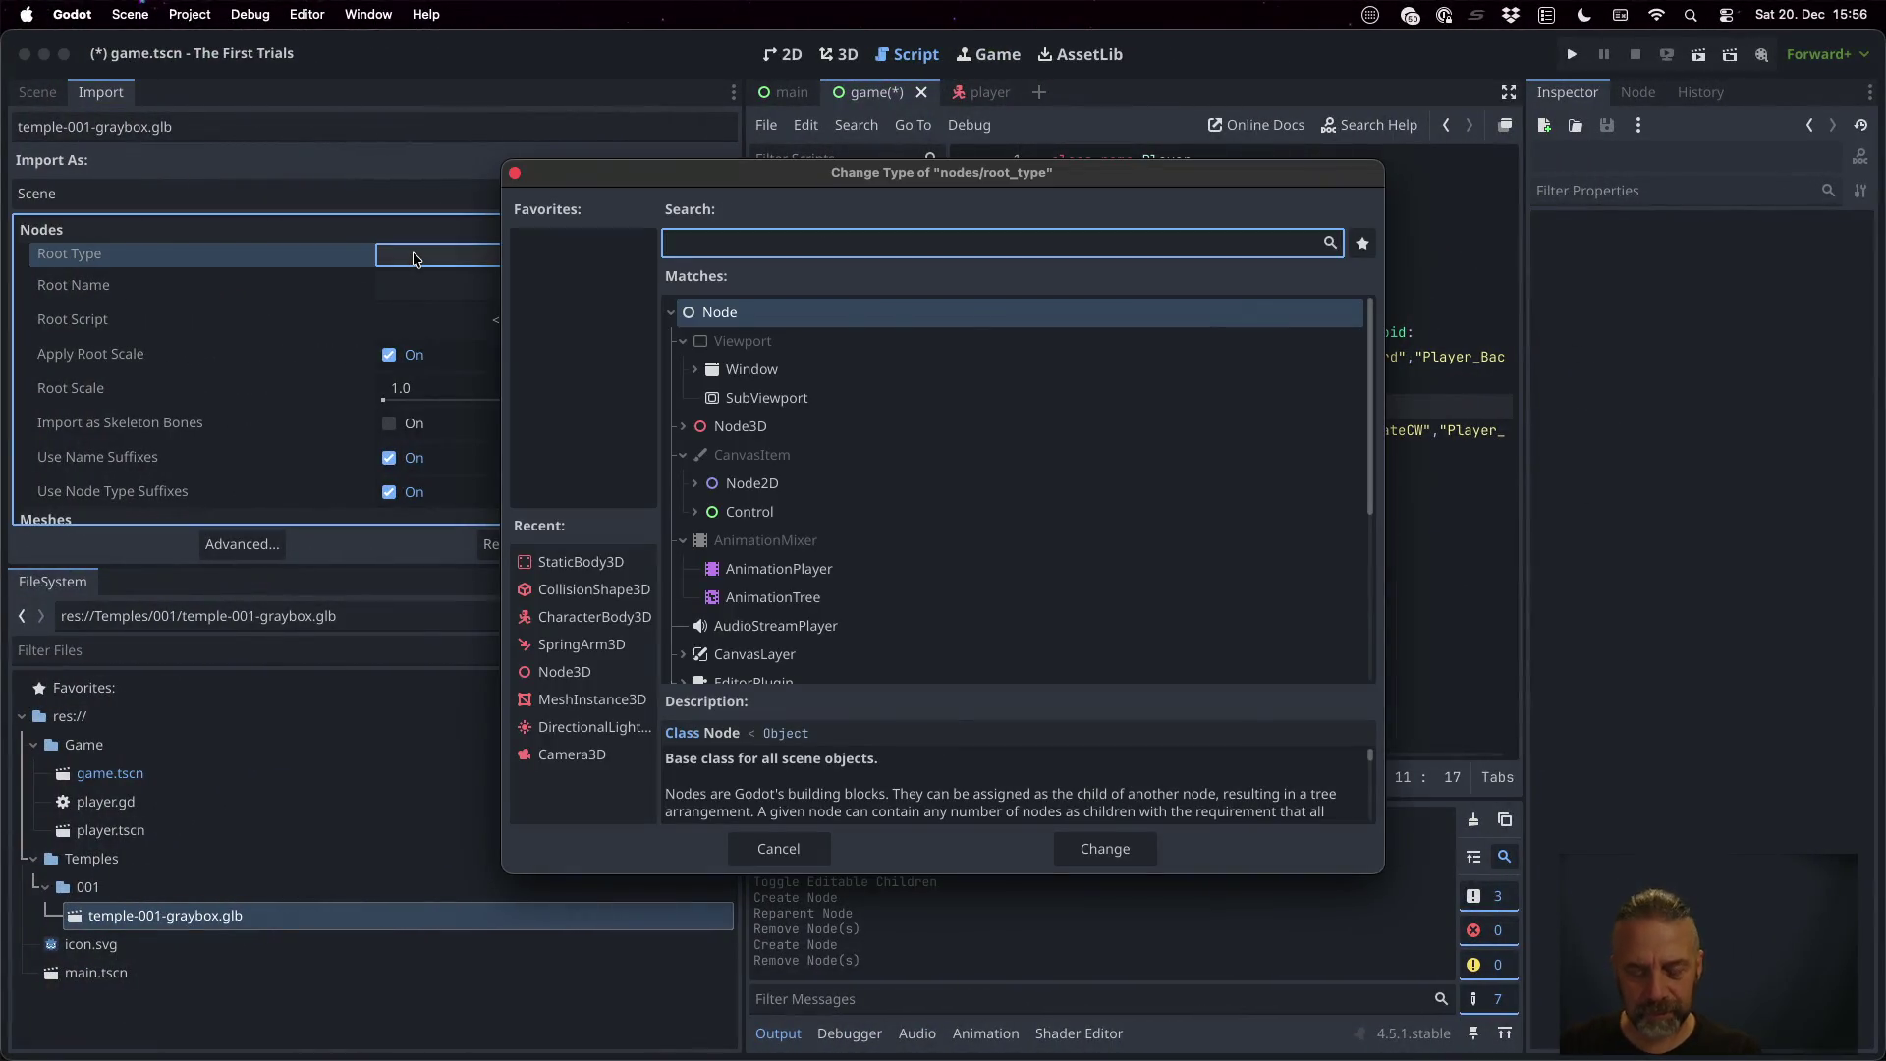
type("RigidB")
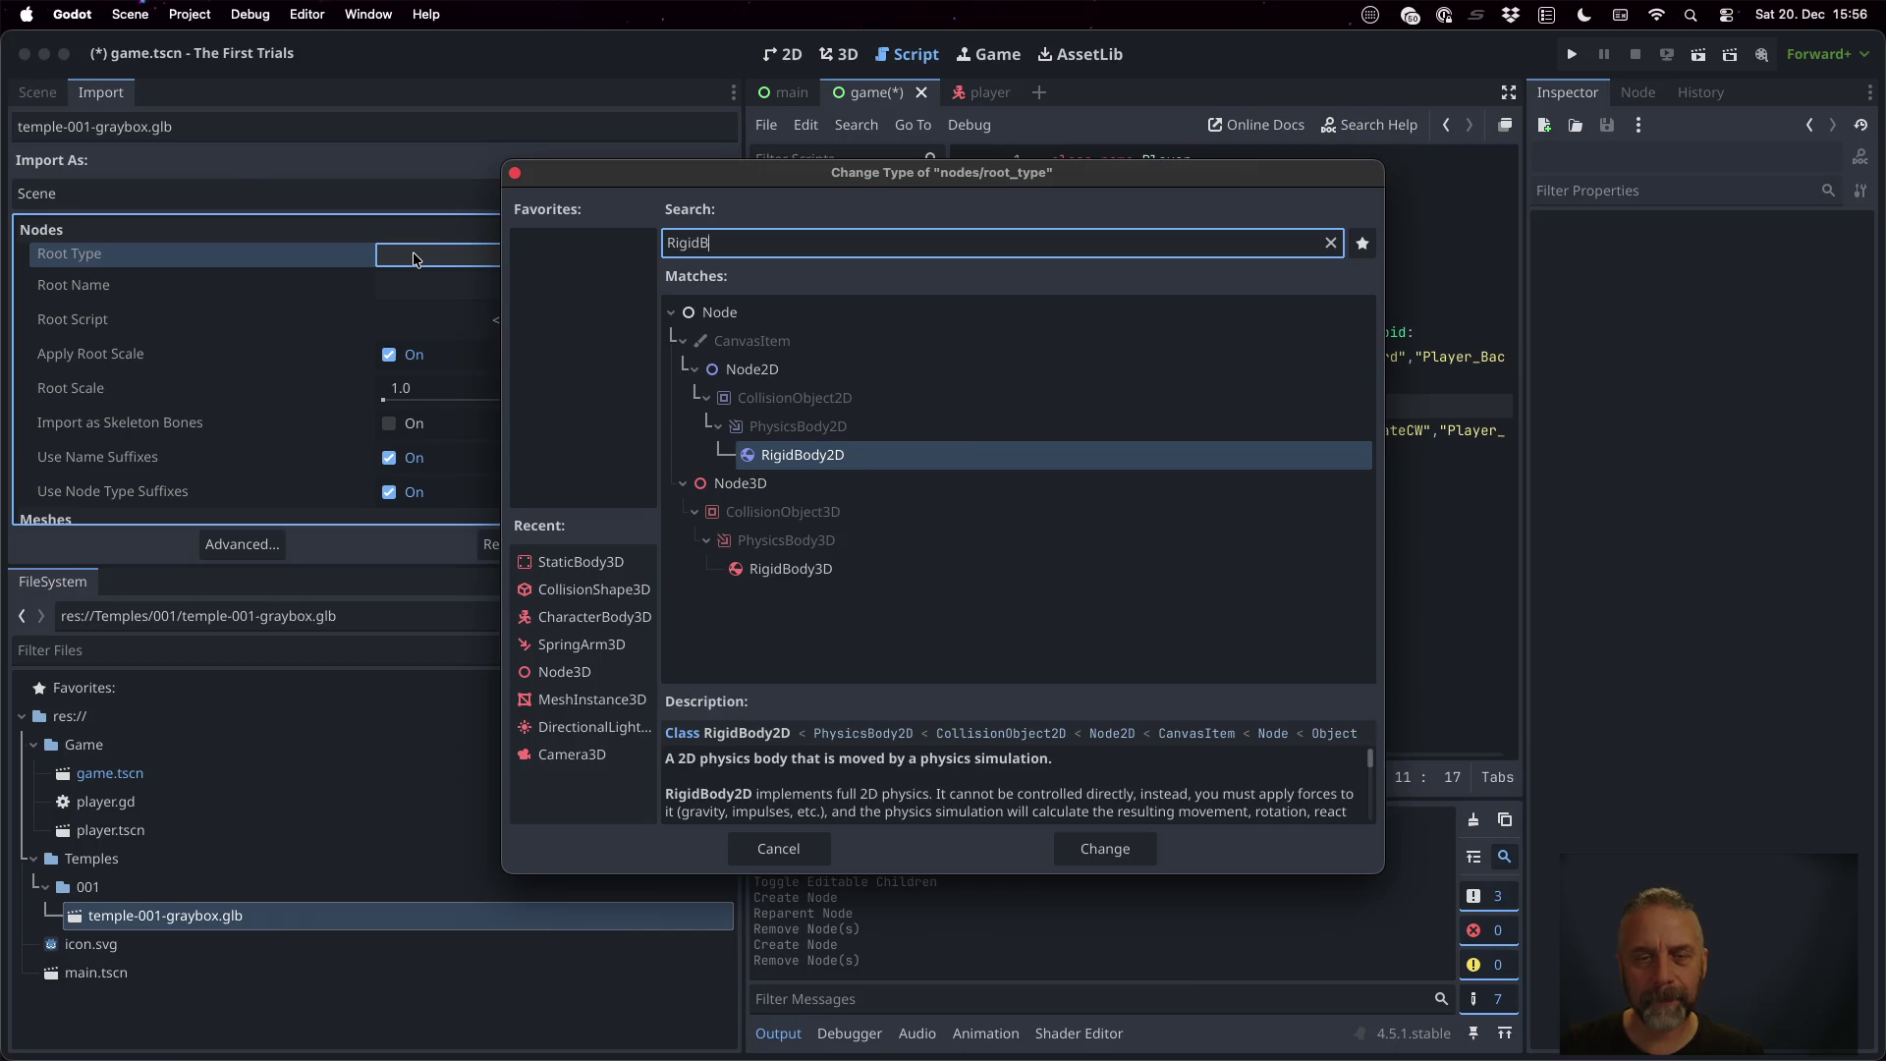
left_click(791, 569)
left_click(1068, 847)
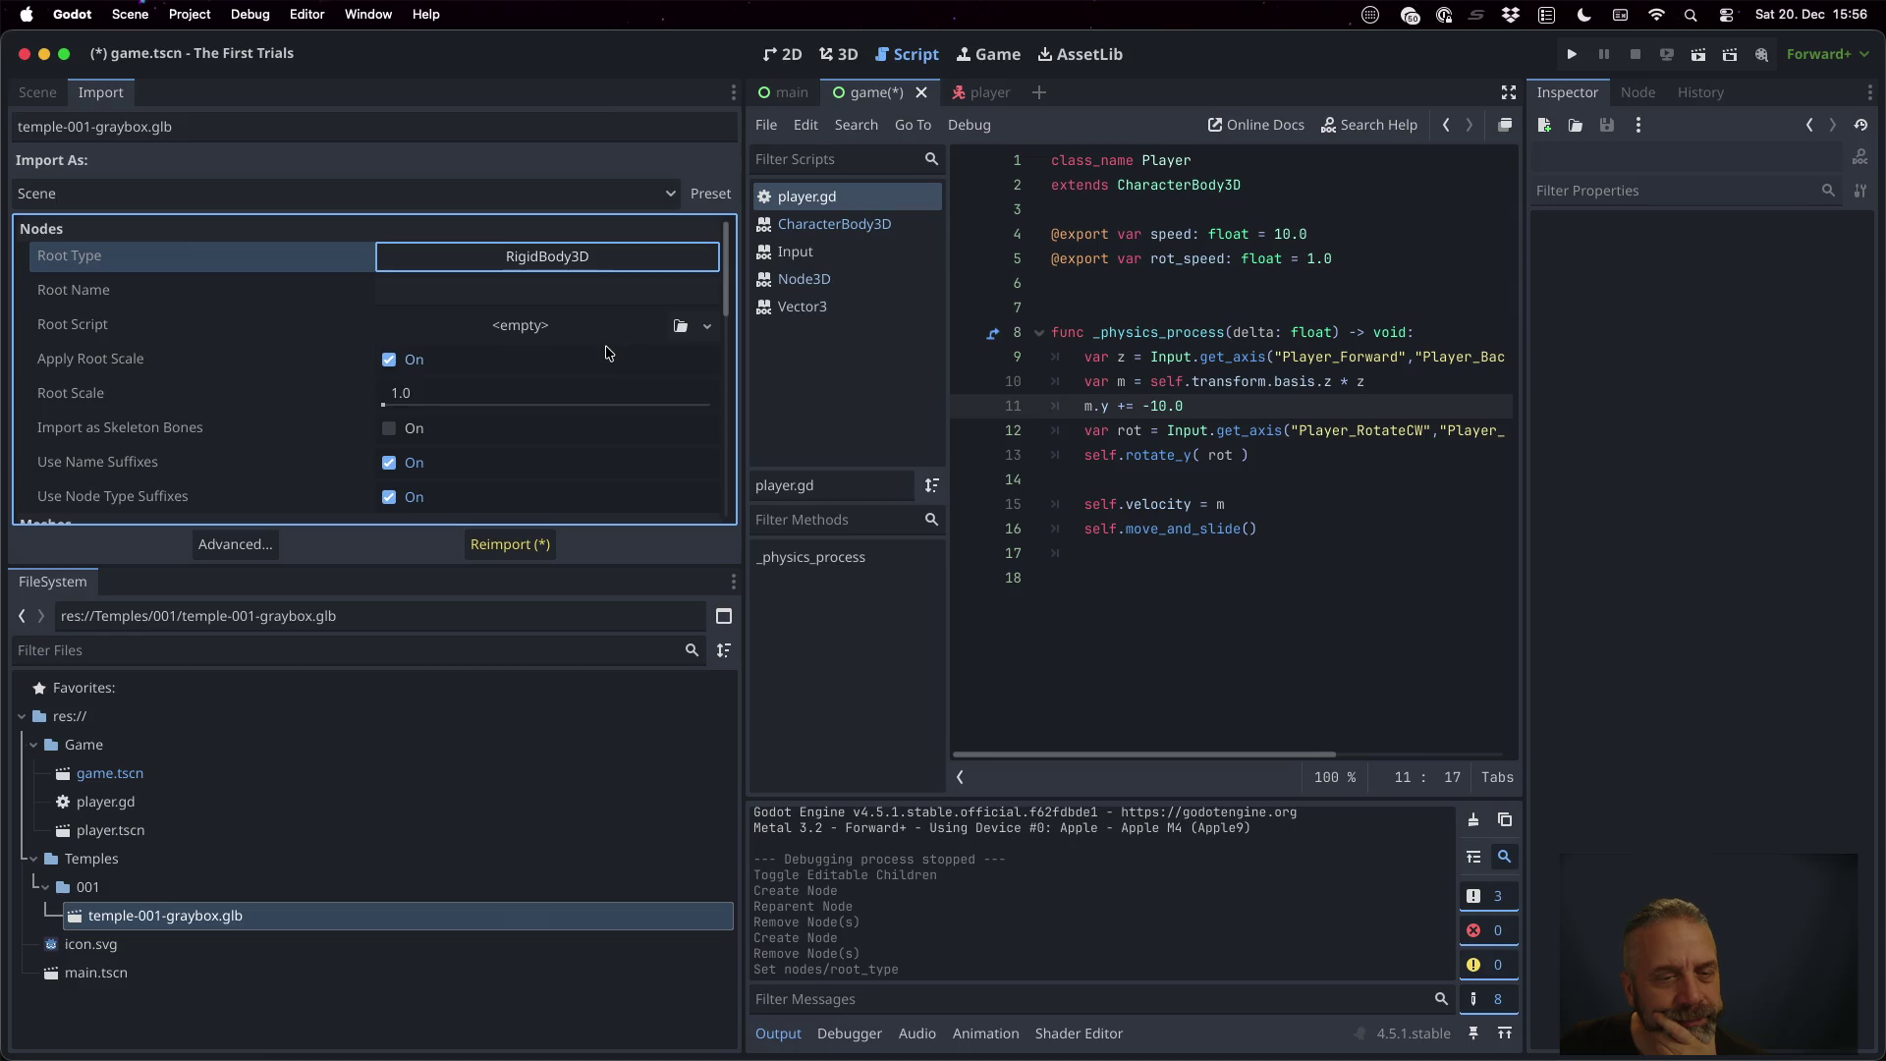
scroll(609, 354, "down", 3)
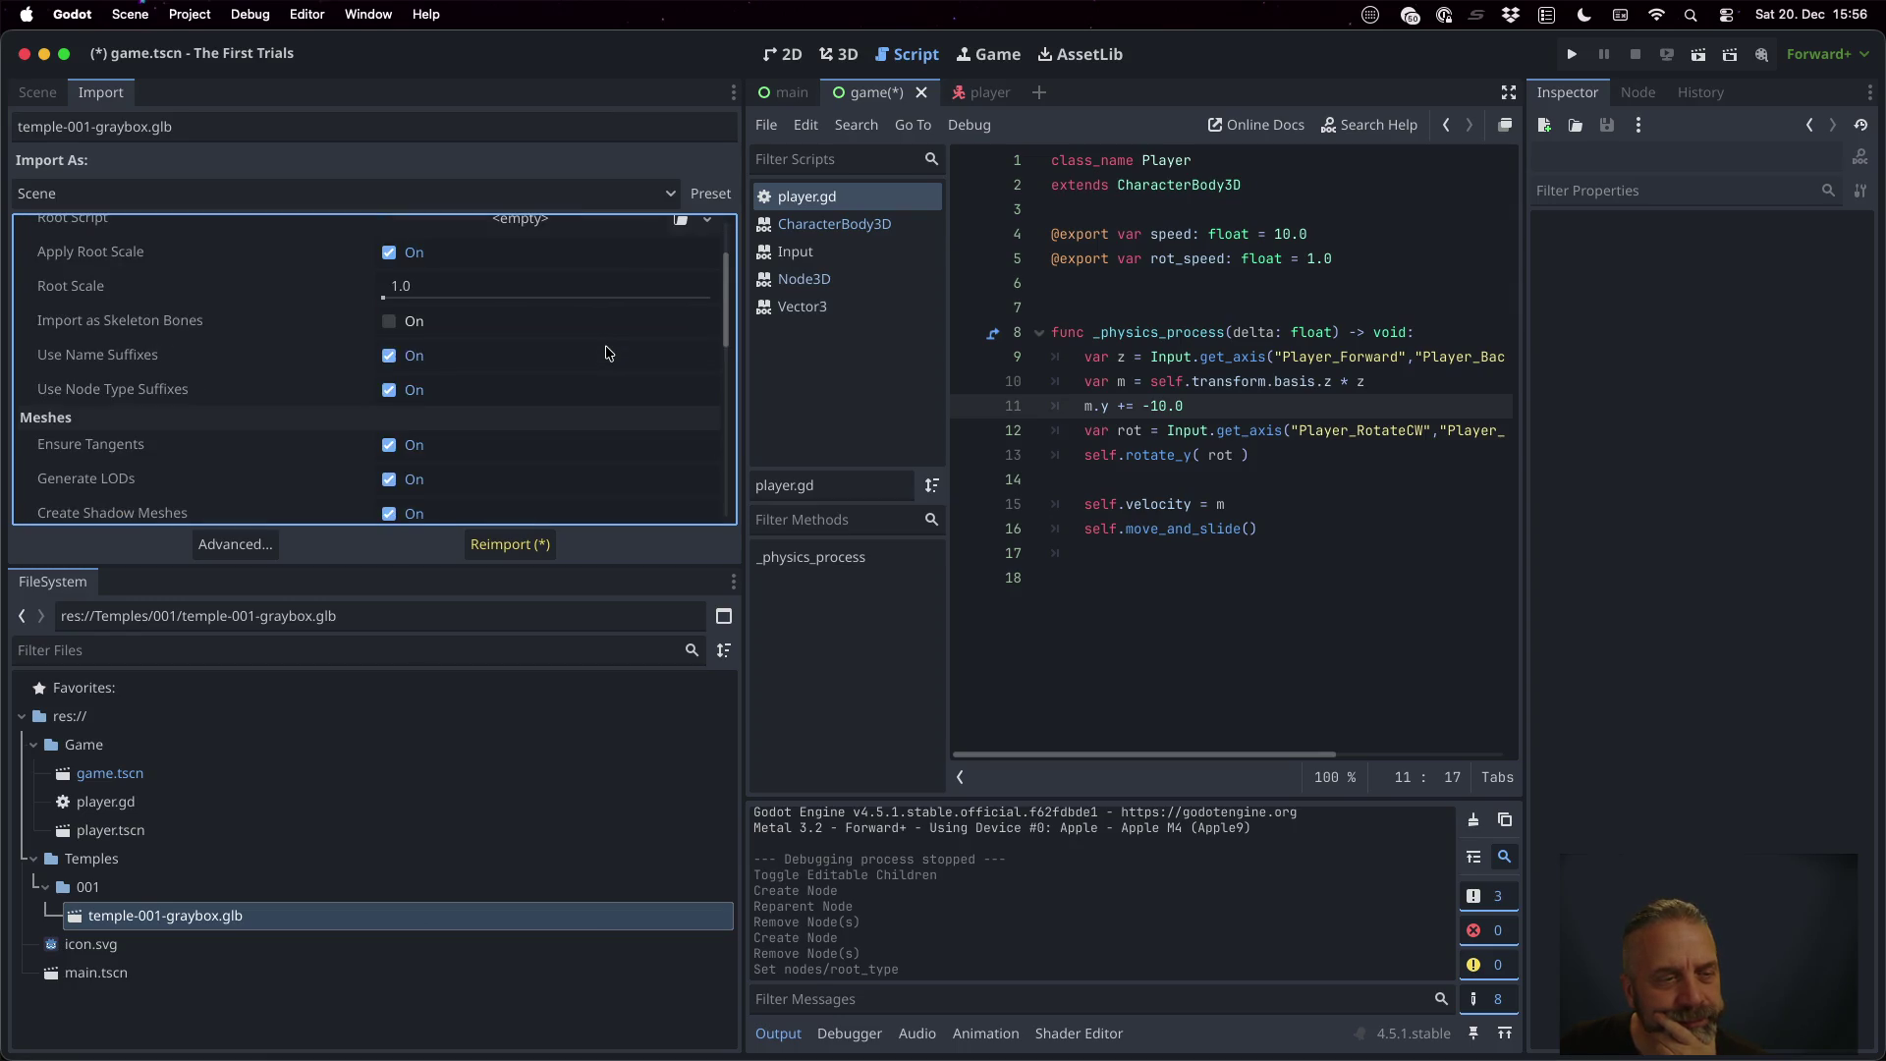
scroll(609, 354, "down", 5)
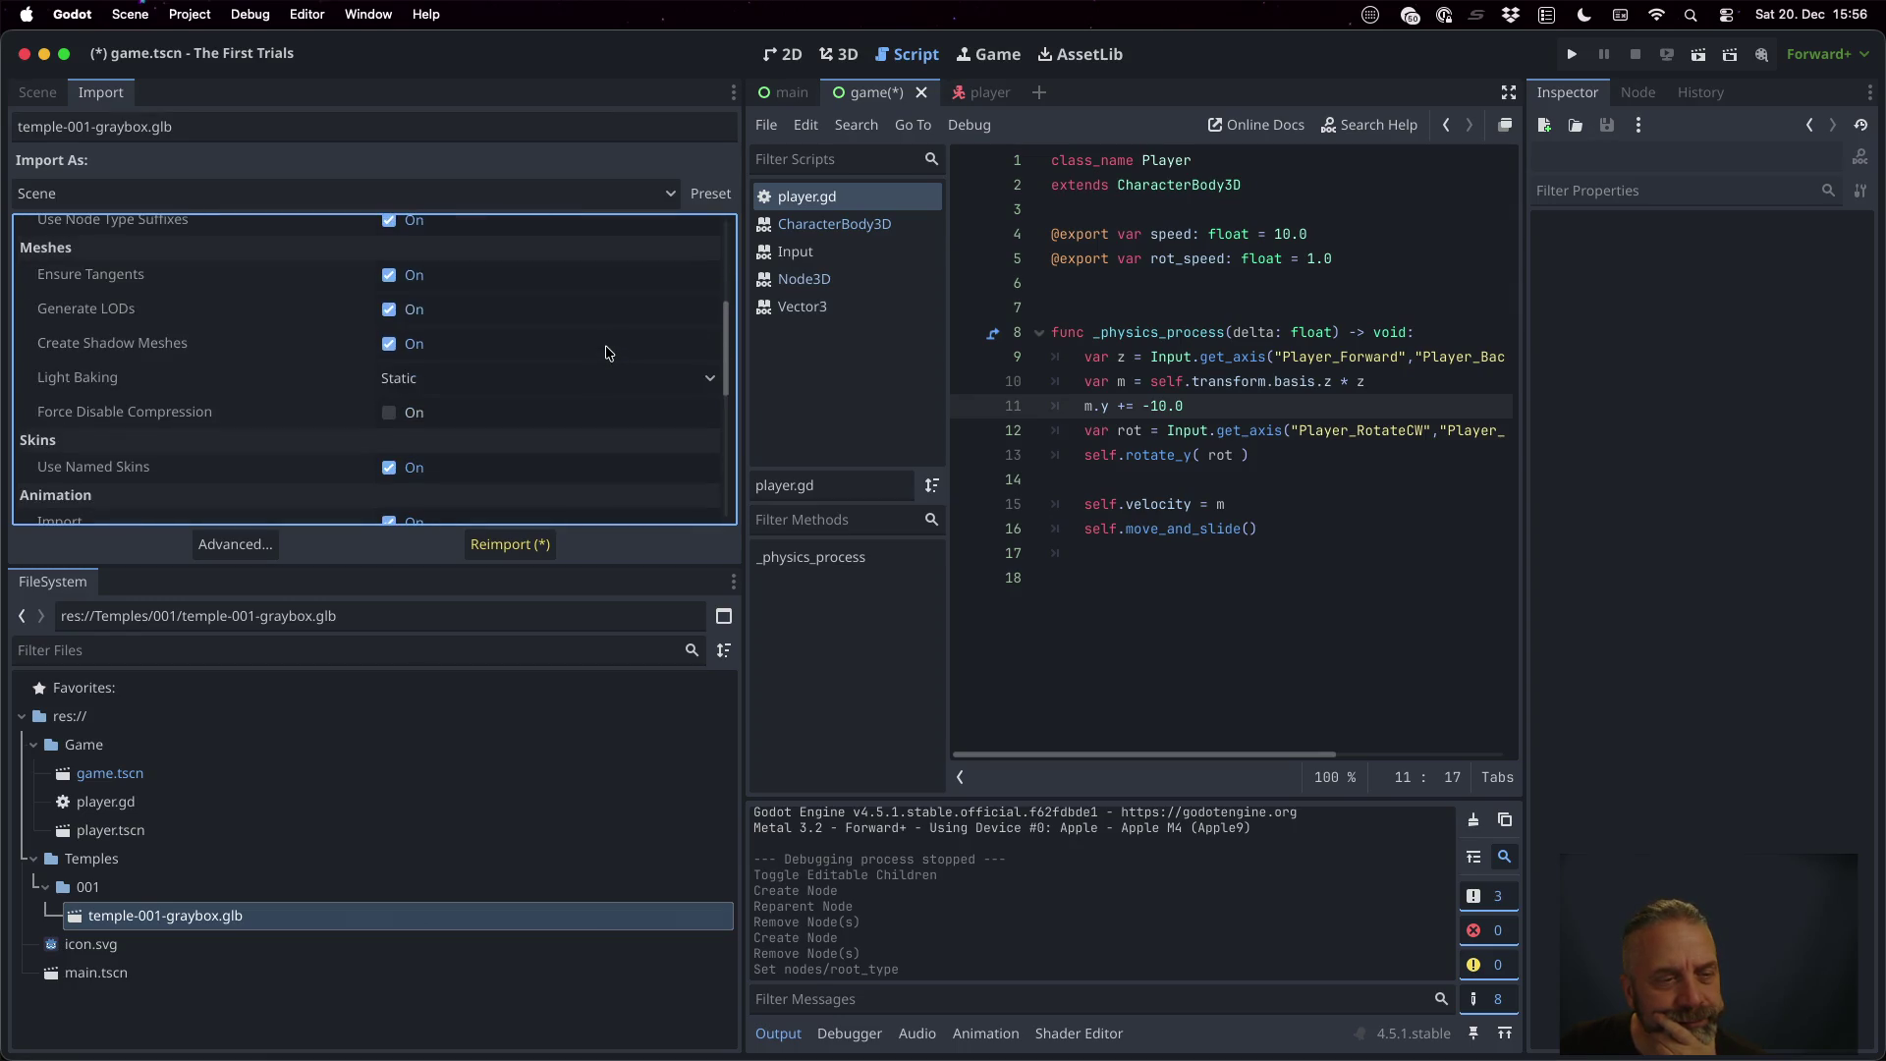
scroll(609, 353, "down", 5)
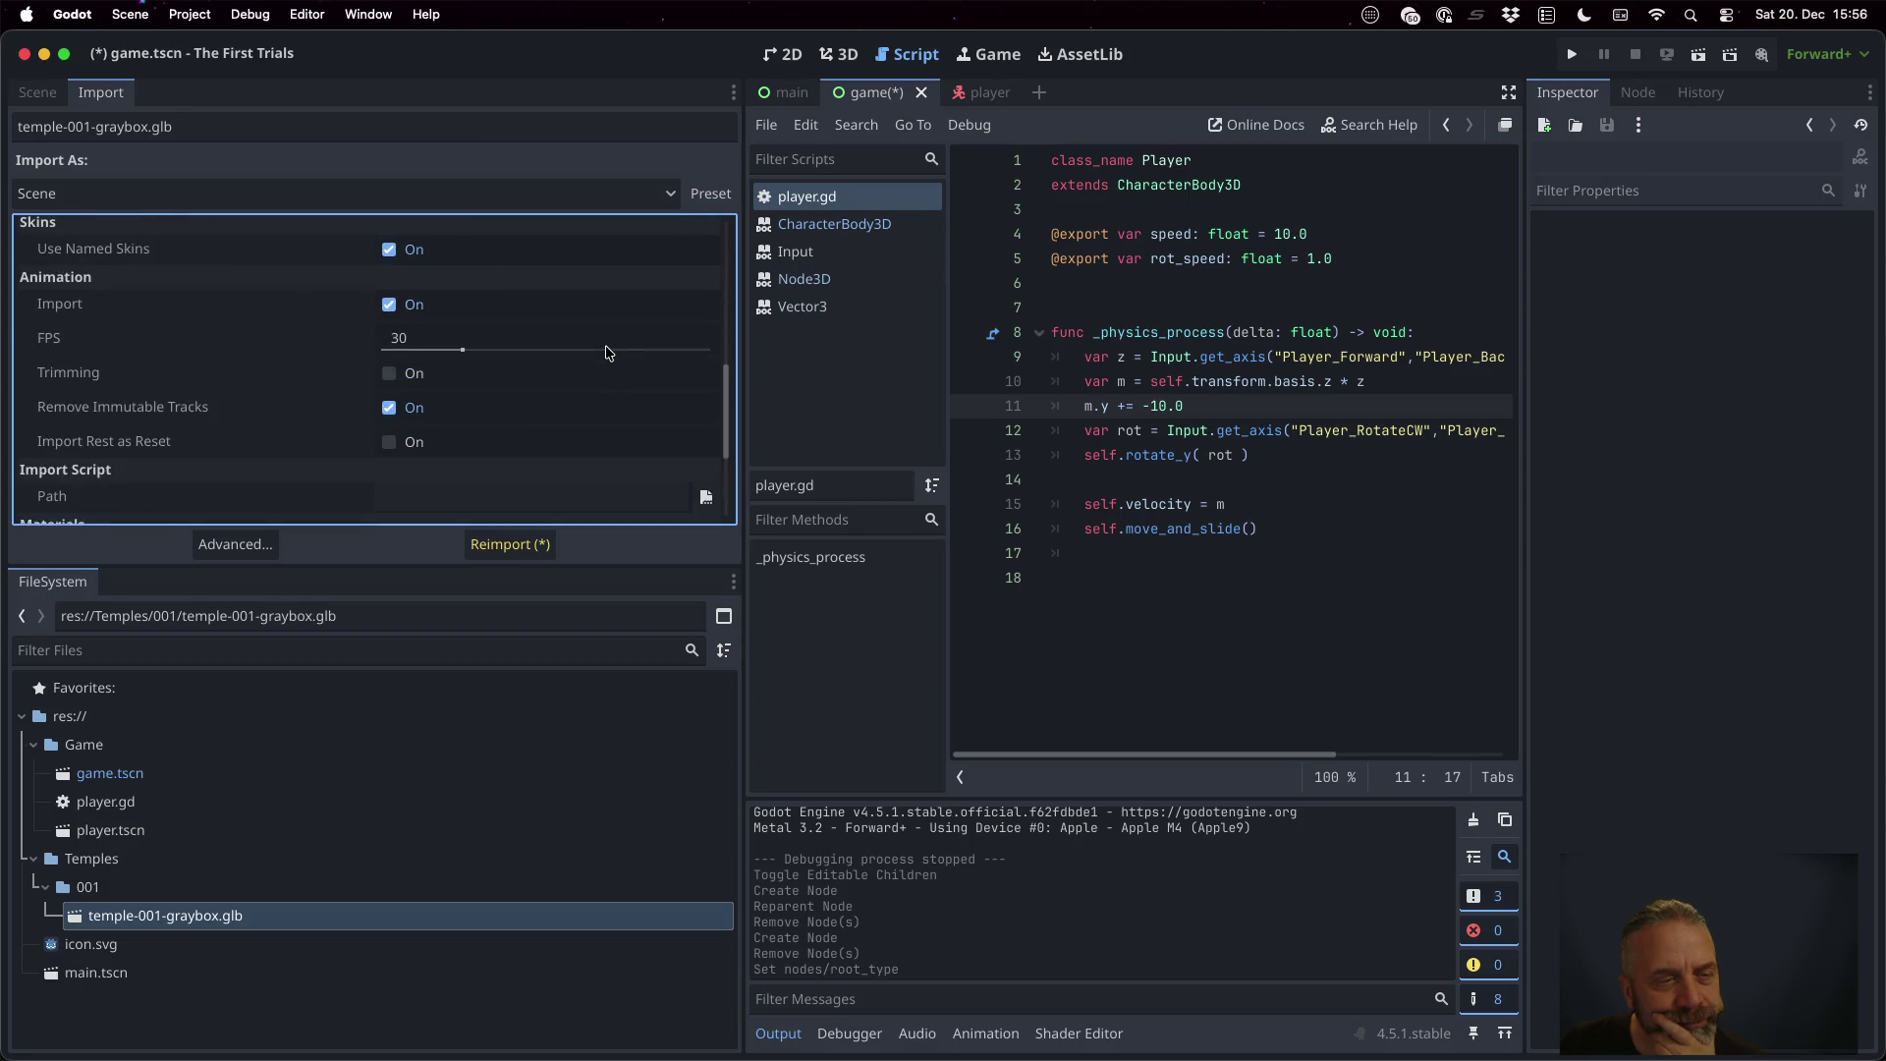
scroll(609, 353, "down", 4)
scroll(610, 353, "down", 1)
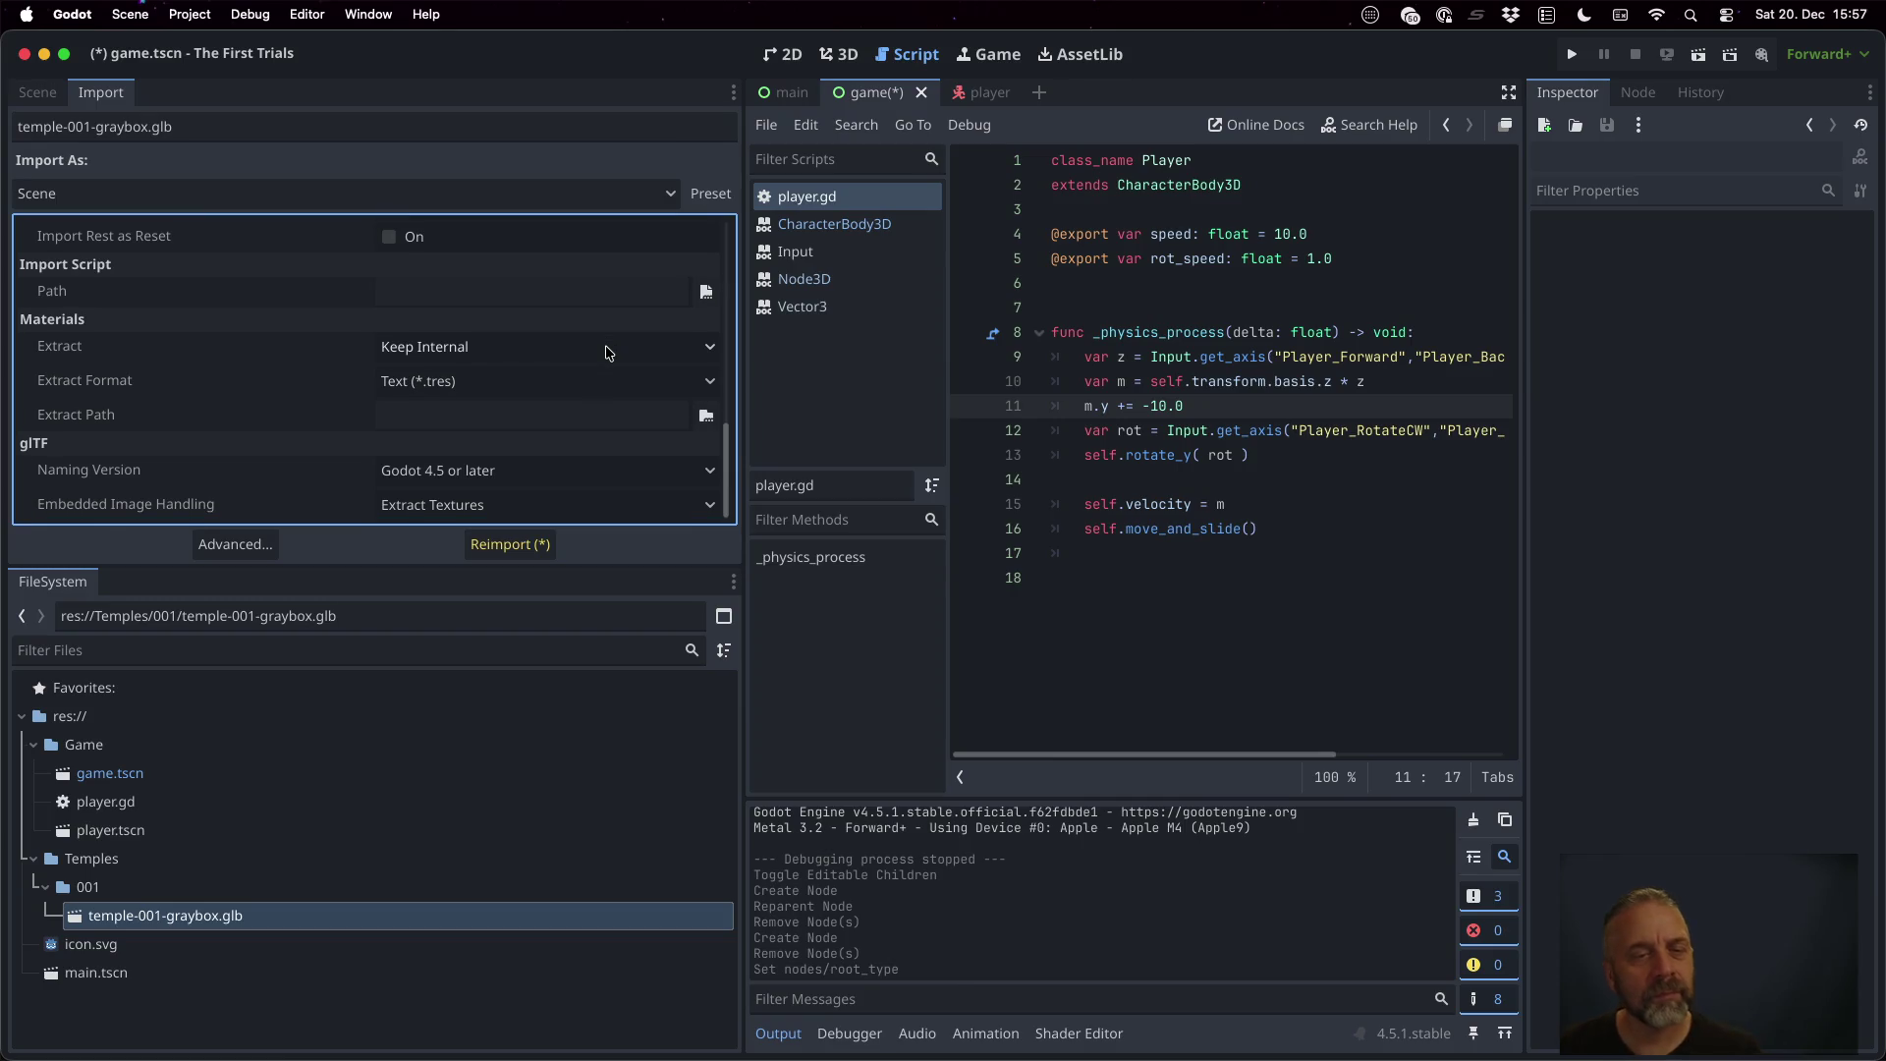
key("ctrl+Left")
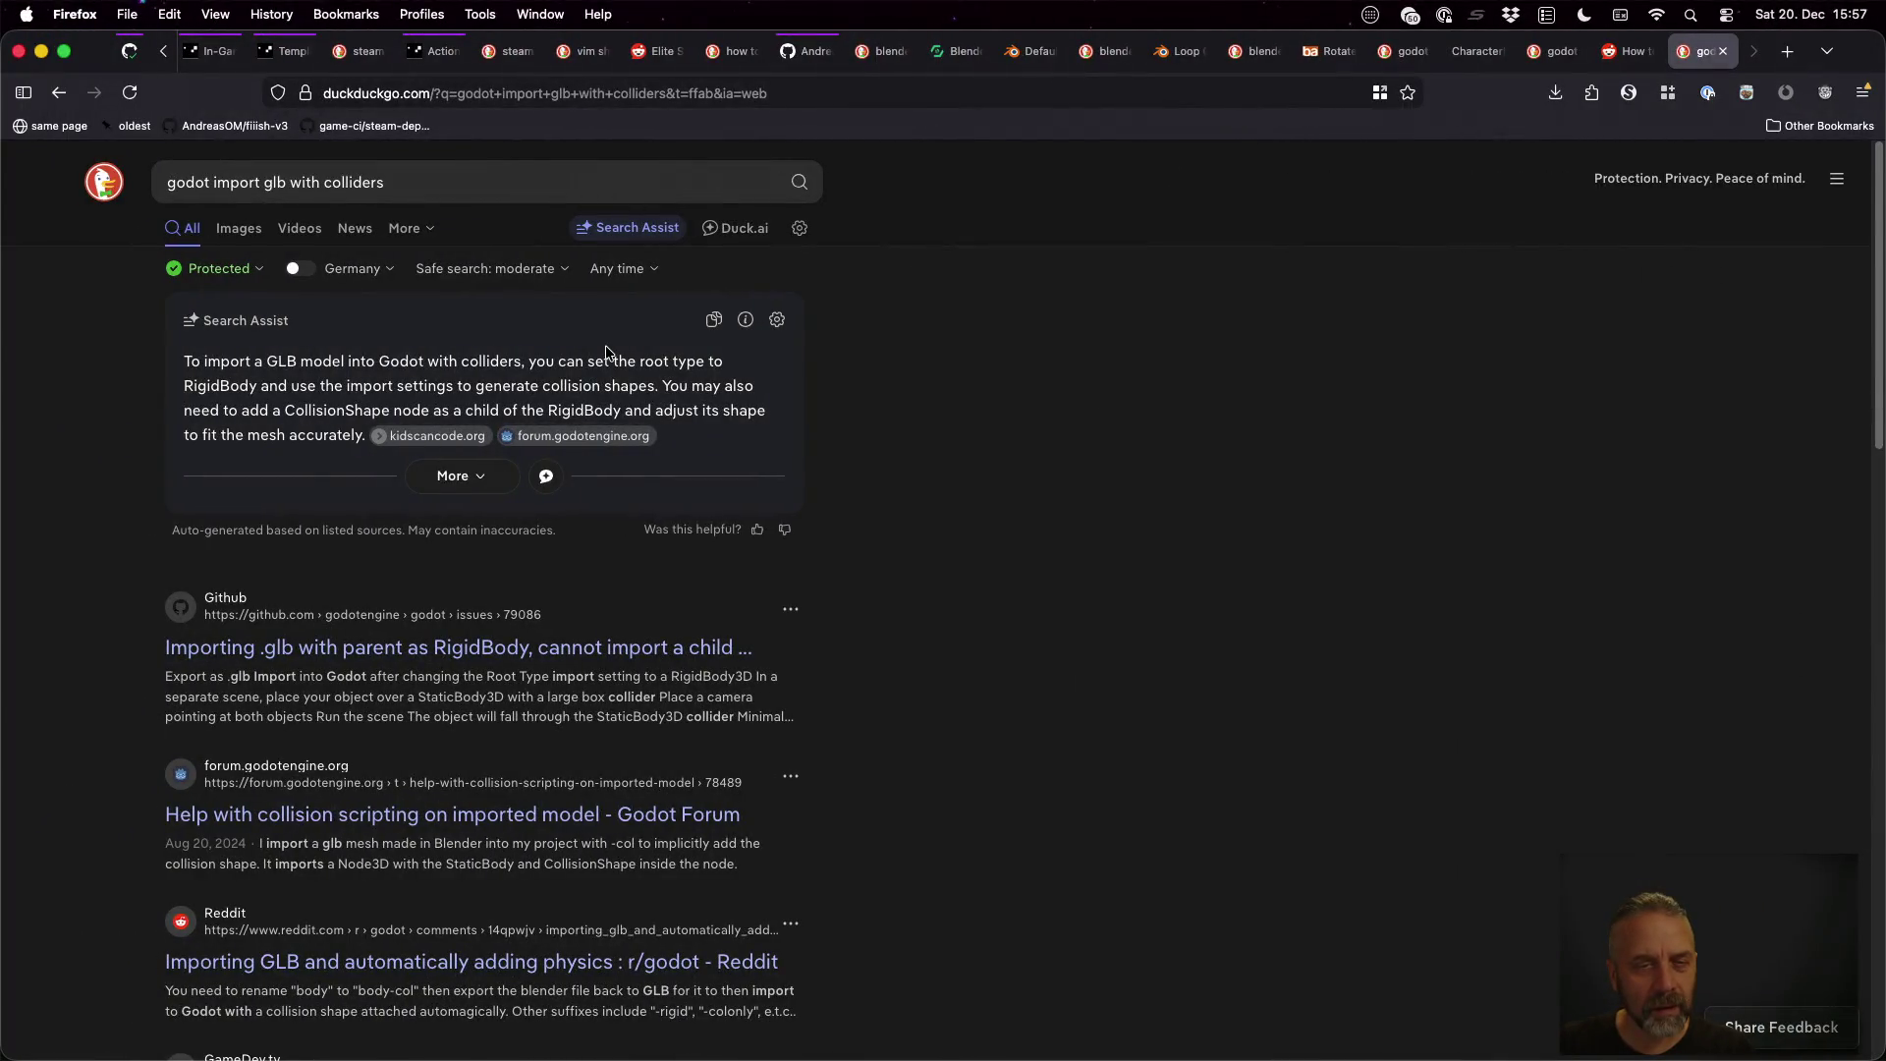
key("ctrl+Right")
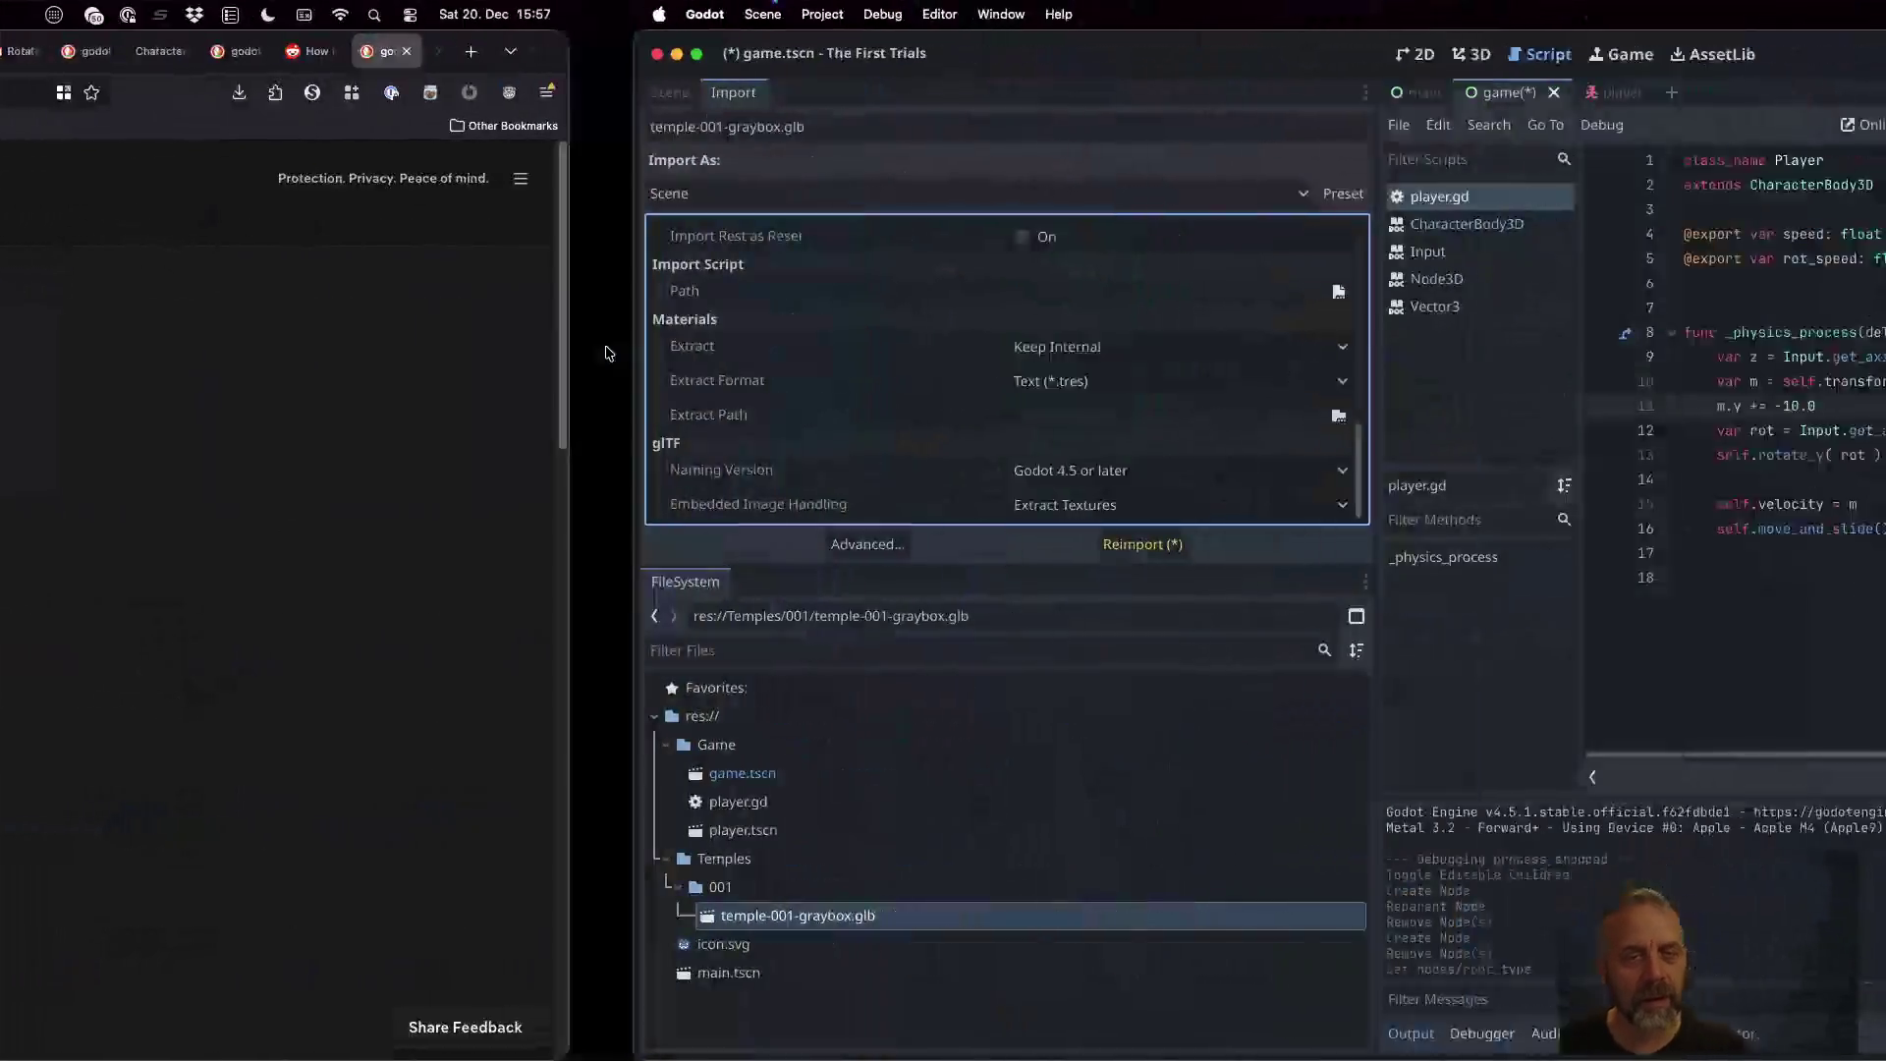
scroll(305, 354, "up", 10)
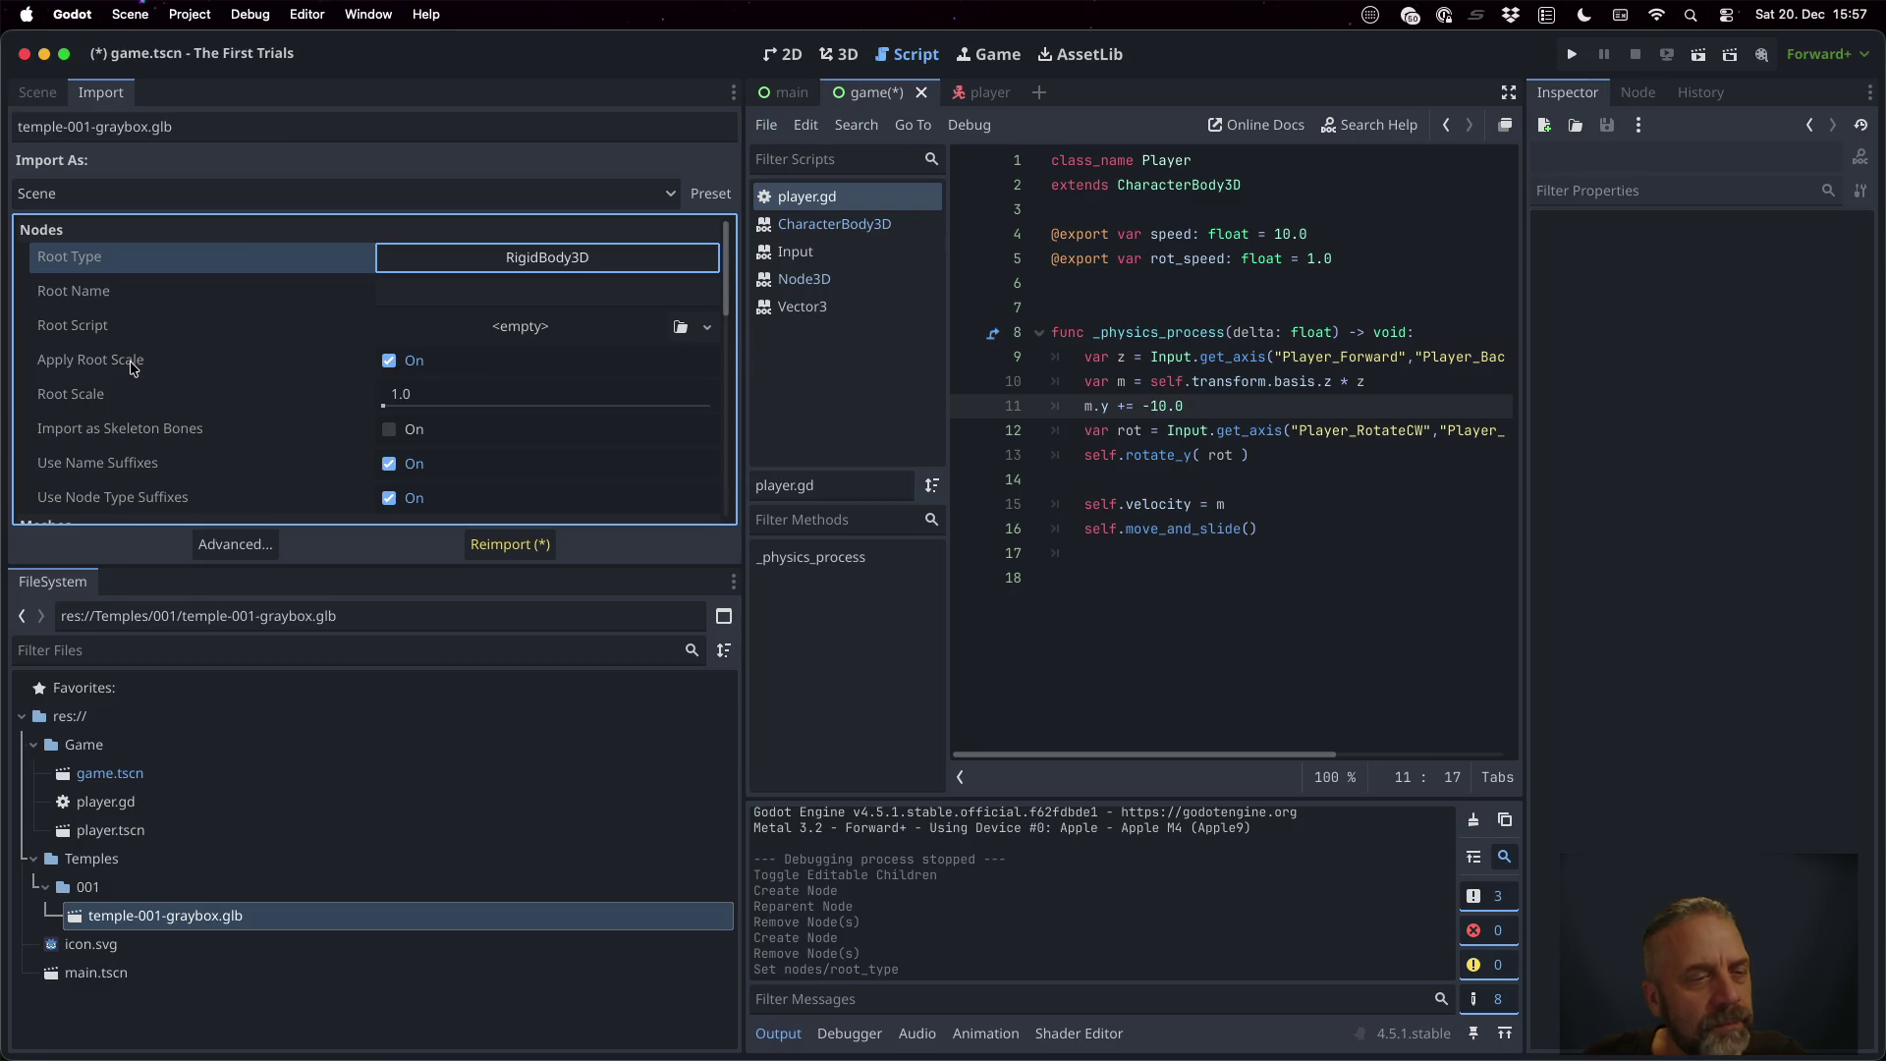
scroll(187, 378, "down", 4)
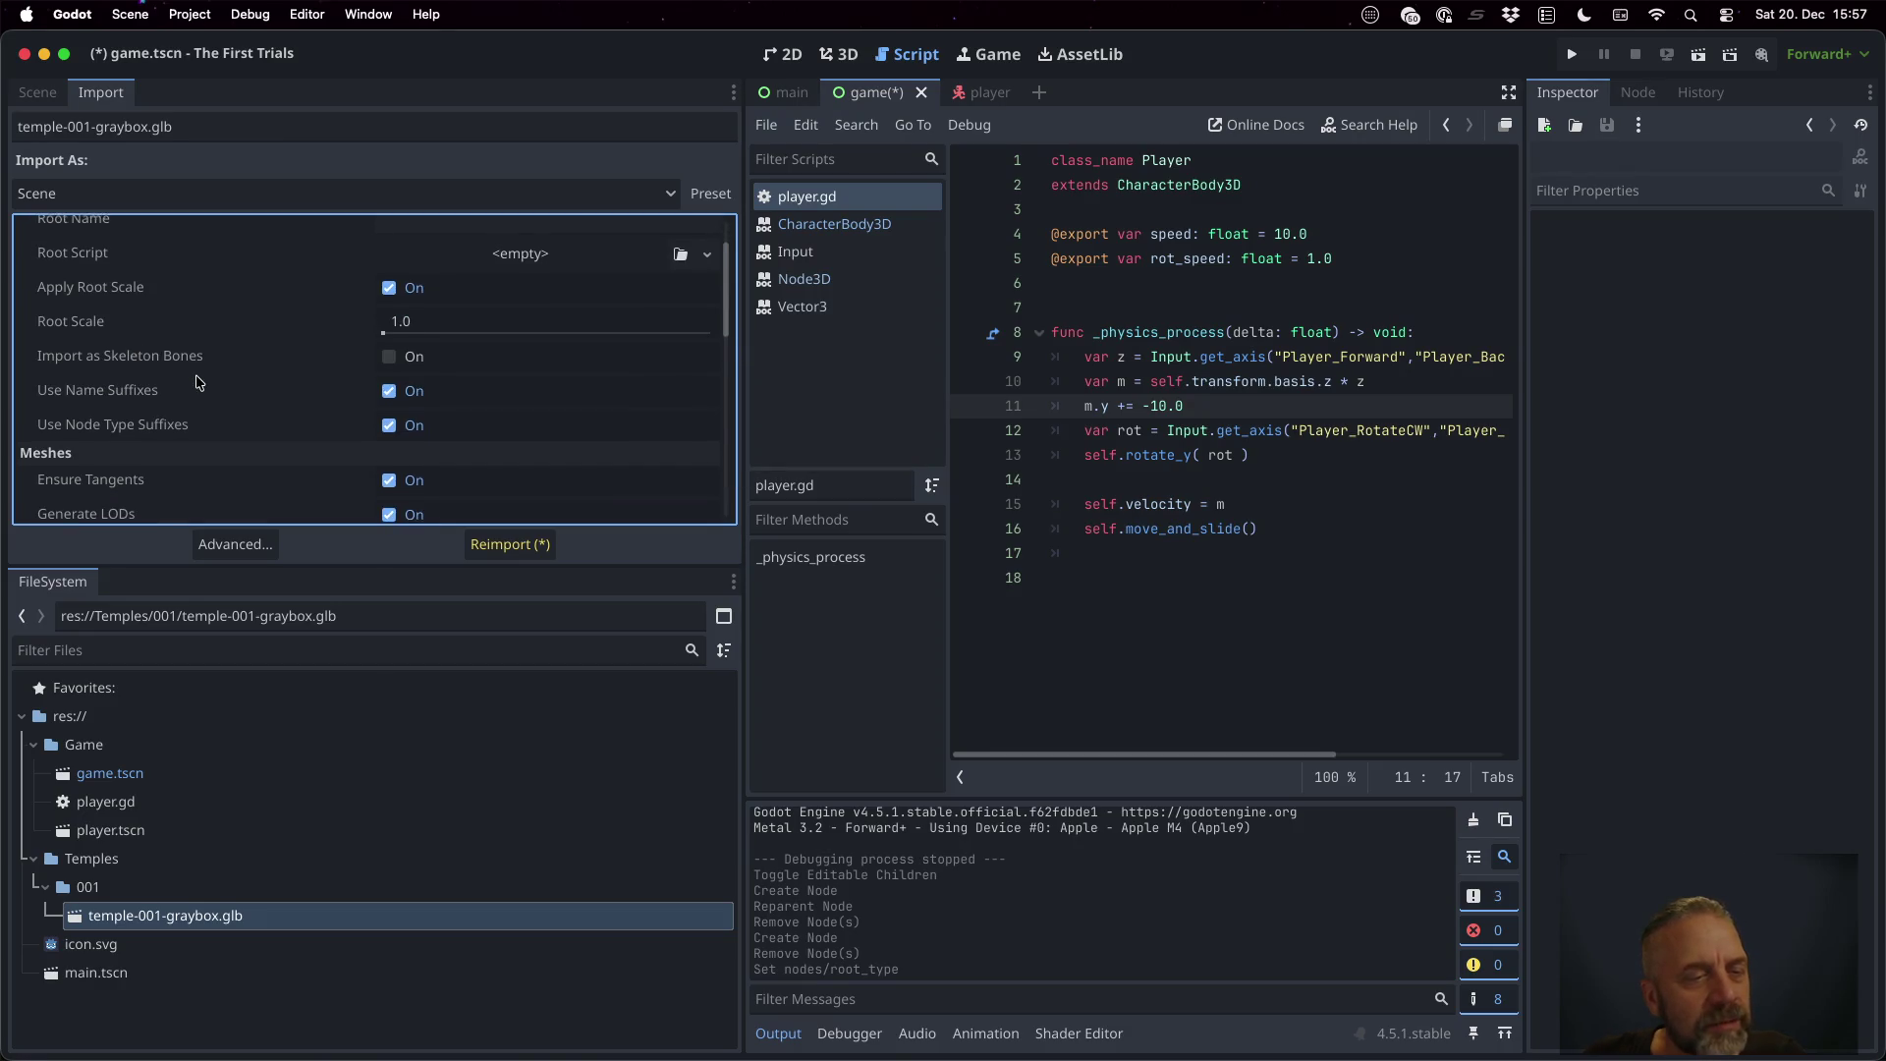
scroll(196, 381, "down", 3)
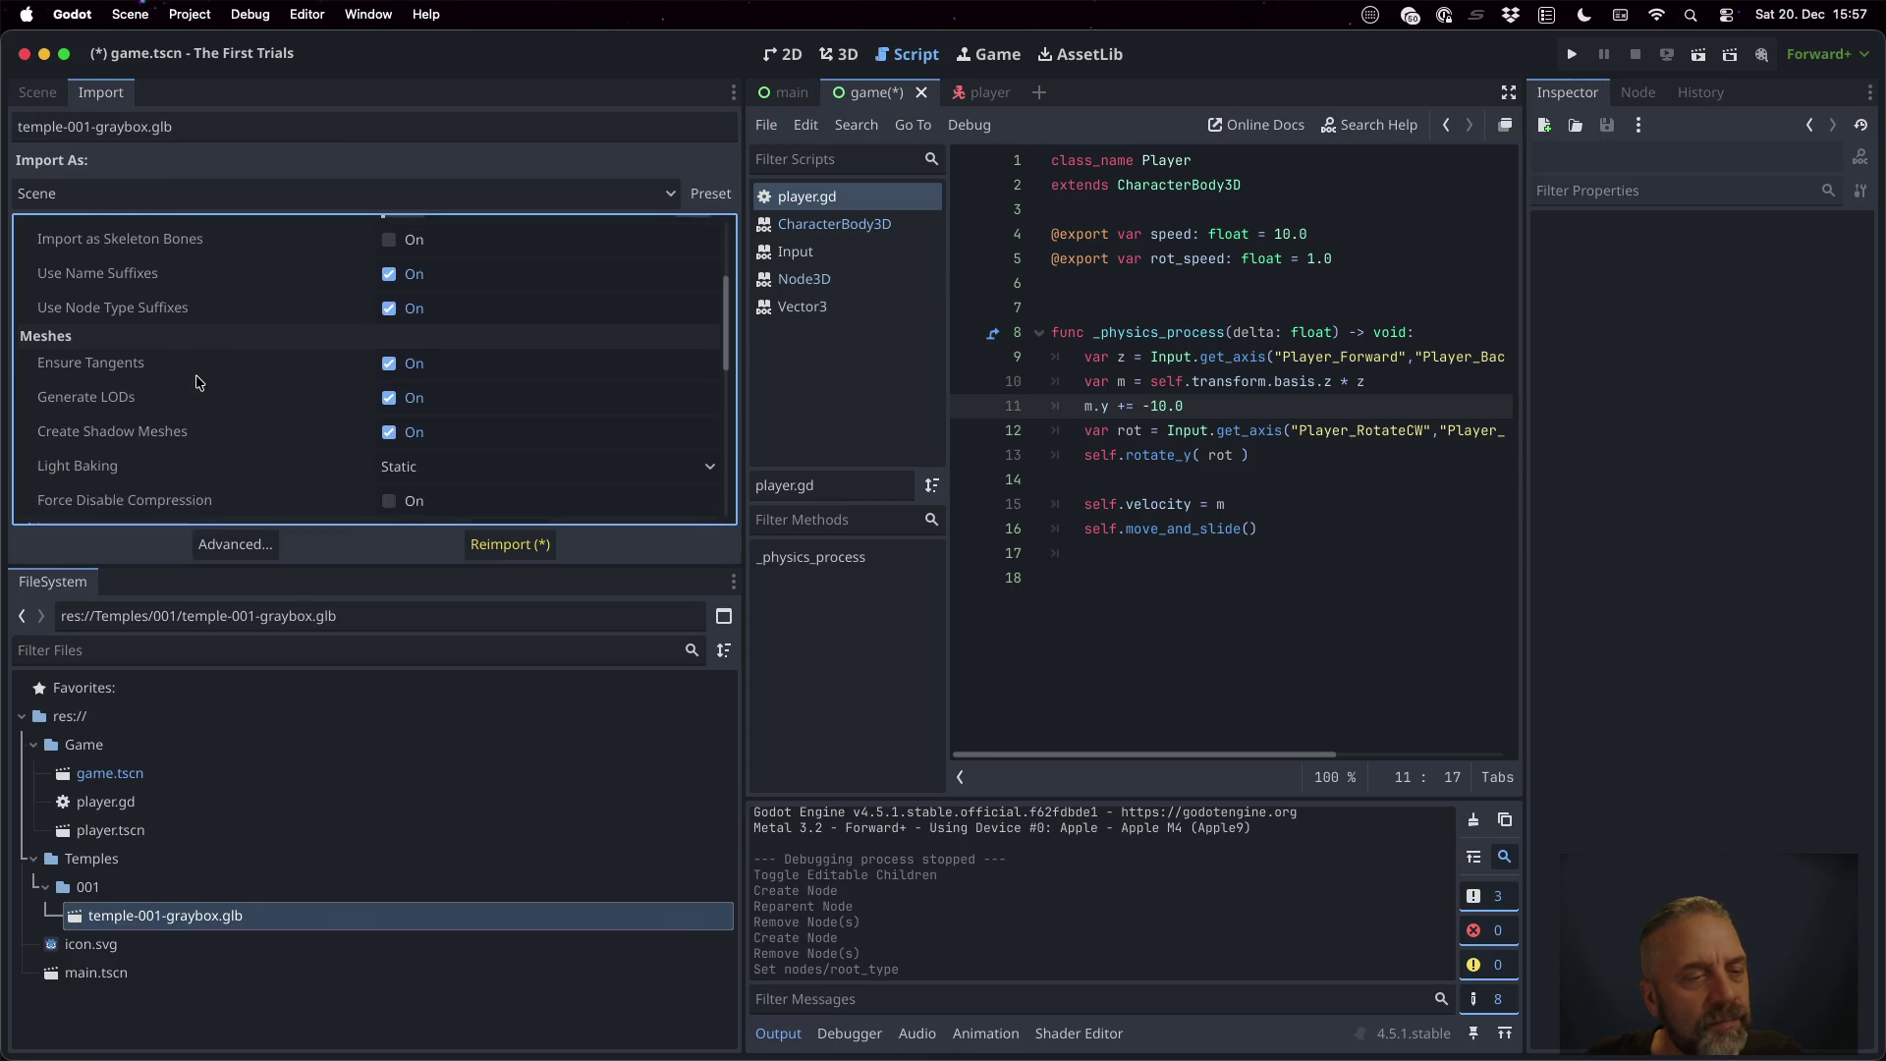
scroll(196, 381, "down", 2)
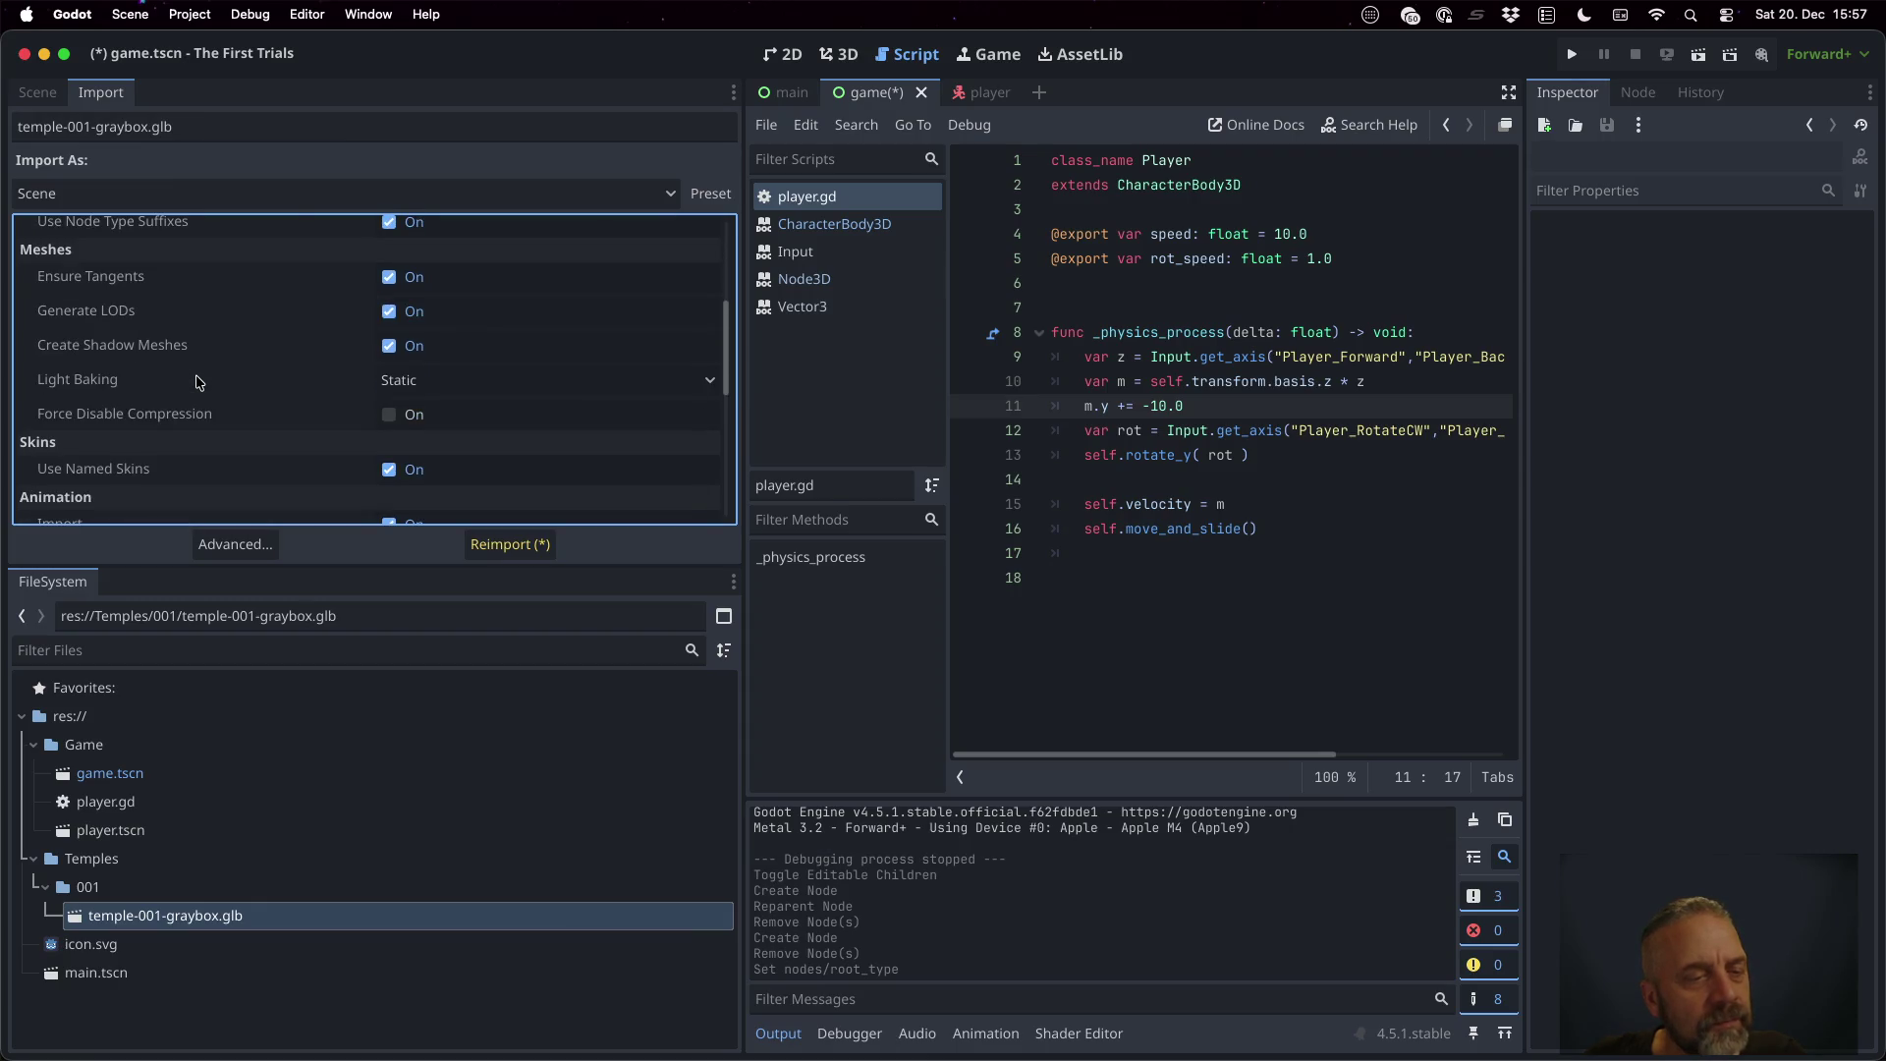
scroll(197, 381, "down", 4)
scroll(196, 381, "down", 4)
scroll(196, 381, "down", 5)
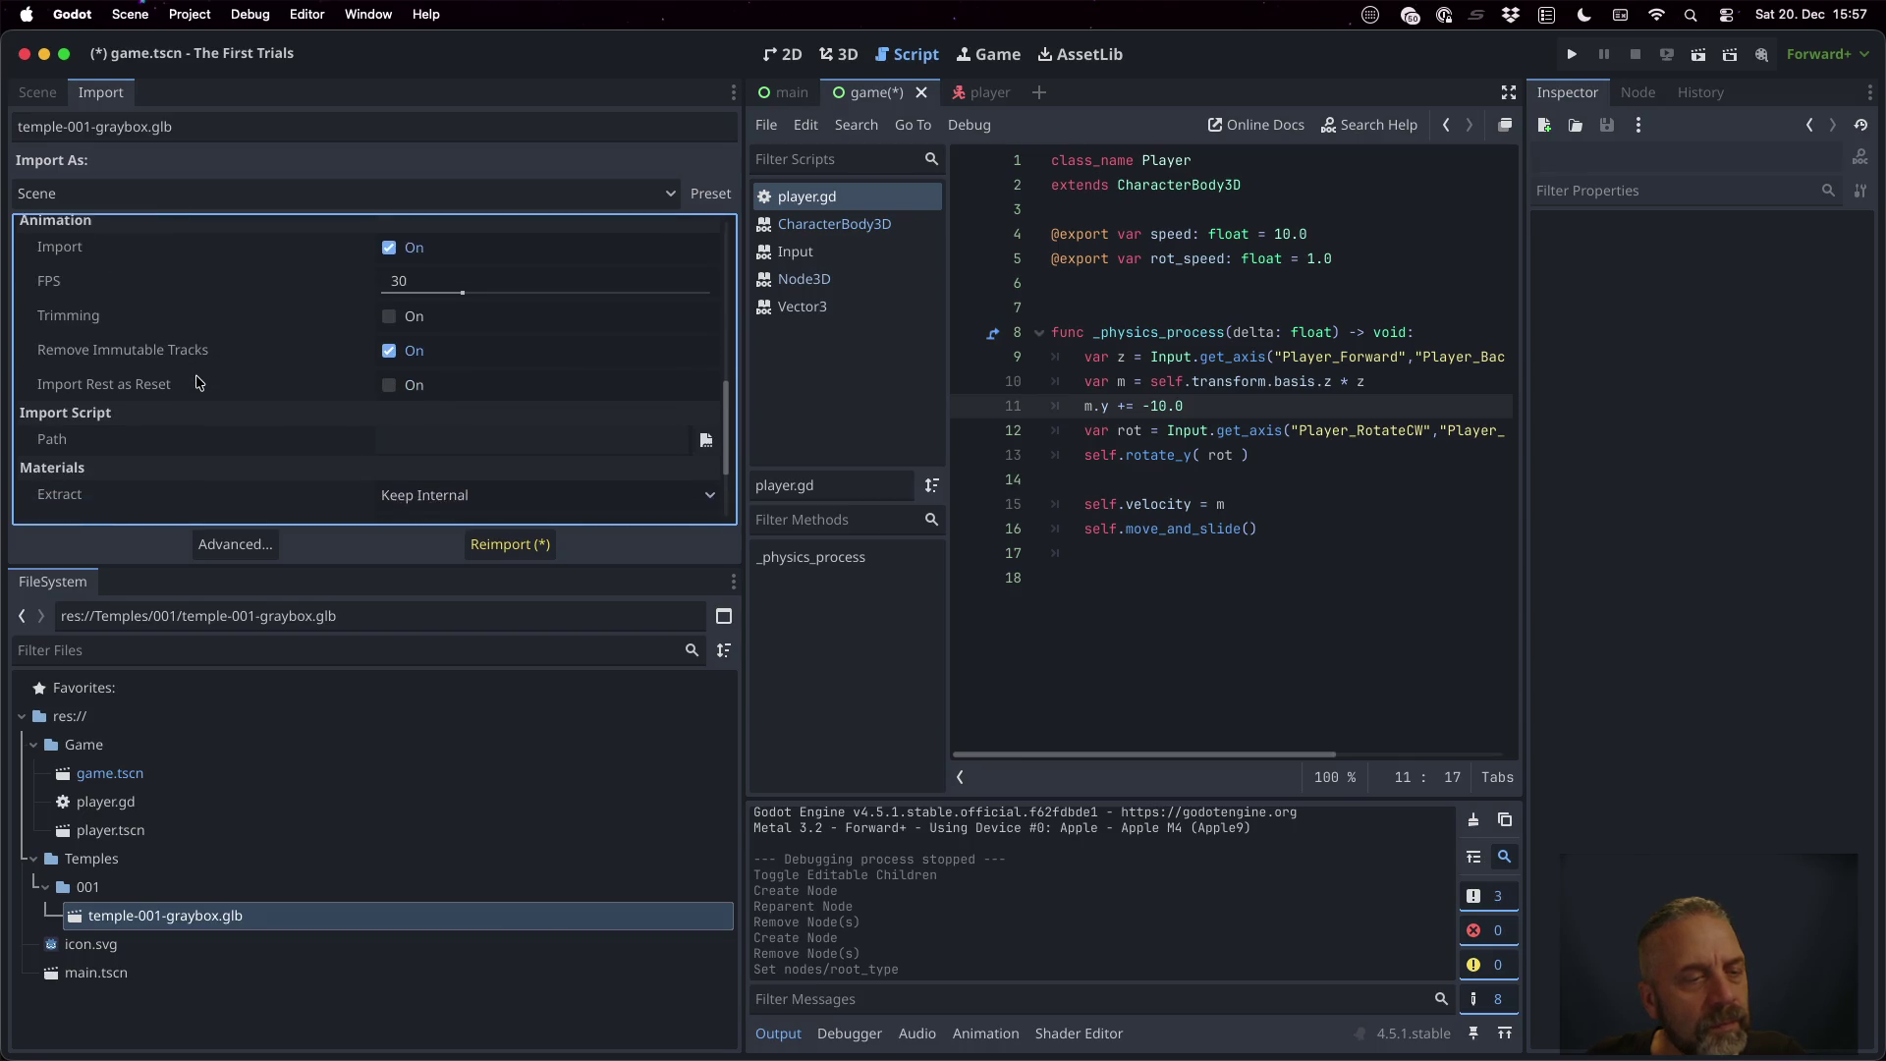
scroll(196, 381, "down", 1)
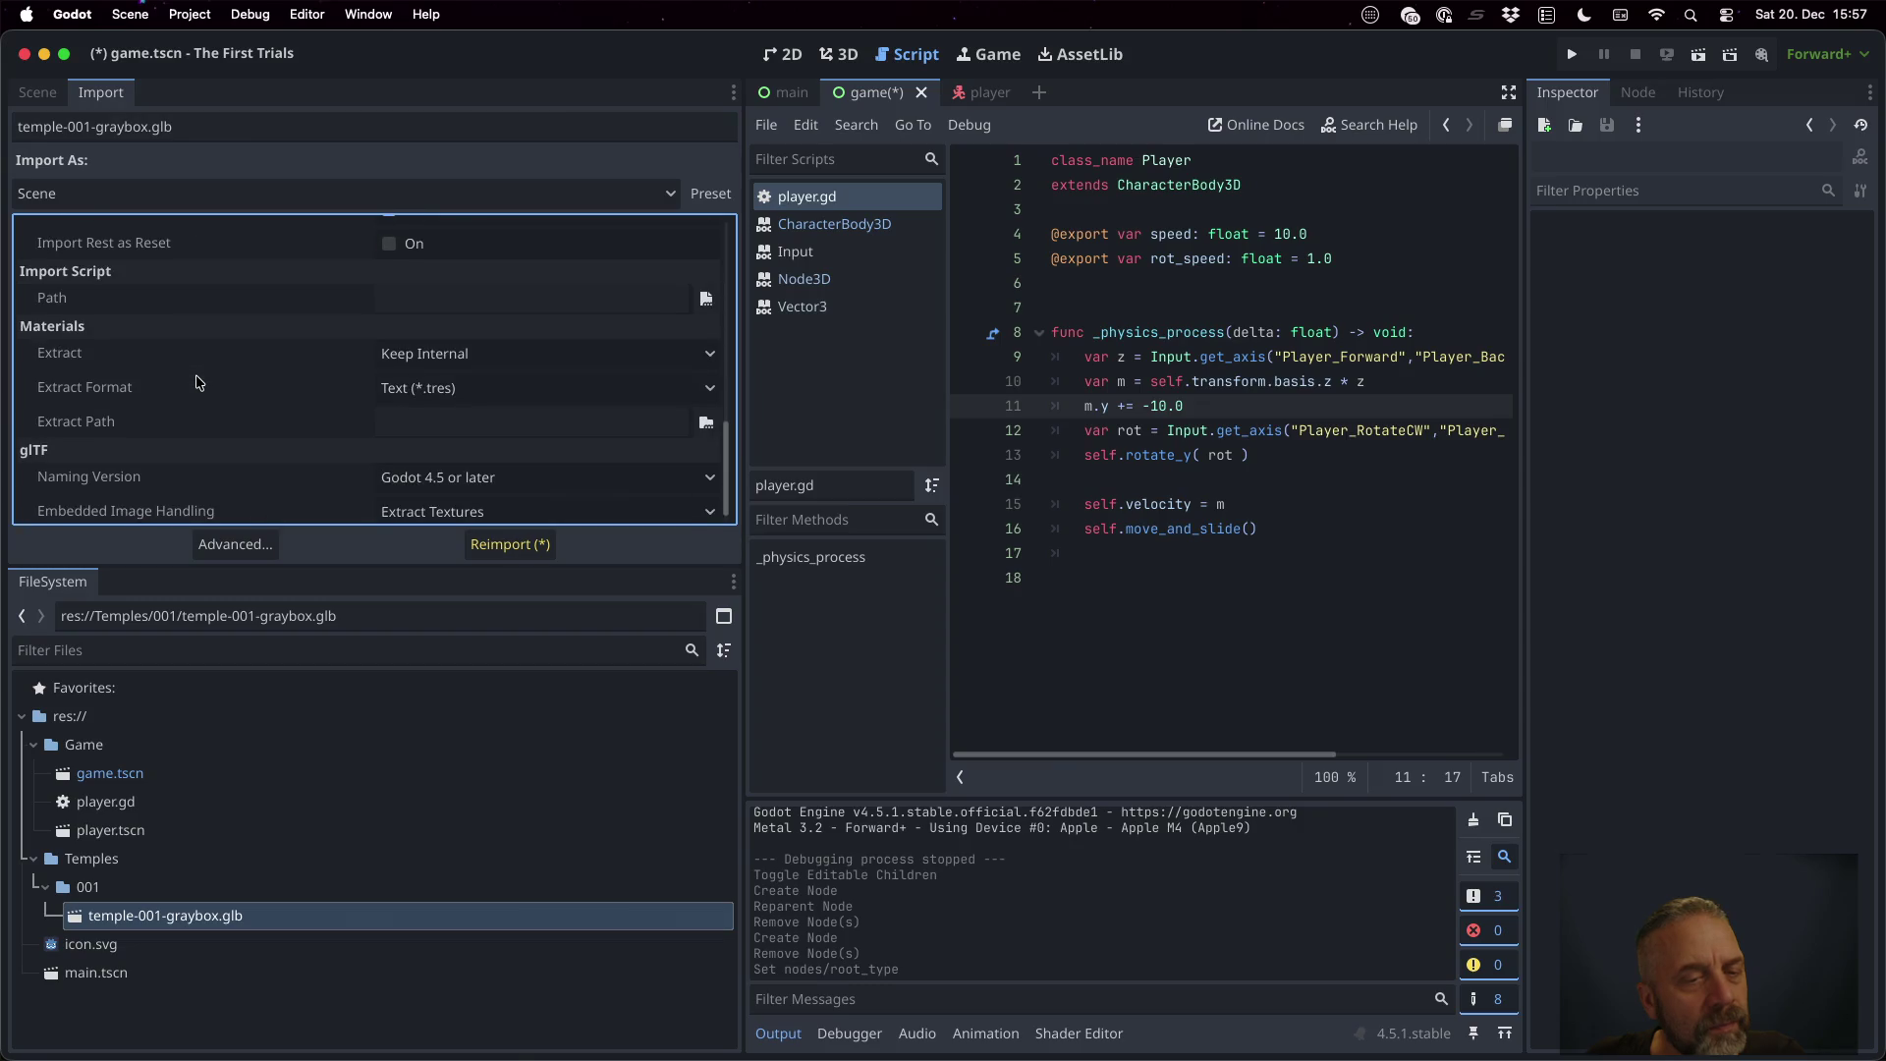
scroll(159, 390, "down", 1)
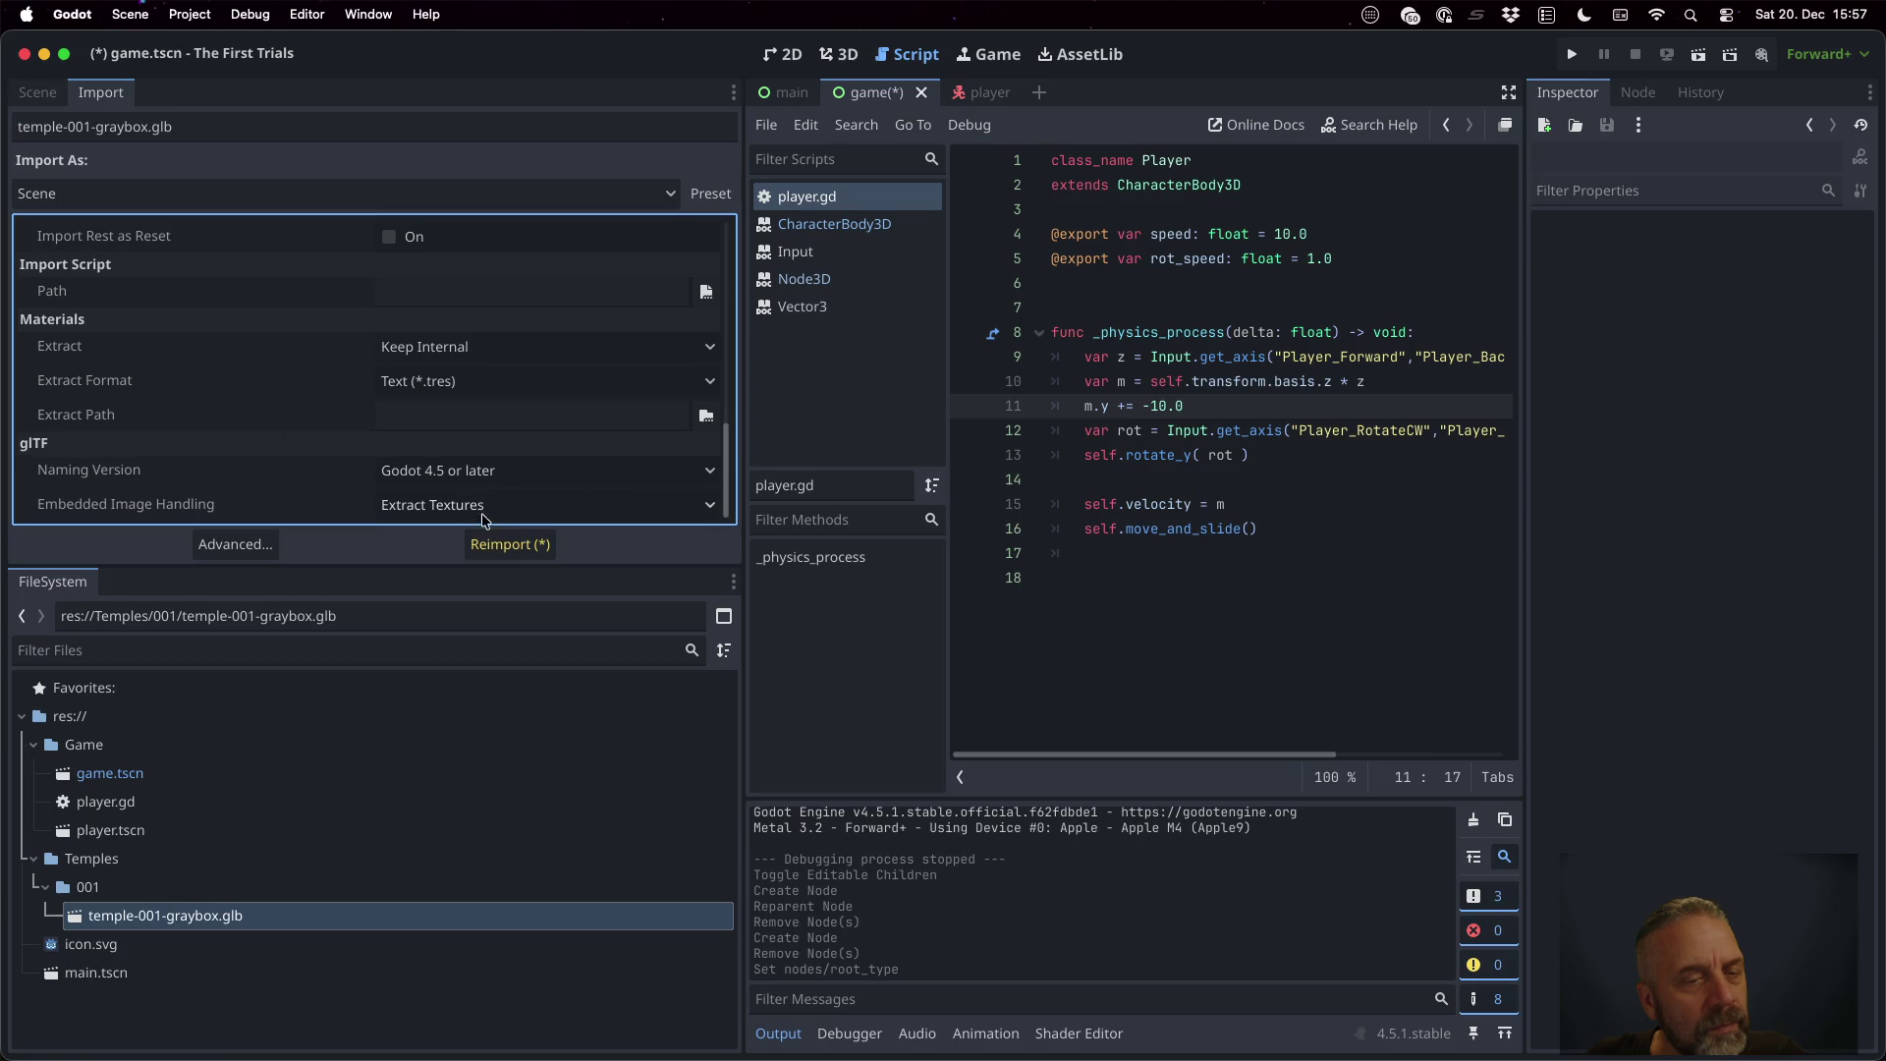
left_click(511, 544)
Inspect the GroundPlane and scene root options in temple-001-graybox.glb's Advanced Import Settings, then return to the Scene dock
double_click(379, 914)
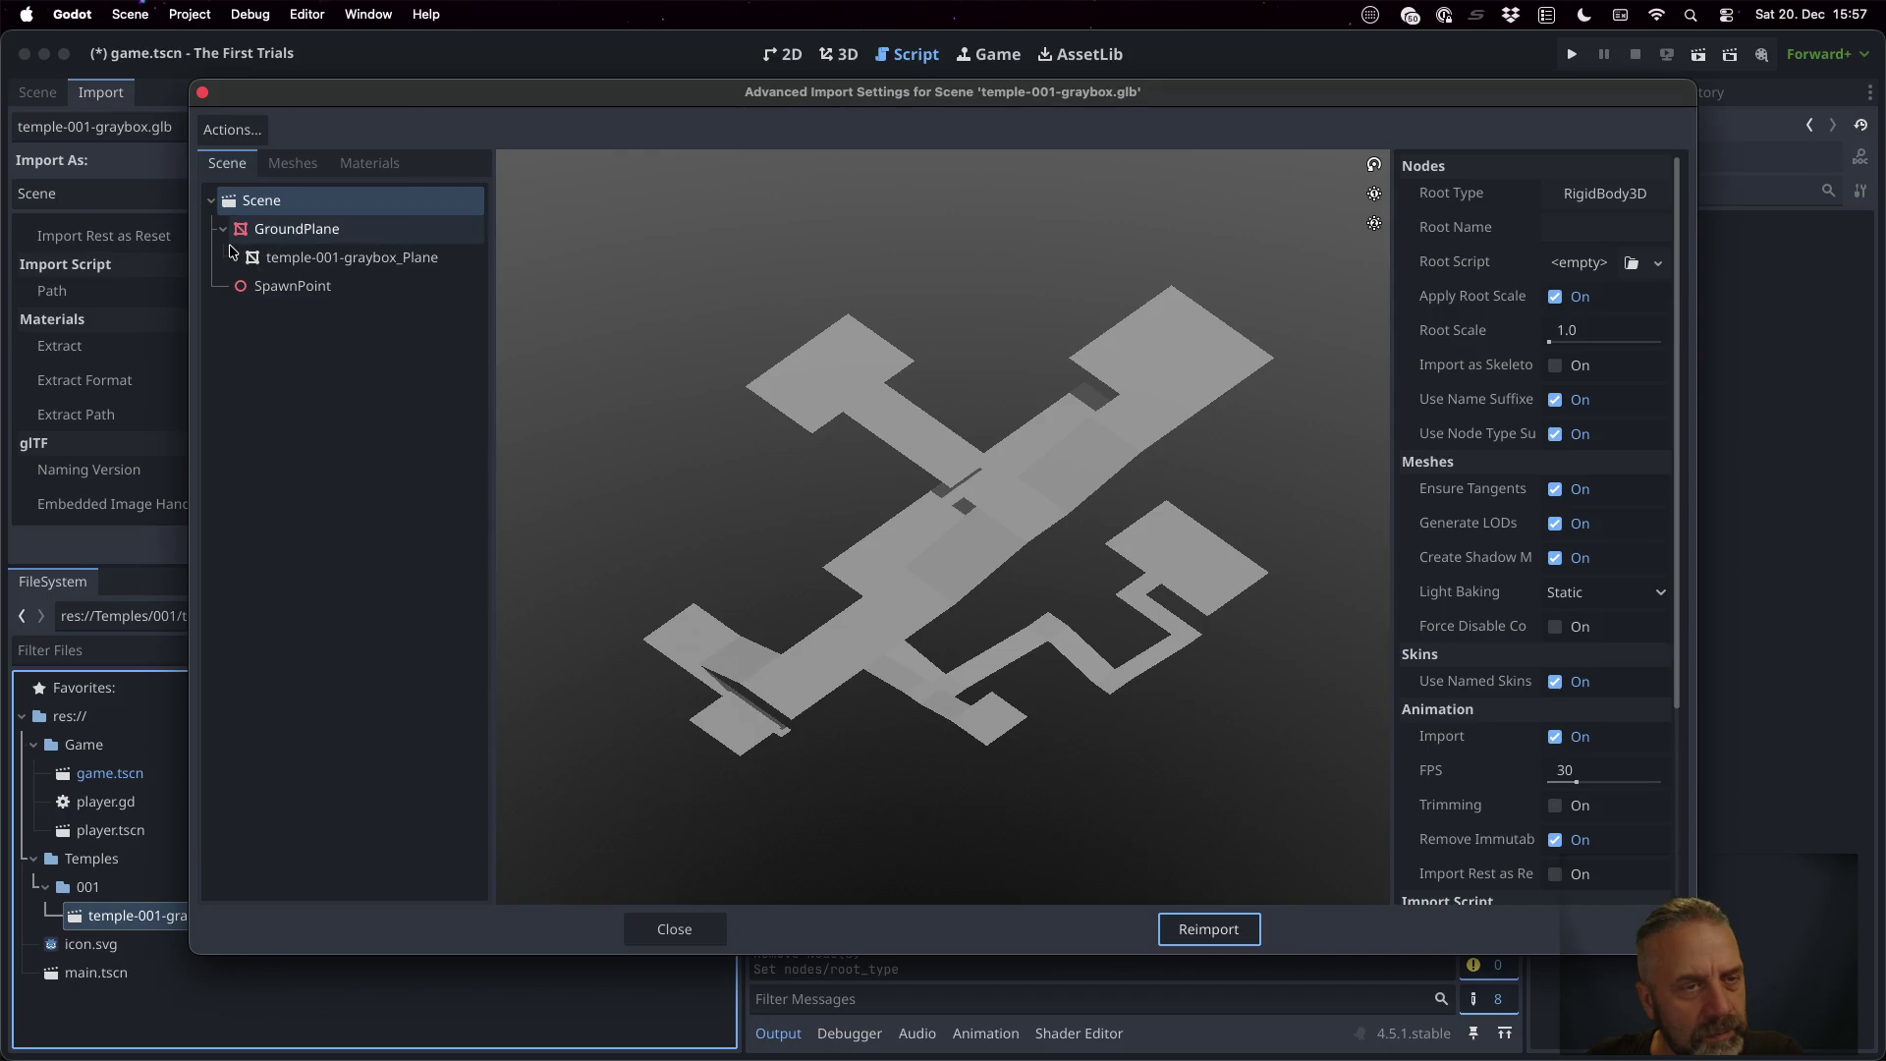
left_click(233, 245)
left_click(235, 258)
left_click(303, 257)
left_click(295, 232)
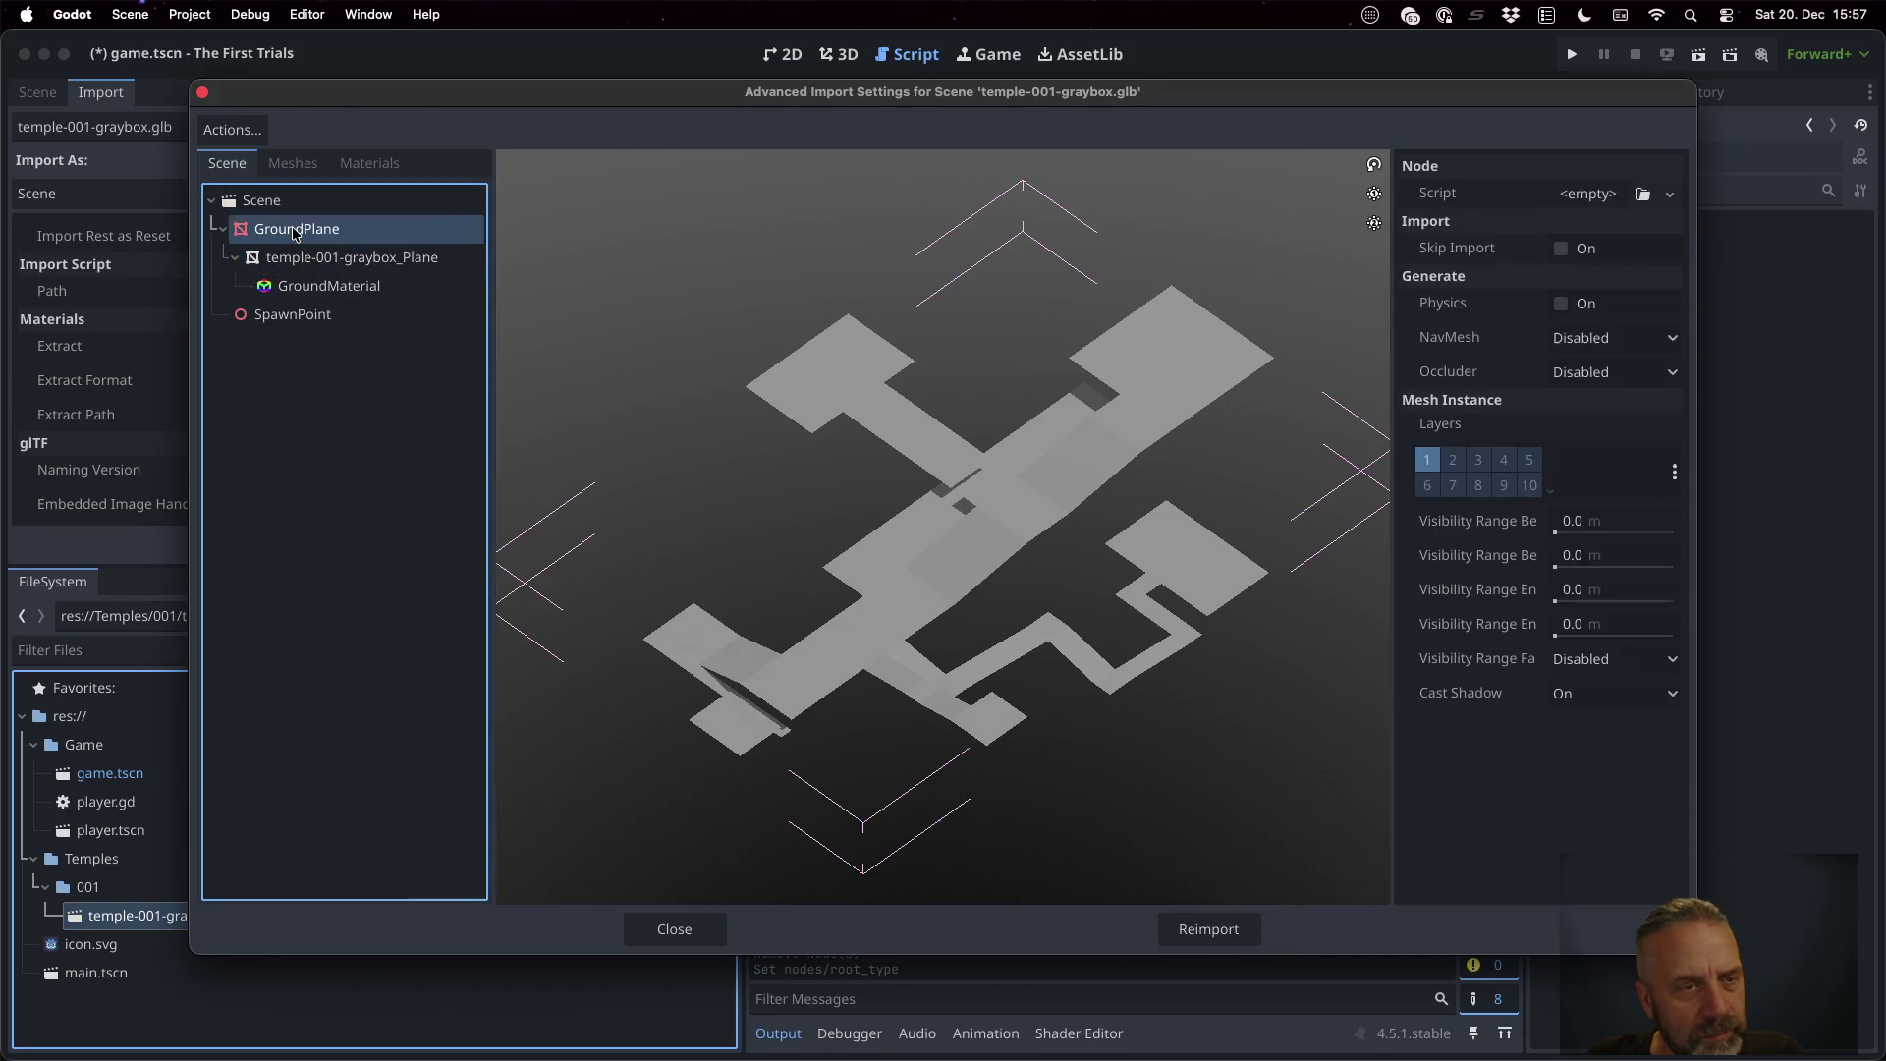
key("Up")
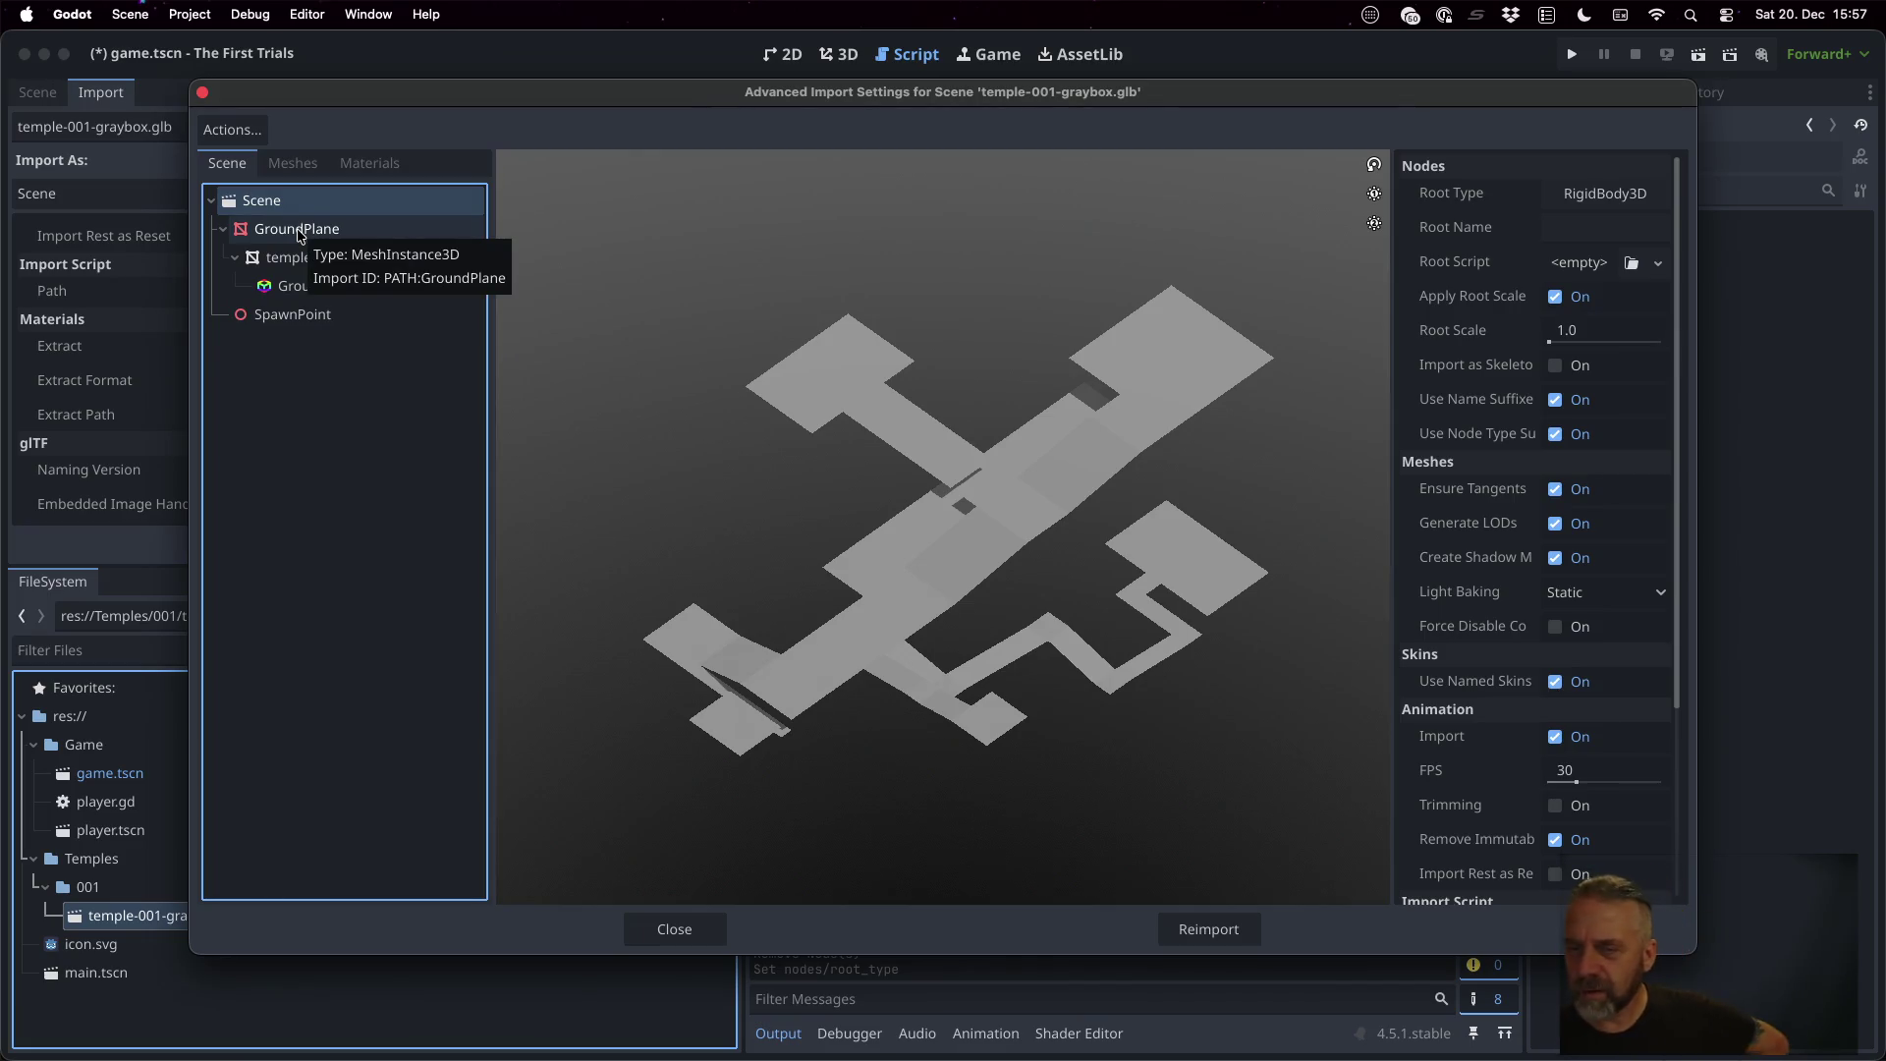
scroll(1493, 419, "down", 5)
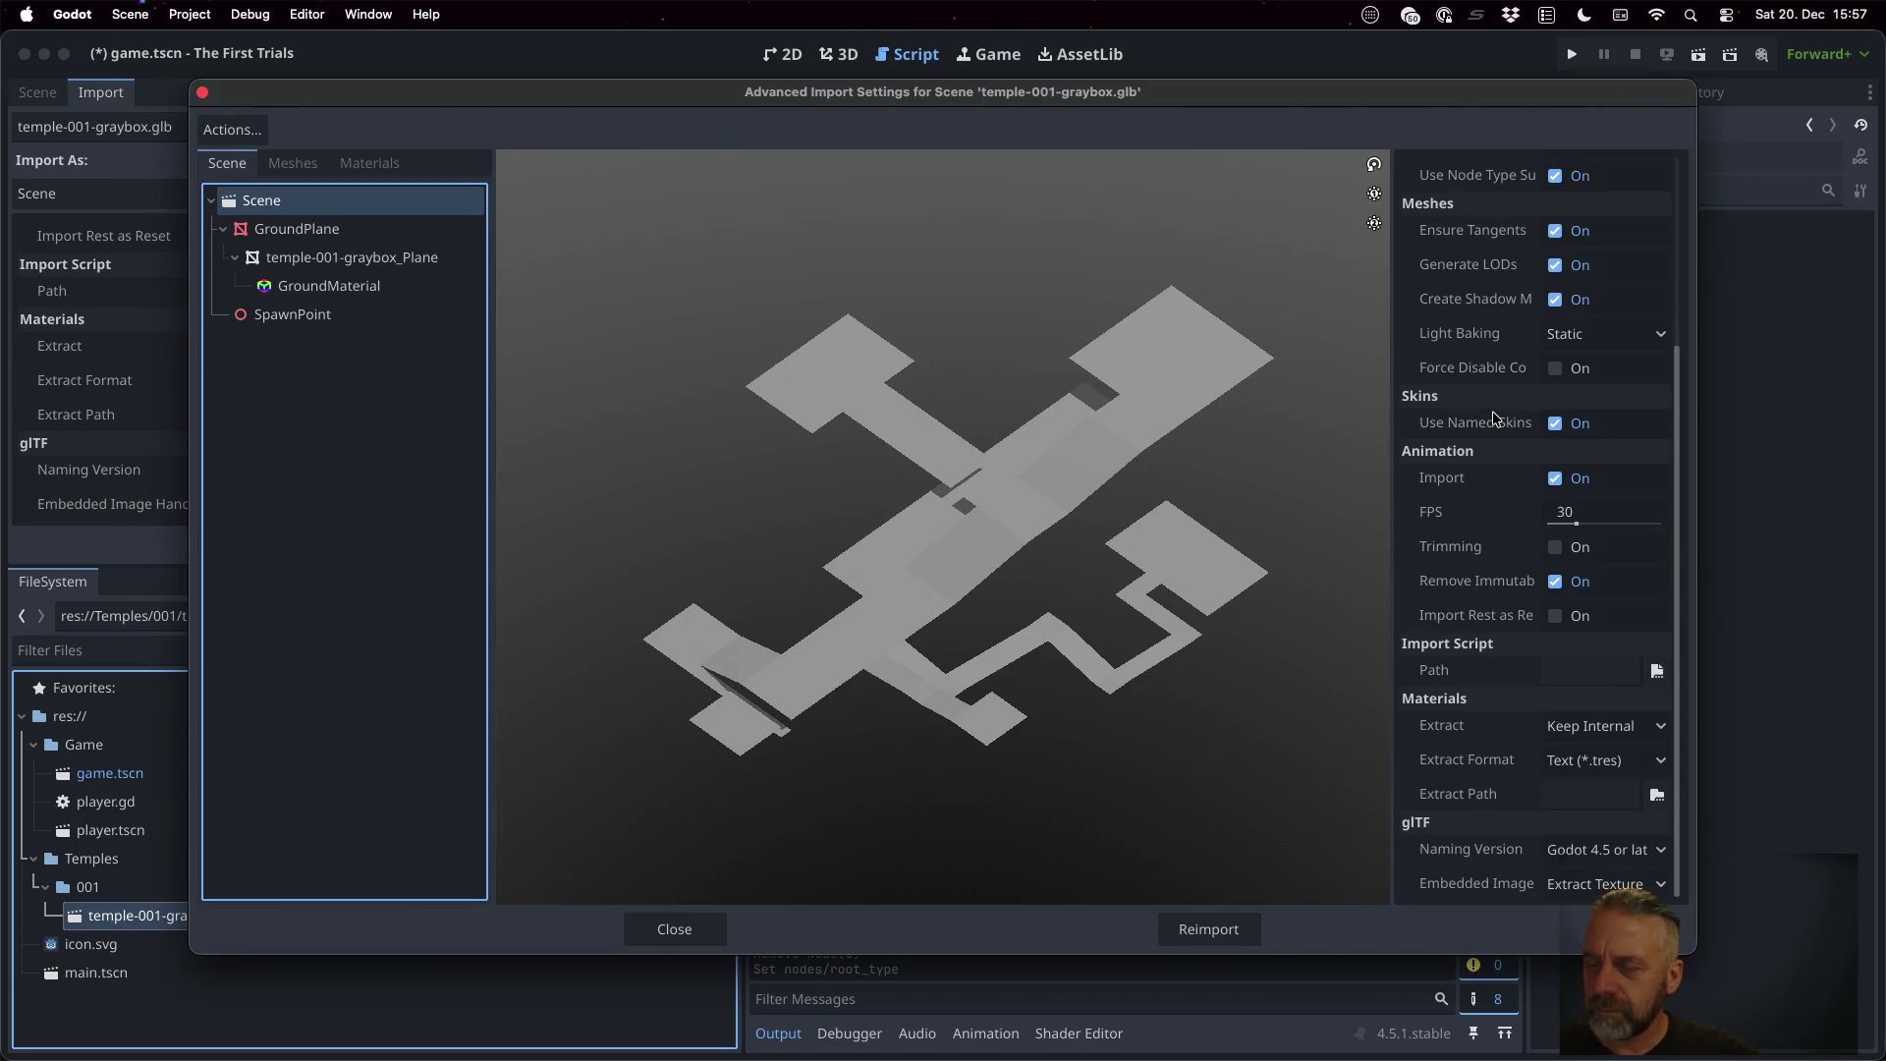
key("Escape")
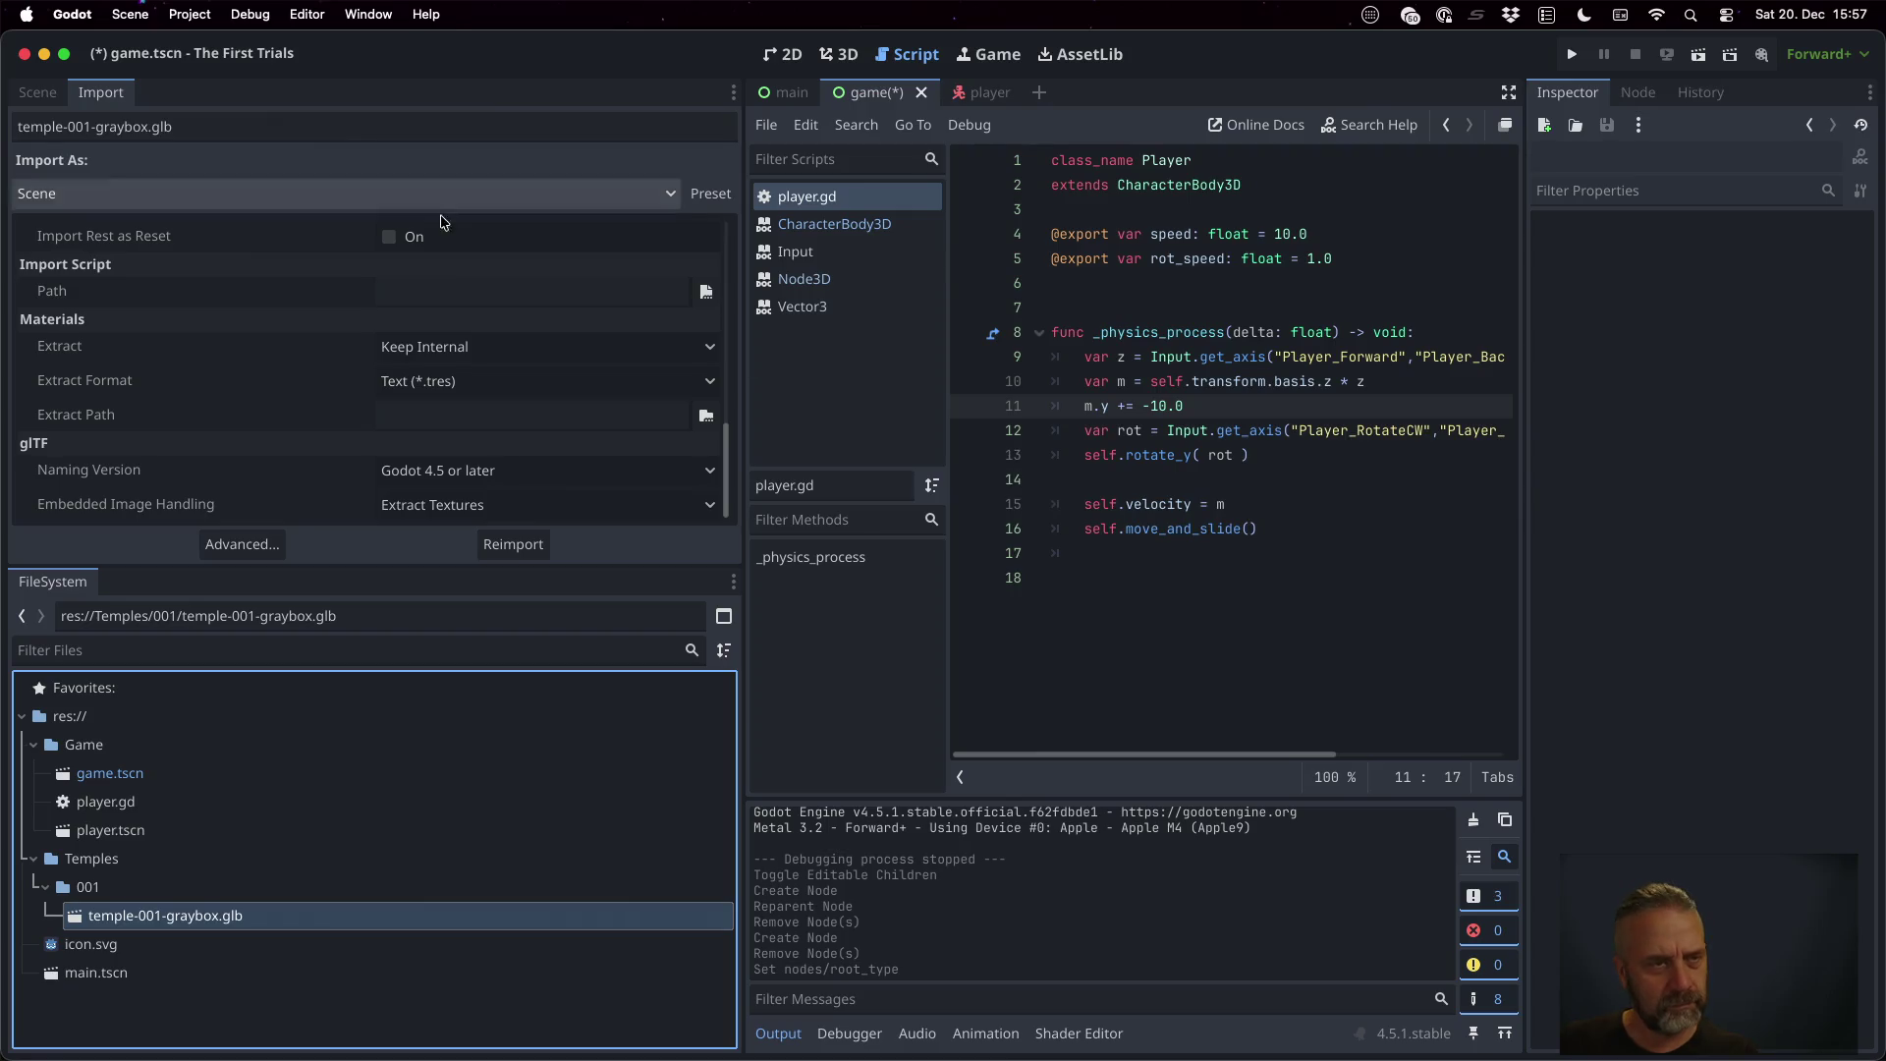
left_click(37, 91)
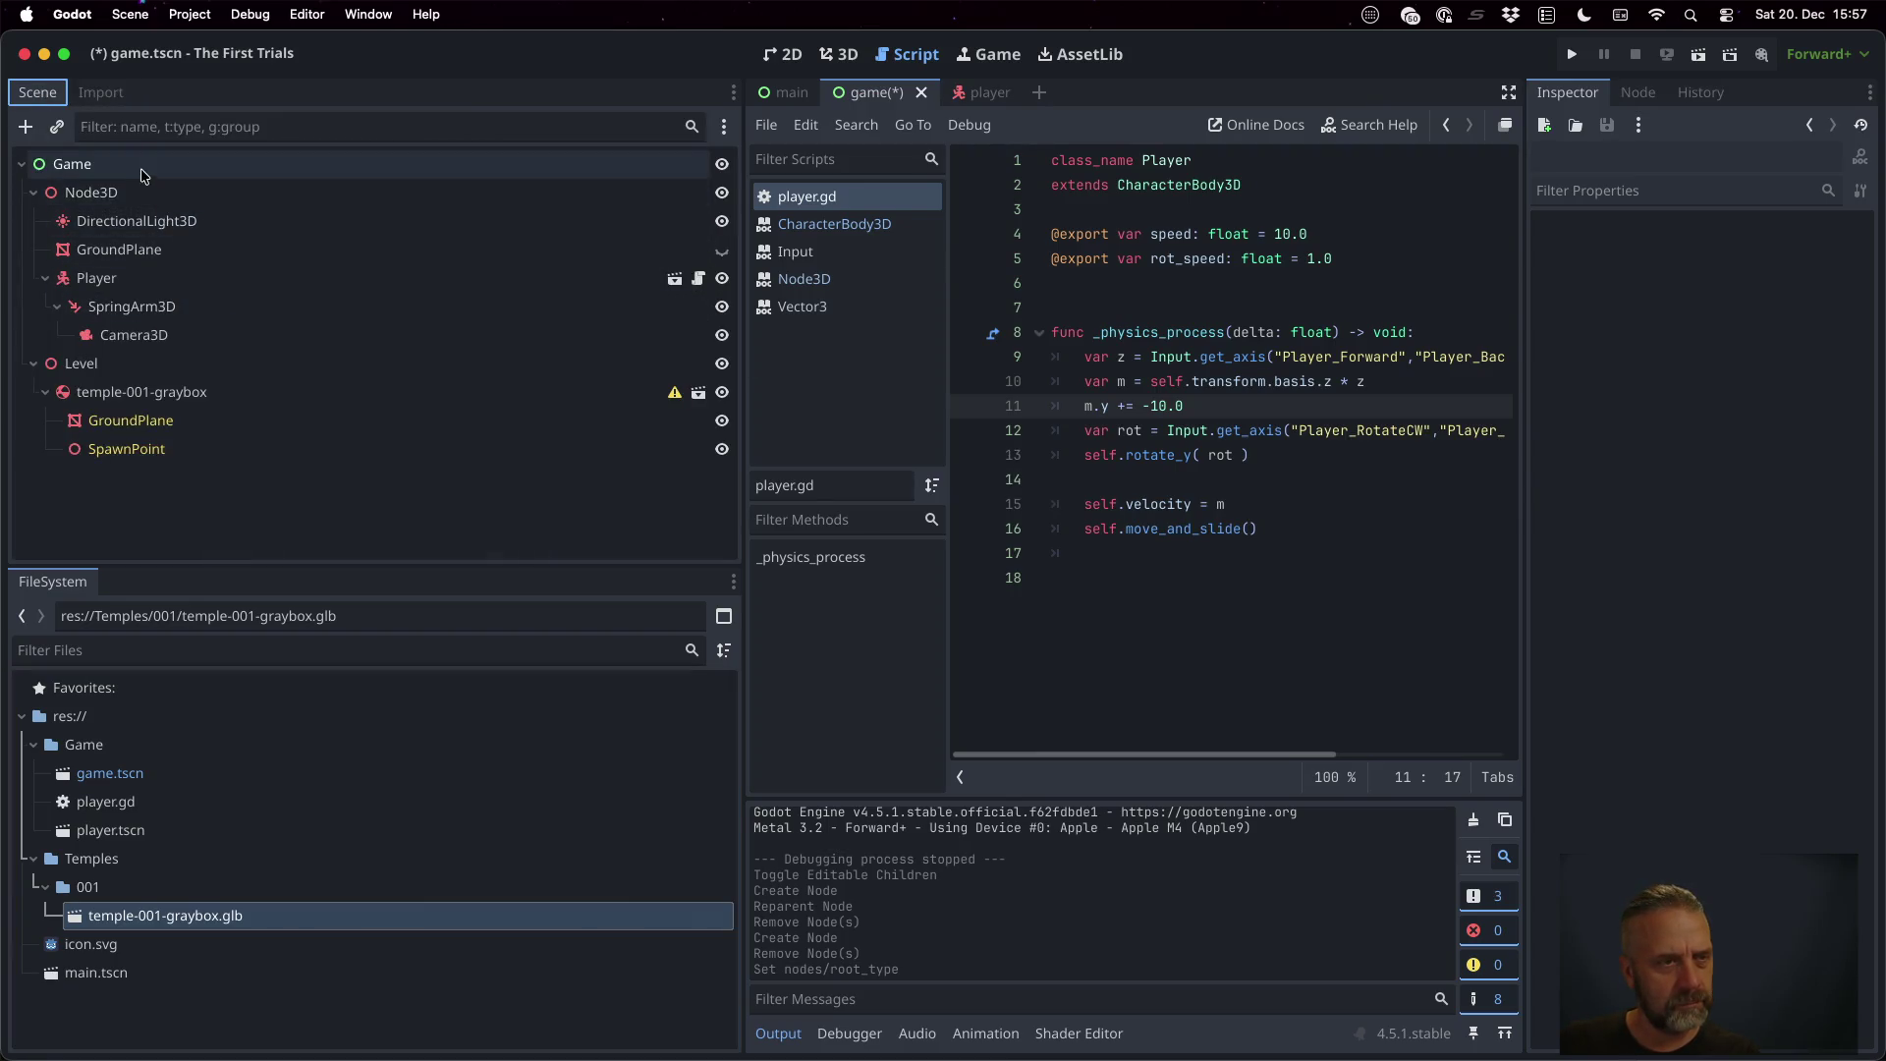
Delete the old temple-001-graybox node from under Level
left_click(218, 401)
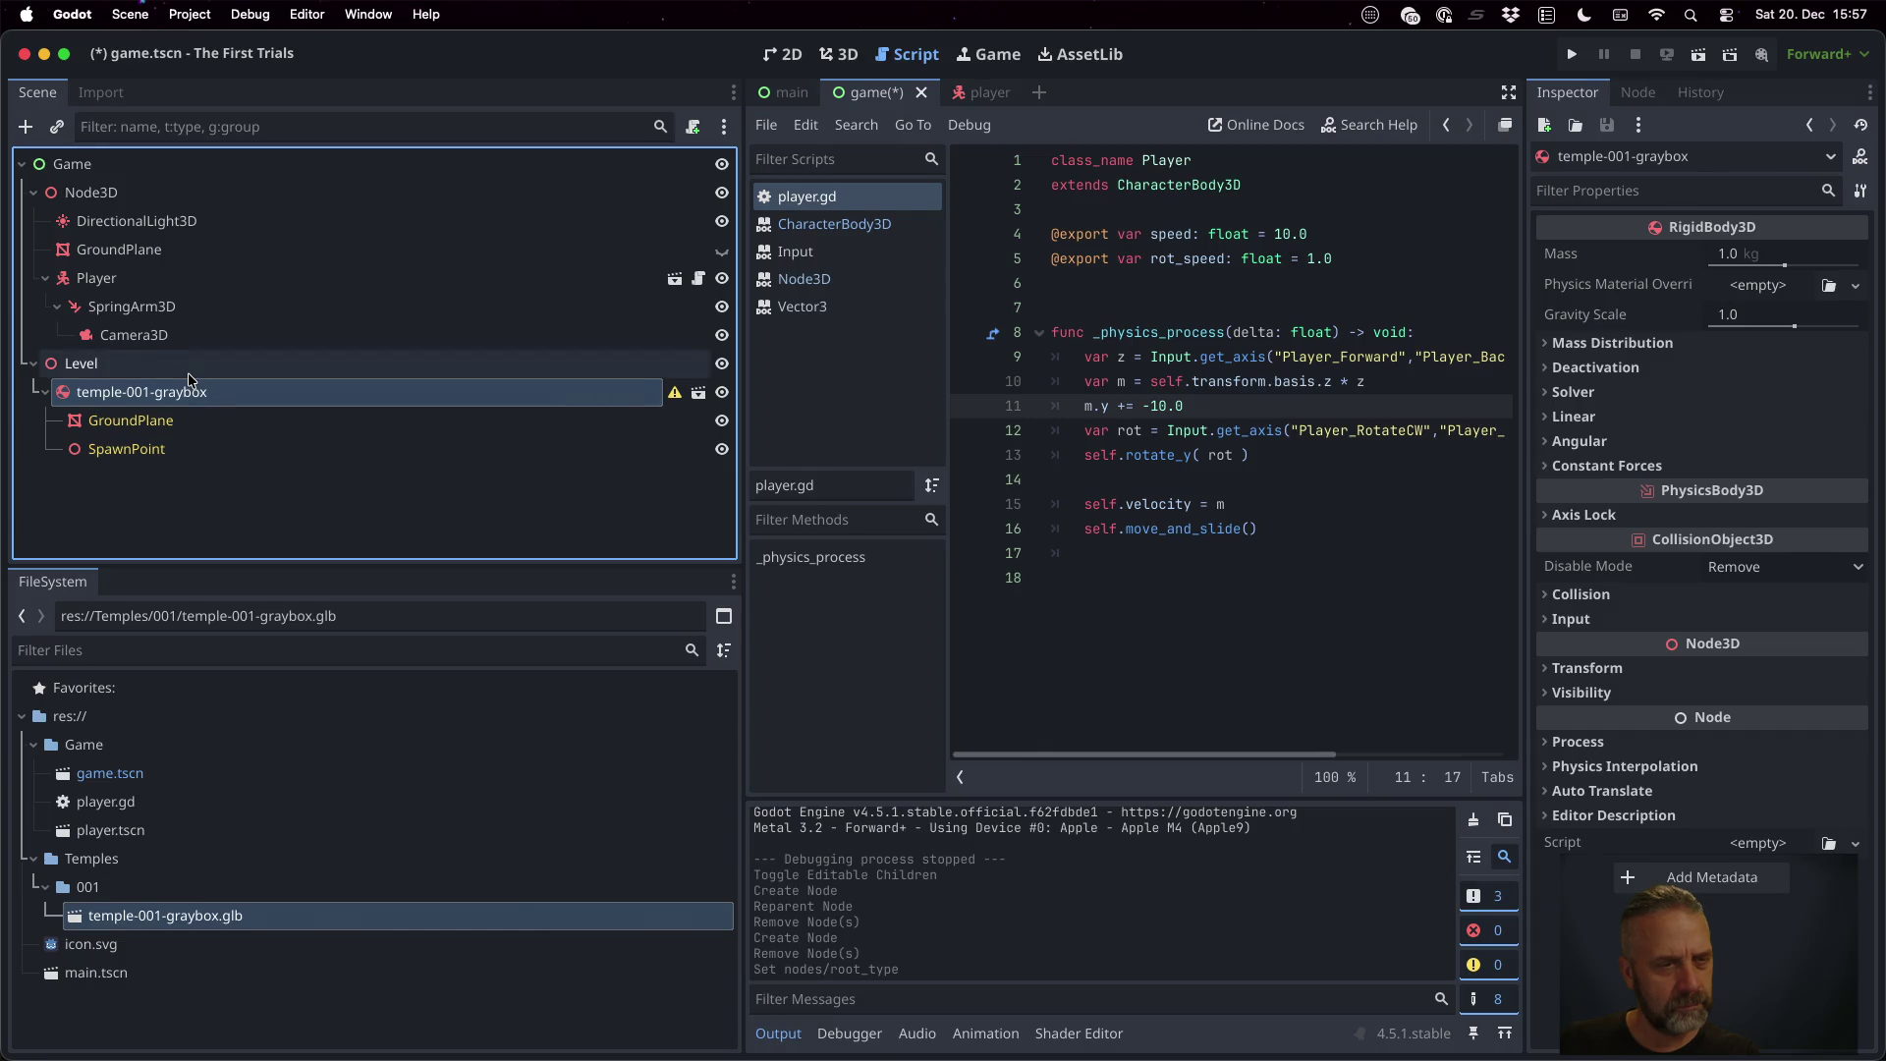
right_click(207, 395)
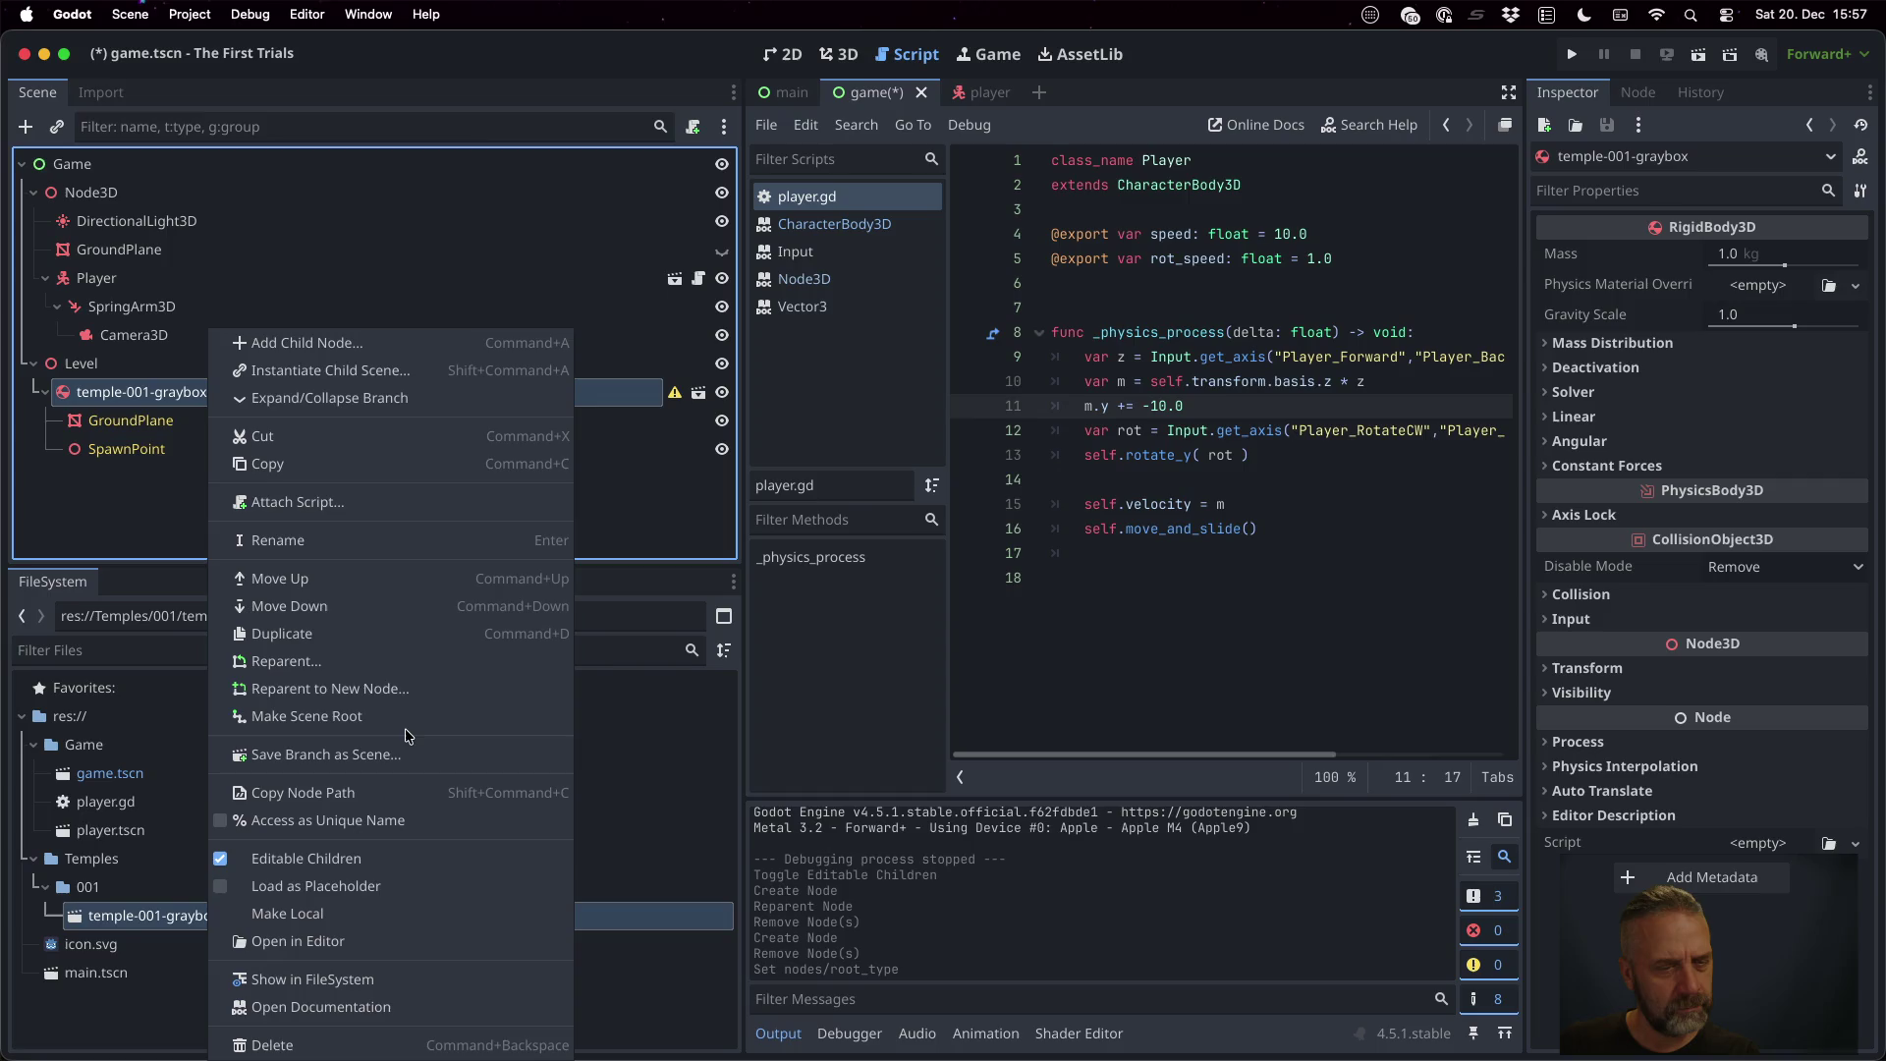
key("Escape")
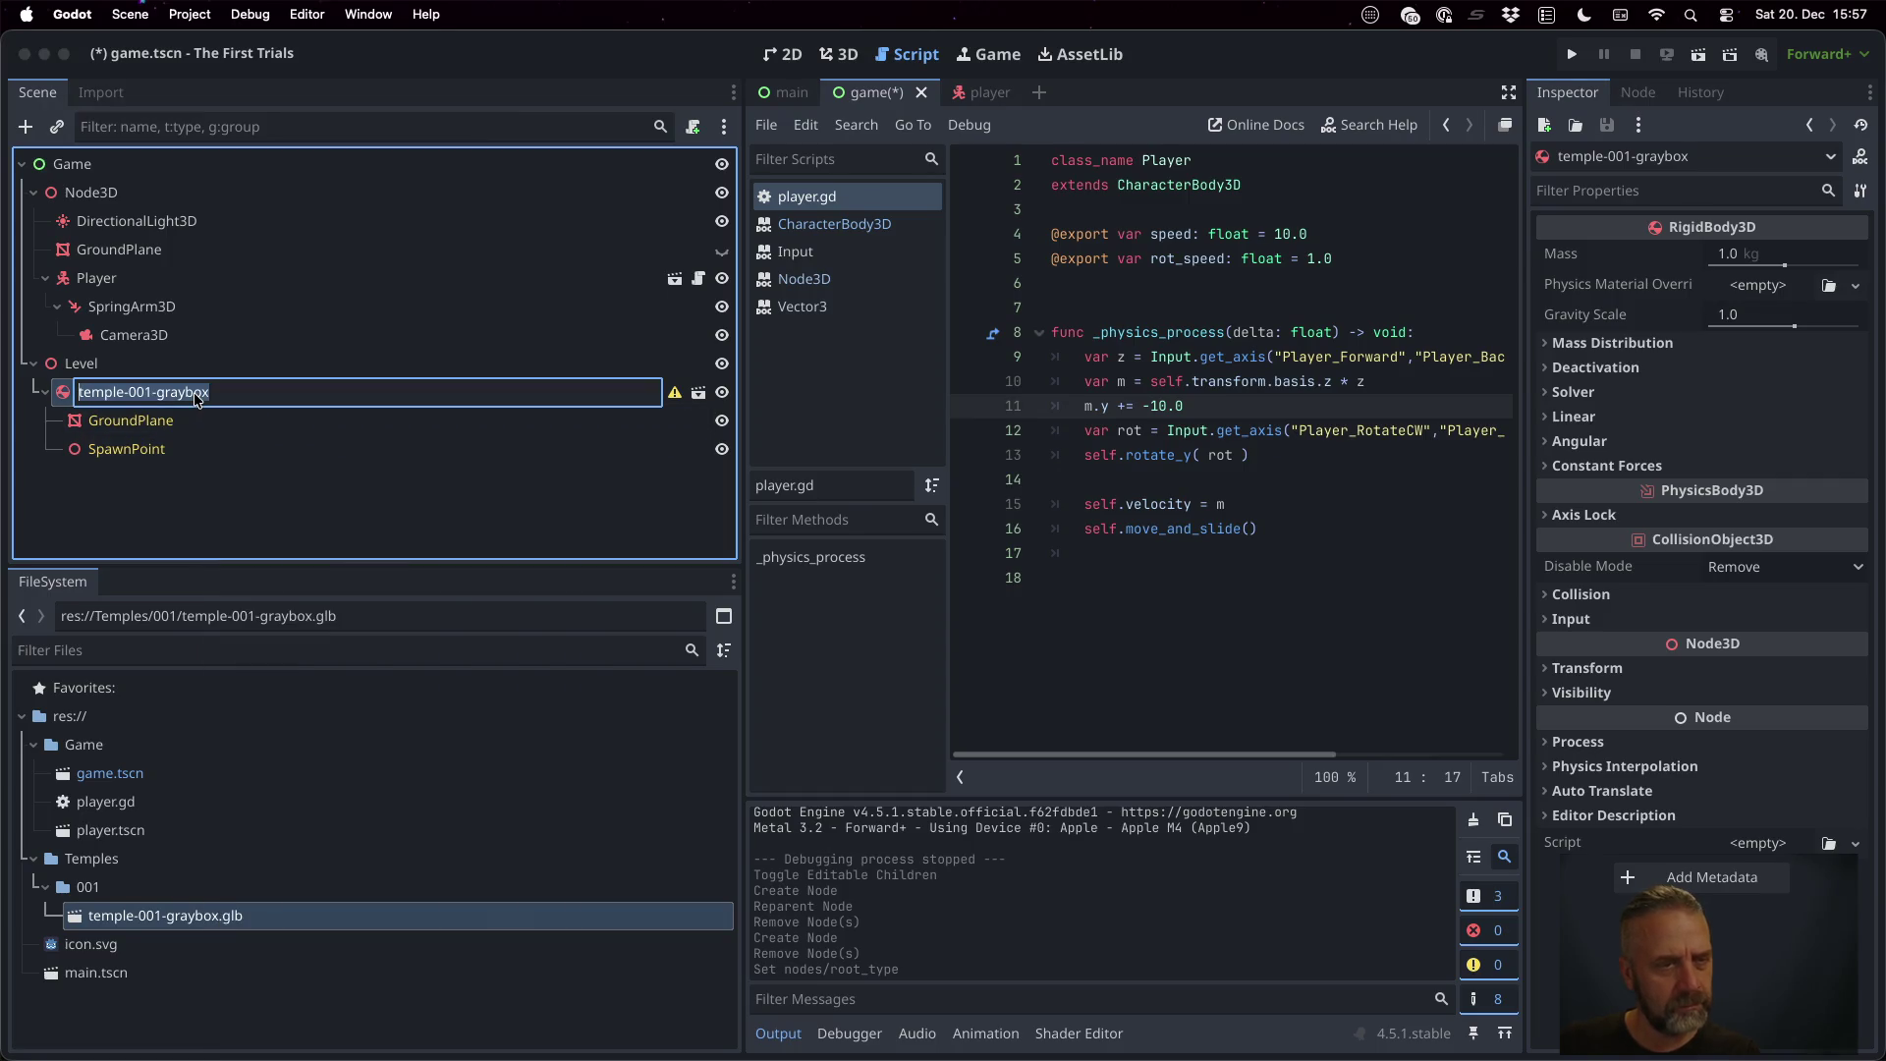
key("Delete")
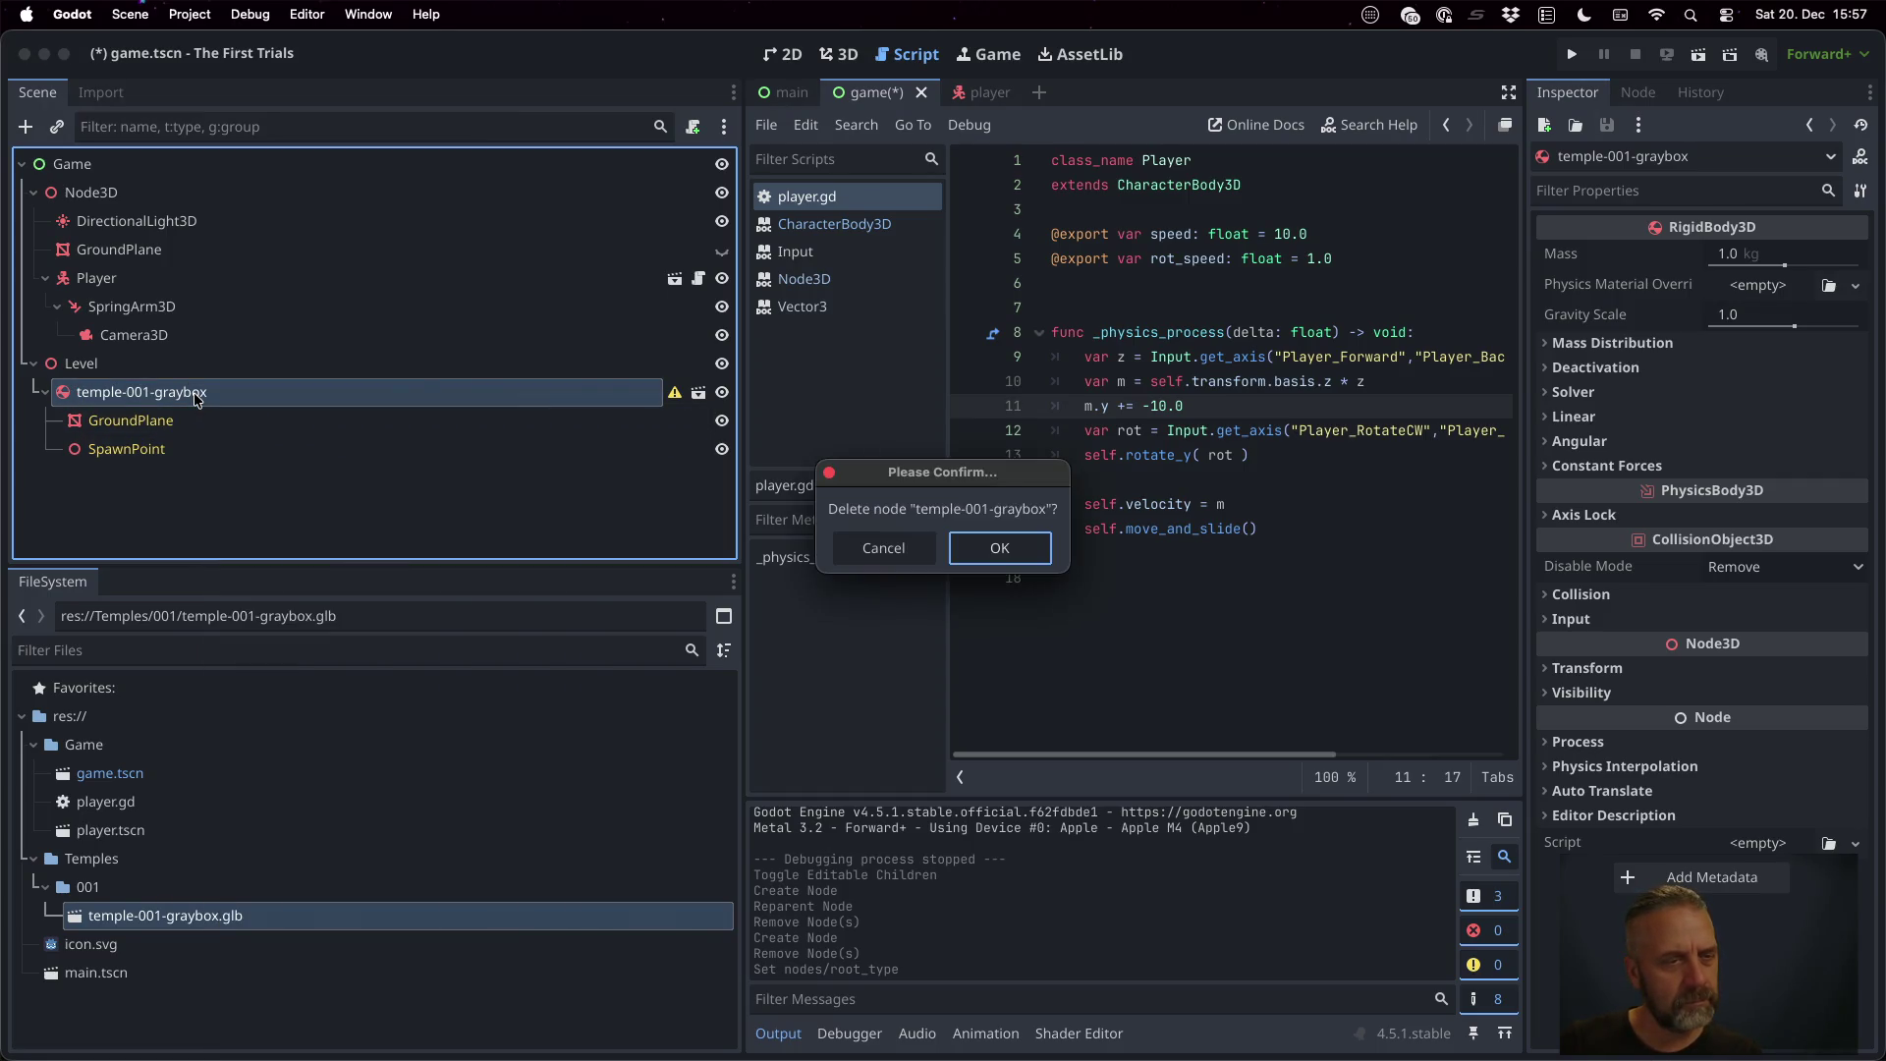
key("Return")
Drag temple-001-graybox.glb onto Level, read its missing-collision warning, and show its import settings
left_click_drag(165, 915, 135, 366)
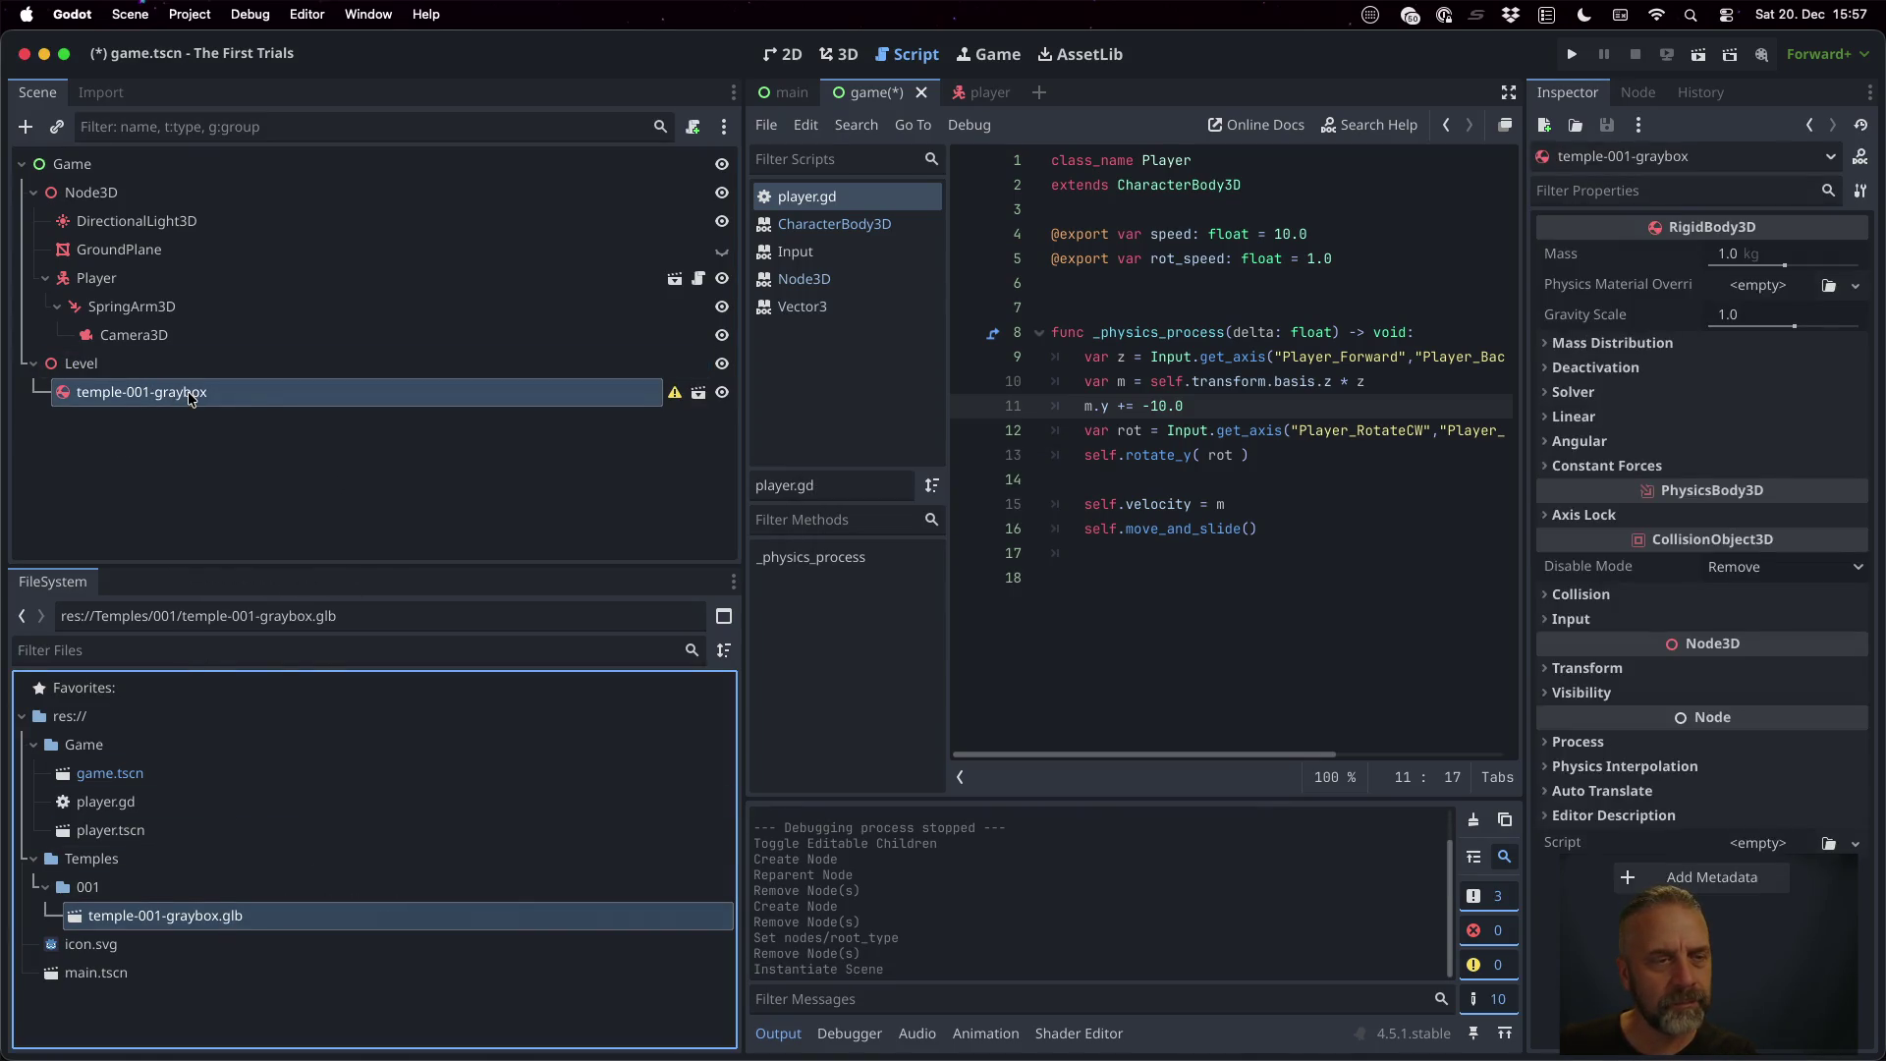
mouse_move(677, 398)
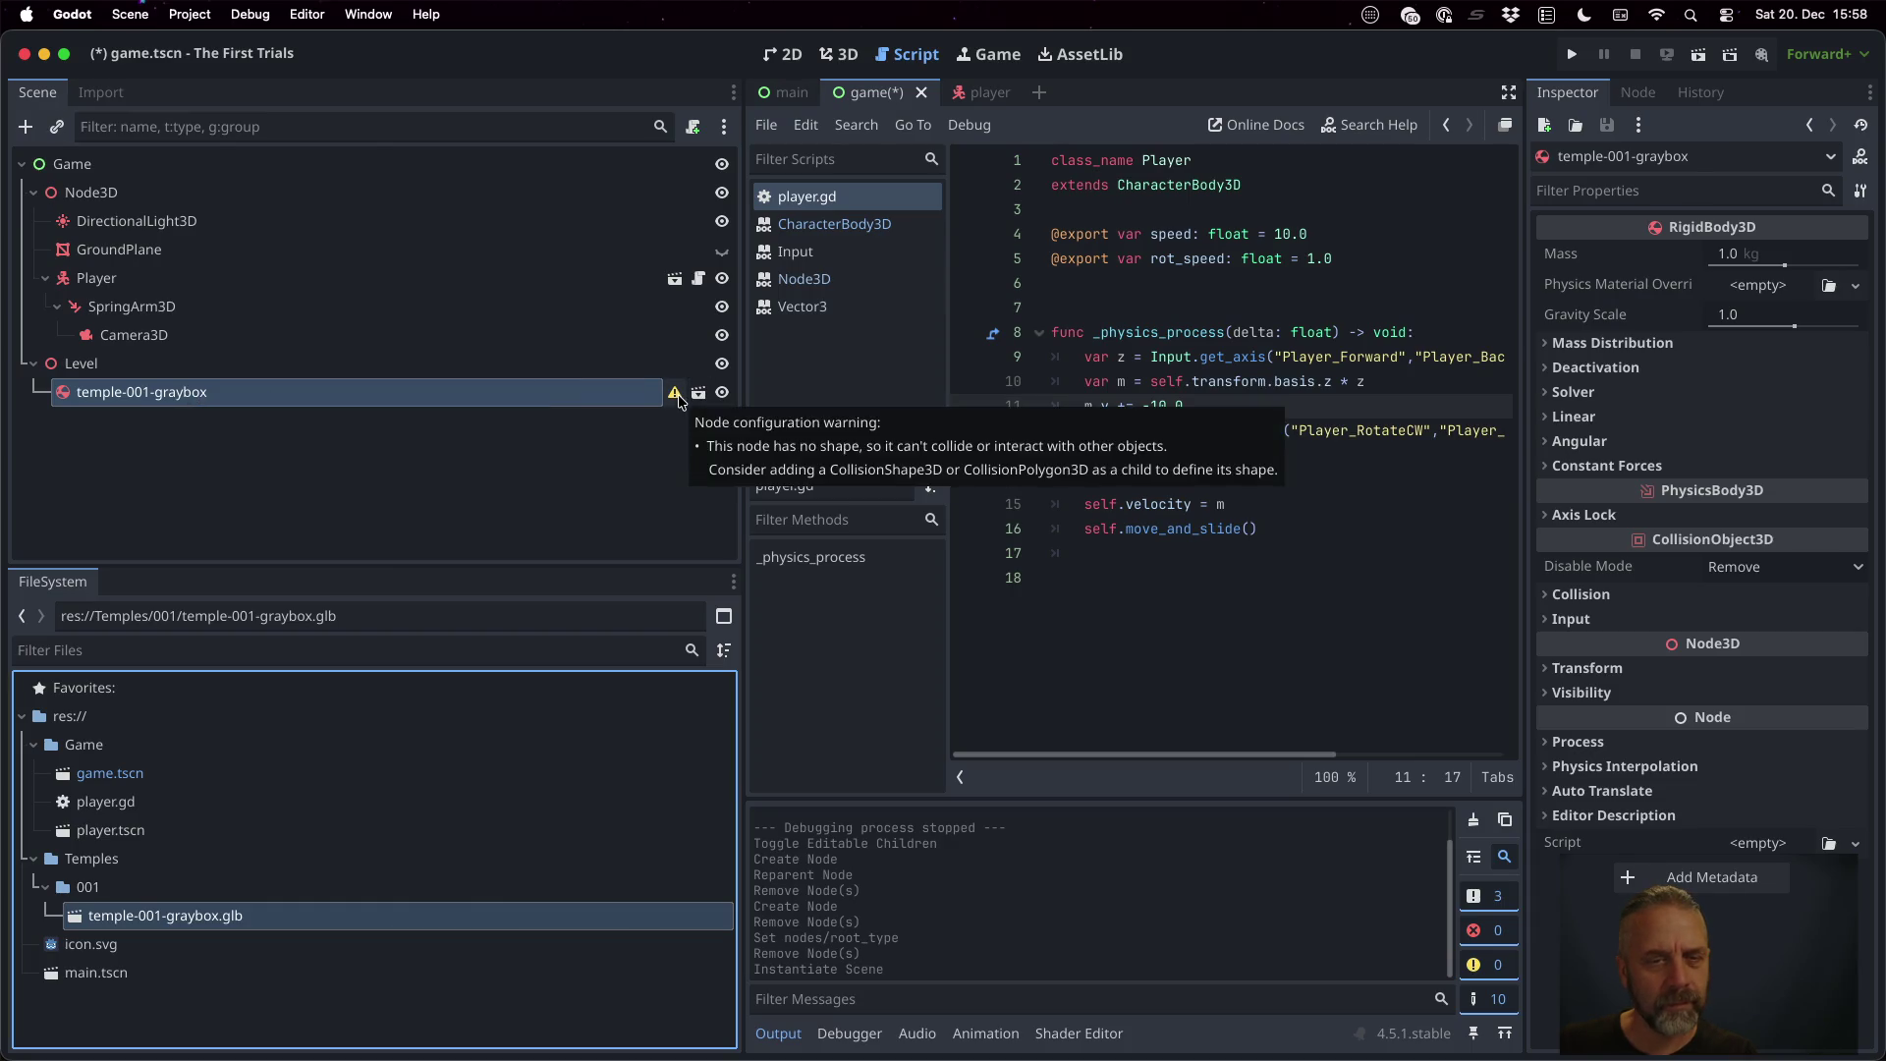
left_click(676, 395)
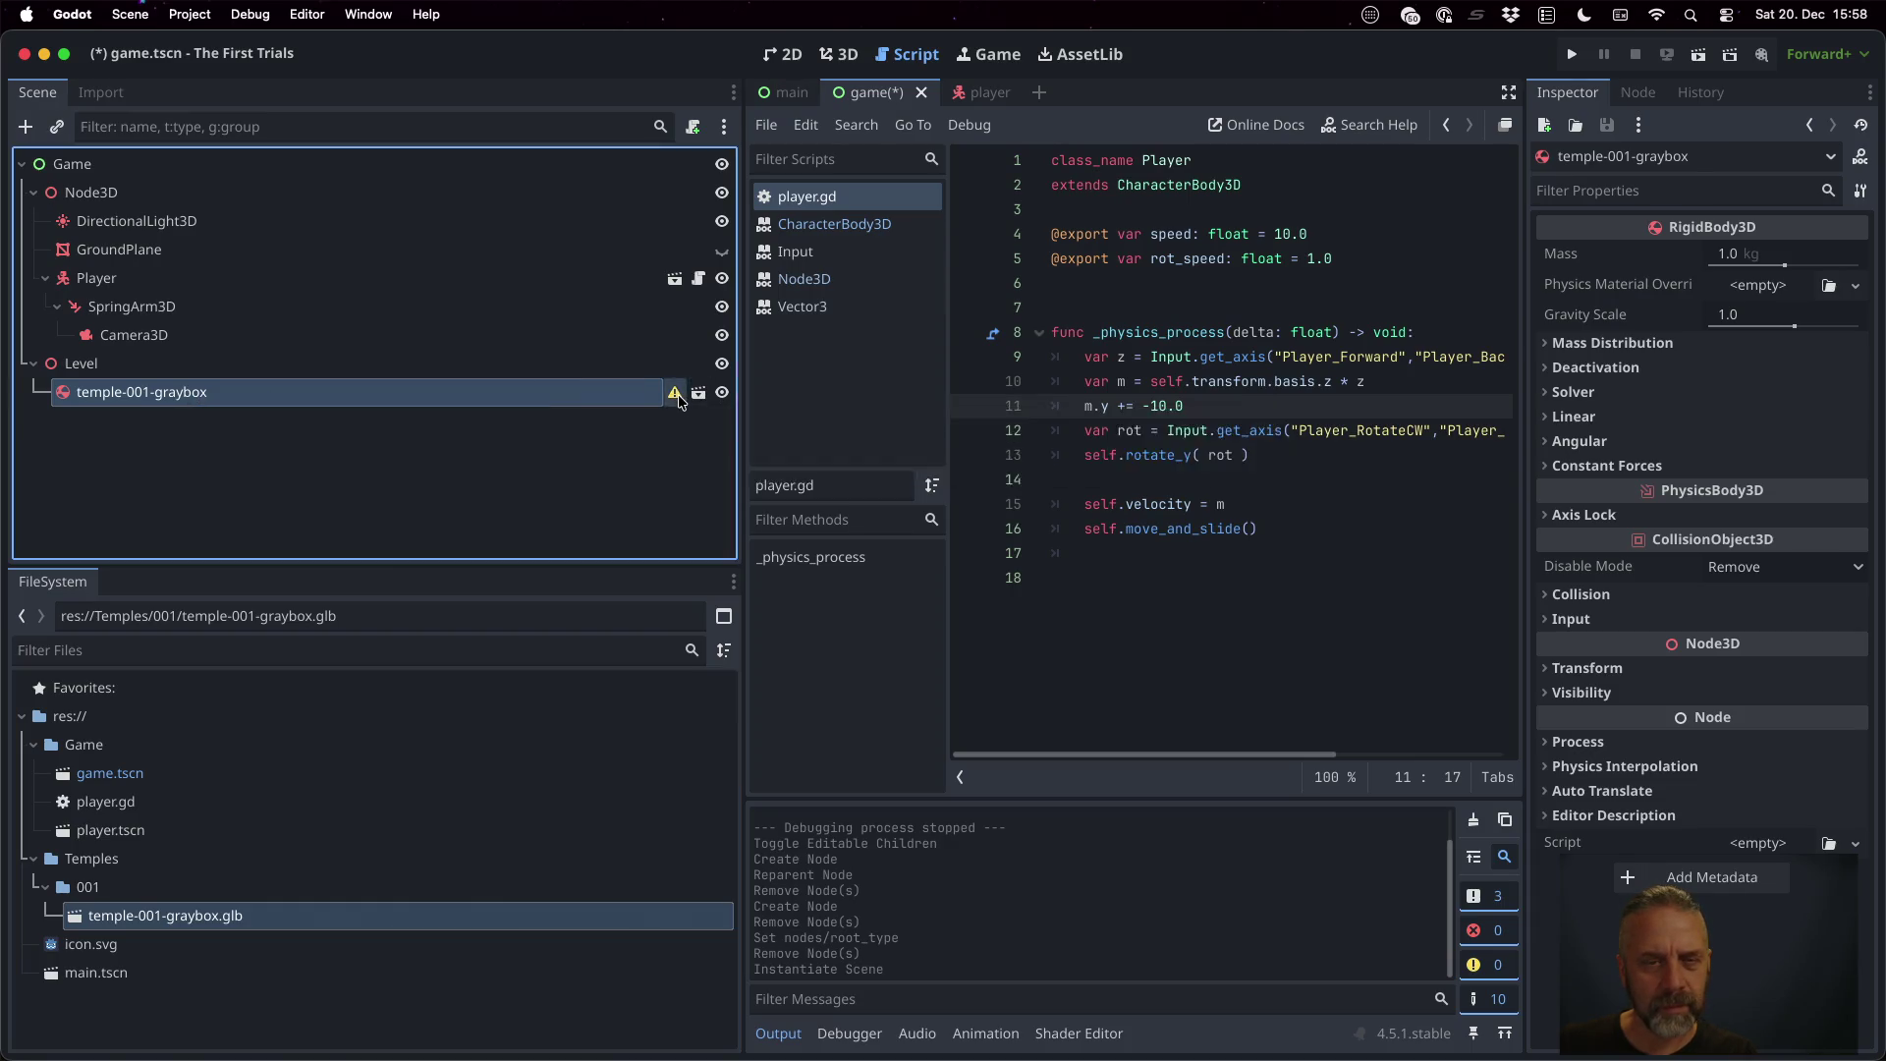
key("Escape")
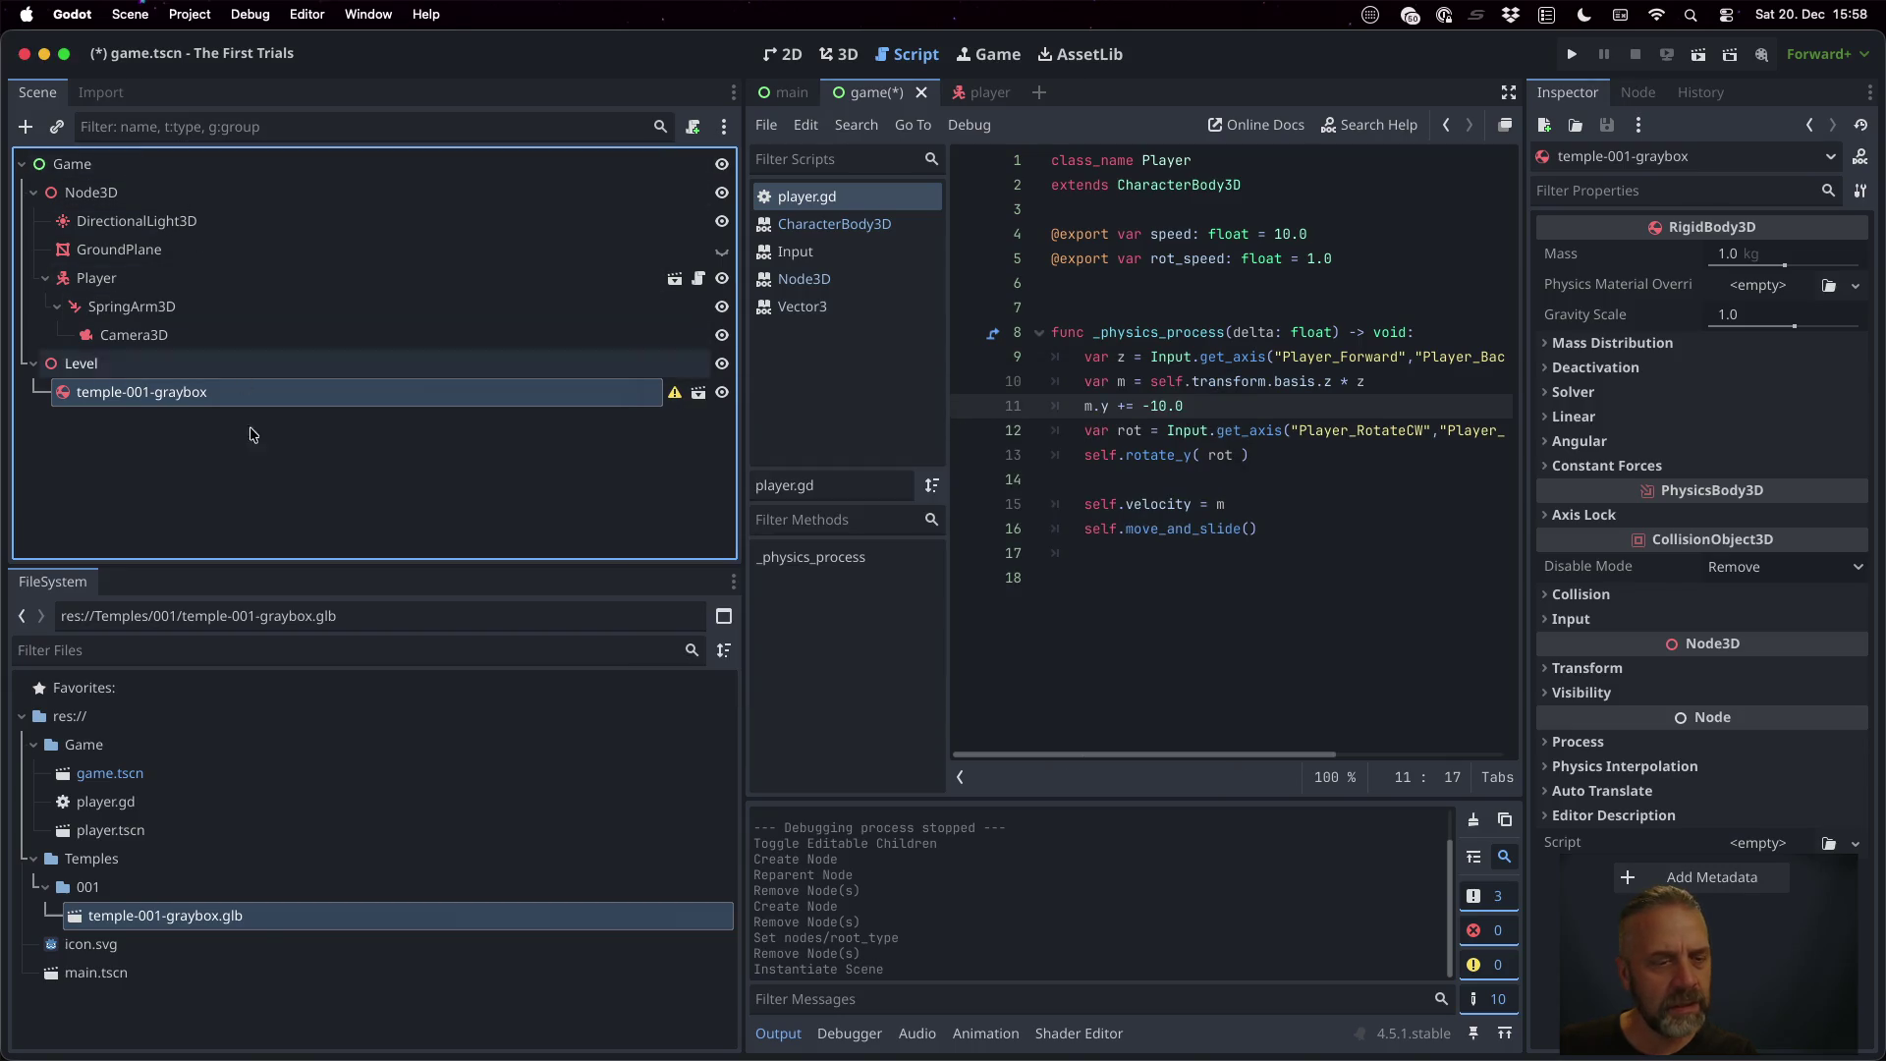
left_click(226, 910)
left_click(100, 91)
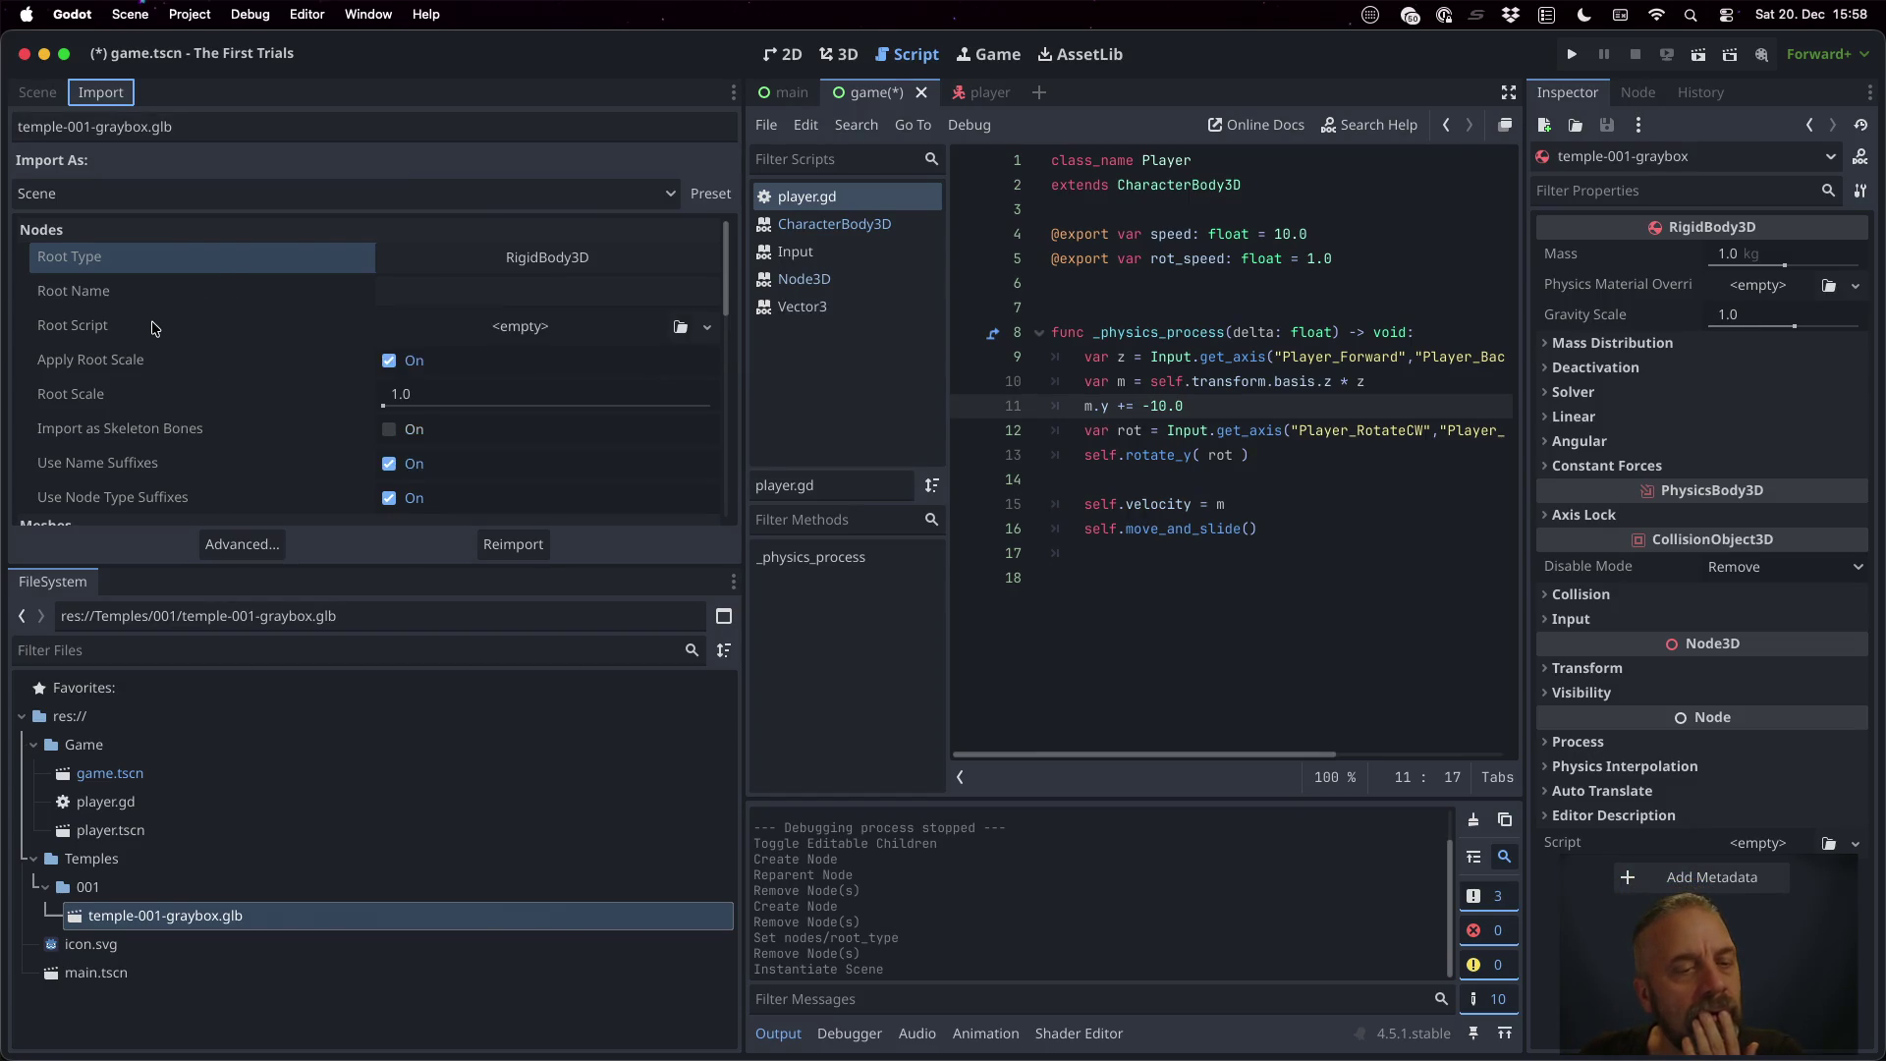
Scroll to the glTF Naming Version, leave it at Godot 4.5 or later, then switch to Firefox
scroll(152, 328, "down", 1)
scroll(152, 328, "down", 5)
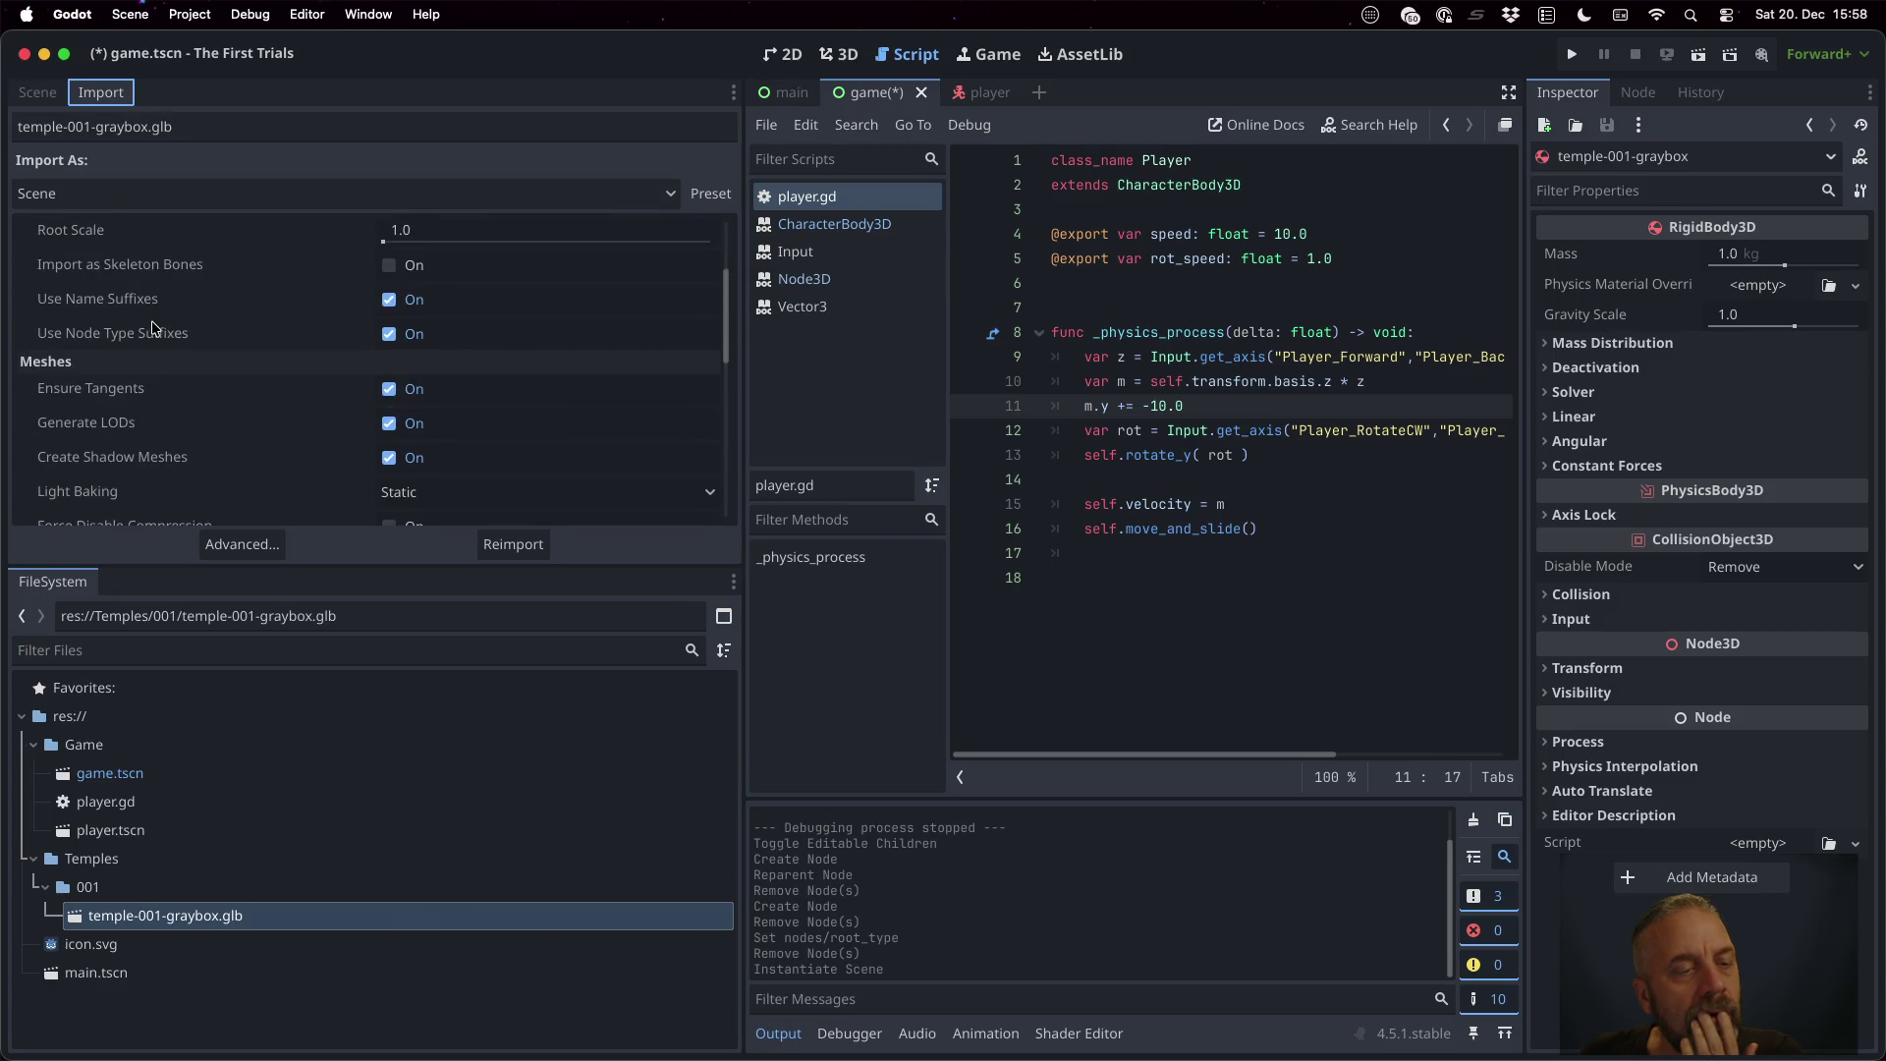
scroll(152, 329, "down", 2)
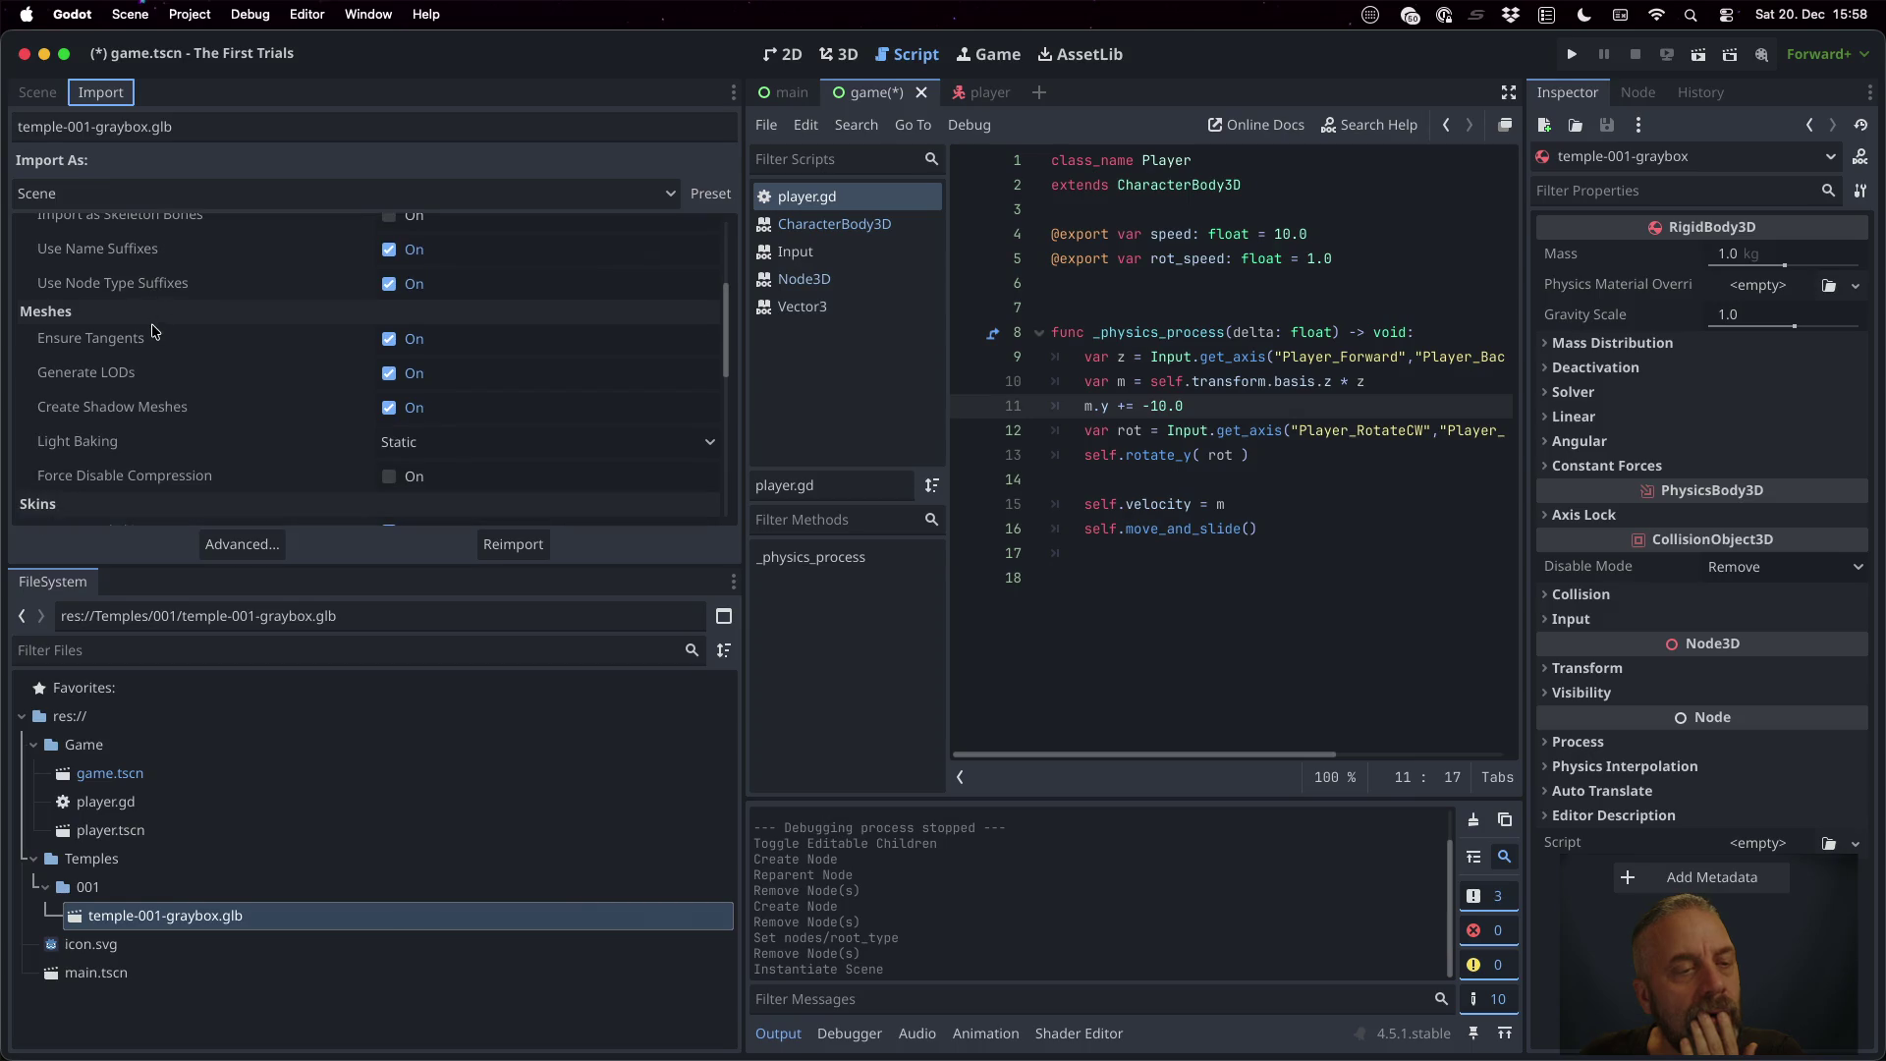
scroll(176, 412, "down", 1)
scroll(176, 411, "down", 7)
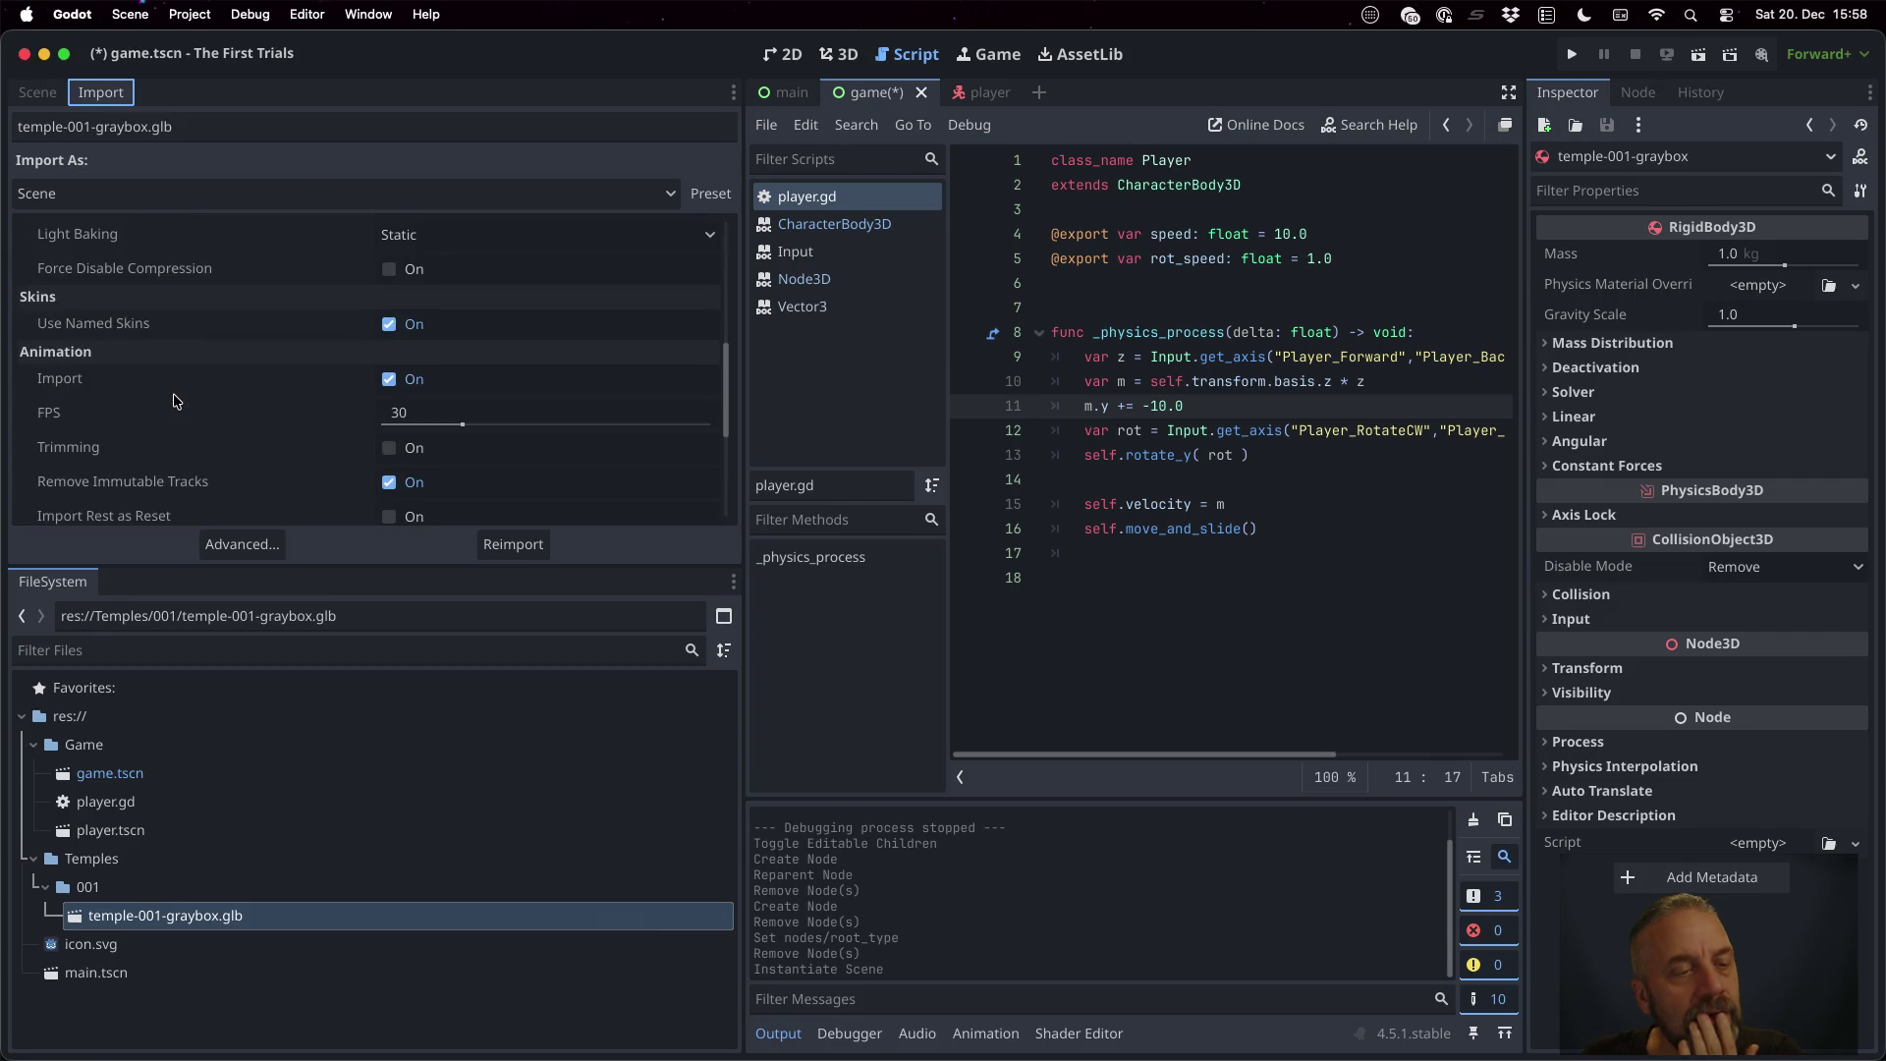
scroll(174, 401, "down", 4)
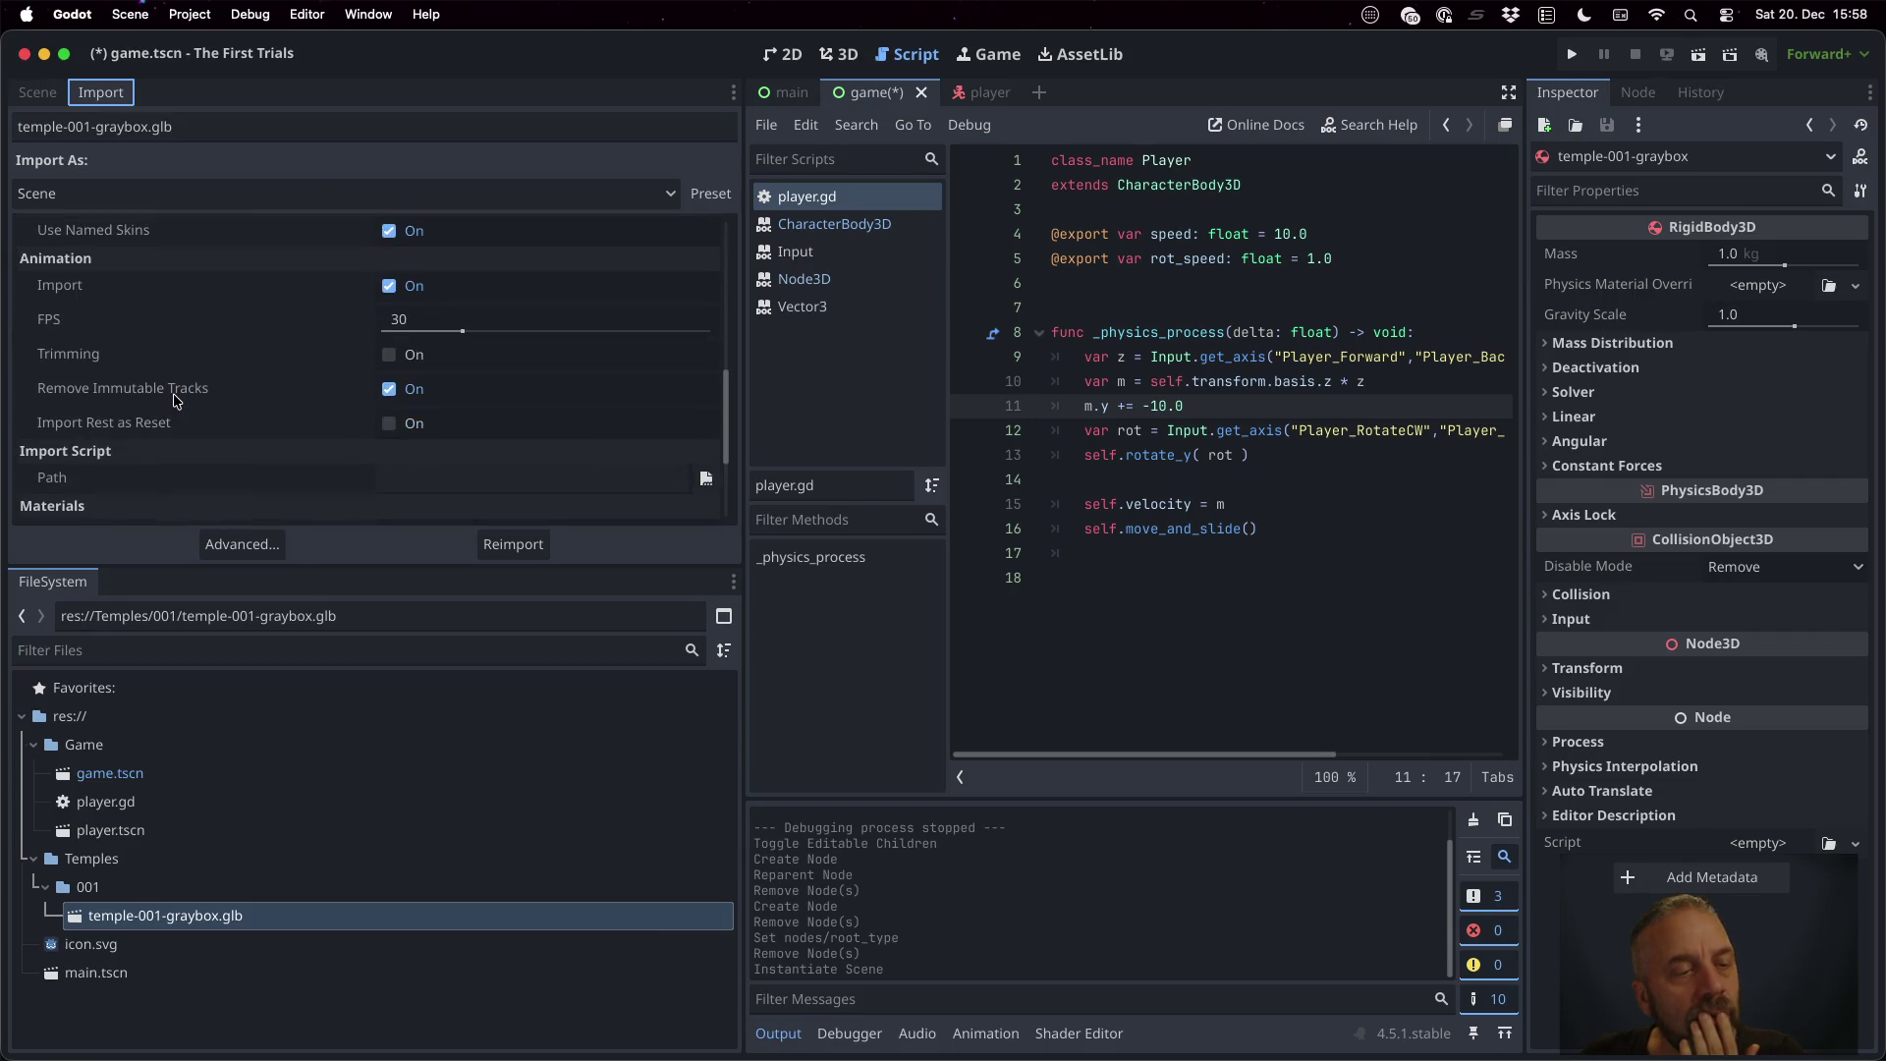
scroll(174, 400, "down", 3)
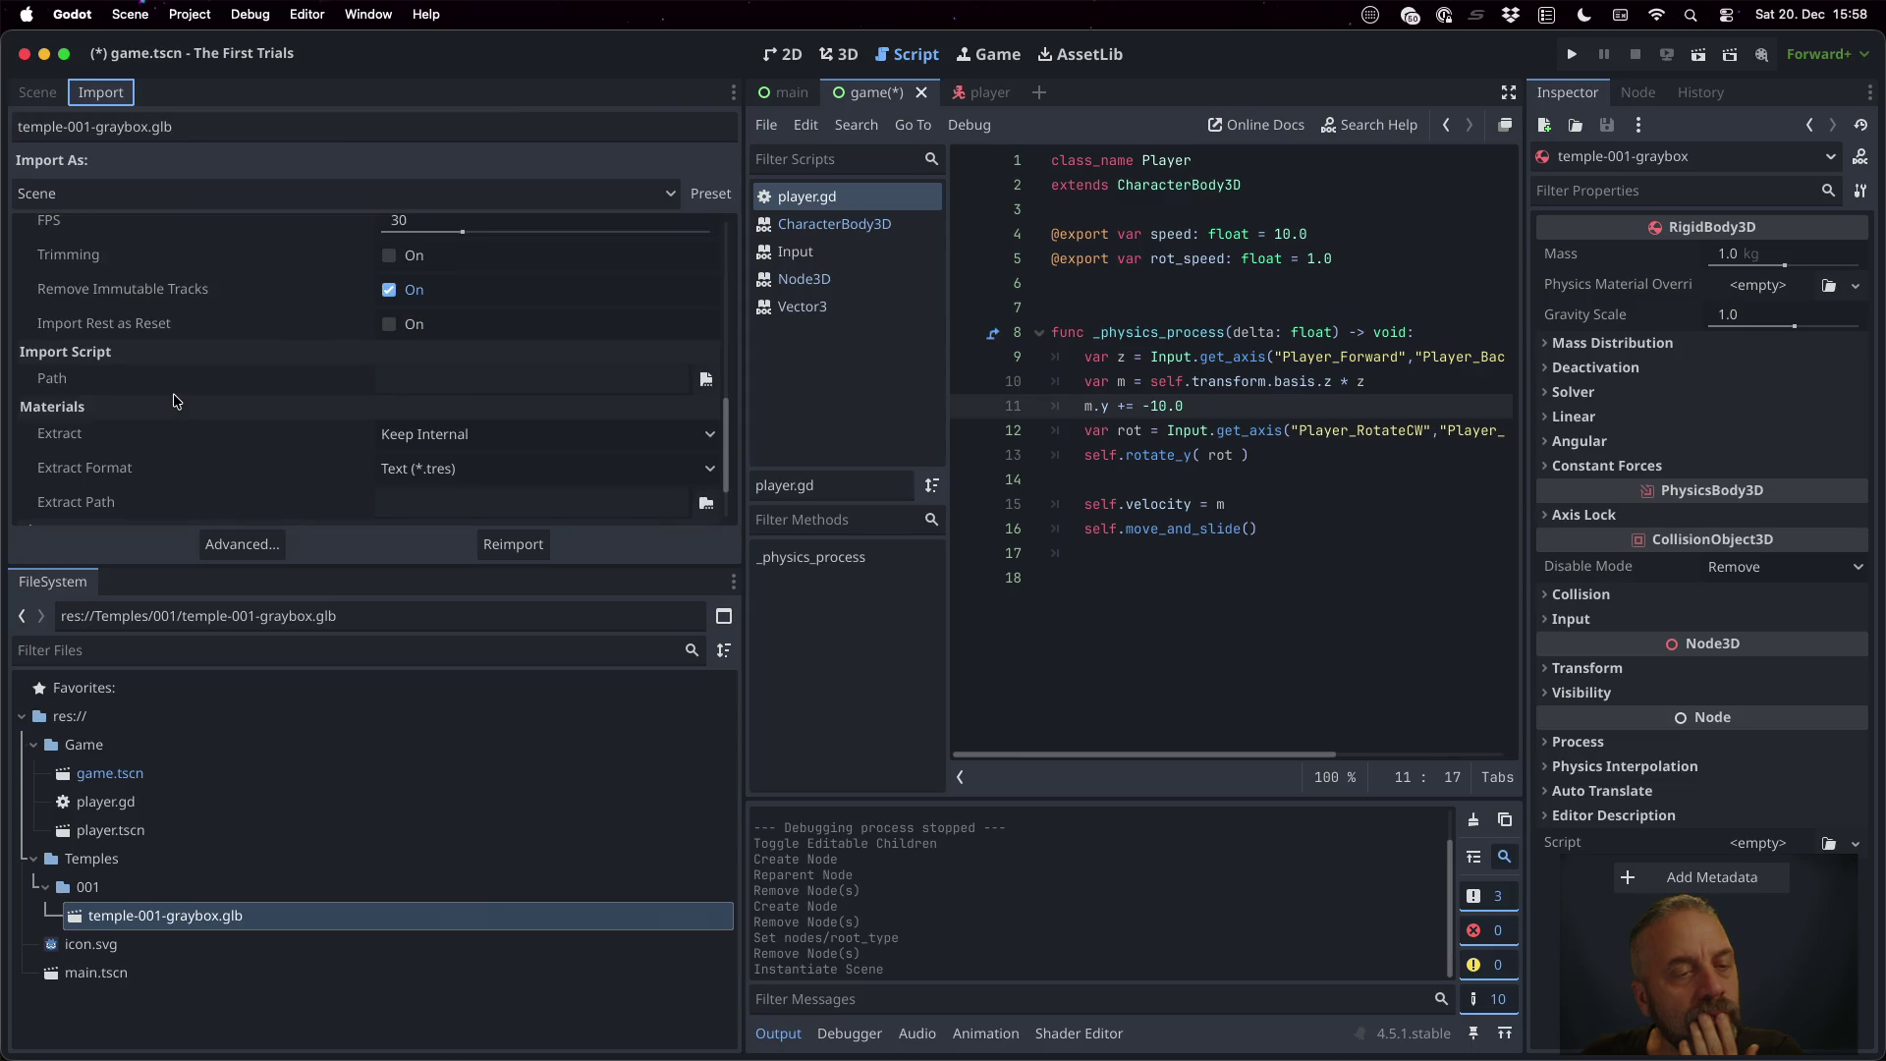
scroll(206, 393, "down", 3)
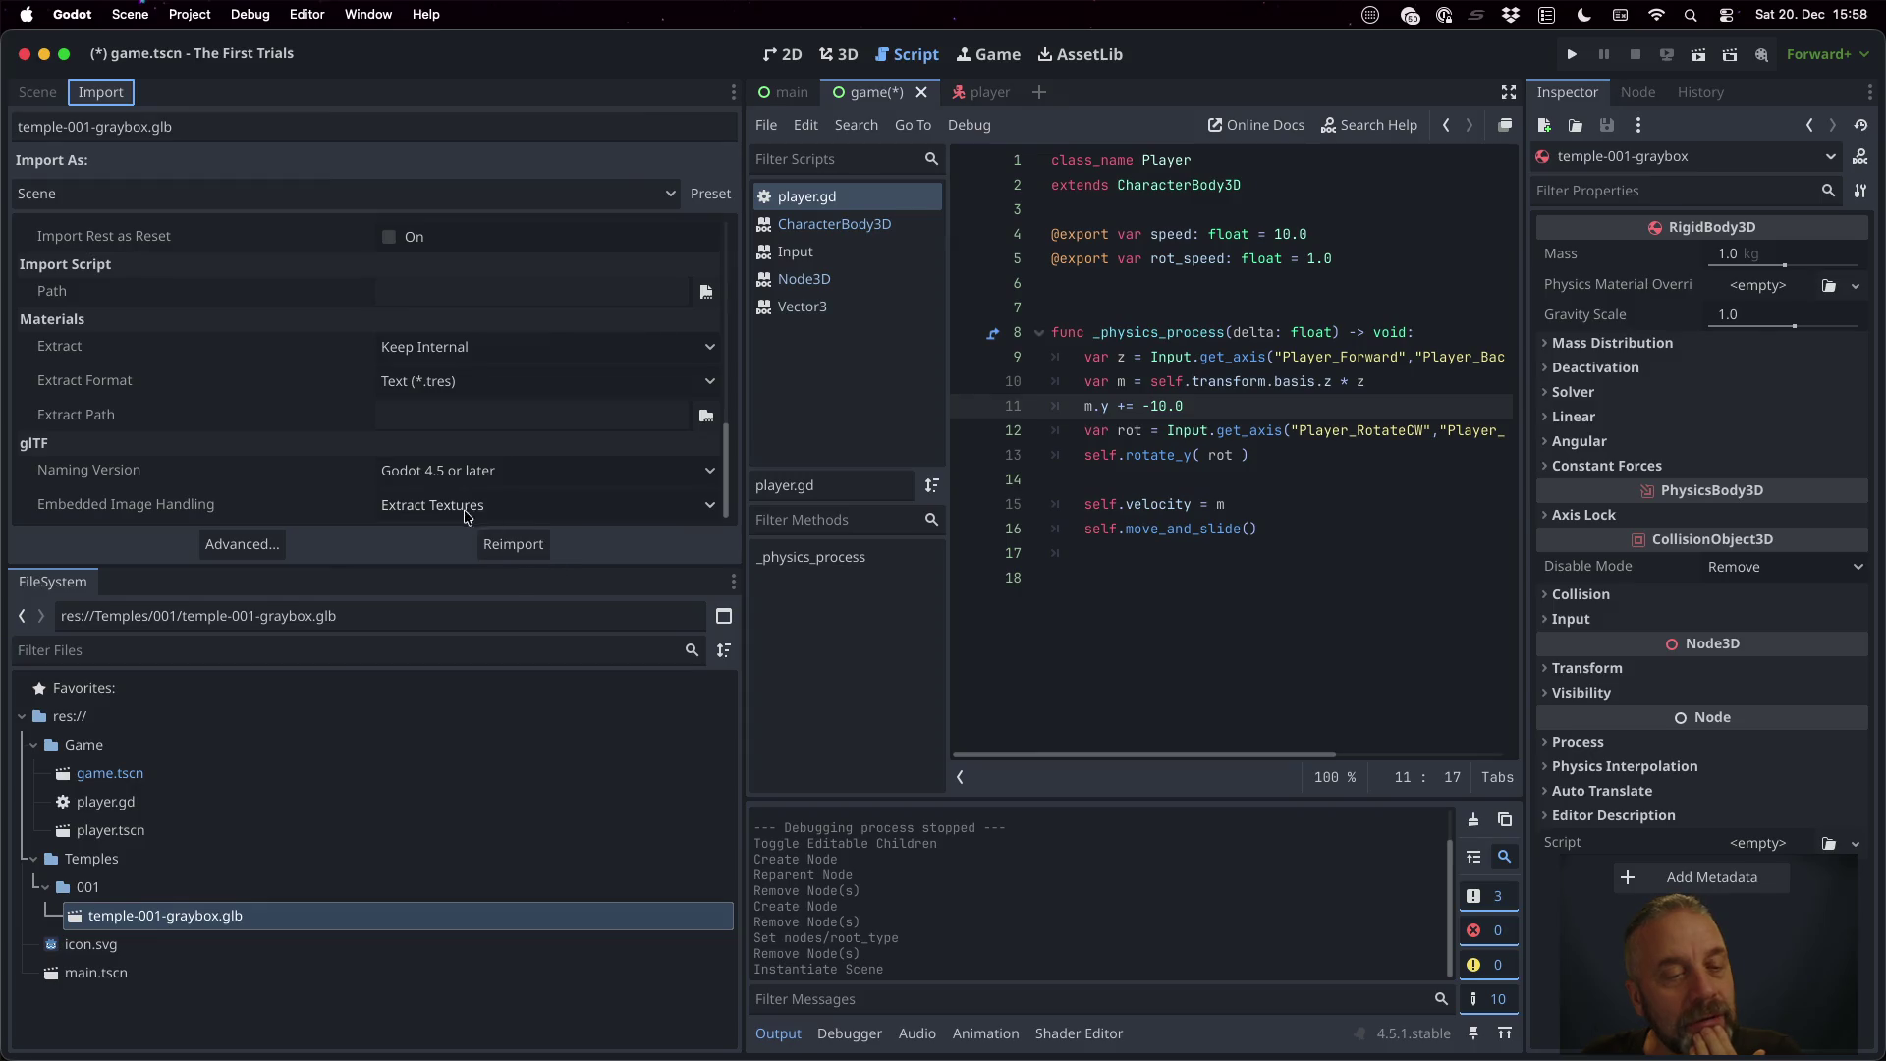
left_click(465, 475)
left_click(464, 475)
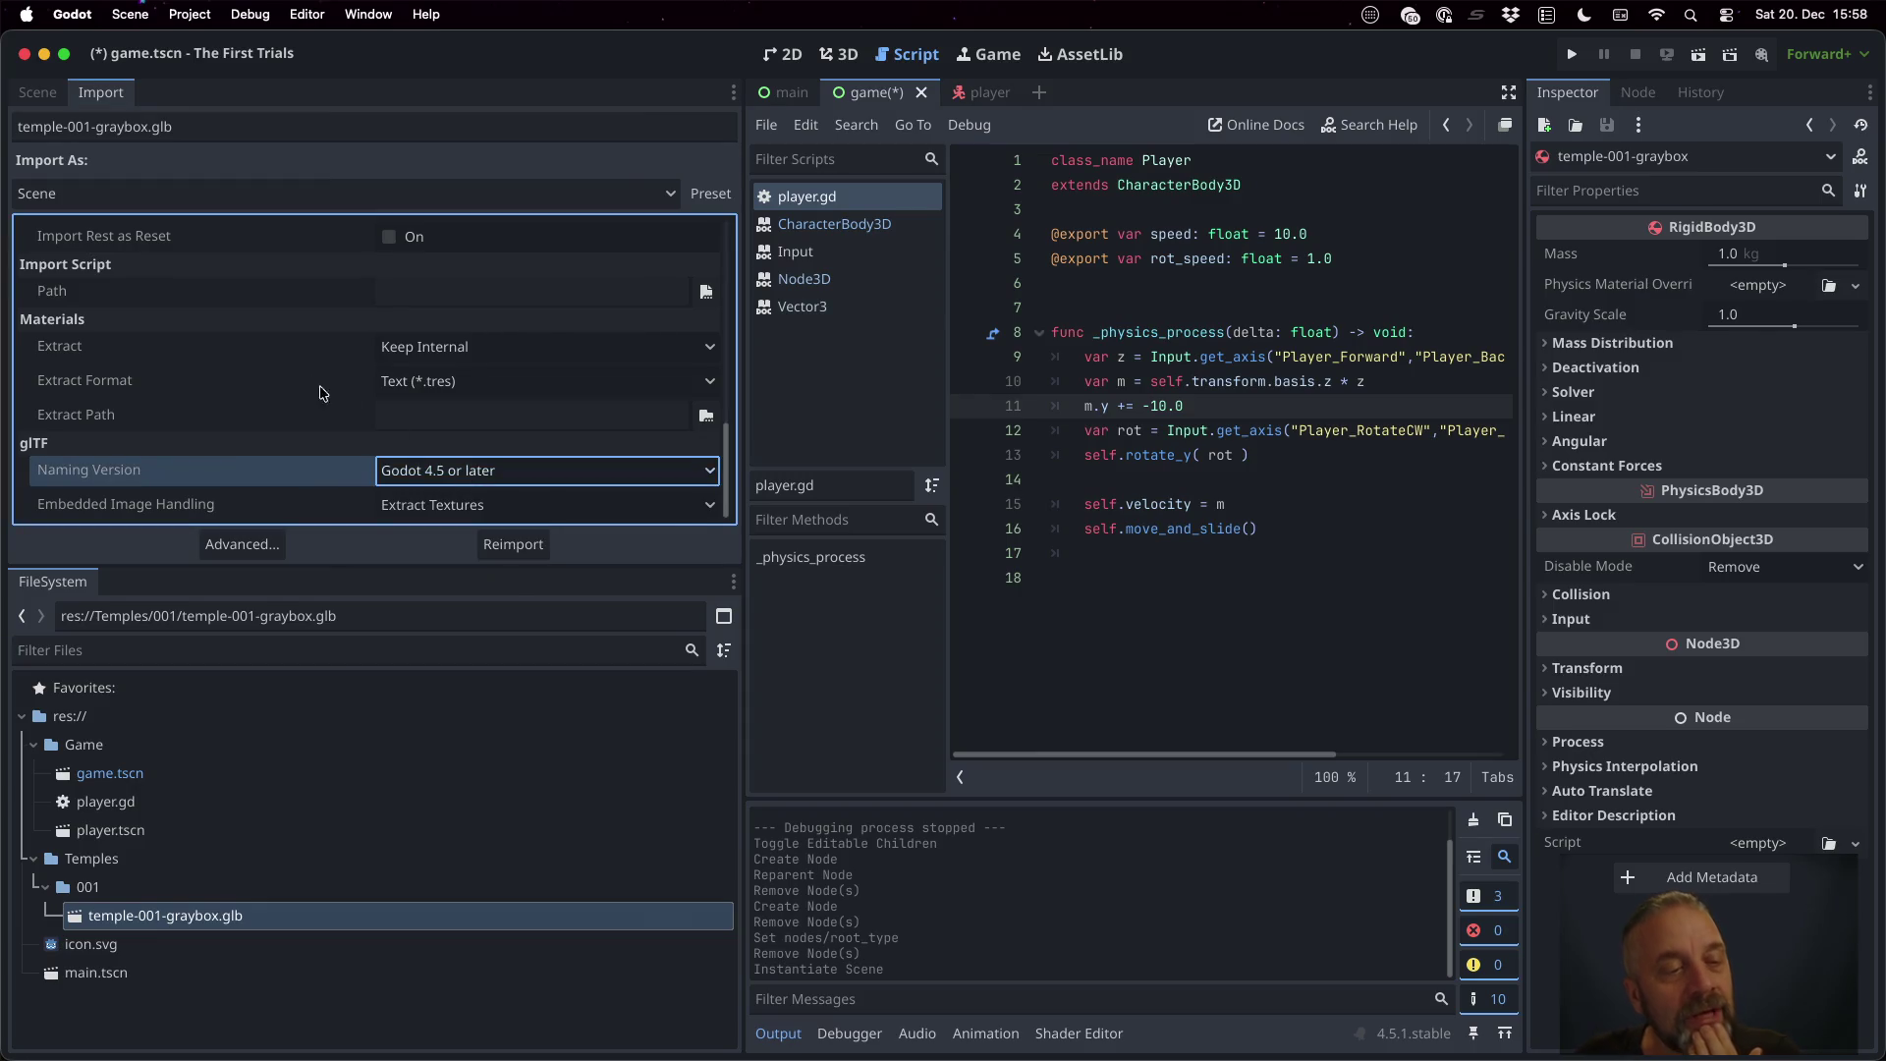
key("super+Tab")
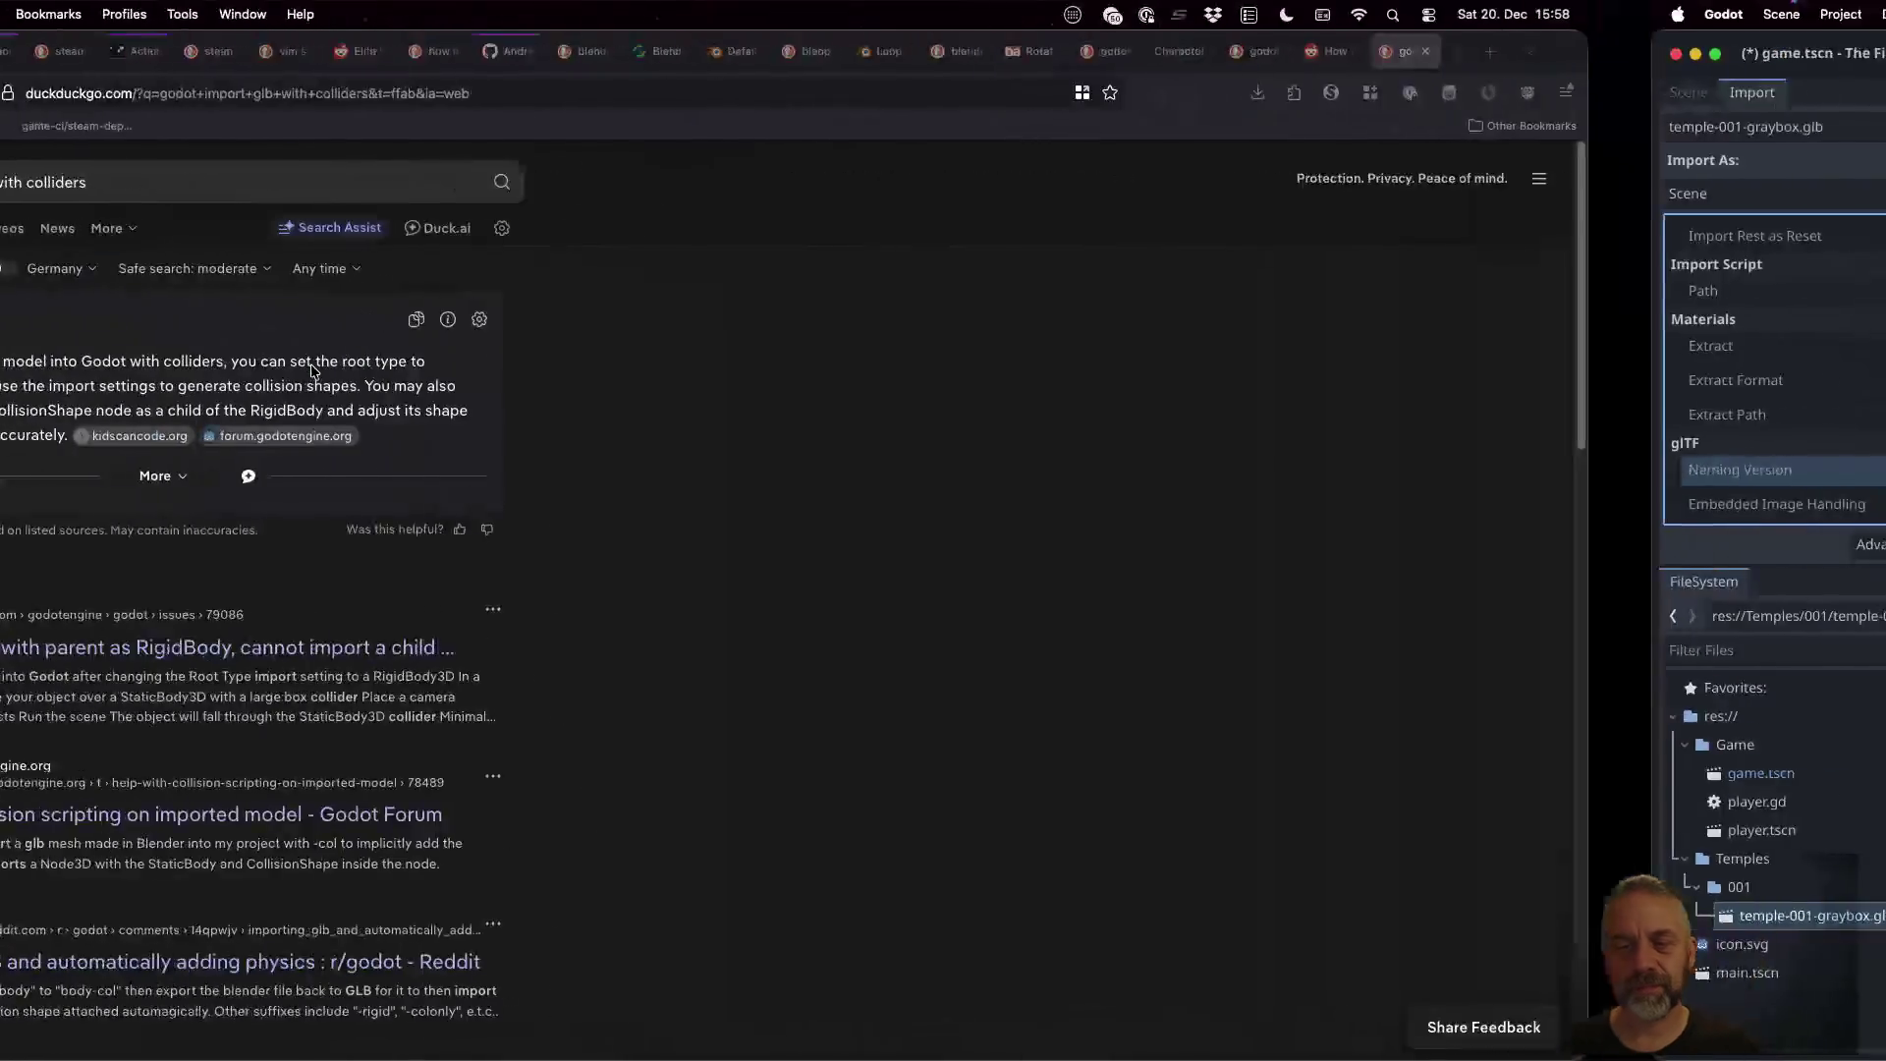
Select 'with colliders' in the search query and briefly check the Godot scene tree
left_click_drag(451, 177, 291, 175)
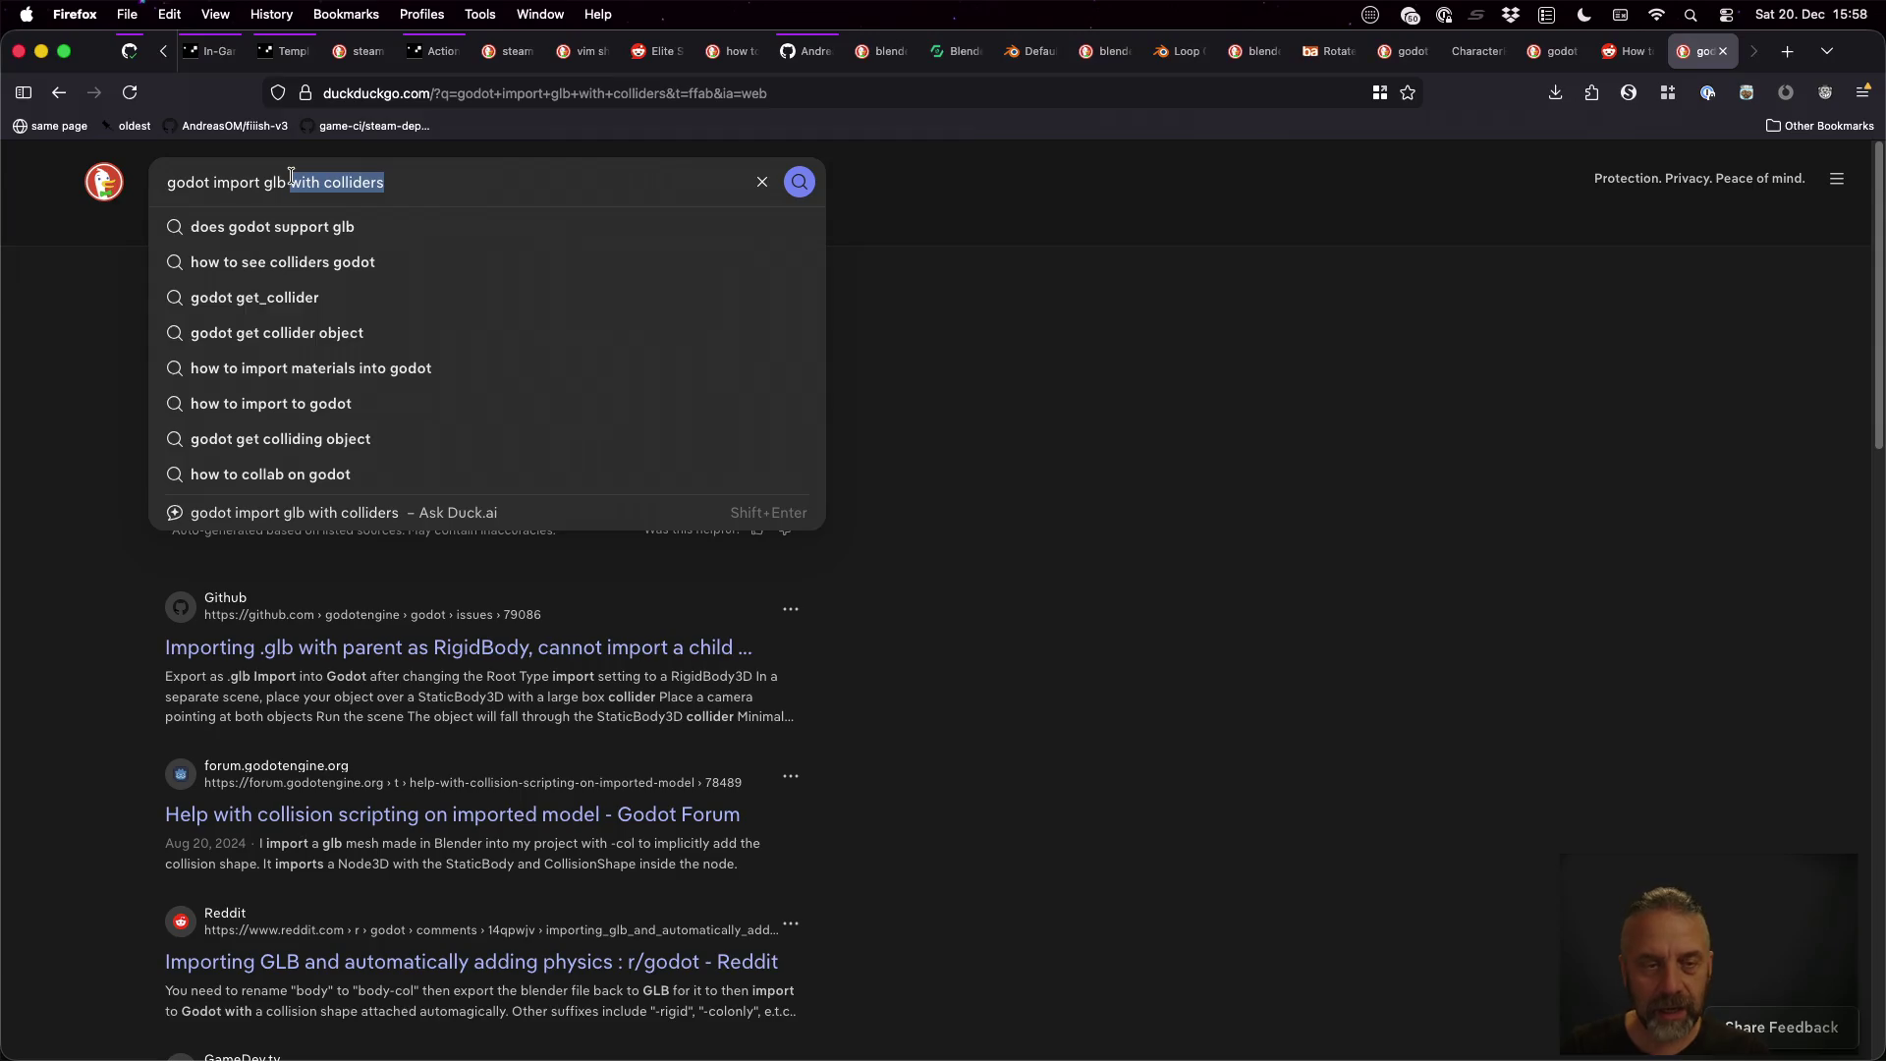
key("super+Tab")
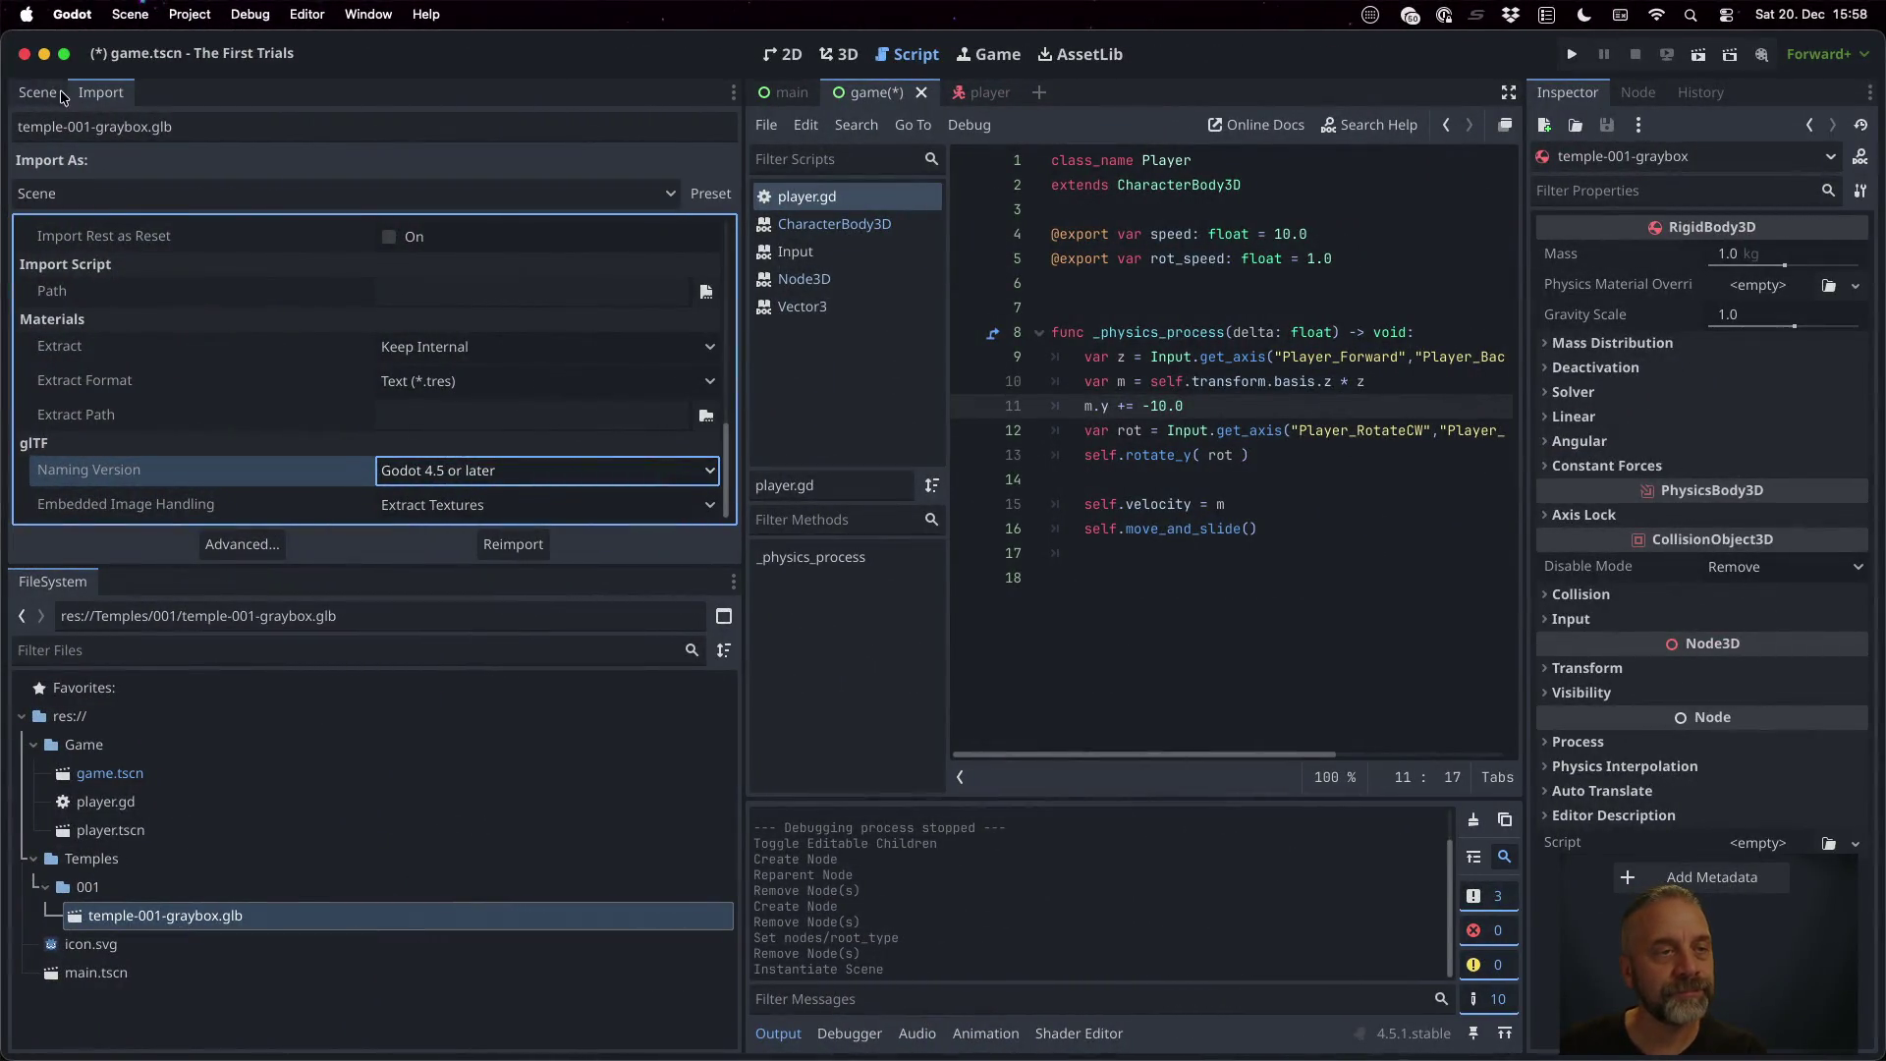
left_click(61, 96)
mouse_move(681, 396)
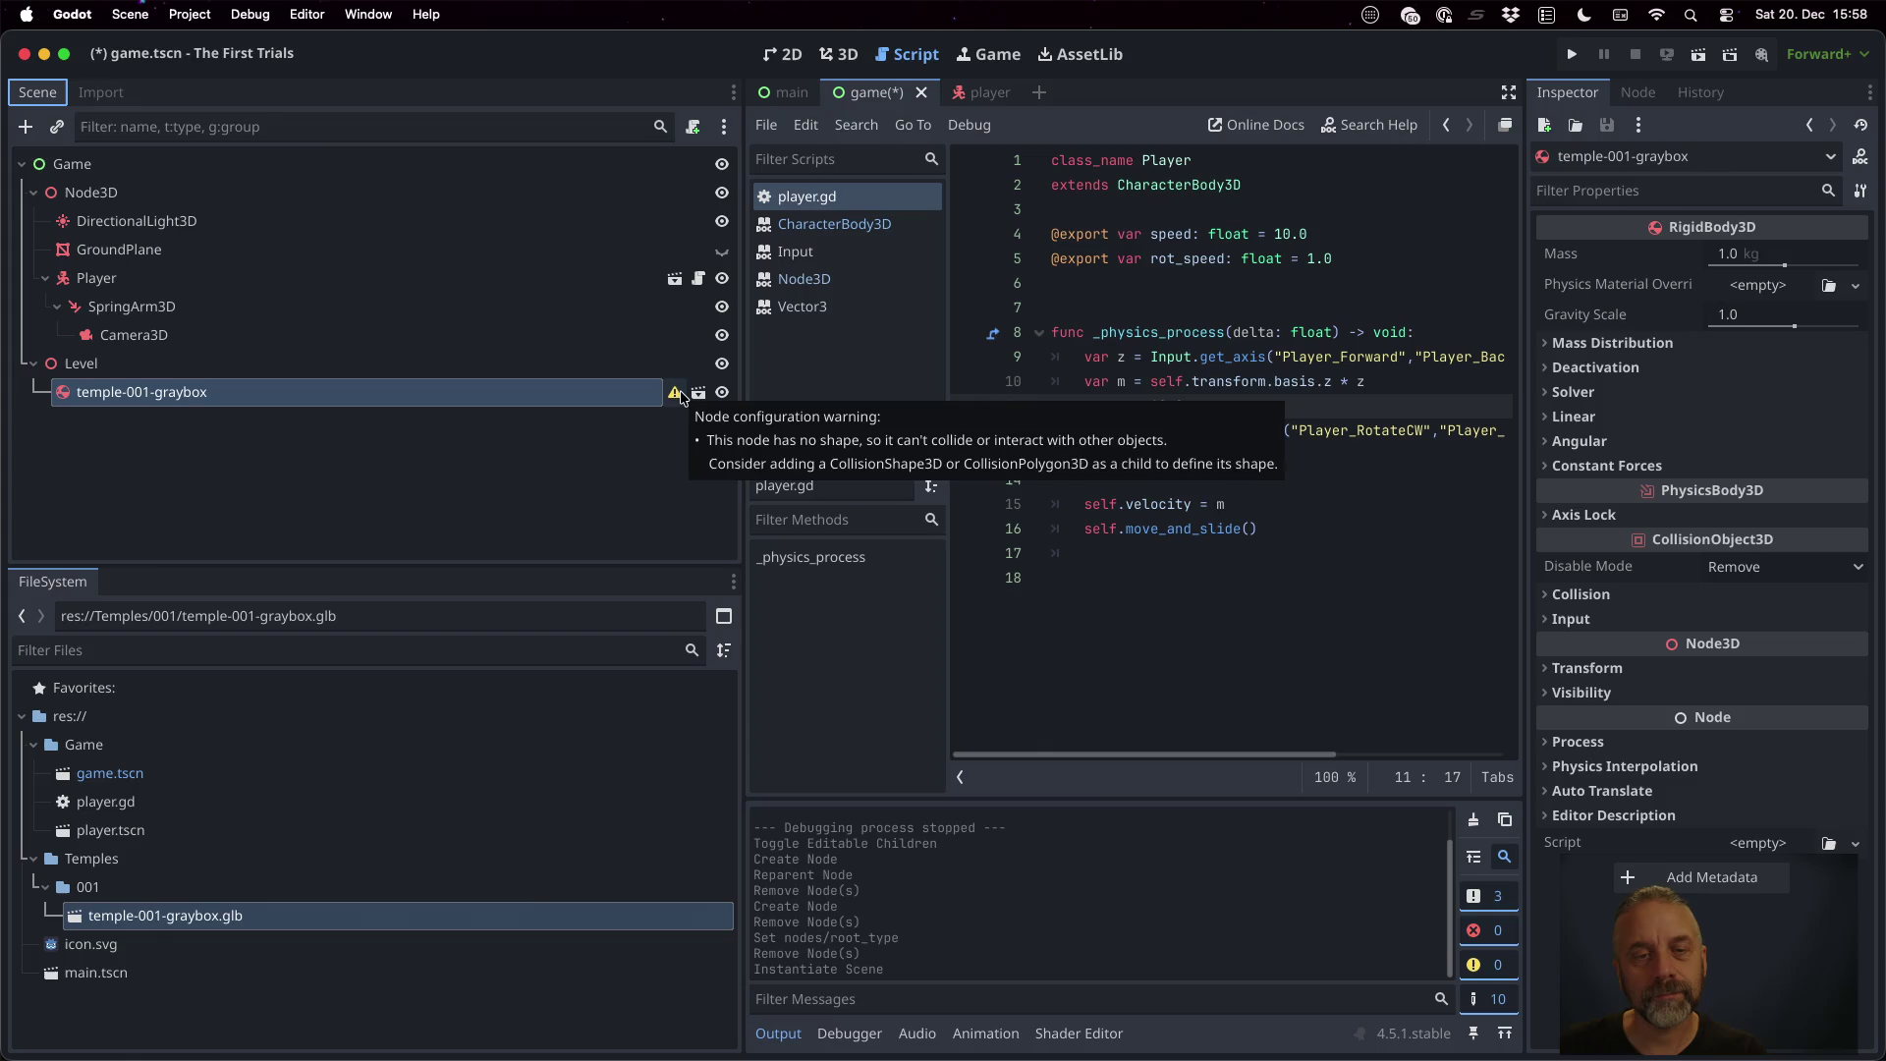
key("super+Tab")
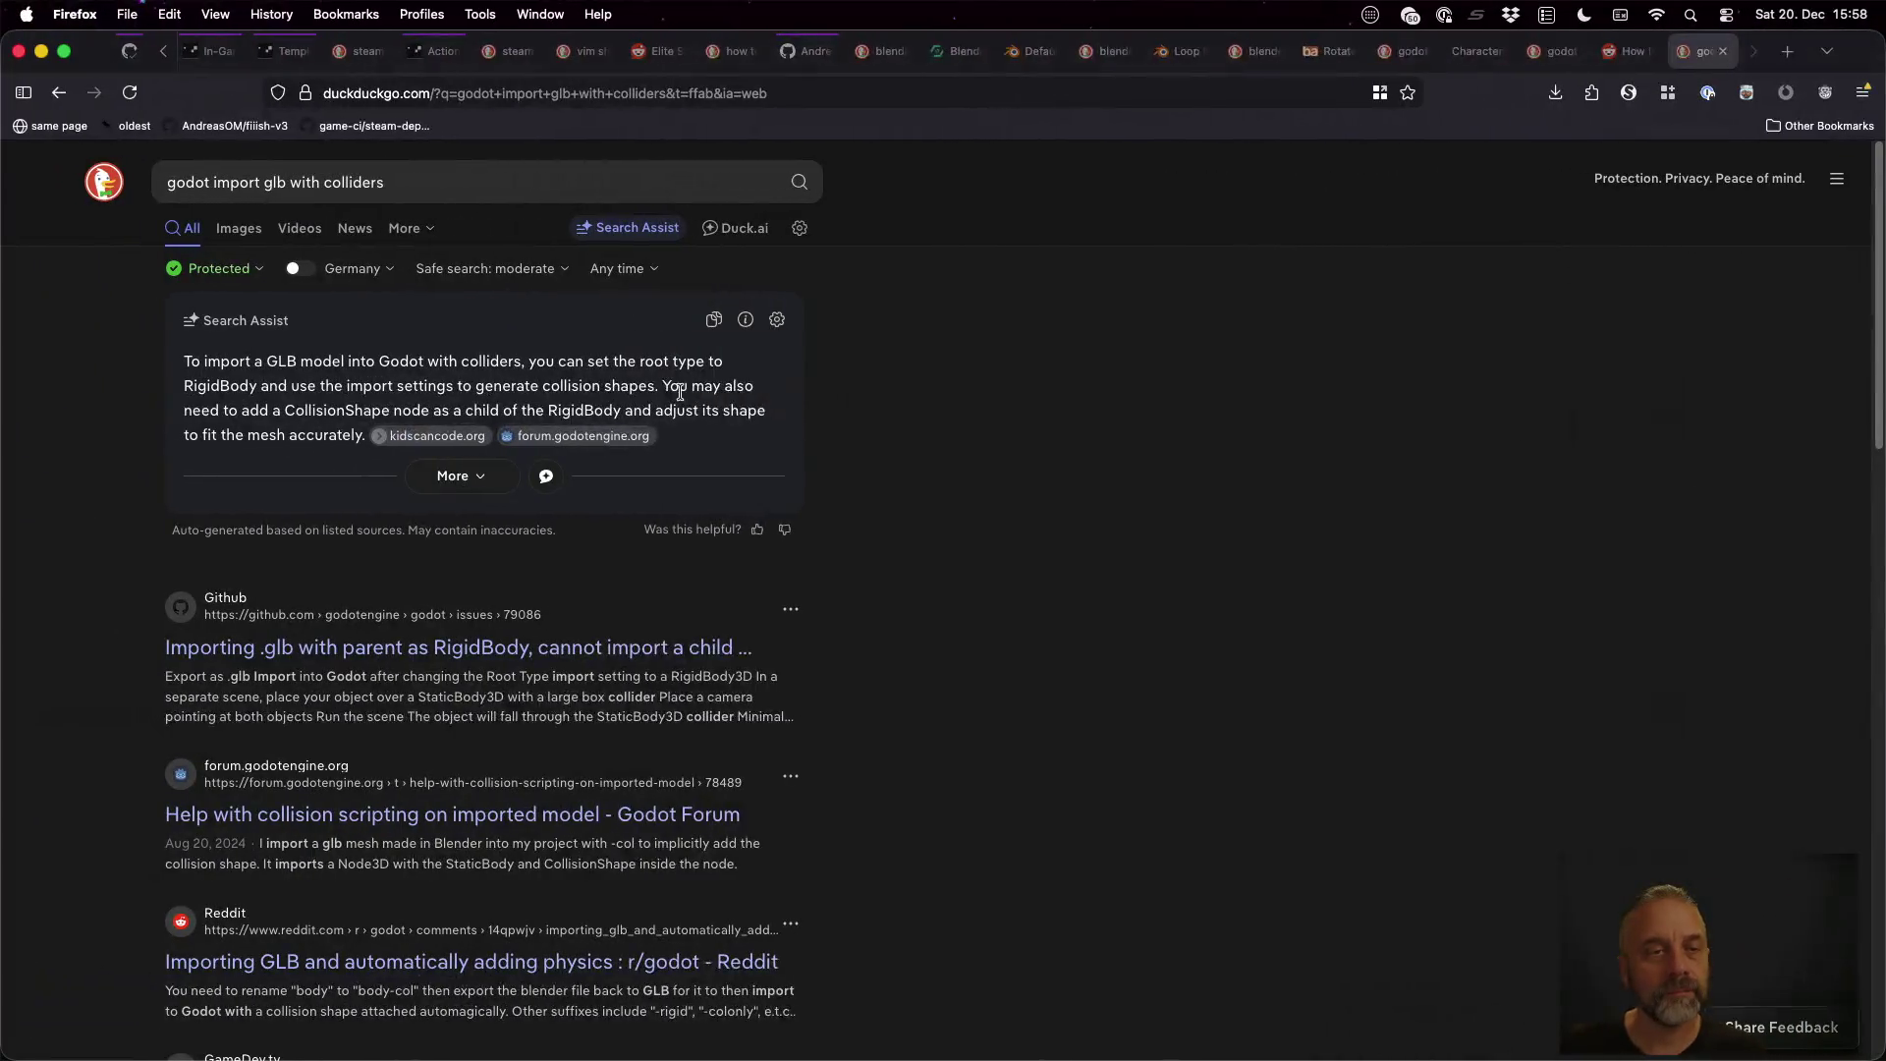
Change the query to 'godot import glb create collision shape' and run the search
left_click_drag(291, 187, 459, 187)
type("create collisiuo")
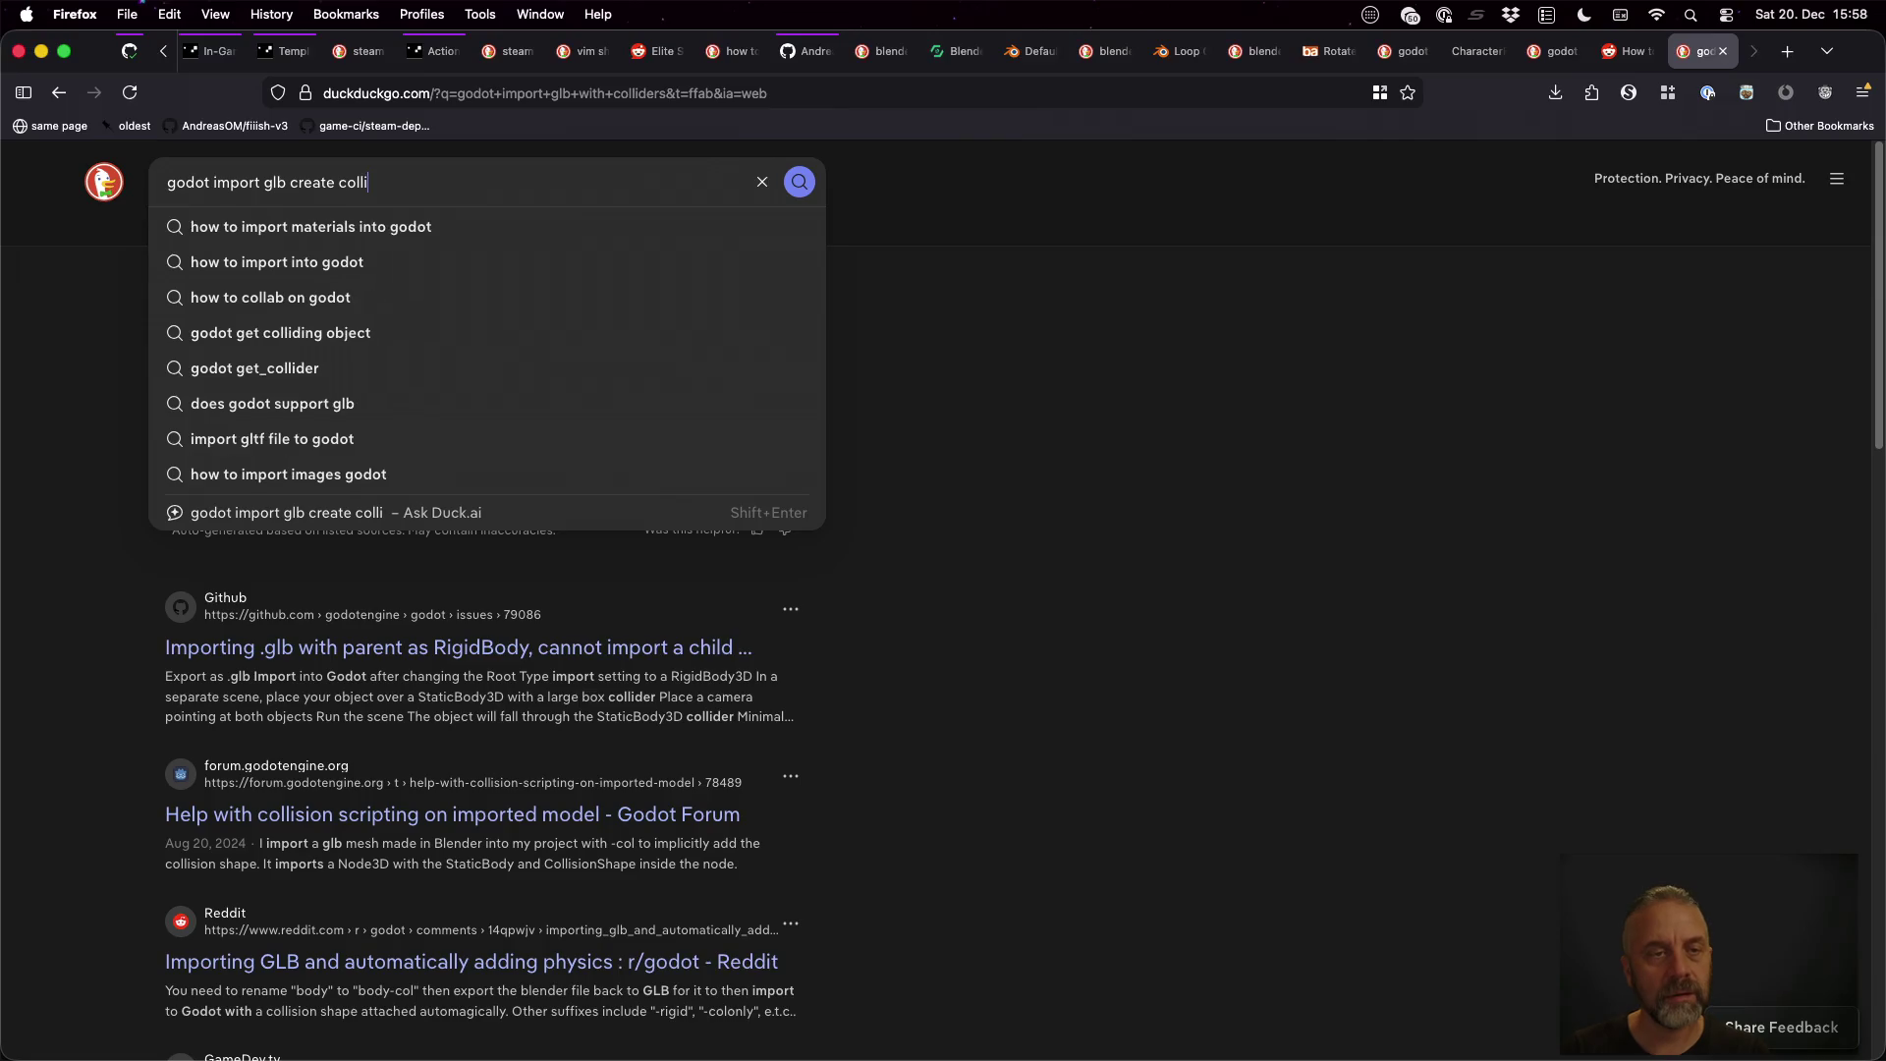
key("BackSpace")
key("BackSpace")
type("on shape")
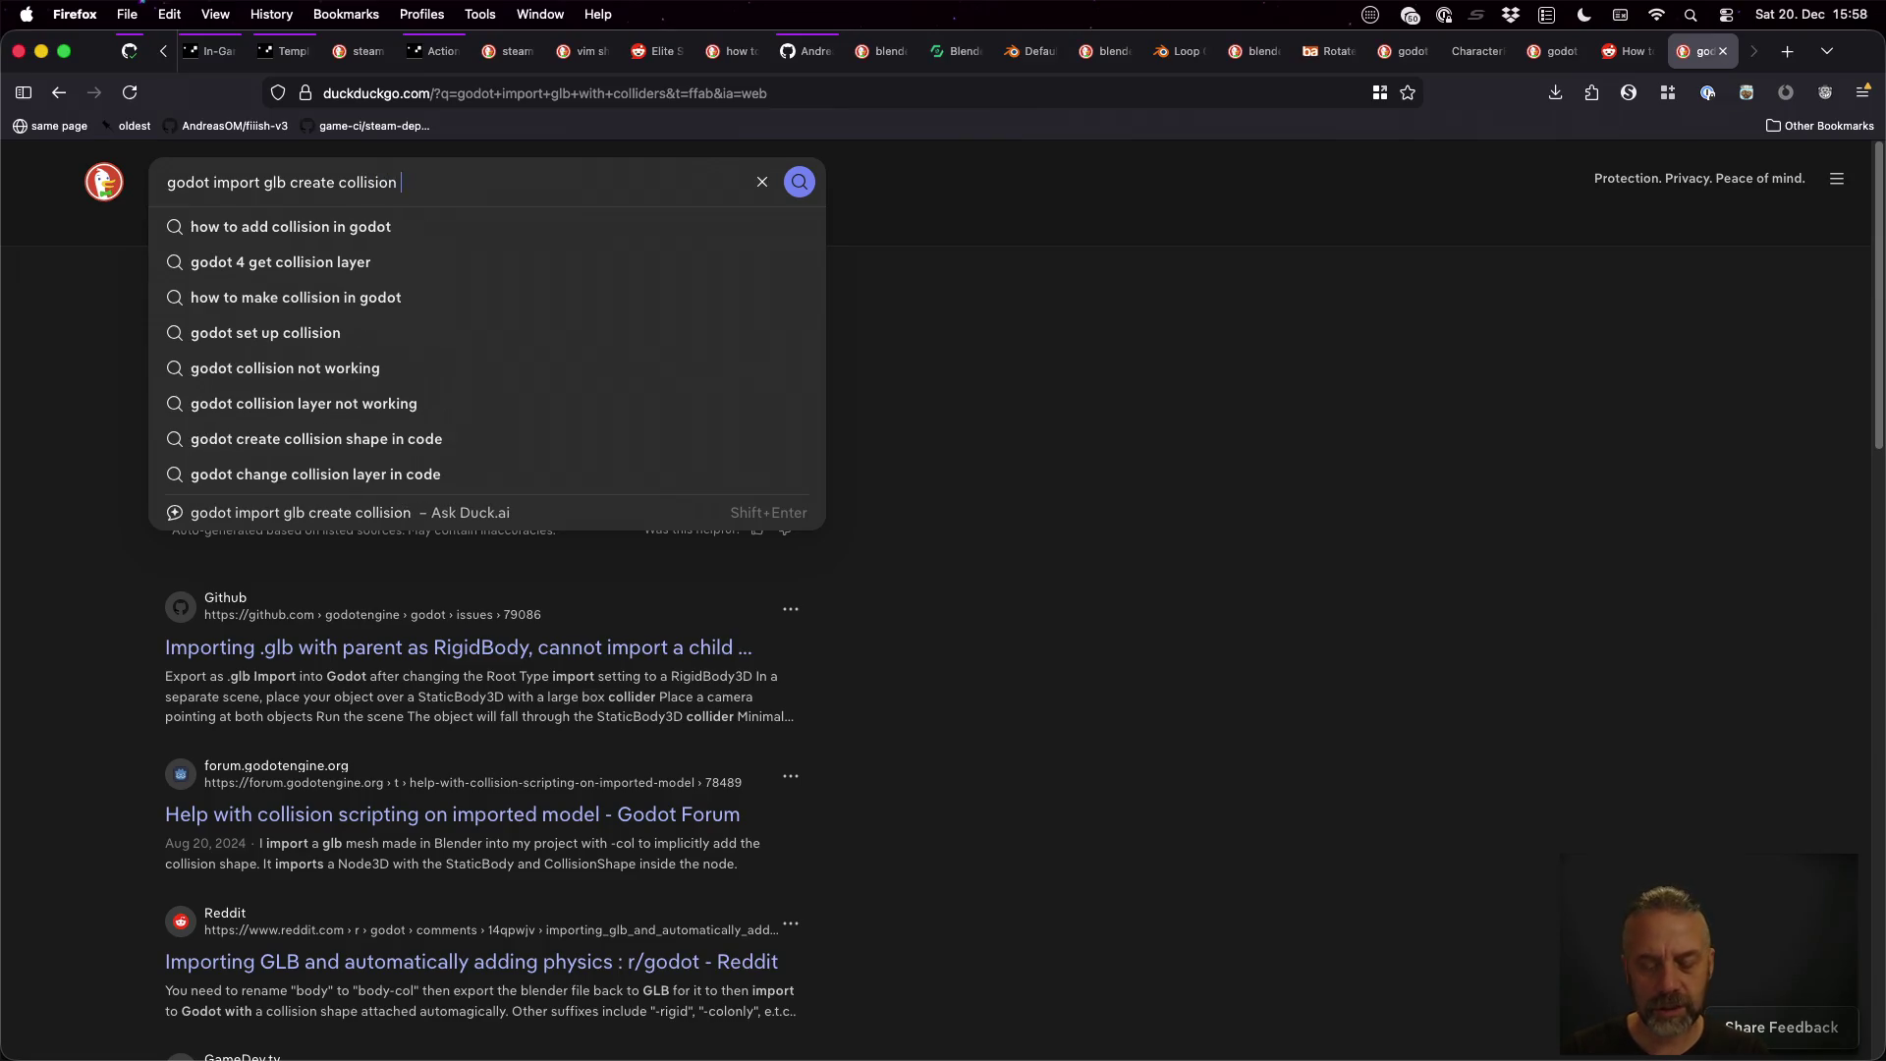
key("Return")
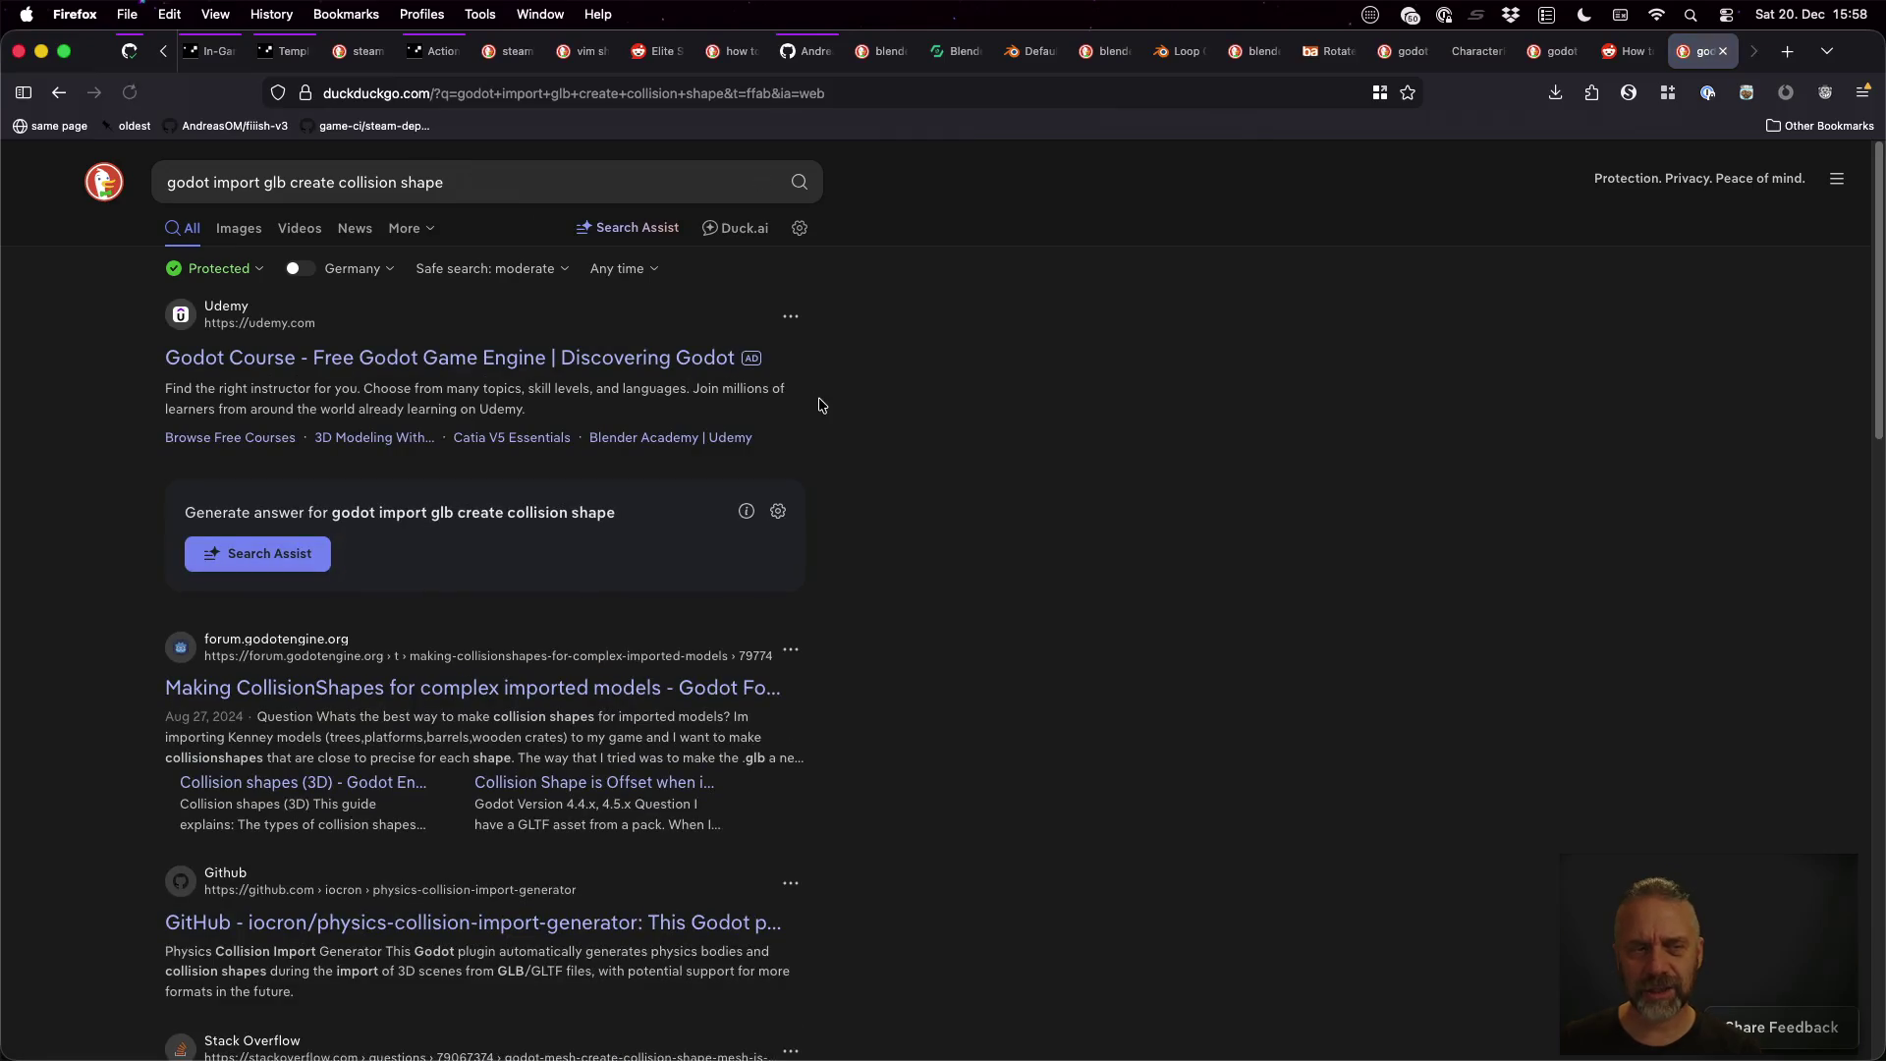
Open the 'Making CollisionShapes for complex imported models' thread and another collision-shape result in new tabs
scroll(1034, 580, "down", 3)
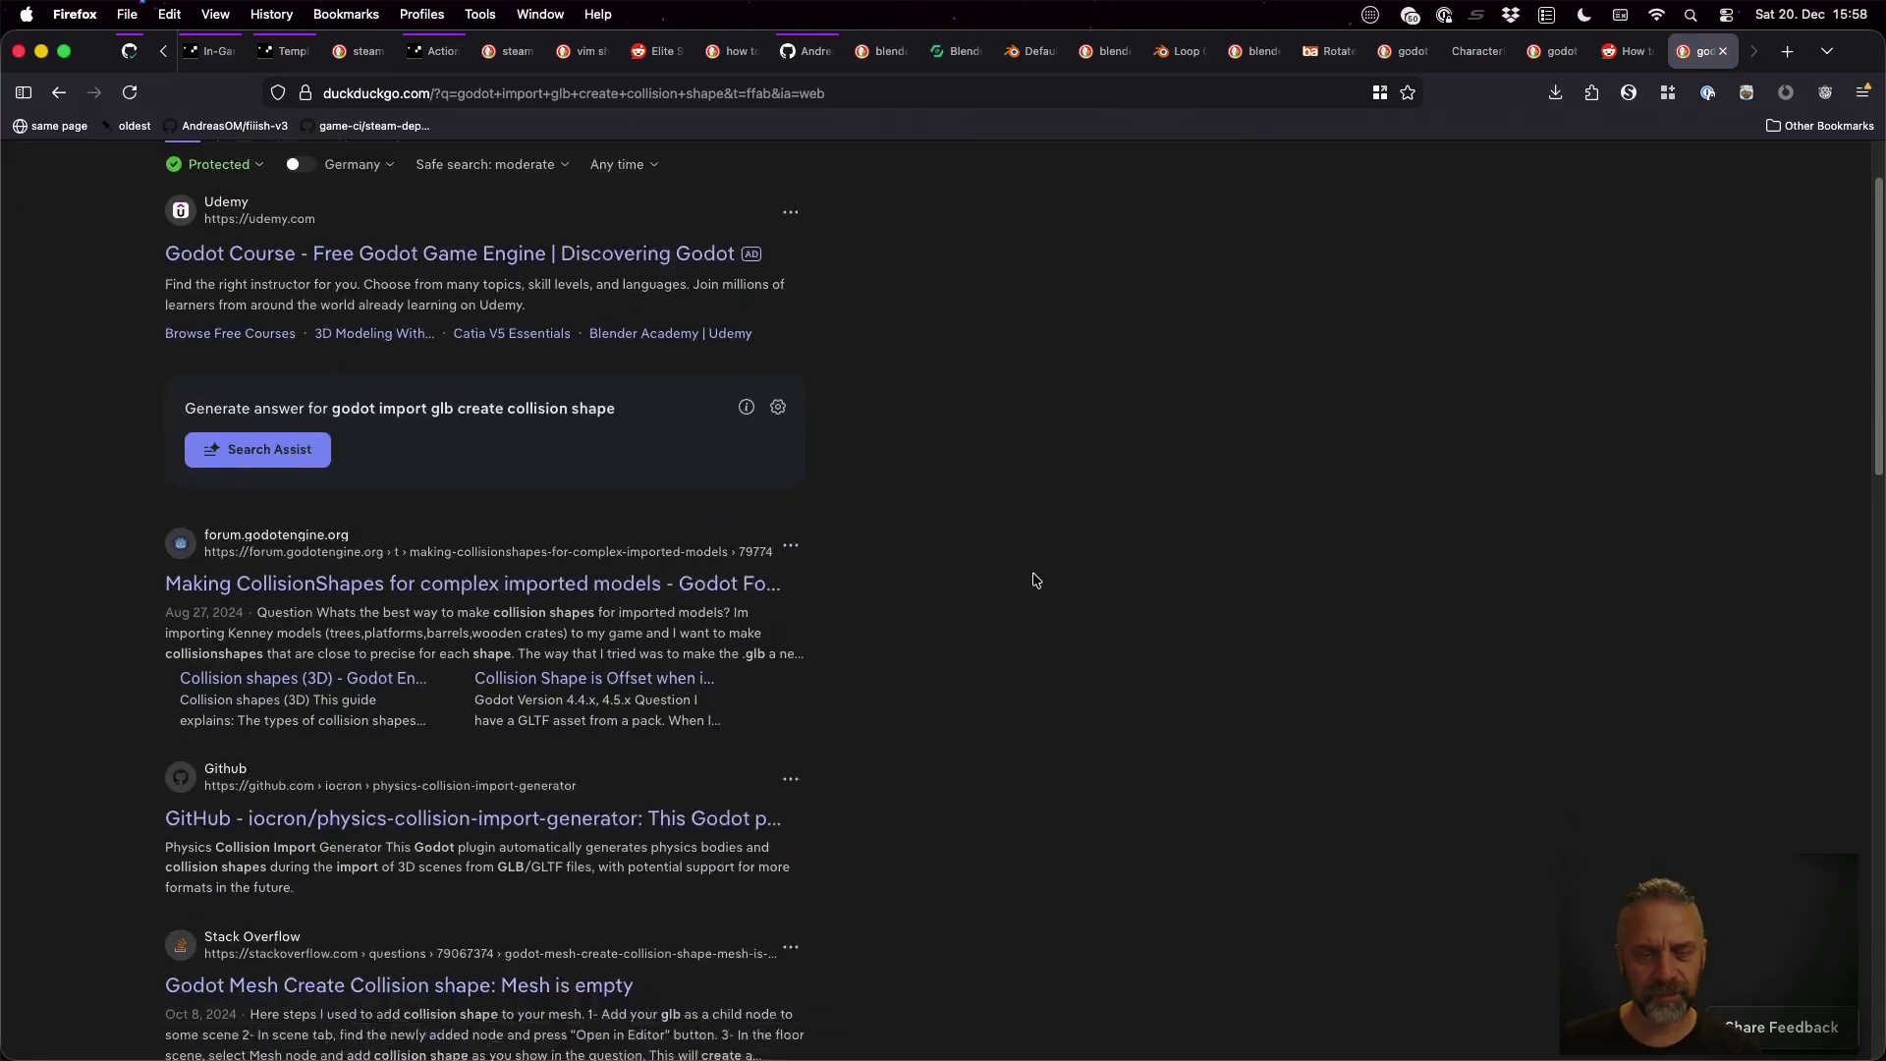
left_click(577, 530, "super")
scroll(879, 637, "down", 3)
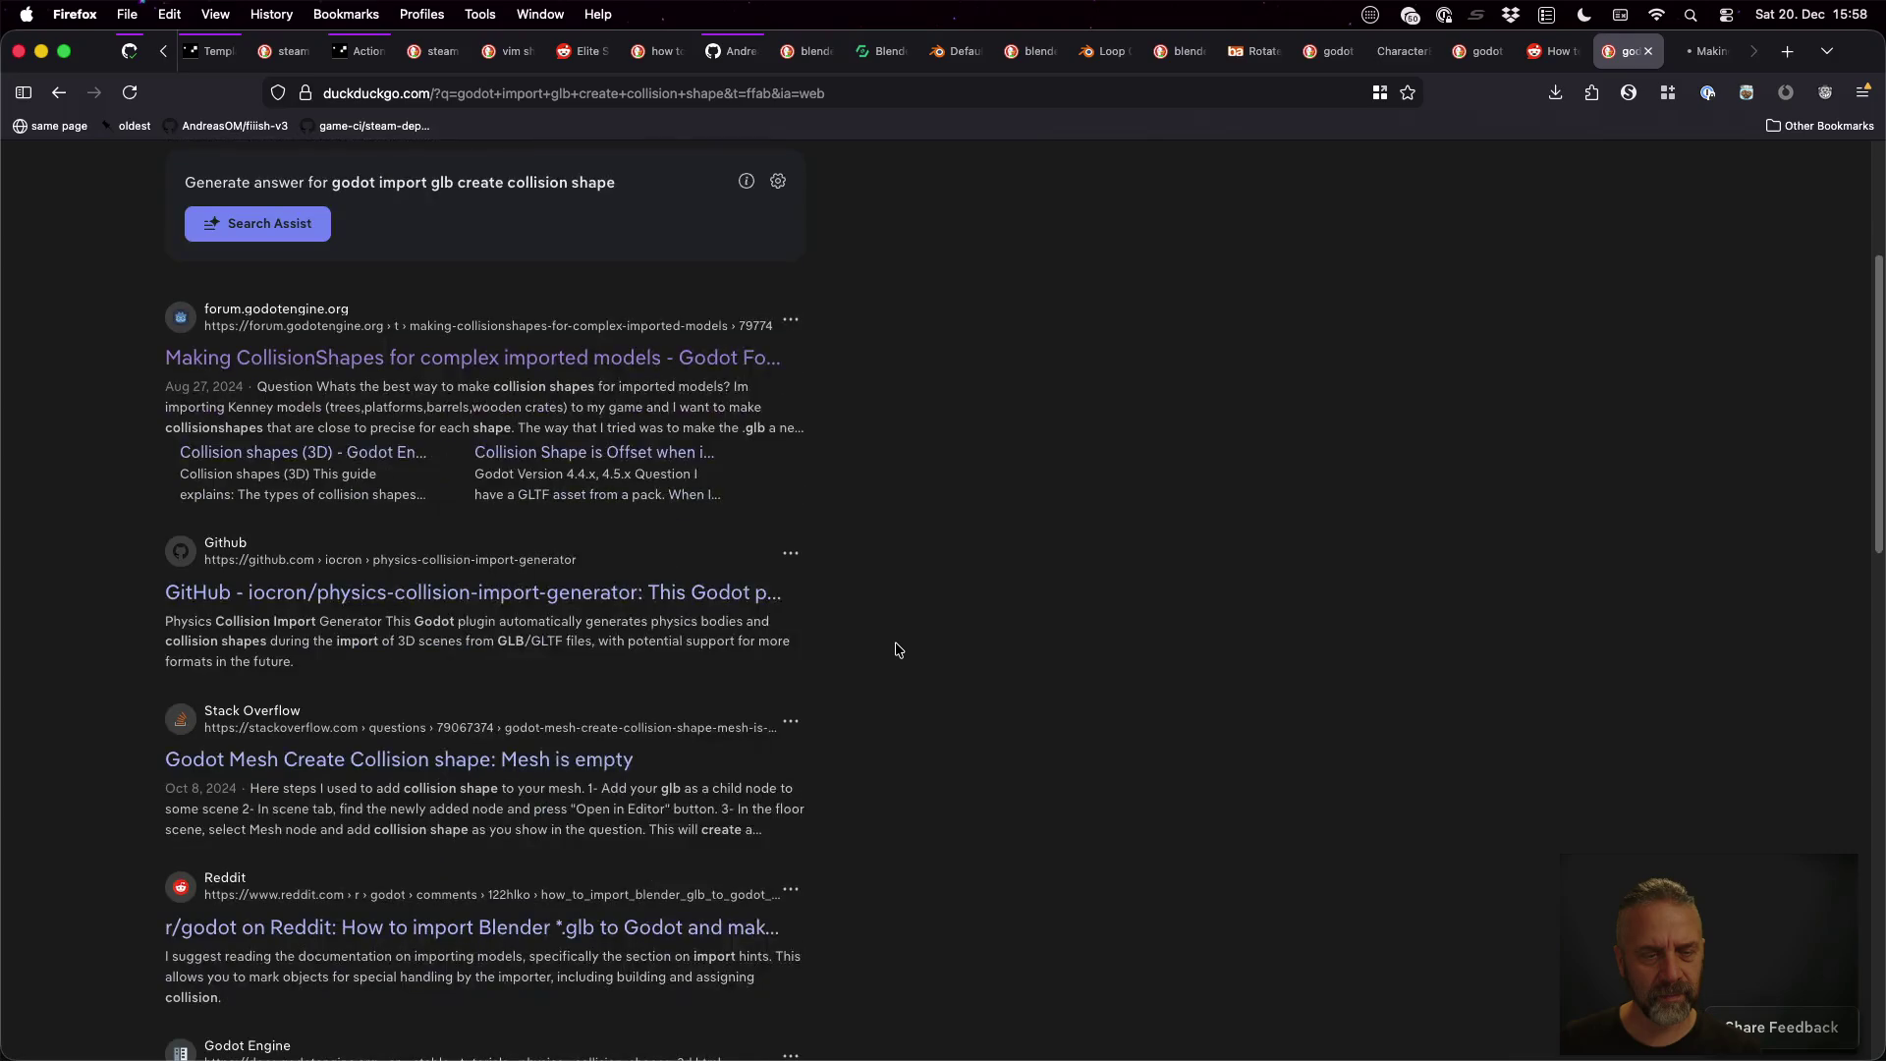
scroll(893, 646, "down", 3)
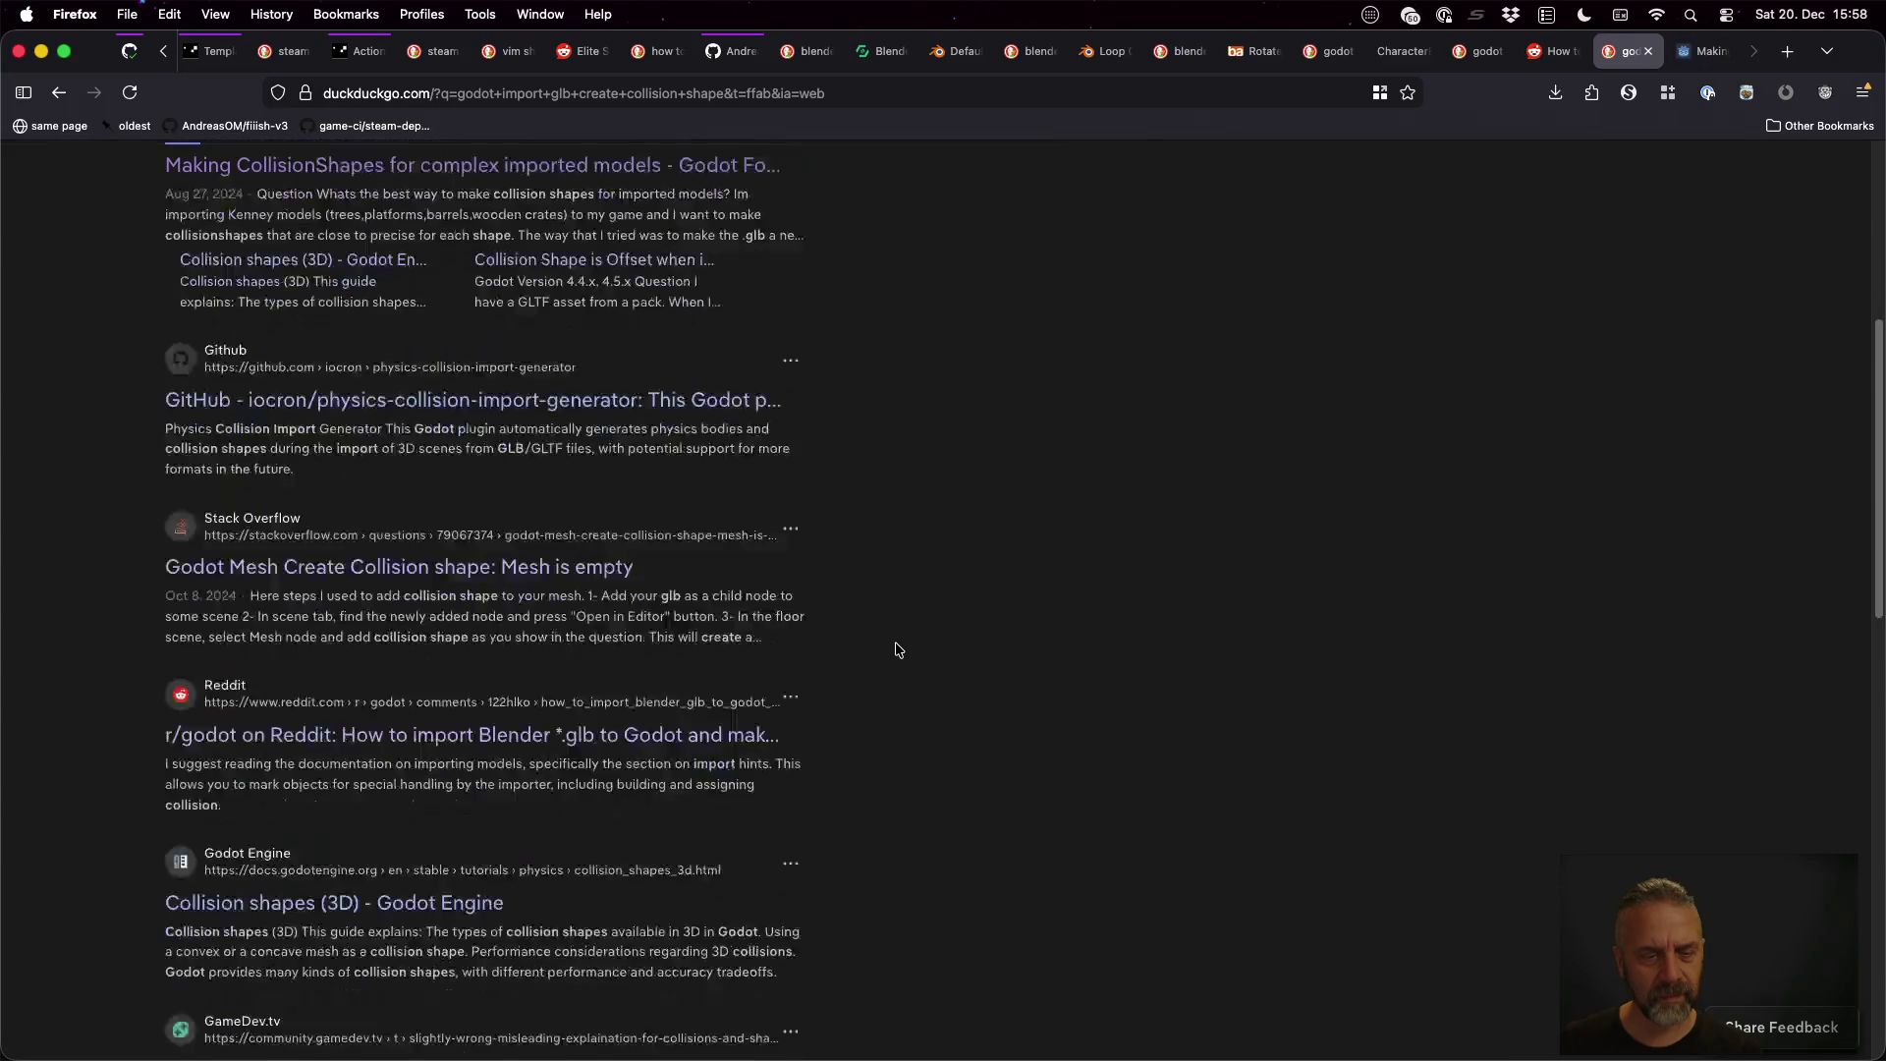
left_click(510, 570, "super")
key("ctrl+Tab")
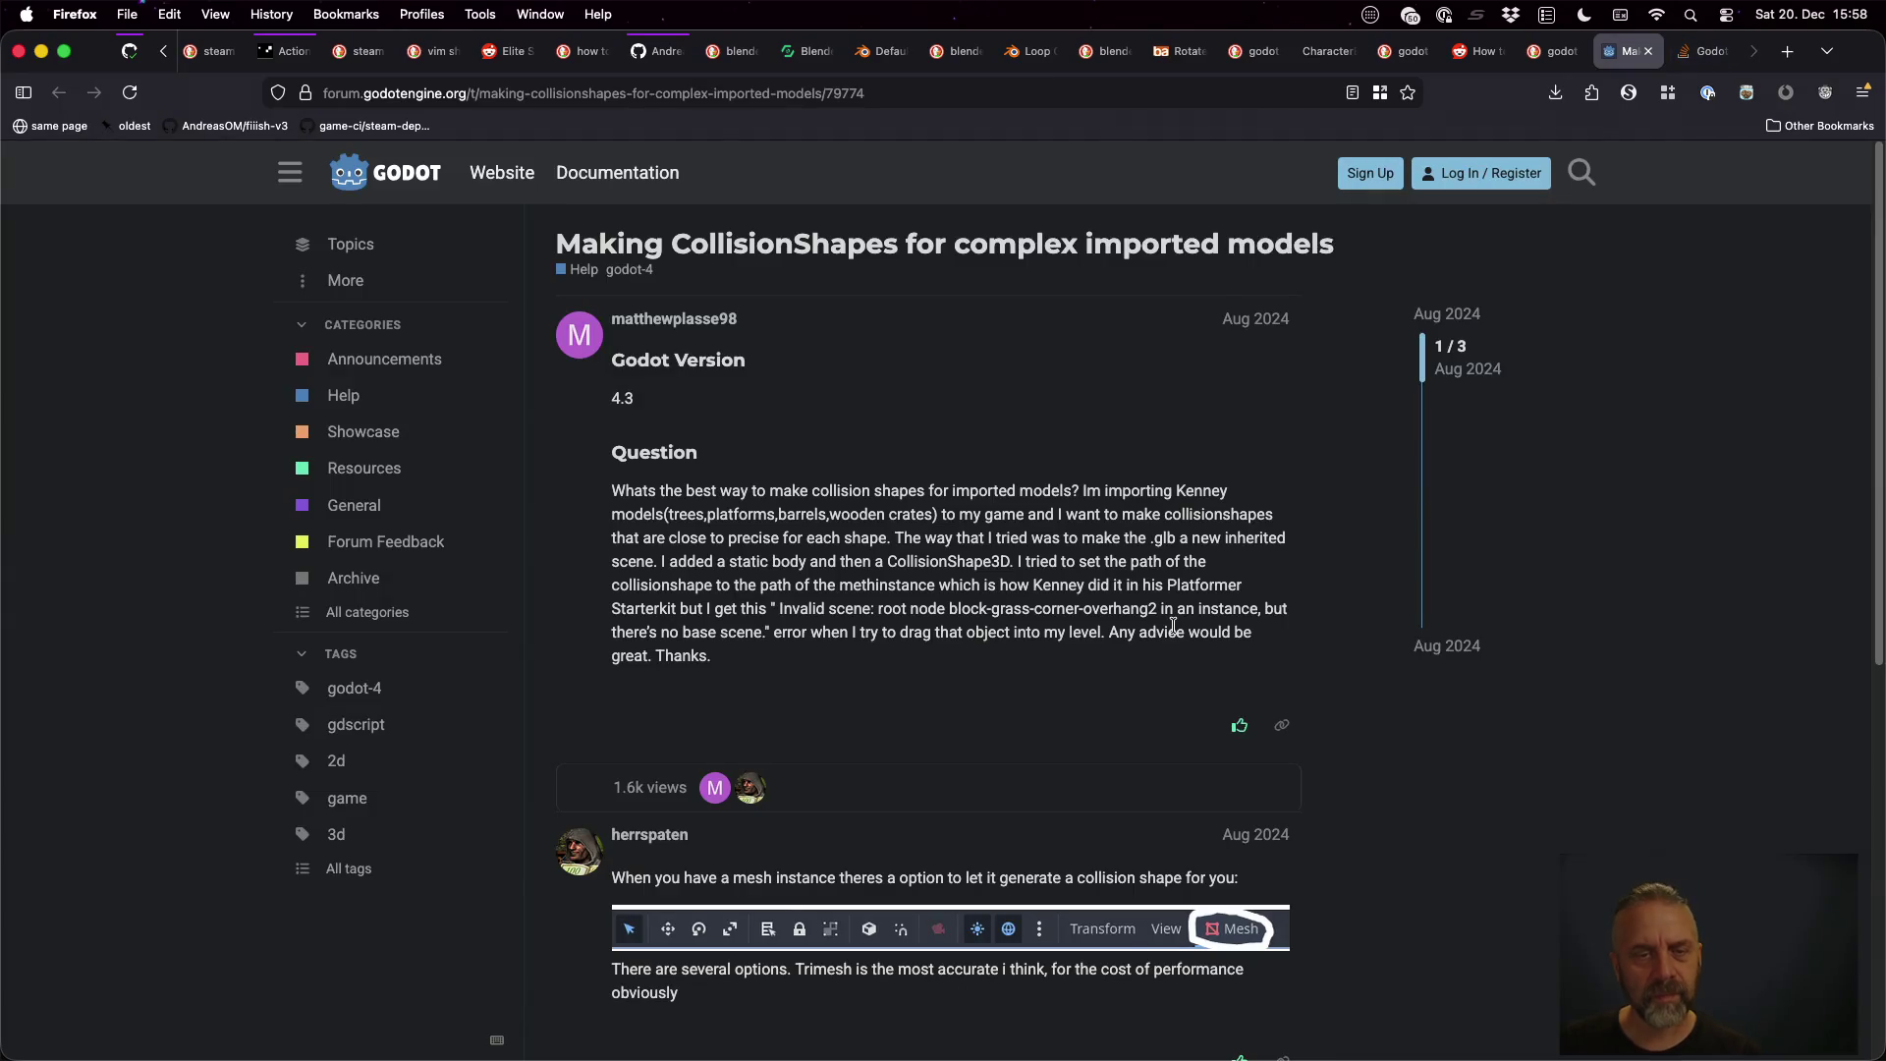
Scroll through the forum thread's replies on collision shapes, then switch back to Godot
scroll(1081, 604, "down", 5)
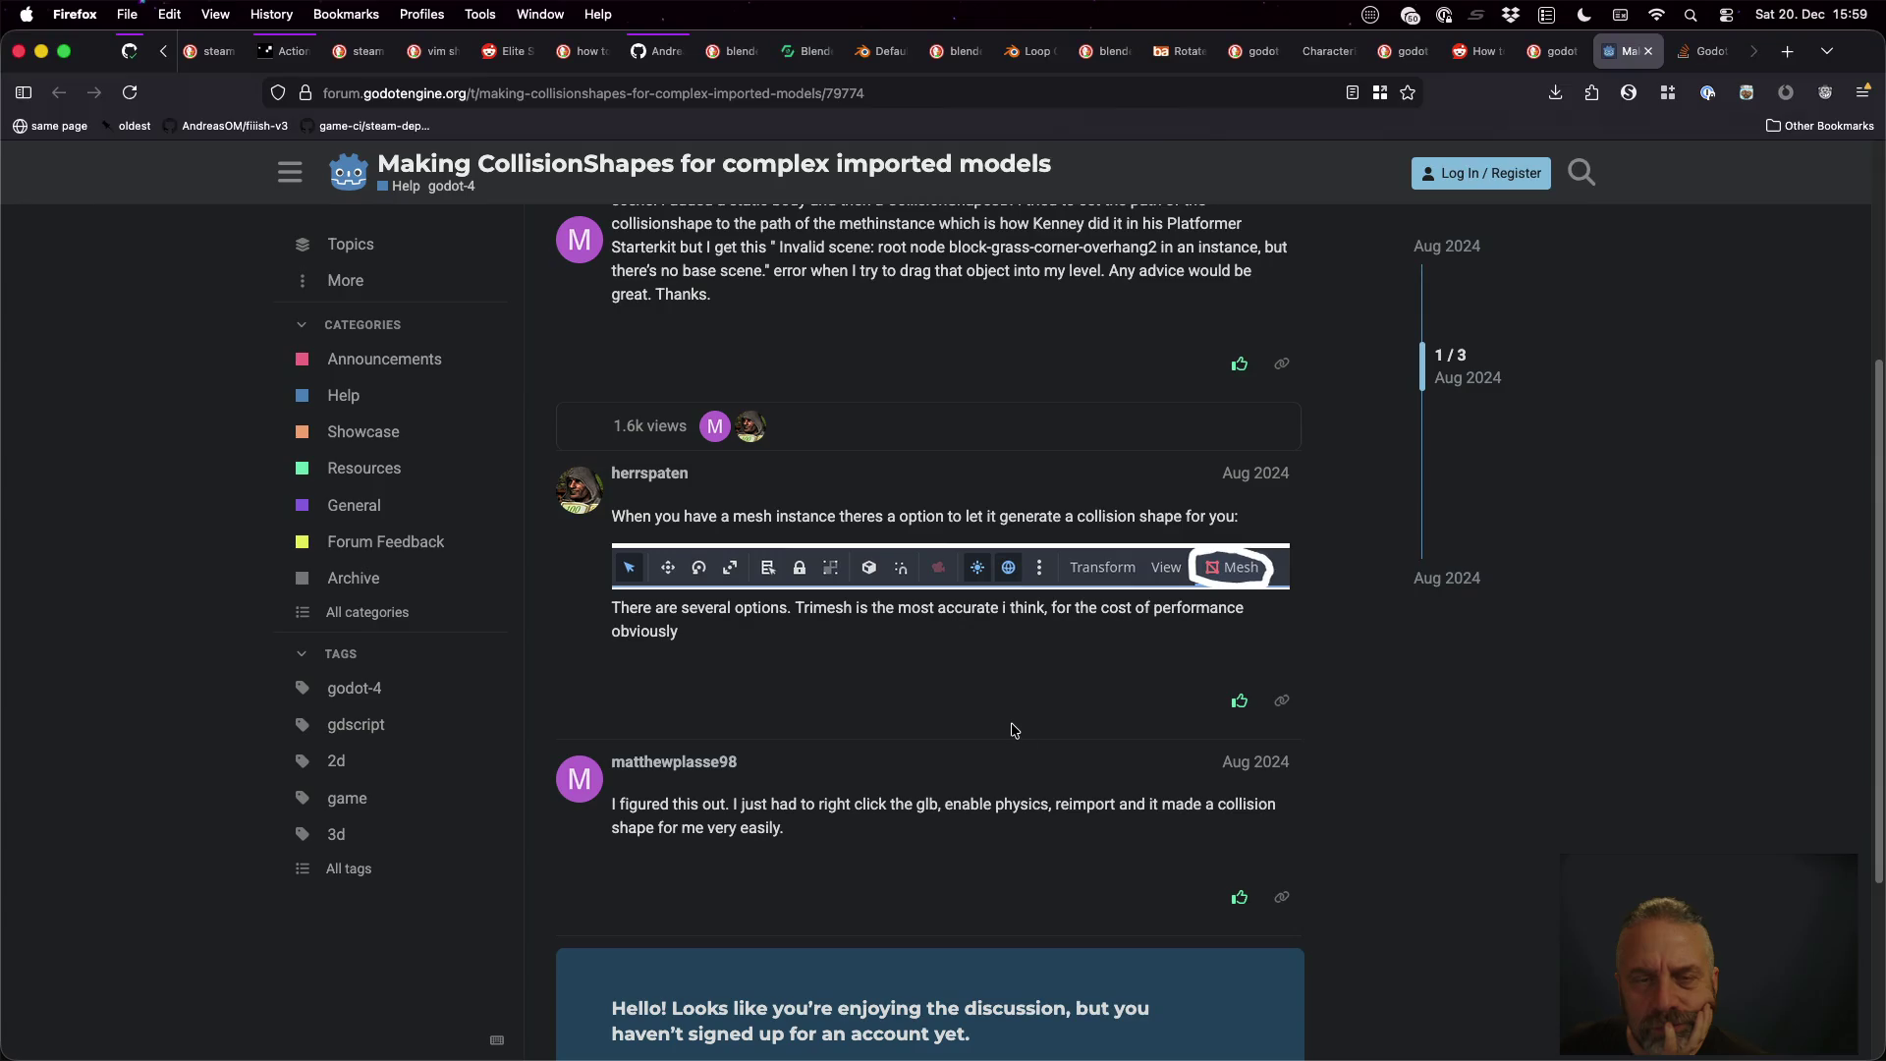
scroll(1013, 730, "up", 2)
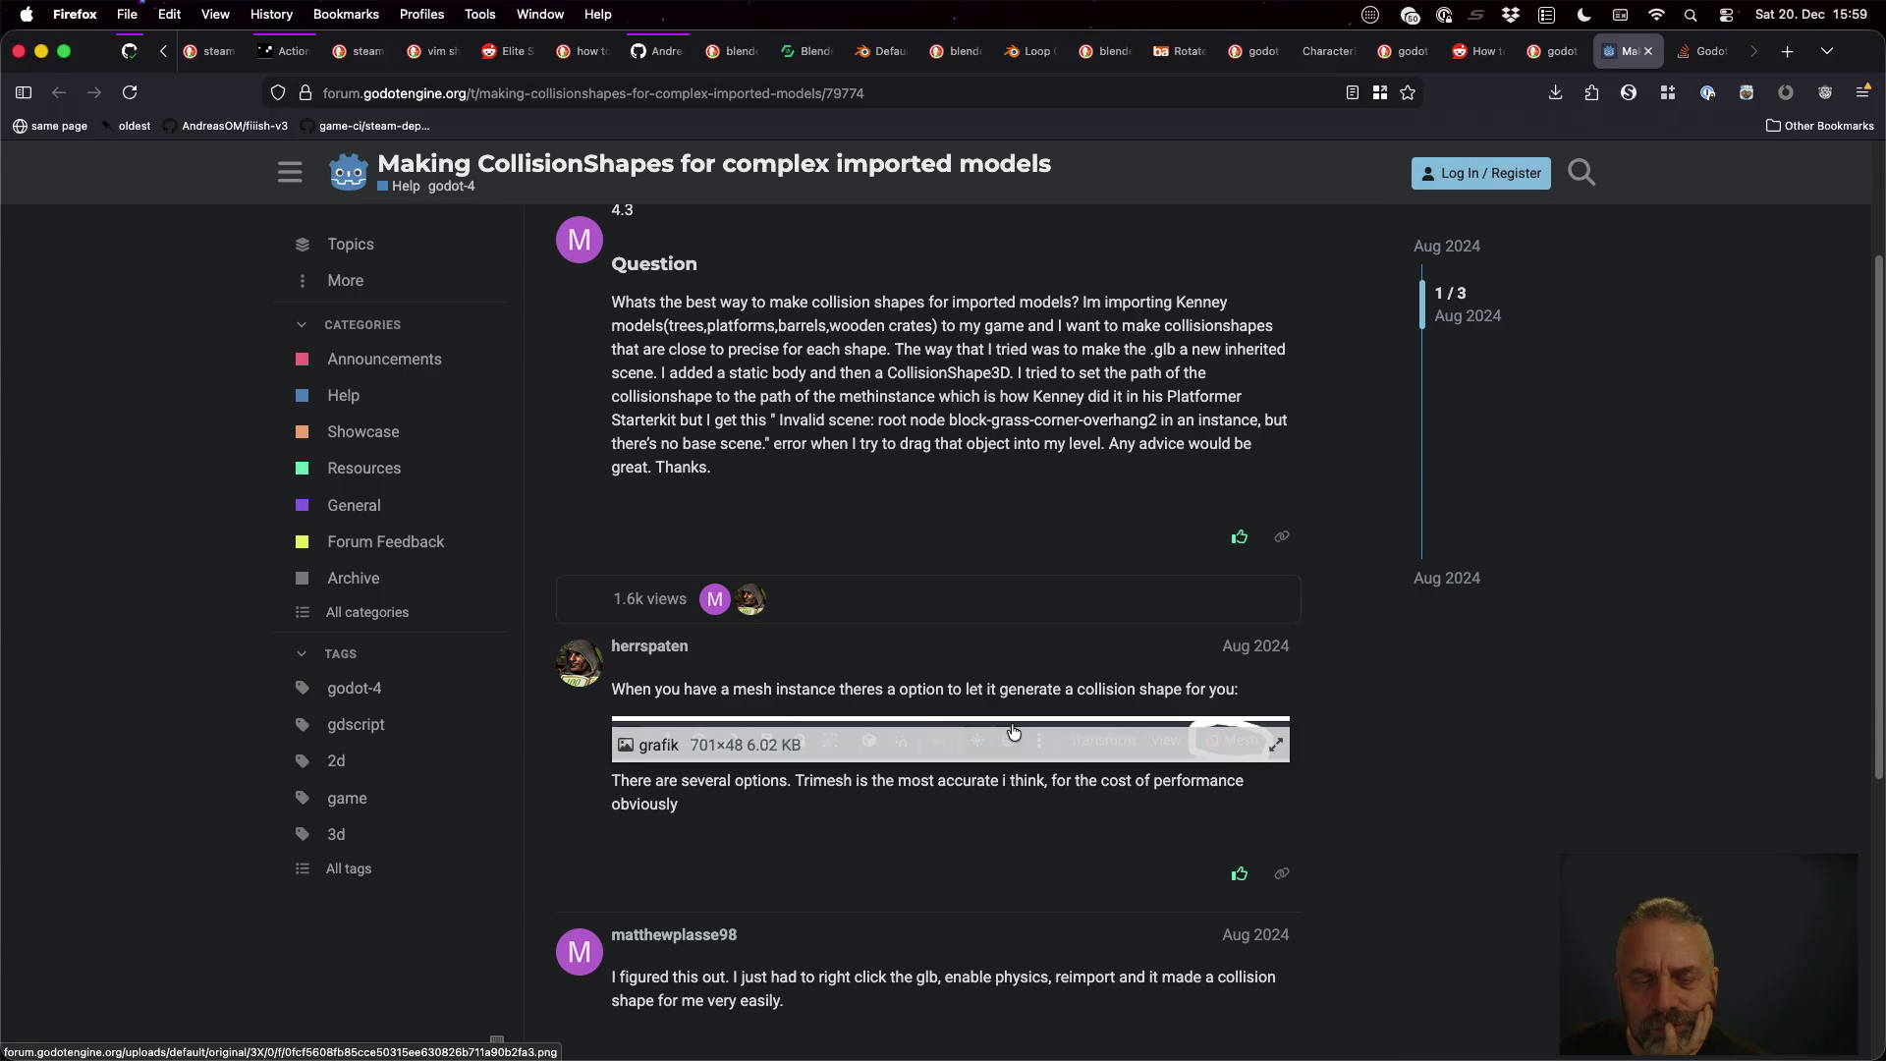
scroll(1013, 730, "down", 1)
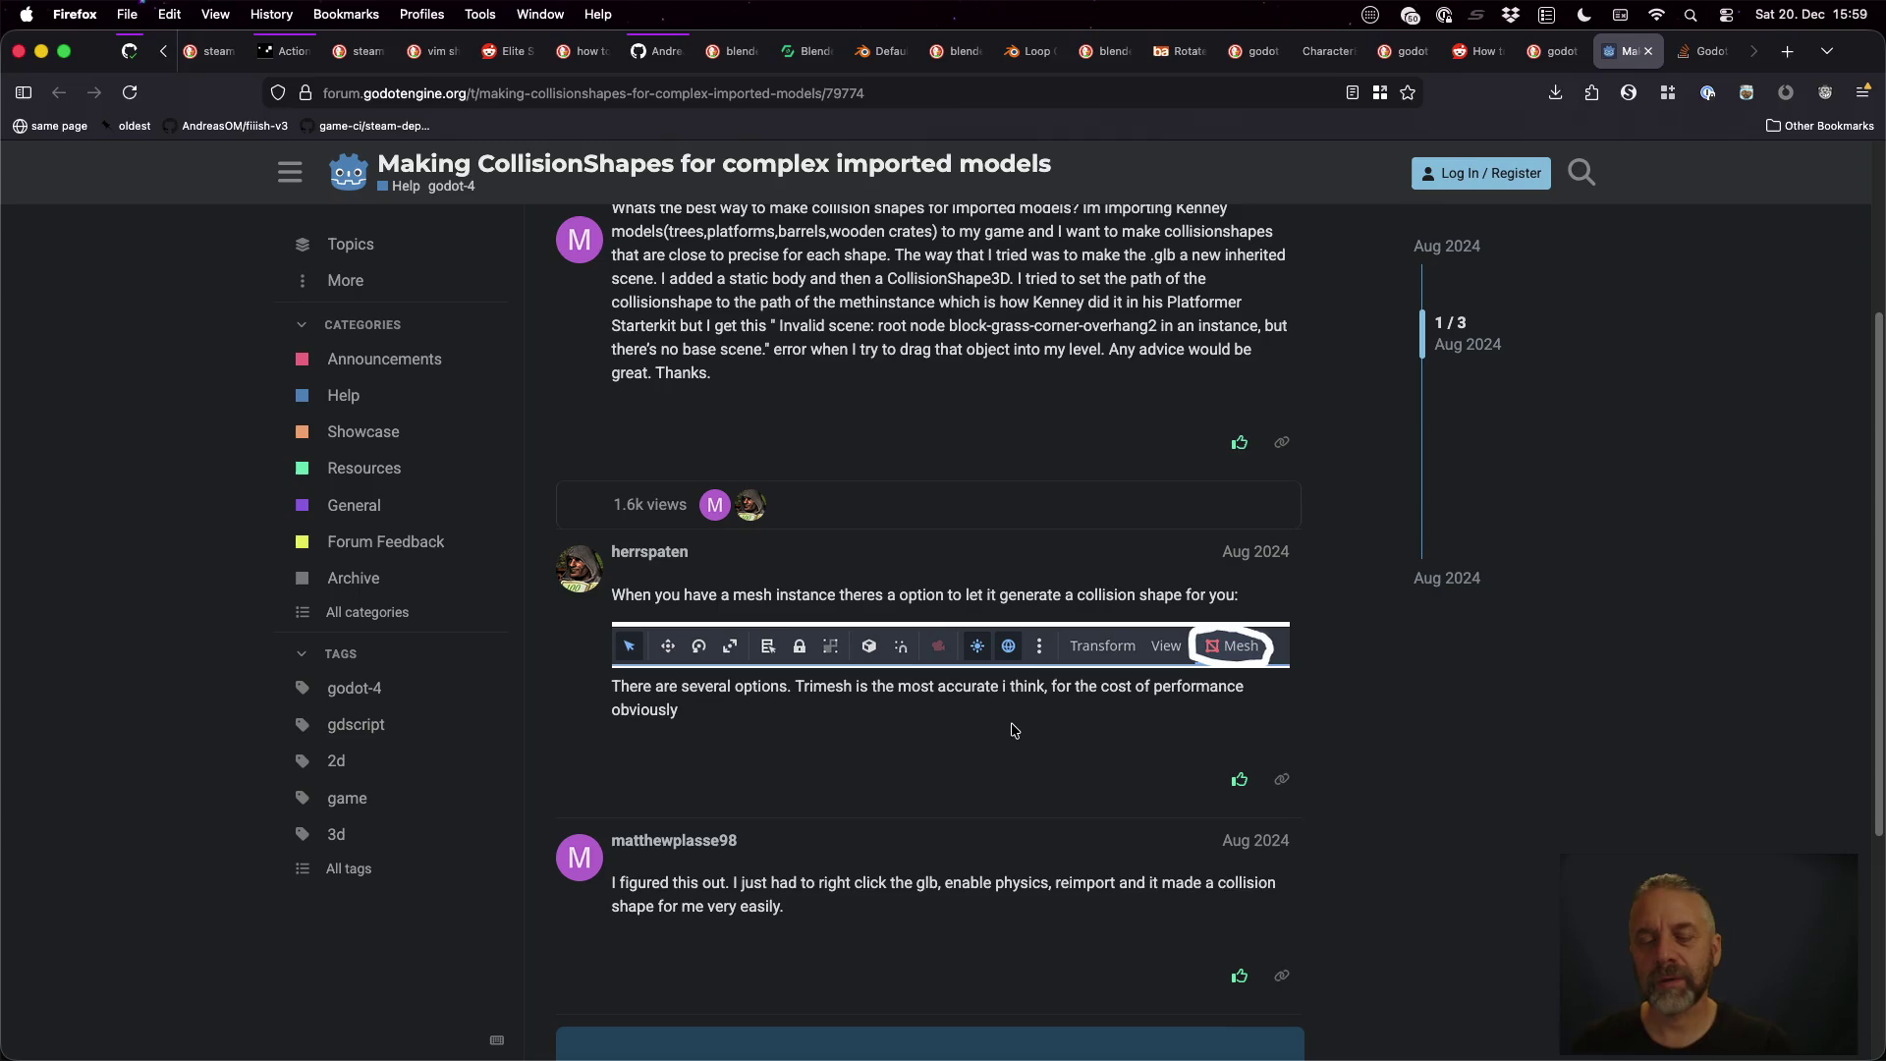
key("ctrl+Right")
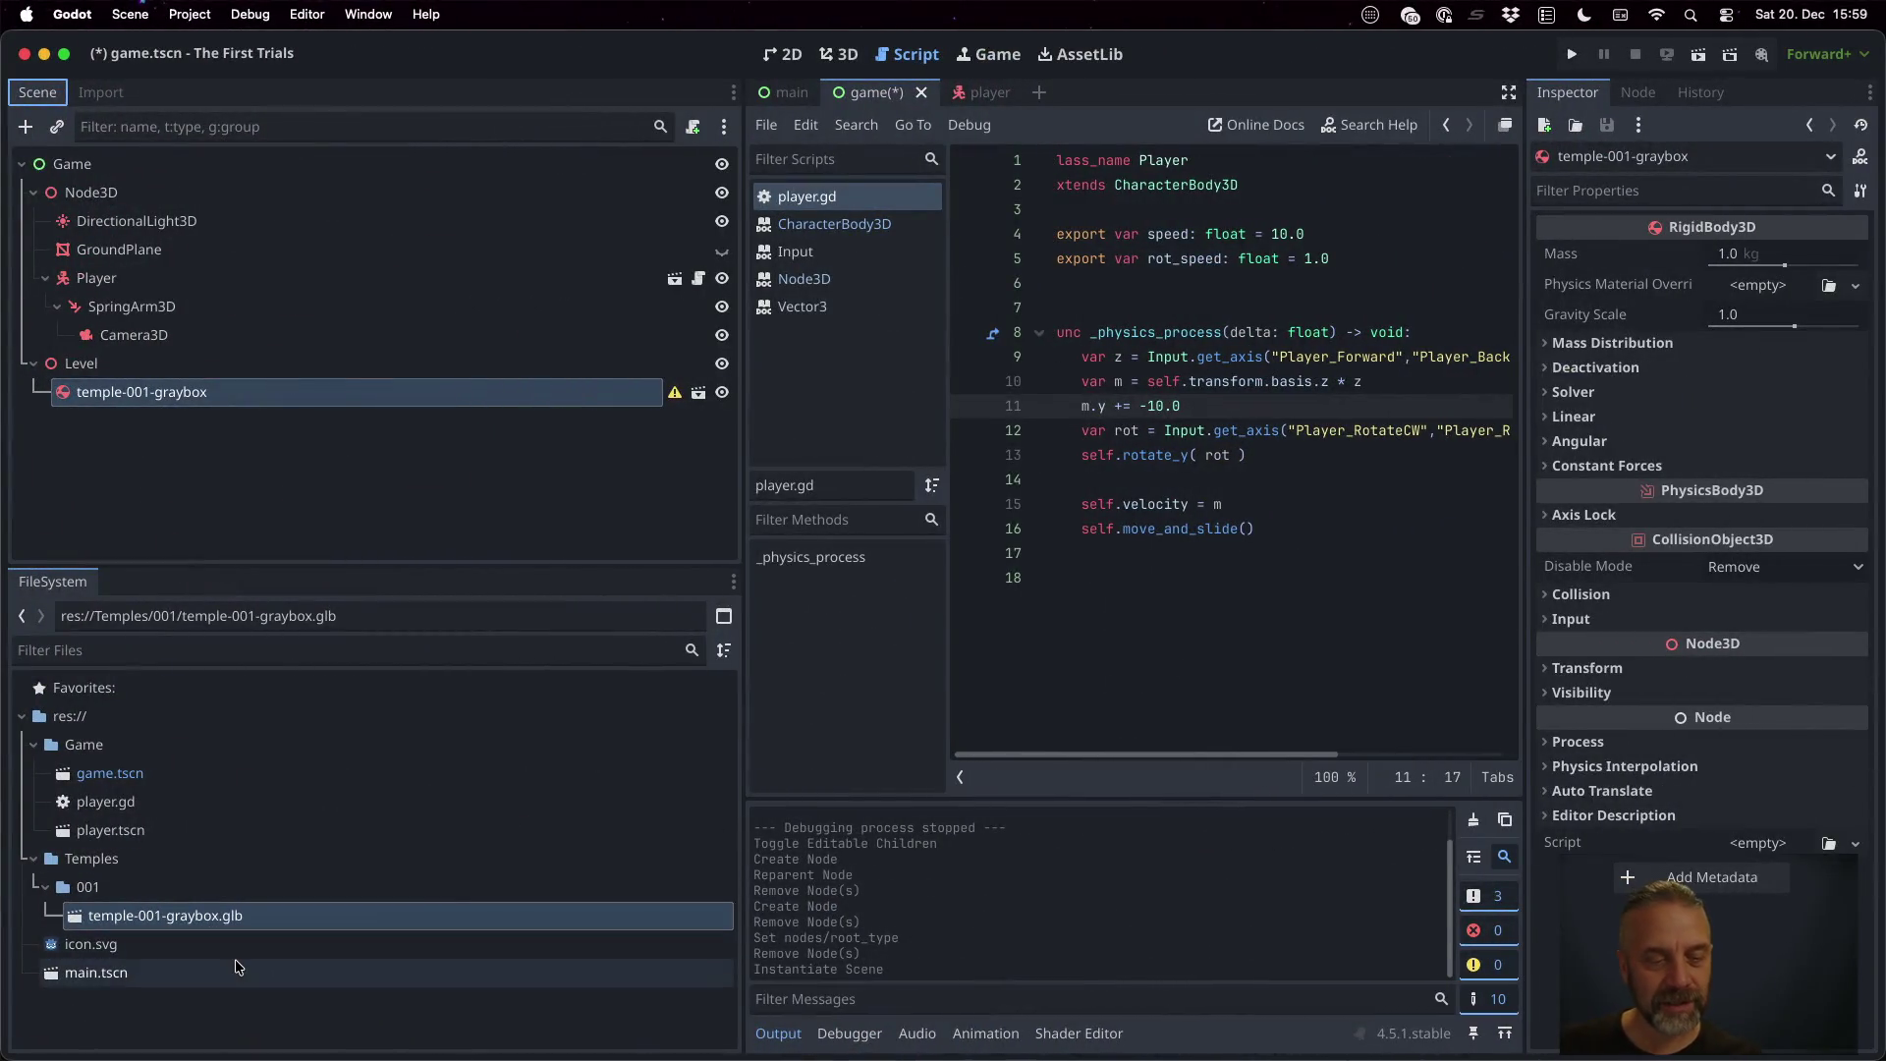
In temple-001-graybox.glb's import settings, set Root Type to StaticBody3D and reimport
right_click(246, 923)
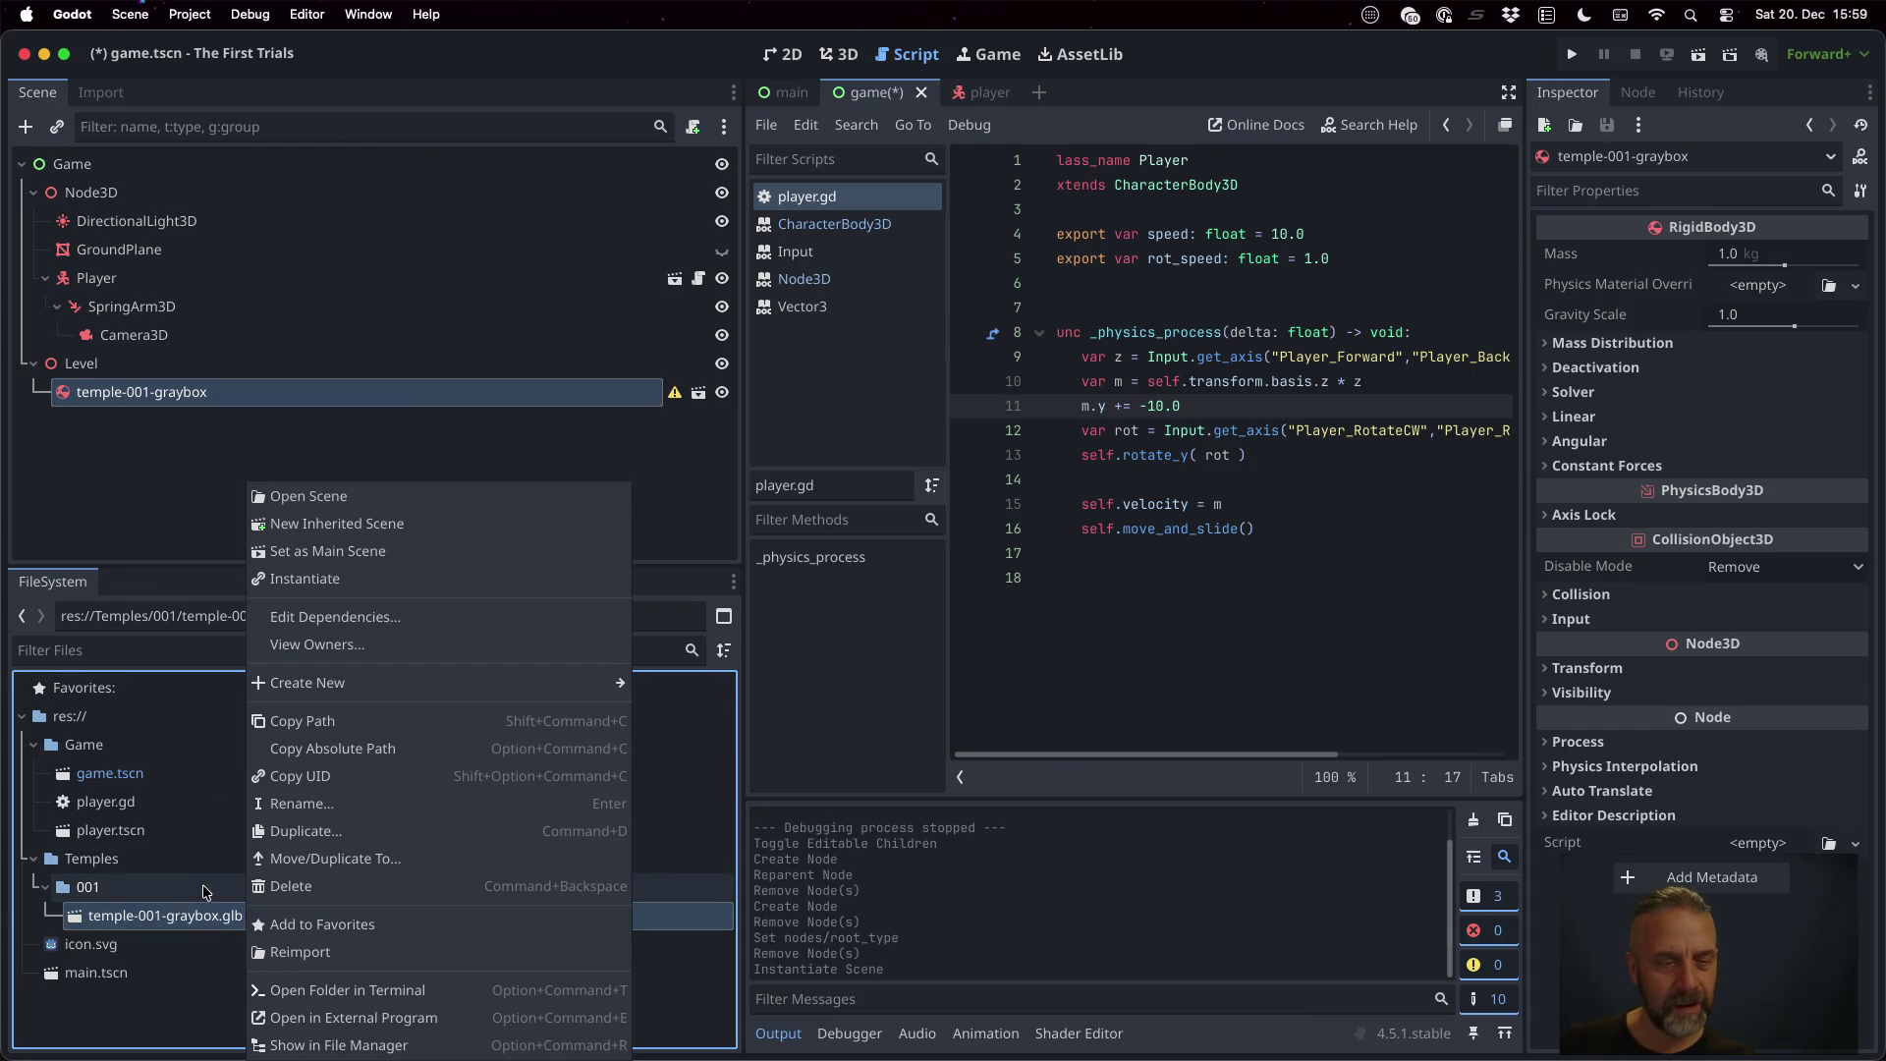
left_click(225, 924)
double_click(197, 928)
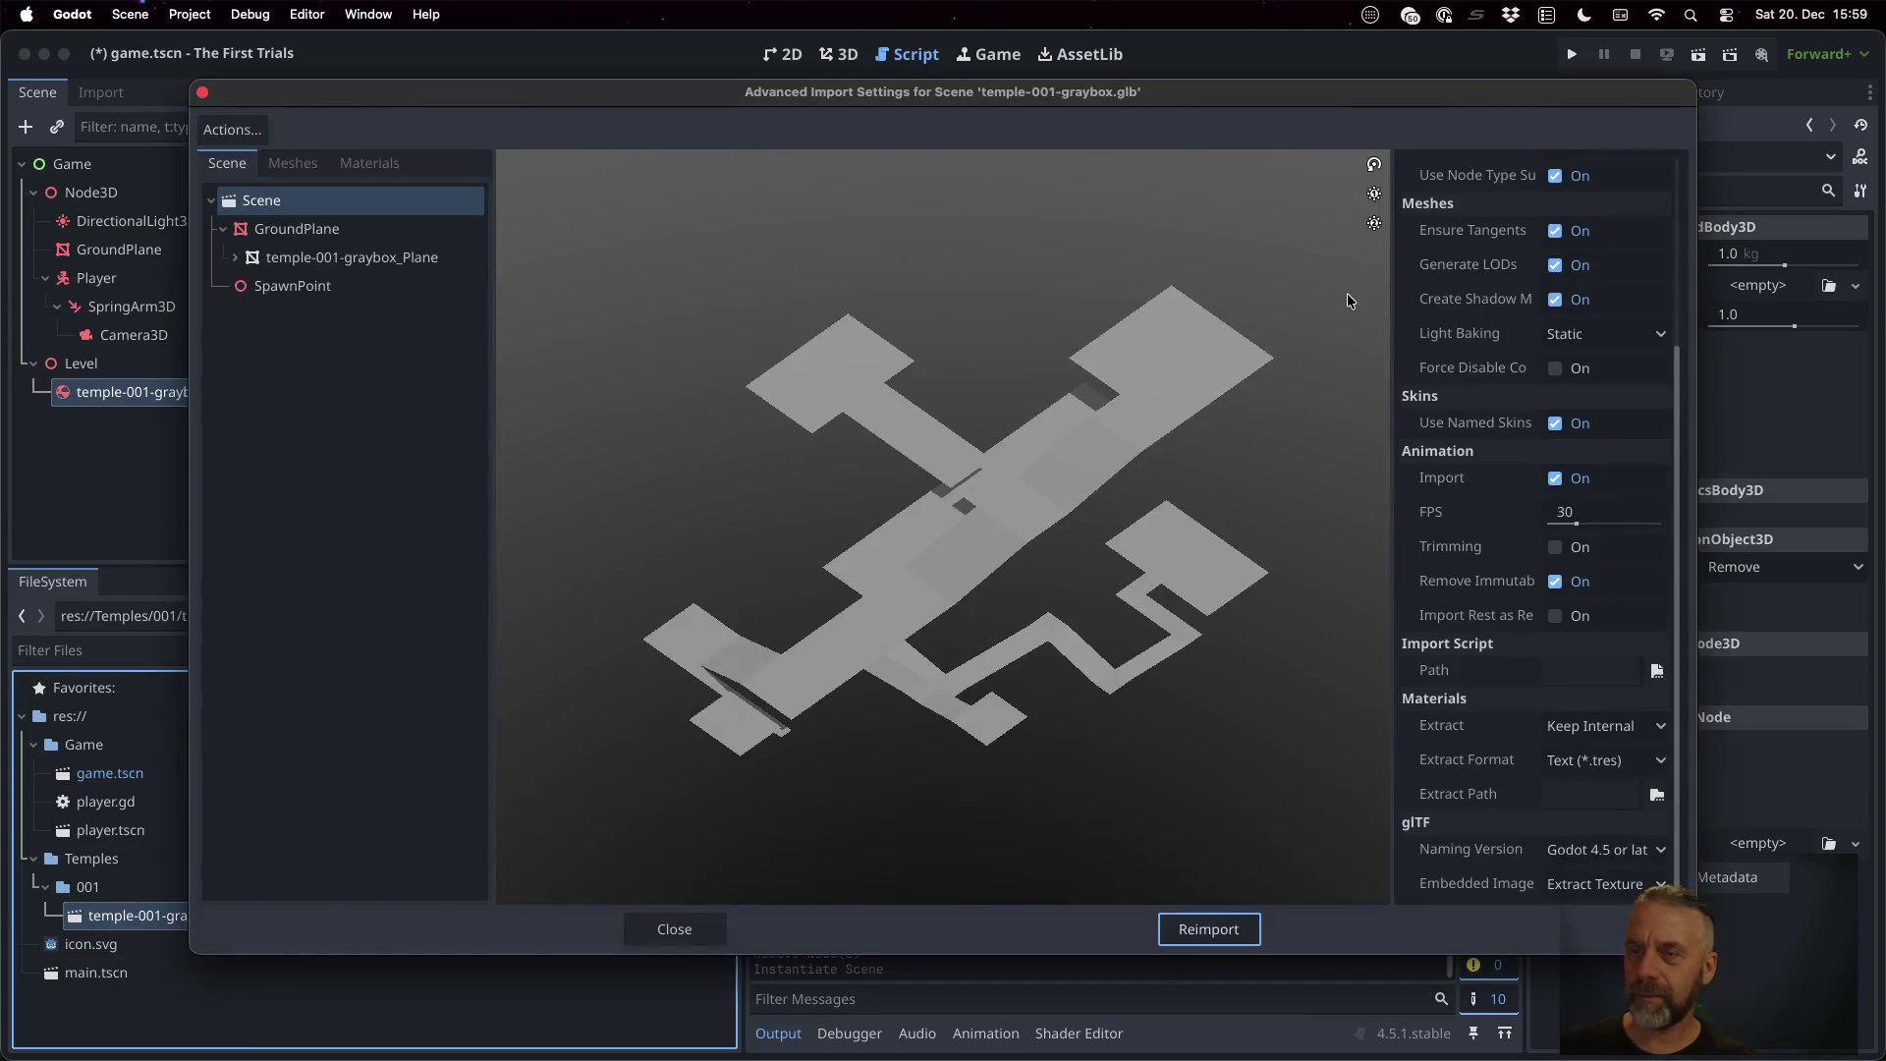
scroll(1572, 256, "up", 5)
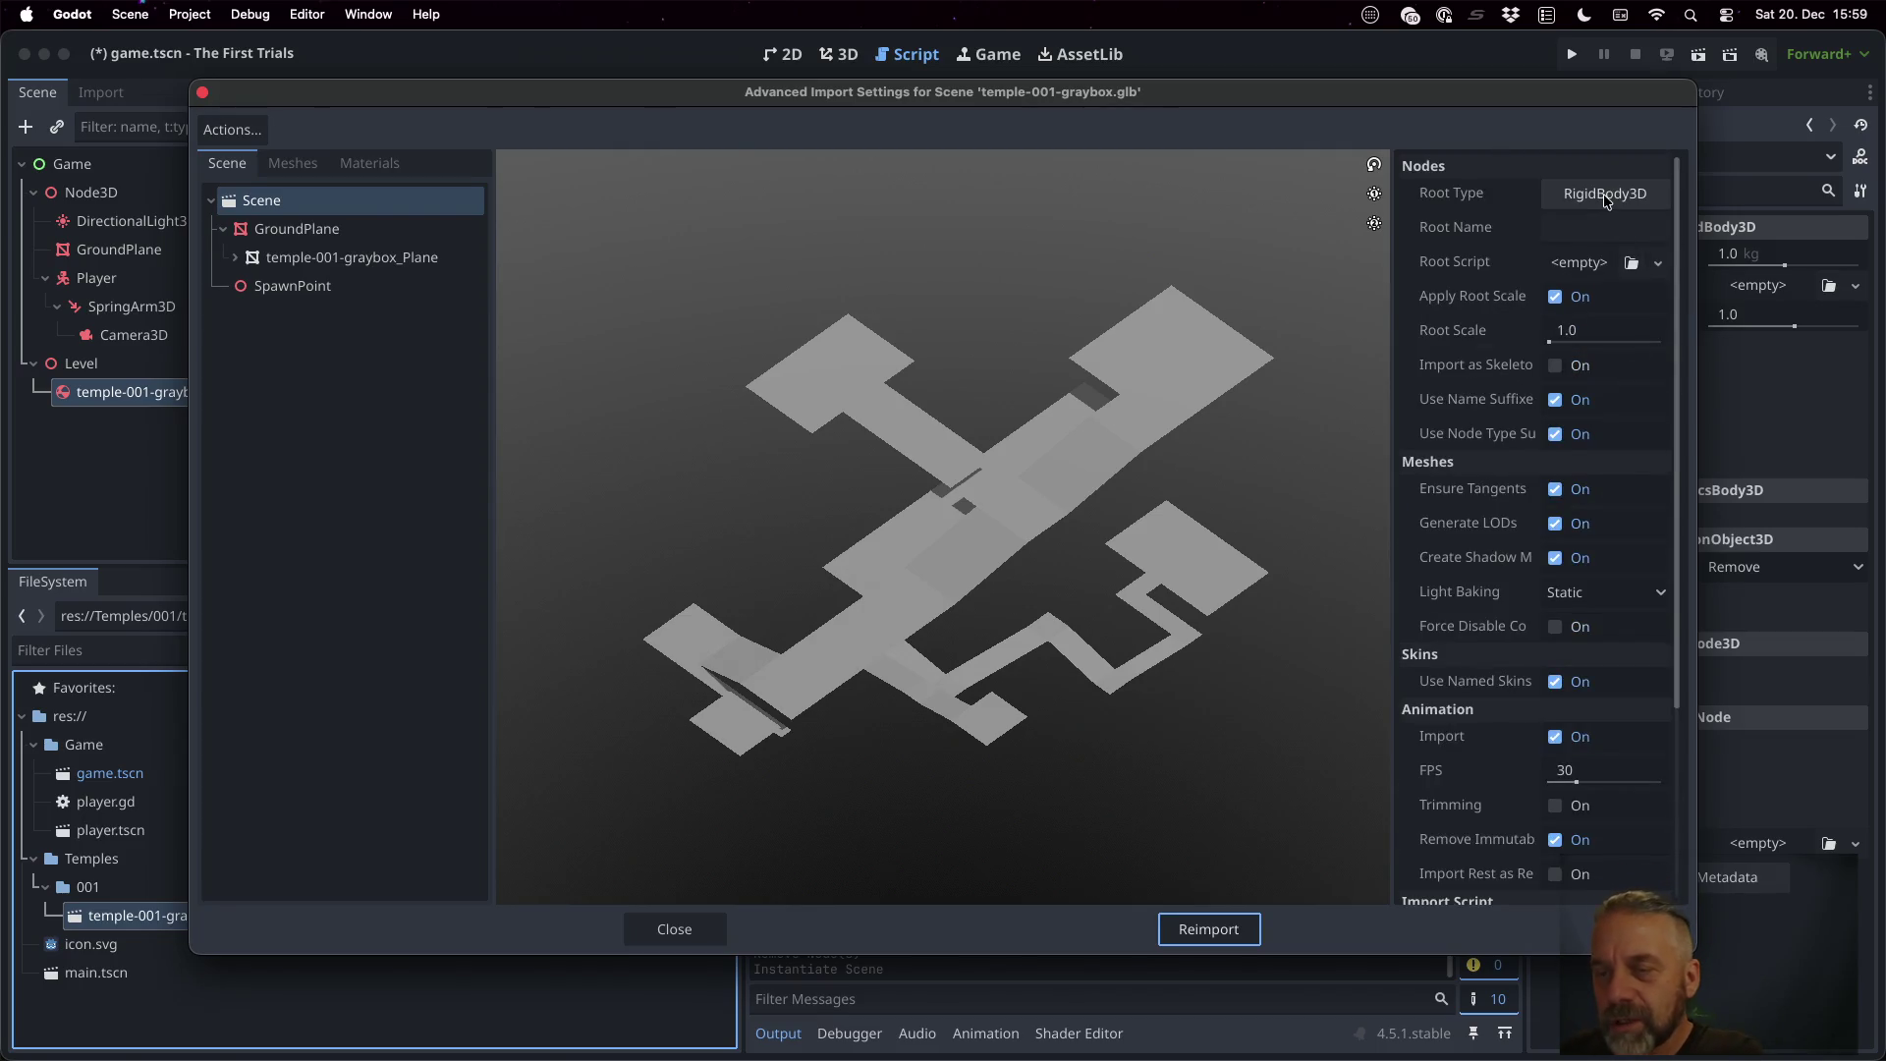
left_click(1605, 195)
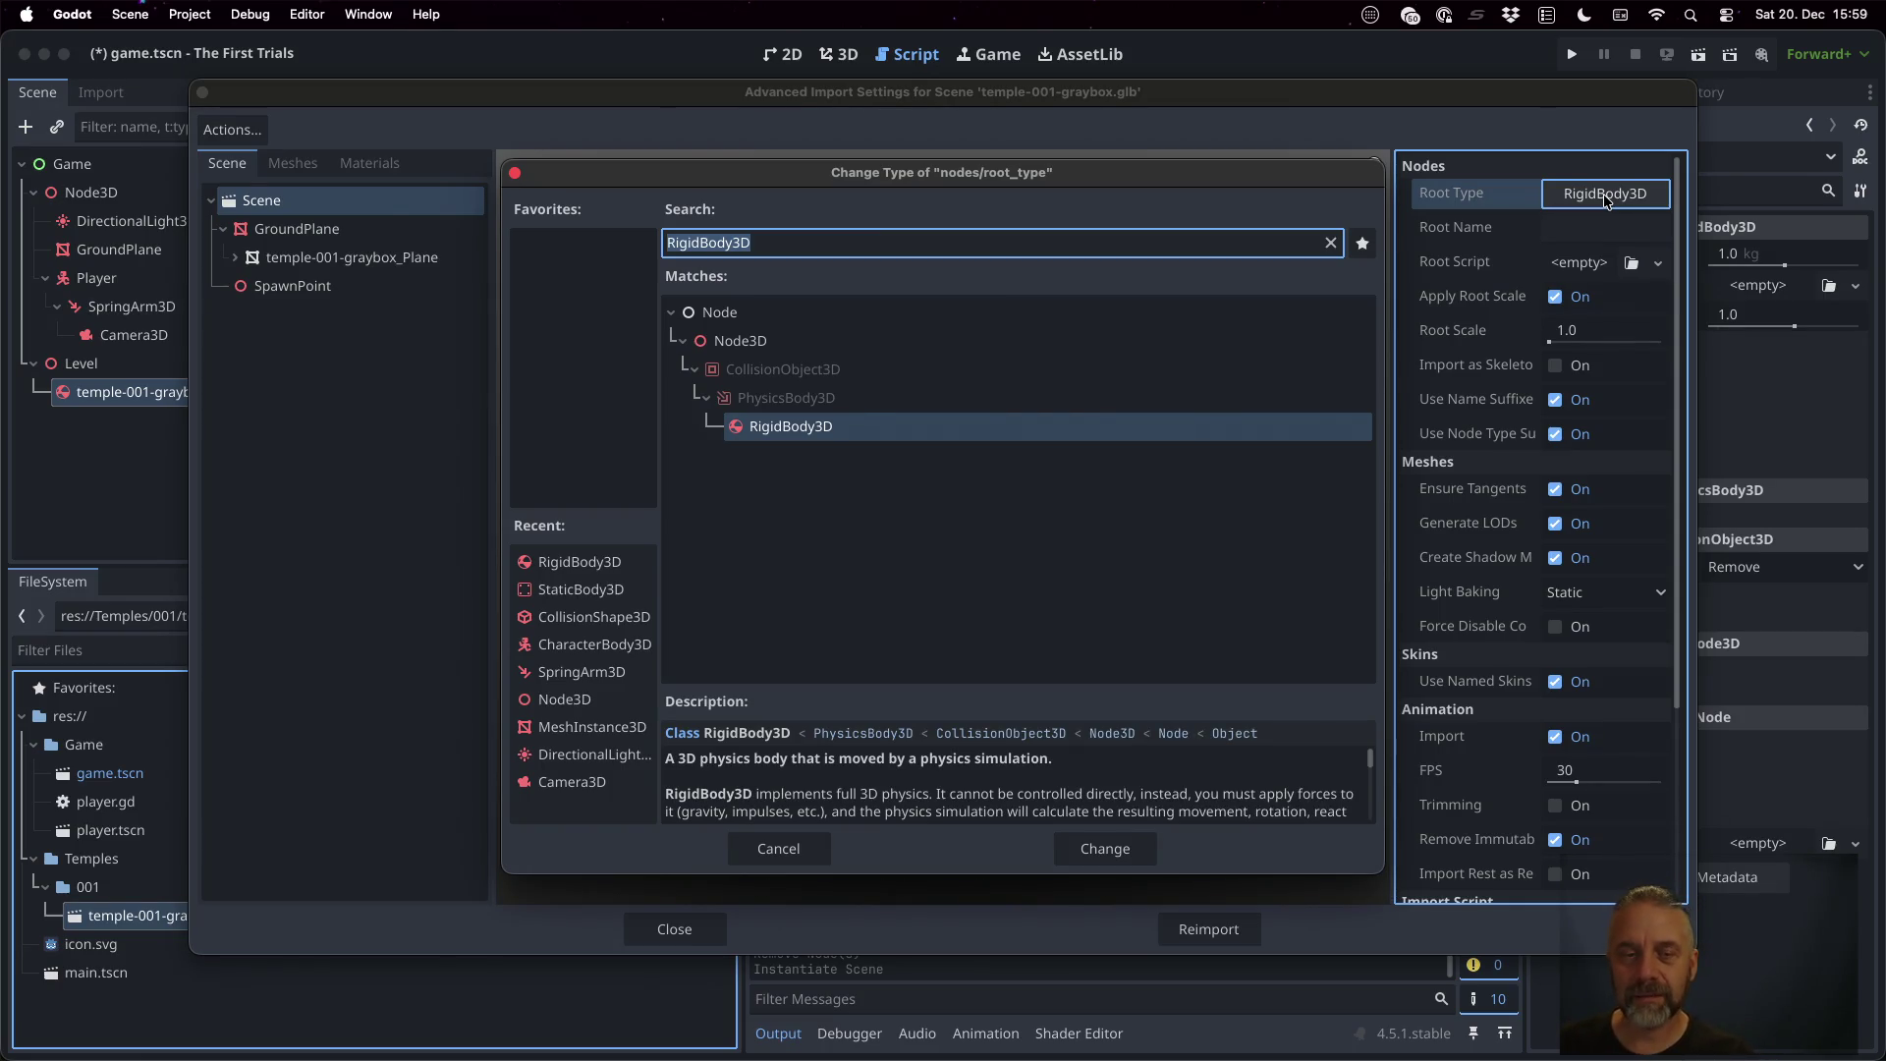
type("Statu")
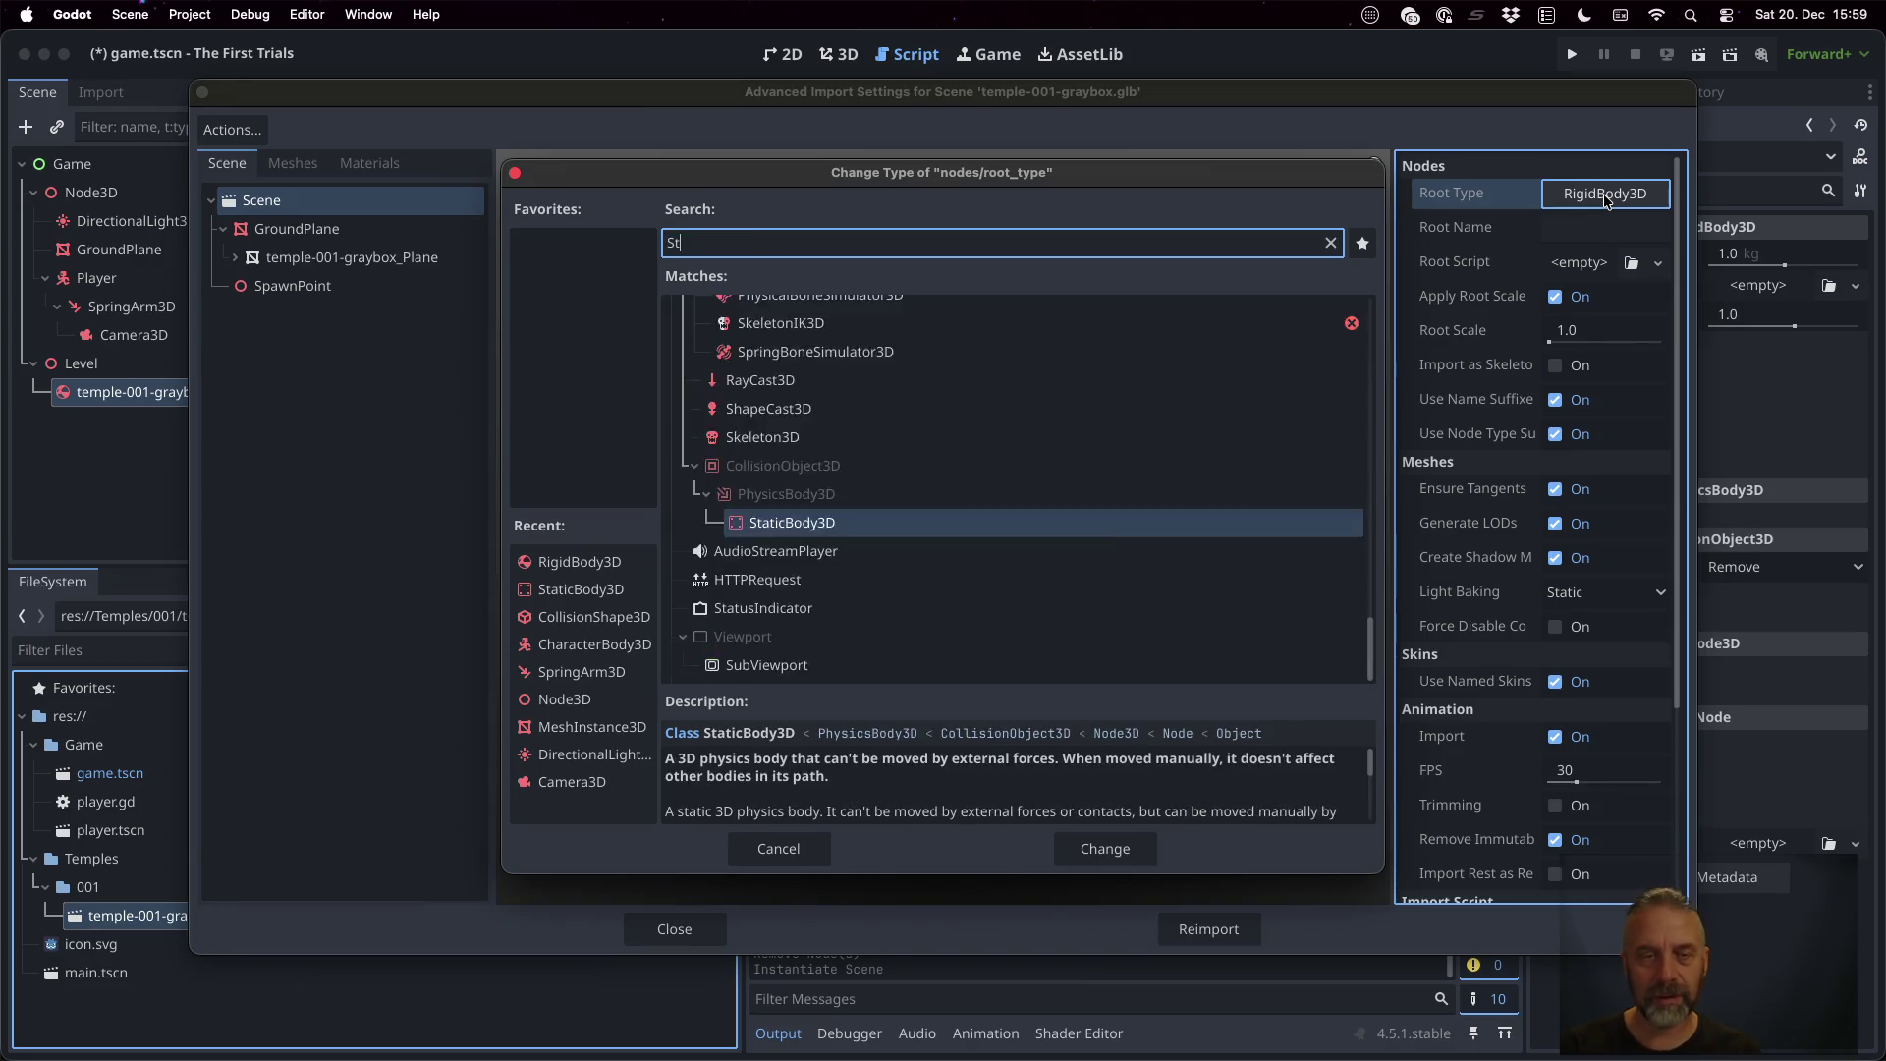
key("BackSpace")
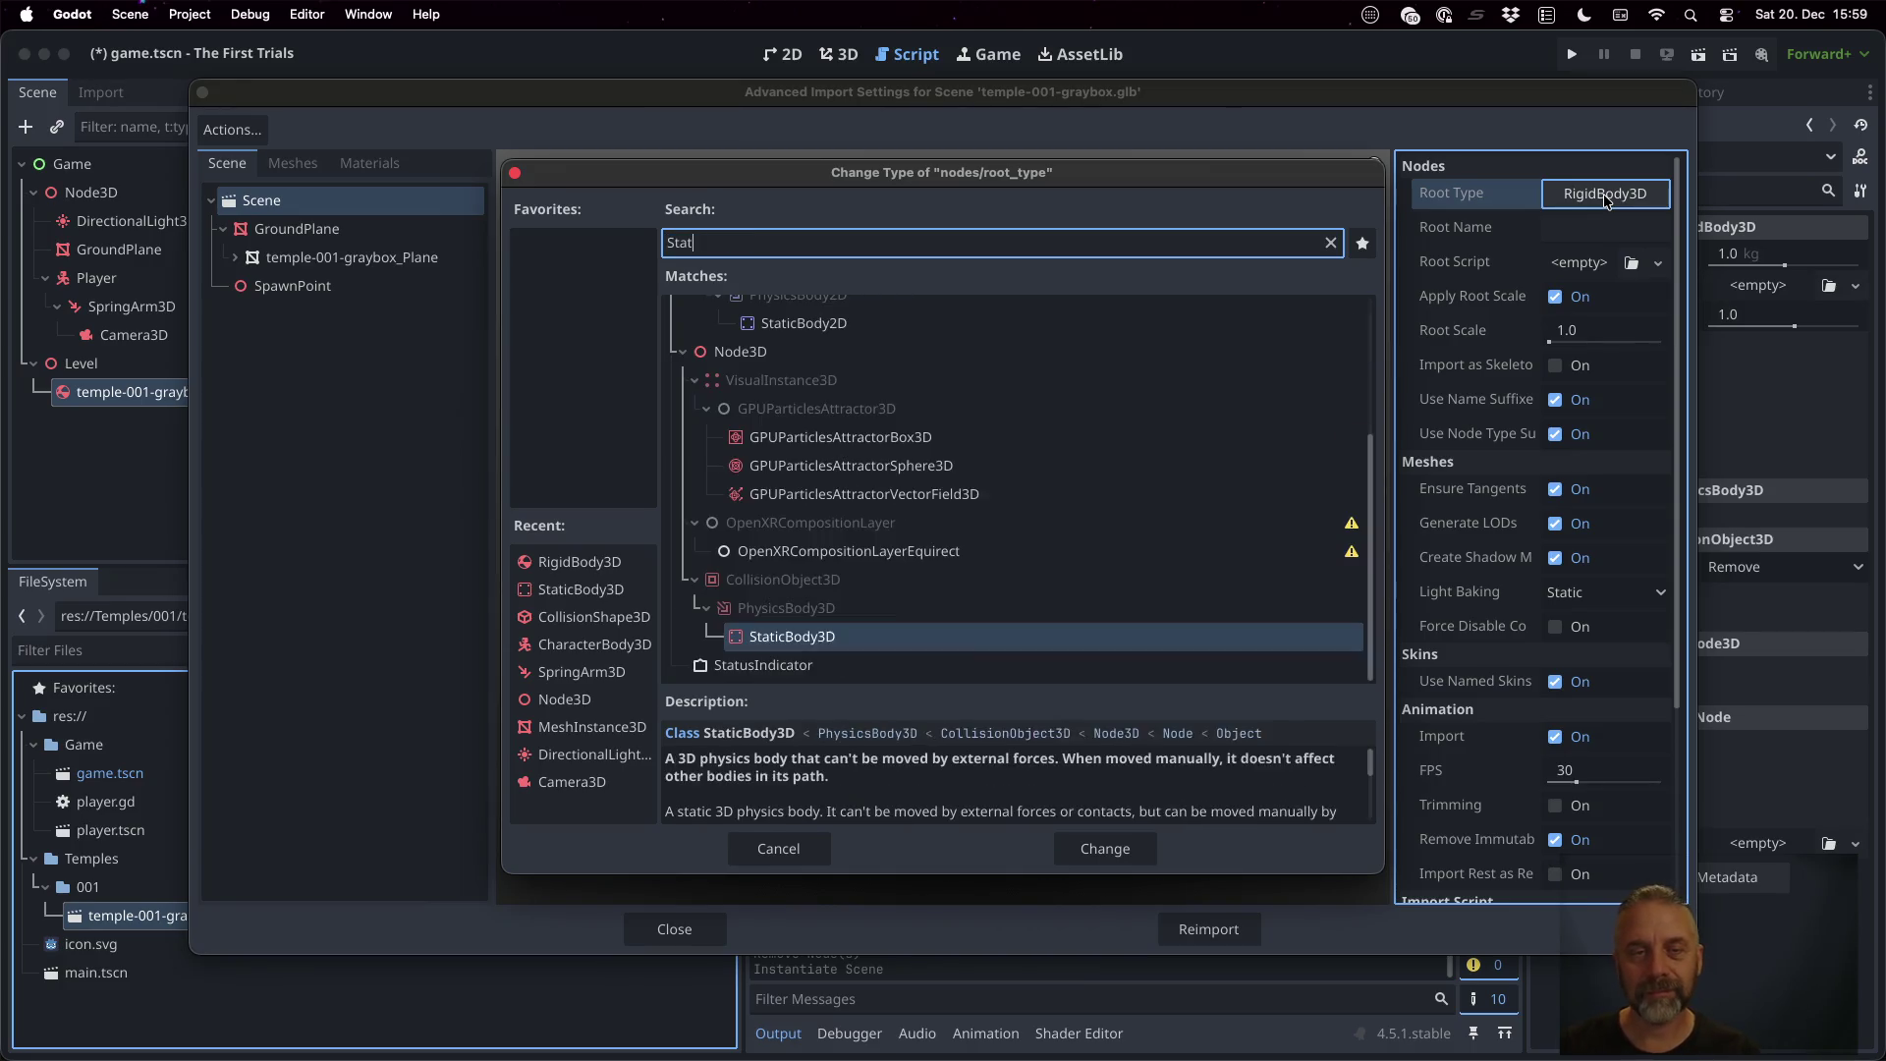
double_click(791, 637)
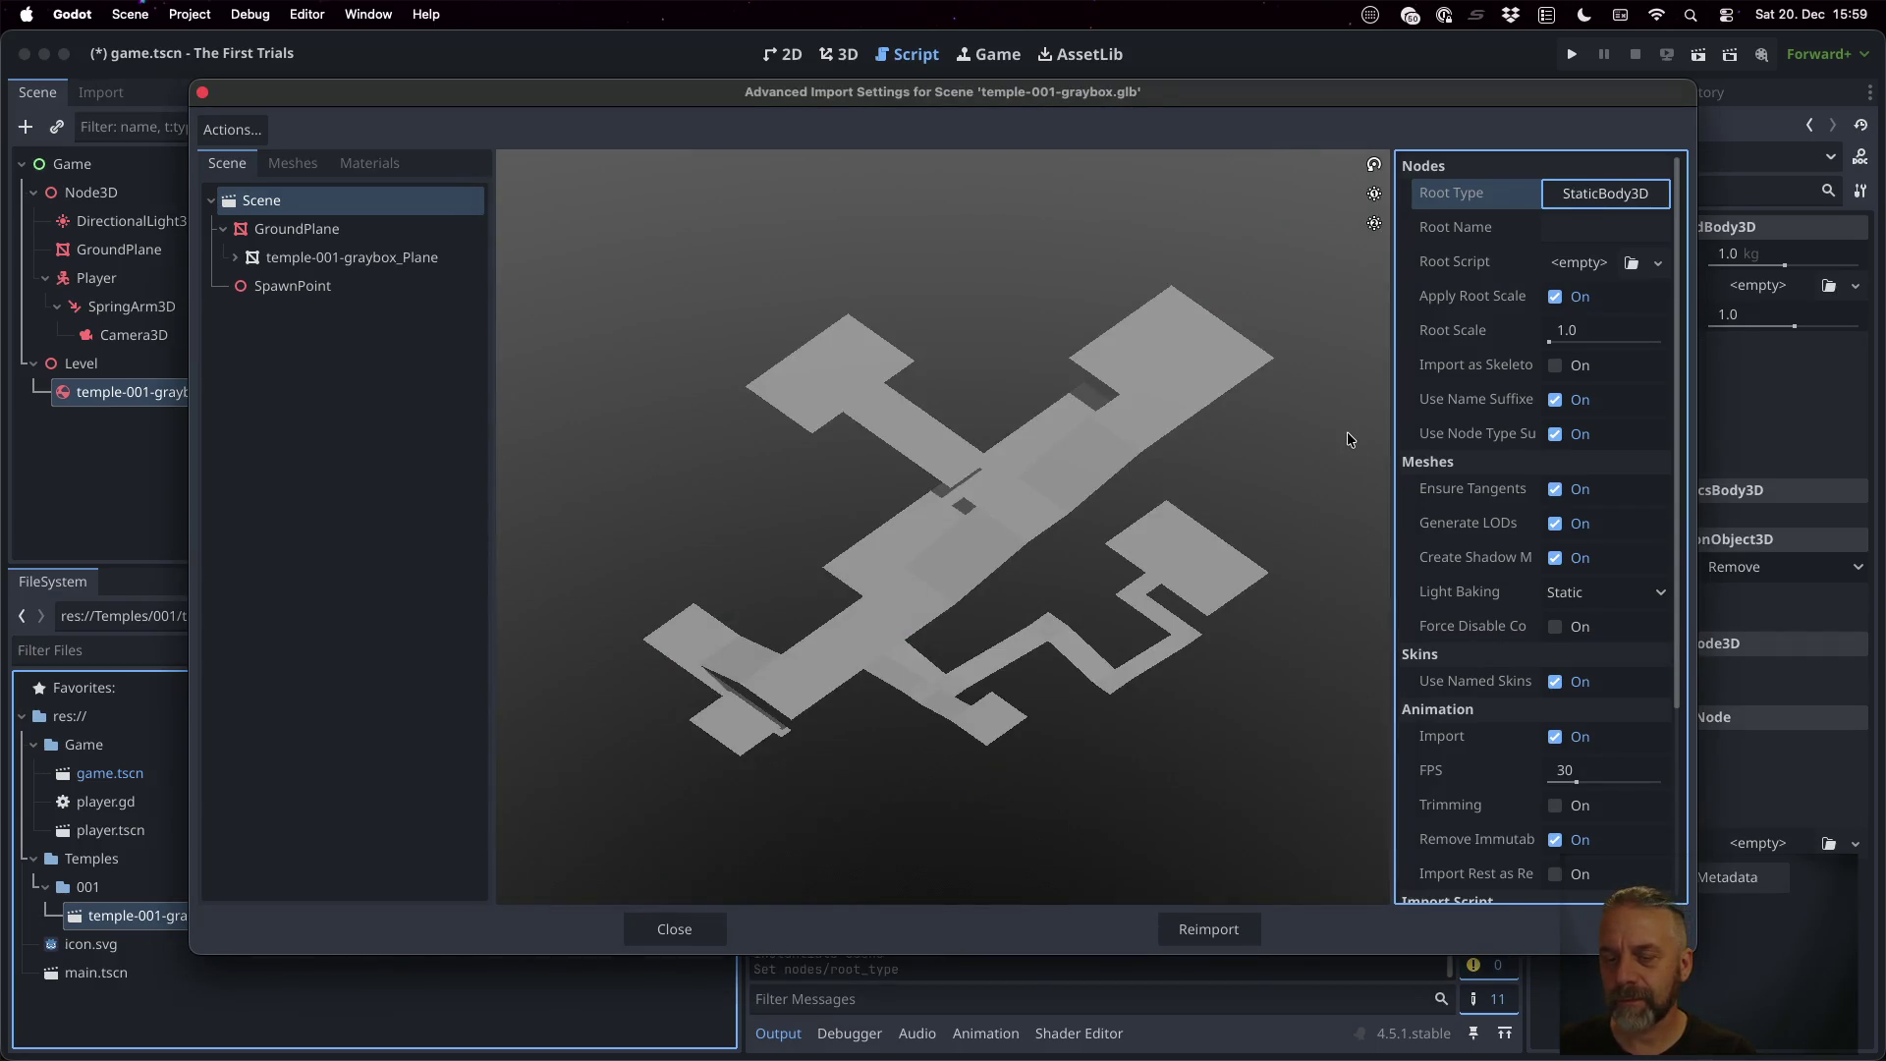
left_click(1240, 927)
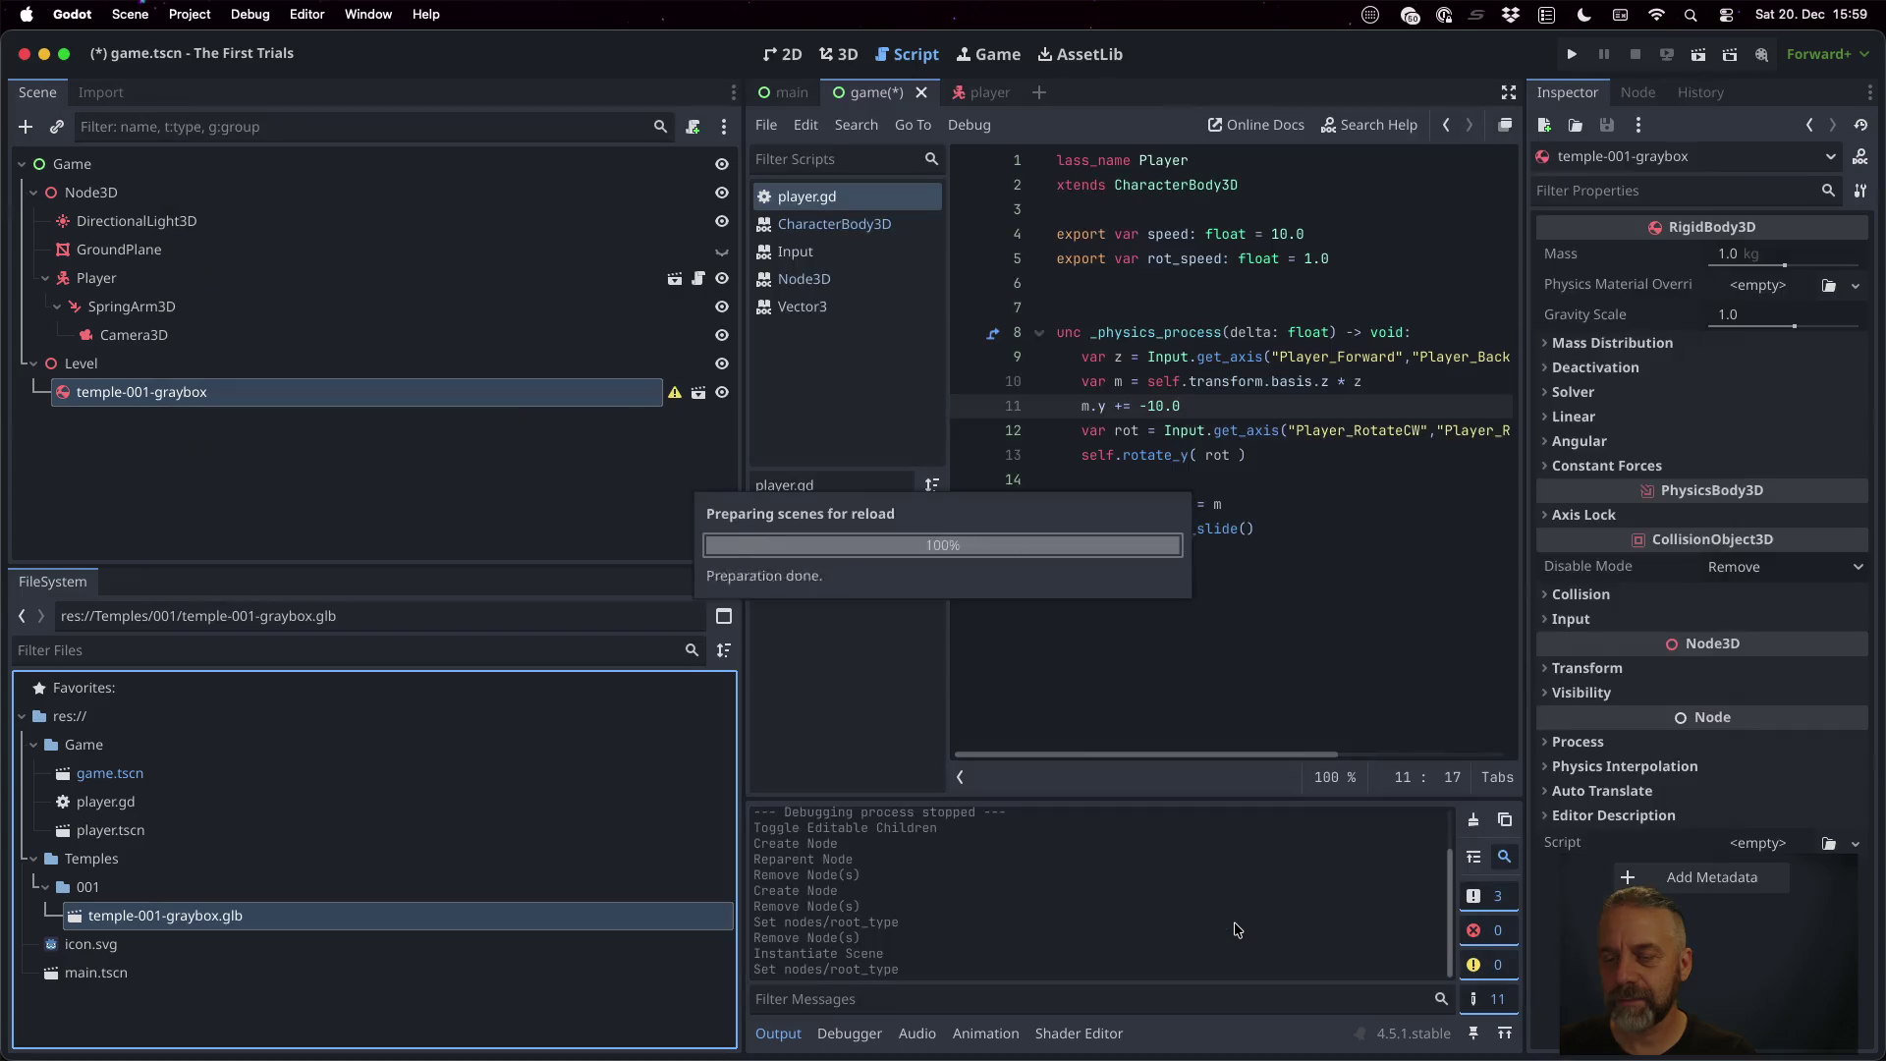
Review the glb's advanced import settings, expanding the graybox plane, and close without changes
double_click(349, 915)
left_click(236, 257)
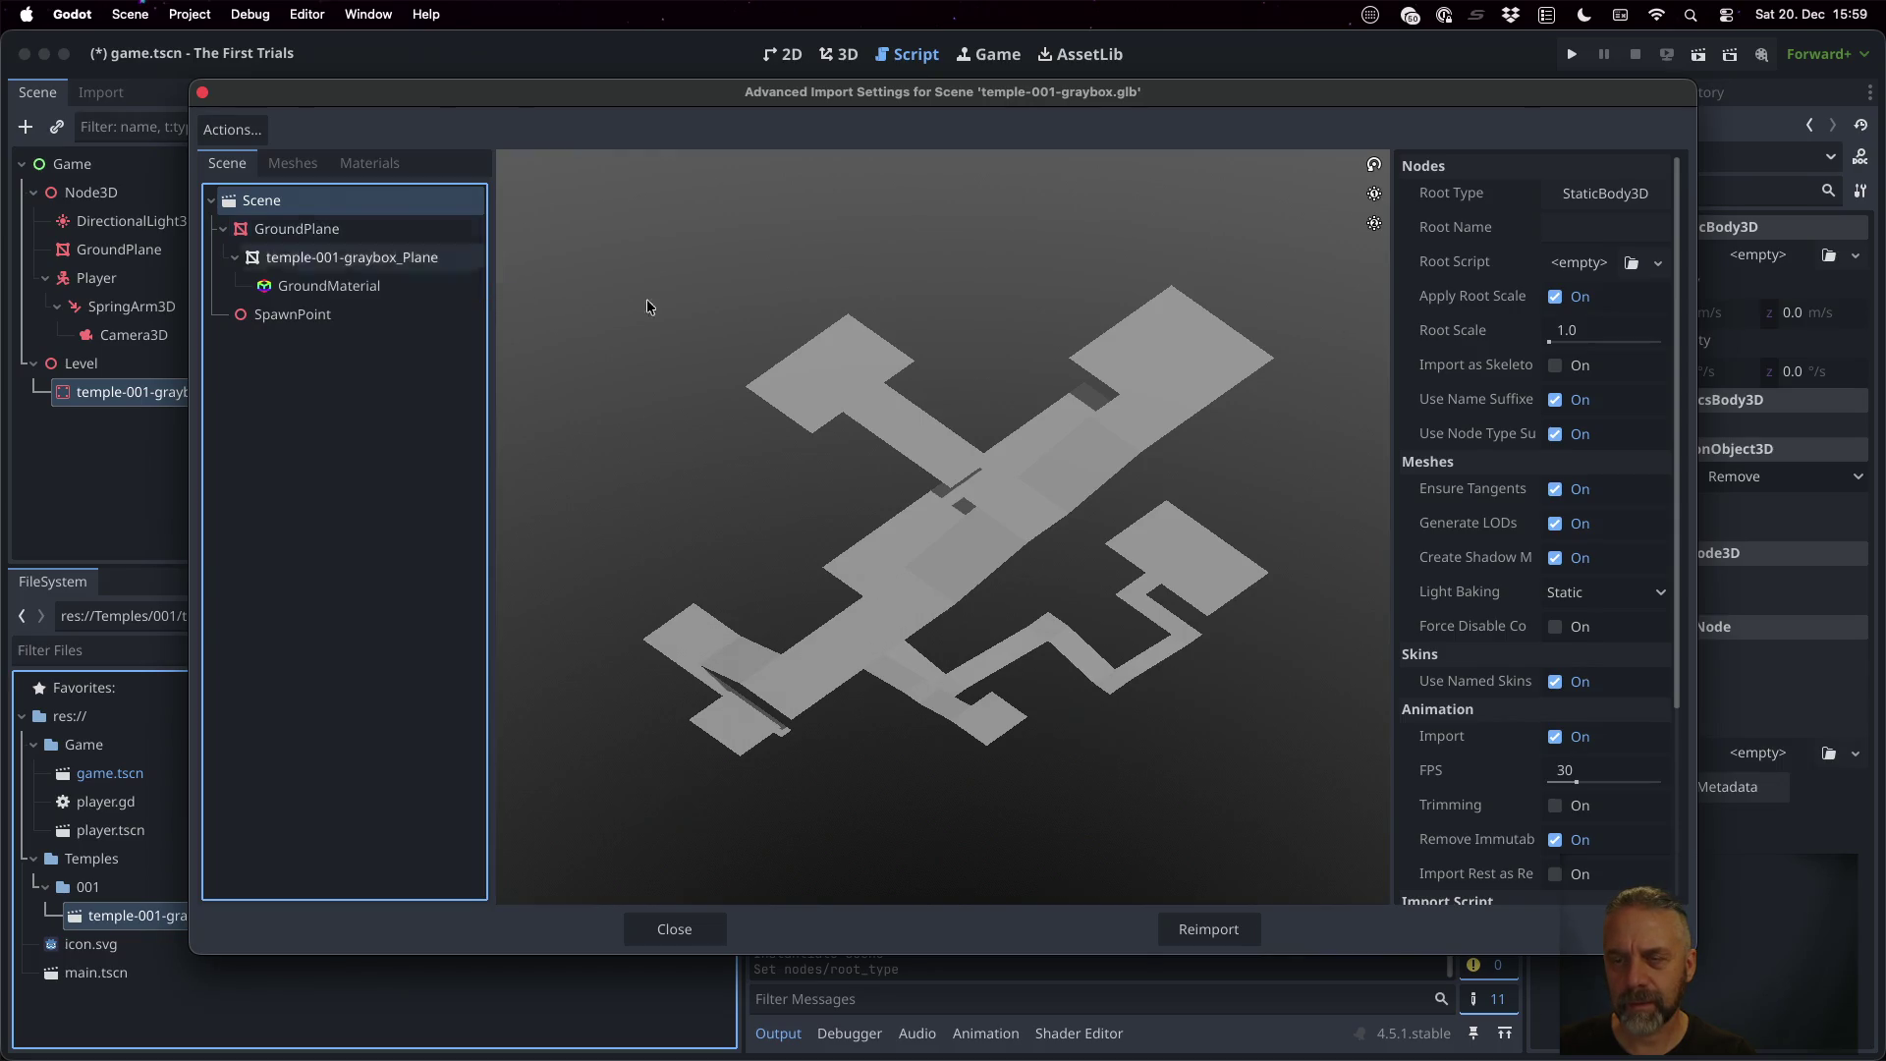
scroll(1484, 479, "down", 5)
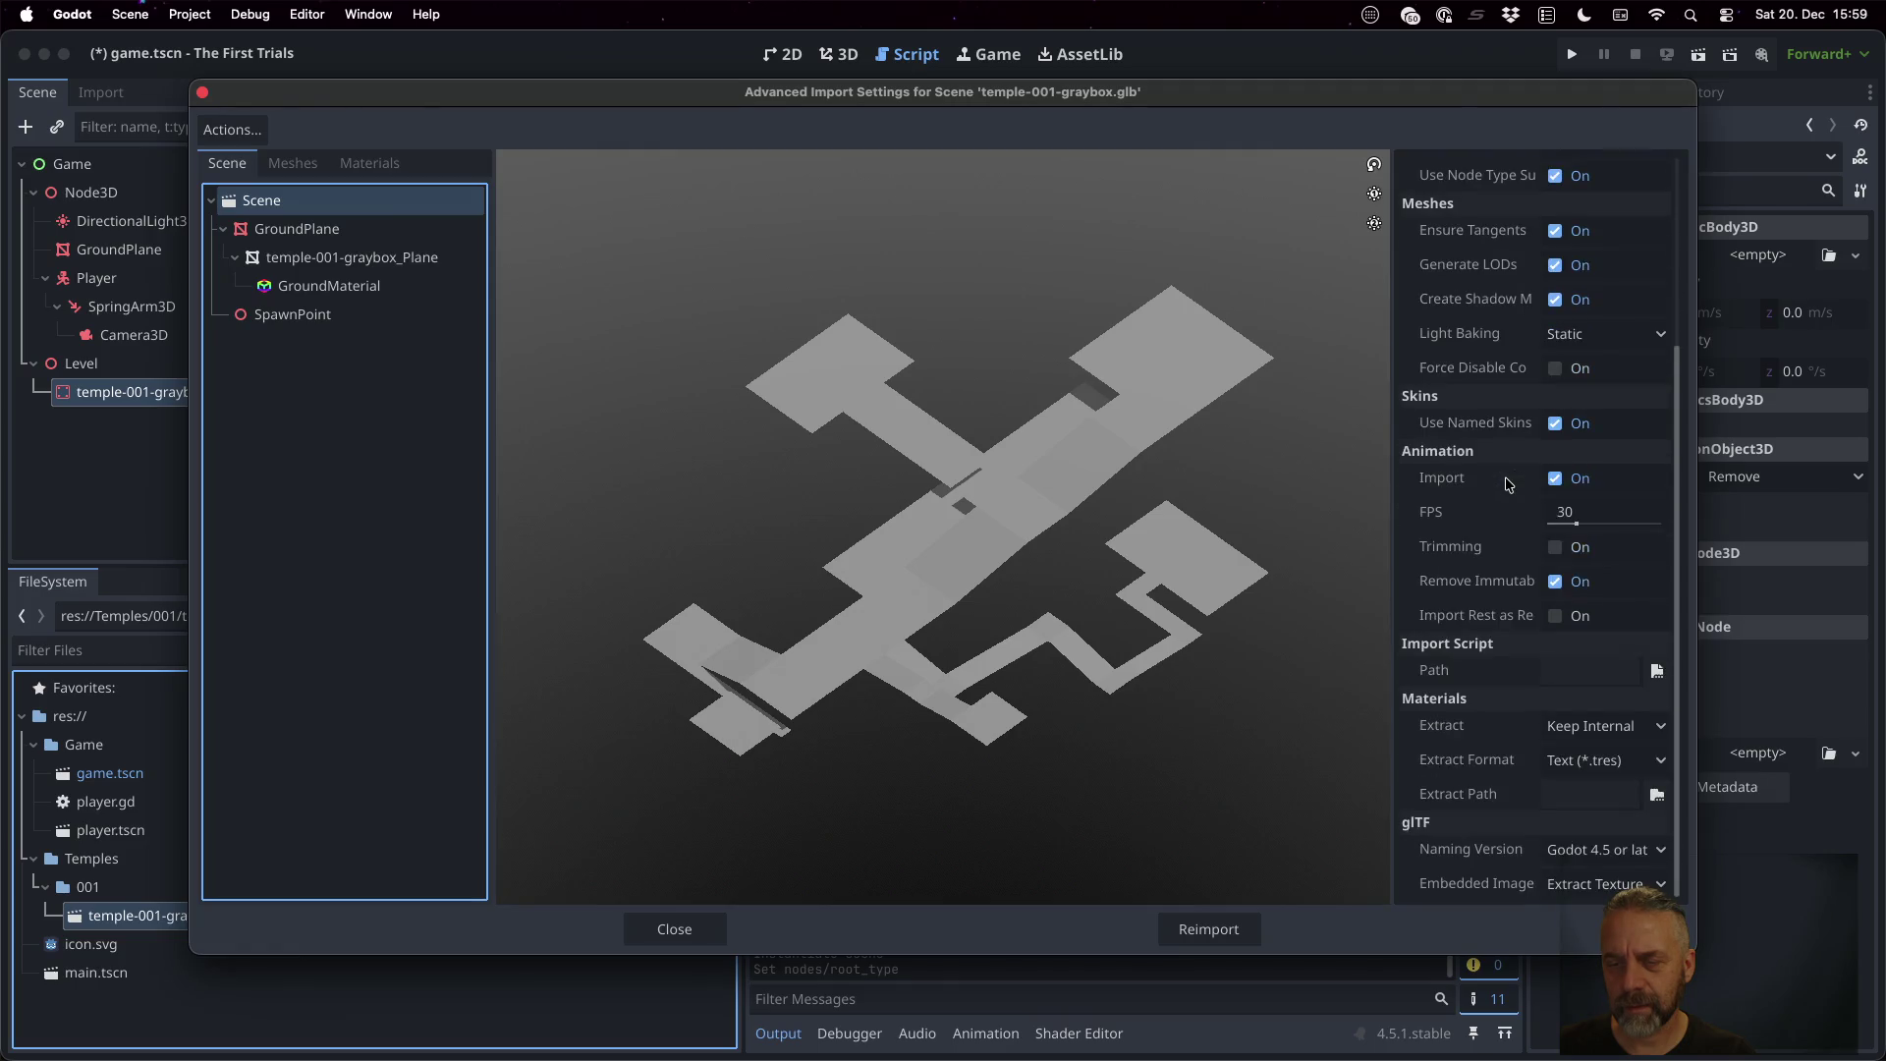
left_click(674, 929)
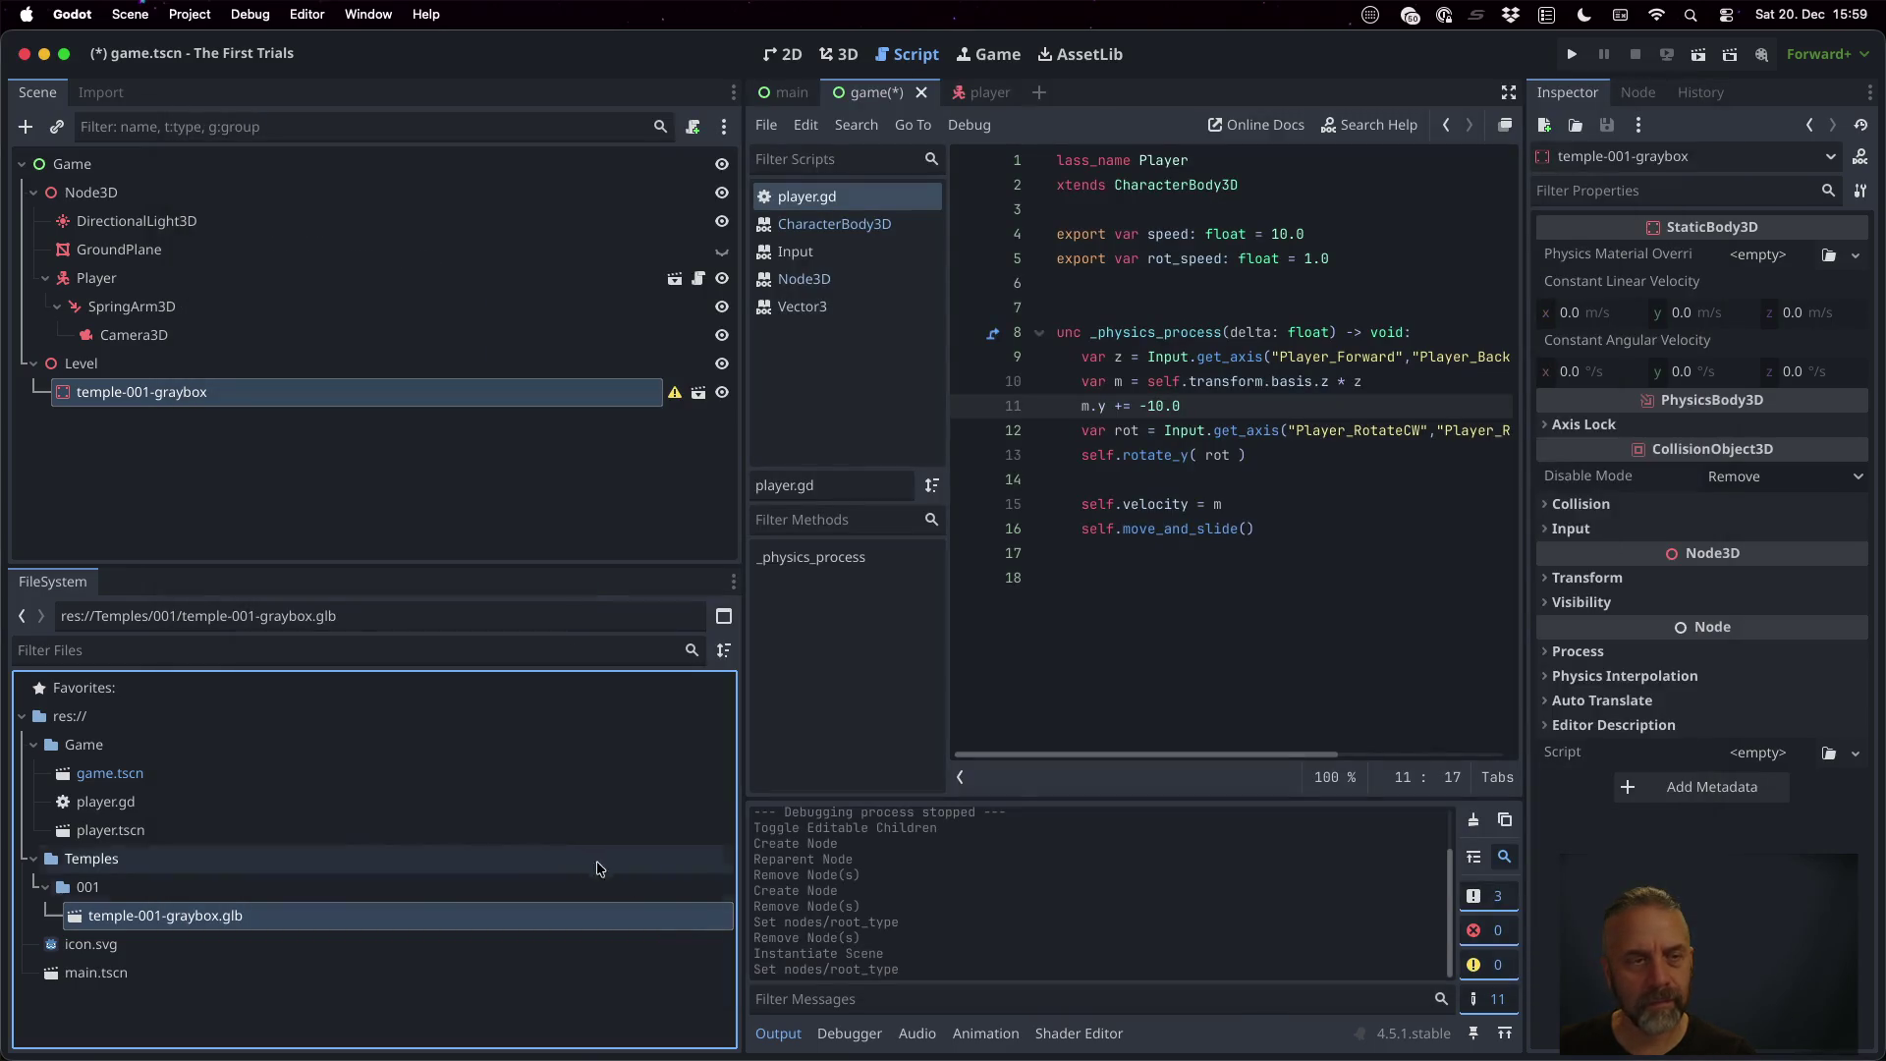
Delete both graybox instances under Level and drag in a fresh temple-001-graybox.glb instance
mouse_move(221, 915)
left_mouse_down()
mouse_move(218, 519)
mouse_move(121, 366)
left_mouse_up()
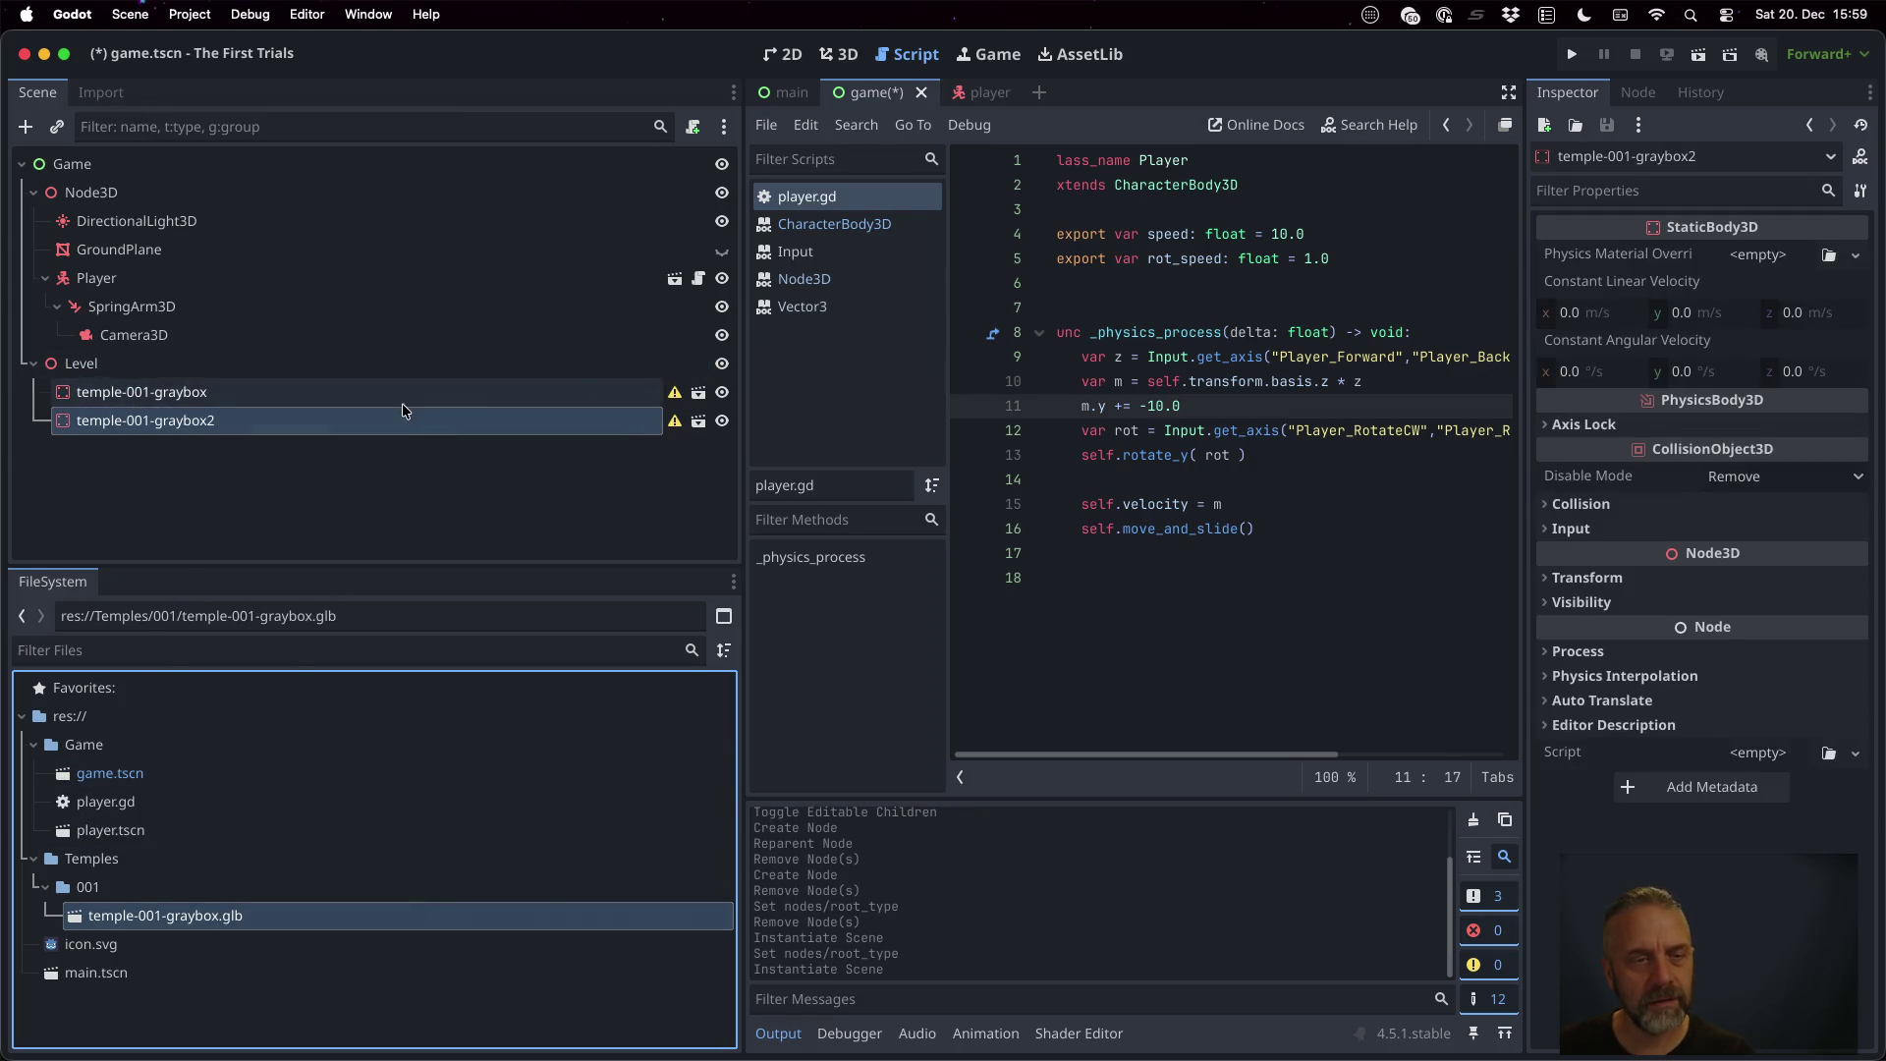
left_click(340, 420, "shift")
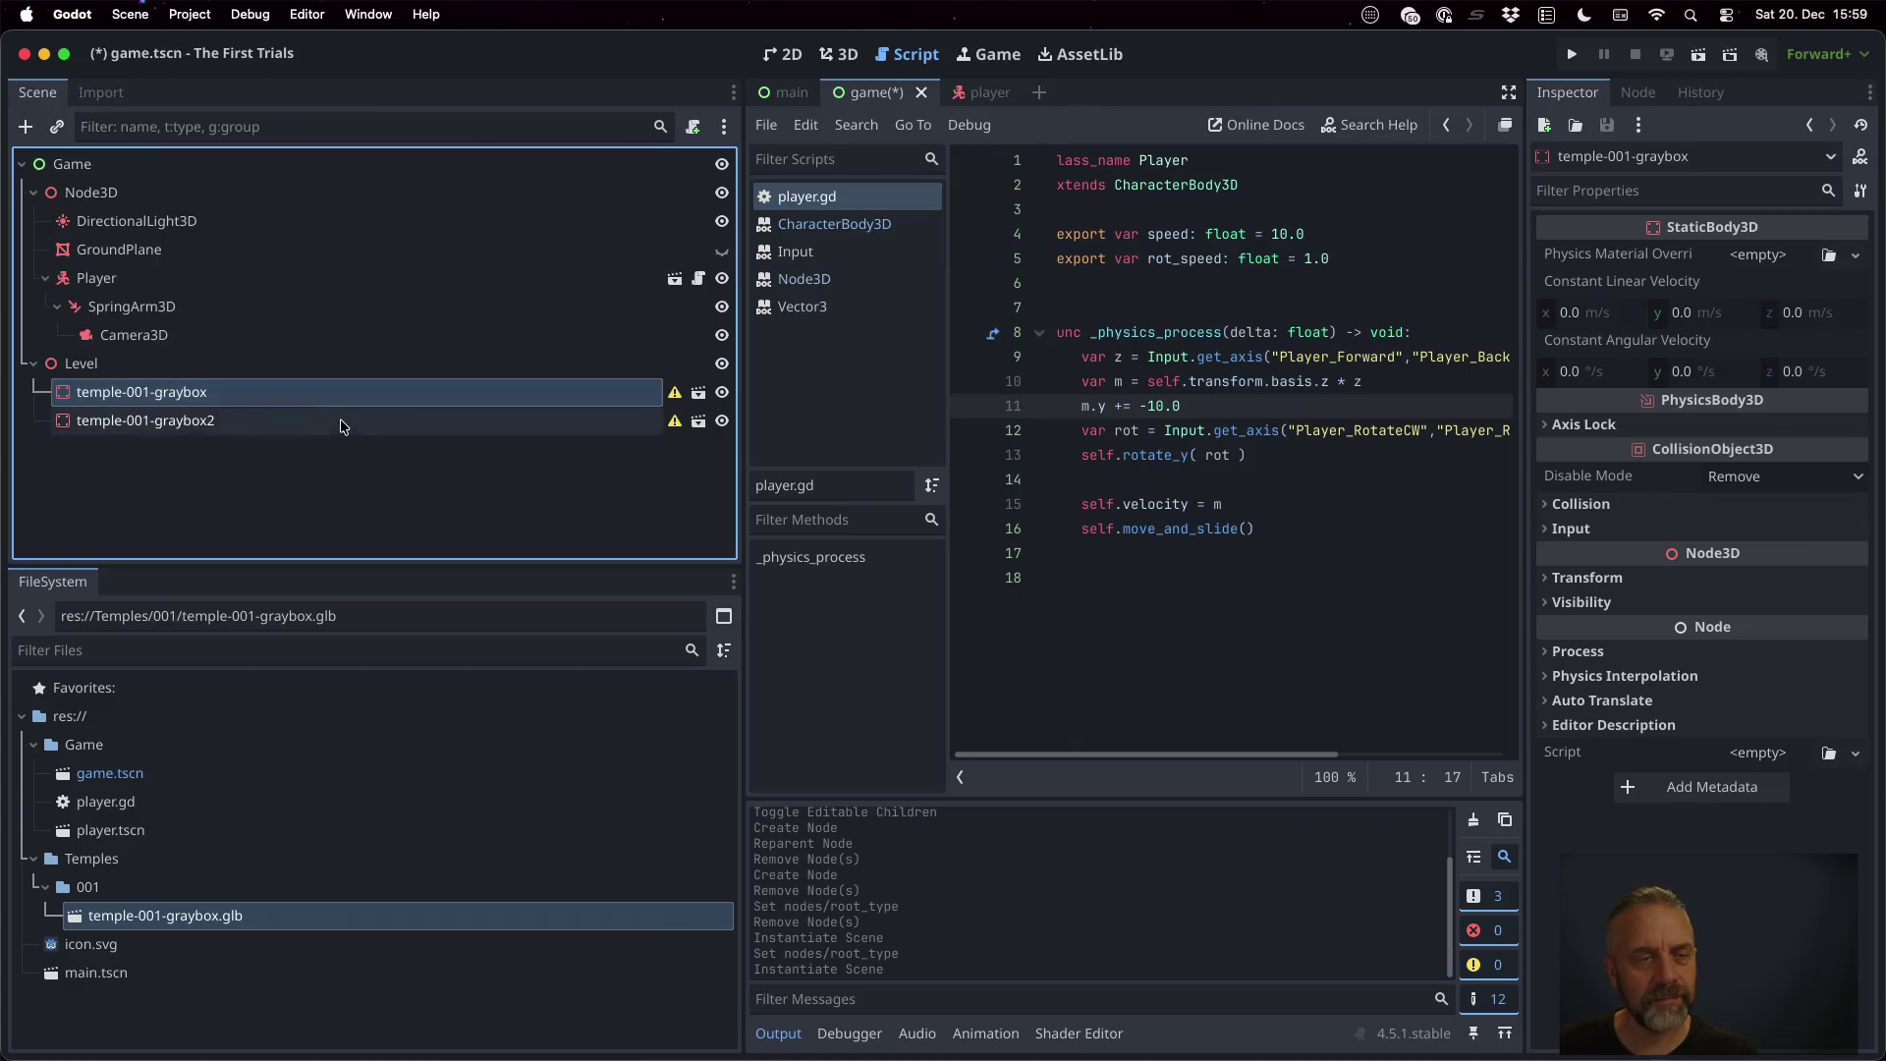
key("Delete")
key("Return")
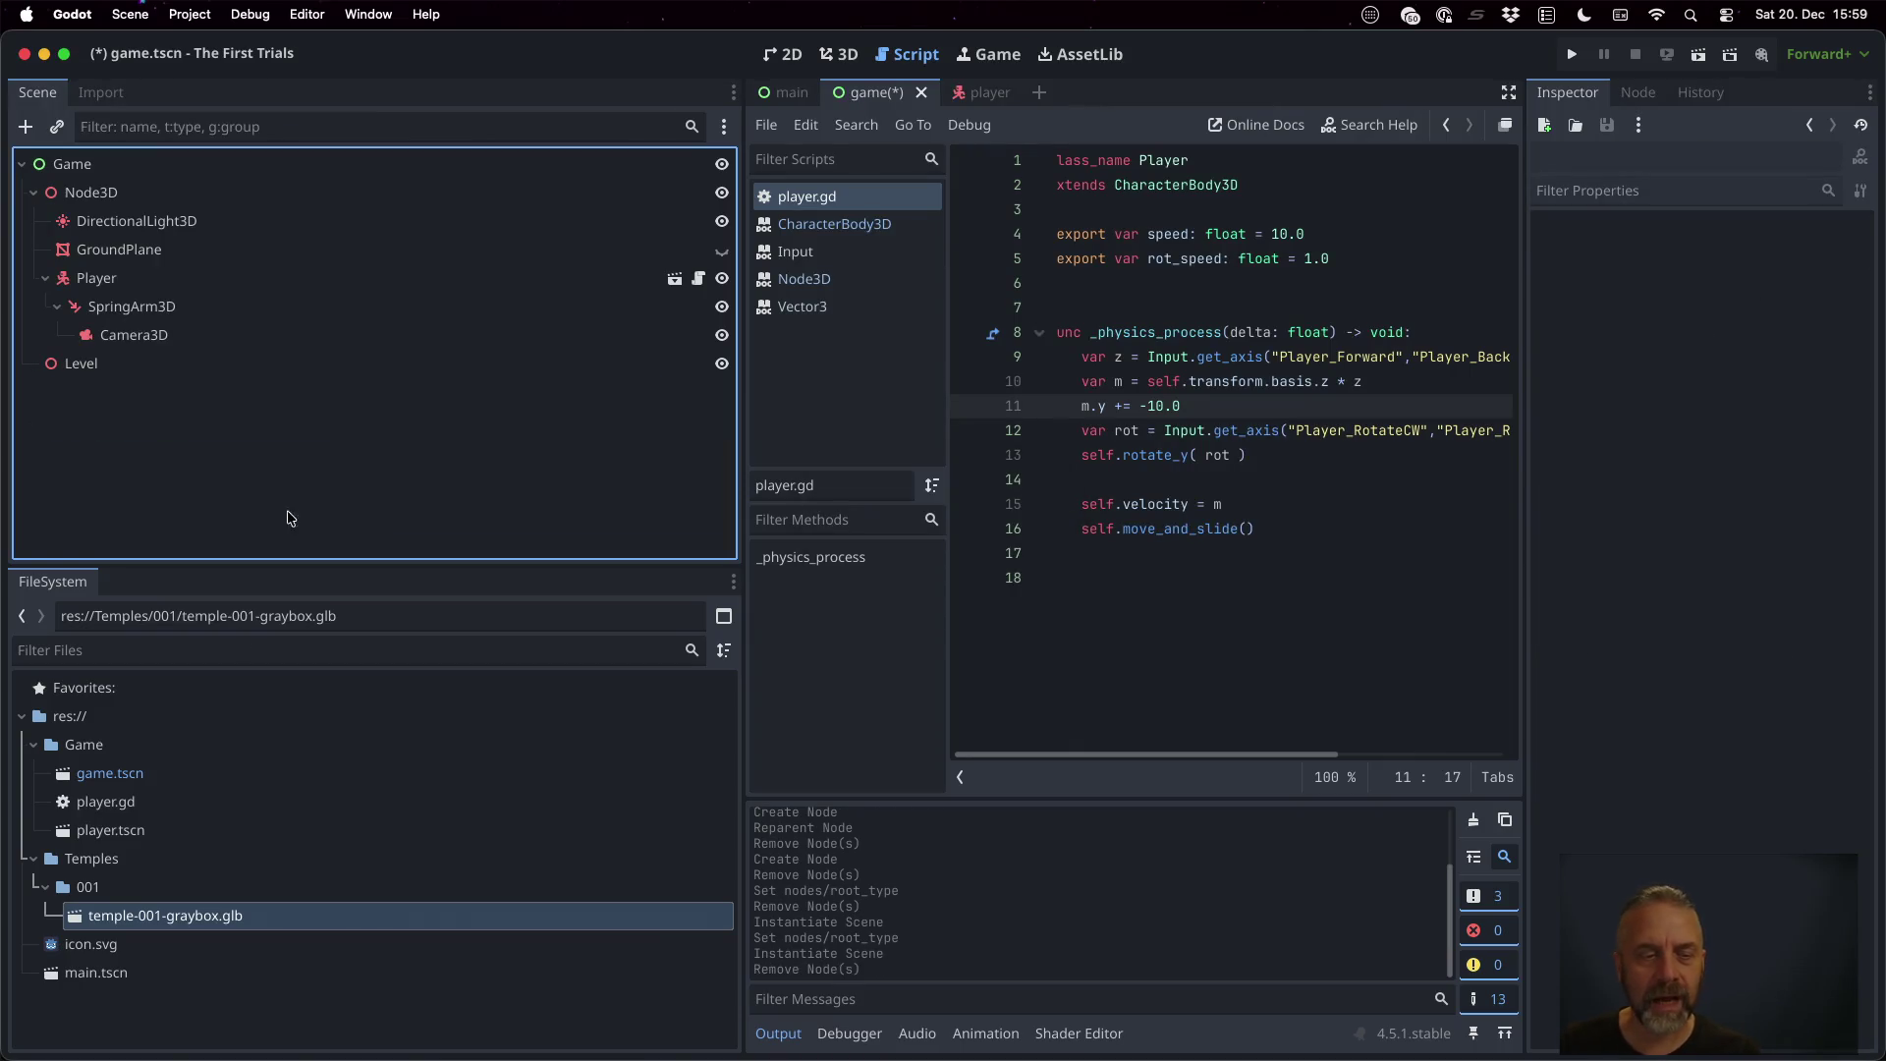
left_click_drag(214, 913, 103, 371)
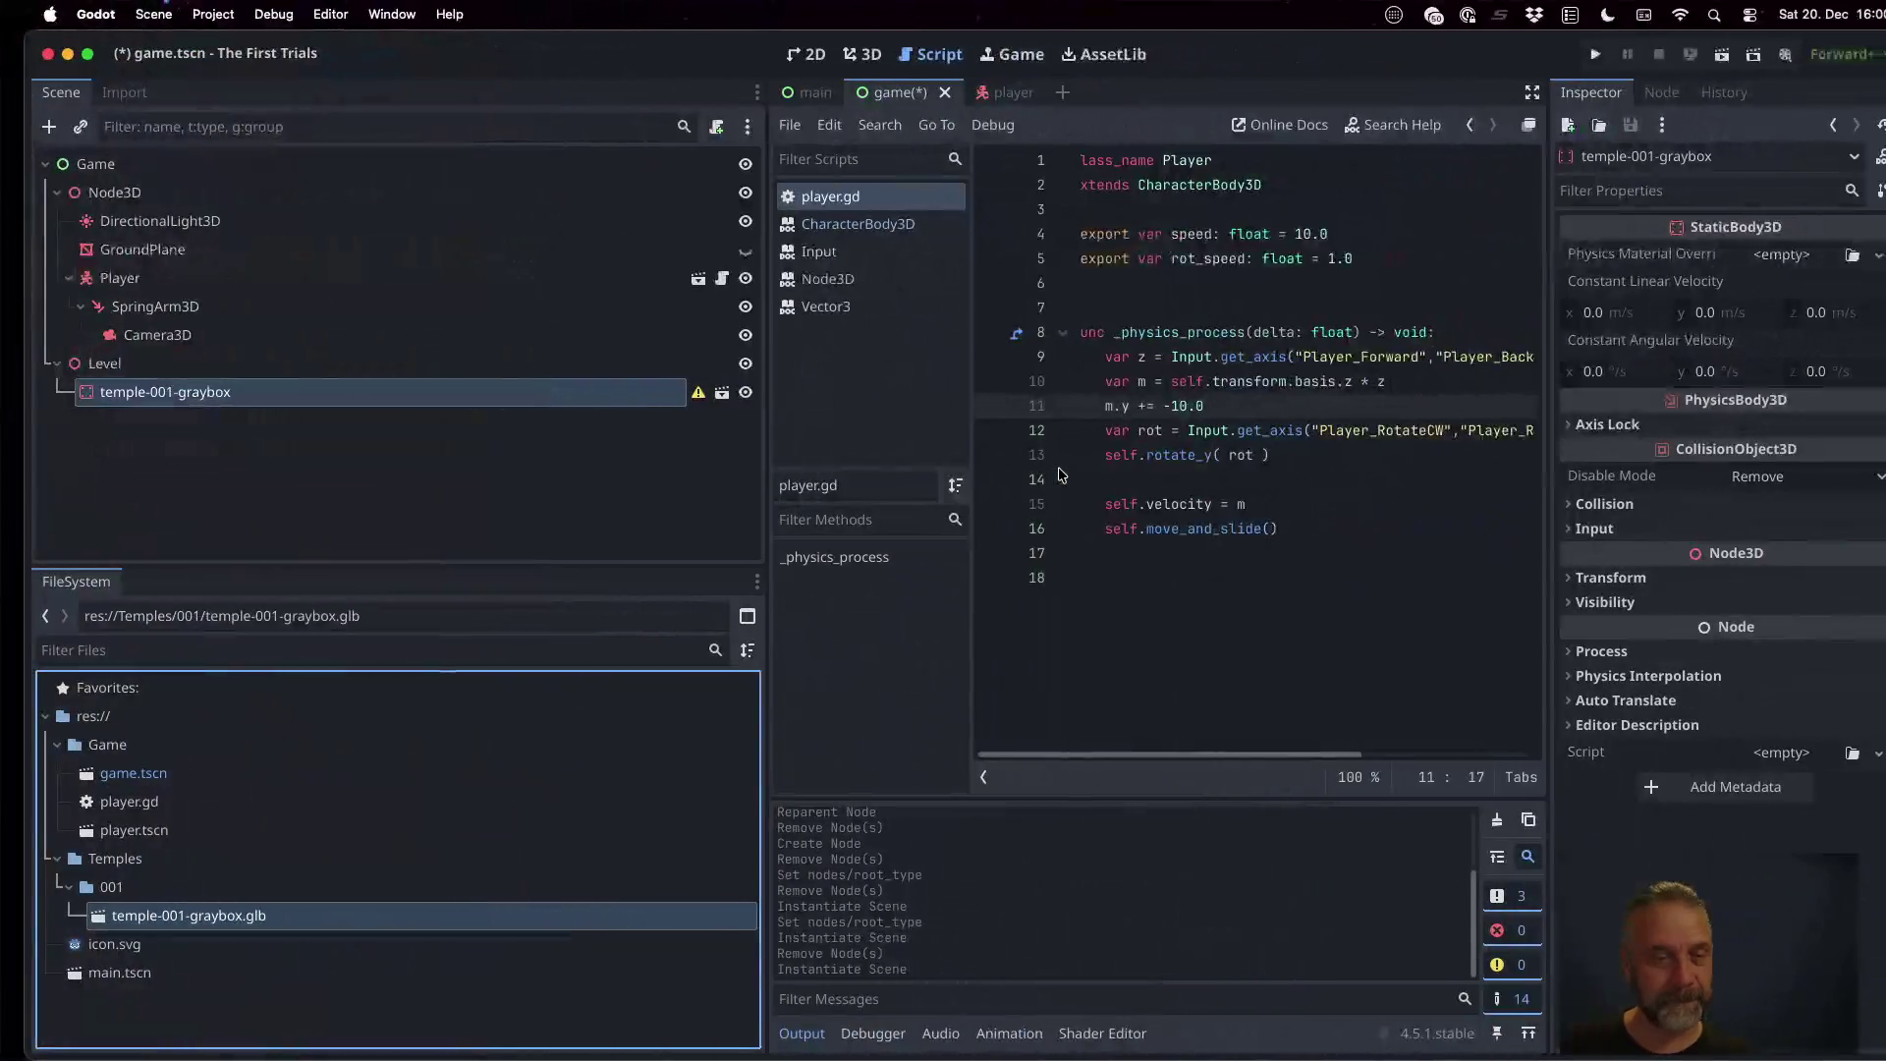
Make the temple-001-graybox instance local and select its exposed GroundPlane child
right_click(317, 402)
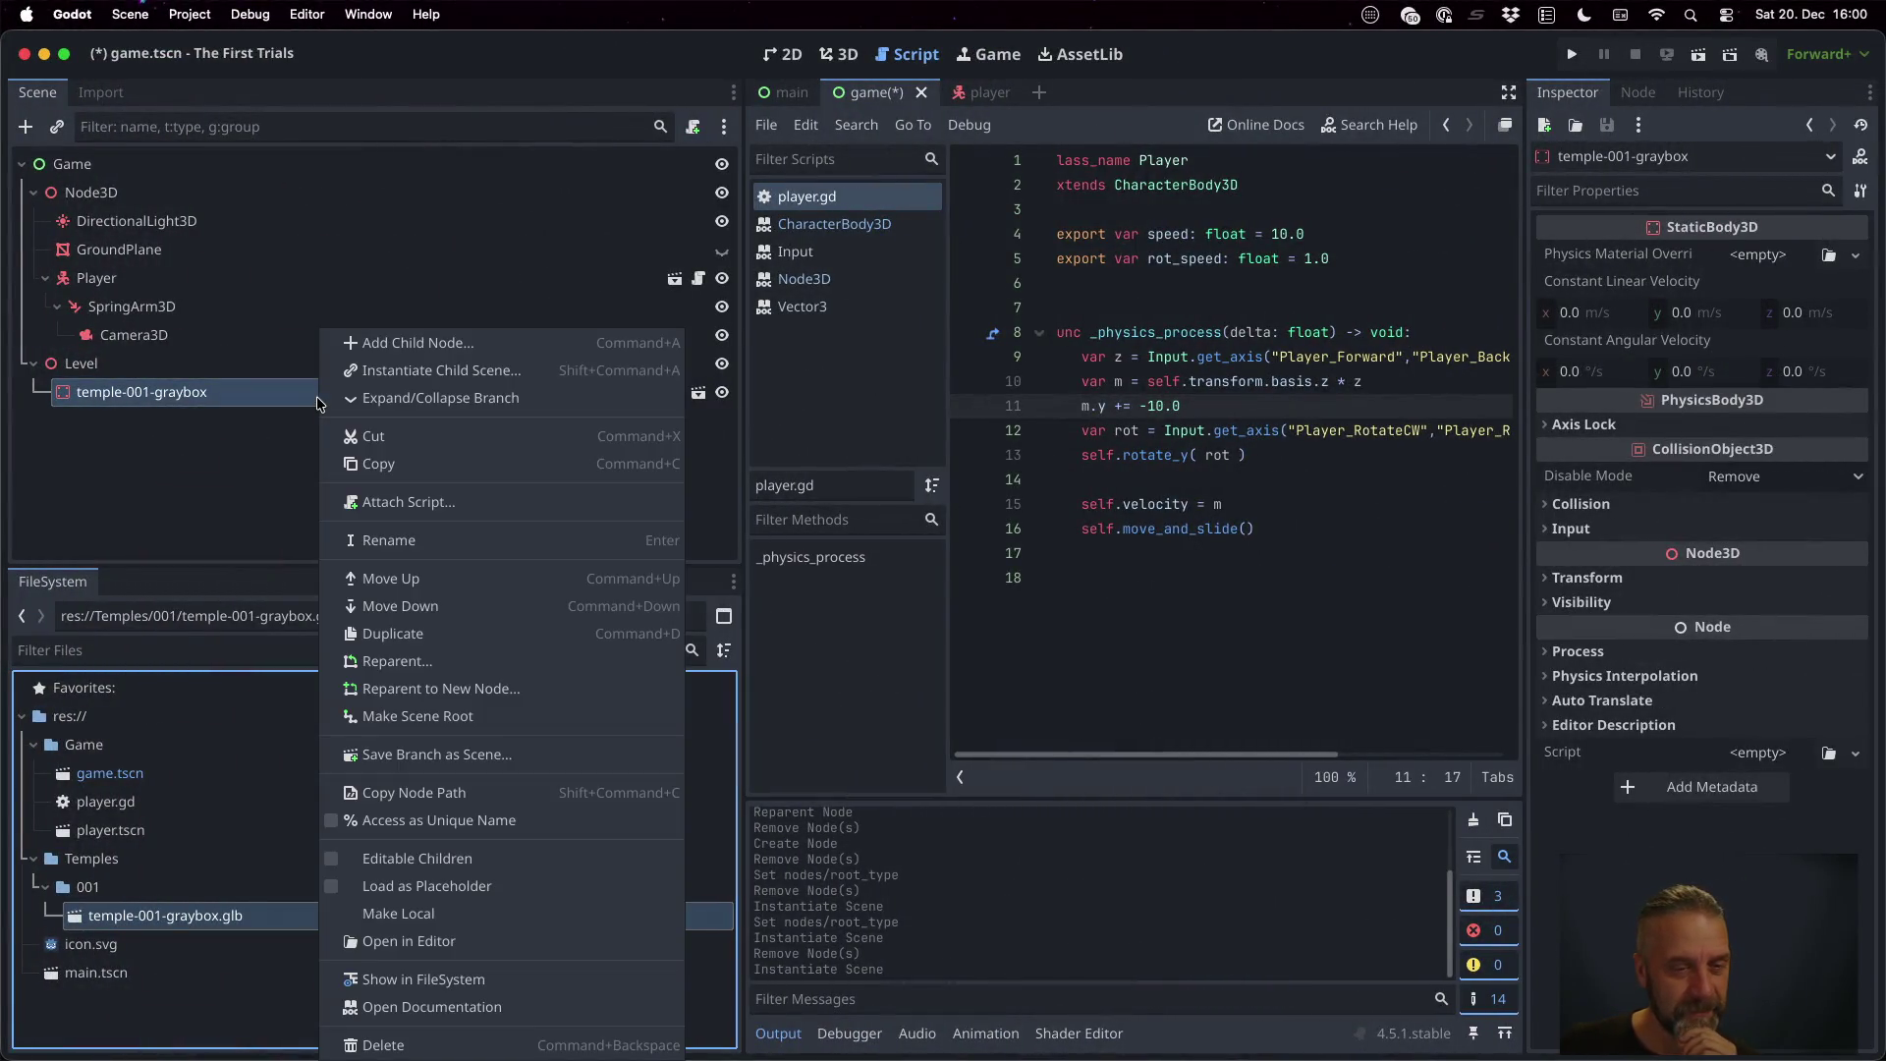
left_click(478, 917)
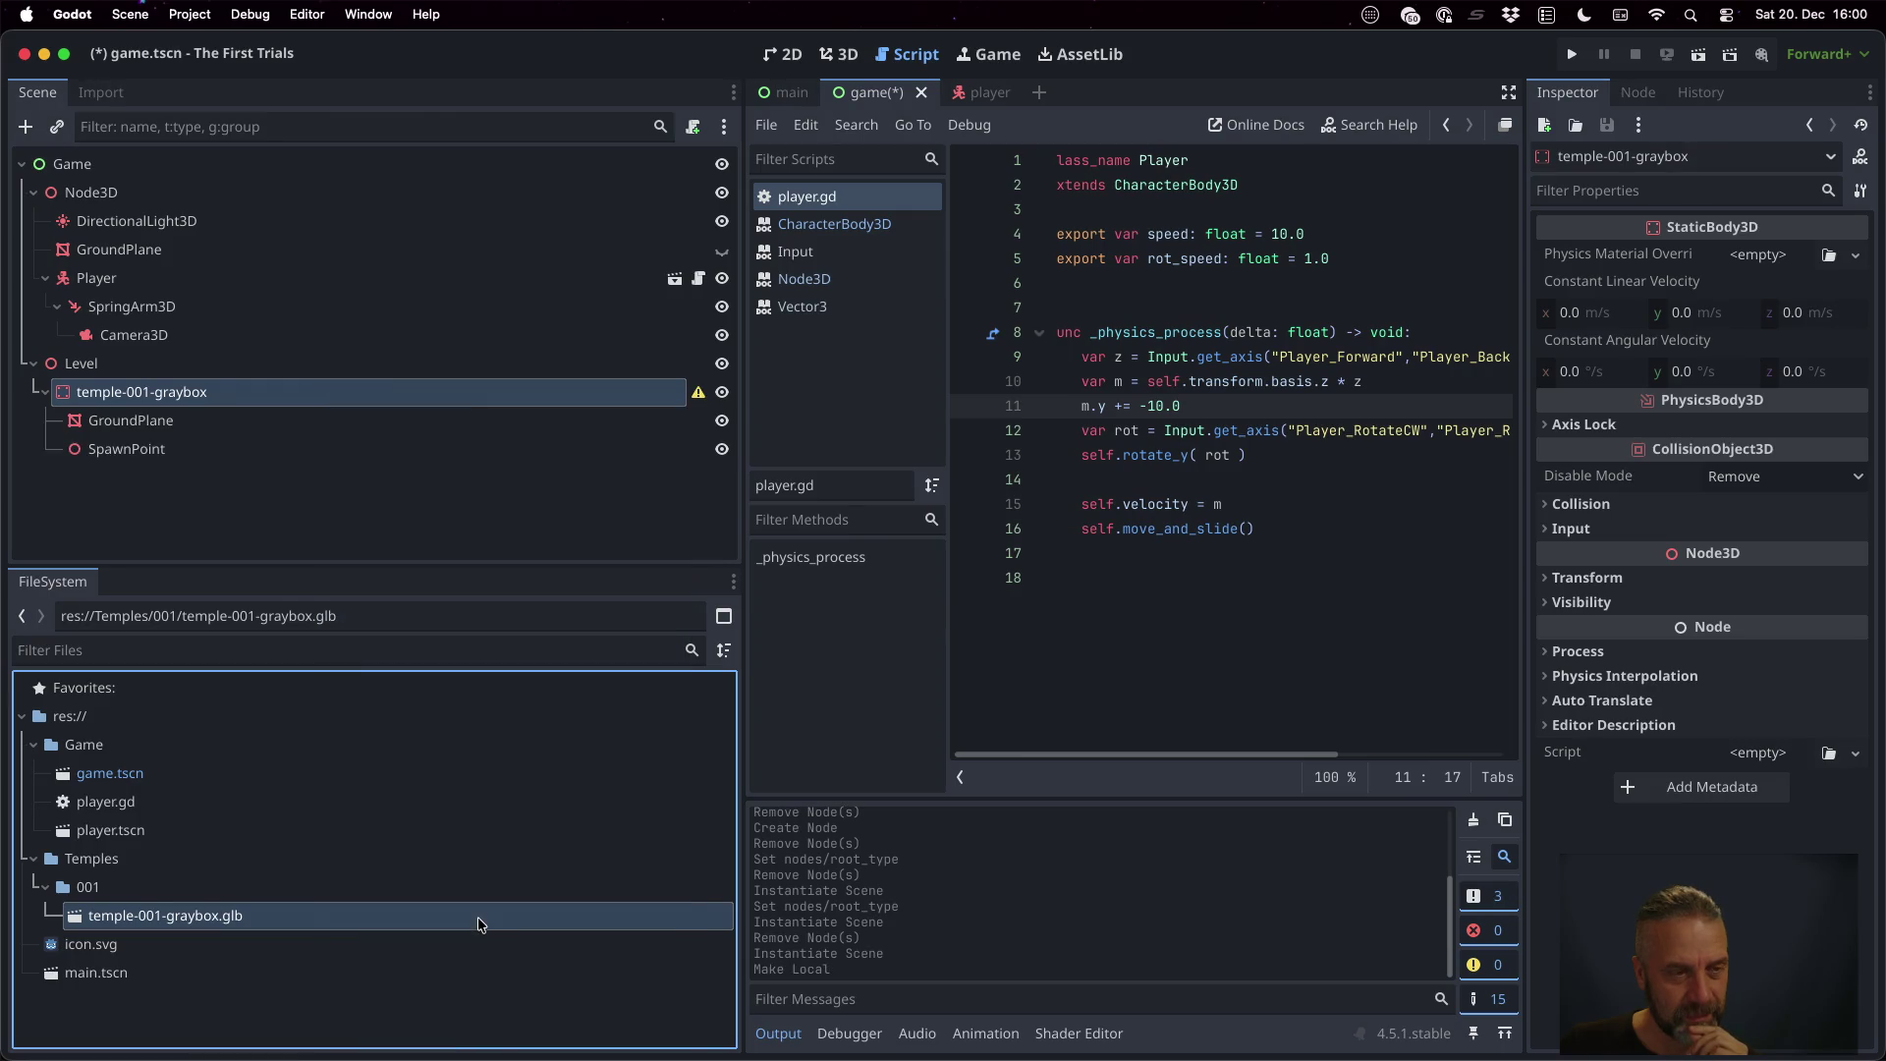
left_click(267, 421)
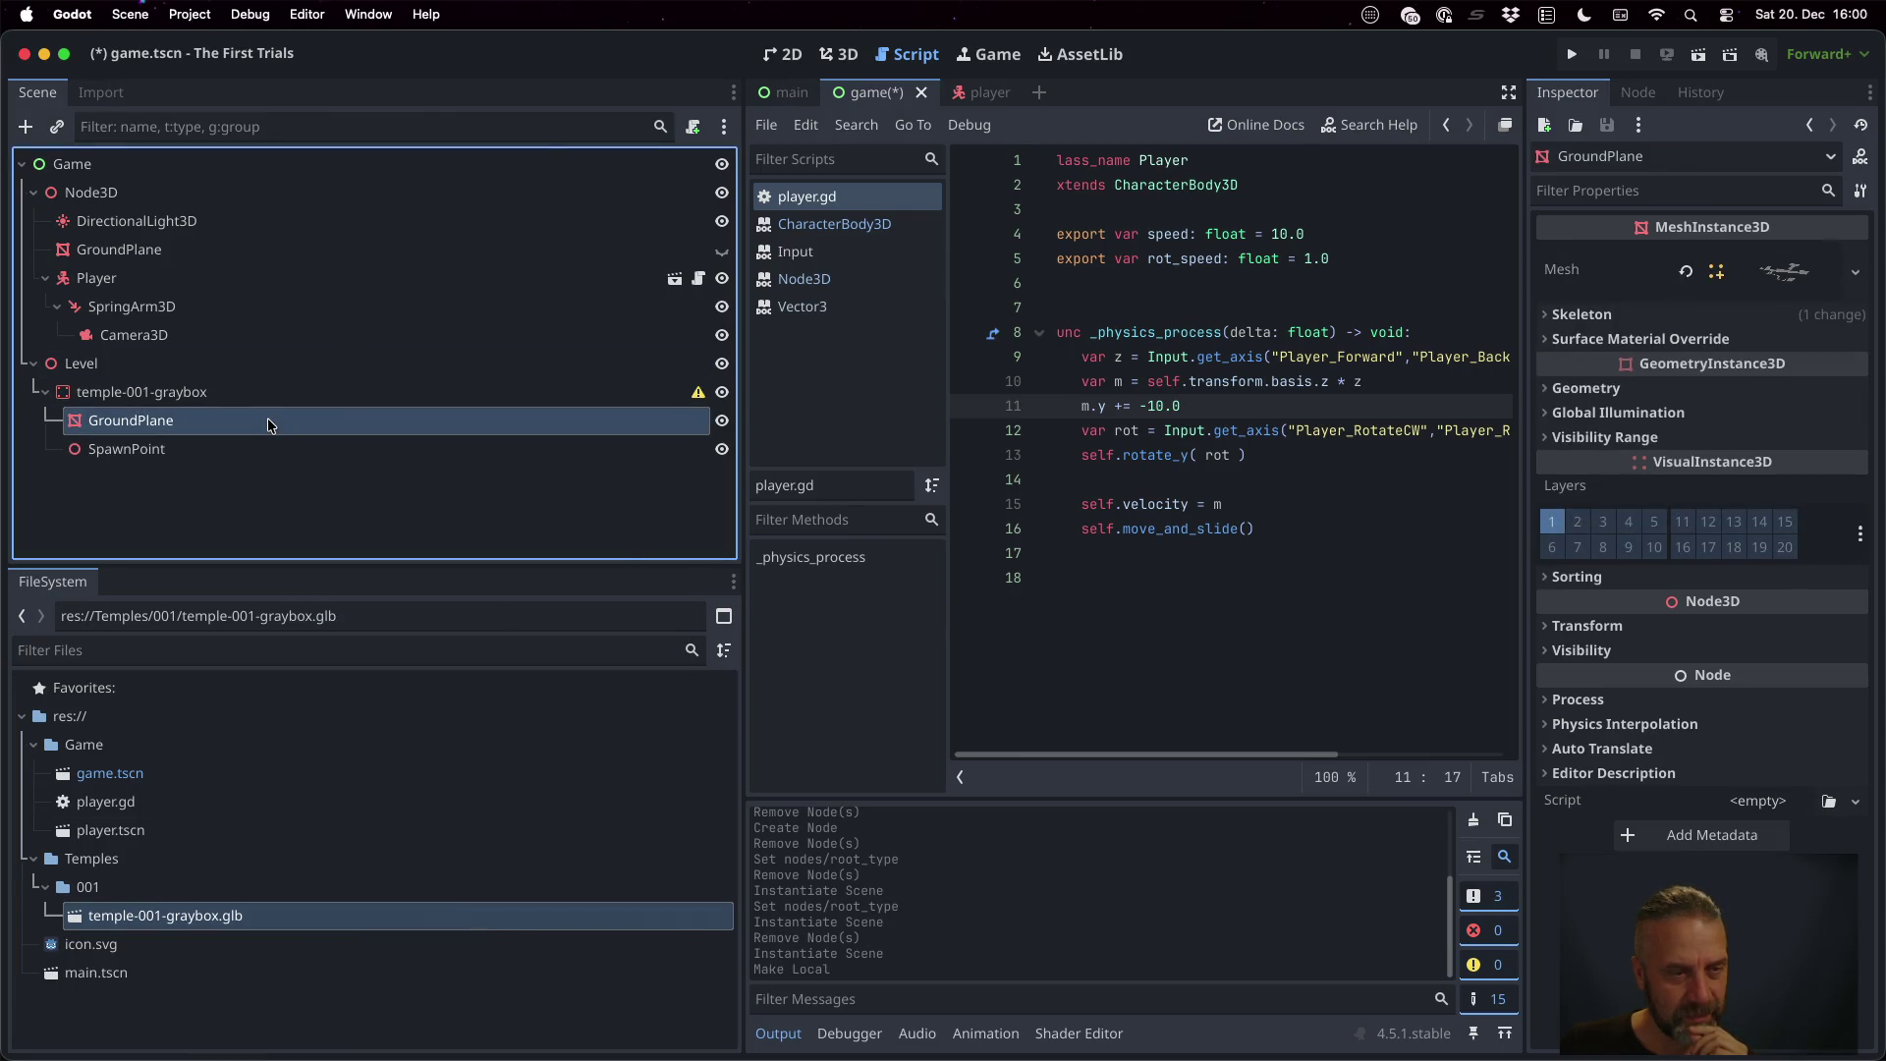
right_click(268, 420)
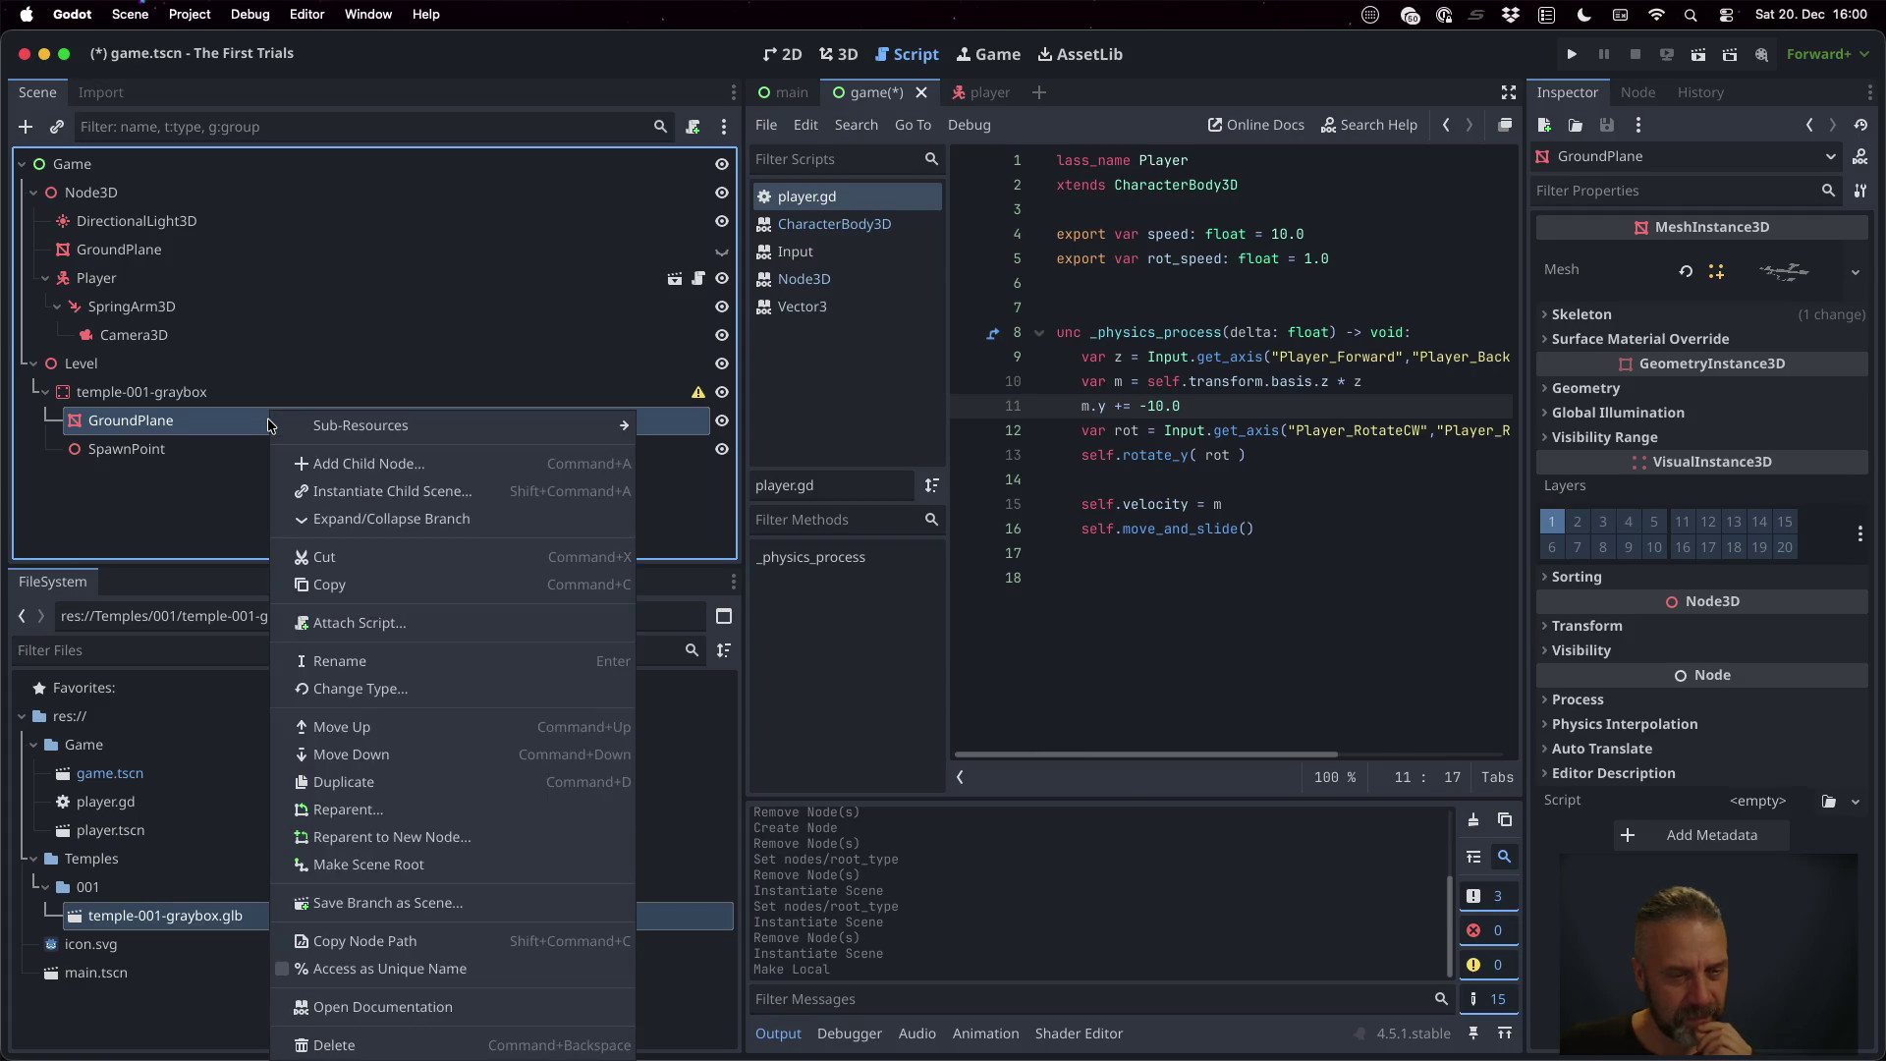
left_click(1356, 422)
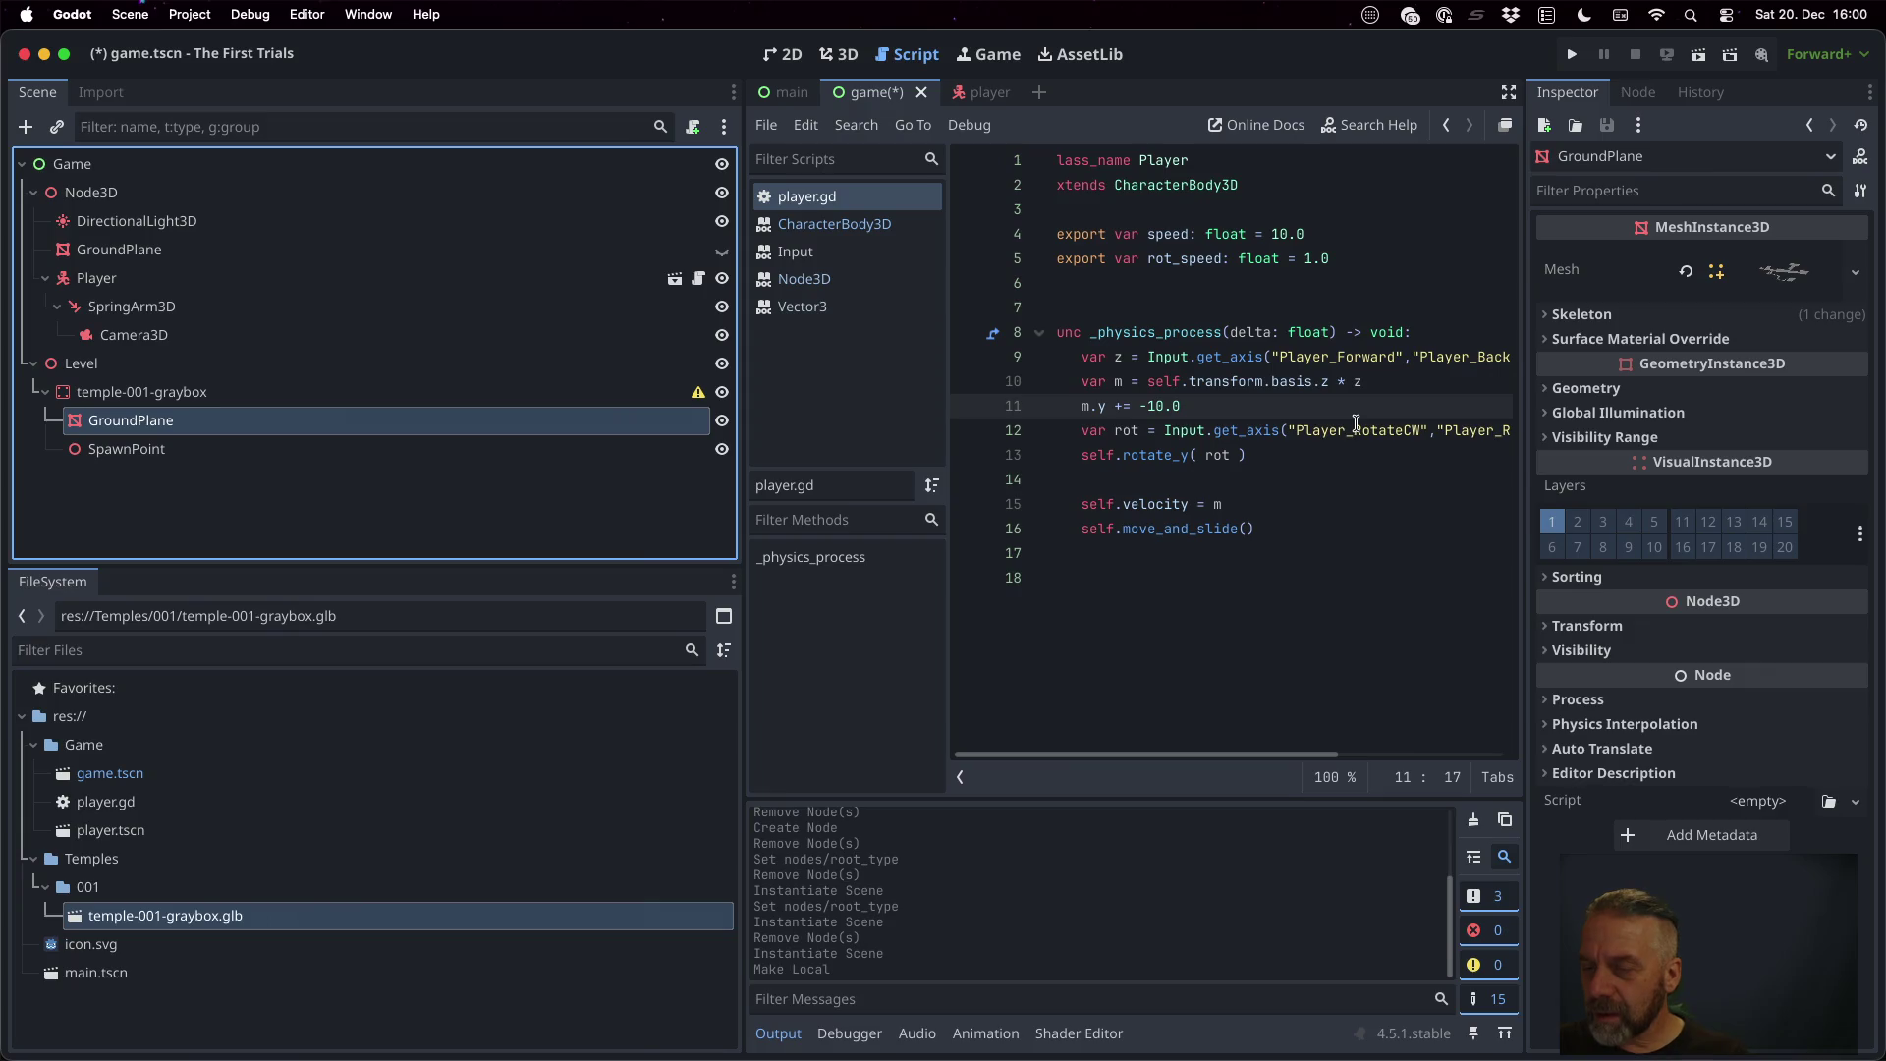
left_click(410, 395)
left_click(422, 430)
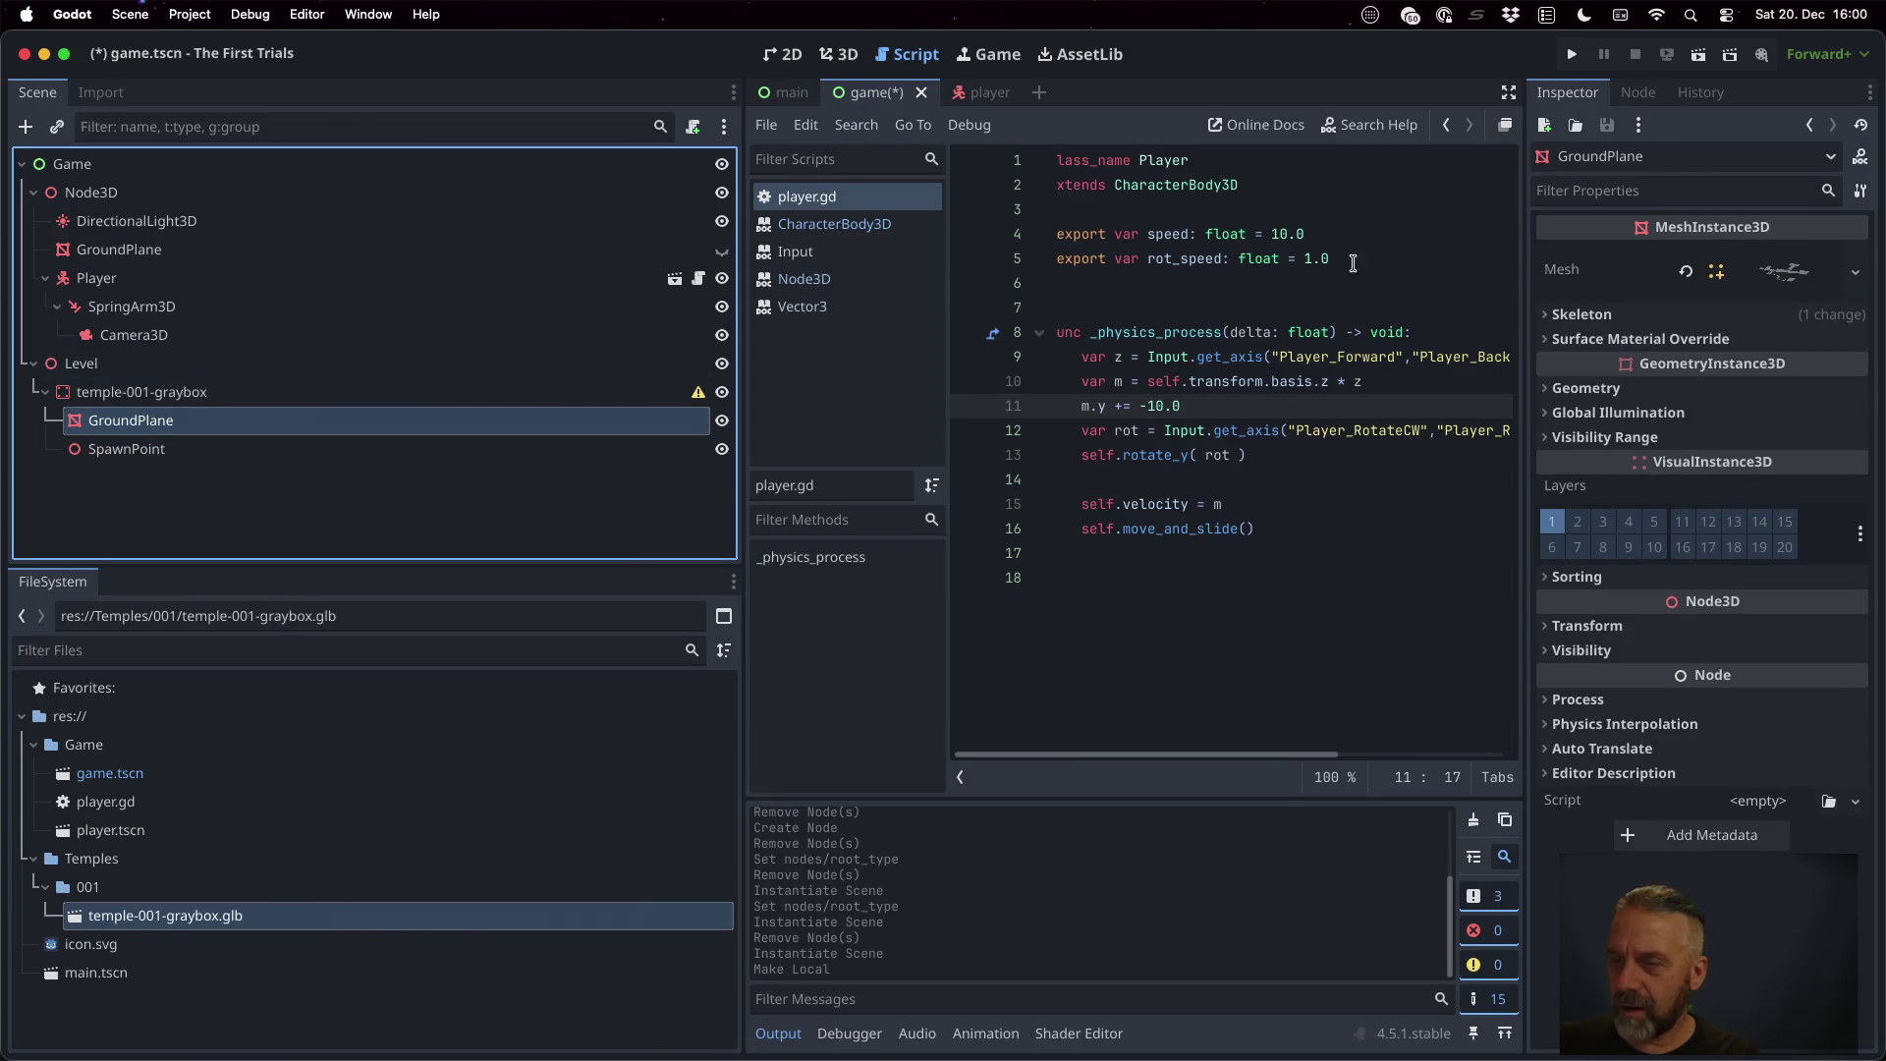
left_click(1579, 316)
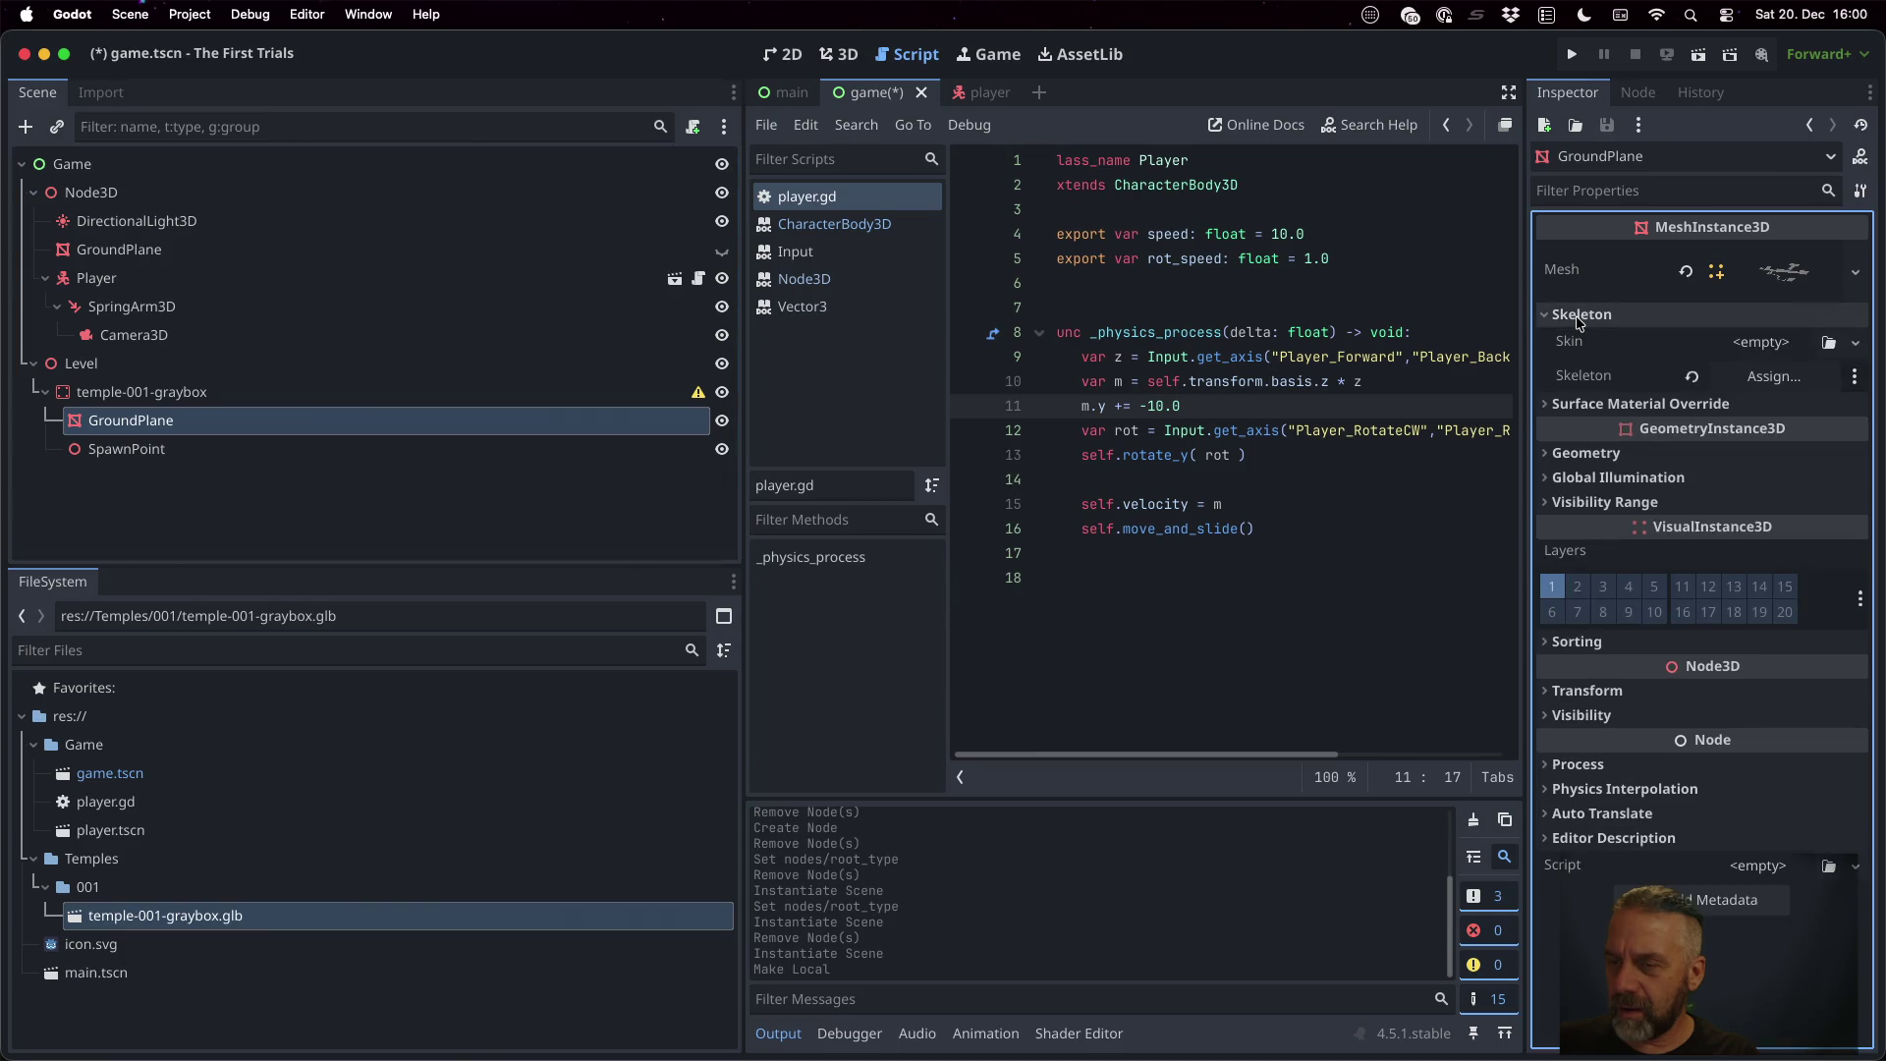
left_click(1578, 317)
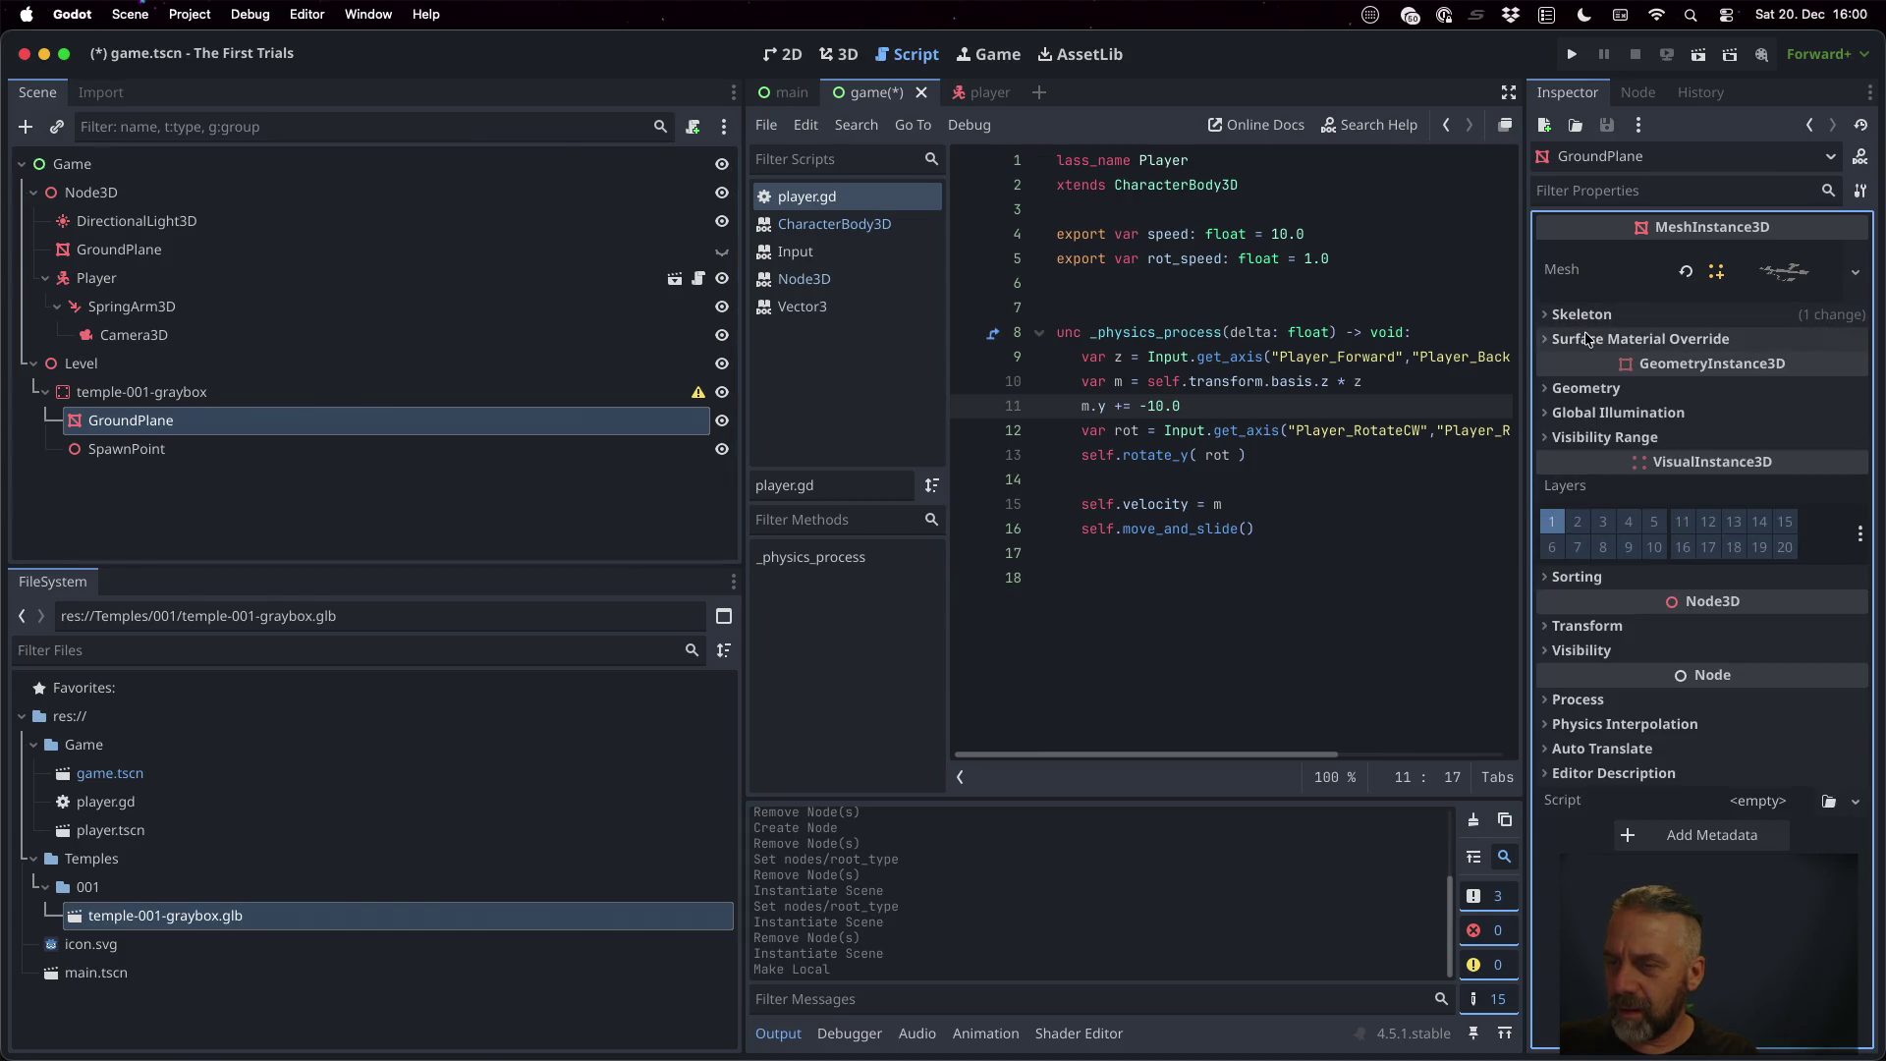
left_click(1806, 272)
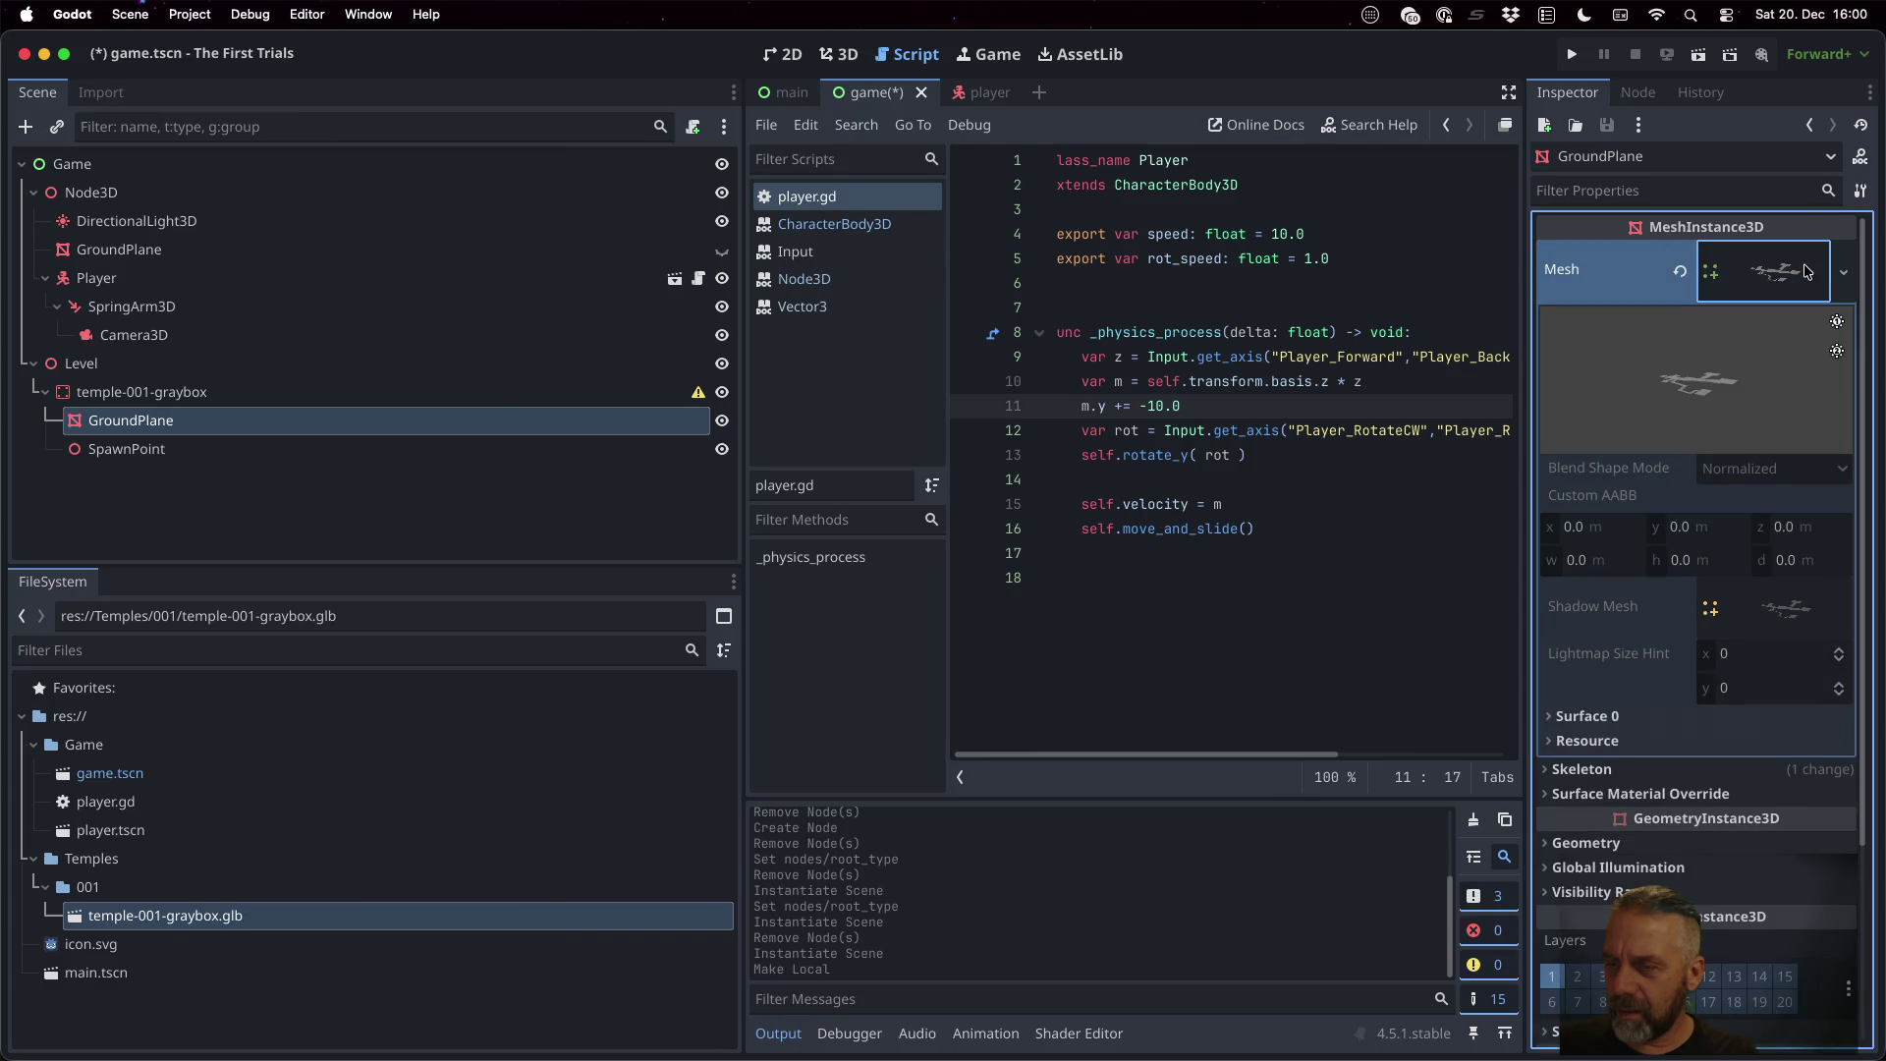
left_click(1843, 274)
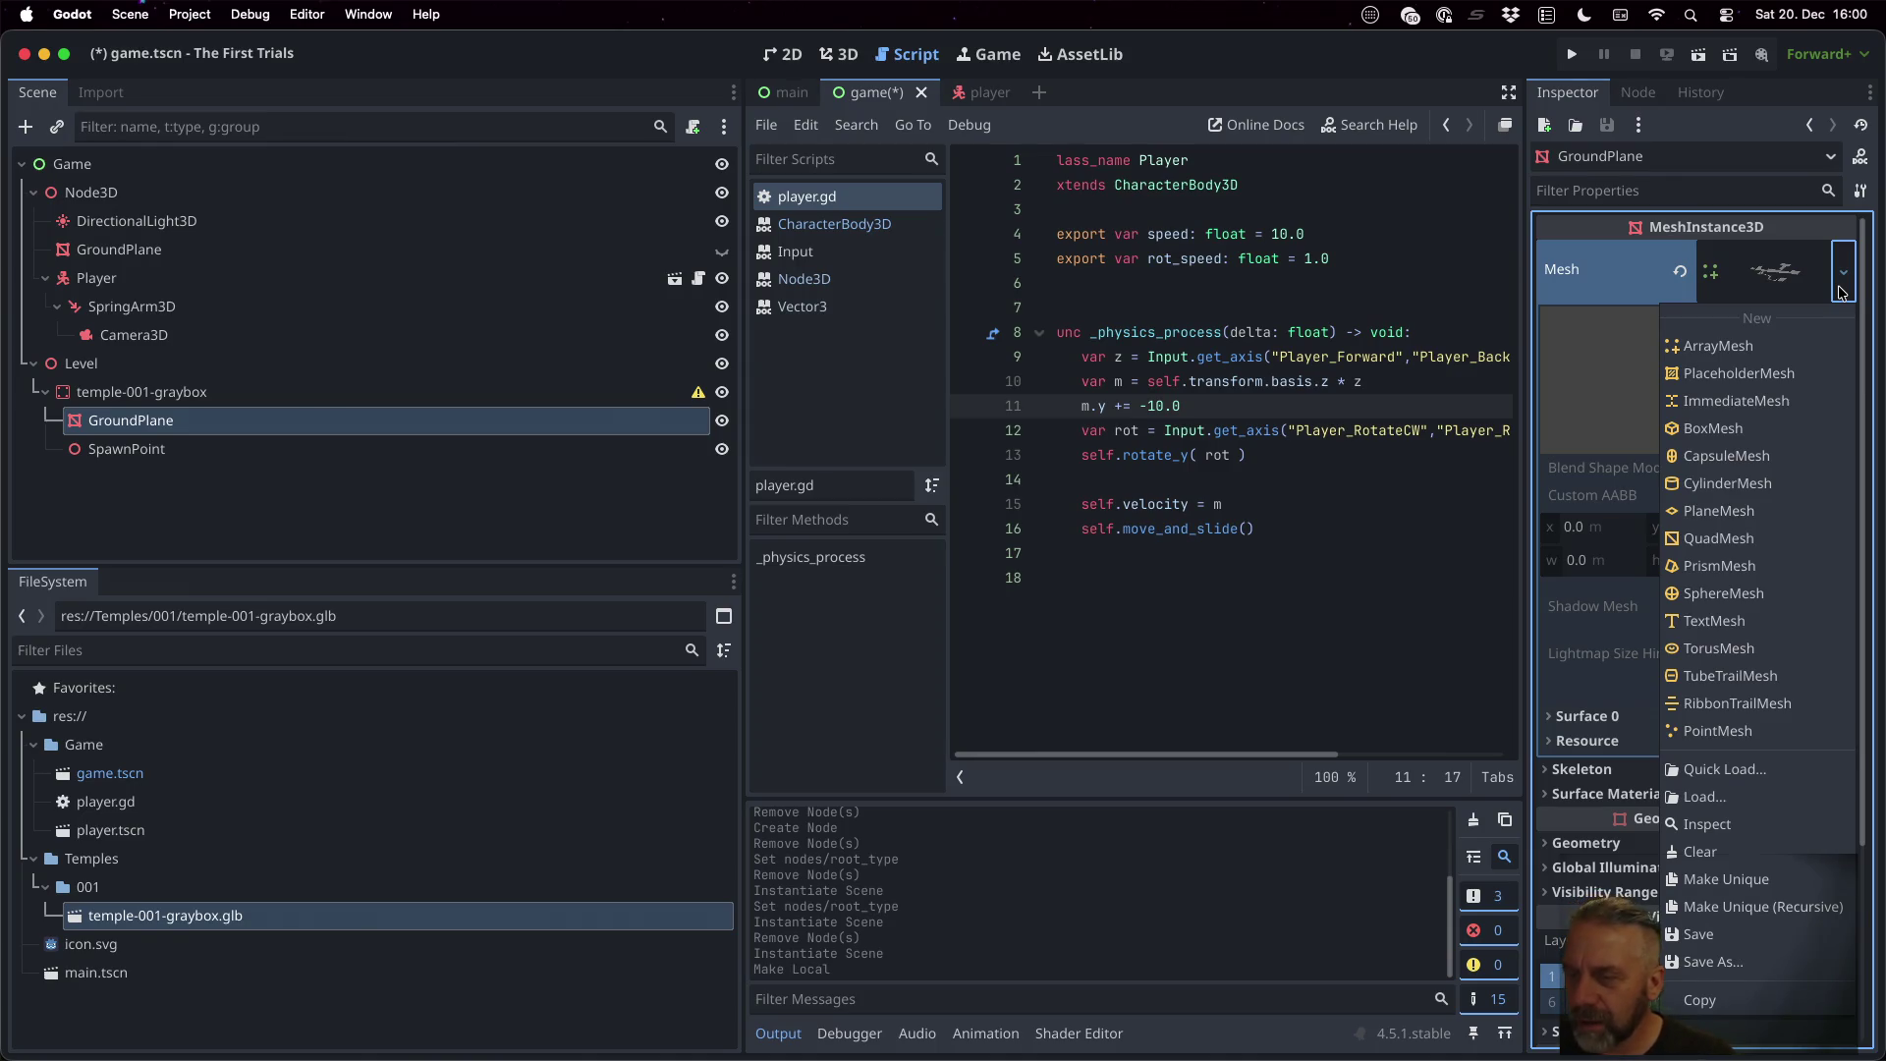
key("Escape")
scroll(1624, 611, "down", 5)
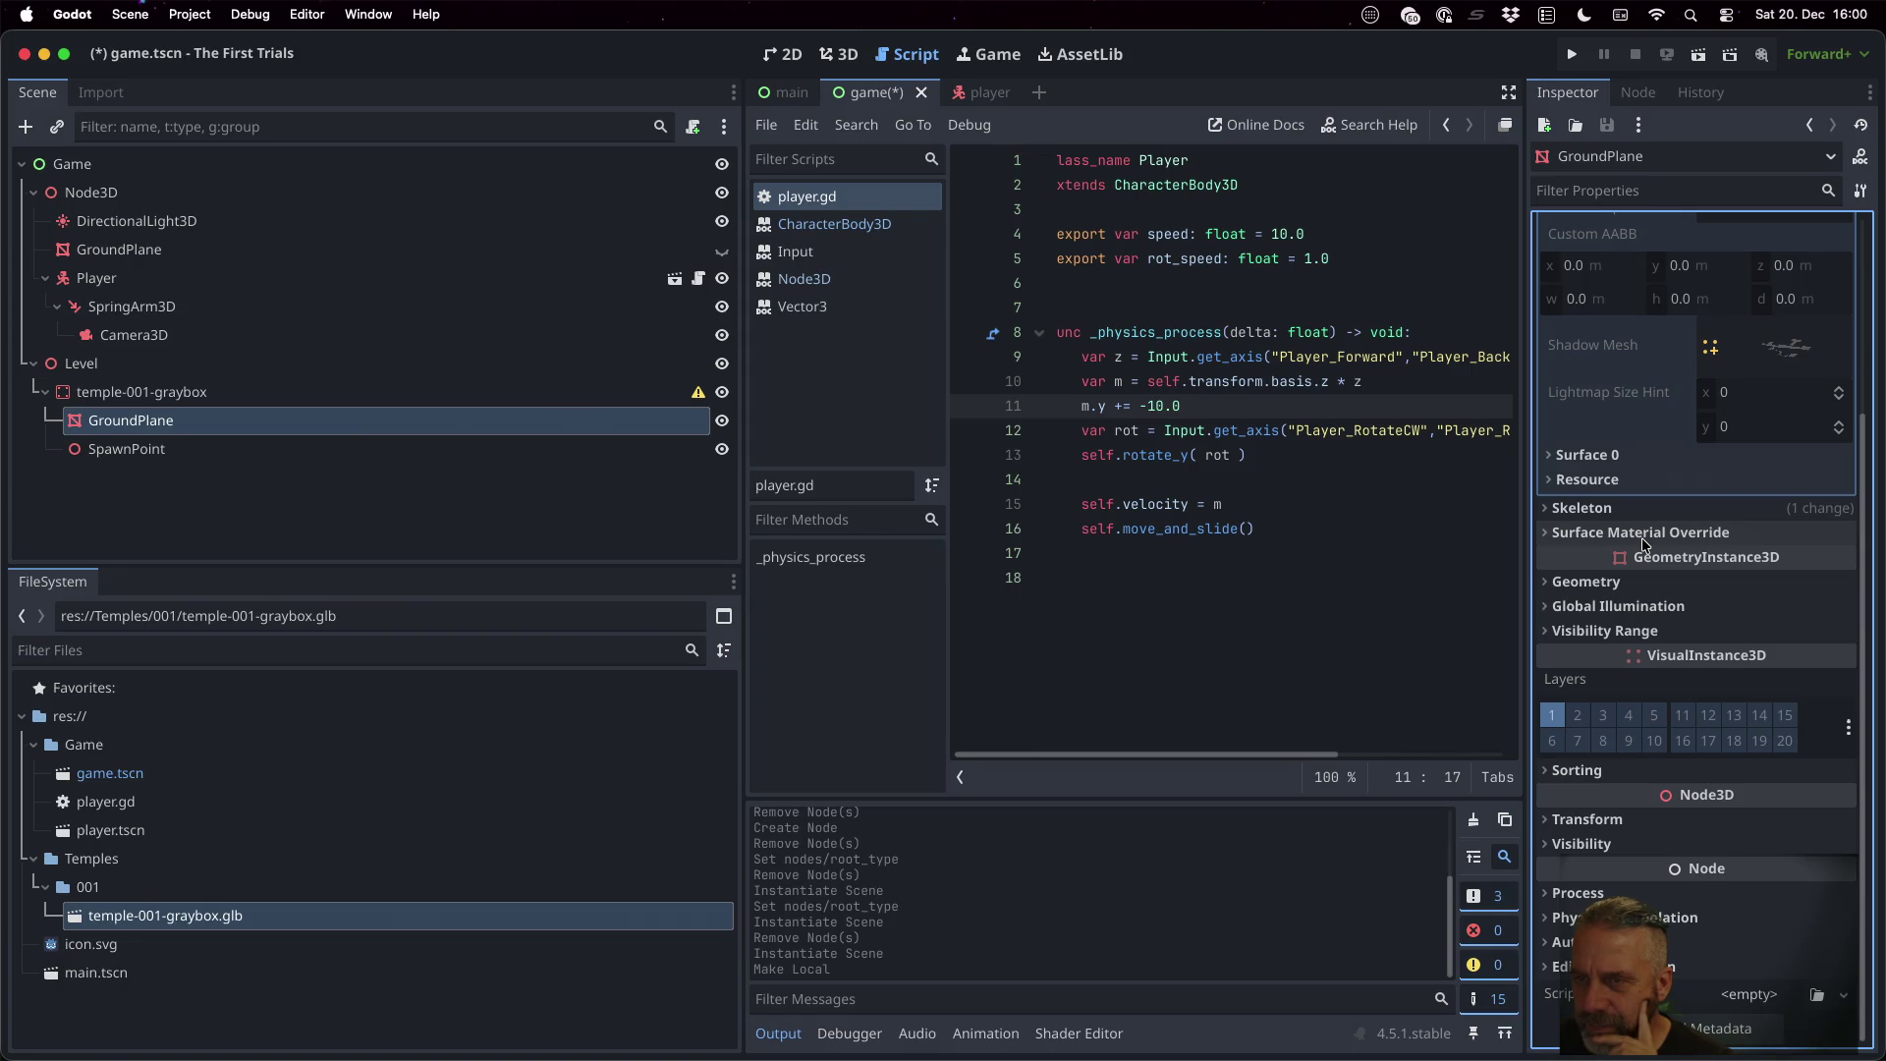
left_click(1639, 126)
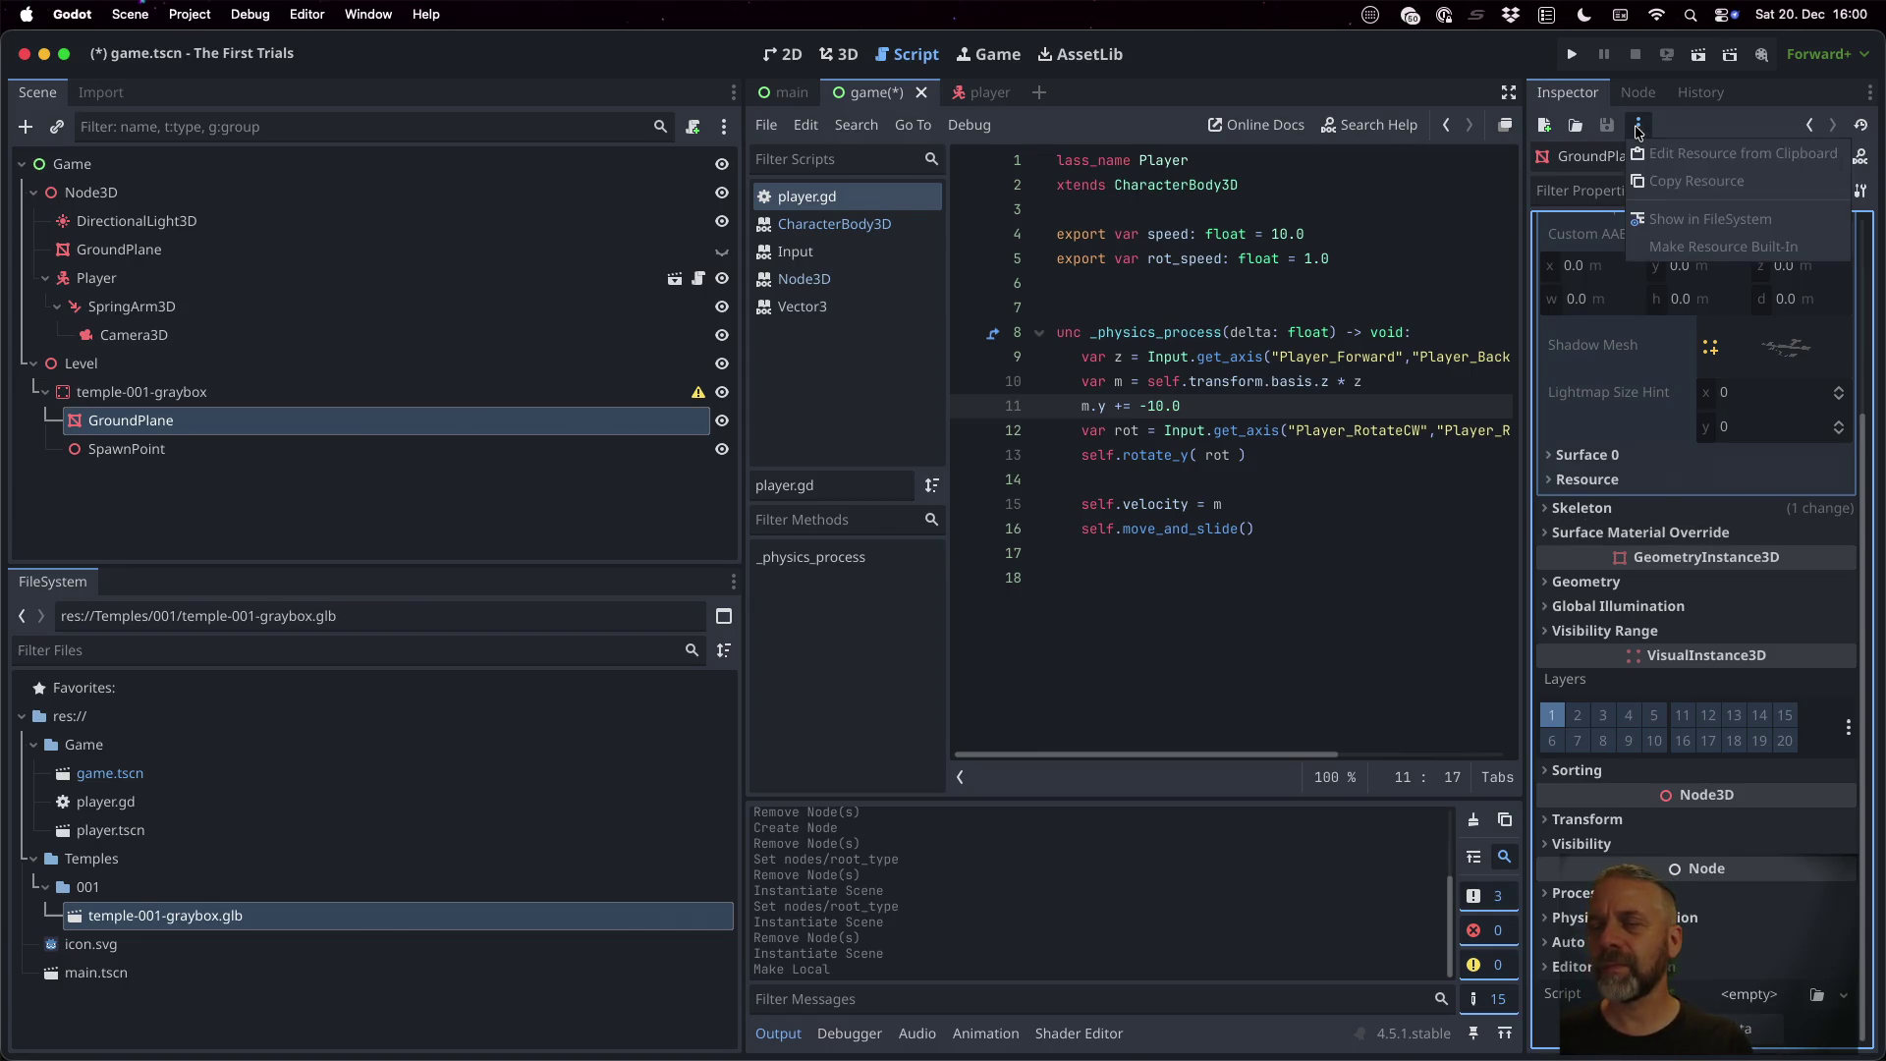
left_click(1638, 128)
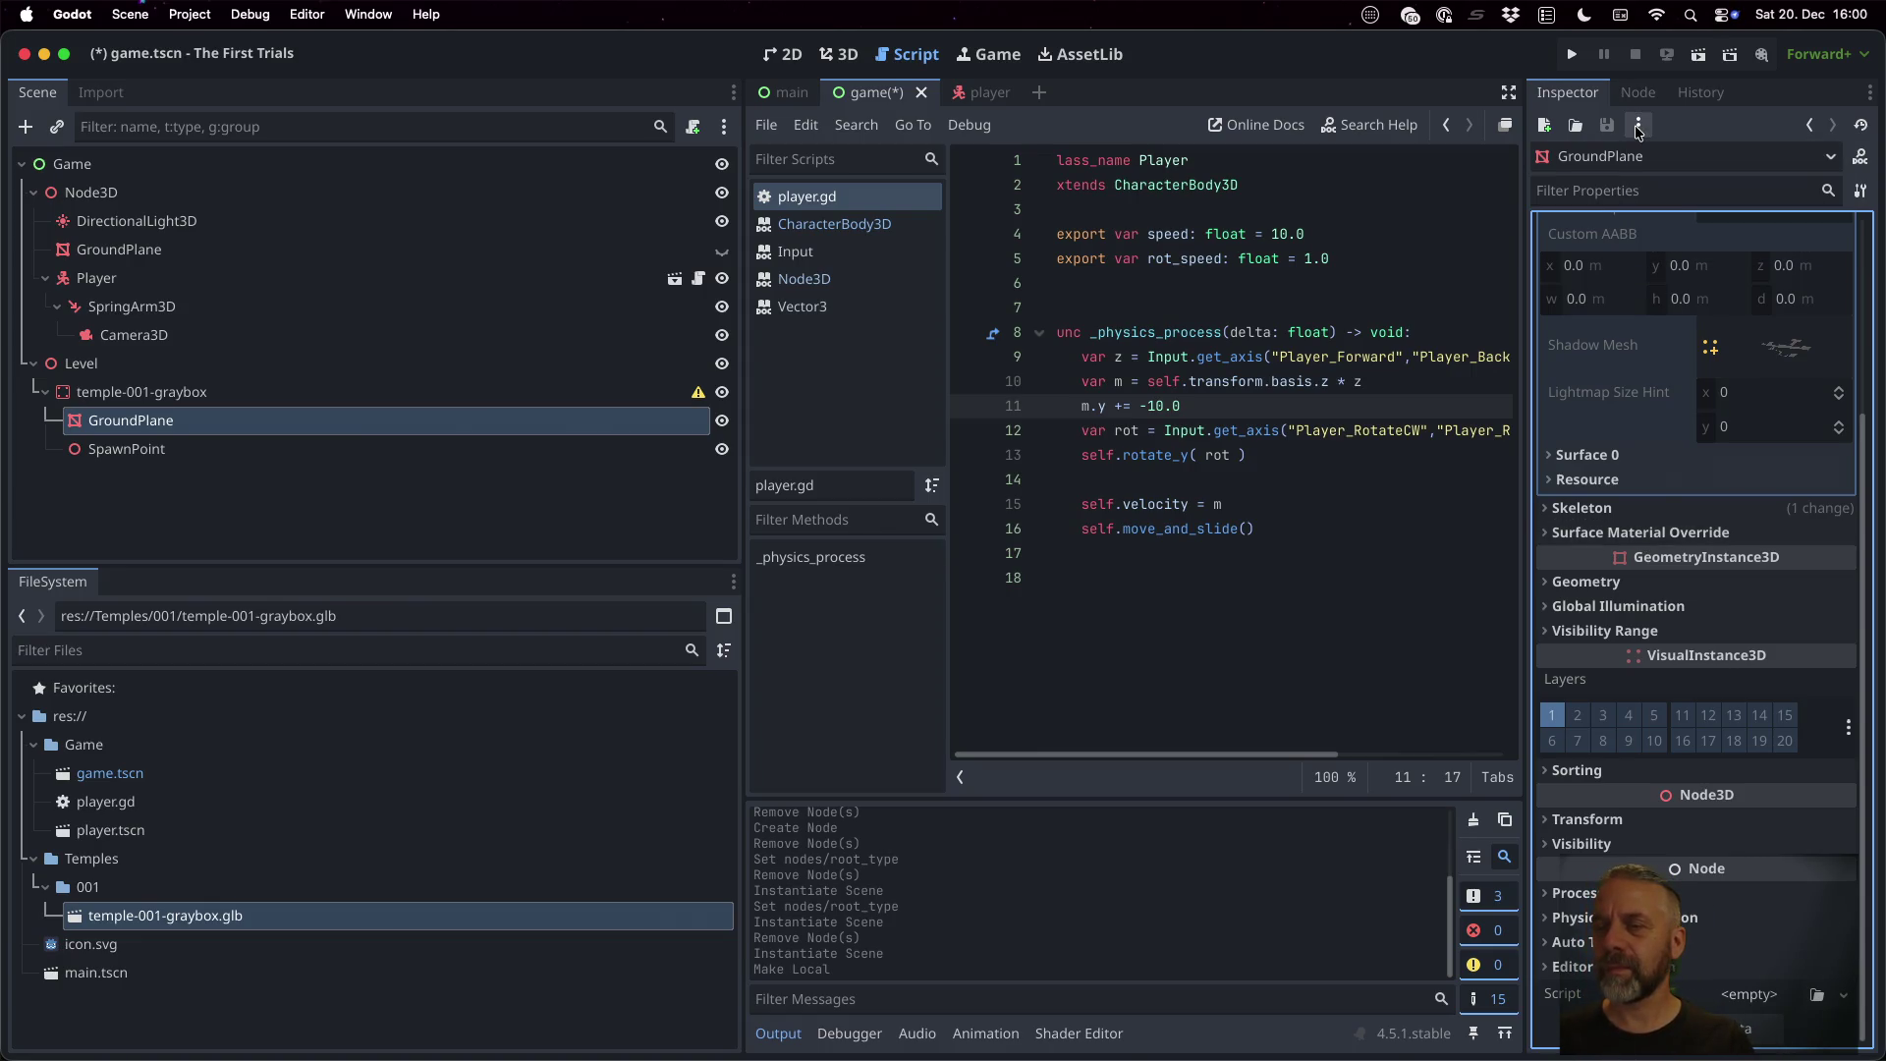
left_click(1590, 160)
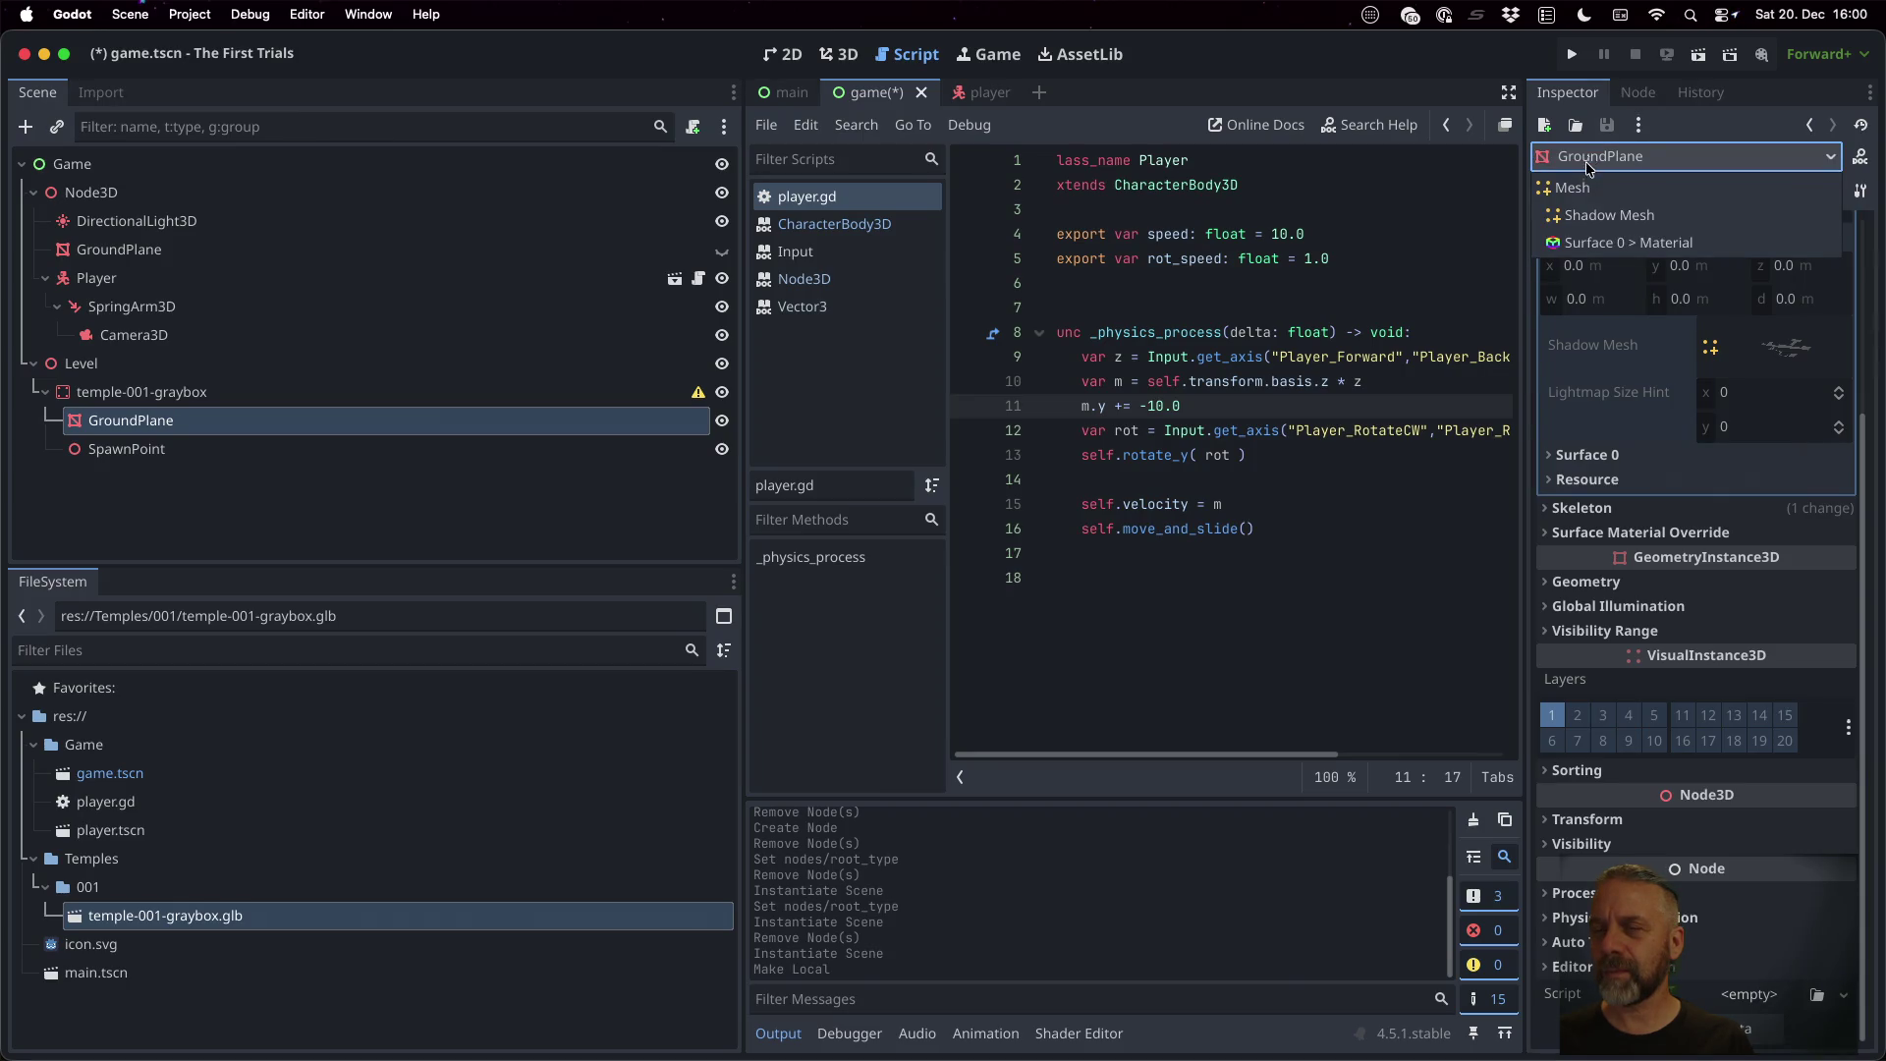
left_click(1591, 188)
left_click(1601, 157)
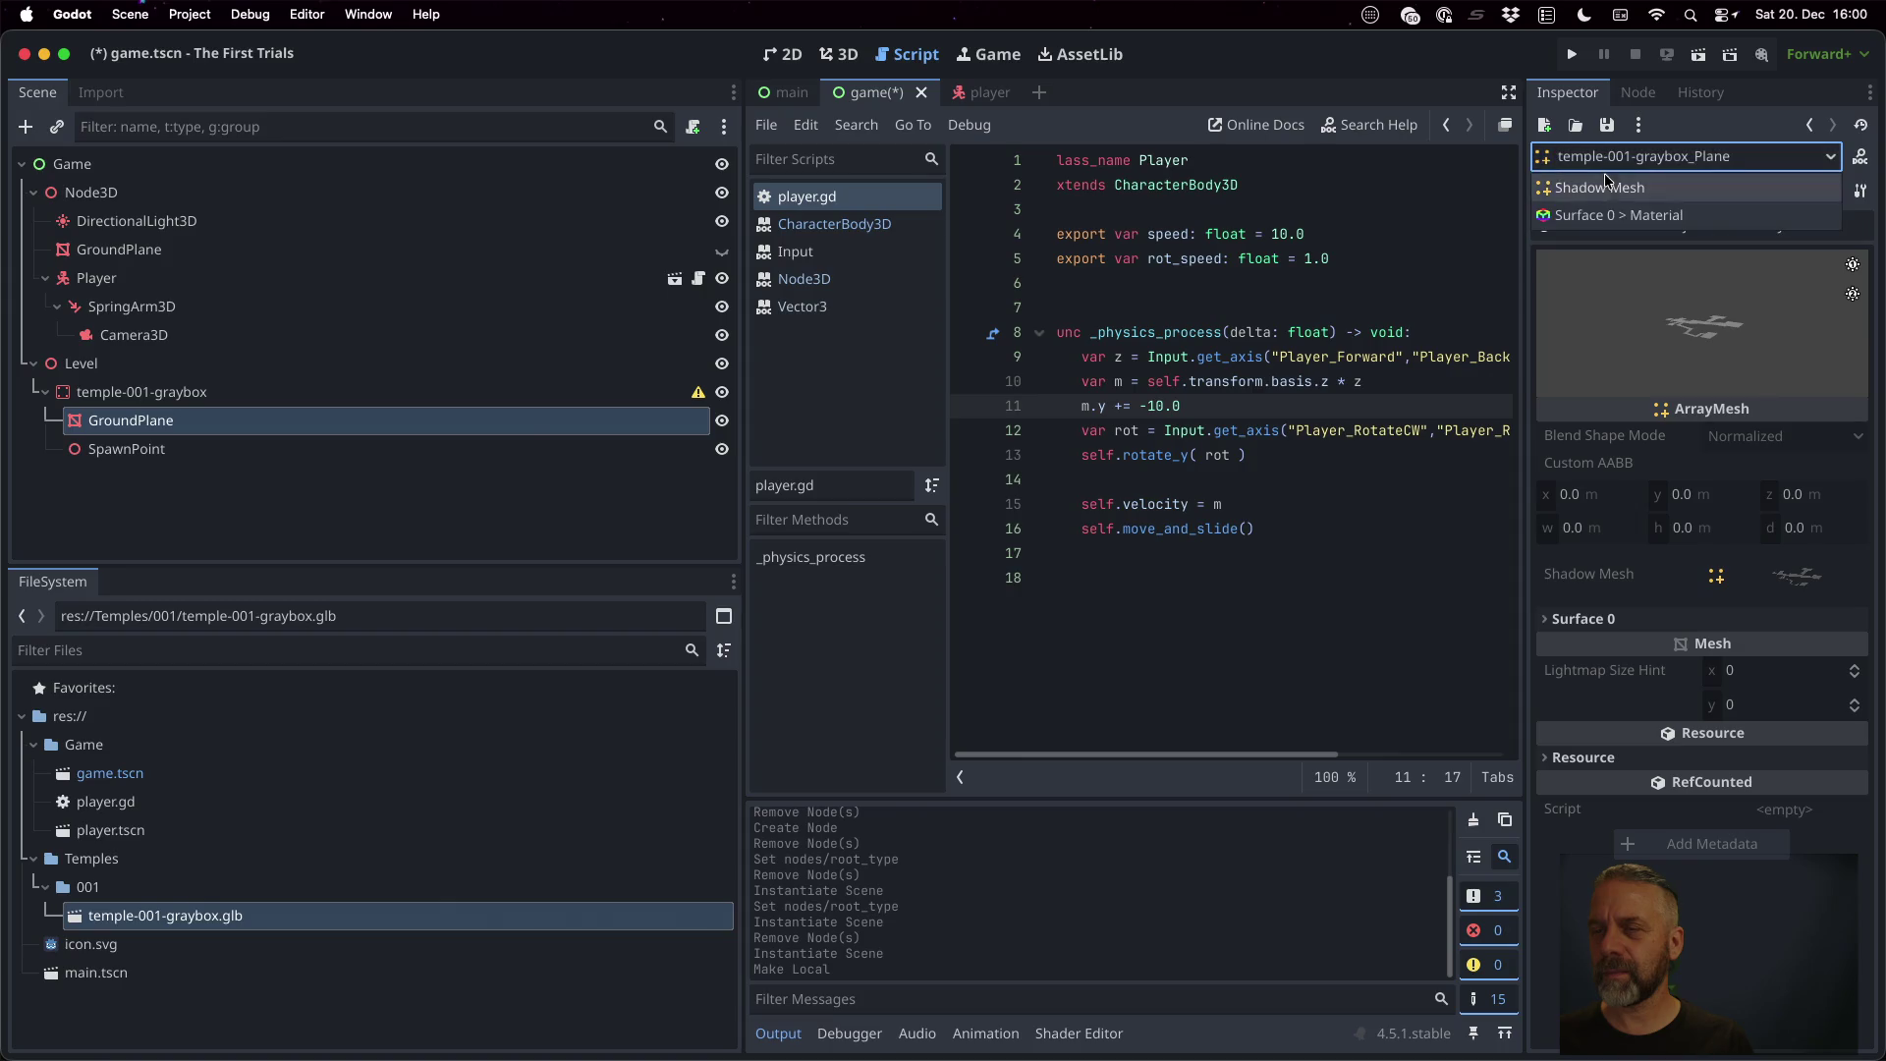
left_click(1607, 186)
left_click(253, 416)
key("Up")
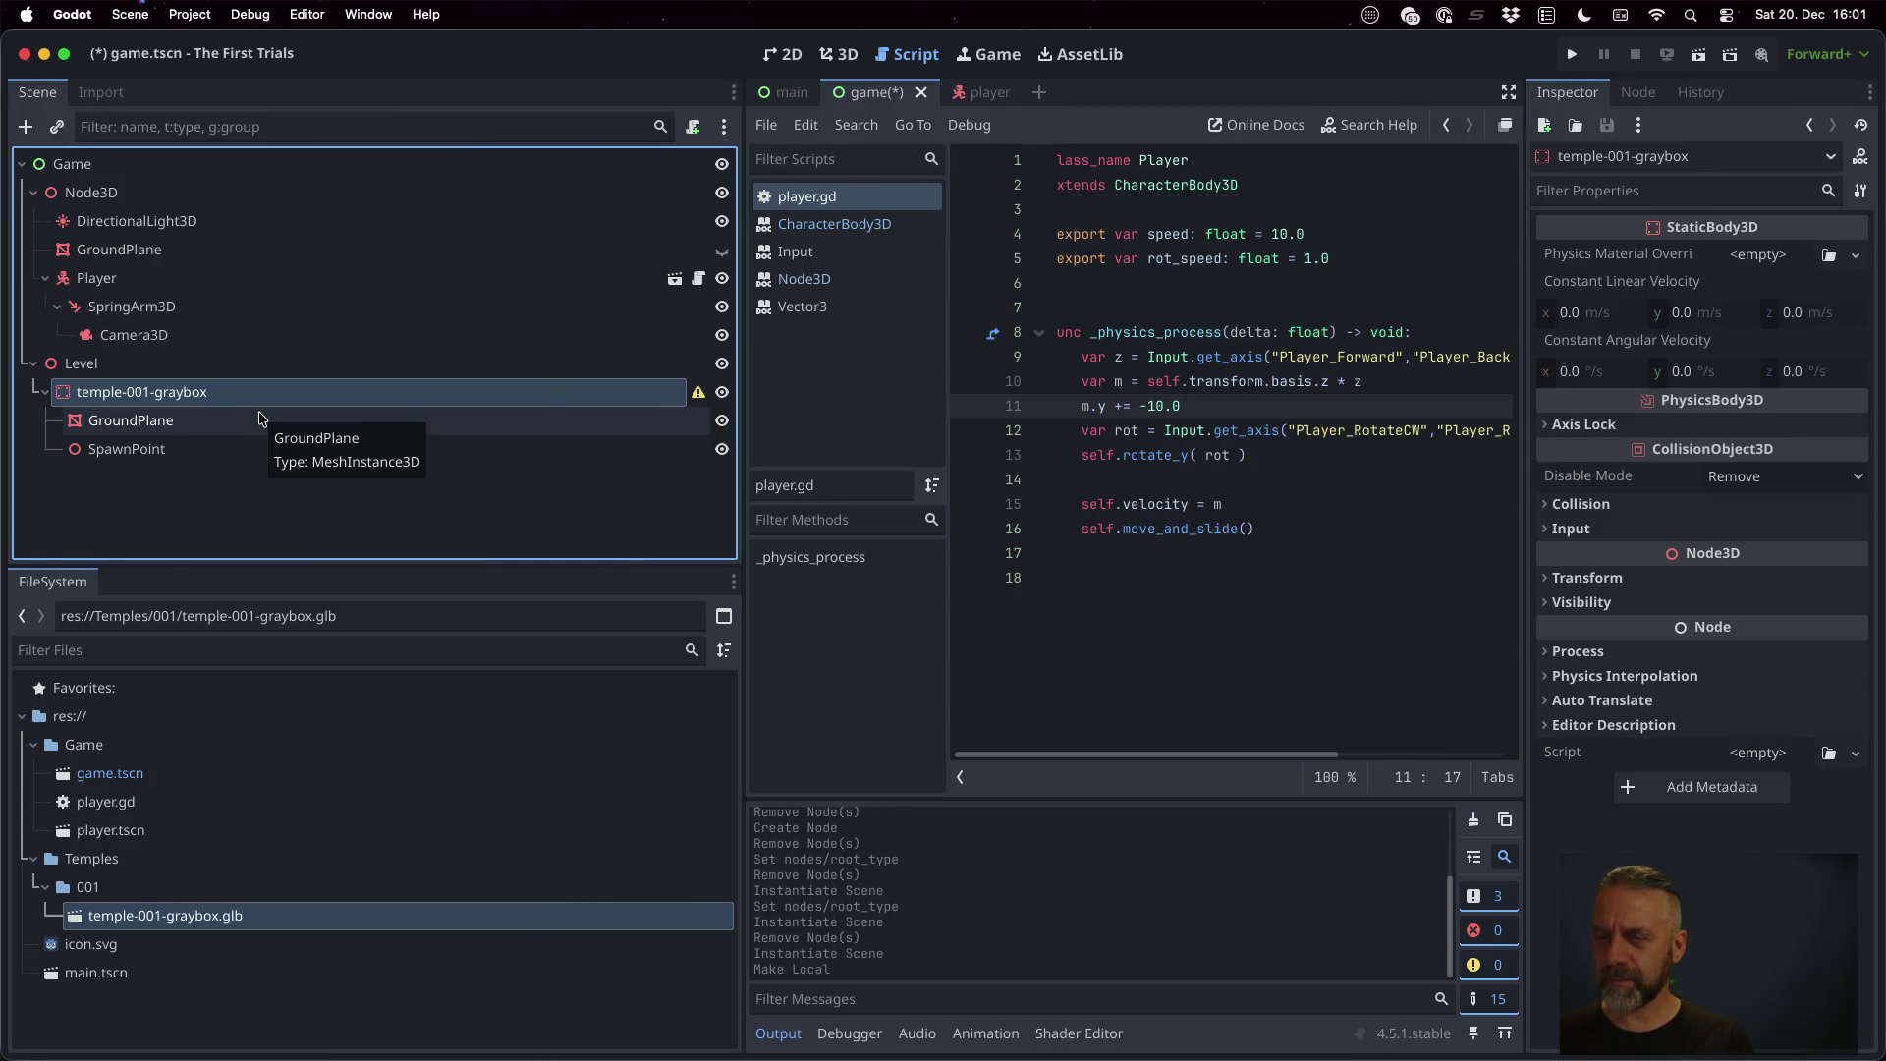
left_click(1590, 504)
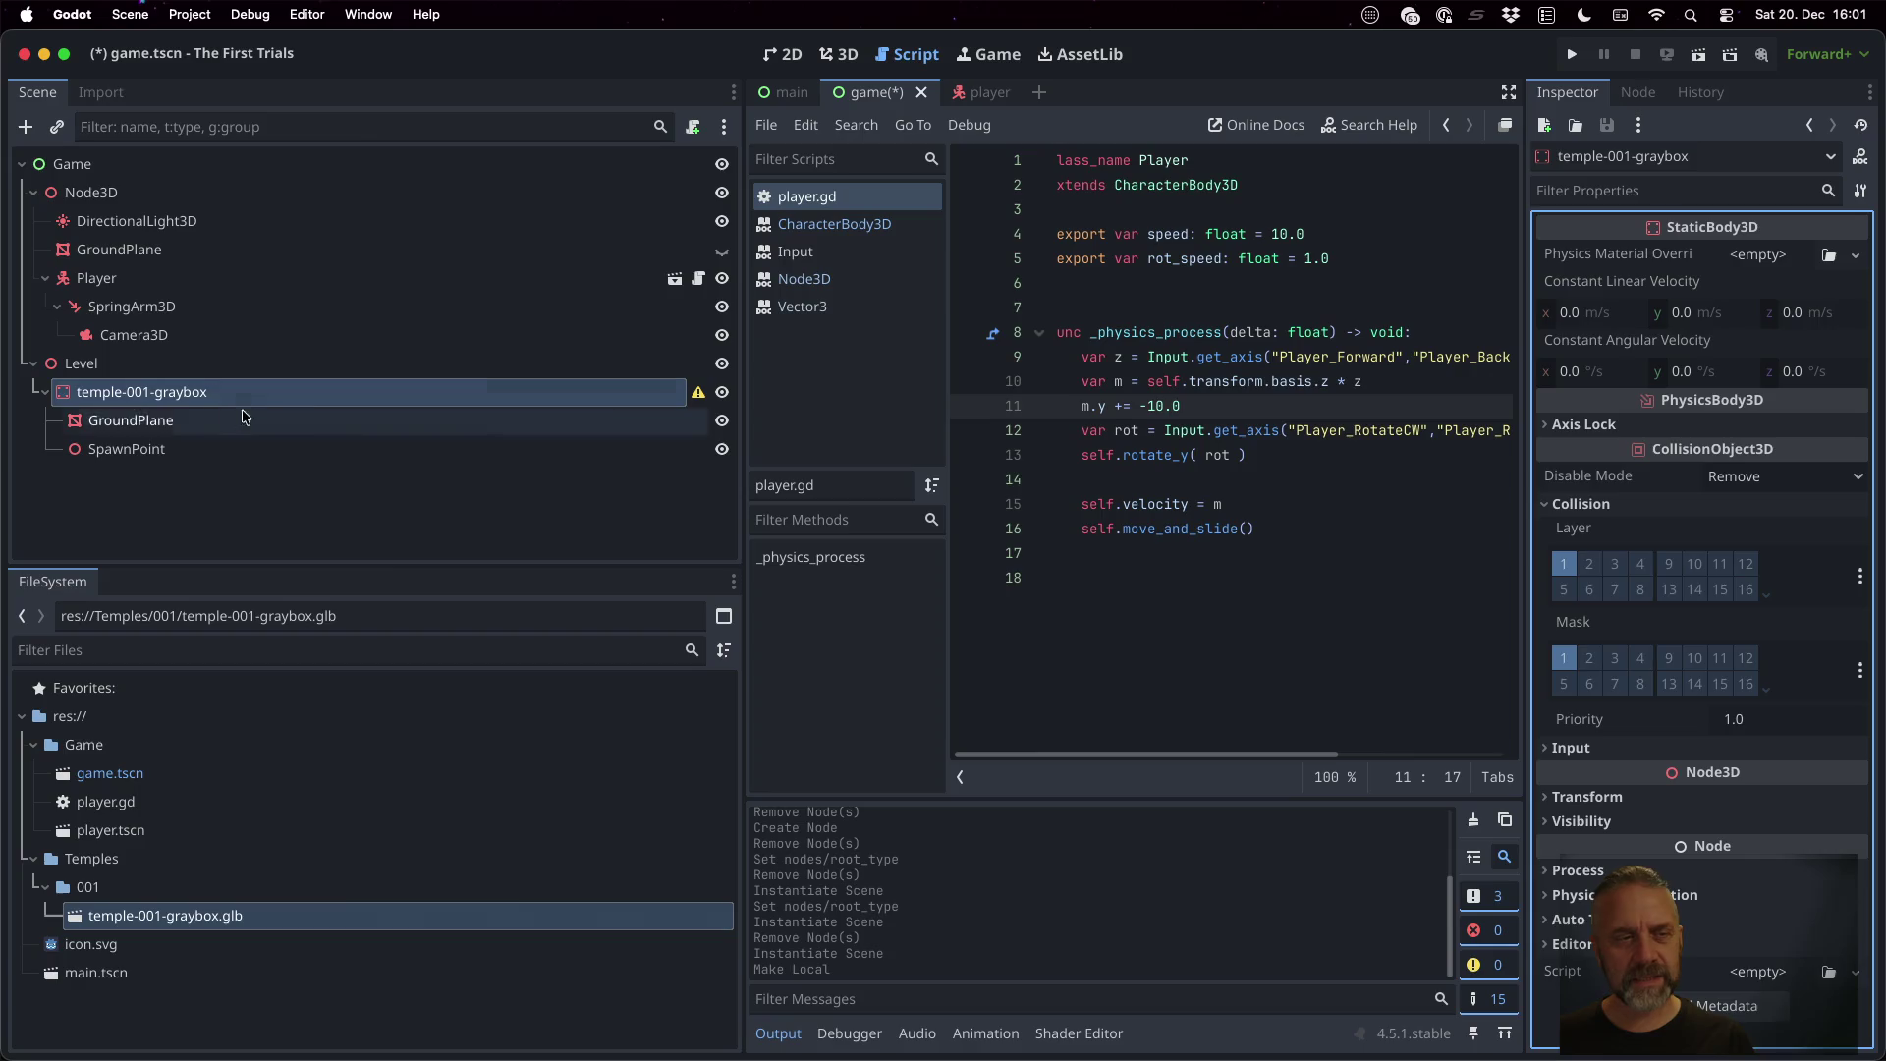
left_click(131, 420)
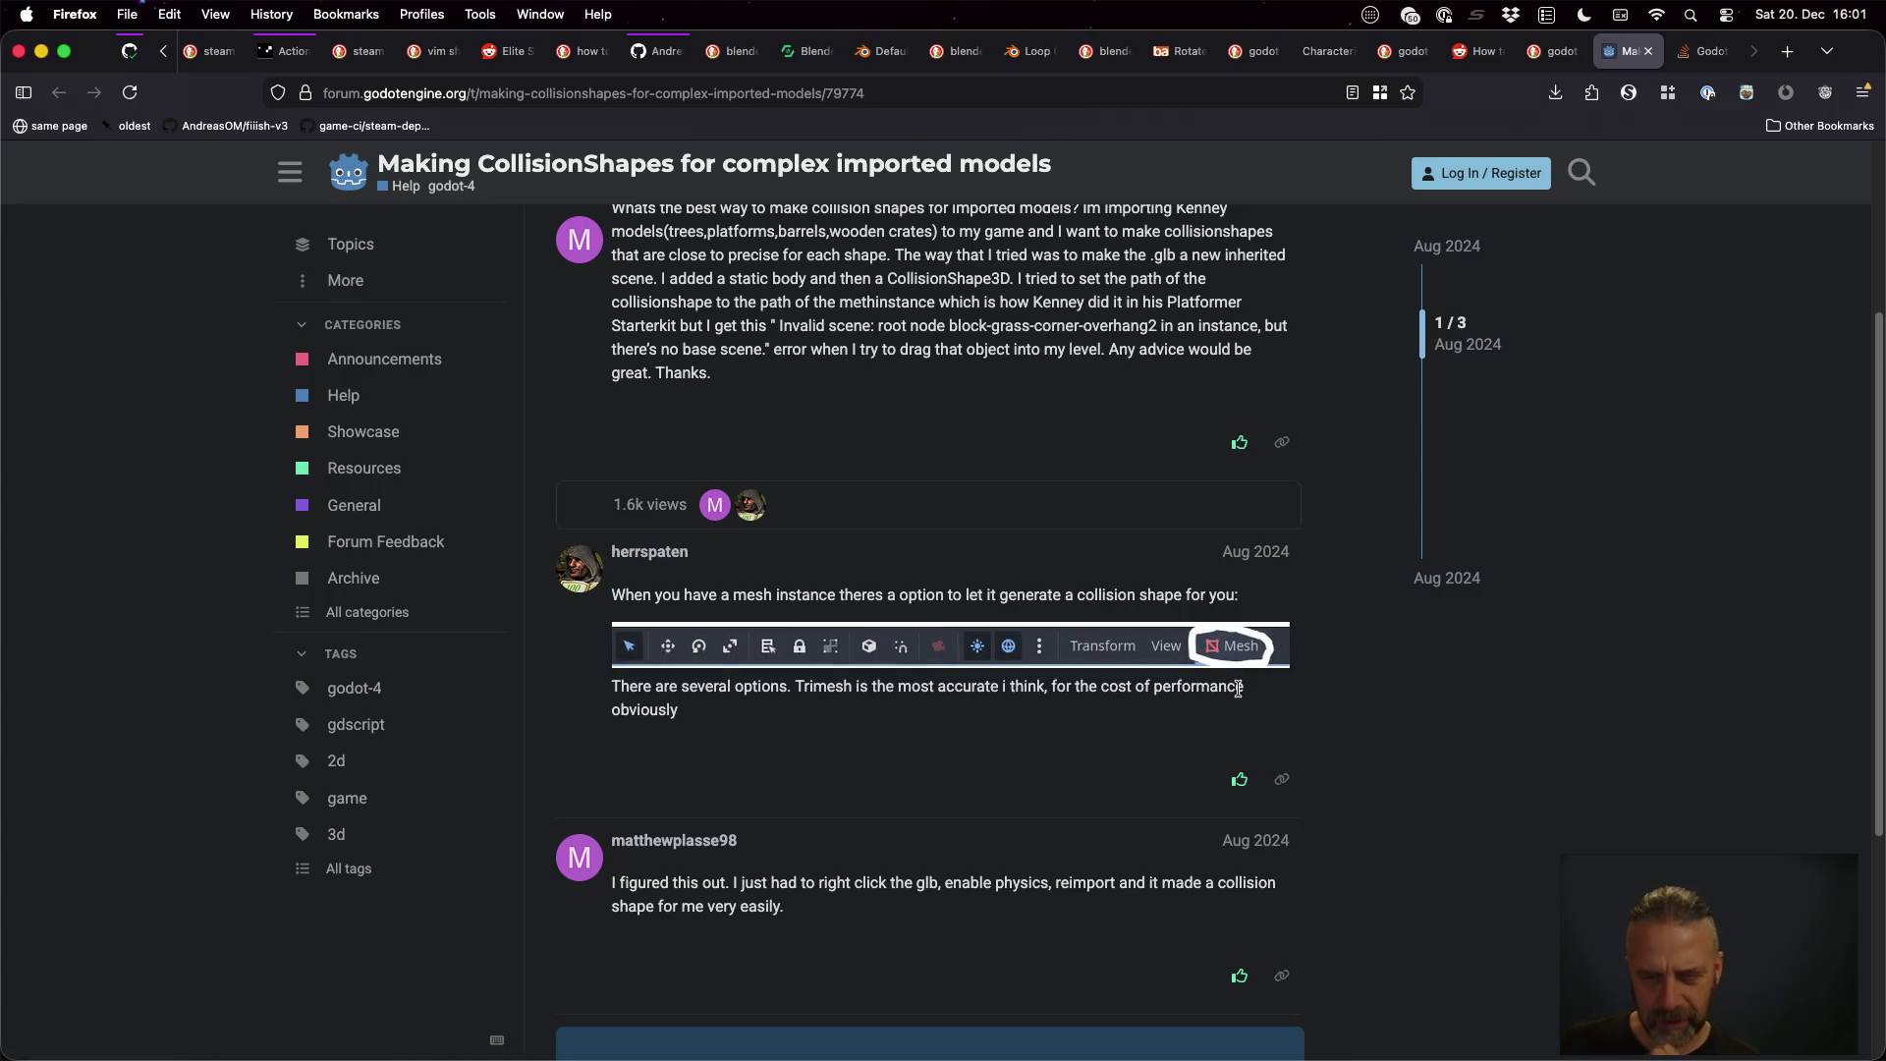
Leave the forum's Trimesh collision advice and return to the Godot editor
key("super+Tab")
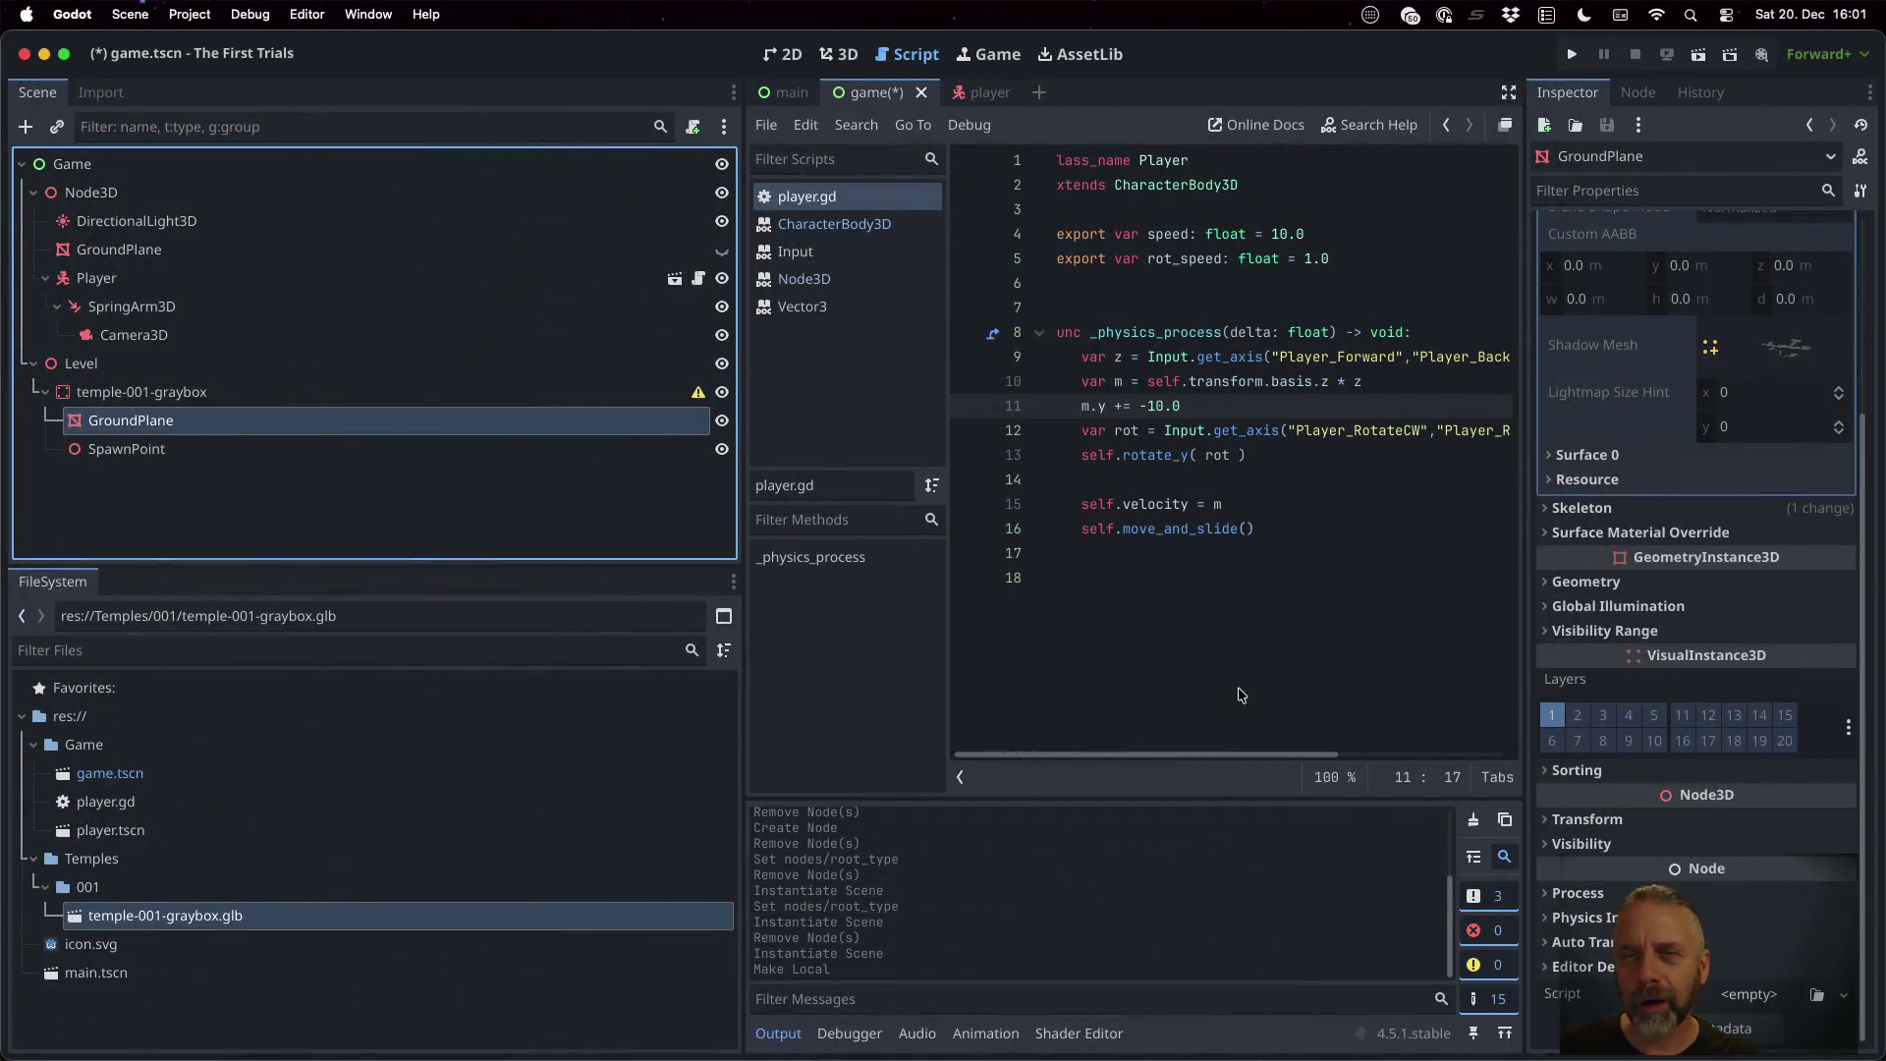
Narrow the scene panel, switch to the 3D view, and select the GroundPlane node
left_click_drag(743, 316, 406, 316)
left_click(836, 55)
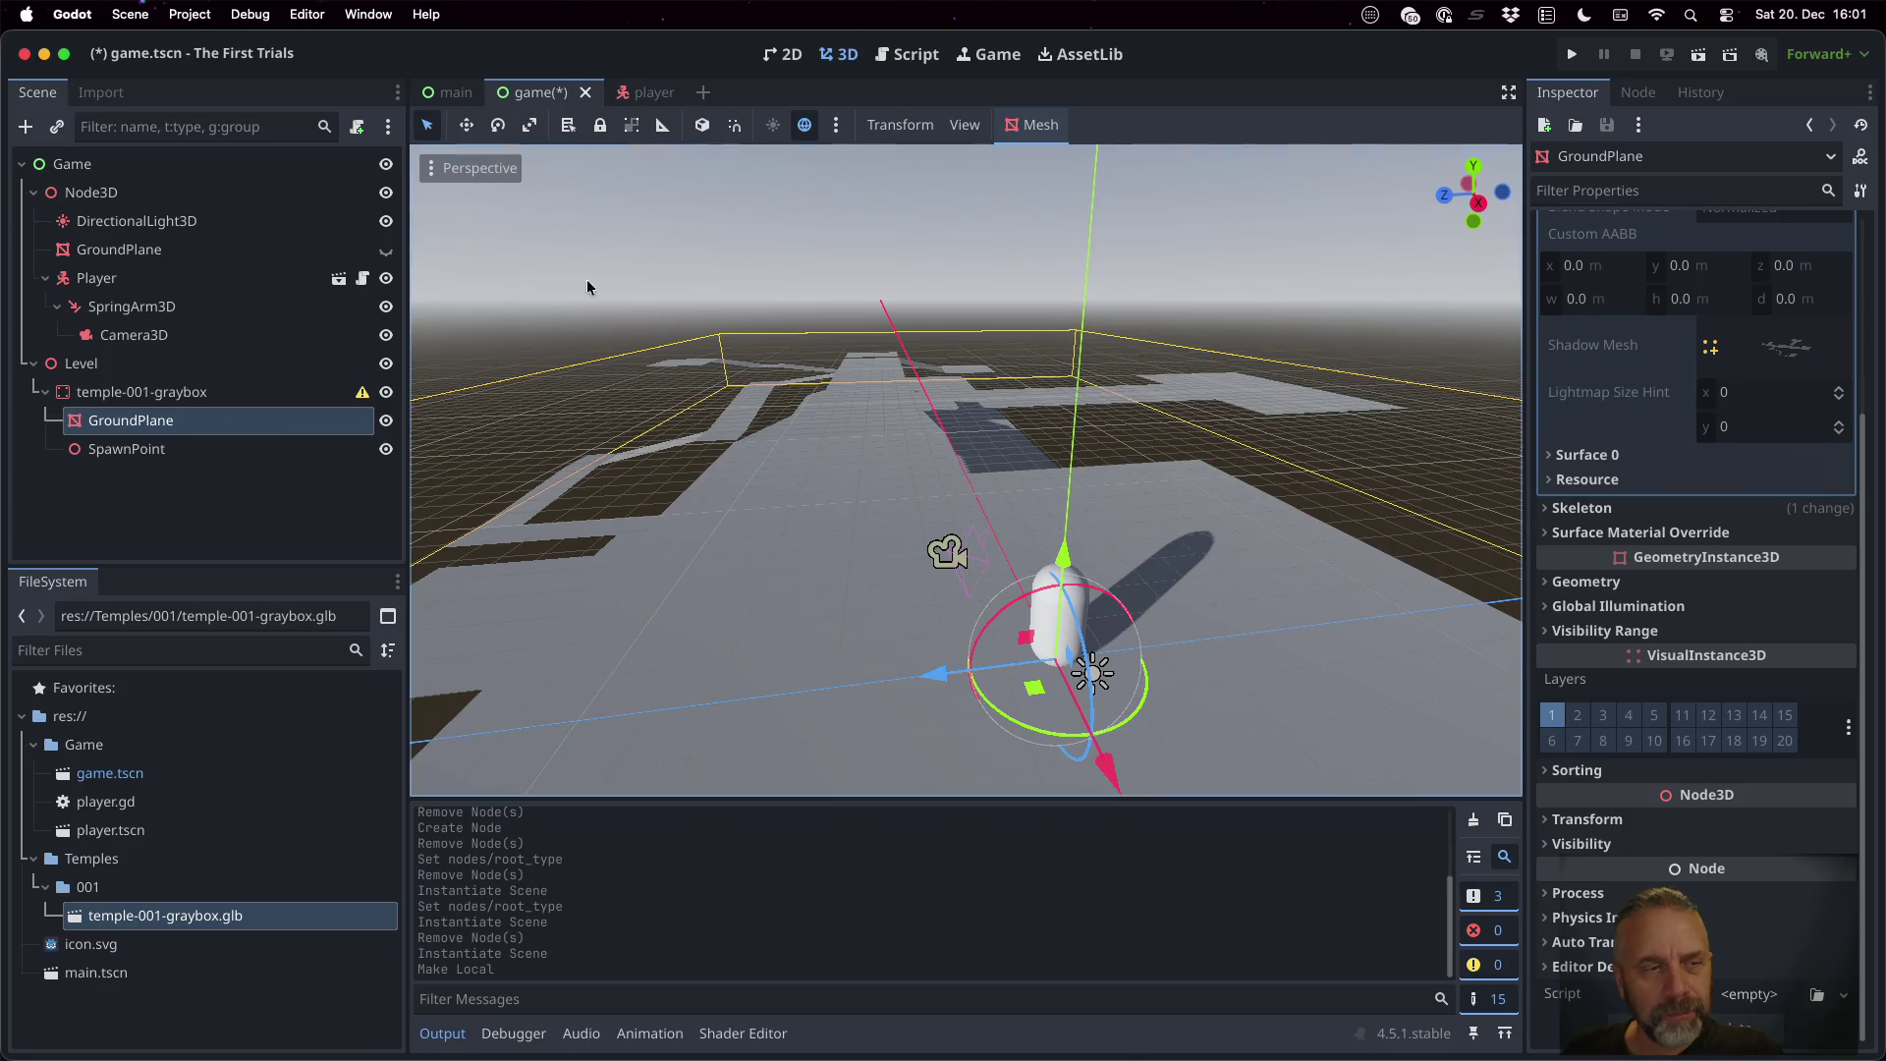
double_click(178, 423)
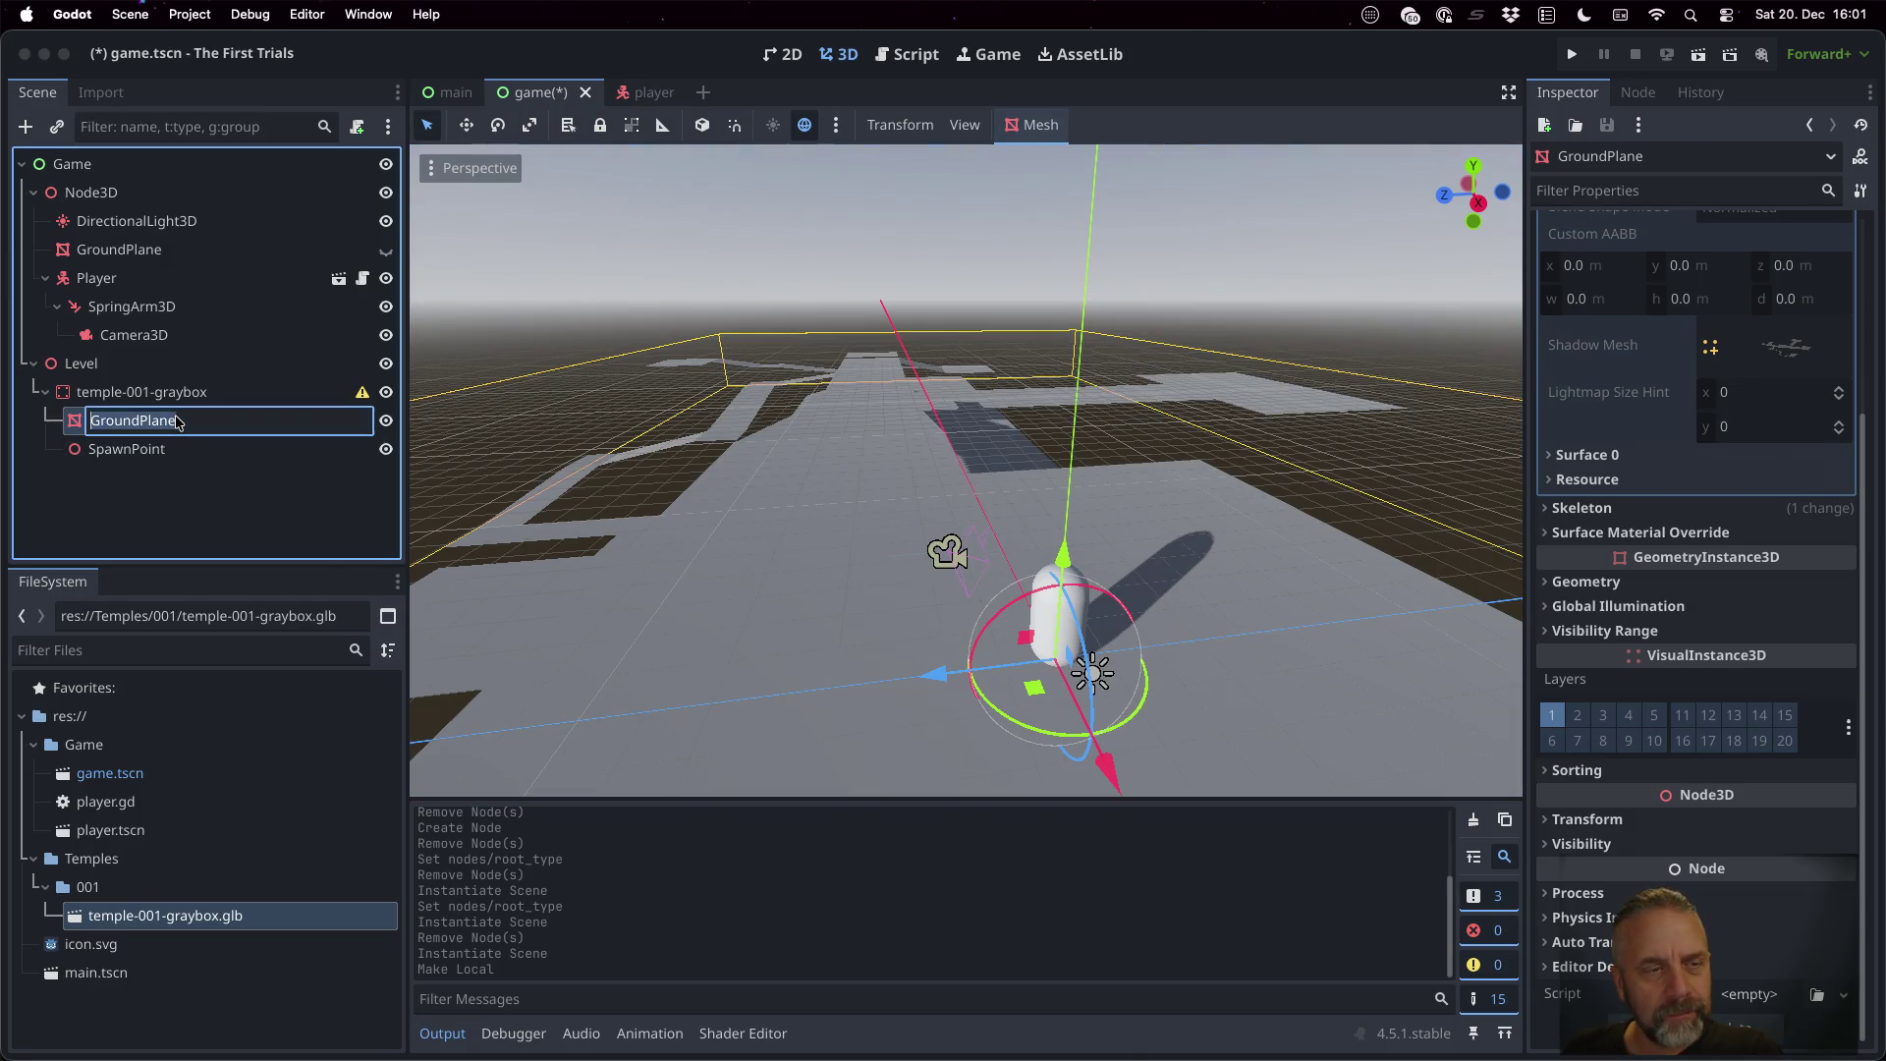
right_click(122, 420)
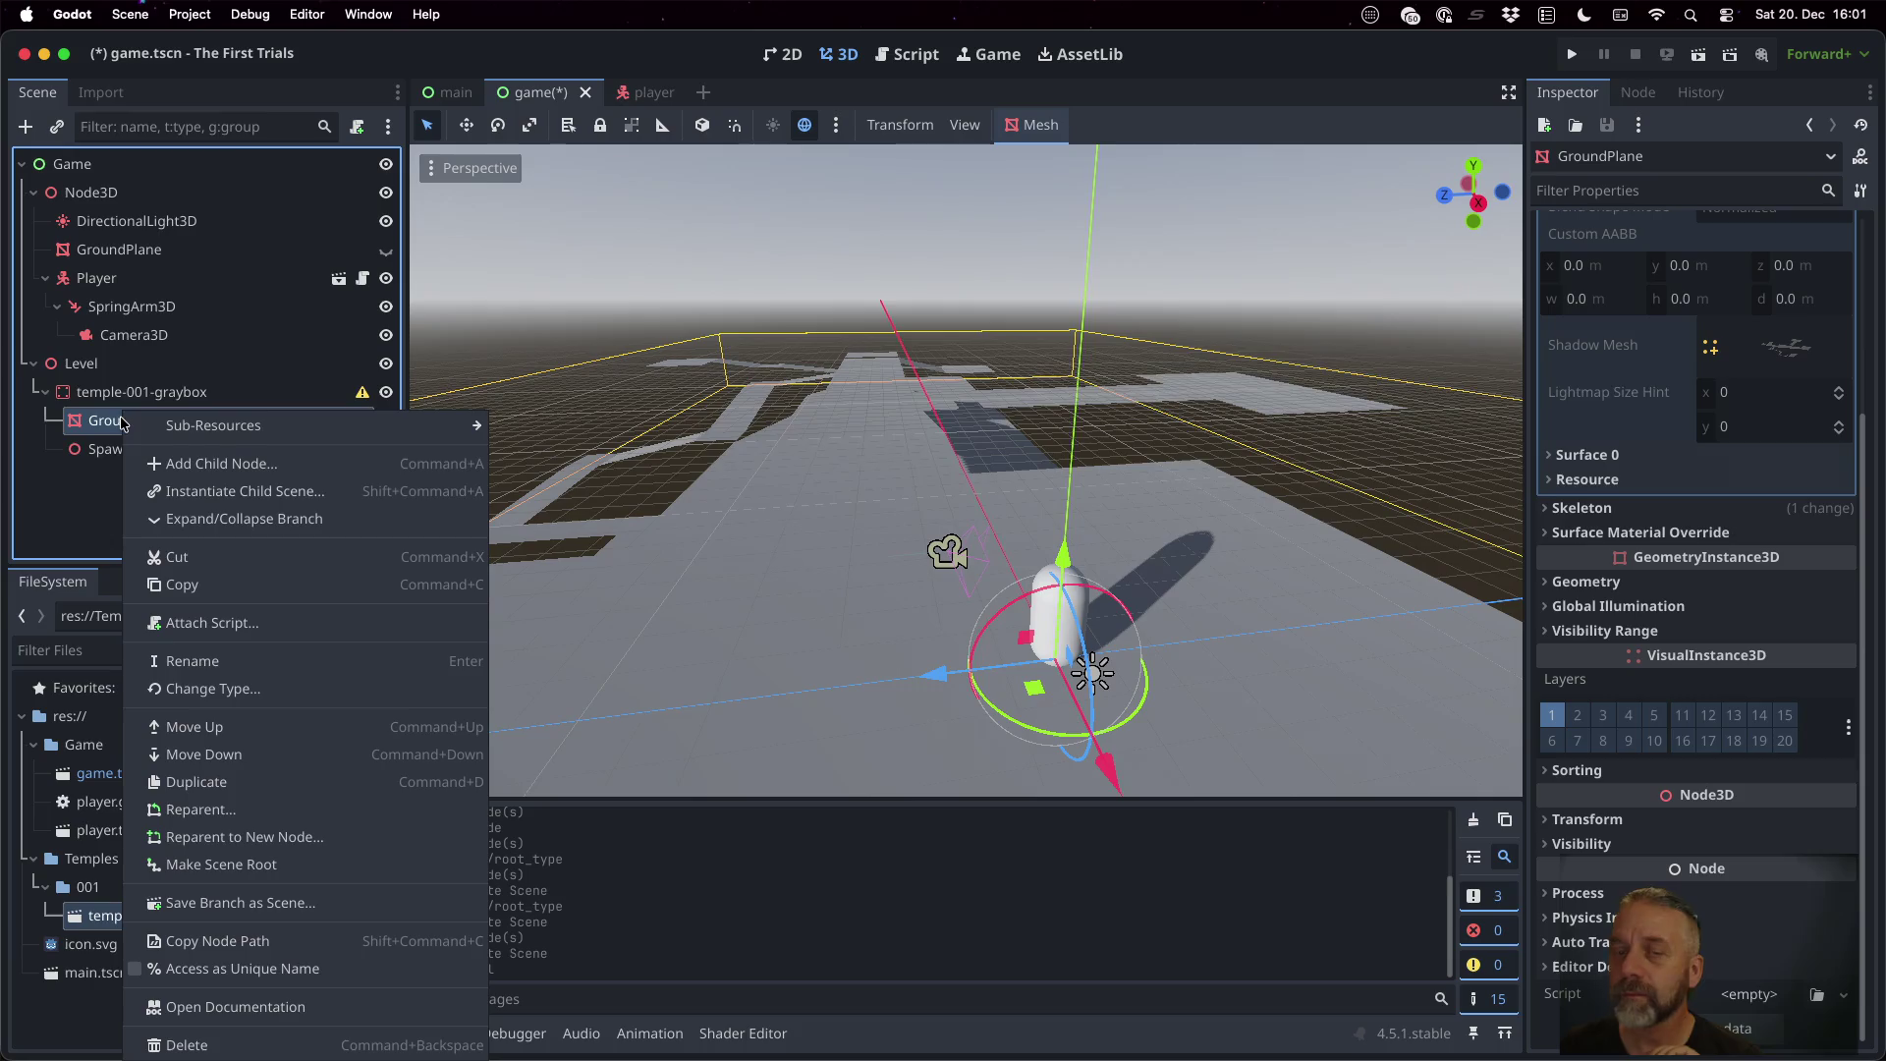
left_click(208, 396)
left_click(208, 395)
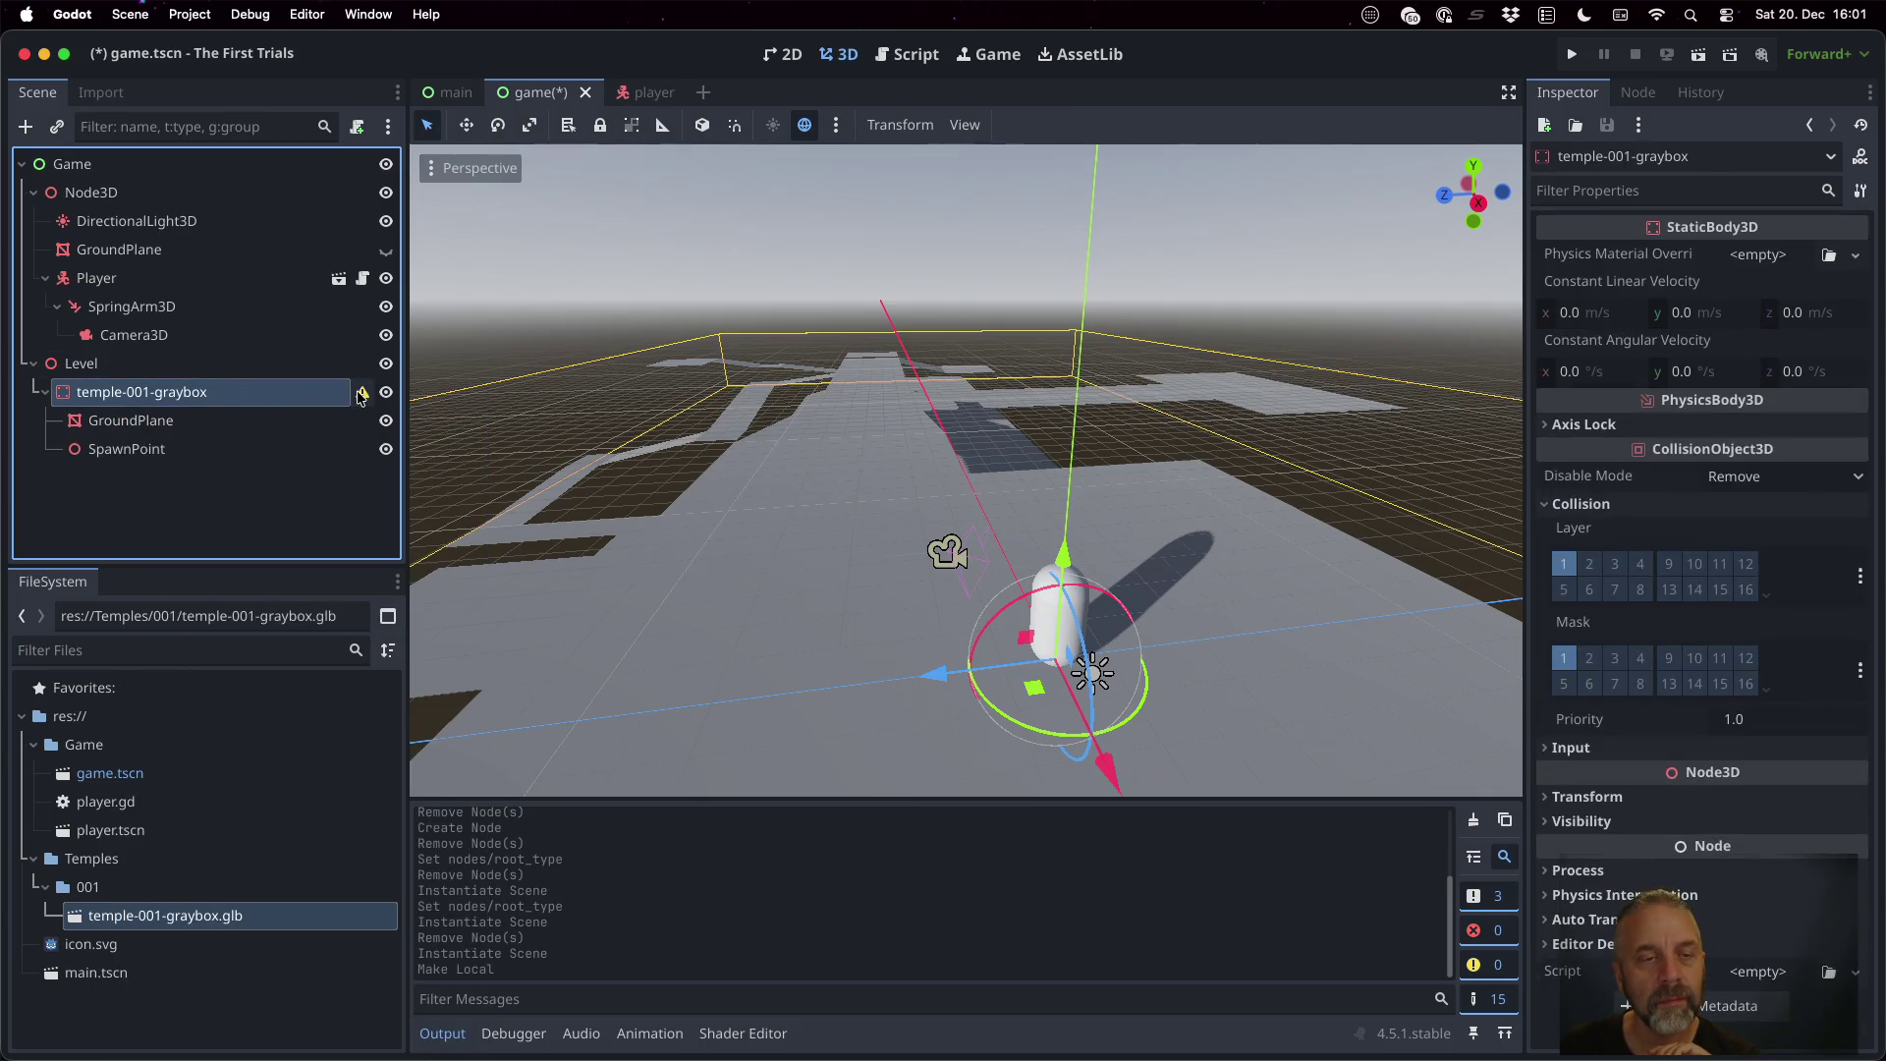
left_click(248, 422)
right_click(248, 429)
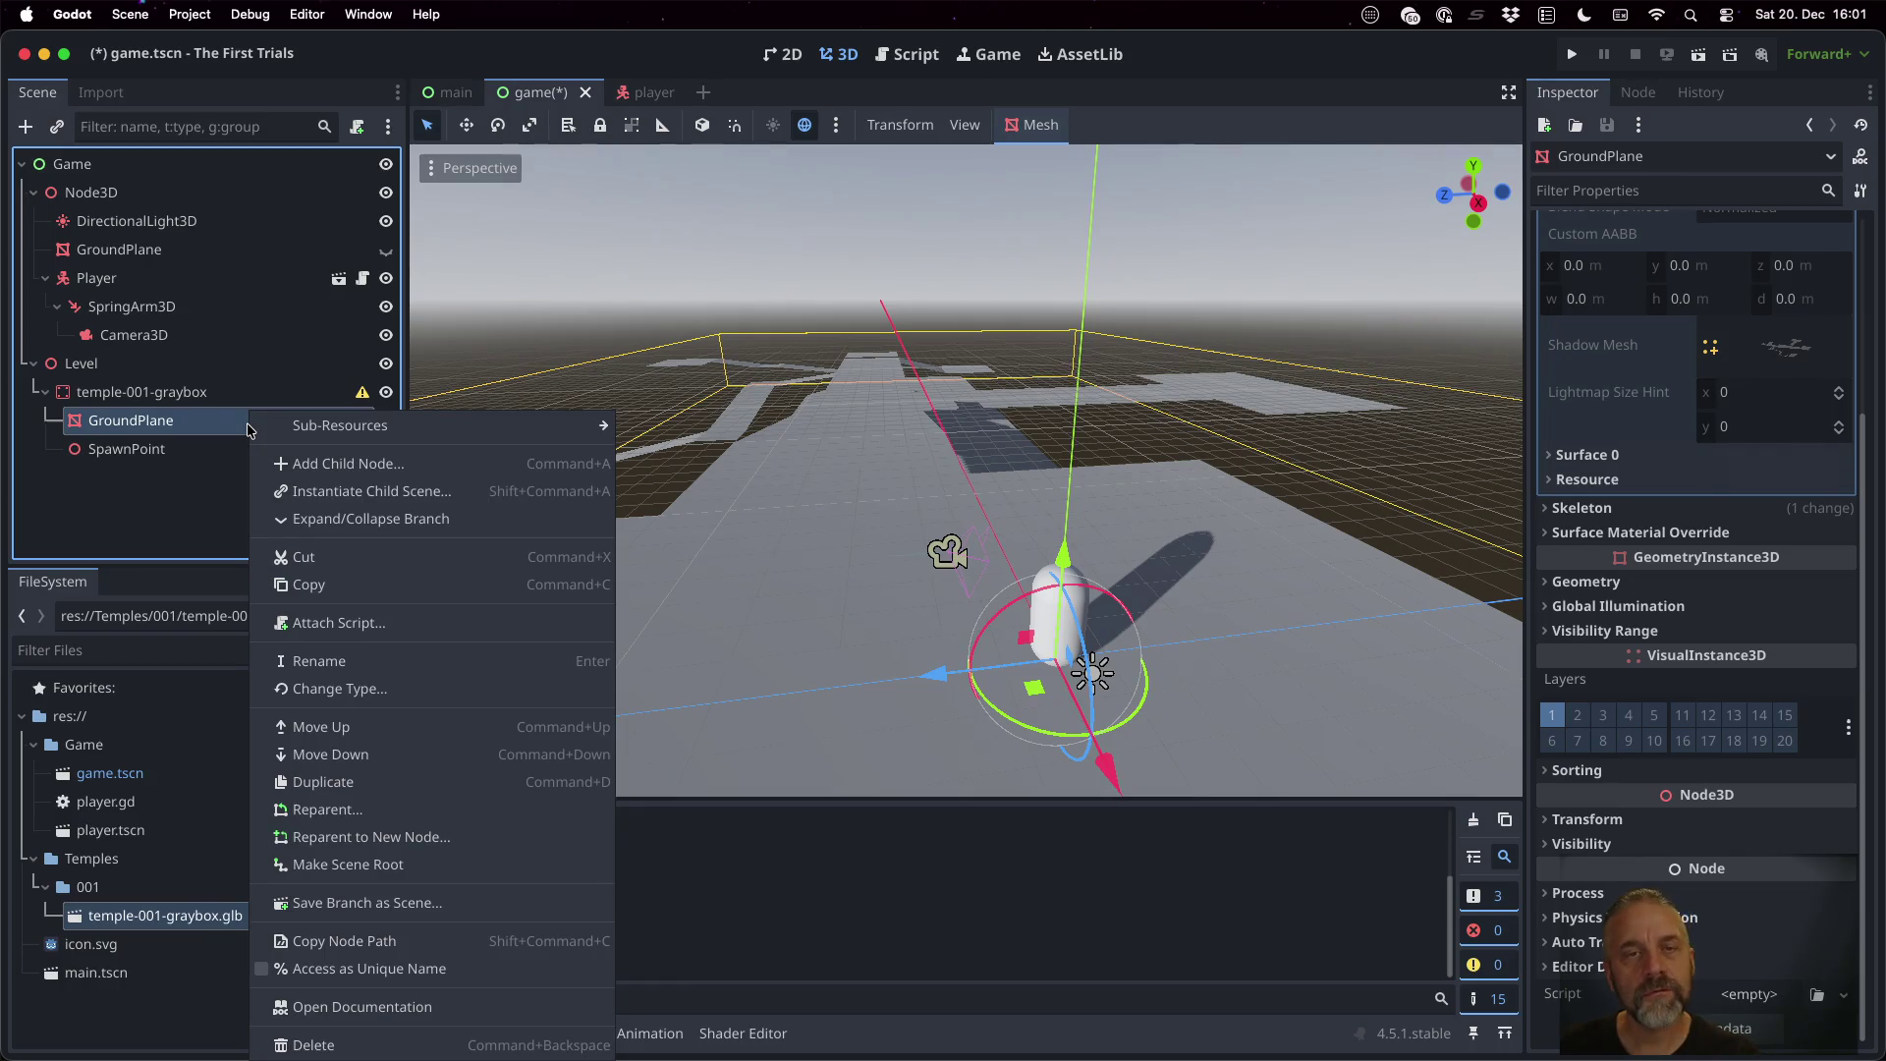
left_click(478, 215)
Create a Trimesh sibling collision shape from GroundPlane, save the scene, and run the game
left_click(1012, 126)
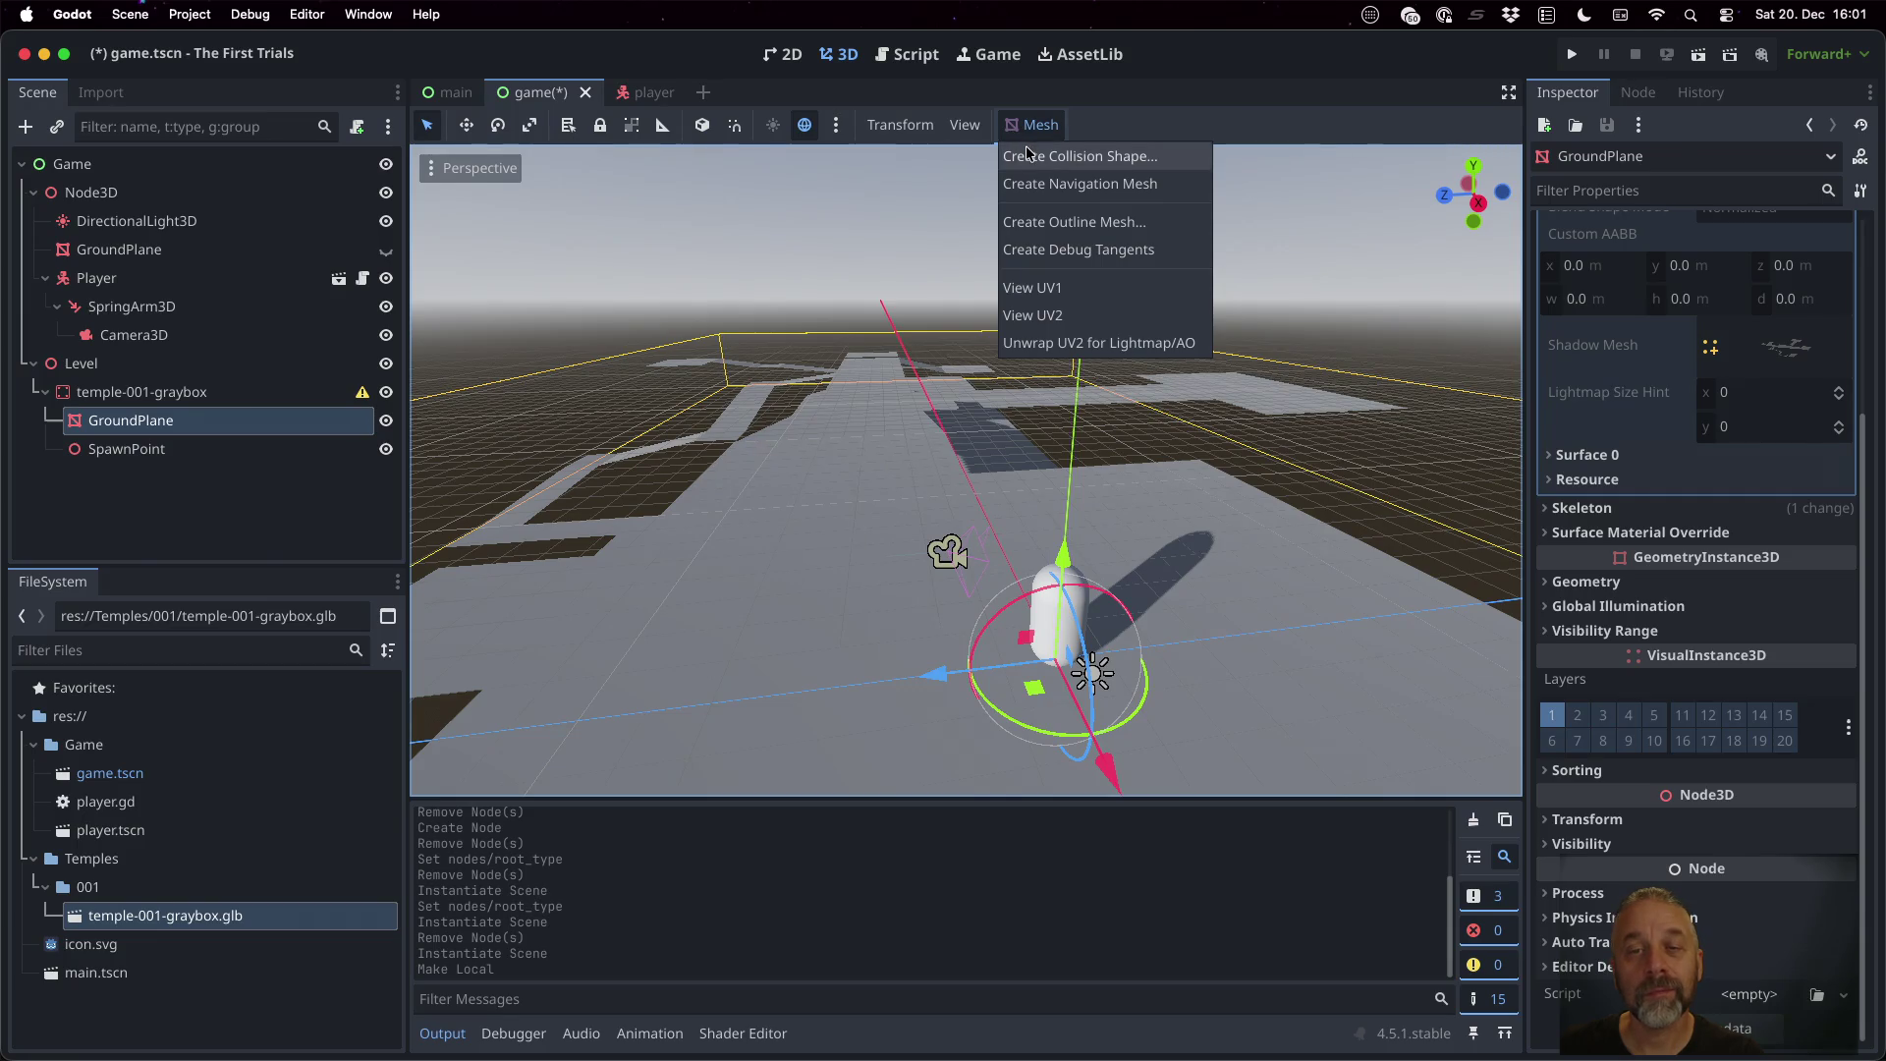
left_click(1028, 156)
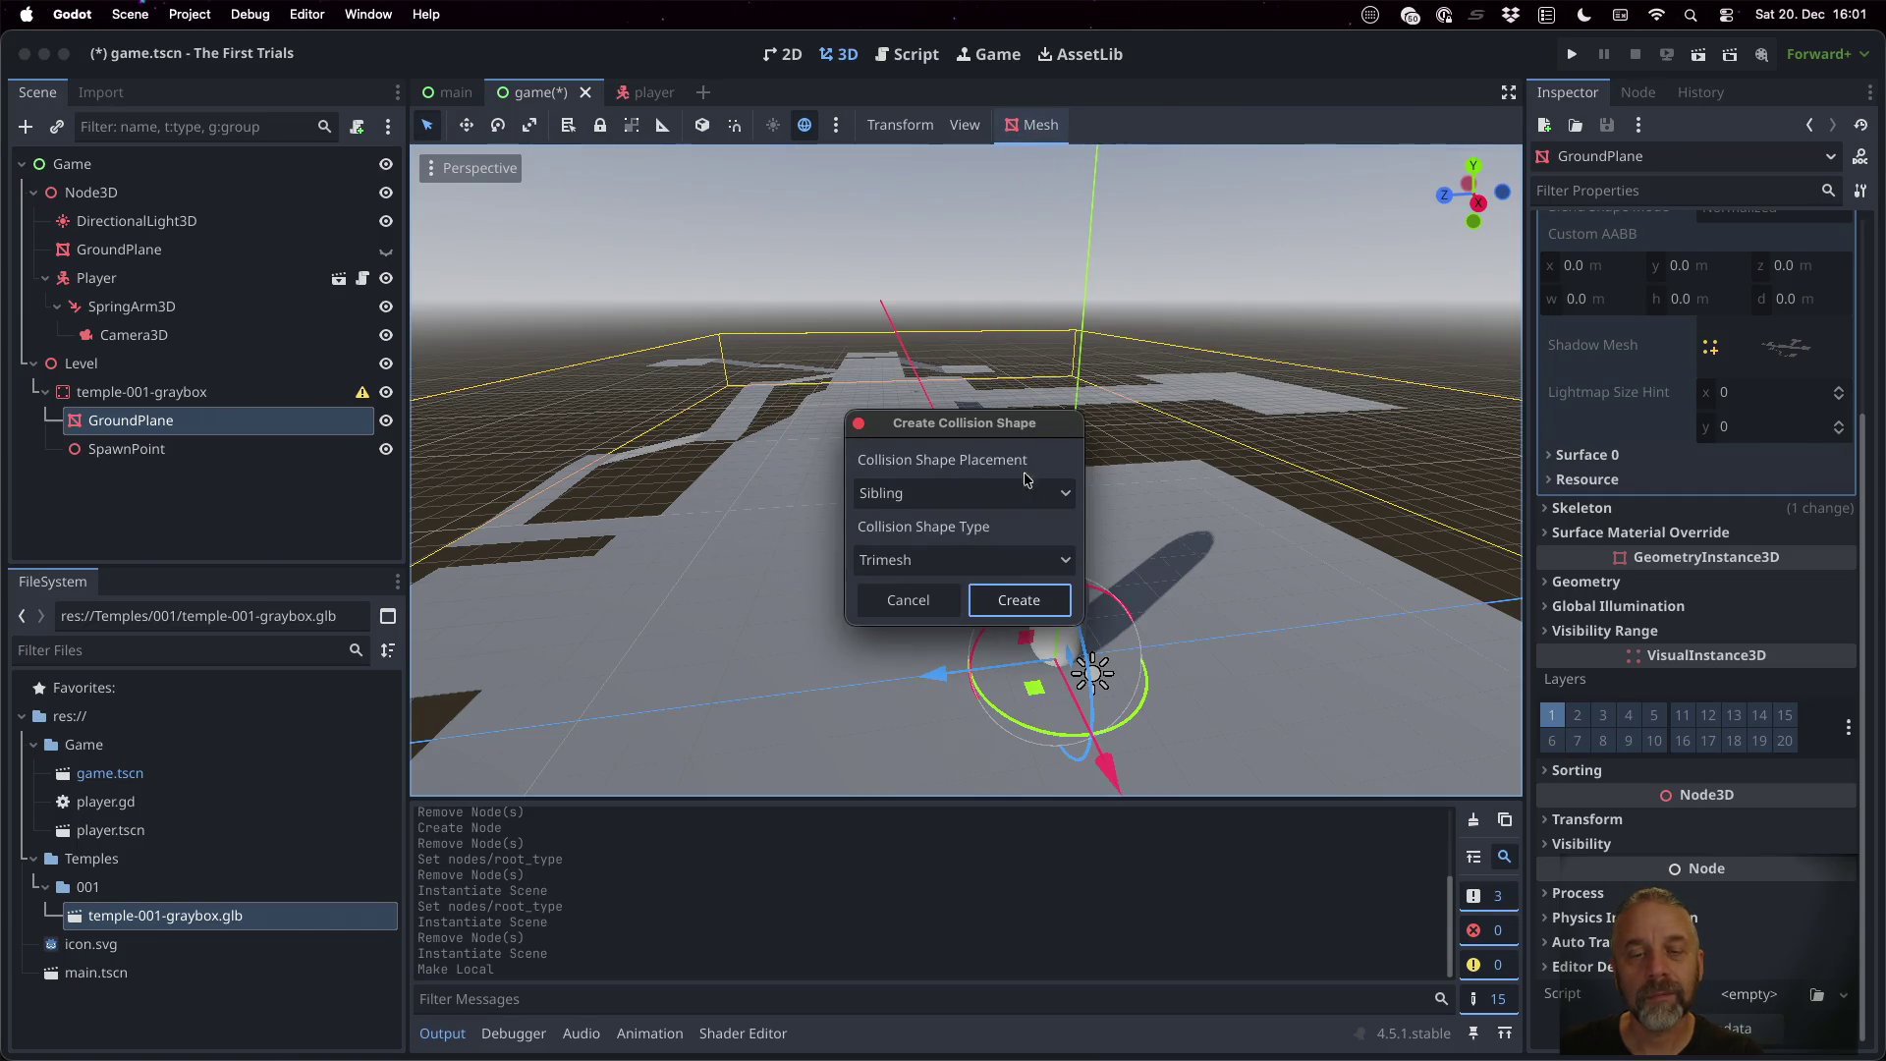
left_click(1026, 600)
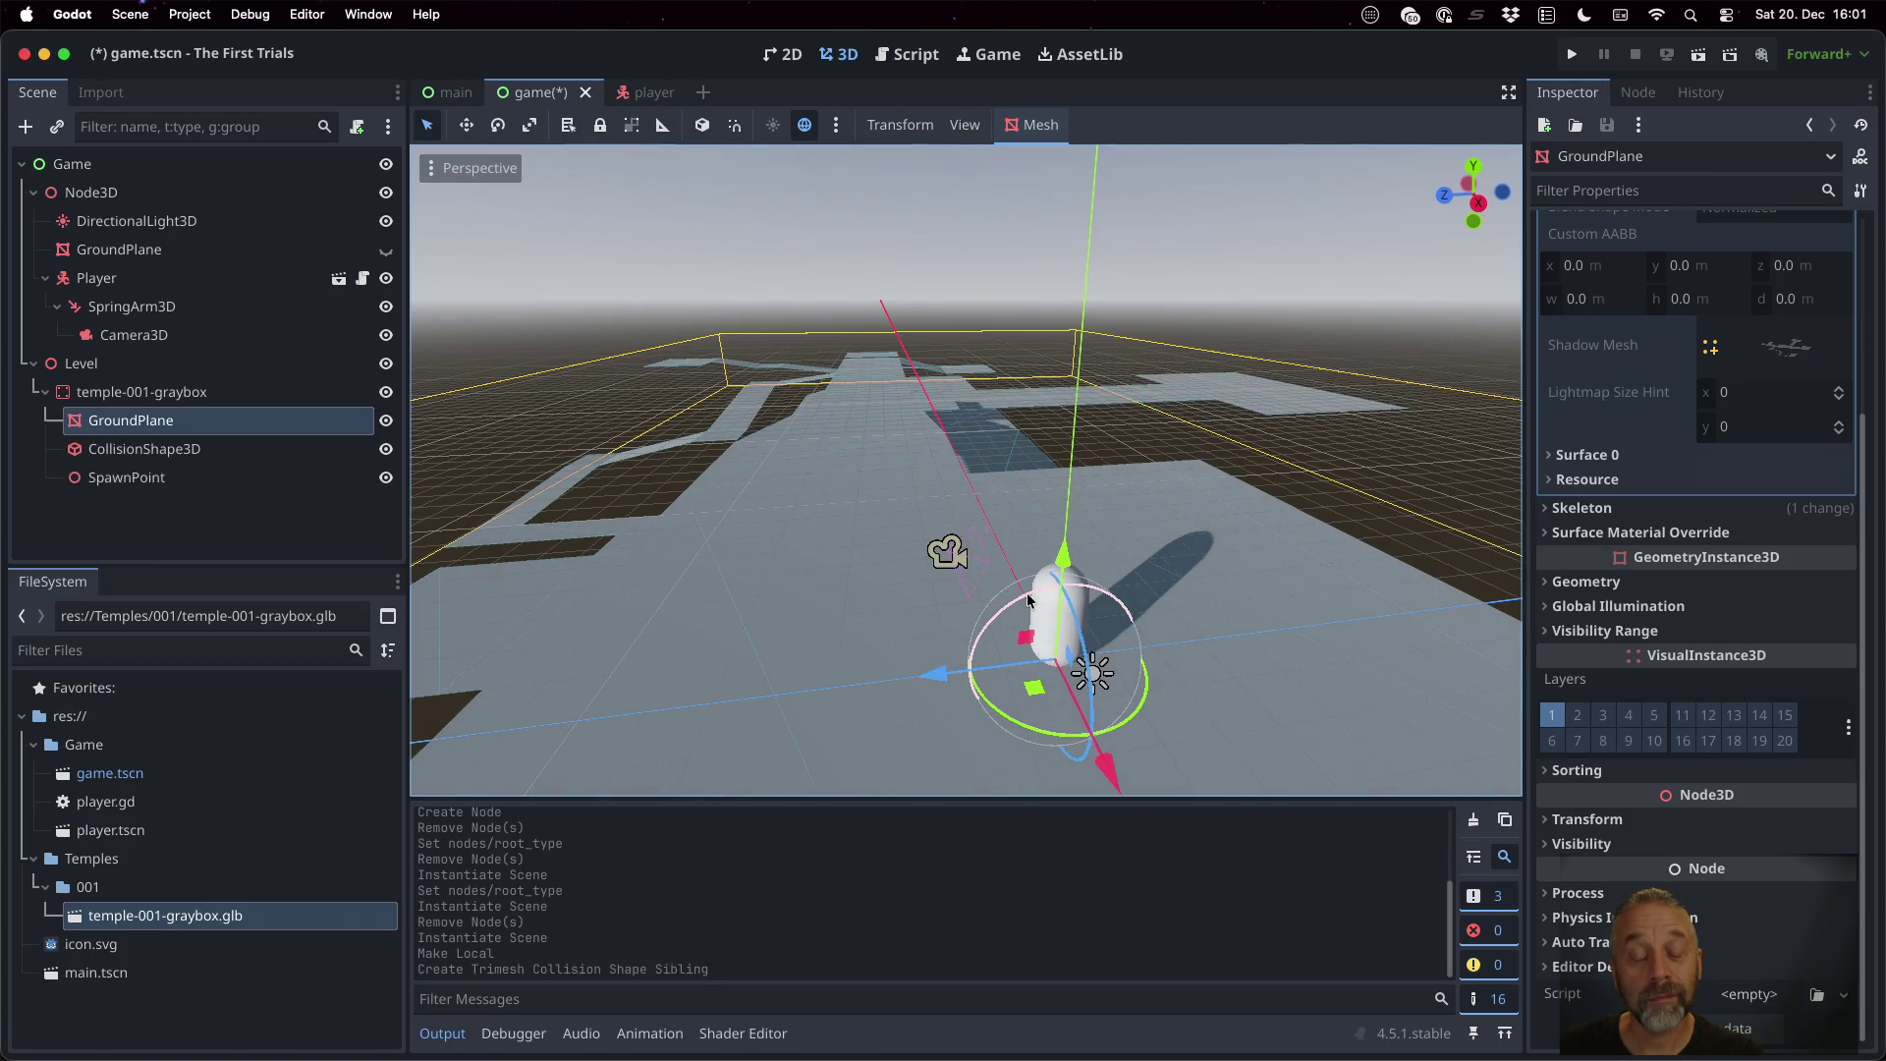
key("ctrl+s")
left_click(1570, 57)
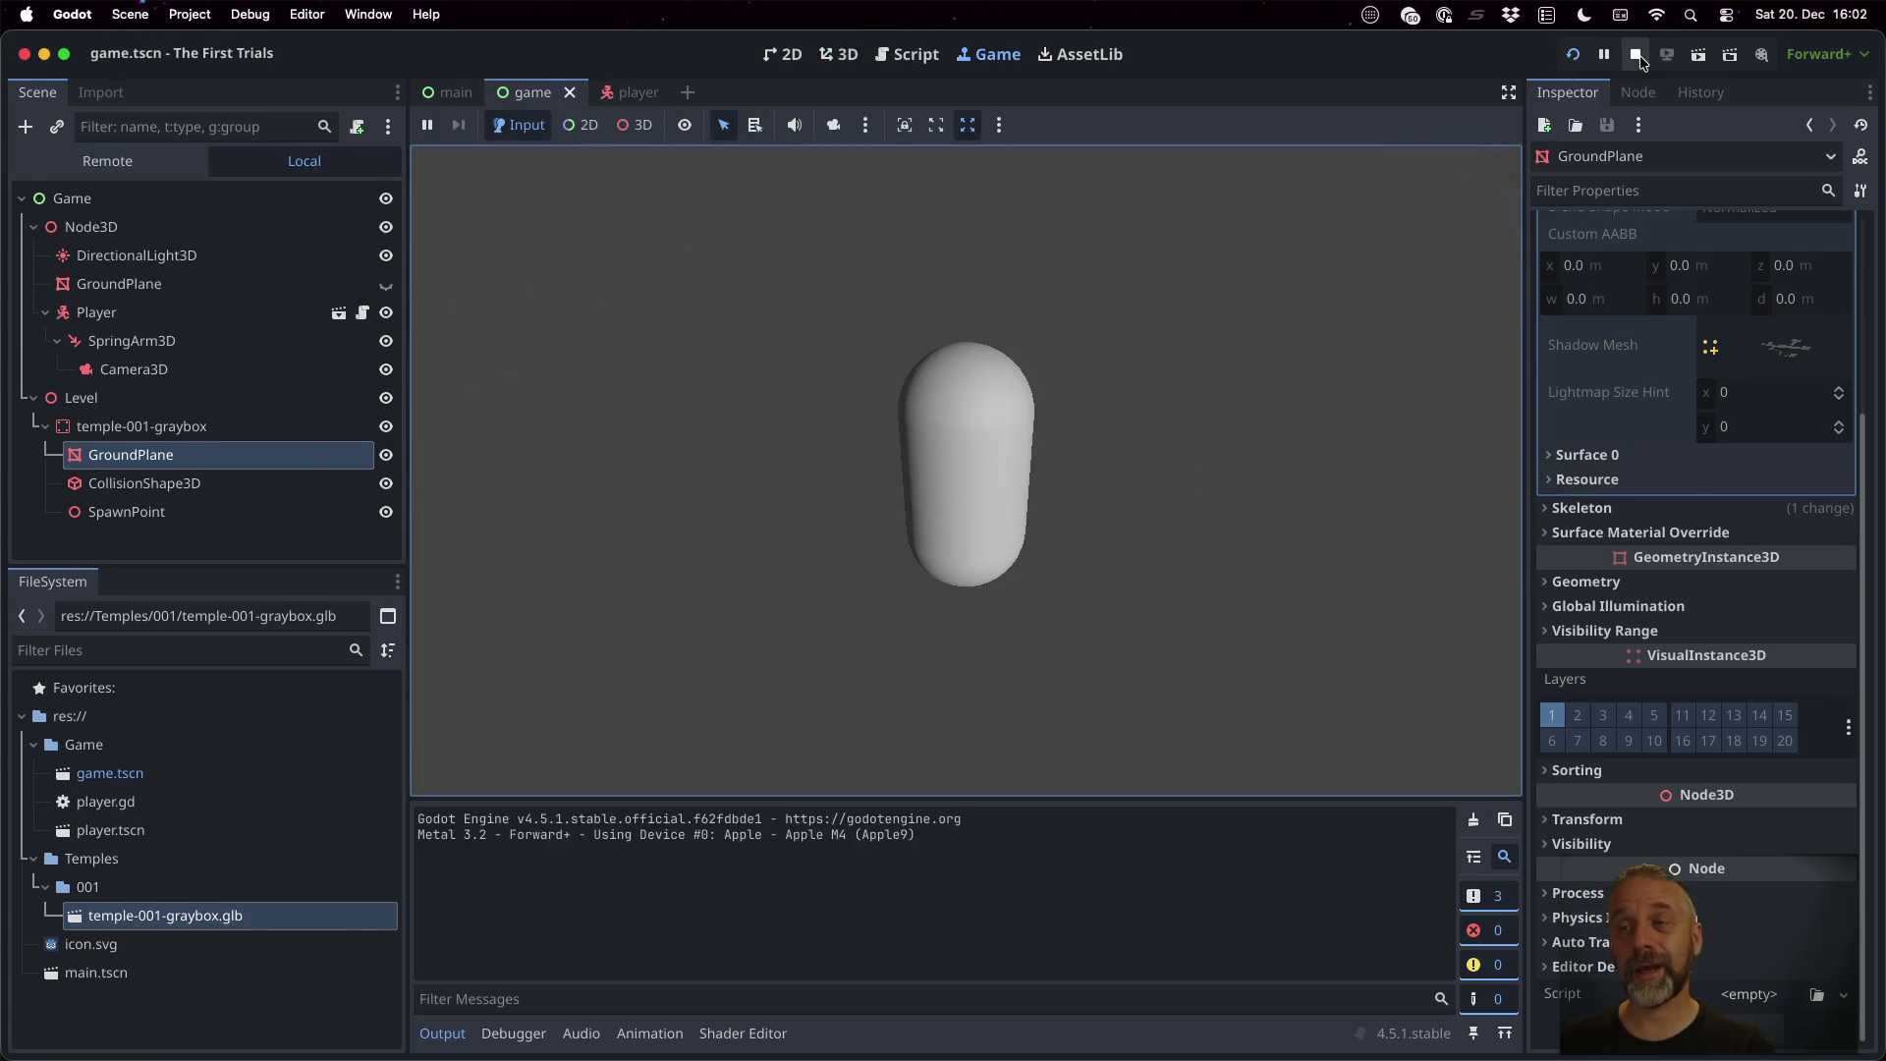
Stop the game, raise the Player above the floor, replay briefly, then select temple-001-graybox
left_click(1635, 56)
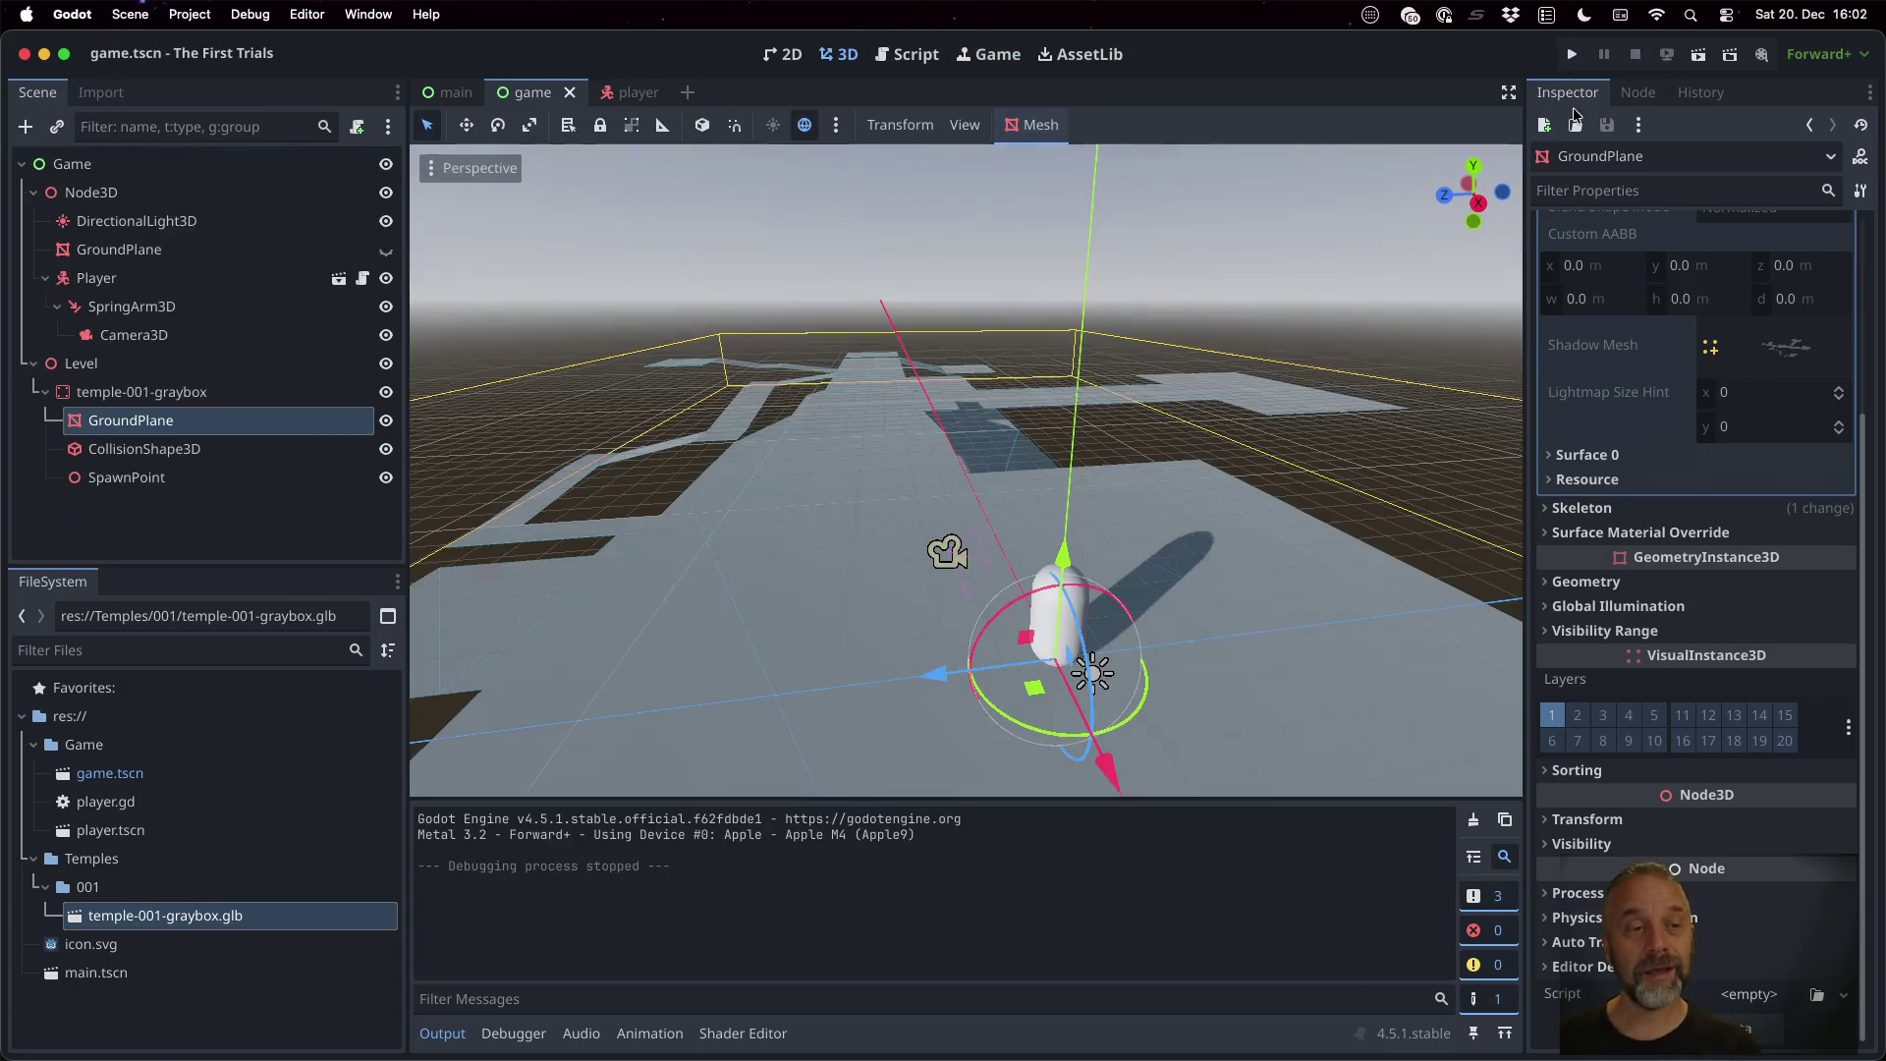
left_click(228, 279)
left_click_drag(1071, 546, 1075, 481)
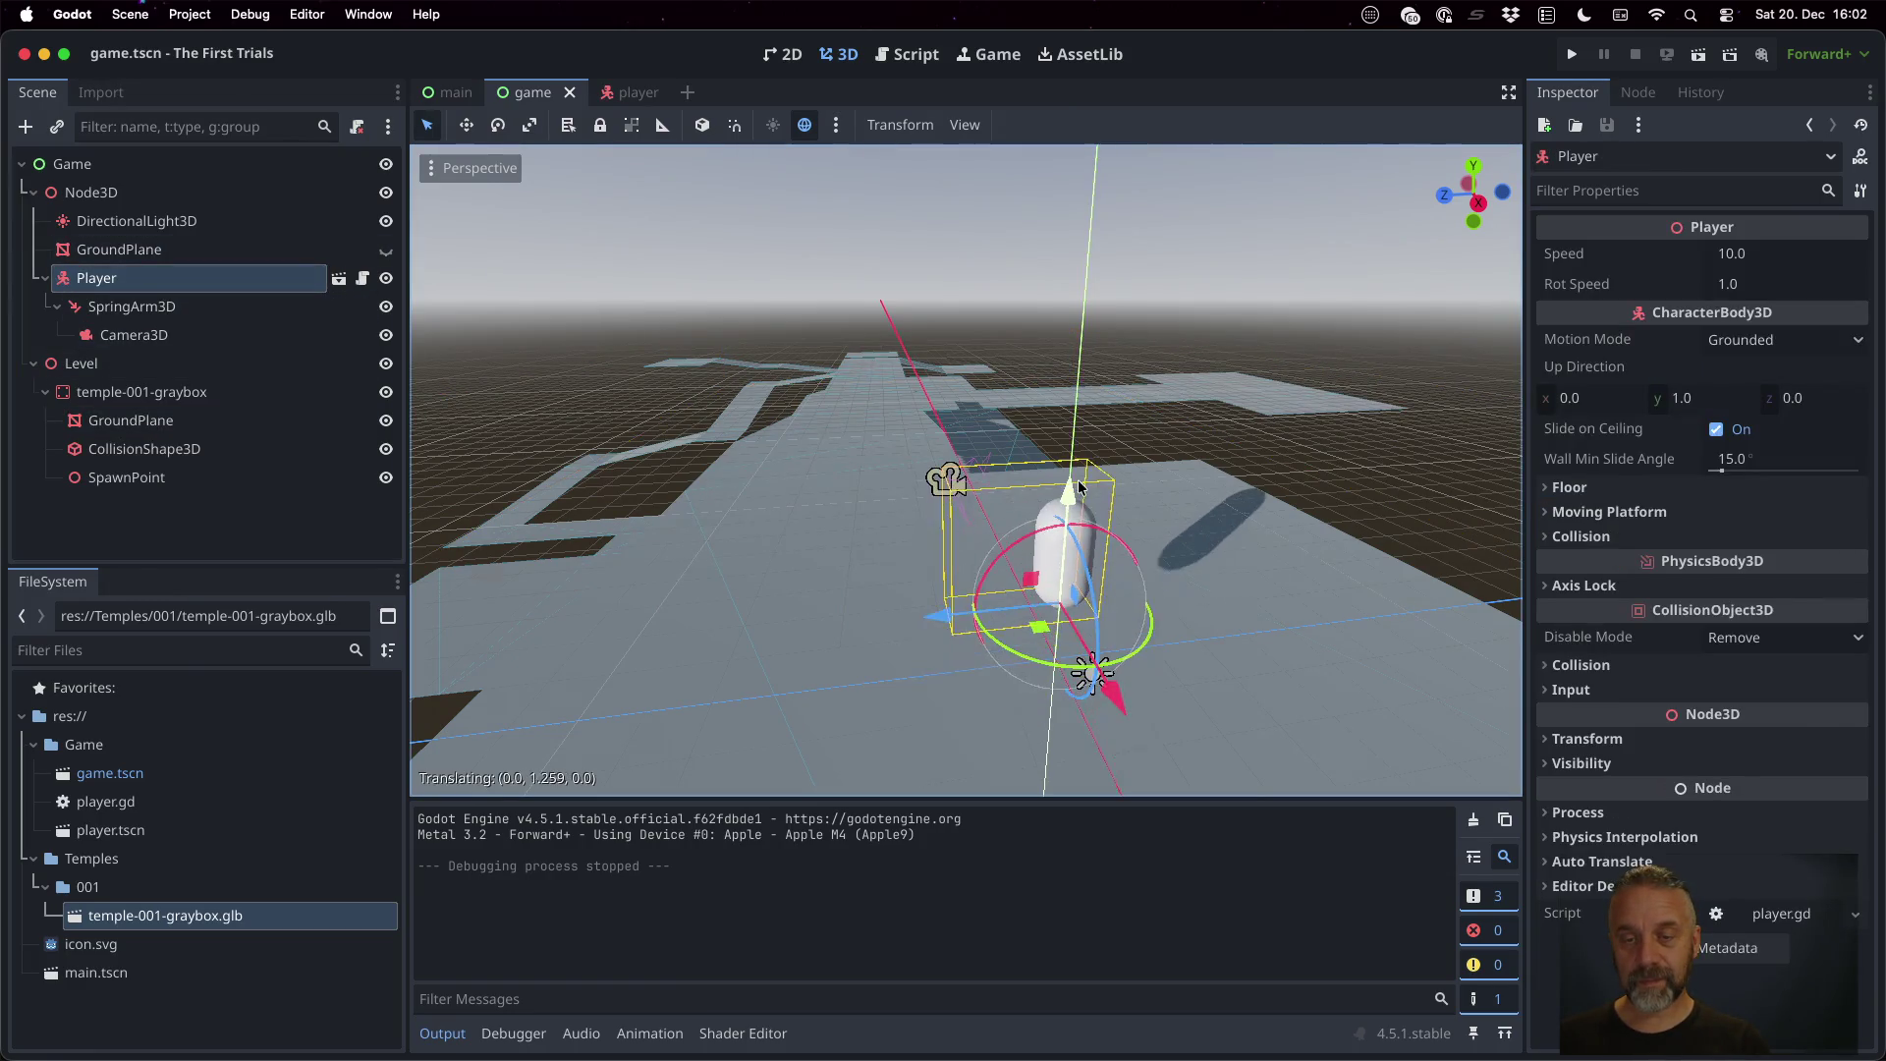
left_click(1573, 55)
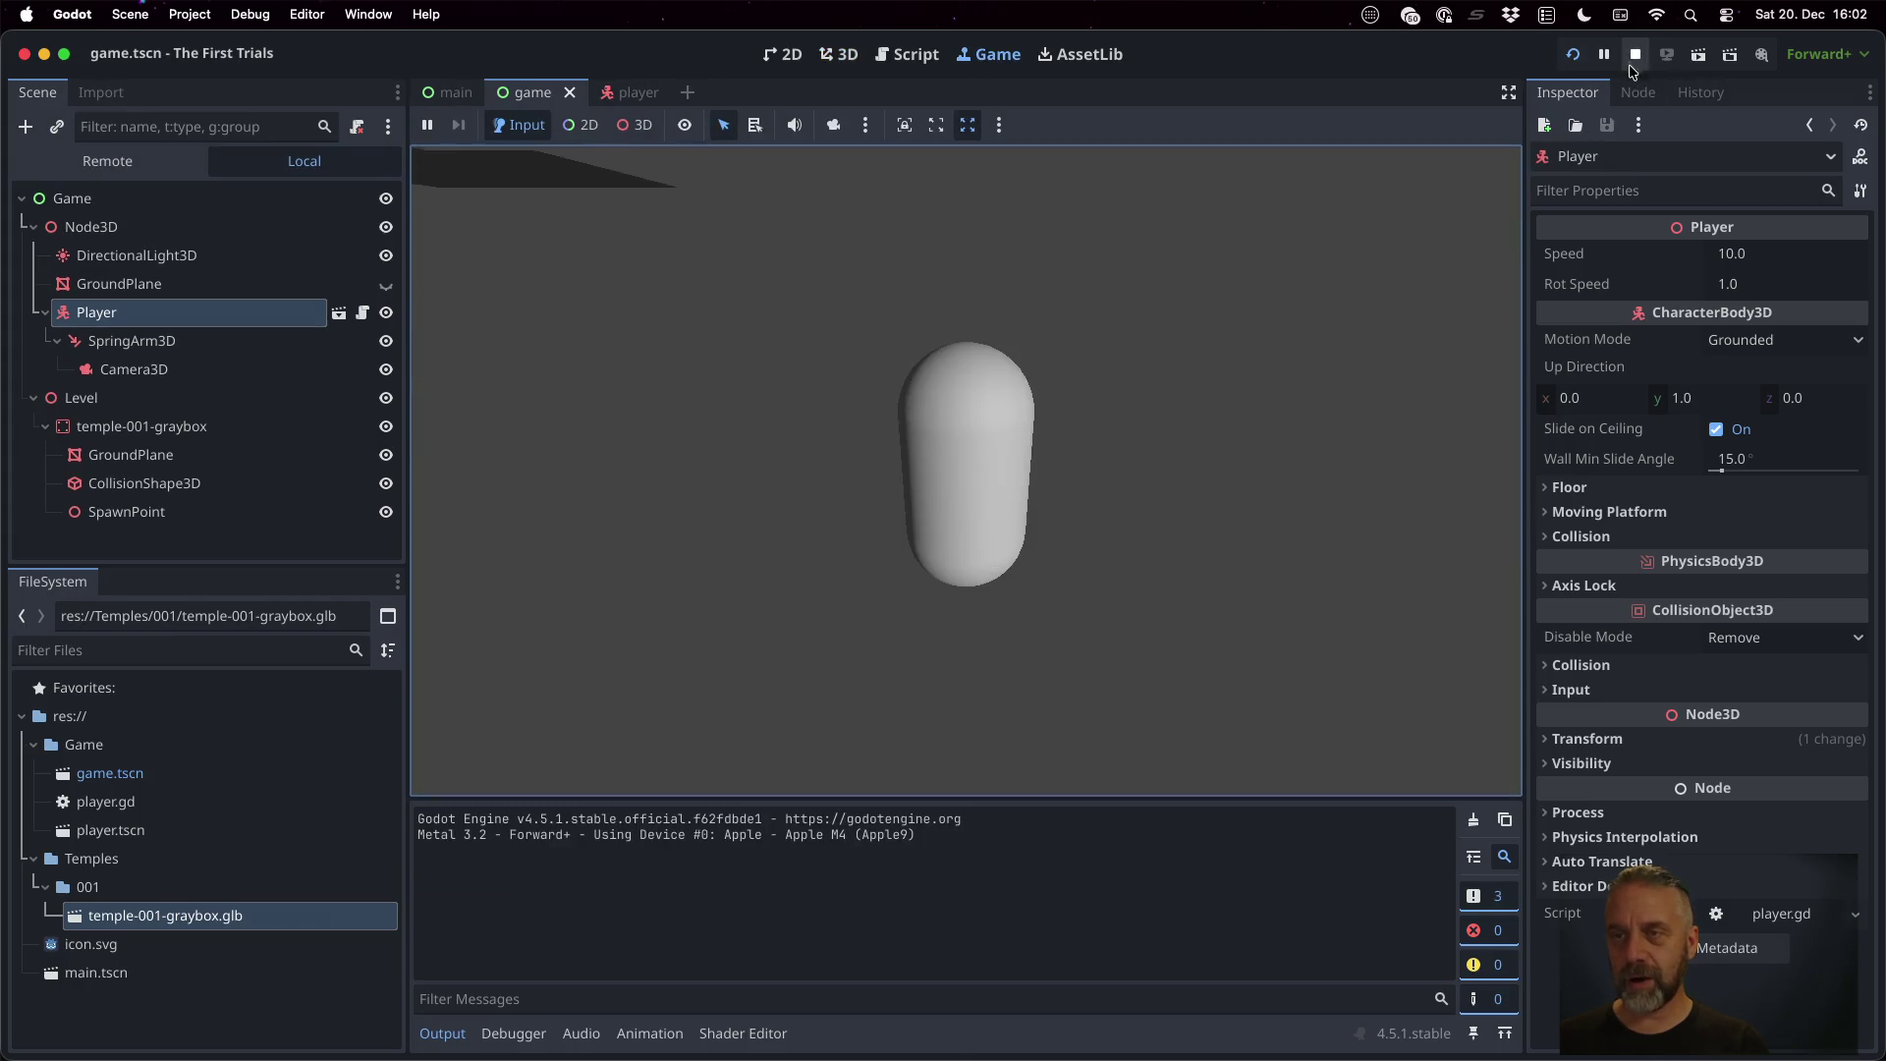
left_click(1632, 61)
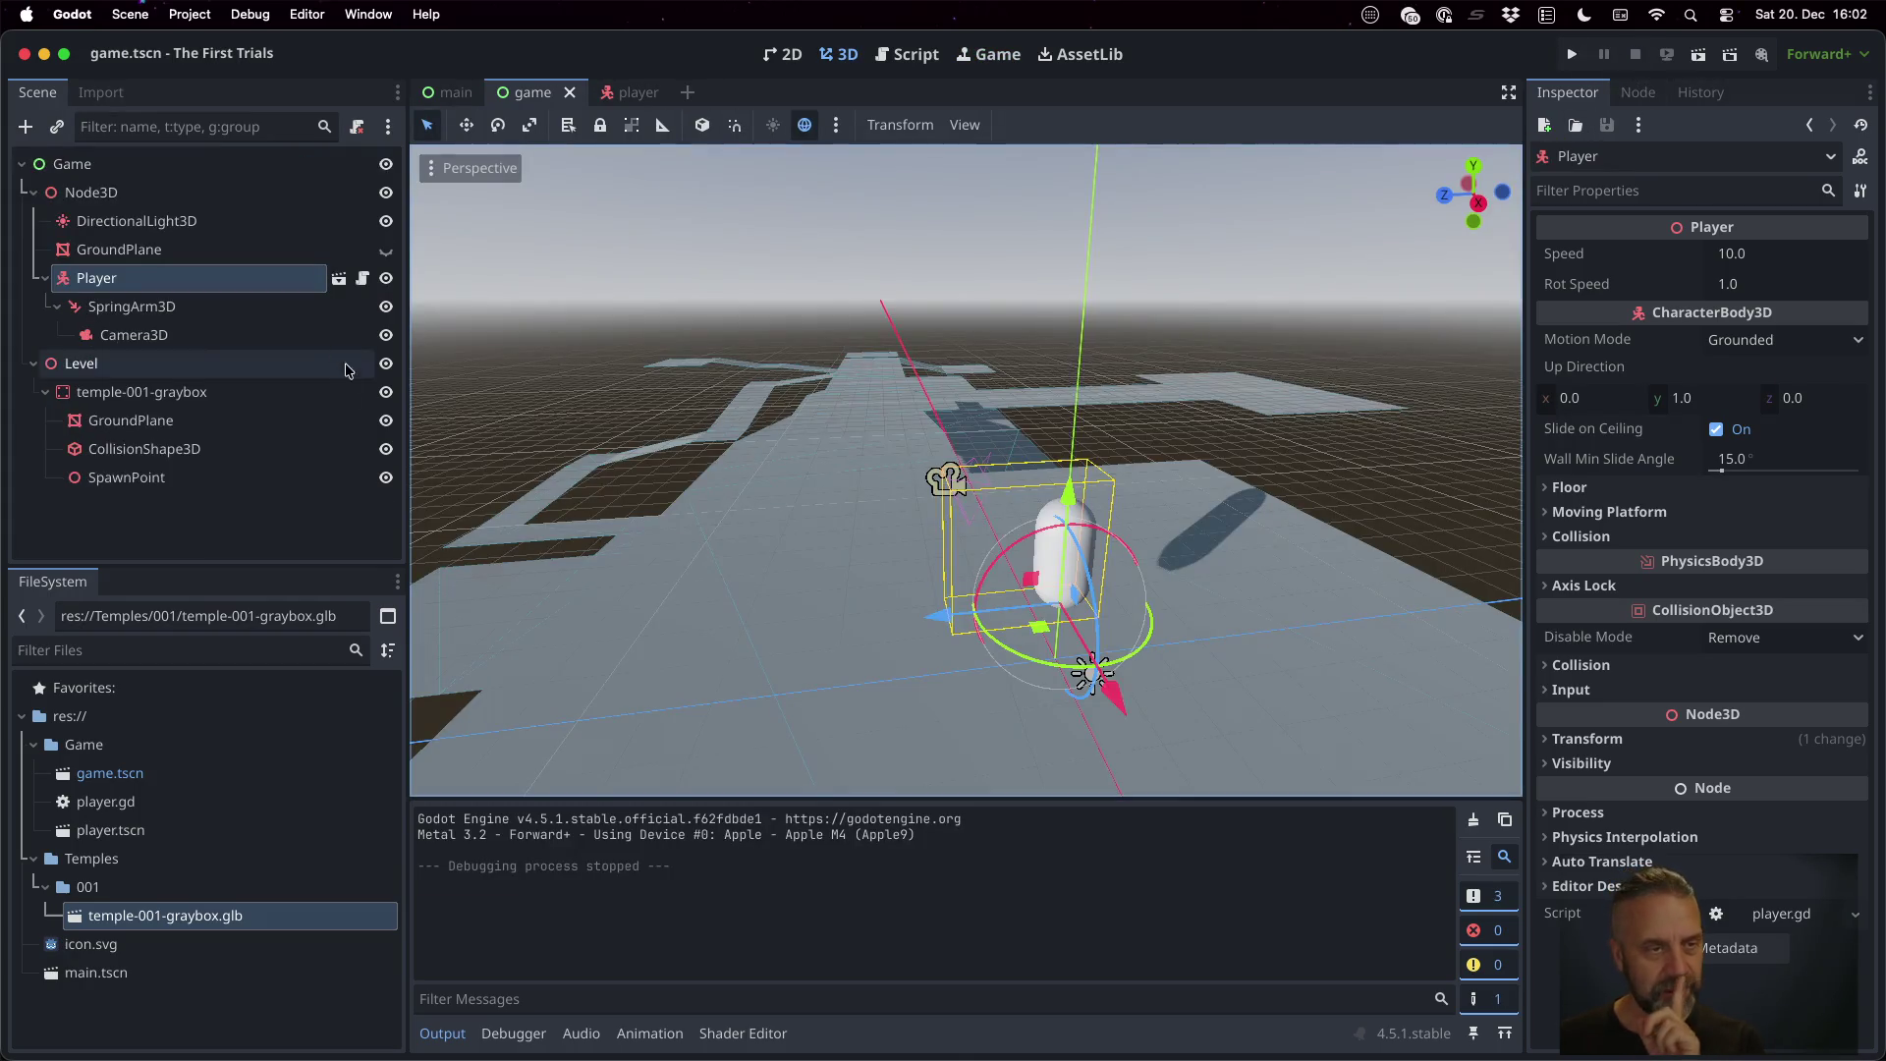
left_click(237, 393)
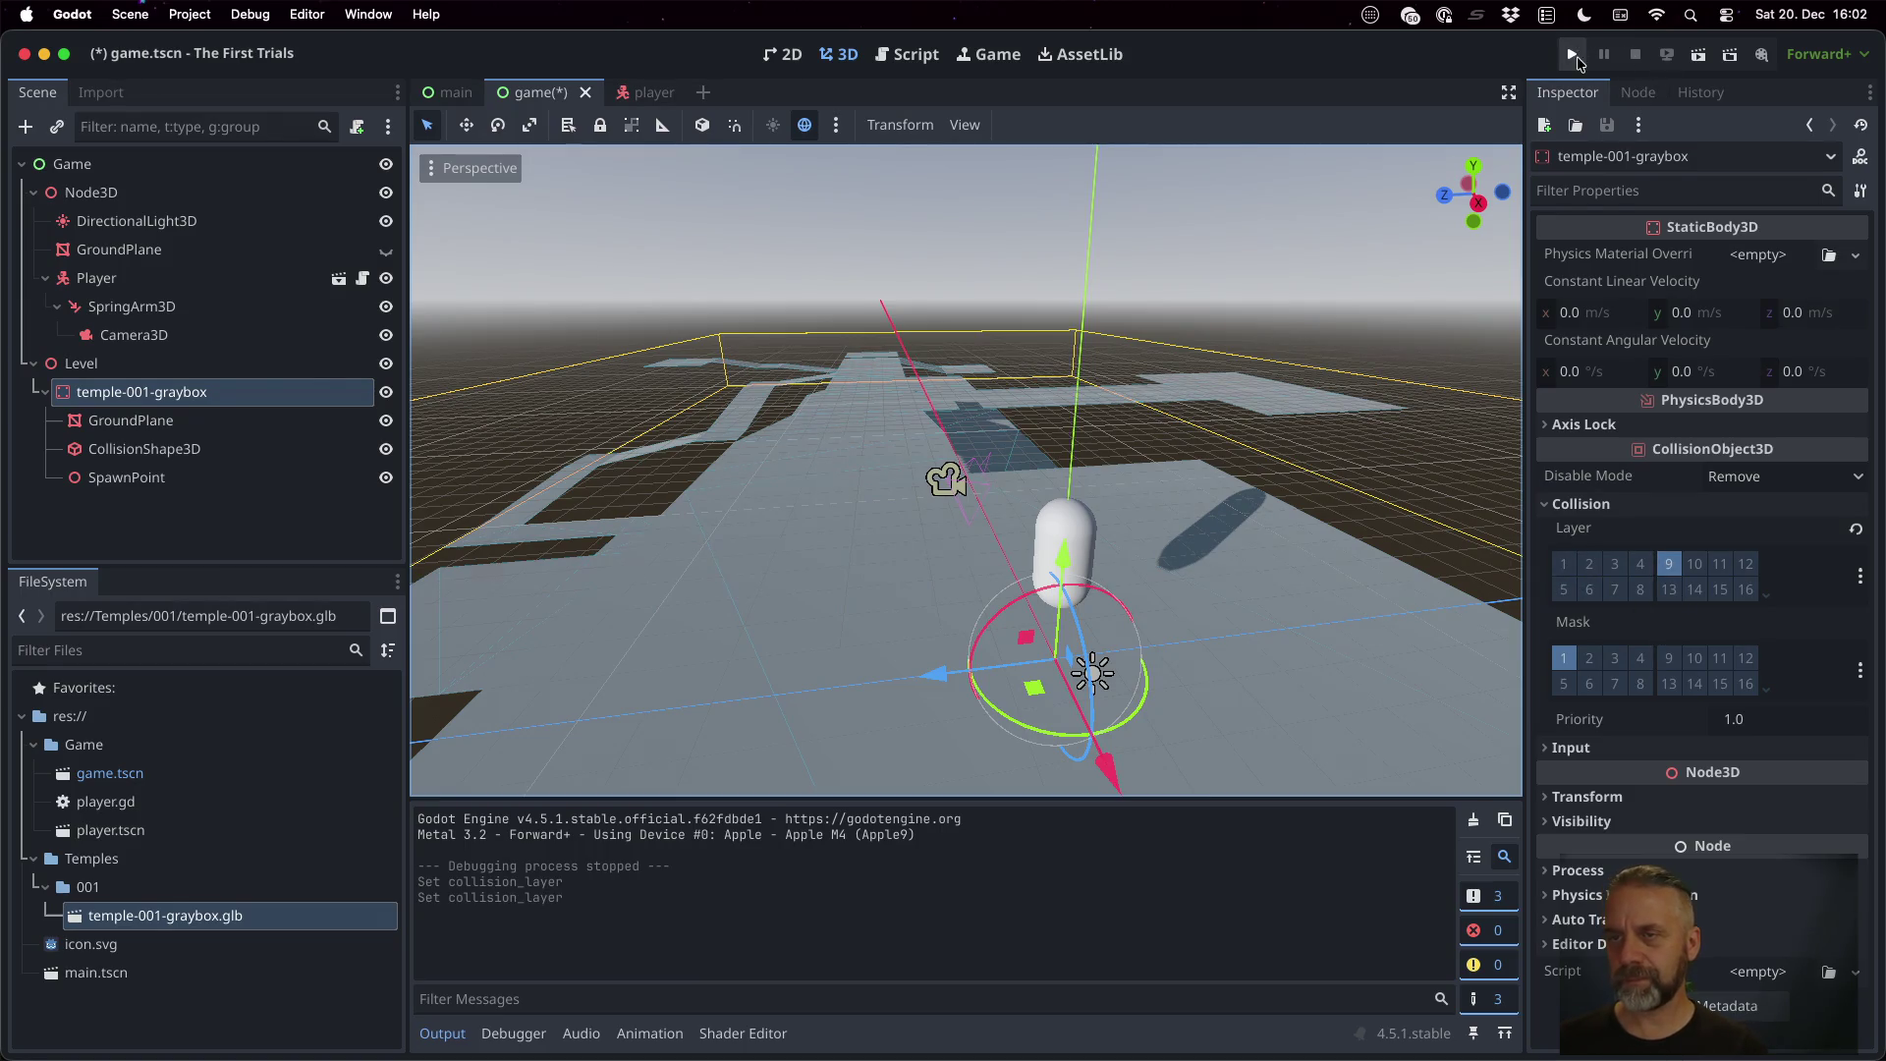
Playtest with the level on collision layer 9, stop the game, and switch to Blender
left_click(1573, 56)
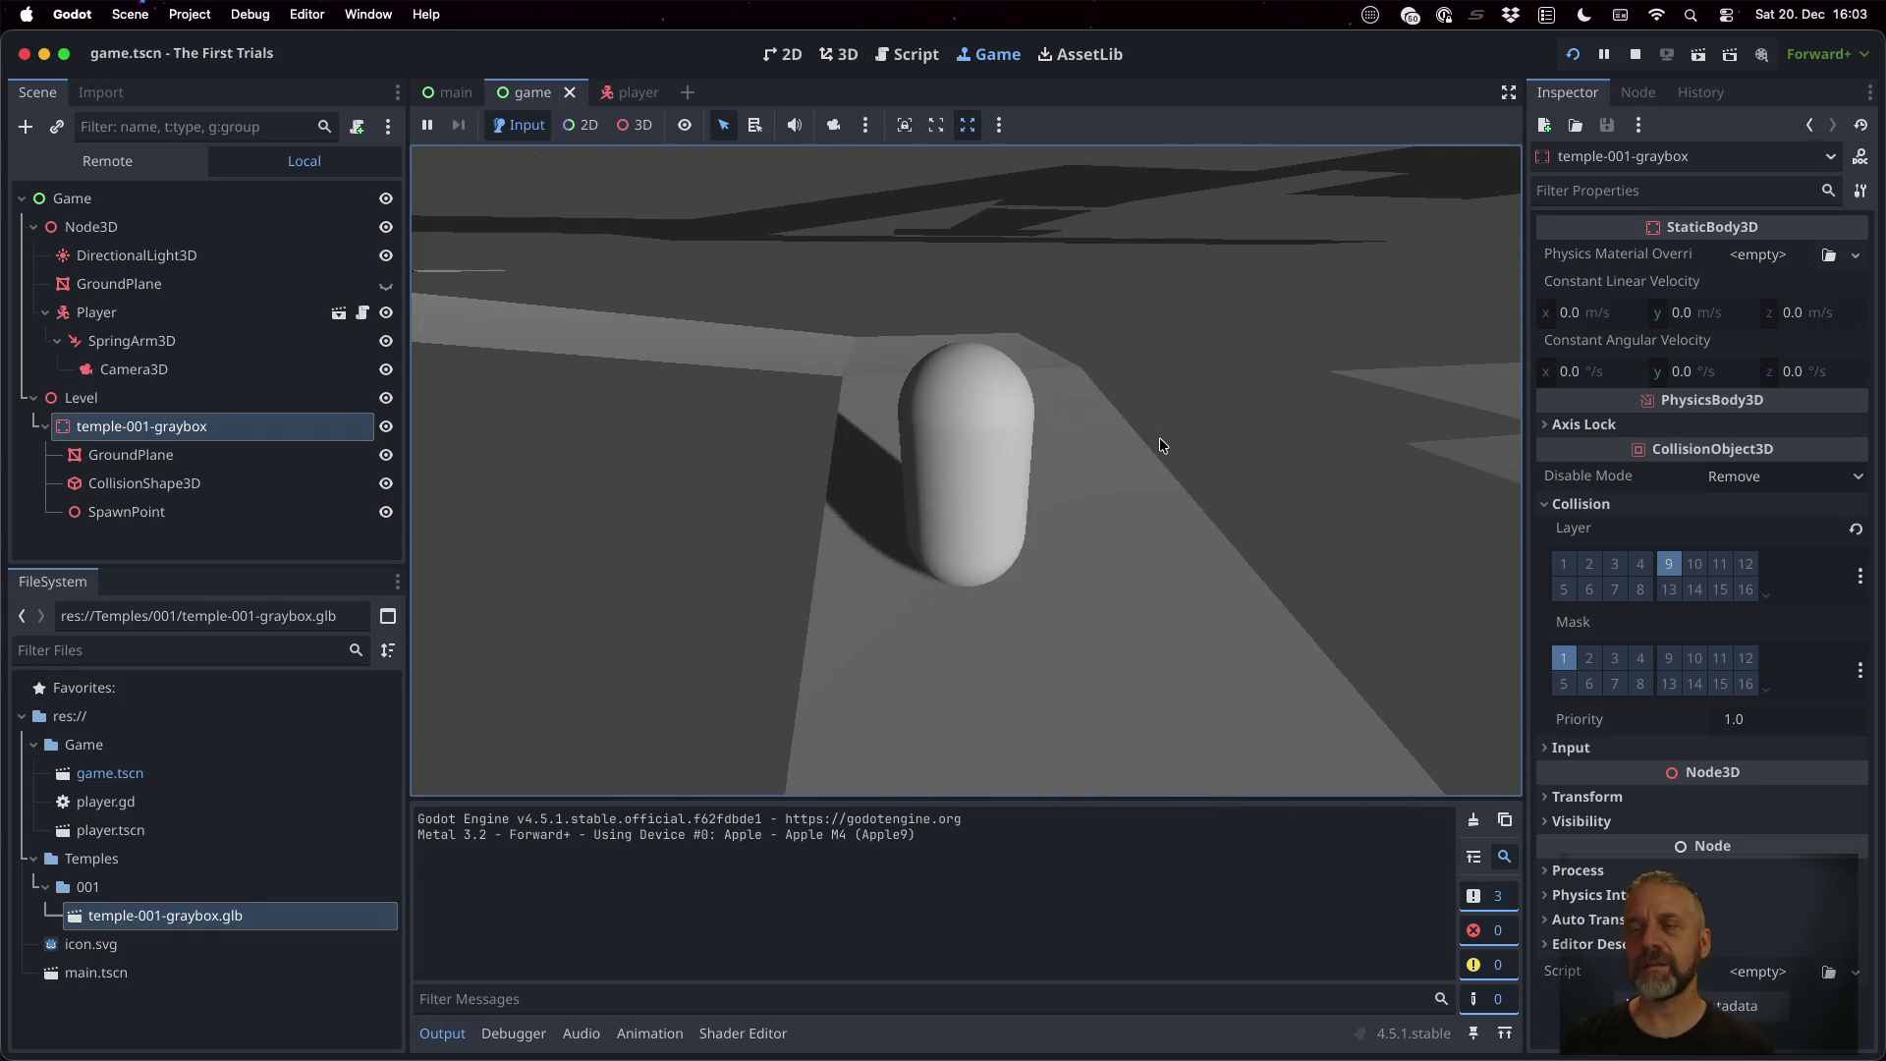
left_click(1636, 55)
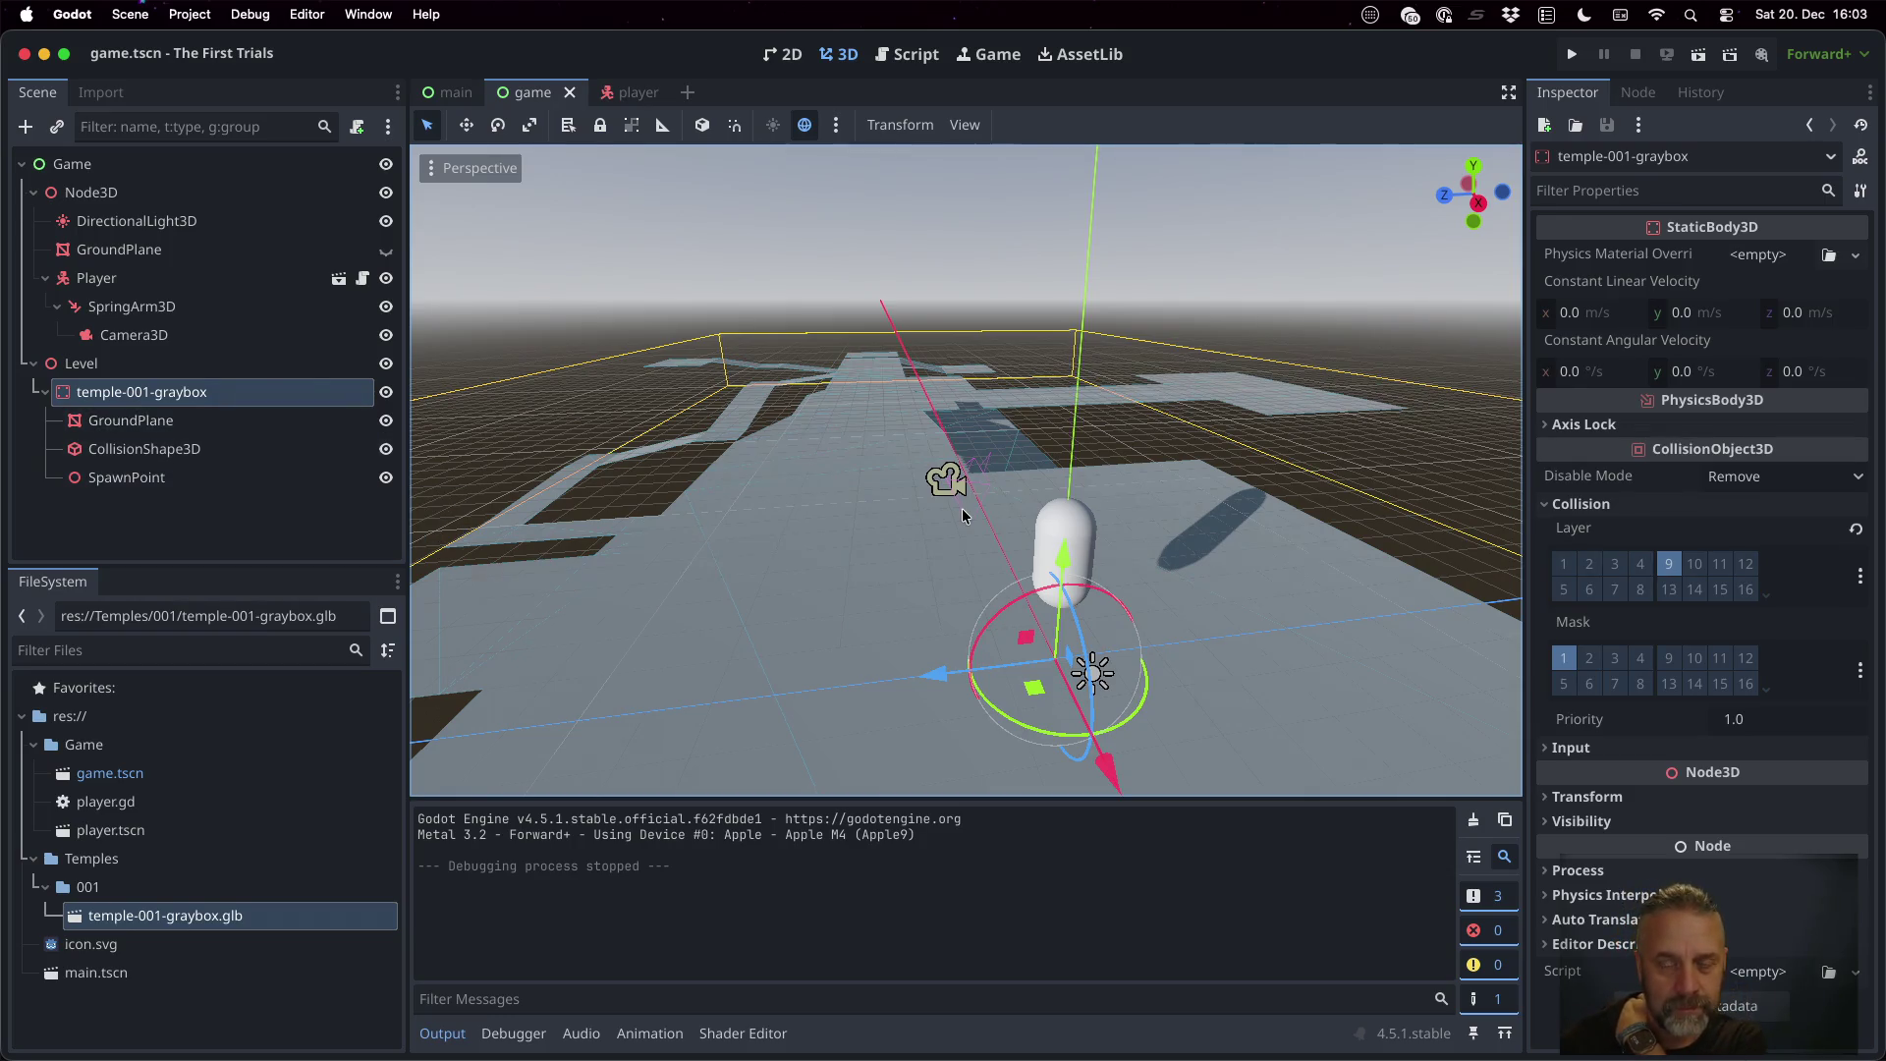
scroll(912, 536, "down", 3)
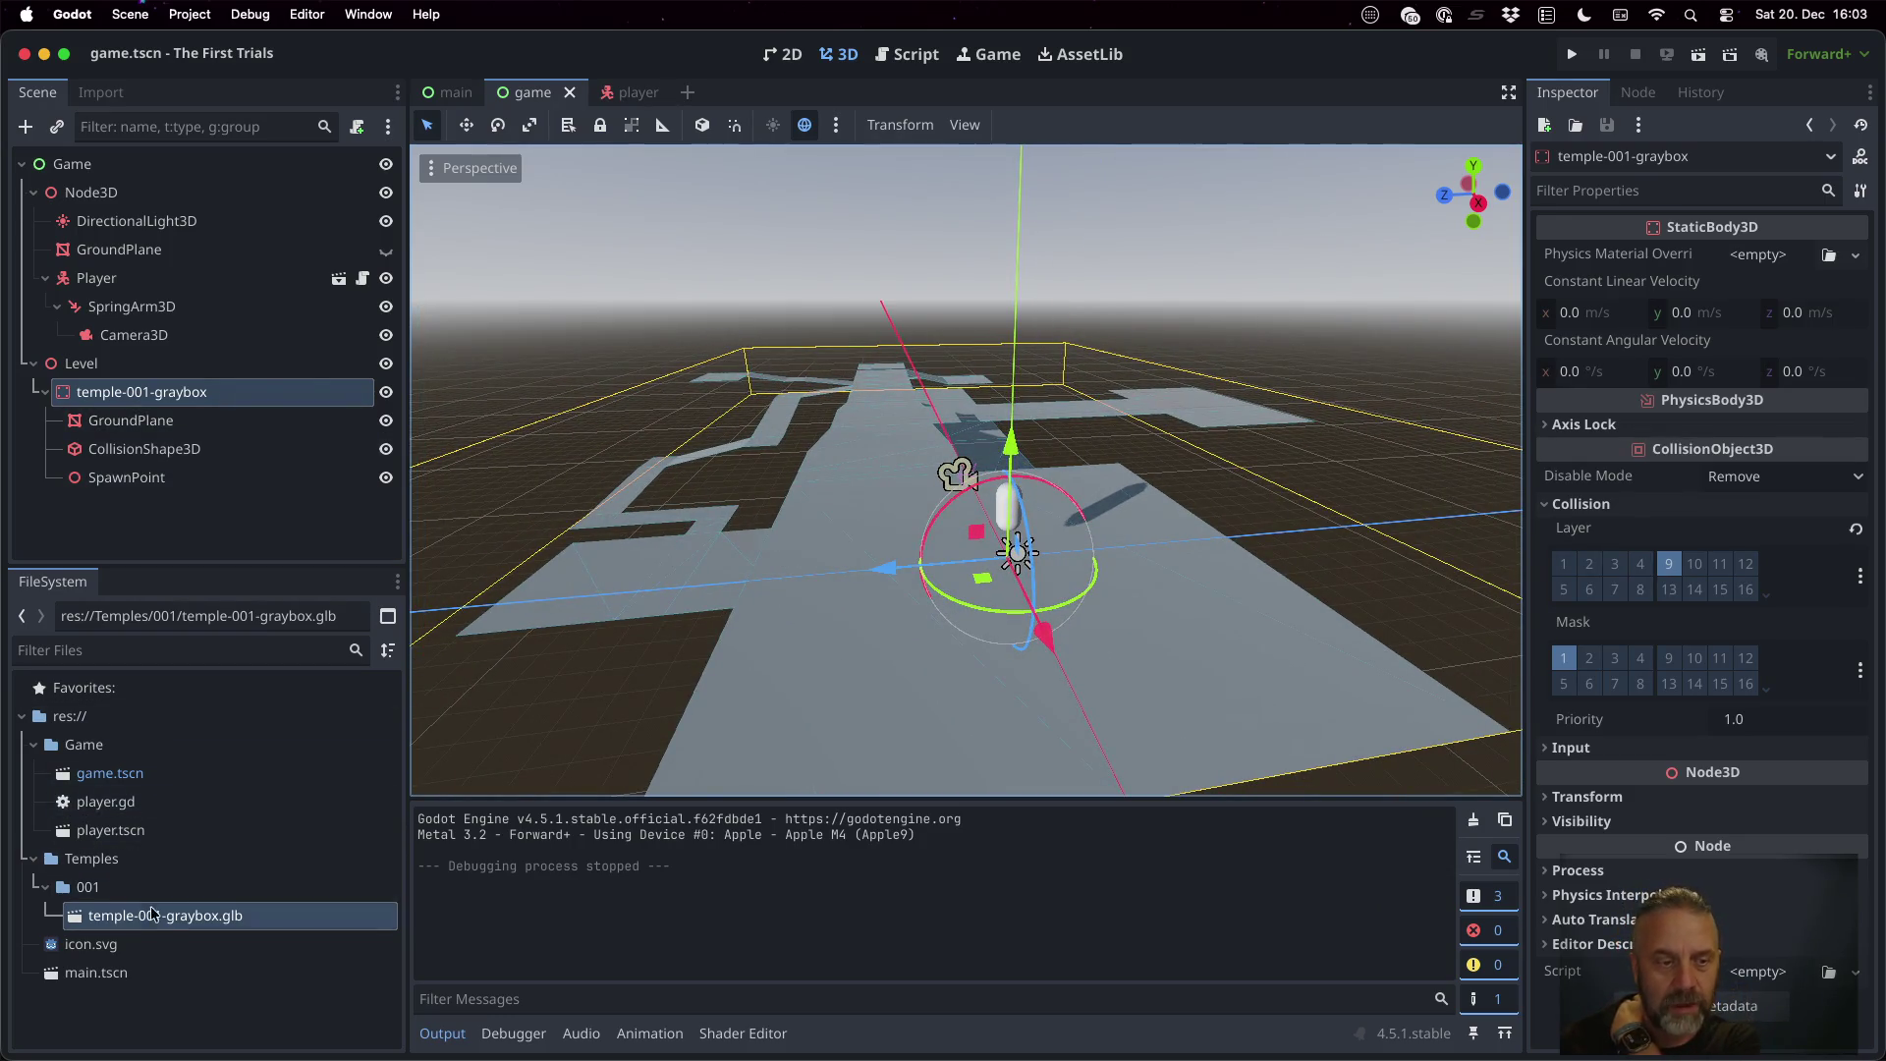
key("super+Tab")
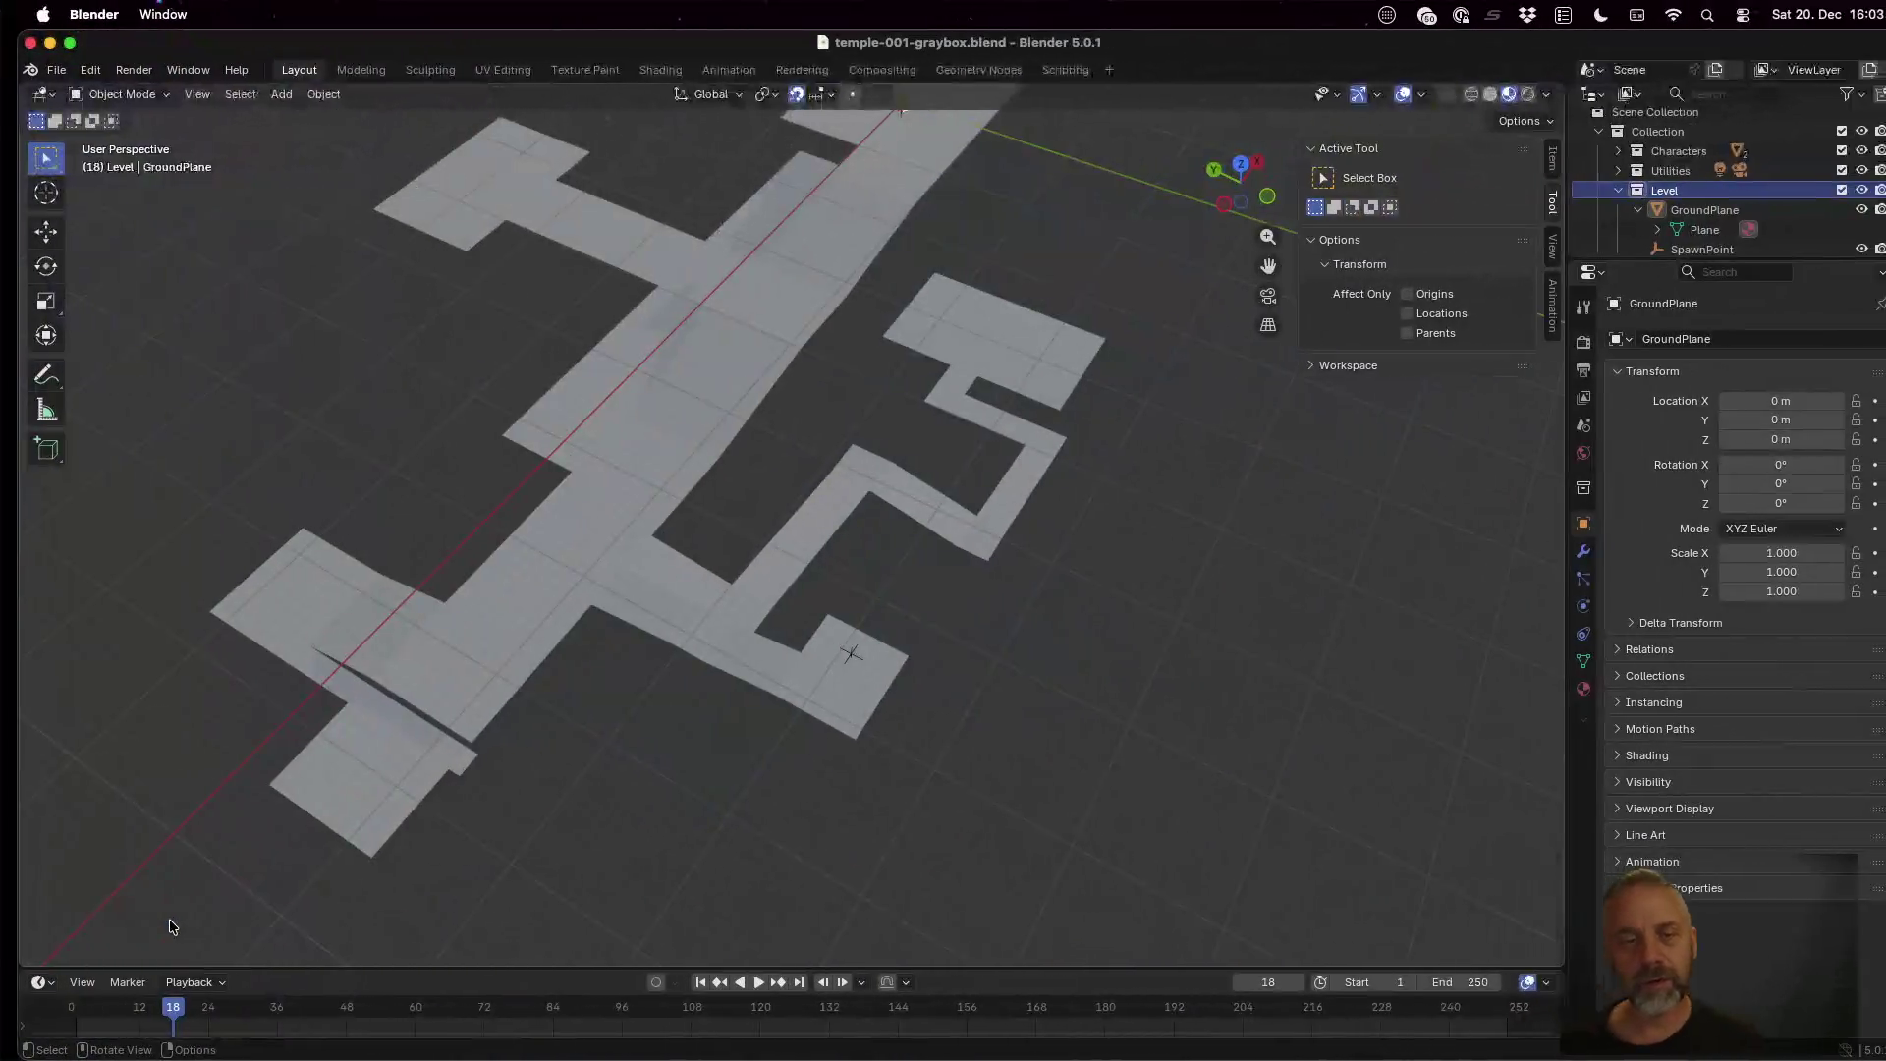
Orbit the level view, select the GroundPlane mesh and enter Edit Mode
scroll(952, 534, "down", 3)
scroll(998, 533, "up", 3)
mouse_move(1122, 339)
left_mouse_down()
mouse_move(912, 439)
mouse_move(833, 362)
mouse_move(810, 285)
left_mouse_up()
left_click(757, 550)
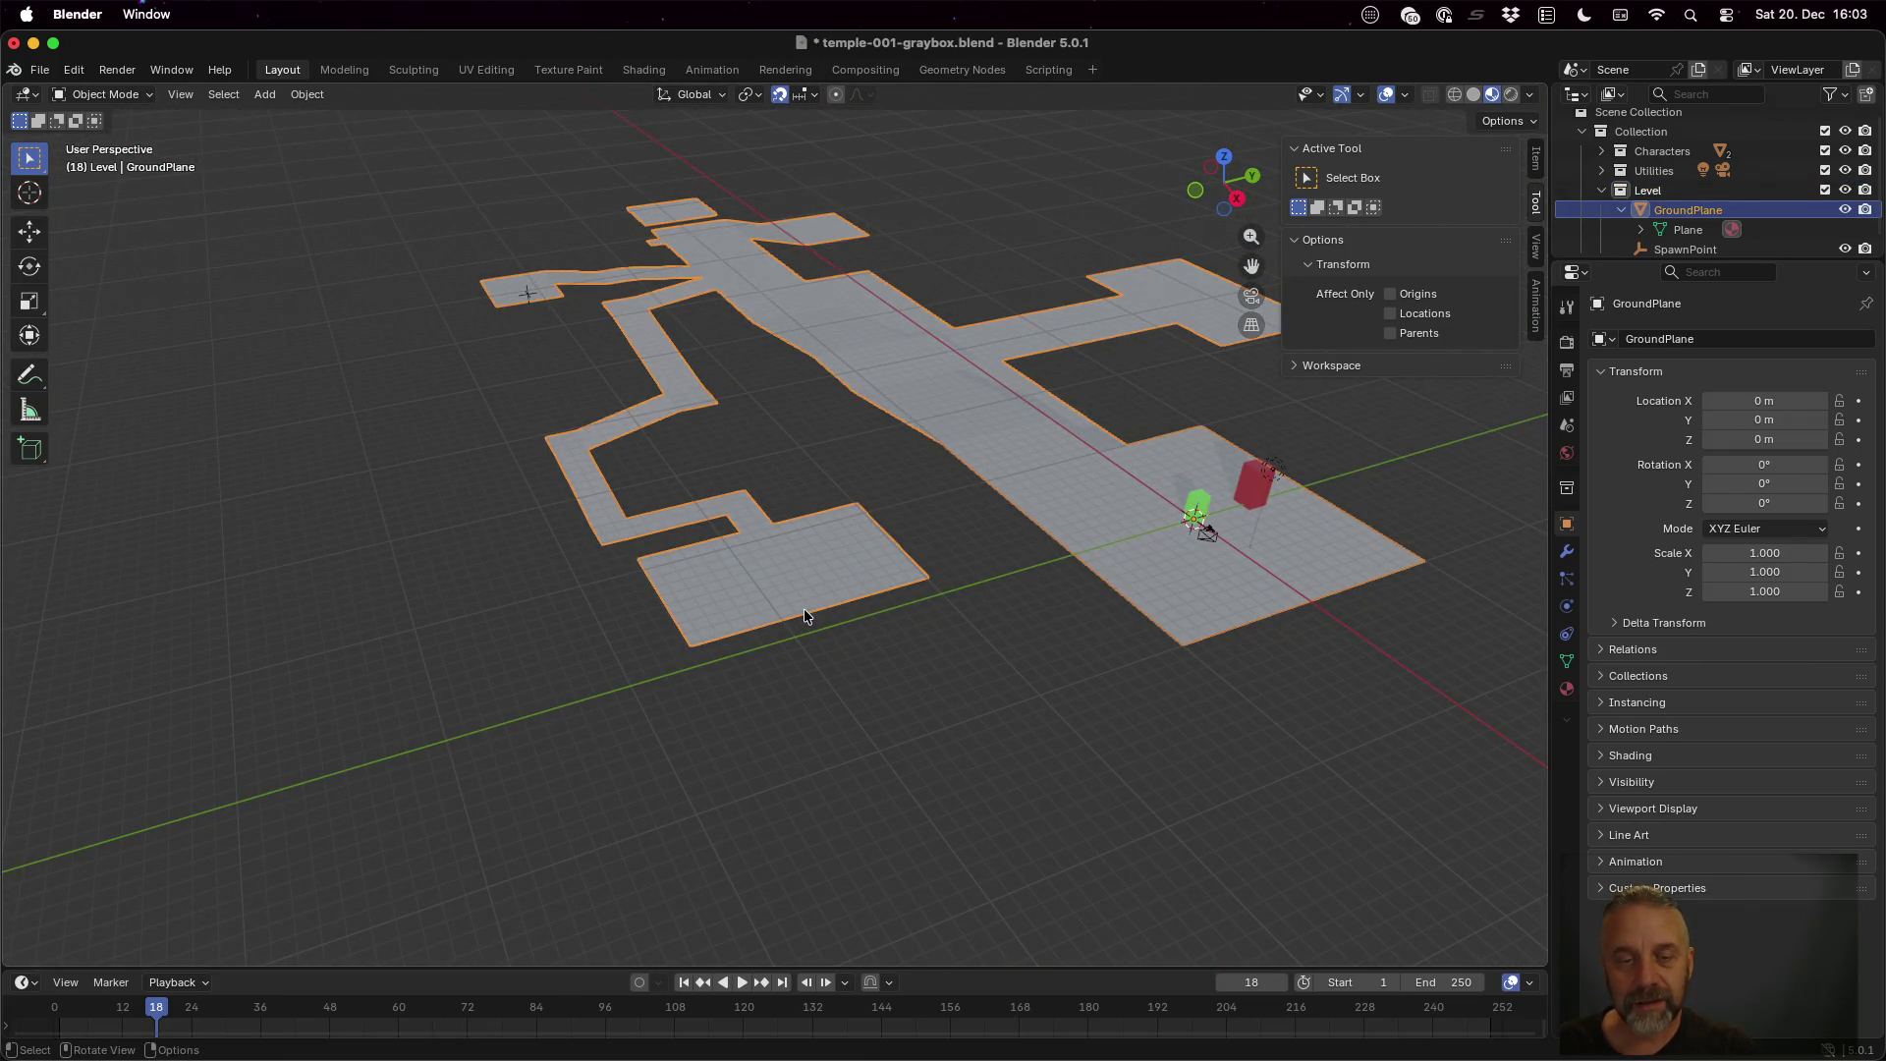
key("Tab")
Select the lower-left pad's three edge vertices and move them outward along X
left_click(691, 649)
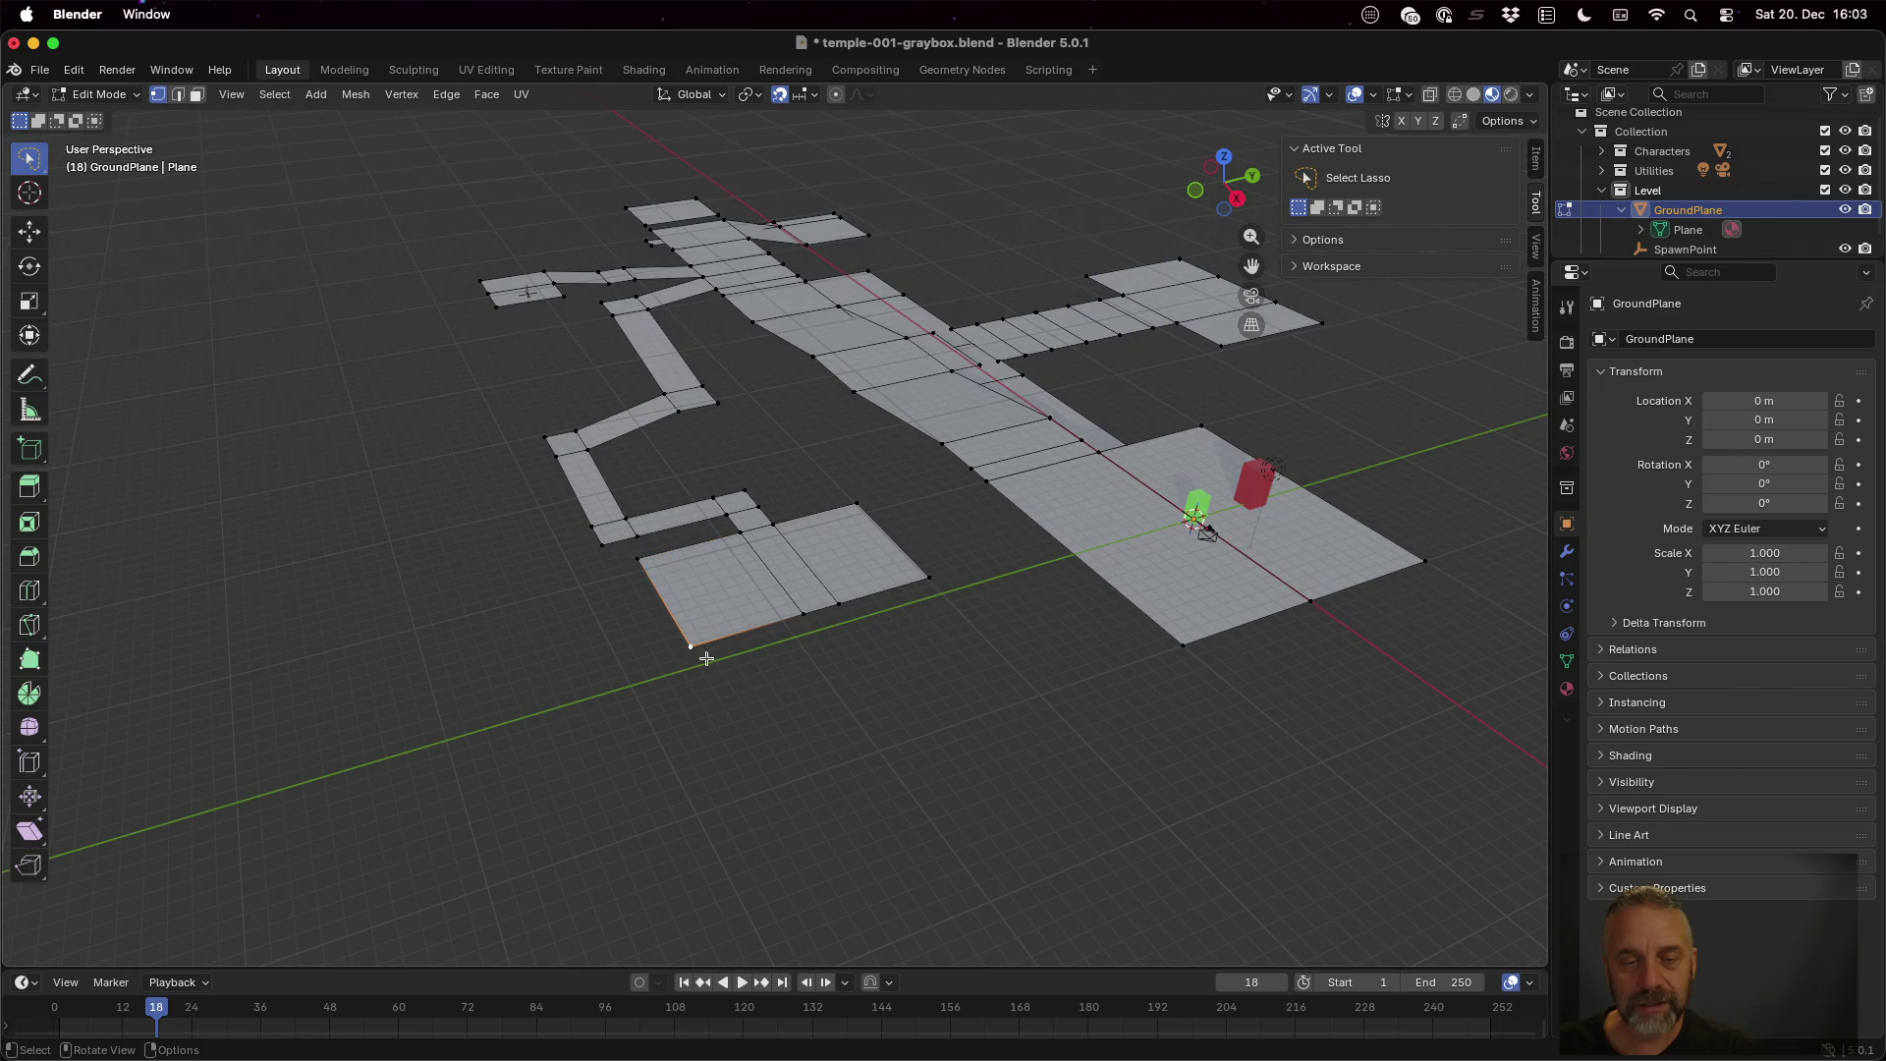
left_click(803, 614, "shift")
left_click(929, 577, "shift")
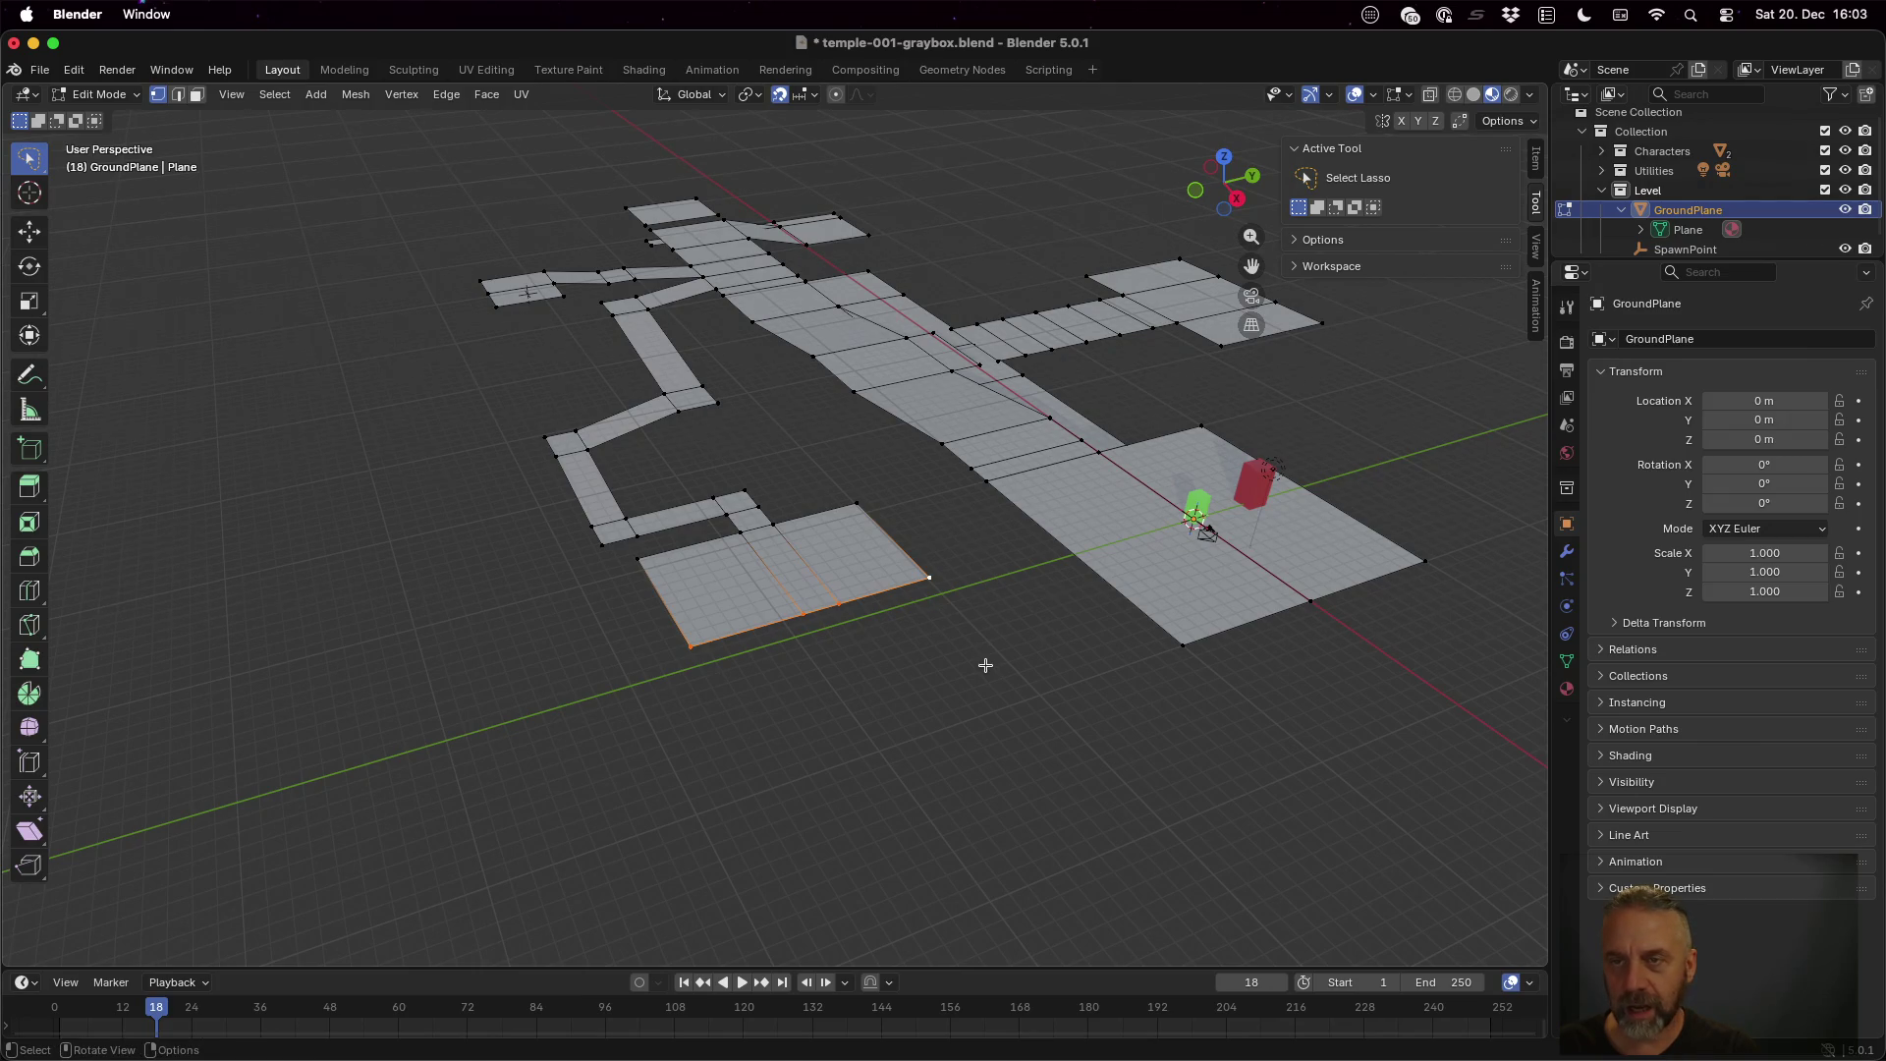
key("g")
key("x")
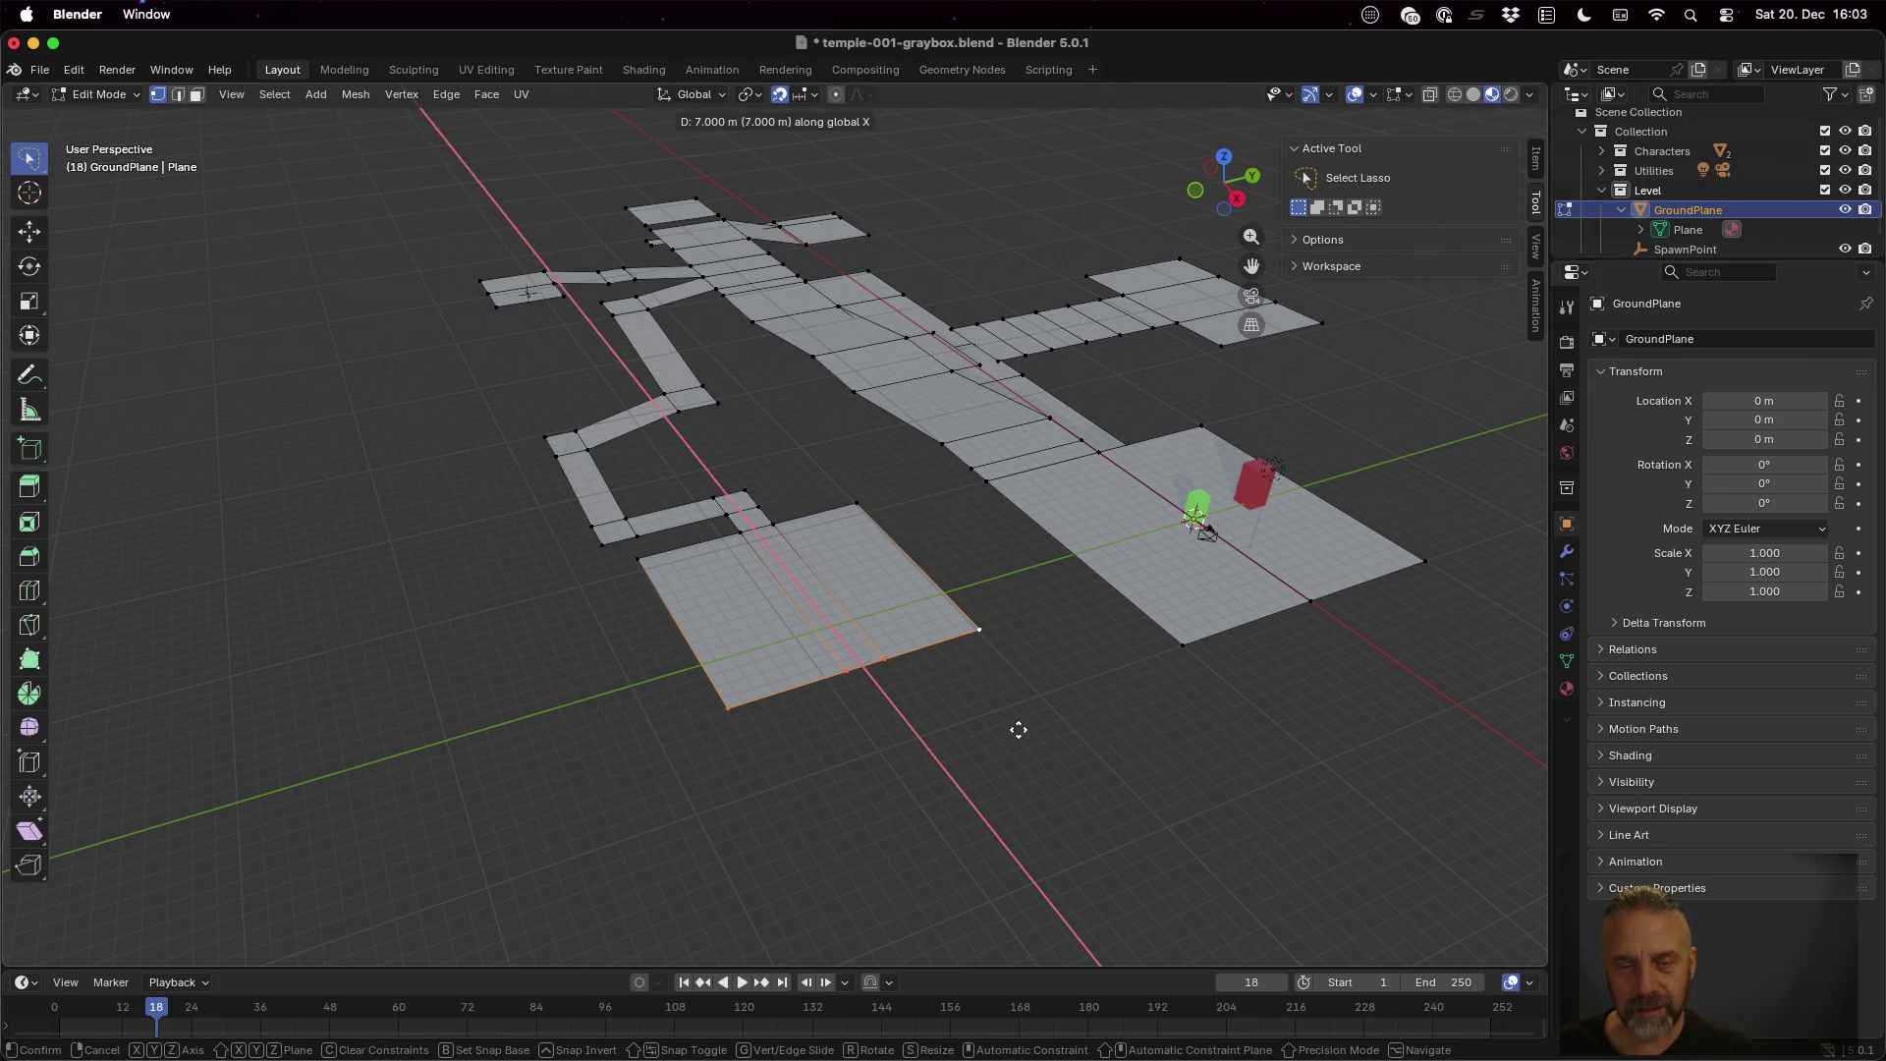
left_click(1031, 748)
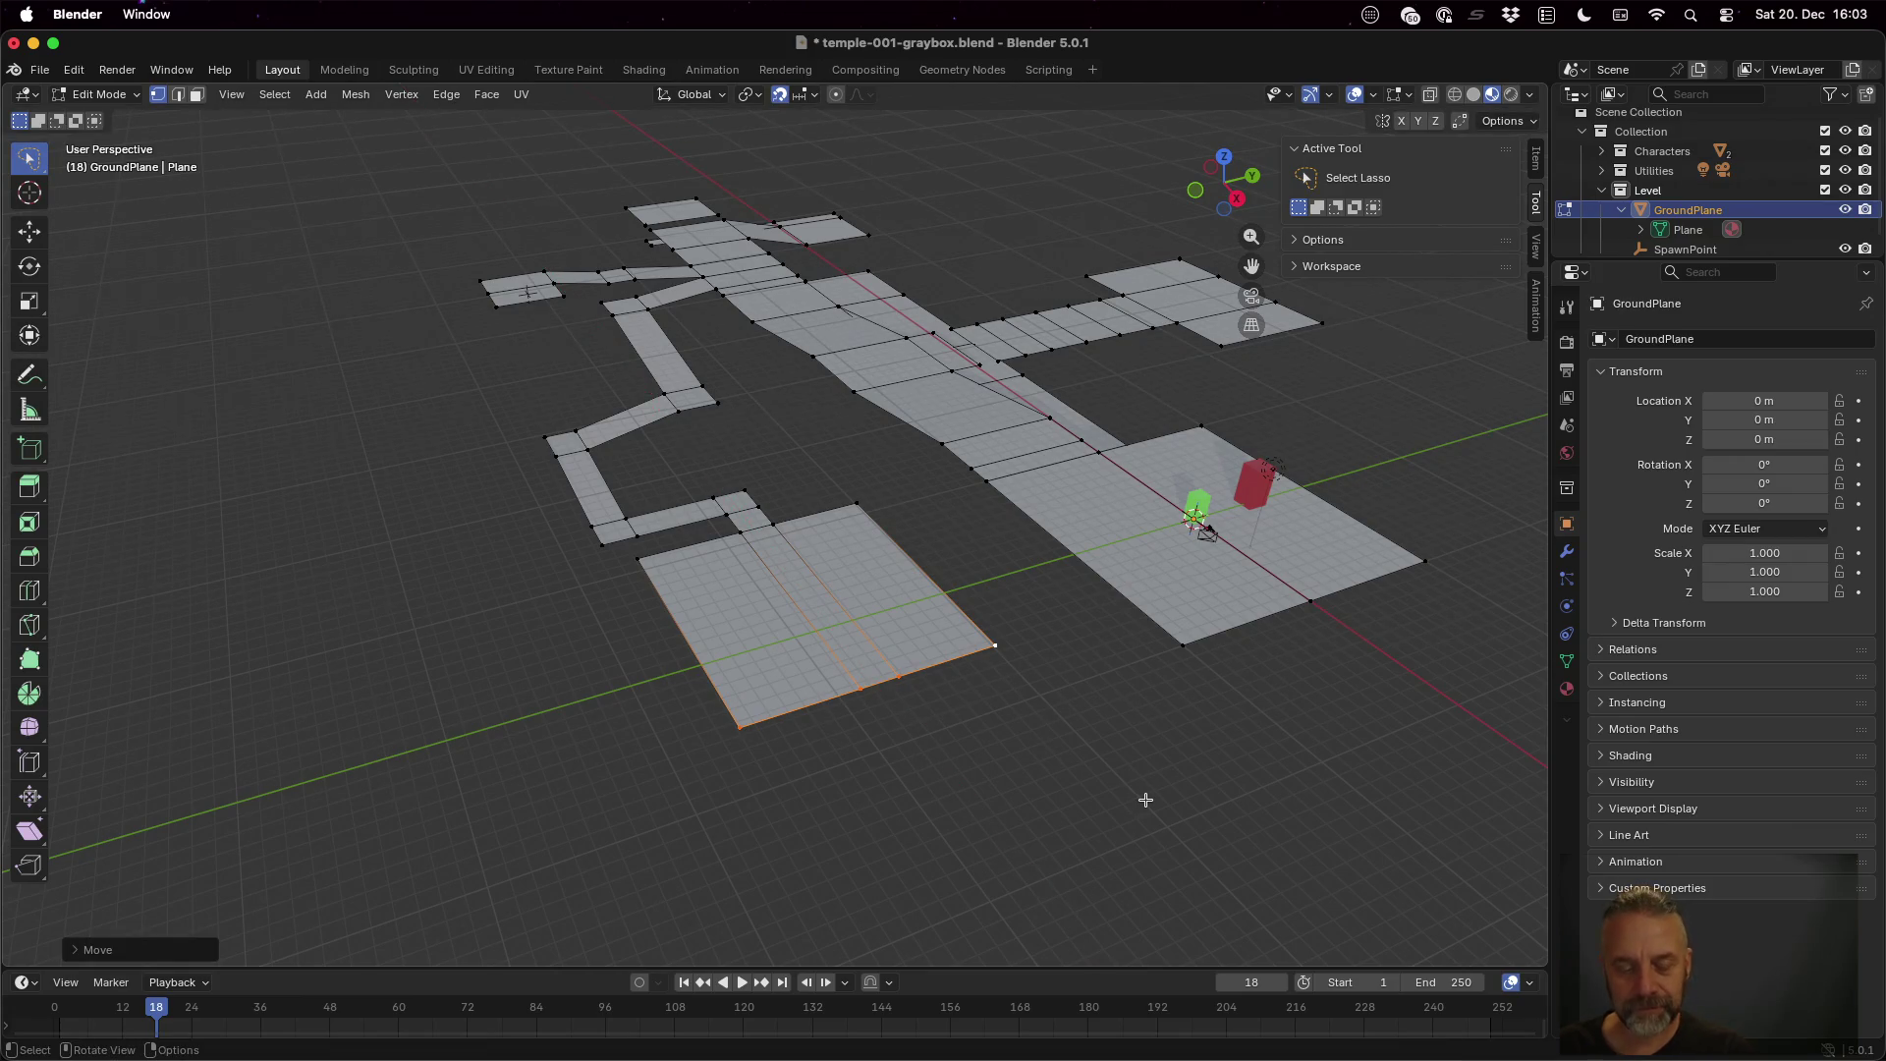
key("Tab")
Save the .blend and export the level as temple-001-graybox.glb in glTF 2.0 format
key("ctrl+s")
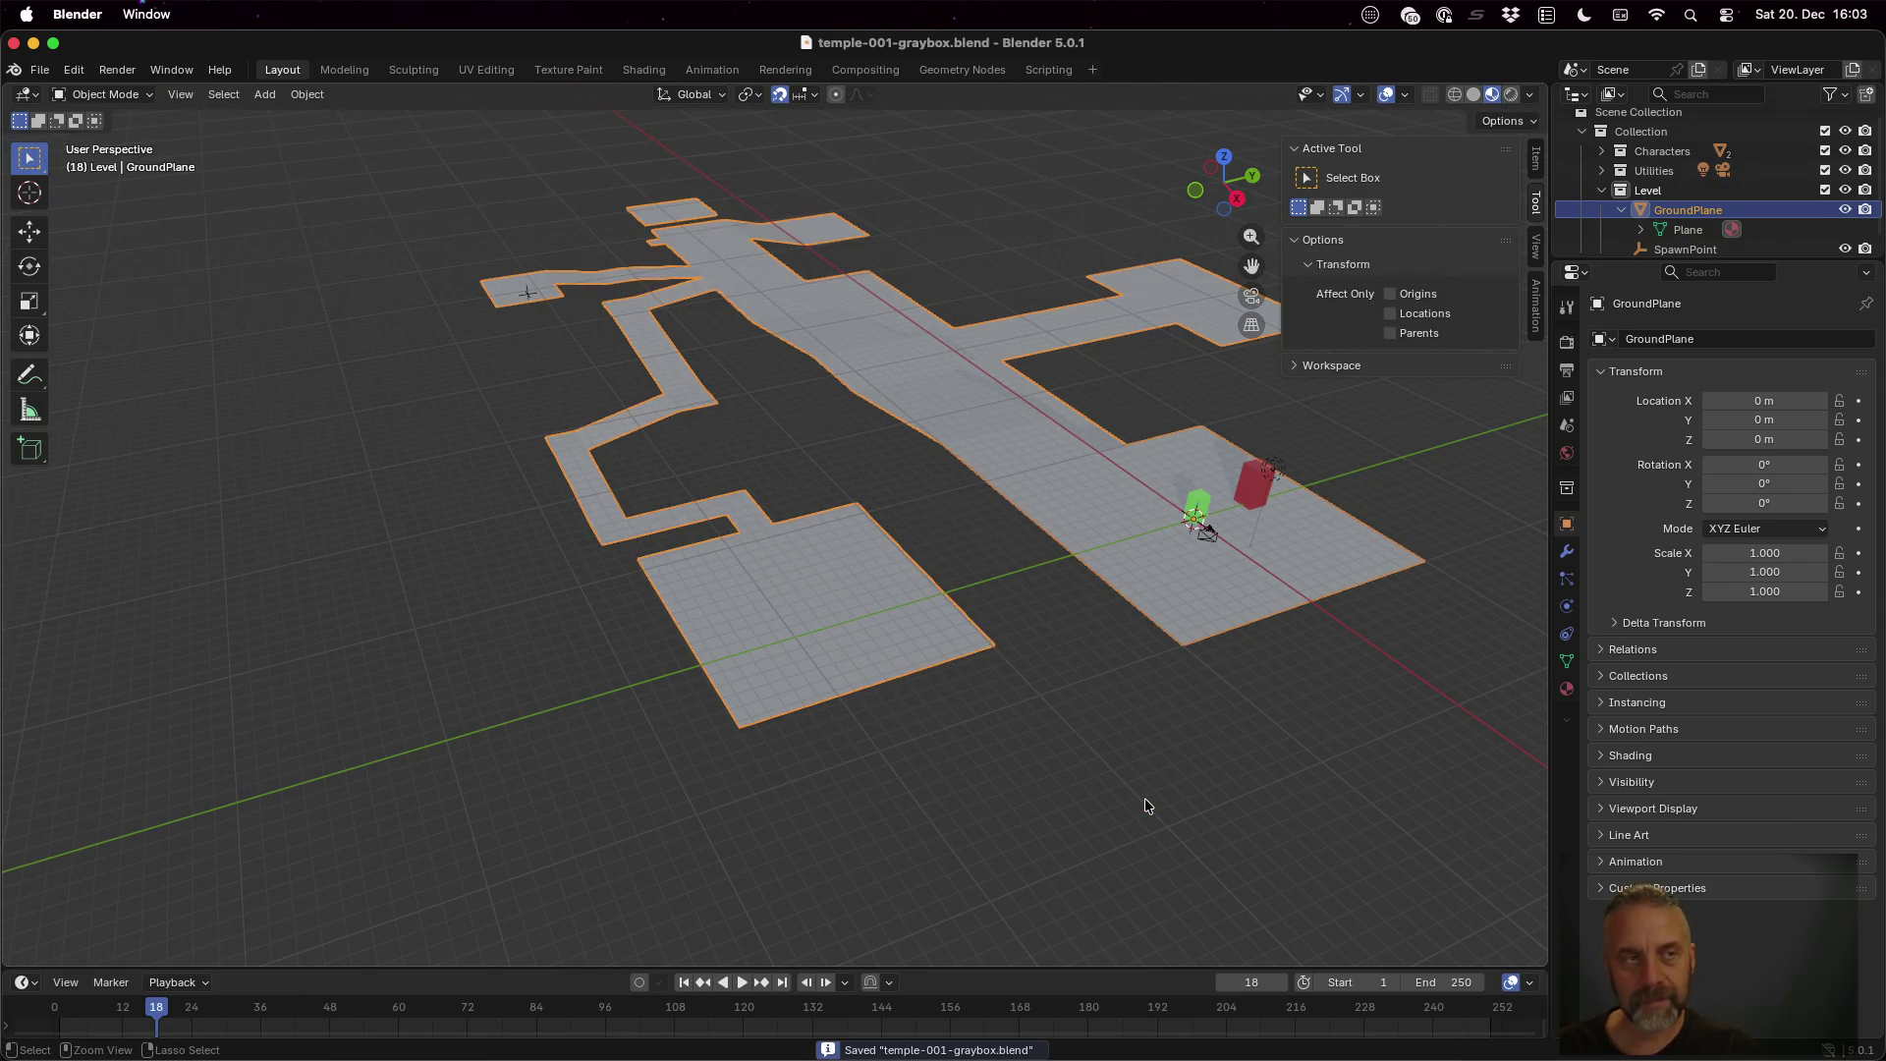
left_click(40, 70)
mouse_move(185, 368)
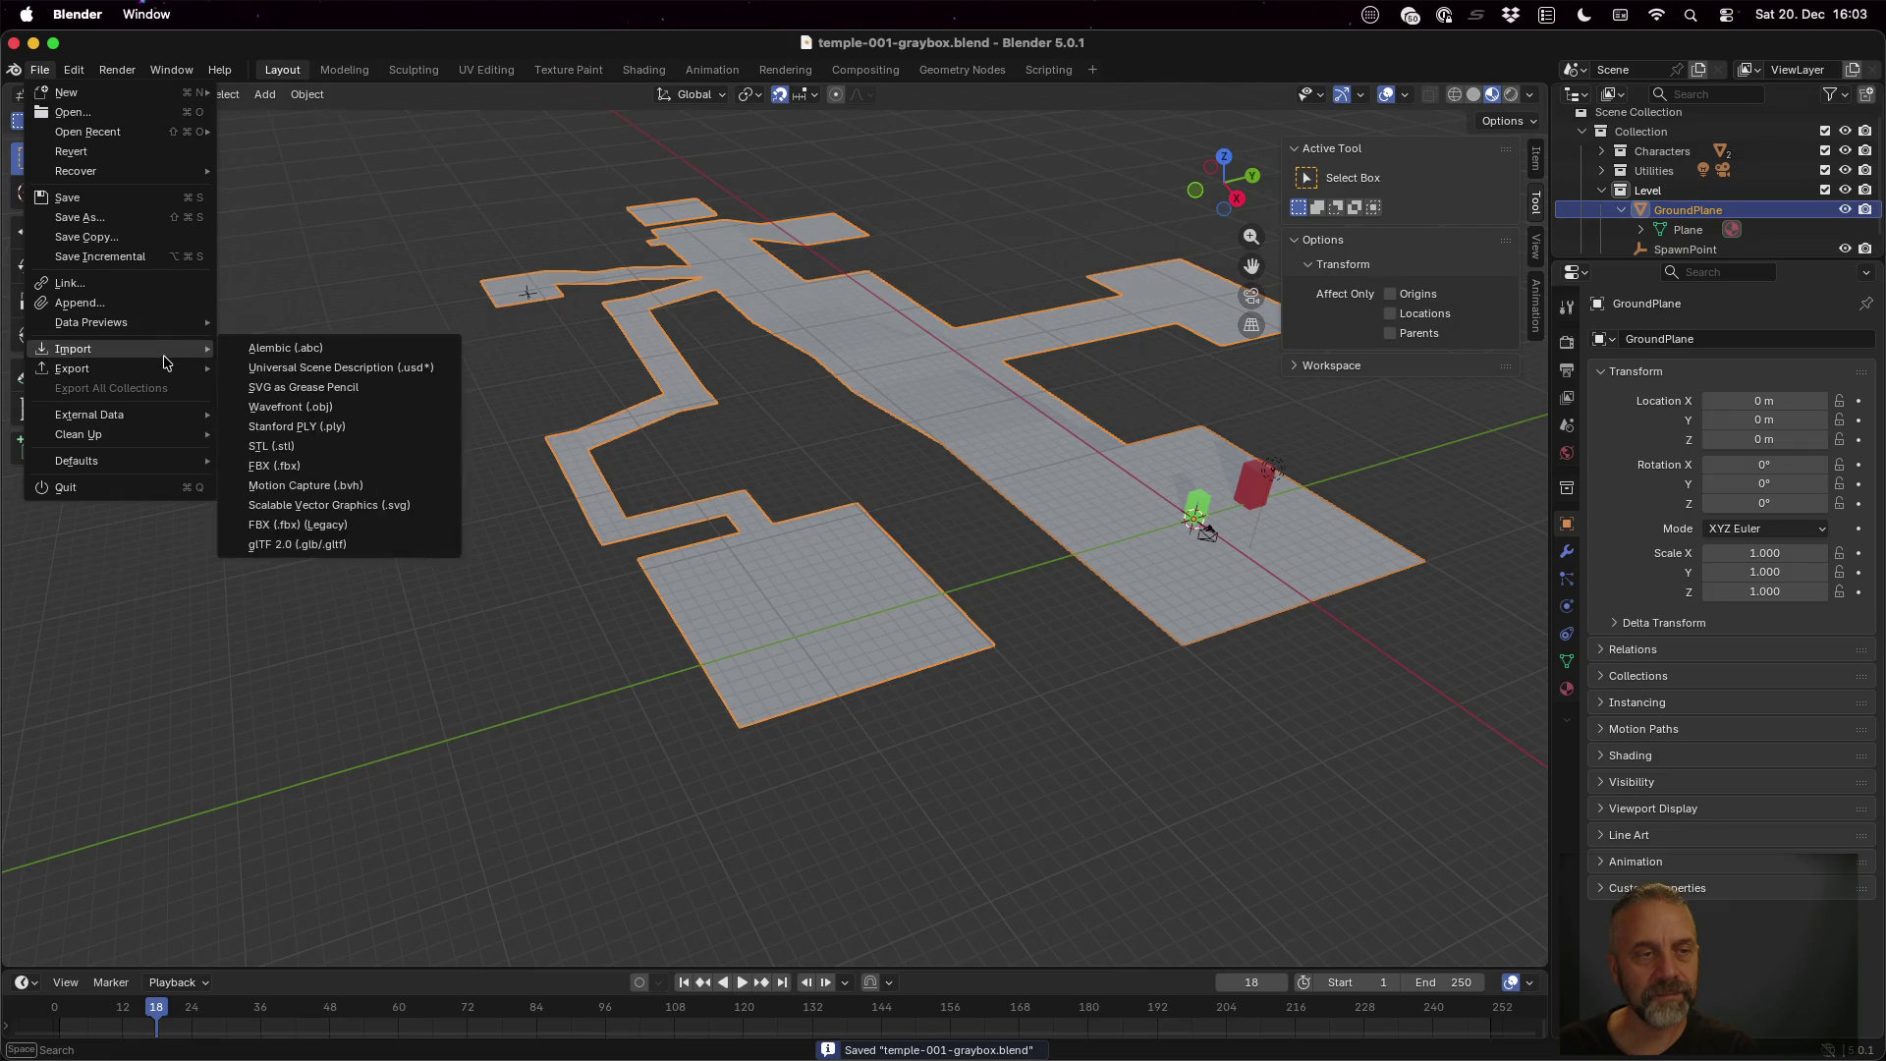
left_click(372, 548)
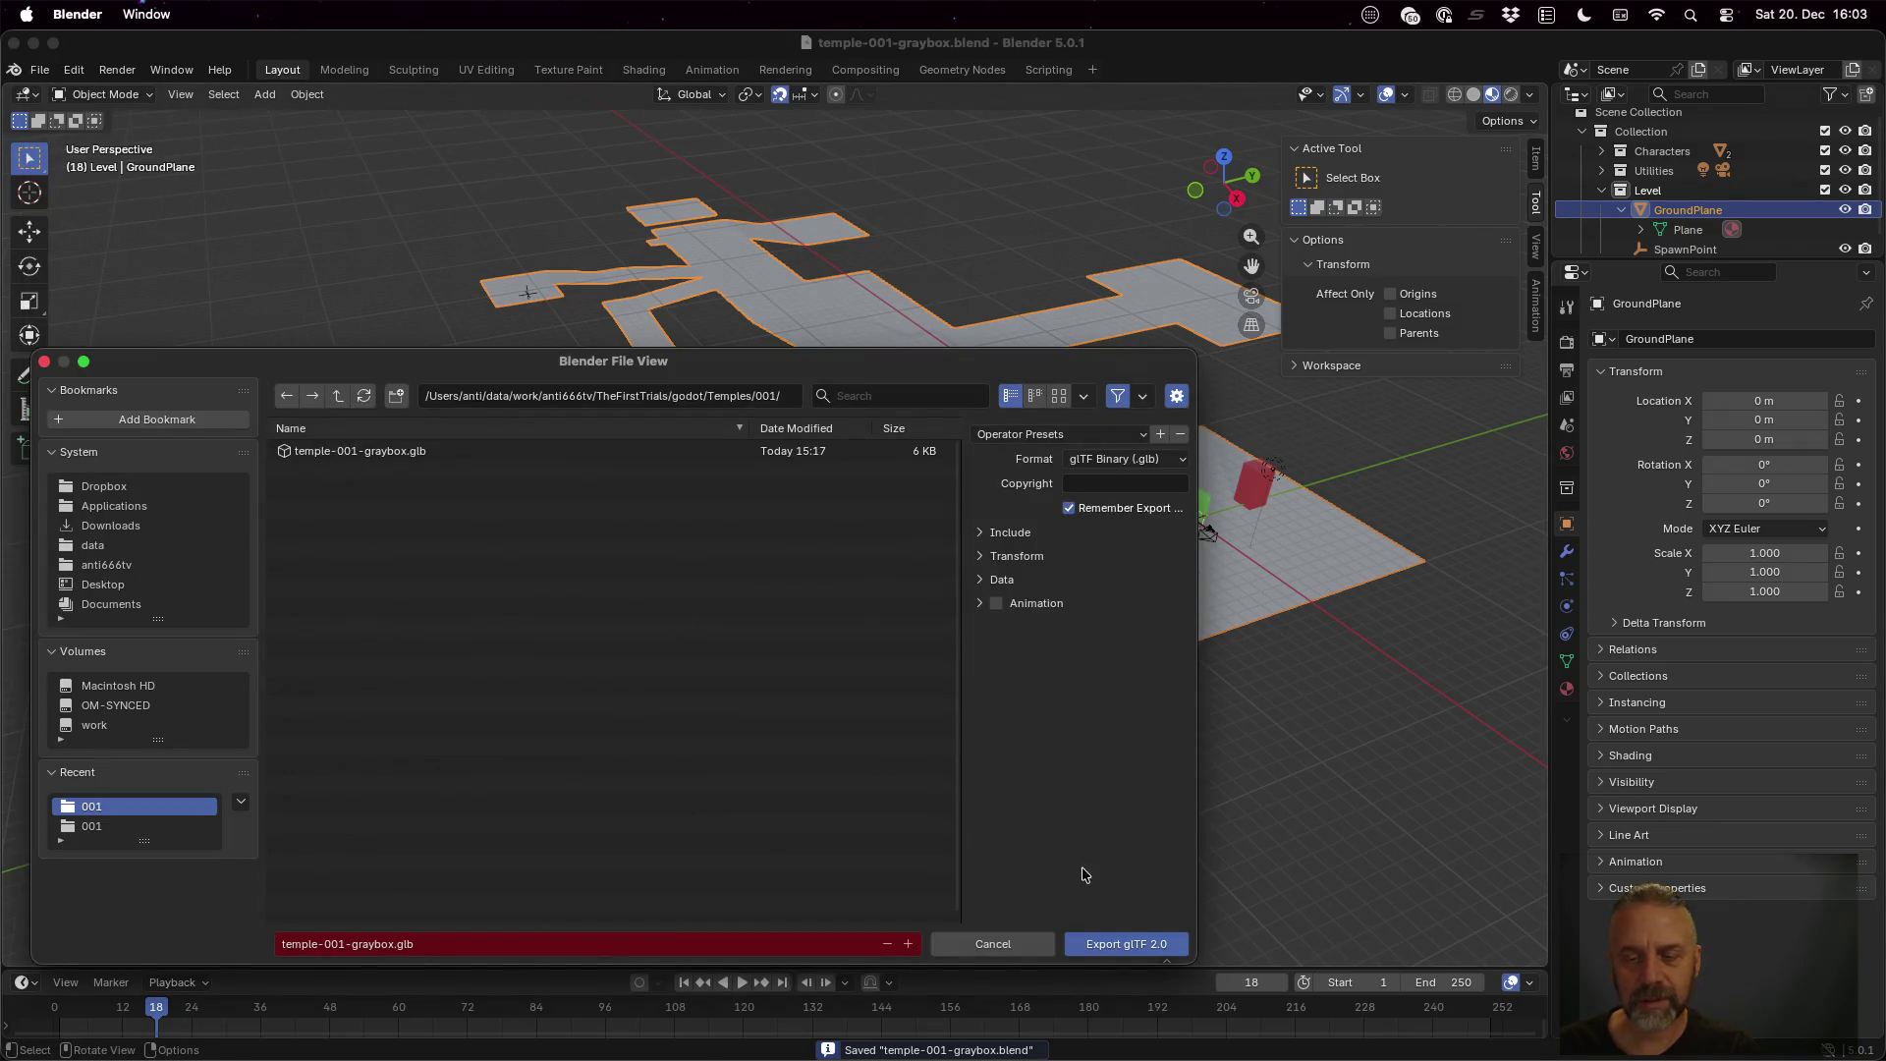
left_click(1171, 944)
key("super+Tab")
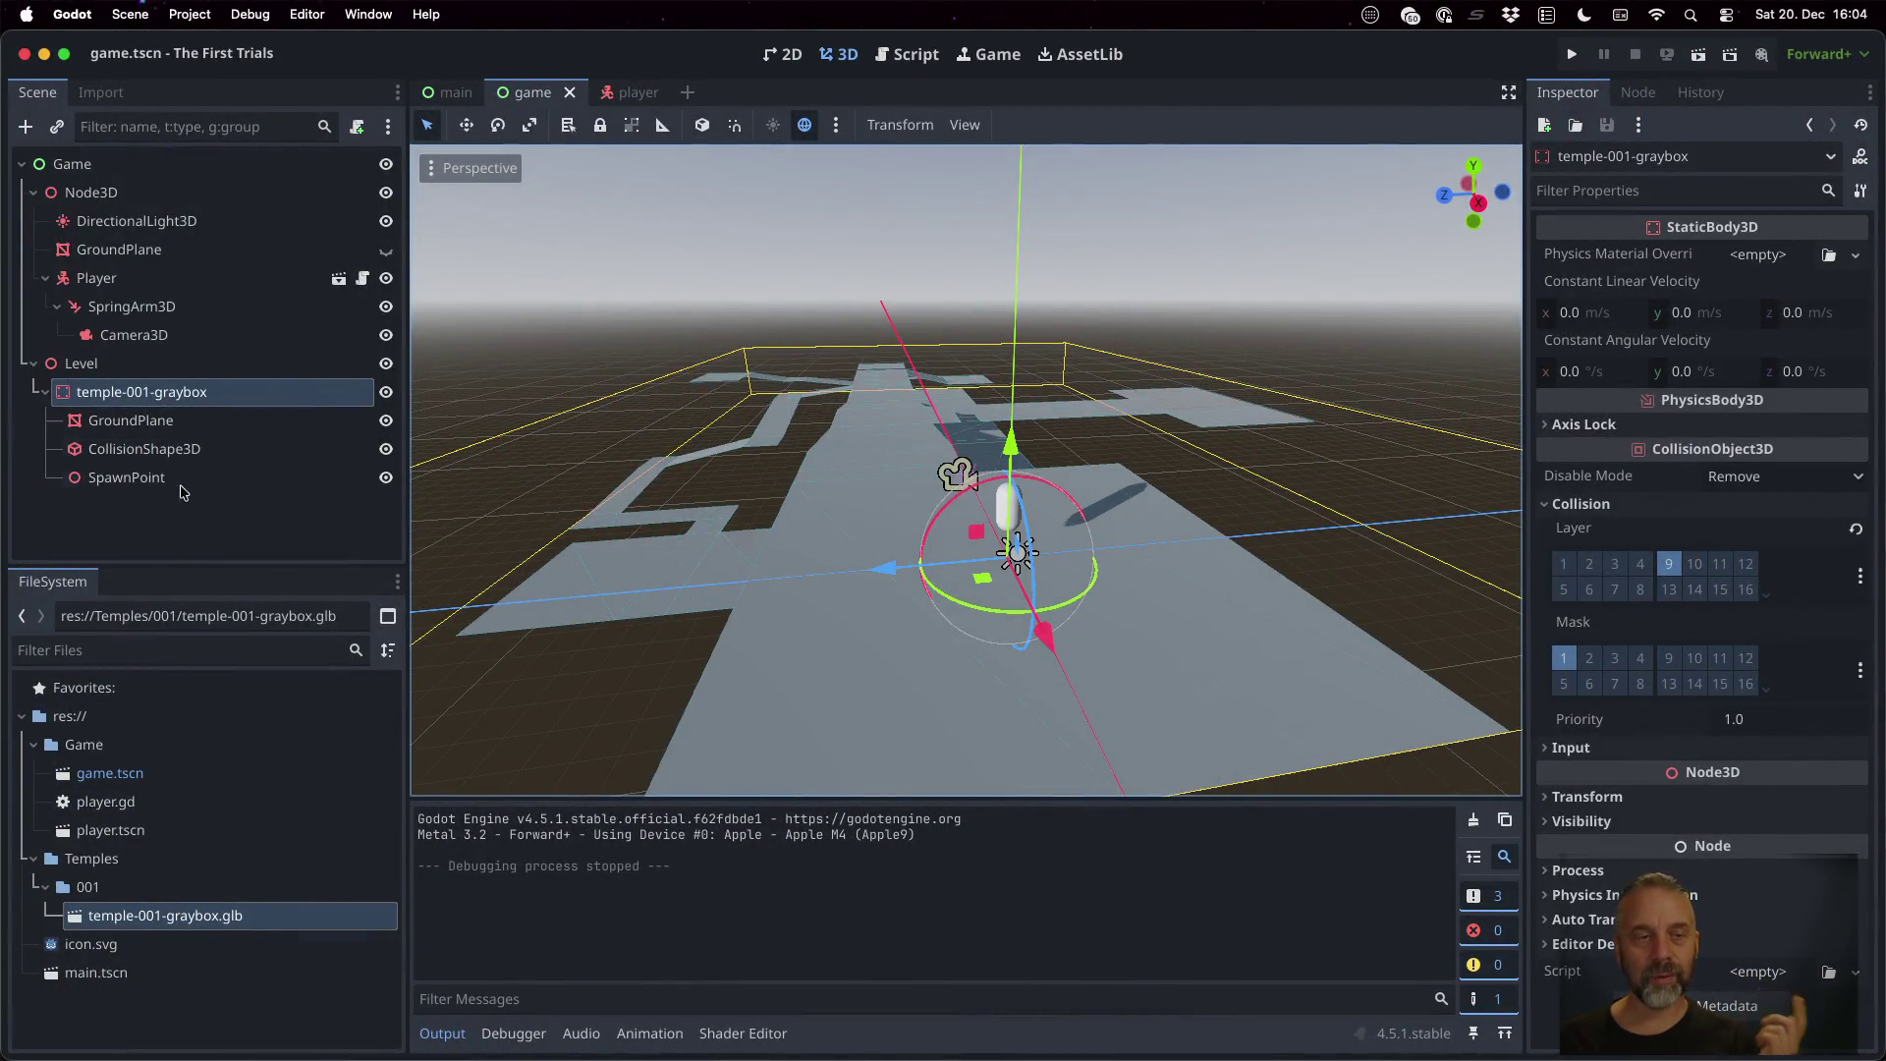
Preview temple-001-graybox.glb in the Advanced Import Settings window, then close it
left_click(189, 394)
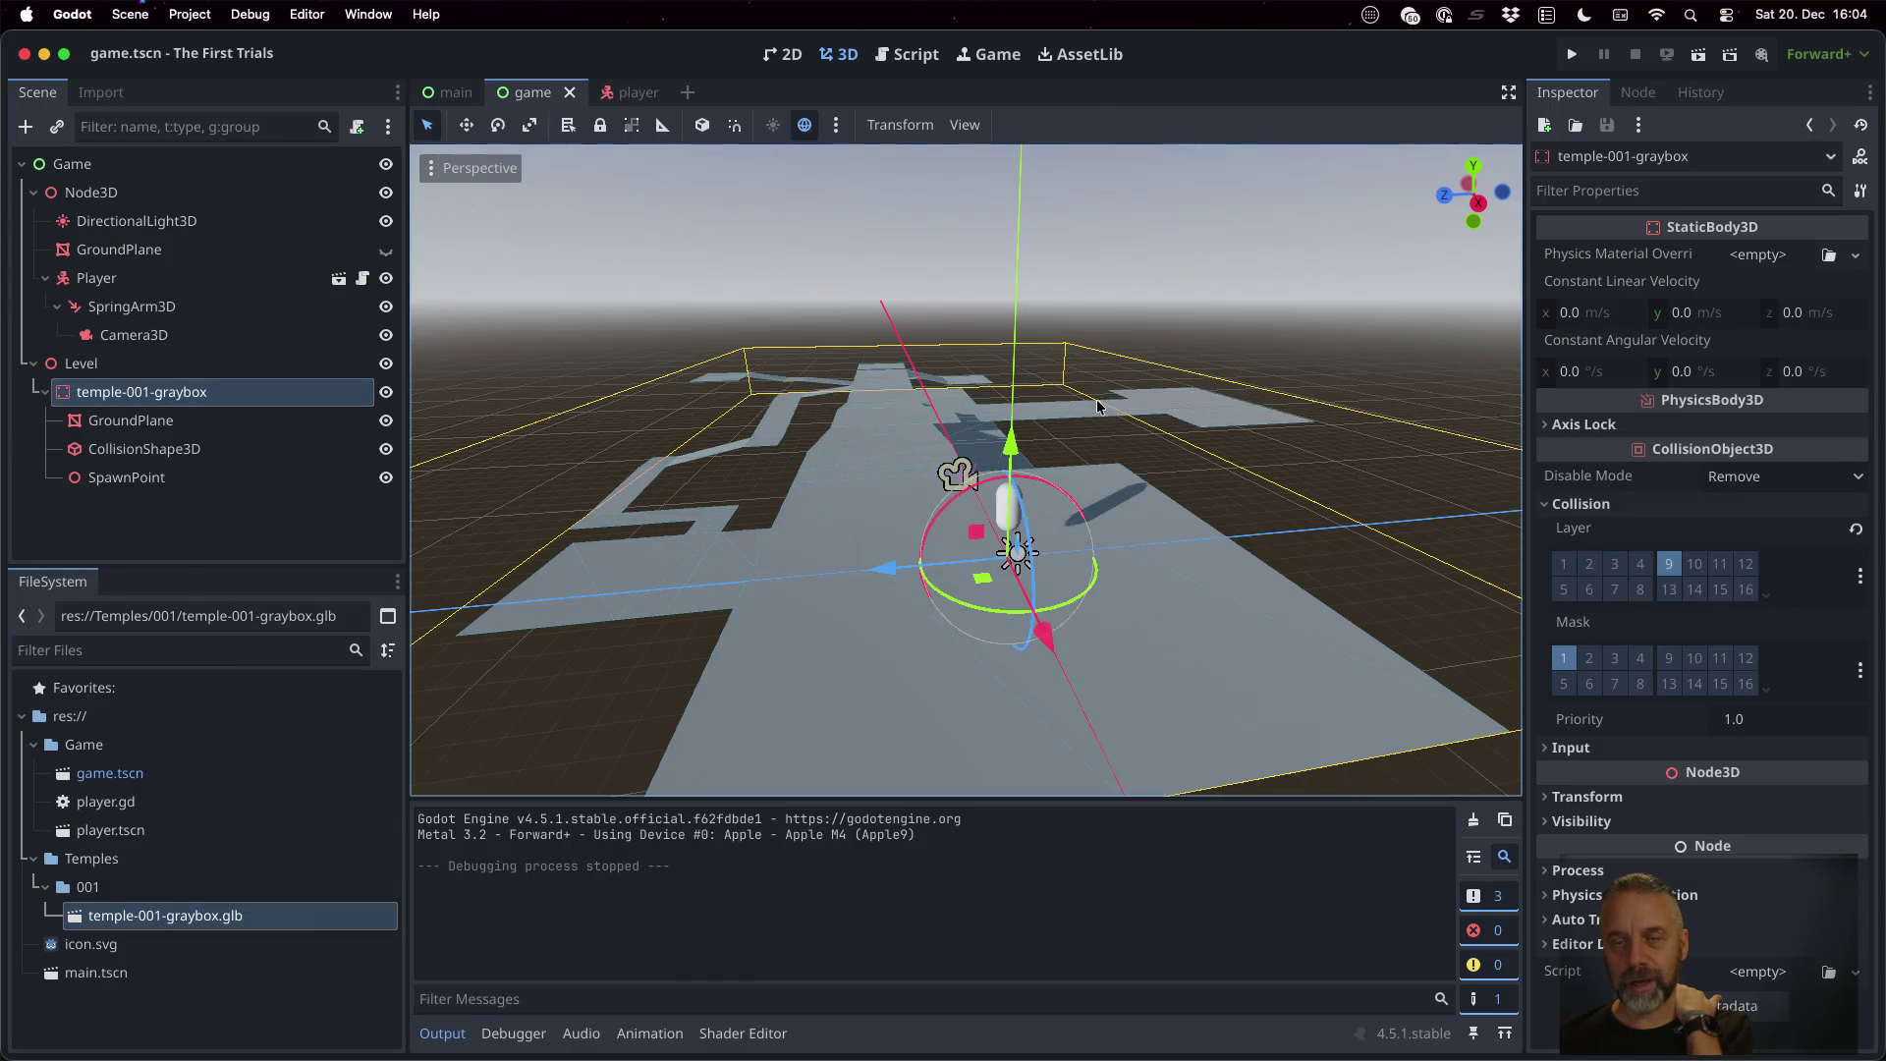
scroll(1034, 453, "up", 3)
scroll(1047, 326, "down", 4)
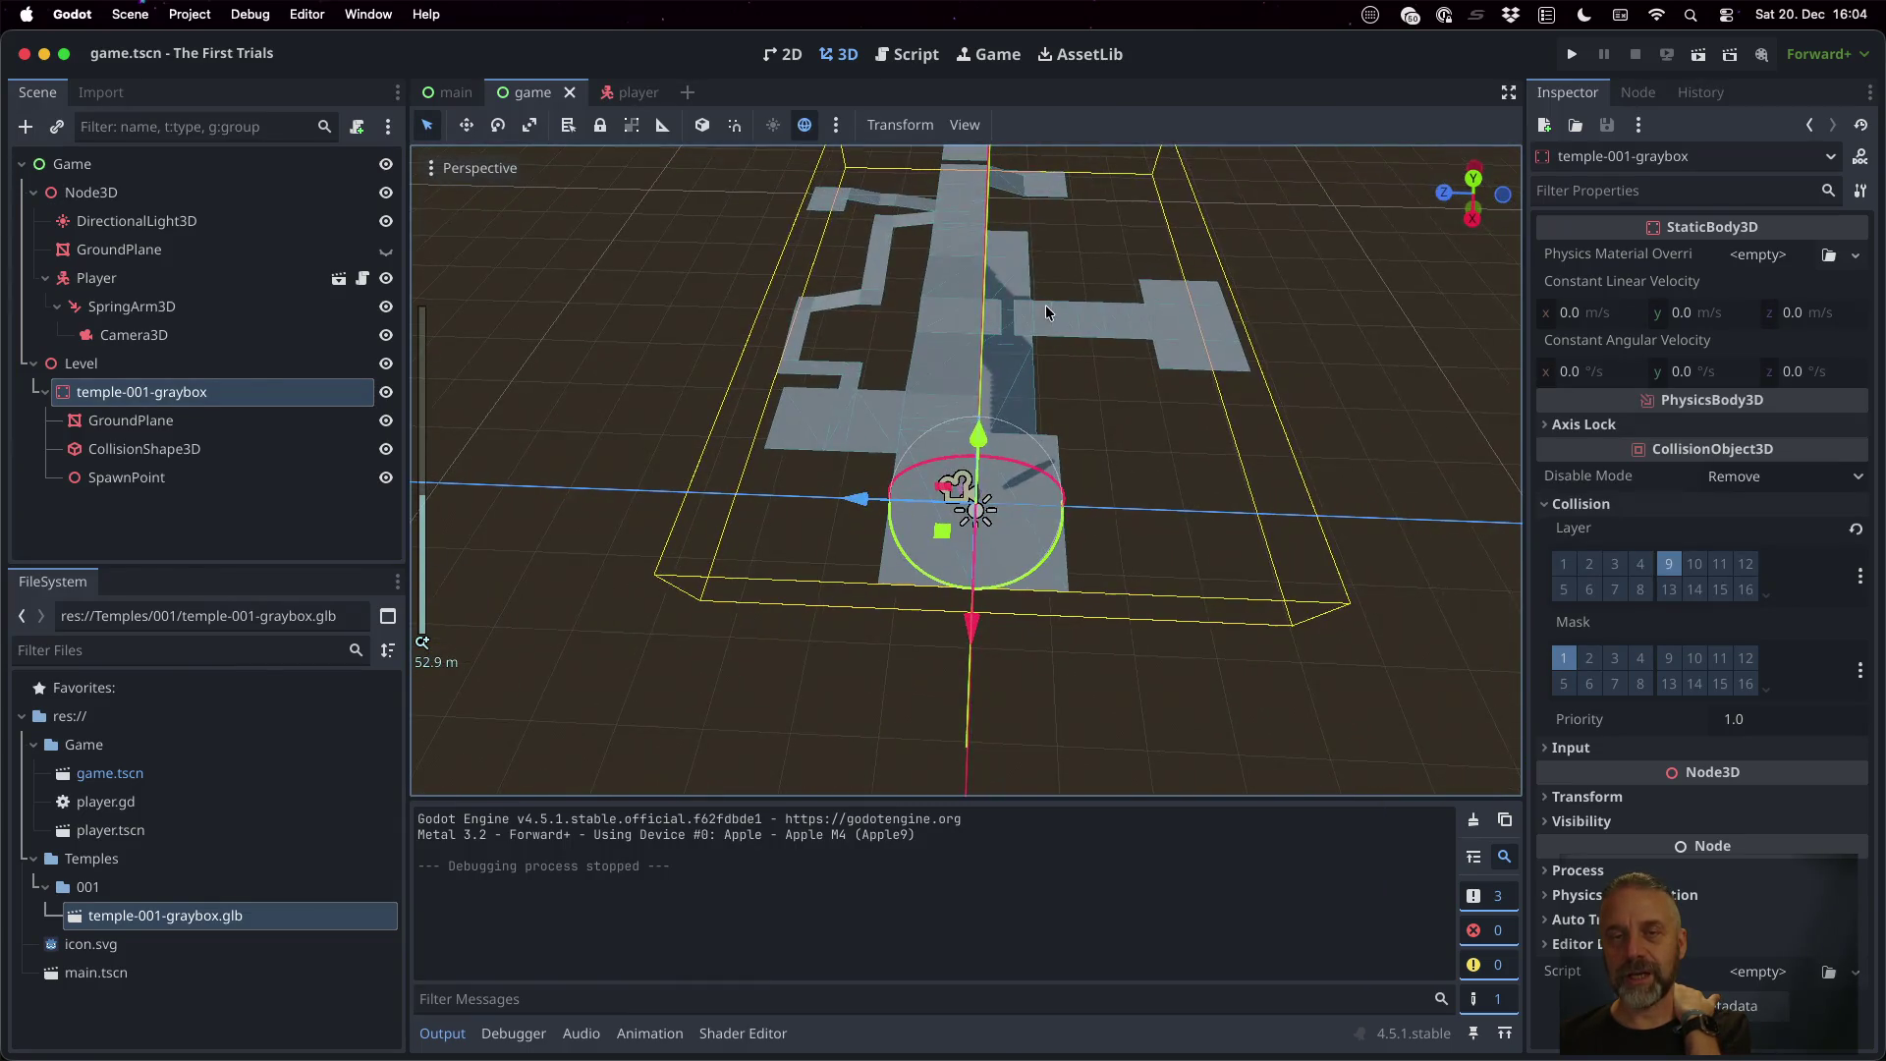
scroll(1044, 314, "left", 5)
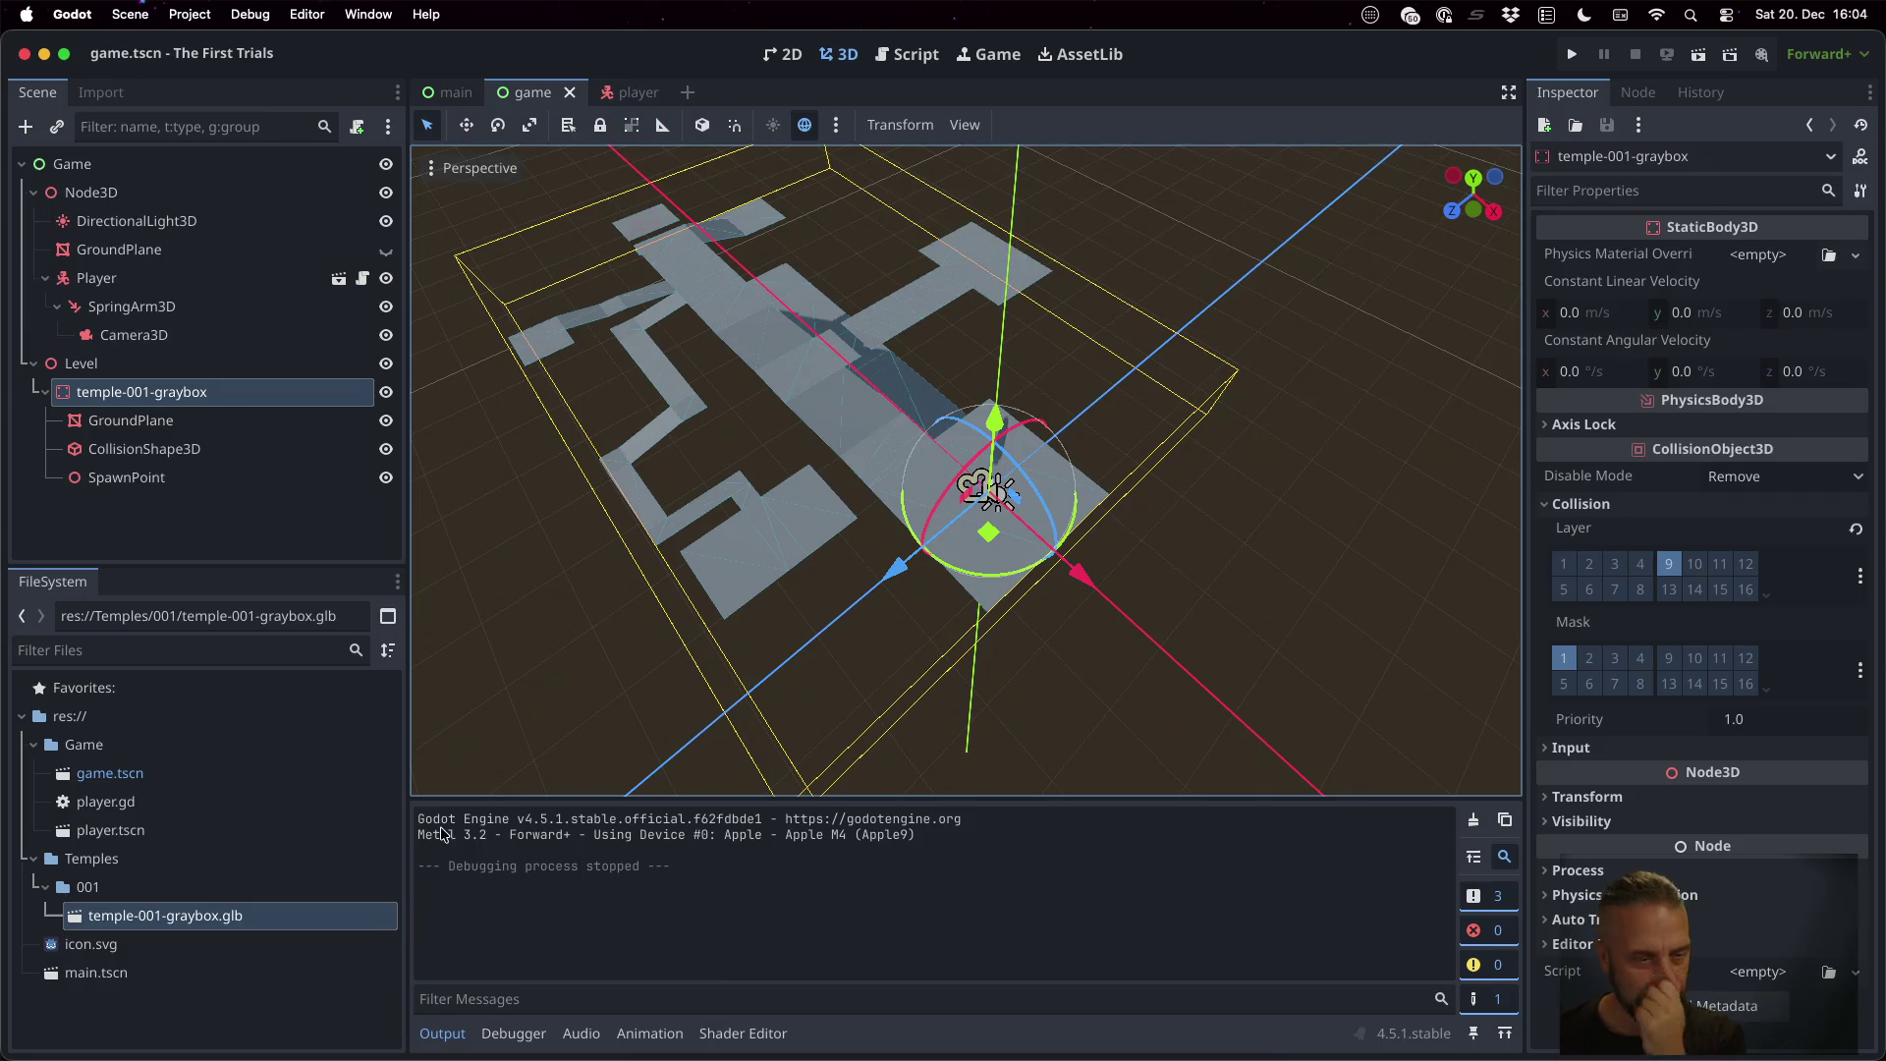
double_click(216, 921)
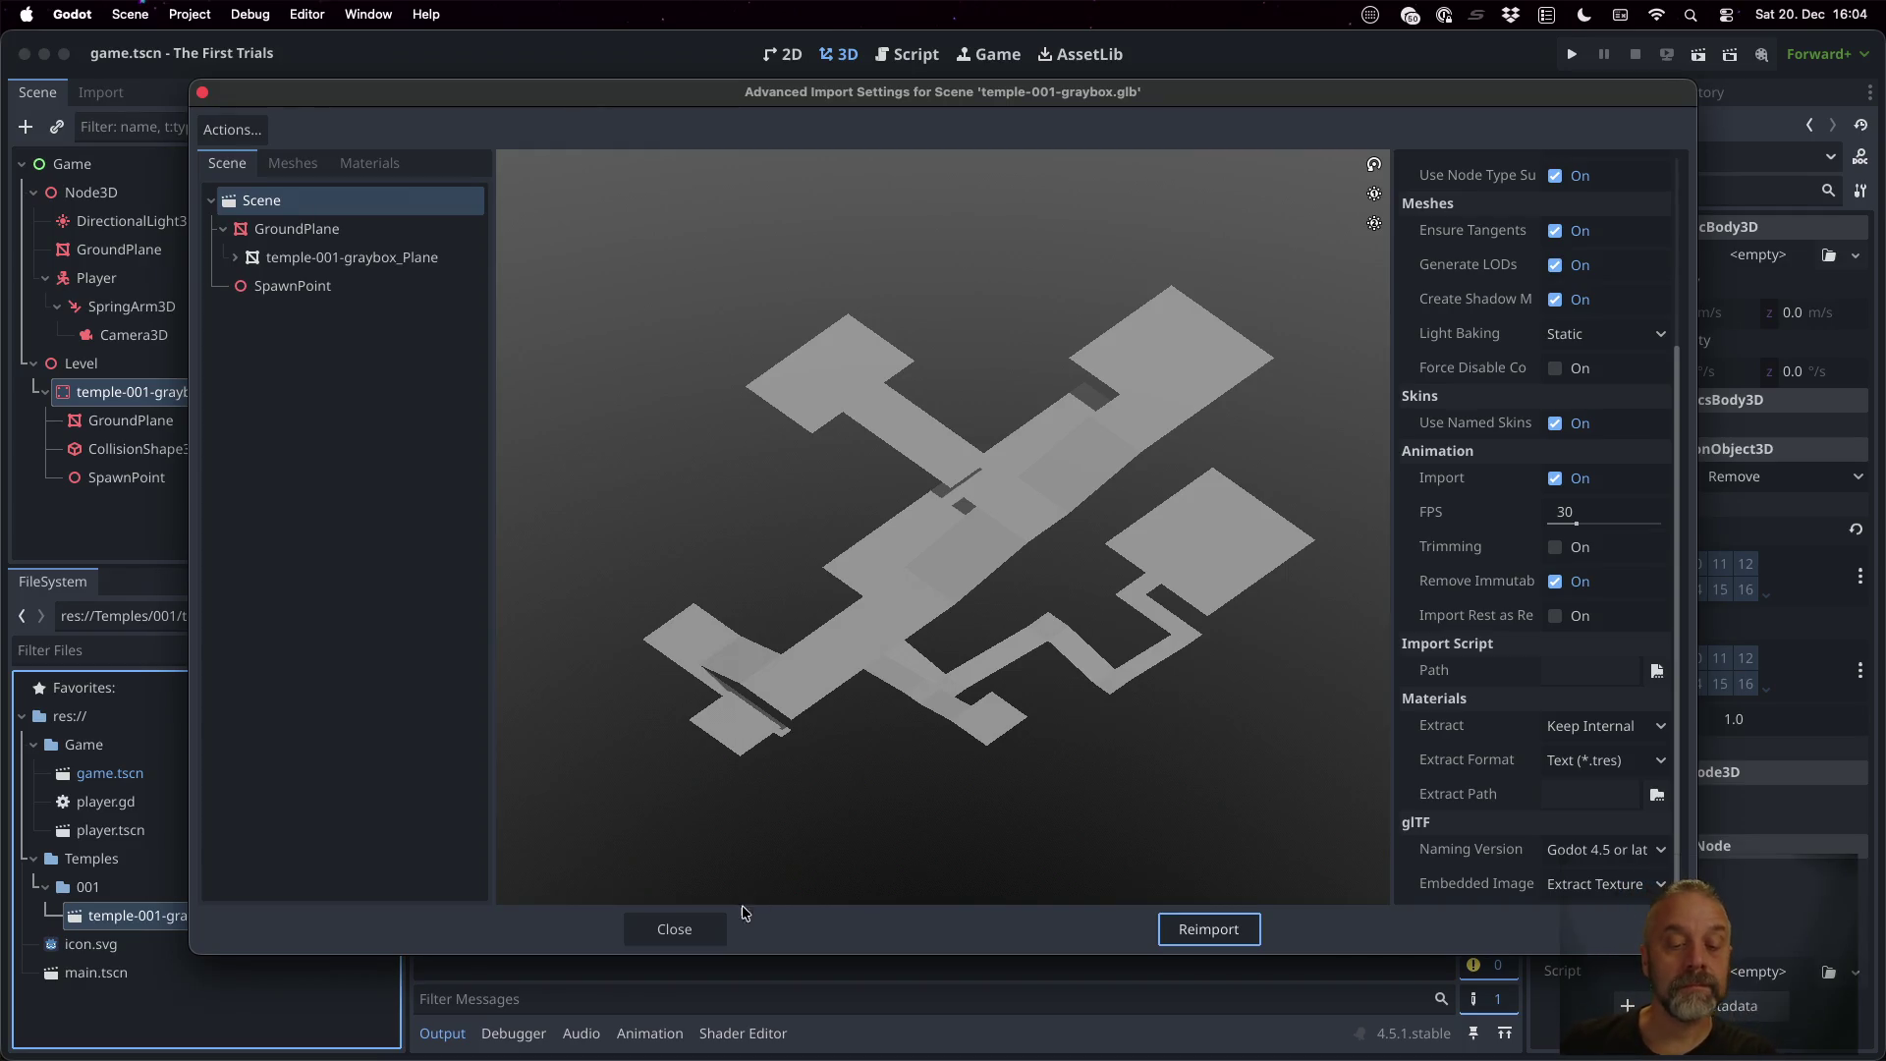
left_click(714, 939)
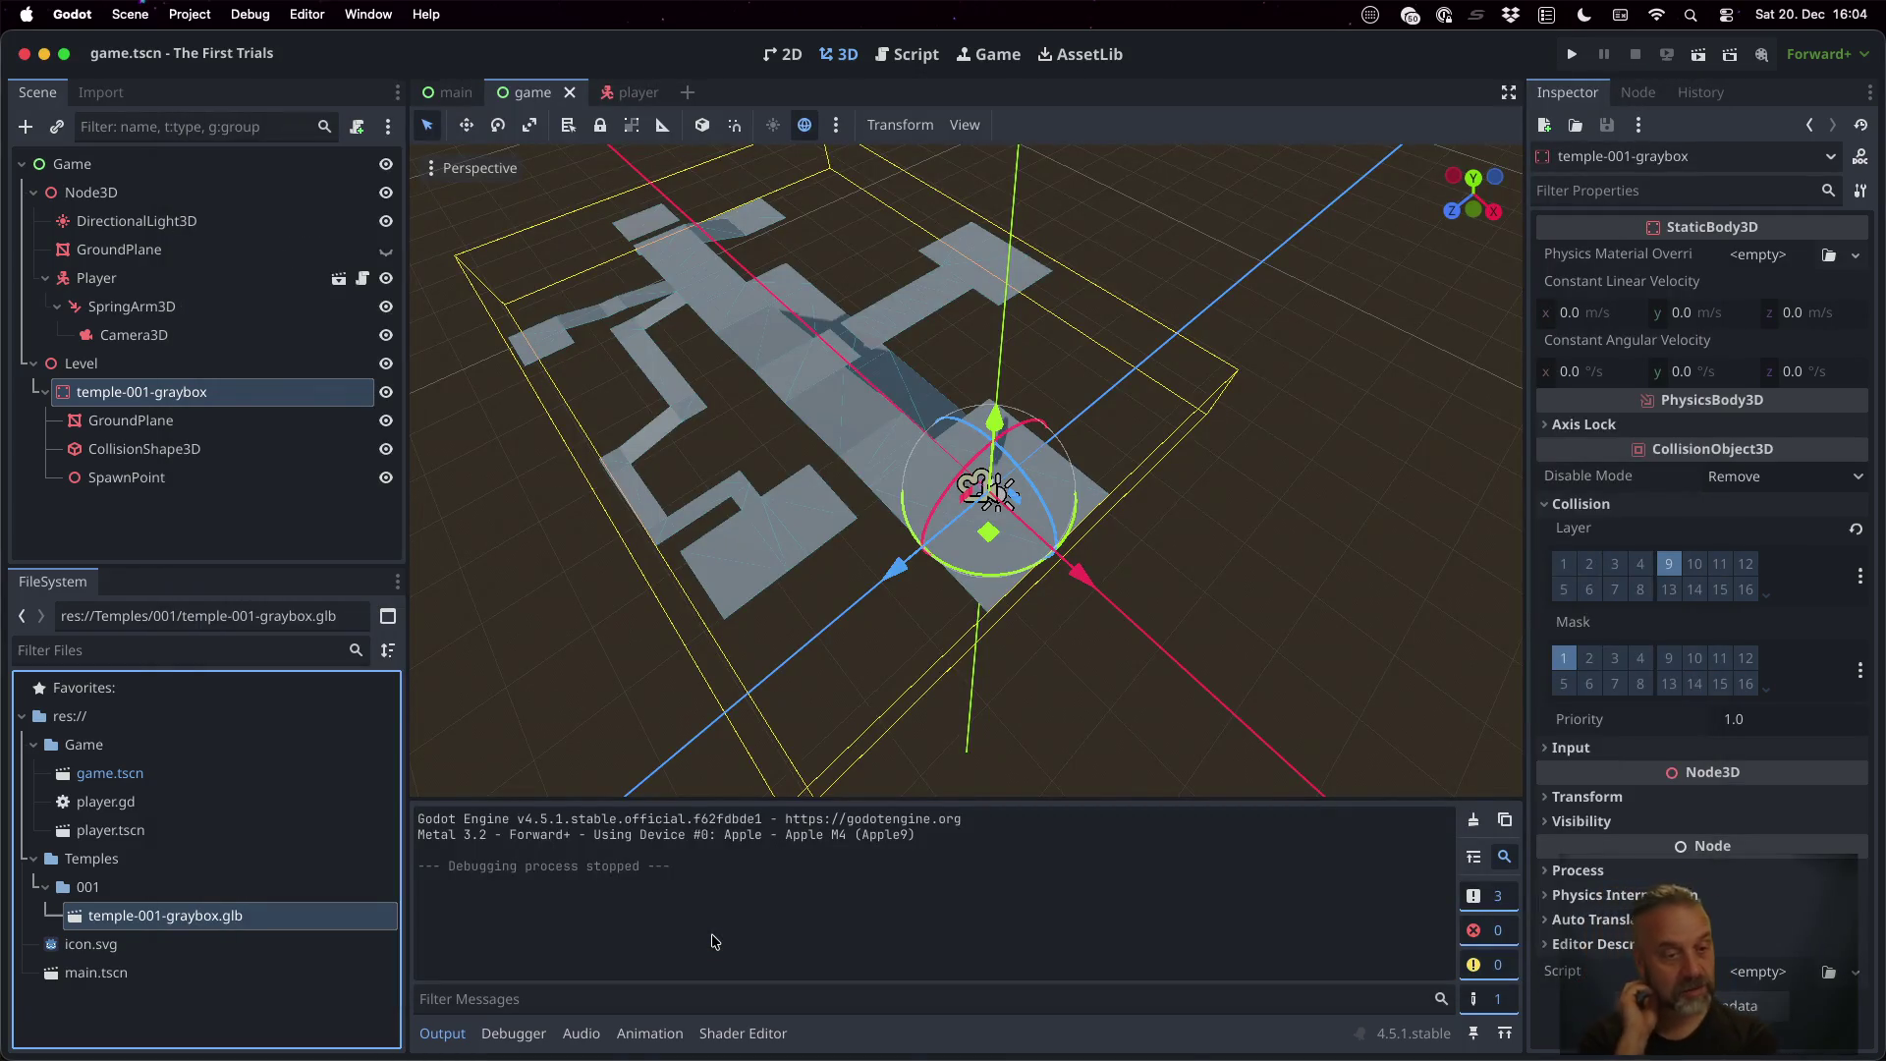
Review temple-001-graybox.glb's import options in the Import panel, root type still StaticBody3D
left_click(101, 92)
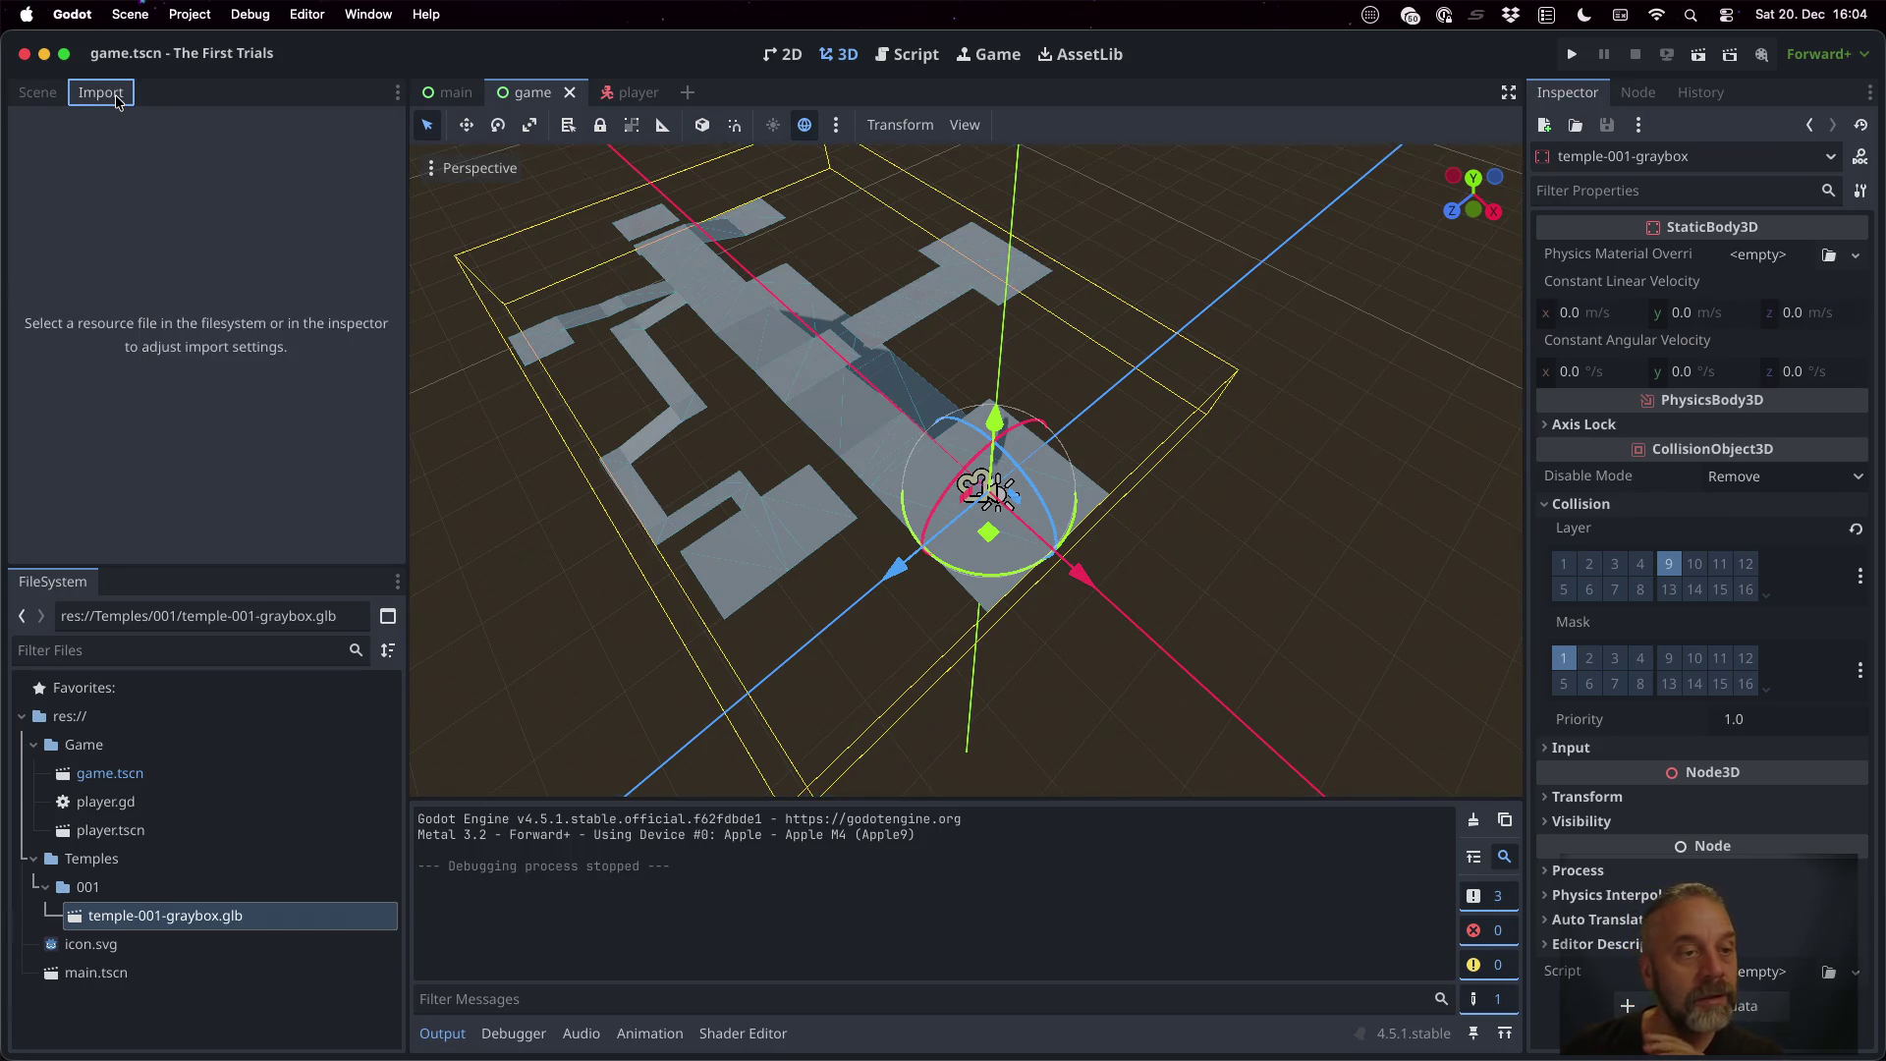
left_click(207, 915)
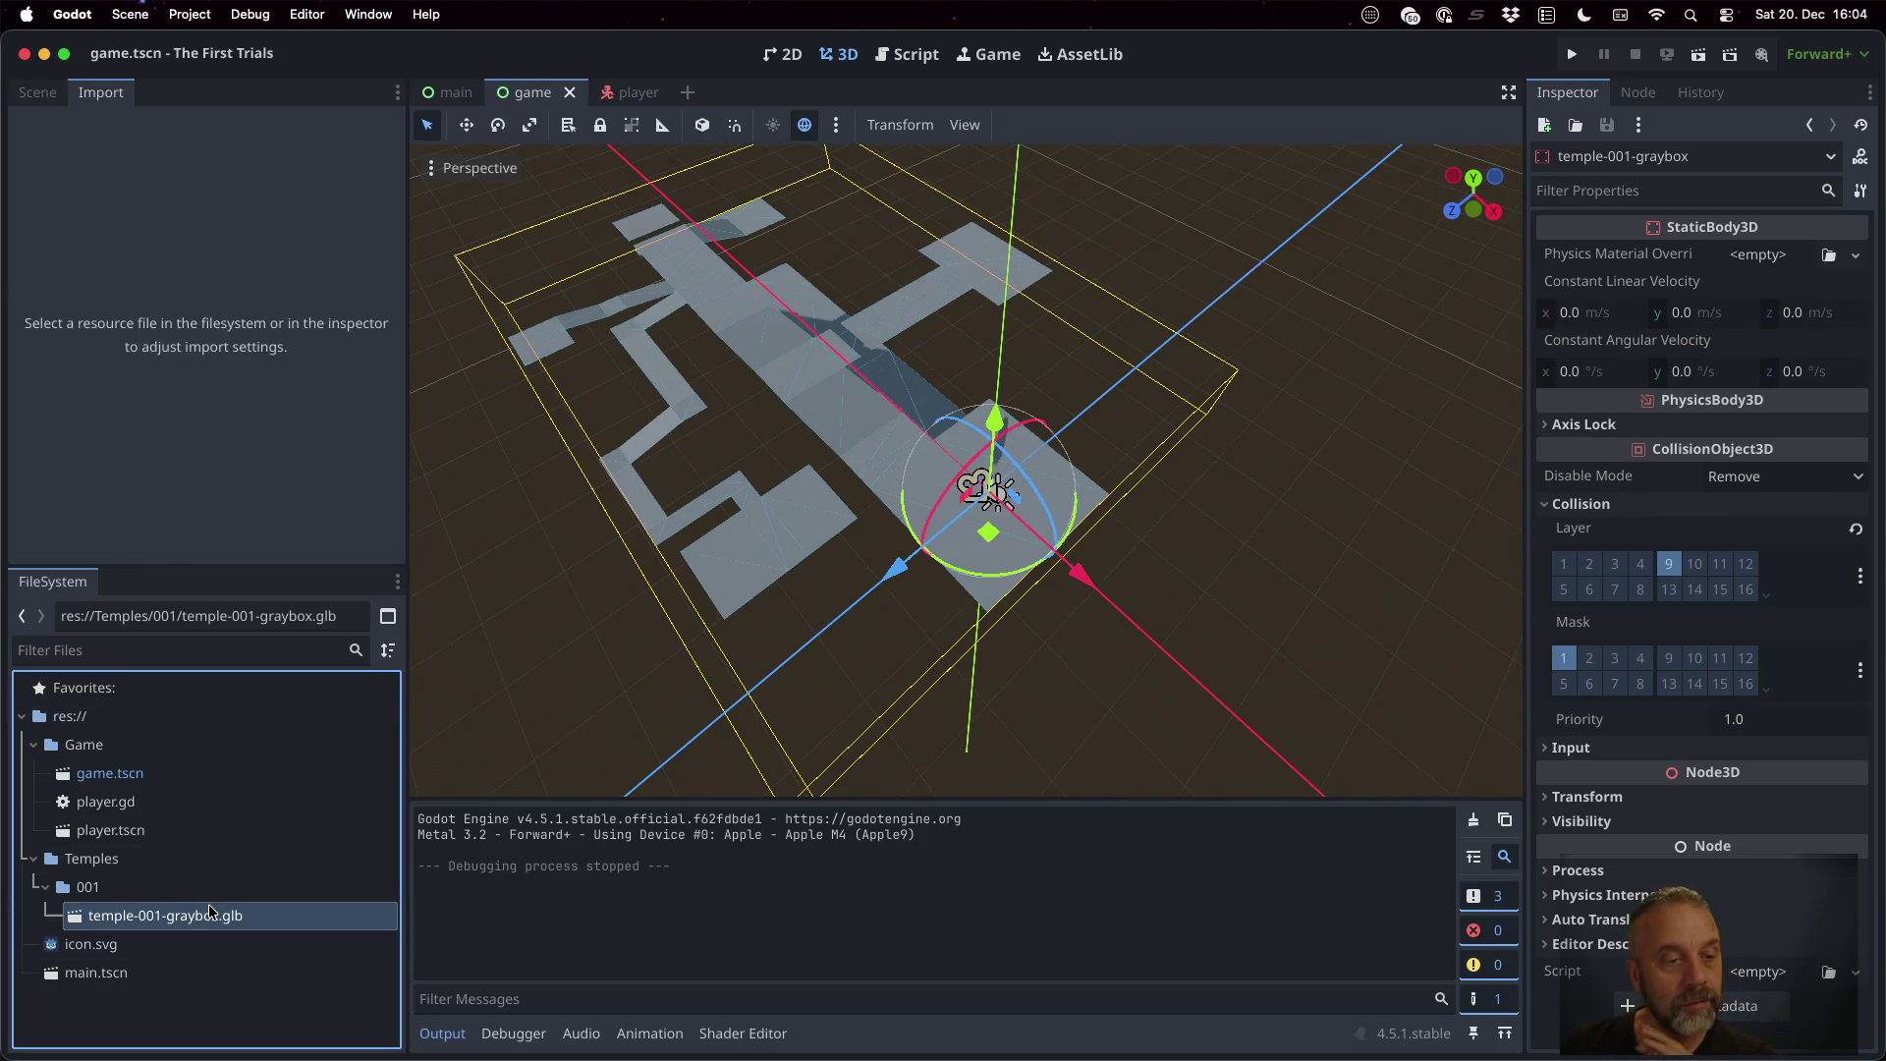
left_click(201, 913)
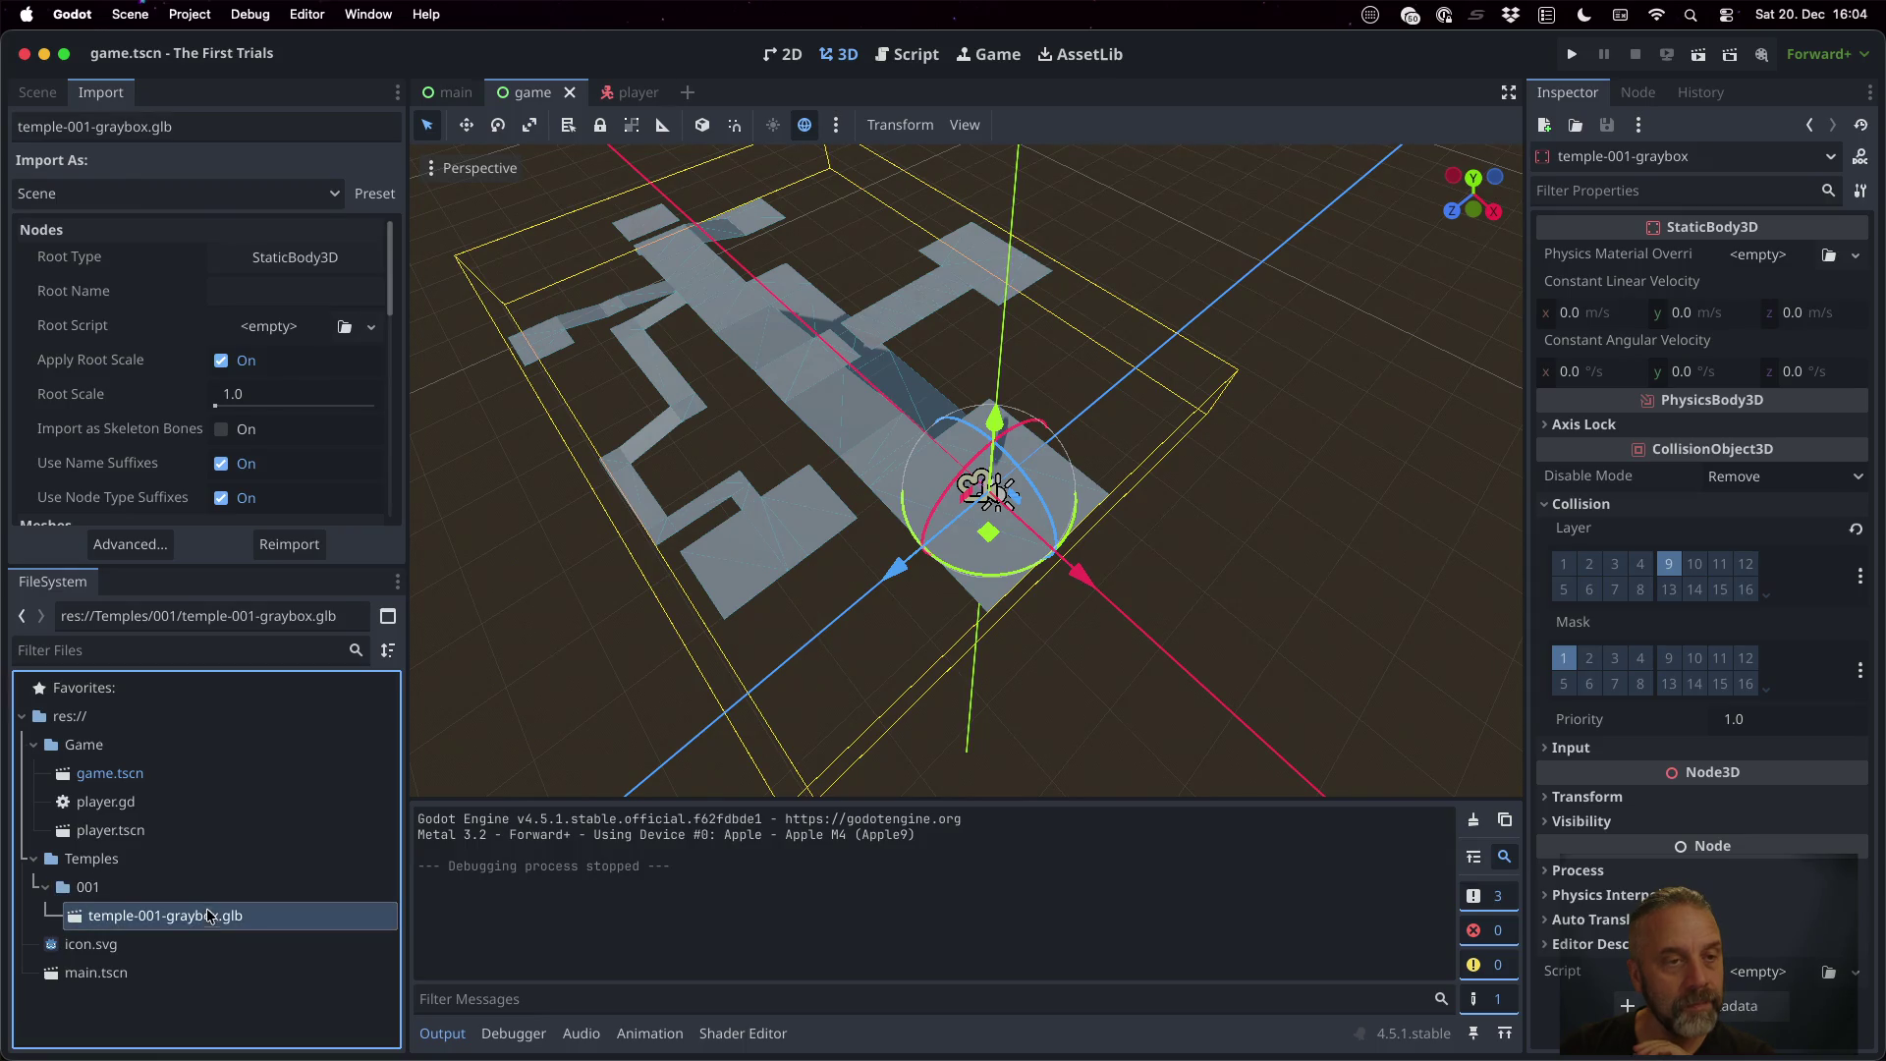
scroll(285, 330, "down", 5)
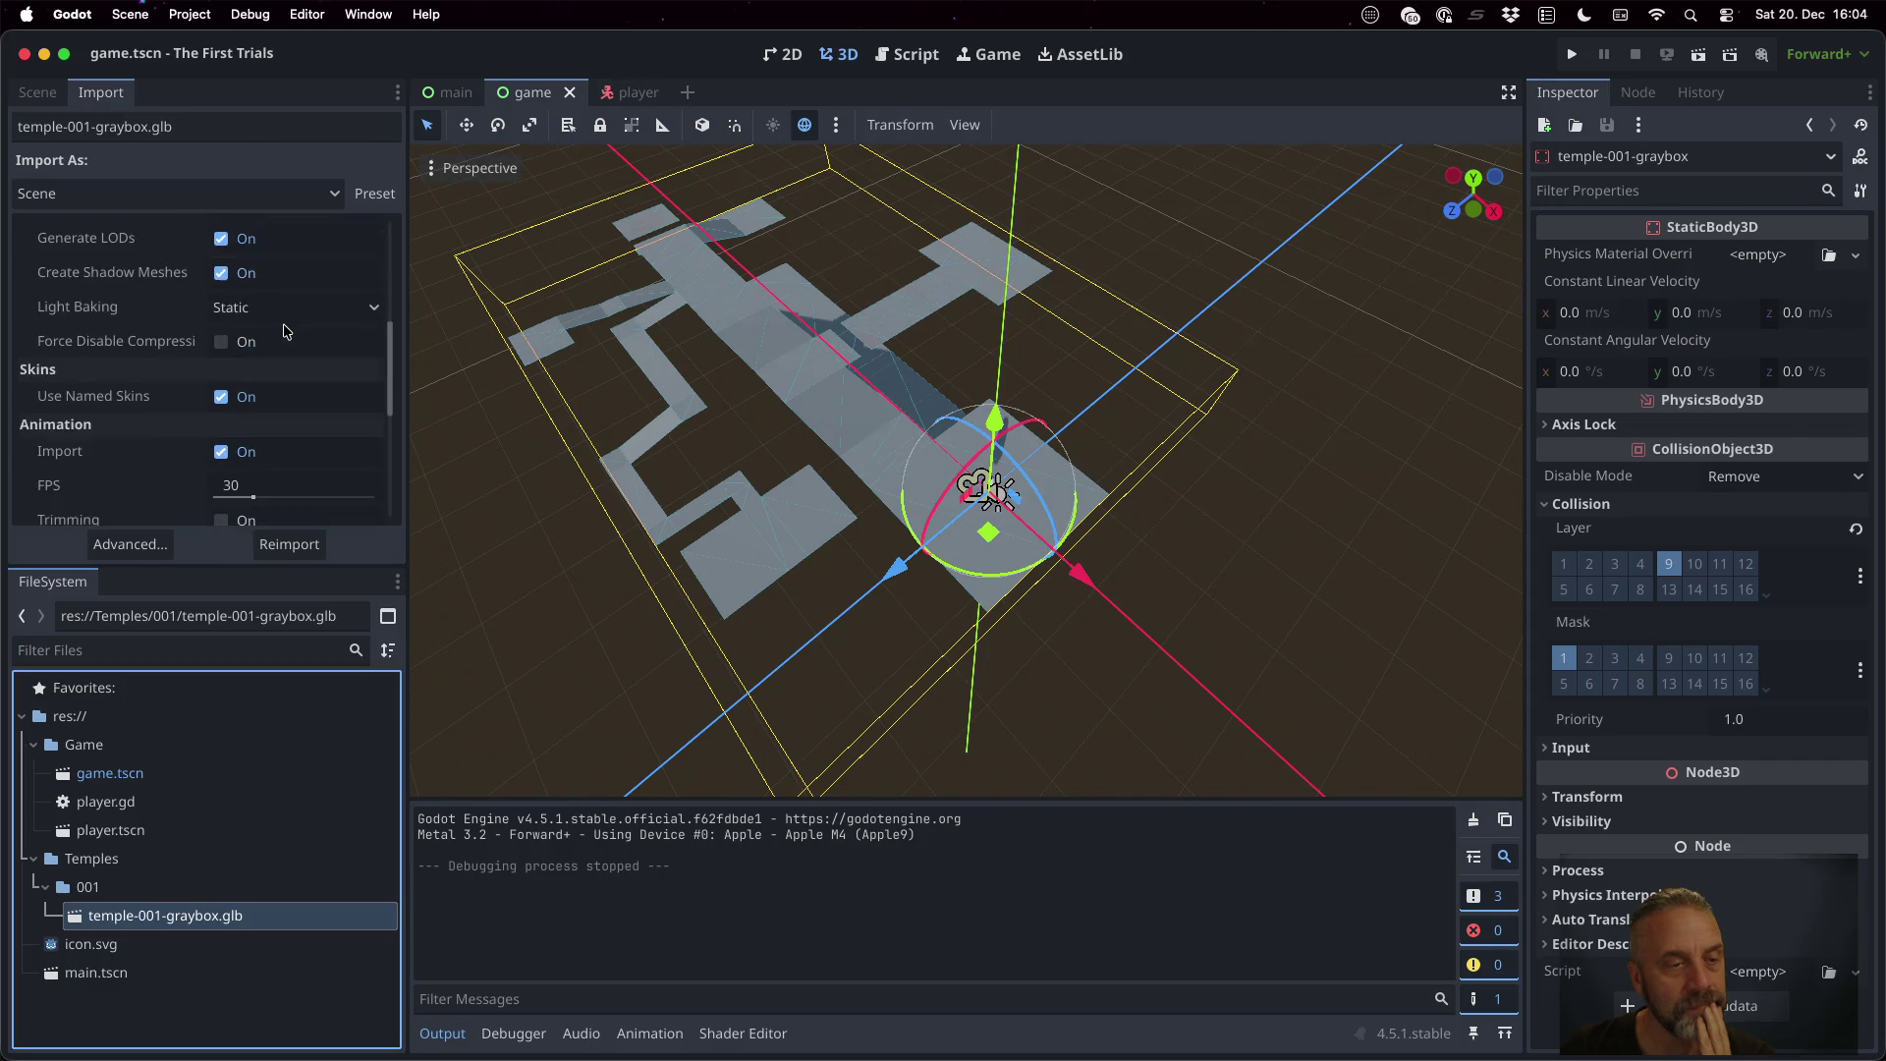
scroll(285, 331, "down", 5)
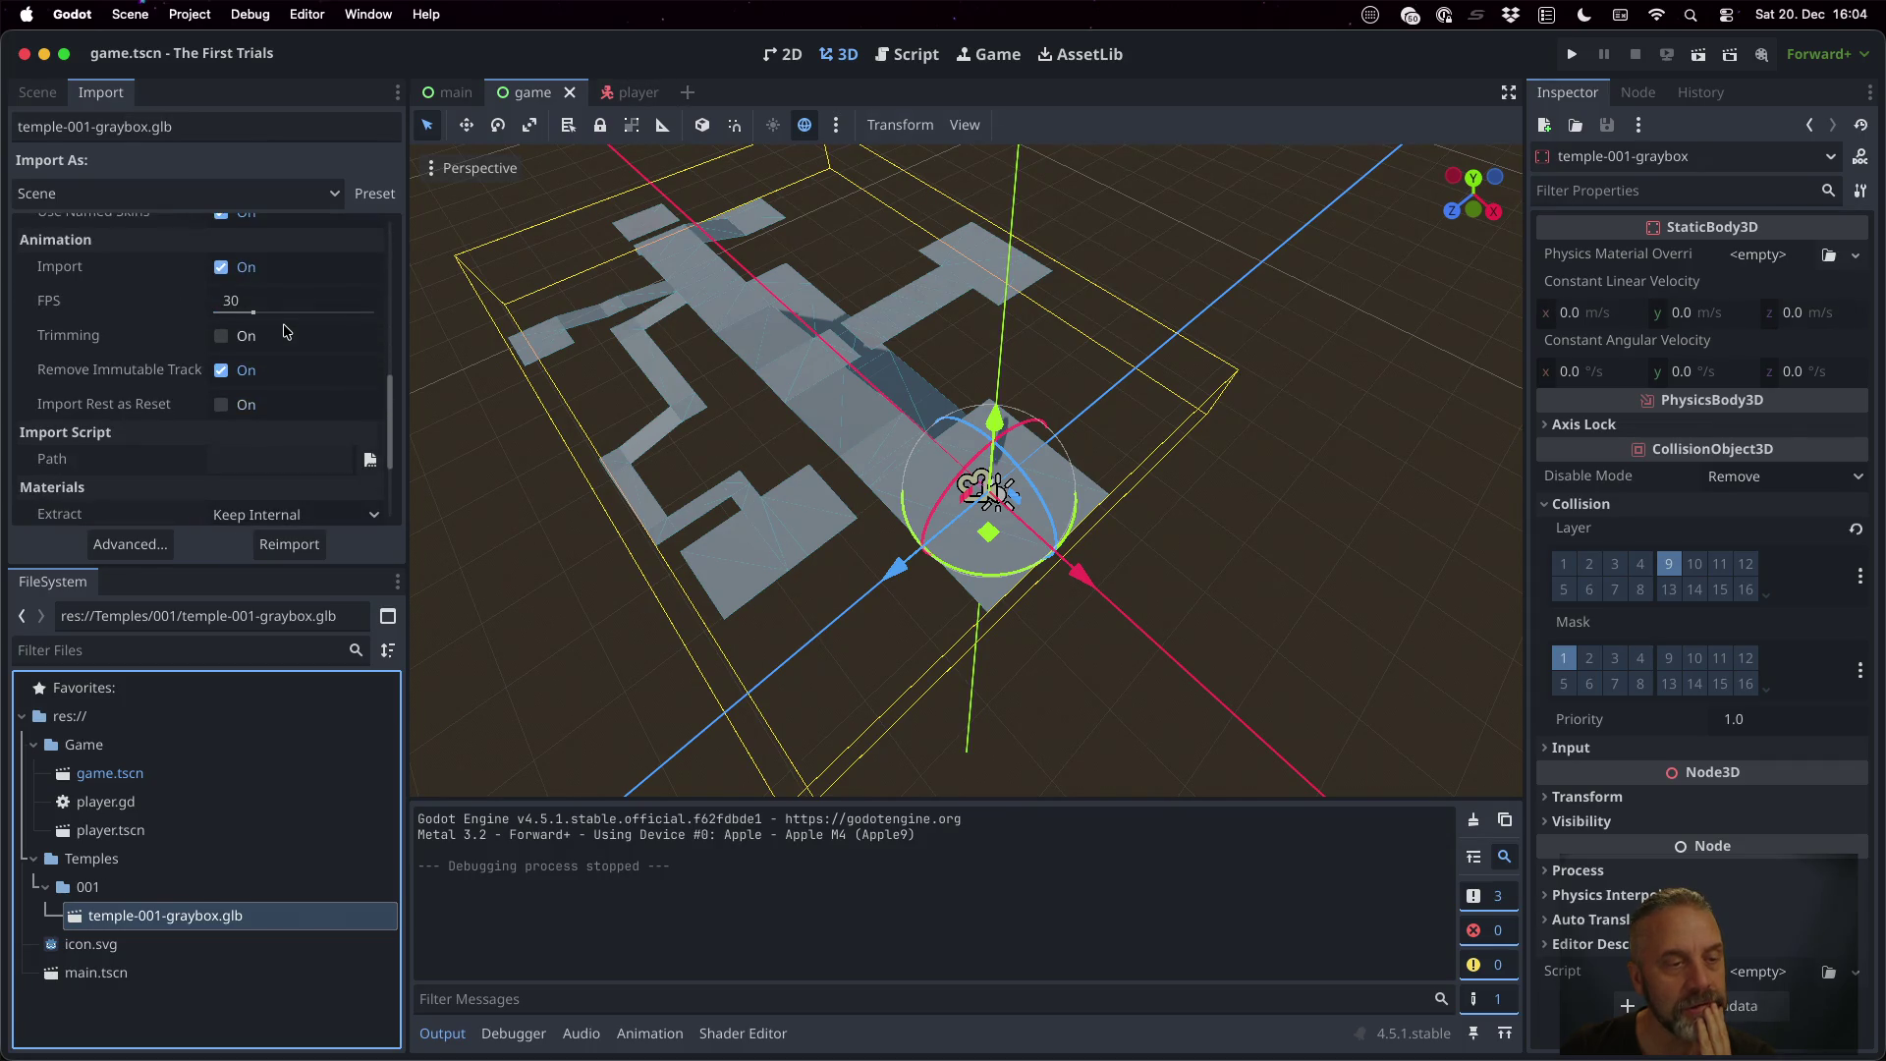
scroll(285, 331, "down", 1)
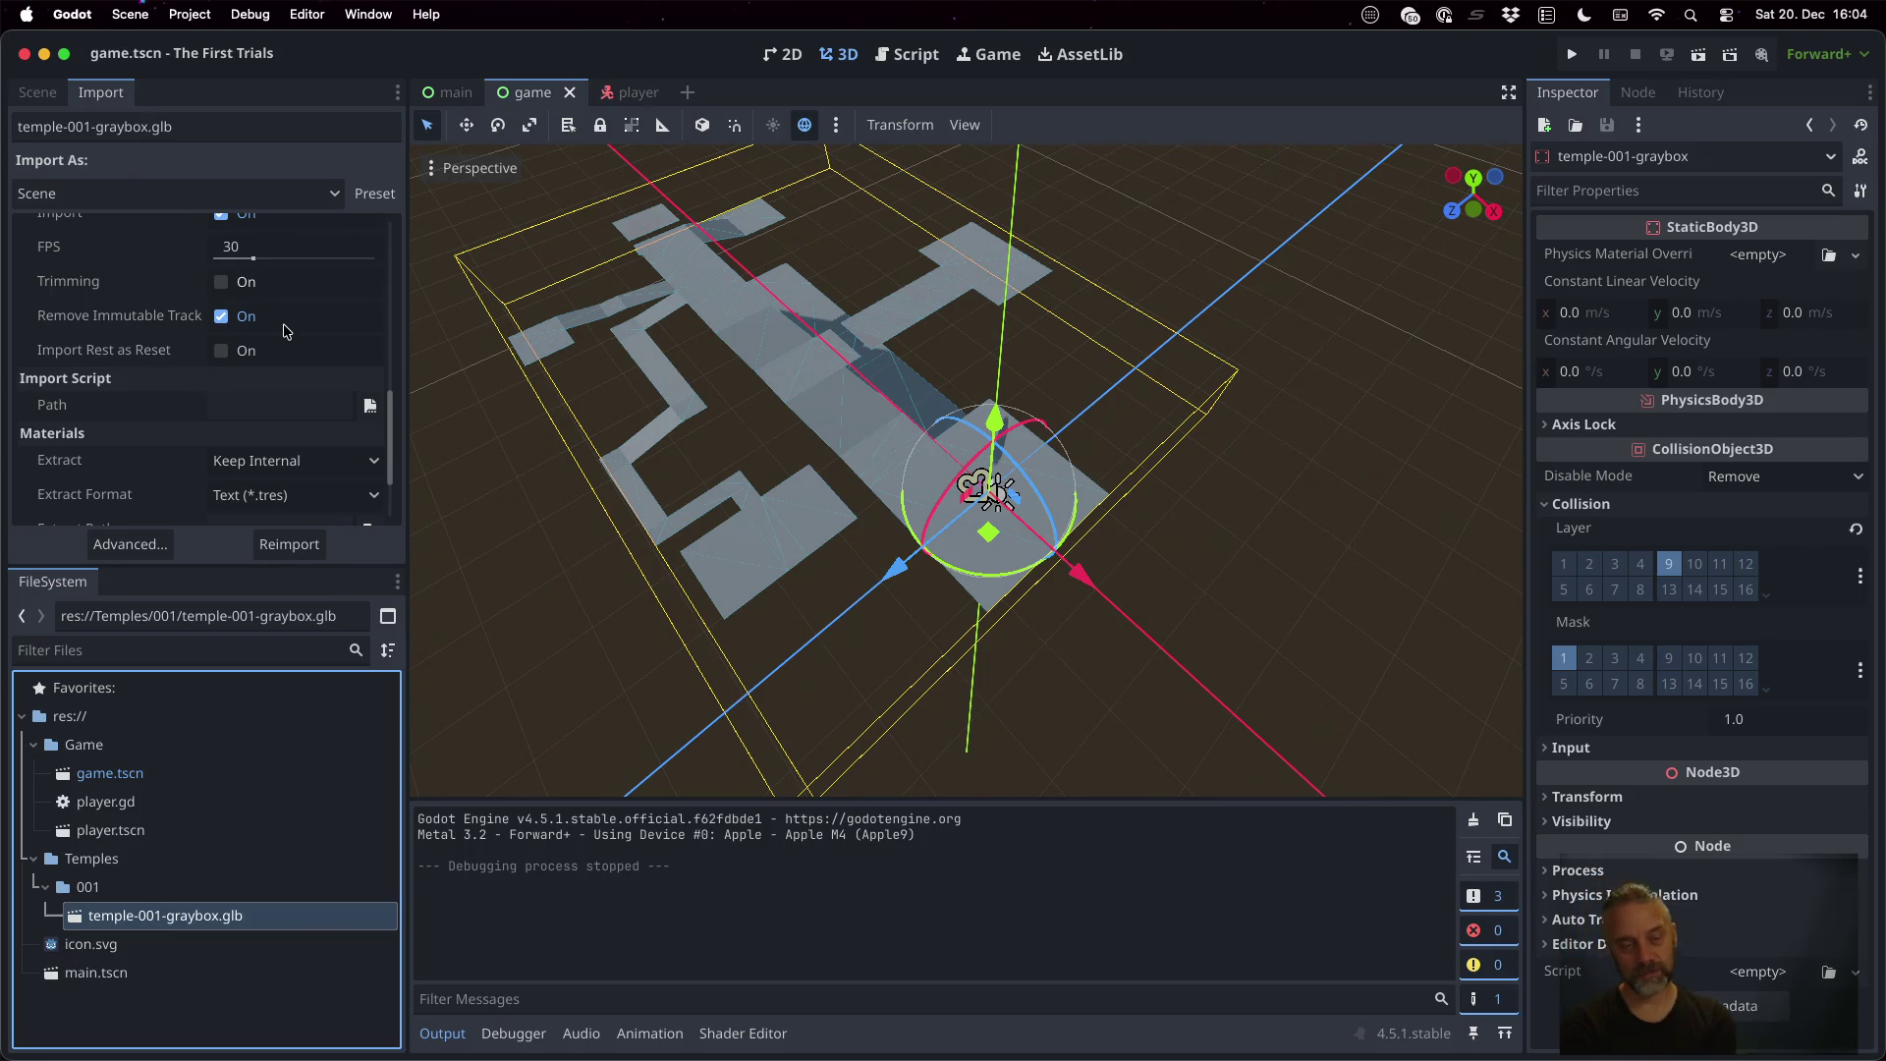